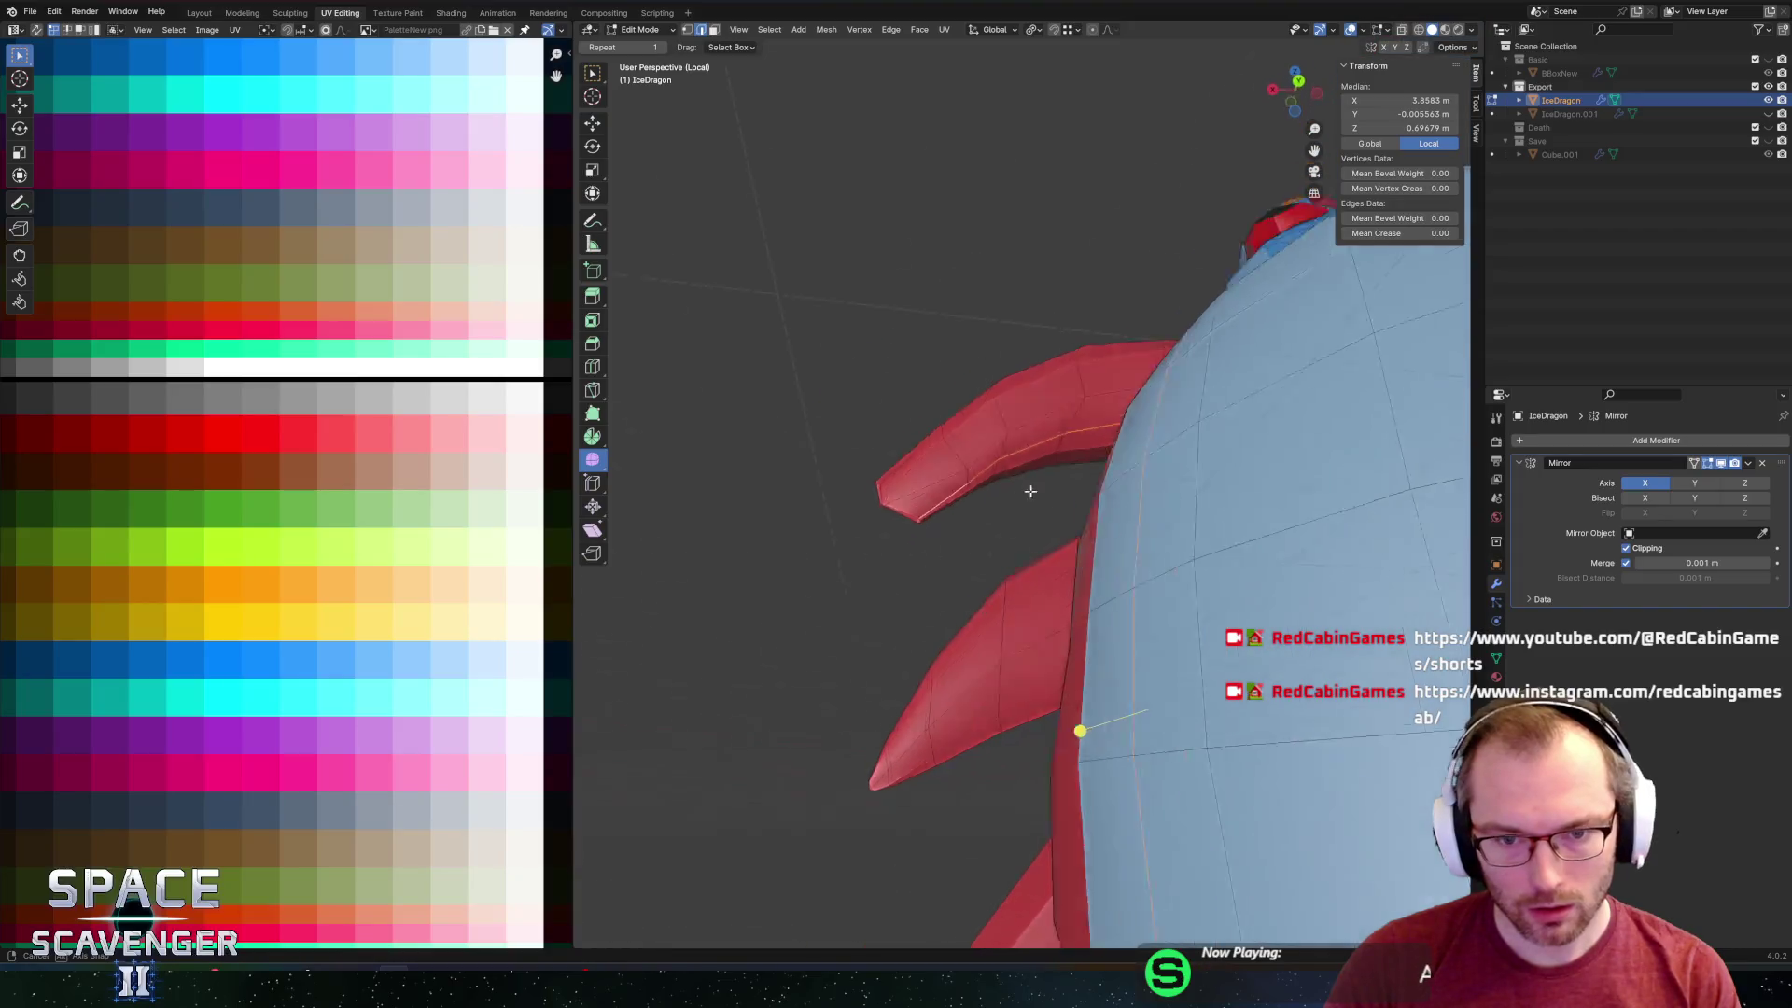
# Dissolve the extra edge on the red arm spike, then clear the selection.
pyautogui.moveTo(1028, 488)
pyautogui.mouseDown(button='middle')
pyautogui.moveTo(1112, 516)
pyautogui.moveTo(1123, 561)
pyautogui.moveTo(1111, 551)
pyautogui.moveTo(1138, 528)
pyautogui.moveTo(1156, 440)
pyautogui.moveTo(1256, 472)
pyautogui.moveTo(1052, 478)
pyautogui.moveTo(1026, 467)
pyautogui.moveTo(1036, 406)
pyautogui.mouseUp(button='middle')
pyautogui.scroll(-3, 1139, 527)
pyautogui.scroll(-2, 1139, 528)
pyautogui.scroll(4, 1257, 472)
pyautogui.scroll(3, 1026, 467)
pyautogui.press('x')
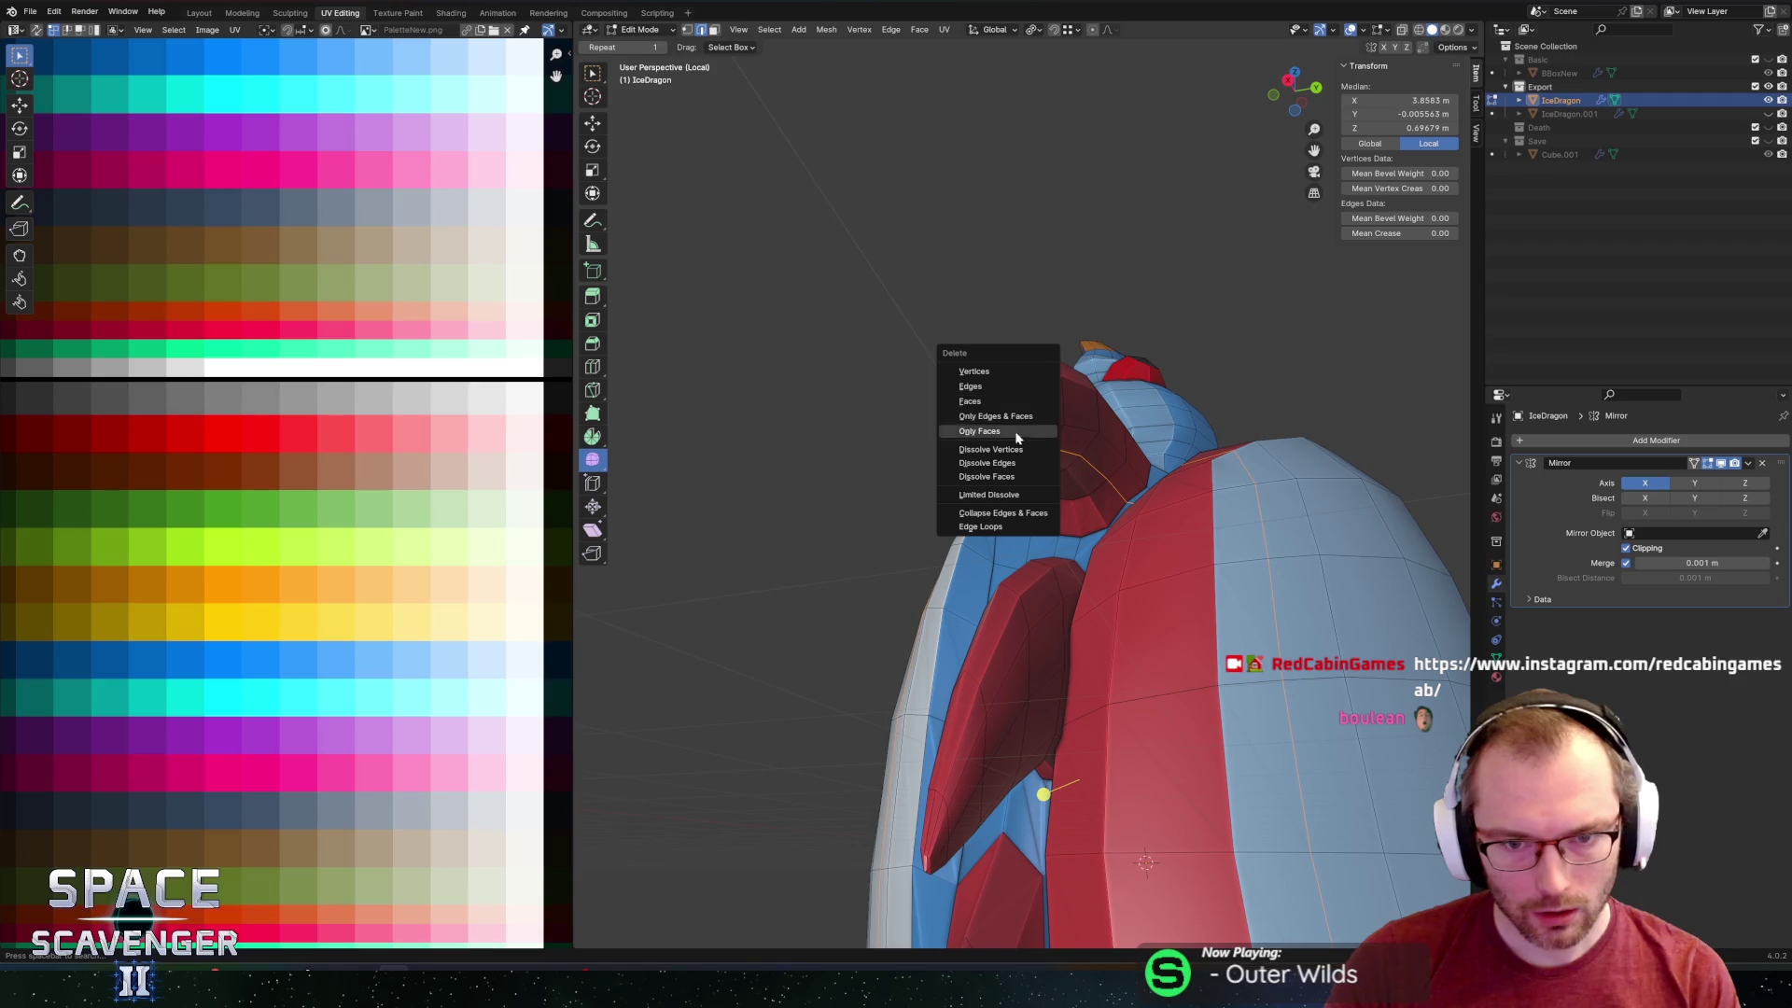
pyautogui.click(1013, 465)
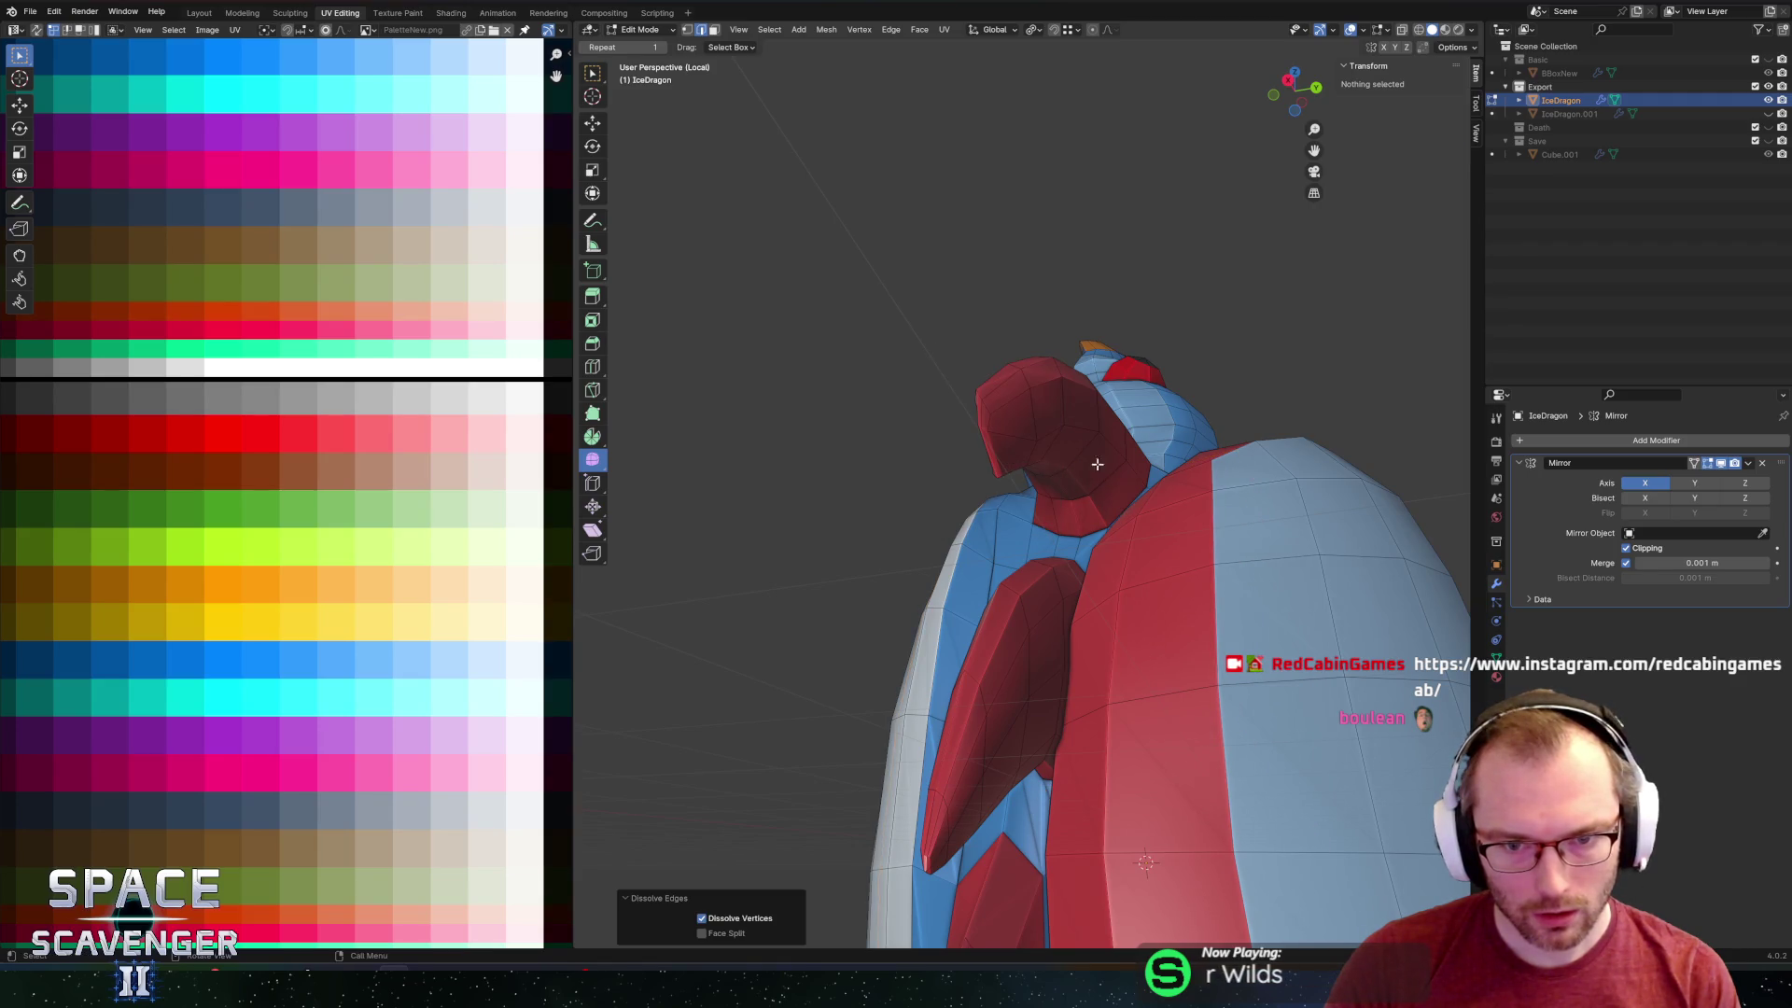
pyautogui.moveTo(1098, 464)
pyautogui.mouseDown(button='middle')
pyautogui.moveTo(1016, 499)
pyautogui.moveTo(933, 444)
pyautogui.moveTo(922, 370)
pyautogui.moveTo(933, 434)
pyautogui.moveTo(1091, 479)
pyautogui.moveTo(1162, 413)
pyautogui.moveTo(1089, 448)
pyautogui.moveTo(1140, 476)
pyautogui.moveTo(1017, 436)
pyautogui.mouseUp(button='middle')
pyautogui.click(851, 411)
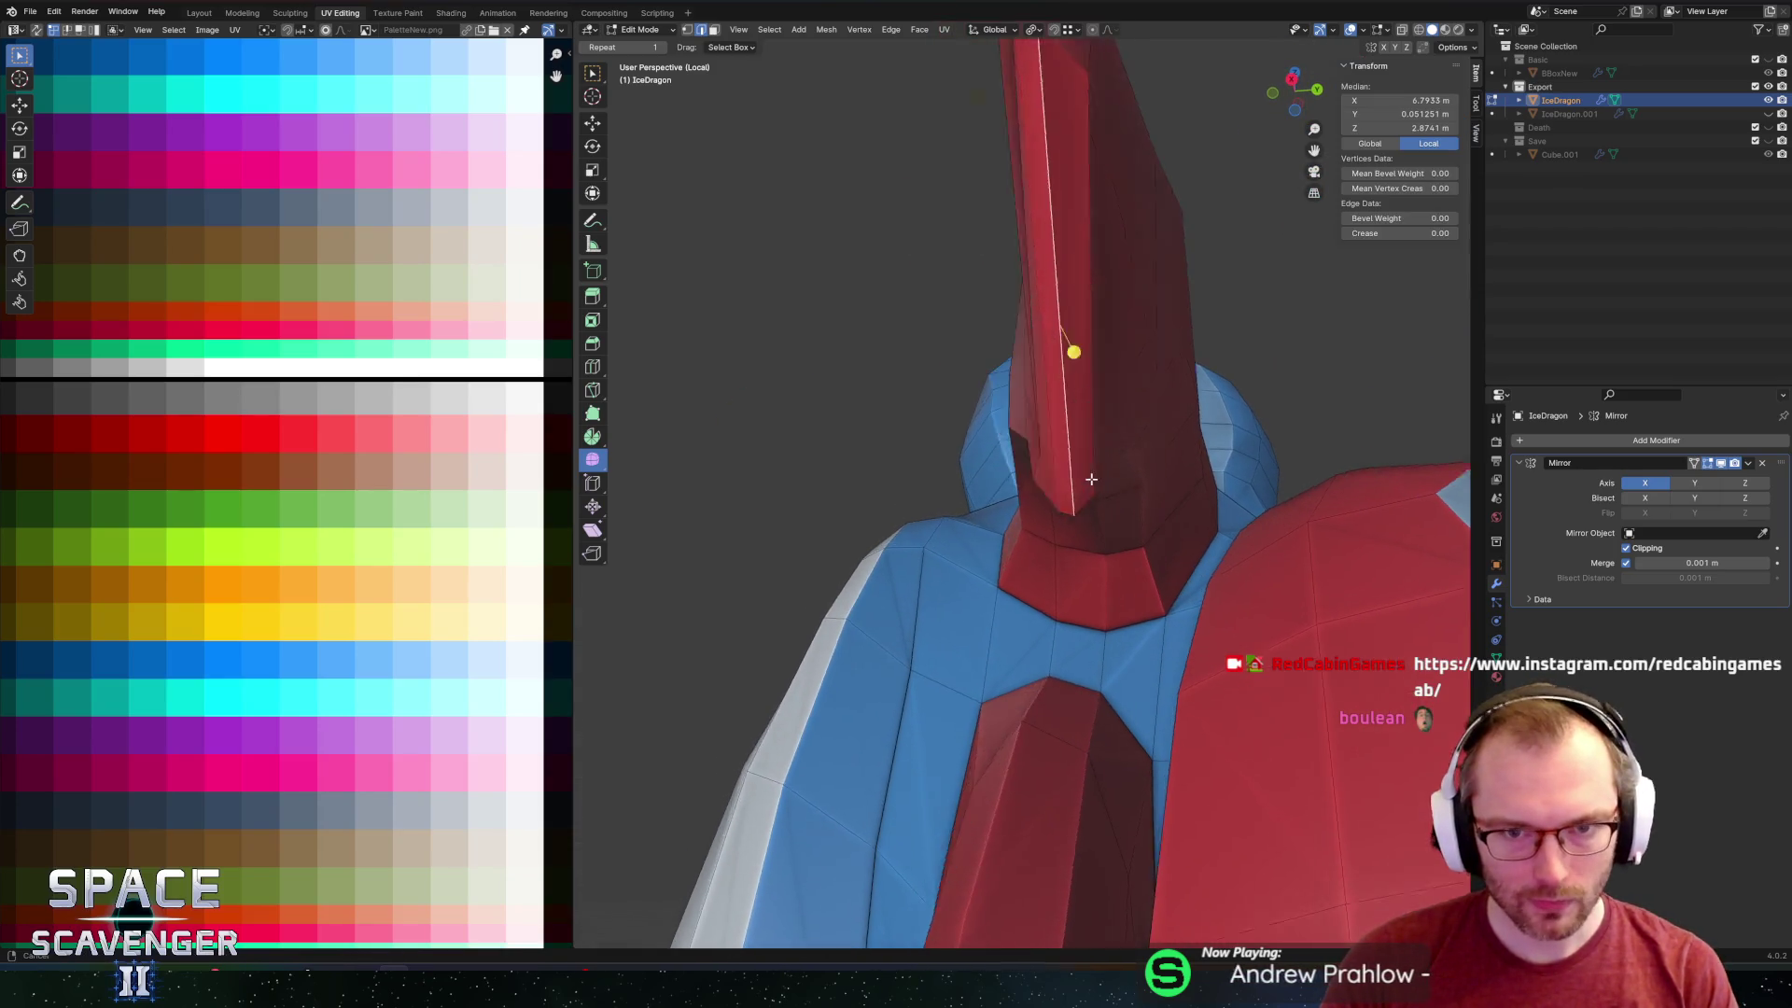
pyautogui.hotkey('alt', 'a')
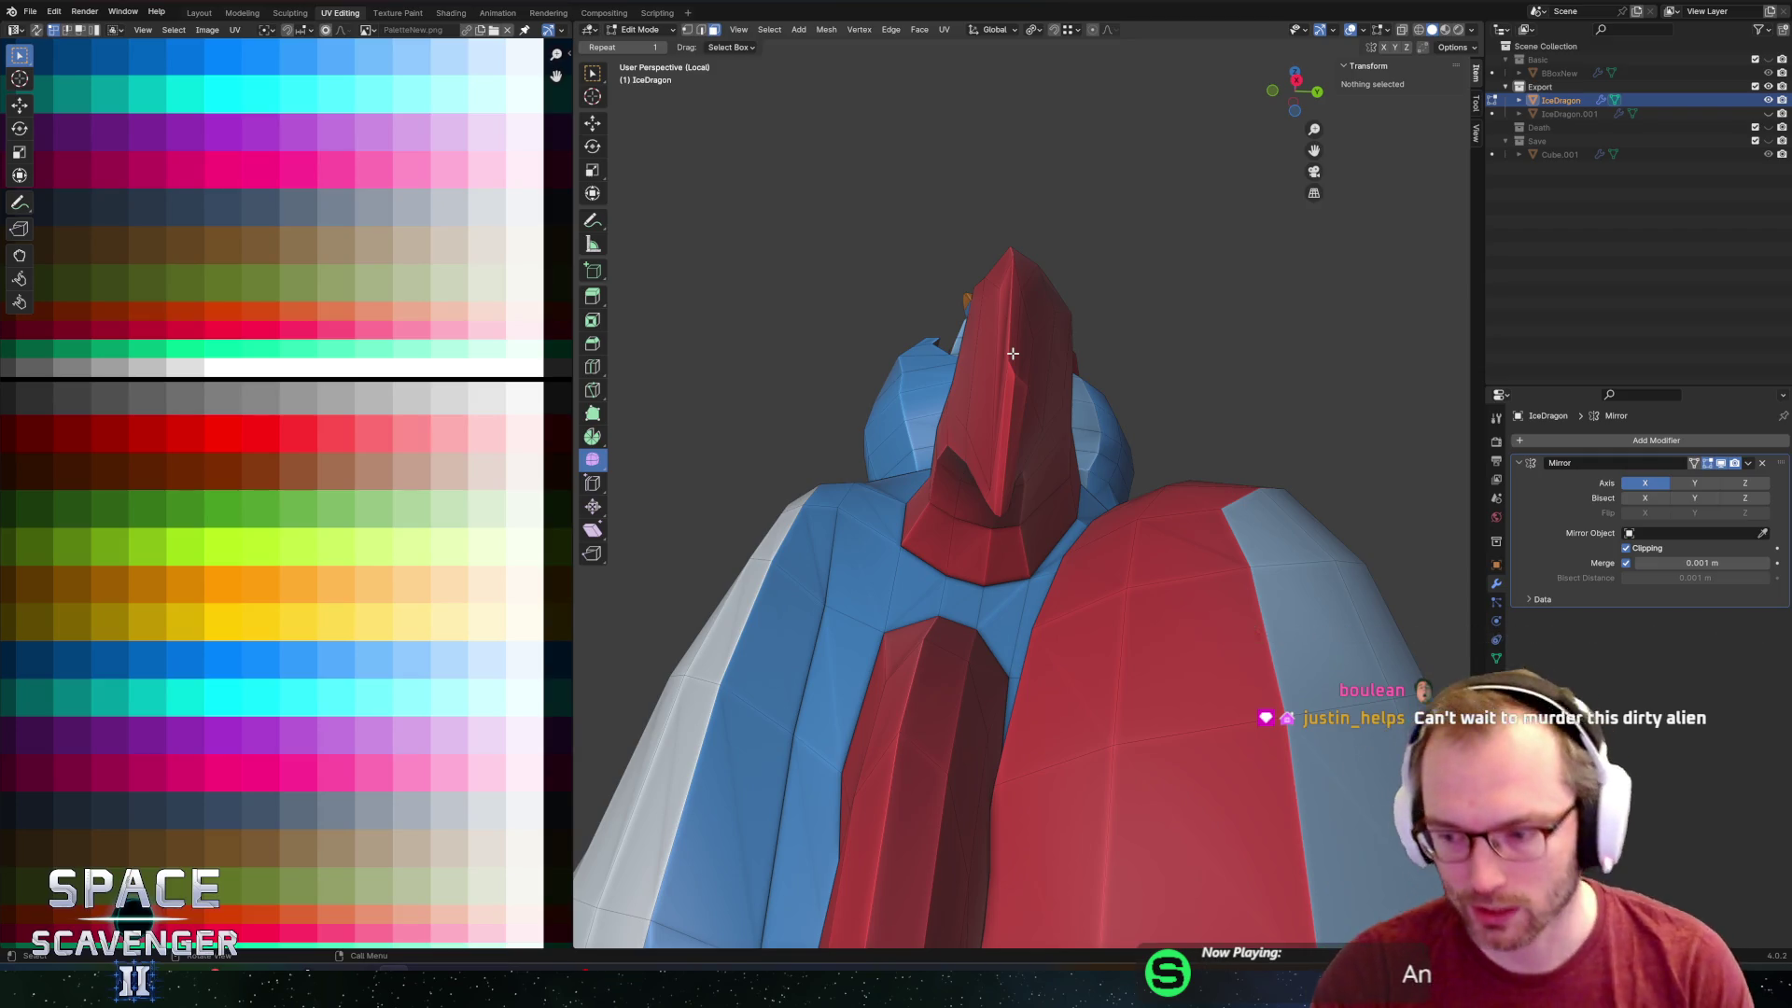
# Switch to edge select mode and pick an edge on the red head crest.
pyautogui.moveTo(1012, 352); pyautogui.dragTo(965, 347, button='middle')
pyautogui.moveTo(980, 489); pyautogui.dragTo(892, 509, button='middle')
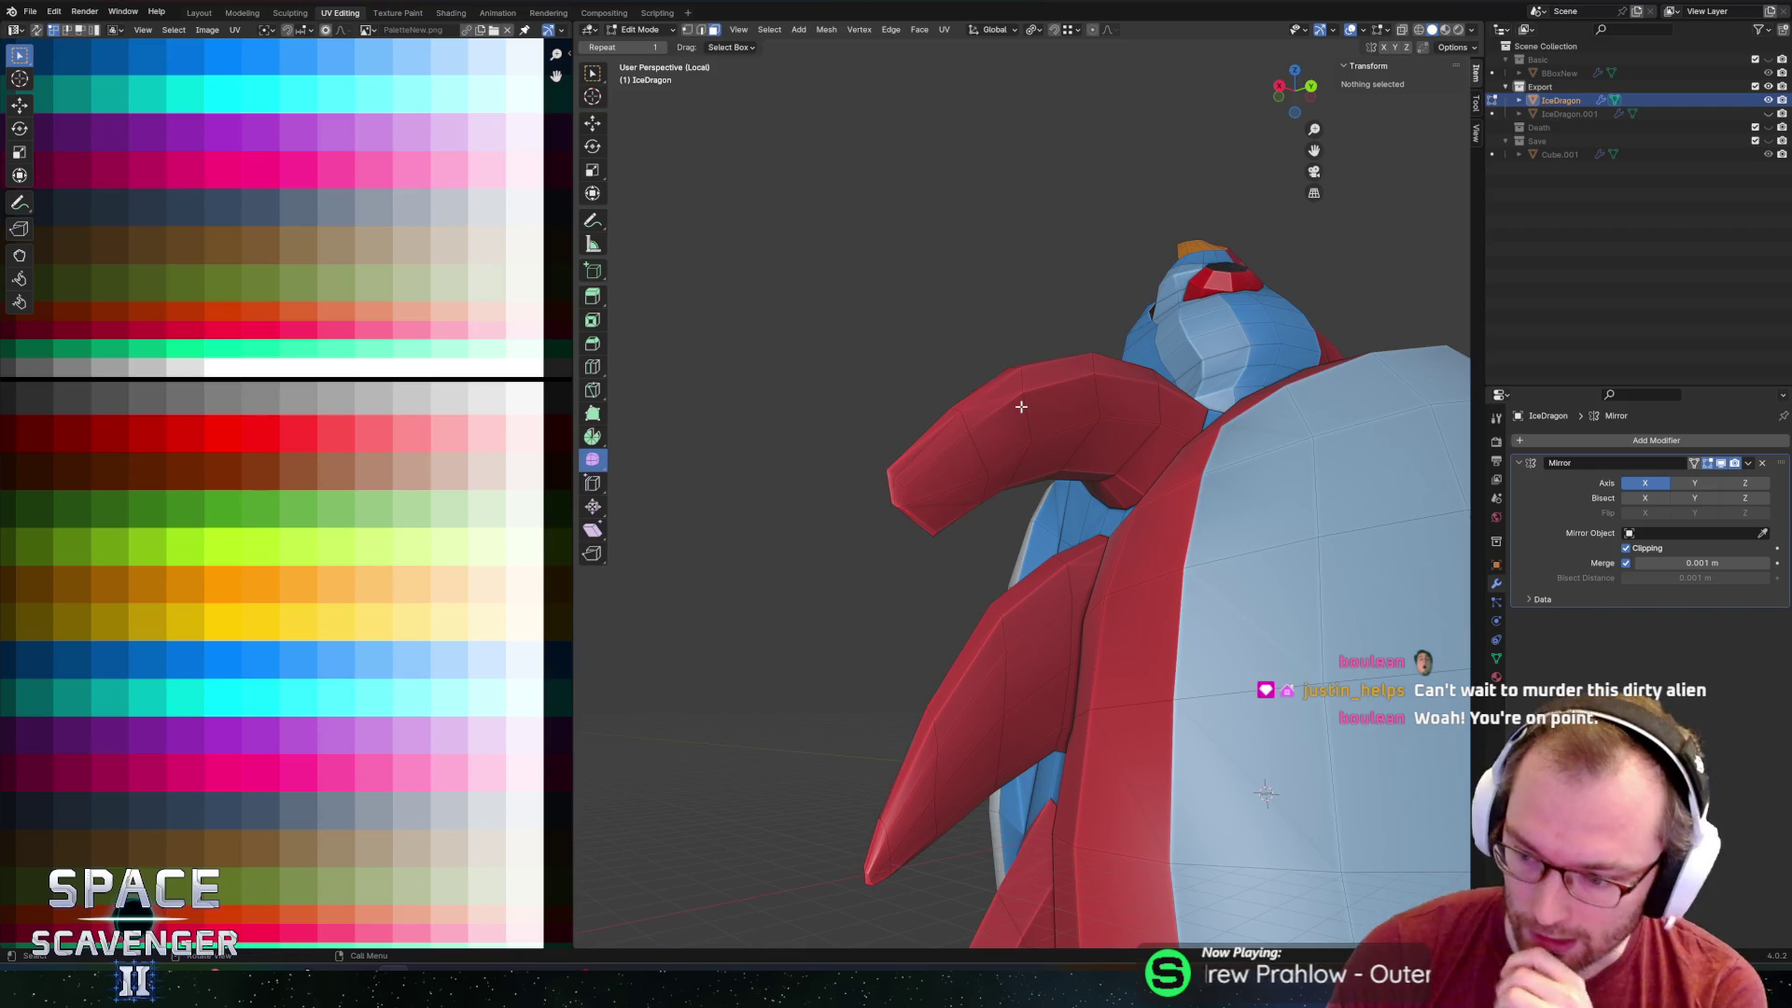
pyautogui.moveTo(1071, 536)
pyautogui.mouseDown(button='middle')
pyautogui.moveTo(1045, 522)
pyautogui.moveTo(896, 555)
pyautogui.mouseUp(button='middle')
pyautogui.scroll(3, 913, 532)
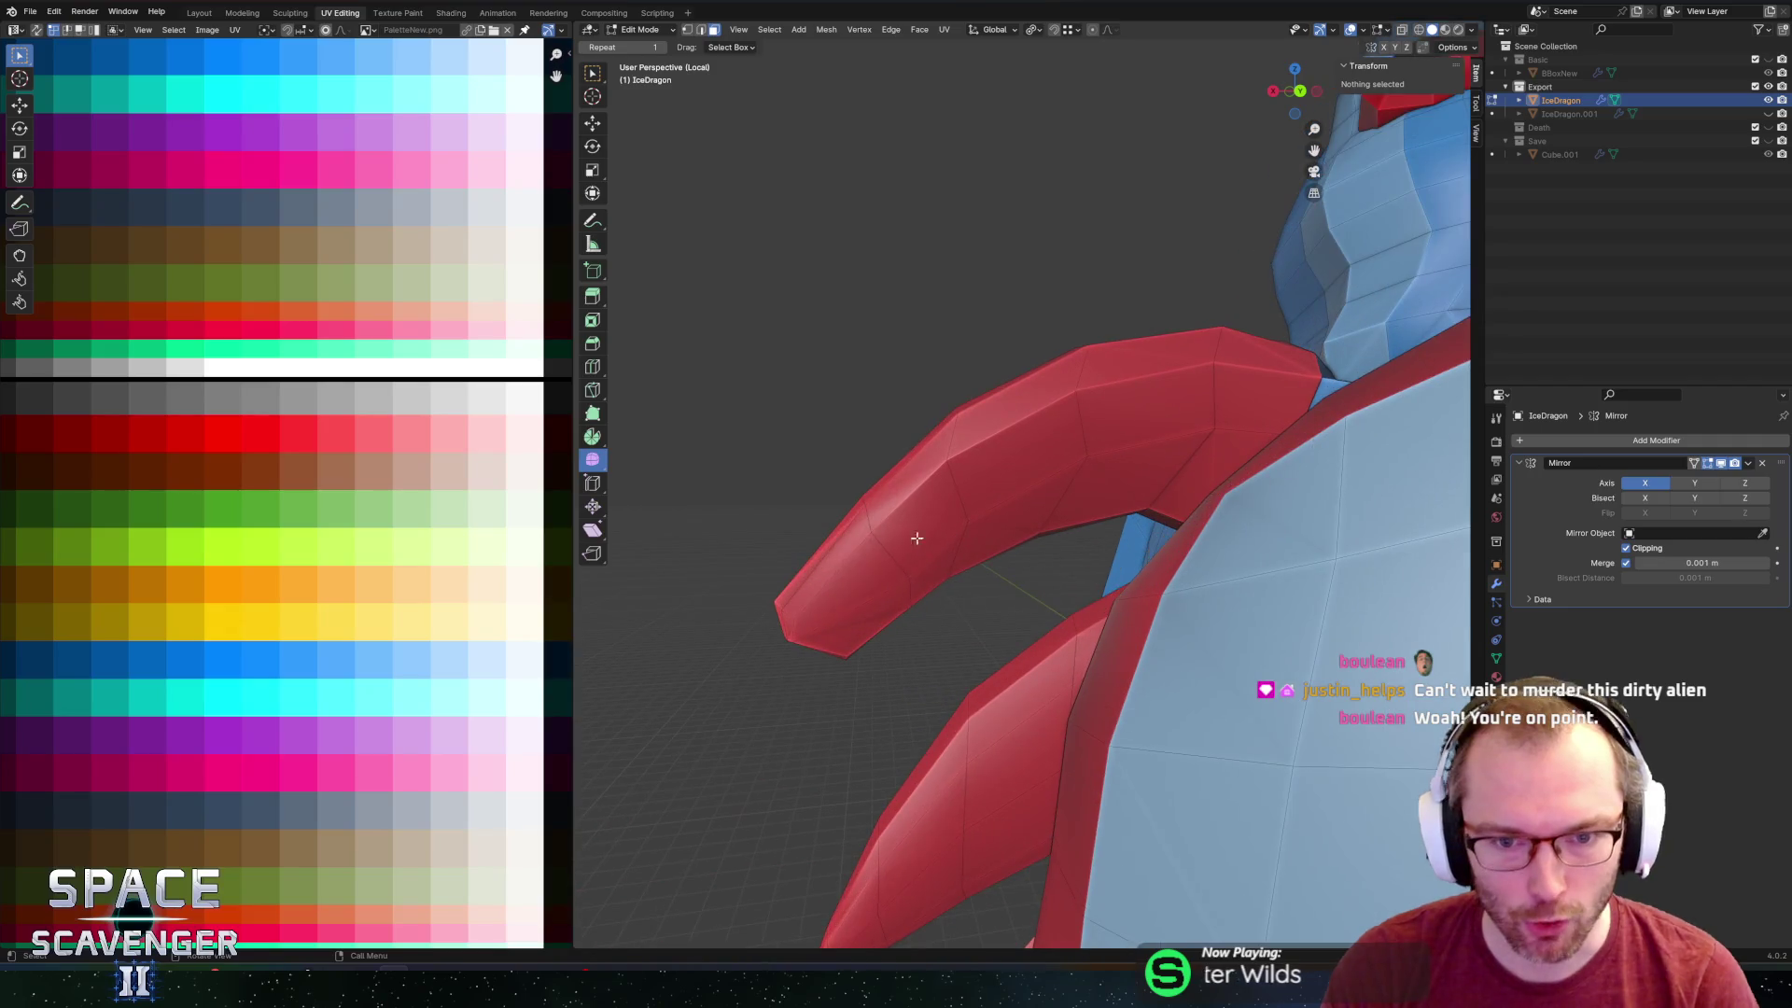
pyautogui.click(814, 610)
pyautogui.moveTo(815, 611)
pyautogui.mouseDown(button='middle')
pyautogui.moveTo(971, 496)
pyautogui.moveTo(812, 564)
pyautogui.moveTo(877, 504)
pyautogui.moveTo(986, 511)
pyautogui.moveTo(1082, 465)
pyautogui.moveTo(1012, 508)
pyautogui.mouseUp(button='middle')
pyautogui.press('2')
pyautogui.click(820, 496)
# Finish the crest edge slide, slide a crest vertex, then deselect everything.
pyautogui.press('g')
pyautogui.press('g')
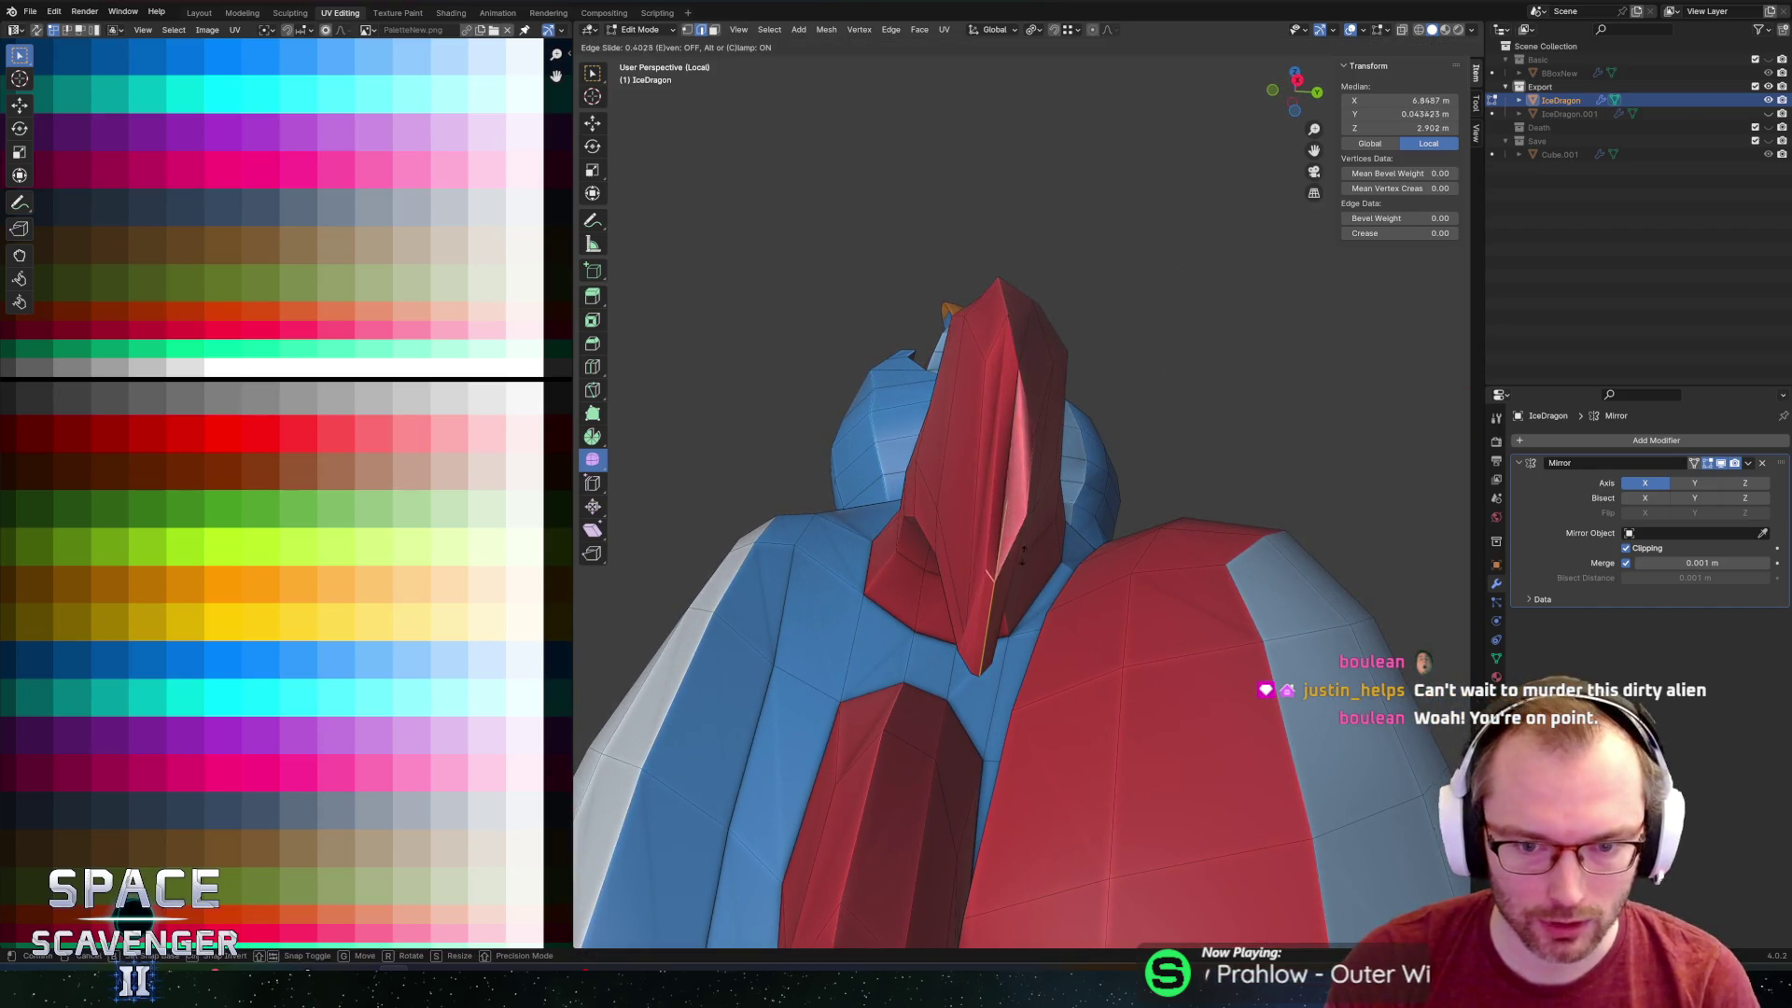
pyautogui.click(1027, 517)
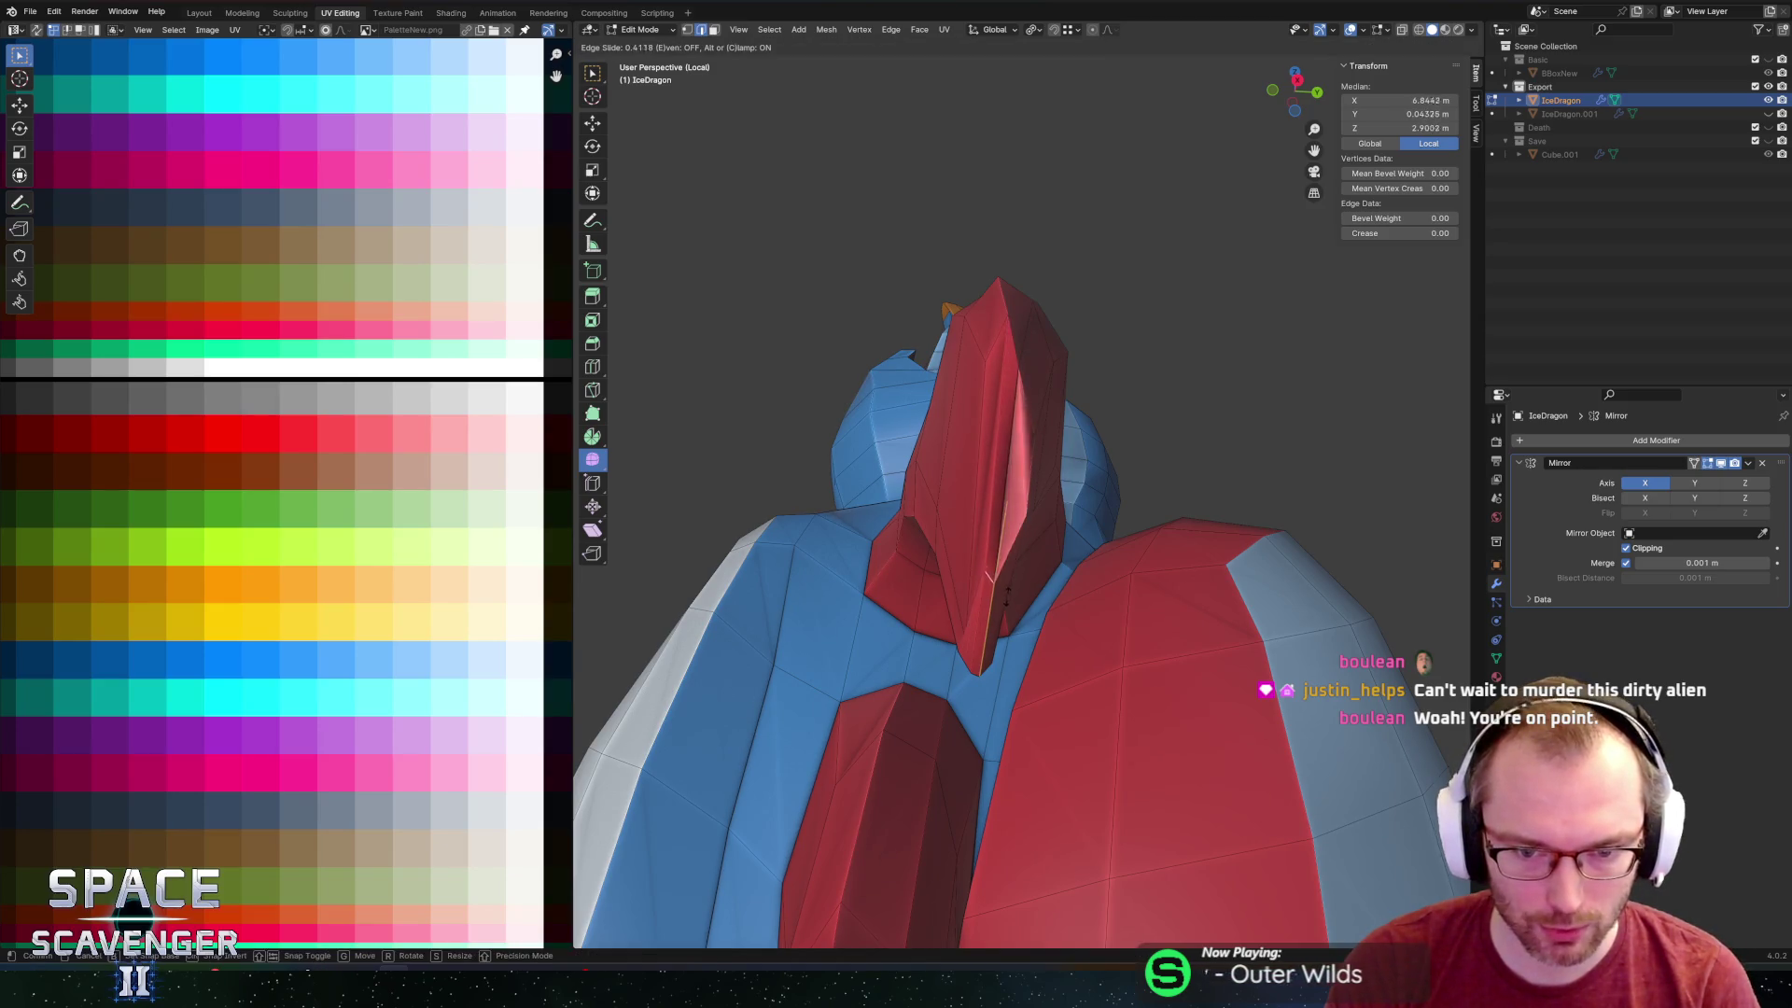
pyautogui.click(1046, 521)
pyautogui.moveTo(1052, 524); pyautogui.dragTo(896, 551, button='middle')
pyautogui.press('g')
pyautogui.press('g')
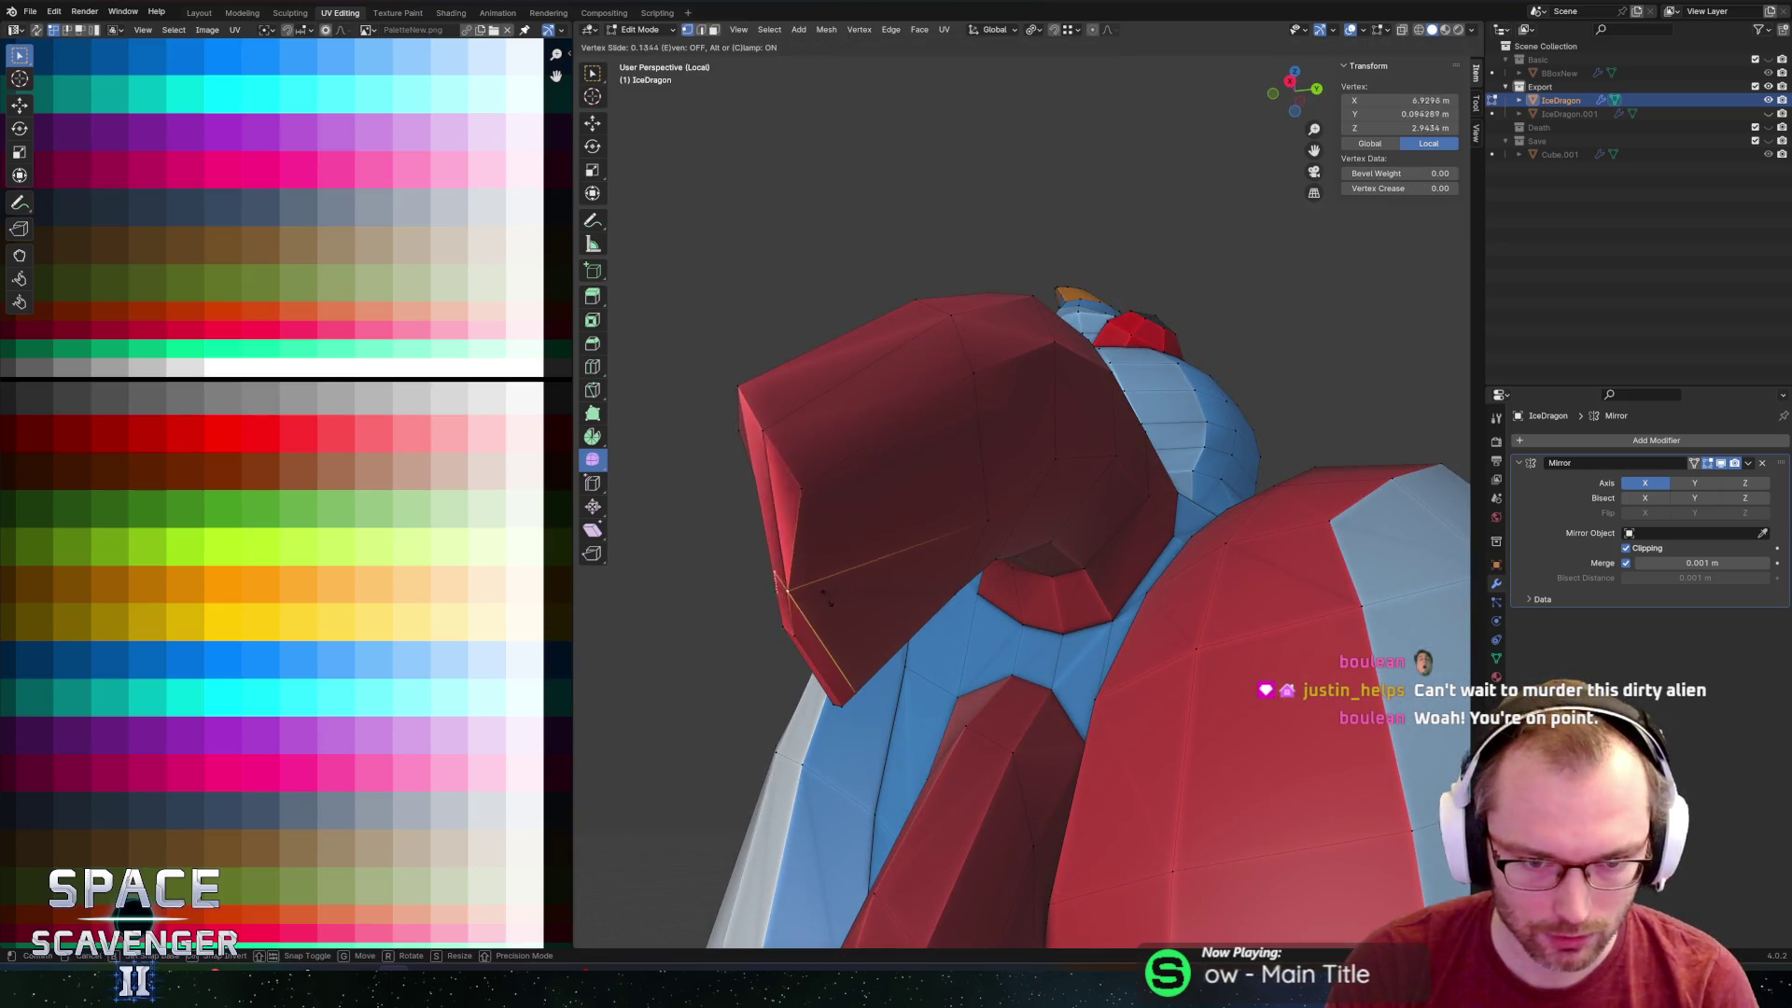
pyautogui.click(854, 642)
pyautogui.moveTo(853, 660)
pyautogui.mouseDown(button='middle')
pyautogui.moveTo(1229, 484)
pyautogui.moveTo(1244, 504)
pyautogui.mouseUp(button='middle')
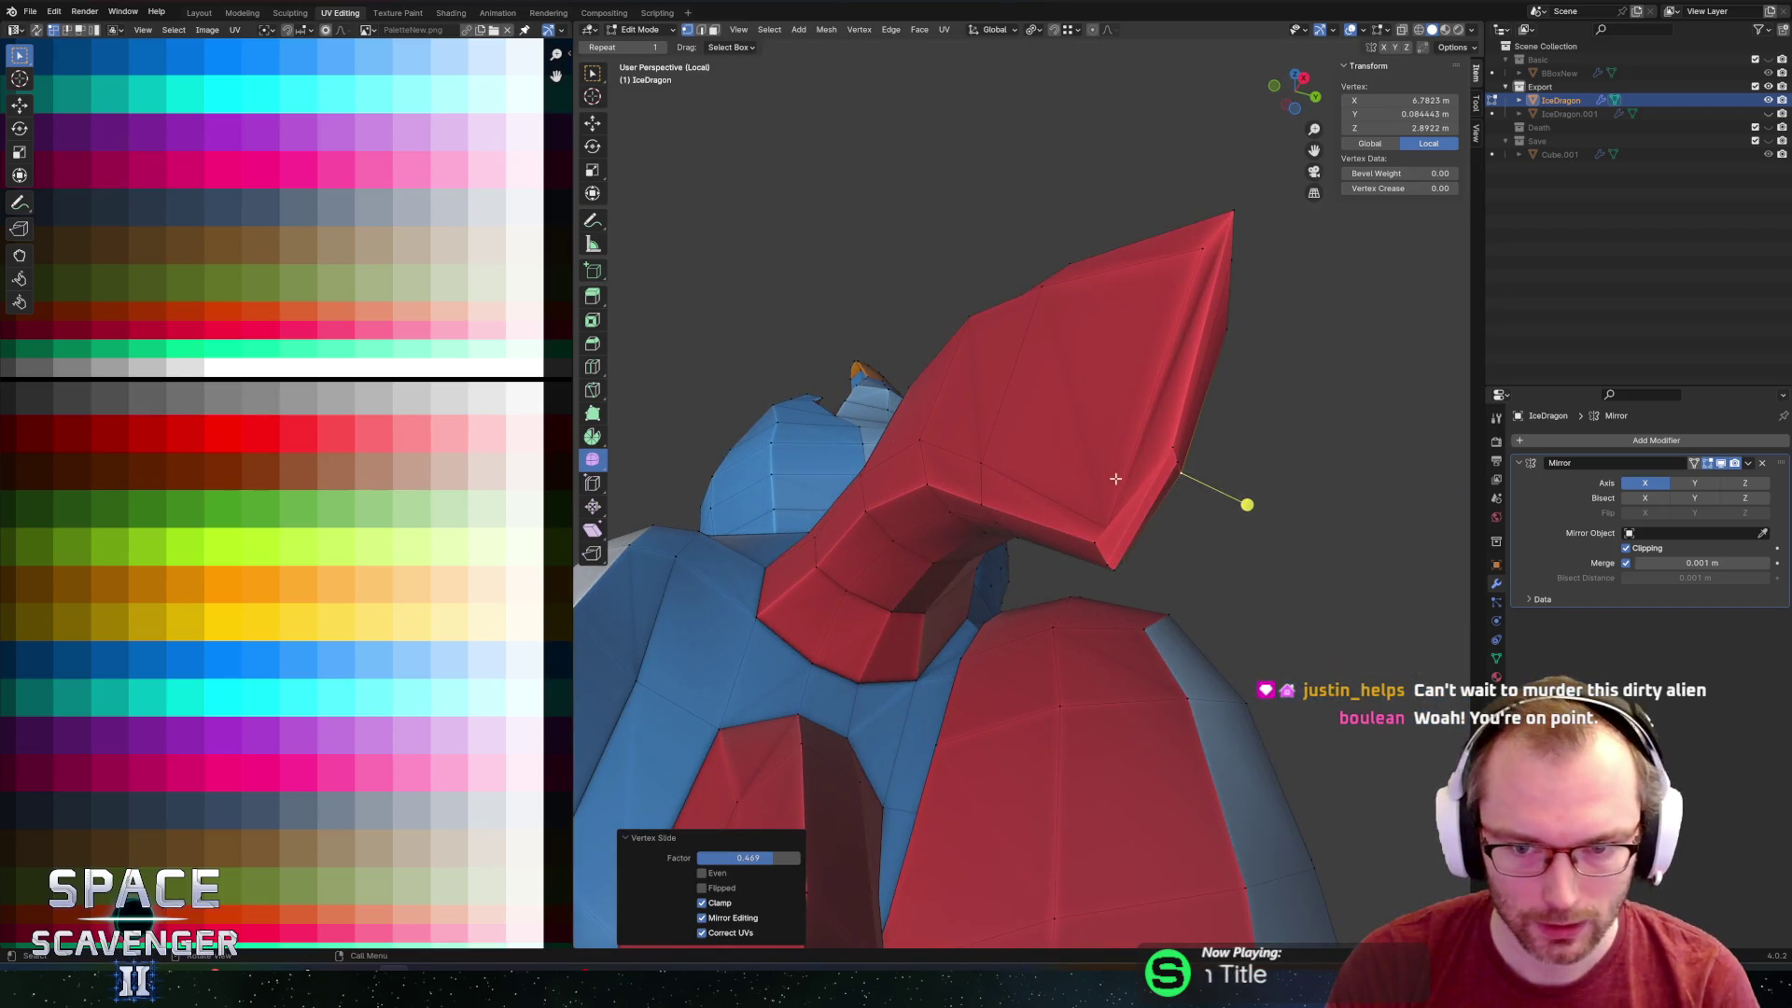
pyautogui.hotkey('alt', 'a')
# Move a single hood vertex along the Y axis.
pyautogui.moveTo(1116, 484)
pyautogui.mouseDown(button='middle')
pyautogui.moveTo(1200, 479)
pyautogui.moveTo(1224, 577)
pyautogui.moveTo(1083, 544)
pyautogui.moveTo(1103, 513)
pyautogui.mouseUp(button='middle')
pyautogui.click(1214, 576)
pyautogui.click(966, 505)
pyautogui.moveTo(966, 505); pyautogui.dragTo(1017, 588, button='middle')
pyautogui.press('g')
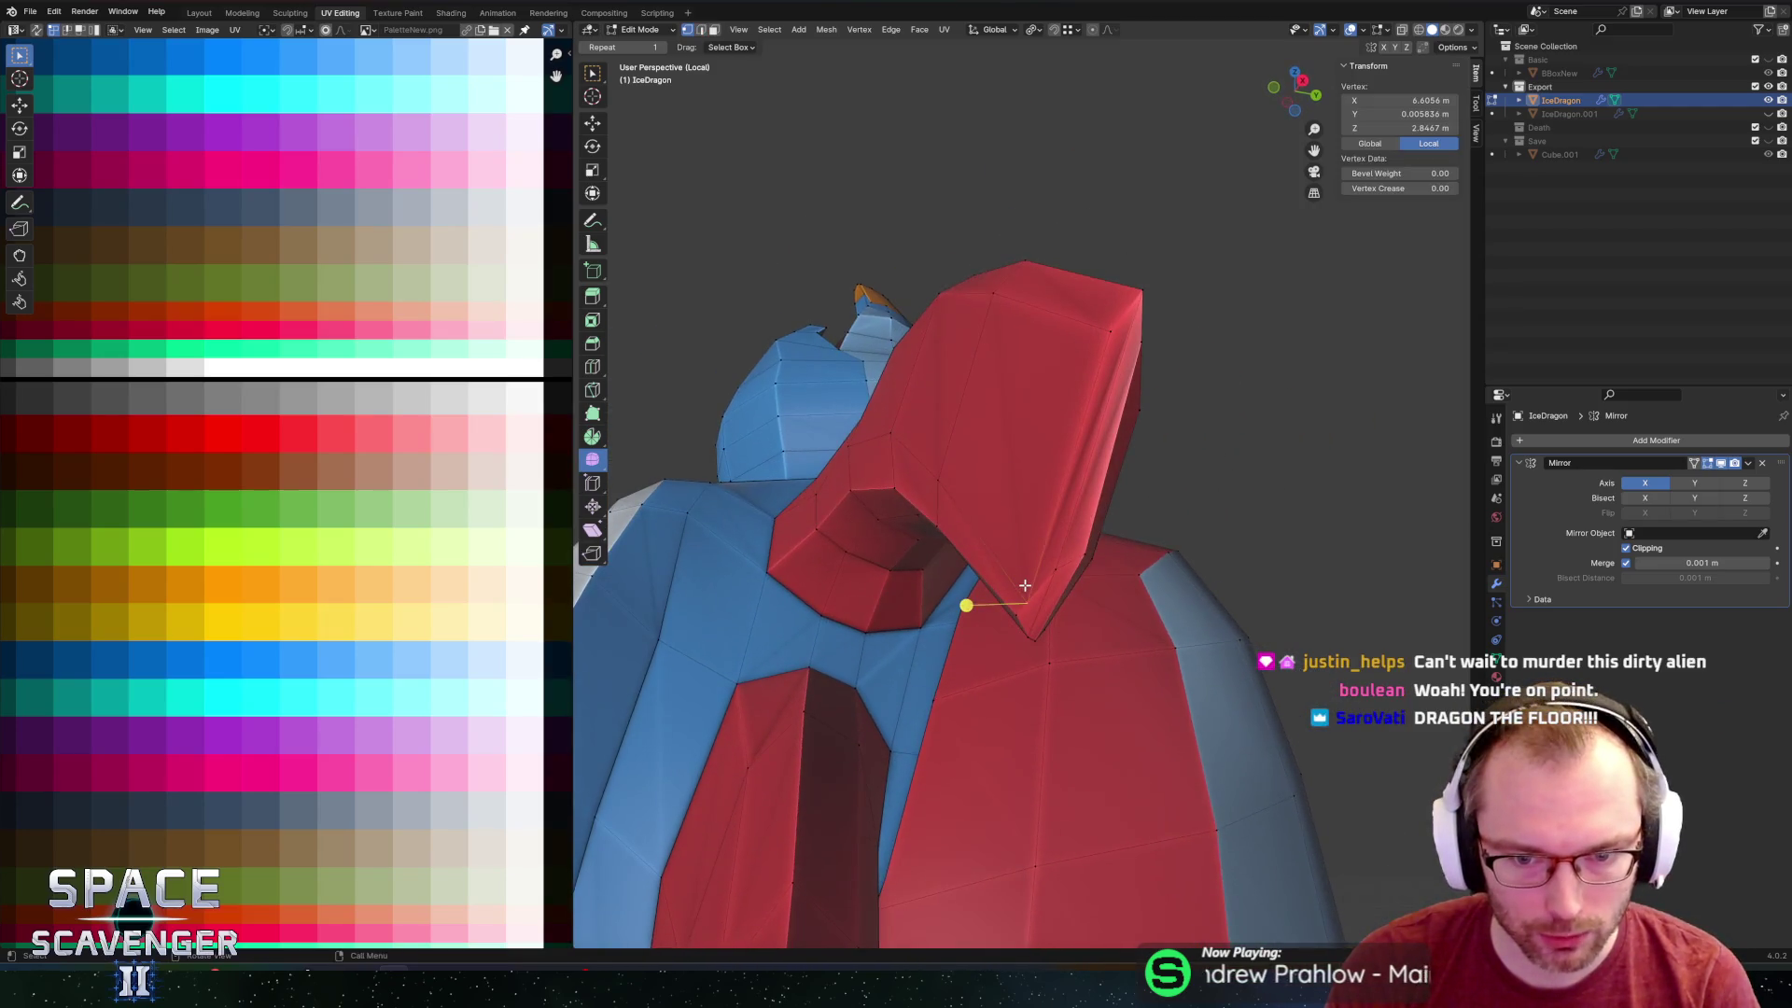
pyautogui.press('y')
pyautogui.click(1017, 581)
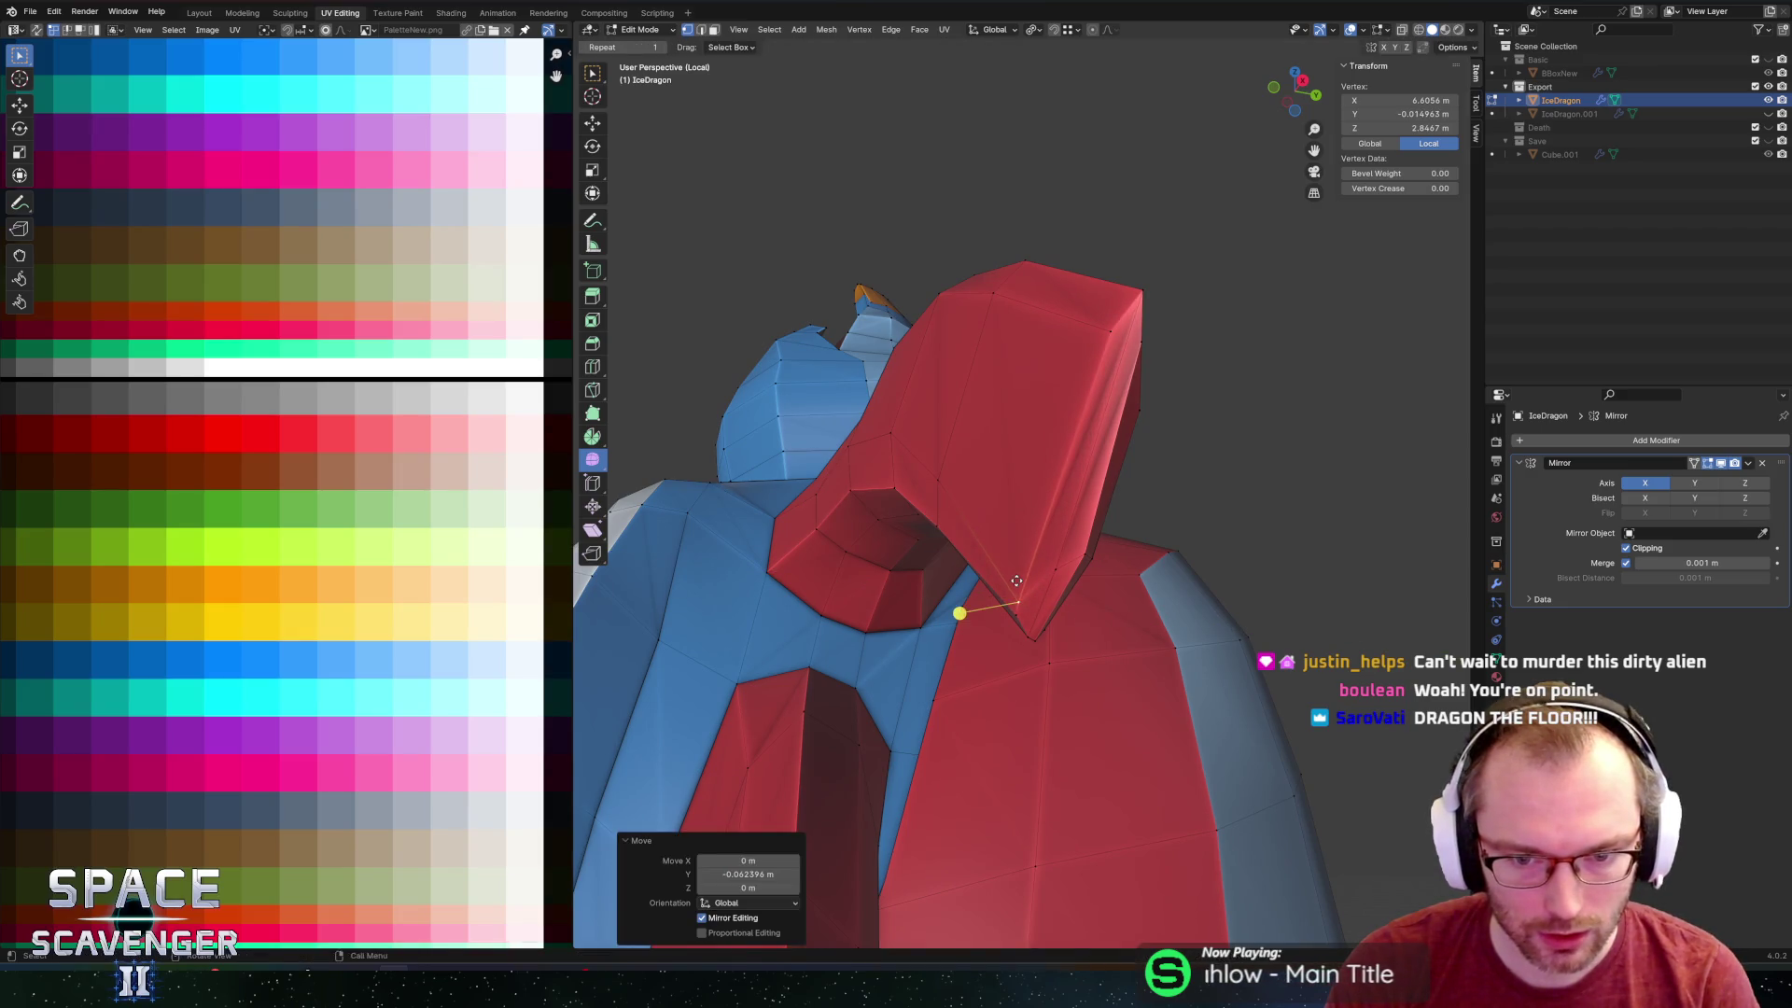
# Slide the hood vertex twice along its neighbouring edges.
pyautogui.press('g')
pyautogui.press('g')
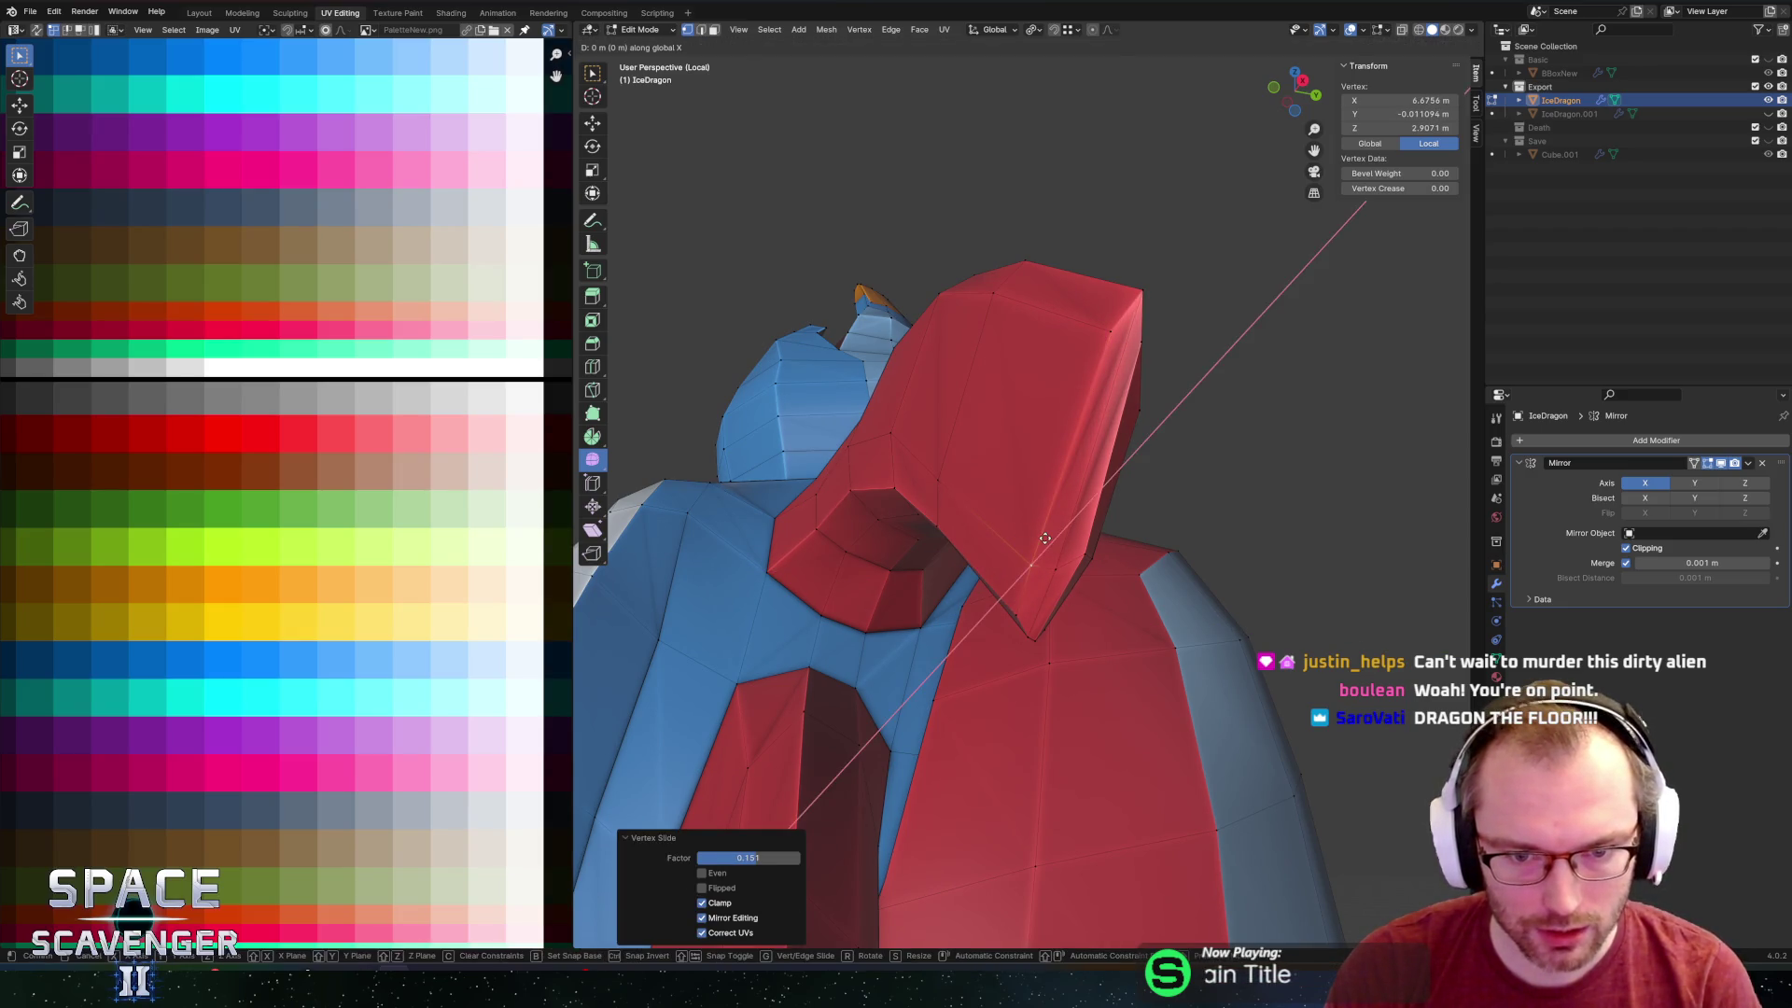
pyautogui.click(1035, 533)
pyautogui.press('g')
pyautogui.press('g')
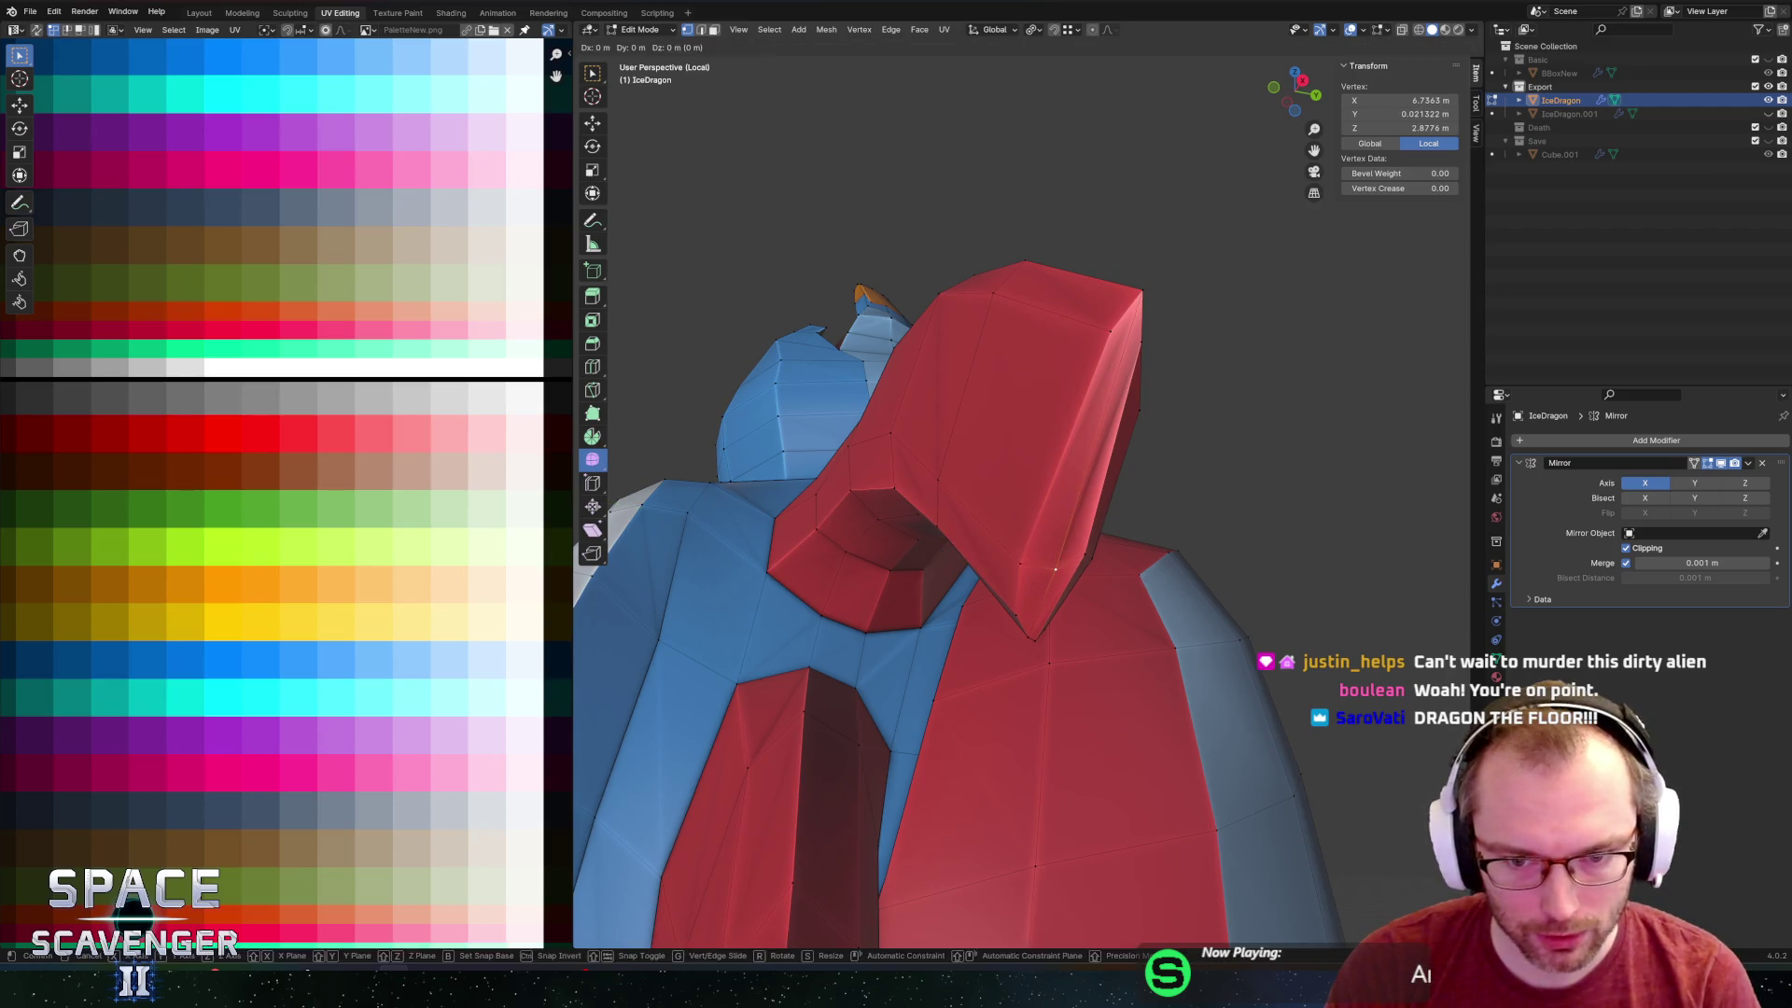
pyautogui.click(1032, 540)
pyautogui.moveTo(1033, 540)
pyautogui.mouseDown(button='middle')
pyautogui.moveTo(956, 556)
pyautogui.moveTo(1120, 584)
pyautogui.moveTo(1128, 432)
pyautogui.moveTo(1049, 464)
pyautogui.moveTo(1052, 520)
pyautogui.moveTo(1116, 437)
pyautogui.mouseUp(button='middle')
# Move the vertex twice along the X axis.
pyautogui.press('g')
pyautogui.press('x')
pyautogui.click(956, 560)
pyautogui.press('g')
pyautogui.press('x')
pyautogui.click(1121, 520)
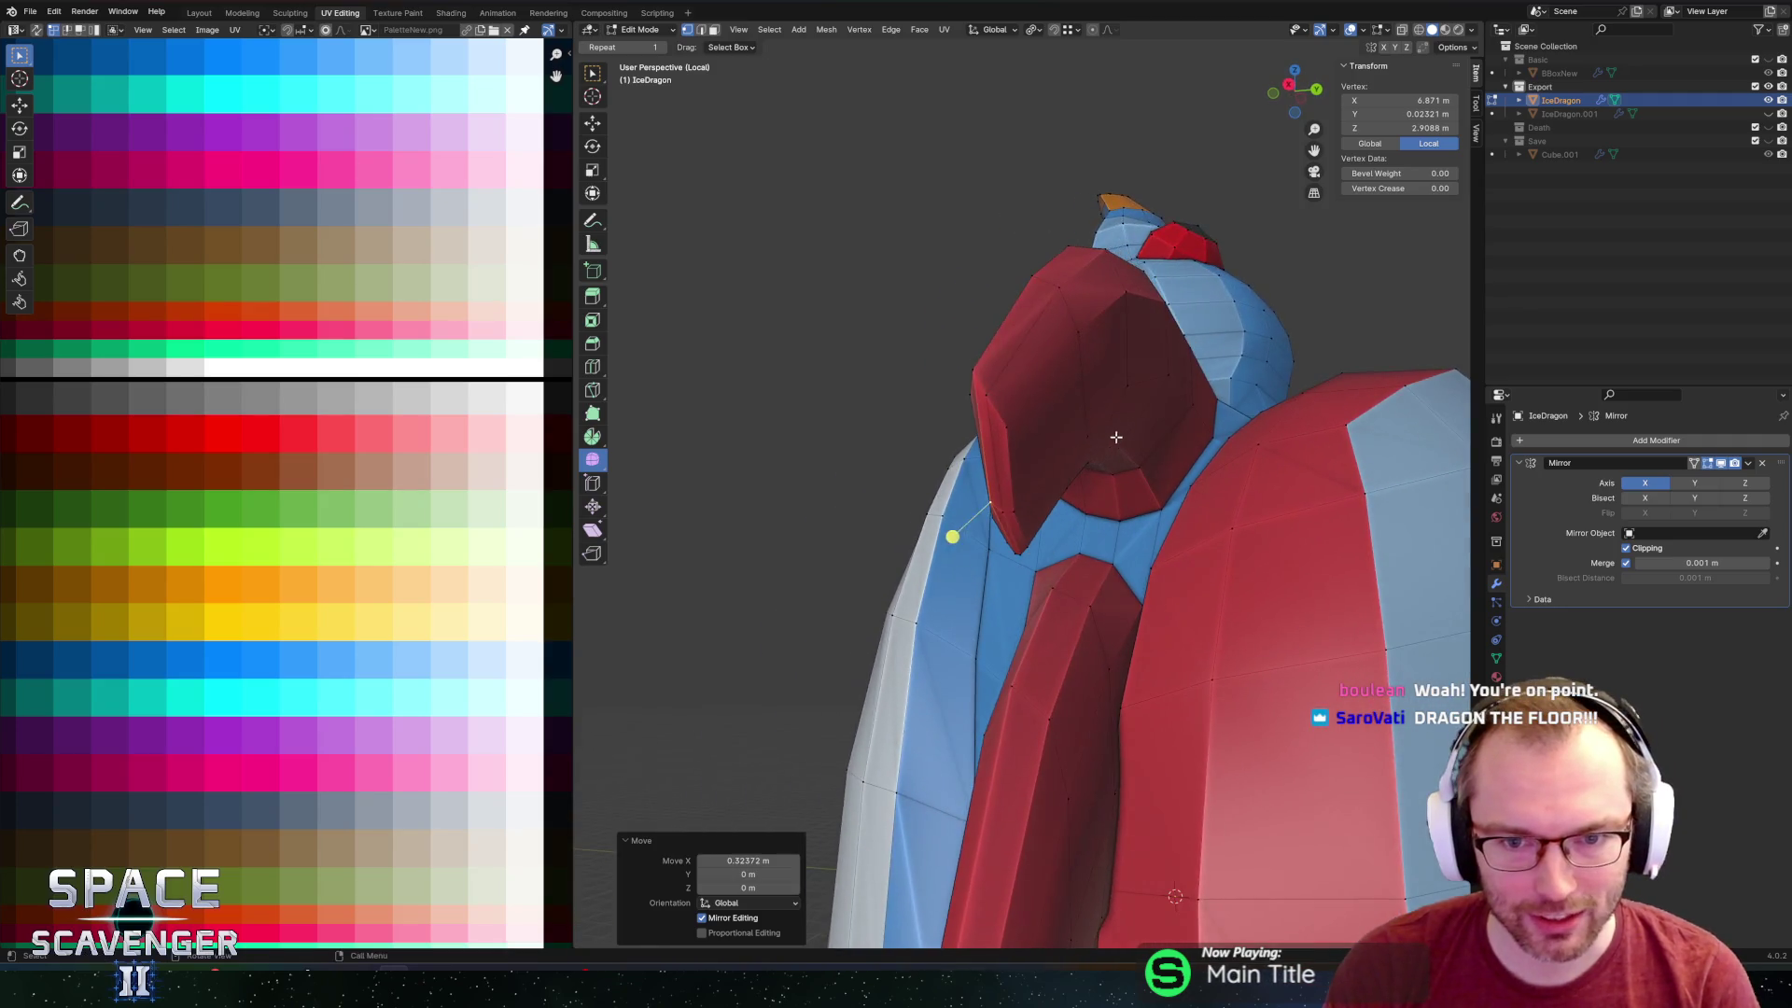
# Smooth a face on the head's left side by 0.880, then select a beak edge.
pyautogui.click(1034, 383)
pyautogui.moveTo(1118, 526)
pyautogui.mouseDown(button='middle')
pyautogui.moveTo(1075, 522)
pyautogui.moveTo(1017, 473)
pyautogui.moveTo(1047, 431)
pyautogui.moveTo(1139, 413)
pyautogui.mouseUp(button='middle')
pyautogui.press('s')
pyautogui.click(1248, 550)
pyautogui.scroll(5, 1073, 514)
pyautogui.click(1052, 429)
# Rotate the beak edge around X and slide another crest edge.
pyautogui.press('r')
pyautogui.press('x')
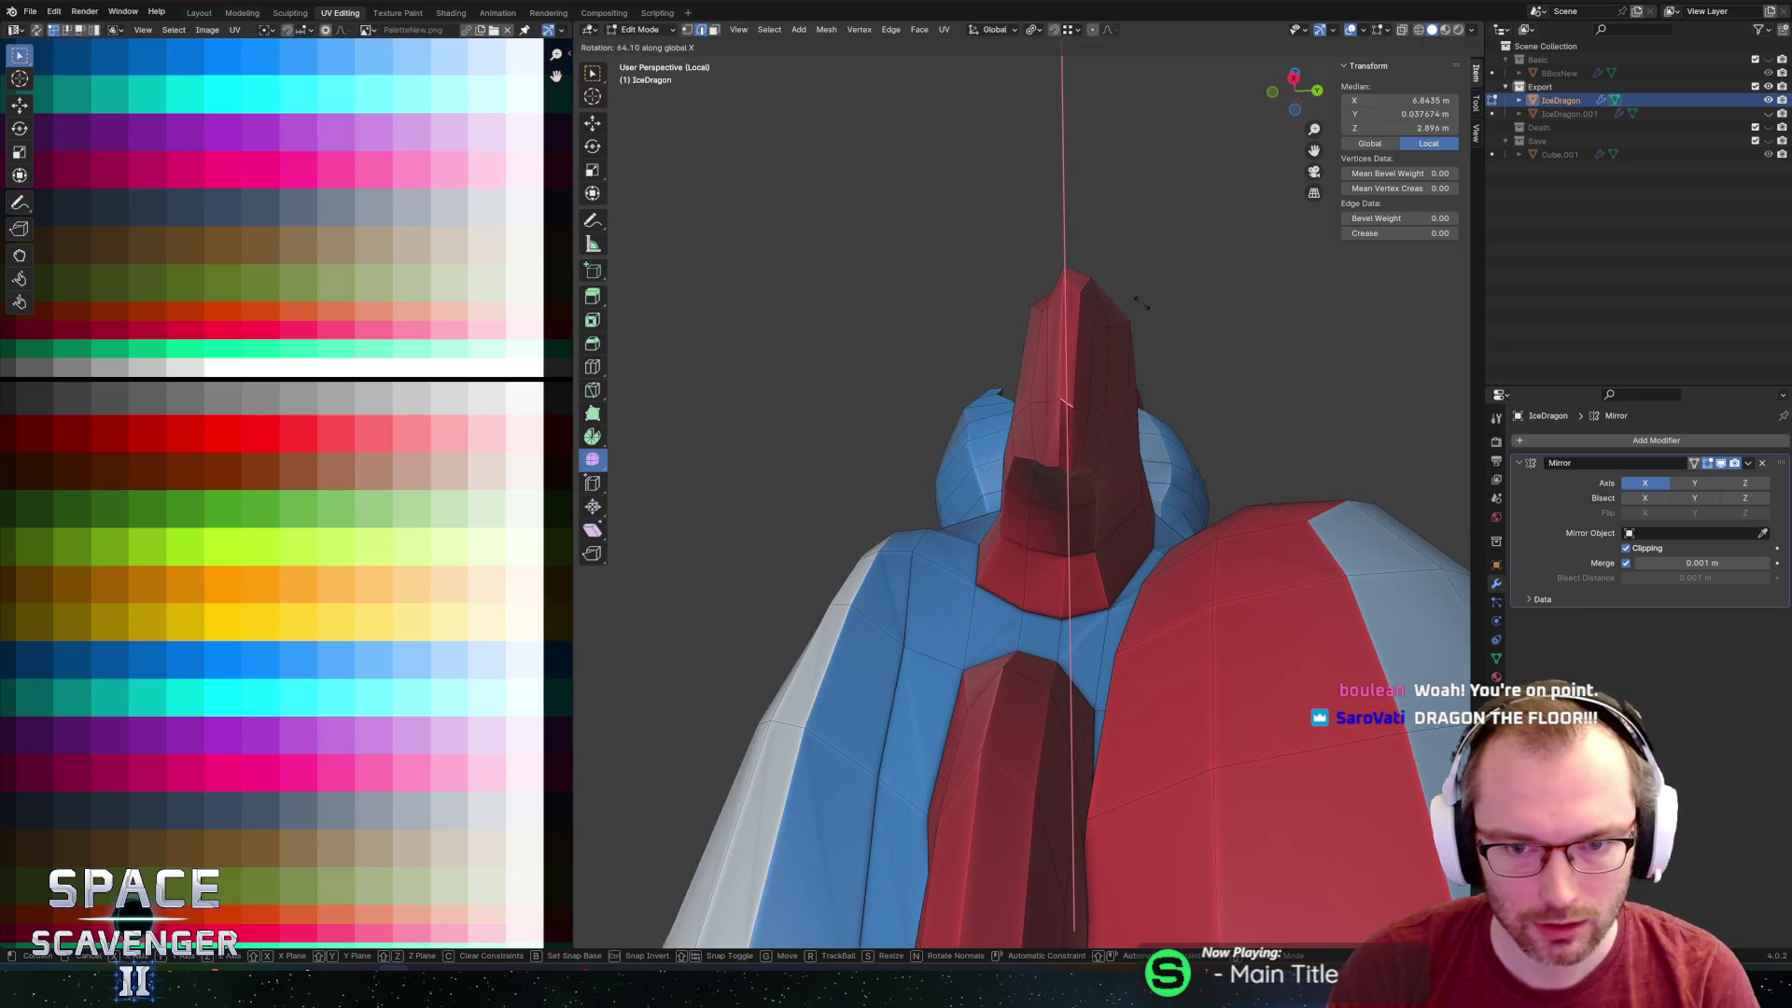
pyautogui.click(1185, 324)
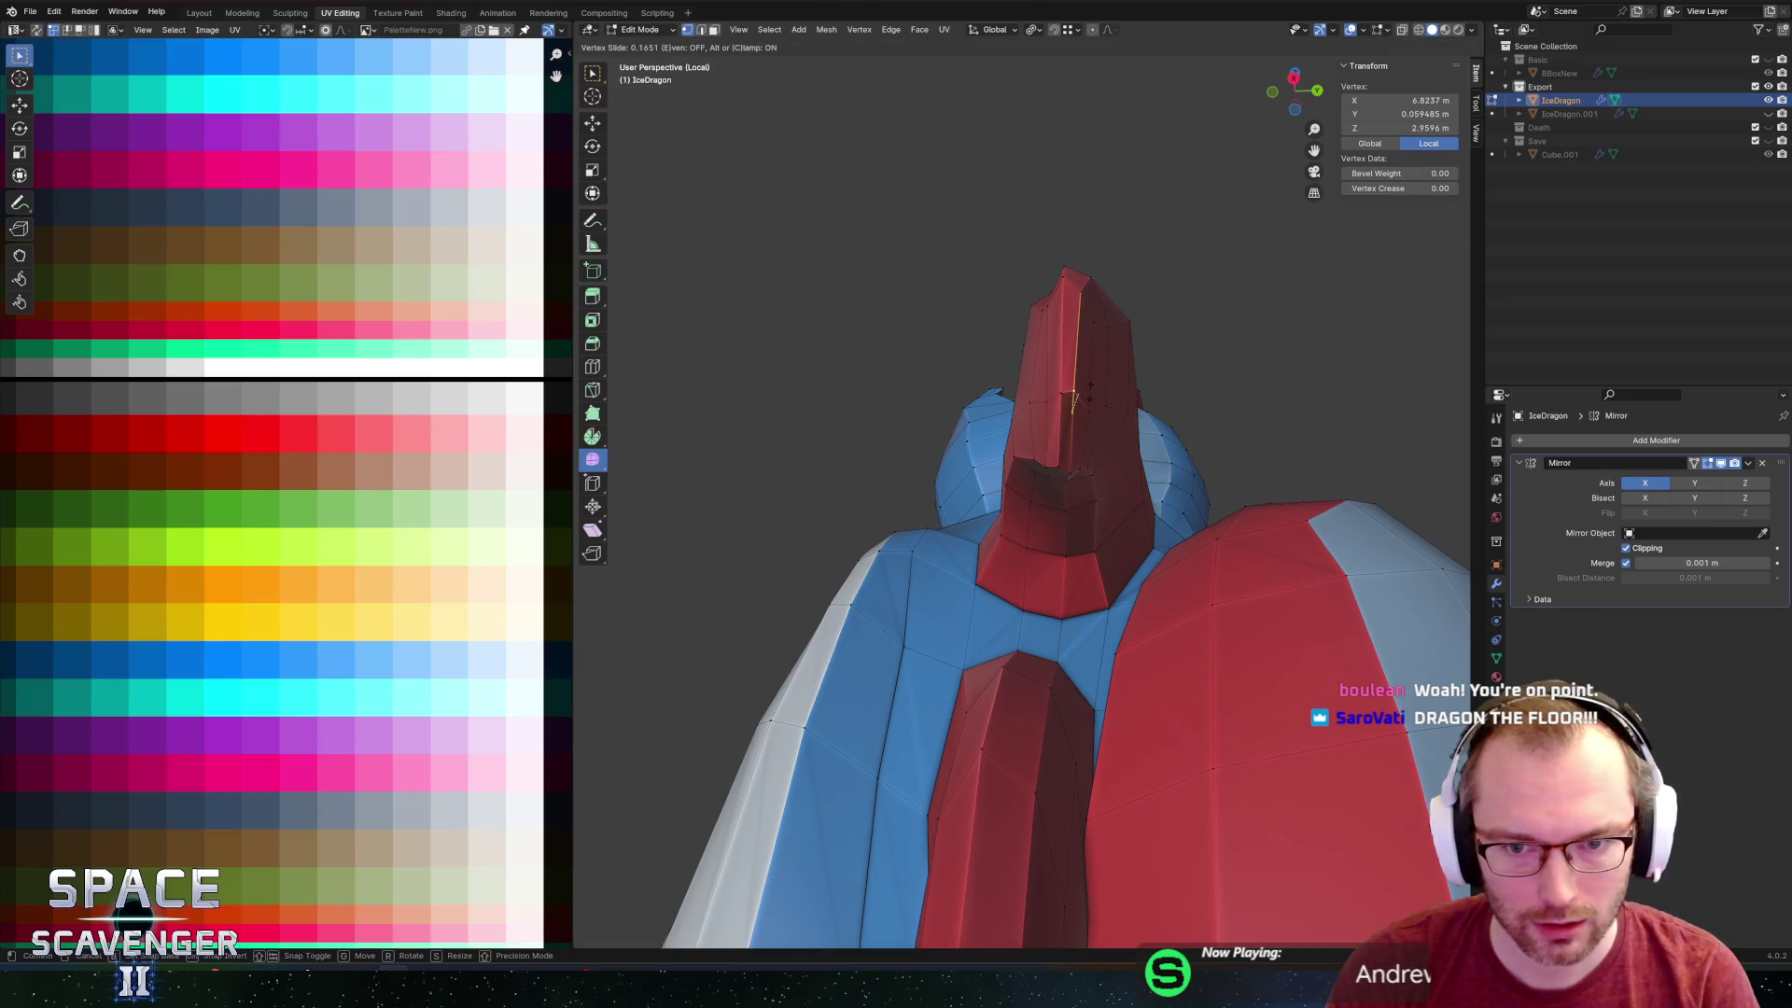
pyautogui.click(1090, 398)
pyautogui.click(1073, 401)
pyautogui.press('g')
pyautogui.press('g')
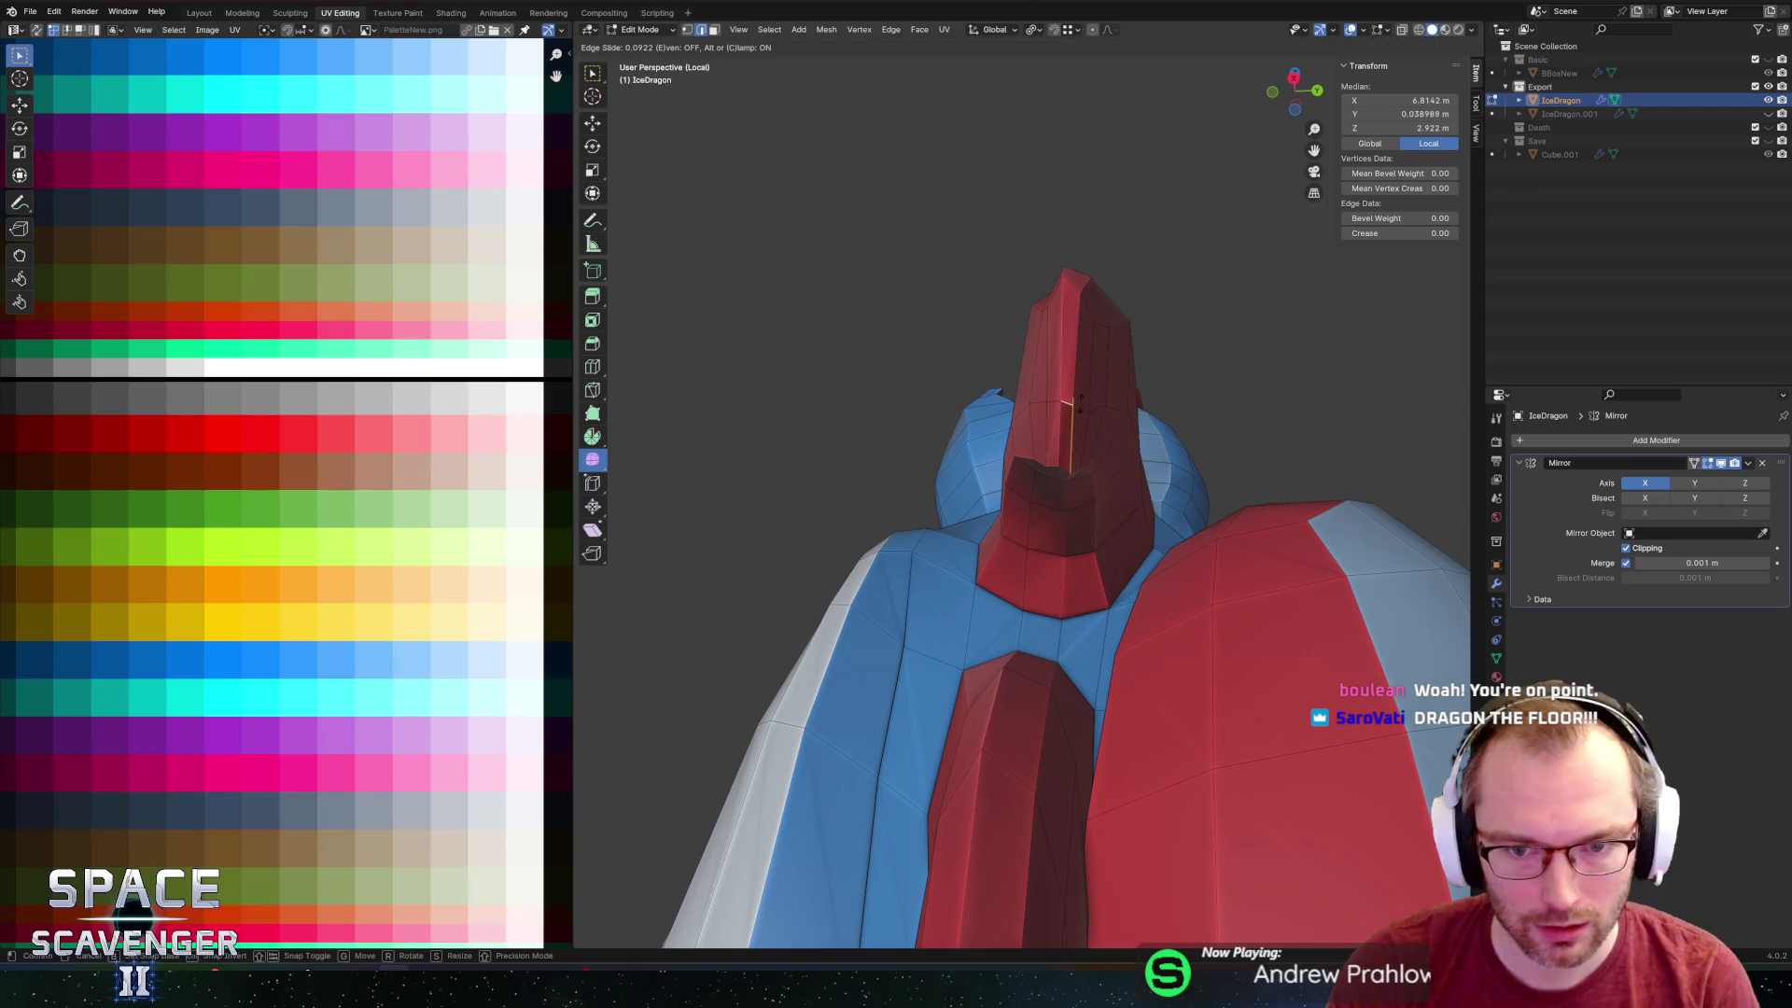
pyautogui.click(1093, 406)
pyautogui.moveTo(1093, 406)
pyautogui.mouseDown(button='middle')
pyautogui.moveTo(1048, 472)
pyautogui.moveTo(1108, 411)
pyautogui.moveTo(1102, 392)
pyautogui.mouseUp(button='middle')
# Switch to vertex select and lower a horn vertex 0.111 m along Z.
pyautogui.press('1')
pyautogui.click(1068, 446)
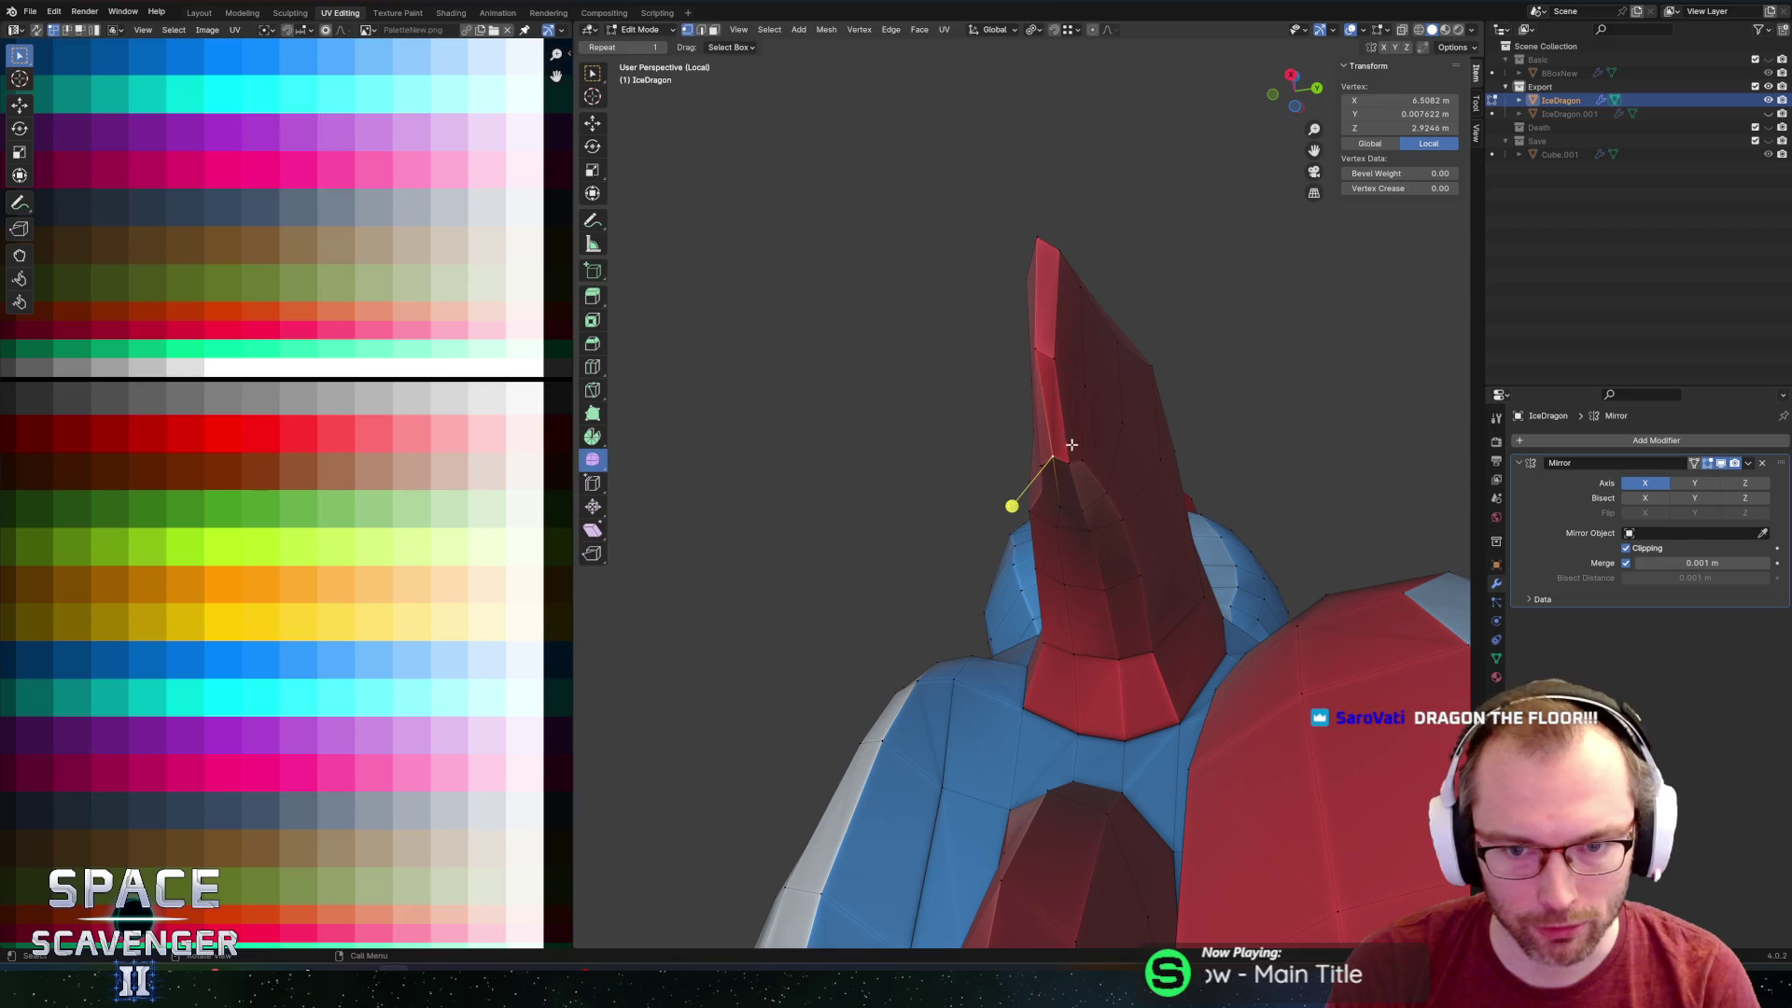
pyautogui.press('g')
pyautogui.press('z')
pyautogui.click(1081, 462)
pyautogui.moveTo(1081, 461)
pyautogui.mouseDown(button='middle')
pyautogui.moveTo(1112, 433)
pyautogui.moveTo(980, 540)
pyautogui.moveTo(960, 582)
pyautogui.moveTo(964, 479)
pyautogui.moveTo(1108, 484)
pyautogui.moveTo(1177, 574)
pyautogui.moveTo(1120, 500)
pyautogui.mouseUp(button='middle')
# Slide the edge near the horn tip to taper the spike.
pyautogui.click(1014, 426)
pyautogui.keyDown('shift'); pyautogui.click(1048, 320); pyautogui.keyUp('shift')
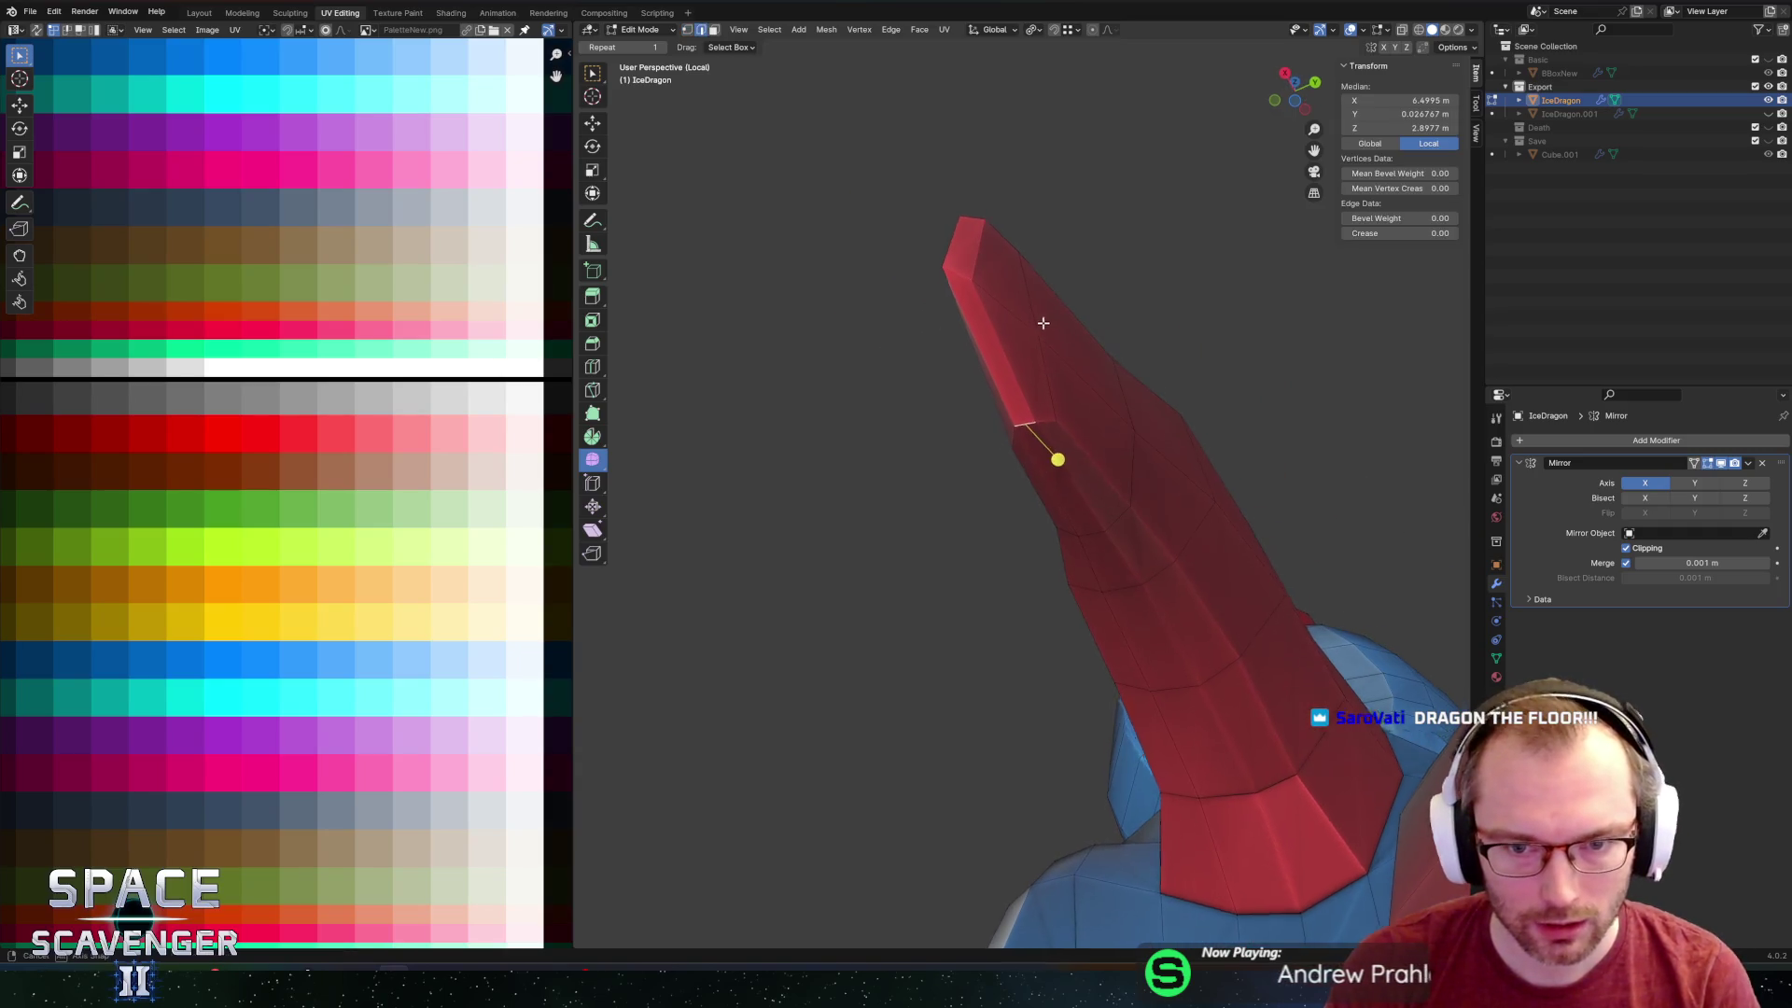
pyautogui.moveTo(1048, 320)
pyautogui.mouseDown(button='middle')
pyautogui.moveTo(1134, 412)
pyautogui.moveTo(1161, 660)
pyautogui.moveTo(1139, 740)
pyautogui.mouseUp(button='middle')
pyautogui.press('g')
pyautogui.press('g')
pyautogui.click(1136, 415)
# Slide a head vertex, then return to Object Mode.
pyautogui.click(1083, 642)
pyautogui.press('g')
pyautogui.press('g')
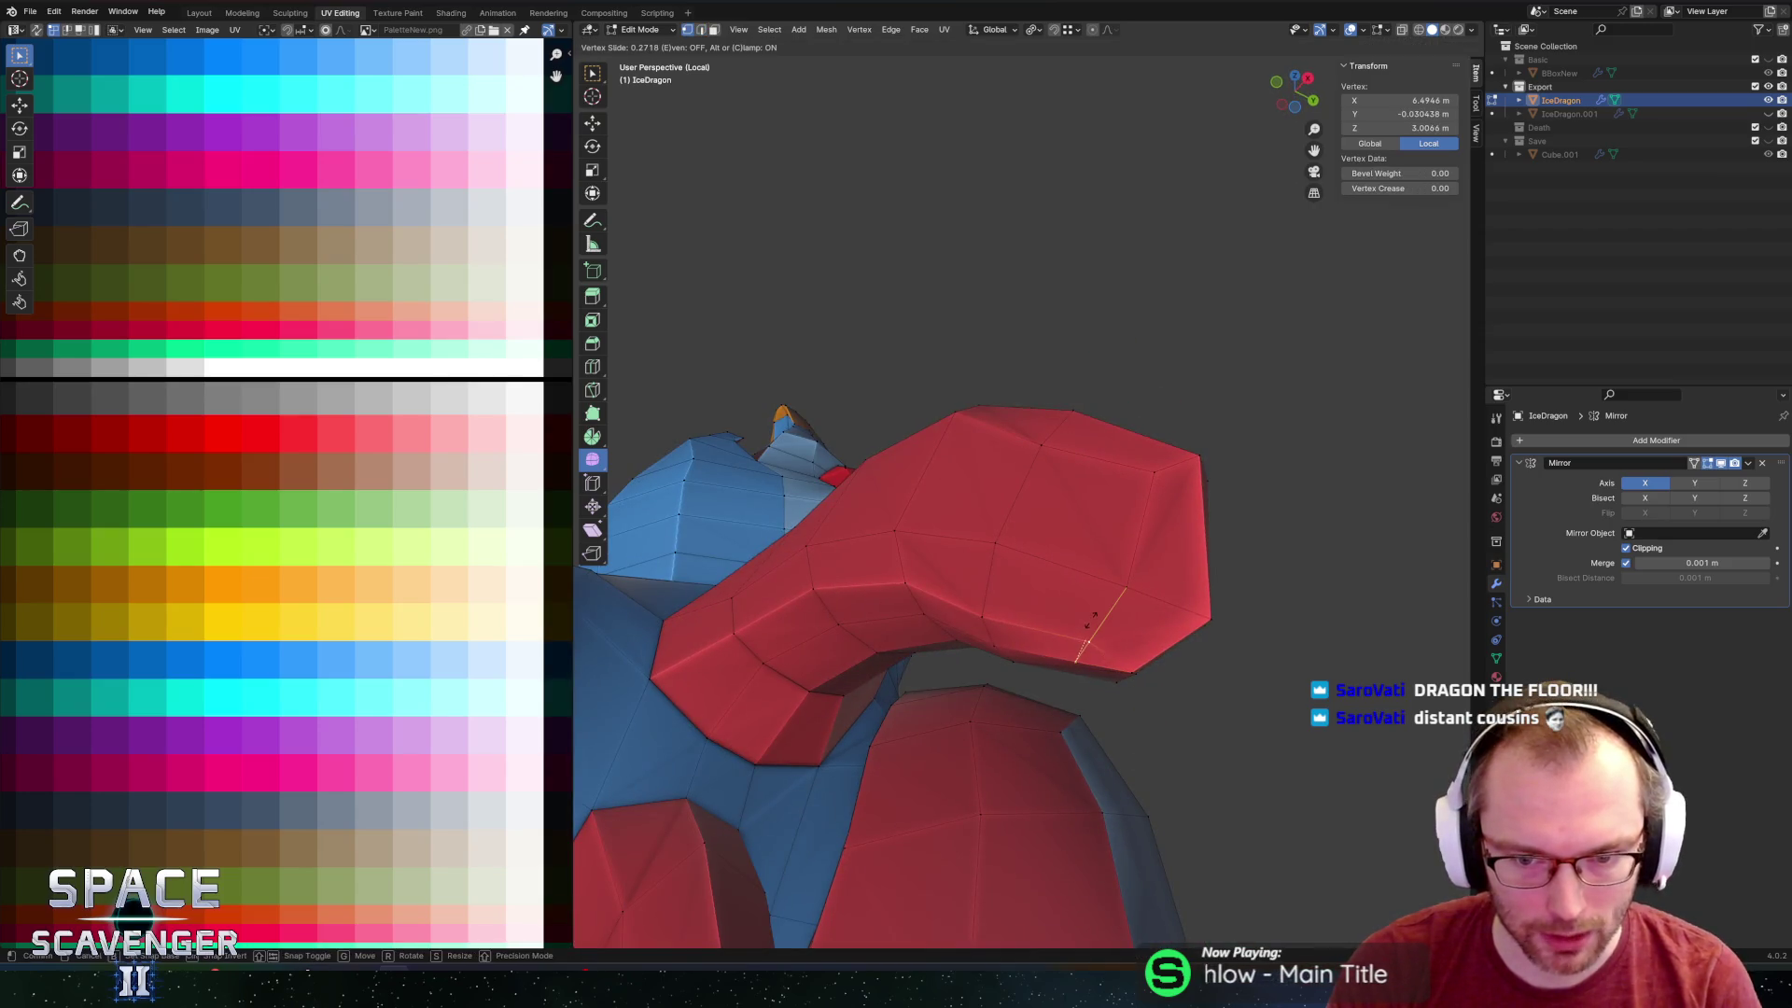
pyautogui.click(1092, 620)
pyautogui.moveTo(1092, 620)
pyautogui.mouseDown(button='middle')
pyautogui.moveTo(1195, 588)
pyautogui.moveTo(1048, 600)
pyautogui.mouseUp(button='middle')
pyautogui.press('Tab')
pyautogui.scroll(-5, 1085, 598)
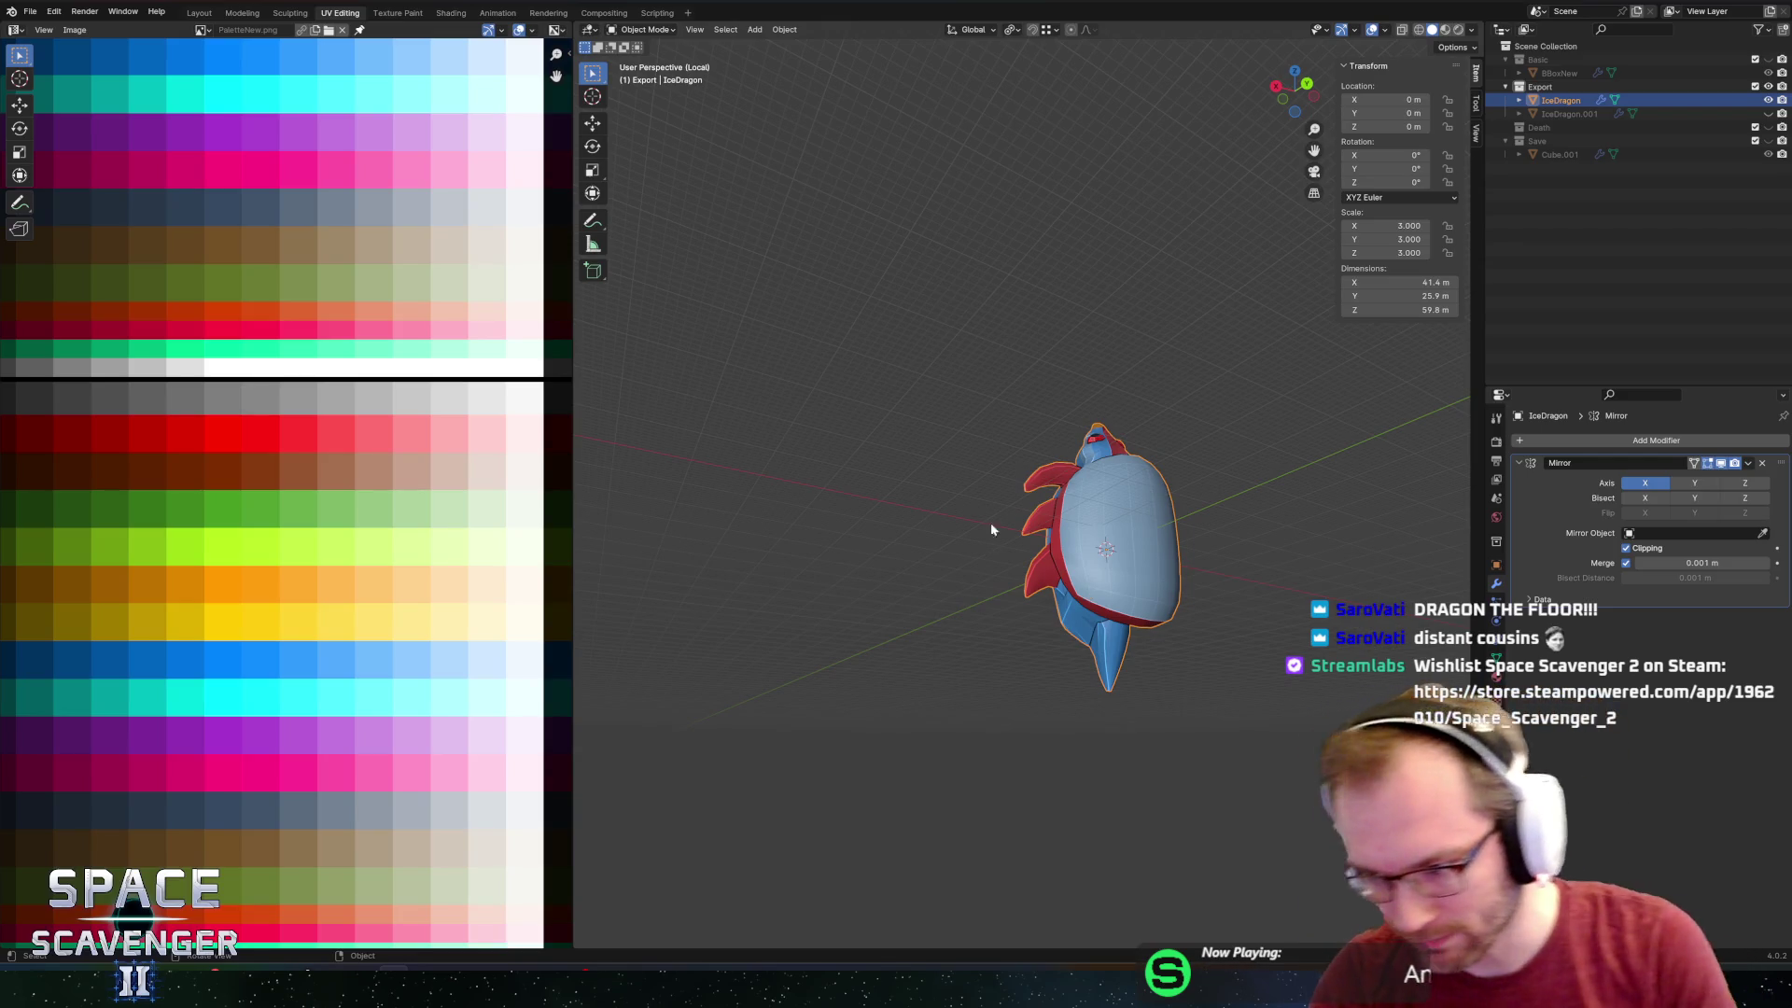
# Orbit around the whole dragon, then enter Edit Mode on the IceDragon mesh.
pyautogui.scroll(-4, 1039, 608)
pyautogui.scroll(6, 1039, 608)
pyautogui.moveTo(1128, 467)
pyautogui.mouseDown(button='middle')
pyautogui.moveTo(1059, 486)
pyautogui.moveTo(1120, 476)
pyautogui.moveTo(1043, 466)
pyautogui.mouseUp(button='middle')
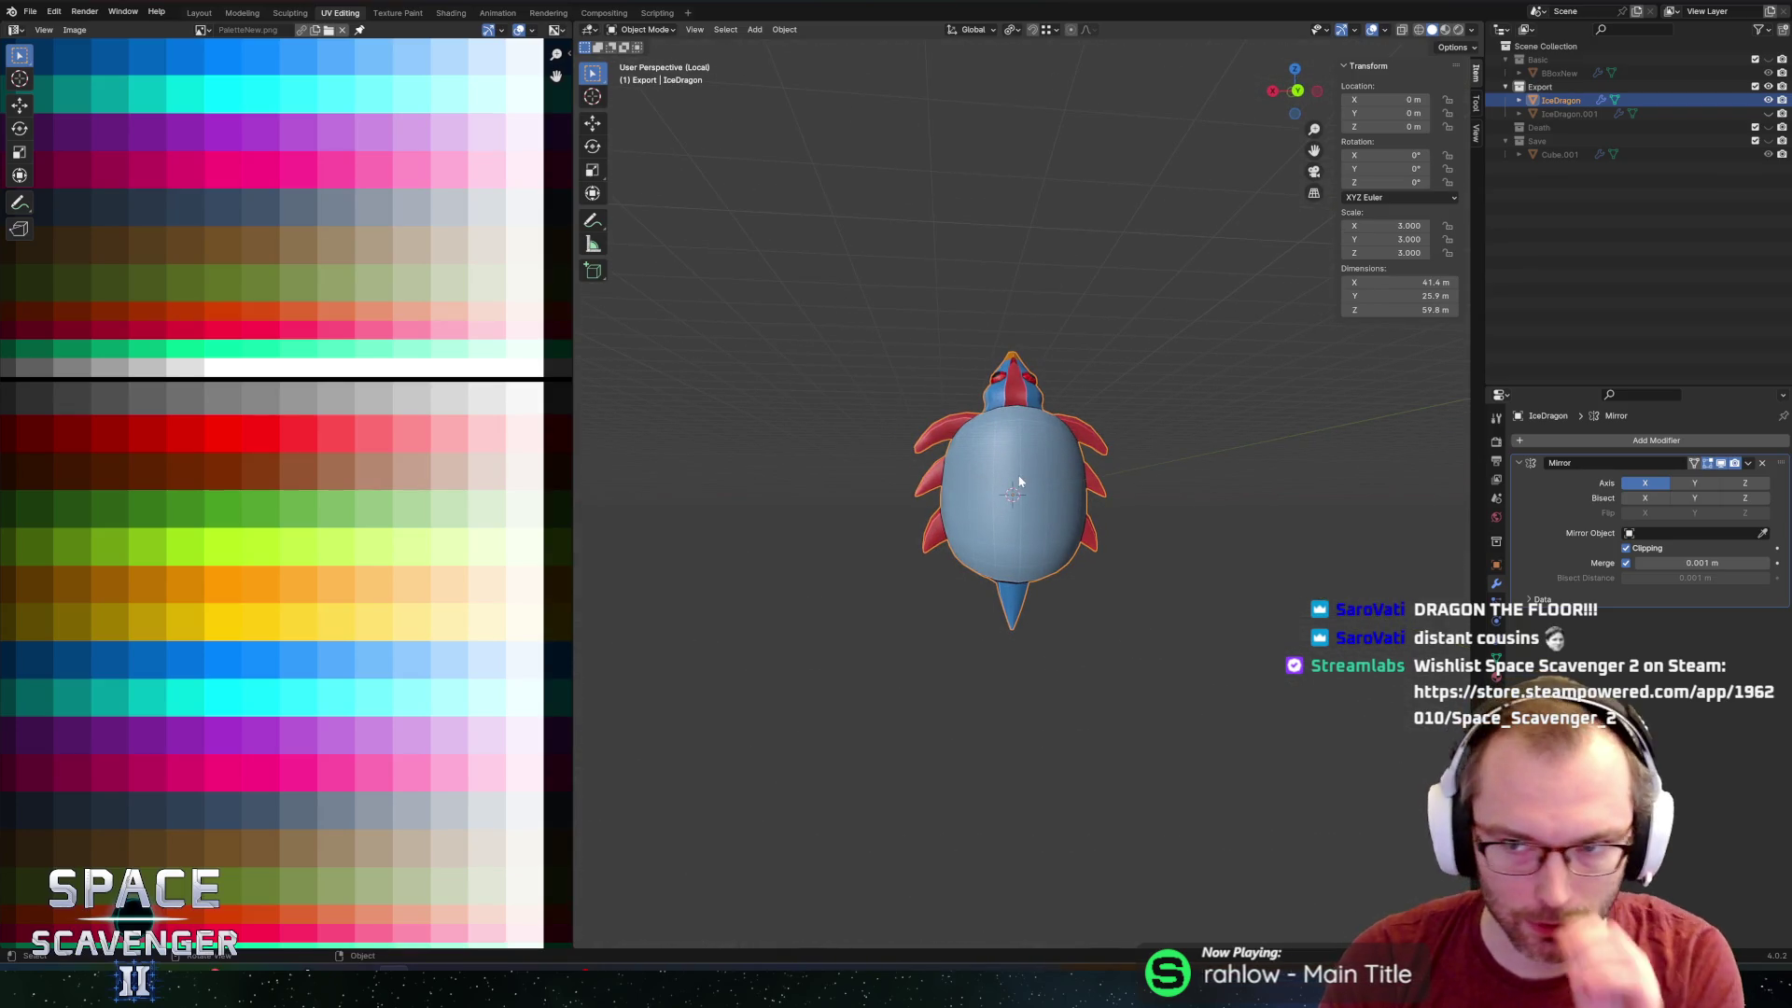
pyautogui.scroll(2, 1017, 487)
pyautogui.moveTo(978, 506)
pyautogui.mouseDown(button='middle')
pyautogui.moveTo(1092, 396)
pyautogui.moveTo(1184, 358)
pyautogui.moveTo(1048, 400)
pyautogui.moveTo(1026, 383)
pyautogui.moveTo(1112, 396)
pyautogui.moveTo(894, 456)
pyautogui.mouseUp(button='middle')
pyautogui.press('Tab')
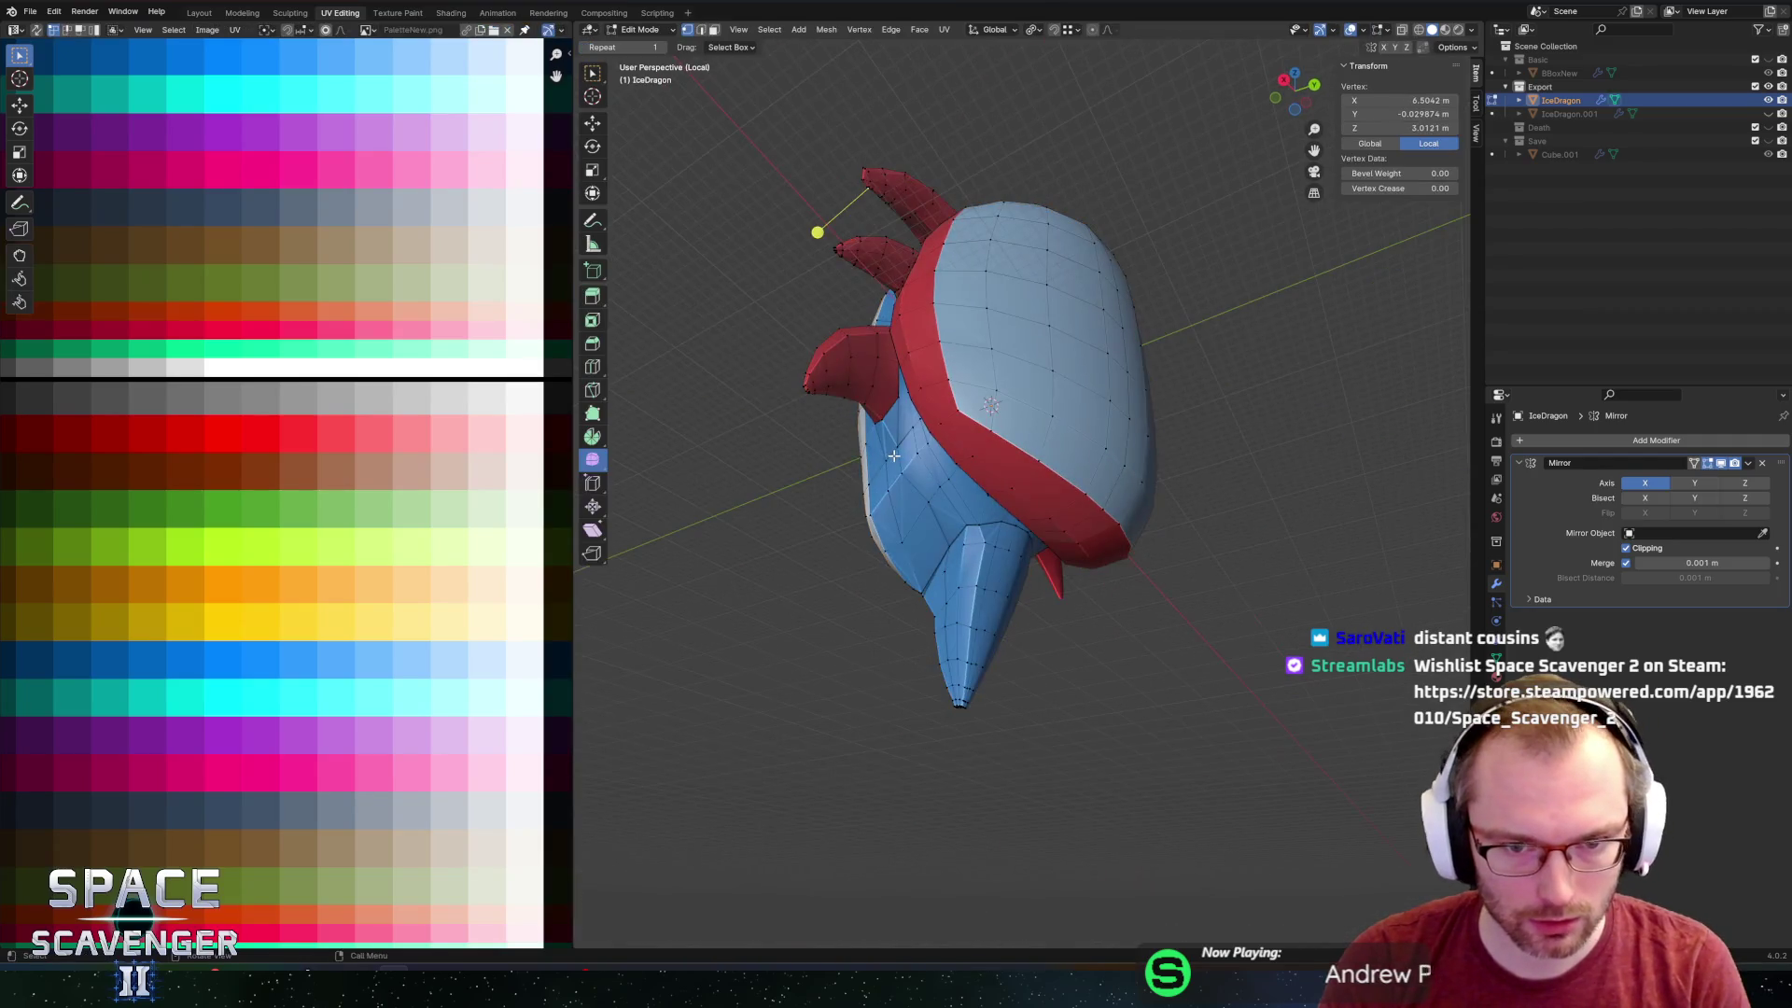
# Select two neighbouring faces on the lower body side and choose the Spin tool.
pyautogui.press('3')
pyautogui.click(882, 476)
pyautogui.keyDown('shift'); pyautogui.click(891, 499); pyautogui.keyUp('shift')
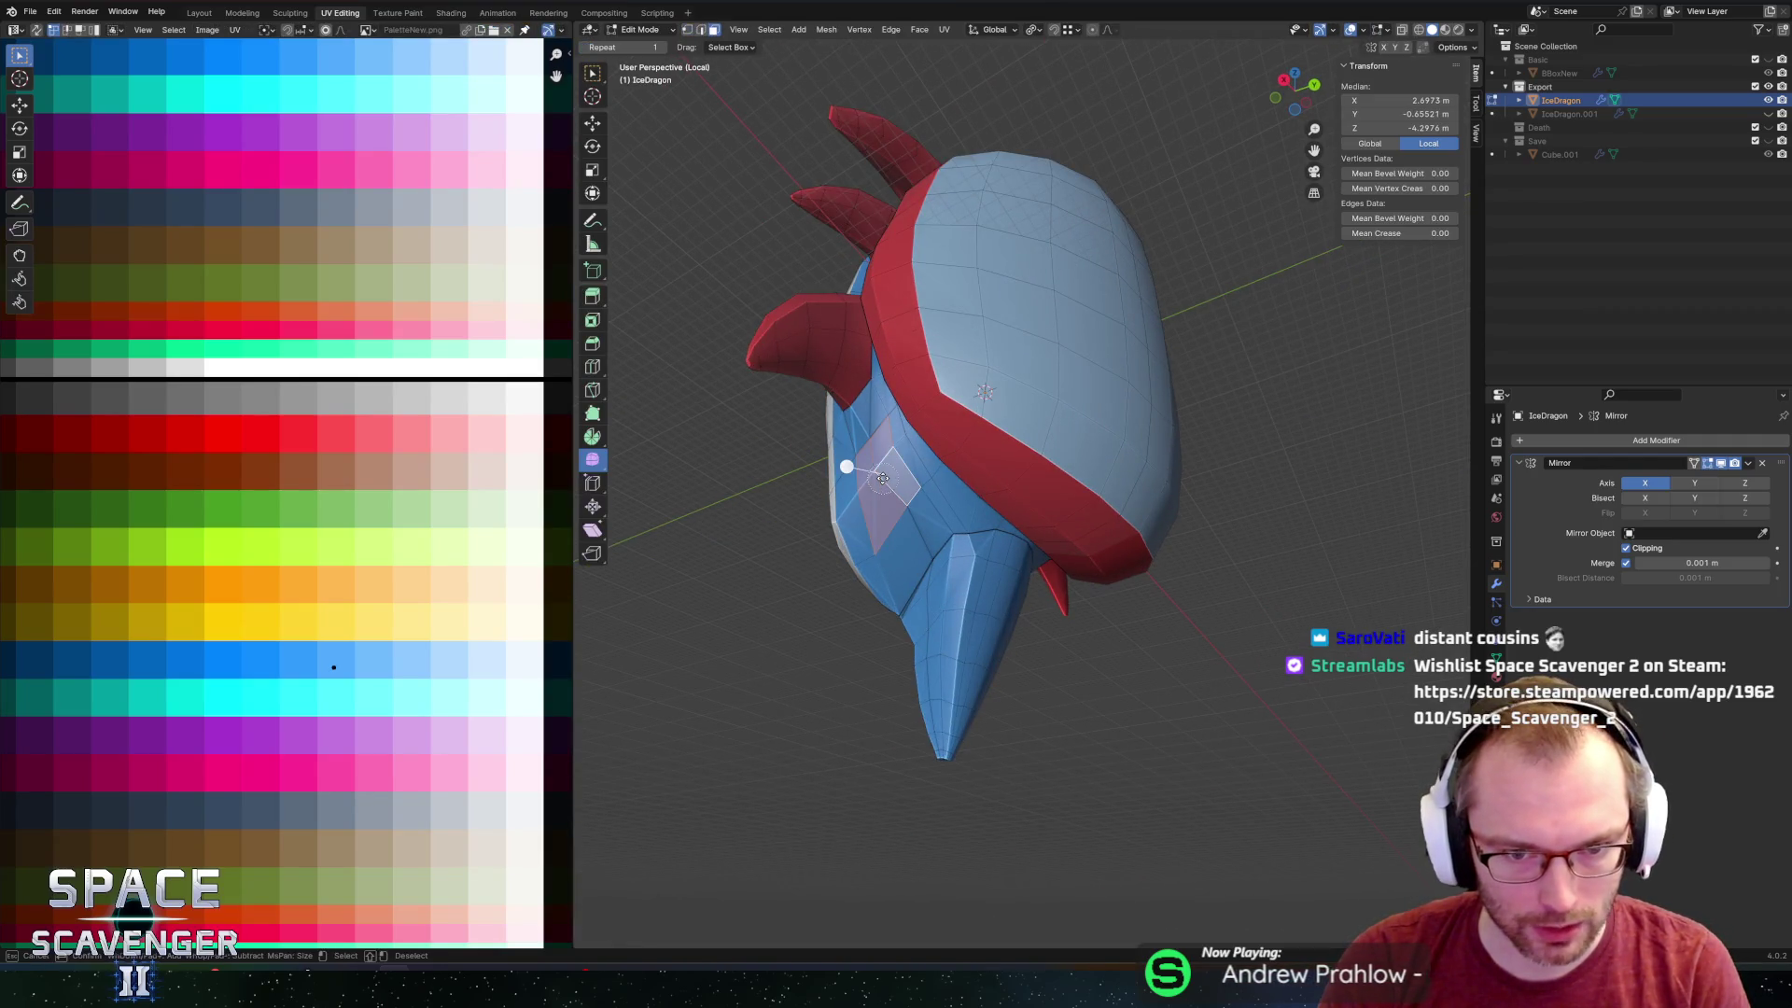
pyautogui.scroll(-3, 980, 473)
pyautogui.moveTo(980, 473); pyautogui.dragTo(901, 518, button='middle')
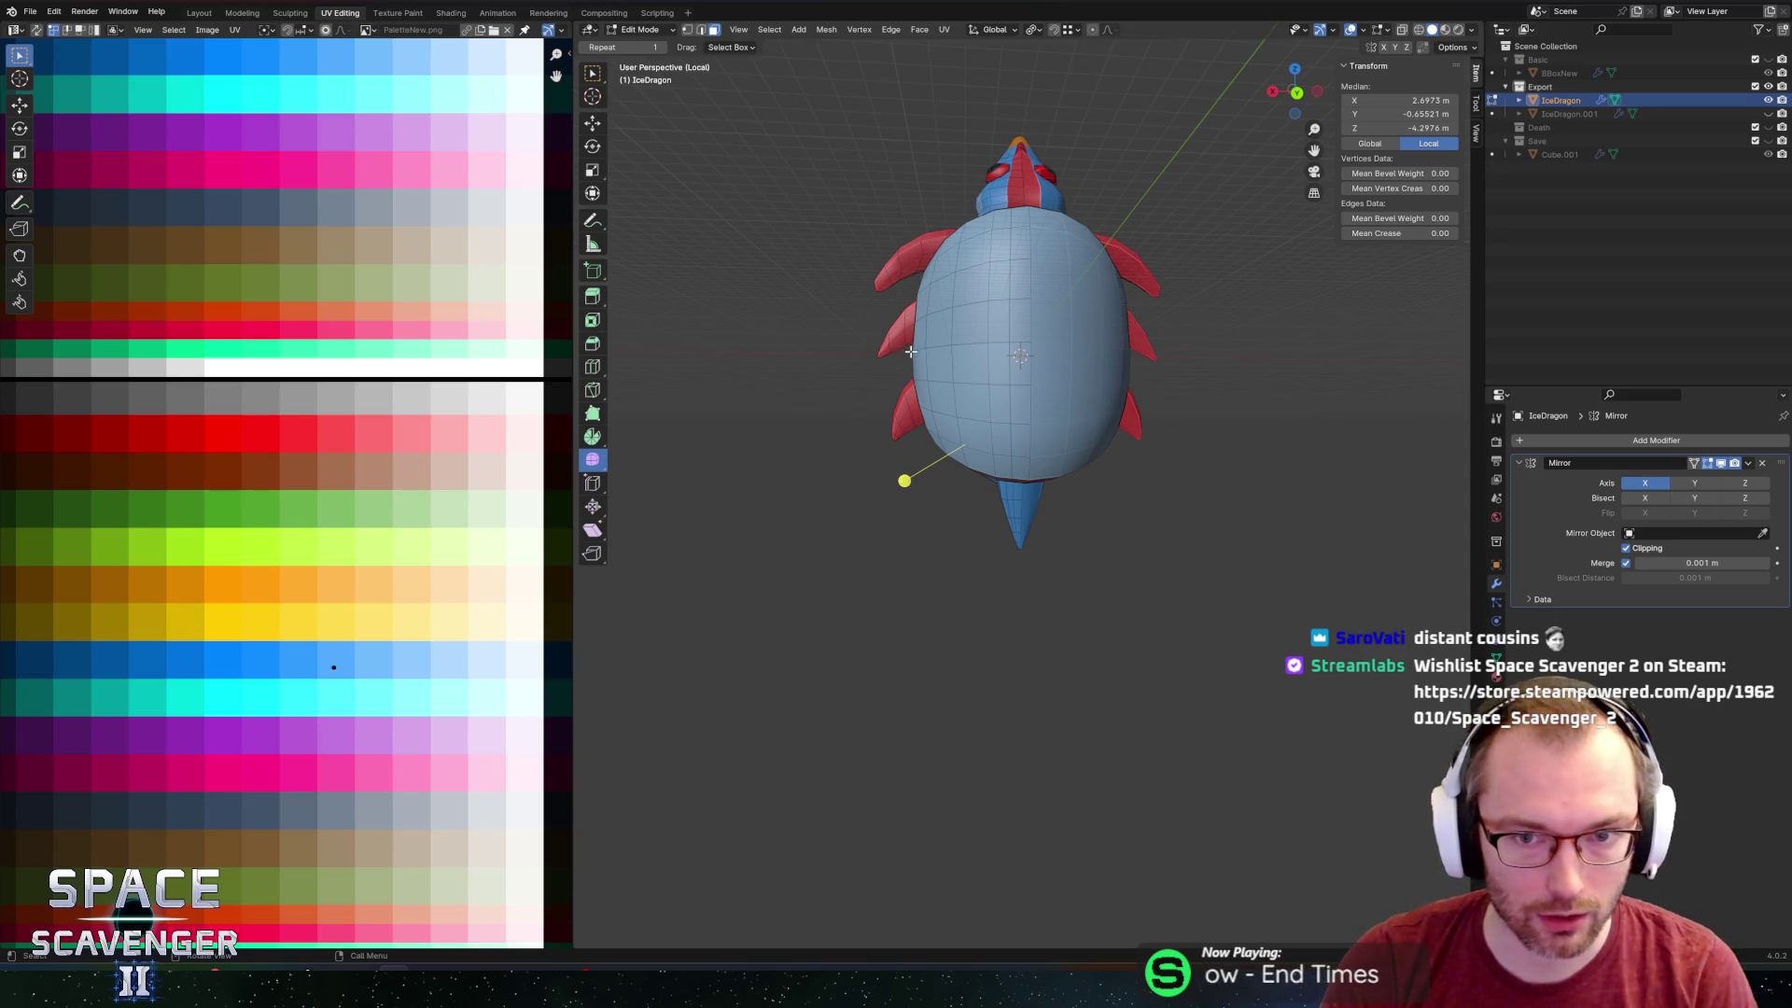
pyautogui.click(593, 436)
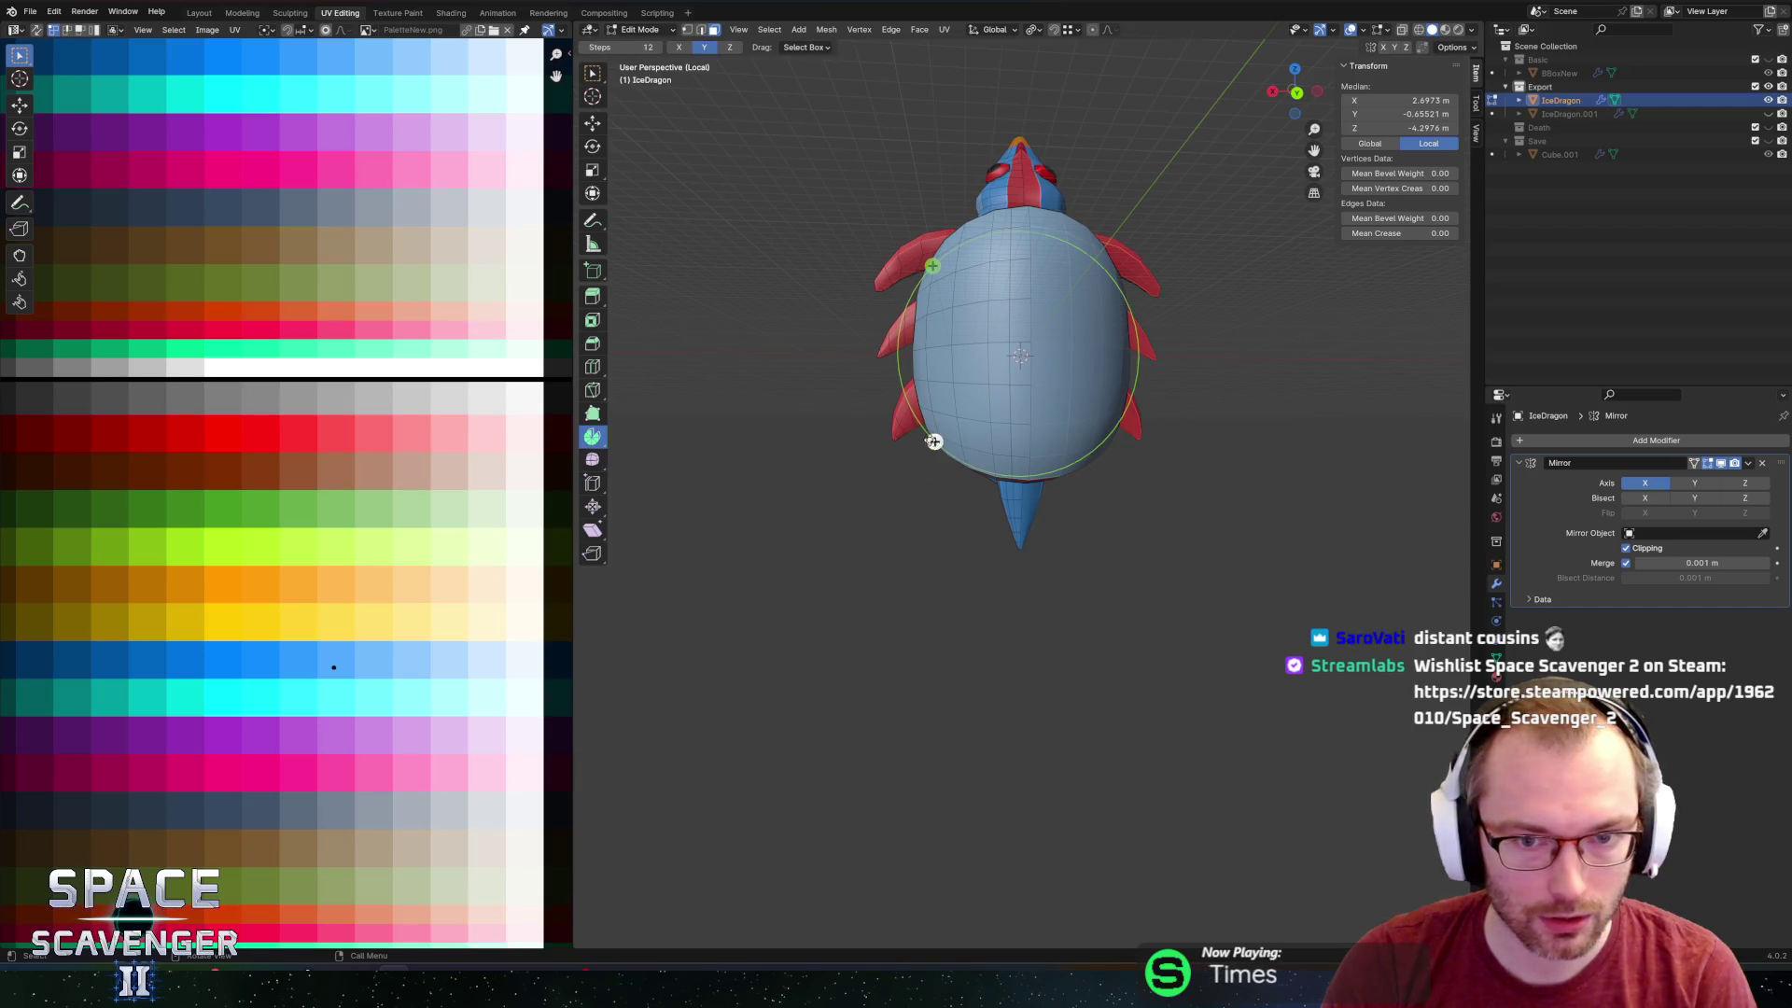
# Spin the two faces into a curved 5-step, 33° spike, adjusting the spin centre.
pyautogui.moveTo(934, 441); pyautogui.dragTo(988, 509)
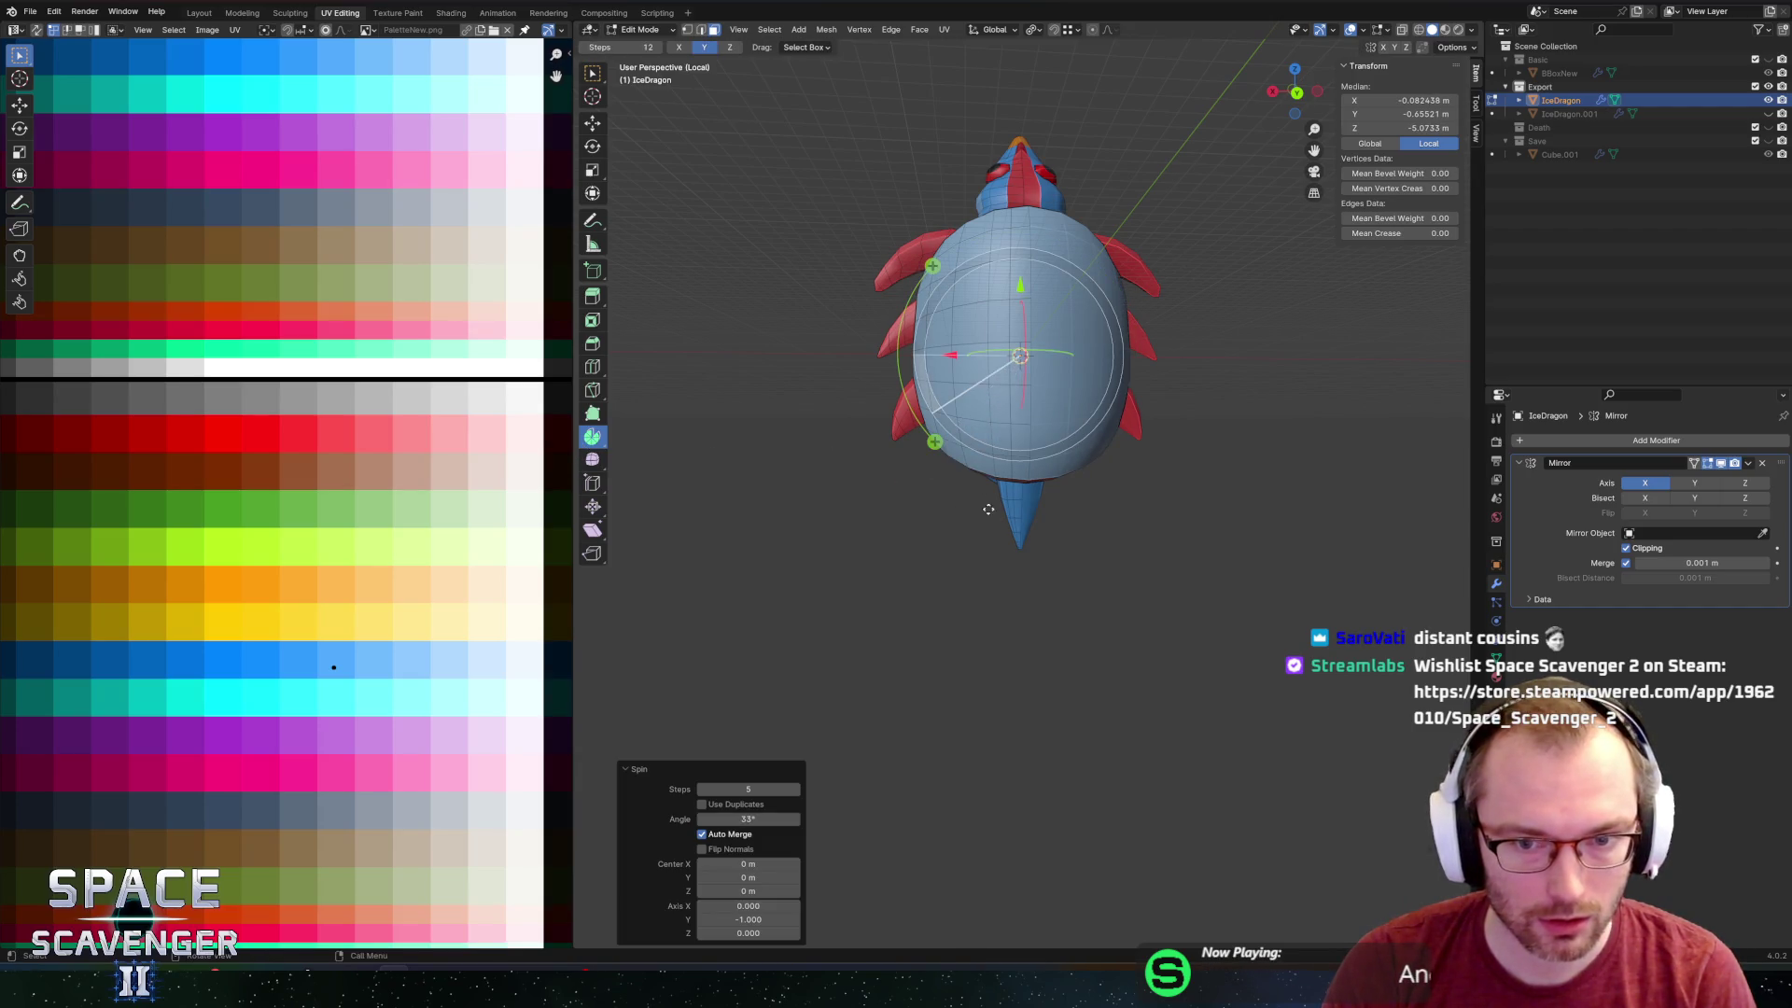
pyautogui.moveTo(950, 355)
pyautogui.mouseDown()
pyautogui.moveTo(896, 360)
pyautogui.moveTo(924, 392)
pyautogui.moveTo(921, 504)
pyautogui.moveTo(936, 442)
pyautogui.mouseUp()
pyautogui.moveTo(864, 538); pyautogui.dragTo(968, 545)
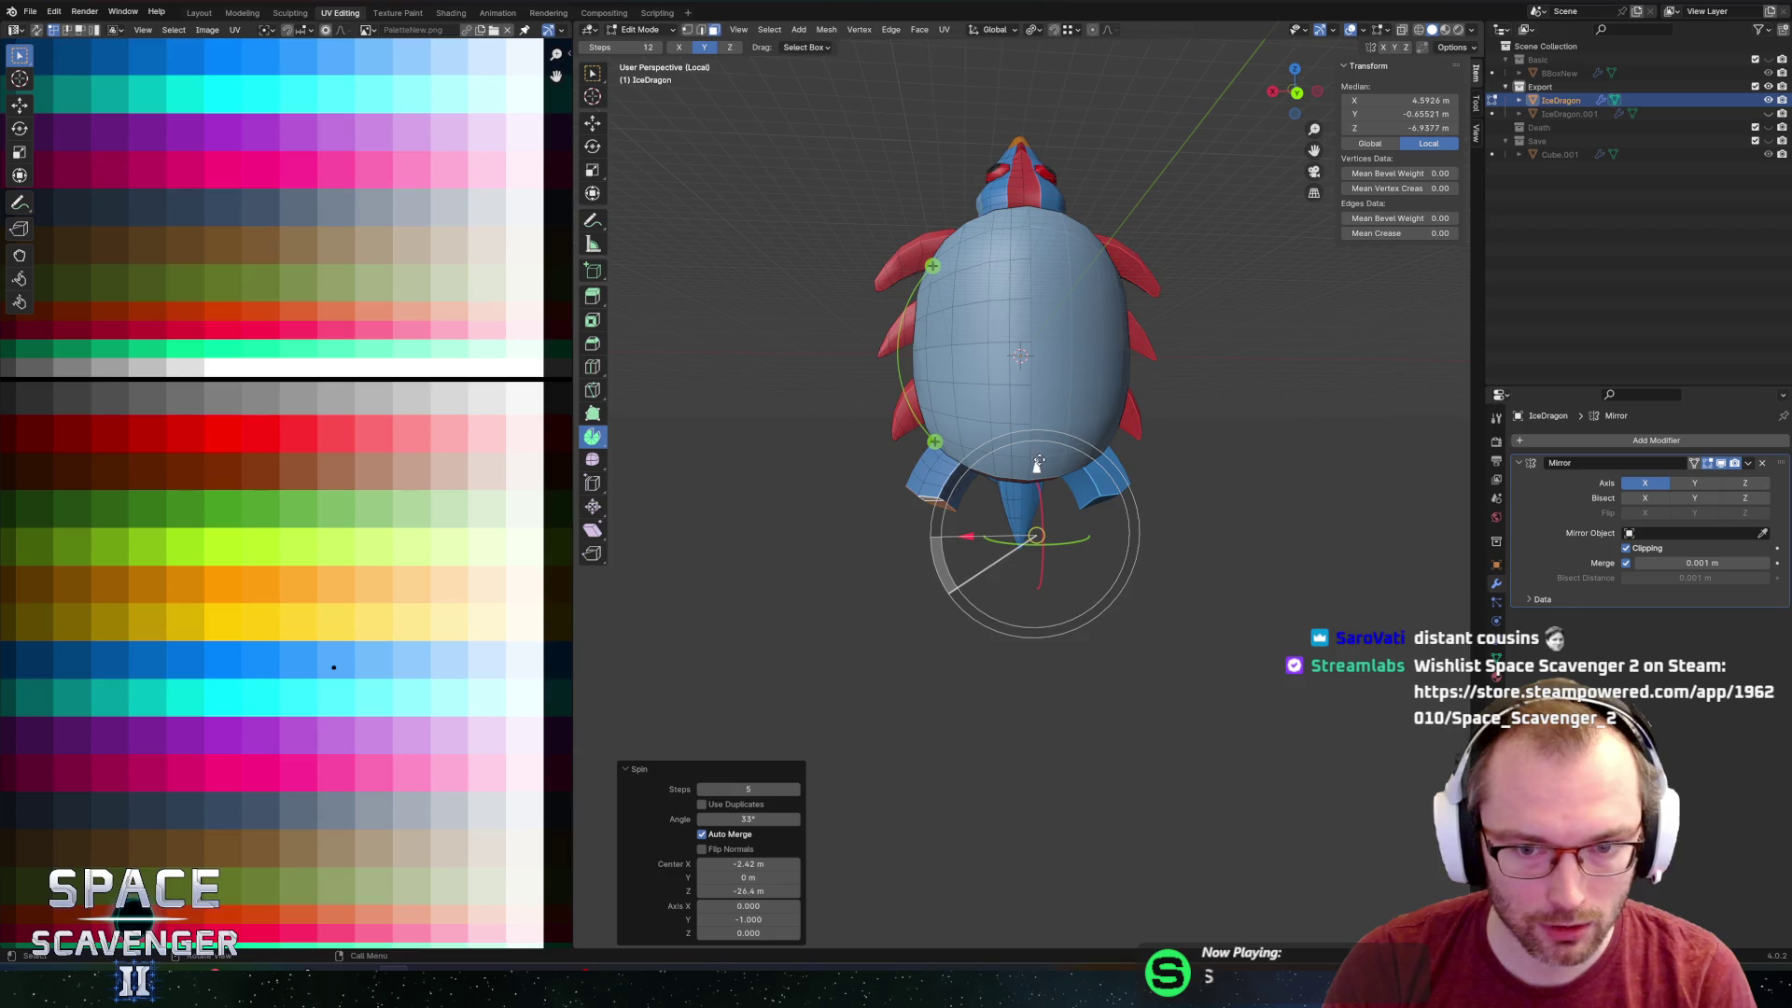
pyautogui.moveTo(1037, 462)
pyautogui.mouseDown()
pyautogui.moveTo(1045, 422)
pyautogui.moveTo(1045, 455)
pyautogui.mouseUp()
pyautogui.scroll(4, 1020, 363)
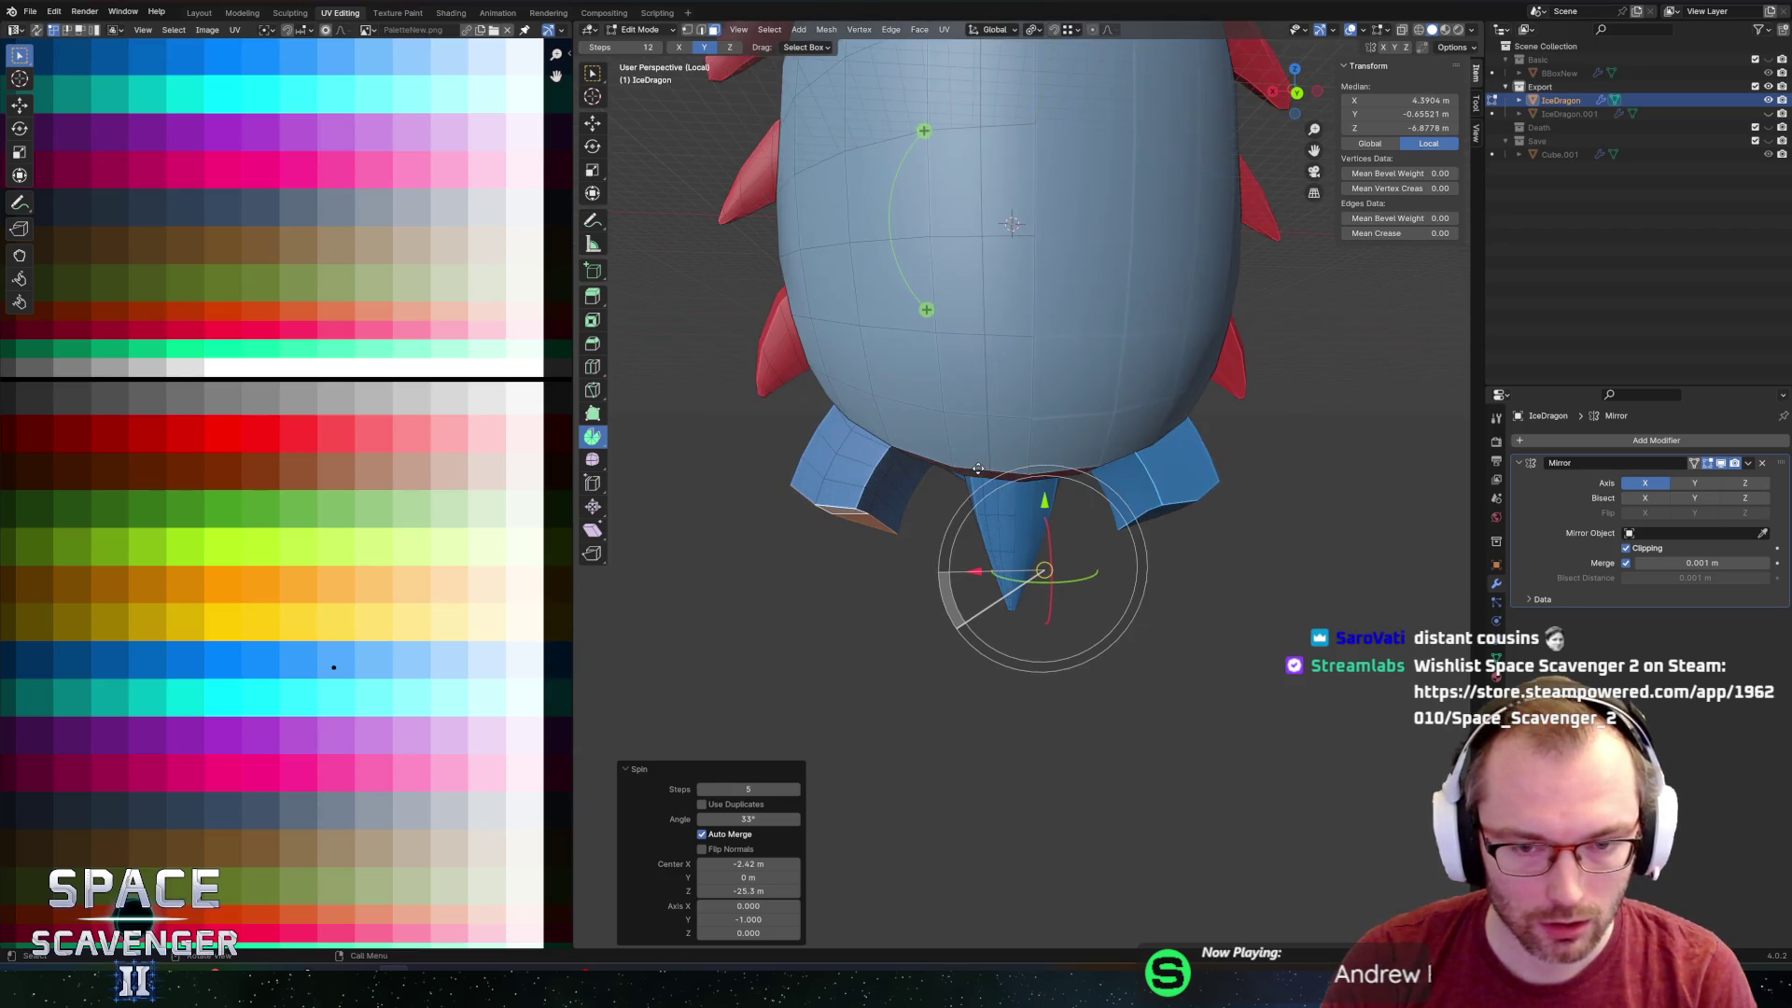
pyautogui.moveTo(1020, 363); pyautogui.dragTo(1038, 265, button='middle')
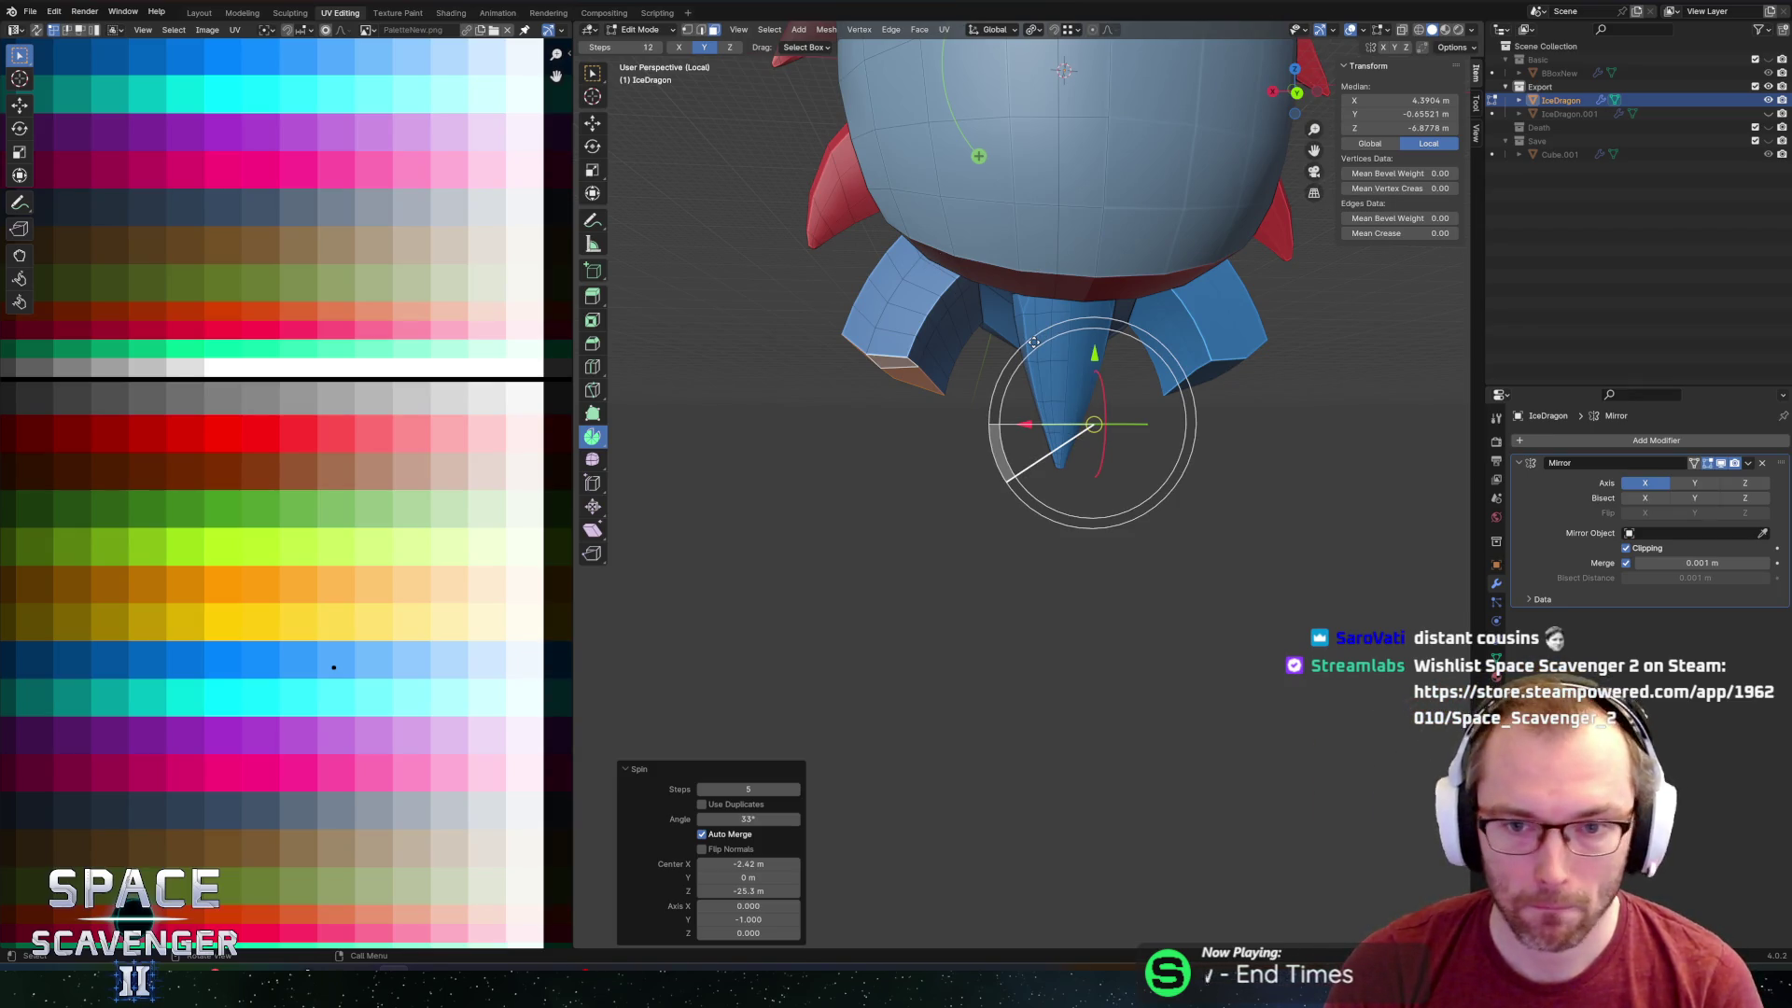
pyautogui.moveTo(1034, 343)
pyautogui.mouseDown(button='middle')
pyautogui.moveTo(1159, 354)
pyautogui.moveTo(1111, 399)
pyautogui.mouseUp(button='middle')
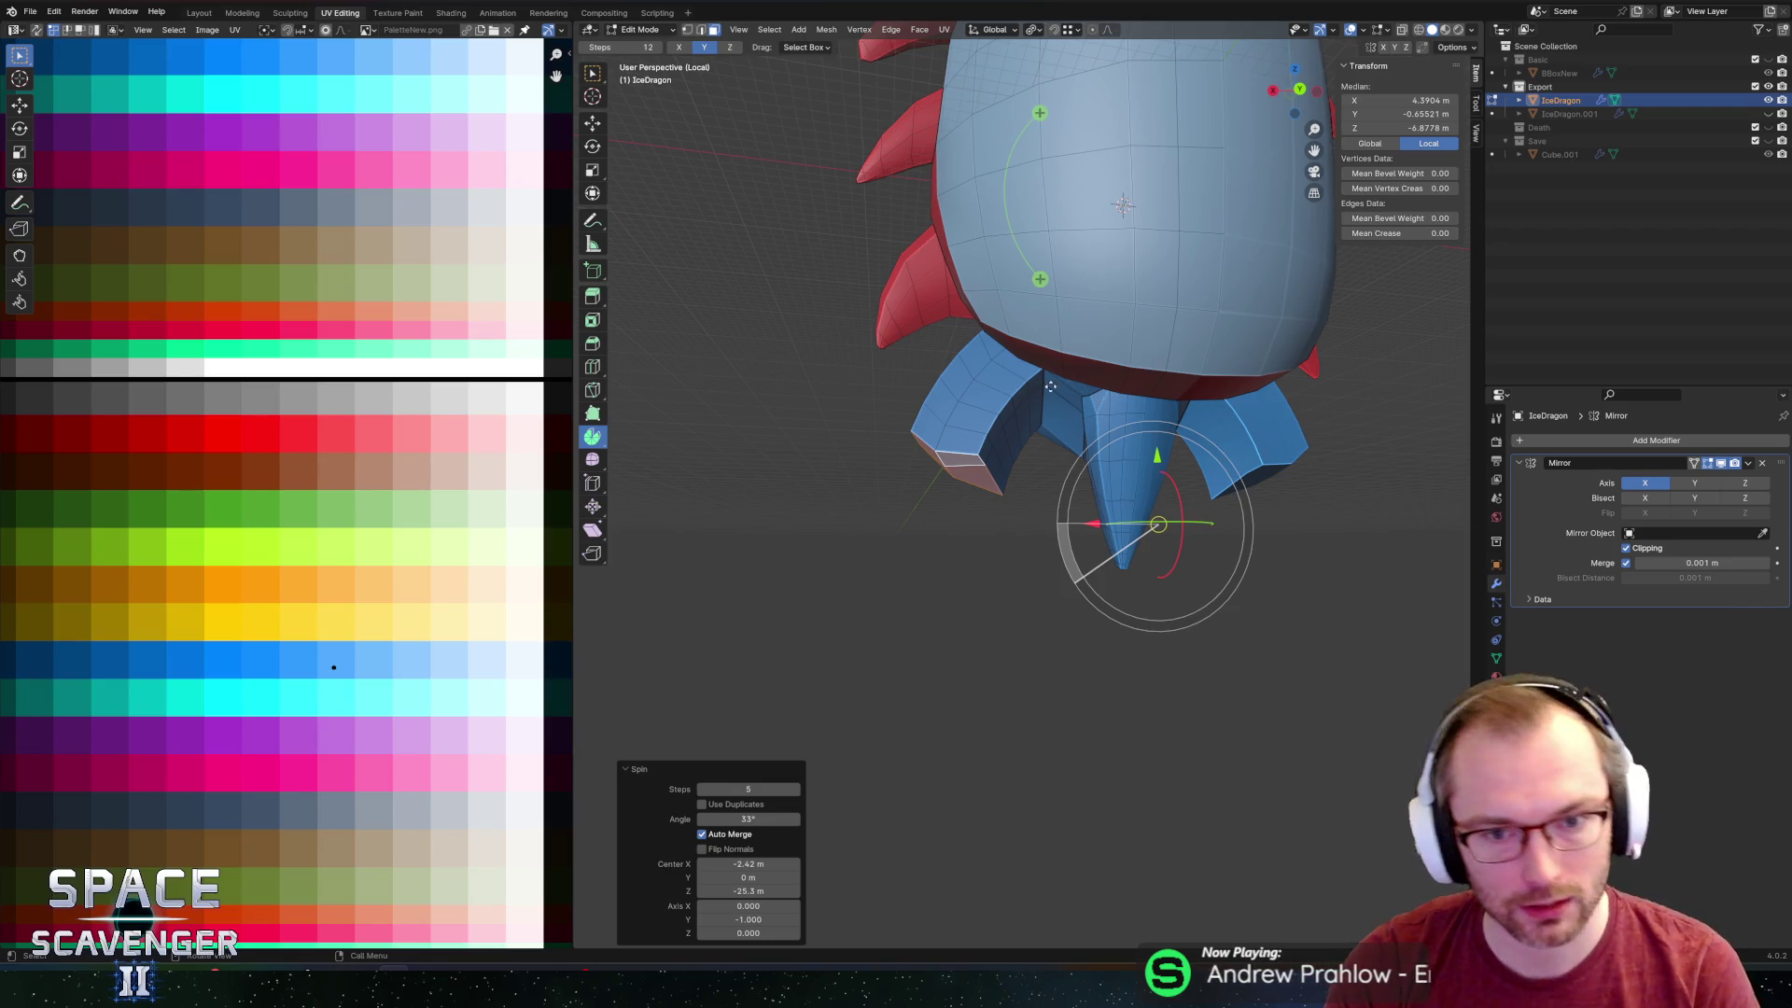
pyautogui.scroll(-3, 1051, 386)
pyautogui.scroll(4, 1051, 385)
pyautogui.moveTo(1051, 385)
pyautogui.mouseDown(button='middle')
pyautogui.moveTo(1232, 422)
pyautogui.moveTo(1167, 427)
pyautogui.mouseUp(button='middle')
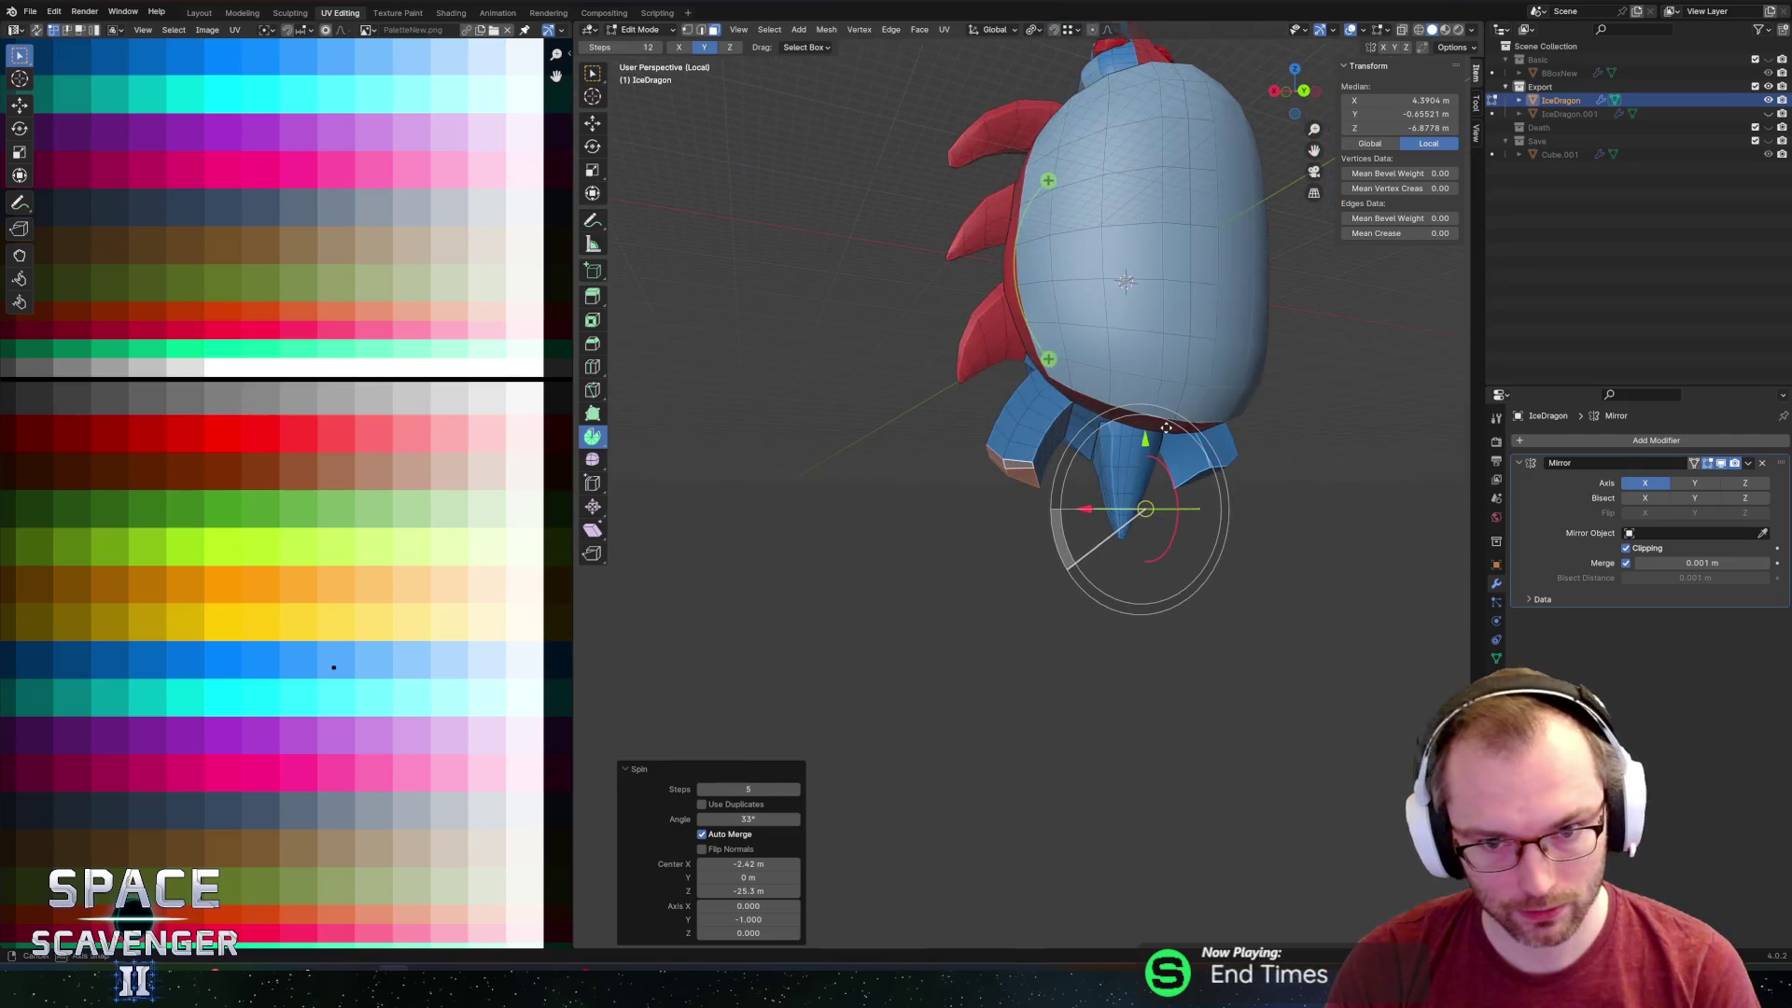
pyautogui.scroll(5, 1213, 420)
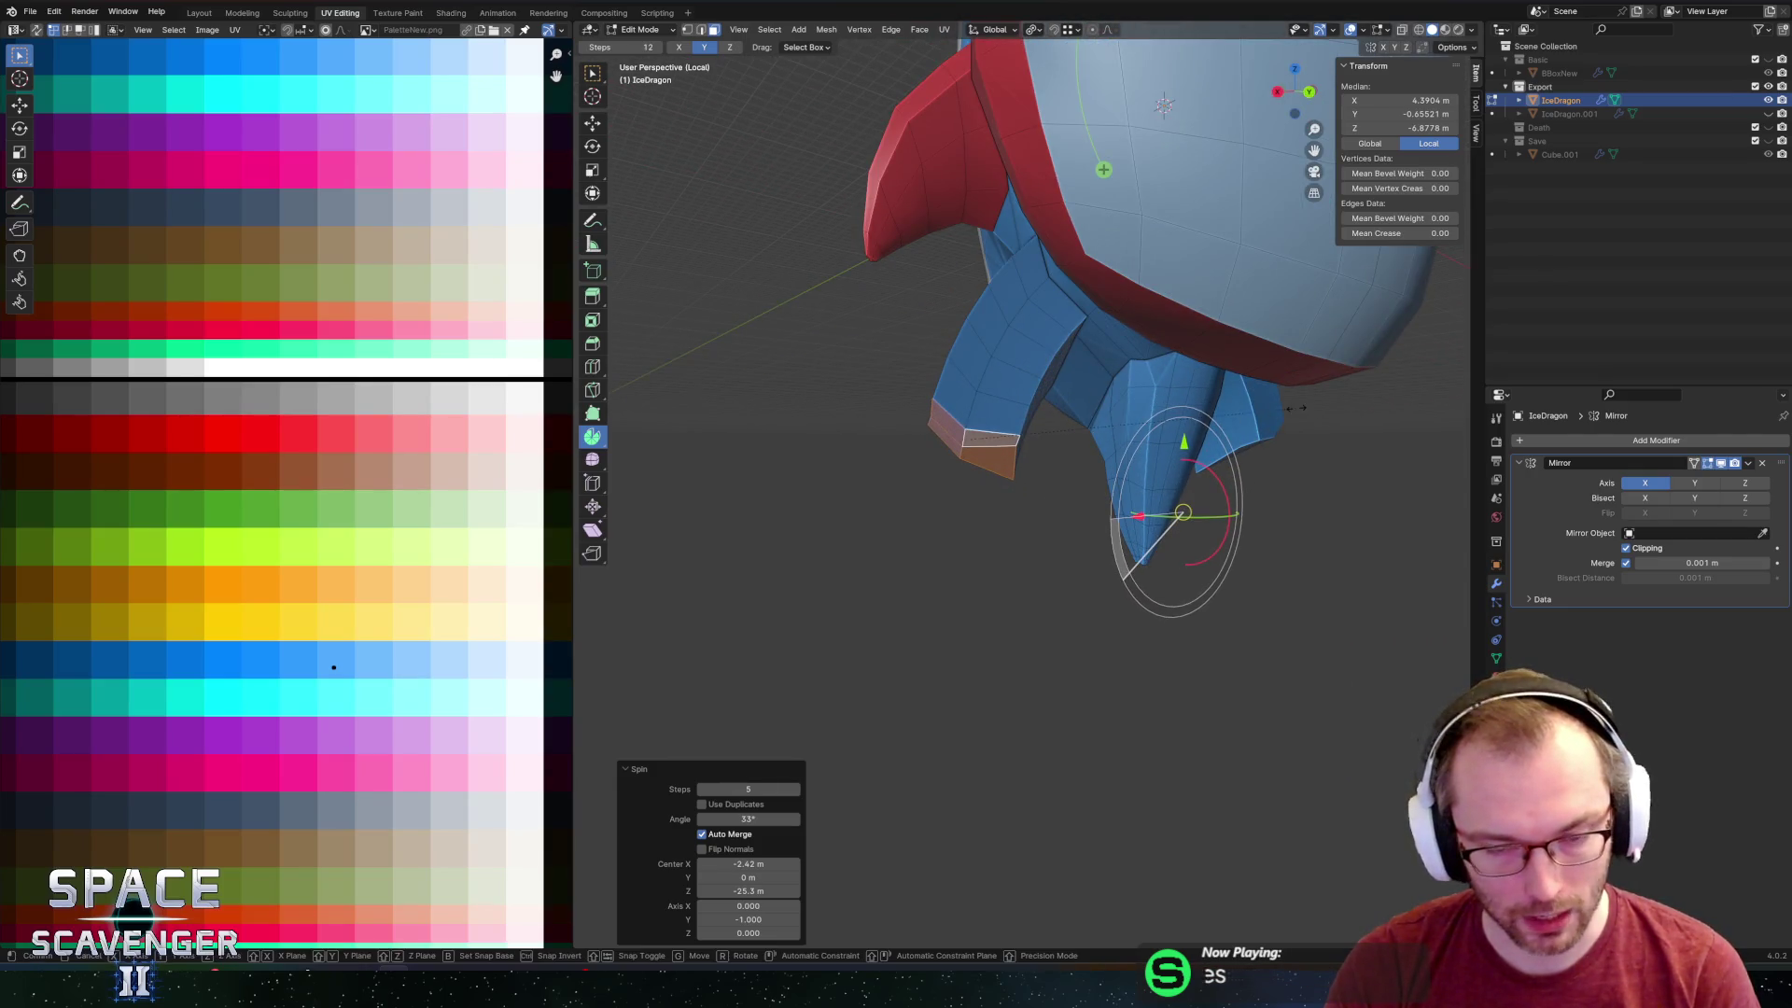
# Inset the fin tips and start scaling them down with proportional editing.
pyautogui.click(1115, 406)
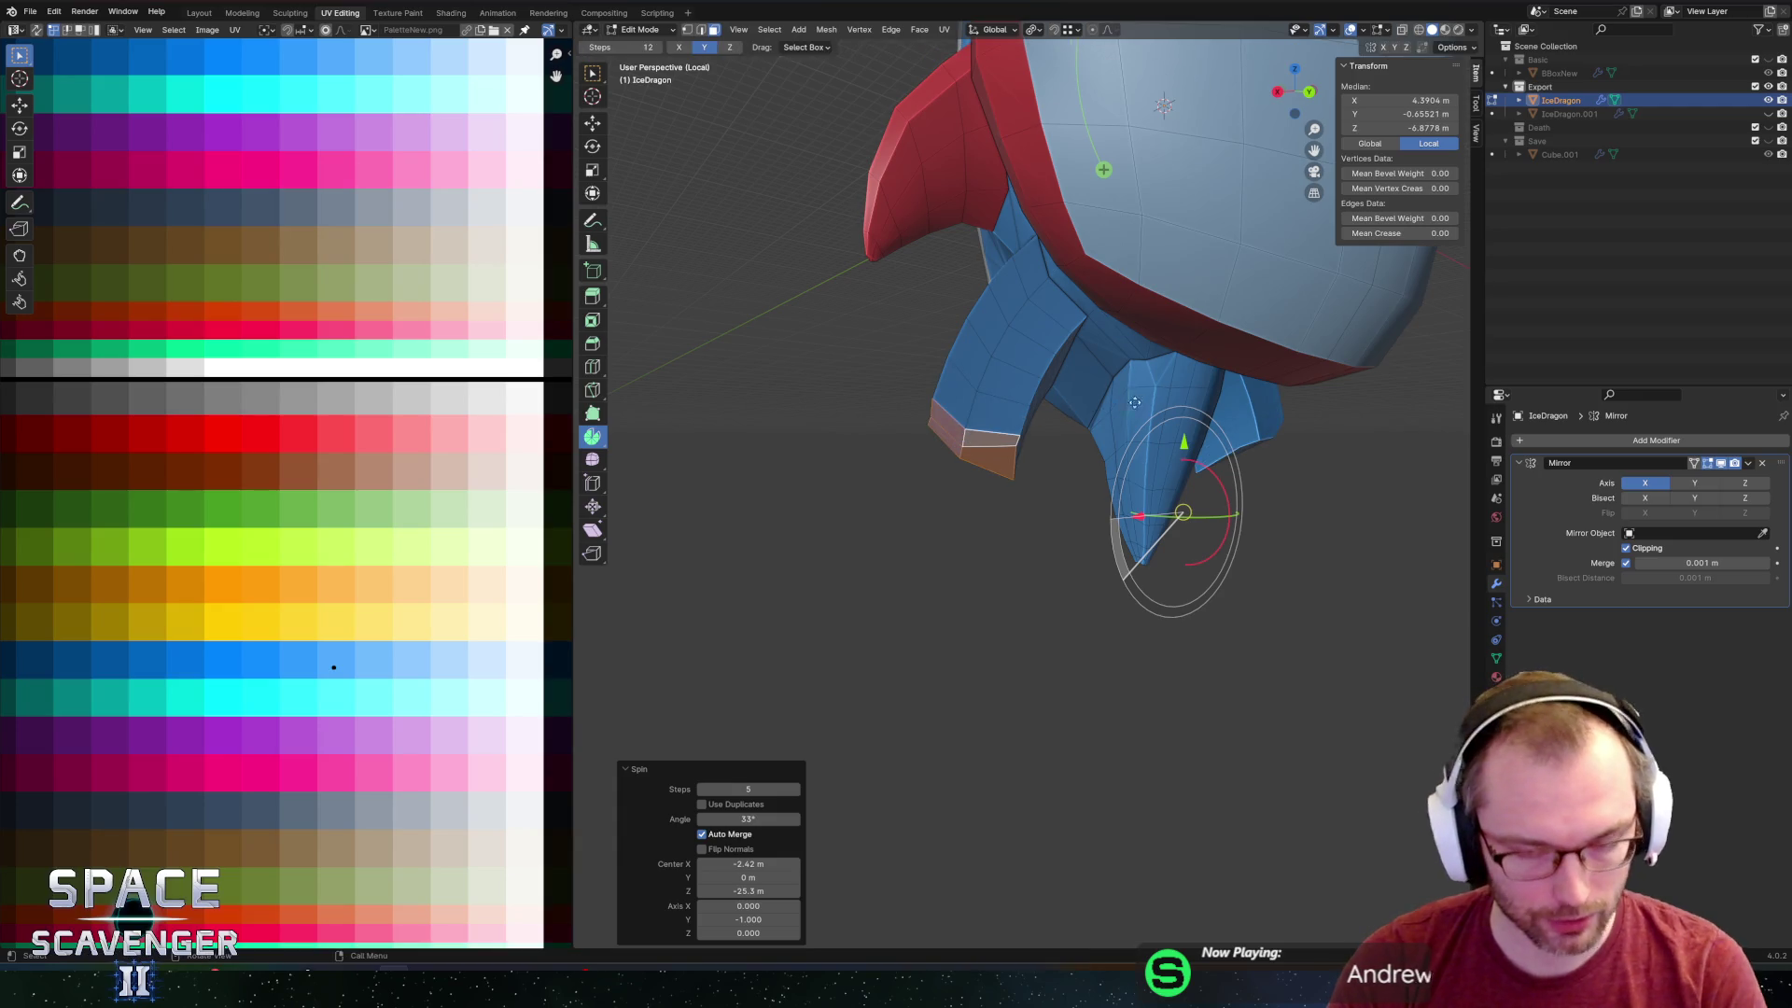
pyautogui.press('i')
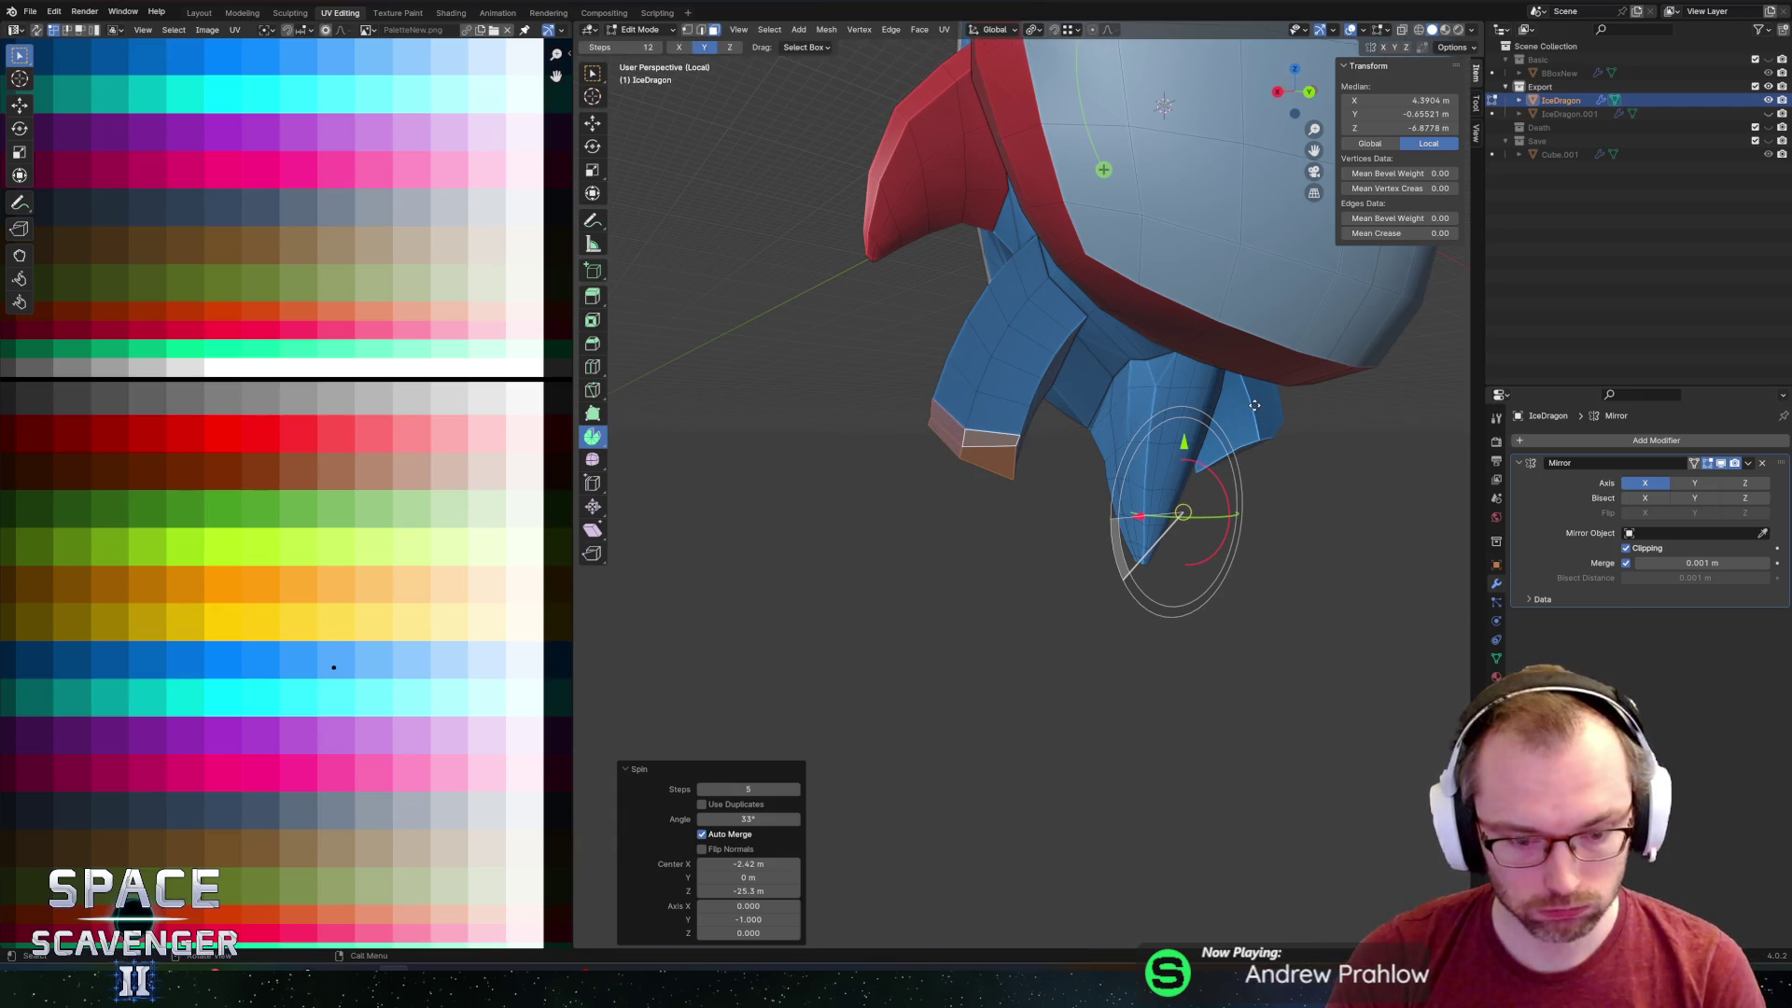
pyautogui.click(1251, 404)
pyautogui.press('s')
pyautogui.press('o')
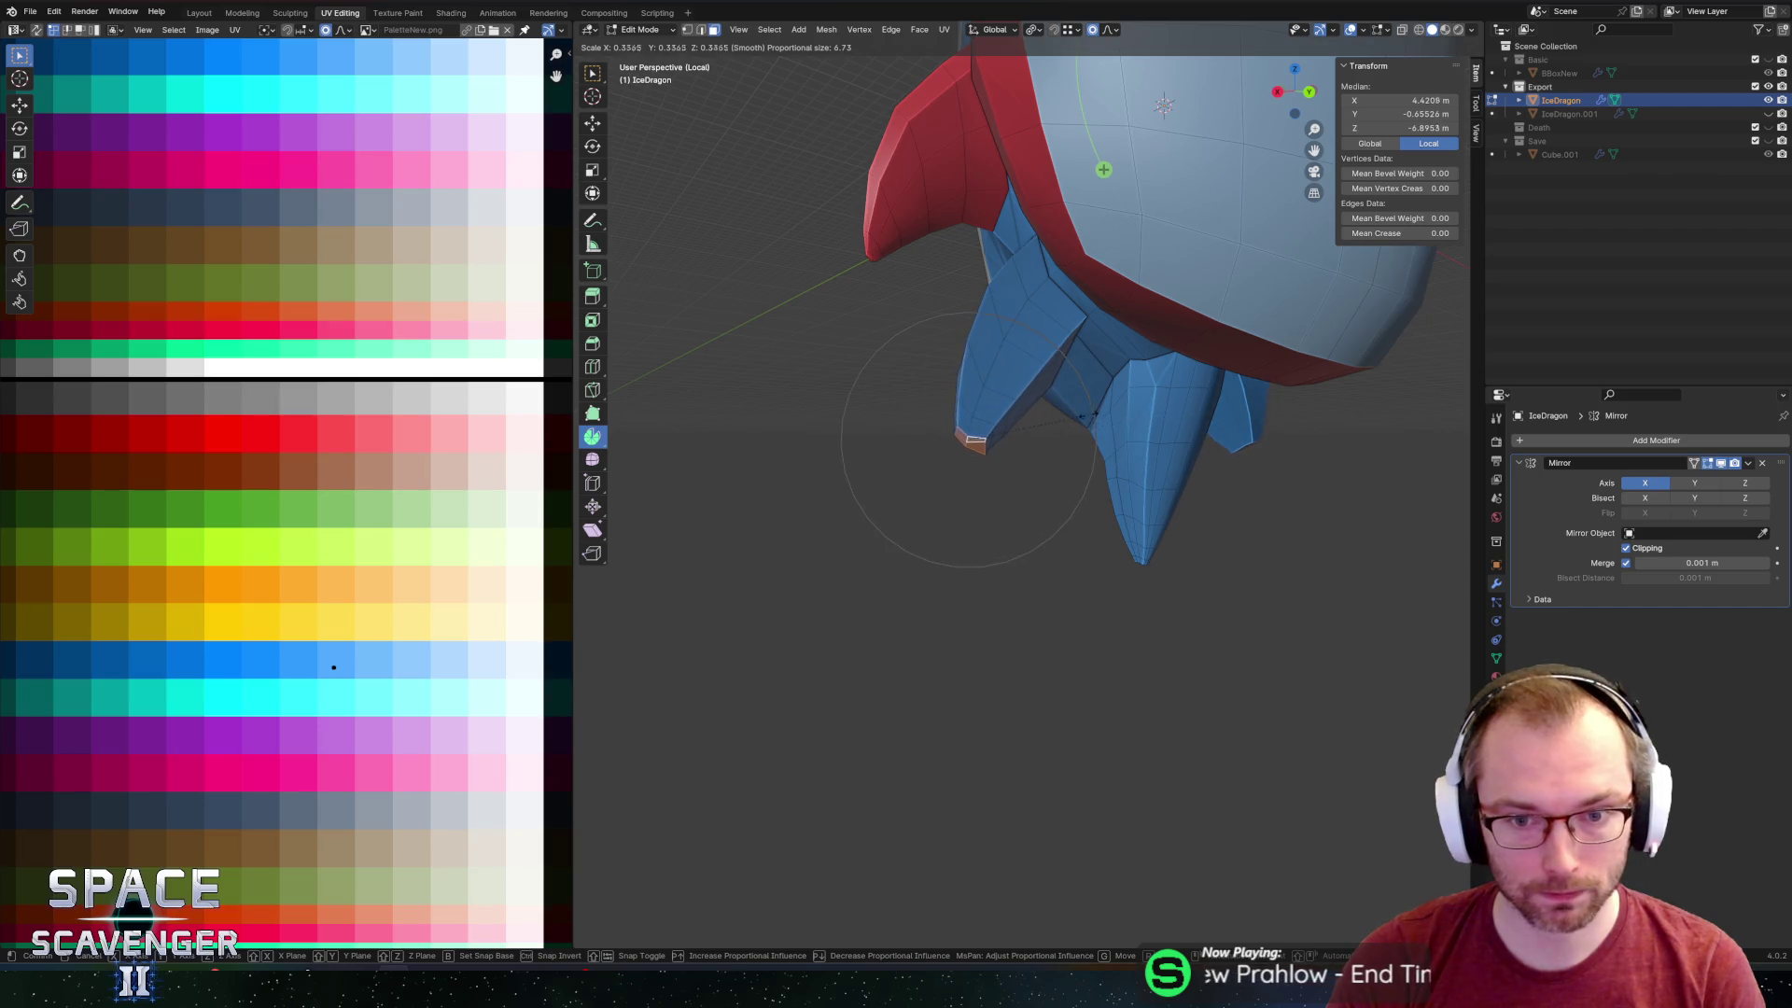
# Confirm the pointed fin spikes and select an edge loop and faces on the lower-left spike.
pyautogui.click(1023, 424)
pyautogui.moveTo(1023, 425); pyautogui.dragTo(1224, 391, button='middle')
pyautogui.moveTo(1176, 406); pyautogui.dragTo(1043, 401, button='middle')
pyautogui.keyDown('alt'); pyautogui.click(1044, 401); pyautogui.keyUp('alt')
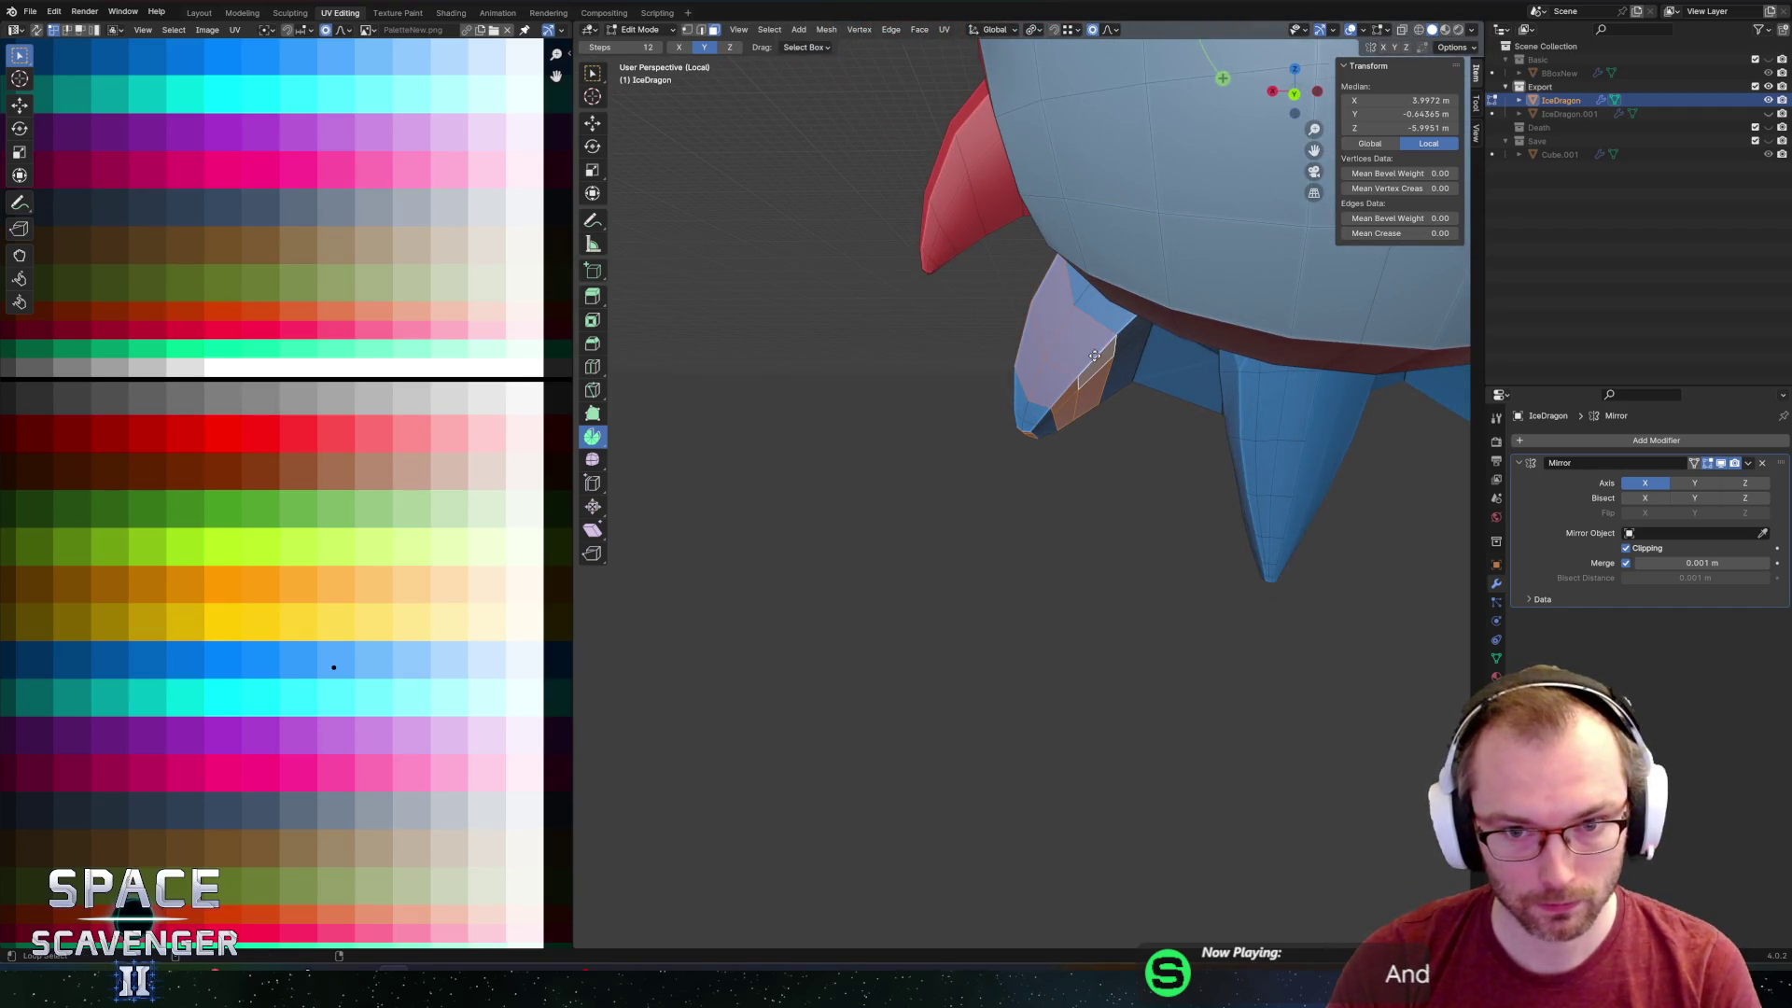
pyautogui.keyDown('alt'); pyautogui.click(1122, 315); pyautogui.keyUp('alt')
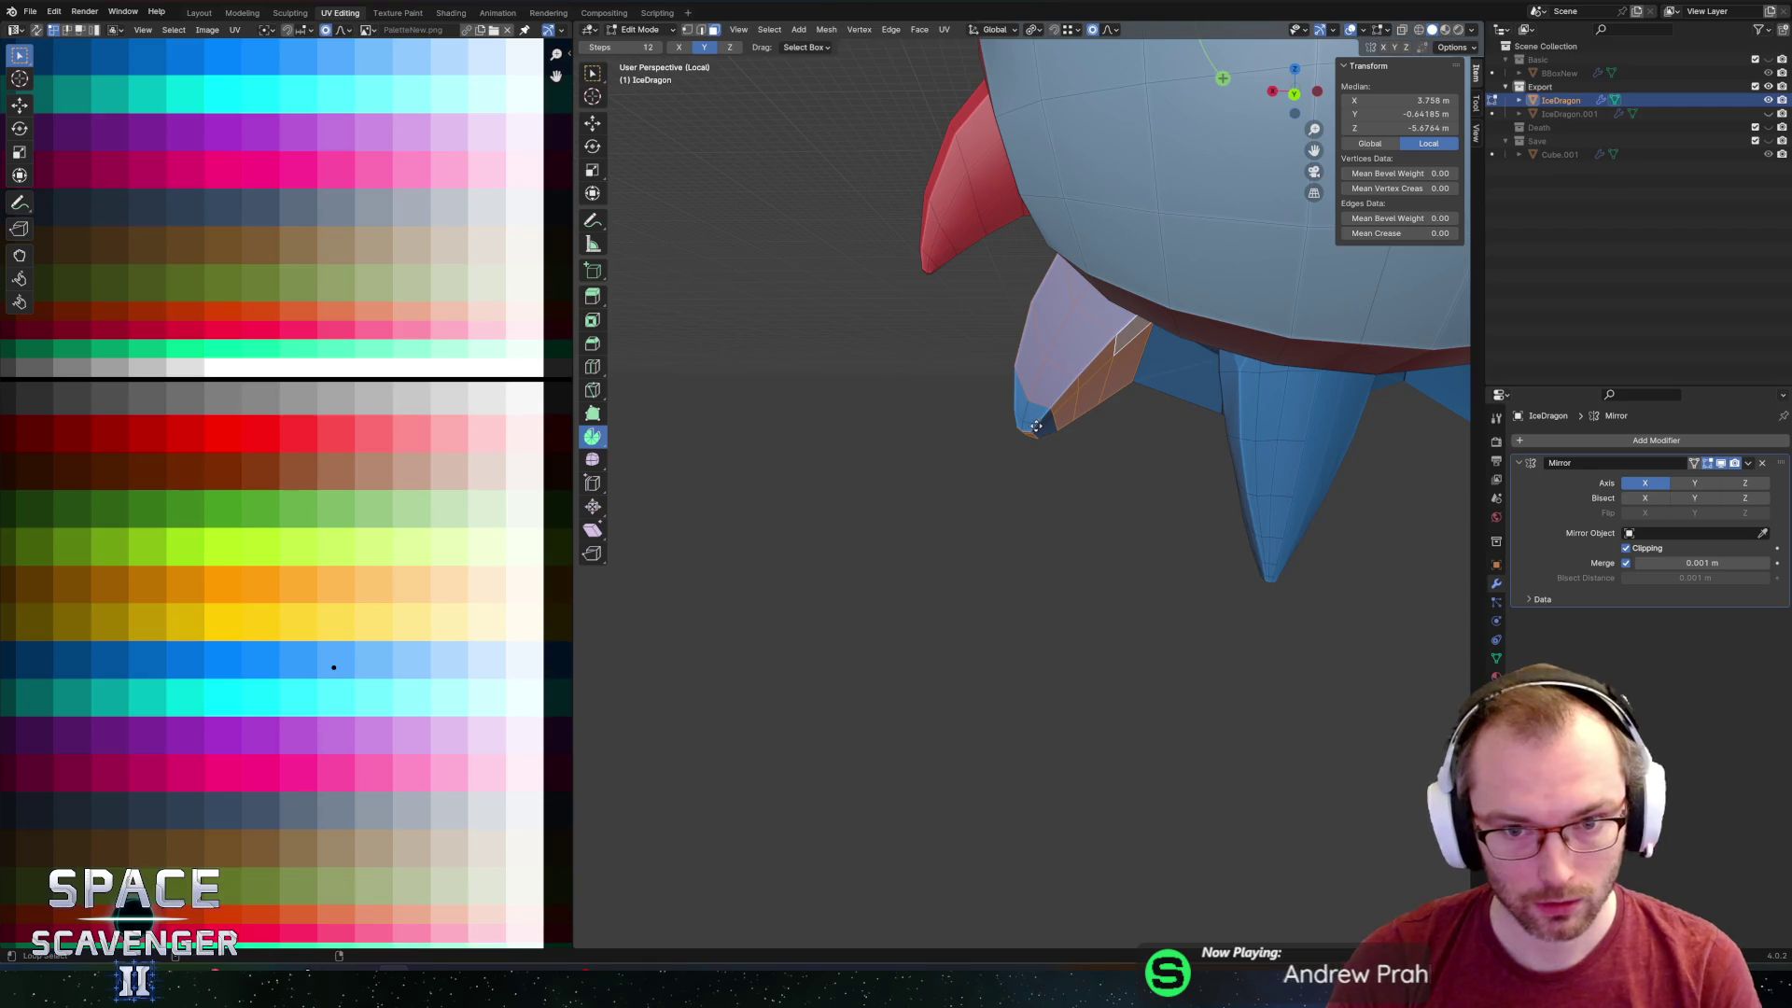
pyautogui.scroll(3, 1040, 418)
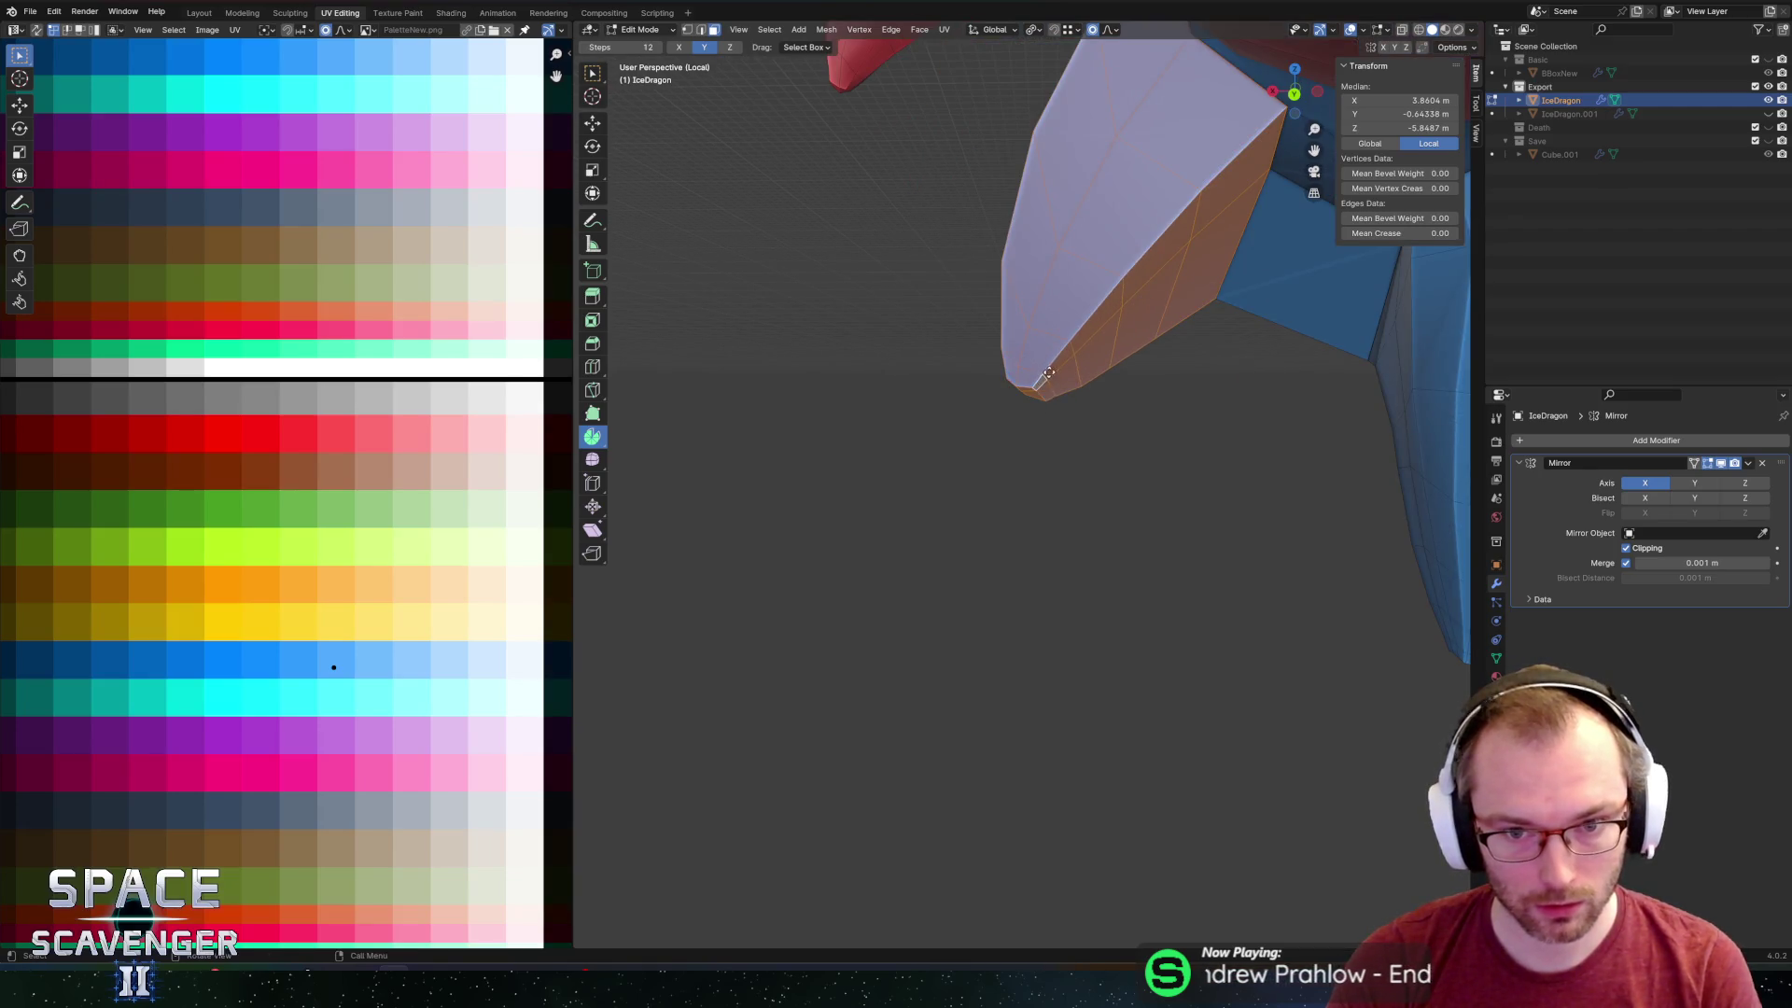
pyautogui.scroll(-3, 1041, 418)
pyautogui.moveTo(1040, 418)
pyautogui.mouseDown(button='middle')
pyautogui.moveTo(1131, 285)
pyautogui.moveTo(755, 290)
pyautogui.mouseUp(button='middle')
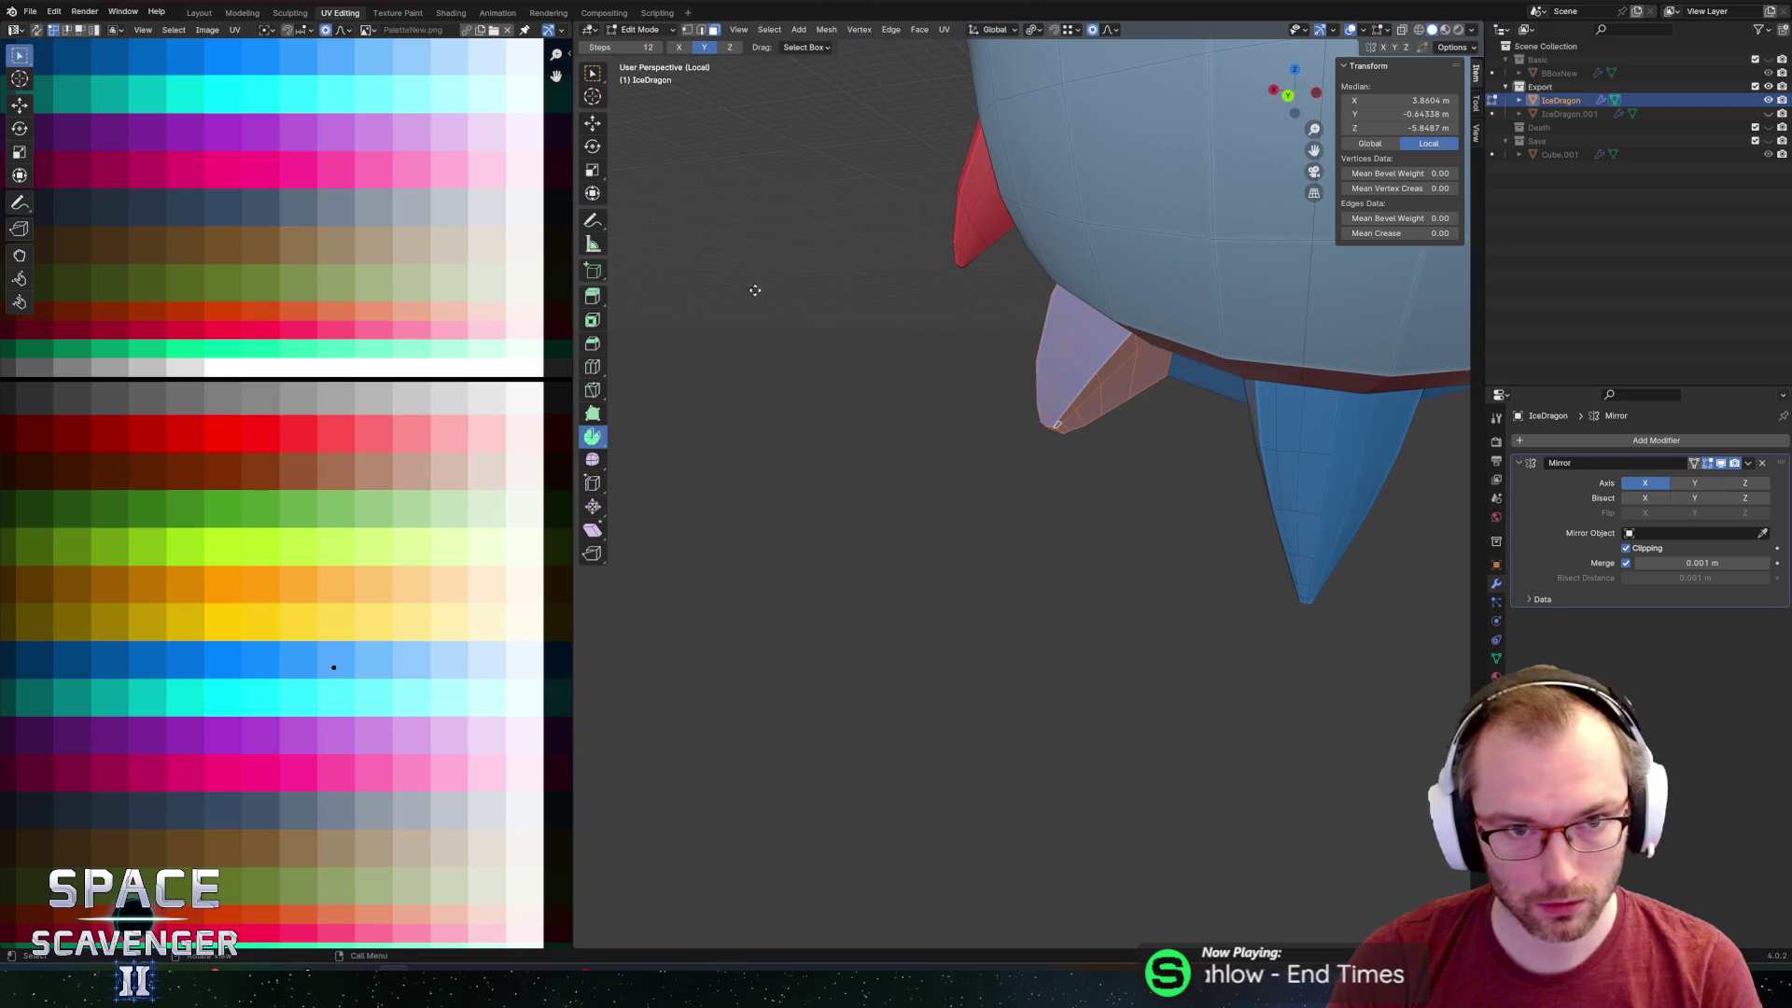
# Smooth the selected spike vertices with Smooth Vertices.
pyautogui.click(592, 459)
pyautogui.moveTo(668, 451); pyautogui.dragTo(1043, 417, button='middle')
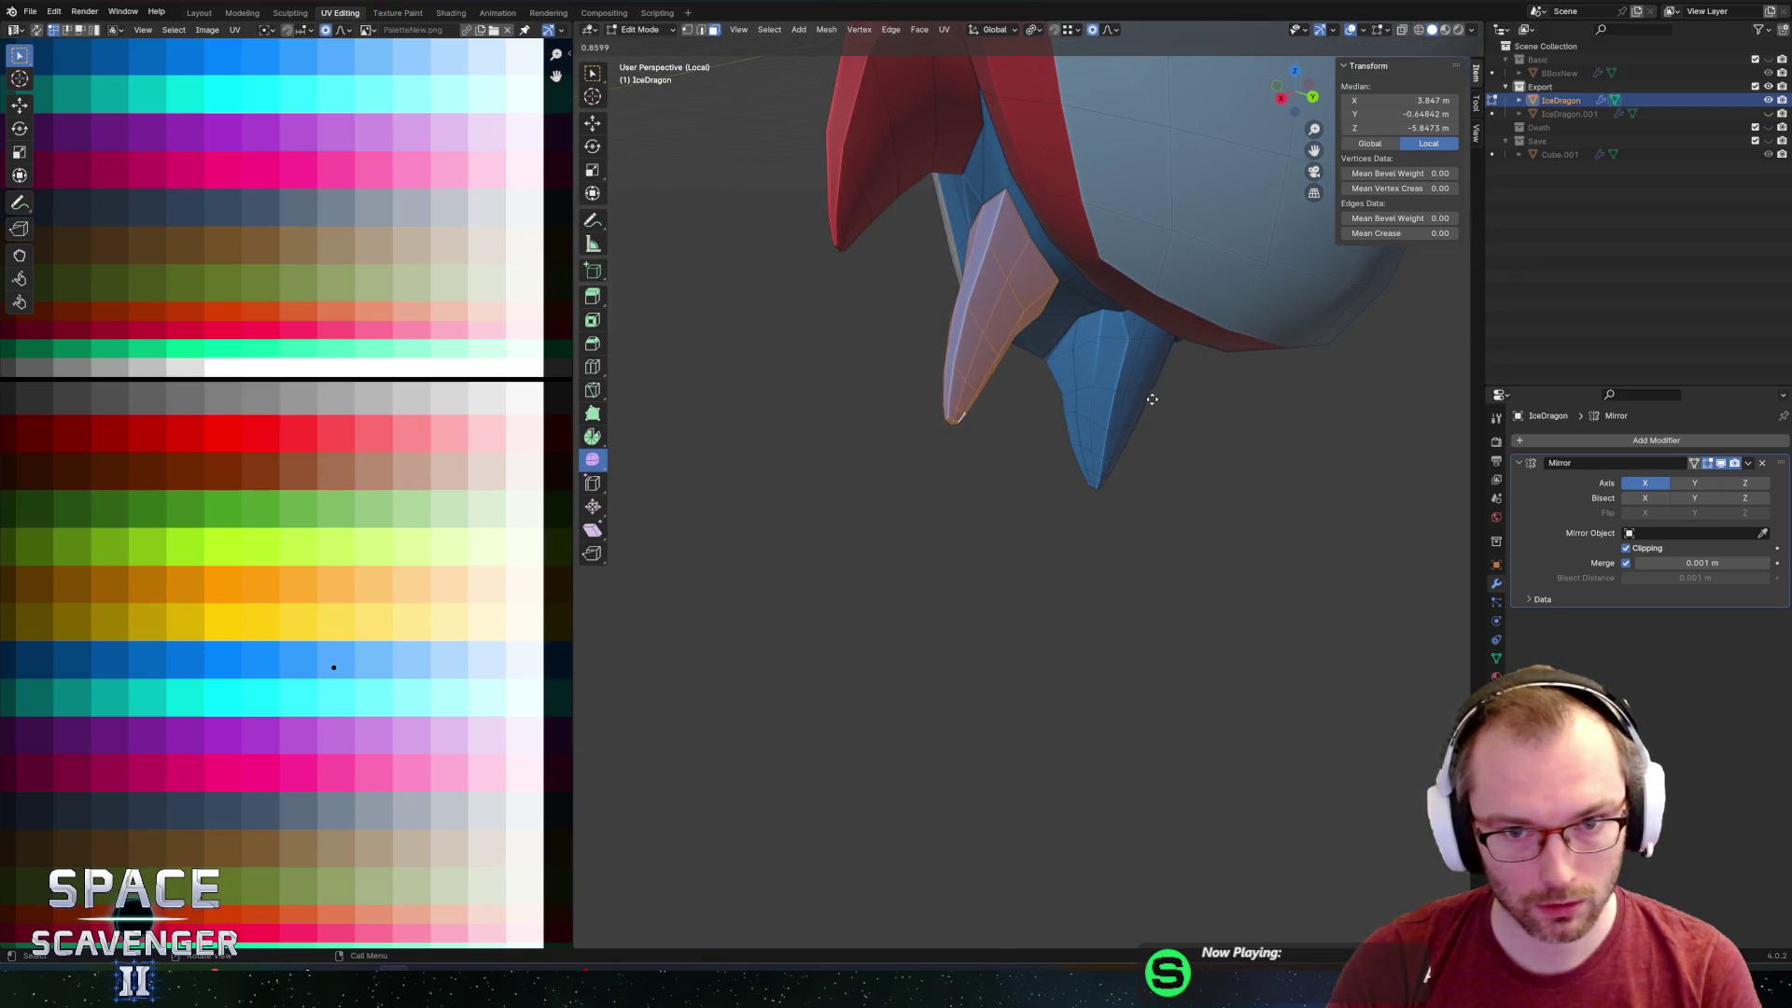
pyautogui.moveTo(1152, 398); pyautogui.dragTo(1065, 392)
pyautogui.moveTo(1065, 392)
pyautogui.mouseDown(button='middle')
pyautogui.moveTo(1013, 320)
pyautogui.moveTo(1073, 263)
pyautogui.mouseUp(button='middle')
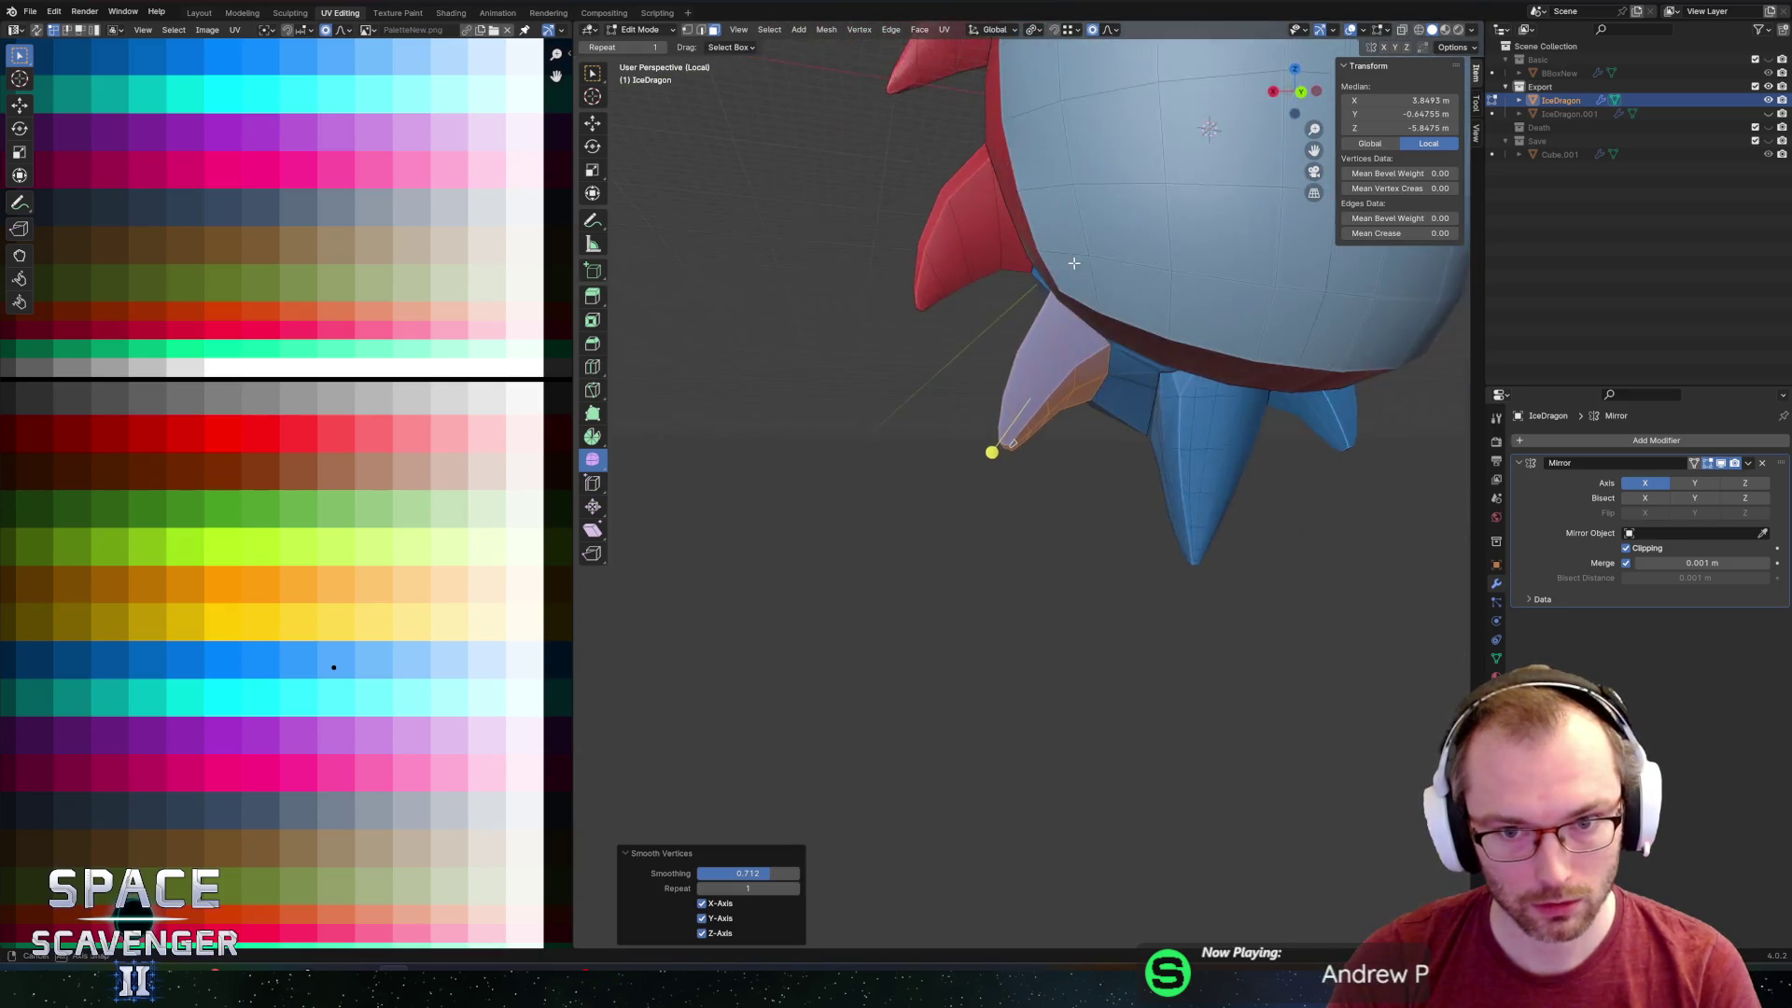
pyautogui.scroll(3, 1074, 263)
# Edge-slide two edges along the spike face to refine its shape.
pyautogui.click(961, 196)
pyautogui.press('g')
pyautogui.press('g')
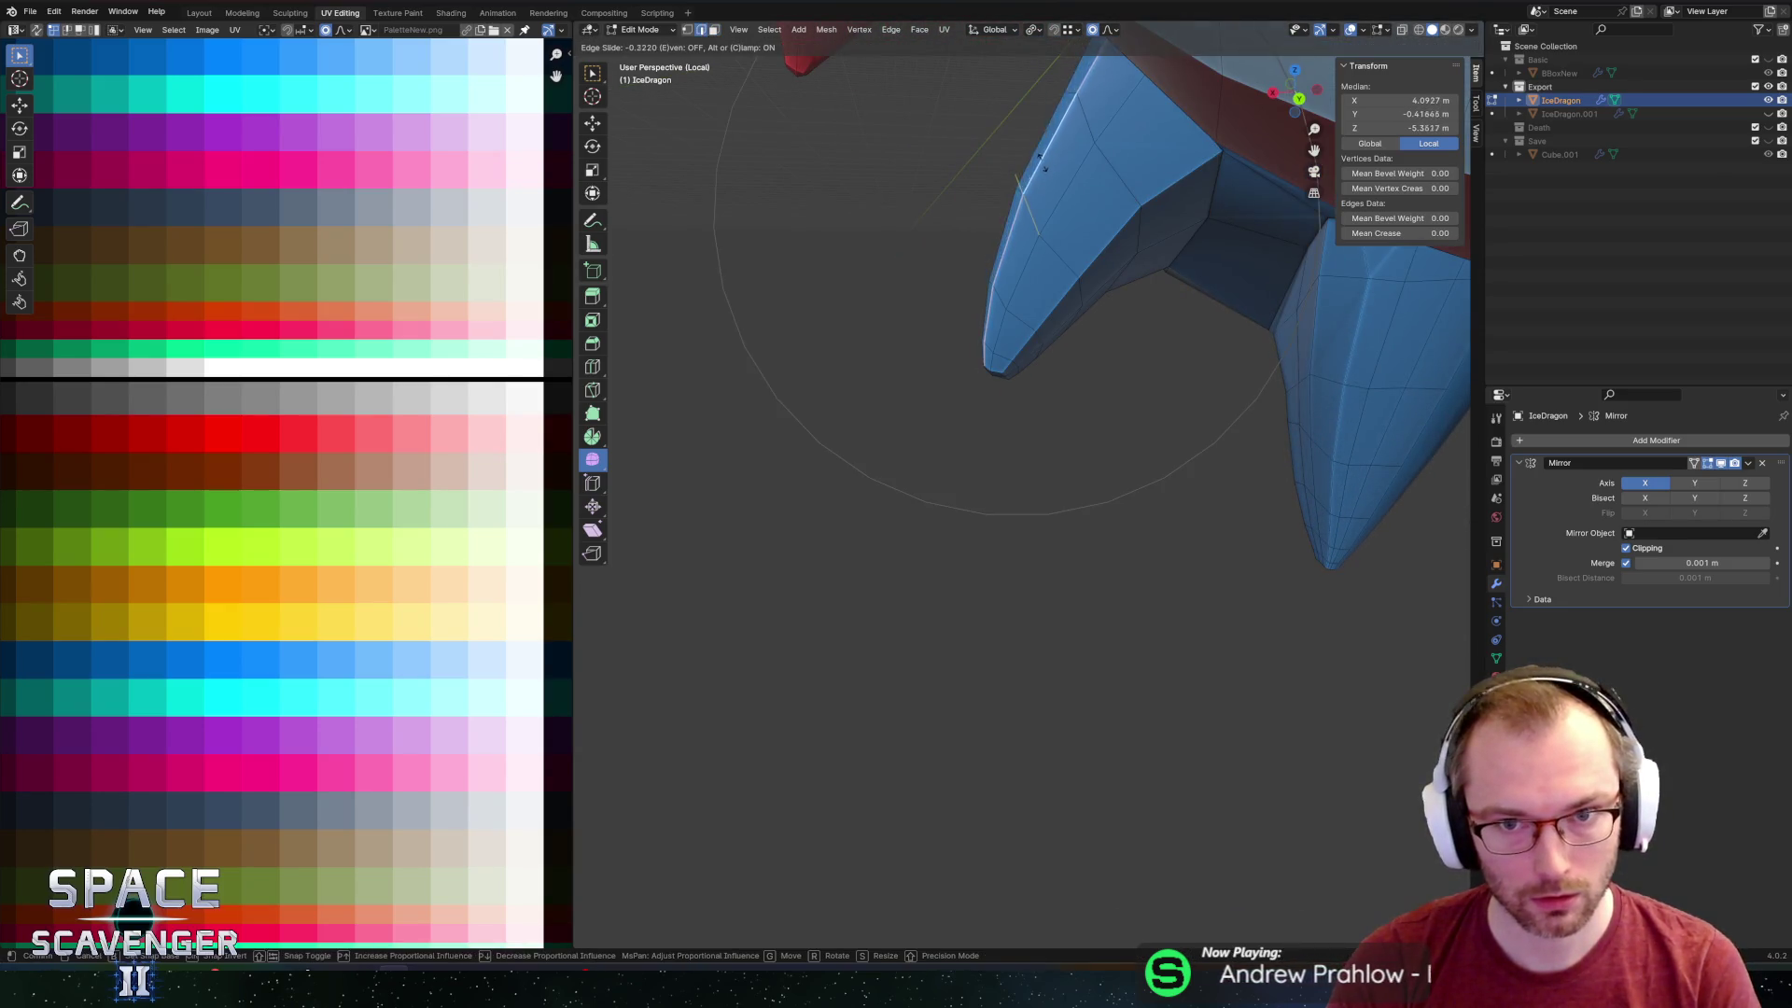
pyautogui.moveTo(1044, 166)
pyautogui.mouseDown(button='middle')
pyautogui.moveTo(999, 285)
pyautogui.moveTo(1031, 345)
pyautogui.moveTo(943, 293)
pyautogui.mouseUp(button='middle')
pyautogui.click(1003, 289)
pyautogui.scroll(3, 942, 293)
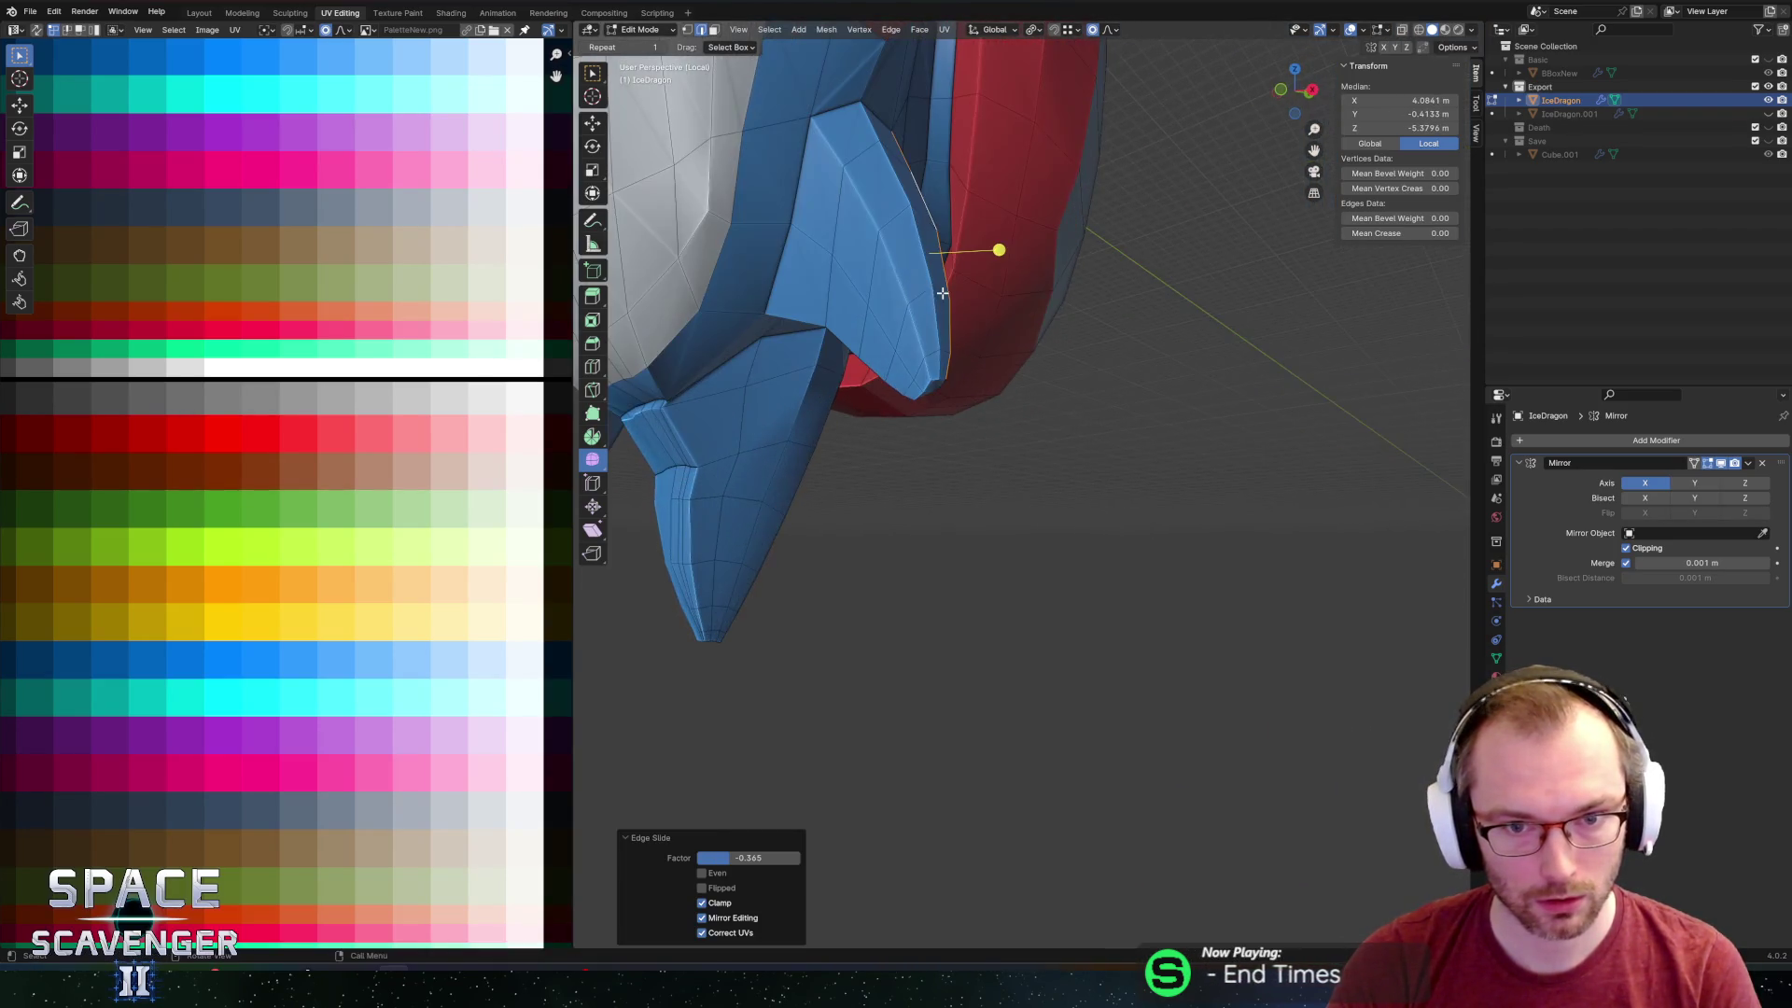
pyautogui.click(832, 150)
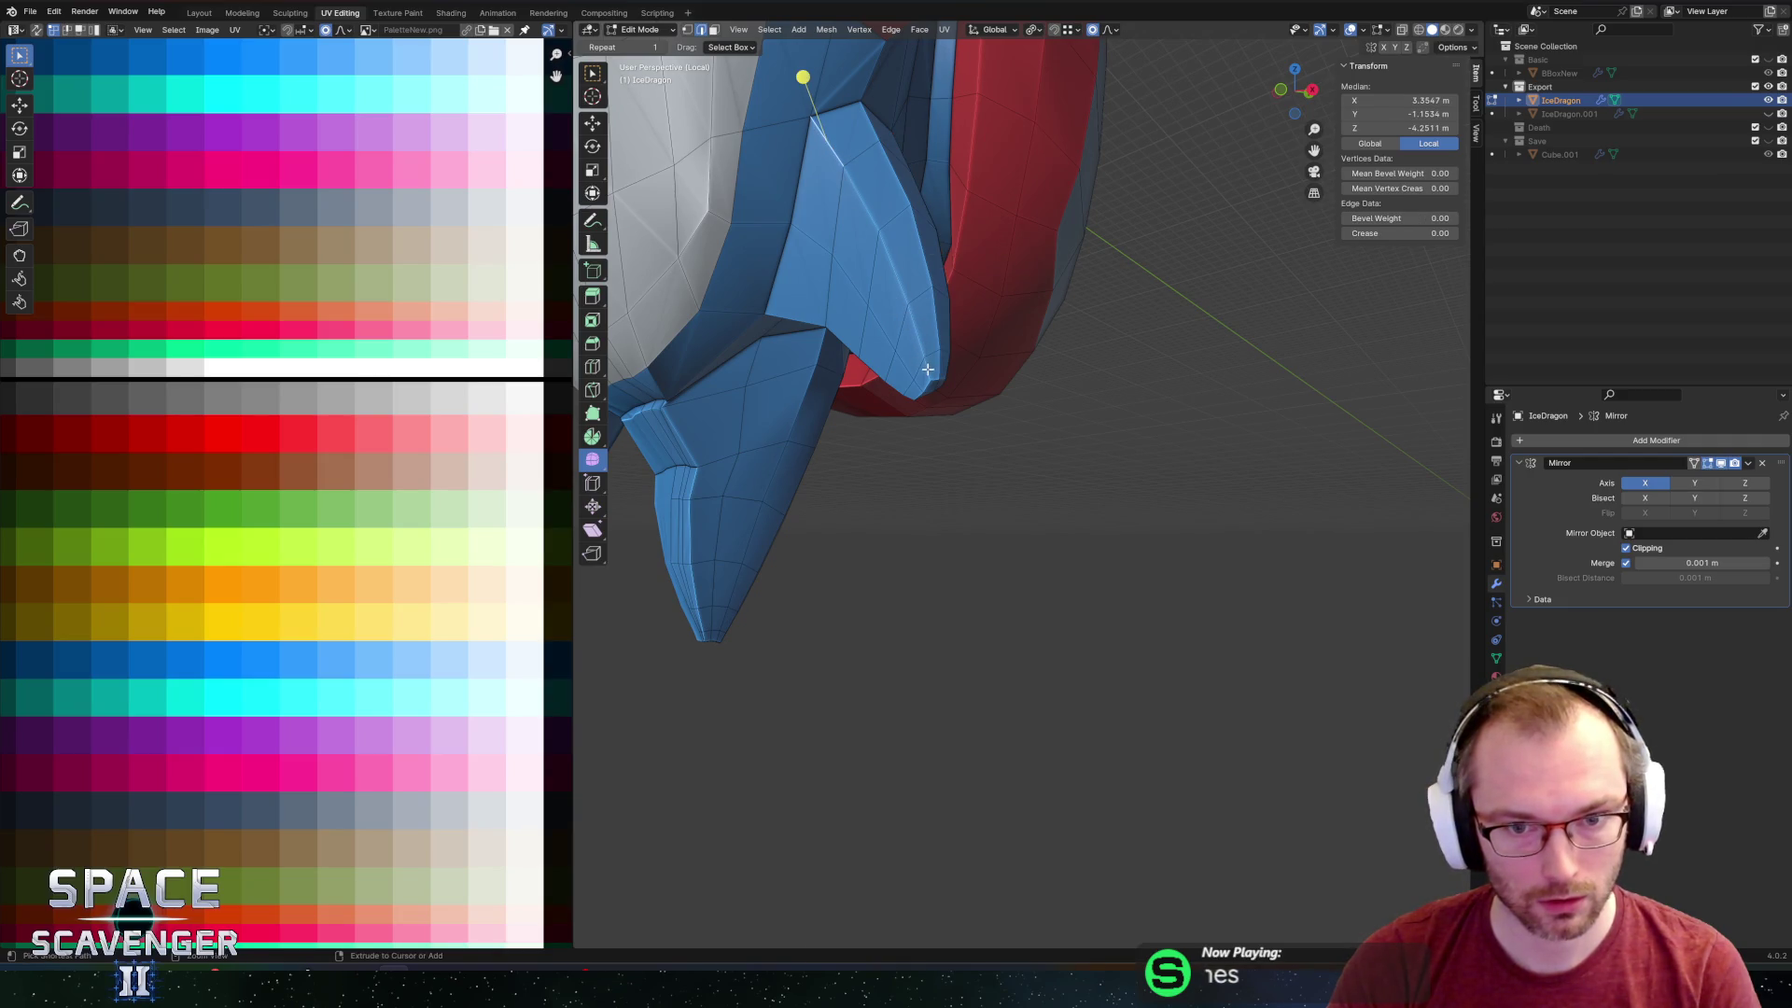
pyautogui.click(887, 243)
pyautogui.press('g')
pyautogui.press('g')
pyautogui.click(892, 258)
# Edge-slide the boundary edges running up to the spike tip.
pyautogui.moveTo(892, 259); pyautogui.dragTo(933, 224, button='middle')
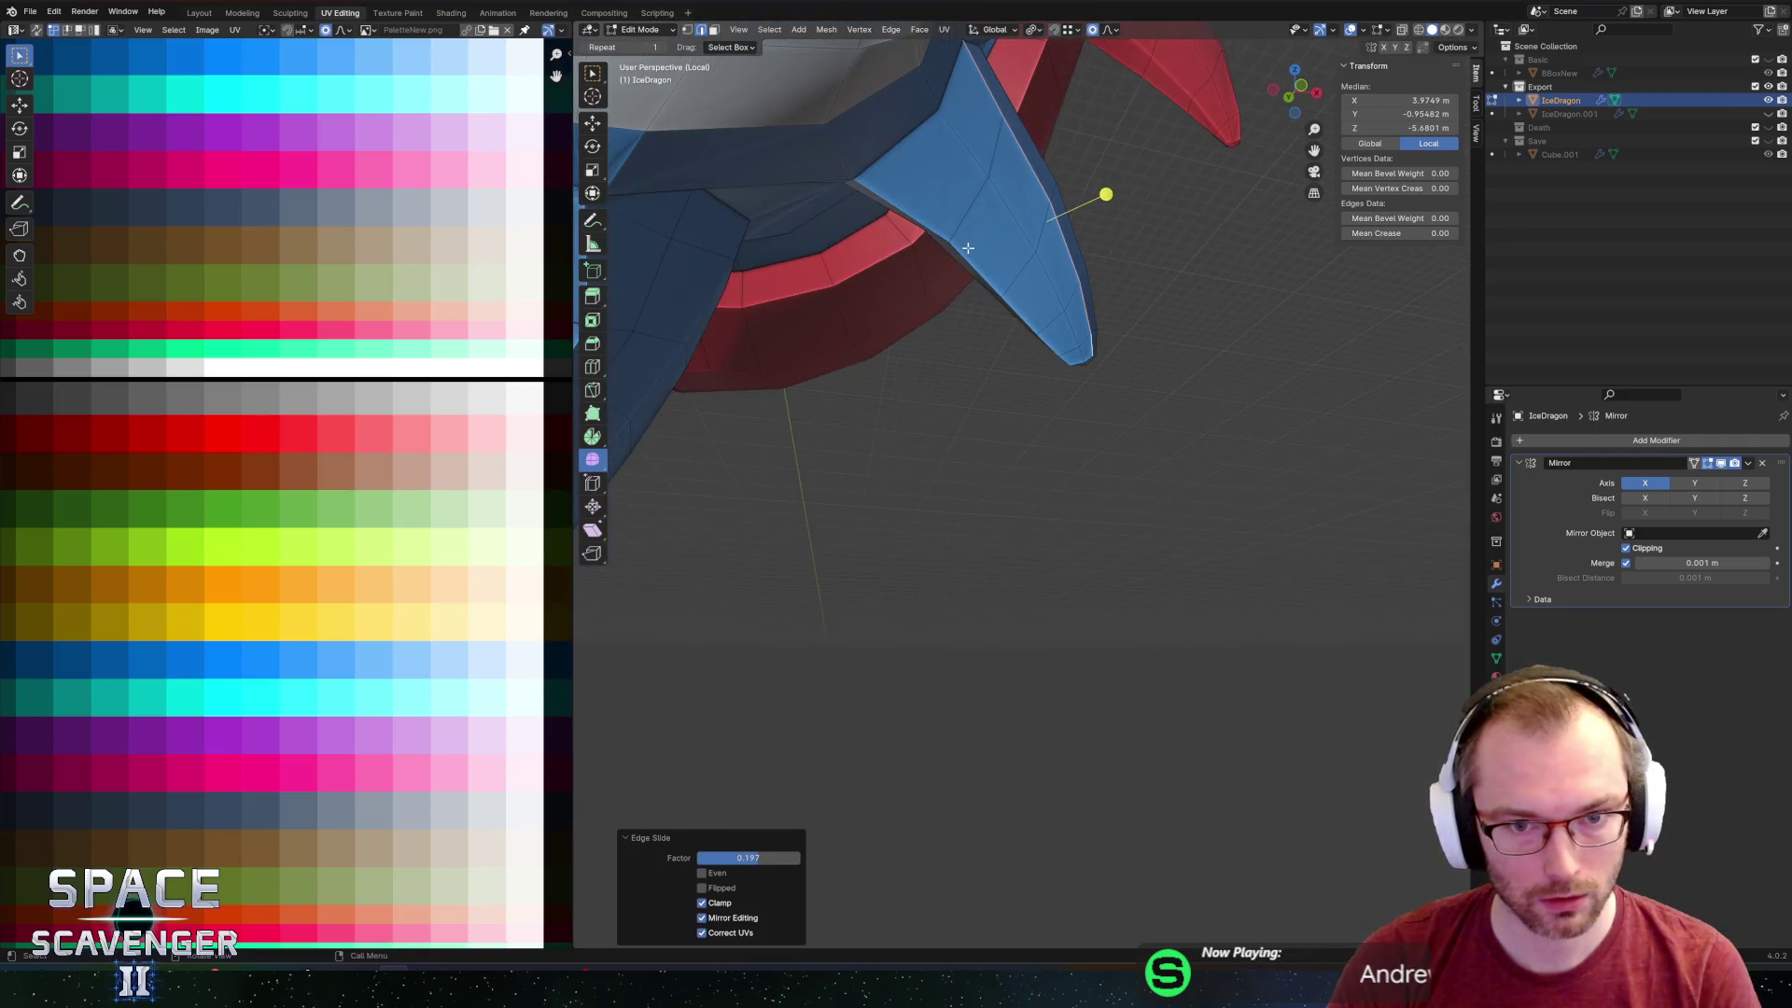
pyautogui.click(887, 203)
pyautogui.keyDown('ctrl'); pyautogui.click(1065, 356); pyautogui.keyUp('ctrl')
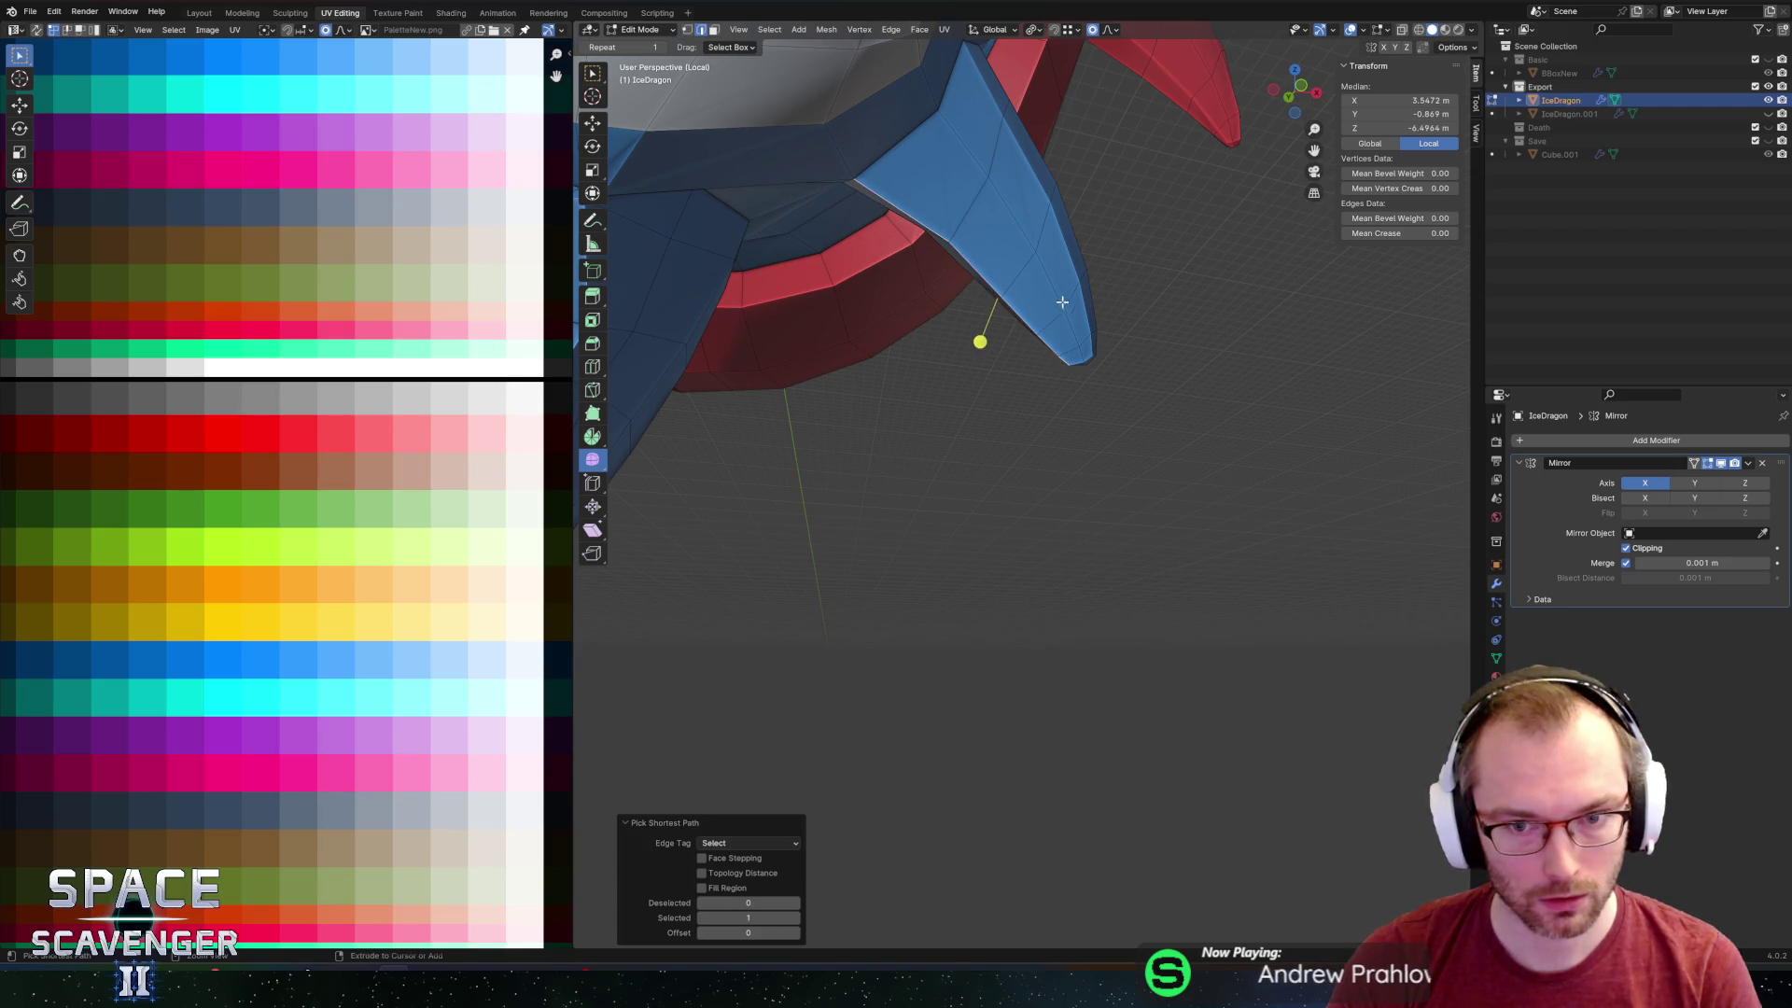
pyautogui.moveTo(1065, 356); pyautogui.dragTo(1026, 299, button='middle')
pyautogui.press('g')
pyautogui.press('g')
pyautogui.click(990, 233)
pyautogui.moveTo(991, 234); pyautogui.dragTo(1034, 302, button='middle')
# Select the whole spike using X-ray and circle select.
pyautogui.hotkey('alt', 'a')
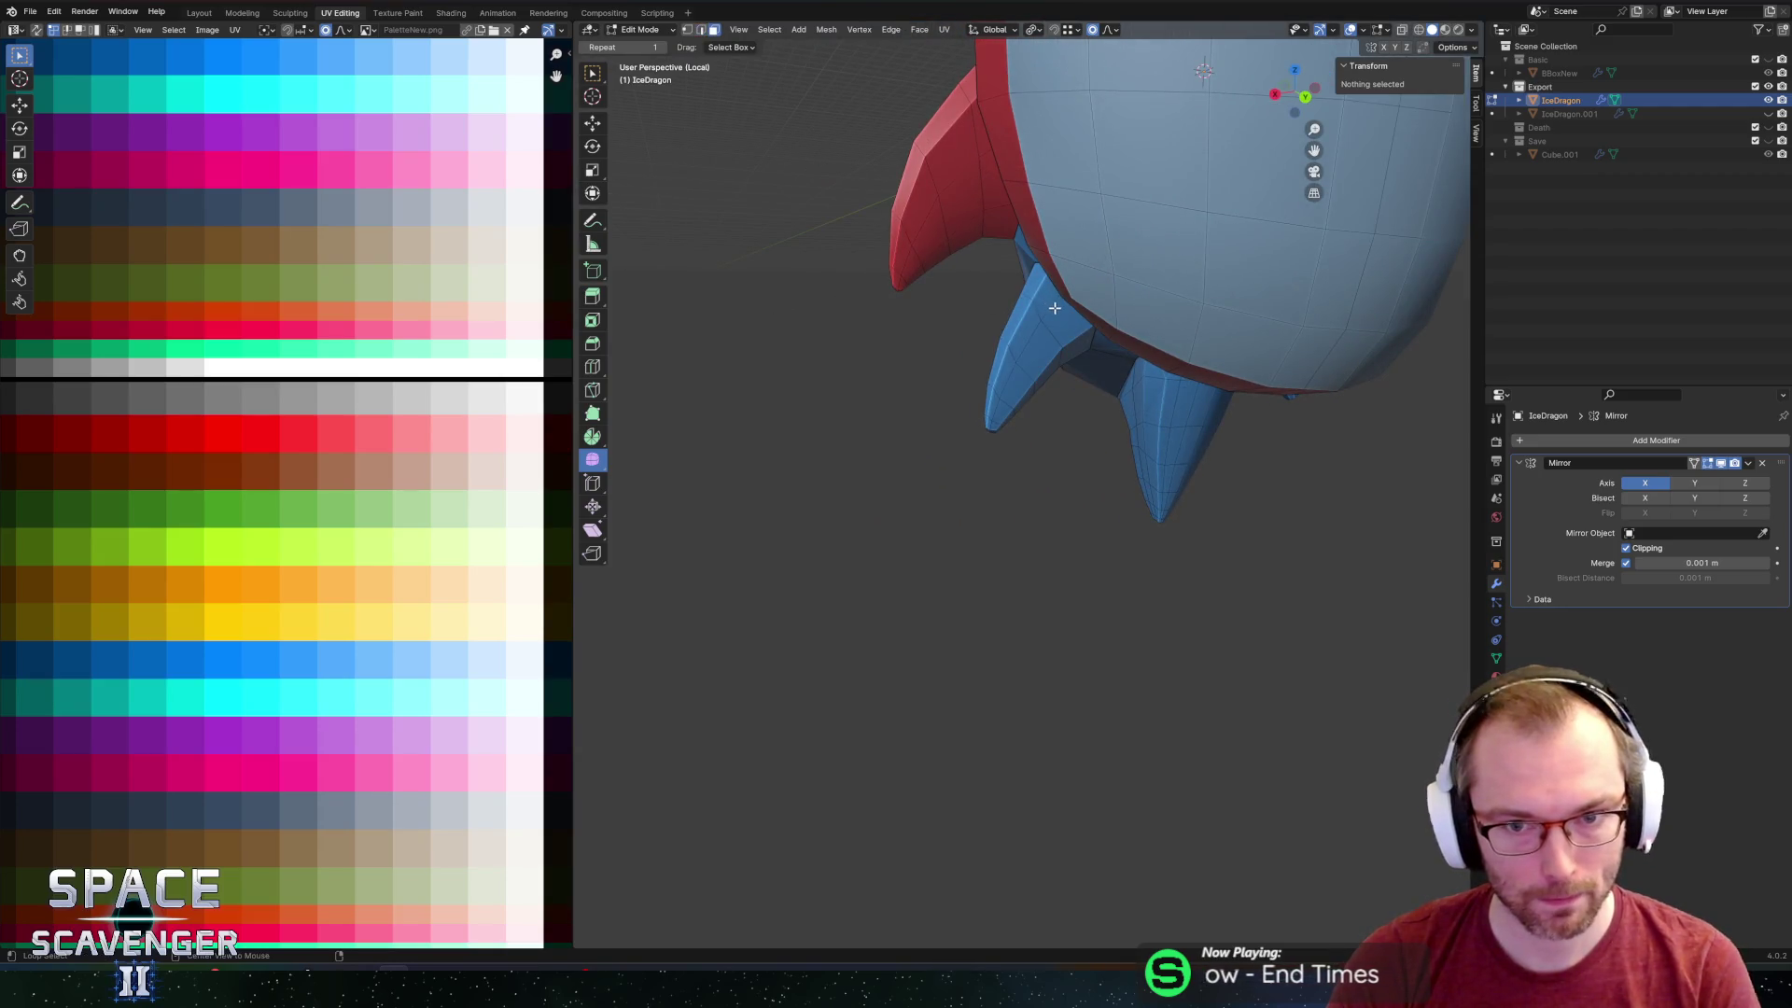
pyautogui.keyDown('alt'); pyautogui.click(992, 383); pyautogui.keyUp('alt')
pyautogui.keyDown('ctrl'); pyautogui.click(984, 404); pyautogui.keyUp('ctrl')
pyautogui.hotkey('alt', 'z')
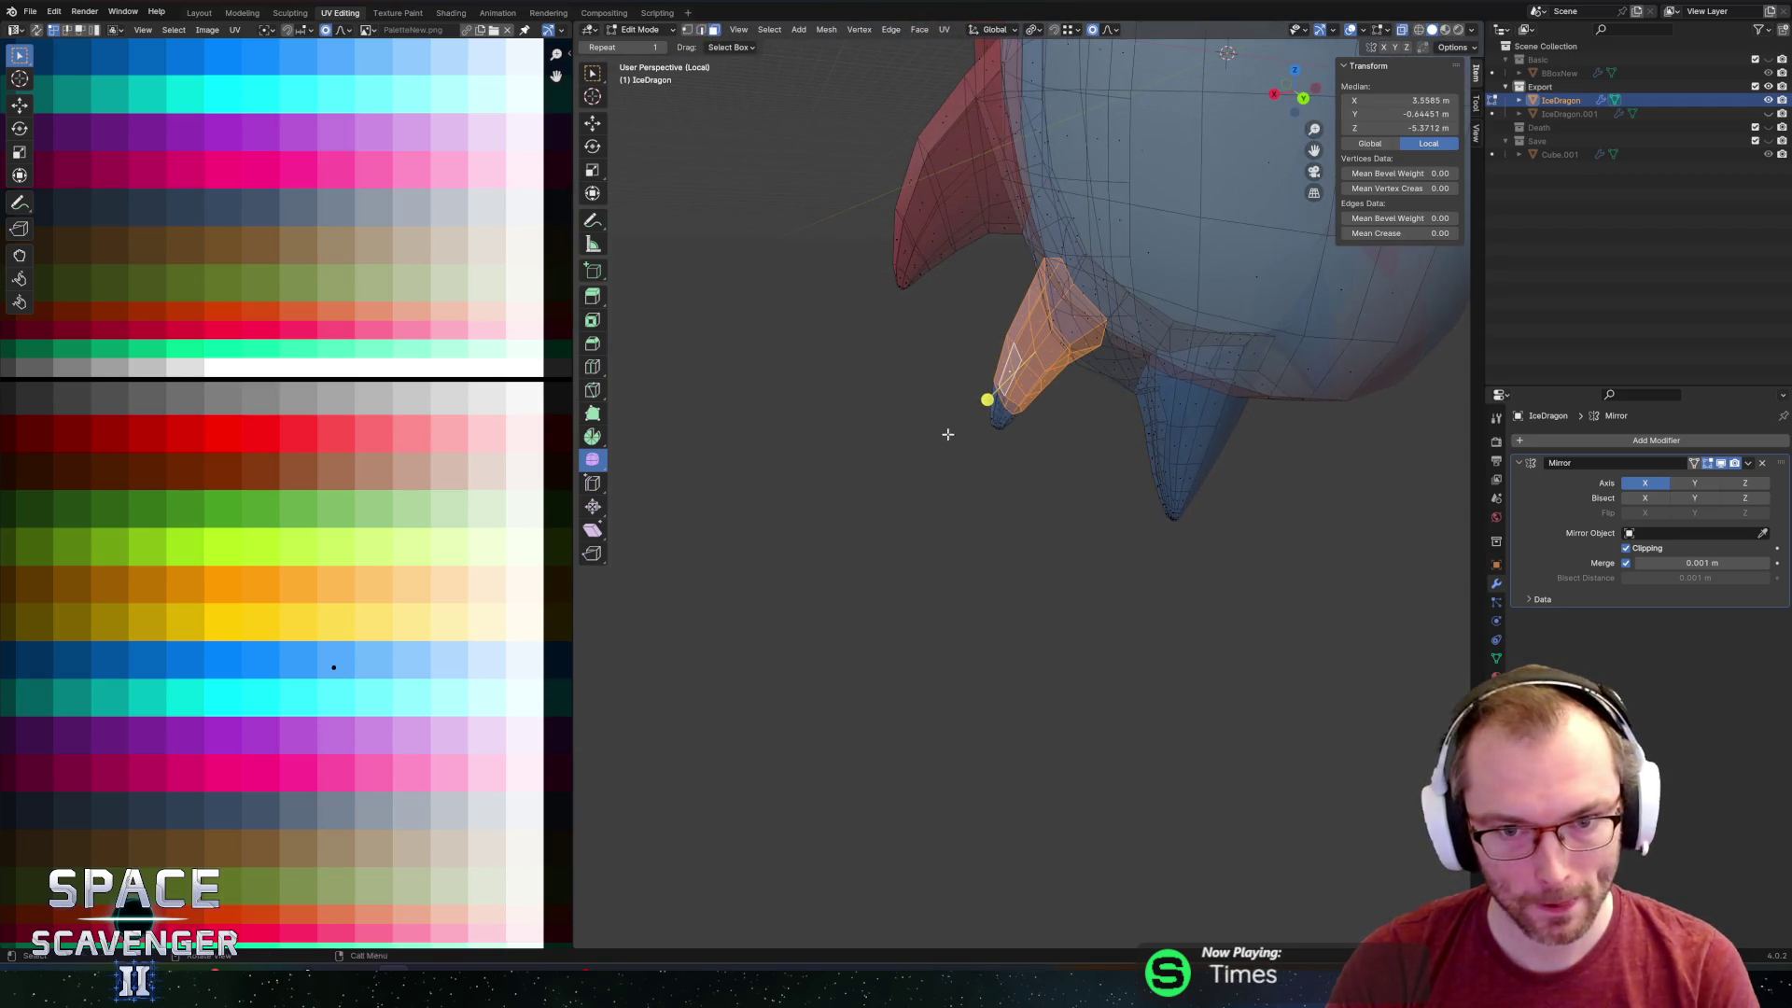
pyautogui.press('c')
pyautogui.moveTo(989, 415); pyautogui.dragTo(1012, 425)
pyautogui.press('Escape')
pyautogui.hotkey('alt', 'z')
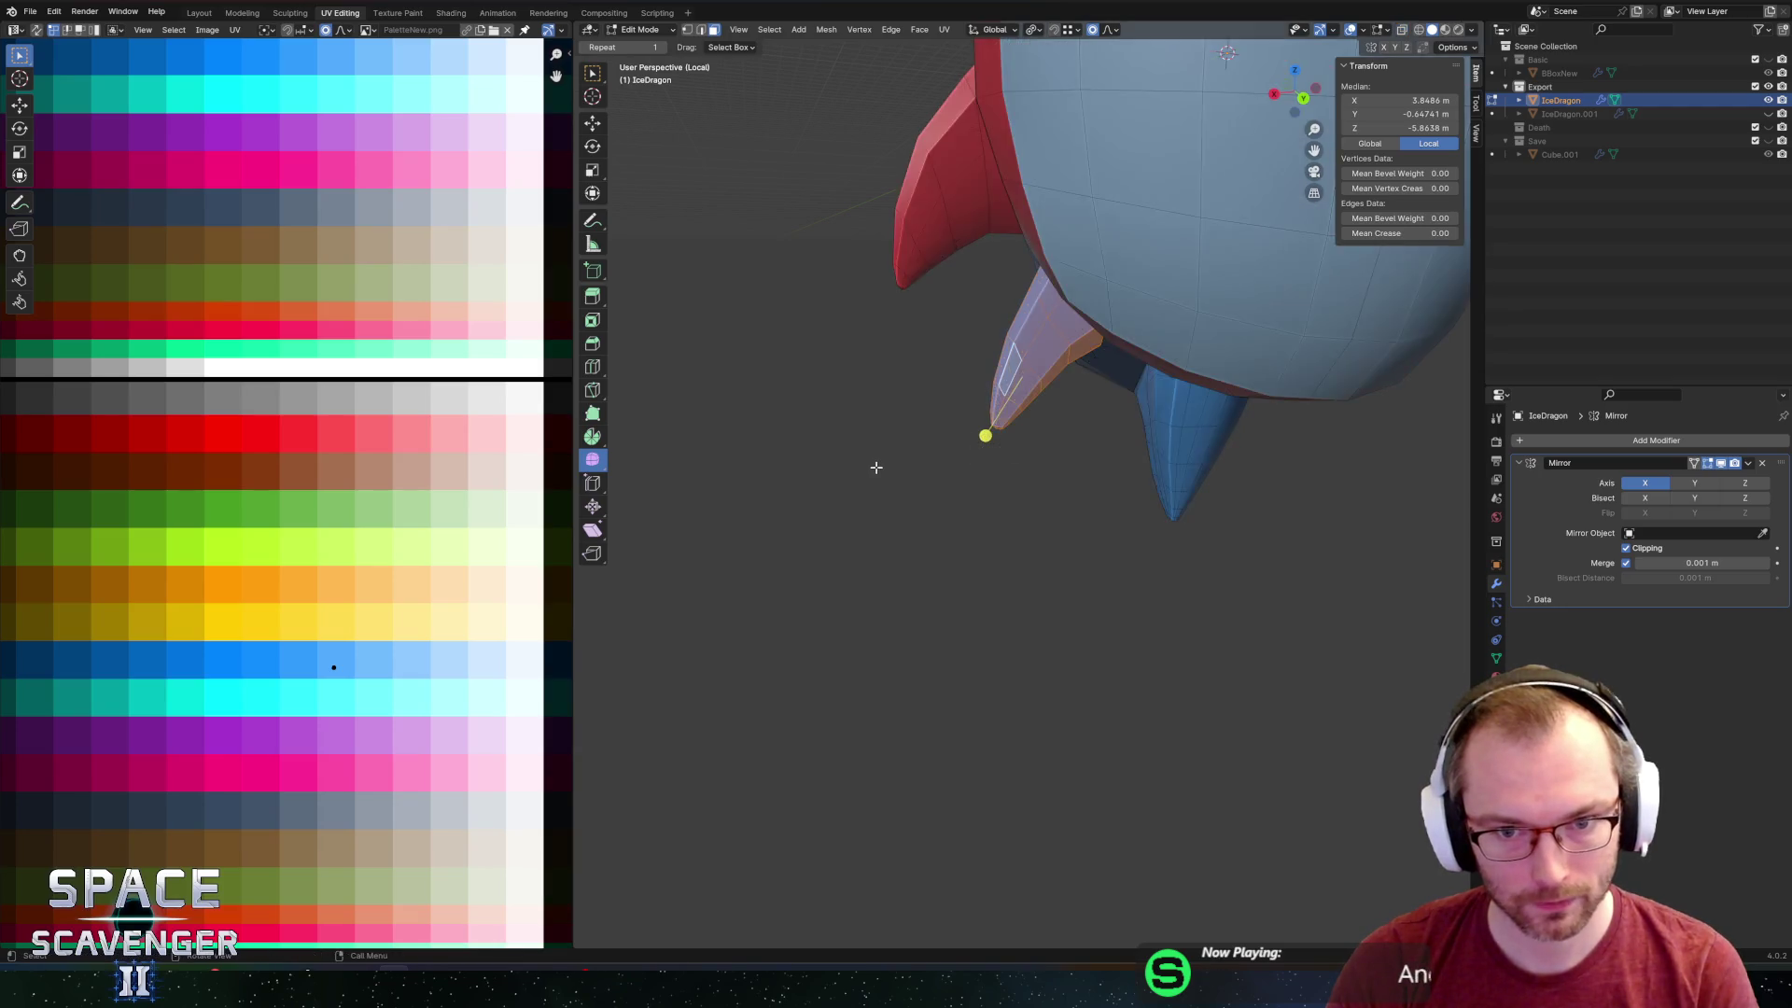
# Move the spike's UVs onto a new palette colour and return to Object Mode.
pyautogui.scroll(-5, 876, 464)
pyautogui.moveTo(876, 464)
pyautogui.mouseDown(button='middle')
pyautogui.moveTo(921, 344)
pyautogui.moveTo(952, 377)
pyautogui.mouseUp(button='middle')
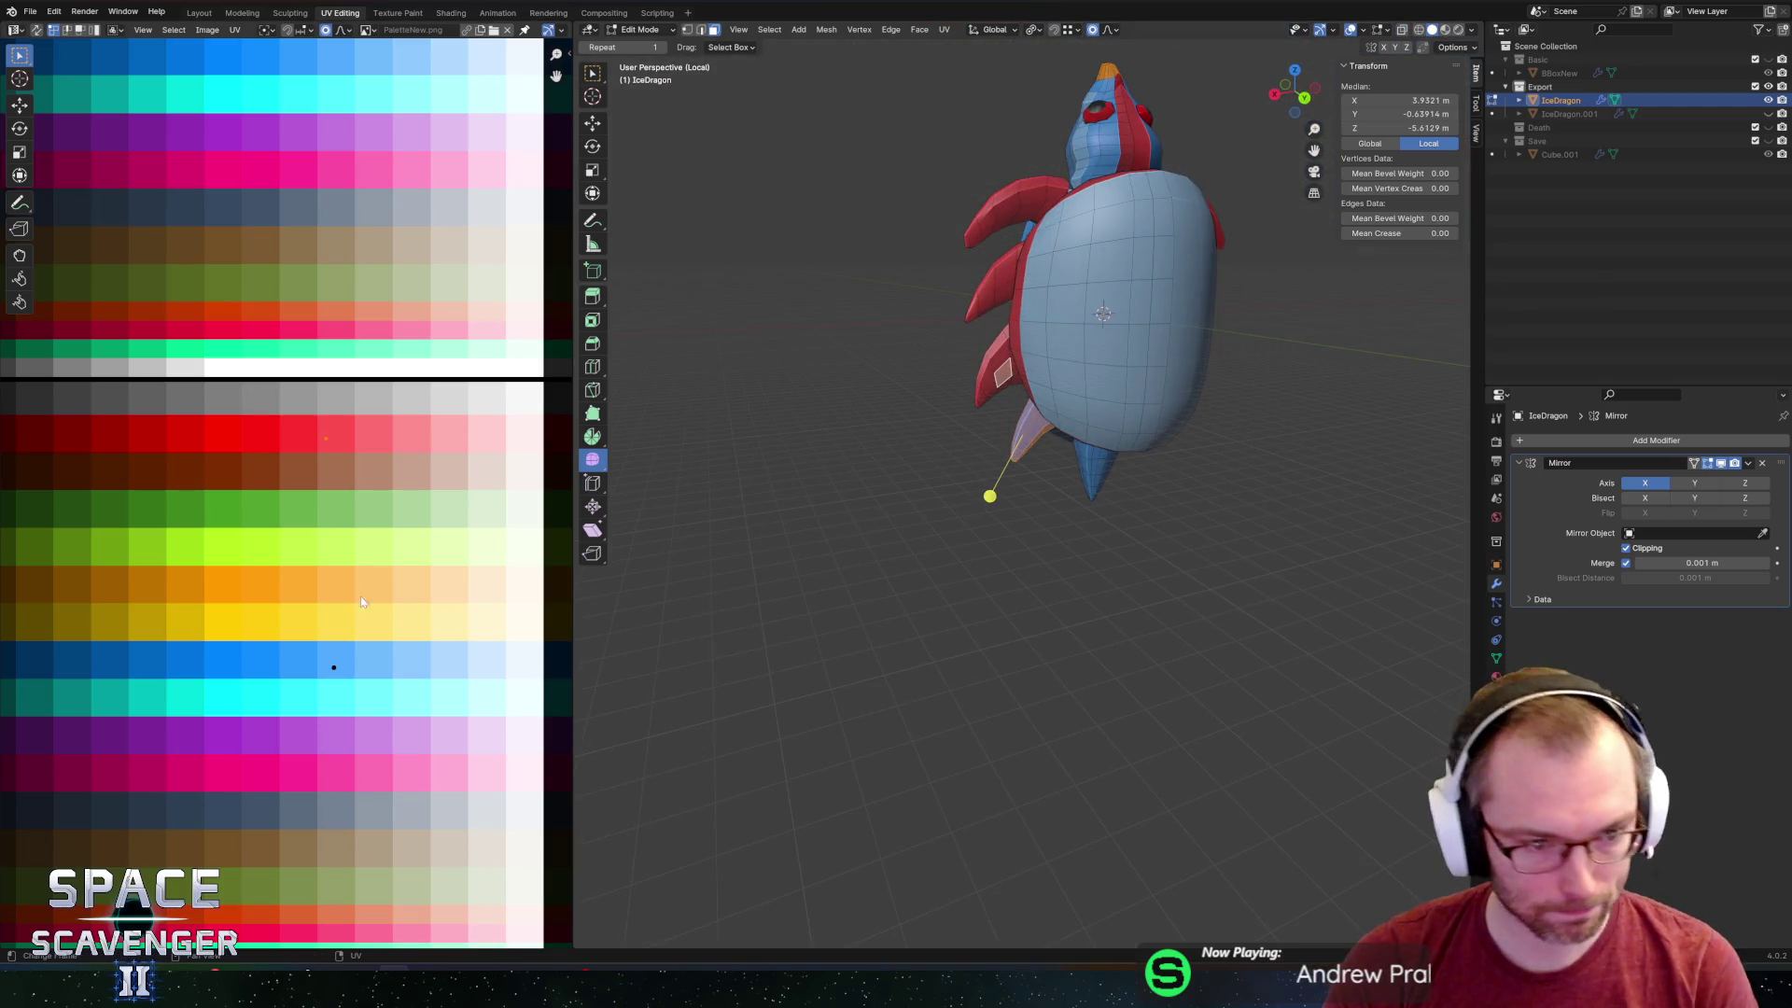
pyautogui.press('g')
pyautogui.click(380, 487)
pyautogui.press('Tab')
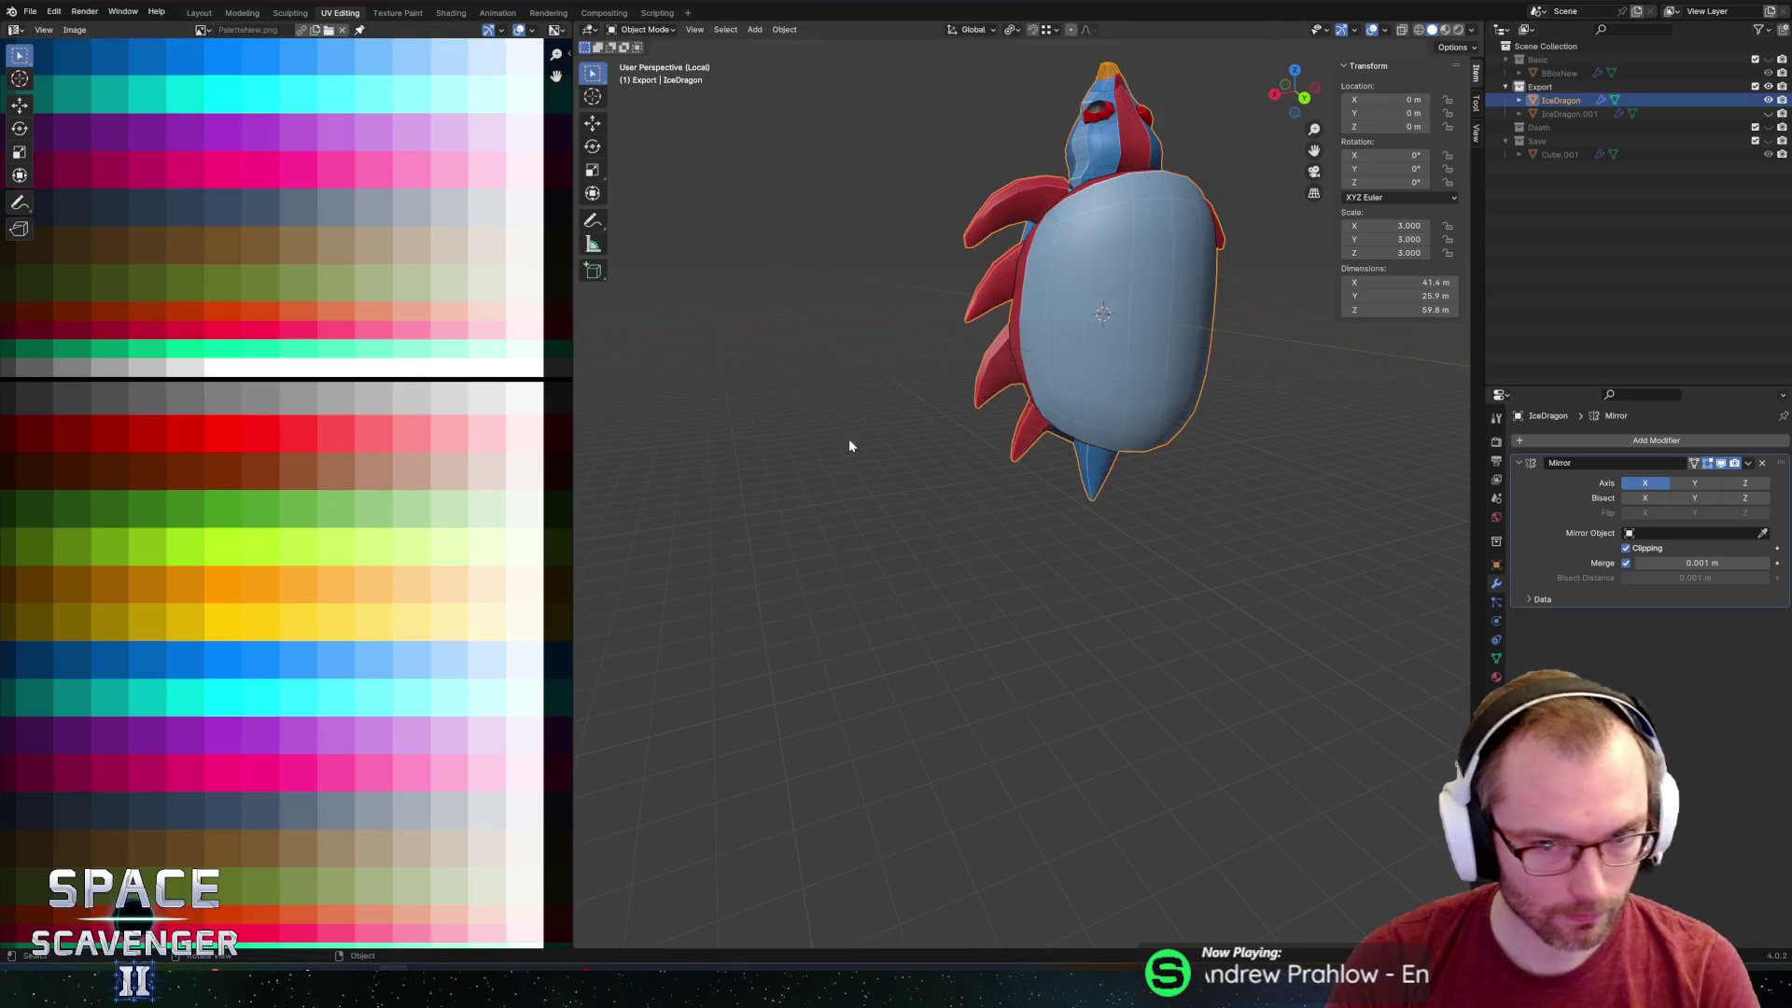
# Export the dragon as IceDragon.fbx into the Enemies folder, then bring up the window switcher.
pyautogui.scroll(-5, 848, 438)
pyautogui.moveTo(849, 439)
pyautogui.mouseDown(button='middle')
pyautogui.moveTo(1057, 469)
pyautogui.moveTo(984, 377)
pyautogui.moveTo(1124, 484)
pyautogui.moveTo(1084, 420)
pyautogui.moveTo(1055, 535)
pyautogui.moveTo(988, 433)
pyautogui.moveTo(964, 432)
pyautogui.moveTo(1001, 395)
pyautogui.mouseUp(button='middle')
pyautogui.scroll(4, 966, 457)
pyautogui.scroll(-3, 964, 432)
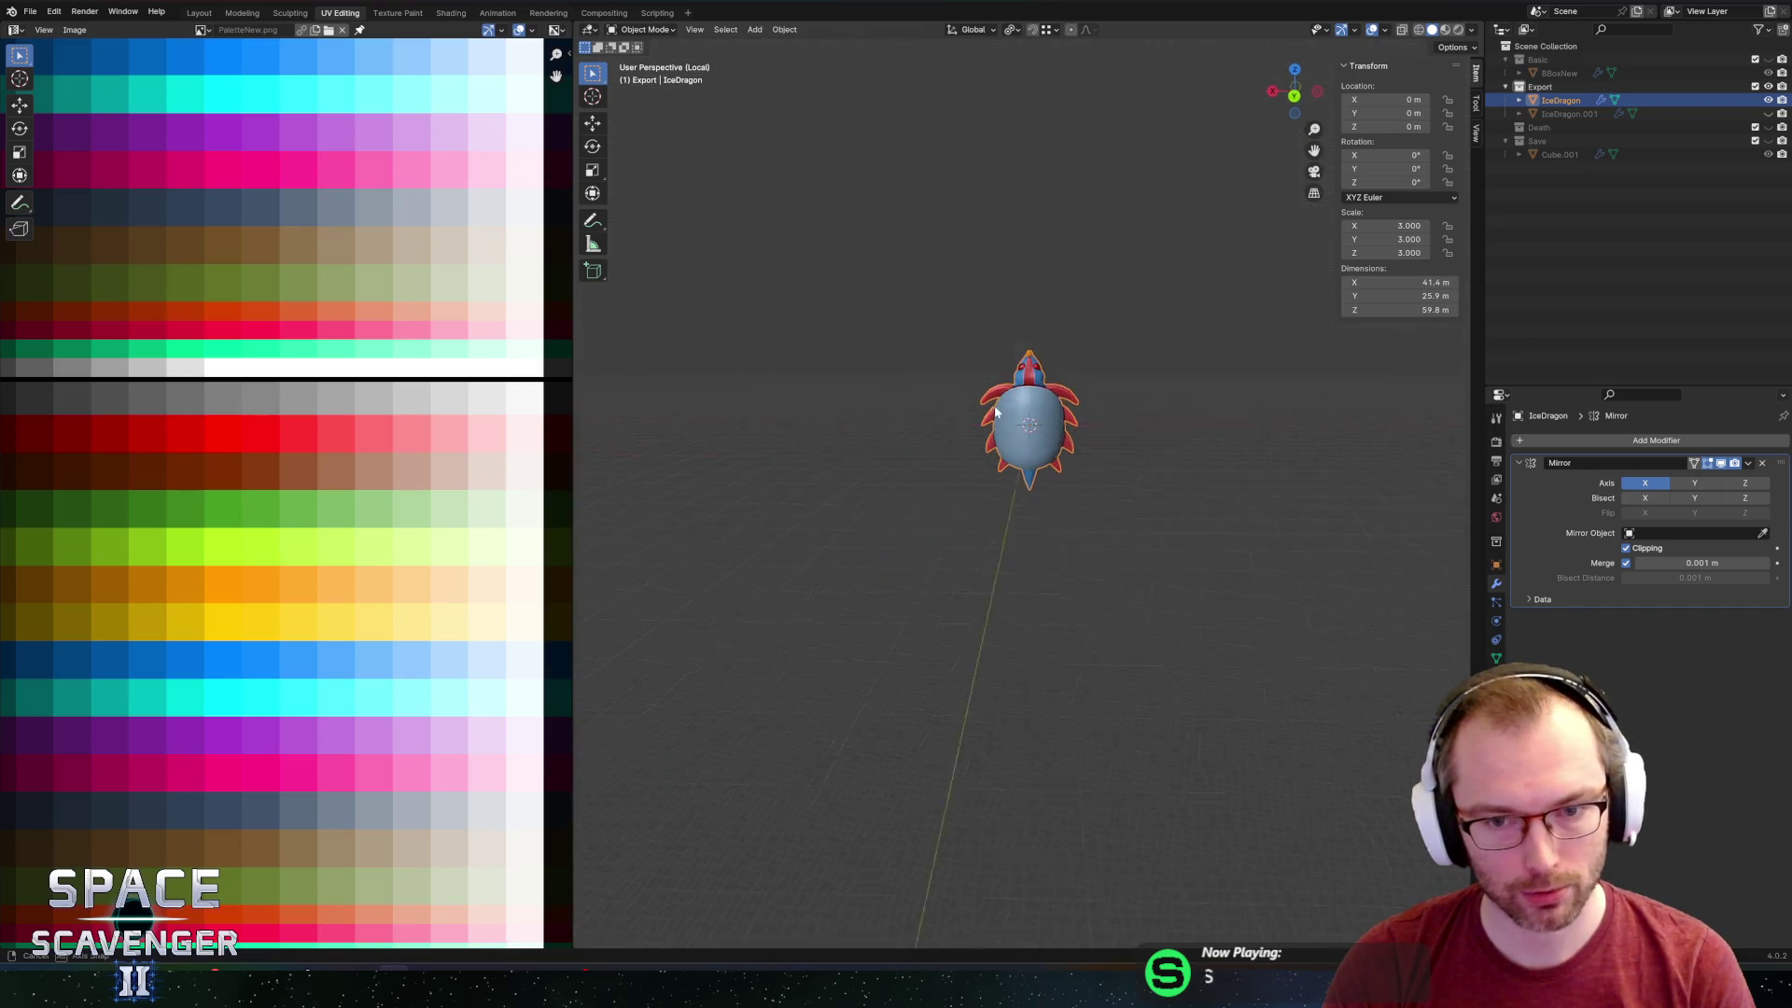
pyautogui.hotkey('ctrl', 'shift', 'e')
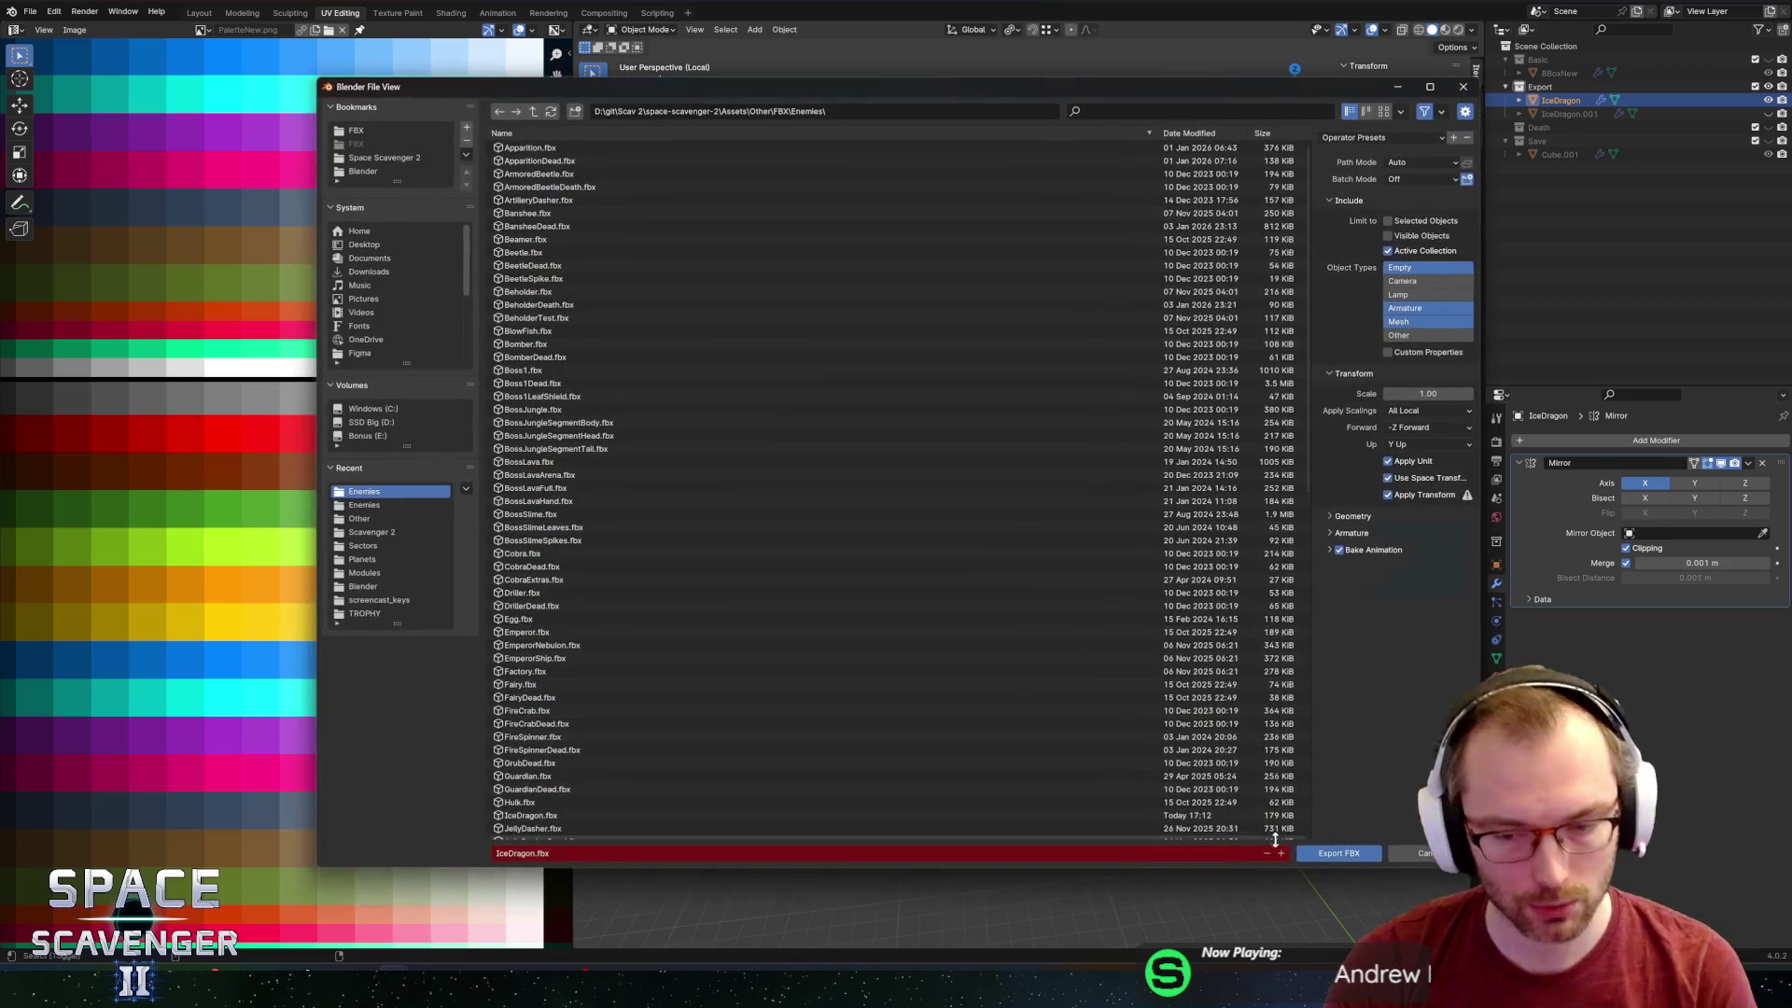
pyautogui.click(1341, 855)
pyautogui.hotkey('alt', 'Tab')
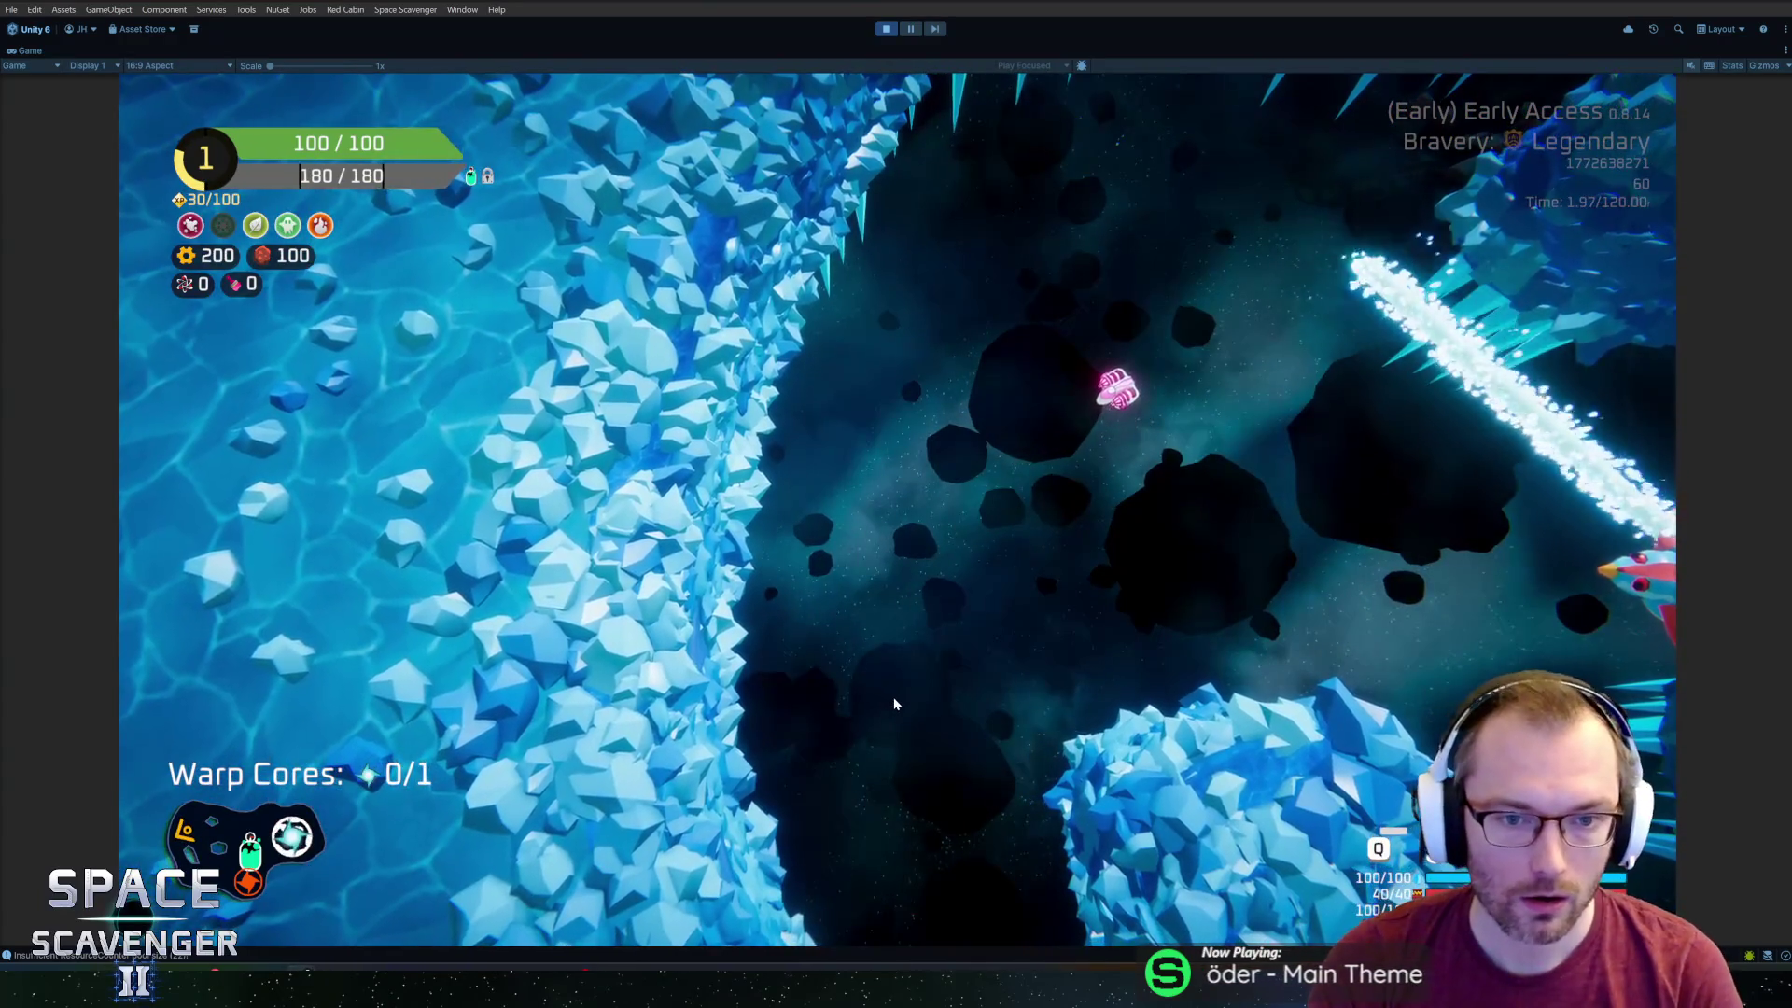
# Switch back to Blender after play-testing the dragon in Unity's icy asteroid level.
pyautogui.hotkey('alt', 'Tab')
# Select the whole mesh and pick a UV island on the palette texture.
pyautogui.press('a')
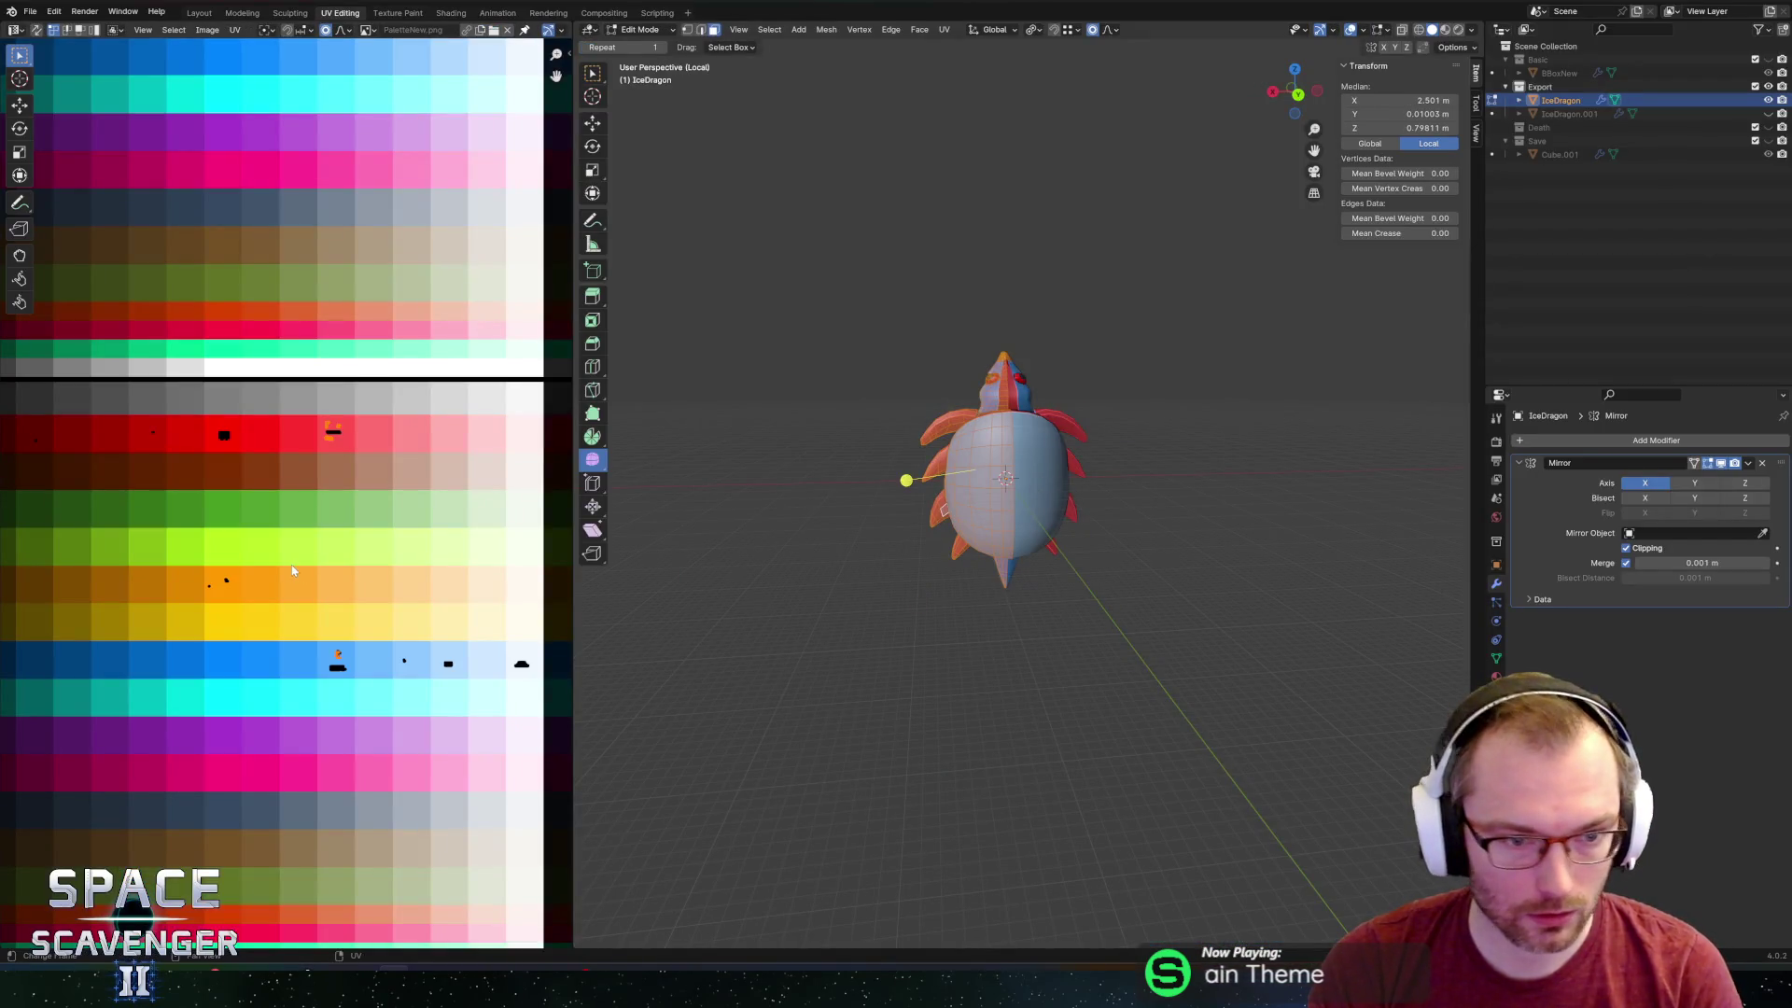
pyautogui.moveTo(403, 593); pyautogui.dragTo(300, 540, button='middle')
pyautogui.moveTo(370, 652); pyautogui.dragTo(371, 654)
pyautogui.scroll(2, 373, 662)
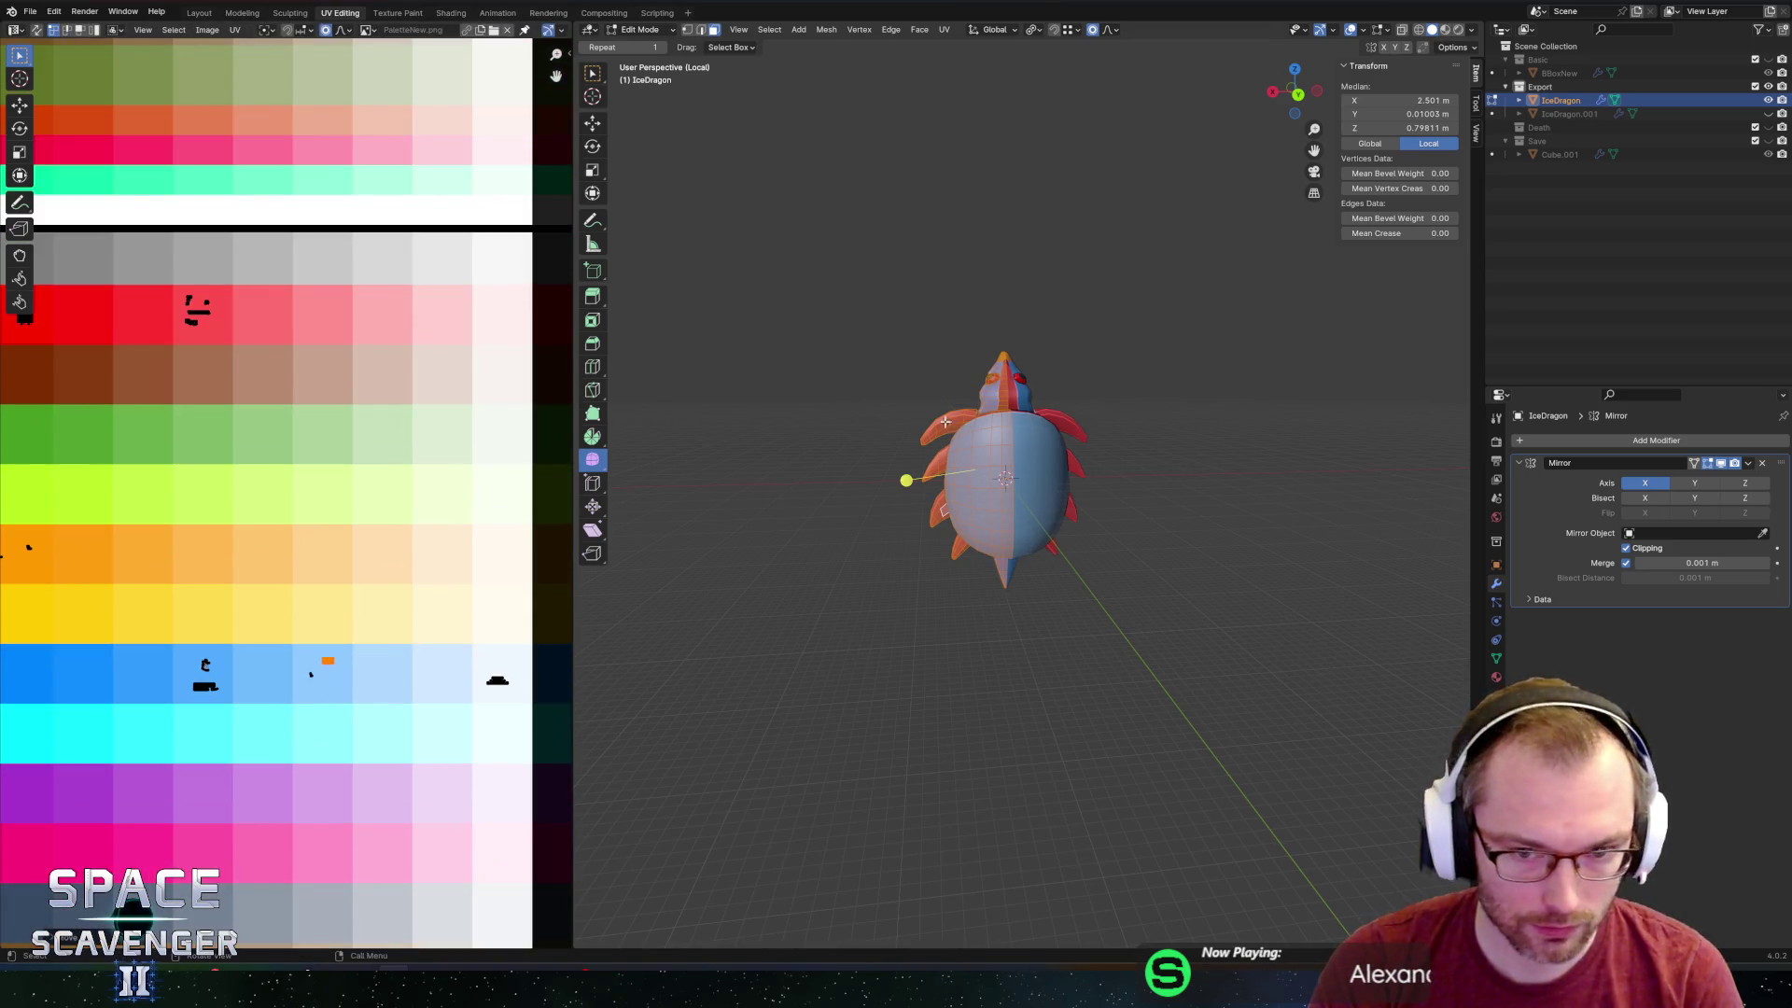
# Re-export the dragon as FBX, check it in Unity, then reopen the mesh in Edit Mode.
pyautogui.press('Tab')
pyautogui.hotkey('ctrl', 'shift', 'e')
pyautogui.press('Return')
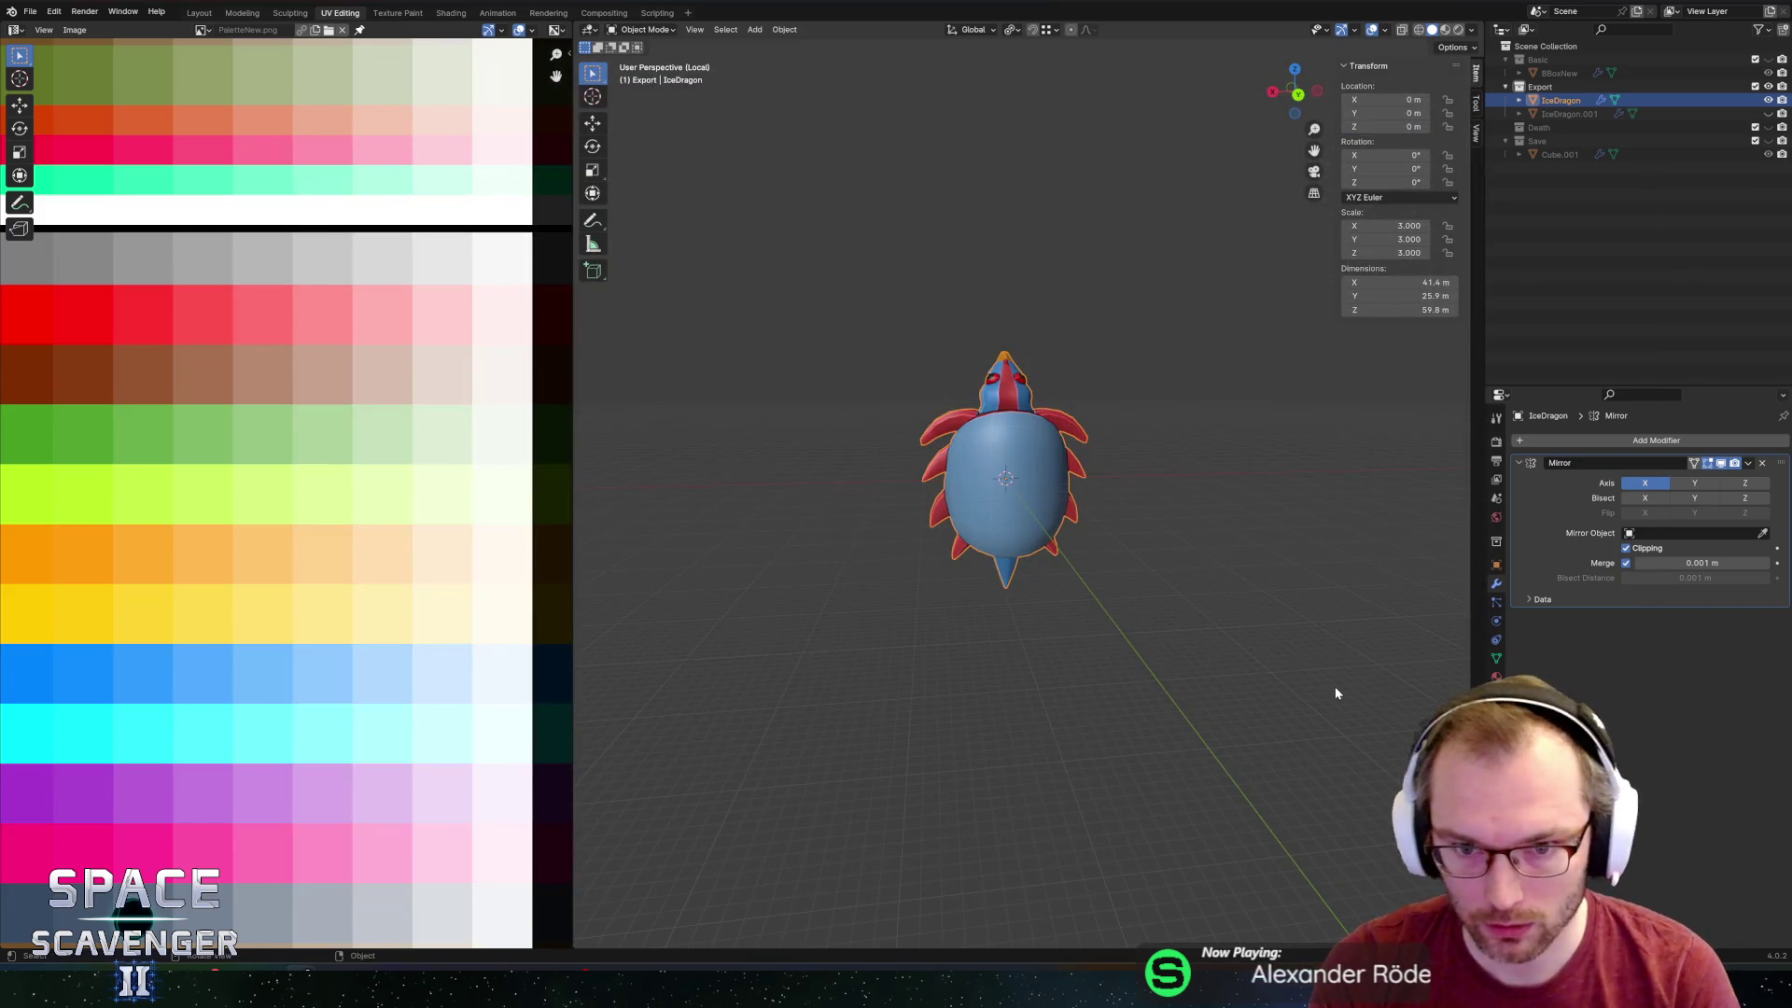
pyautogui.hotkey('alt', 'Tab')
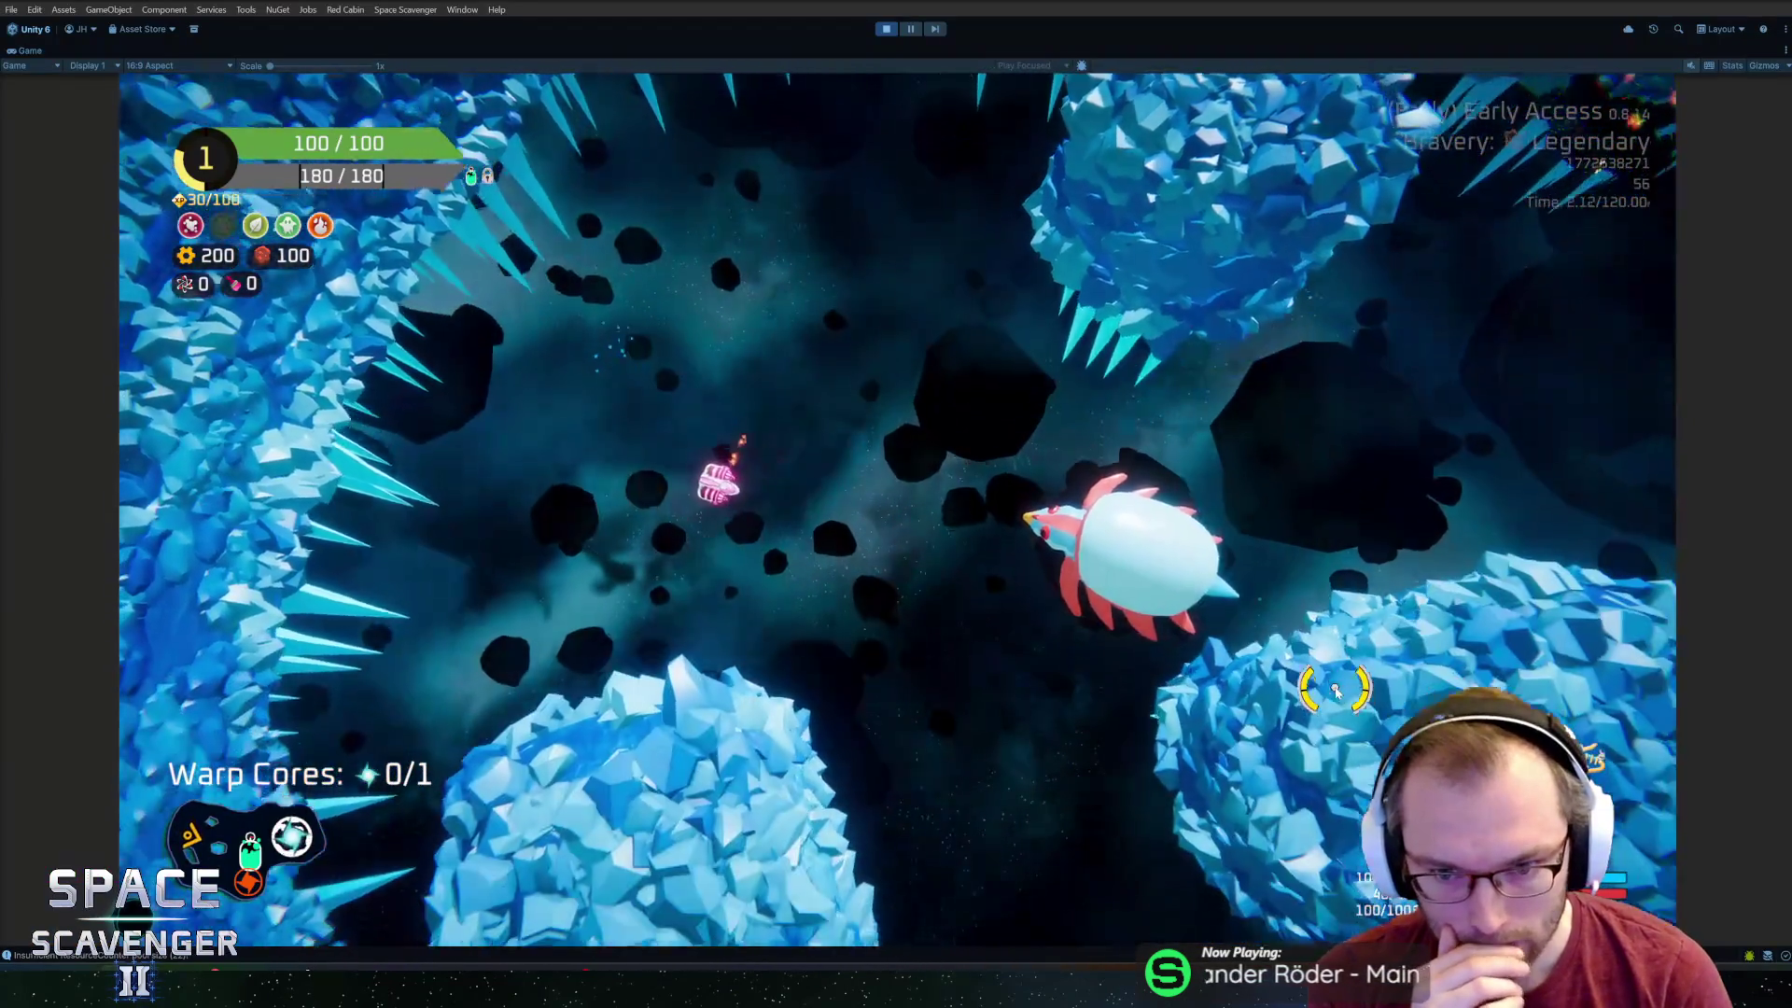
pyautogui.hotkey('alt', 'Tab')
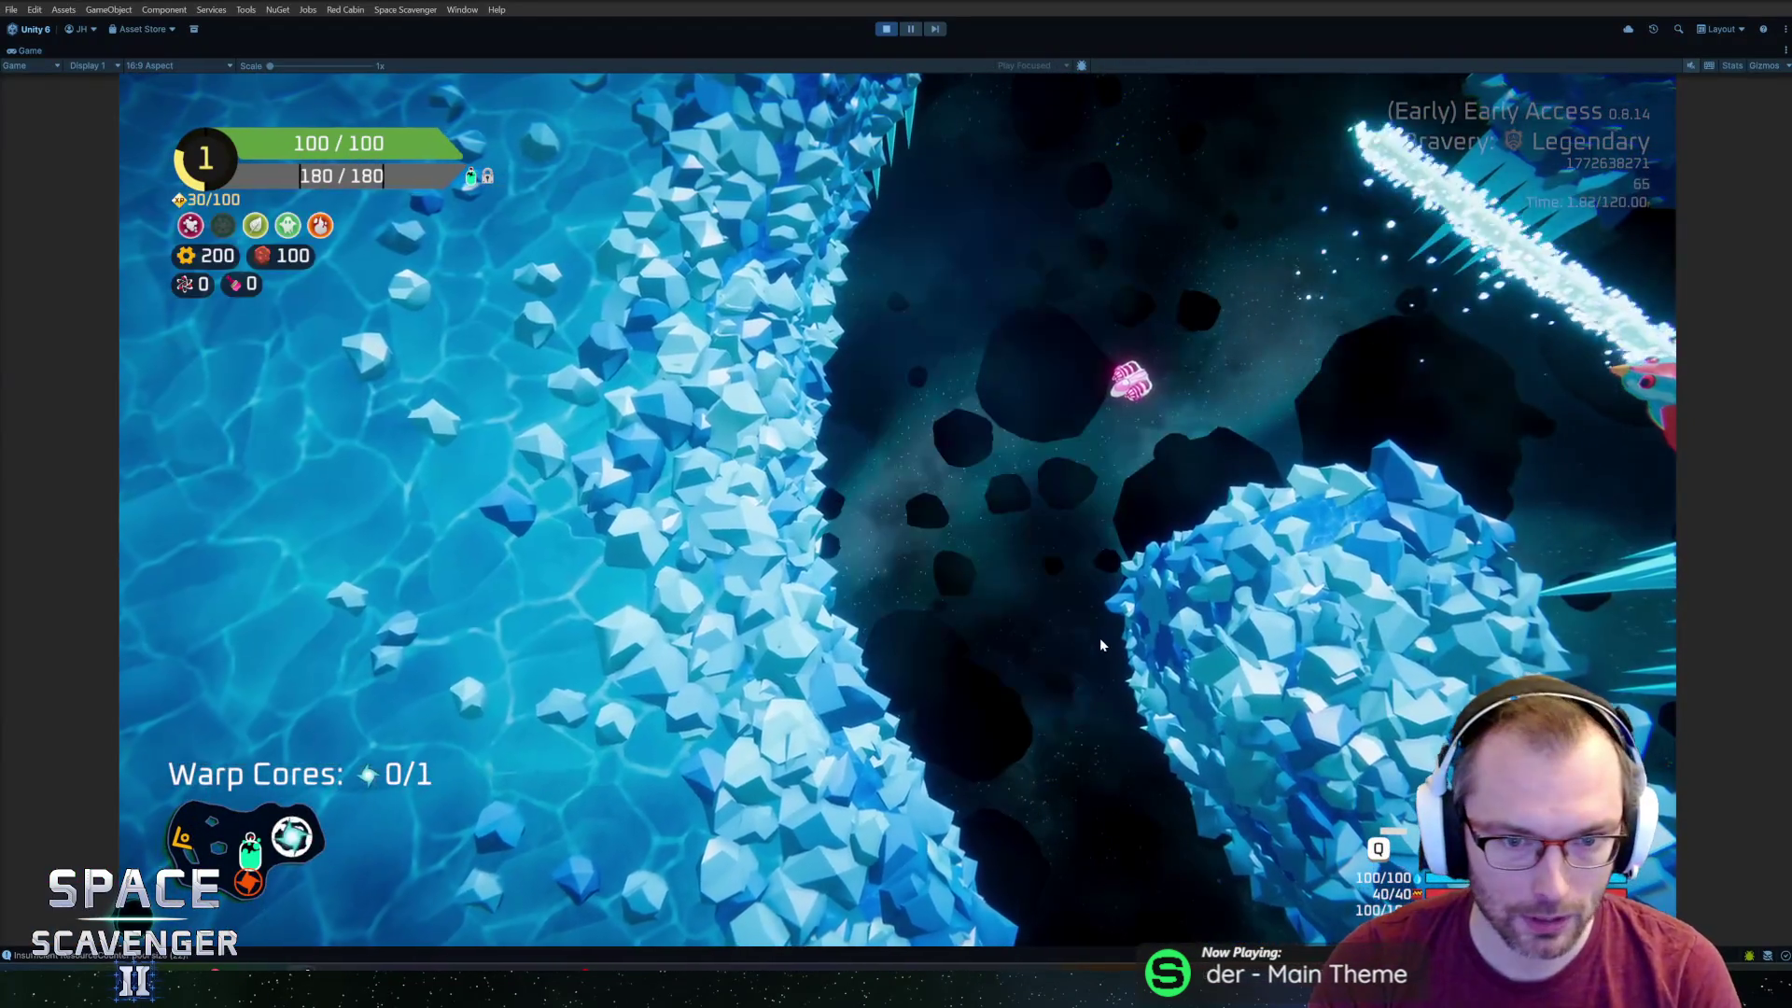
pyautogui.hotkey('alt', 'Tab')
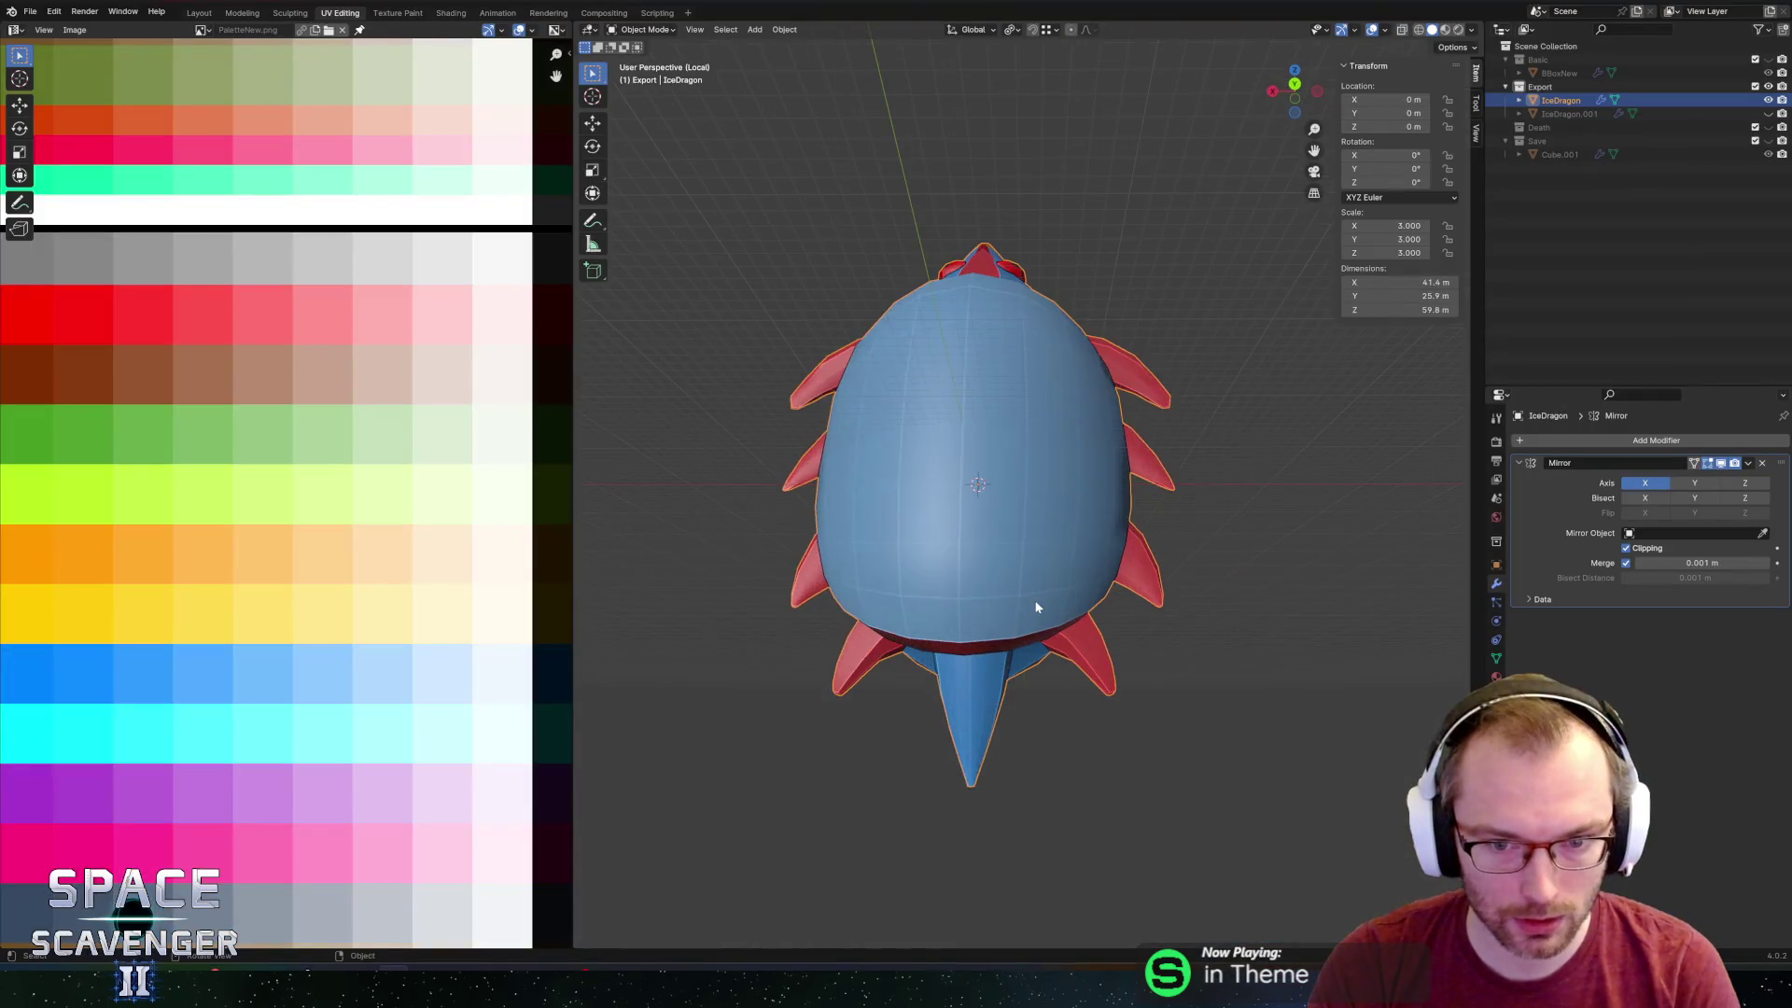
pyautogui.press('Tab')
pyautogui.moveTo(837, 476); pyautogui.dragTo(1067, 639, button='middle')
# Edge-slide the belly's lower rim edge by 0.418.
pyautogui.click(959, 606)
pyautogui.moveTo(958, 606)
pyautogui.mouseDown(button='middle')
pyautogui.moveTo(855, 607)
pyautogui.moveTo(924, 580)
pyautogui.moveTo(904, 619)
pyautogui.moveTo(1021, 668)
pyautogui.moveTo(1033, 629)
pyautogui.mouseUp(button='middle')
pyautogui.scroll(3, 1033, 628)
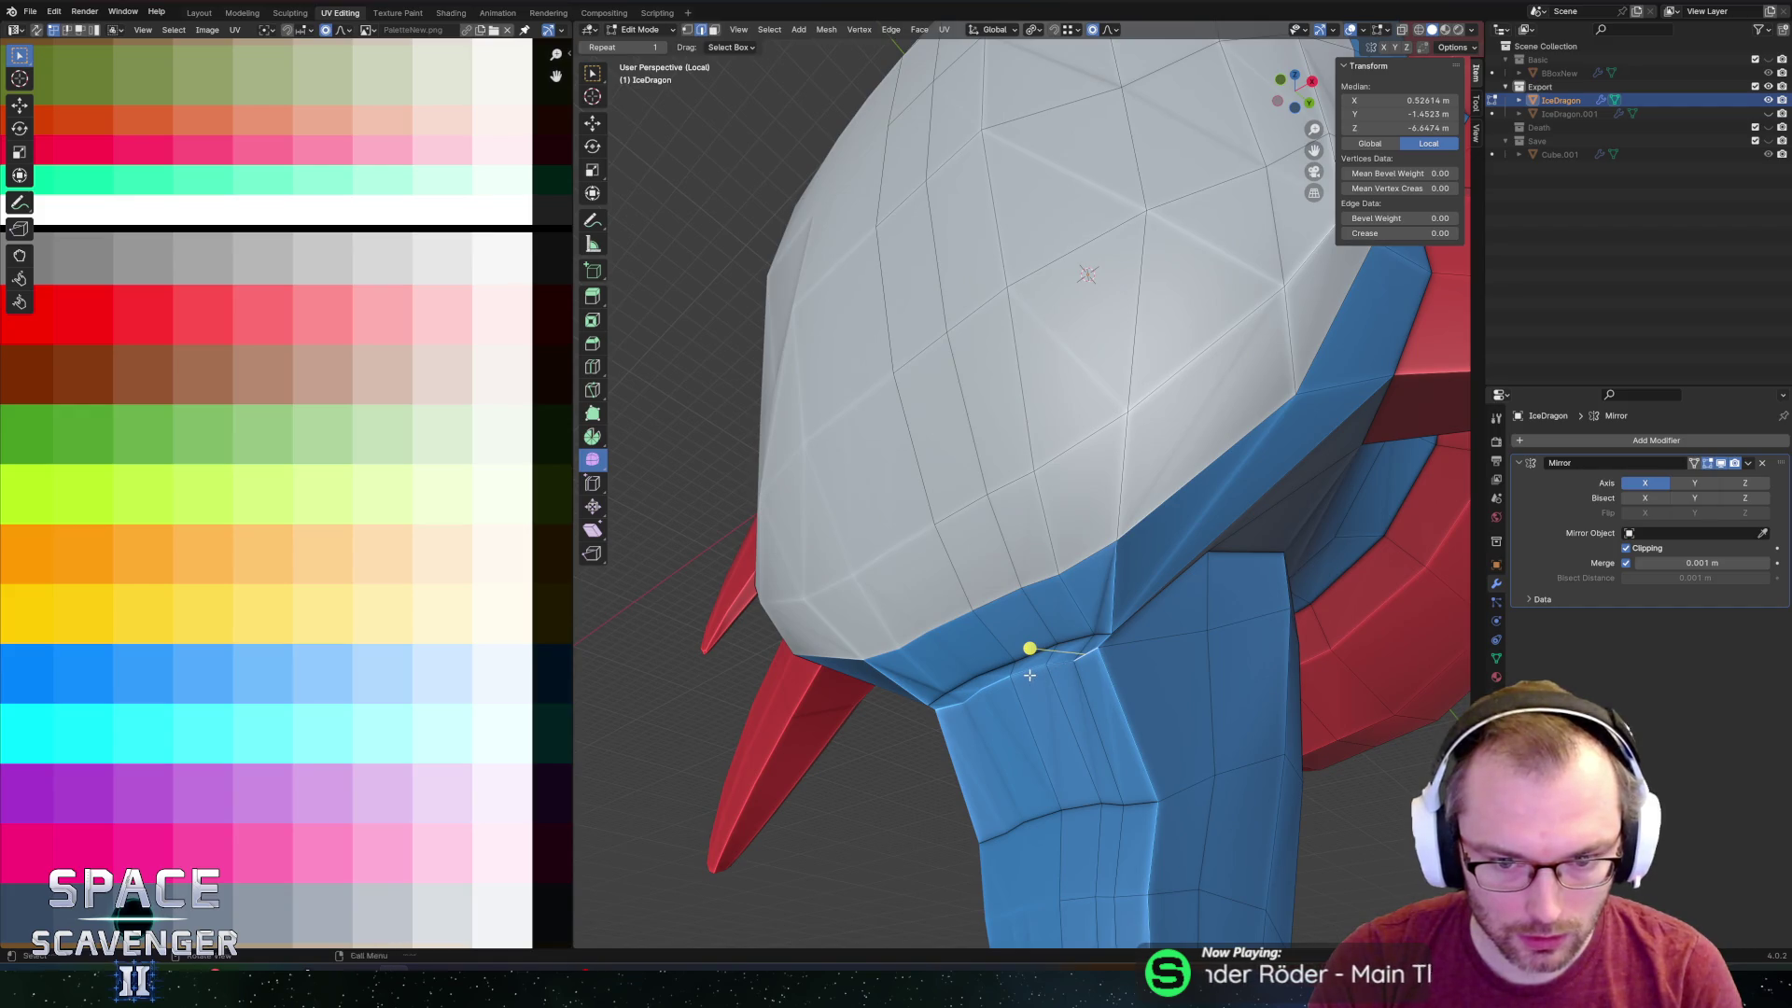
pyautogui.keyDown('ctrl'); pyautogui.click(1030, 674); pyautogui.keyUp('ctrl')
pyautogui.press('g')
pyautogui.click(1057, 719)
# Raise the belly edge 0.36 m along Y with proportional editing.
pyautogui.press('g')
pyautogui.press('y')
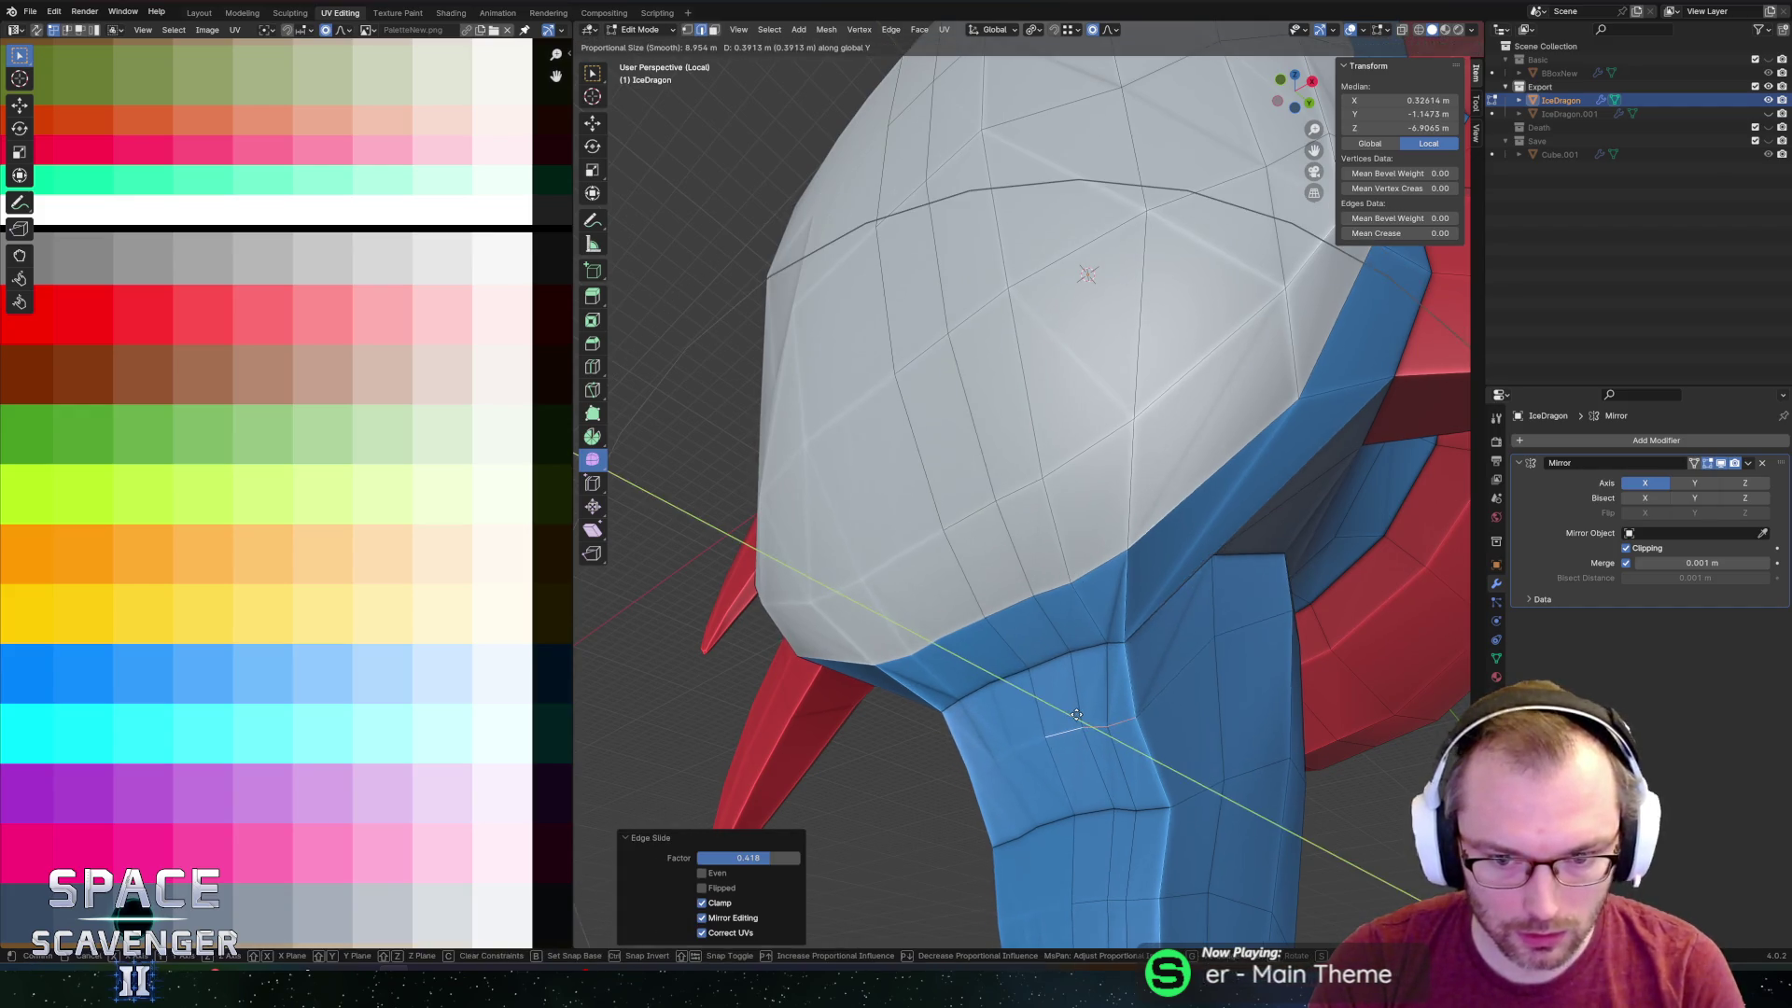
pyautogui.click(1092, 679)
pyautogui.scroll(-8, 1111, 680)
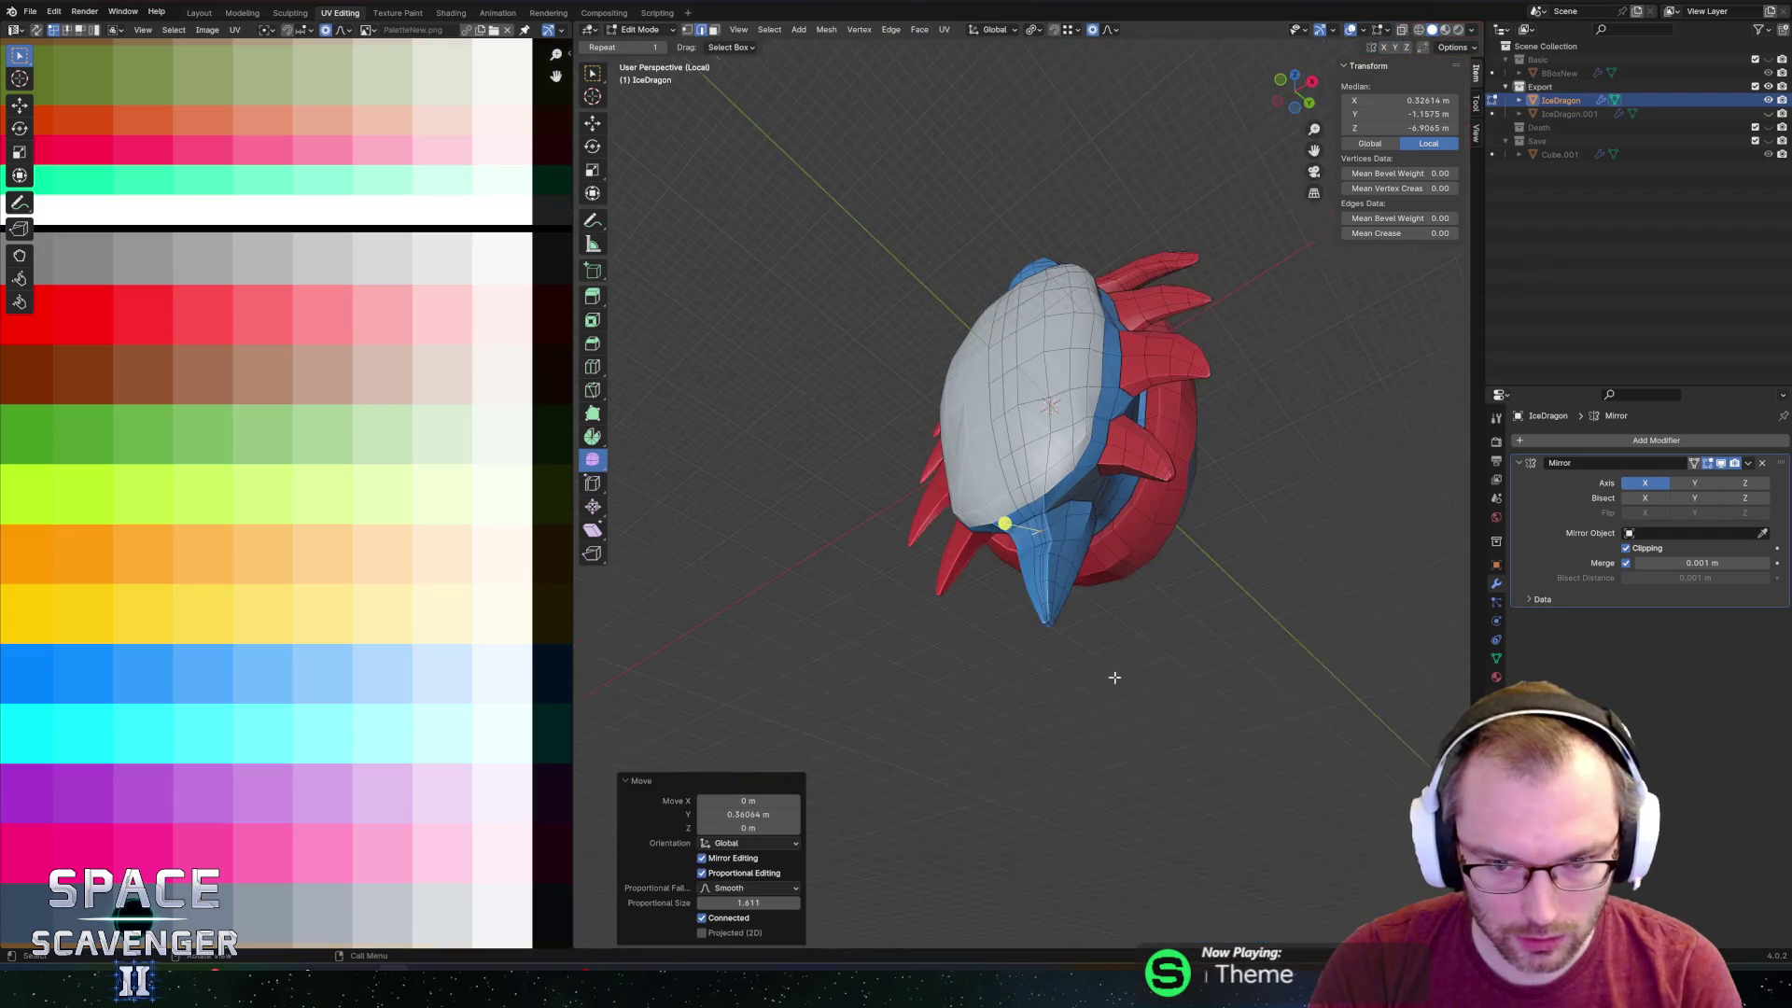
pyautogui.moveTo(1112, 679)
pyautogui.mouseDown(button='middle')
pyautogui.moveTo(1064, 704)
pyautogui.moveTo(1047, 515)
pyautogui.moveTo(868, 504)
pyautogui.mouseUp(button='middle')
pyautogui.scroll(8, 1064, 704)
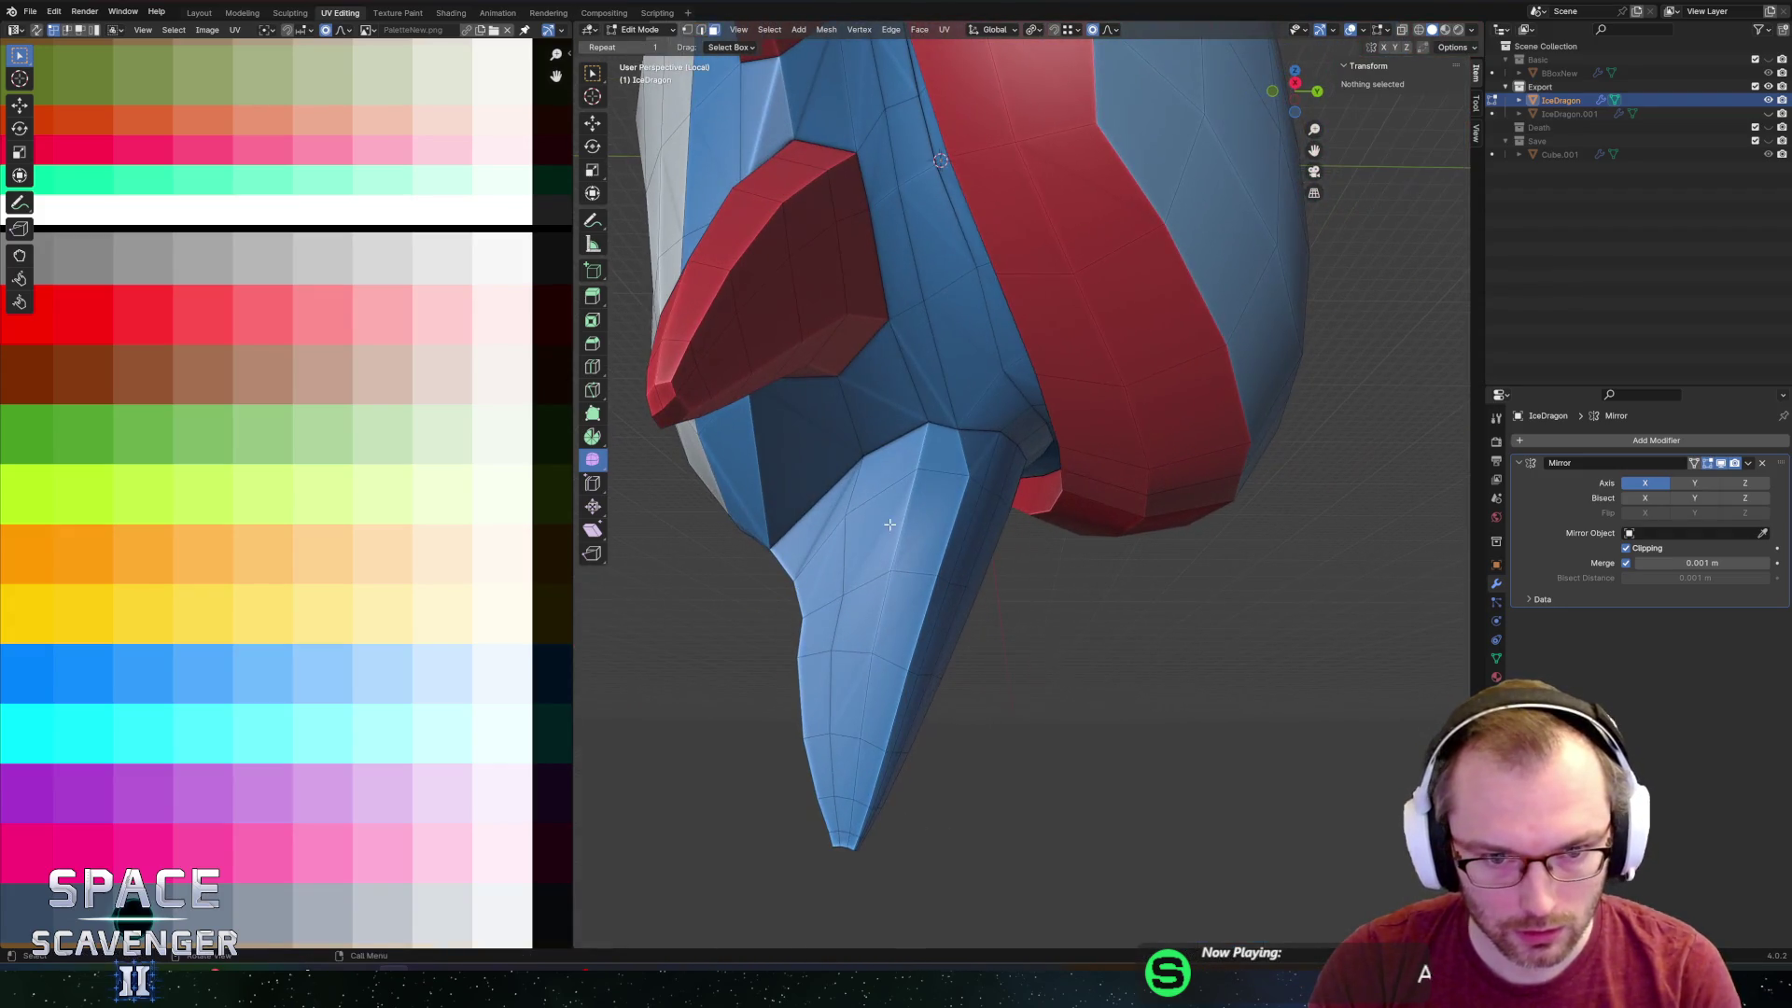
# Select the tail spike faces from its base loop to the tip using X-ray.
pyautogui.keyDown('alt'); pyautogui.click(855, 494); pyautogui.keyUp('alt')
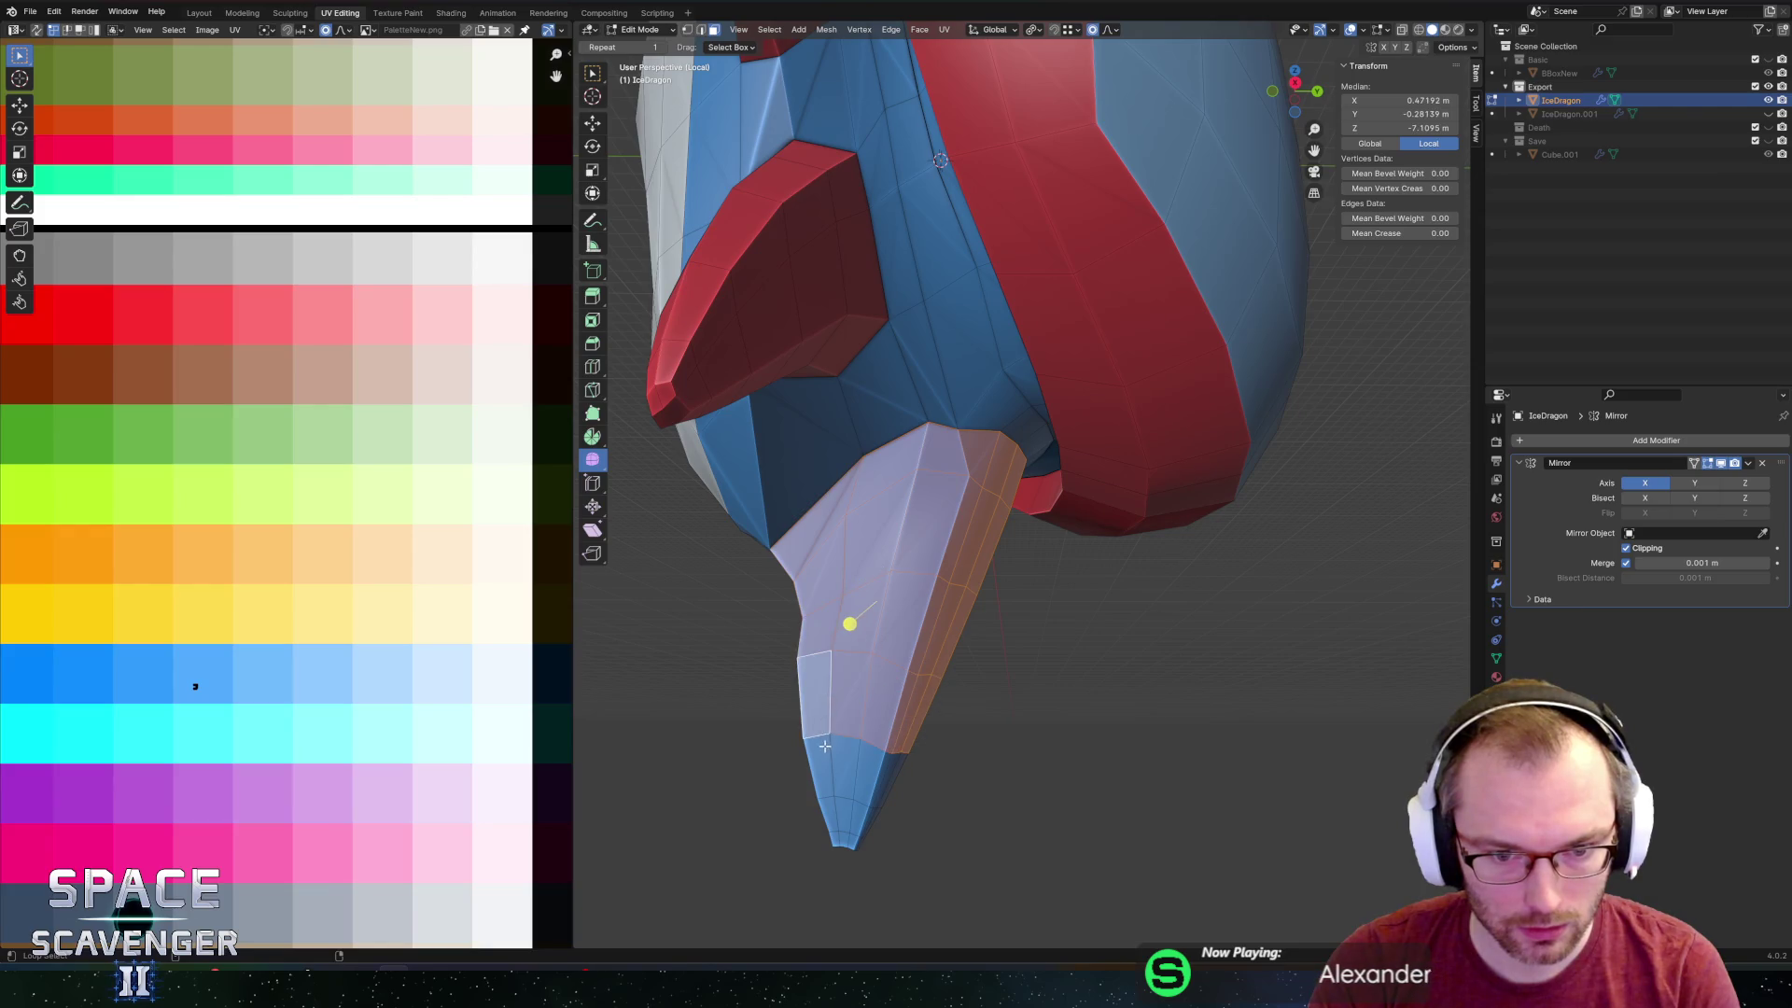
pyautogui.keyDown('alt'); pyautogui.keyDown('shift'); pyautogui.click(831, 811); pyautogui.keyUp('shift'); pyautogui.keyUp('alt')
pyautogui.hotkey('alt', 'z')
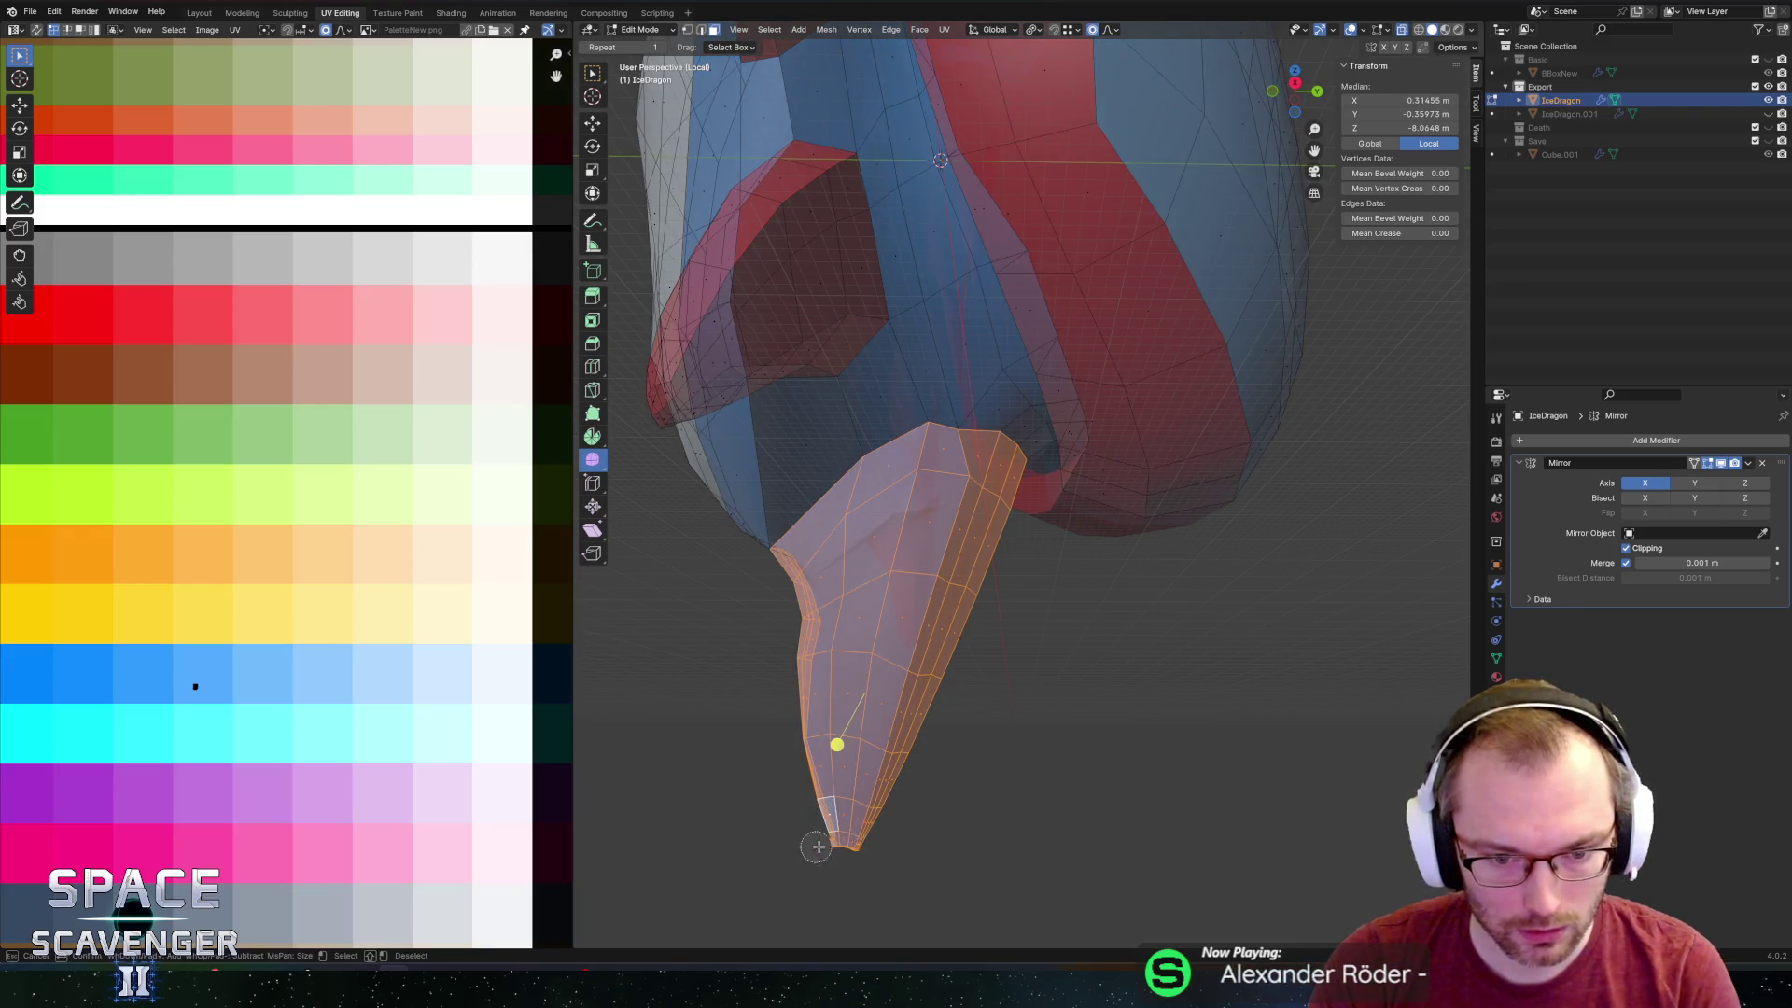
pyautogui.hotkey('alt', 'z')
pyautogui.scroll(-5, 1132, 704)
# Run Smooth Vertices on the tail spike and return to Object Mode.
pyautogui.moveTo(1132, 704)
pyautogui.mouseDown(button='middle')
pyautogui.moveTo(1073, 632)
pyautogui.moveTo(1003, 596)
pyautogui.moveTo(1016, 563)
pyautogui.moveTo(1127, 666)
pyautogui.mouseUp(button='middle')
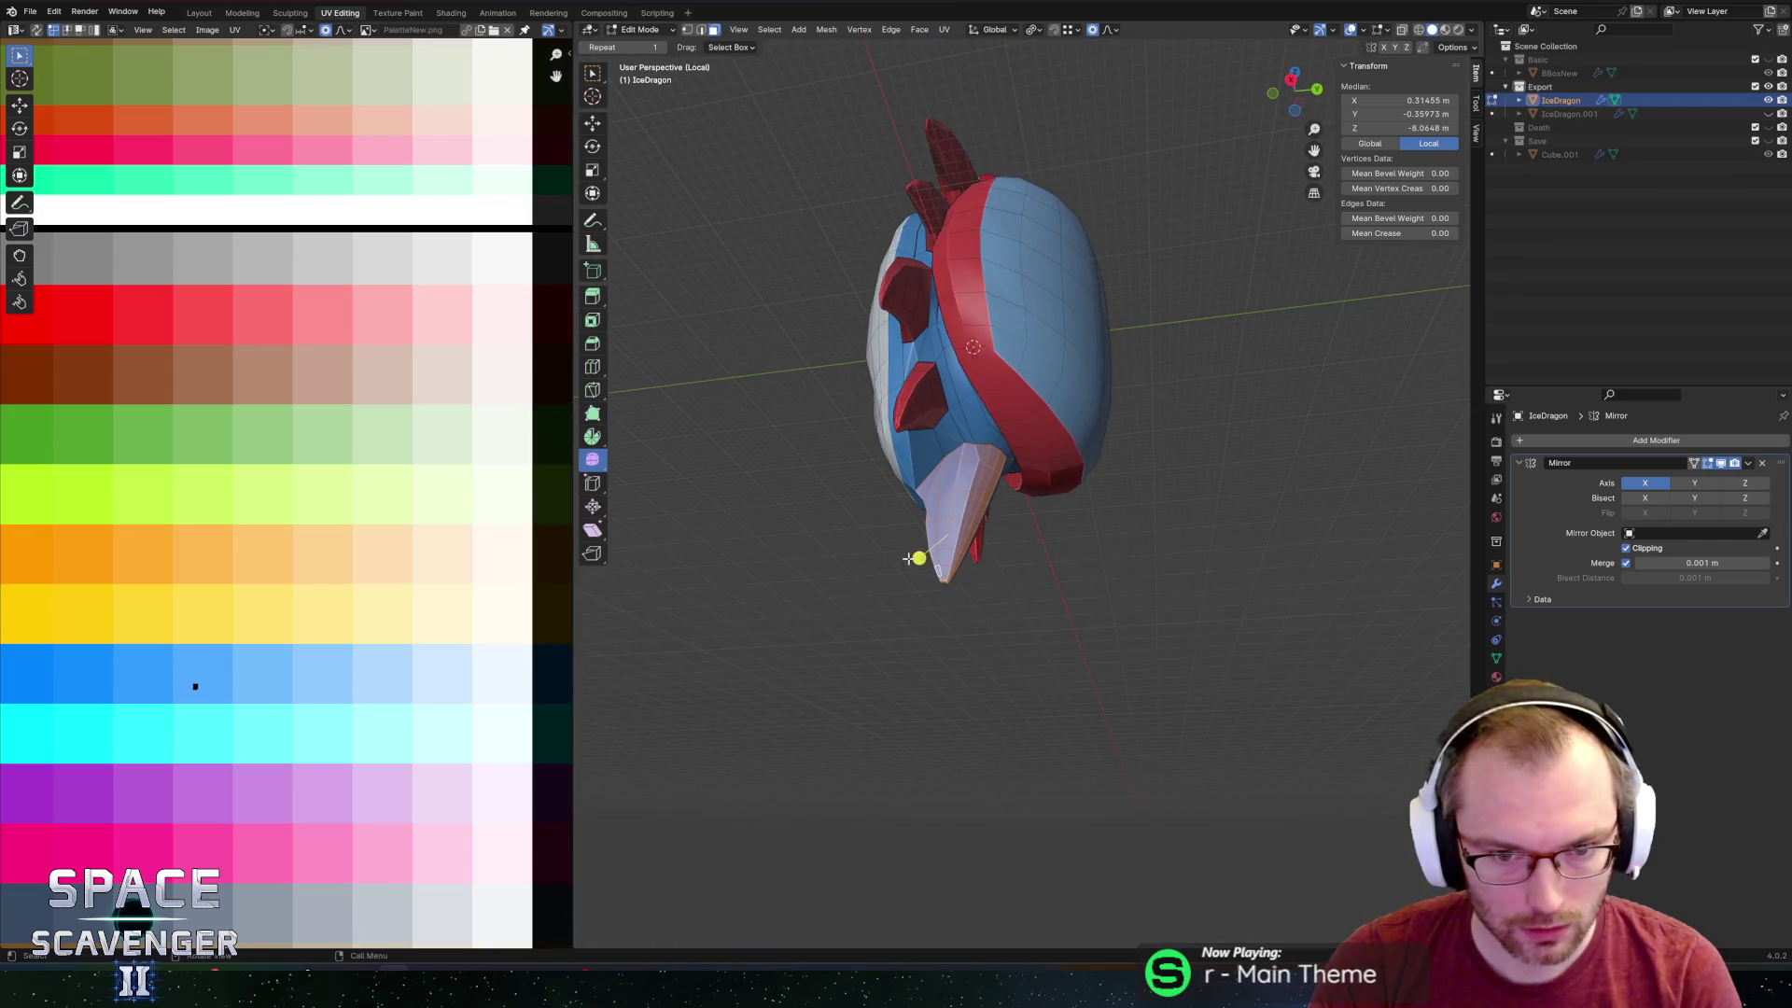
pyautogui.moveTo(1068, 548); pyautogui.dragTo(1074, 551)
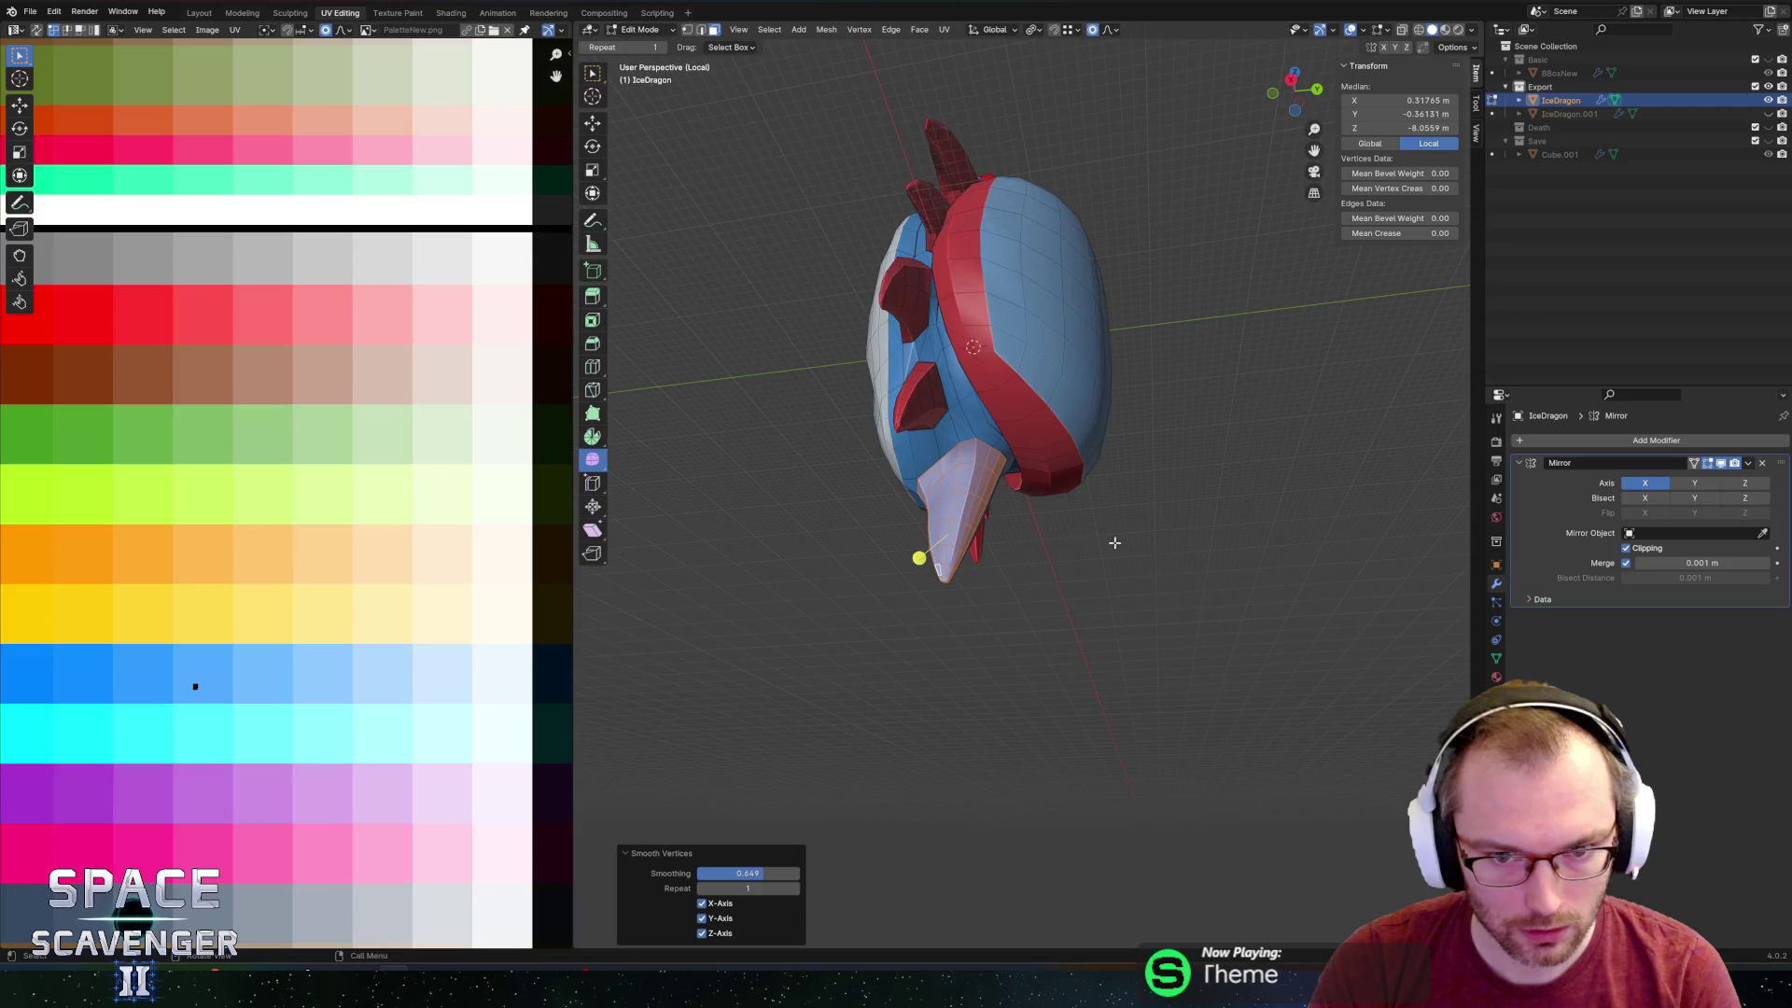
pyautogui.moveTo(1073, 551)
pyautogui.mouseDown(button='middle')
pyautogui.moveTo(1045, 597)
pyautogui.moveTo(1066, 500)
pyautogui.mouseUp(button='middle')
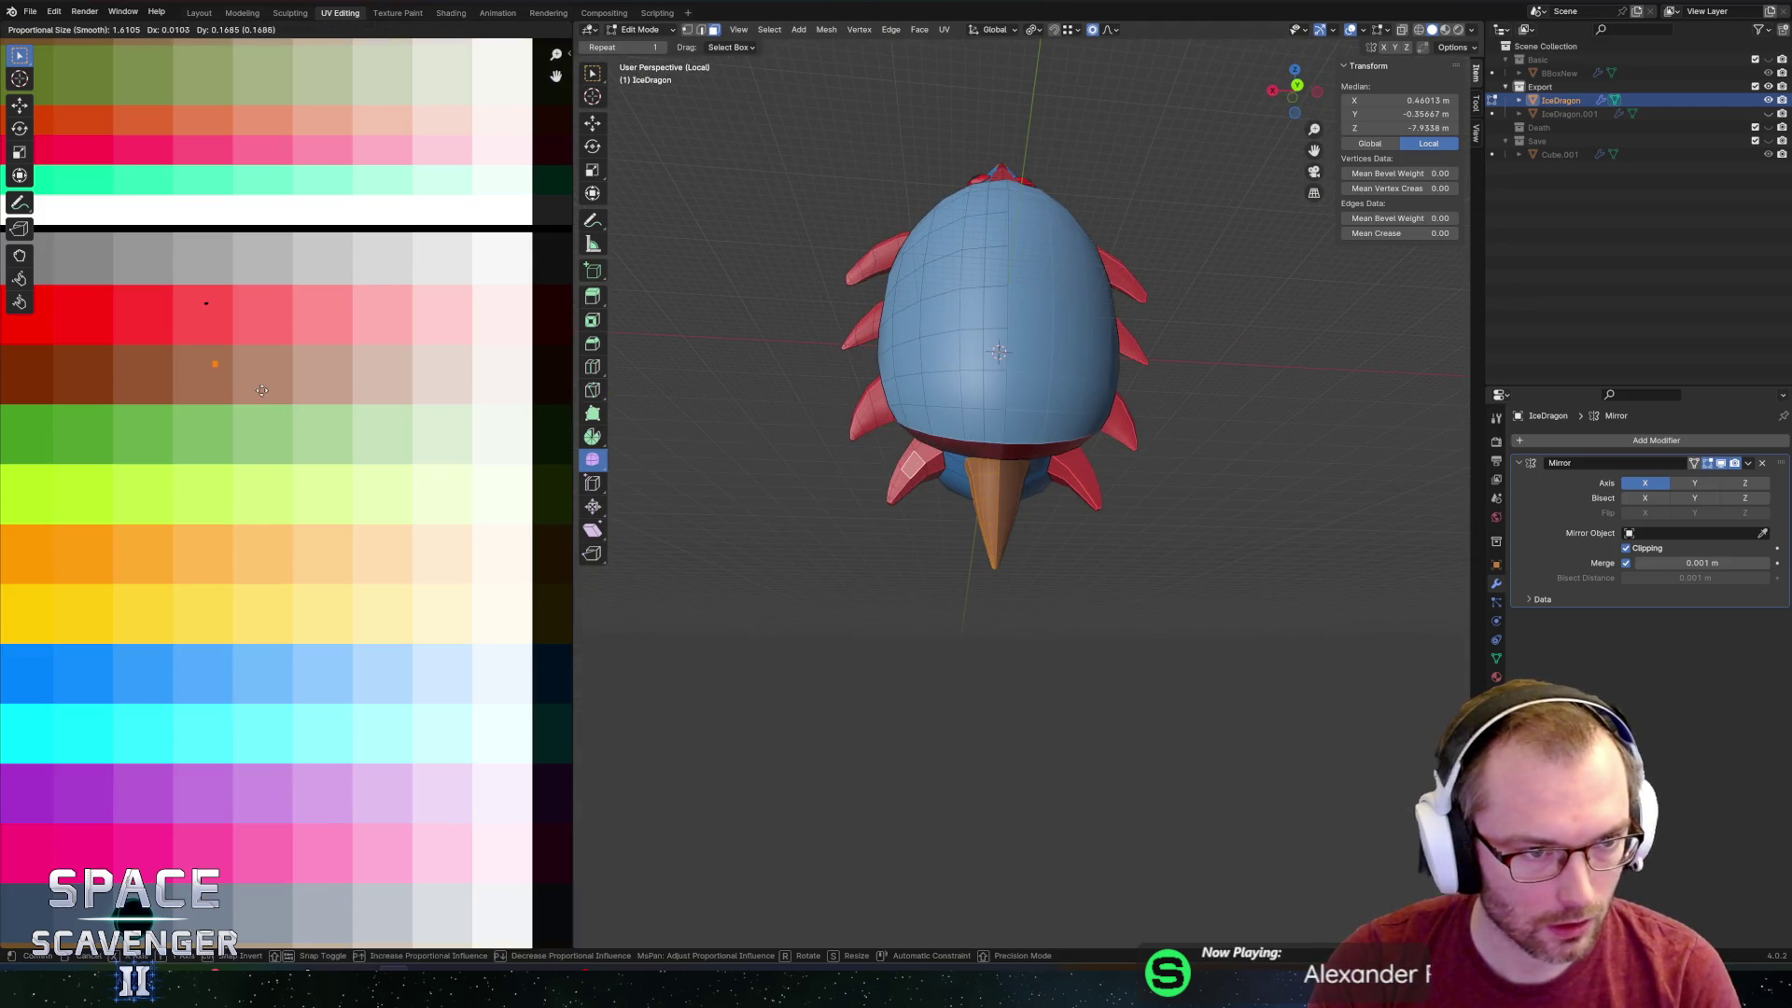
pyautogui.press('Tab')
pyautogui.scroll(-4, 1073, 512)
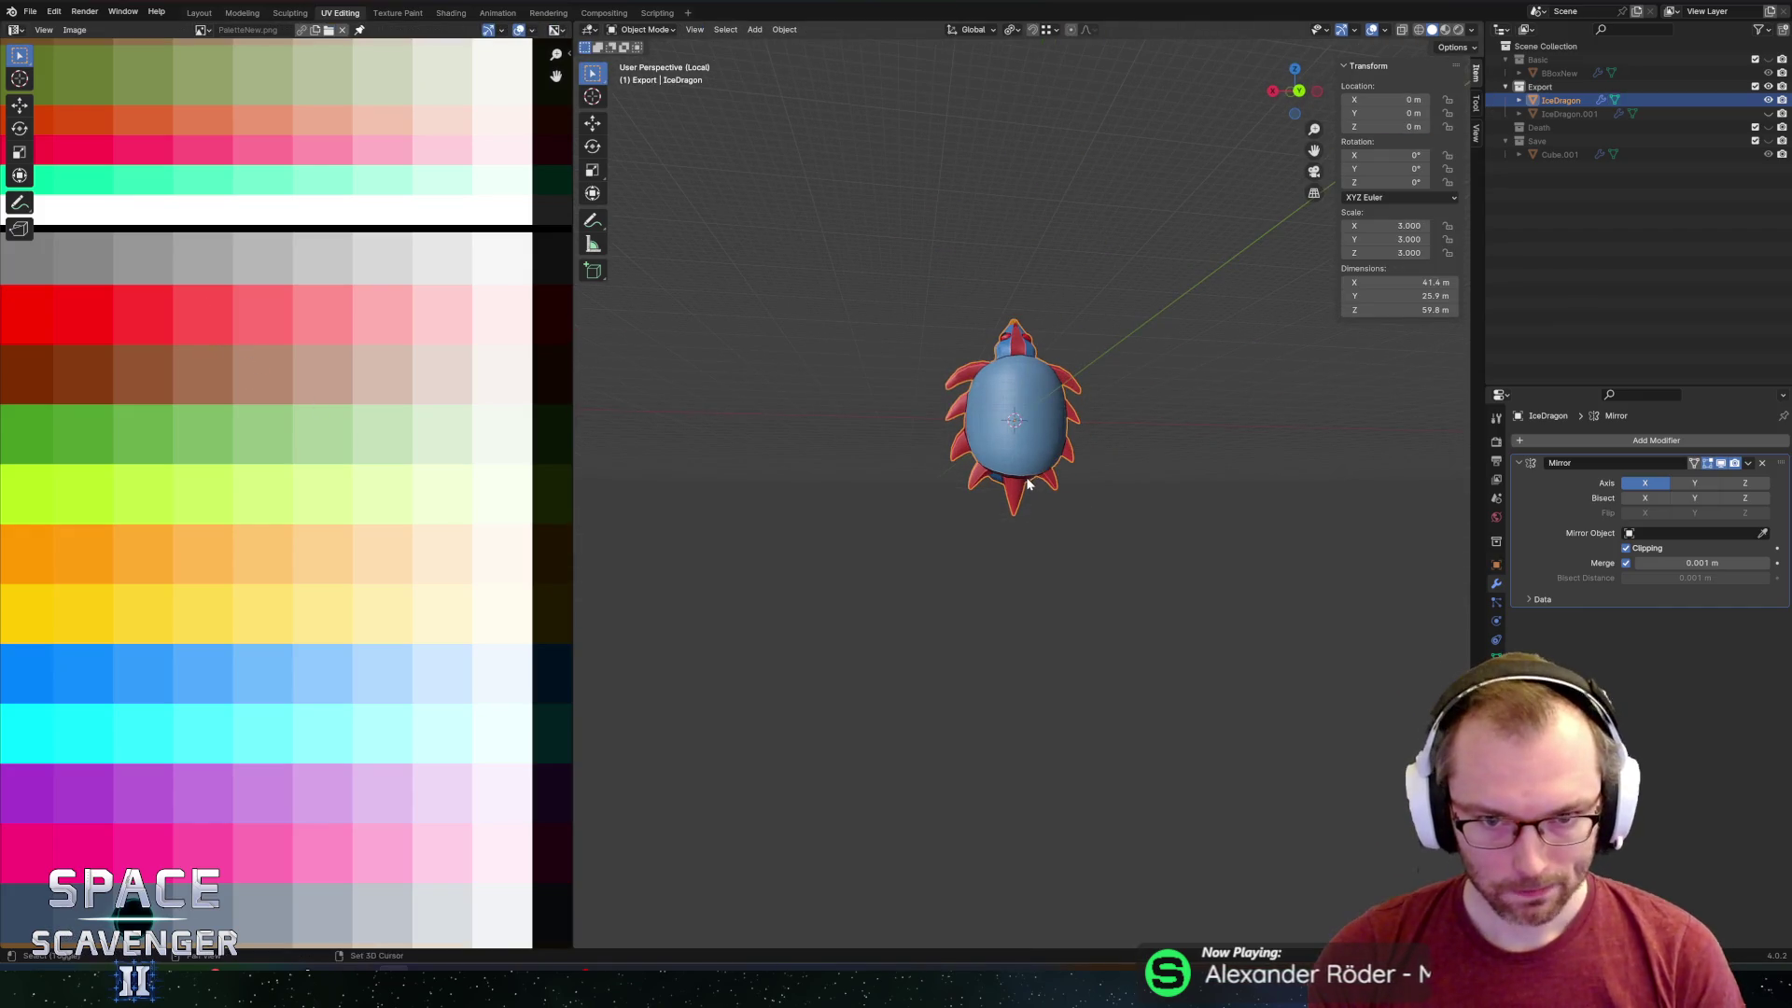
# Re-export the dragon as IceDragon.fbx into the Enemies folder and switch to Unity.
pyautogui.scroll(3, 1027, 483)
pyautogui.moveTo(1027, 483); pyautogui.dragTo(966, 496, button='middle')
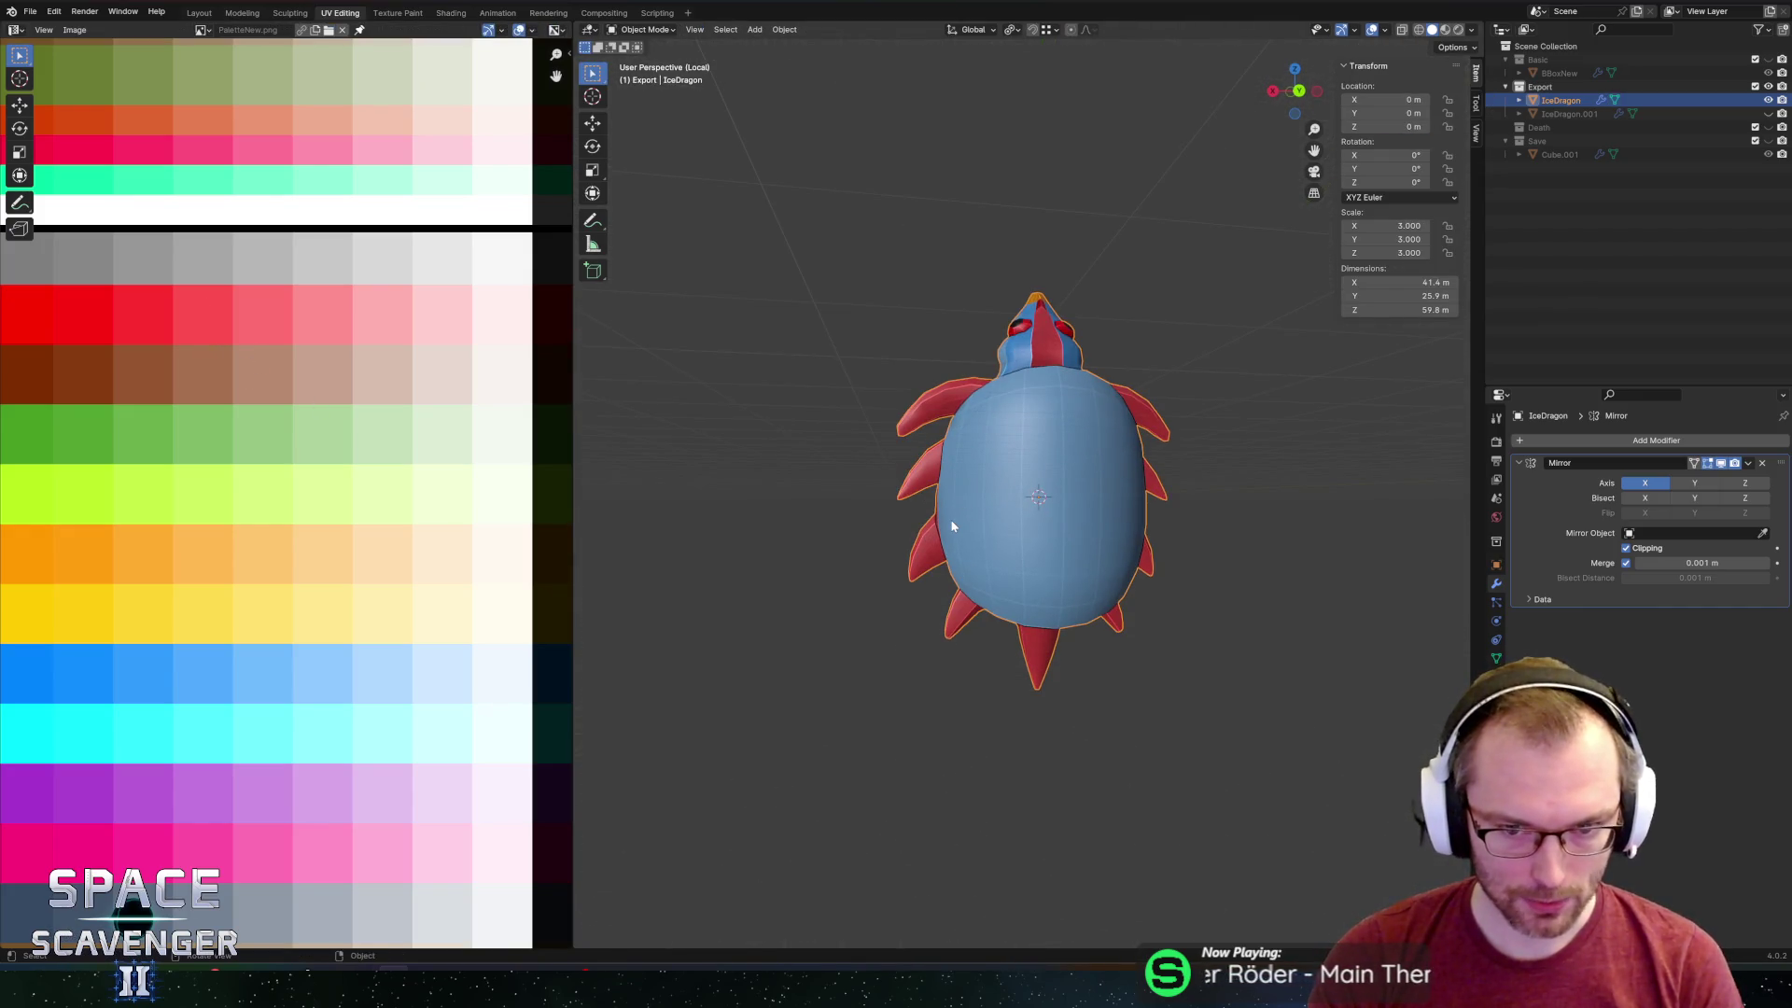
pyautogui.hotkey('ctrl', 'e')
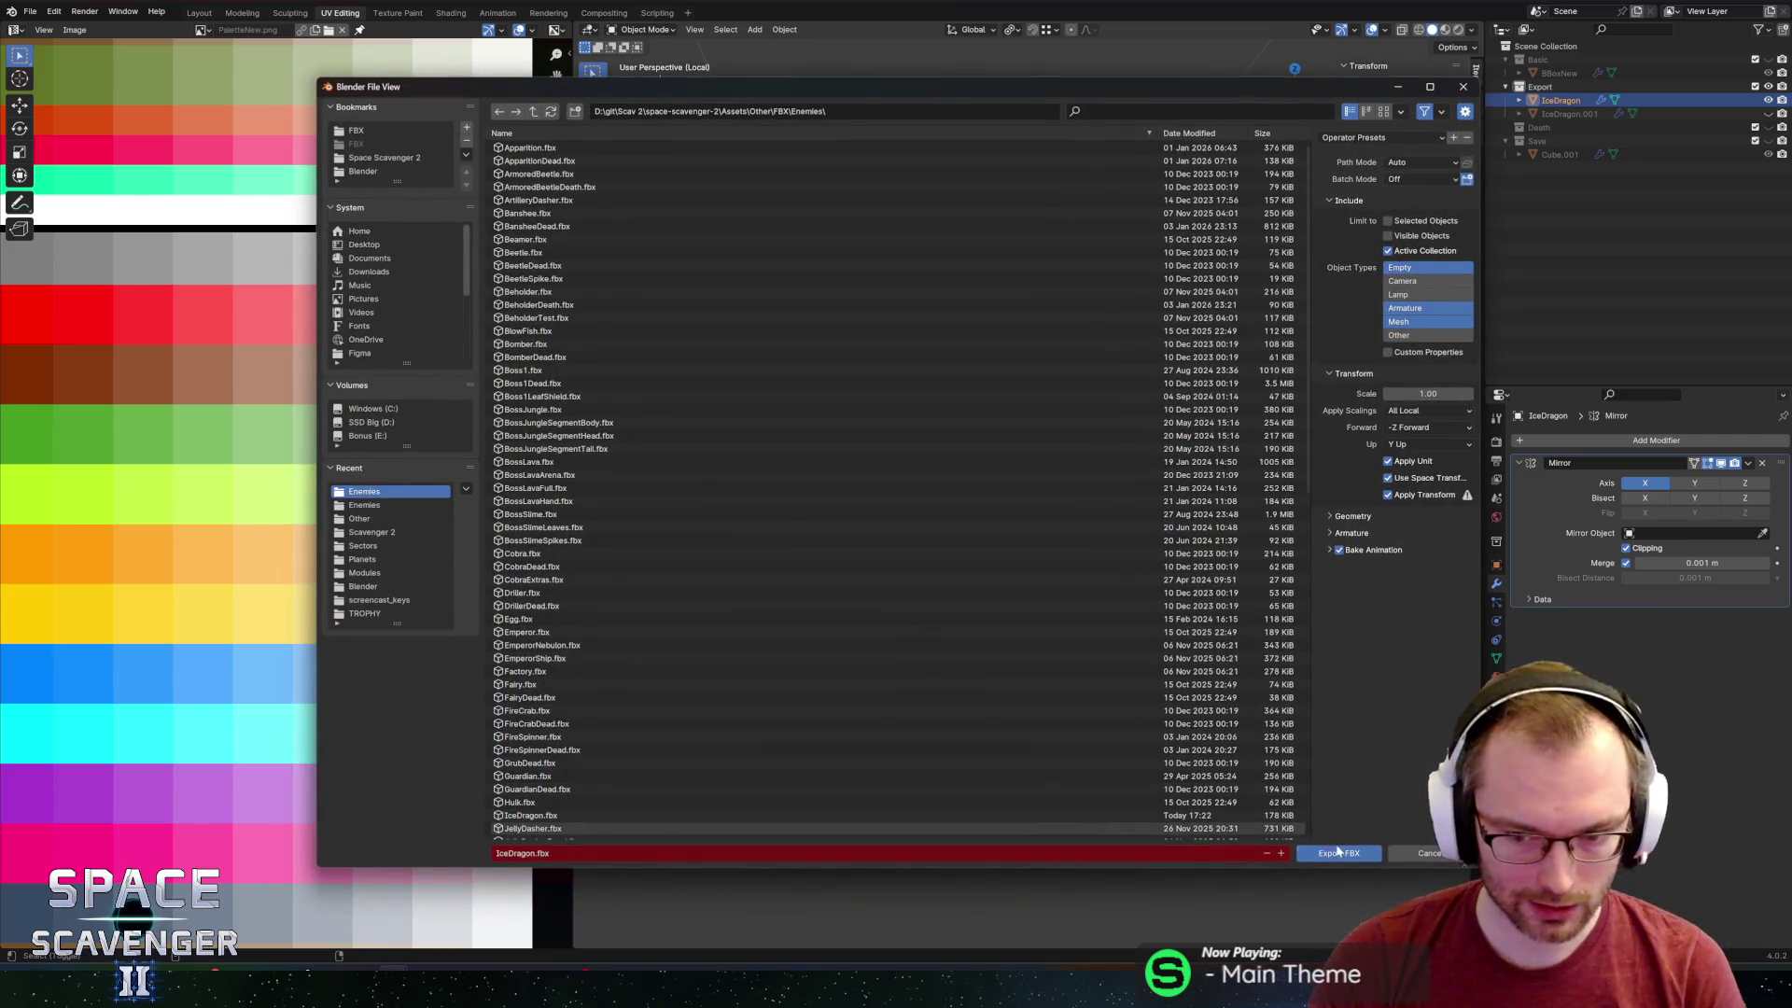
pyautogui.click(1338, 852)
pyautogui.hotkey('alt', 'Tab')
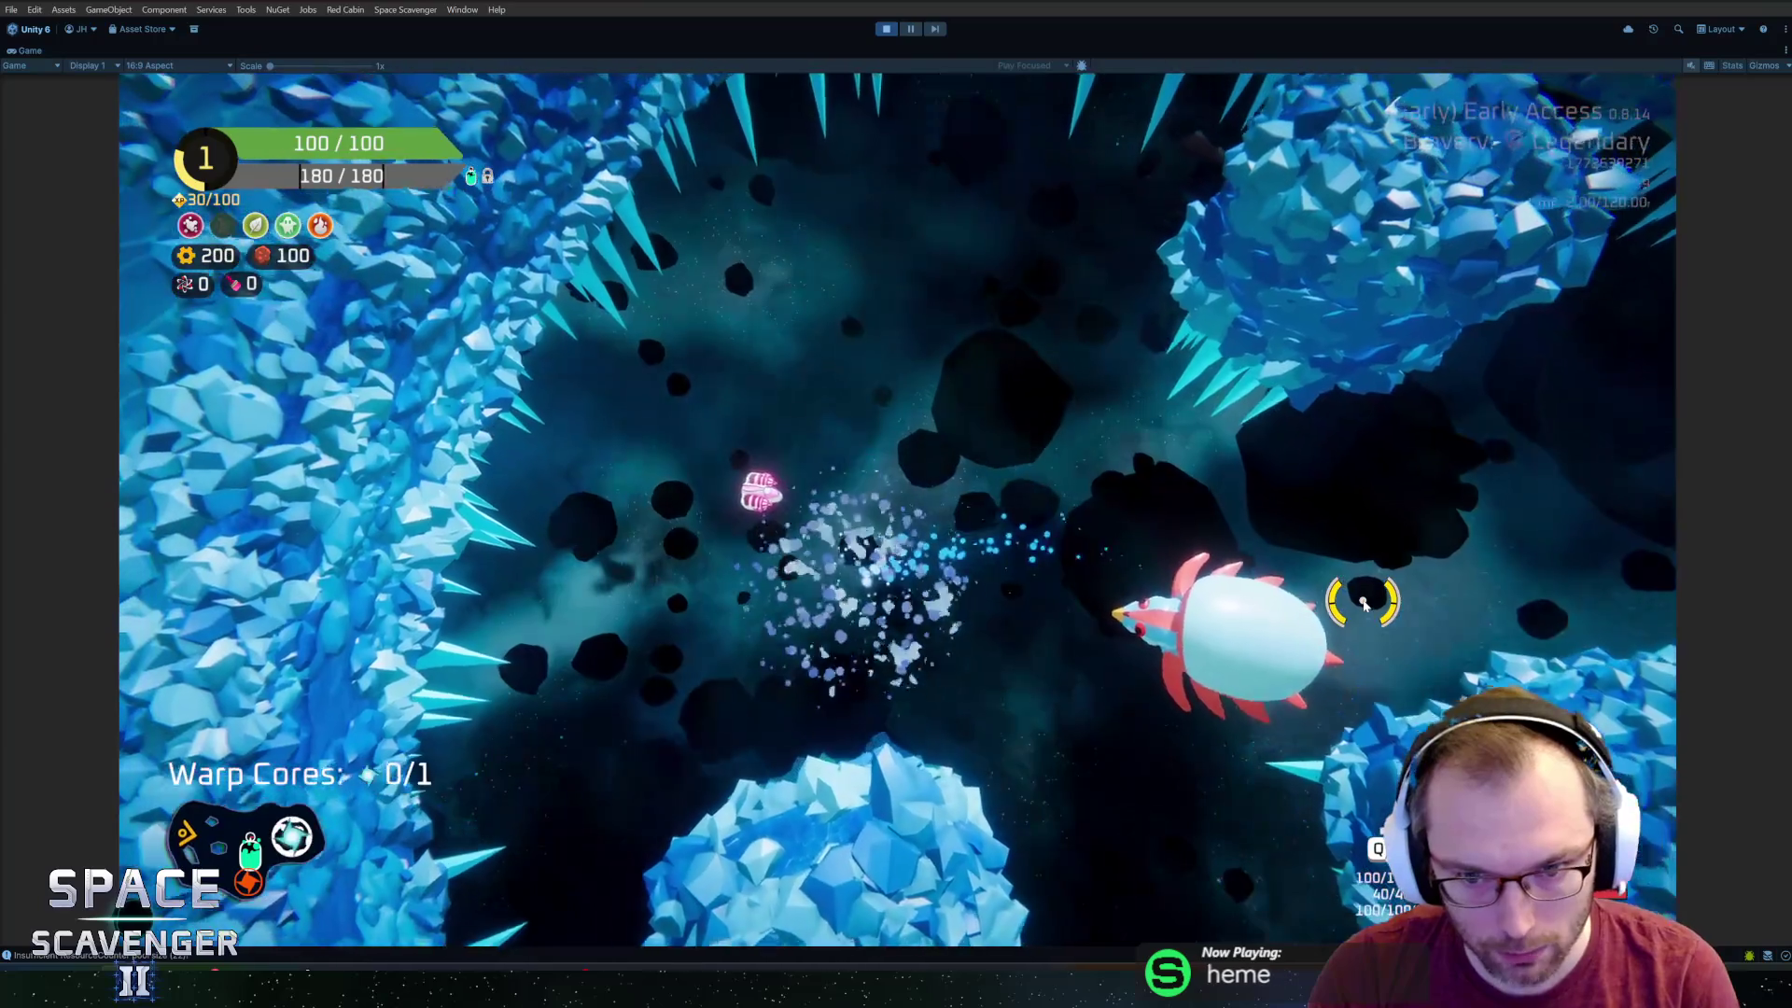
# Cycle through open windows from the Unity game back to Blender.
pyautogui.hotkey('alt', 'Tab')
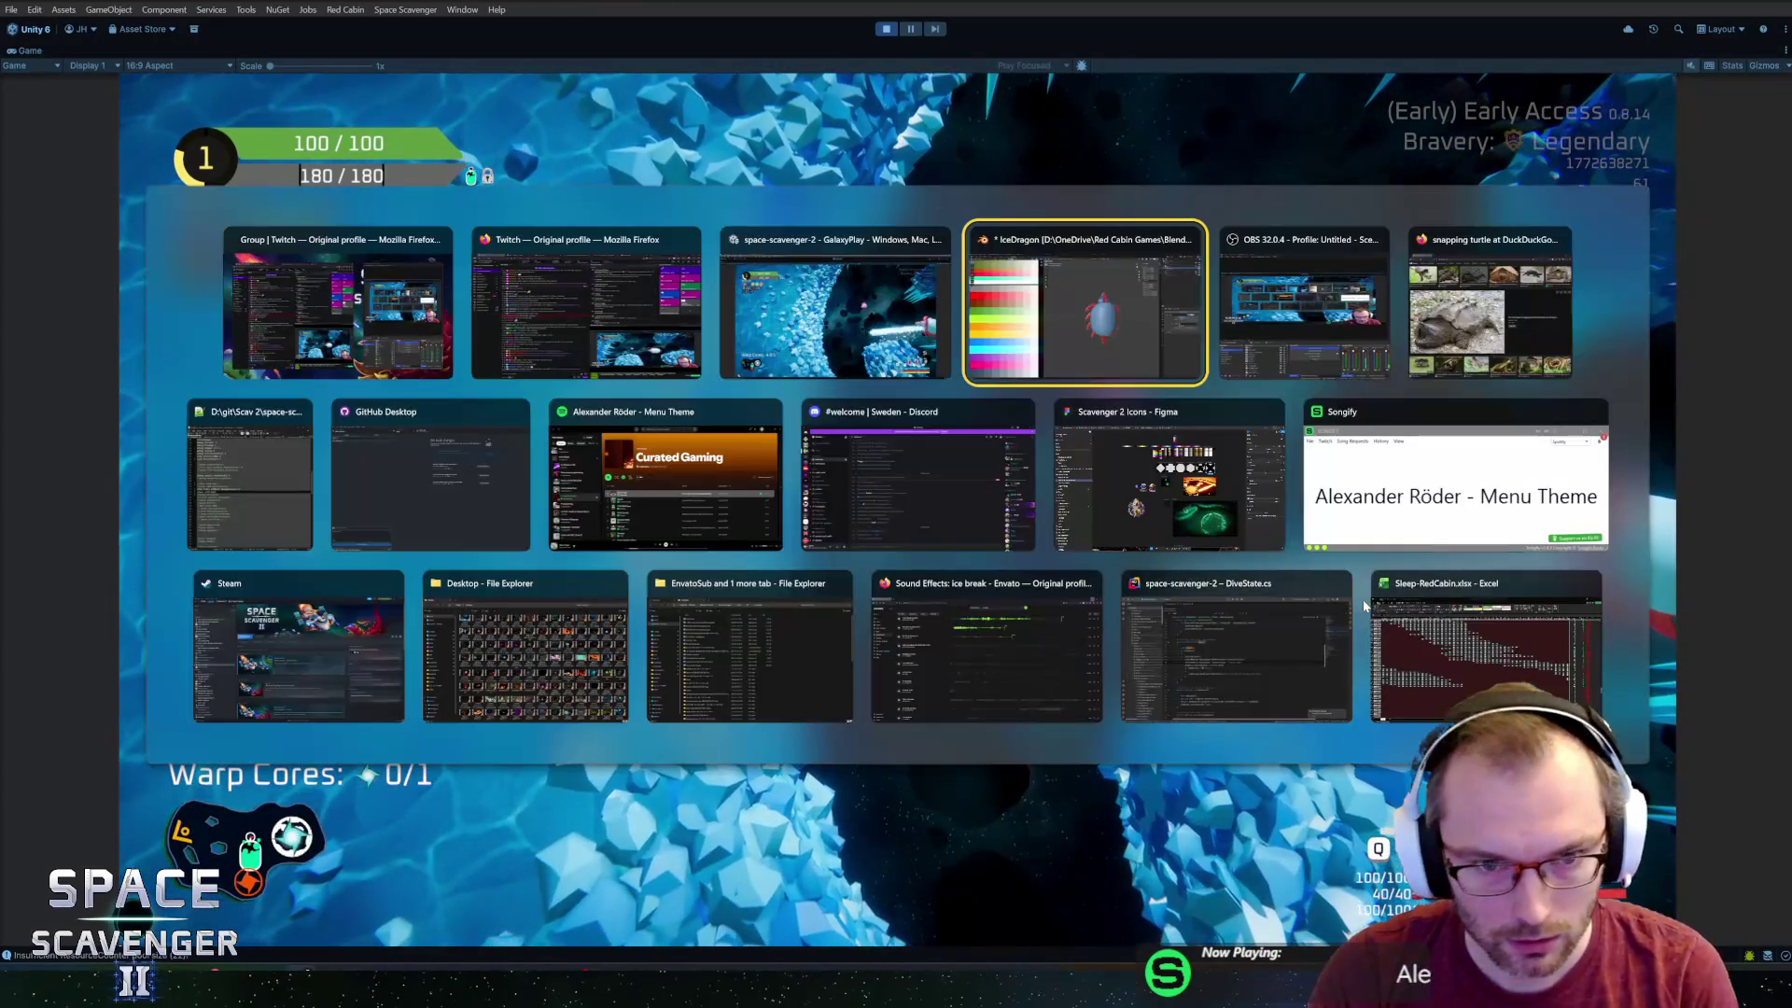
pyautogui.hotkey('shift', 'Tab')
pyautogui.hotkey('alt', 'Tab')
pyautogui.press('Tab')
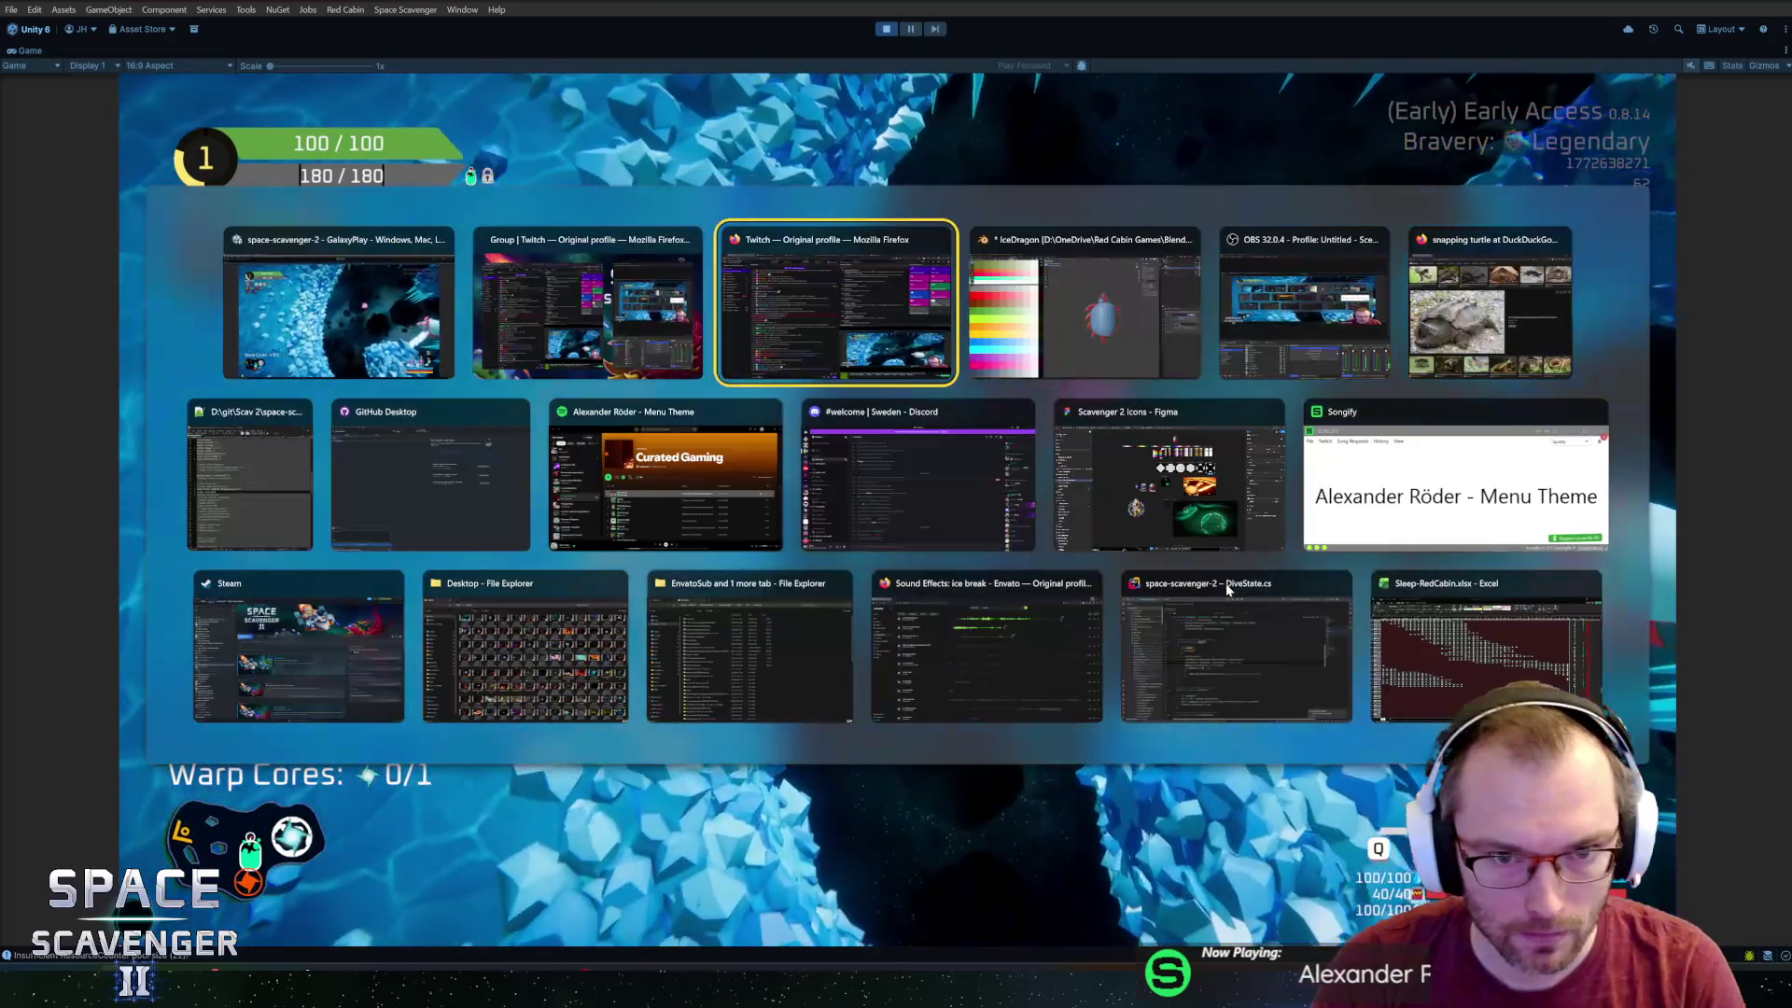
pyautogui.hotkey('alt', 'Tab')
# Orbit to the dragon's head and enter Edit Mode on the mesh.
pyautogui.moveTo(1081, 600)
pyautogui.mouseDown(button='middle')
pyautogui.moveTo(1221, 600)
pyautogui.moveTo(999, 457)
pyautogui.moveTo(983, 558)
pyautogui.moveTo(911, 644)
pyautogui.mouseUp(button='middle')
pyautogui.scroll(5, 898, 550)
pyautogui.press('Tab')
pyautogui.scroll(2, 1069, 529)
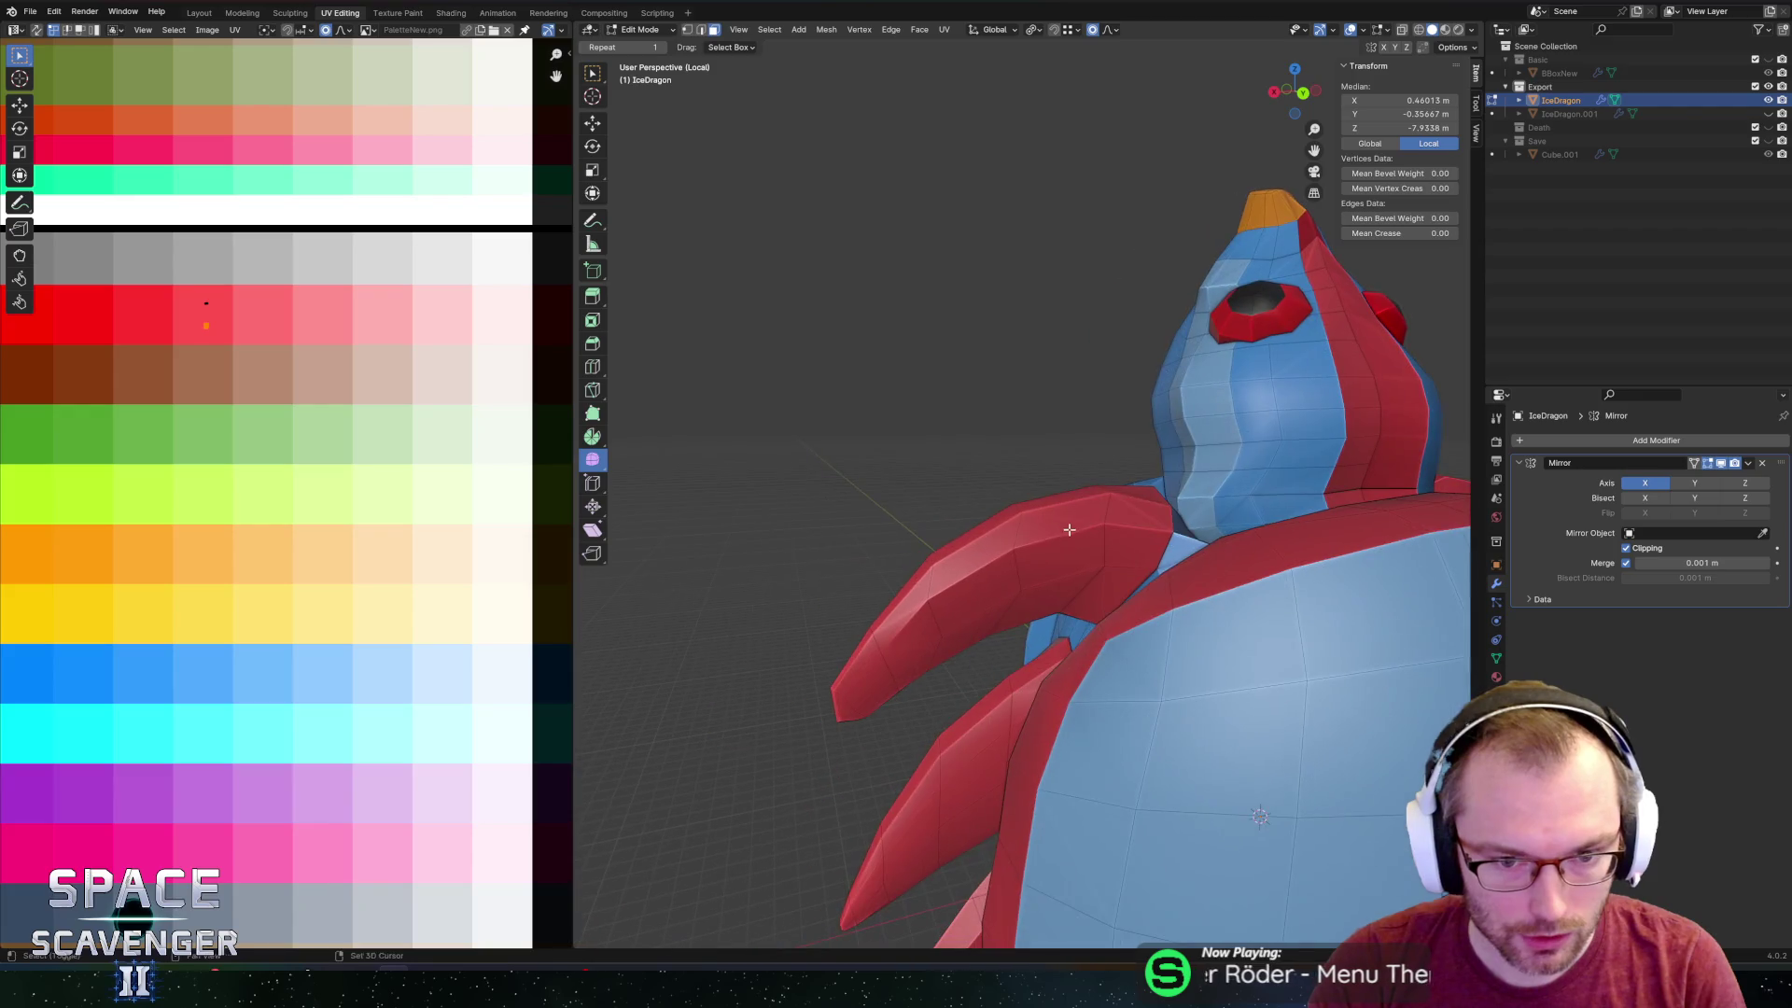
# Select faces on the dragon's red arm spike.
pyautogui.moveTo(1069, 529)
pyautogui.mouseDown(button='middle')
pyautogui.moveTo(1050, 560)
pyautogui.moveTo(1082, 573)
pyautogui.moveTo(1060, 520)
pyautogui.moveTo(971, 532)
pyautogui.moveTo(997, 485)
pyautogui.mouseUp(button='middle')
pyautogui.scroll(4, 997, 513)
pyautogui.click(998, 514)
pyautogui.moveTo(1078, 565)
pyautogui.mouseDown(button='middle')
pyautogui.moveTo(1019, 645)
pyautogui.moveTo(1034, 535)
pyautogui.moveTo(1008, 524)
pyautogui.mouseUp(button='middle')
pyautogui.click(1040, 635)
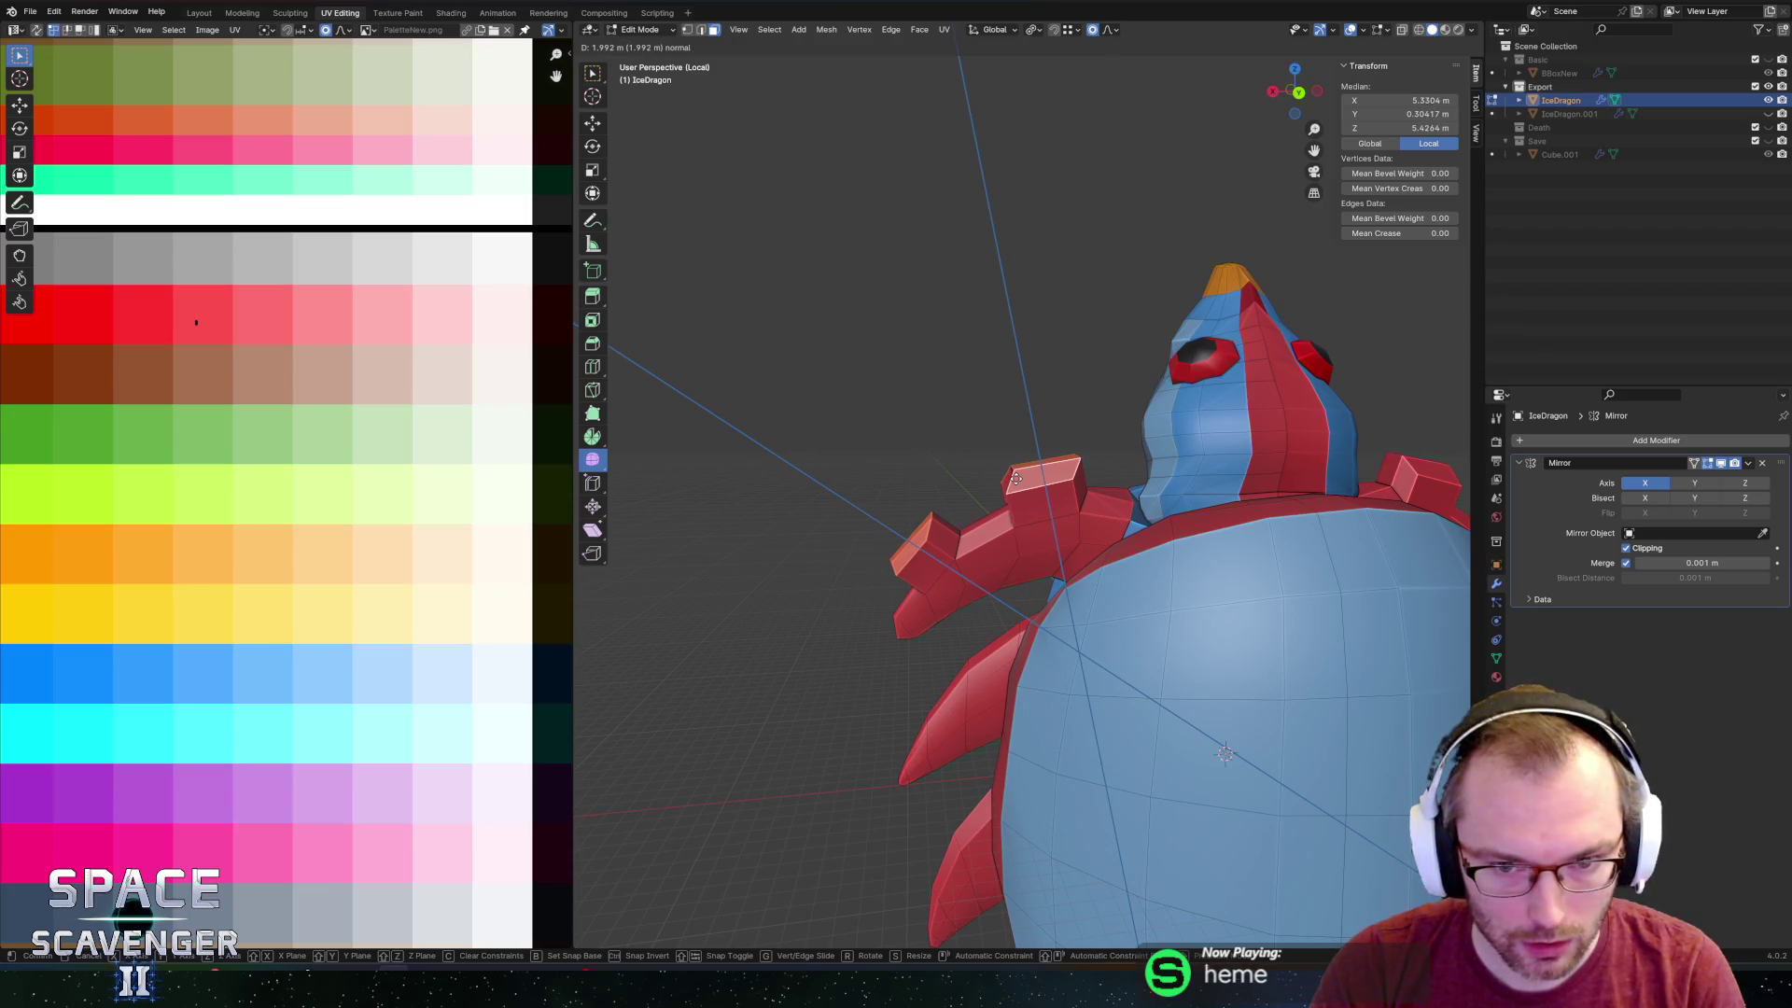
# Move the arm part 1.18 m along X and lower the arm tip along Z.
pyautogui.rightClick(1016, 479)
pyautogui.moveTo(1016, 478); pyautogui.dragTo(1016, 460, button='middle')
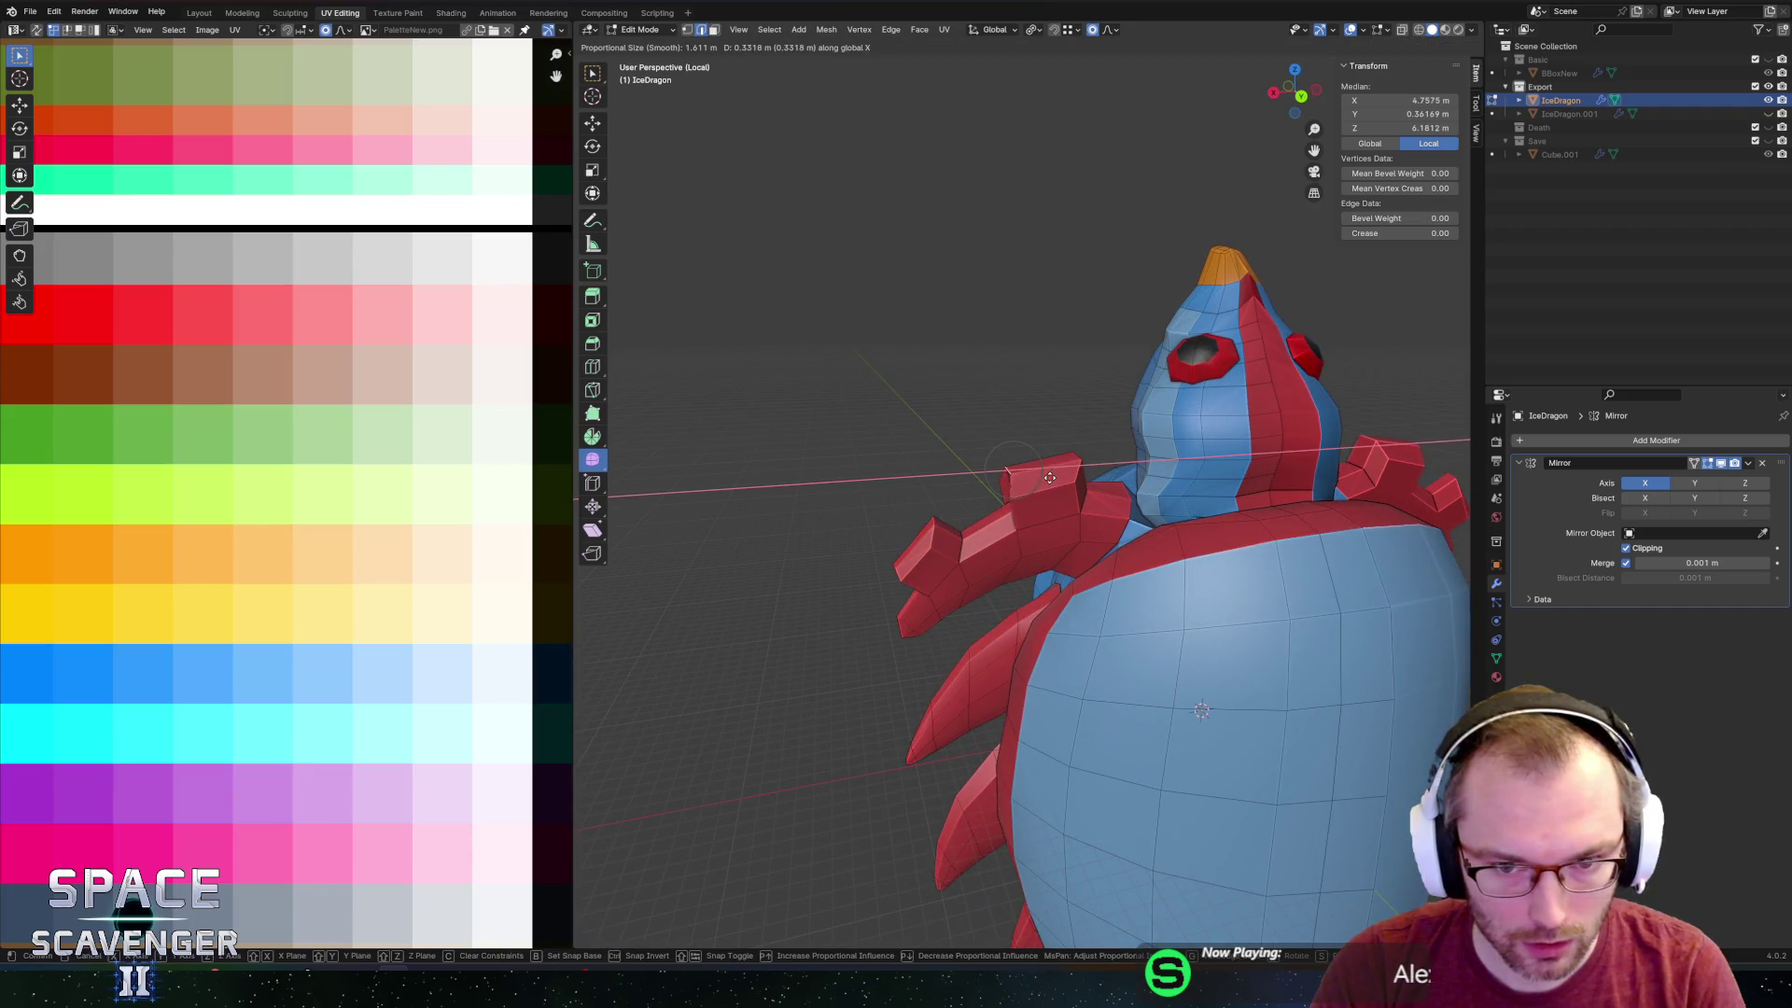
pyautogui.click(1038, 482)
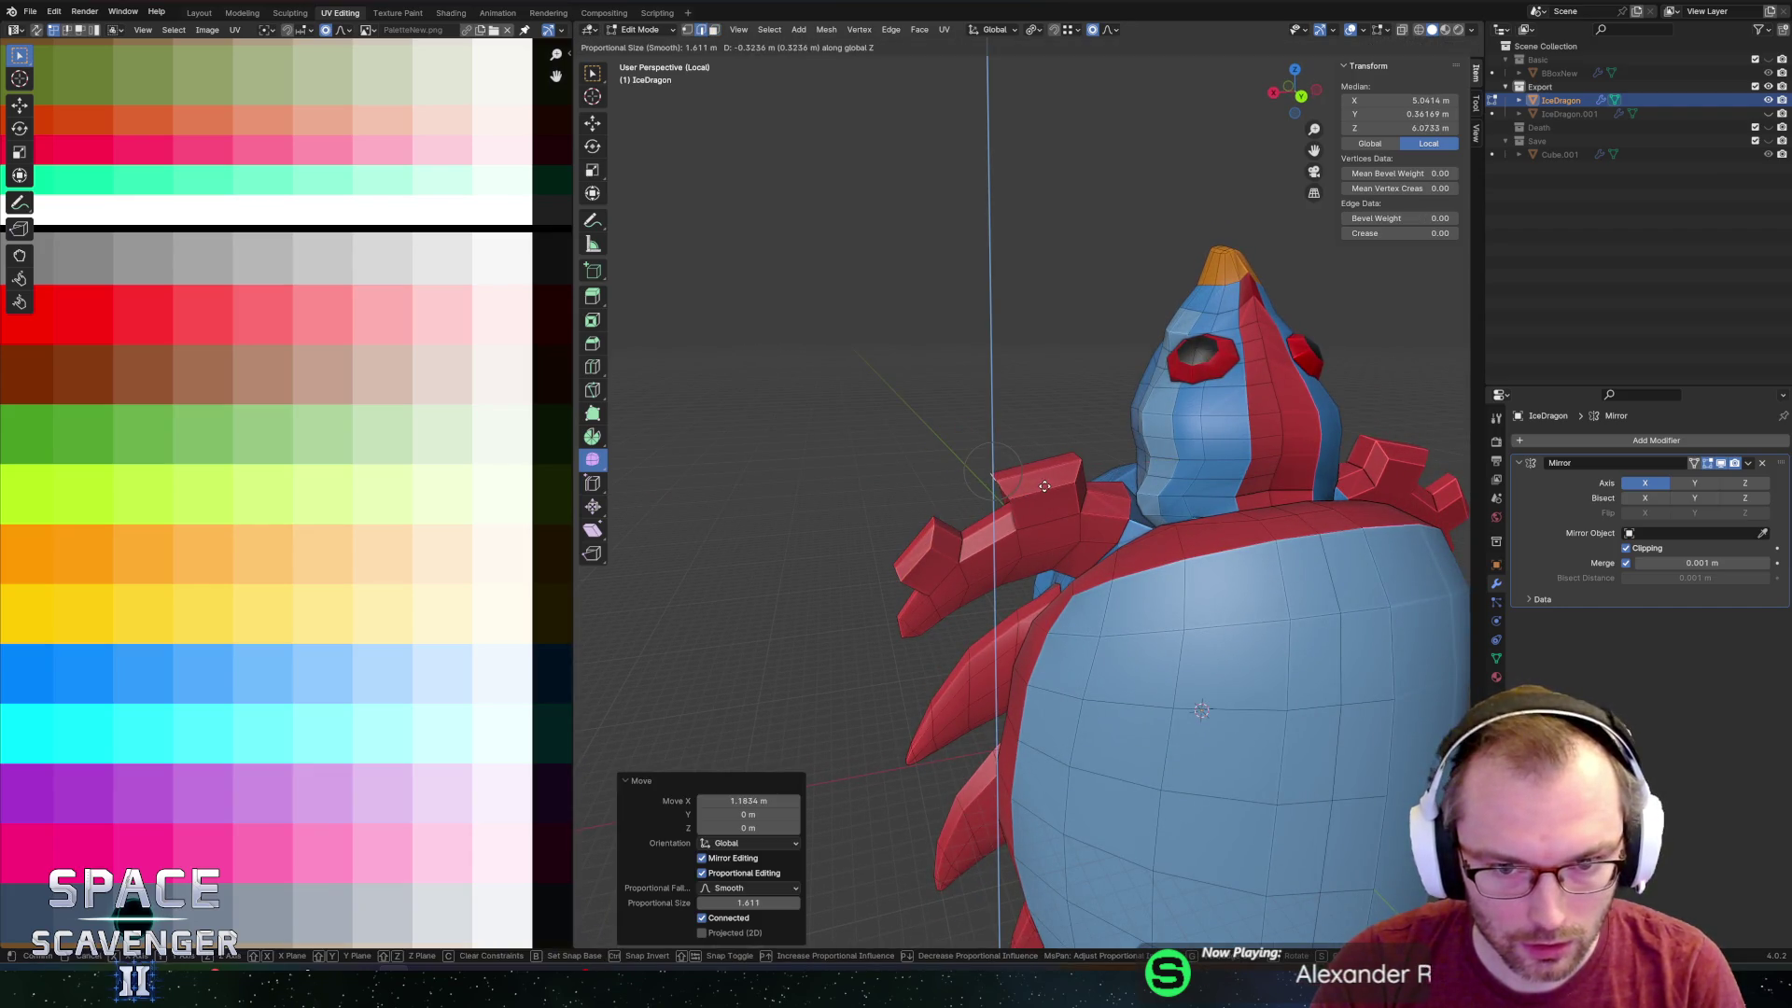
pyautogui.moveTo(1058, 474)
pyautogui.mouseDown(button='middle')
pyautogui.moveTo(1041, 501)
pyautogui.moveTo(1064, 485)
pyautogui.mouseUp(button='middle')
pyautogui.scroll(5, 1064, 486)
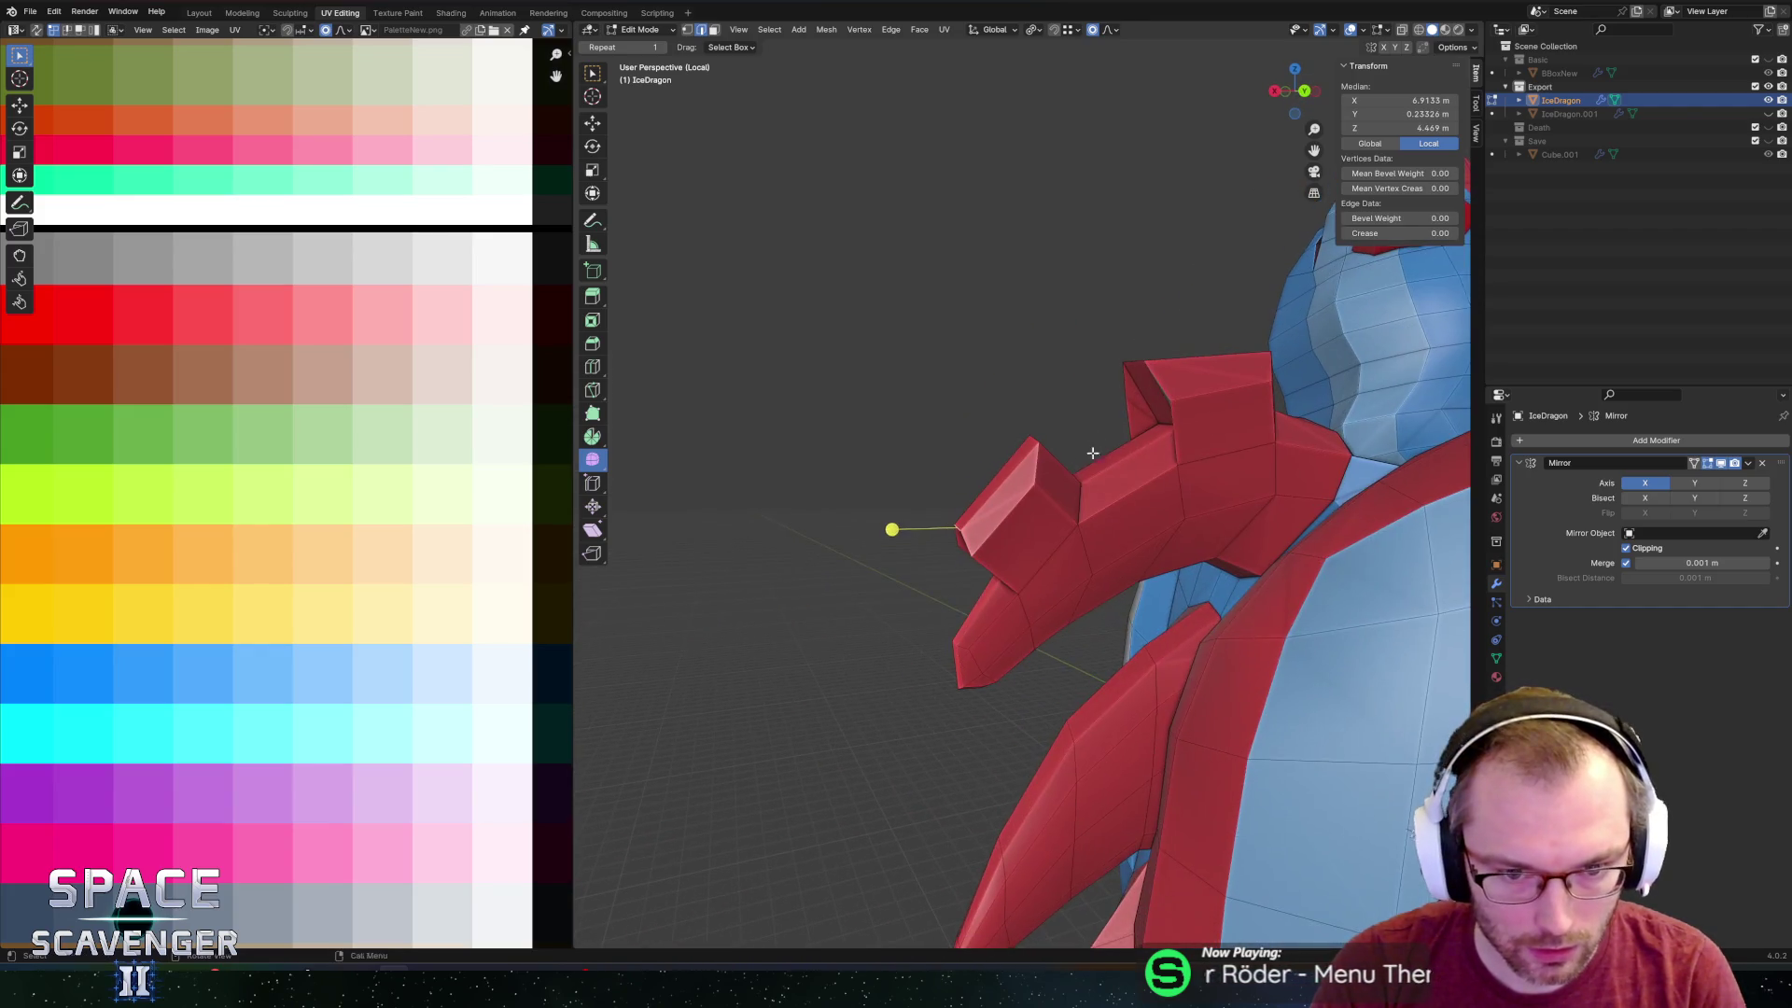
pyautogui.click(1026, 502)
pyautogui.press('g')
pyautogui.press('x')
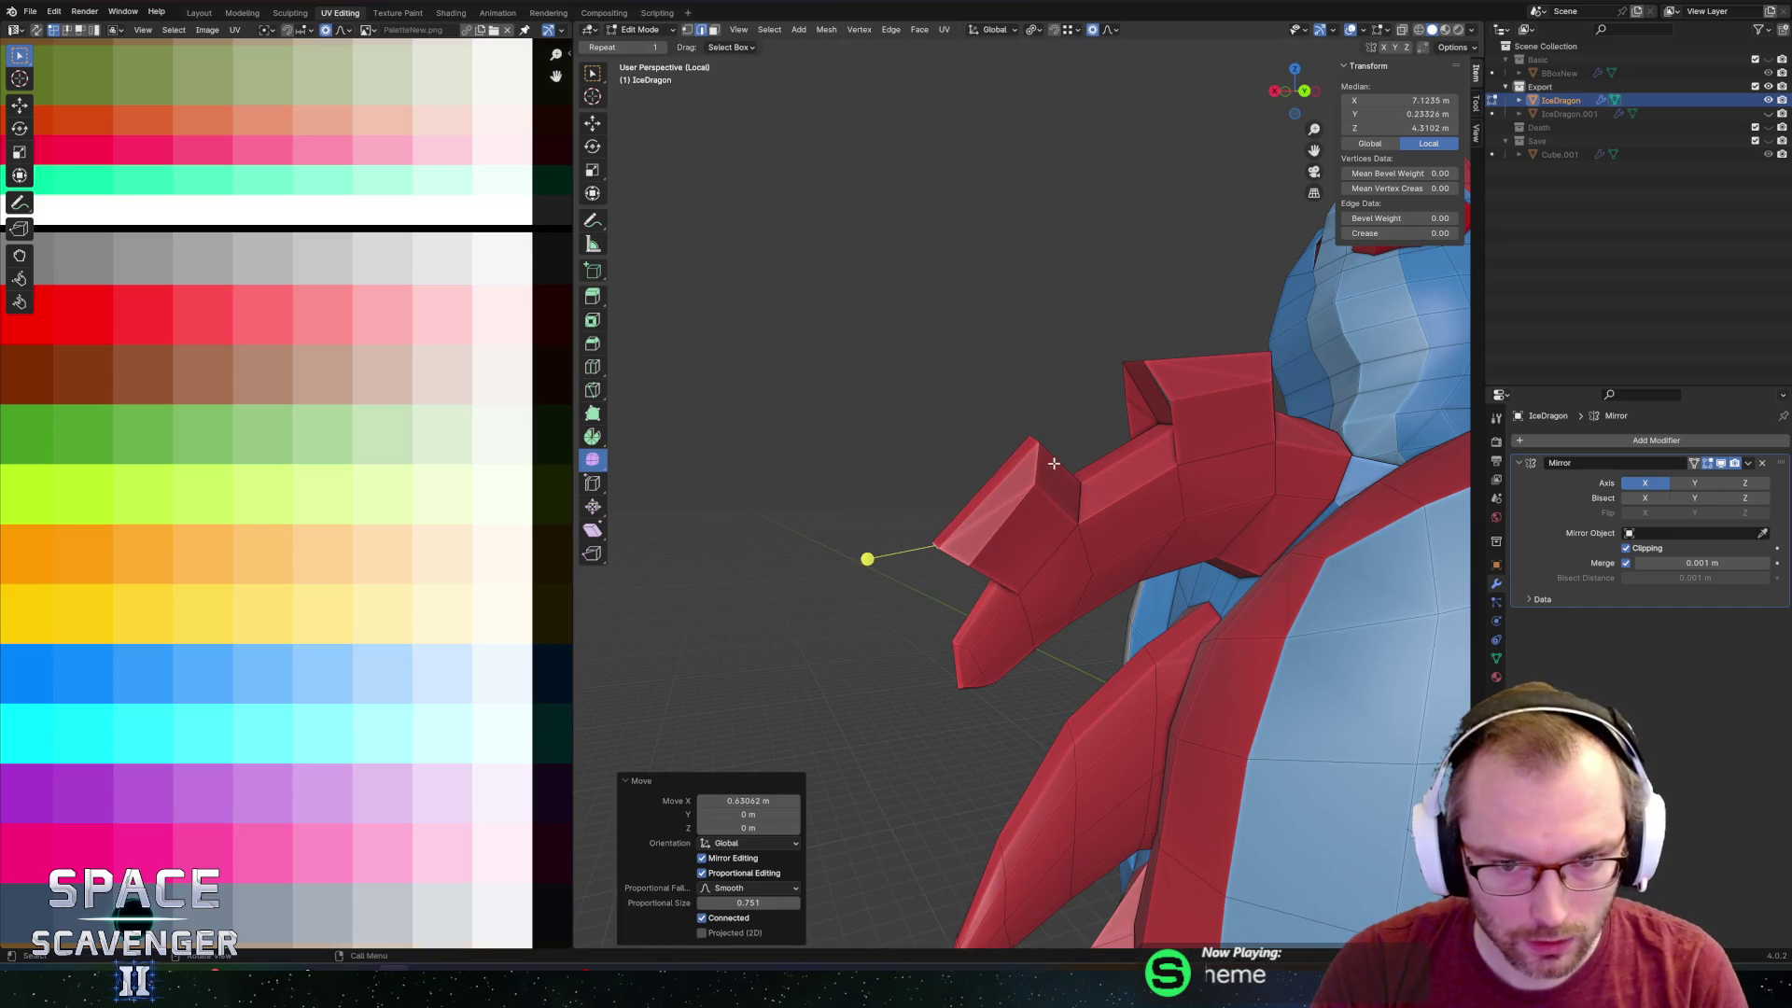
# Slide the arm's edge loop down to its base and merge overlapping vertices.
pyautogui.moveTo(1054, 463)
pyautogui.mouseDown(button='middle')
pyautogui.moveTo(1068, 529)
pyautogui.moveTo(1079, 484)
pyautogui.mouseUp(button='middle')
pyautogui.click(1068, 529)
pyautogui.keyDown('ctrl'); pyautogui.click(1080, 484); pyautogui.keyUp('ctrl')
pyautogui.scroll(2, 1080, 483)
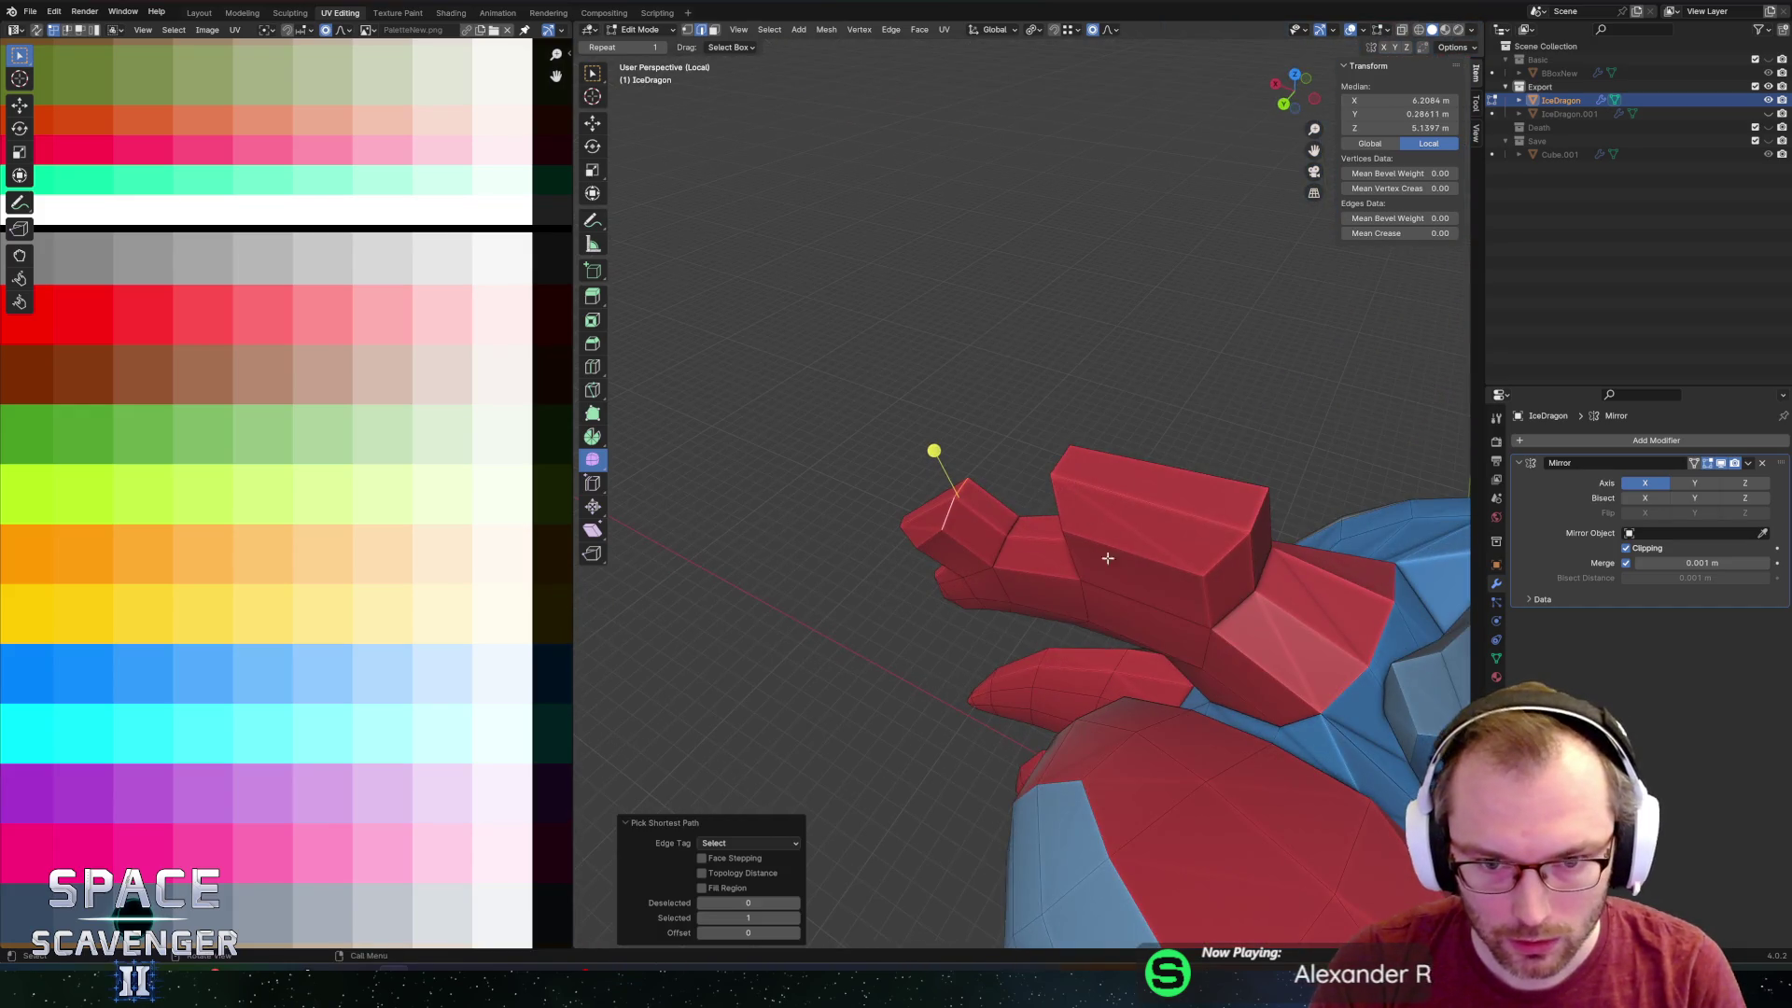
pyautogui.press('Escape')
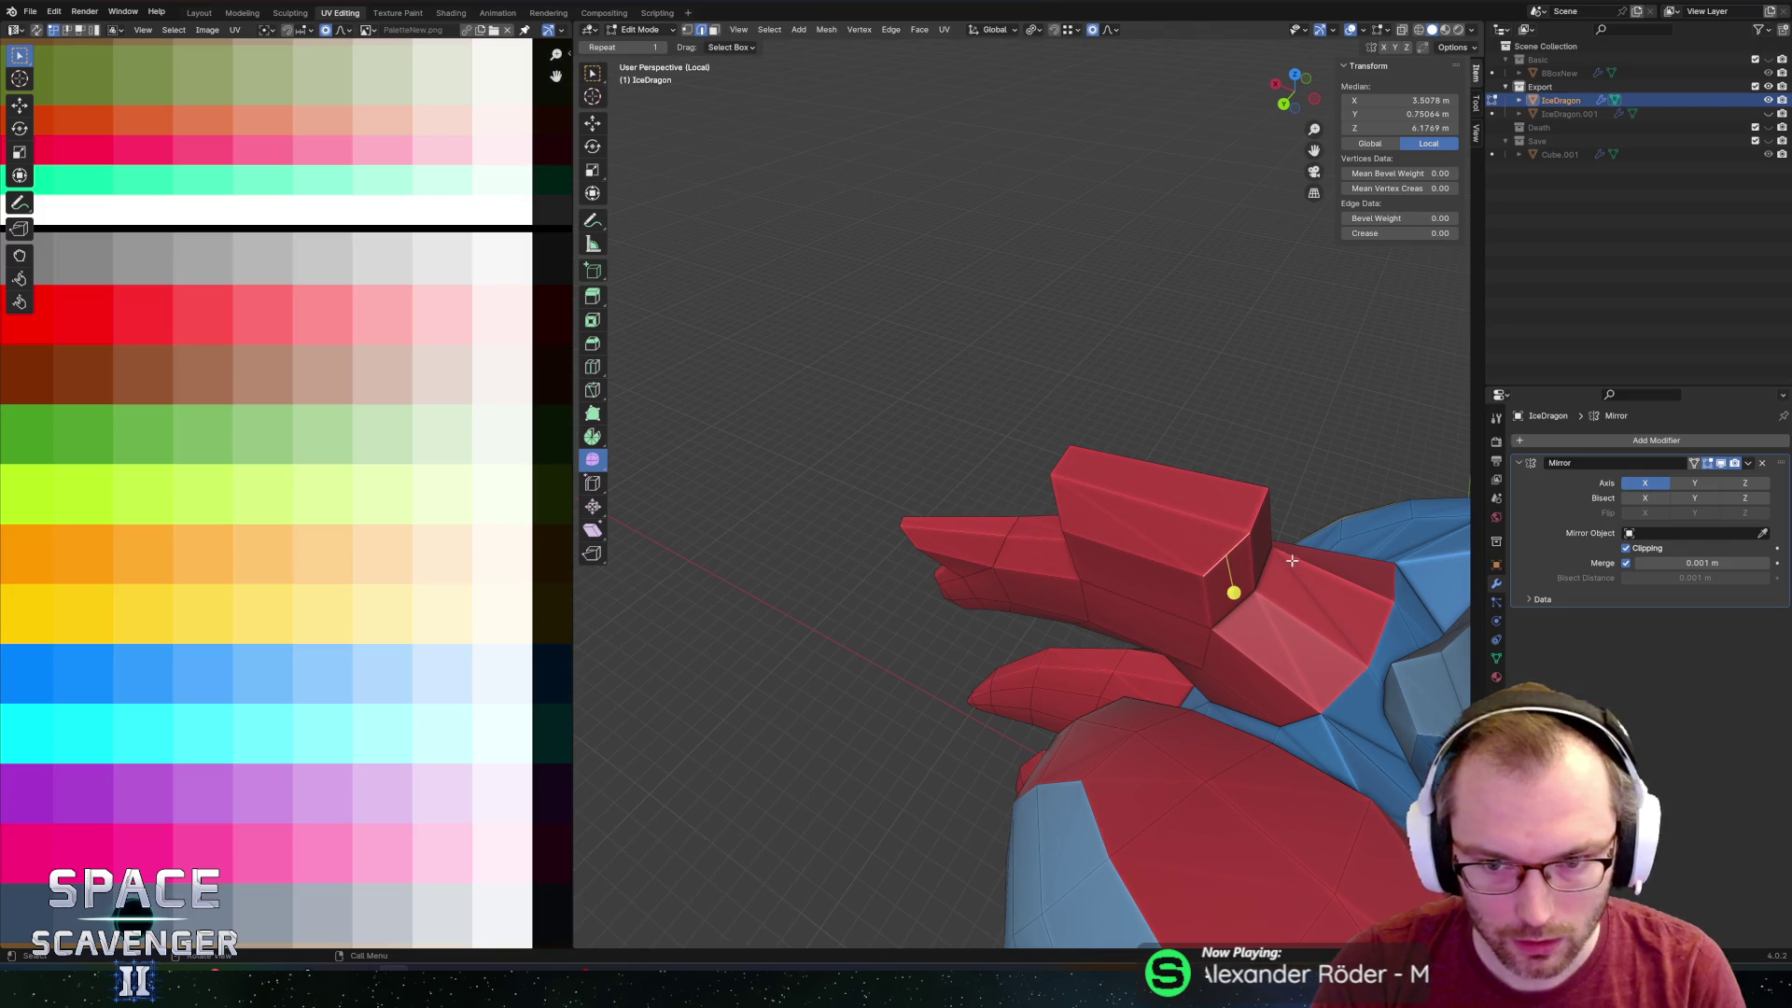
pyautogui.moveTo(1232, 588); pyautogui.dragTo(1083, 585, button='middle')
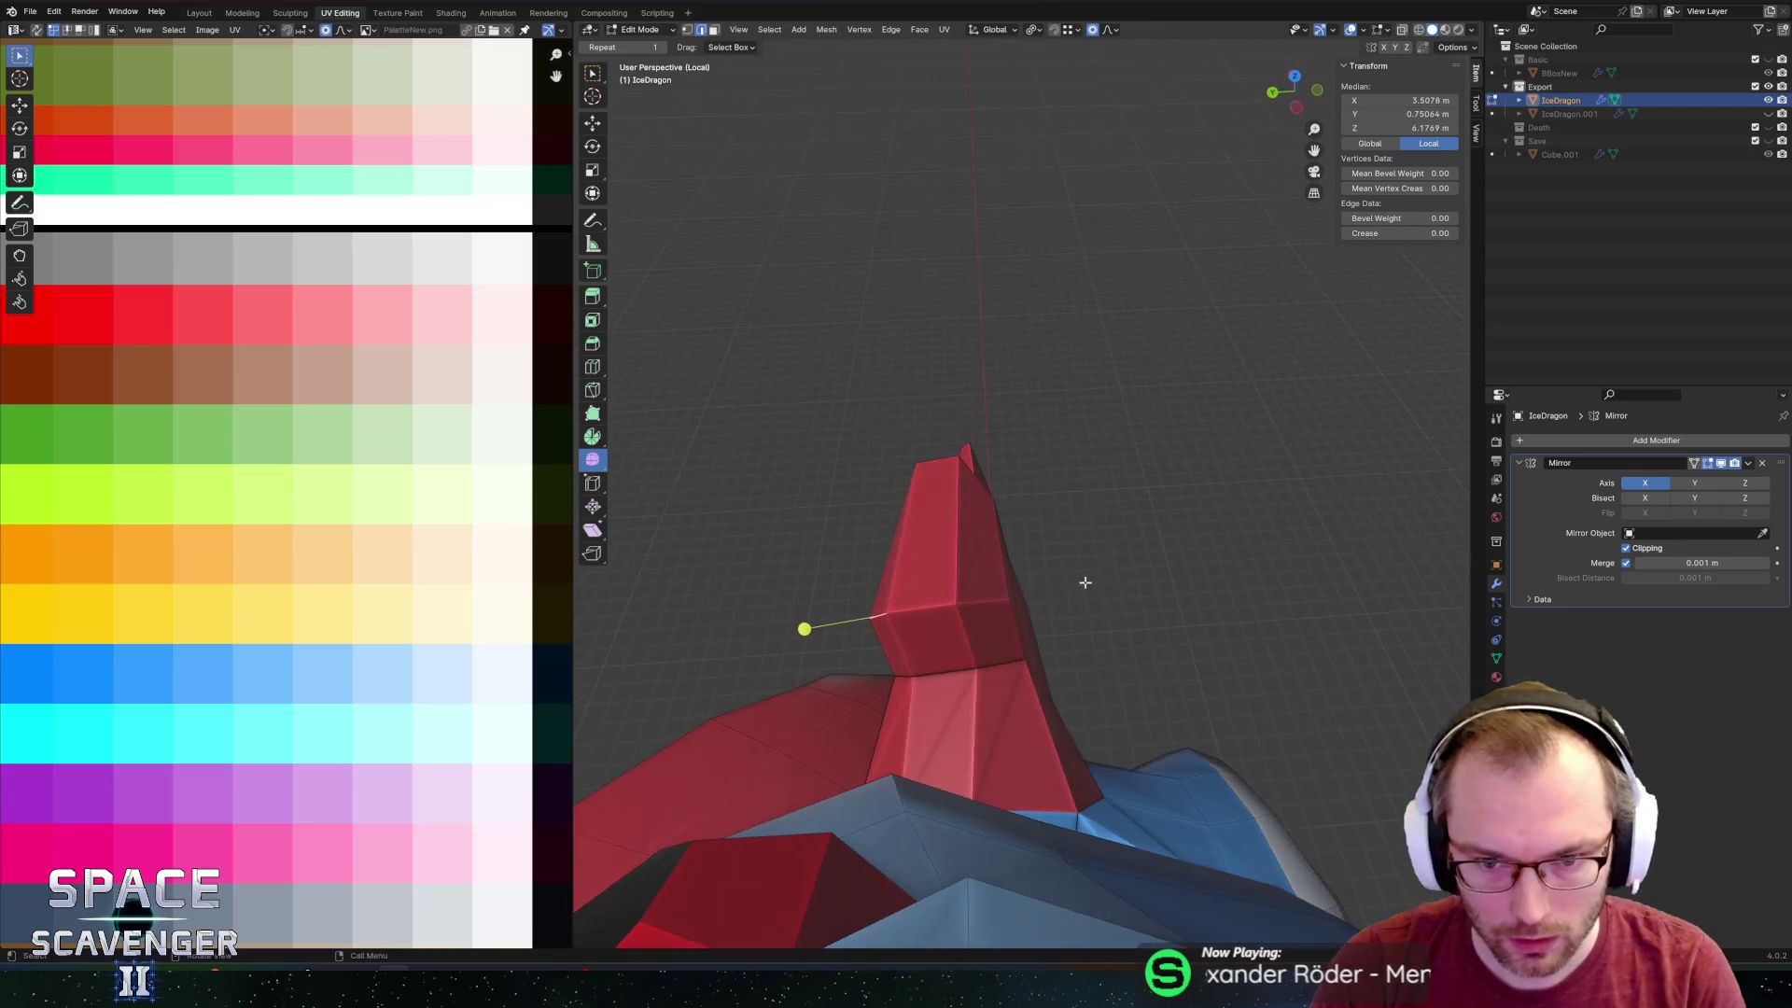
pyautogui.click(1014, 782)
pyautogui.click(1013, 781)
pyautogui.moveTo(1013, 781)
pyautogui.mouseDown(button='middle')
pyautogui.moveTo(1219, 511)
pyautogui.moveTo(1159, 574)
pyautogui.moveTo(1064, 588)
pyautogui.moveTo(1220, 513)
pyautogui.moveTo(1216, 492)
pyautogui.moveTo(1081, 683)
pyautogui.moveTo(1106, 635)
pyautogui.moveTo(1131, 715)
pyautogui.moveTo(935, 621)
pyautogui.moveTo(924, 653)
pyautogui.moveTo(1091, 631)
pyautogui.mouseUp(button='middle')
# Select the arm spike tips and shift their UVs onto a paler palette colour.
pyautogui.click(1219, 511)
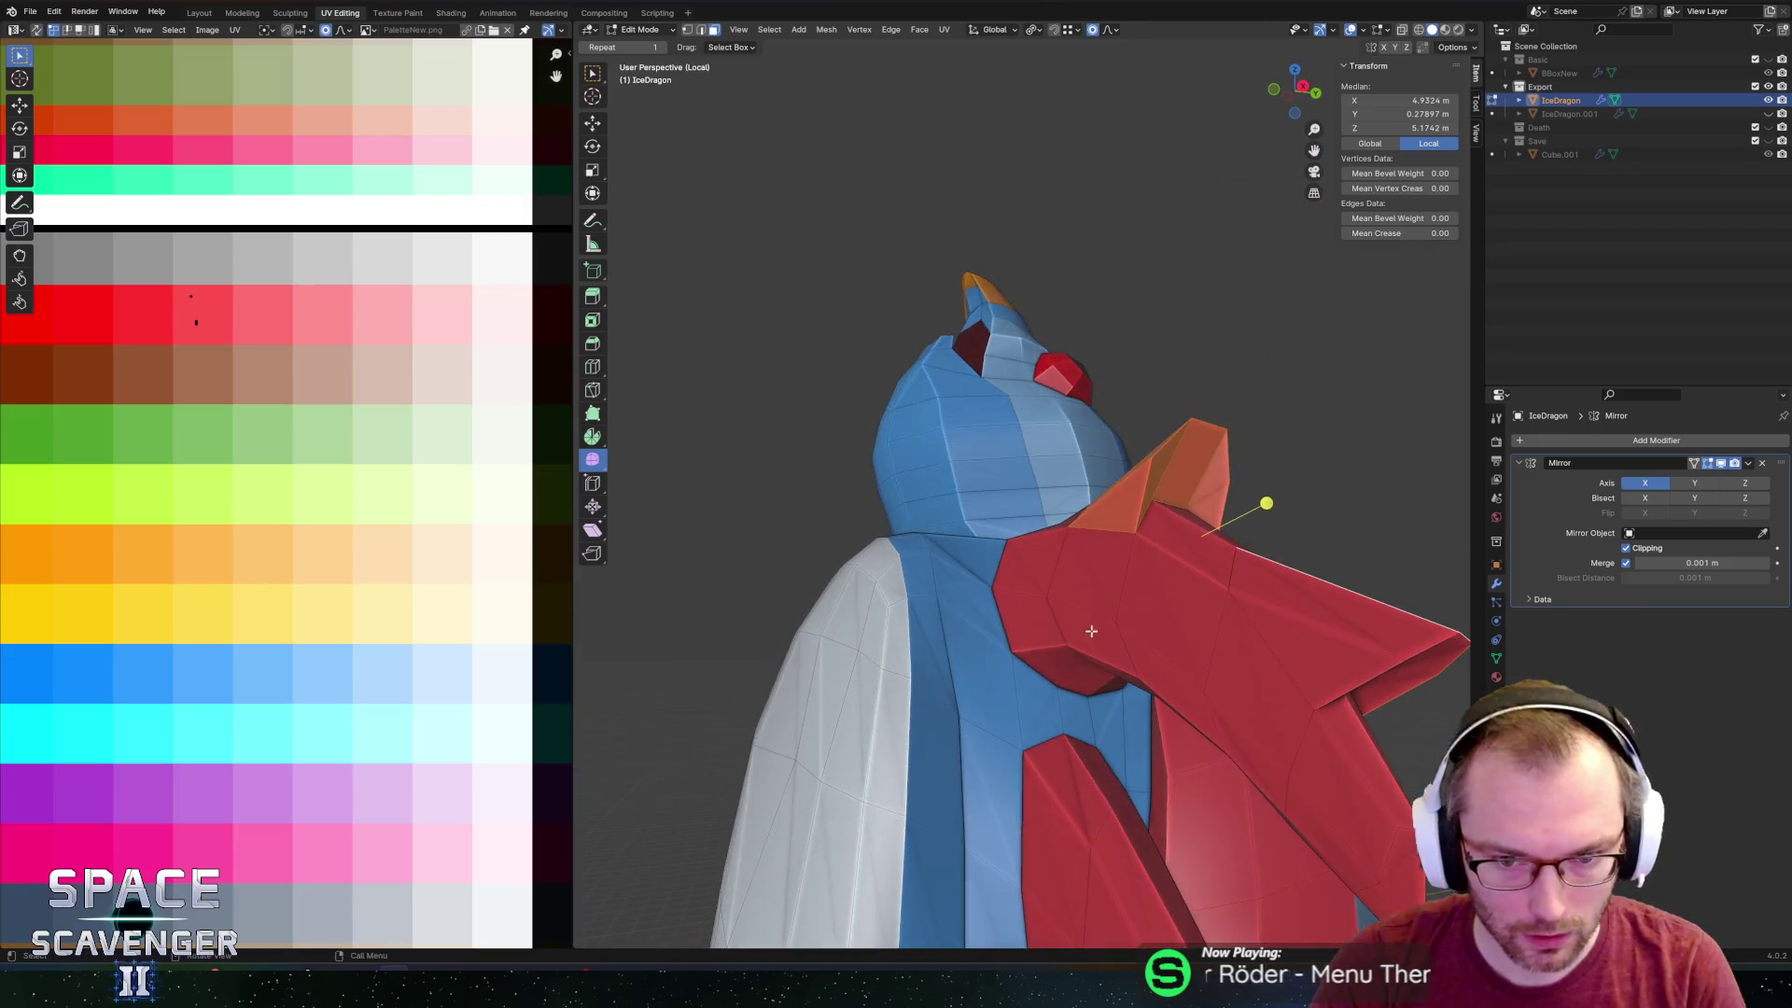
pyautogui.moveTo(1348, 666); pyautogui.dragTo(1138, 484, button='middle')
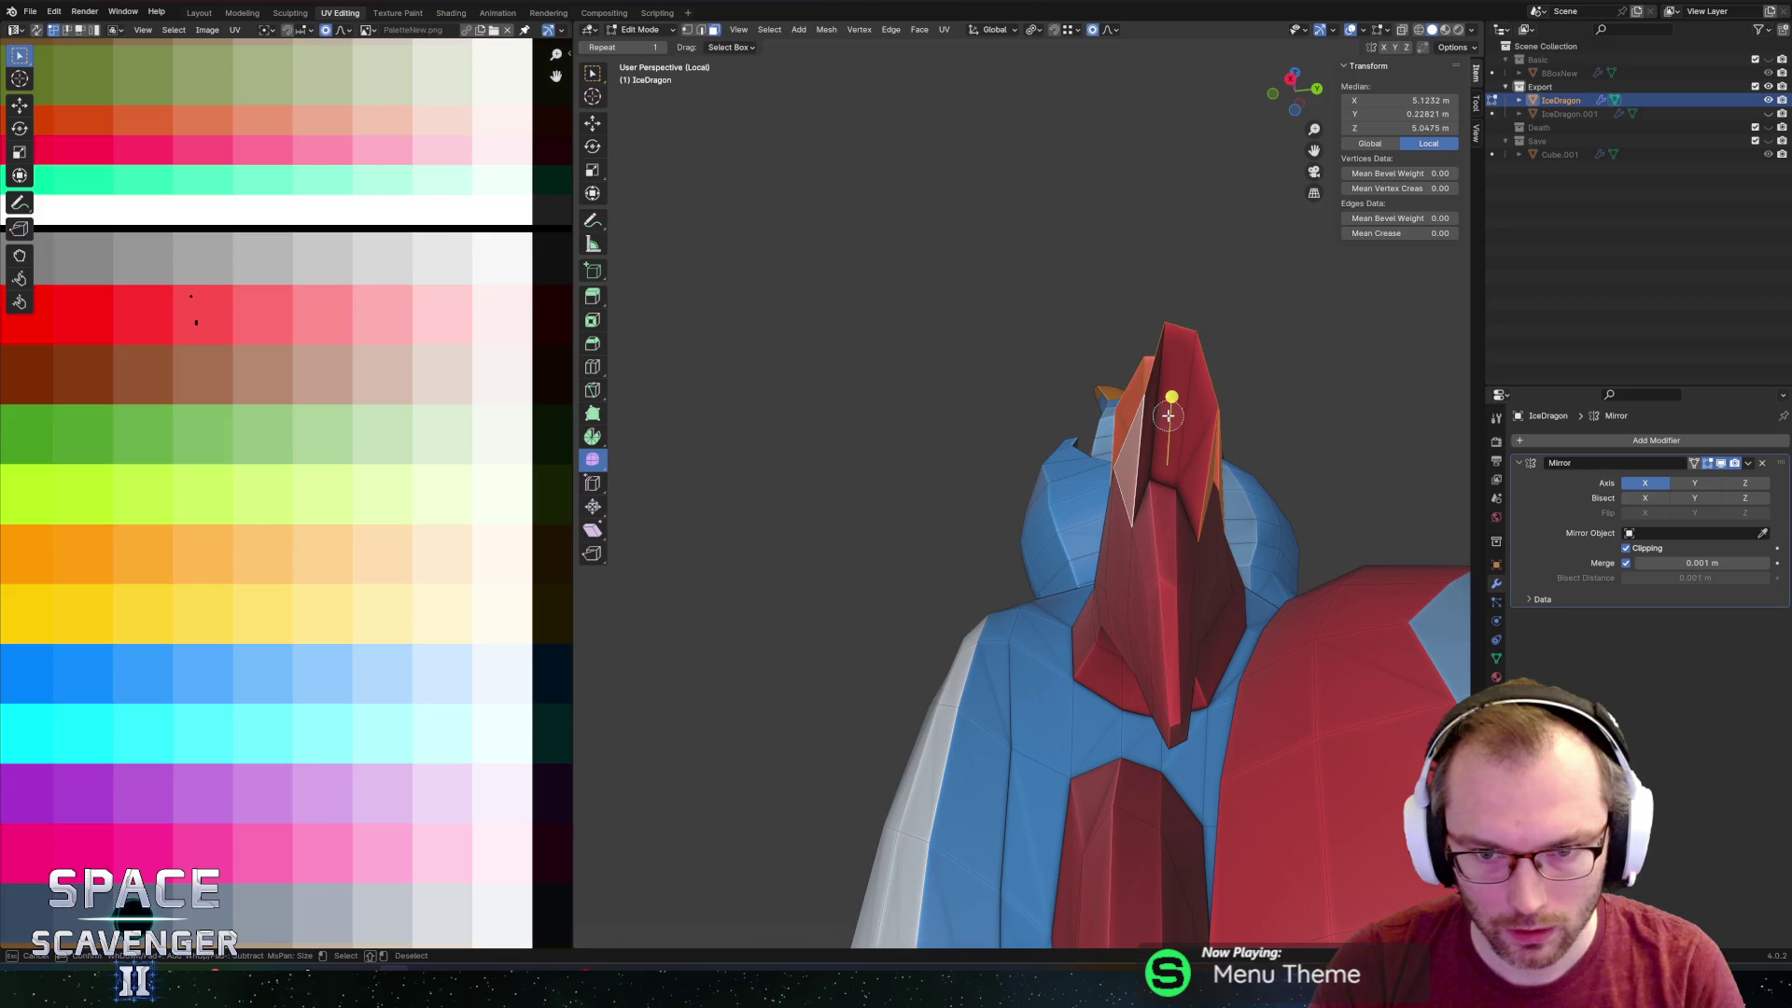
pyautogui.moveTo(1257, 514)
pyautogui.mouseDown(button='middle')
pyautogui.moveTo(1180, 560)
pyautogui.moveTo(1084, 482)
pyautogui.mouseUp(button='middle')
pyautogui.scroll(-3, 1084, 481)
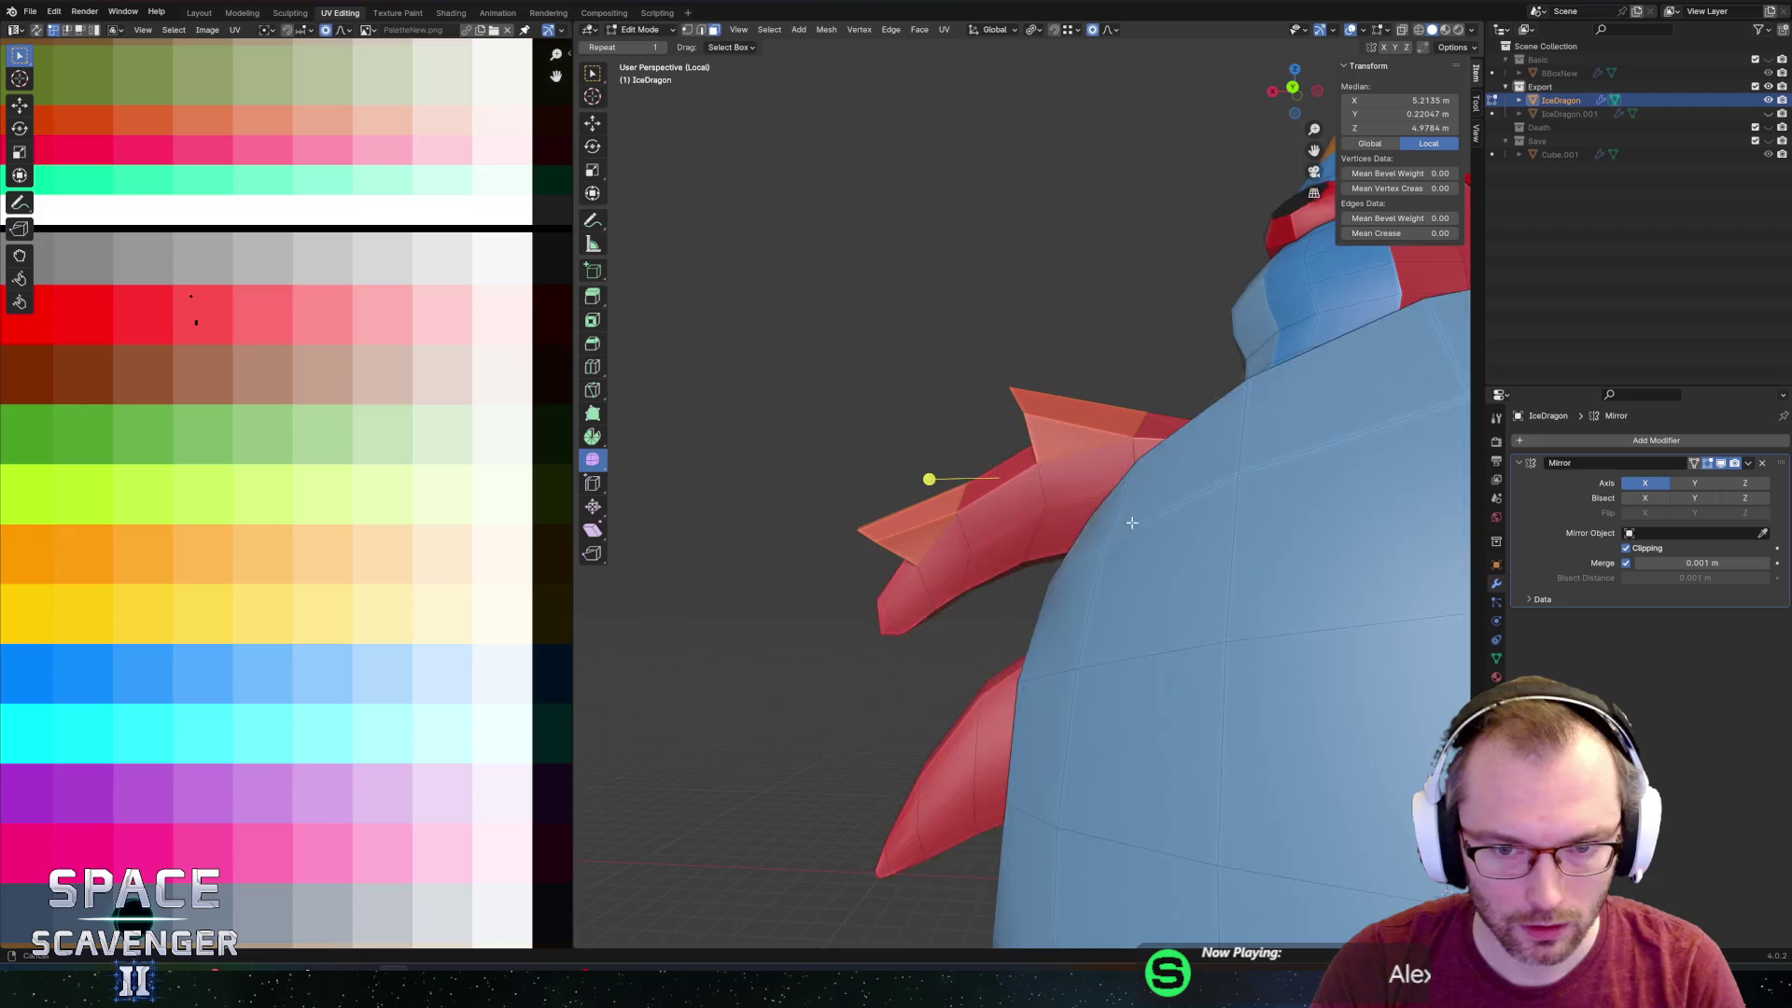
pyautogui.press('g')
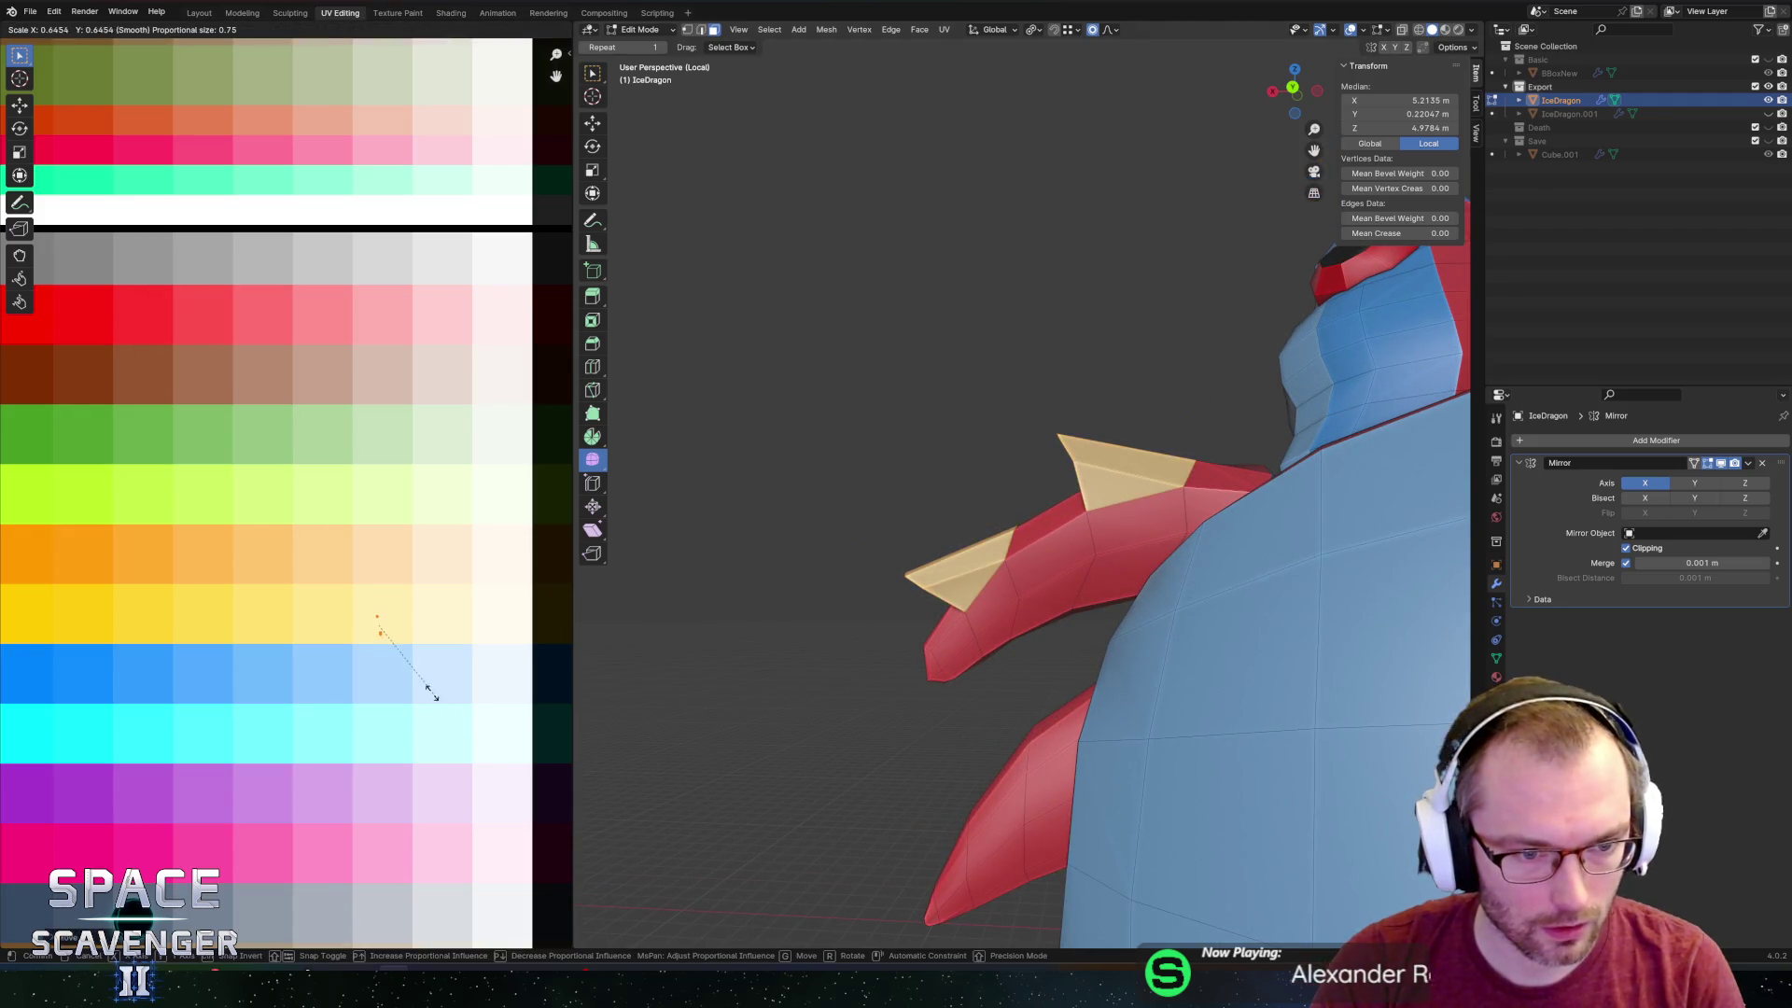
pyautogui.scroll(-2, 450, 702)
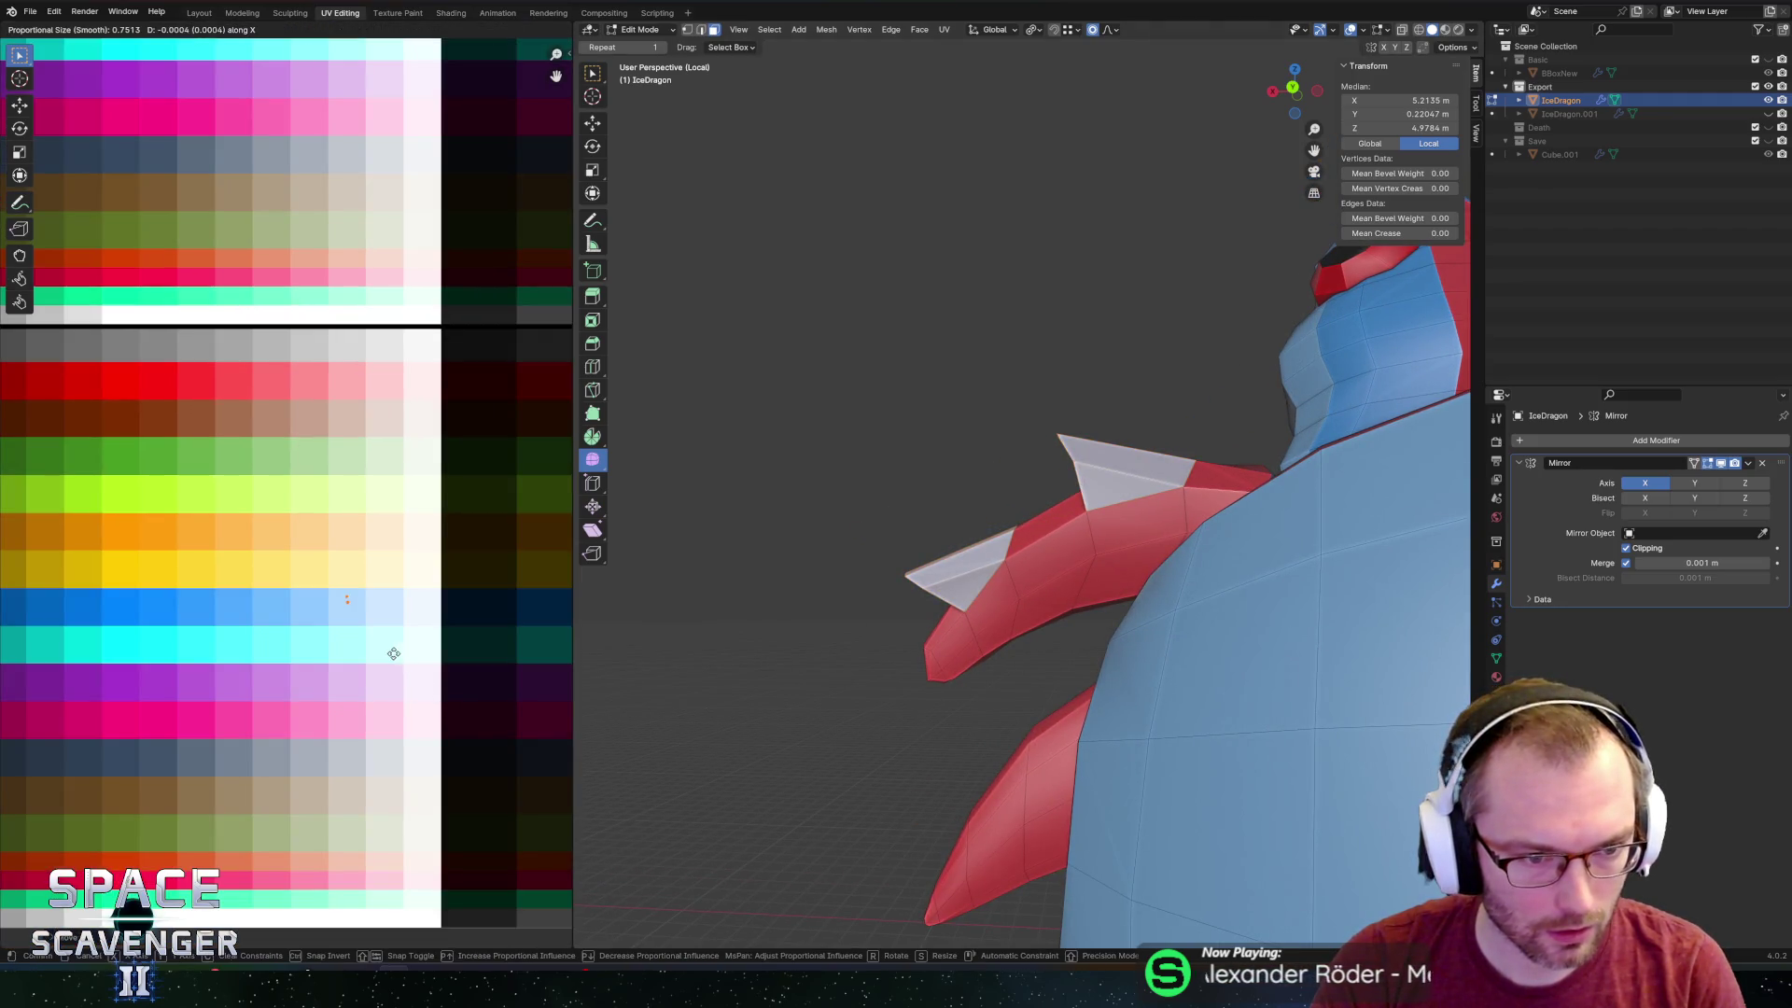
# Return to Object Mode to review the whole dragon, then steer it in the running game.
pyautogui.press('Tab')
pyautogui.scroll(-8, 963, 623)
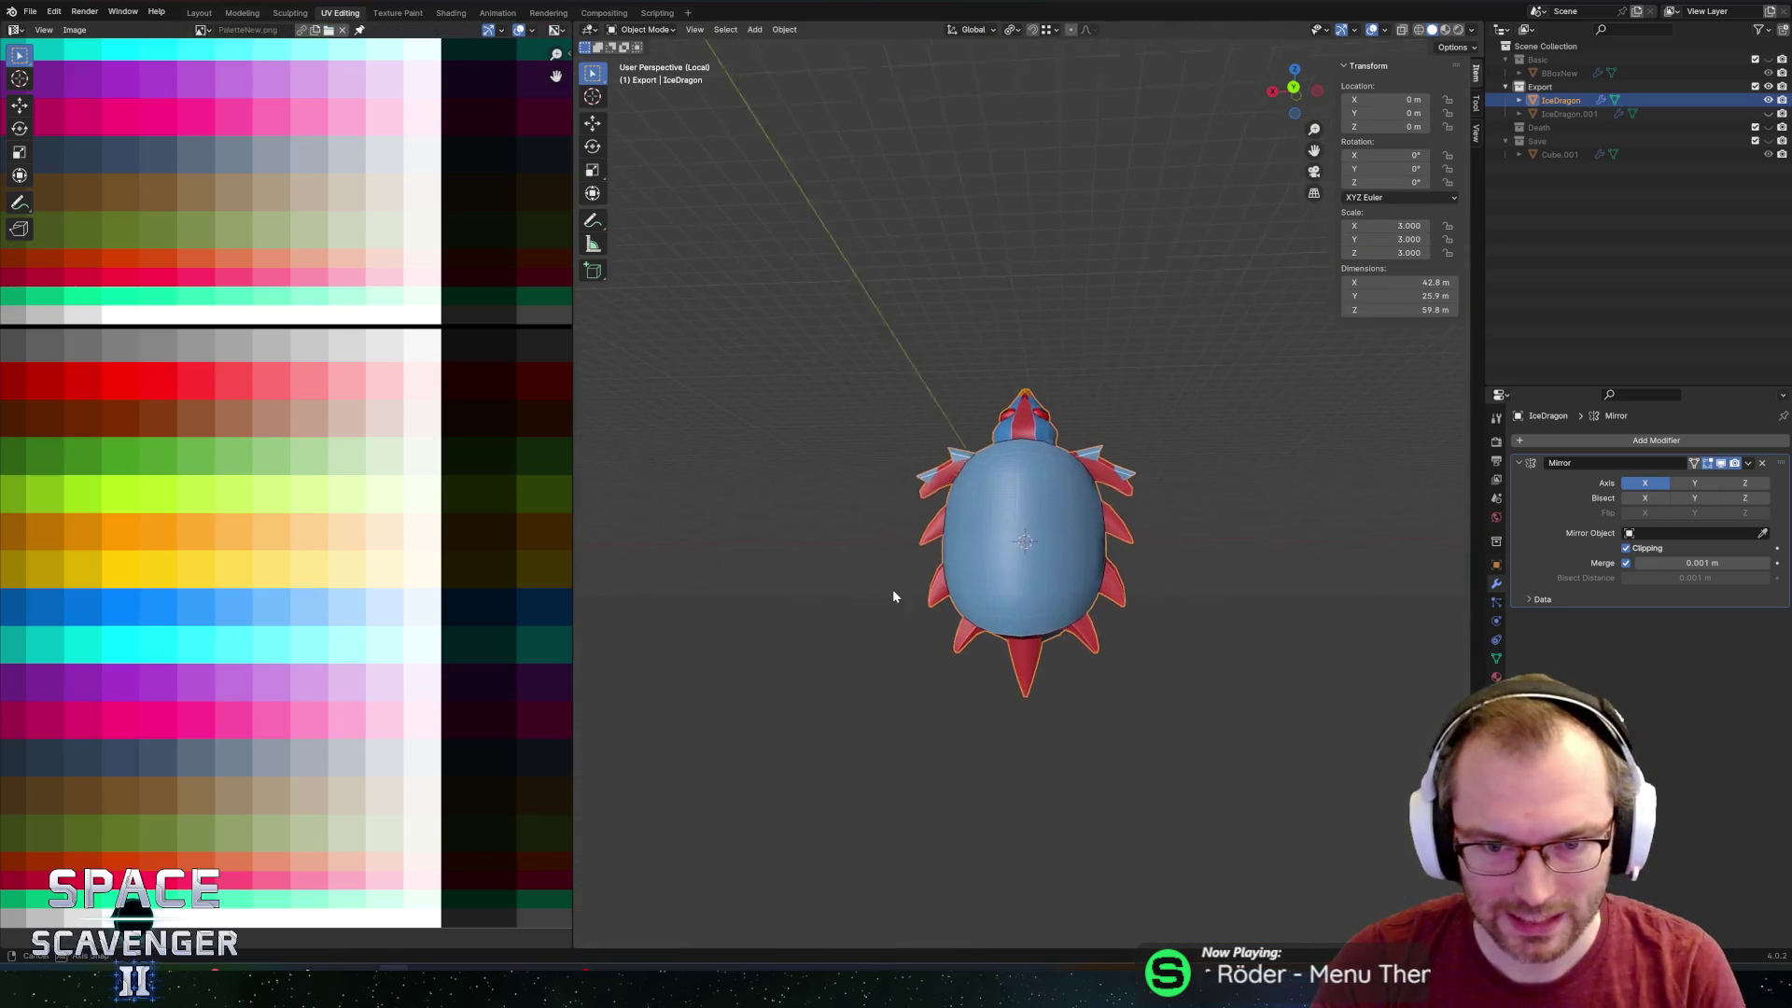
pyautogui.moveTo(909, 627); pyautogui.dragTo(903, 641, button='middle')
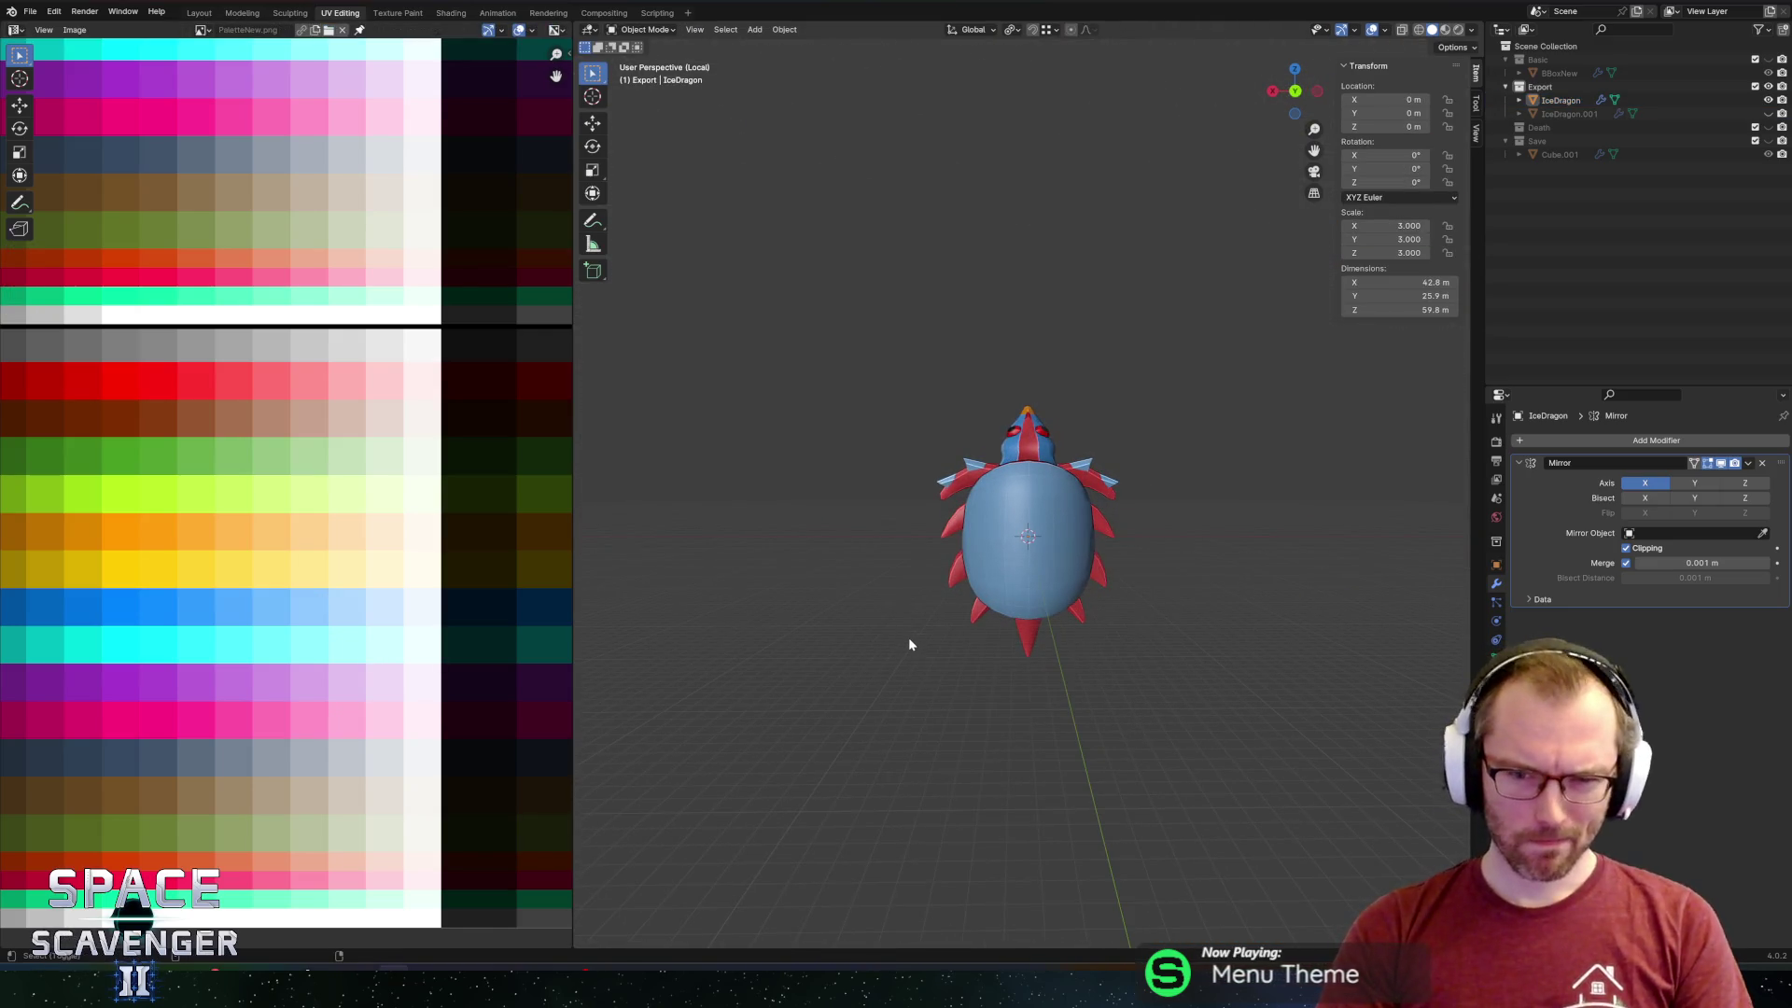
pyautogui.press('a')
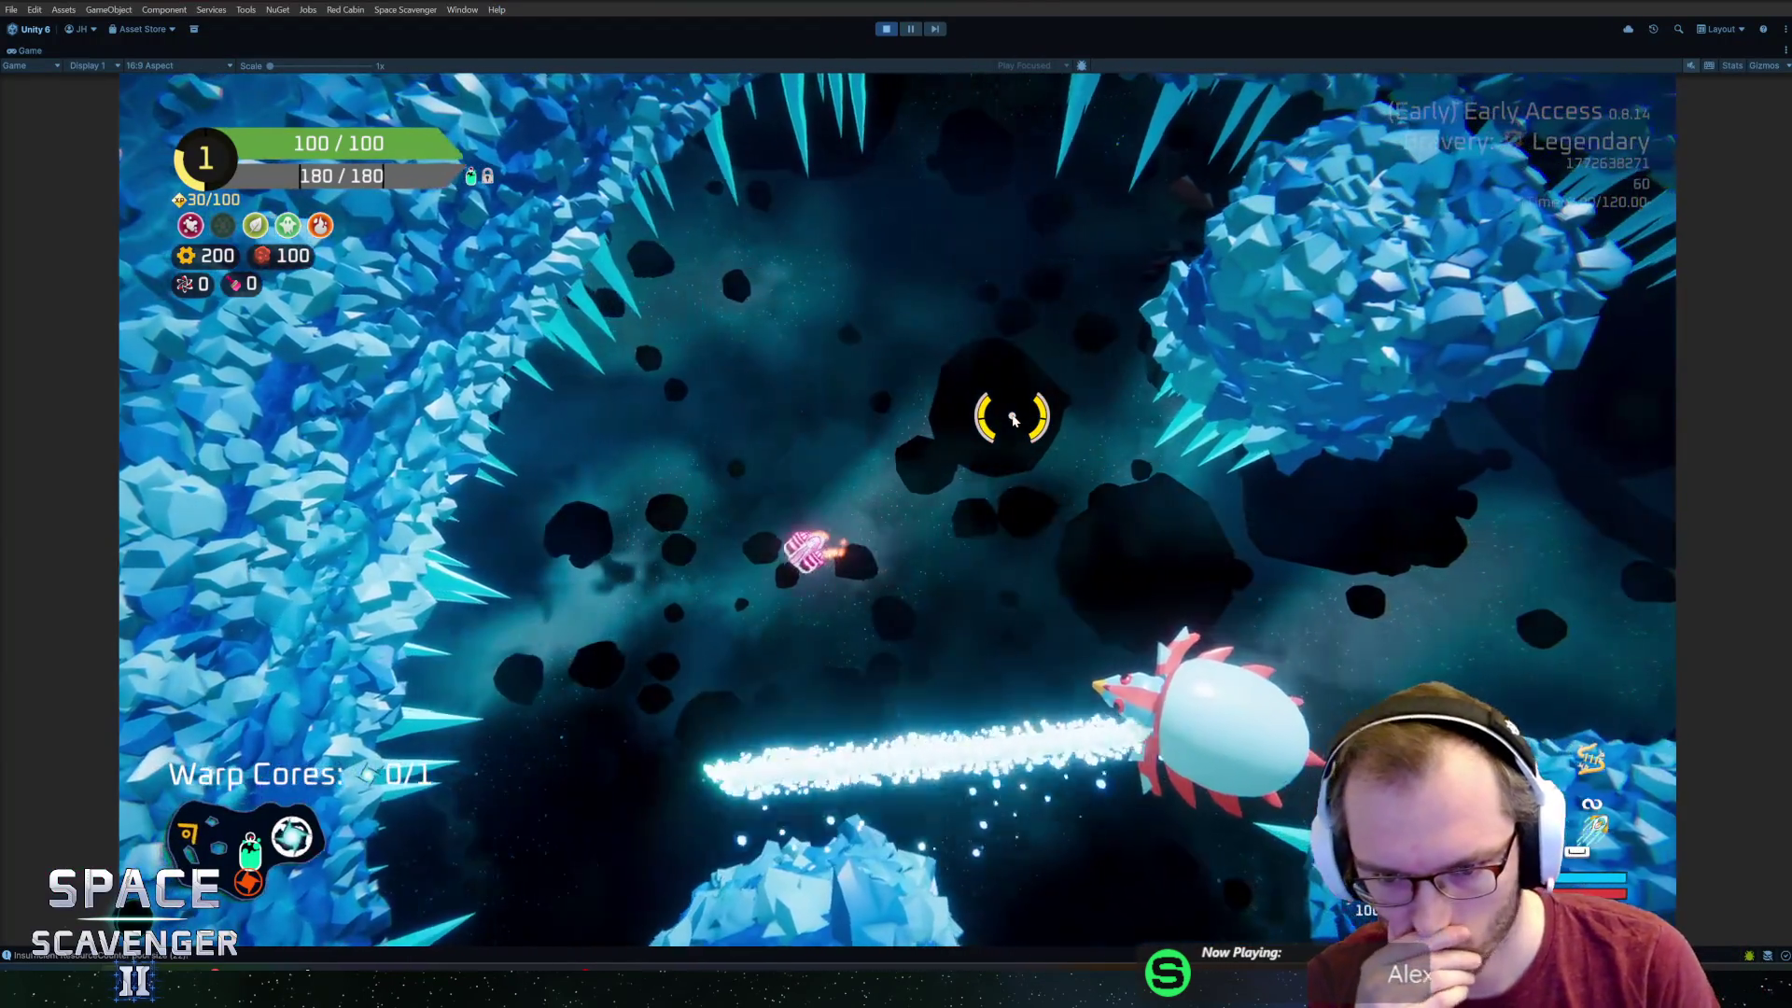
# Dodge the dragon's attacks and fly past it collecting coins.
pyautogui.press('d')
pyautogui.press('a')
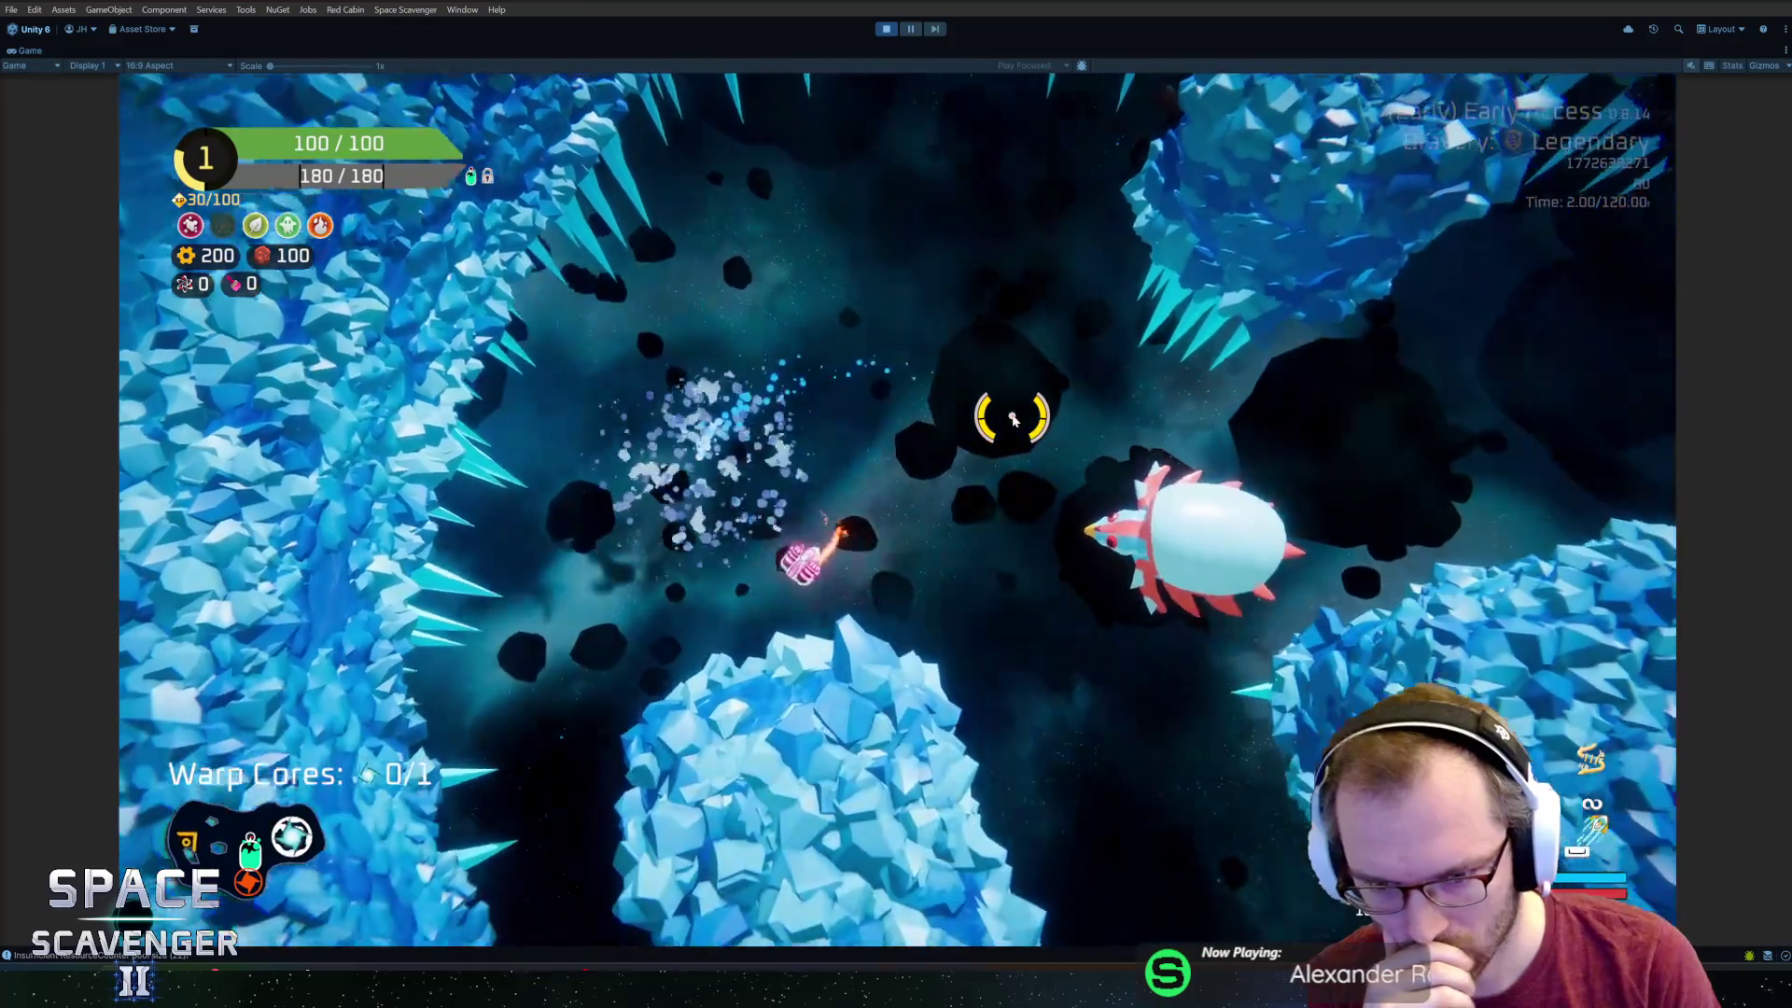
pyautogui.press('a')
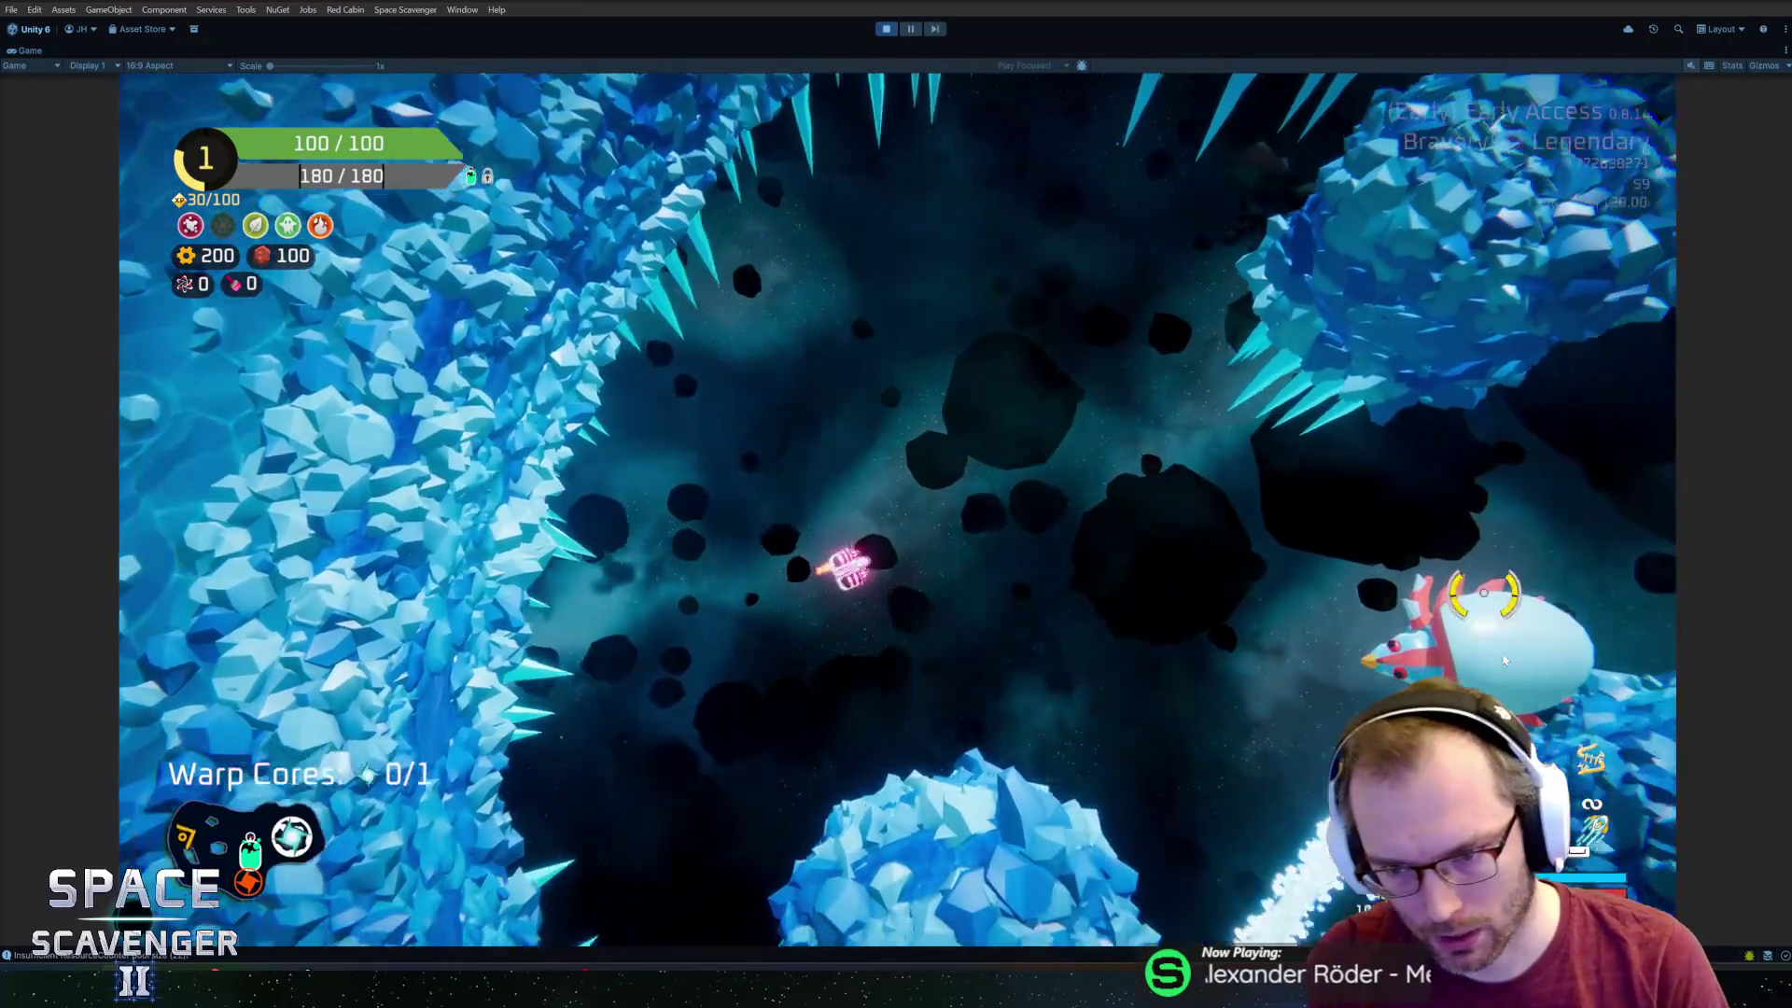
pyautogui.press('d')
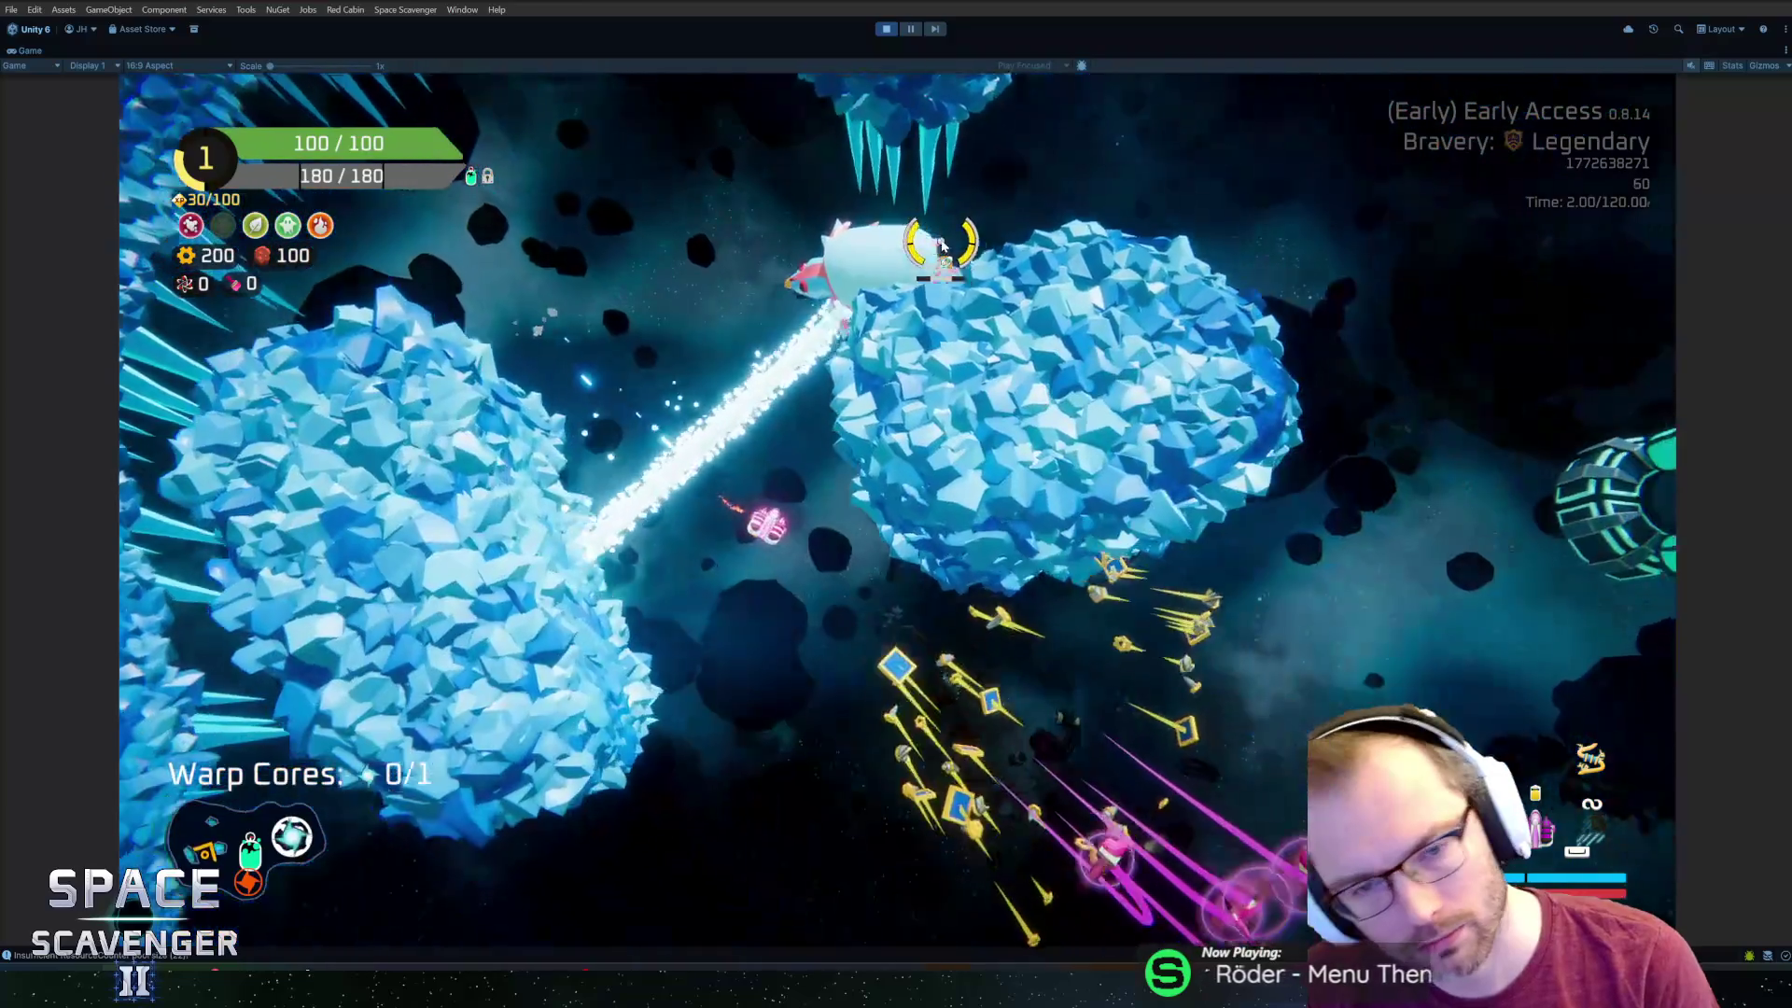
pyautogui.press('w')
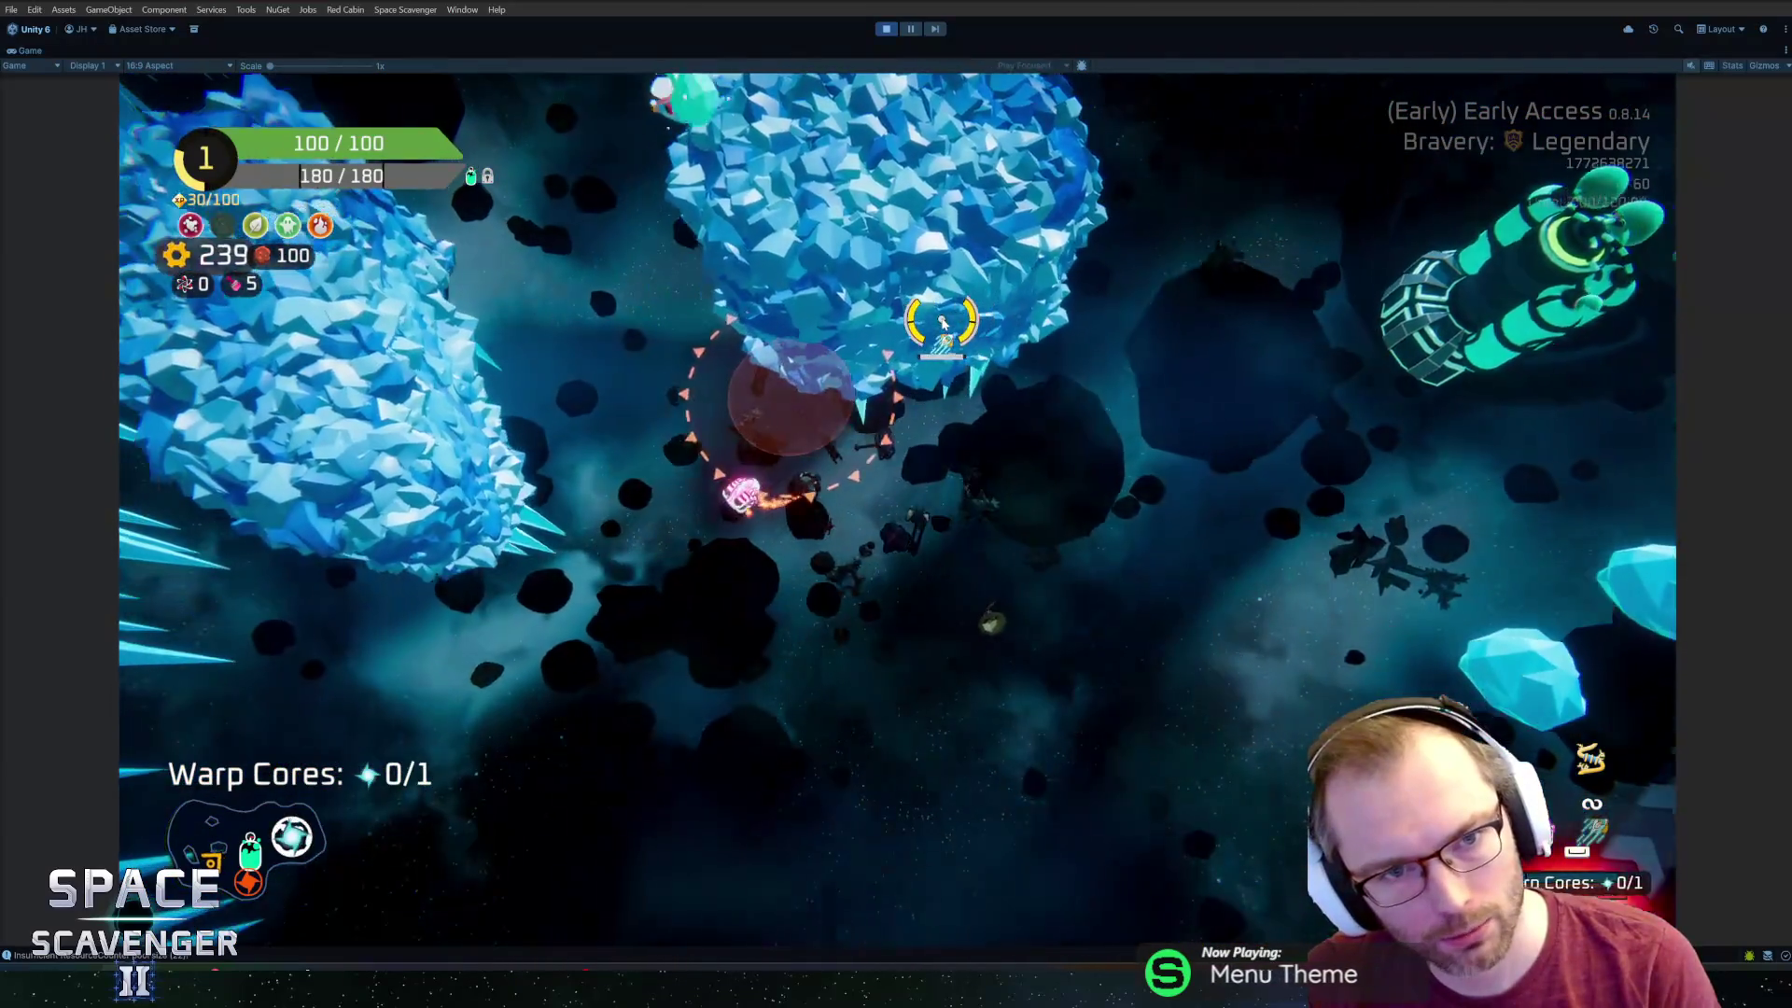
pyautogui.press('a')
# Fly the ship upward after the dragon and fire the burst ability.
pyautogui.press('w')
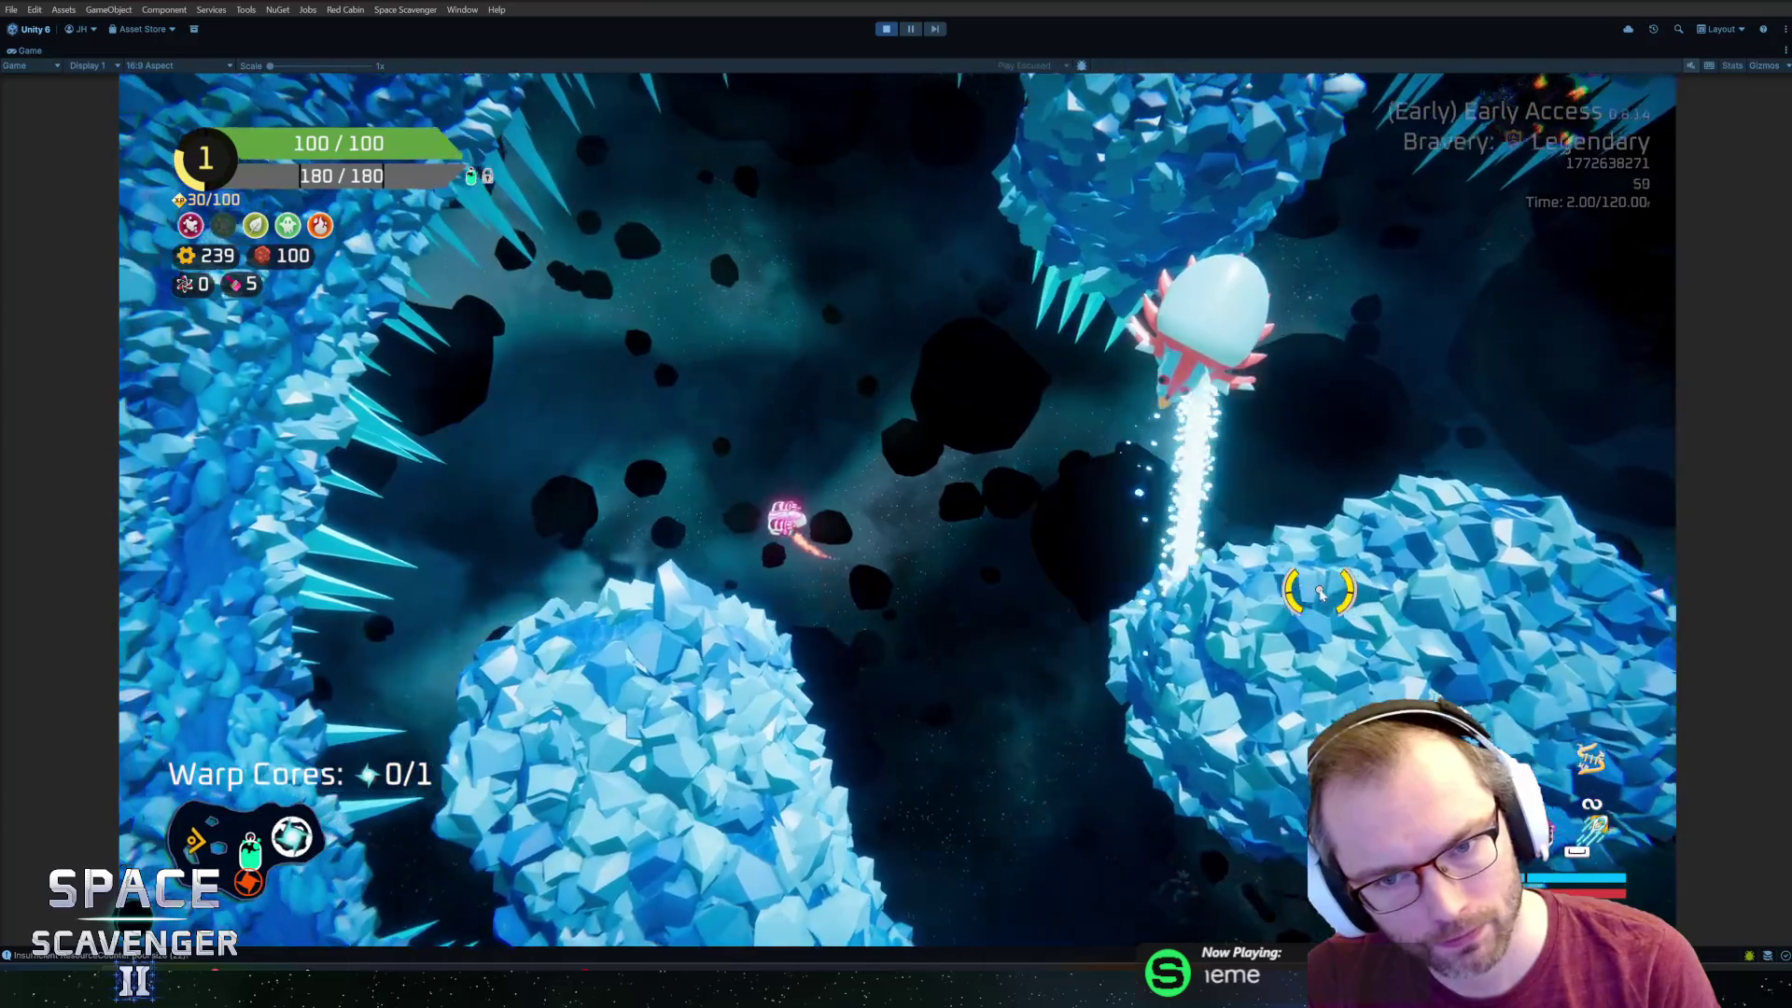
pyautogui.press('w')
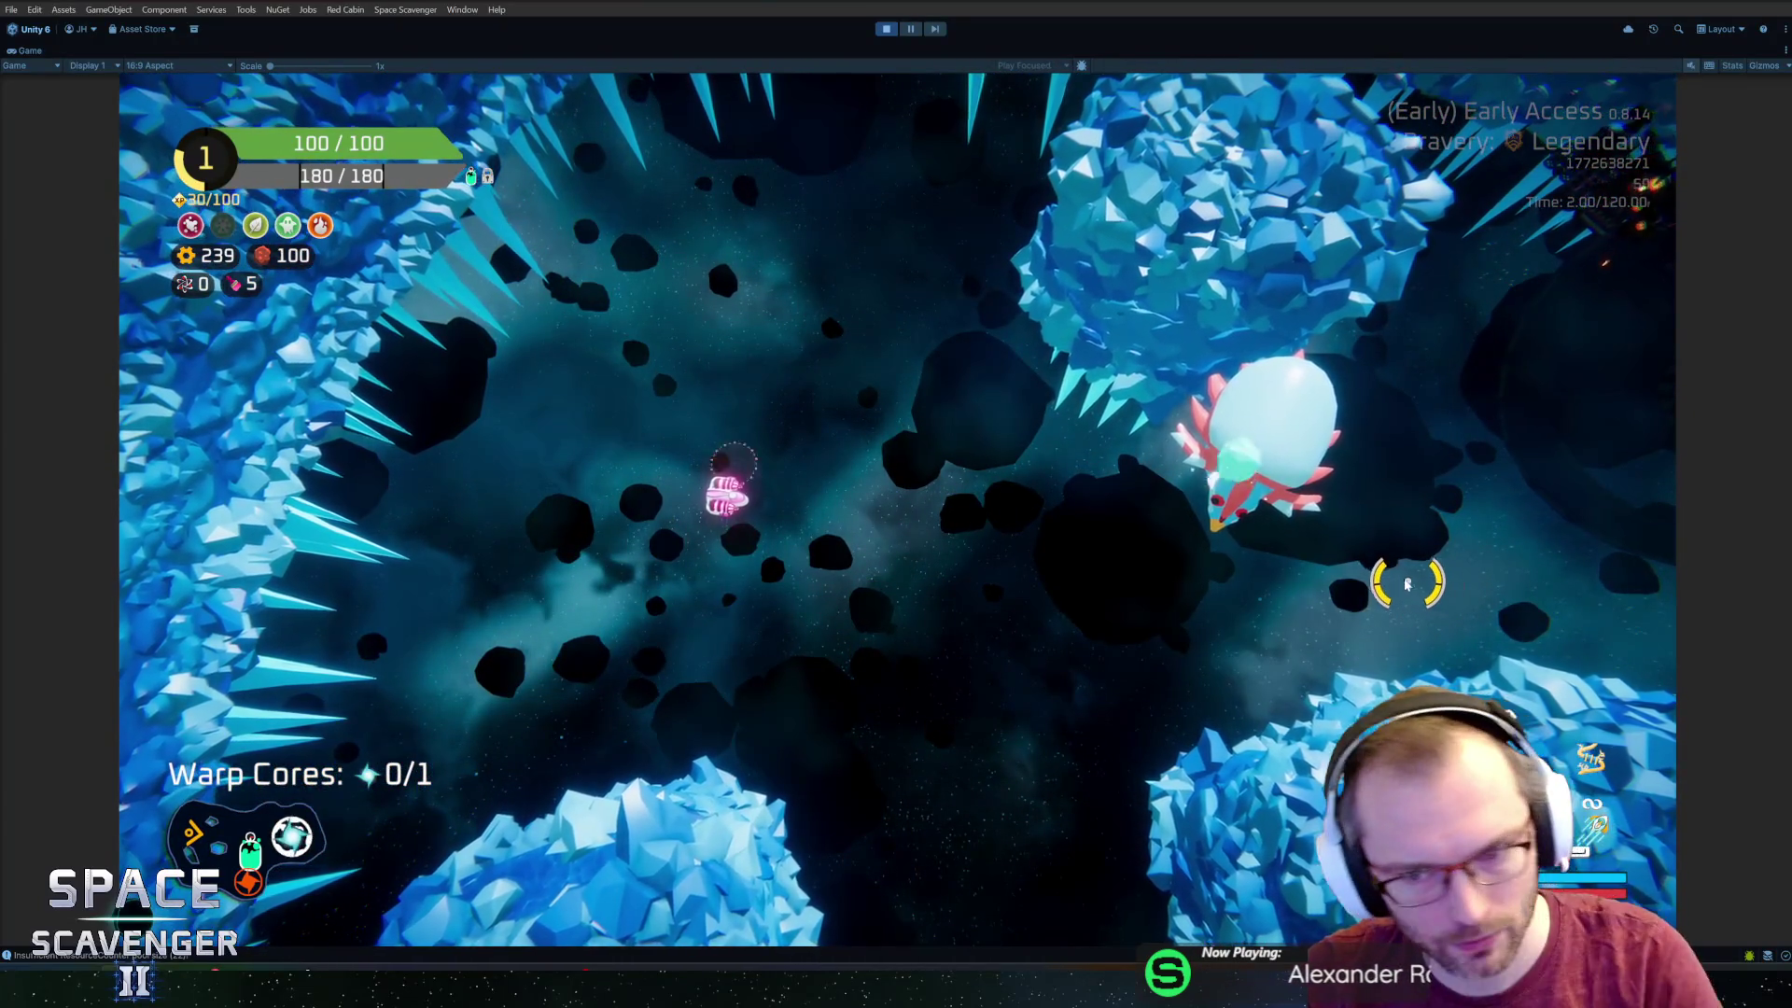
pyautogui.press('space')
pyautogui.press('a')
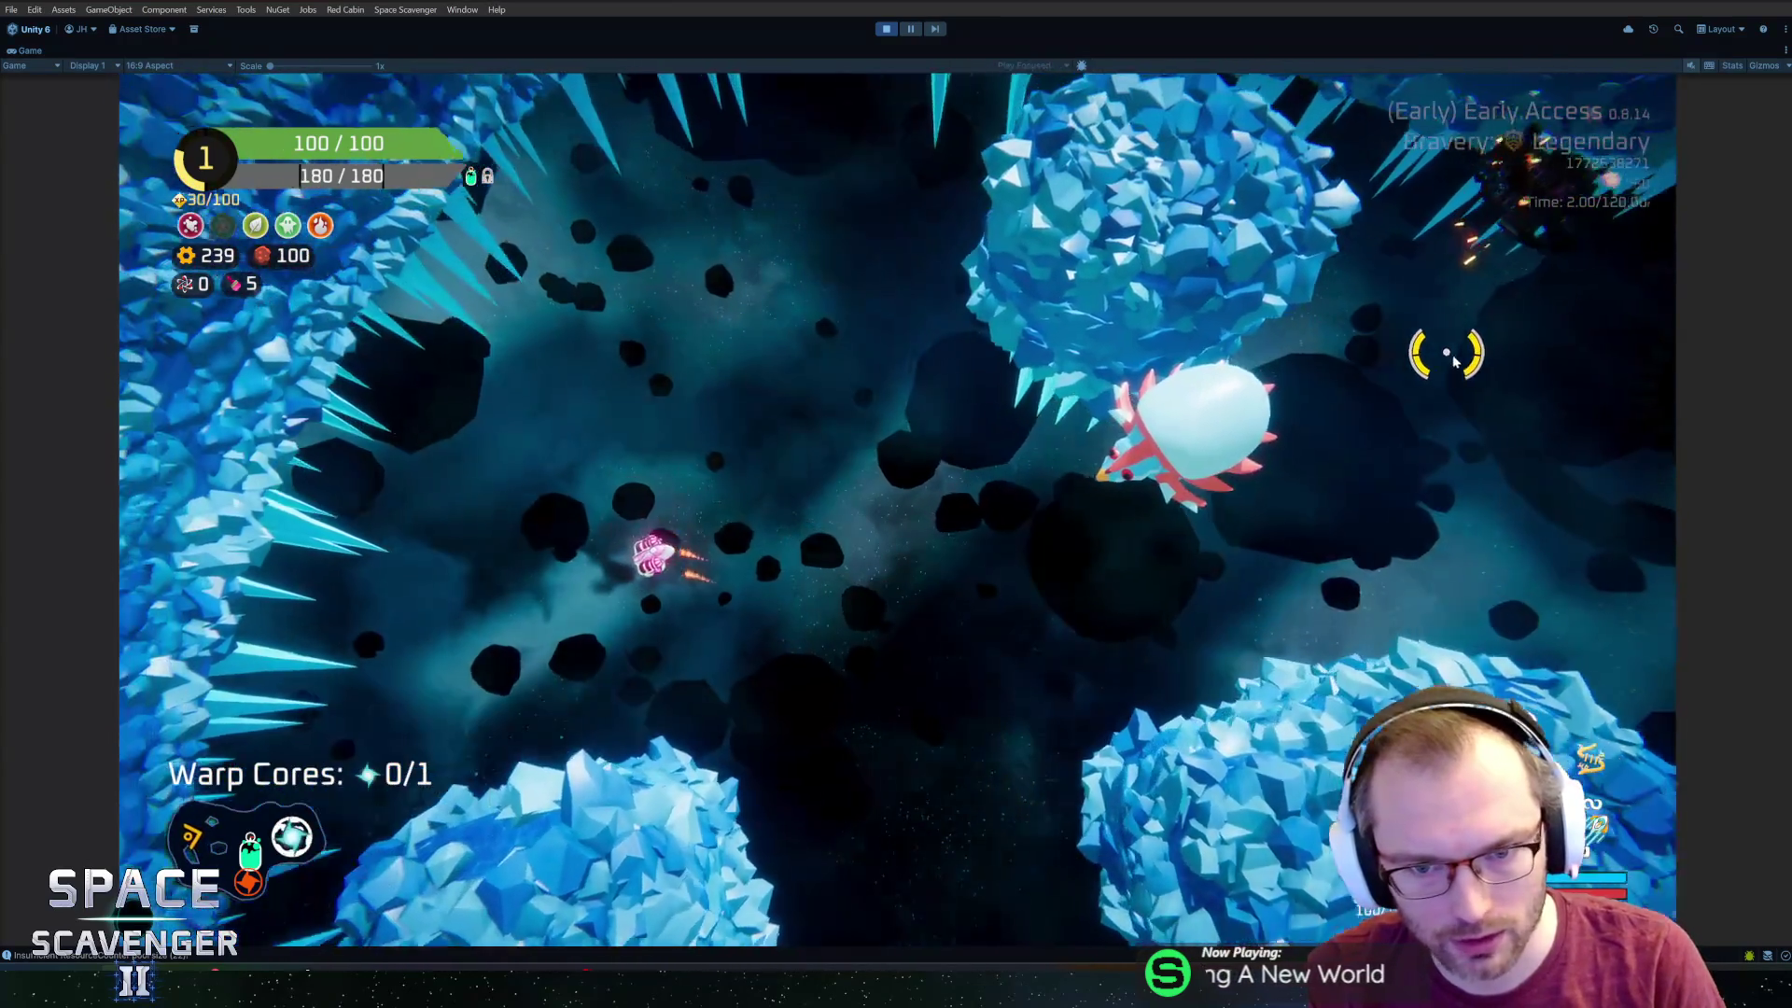
pyautogui.press('a')
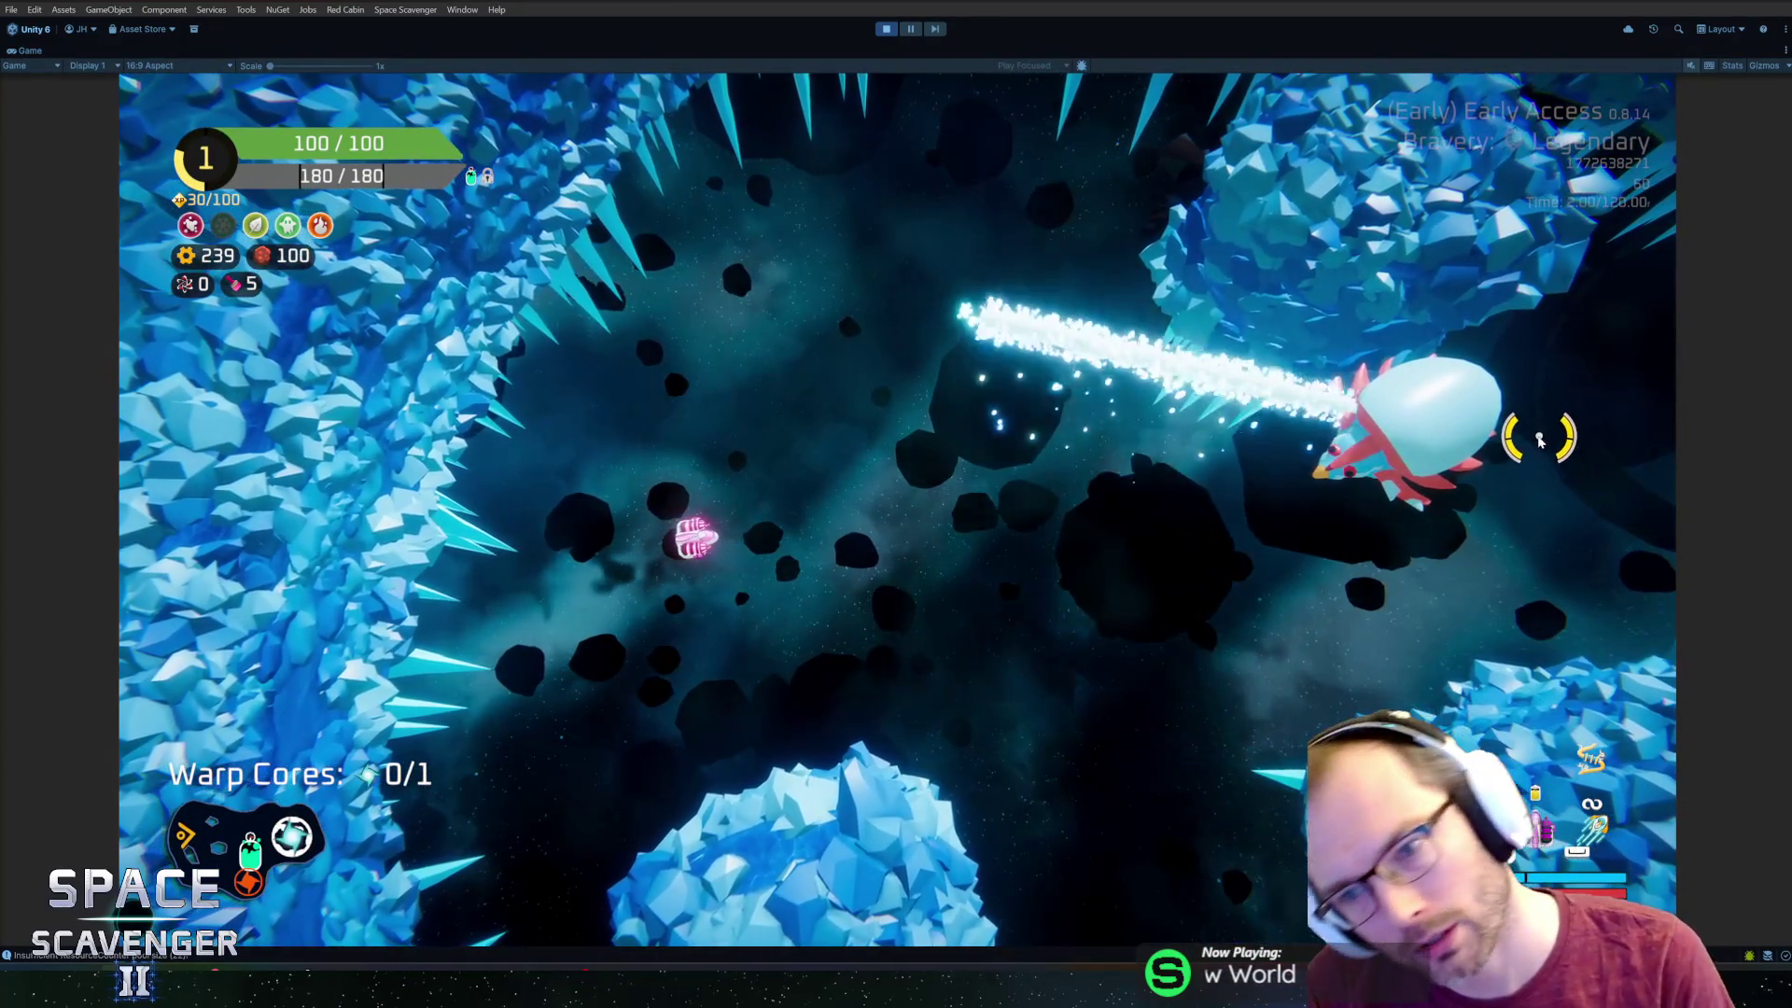
# Re-export the dragon as FBX from Blender and return to the game.
pyautogui.hotkey('alt', 'Tab')
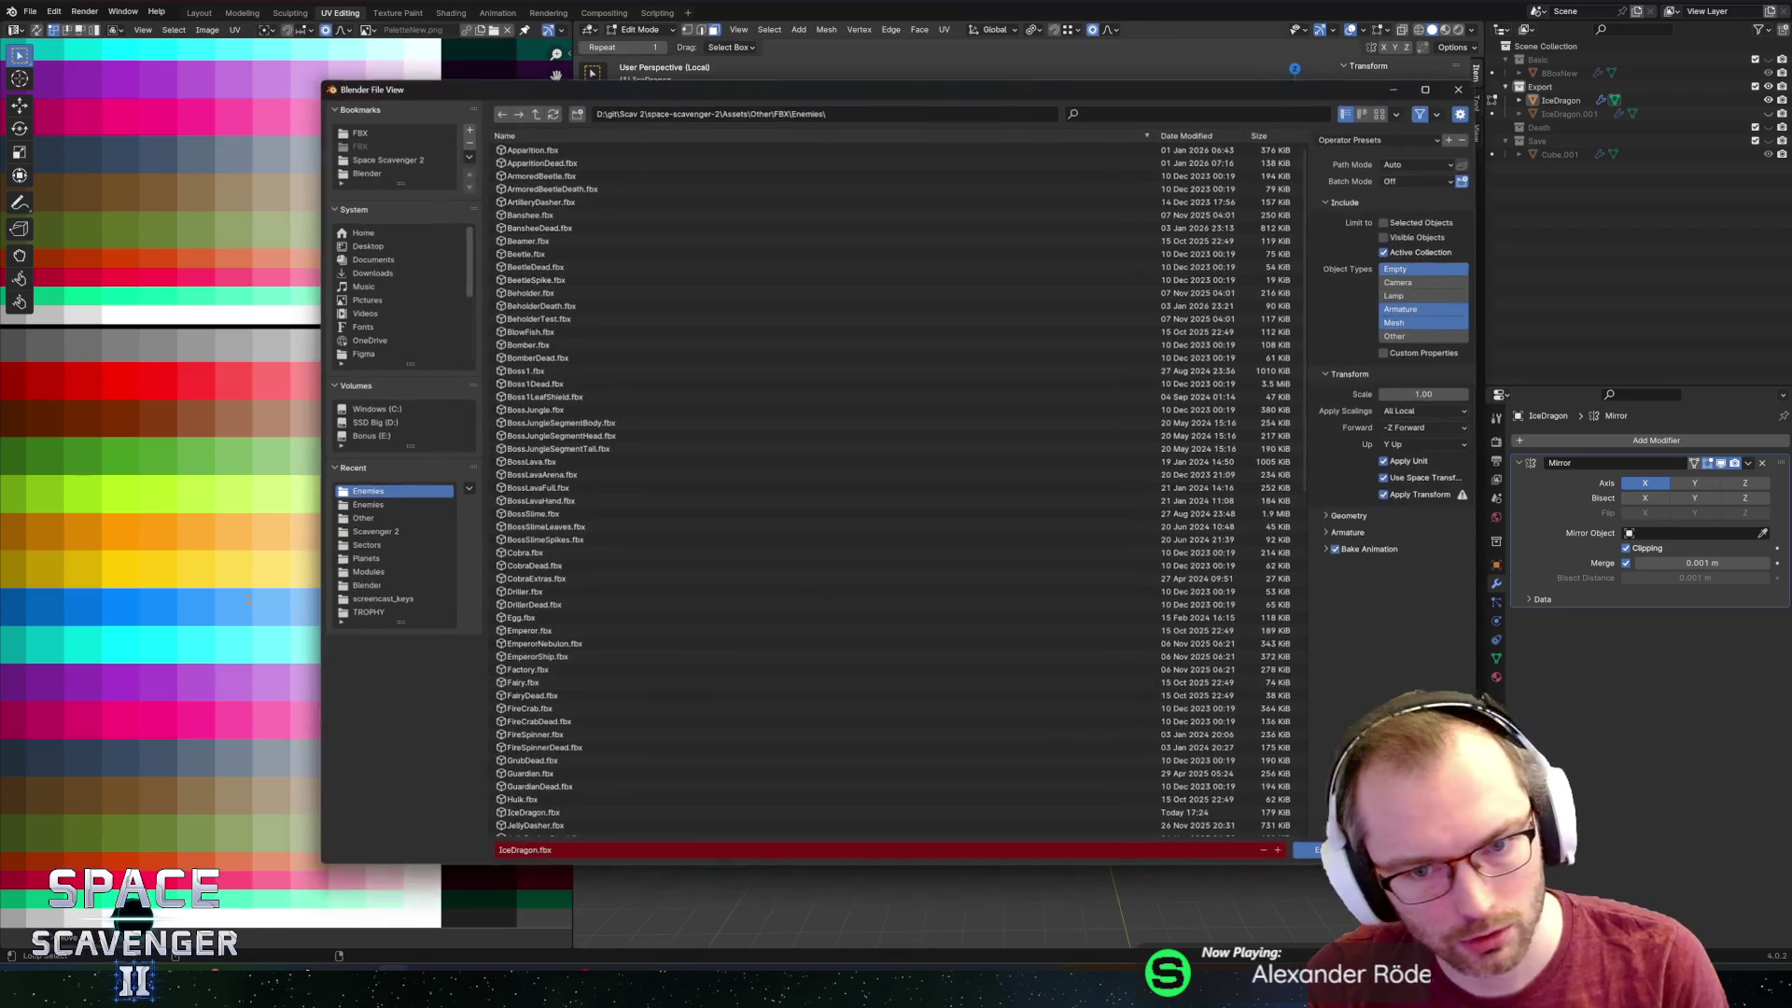
pyautogui.press('Return')
pyautogui.hotkey('alt', 'Tab')
# Keep flying left through the level while the dragon fires, then return to Blender.
pyautogui.press('a')
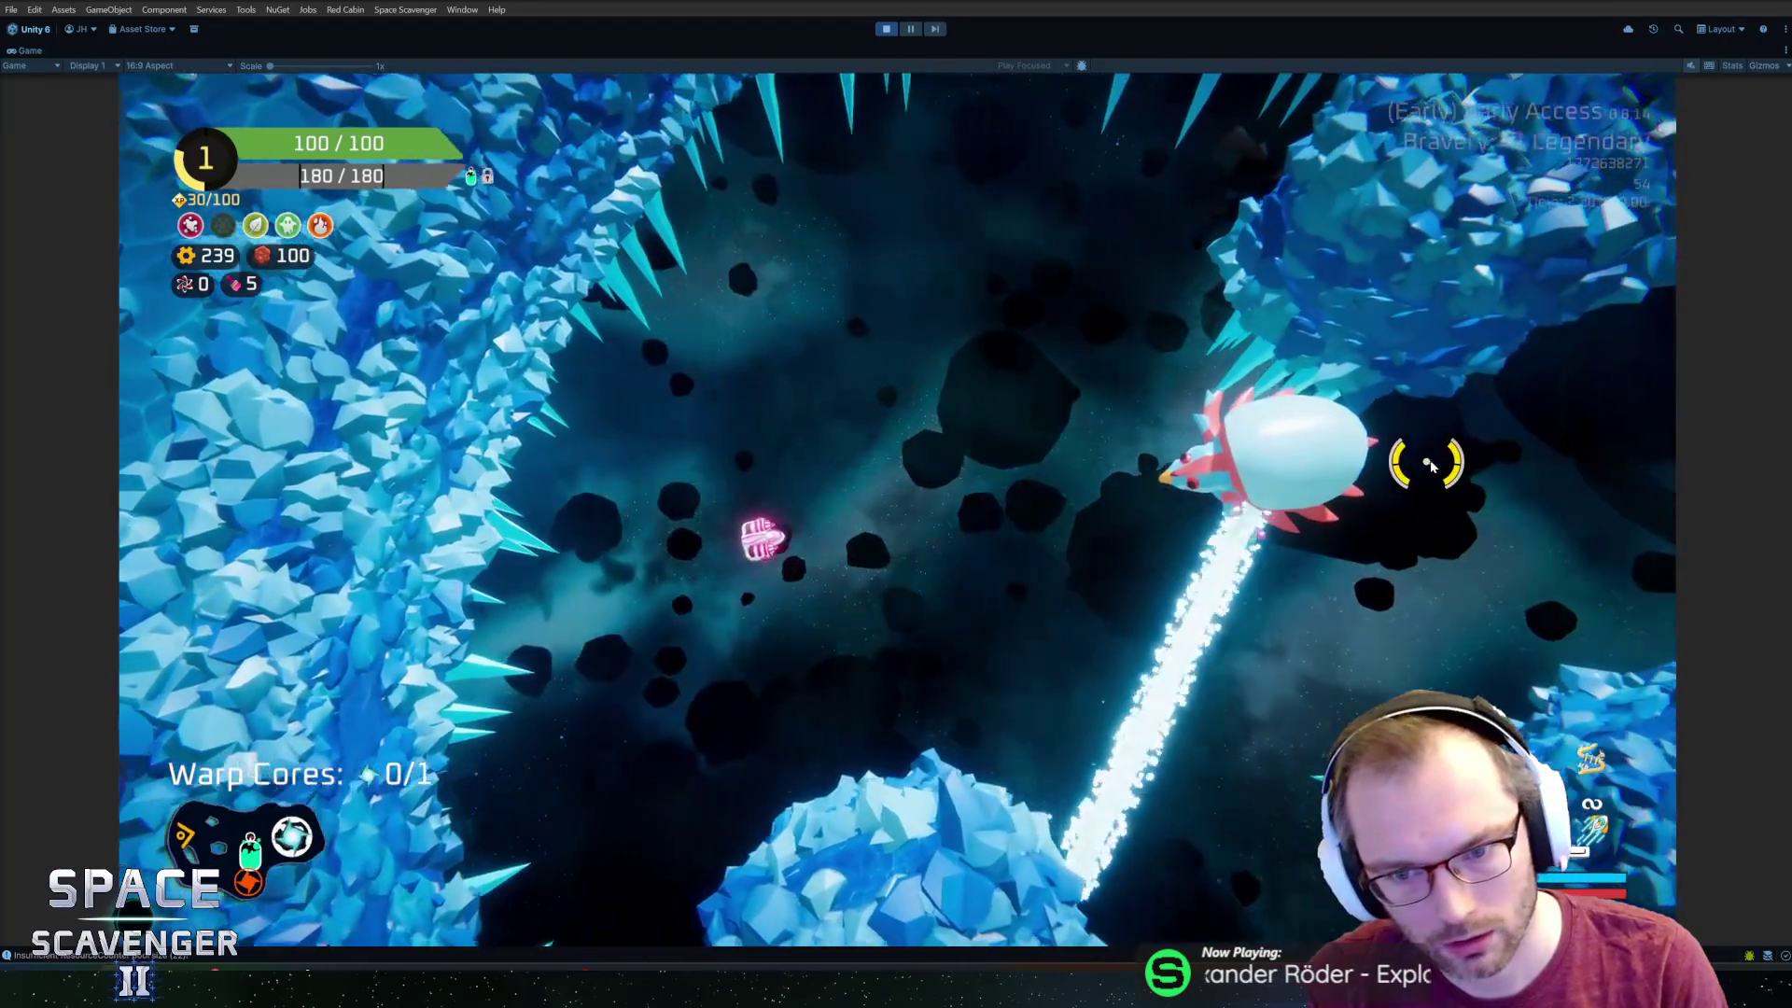
pyautogui.press('a')
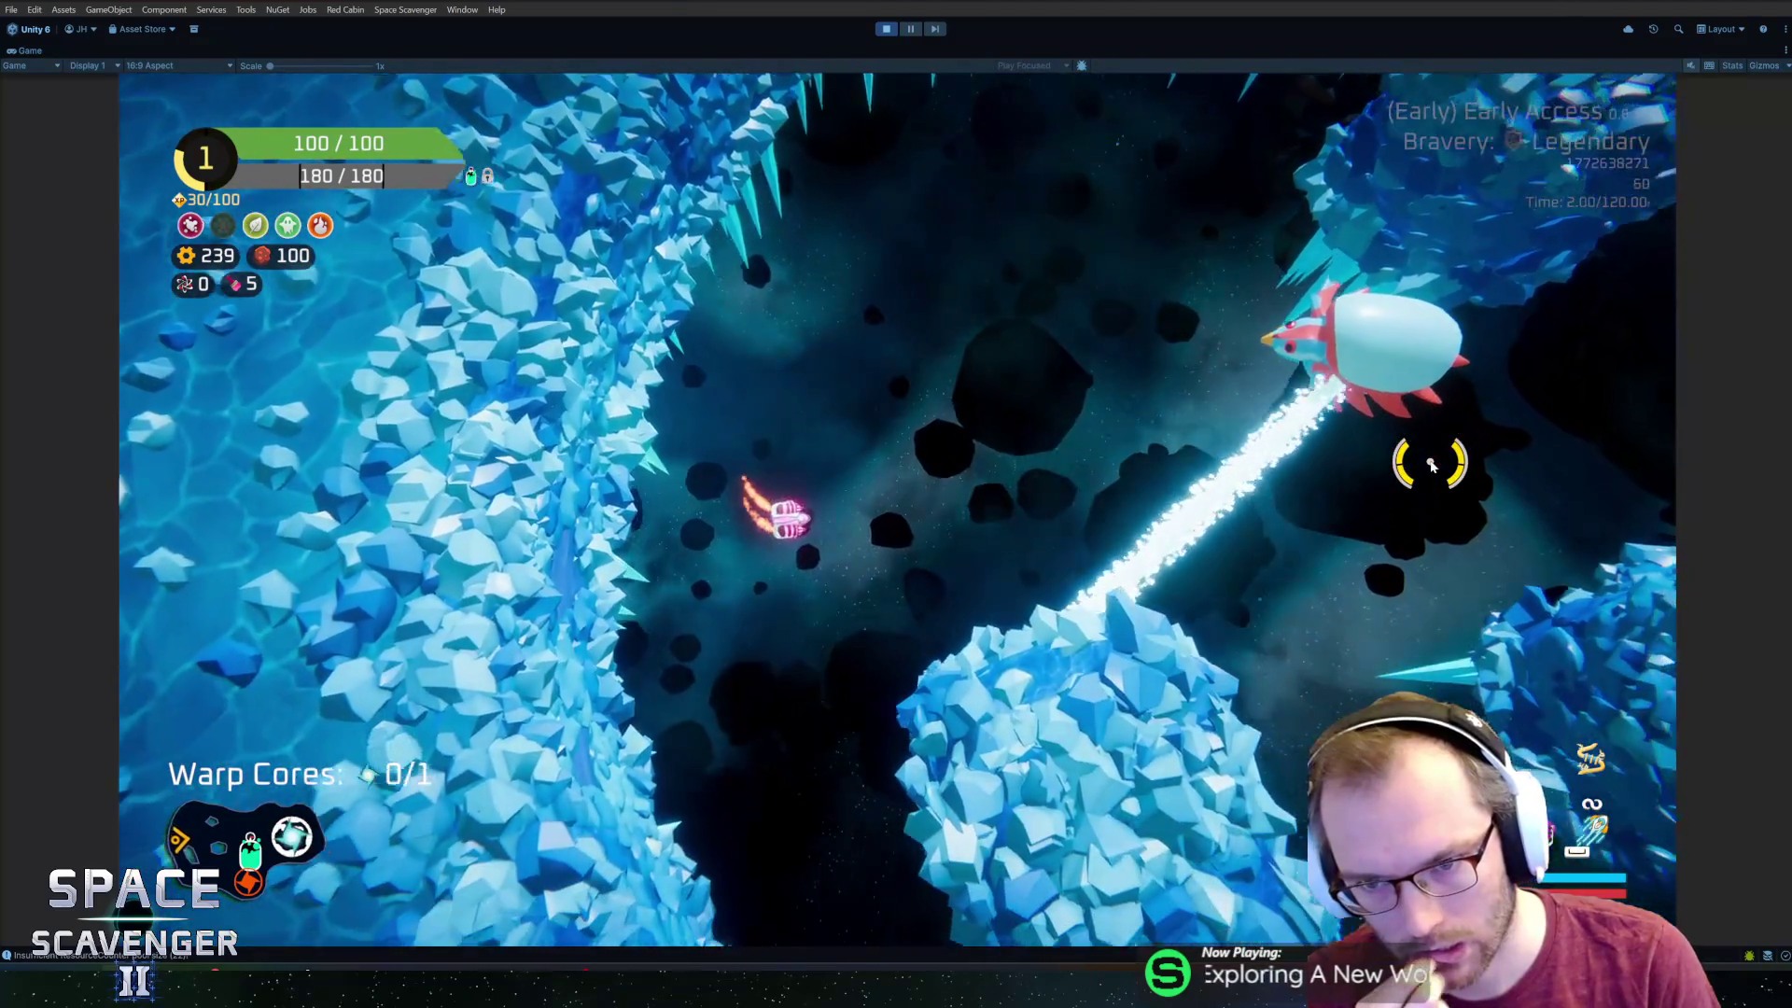
pyautogui.hotkey('alt', 'Tab')
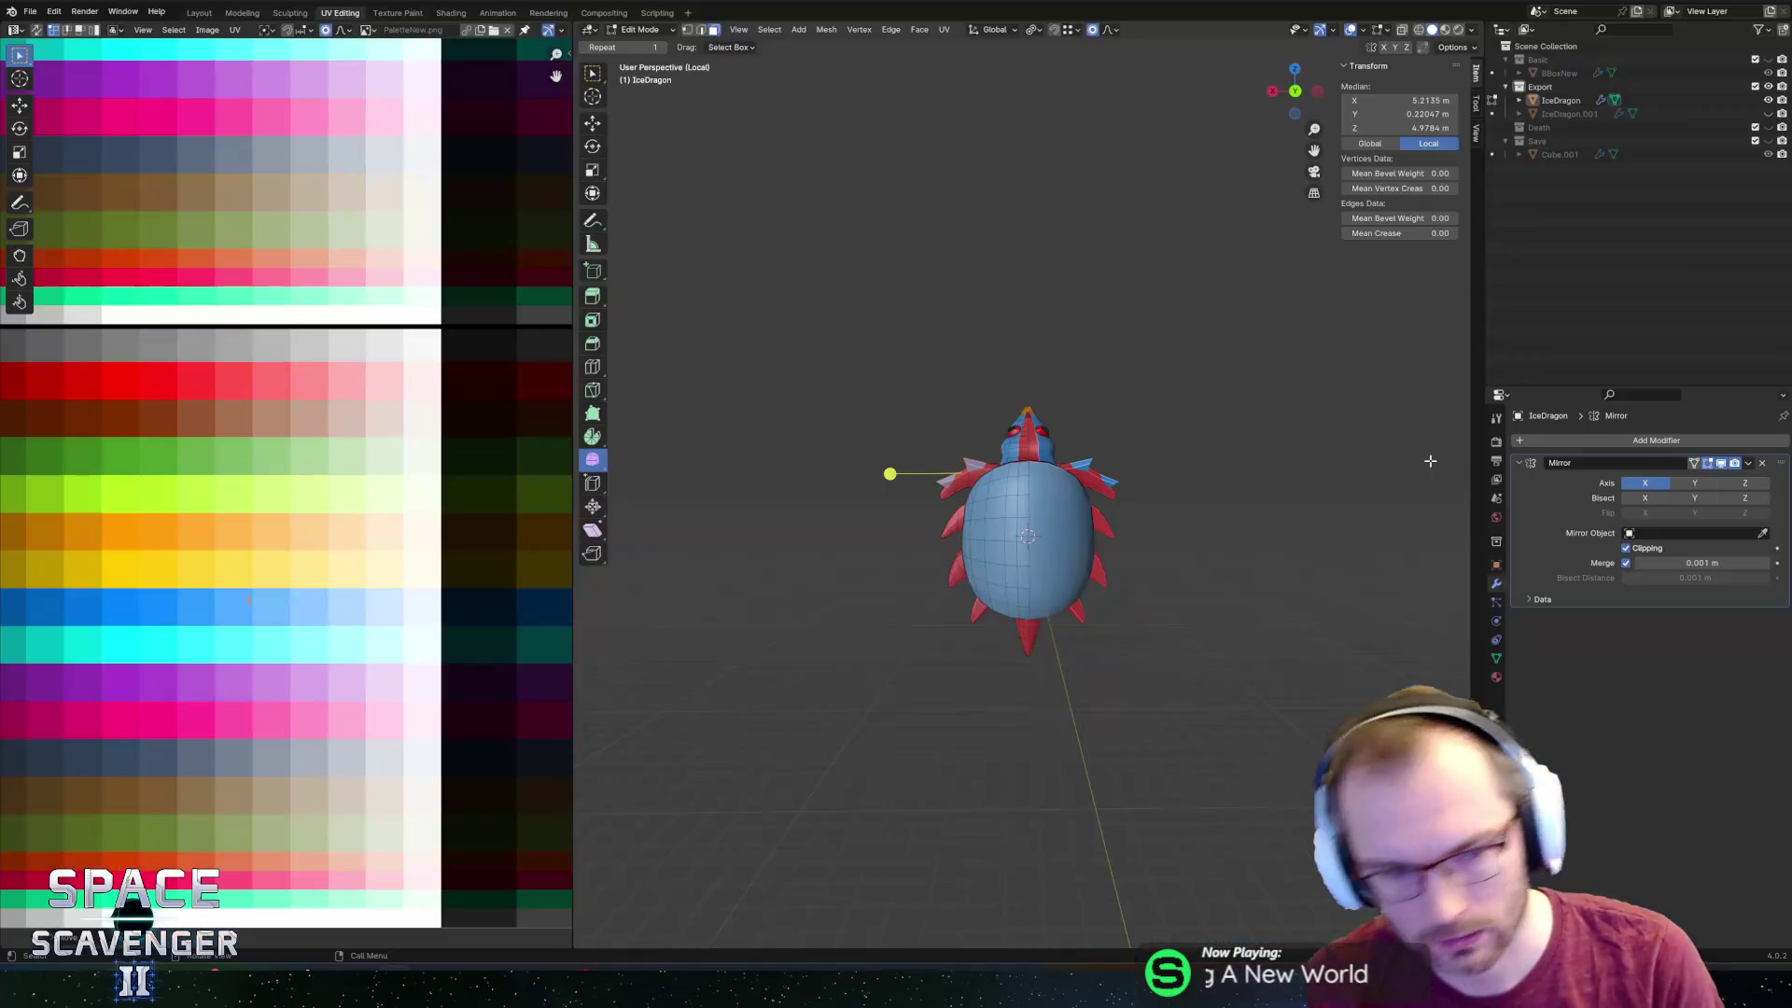
# Frame the dragon's spike and head from several angles and select parts of them.
pyautogui.scroll(10, 1042, 403)
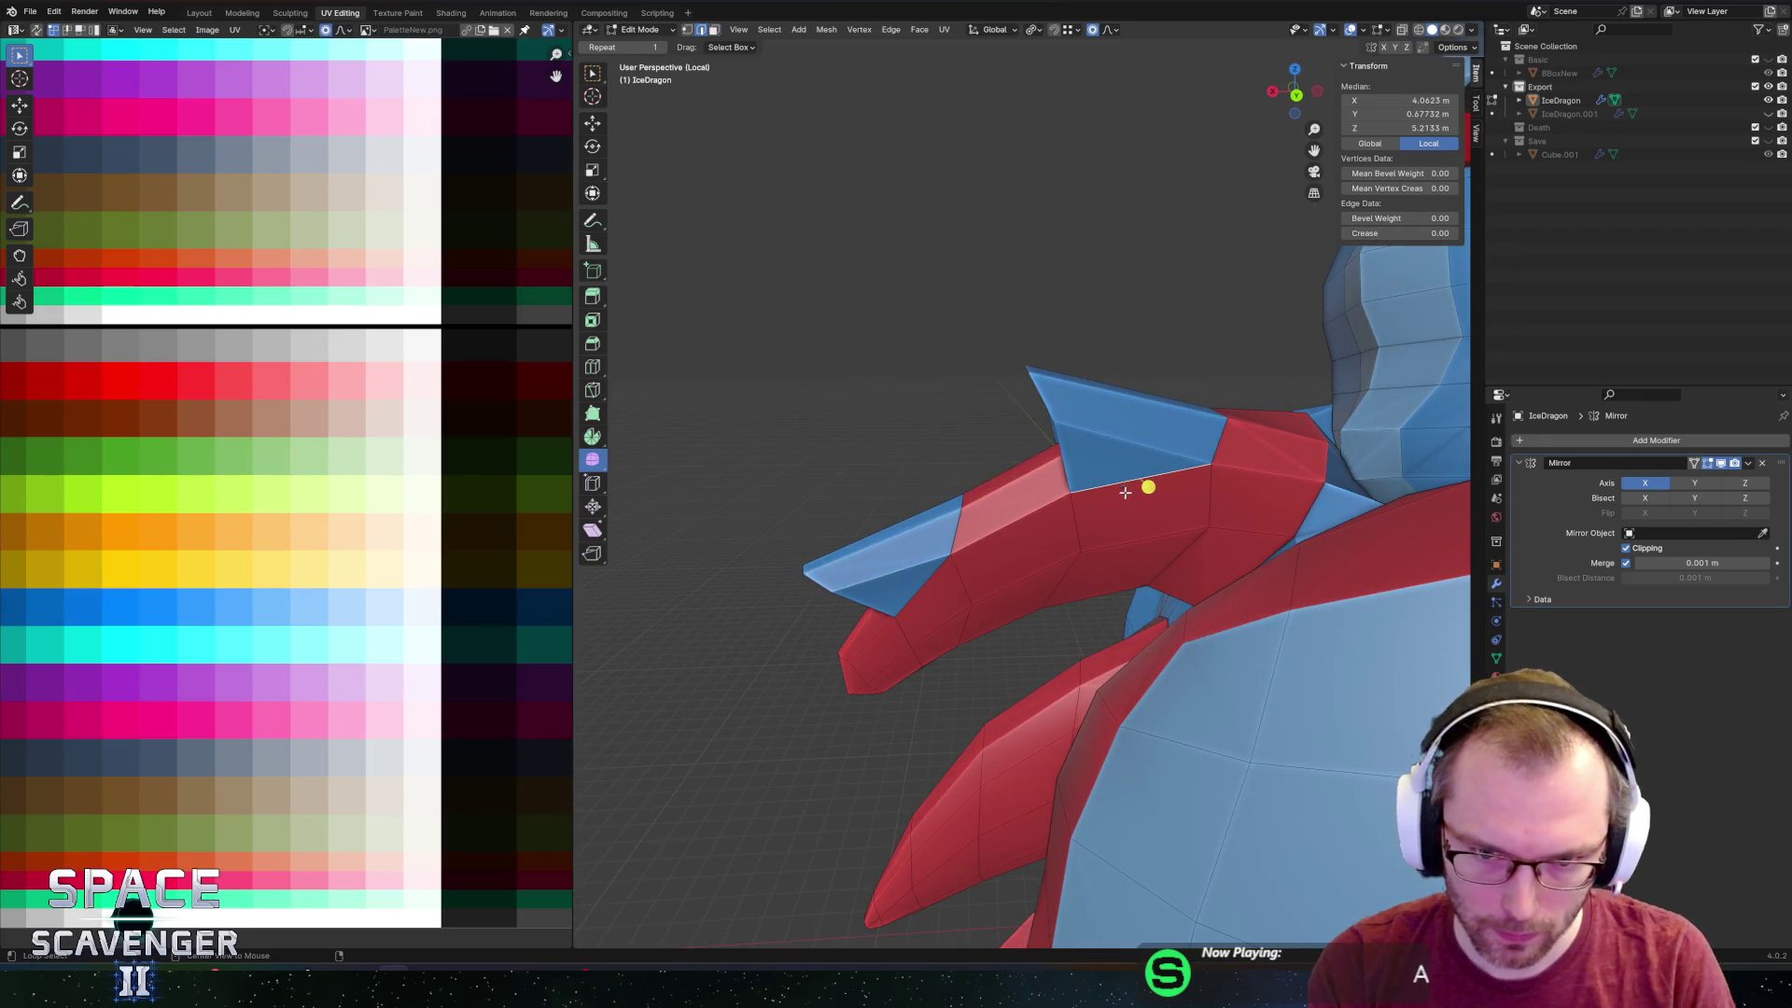
pyautogui.moveTo(1125, 493); pyautogui.dragTo(1275, 488, button='middle')
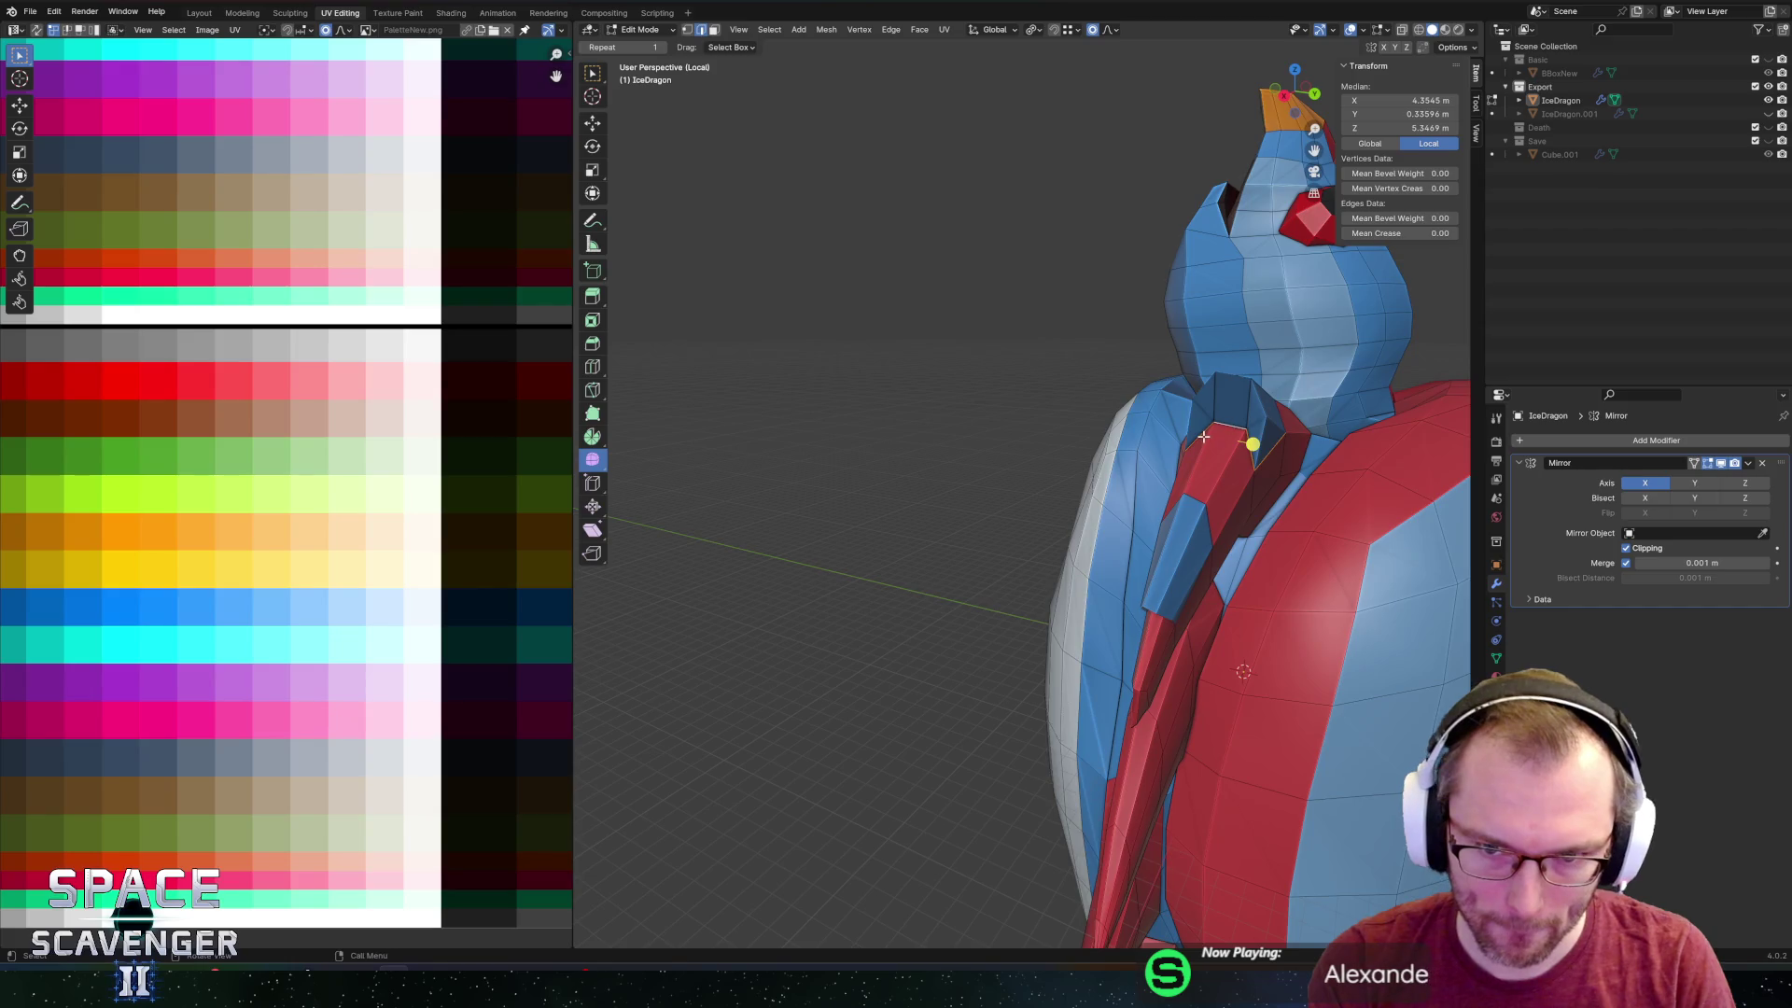
pyautogui.moveTo(1204, 437)
pyautogui.mouseDown(button='middle')
pyautogui.moveTo(812, 437)
pyautogui.moveTo(963, 465)
pyautogui.mouseUp(button='middle')
pyautogui.scroll(5, 804, 436)
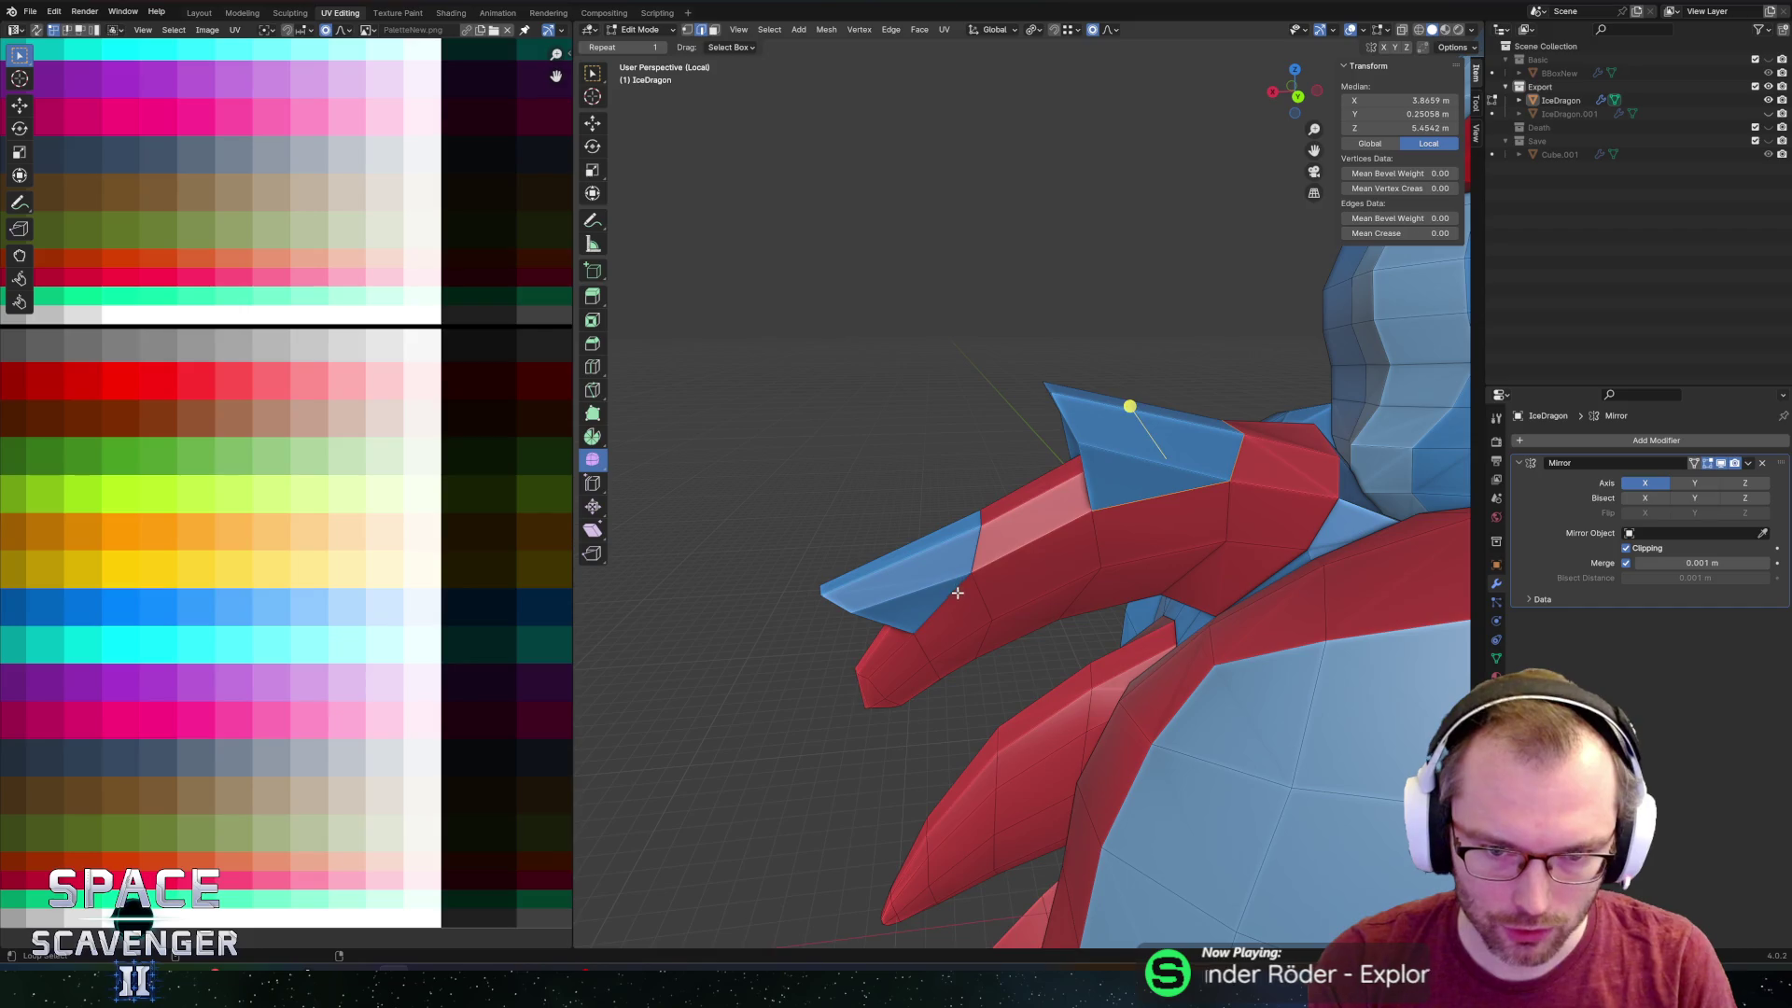
pyautogui.moveTo(978, 551)
pyautogui.mouseDown(button='middle')
pyautogui.moveTo(1198, 503)
pyautogui.moveTo(1143, 457)
pyautogui.moveTo(1192, 477)
pyautogui.moveTo(1199, 510)
pyautogui.moveTo(1237, 494)
pyautogui.mouseUp(button='middle')
pyautogui.keyDown('alt'); pyautogui.click(1215, 503); pyautogui.keyUp('alt')
pyautogui.keyDown('alt'); pyautogui.click(1186, 453); pyautogui.keyUp('alt')
# Cancel a stray bevel, then merge duplicate vertices across the whole mesh, removing 8.
pyautogui.hotkey('ctrl', 'b')
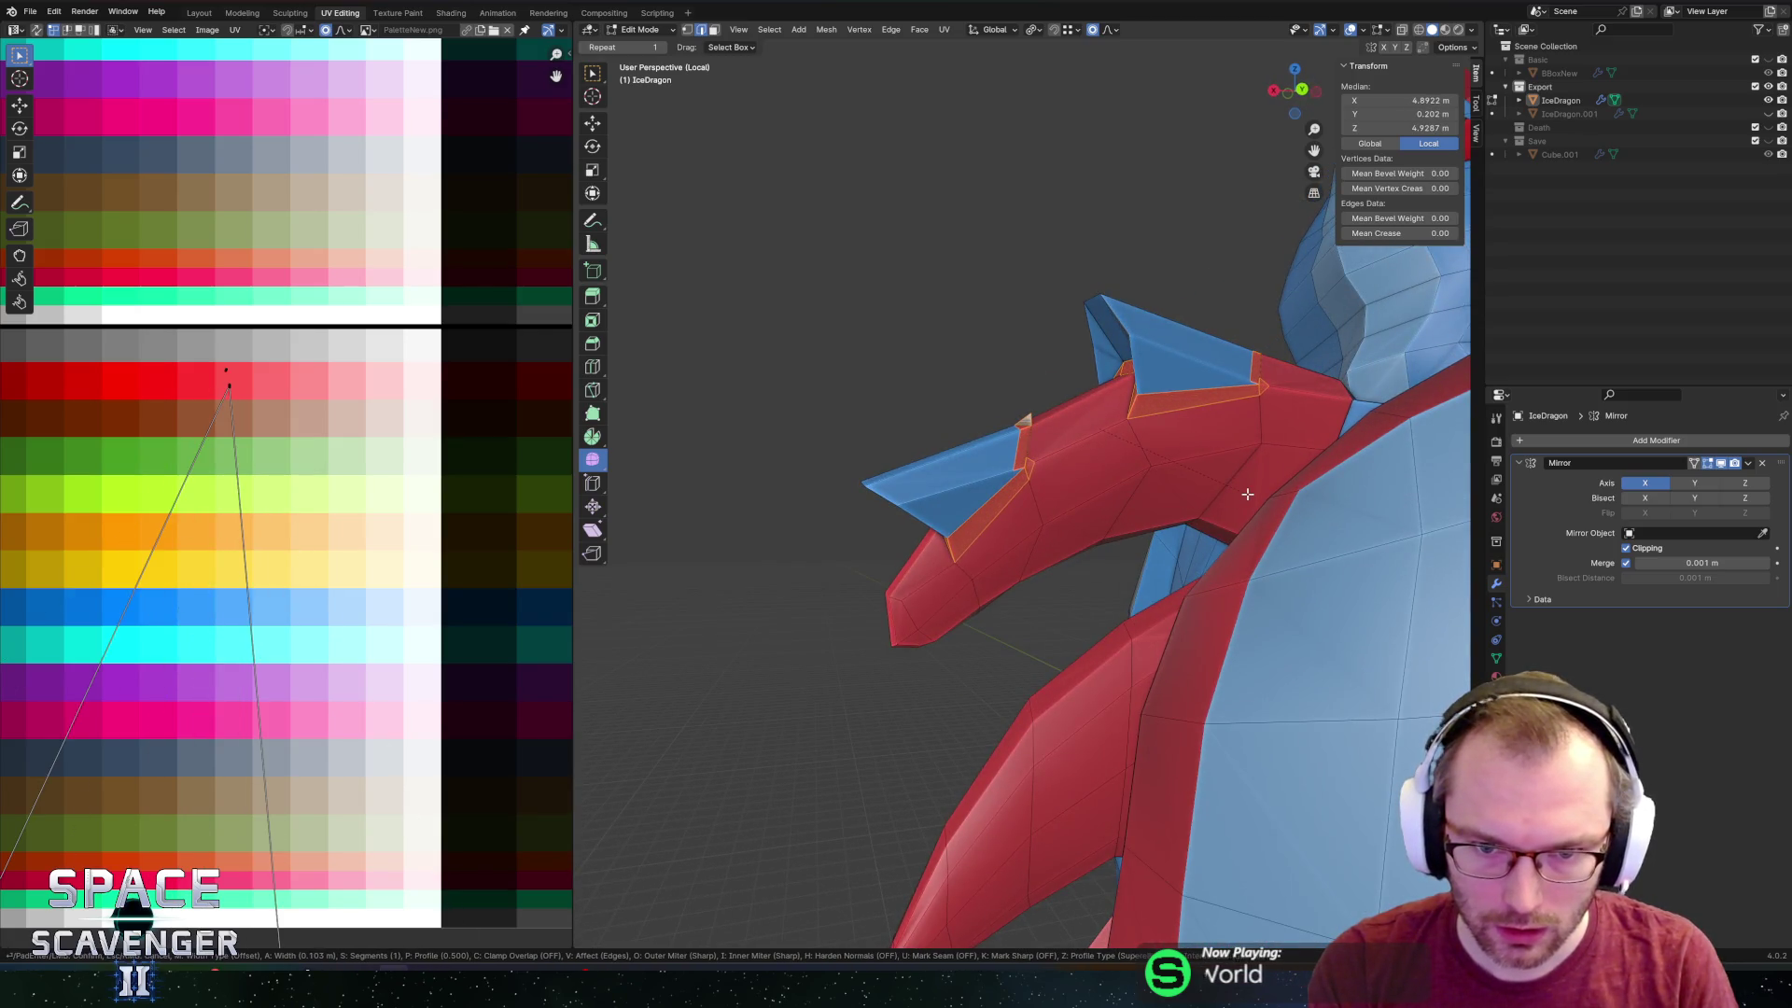
pyautogui.press('Escape')
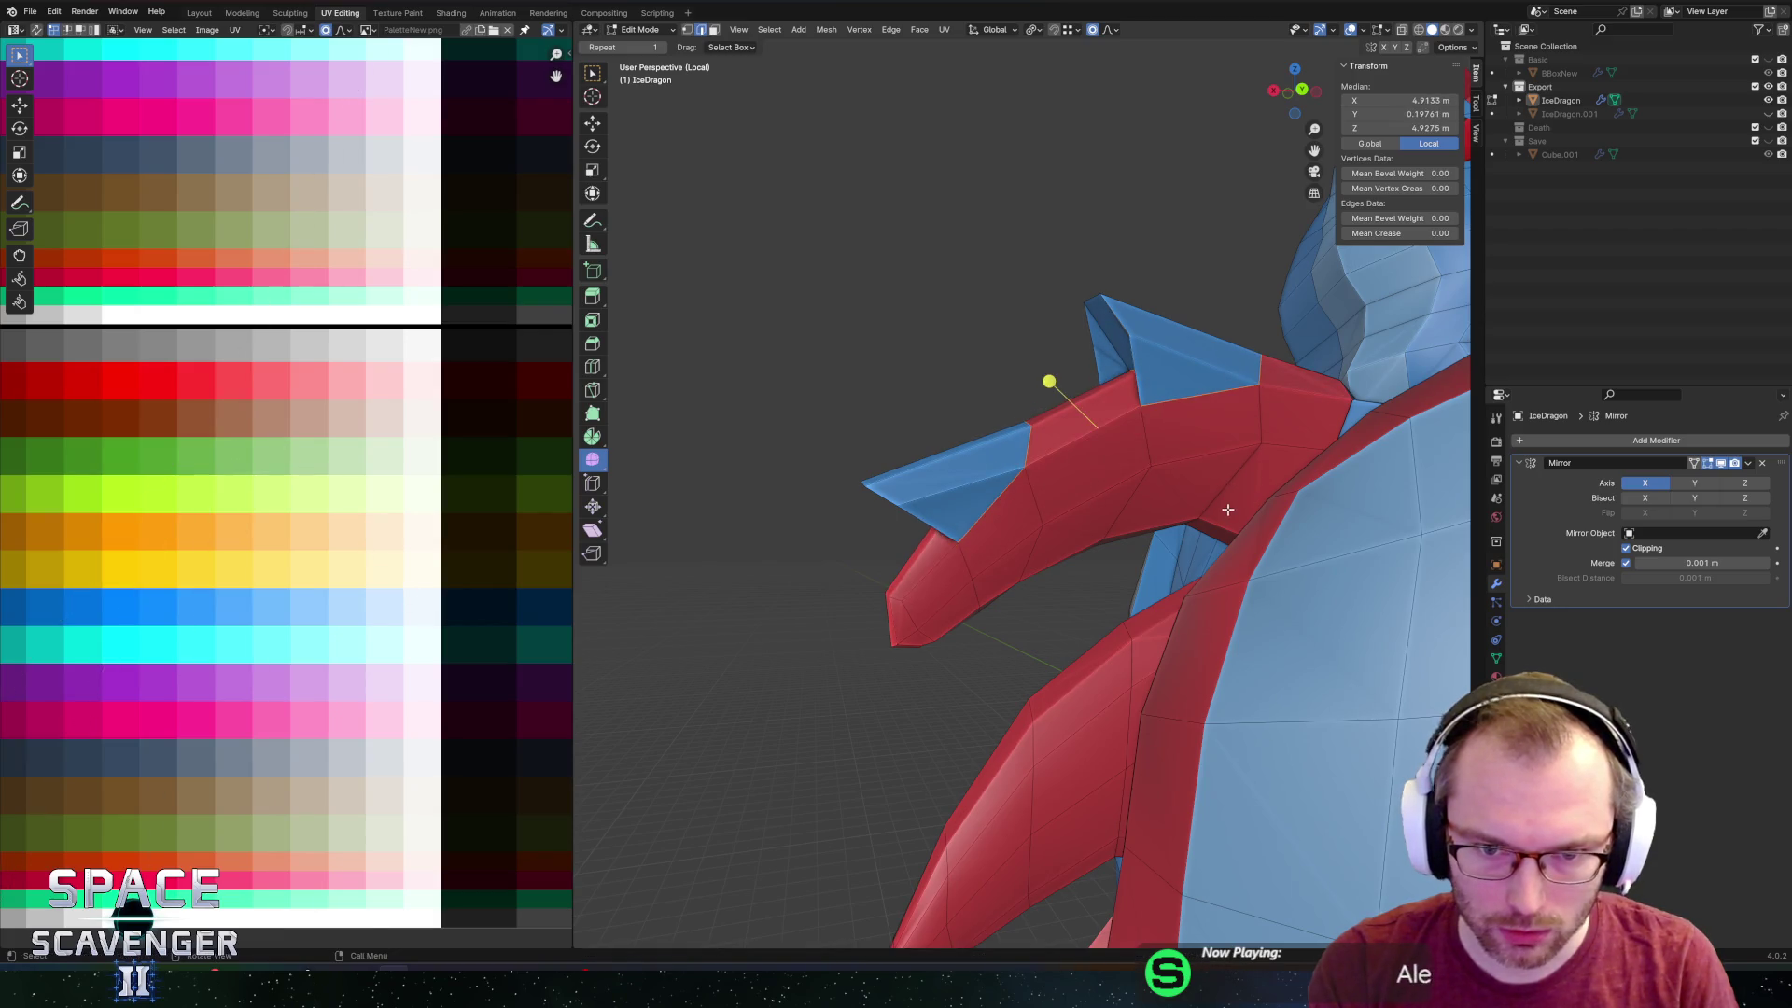
pyautogui.press('a')
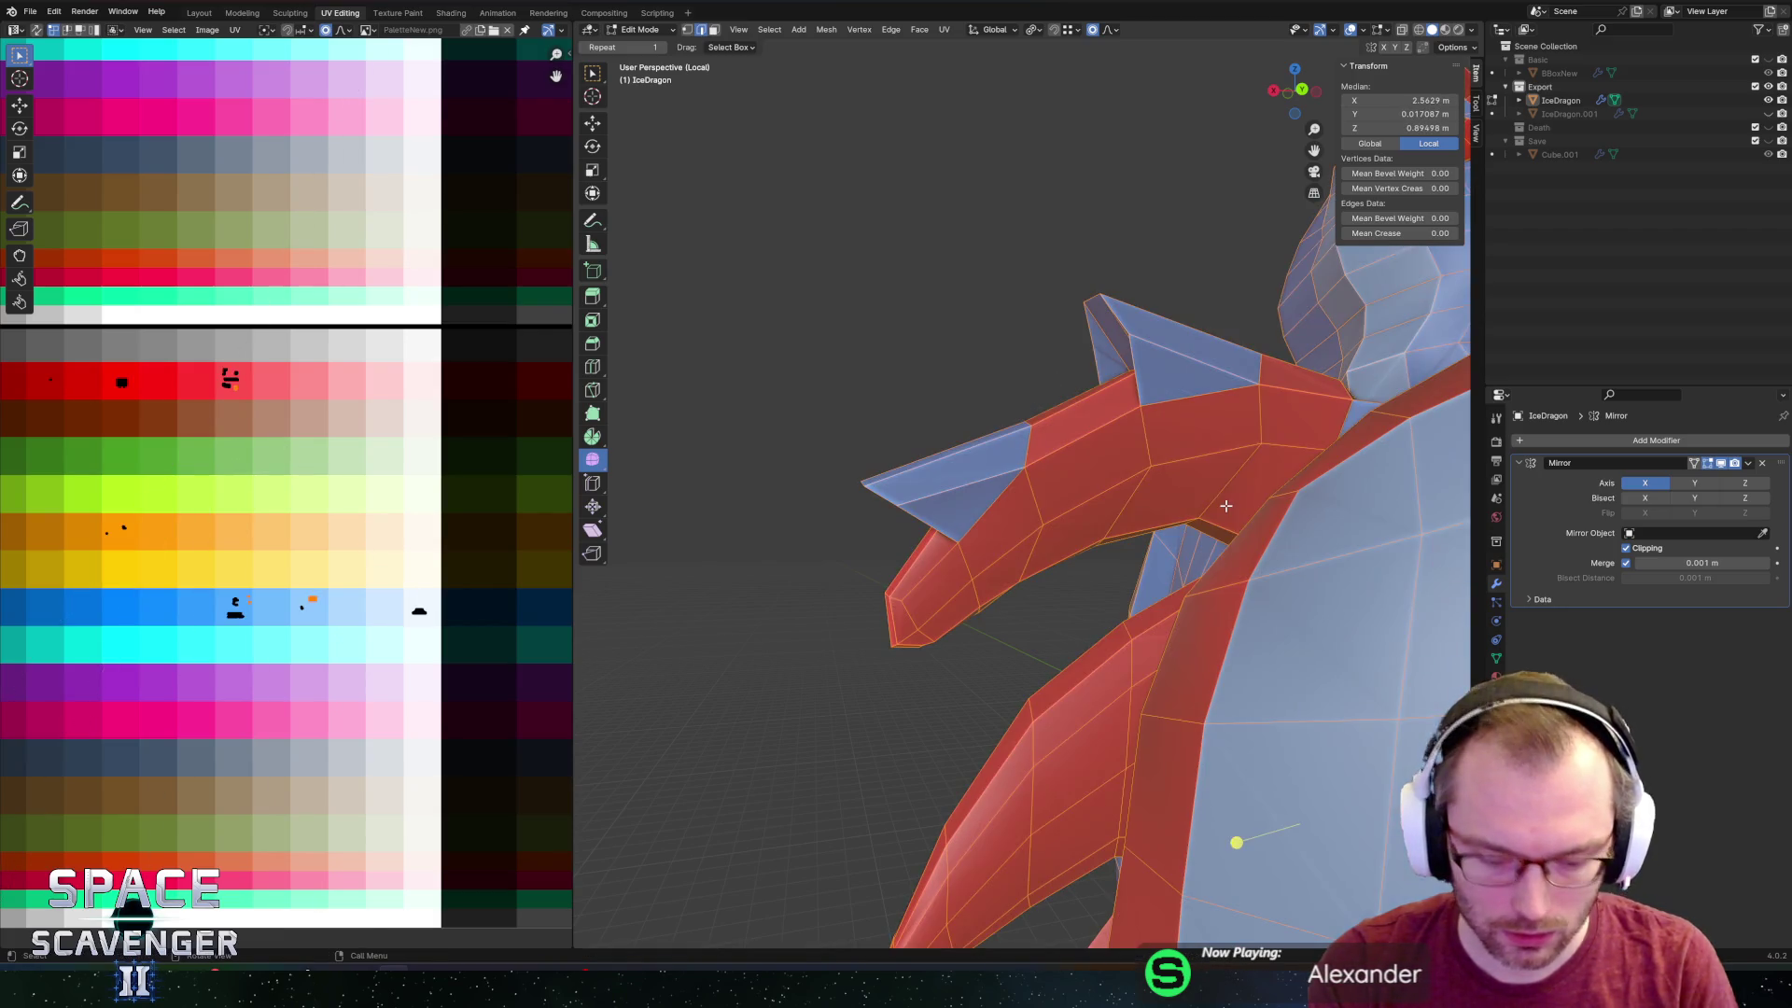
pyautogui.click(1228, 508)
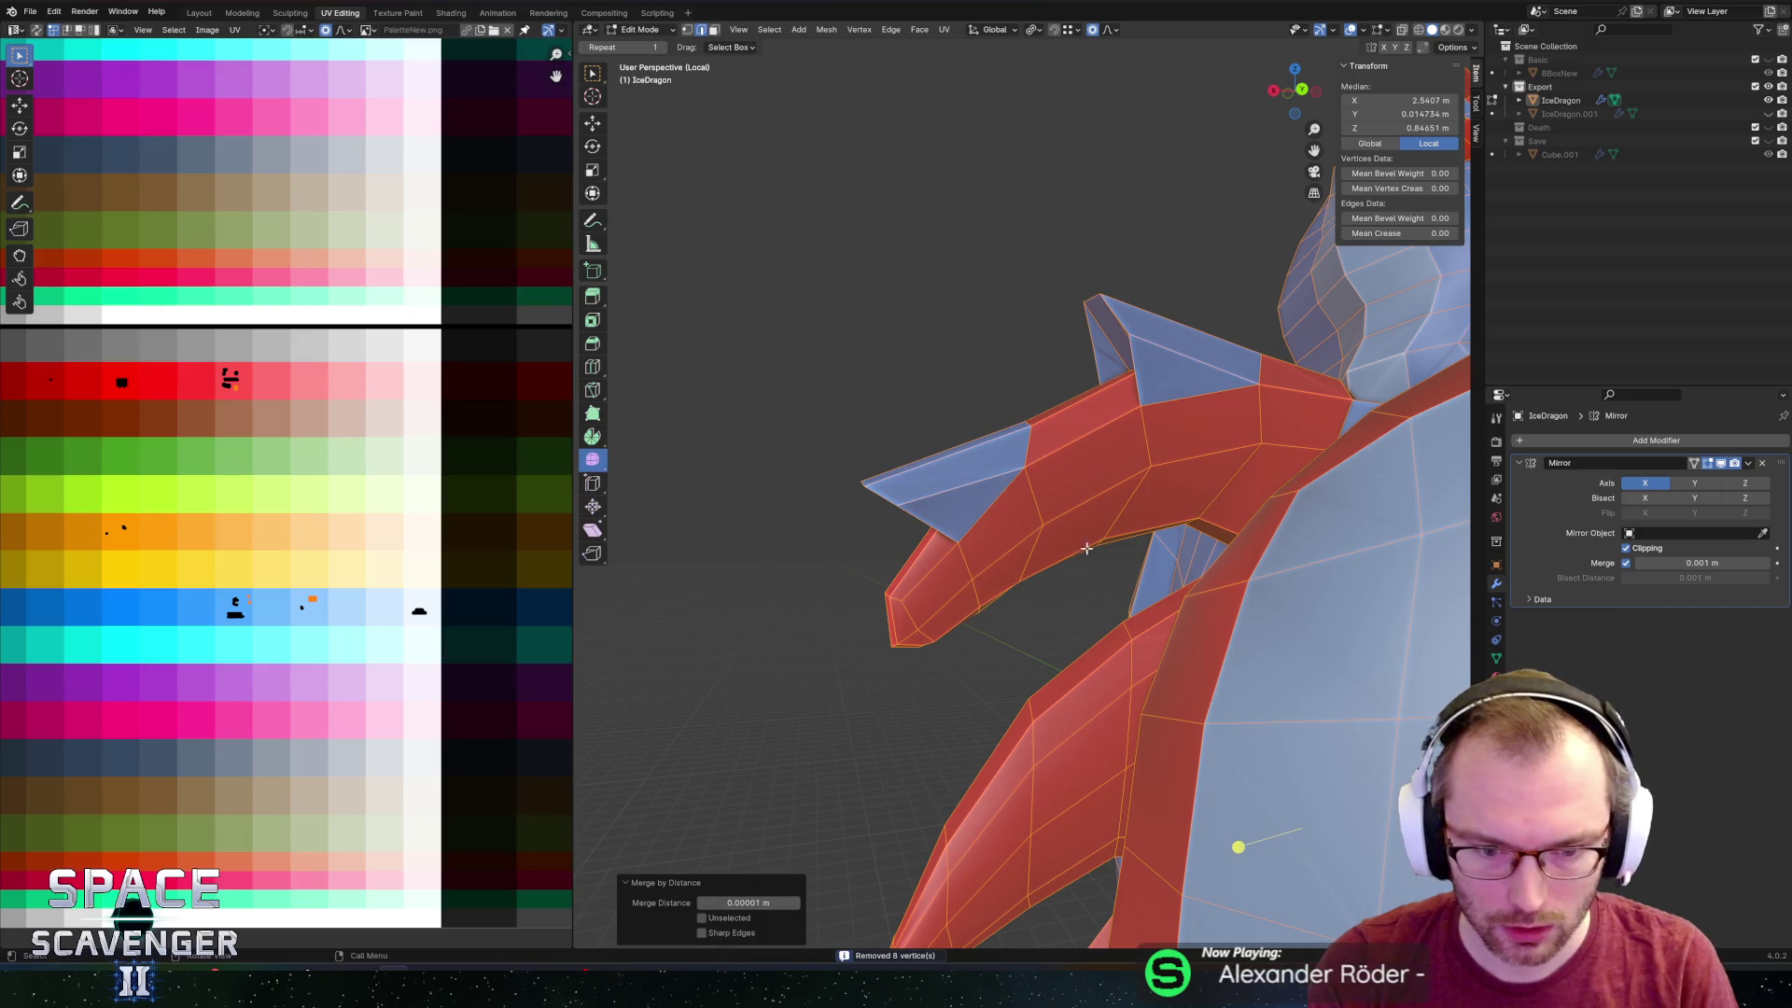
# Bevel the selected arm spike edges to add trim faces.
pyautogui.click(1032, 440)
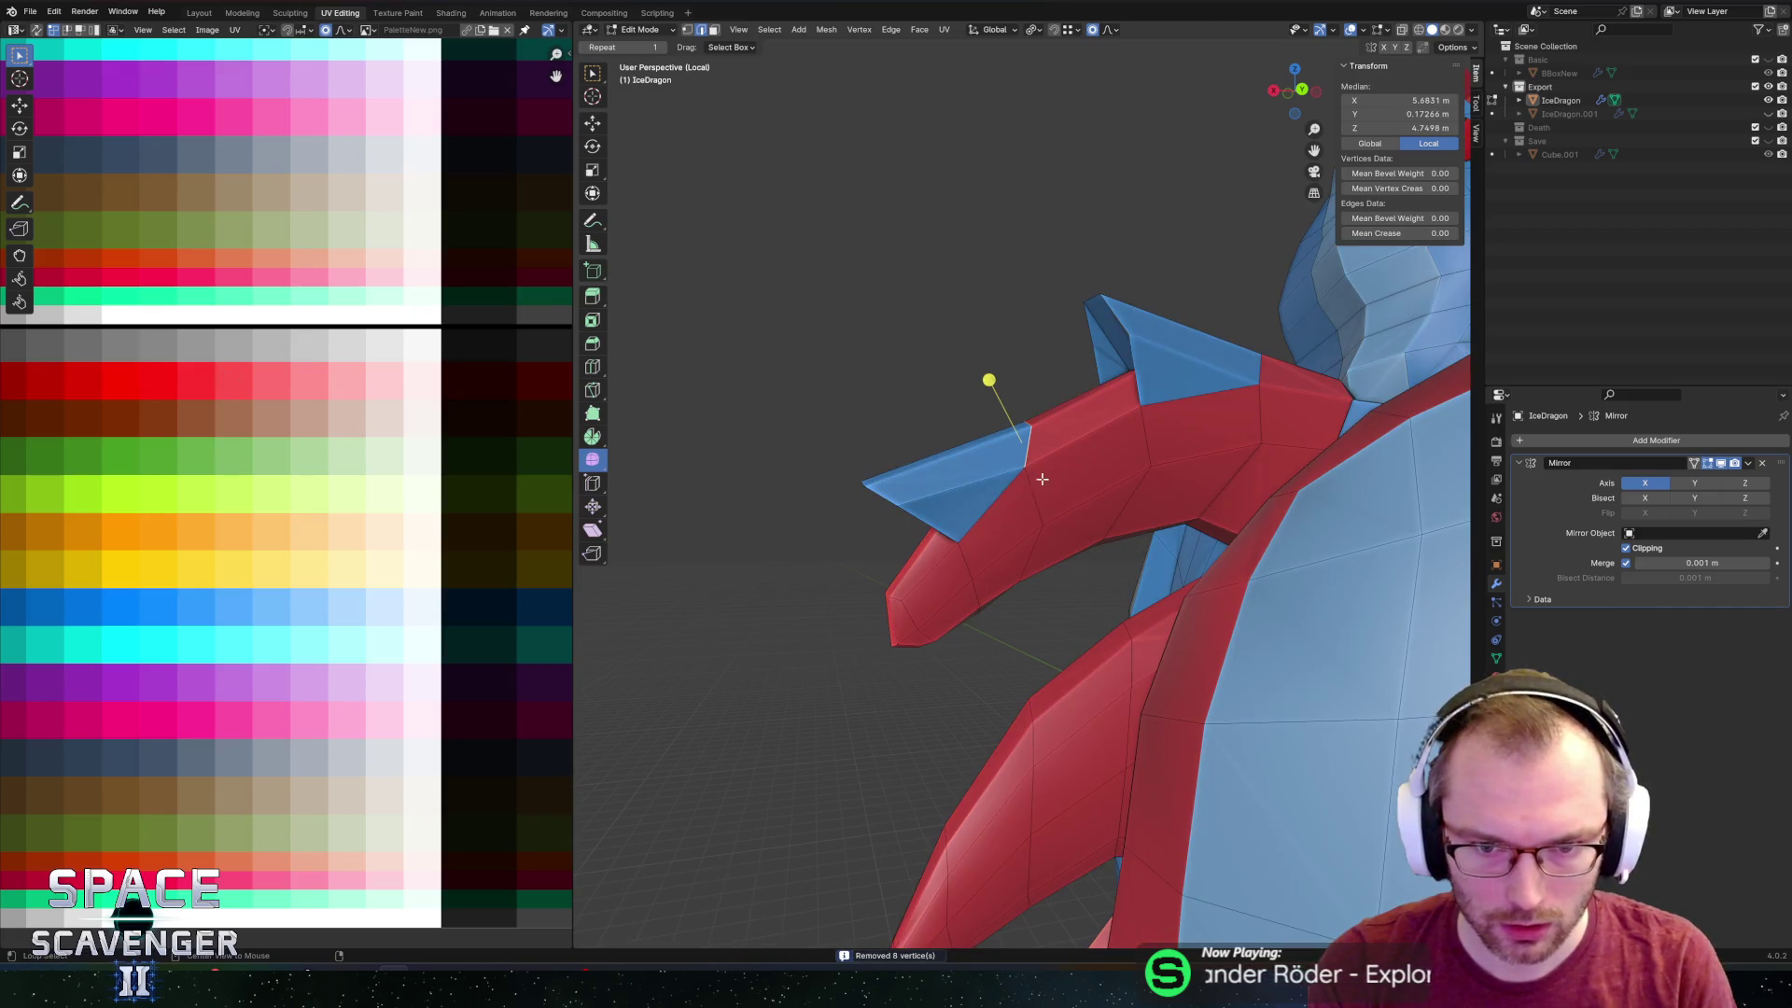
pyautogui.click(995, 498)
pyautogui.moveTo(1147, 480)
pyautogui.mouseDown(button='middle')
pyautogui.moveTo(1196, 435)
pyautogui.moveTo(1320, 468)
pyautogui.mouseUp(button='middle')
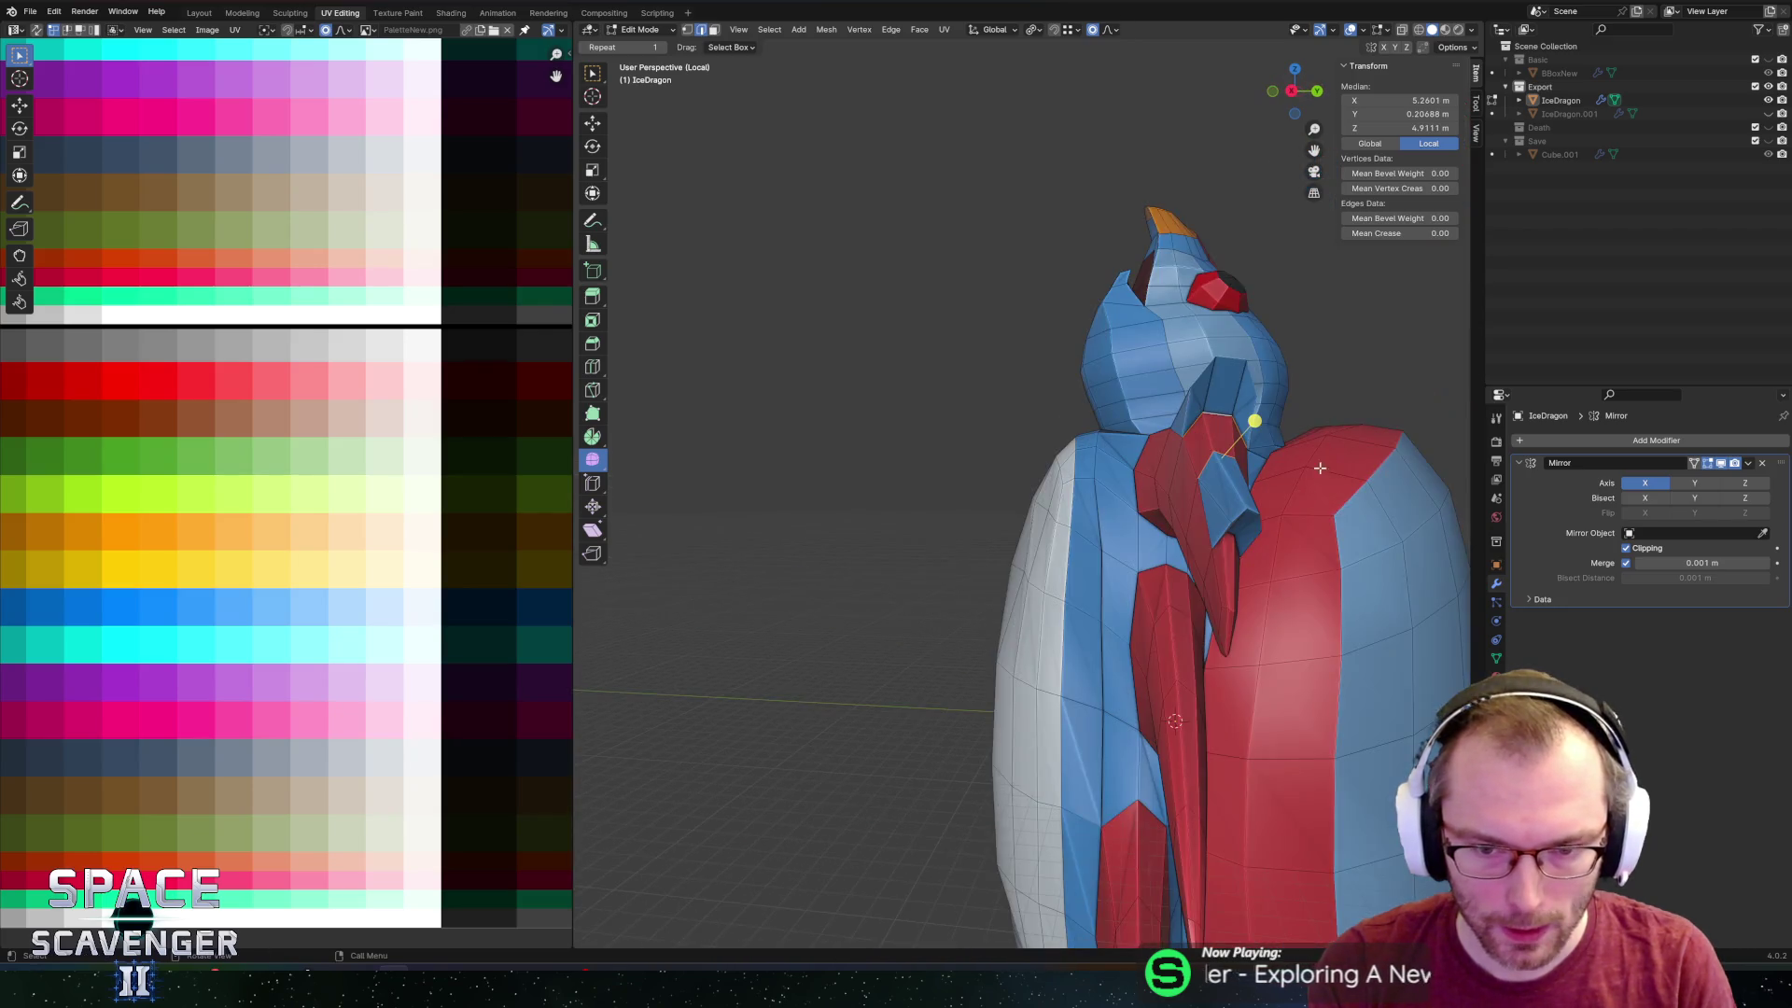
pyautogui.moveTo(1207, 530)
pyautogui.mouseDown(button='middle')
pyautogui.moveTo(1176, 598)
pyautogui.moveTo(1186, 625)
pyautogui.moveTo(1232, 548)
pyautogui.moveTo(1255, 572)
pyautogui.moveTo(1236, 542)
pyautogui.mouseUp(button='middle')
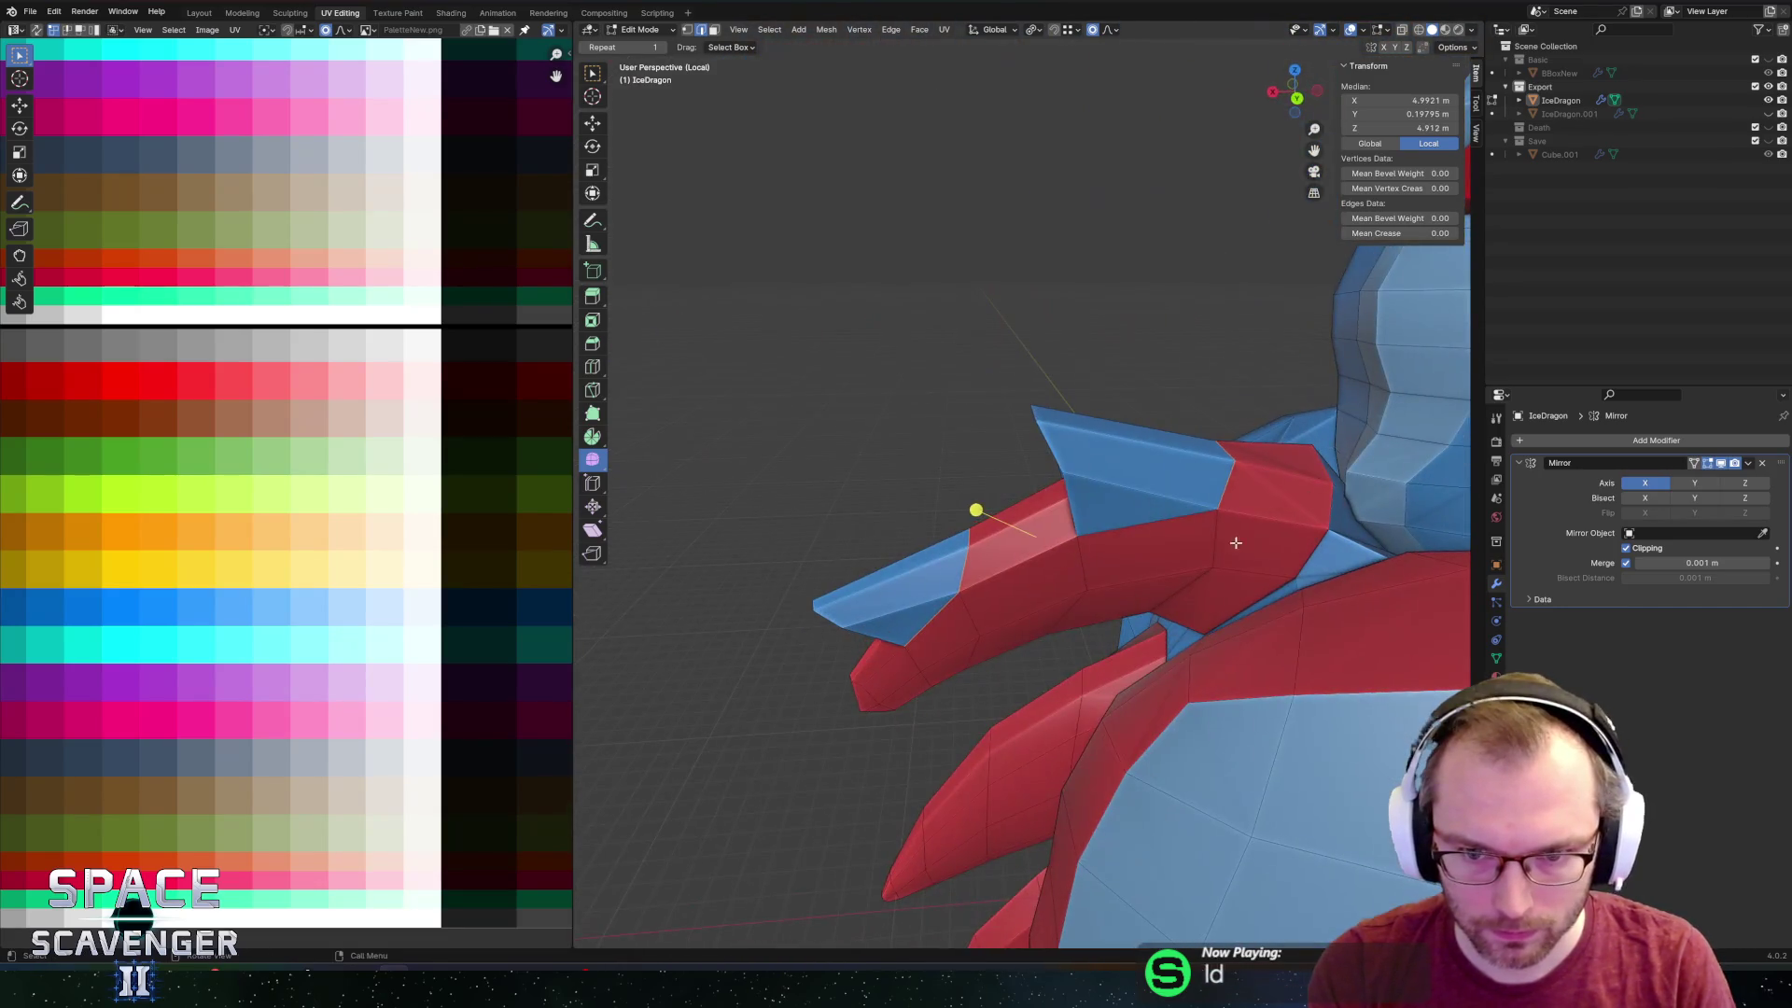
pyautogui.click(1293, 517)
pyautogui.press('a')
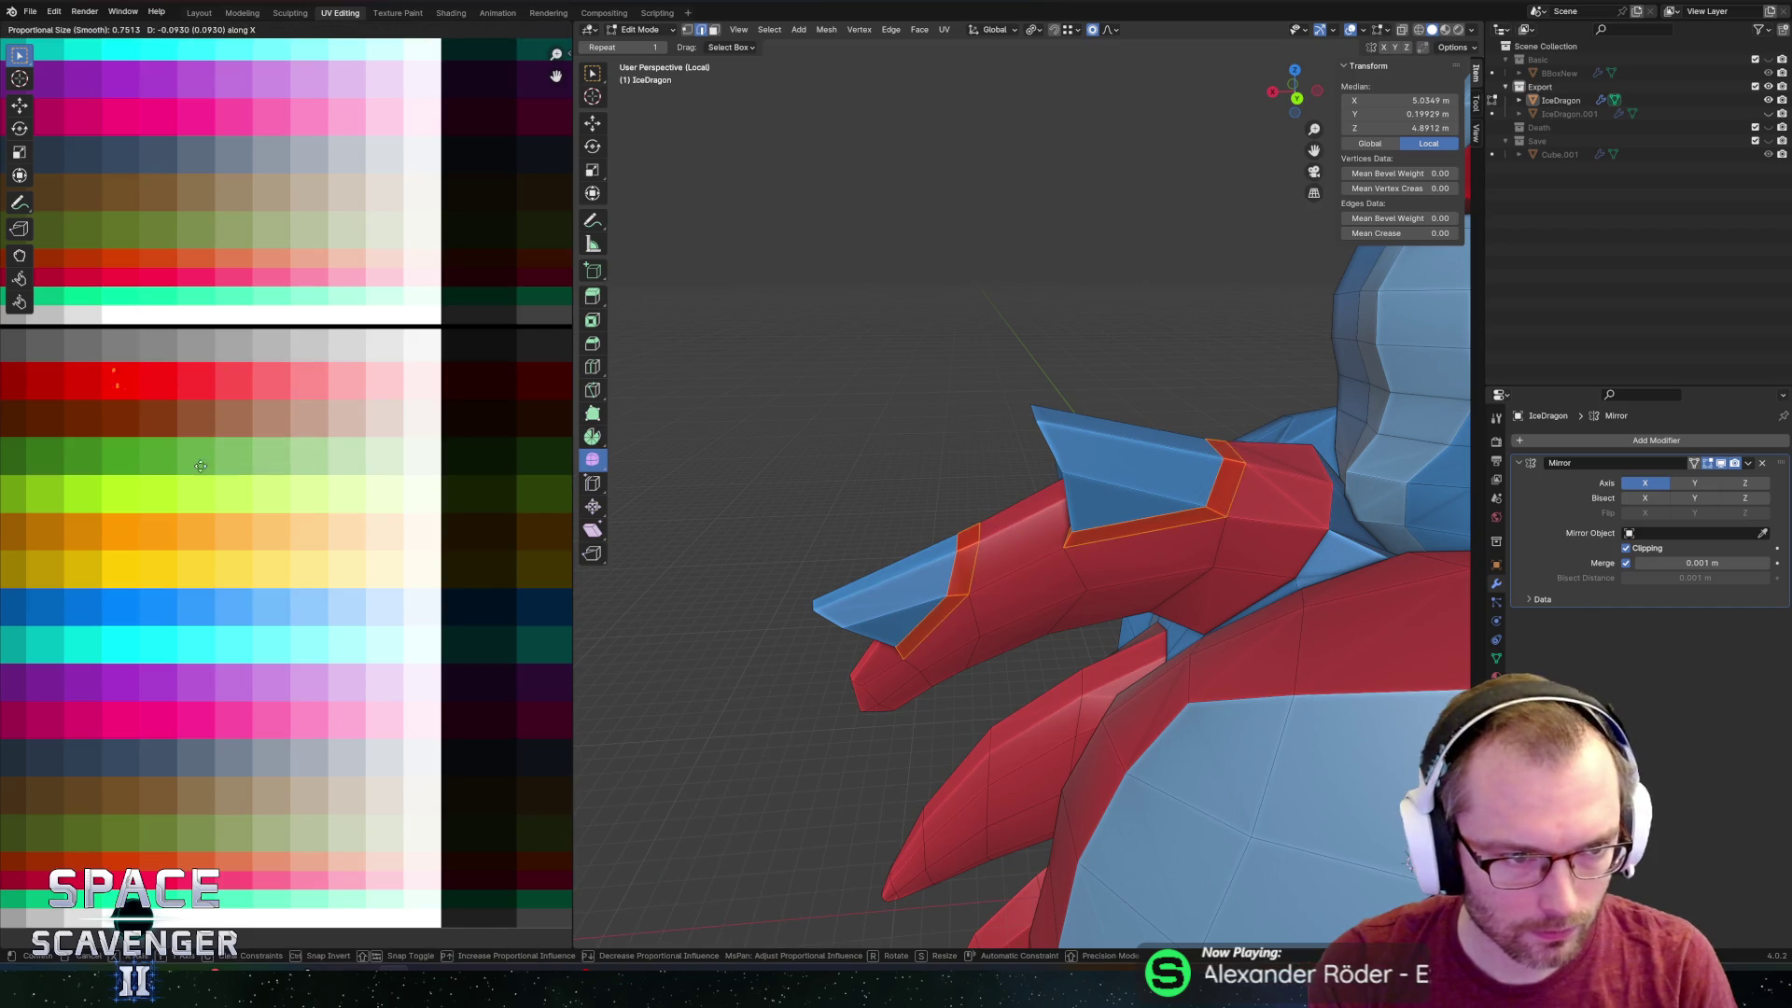
# Return to Object Mode and frame the whole dragon for FBX export.
pyautogui.press('Tab')
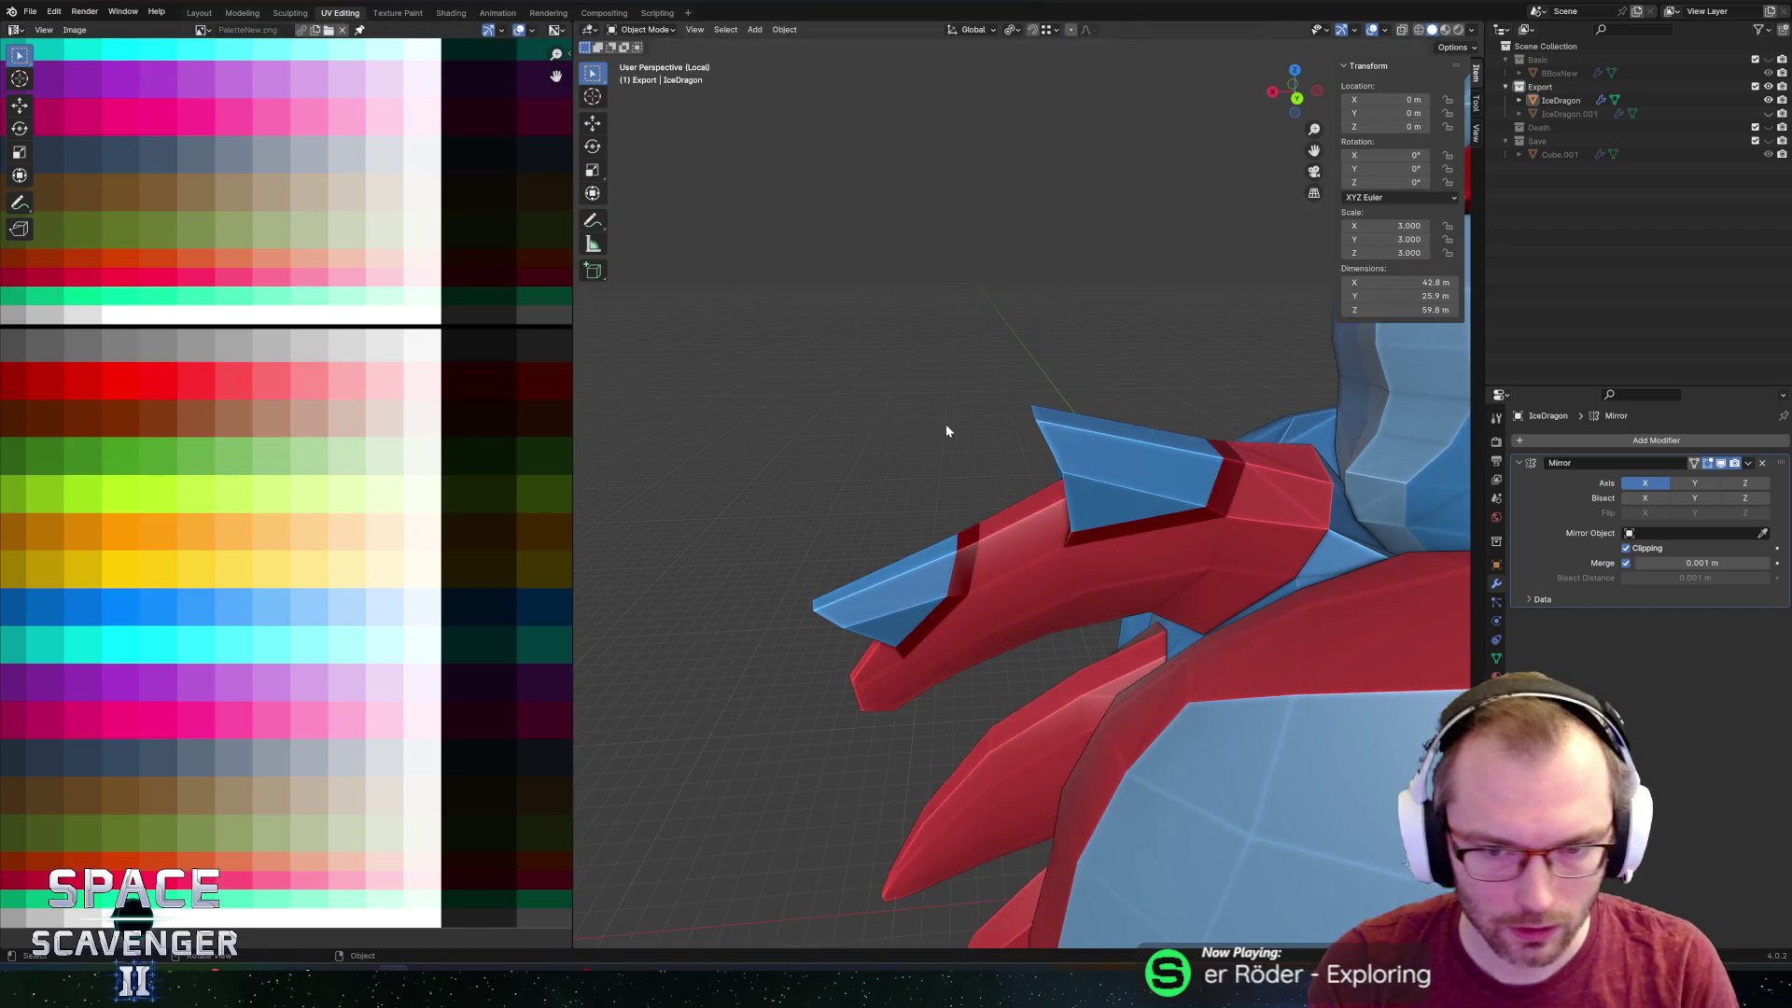
pyautogui.moveTo(944, 424); pyautogui.dragTo(1027, 522, button='middle')
pyautogui.hotkey('ctrl', 'shift', 'i')
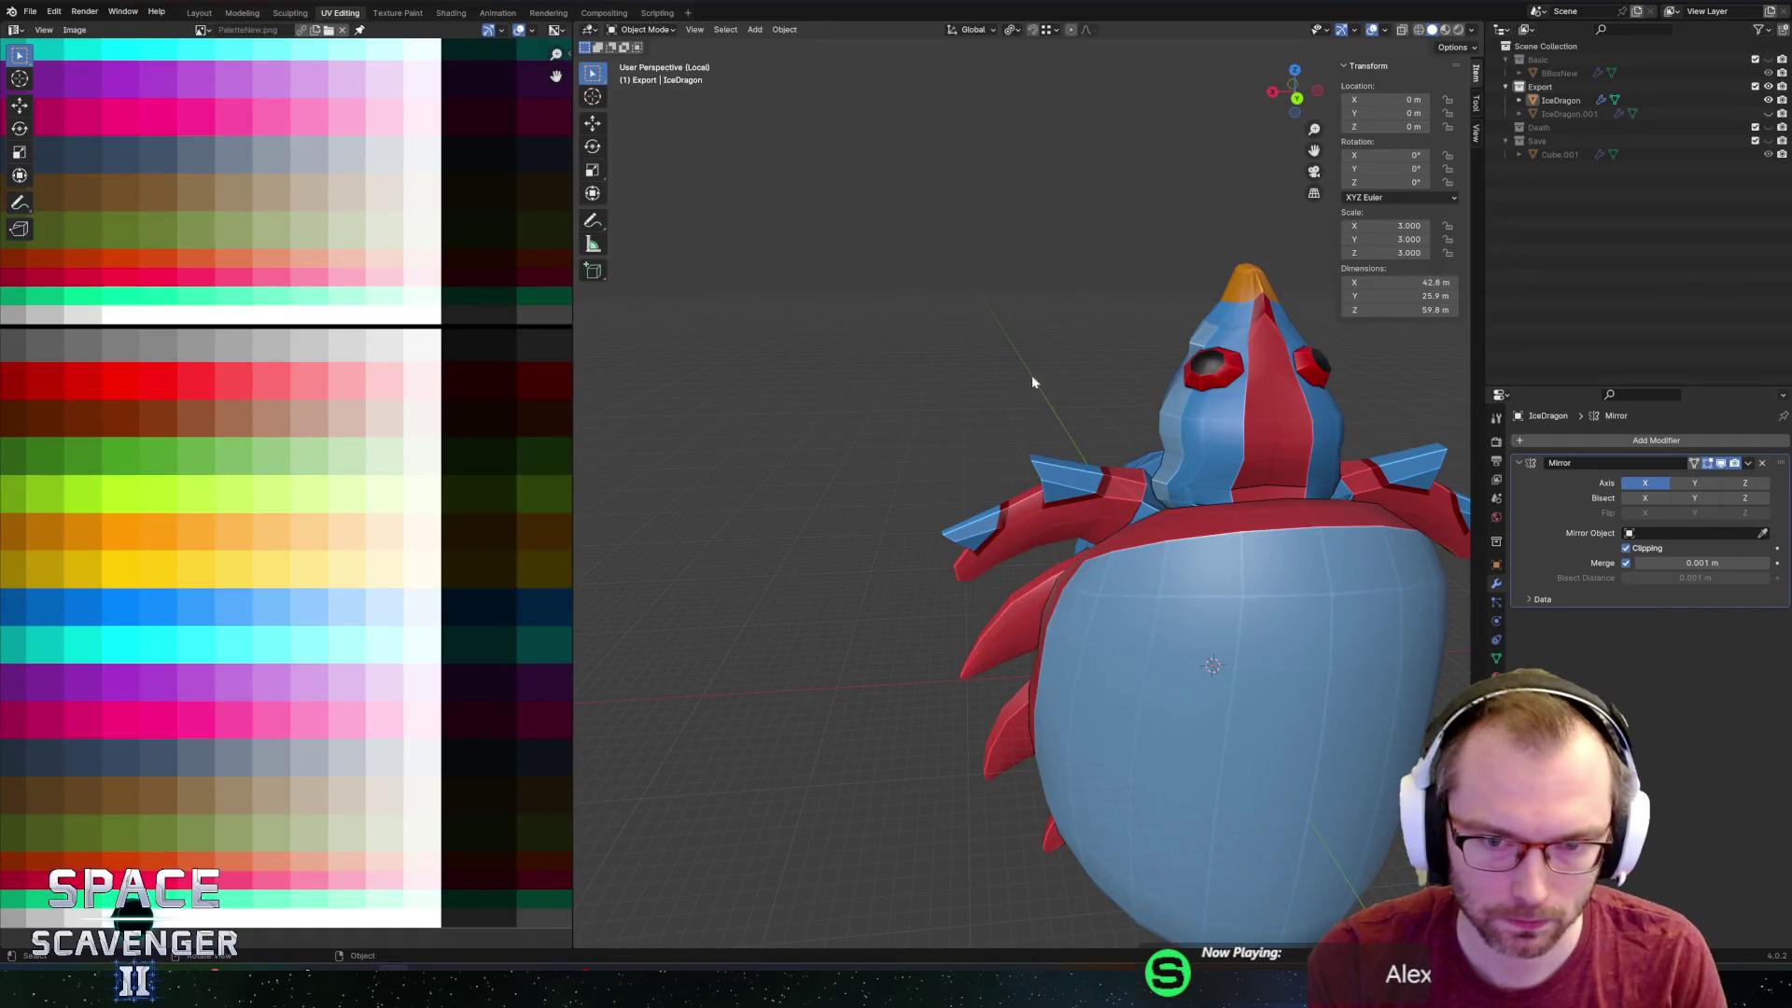
# Reopen the dragon mesh in Edit Mode and select a face at the upper arm spike's tip.
pyautogui.moveTo(1032, 373)
pyautogui.mouseDown(button='middle')
pyautogui.moveTo(1064, 396)
pyautogui.moveTo(1222, 398)
pyautogui.moveTo(1110, 426)
pyautogui.mouseUp(button='middle')
pyautogui.press('Tab')
pyautogui.scroll(3, 1064, 396)
pyautogui.click(1190, 399)
# Extrude the arm spike's tip face outward and flatten it along its normal.
pyautogui.click(1204, 399)
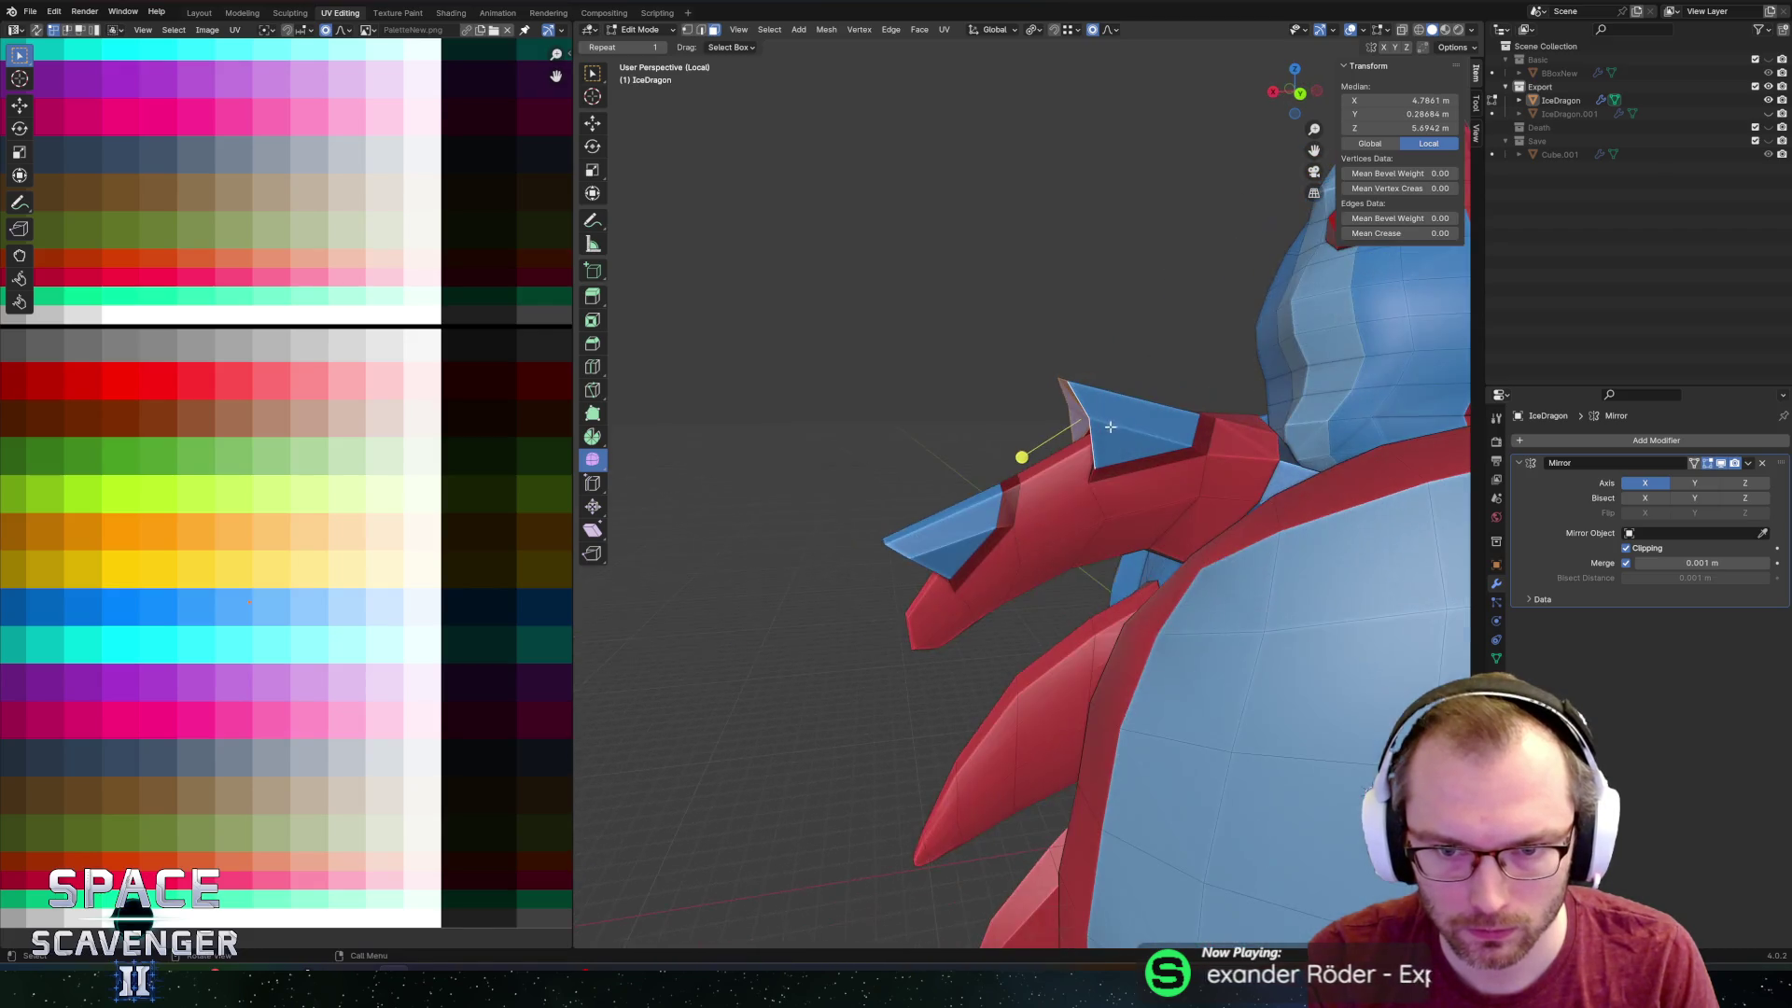
pyautogui.click(1114, 440)
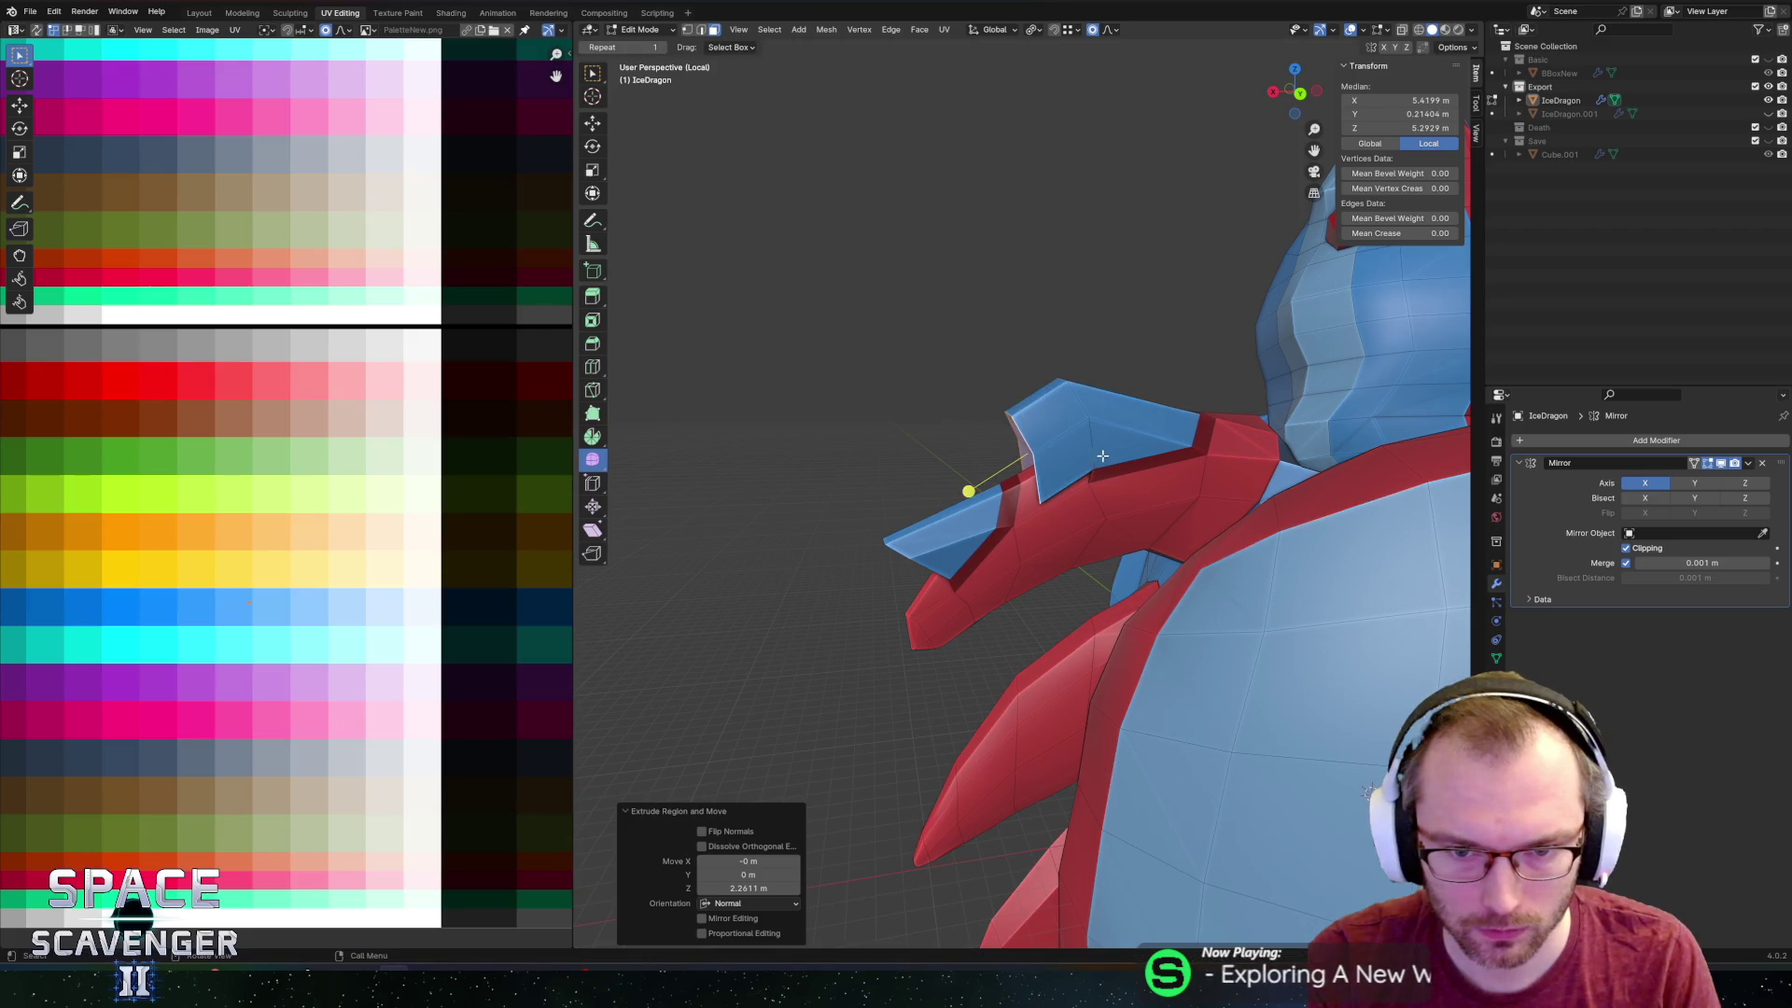
pyautogui.moveTo(1102, 455); pyautogui.dragTo(1160, 432, button='middle')
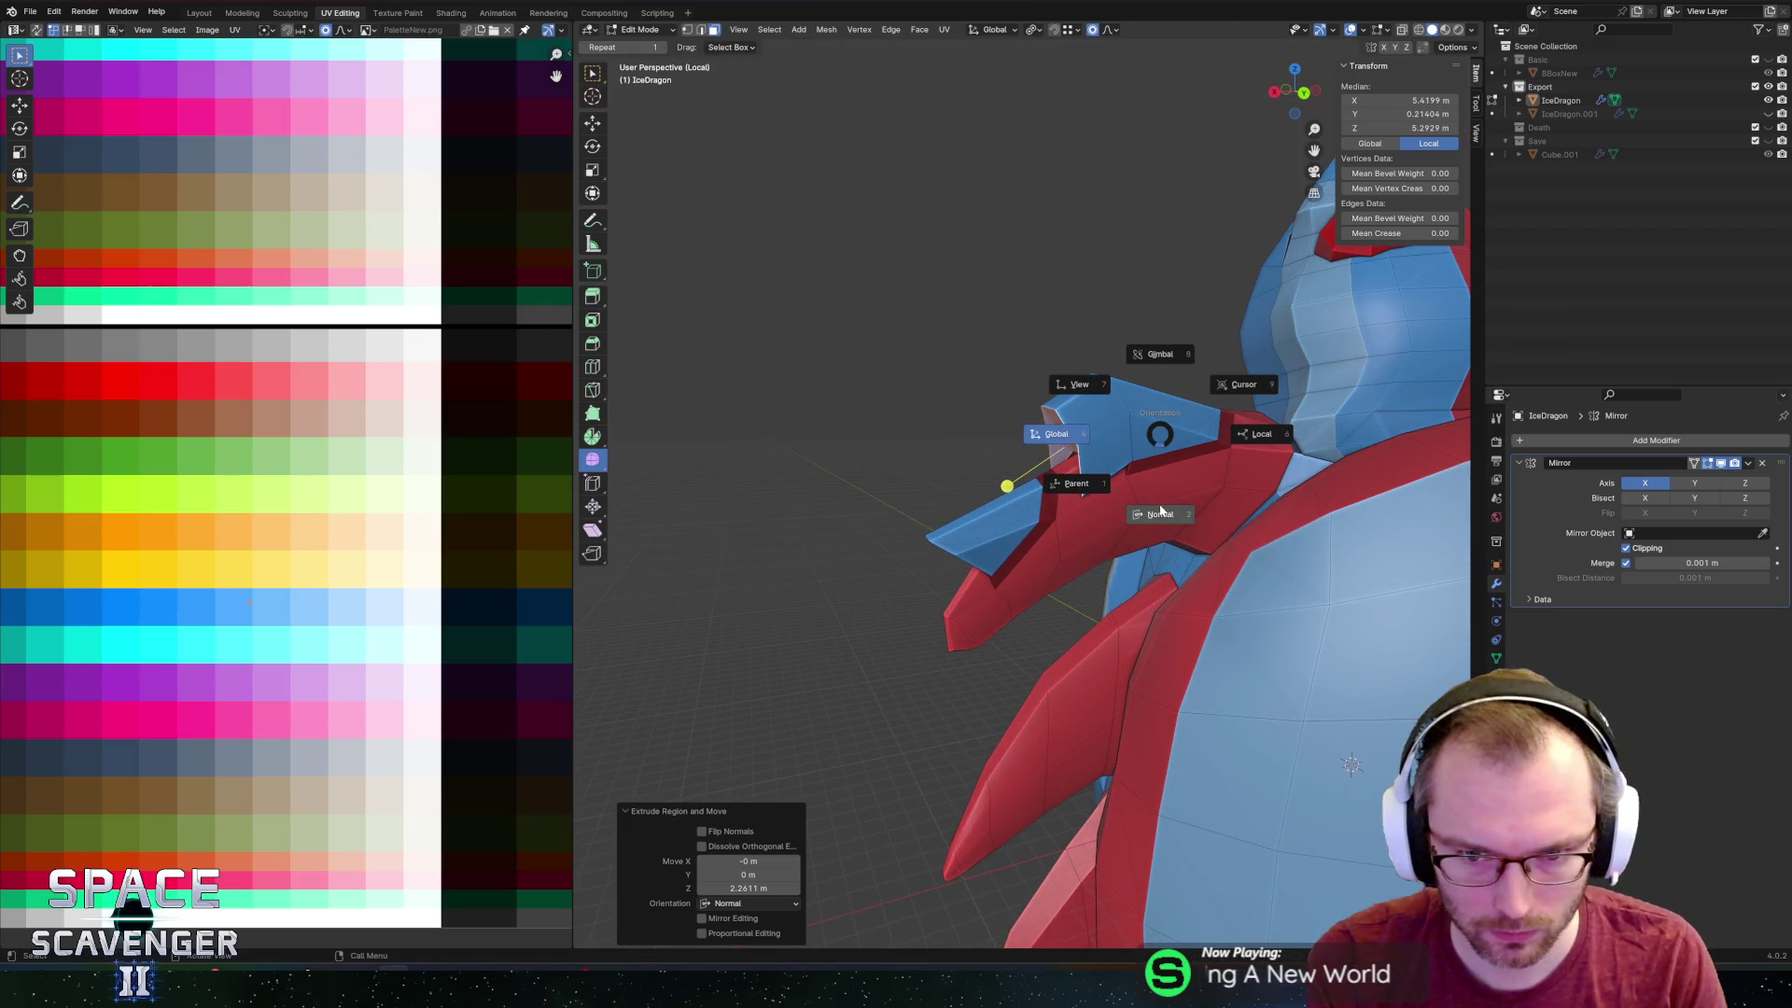
pyautogui.write('0')
pyautogui.press('Return')
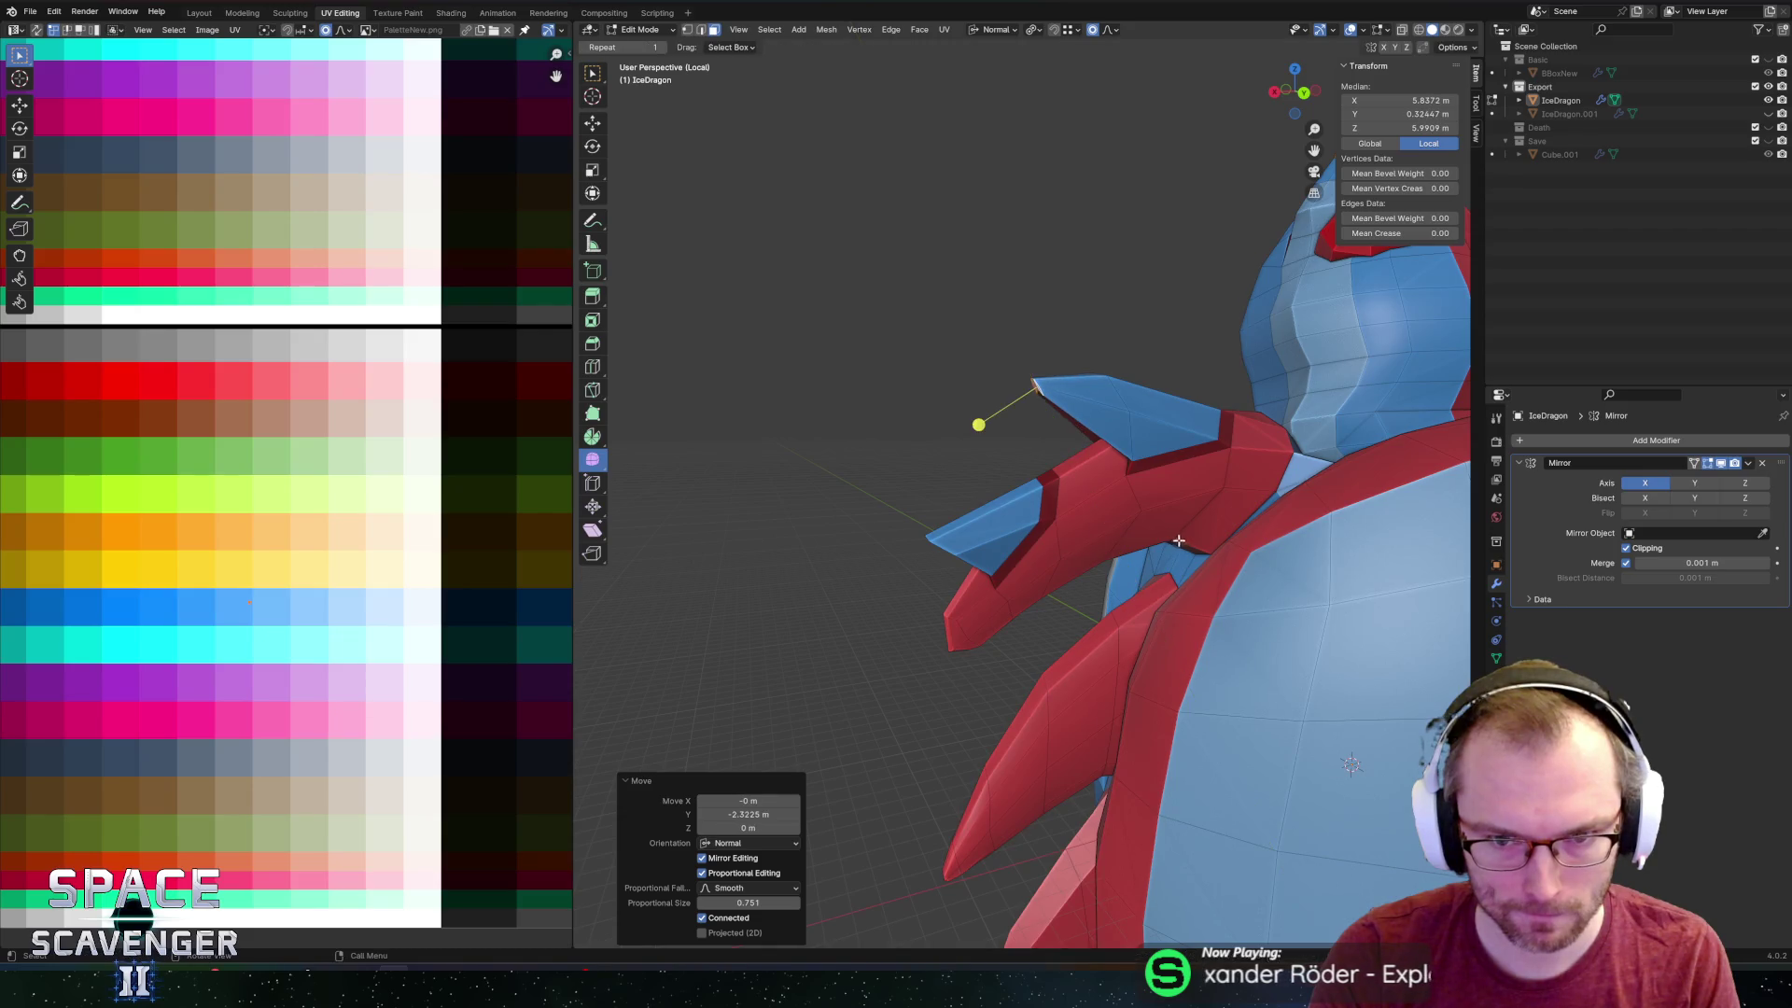
# Select a small face beside the head and move its UVs onto a new palette colour.
pyautogui.click(1082, 402)
pyautogui.moveTo(1083, 402); pyautogui.dragTo(1208, 367, button='middle')
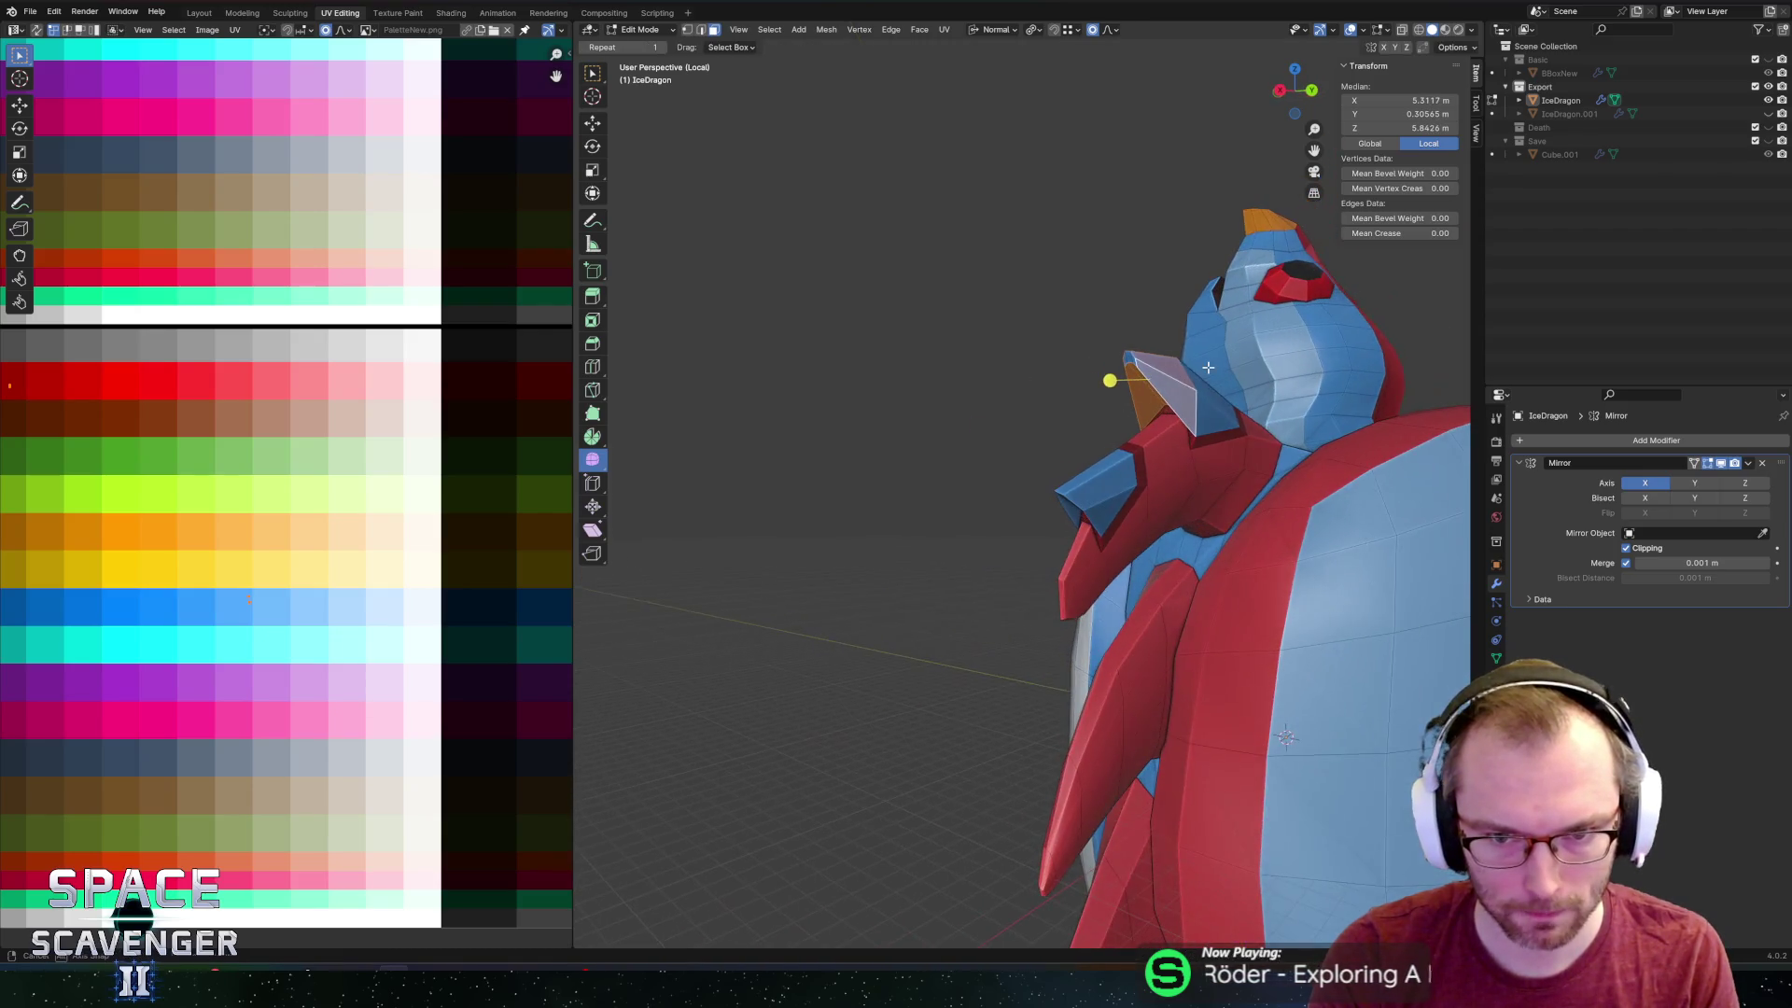
pyautogui.scroll(-2, 118, 428)
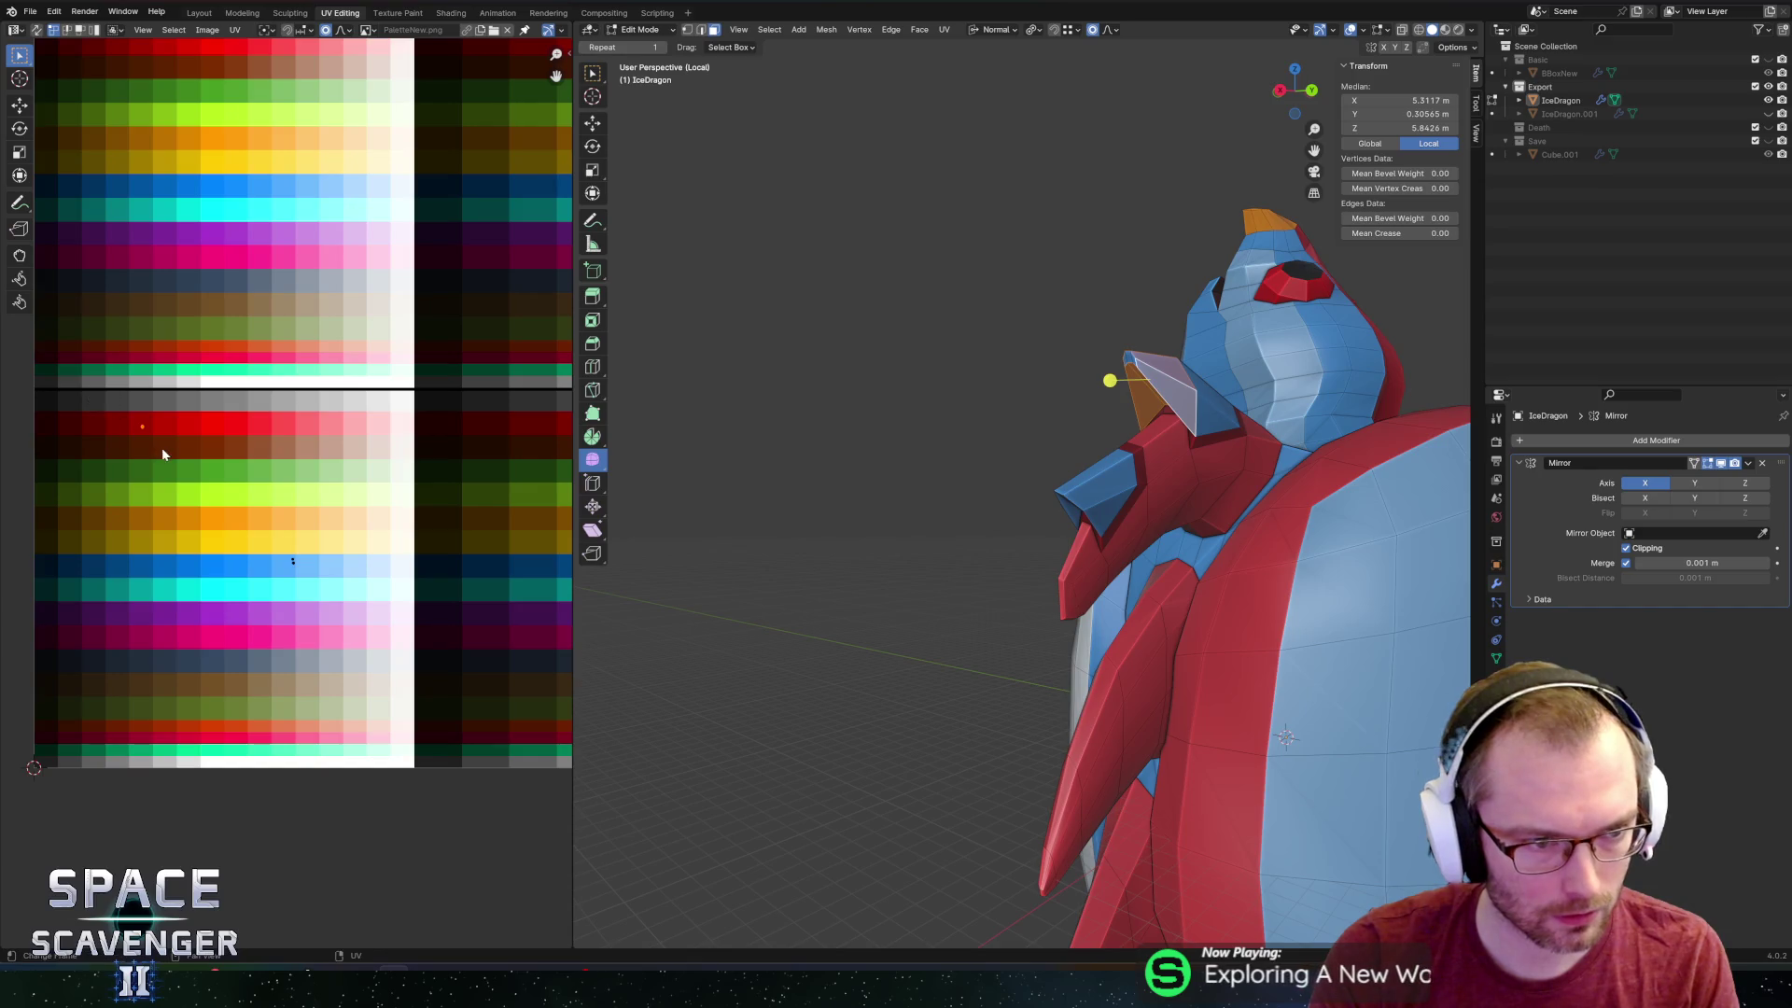
pyautogui.click(311, 588)
pyautogui.scroll(4, 360, 564)
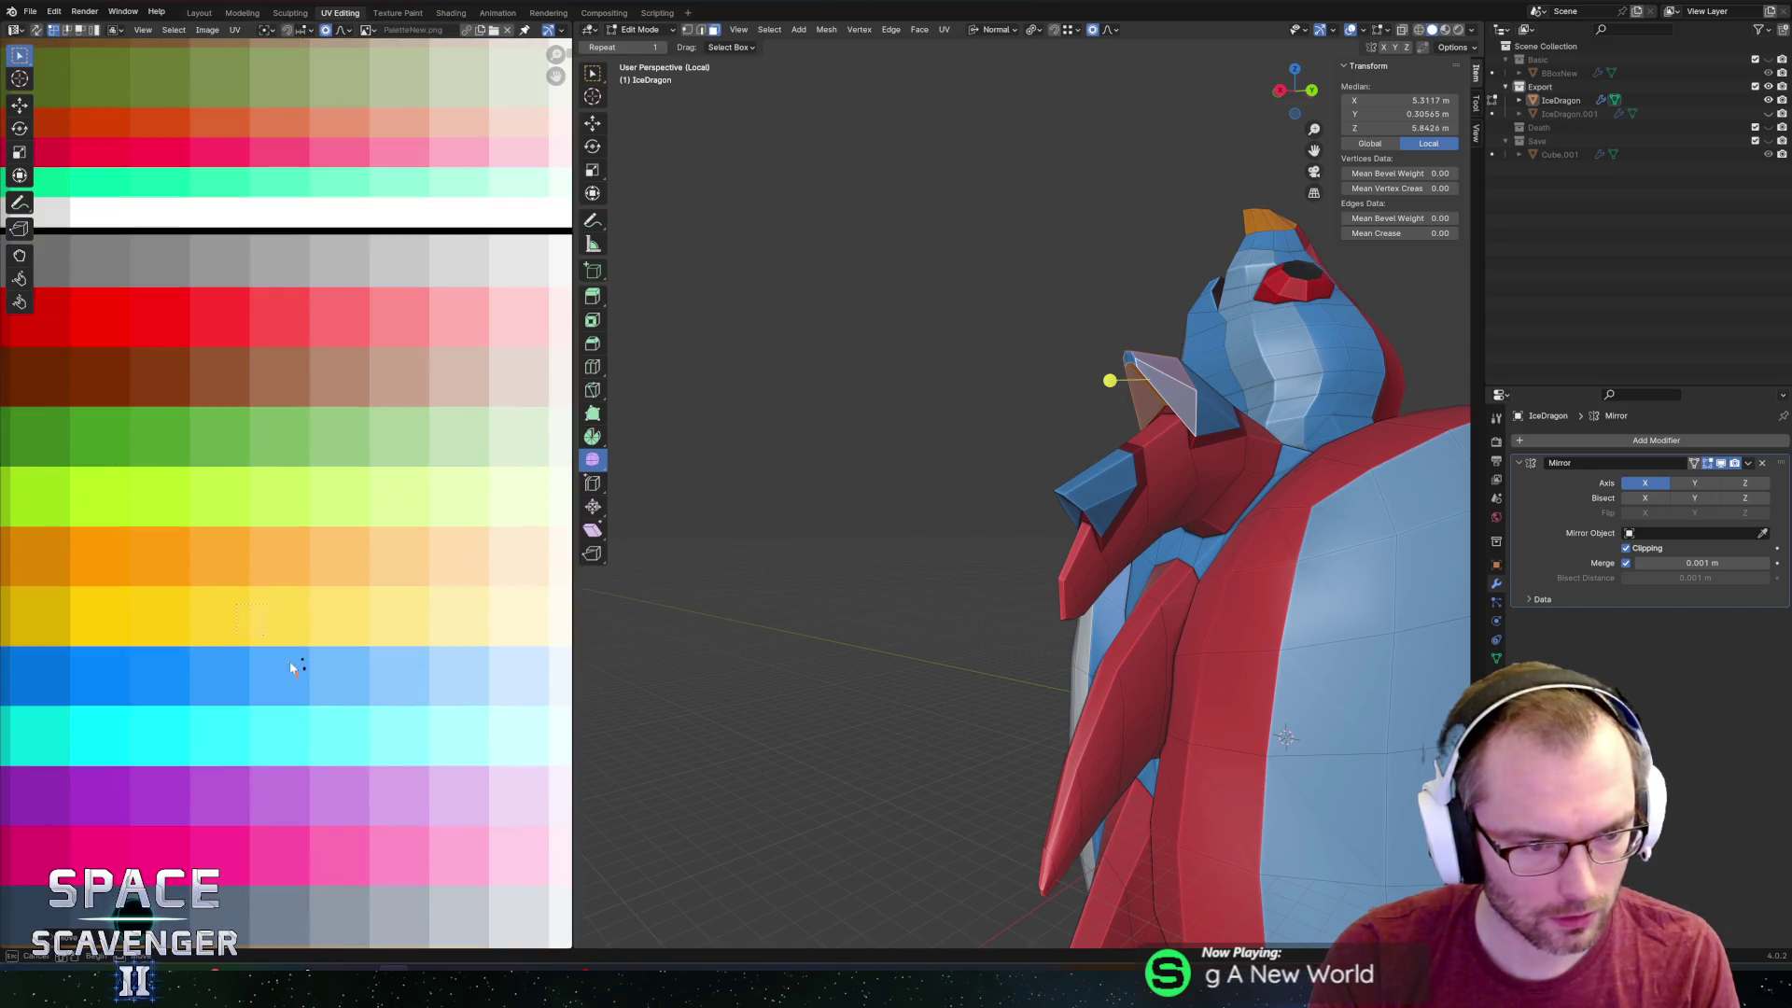
# Return to Object Mode and export the dragon to IceDragon.fbx.
pyautogui.press('Tab')
pyautogui.moveTo(970, 423); pyautogui.dragTo(868, 431, button='middle')
pyautogui.hotkey('ctrl', 'e')
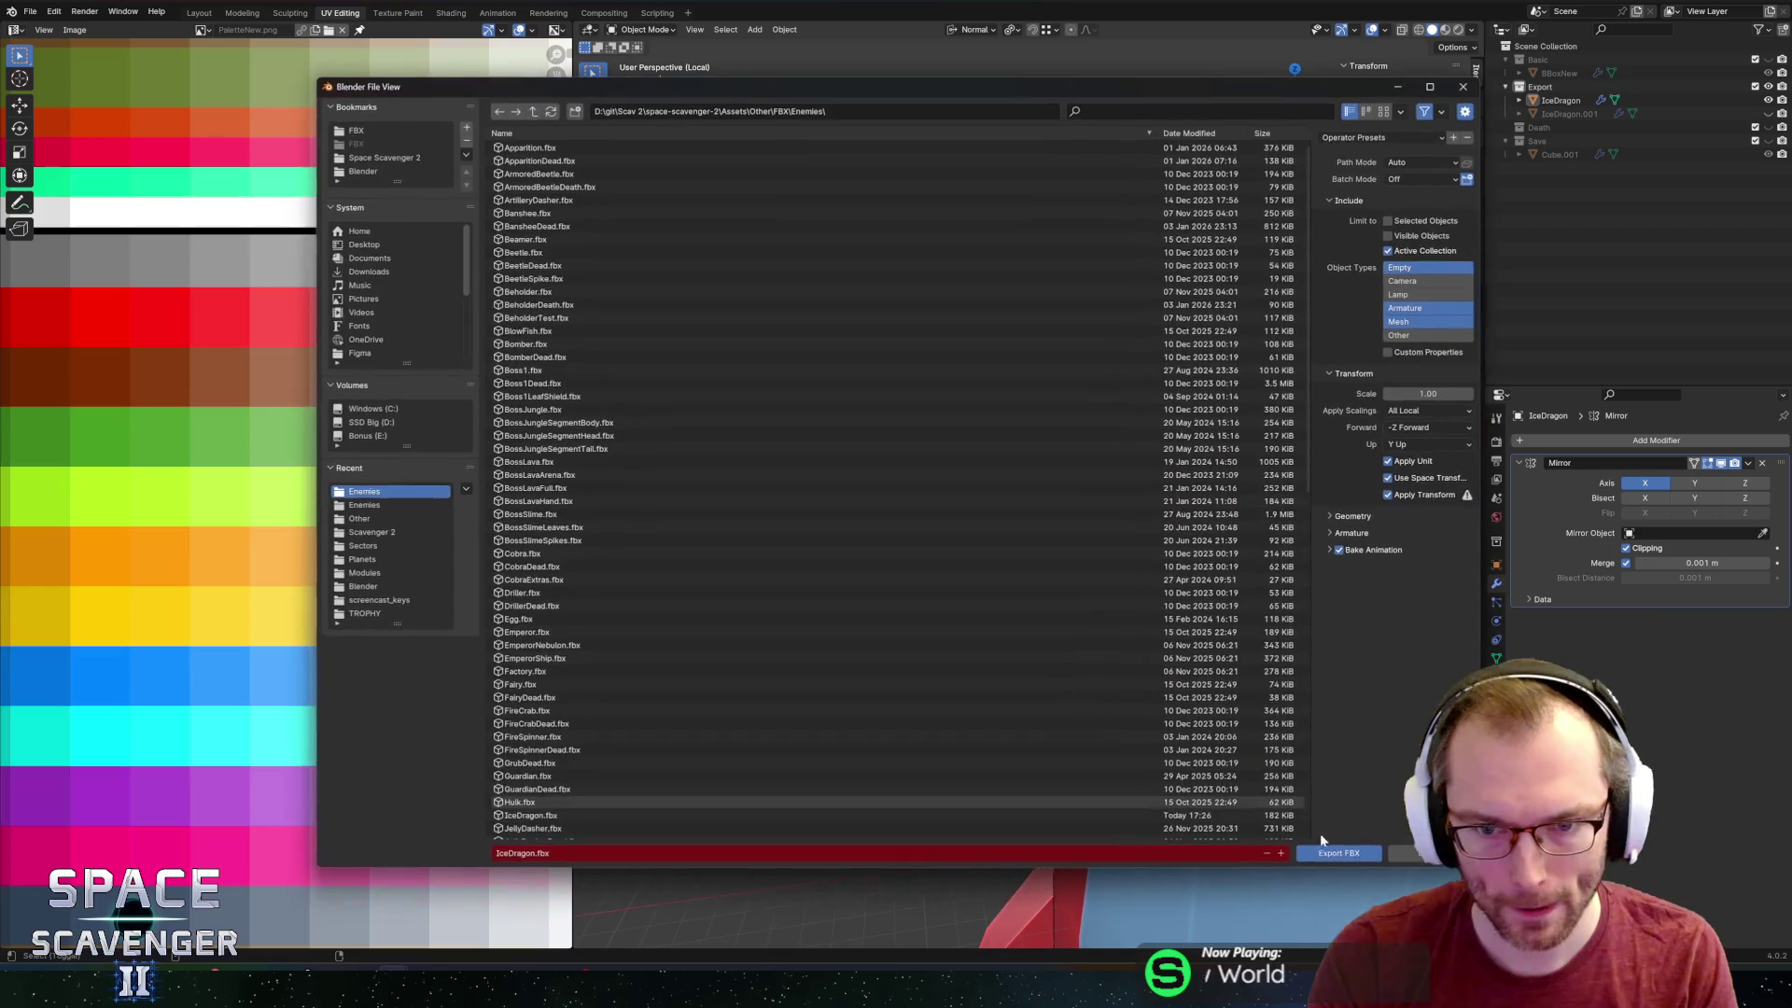
pyautogui.click(1337, 853)
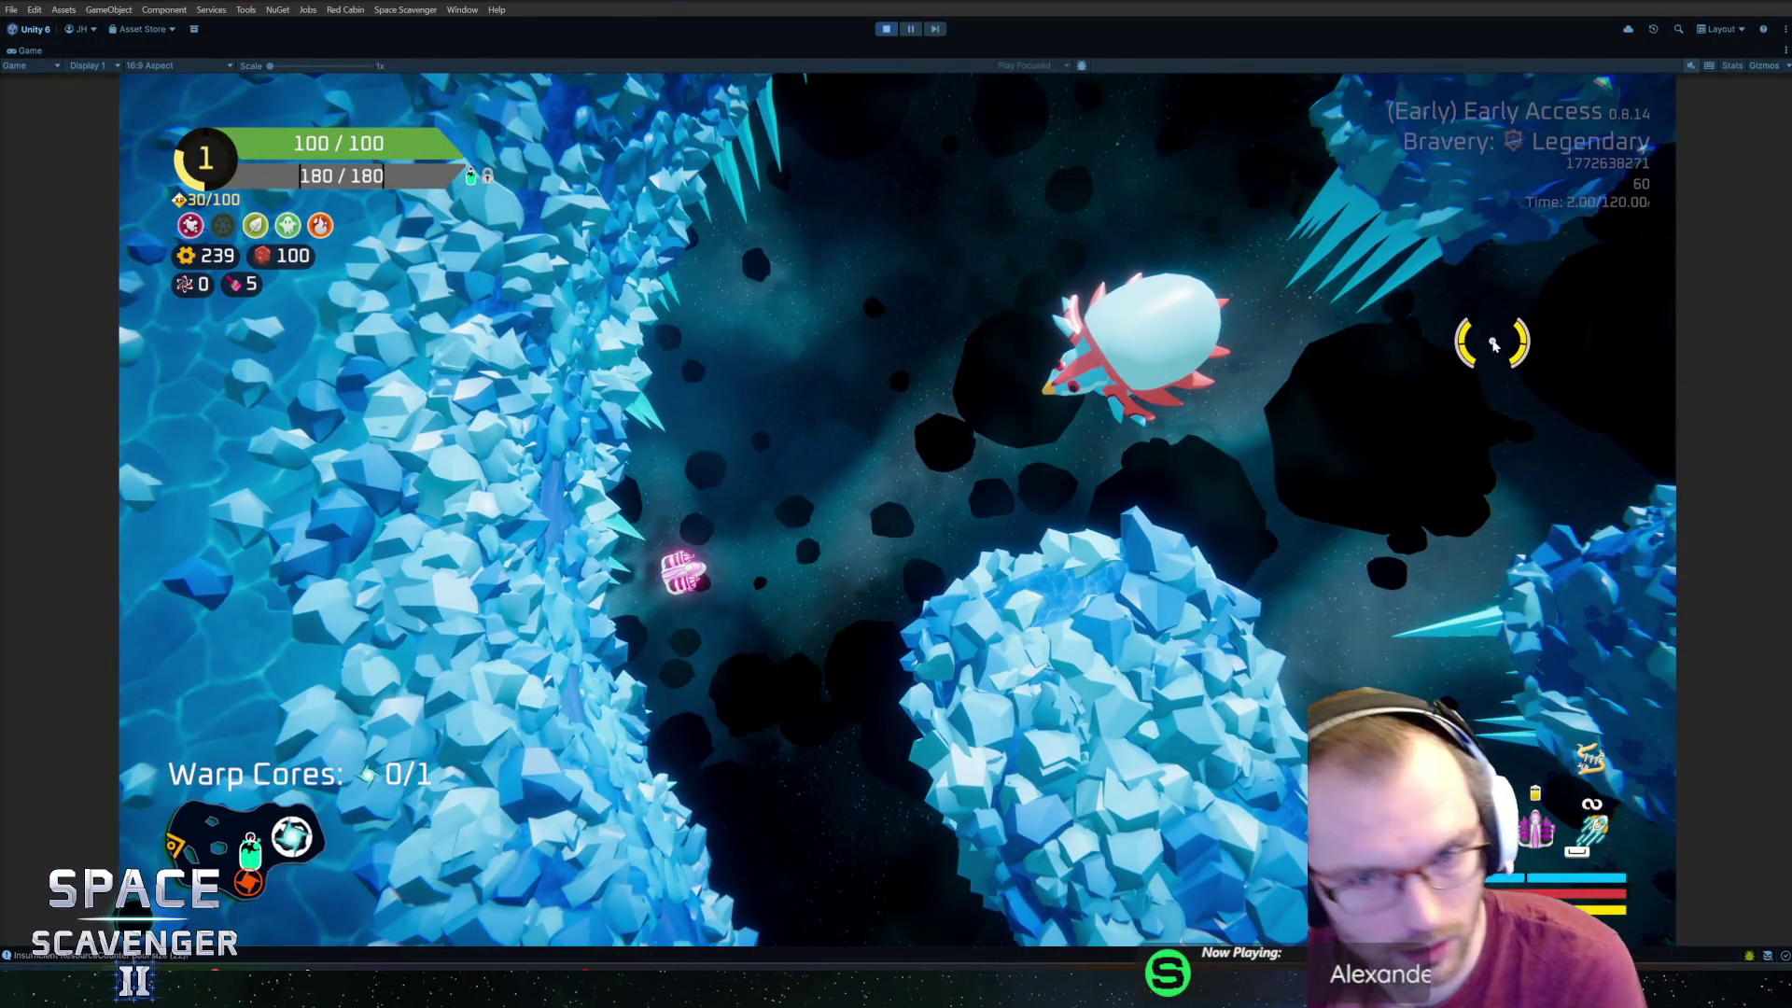
# Move the ship to engage the dragon, then resume editing the dragon mesh in Blender.
pyautogui.click(1495, 341)
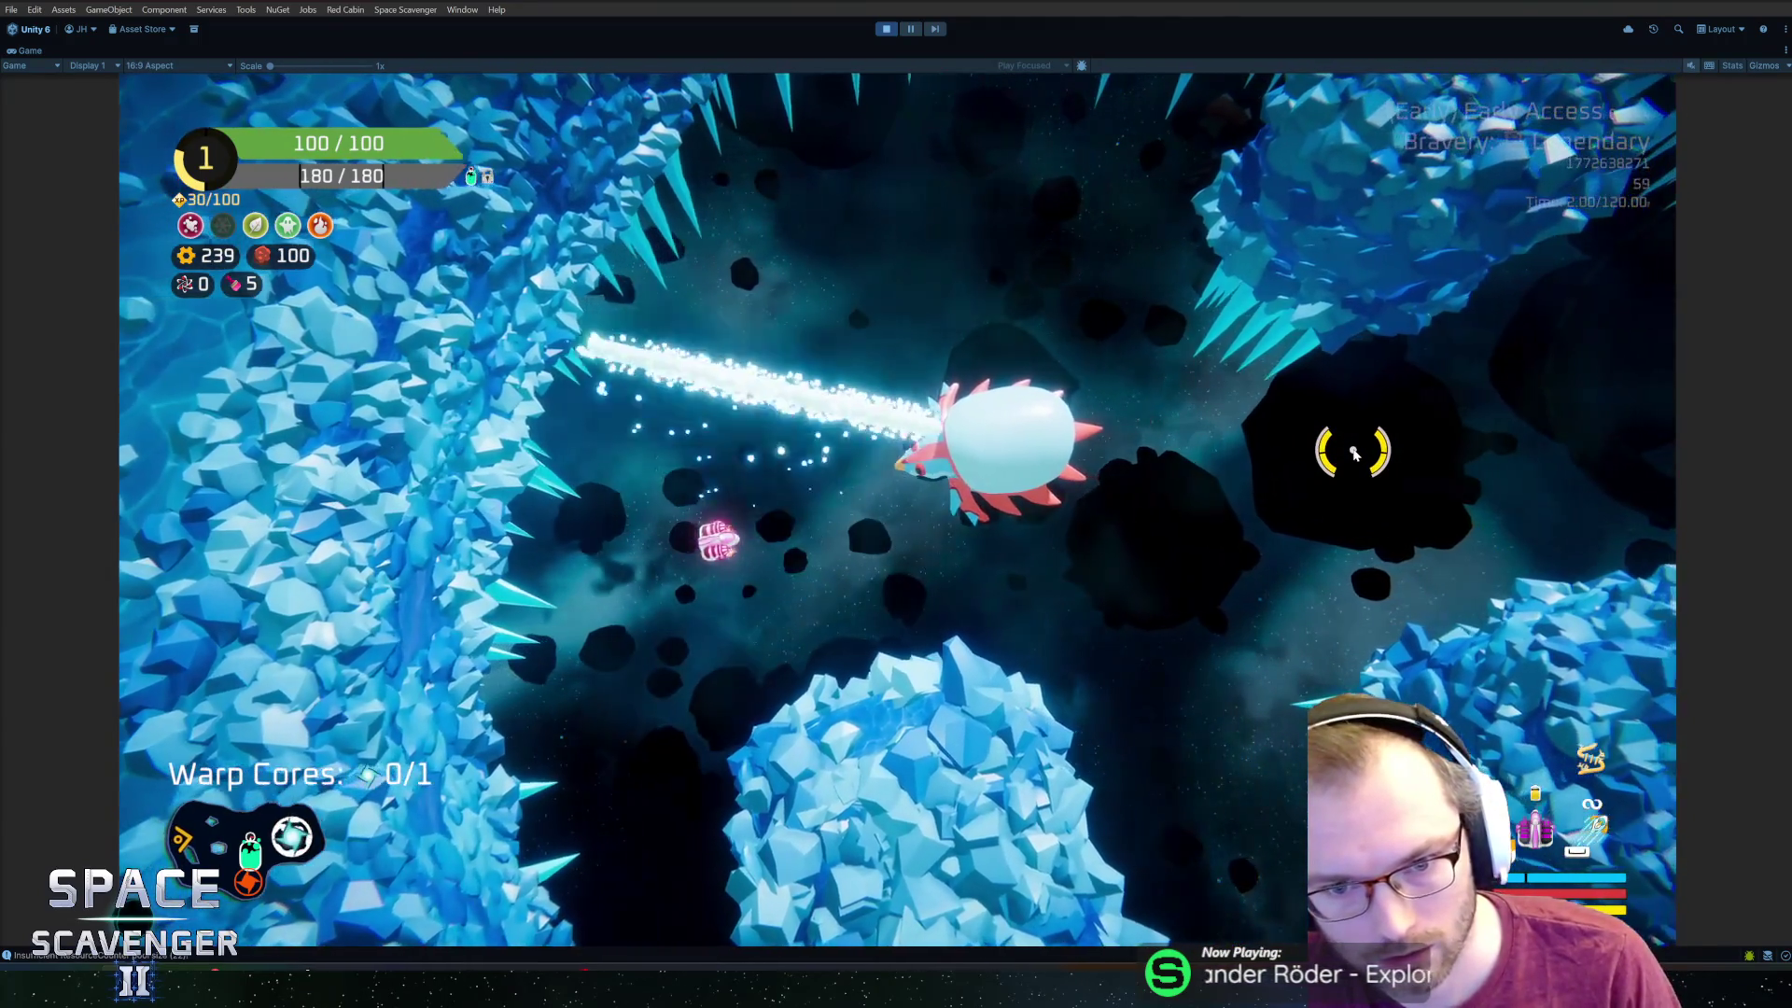
pyautogui.hotkey('alt', 'Tab')
pyautogui.press('Tab')
pyautogui.moveTo(1108, 485)
pyautogui.mouseDown(button='middle')
pyautogui.moveTo(1035, 446)
pyautogui.moveTo(1160, 510)
pyautogui.moveTo(1028, 468)
pyautogui.moveTo(1112, 513)
pyautogui.mouseUp(button='middle')
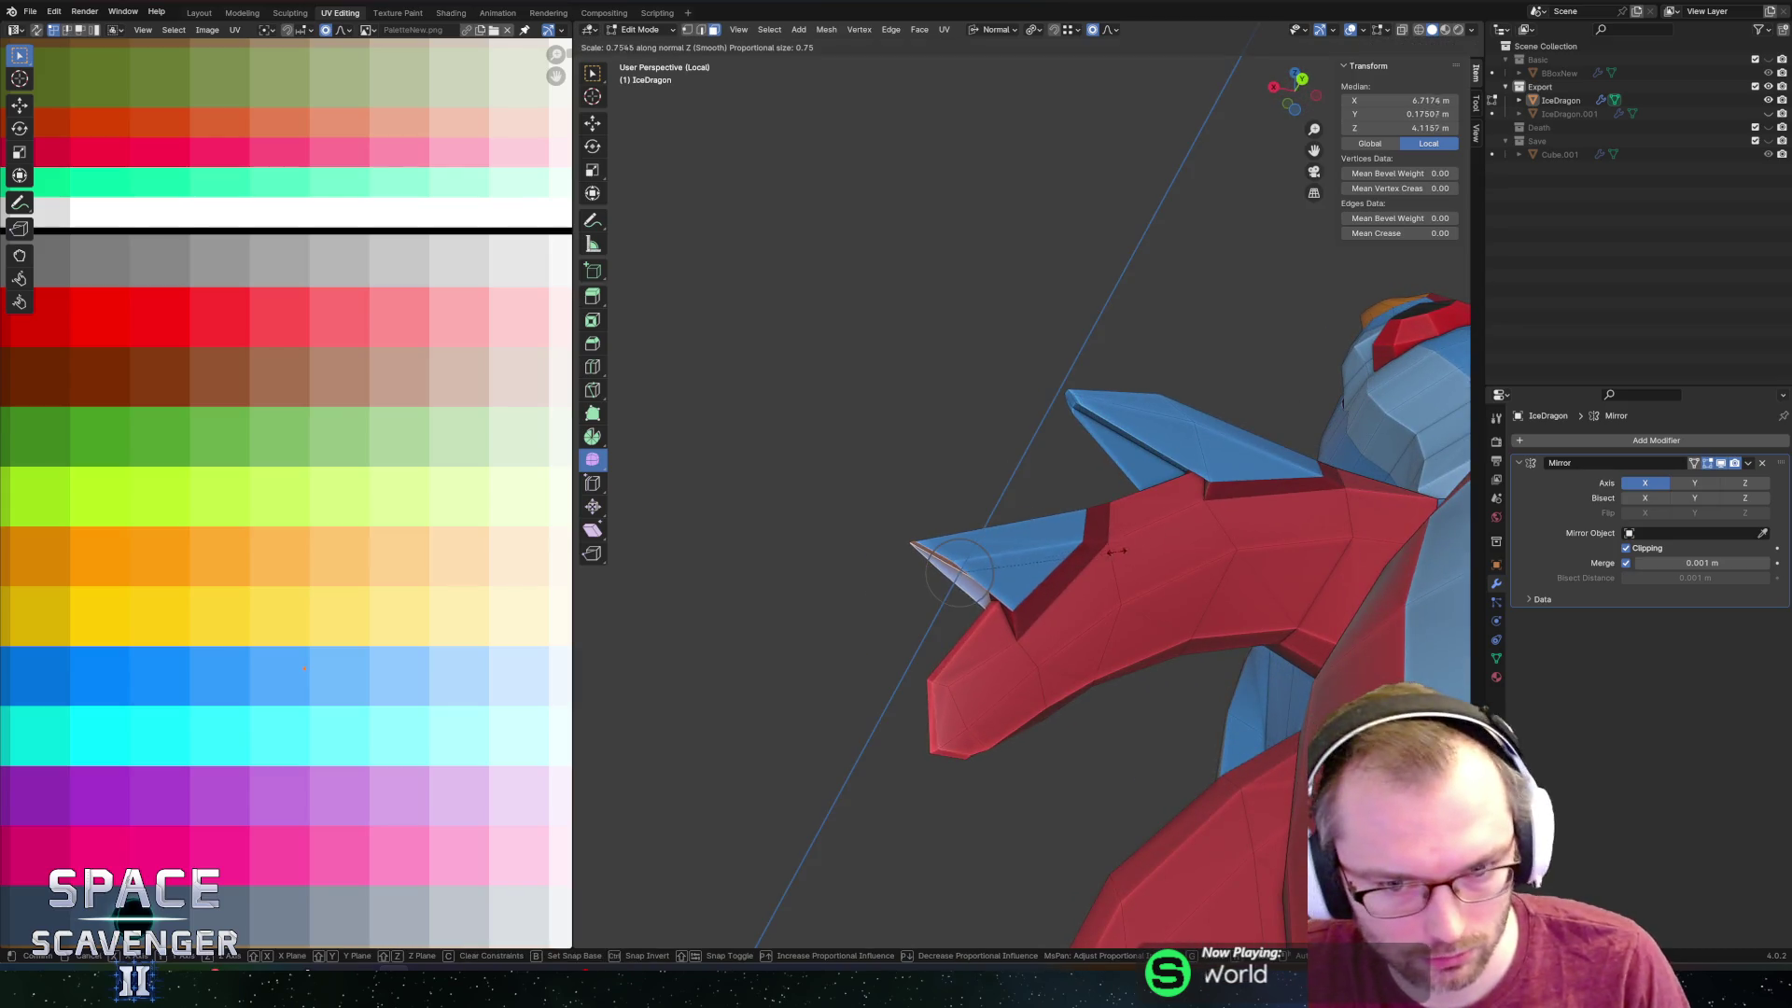
# Scale the arm spike tip along its normal, then extrude the snout spike face and flatten it (S Z 0).
pyautogui.click(931, 628)
pyautogui.moveTo(931, 628); pyautogui.dragTo(1027, 513, button='middle')
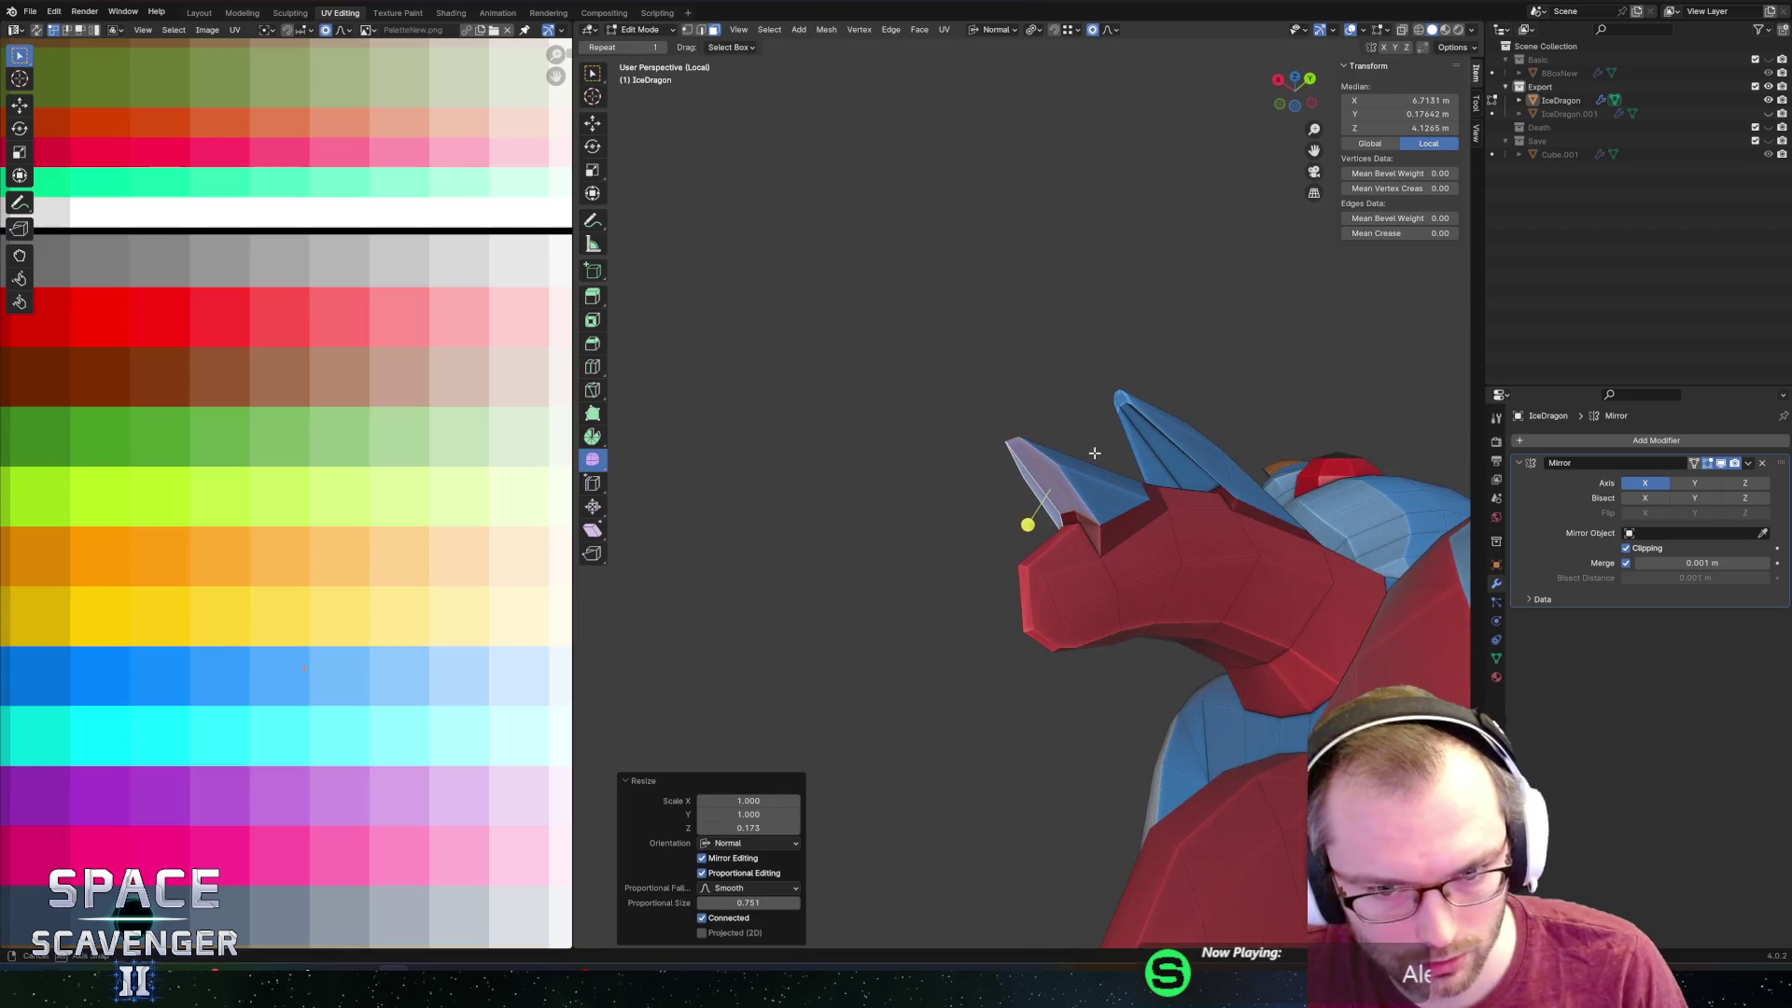
pyautogui.press('g')
pyautogui.press('Escape')
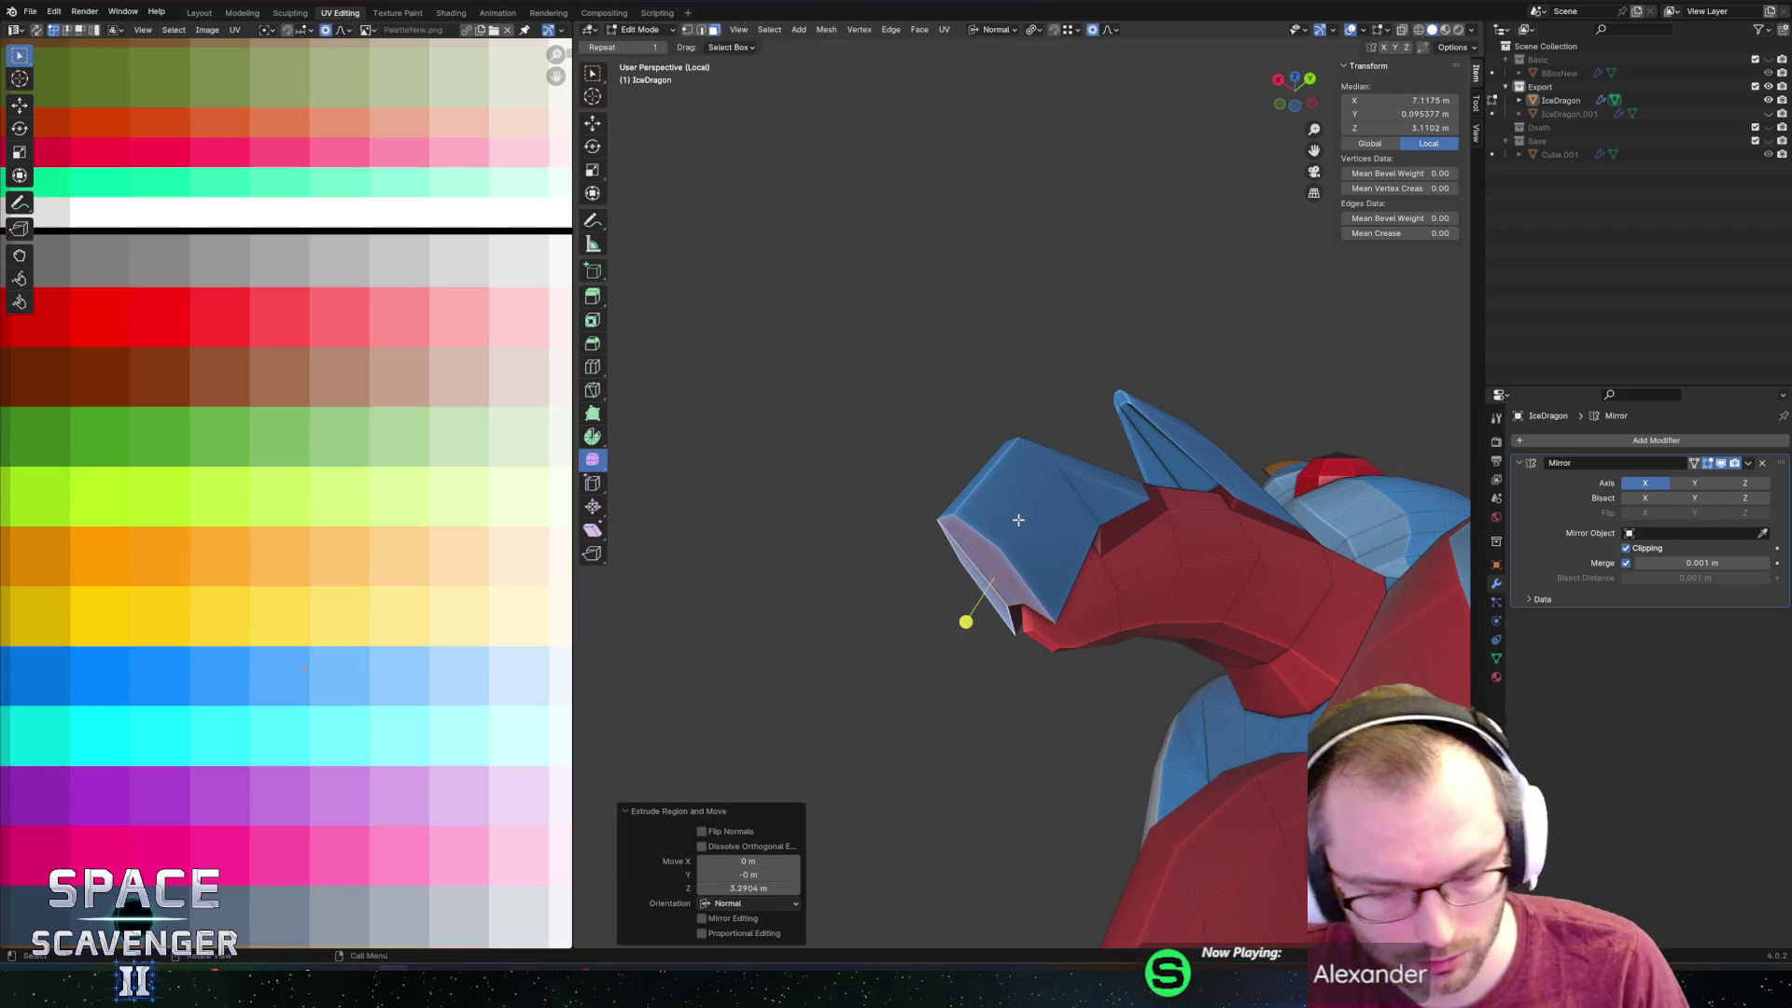
pyautogui.press('s')
pyautogui.press('z')
pyautogui.press('z')
pyautogui.press('0')
pyautogui.press('Return')
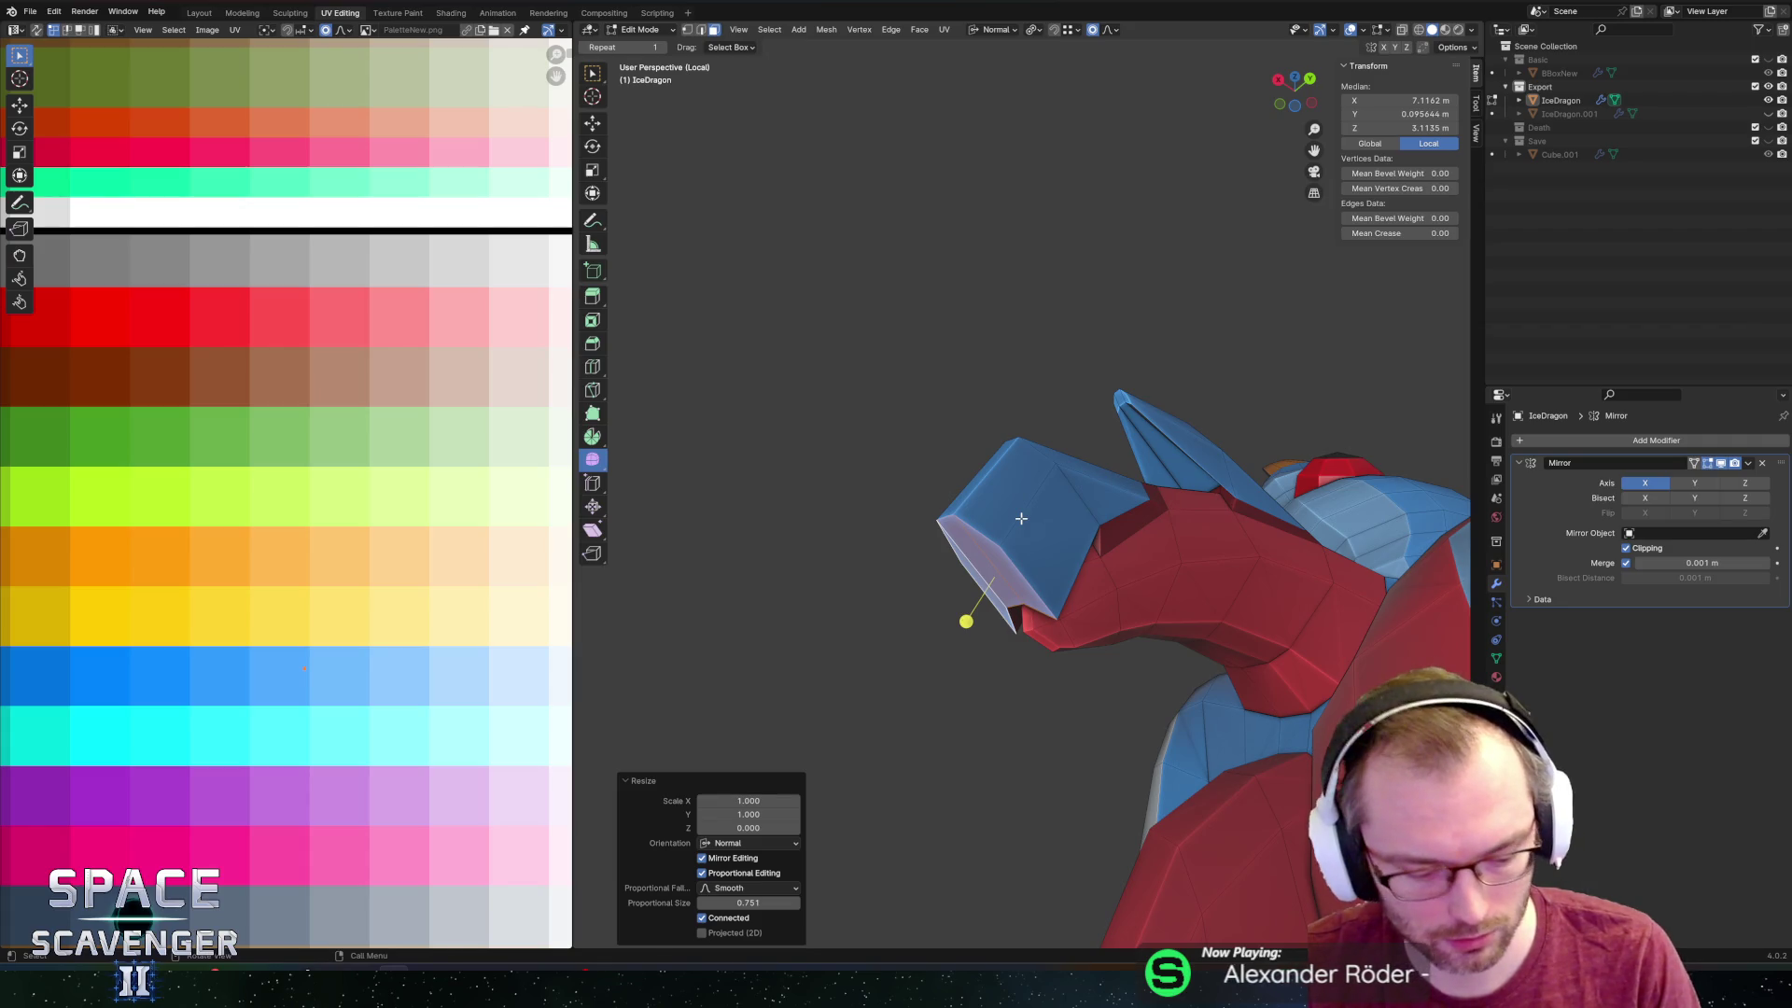
# Pull the snout tip forward along Y and shrink it into a sharp horn point.
pyautogui.press('g')
pyautogui.press('y')
pyautogui.click(1297, 547)
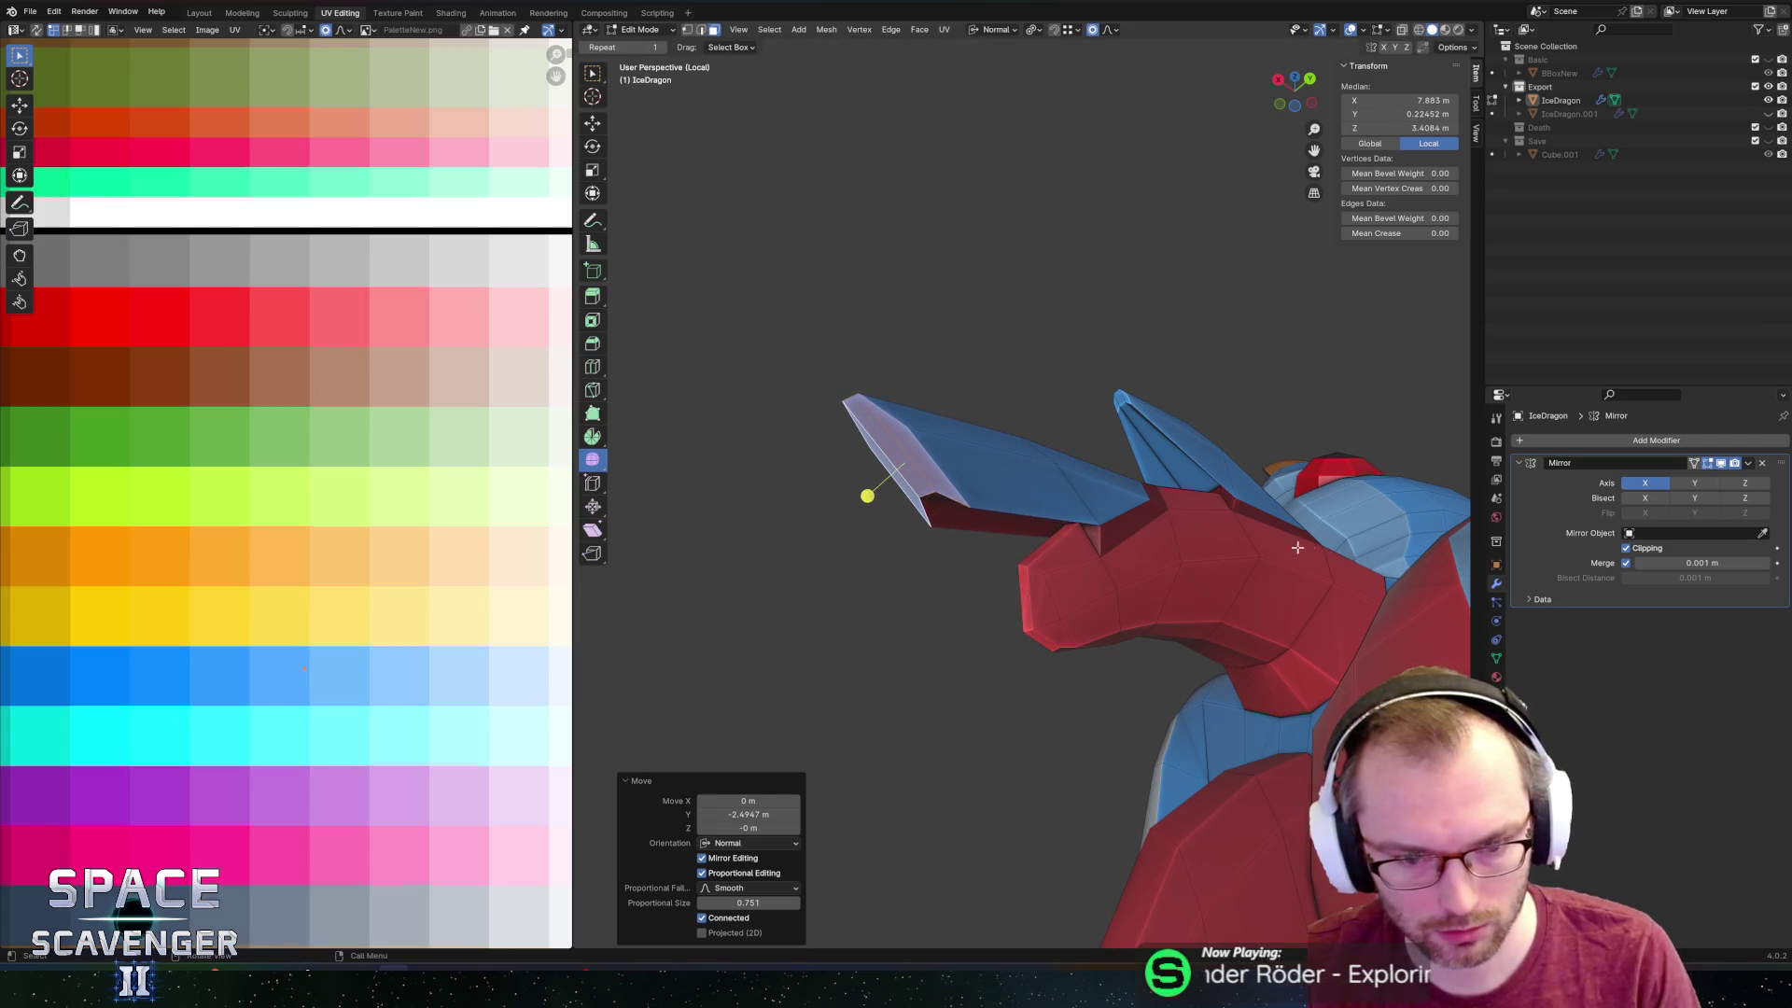
pyautogui.press('s')
pyautogui.click(942, 457)
pyautogui.moveTo(943, 457)
pyautogui.mouseDown(button='middle')
pyautogui.moveTo(1031, 360)
pyautogui.moveTo(984, 427)
pyautogui.moveTo(1008, 421)
pyautogui.moveTo(933, 462)
pyautogui.mouseUp(button='middle')
# Select the new horn's faces, then return the dragon to Object Mode.
pyautogui.keyDown('alt'); pyautogui.click(930, 464); pyautogui.keyUp('alt')
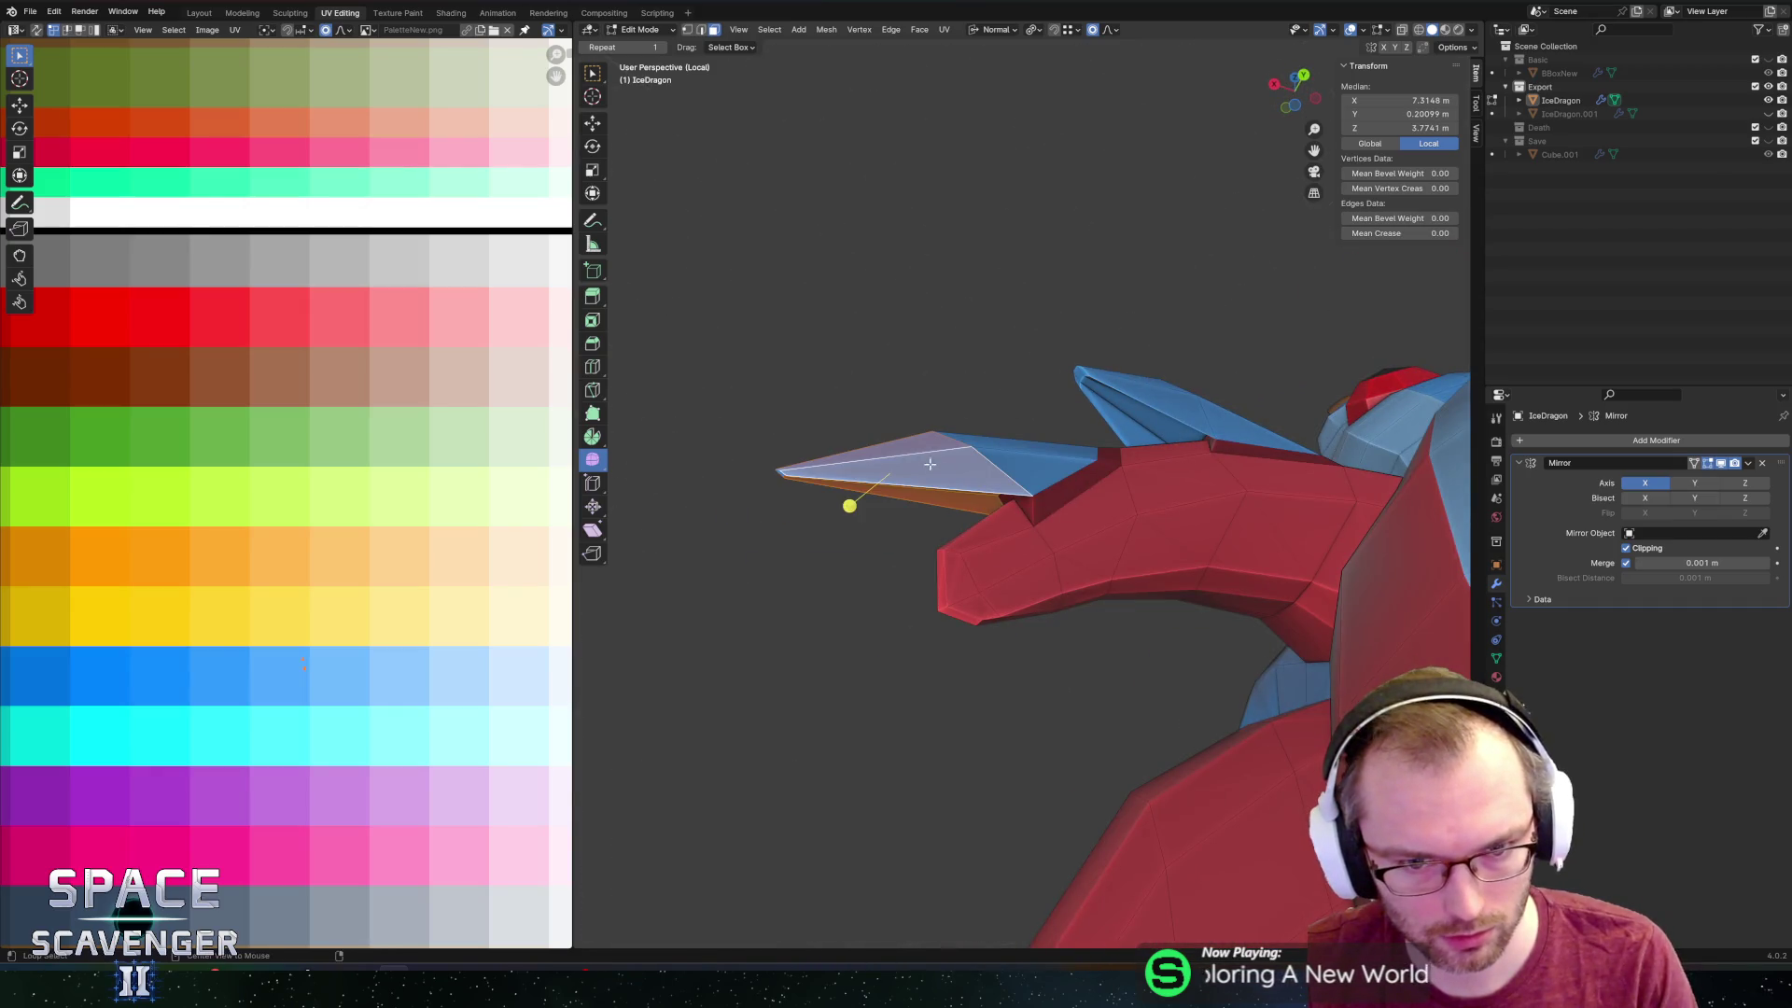
pyautogui.scroll(-4, 110, 424)
pyautogui.scroll(2, 222, 492)
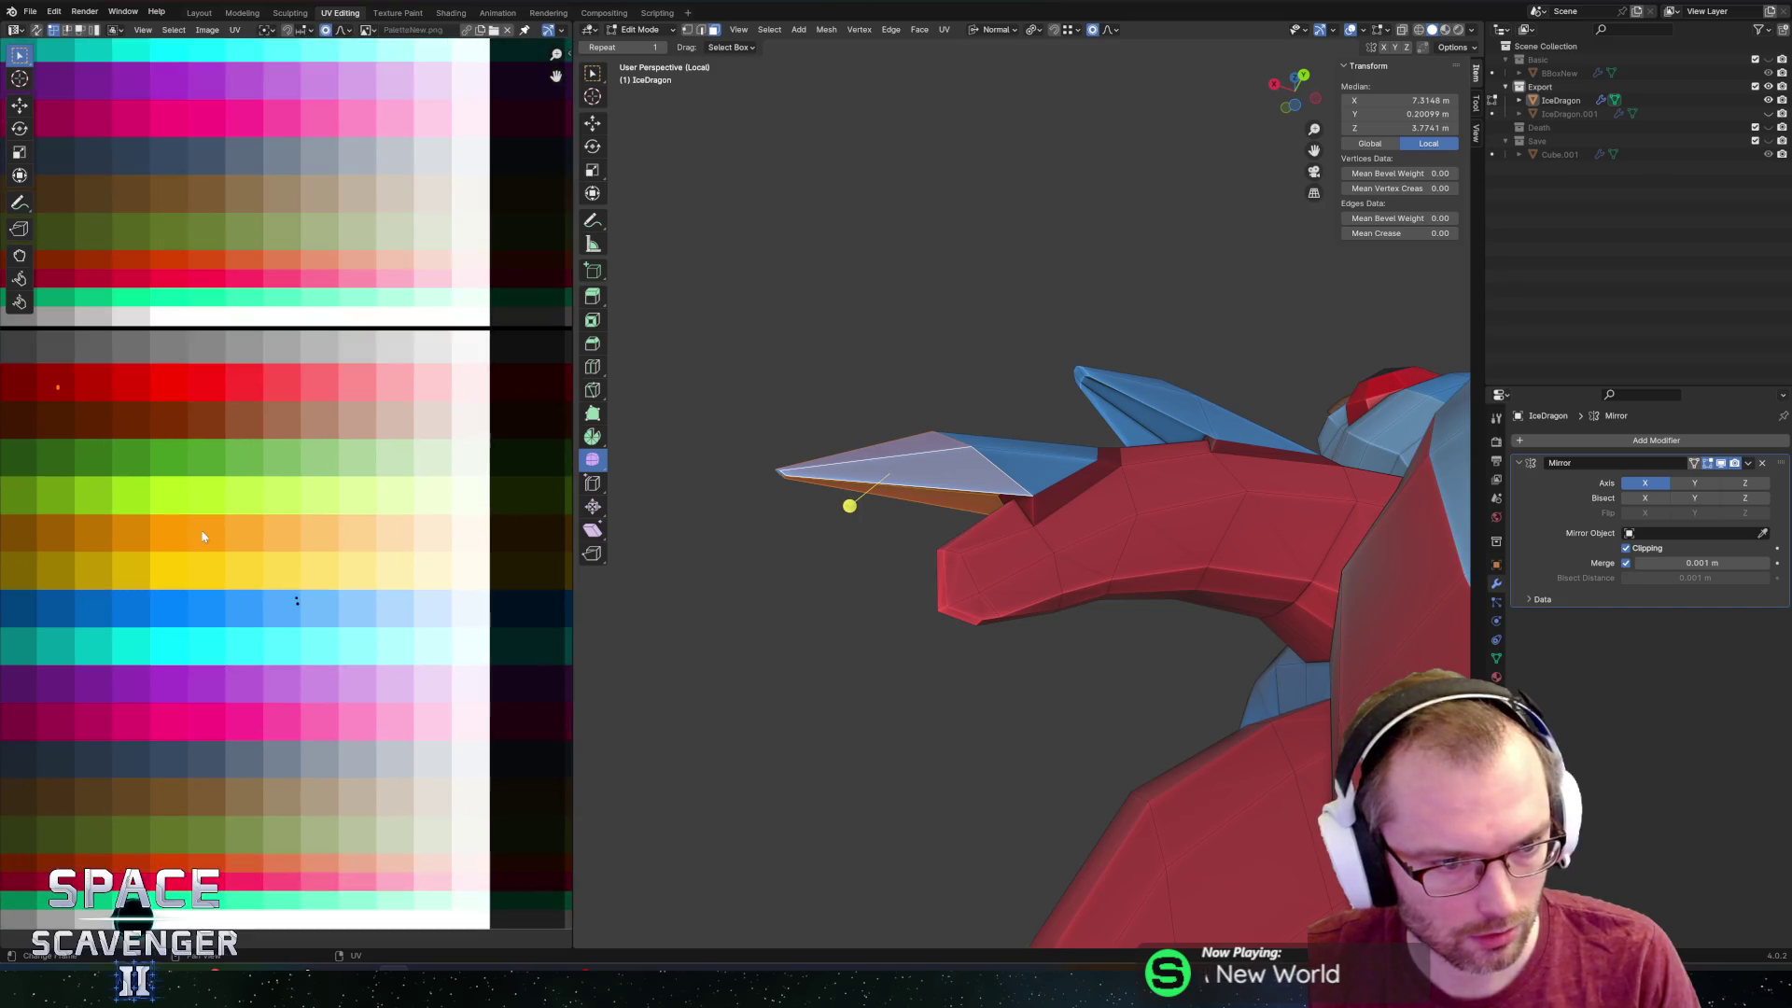
pyautogui.press('Tab')
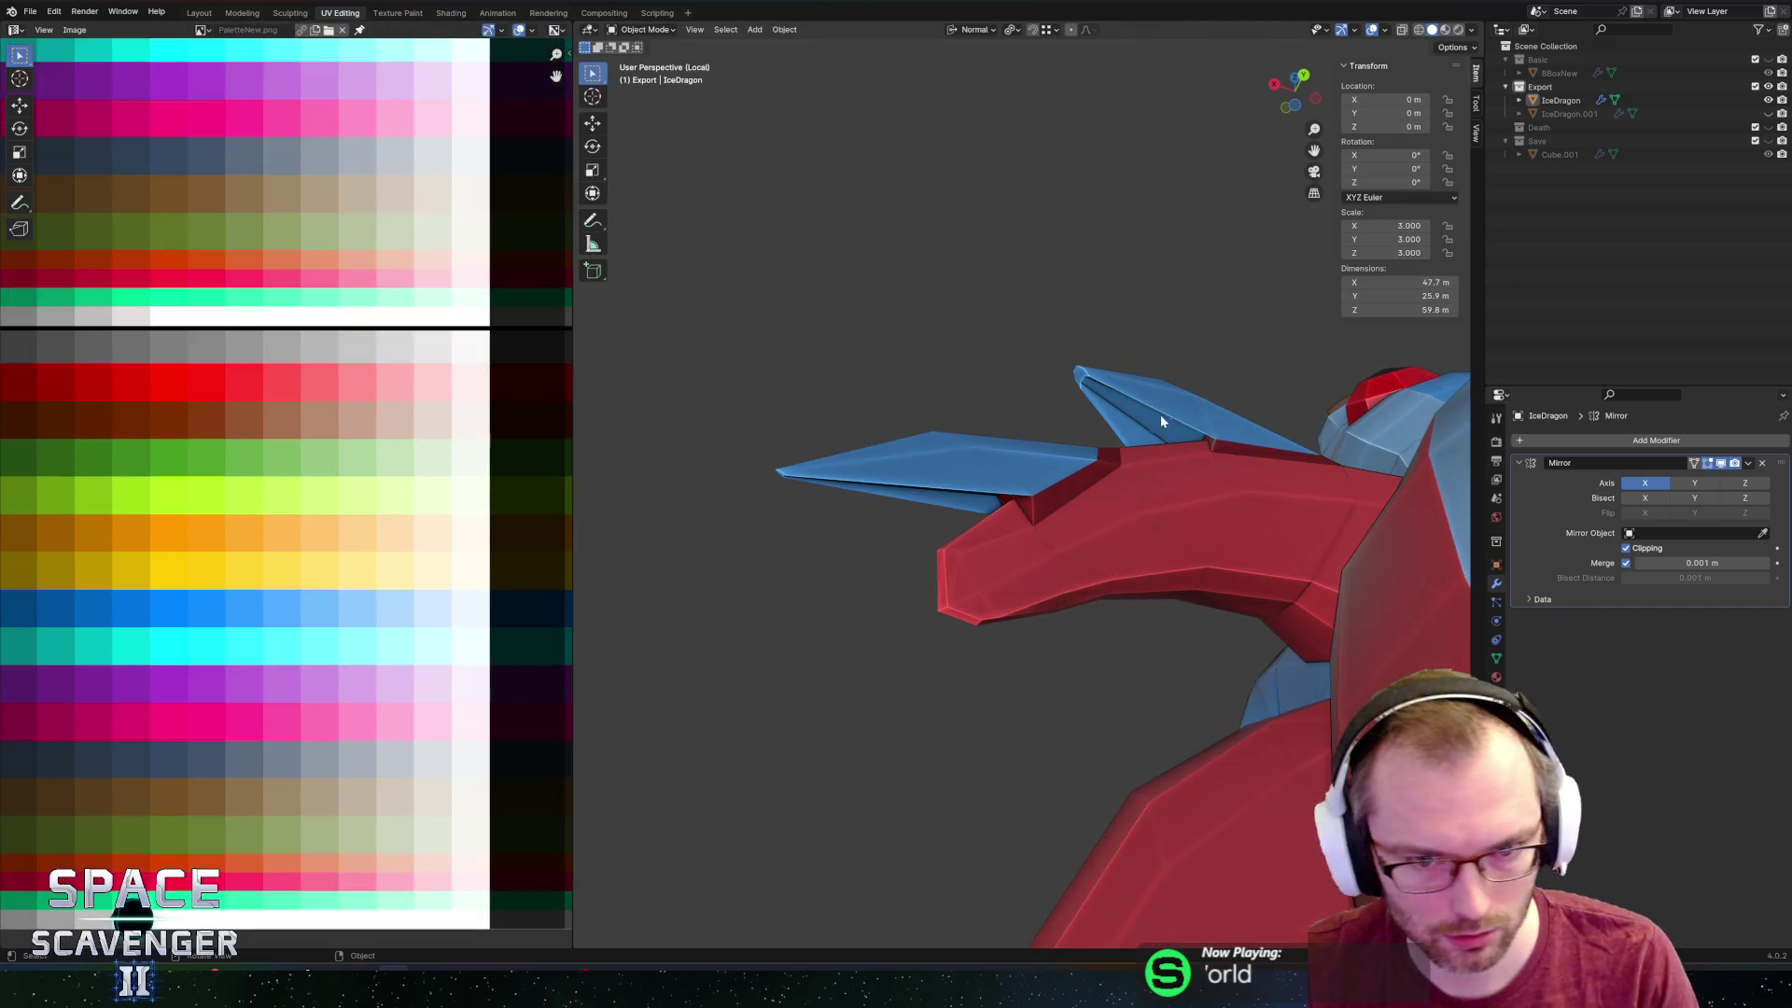
pyautogui.moveTo(1161, 415); pyautogui.dragTo(1181, 439, button='middle')
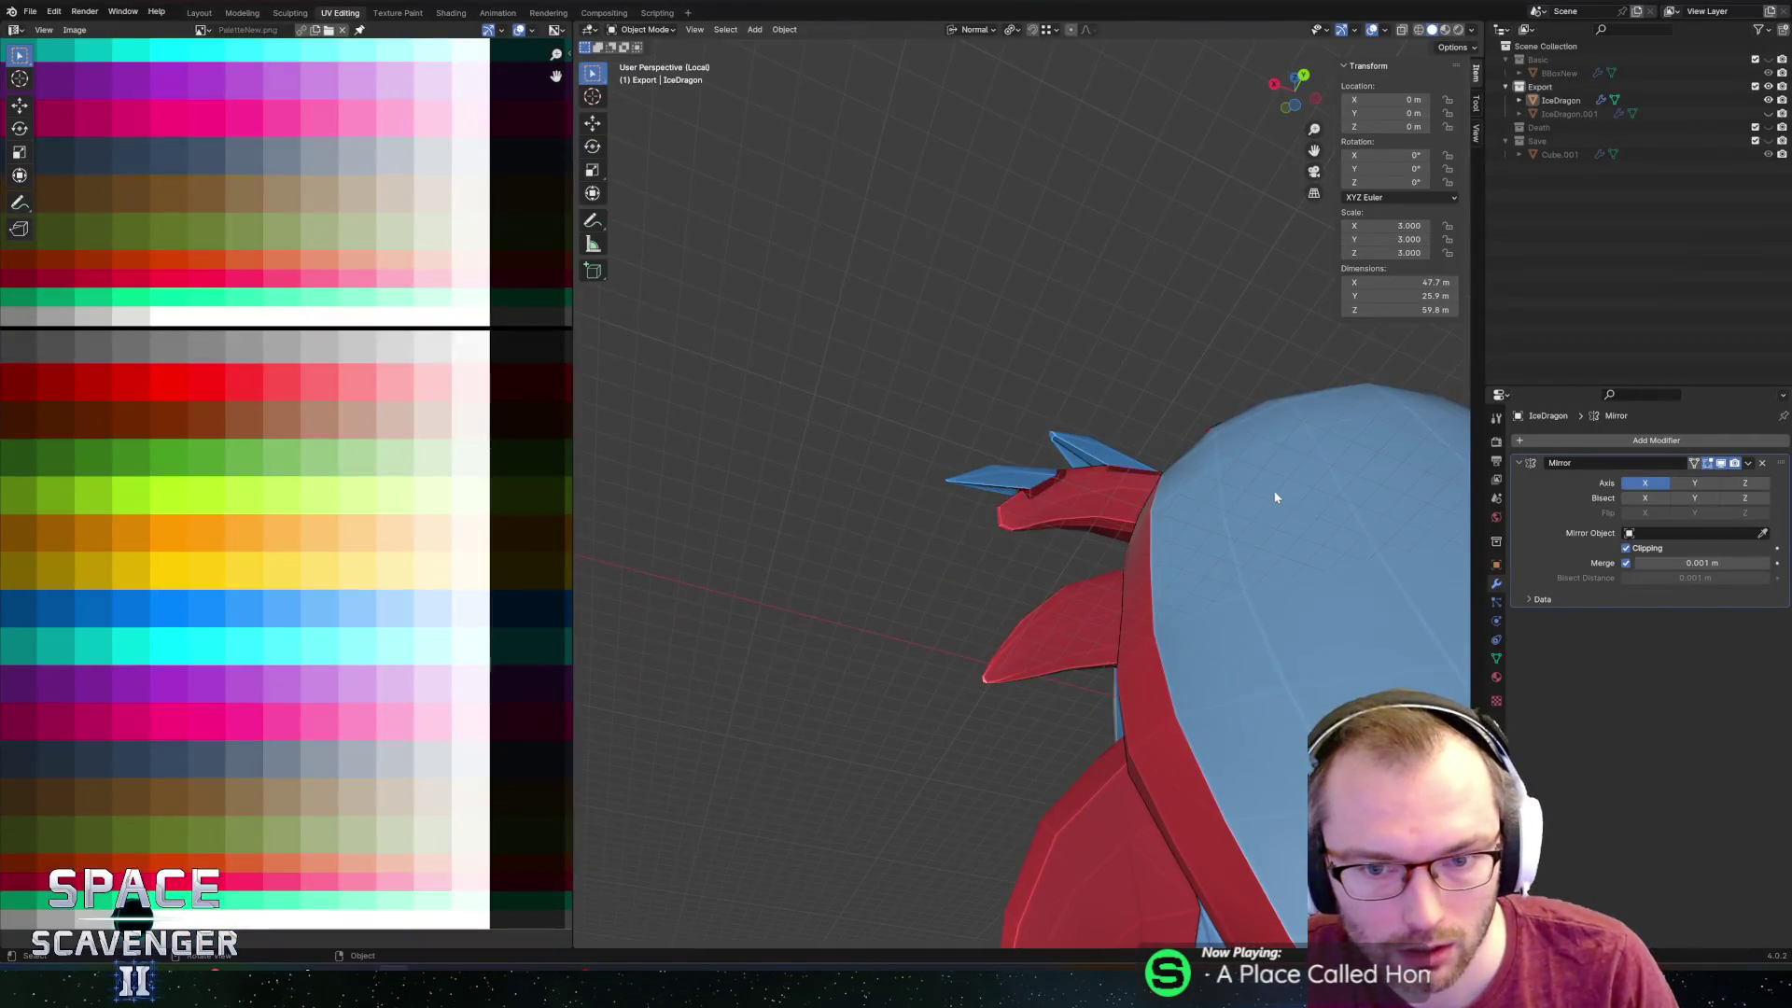
# Zoom the Blender view out and back in on the horned dragon.
pyautogui.scroll(-5, 1273, 522)
pyautogui.scroll(3, 1251, 532)
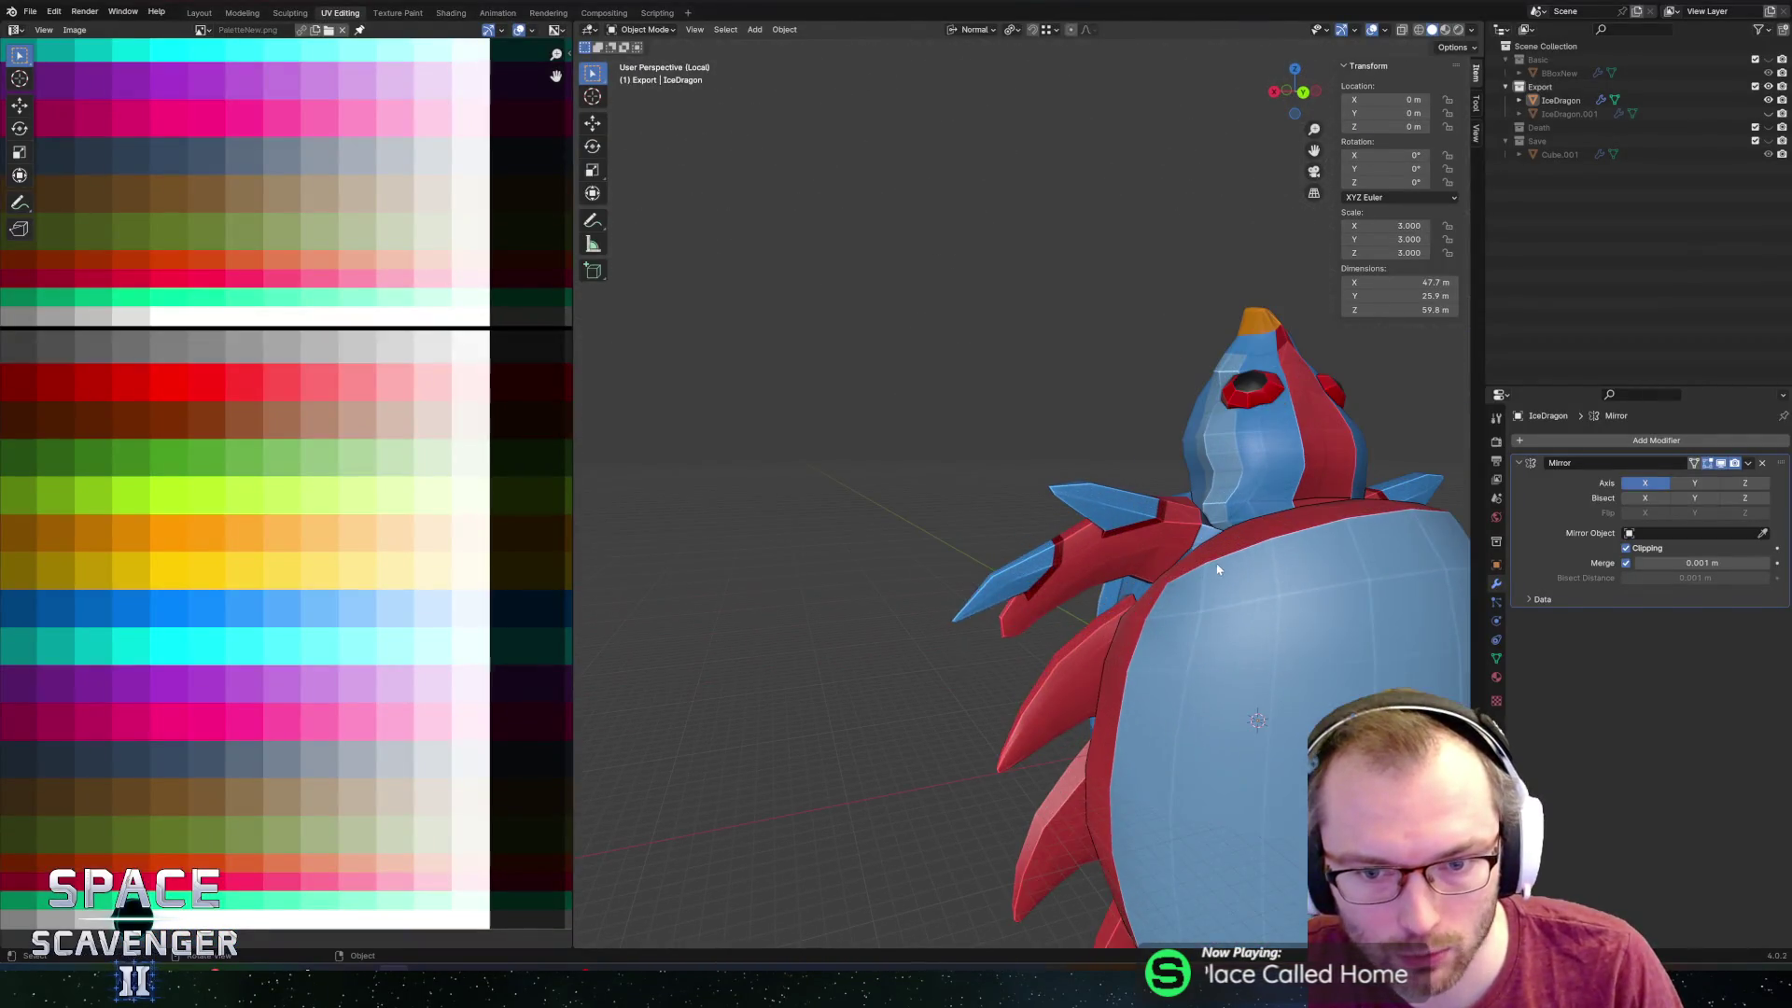
# Enter Edit Mode and select a single face on the dragon's neck spike.
pyautogui.press('Tab')
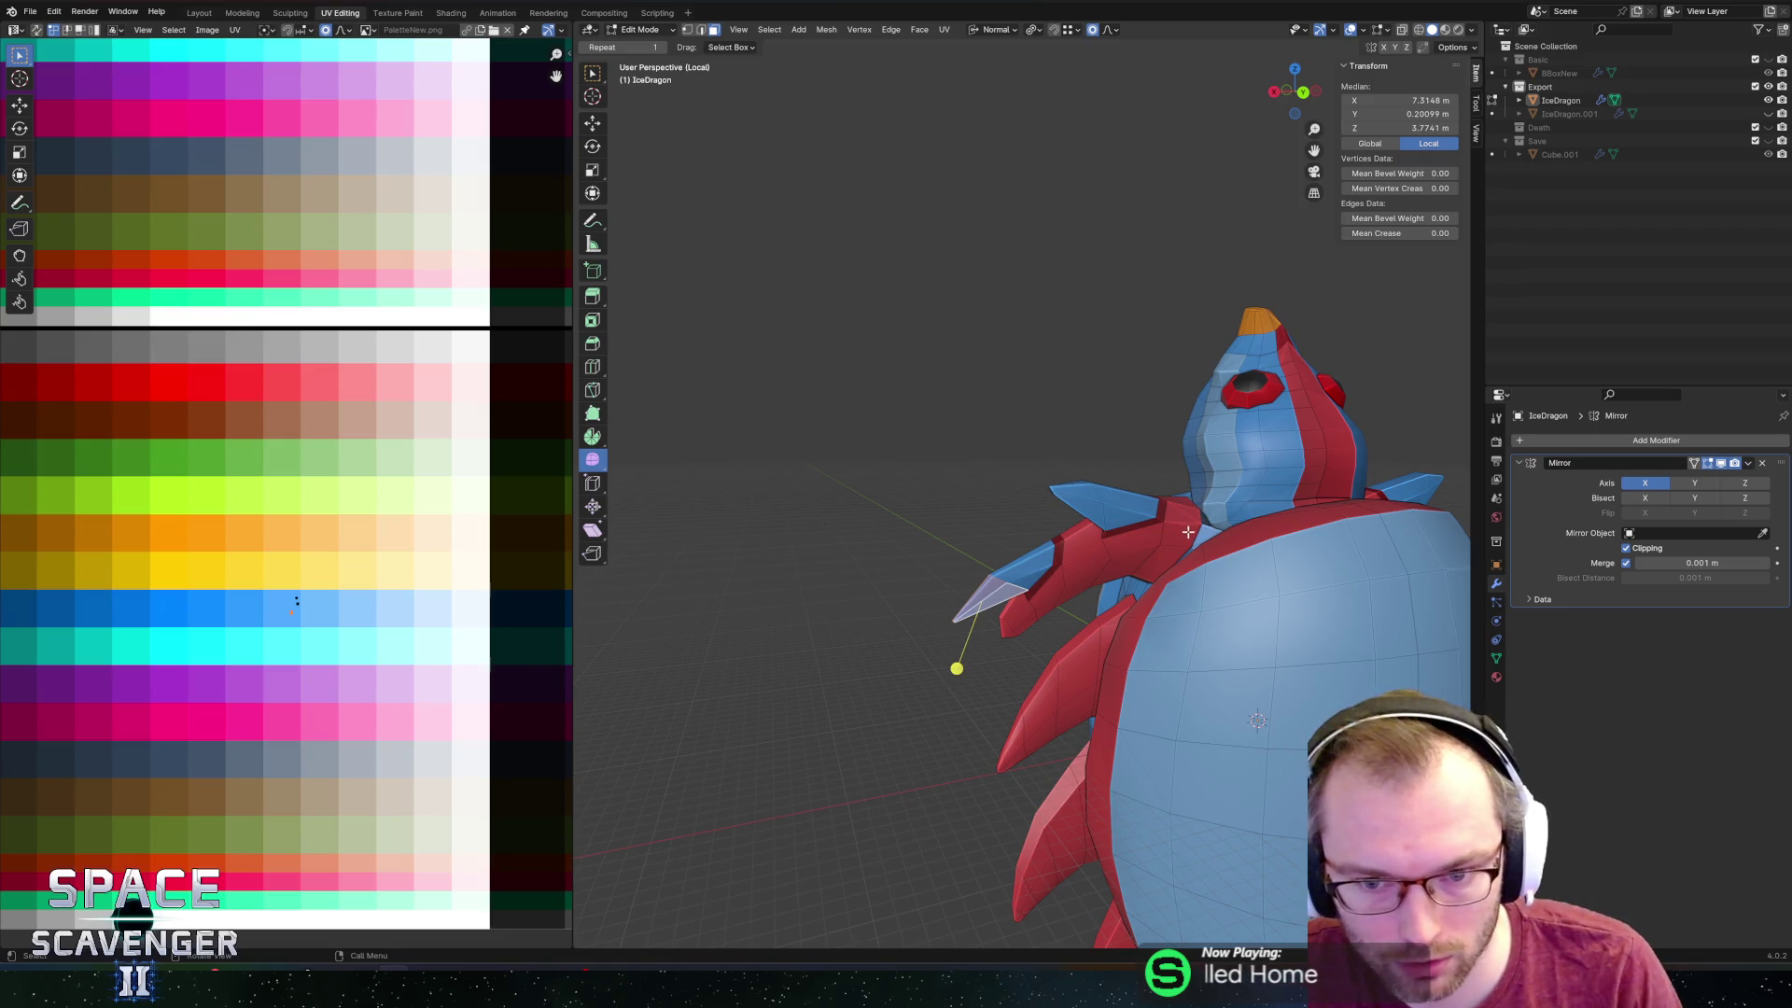
pyautogui.moveTo(1257, 543)
pyautogui.mouseDown(button='middle')
pyautogui.moveTo(1099, 505)
pyautogui.moveTo(1203, 442)
pyautogui.mouseUp(button='middle')
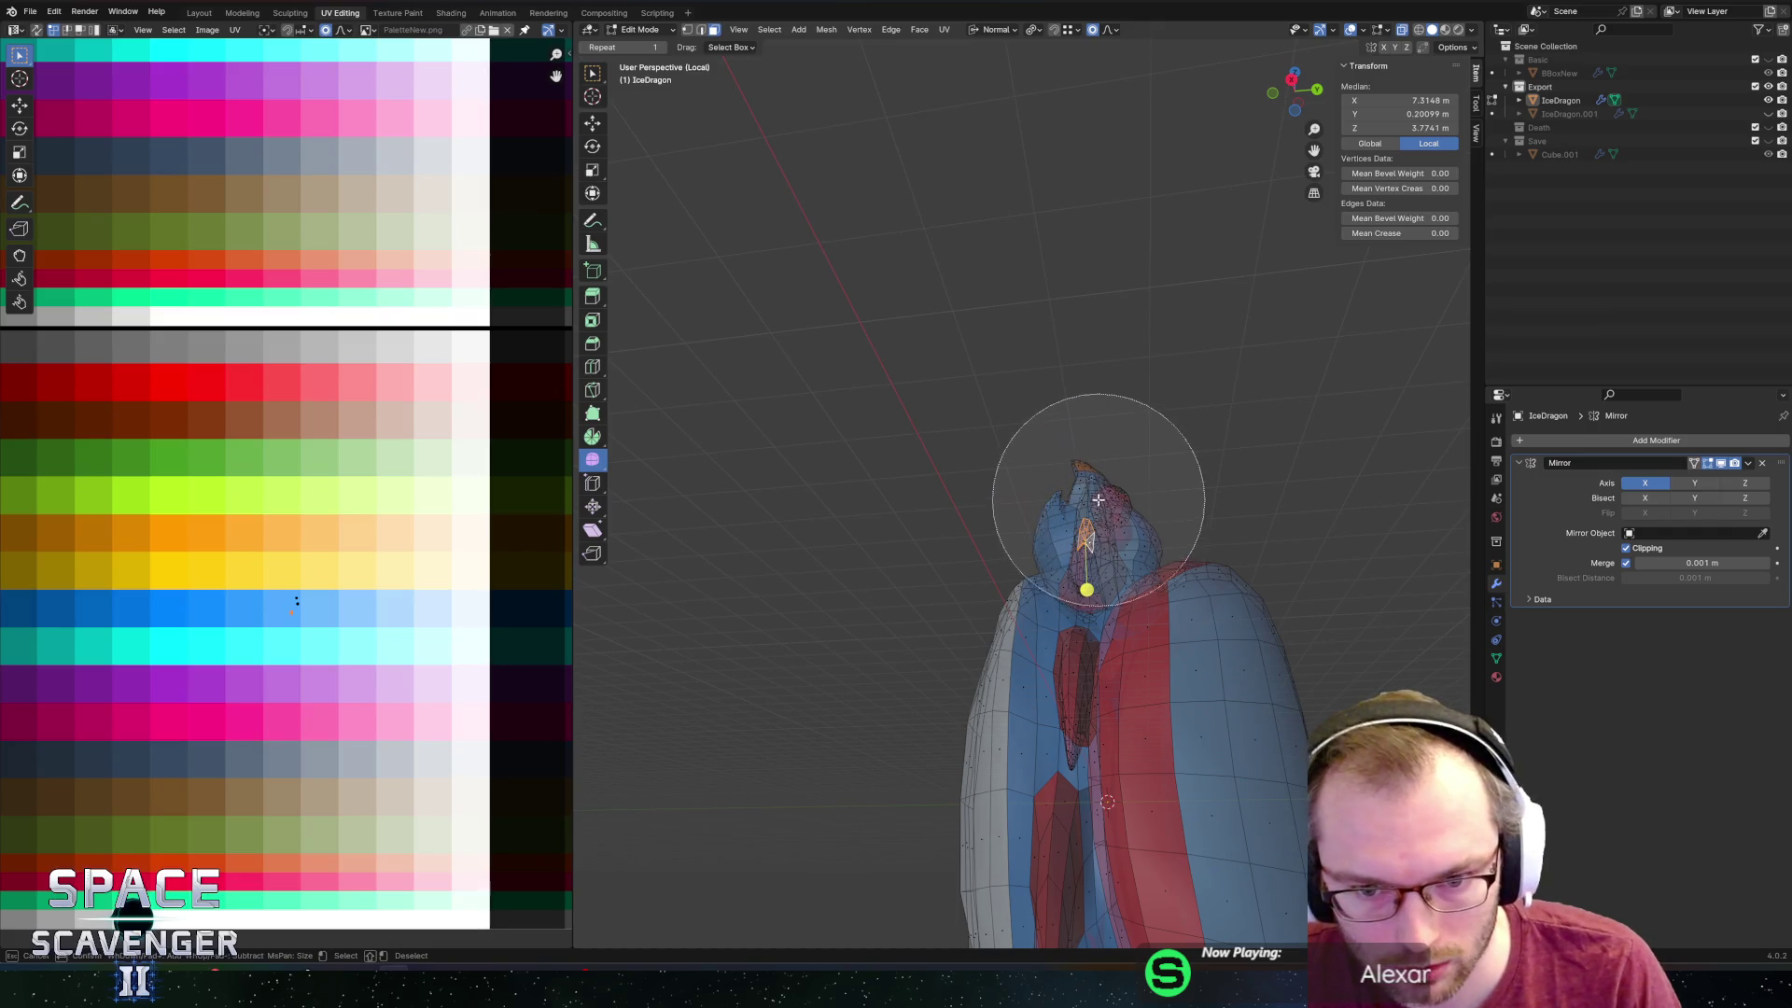
pyautogui.moveTo(1192, 441)
pyautogui.mouseDown(button='middle')
pyautogui.moveTo(1117, 452)
pyautogui.moveTo(1176, 487)
pyautogui.moveTo(1282, 460)
pyautogui.moveTo(1145, 495)
pyautogui.moveTo(1148, 528)
pyautogui.mouseUp(button='middle')
pyautogui.click(1179, 683)
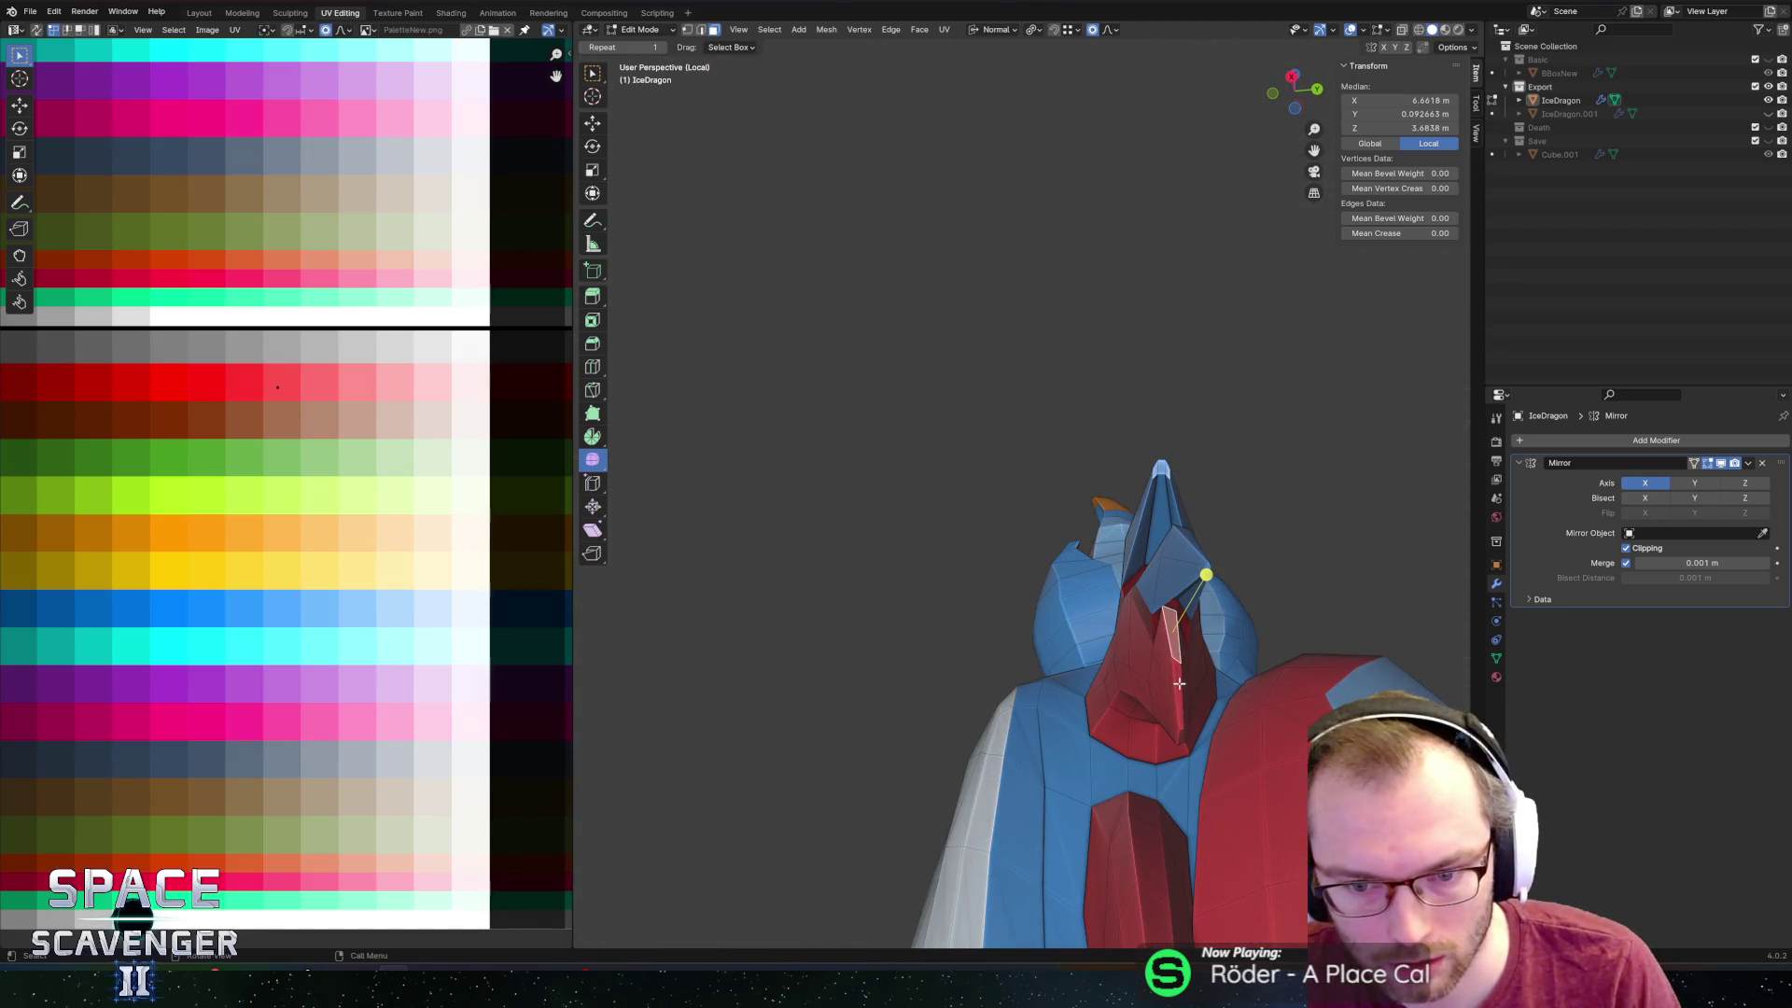
pyautogui.moveTo(1180, 737)
pyautogui.mouseDown(button='middle')
pyautogui.moveTo(1204, 672)
pyautogui.moveTo(1065, 703)
pyautogui.mouseUp(button='middle')
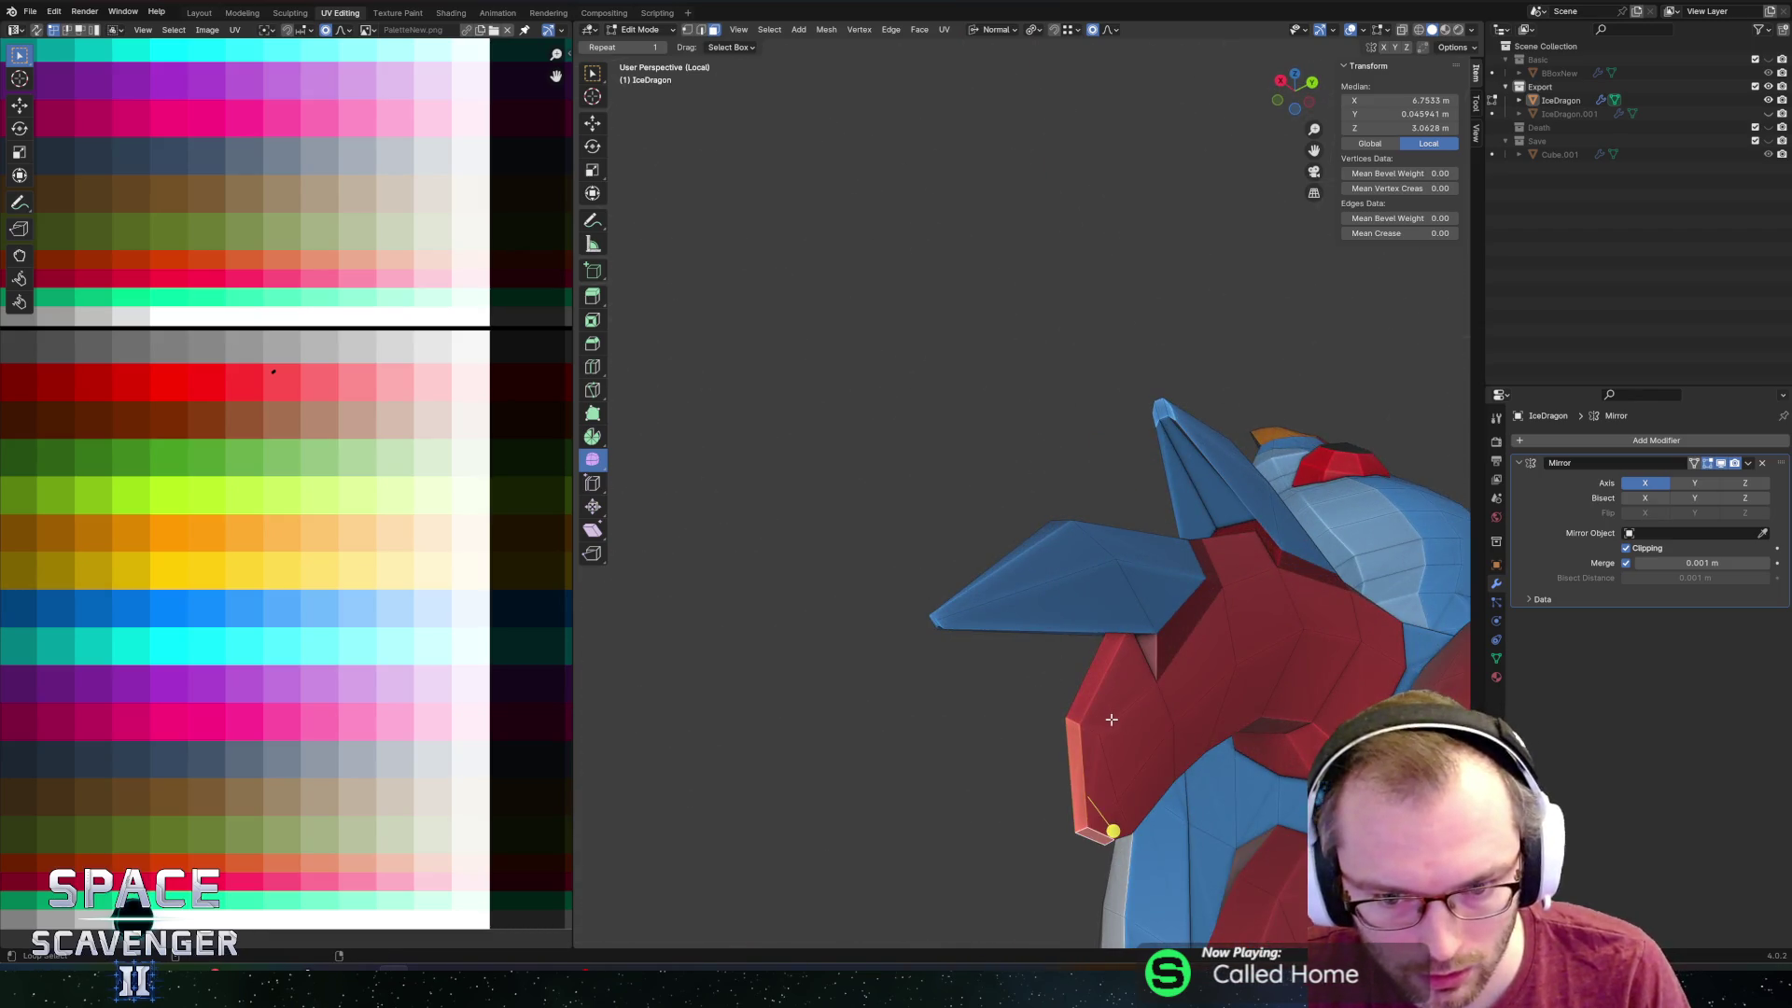
pyautogui.moveTo(1150, 749)
pyautogui.mouseDown(button='middle')
pyautogui.moveTo(1280, 709)
pyautogui.moveTo(1328, 725)
pyautogui.moveTo(1157, 754)
pyautogui.mouseUp(button='middle')
# Grow the face selection along the neck onto the wing and add the arm faces.
pyautogui.press('F3')
pyautogui.press('Return')
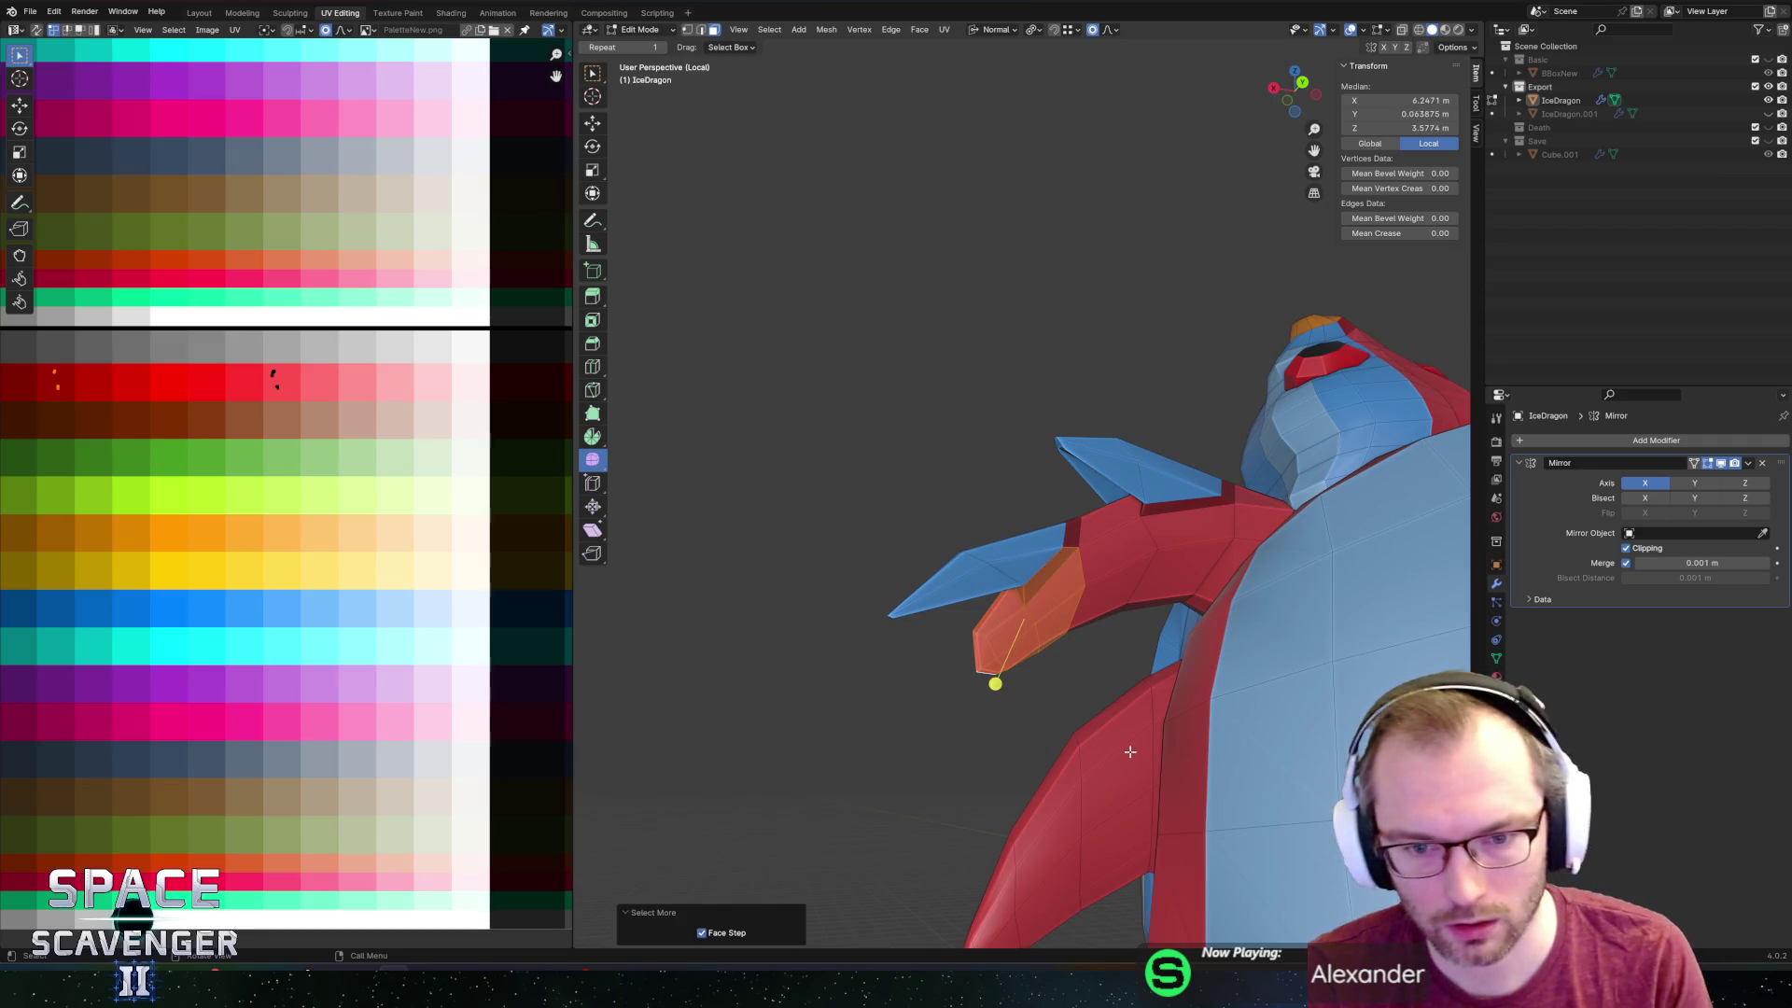
pyautogui.press('Return')
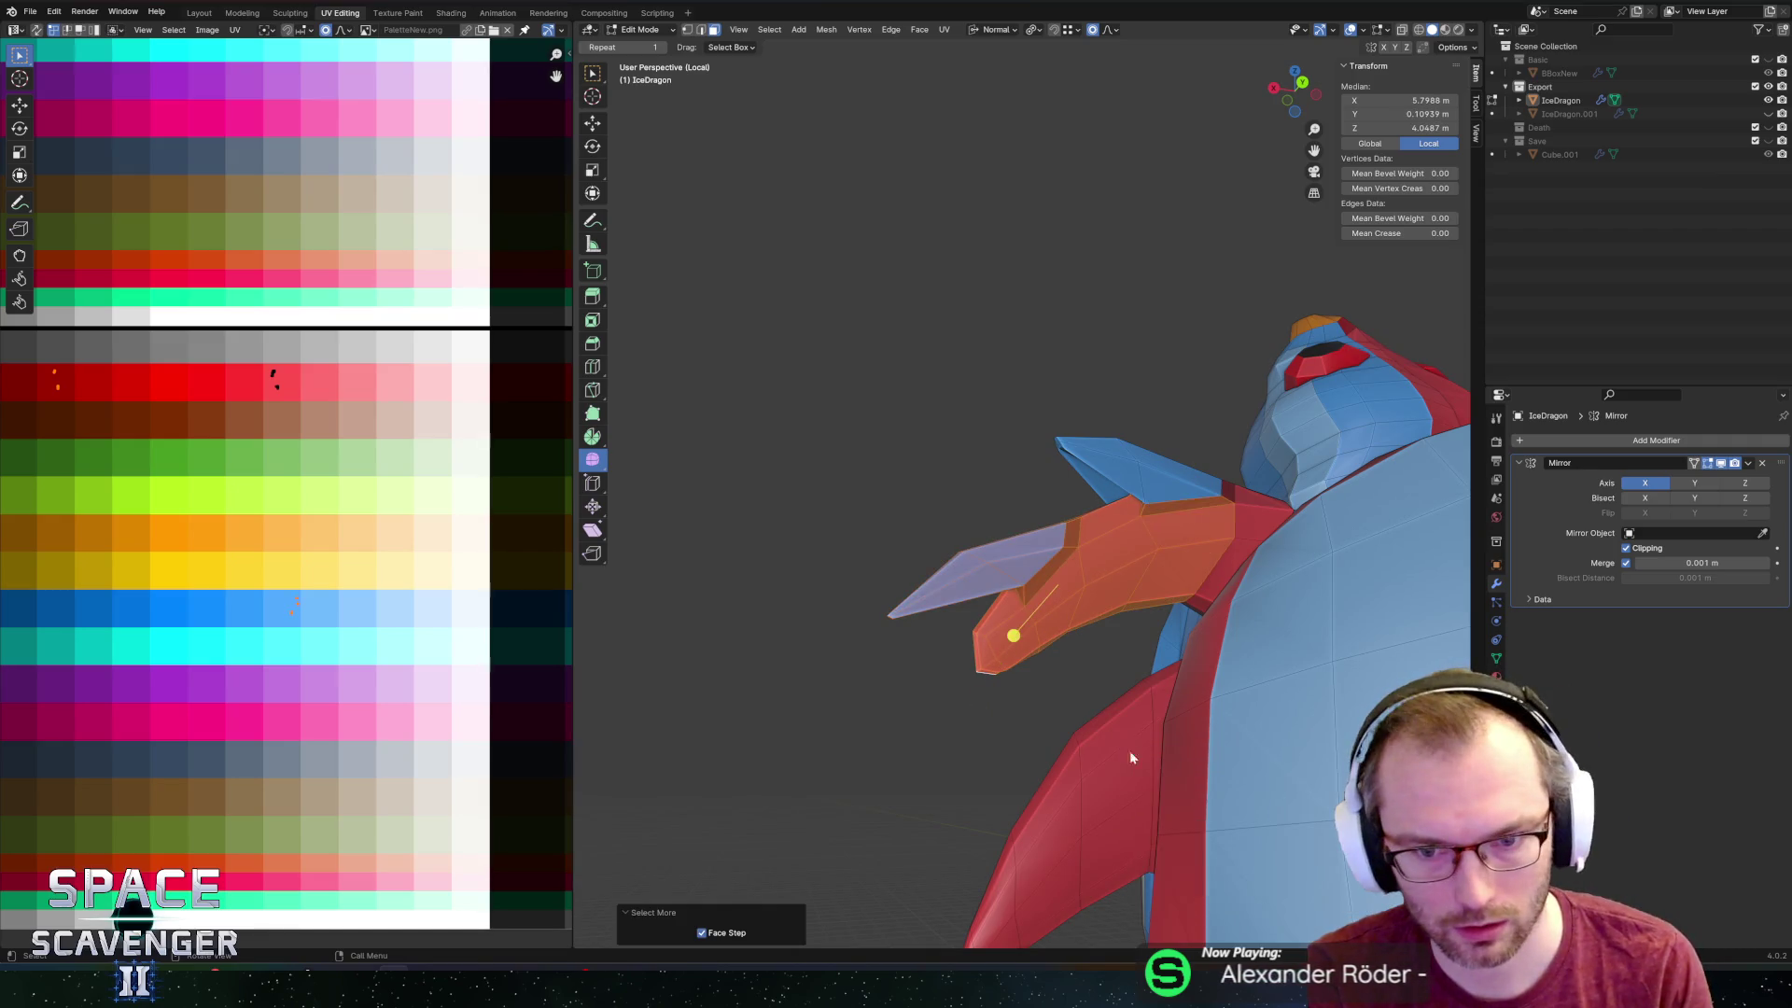
pyautogui.press('F3')
pyautogui.press('Return')
pyautogui.press('F3')
pyautogui.press('Return')
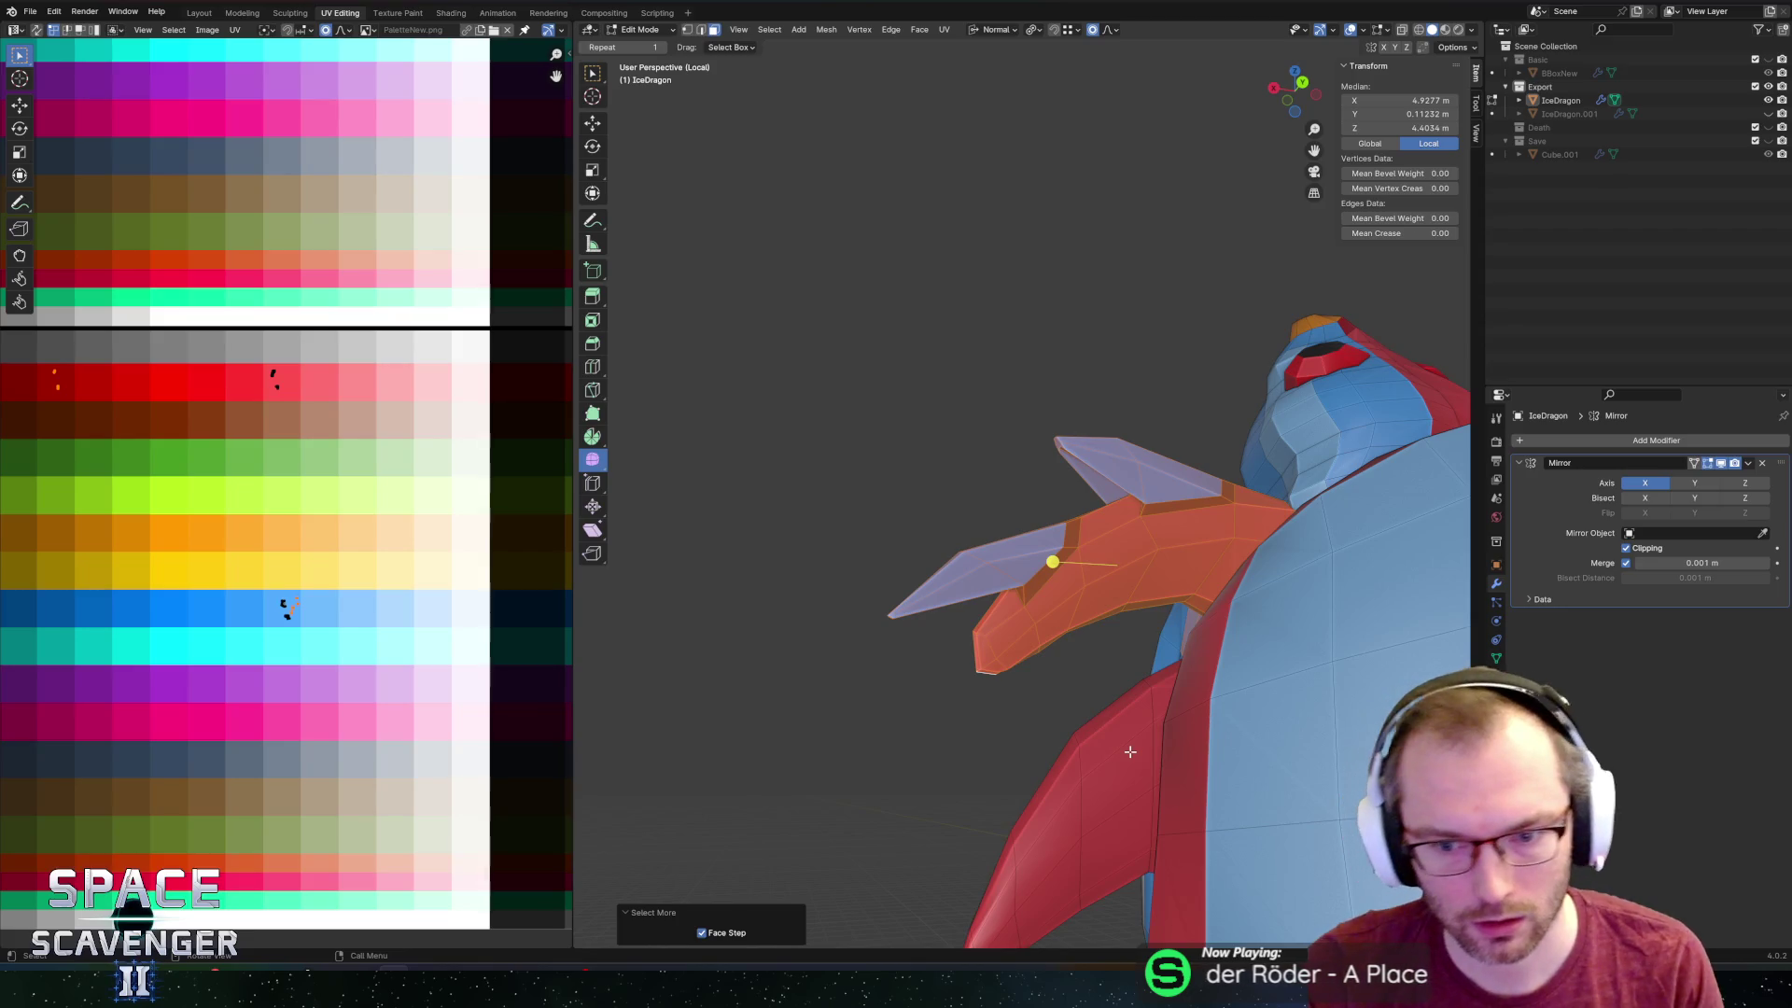
pyautogui.moveTo(1130, 751); pyautogui.dragTo(1077, 492, button='middle')
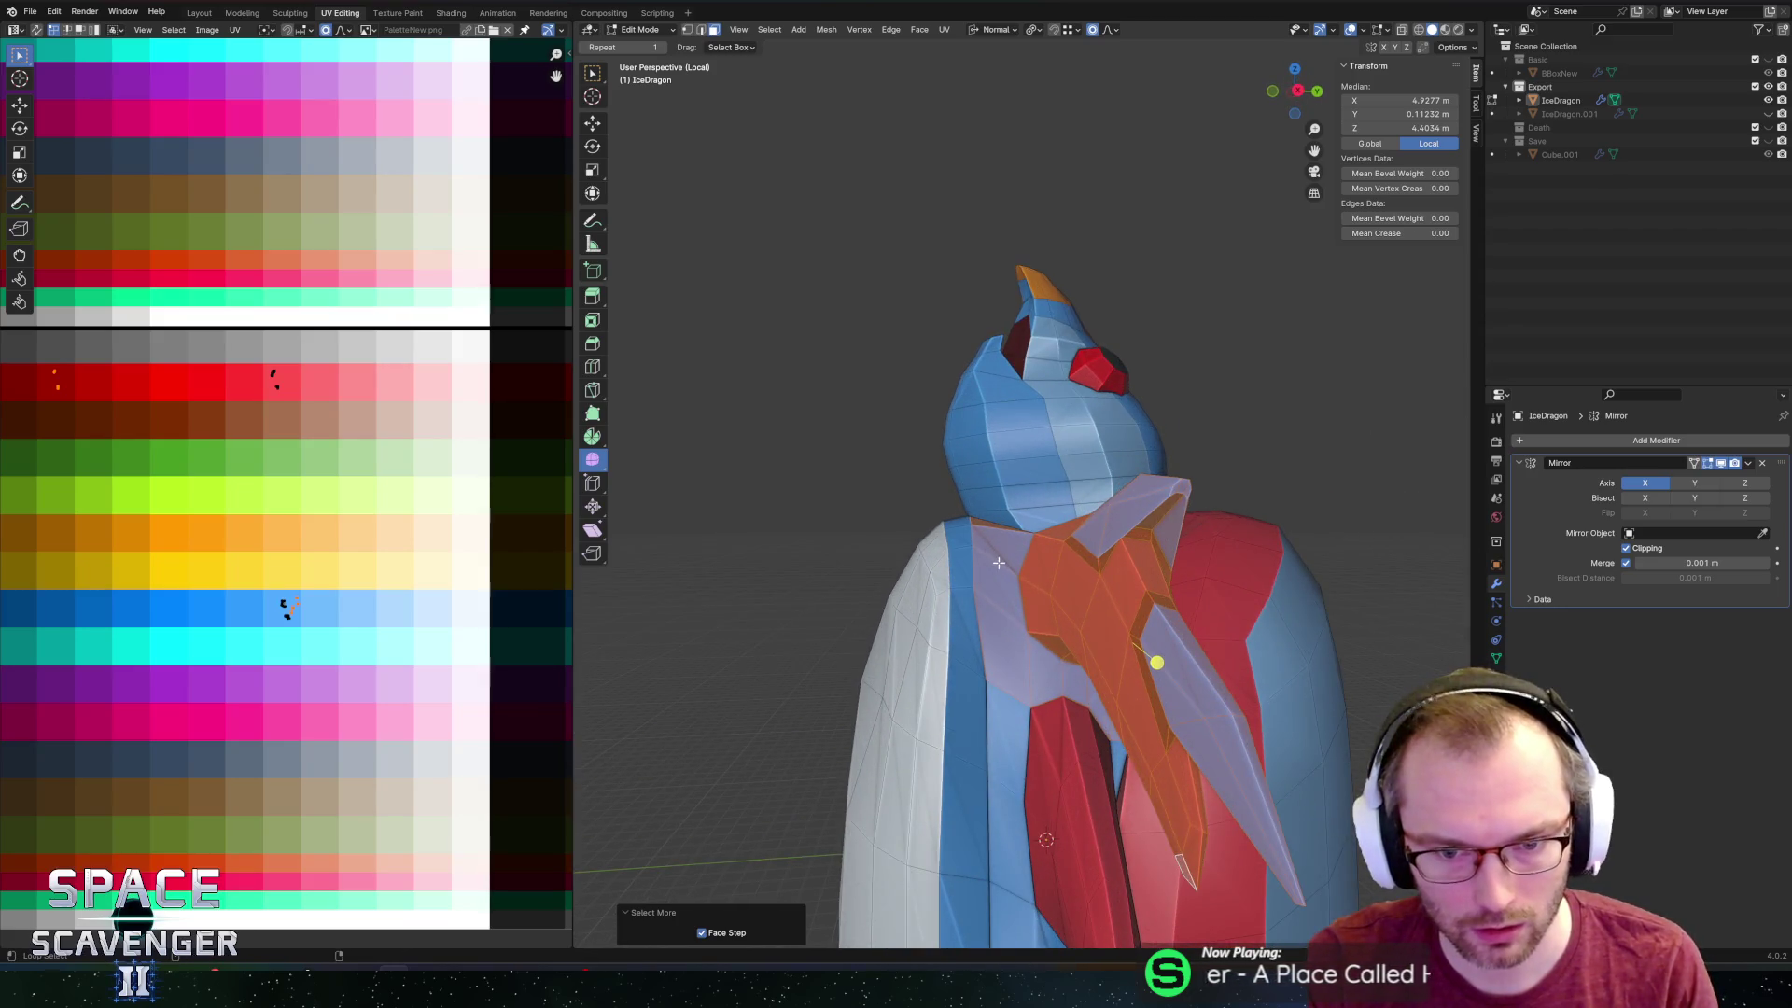
pyautogui.moveTo(1049, 710); pyautogui.dragTo(1017, 775)
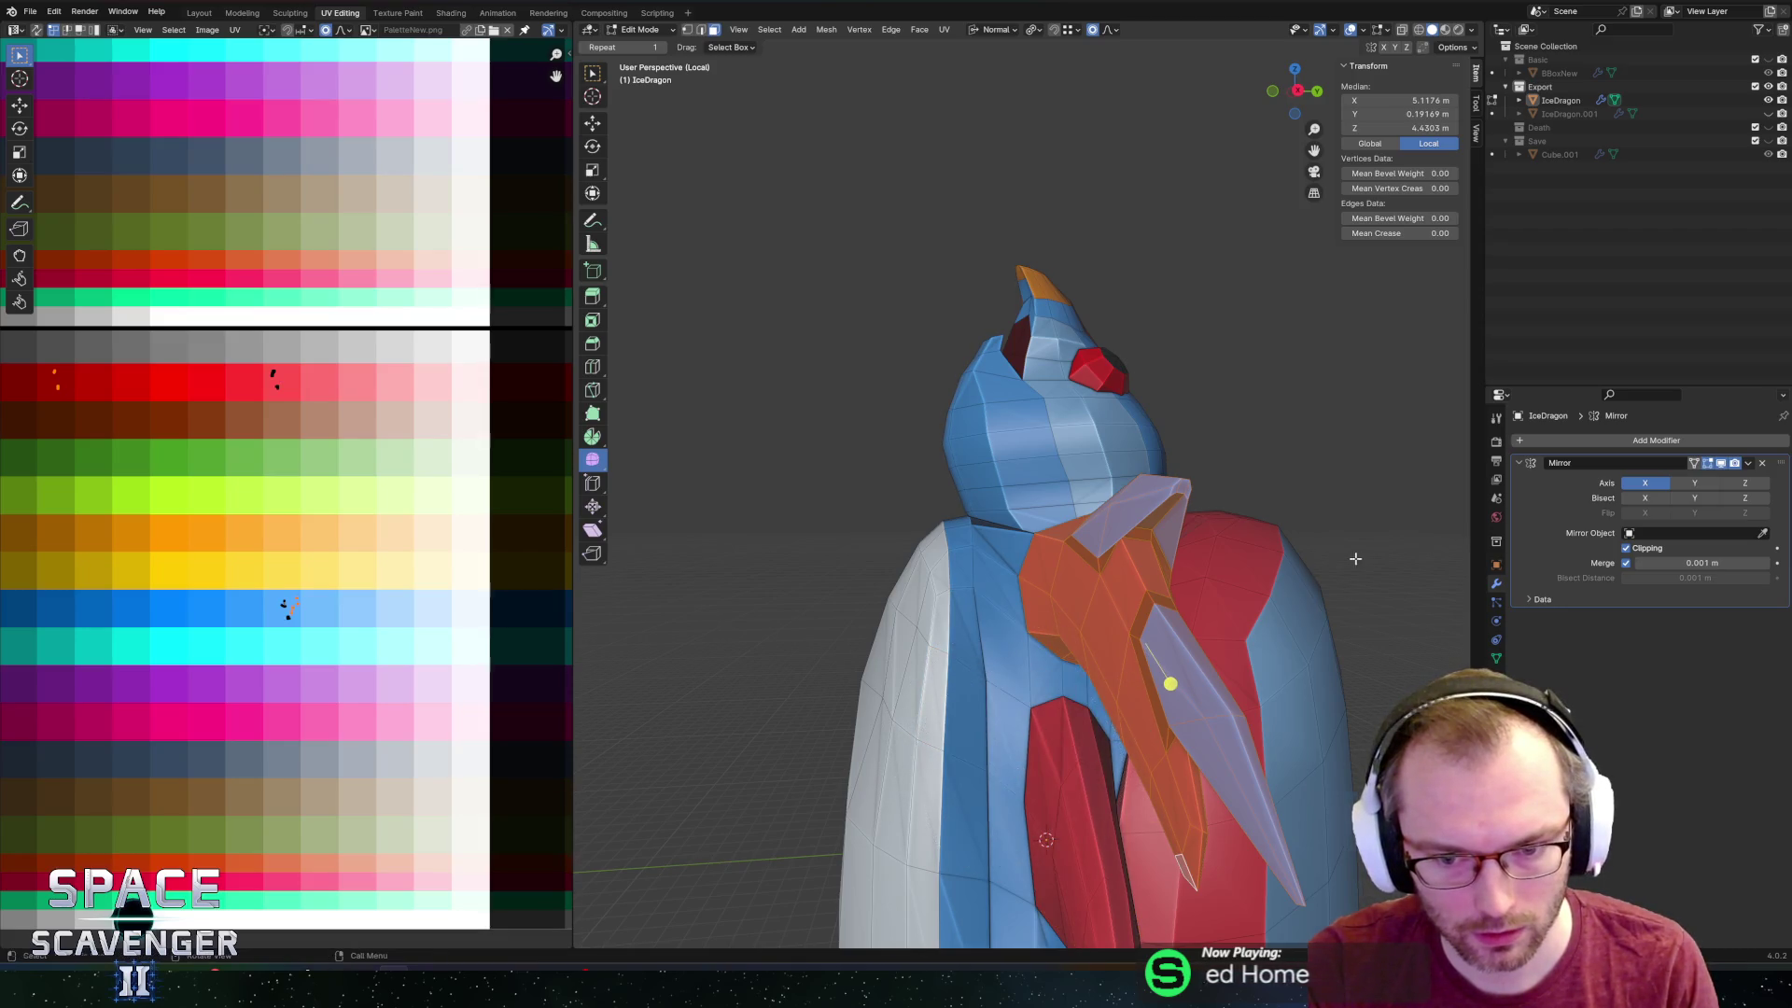
pyautogui.moveTo(1017, 775)
pyautogui.mouseDown(button='middle')
pyautogui.moveTo(1363, 695)
pyautogui.moveTo(1237, 742)
pyautogui.moveTo(1278, 653)
pyautogui.moveTo(1269, 589)
pyautogui.moveTo(1120, 485)
pyautogui.mouseUp(button='middle')
# Move the arm's UVs from the red row into the blue palette row and exit Edit Mode.
pyautogui.moveTo(42, 355)
pyautogui.mouseDown()
pyautogui.moveTo(140, 408)
pyautogui.moveTo(320, 406)
pyautogui.moveTo(68, 452)
pyautogui.moveTo(134, 469)
pyautogui.mouseUp()
pyautogui.press('g')
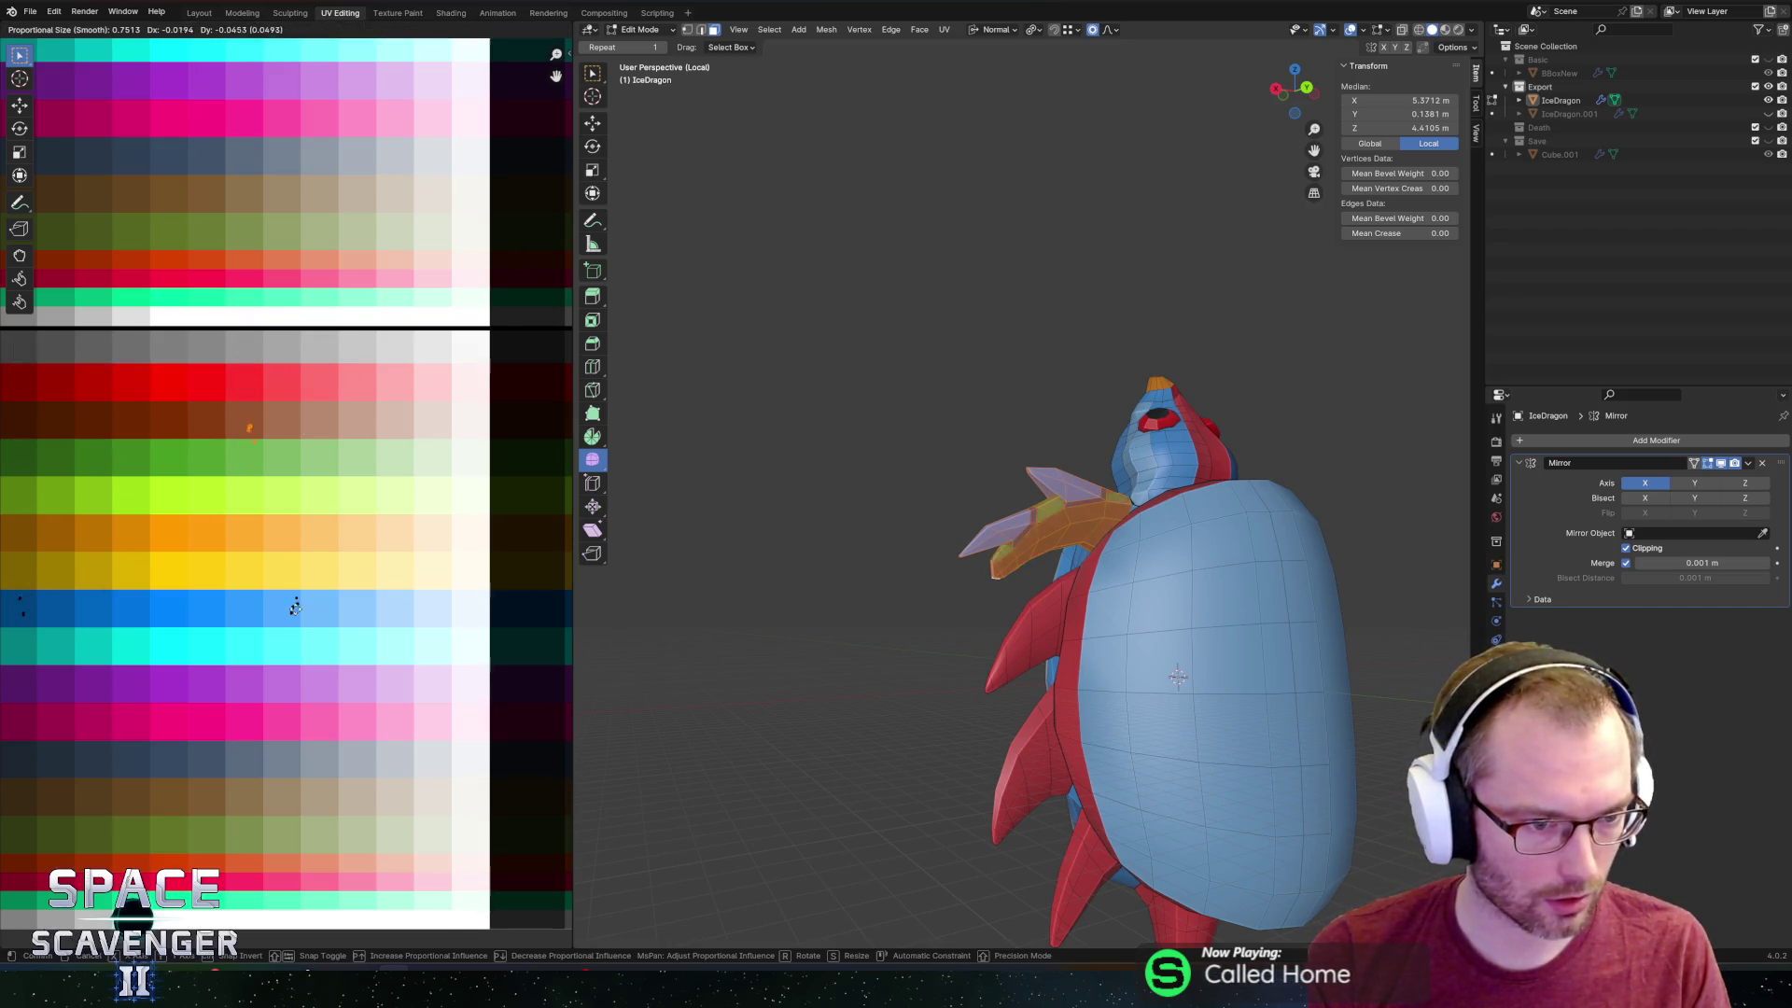
pyautogui.click(322, 753)
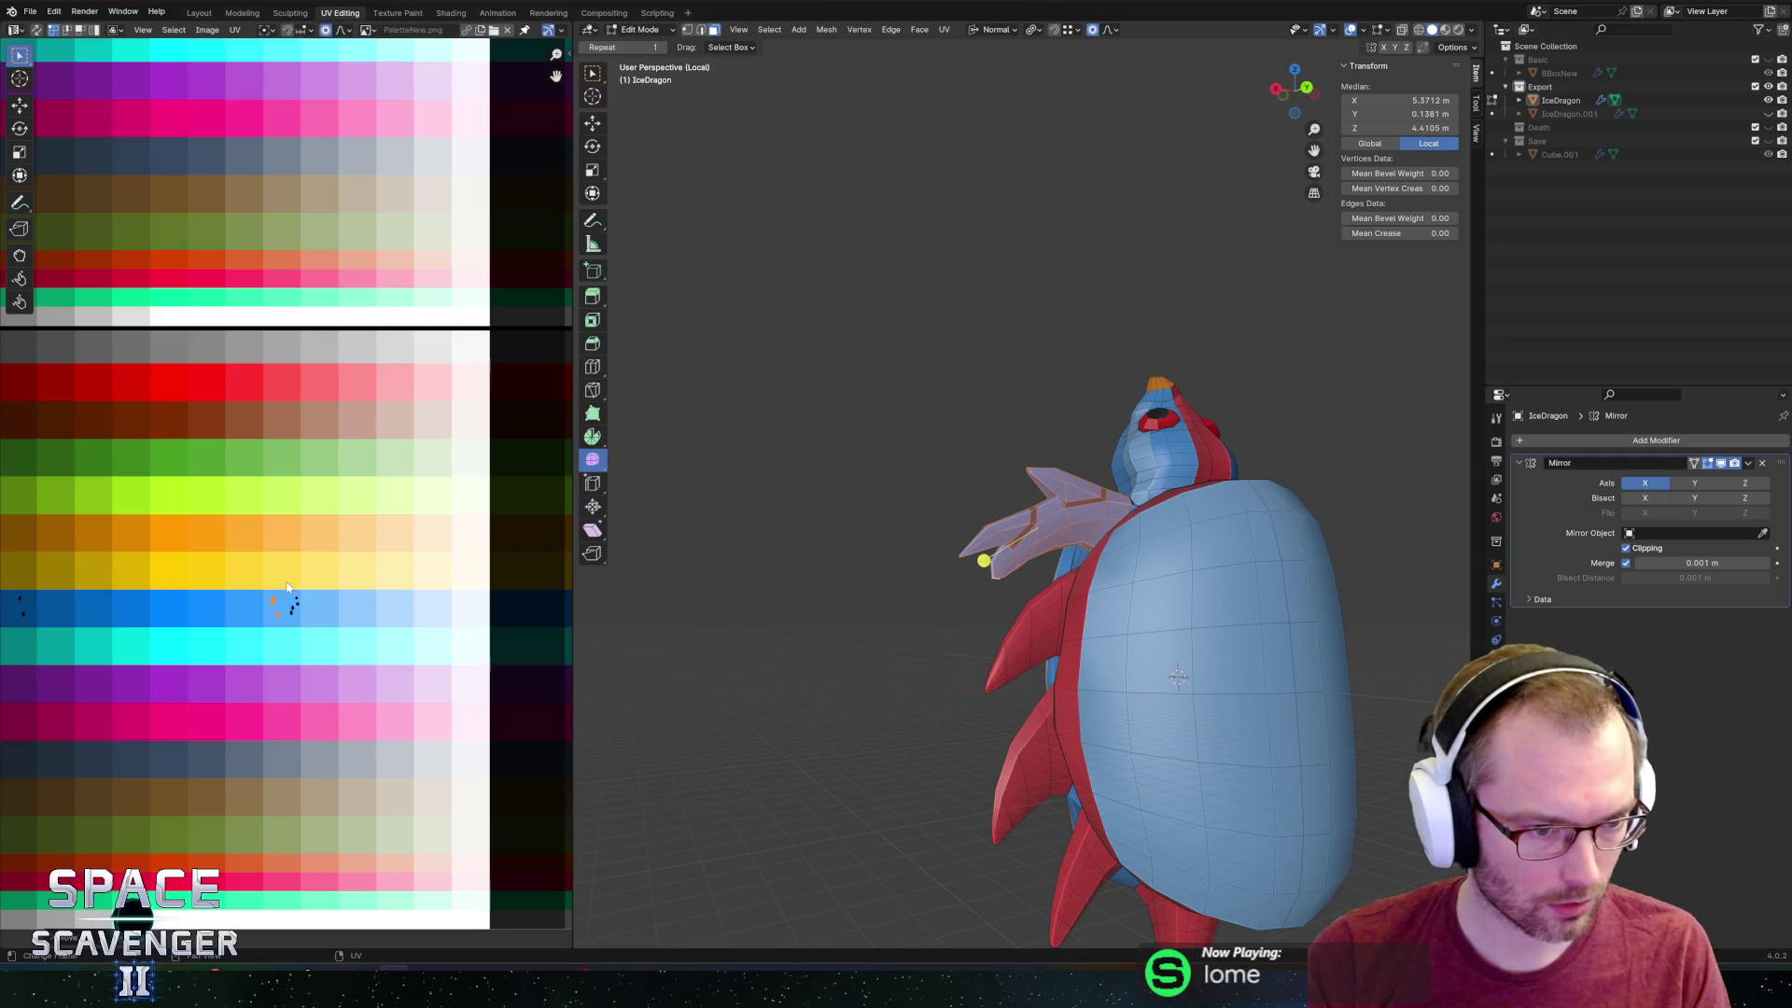
pyautogui.press('Tab')
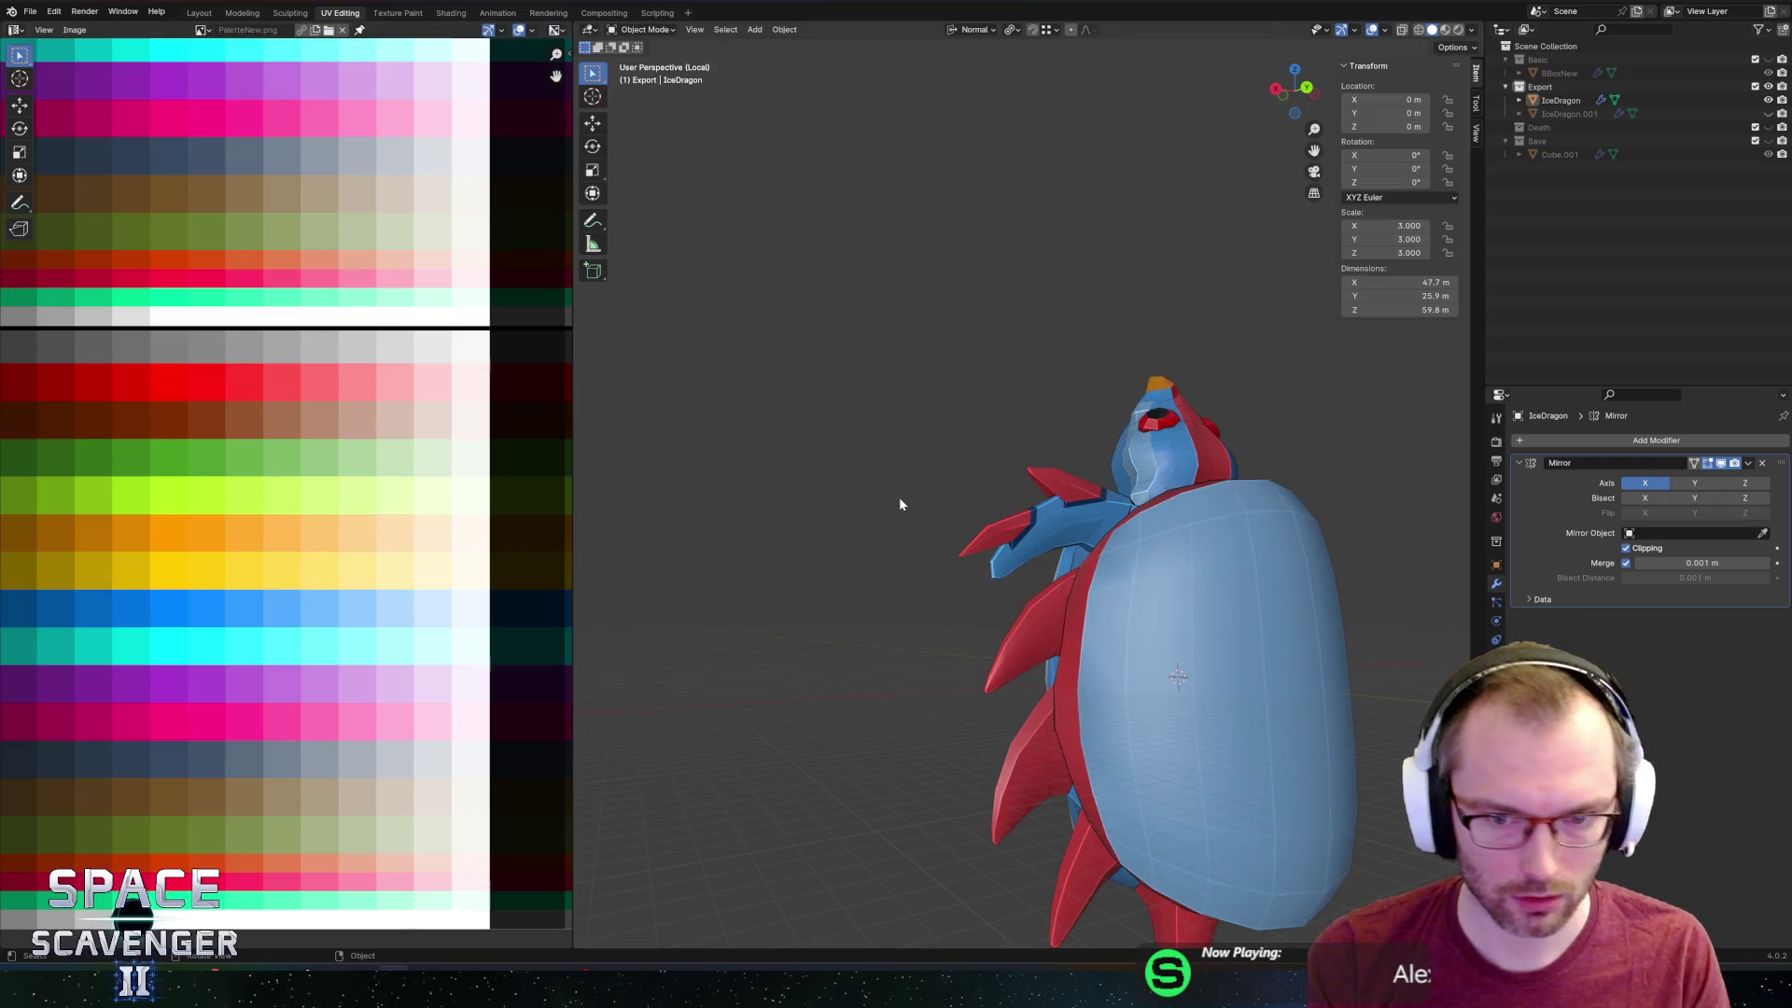
# Export the dragon model as FBX and switch to Unity to play-test it.
pyautogui.moveTo(899, 497); pyautogui.dragTo(917, 549, button='middle')
pyautogui.hotkey('ctrl', 'shift', 's')
pyautogui.click(1368, 853)
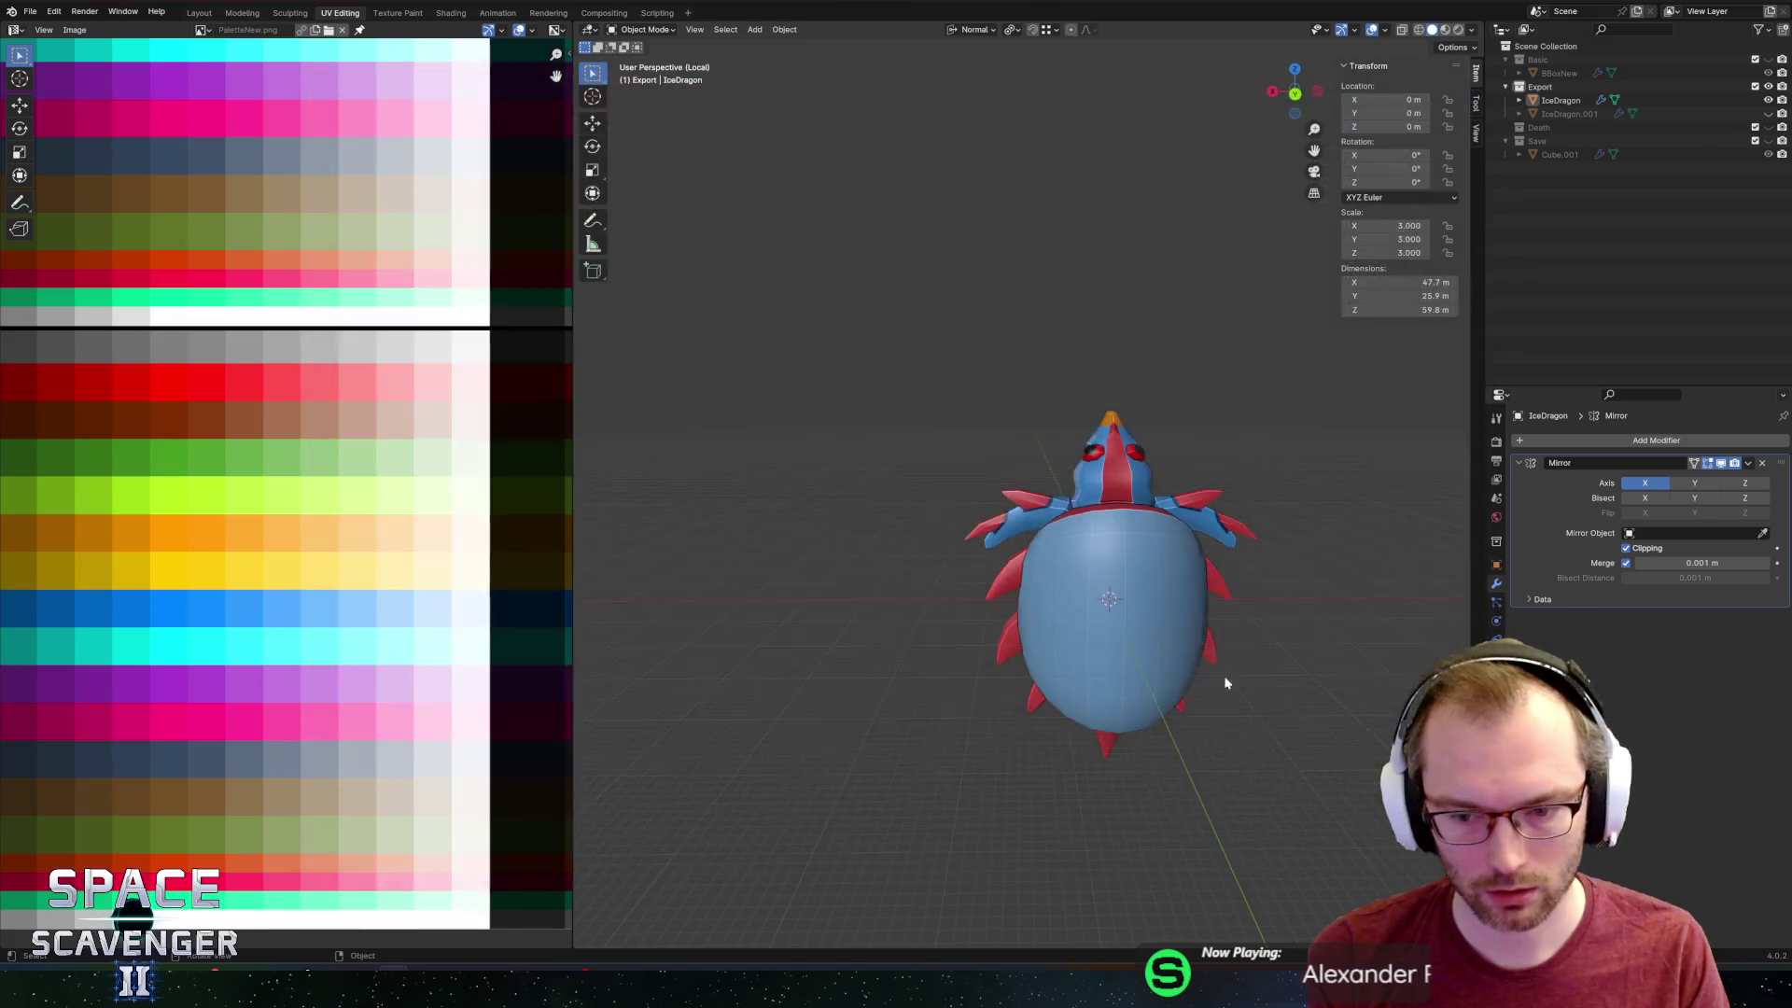
pyautogui.hotkey('alt', 'Tab')
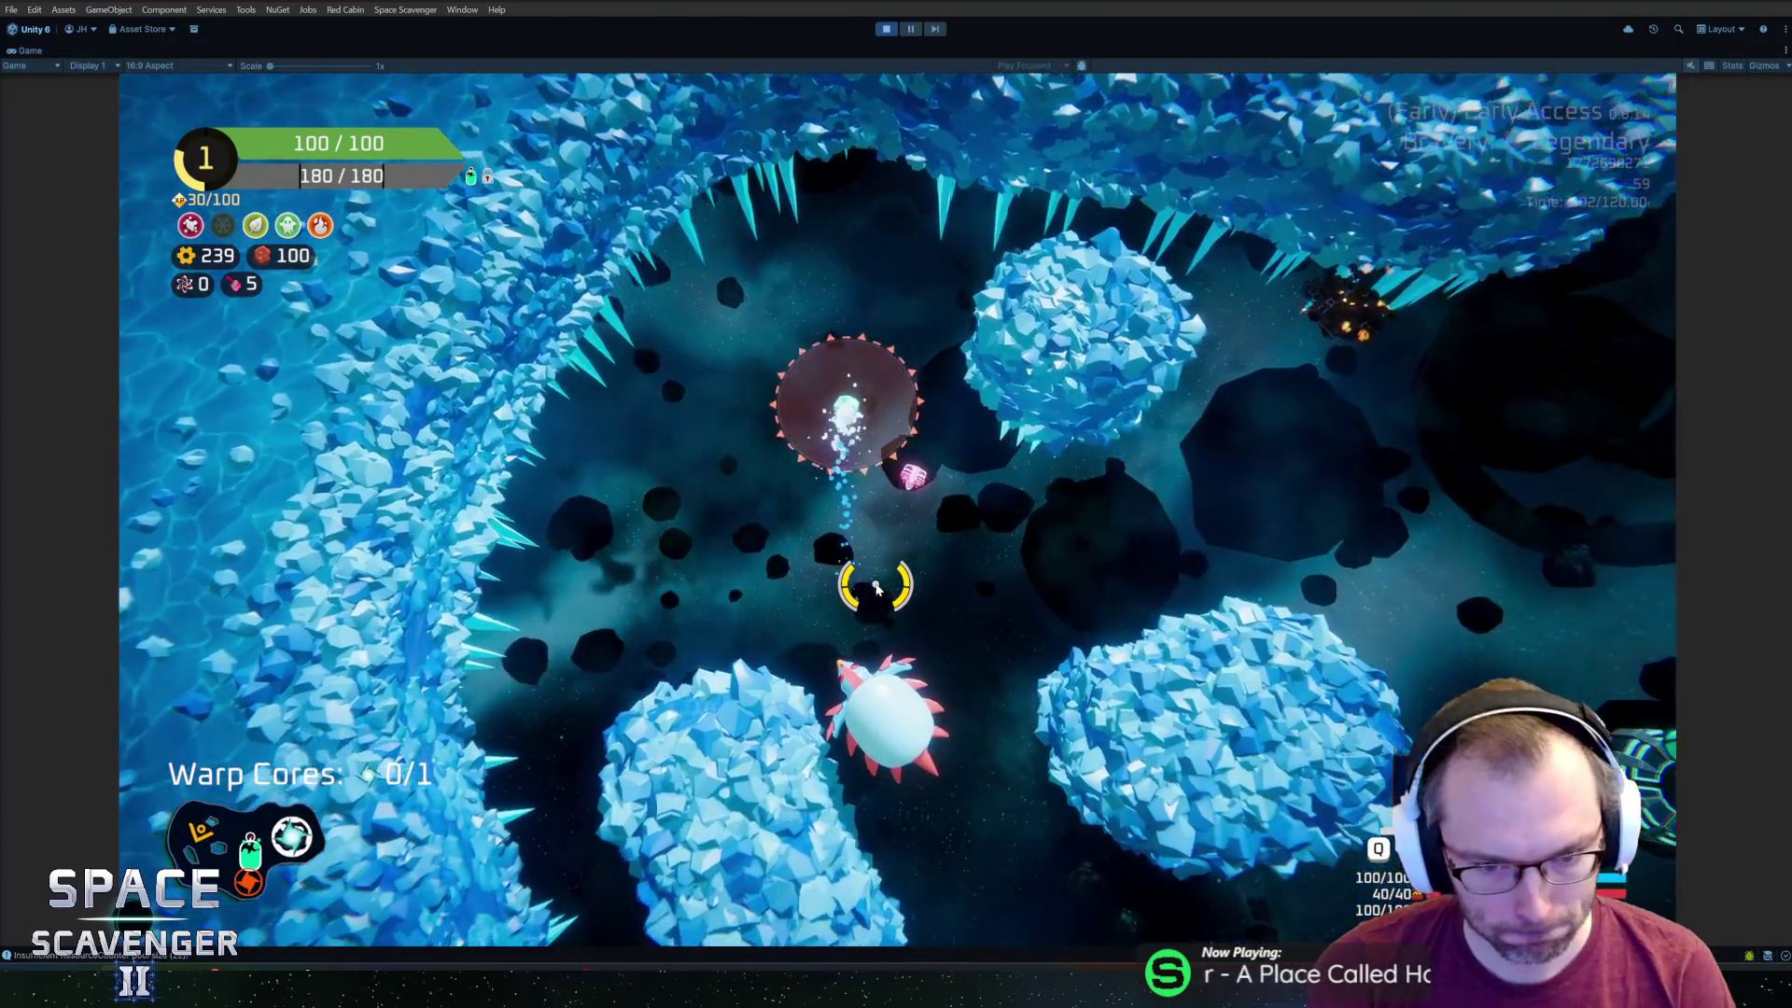
# Back in Blender, select a red spike face and circle-select the long strip face too.
pyautogui.hotkey('alt', 'Tab')
pyautogui.moveTo(976, 619)
pyautogui.mouseDown(button='middle')
pyautogui.moveTo(1040, 640)
pyautogui.moveTo(1022, 490)
pyautogui.moveTo(1003, 518)
pyautogui.moveTo(1223, 535)
pyautogui.moveTo(1144, 503)
pyautogui.moveTo(1061, 560)
pyautogui.moveTo(1080, 538)
pyautogui.moveTo(998, 564)
pyautogui.mouseUp(button='middle')
pyautogui.scroll(3, 1027, 635)
pyautogui.scroll(2, 1012, 529)
pyautogui.scroll(5, 1060, 560)
pyautogui.click(1041, 523)
pyautogui.press('c')
pyautogui.click(1072, 534)
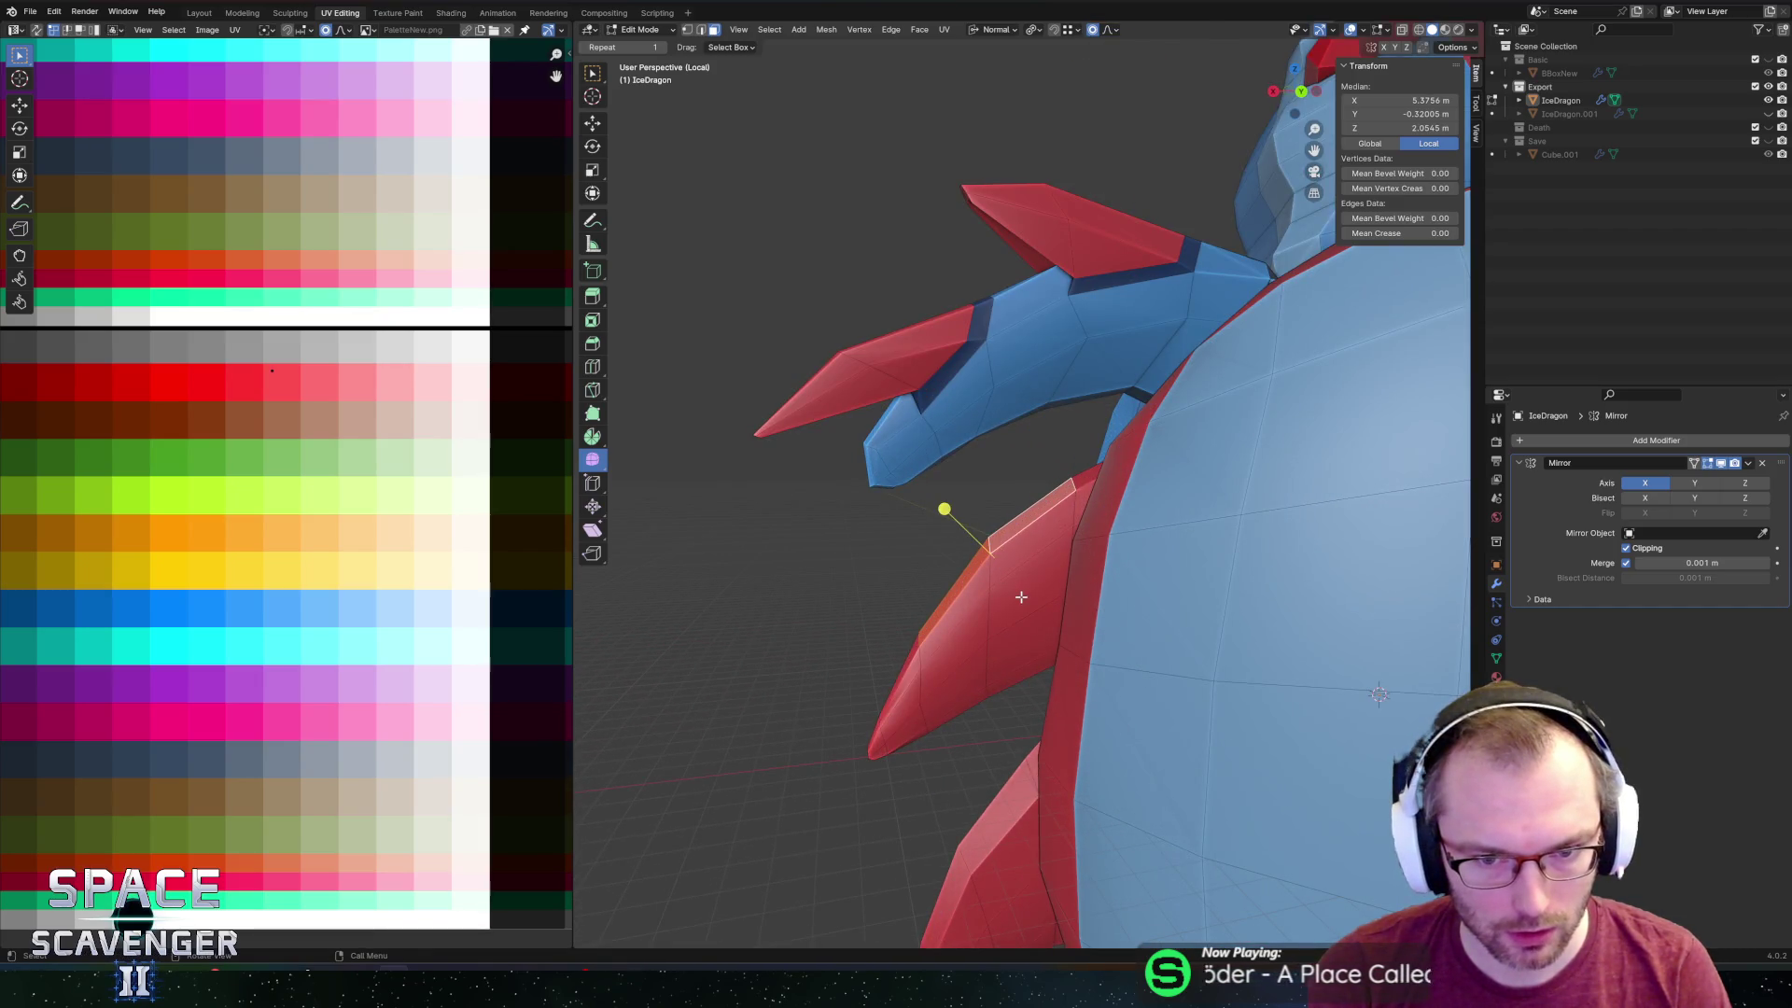
# Extrude the spike face outward along its normal.
pyautogui.press('e')
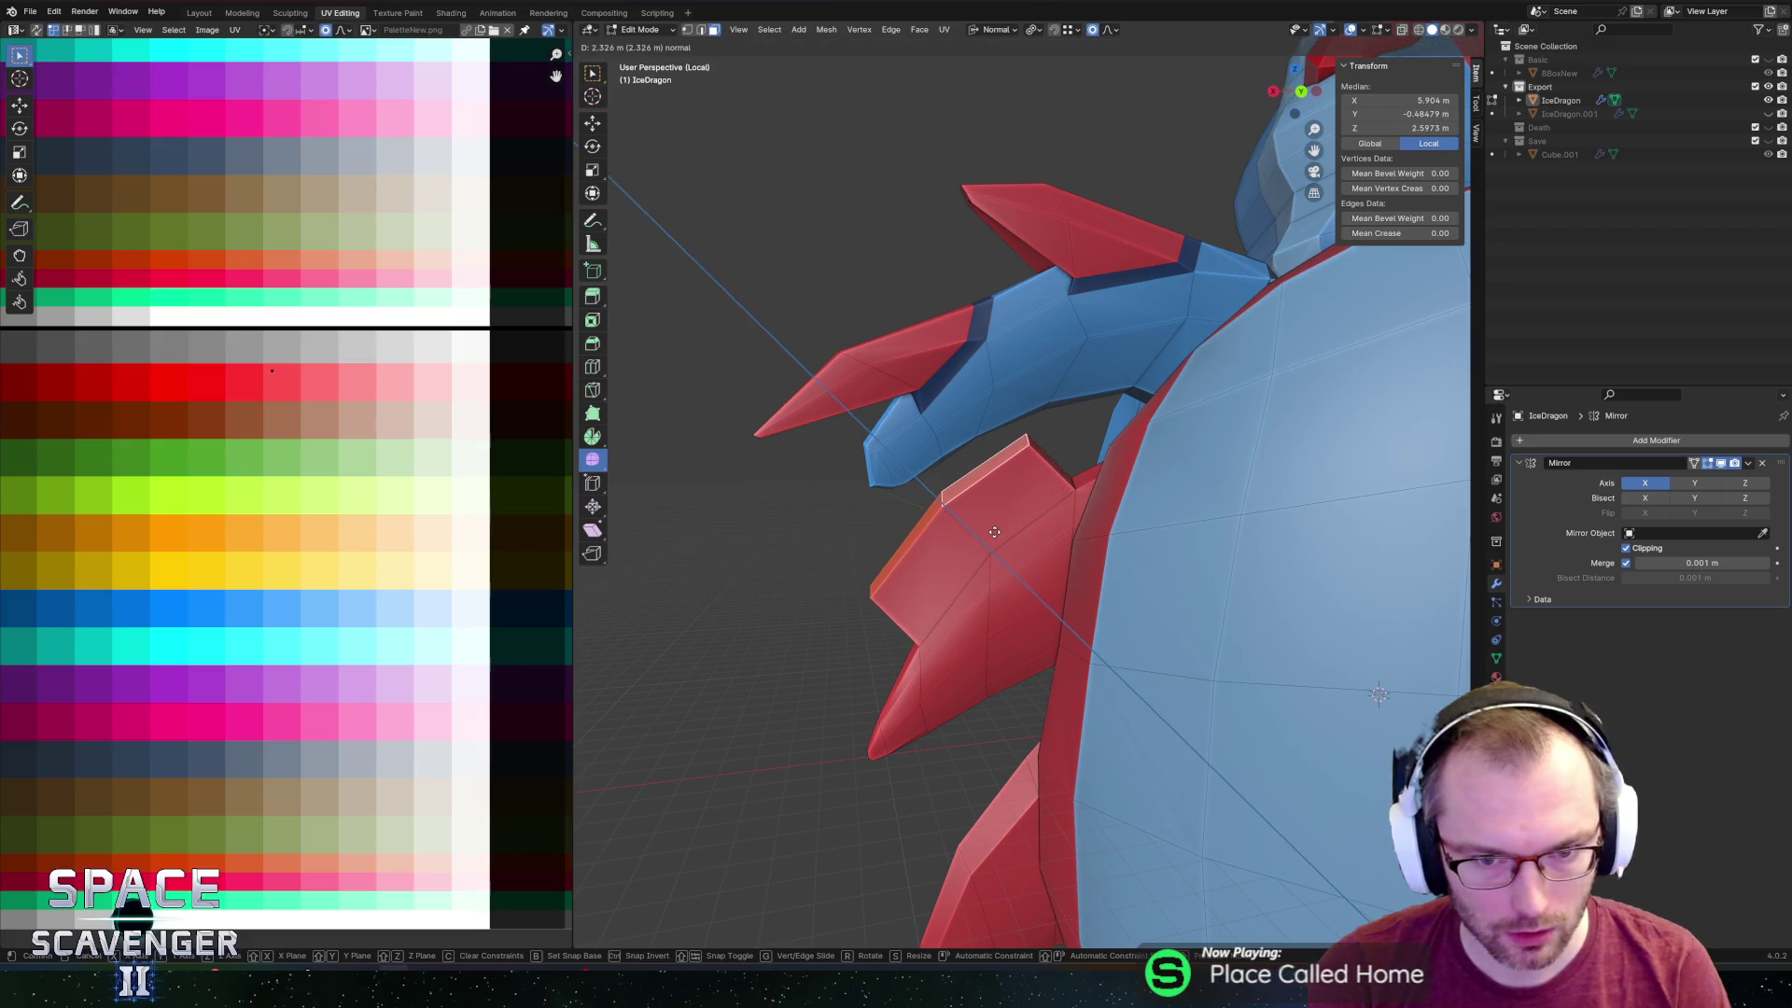
pyautogui.click(993, 529)
pyautogui.moveTo(996, 516)
pyautogui.mouseDown(button='middle')
pyautogui.moveTo(952, 564)
pyautogui.moveTo(932, 491)
pyautogui.mouseUp(button='middle')
pyautogui.moveTo(1000, 434)
pyautogui.mouseDown(button='middle')
pyautogui.moveTo(943, 551)
pyautogui.moveTo(1178, 520)
pyautogui.mouseUp(button='middle')
# Slide an edge along the spike and an edge loop along the red neck.
pyautogui.press('g')
pyautogui.press('g')
pyautogui.click(943, 550)
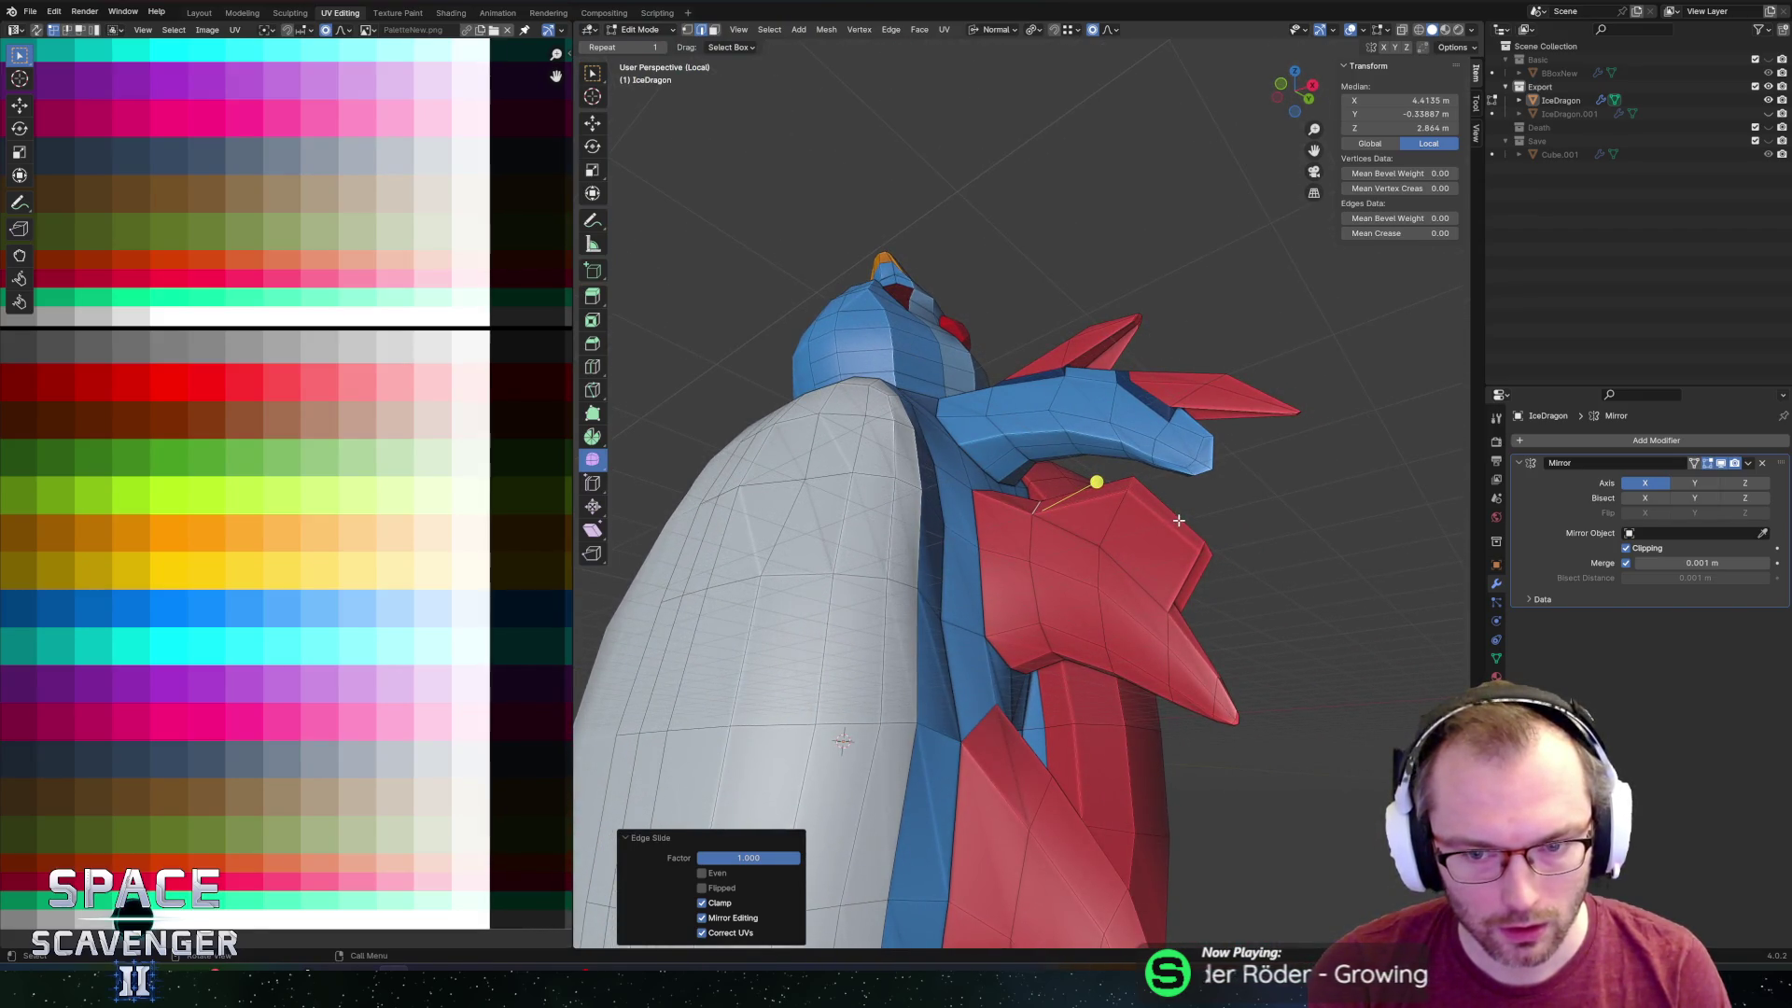
pyautogui.keyDown('alt'); pyautogui.click(1195, 530); pyautogui.keyUp('alt')
pyautogui.moveTo(1202, 554)
pyautogui.mouseDown(button='middle')
pyautogui.moveTo(1042, 502)
pyautogui.moveTo(1104, 520)
pyautogui.moveTo(1006, 530)
pyautogui.moveTo(1085, 548)
pyautogui.mouseUp(button='middle')
pyautogui.press('g')
pyautogui.press('g')
pyautogui.click(965, 561)
# Select the red wing edge loop and extrude a face from it.
pyautogui.hotkey('alt', 'a')
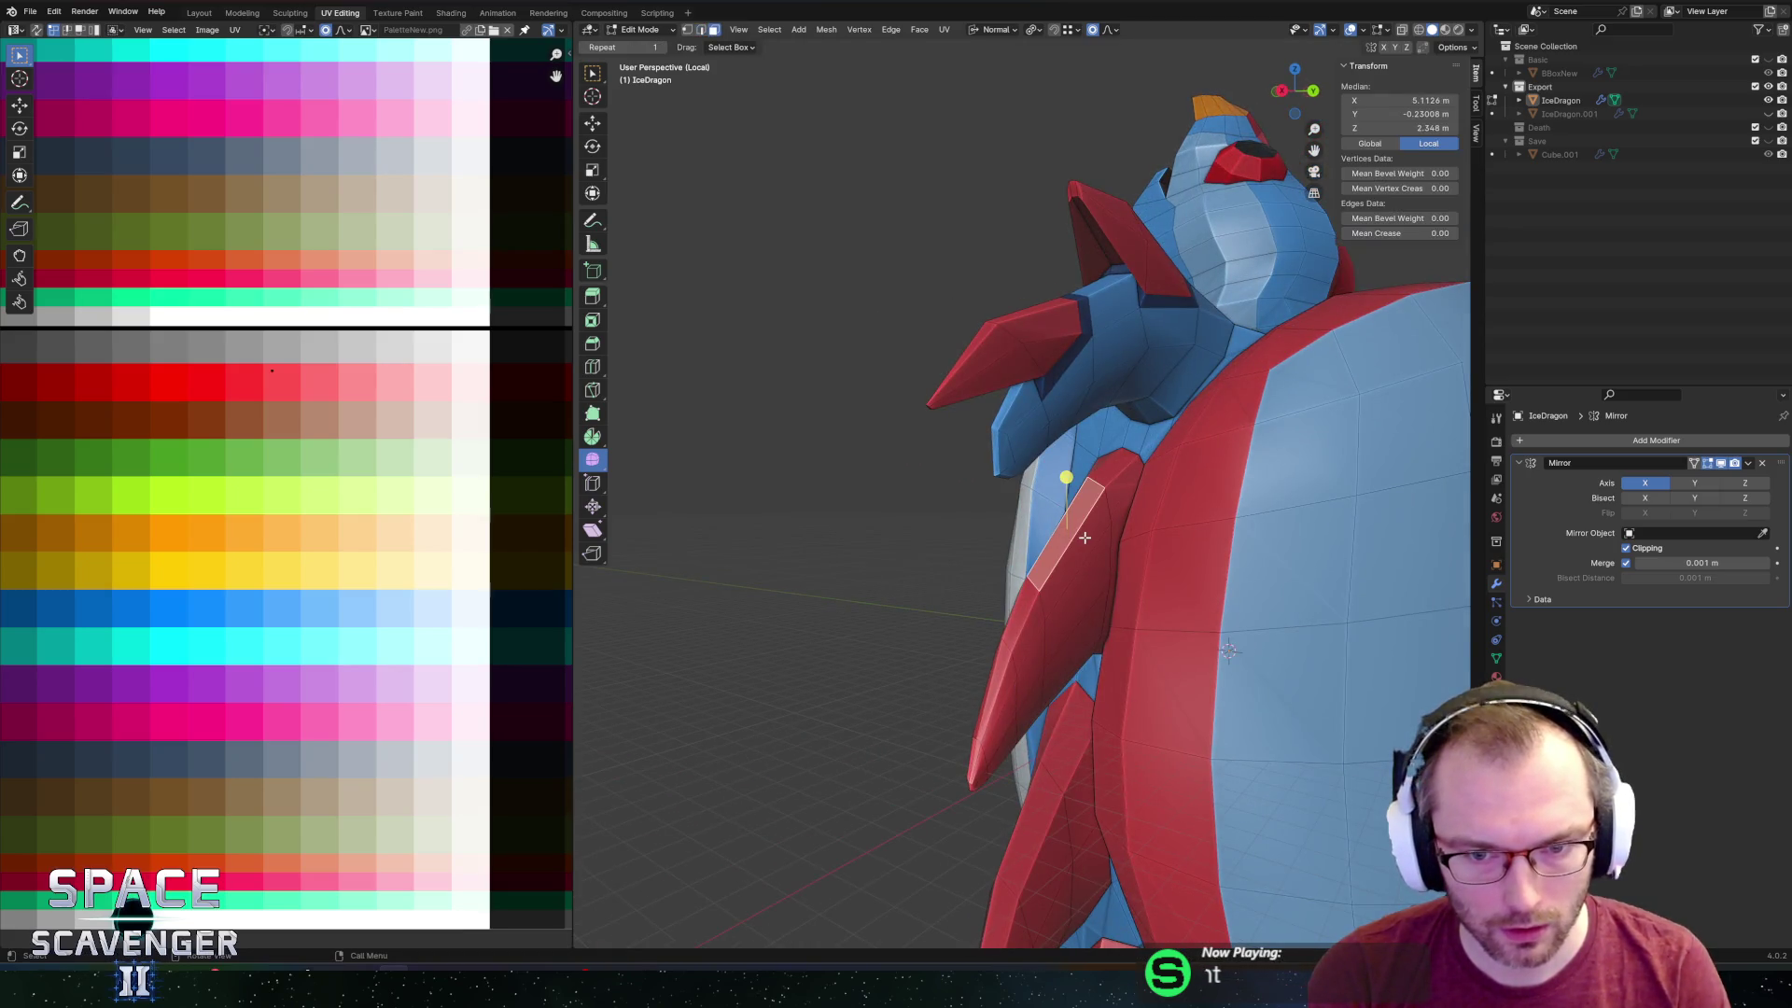
pyautogui.keyDown('alt'); pyautogui.click(1073, 554); pyautogui.keyUp('alt')
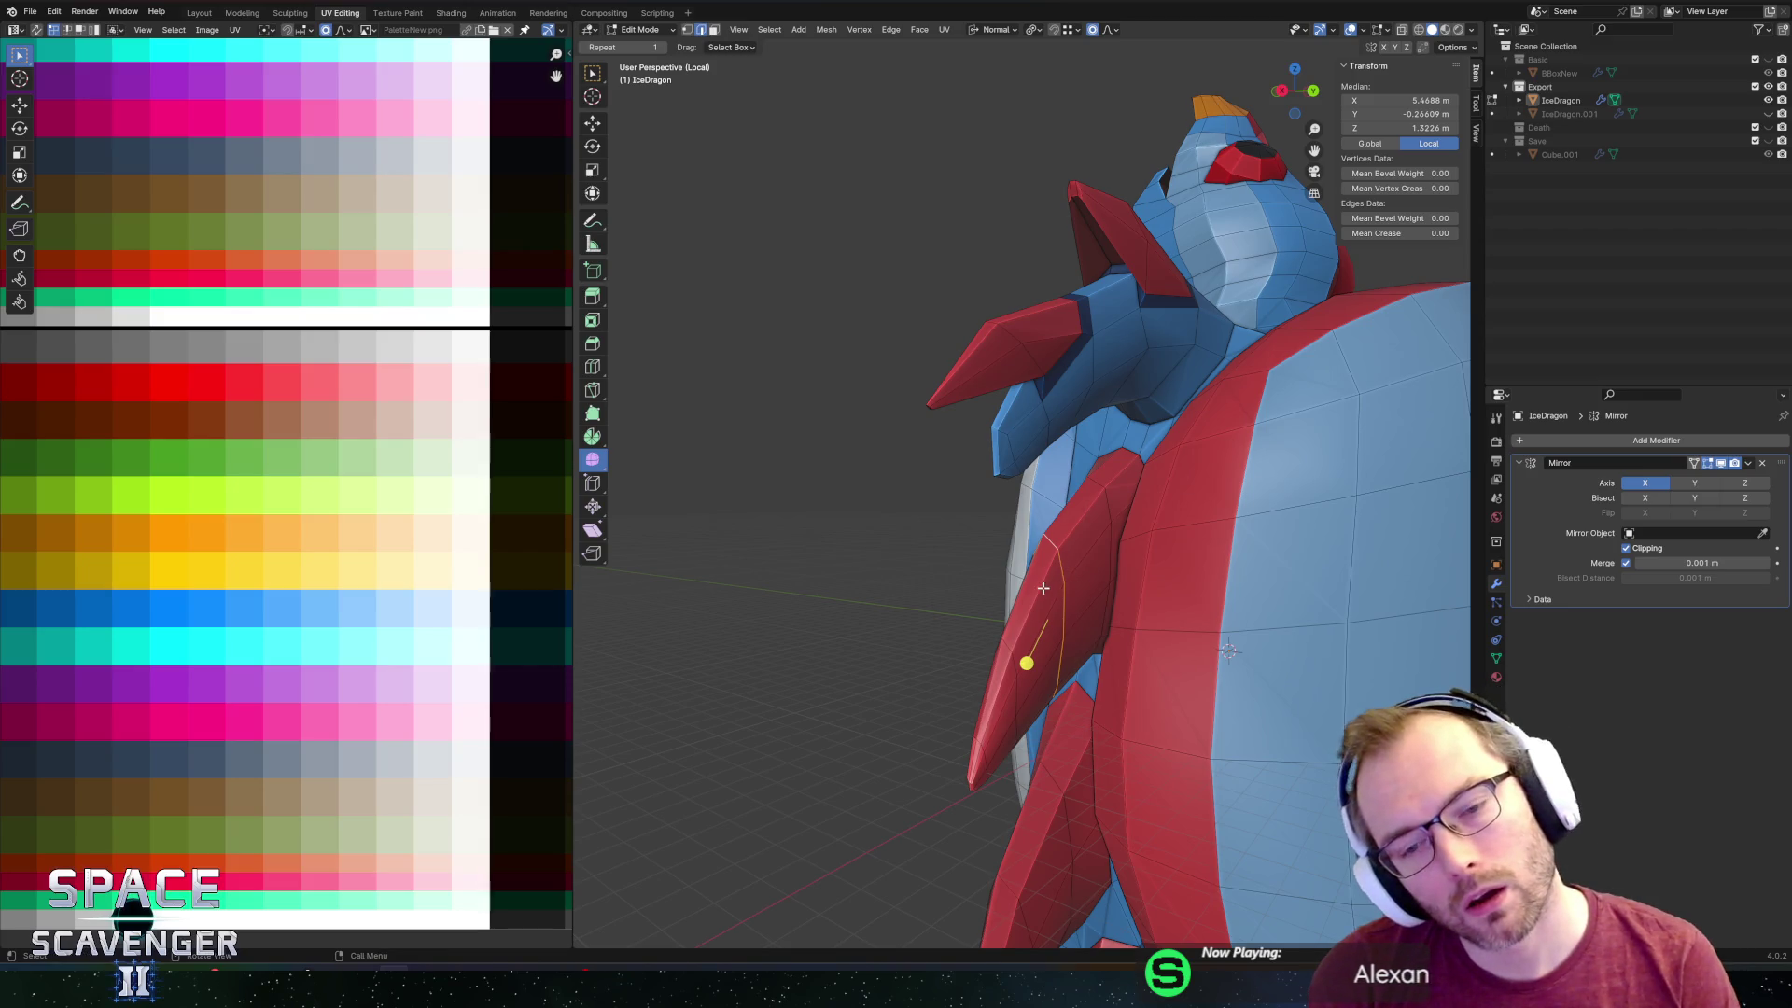
pyautogui.moveTo(1043, 544)
pyautogui.mouseDown(button='middle')
pyautogui.moveTo(978, 551)
pyautogui.moveTo(1098, 525)
pyautogui.moveTo(1077, 513)
pyautogui.mouseUp(button='middle')
pyautogui.press('3')
pyautogui.press('e')
pyautogui.click(1103, 524)
# Flatten a wing-side face along Z, then push it outward into a new block.
pyautogui.click(1076, 512)
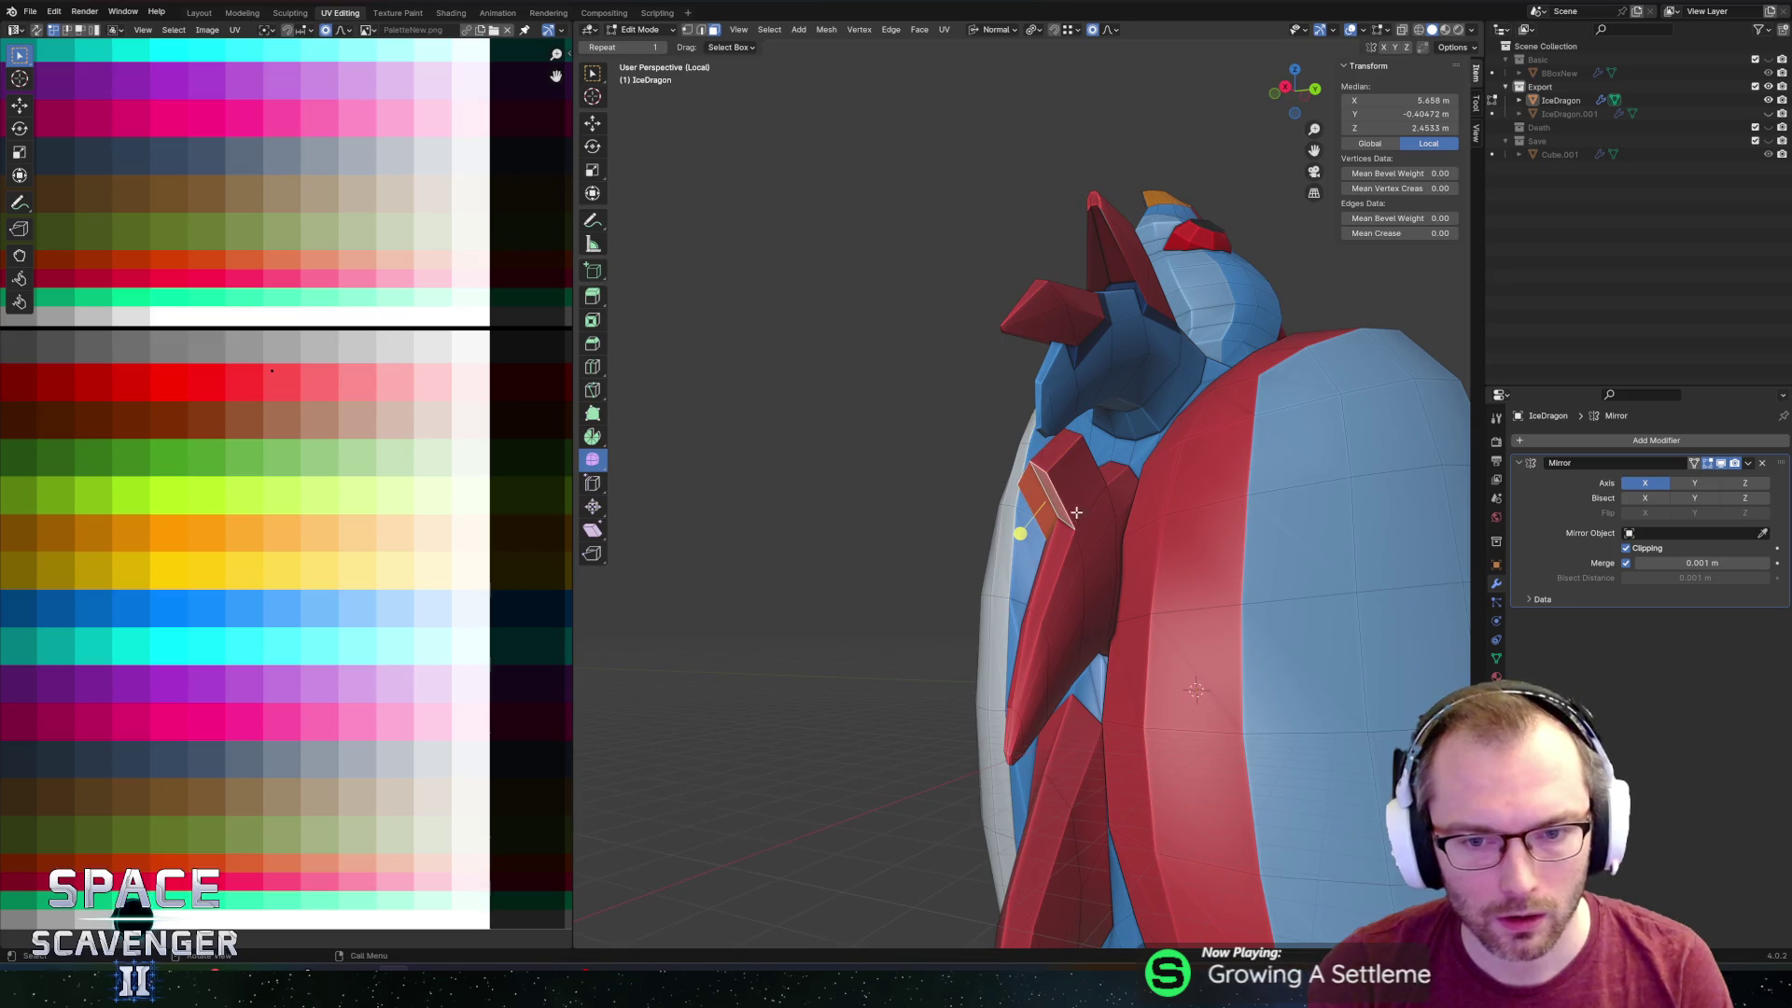
pyautogui.press('s')
pyautogui.press('z')
pyautogui.press('z')
pyautogui.press('0')
pyautogui.press('Return')
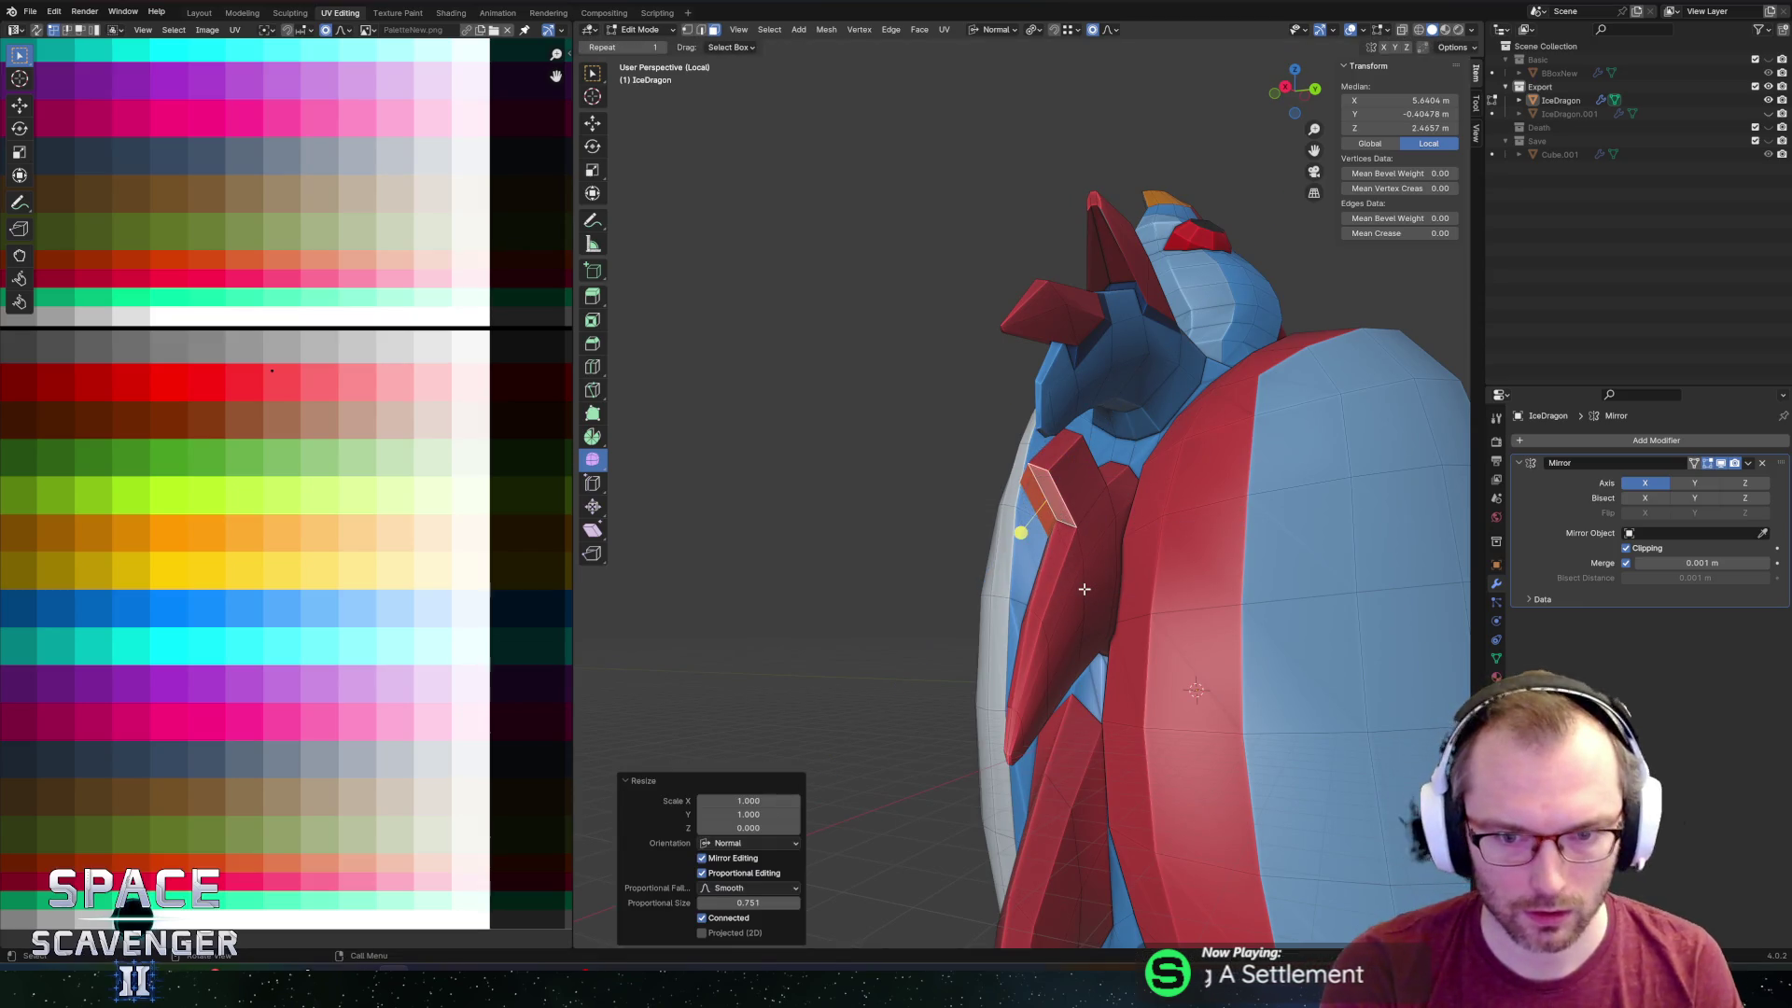
pyautogui.press('g')
pyautogui.press('z')
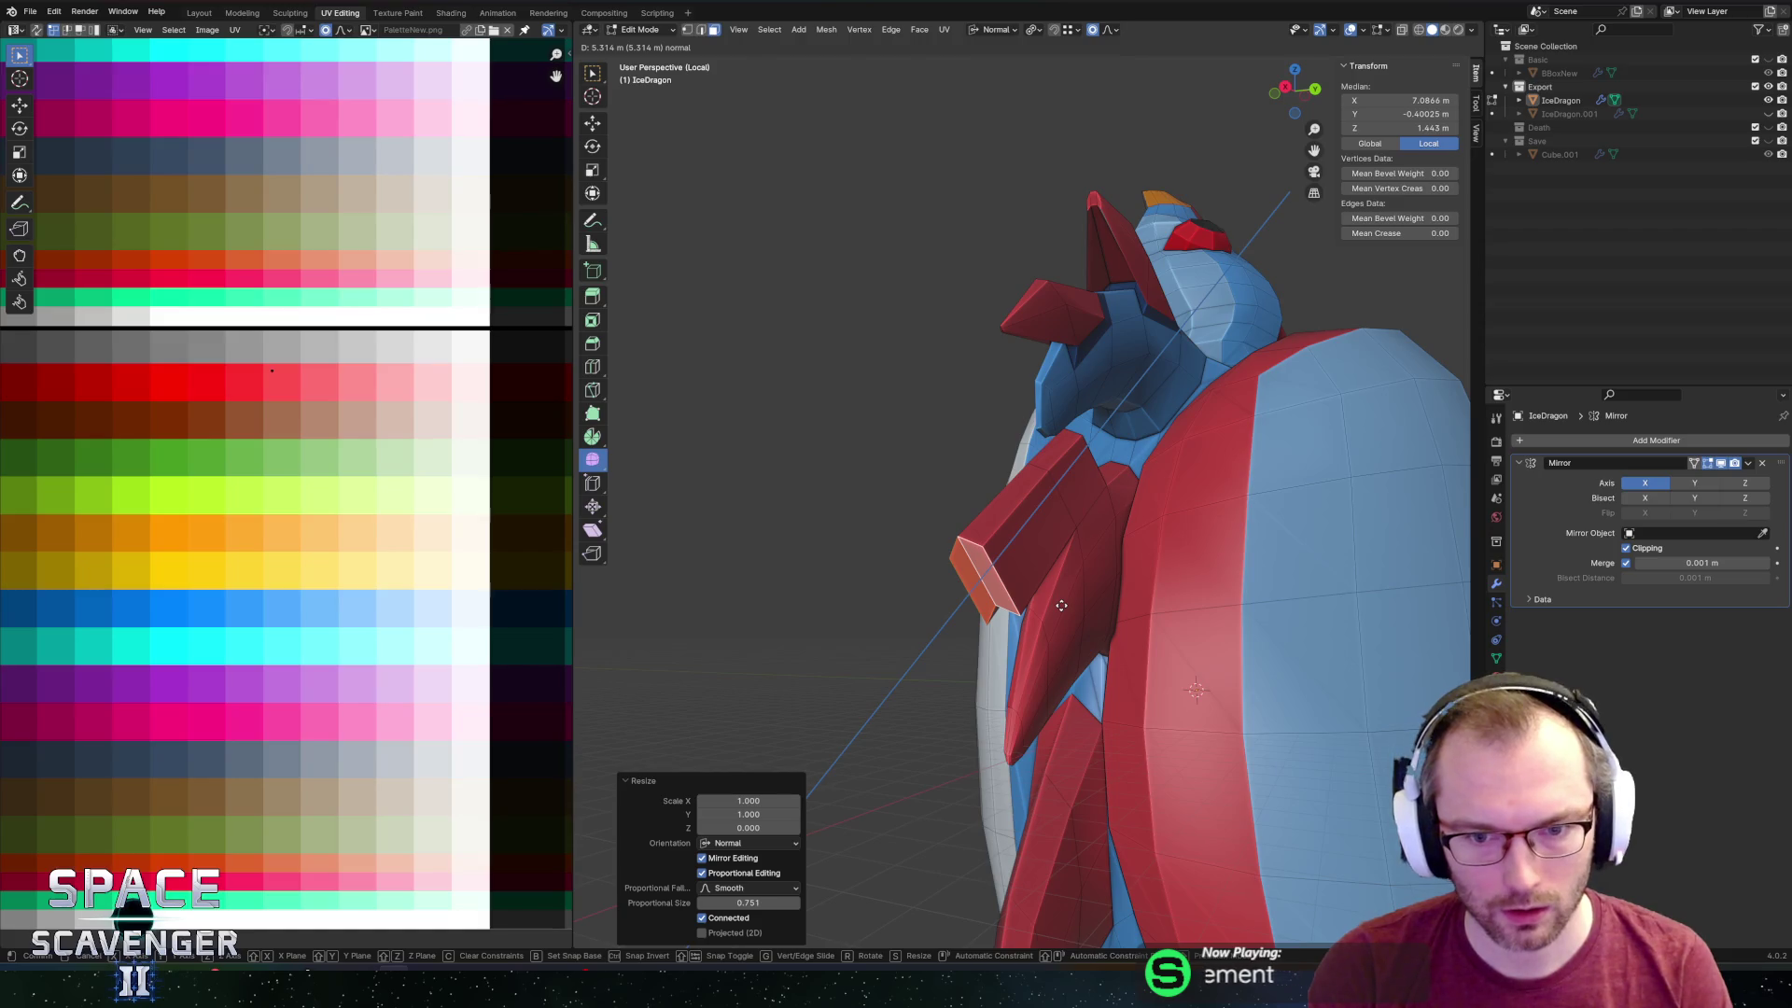
pyautogui.click(1061, 604)
# Scale the block's end into a pointed spike tip and slide a vertex along its edge.
pyautogui.press('1')
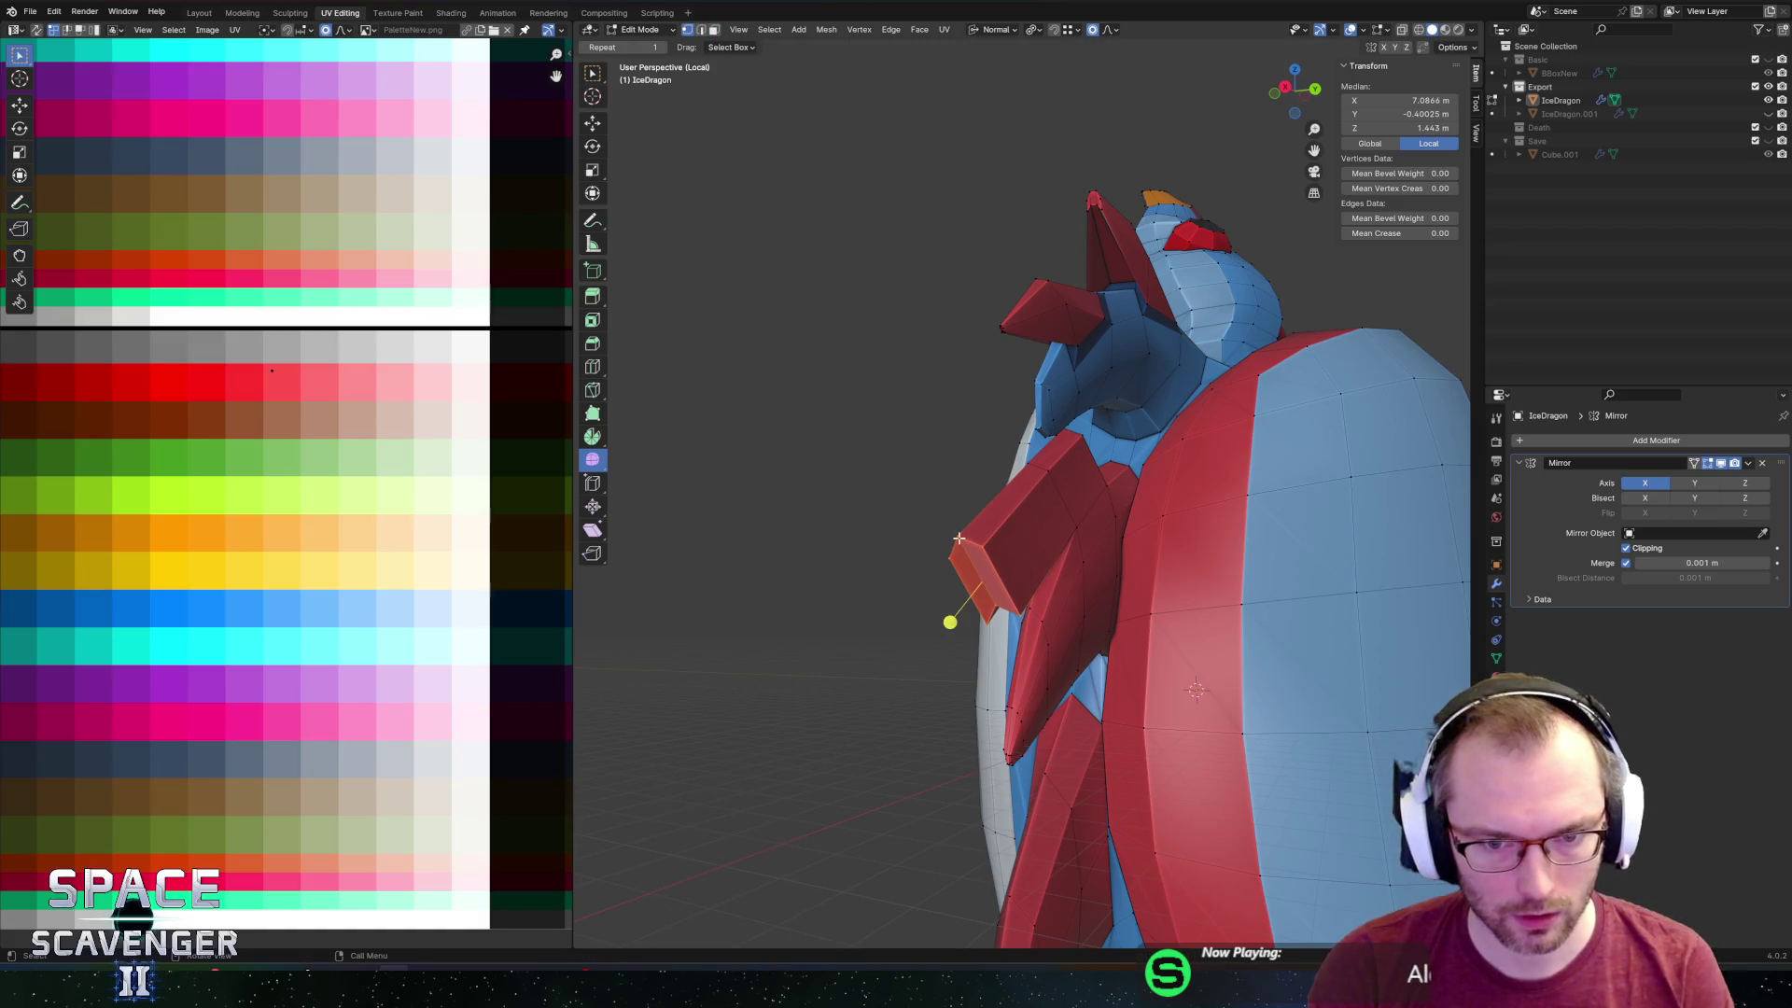
pyautogui.press('s')
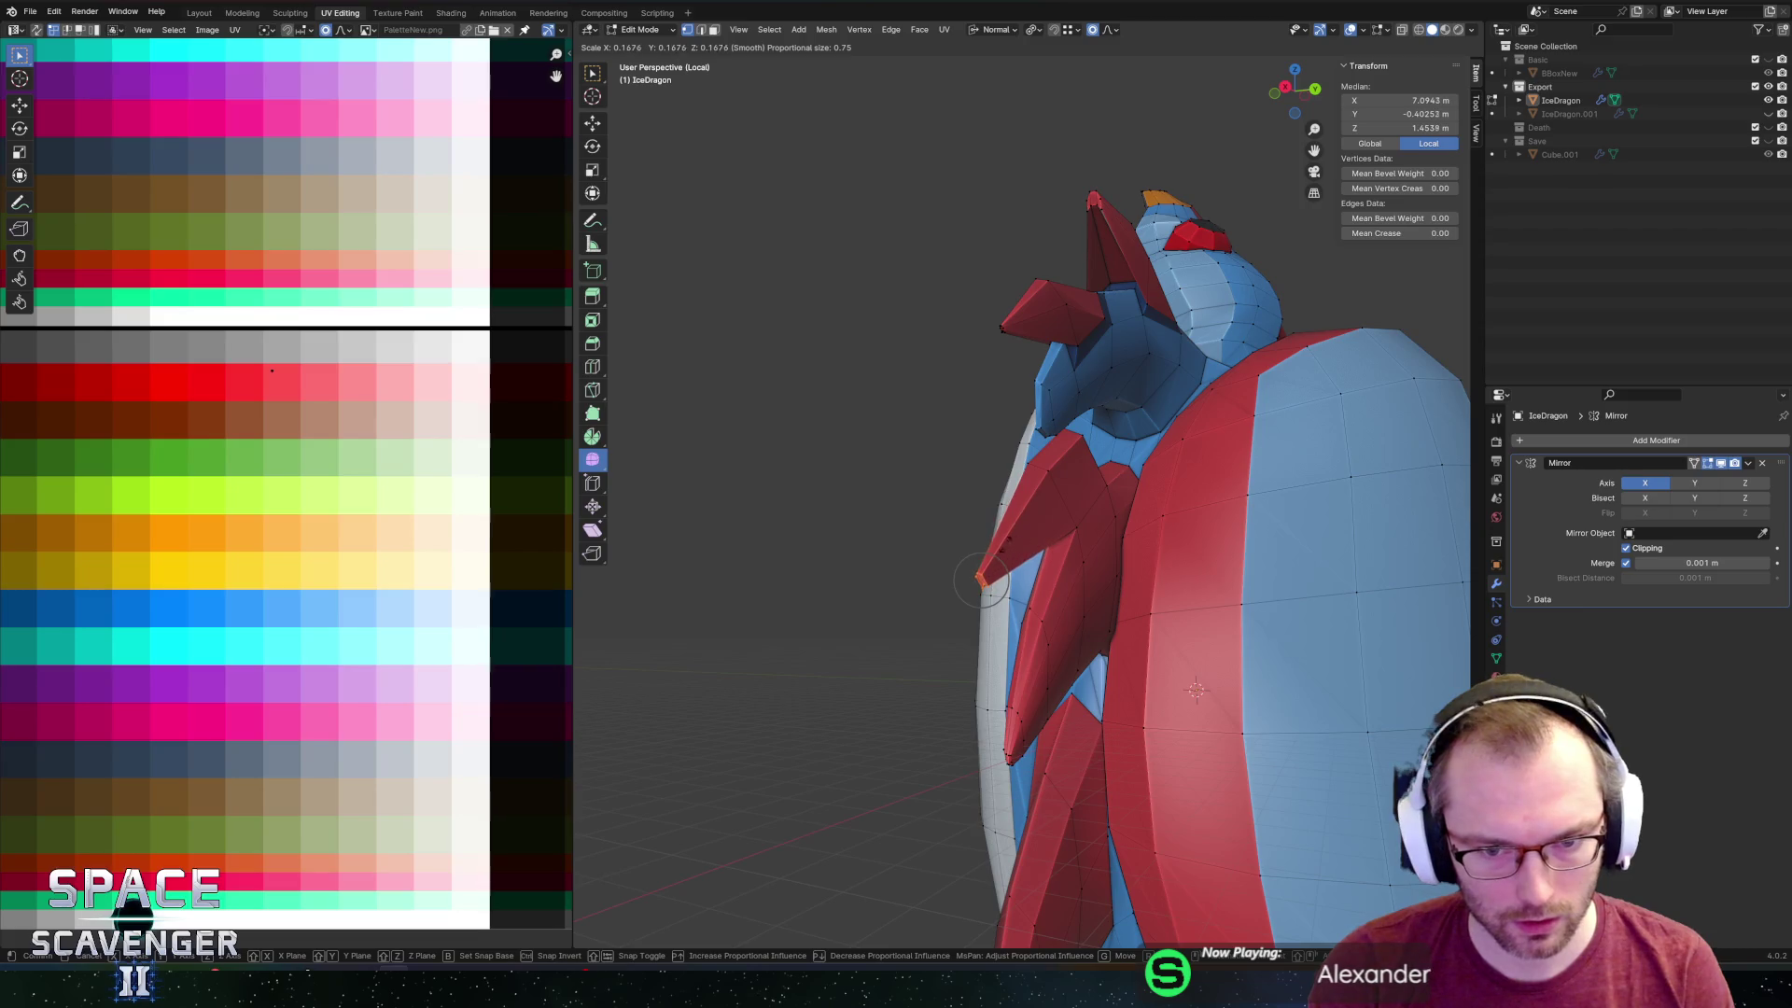
pyautogui.click(986, 537)
pyautogui.moveTo(986, 536)
pyautogui.mouseDown(button='middle')
pyautogui.moveTo(1035, 444)
pyautogui.moveTo(1116, 412)
pyautogui.mouseUp(button='middle')
pyautogui.press('g')
pyautogui.press('g')
pyautogui.click(1083, 467)
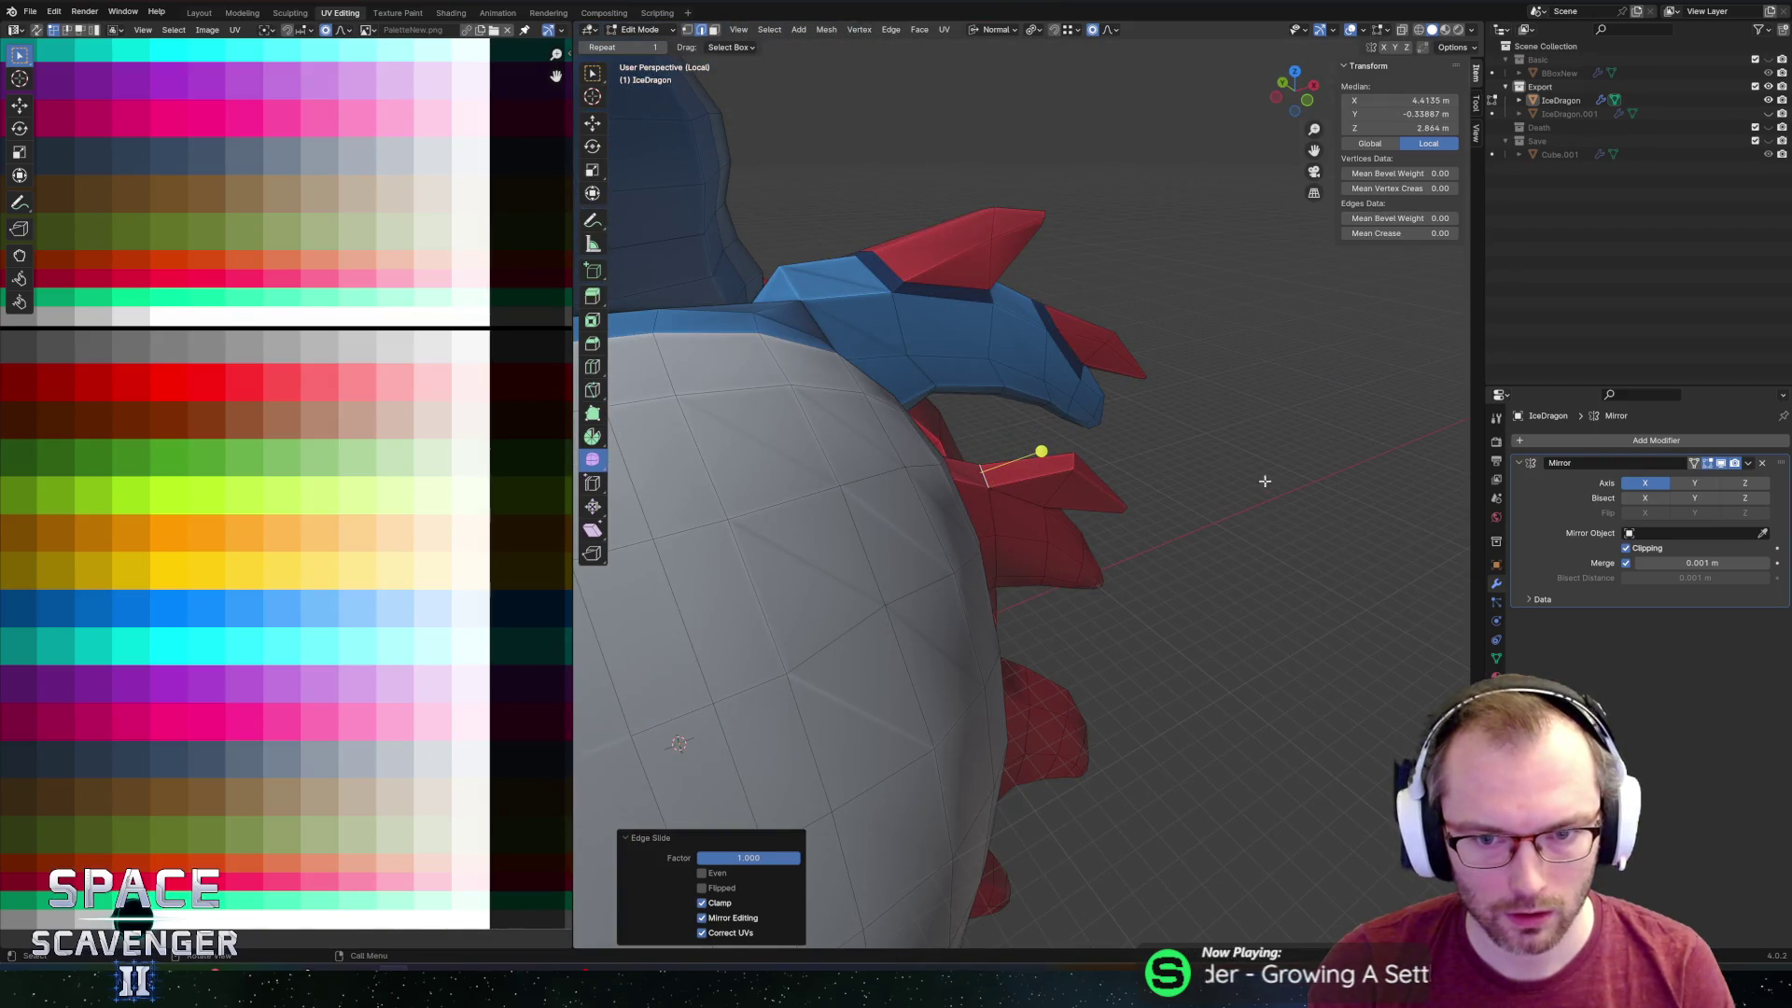
# Select the whole mesh and merge by distance, removing 3 duplicate vertices.
pyautogui.moveTo(1264, 480)
pyautogui.mouseDown(button='middle')
pyautogui.moveTo(1017, 404)
pyautogui.moveTo(972, 468)
pyautogui.moveTo(1025, 522)
pyautogui.mouseUp(button='middle')
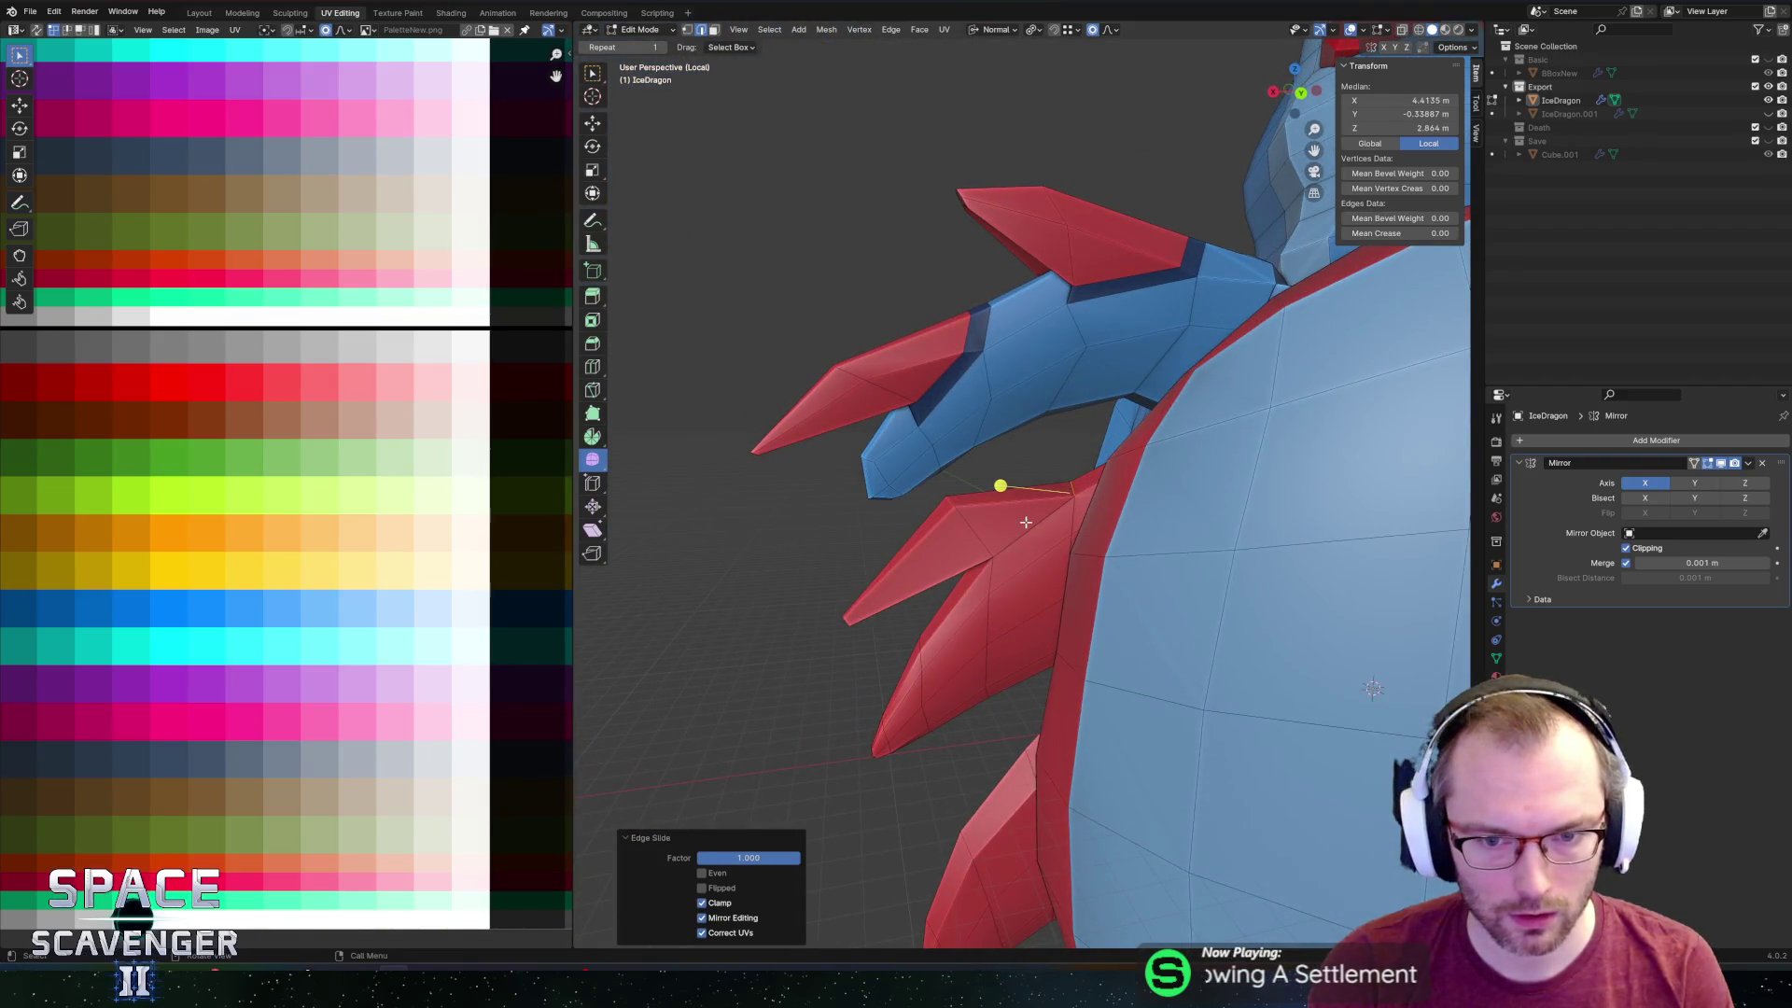
pyautogui.press('a')
pyautogui.press('m')
pyautogui.click(1026, 522)
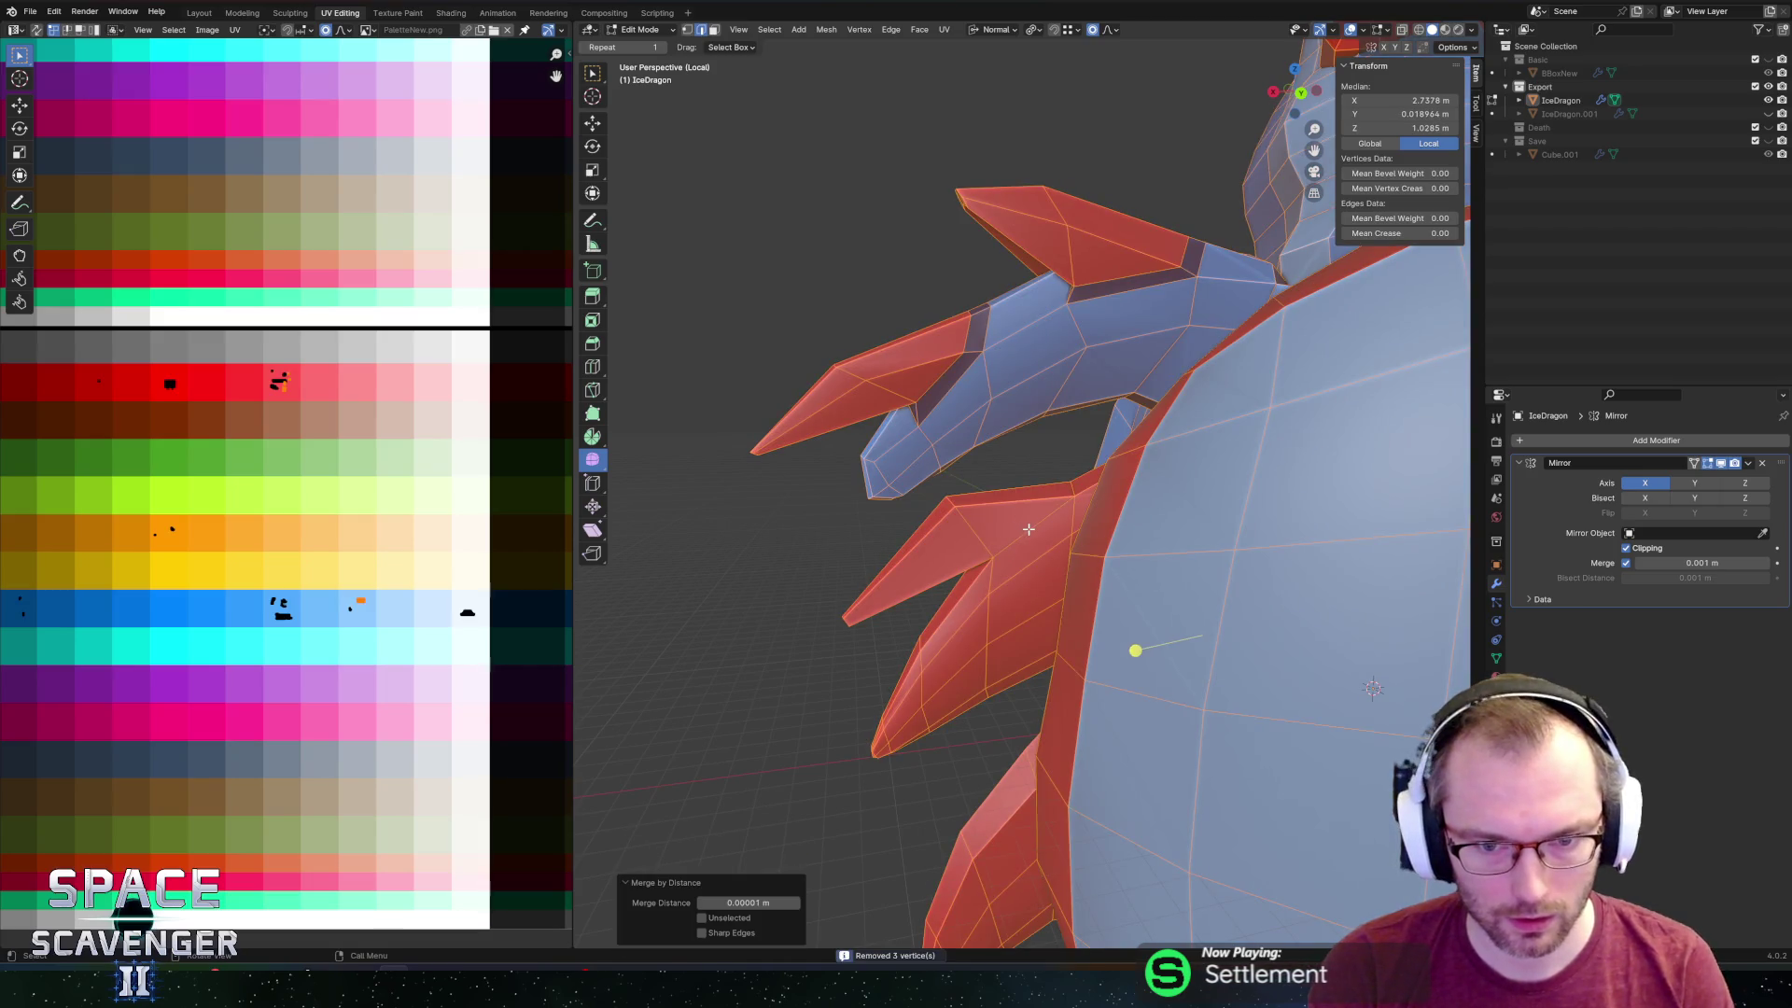
# Bevel the wing spike's base with Ctrl+B and move the bevel faces' UVs to dark blue.
pyautogui.click(1036, 521)
pyautogui.moveTo(1045, 522)
pyautogui.mouseDown(button='middle')
pyautogui.moveTo(1083, 509)
pyautogui.moveTo(1112, 529)
pyautogui.moveTo(1052, 464)
pyautogui.mouseUp(button='middle')
pyautogui.moveTo(1157, 445)
pyautogui.mouseDown(button='middle')
pyautogui.moveTo(1214, 494)
pyautogui.moveTo(1167, 513)
pyautogui.mouseUp(button='middle')
pyautogui.click(1116, 516)
pyautogui.hotkey('ctrl', 'b')
pyautogui.click(1210, 502)
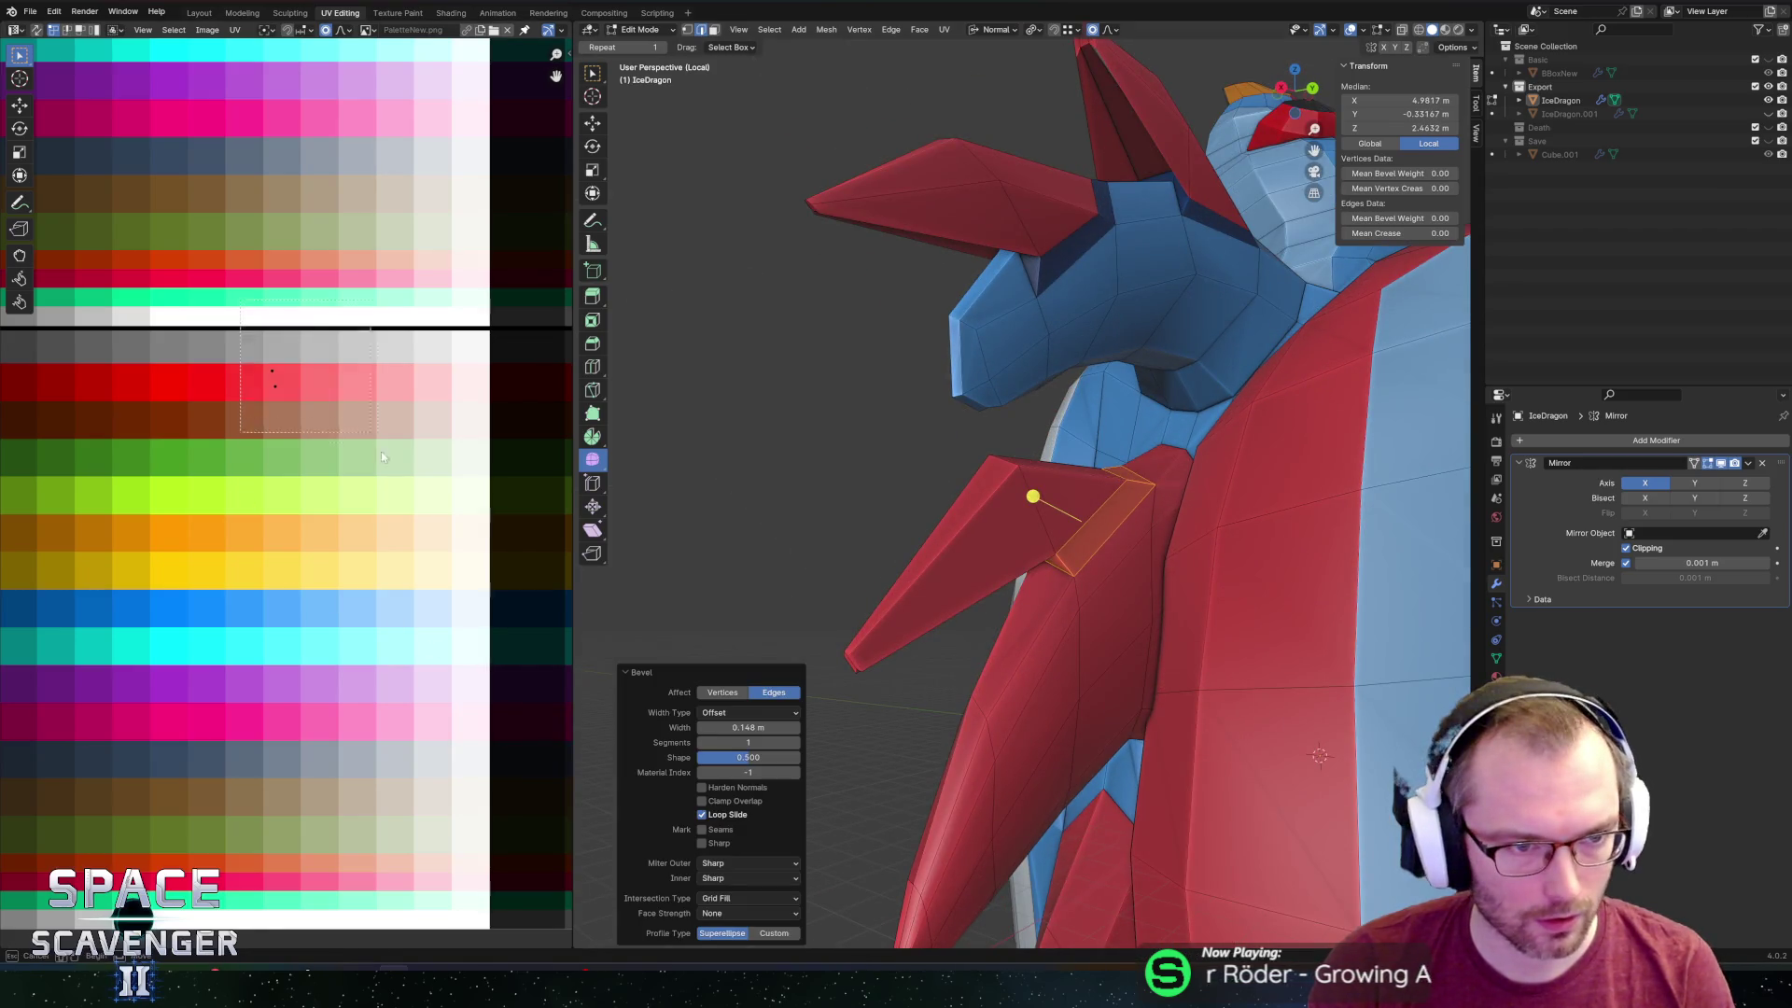
pyautogui.press('g')
pyautogui.click(186, 729)
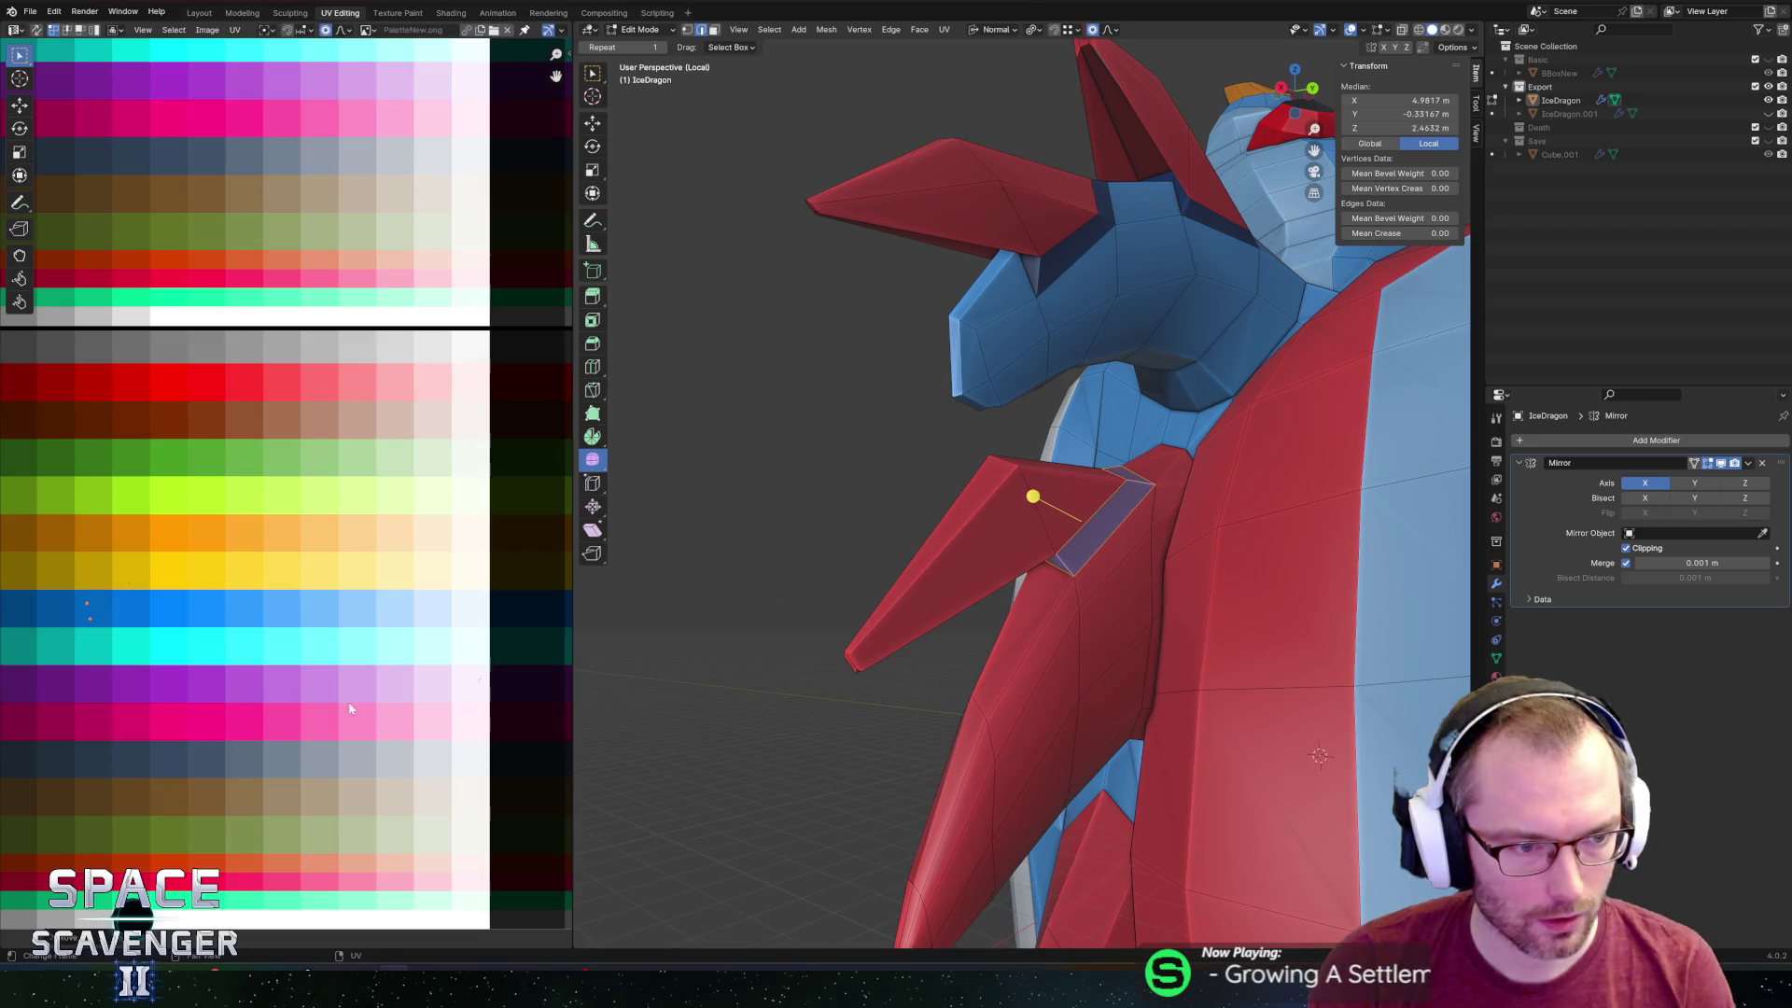
# Select the thin bevel strip plus the faces beside the spike down the arm.
pyautogui.press('a')
pyautogui.moveTo(140, 667); pyautogui.dragTo(256, 655, button='middle')
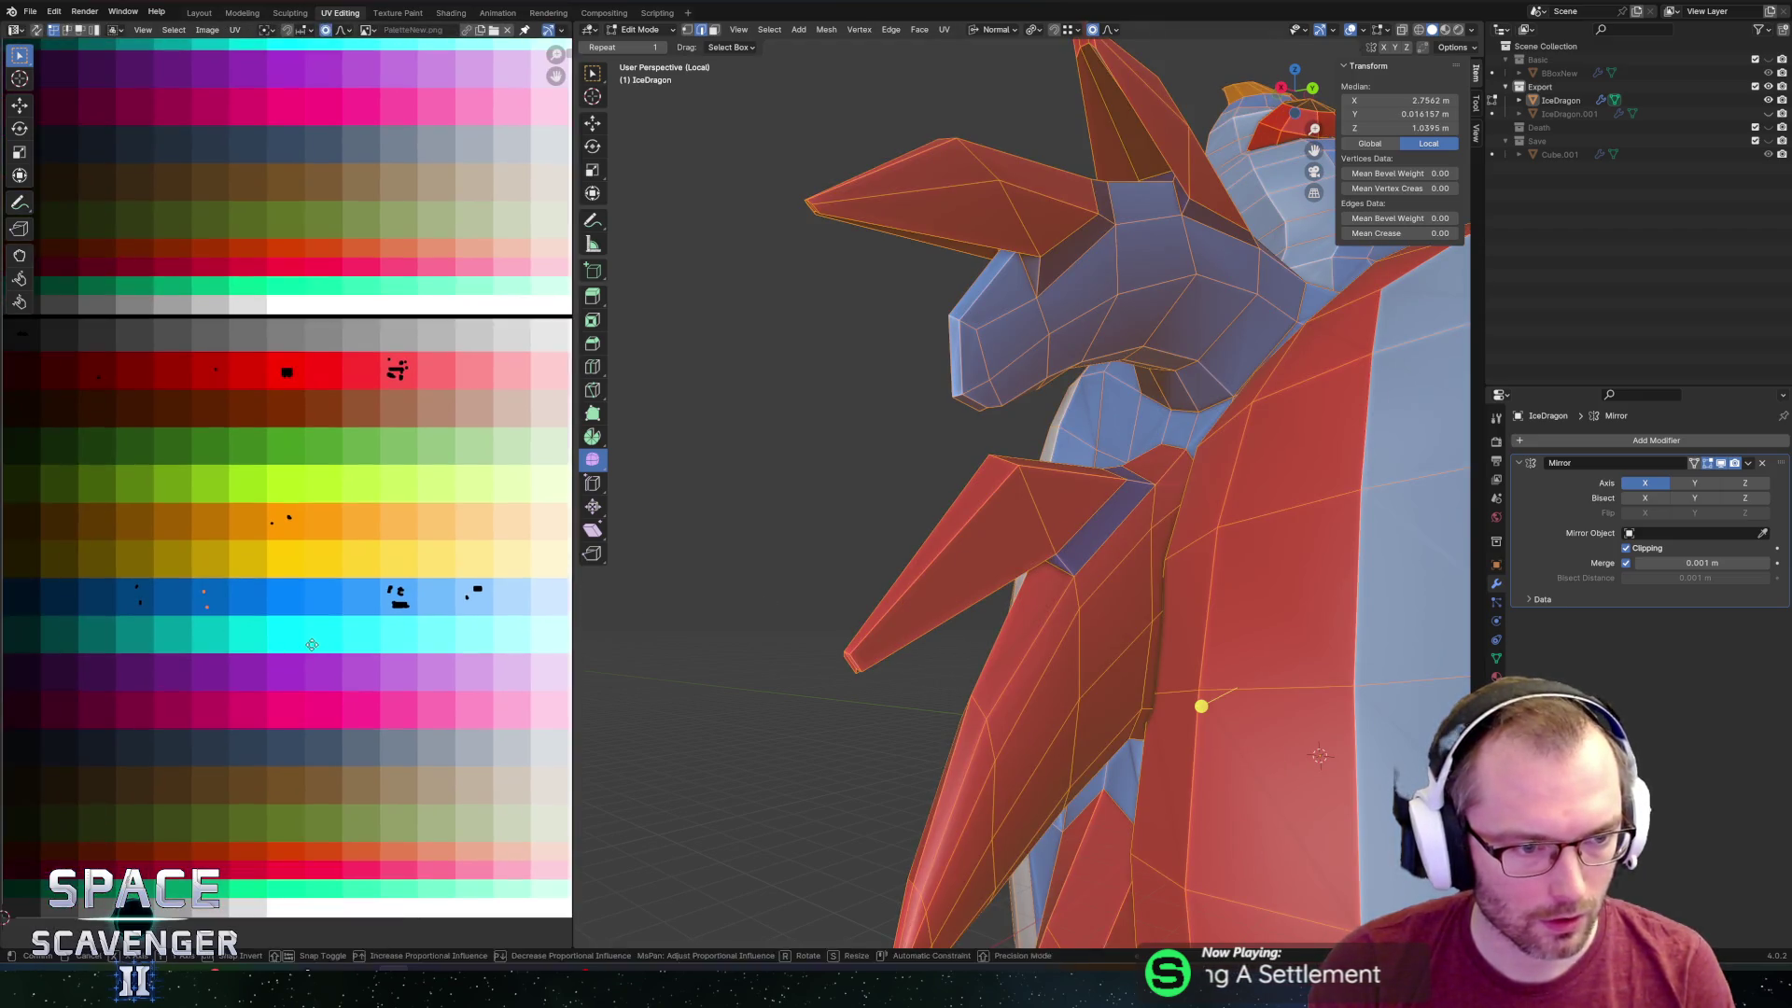
pyautogui.hotkey('alt', 'a')
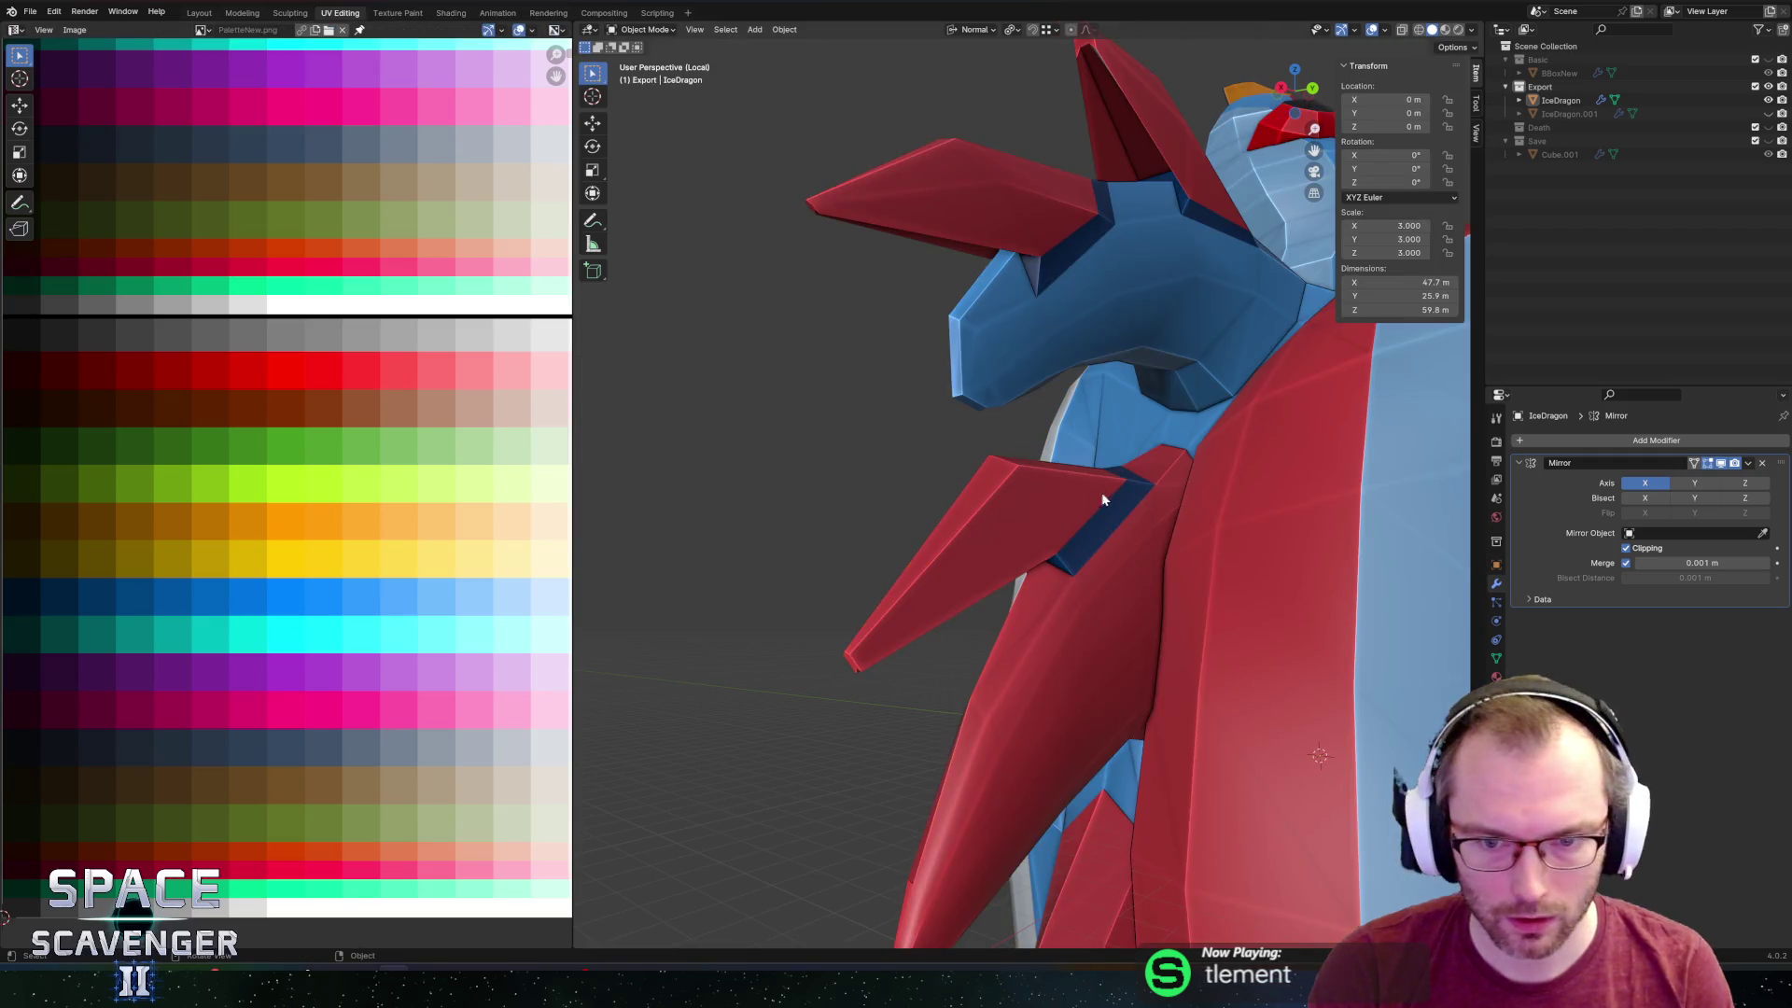
pyautogui.press('a')
pyautogui.hotkey('alt', 'a')
pyautogui.click(1130, 550)
pyautogui.keyDown('alt'); pyautogui.keyDown('shift'); pyautogui.click(1123, 567); pyautogui.keyUp('shift'); pyautogui.keyUp('alt')
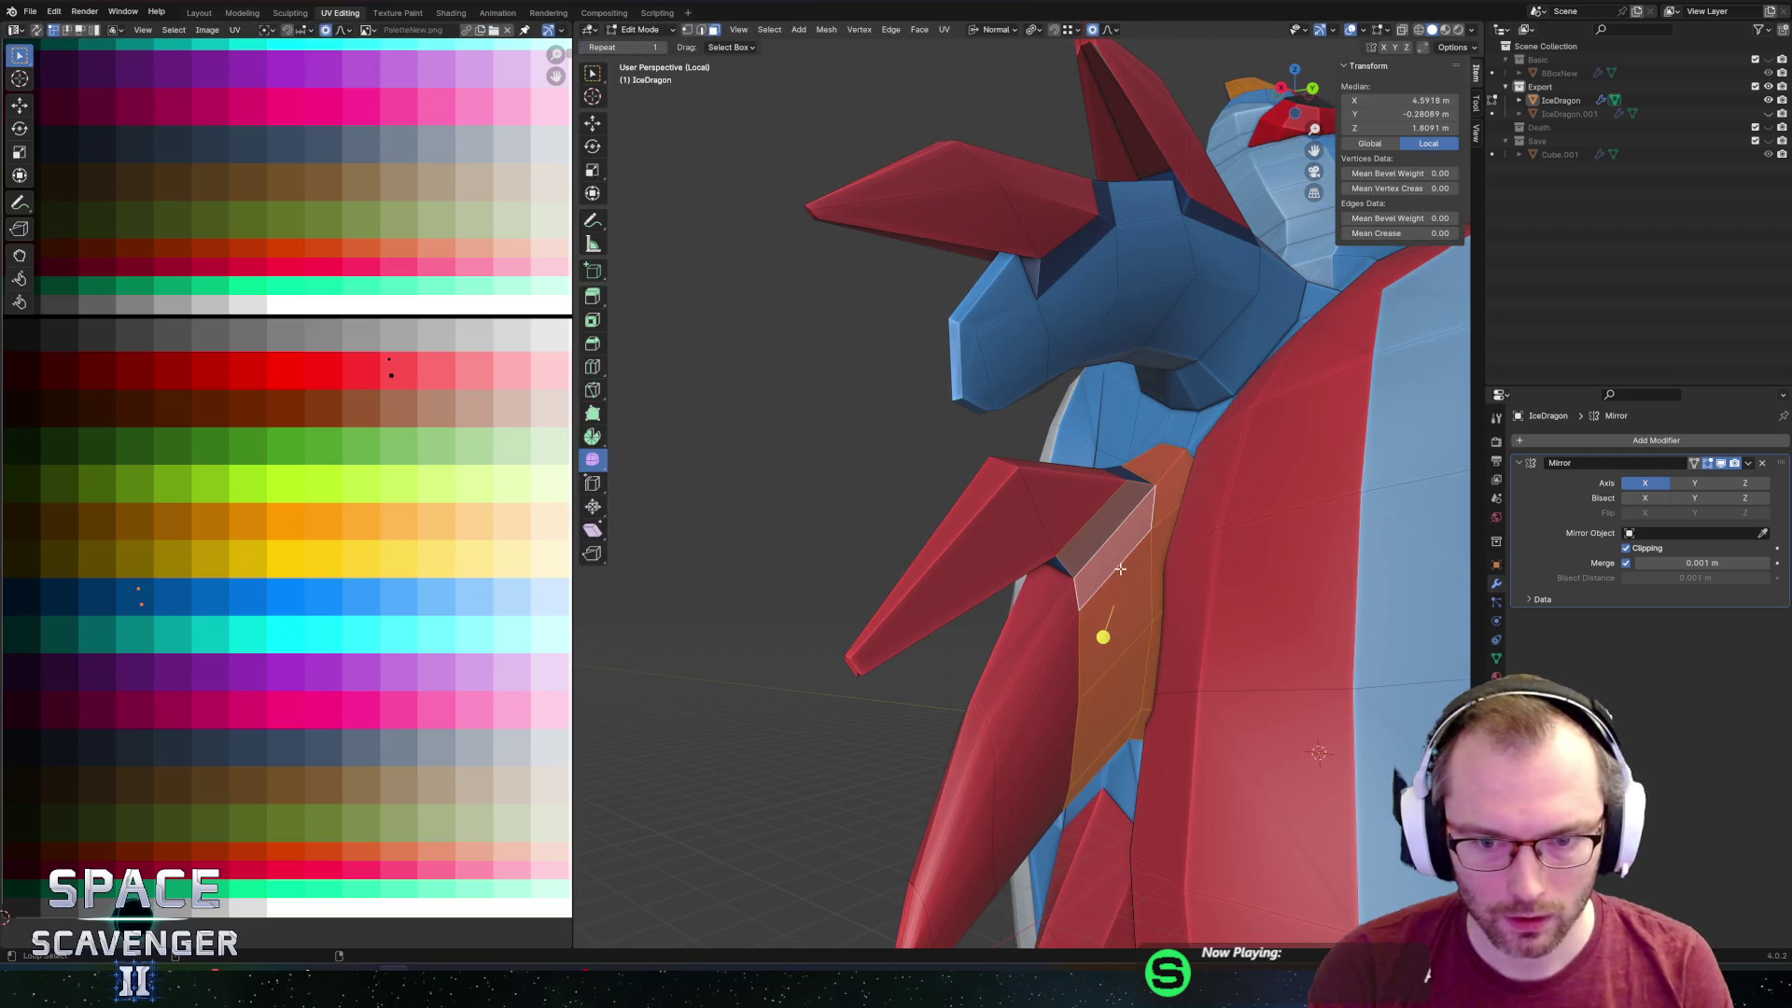
pyautogui.keyDown('alt'); pyautogui.keyDown('shift'); pyautogui.click(1065, 632); pyautogui.keyUp('shift'); pyautogui.keyUp('alt')
# Move the selected side faces' UVs onto the blue palette row.
pyautogui.moveTo(971, 764); pyautogui.dragTo(970, 785, button='middle')
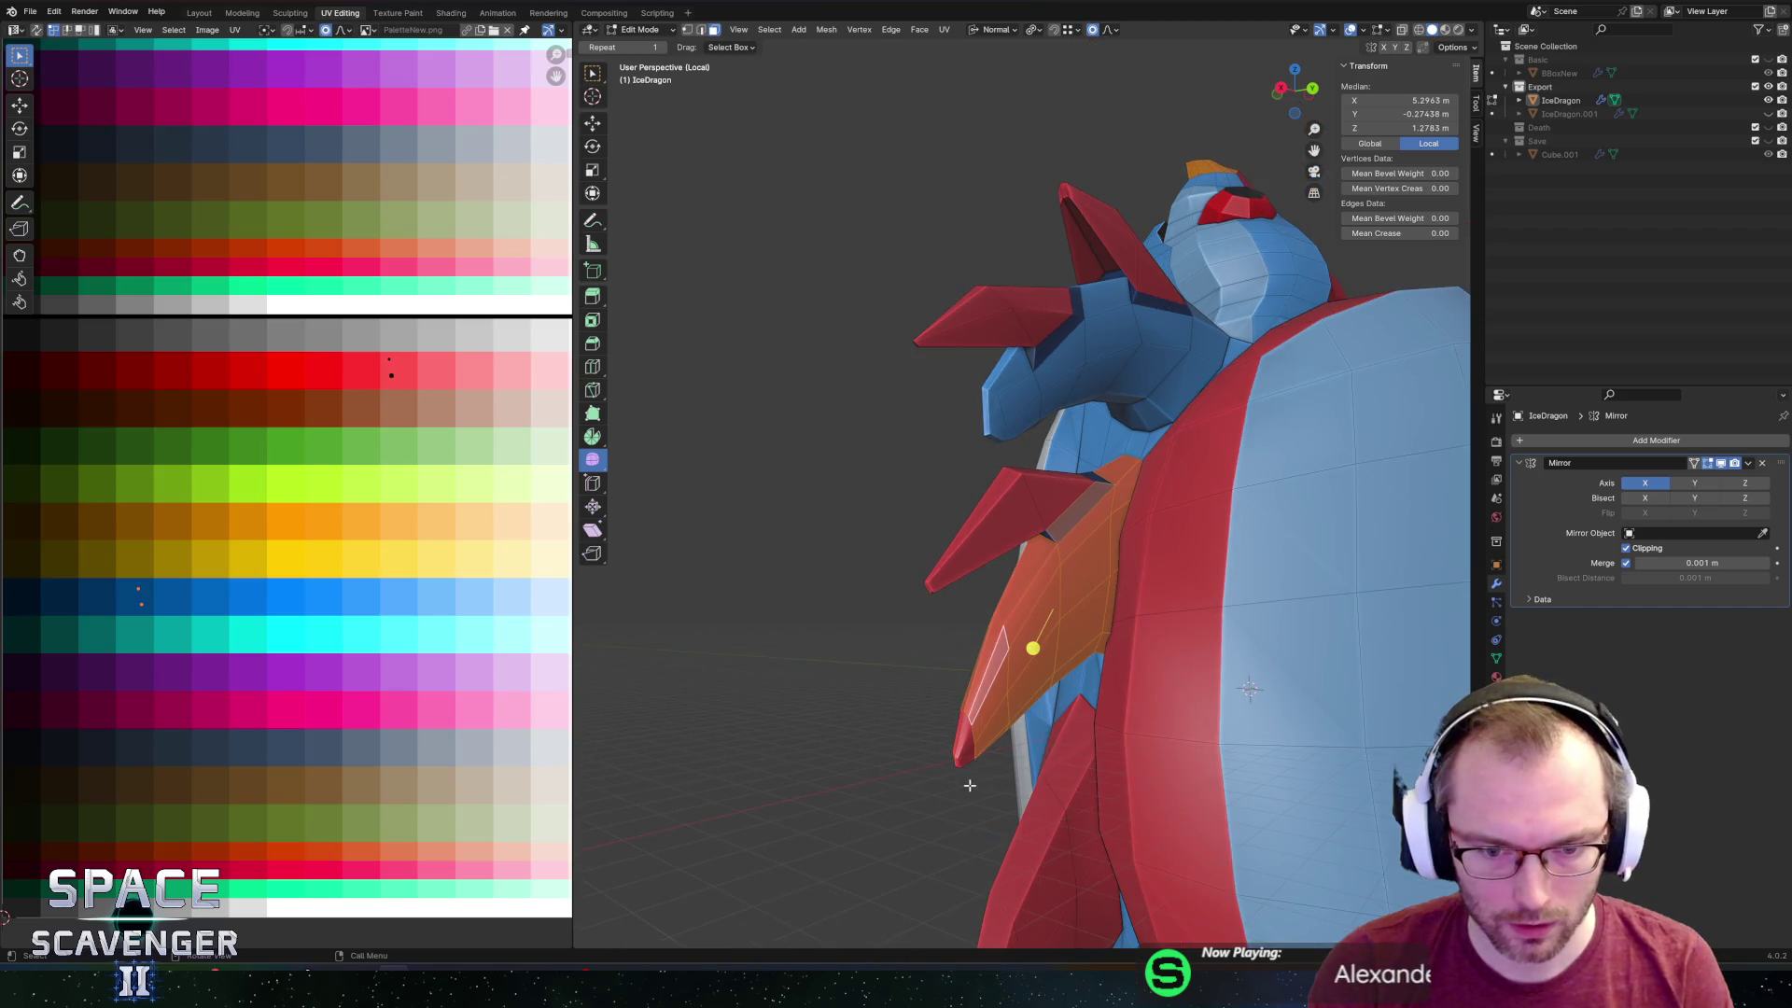
pyautogui.press('Escape')
pyautogui.hotkey('alt', 'z')
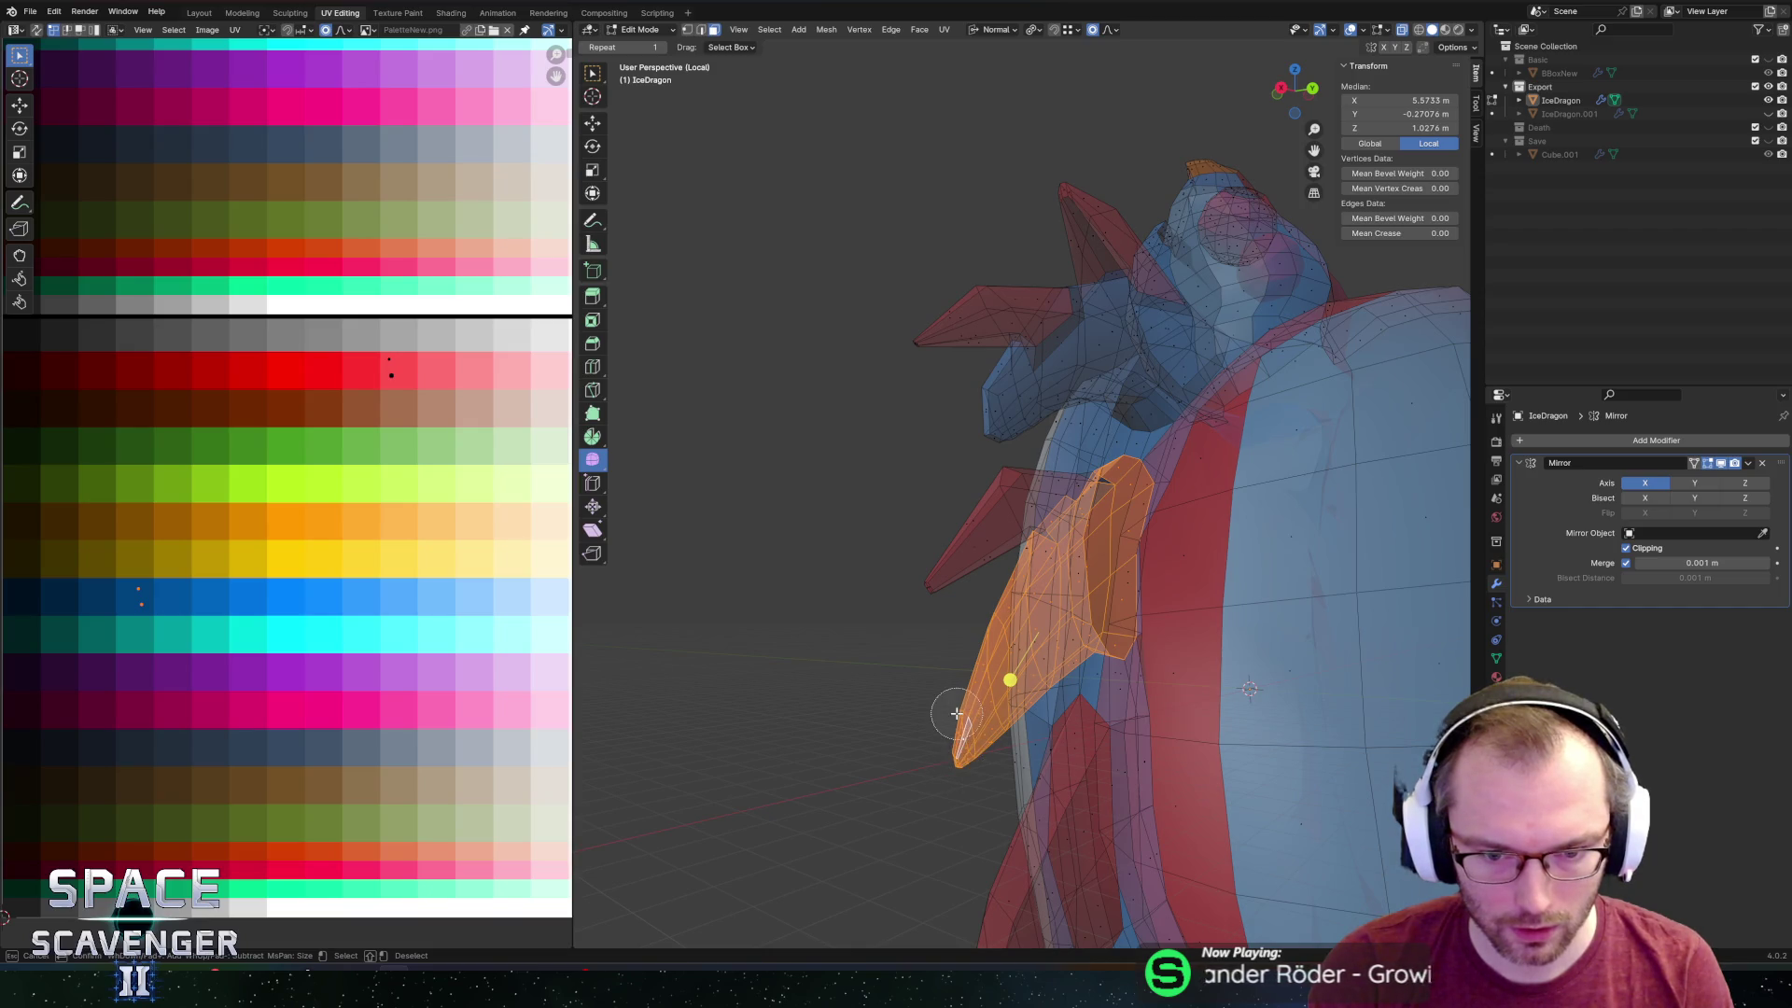
pyautogui.hotkey('alt', 'z')
pyautogui.moveTo(897, 547)
pyautogui.mouseDown(button='middle')
pyautogui.moveTo(876, 557)
pyautogui.moveTo(943, 527)
pyautogui.moveTo(990, 534)
pyautogui.mouseUp(button='middle')
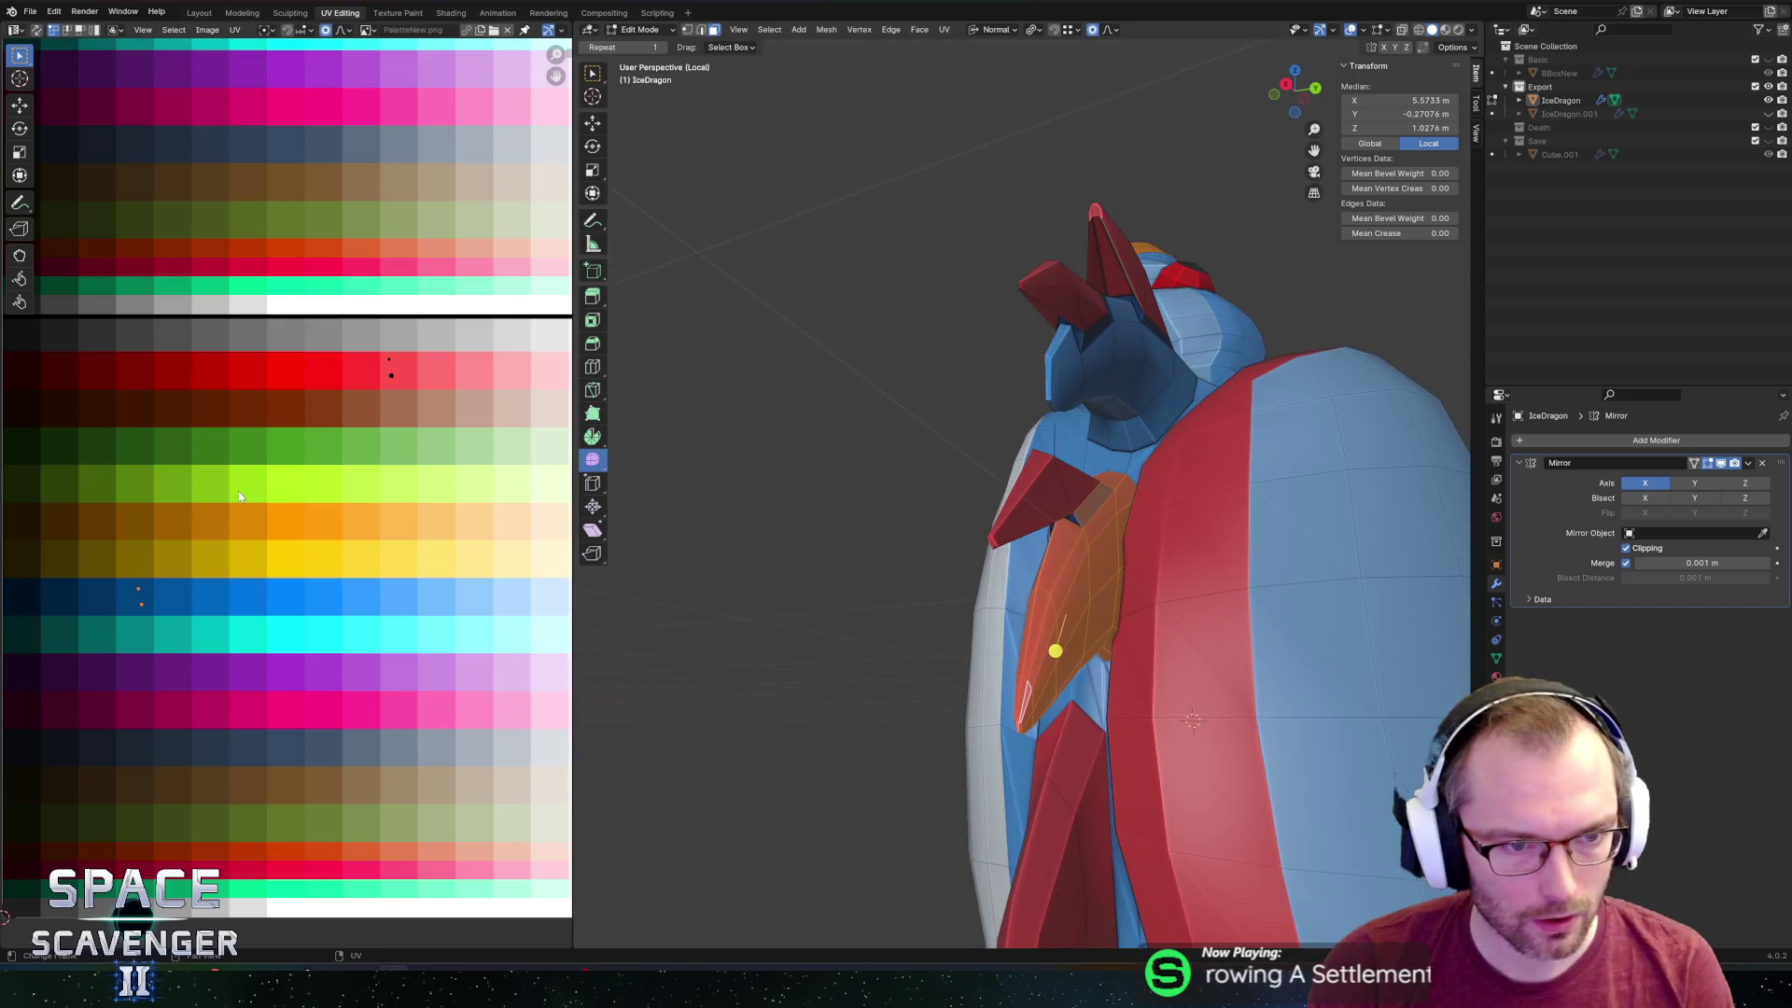
pyautogui.moveTo(345, 477); pyautogui.dragTo(307, 481, button='middle')
pyautogui.press('g')
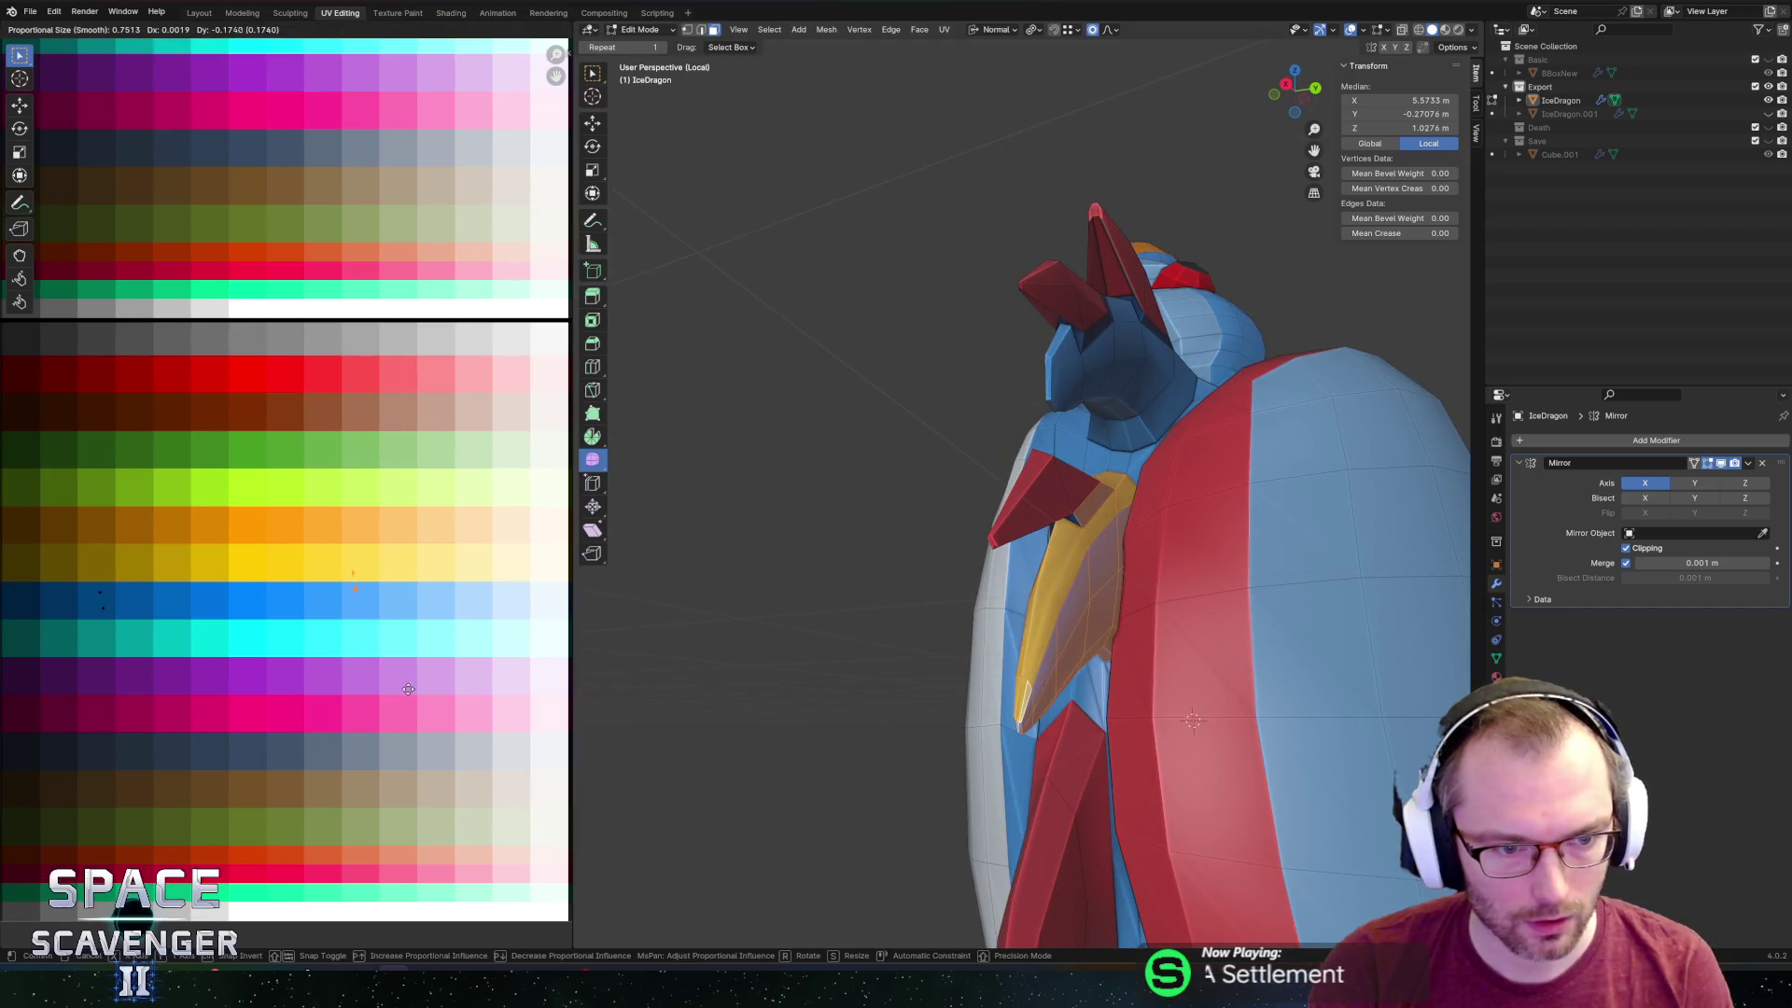
pyautogui.click(405, 705)
# Zoom in on the wing spikes and select a triangle face on the red spike.
pyautogui.moveTo(964, 479)
pyautogui.mouseDown(button='middle')
pyautogui.moveTo(899, 525)
pyautogui.moveTo(916, 510)
pyautogui.moveTo(1076, 529)
pyautogui.mouseUp(button='middle')
pyautogui.scroll(-5, 917, 530)
pyautogui.scroll(5, 988, 492)
pyautogui.click(1002, 505)
# Add a loop cut near the red spike's tip with Ctrl+R.
pyautogui.hotkey('ctrl', 'r')
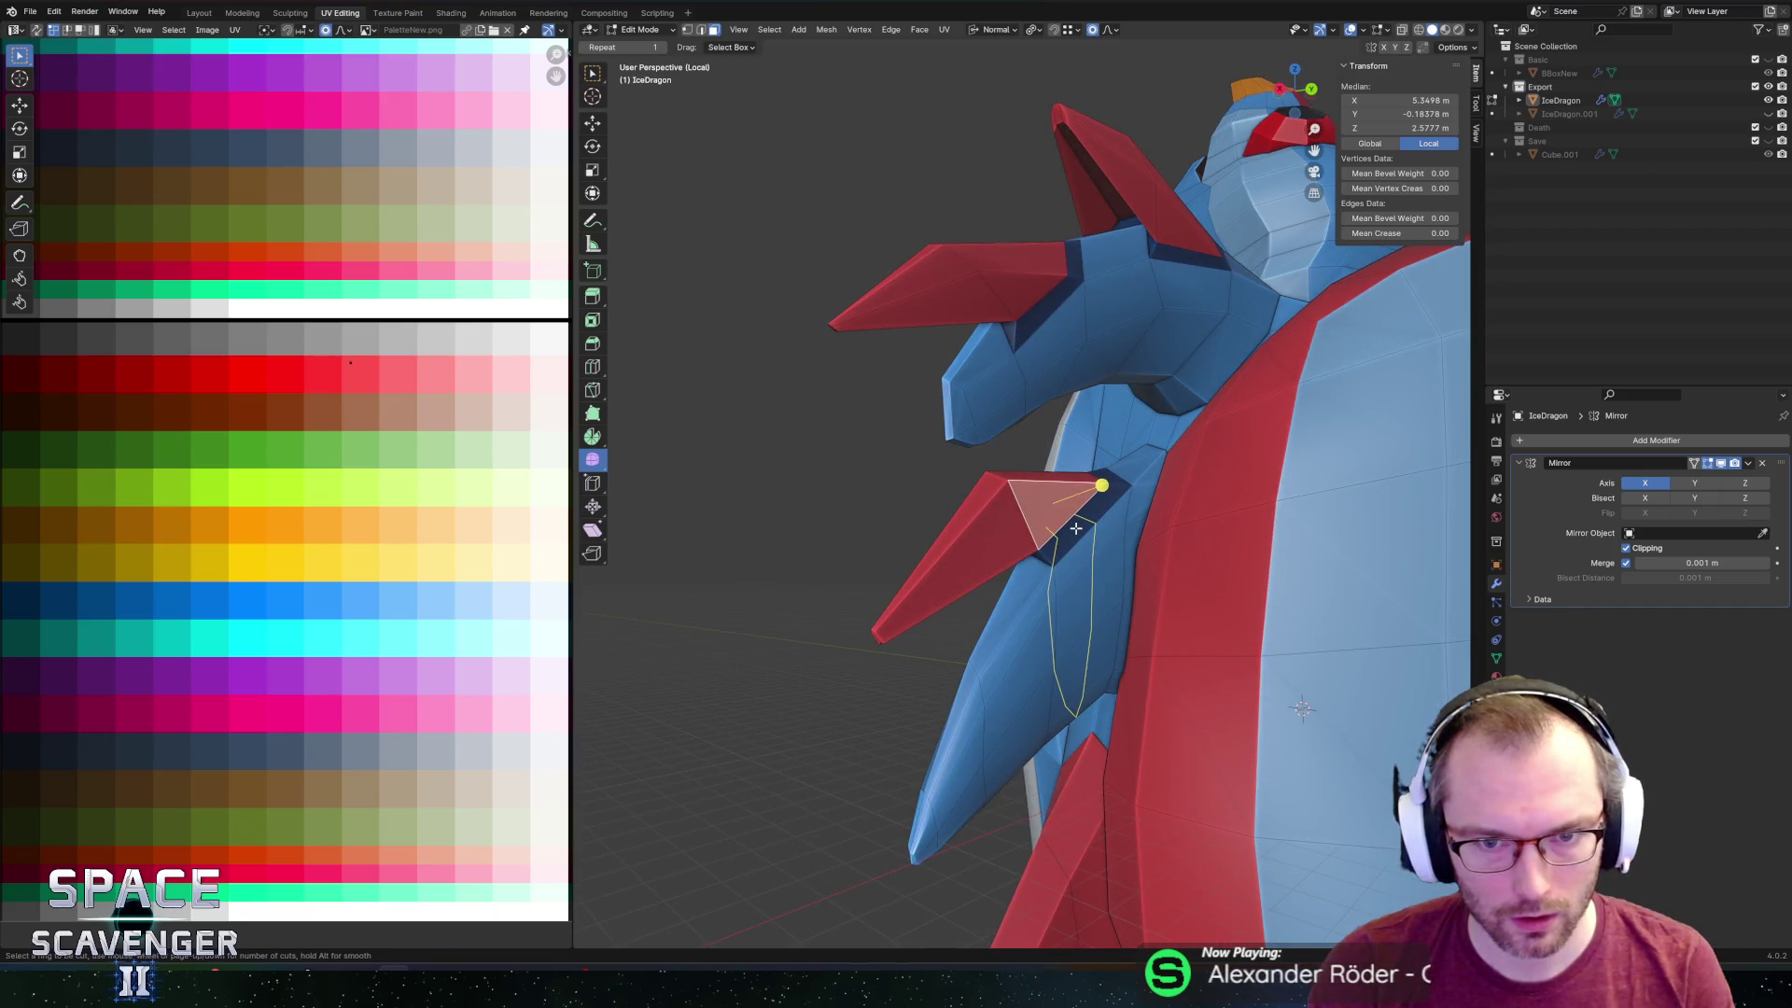
pyautogui.click(1076, 528)
pyautogui.rightClick(1076, 528)
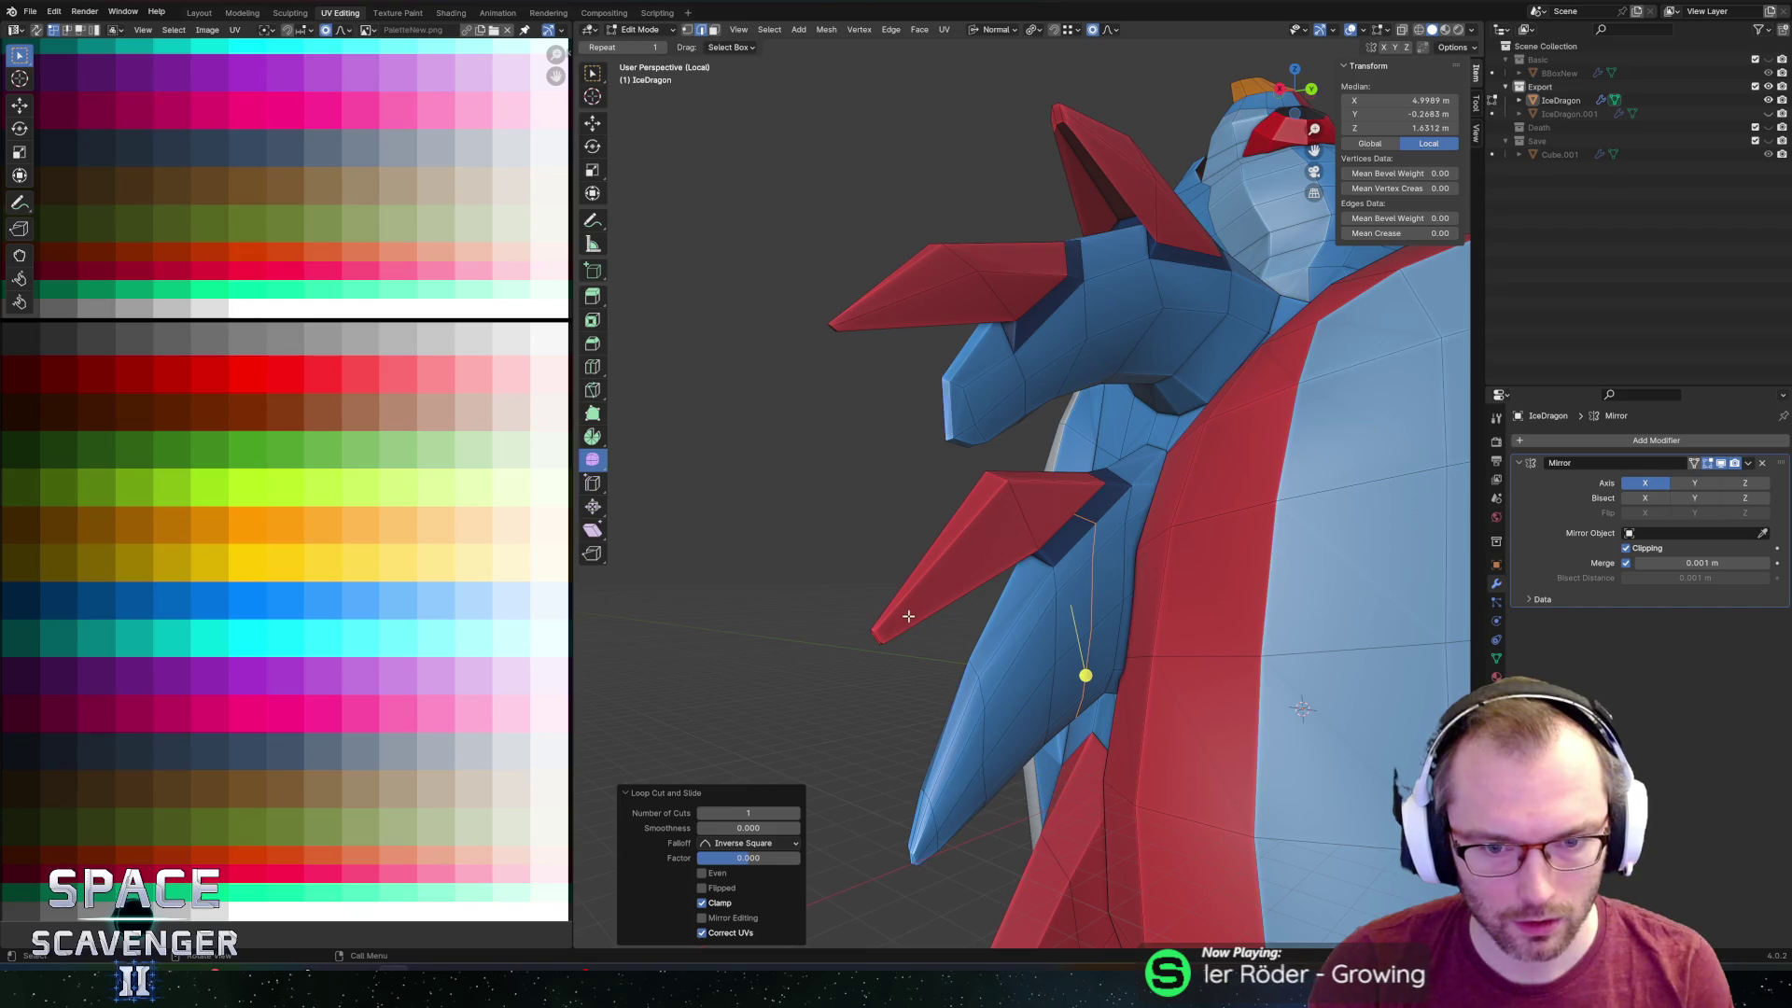
pyautogui.rightClick(880, 633)
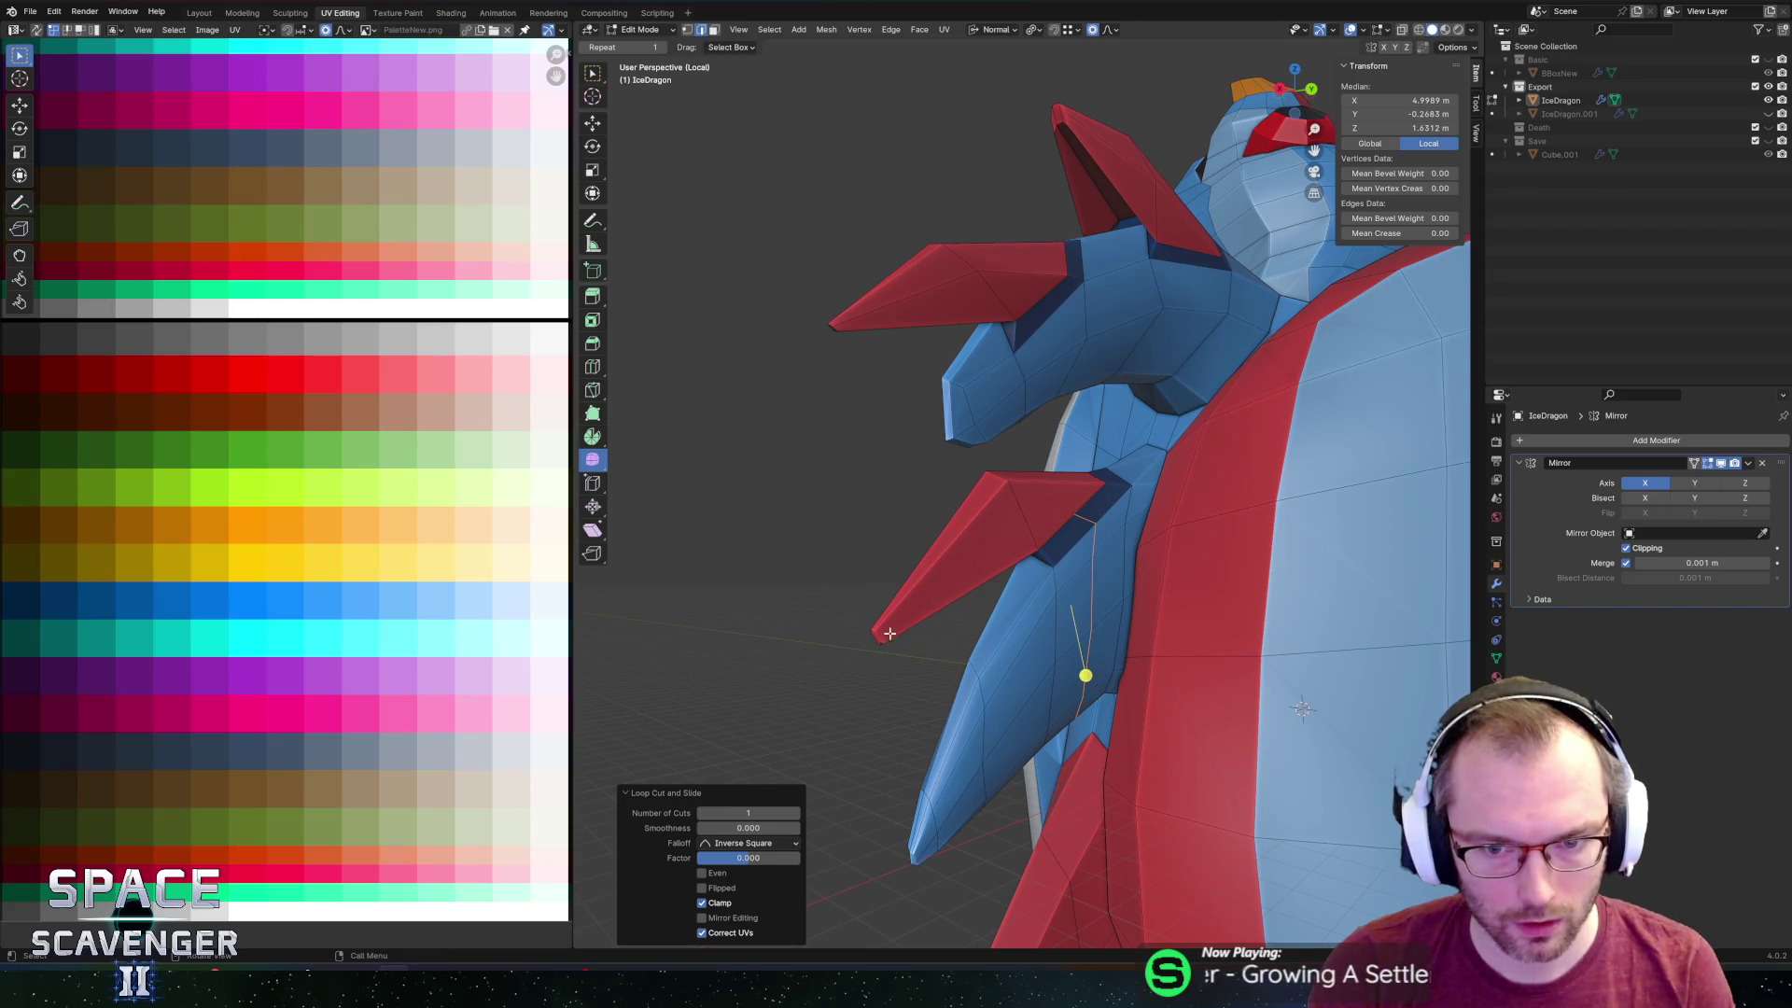
pyautogui.click(1073, 532)
pyautogui.press('l')
pyautogui.click(915, 604)
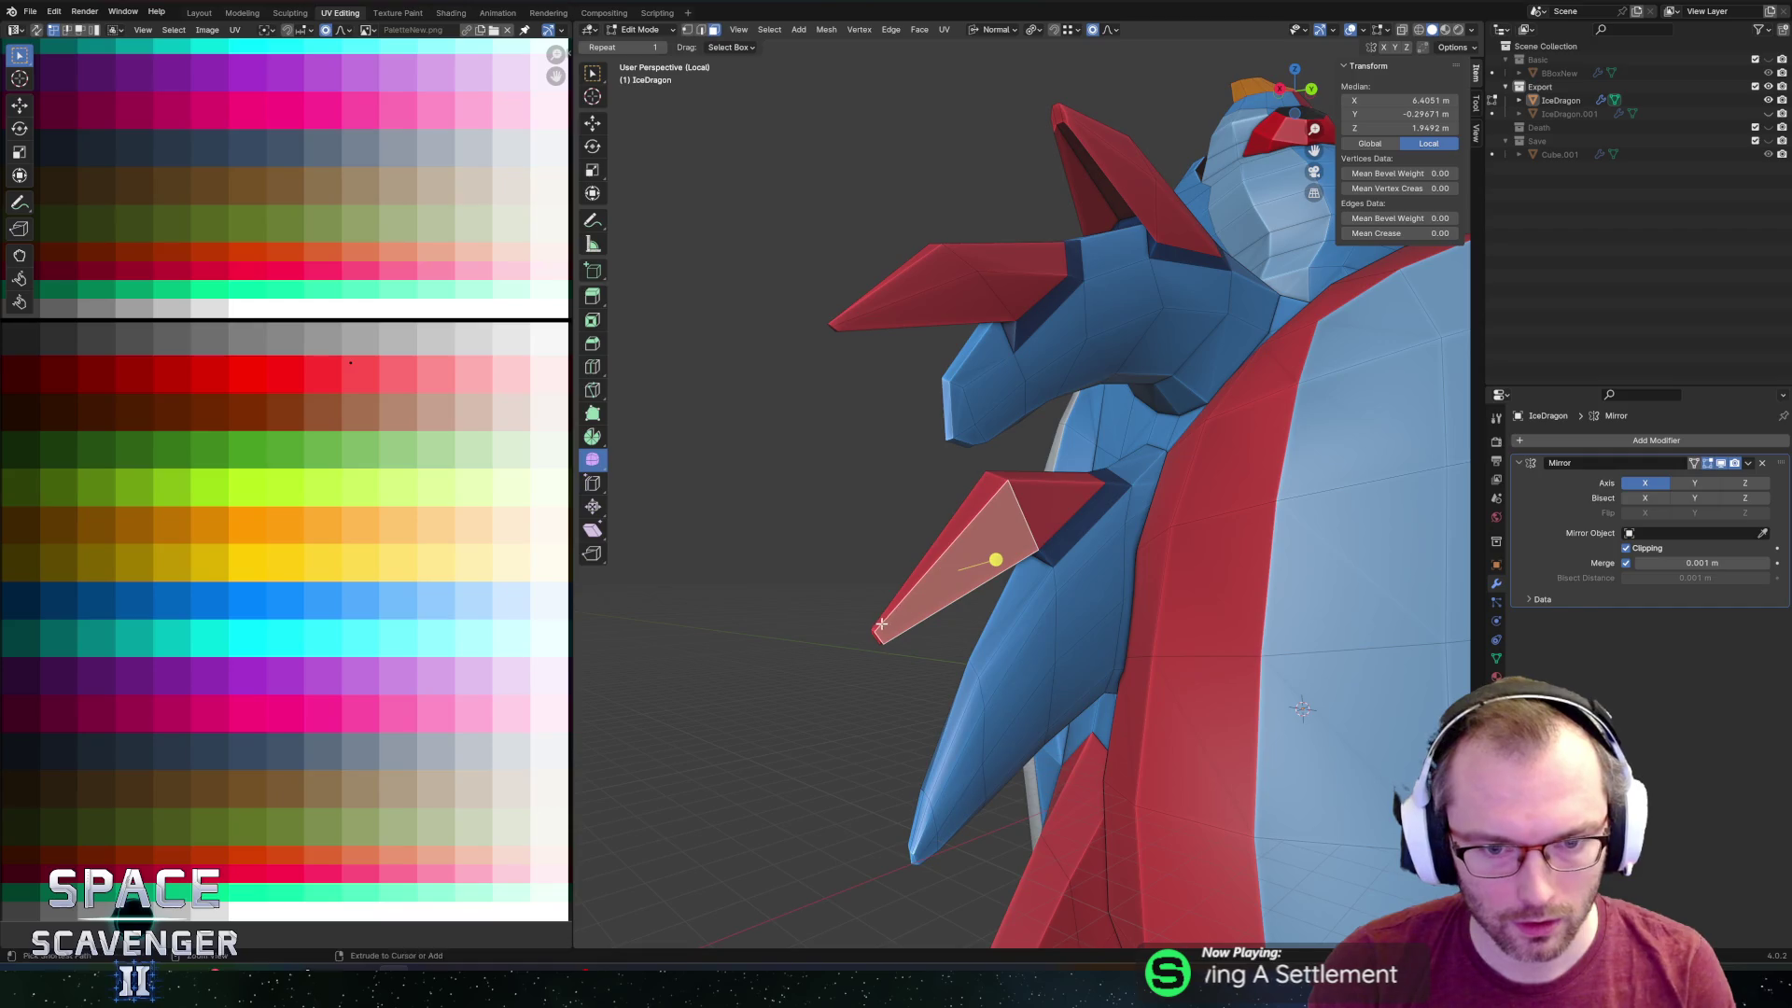
pyautogui.click(877, 640)
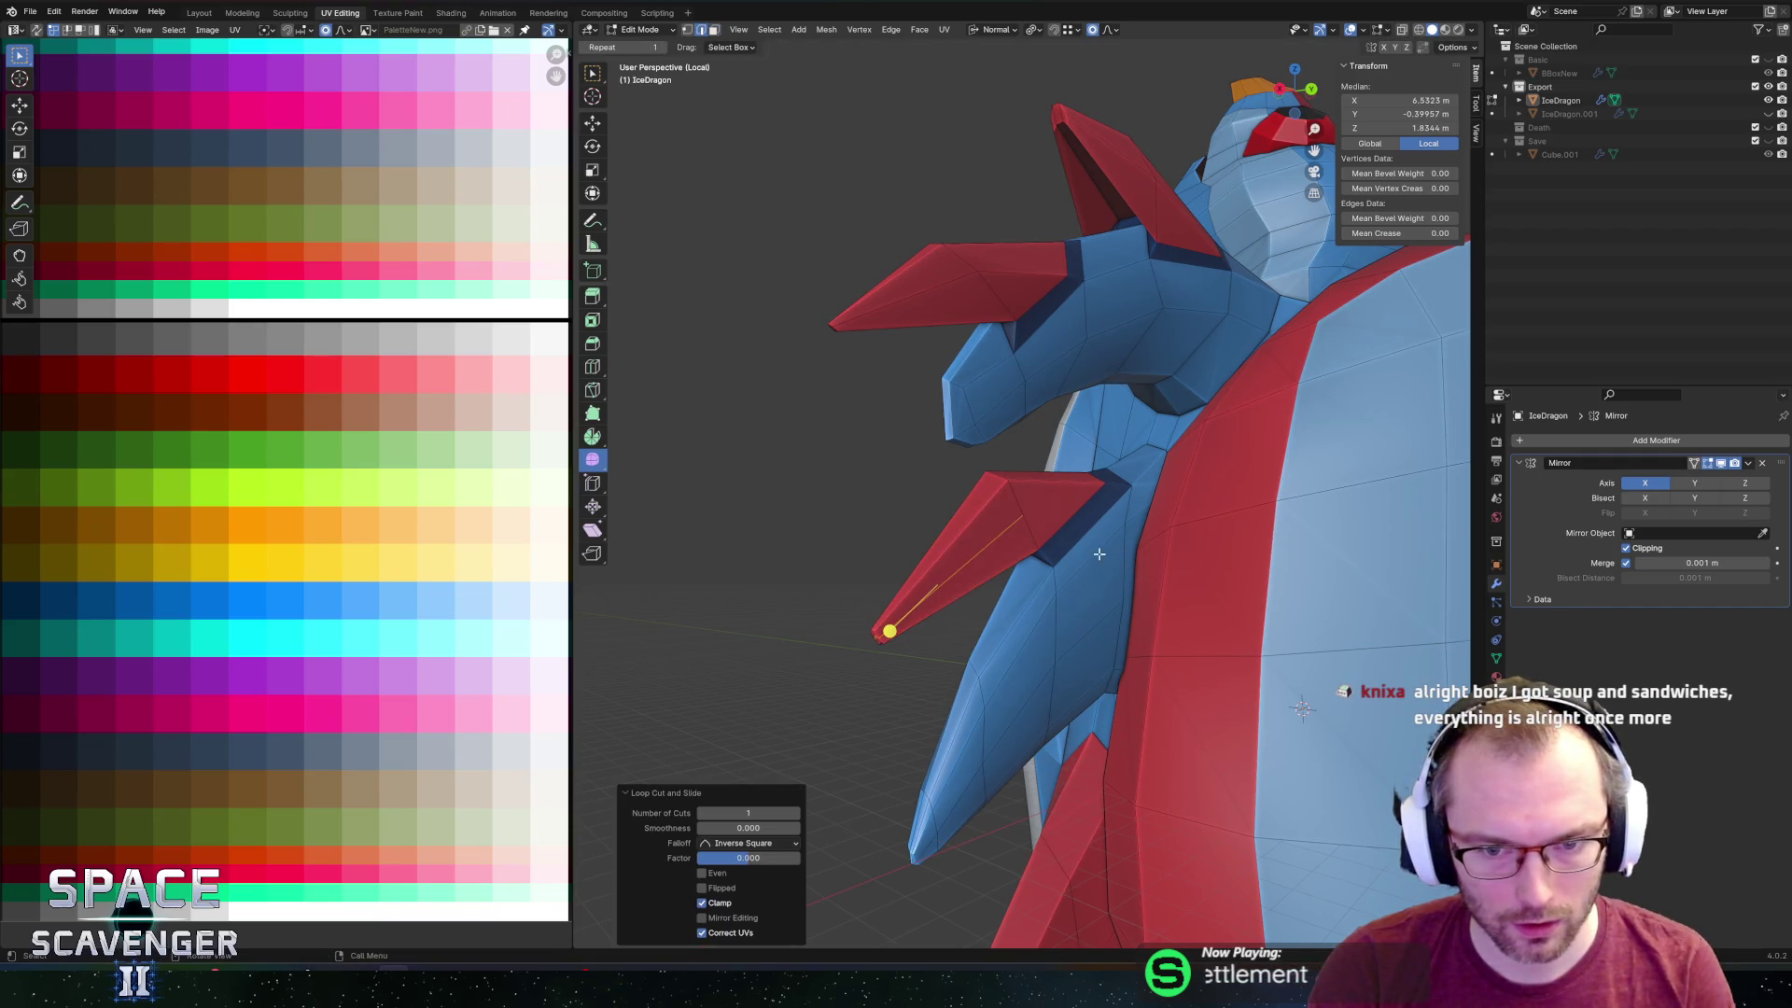
# Subdivide the spike's long edge to add a midpoint vertex.
pyautogui.press('1')
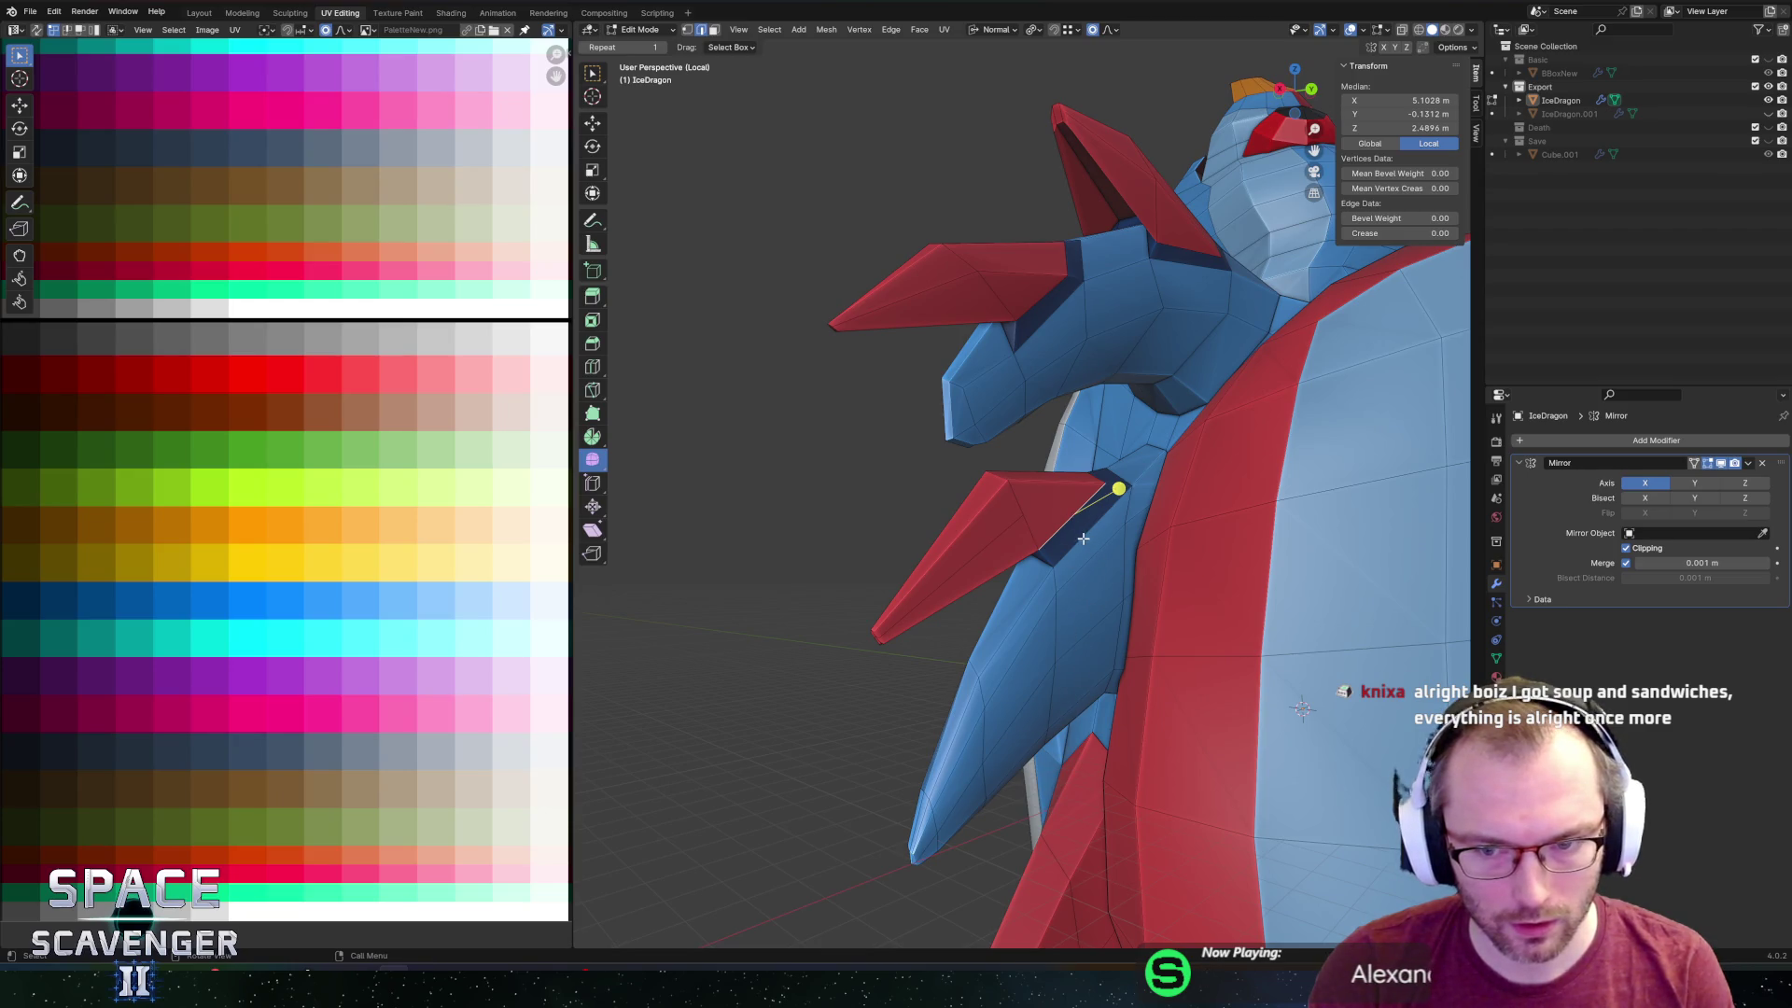
pyautogui.hotkey('alt', 'a')
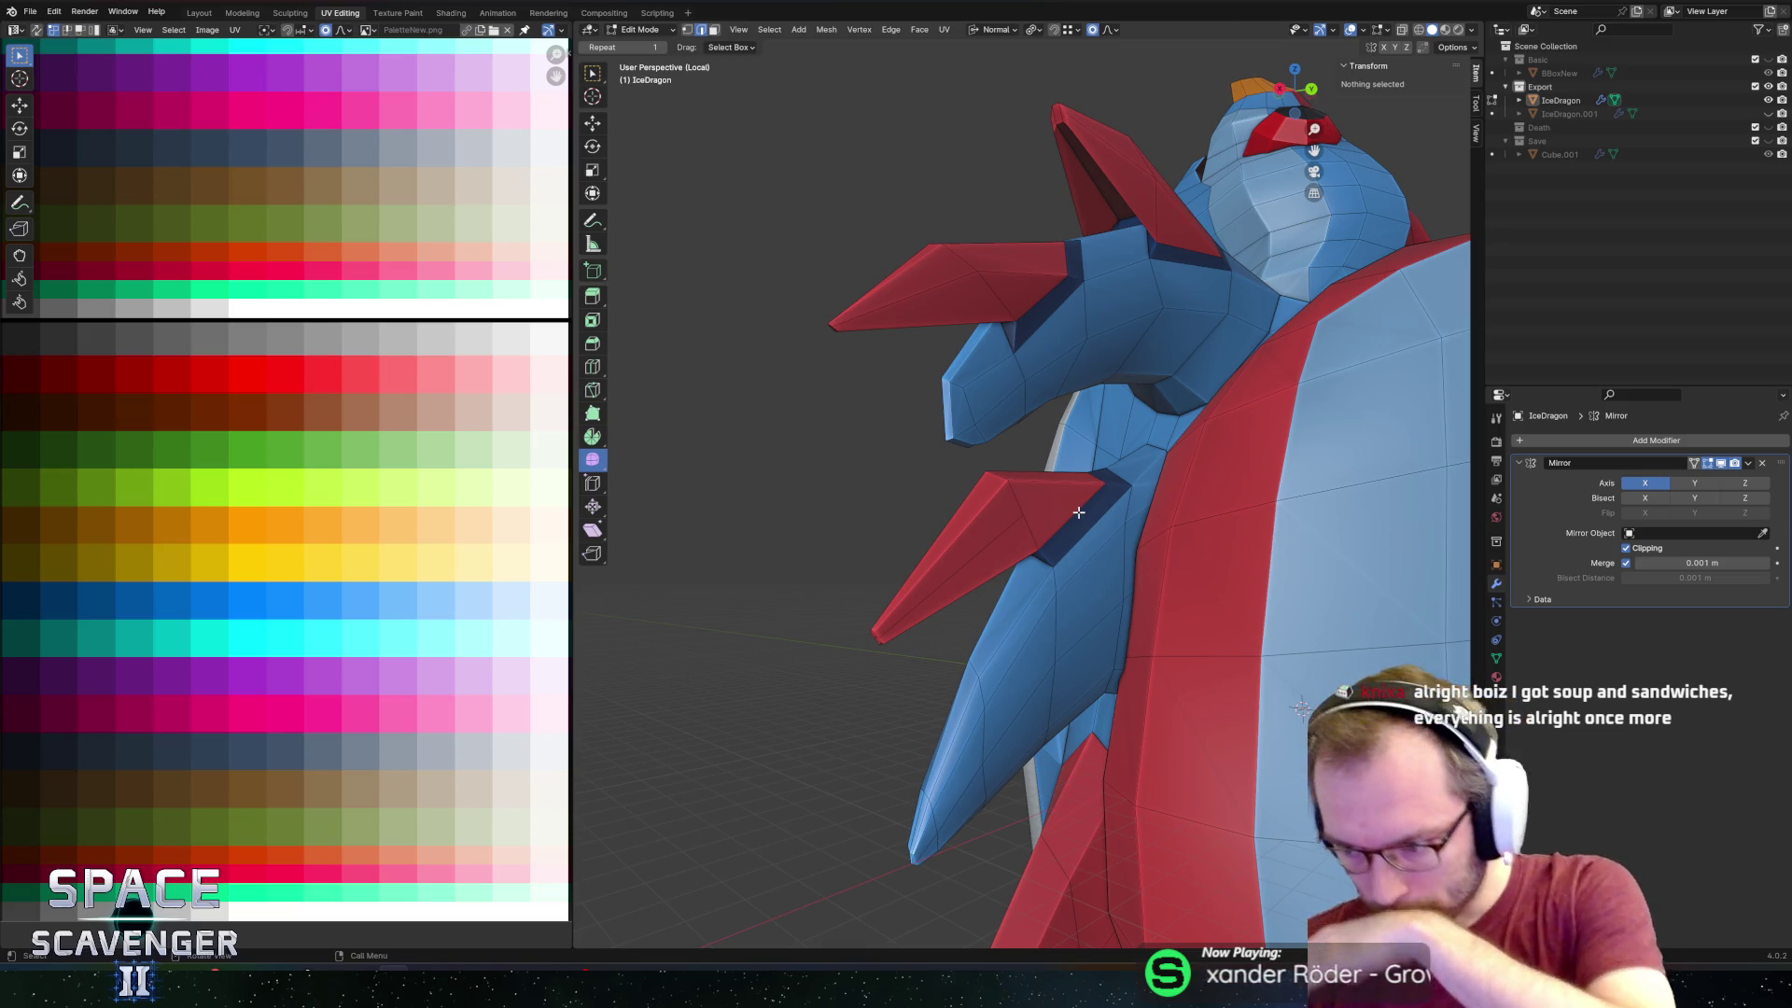
pyautogui.click(1086, 538)
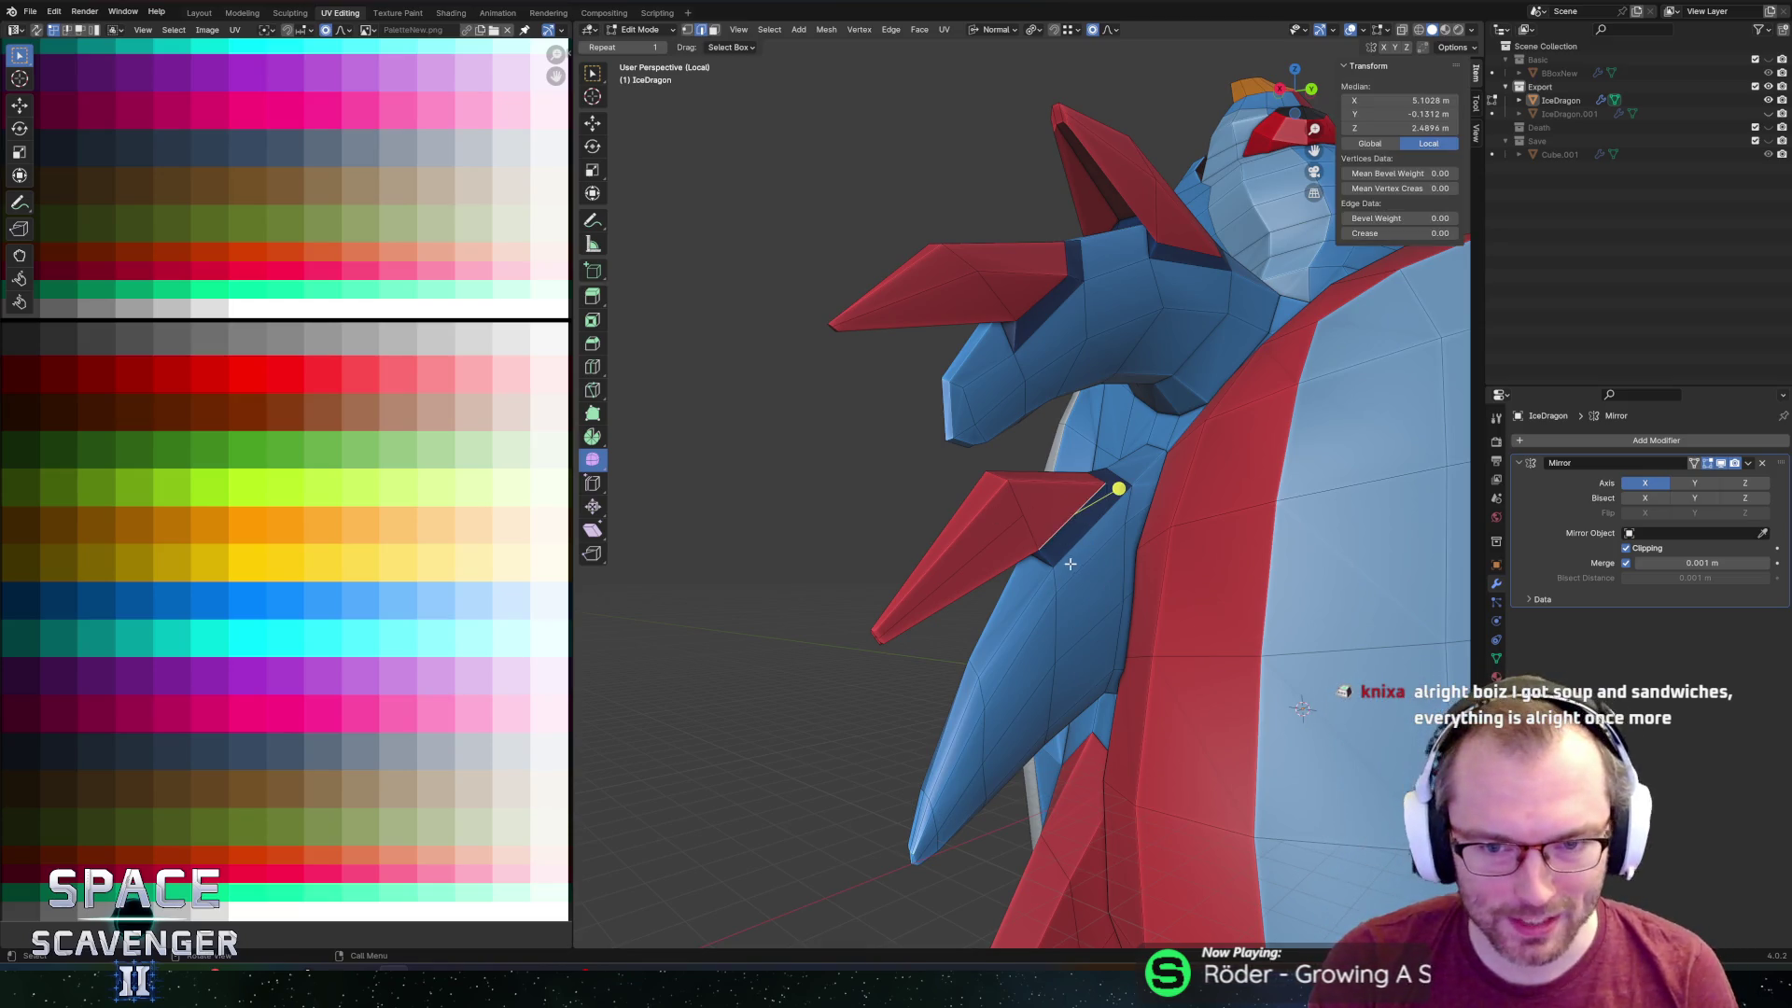
pyautogui.moveTo(1086, 538); pyautogui.dragTo(1035, 591, button='middle')
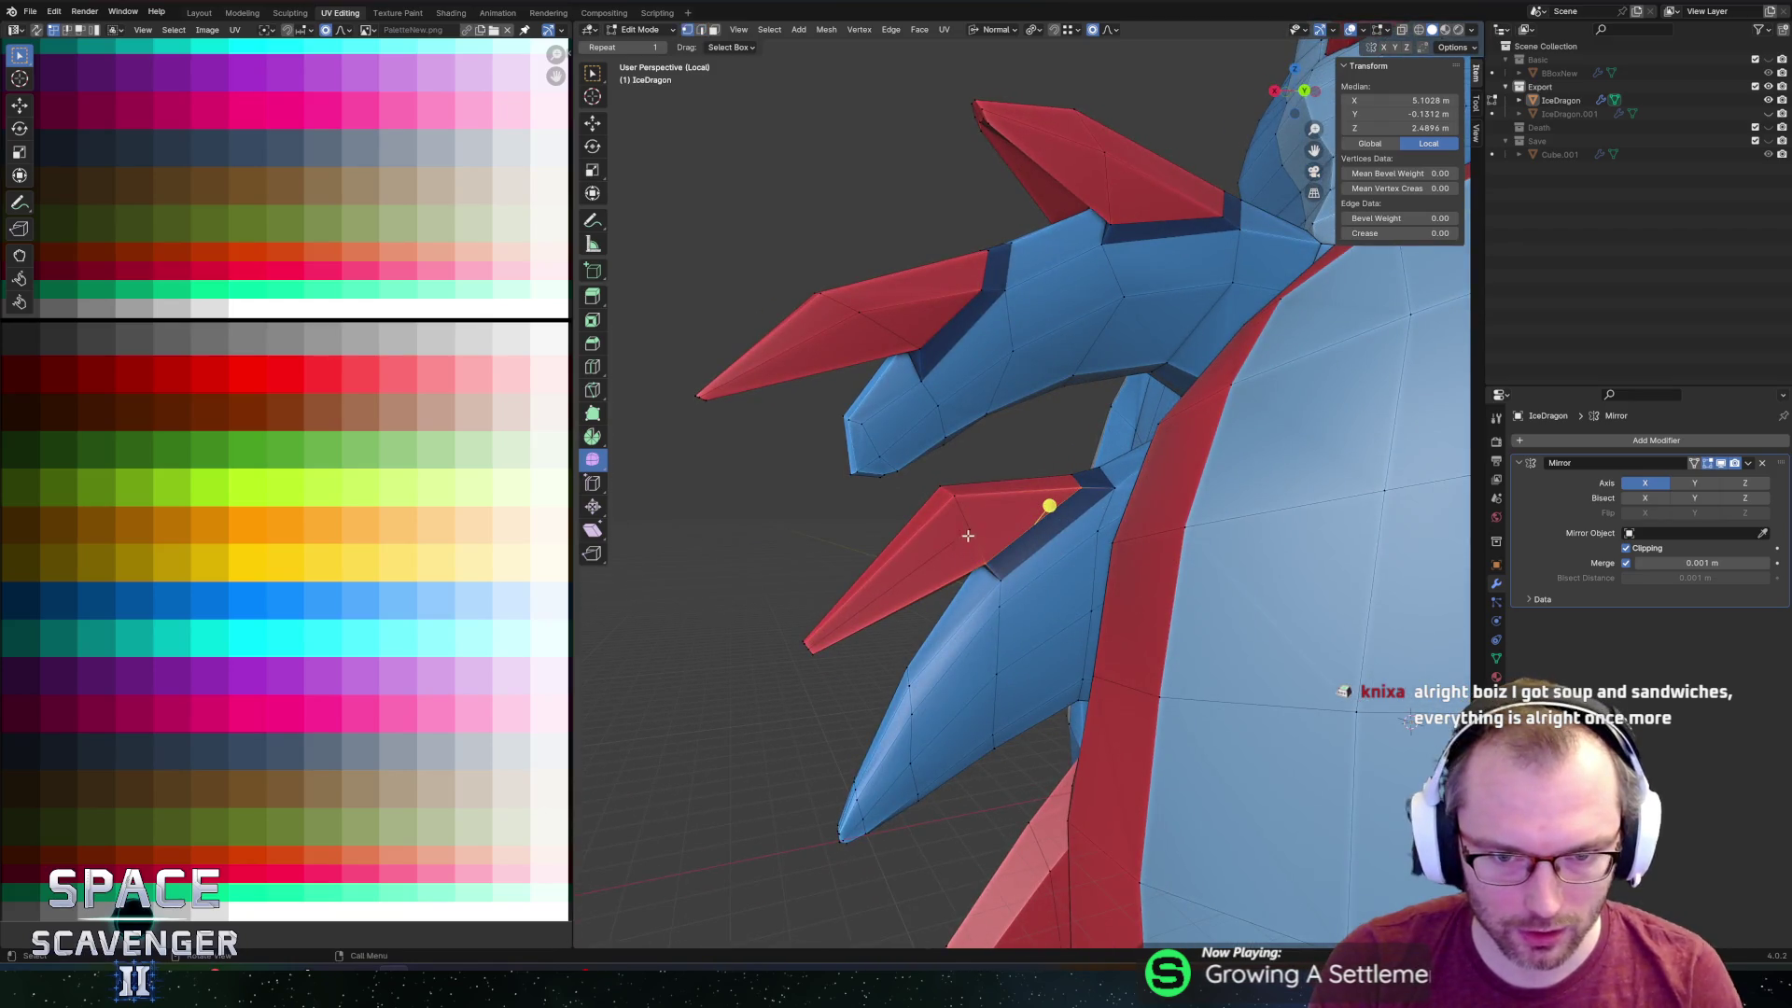
pyautogui.press('2')
pyautogui.click(1024, 532)
pyautogui.rightClick(1024, 530)
pyautogui.click(1025, 536)
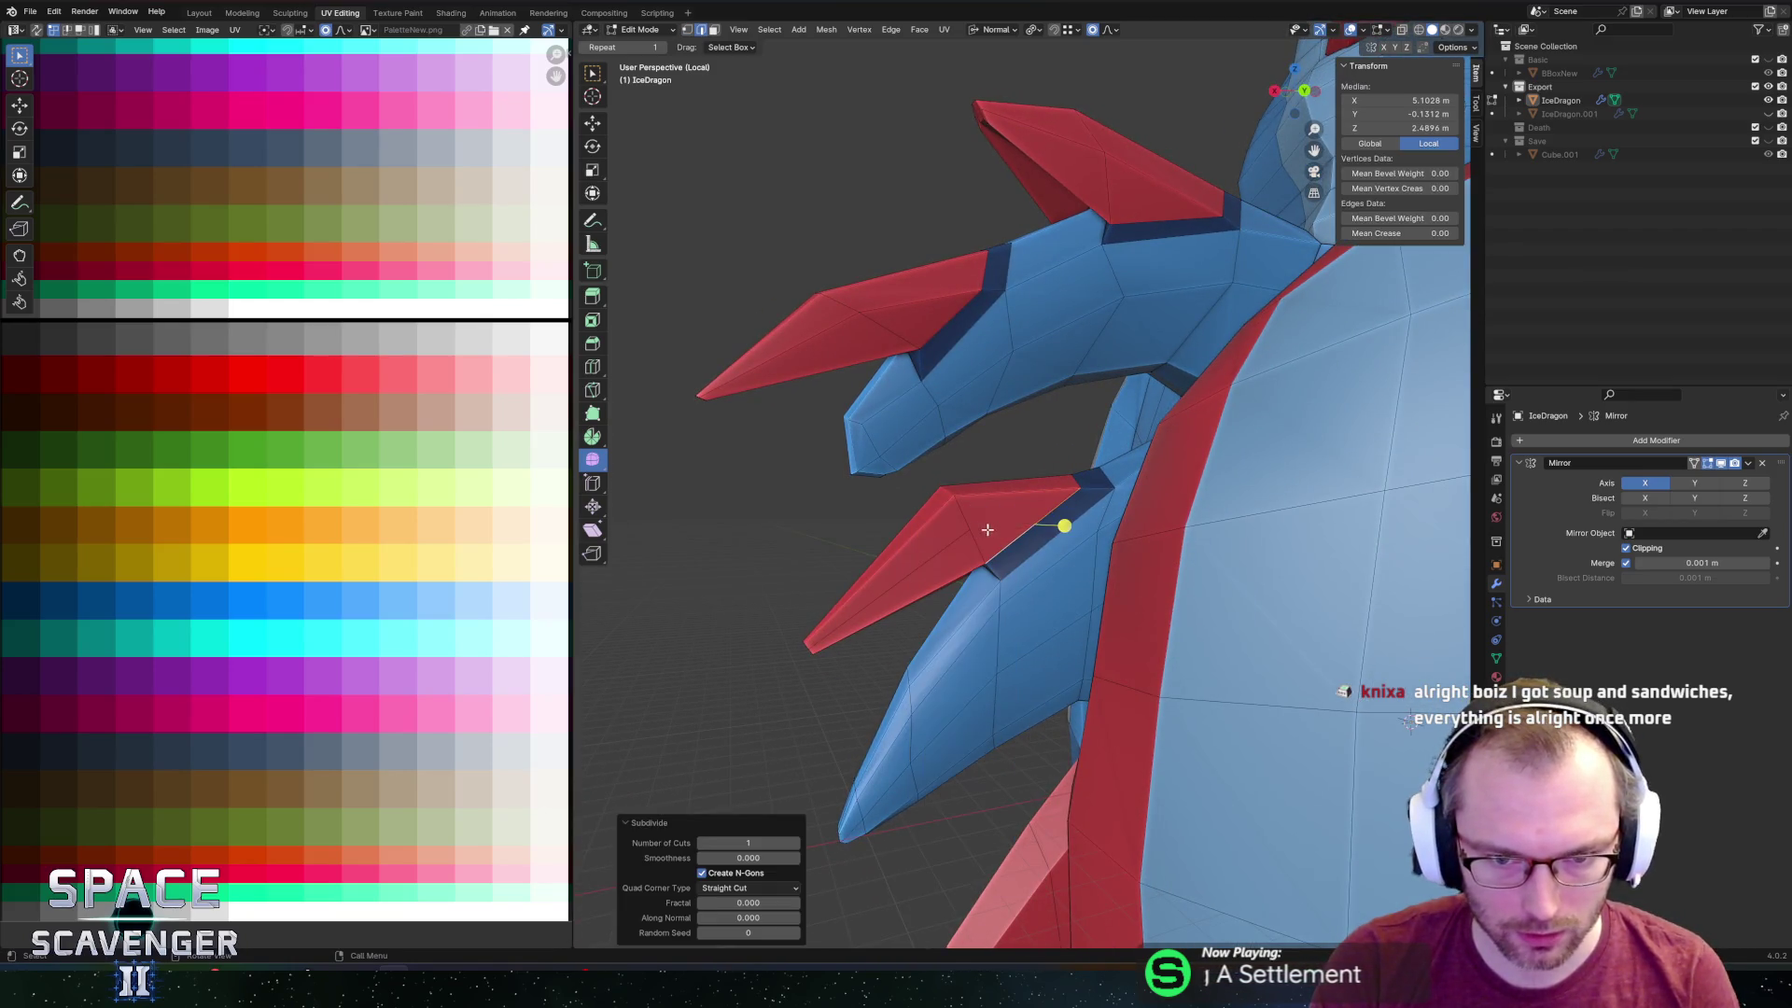
pyautogui.press('1')
pyautogui.click(985, 529)
# Subdivide a second spike edge and select its new midpoint vertex.
pyautogui.press('2')
pyautogui.click(1008, 532)
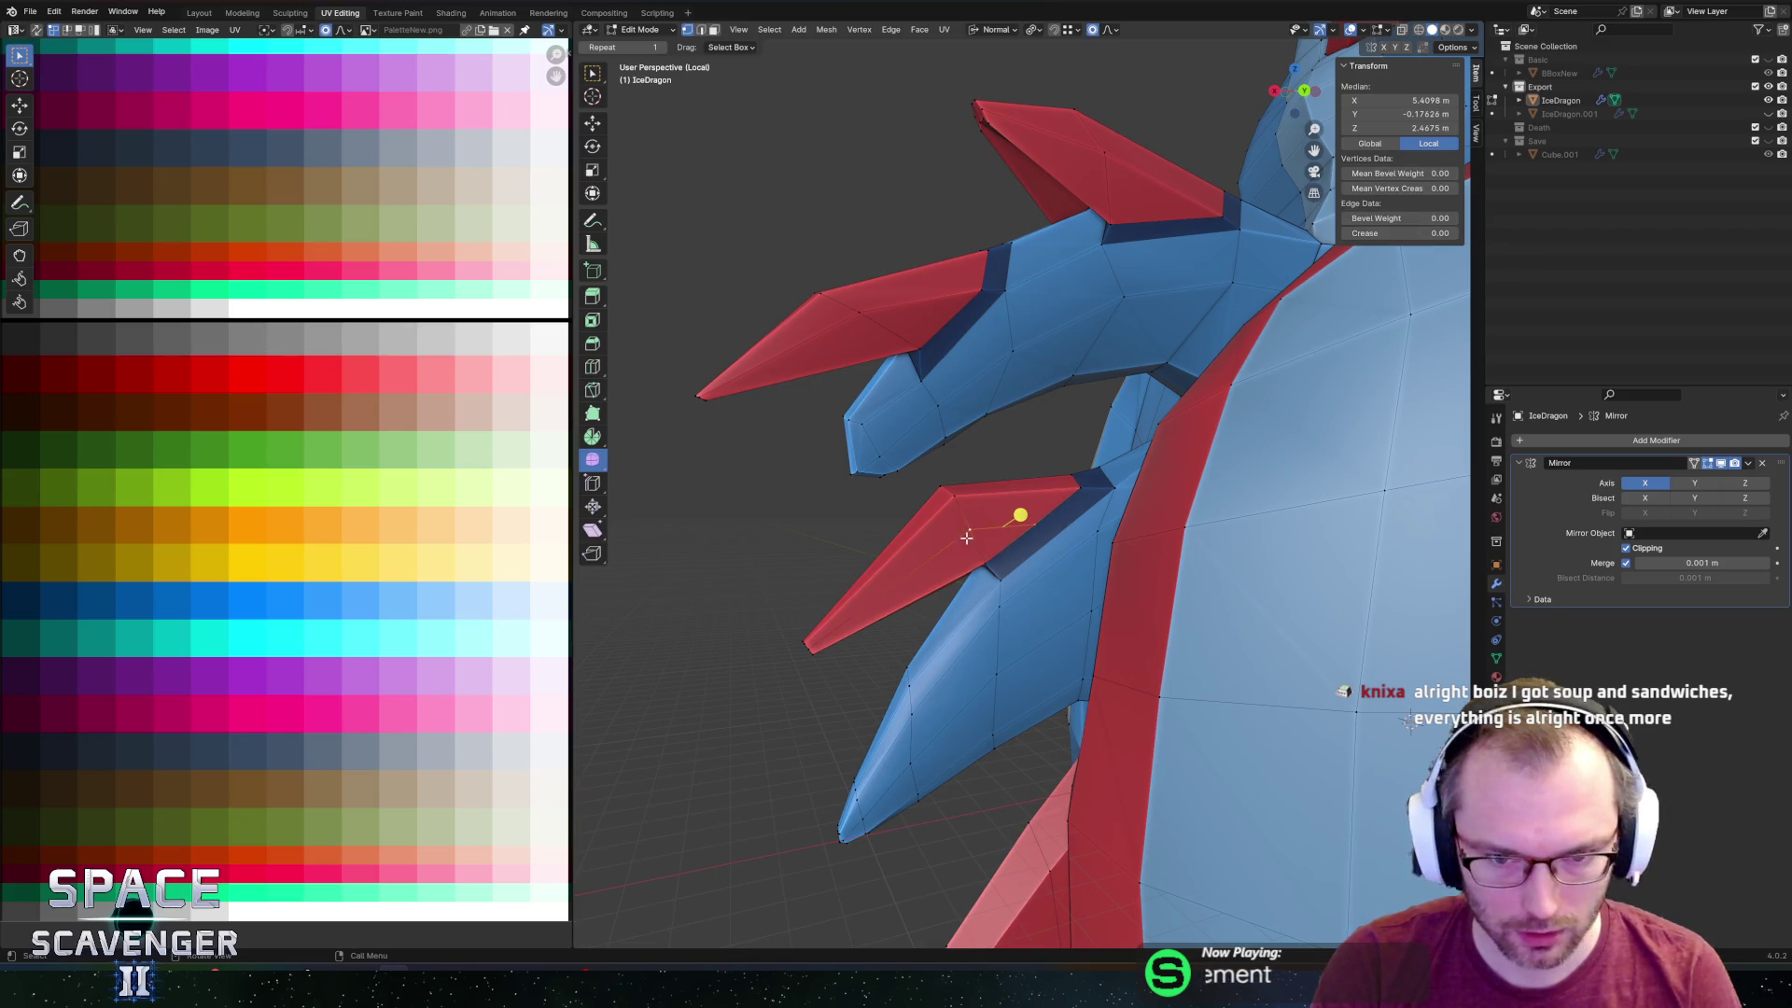
pyautogui.moveTo(1009, 532)
pyautogui.mouseDown(button='middle')
pyautogui.moveTo(1154, 551)
pyautogui.moveTo(1180, 524)
pyautogui.mouseUp(button='middle')
pyautogui.rightClick(1082, 540)
pyautogui.click(1083, 540)
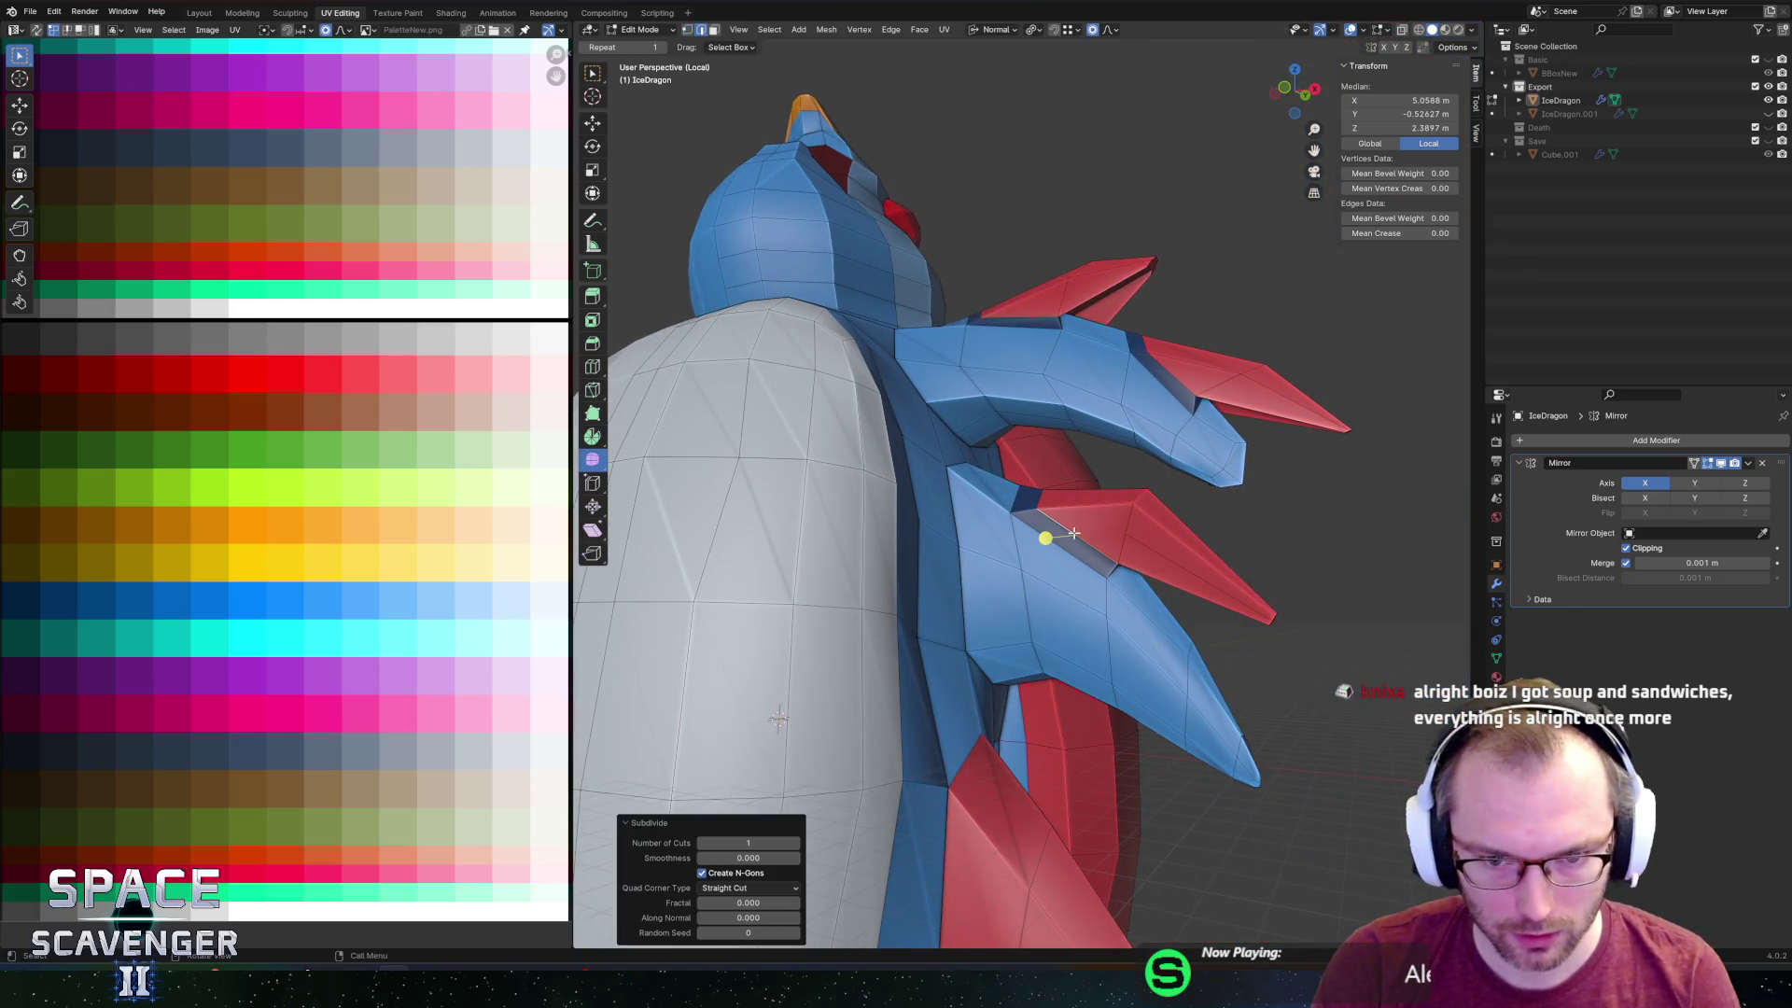
pyautogui.press('1')
pyautogui.click(1049, 534)
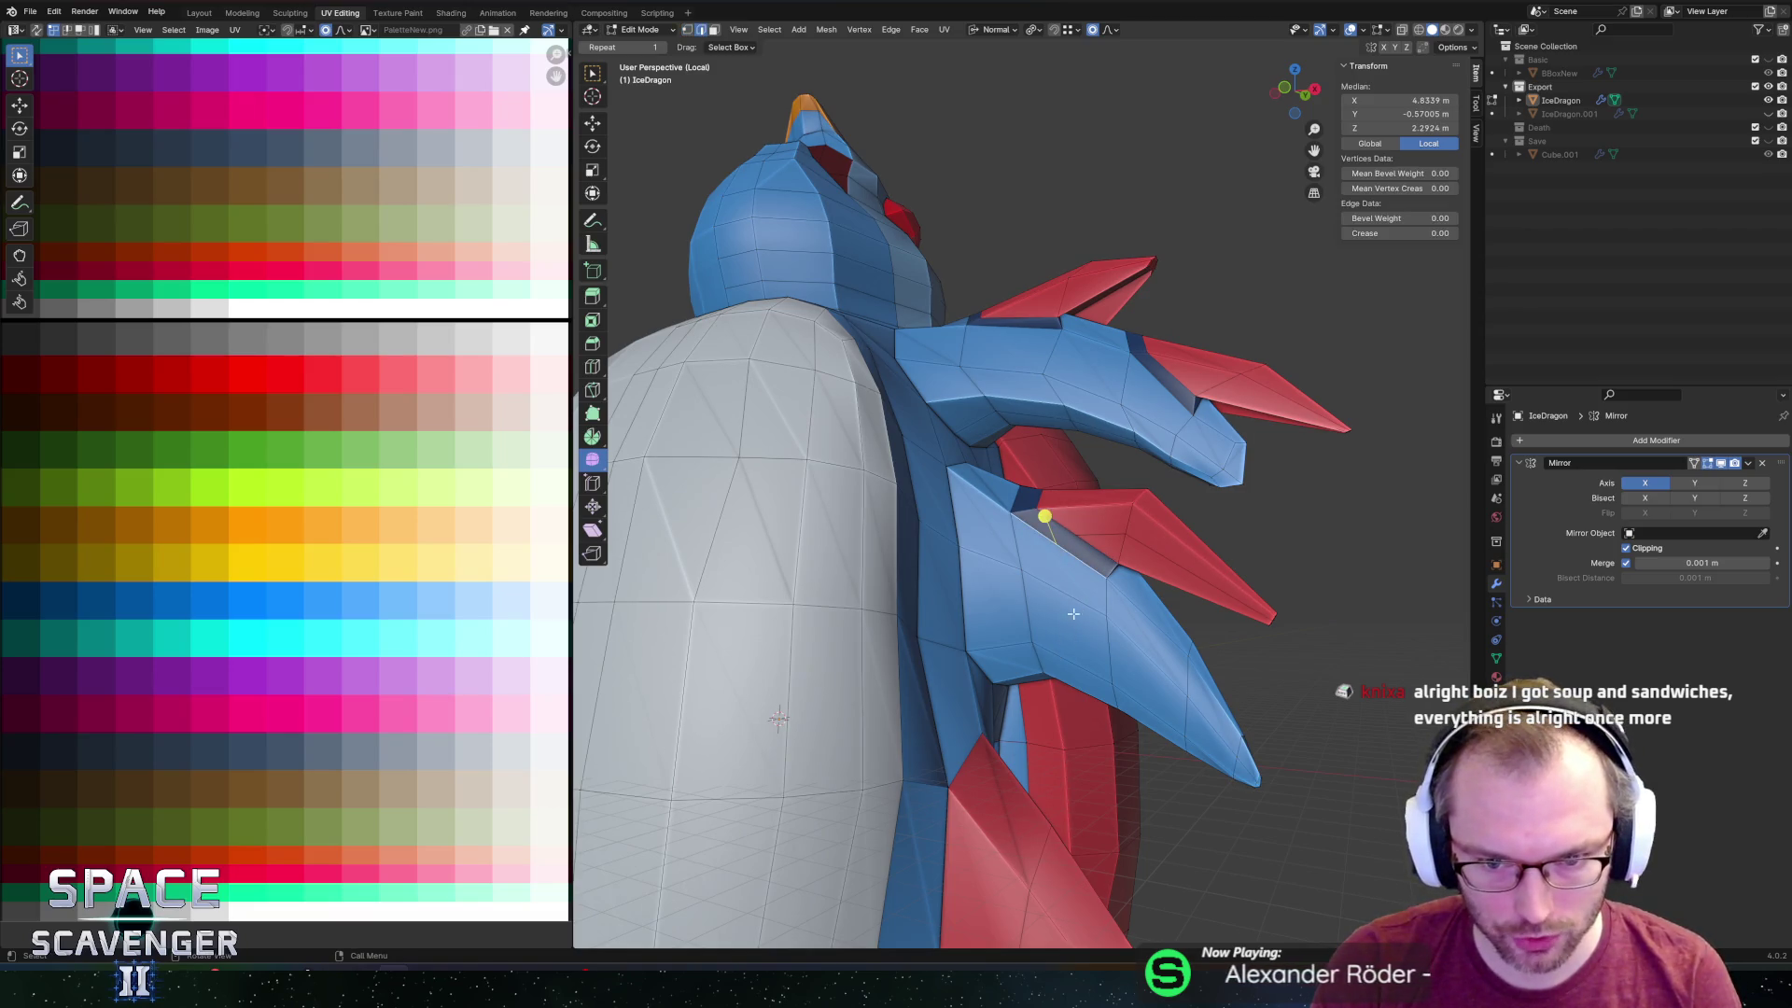
# Apply another context-menu edit to the spike and select one of its vertices.
pyautogui.click(1083, 691)
pyautogui.moveTo(1084, 692); pyautogui.dragTo(947, 579, button='middle')
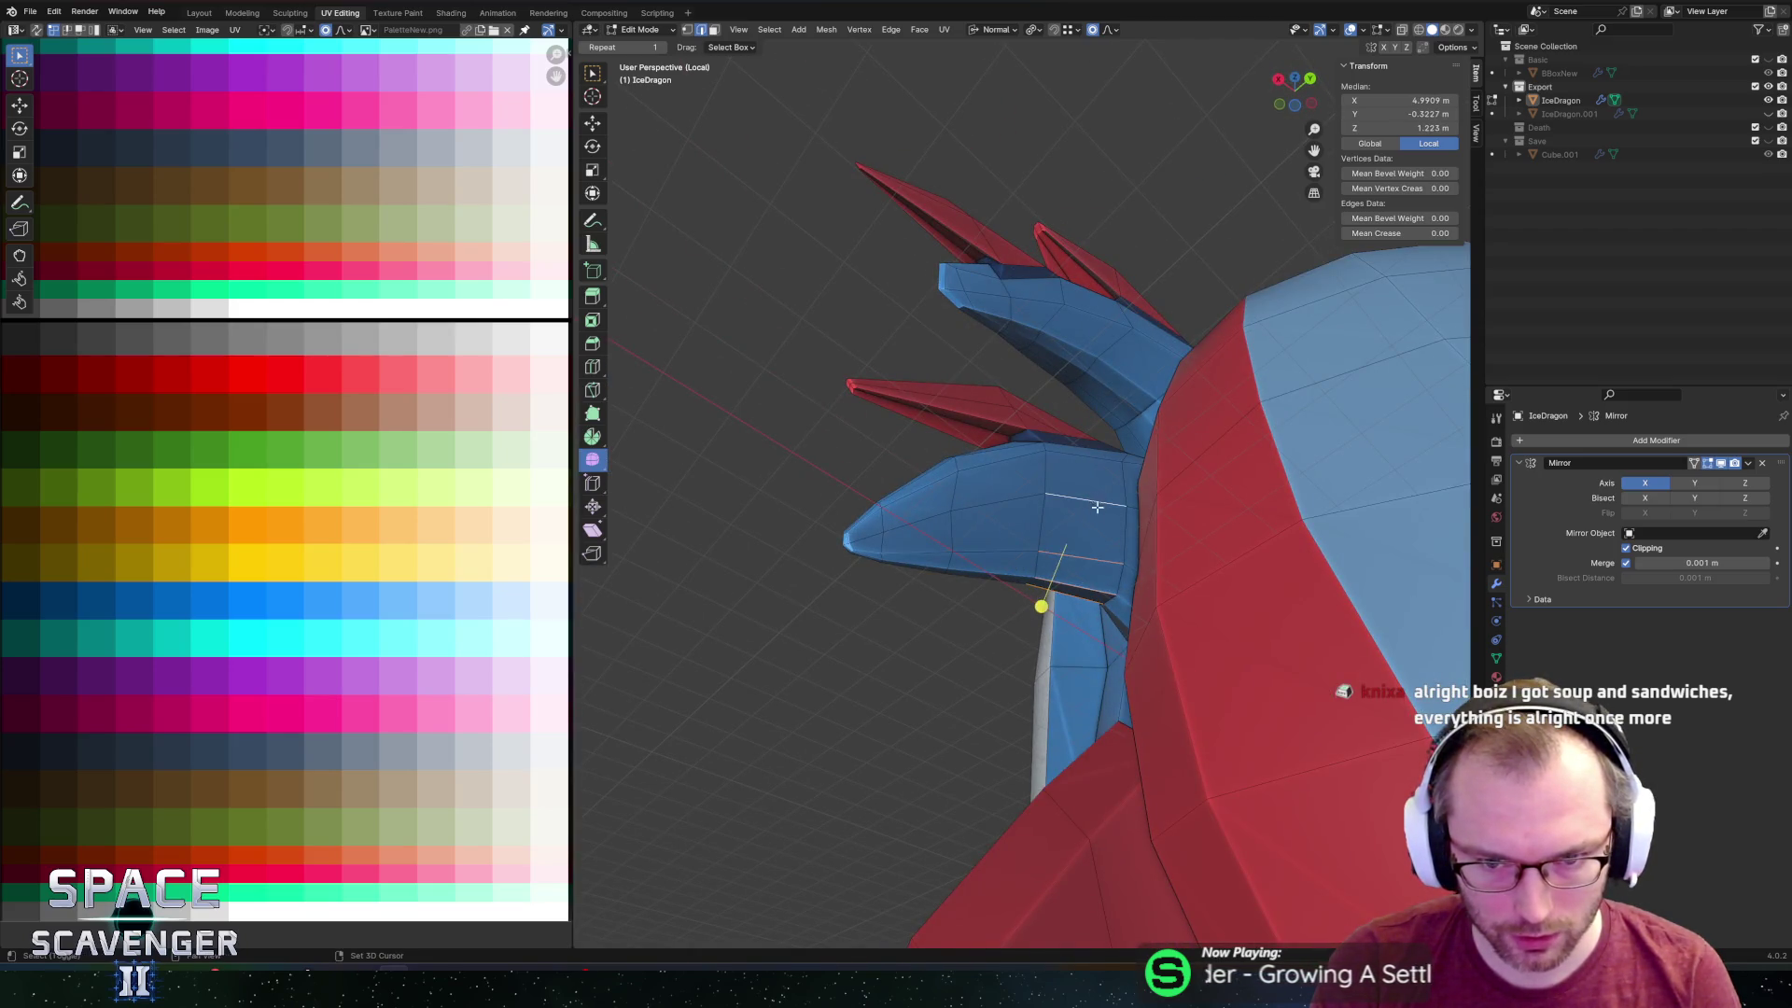
pyautogui.moveTo(1098, 507); pyautogui.dragTo(1065, 560, button='middle')
pyautogui.rightClick(1061, 519)
pyautogui.click(1055, 523)
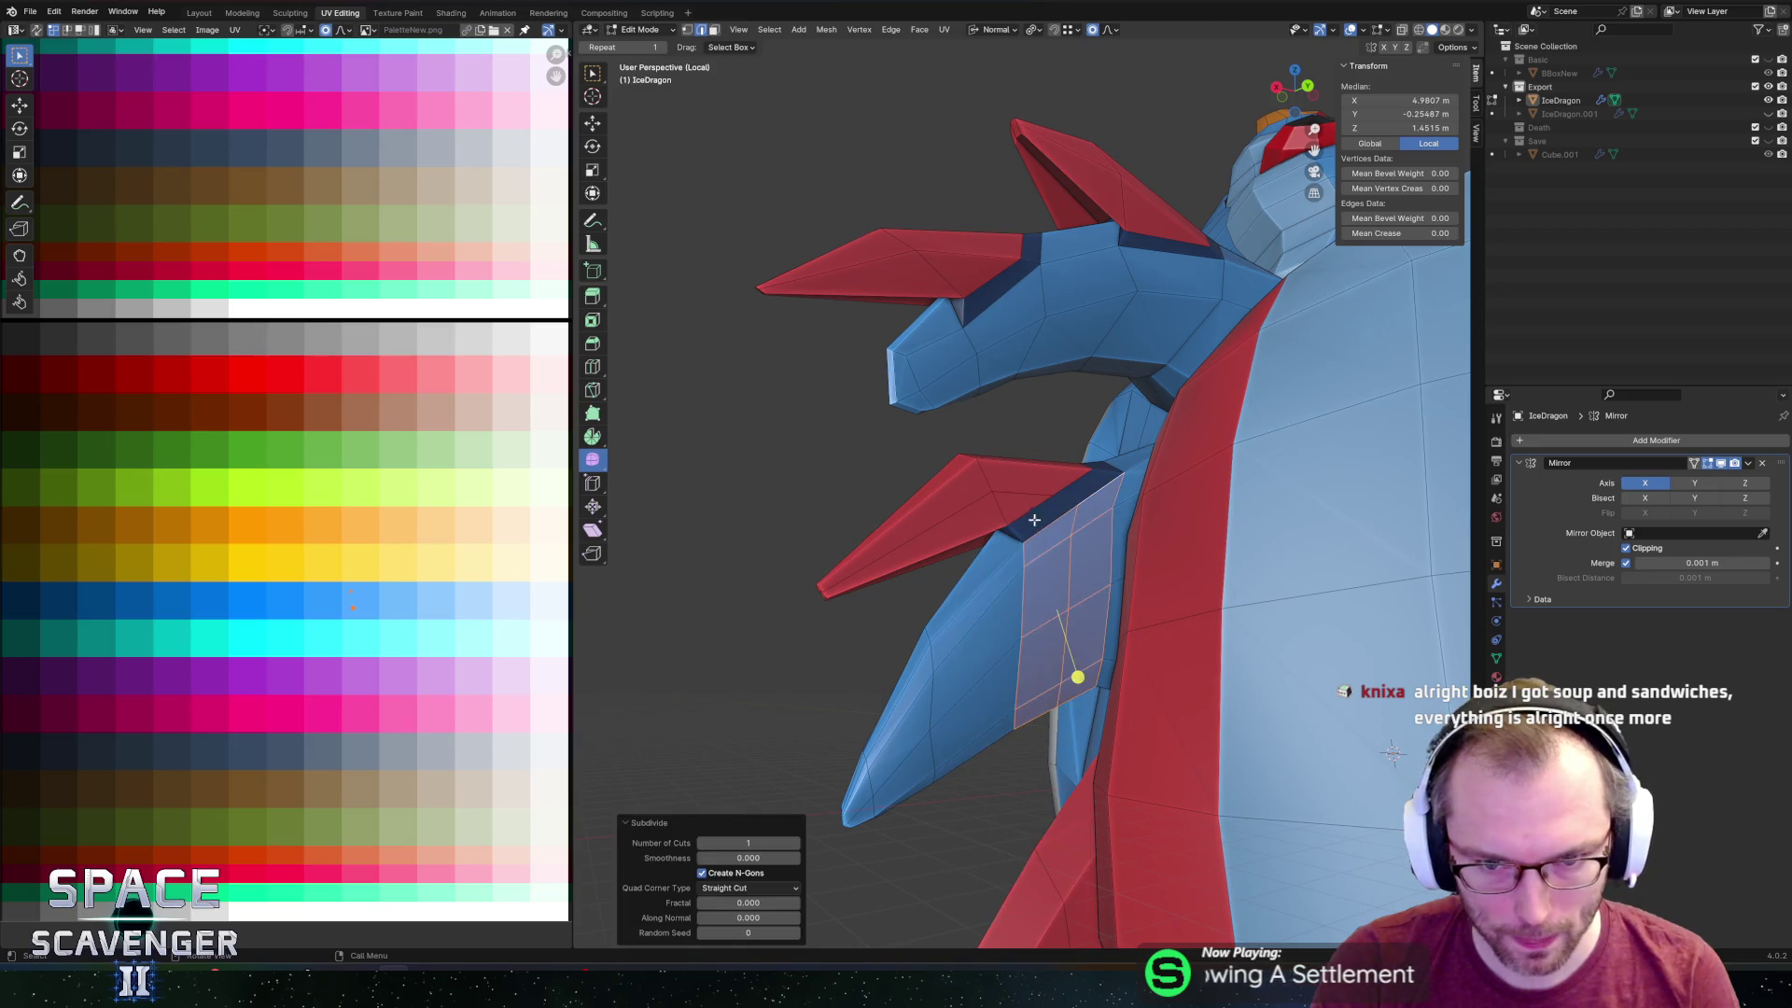
pyautogui.click(1067, 505)
pyautogui.click(1069, 495)
pyautogui.moveTo(1069, 494)
pyautogui.mouseDown(button='middle')
pyautogui.moveTo(1148, 480)
pyautogui.moveTo(1134, 535)
pyautogui.moveTo(1095, 526)
pyautogui.mouseUp(button='middle')
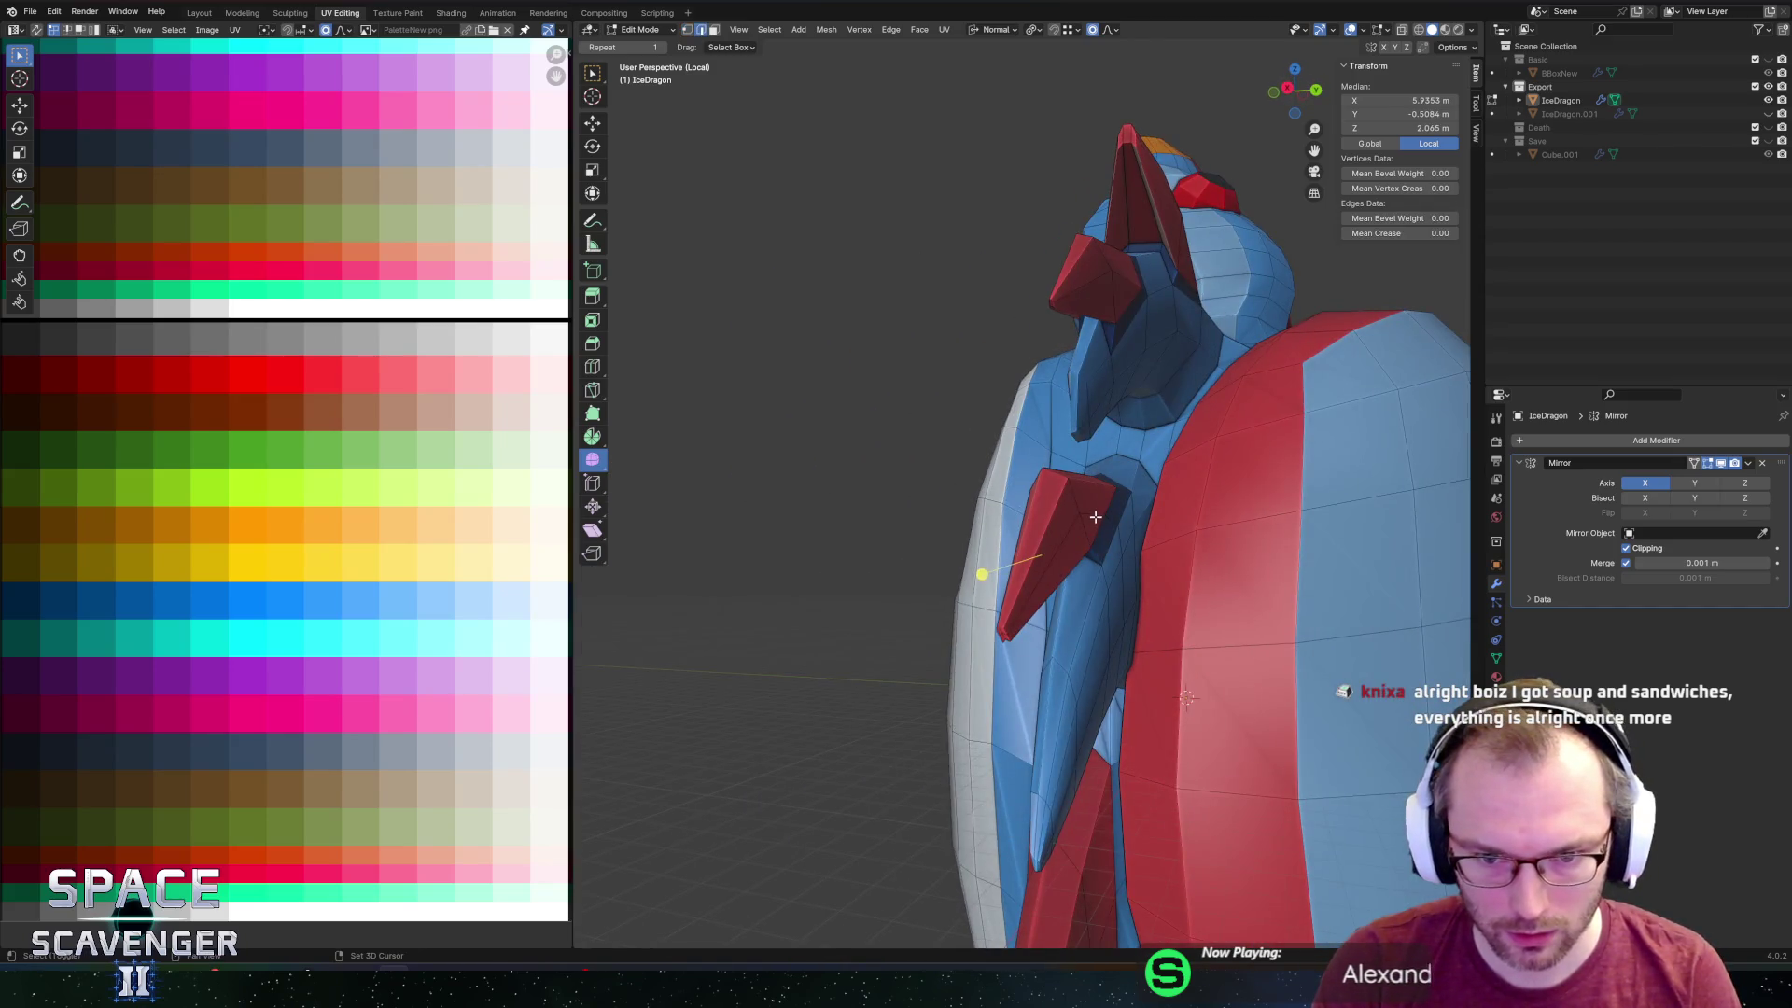
# Move the vertex along Y, then scale the spike along Y with smooth proportional falloff.
pyautogui.press('g')
pyautogui.press('y')
pyautogui.click(1185, 552)
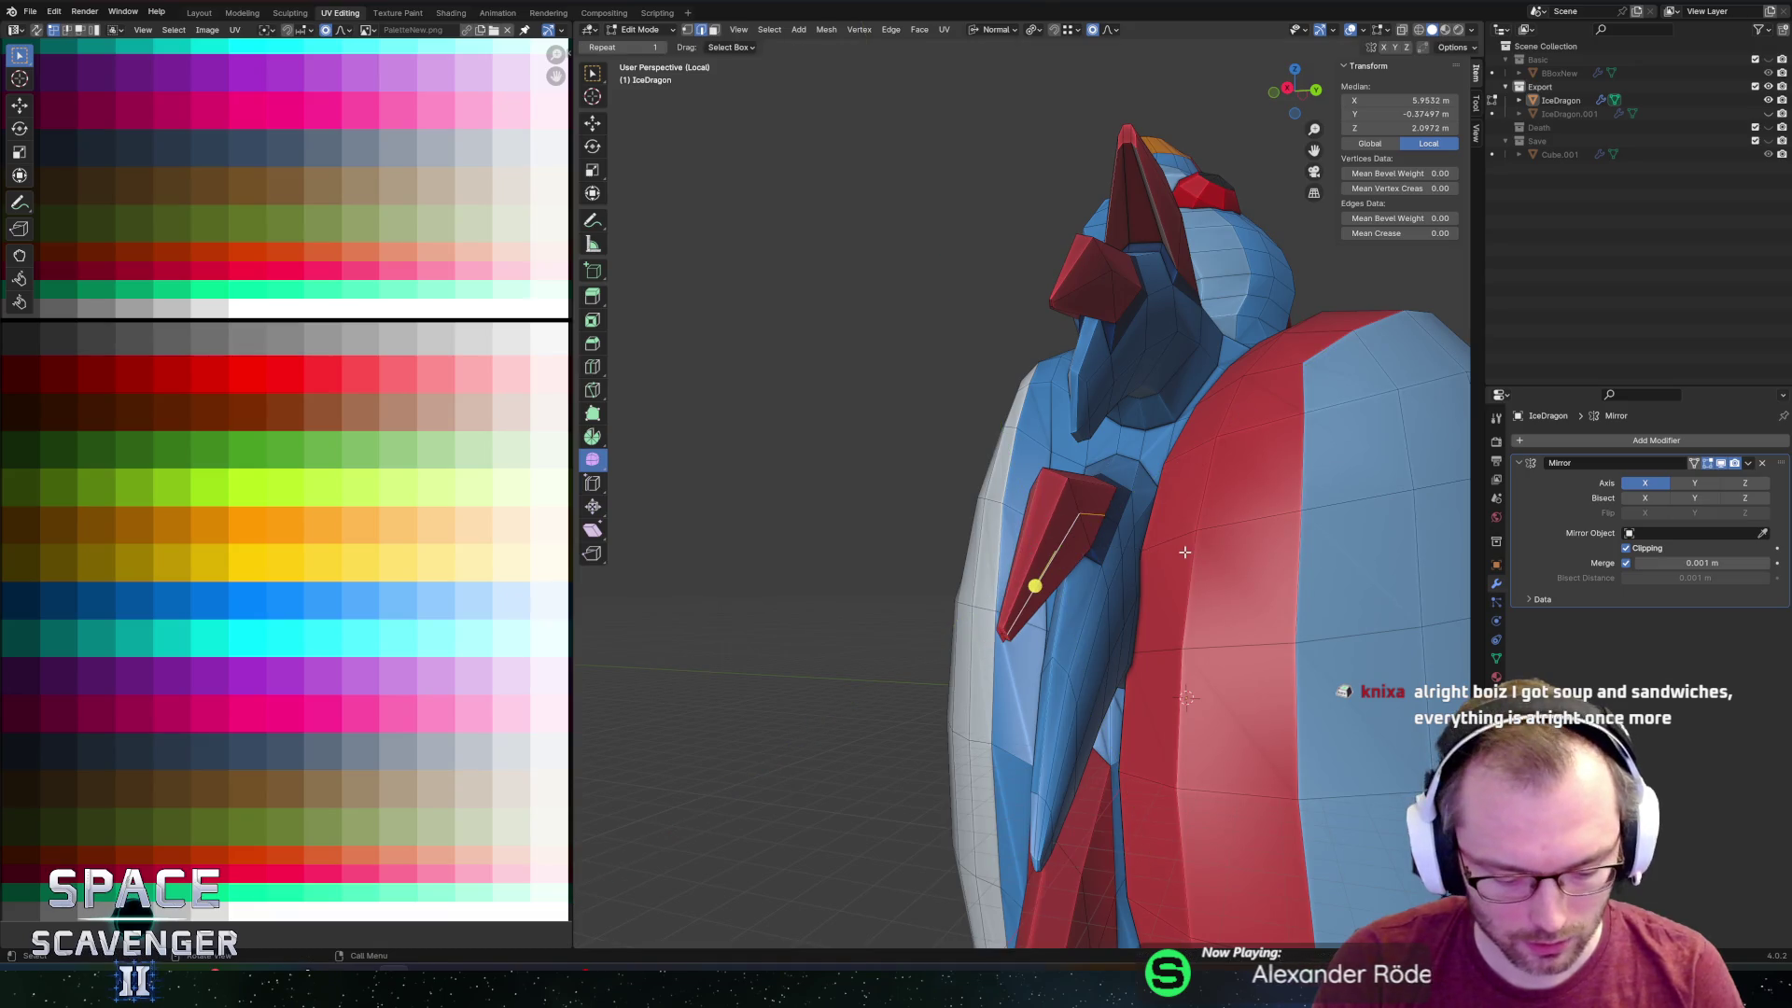
pyautogui.hotkey('shift', 'o')
pyautogui.click(1059, 551)
pyautogui.press('s')
pyautogui.press('y')
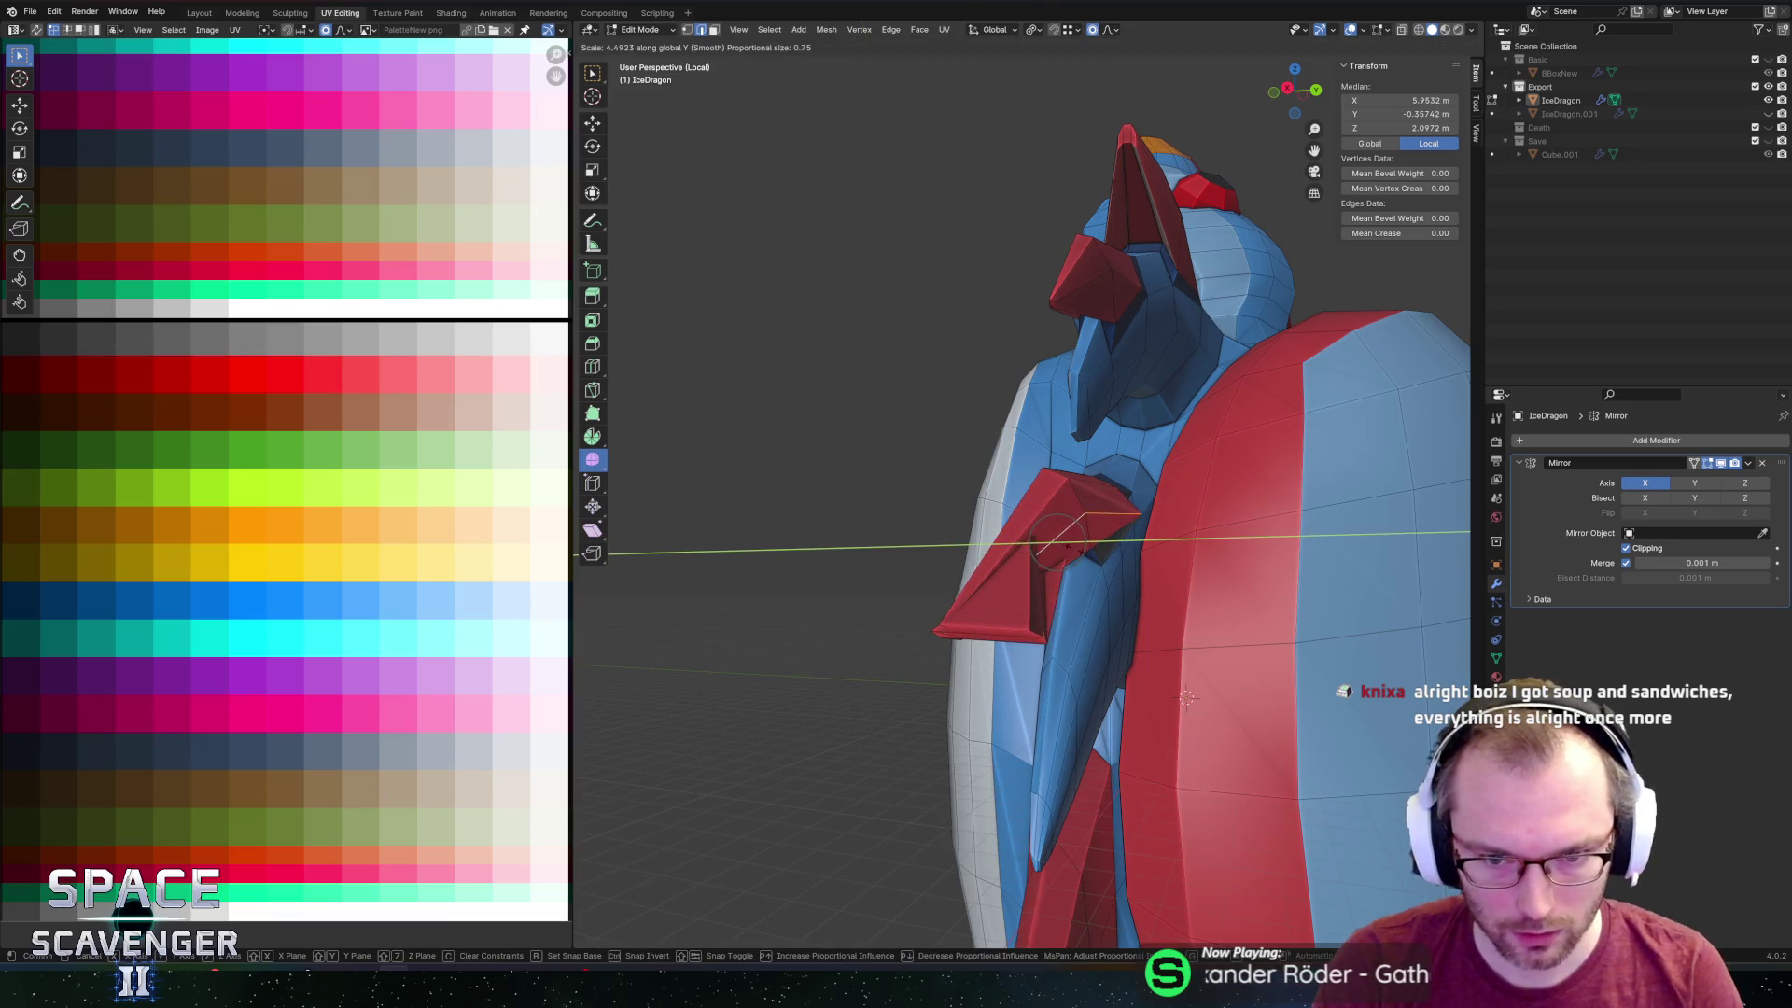
pyautogui.click(1140, 511)
# Keep narrowing the red arm spike along Y until it's flattened against the arm.
pyautogui.moveTo(1139, 512)
pyautogui.mouseDown(button='middle')
pyautogui.moveTo(1115, 546)
pyautogui.moveTo(1133, 573)
pyautogui.mouseUp(button='middle')
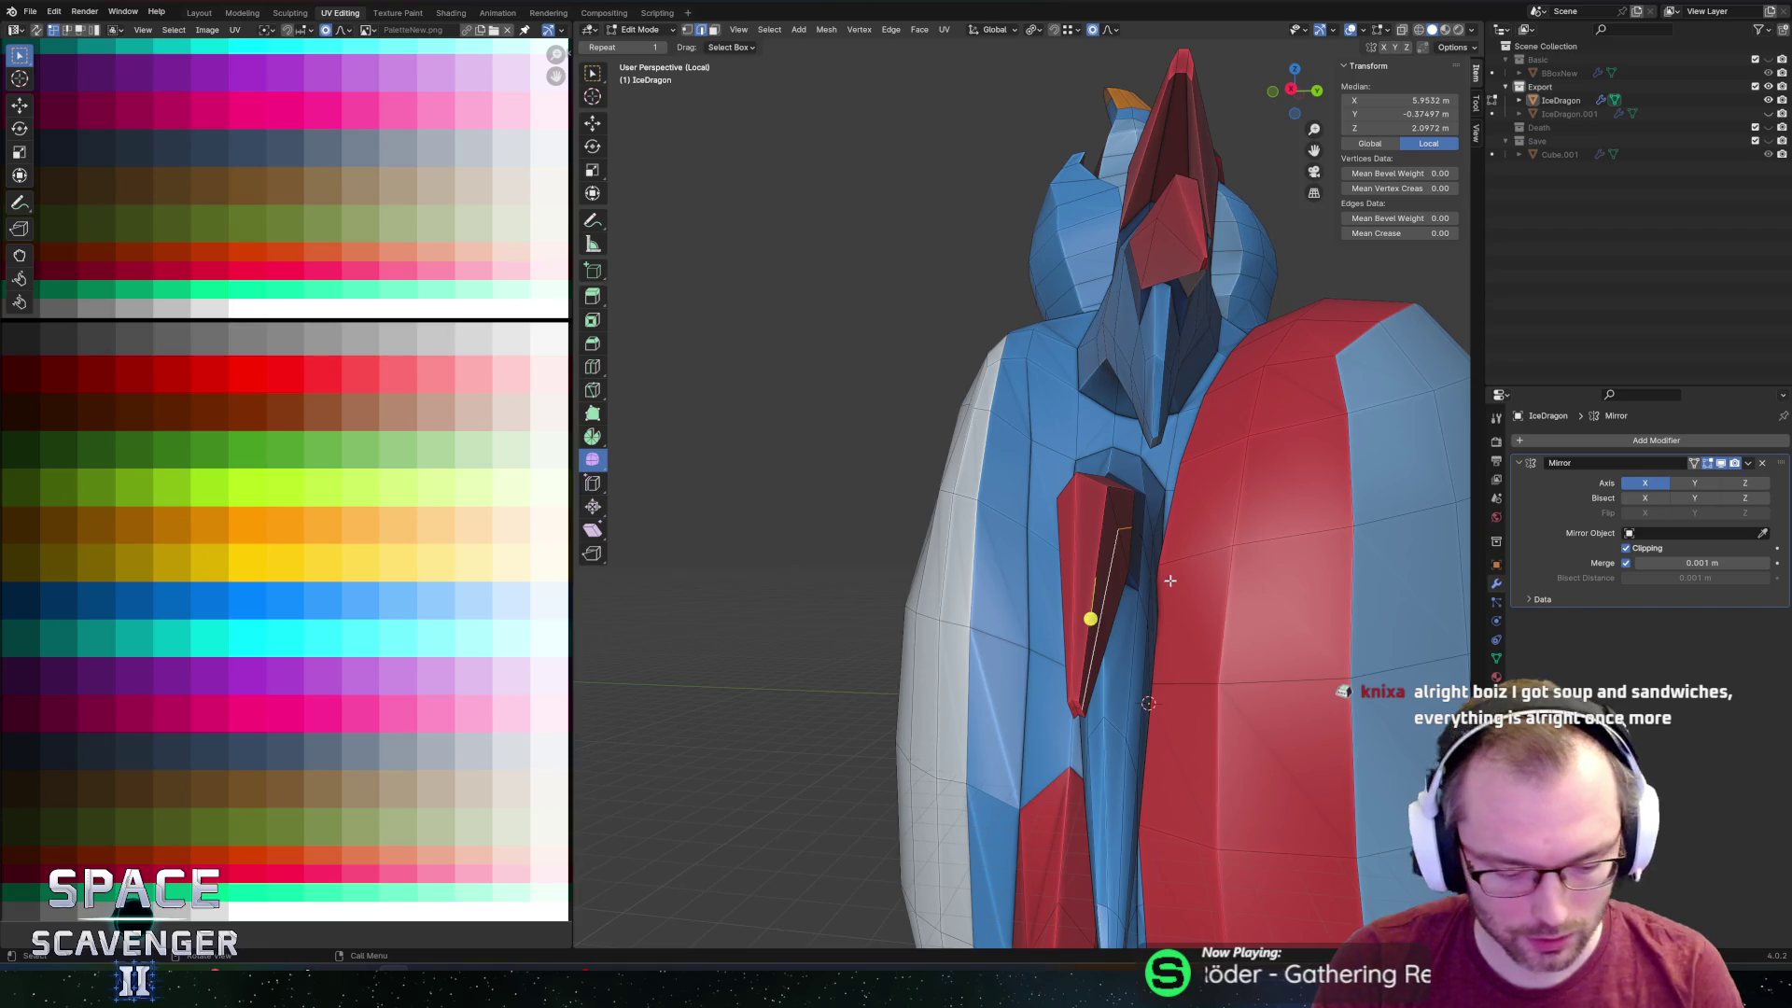
pyautogui.press('s')
pyautogui.press('y')
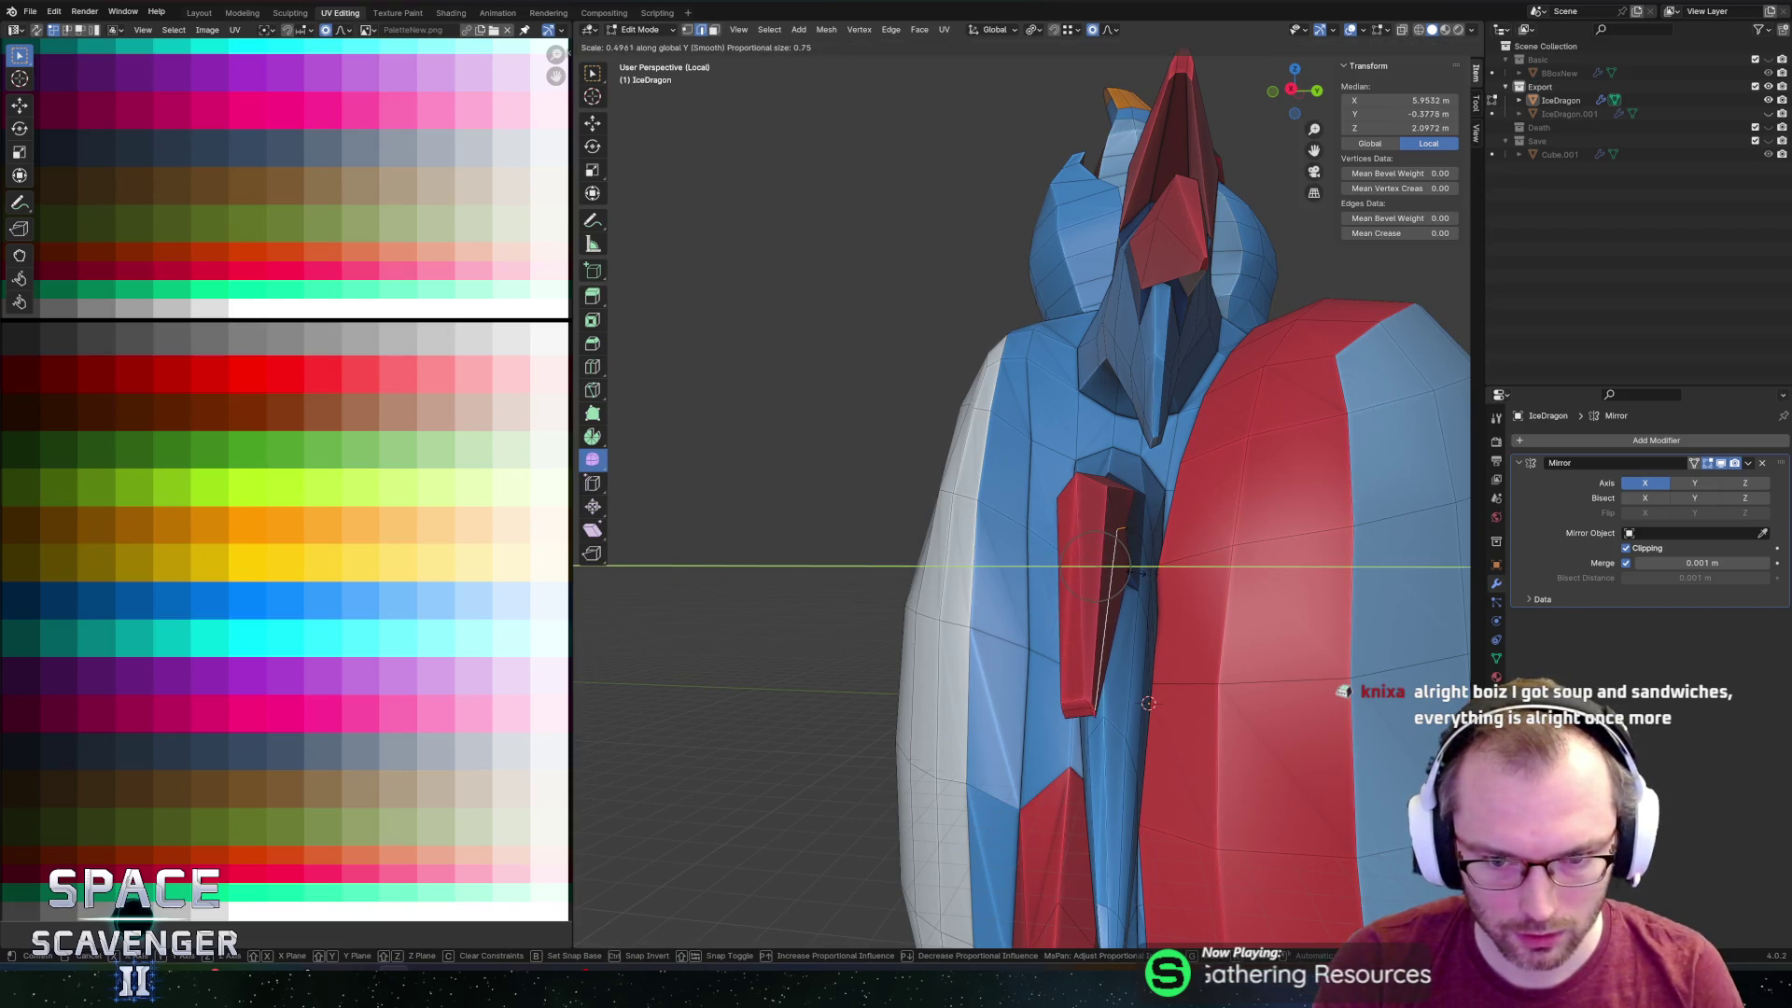
pyautogui.click(1132, 572)
pyautogui.press('s')
pyautogui.press('y')
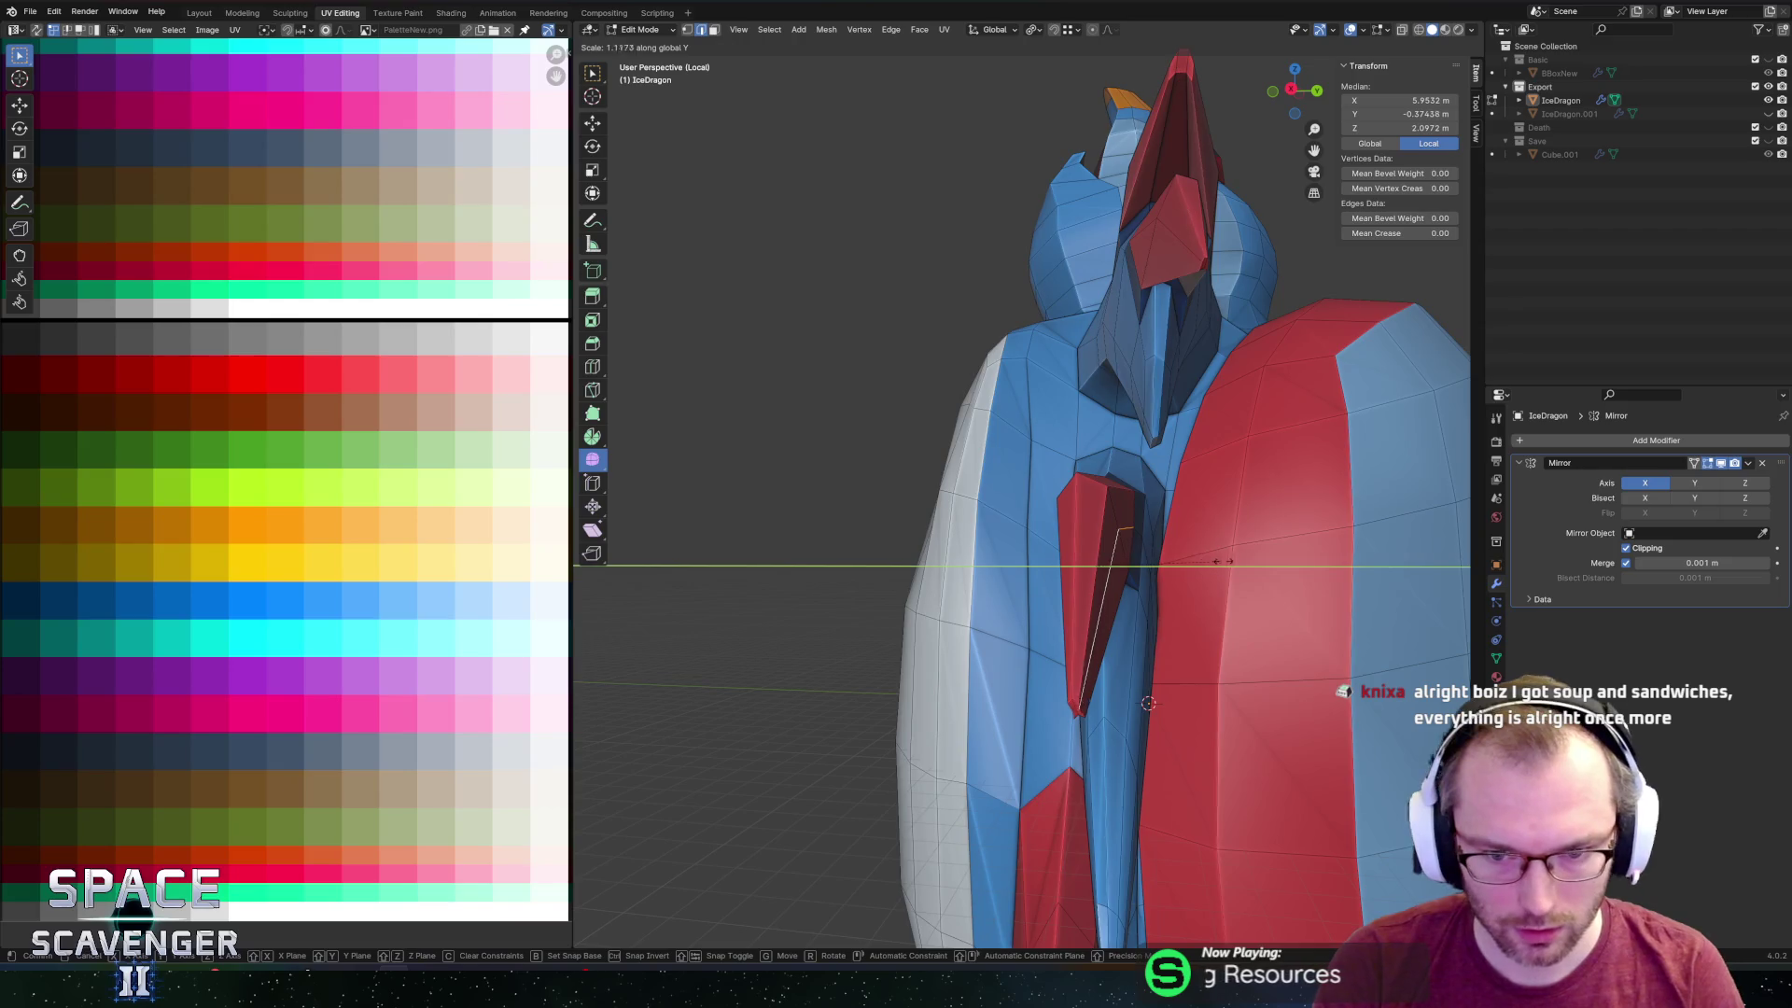
pyautogui.click(1196, 558)
pyautogui.moveTo(1196, 564); pyautogui.dragTo(1209, 607, button='middle')
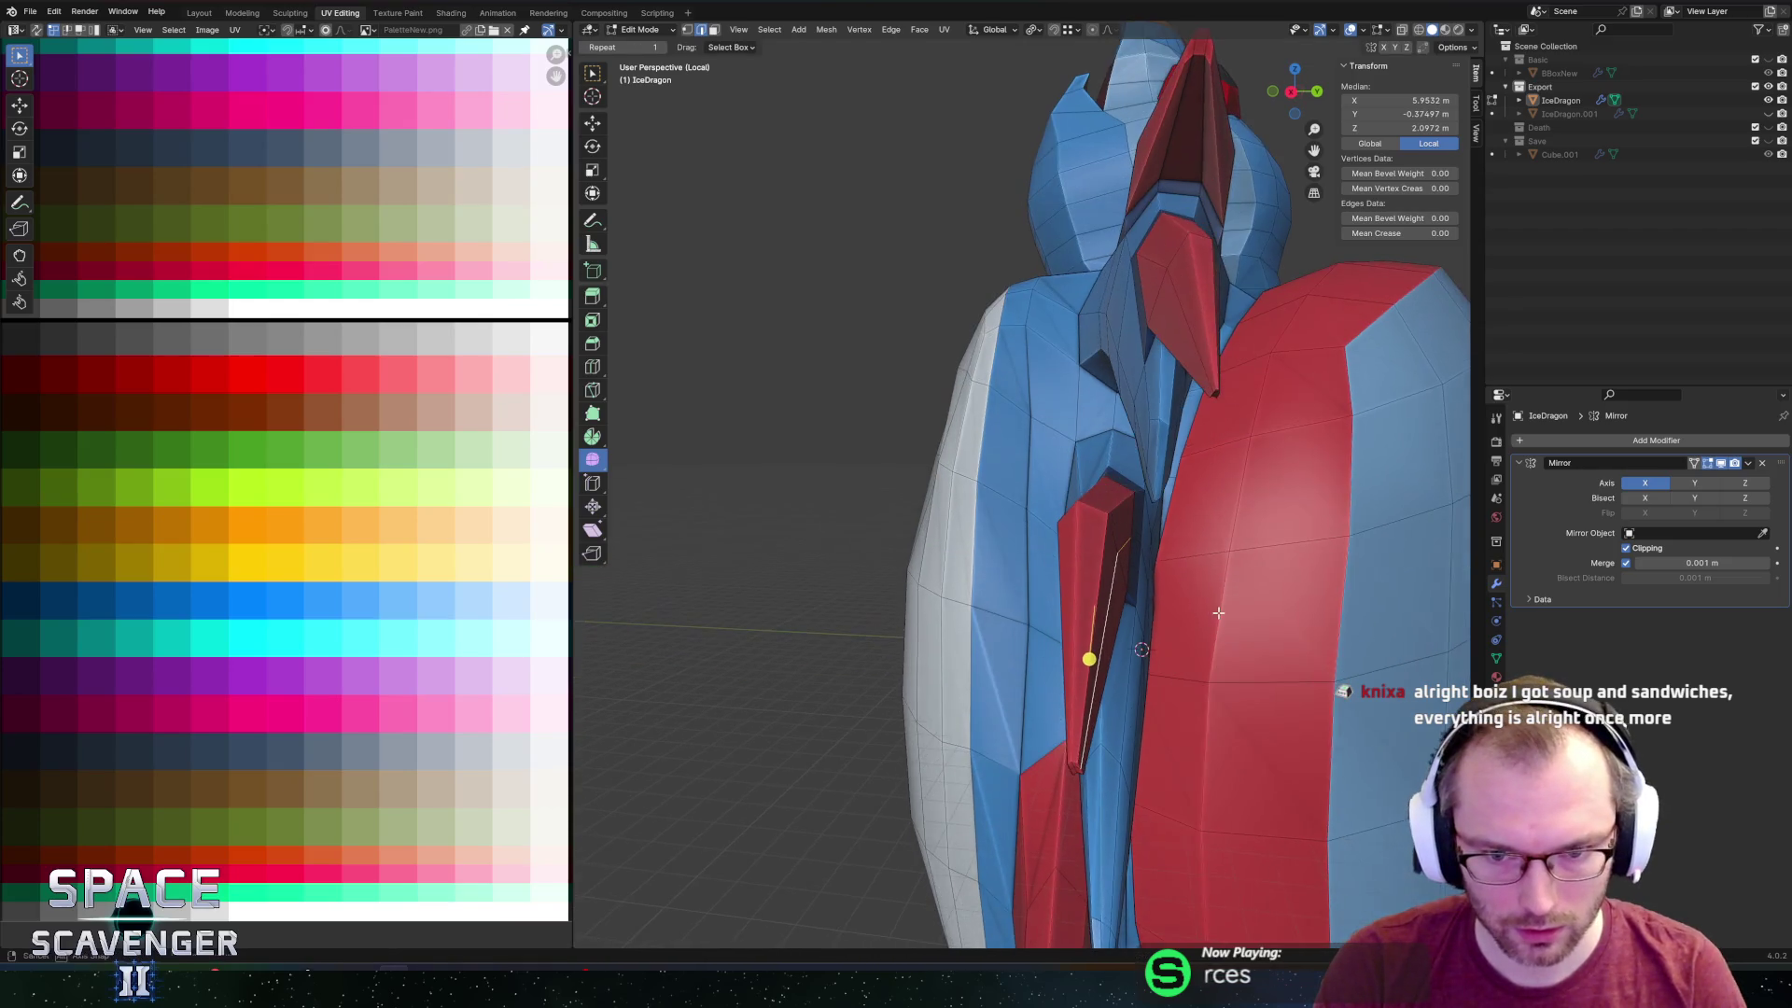
pyautogui.press('s')
pyautogui.press('y')
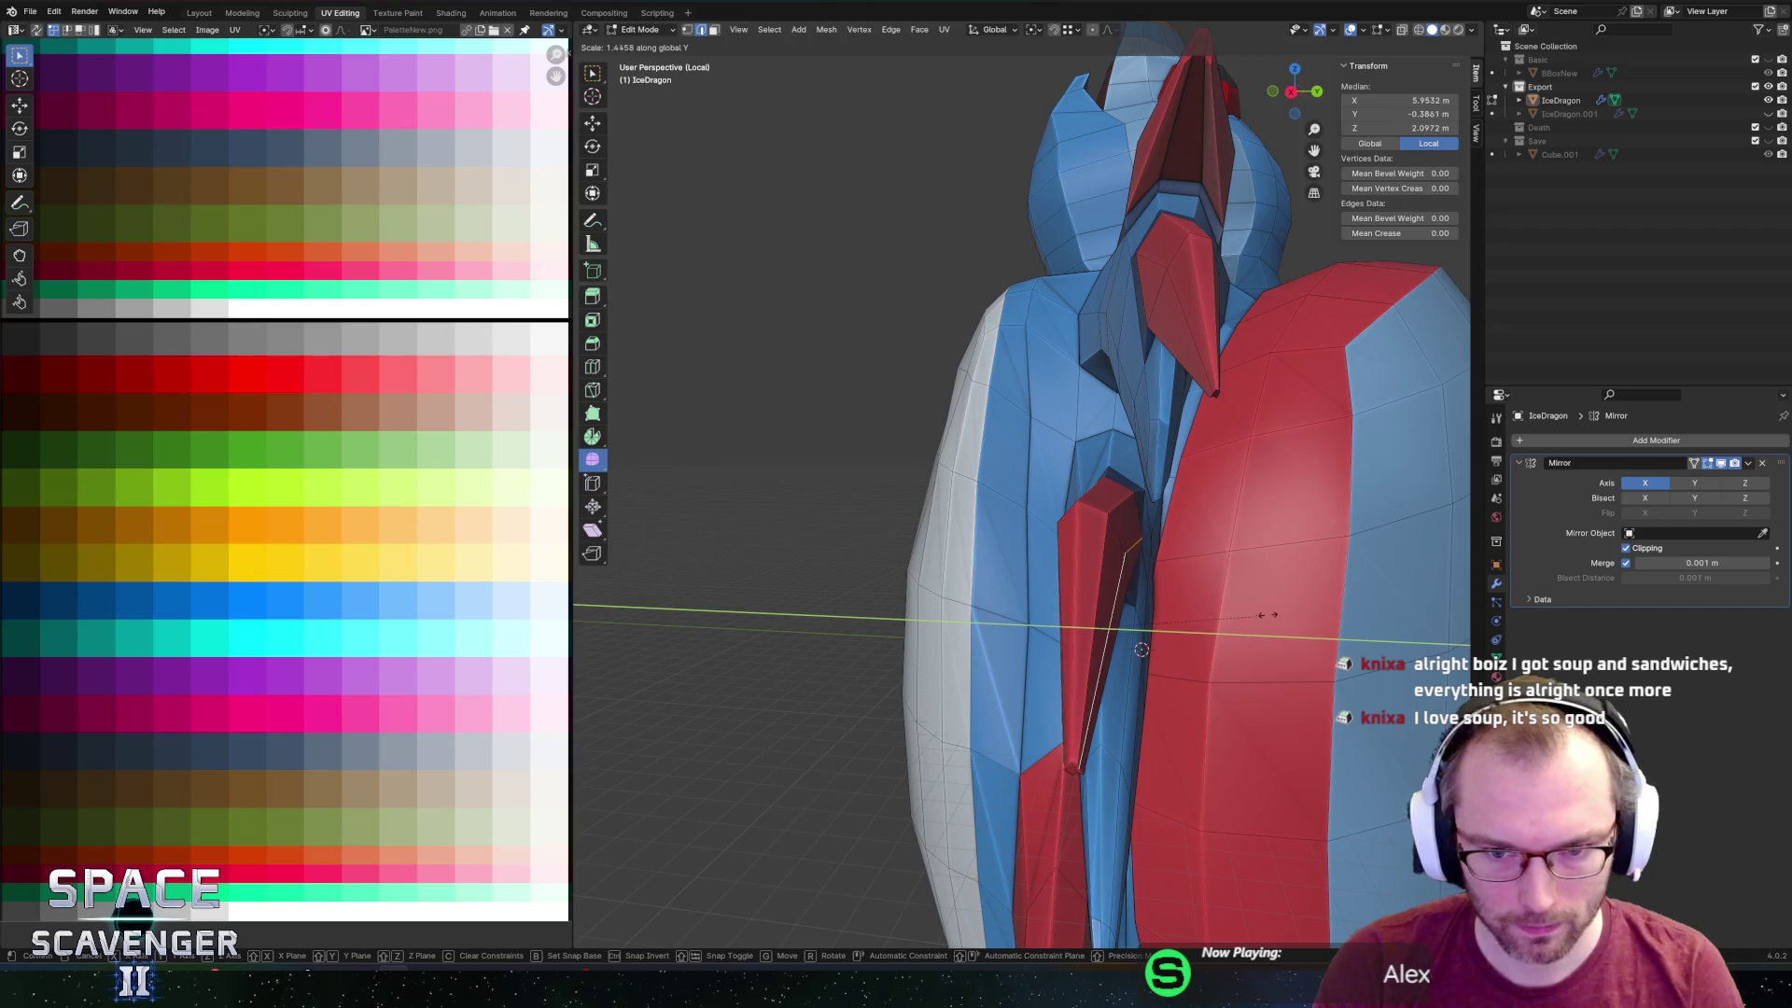
pyautogui.click(1289, 613)
pyautogui.moveTo(1290, 613)
pyautogui.mouseDown(button='middle')
pyautogui.moveTo(1028, 506)
pyautogui.moveTo(1123, 437)
pyautogui.moveTo(983, 349)
pyautogui.moveTo(1013, 407)
pyautogui.mouseUp(button='middle')
# Select a small red neck spike face and start lowering it along Z.
pyautogui.press('Tab')
pyautogui.press('Tab')
pyautogui.click(982, 344)
pyautogui.press('g')
pyautogui.press('z')
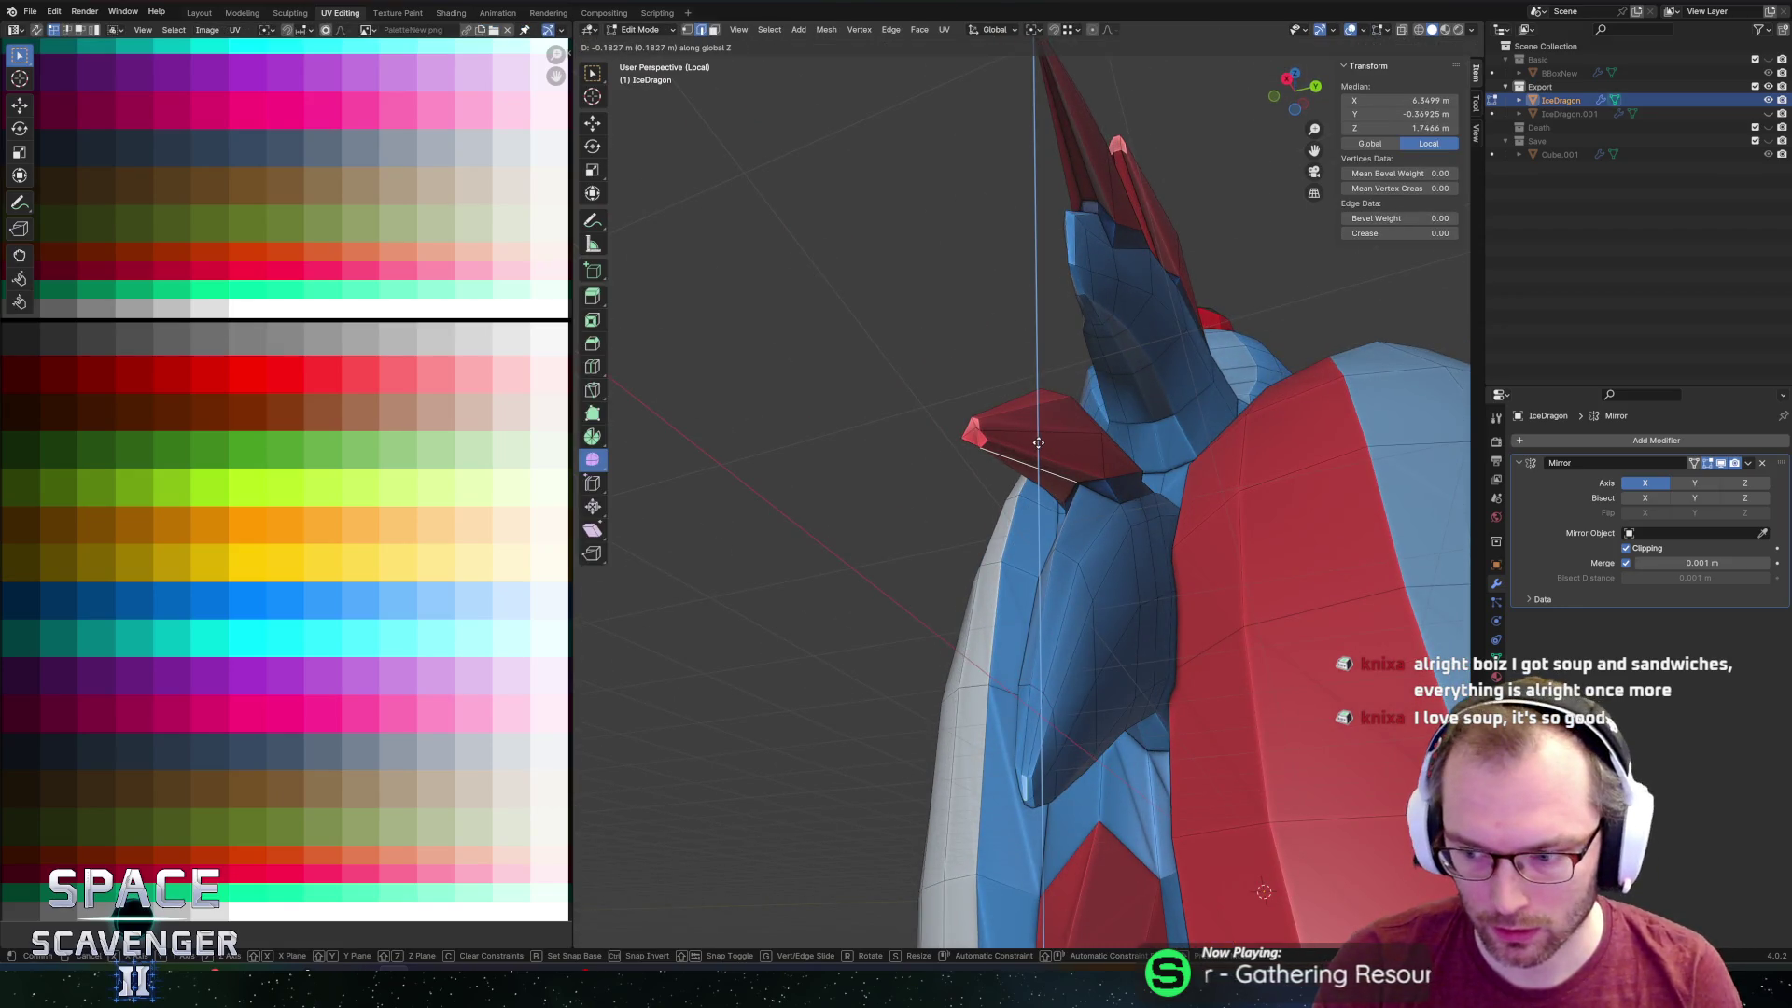
# Lower the spike face, then shift the spike's tip vertex along Y and then Z.
pyautogui.click(1042, 440)
pyautogui.moveTo(1042, 440); pyautogui.dragTo(1064, 592, button='middle')
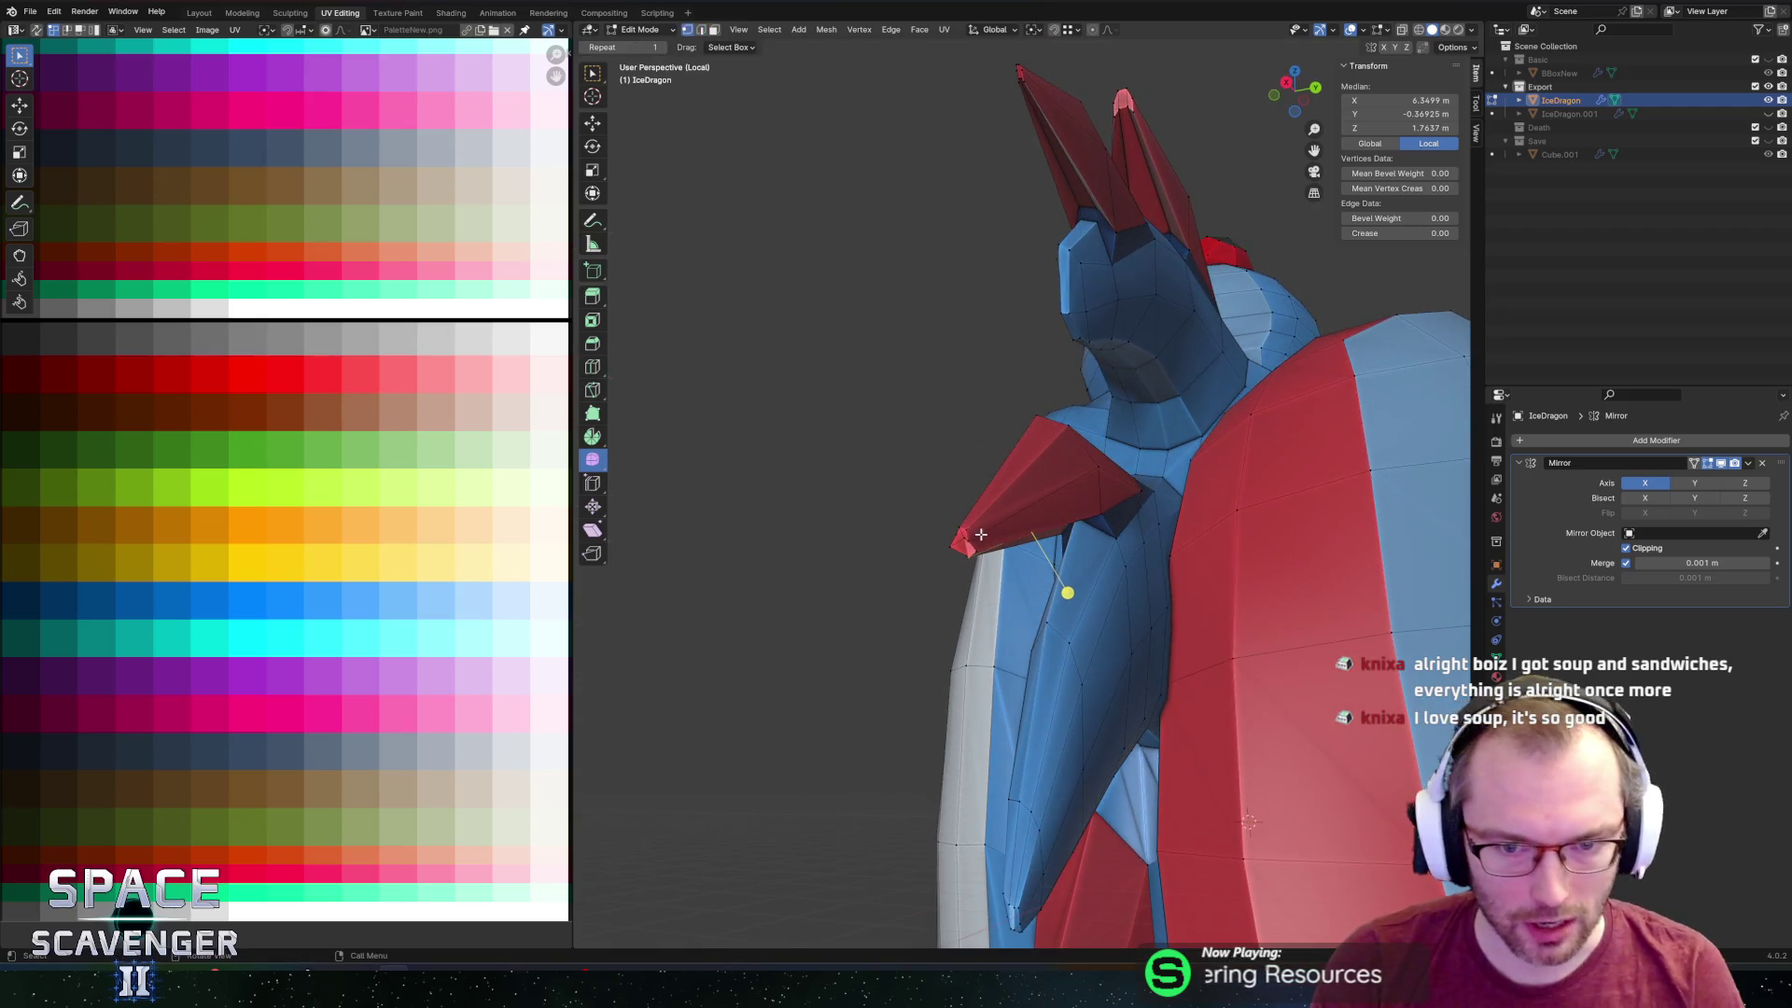
pyautogui.click(980, 534)
pyautogui.scroll(3, 1023, 541)
pyautogui.press('g')
pyautogui.press('y')
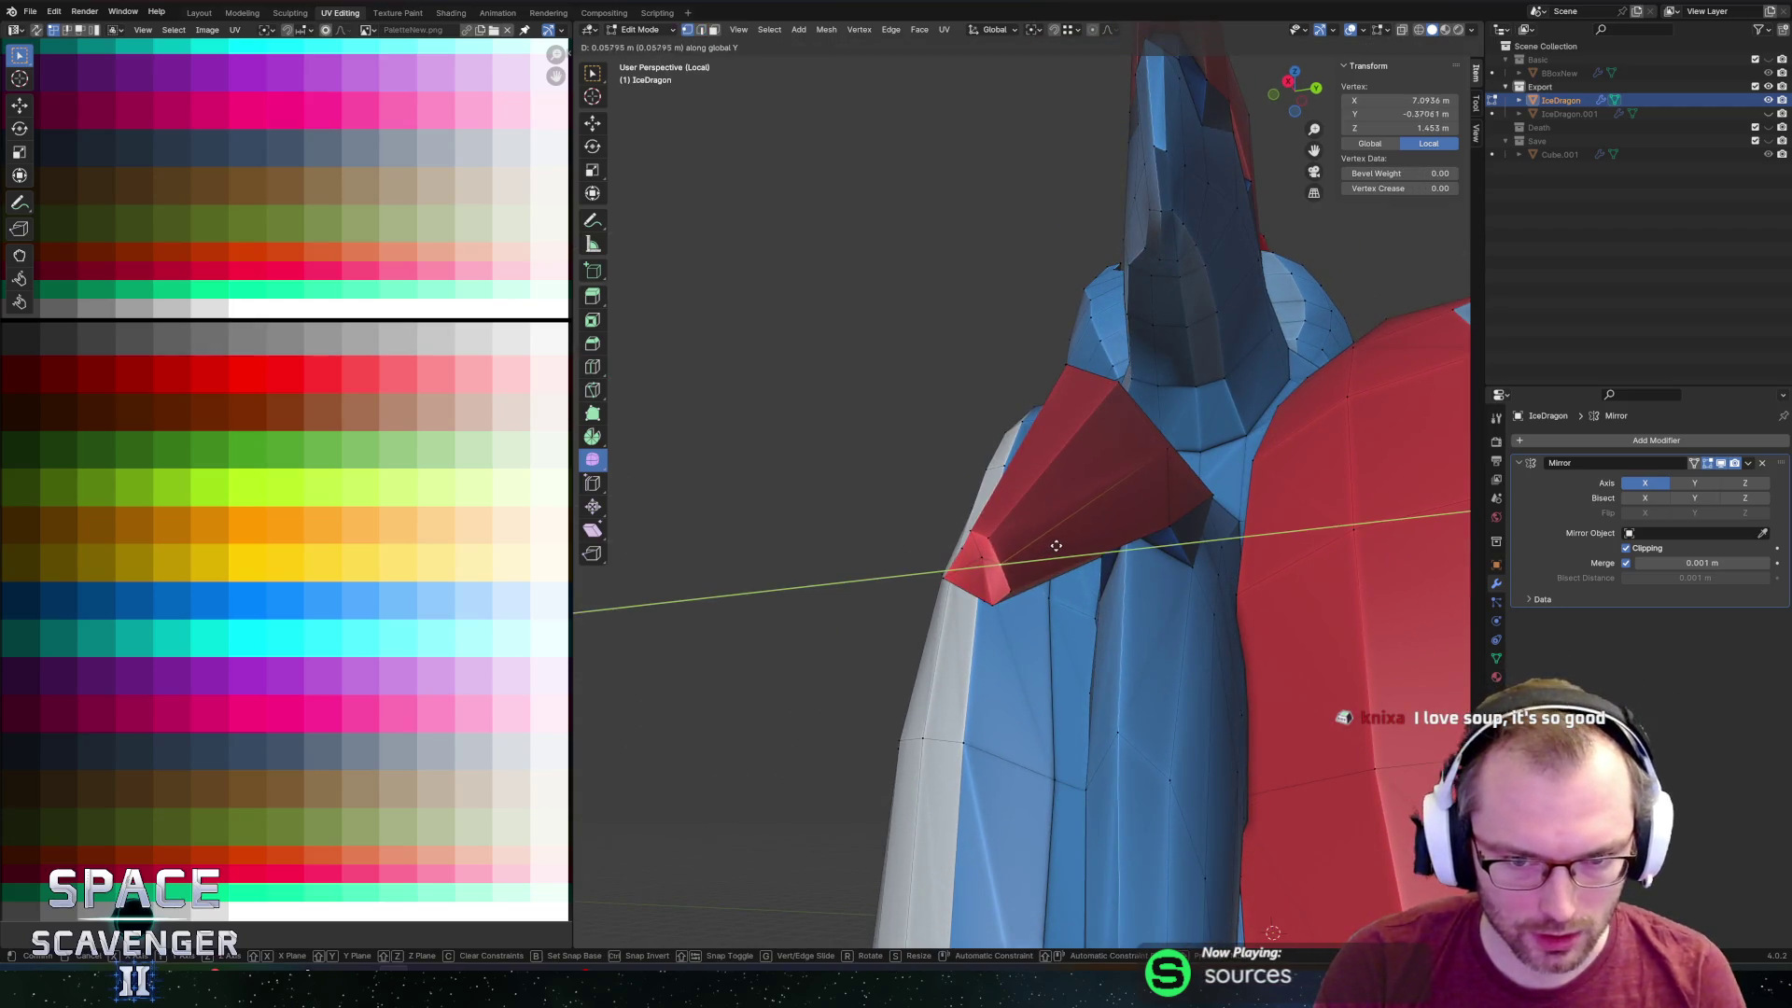
pyautogui.click(1049, 543)
pyautogui.press('g')
pyautogui.press('z')
pyautogui.click(1050, 546)
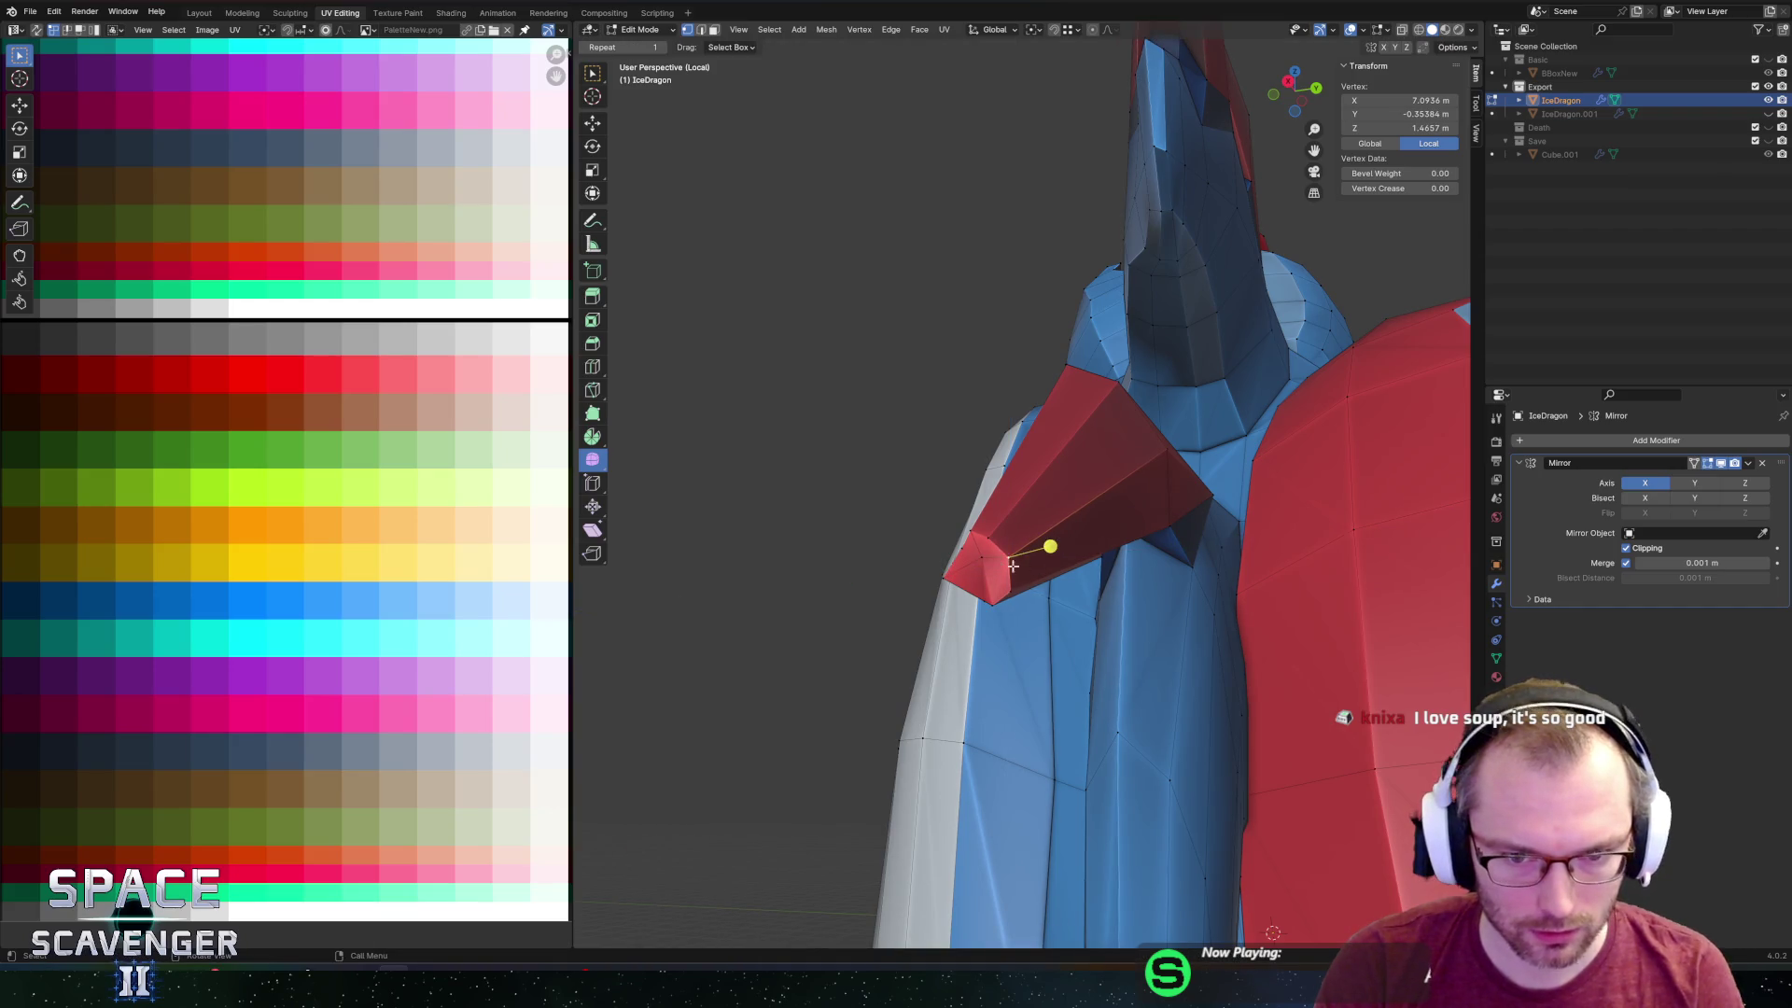
# Move another spike tip vertex vertically in Z and then along X.
pyautogui.moveTo(980, 559); pyautogui.dragTo(1032, 600, button='middle')
pyautogui.moveTo(900, 704); pyautogui.dragTo(742, 686, button='middle')
pyautogui.click(736, 688)
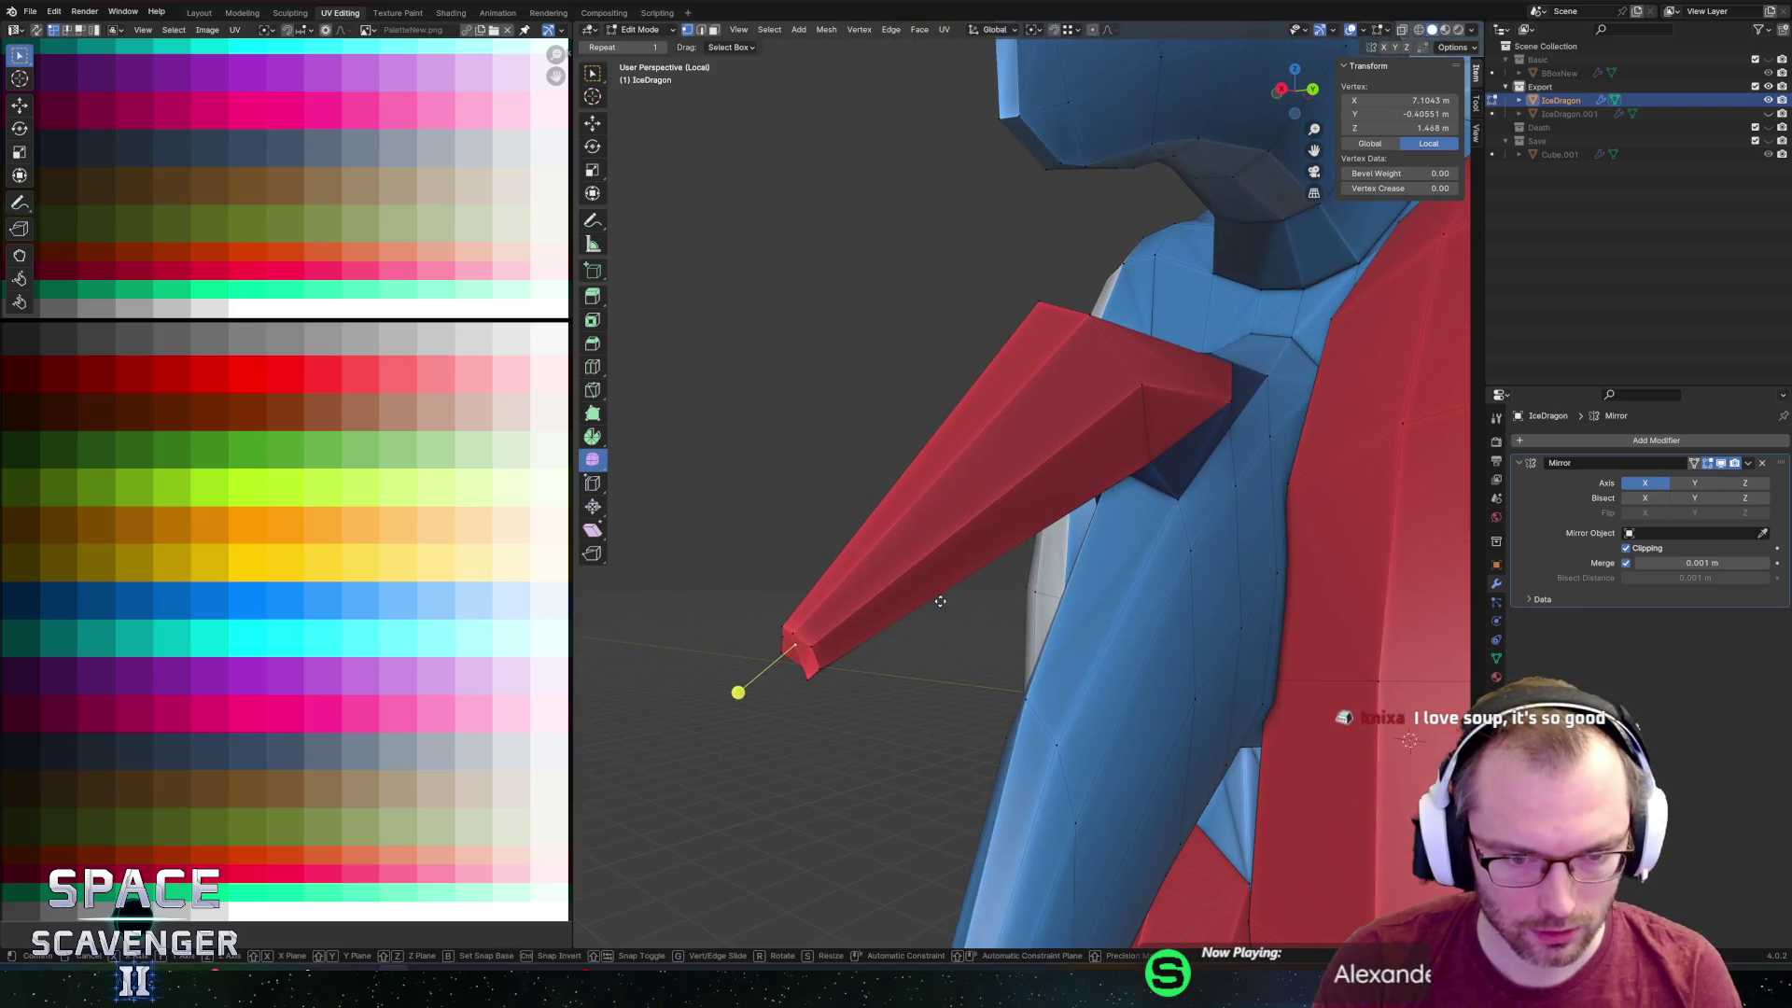
pyautogui.press('g')
pyautogui.press('z')
pyautogui.click(936, 621)
pyautogui.moveTo(933, 620)
pyautogui.mouseDown(button='middle')
pyautogui.moveTo(920, 628)
pyautogui.moveTo(948, 532)
pyautogui.moveTo(1134, 566)
pyautogui.moveTo(962, 555)
pyautogui.moveTo(1213, 560)
pyautogui.mouseUp(button='middle')
pyautogui.press('g')
pyautogui.press('x')
pyautogui.click(940, 532)
# Move the red arm spike's tip vertex to a new position, discarding a stray extrusion.
pyautogui.press('Tab')
pyautogui.press('Tab')
pyautogui.scroll(3, 962, 555)
pyautogui.click(948, 552)
pyautogui.press('e')
pyautogui.hotkey('ctrl', 'z')
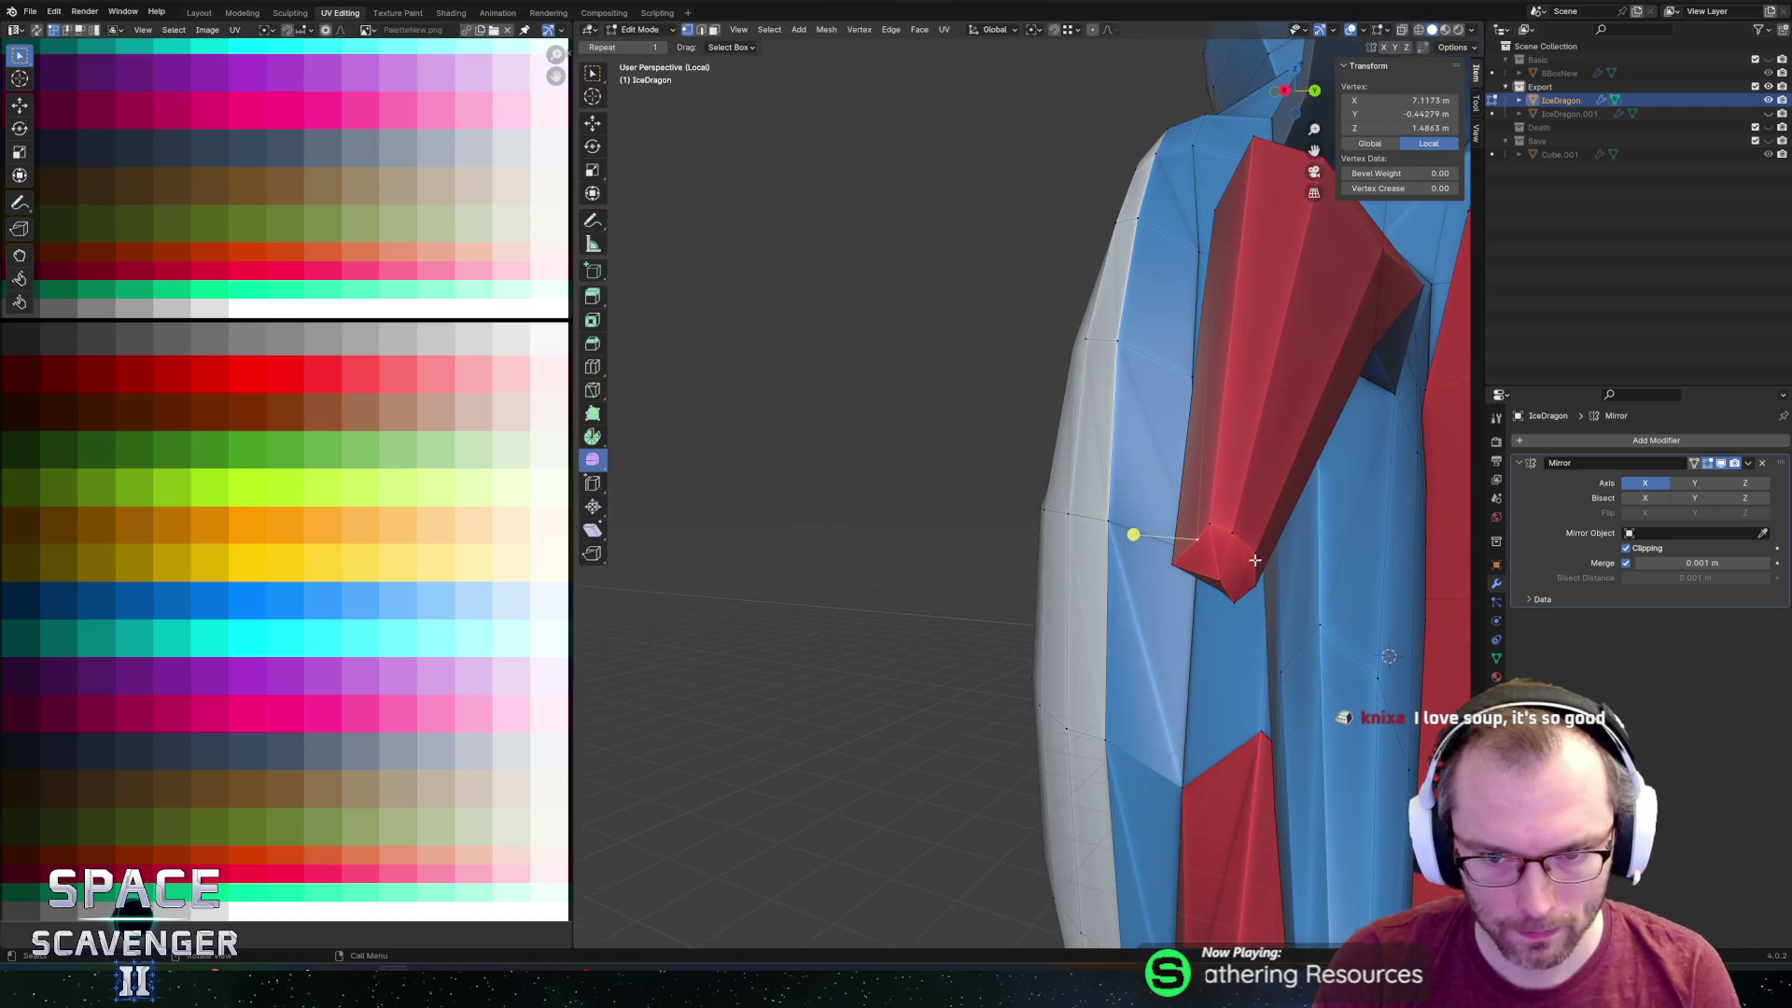
pyautogui.press('g')
pyautogui.click(1267, 559)
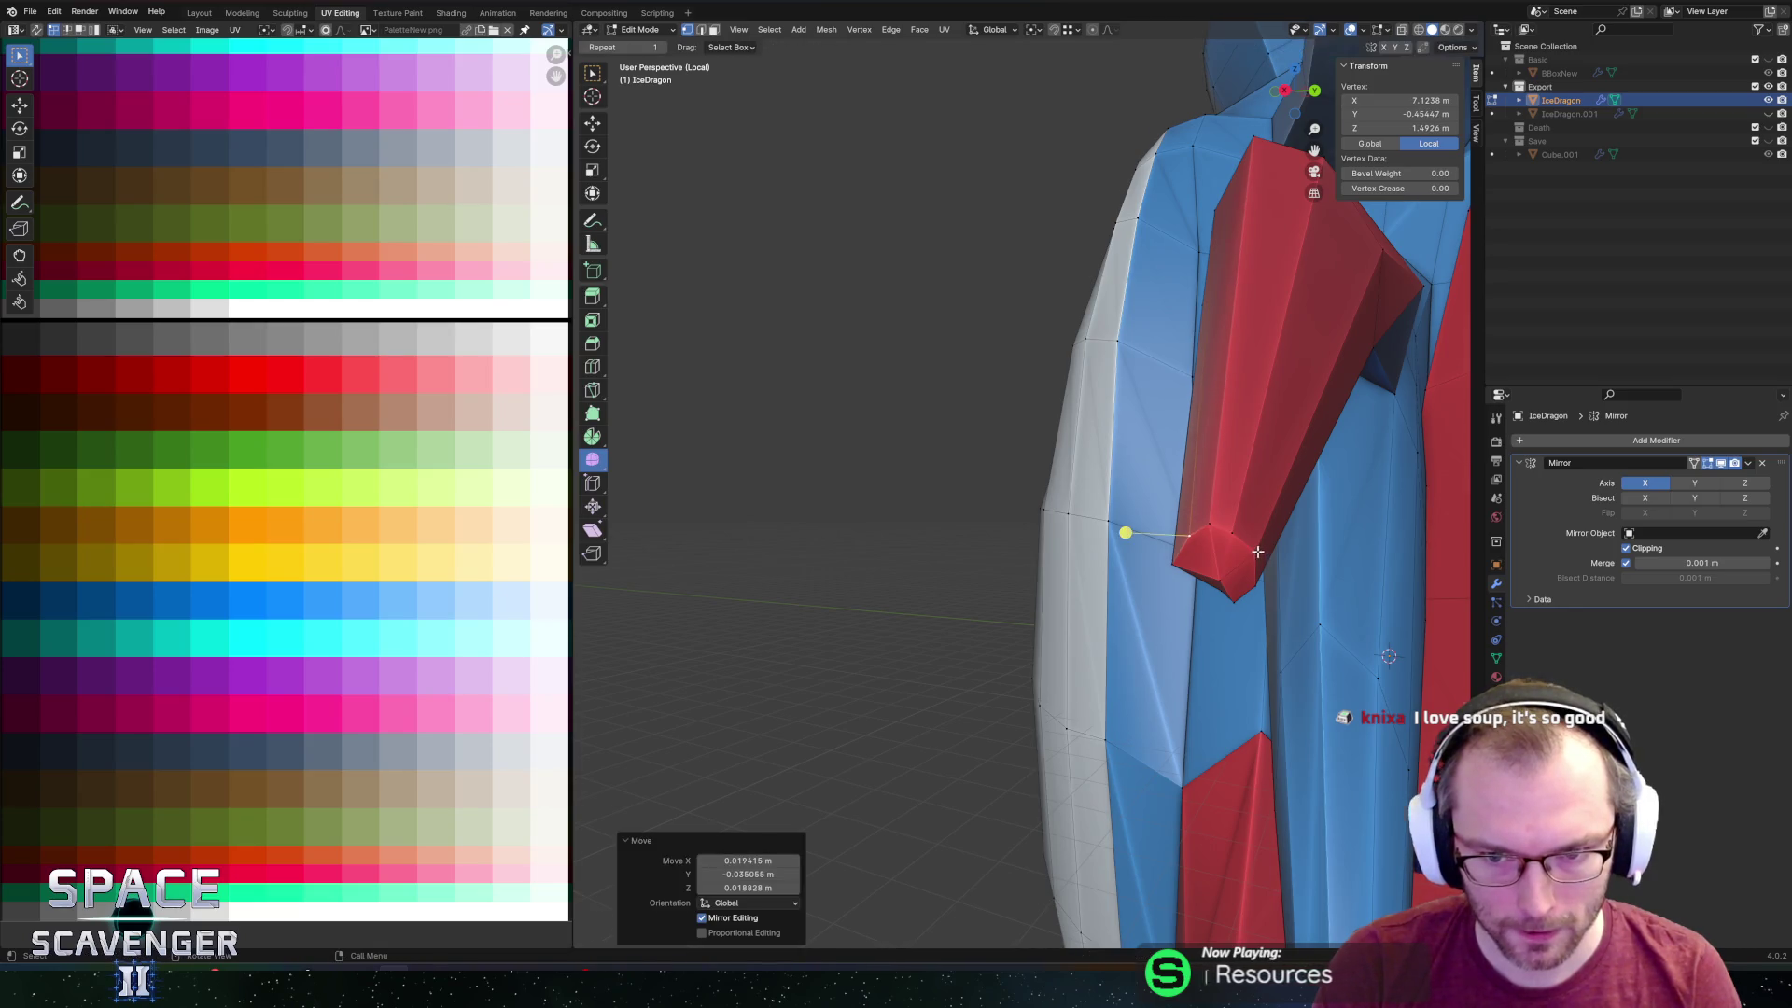
pyautogui.moveTo(1266, 560)
pyautogui.mouseDown(button='middle')
pyautogui.moveTo(1293, 513)
pyautogui.moveTo(1151, 530)
pyautogui.mouseUp(button='middle')
pyautogui.press('Tab')
pyautogui.scroll(-5, 1152, 530)
# Re-export over IceDragon.fbx, fly the ship upward in Unity to test, then return to Blender.
pyautogui.hotkey('ctrl', 'shift', 'e')
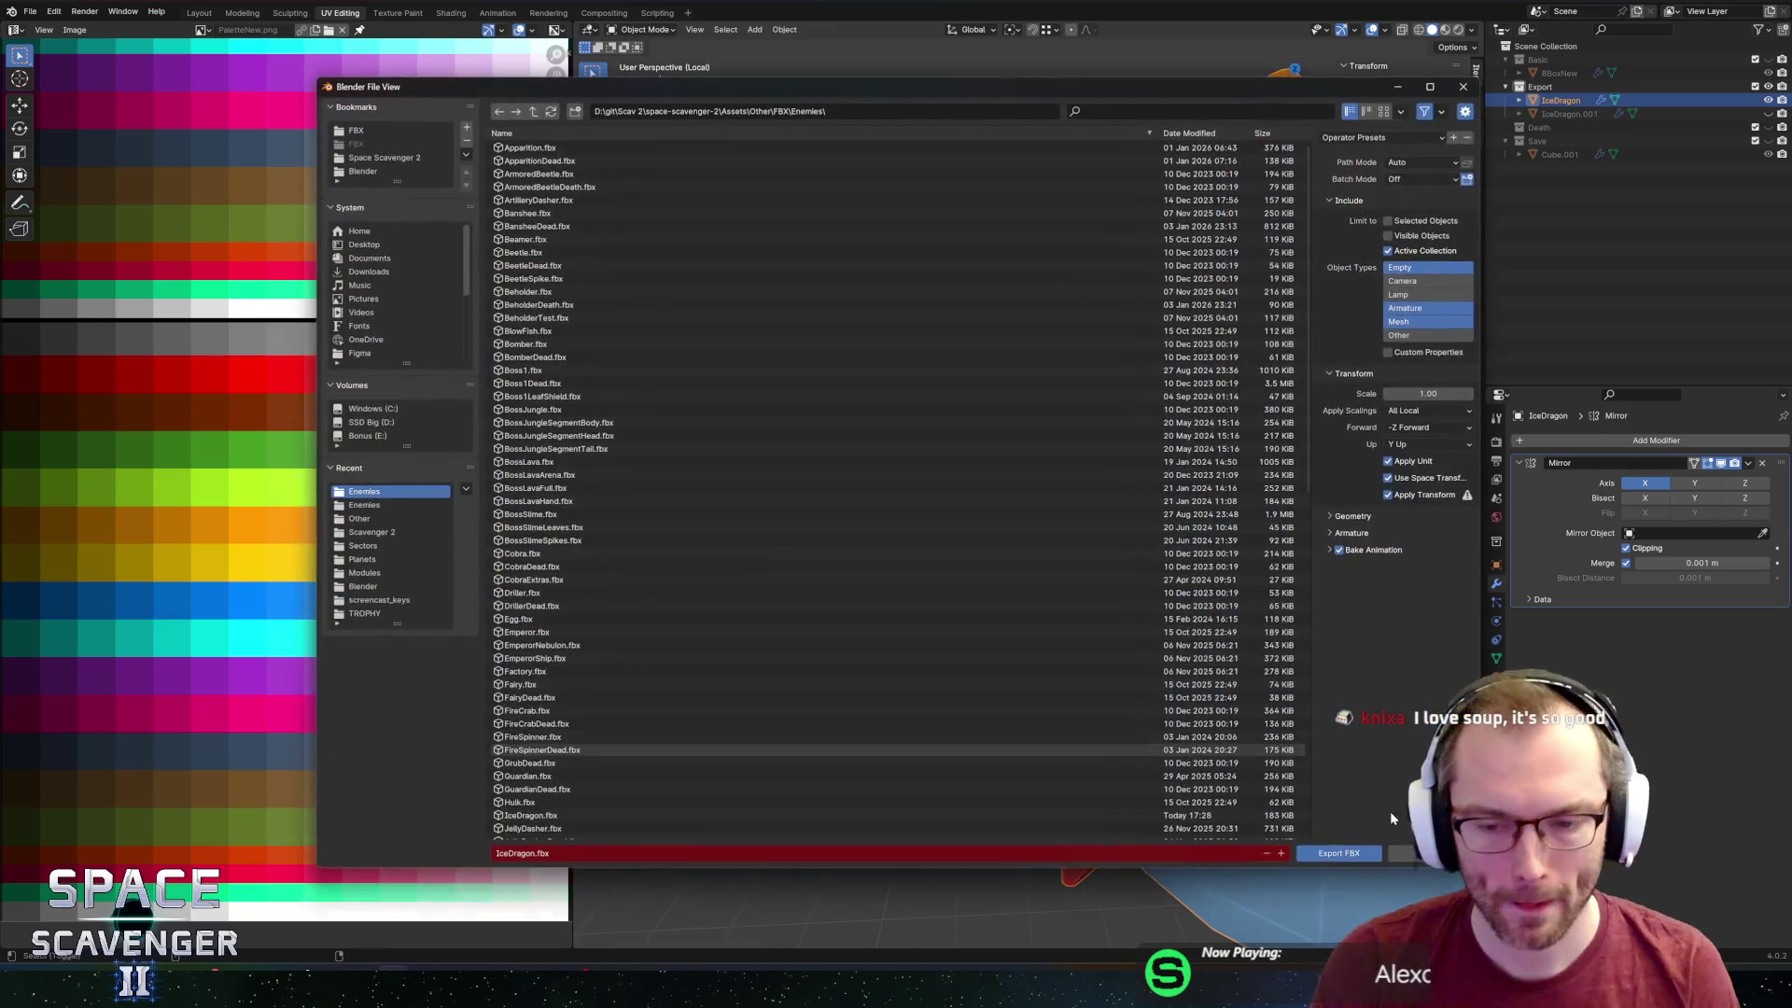
pyautogui.press('Return')
pyautogui.hotkey('alt', 'Tab')
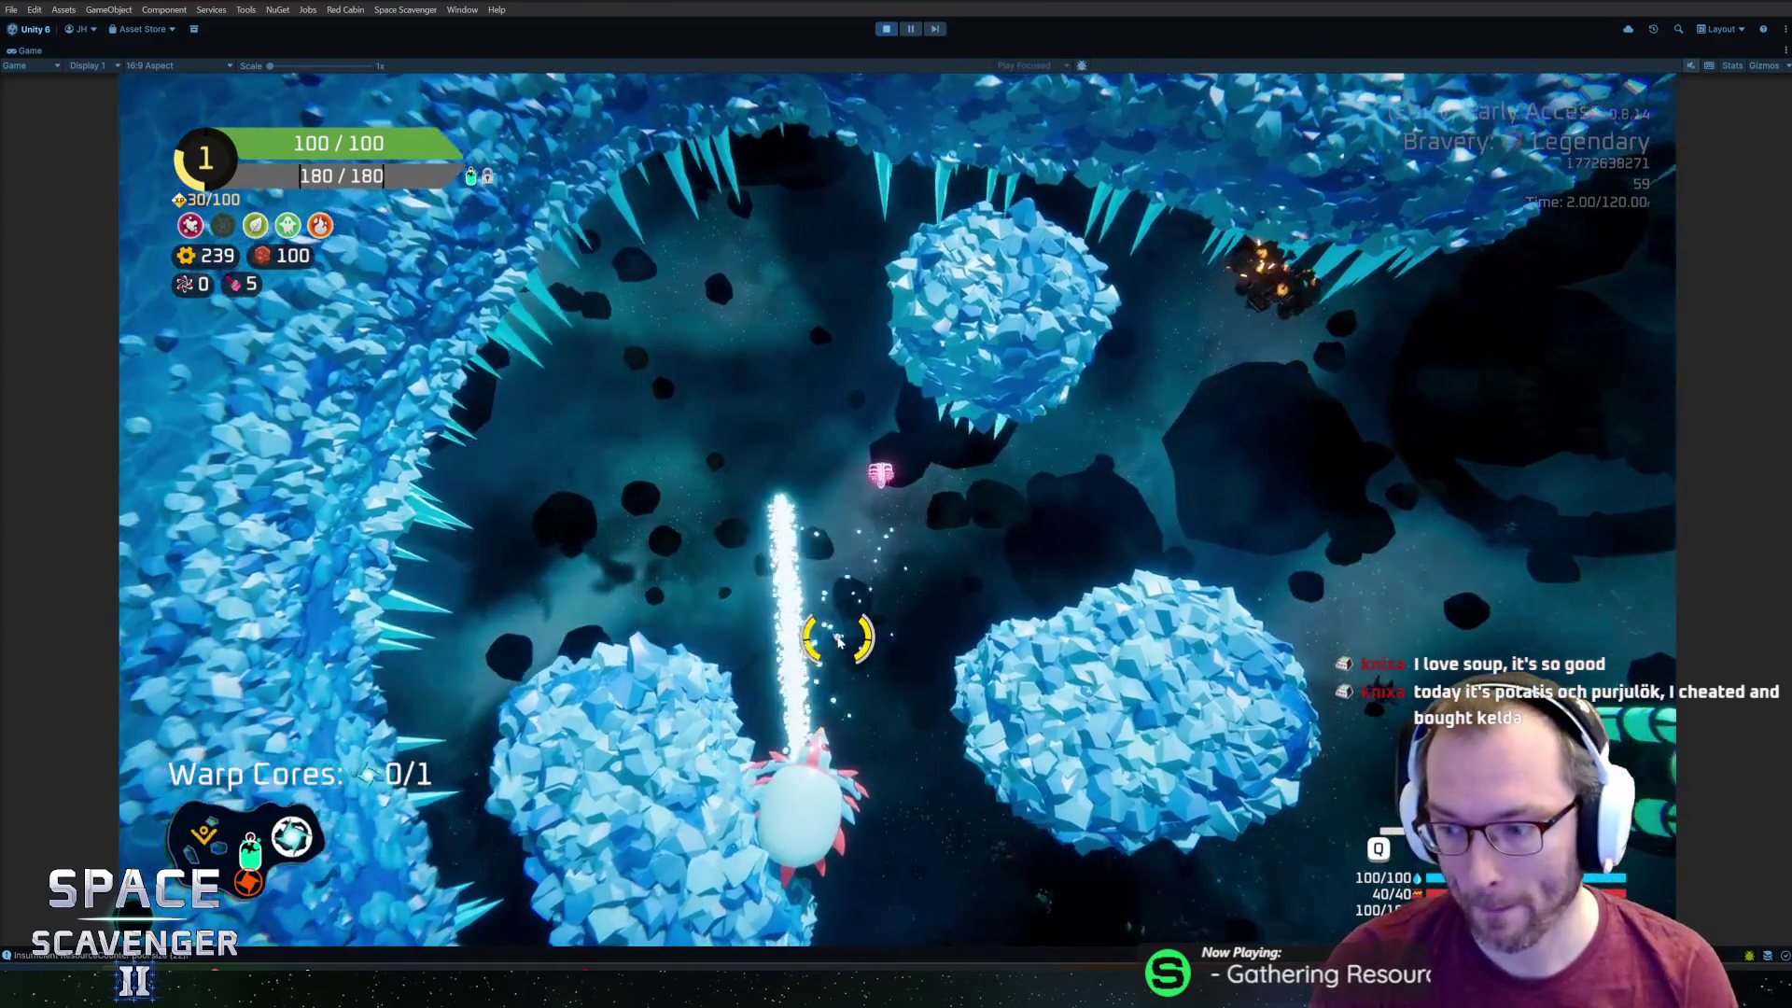
pyautogui.press('w')
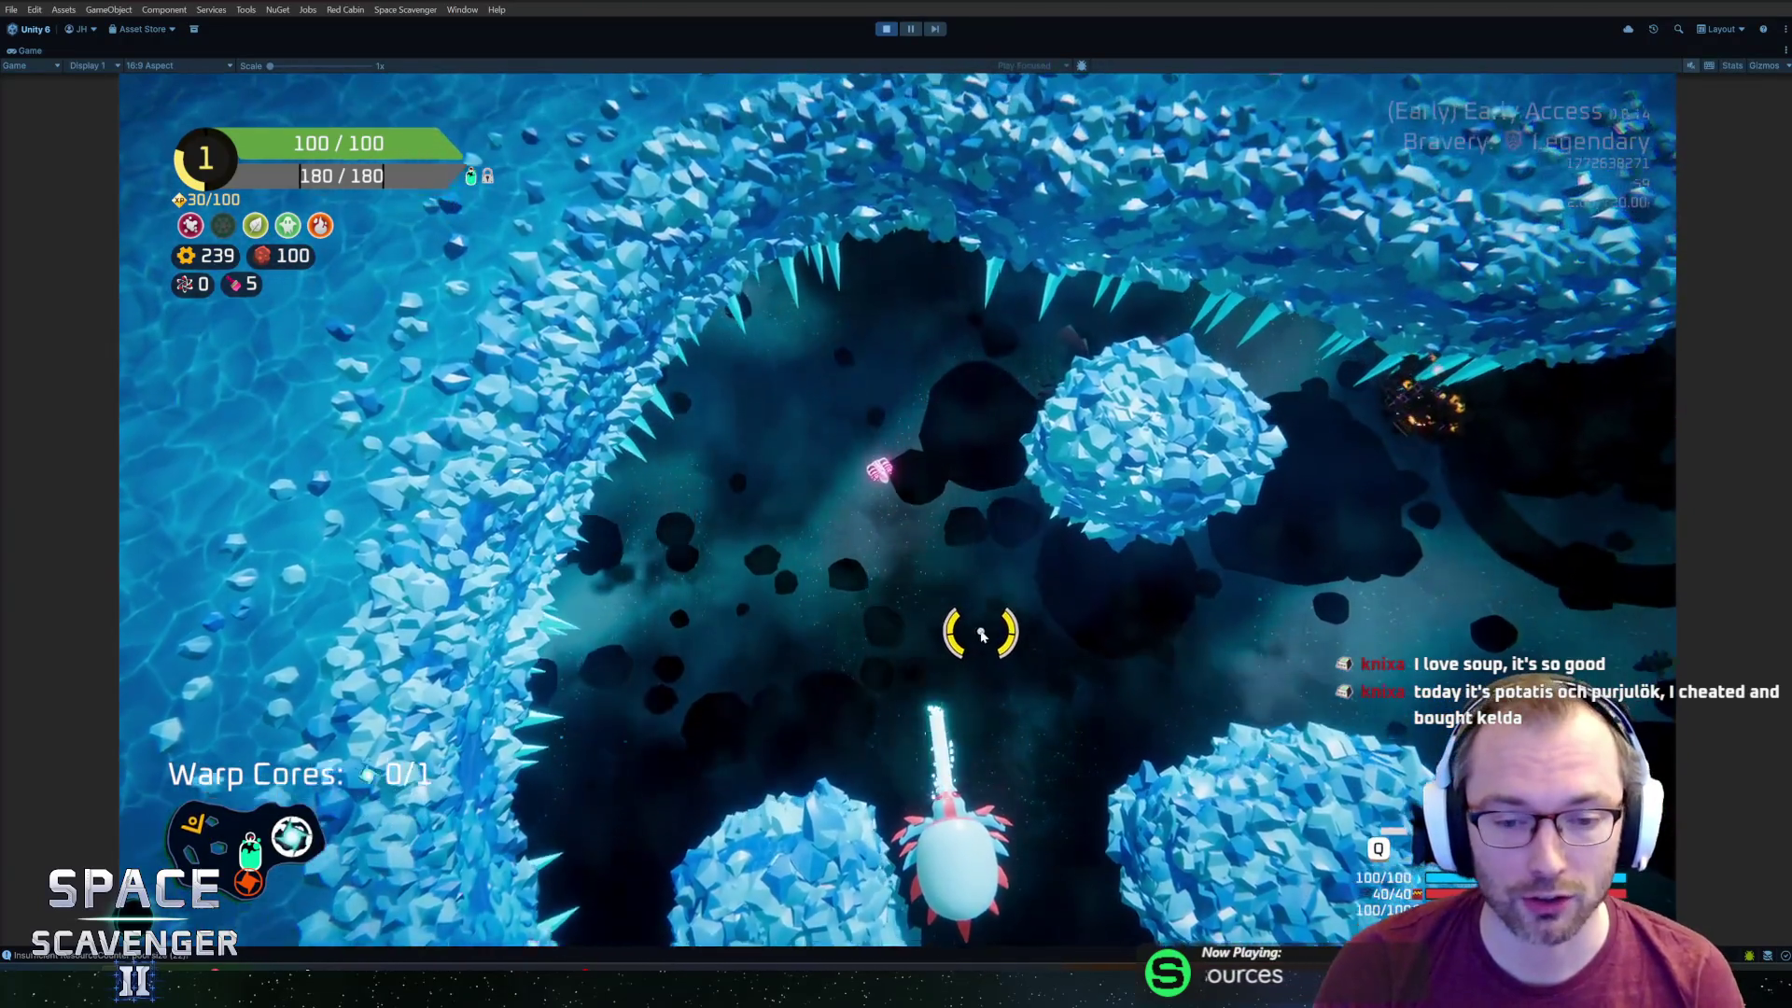
pyautogui.hotkey('alt', 'Tab')
pyautogui.scroll(4, 1064, 618)
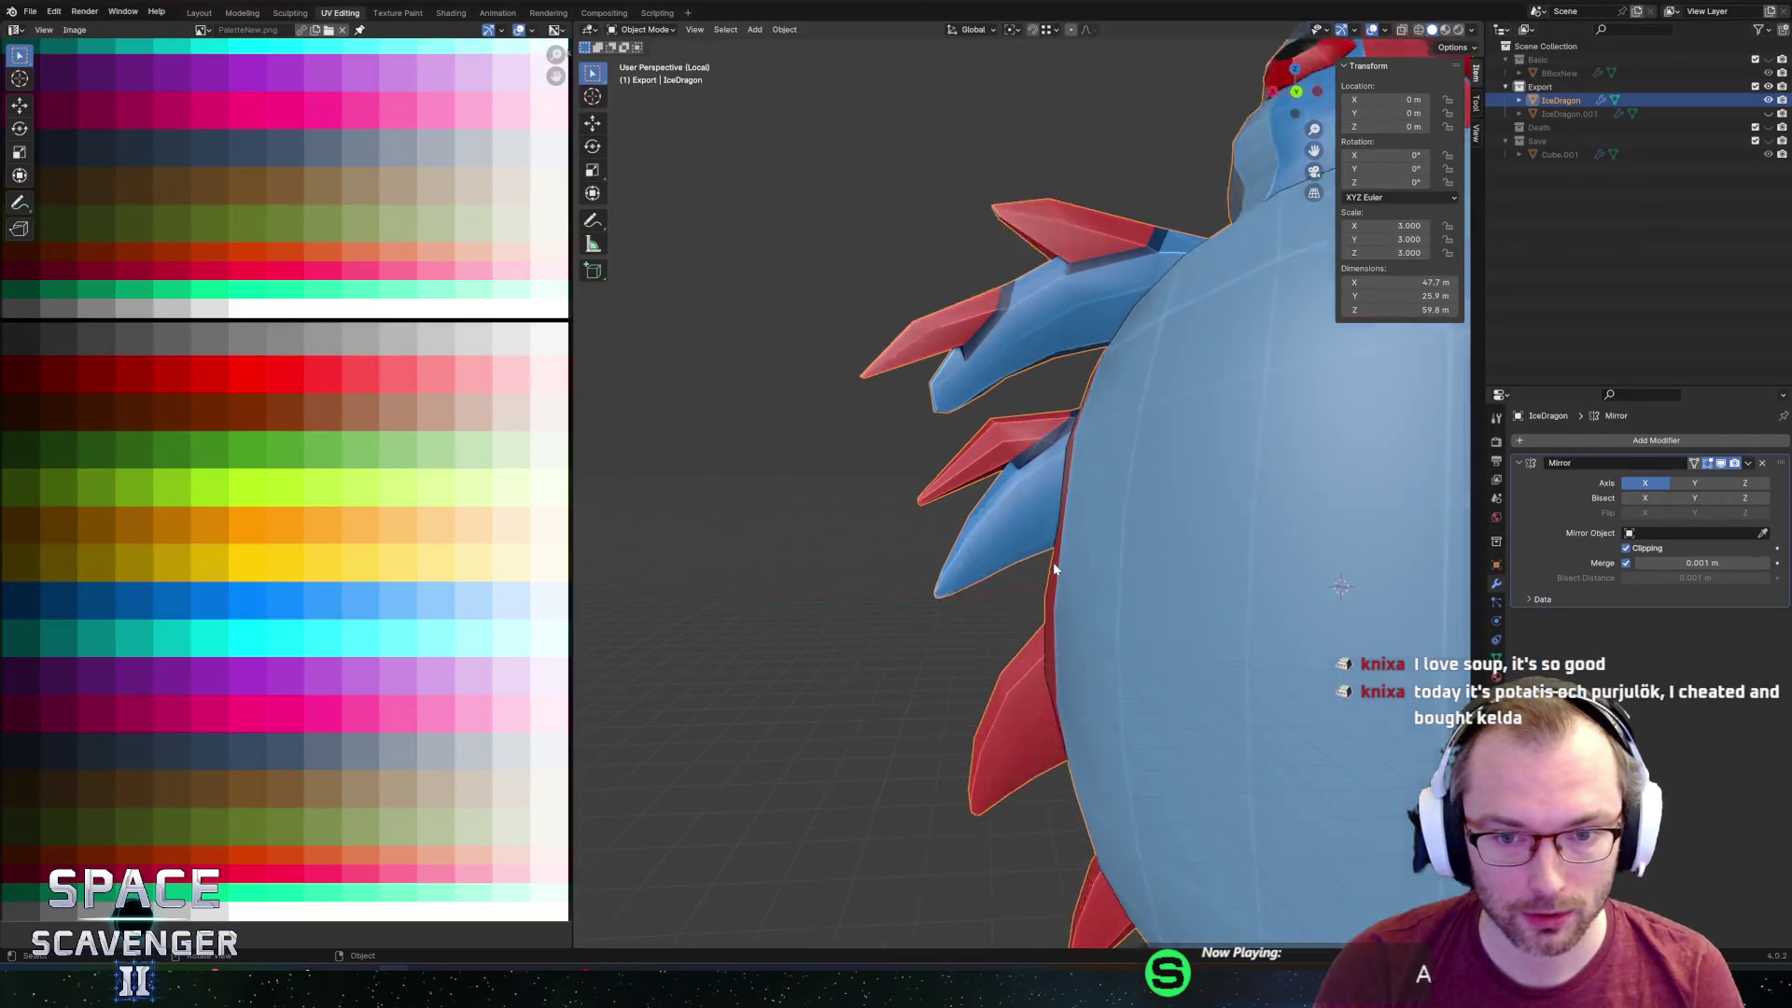
# Look down on the dragon and select the tip of a red fin in Edit Mode.
pyautogui.scroll(-5, 984, 546)
pyautogui.moveTo(984, 546)
pyautogui.mouseDown(button='middle')
pyautogui.moveTo(939, 569)
pyautogui.moveTo(1145, 530)
pyautogui.moveTo(1010, 549)
pyautogui.mouseUp(button='middle')
pyautogui.scroll(4, 1208, 506)
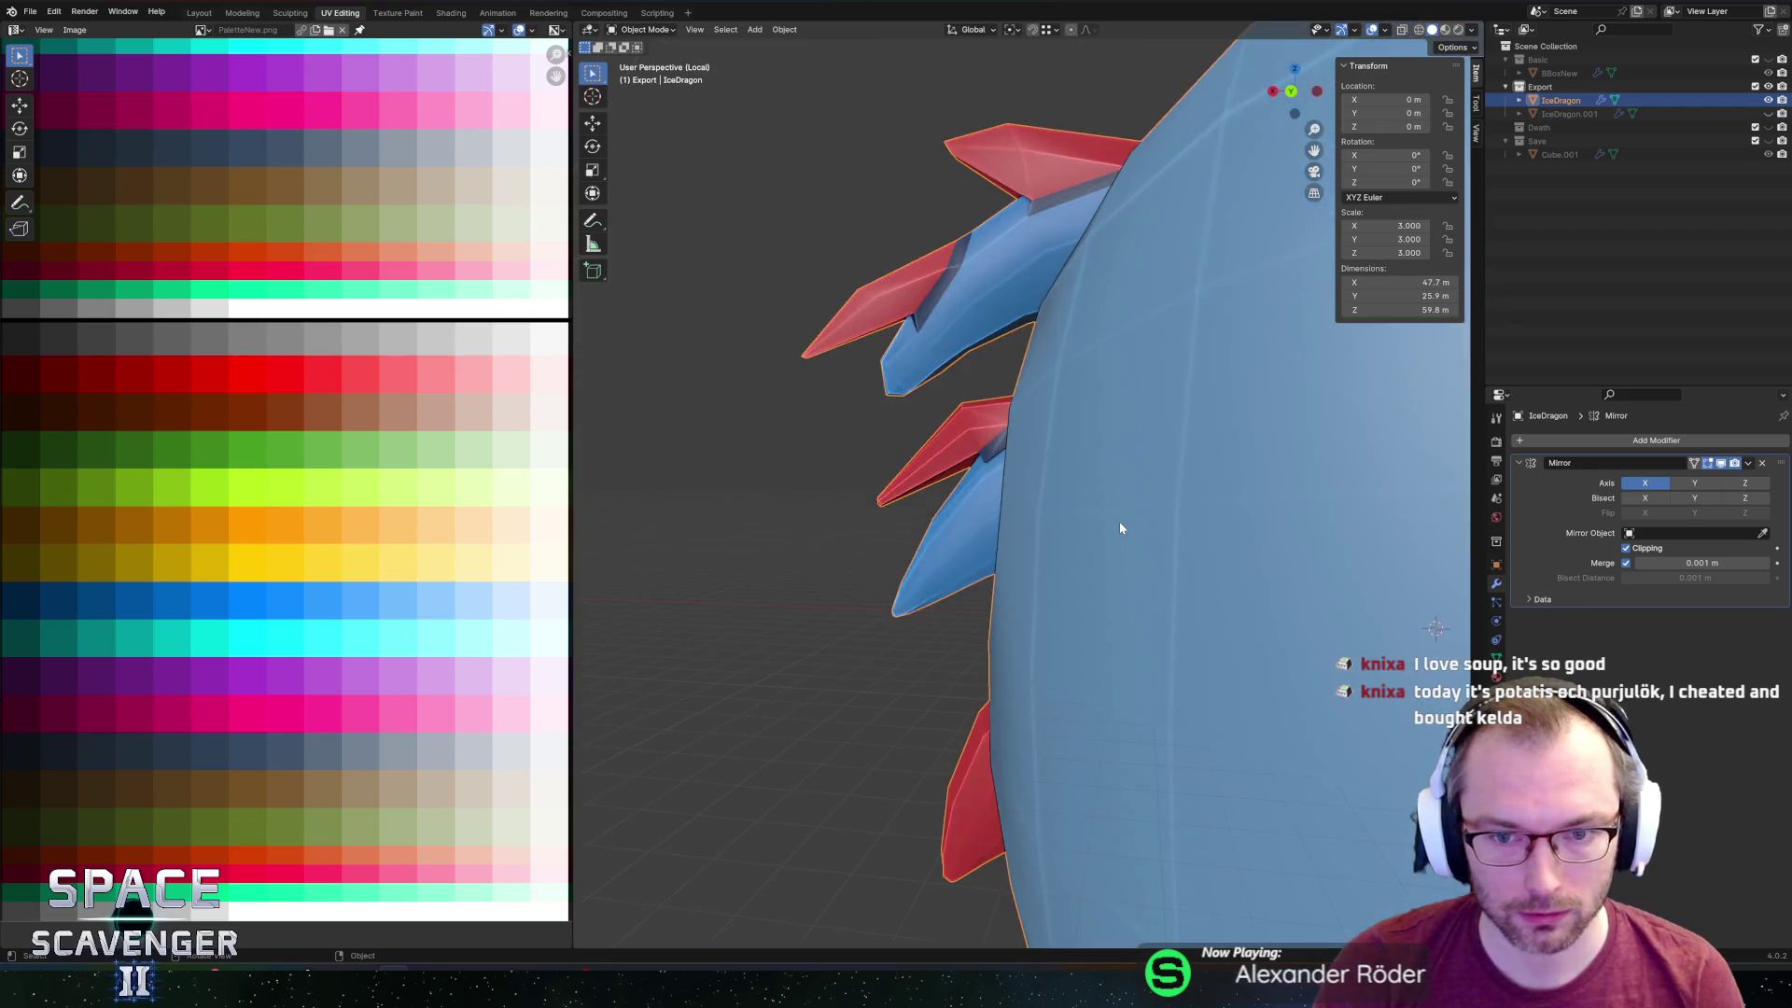
pyautogui.scroll(-2, 1118, 521)
pyautogui.moveTo(1118, 520)
pyautogui.mouseDown(button='middle')
pyautogui.moveTo(1102, 487)
pyautogui.moveTo(1152, 486)
pyautogui.mouseUp(button='middle')
pyautogui.scroll(2, 997, 467)
pyautogui.press('Tab')
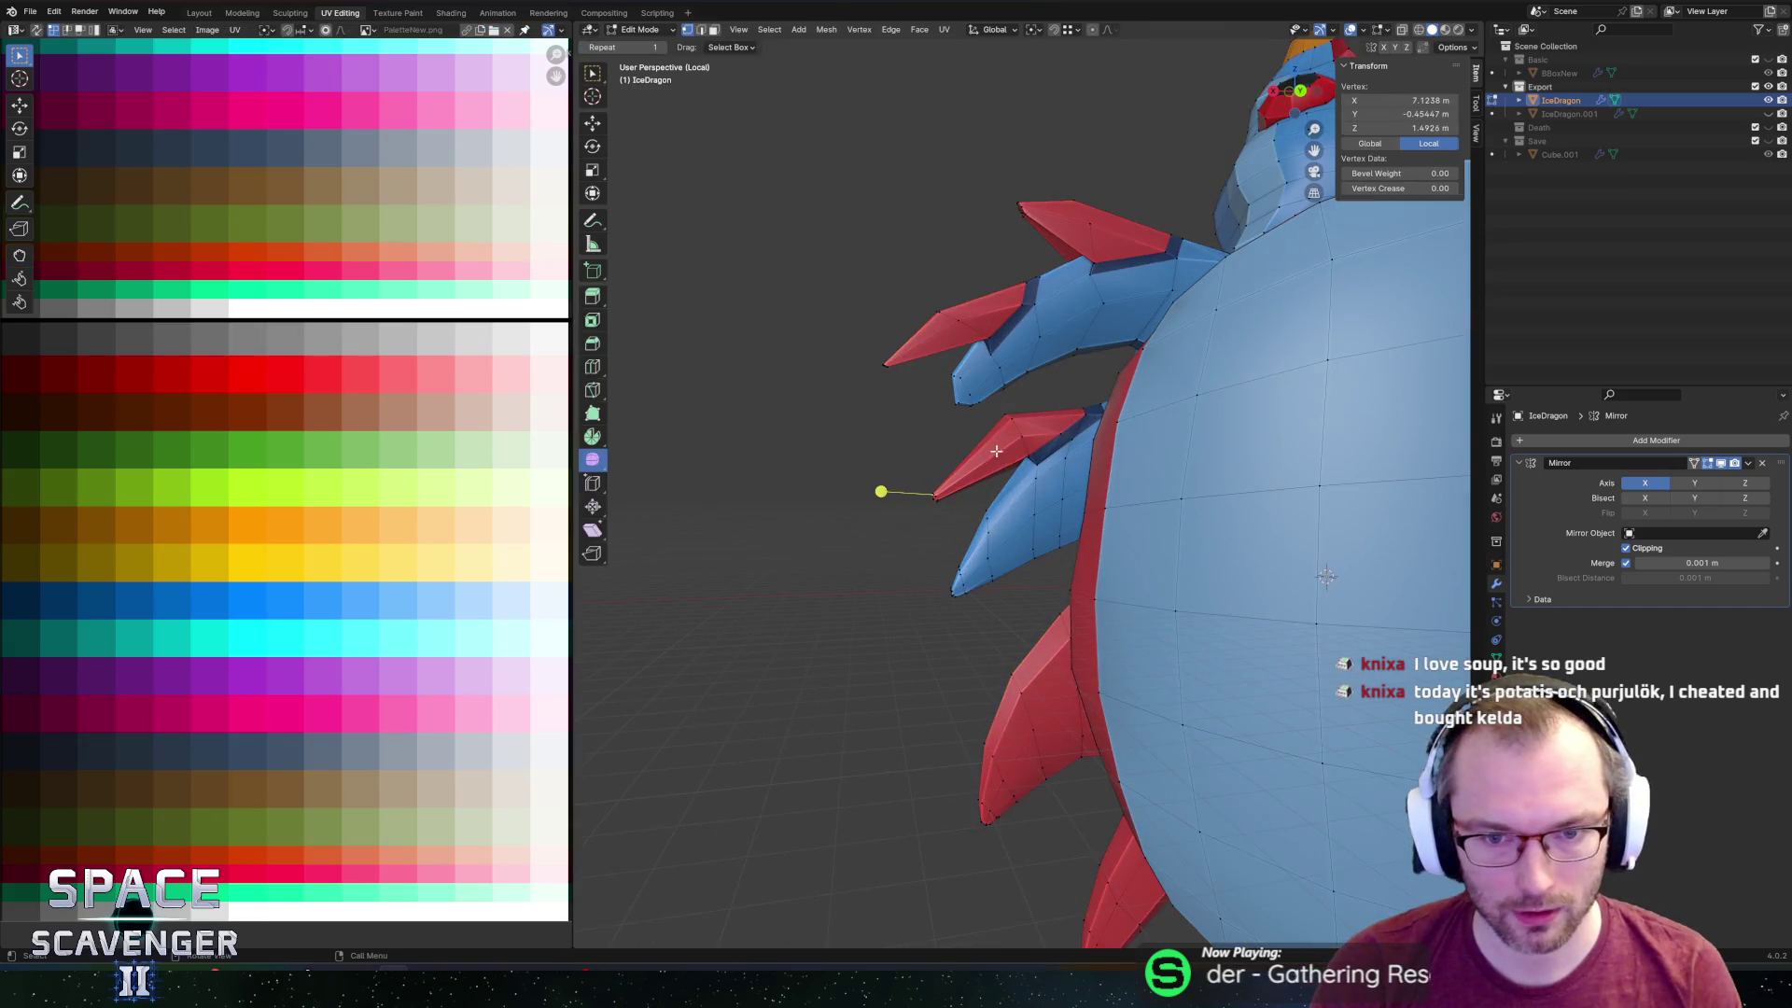
pyautogui.scroll(4, 880, 491)
pyautogui.click(1085, 367)
pyautogui.moveTo(1086, 367); pyautogui.dragTo(1195, 367, button='middle')
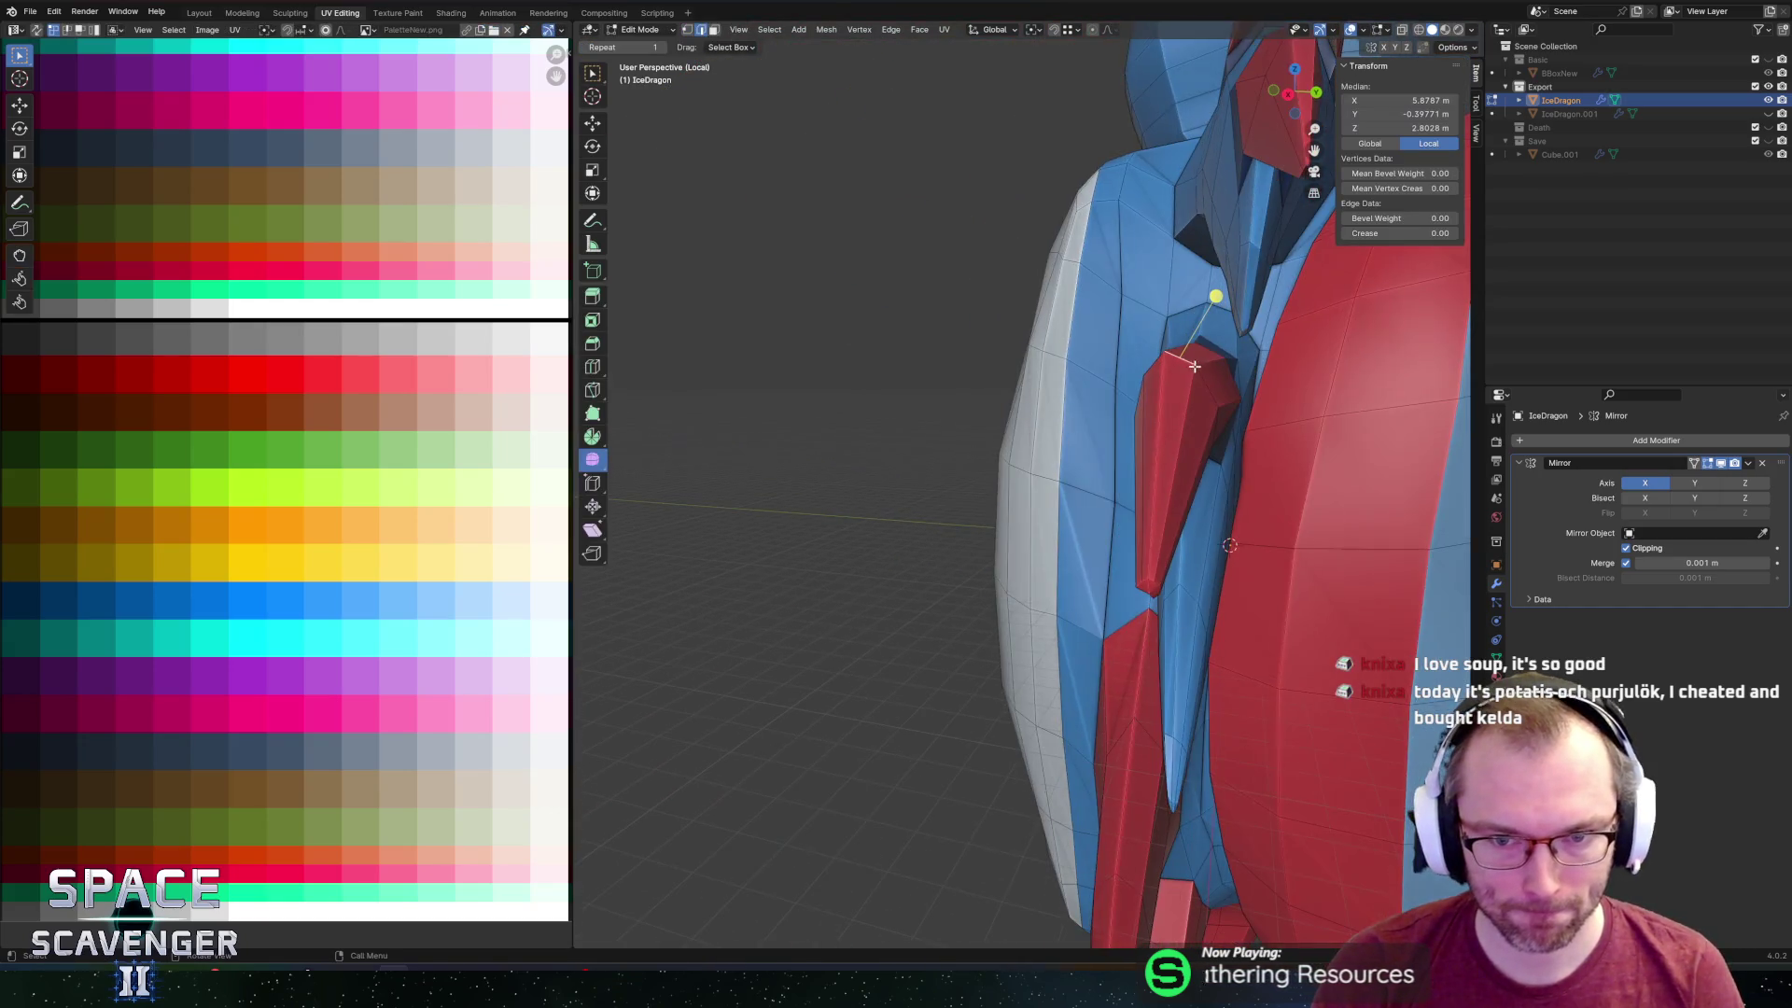
# Try two edge slides on the red fin, then undo all the fin changes.
pyautogui.press('g')
pyautogui.press('g')
pyautogui.click(1197, 408)
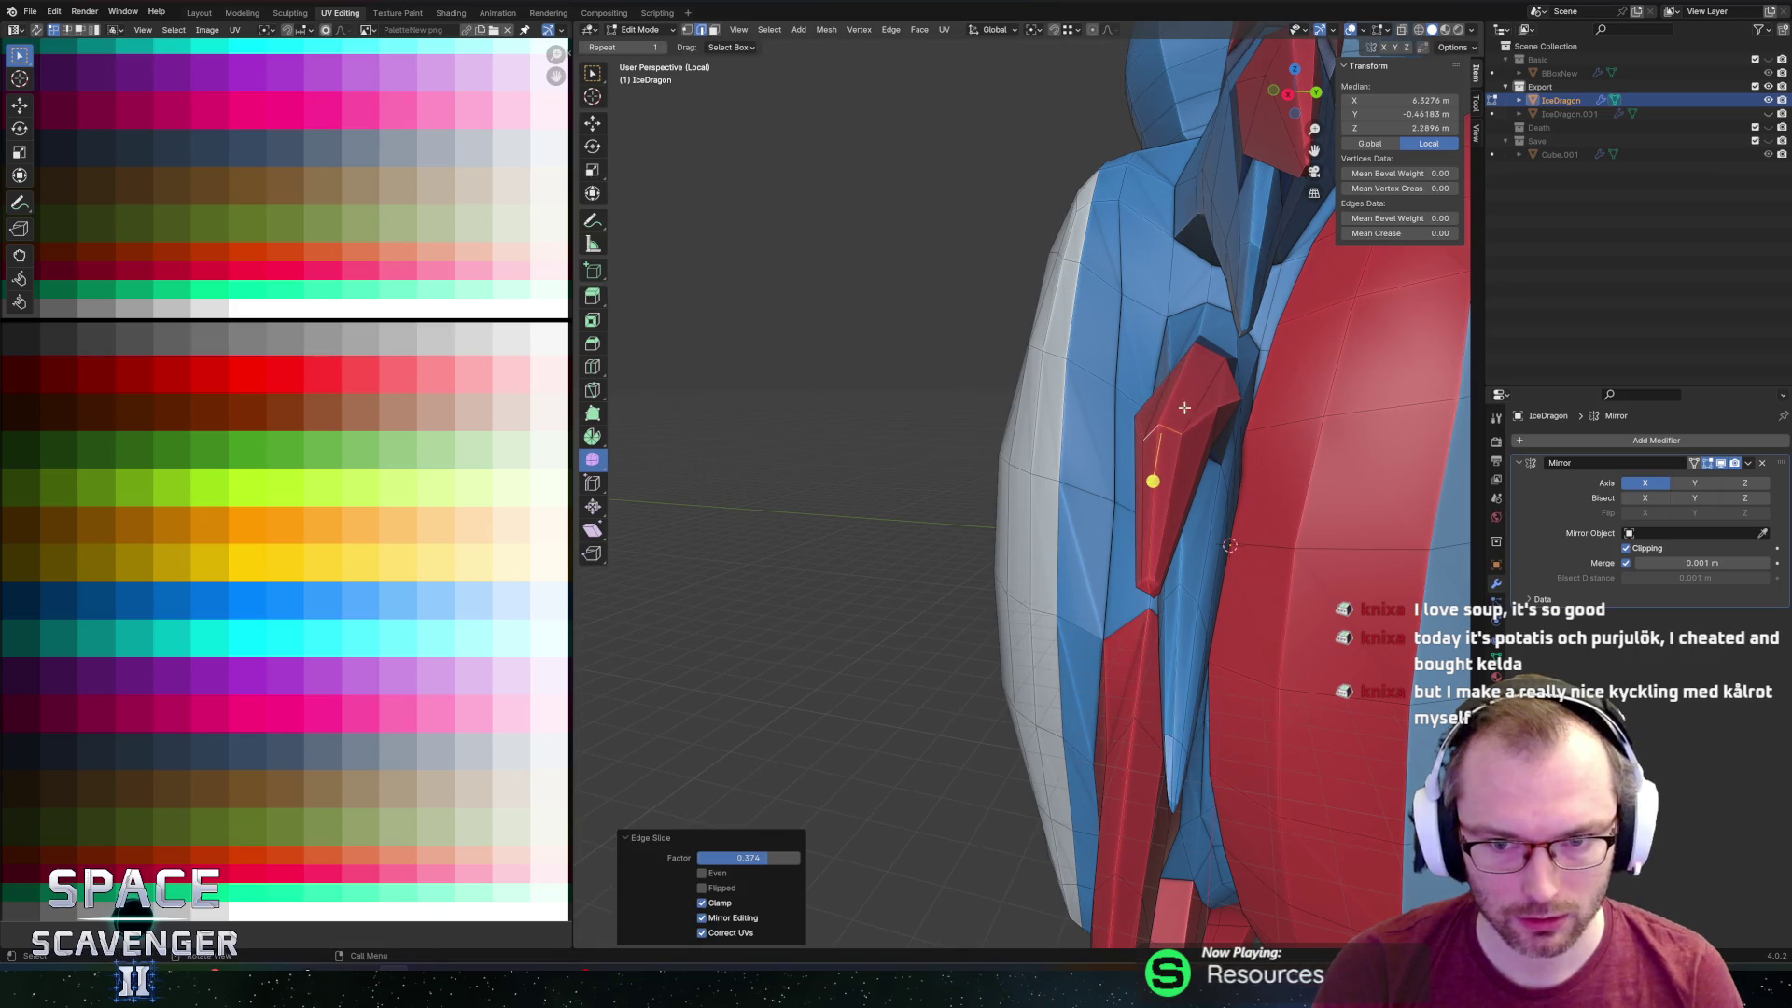
pyautogui.click(1197, 408)
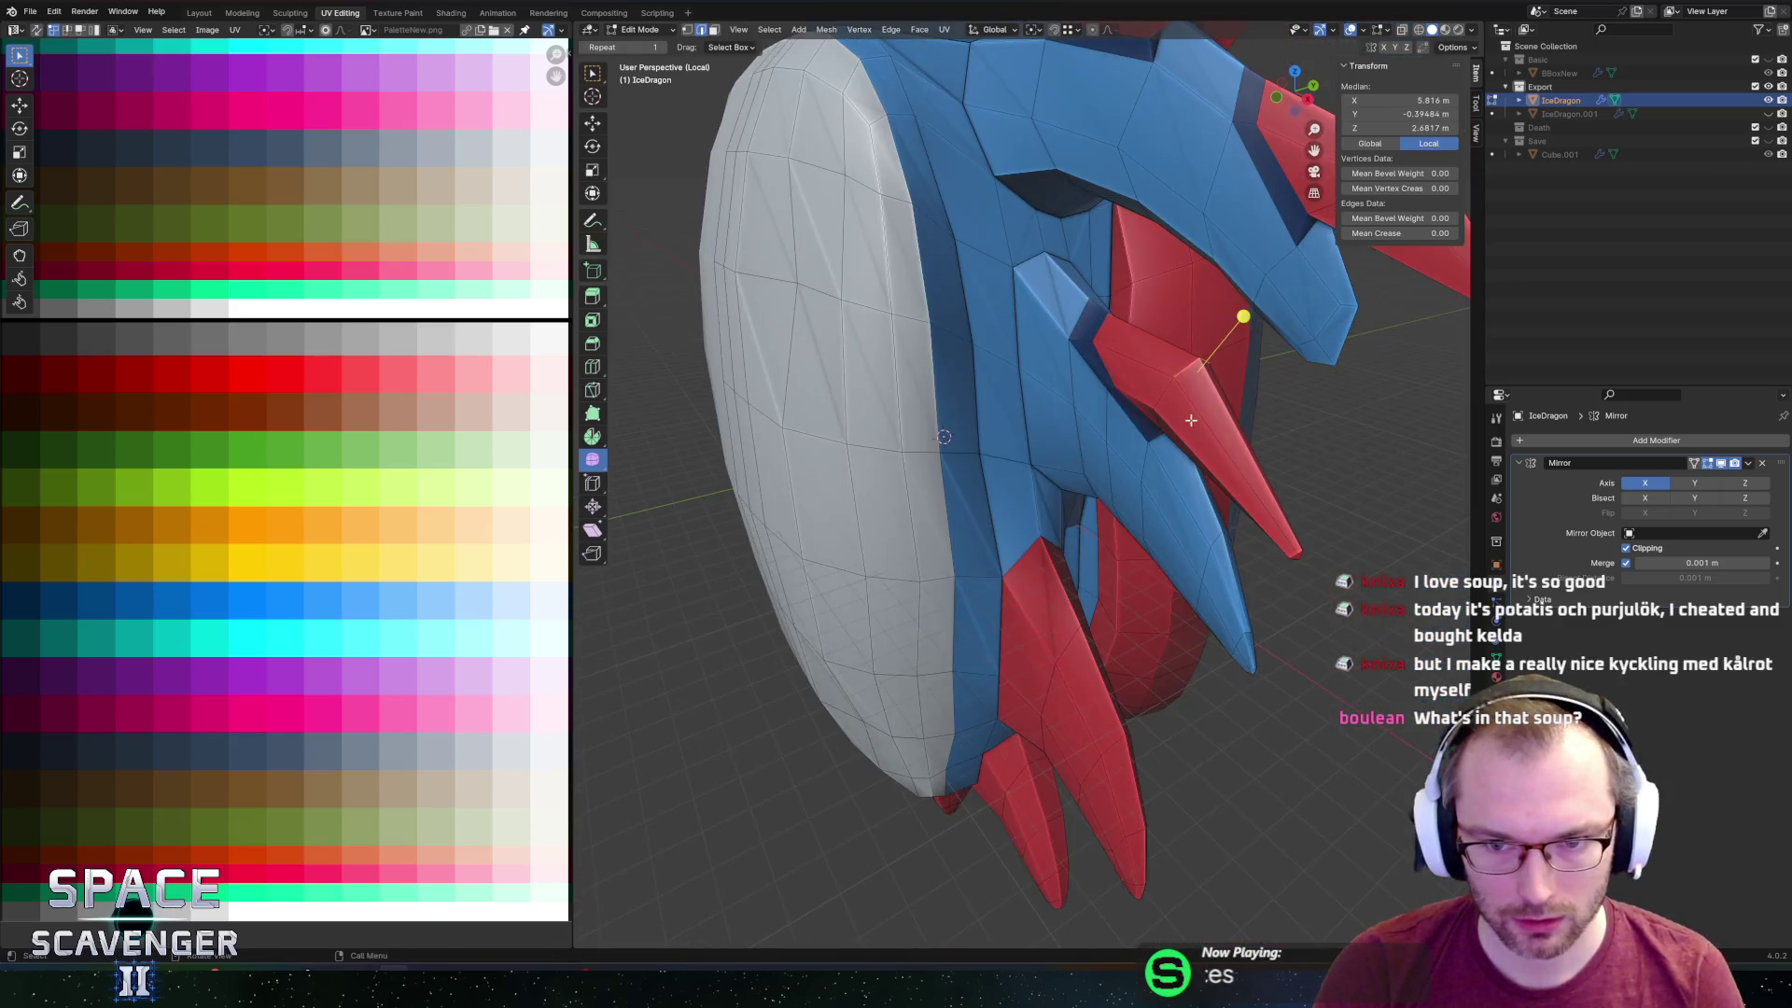
pyautogui.moveTo(1198, 408)
pyautogui.mouseDown(button='middle')
pyautogui.moveTo(1172, 390)
pyautogui.moveTo(1110, 437)
pyautogui.moveTo(1035, 385)
pyautogui.moveTo(1034, 449)
pyautogui.mouseUp(button='middle')
pyautogui.press('g')
pyautogui.press('g')
pyautogui.click(1108, 436)
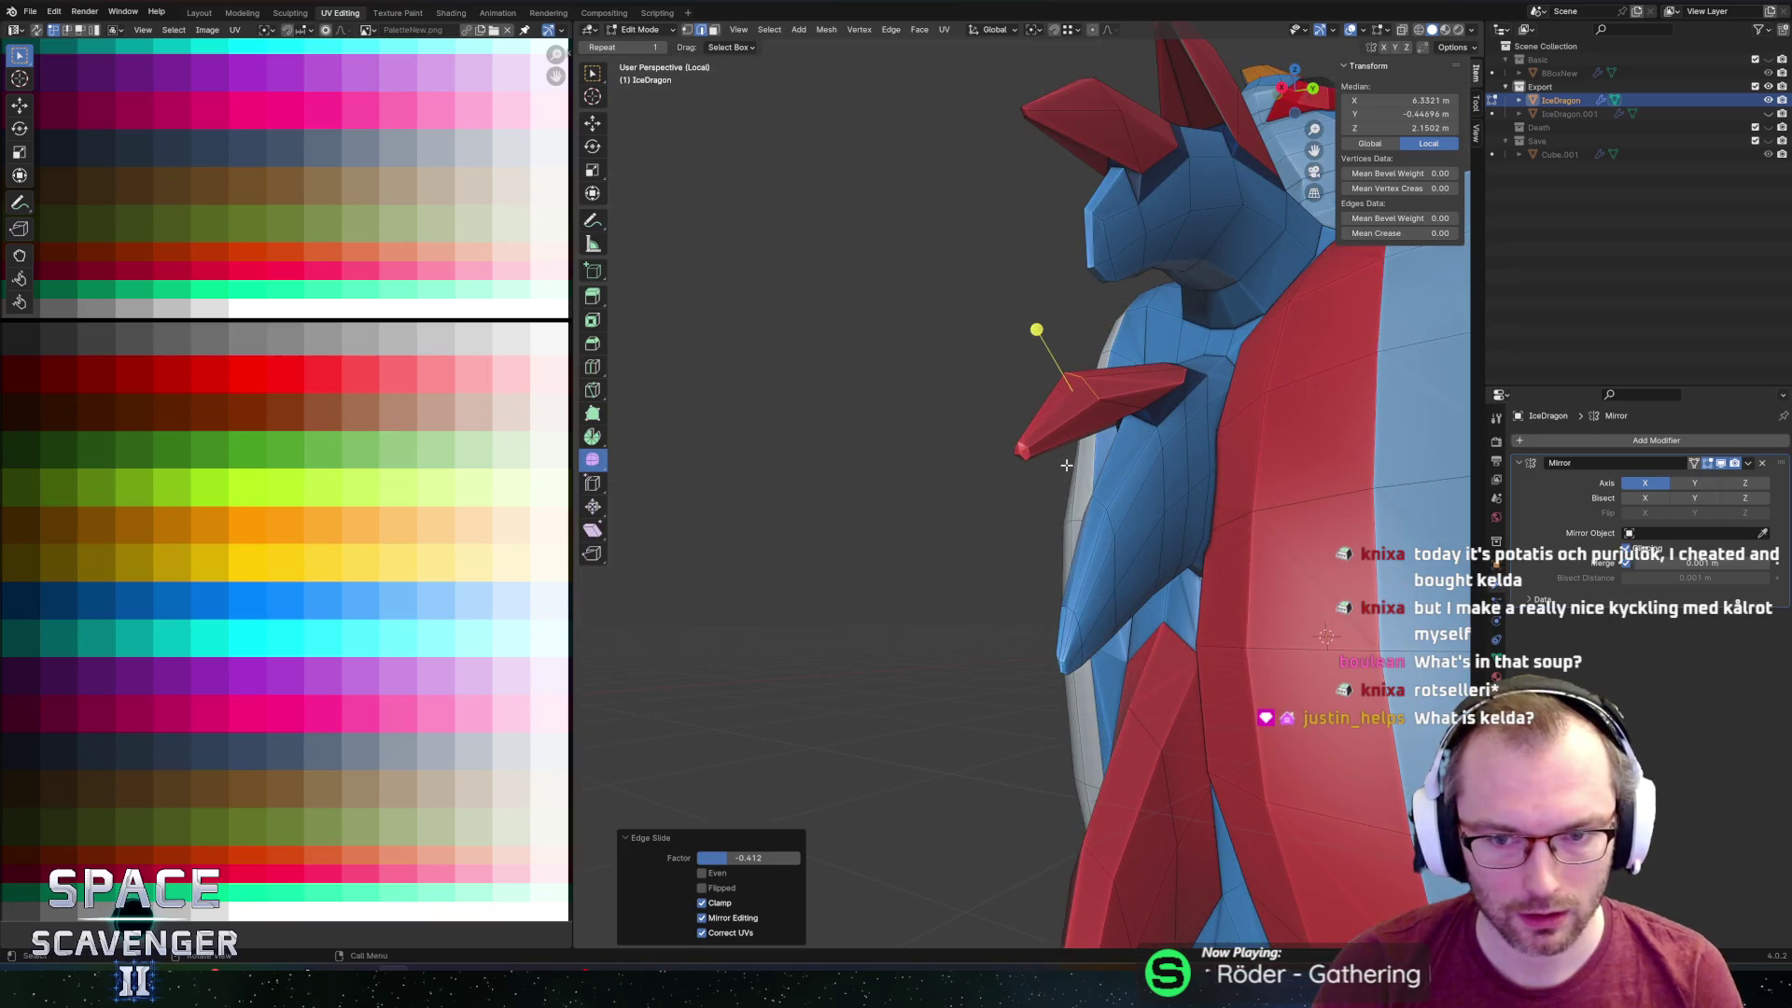
pyautogui.hotkey('ctrl', 'z')
pyautogui.hotkey('ctrl', 'z')
pyautogui.hotkey('ctrl', 'z')
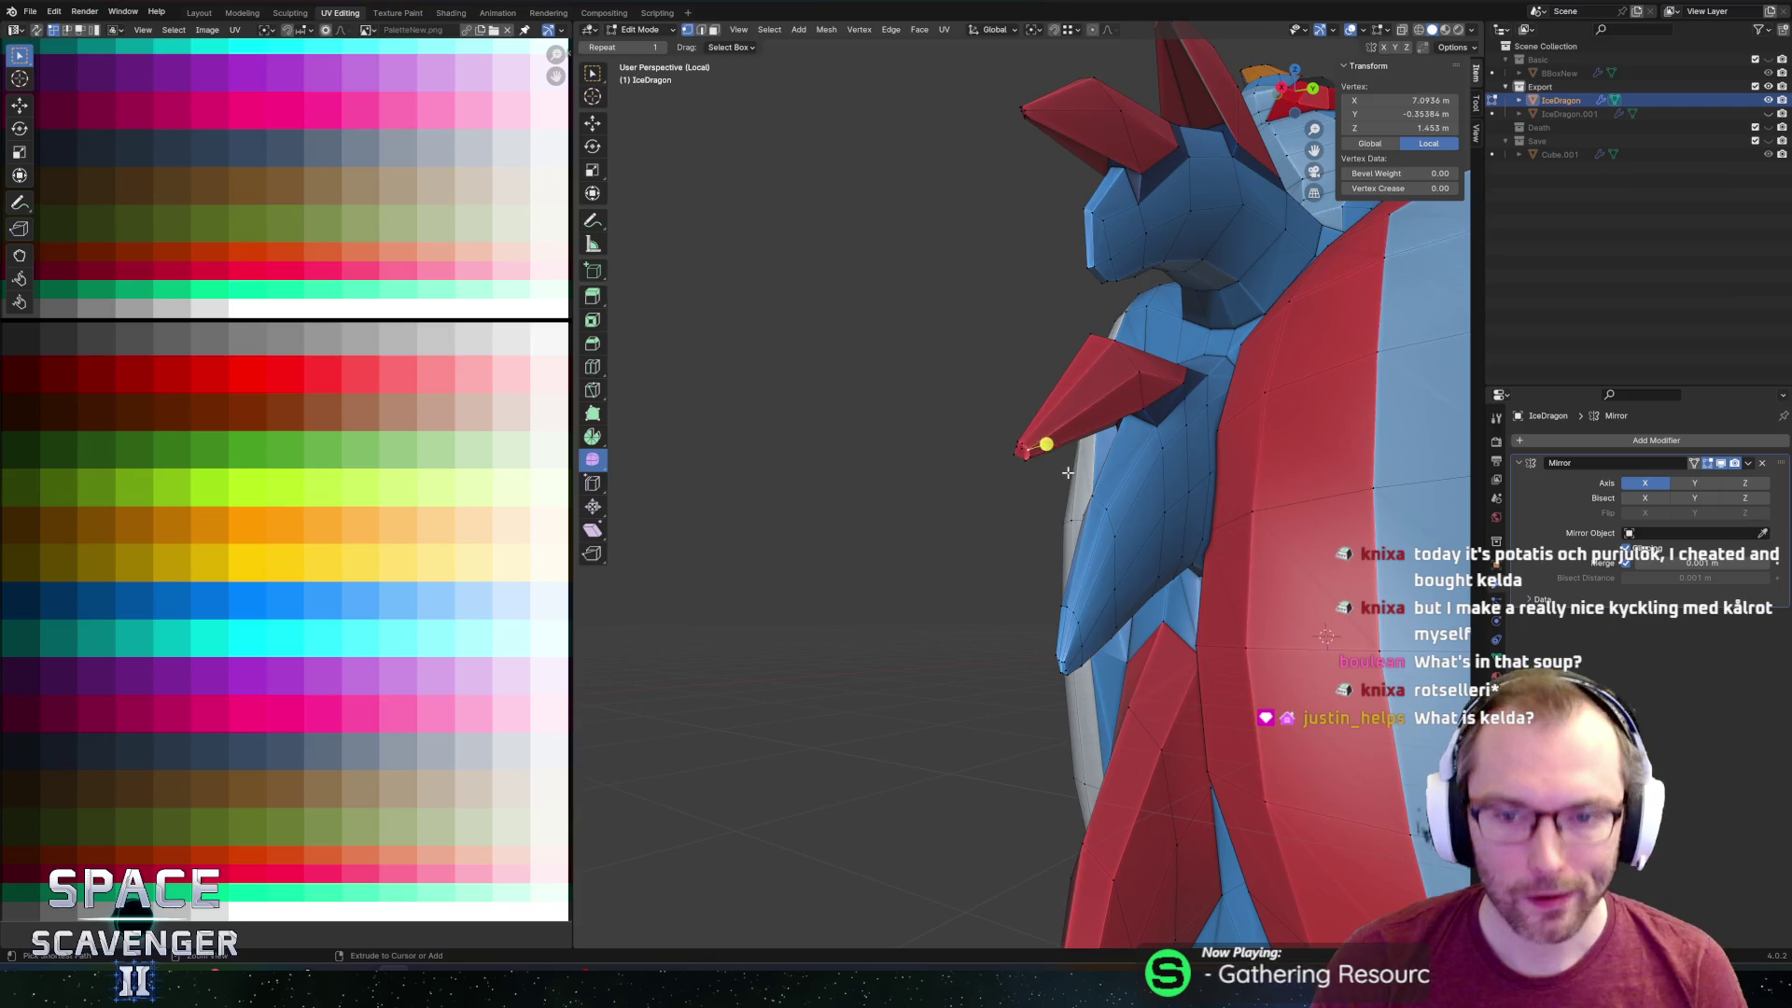
pyautogui.hotkey('ctrl', 'z')
pyautogui.hotkey('ctrl', 'z')
pyautogui.hotkey('ctrl', 'z')
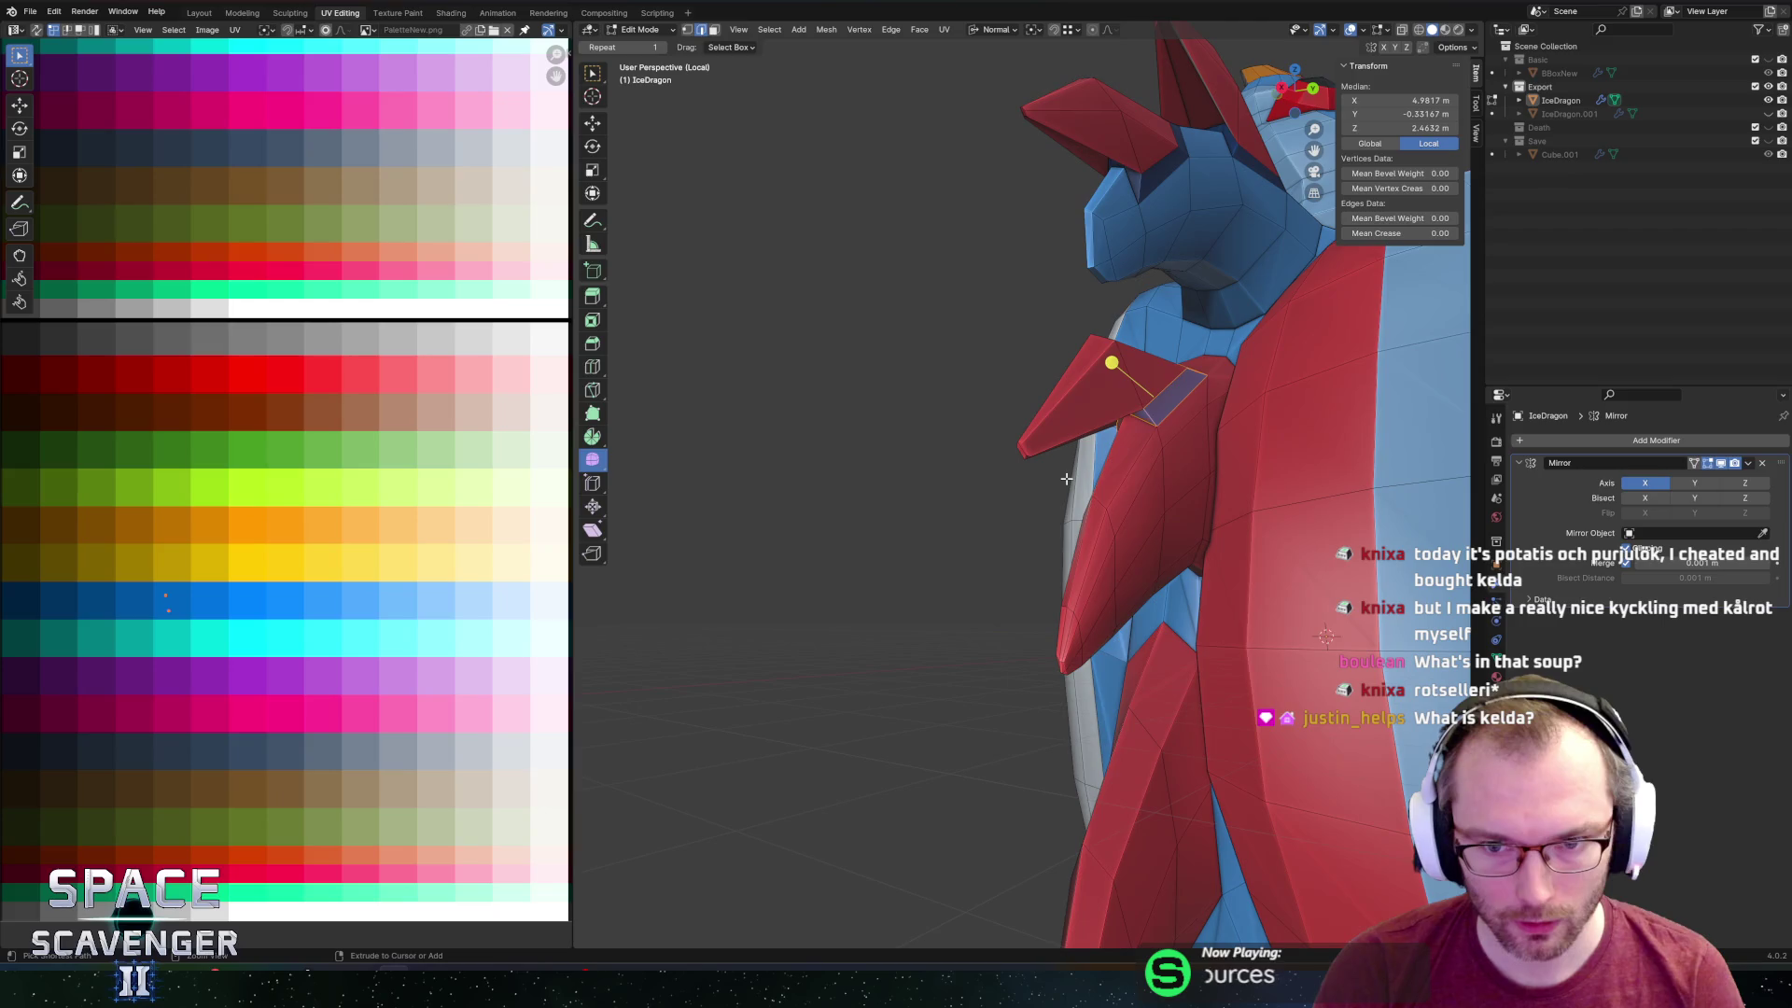
pyautogui.hotkey('ctrl', 'z')
pyautogui.hotkey('ctrl', 'z')
pyautogui.hotkey('ctrl', 'z')
pyautogui.hotkey('ctrl', 'z')
pyautogui.hotkey('ctrl', 'z')
pyautogui.hotkey('ctrl', 'z')
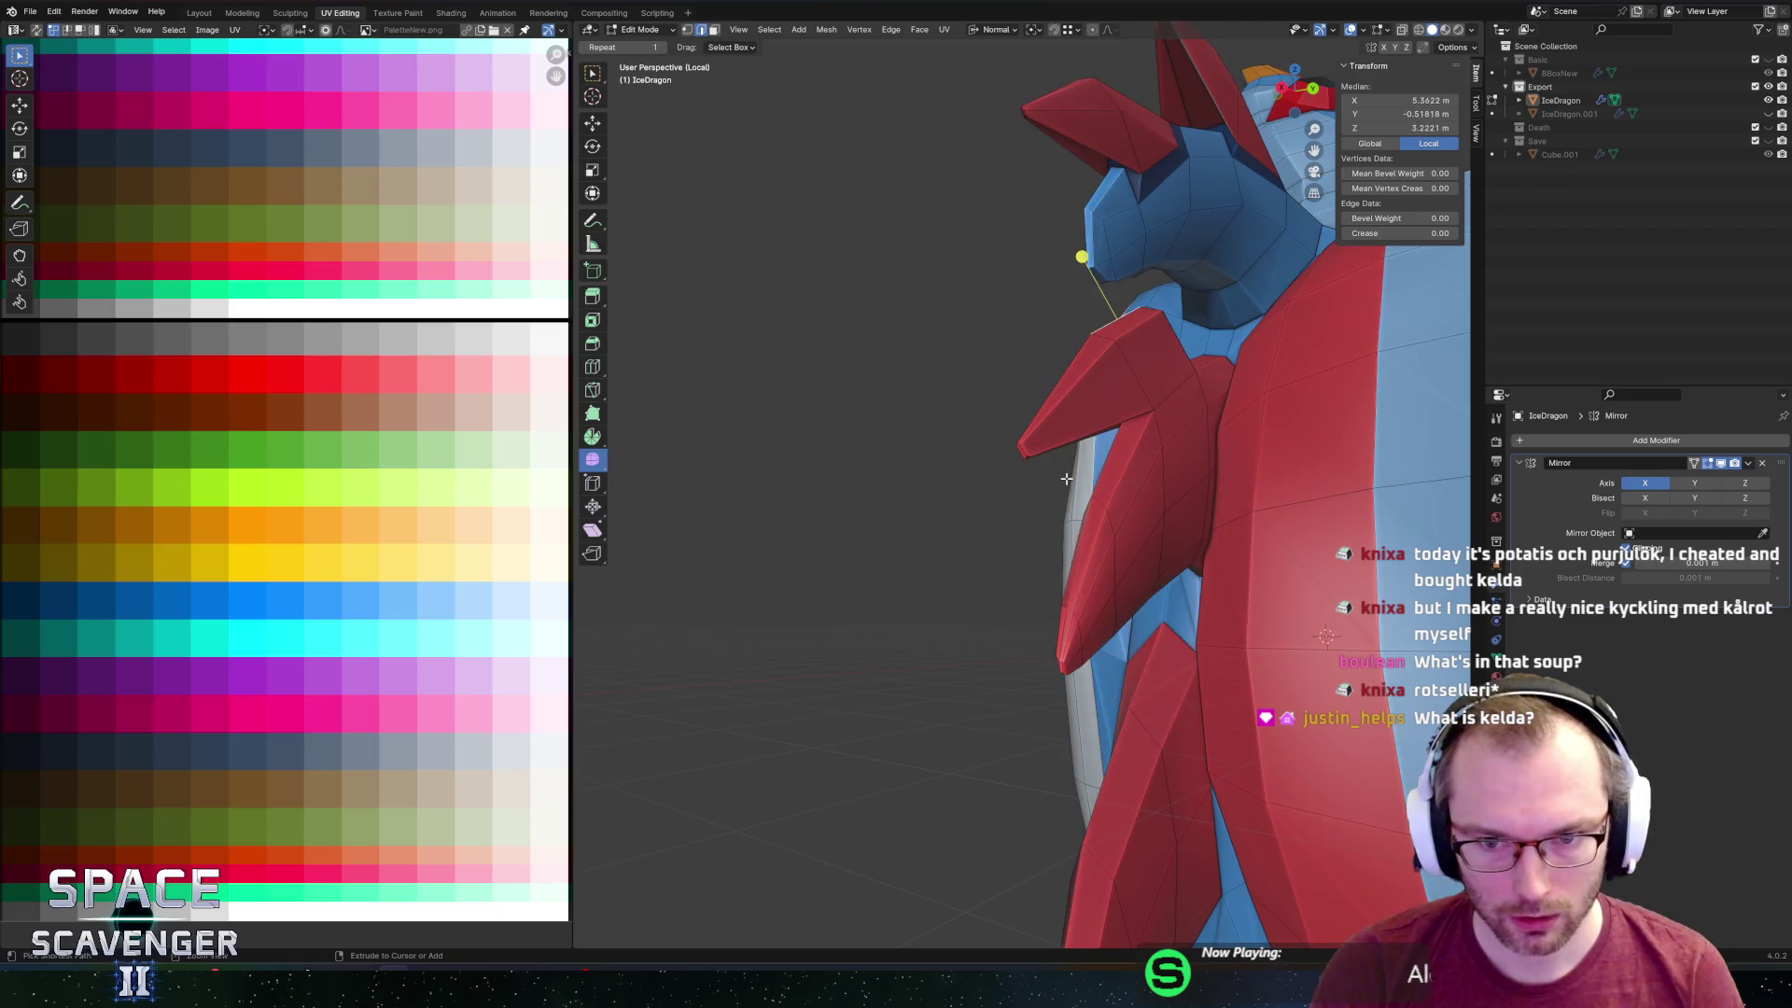
pyautogui.hotkey('ctrl', 'z')
pyautogui.hotkey('ctrl', 'z')
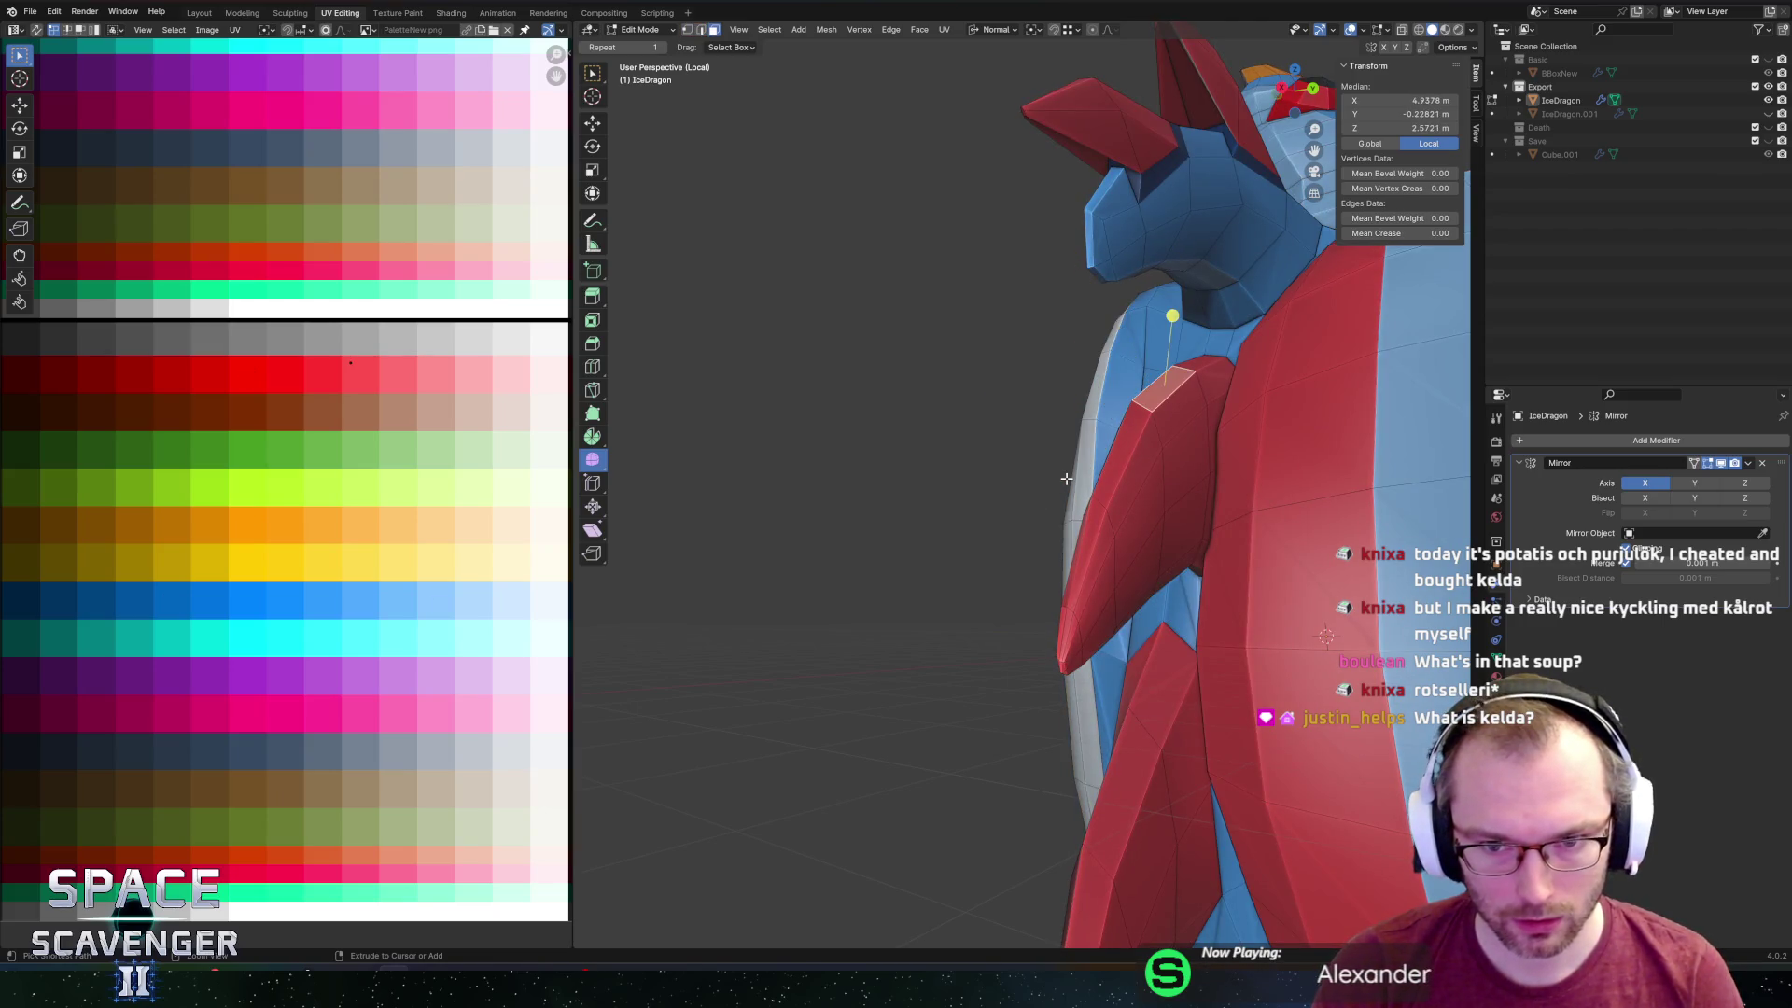
# Select the whole long red fin with L and brush-select its tip vertices in X-ray view.
pyautogui.moveTo(1160, 507)
pyautogui.mouseDown(button='middle')
pyautogui.moveTo(1204, 529)
pyautogui.moveTo(1188, 519)
pyautogui.mouseUp(button='middle')
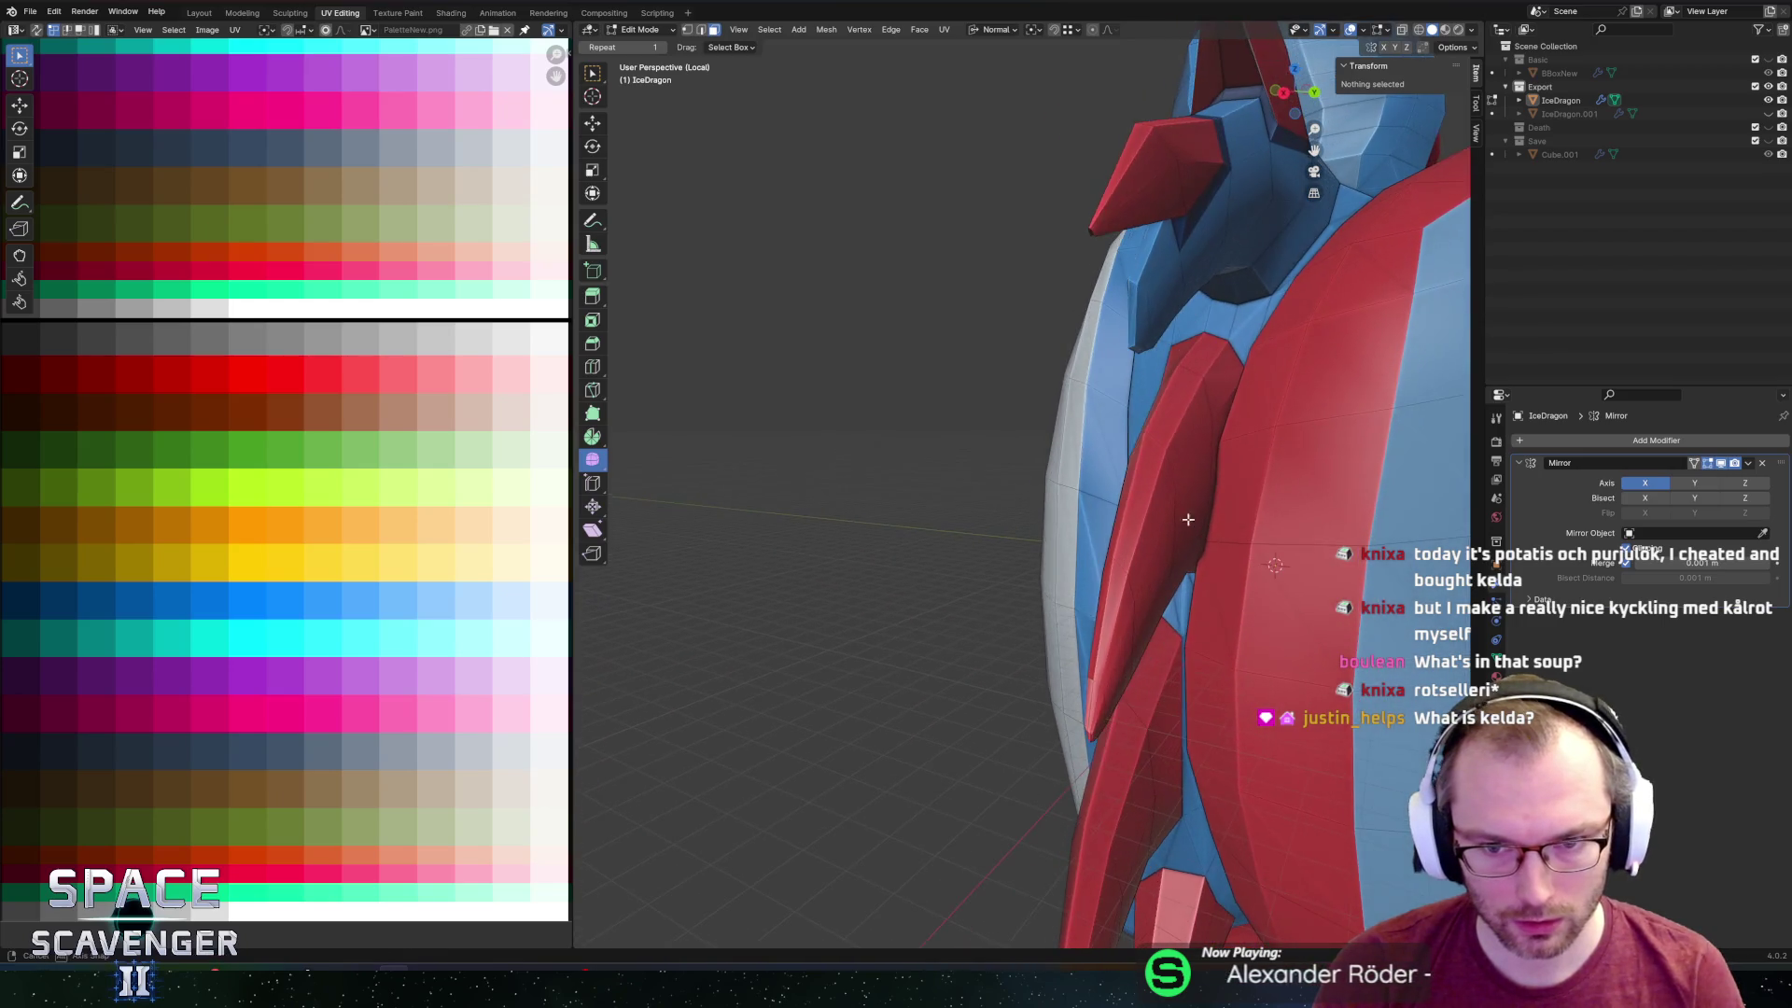
pyautogui.click(1172, 529)
pyautogui.keyDown('shift'); pyautogui.click(1149, 586); pyautogui.keyUp('shift')
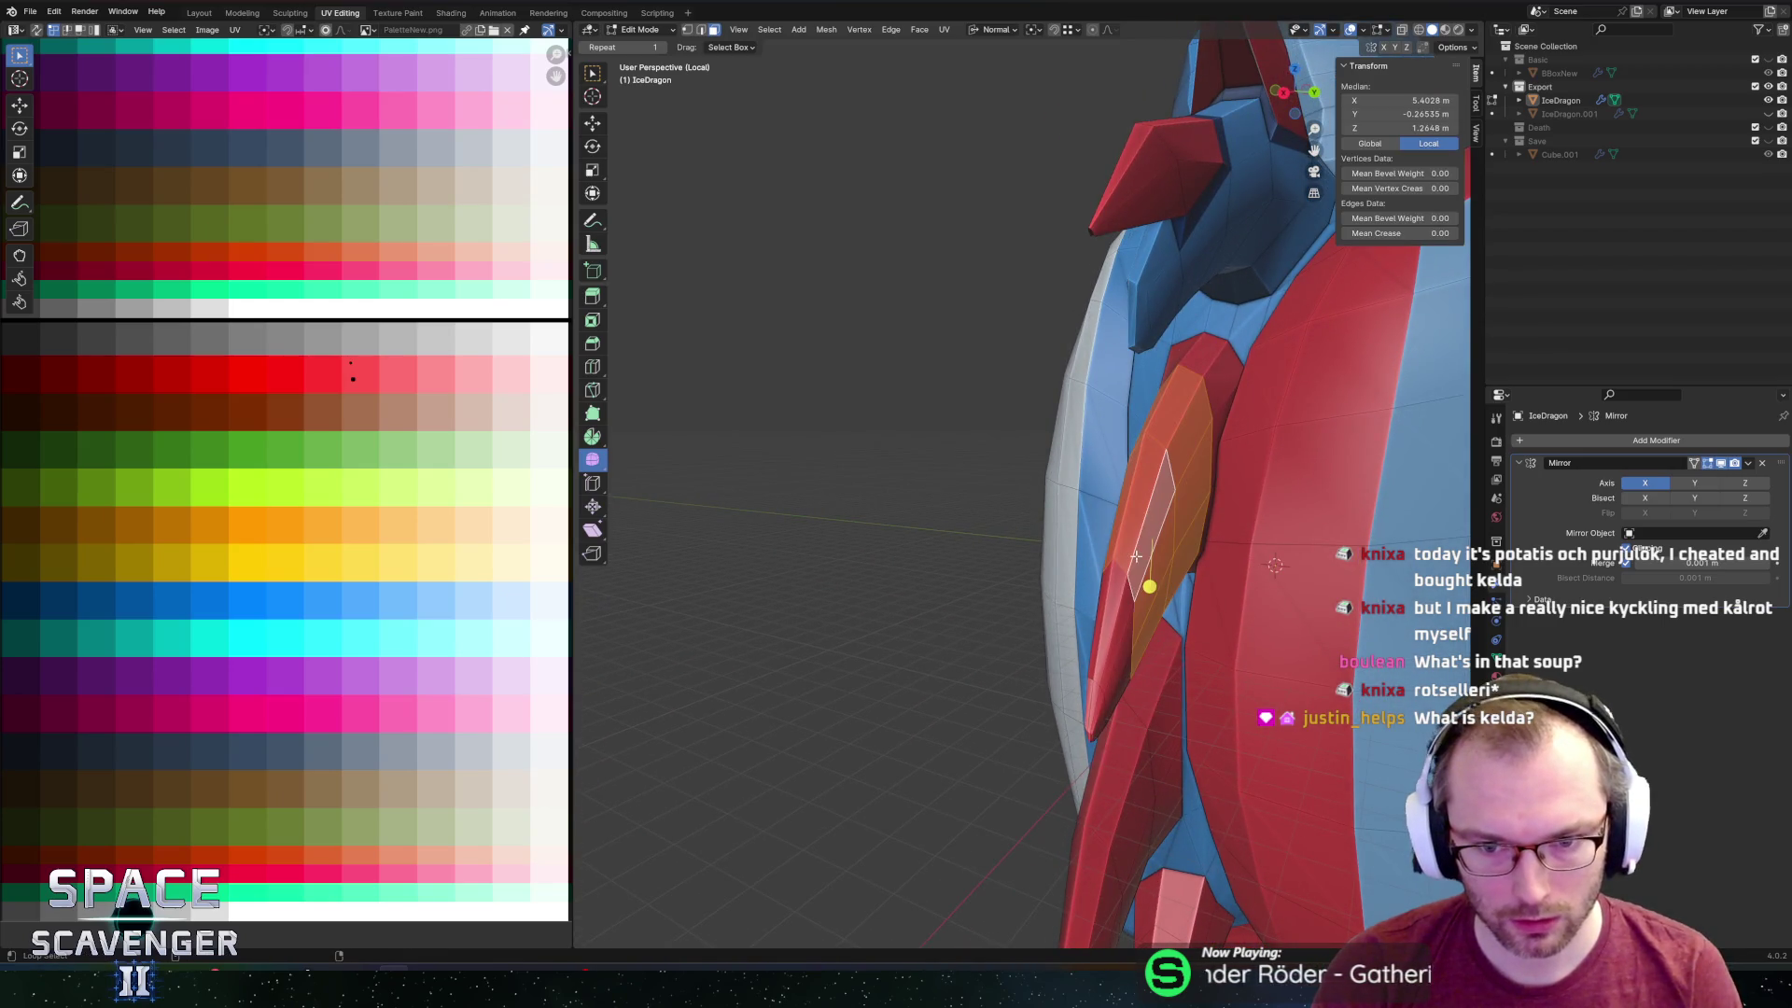
pyautogui.press('l')
pyautogui.hotkey('alt', 'z')
pyautogui.press('KP_Decimal')
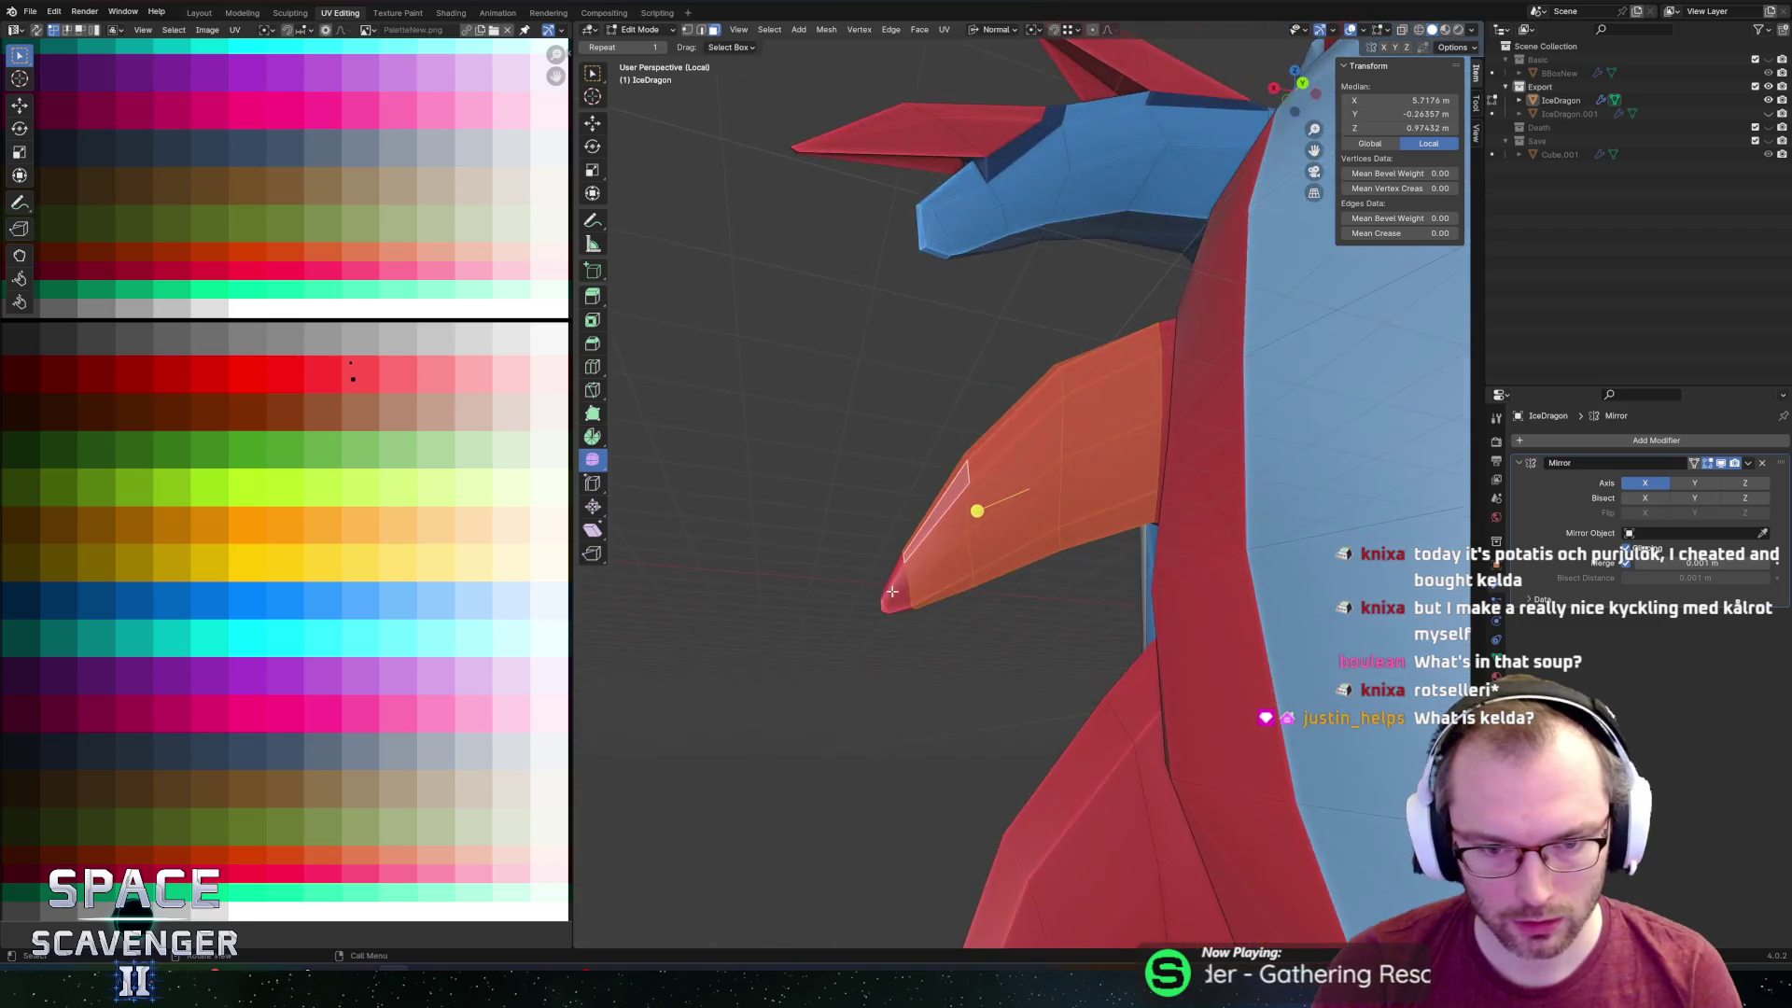
pyautogui.press('c')
pyautogui.moveTo(868, 543); pyautogui.dragTo(897, 593)
pyautogui.press('Escape')
pyautogui.hotkey('alt', 'z')
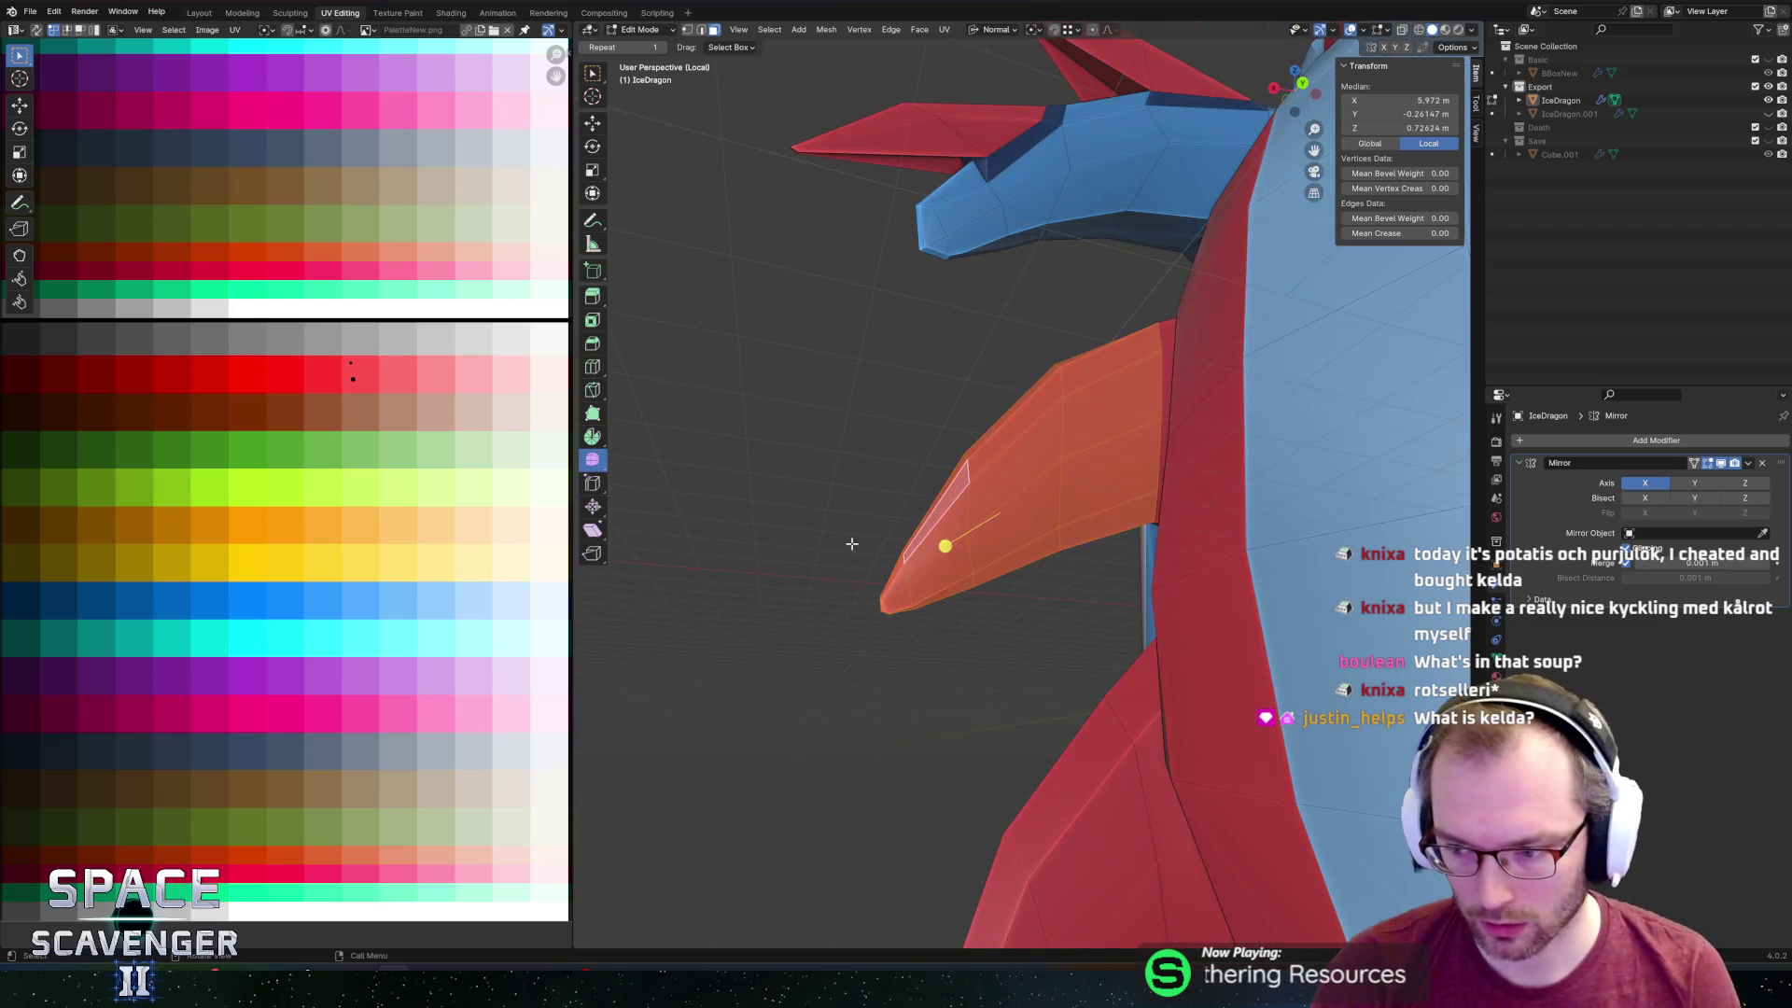
pyautogui.moveTo(980, 546)
pyautogui.mouseDown(button='middle')
pyautogui.moveTo(1053, 545)
pyautogui.moveTo(1009, 598)
pyautogui.mouseUp(button='middle')
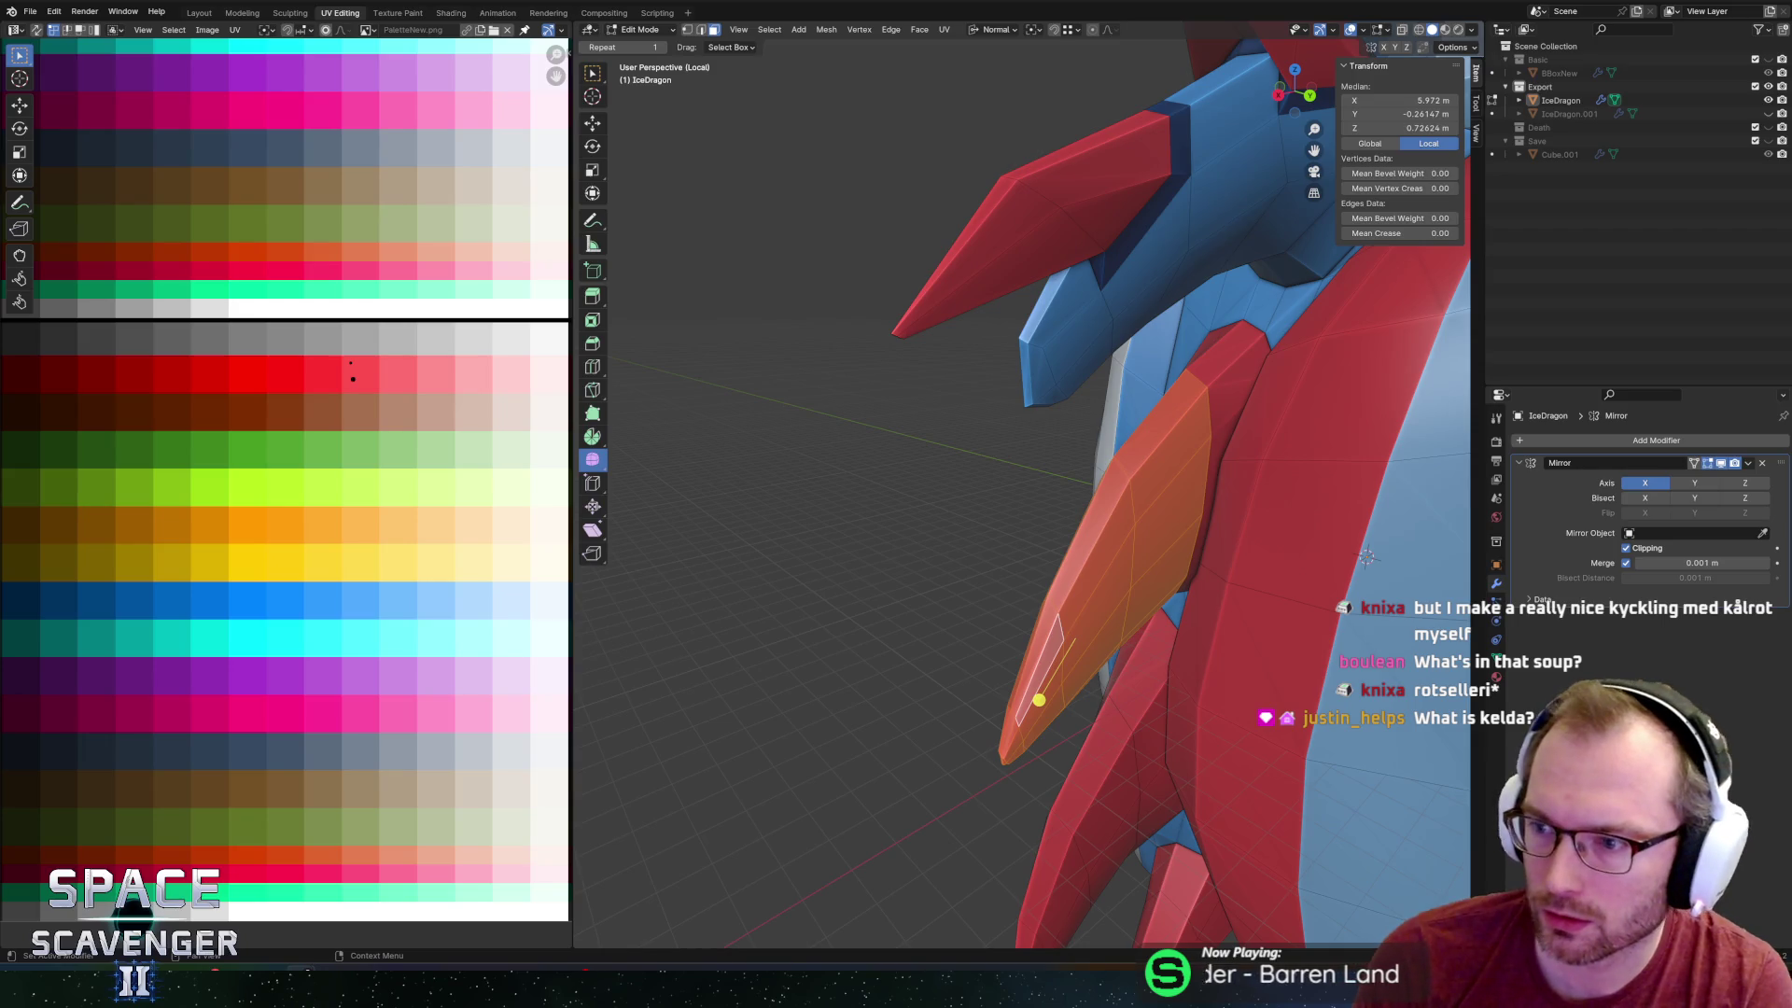
# Bring up the browser showing Arla's Kelda soup, sauce and cream page.
pyautogui.press('super+shift+Left')
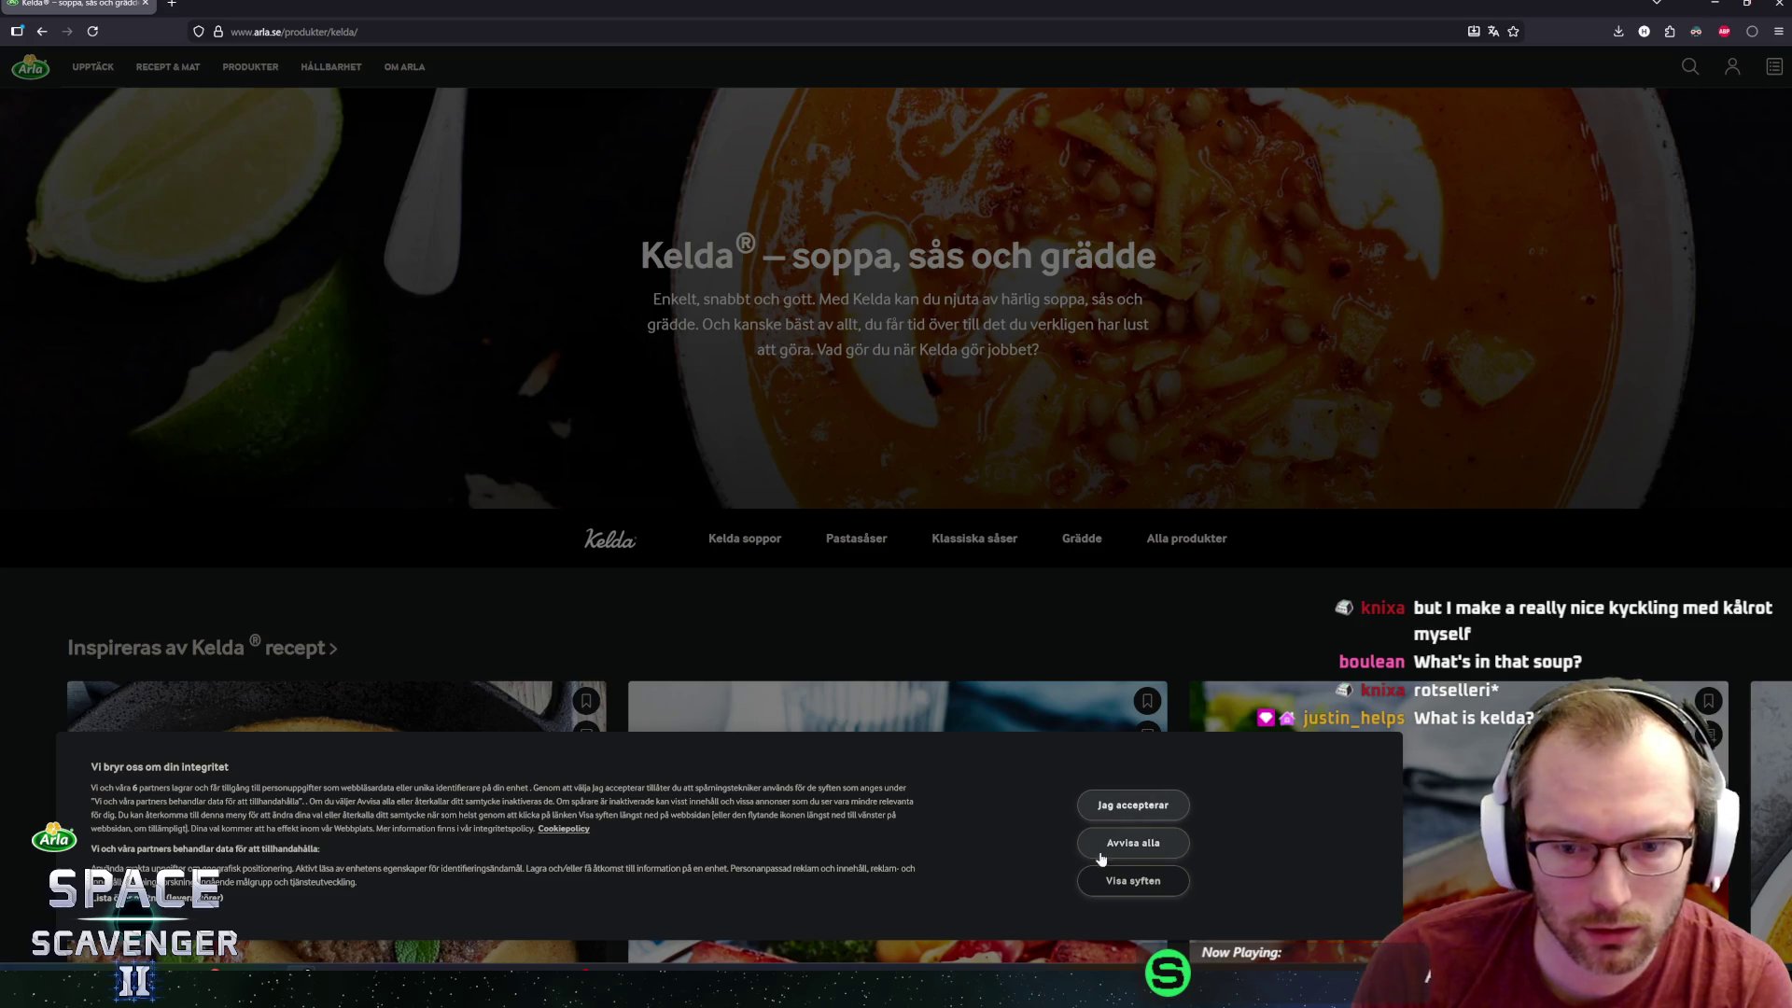
# Decline cookies with 'Avvisa alla', browse the Kelda soups and sauces, then return to Blender.
pyautogui.click(1142, 807)
pyautogui.scroll(-5, 906, 609)
pyautogui.scroll(3, 906, 609)
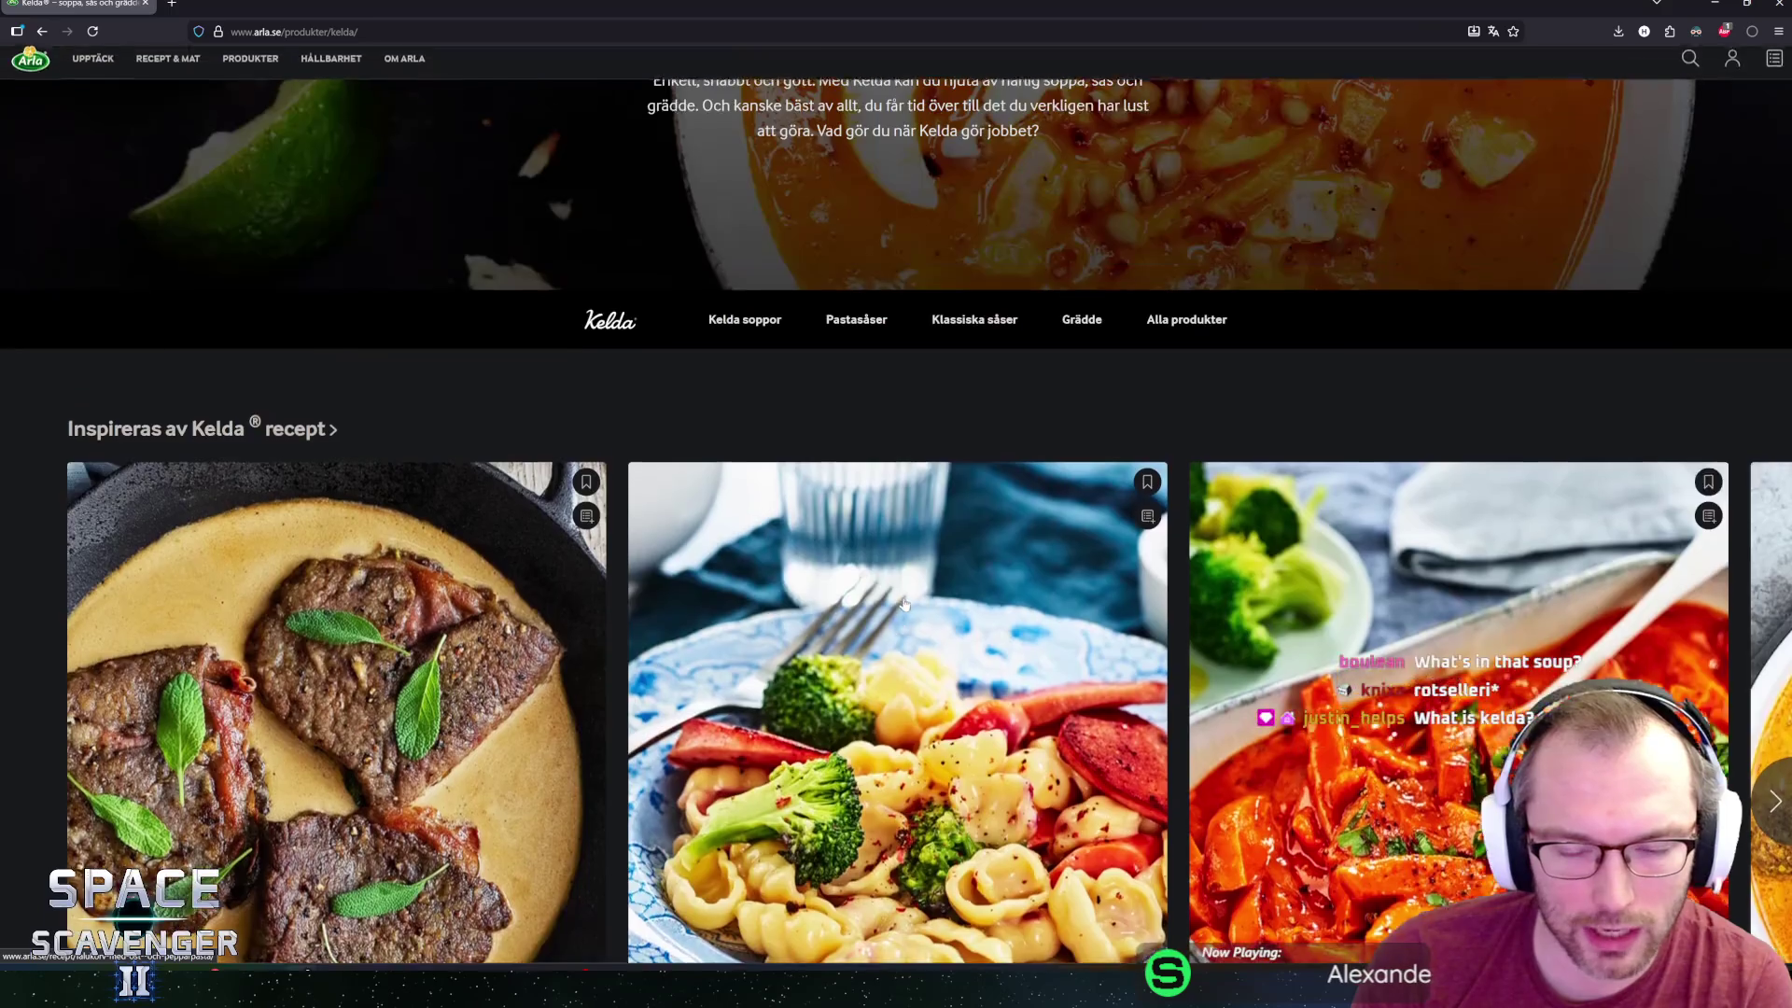
pyautogui.scroll(-4, 906, 609)
pyautogui.scroll(-5, 917, 562)
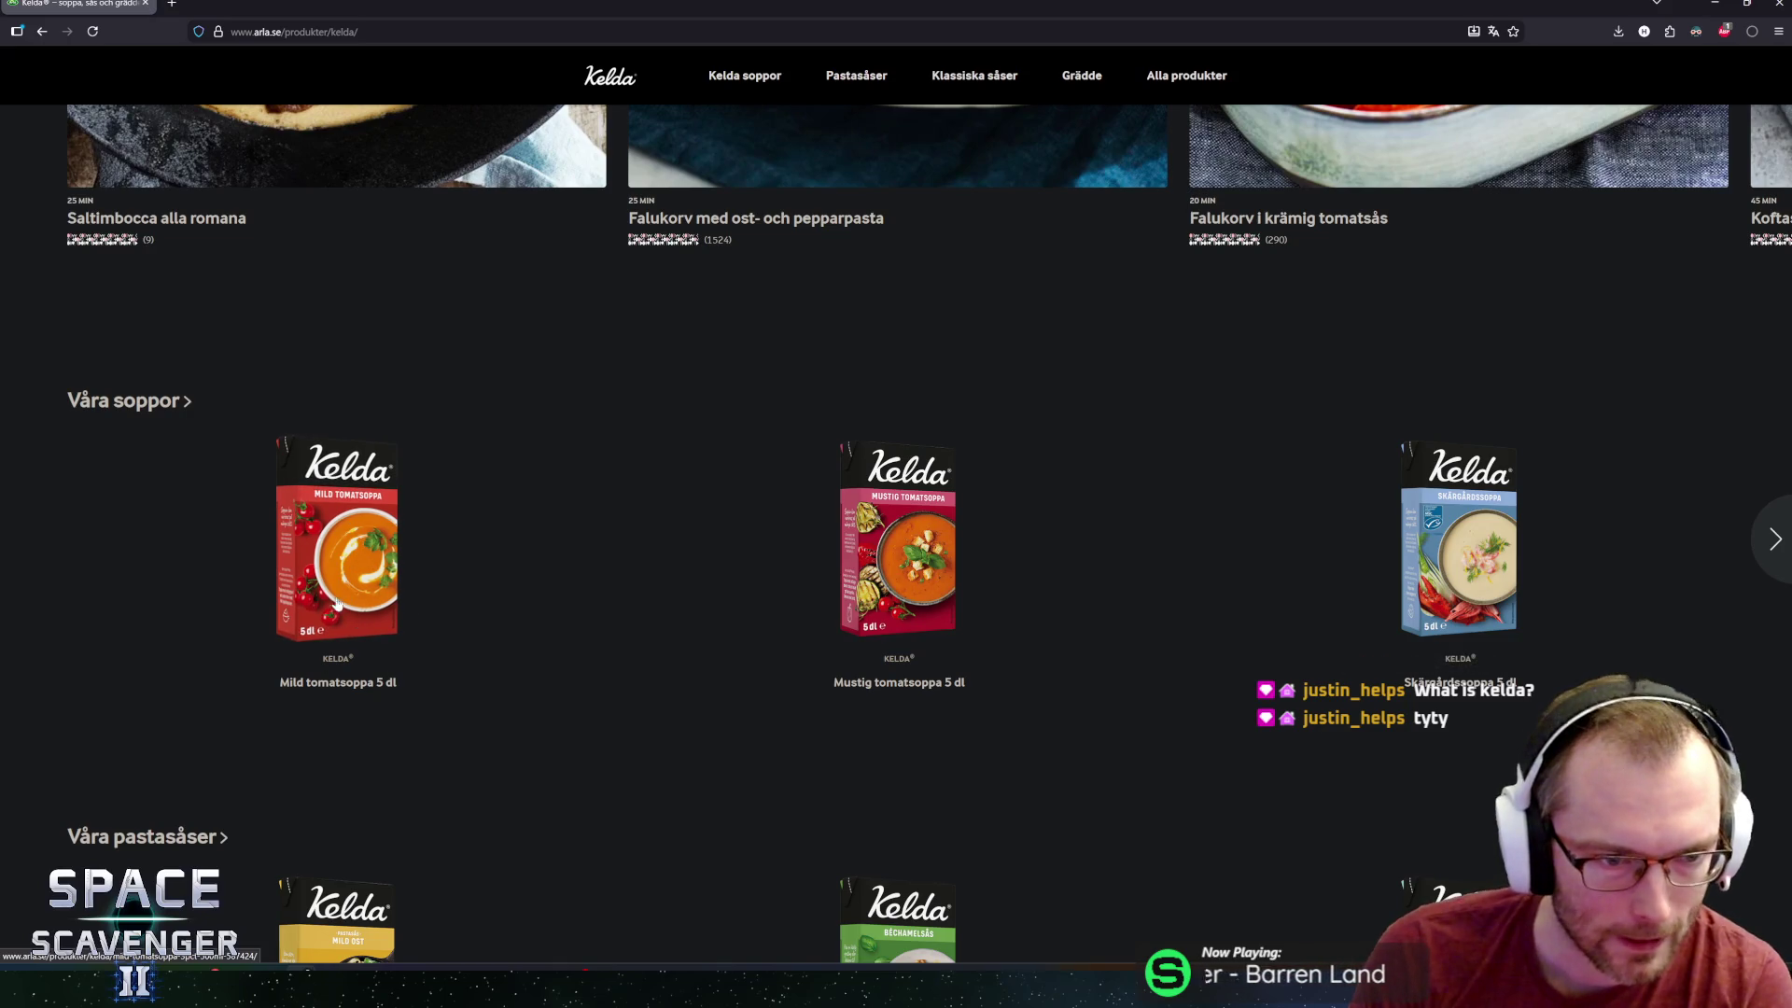
pyautogui.scroll(-4, 954, 585)
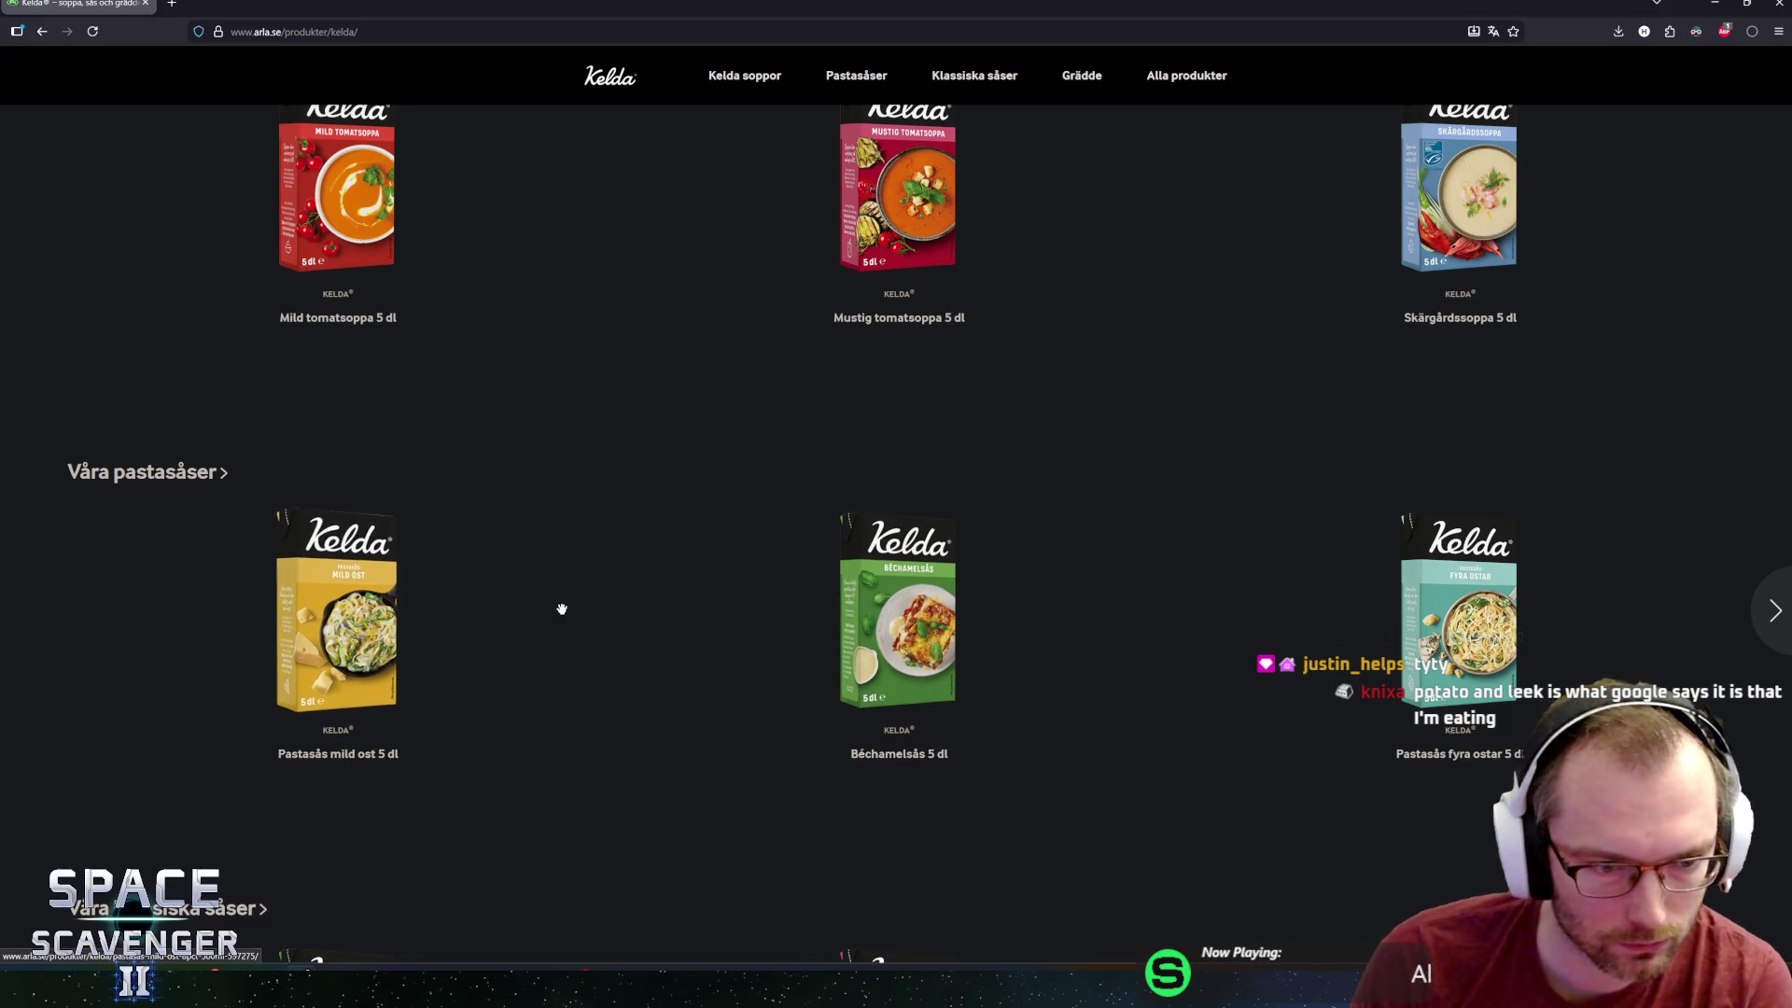
pyautogui.scroll(-4, 561, 608)
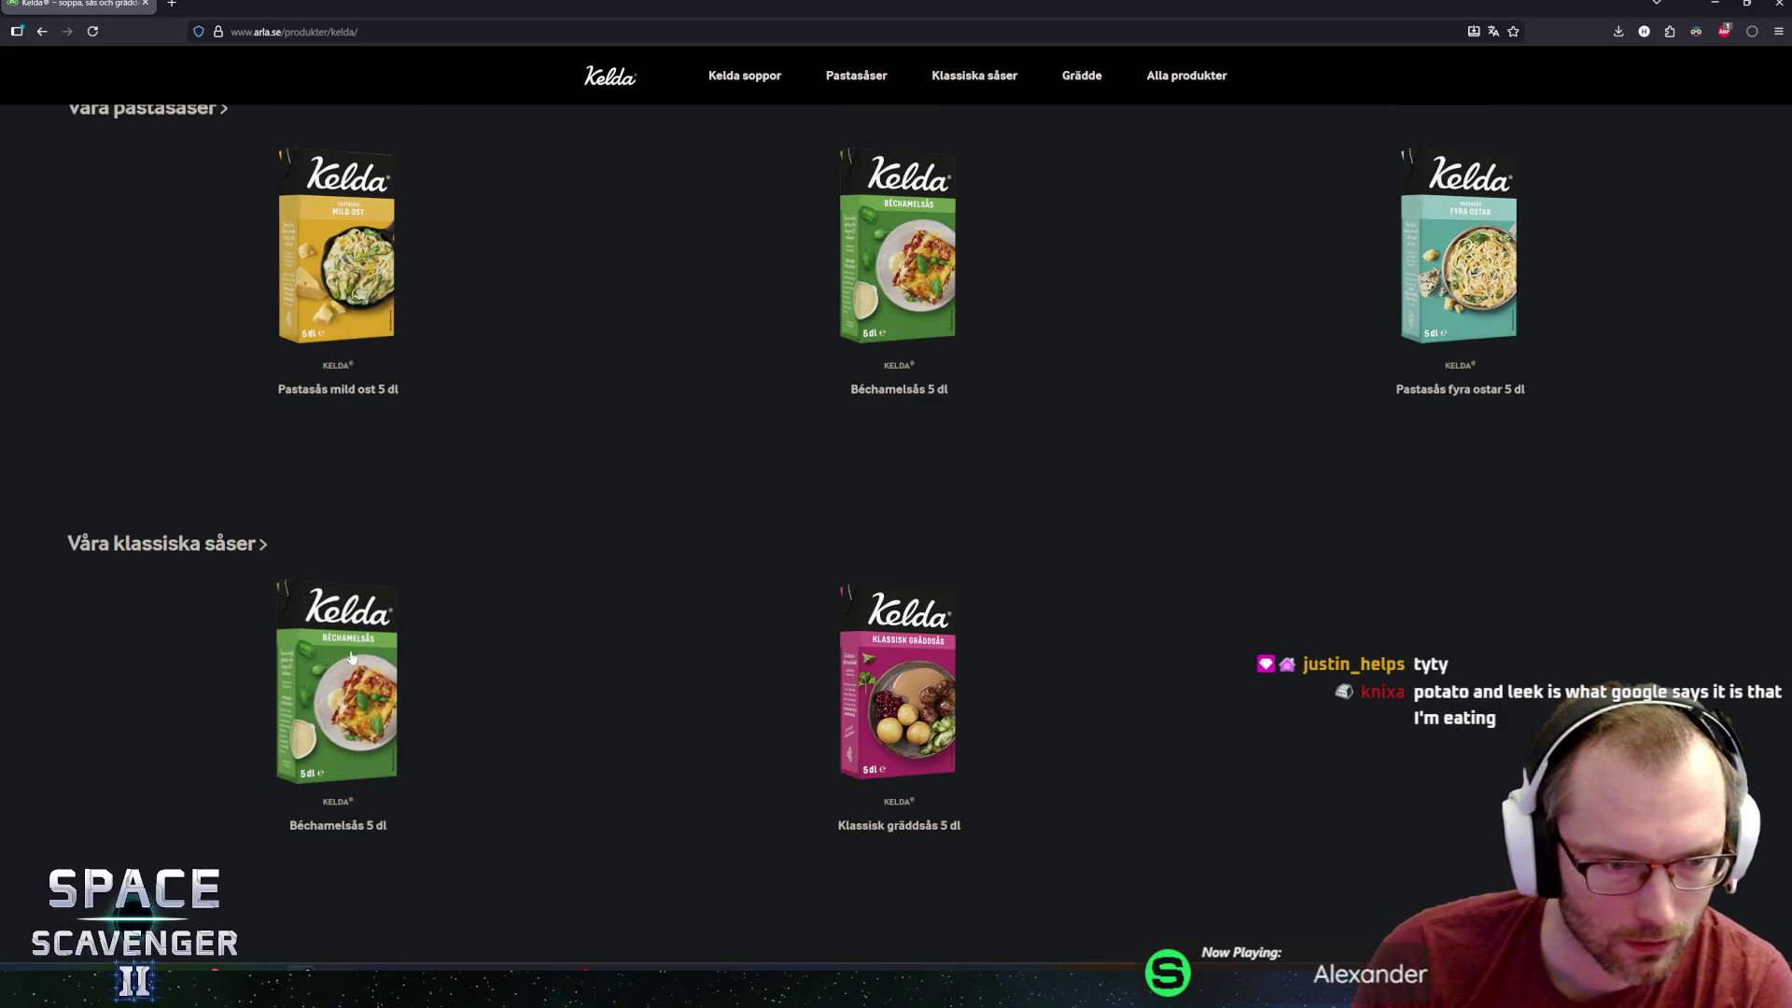
pyautogui.scroll(4, 532, 628)
pyautogui.scroll(11, 494, 656)
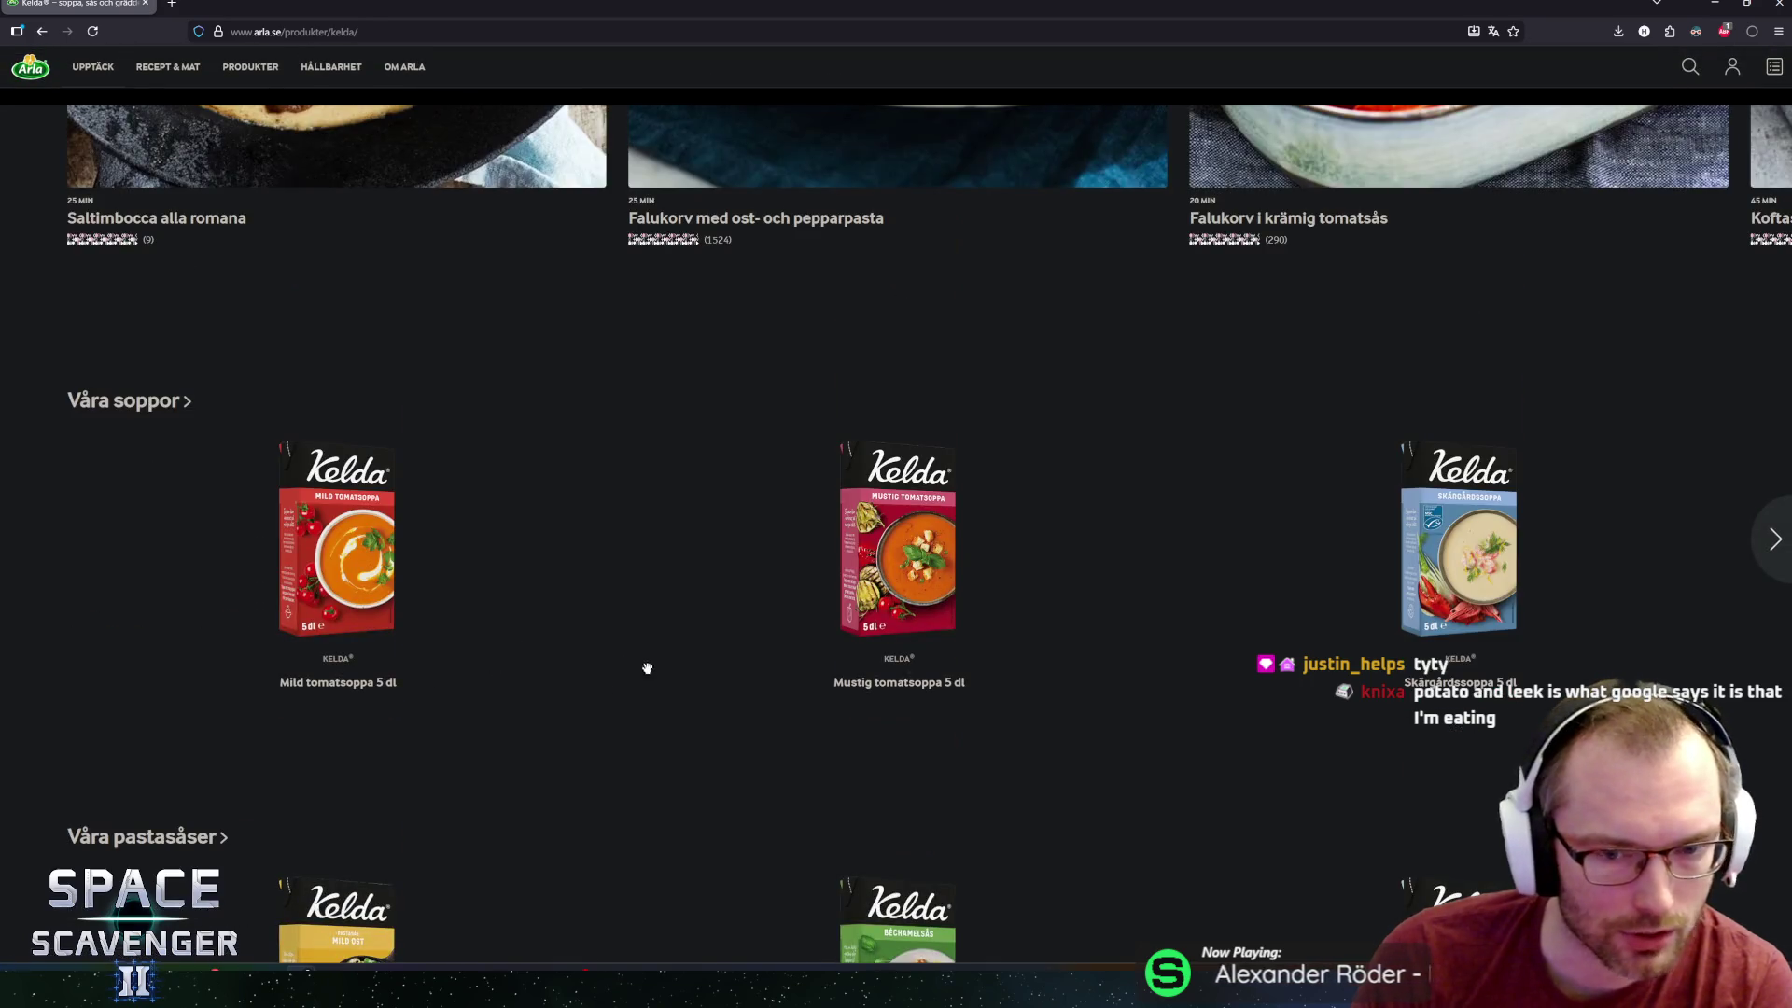
pyautogui.scroll(2, 733, 486)
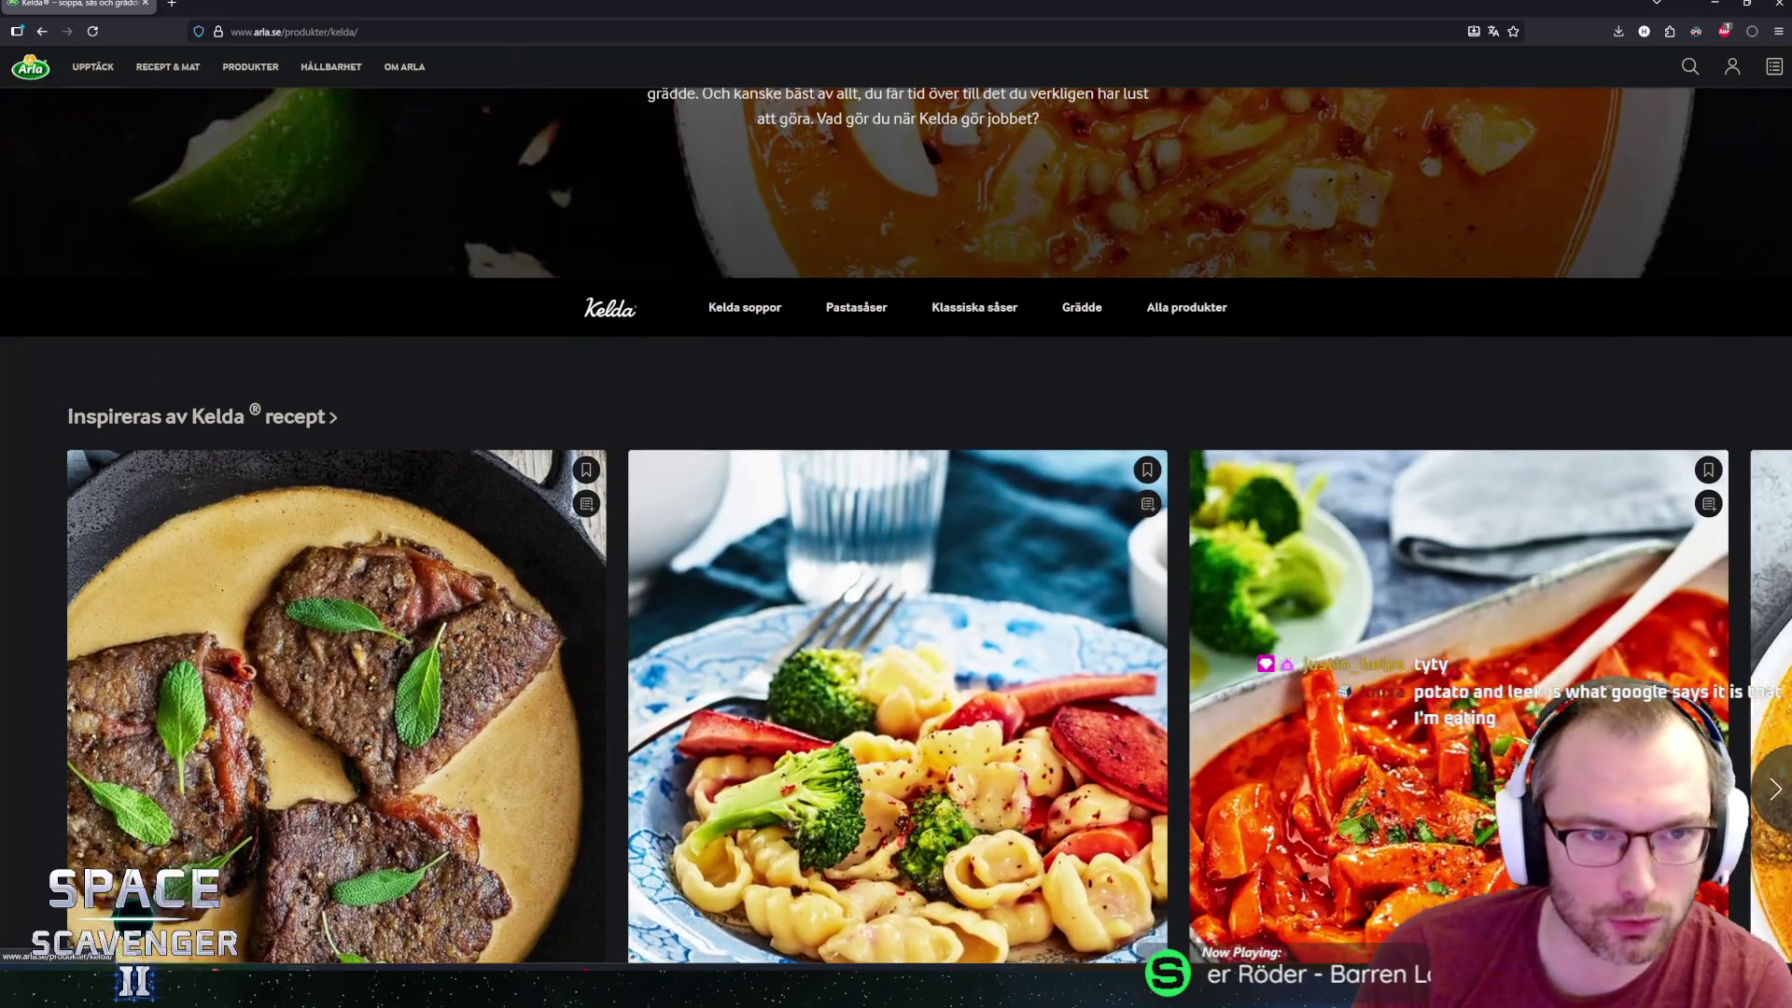
pyautogui.hotkey('alt', 'Tab')
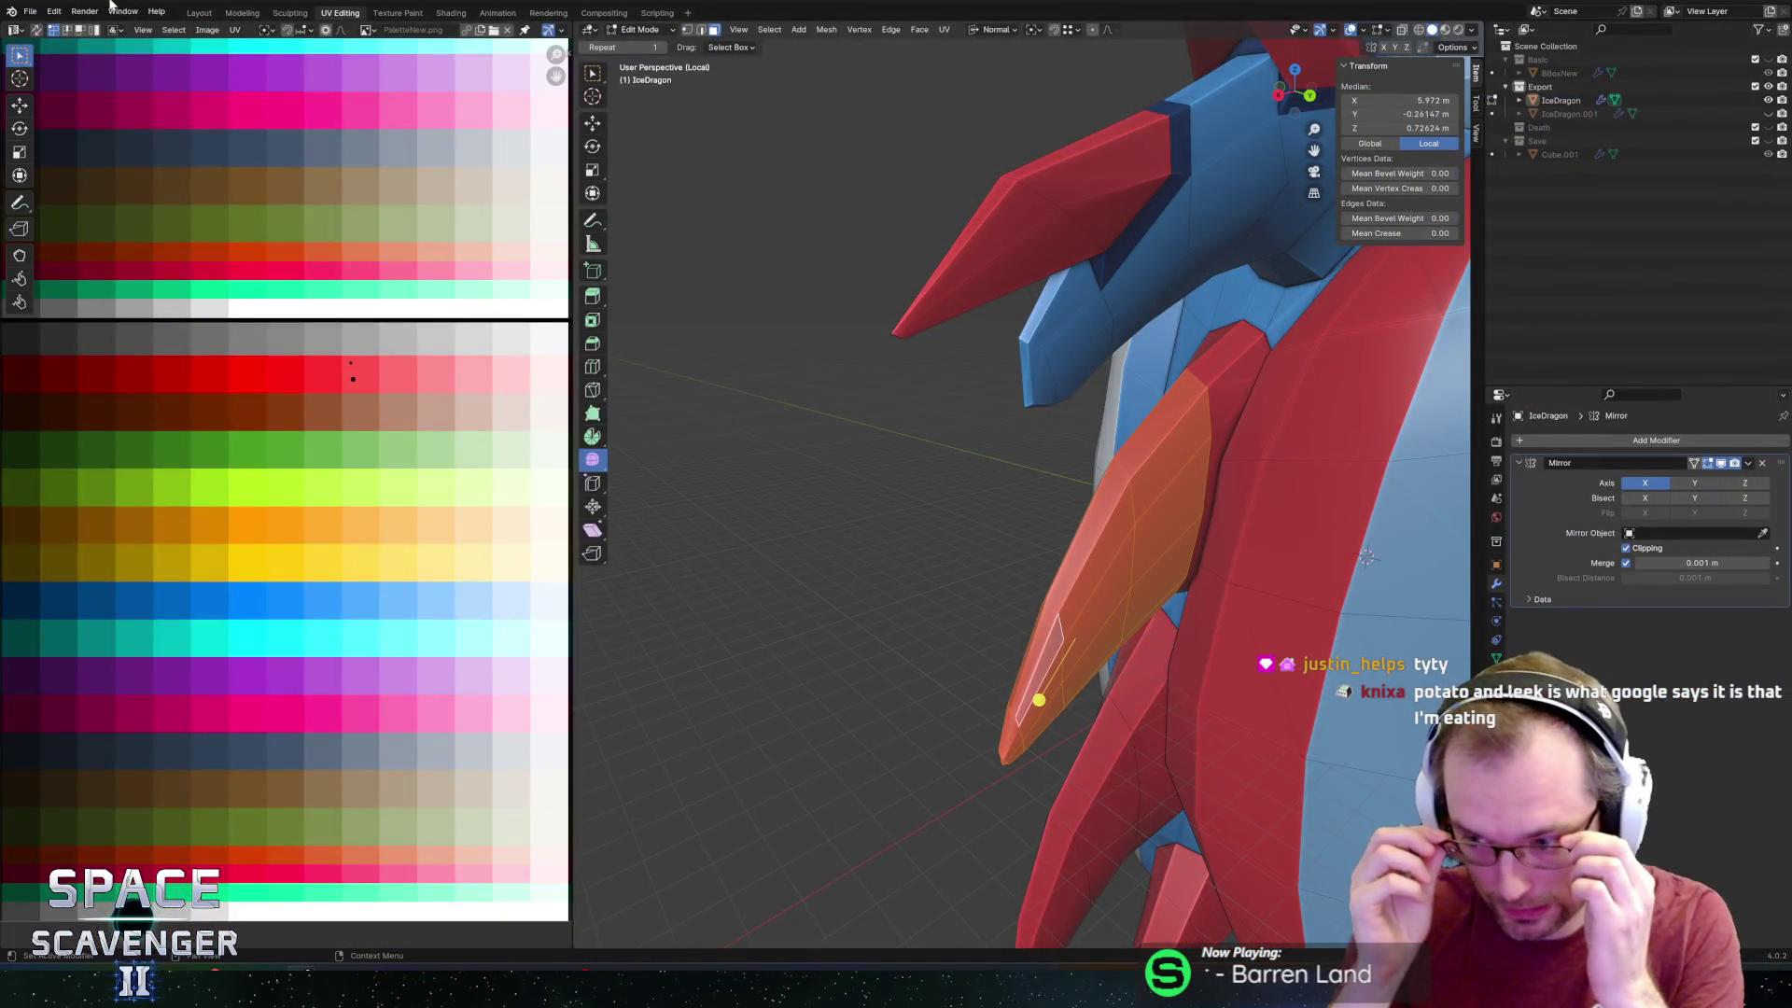
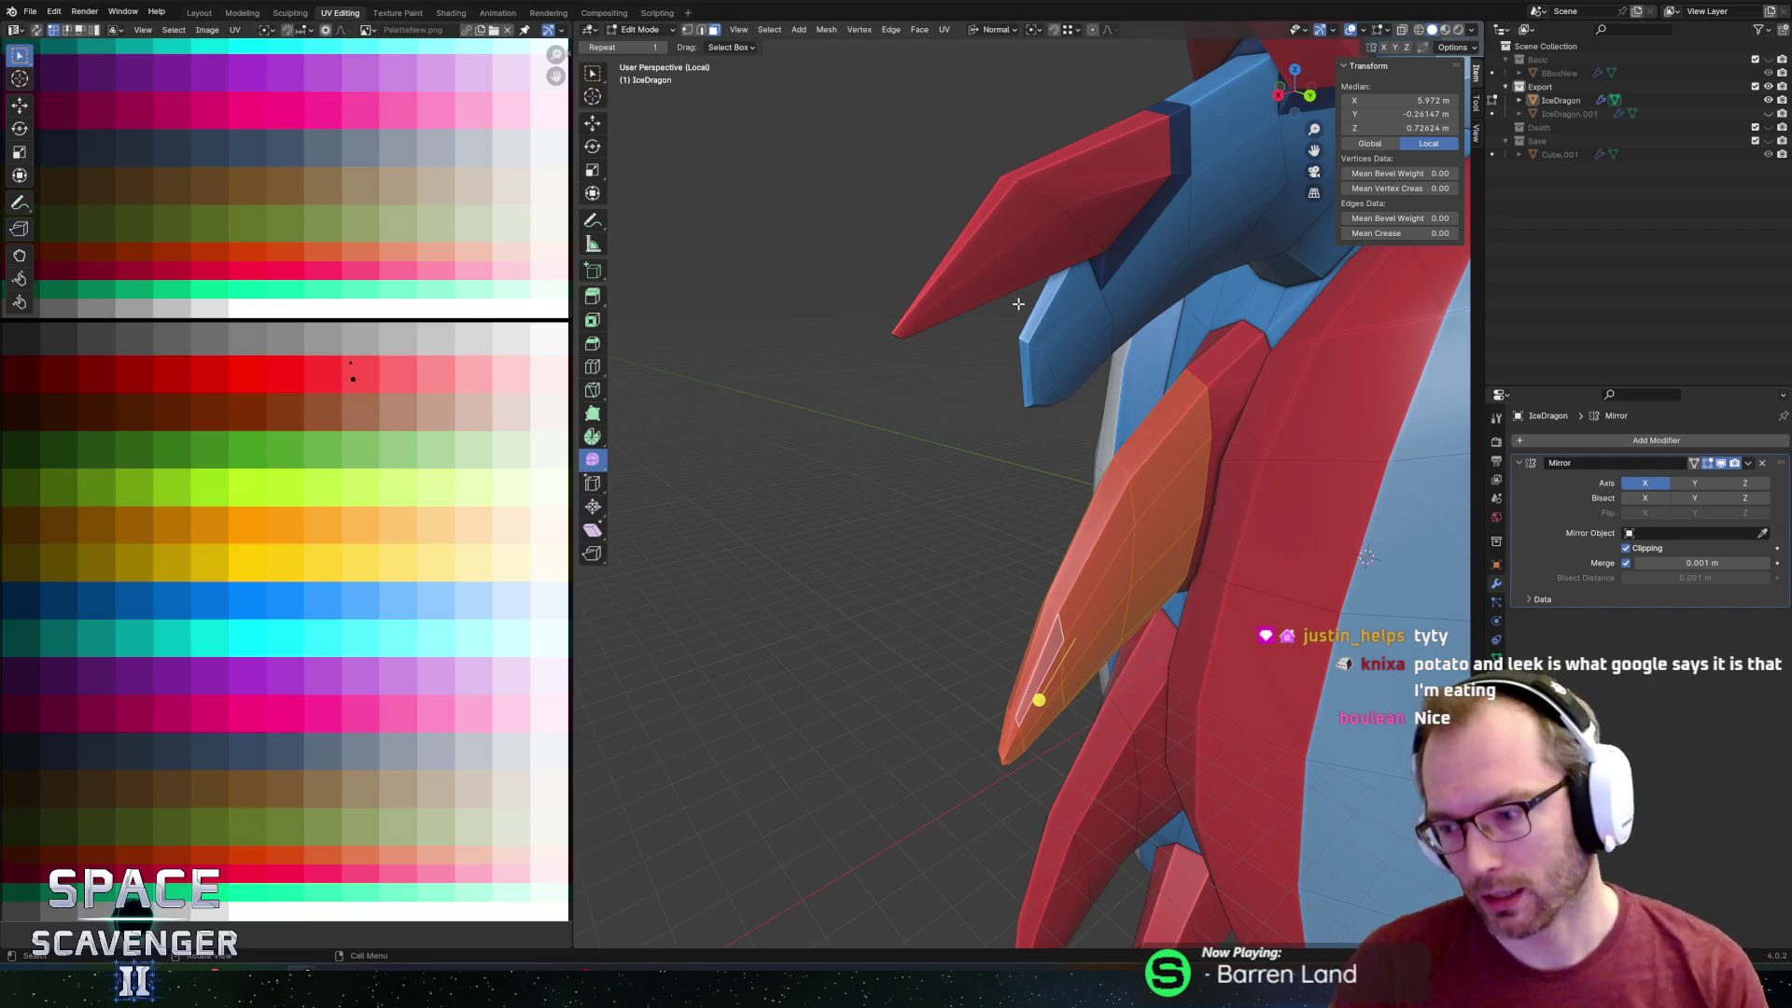
# Set the pivot point to Bounding Box Center and the transform orientation to Global.
pyautogui.scroll(-6, 1070, 422)
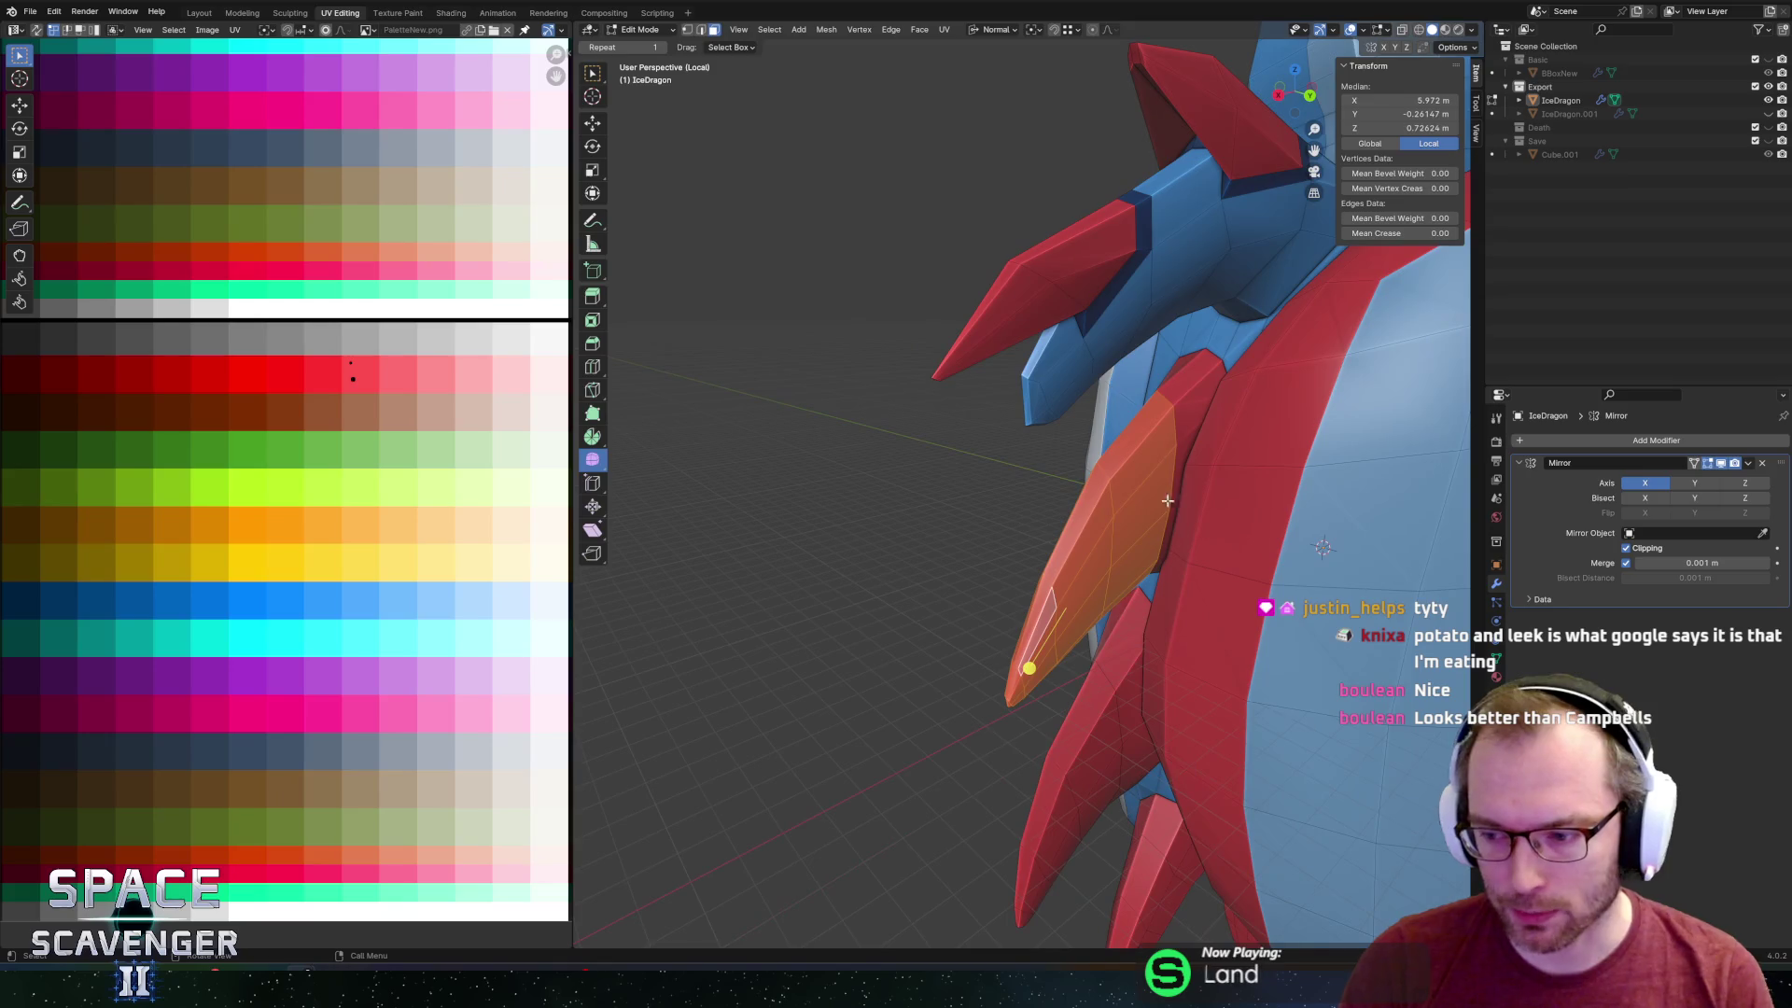
pyautogui.scroll(5, 942, 378)
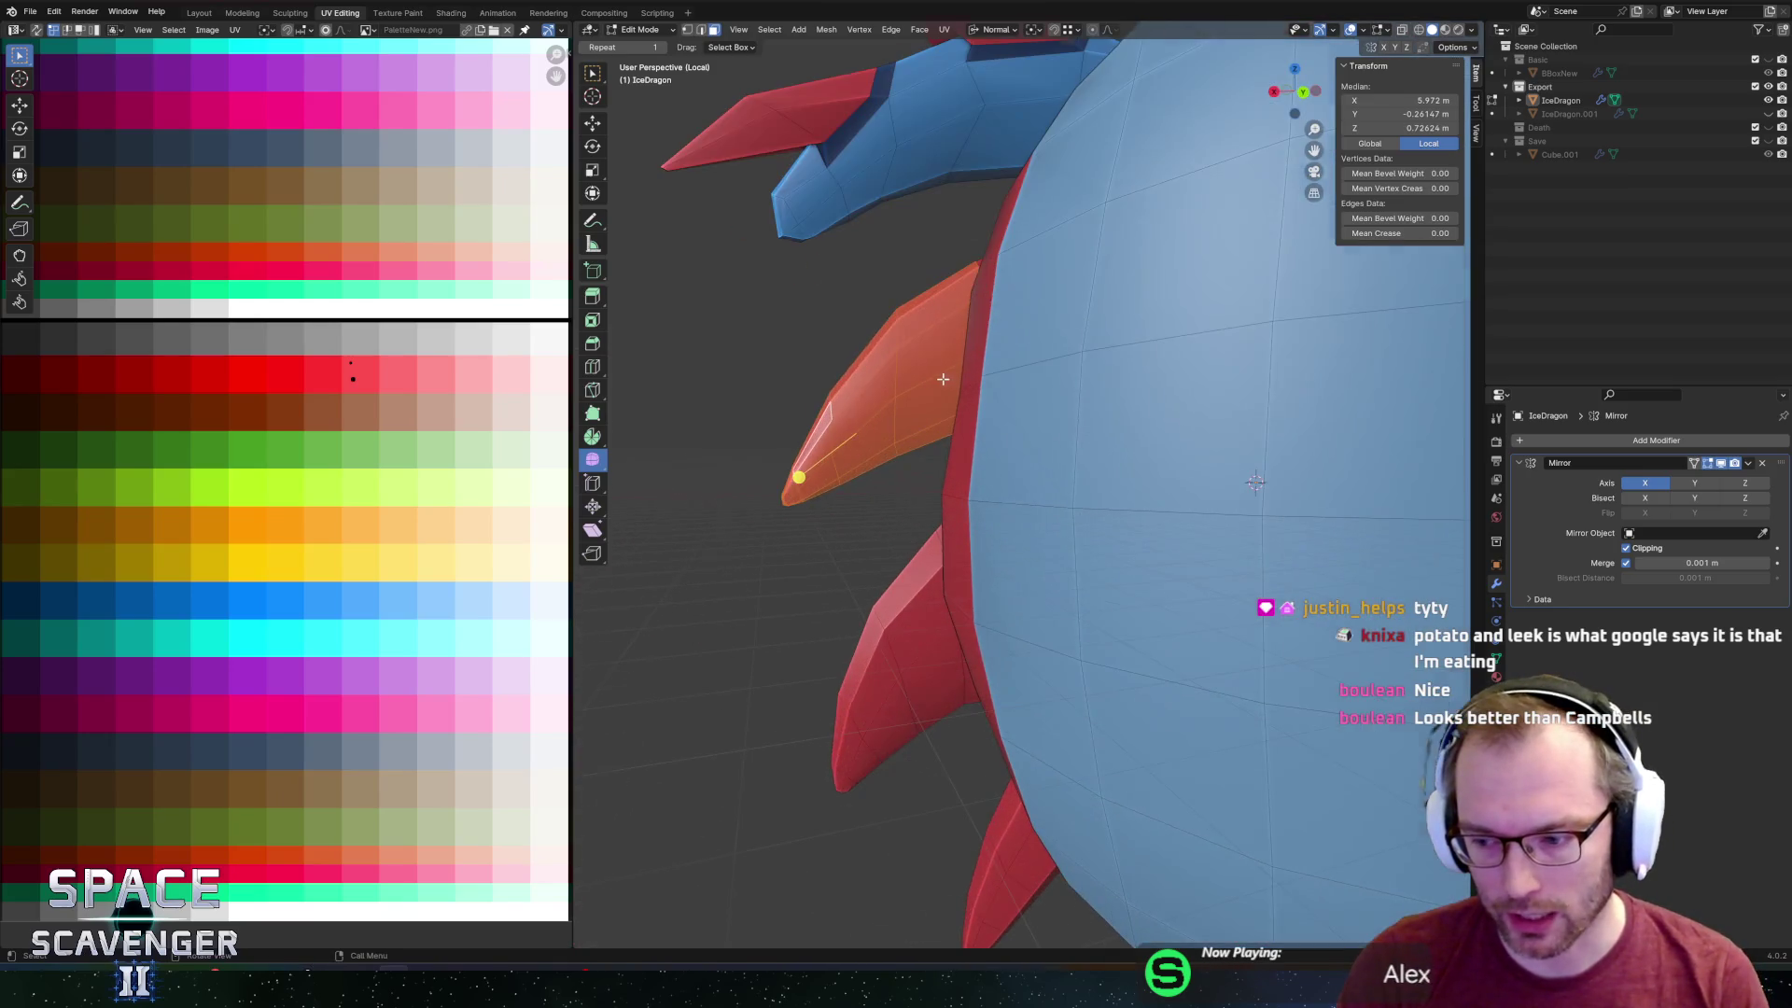
pyautogui.moveTo(989, 369); pyautogui.dragTo(1074, 361, button='middle')
pyautogui.press('s')
pyautogui.press('y')
pyautogui.press('Escape')
pyautogui.press('.')
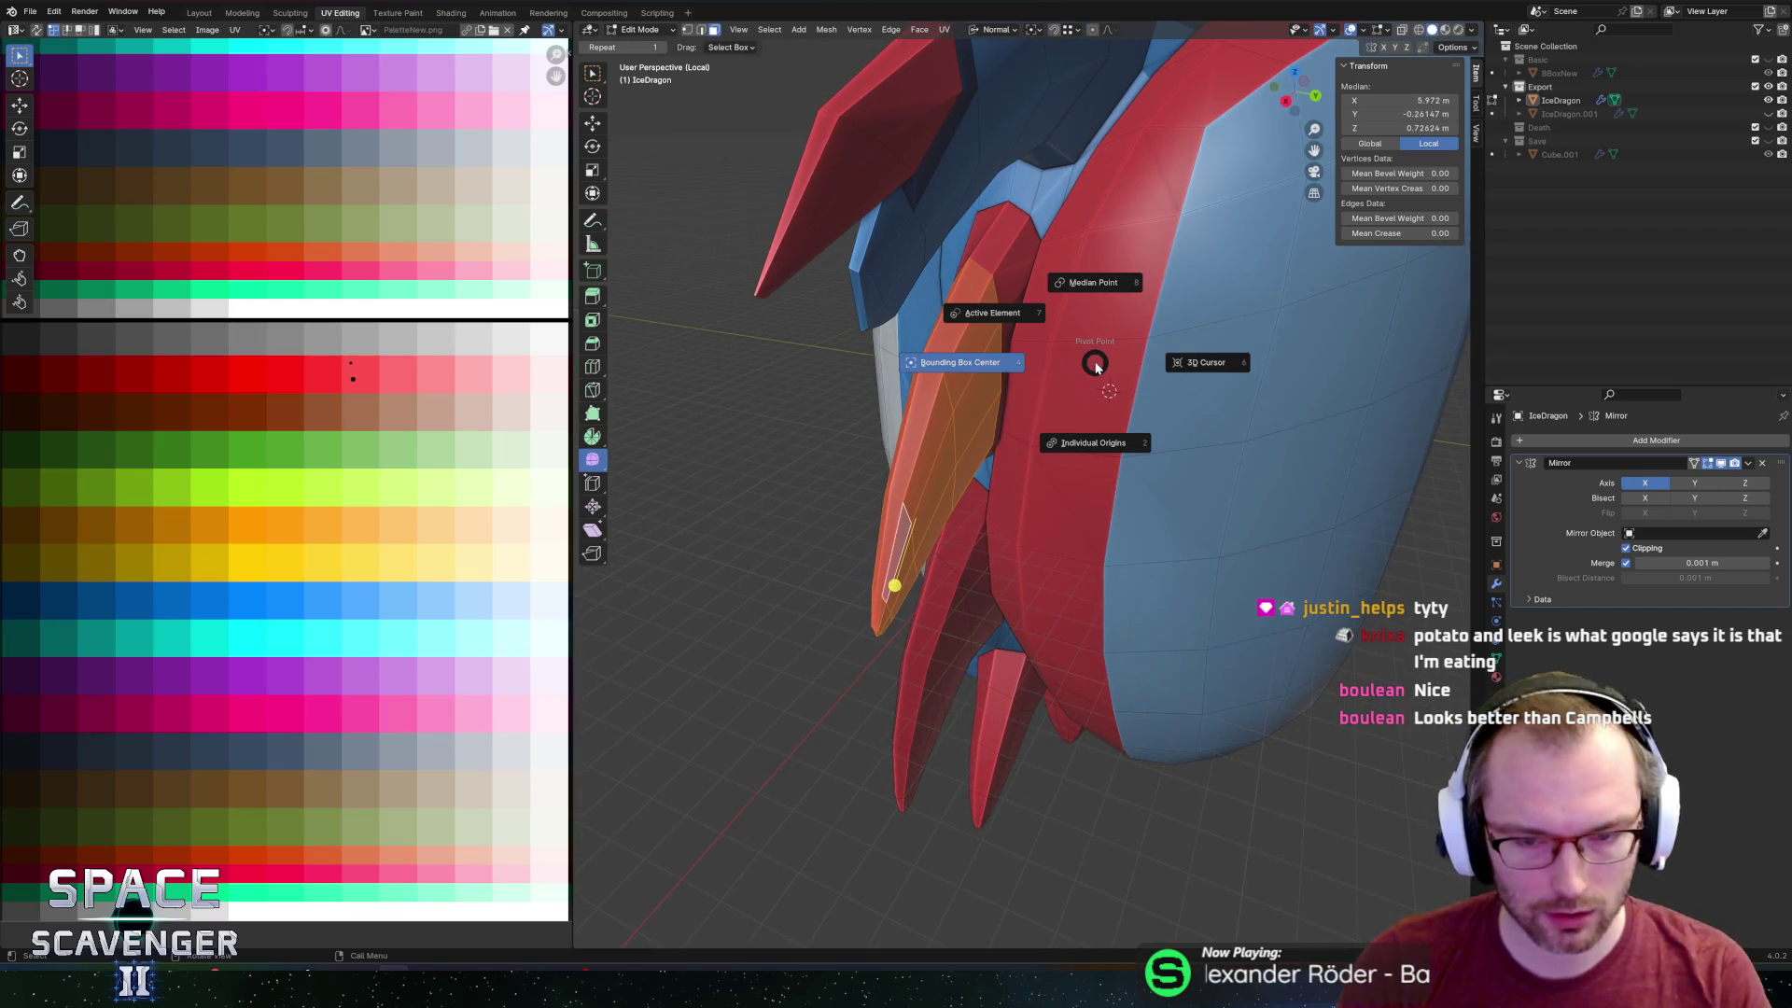
pyautogui.click(995, 369)
pyautogui.press(',')
pyautogui.click(899, 368)
# Stretch the side fin along global Y by 1.427, then switch to the leek search browser.
pyautogui.press('s')
pyautogui.press('y')
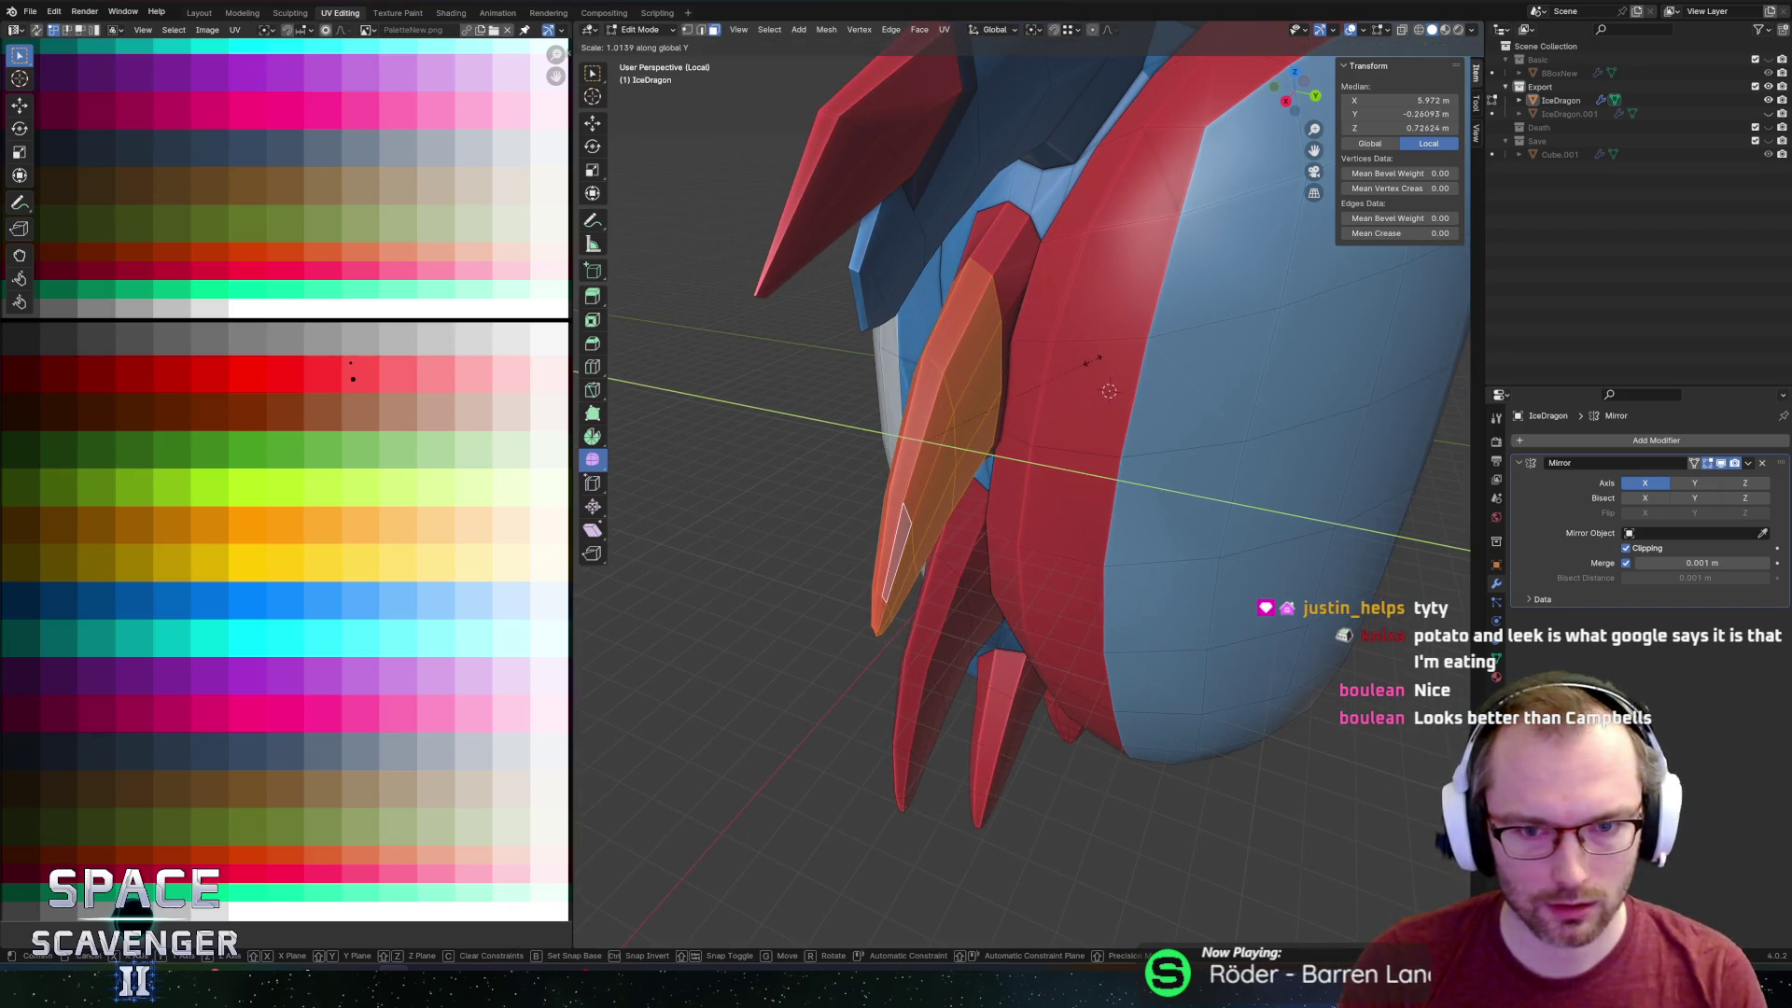
pyautogui.click(1076, 334)
pyautogui.moveTo(1076, 334); pyautogui.dragTo(1103, 299, button='middle')
pyautogui.scroll(2, 1098, 297)
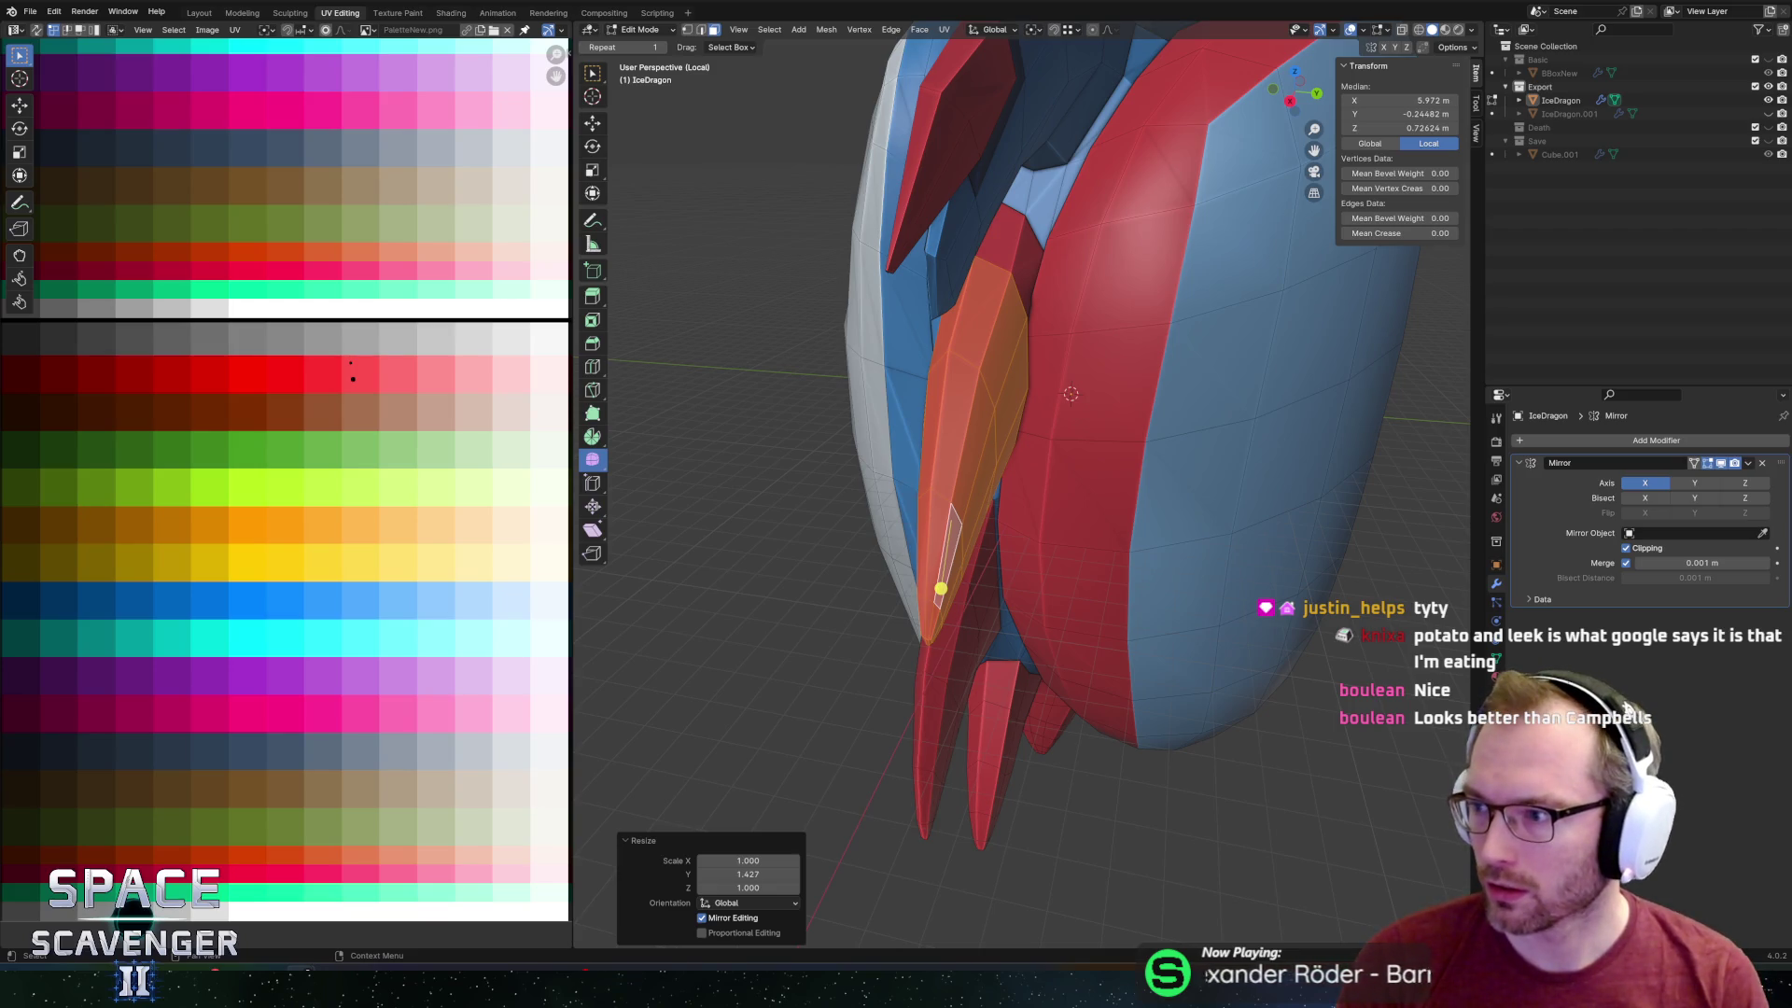
pyautogui.hotkey('alt', 'Tab')
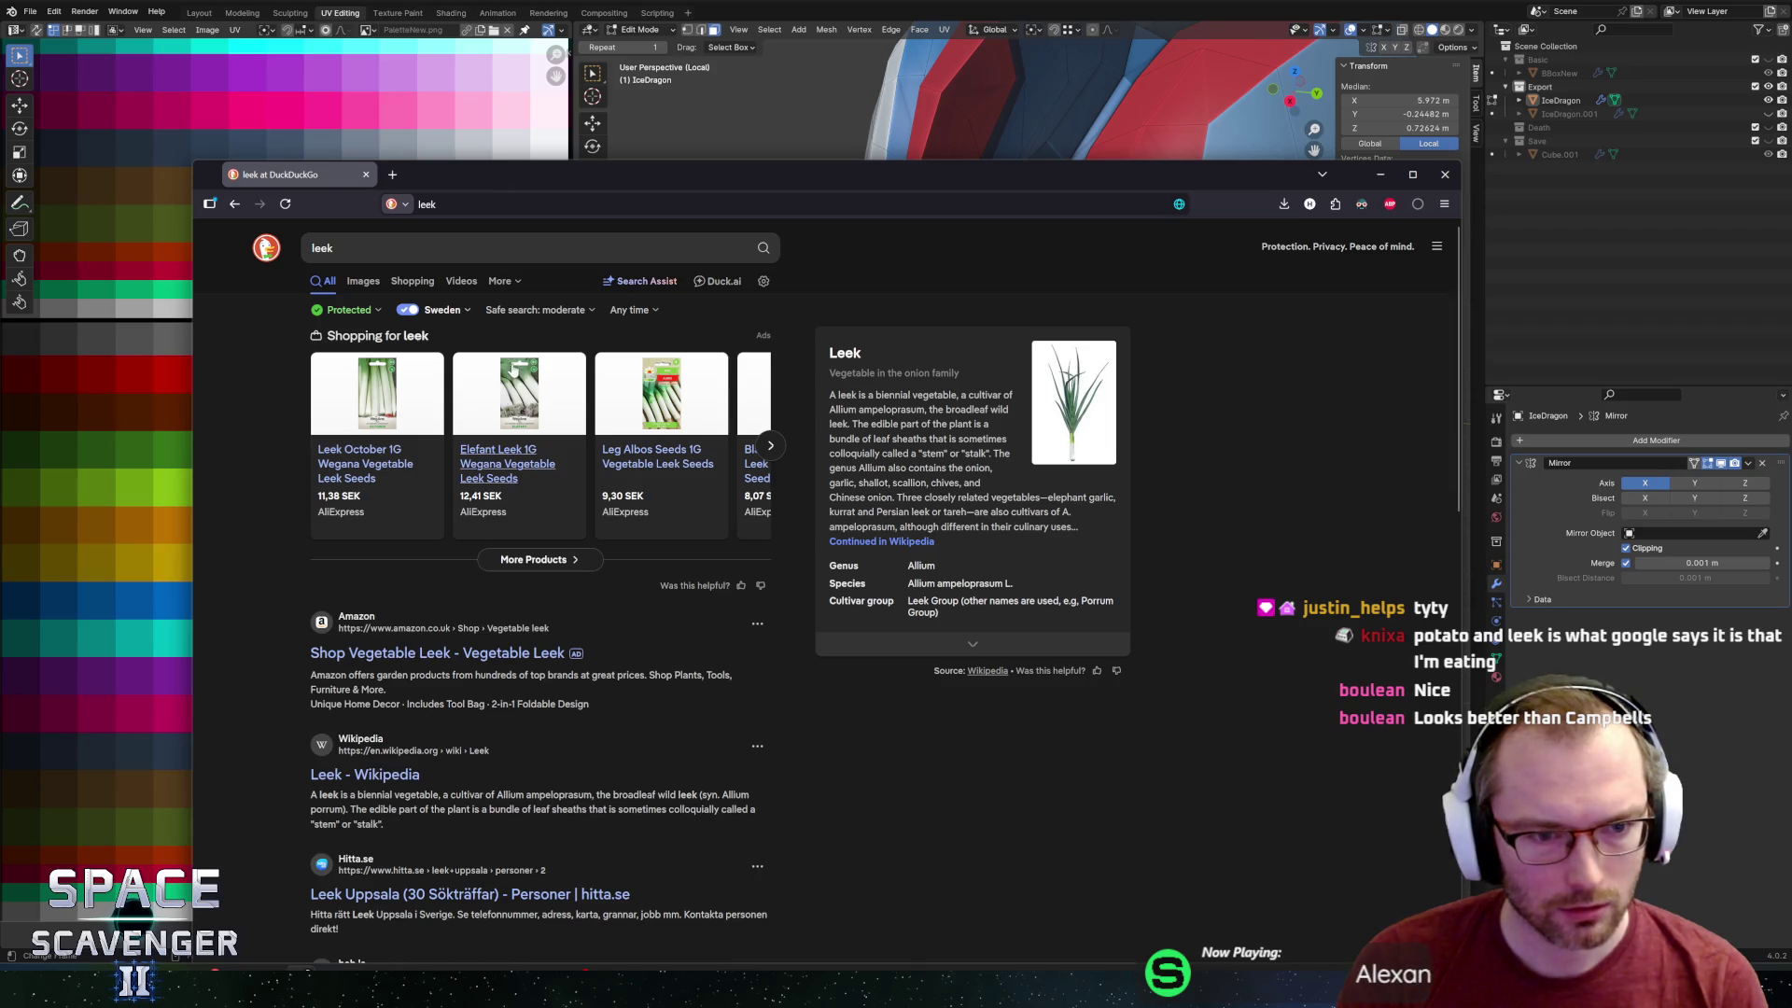
# Show DuckDuckGo image results for leek, preview a leek photo, and return to Blender.
pyautogui.click(362, 281)
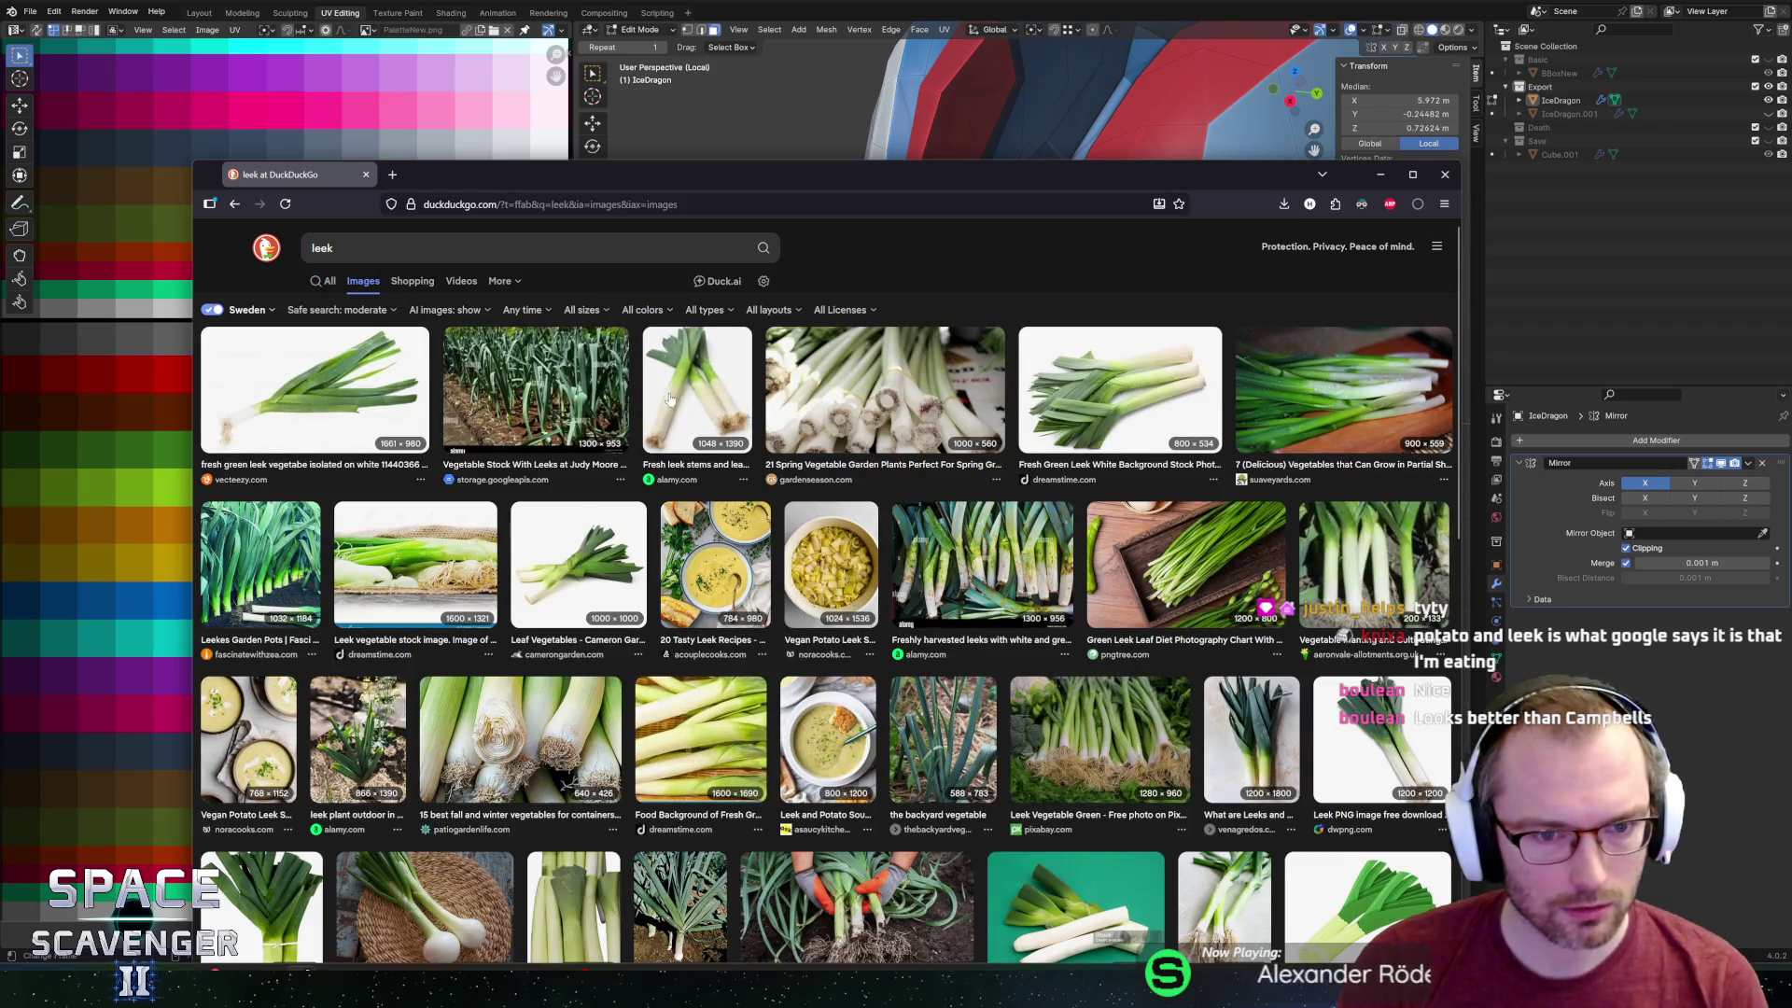
pyautogui.click(696, 388)
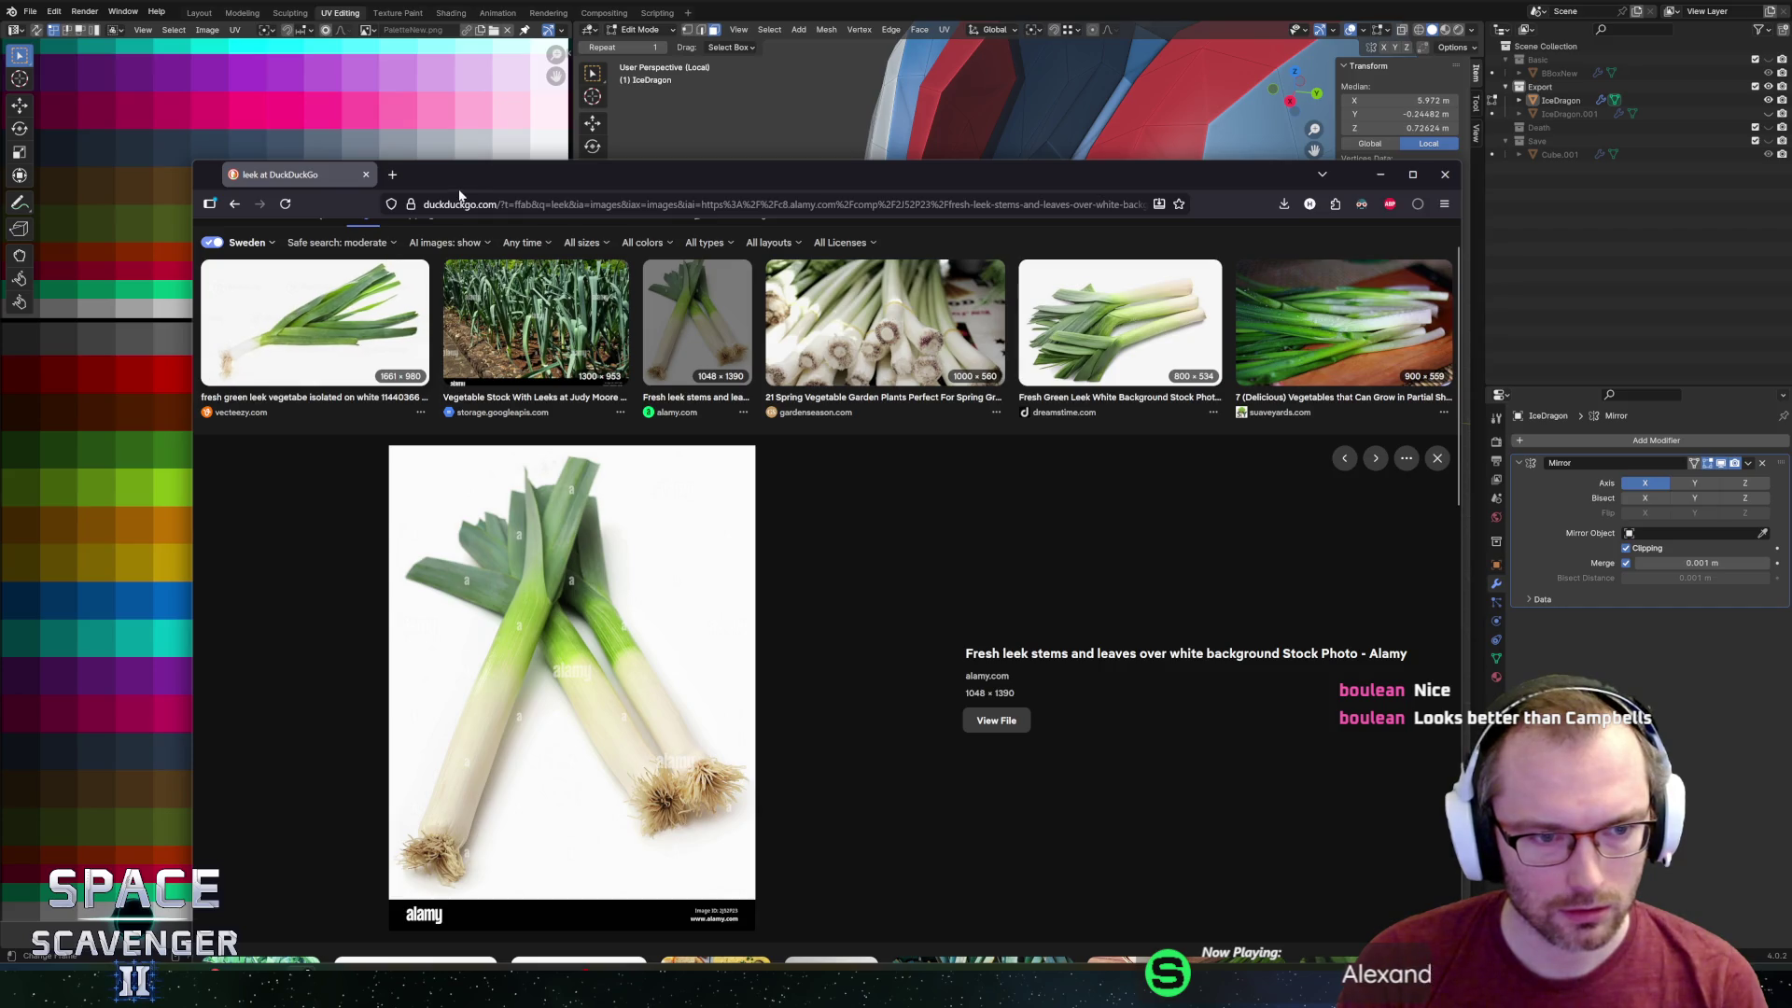
pyautogui.hotkey('alt', 'Tab')
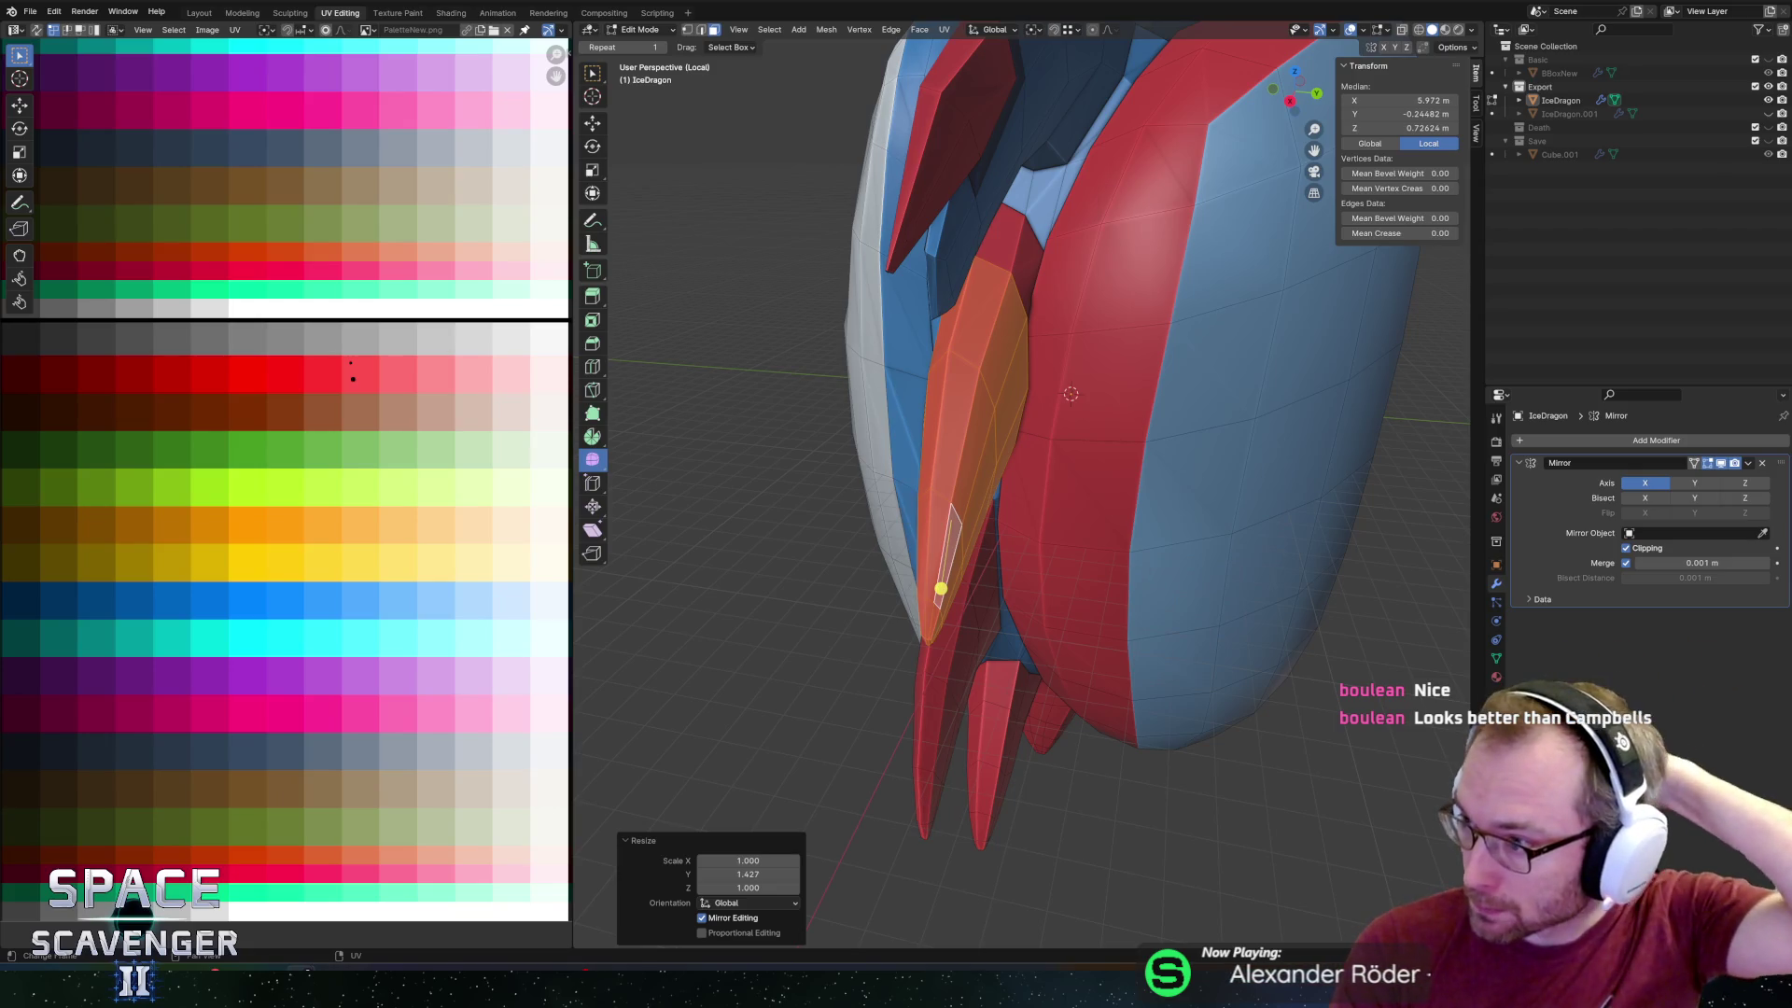
# Browse potato-leek soup image previews, from Fredriks fika through Köket.se to recept.allas.se.
pyautogui.hotkey('alt', 'Tab')
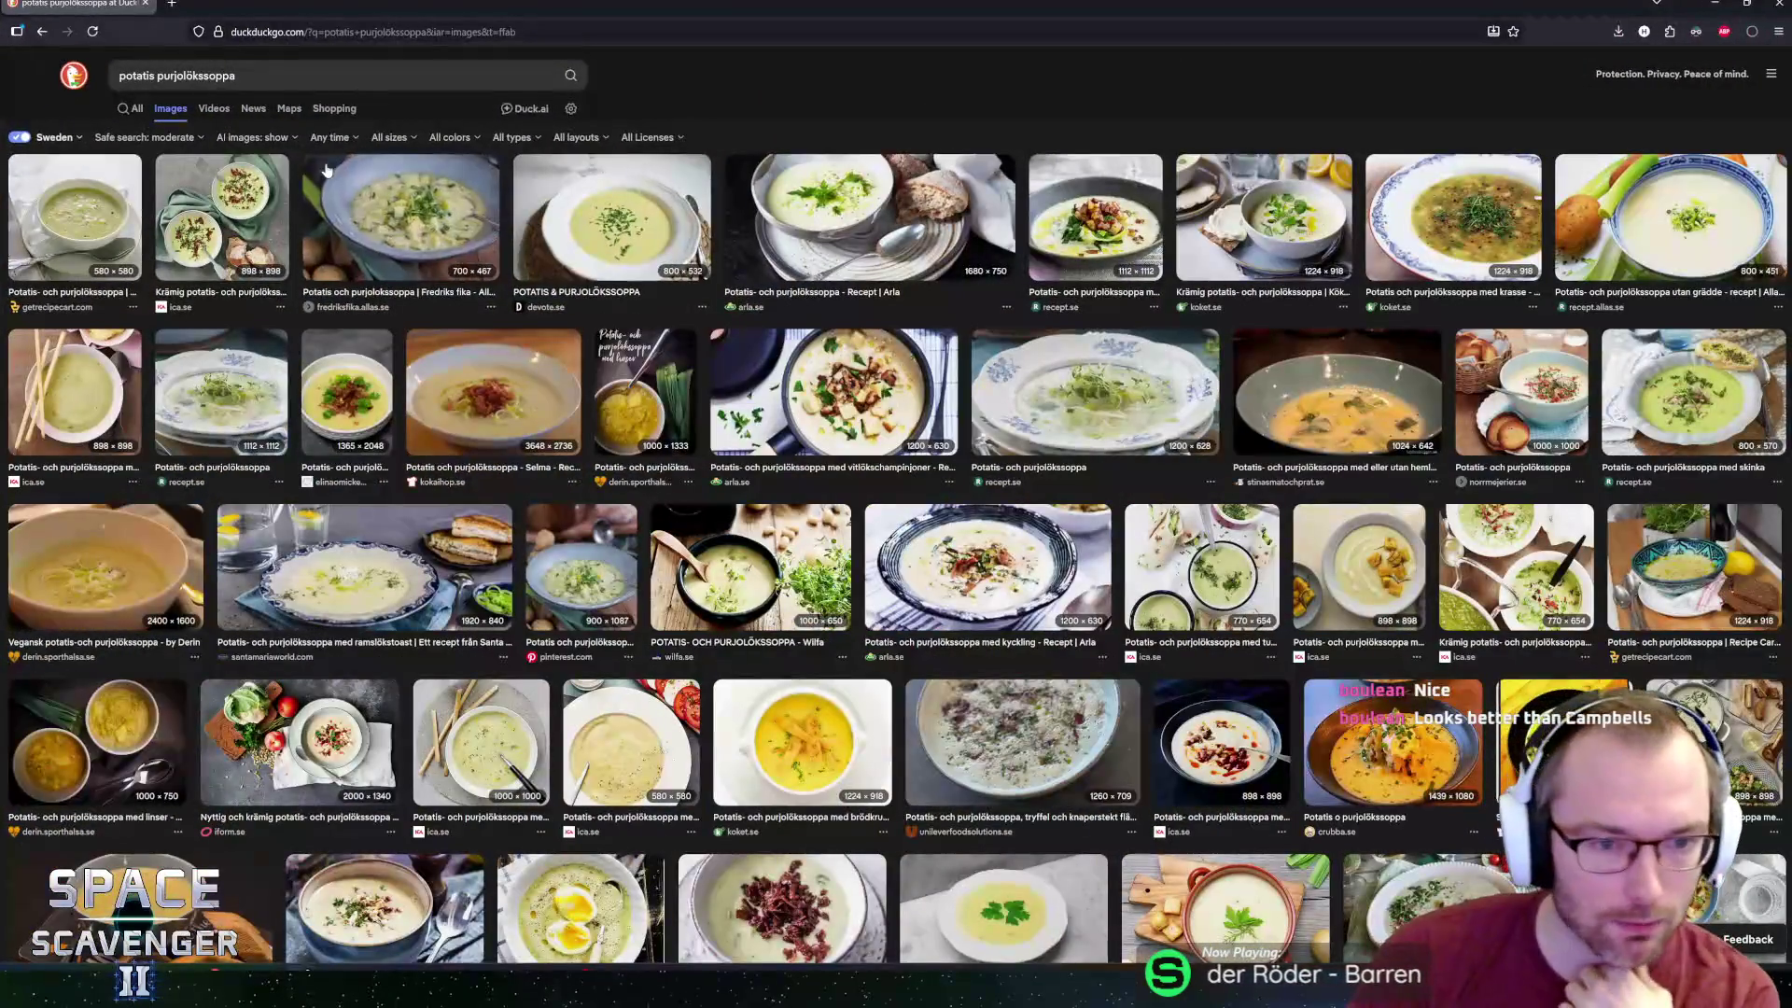
pyautogui.click(436, 220)
pyautogui.press('Right')
pyautogui.press('Right')
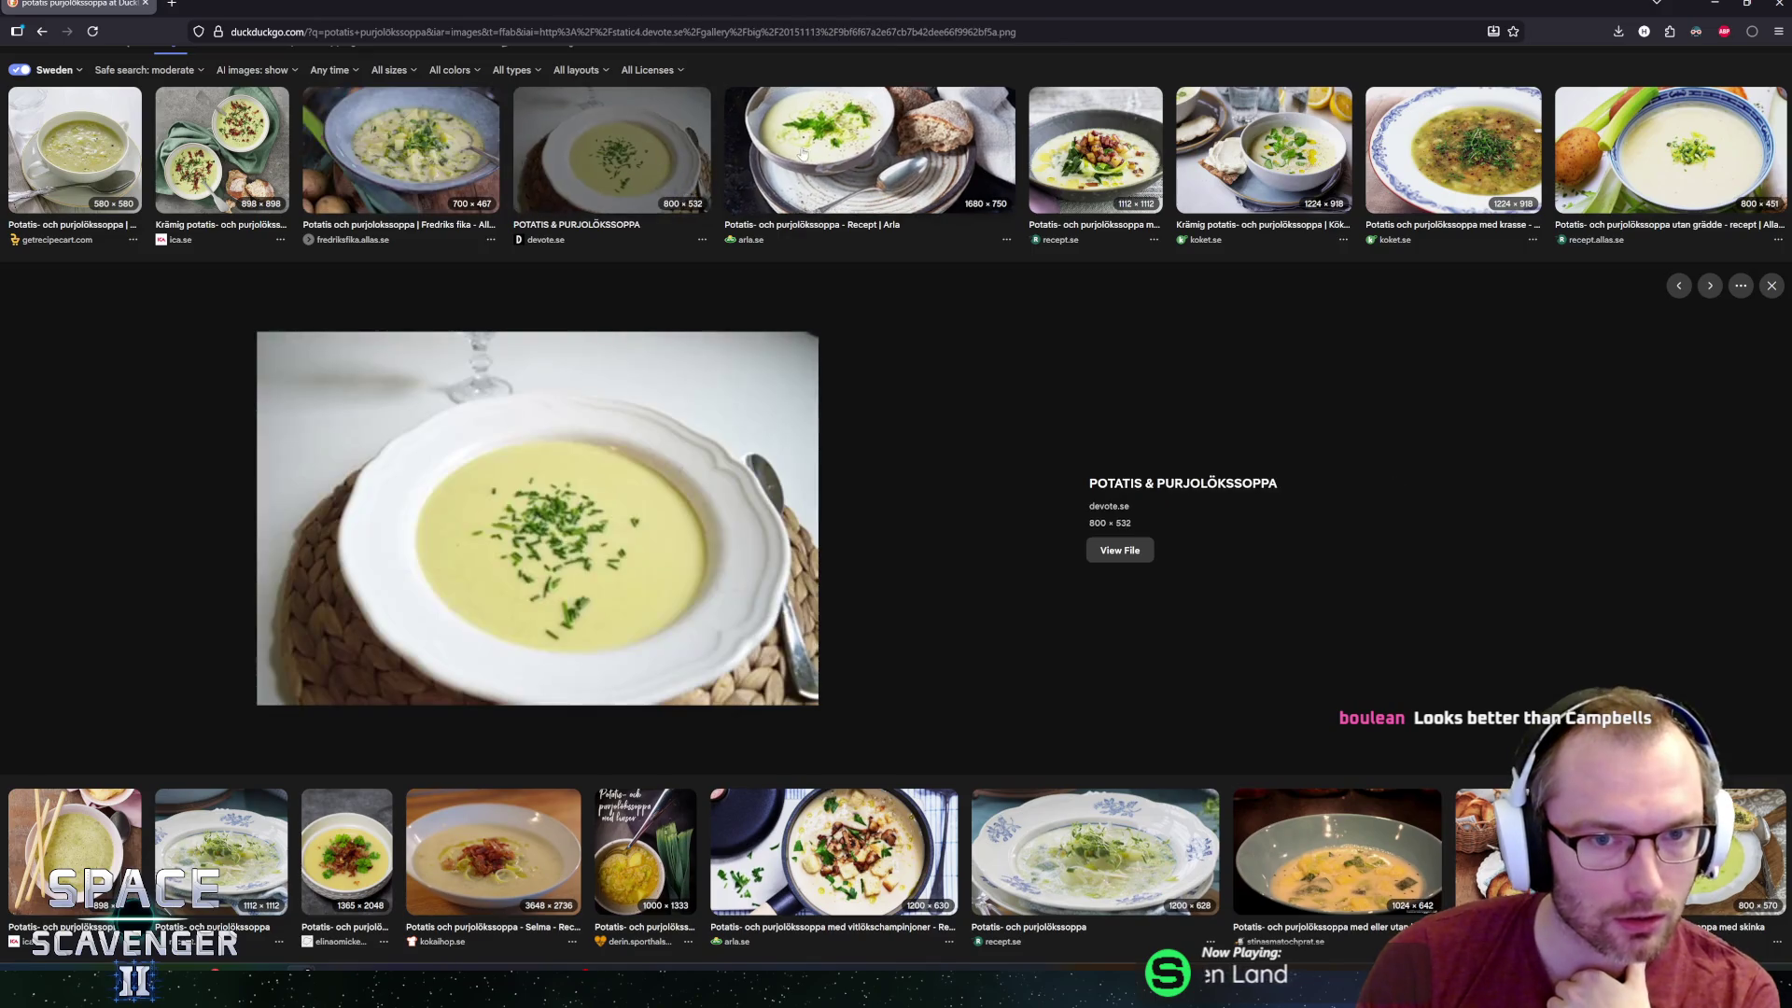
pyautogui.scroll(2, 620, 373)
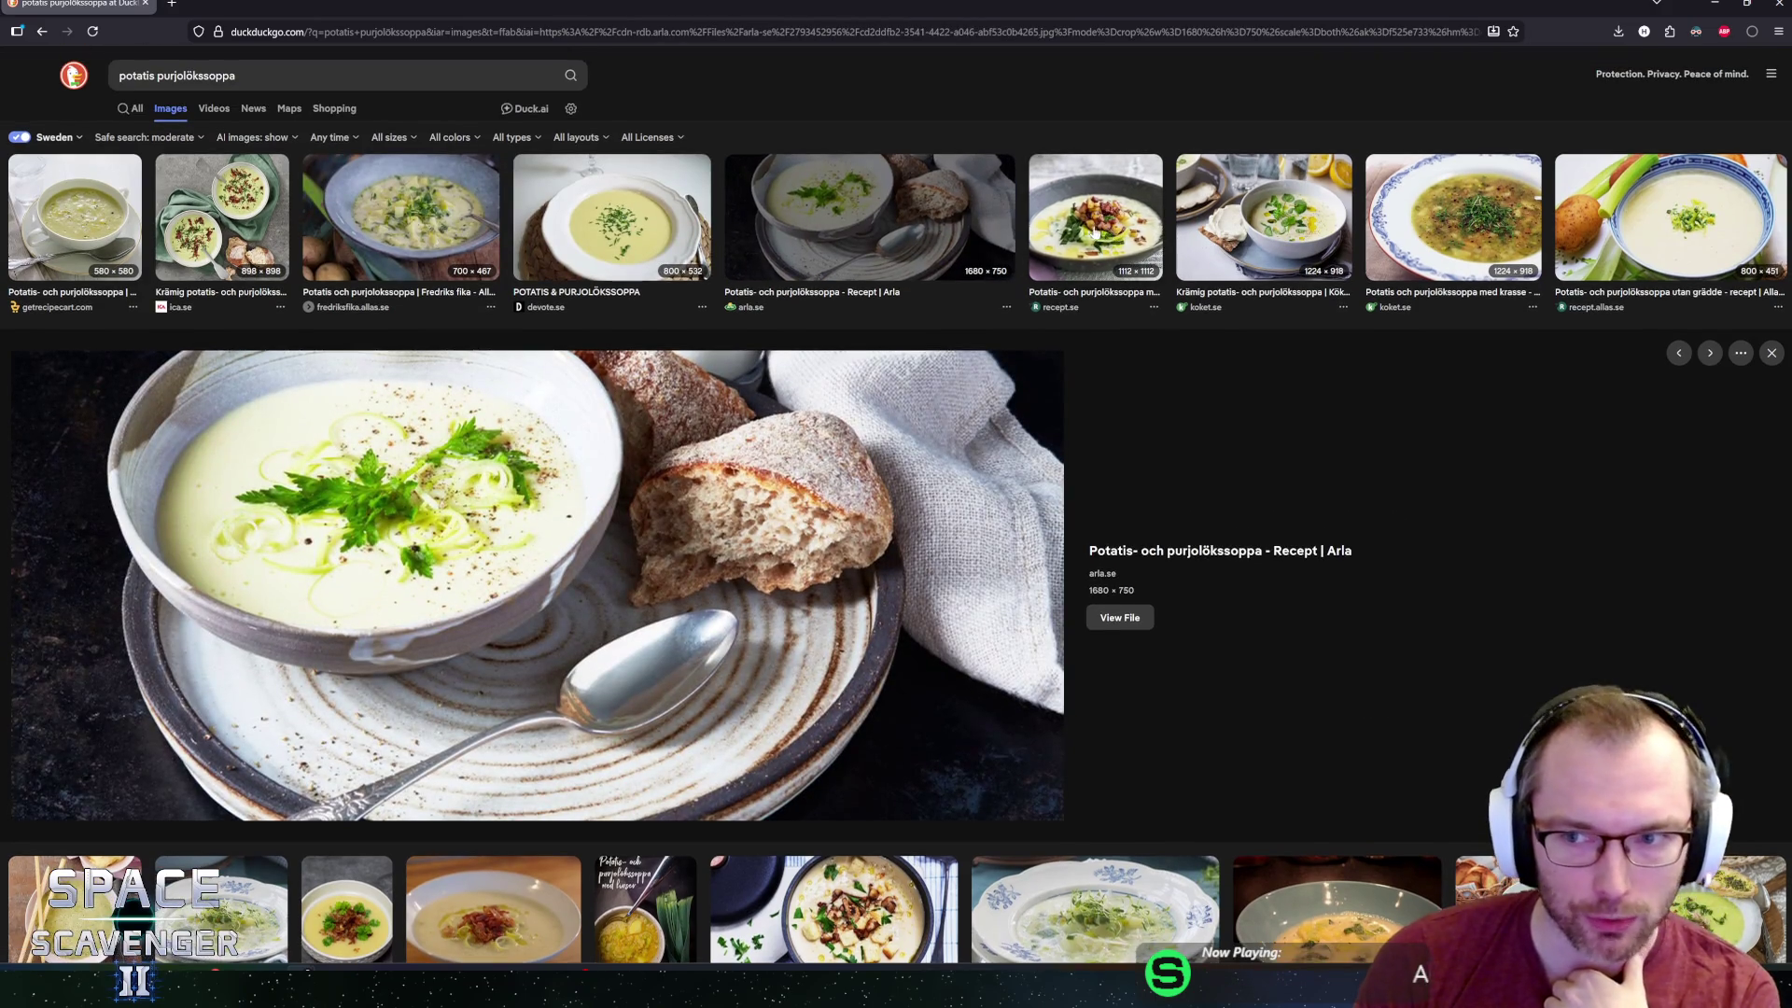
pyautogui.click(1067, 232)
pyautogui.click(1261, 177)
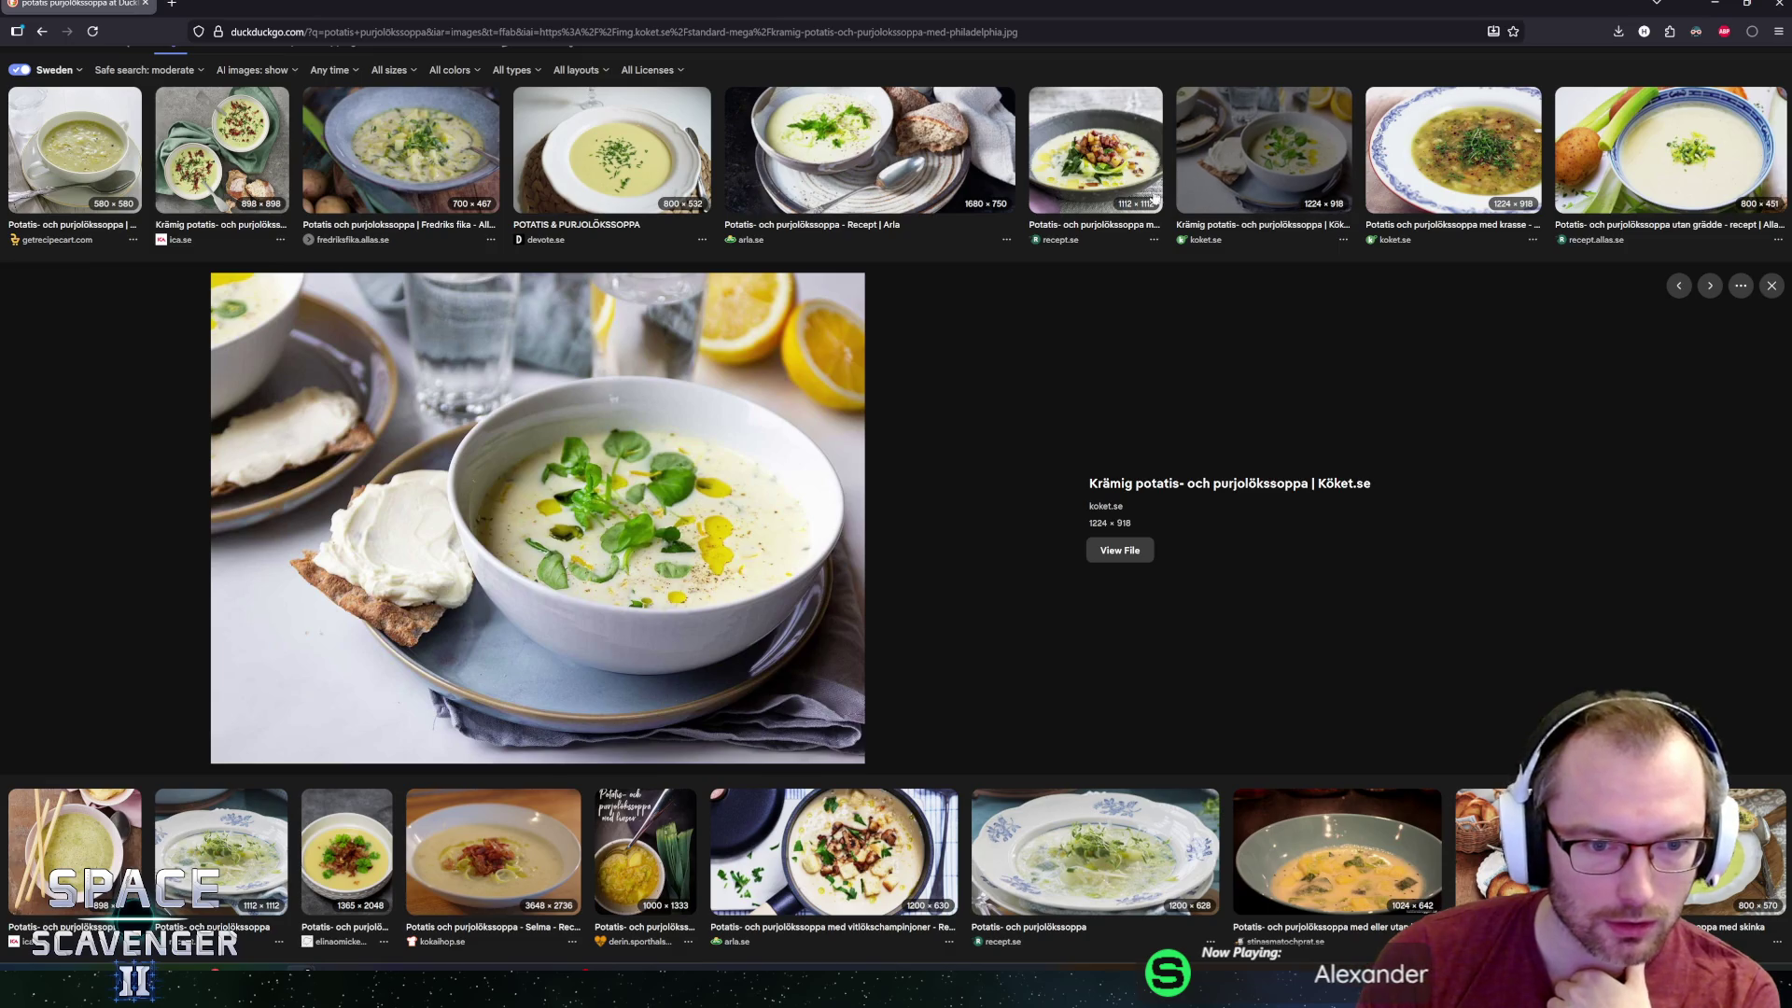
pyautogui.click(1670, 149)
pyautogui.click(75, 150)
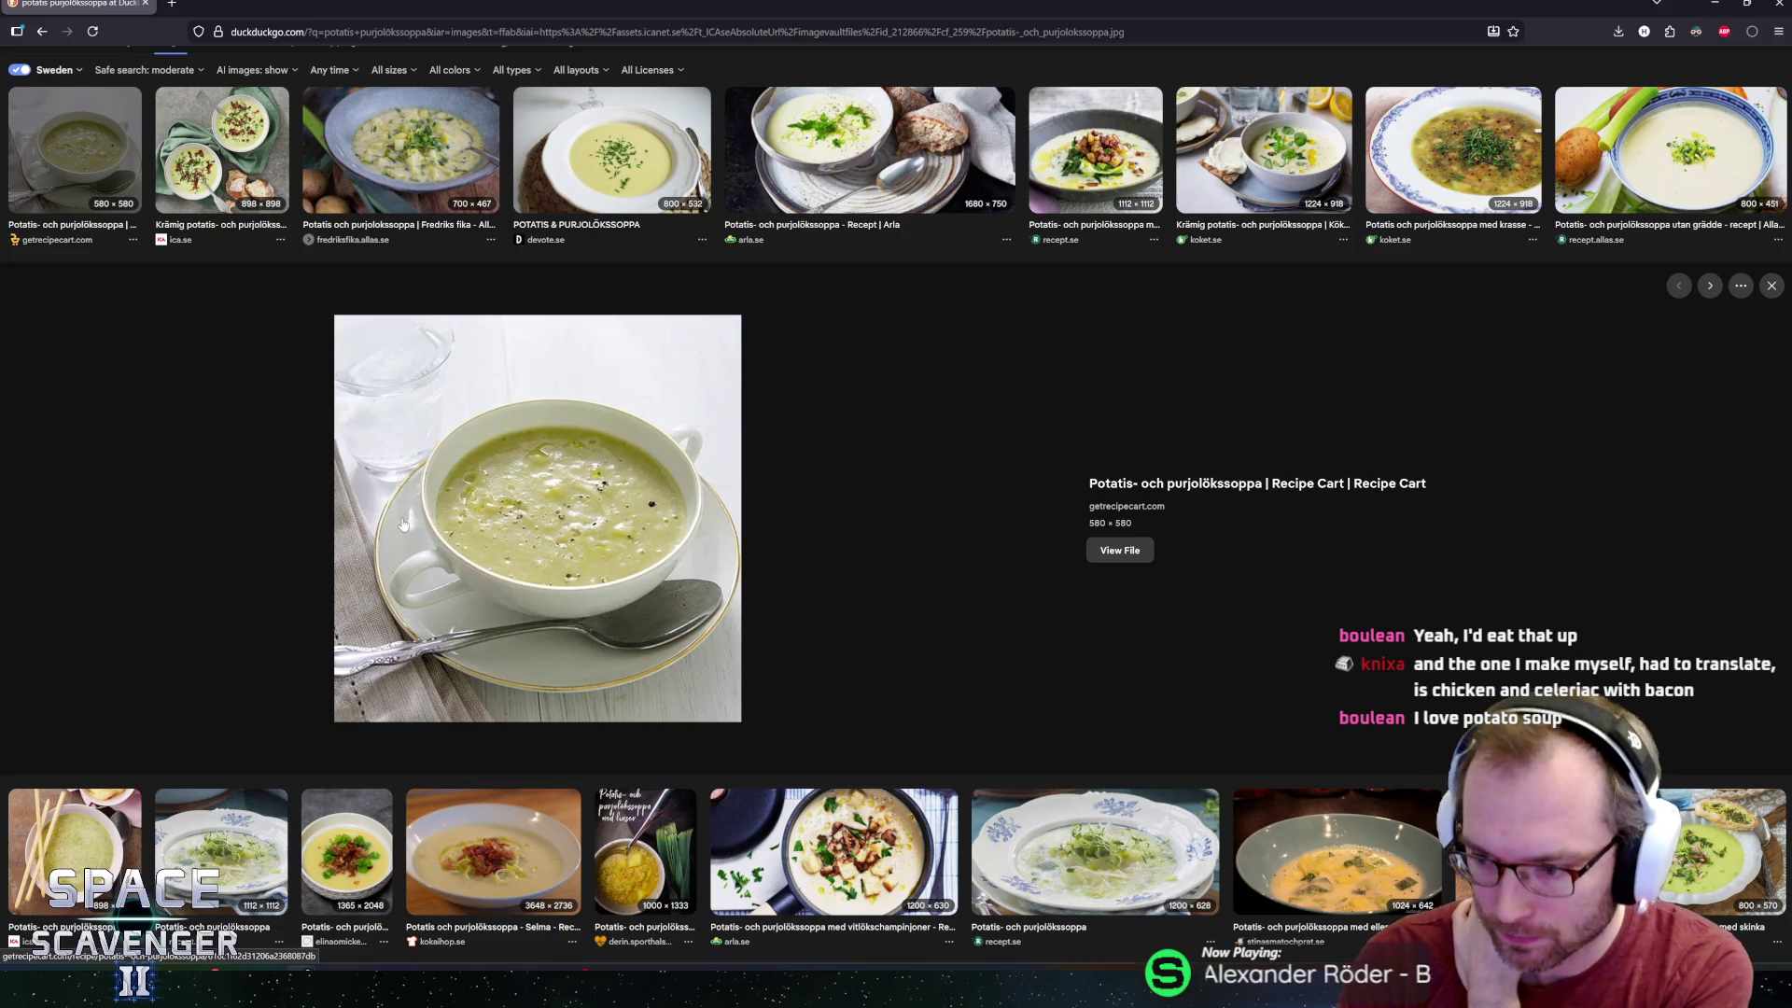
# Preview more soup photos (Potatis & purjolökssoppa, Arla, bacon, recept.se), then return to Blender.
pyautogui.scroll(1, 273, 351)
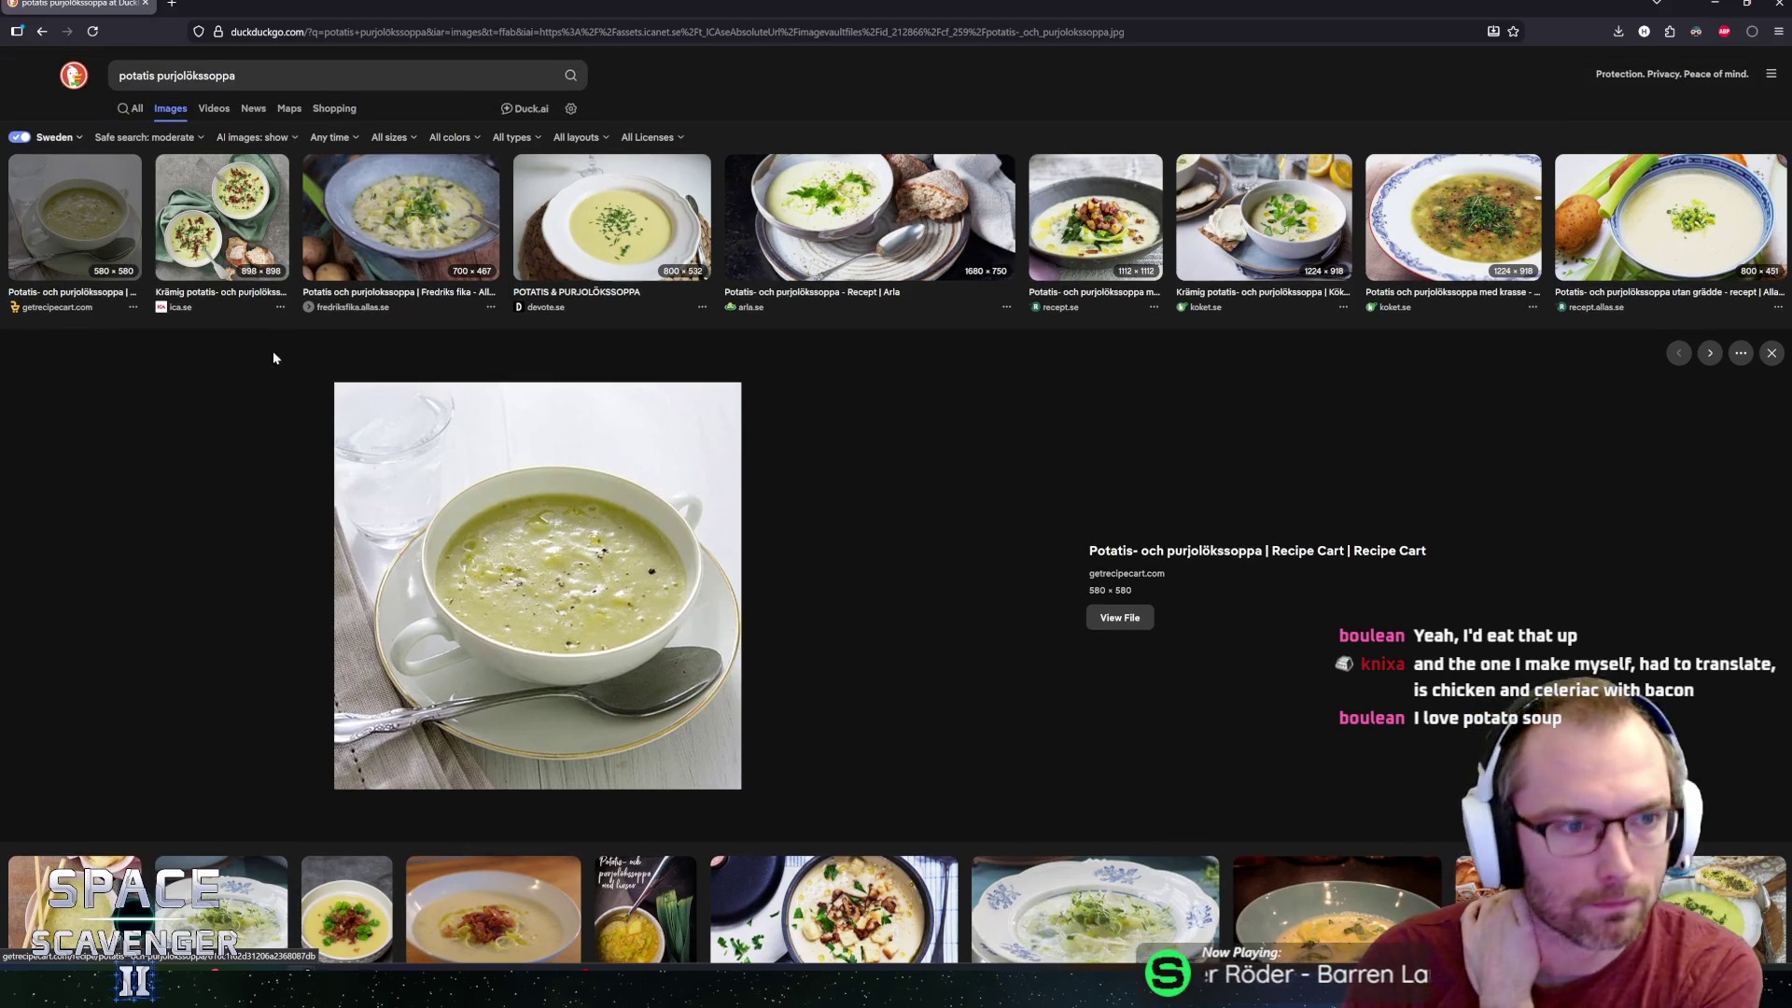
pyautogui.click(402, 205)
pyautogui.scroll(-1, 560, 187)
pyautogui.click(603, 175)
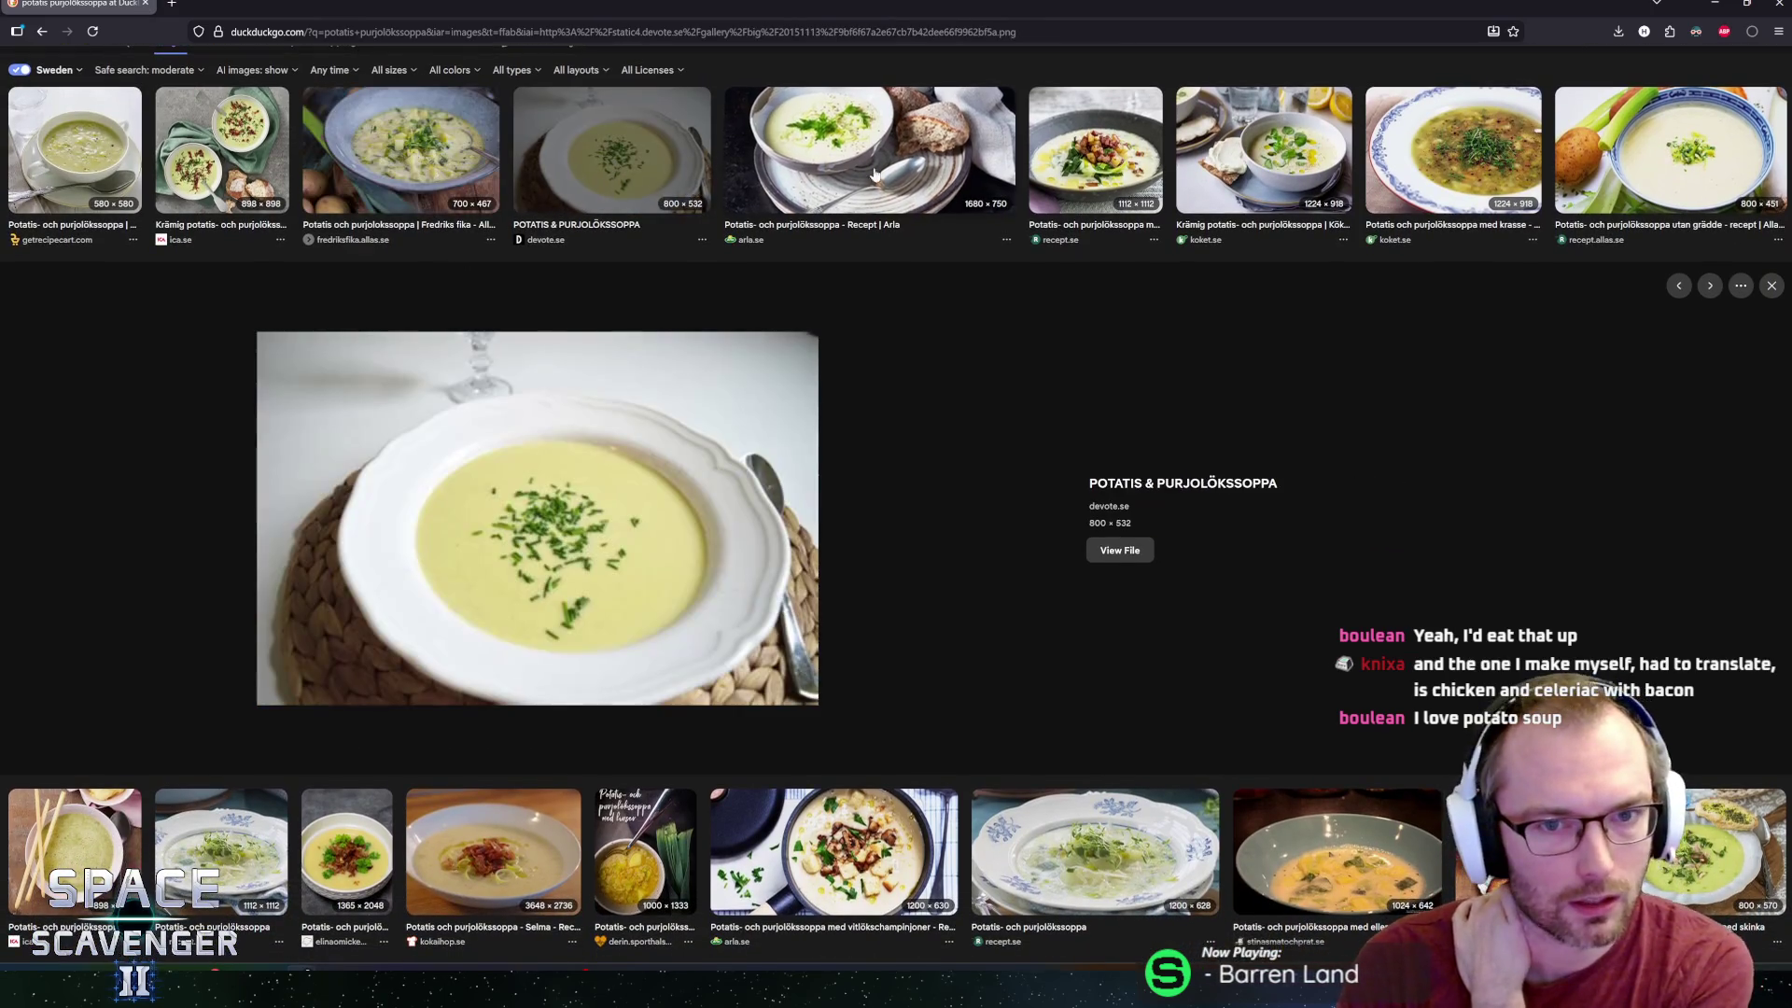
pyautogui.click(817, 175)
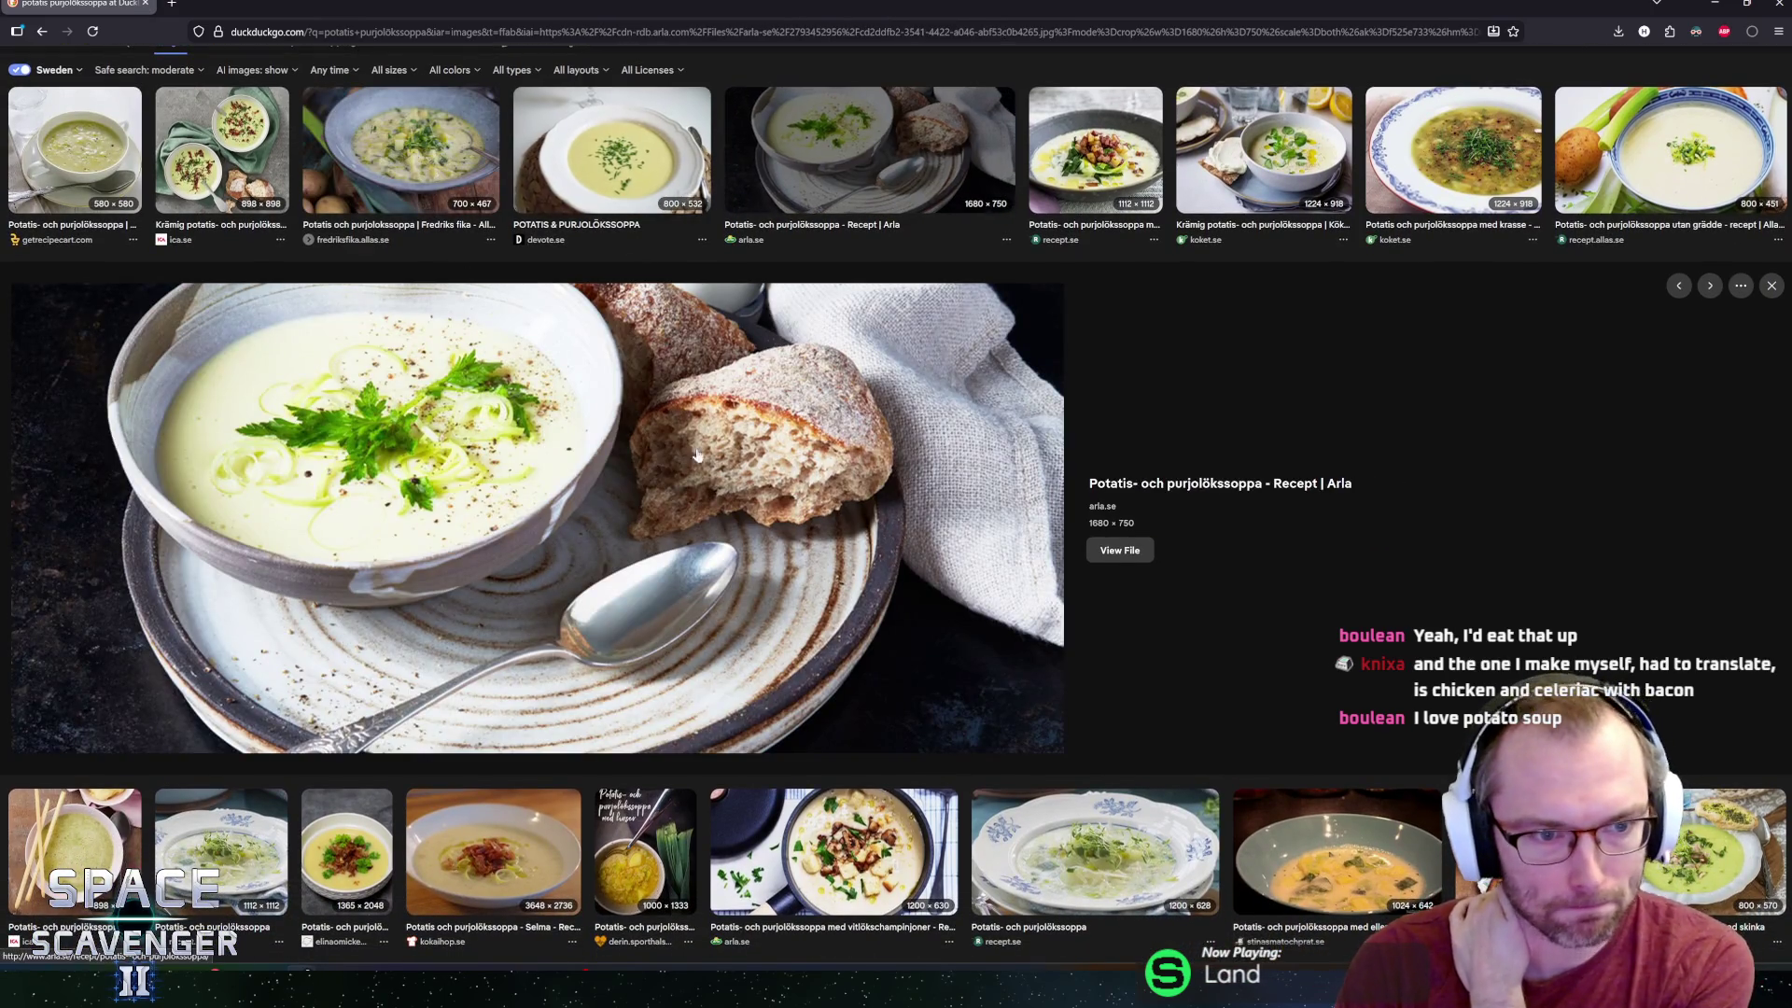
pyautogui.click(1069, 177)
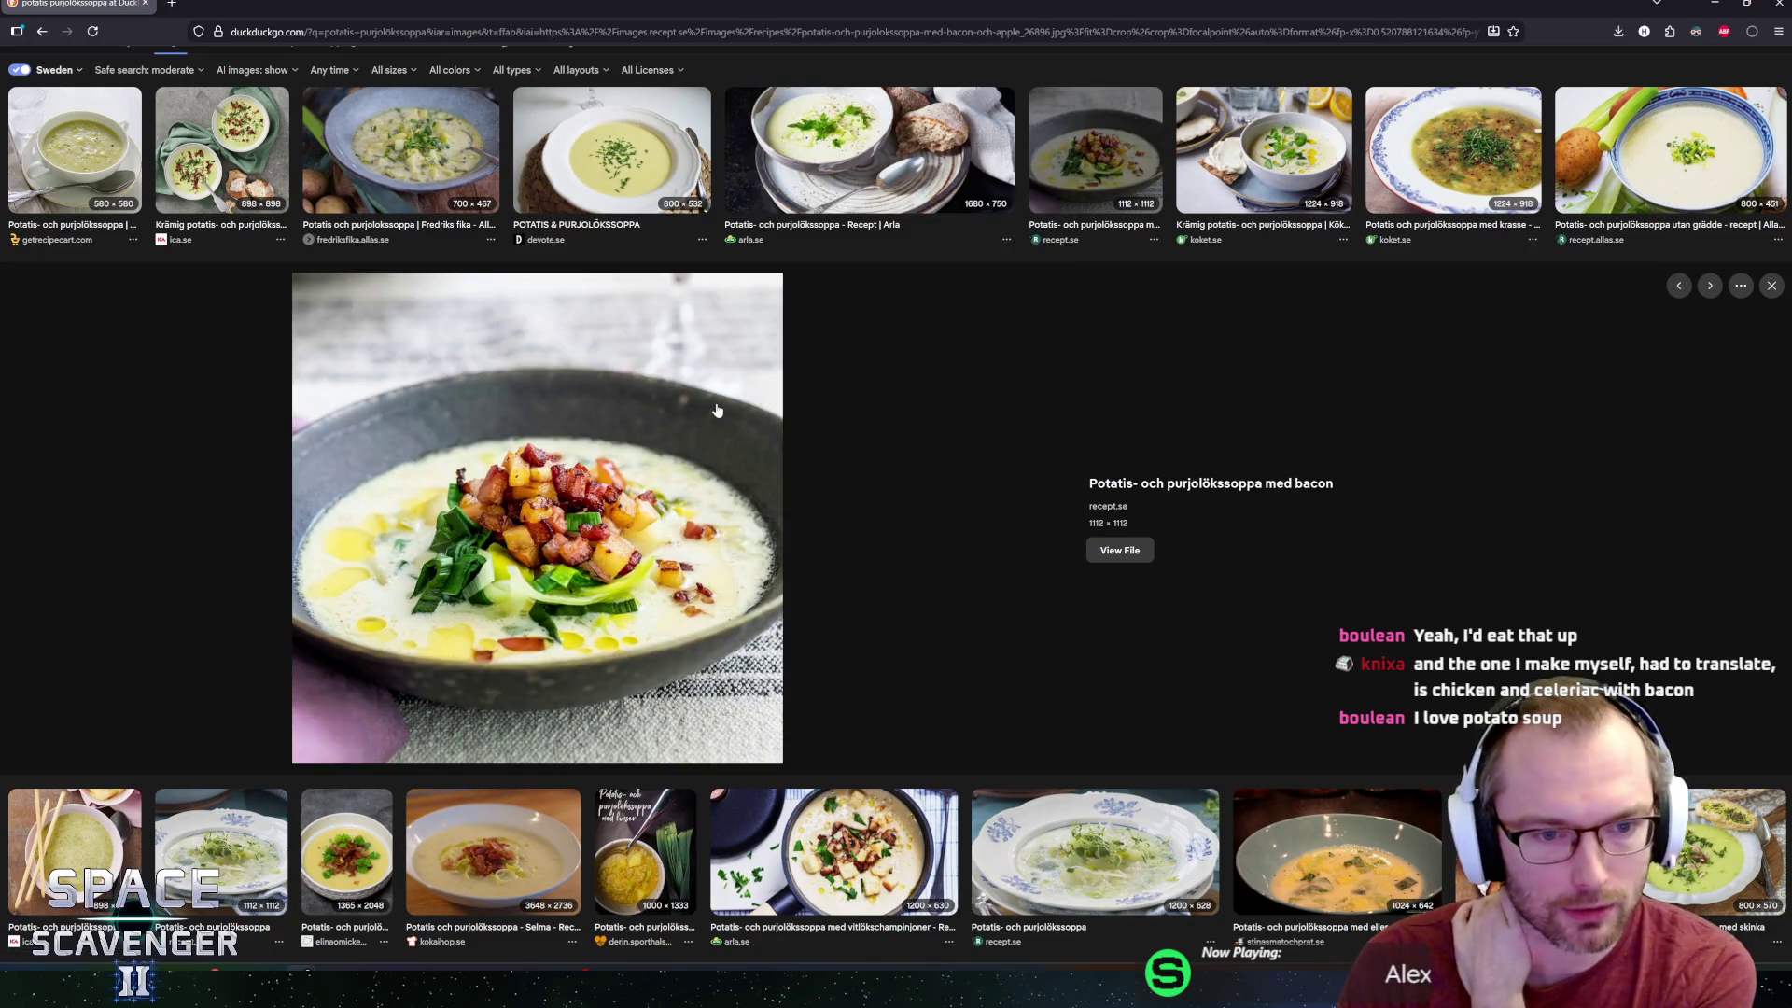
pyautogui.click(1089, 141)
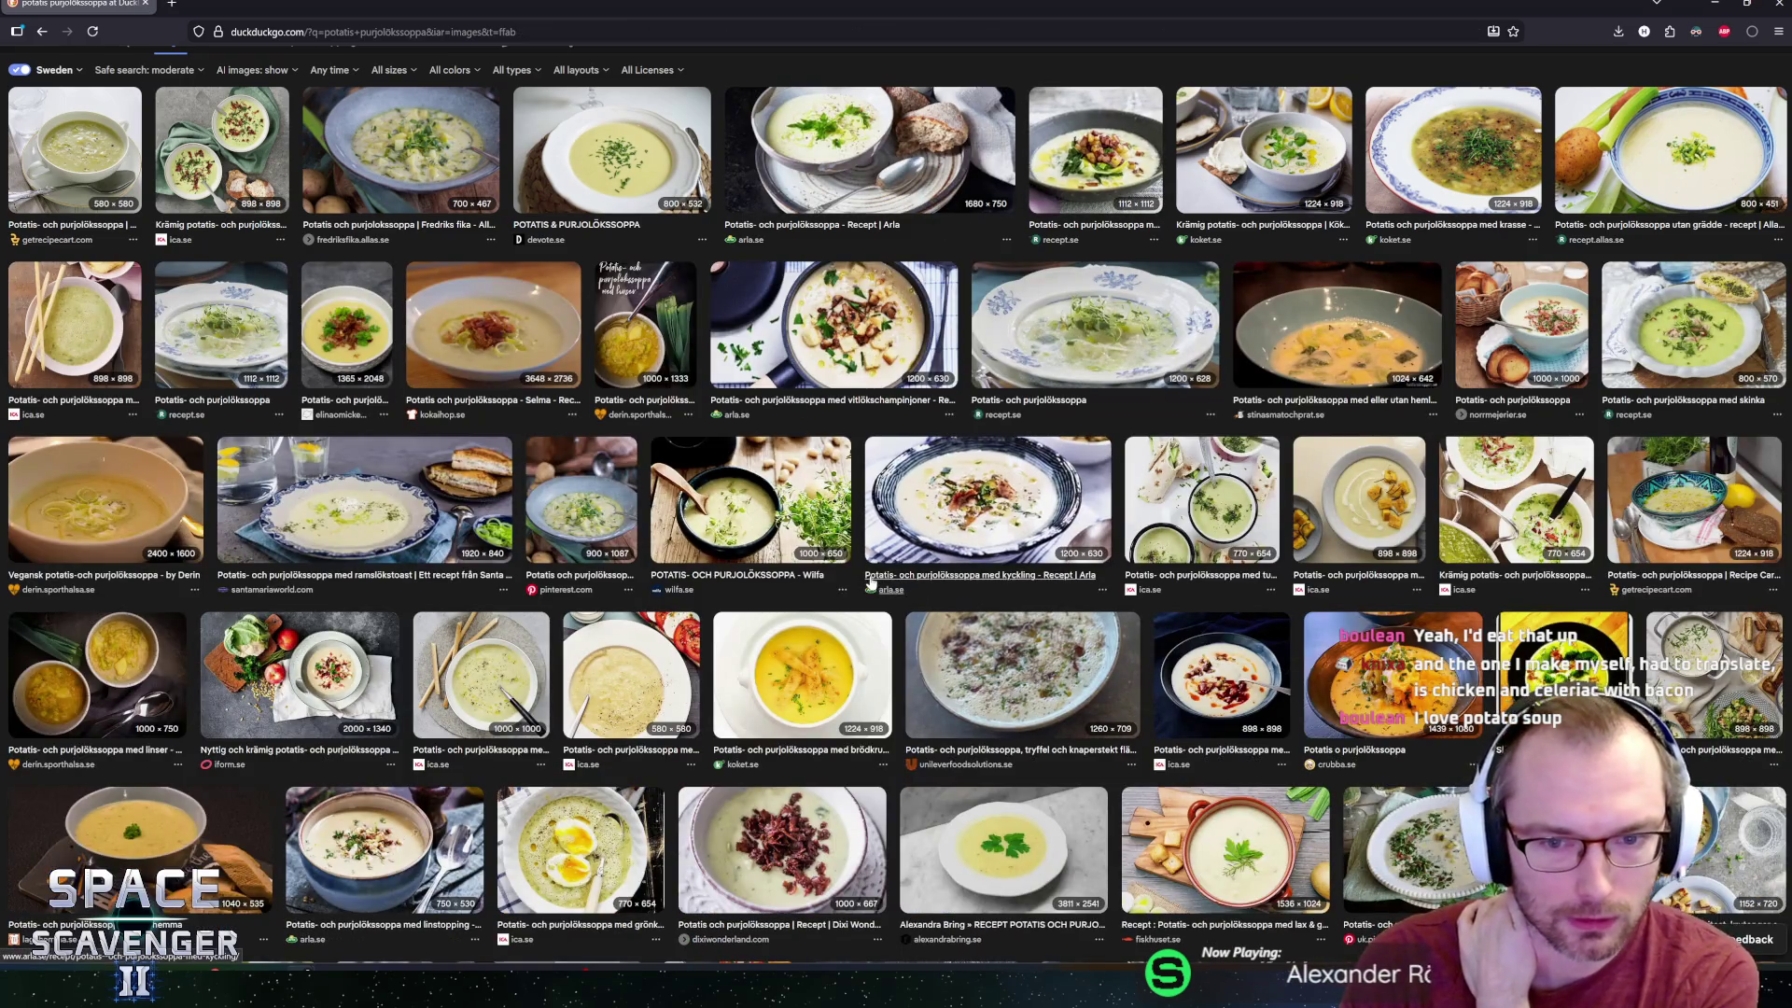
pyautogui.click(1045, 345)
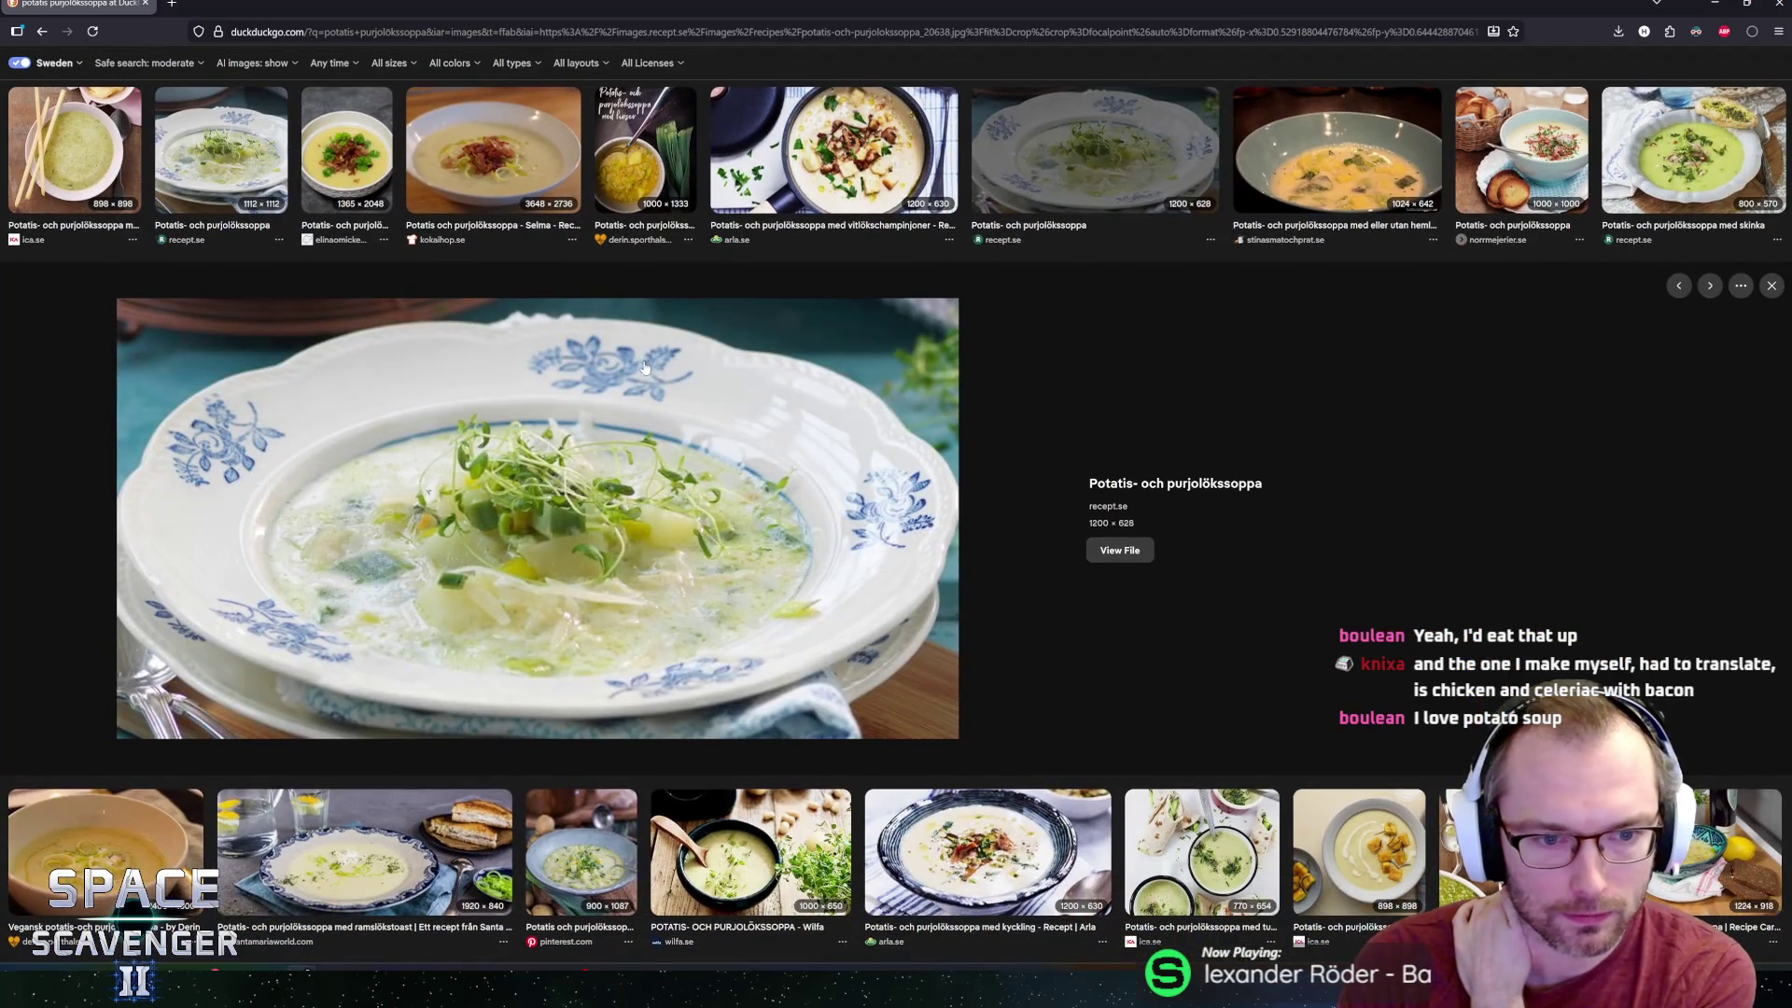
pyautogui.hotkey('alt', 'Tab')
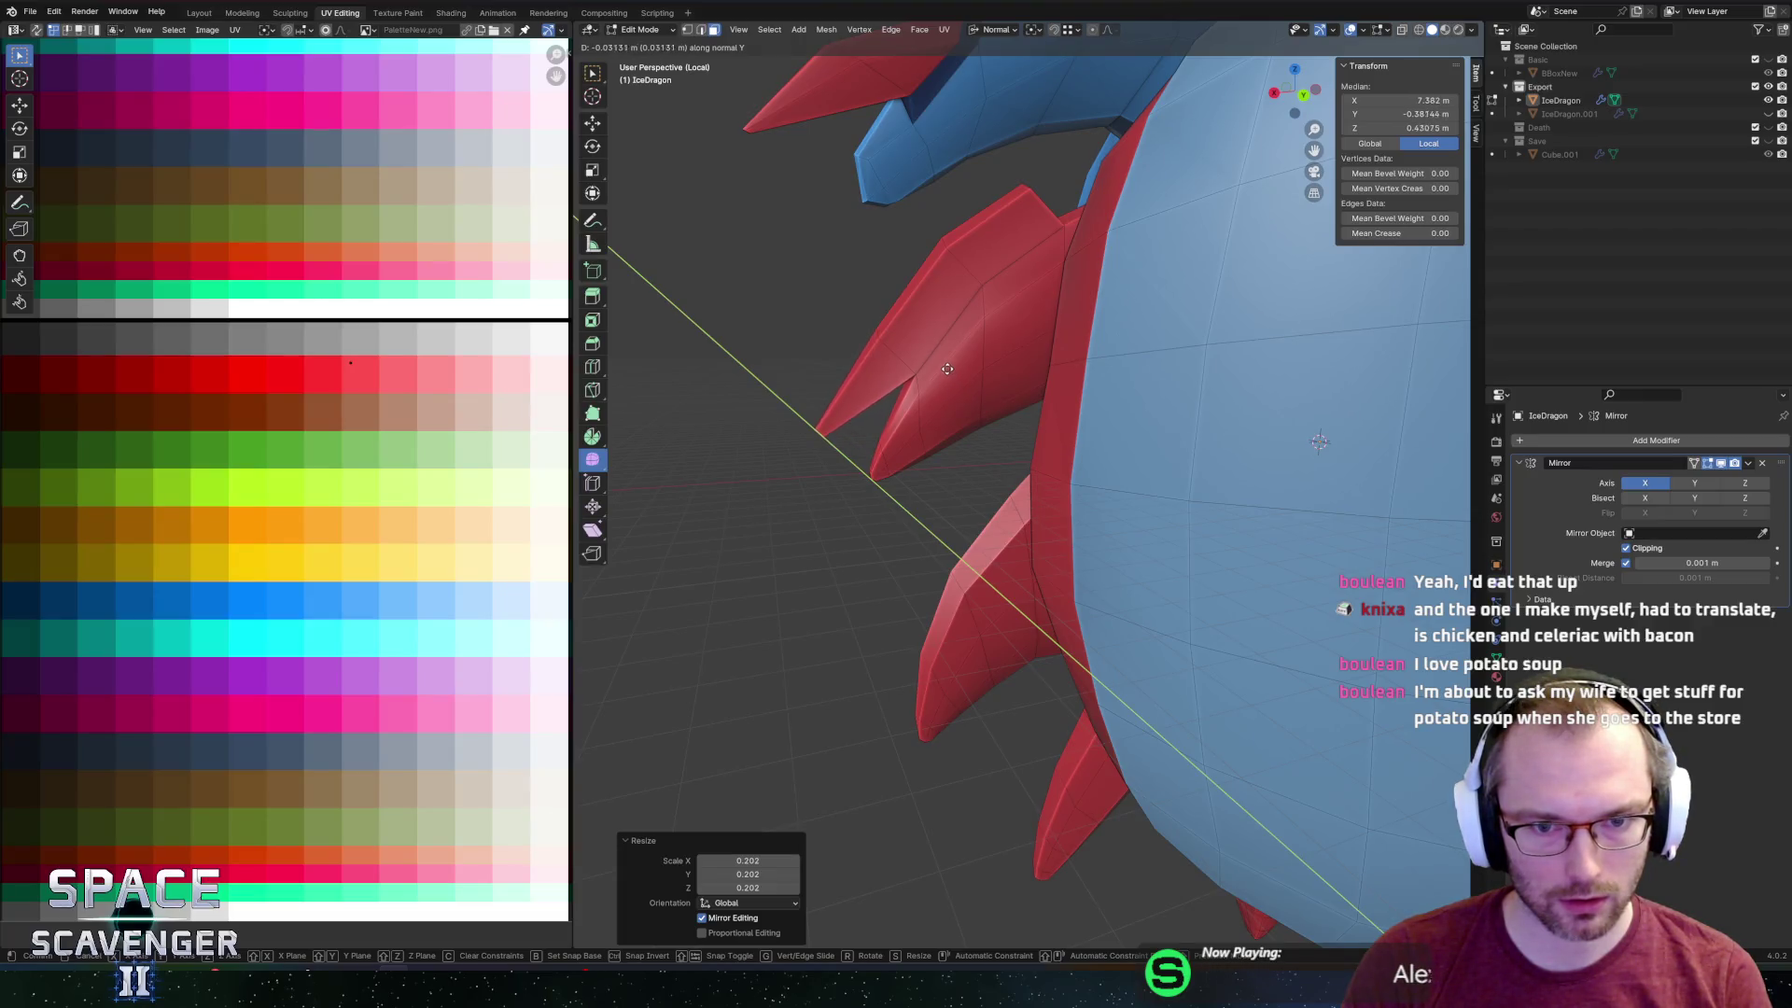
# Reposition the fin tip vertex along normal Y in three successive moves.
pyautogui.click(951, 378)
pyautogui.press('g')
pyautogui.press('y')
pyautogui.press('y')
pyautogui.click(919, 369)
pyautogui.press('g')
pyautogui.press('y')
pyautogui.press('y')
pyautogui.click(914, 387)
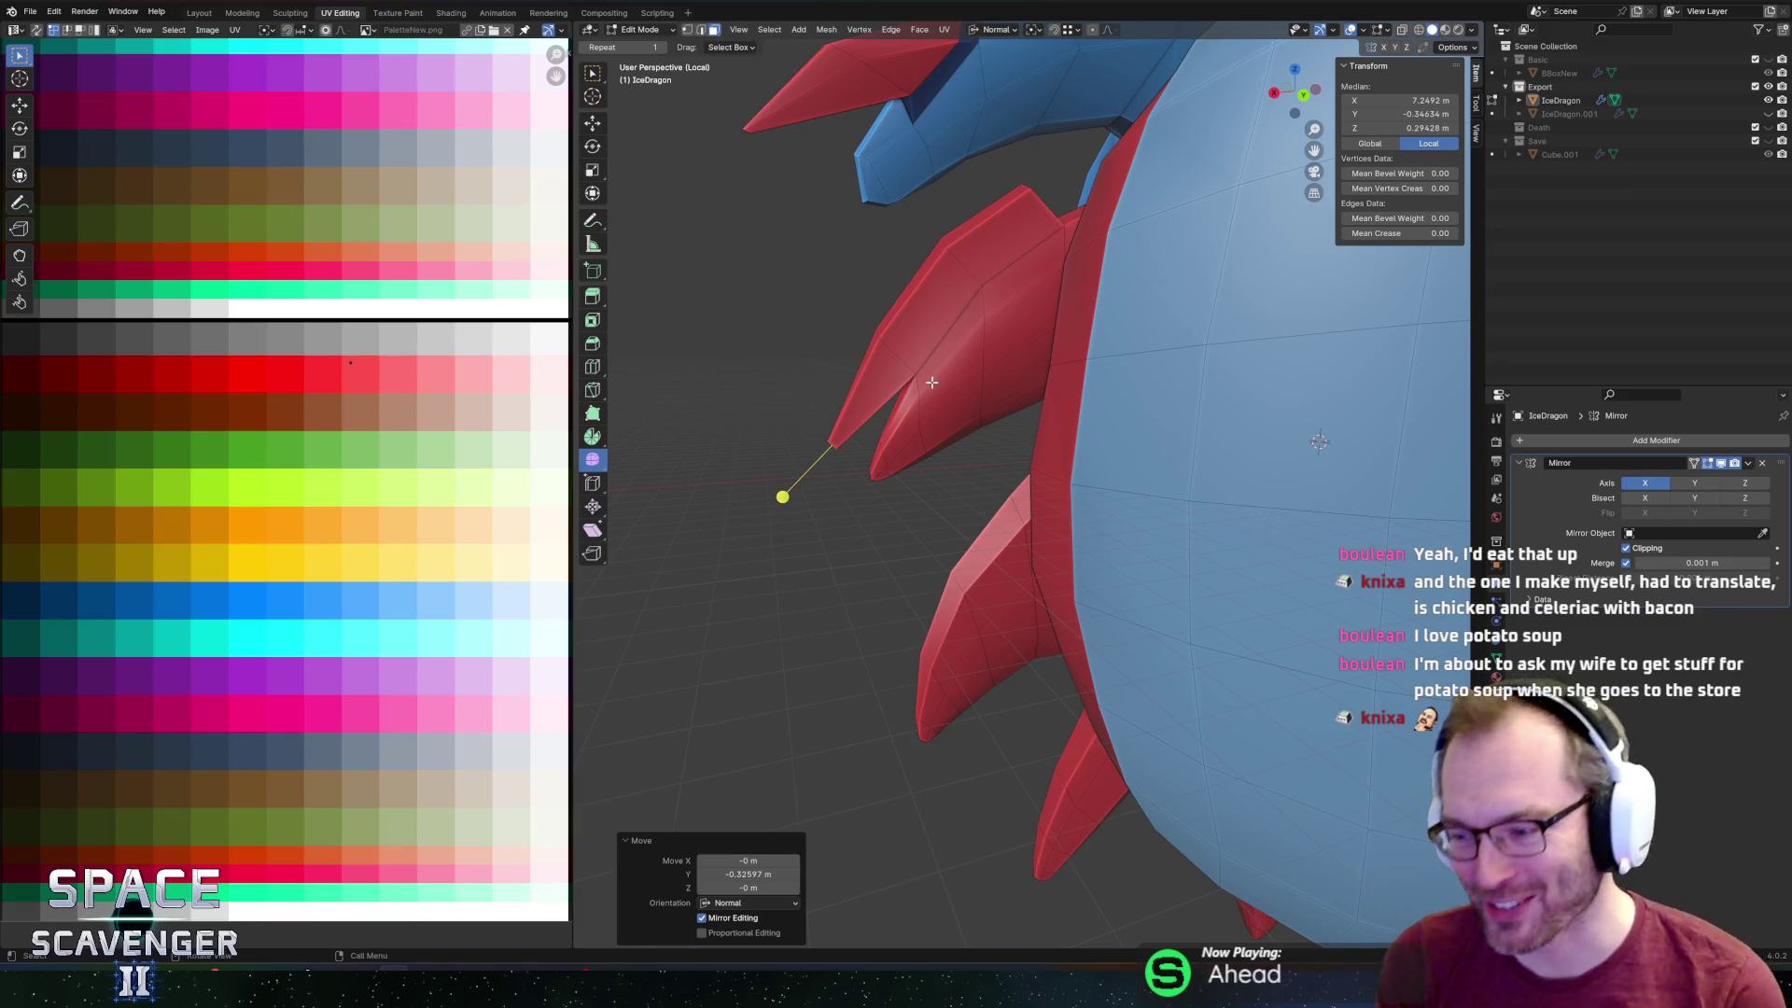
# Select the edge loop near the fin base and edge-slide it along the fin.
pyautogui.moveTo(981, 345)
pyautogui.mouseDown(button='middle')
pyautogui.moveTo(961, 308)
pyautogui.moveTo(980, 243)
pyautogui.moveTo(840, 228)
pyautogui.moveTo(1027, 280)
pyautogui.moveTo(975, 230)
pyautogui.mouseUp(button='middle')
pyautogui.press('2')
pyautogui.click(1027, 222)
pyautogui.scroll(2, 977, 228)
pyautogui.keyDown('alt'); pyautogui.click(1068, 264); pyautogui.keyUp('alt')
pyautogui.press('g')
pyautogui.press('g')
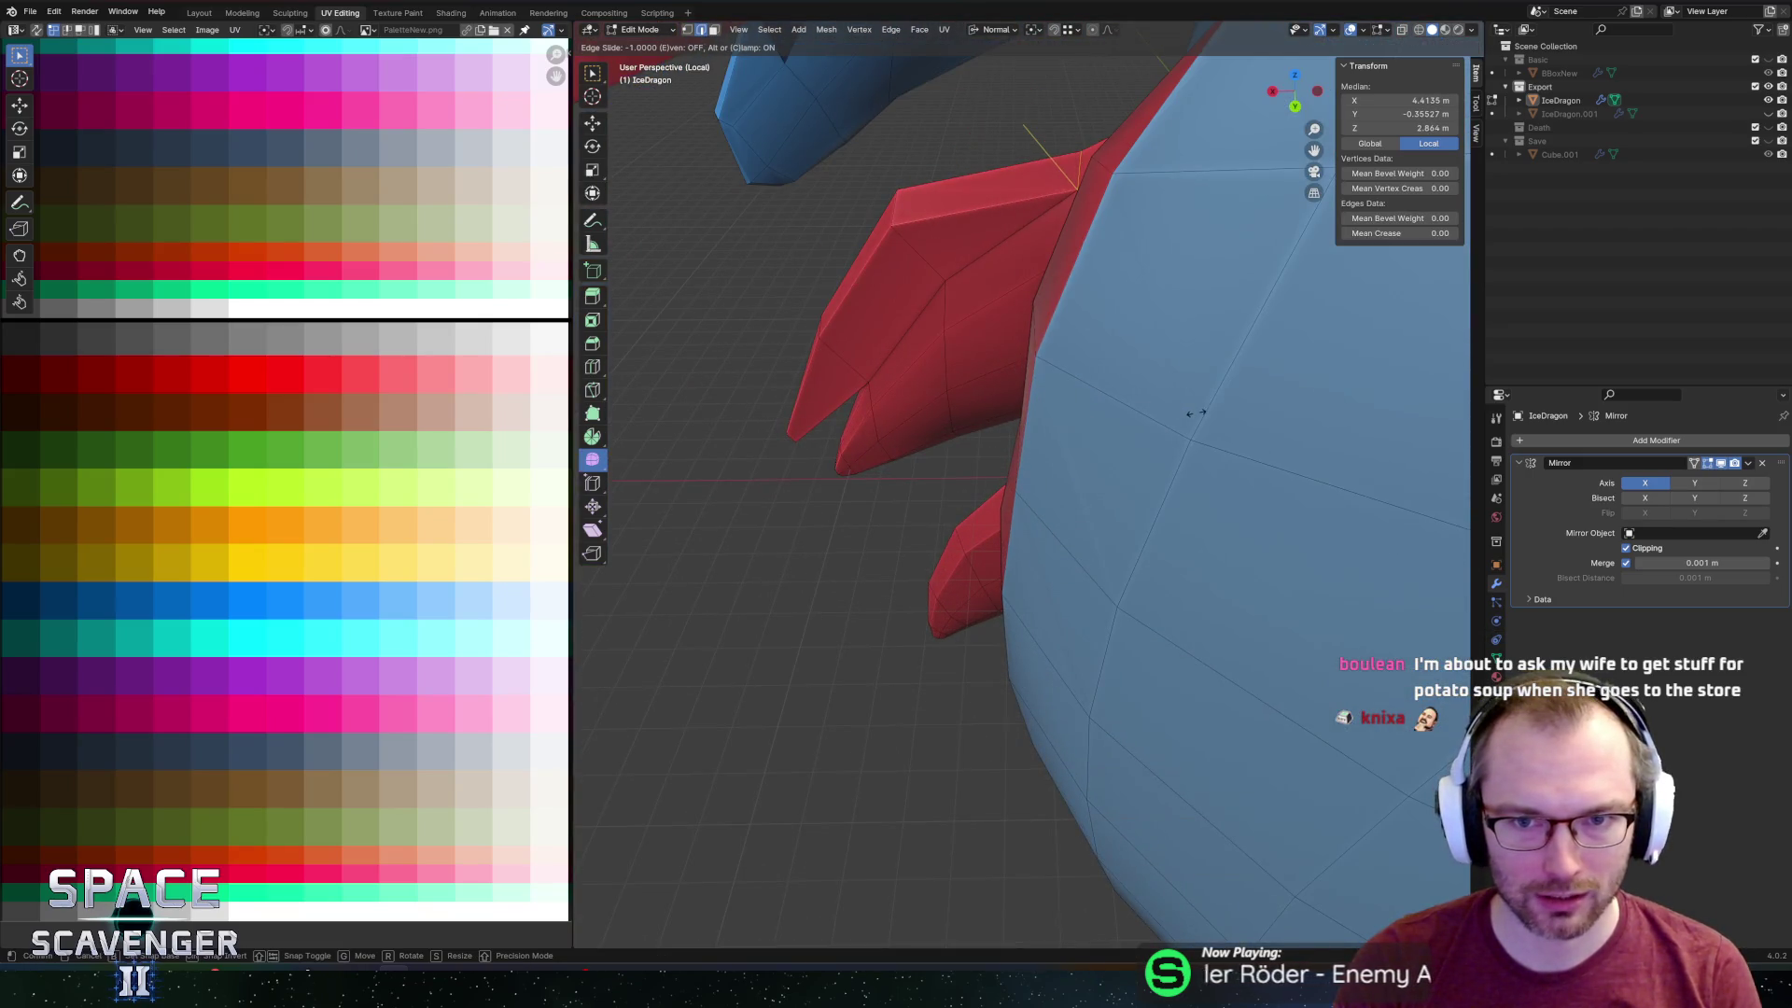
pyautogui.click(1195, 413)
pyautogui.moveTo(1096, 247)
pyautogui.mouseDown(button='middle')
pyautogui.moveTo(1156, 224)
pyautogui.moveTo(1088, 227)
pyautogui.mouseUp(button='middle')
# Merge the whole mesh By Distance, removing 3 overlapping vertices.
pyautogui.press('a')
pyautogui.hotkey('alt', 'z')
pyautogui.press('m')
pyautogui.click(1156, 221)
pyautogui.hotkey('alt', 'z')
pyautogui.hotkey('alt', 'a')
# Select the fin's face loops from base to tip, adding faces with brush select.
pyautogui.keyDown('alt'); pyautogui.click(1089, 227); pyautogui.keyUp('alt')
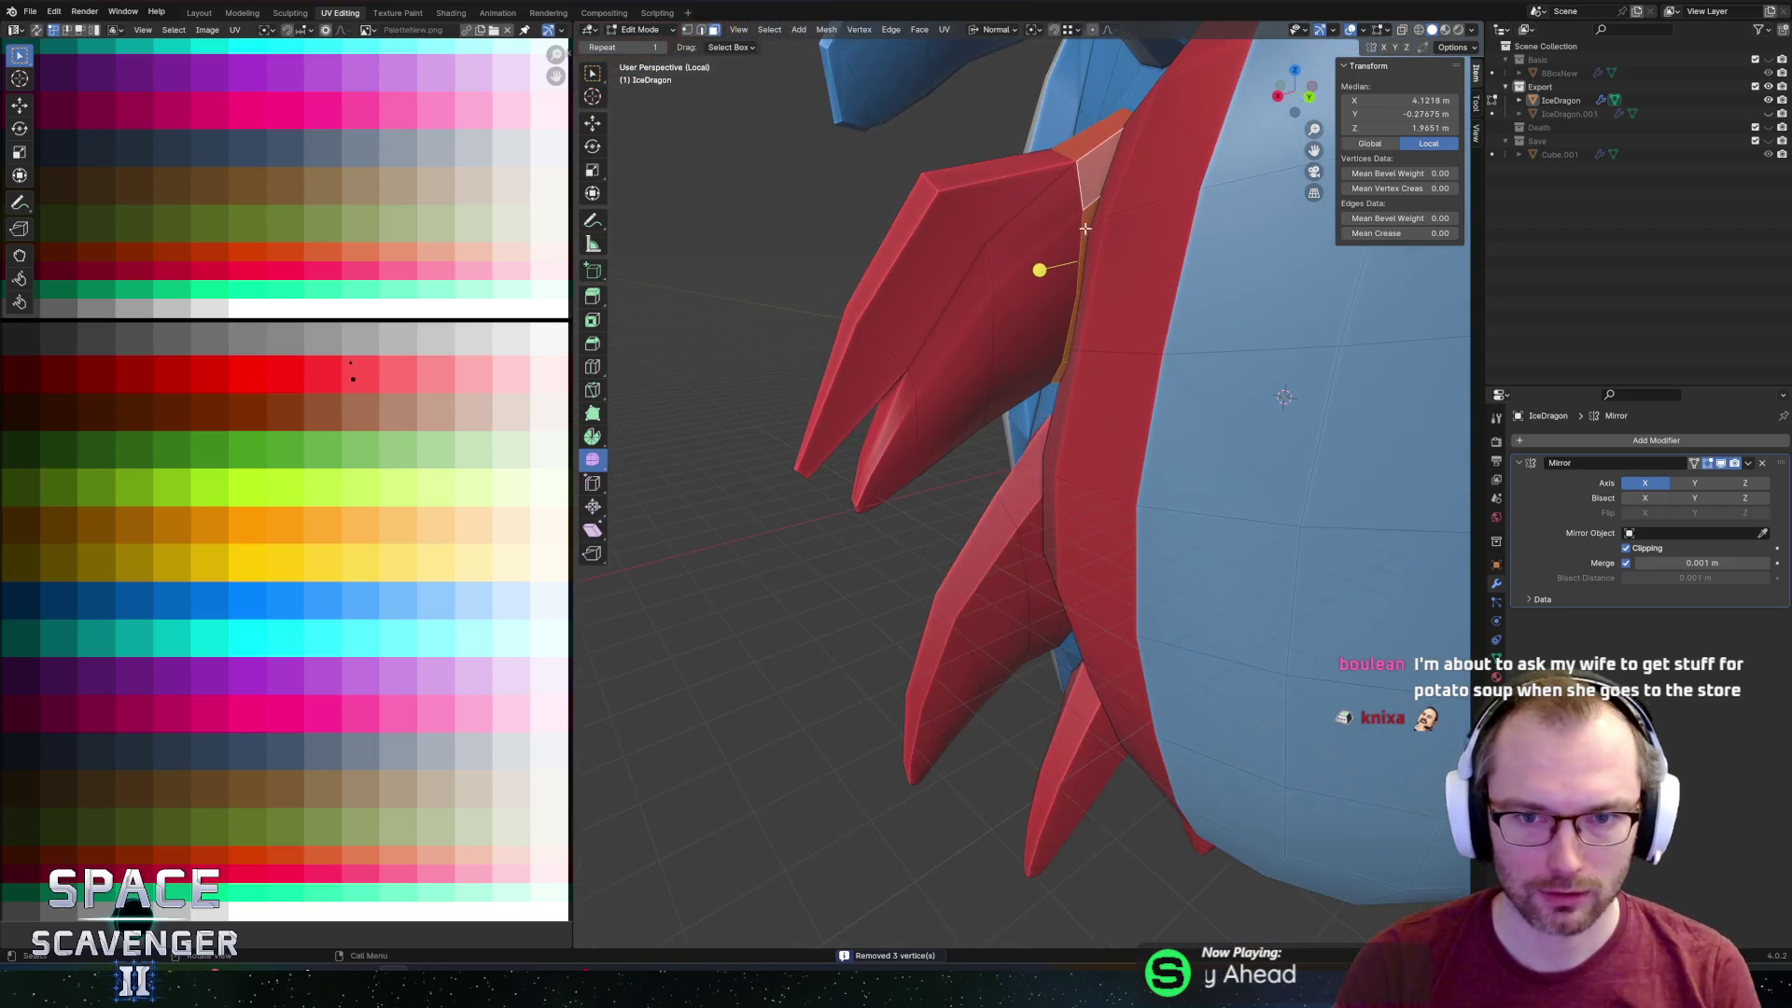
pyautogui.keyDown('alt'); pyautogui.click(1017, 265); pyautogui.keyUp('alt')
pyautogui.keyDown('alt'); pyautogui.keyDown('shift'); pyautogui.click(975, 323); pyautogui.keyUp('shift'); pyautogui.keyUp('alt')
pyautogui.moveTo(975, 324); pyautogui.dragTo(929, 407, button='middle')
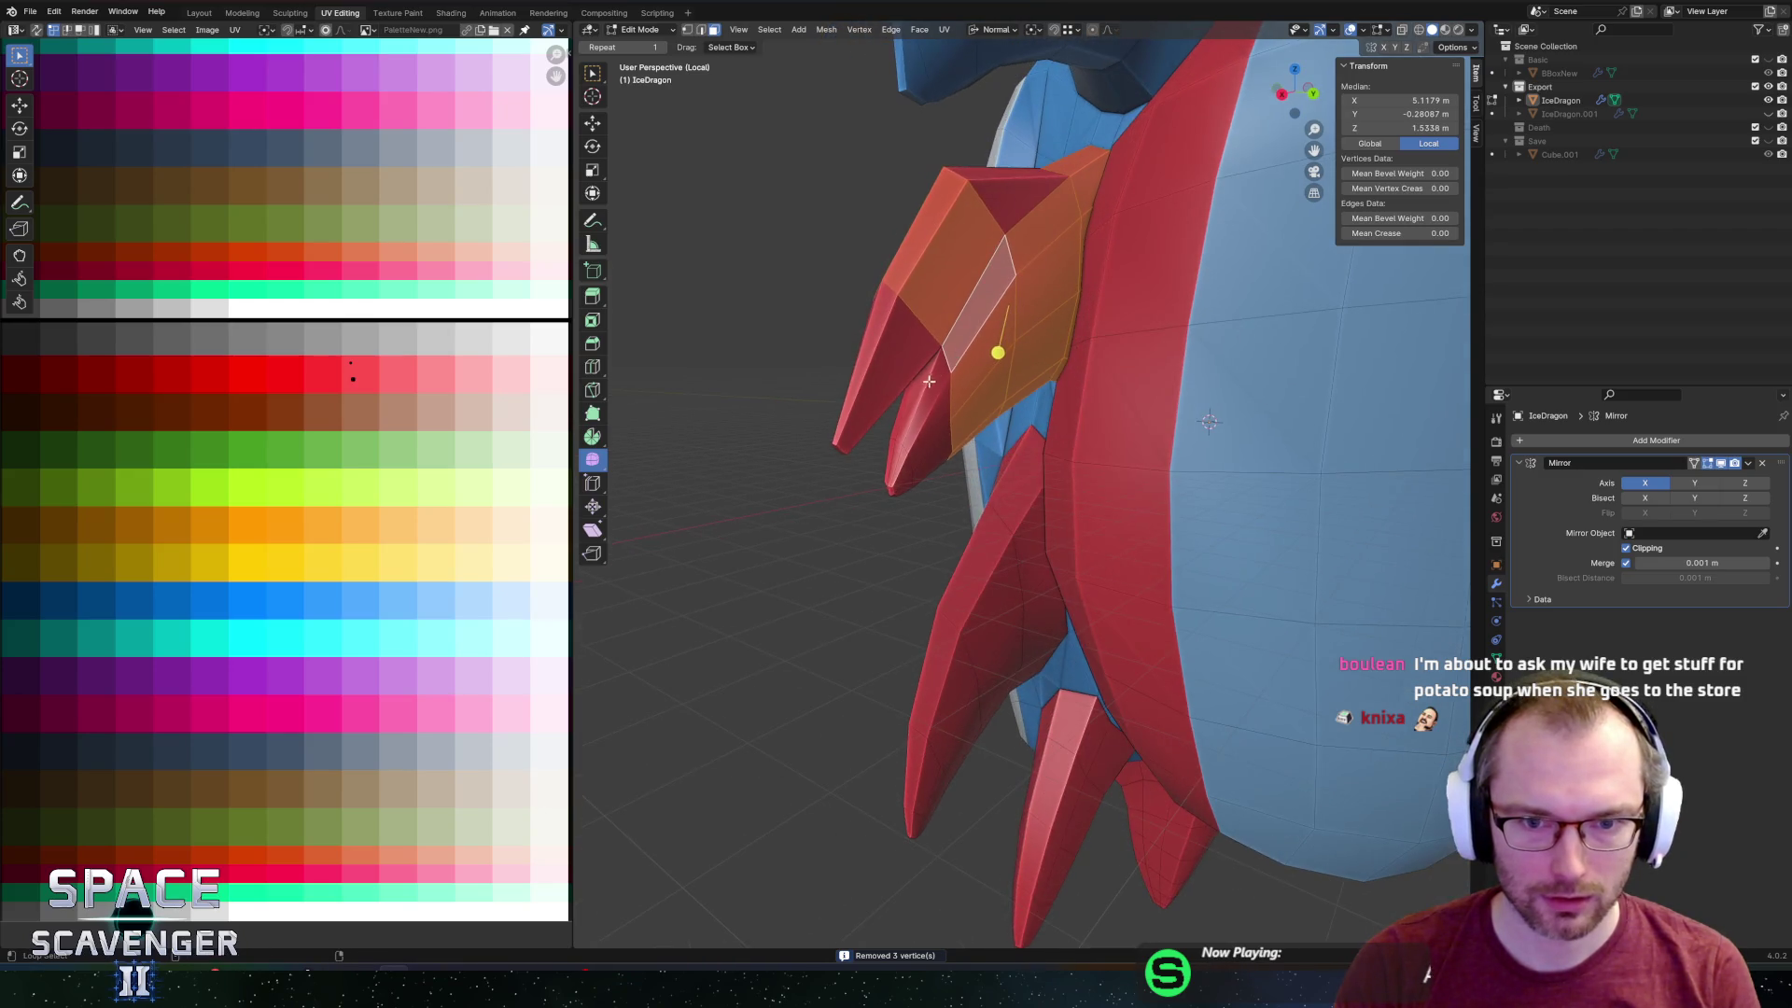
pyautogui.keyDown('alt'); pyautogui.keyDown('shift'); pyautogui.click(929, 408); pyautogui.keyUp('shift'); pyautogui.keyUp('alt')
pyautogui.keyDown('alt'); pyautogui.keyDown('shift'); pyautogui.click(899, 464); pyautogui.keyUp('shift'); pyautogui.keyUp('alt')
pyautogui.moveTo(888, 480)
pyautogui.mouseDown(button='middle')
pyautogui.moveTo(1029, 276)
pyautogui.moveTo(848, 401)
pyautogui.moveTo(905, 308)
pyautogui.moveTo(925, 222)
pyautogui.moveTo(1133, 232)
pyautogui.moveTo(732, 425)
pyautogui.mouseUp(button='middle')
pyautogui.hotkey('alt', 'z')
pyautogui.press('c')
pyautogui.press('Escape')
pyautogui.hotkey('alt', 'z')
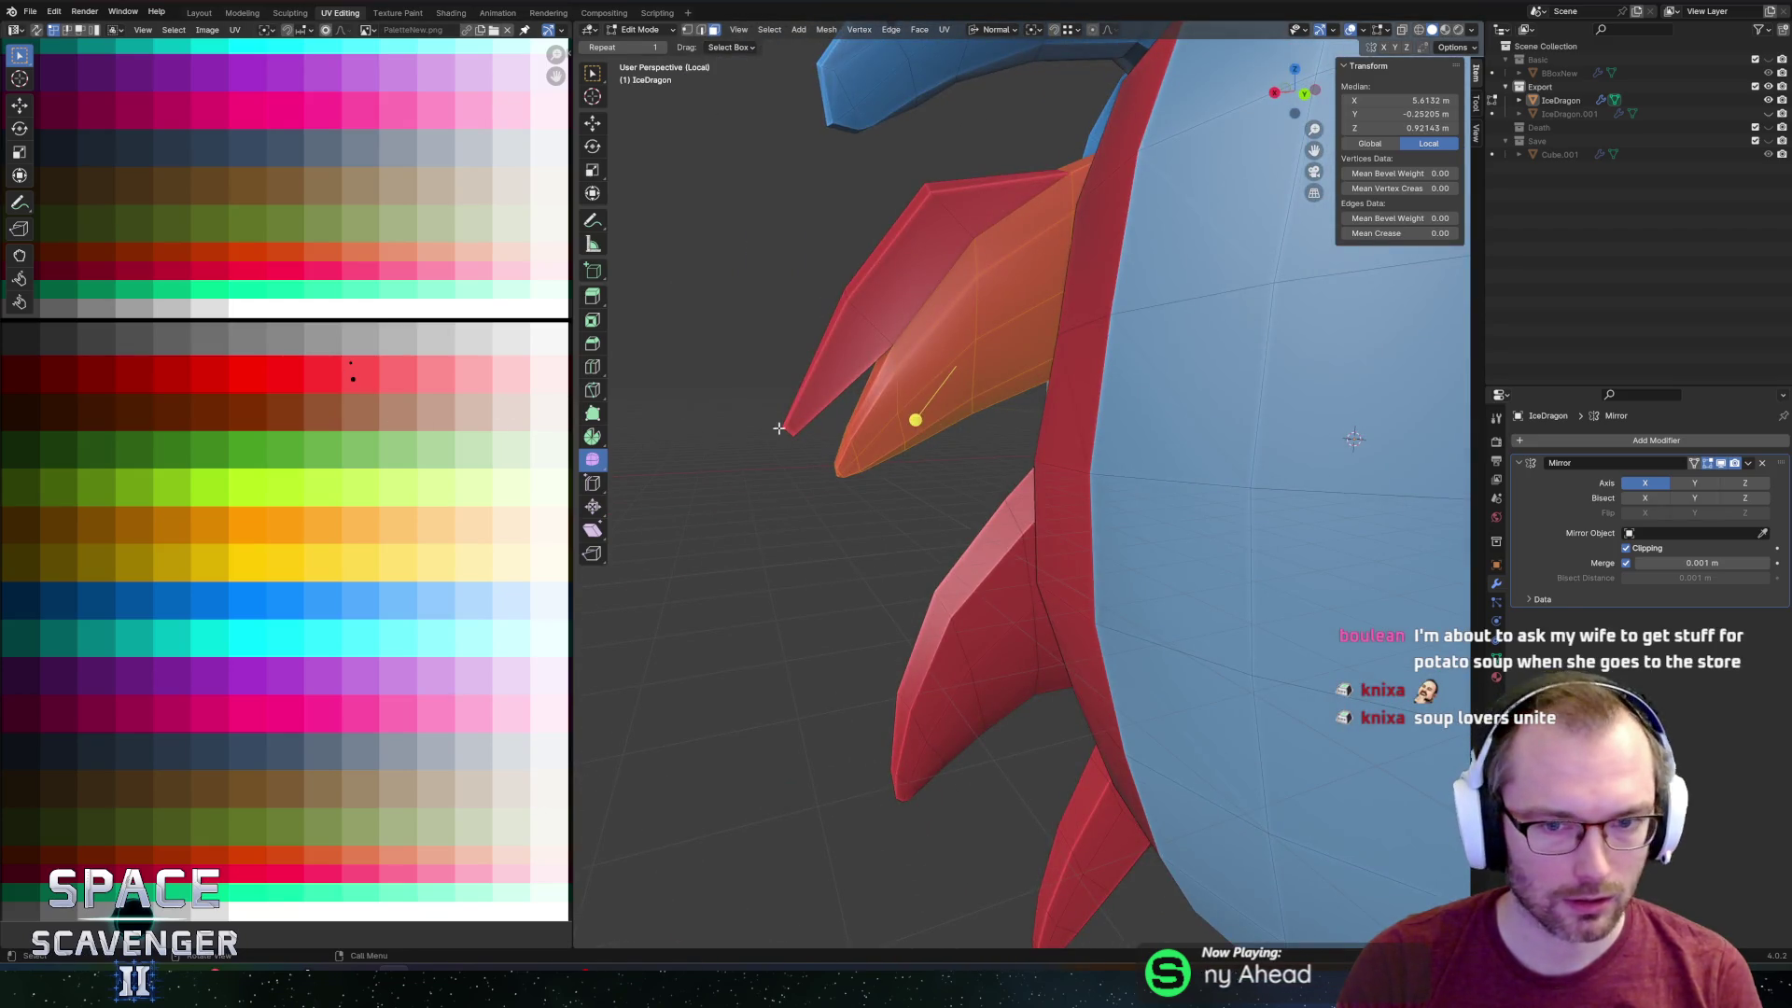
# Move the fin's UVs vertically onto the pale blue palette swatch.
pyautogui.press('g')
pyautogui.press('y')
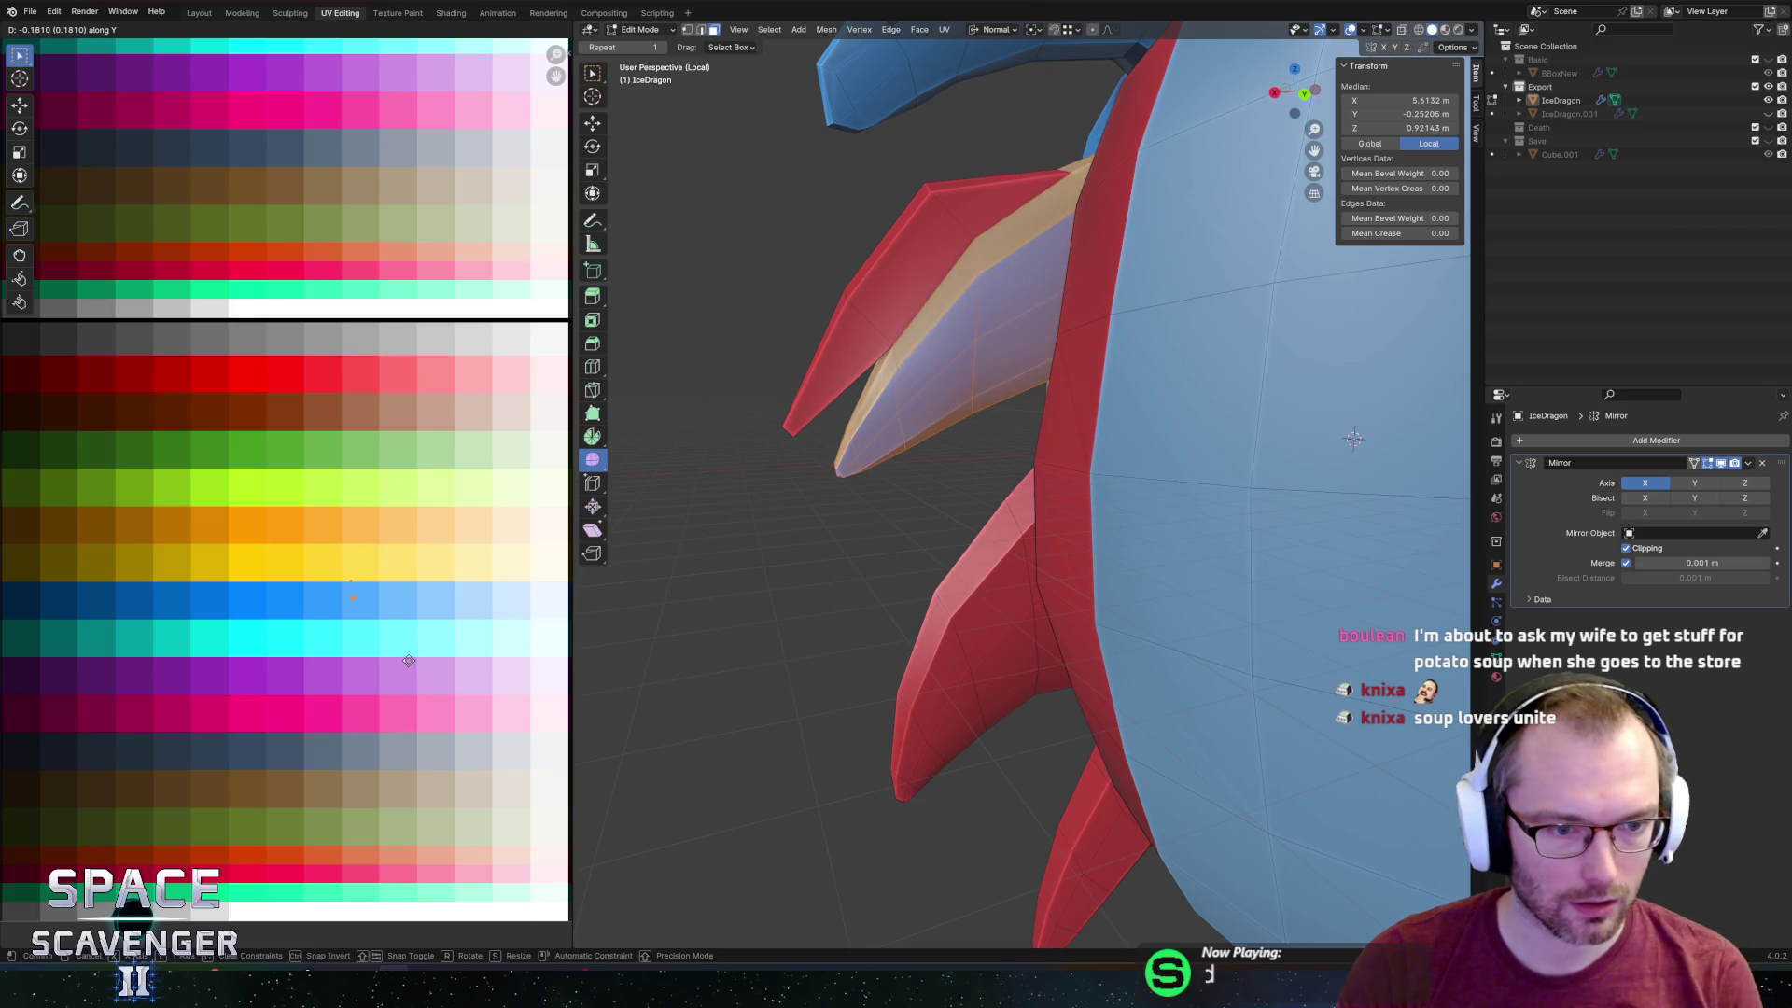
pyautogui.click(408, 668)
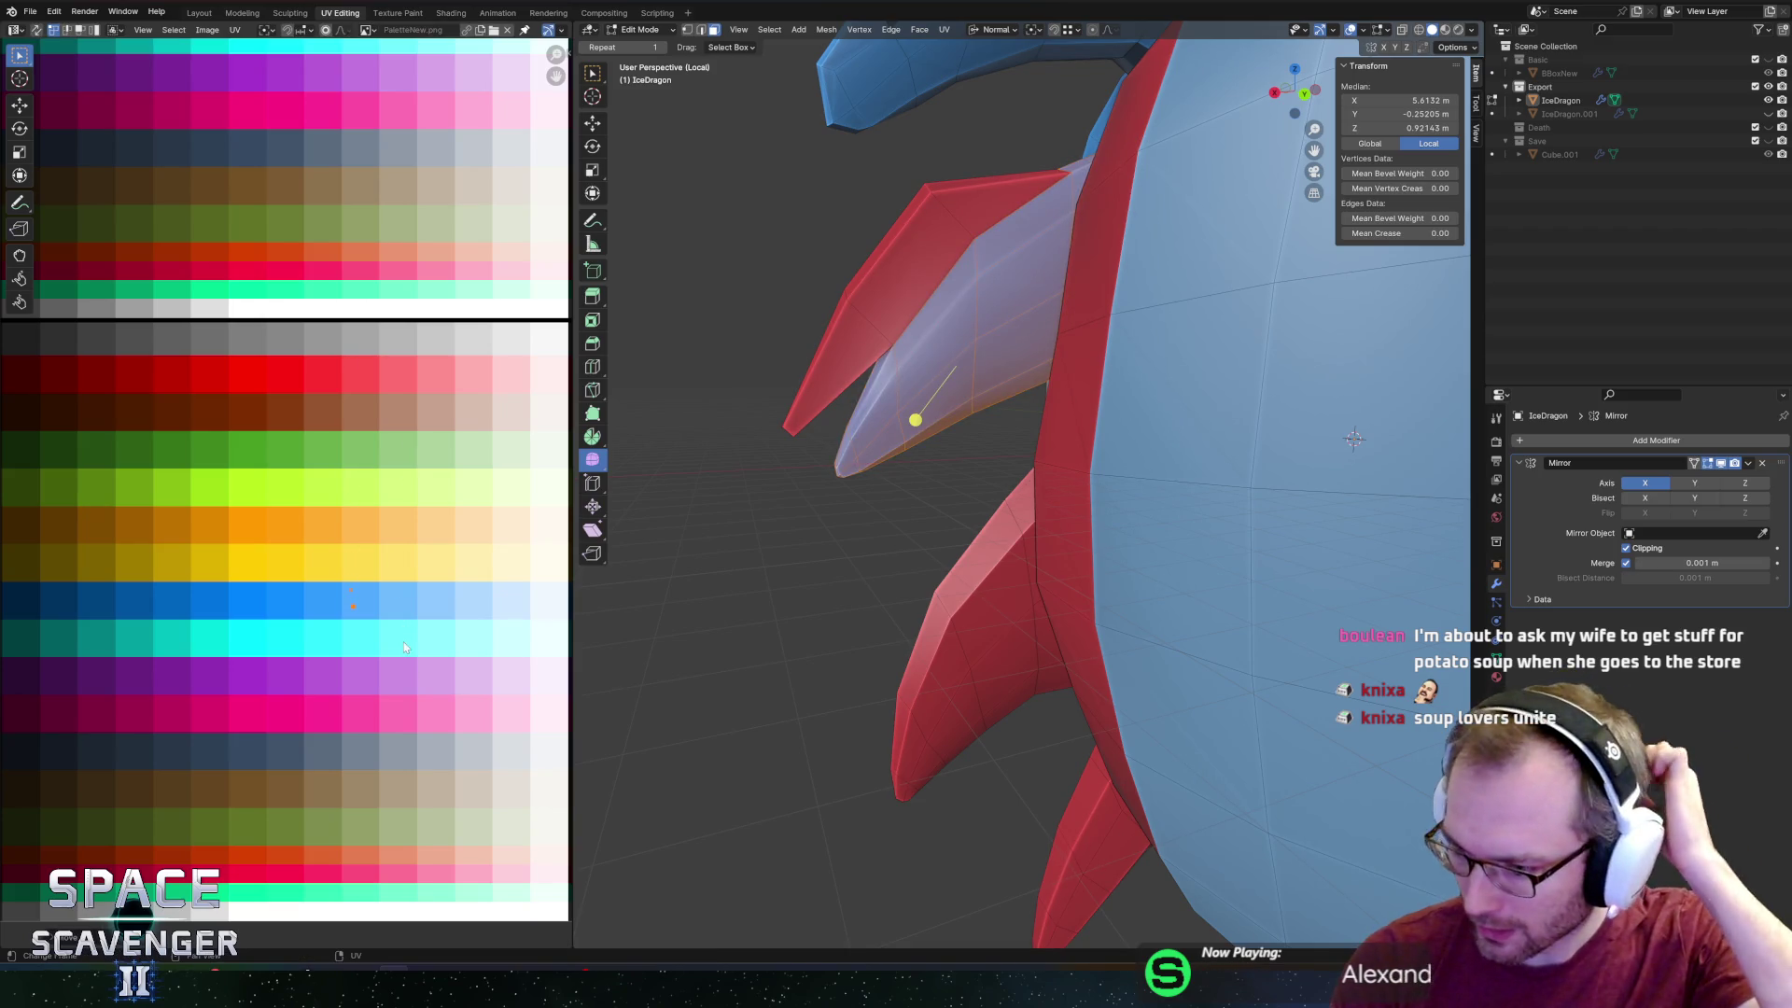
pyautogui.scroll(-3, 827, 398)
# Export the object as IceDragon.fbx into Assets/Other/FBX/Enemies and switch to Unity.
pyautogui.press('Tab')
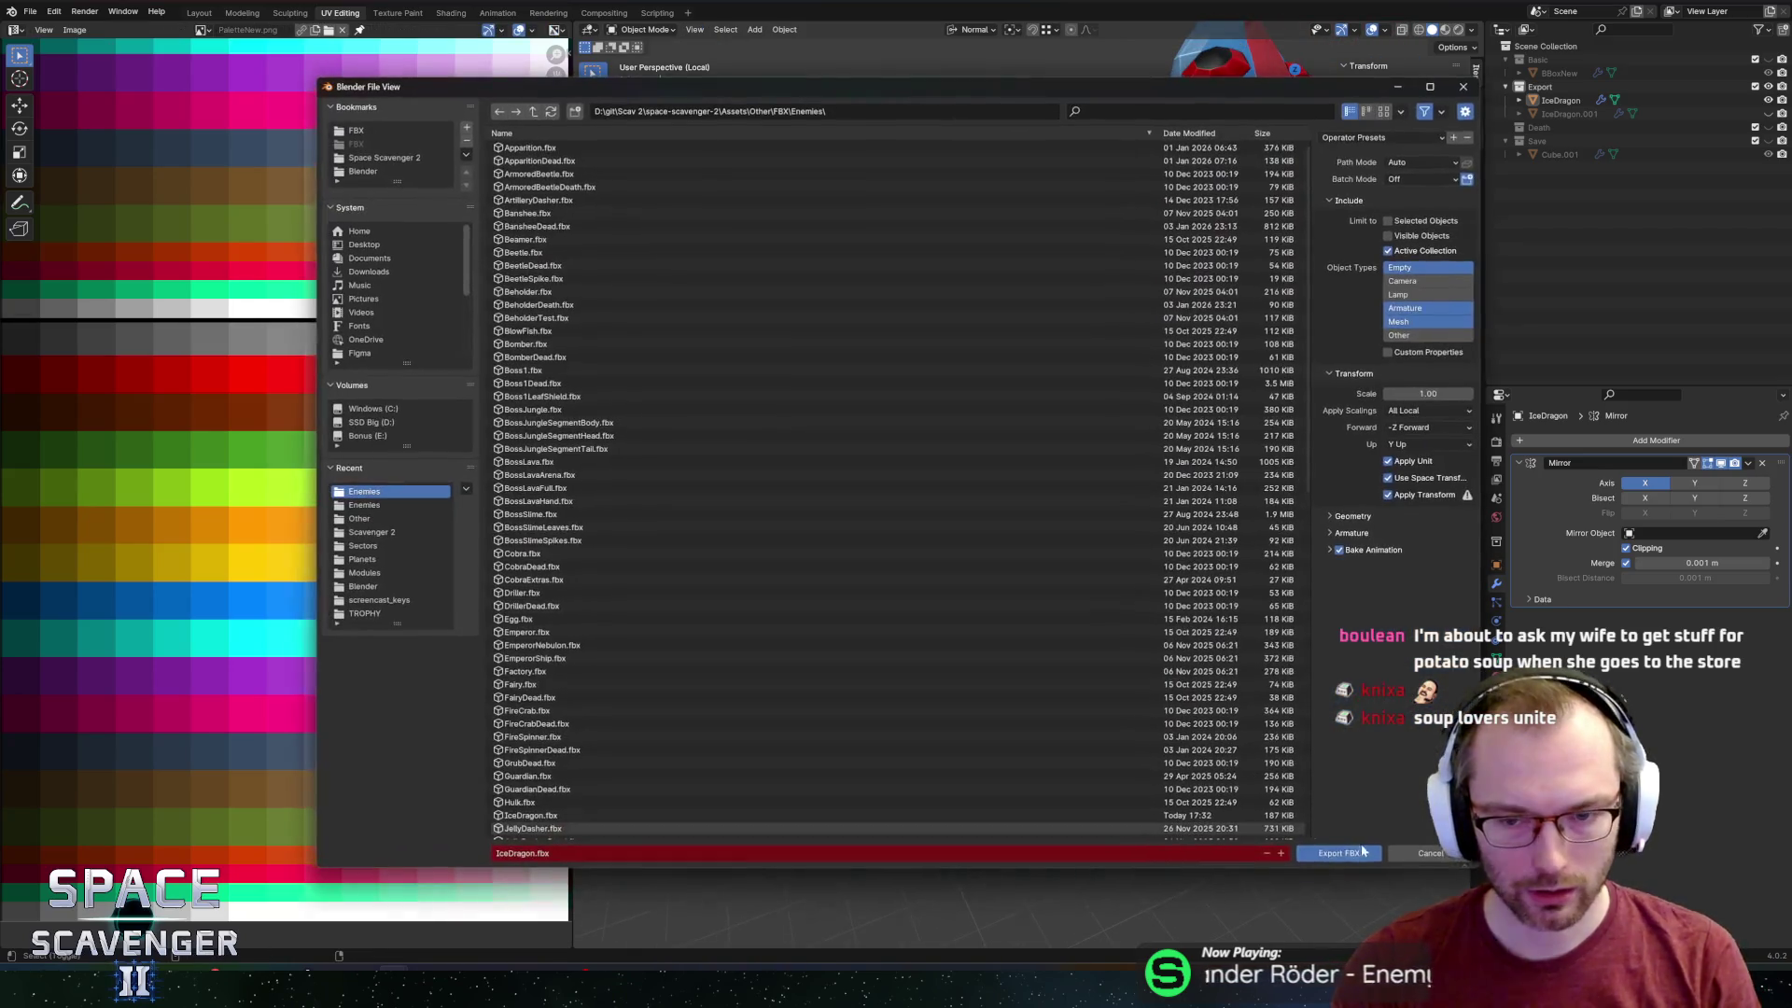
pyautogui.hotkey('ctrl', 'shift', 'e')
pyautogui.click(1344, 853)
pyautogui.hotkey('alt', 'Tab')
pyautogui.hotkey('alt', 'Tab')
pyautogui.hotkey('alt', 'Tab')
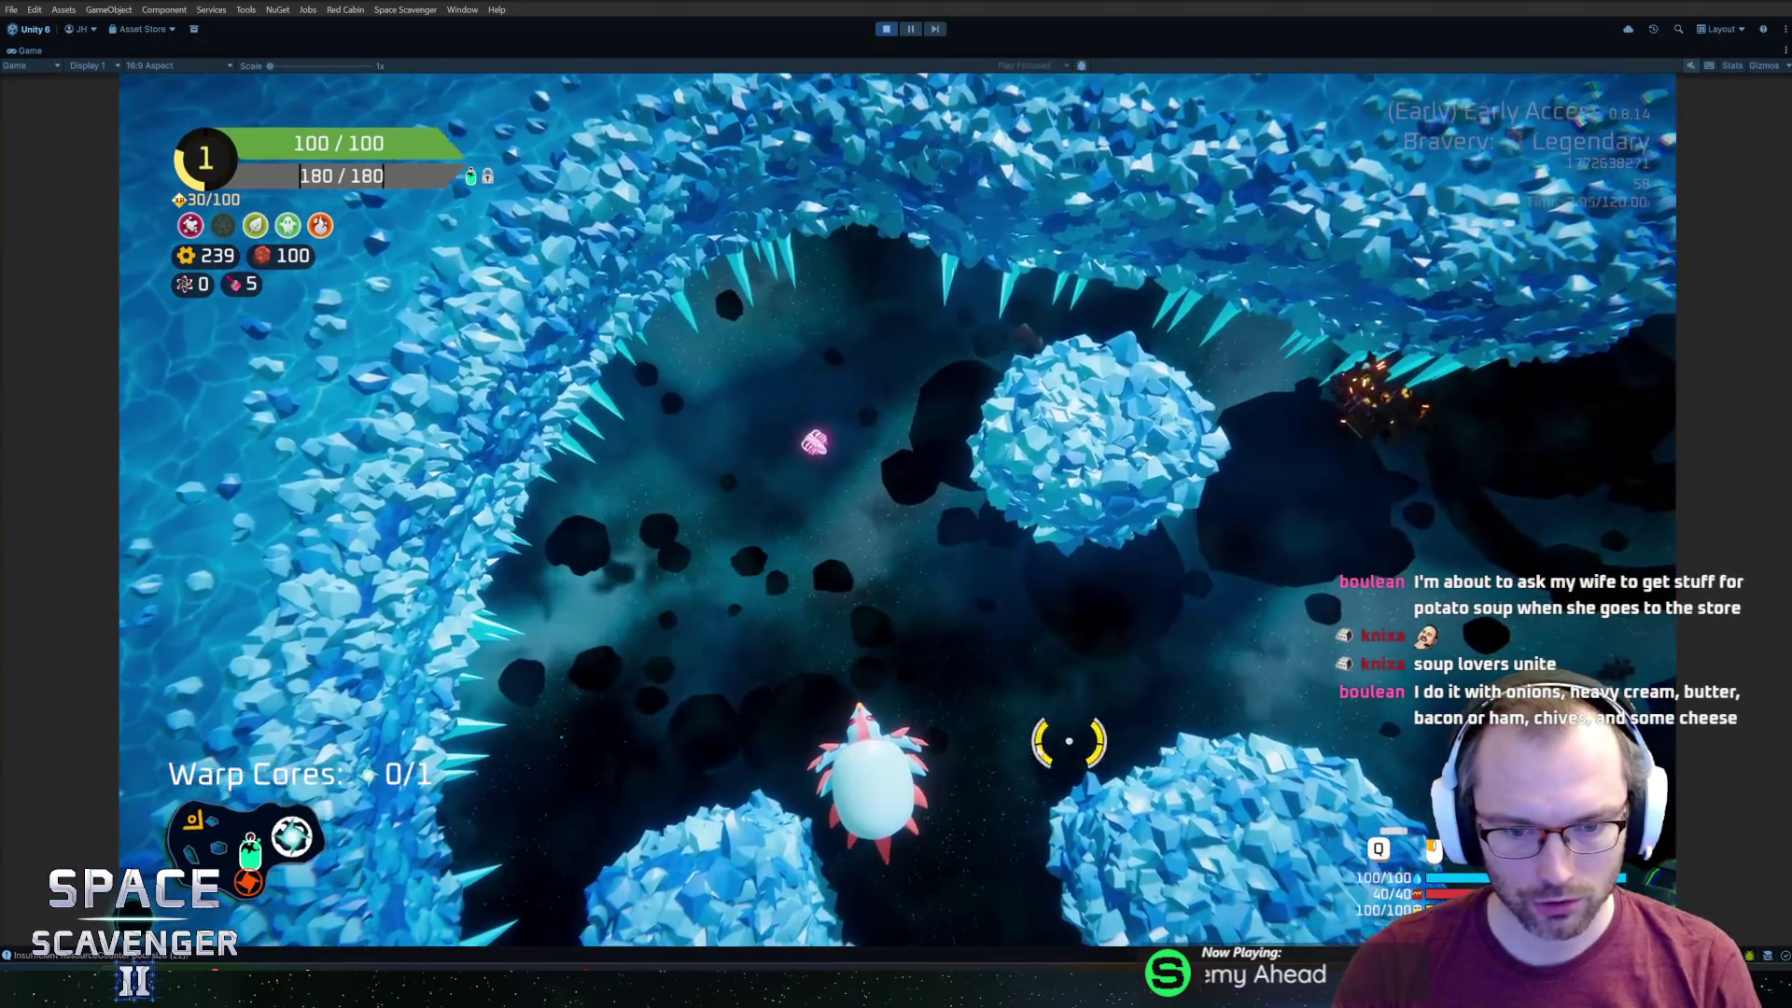
# Fly the ship up and around through the ice asteroid field, firing its beam.
pyautogui.press('w')
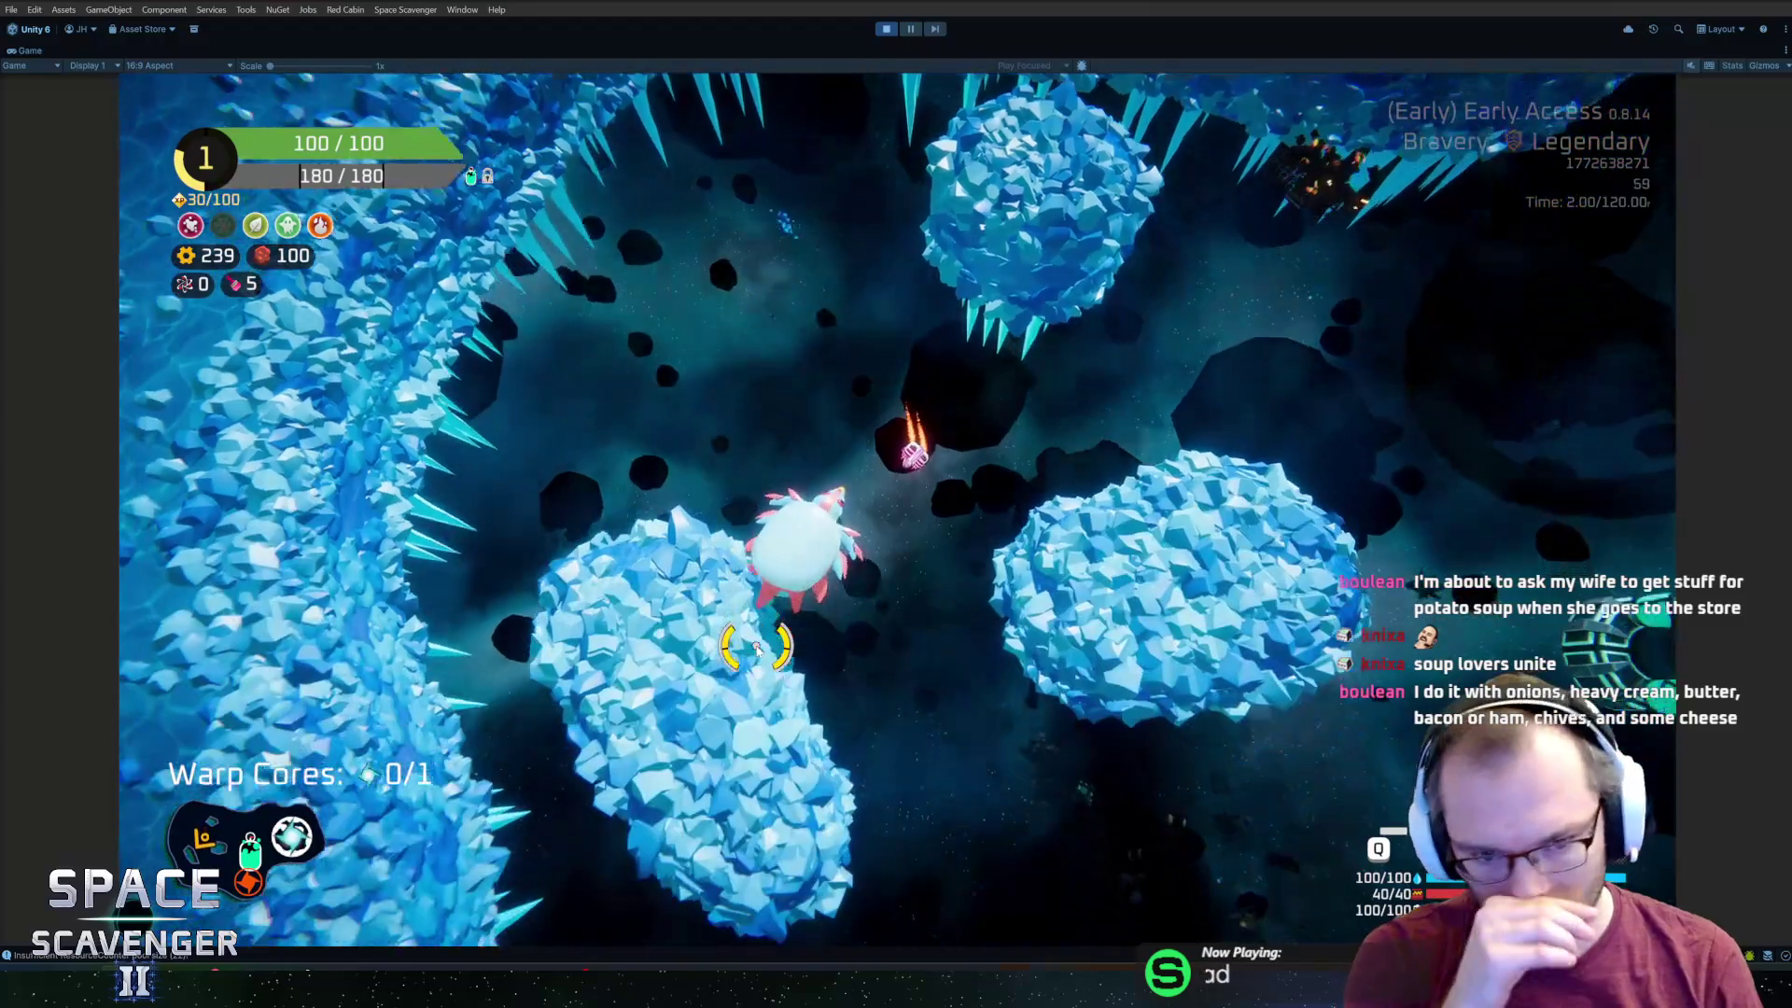
pyautogui.press('w')
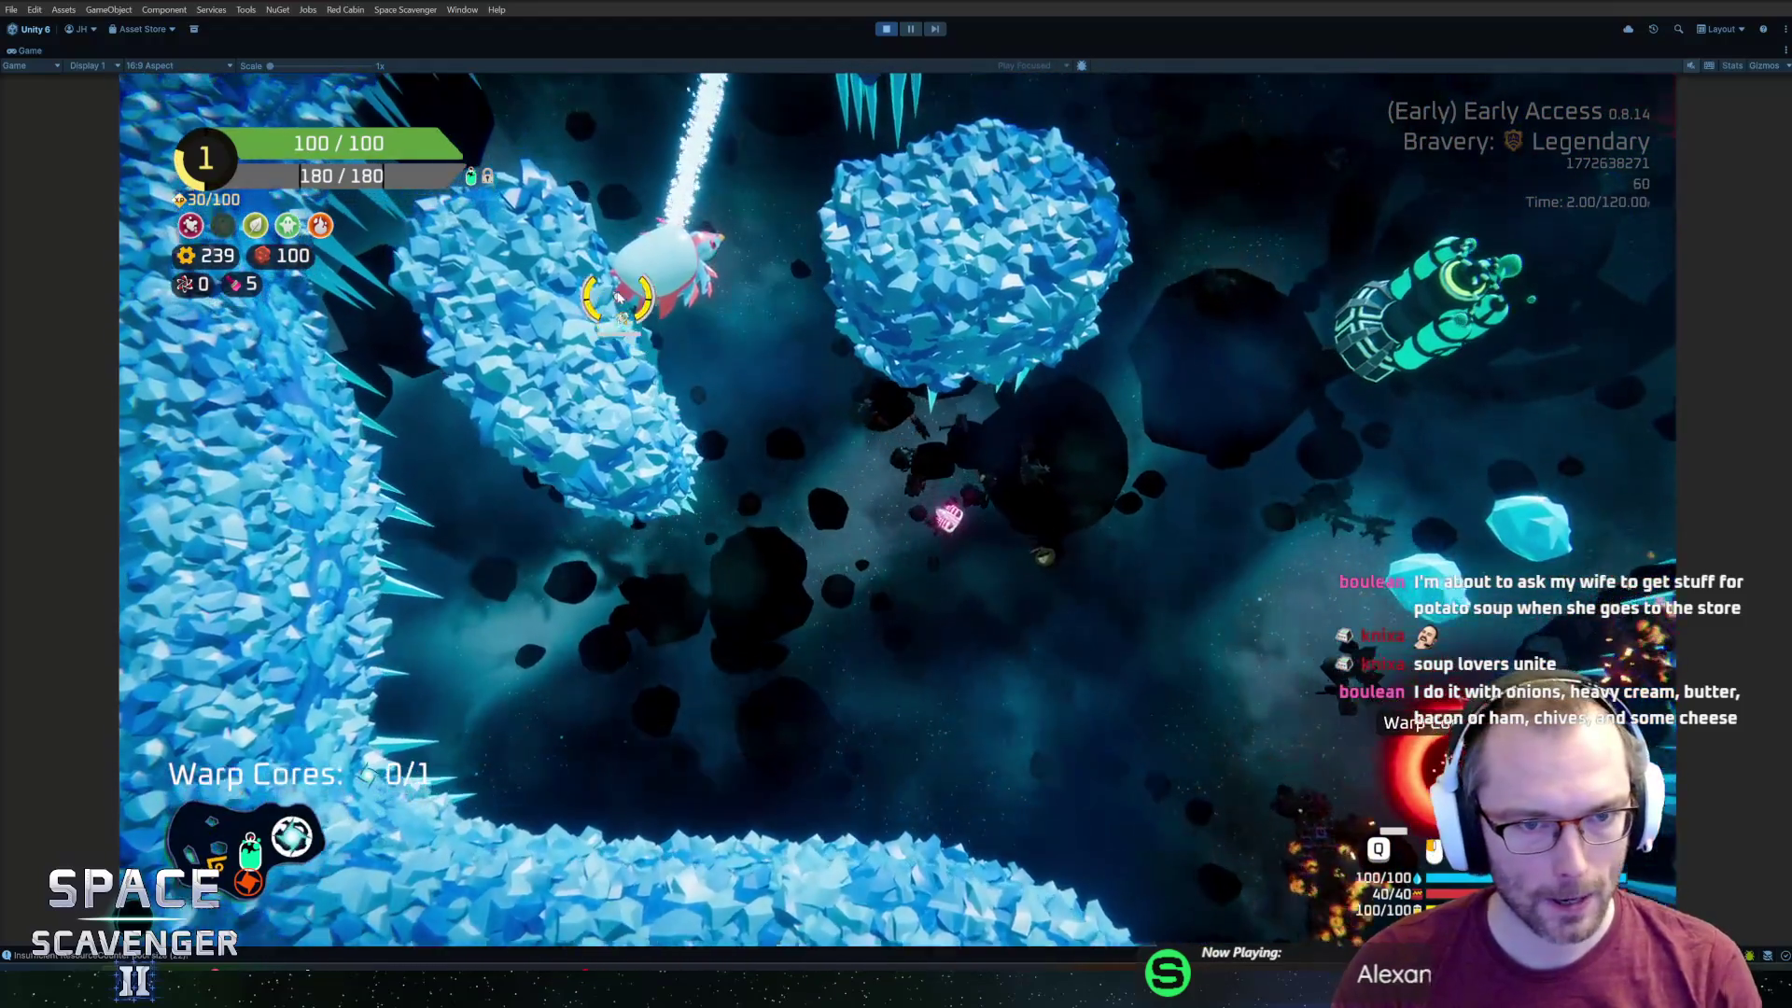
pyautogui.press('w')
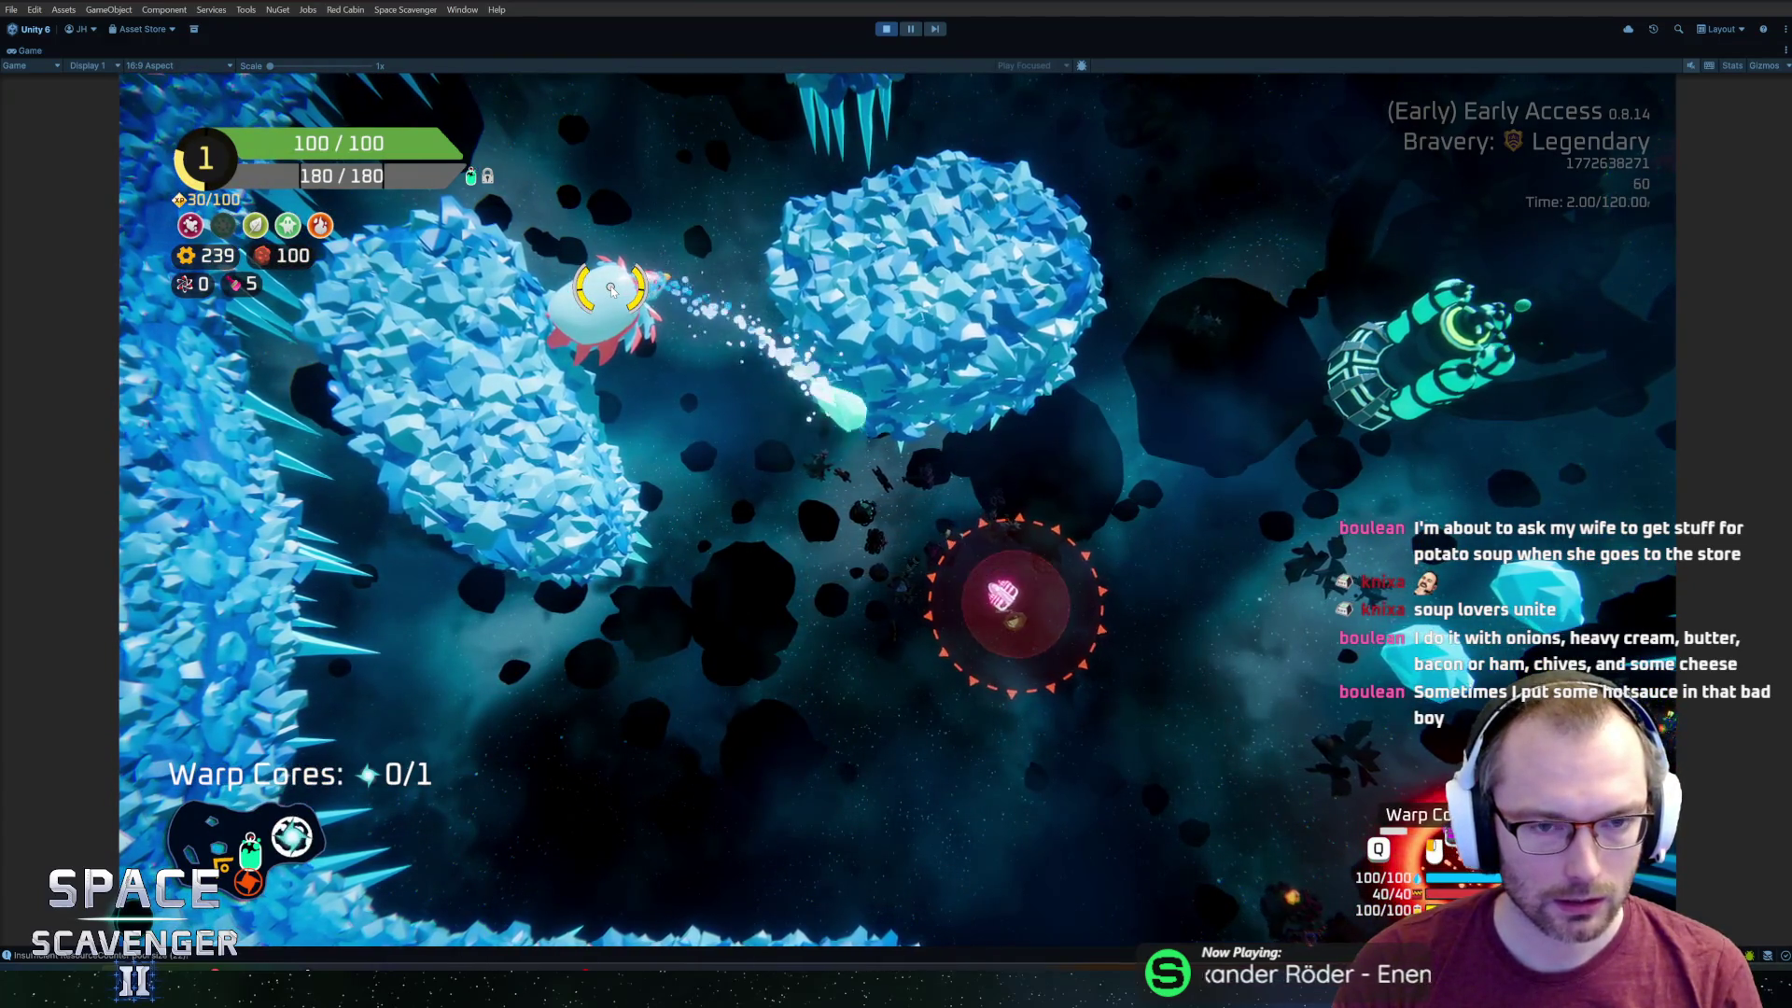
pyautogui.press('w')
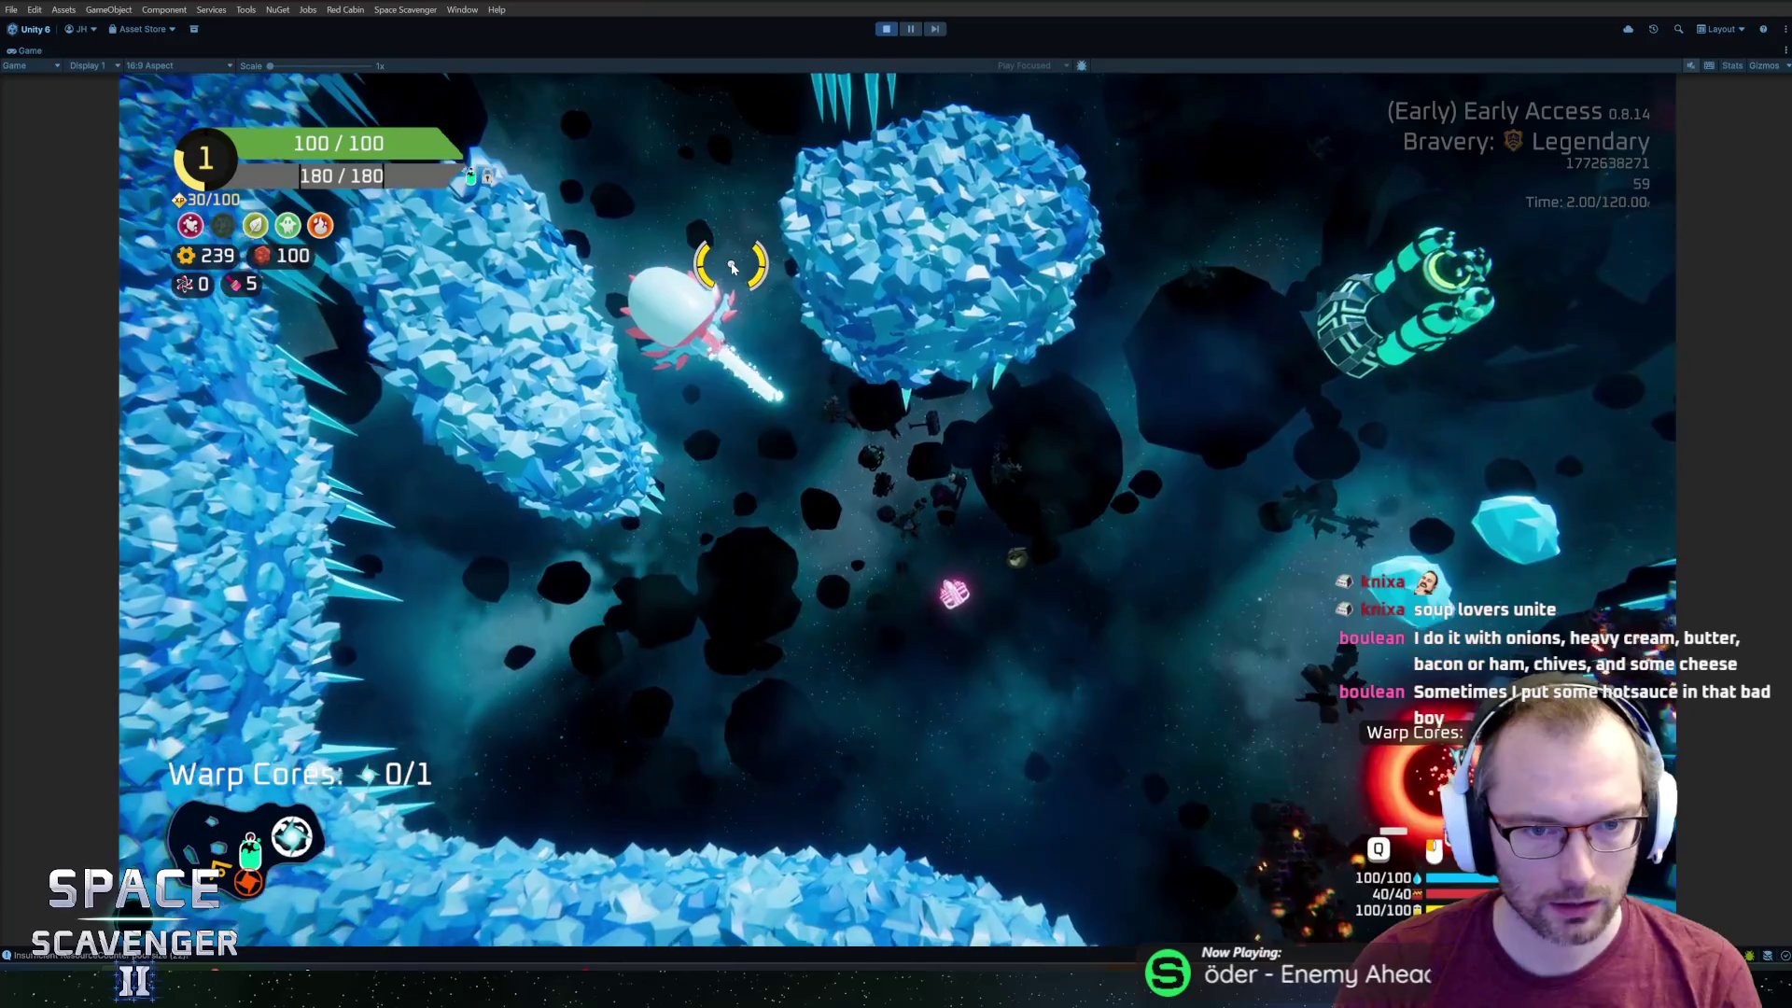
pyautogui.press('w')
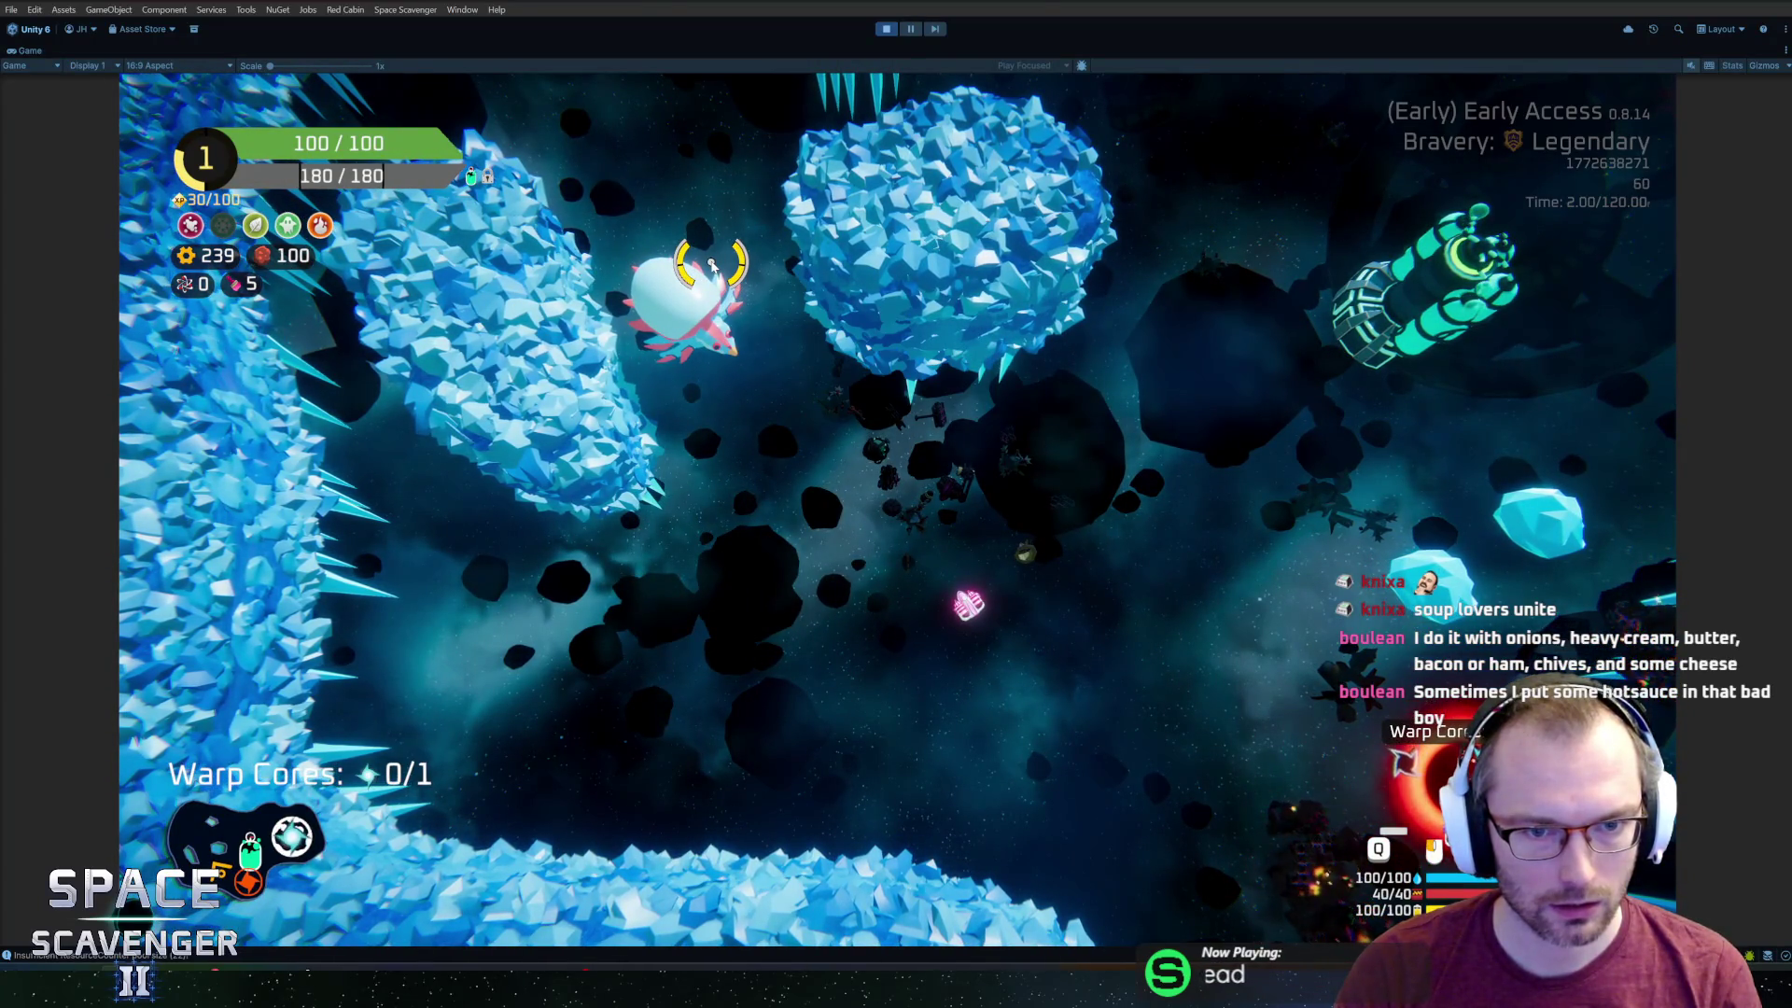
pyautogui.press('w')
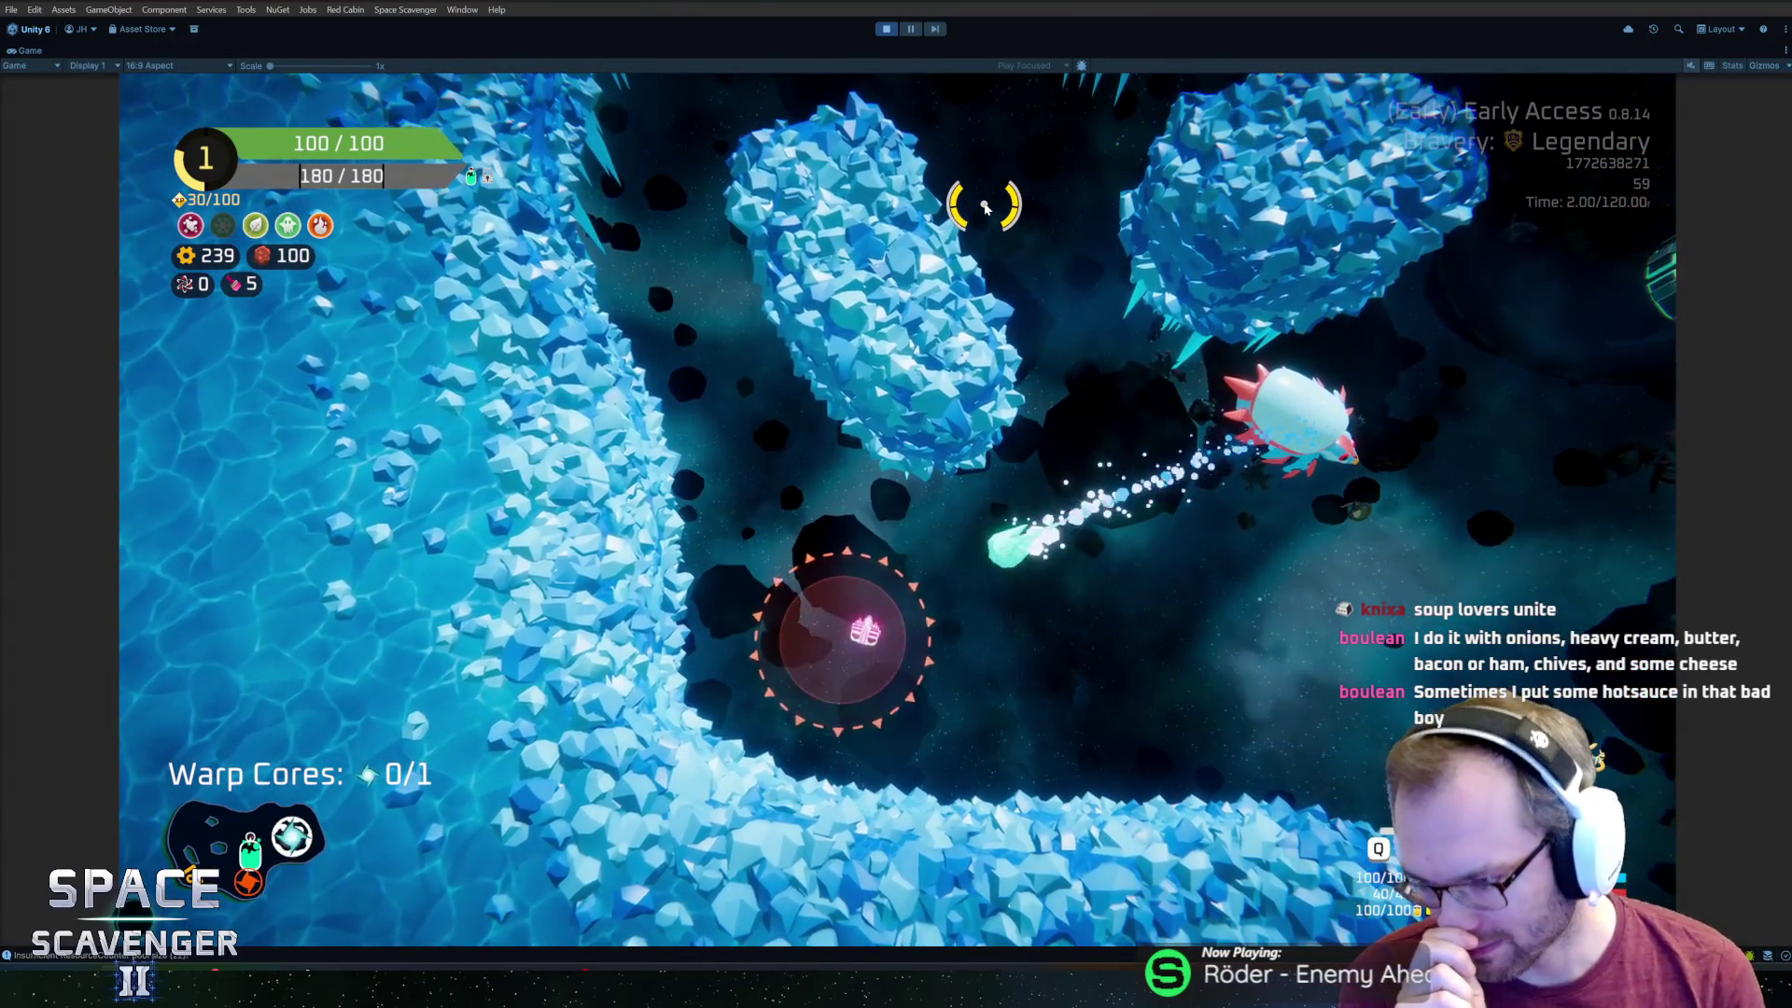
pyautogui.press('w')
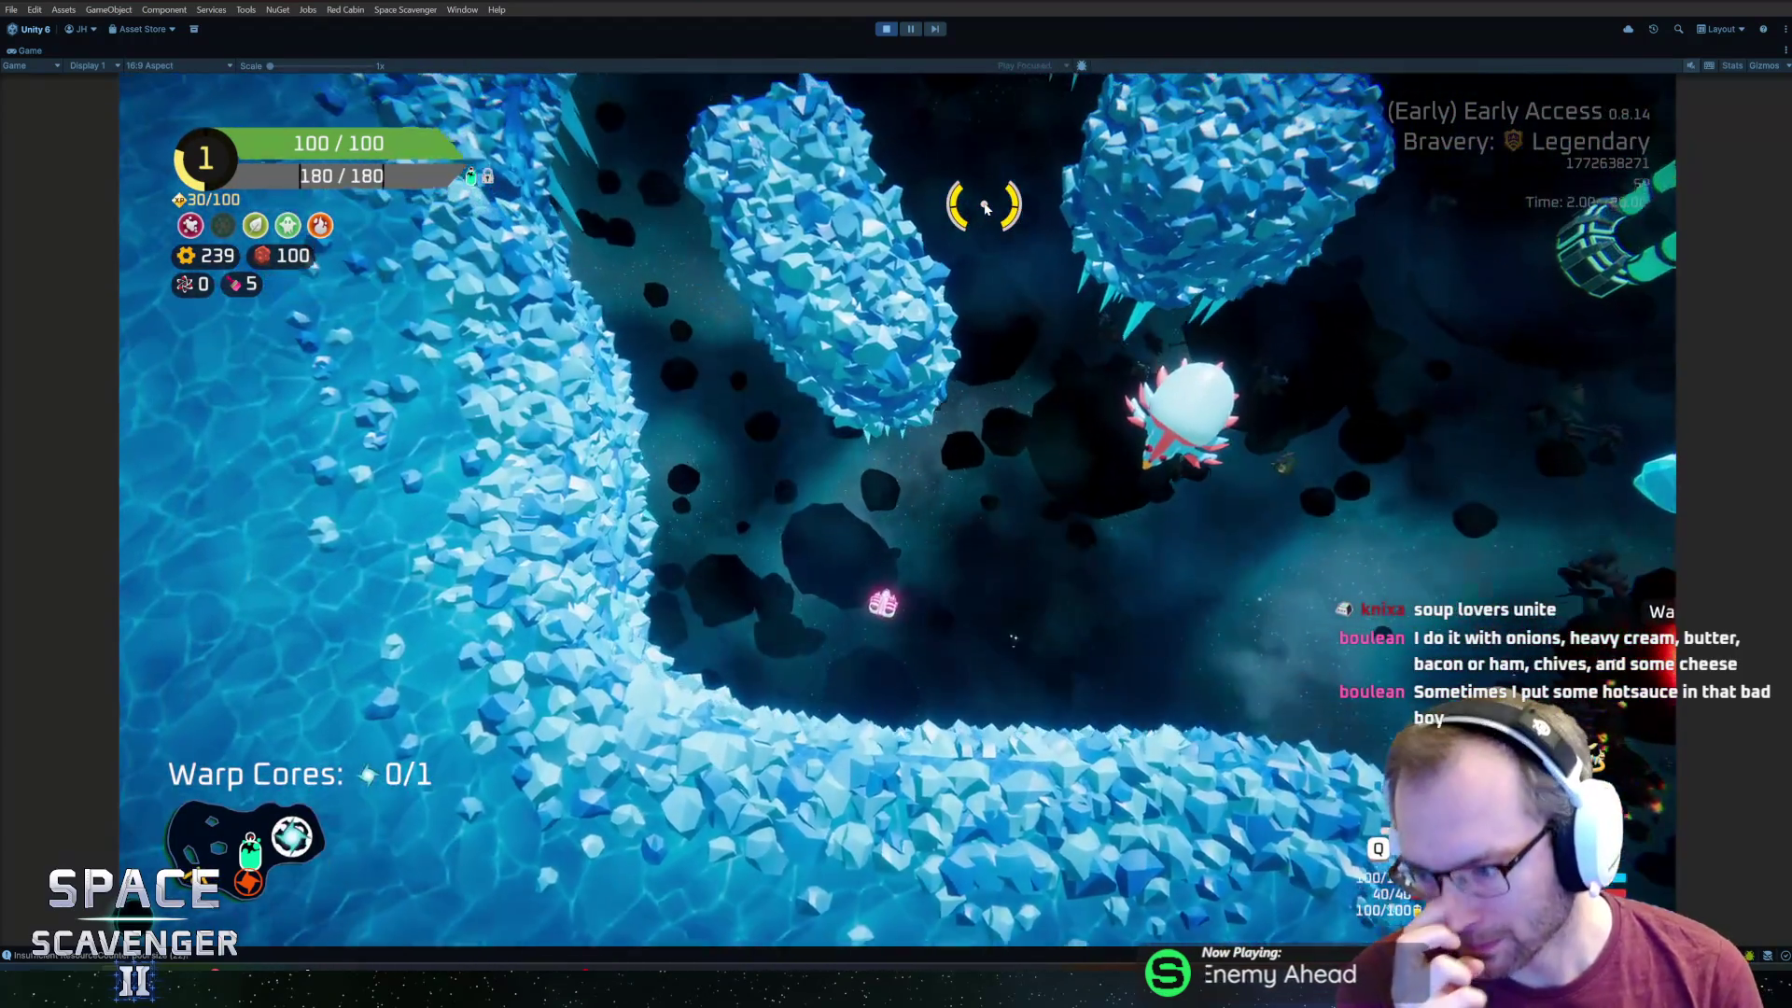
pyautogui.press('w')
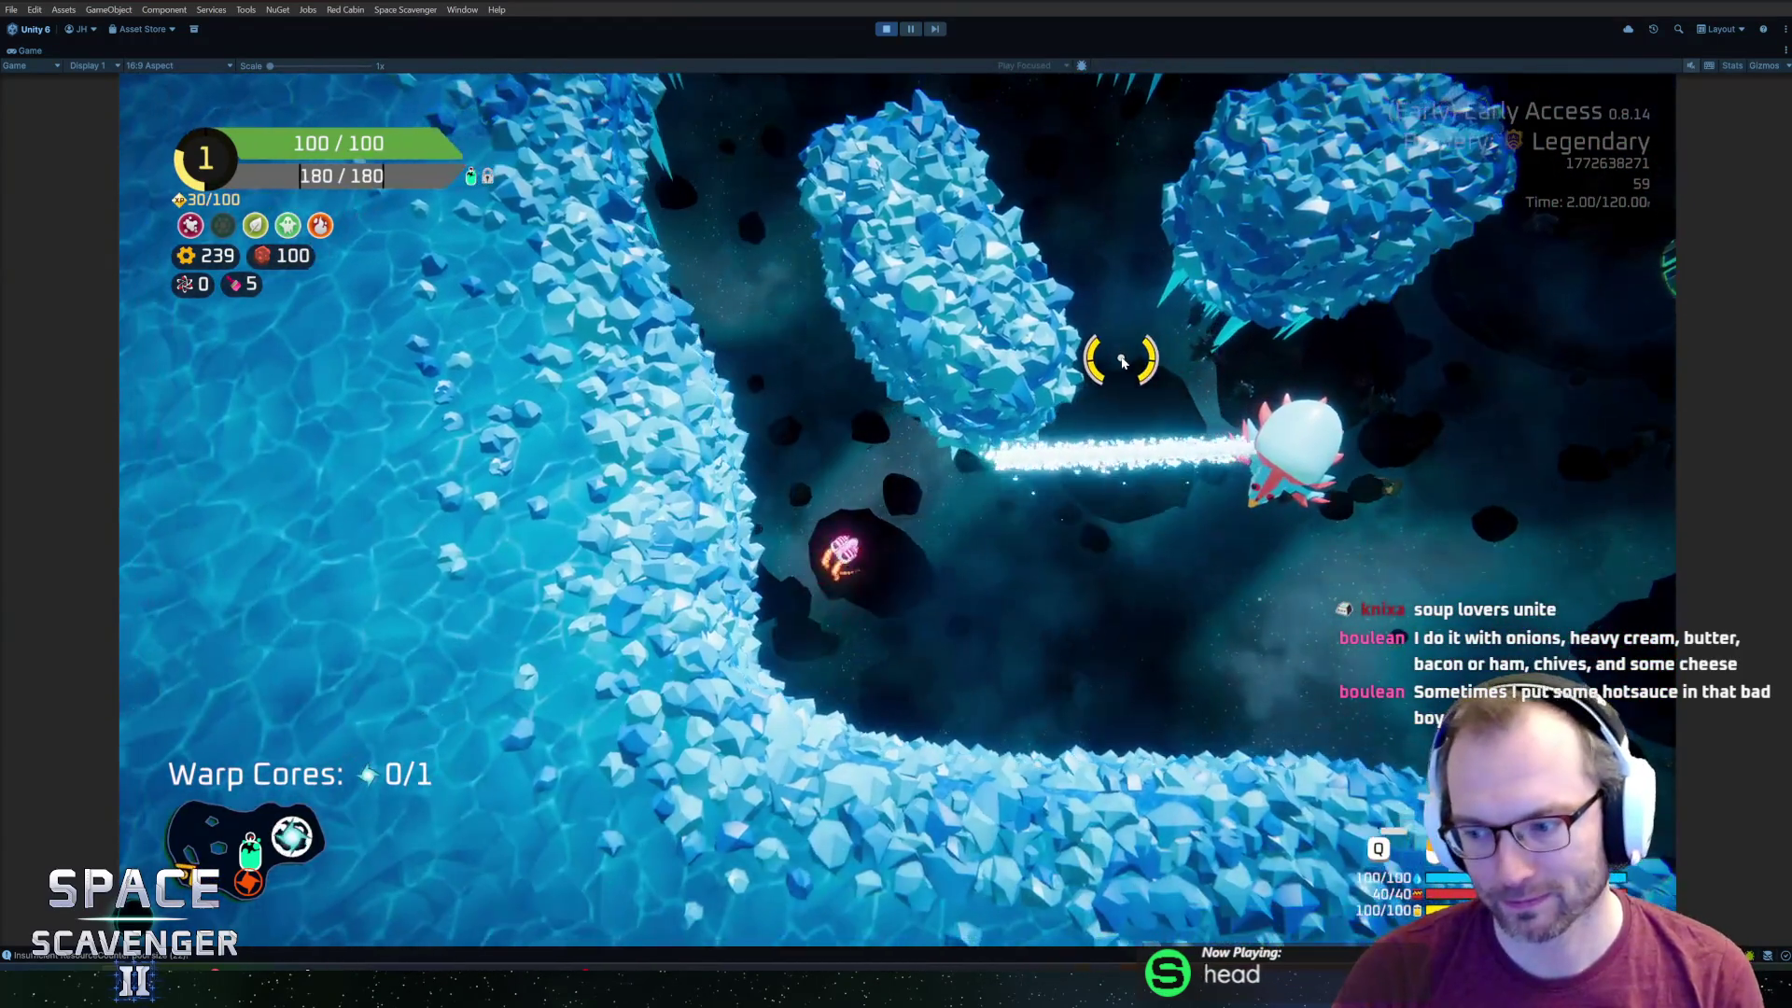
# Fight the IceDragon enemy, head for the warp core collecting gold, then pause the game.
pyautogui.press('w')
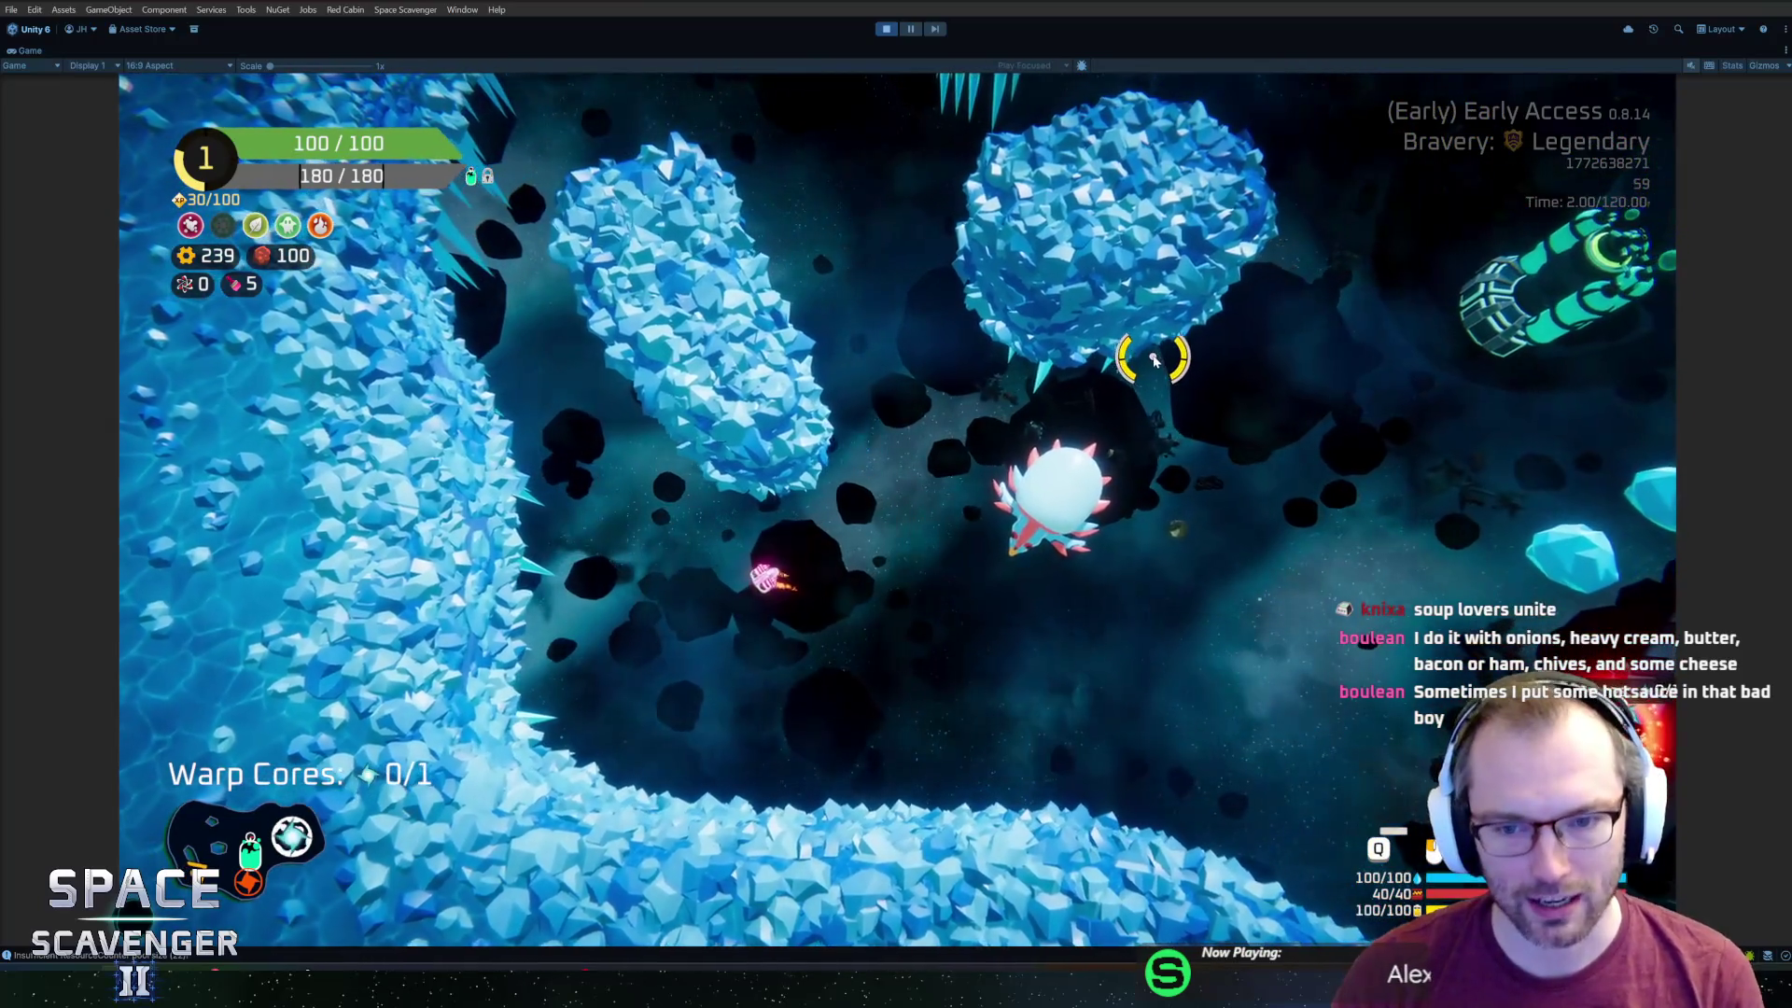
pyautogui.press('w')
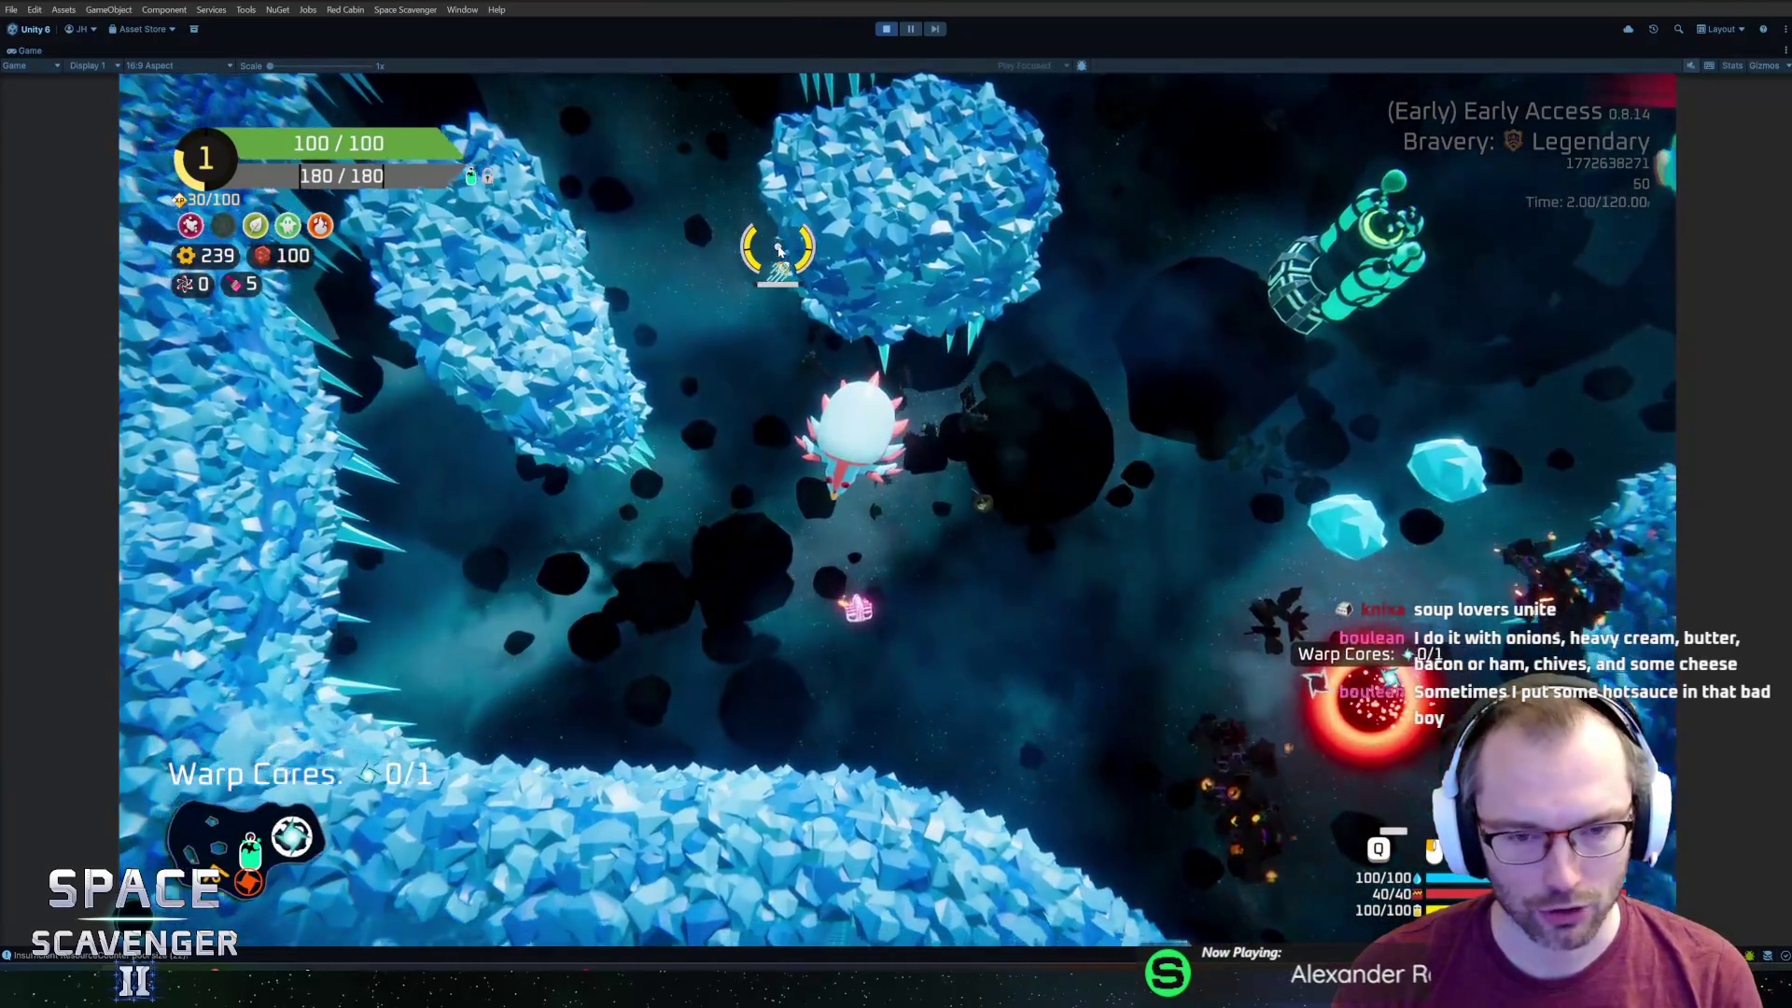
pyautogui.press('w')
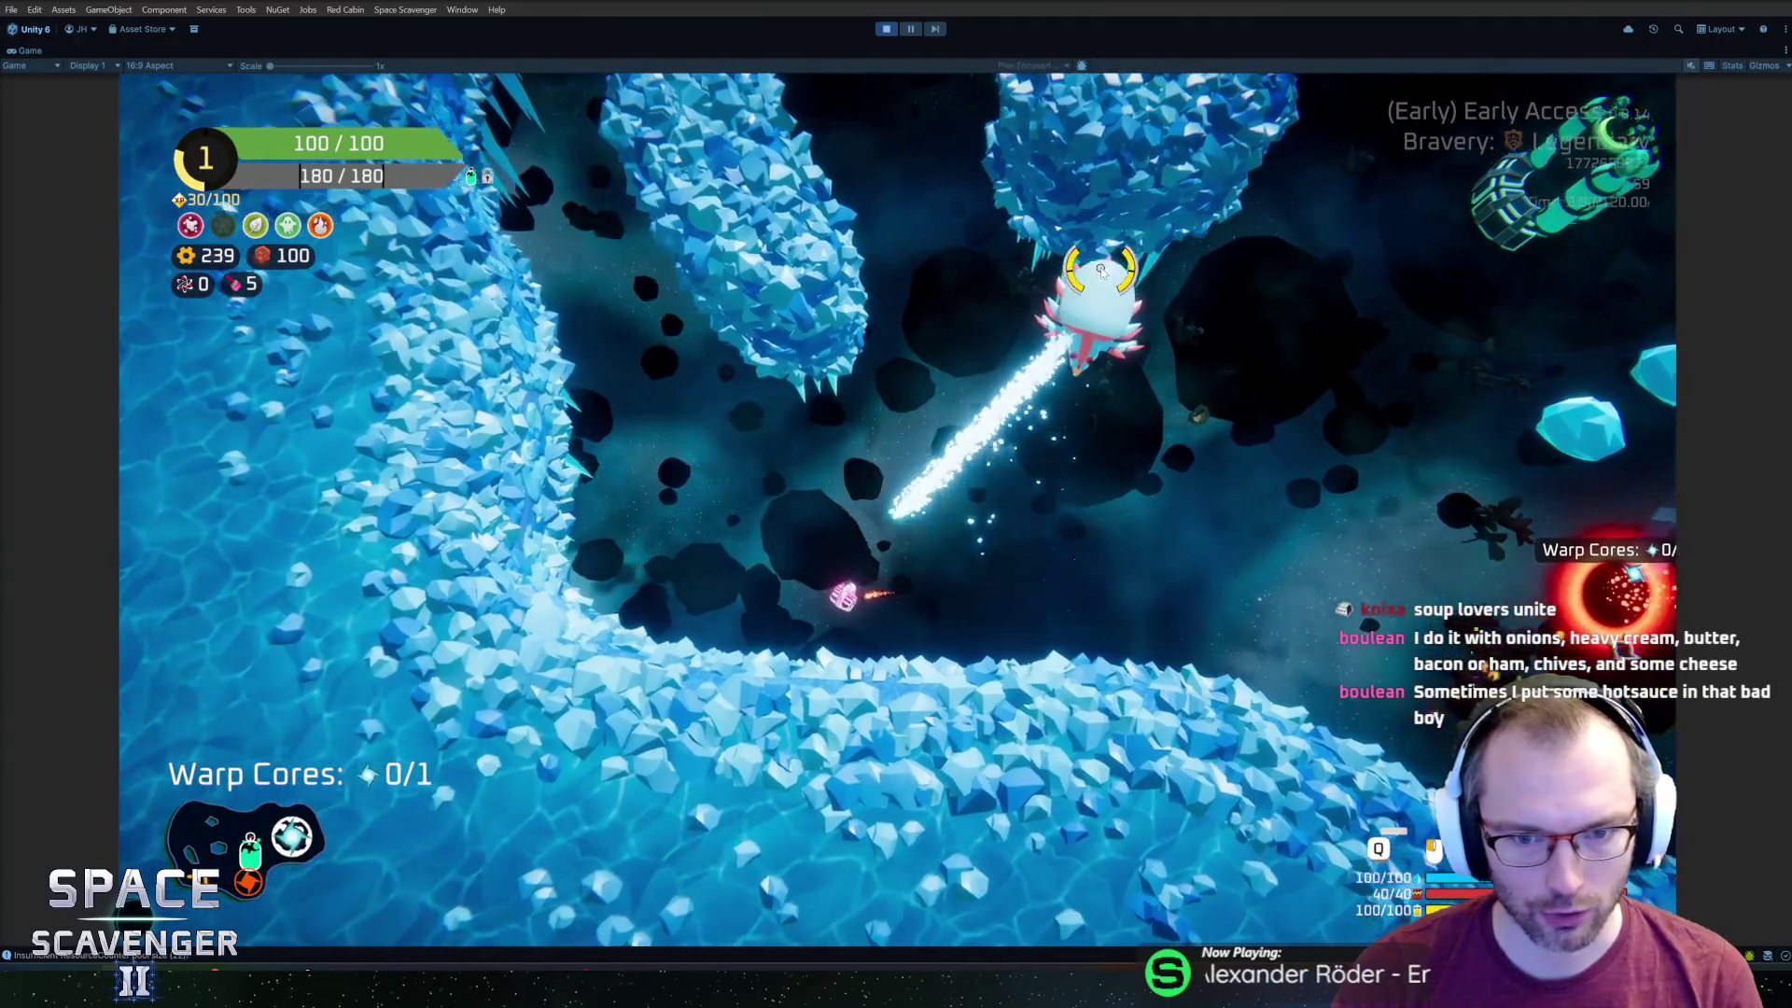
pyautogui.press('w')
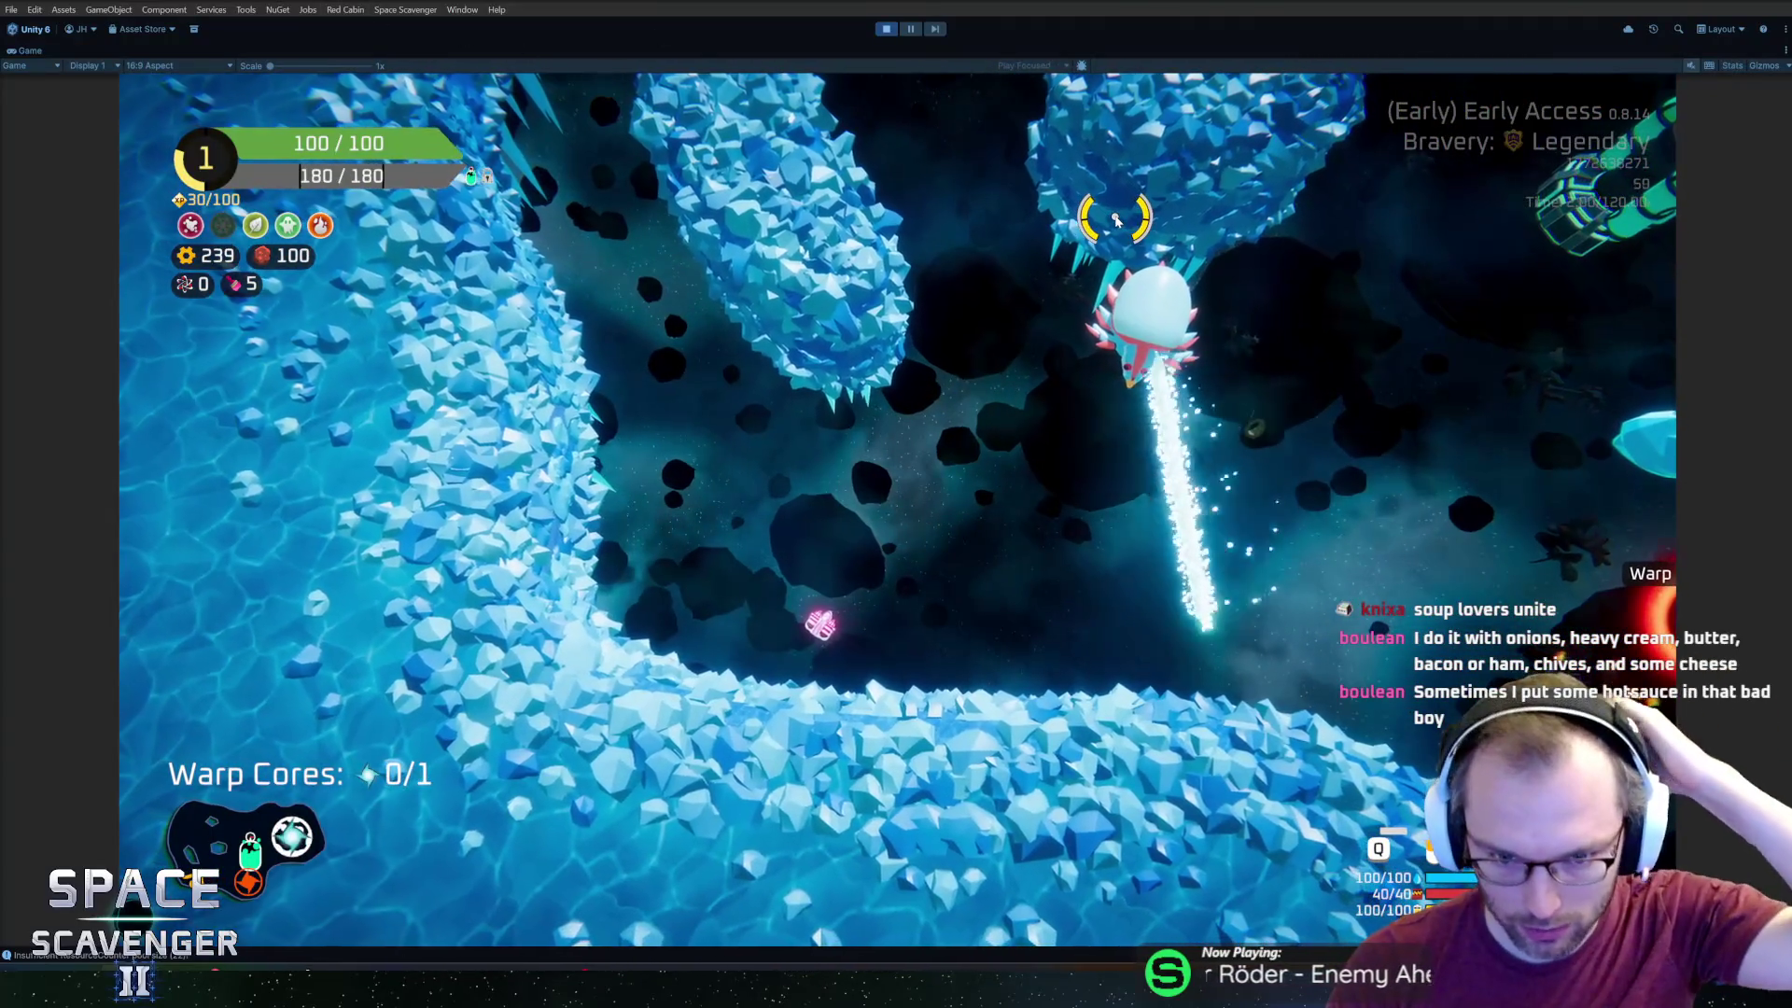
pyautogui.press('d')
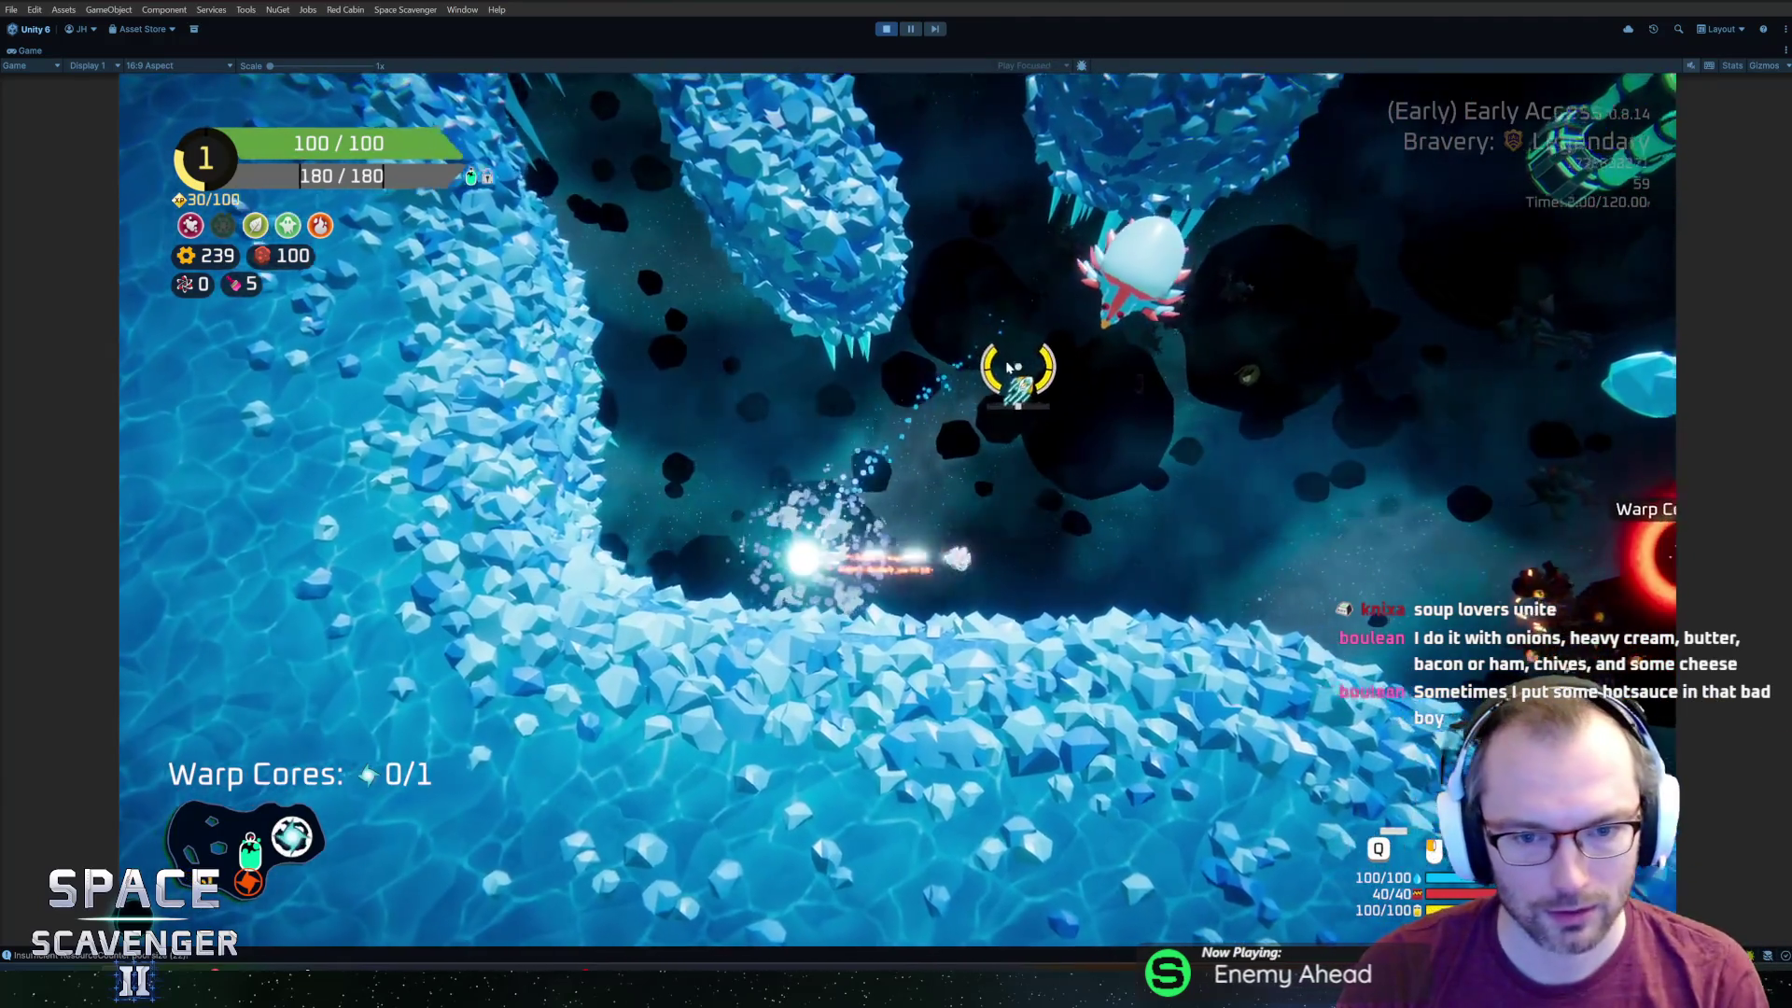
pyautogui.press('d')
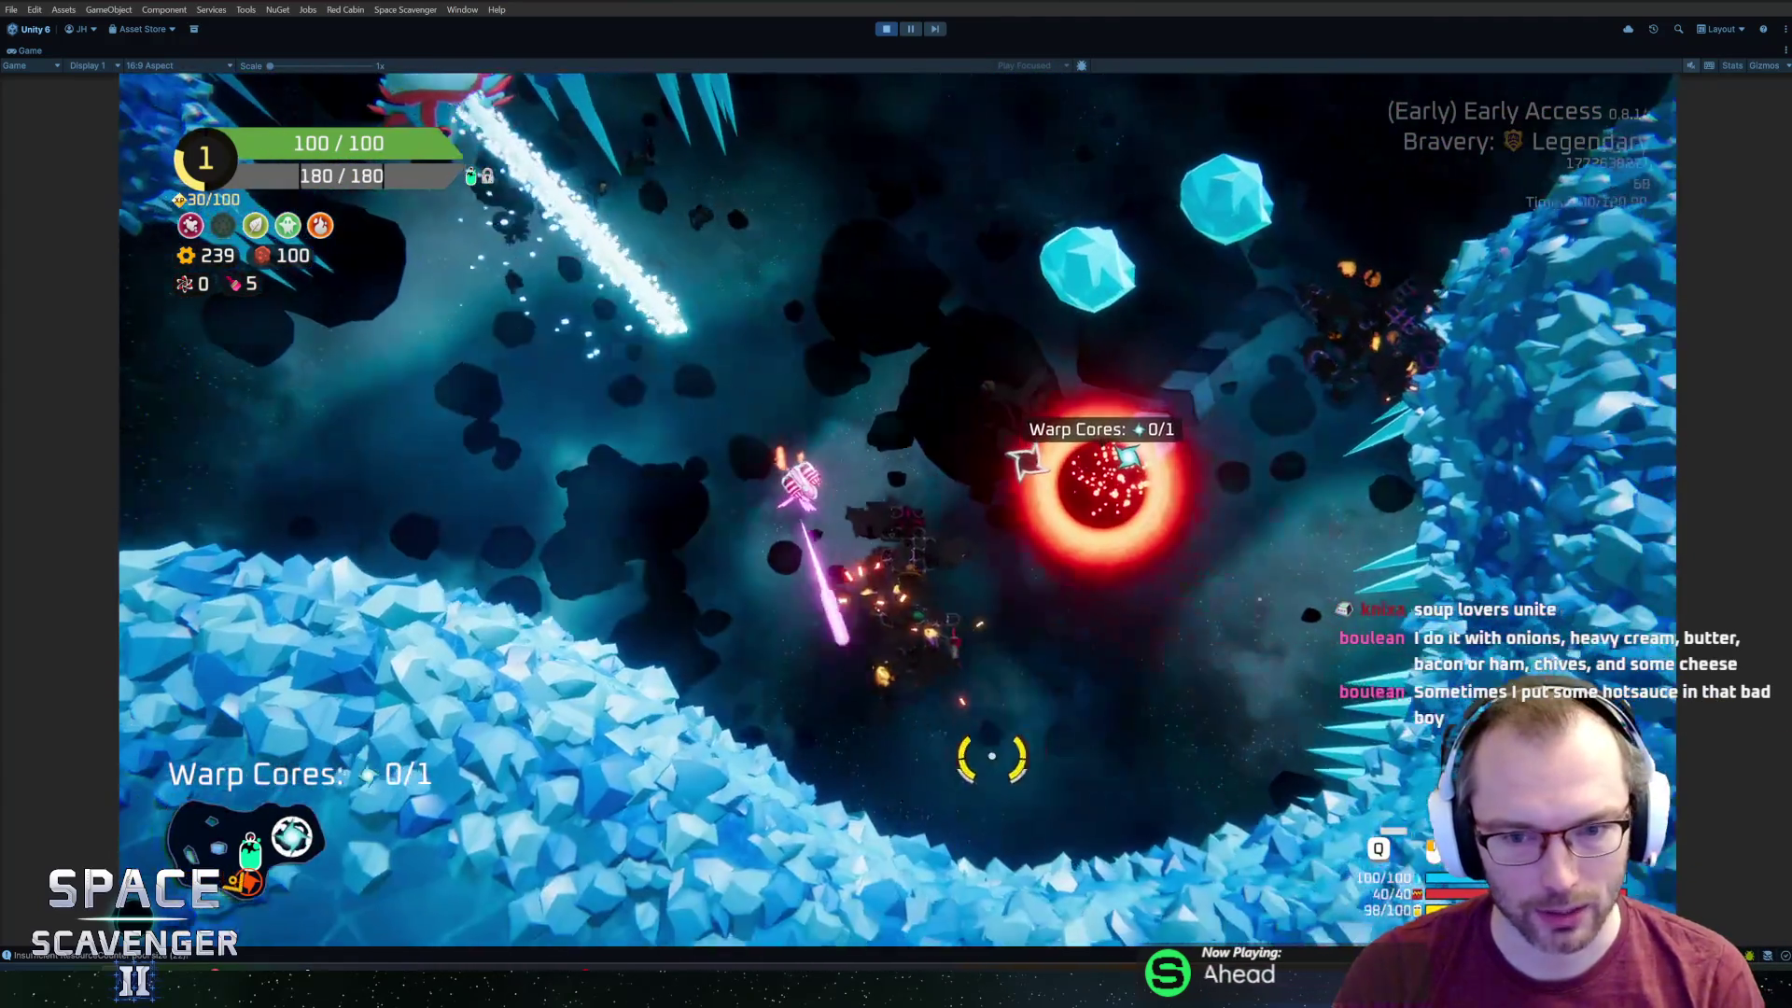
pyautogui.press('a')
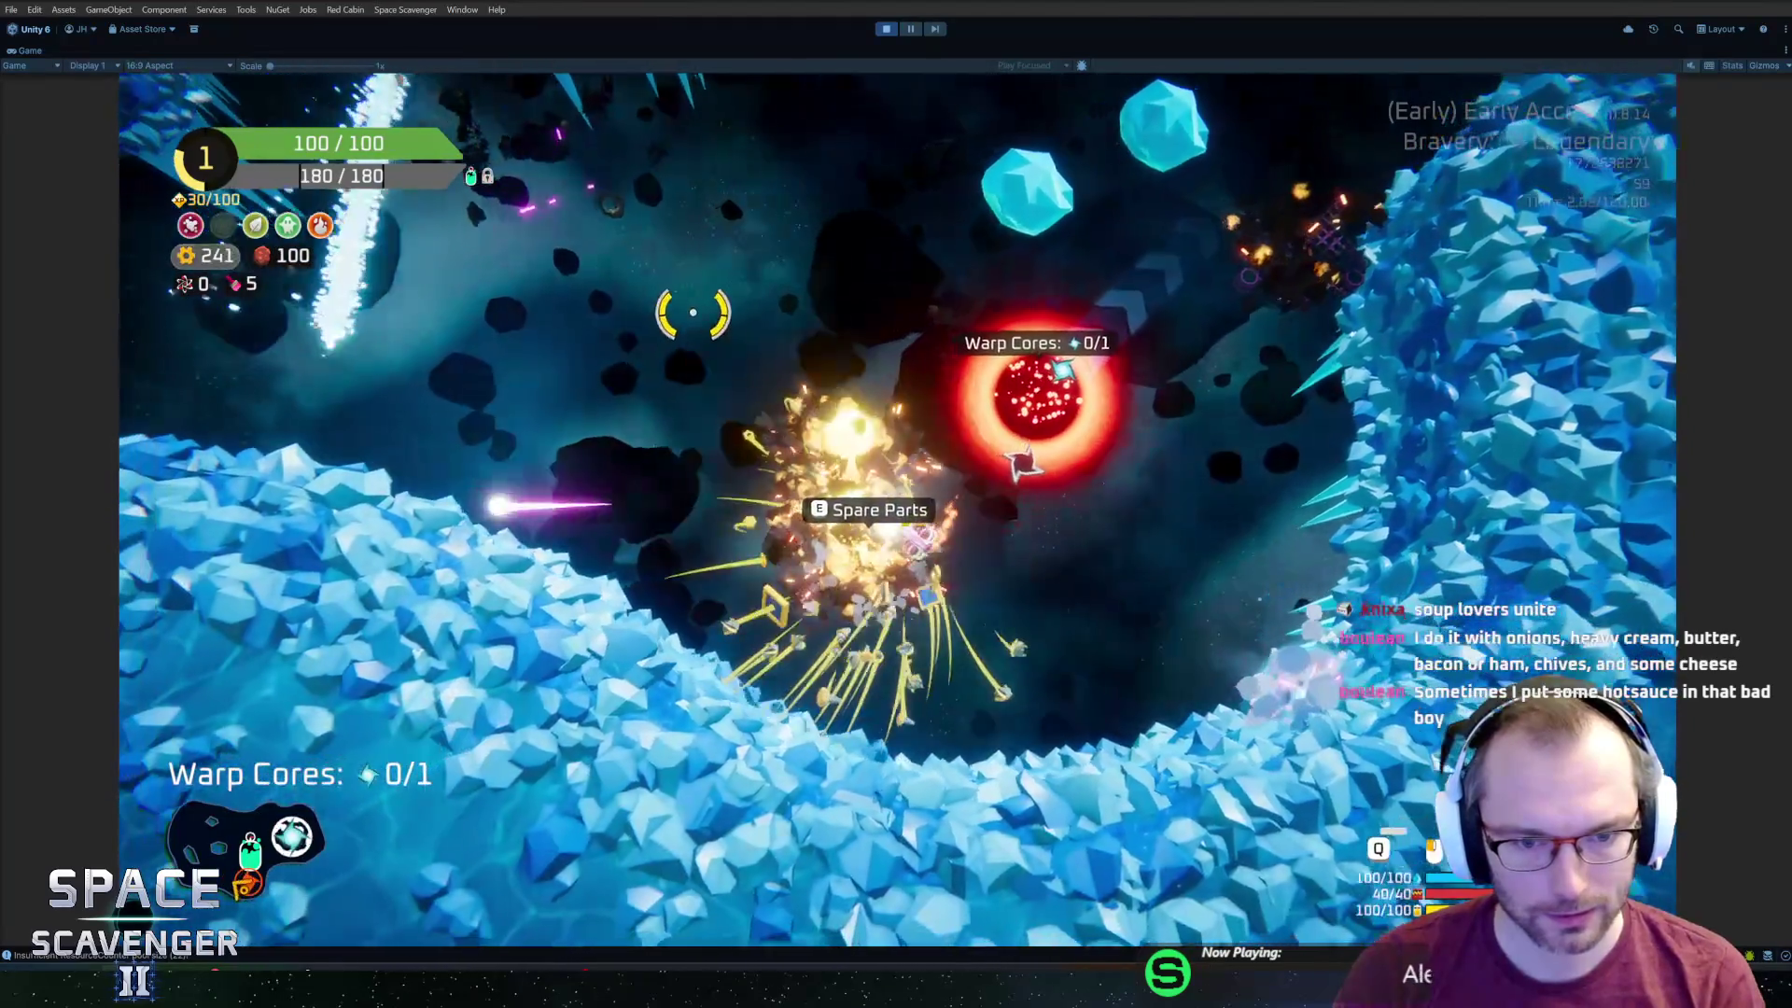
pyautogui.press('w')
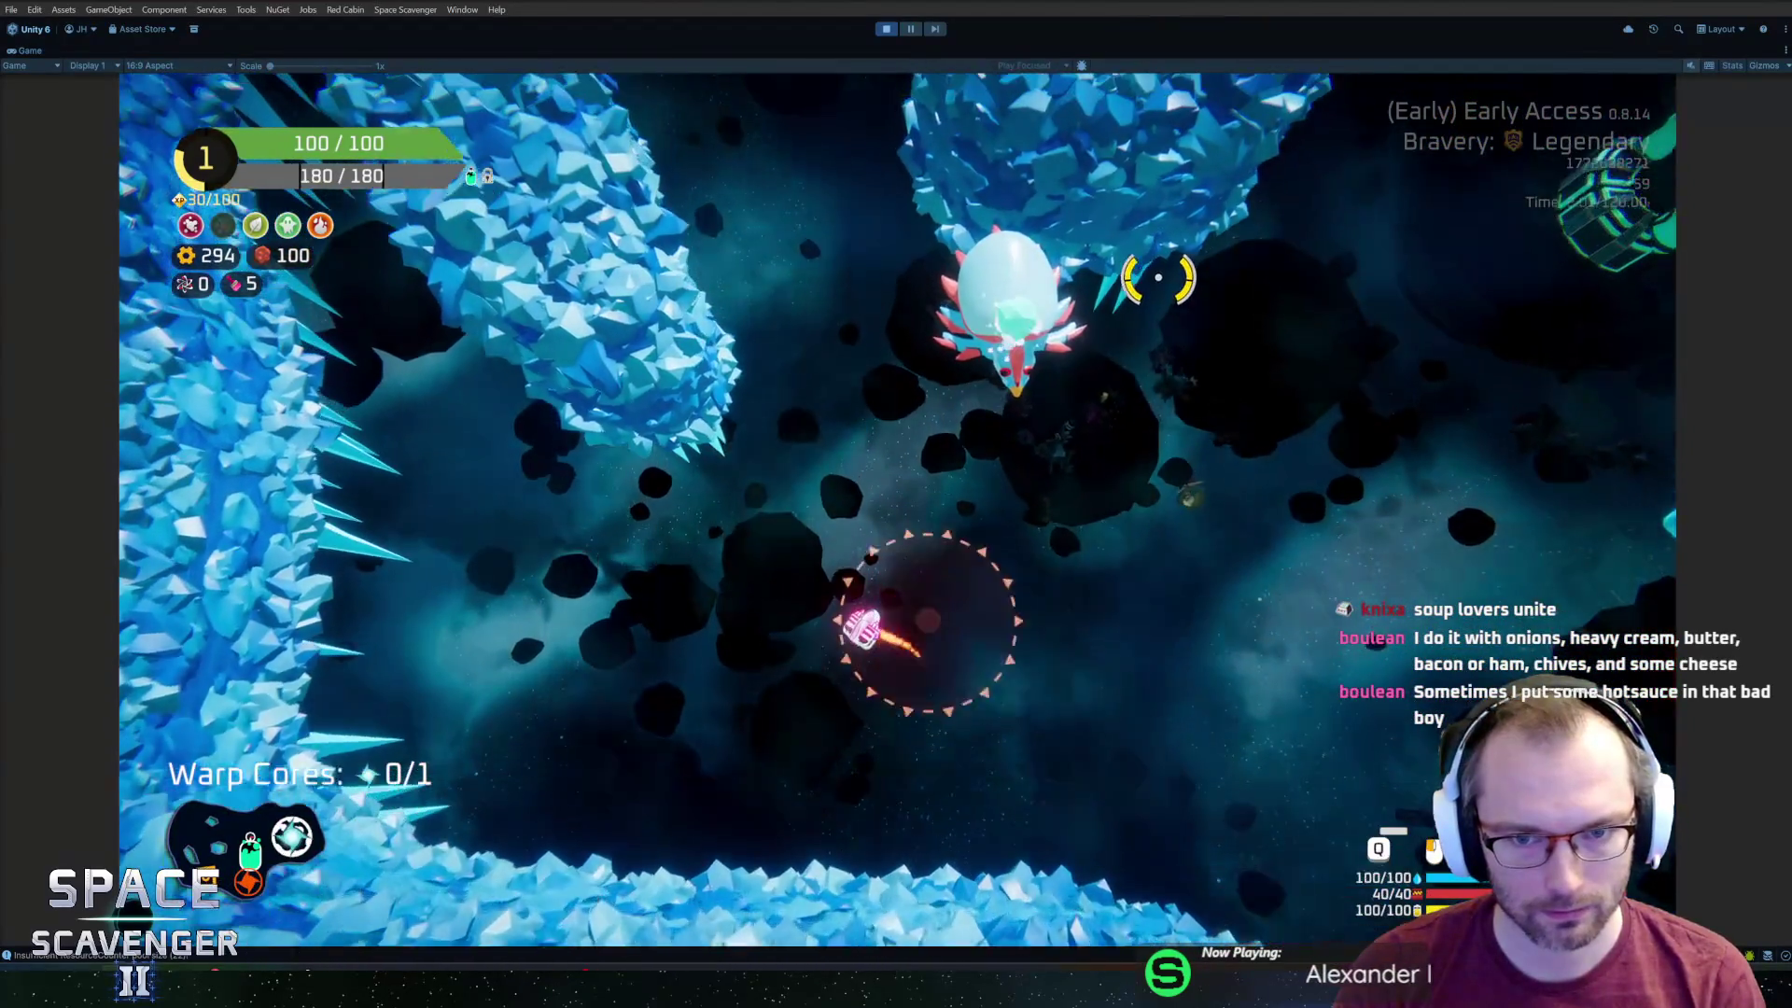
pyautogui.press('Escape')
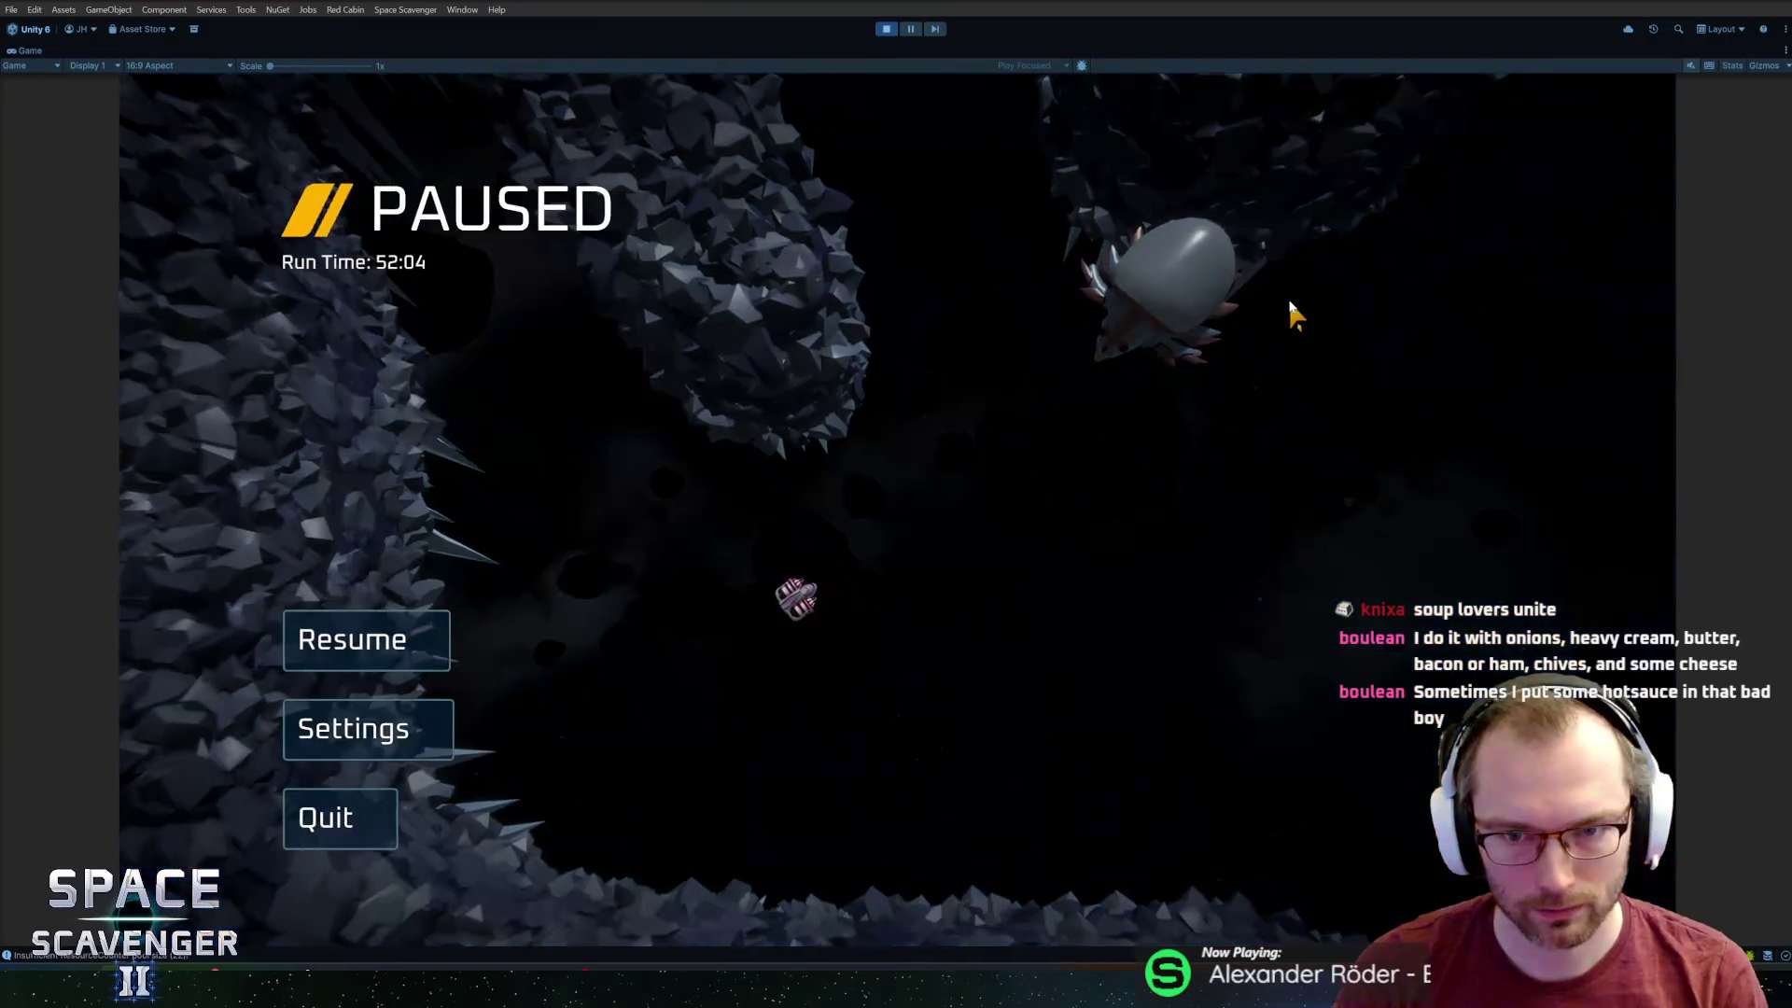
# Return to Blender and enter Edit Mode on the IceDragon mesh.
pyautogui.hotkey('alt', 'Tab')
pyautogui.moveTo(1227, 391)
pyautogui.mouseDown(button='middle')
pyautogui.moveTo(1073, 420)
pyautogui.moveTo(1046, 402)
pyautogui.mouseUp(button='middle')
pyautogui.press('Tab')
# Select the face loops of the first and second red fins, including their tips.
pyautogui.scroll(5, 1059, 427)
pyautogui.keyDown('alt'); pyautogui.click(992, 524); pyautogui.keyUp('alt')
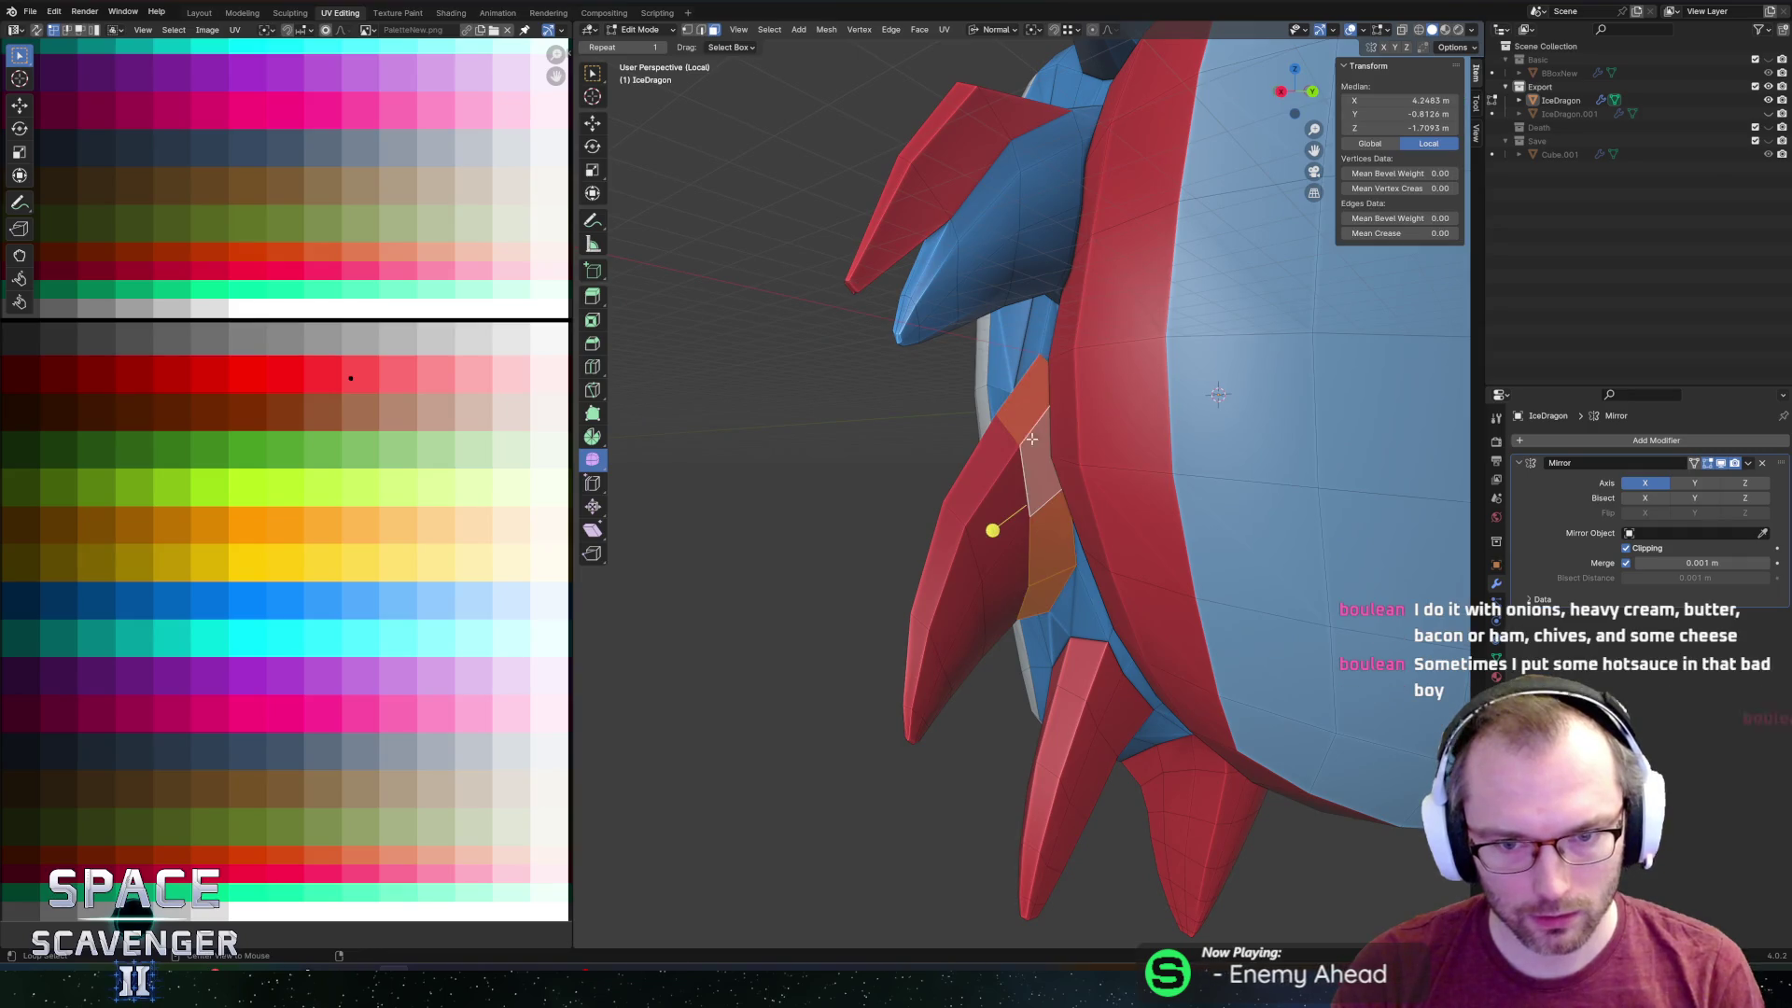
pyautogui.keyDown('alt'); pyautogui.keyDown('shift'); pyautogui.click(971, 560); pyautogui.keyUp('shift'); pyautogui.keyUp('alt')
pyautogui.keyDown('alt'); pyautogui.keyDown('shift'); pyautogui.click(960, 607); pyautogui.keyUp('shift'); pyautogui.keyUp('alt')
pyautogui.keyDown('alt'); pyautogui.keyDown('shift'); pyautogui.click(920, 665); pyautogui.keyUp('shift'); pyautogui.keyUp('alt')
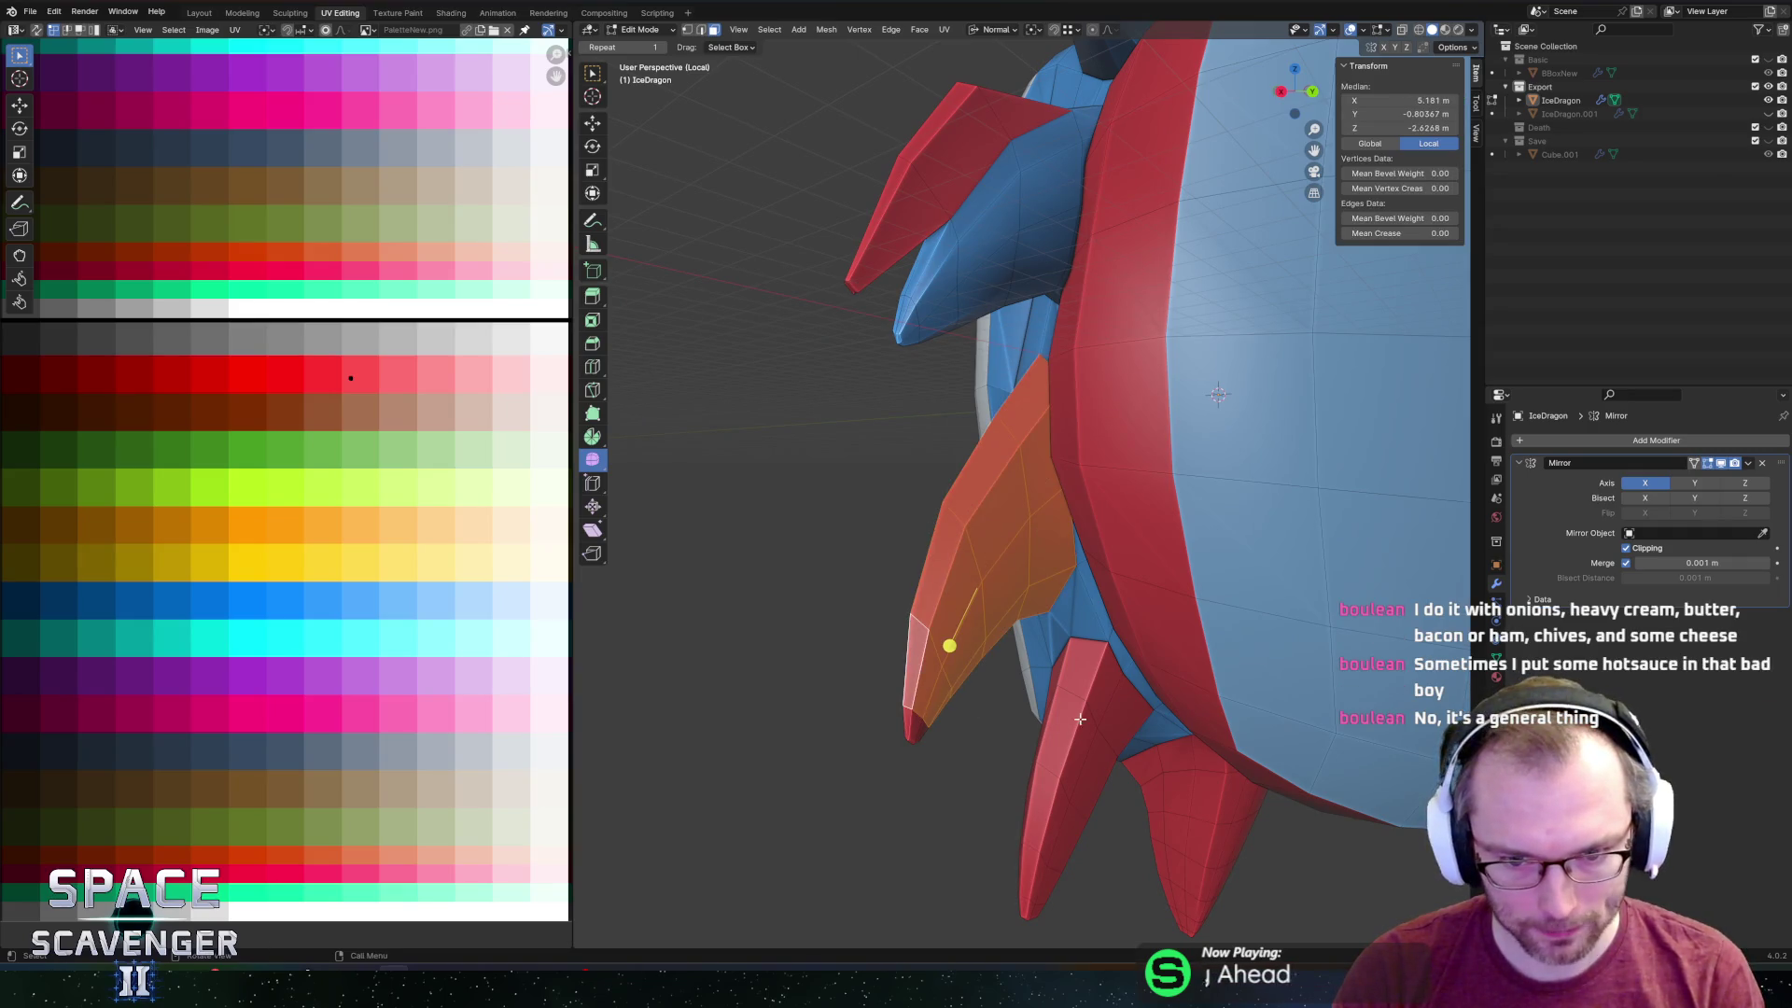
pyautogui.keyDown('alt'); pyautogui.keyDown('shift'); pyautogui.click(1094, 684); pyautogui.keyUp('shift'); pyautogui.keyUp('alt')
pyautogui.keyDown('alt'); pyautogui.keyDown('shift'); pyautogui.click(1071, 774); pyautogui.keyUp('shift'); pyautogui.keyUp('alt')
pyautogui.keyDown('alt'); pyautogui.keyDown('shift'); pyautogui.click(1046, 845); pyautogui.keyUp('shift'); pyautogui.keyUp('alt')
pyautogui.keyDown('alt'); pyautogui.keyDown('shift'); pyautogui.click(1026, 903); pyautogui.keyUp('shift'); pyautogui.keyUp('alt')
pyautogui.keyDown('alt'); pyautogui.keyDown('shift'); pyautogui.click(1026, 907); pyautogui.keyUp('shift'); pyautogui.keyUp('alt')
# Add the third red fin and the hidden mirrored fin tip faces to the selection.
pyautogui.keyDown('shift'); pyautogui.moveTo(1178, 742); pyautogui.dragTo(1072, 628, button='middle'); pyautogui.keyUp('shift')
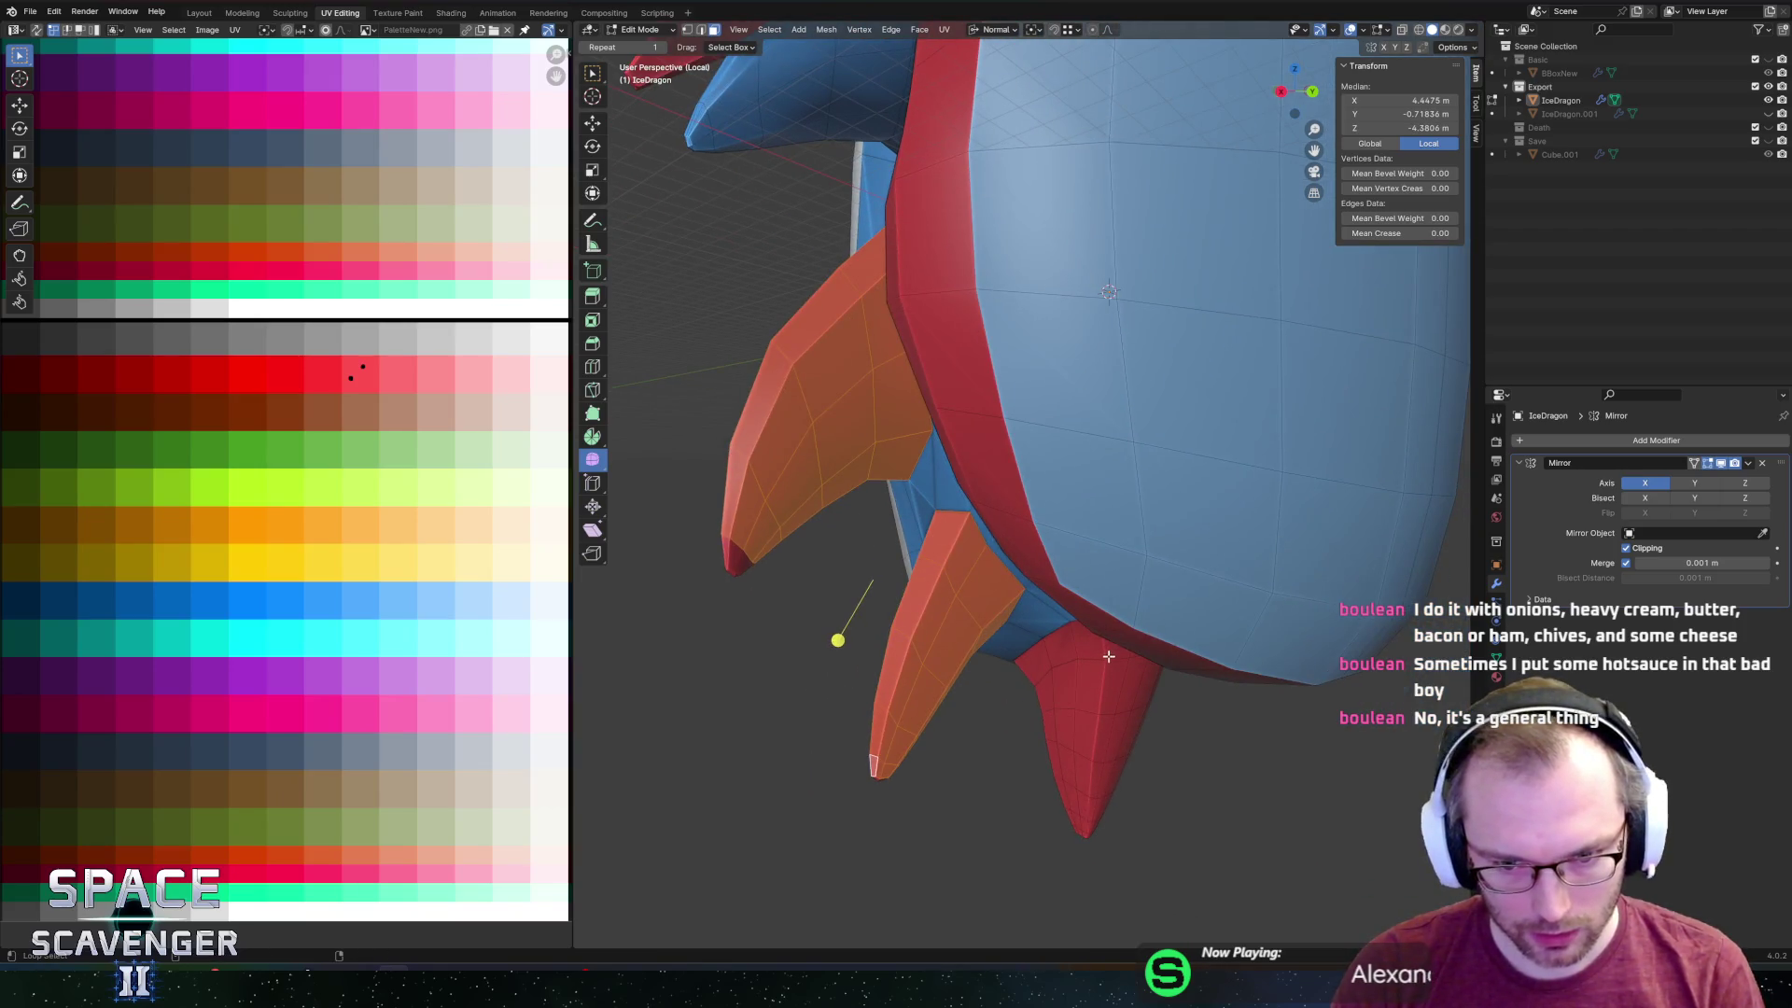
pyautogui.keyDown('alt'); pyautogui.keyDown('shift'); pyautogui.click(1108, 653); pyautogui.keyUp('shift'); pyautogui.keyUp('alt')
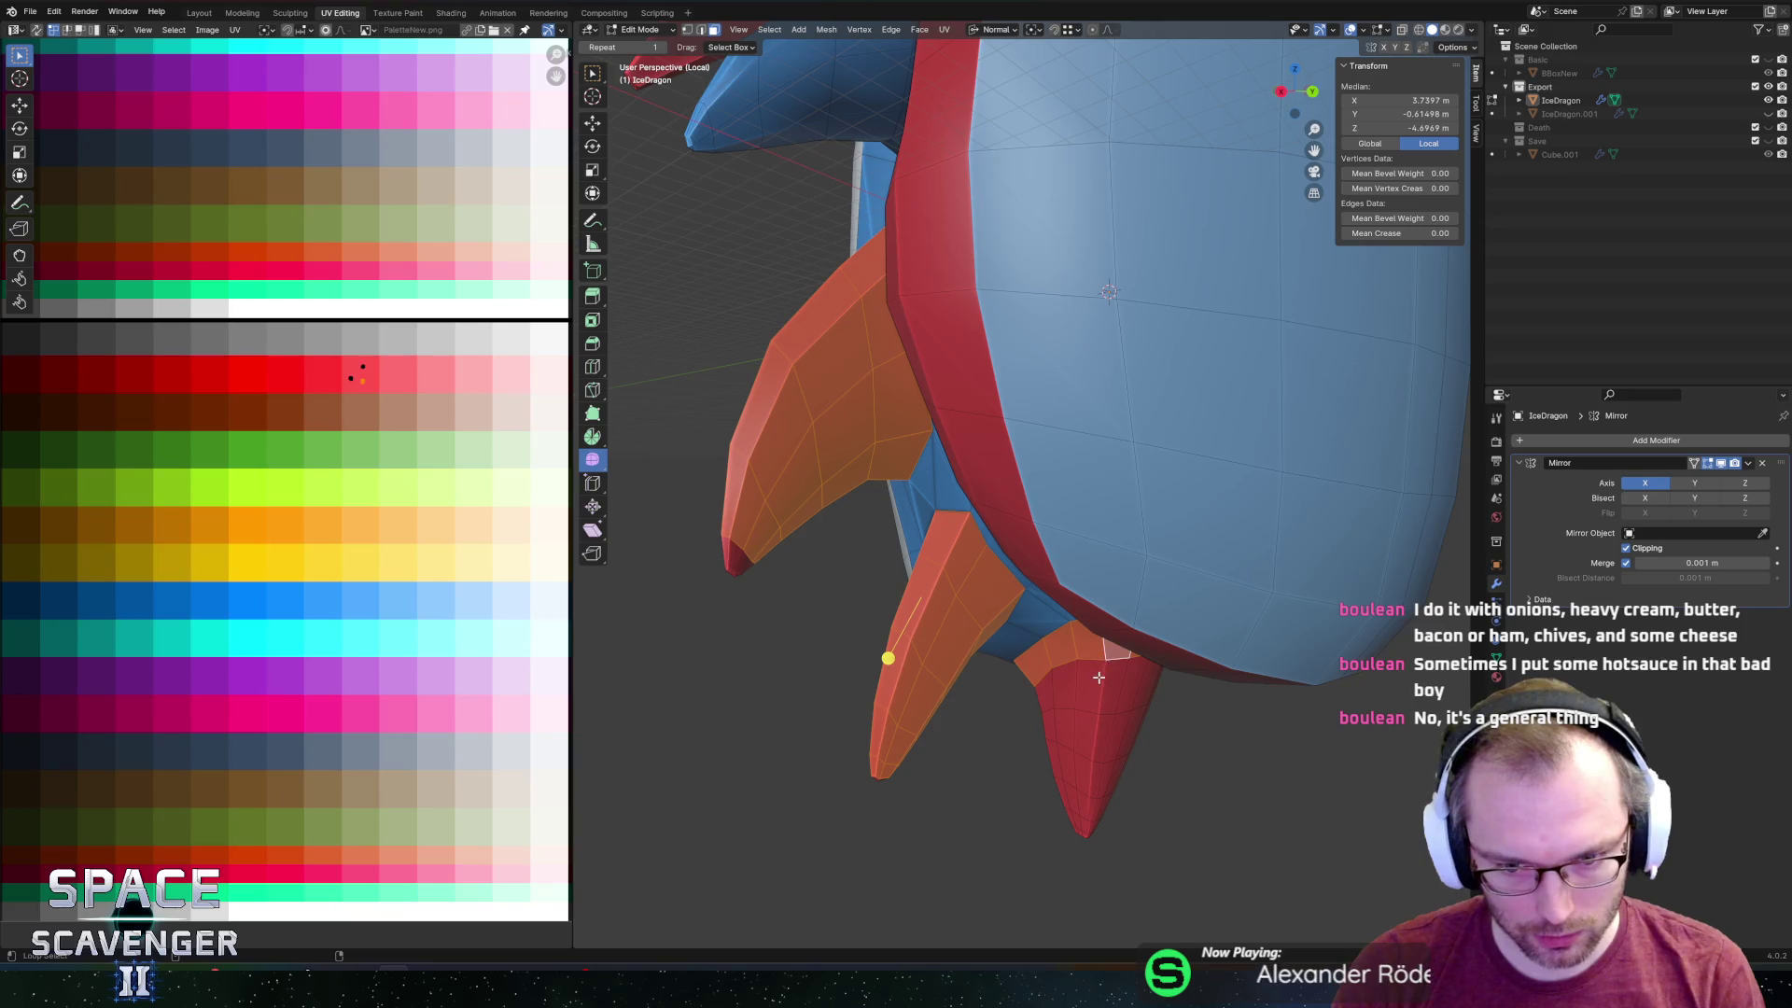
pyautogui.keyDown('alt'); pyautogui.keyDown('shift'); pyautogui.click(1099, 680); pyautogui.keyUp('shift'); pyautogui.keyUp('alt')
pyautogui.keyDown('alt'); pyautogui.keyDown('shift'); pyautogui.click(1094, 747); pyautogui.keyUp('shift'); pyautogui.keyUp('alt')
pyautogui.keyDown('alt'); pyautogui.keyDown('shift'); pyautogui.click(1096, 749); pyautogui.keyUp('shift'); pyautogui.keyUp('alt')
pyautogui.moveTo(1095, 749); pyautogui.dragTo(1064, 595, button='middle')
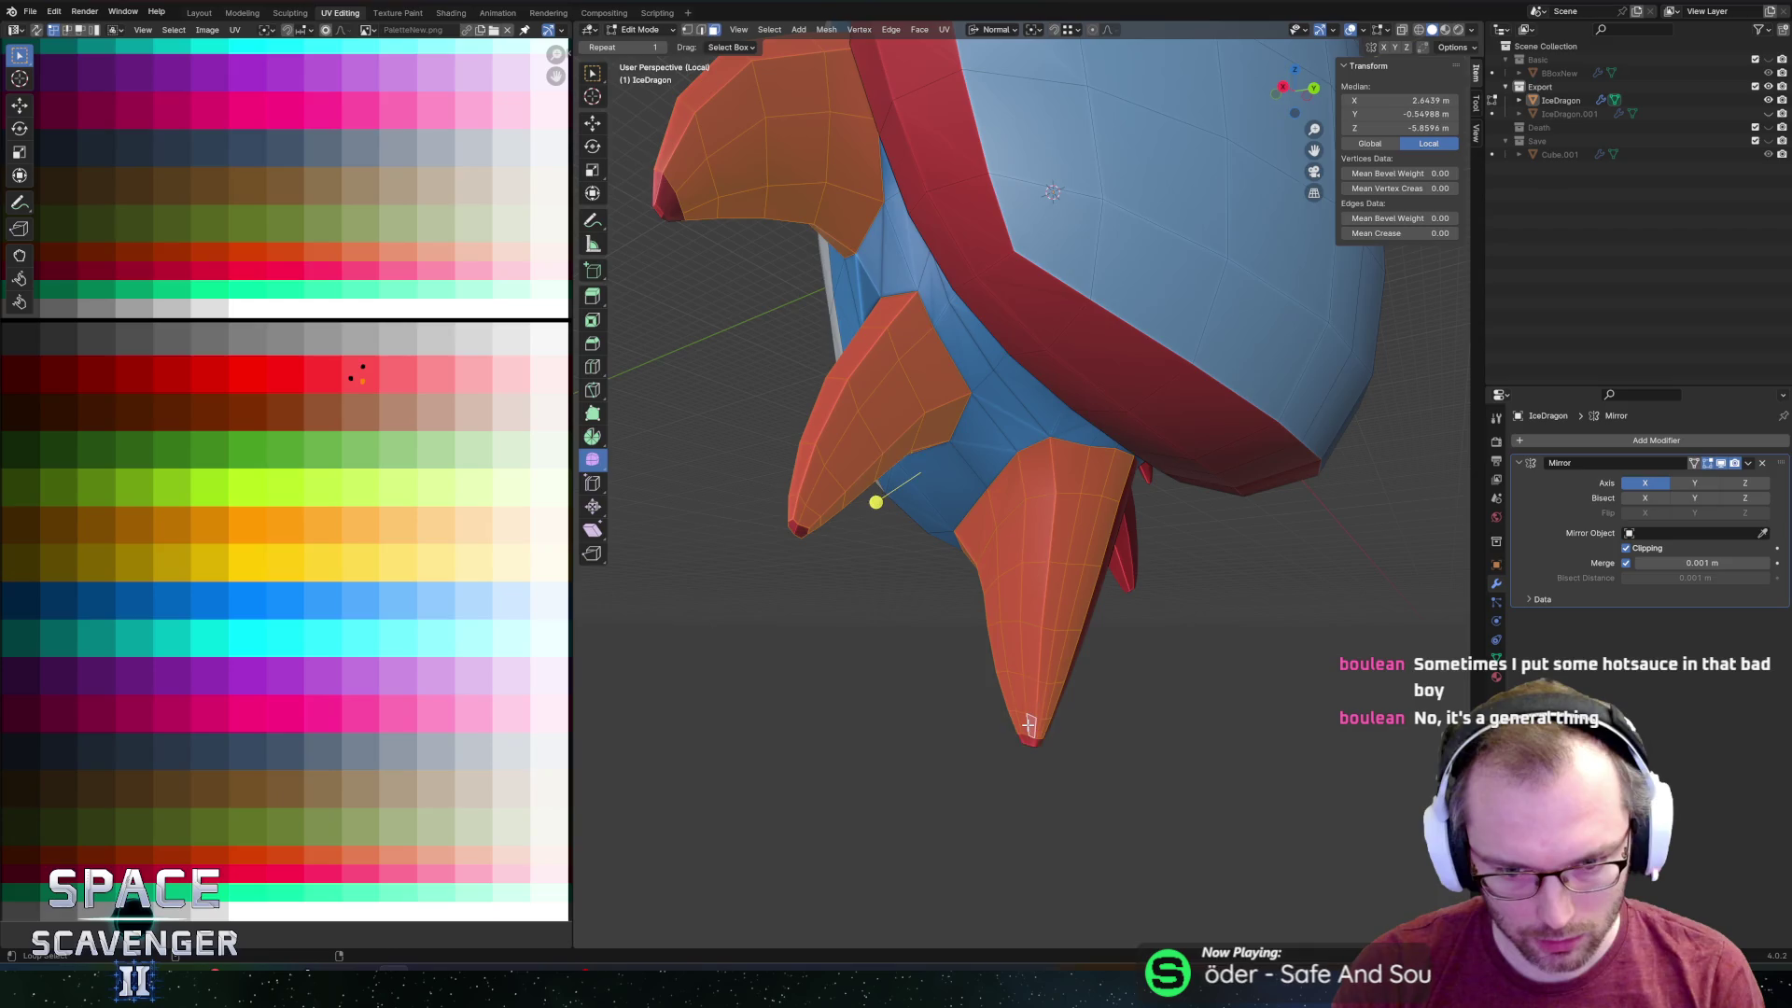
pyautogui.hotkey('alt', 'z')
pyautogui.press('c')
pyautogui.click(1022, 742)
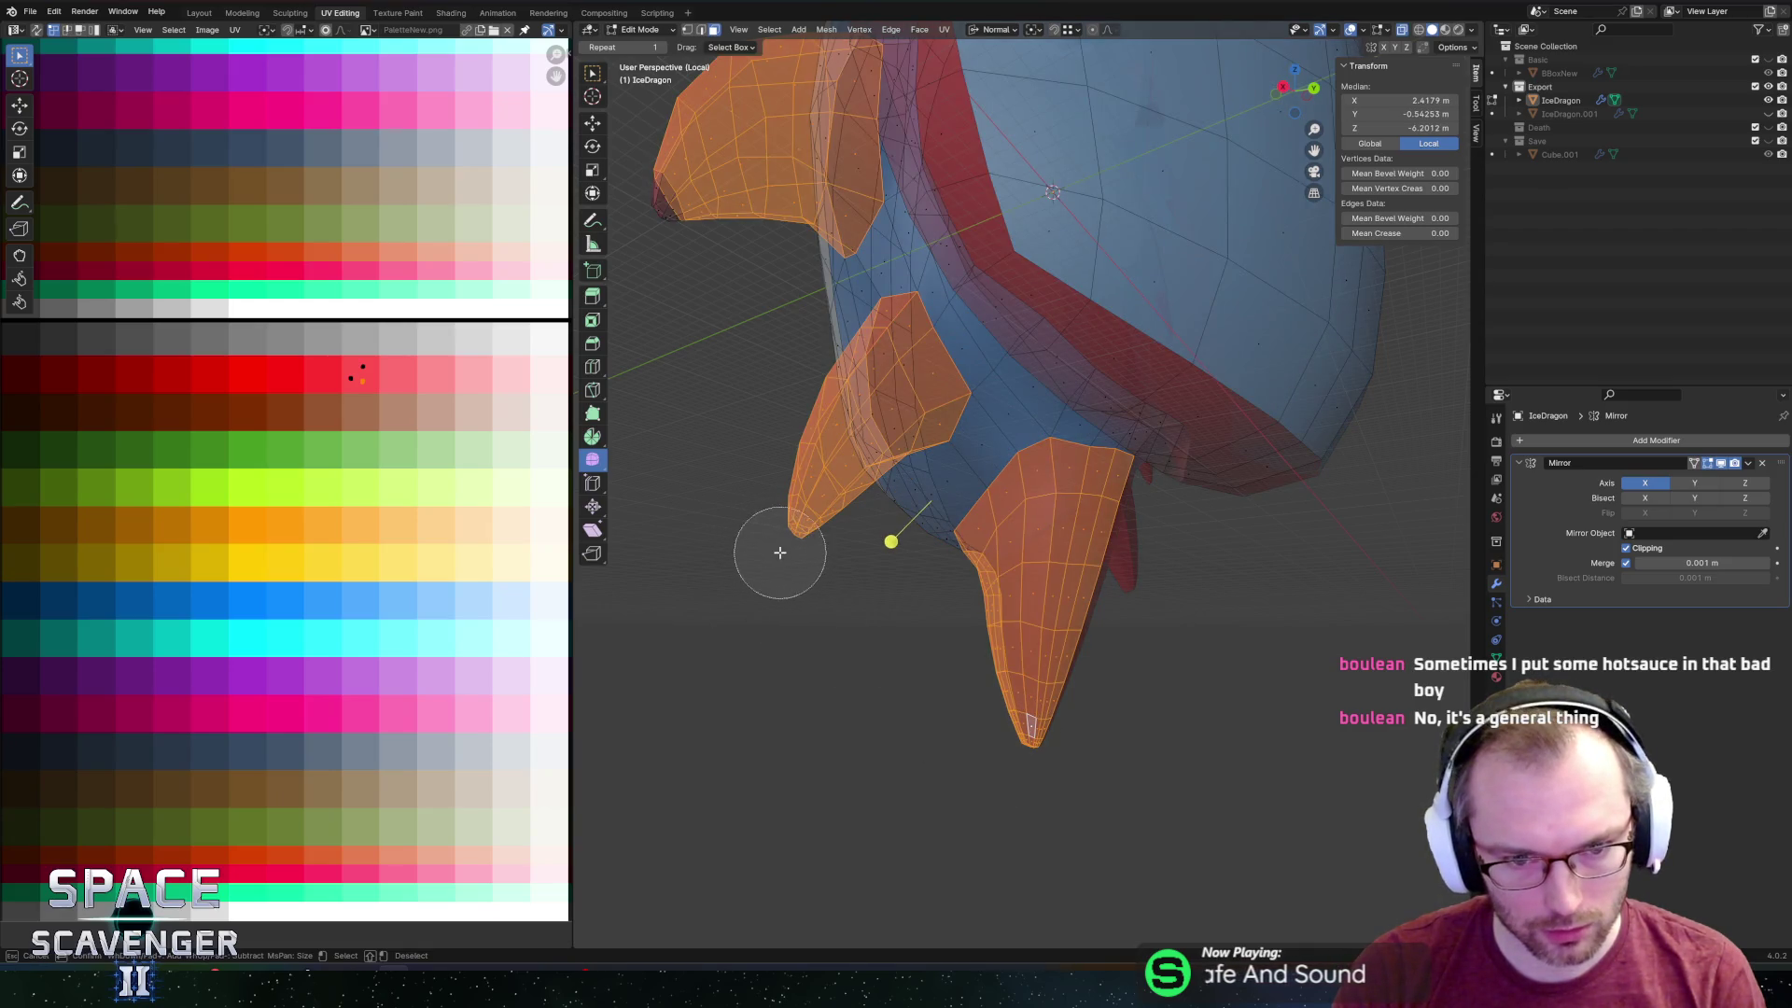
pyautogui.press('Escape')
# Box-select all the selected fins' UVs on the palette image.
pyautogui.moveTo(680, 227)
pyautogui.mouseDown(button='middle')
pyautogui.moveTo(720, 352)
pyautogui.moveTo(881, 357)
pyautogui.mouseUp(button='middle')
pyautogui.hotkey('alt', 'z')
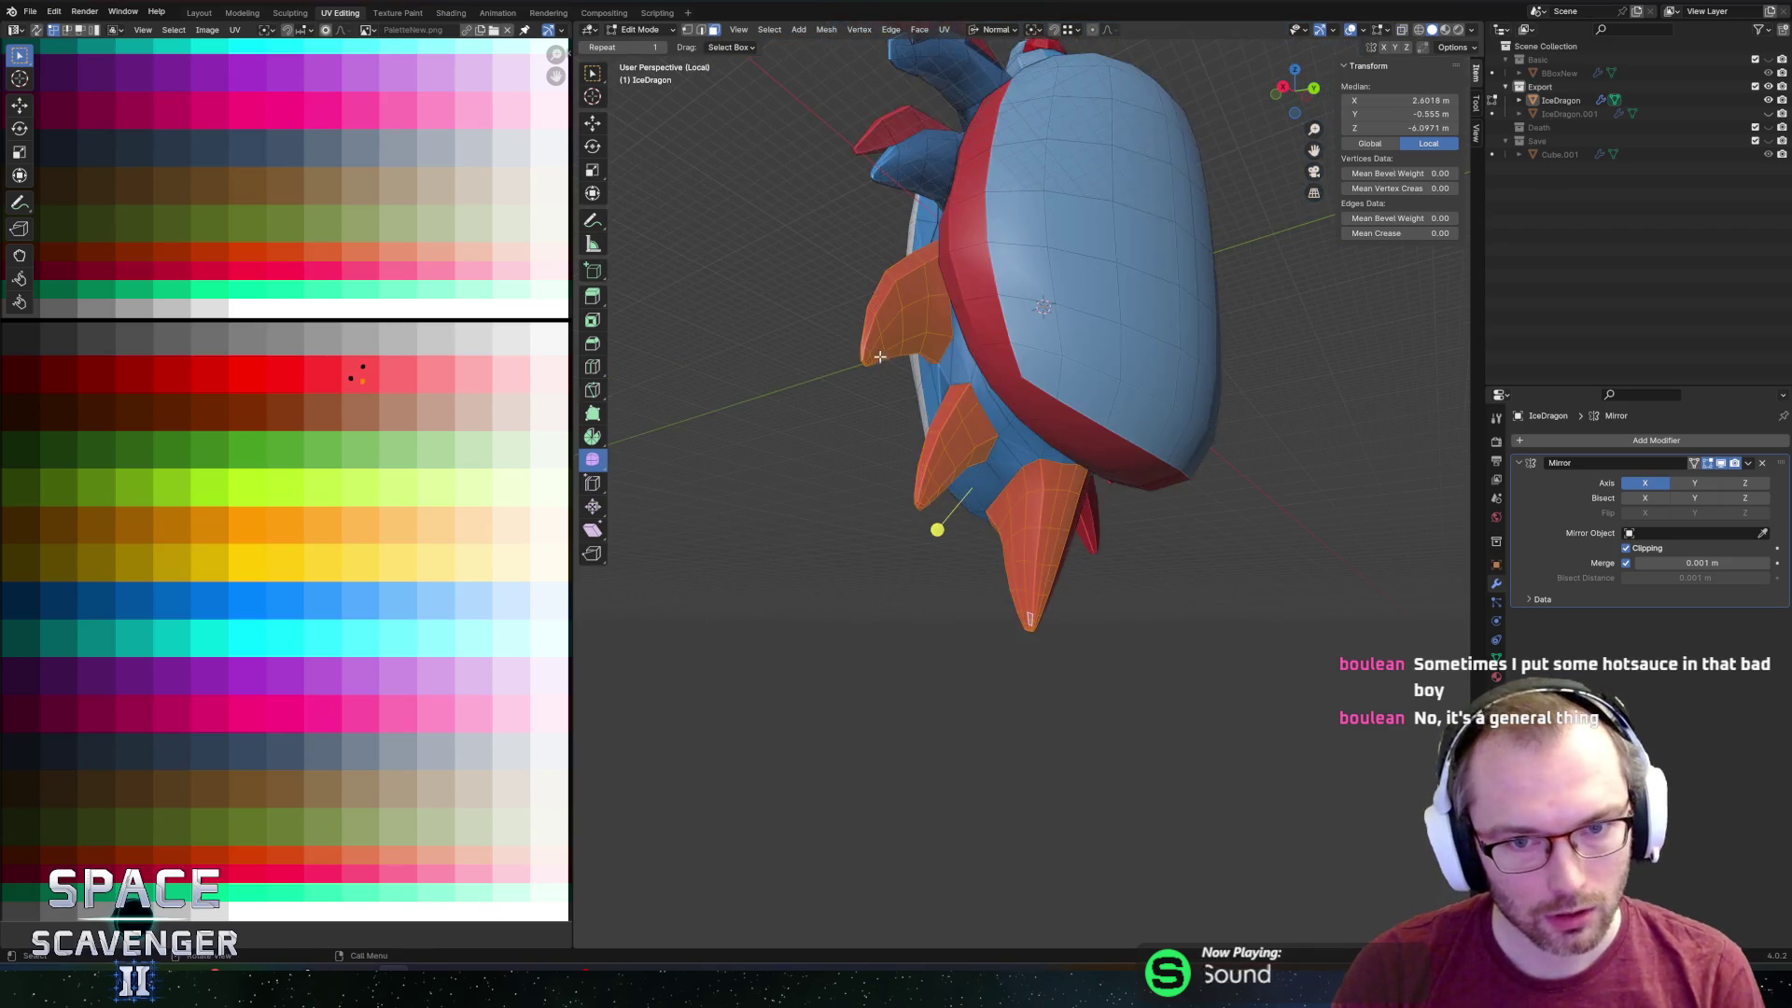
pyautogui.scroll(2, 881, 358)
pyautogui.moveTo(420, 434); pyautogui.dragTo(420, 434)
# Place the fin UVs on the blue palette row, then select strips of fin faces along the underside.
pyautogui.press('g')
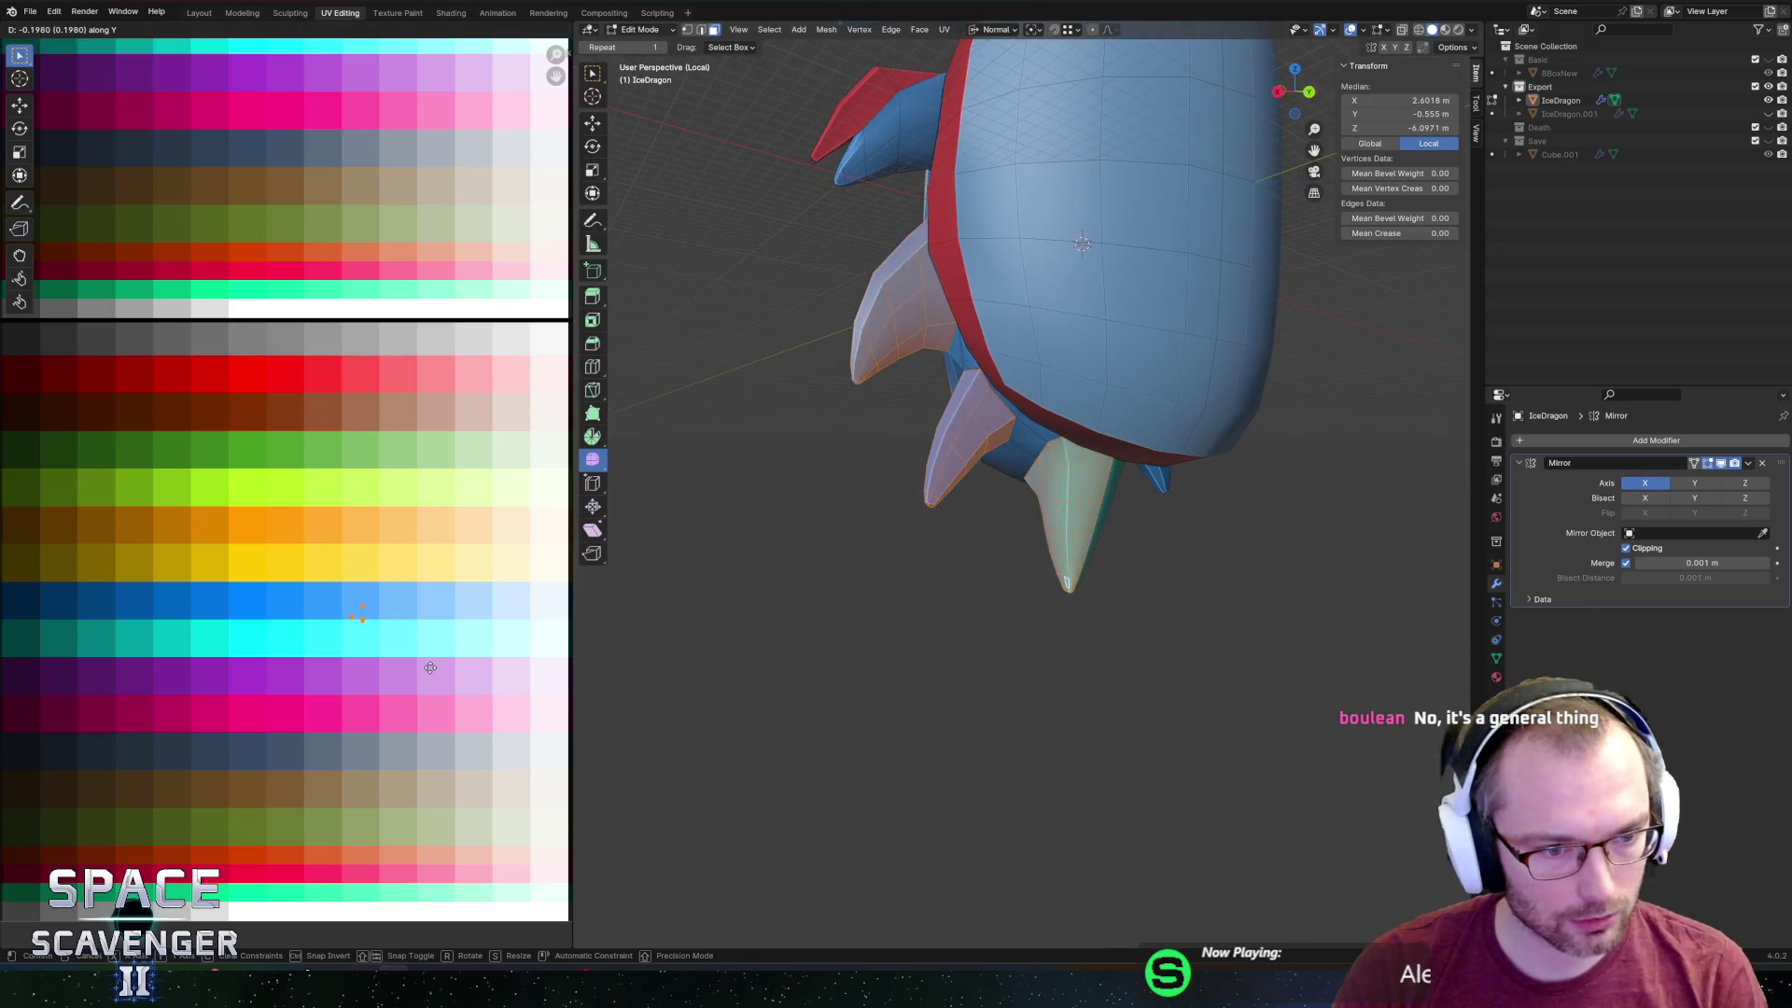
pyautogui.click(426, 661)
pyautogui.moveTo(919, 294)
pyautogui.mouseDown(button='middle')
pyautogui.moveTo(980, 364)
pyautogui.moveTo(962, 308)
pyautogui.mouseUp(button='middle')
pyautogui.click(894, 335)
pyautogui.click(938, 313)
pyautogui.keyDown('shift'); pyautogui.click(961, 410); pyautogui.keyUp('shift')
pyautogui.moveTo(966, 408)
pyautogui.mouseDown(button='middle')
pyautogui.moveTo(1000, 430)
pyautogui.moveTo(980, 467)
pyautogui.moveTo(1033, 512)
pyautogui.moveTo(957, 507)
pyautogui.mouseUp(button='middle')
pyautogui.keyDown('shift'); pyautogui.click(910, 434); pyautogui.keyUp('shift')
pyautogui.keyDown('shift'); pyautogui.click(901, 448); pyautogui.keyUp('shift')
pyautogui.keyDown('shift'); pyautogui.click(915, 522); pyautogui.keyUp('shift')
pyautogui.scroll(3, 844, 344)
pyautogui.keyDown('shift'); pyautogui.moveTo(844, 345); pyautogui.dragTo(1064, 563, button='middle'); pyautogui.keyUp('shift')
# Extrude the selected spike faces, push the tip out along Z and flatten it (S, Z, 0).
pyautogui.press('e')
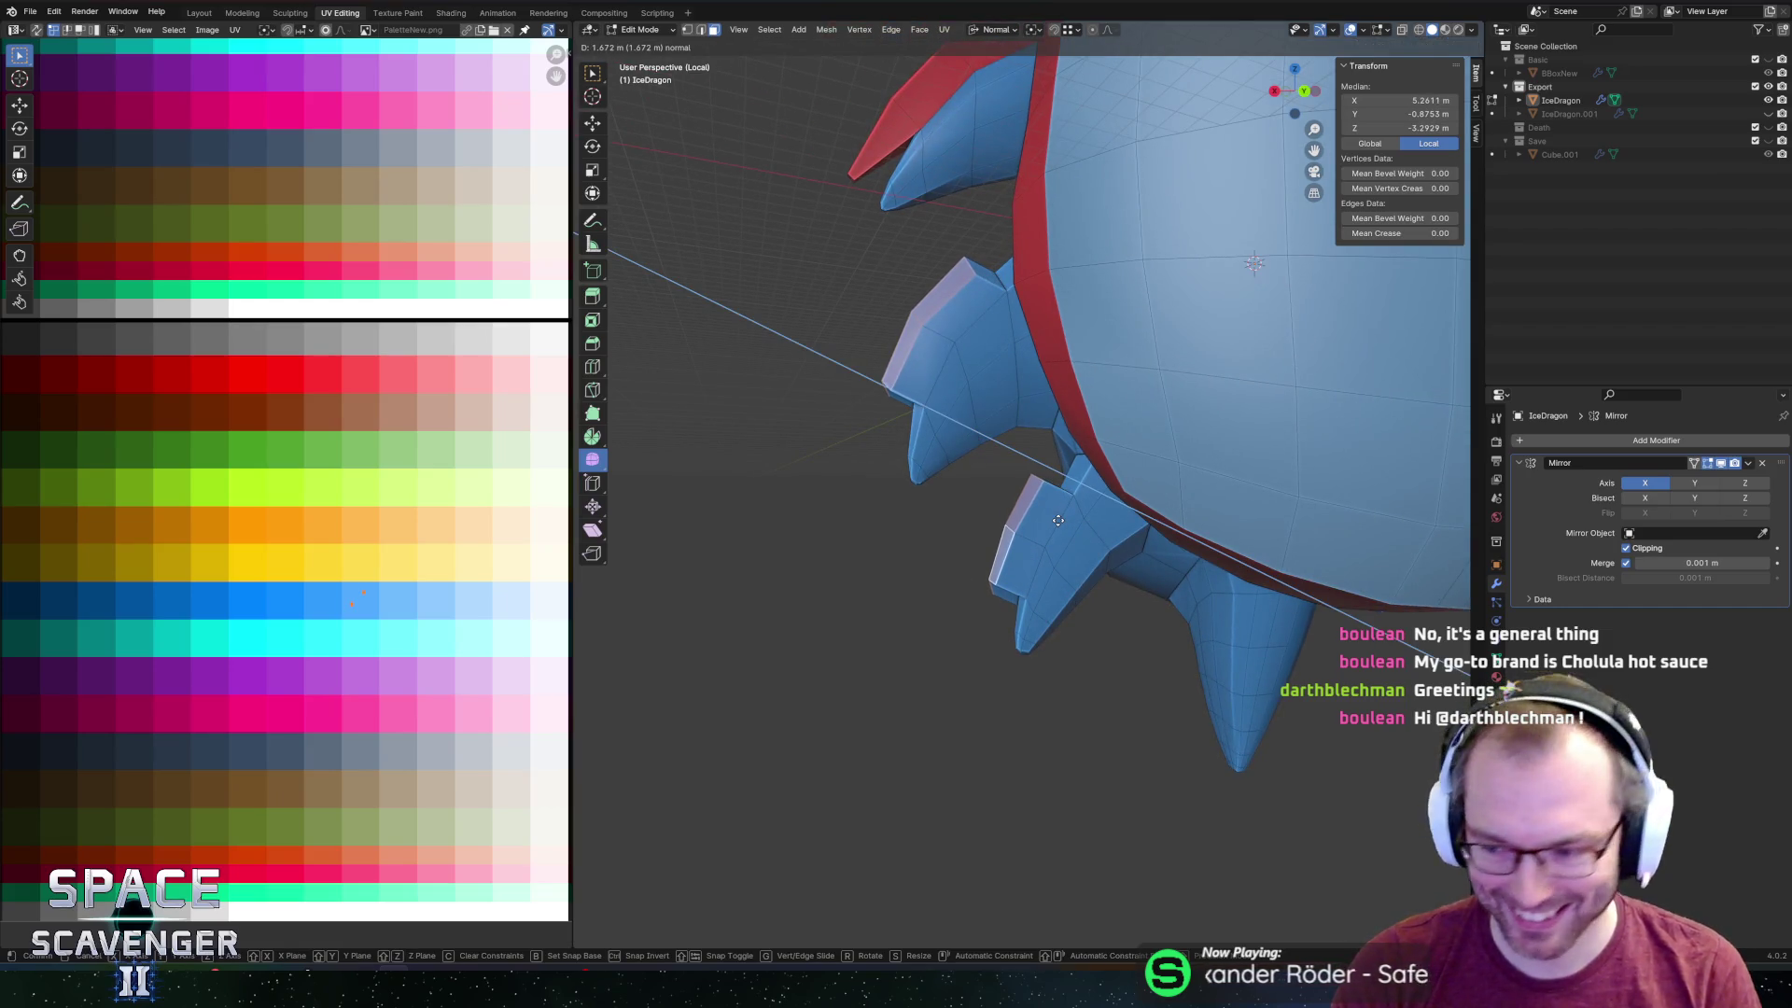
pyautogui.click(1058, 520)
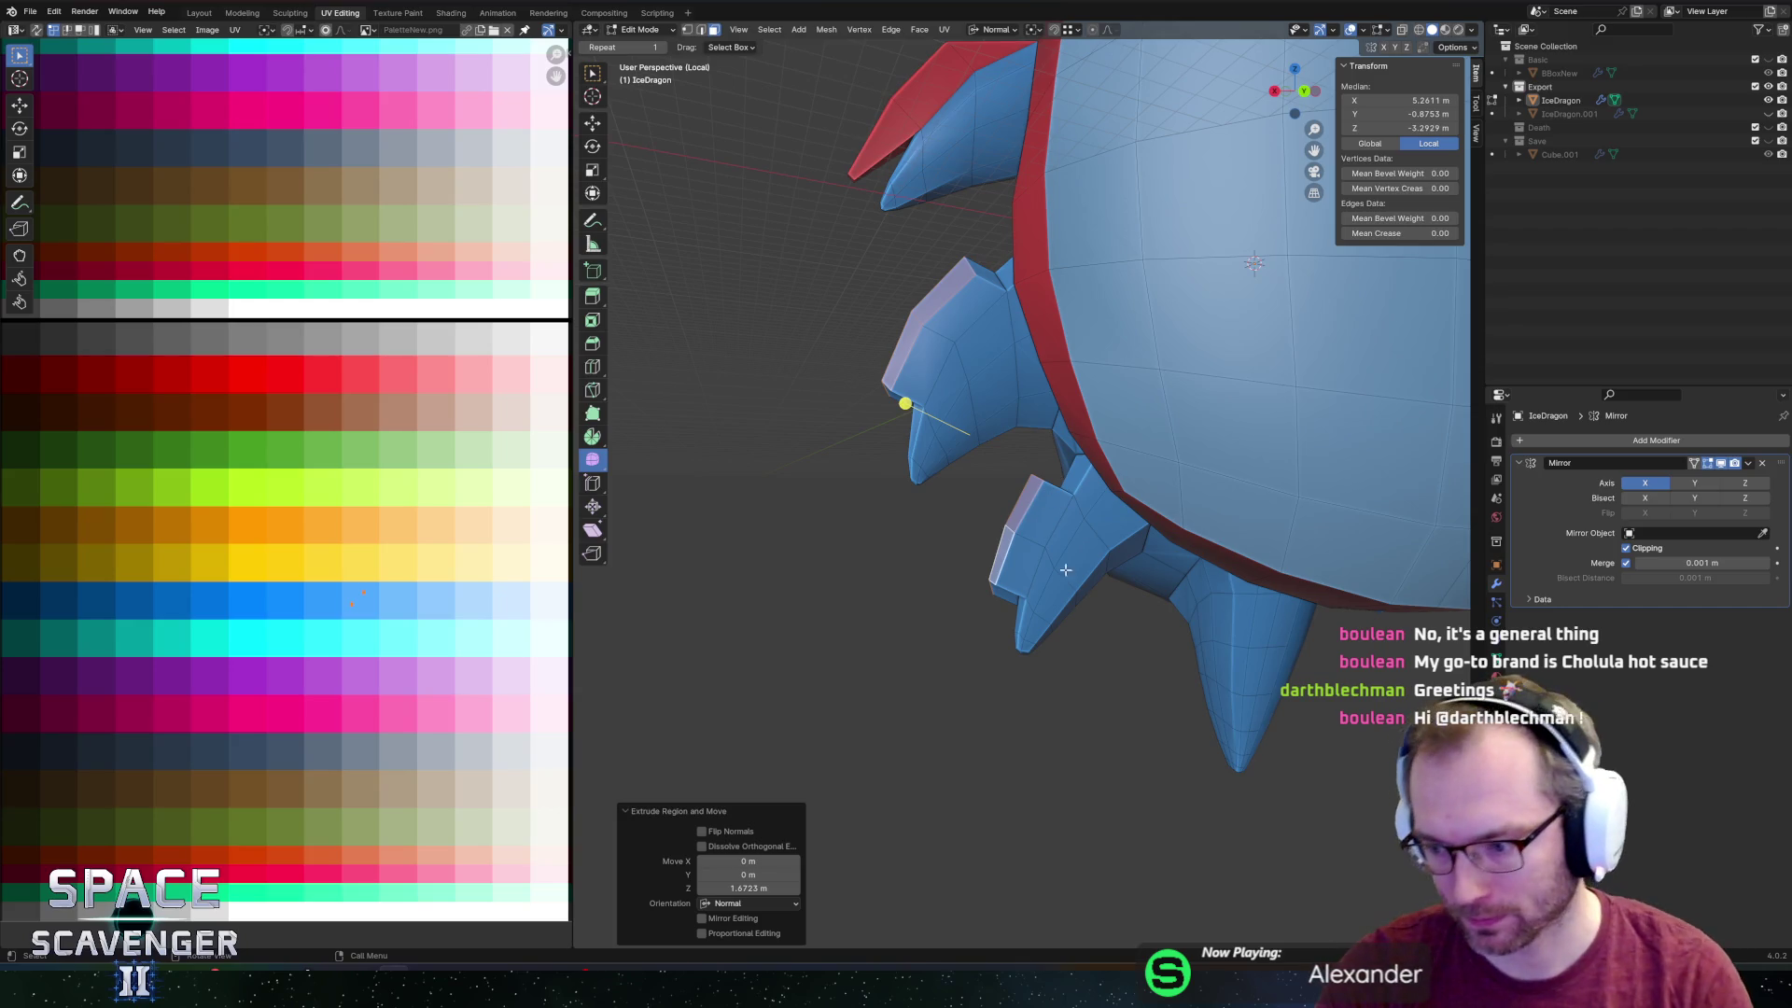
pyautogui.moveTo(1120, 569)
pyautogui.mouseDown(button='middle')
pyautogui.moveTo(1181, 411)
pyautogui.moveTo(1033, 459)
pyautogui.moveTo(984, 358)
pyautogui.mouseUp(button='middle')
pyautogui.scroll(3, 1190, 382)
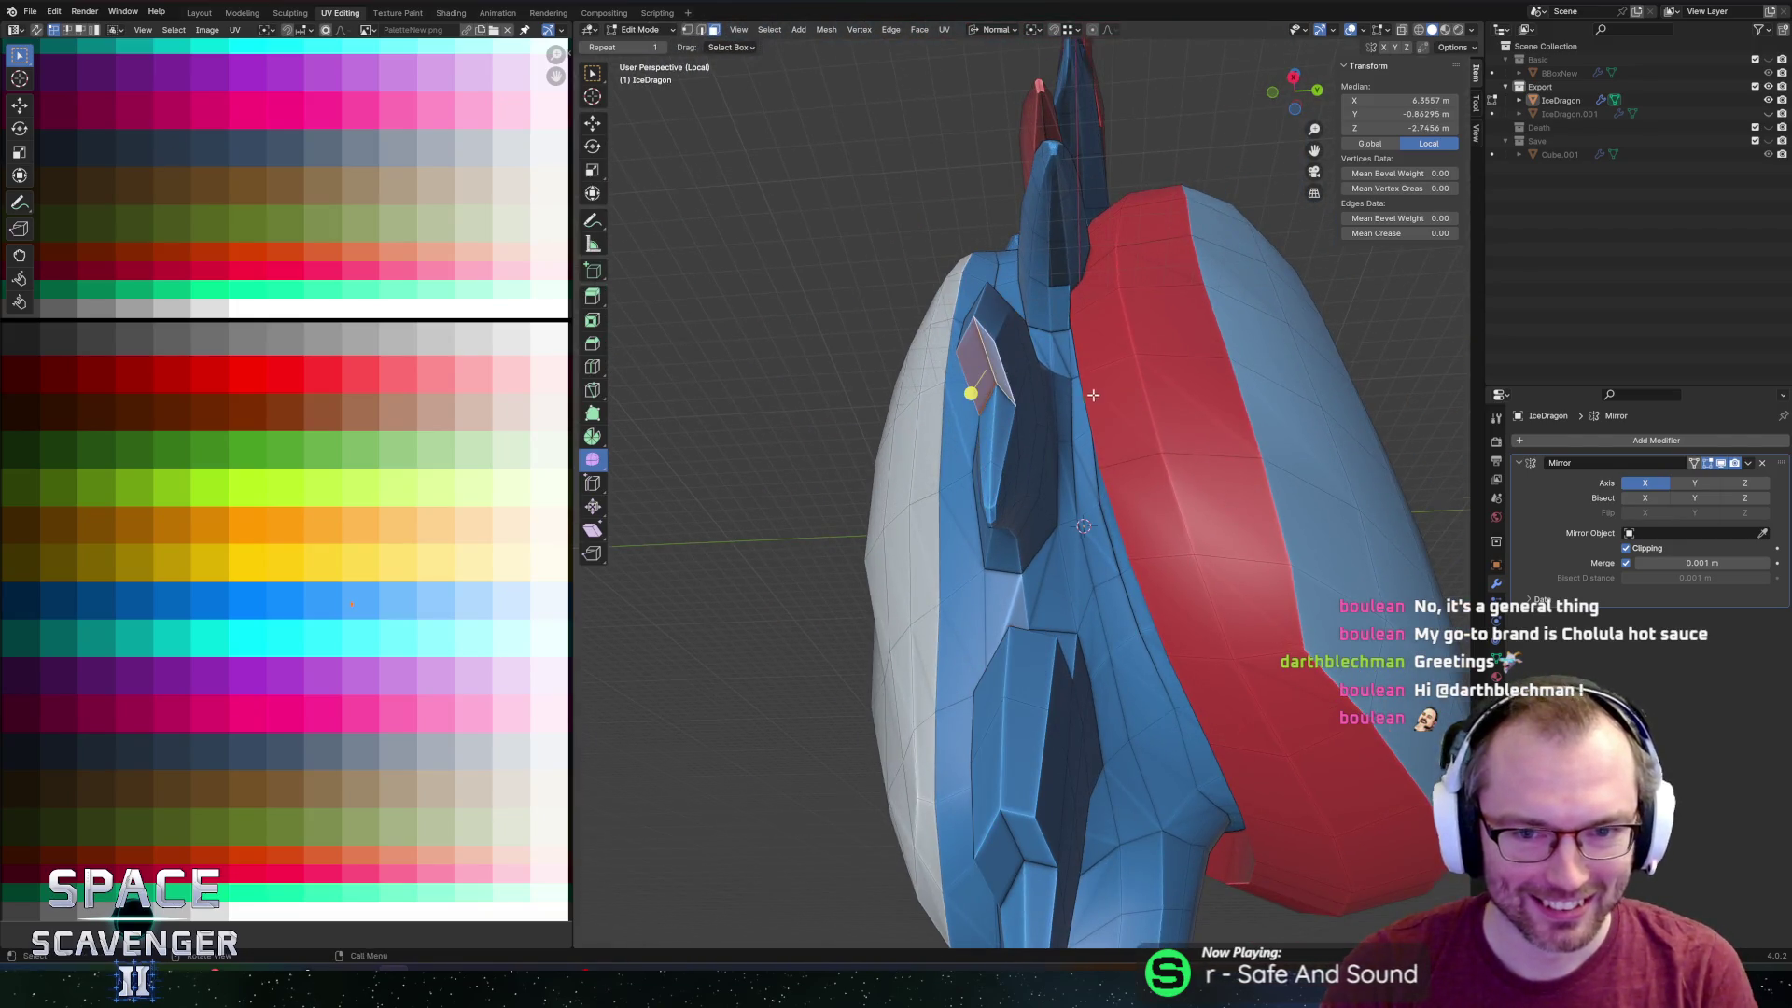
pyautogui.moveTo(968, 388); pyautogui.dragTo(980, 372, button='middle')
pyautogui.scroll(3, 980, 373)
pyautogui.press('g')
pyautogui.press('z')
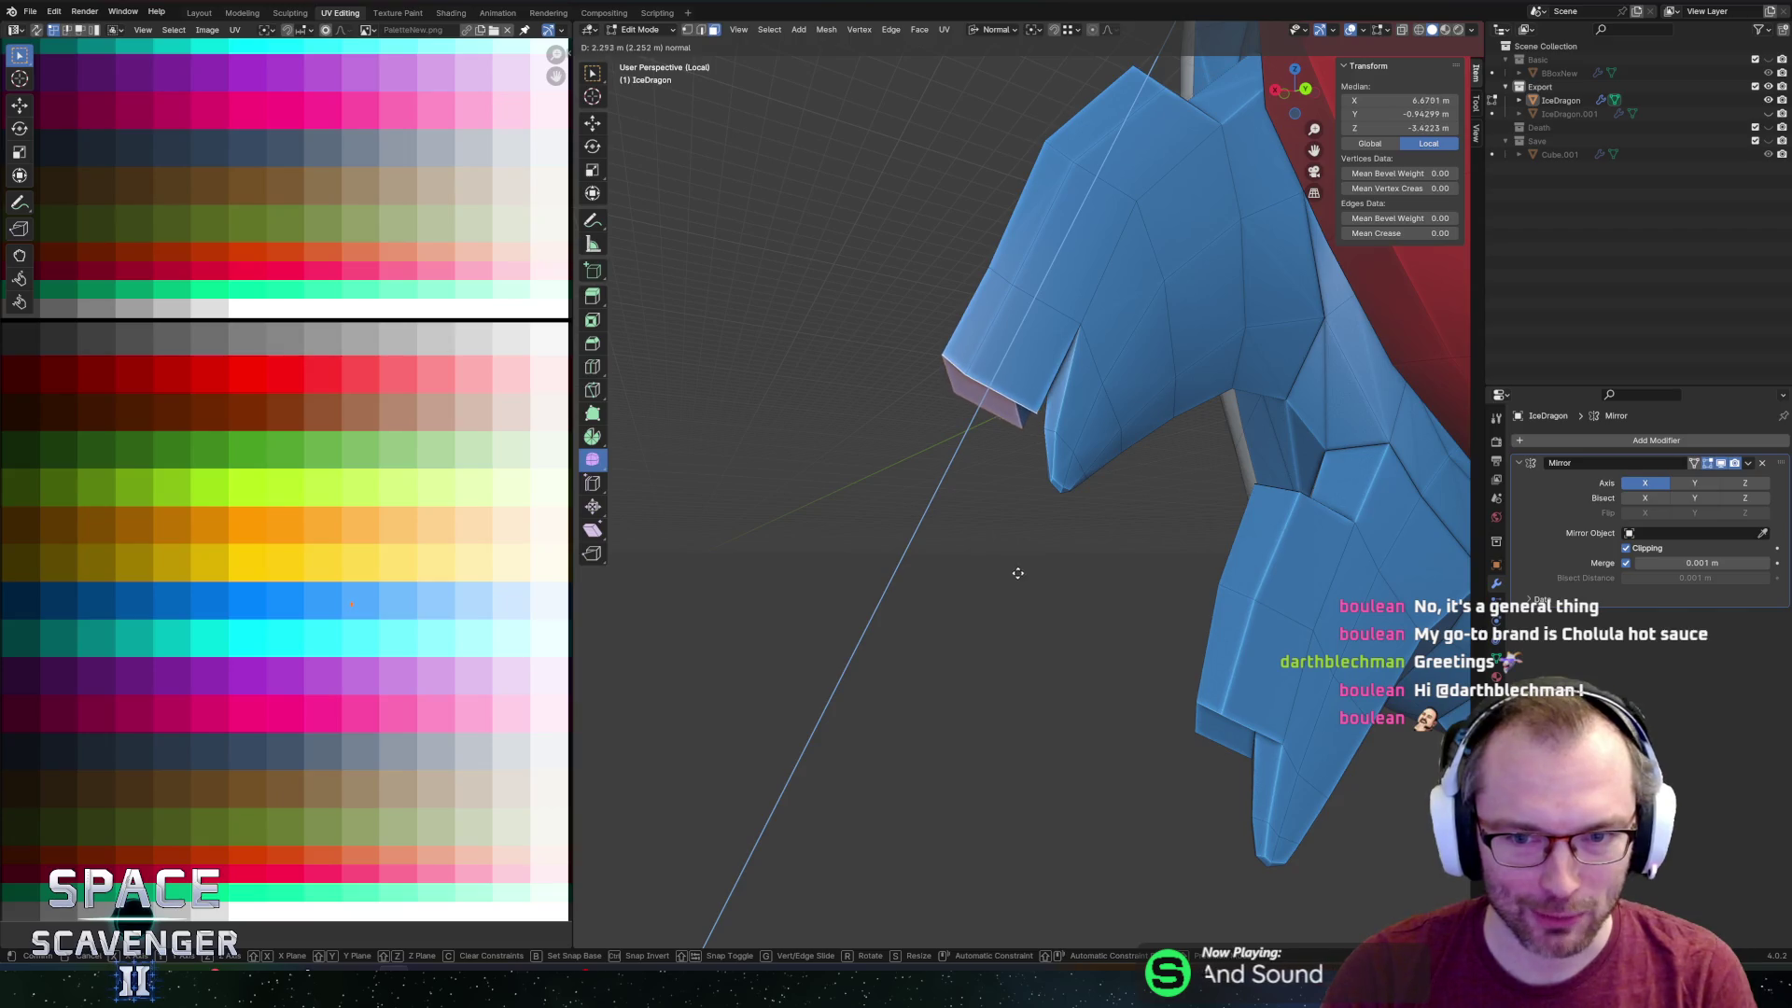
pyautogui.click(1017, 572)
pyautogui.press('s')
pyautogui.press('z')
pyautogui.press('0')
pyautogui.press('Return')
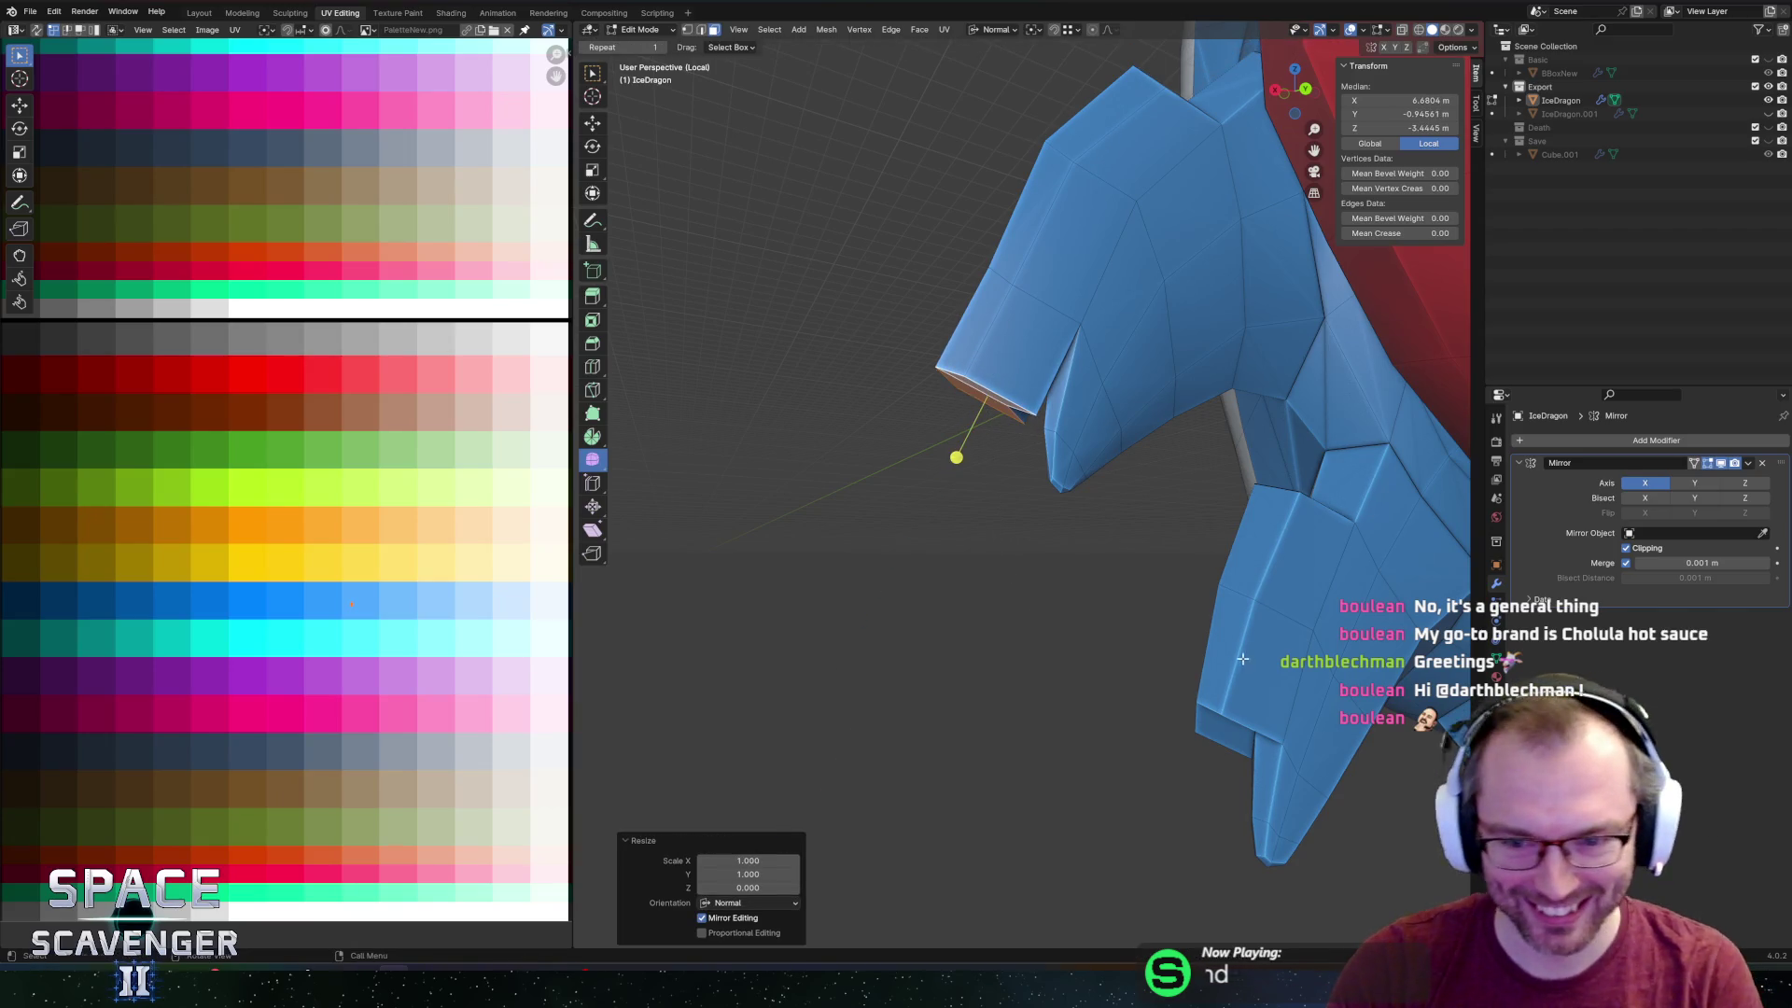
# Extrude the lower claw's end face and flatten the new tip to zero (S, Z, 0).
pyautogui.moveTo(1240, 662); pyautogui.dragTo(1194, 720, button='middle')
pyautogui.click(1158, 881)
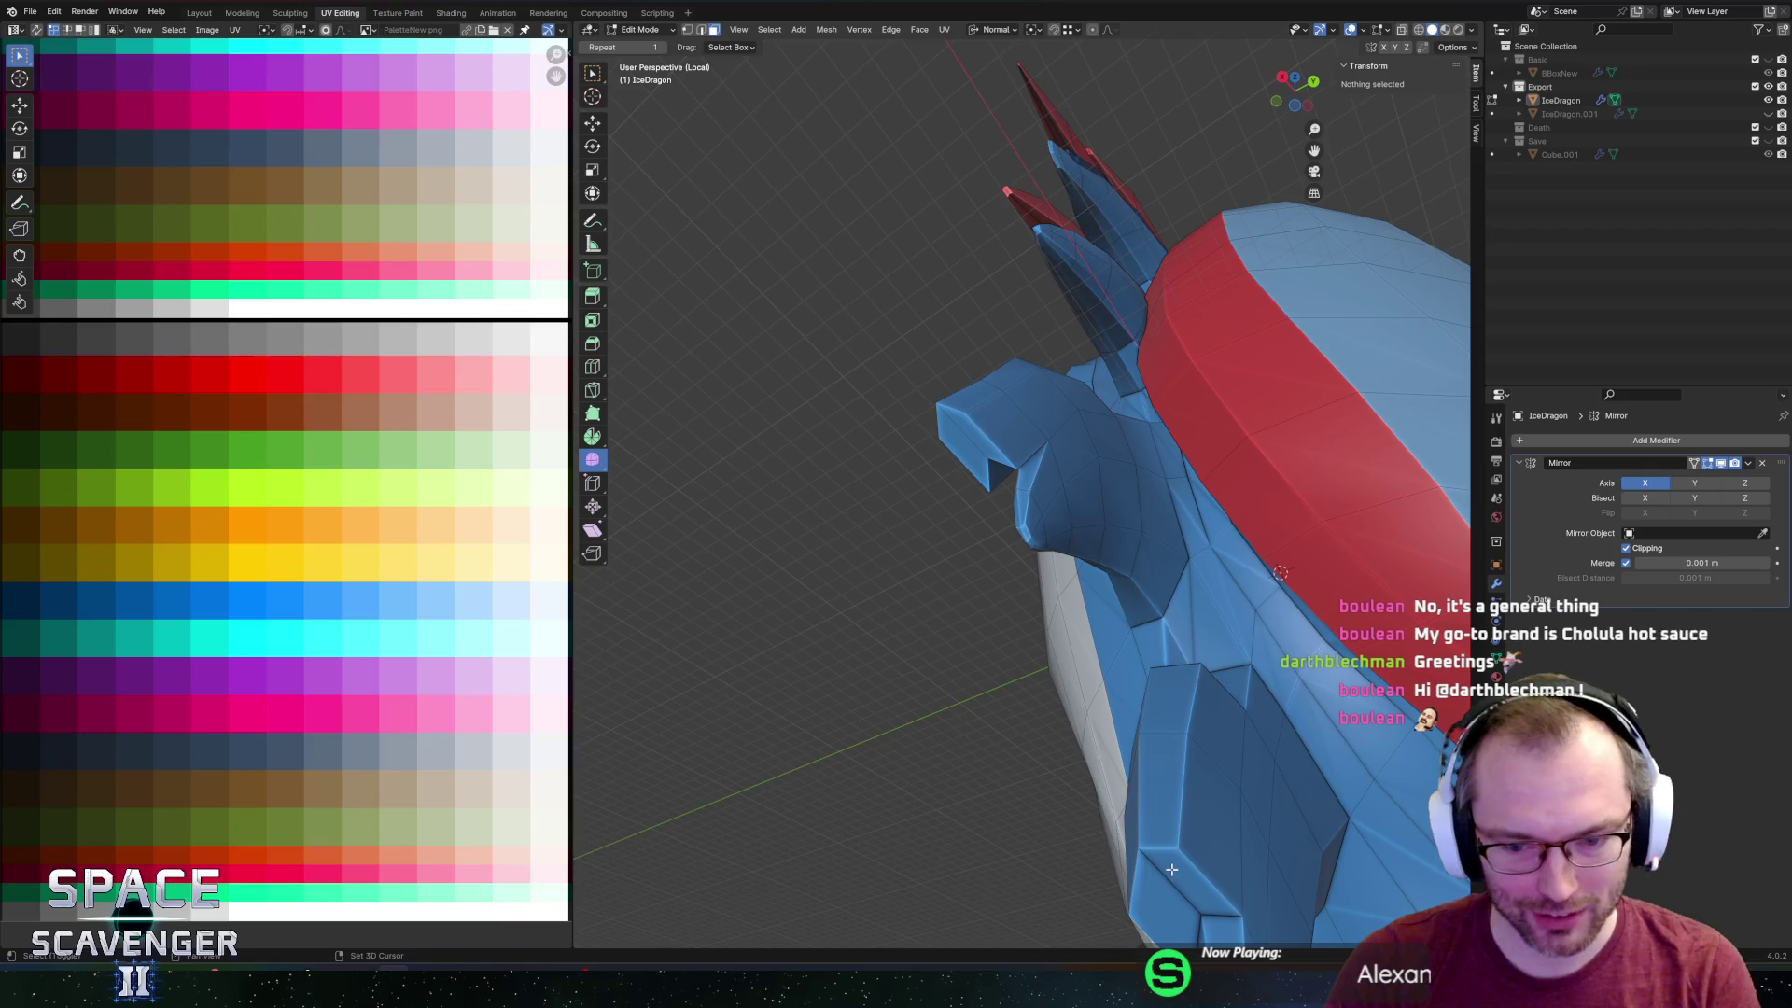
pyautogui.moveTo(1261, 718); pyautogui.dragTo(980, 712, button='middle')
pyautogui.press('e')
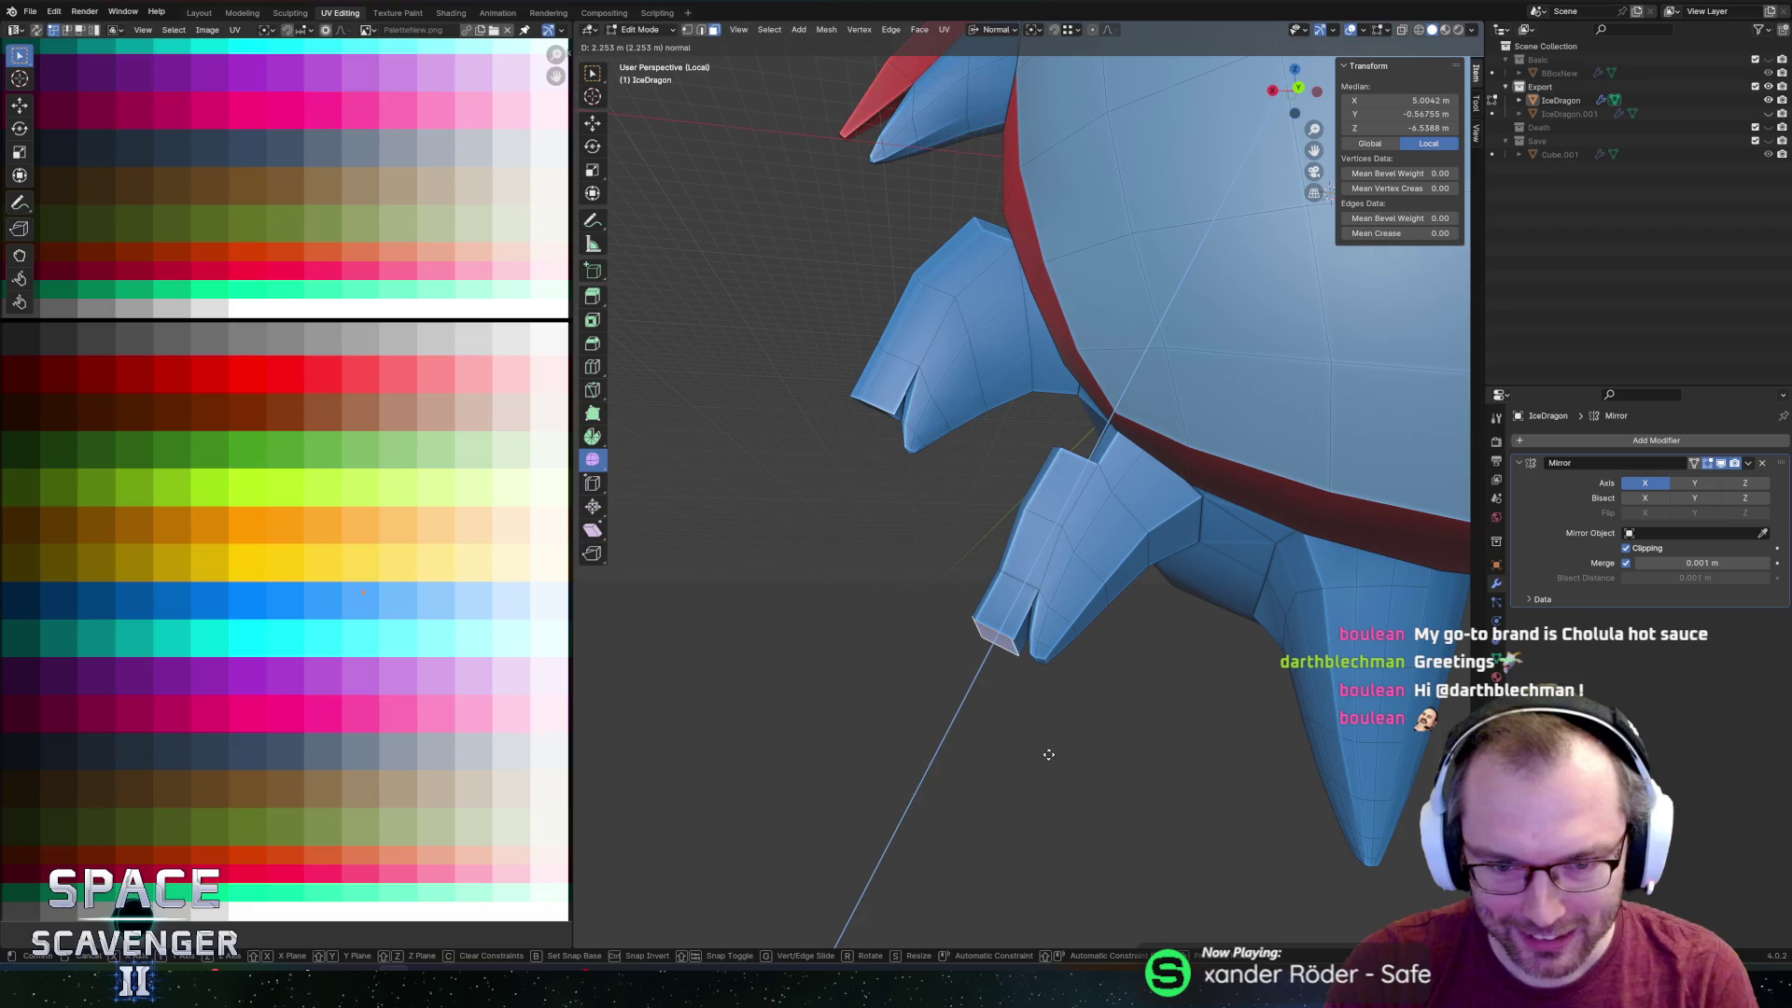
pyautogui.click(1048, 752)
pyautogui.press('s')
pyautogui.press('z')
pyautogui.press('0')
pyautogui.press('Return')
# Add the upper claw tip, pivot on Individual Origins and scale the tips down to 0.153.
pyautogui.moveTo(857, 414); pyautogui.dragTo(970, 392, button='middle')
pyautogui.keyDown('shift'); pyautogui.click(913, 280); pyautogui.keyUp('shift')
pyautogui.moveTo(1036, 299); pyautogui.dragTo(1051, 292, button='middle')
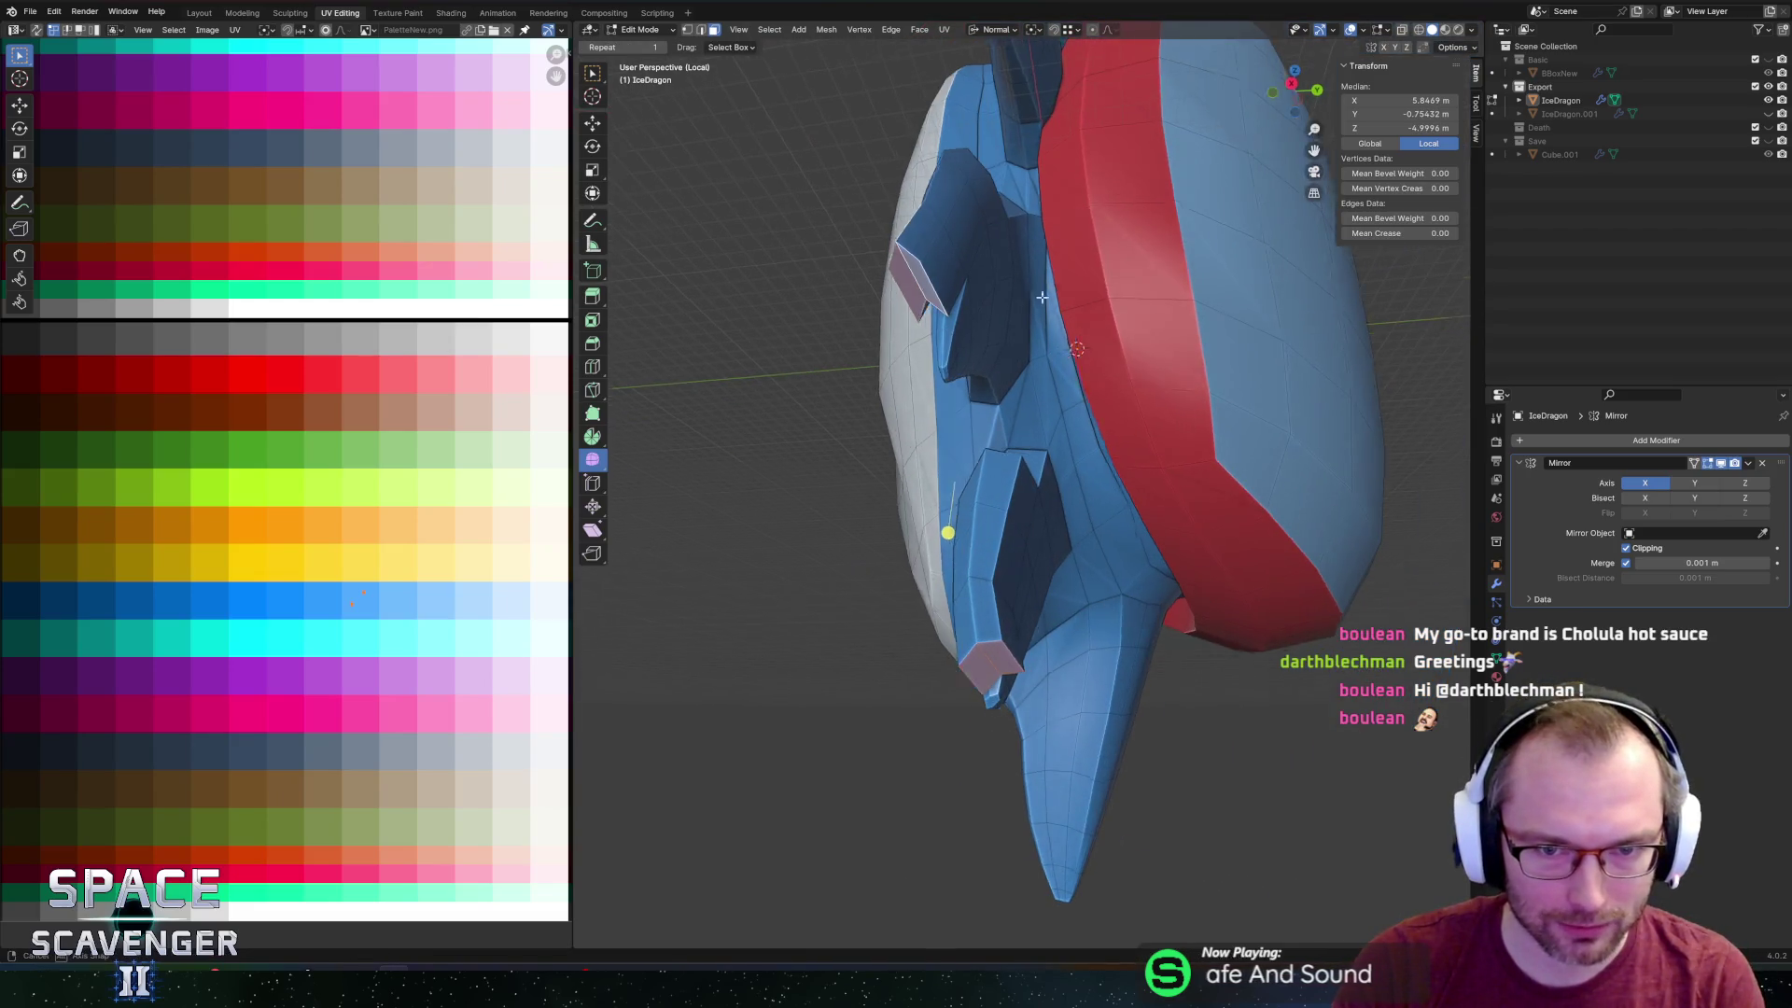
pyautogui.scroll(2, 1051, 292)
pyautogui.press('.')
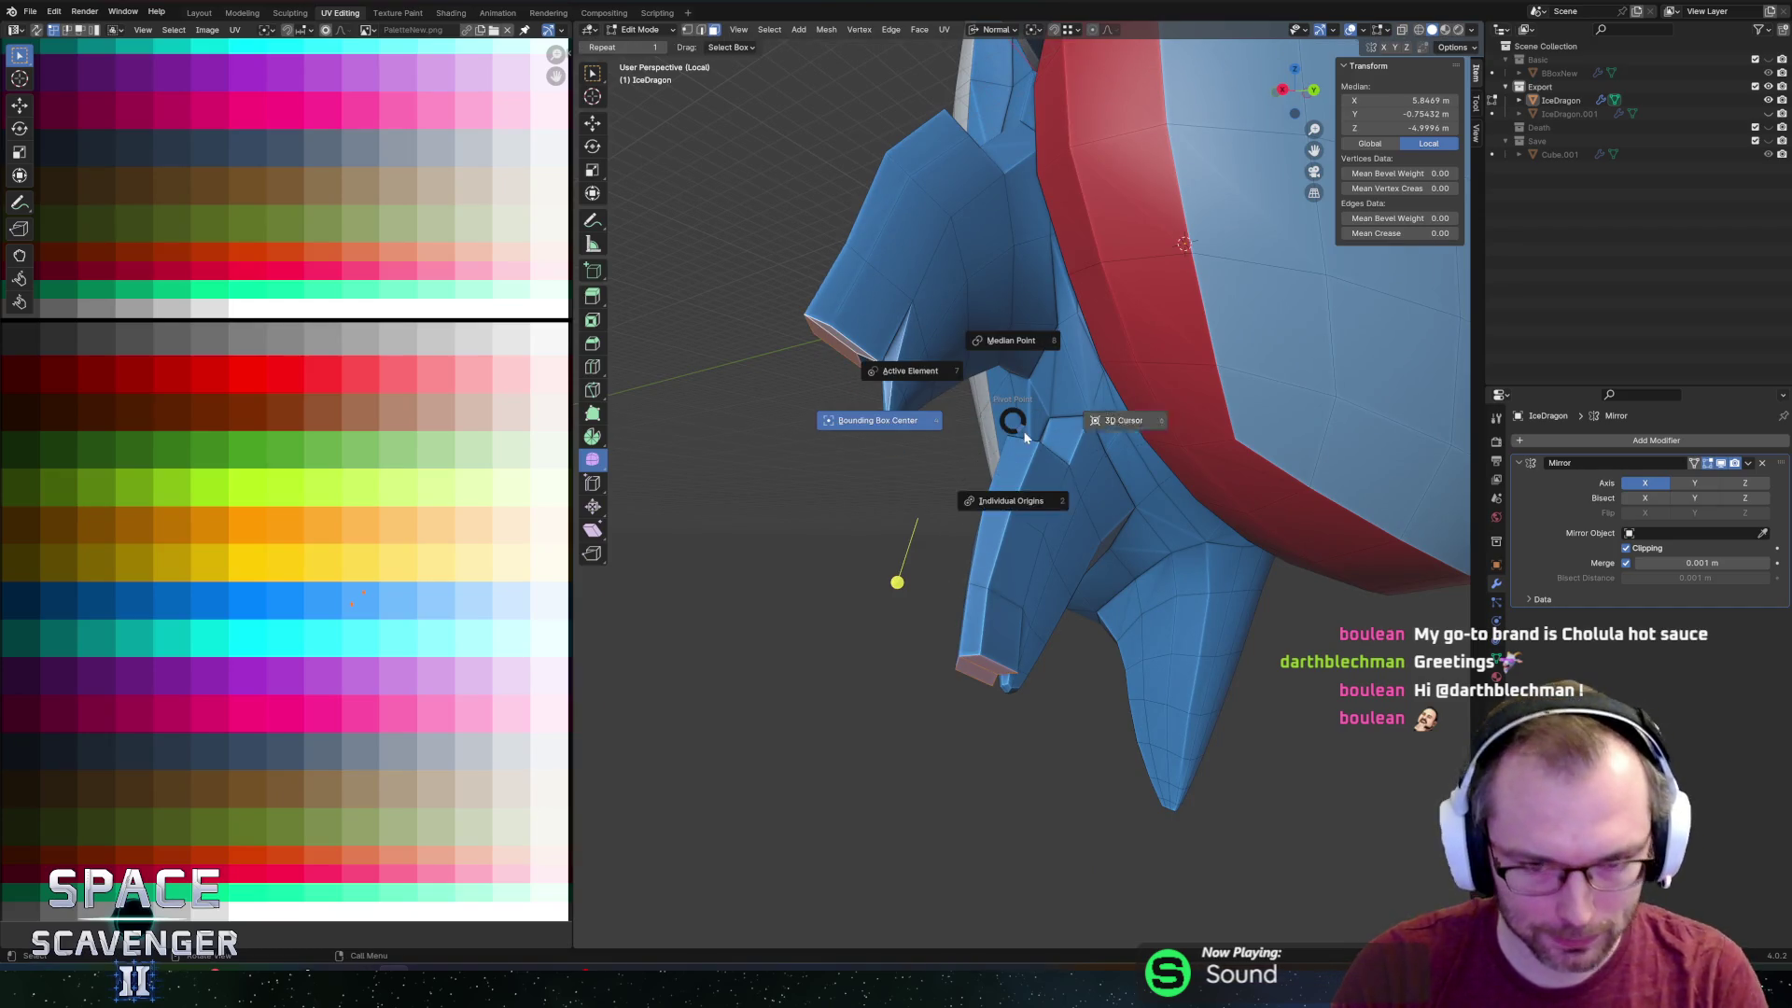
pyautogui.click(1003, 496)
pyautogui.press('s')
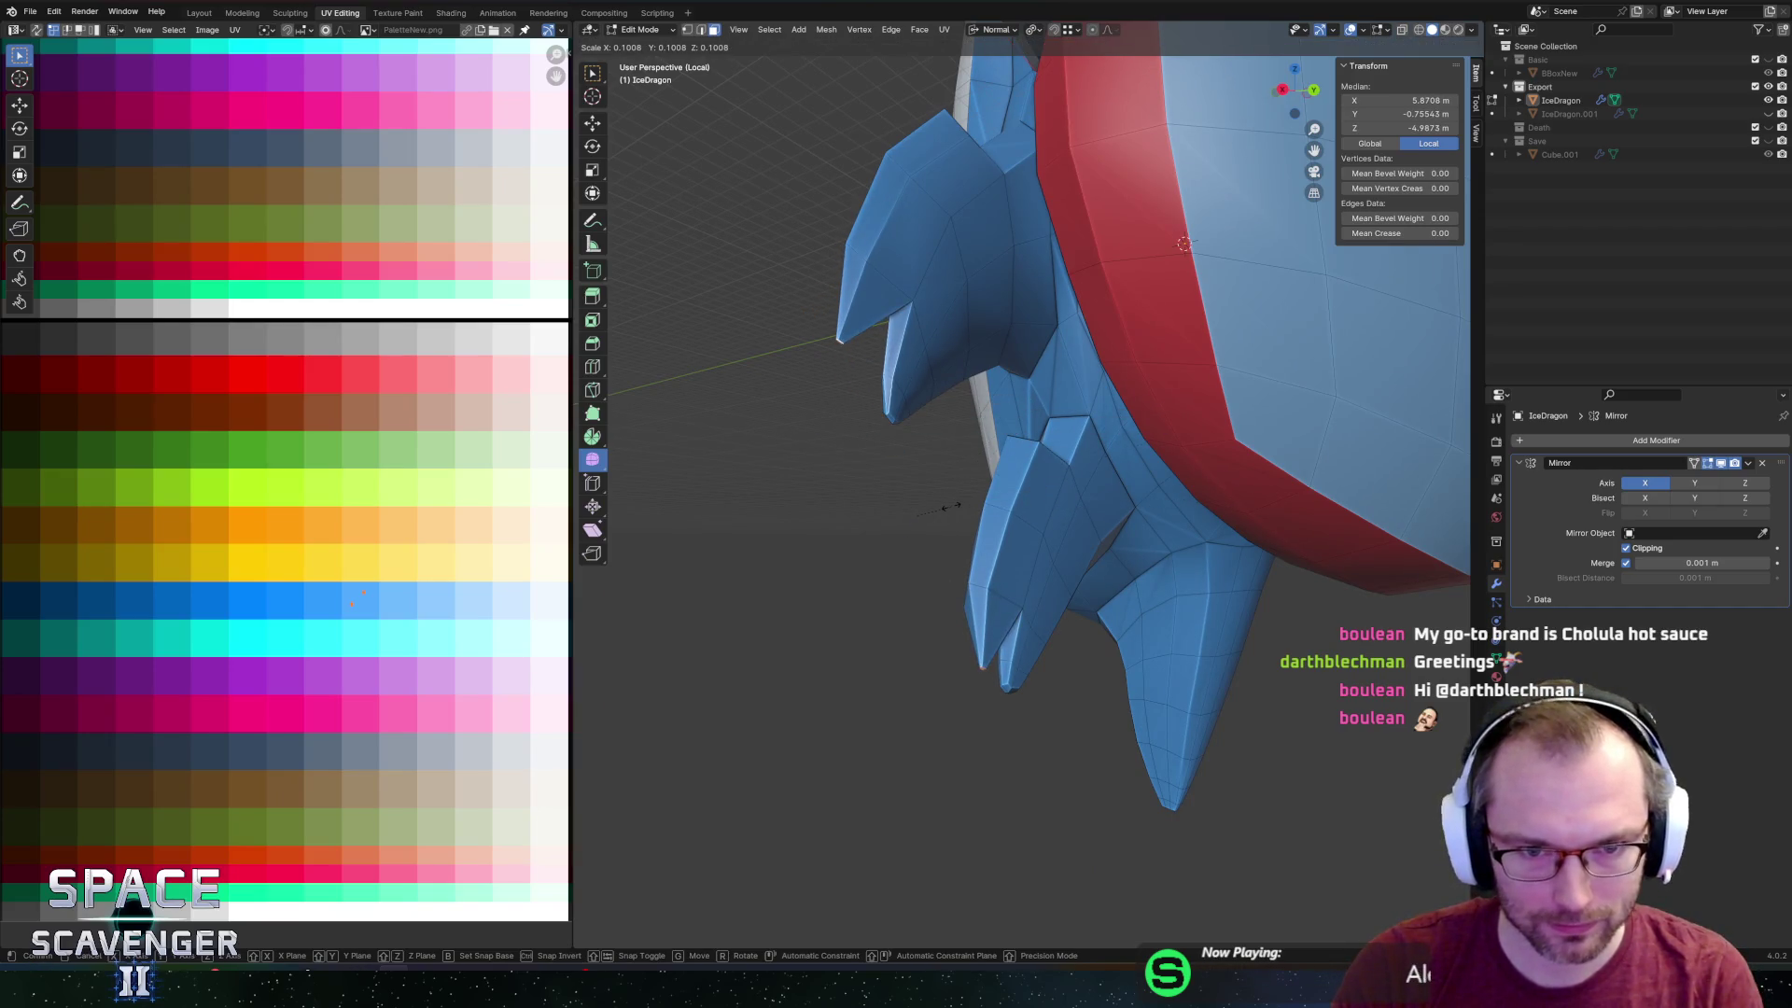
pyautogui.click(970, 508)
pyautogui.moveTo(971, 509)
pyautogui.mouseDown(button='middle')
pyautogui.moveTo(896, 612)
pyautogui.moveTo(940, 848)
pyautogui.moveTo(997, 332)
pyautogui.moveTo(1054, 313)
pyautogui.mouseUp(button='middle')
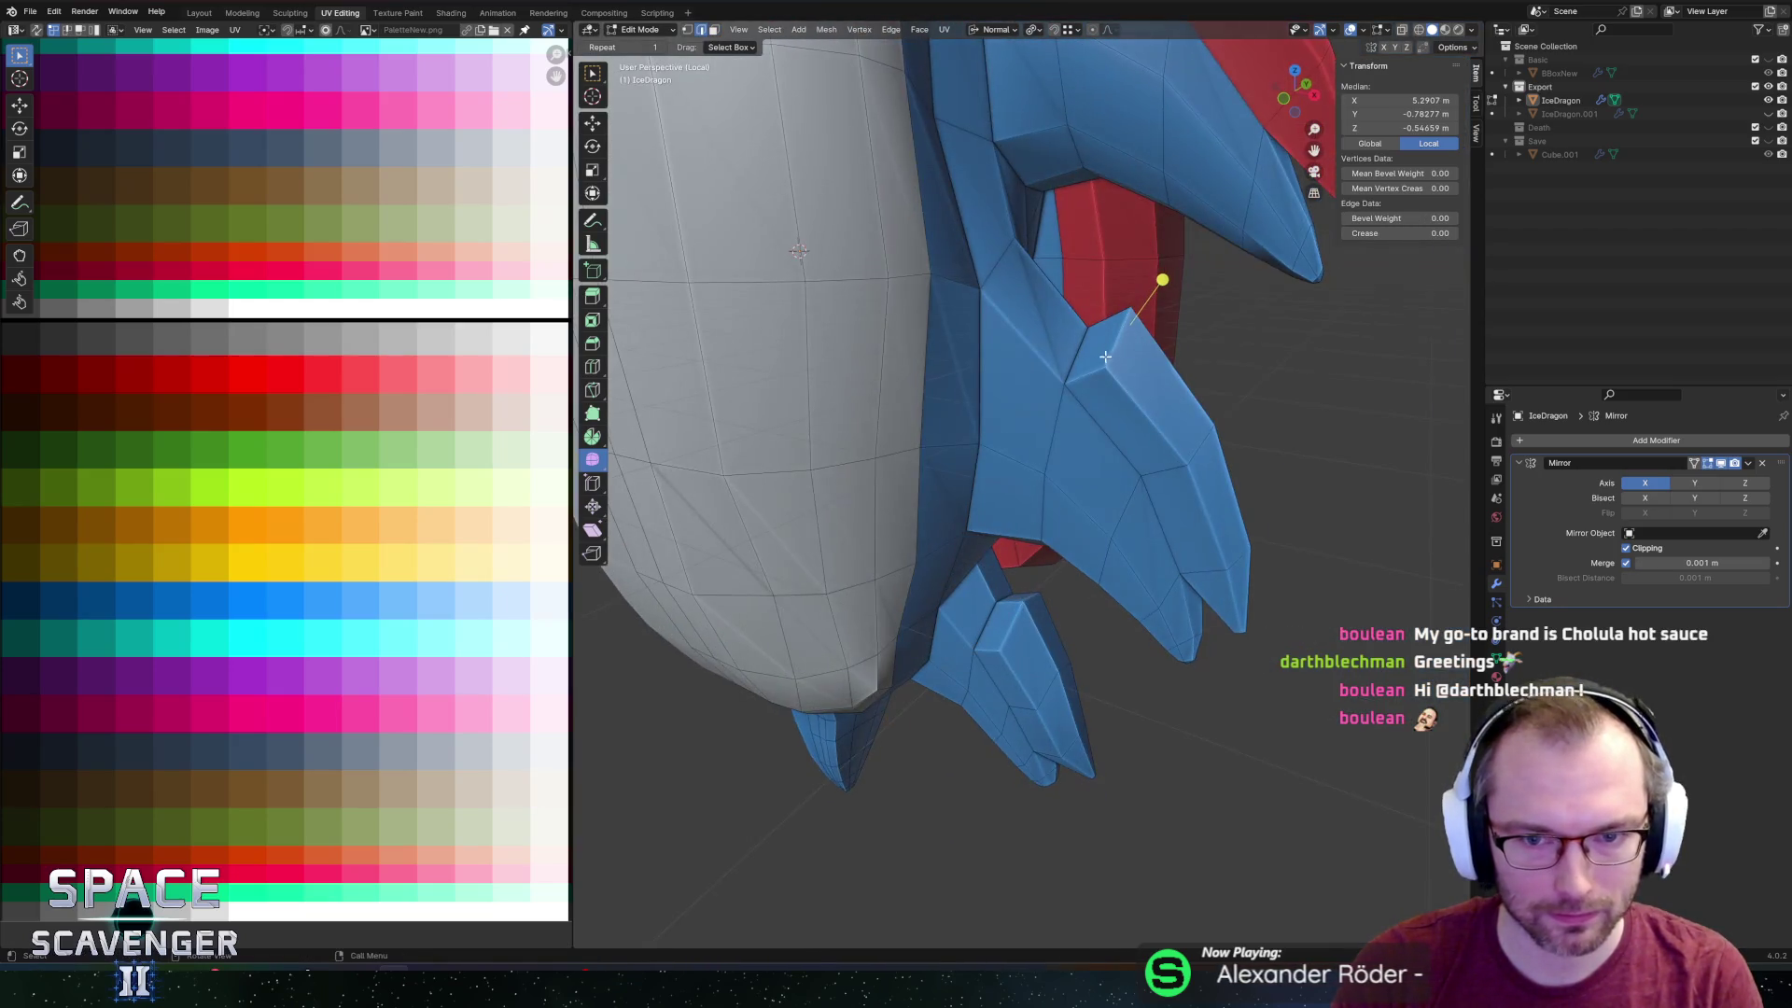
# Edge-slide the claw edges to tidy the claw shape.
pyautogui.click(993, 414)
pyautogui.moveTo(993, 414)
pyautogui.mouseDown(button='middle')
pyautogui.moveTo(971, 368)
pyautogui.moveTo(1027, 565)
pyautogui.moveTo(1088, 592)
pyautogui.moveTo(906, 561)
pyautogui.moveTo(980, 514)
pyautogui.moveTo(933, 420)
pyautogui.mouseUp(button='middle')
pyautogui.click(1039, 576)
pyautogui.press('g')
pyautogui.press('g')
pyautogui.click(1088, 597)
# Select the whole mesh and Merge By Distance, removing six duplicate vertices.
pyautogui.press('a')
pyautogui.press('m')
pyautogui.click(911, 563)
pyautogui.hotkey('alt', 'z')
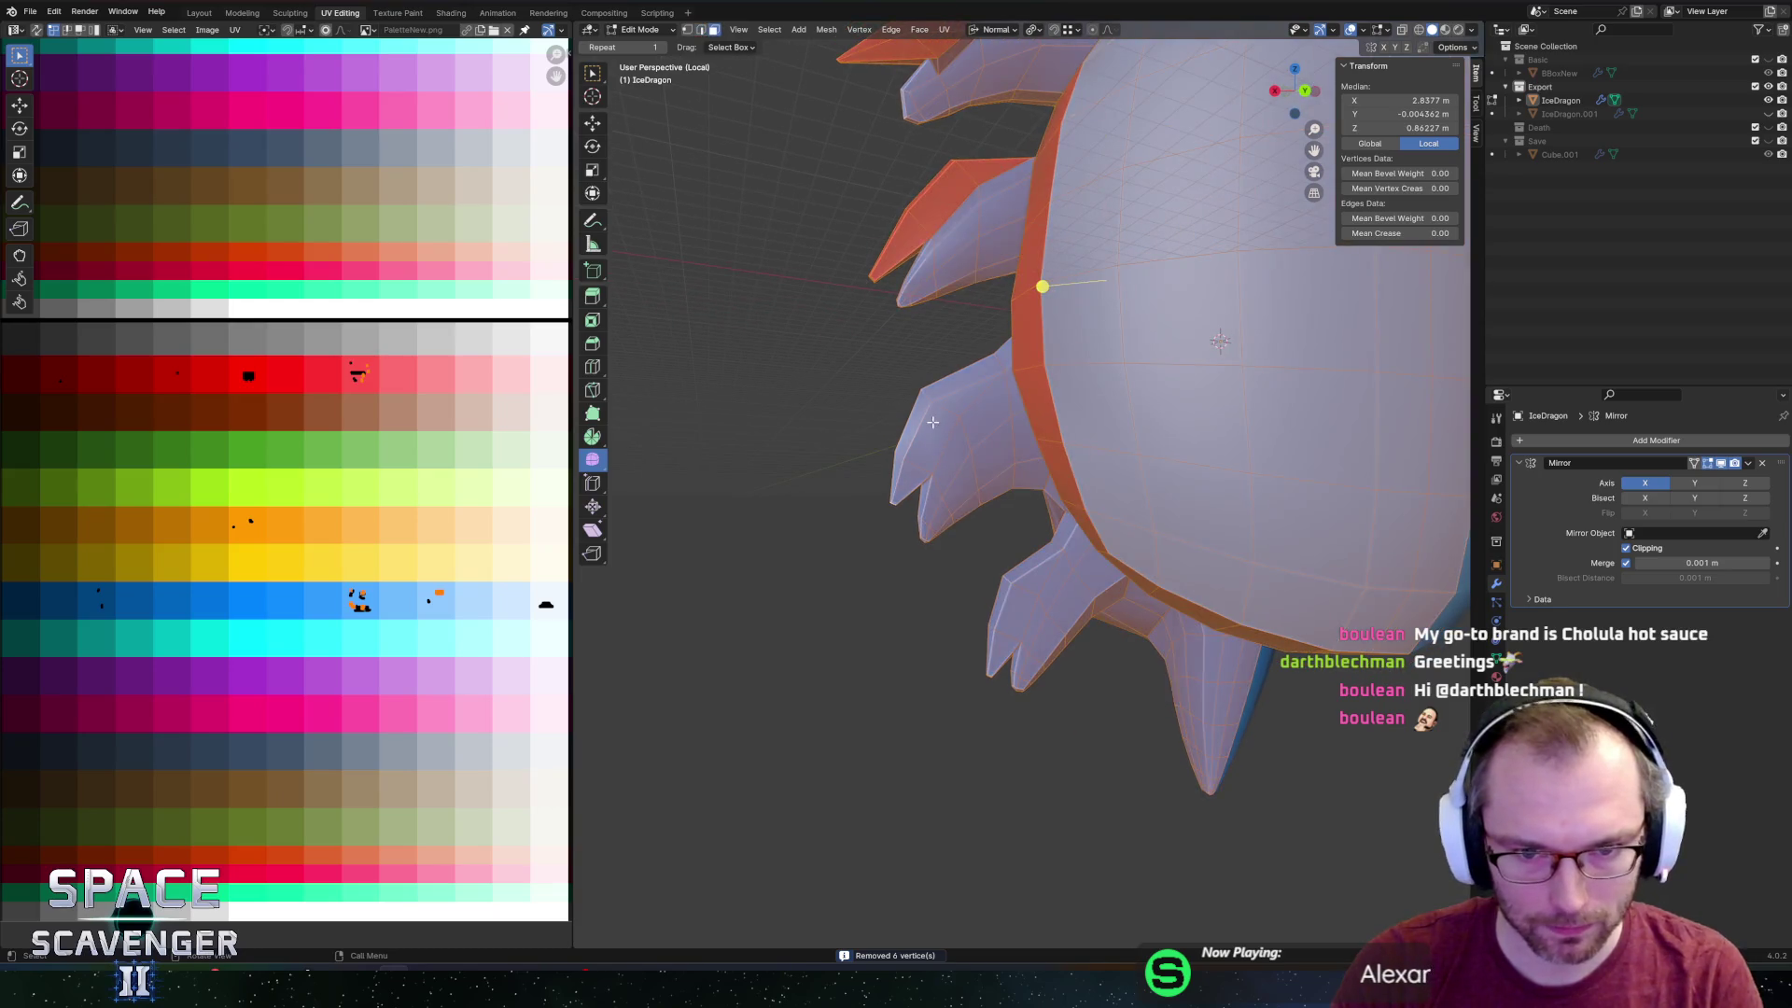
pyautogui.hotkey('alt', 'z')
# Select the lower claw faces and thin tip sliver, plus the upper claw faces and tip.
pyautogui.scroll(1, 1002, 550)
pyautogui.click(1036, 605)
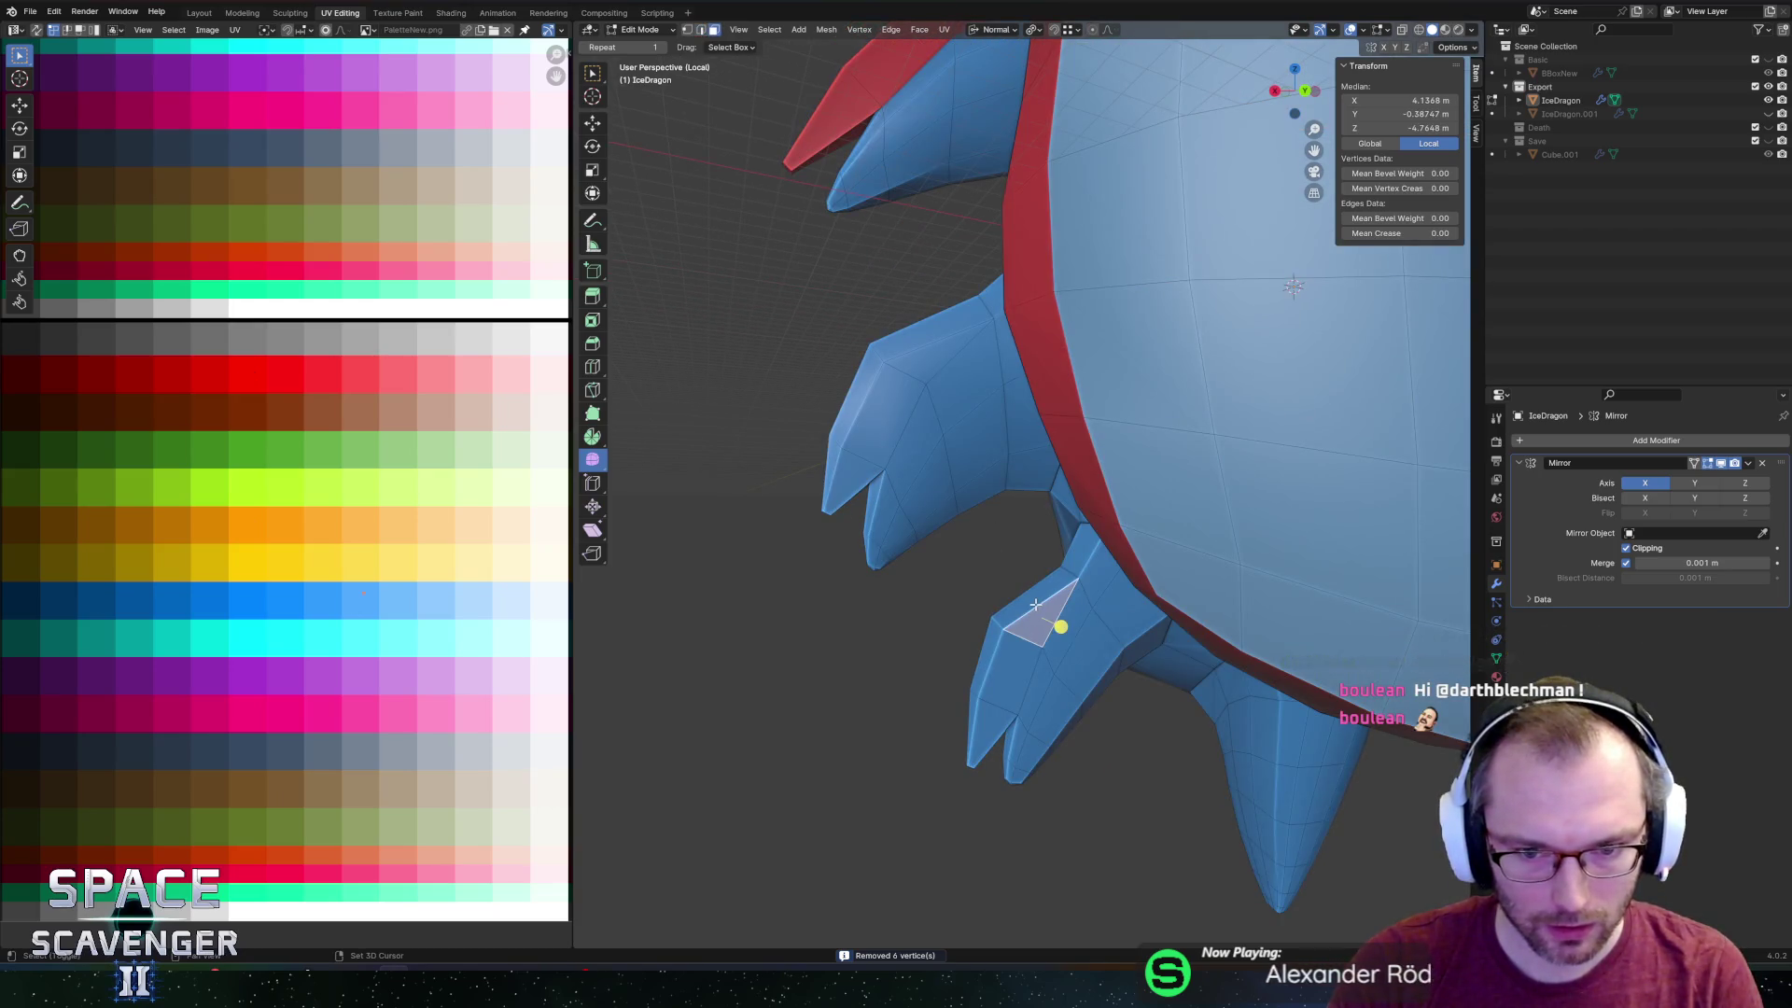
pyautogui.keyDown('shift'); pyautogui.click(1031, 598); pyautogui.keyUp('shift')
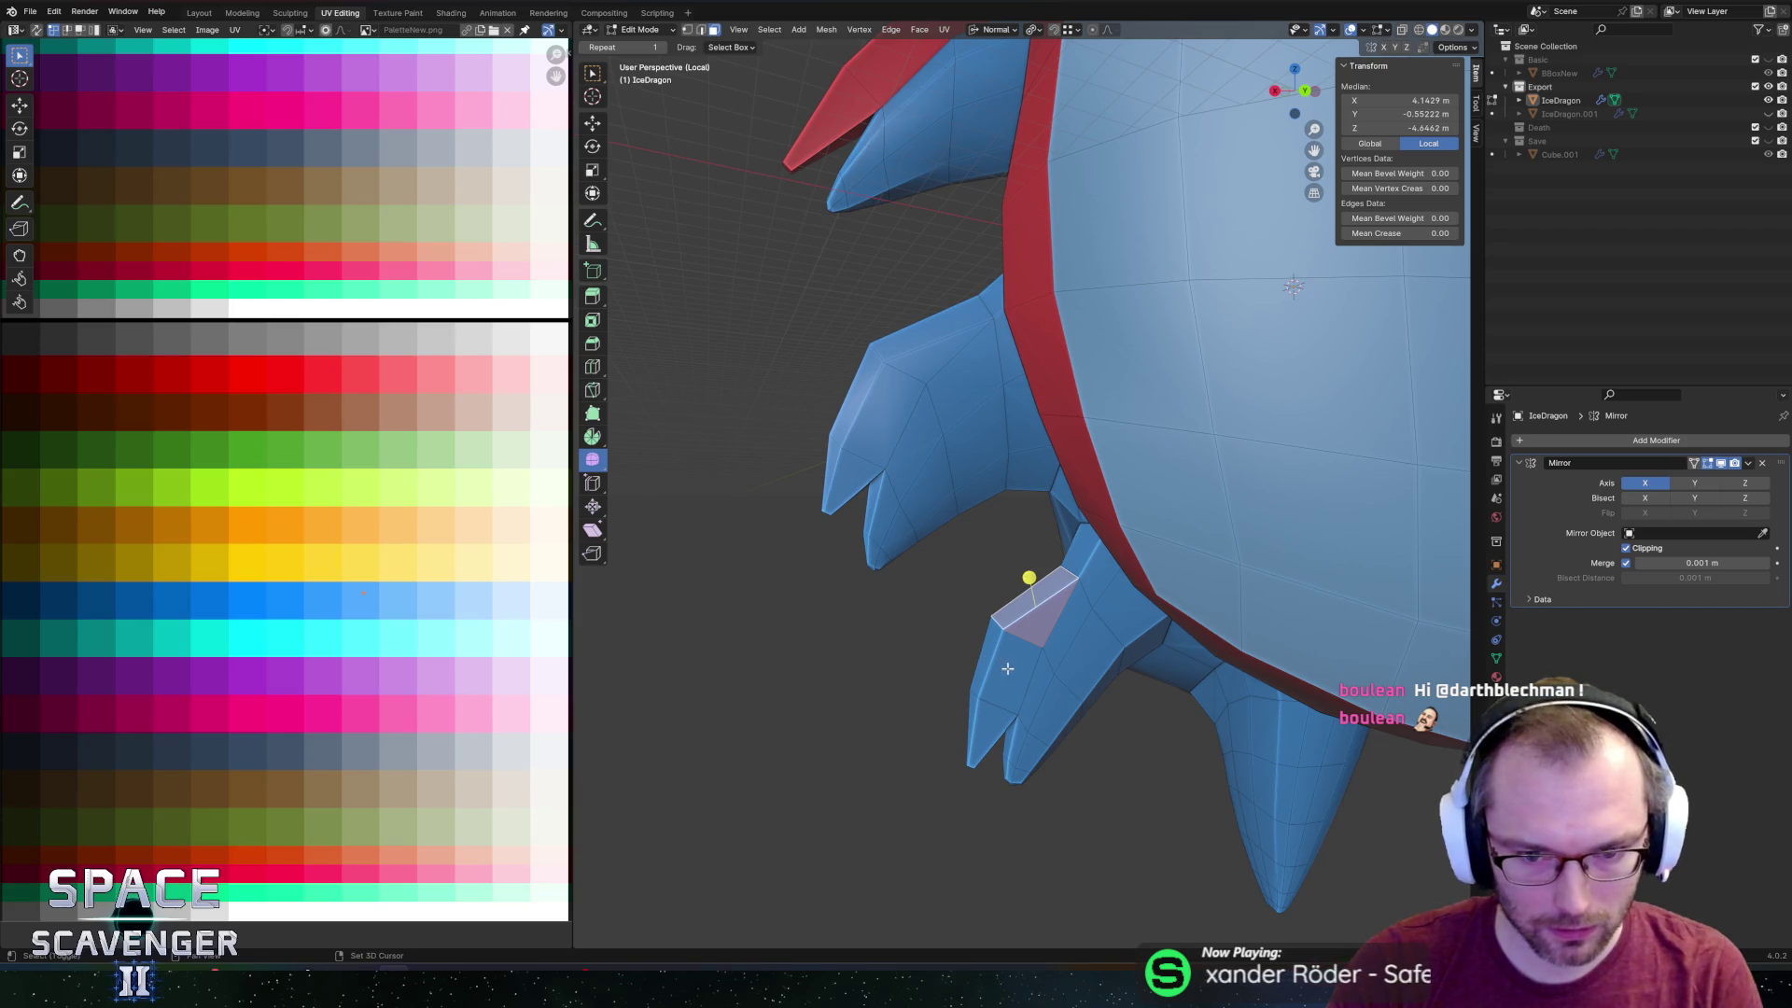
pyautogui.keyDown('shift'); pyautogui.click(991, 652); pyautogui.keyUp('shift')
pyautogui.keyDown('shift'); pyautogui.click(985, 661); pyautogui.keyUp('shift')
pyautogui.keyDown('shift'); pyautogui.click(980, 716); pyautogui.keyUp('shift')
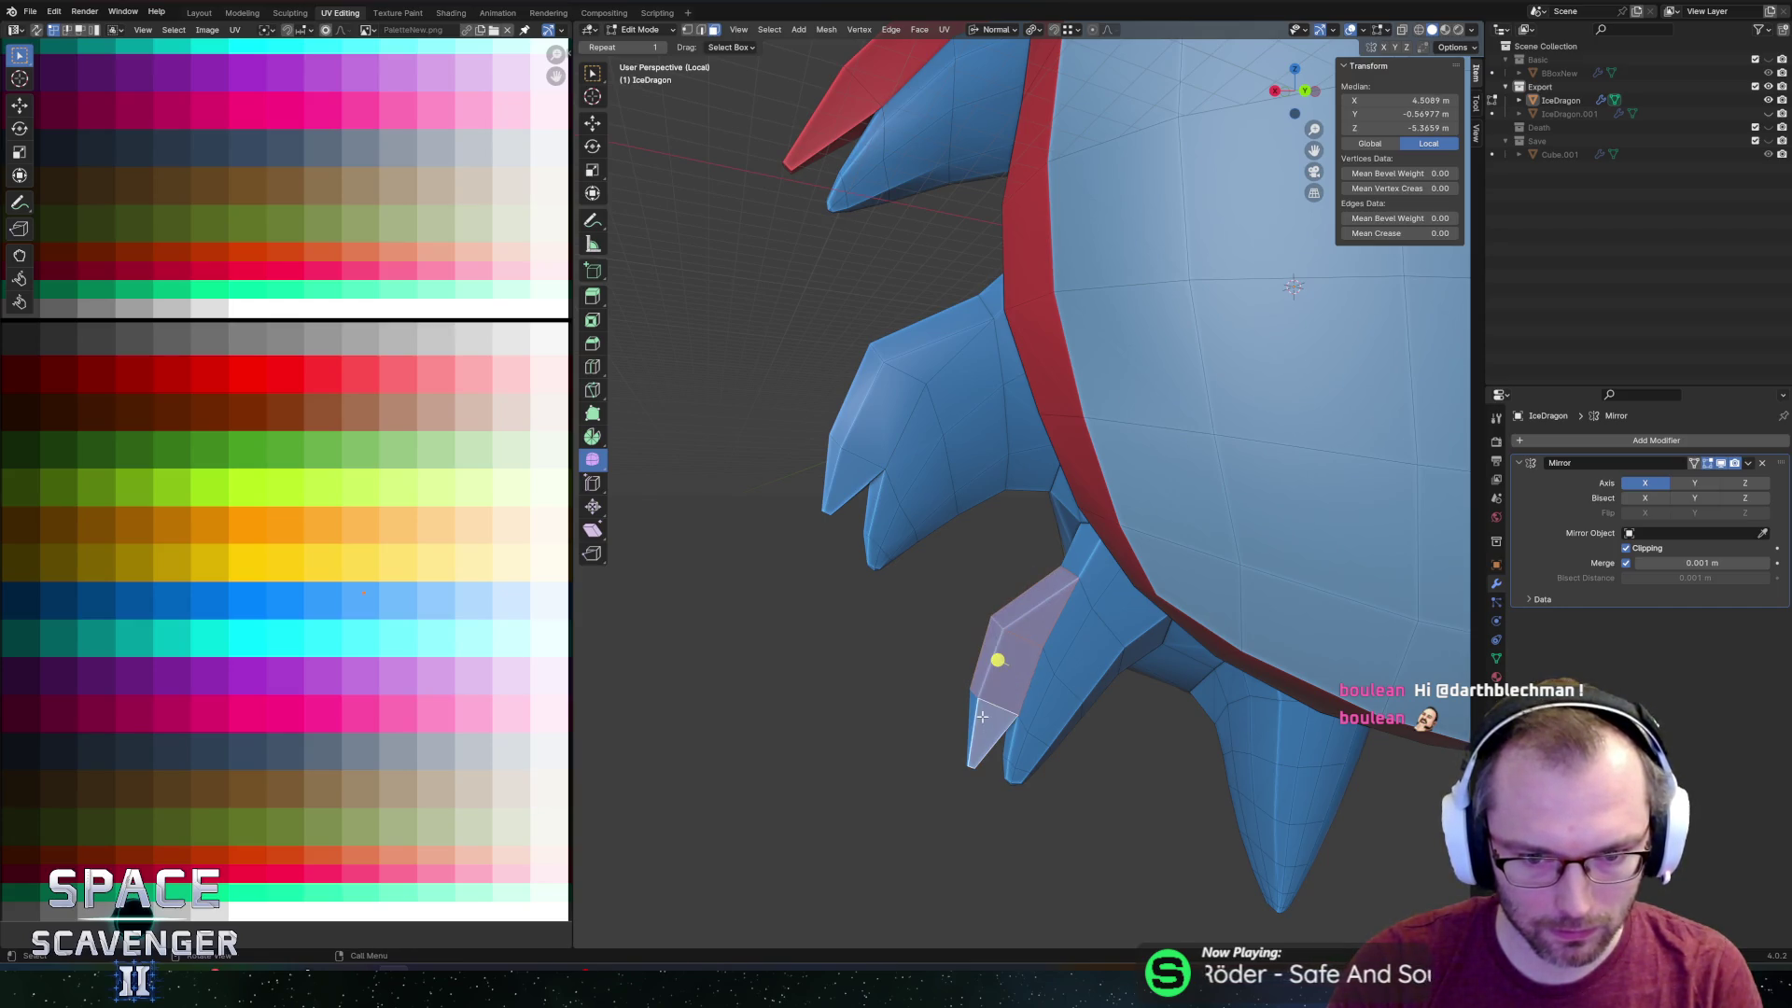
pyautogui.keyDown('shift'); pyautogui.click(979, 718); pyautogui.keyUp('shift')
pyautogui.keyDown('shift'); pyautogui.click(967, 721); pyautogui.keyUp('shift')
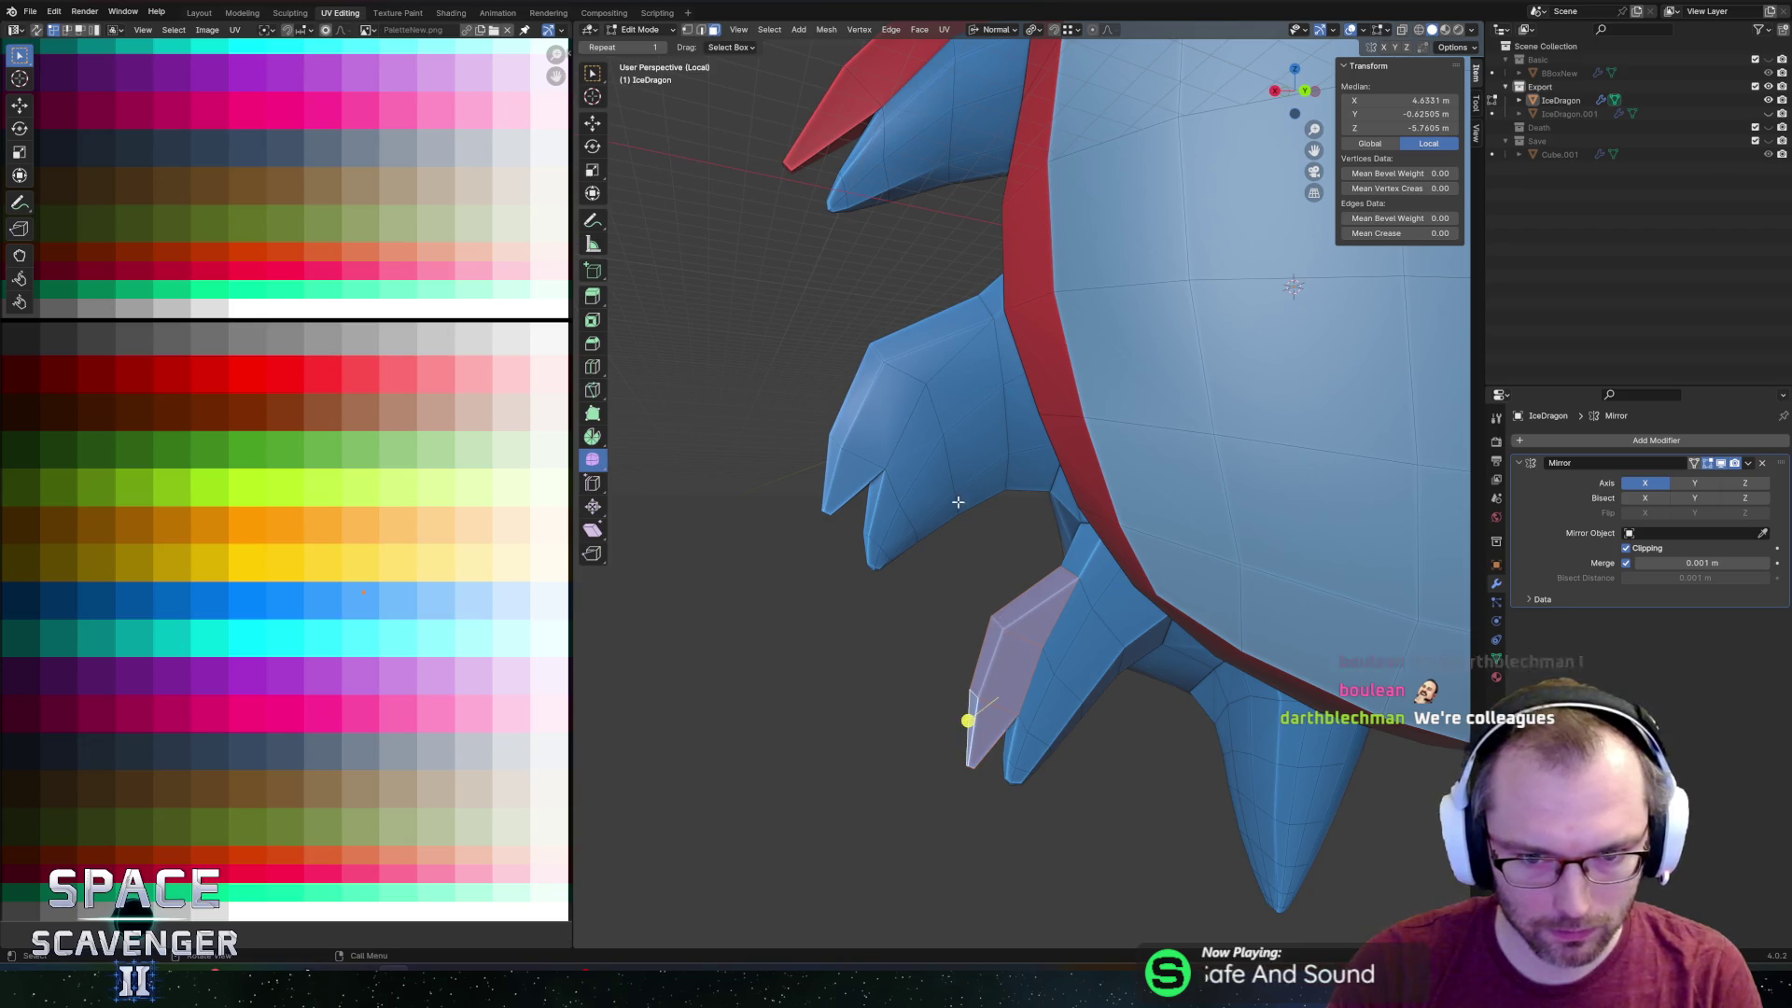
pyautogui.keyDown('shift'); pyautogui.click(922, 350); pyautogui.keyUp('shift')
pyautogui.keyDown('shift'); pyautogui.click(938, 322); pyautogui.keyUp('shift')
pyautogui.keyDown('shift'); pyautogui.click(859, 454); pyautogui.keyUp('shift')
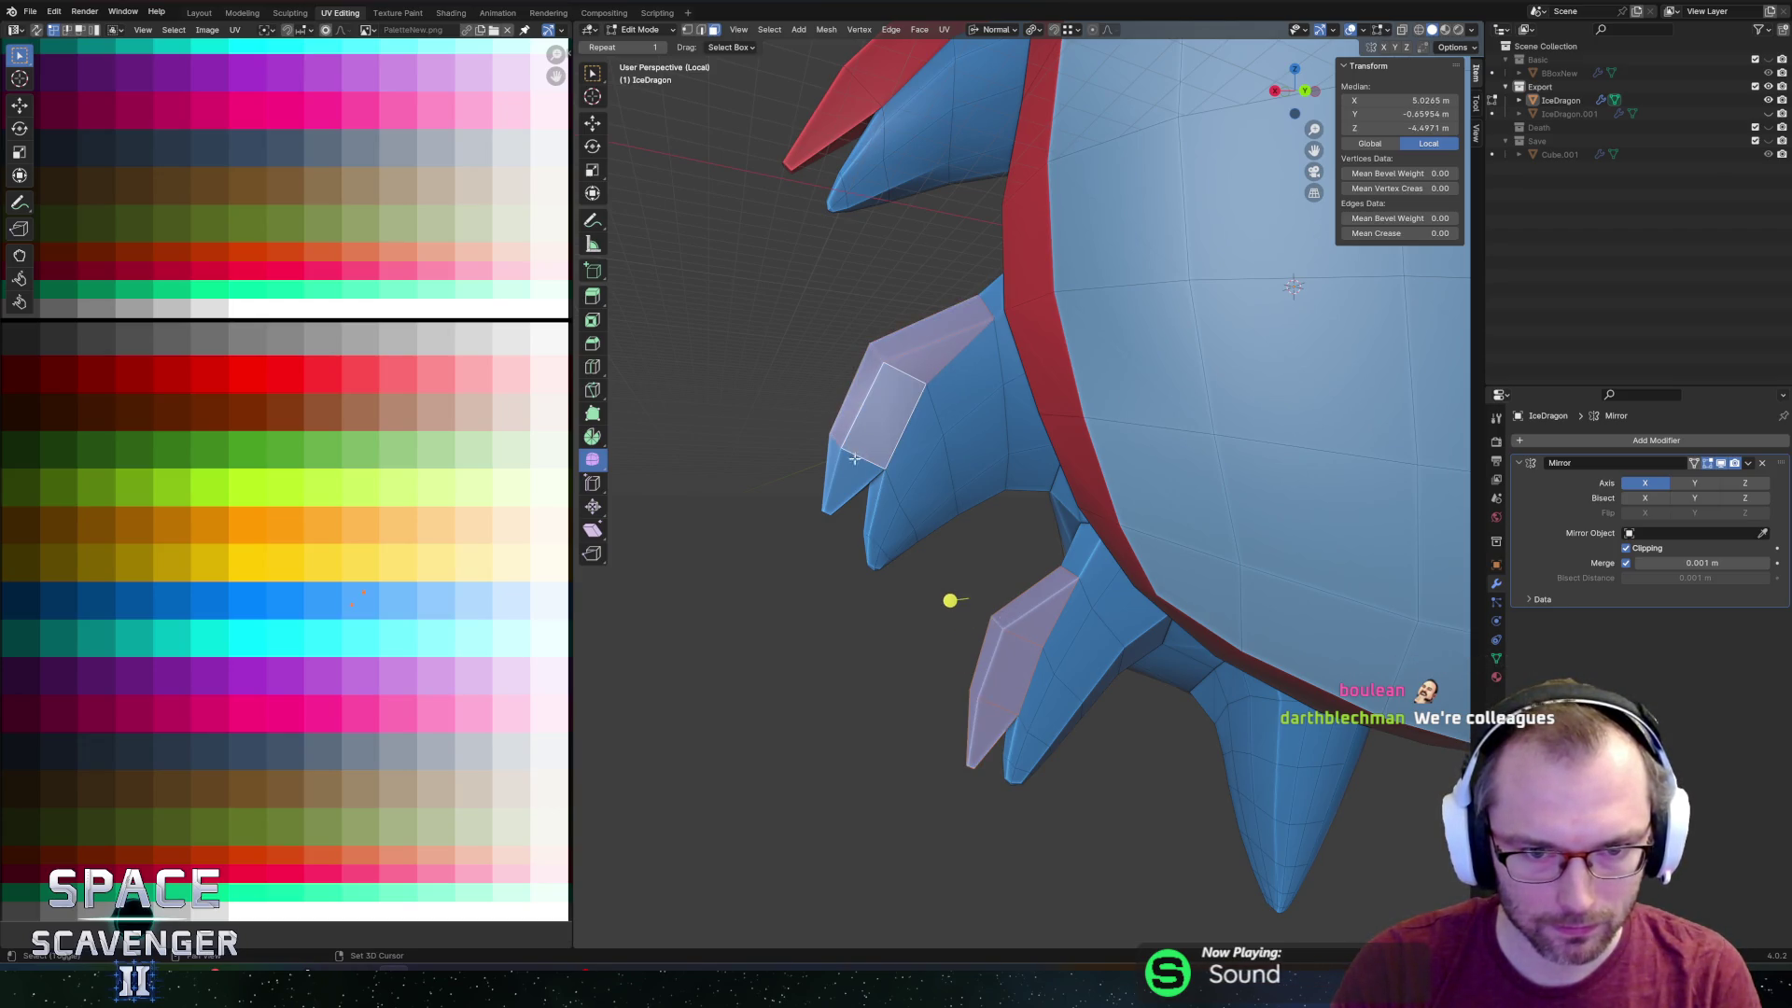
pyautogui.keyDown('shift'); pyautogui.click(830, 471); pyautogui.keyUp('shift')
# Add the remaining upper claw faces and the lower claw's side faces to the selection.
pyautogui.moveTo(830, 471)
pyautogui.mouseDown(button='middle')
pyautogui.moveTo(1182, 431)
pyautogui.moveTo(1120, 607)
pyautogui.mouseUp(button='middle')
pyautogui.keyDown('shift'); pyautogui.click(1183, 431); pyautogui.keyUp('shift')
pyautogui.keyDown('shift'); pyautogui.click(1216, 448); pyautogui.keyUp('shift')
pyautogui.scroll(2, 1120, 606)
pyautogui.keyDown('shift'); pyautogui.click(1034, 751); pyautogui.keyUp('shift')
pyautogui.keyDown('shift'); pyautogui.click(1094, 735); pyautogui.keyUp('shift')
pyautogui.scroll(-2, 1135, 688)
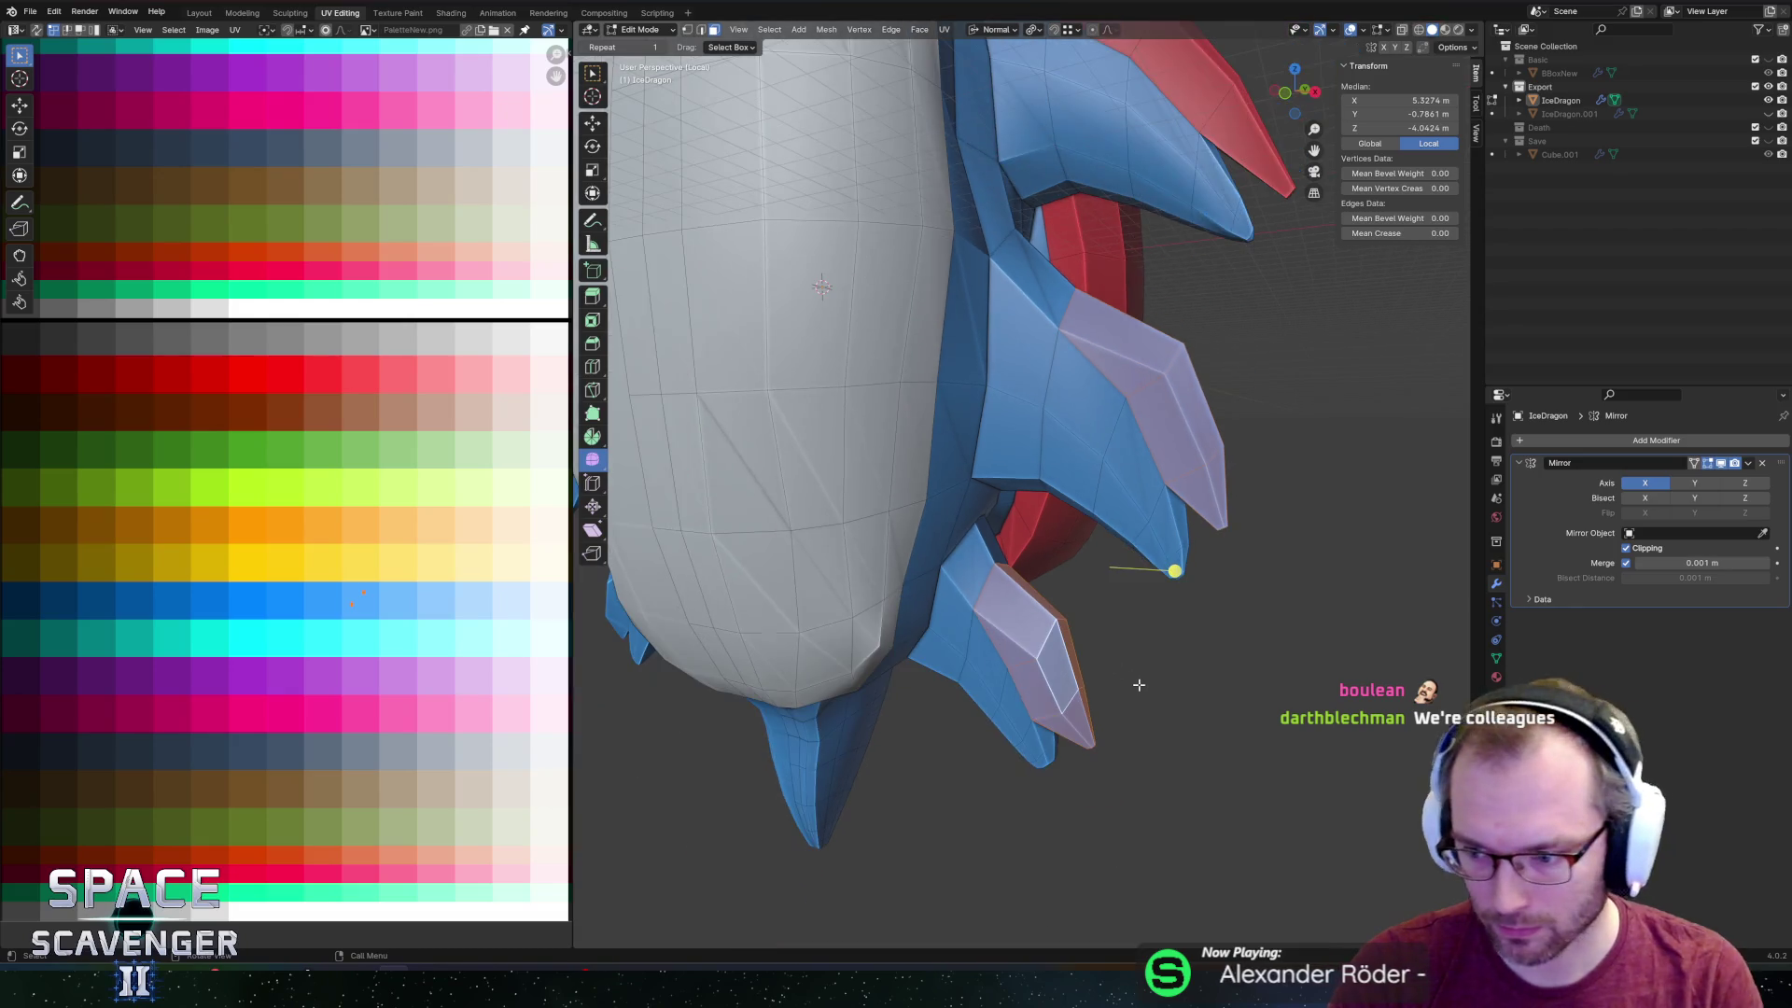
pyautogui.moveTo(1160, 658)
pyautogui.mouseDown(button='middle')
pyautogui.moveTo(1138, 644)
pyautogui.moveTo(1188, 680)
pyautogui.mouseUp(button='middle')
# Circle-select the faces of both claws in X-ray view.
pyautogui.press('c')
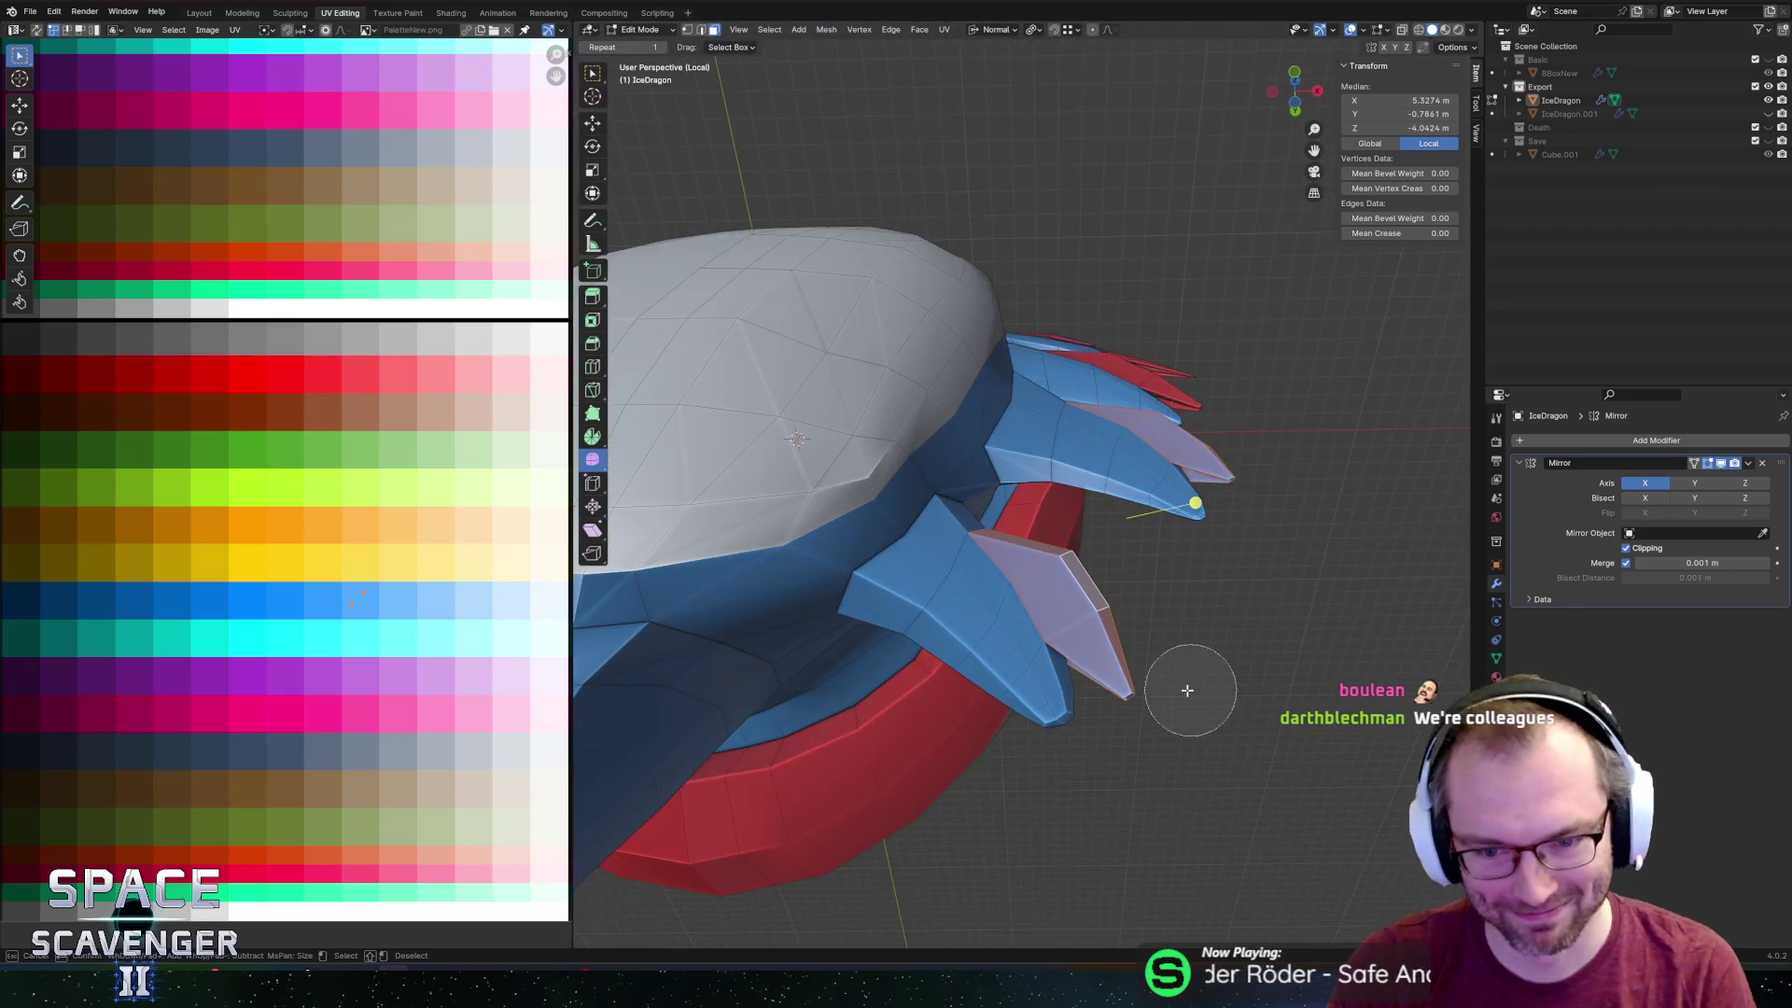
pyautogui.press('Escape')
pyautogui.hotkey('alt', 'z')
pyautogui.hotkey('alt', 'a')
pyautogui.press('c')
pyautogui.press('Escape')
pyautogui.hotkey('ctrl', 'z')
pyautogui.press('c')
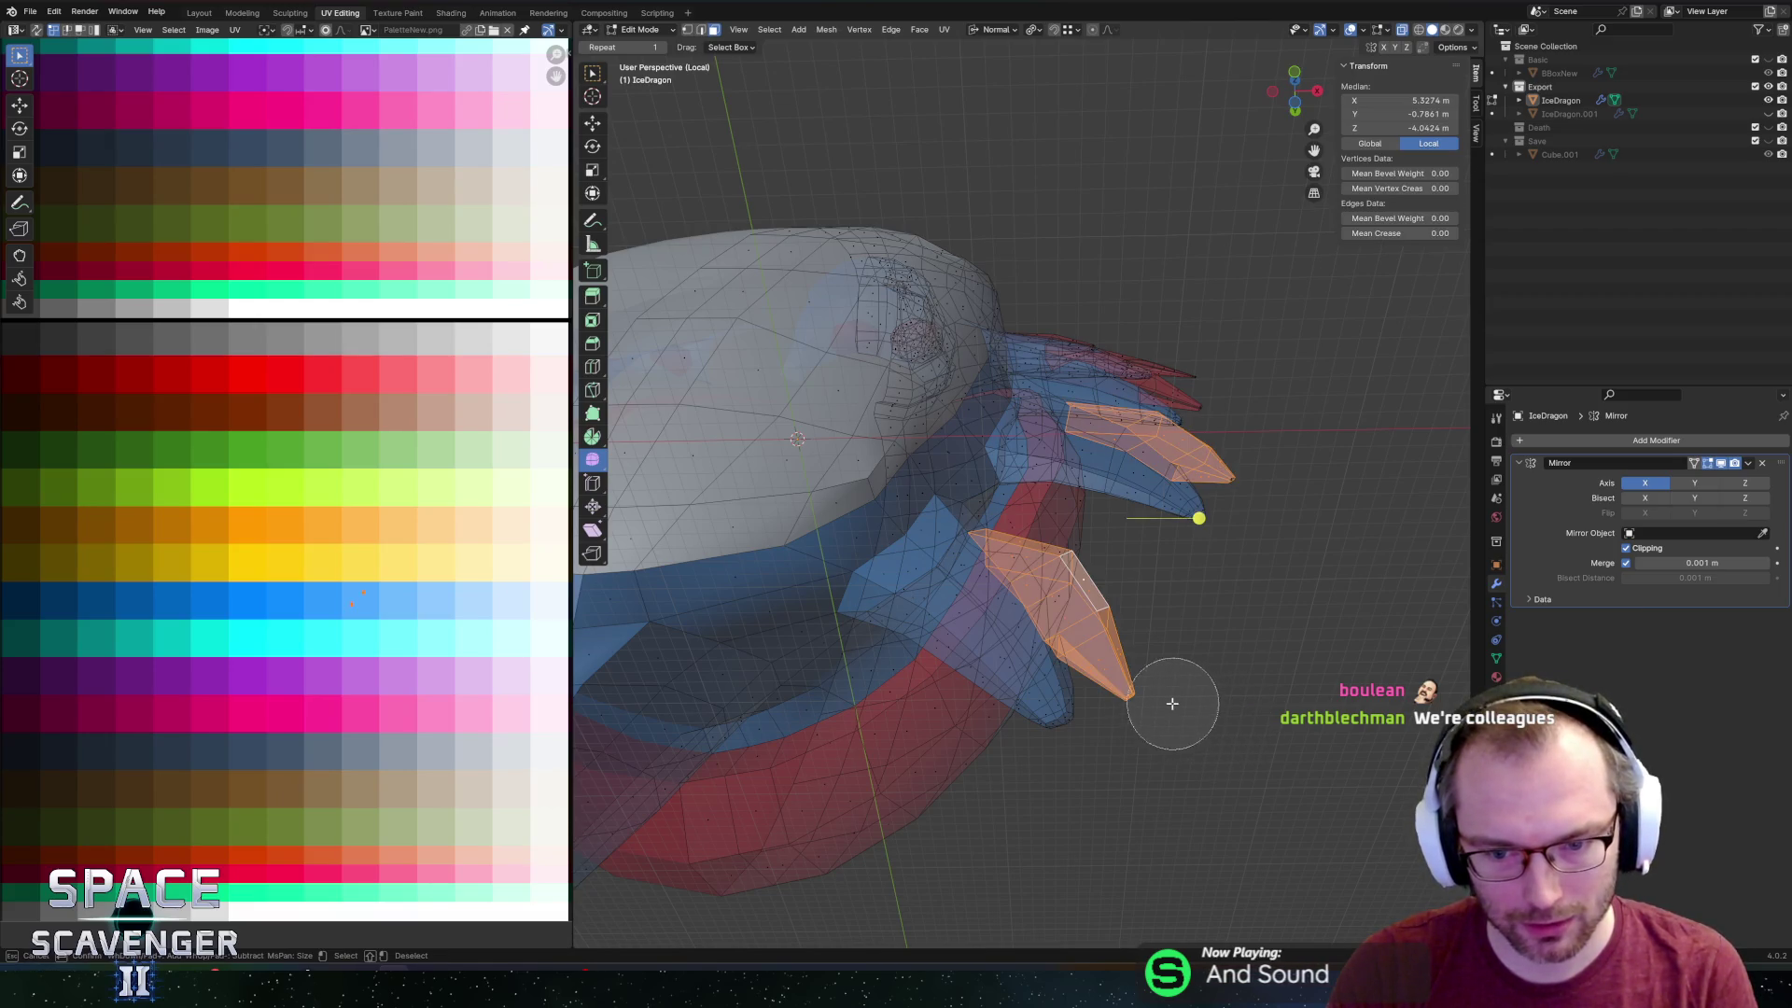
pyautogui.press('Escape')
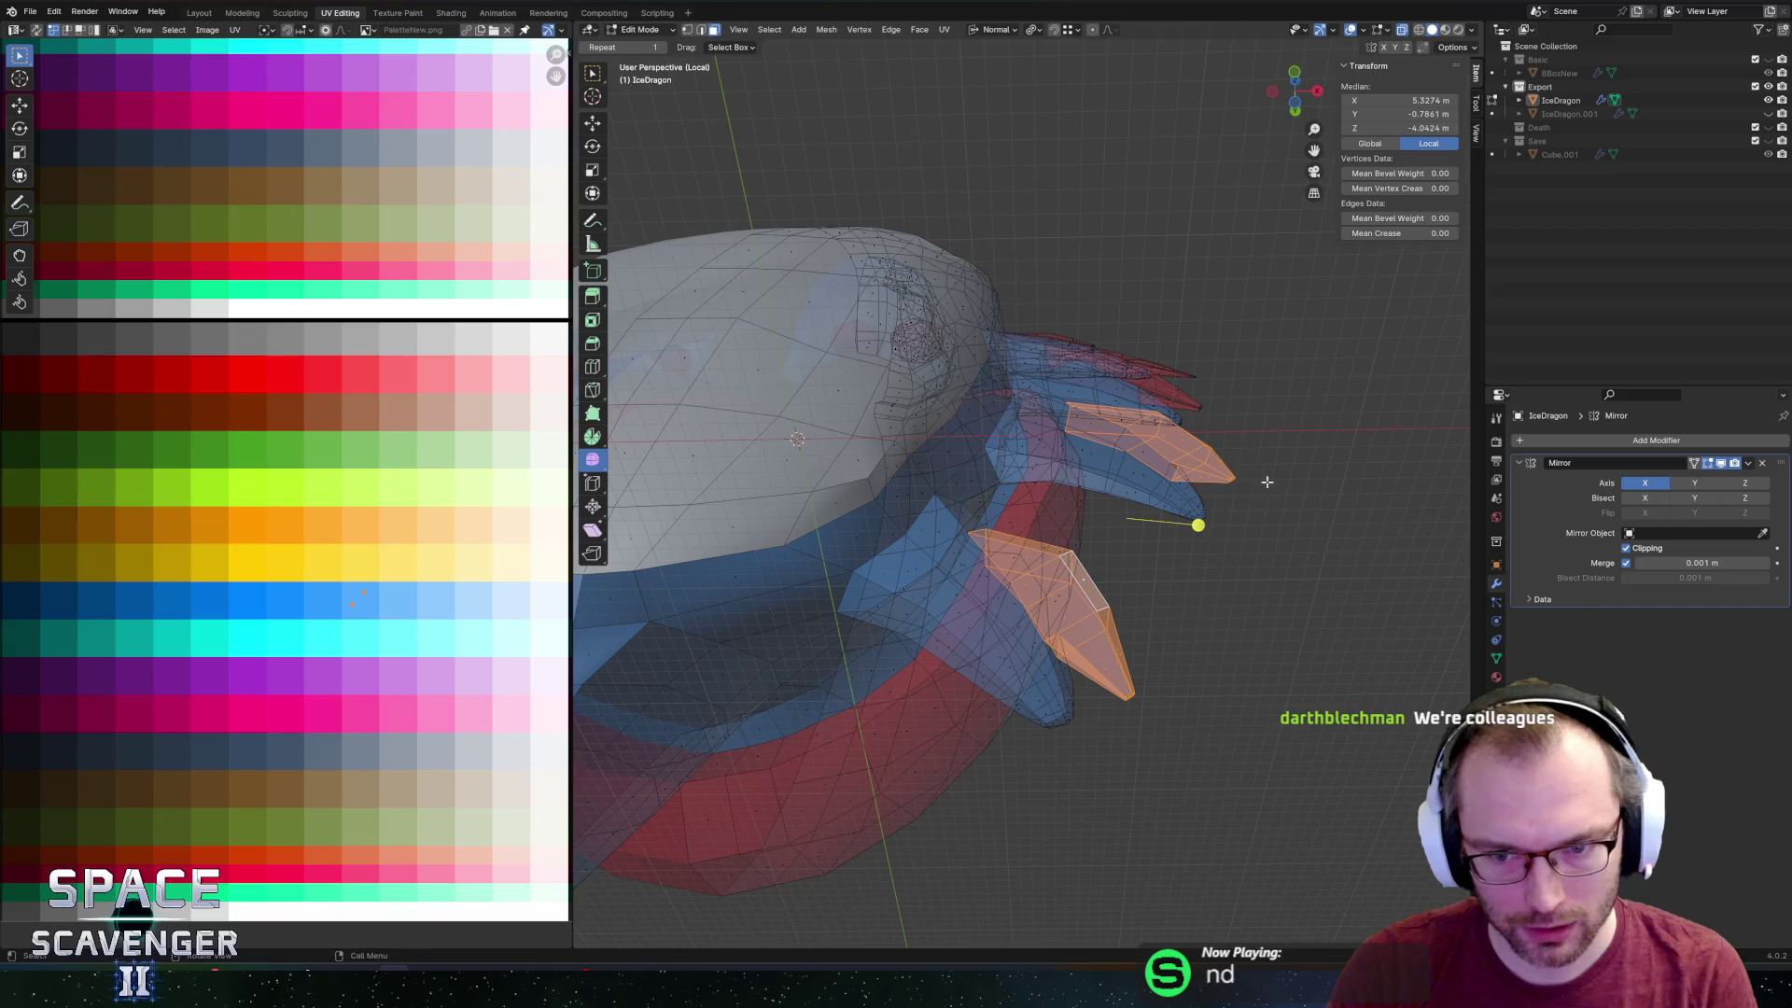
pyautogui.hotkey('alt', 'z')
pyautogui.moveTo(1338, 495)
pyautogui.mouseDown(button='middle')
pyautogui.moveTo(949, 553)
pyautogui.moveTo(919, 620)
pyautogui.moveTo(863, 642)
pyautogui.mouseUp(button='middle')
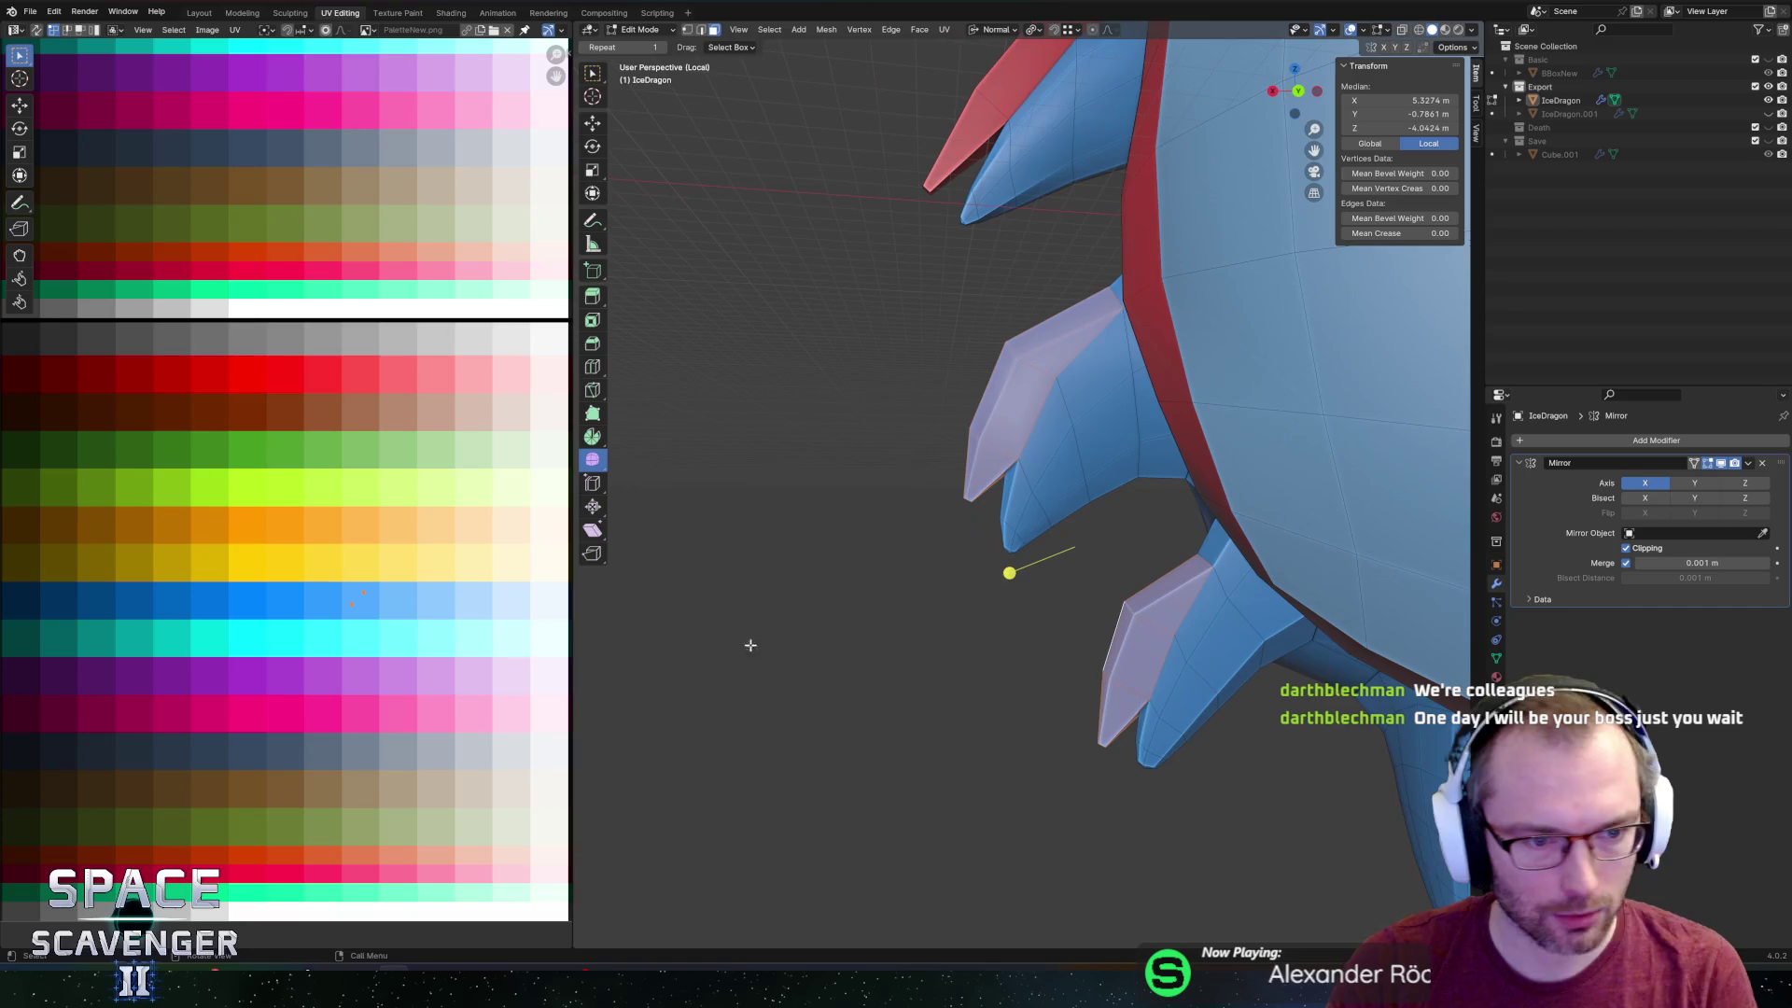
# Move the claw UVs onto a red palette cell and return to Object Mode.
pyautogui.press('g')
pyautogui.click(435, 439)
pyautogui.press('Tab')
pyautogui.scroll(-5, 1157, 591)
# Back in Edit Mode, select the side faces of the downward spike.
pyautogui.moveTo(1158, 590)
pyautogui.mouseDown(button='middle')
pyautogui.moveTo(1066, 604)
pyautogui.moveTo(985, 530)
pyautogui.mouseUp(button='middle')
pyautogui.scroll(6, 1045, 523)
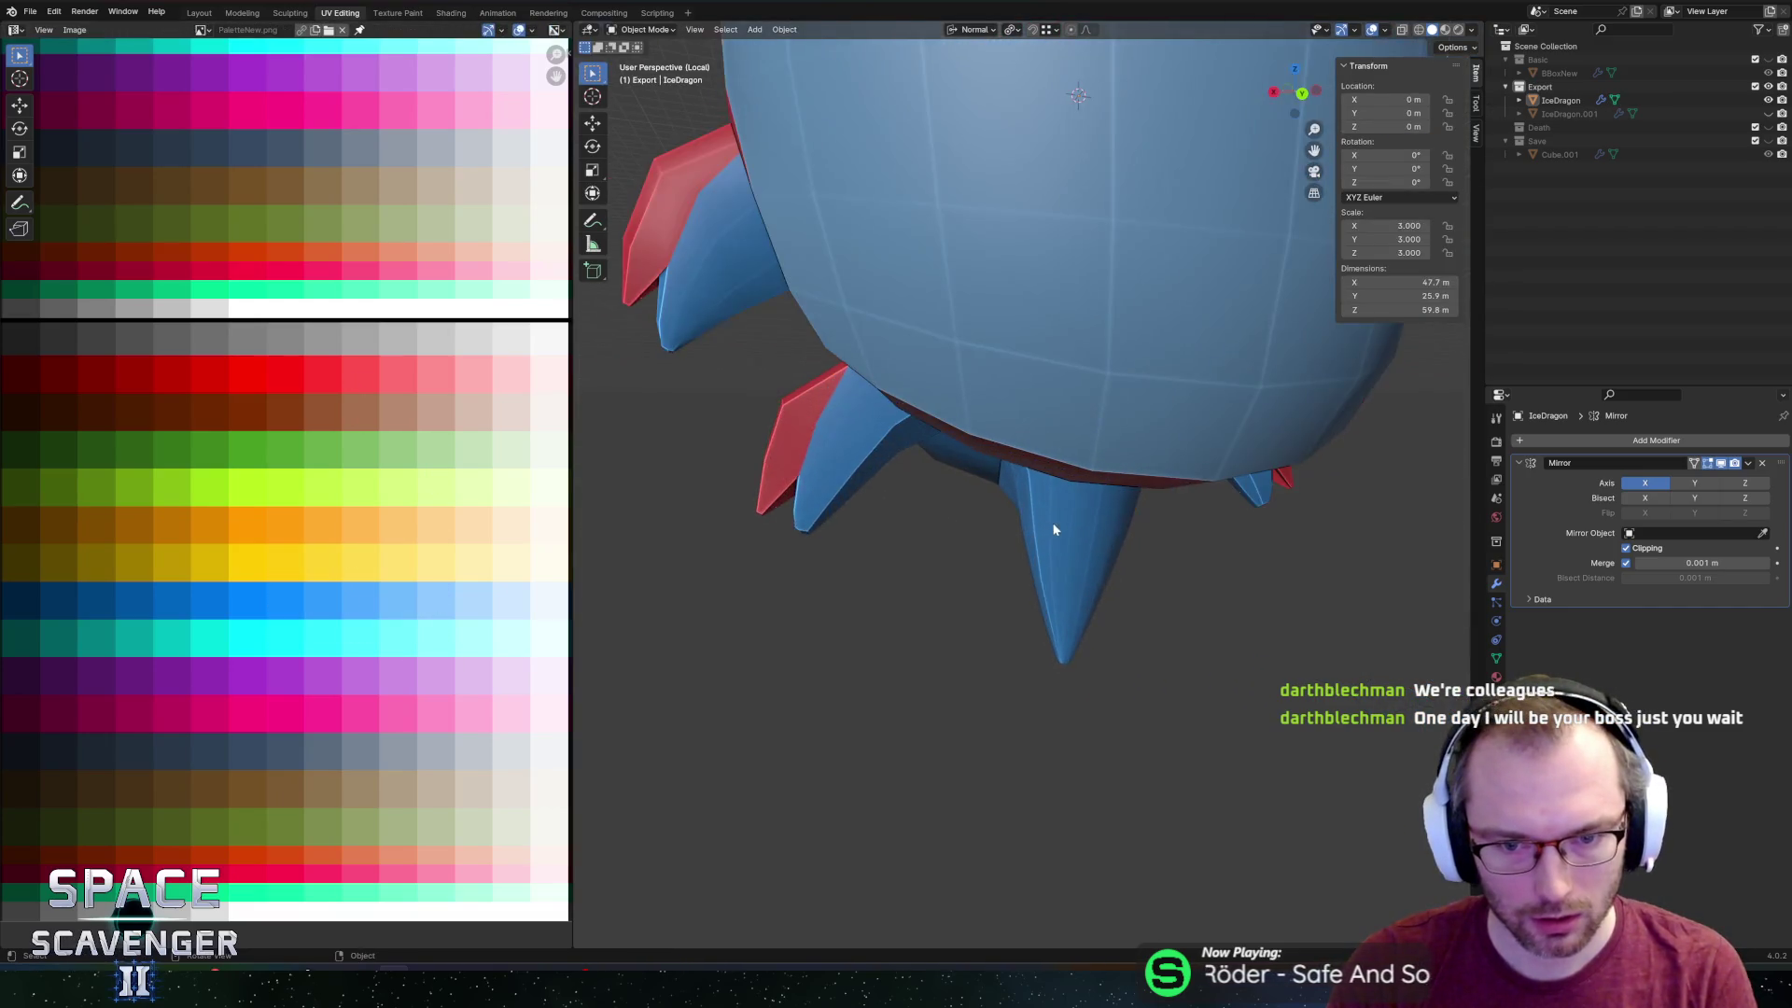
pyautogui.press('Tab')
pyautogui.click(989, 525)
pyautogui.moveTo(985, 556); pyautogui.dragTo(973, 551, button='middle')
pyautogui.keyDown('shift'); pyautogui.click(971, 548); pyautogui.keyUp('shift')
pyautogui.keyDown('shift'); pyautogui.click(978, 599); pyautogui.keyUp('shift')
pyautogui.scroll(5, 1001, 698)
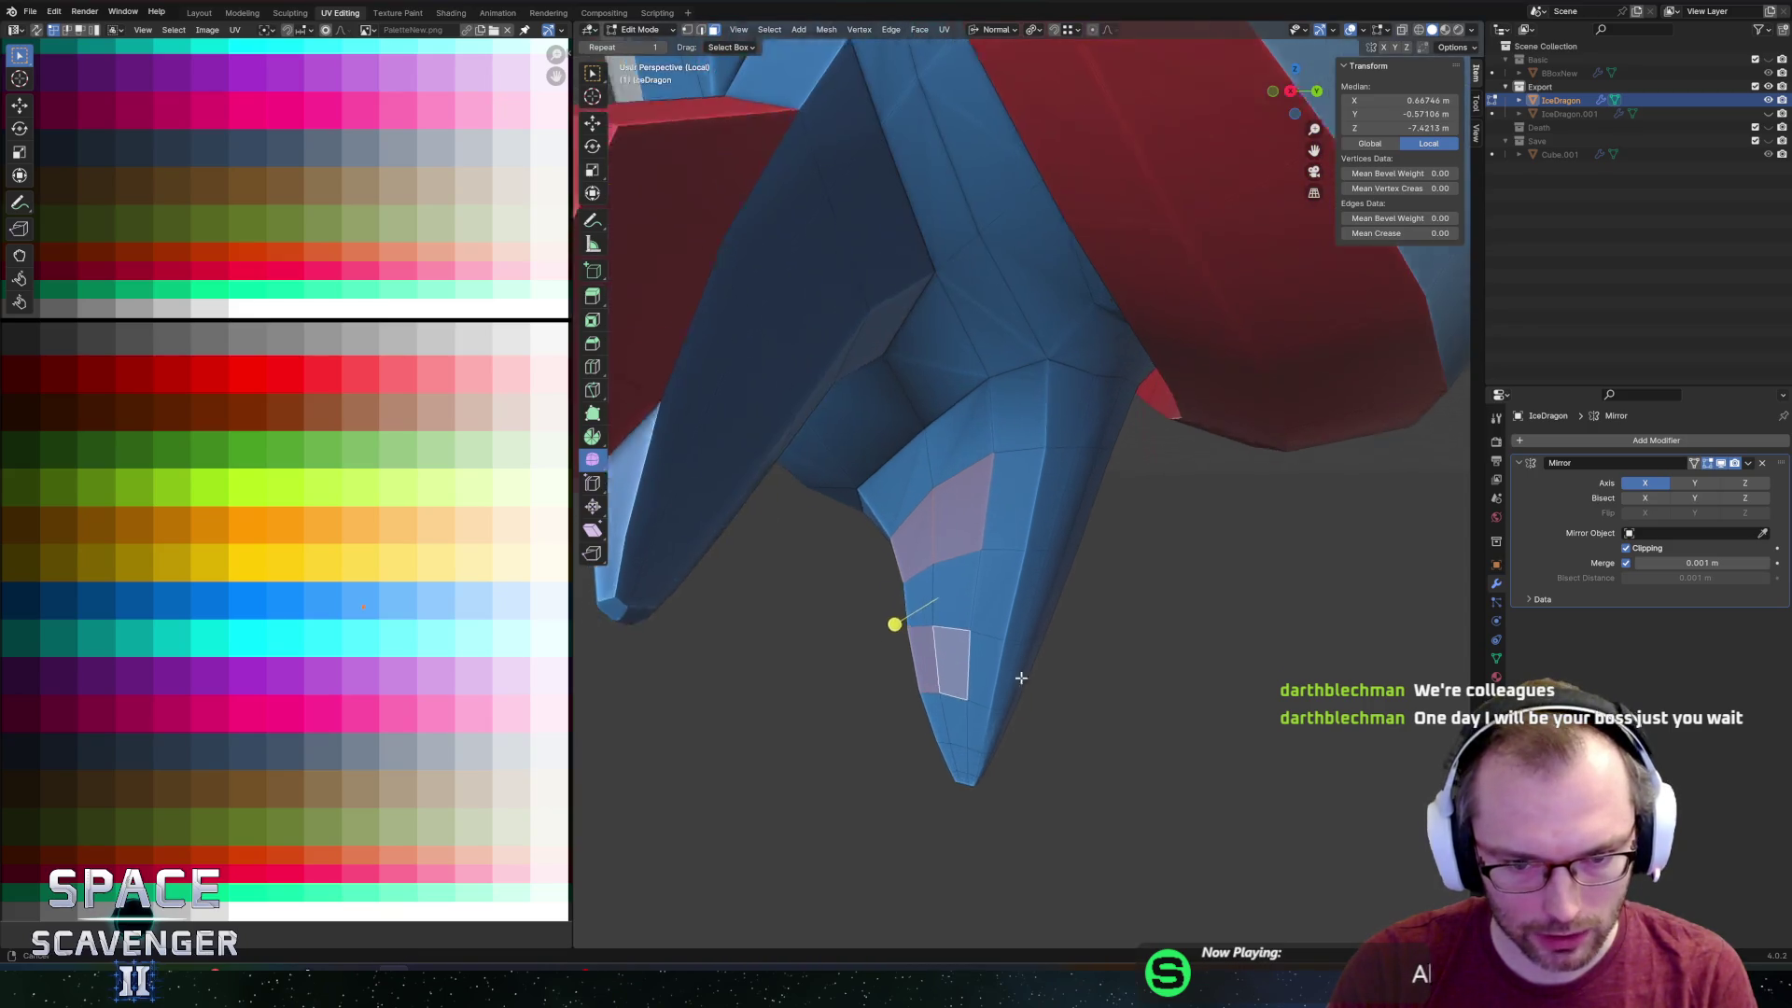
pyautogui.press('c')
pyautogui.click(930, 693)
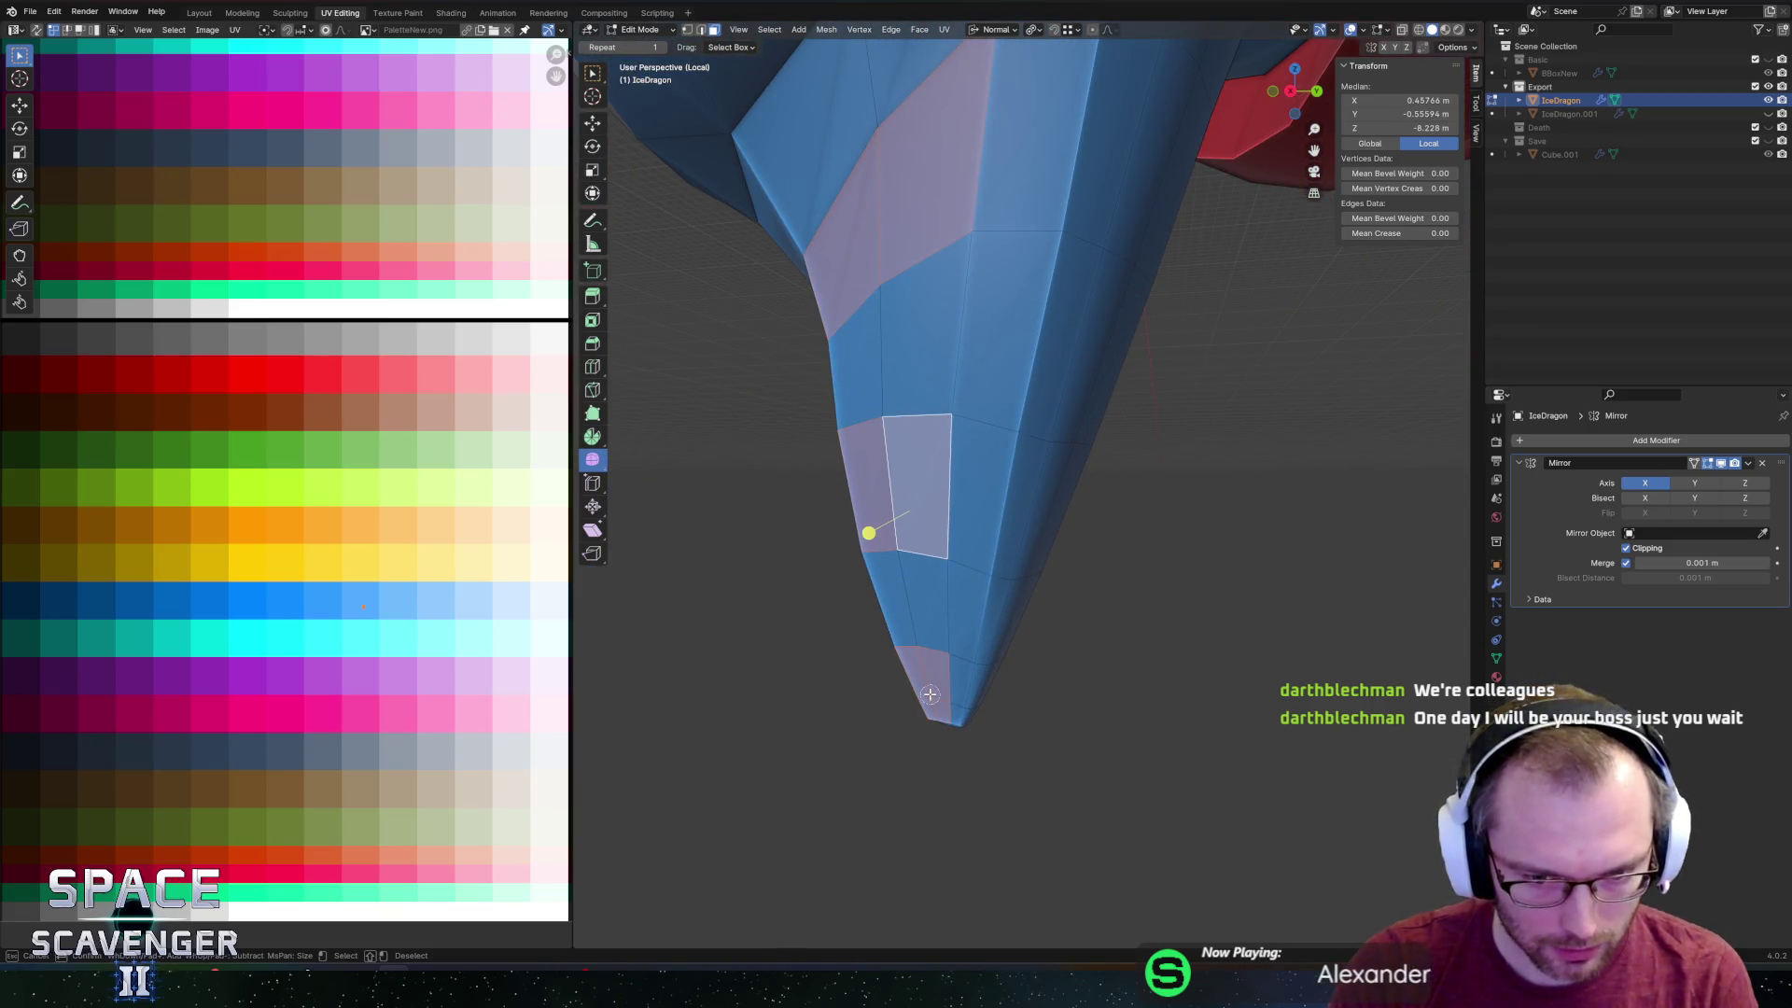
pyautogui.rightClick(928, 687)
pyautogui.scroll(-5, 928, 688)
pyautogui.moveTo(928, 688)
pyautogui.mouseDown(button='middle')
pyautogui.moveTo(1079, 608)
pyautogui.moveTo(976, 600)
pyautogui.mouseUp(button='middle')
# Extrude the spike's side faces into fins and loop-cut the middle and bottom fins.
pyautogui.press('e')
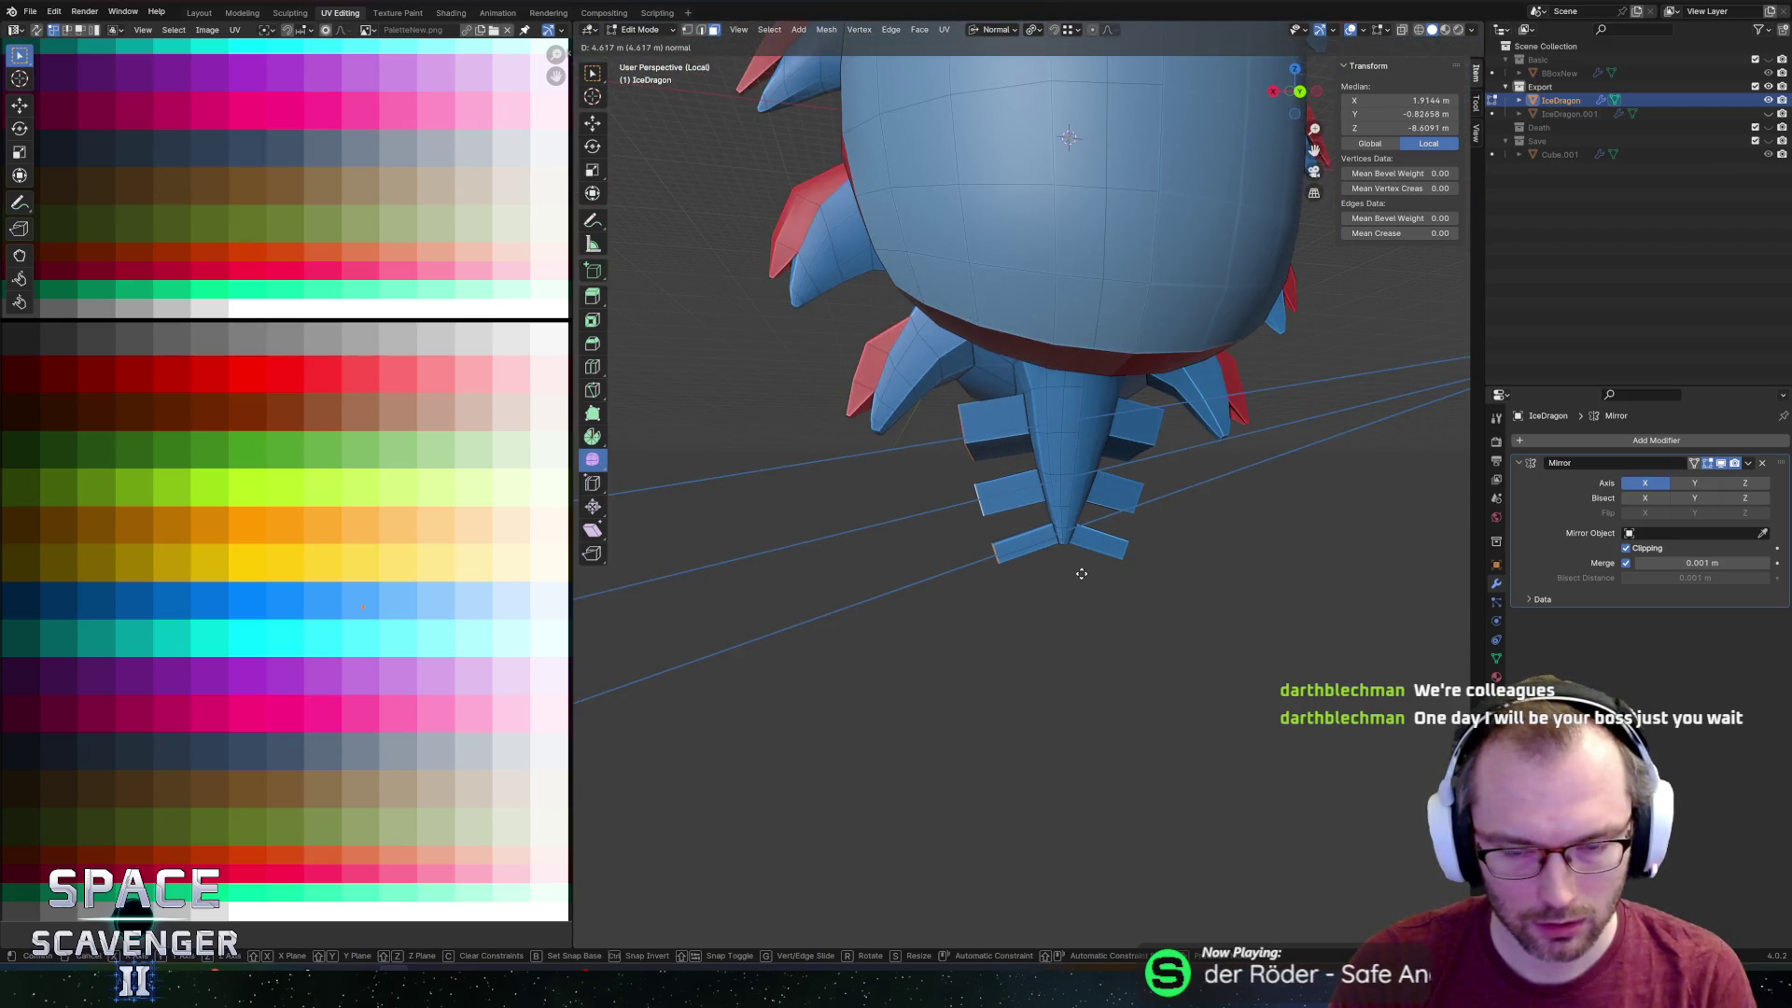
pyautogui.click(1082, 573)
pyautogui.hotkey('ctrl', 'r')
pyautogui.click(1017, 486)
pyautogui.rightClick(1014, 485)
pyautogui.hotkey('ctrl', 'r')
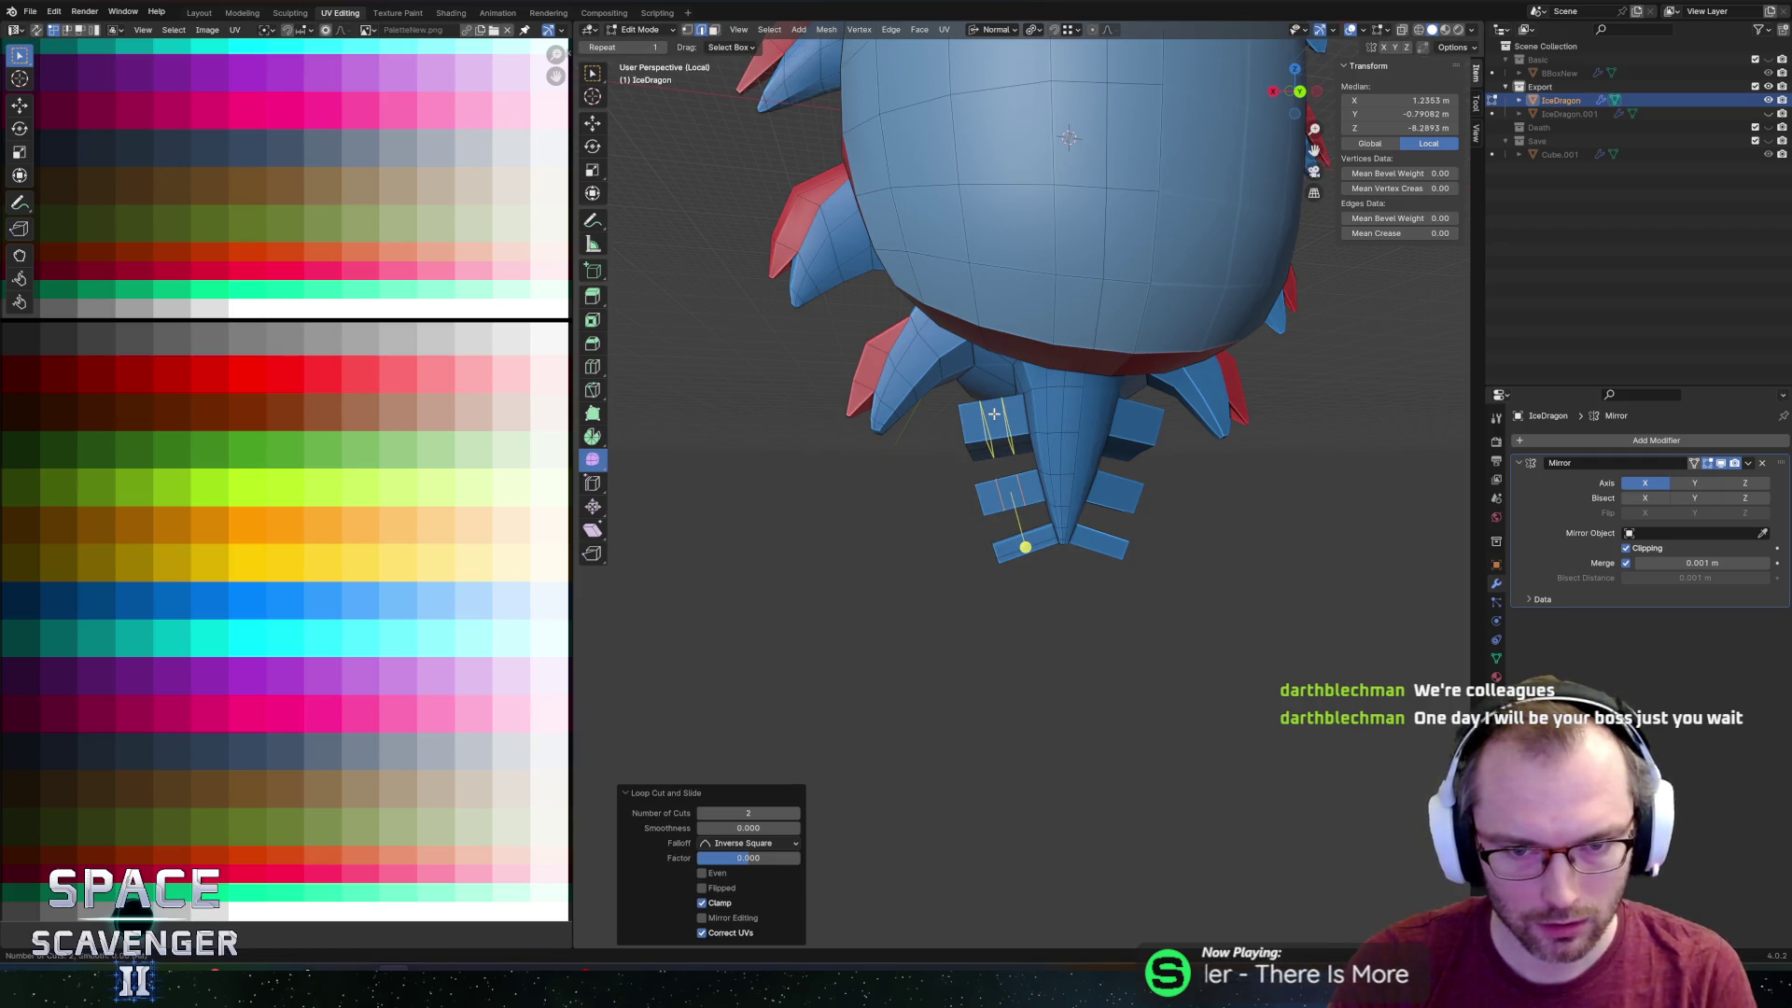
pyautogui.click(1024, 547)
pyautogui.rightClick(1025, 547)
# Select the fin tip faces and set the pivot to Individual Origins, cancelling a trial scale.
pyautogui.moveTo(1025, 547)
pyautogui.mouseDown(button='middle')
pyautogui.moveTo(971, 608)
pyautogui.moveTo(966, 401)
pyautogui.mouseUp(button='middle')
pyautogui.click(970, 396)
pyautogui.keyDown('shift'); pyautogui.click(982, 508); pyautogui.keyUp('shift')
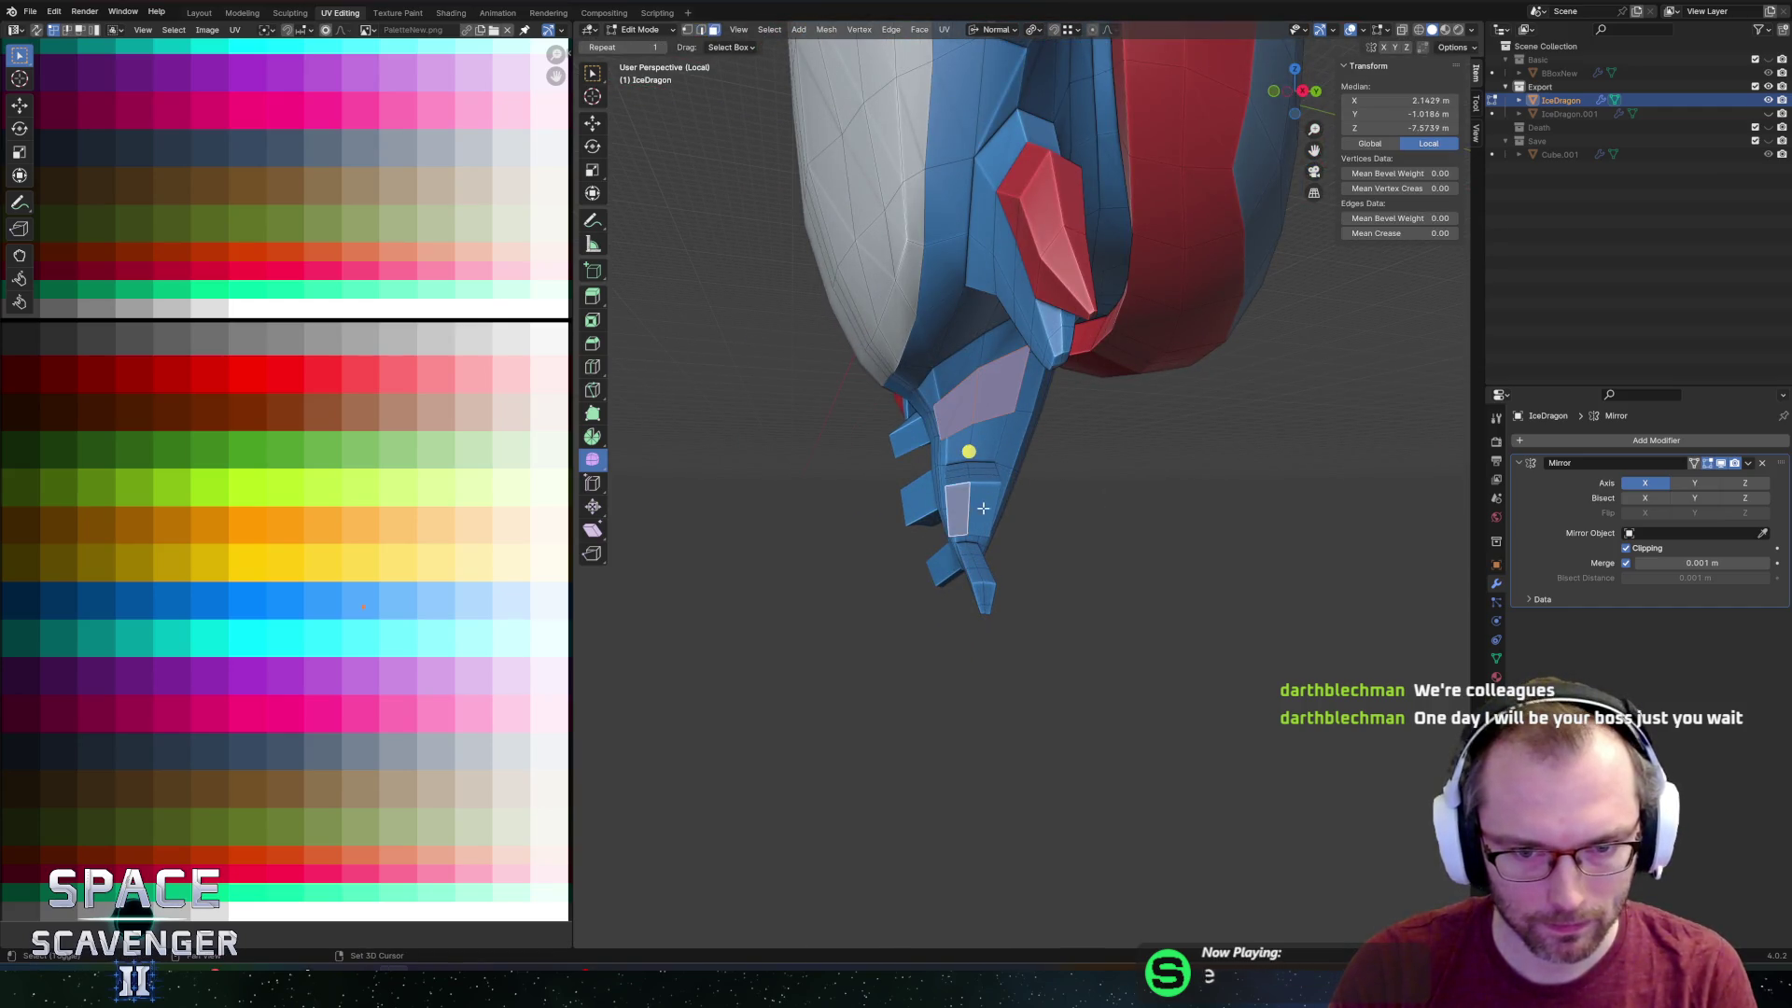
pyautogui.keyDown('shift'); pyautogui.click(979, 593); pyautogui.keyUp('shift')
pyautogui.scroll(5, 985, 572)
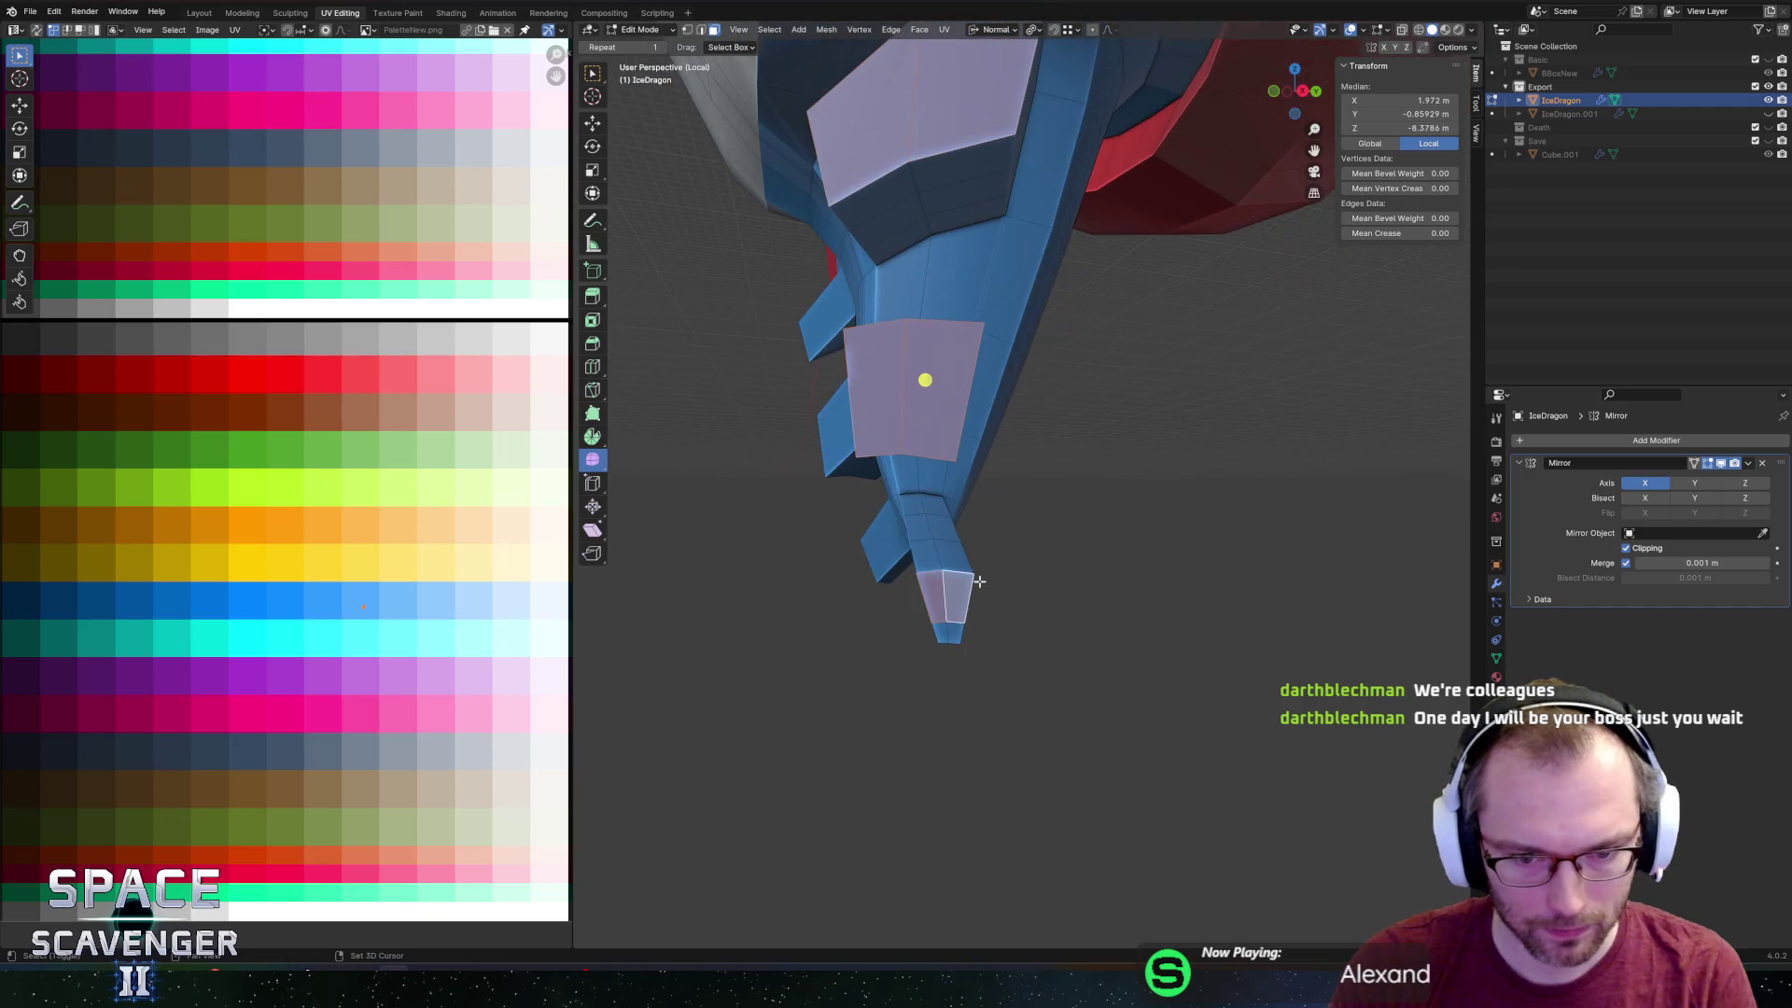
pyautogui.keyDown('shift'); pyautogui.click(955, 636); pyautogui.keyUp('shift')
pyautogui.moveTo(955, 635); pyautogui.dragTo(1161, 541, button='middle')
pyautogui.press('.')
pyautogui.click(1157, 571)
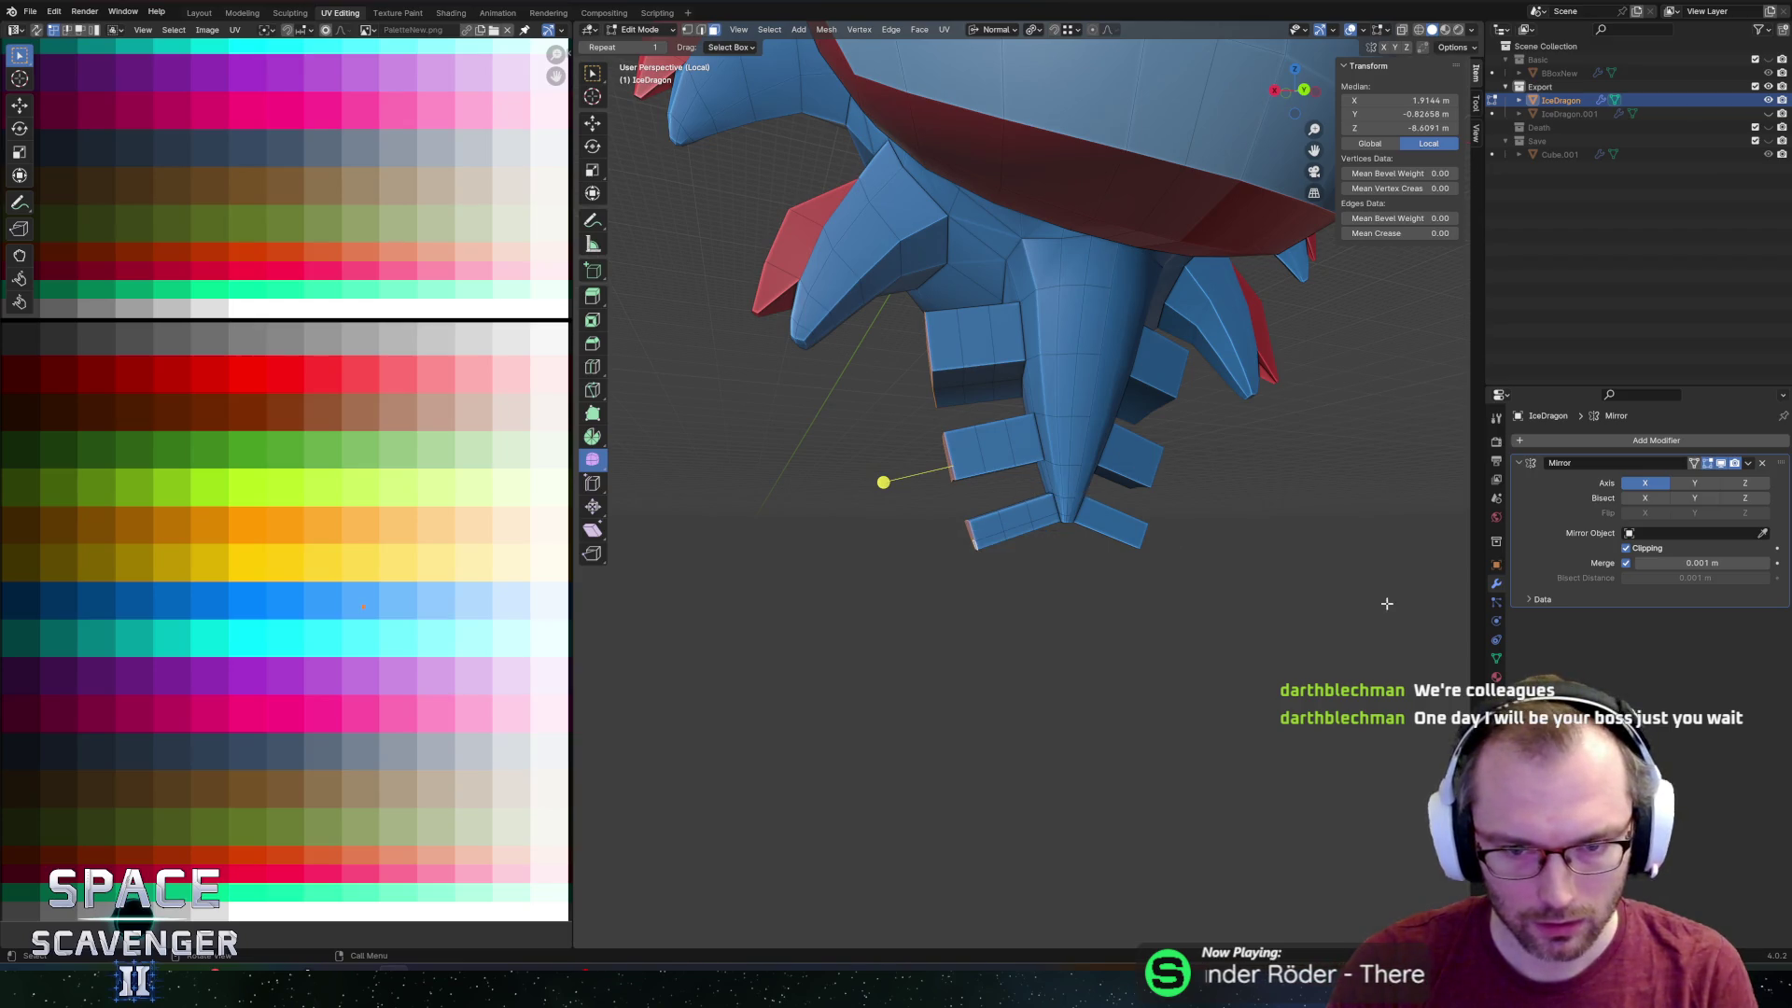
pyautogui.press('s')
pyautogui.rightClick(1183, 566)
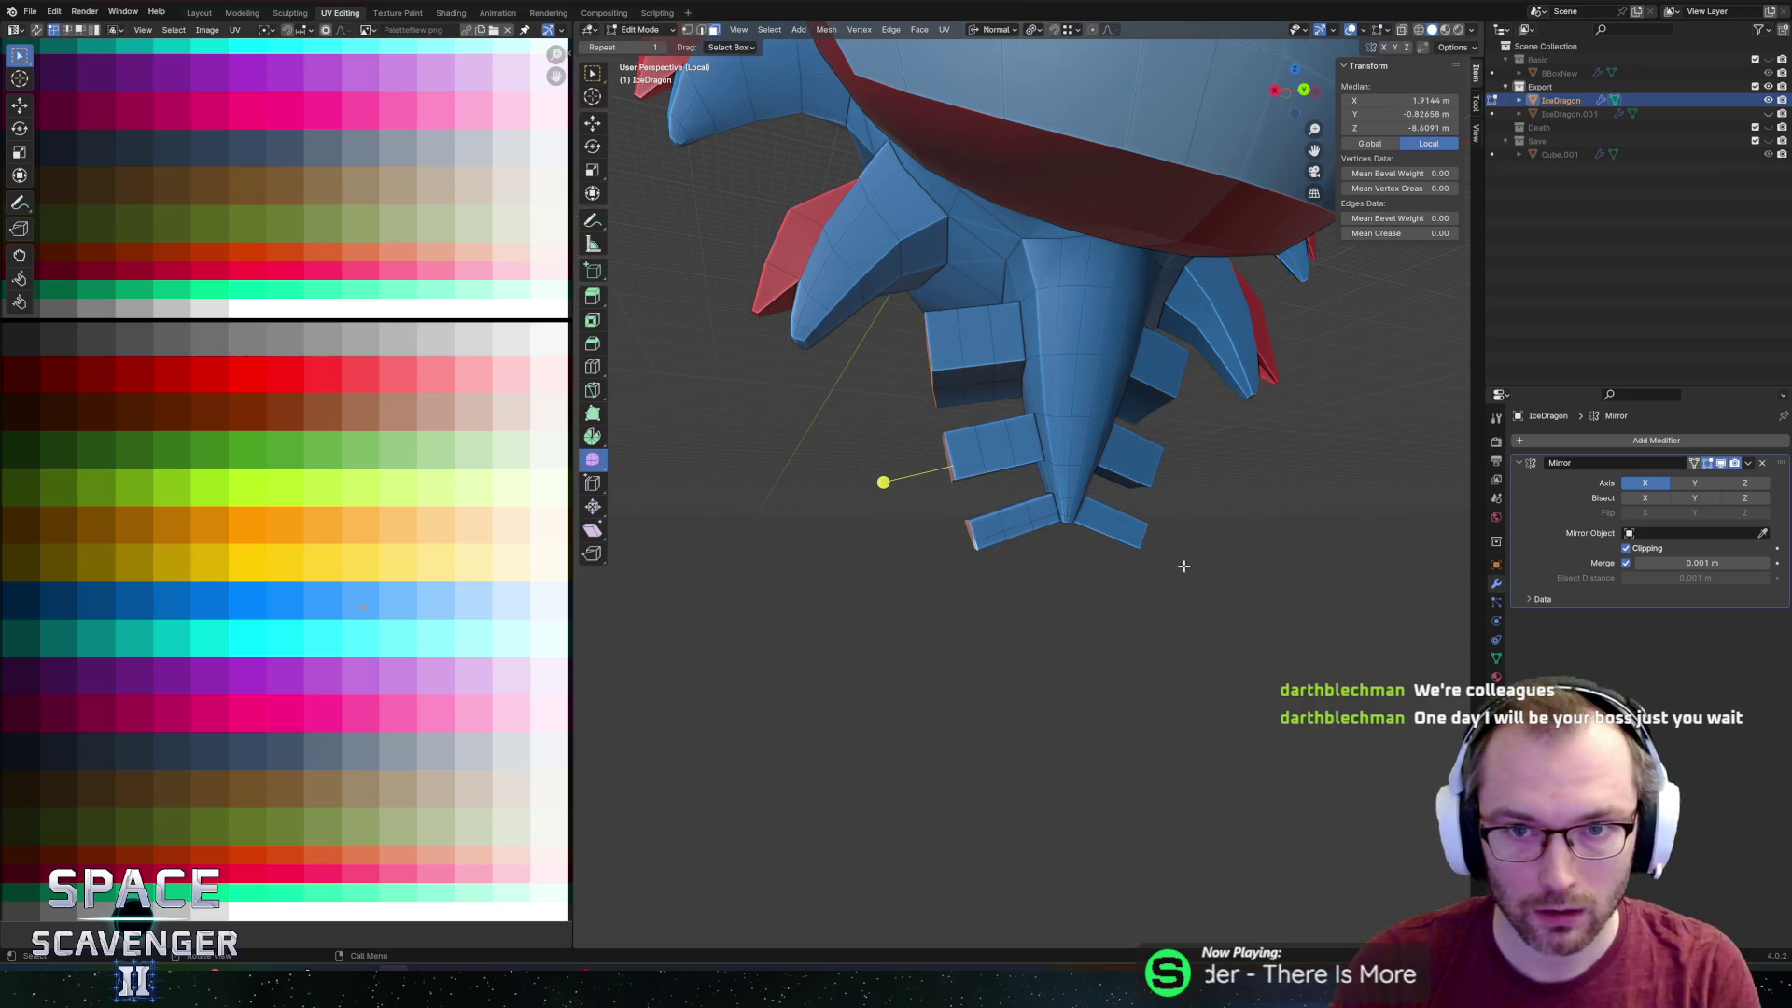
# Shrink the lower claws to 0.233 scale.
pyautogui.press('s')
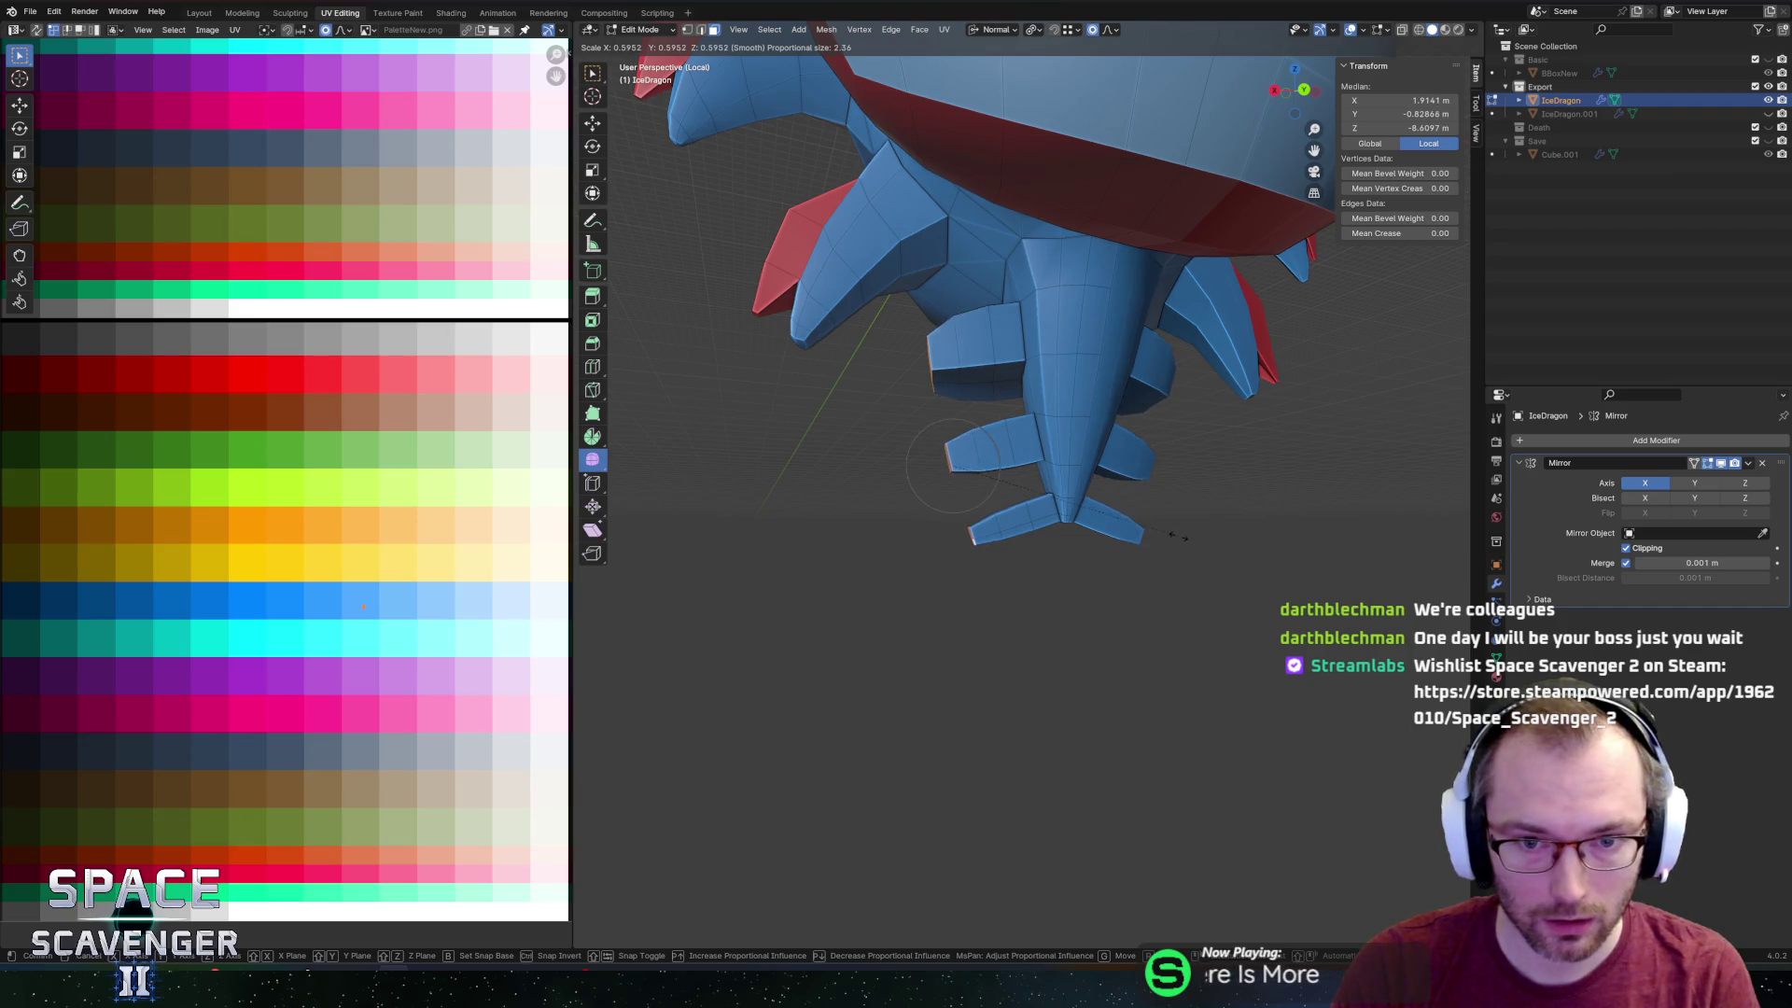
pyautogui.scroll(-9, 1172, 535)
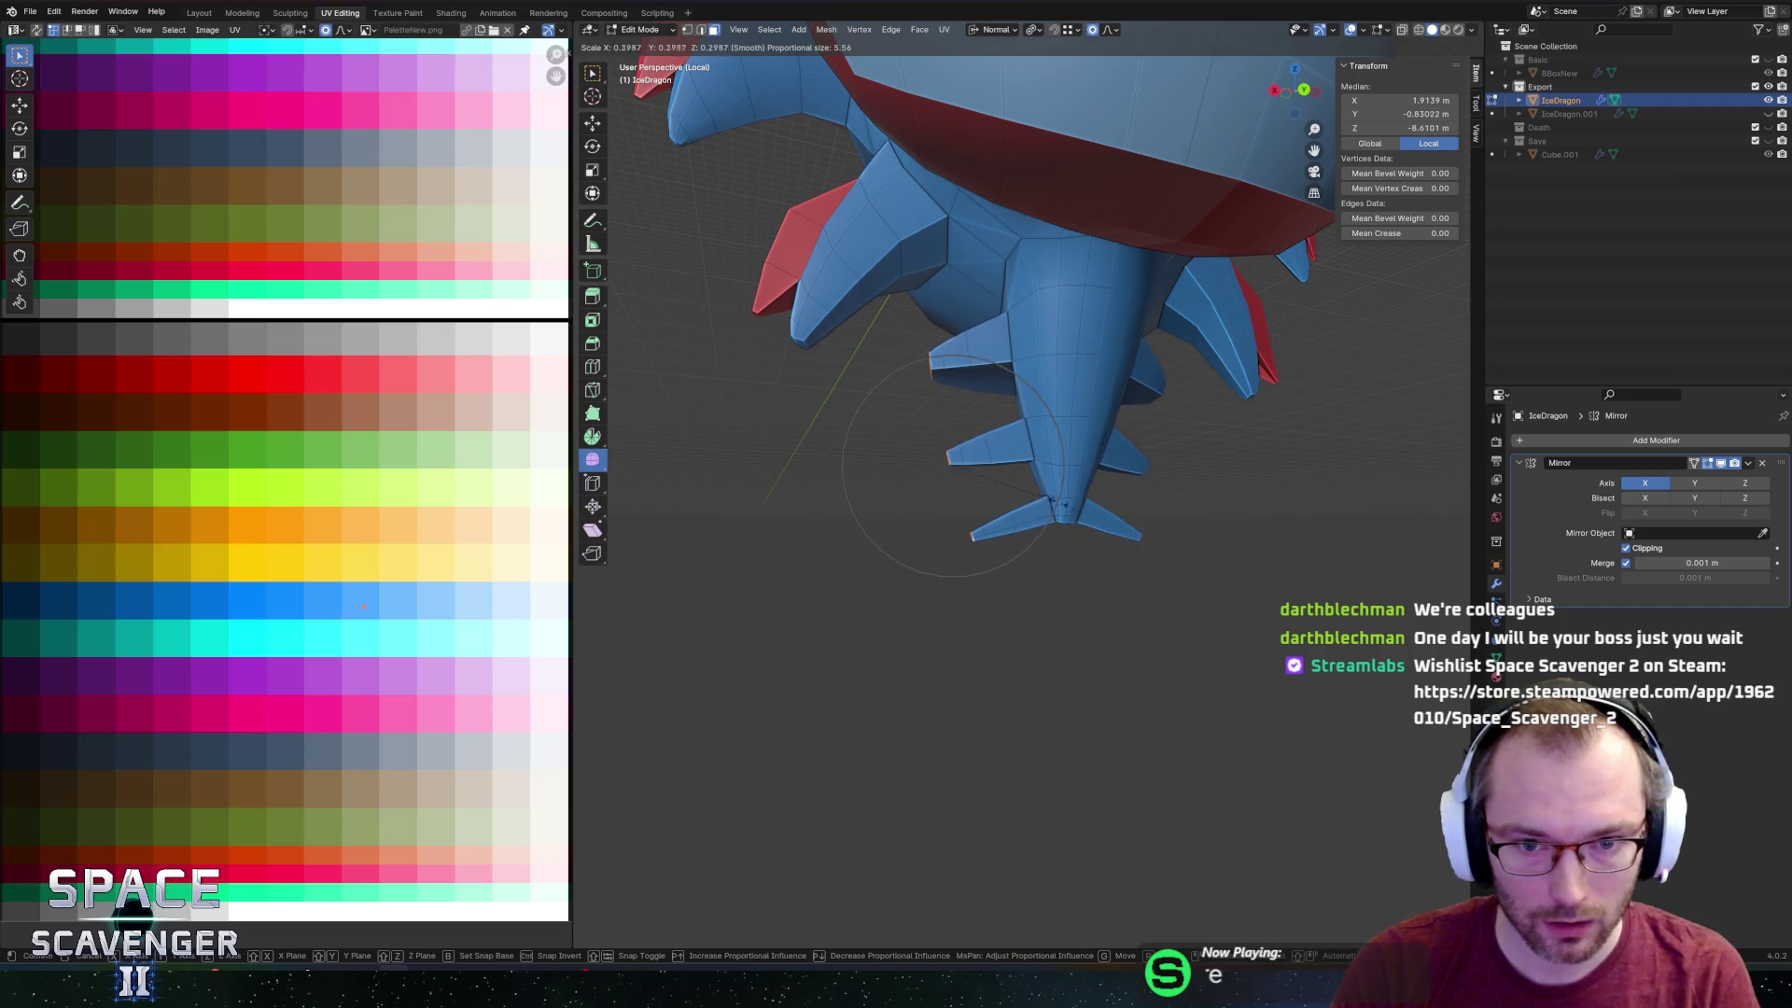
pyautogui.click(1063, 526)
pyautogui.press('g')
pyautogui.press('y')
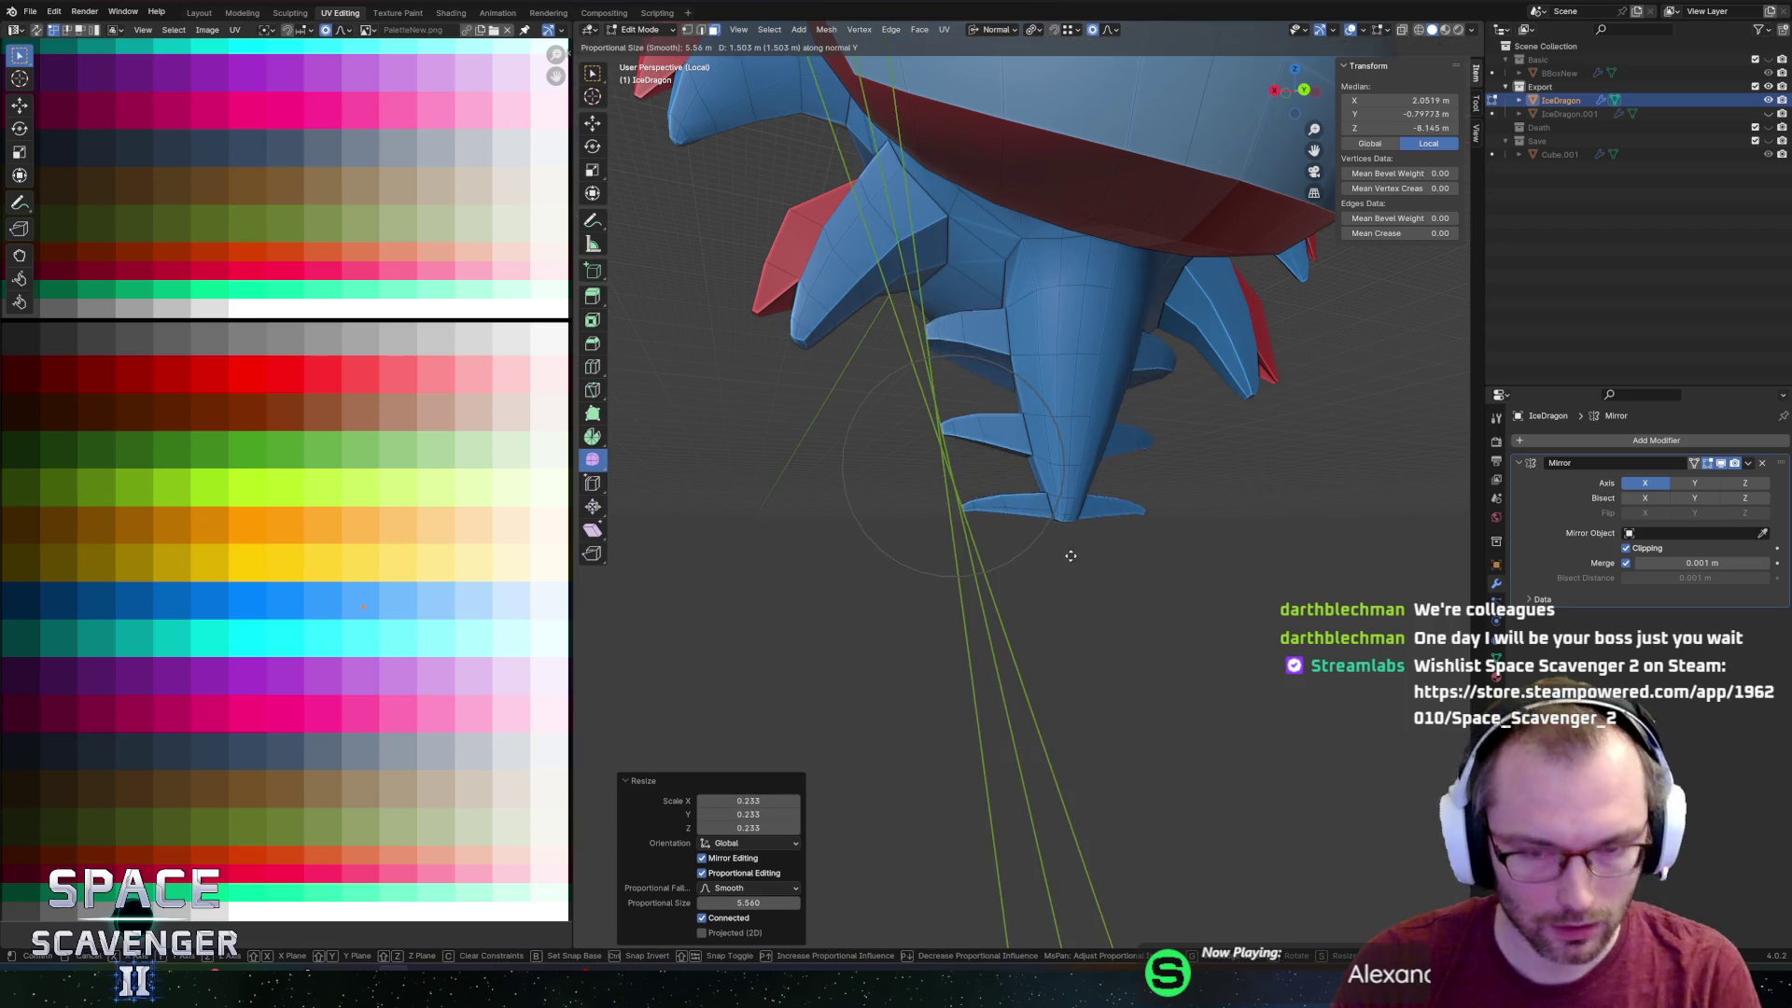
pyautogui.rightClick(1055, 481)
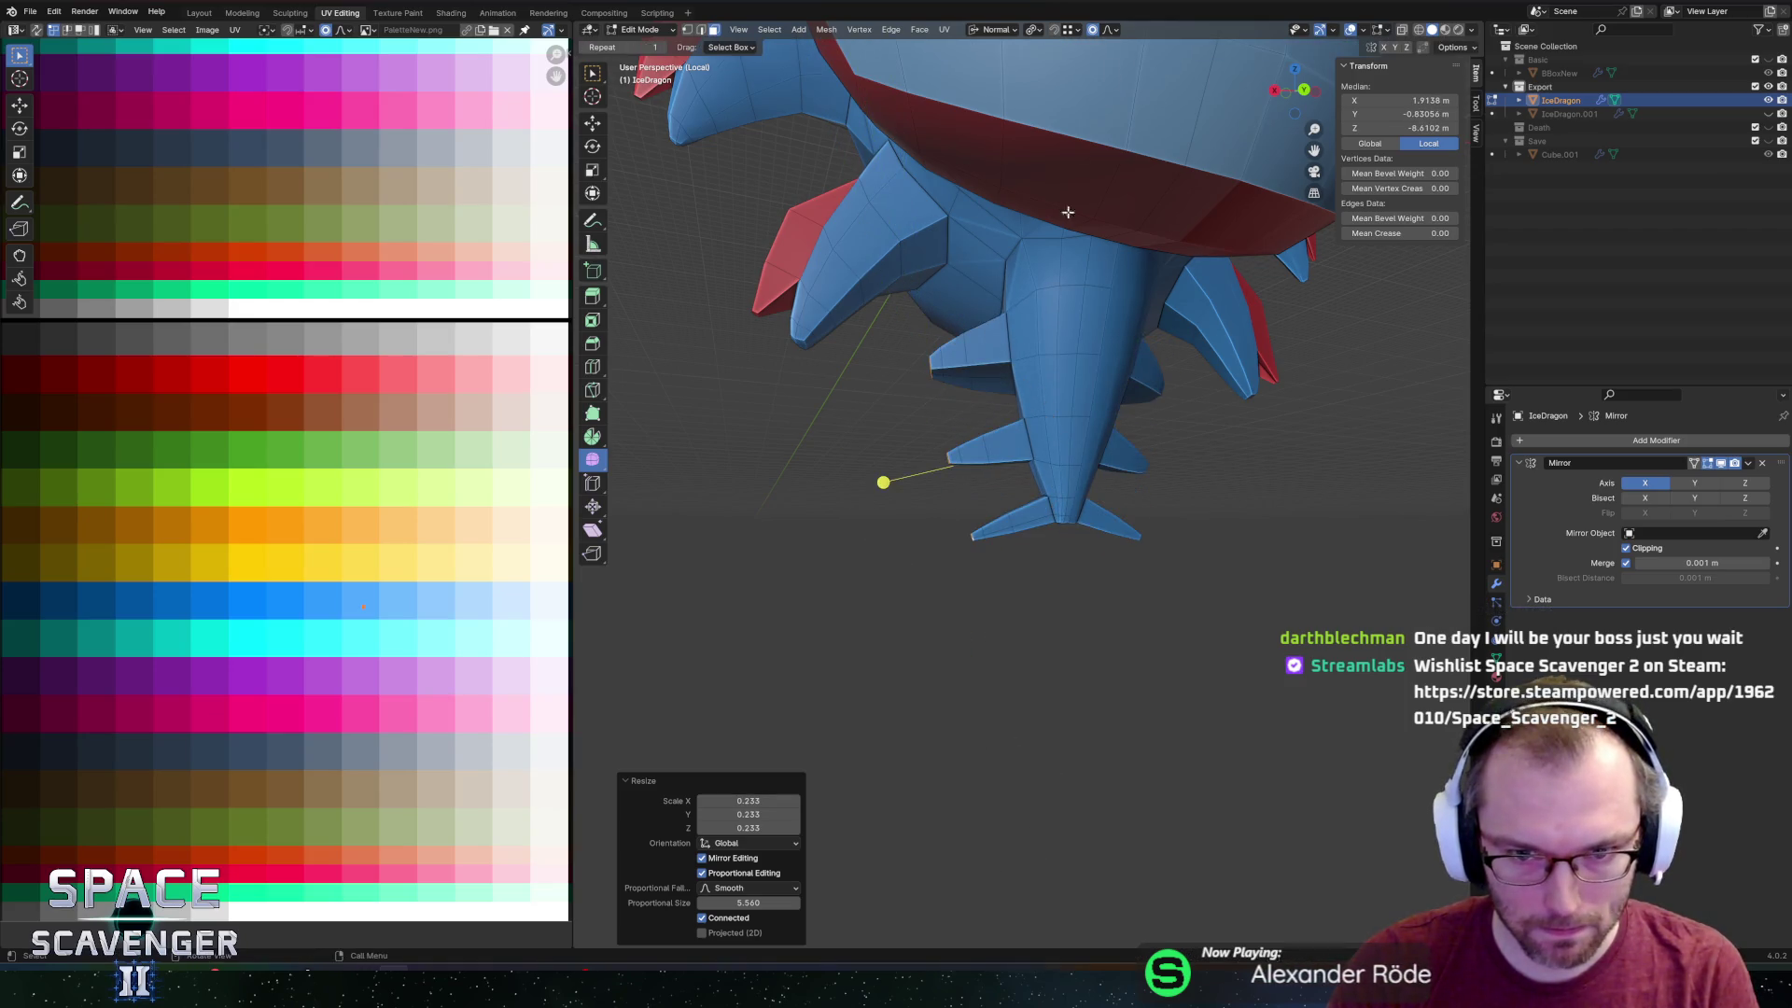
# Set the proportional editing falloff to Sphere.
pyautogui.click(1117, 32)
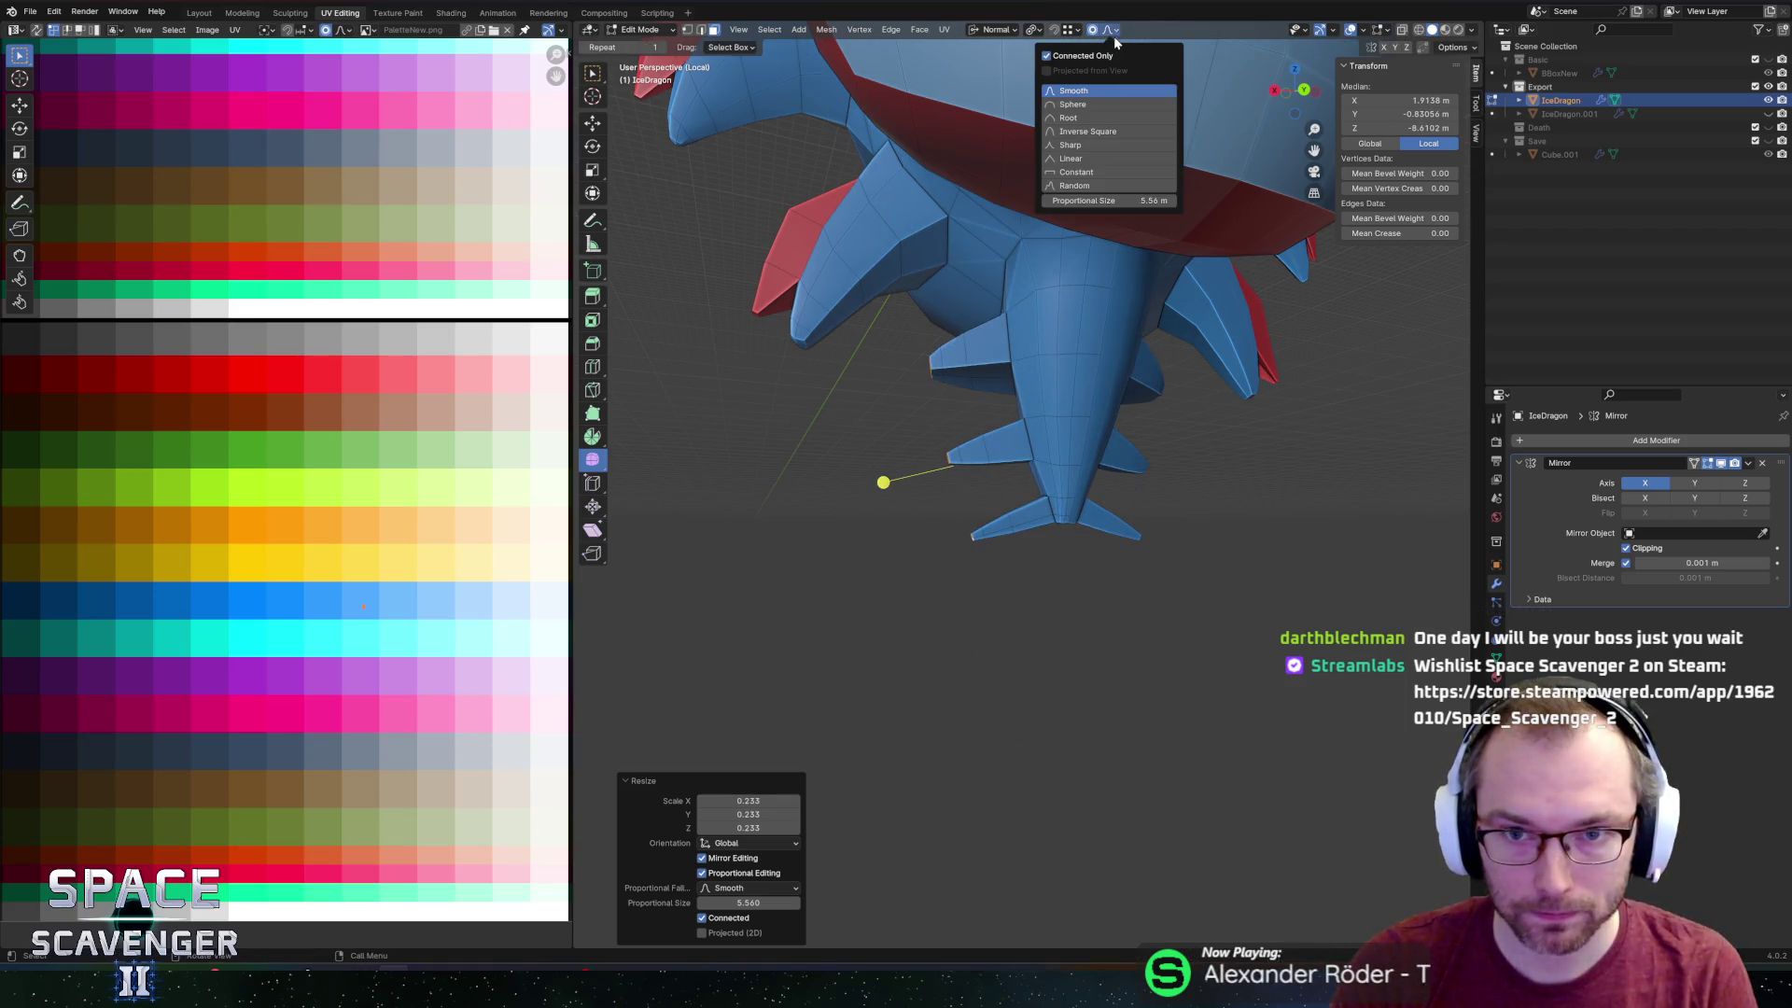
pyautogui.click(1077, 105)
pyautogui.scroll(2, 1139, 408)
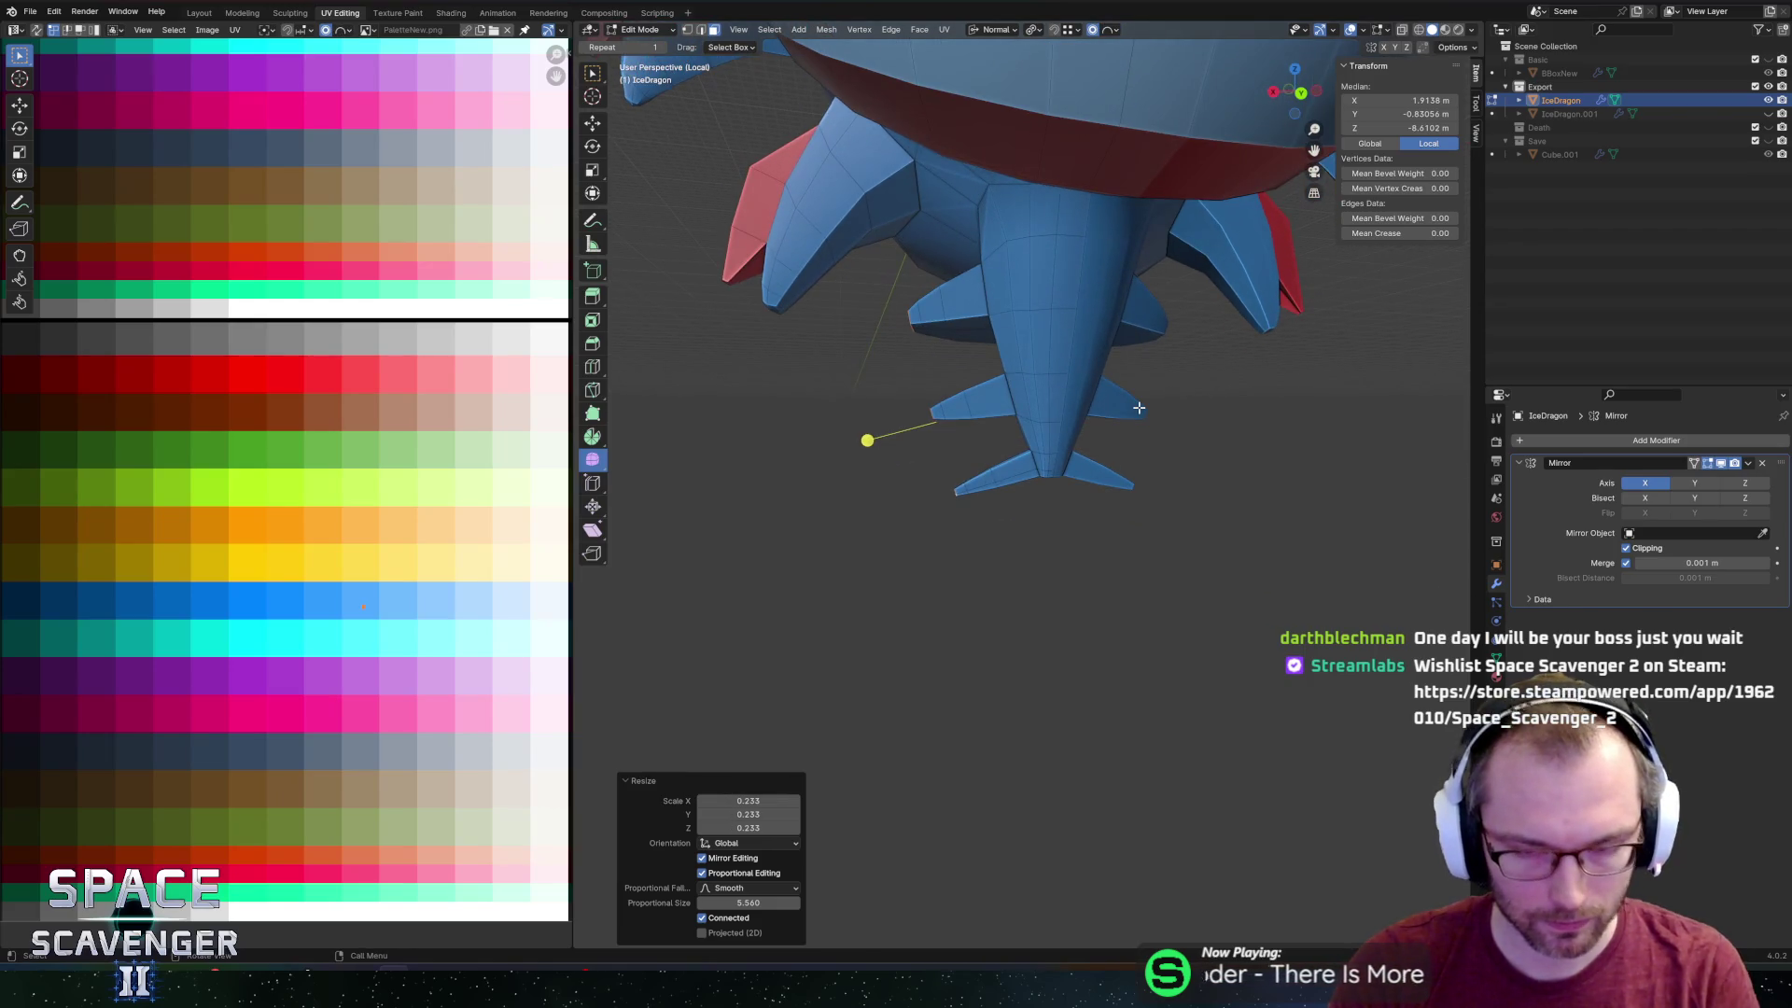
pyautogui.press('g')
pyautogui.press('y')
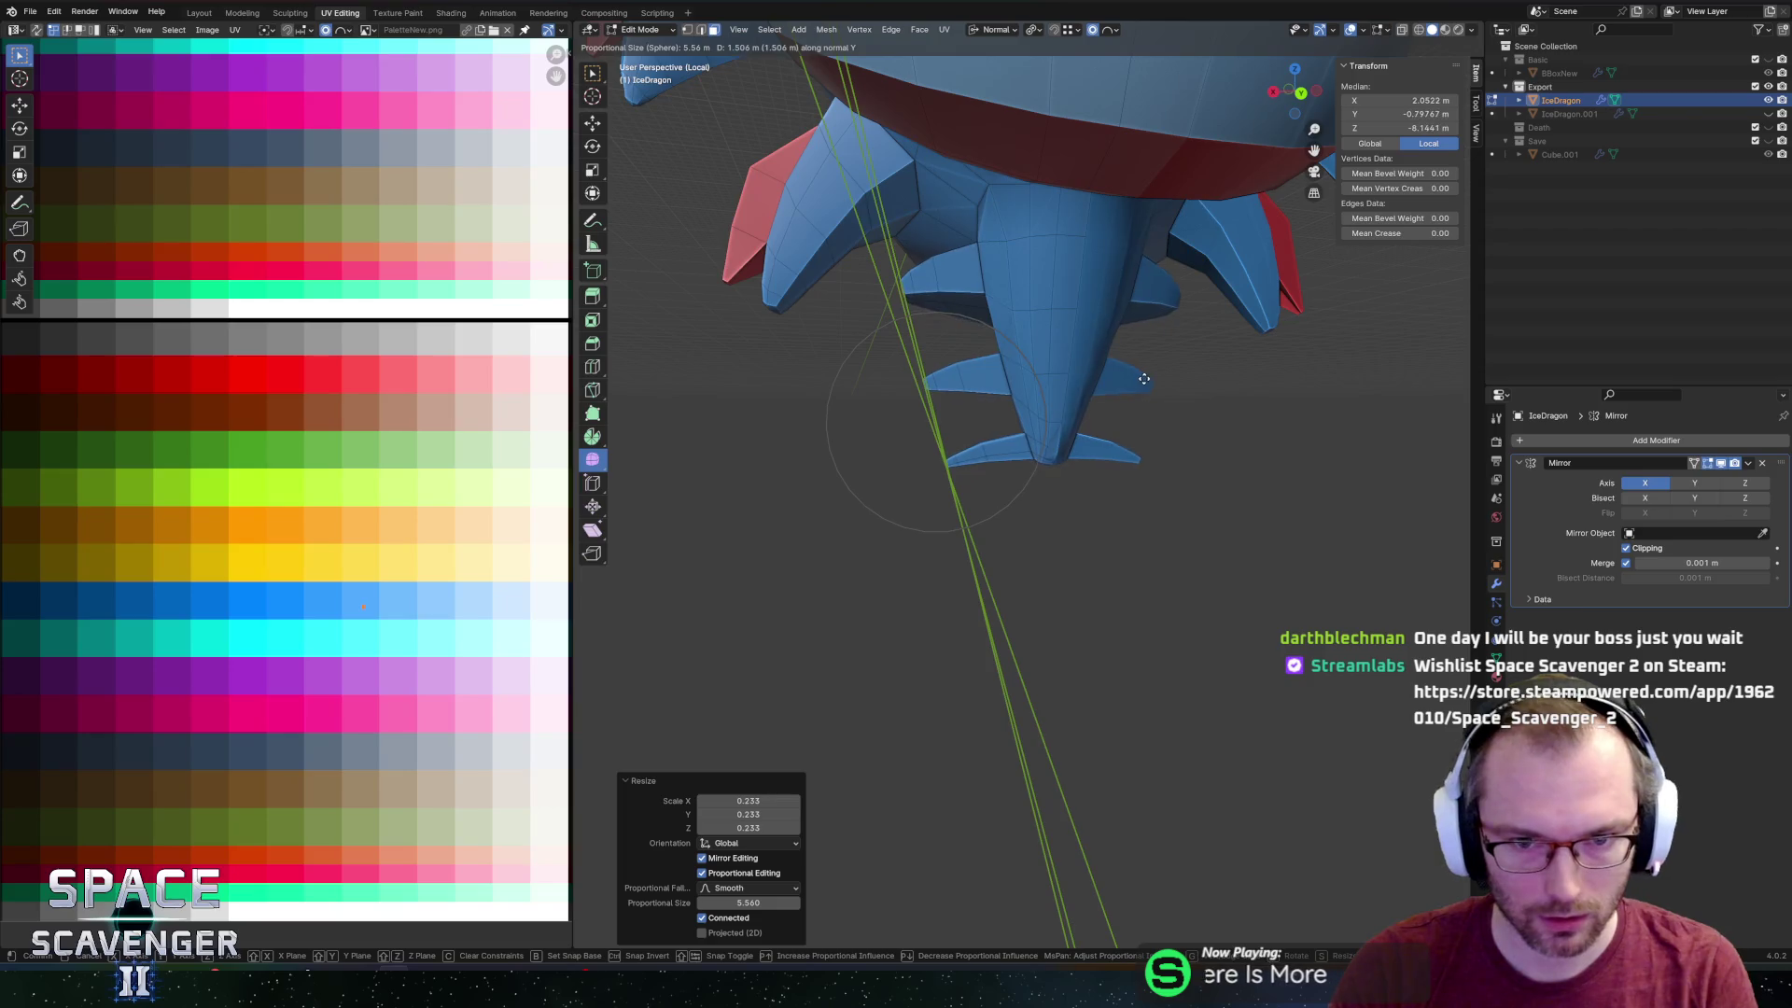
pyautogui.rightClick(1132, 349)
# Switch the transform orientation to Global.
pyautogui.press(',')
pyautogui.click(1012, 346)
pyautogui.press('g')
pyautogui.press('z')
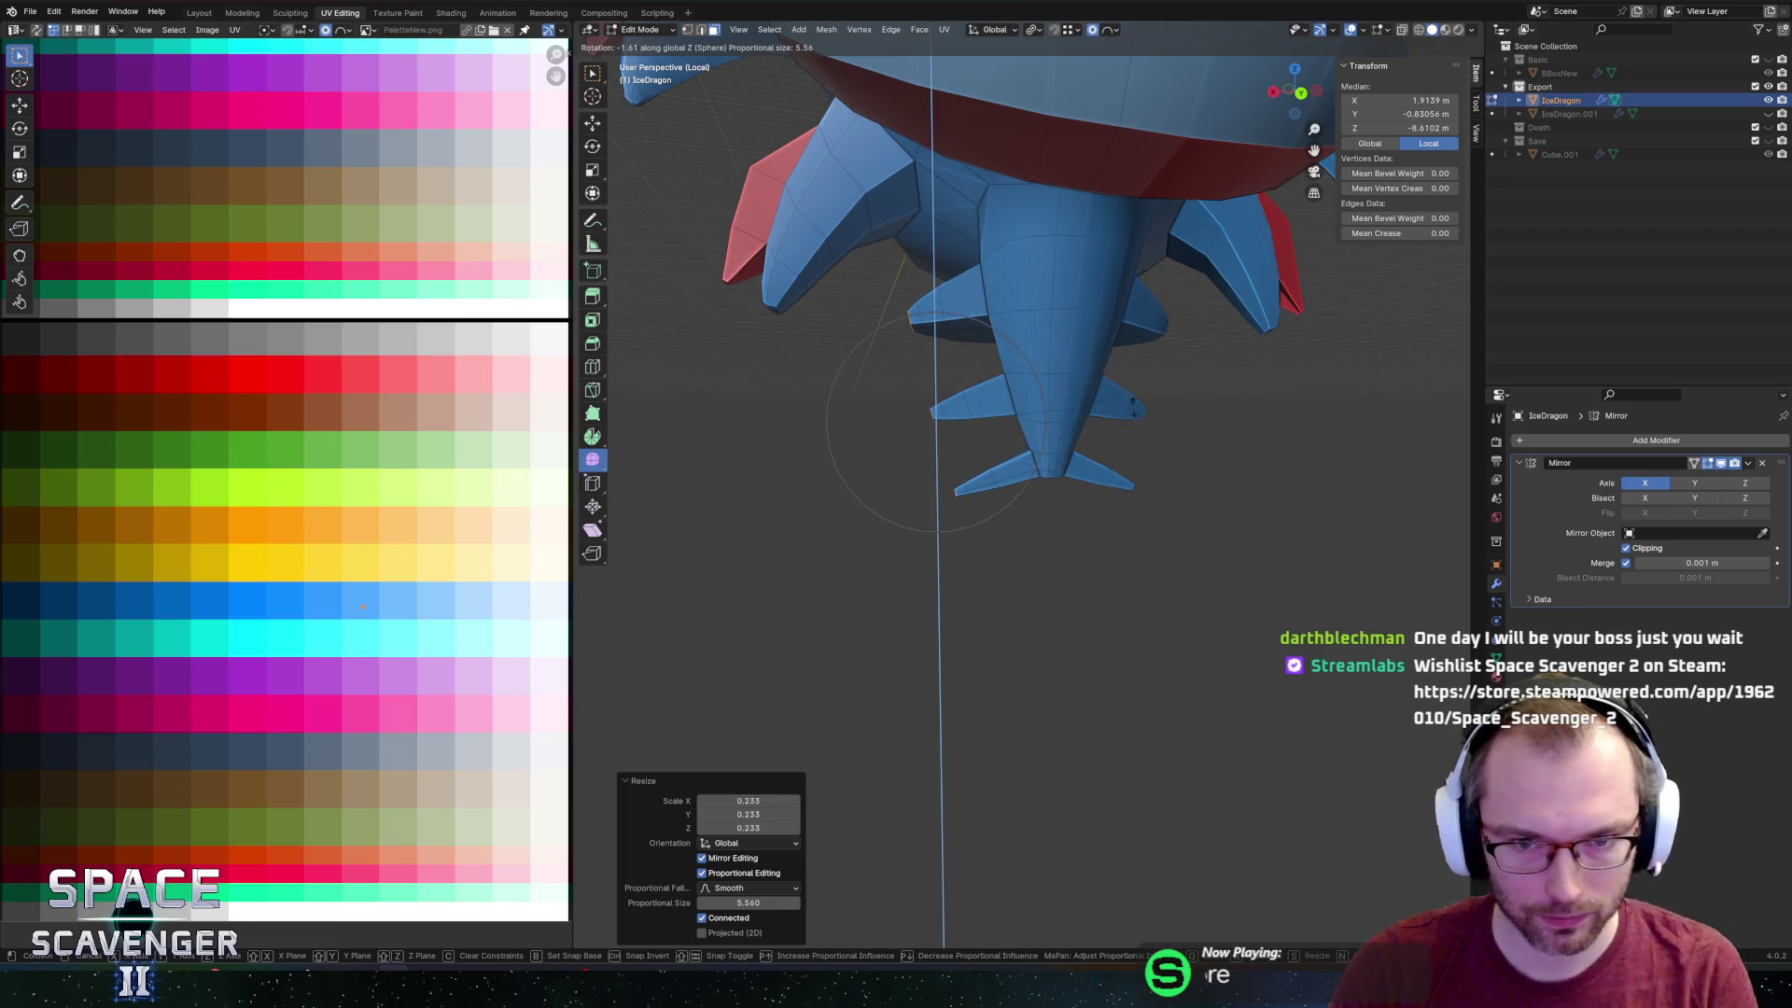
pyautogui.press('Escape')
# Select a few vertices on the dragon's belly.
pyautogui.press('g')
pyautogui.press('z')
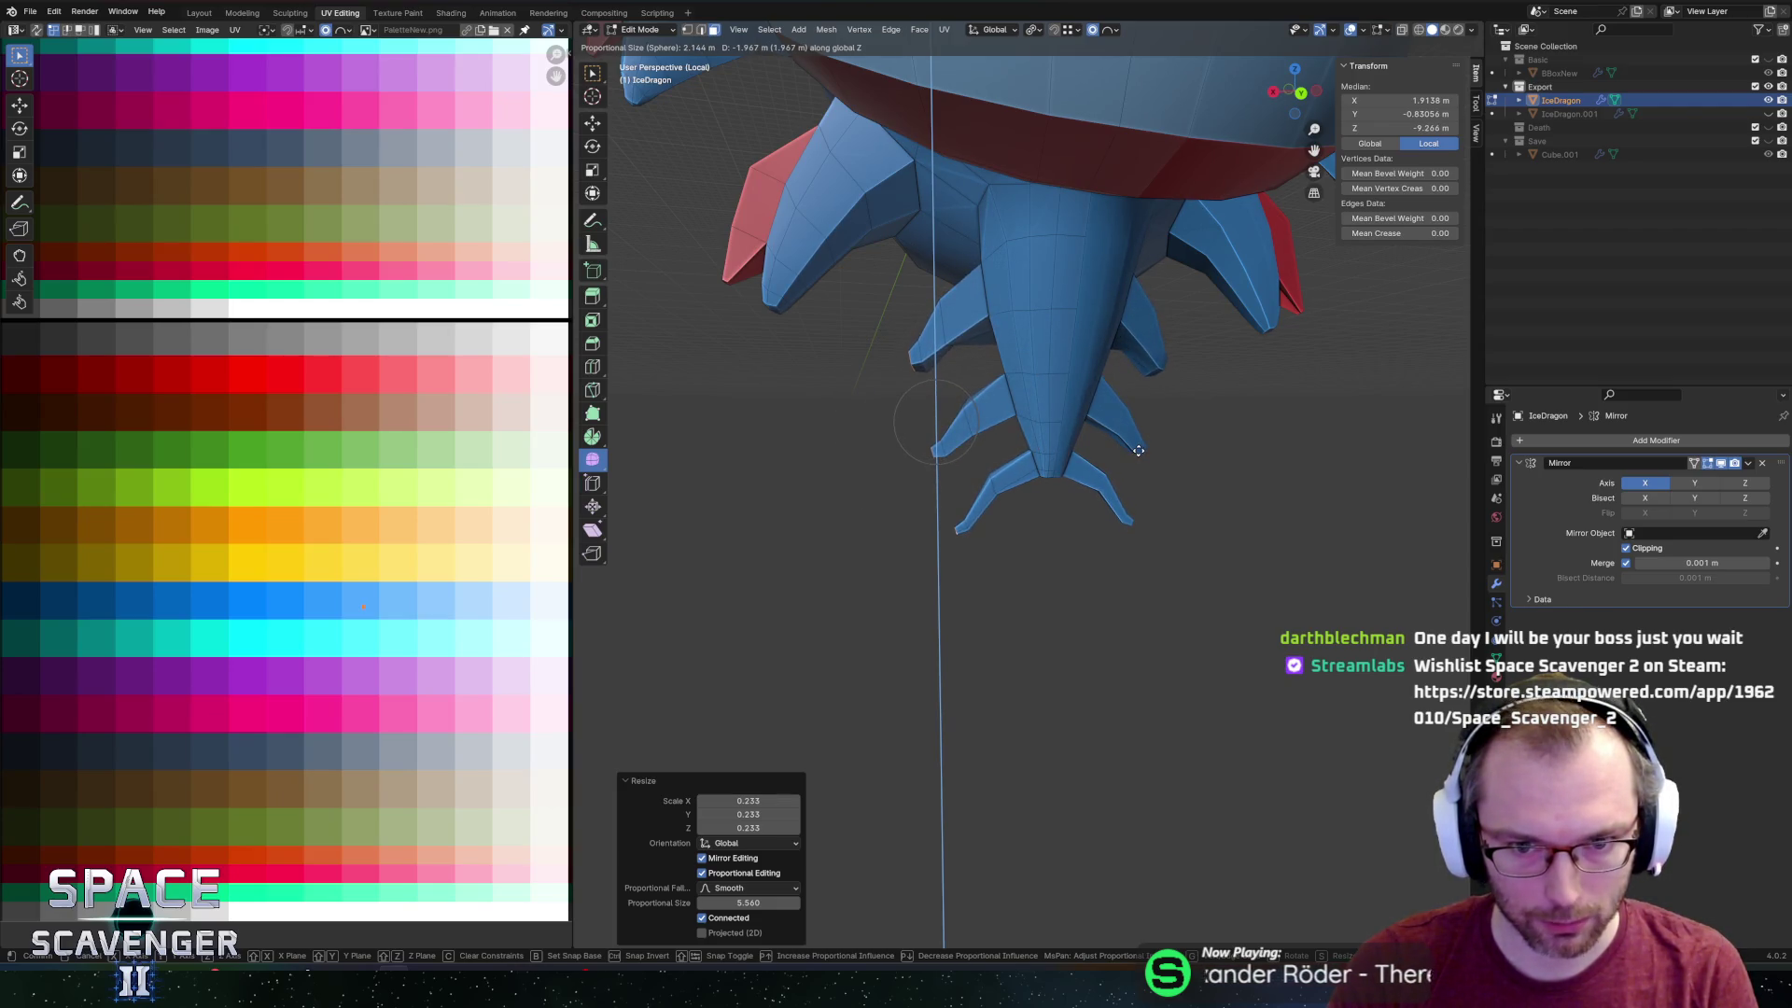
pyautogui.rightClick(1139, 451)
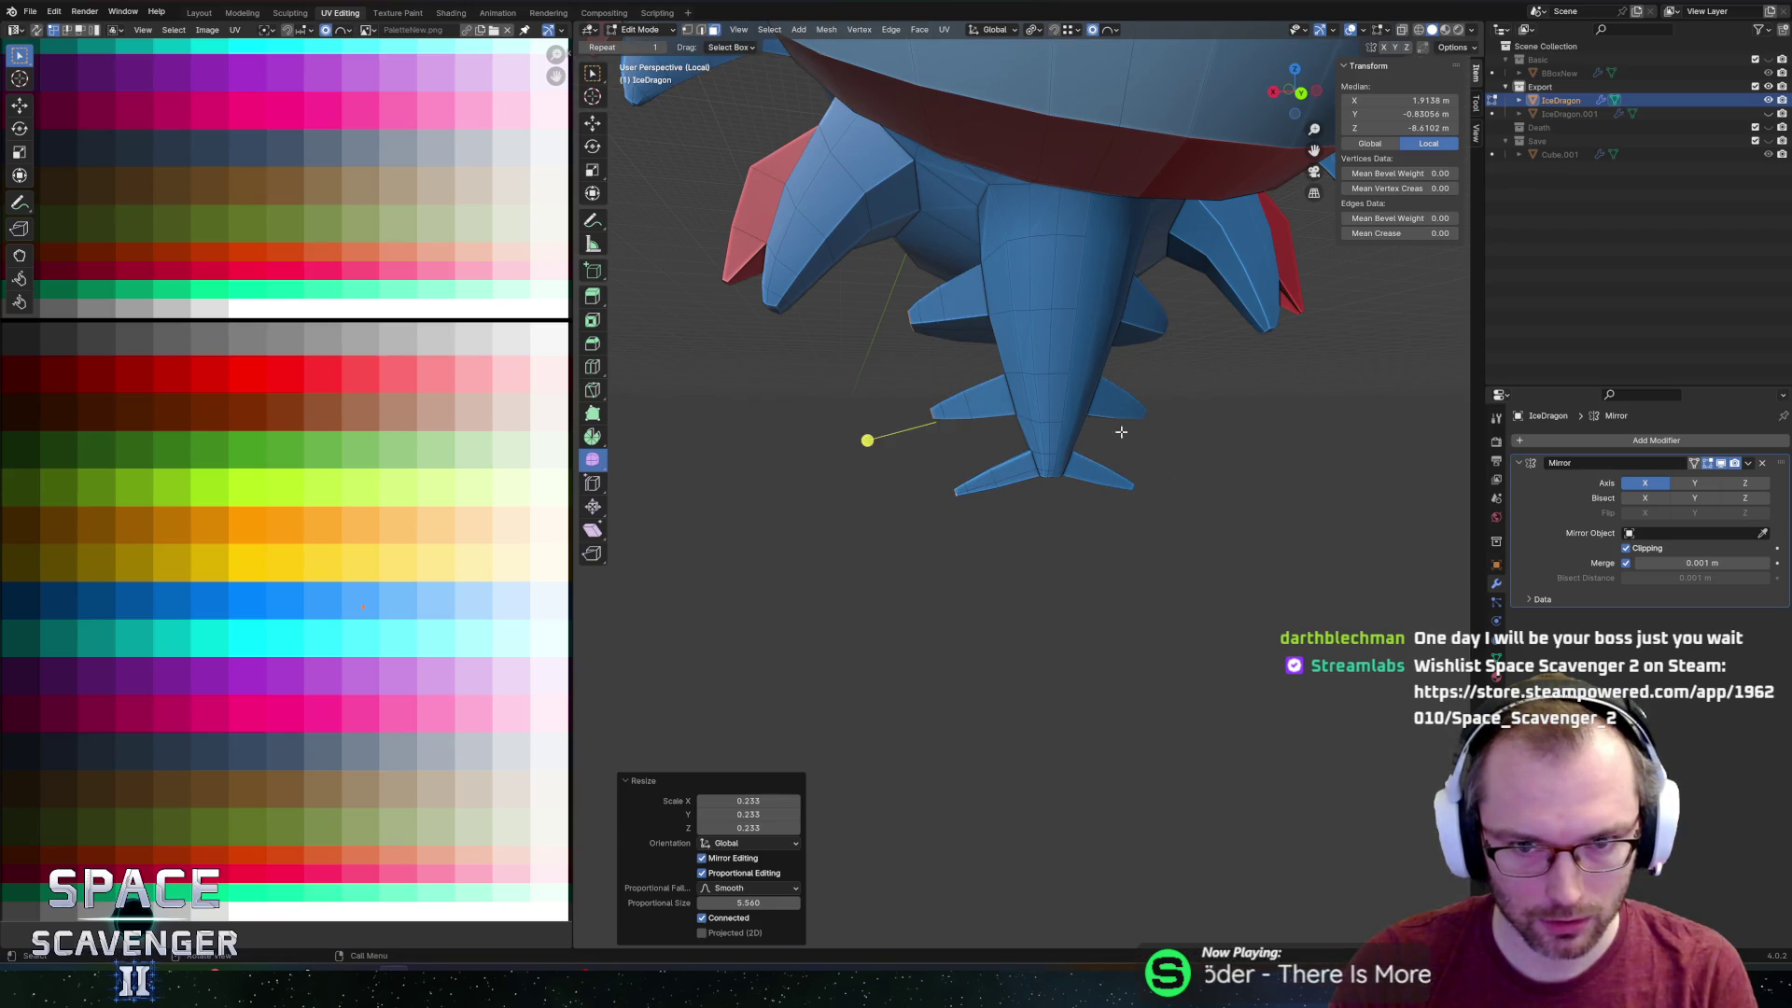
pyautogui.moveTo(1099, 355)
pyautogui.mouseDown(button='middle')
pyautogui.moveTo(1214, 363)
pyautogui.moveTo(974, 375)
pyautogui.moveTo(1184, 348)
pyautogui.moveTo(1038, 376)
pyautogui.mouseUp(button='middle')
pyautogui.click(1091, 346)
pyautogui.keyDown('shift'); pyautogui.click(1006, 378); pyautogui.keyUp('shift')
pyautogui.hotkey('shift', 's')
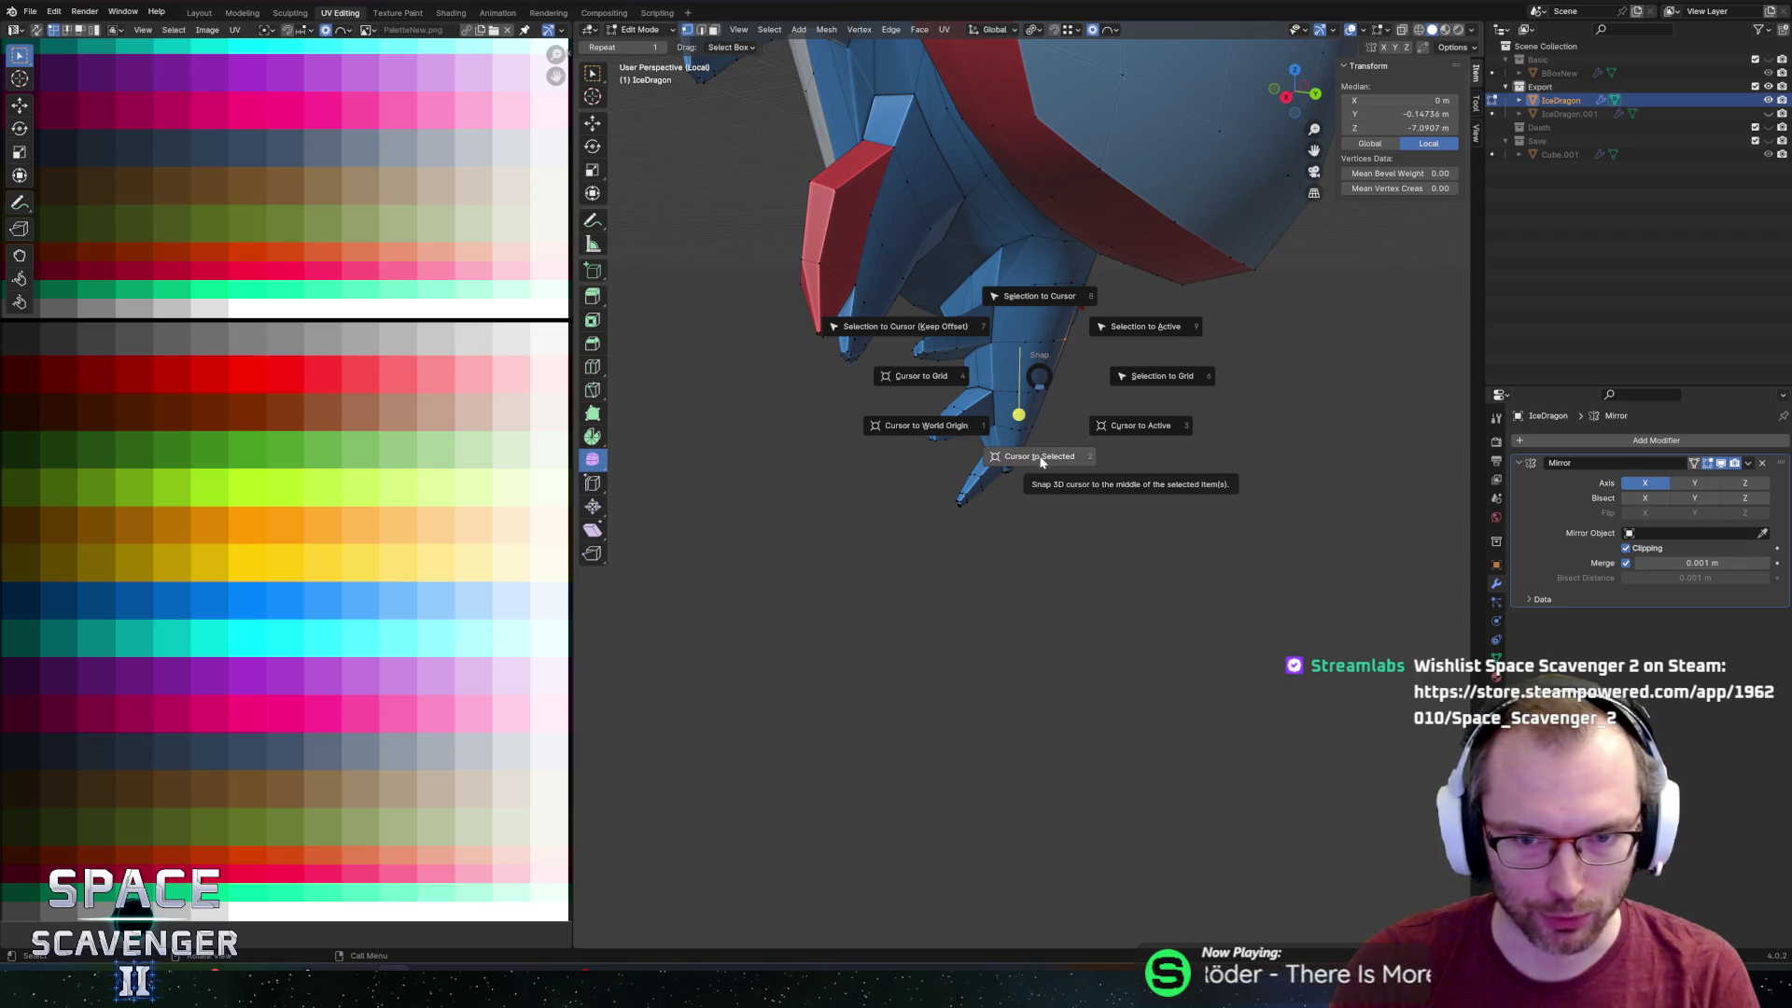
# Snap the 3D cursor to the selected belly vertices, then select a claw edge.
pyautogui.click(1042, 460)
pyautogui.moveTo(1042, 388); pyautogui.dragTo(971, 355, button='middle')
pyautogui.scroll(3, 971, 355)
pyautogui.click(878, 280)
pyautogui.keyDown('shift'); pyautogui.click(866, 268); pyautogui.keyUp('shift')
# Rotate the tail fins about 24.6° around global Y with Sphere falloff.
pyautogui.moveTo(1211, 358)
pyautogui.mouseDown(button='middle')
pyautogui.moveTo(1248, 383)
pyautogui.moveTo(1139, 404)
pyautogui.moveTo(1124, 373)
pyautogui.moveTo(1097, 448)
pyautogui.mouseUp(button='middle')
pyautogui.press('g')
pyautogui.press('z')
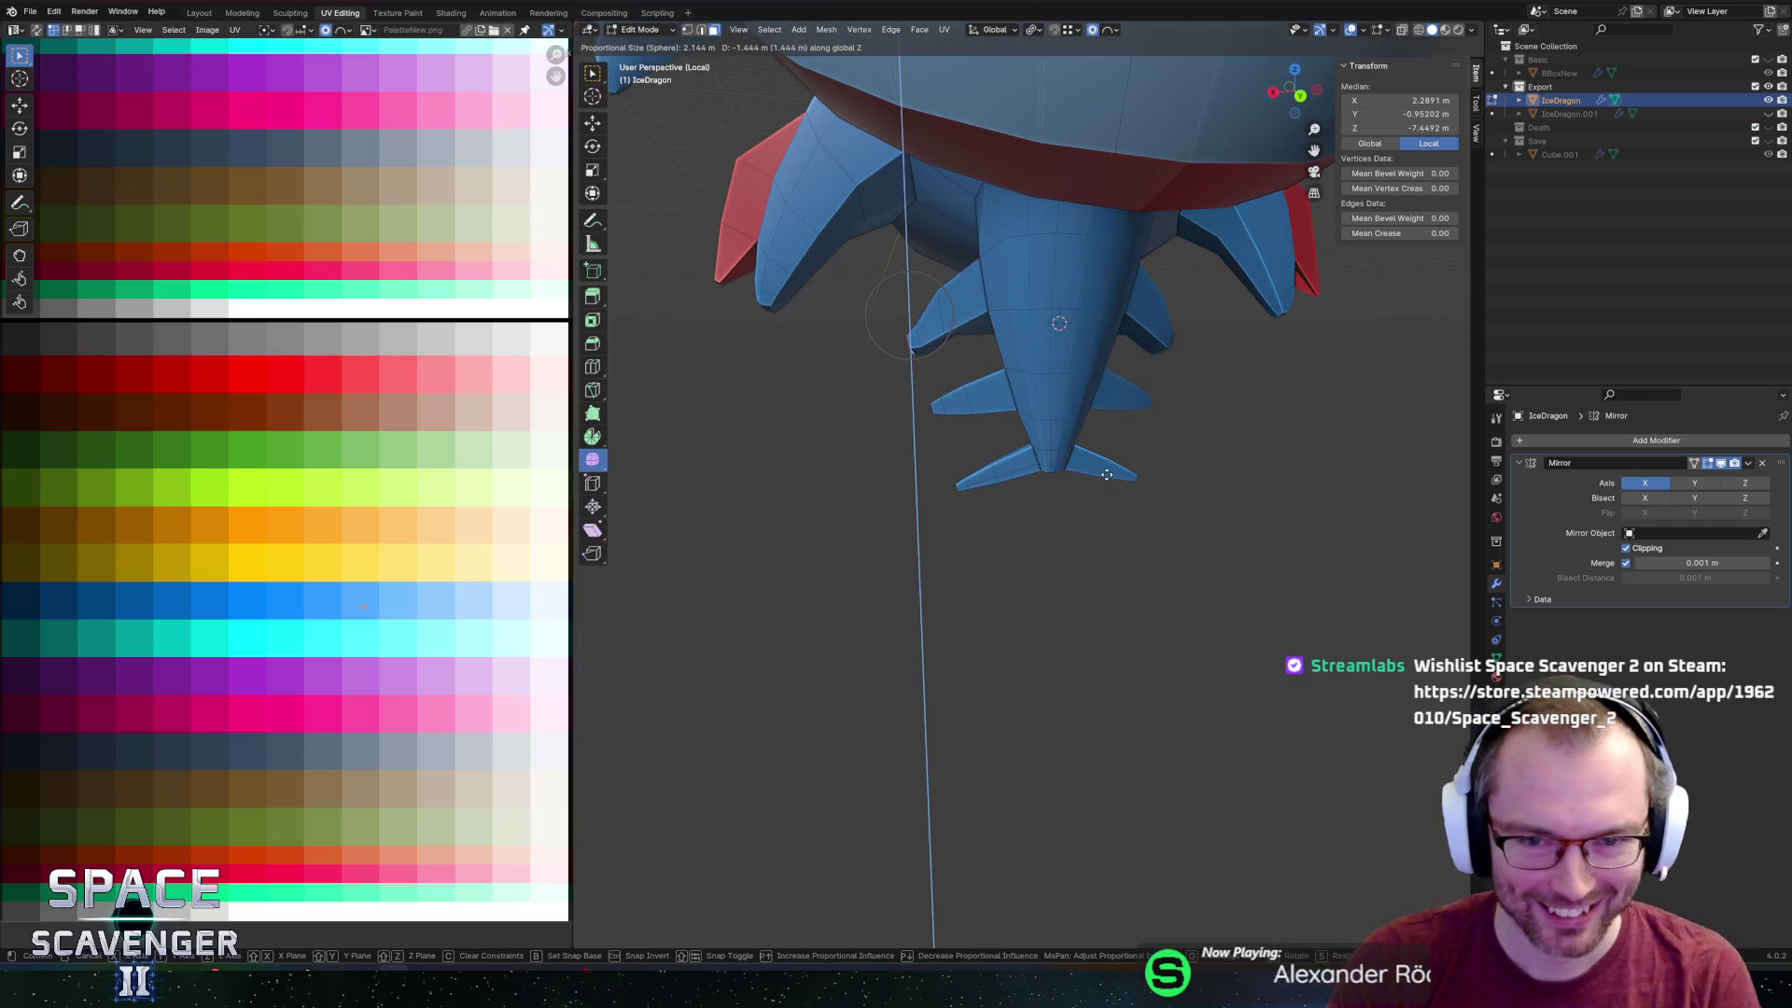
pyautogui.press('Escape')
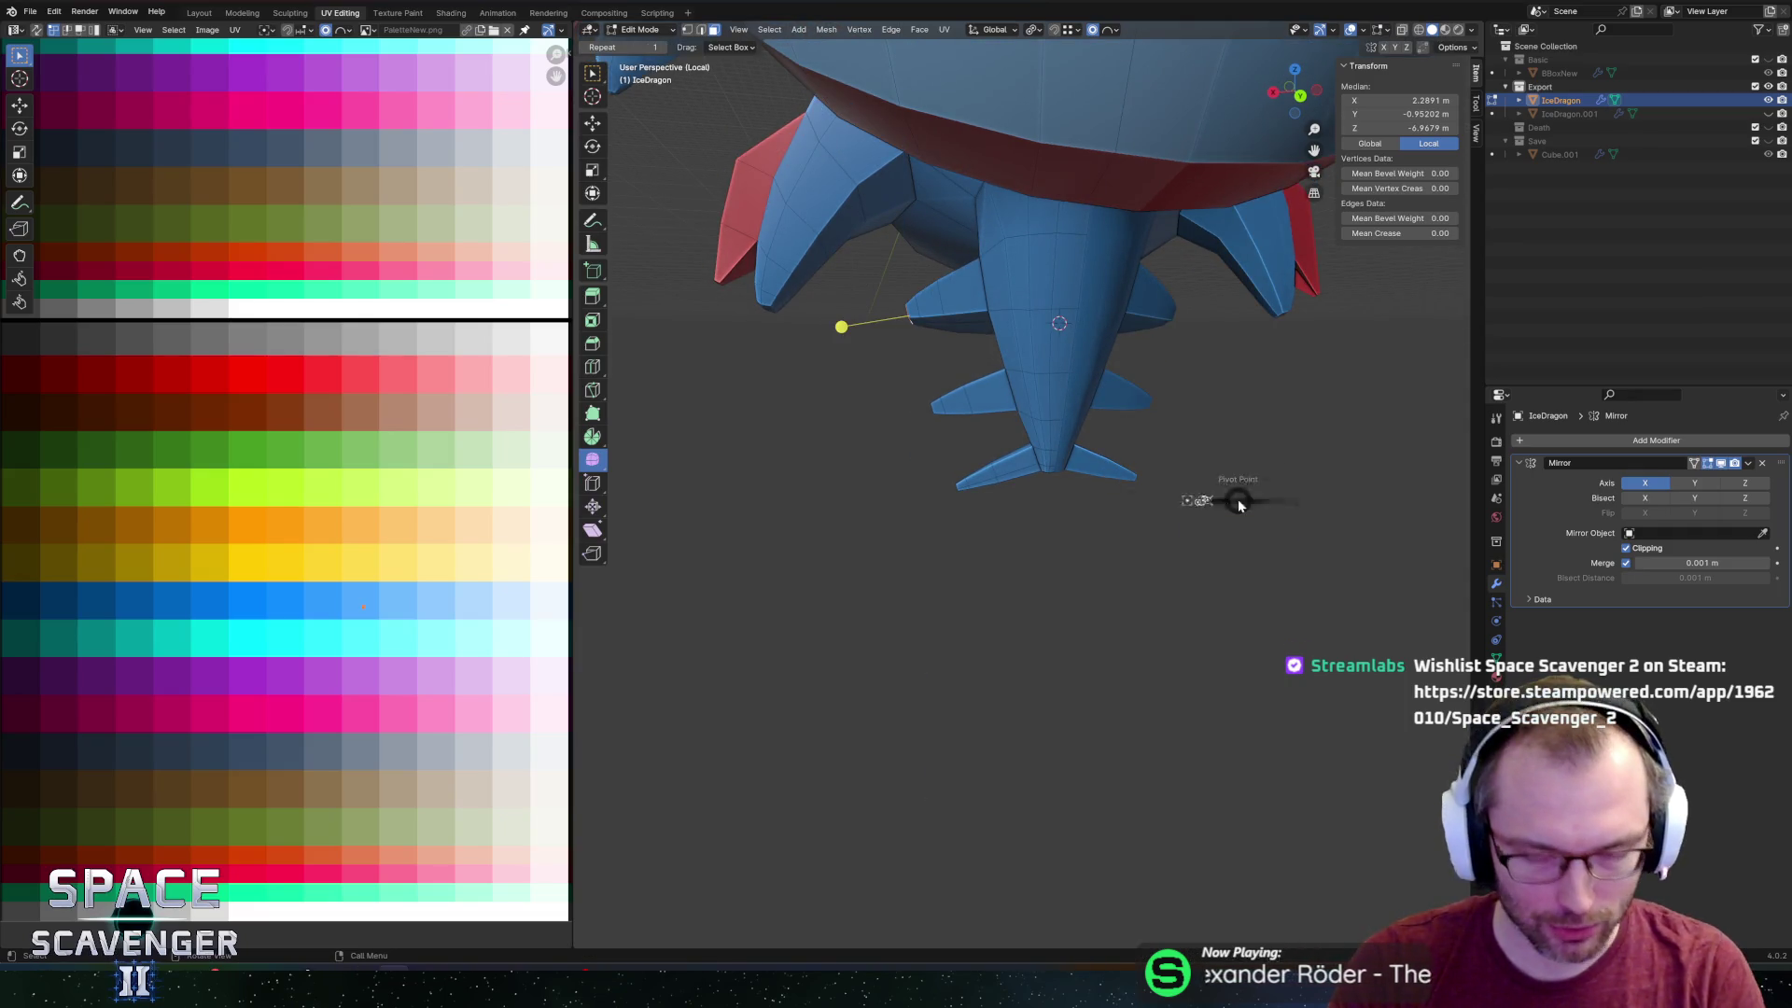
pyautogui.hotkey('shift', 'o')
pyautogui.click(1320, 512)
pyautogui.press('r')
pyautogui.press('y')
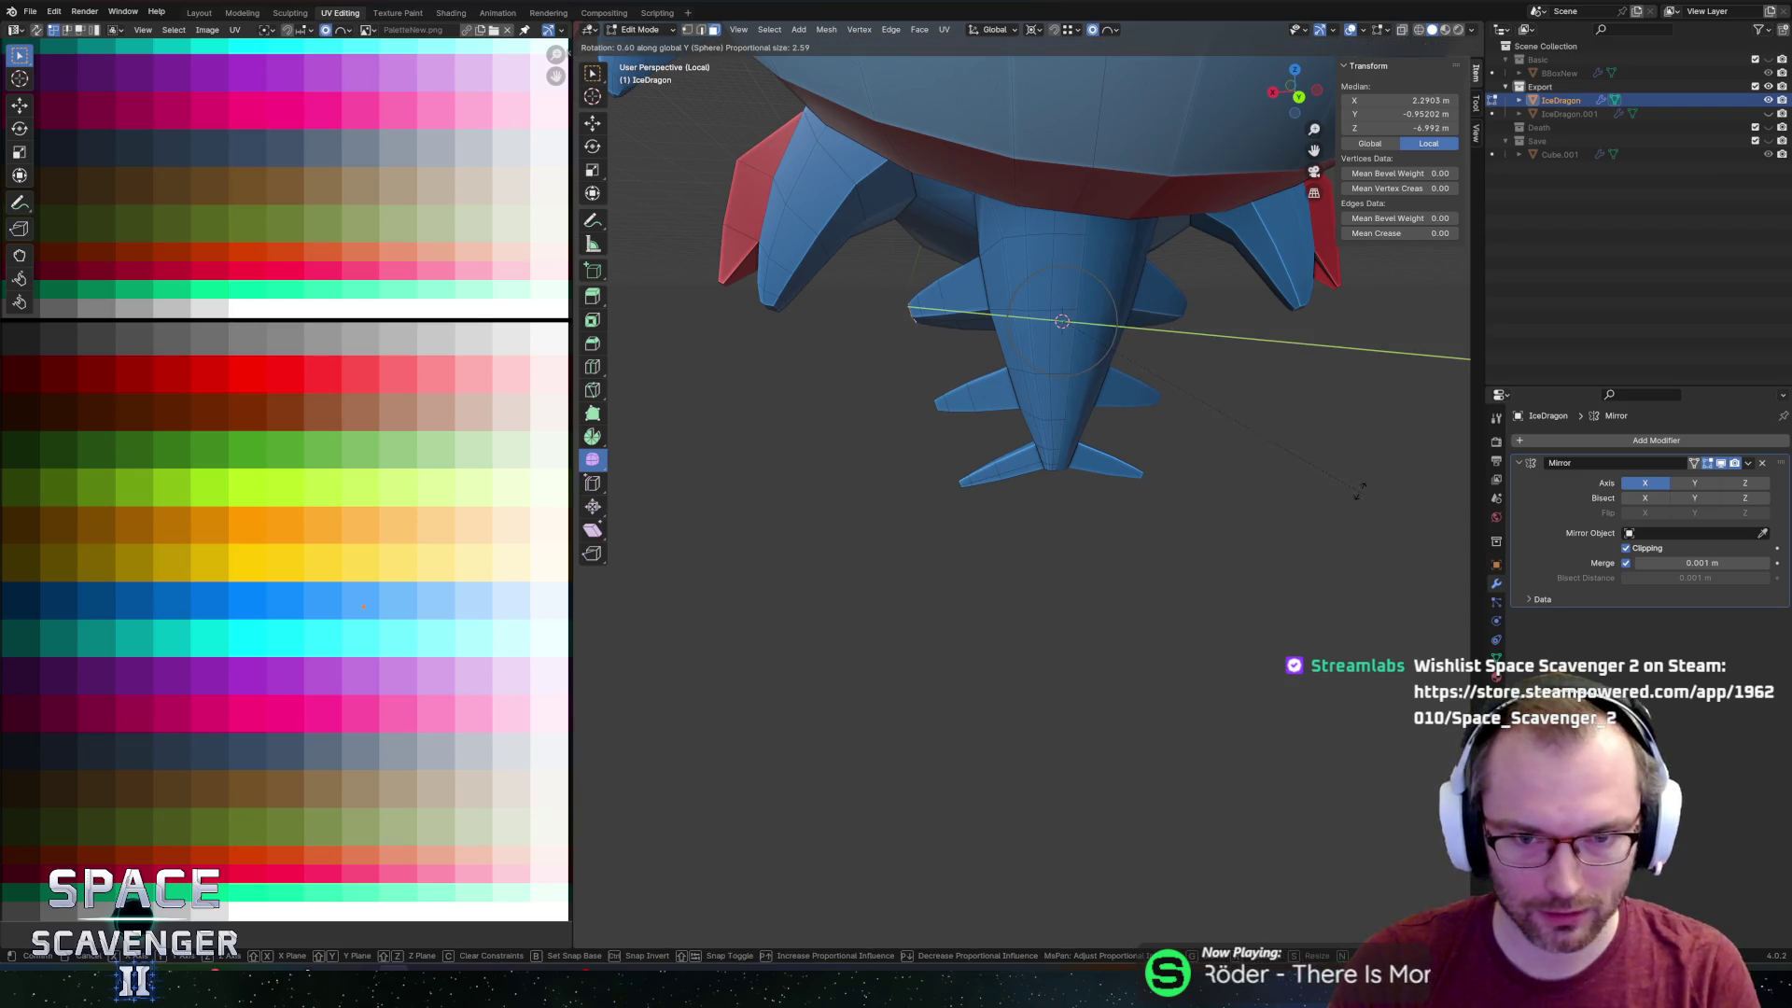
pyautogui.click(1250, 333)
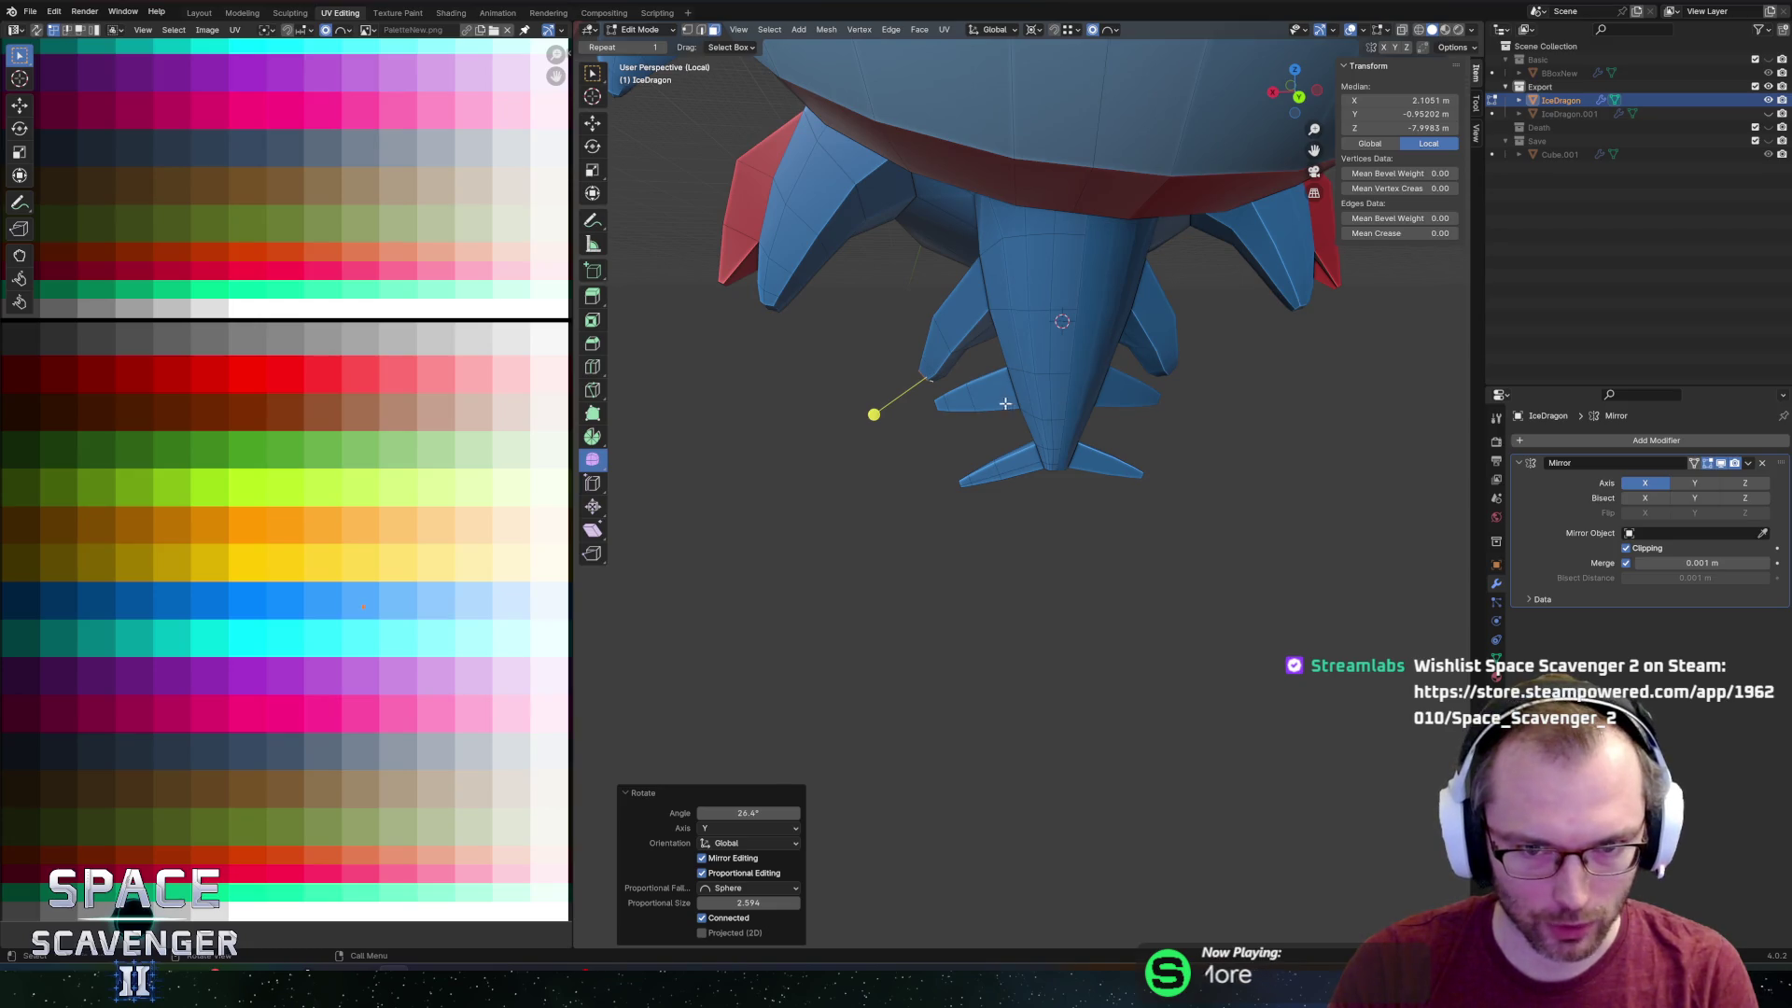
# Reposition a tip vertex in side view and rotate the fins again about Y.
pyautogui.press('KP_6')
pyautogui.press('KP_6')
pyautogui.press('KP_6')
pyautogui.moveTo(950, 408); pyautogui.dragTo(1122, 416)
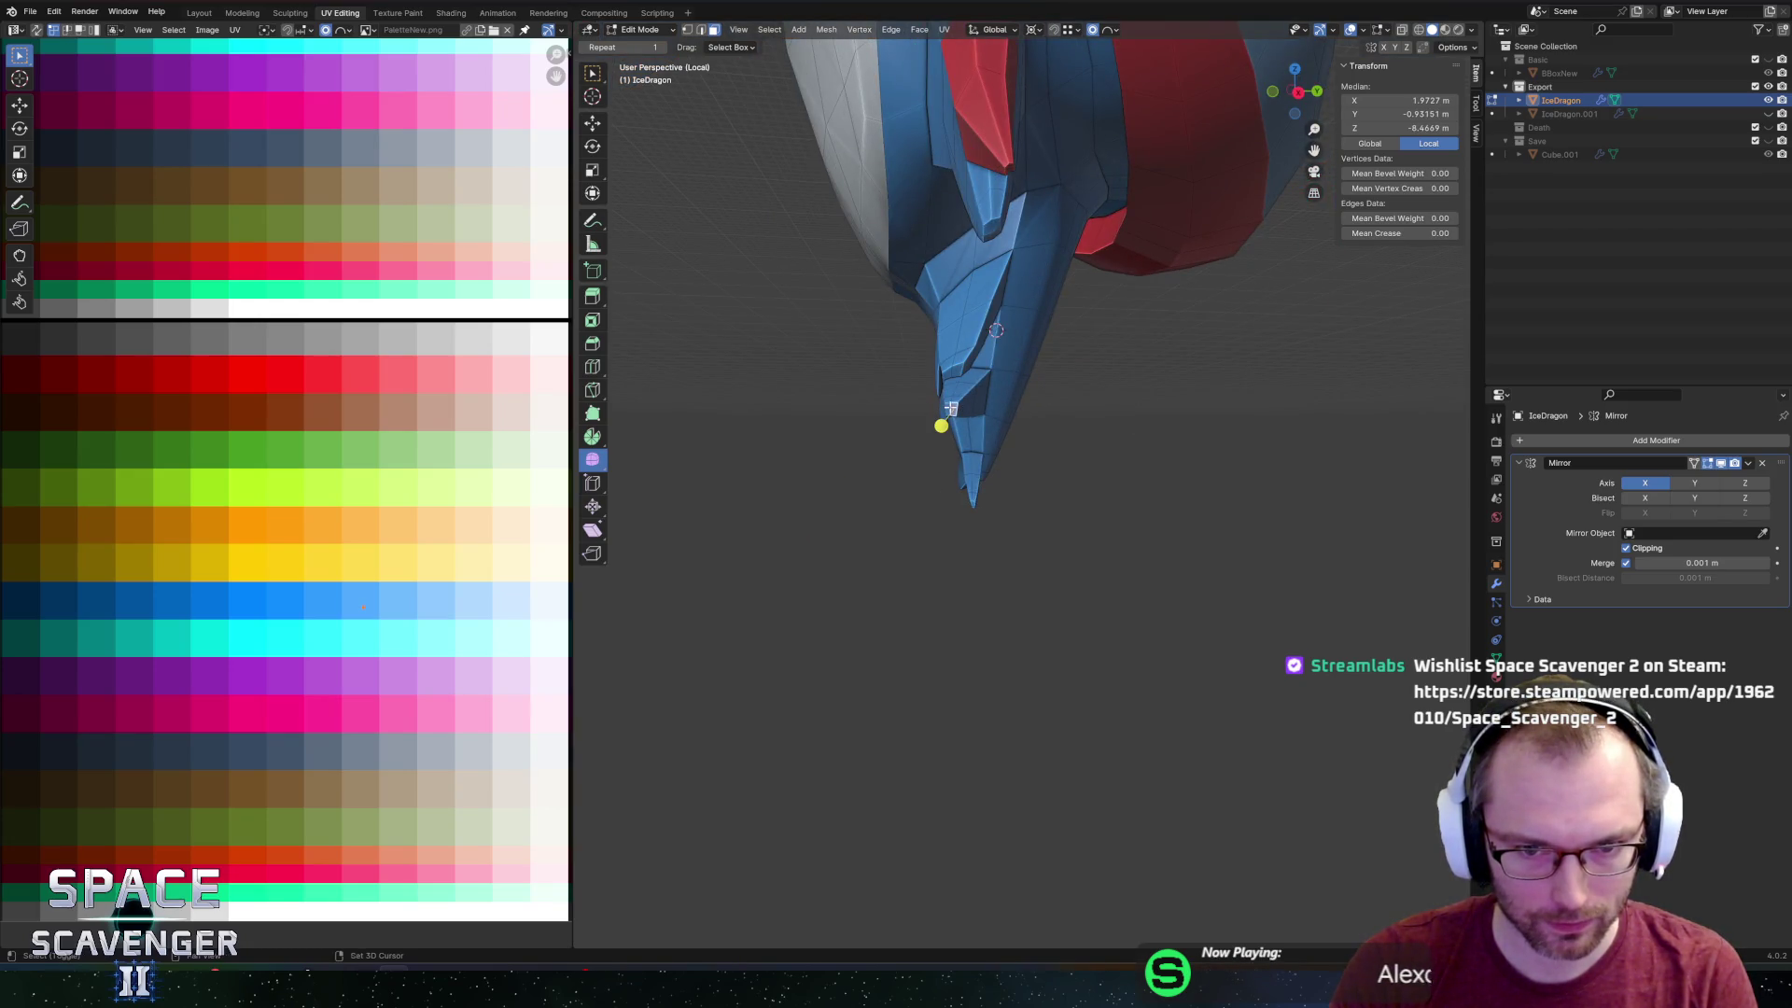
pyautogui.press('KP_6')
pyautogui.press('KP_6')
pyautogui.press('KP_6')
pyautogui.press('r')
pyautogui.press('y')
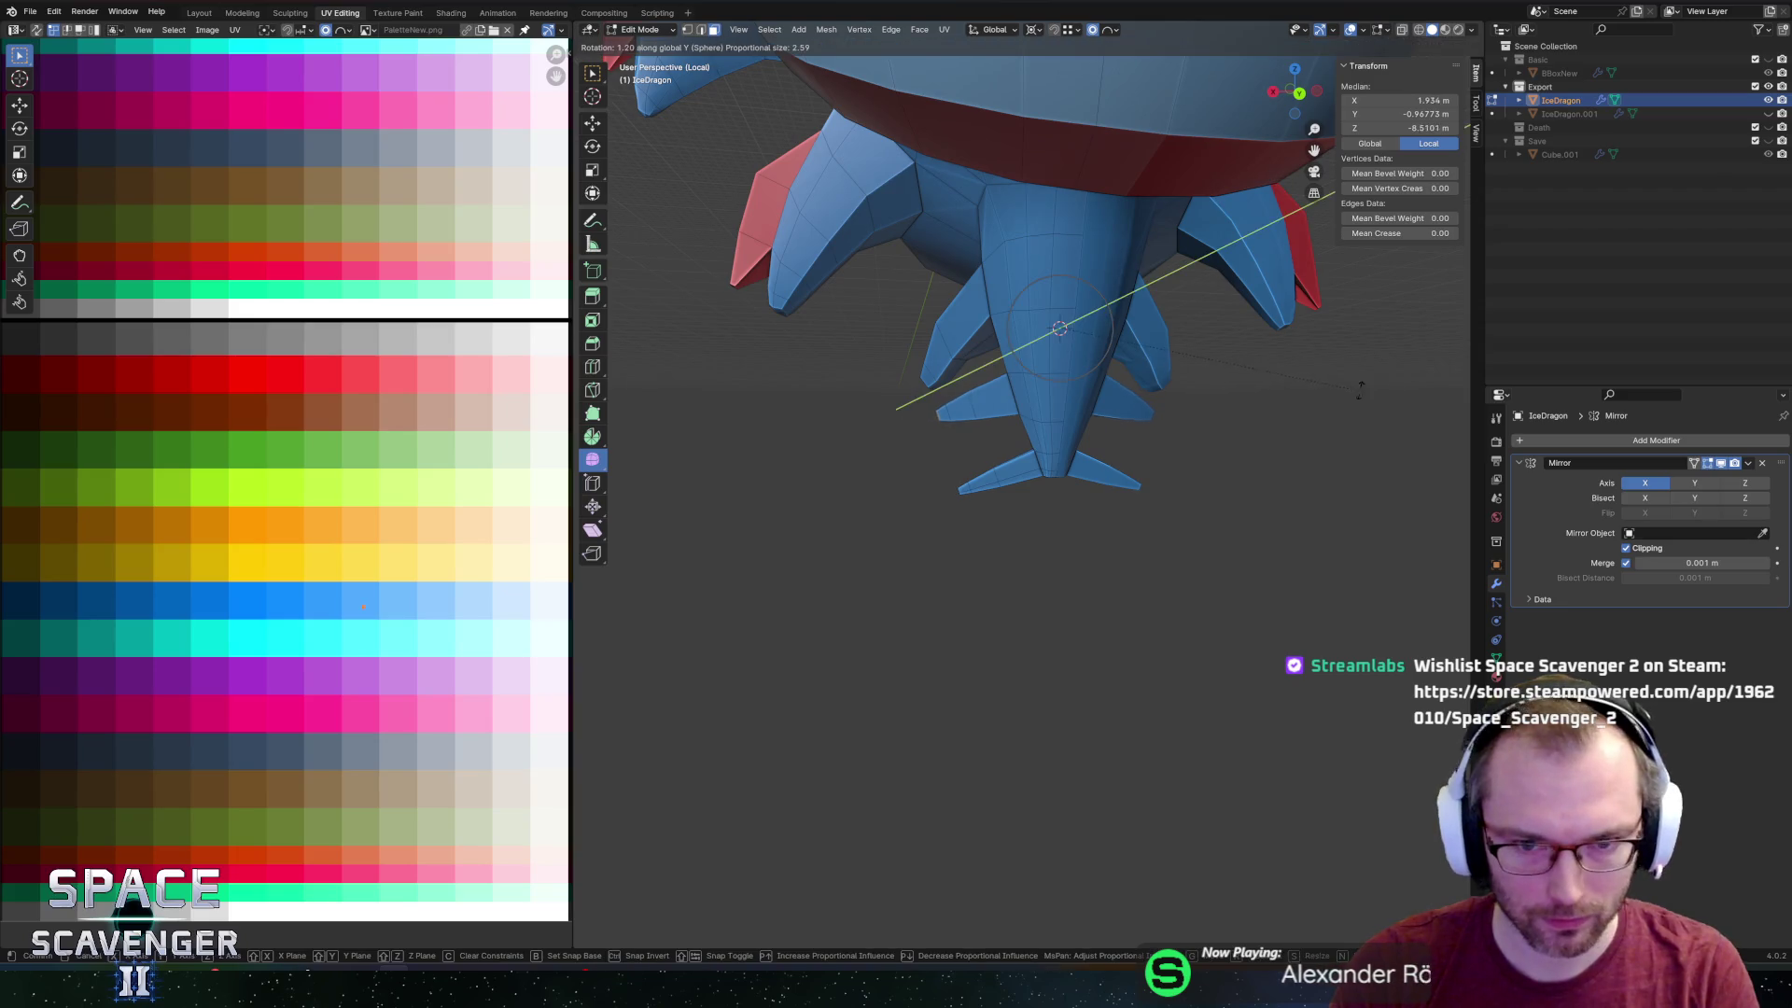
pyautogui.scroll(4, 1172, 315)
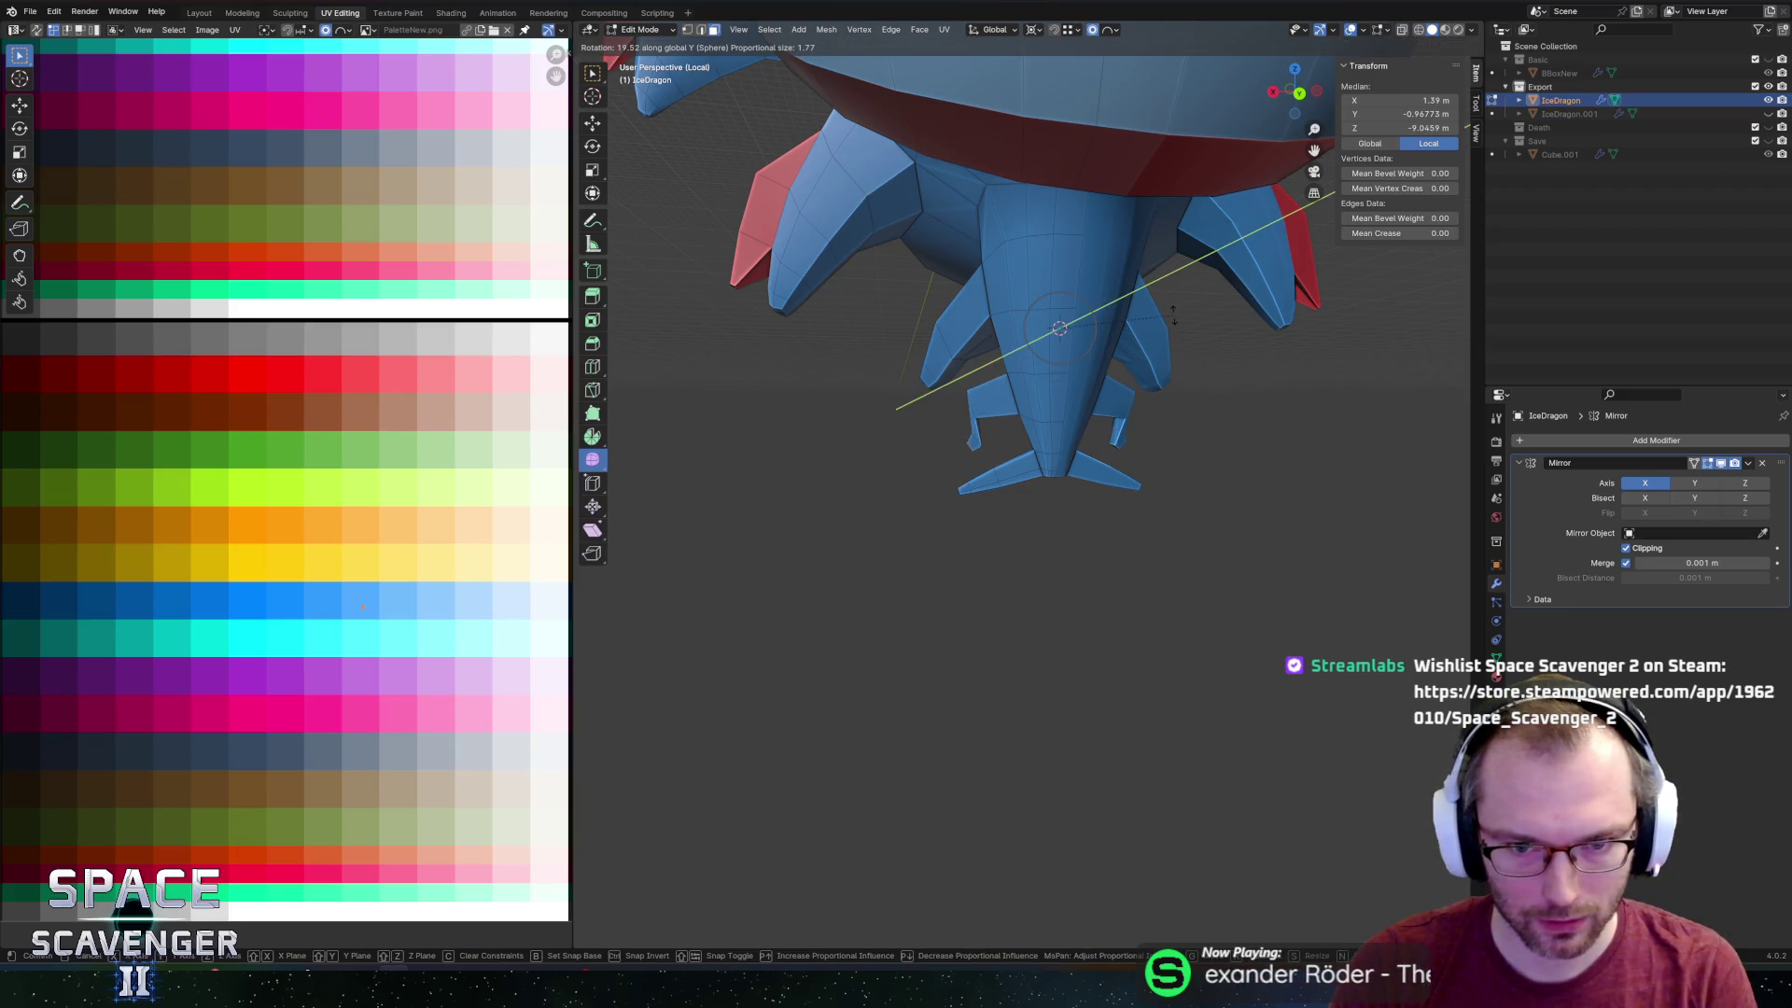
pyautogui.scroll(-3, 1174, 315)
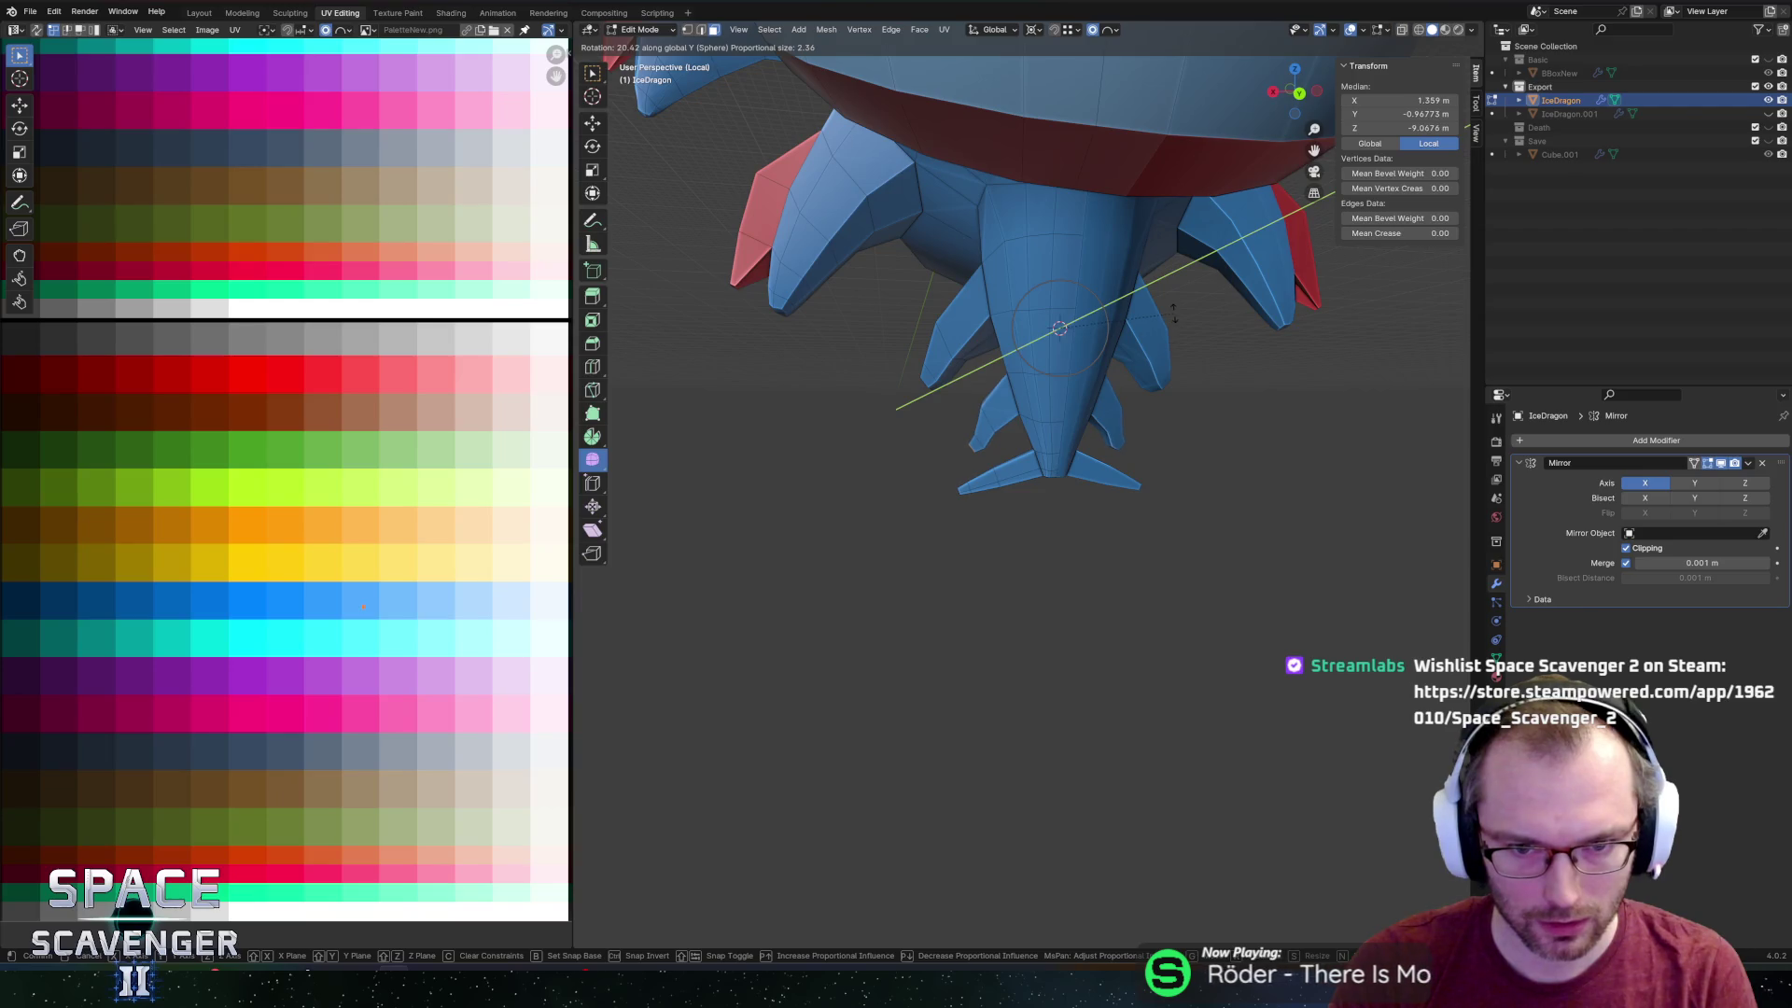
pyautogui.click(1174, 315)
# Switch falloff to Sharp and rotate the fins 15.5° about global Y.
pyautogui.click(1110, 30)
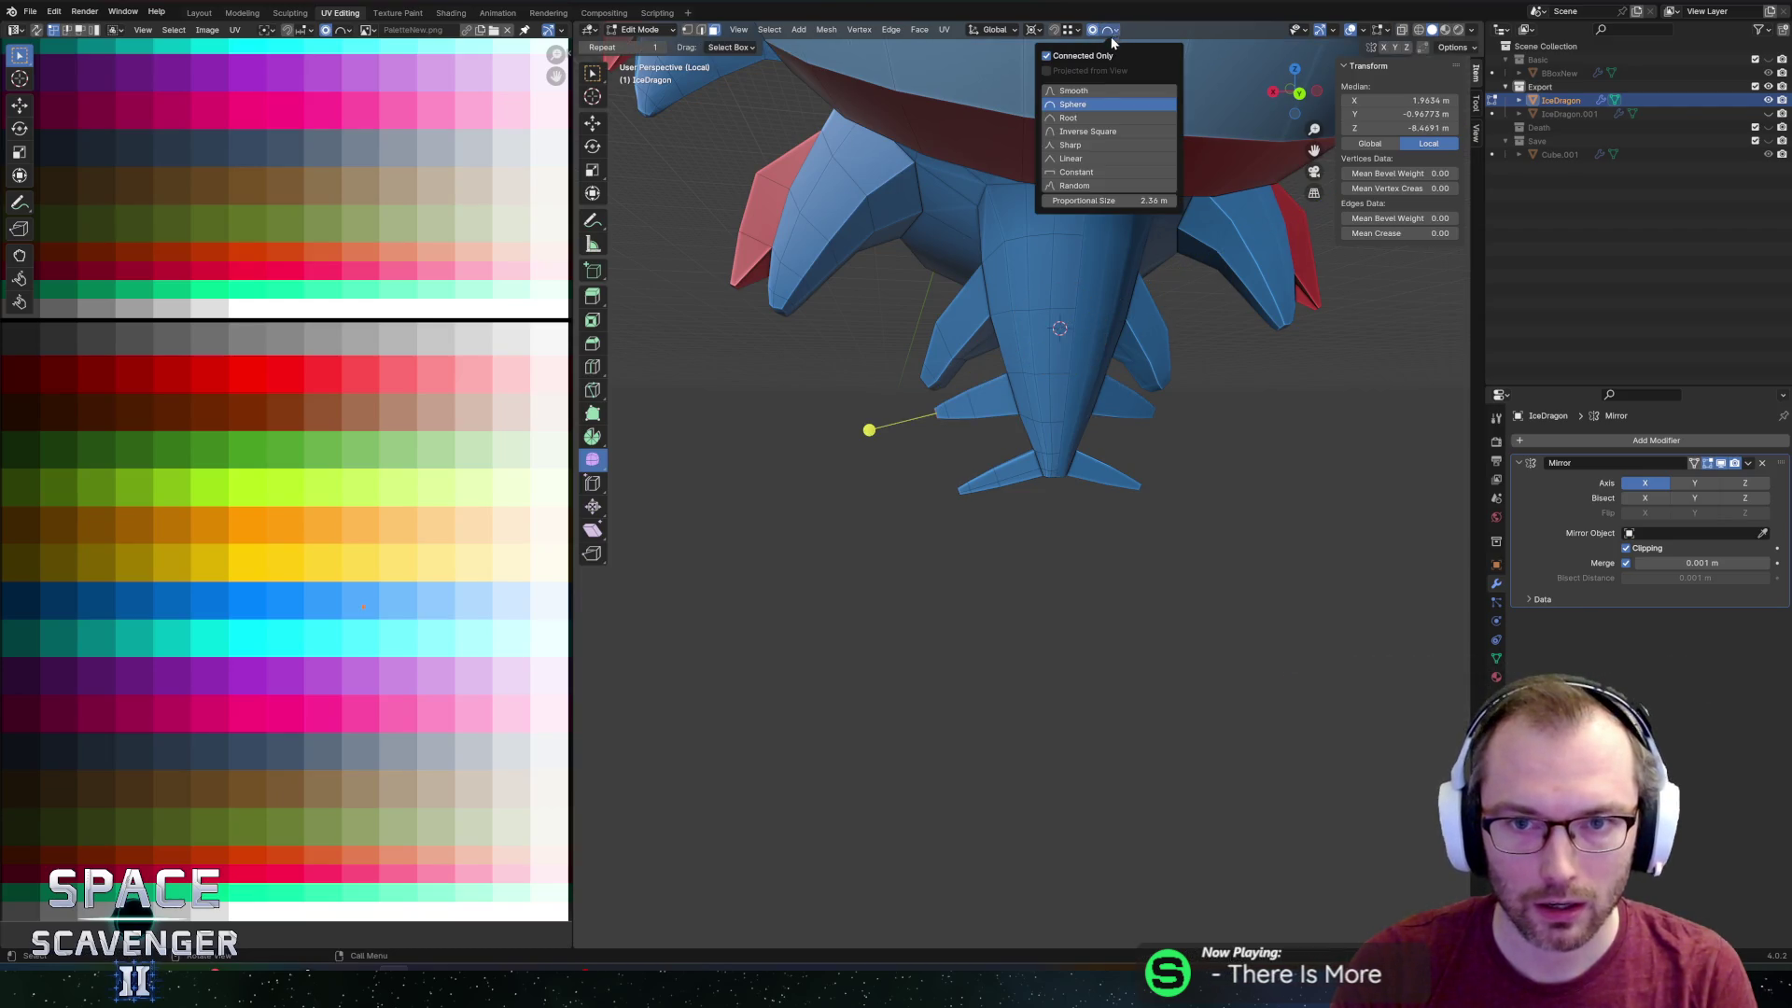
pyautogui.click(1073, 145)
pyautogui.press('r')
pyautogui.press('y')
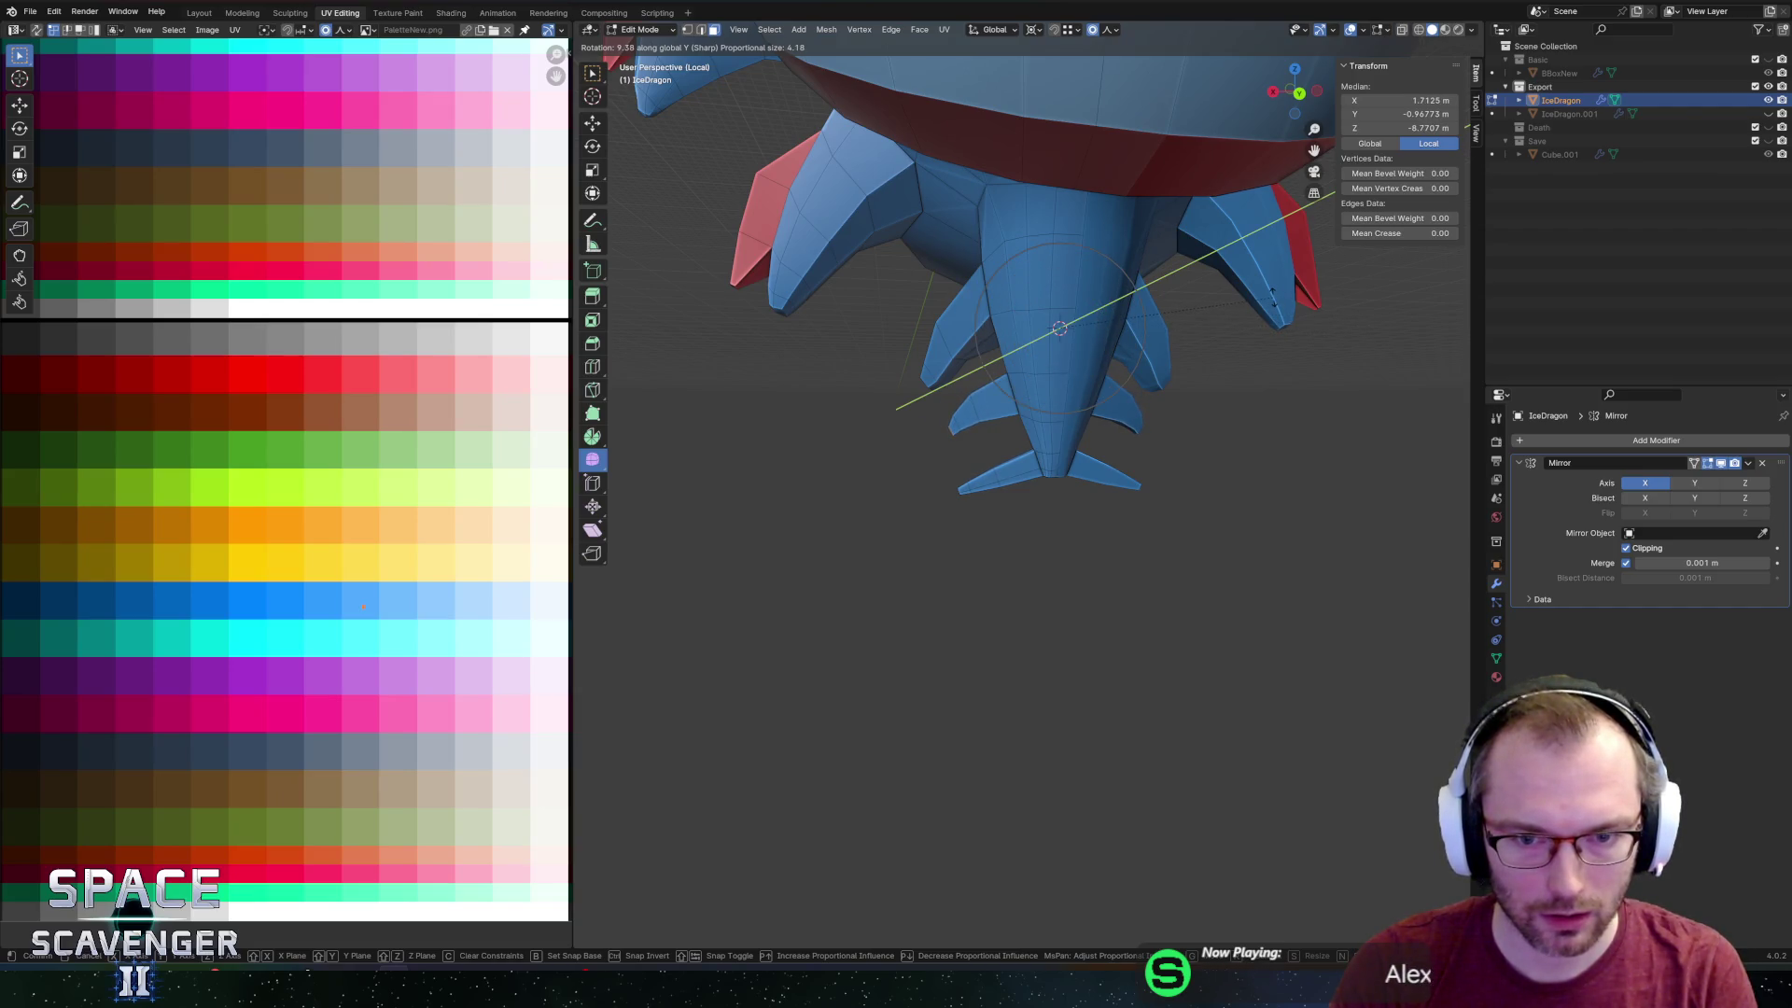
pyautogui.click(1243, 278)
pyautogui.moveTo(1243, 278); pyautogui.dragTo(798, 525, button='middle')
# Rotate the lower fin tip 7.95° about global Y.
pyautogui.scroll(2, 762, 537)
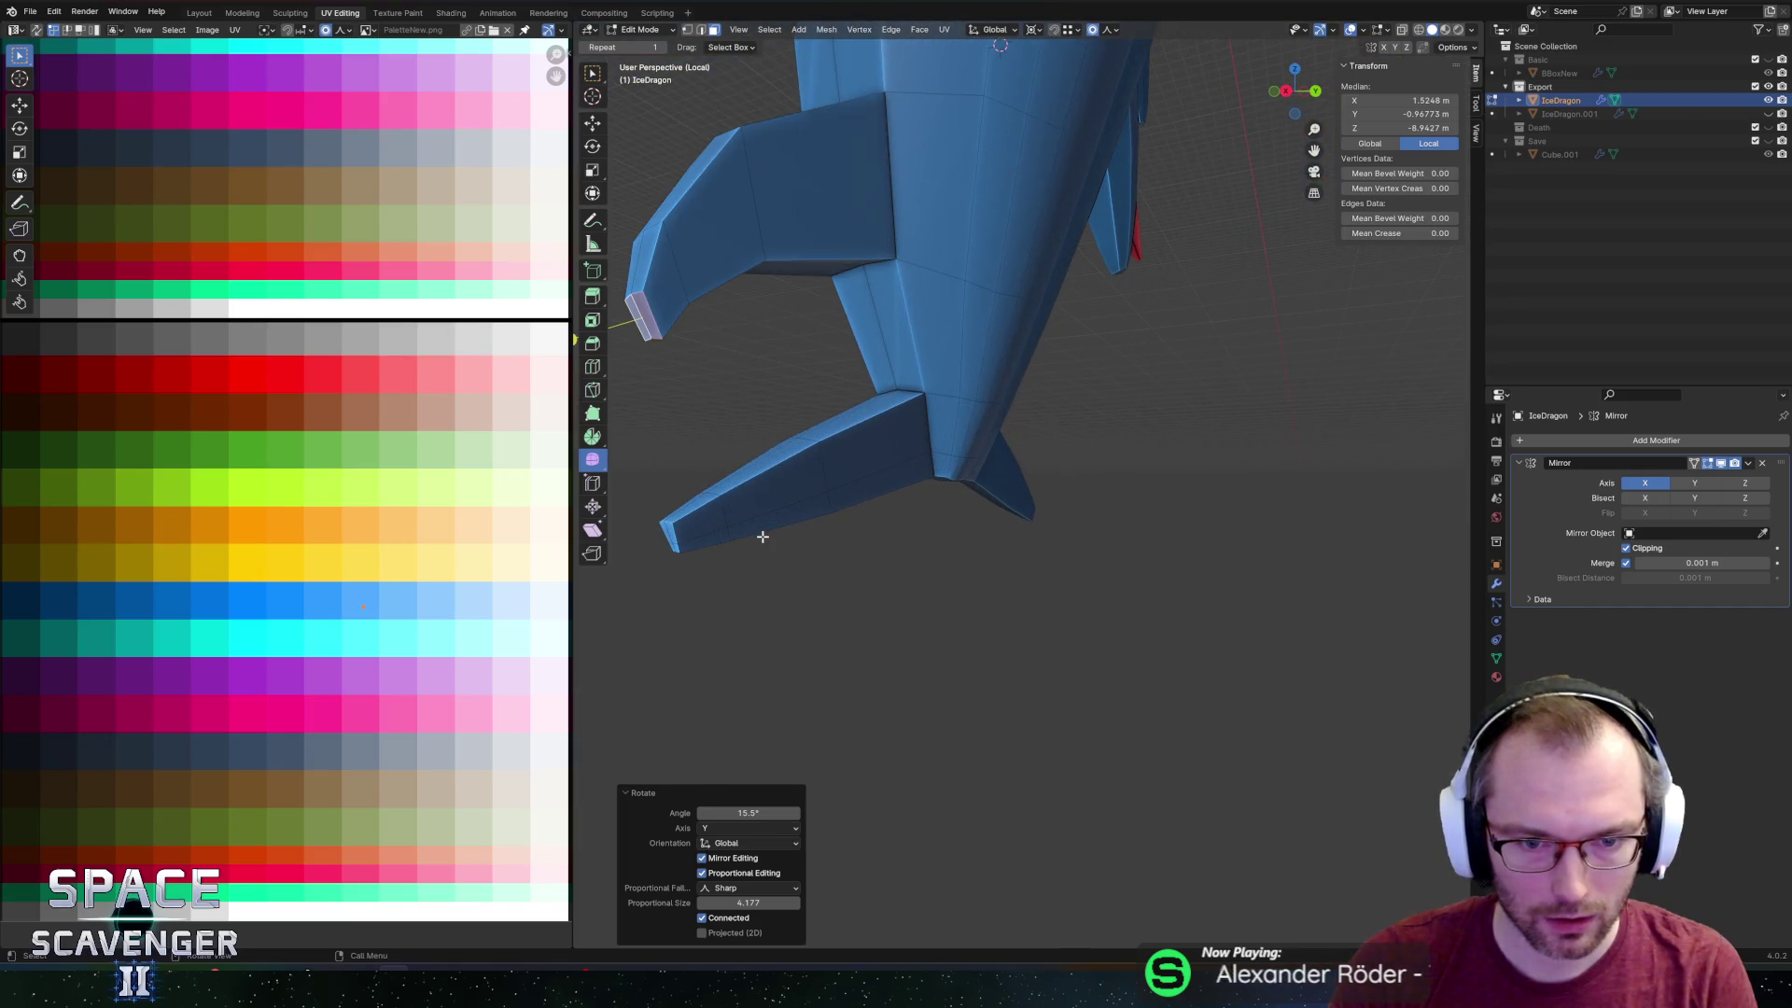
pyautogui.click(696, 510)
pyautogui.press('r')
pyautogui.click(792, 504)
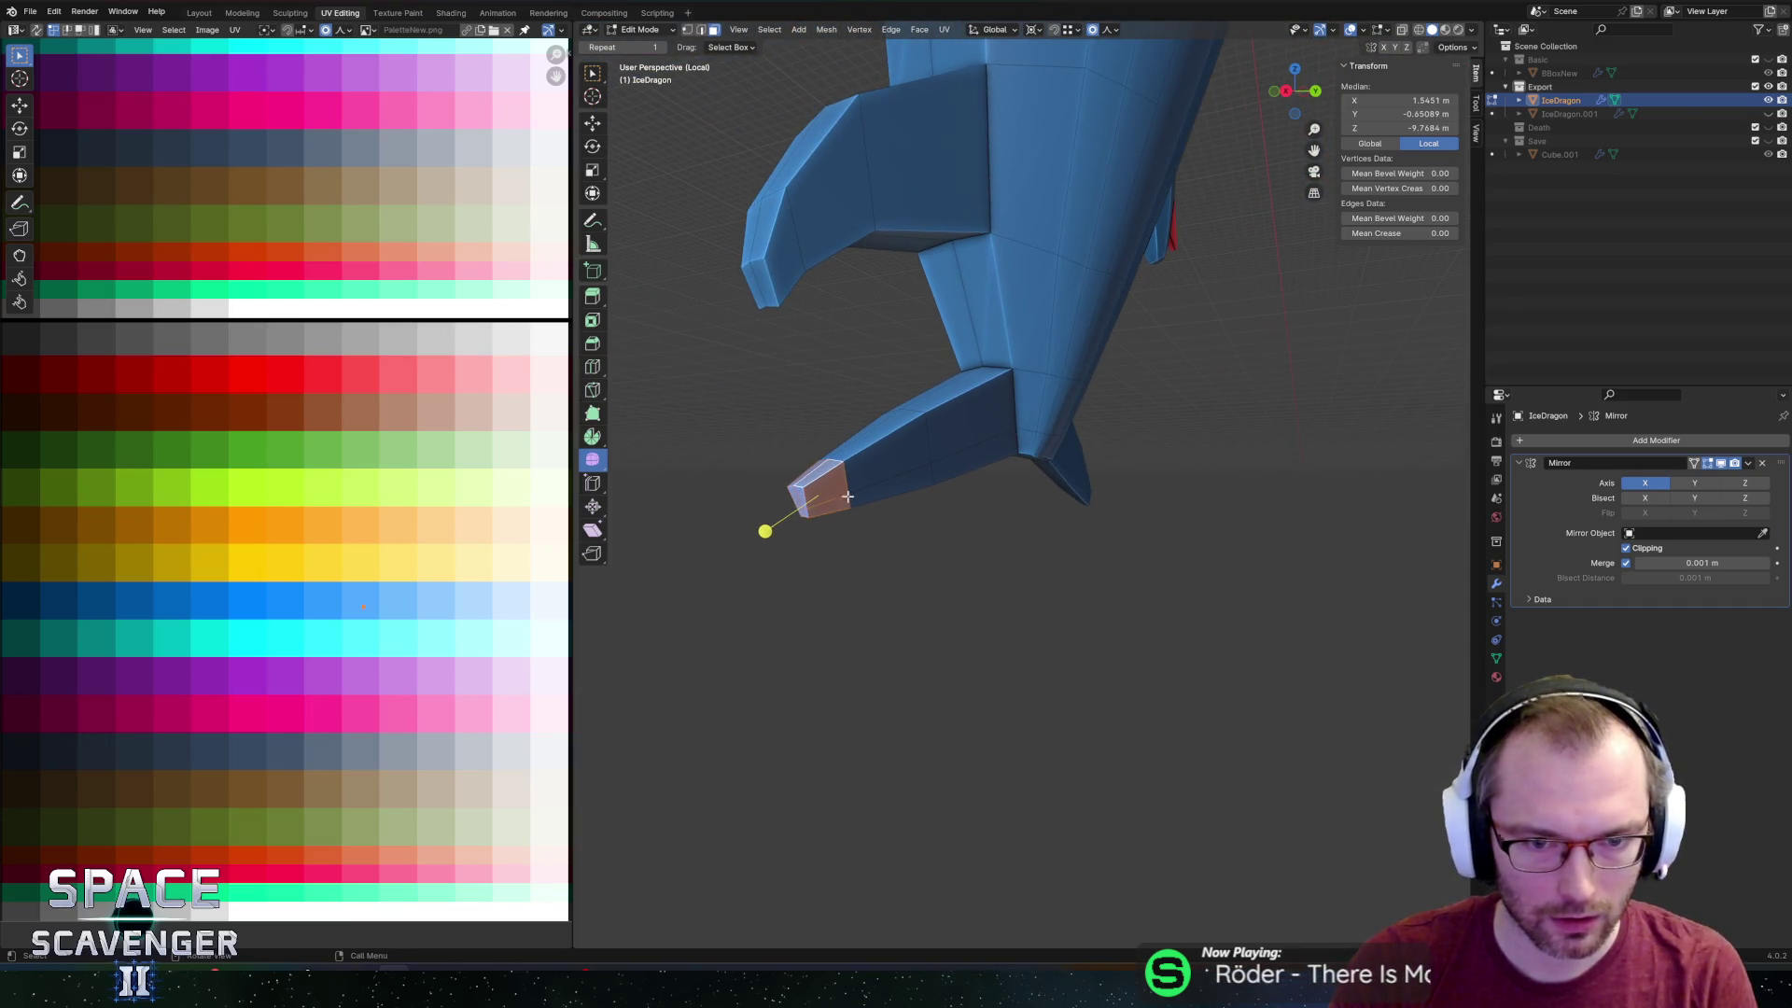
pyautogui.moveTo(828, 472)
pyautogui.mouseDown(button='middle')
pyautogui.moveTo(1167, 479)
pyautogui.moveTo(1080, 488)
pyautogui.moveTo(1116, 477)
pyautogui.mouseUp(button='middle')
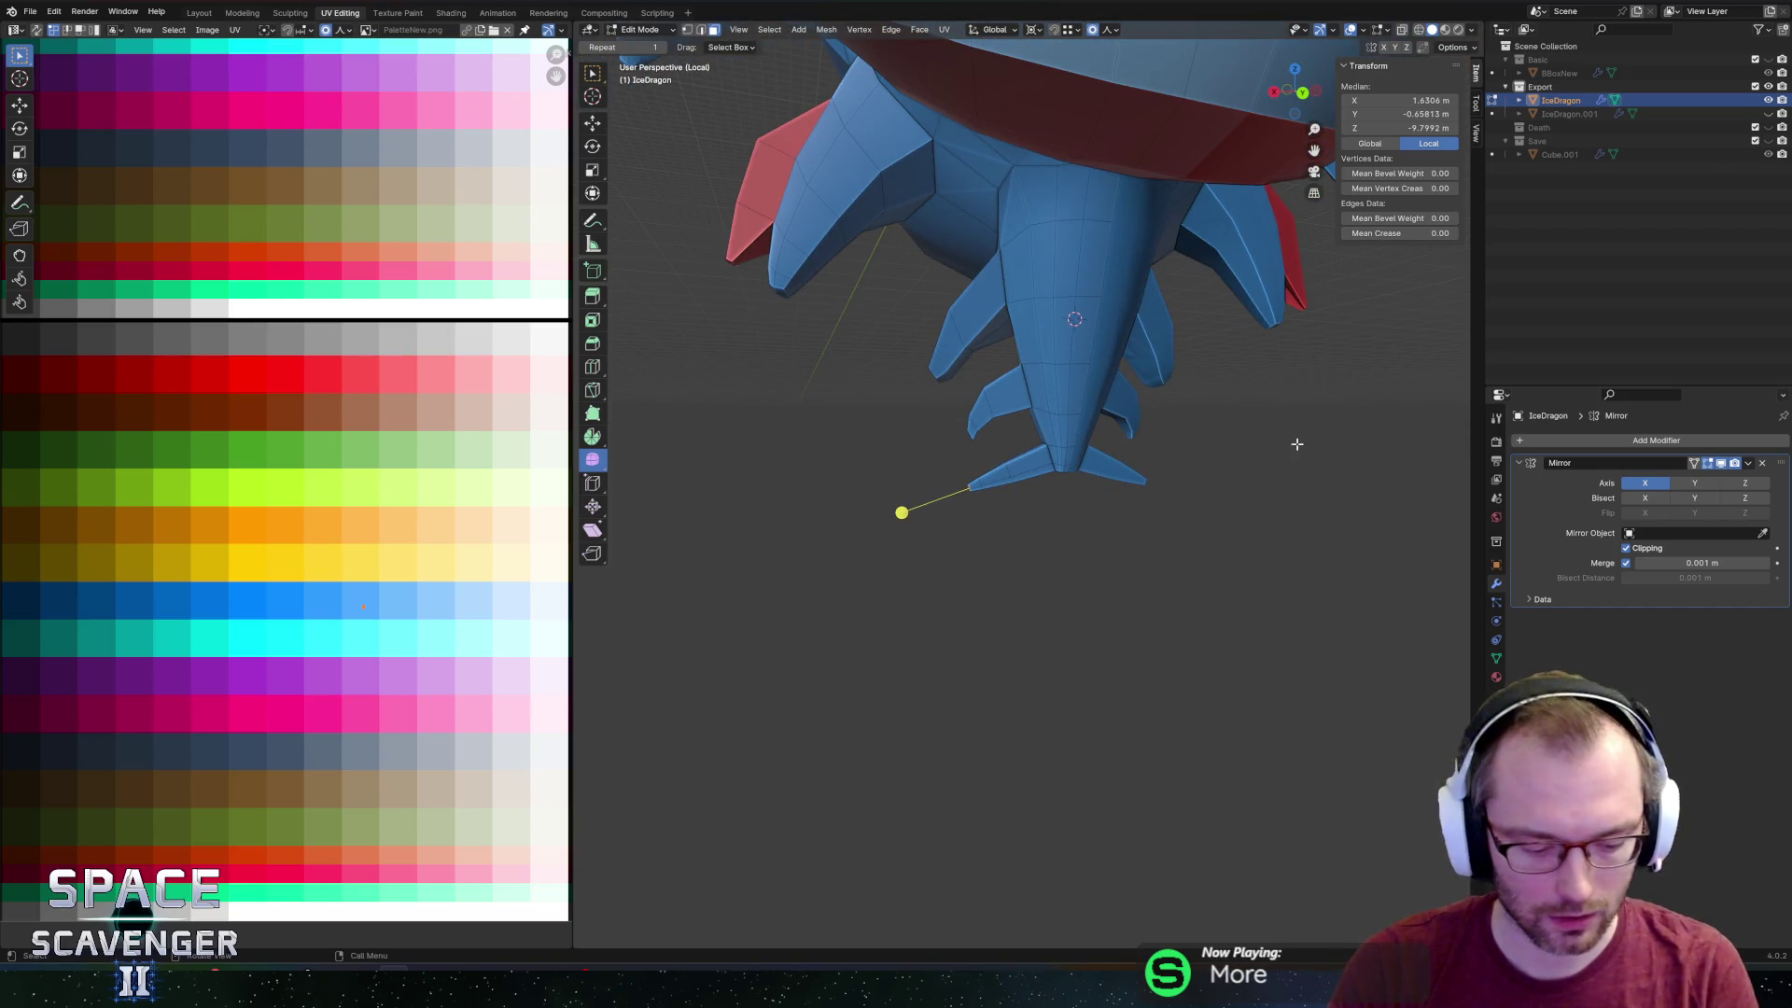
pyautogui.press('r')
pyautogui.press('y')
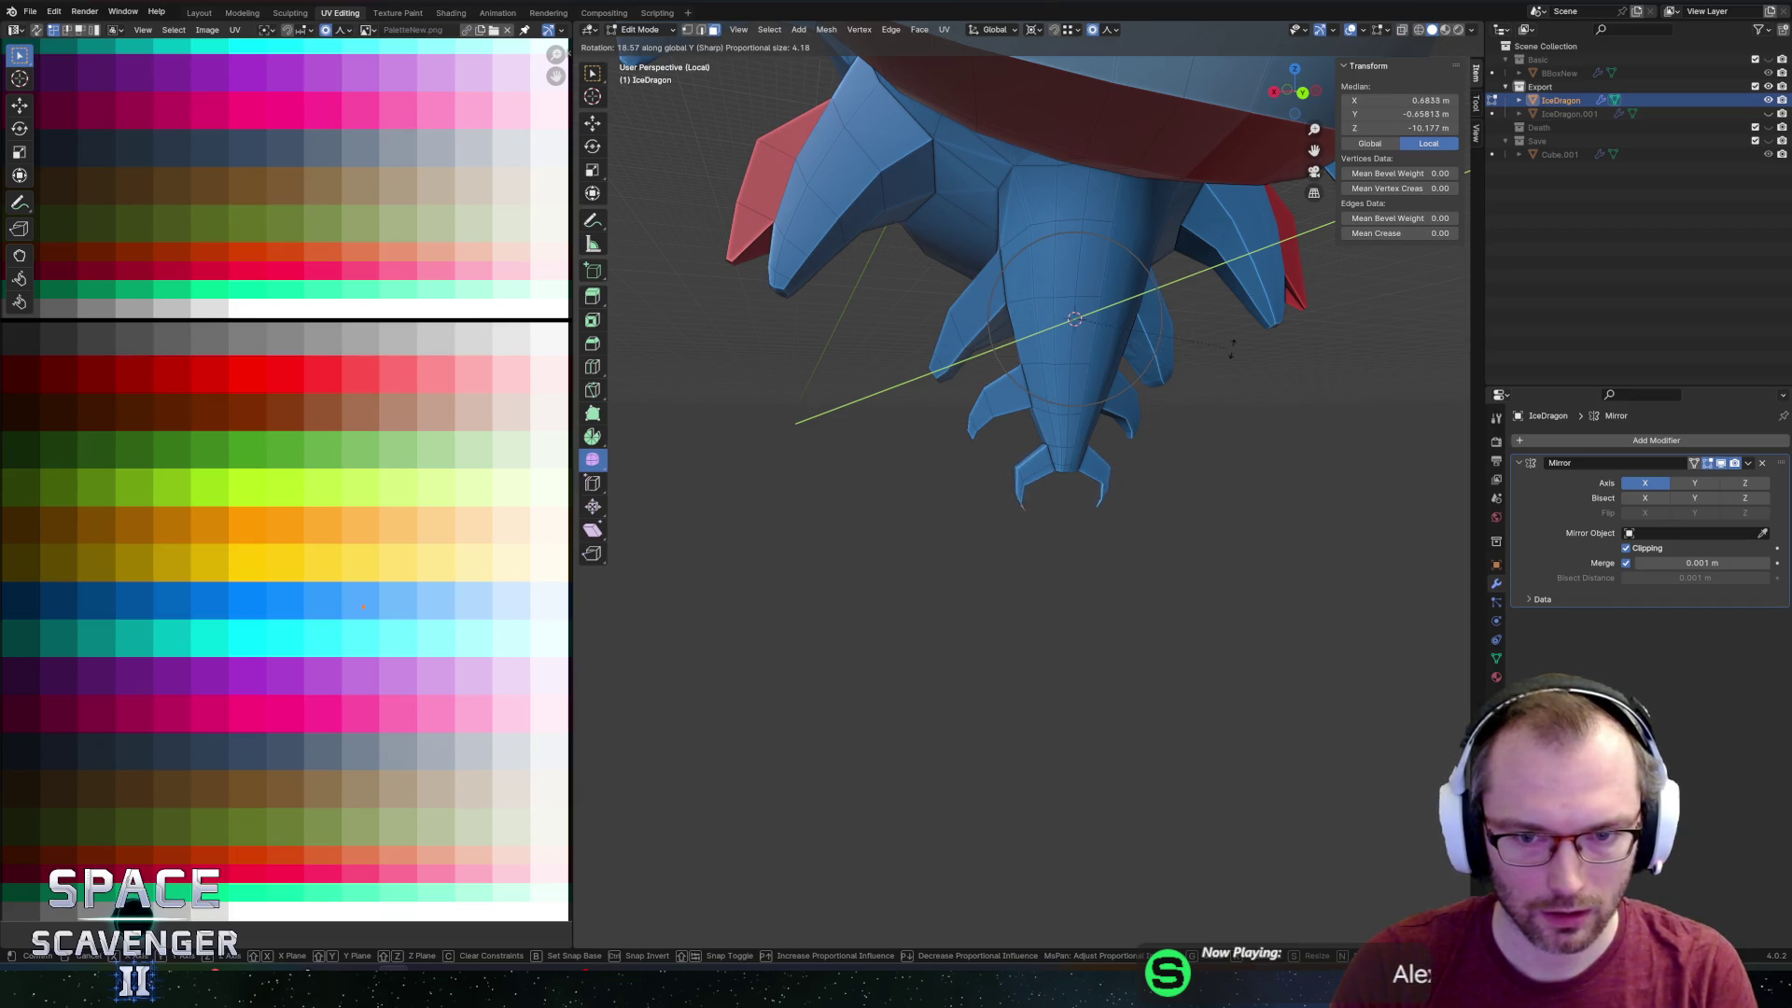
pyautogui.click(1284, 399)
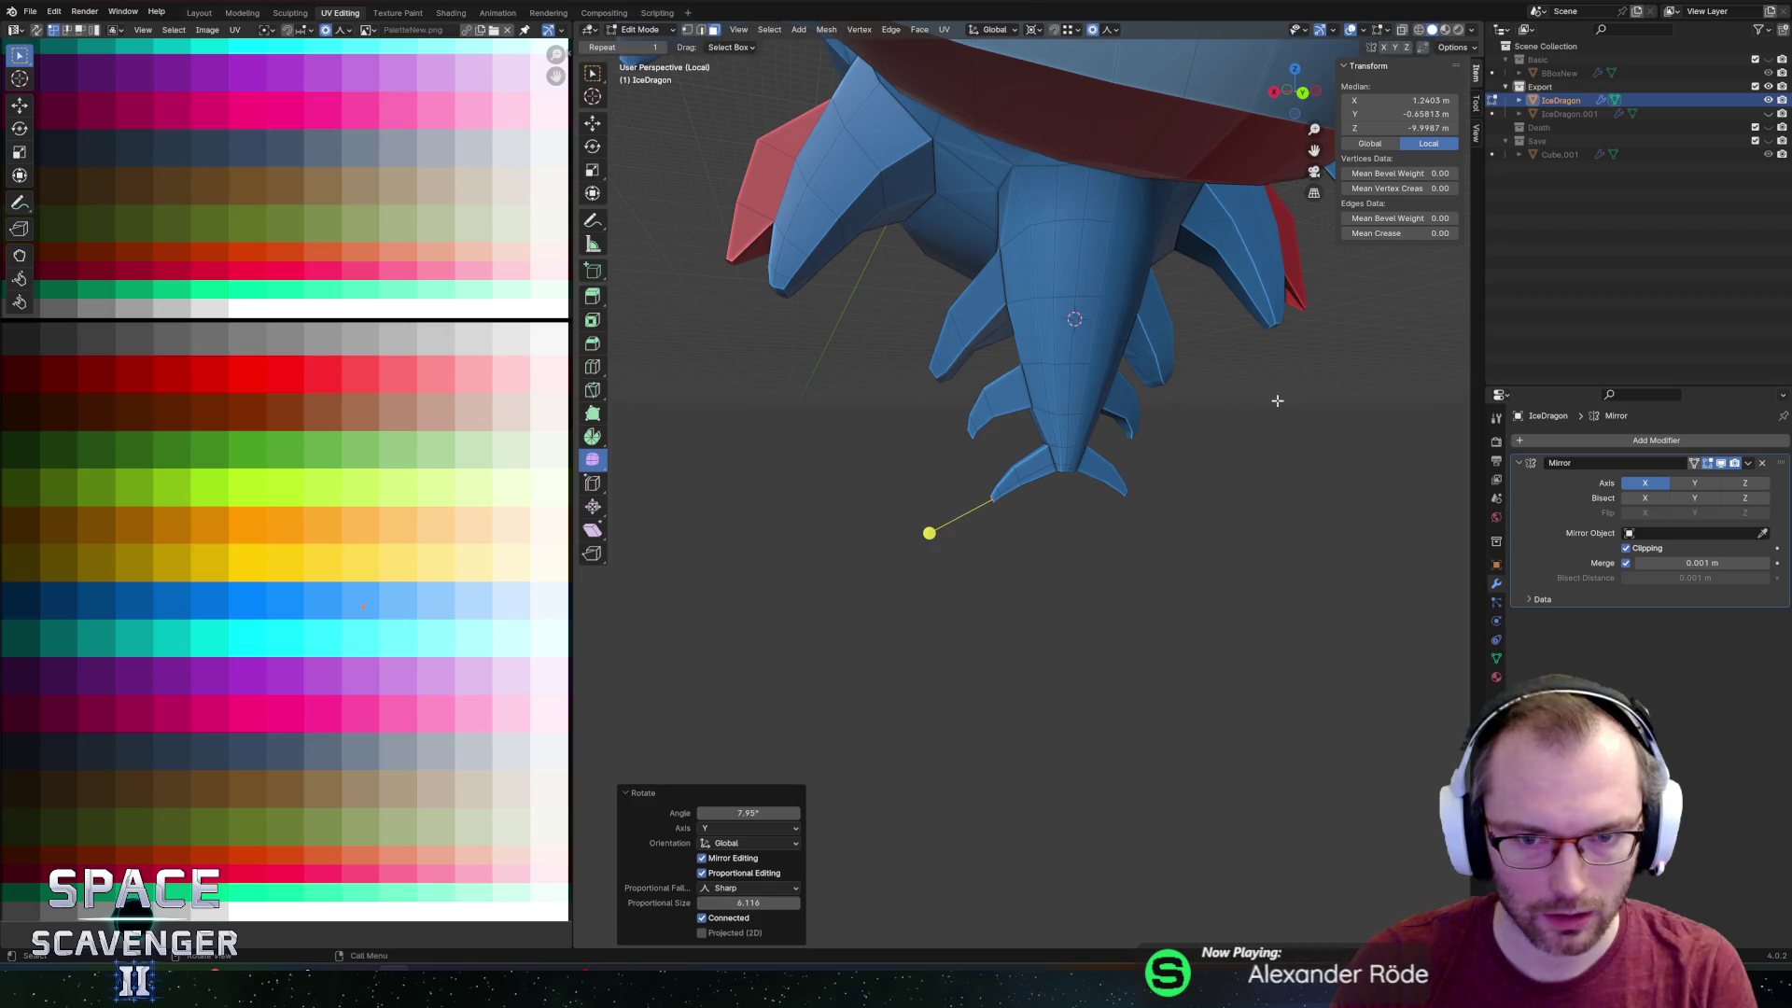
# Select the tip faces of the left, upper-left, middle and lower tail fins.
pyautogui.click(1003, 378)
pyautogui.scroll(3, 1004, 392)
pyautogui.keyDown('shift'); pyautogui.click(1031, 448); pyautogui.keyUp('shift')
pyautogui.keyDown('shift'); pyautogui.click(987, 478); pyautogui.keyUp('shift')
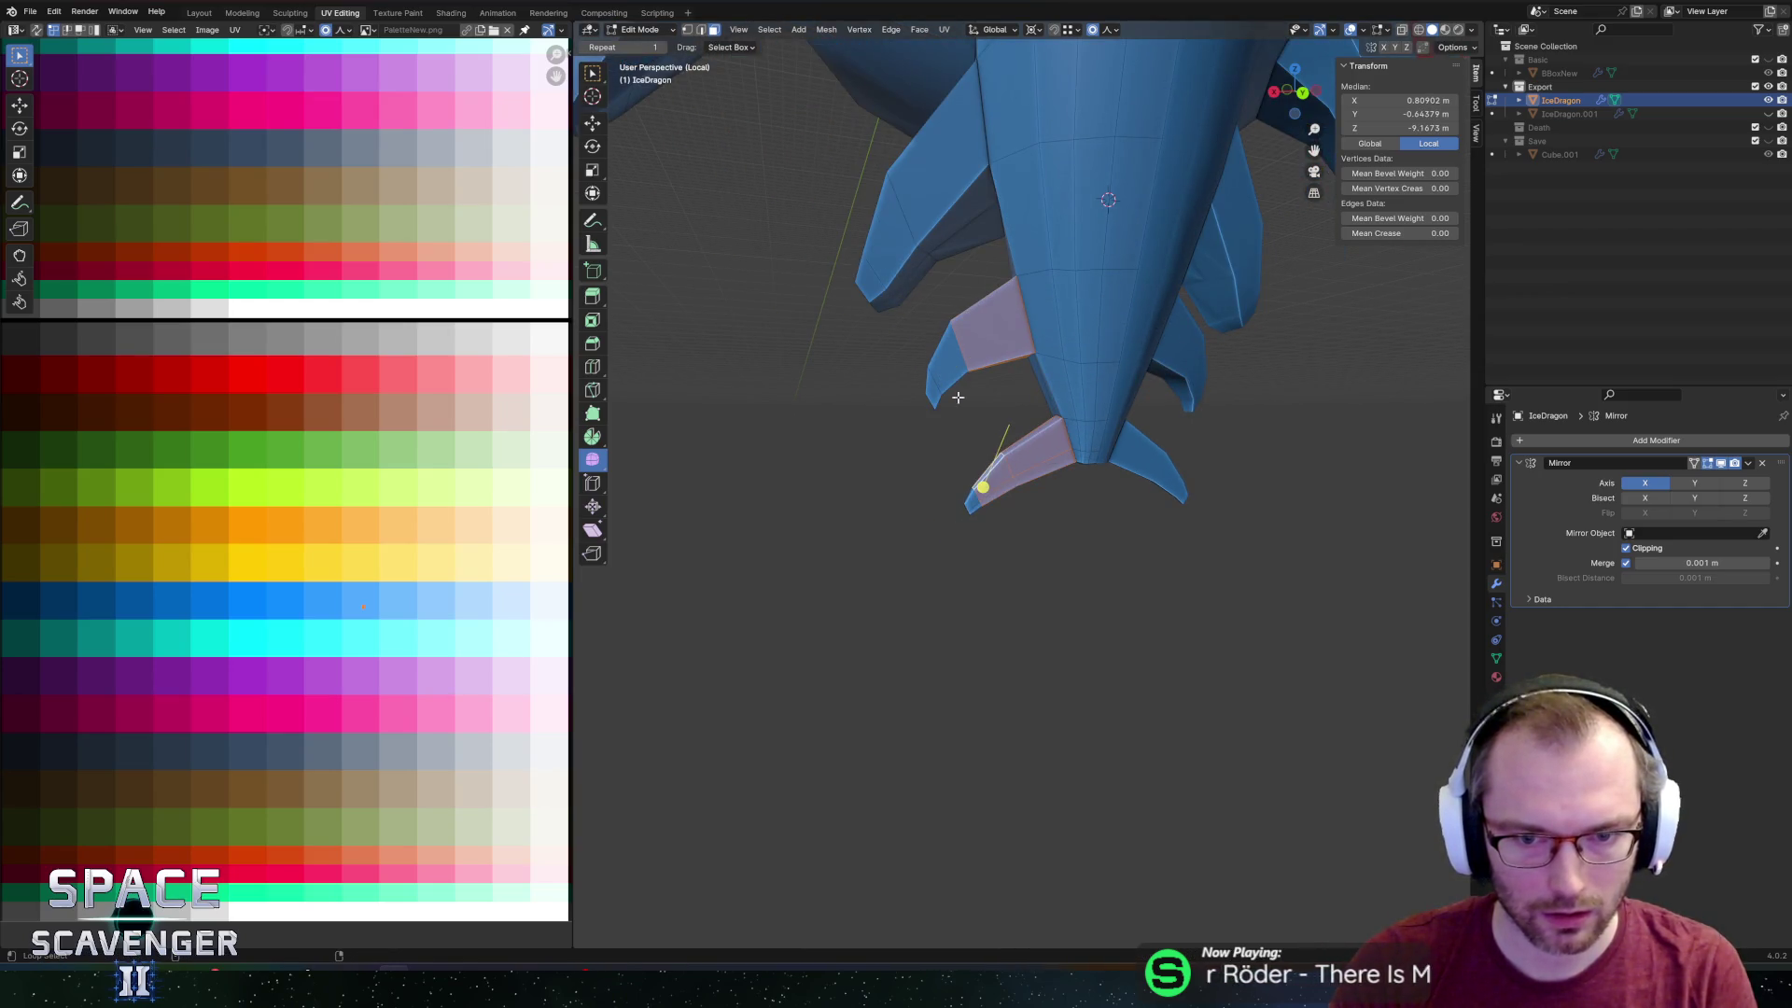
pyautogui.keyDown('shift'); pyautogui.click(943, 343); pyautogui.keyUp('shift')
pyautogui.keyDown('shift'); pyautogui.click(928, 203); pyautogui.keyUp('shift')
pyautogui.keyDown('shift'); pyautogui.click(891, 273); pyautogui.keyUp('shift')
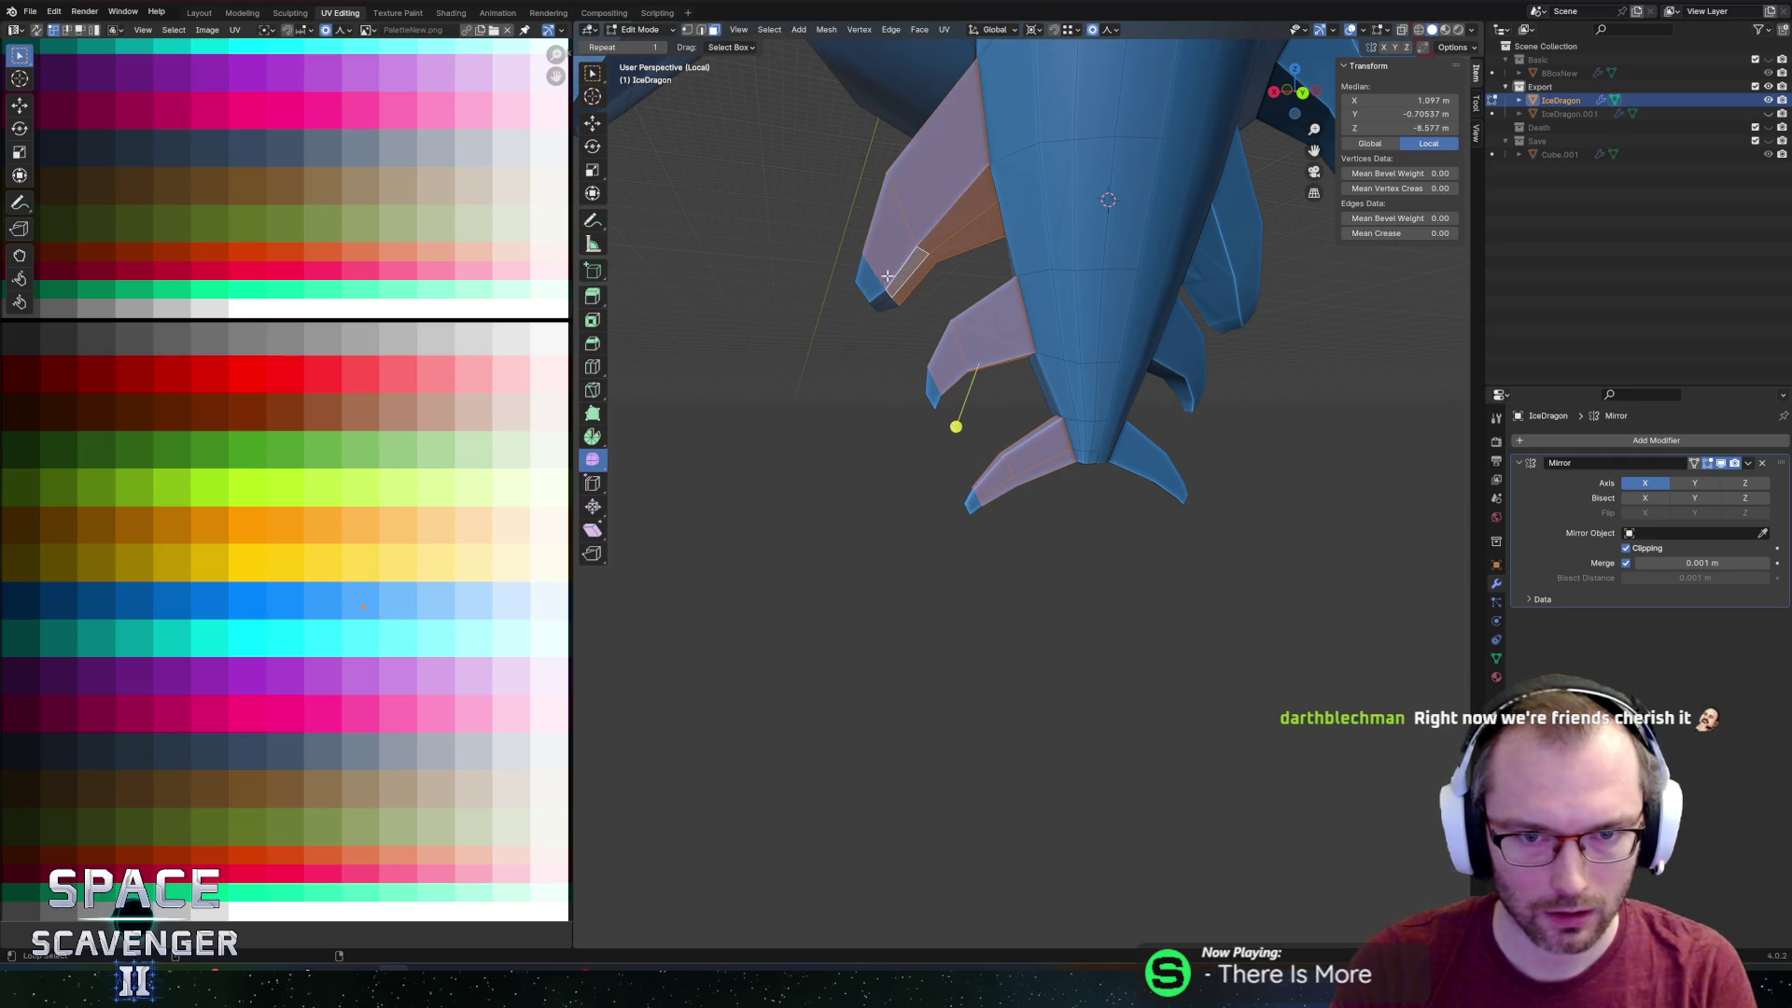
pyautogui.keyDown('shift'); pyautogui.click(937, 399); pyautogui.keyUp('shift')
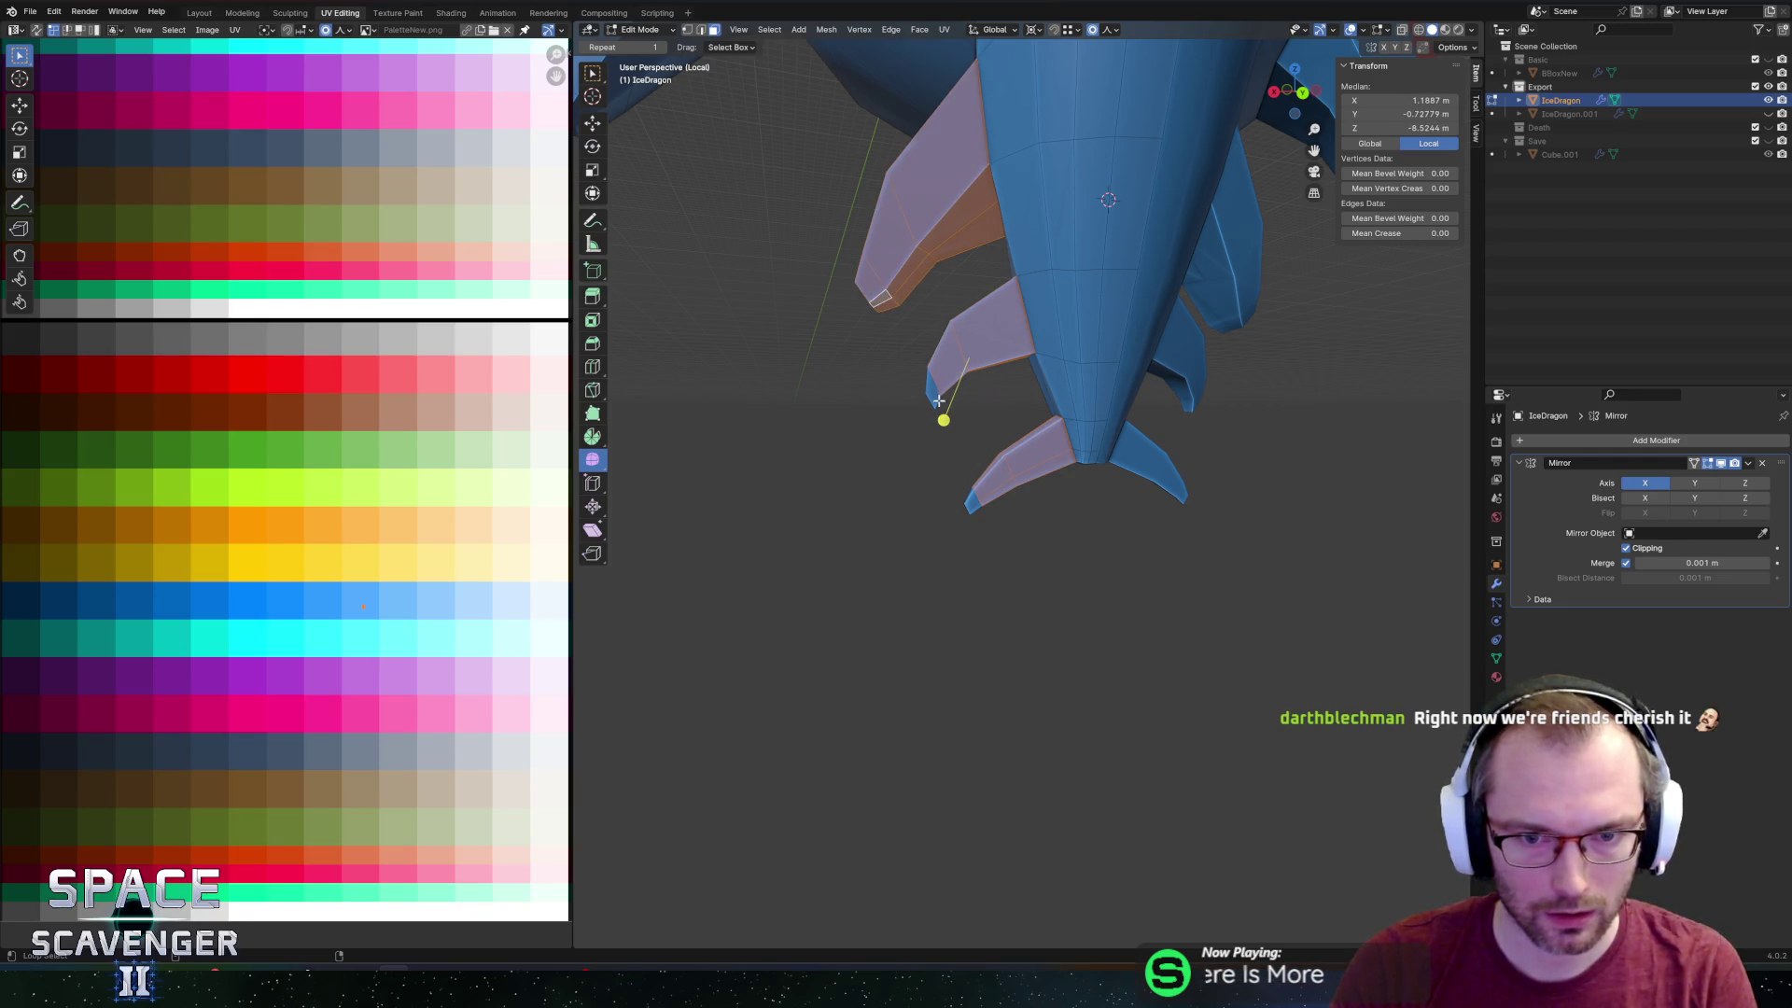
pyautogui.keyDown('shift'); pyautogui.click(970, 498); pyautogui.keyUp('shift')
pyautogui.moveTo(969, 497)
pyautogui.mouseDown(button='middle')
pyautogui.moveTo(972, 473)
pyautogui.moveTo(956, 528)
pyautogui.moveTo(949, 512)
pyautogui.mouseUp(button='middle')
pyautogui.press('c')
pyautogui.press('Escape')
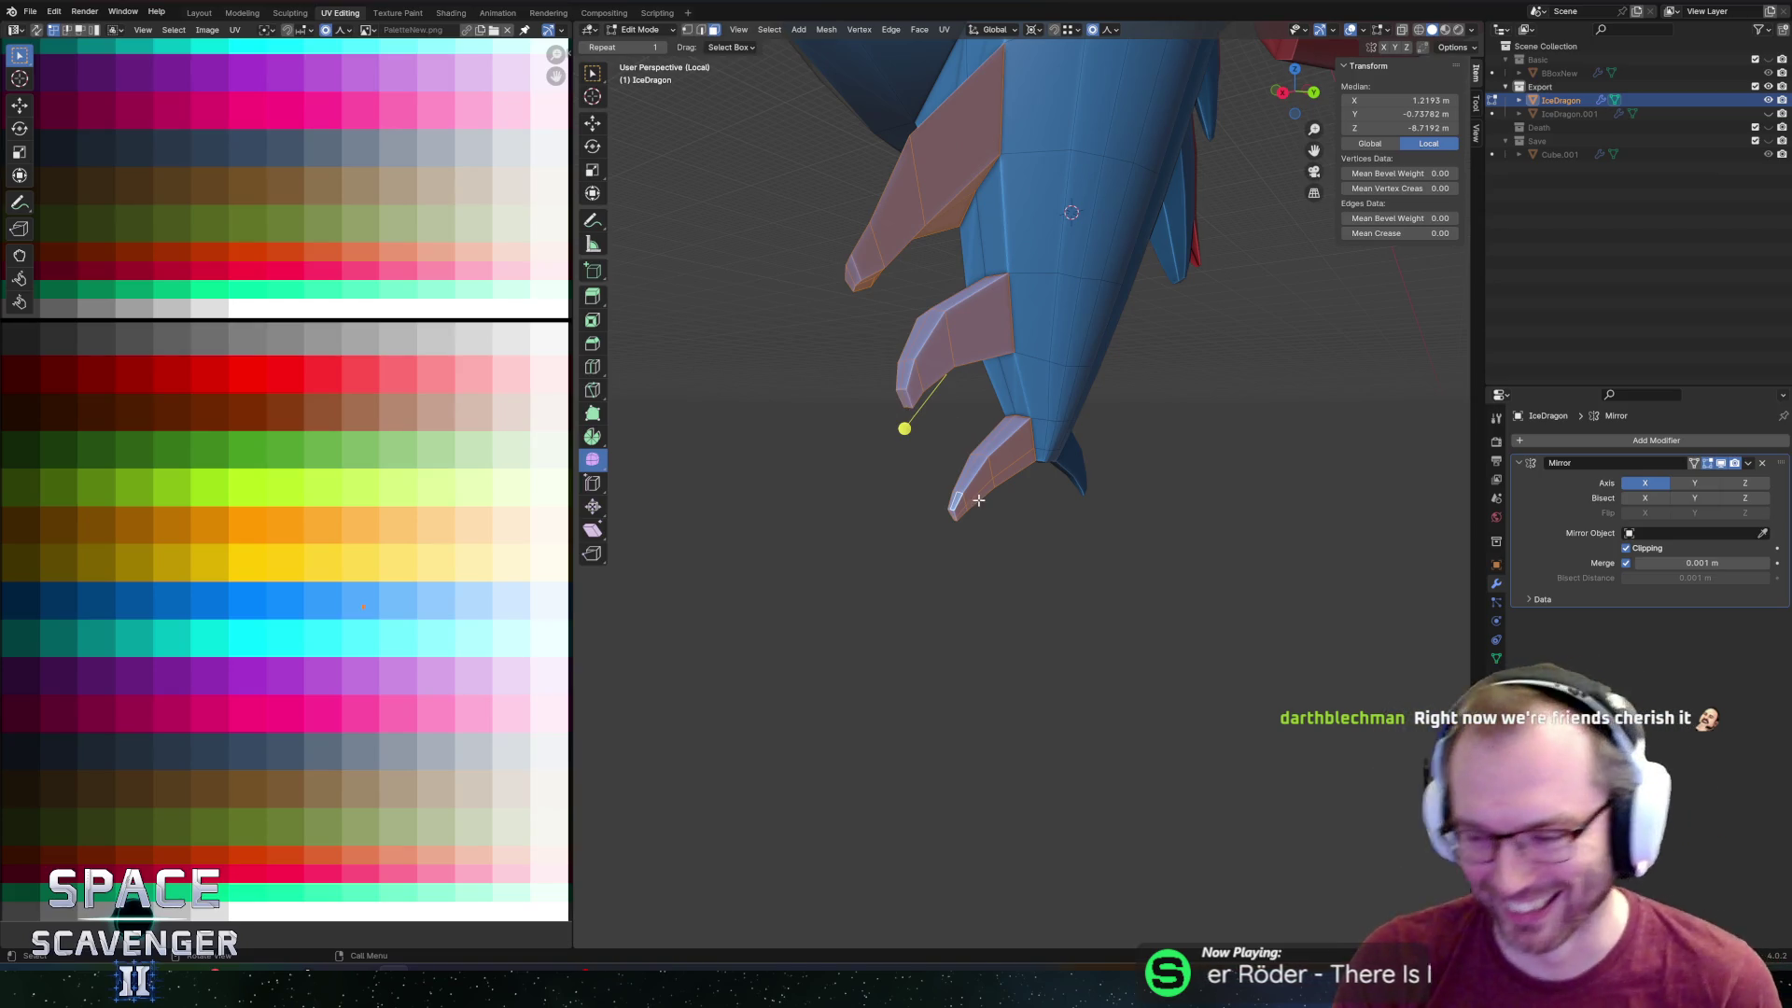
pyautogui.moveTo(1130, 489); pyautogui.dragTo(926, 436, button='middle')
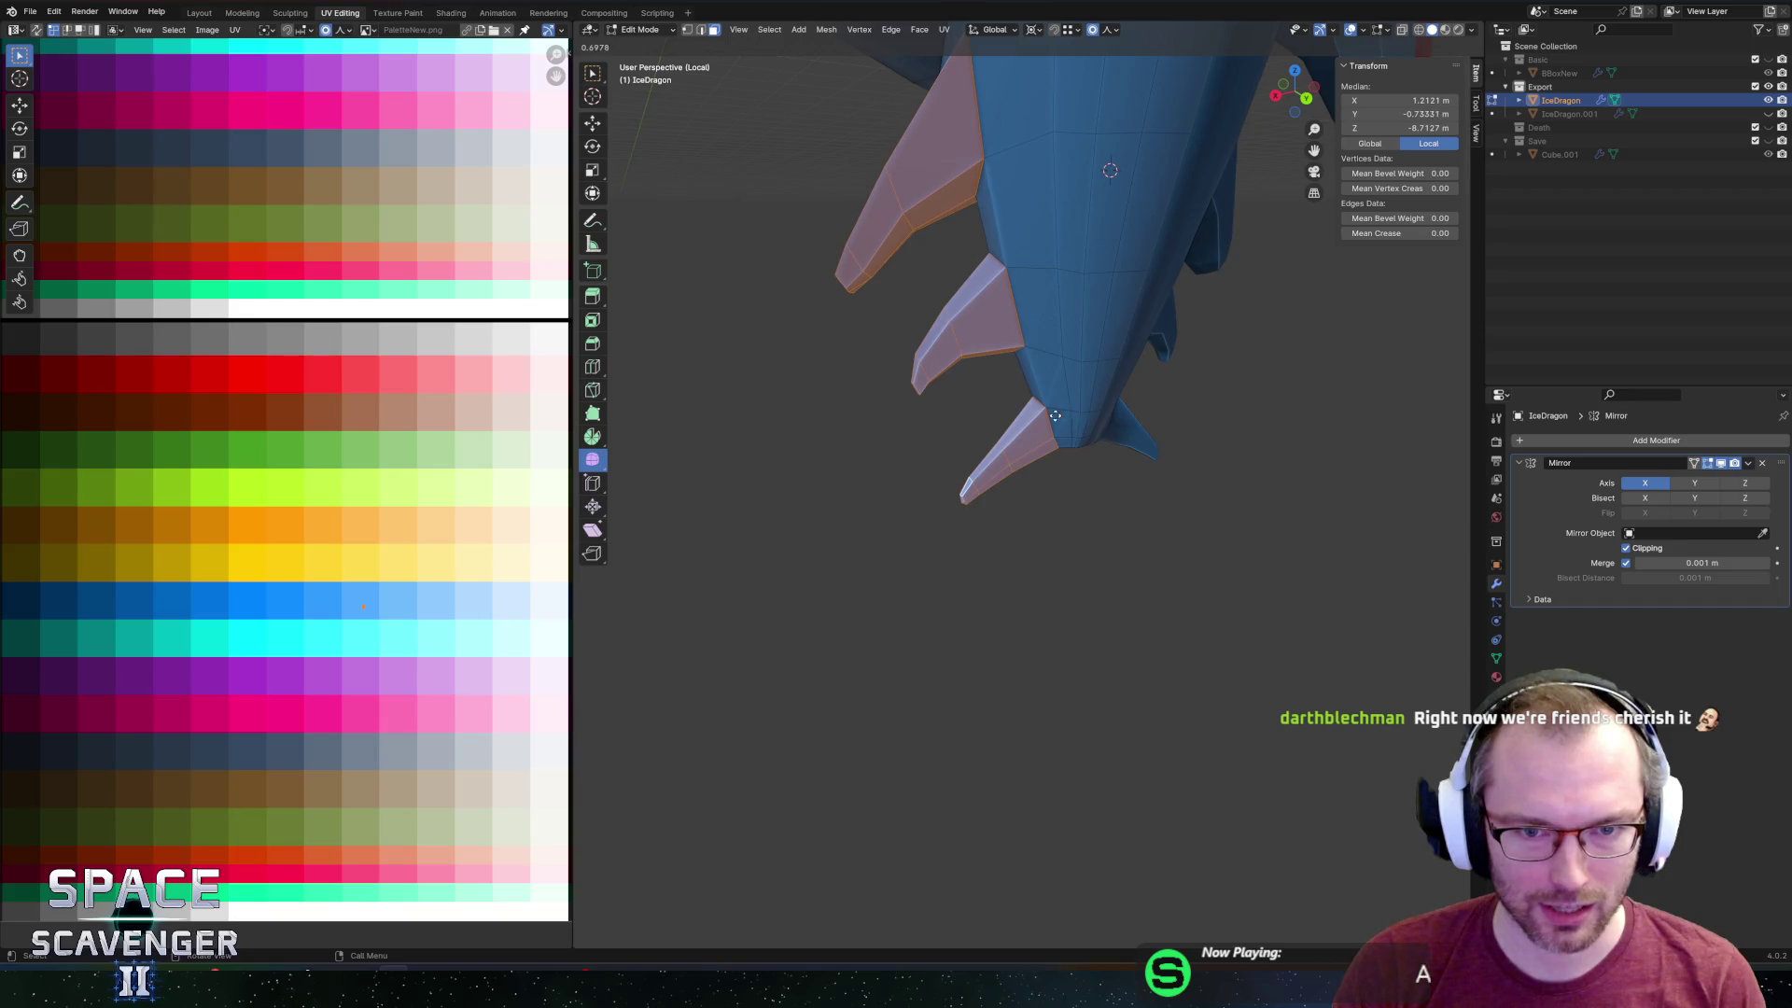
# Smooth the tail spike vertices and move the fins along Y with proportional falloff.
pyautogui.click(989, 410)
pyautogui.moveTo(989, 411); pyautogui.dragTo(865, 356, button='middle')
pyautogui.keyDown('shift'); pyautogui.click(806, 236); pyautogui.keyUp('shift')
pyautogui.press('g')
pyautogui.press('y')
pyautogui.click(409, 428)
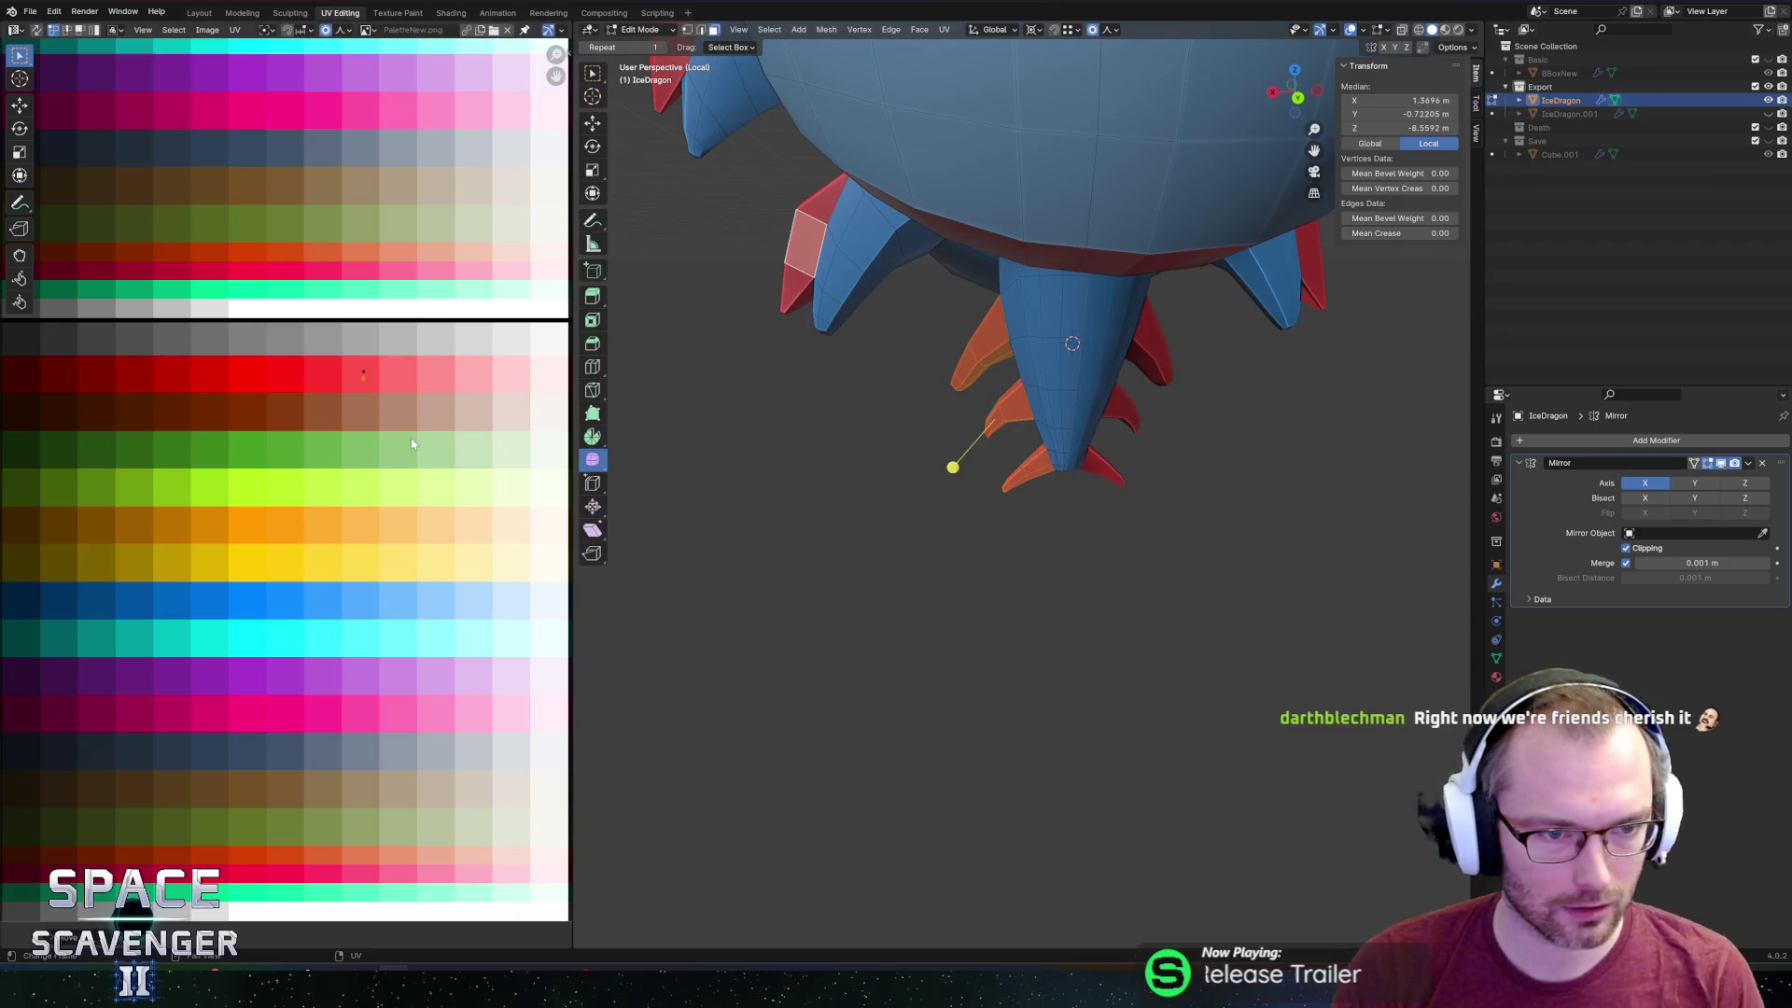
# Return to Object Mode and export the IceDragon as FBX into the Enemies folder.
pyautogui.press('Tab')
pyautogui.scroll(-5, 937, 452)
pyautogui.moveTo(894, 449); pyautogui.dragTo(910, 541, button='middle')
pyautogui.hotkey('ctrl', 'shift', 'e')
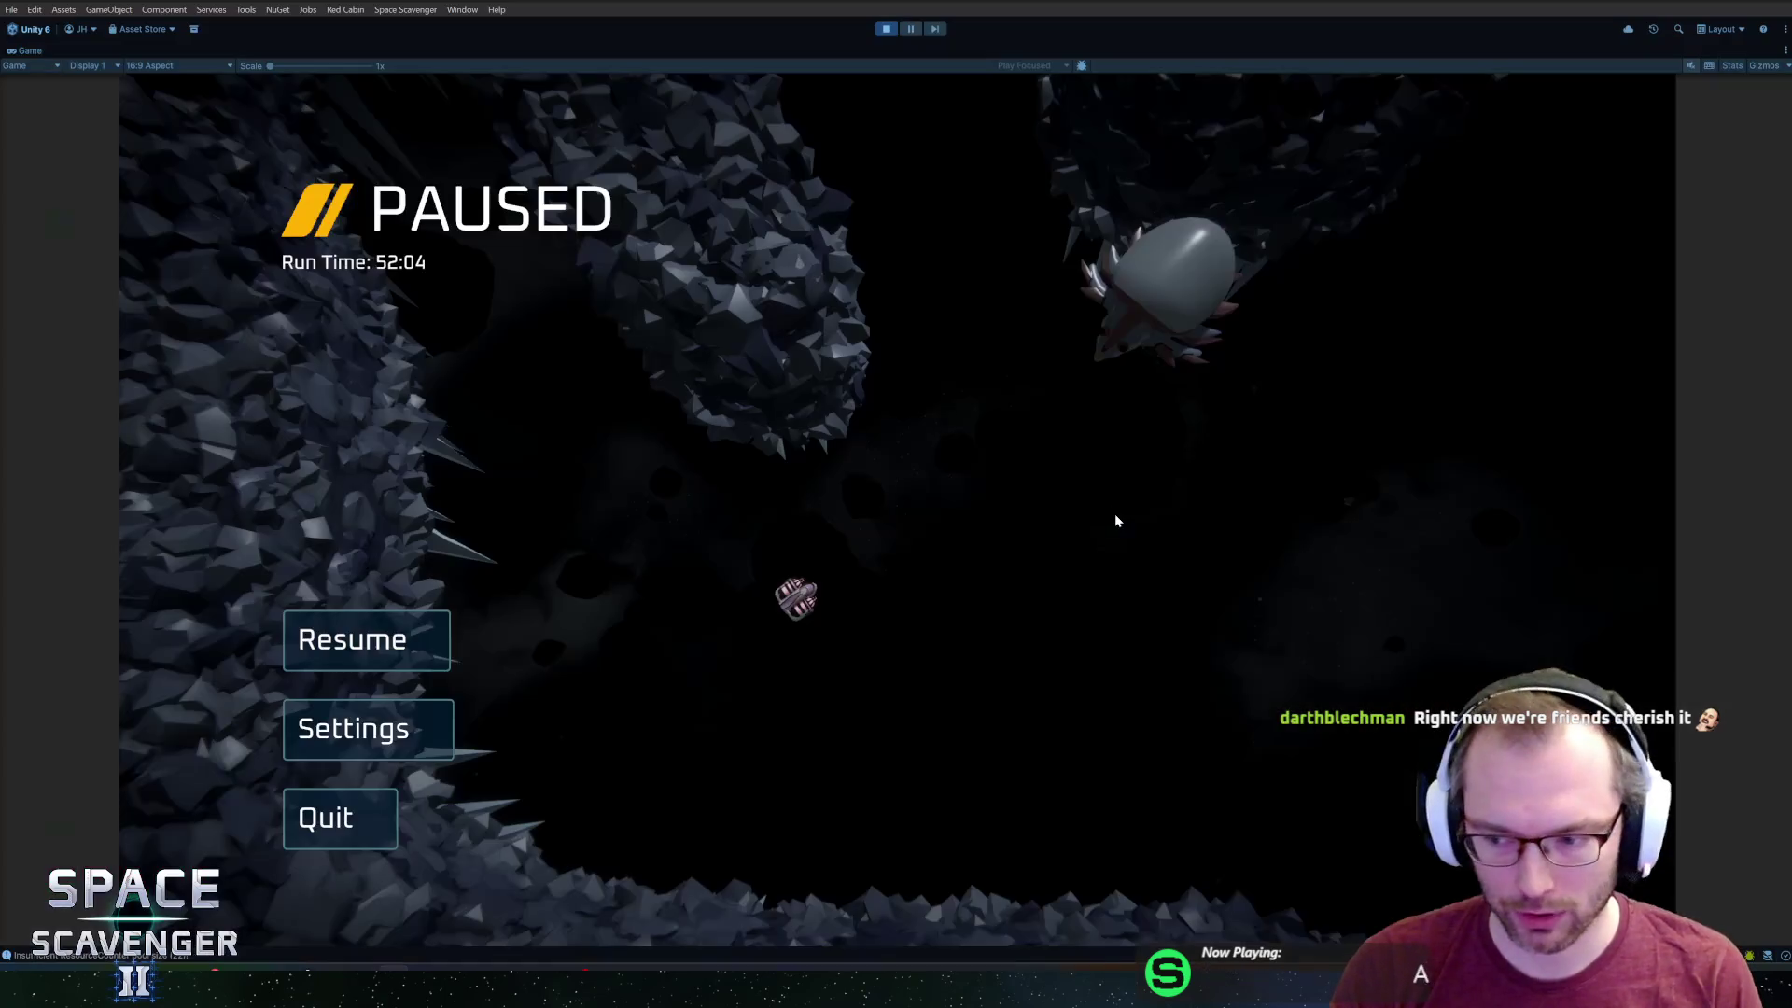
# Resume the game and fly the ship with WASD around the ice dragon.
pyautogui.press('Escape')
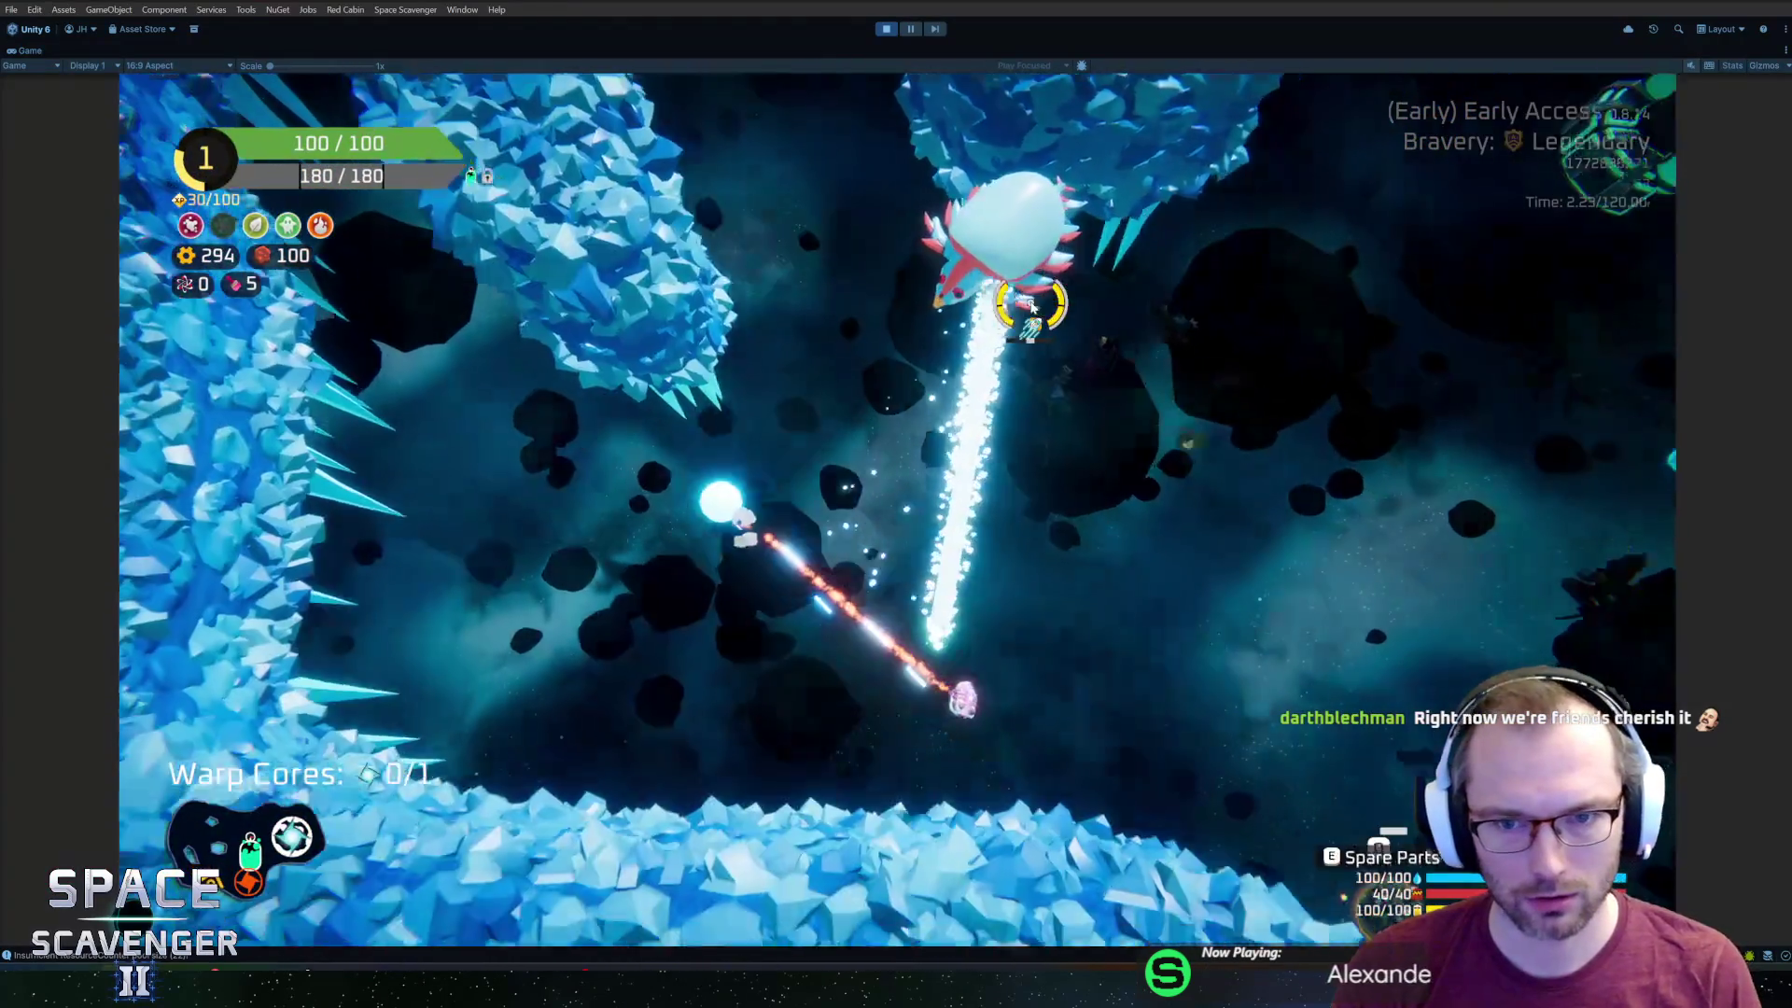
pyautogui.press('w')
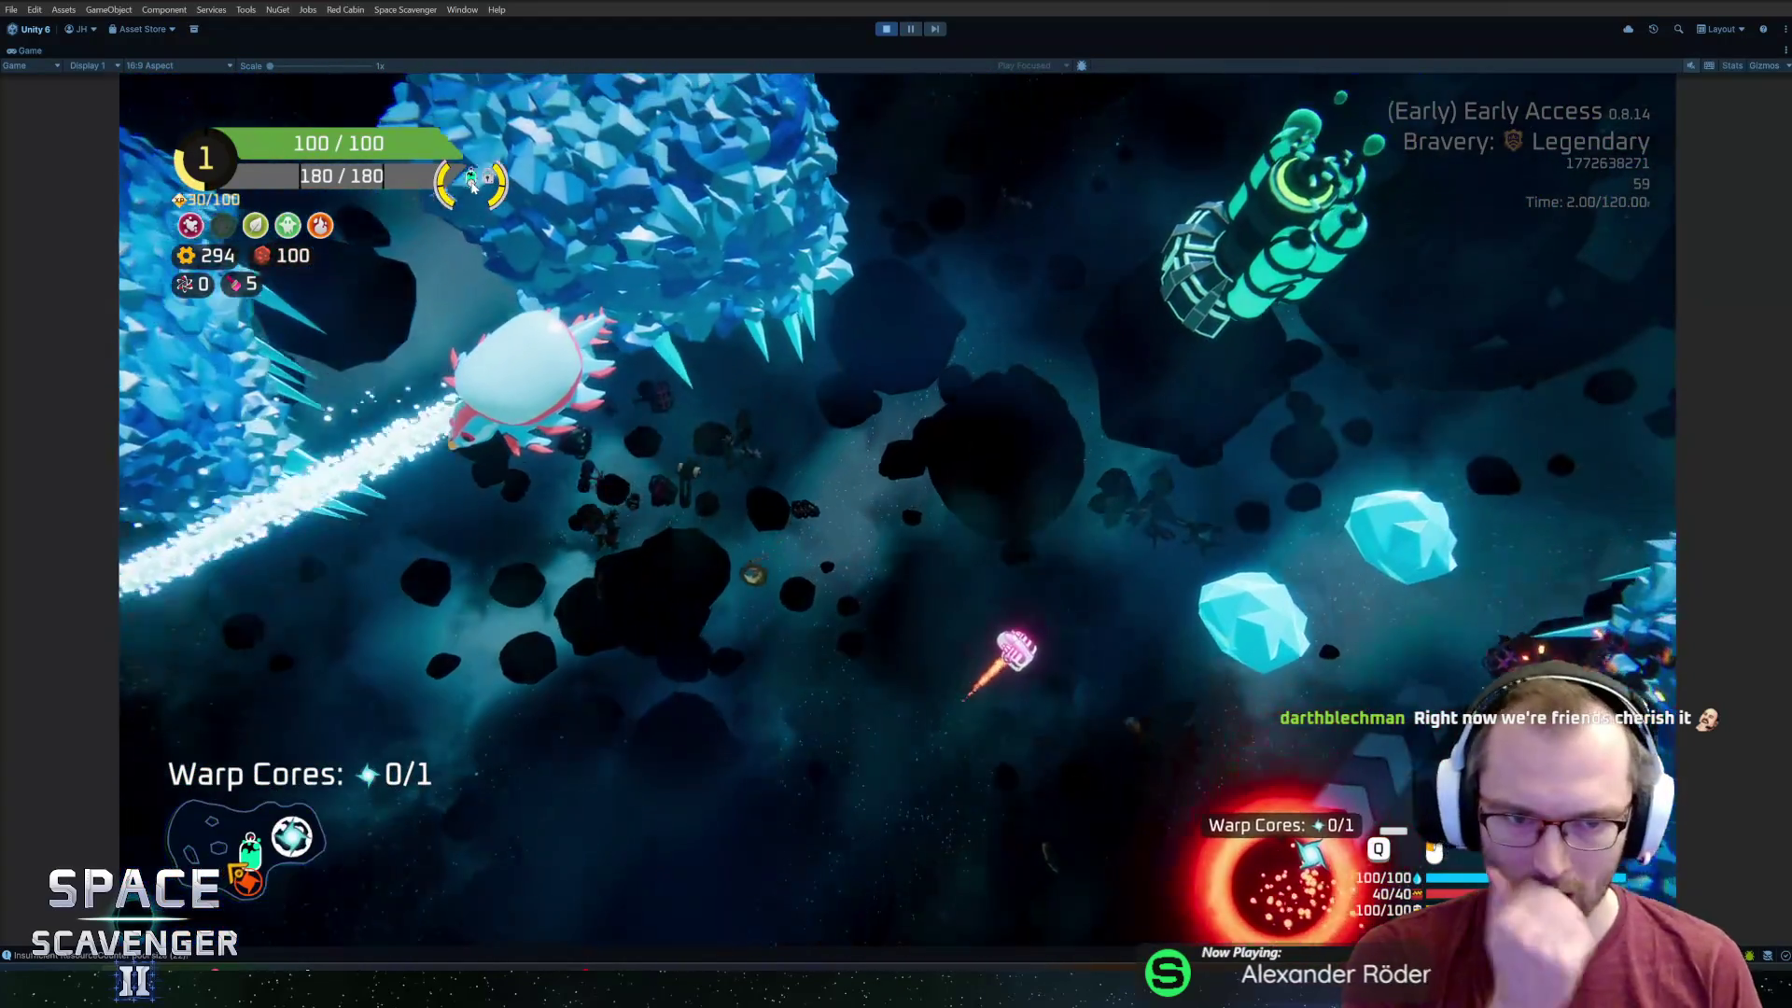
pyautogui.press('s')
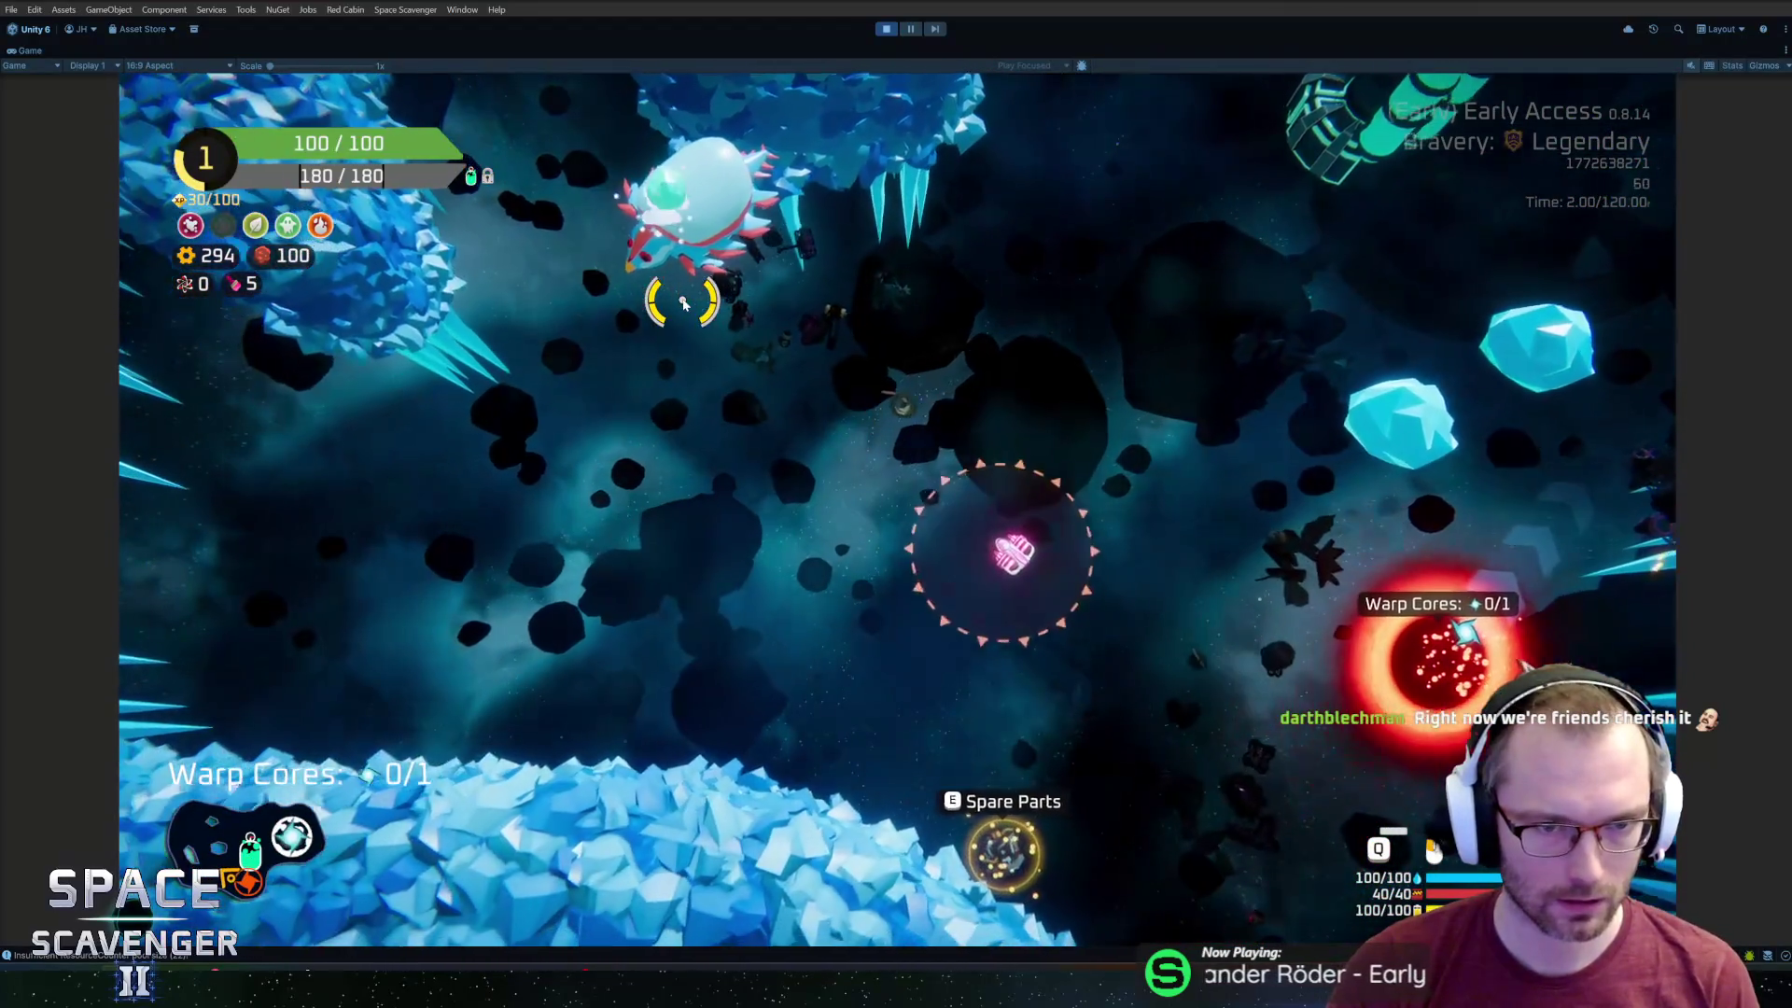
pyautogui.press('a')
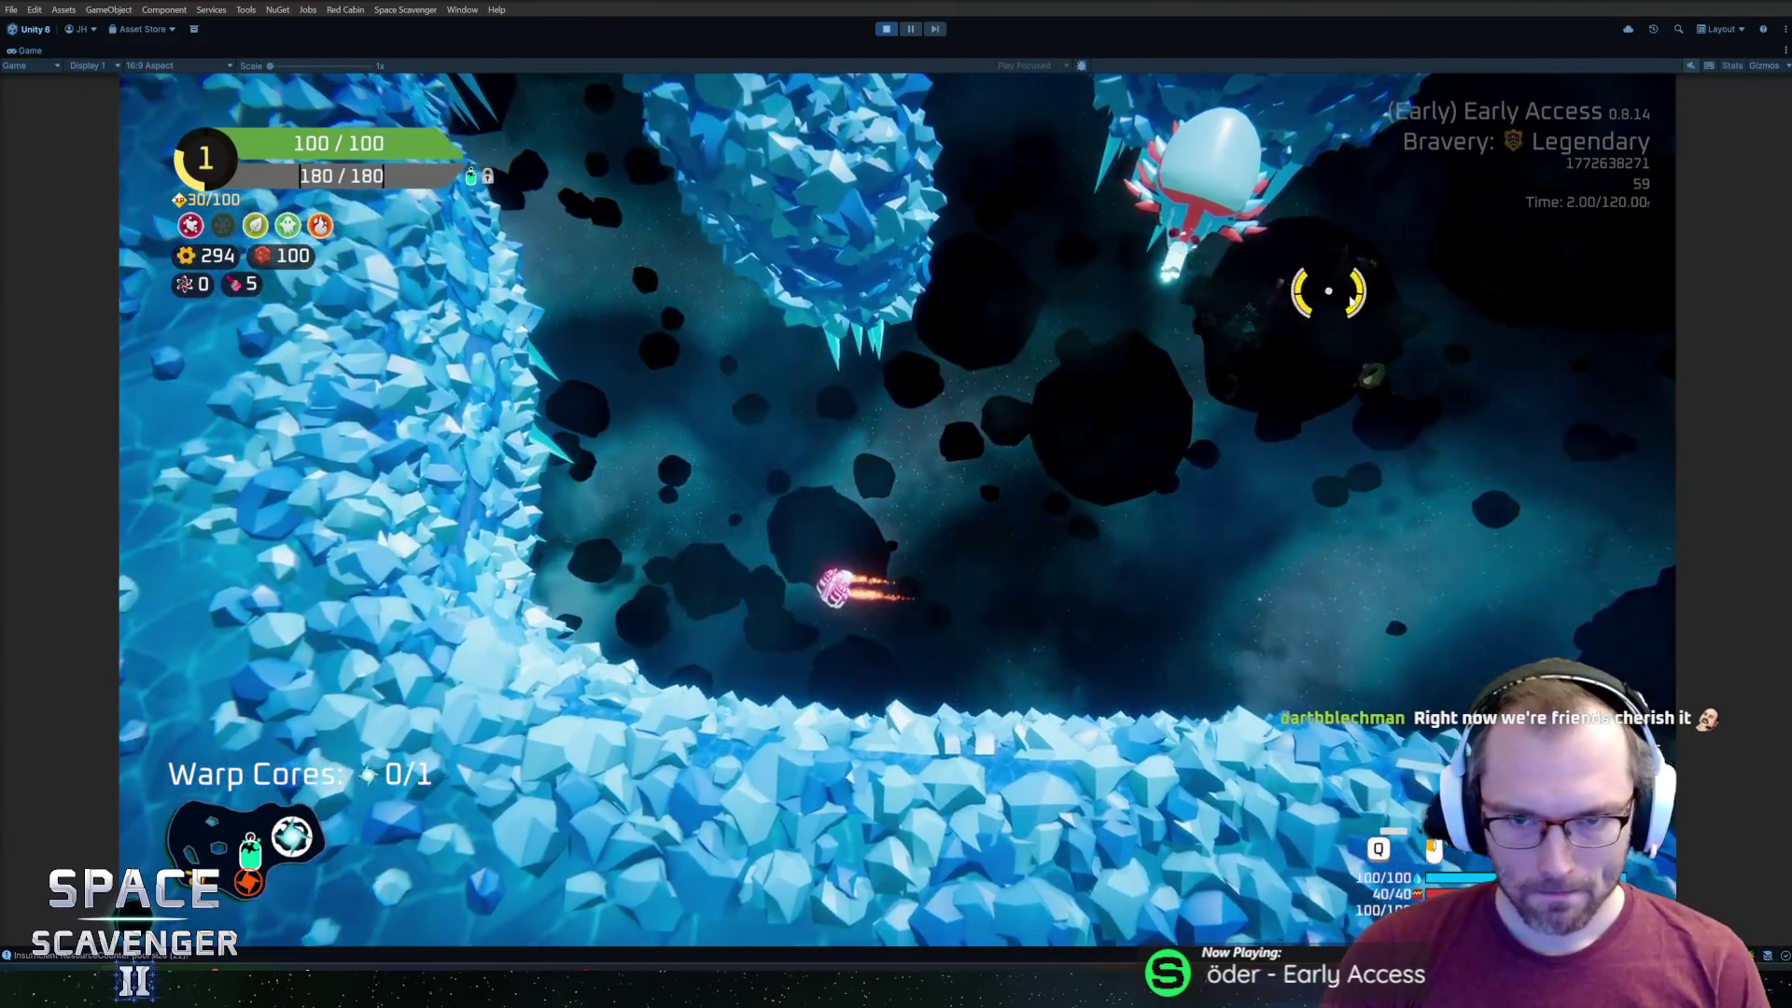
pyautogui.press('w')
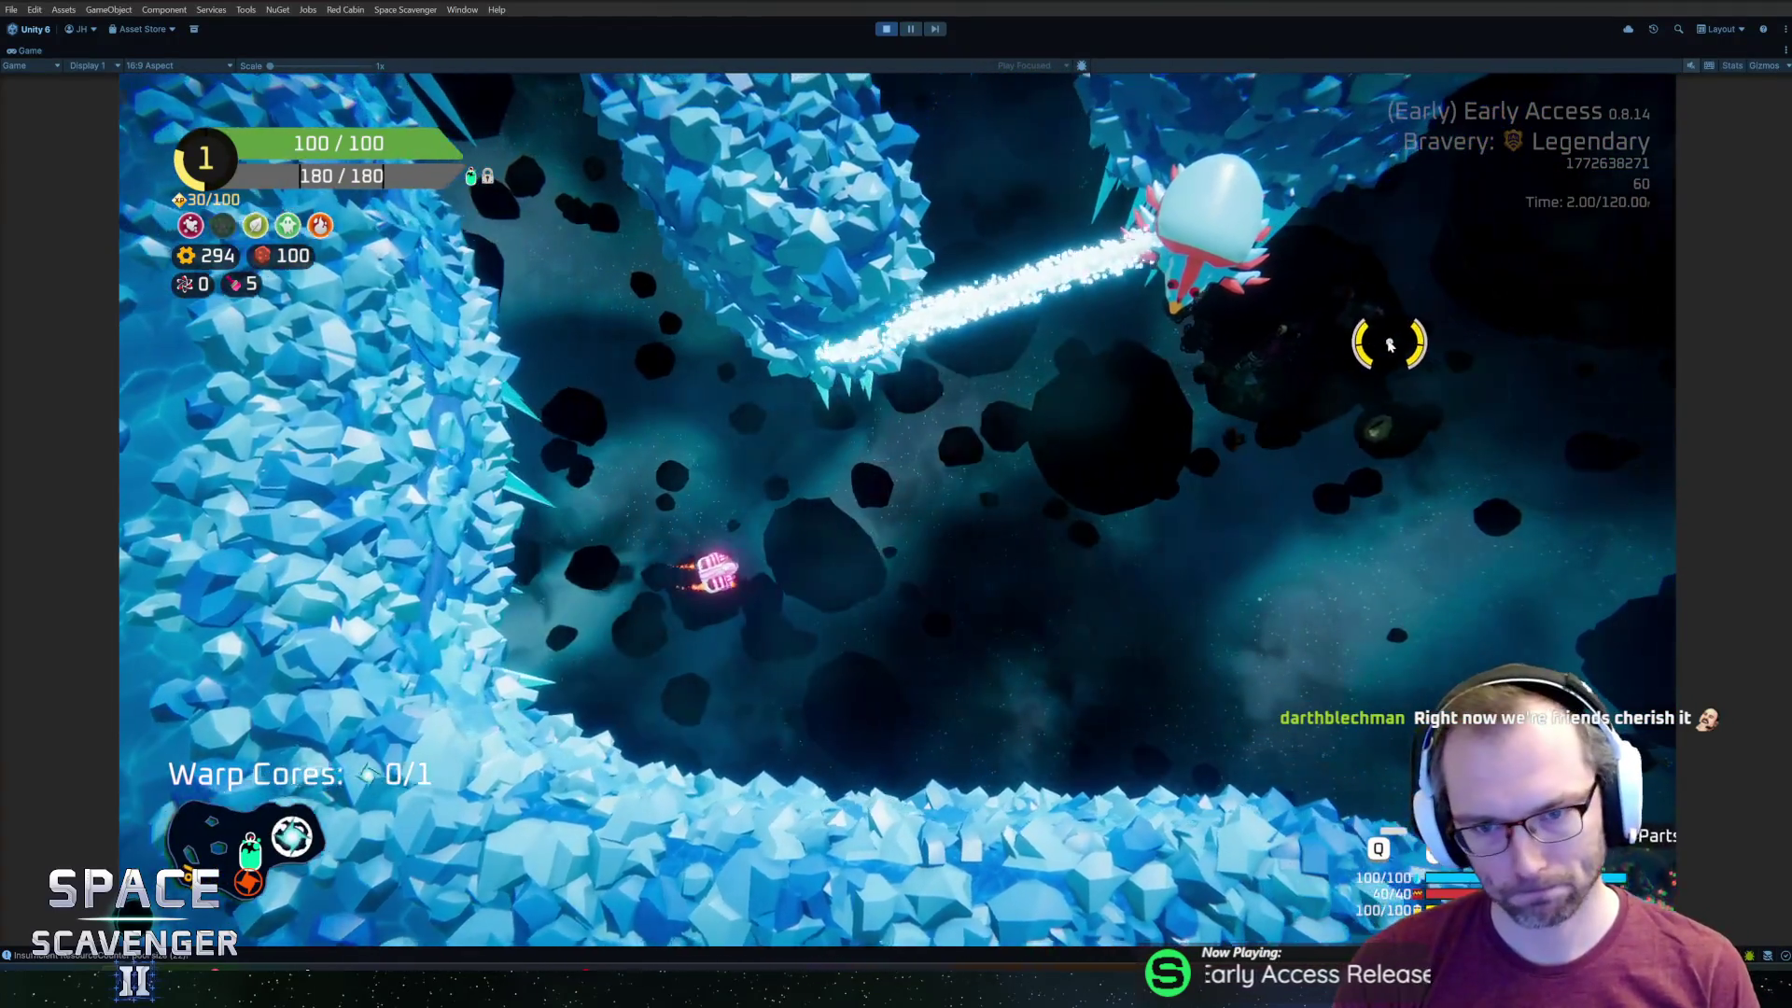
pyautogui.press('d')
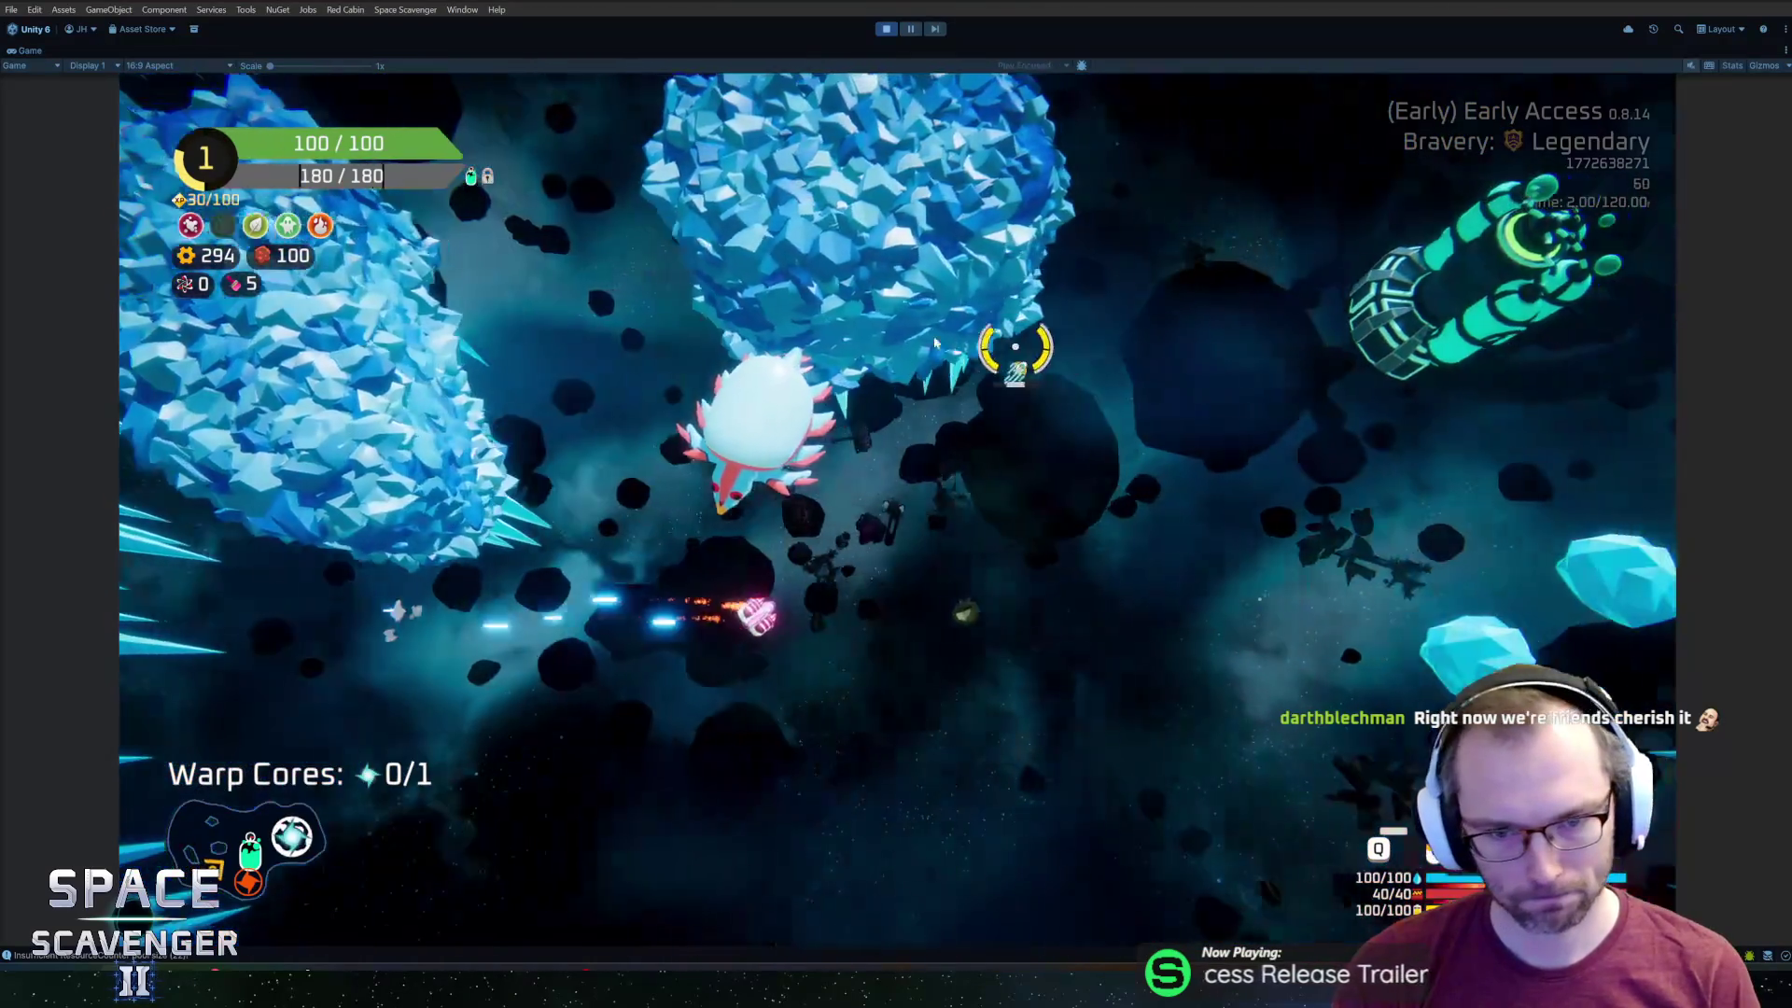
pyautogui.press('w')
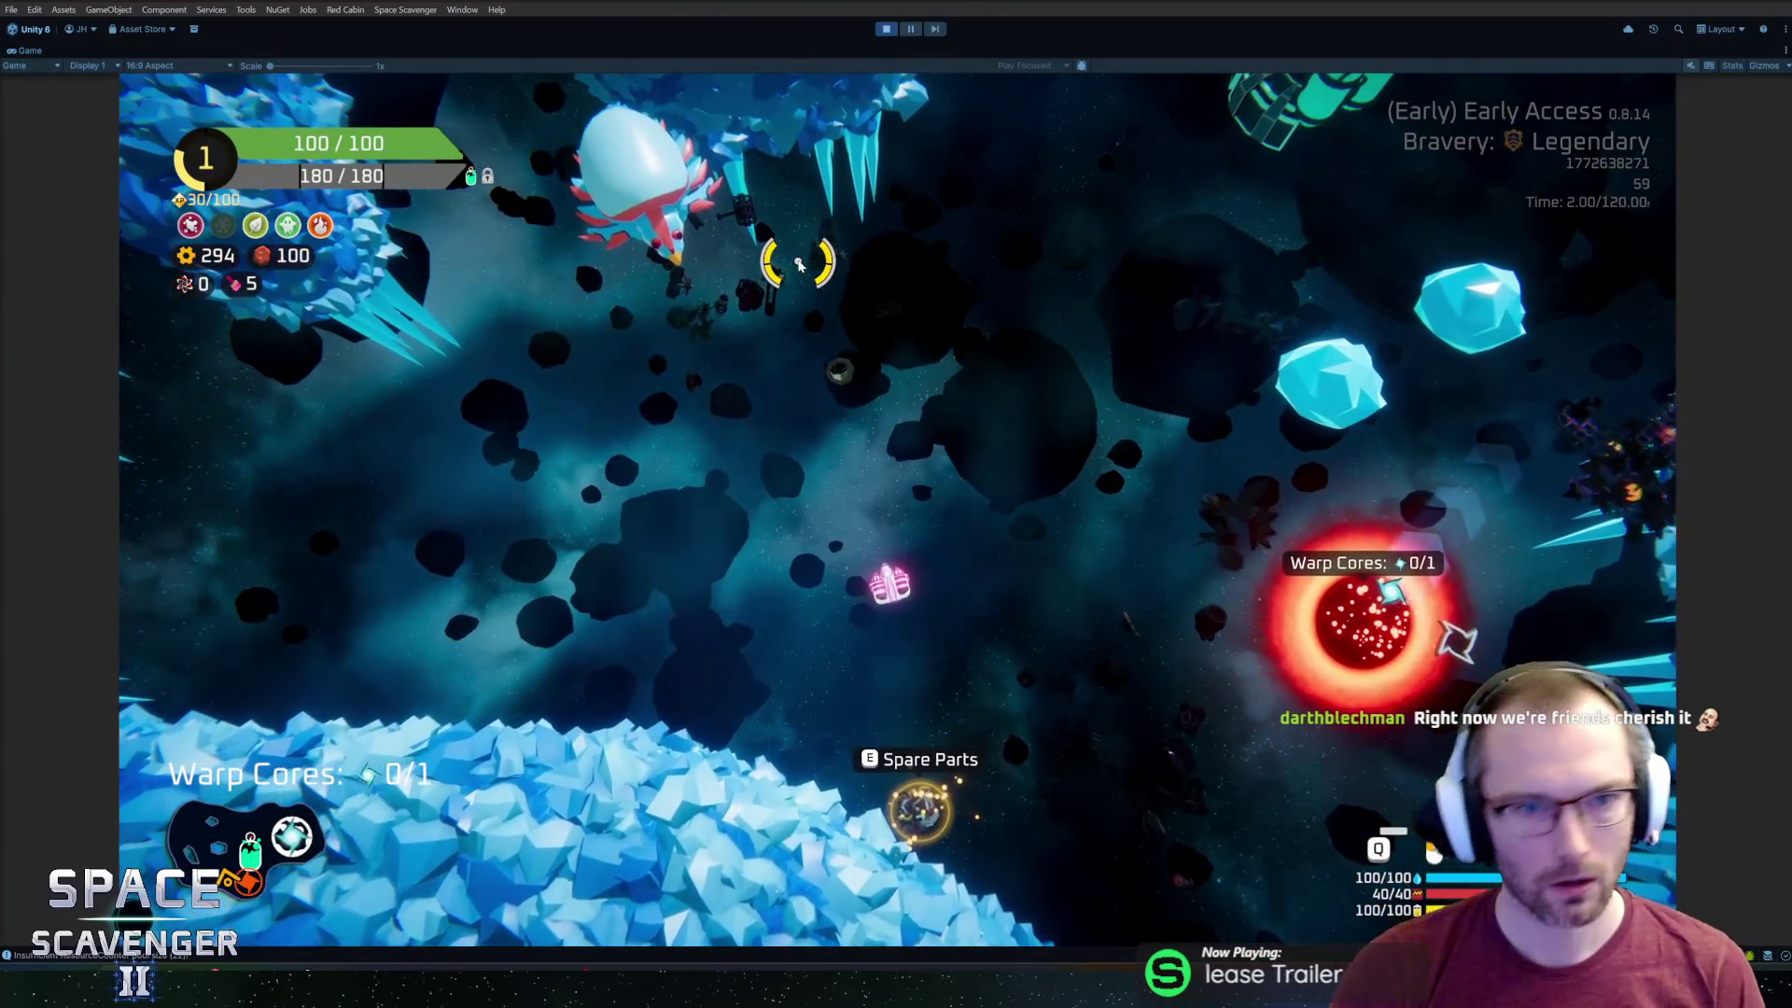
pyautogui.press('a')
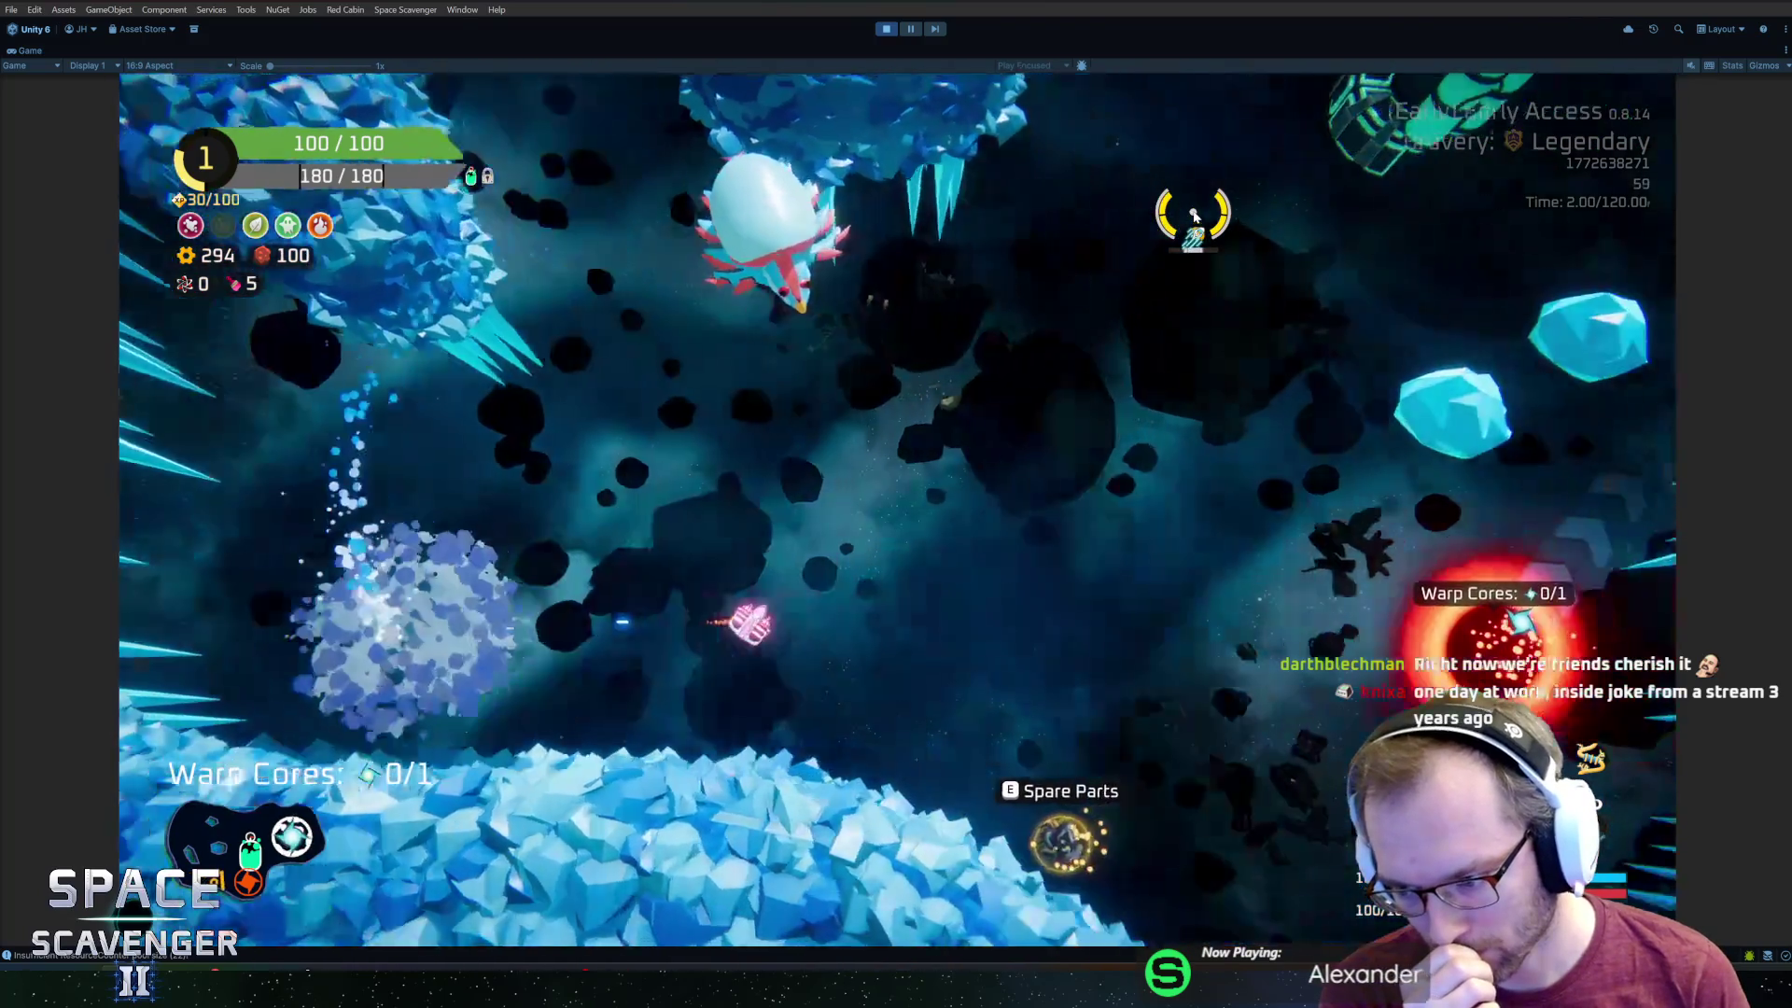
# Keep flying past the dragon using the ring attack and shield, then return to Blender.
pyautogui.press('w')
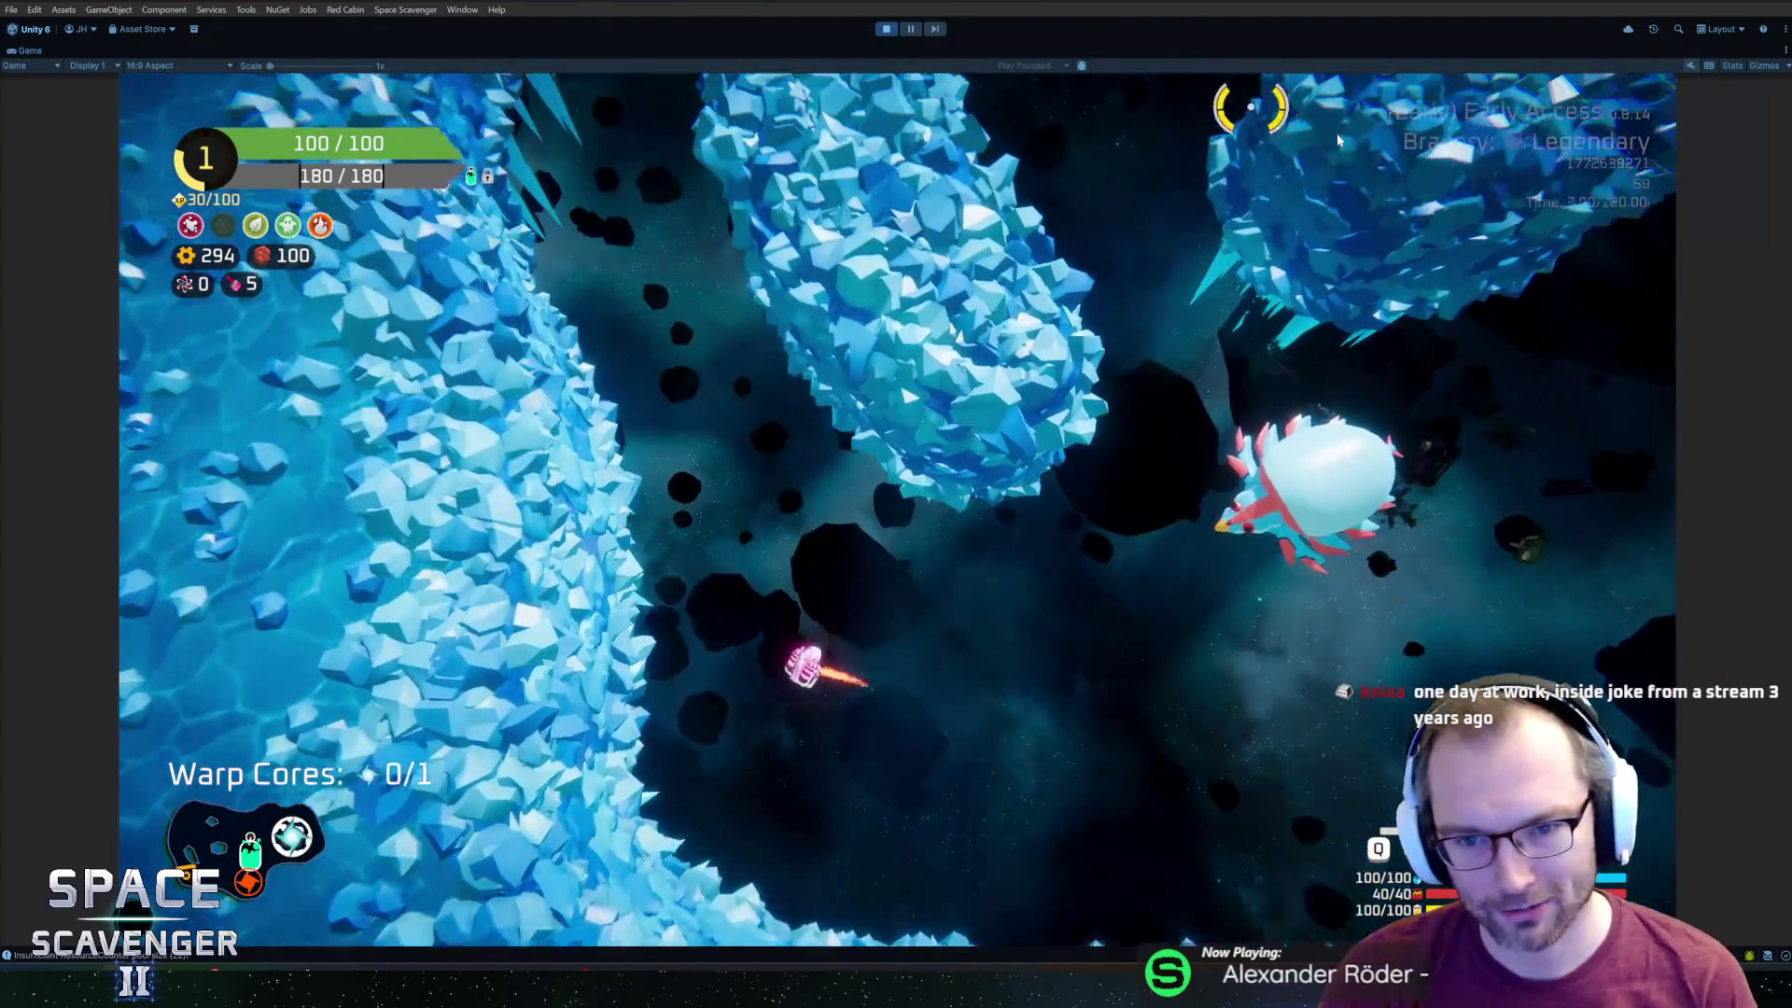
pyautogui.press('d')
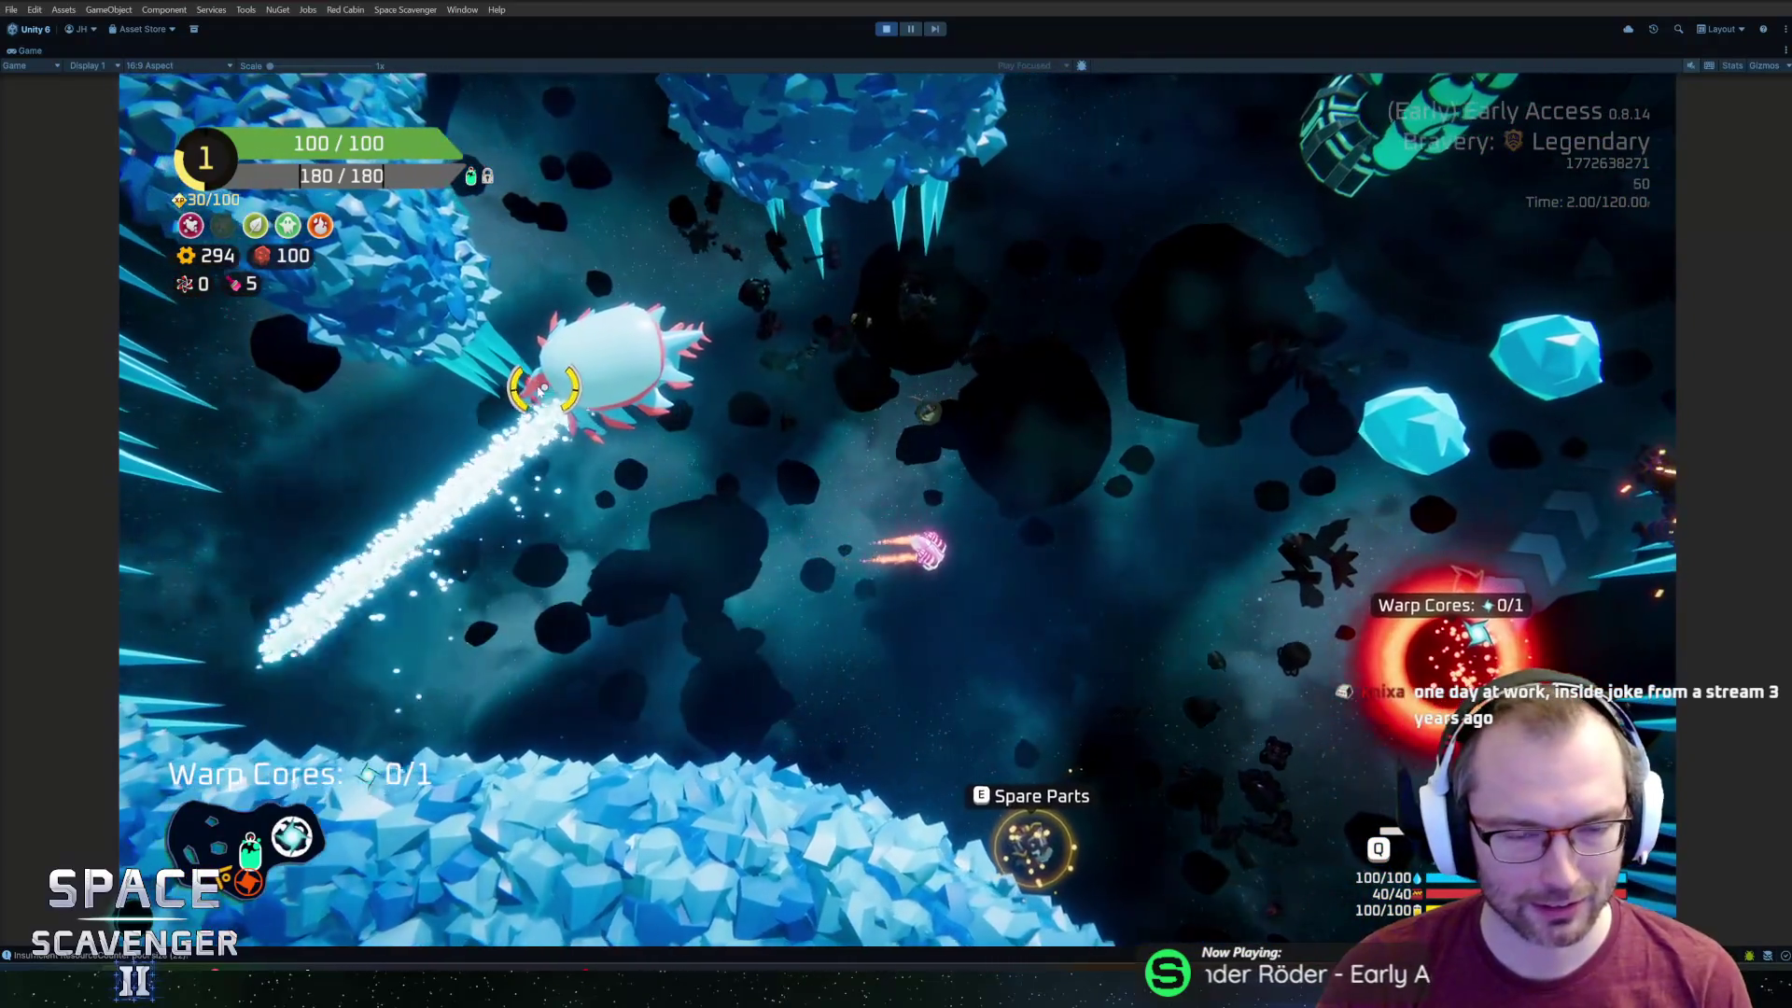
pyautogui.press('d')
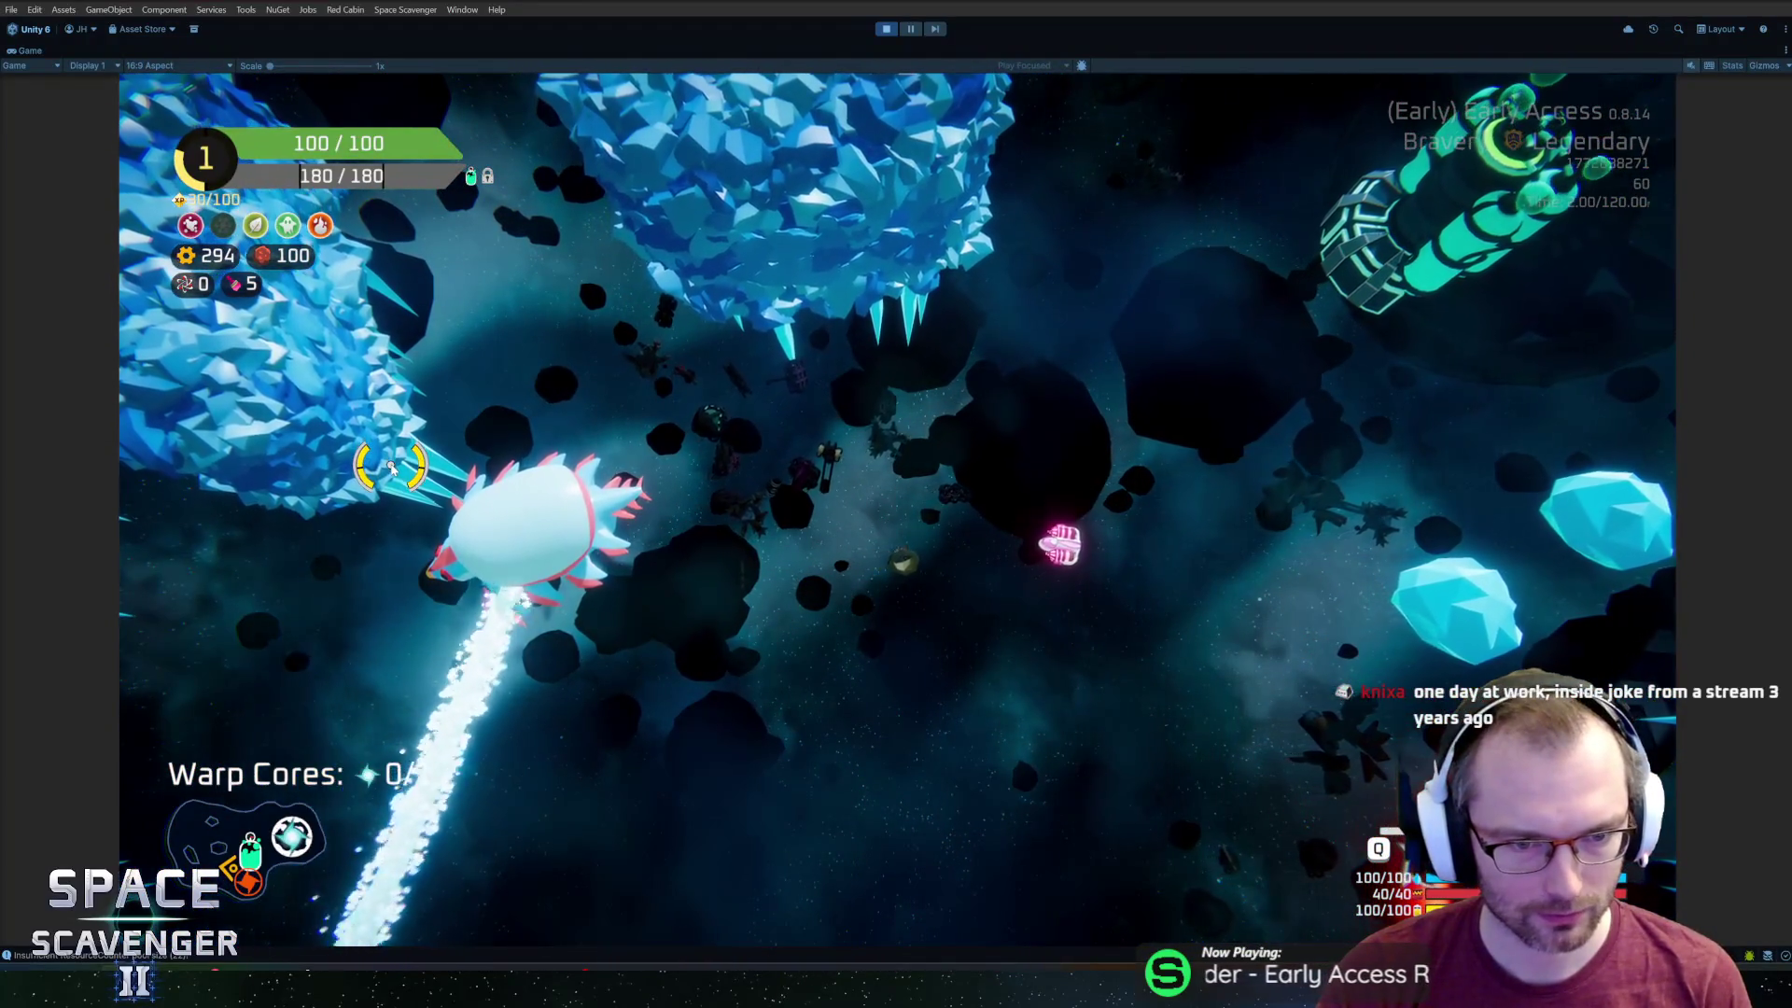
pyautogui.press('q')
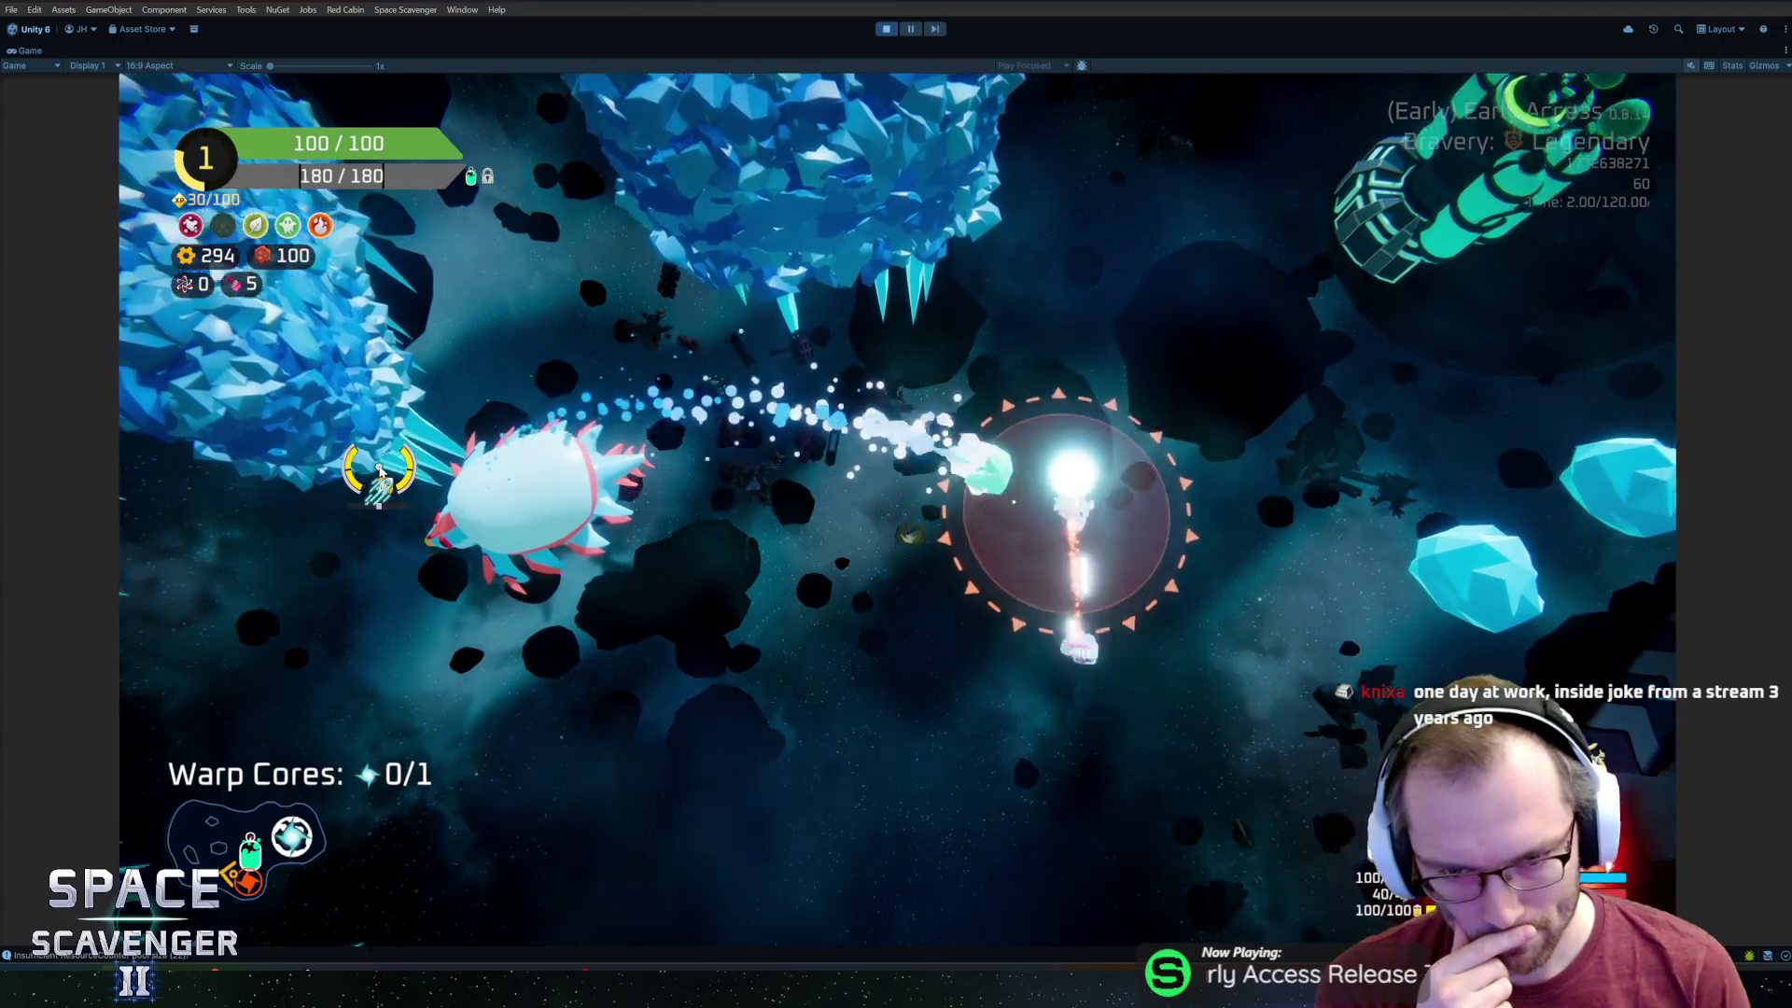
pyautogui.press('a')
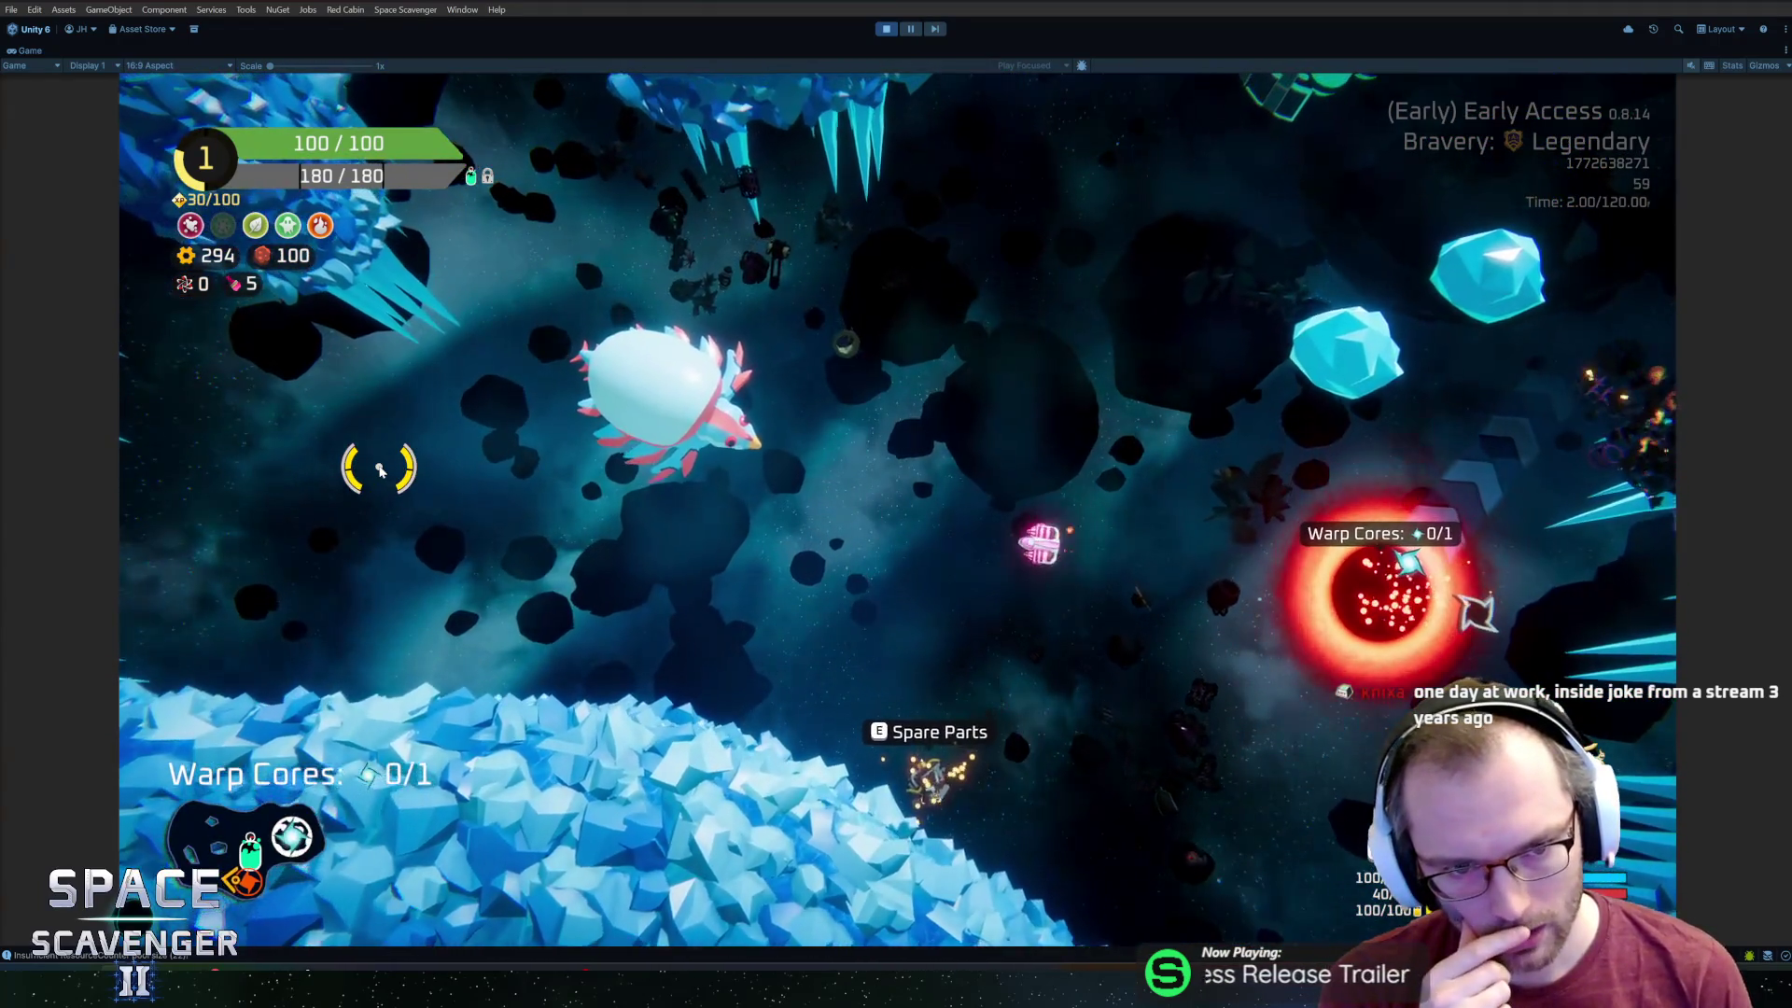
pyautogui.press('a')
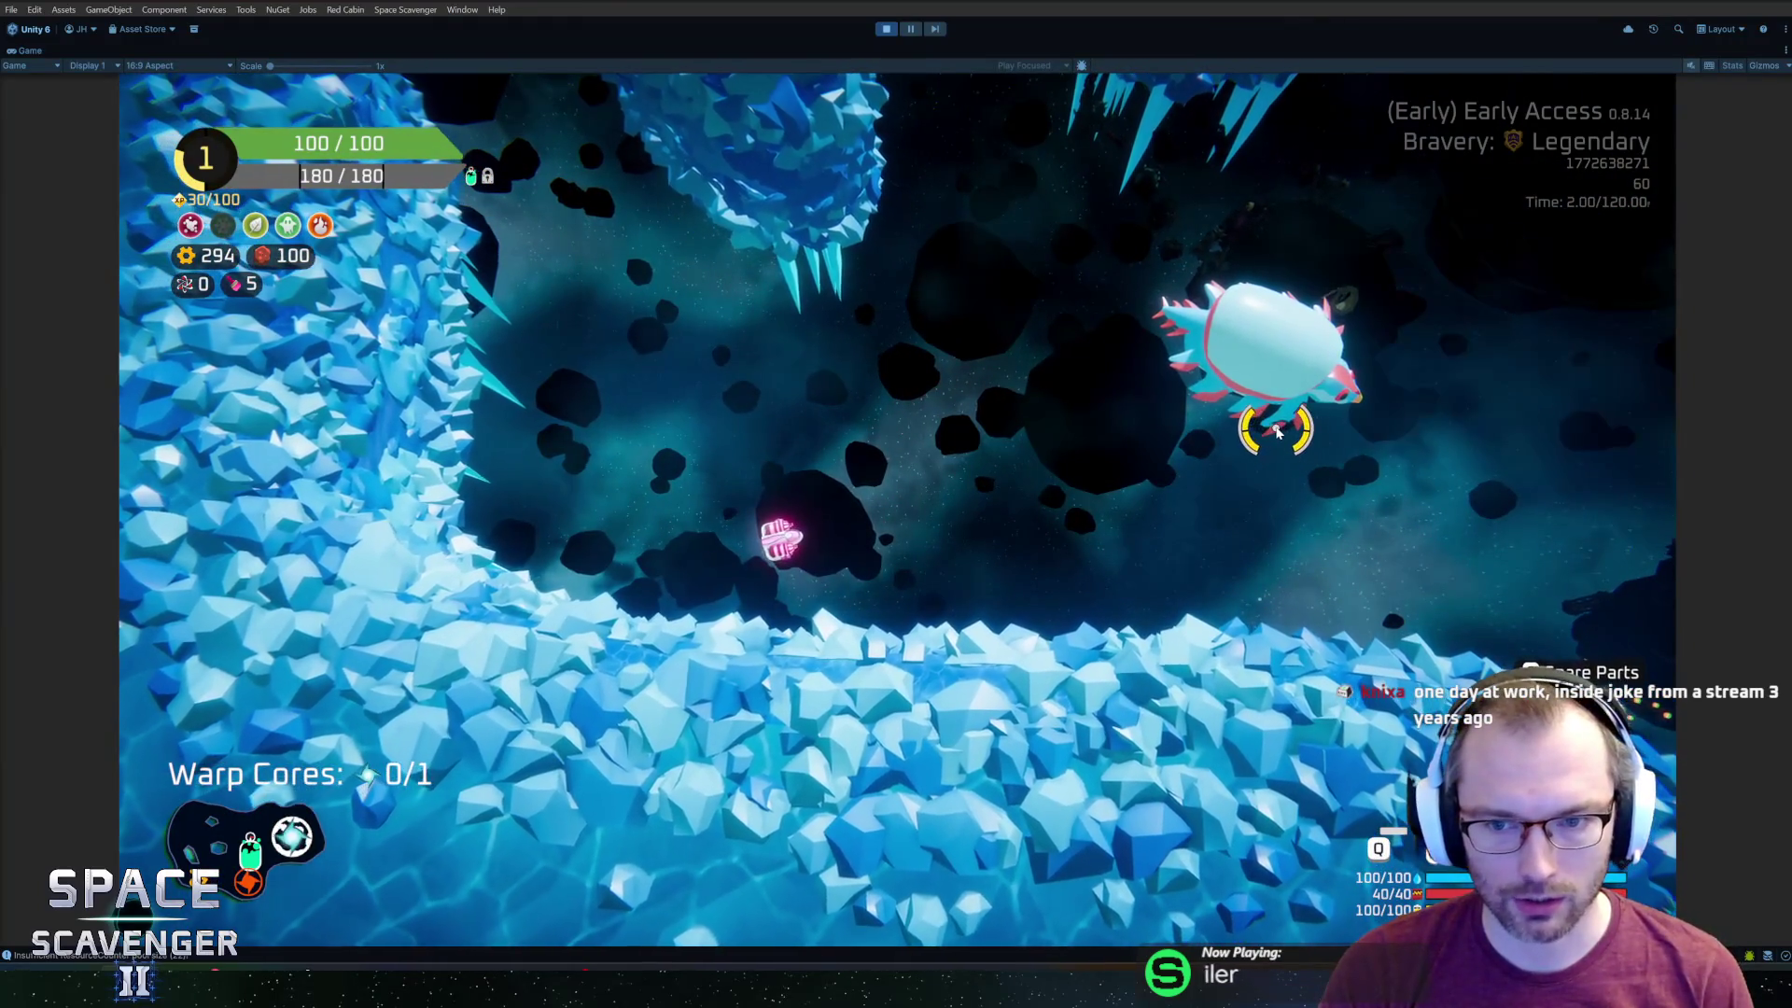
pyautogui.press('q')
pyautogui.press('d')
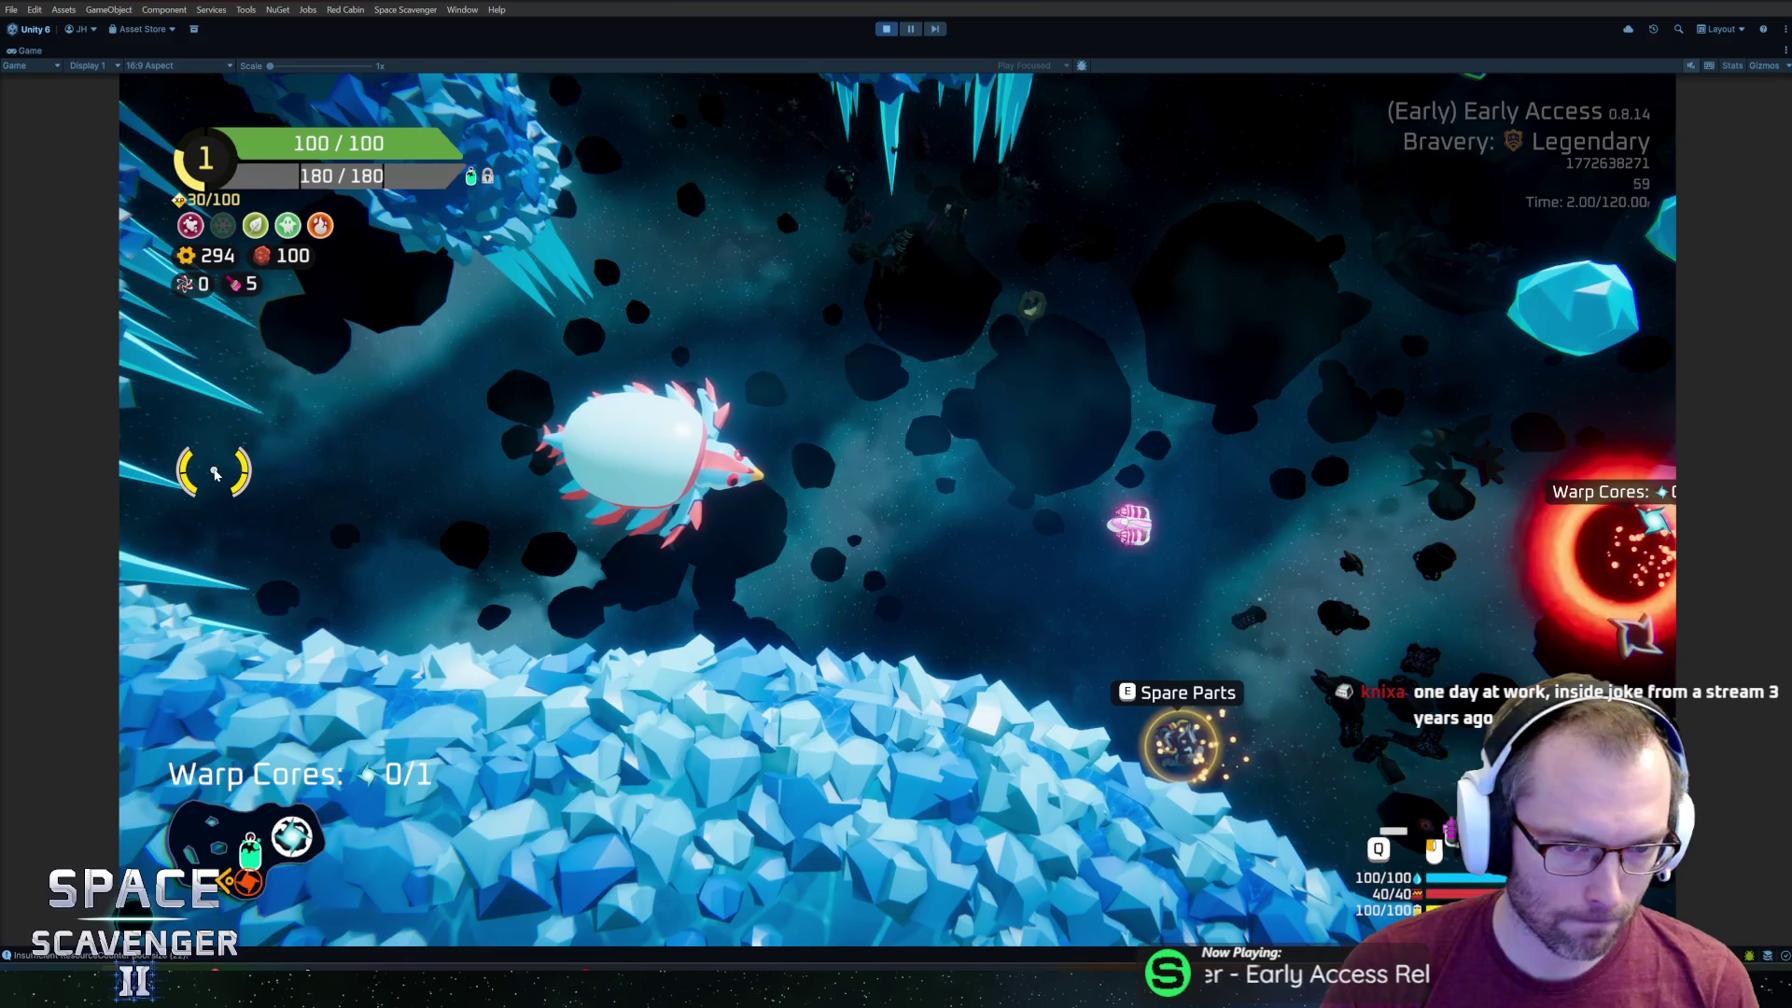
pyautogui.hotkey('alt', 'Tab')
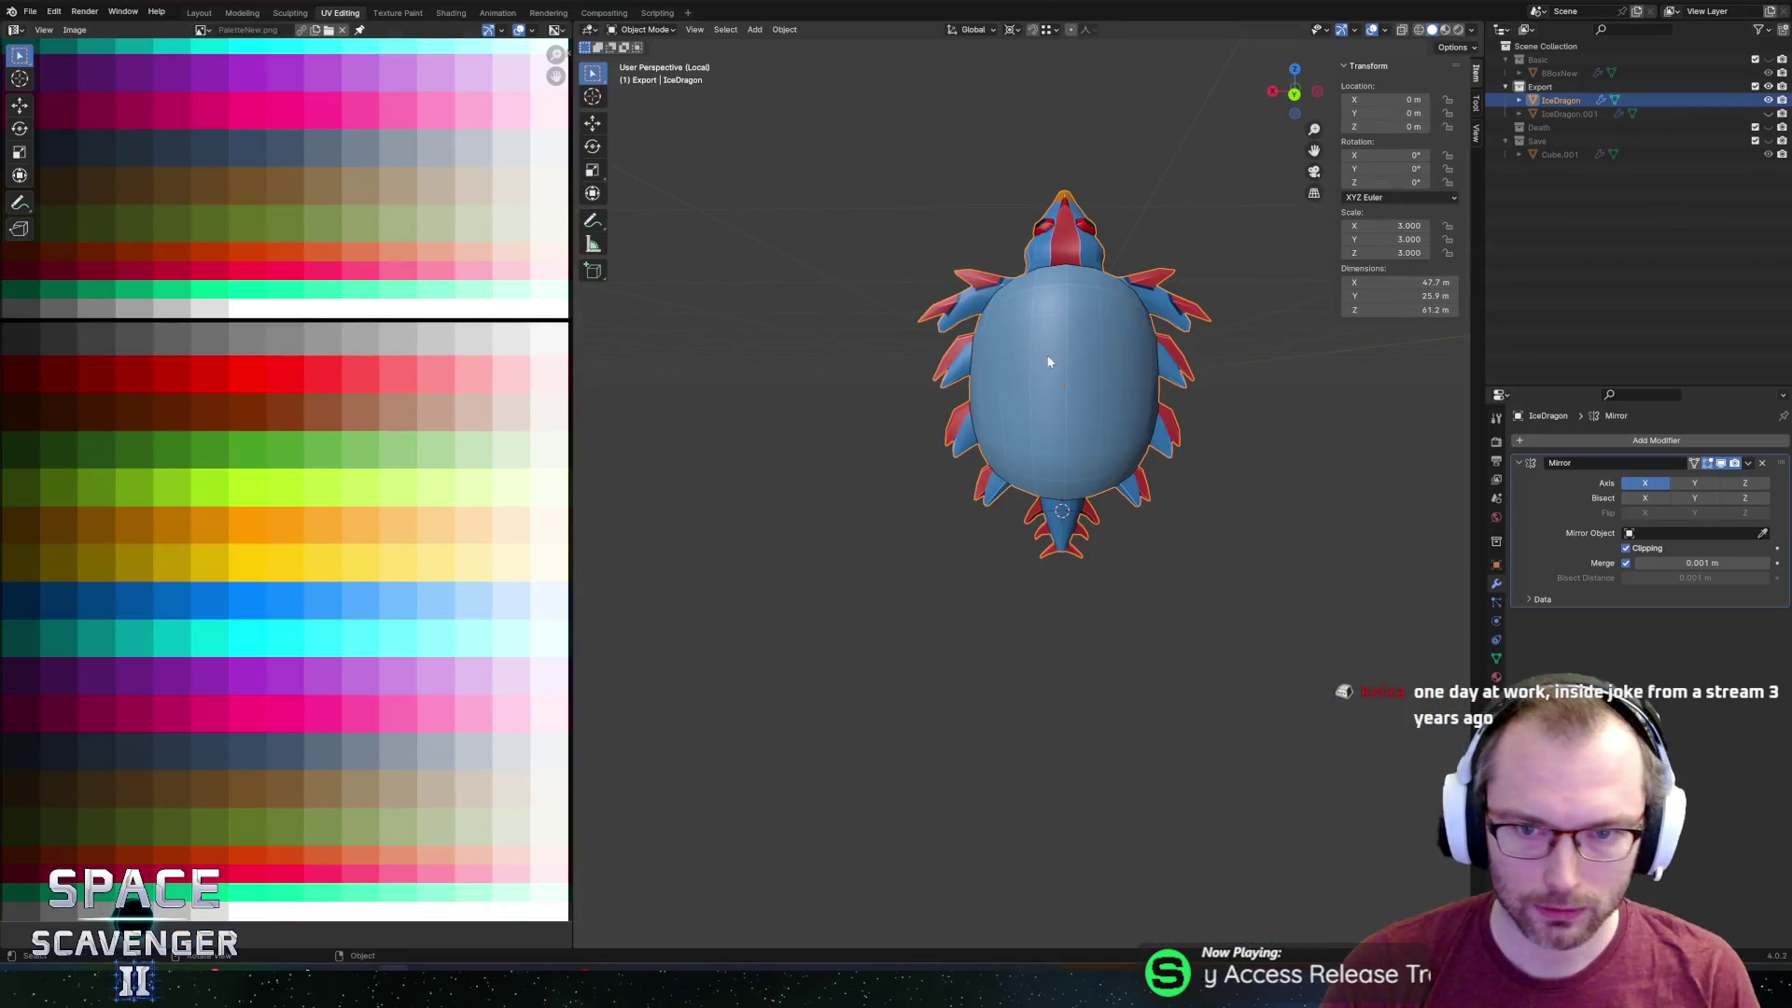
# Duplicate the IceDragon as backup IceDragon.002 in the Save collection and reselect the original.
pyautogui.hotkey('shift', 'd')
pyautogui.press('Escape')
pyautogui.moveTo(1589, 149); pyautogui.dragTo(1590, 155)
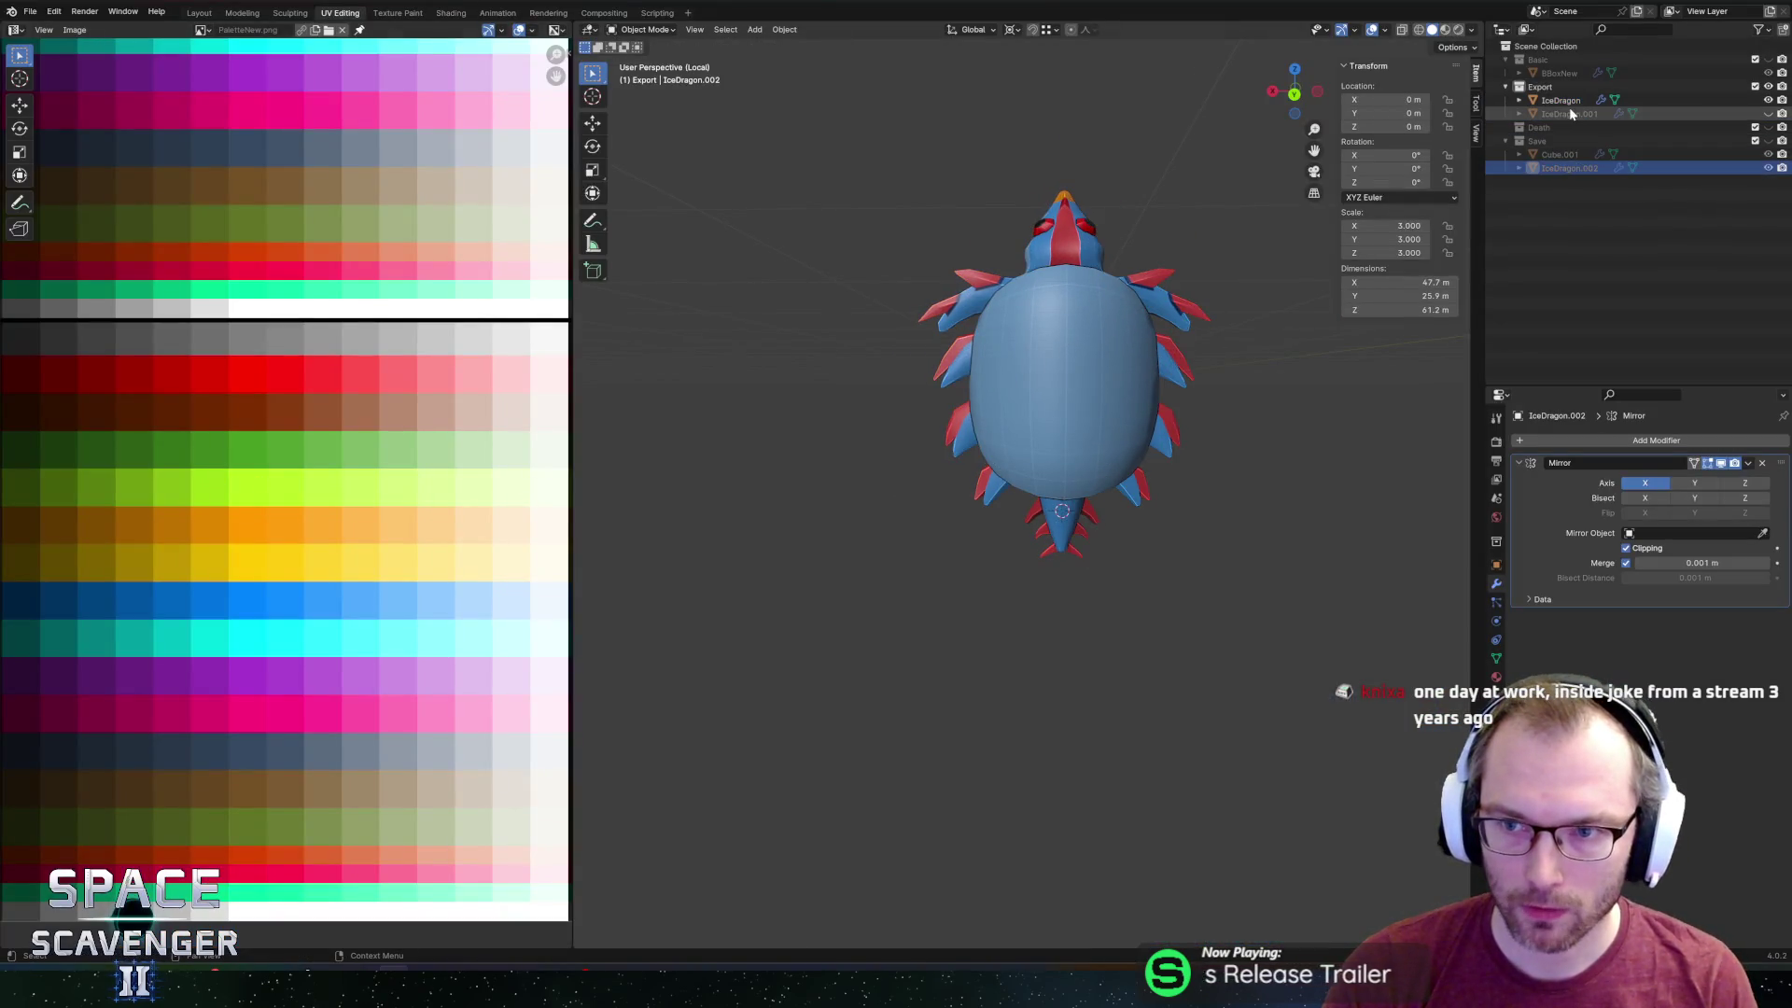
pyautogui.click(1561, 100)
pyautogui.scroll(-3, 1221, 231)
# Brush-select a strip of shell faces on the IceDragon in Edit Mode.
pyautogui.press('Tab')
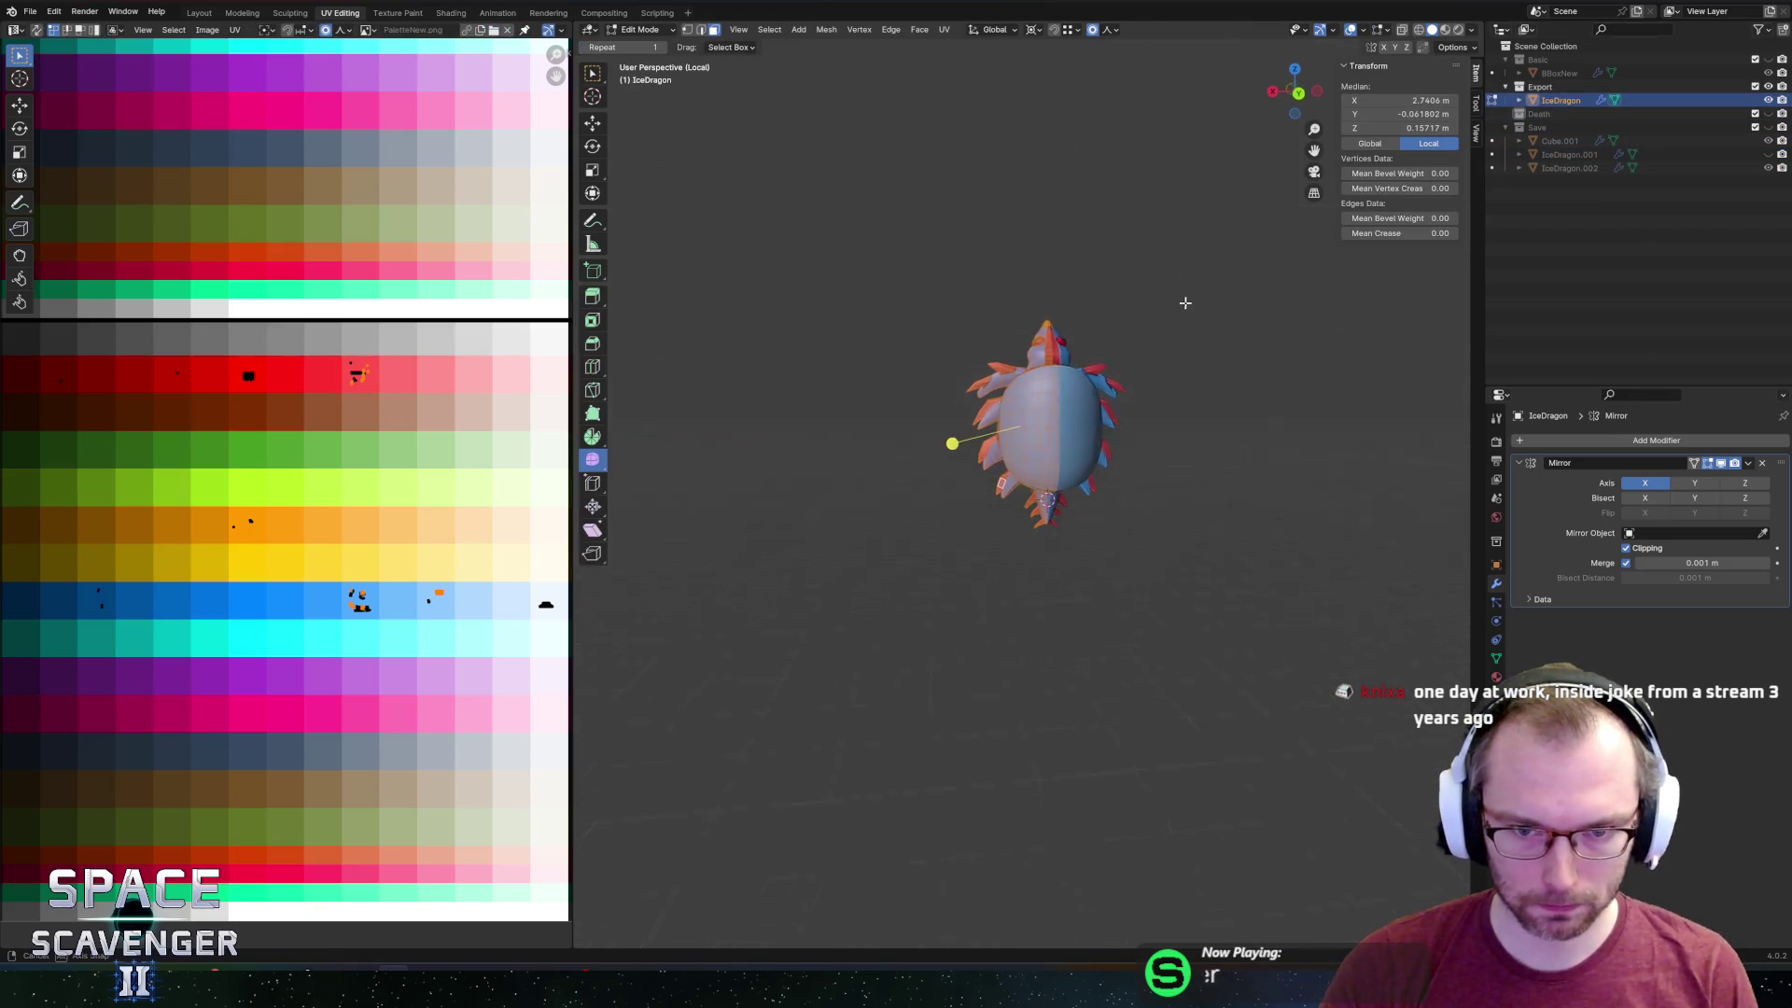
pyautogui.scroll(4, 1064, 382)
pyautogui.moveTo(1091, 277); pyautogui.dragTo(1120, 382, button='middle')
pyautogui.hotkey('alt', 'a')
pyautogui.press('c')
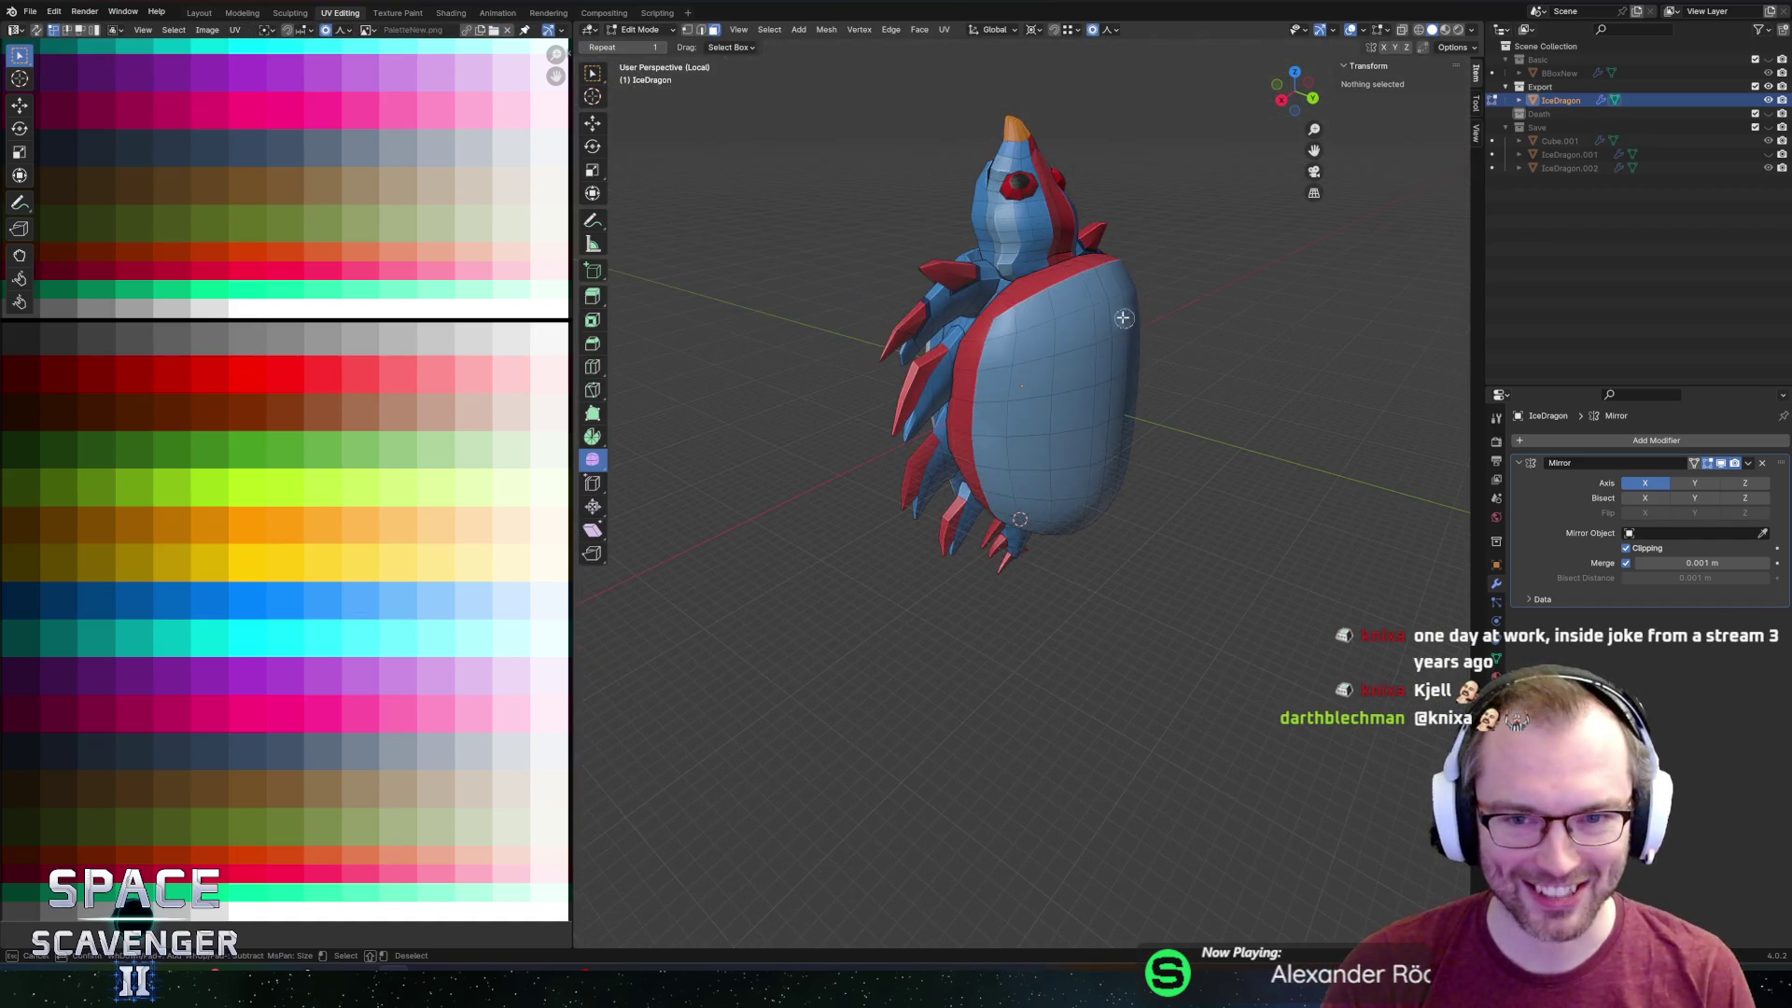
pyautogui.moveTo(1124, 318); pyautogui.dragTo(1119, 299)
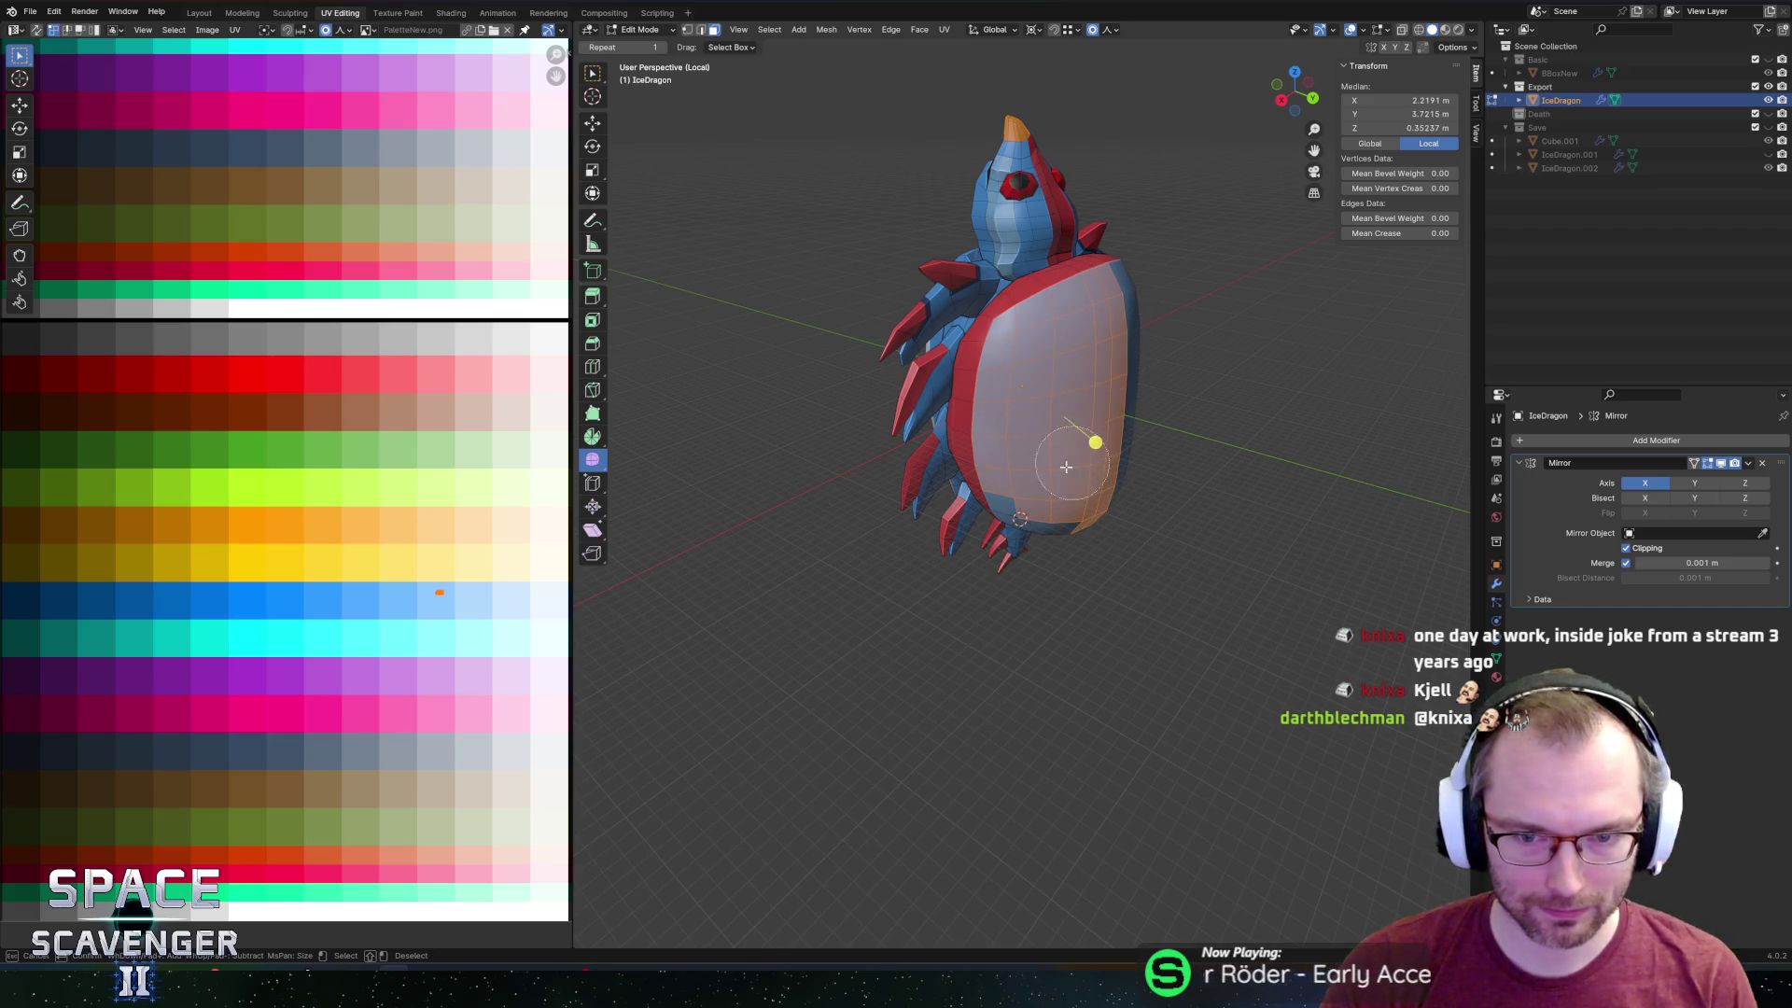
pyautogui.moveTo(1063, 470); pyautogui.dragTo(1017, 522, button='middle')
pyautogui.press('c')
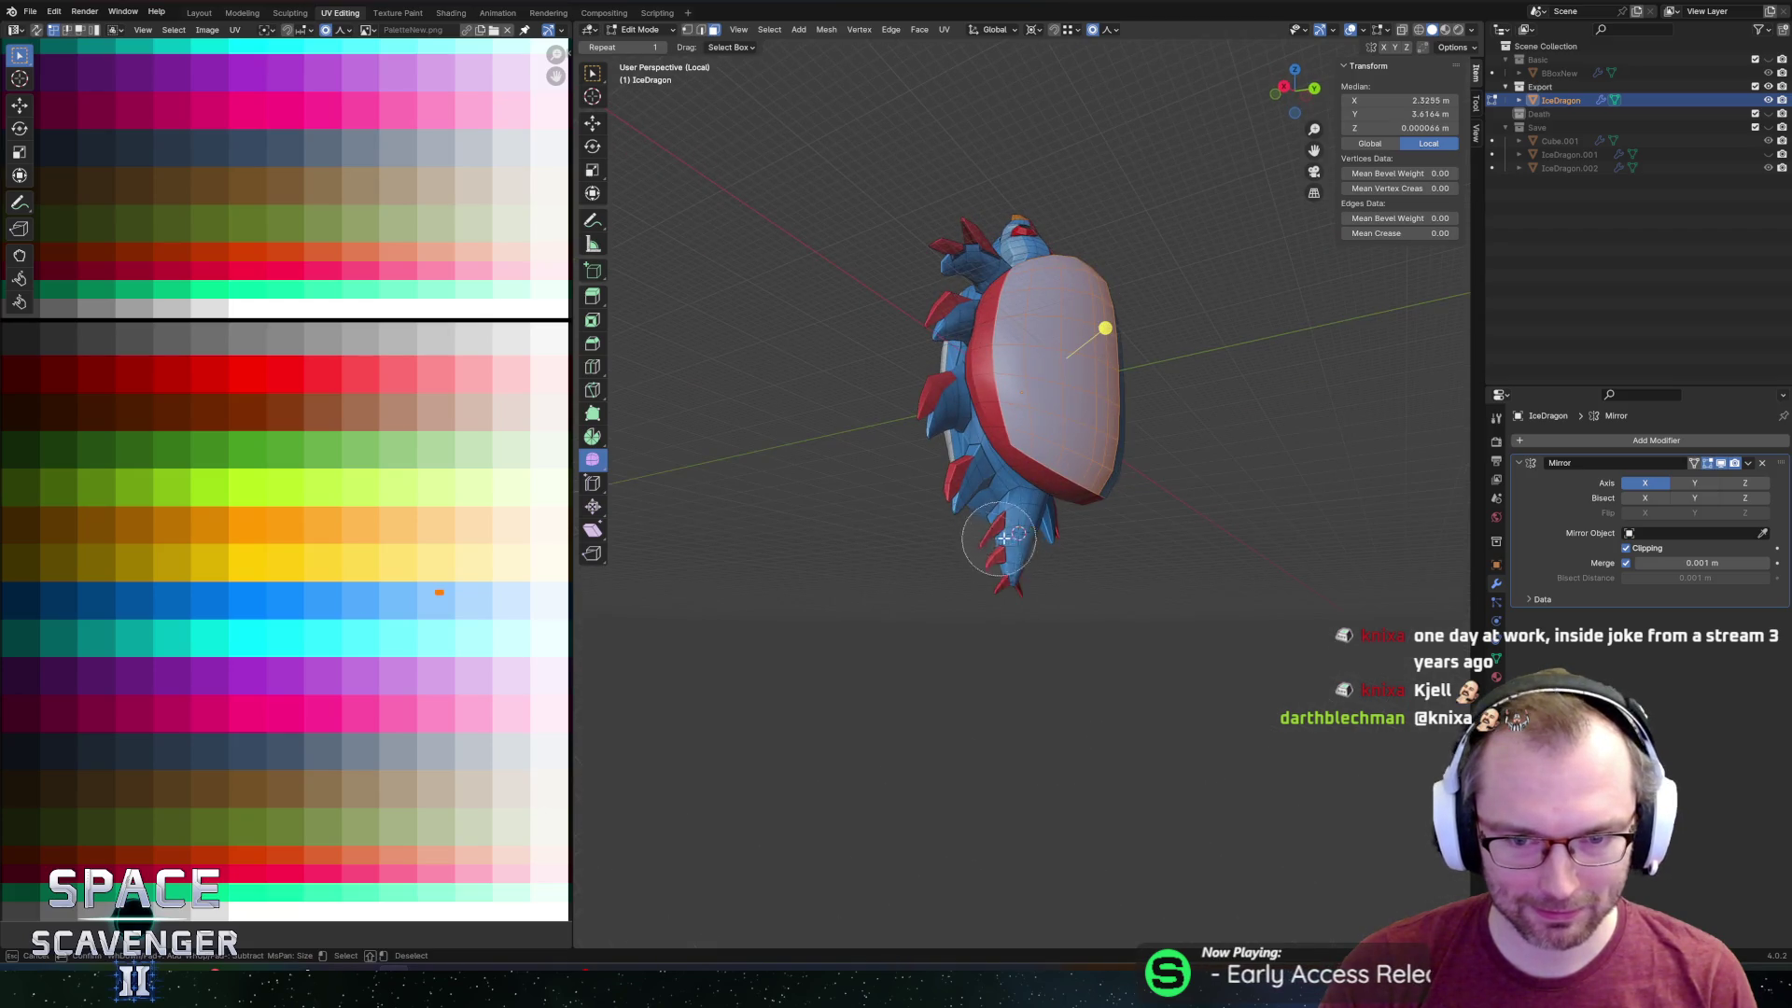
pyautogui.moveTo(1147, 514); pyautogui.dragTo(1218, 457, button='middle')
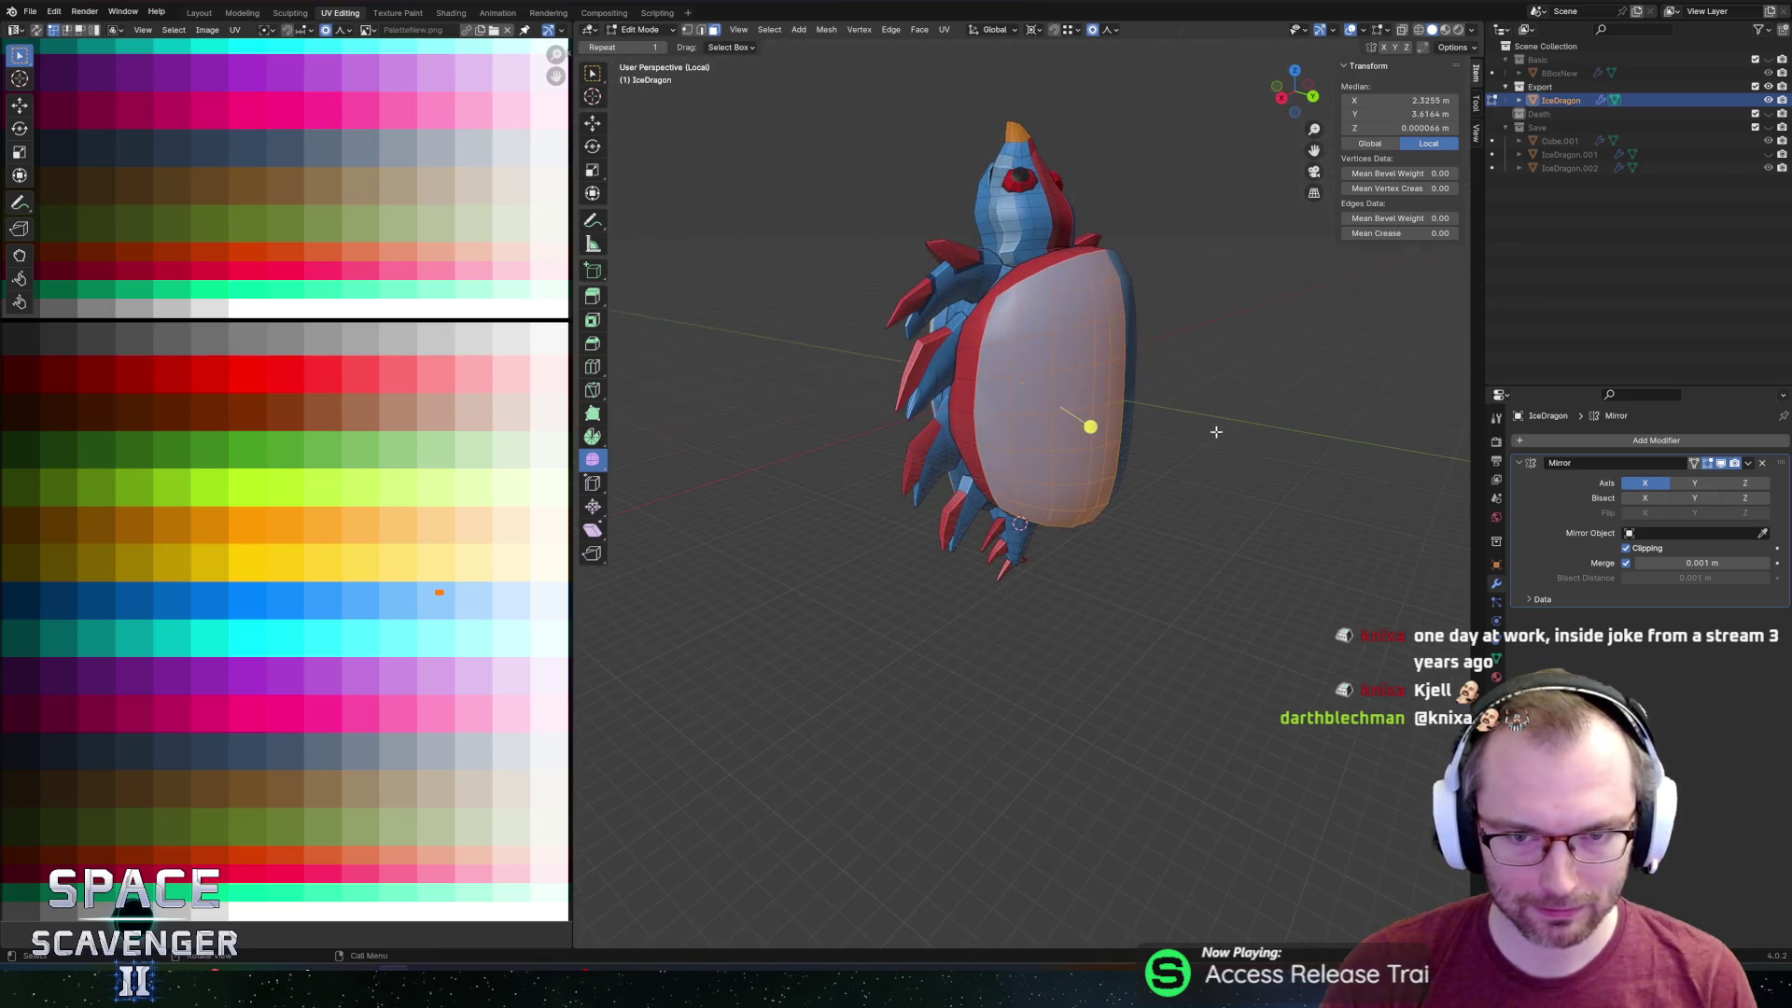
# Push the shell faces outward along global Y and triangulate them.
pyautogui.press('g')
pyautogui.press('z')
pyautogui.press('z')
pyautogui.press('y')
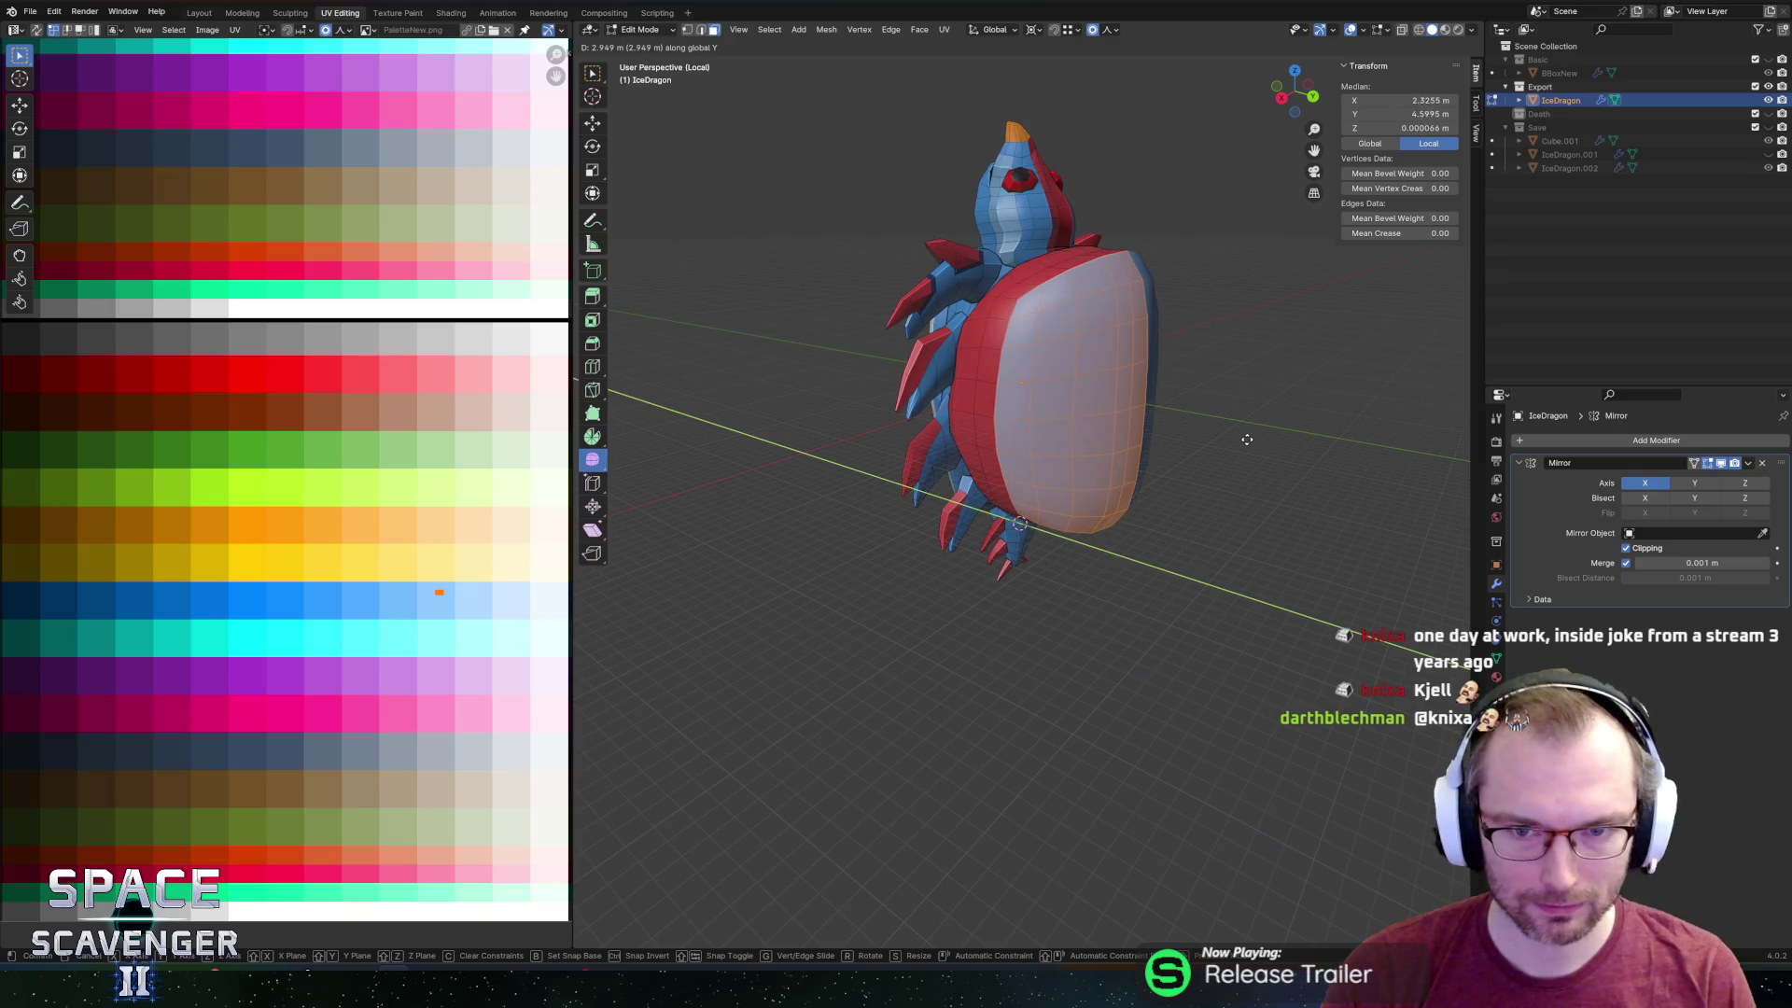
pyautogui.click(1250, 439)
pyautogui.hotkey('ctrl', 't')
pyautogui.moveTo(1272, 401)
pyautogui.mouseDown(button='middle')
pyautogui.moveTo(1244, 395)
pyautogui.moveTo(1257, 410)
pyautogui.moveTo(1217, 428)
pyautogui.mouseUp(button='middle')
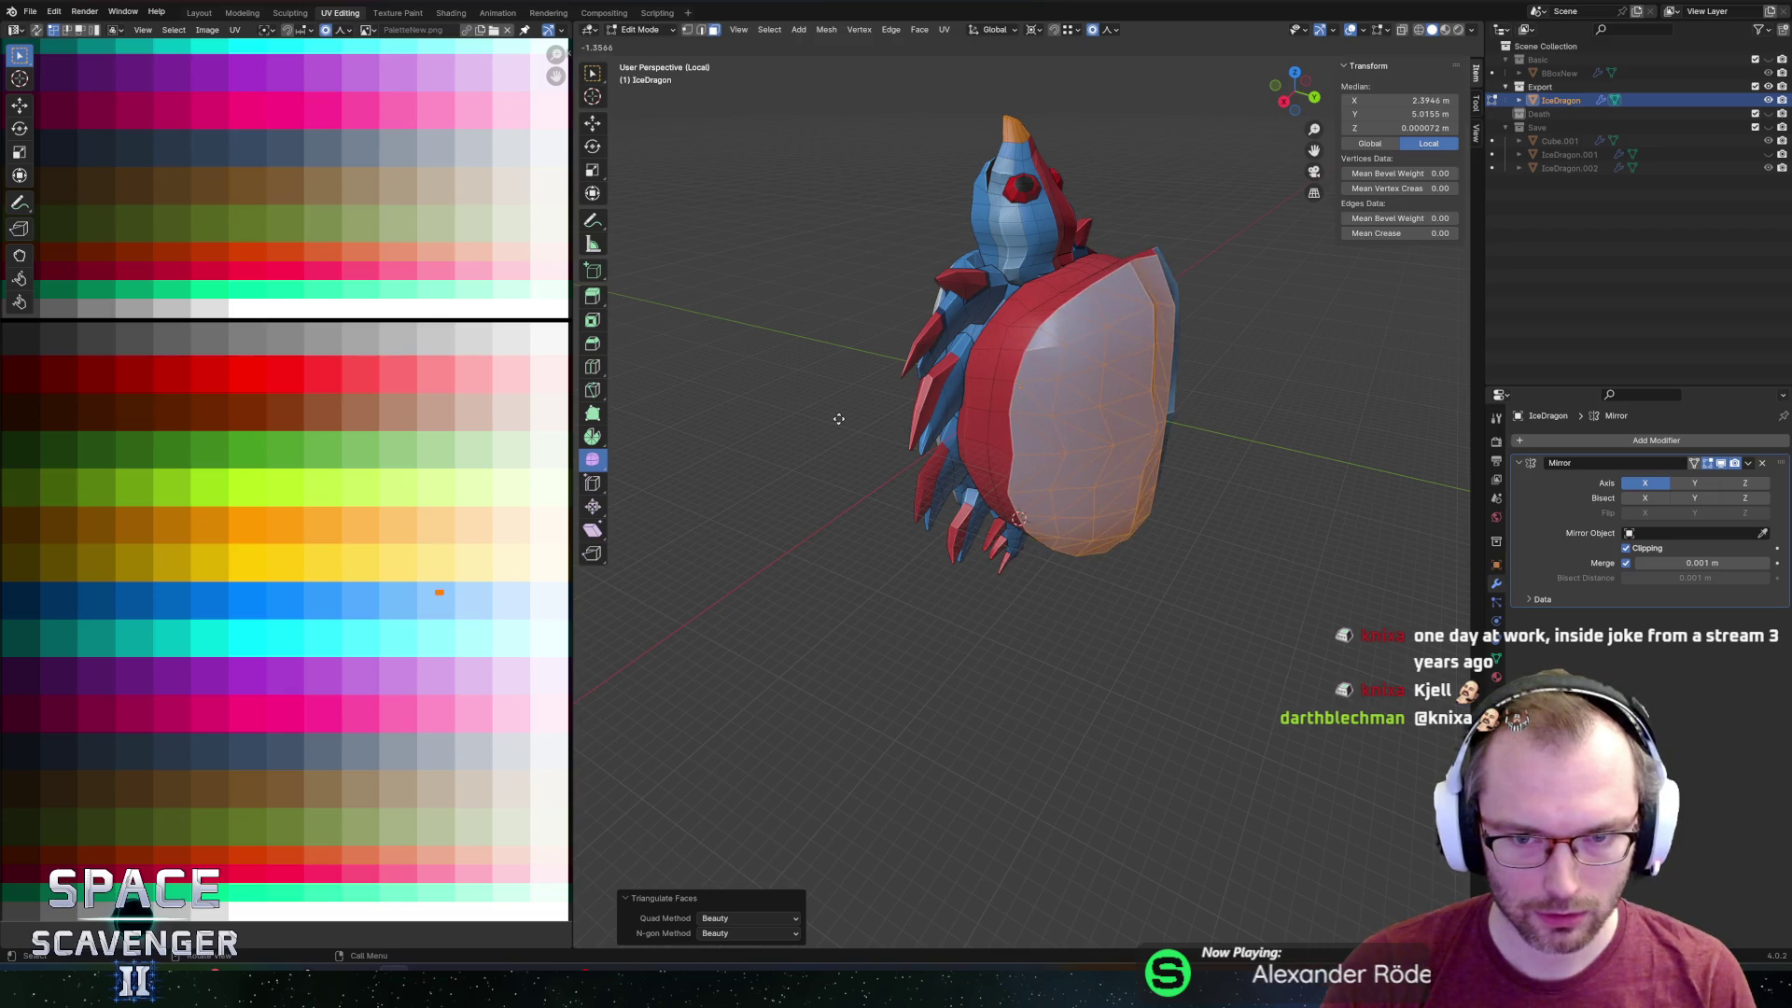
# Try smoothing the shell, then undo back to its sharply faceted shape.
pyautogui.moveTo(446, 385); pyautogui.dragTo(1148, 467)
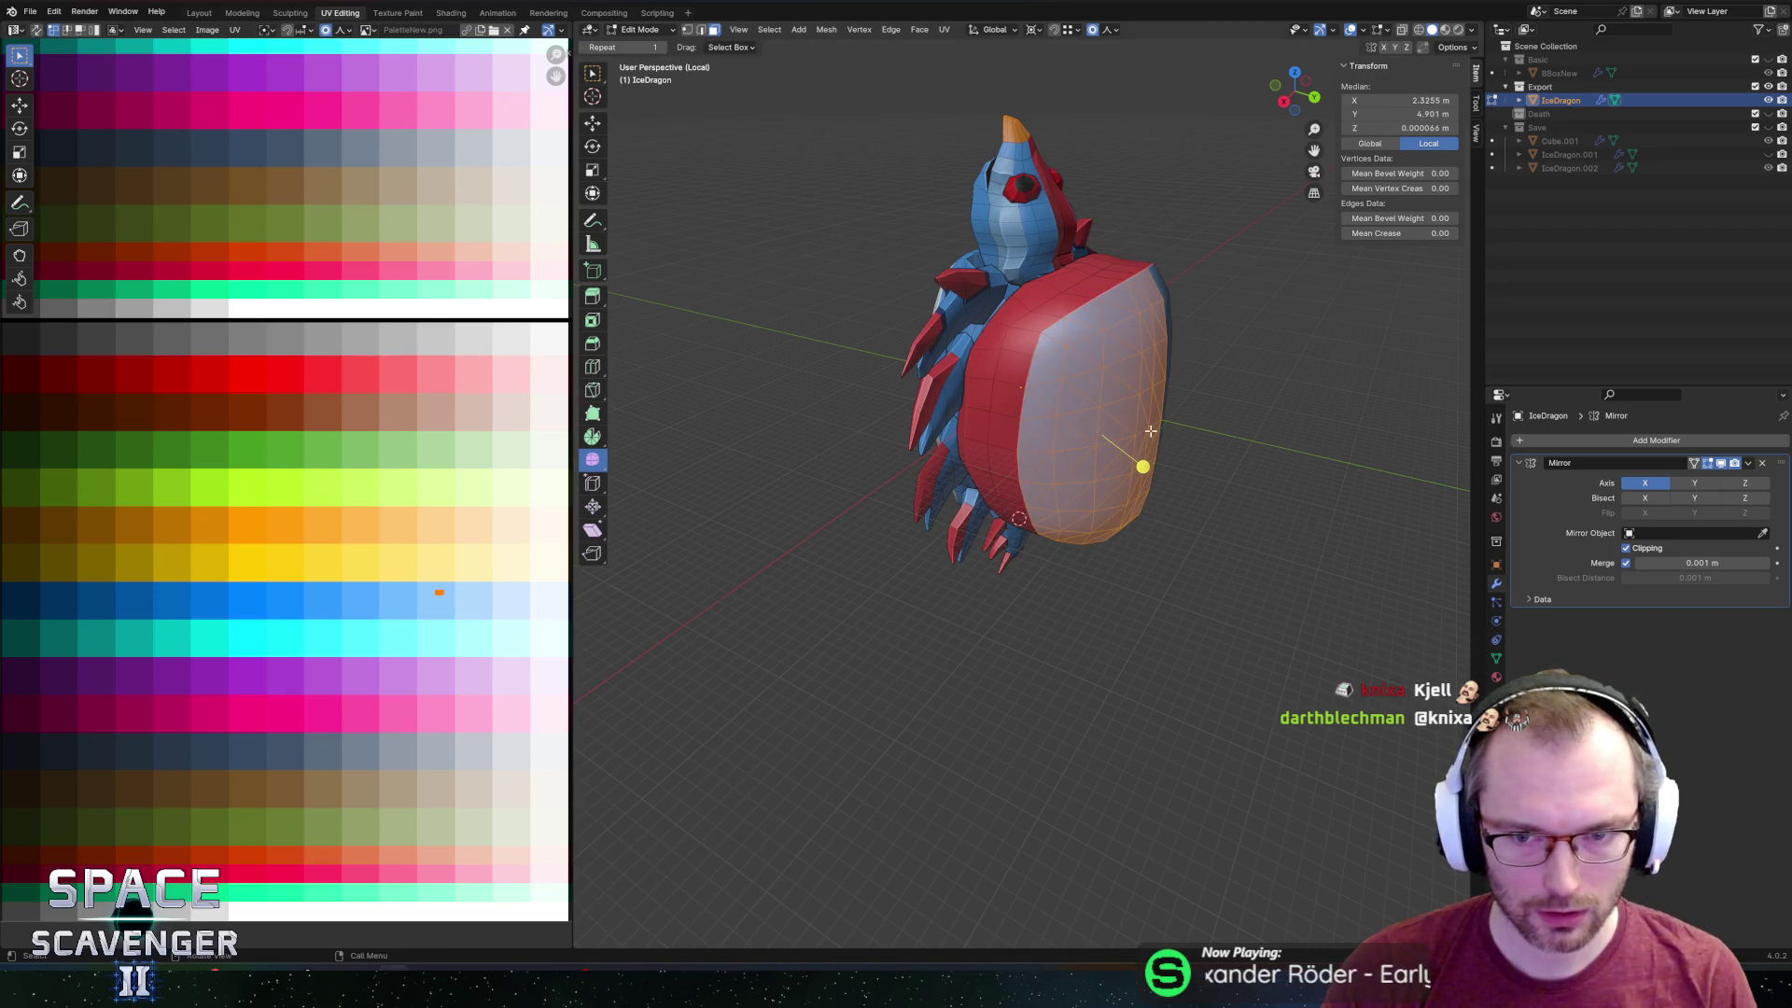
pyautogui.moveTo(1148, 467); pyautogui.dragTo(1066, 396, button='middle')
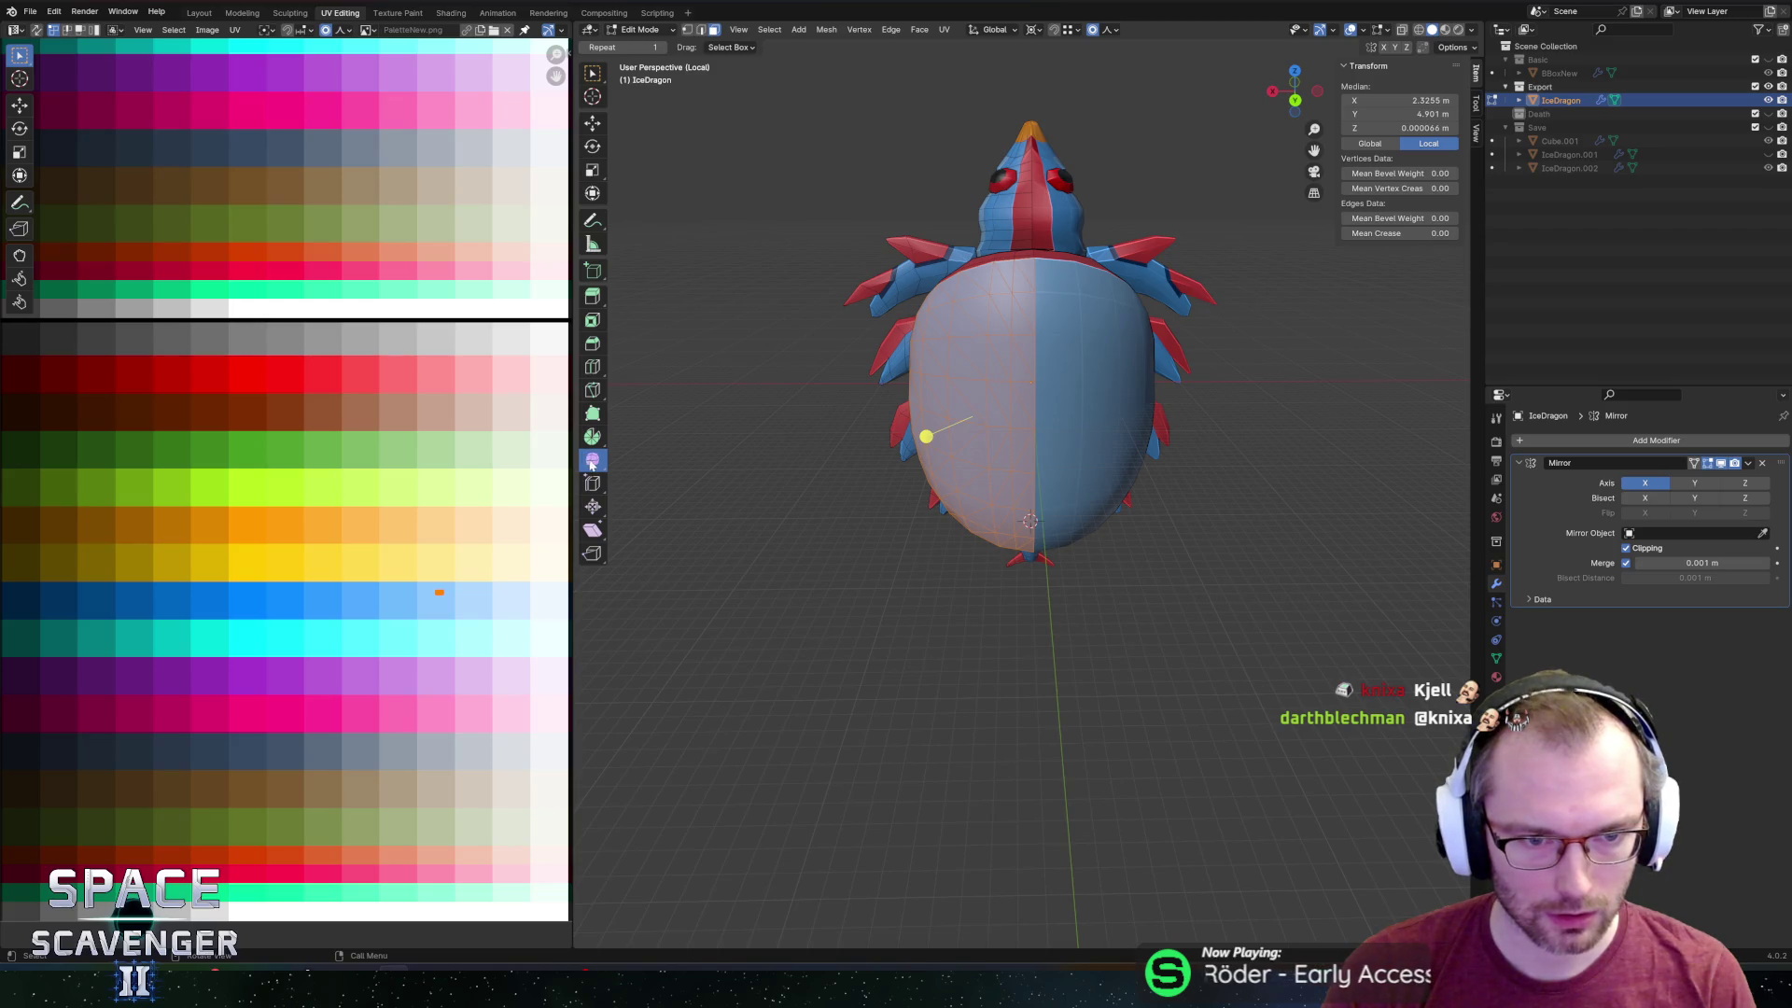
pyautogui.moveTo(1084, 470); pyautogui.dragTo(973, 485, button='middle')
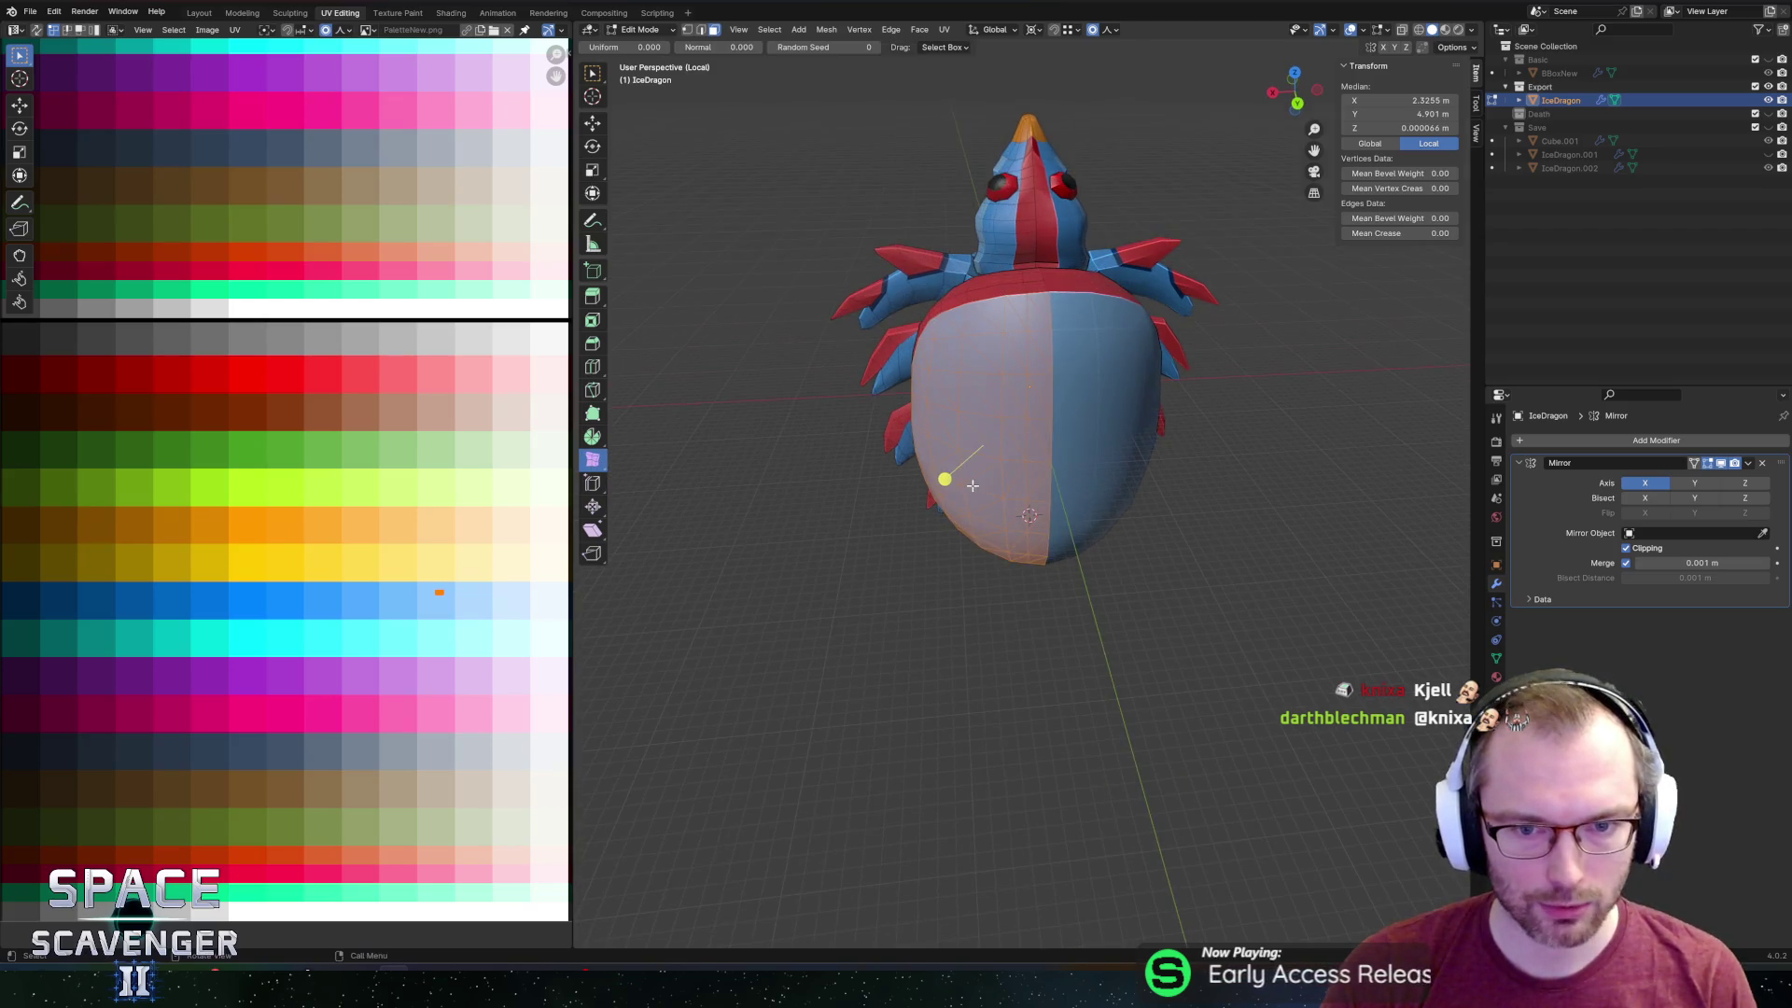
pyautogui.hotkey('ctrl', 'z')
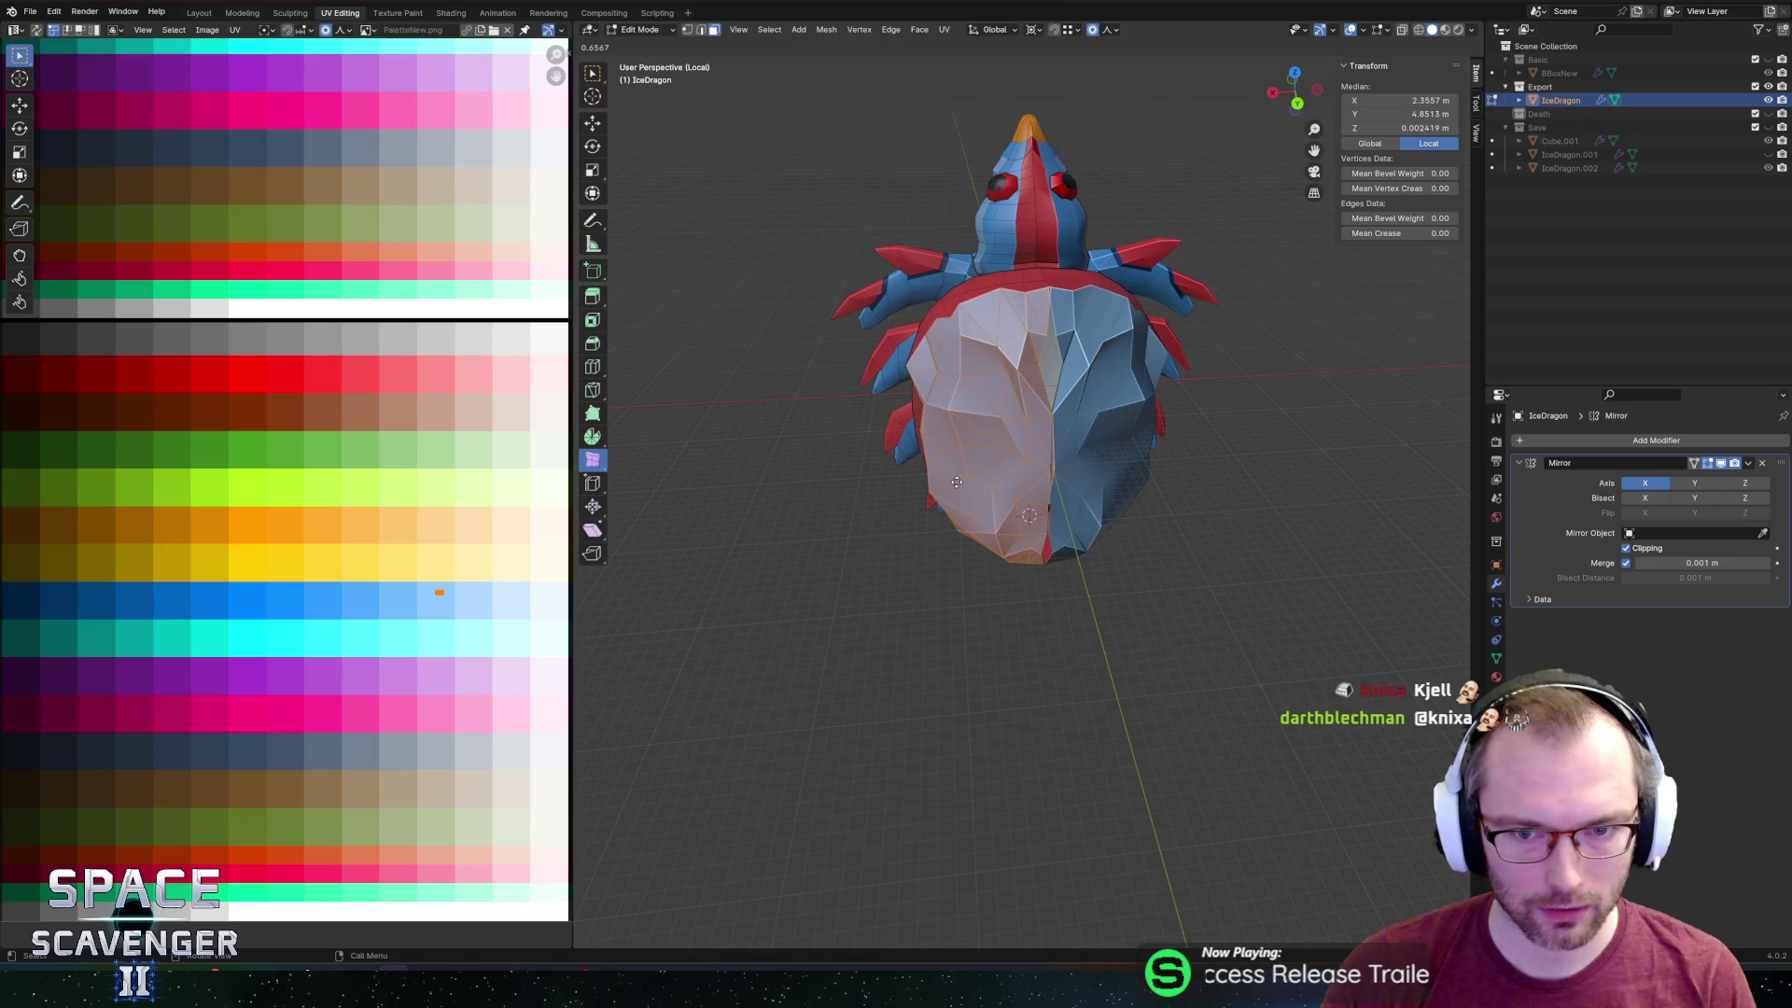
pyautogui.hotkey('ctrl', 'z')
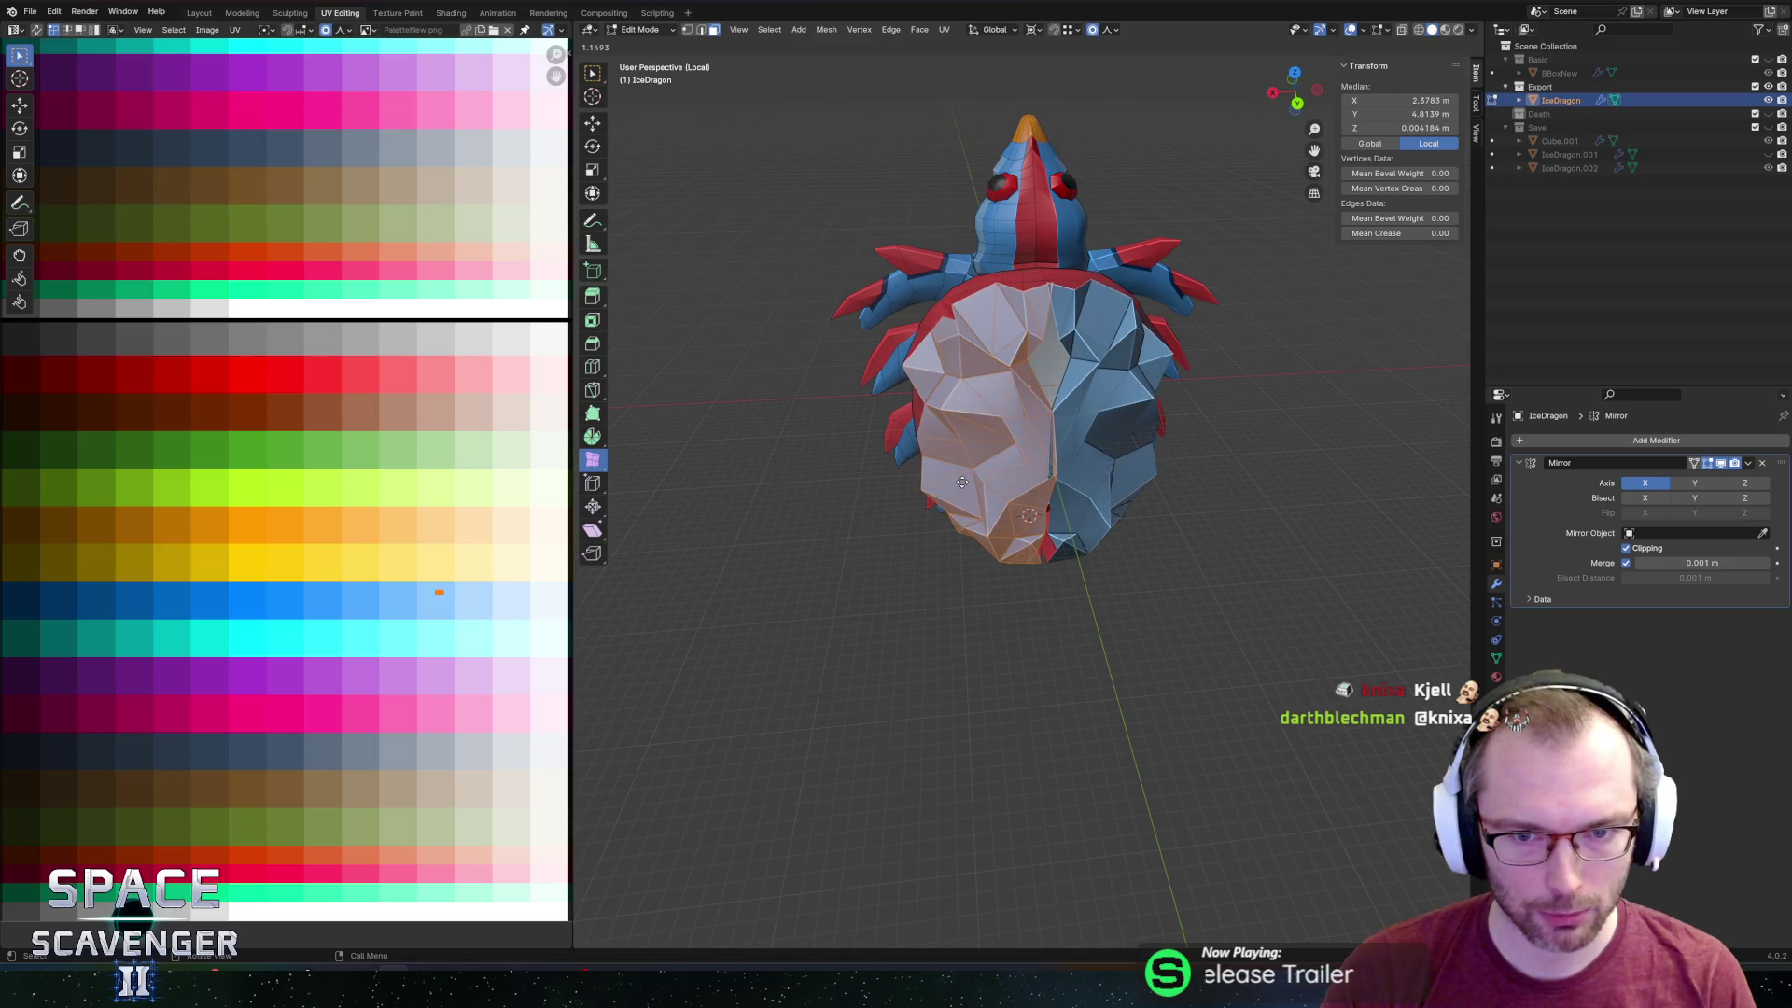
# Randomize the shell vertices and shift the shell twice along X with proportional falloff.
pyautogui.hotkey('shift', 'r')
pyautogui.press('g')
pyautogui.press('x')
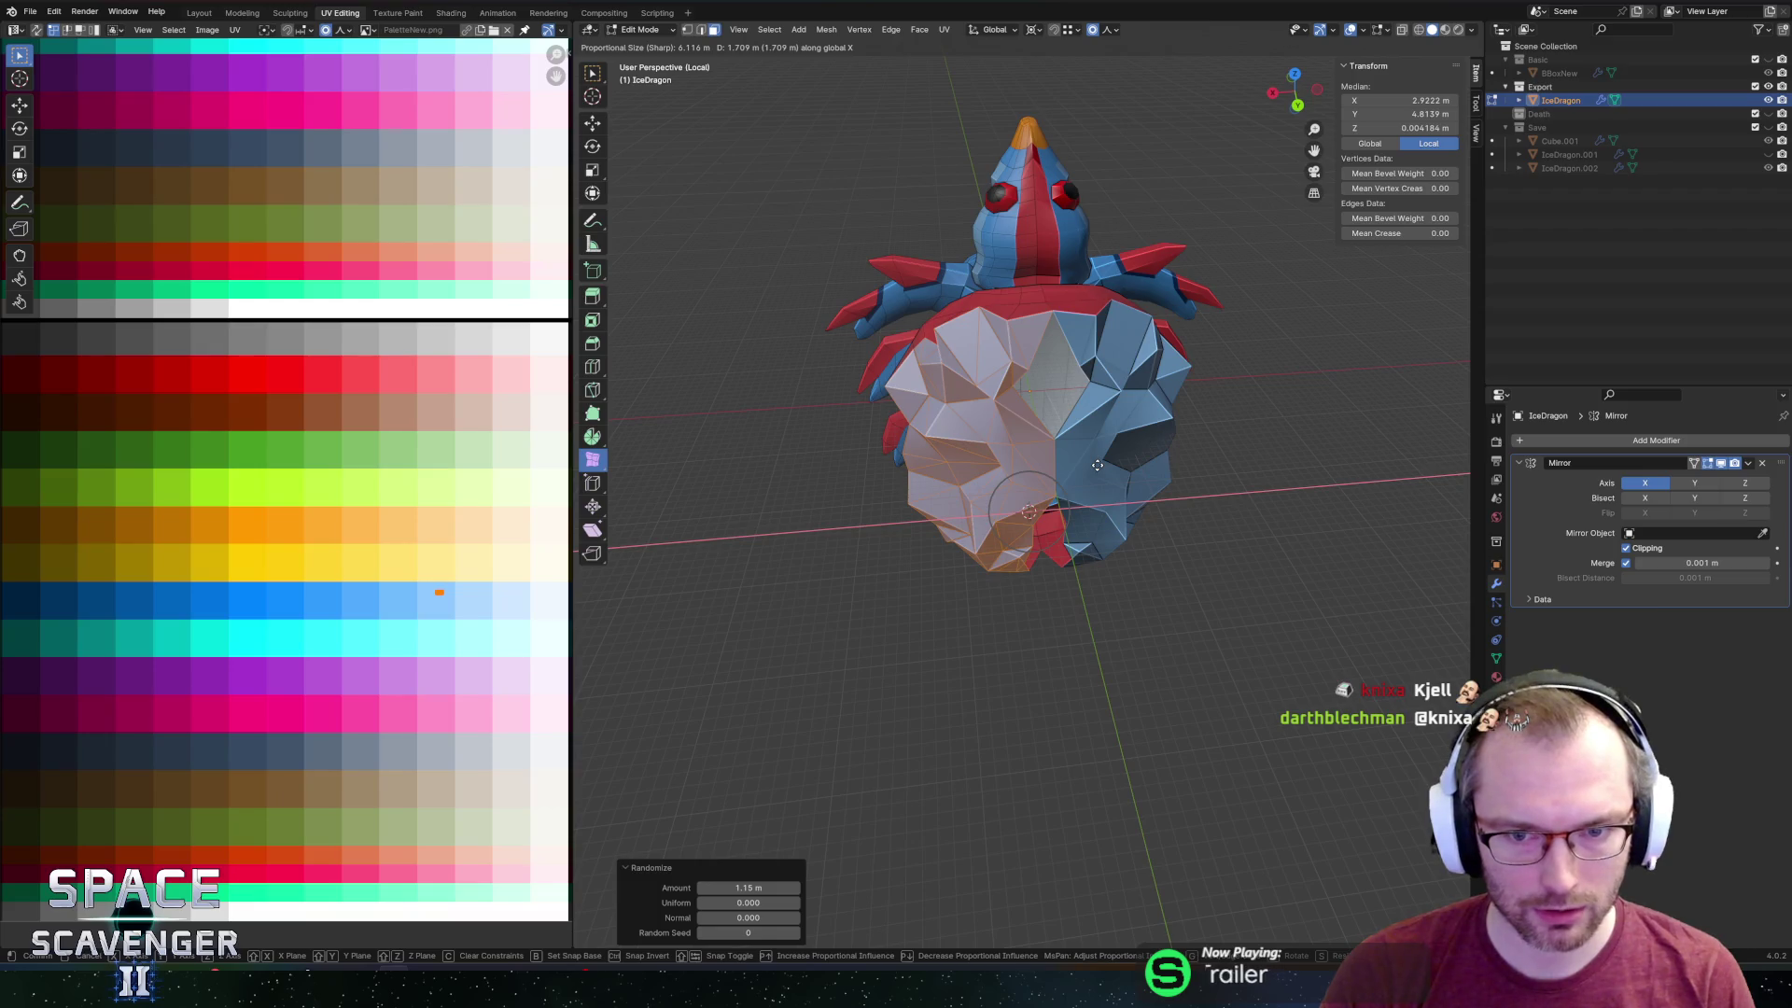
pyautogui.click(1098, 465)
pyautogui.moveTo(1097, 464); pyautogui.dragTo(1080, 364, button='middle')
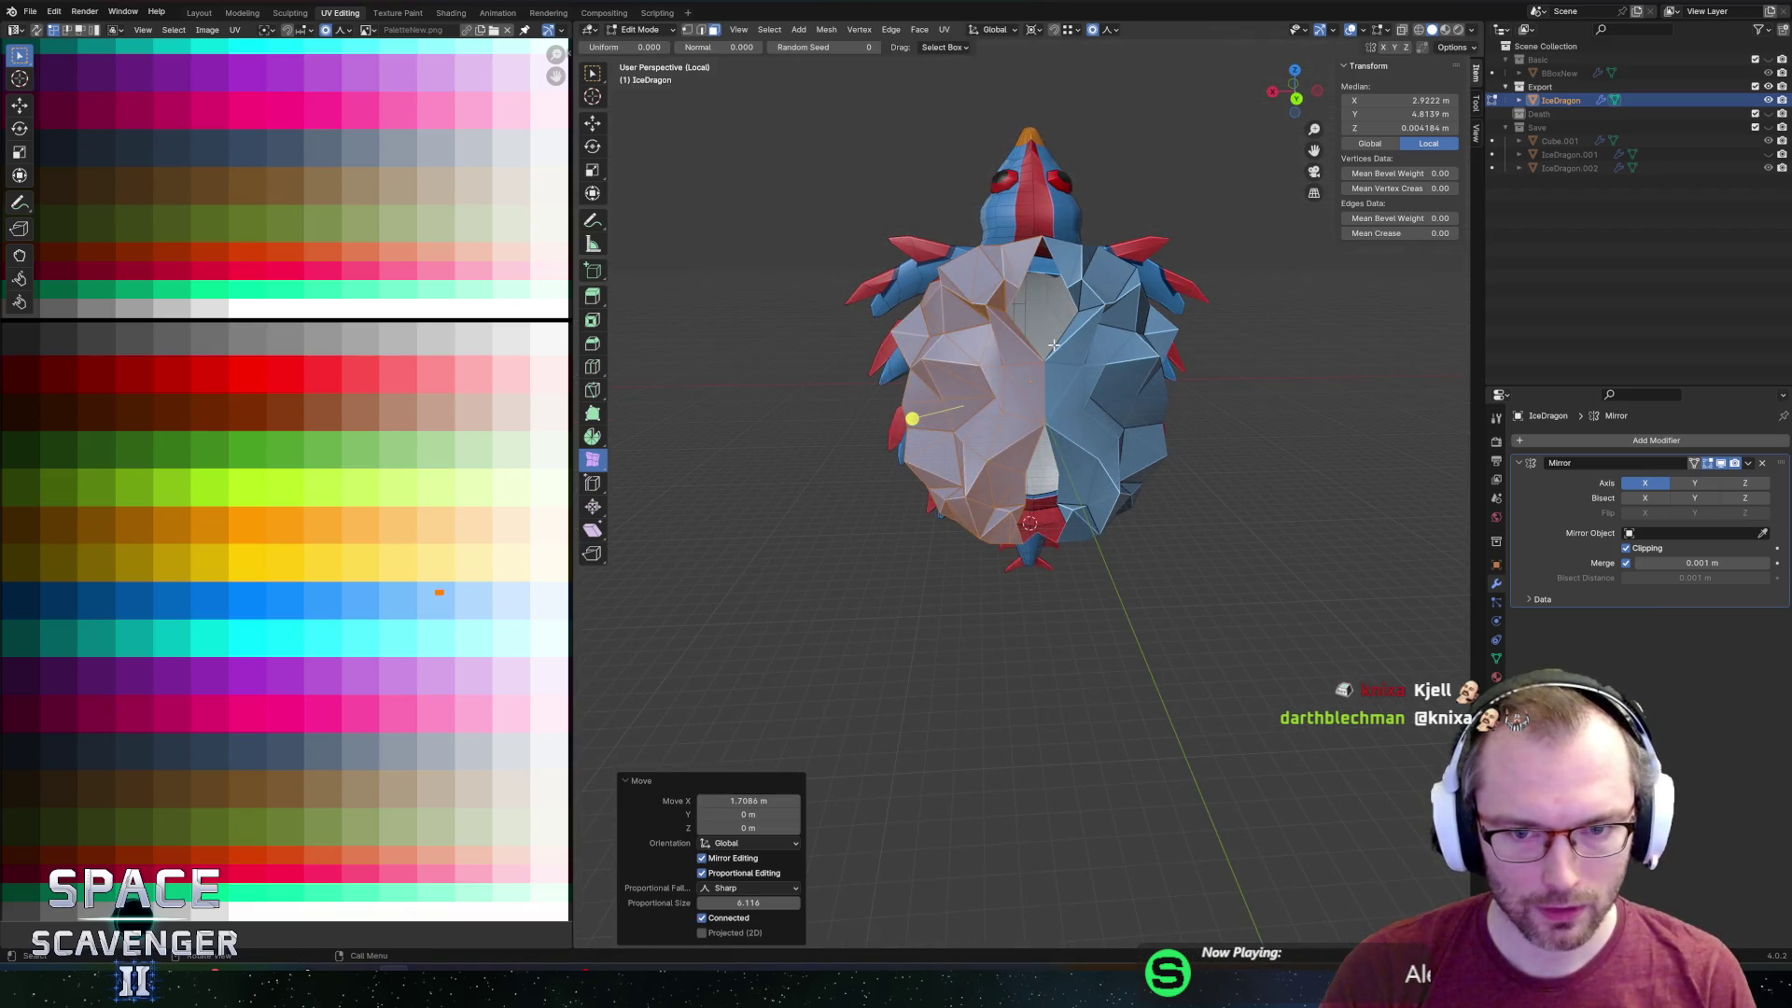
pyautogui.press('g')
pyautogui.press('x')
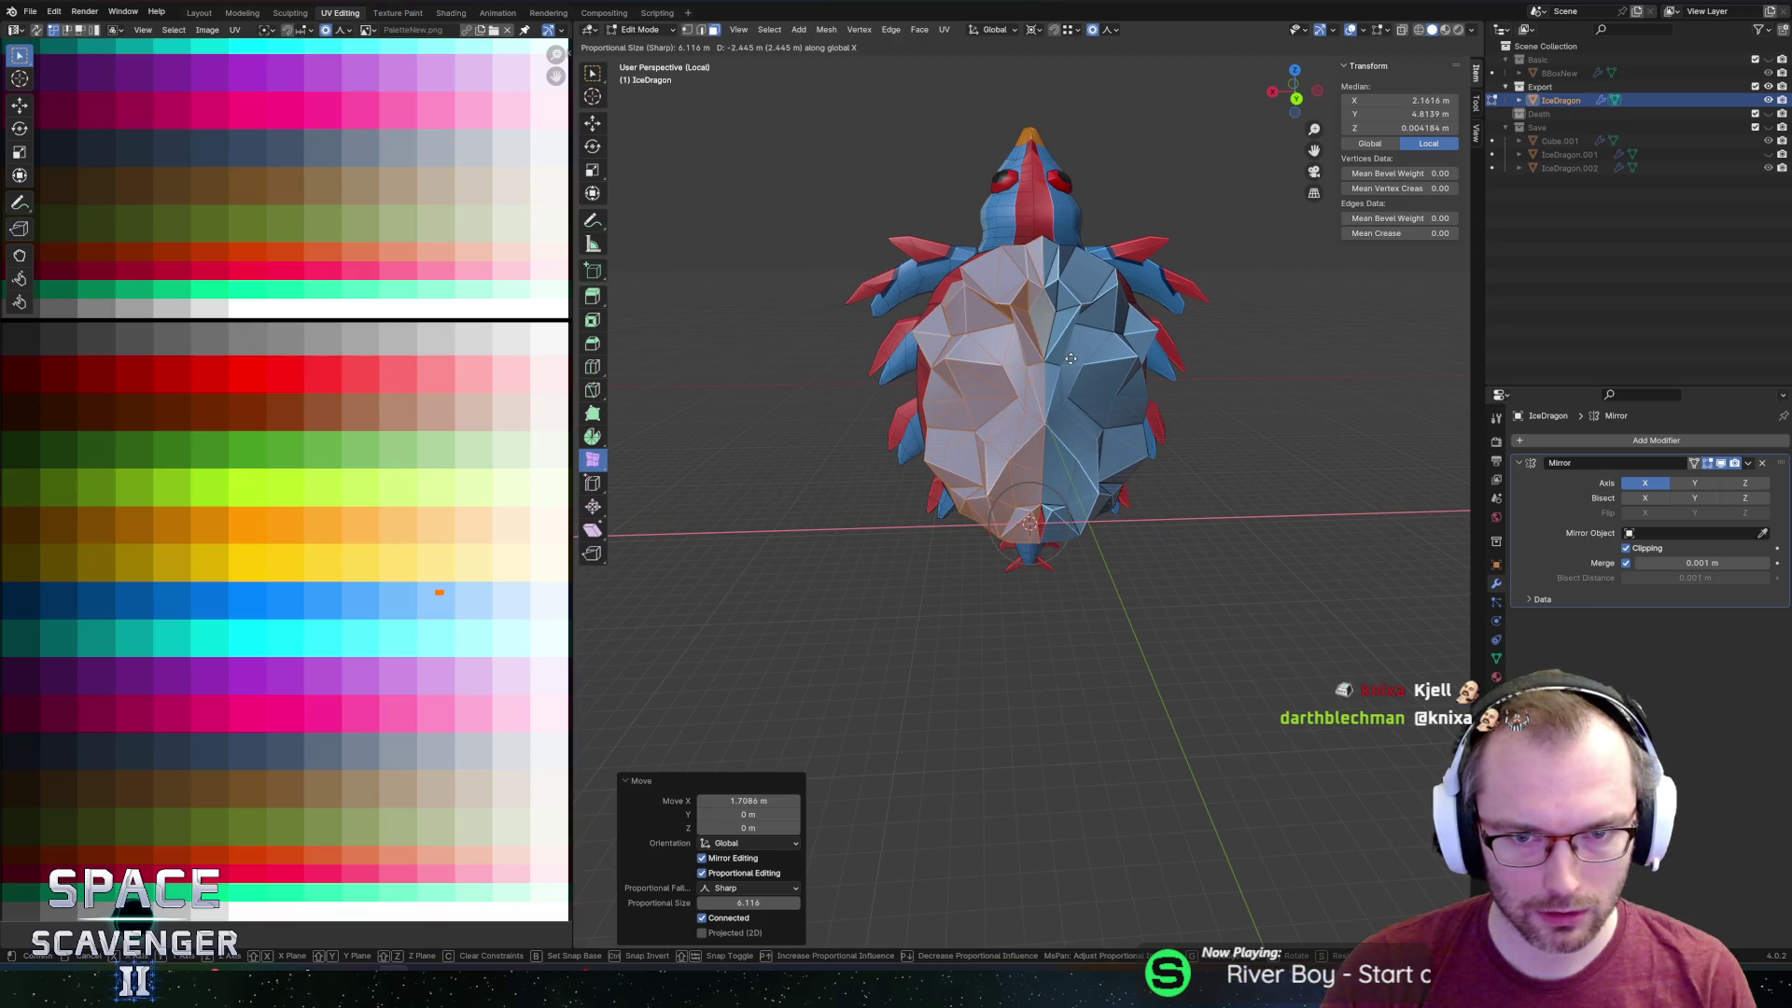
pyautogui.click(1071, 358)
# Snap a vertex near the back's centre line onto X=0.
pyautogui.scroll(3, 931, 412)
pyautogui.moveTo(876, 399); pyautogui.dragTo(868, 511, button='middle')
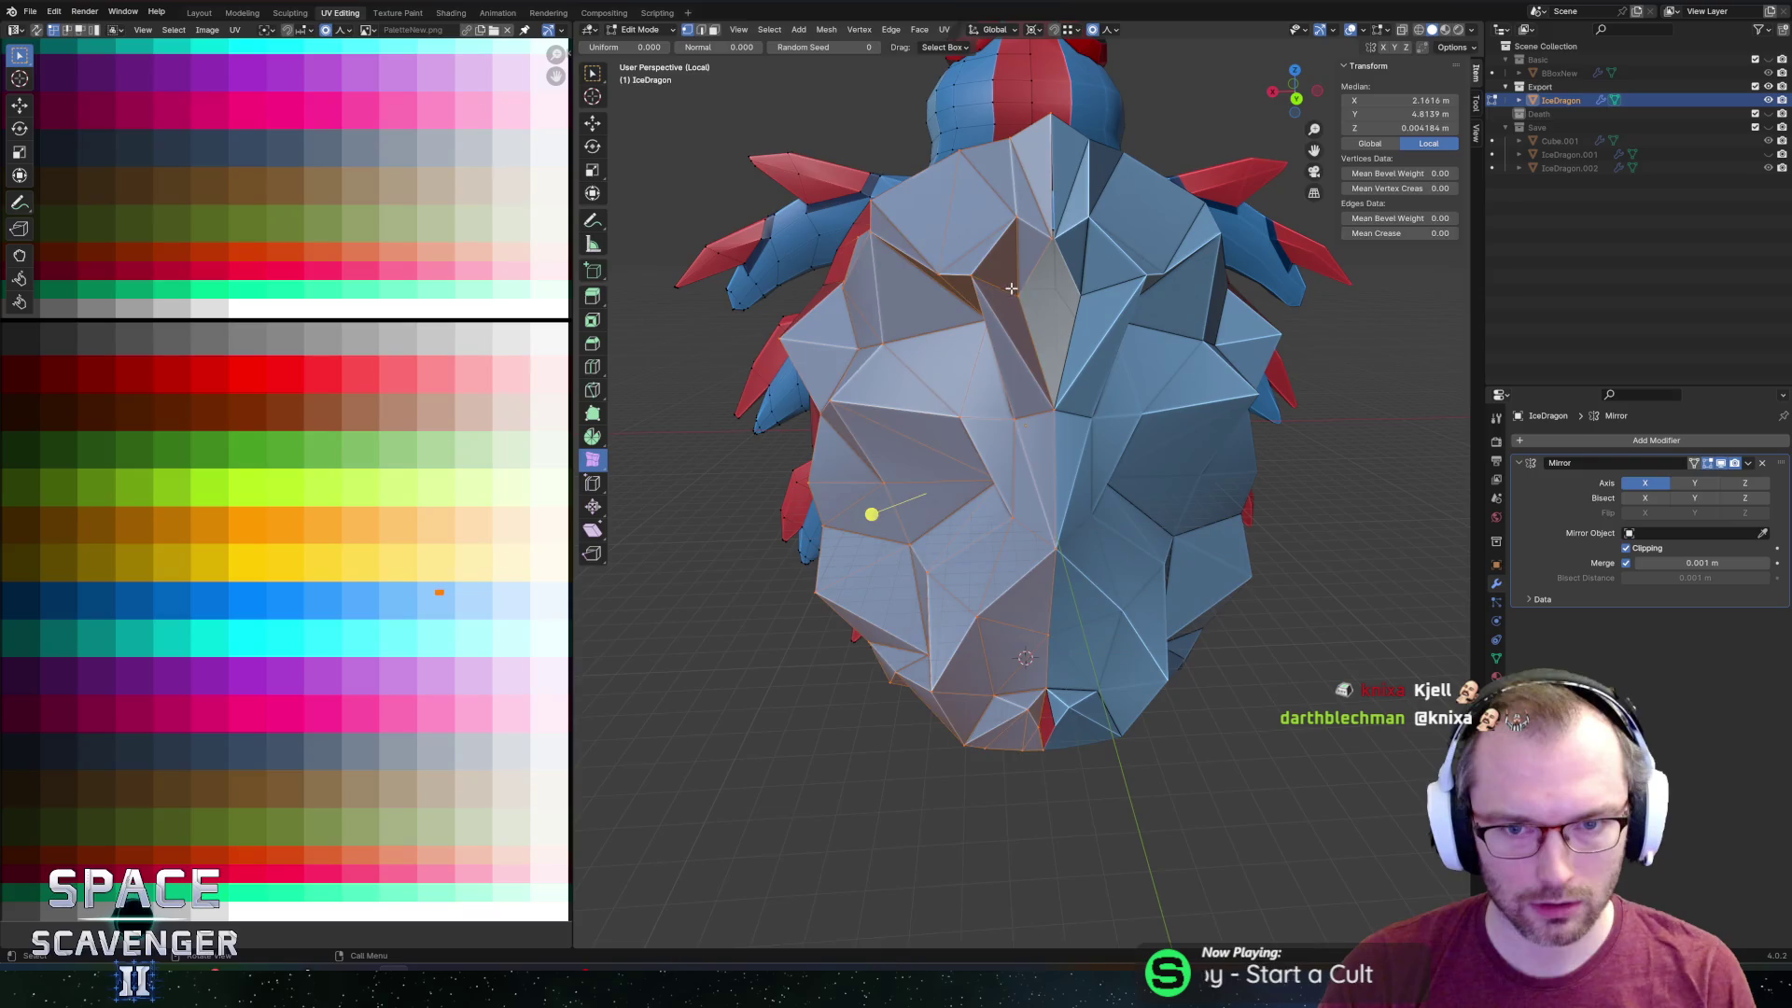
pyautogui.click(1057, 296)
pyautogui.press('g')
pyautogui.press('x')
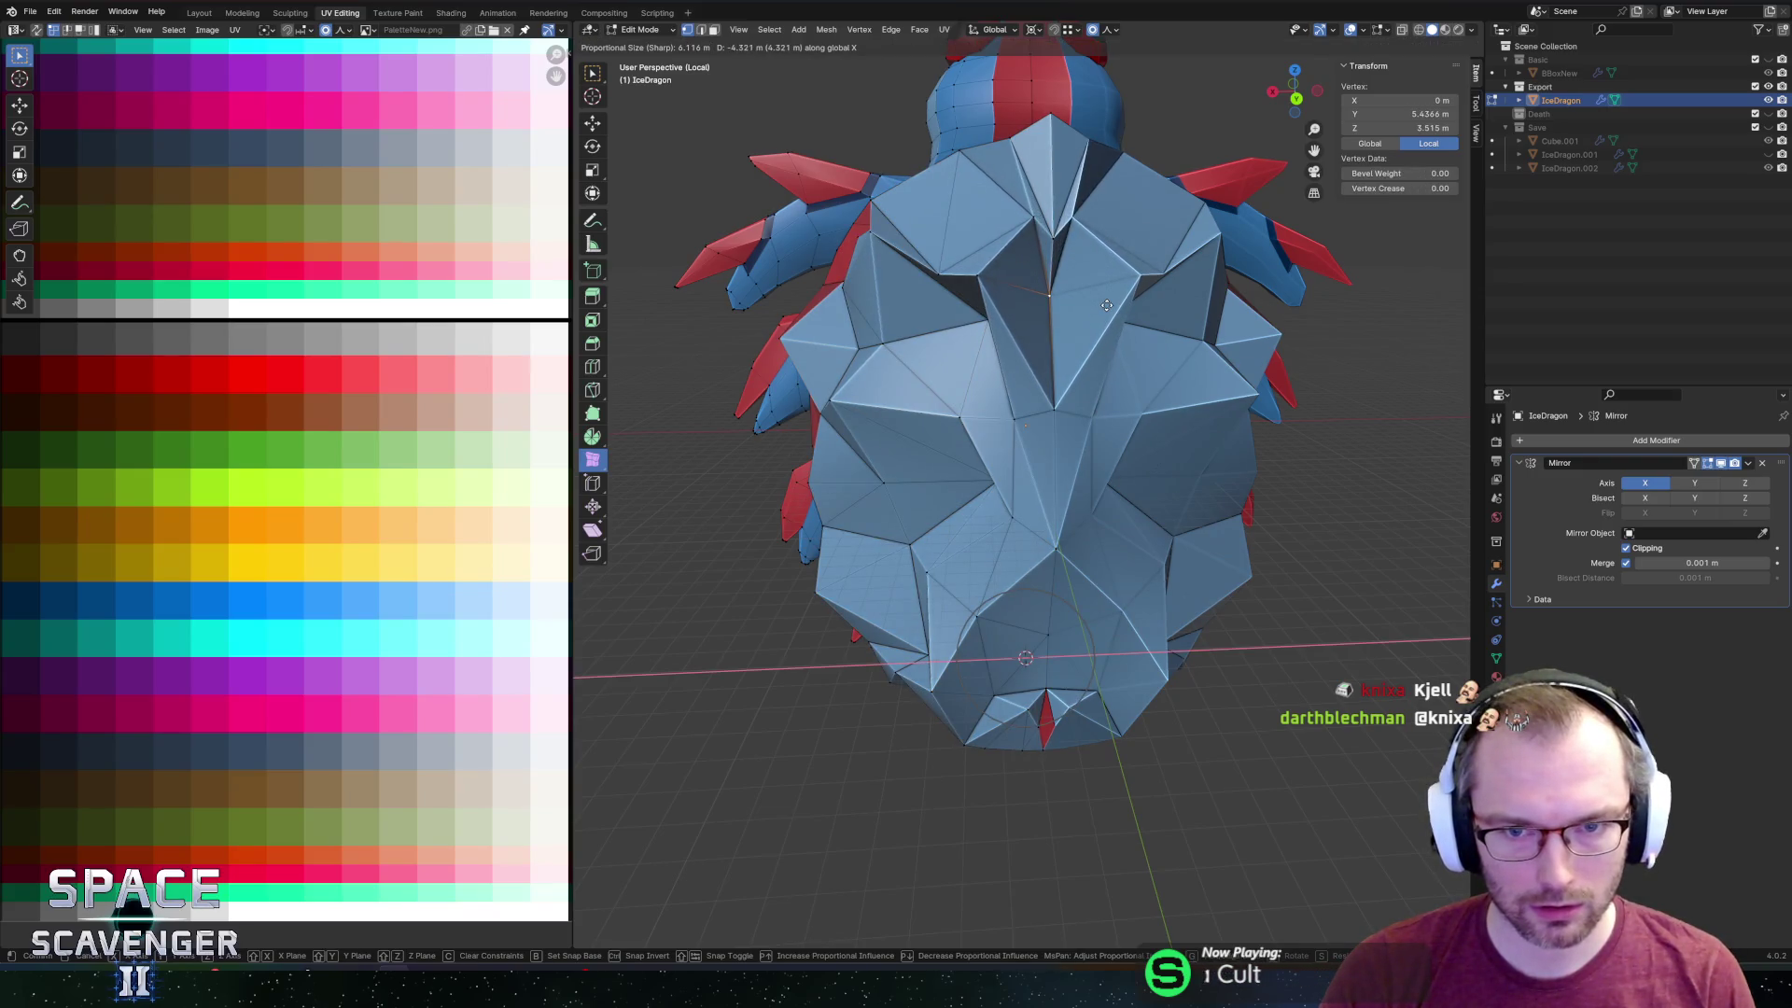
pyautogui.scroll(2, 1097, 306)
pyautogui.click(1092, 305)
# Align a tail-end vertex to the centre line and return to Object Mode.
pyautogui.moveTo(1104, 289)
pyautogui.mouseDown(button='middle')
pyautogui.moveTo(1088, 153)
pyautogui.moveTo(1067, 592)
pyautogui.mouseUp(button='middle')
pyautogui.scroll(4, 1068, 591)
pyautogui.click(1020, 548)
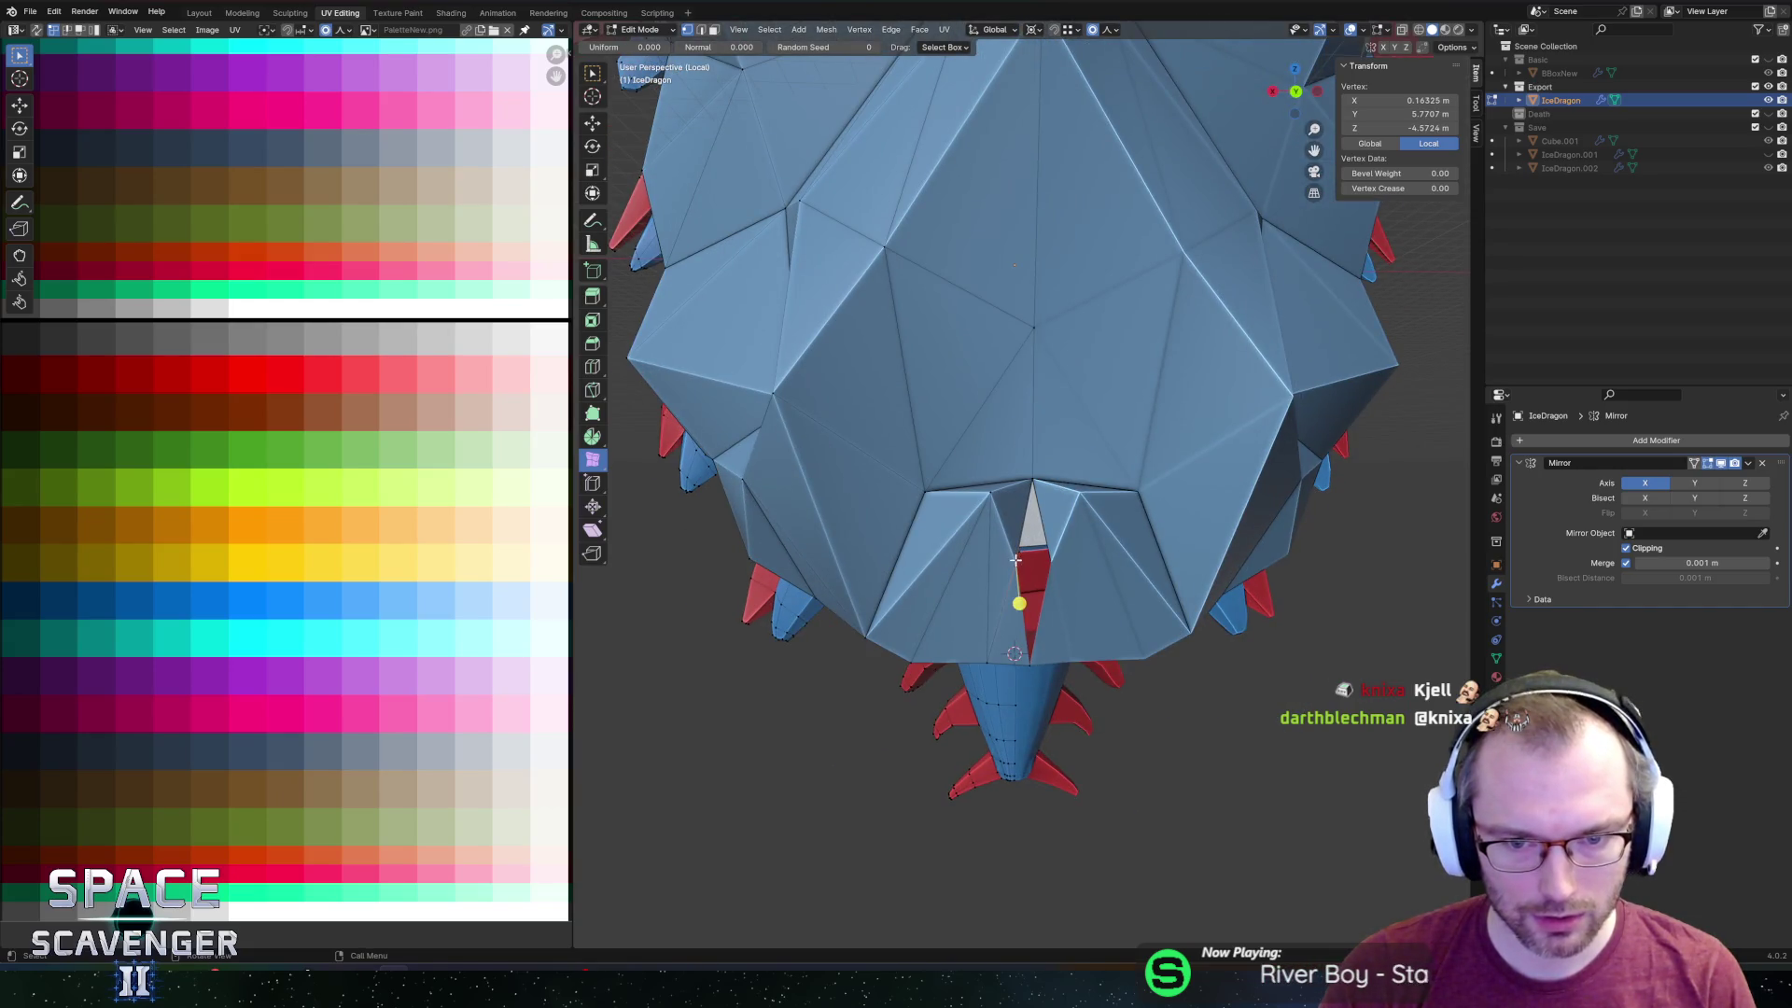
pyautogui.scroll(-2, 1015, 560)
pyautogui.press('g')
pyautogui.press('x')
pyautogui.click(1074, 541)
pyautogui.moveTo(1074, 541)
pyautogui.mouseDown(button='middle')
pyautogui.moveTo(1169, 394)
pyautogui.moveTo(1144, 399)
pyautogui.moveTo(1239, 420)
pyautogui.moveTo(1065, 417)
pyautogui.moveTo(947, 379)
pyautogui.moveTo(1082, 392)
pyautogui.mouseUp(button='middle')
pyautogui.press('Tab')
pyautogui.scroll(-3, 1144, 399)
# Export IceDragon.fbx into the Enemies folder, playtest it in Unity, then return to Blender.
pyautogui.hotkey('ctrl', 'e')
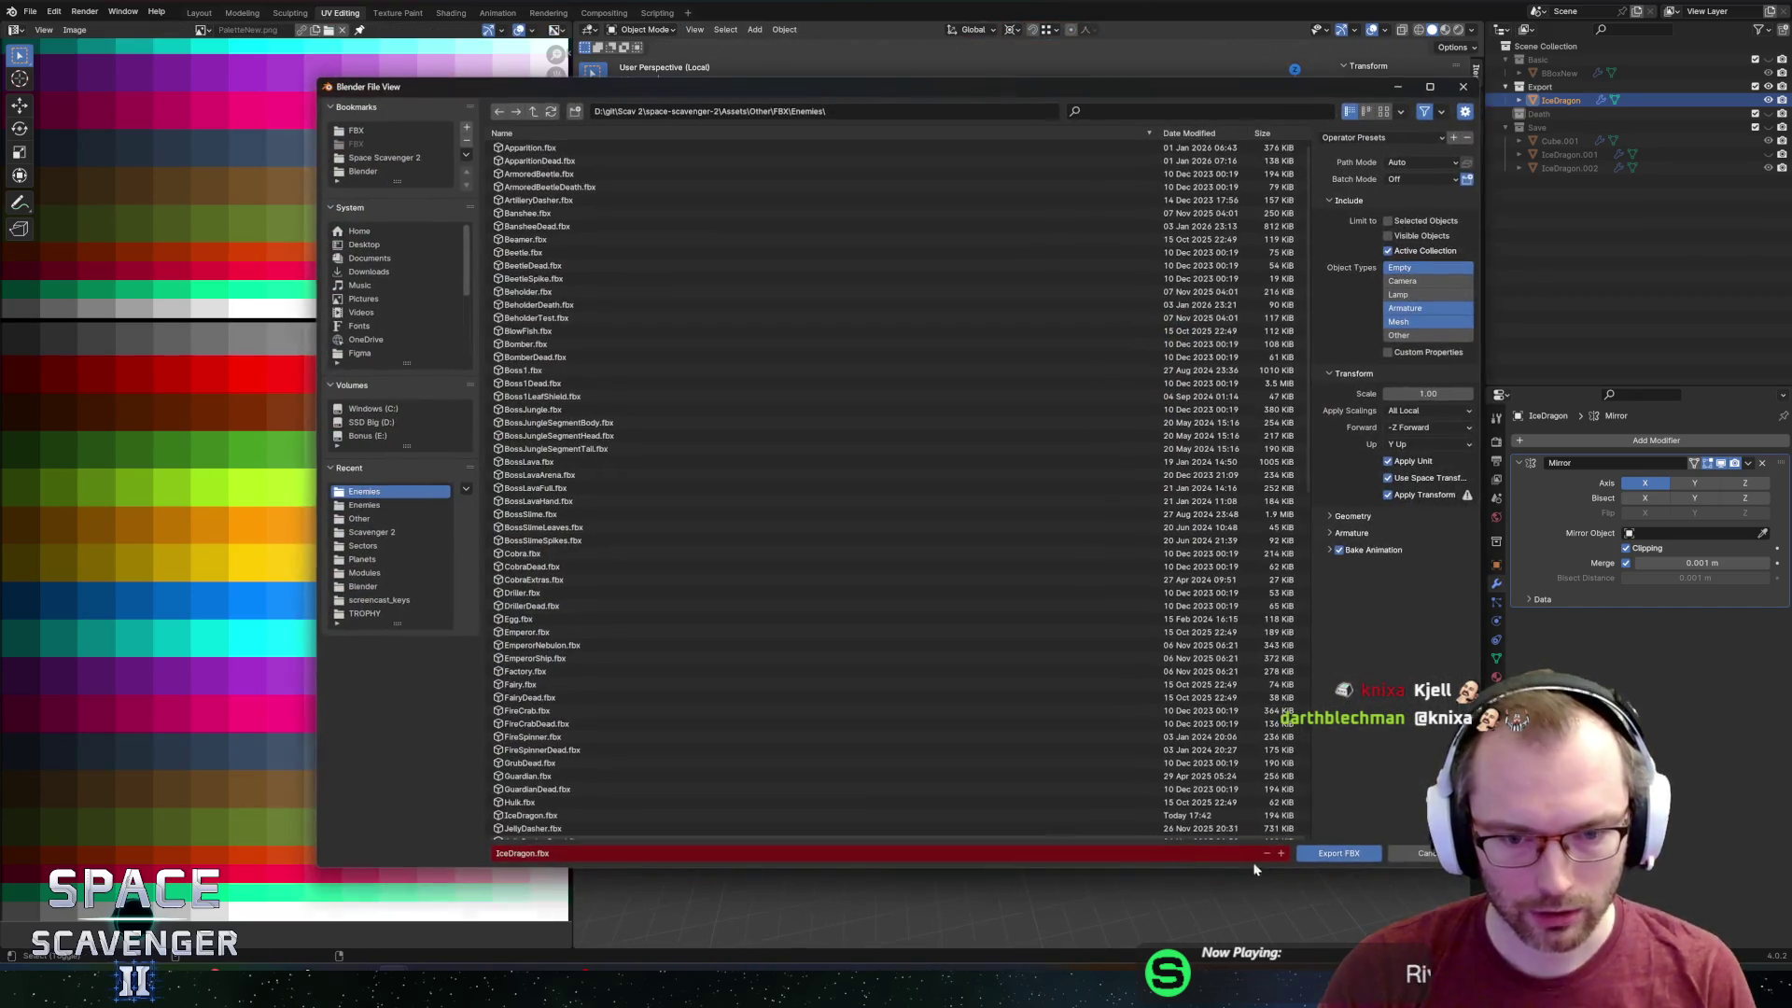
pyautogui.click(1311, 853)
pyautogui.hotkey('alt', 'Tab')
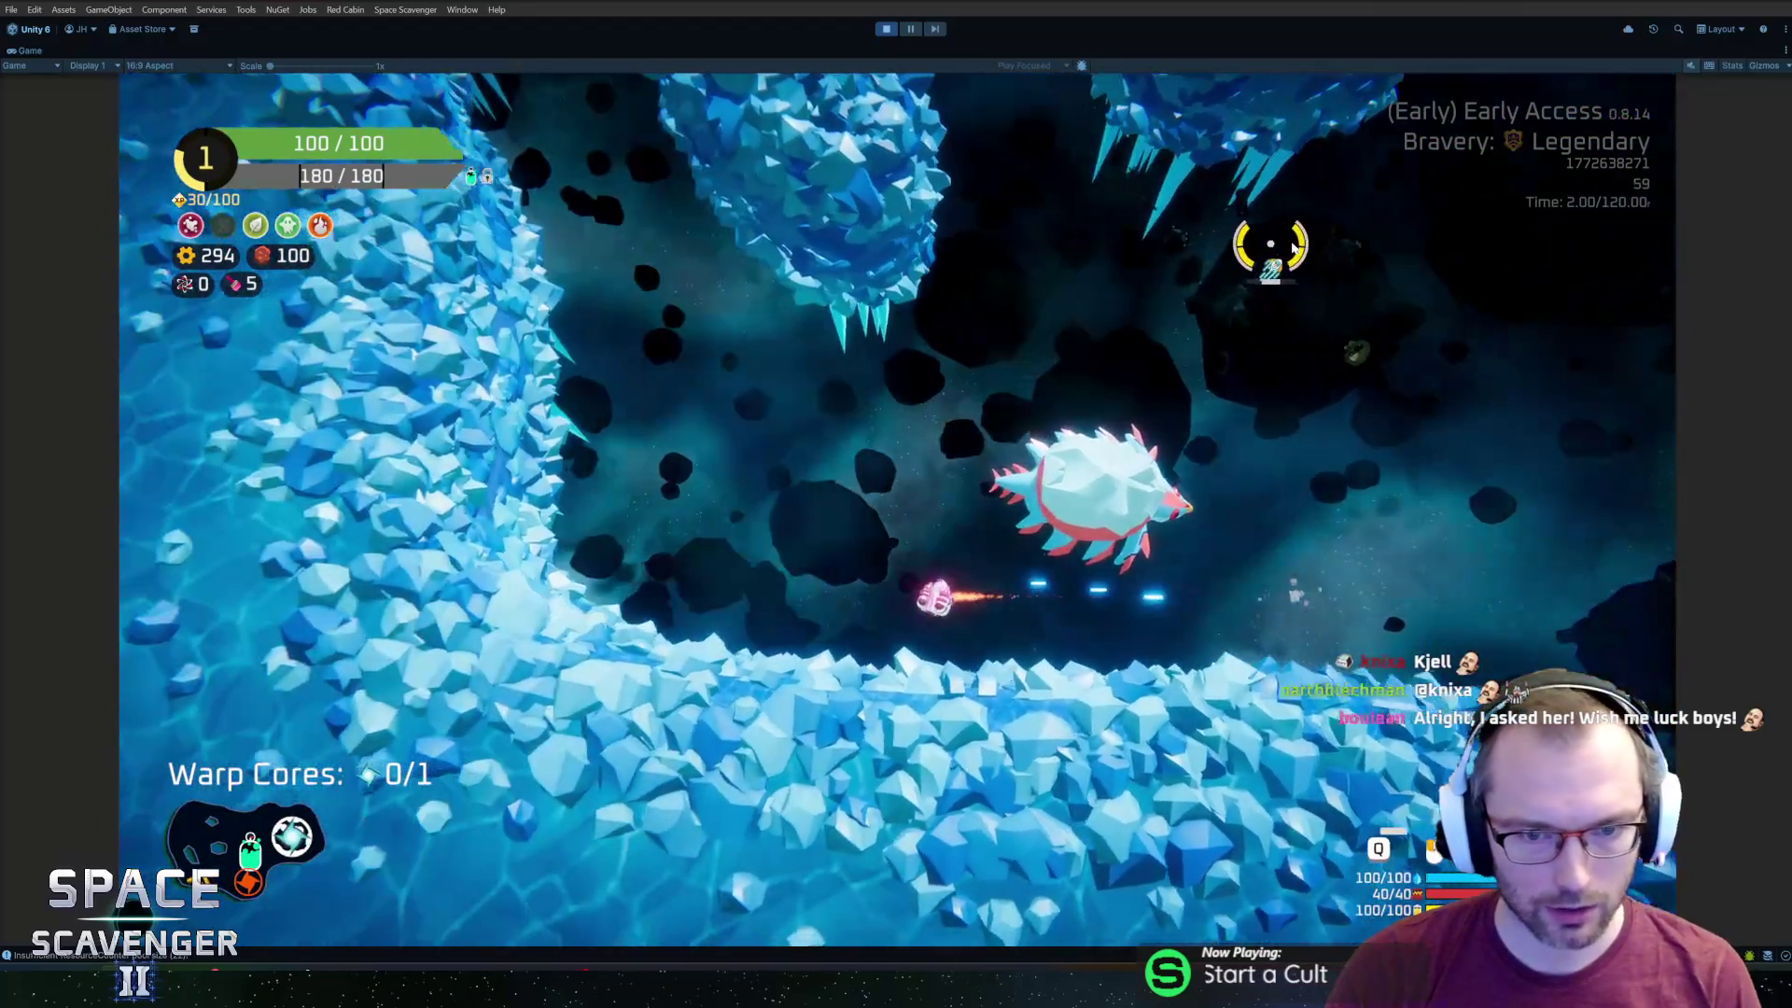
pyautogui.hotkey('alt', 'Tab')
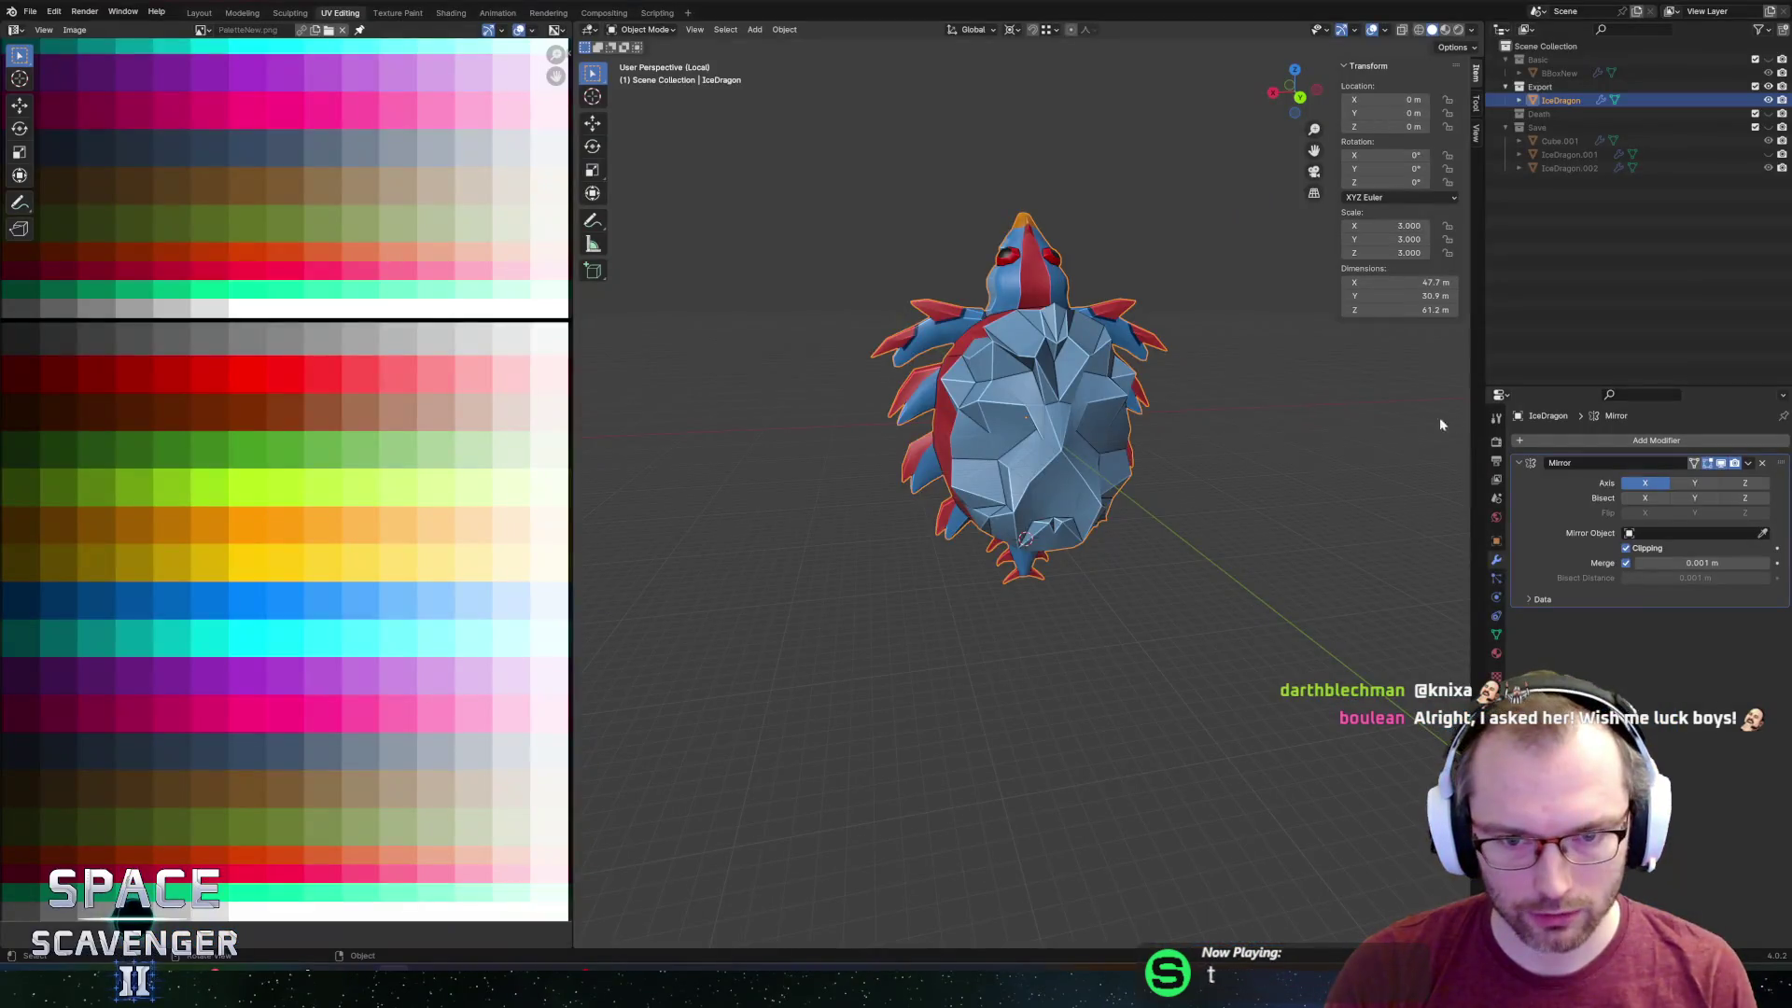
# In Edit Mode, lower two vertices at the shell's rear along Z.
pyautogui.scroll(4, 1263, 379)
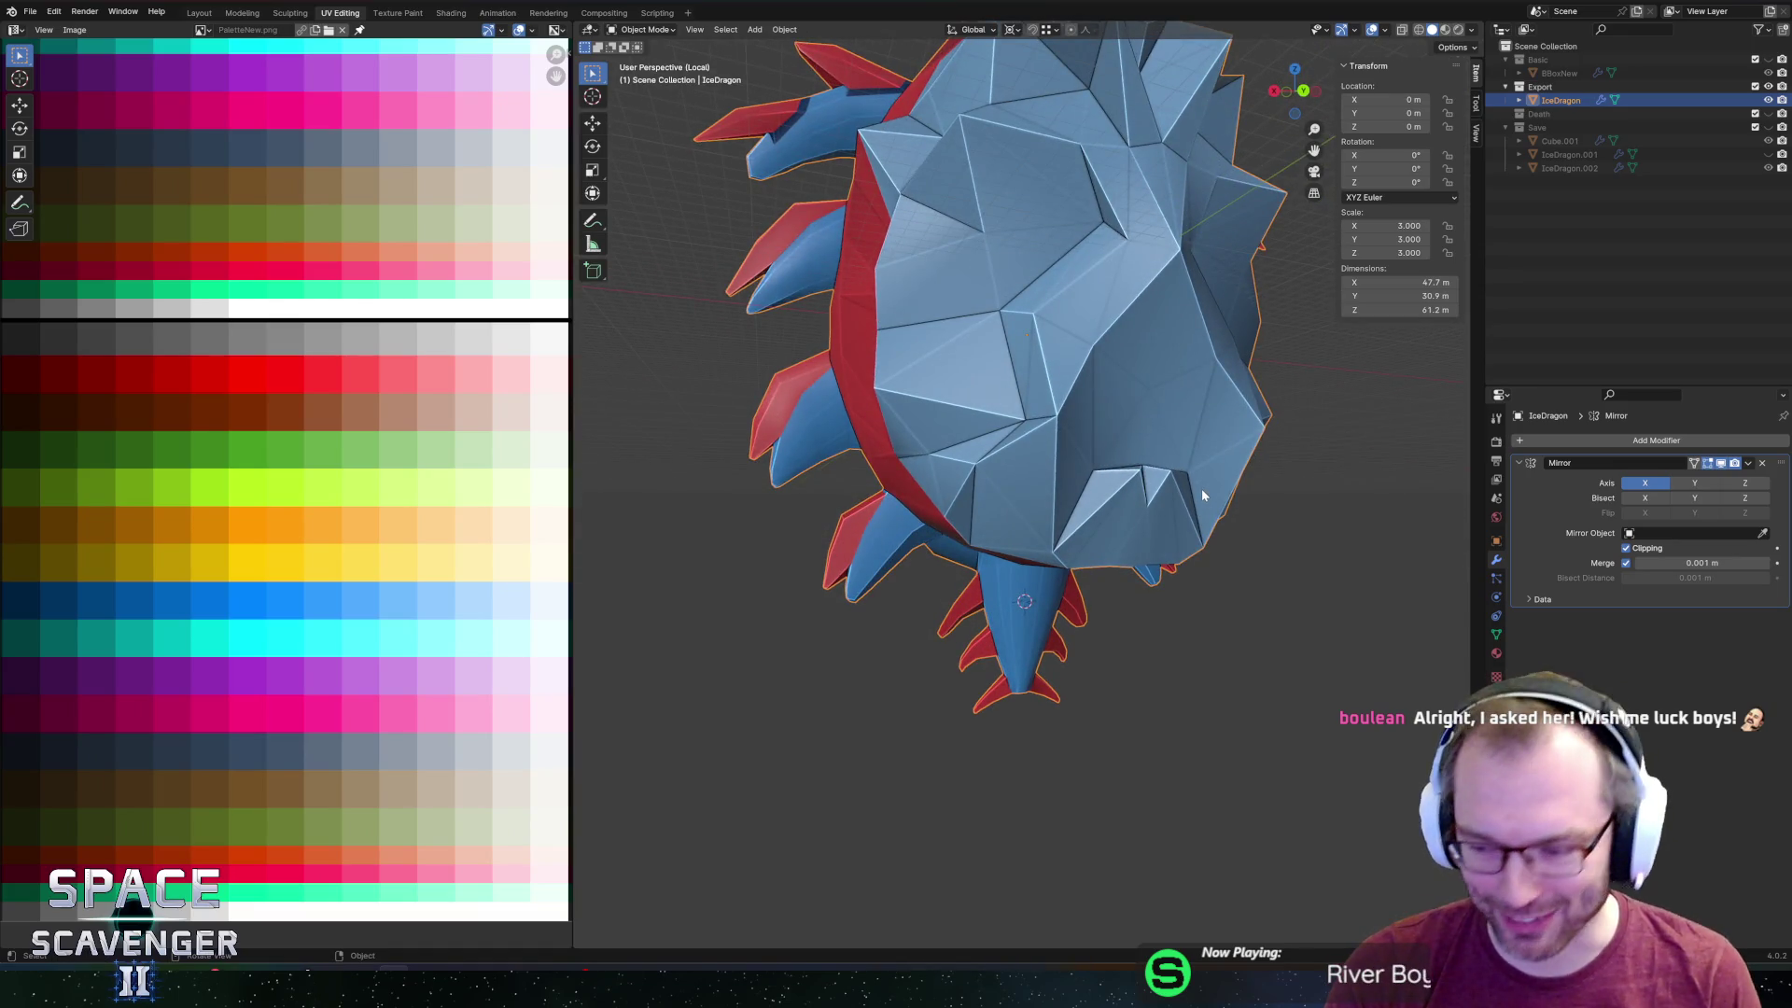
pyautogui.press('Tab')
pyautogui.moveTo(1105, 474)
pyautogui.mouseDown(button='middle')
pyautogui.moveTo(1132, 579)
pyautogui.moveTo(1093, 576)
pyautogui.mouseUp(button='middle')
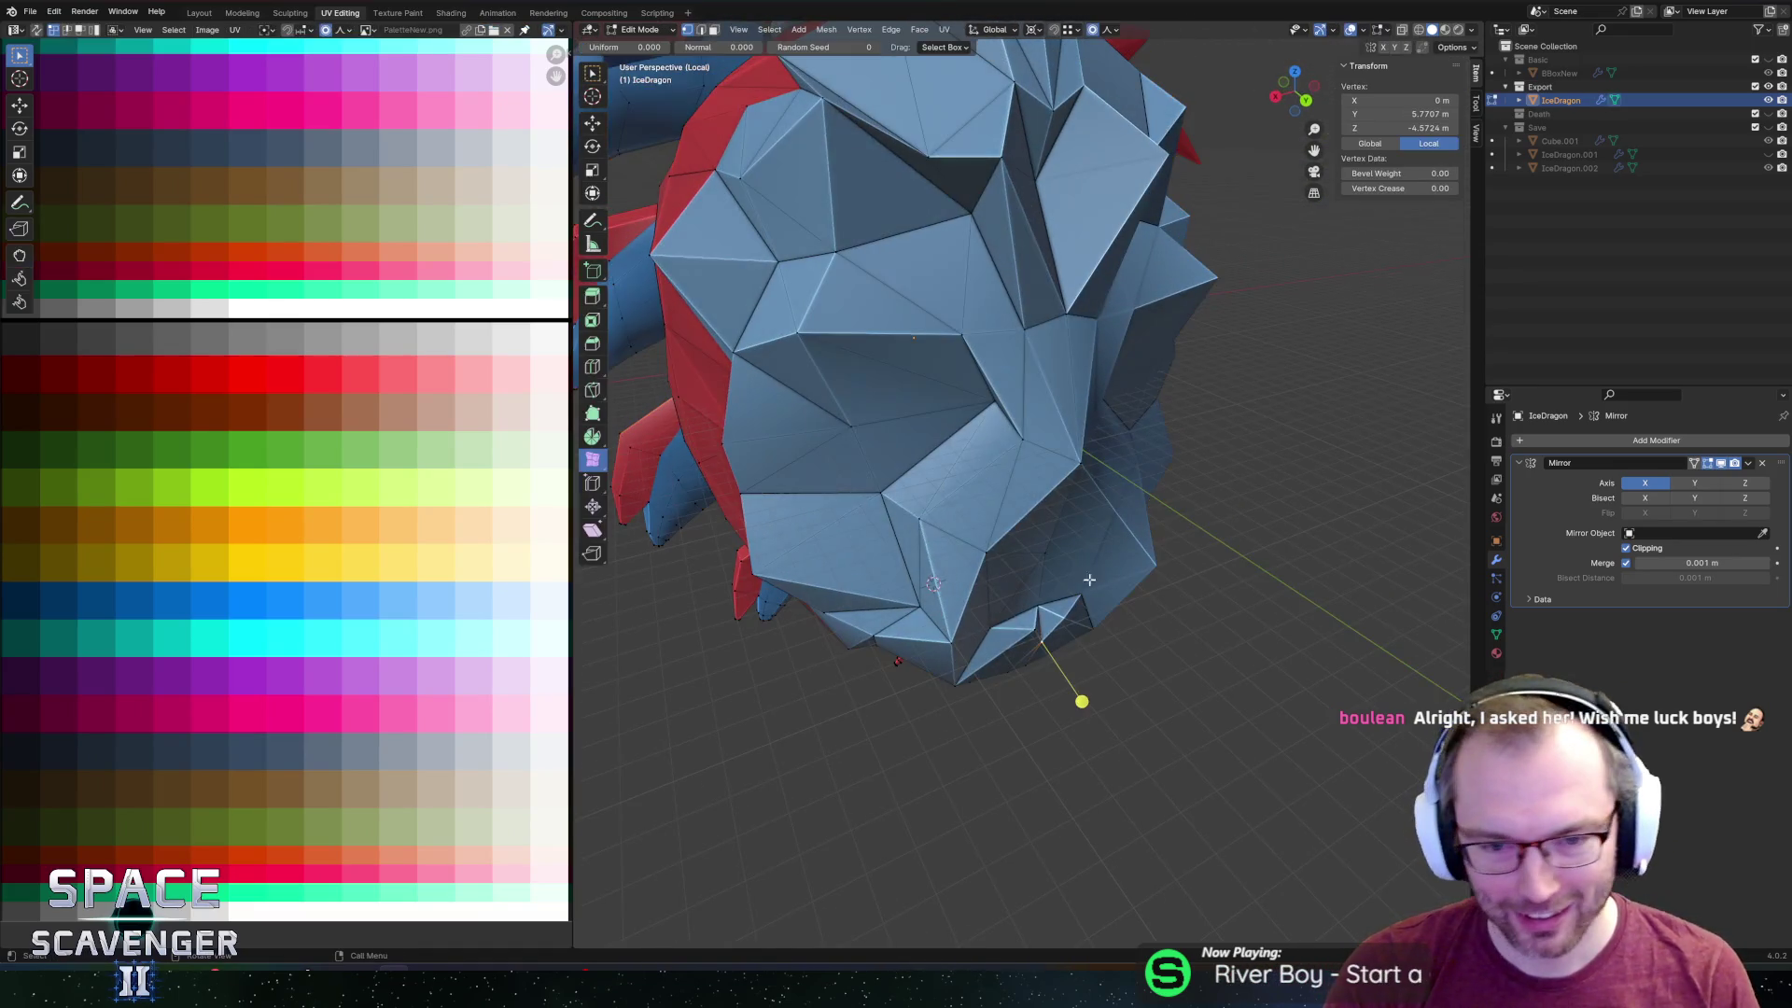
pyautogui.moveTo(1024, 632); pyautogui.dragTo(979, 486, button='middle')
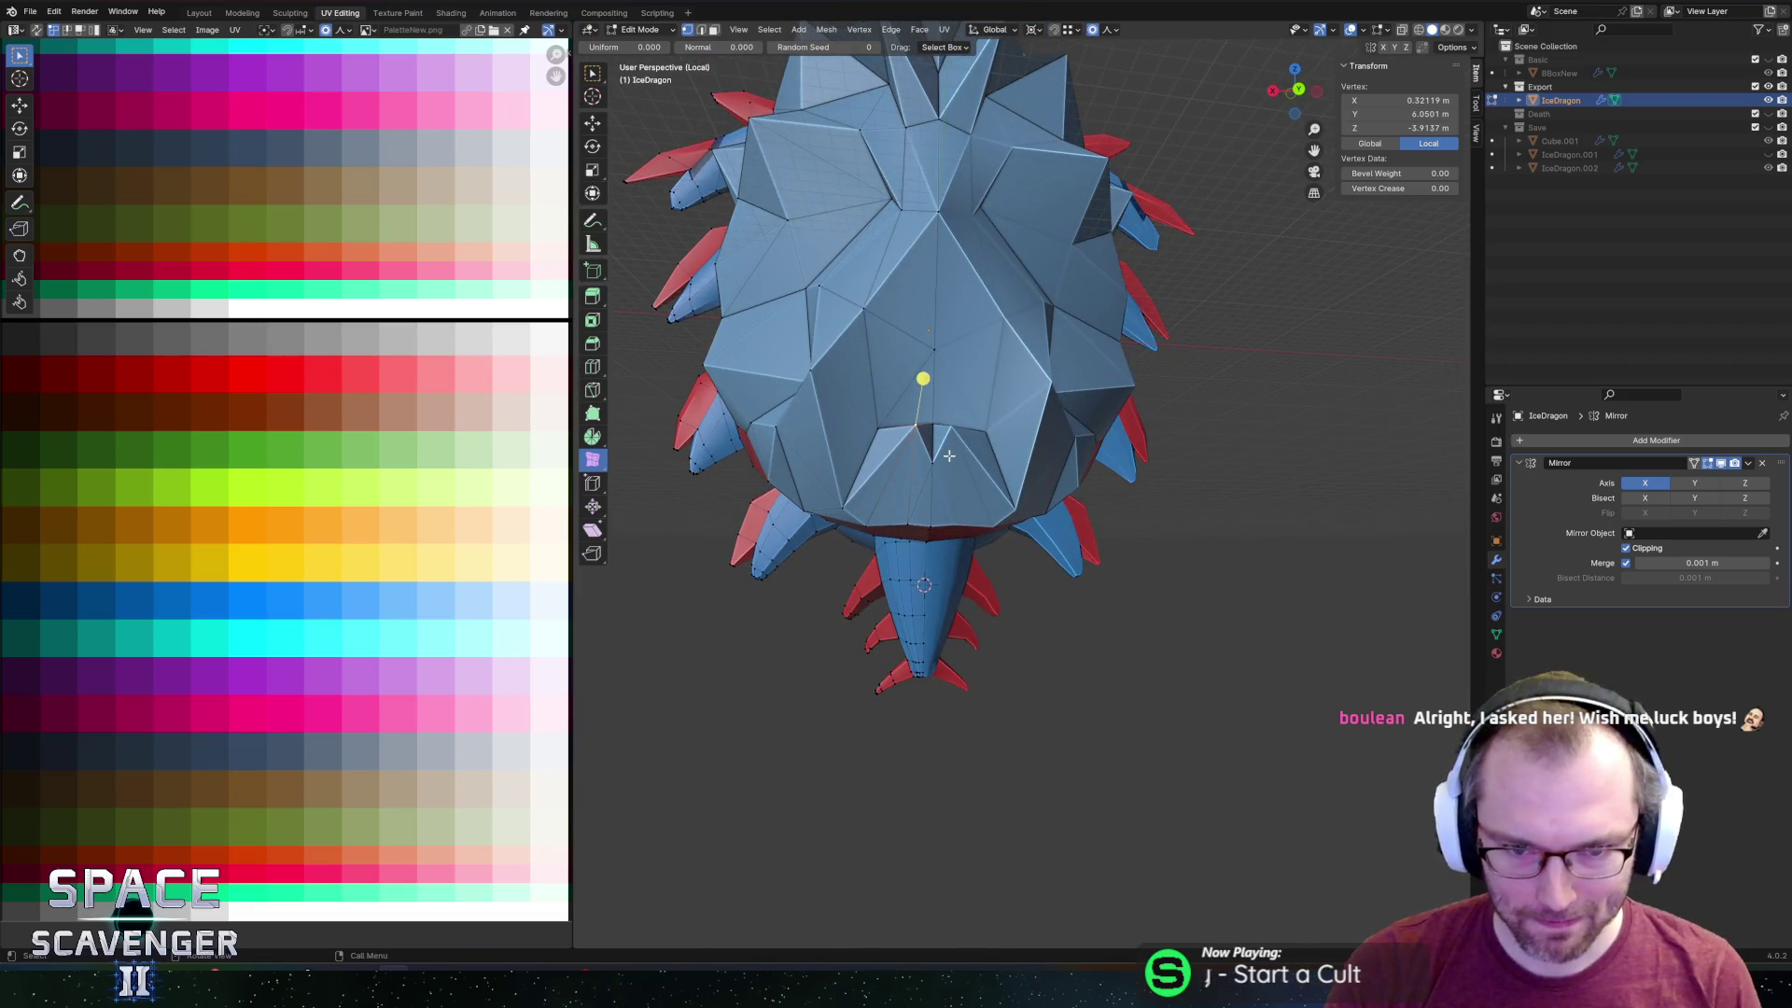
pyautogui.press('g')
pyautogui.press('z')
pyautogui.click(939, 492)
pyautogui.click(933, 481)
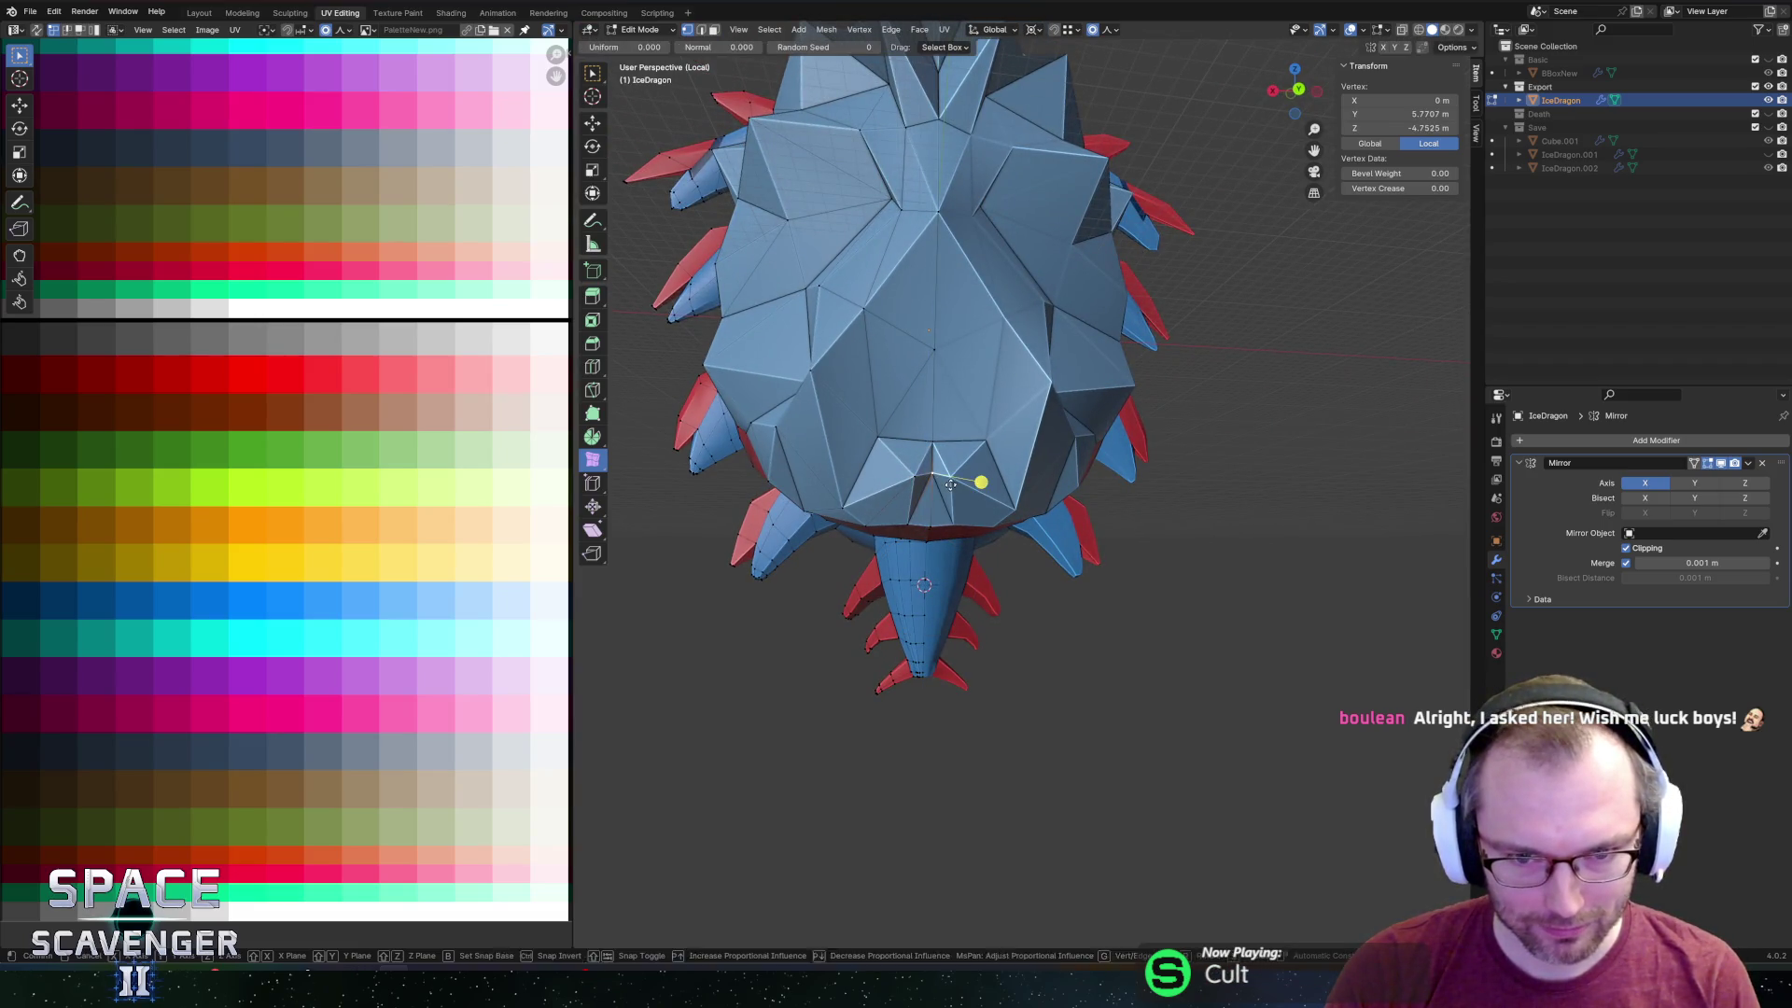
pyautogui.press('g')
pyautogui.press('z')
pyautogui.click(923, 492)
# Realign a rear vertex along X and check the result in Object Mode.
pyautogui.click(920, 496)
pyautogui.press('g')
pyautogui.press('x')
pyautogui.click(880, 500)
pyautogui.press('Tab')
pyautogui.scroll(-5, 1041, 388)
pyautogui.moveTo(1041, 389)
pyautogui.mouseDown(button='middle')
pyautogui.moveTo(935, 362)
pyautogui.moveTo(1094, 388)
pyautogui.moveTo(1183, 376)
pyautogui.moveTo(1032, 402)
pyautogui.moveTo(1021, 420)
pyautogui.moveTo(1073, 411)
pyautogui.moveTo(1027, 389)
pyautogui.mouseUp(button='middle')
# Select the whole linked shell piece and raise it about 1 m along Z.
pyautogui.press('Tab')
pyautogui.scroll(4, 1024, 399)
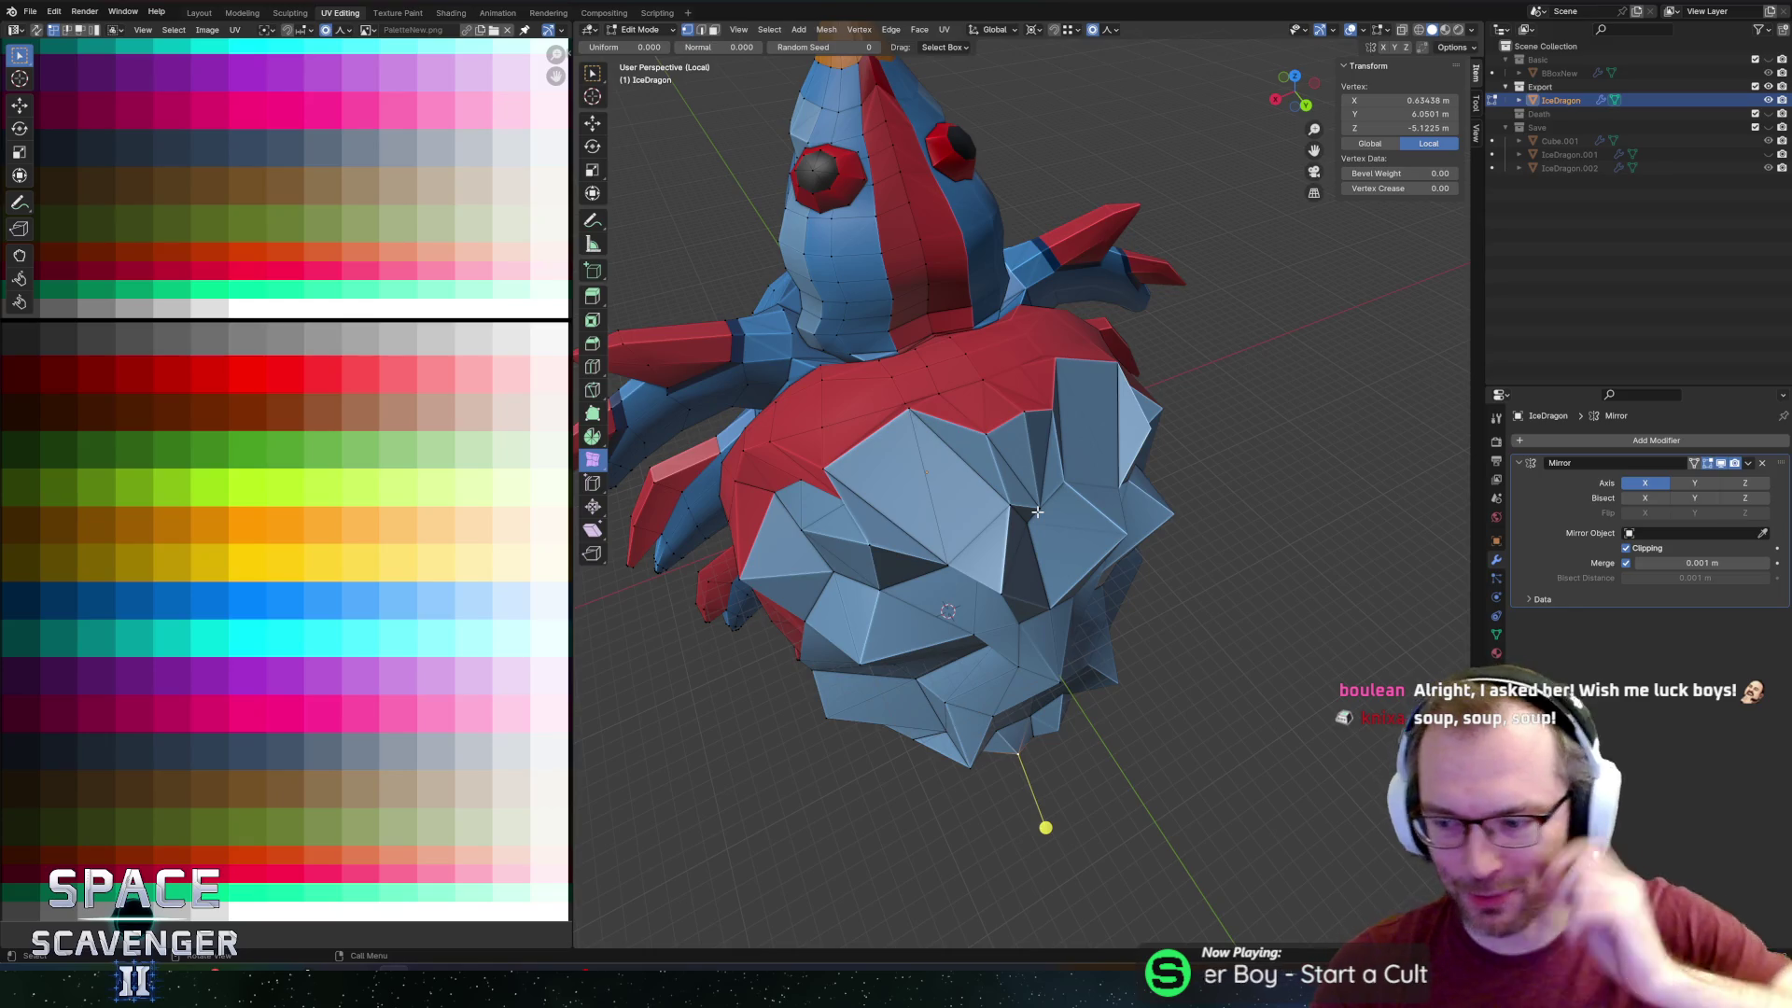
pyautogui.moveTo(1020, 516); pyautogui.dragTo(994, 443, button='middle')
pyautogui.click(1009, 530)
pyautogui.hotkey('ctrl', 'l')
pyautogui.press('g')
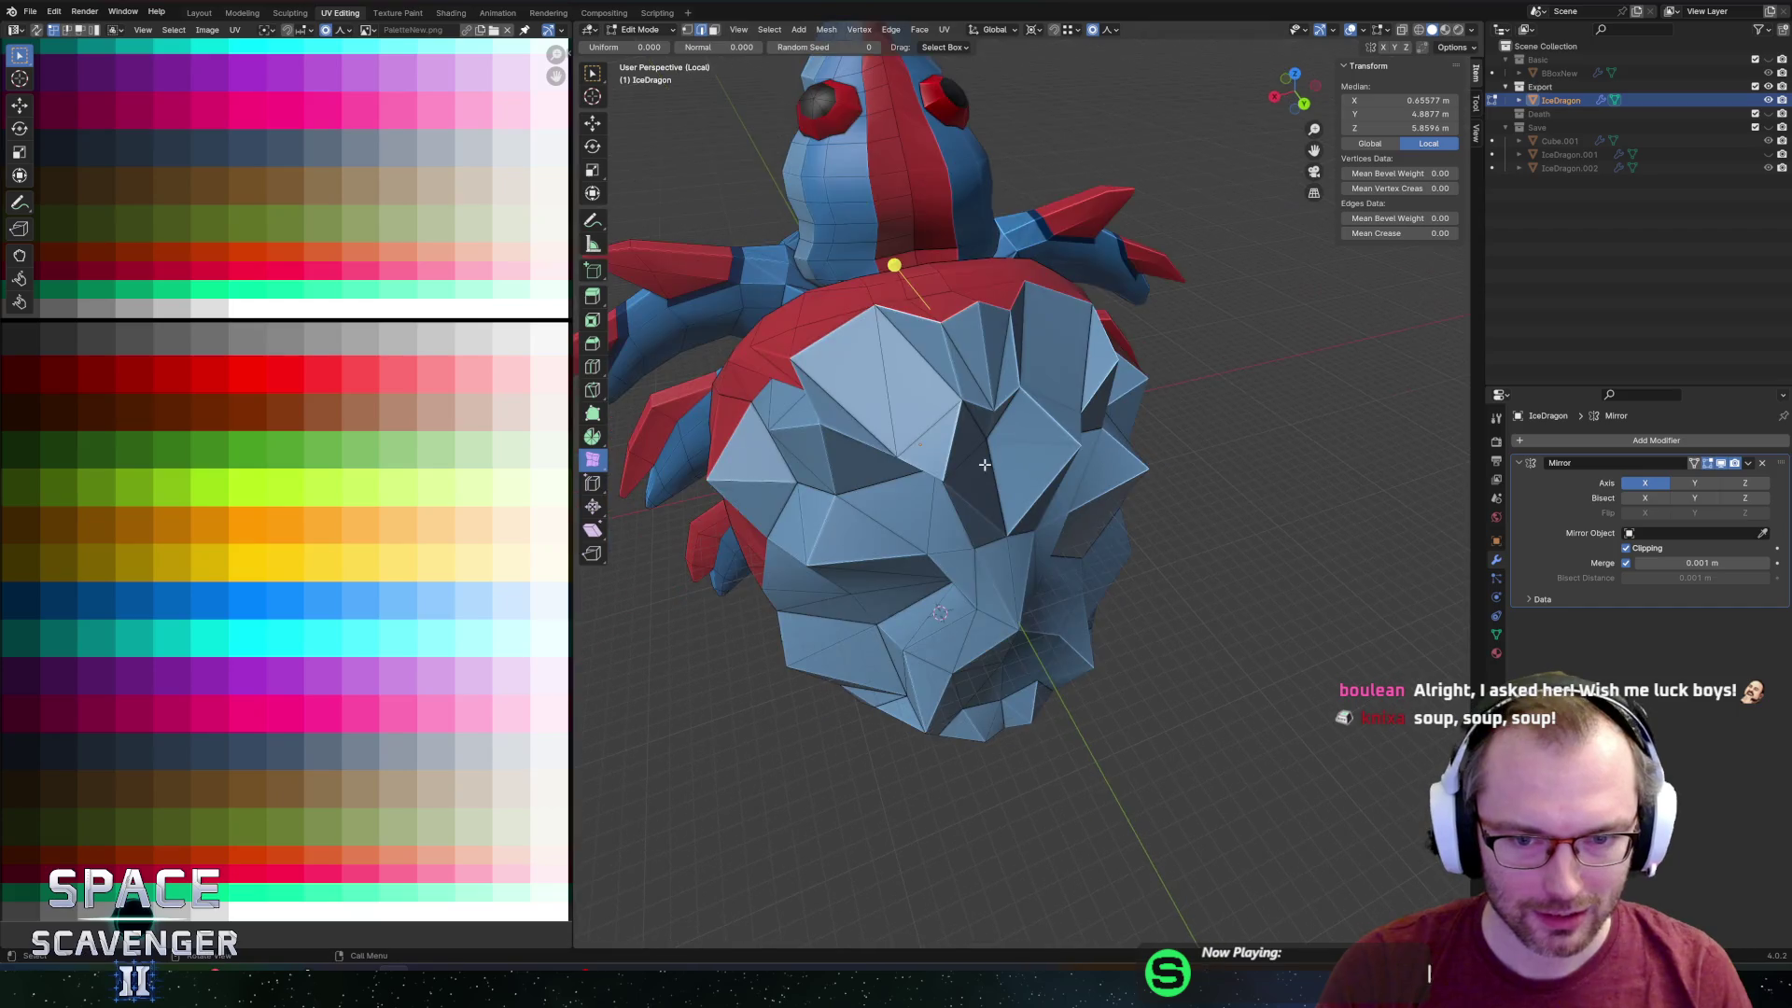
pyautogui.press('z')
pyautogui.click(987, 449)
# Raise a vertex on the shell's top edge further along Z.
pyautogui.moveTo(987, 449); pyautogui.dragTo(990, 336, button='middle')
pyautogui.click(975, 279)
pyautogui.press('g')
pyautogui.press('z')
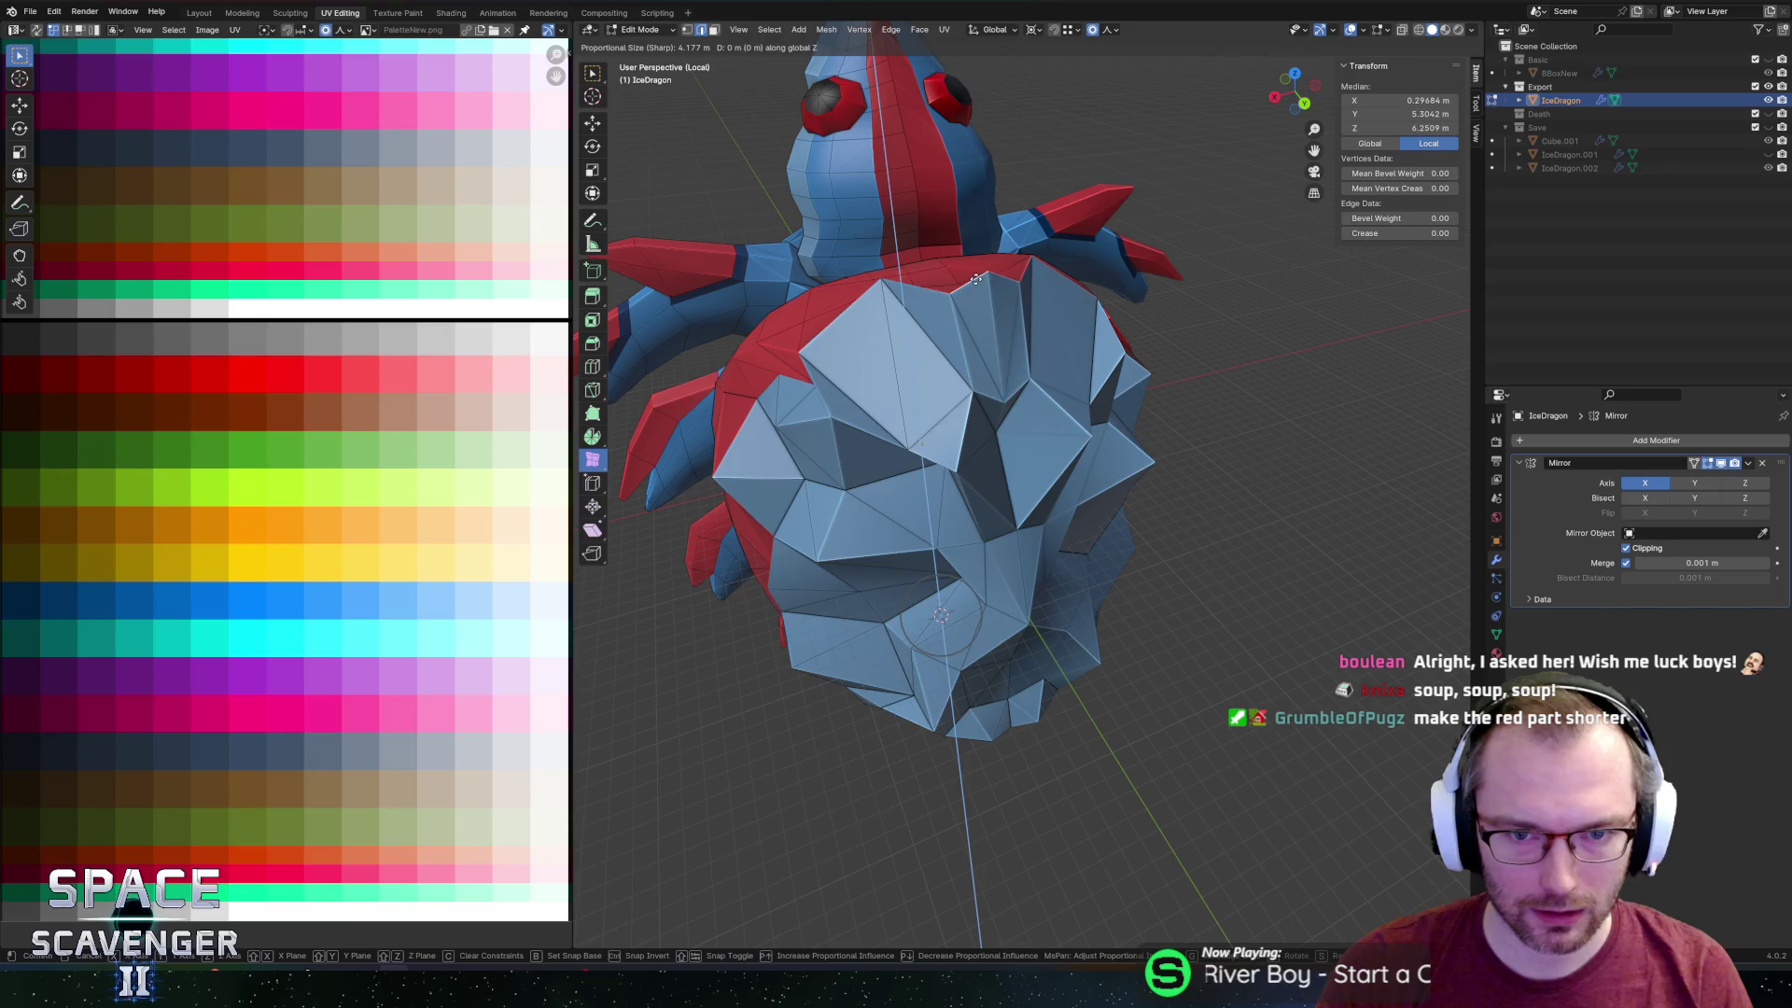
pyautogui.click(977, 269)
pyautogui.moveTo(1050, 314)
pyautogui.mouseDown(button='middle')
pyautogui.moveTo(1141, 330)
pyautogui.moveTo(1076, 271)
pyautogui.moveTo(1117, 324)
pyautogui.mouseUp(button='middle')
# Clear the selection, pick a face ring on the red body, and briefly check Unity.
pyautogui.hotkey('alt', 'a')
pyautogui.keyDown('alt'); pyautogui.click(1116, 324); pyautogui.keyUp('alt')
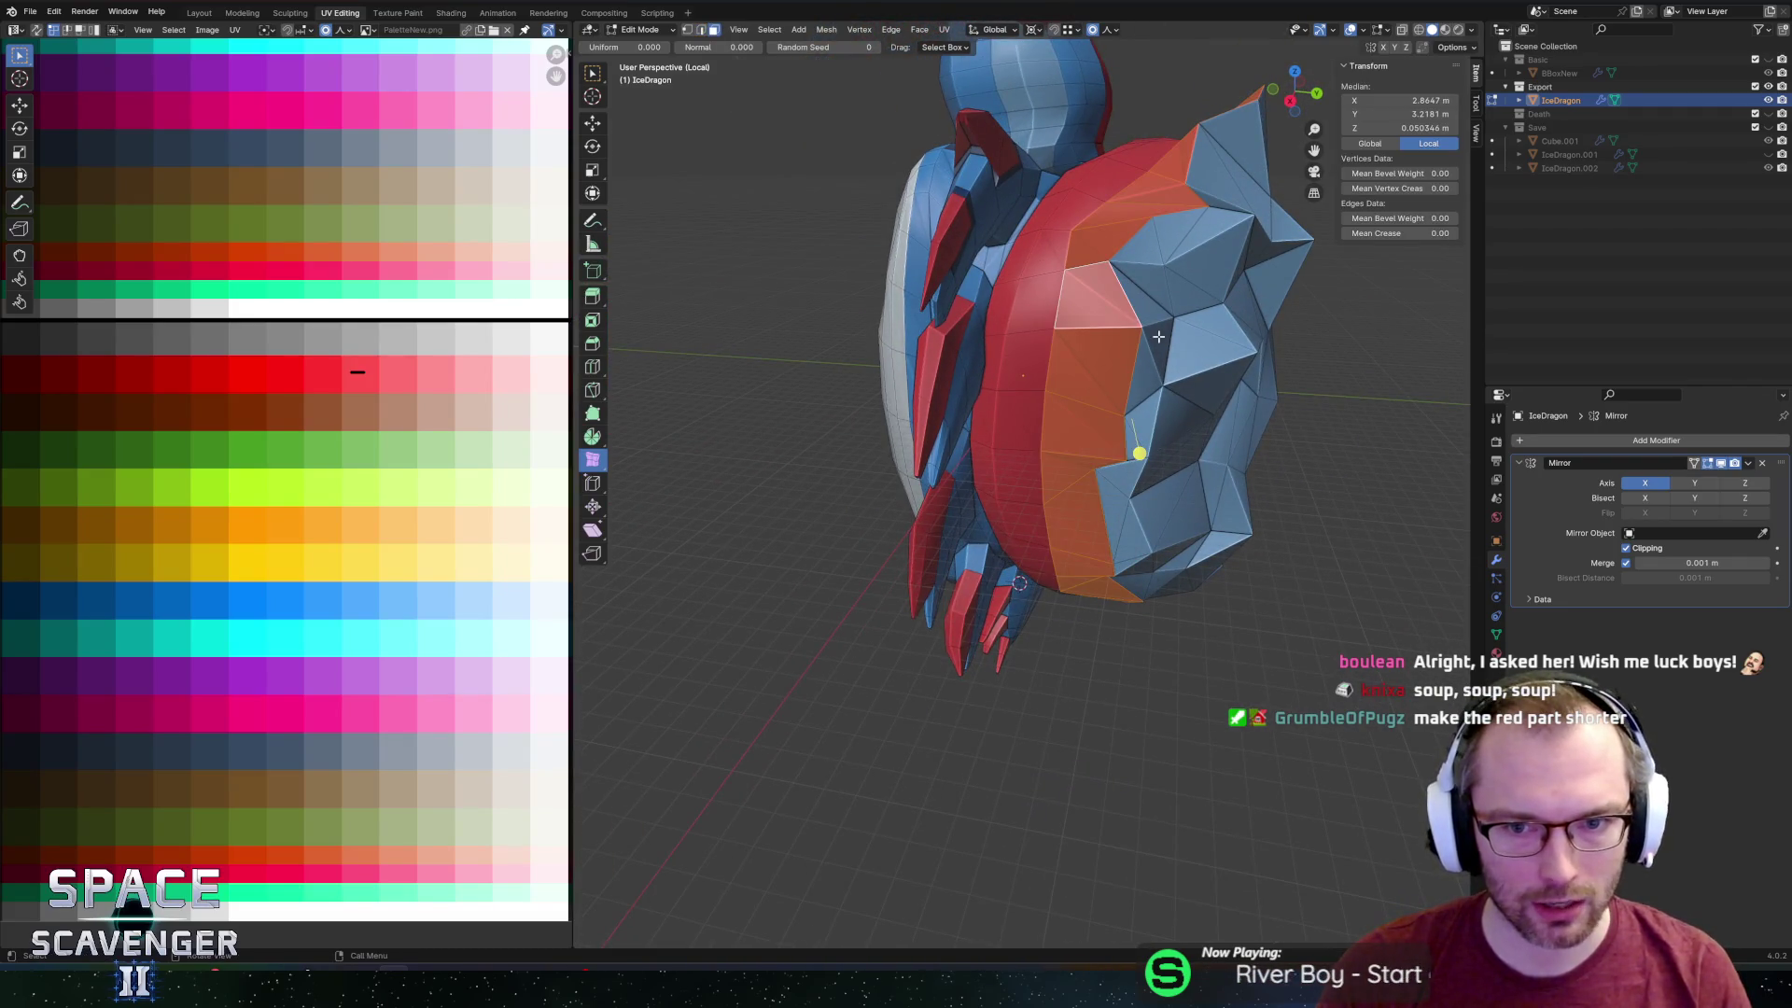
pyautogui.hotkey('alt', 'Tab')
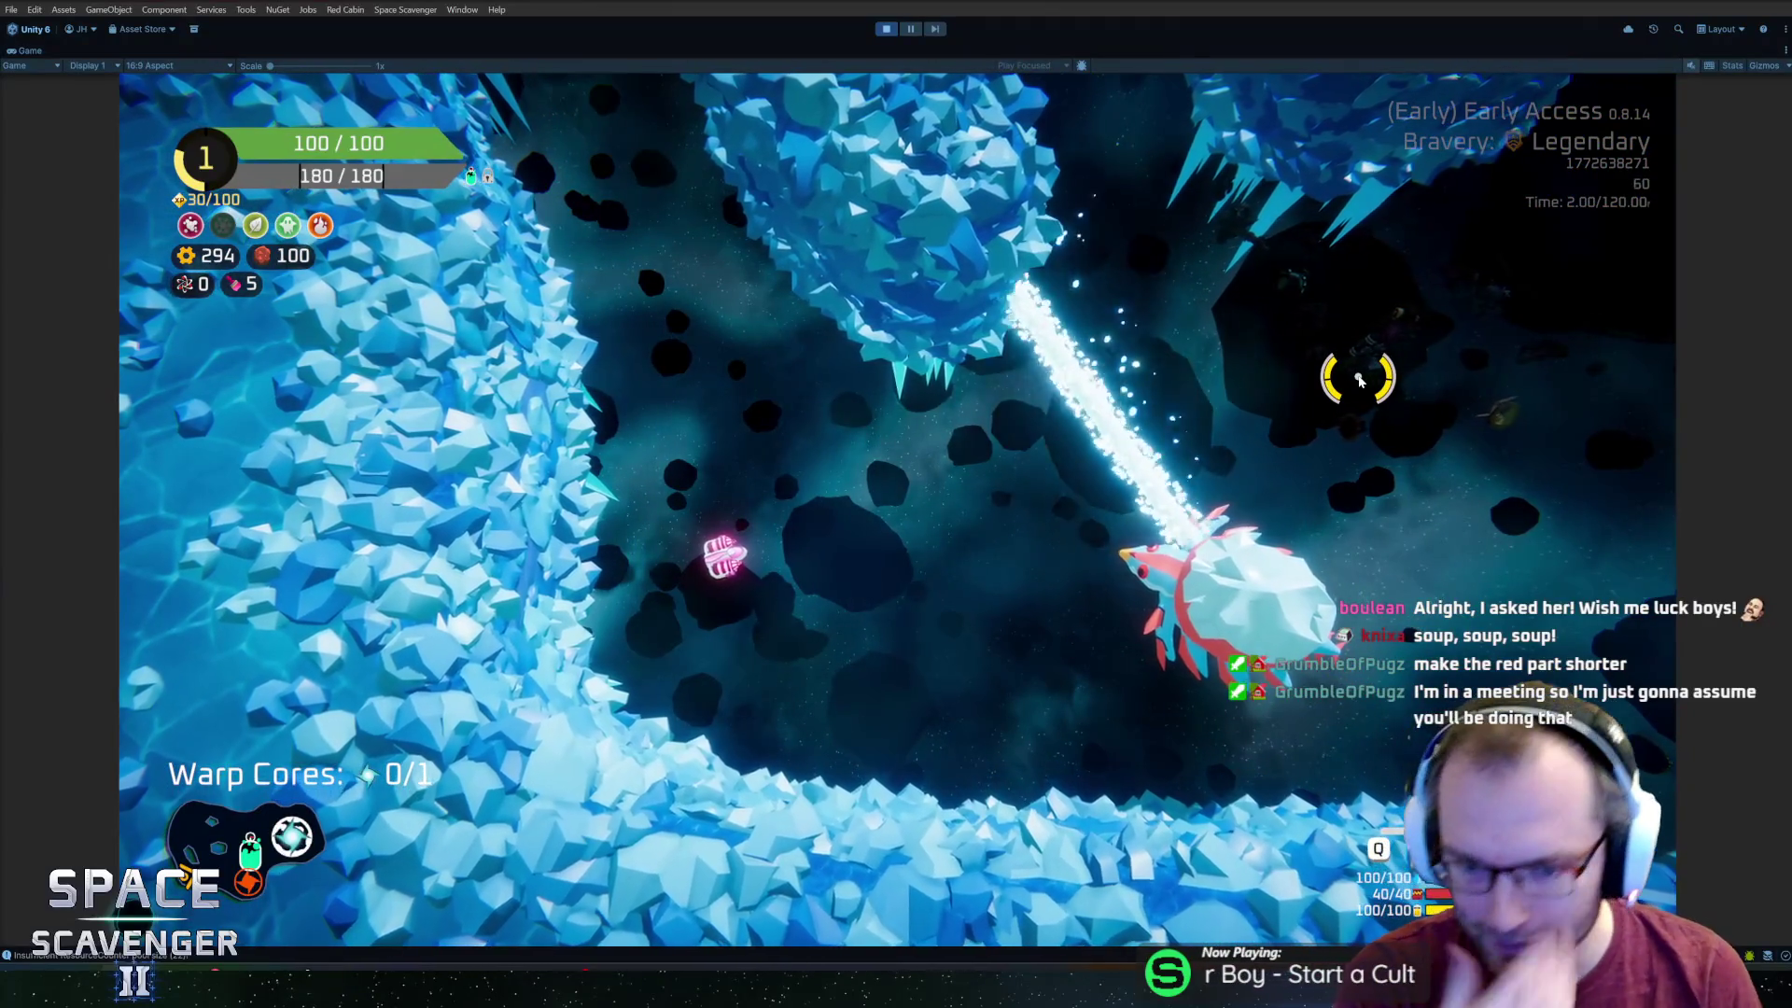
pyautogui.hotkey('alt', 'Tab')
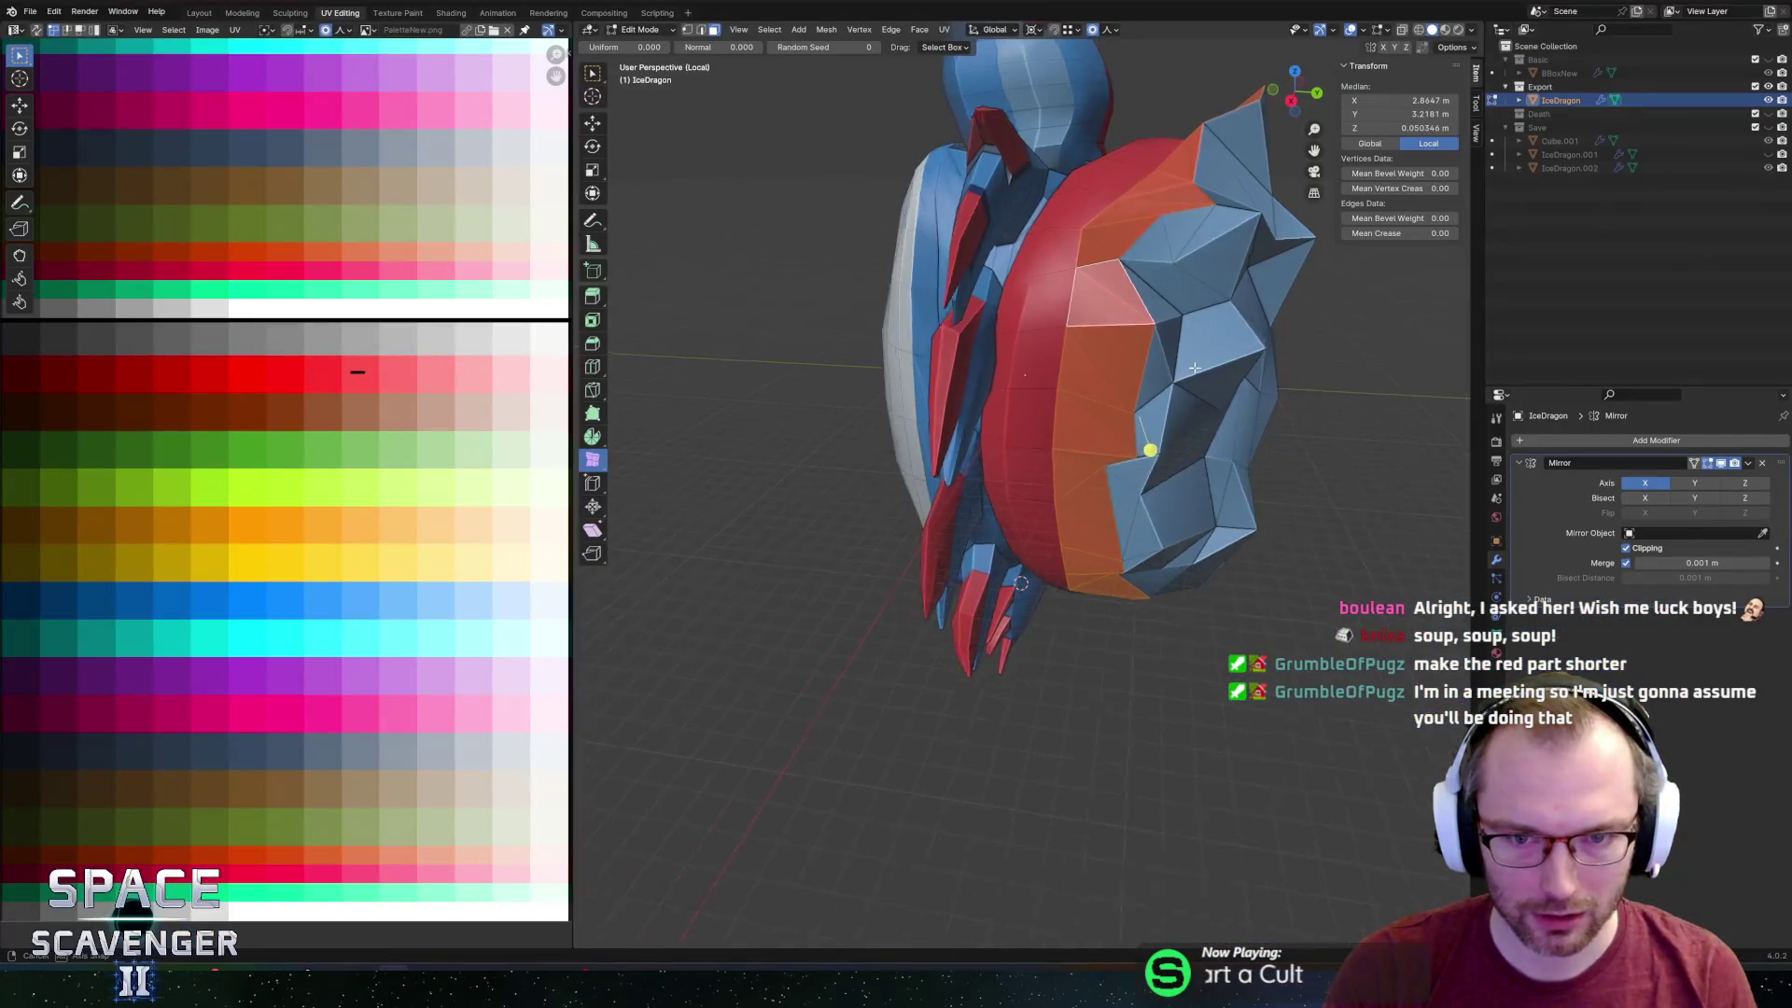
# Select face loops along the red/blue boundary and apply a soft-falloff adjustment.
pyautogui.moveTo(1232, 375); pyautogui.dragTo(631, 467, button='middle')
pyautogui.click(658, 464)
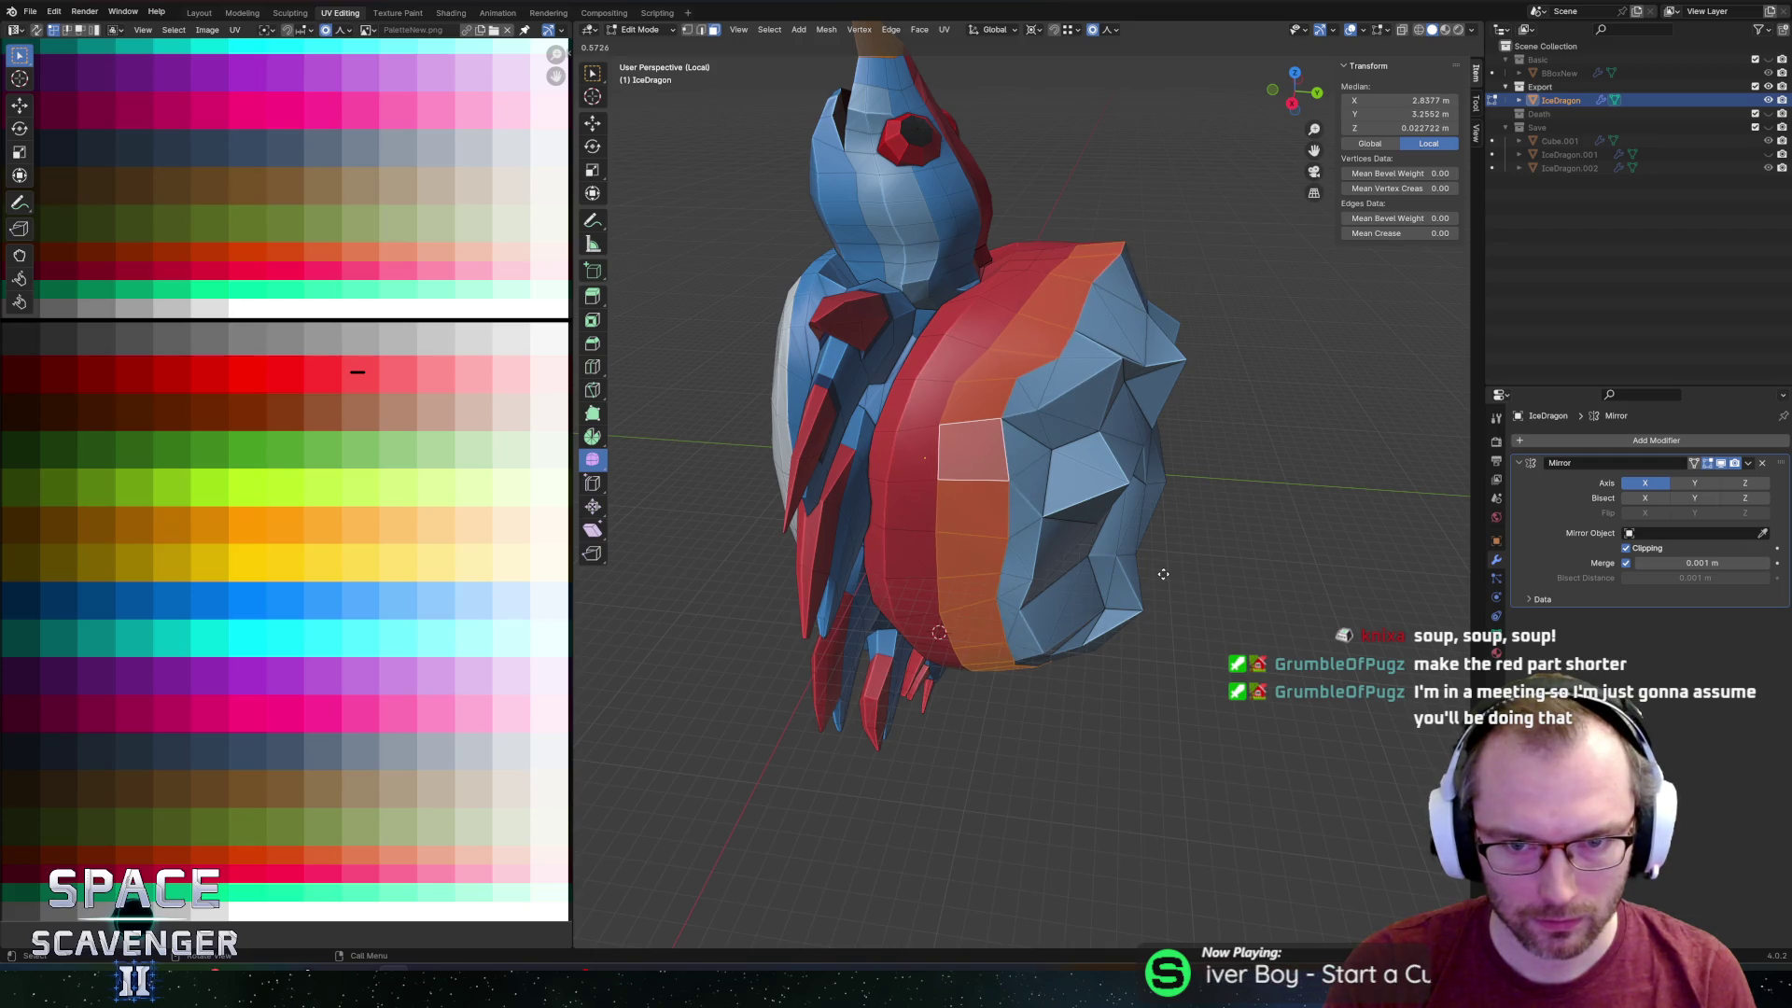
pyautogui.keyDown('alt'); pyautogui.click(997, 385); pyautogui.keyUp('alt')
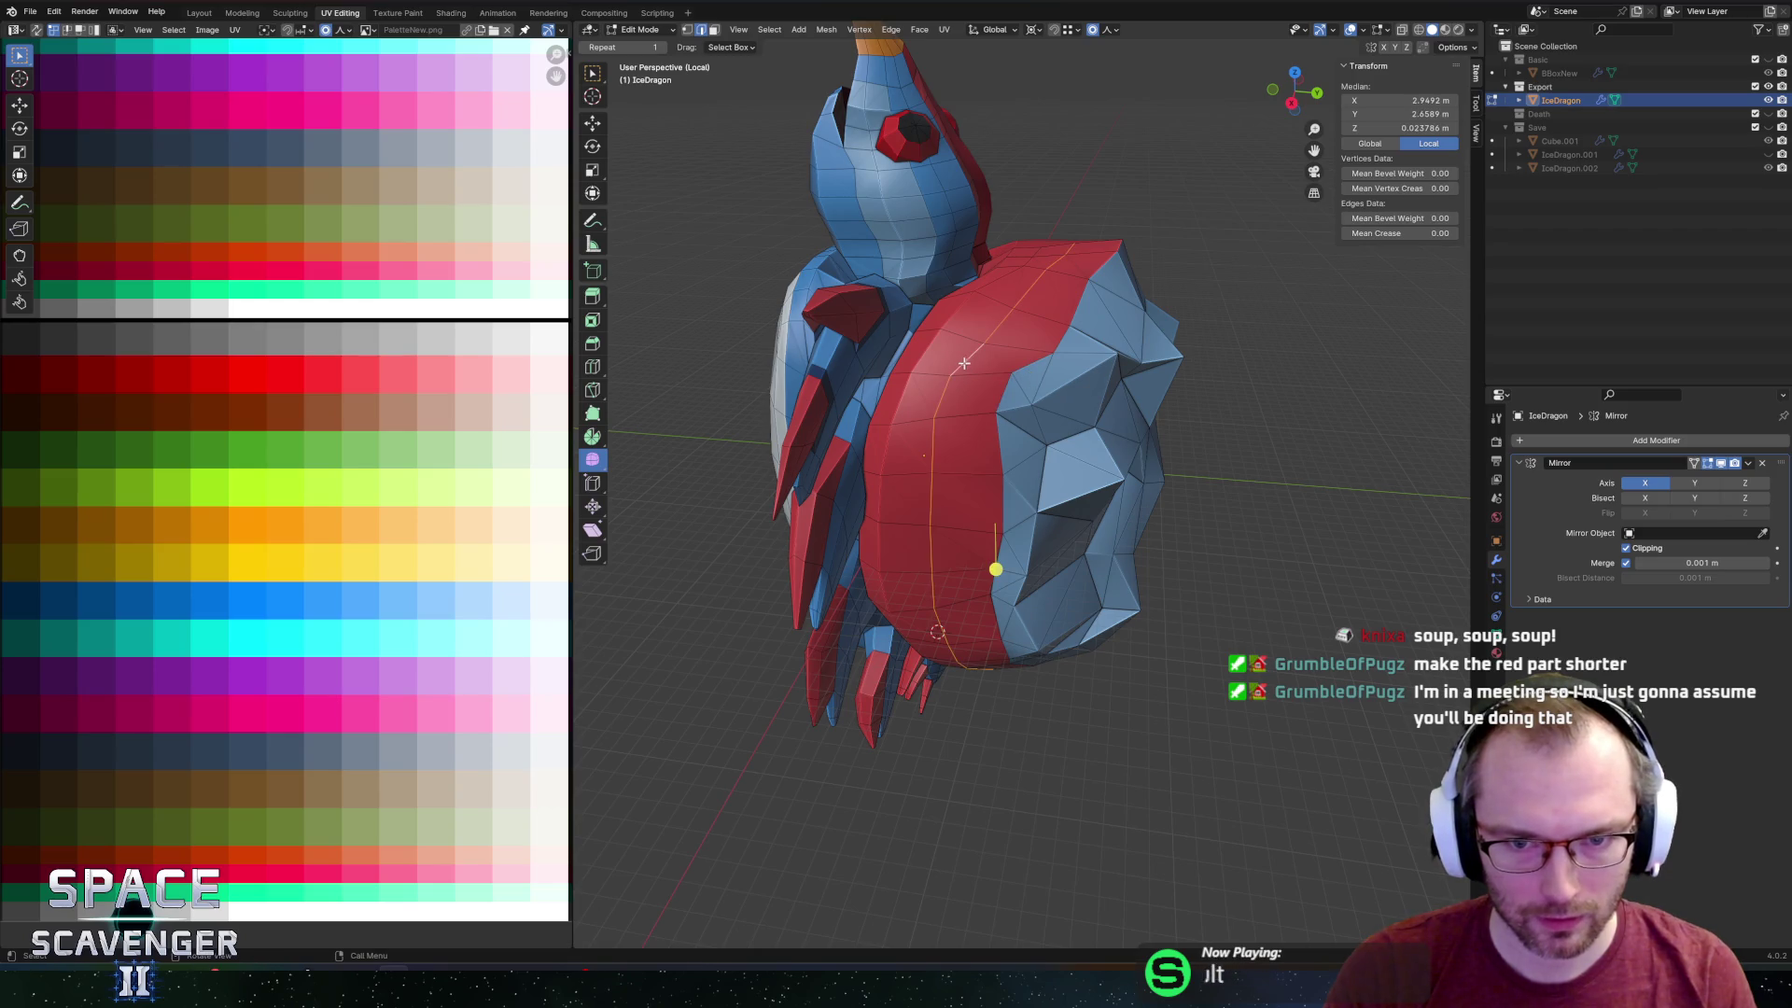
pyautogui.click(971, 362)
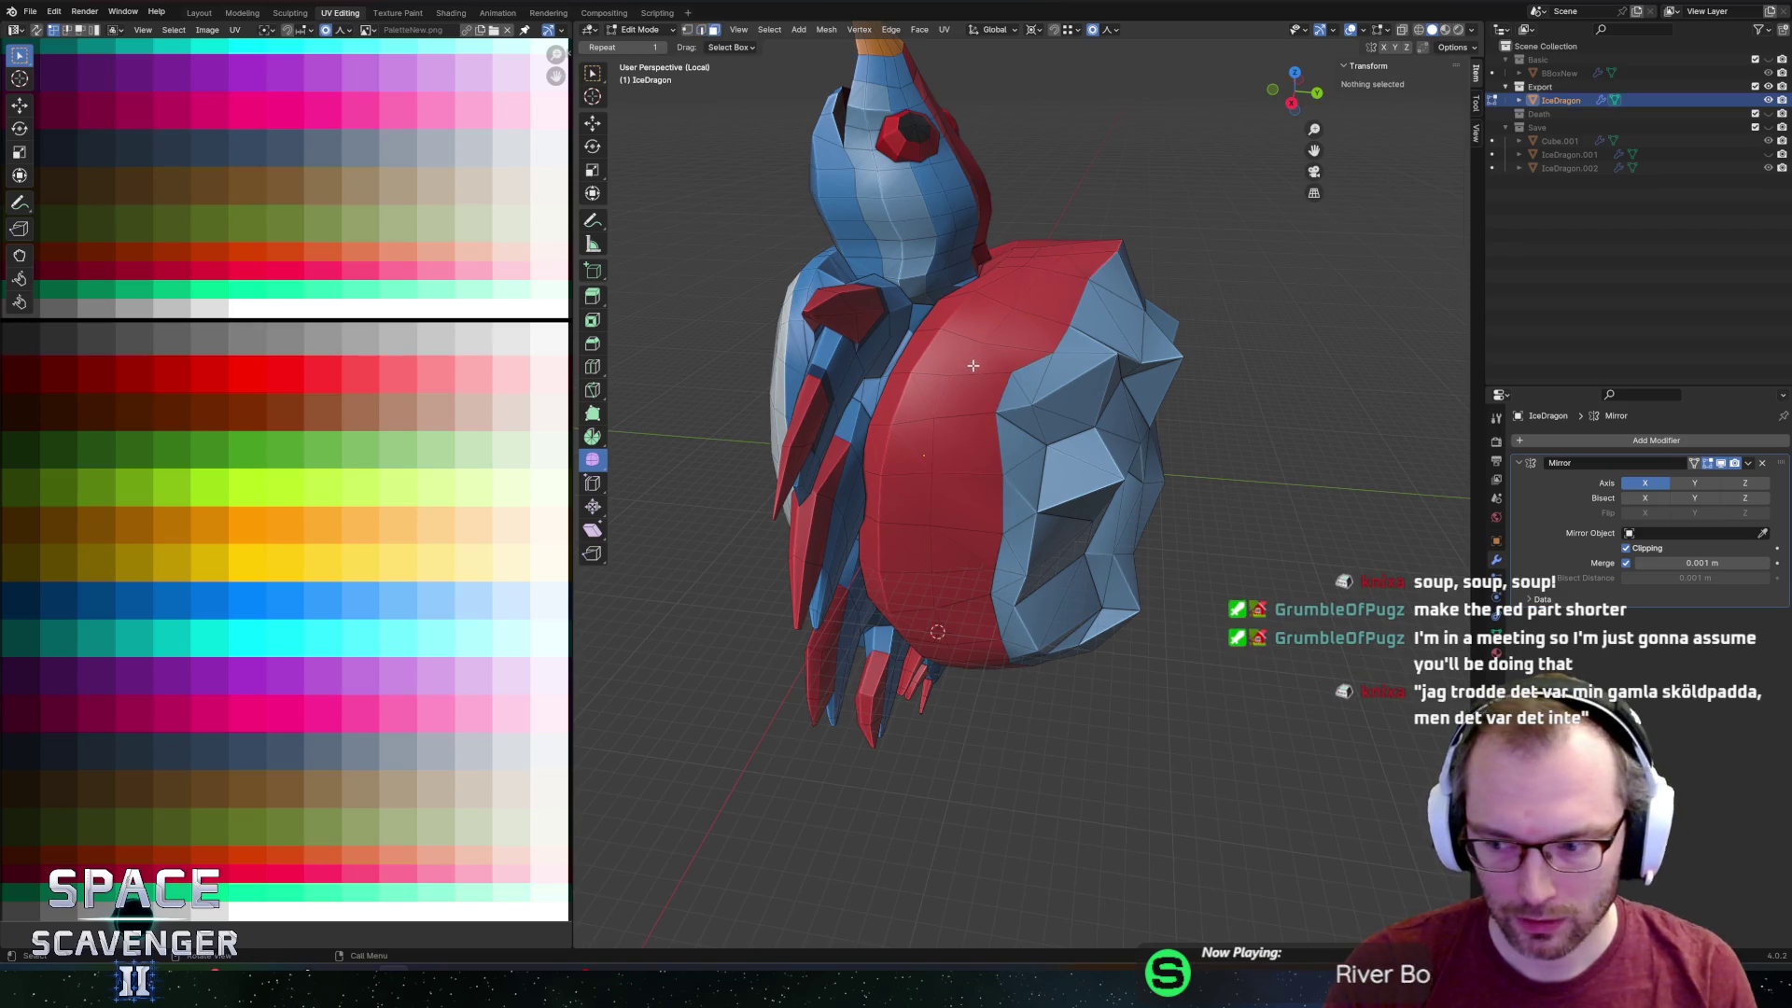
pyautogui.moveTo(970, 362); pyautogui.dragTo(1141, 368, button='middle')
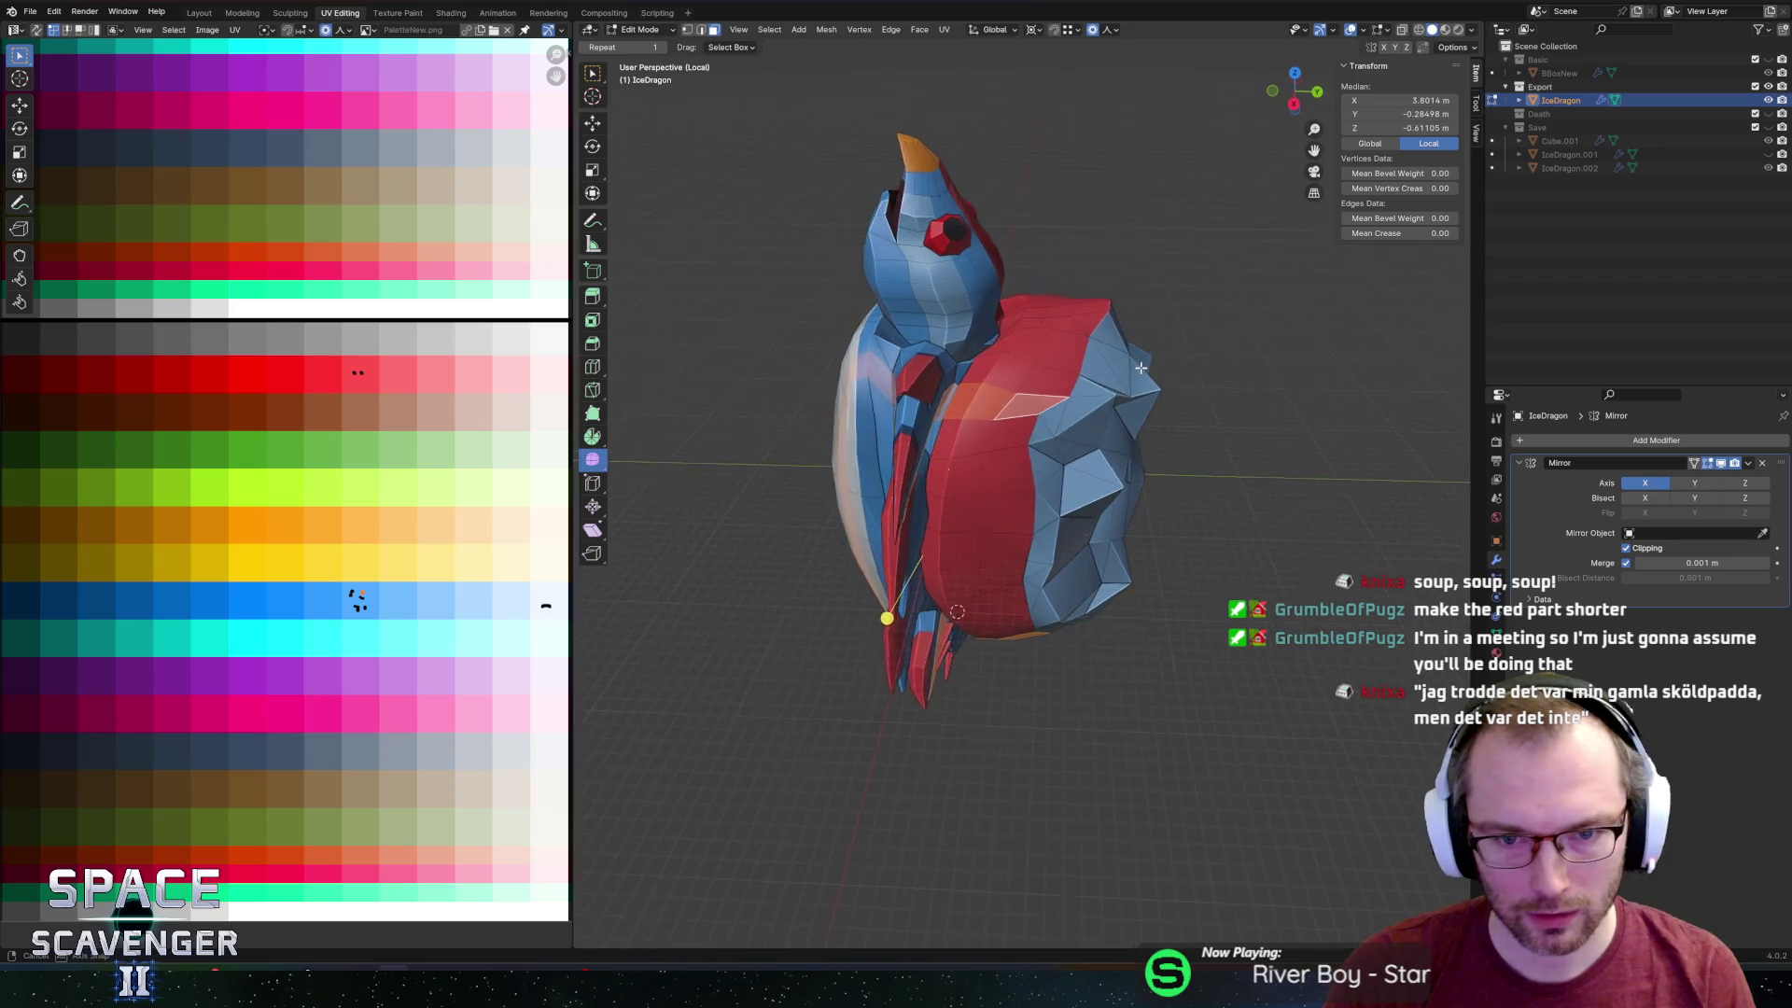
pyautogui.keyDown('alt'); pyautogui.click(1034, 396); pyautogui.keyUp('alt')
pyautogui.moveTo(1034, 397)
pyautogui.mouseDown(button='middle')
pyautogui.moveTo(1241, 392)
pyautogui.moveTo(981, 389)
pyautogui.mouseUp(button='middle')
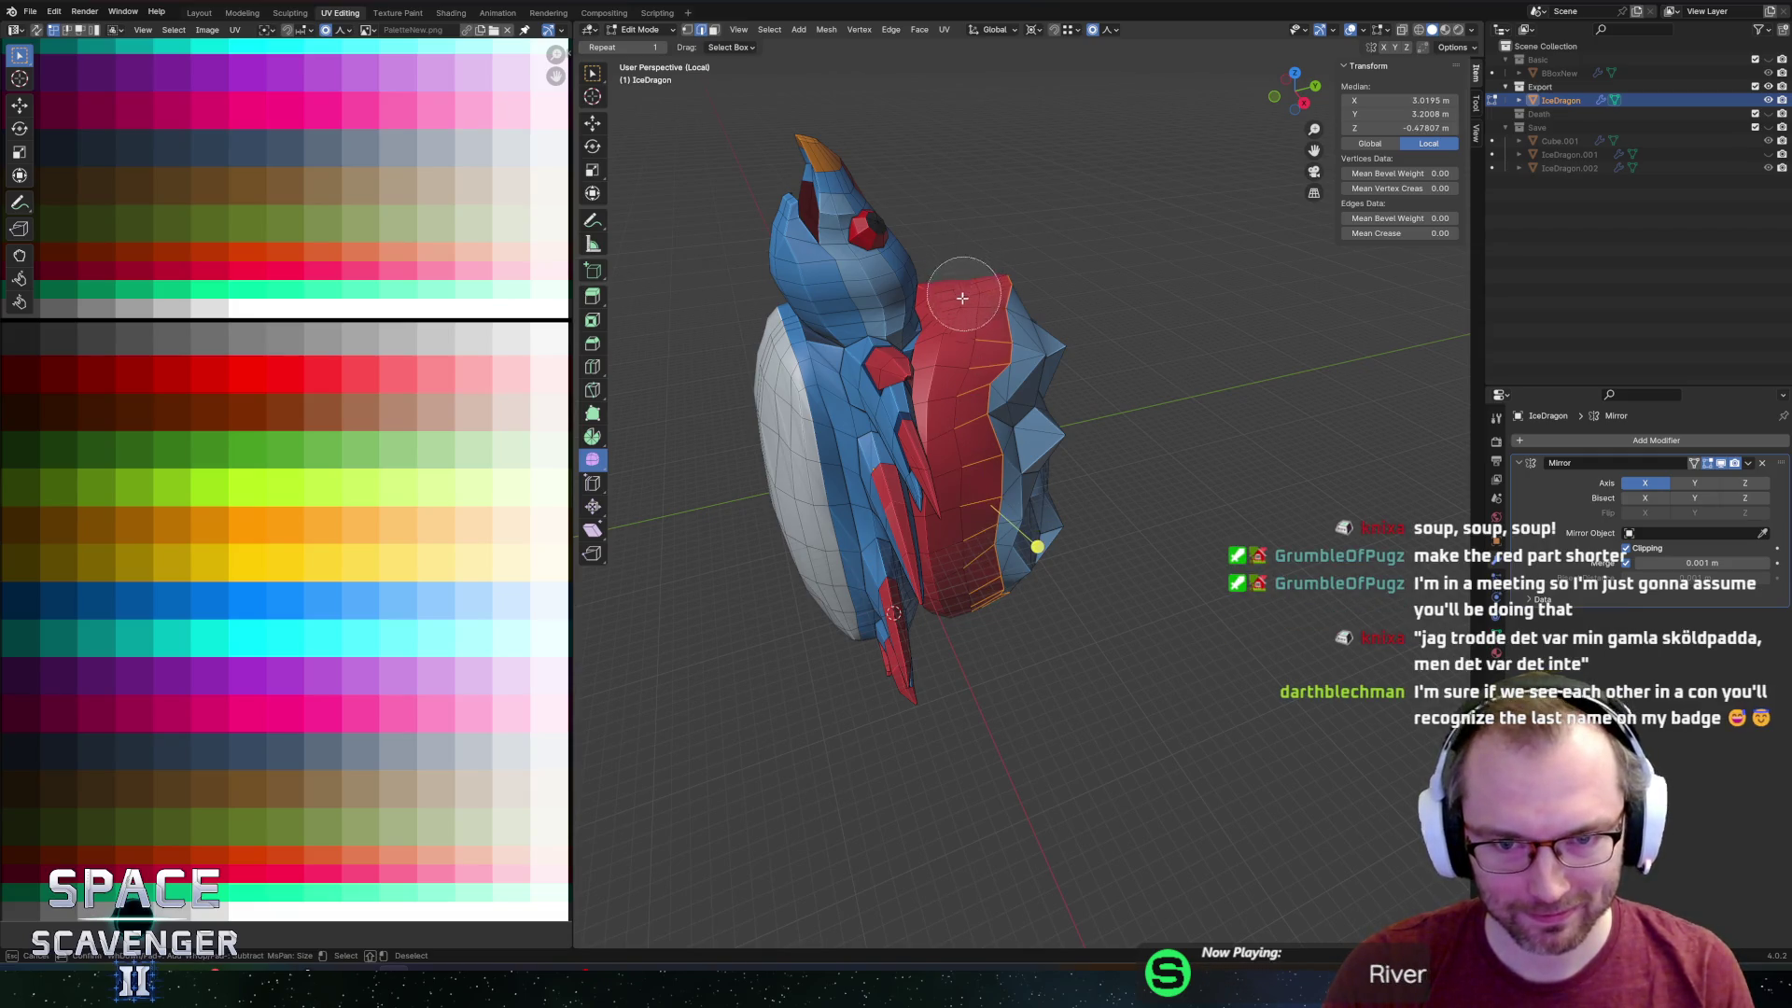
pyautogui.click(943, 370)
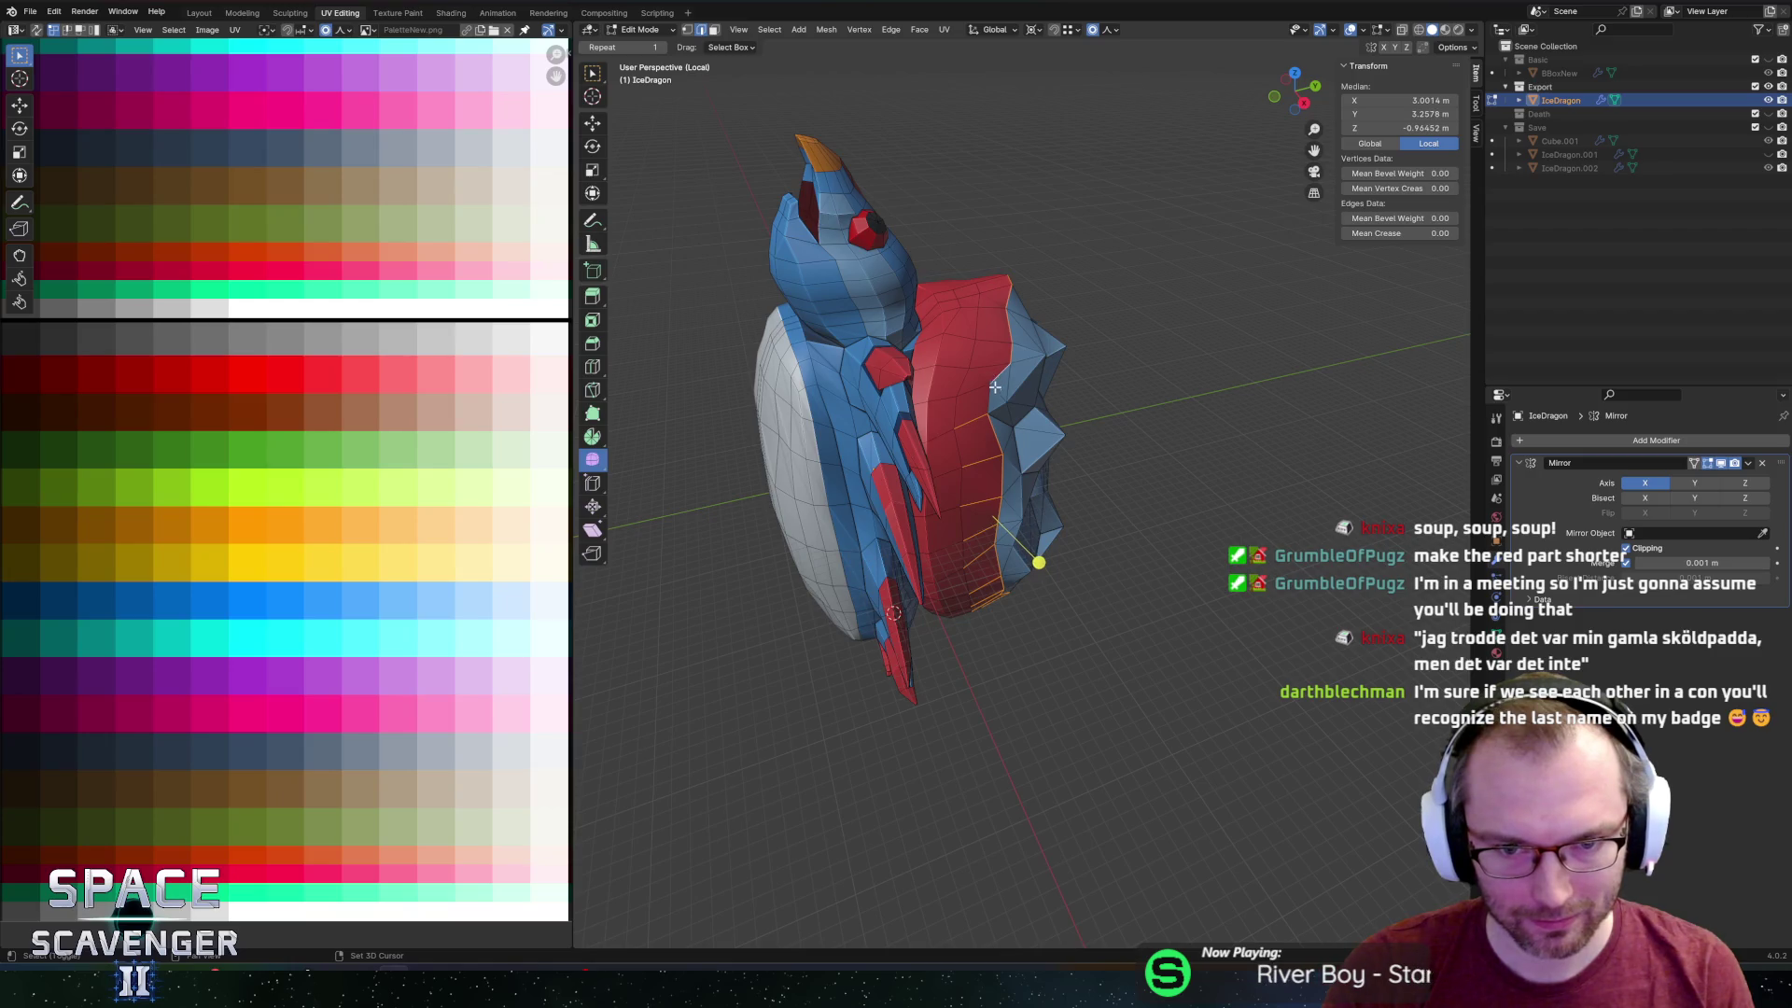
# Circle-select the red band's edge loop and edge-slide it at factor -1.000 into a thin stripe.
pyautogui.press('c')
pyautogui.moveTo(940, 476); pyautogui.dragTo(948, 520)
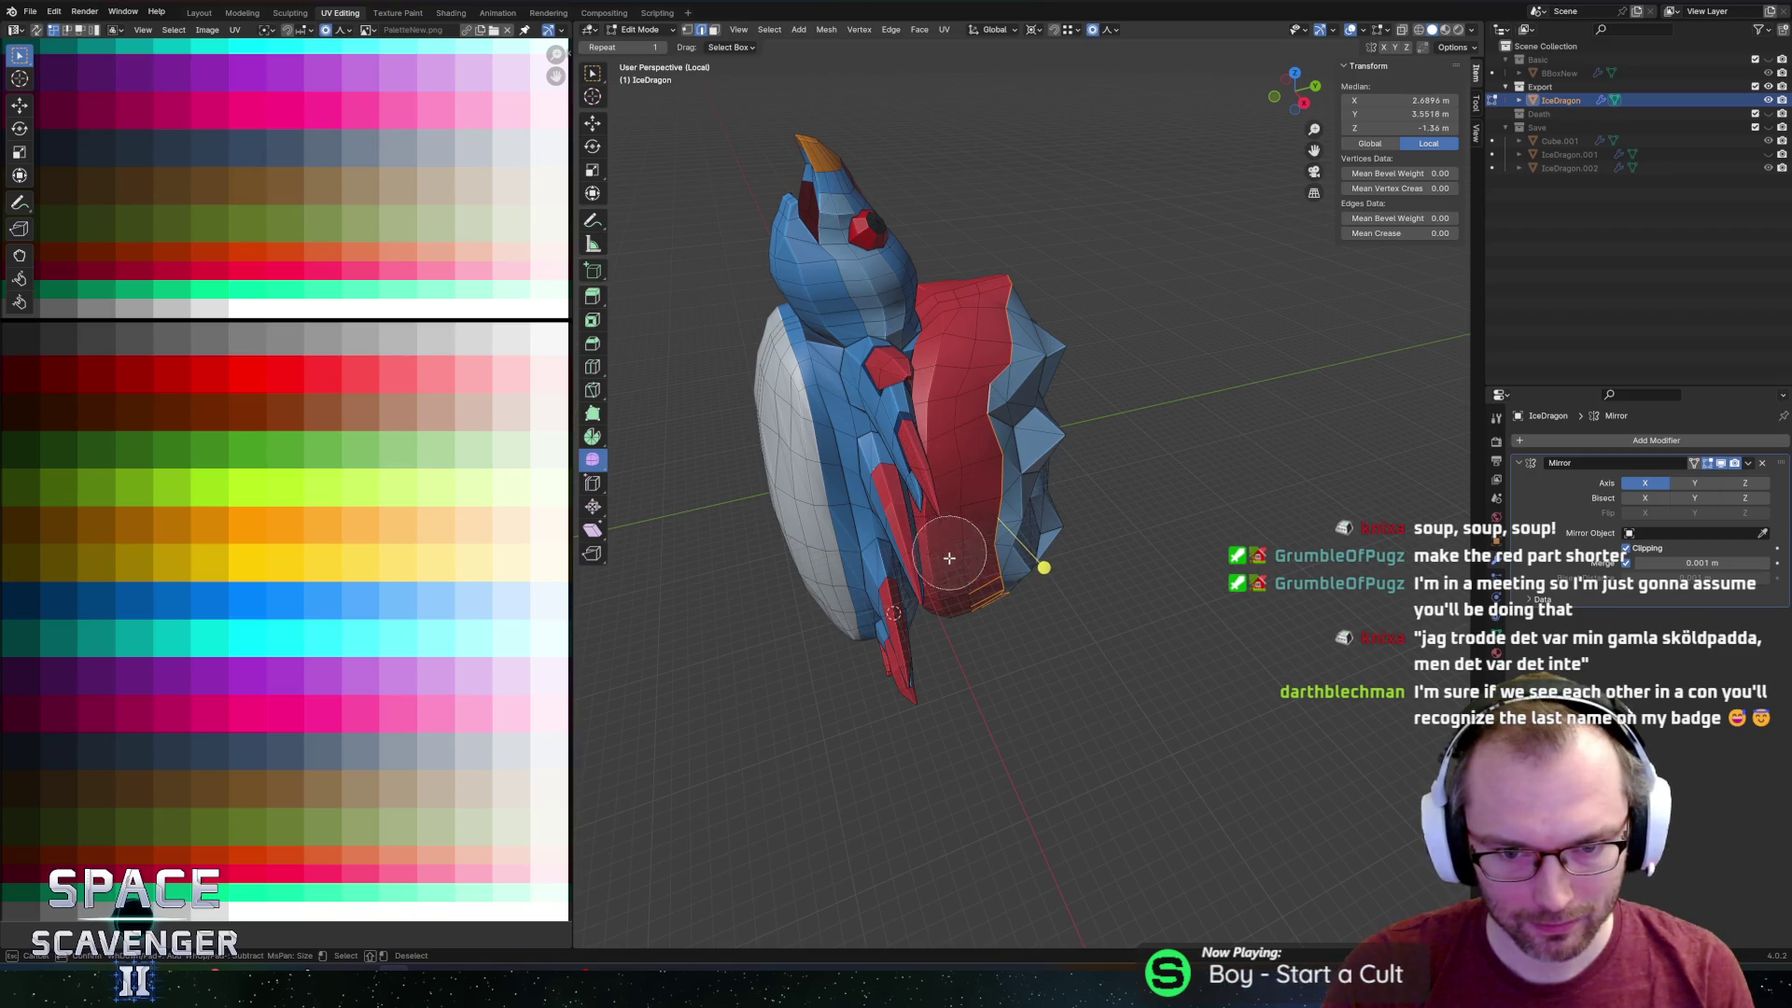
pyautogui.press('Escape')
pyautogui.moveTo(959, 628); pyautogui.dragTo(1033, 442, button='middle')
pyautogui.press('c')
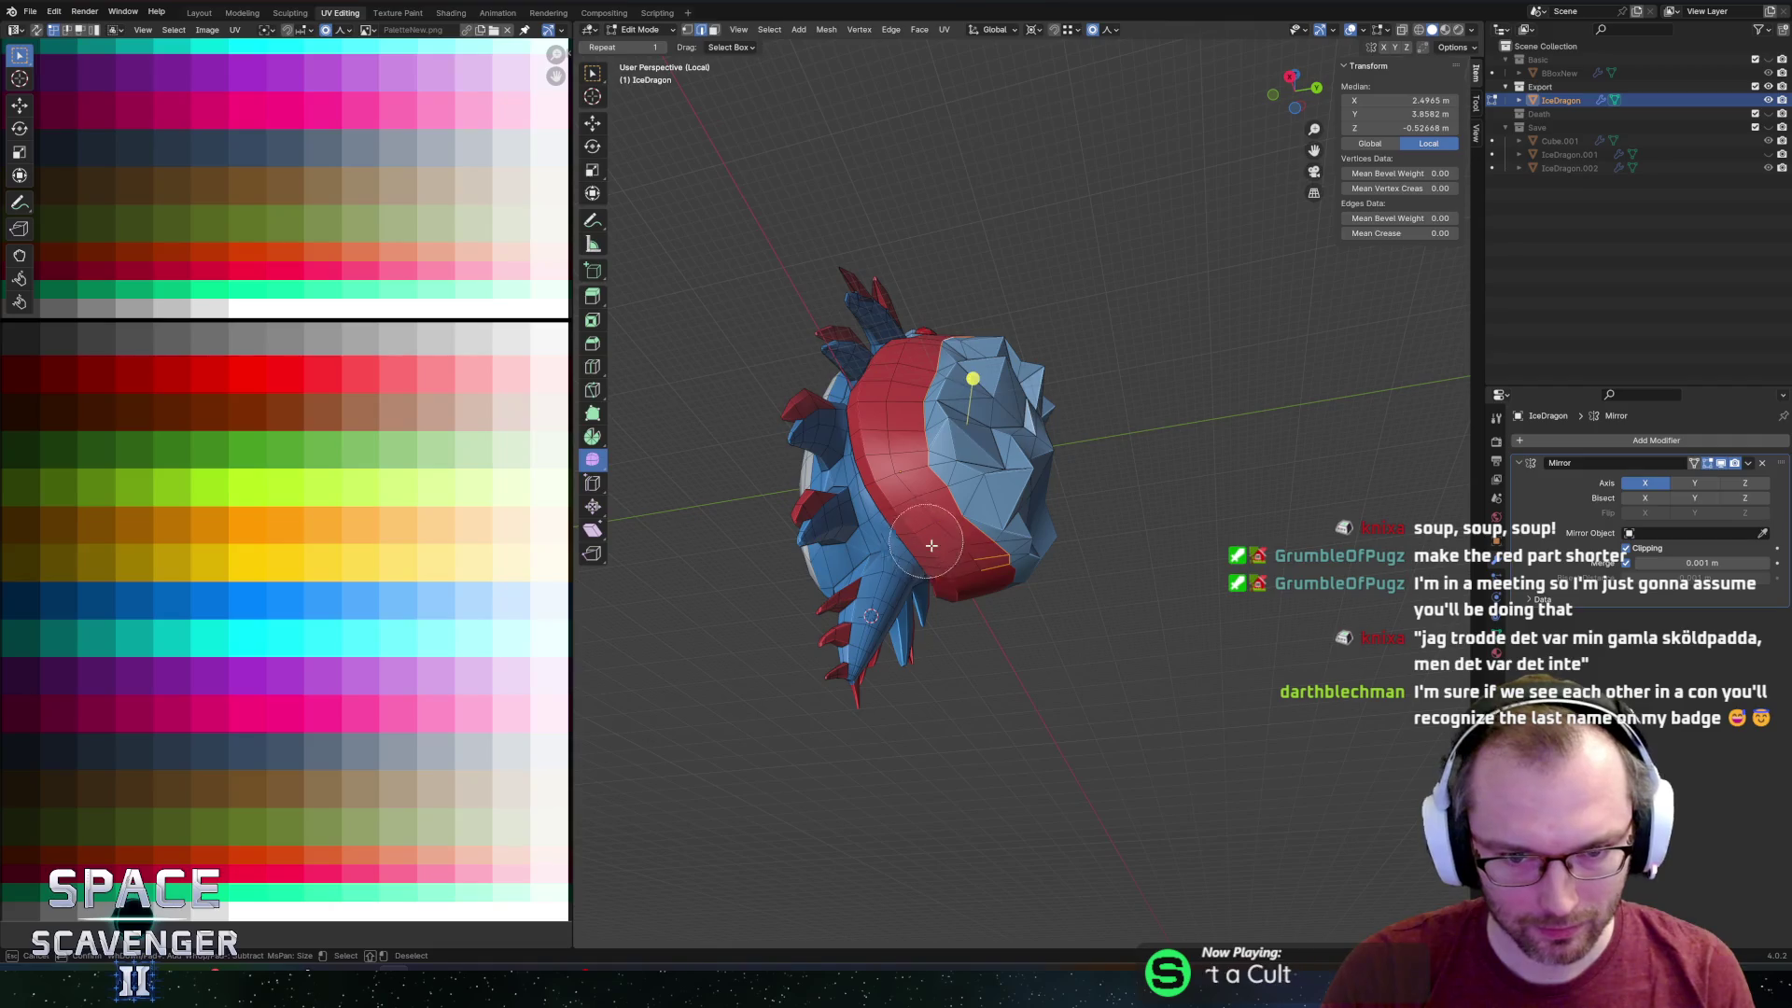
pyautogui.press('Escape')
pyautogui.moveTo(947, 579); pyautogui.dragTo(1120, 478, button='middle')
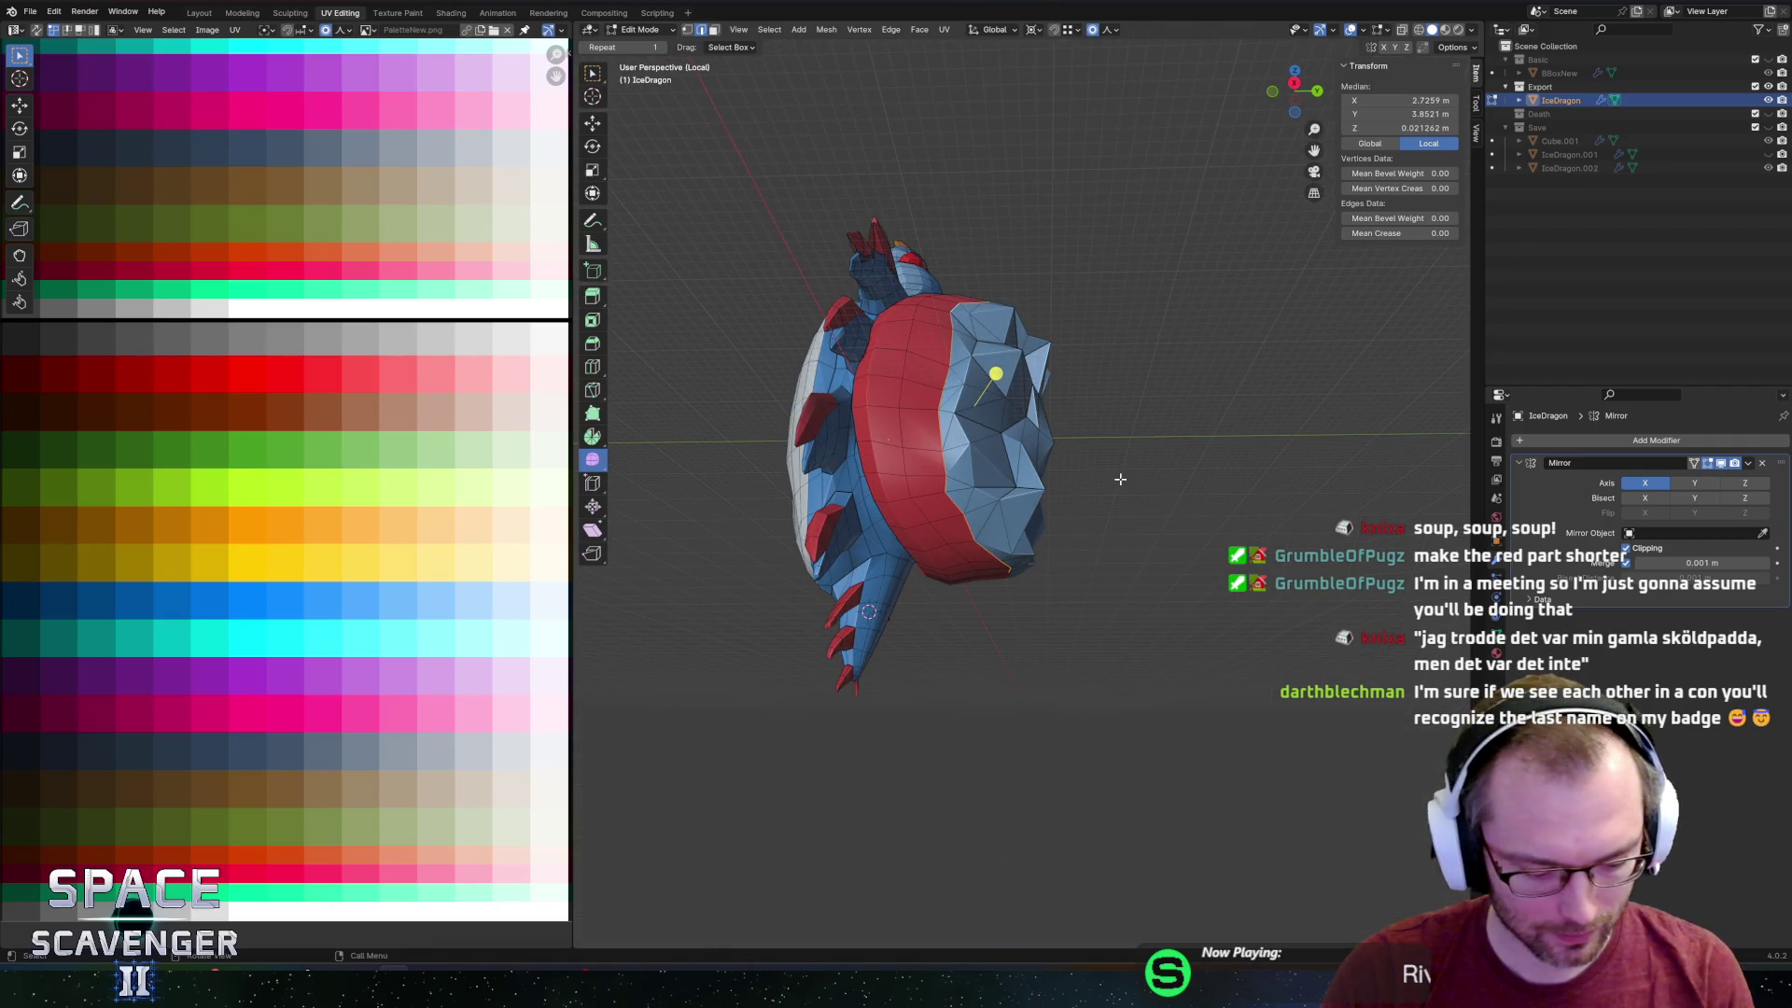
pyautogui.press('g')
pyautogui.press('g')
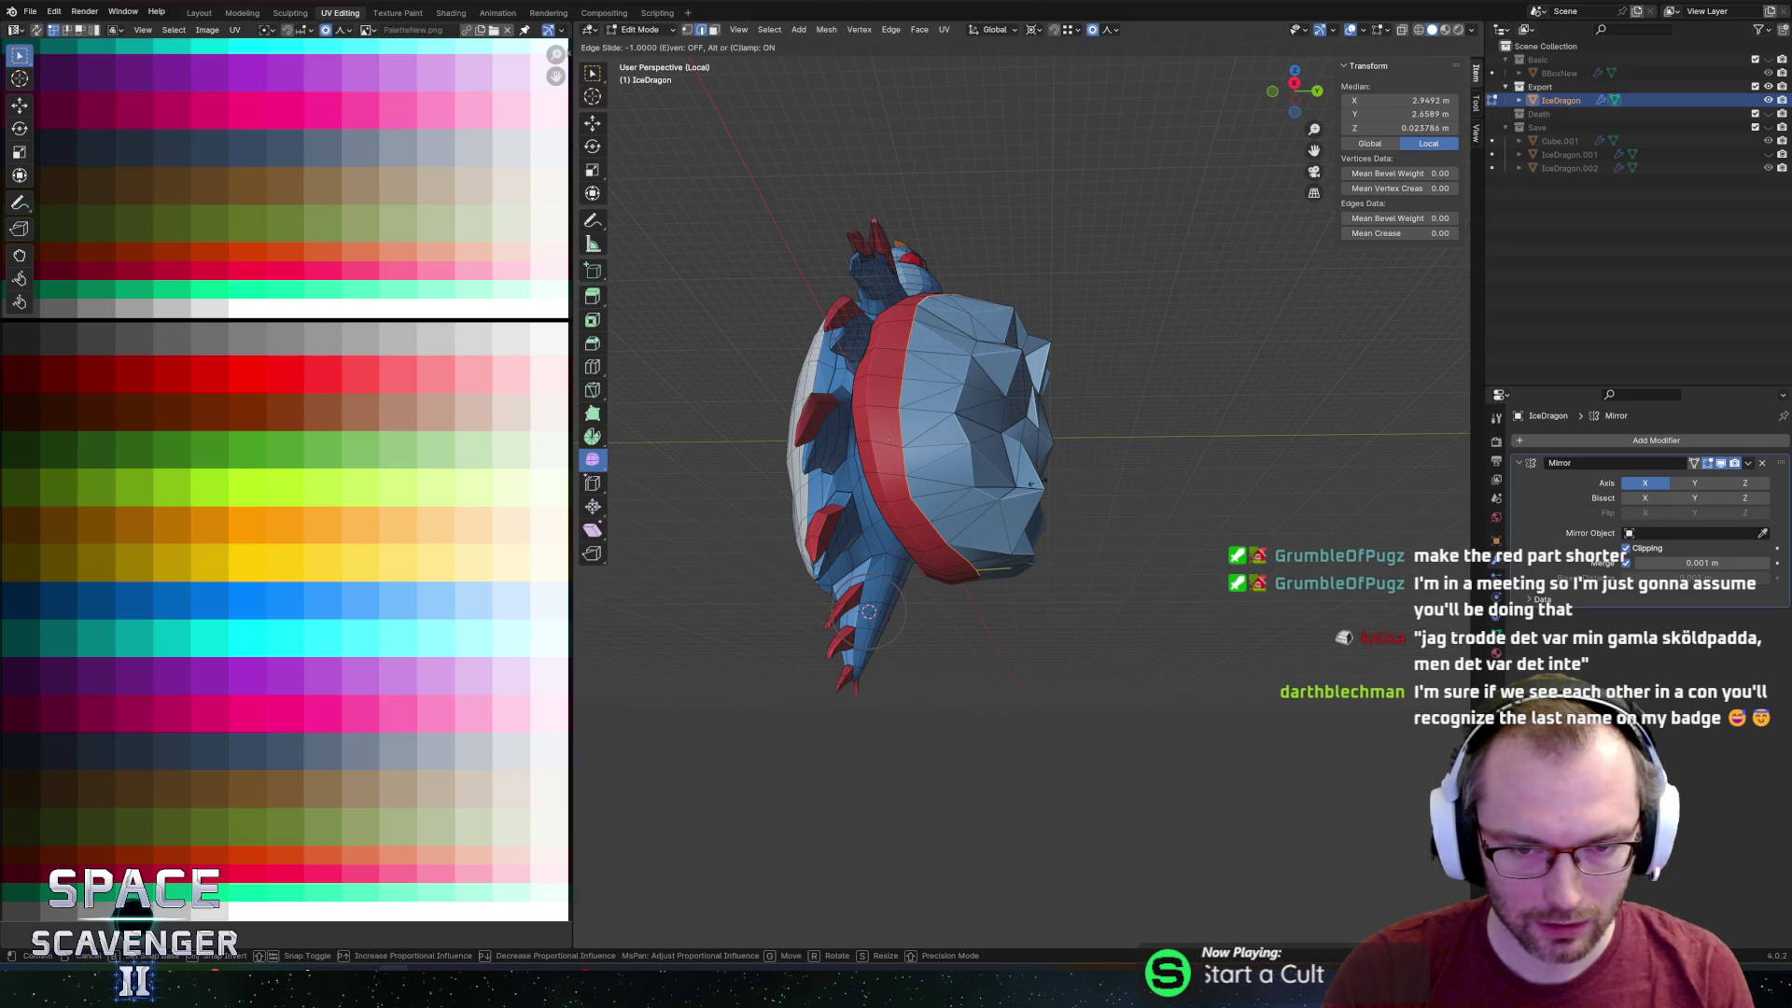
pyautogui.click(1031, 483)
pyautogui.moveTo(1031, 483)
pyautogui.mouseDown(button='middle')
pyautogui.moveTo(960, 403)
pyautogui.moveTo(954, 421)
pyautogui.mouseUp(button='middle')
pyautogui.click(919, 431)
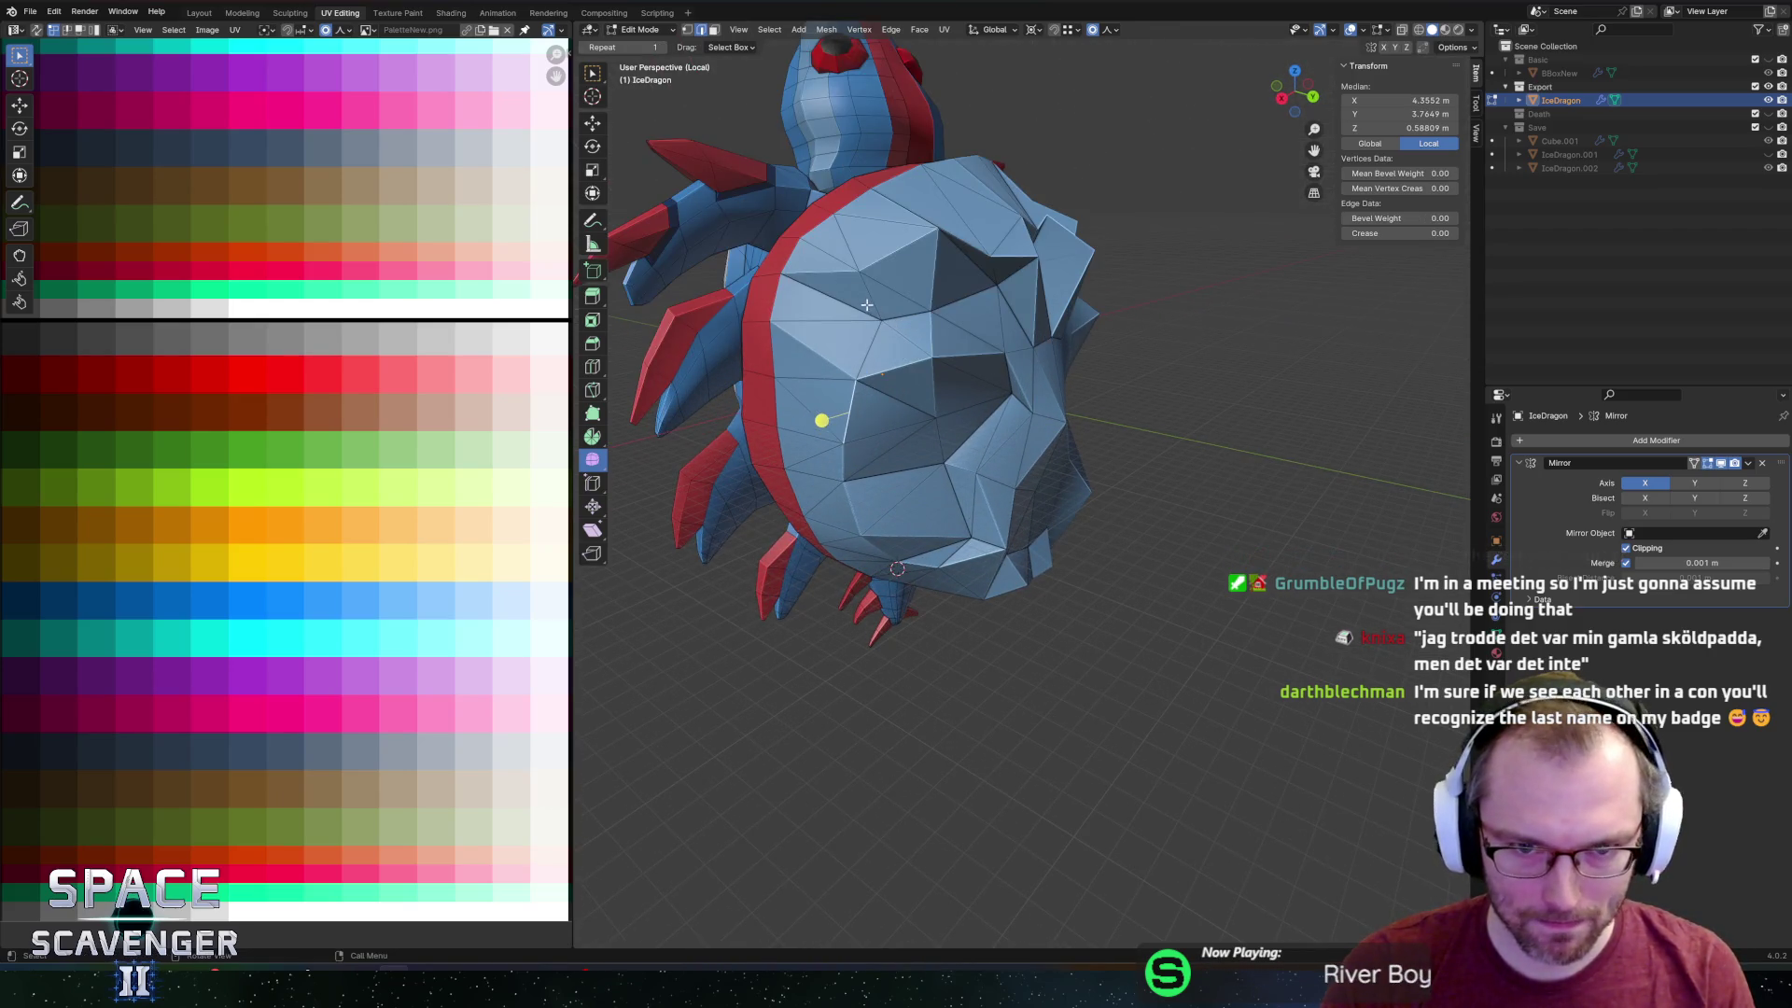
# Scale the shell up proportionally by about 1.190.
pyautogui.click(855, 493)
pyautogui.moveTo(855, 494); pyautogui.dragTo(884, 483, button='middle')
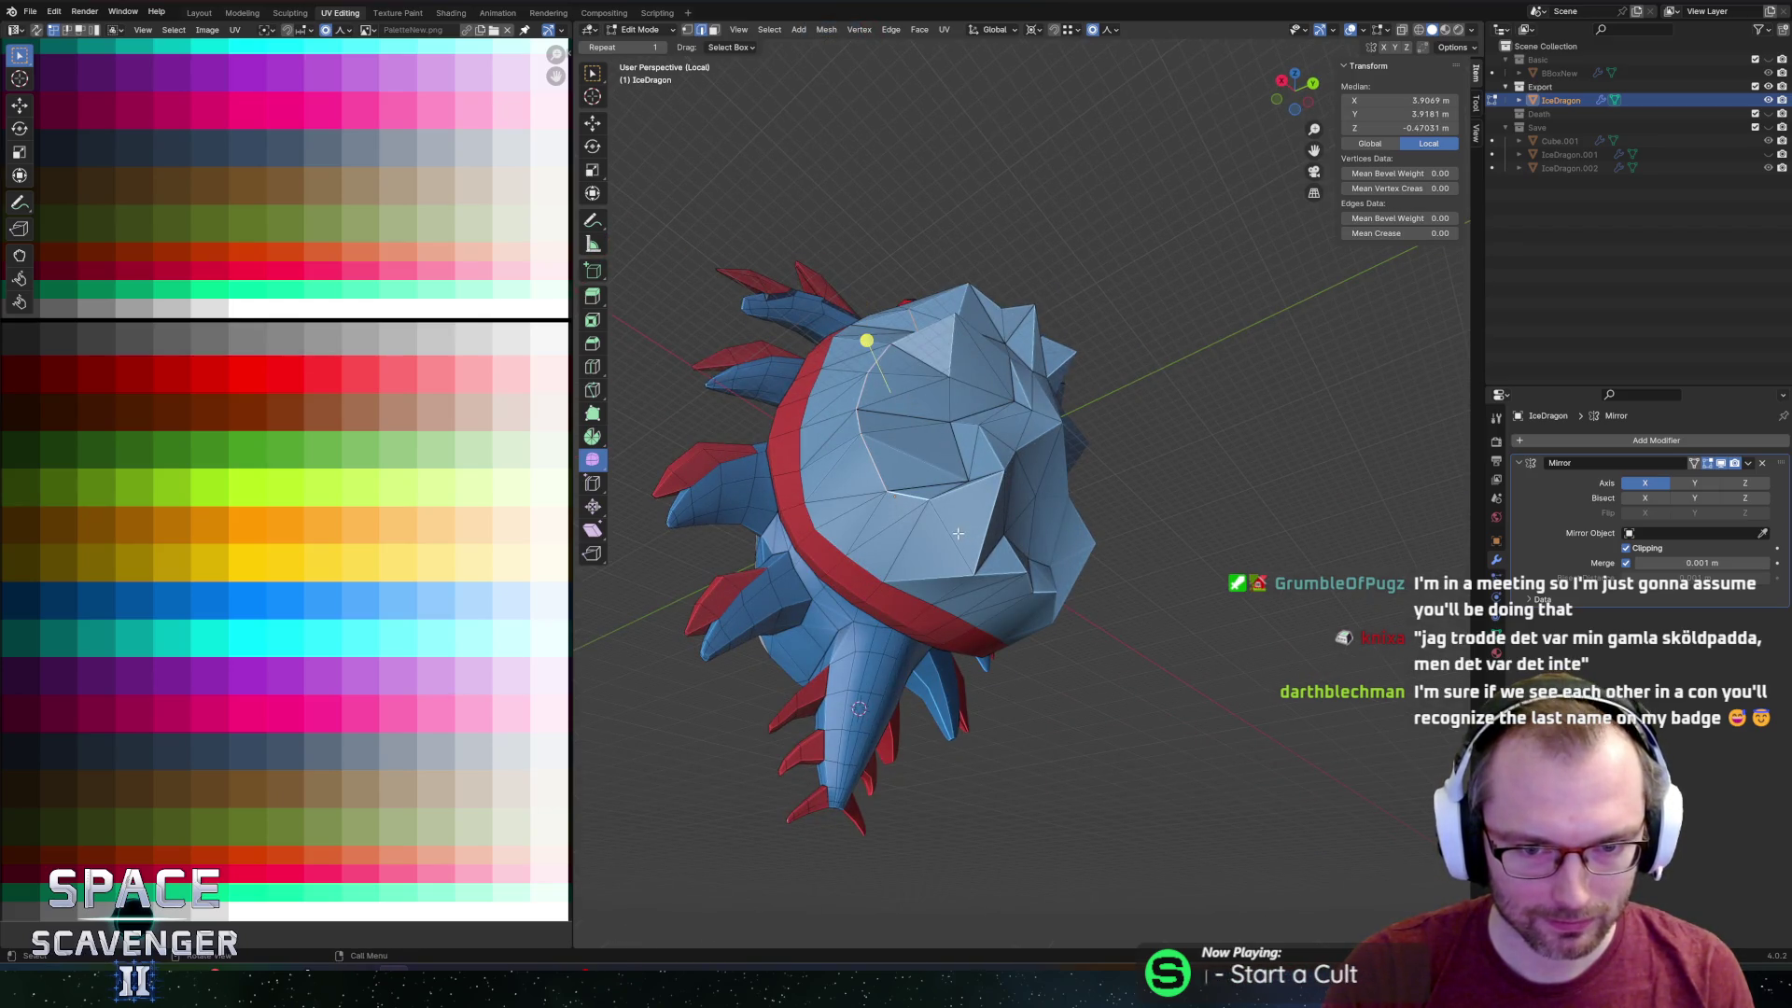
pyautogui.moveTo(1041, 440); pyautogui.dragTo(1057, 480, button='middle')
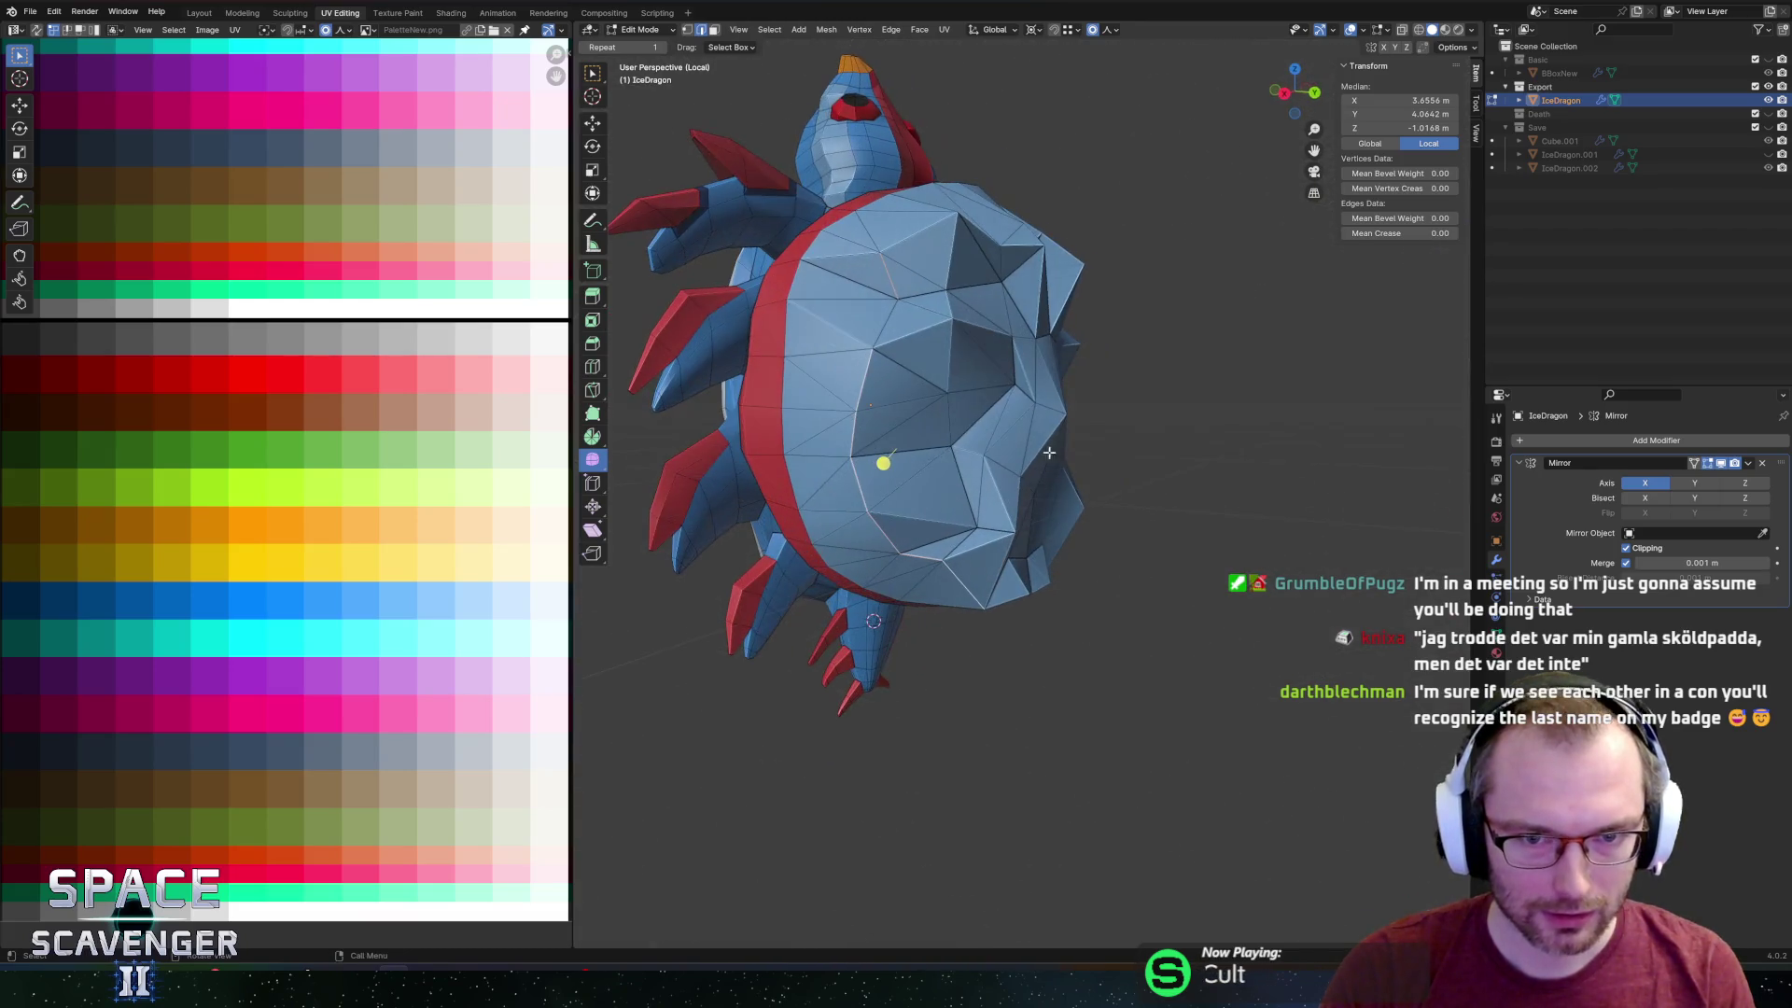
pyautogui.moveTo(884, 317); pyautogui.dragTo(977, 309, button='middle')
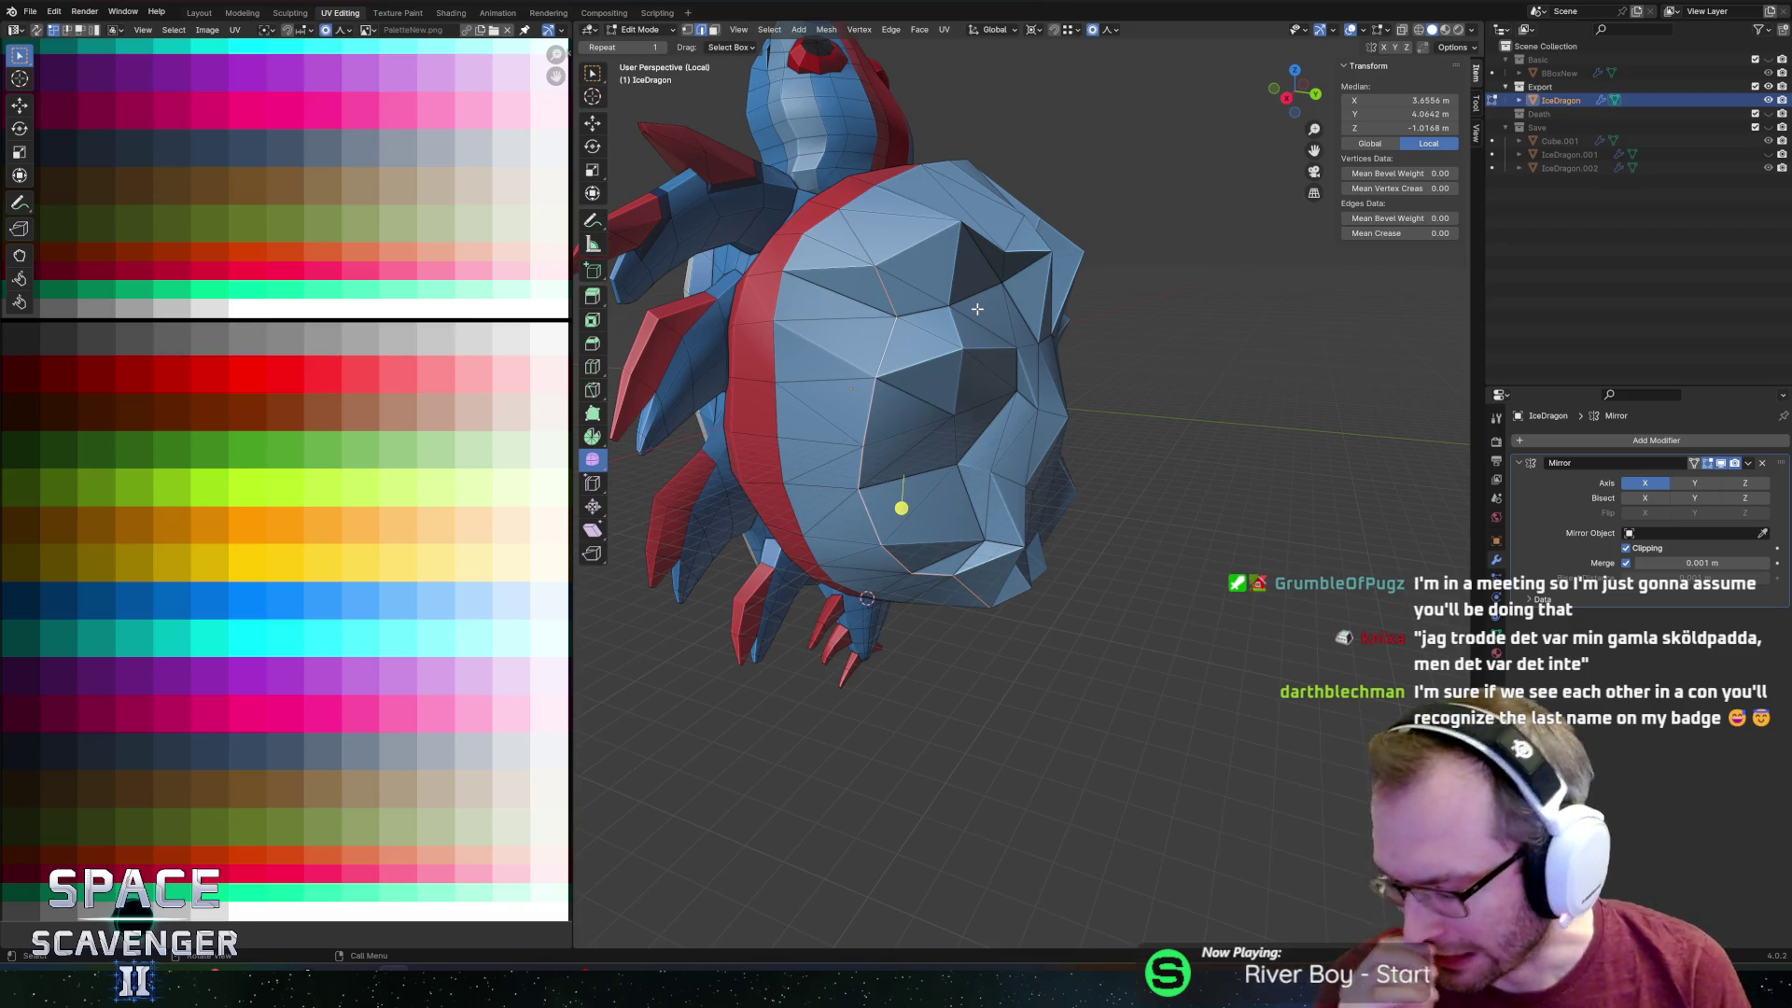
pyautogui.moveTo(1070, 210)
pyautogui.mouseDown(button='middle')
pyautogui.moveTo(891, 246)
pyautogui.moveTo(1106, 252)
pyautogui.mouseUp(button='middle')
pyautogui.press('s')
pyautogui.click(1115, 249)
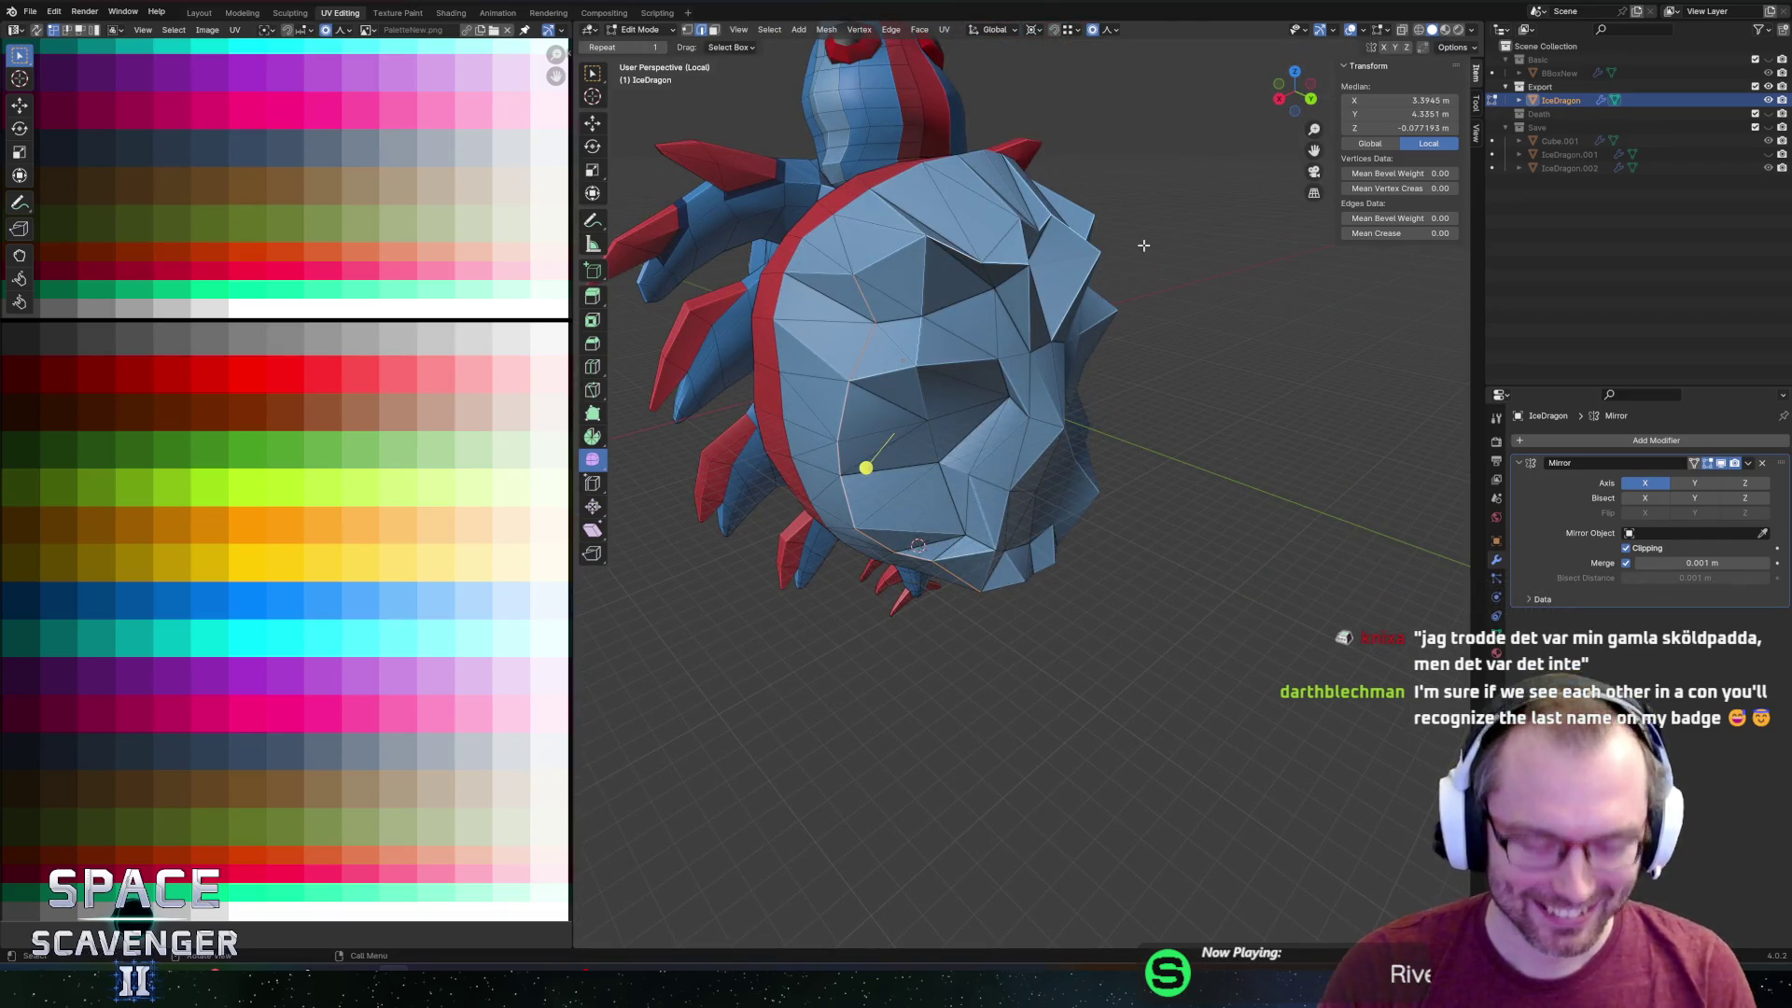
pyautogui.press('s')
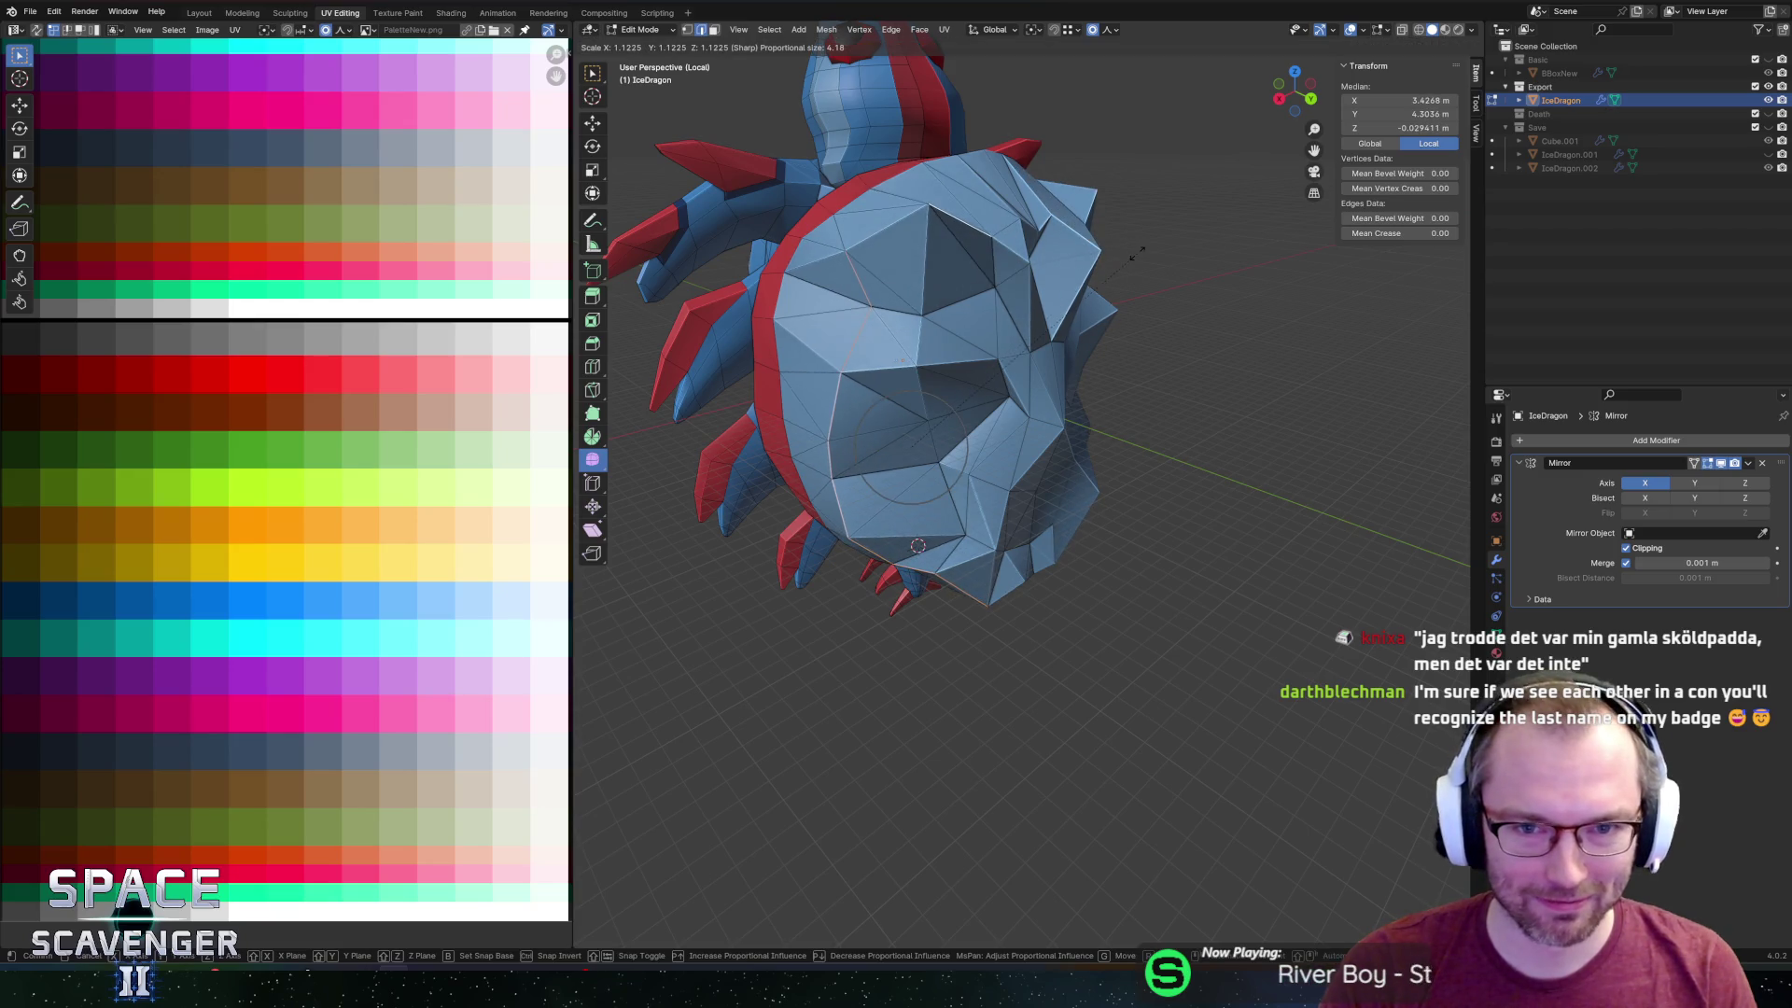
pyautogui.click(1156, 248)
# Push individual shell vertices outward along X to sharpen the facets.
pyautogui.moveTo(1156, 249)
pyautogui.mouseDown(button='middle')
pyautogui.moveTo(1072, 200)
pyautogui.moveTo(980, 184)
pyautogui.moveTo(985, 230)
pyautogui.mouseUp(button='middle')
pyautogui.scroll(3, 984, 229)
pyautogui.click(980, 308)
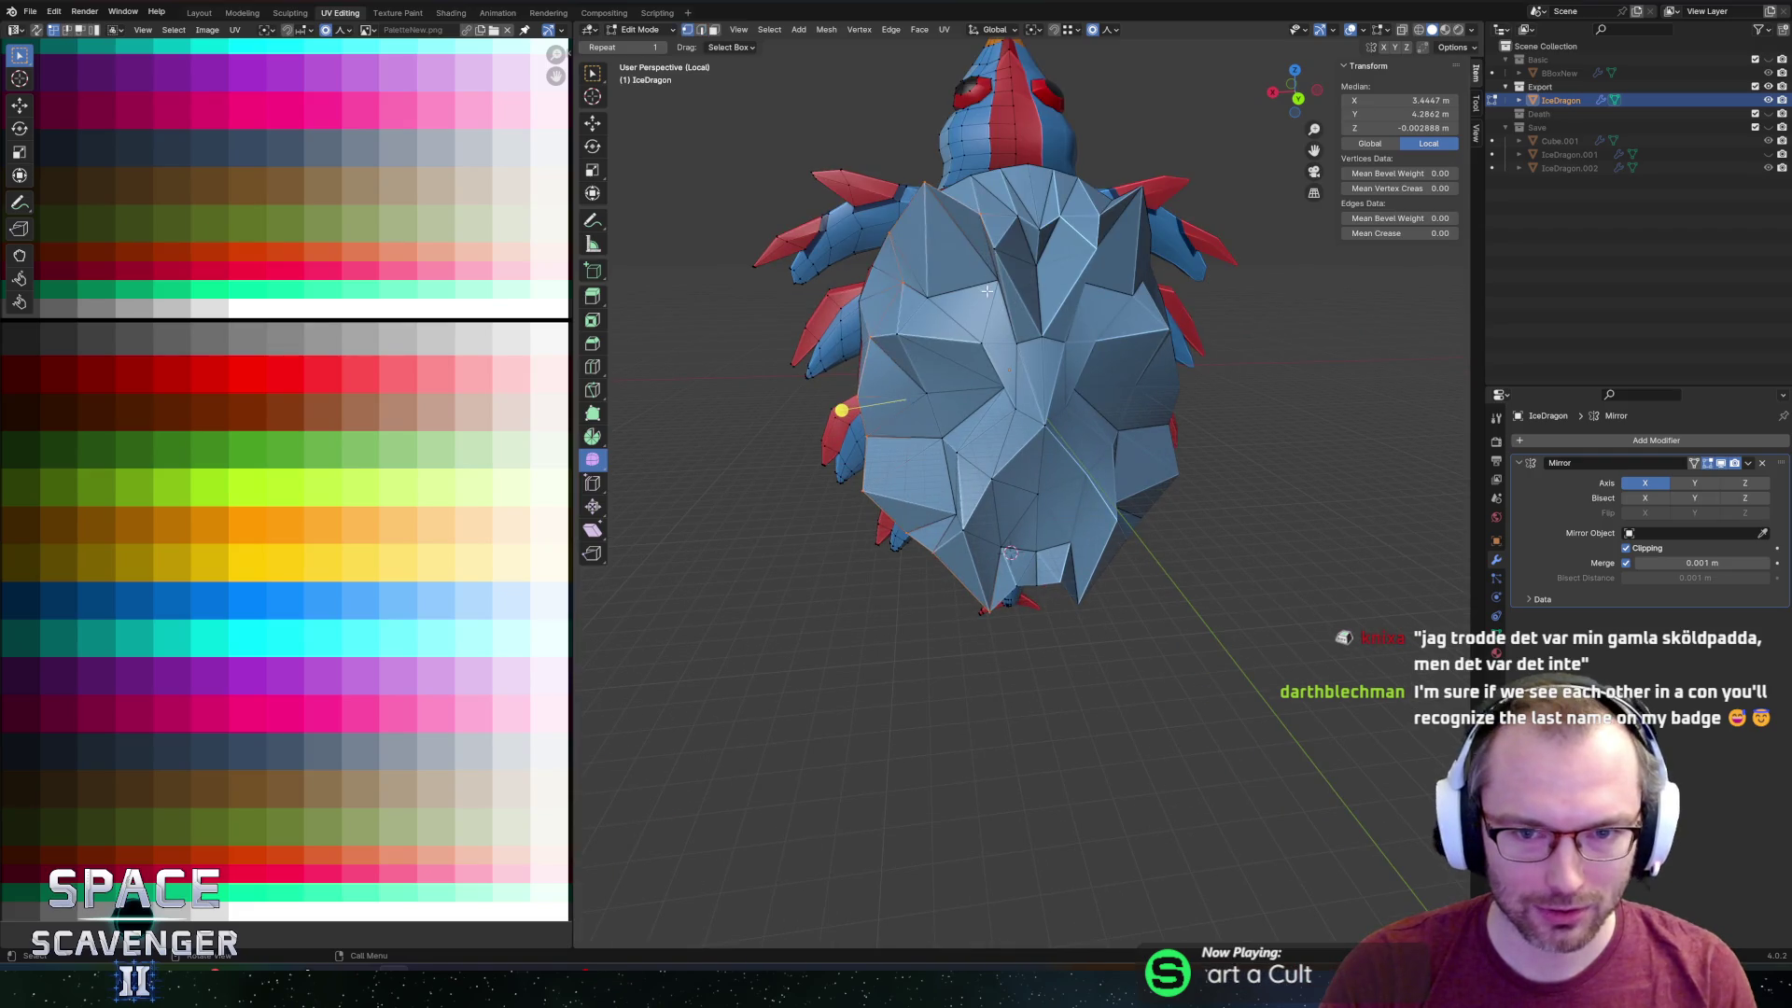
pyautogui.press('g')
pyautogui.press('x')
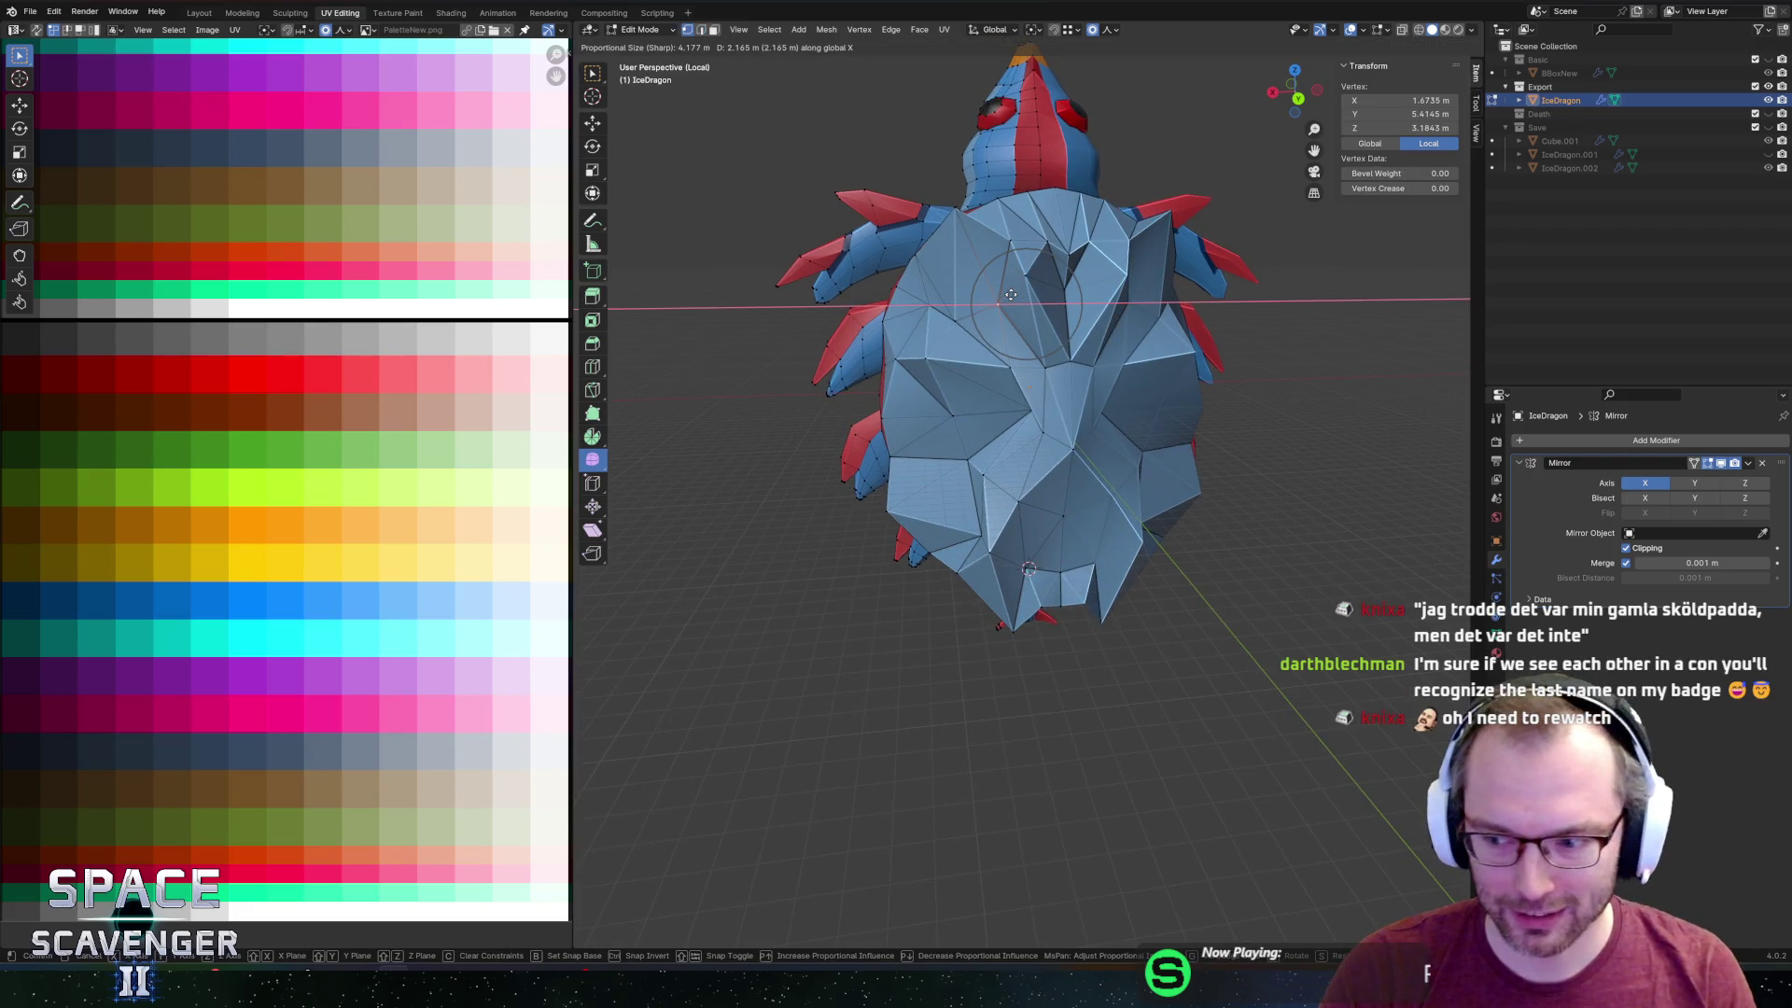
pyautogui.click(1010, 294)
pyautogui.keyDown('shift'); pyautogui.click(1020, 257); pyautogui.keyUp('shift')
pyautogui.press('g')
pyautogui.press('x')
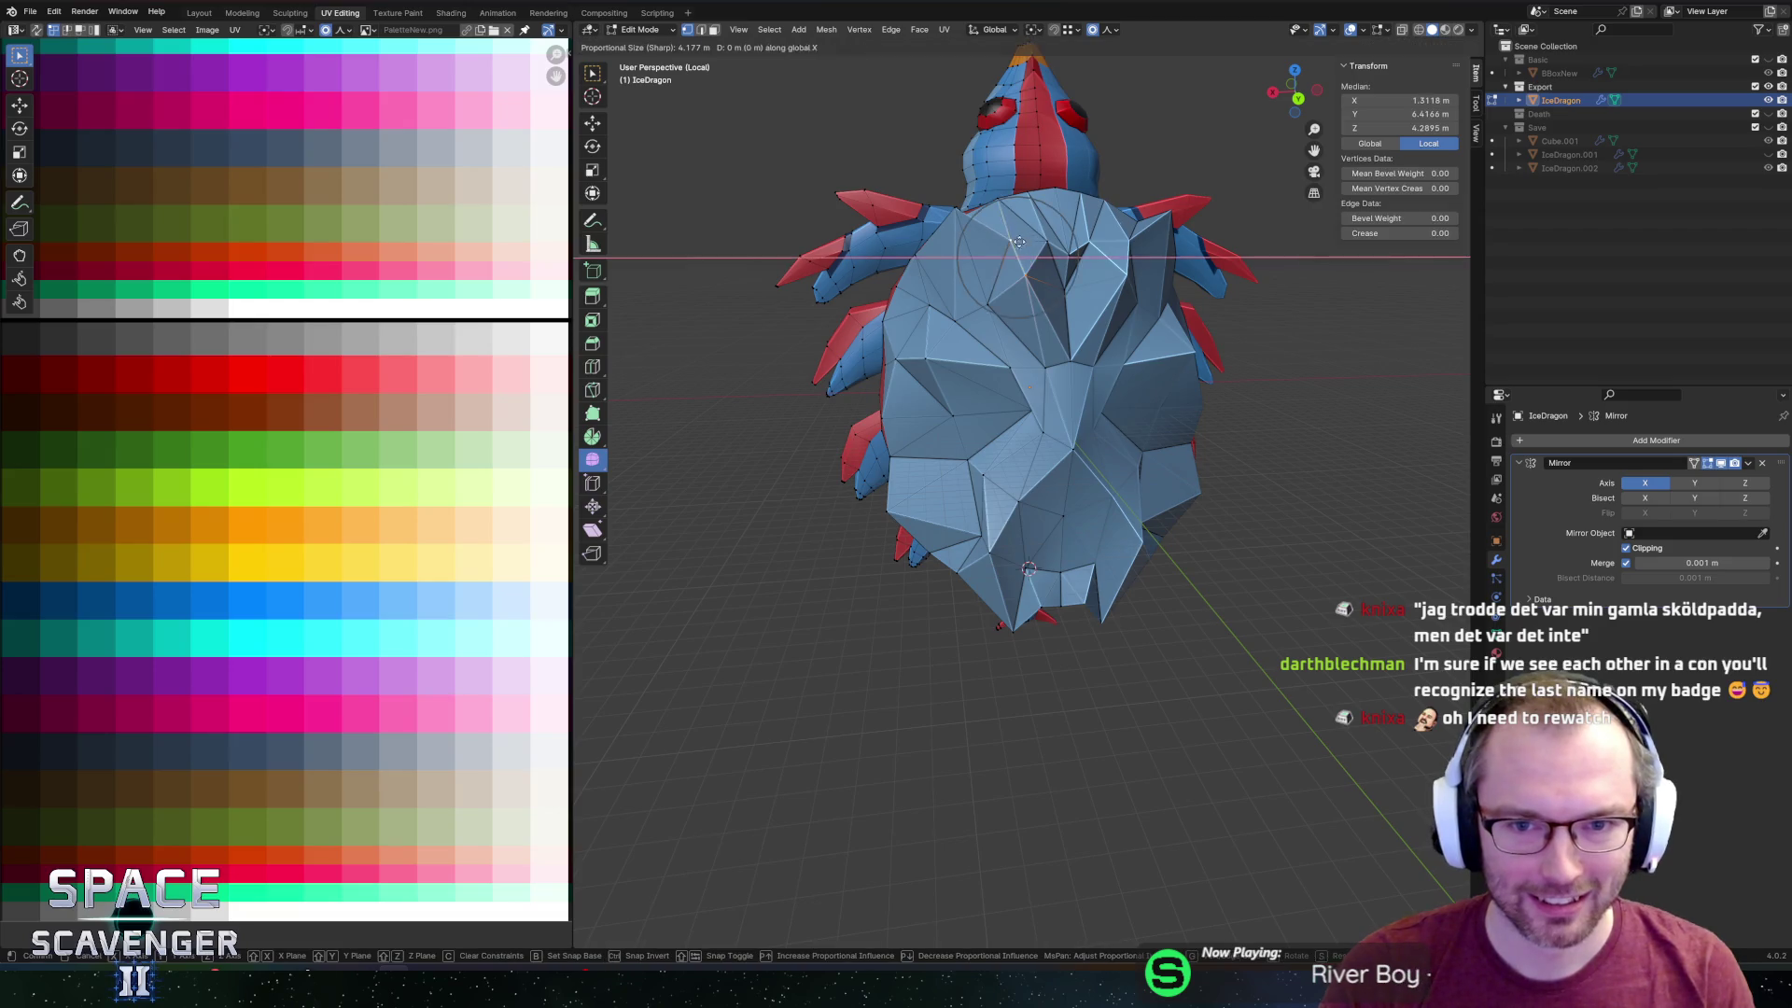
pyautogui.click(1005, 248)
# Slide a rim vertex of the shell at factor 0.264.
pyautogui.moveTo(1006, 247)
pyautogui.mouseDown(button='middle')
pyautogui.moveTo(980, 283)
pyautogui.moveTo(943, 233)
pyautogui.moveTo(999, 238)
pyautogui.moveTo(1049, 212)
pyautogui.mouseUp(button='middle')
pyautogui.click(957, 225)
pyautogui.press('g')
pyautogui.press('g')
pyautogui.click(977, 224)
# Select the whole mesh and merge duplicate vertices By Distance.
pyautogui.press('a')
pyautogui.press('m')
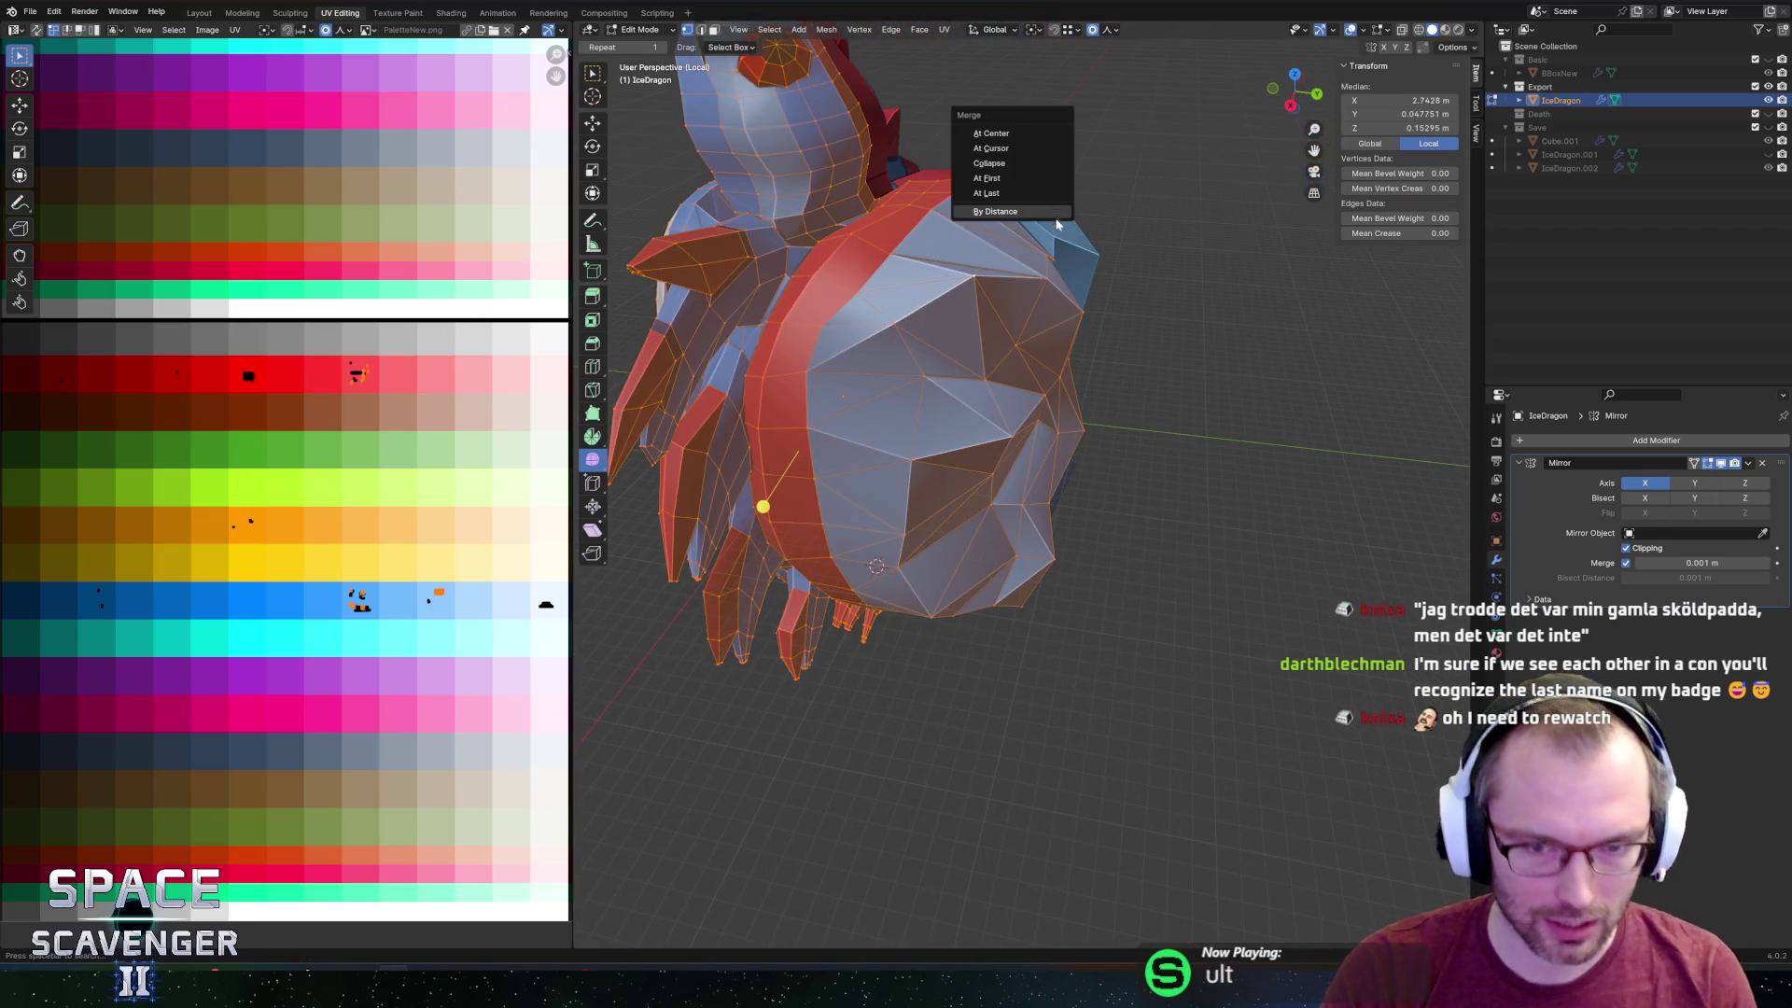
pyautogui.click(993, 212)
pyautogui.scroll(-4, 989, 217)
pyautogui.moveTo(989, 217)
pyautogui.mouseDown(button='middle')
pyautogui.moveTo(975, 212)
pyautogui.moveTo(1054, 195)
pyautogui.mouseUp(button='middle')
# Select a strip of faces running along the shell.
pyautogui.moveTo(1015, 307)
pyautogui.mouseDown(button='middle')
pyautogui.moveTo(1032, 252)
pyautogui.moveTo(932, 232)
pyautogui.moveTo(964, 299)
pyautogui.moveTo(1039, 331)
pyautogui.moveTo(889, 512)
pyautogui.moveTo(741, 549)
pyautogui.moveTo(1002, 382)
pyautogui.moveTo(961, 382)
pyautogui.moveTo(981, 438)
pyautogui.mouseUp(button='middle')
pyautogui.scroll(3, 1039, 331)
pyautogui.click(1001, 382)
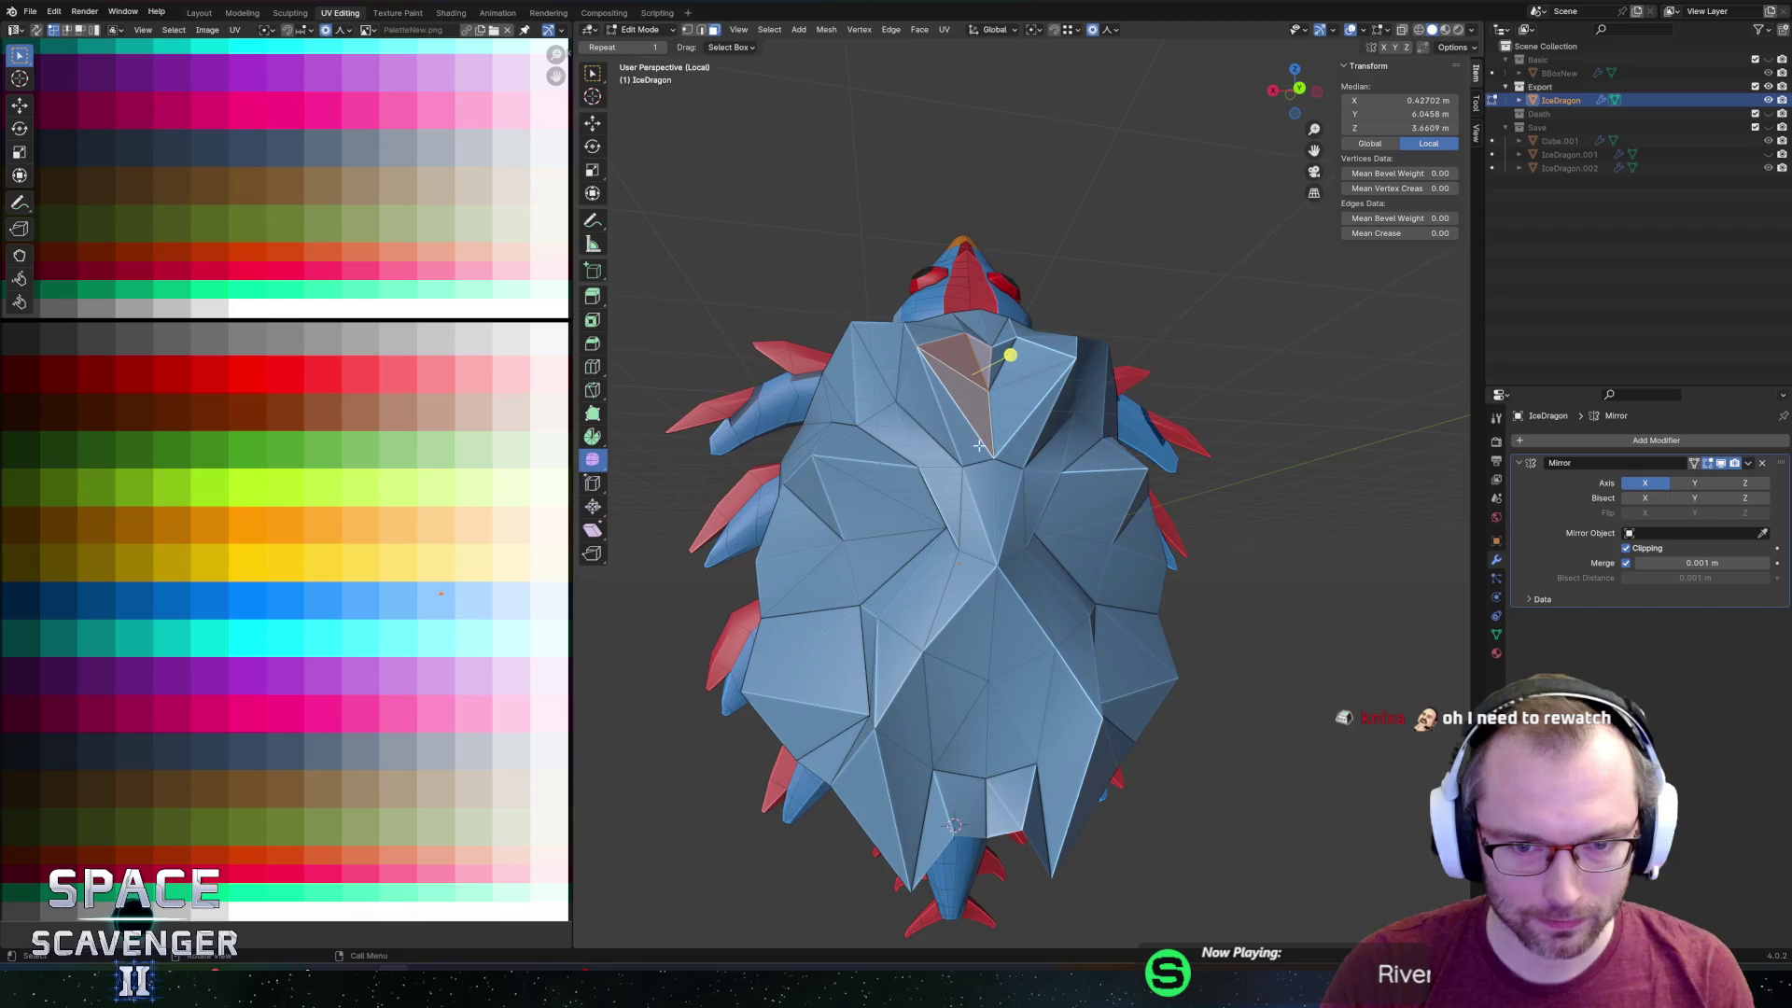
pyautogui.moveTo(973, 517)
pyautogui.mouseDown(button='middle')
pyautogui.moveTo(997, 542)
pyautogui.moveTo(968, 570)
pyautogui.mouseUp(button='middle')
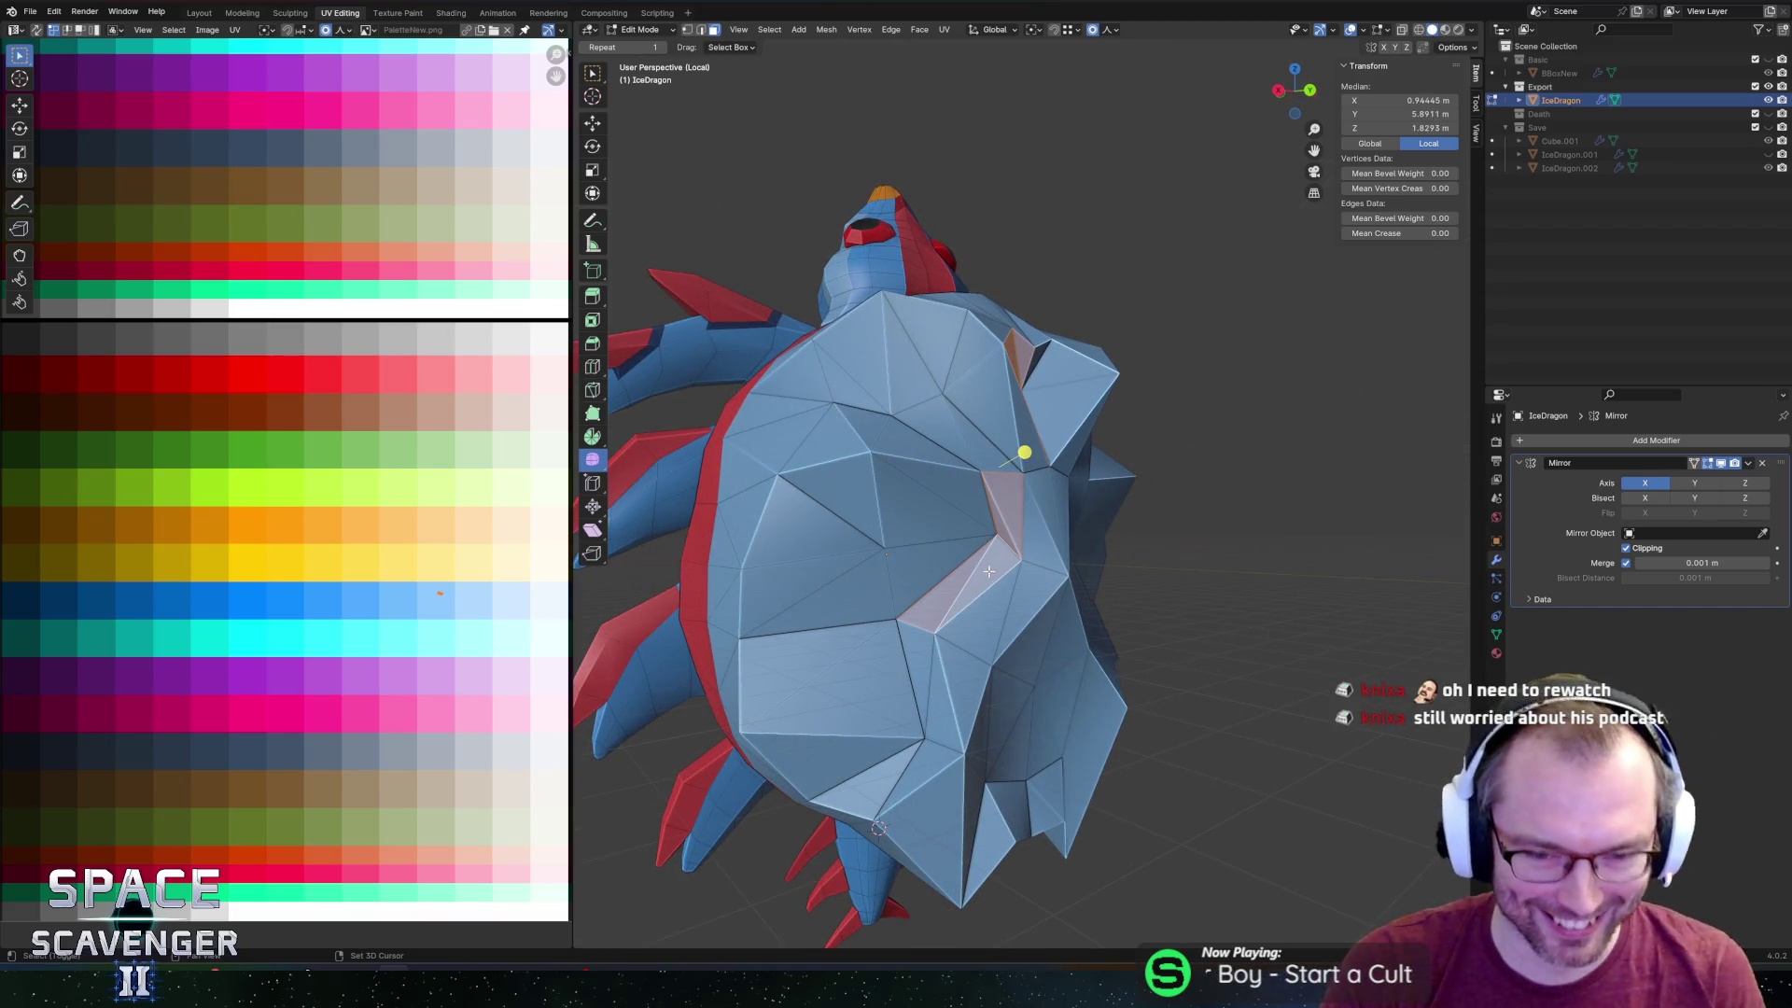
pyautogui.keyDown('shift'); pyautogui.click(915, 659); pyautogui.keyUp('shift')
pyautogui.moveTo(915, 659)
pyautogui.mouseDown(button='middle')
pyautogui.moveTo(942, 677)
pyautogui.moveTo(972, 397)
pyautogui.moveTo(959, 464)
pyautogui.mouseUp(button='middle')
pyautogui.keyDown('shift'); pyautogui.click(945, 677); pyautogui.keyUp('shift')
pyautogui.scroll(-5, 958, 639)
pyautogui.scroll(5, 955, 487)
pyautogui.moveTo(1049, 422)
pyautogui.mouseDown(button='middle')
pyautogui.moveTo(999, 521)
pyautogui.moveTo(989, 408)
pyautogui.mouseUp(button='middle')
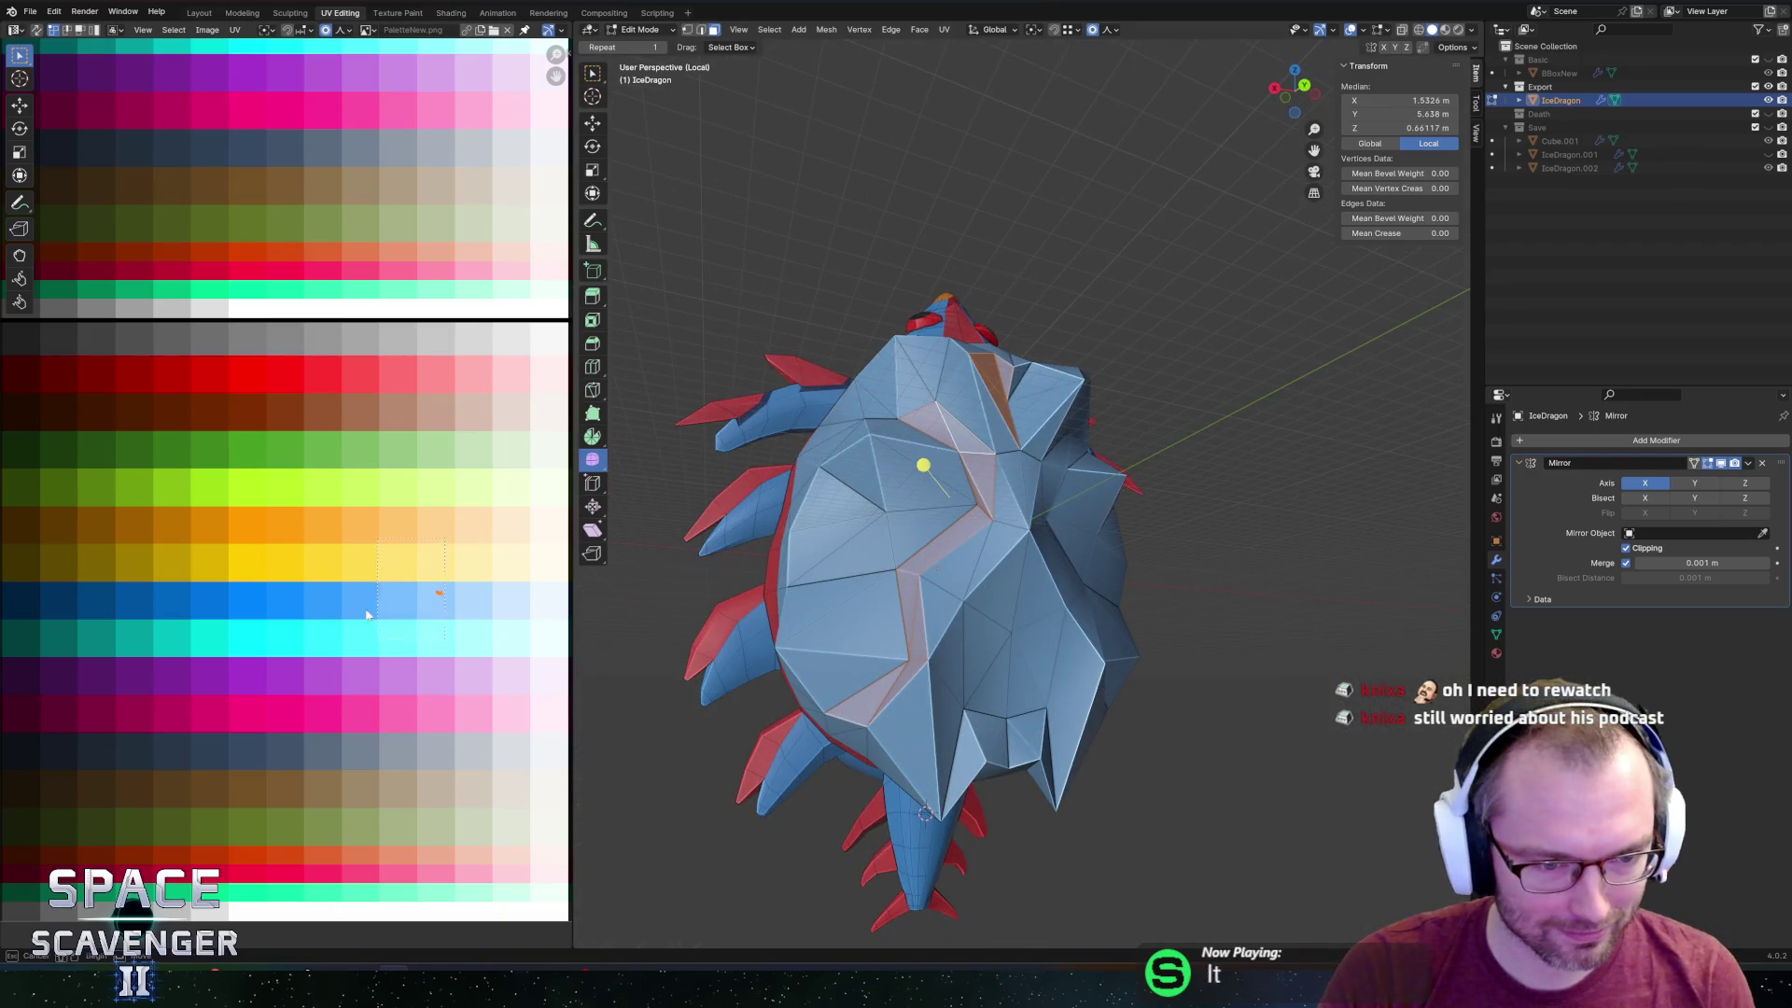
# Recolour the face strip by moving its UVs along X on the palette.
pyautogui.moveTo(372, 633); pyautogui.dragTo(375, 634)
pyautogui.press('g')
pyautogui.press('x')
pyautogui.click(441, 643)
# Inspect the finished dragon in Object Mode and save IceDragon.blend.
pyautogui.press('Tab')
pyautogui.scroll(-3, 989, 467)
pyautogui.moveTo(989, 467); pyautogui.dragTo(963, 439, button='middle')
pyautogui.scroll(2, 971, 439)
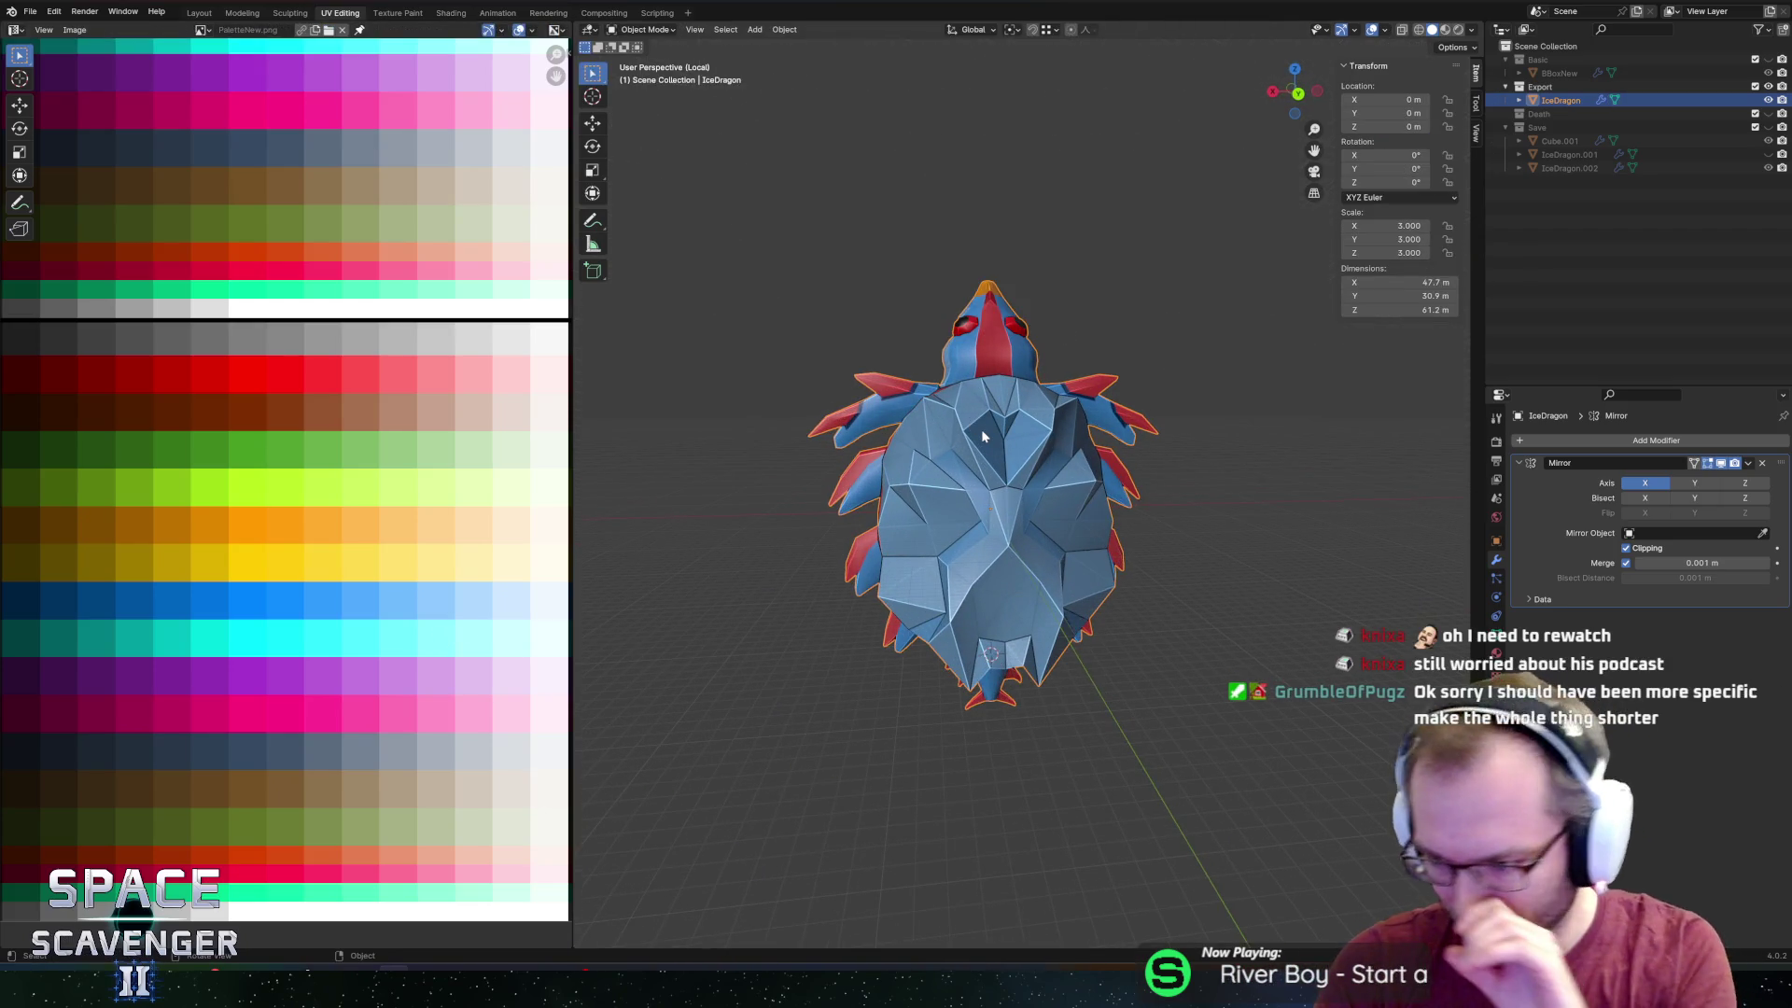
pyautogui.moveTo(955, 434)
pyautogui.mouseDown(button='middle')
pyautogui.moveTo(927, 458)
pyautogui.moveTo(1006, 497)
pyautogui.mouseUp(button='middle')
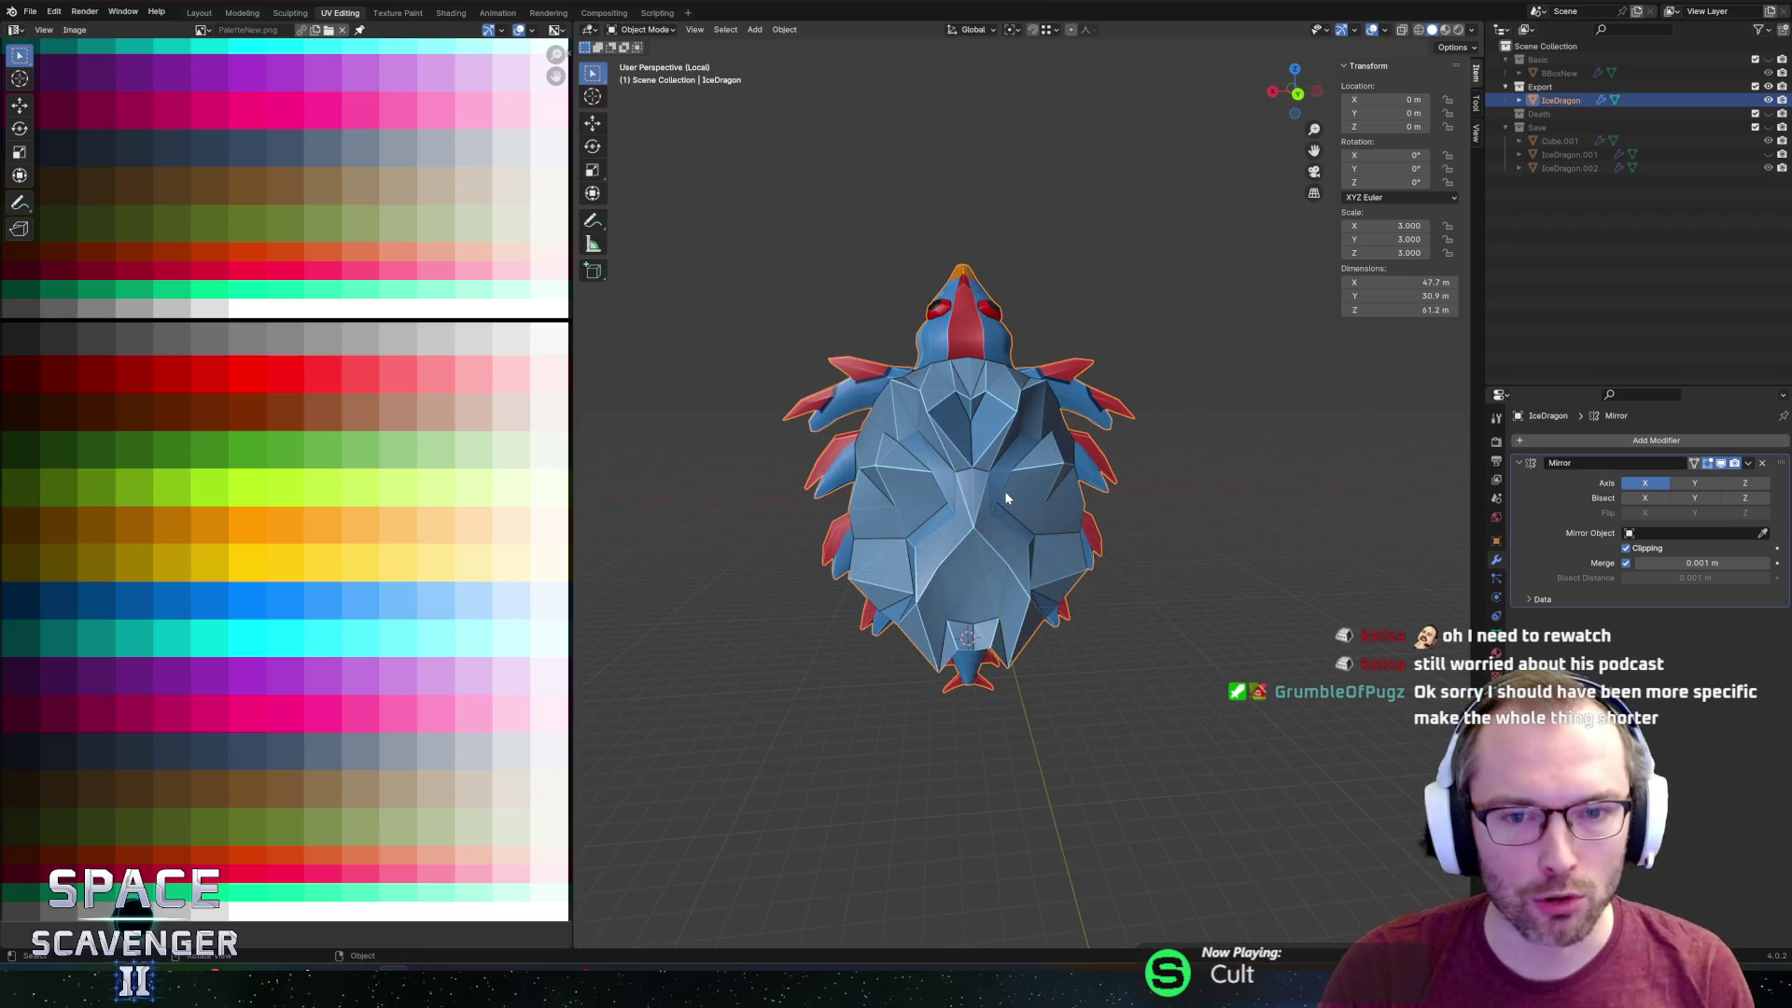
pyautogui.press('Tab')
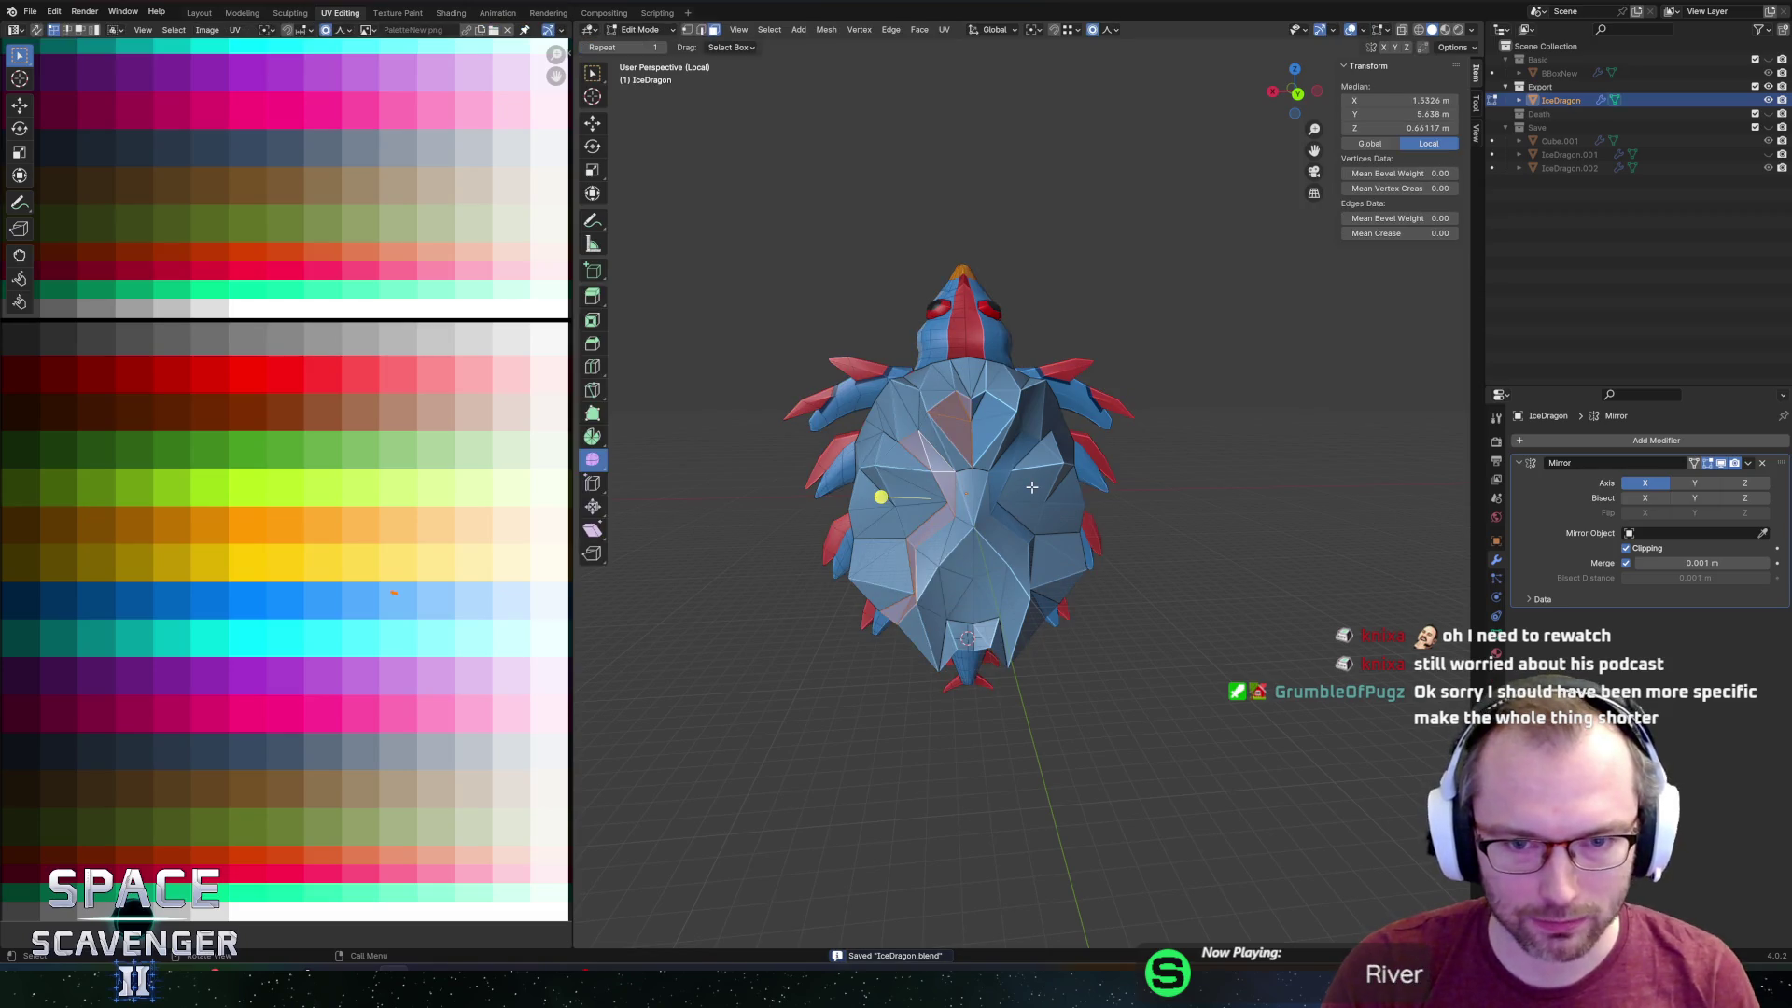
pyautogui.hotkey('ctrl', 'o')
pyautogui.press('Escape')
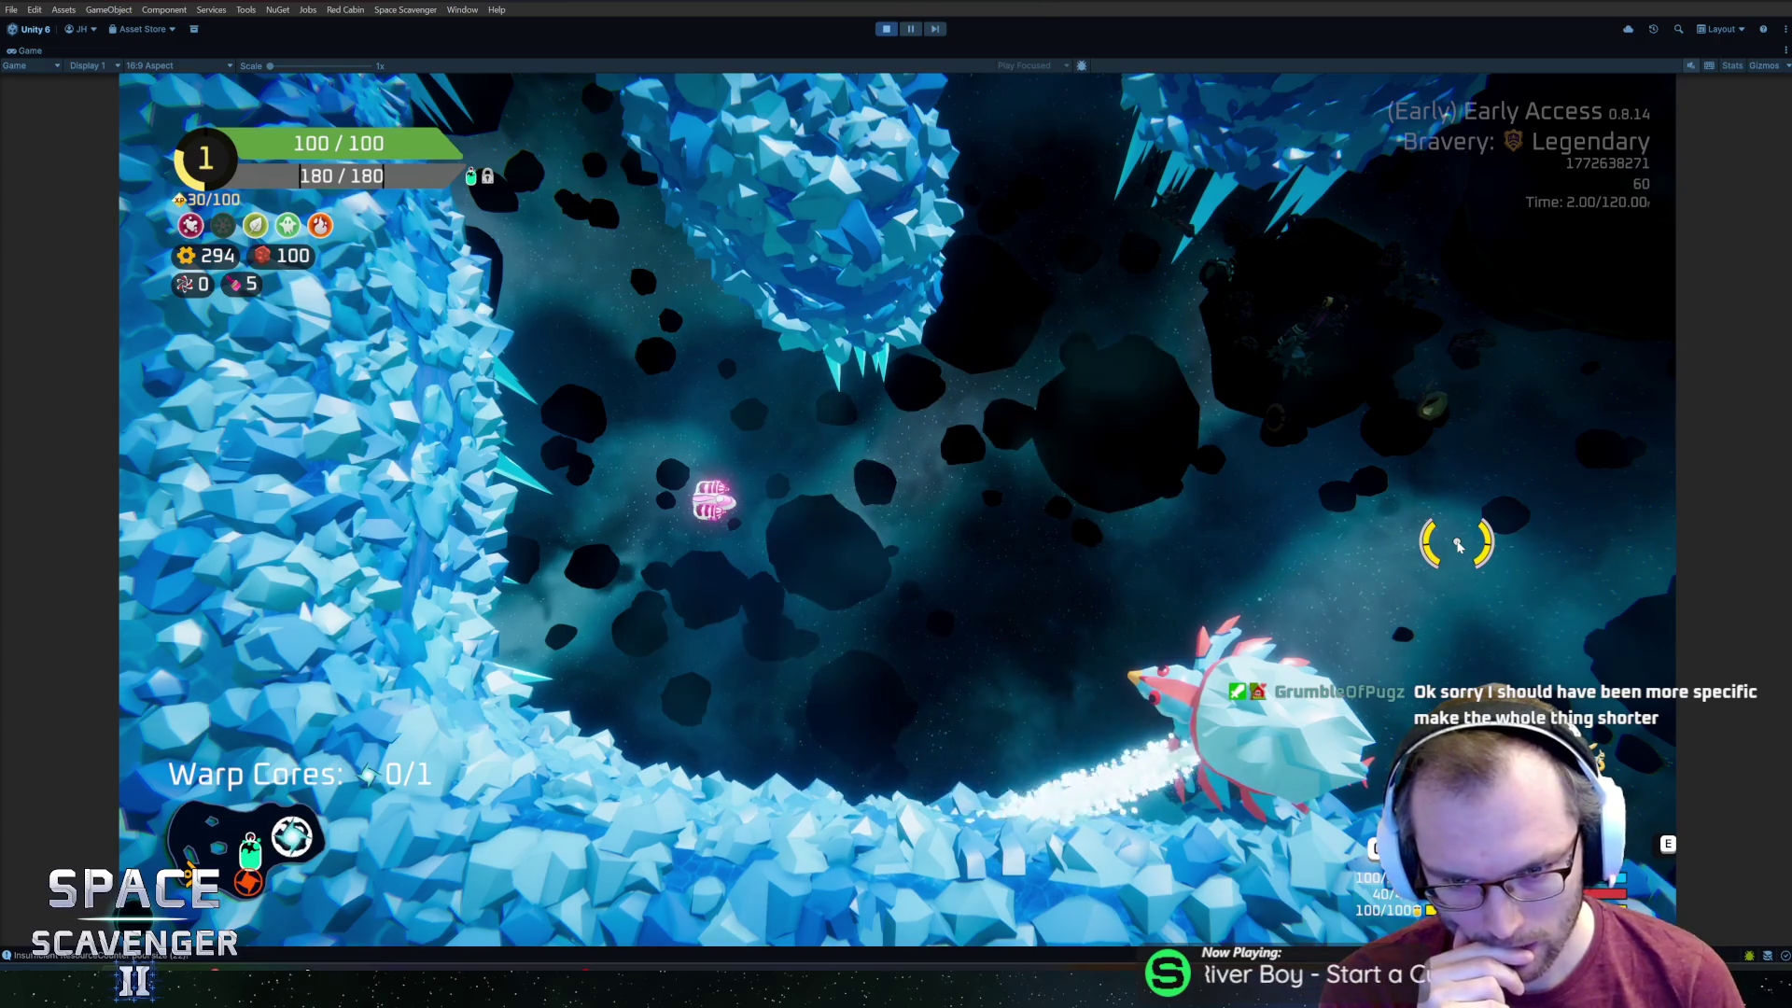
# Fly the ship through the asteroid field and fire at the red-circled IceDragon target.
pyautogui.press('w')
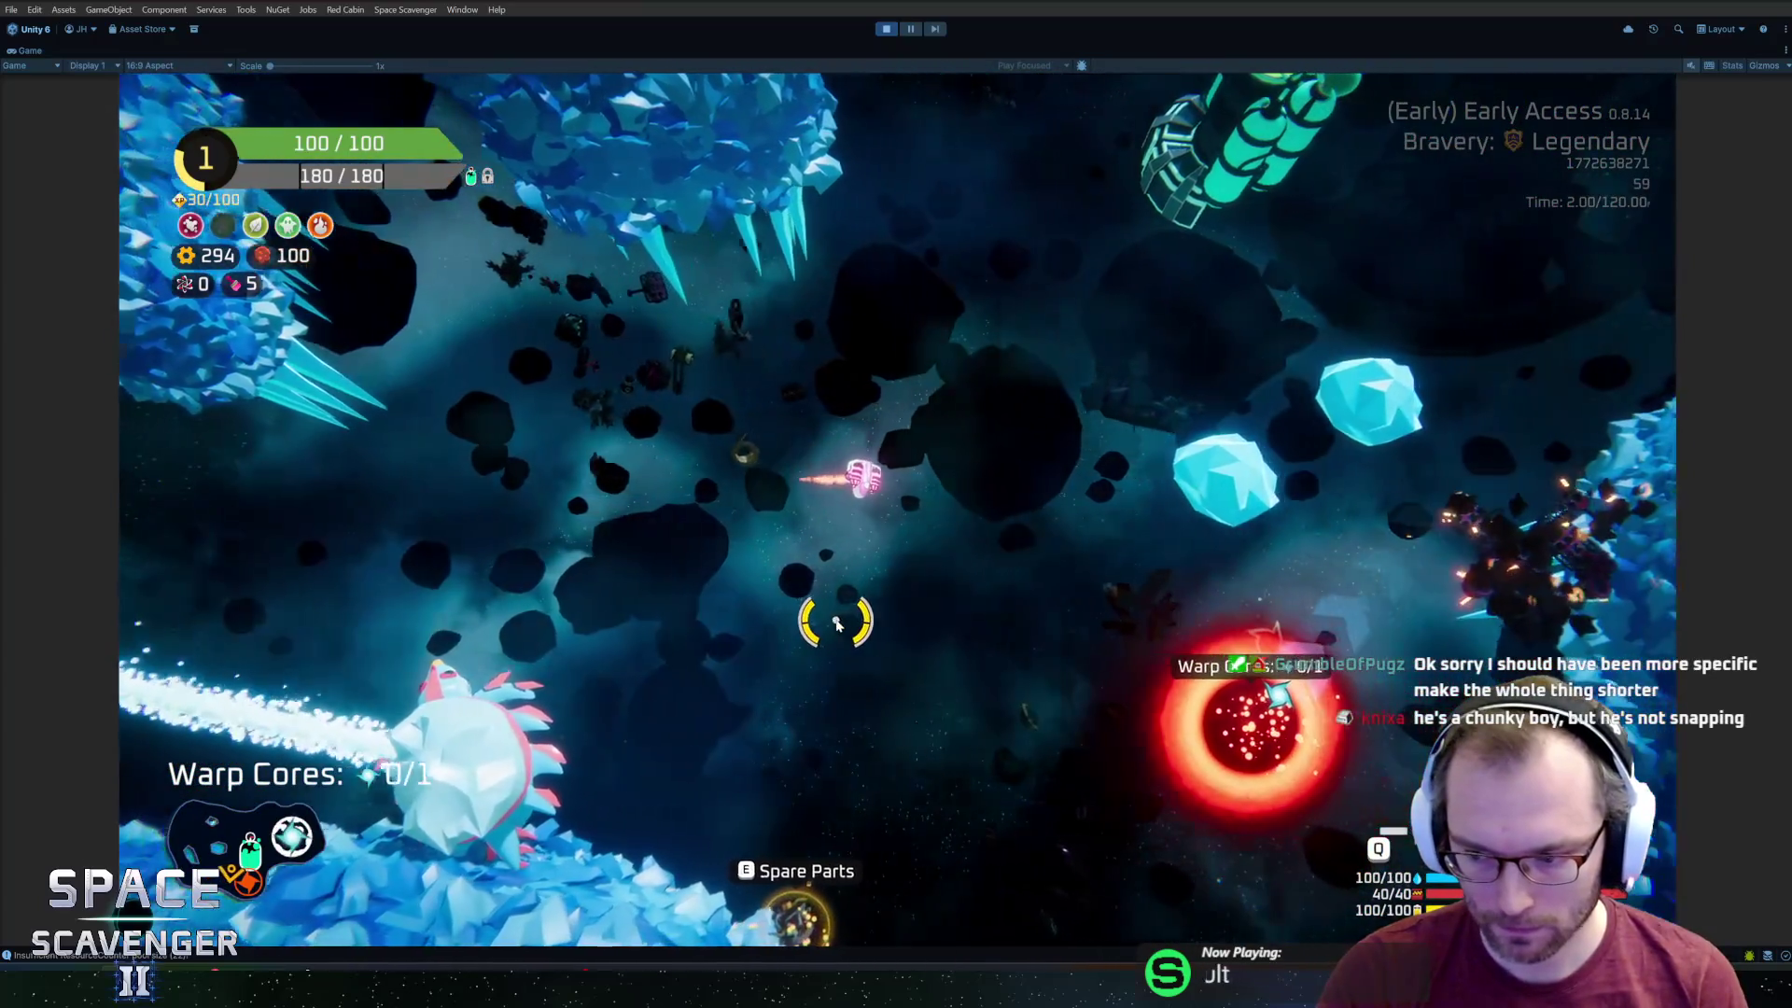
pyautogui.press('d')
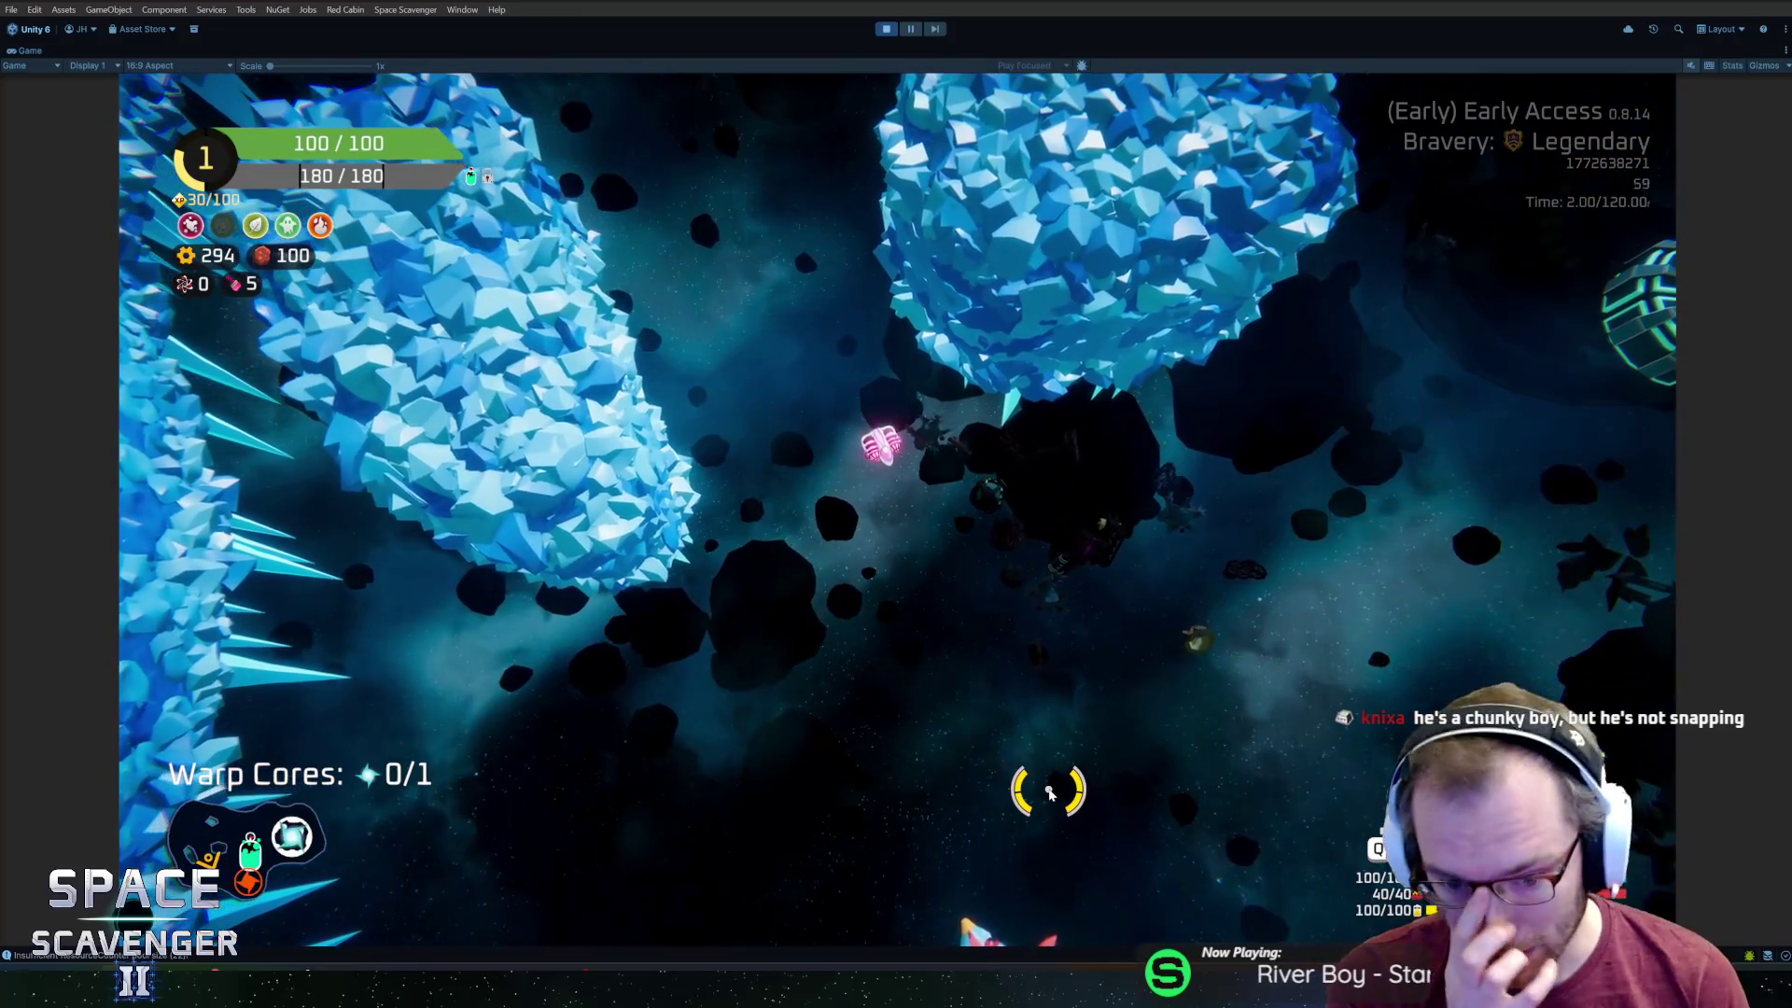
pyautogui.moveTo(1044, 788)
pyautogui.mouseDown()
pyautogui.moveTo(1273, 852)
pyautogui.moveTo(1225, 771)
pyautogui.mouseUp()
pyautogui.press('a')
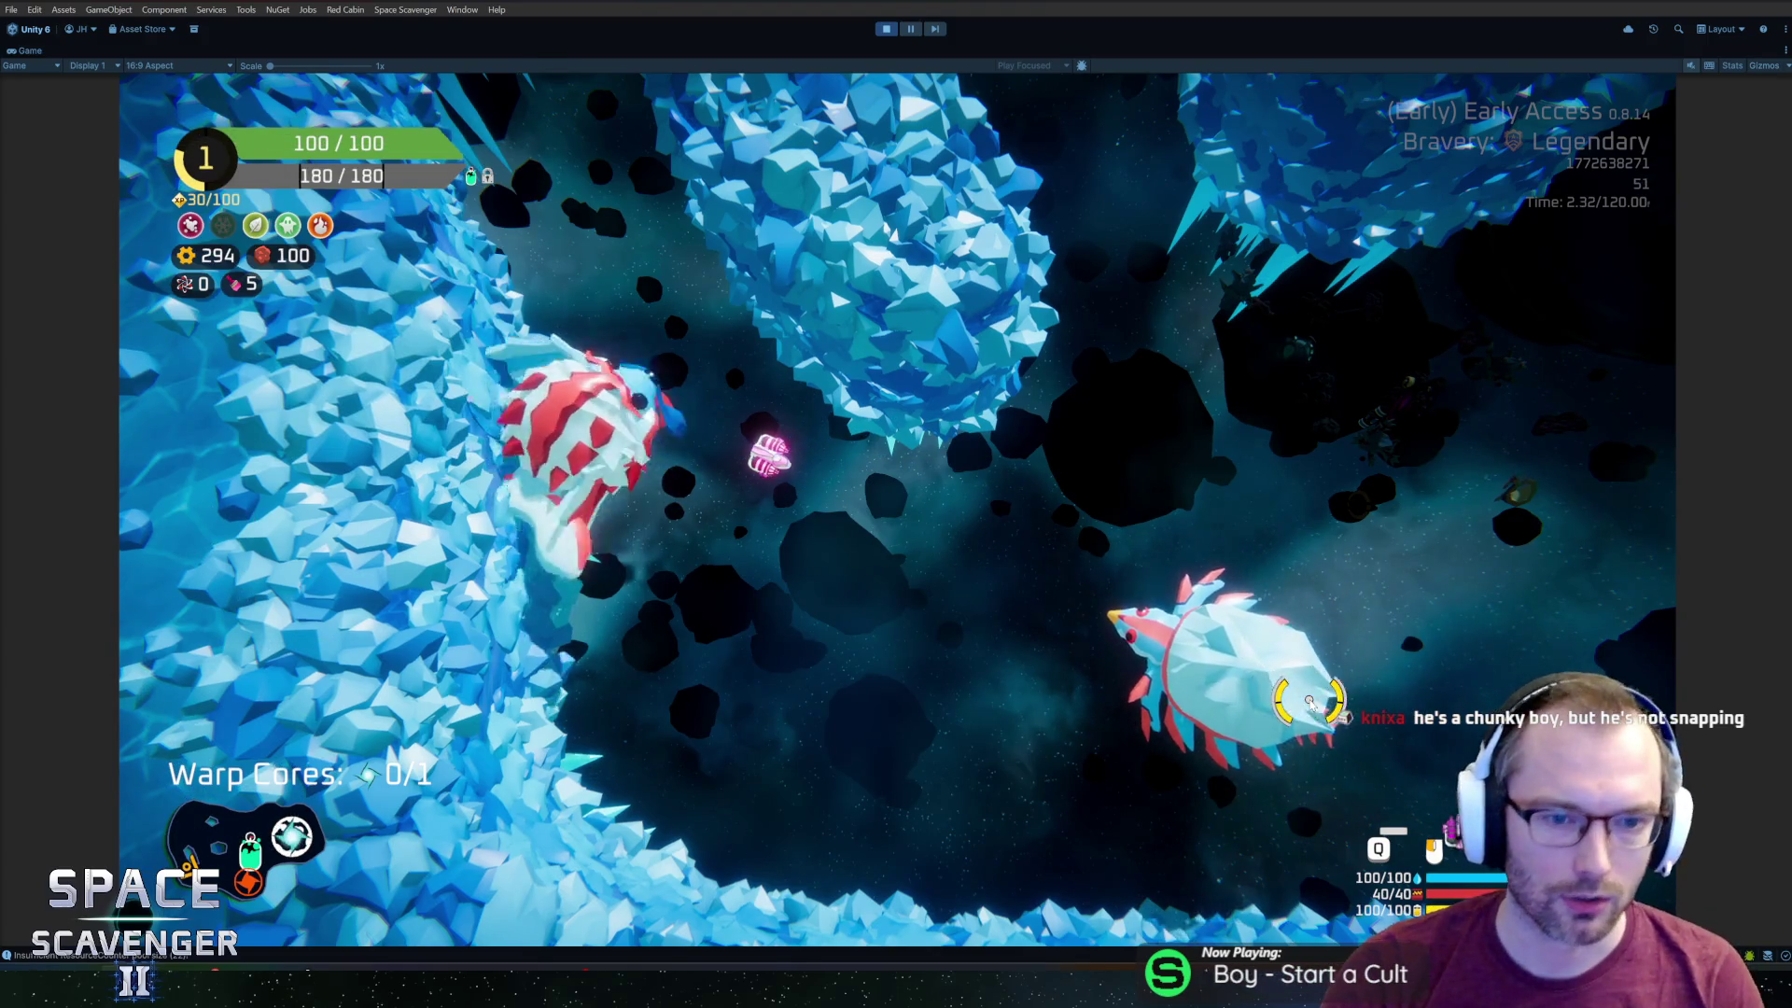
# Dodge the dragons' beams, fire bolts and lasers at them, and dash away from both enemies.
pyautogui.press('d')
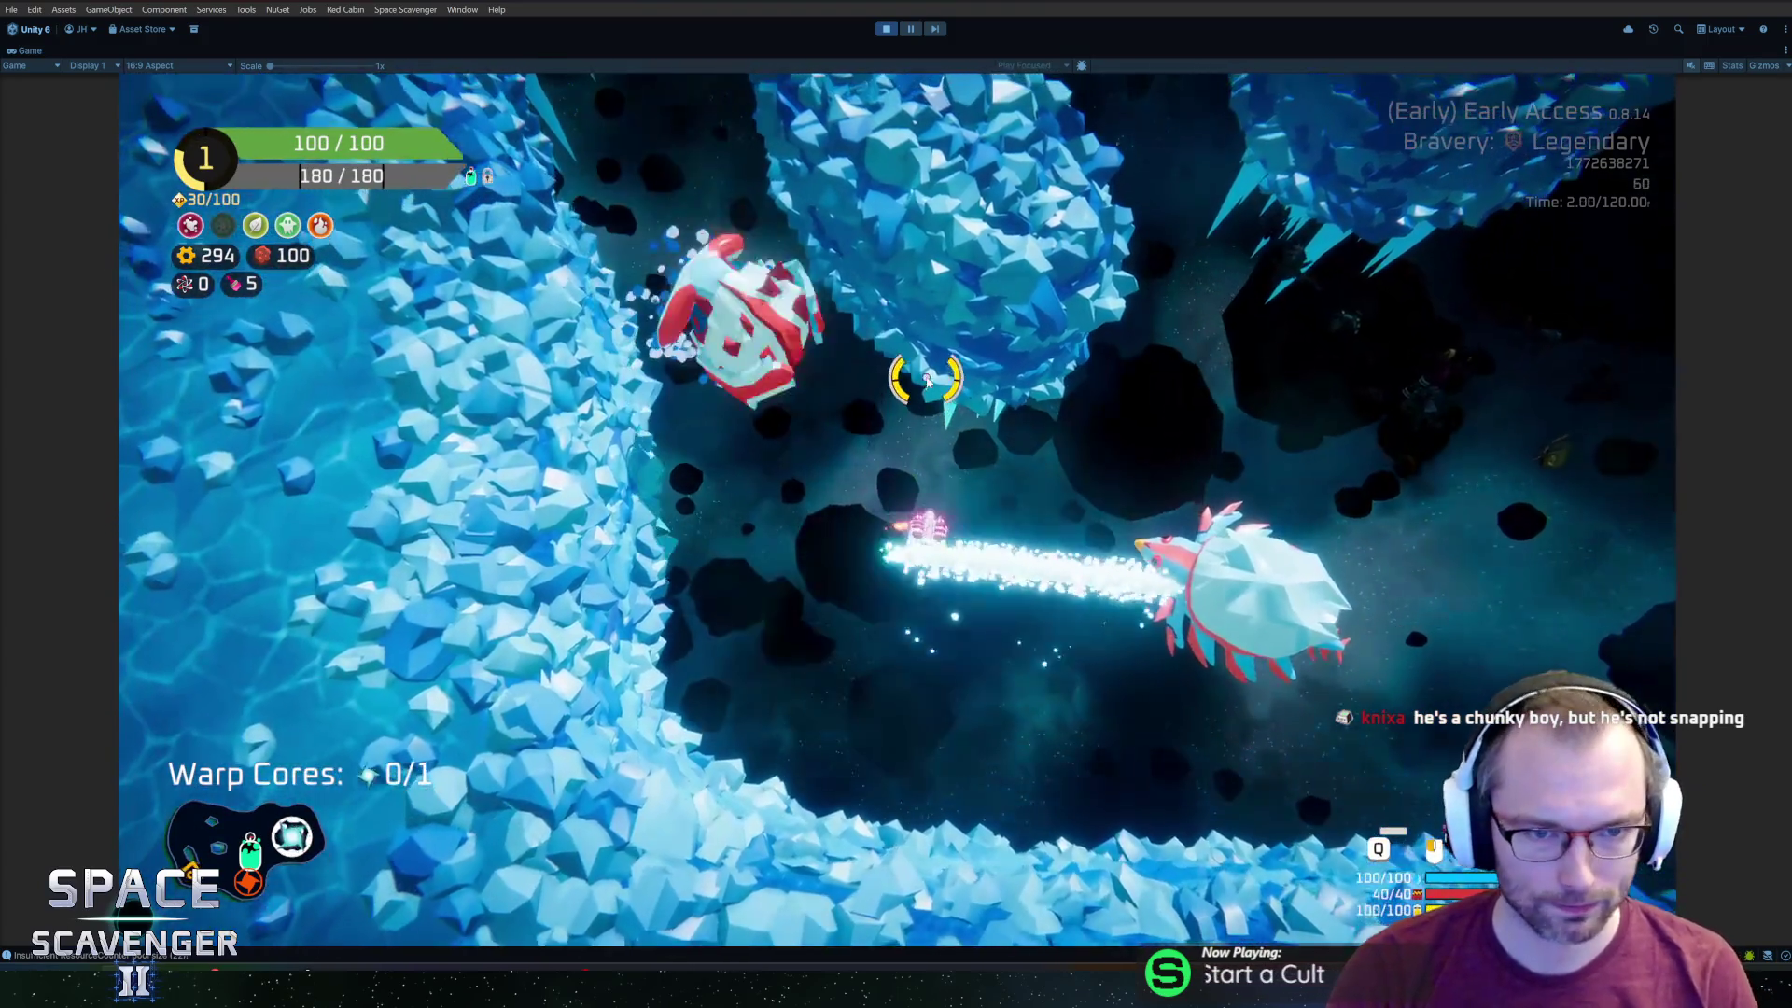
pyautogui.click(1327, 372)
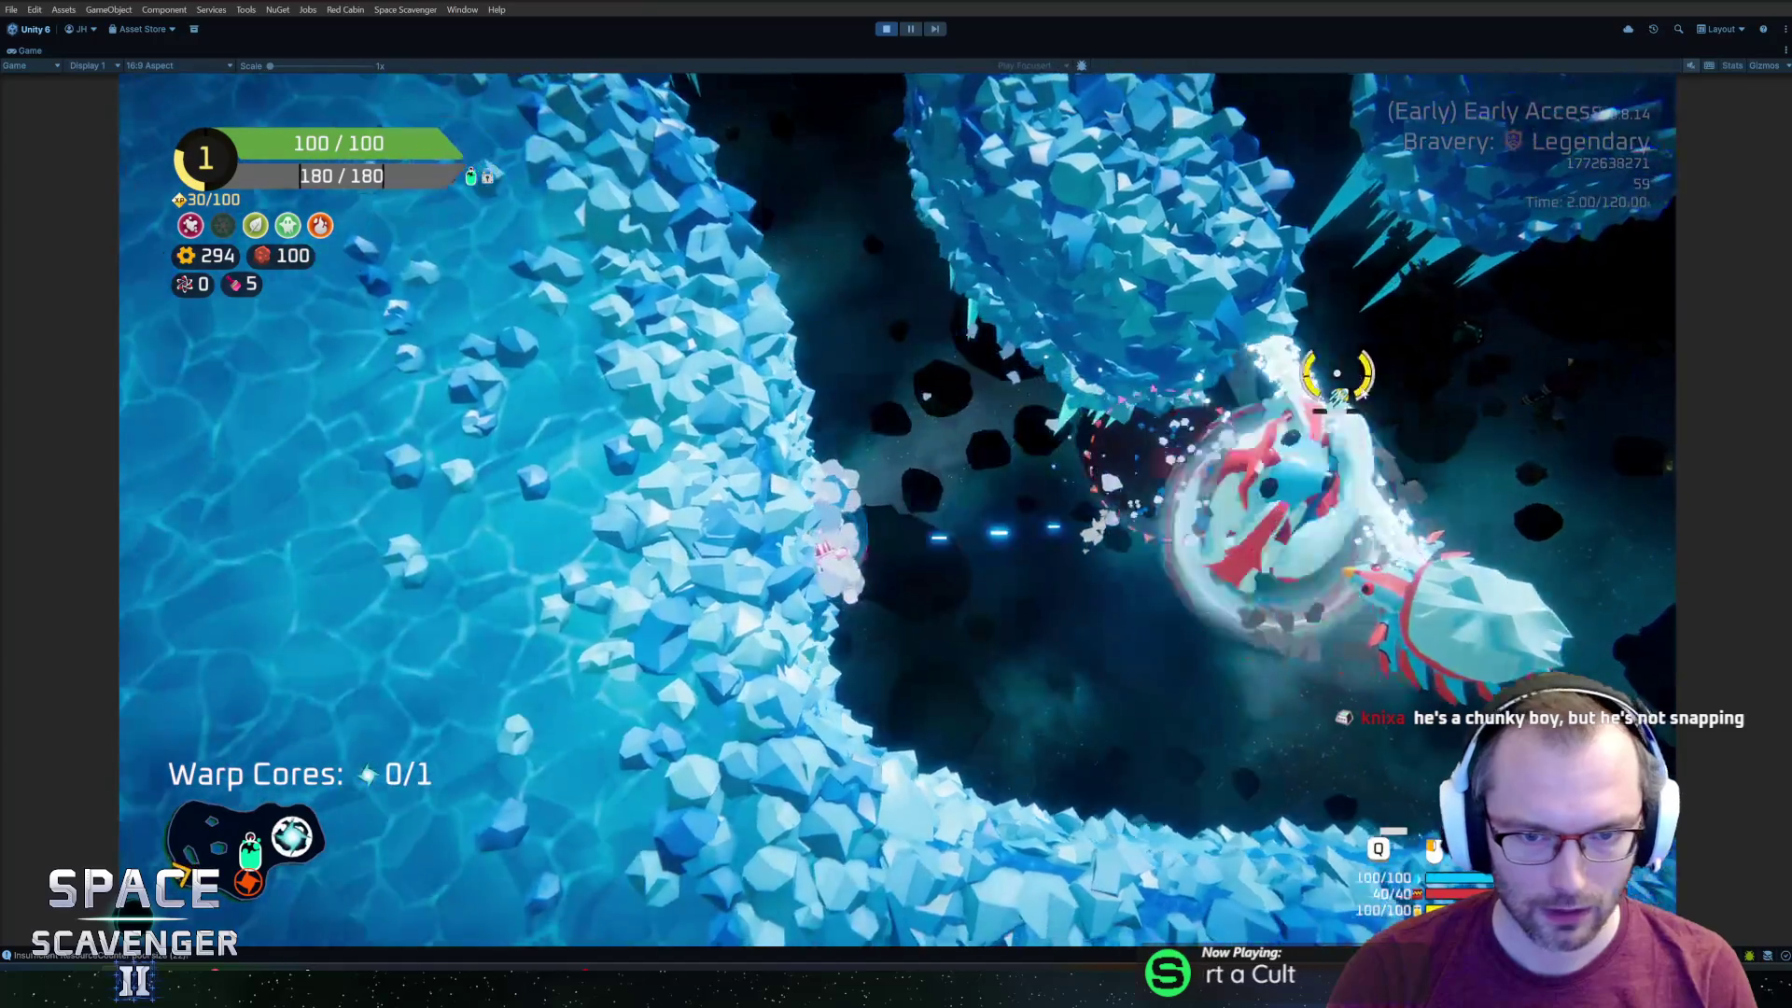
pyautogui.press('d')
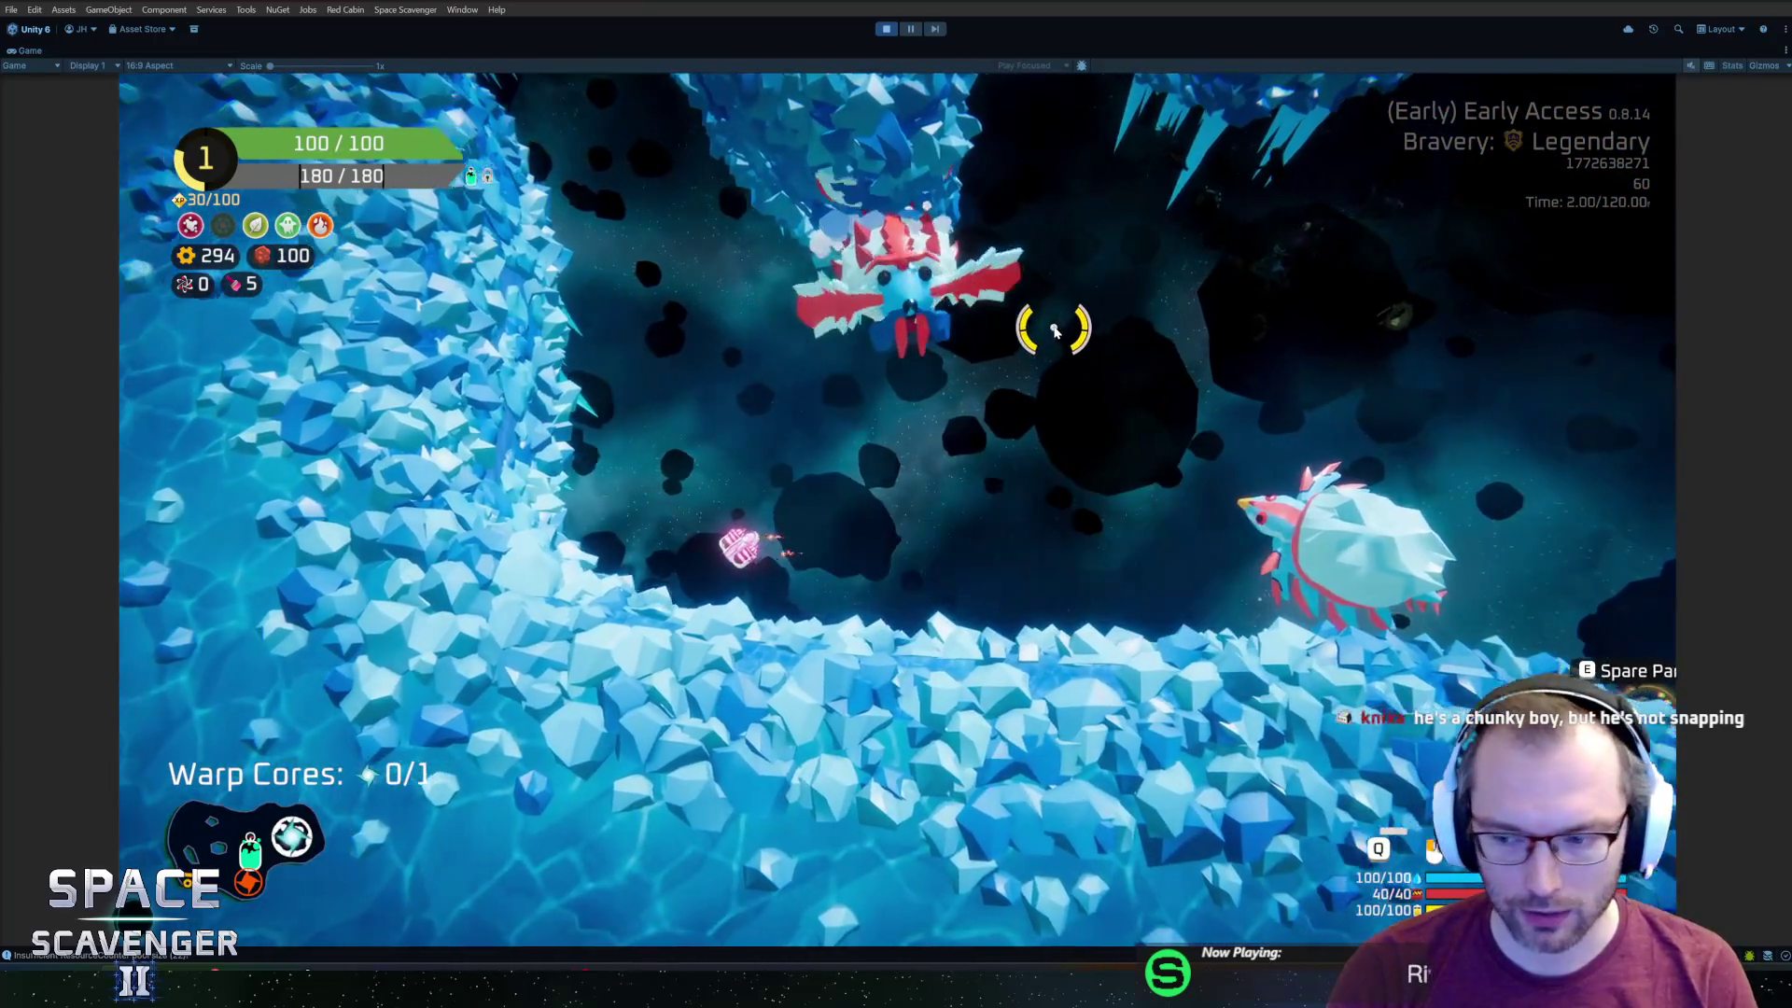
pyautogui.press('space')
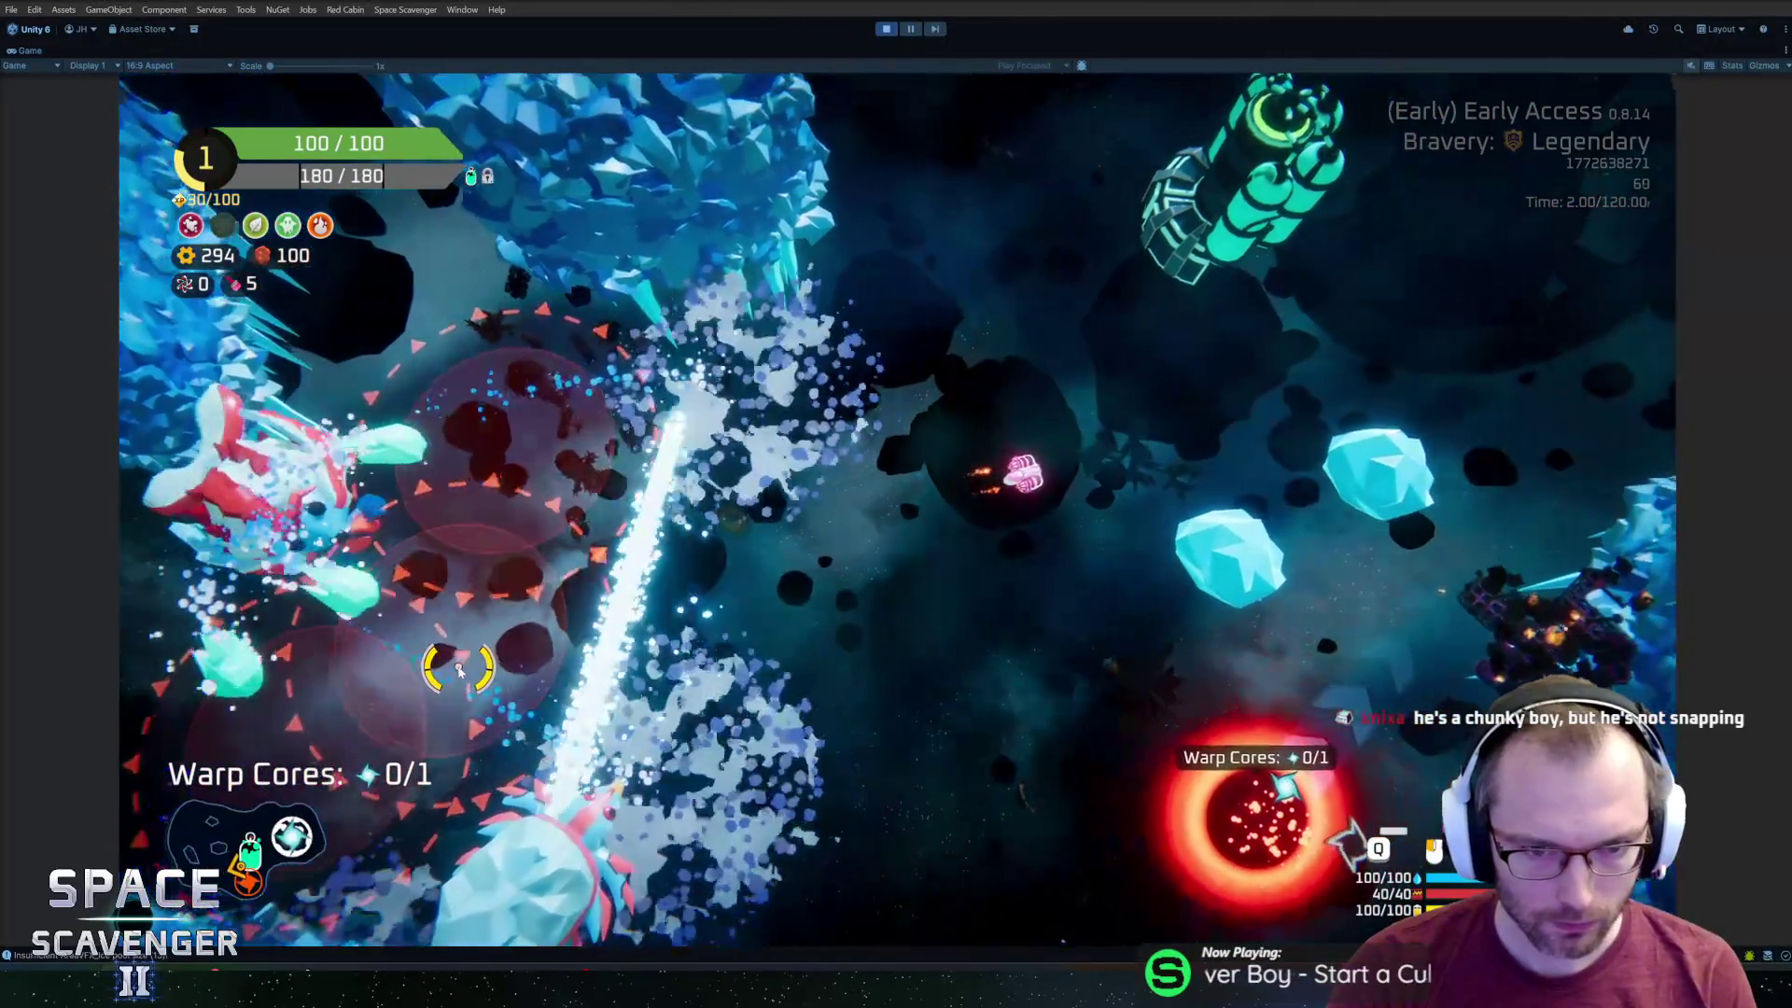
pyautogui.press('w')
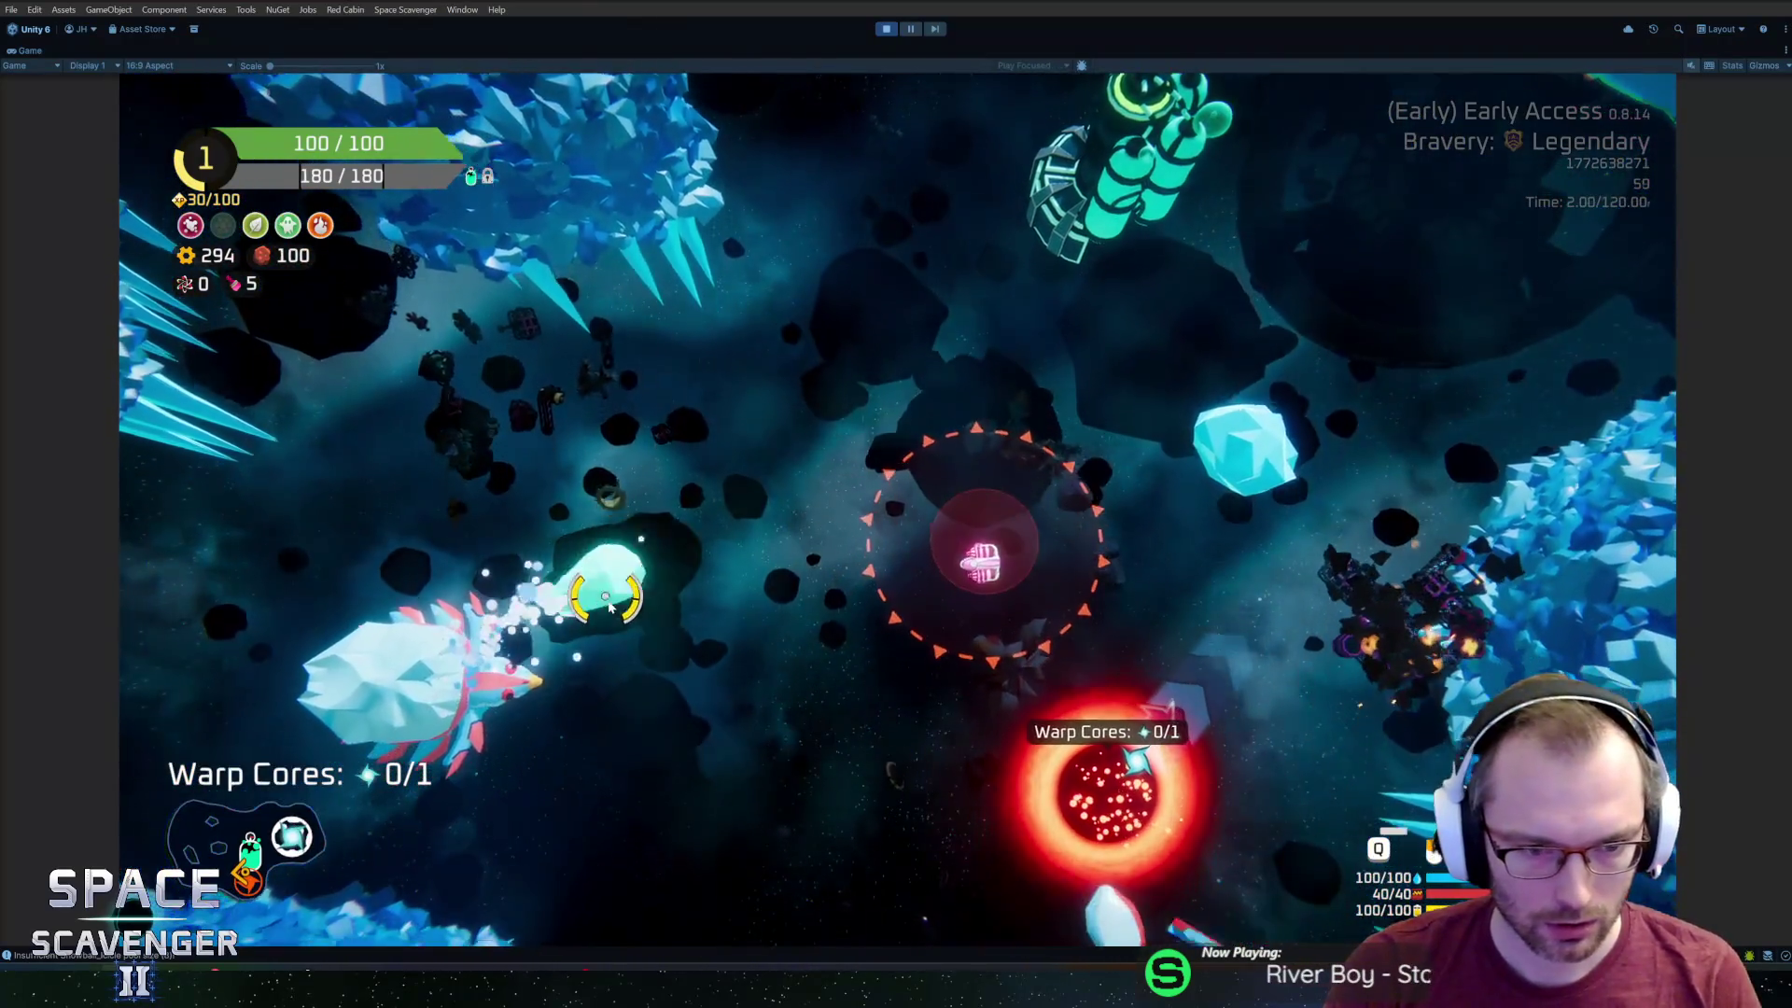
pyautogui.click(608, 606)
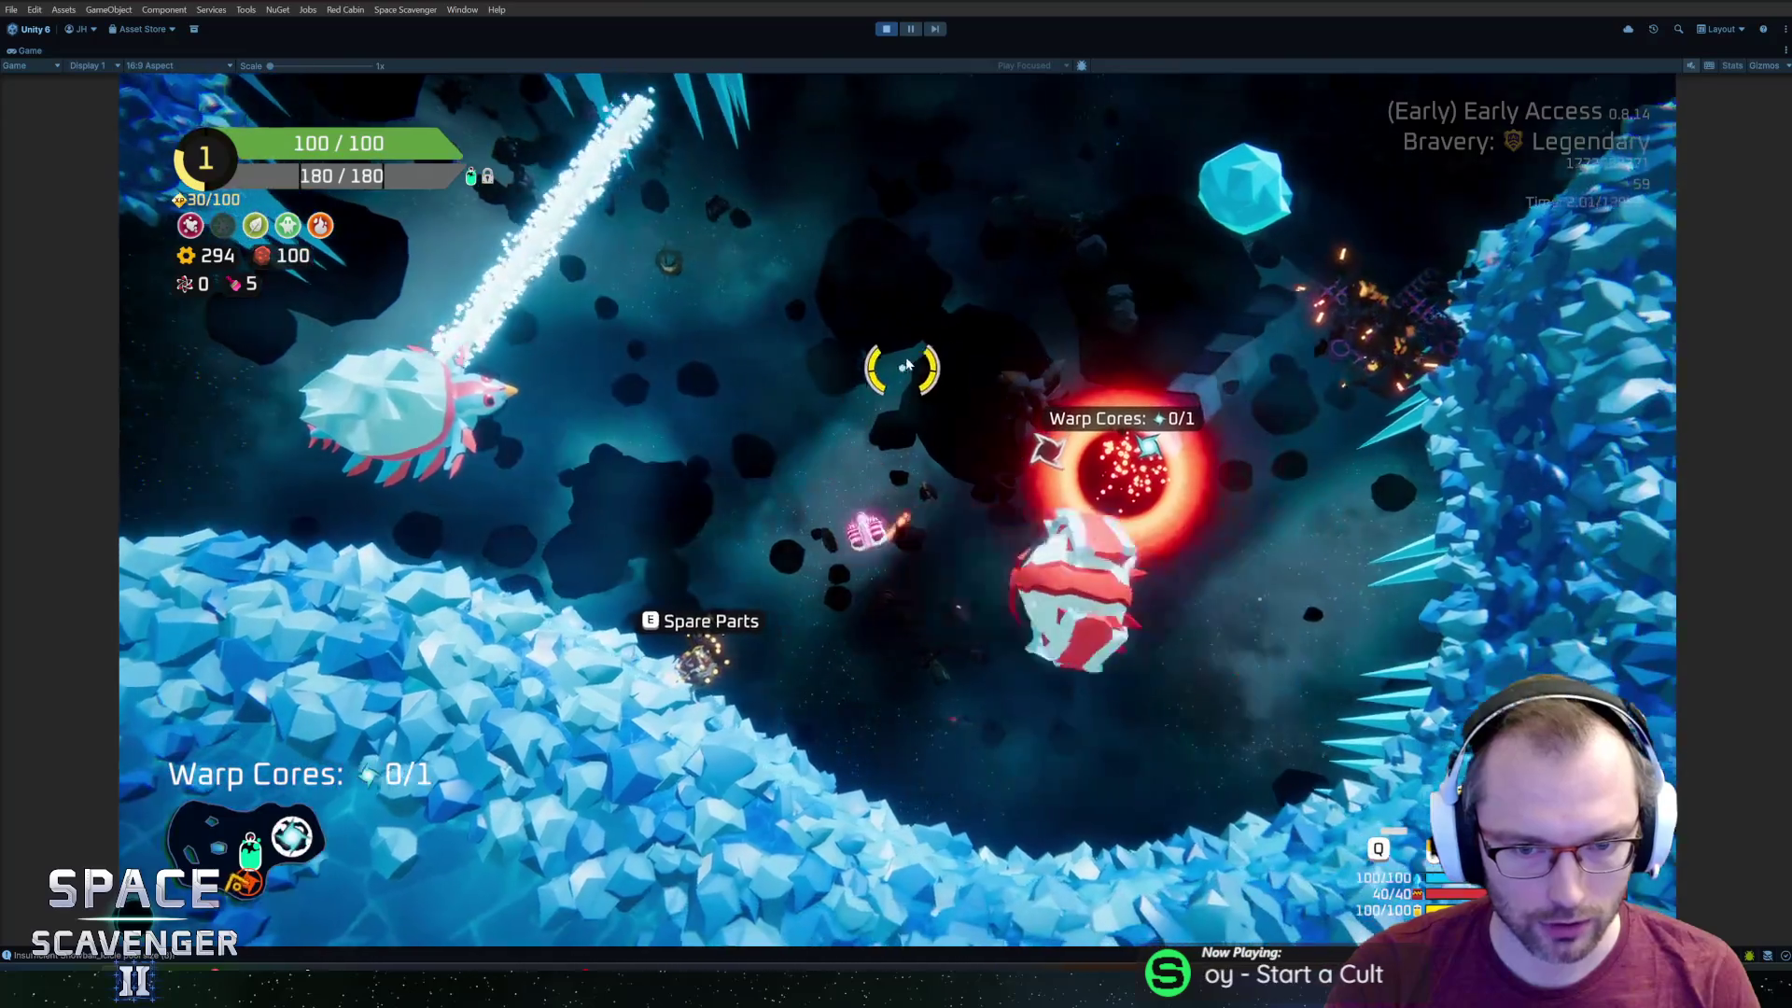
# Keep firing at the dragon, then run 'debug damageAll' from the in-game debug console.
pyautogui.click(840, 292)
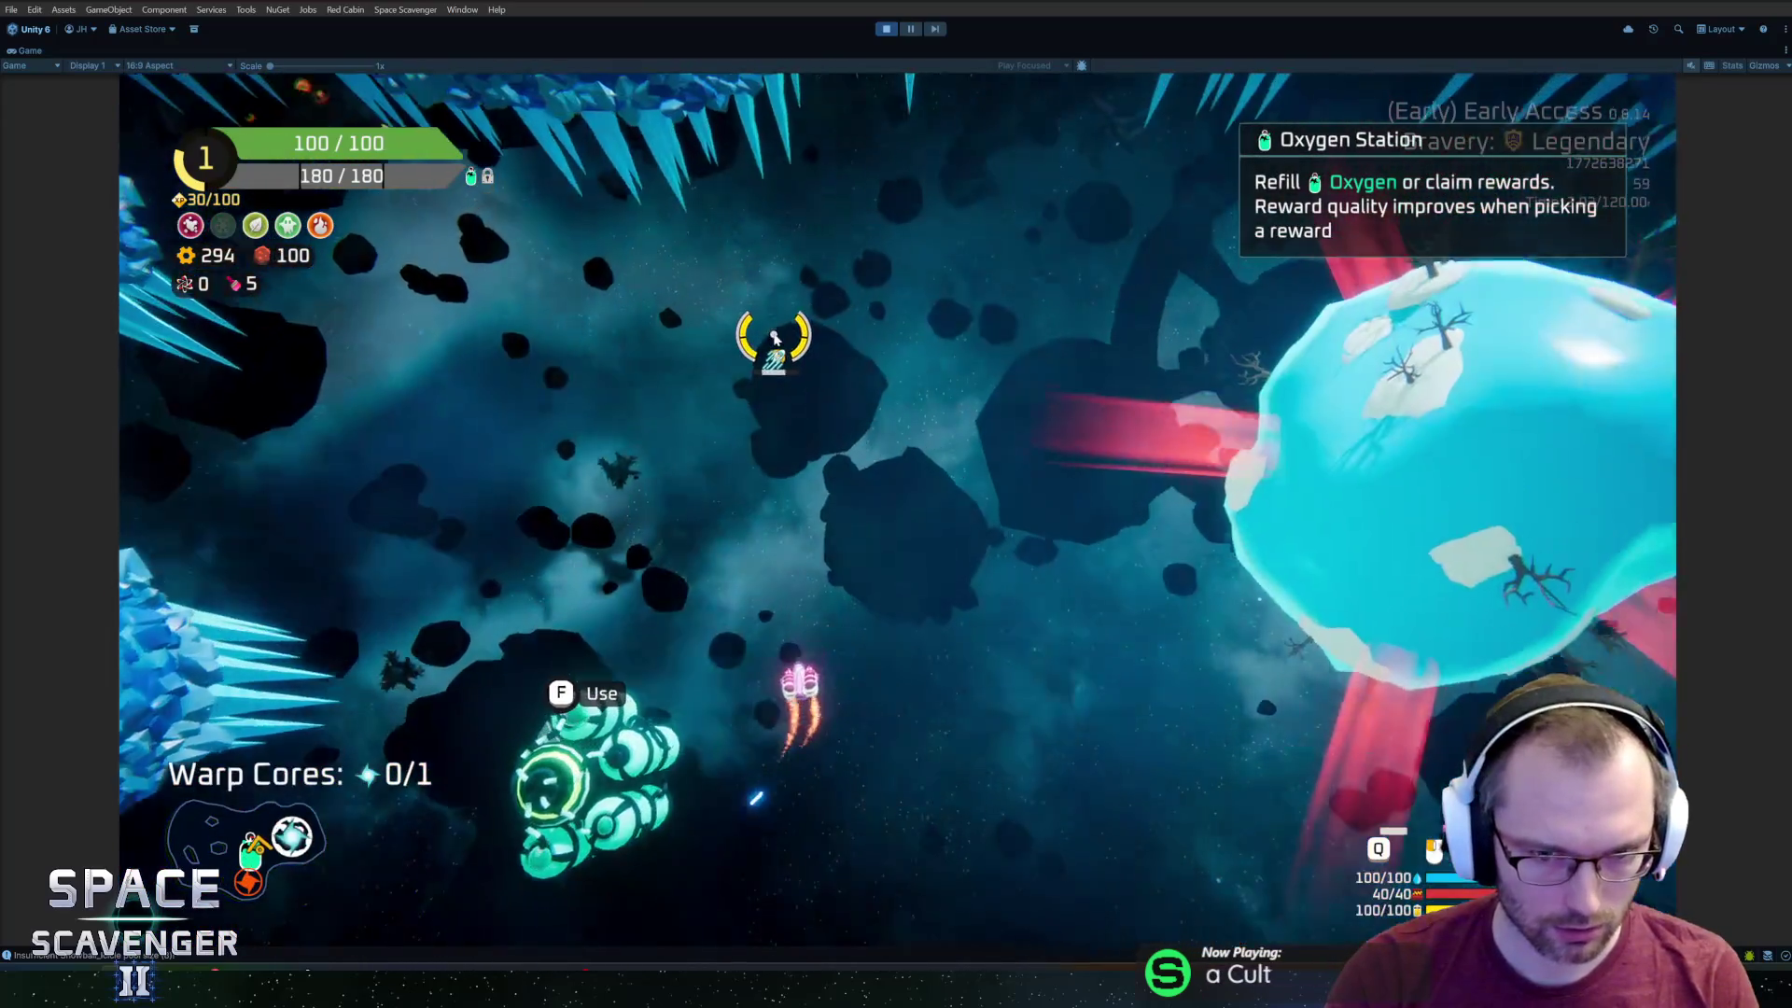
pyautogui.press('`')
pyautogui.write('sp')
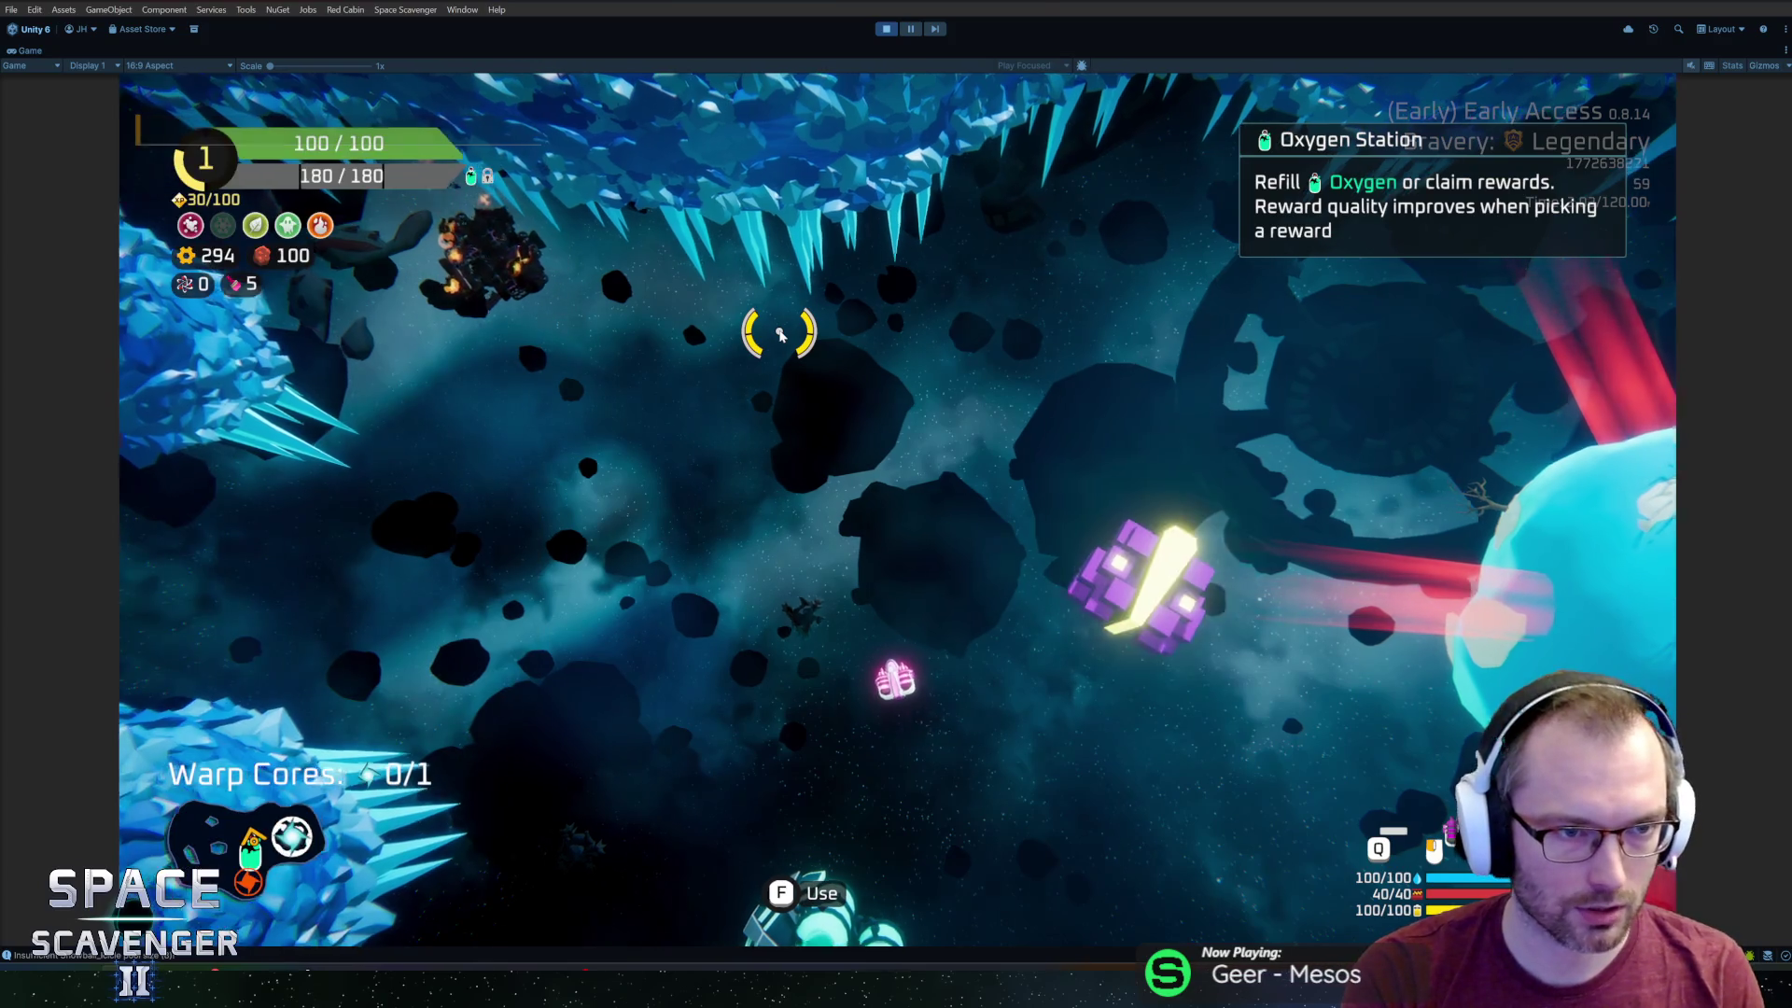
pyautogui.write('w')
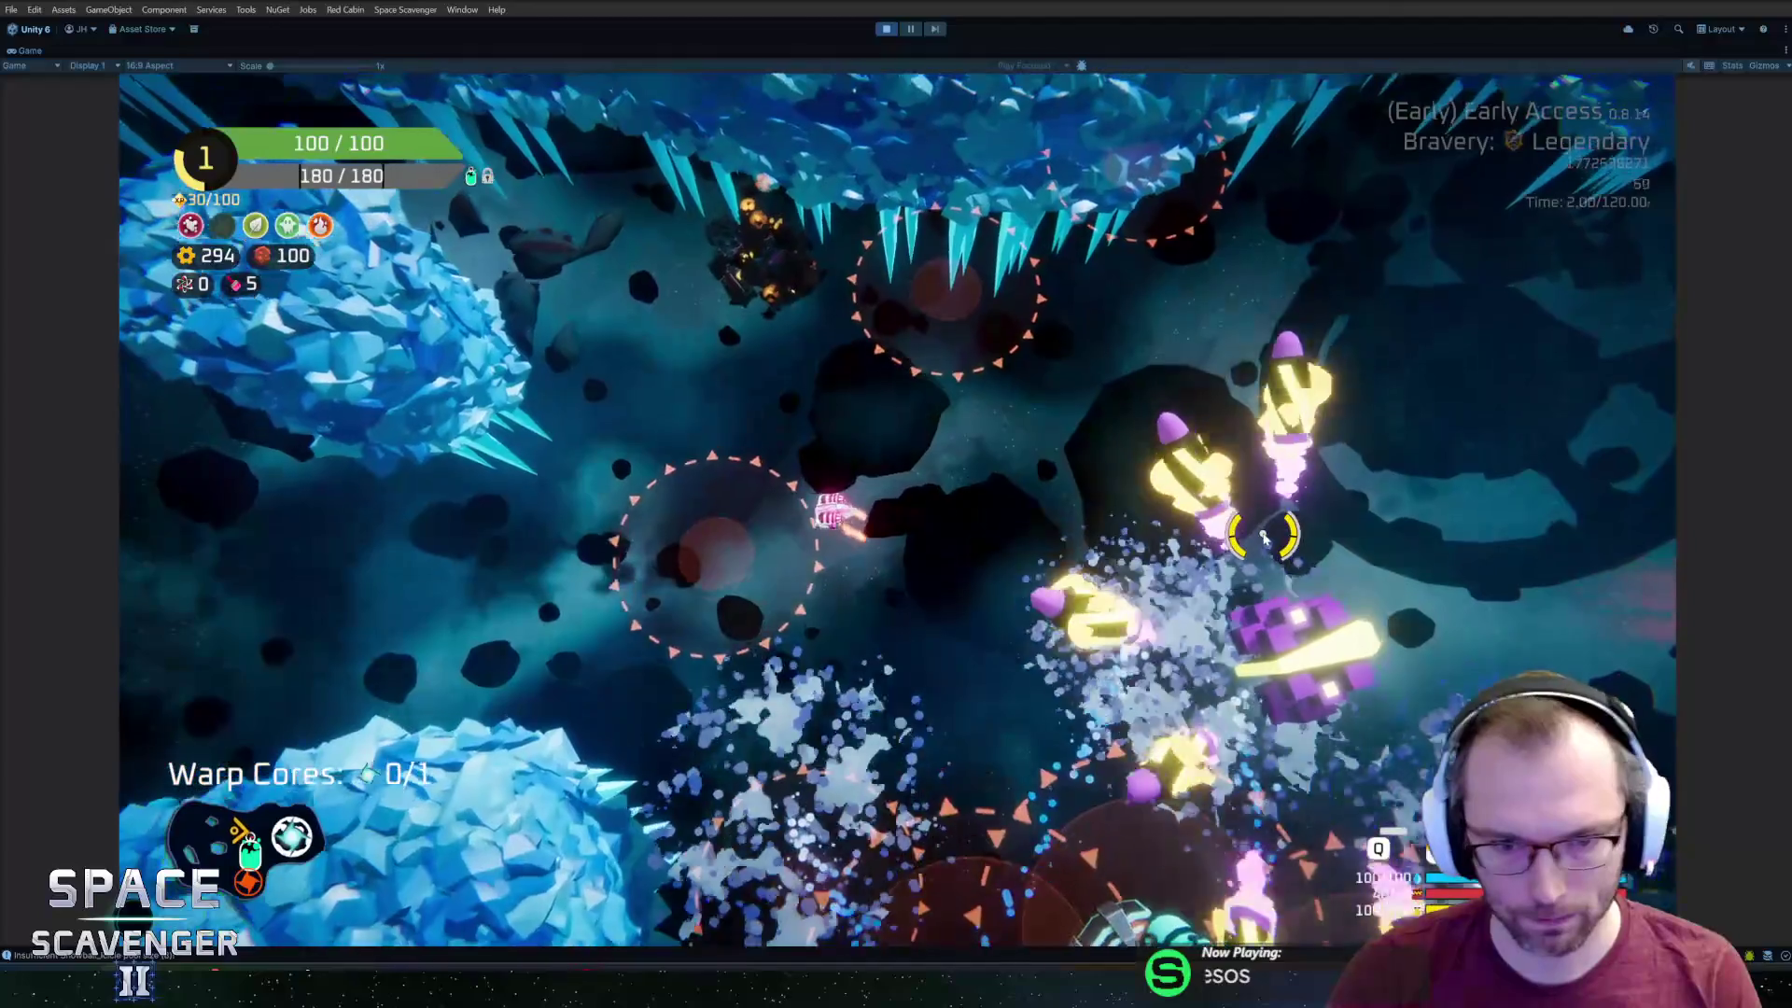
pyautogui.write('d')
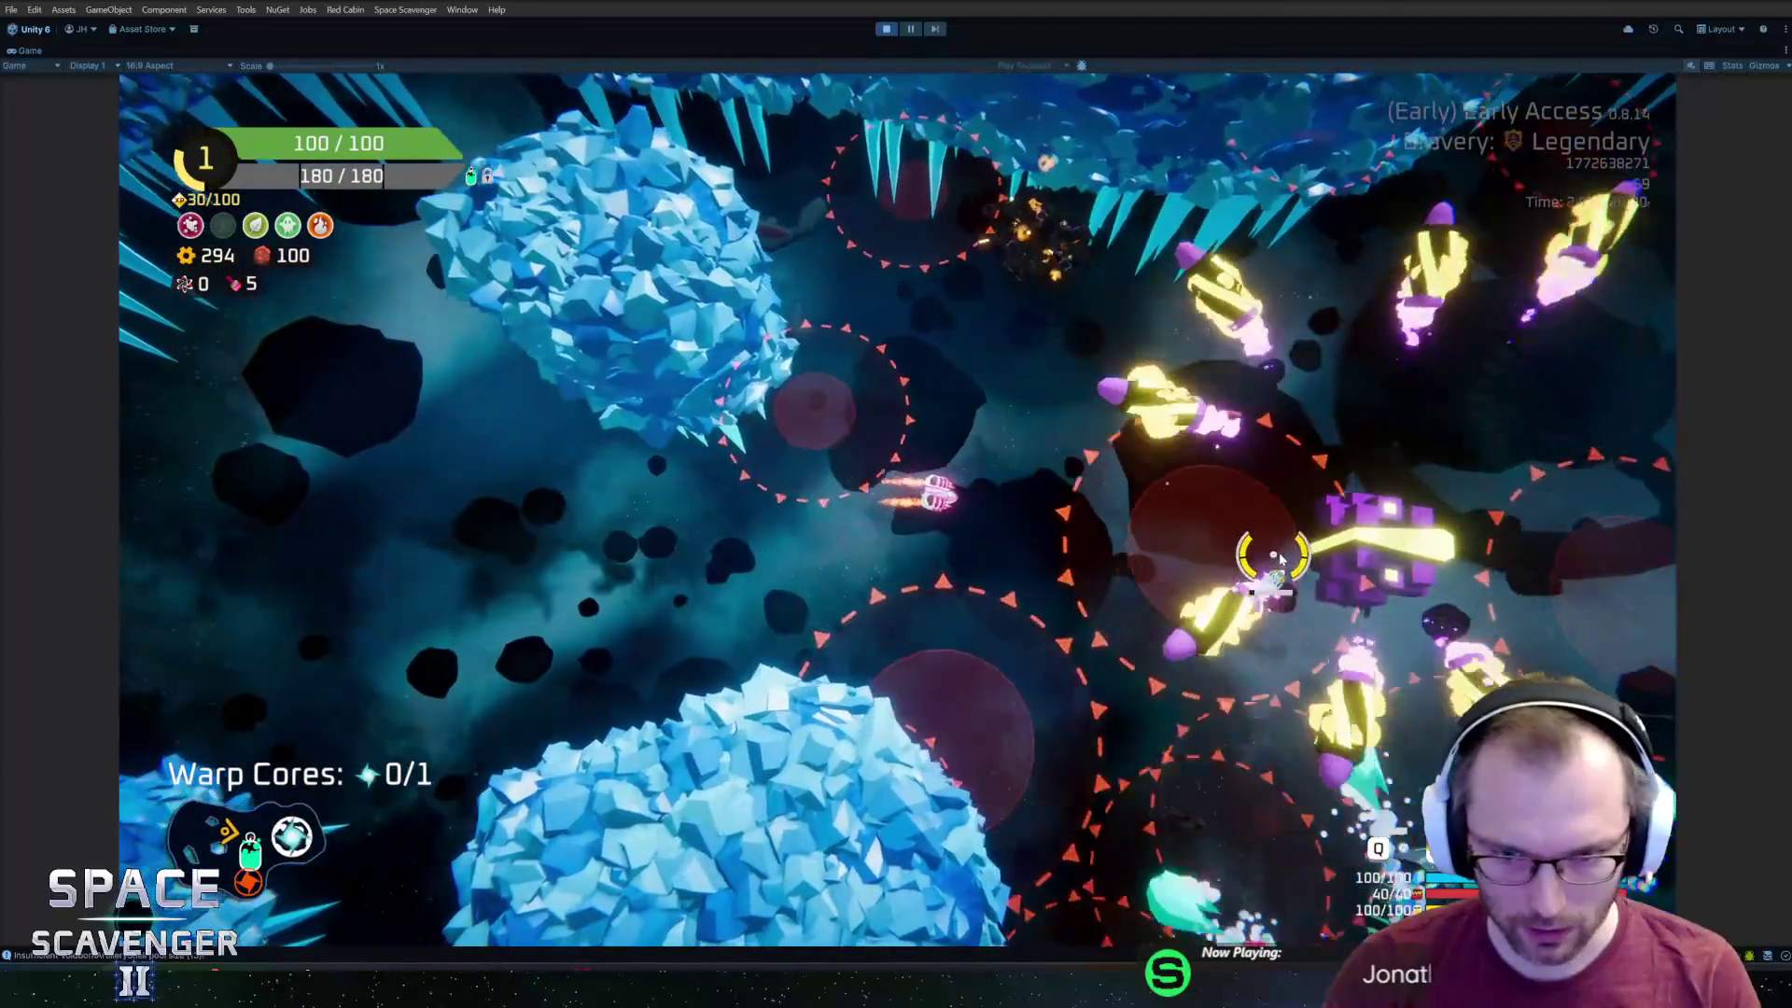
pyautogui.write('d')
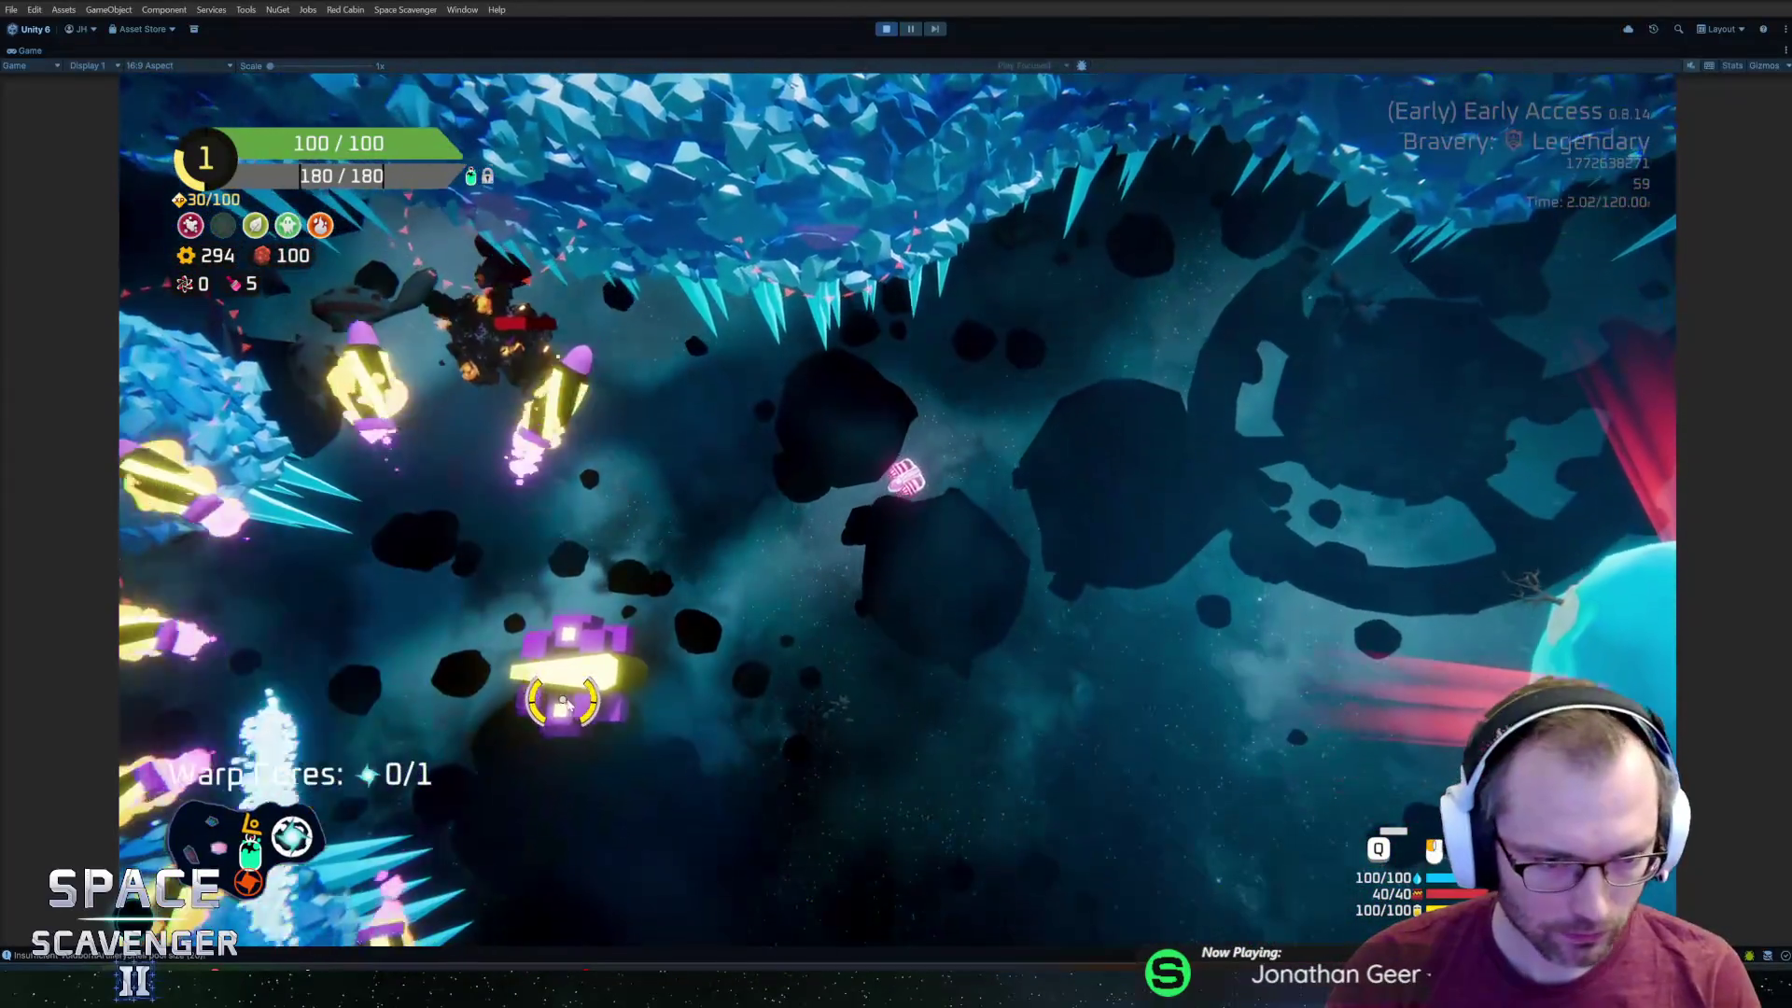
pyautogui.write('w')
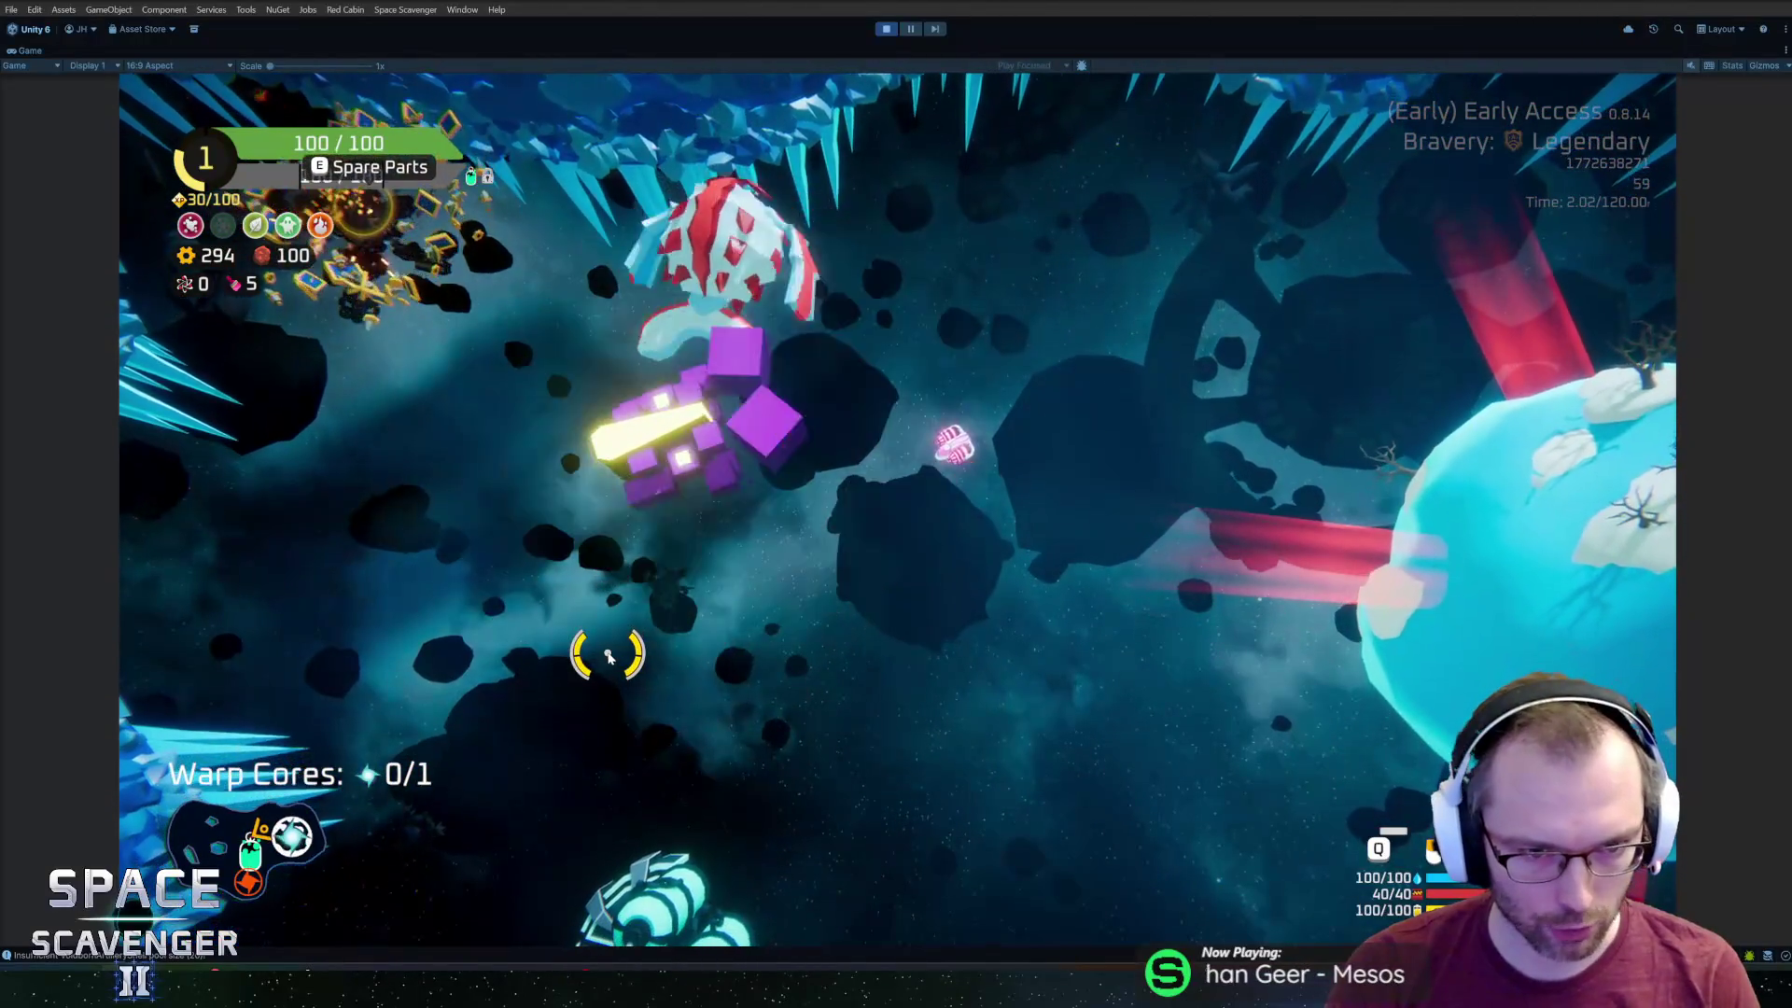
pyautogui.write('d')
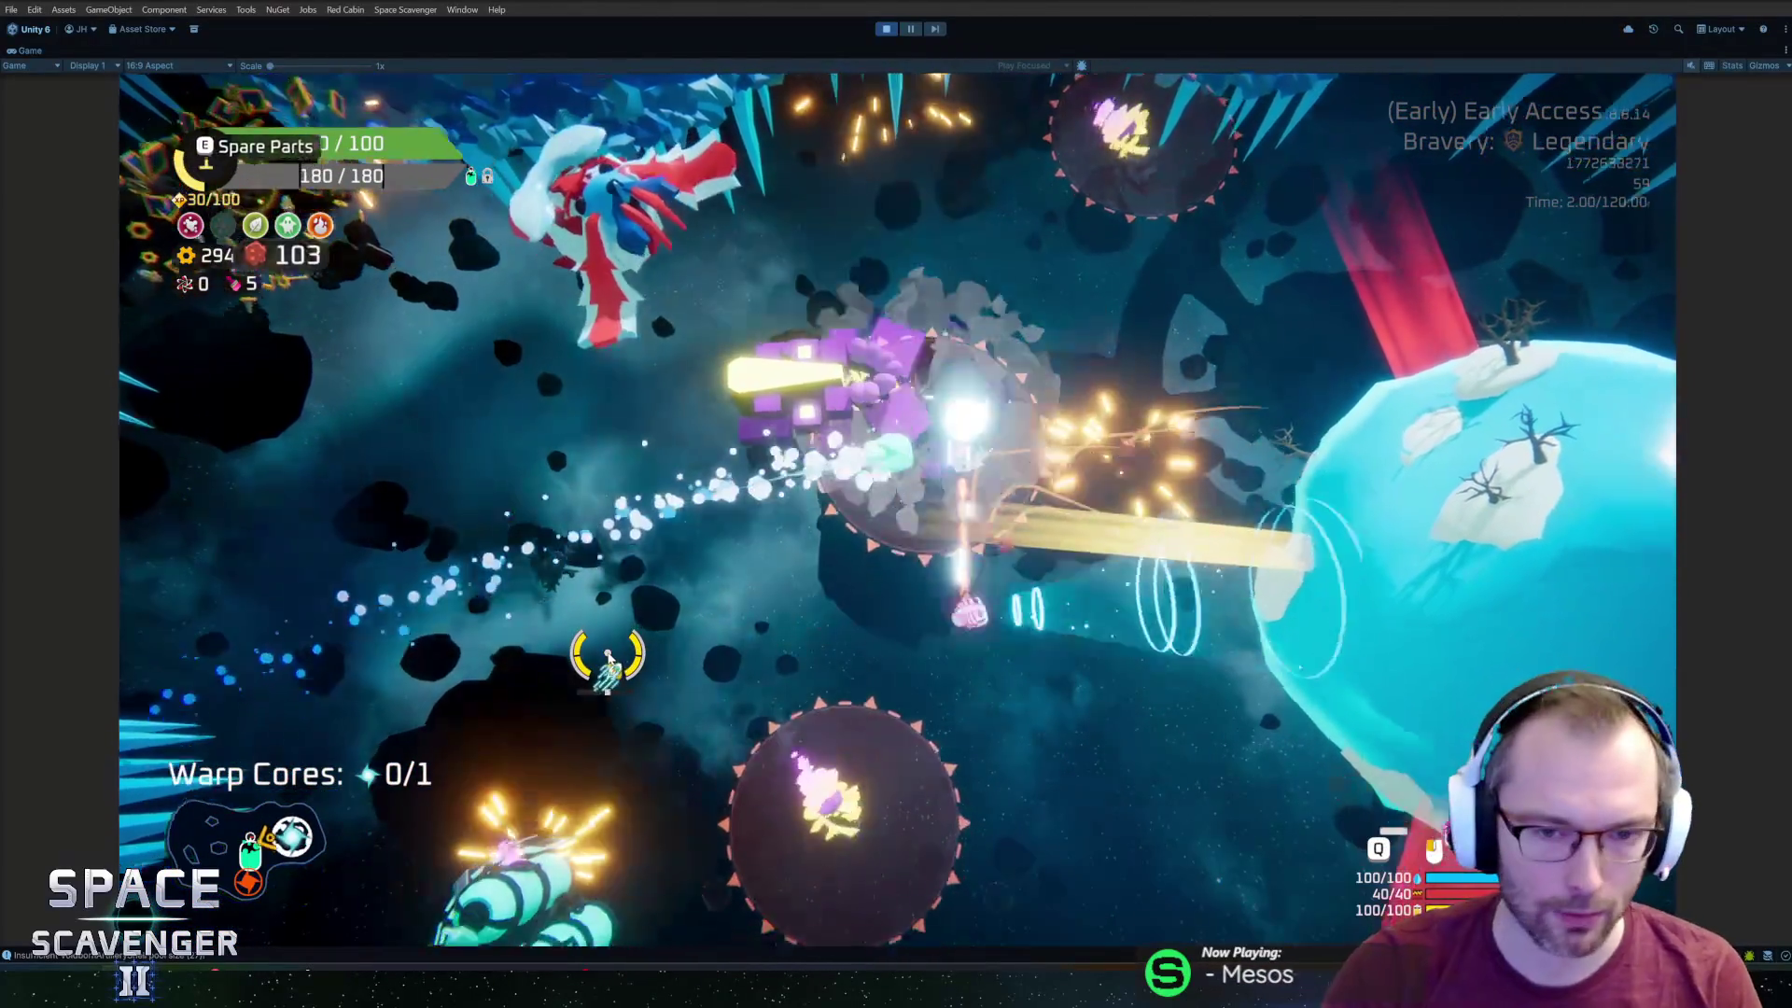
pyautogui.write('w')
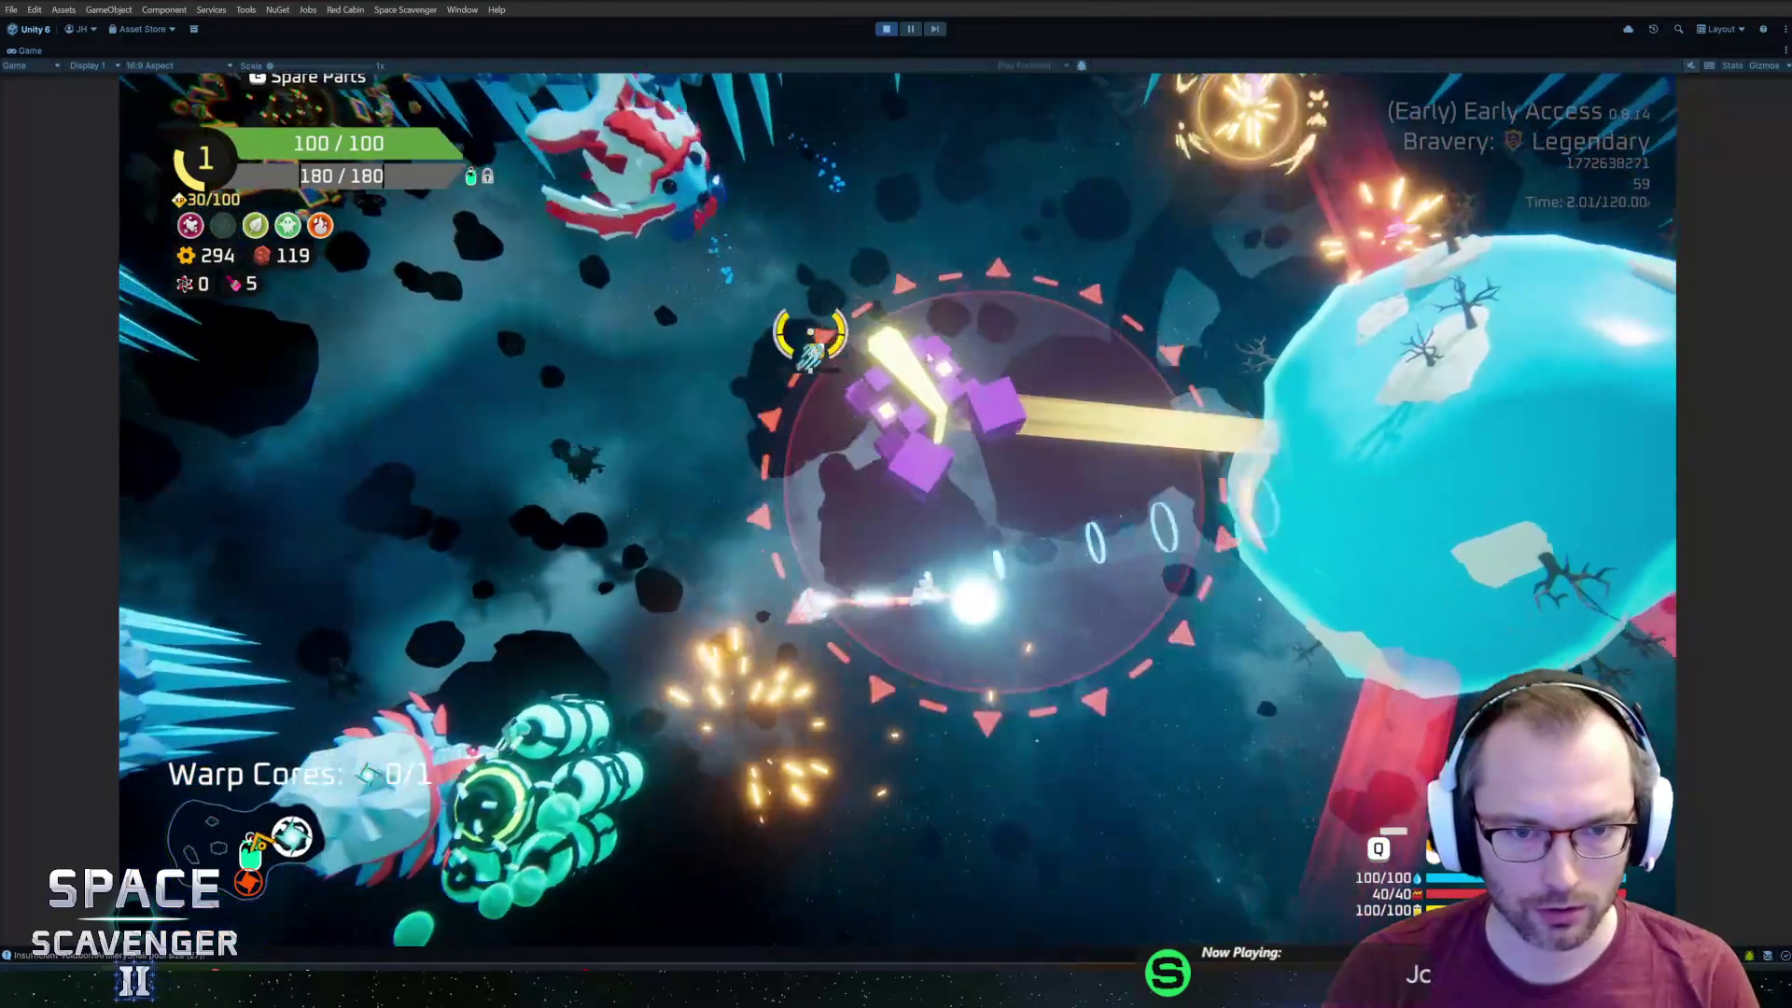
pyautogui.write('d')
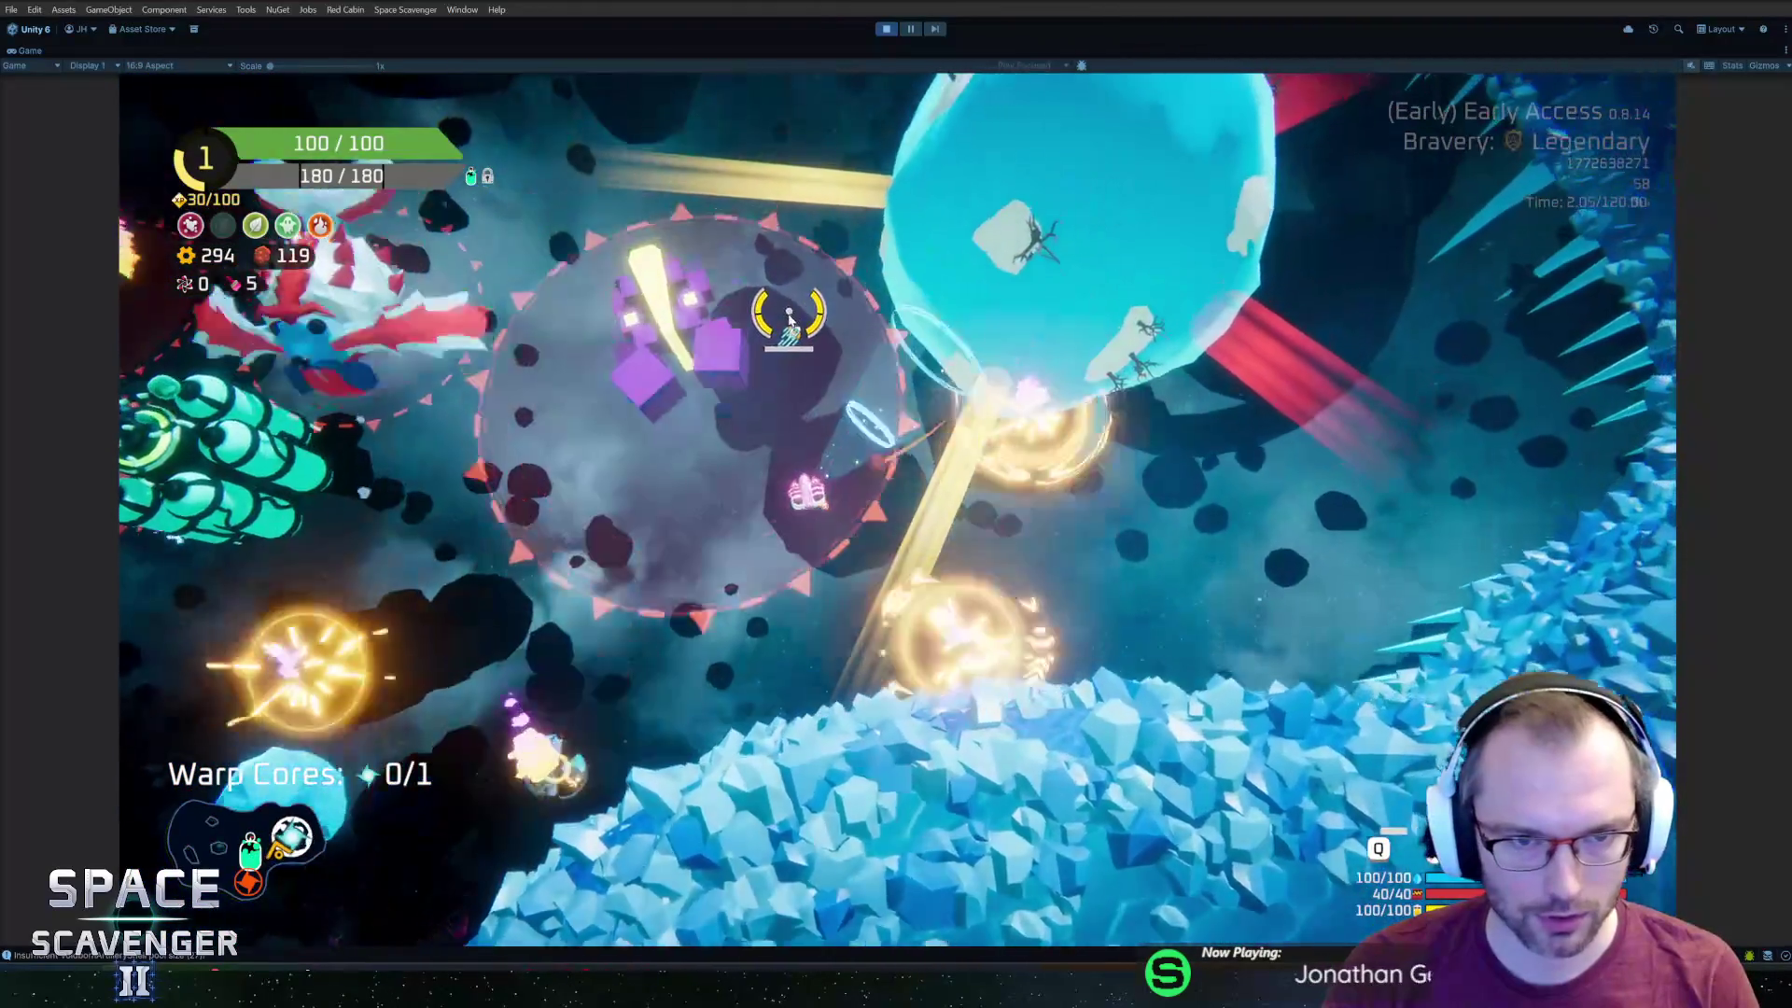
pyautogui.write('a')
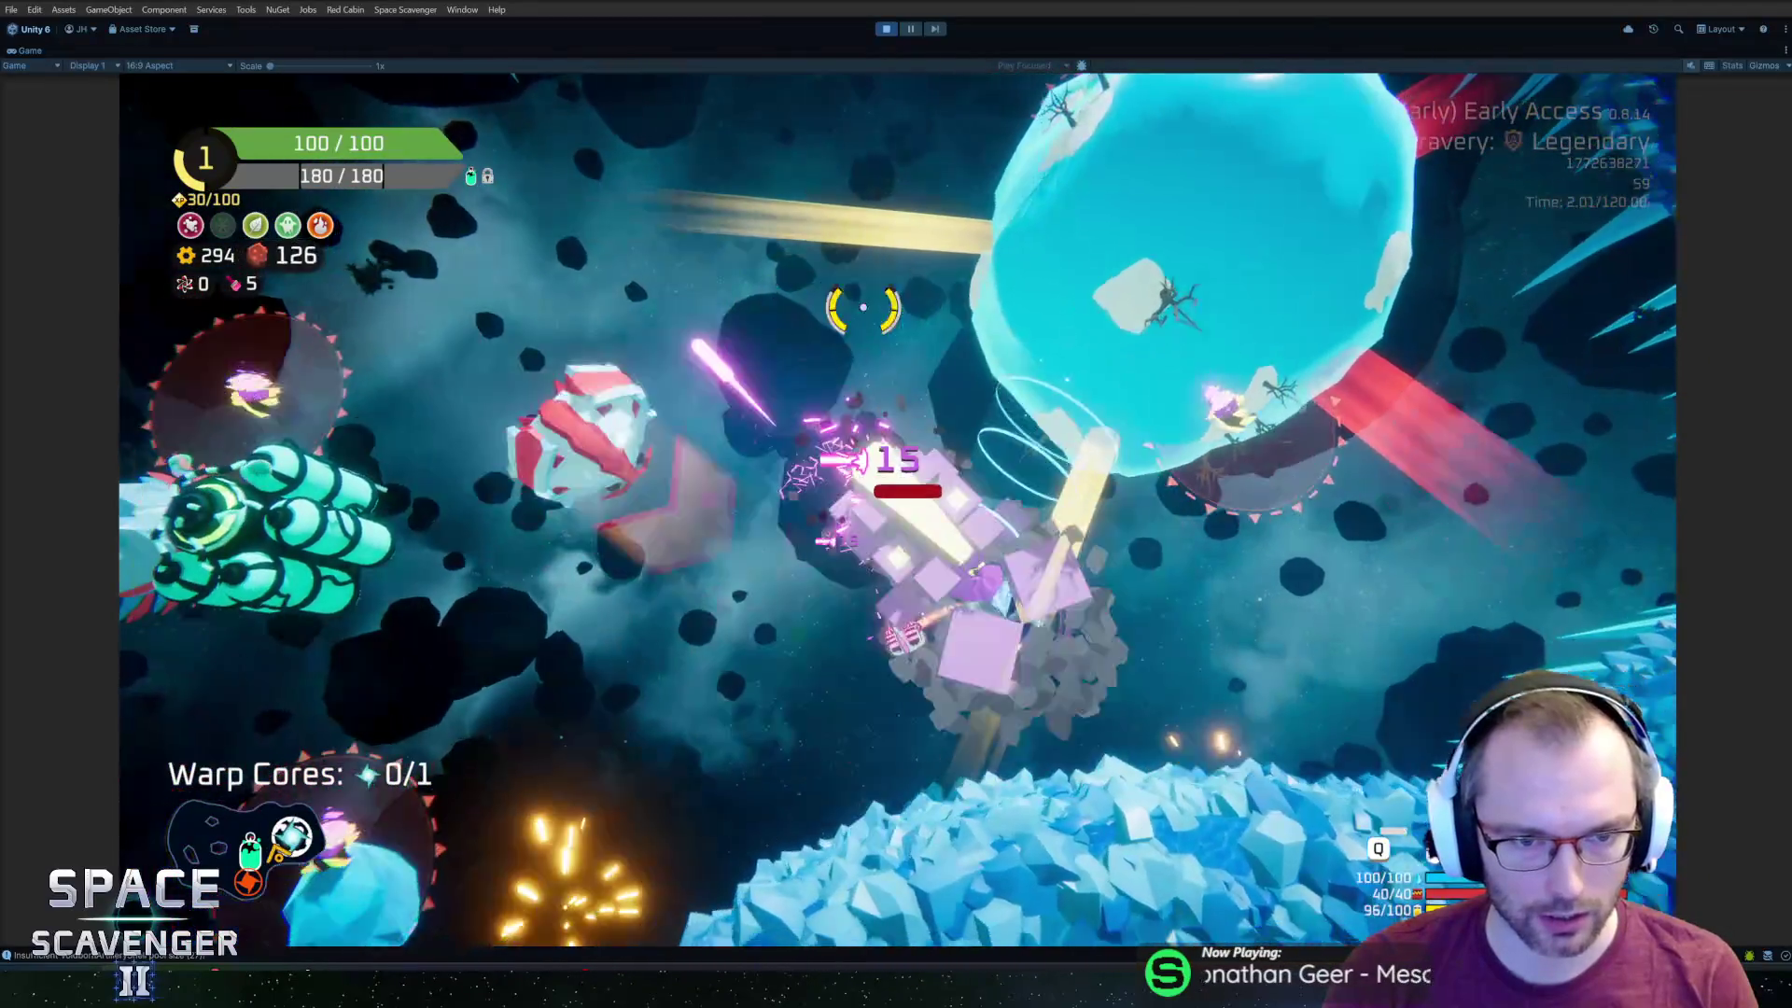
pyautogui.write('s')
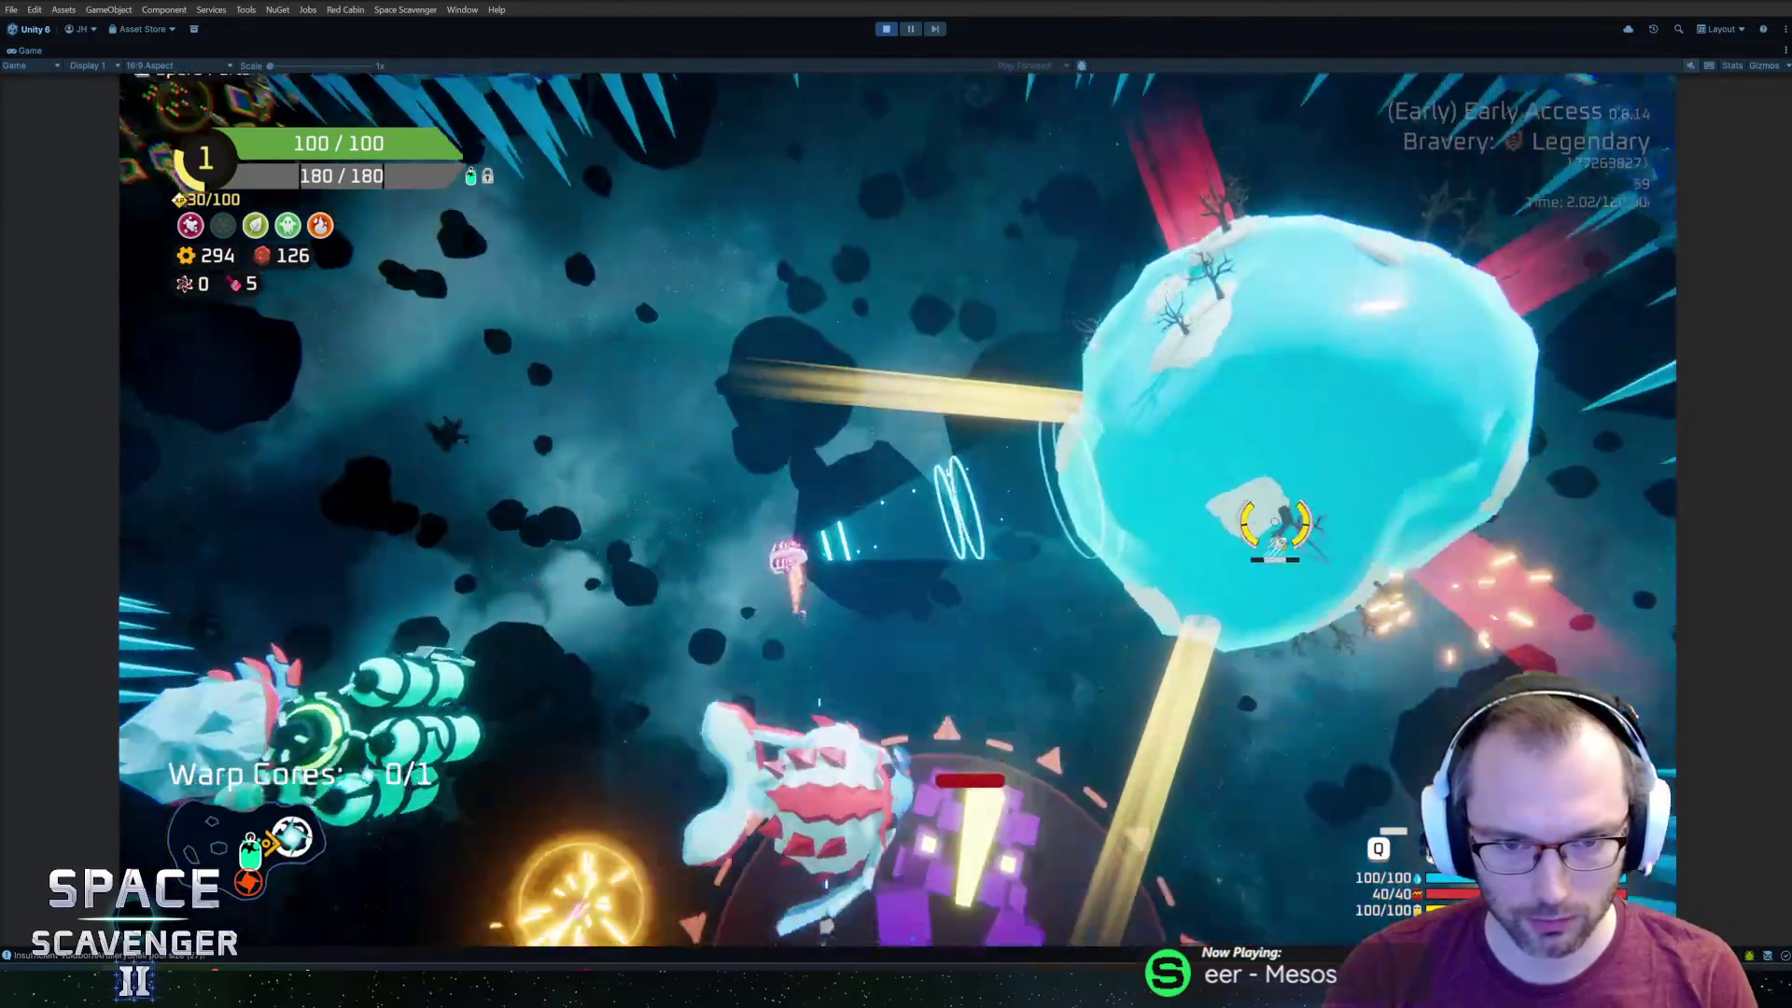
pyautogui.press('`')
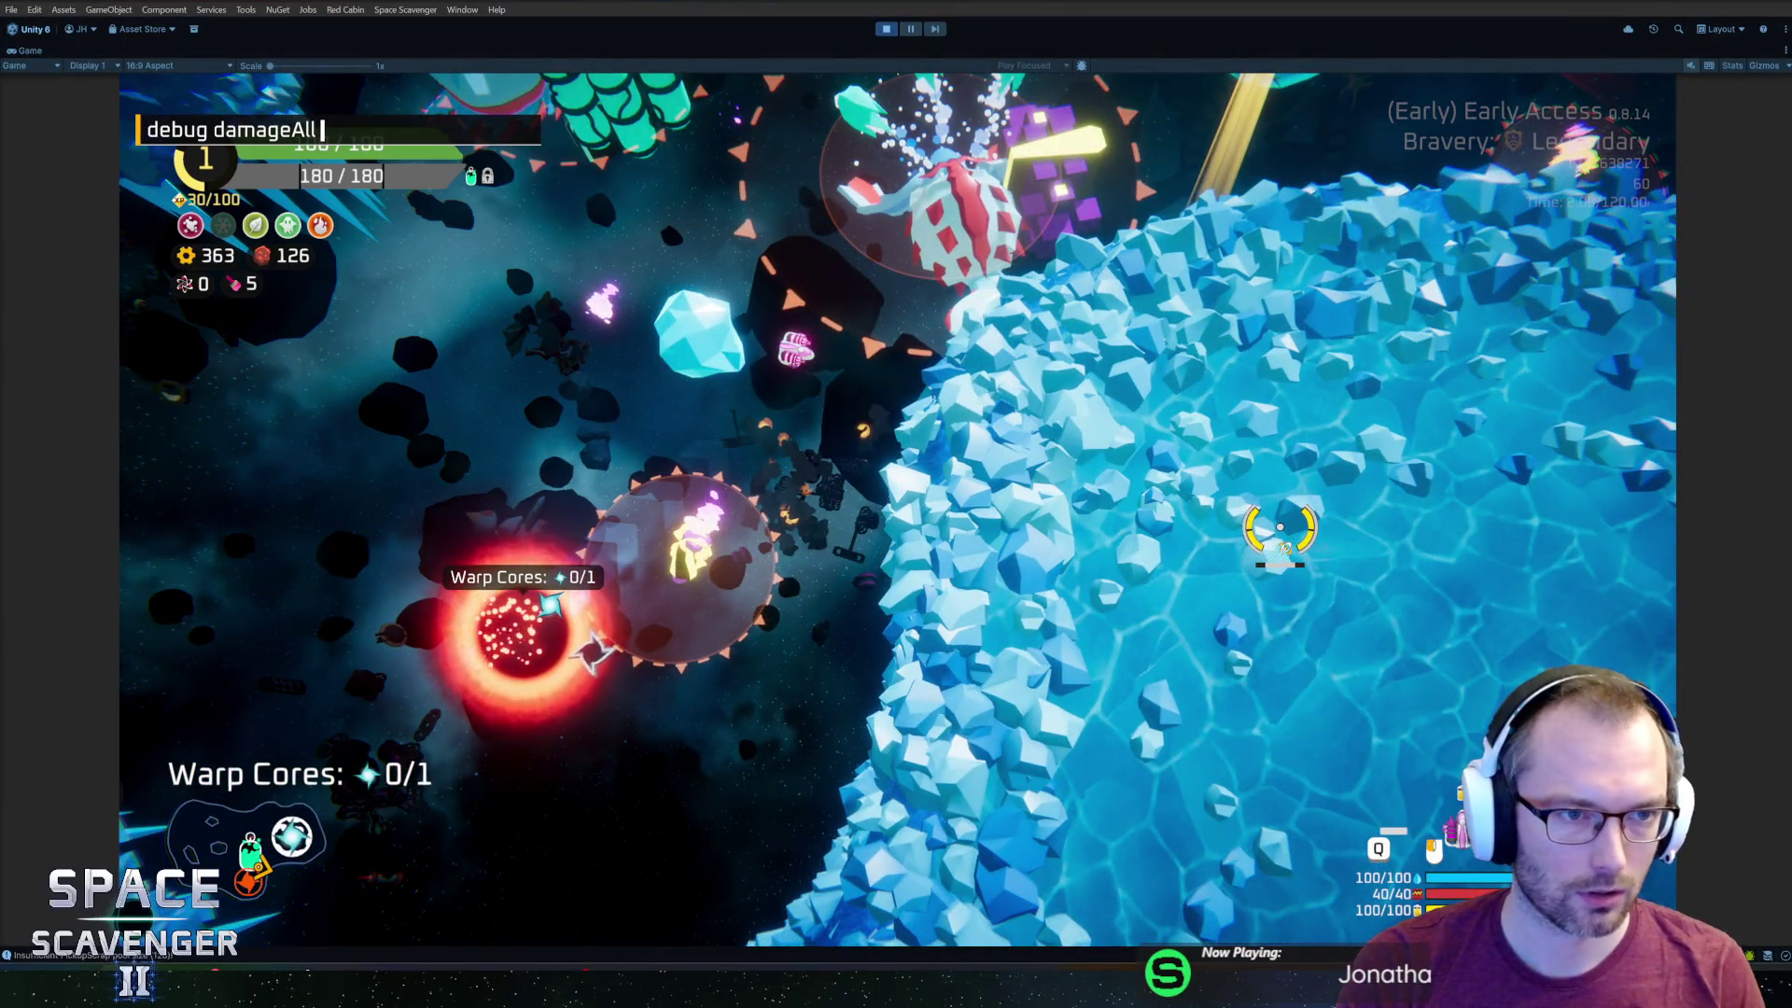
pyautogui.press('Return')
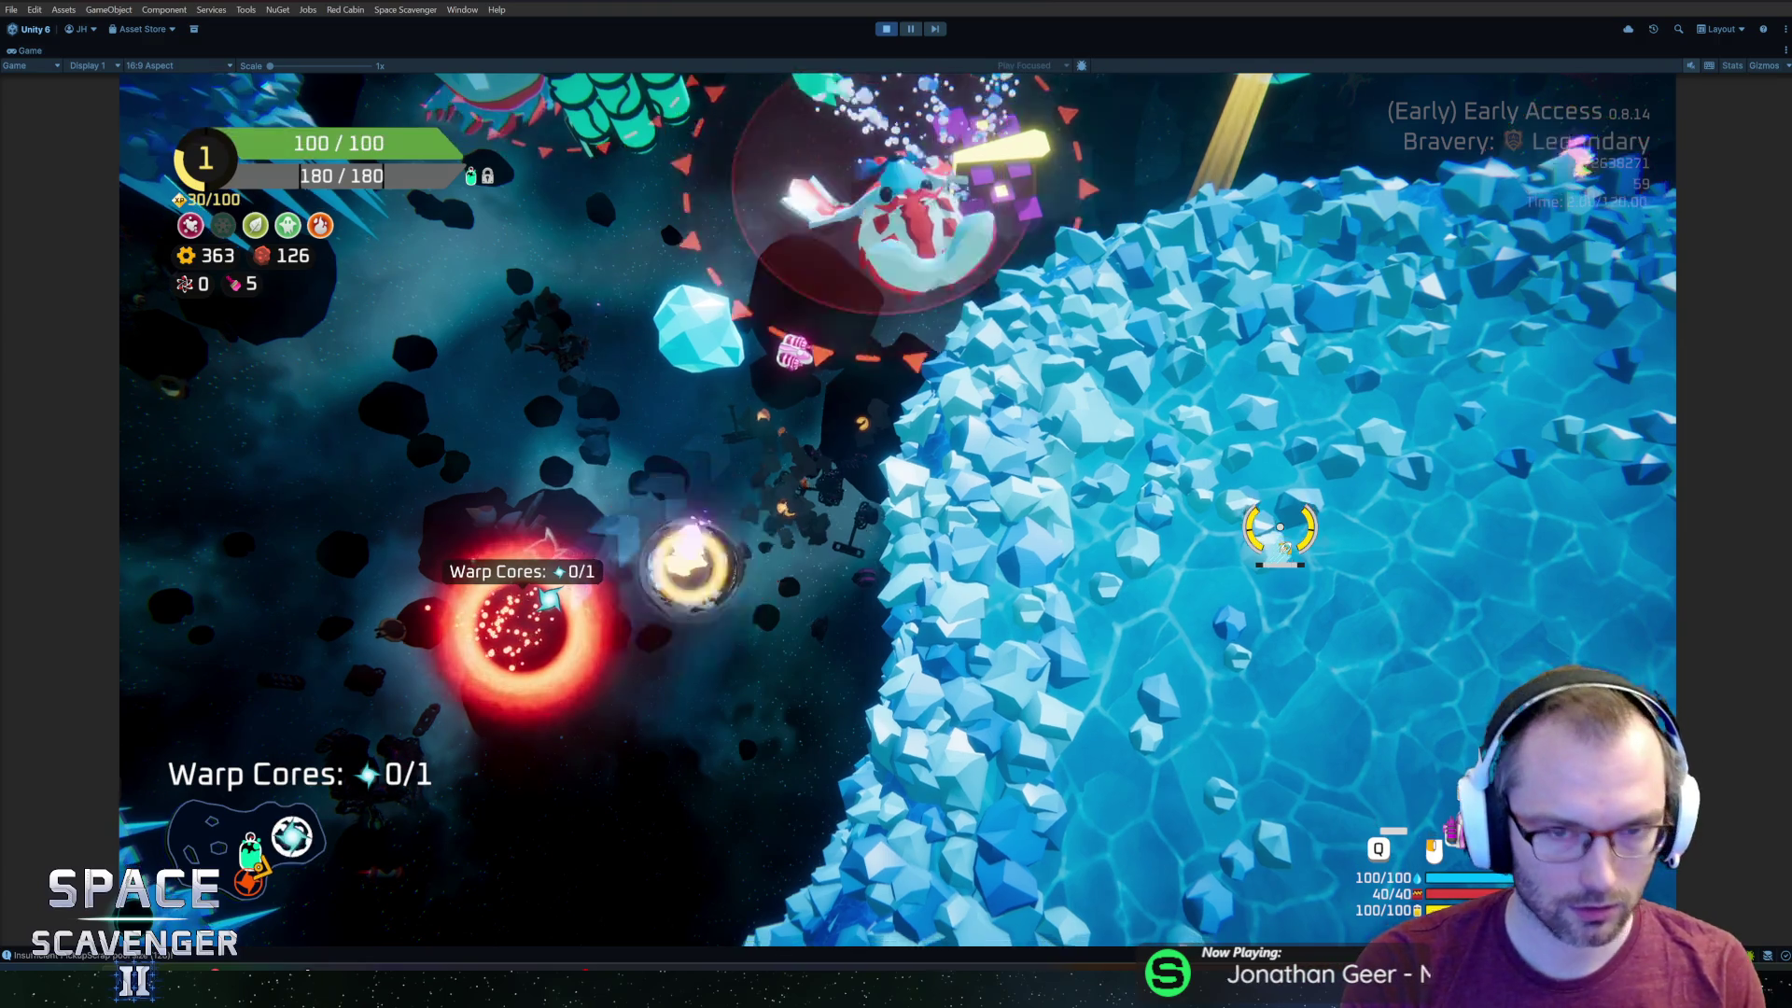
# Resume playing, apply 'ship stats addMult DamageOverall 1', and return to Blender.
pyautogui.press('w')
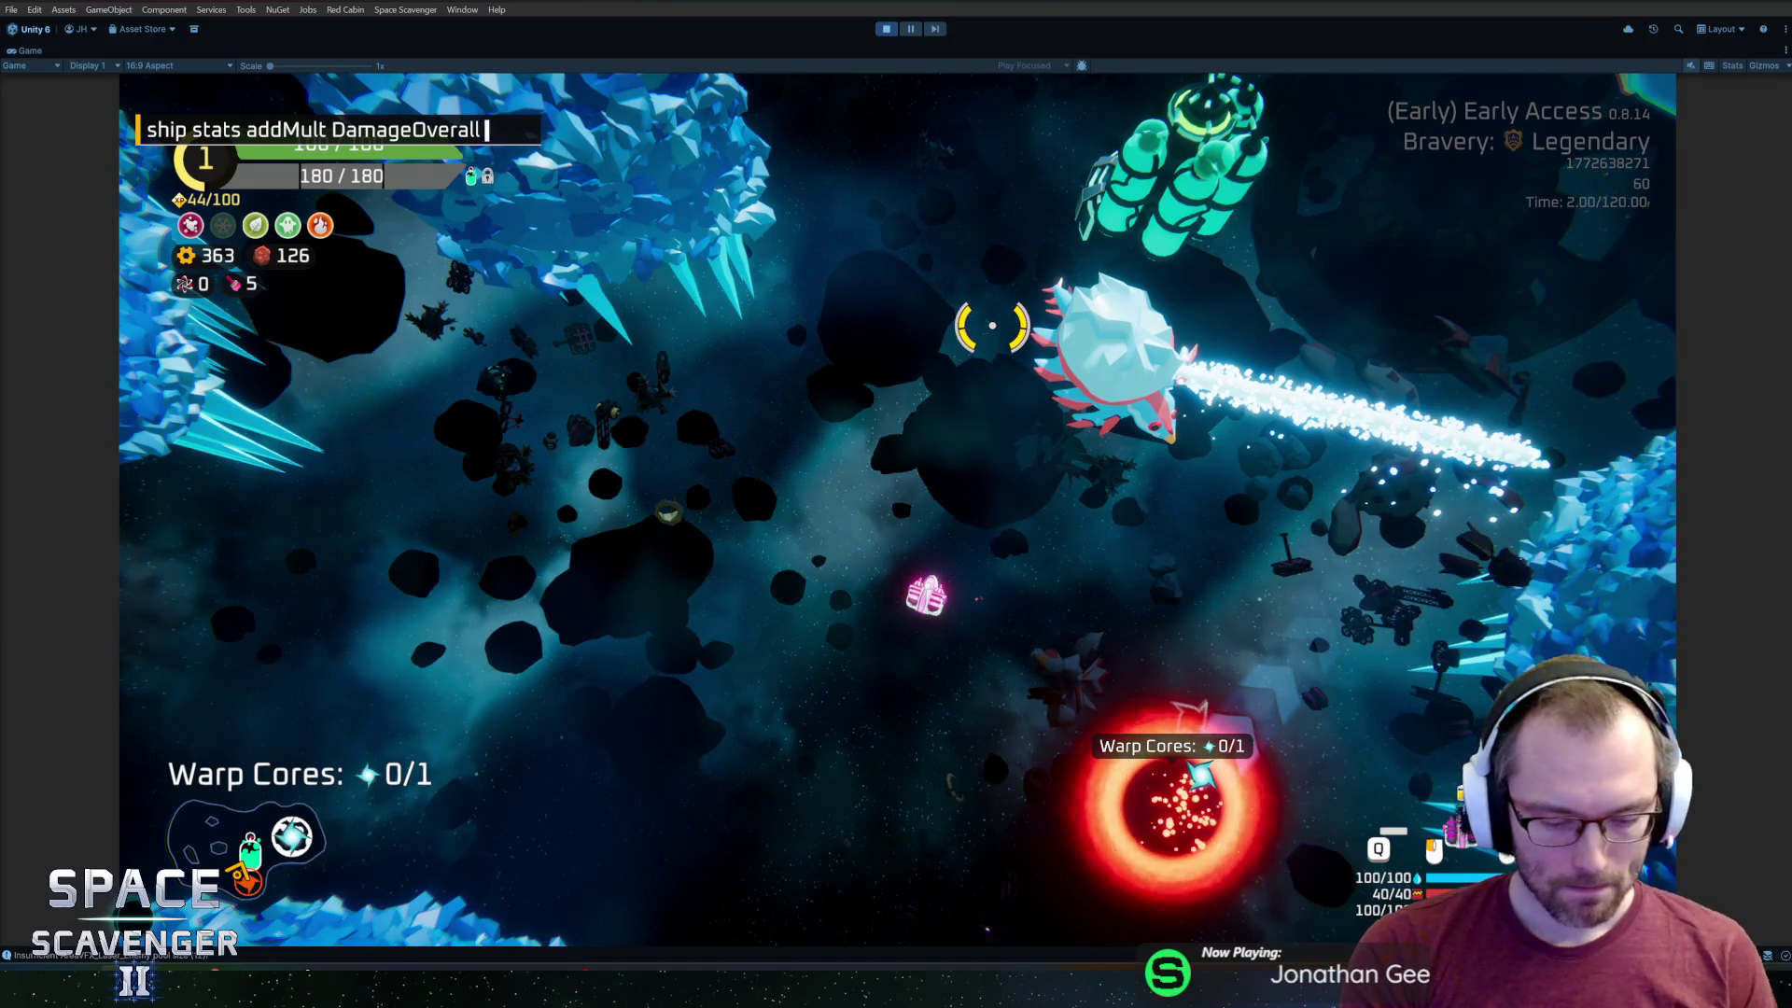
pyautogui.press('Return')
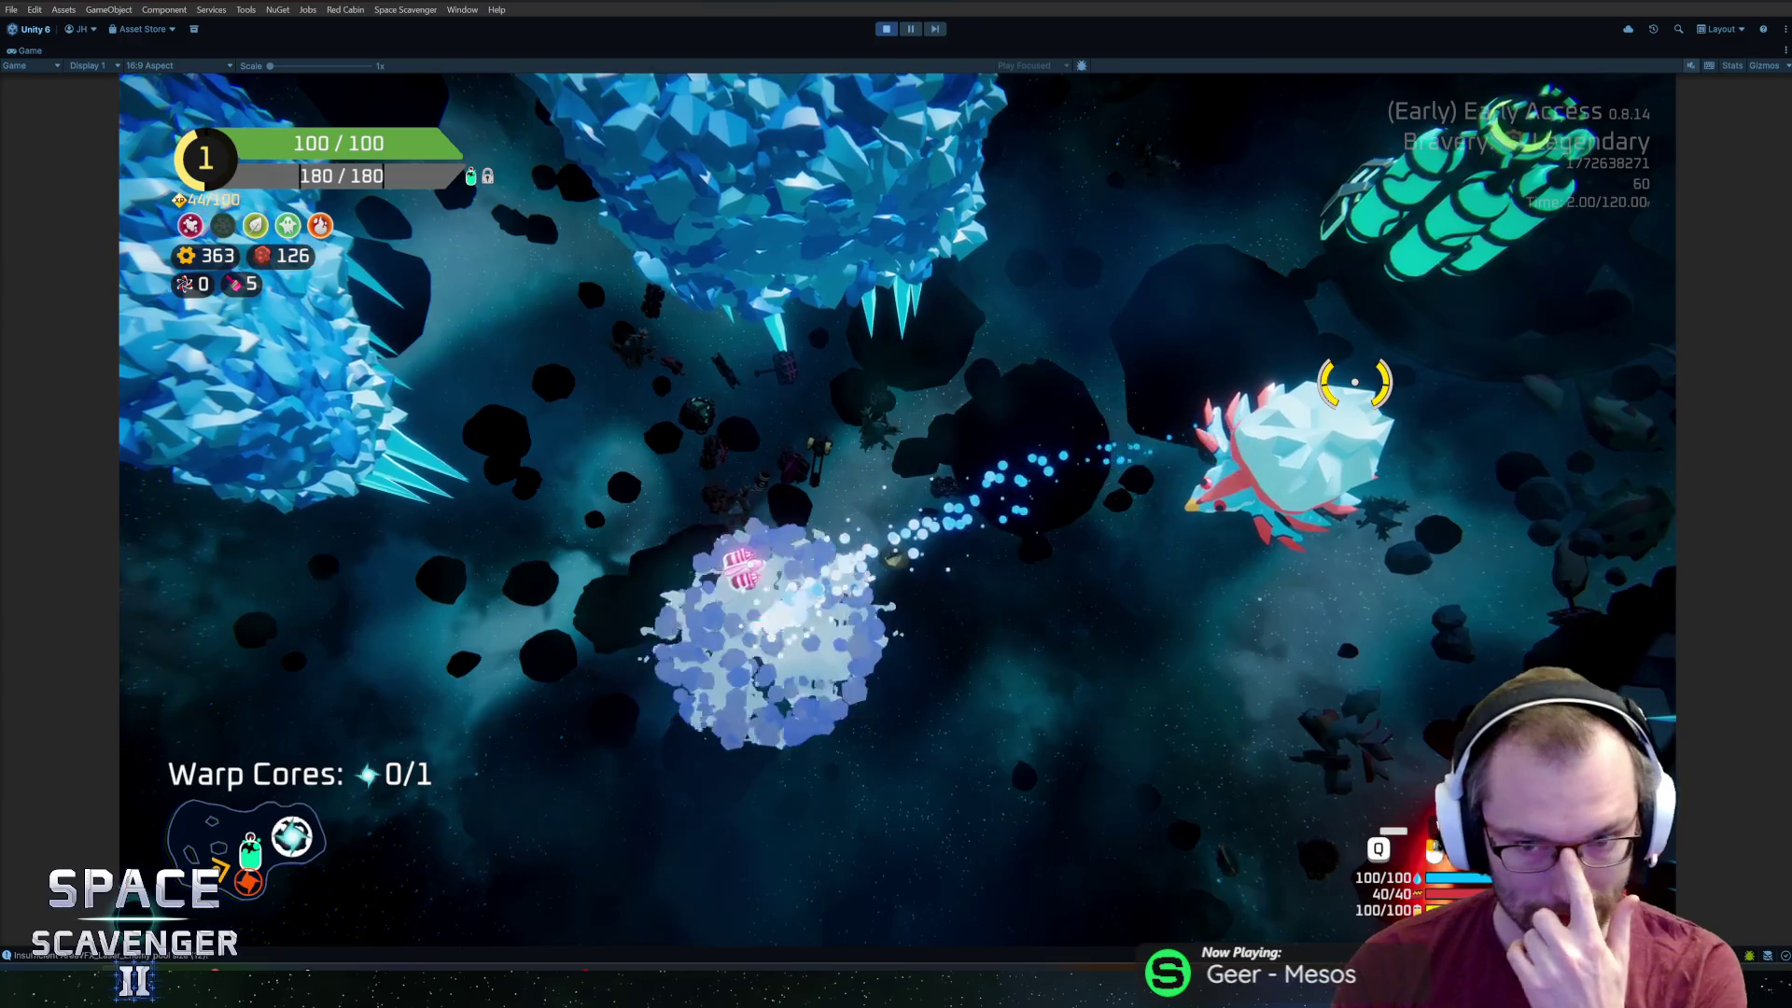
pyautogui.hotkey('alt', 'Tab')
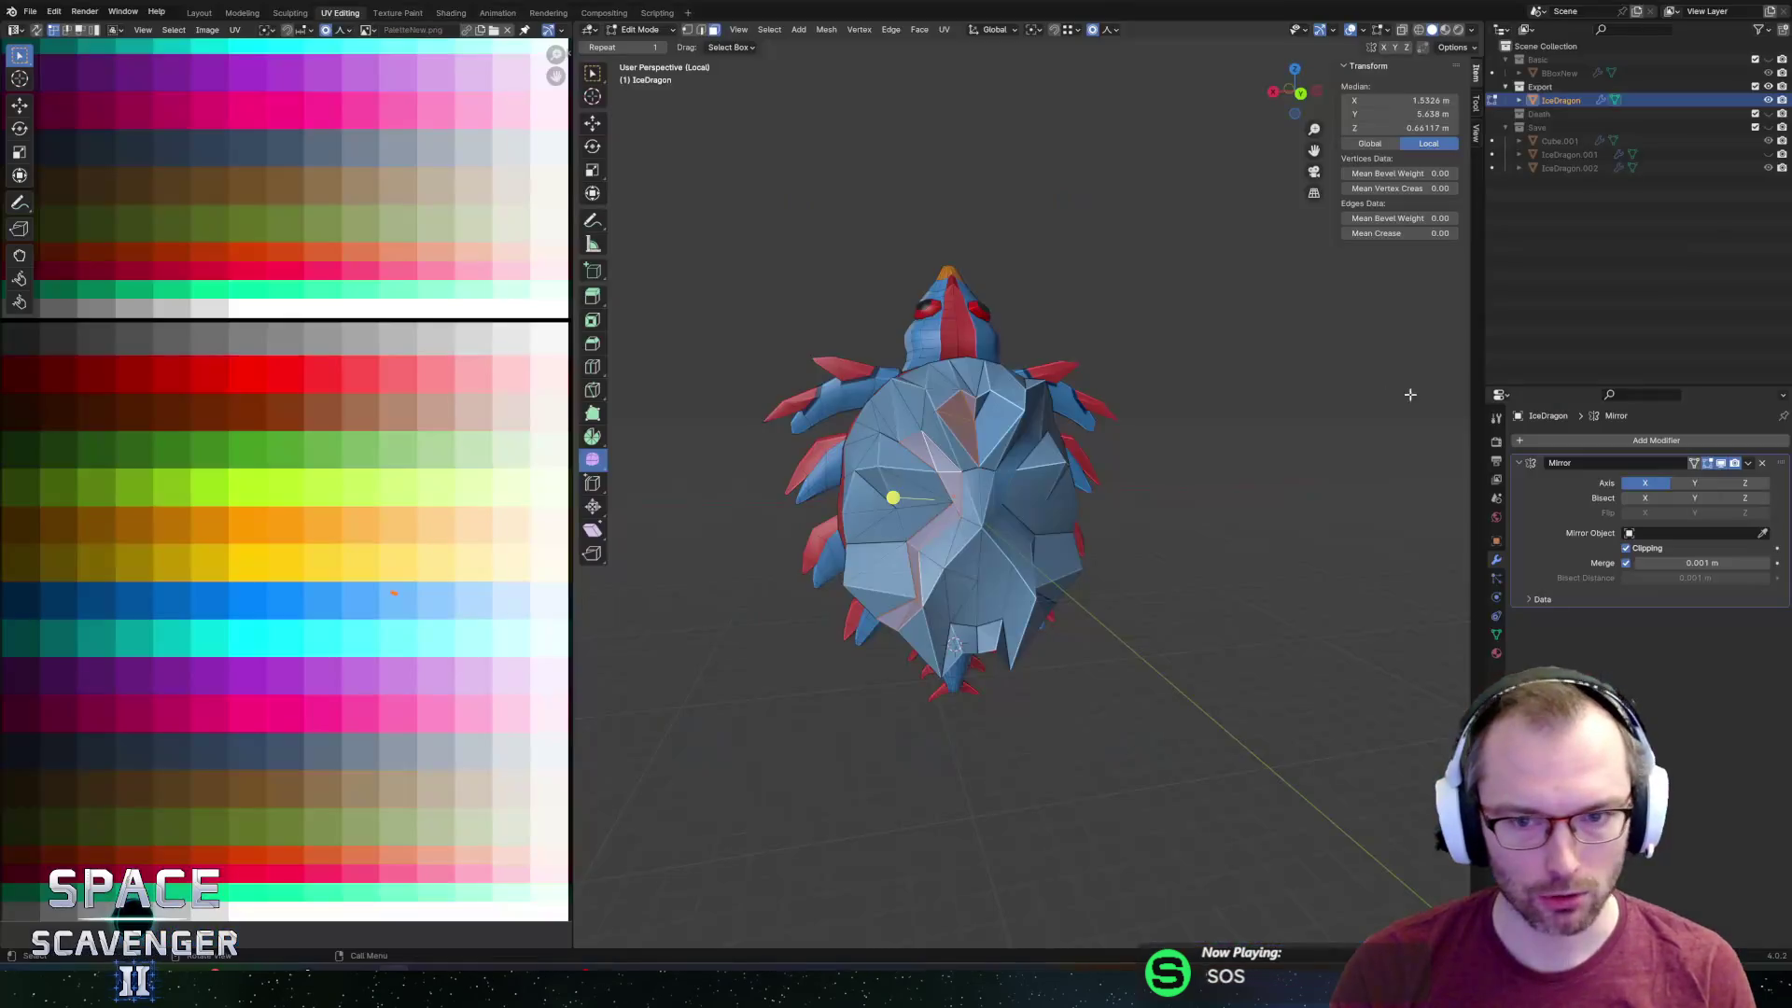
# Rescale part of the dragon mesh, re-export IceDragon.fbx, and fly toward the updated dragon in Unity.
pyautogui.press('Tab')
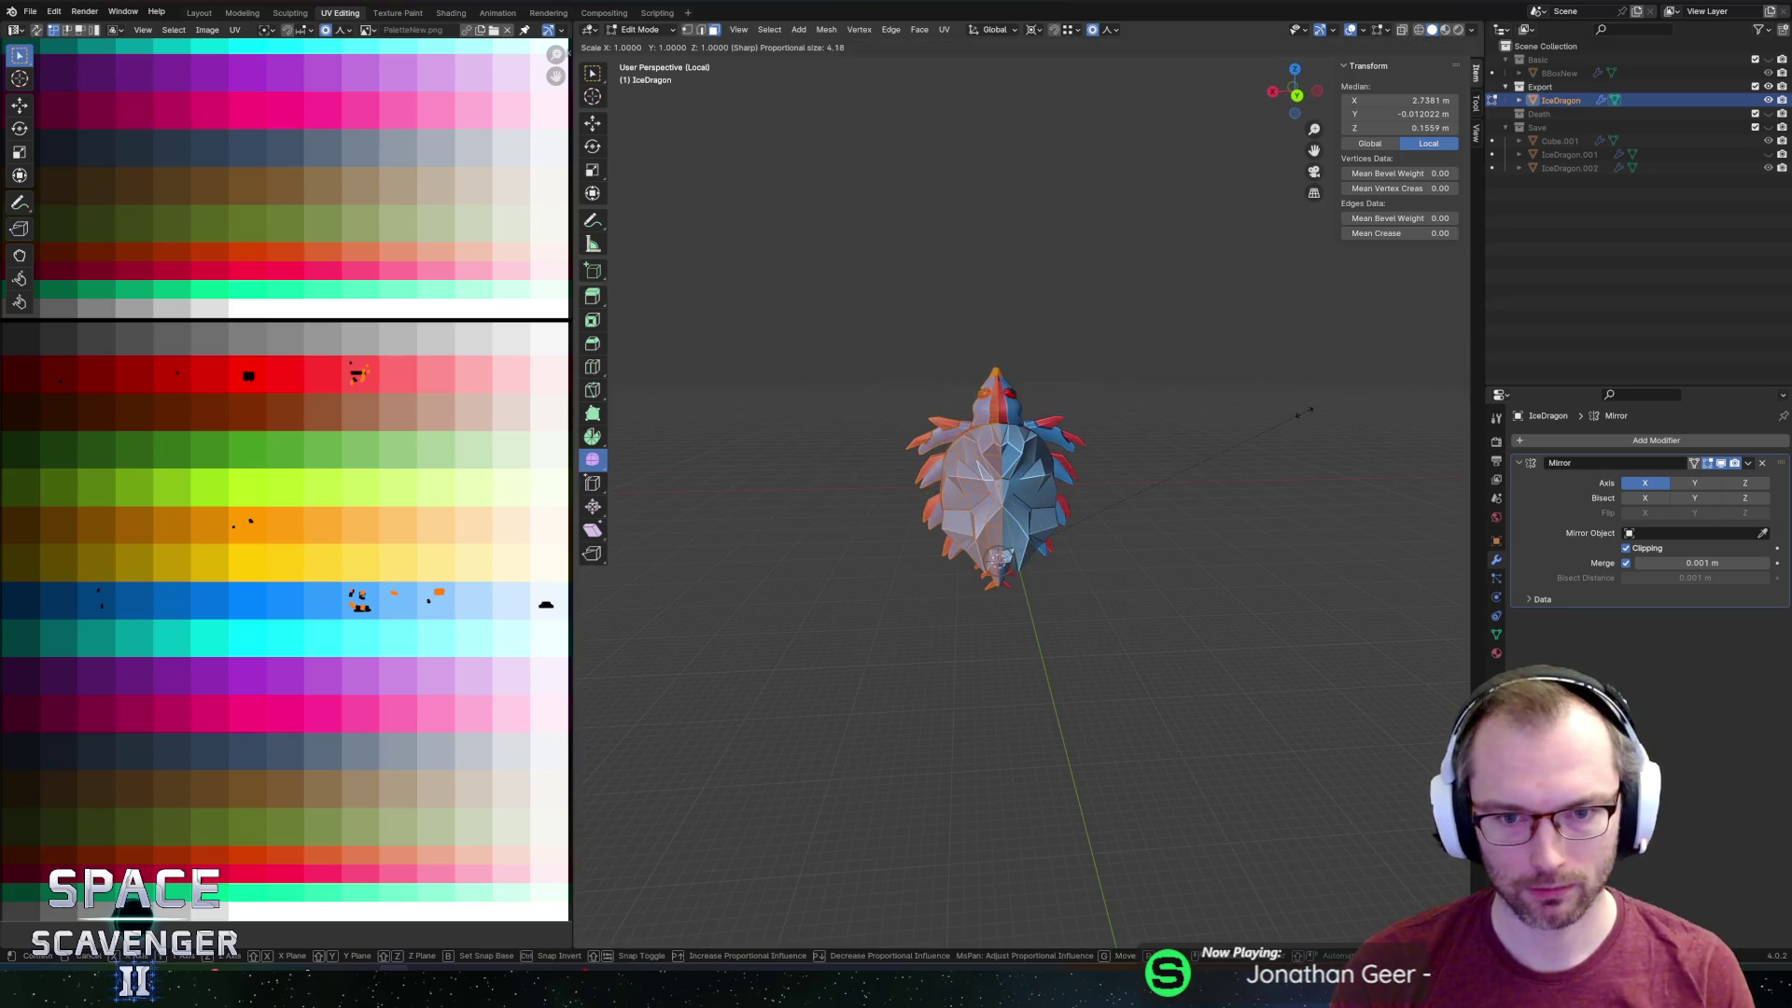
pyautogui.press('Return')
pyautogui.hotkey('ctrl', 'shift', 'e')
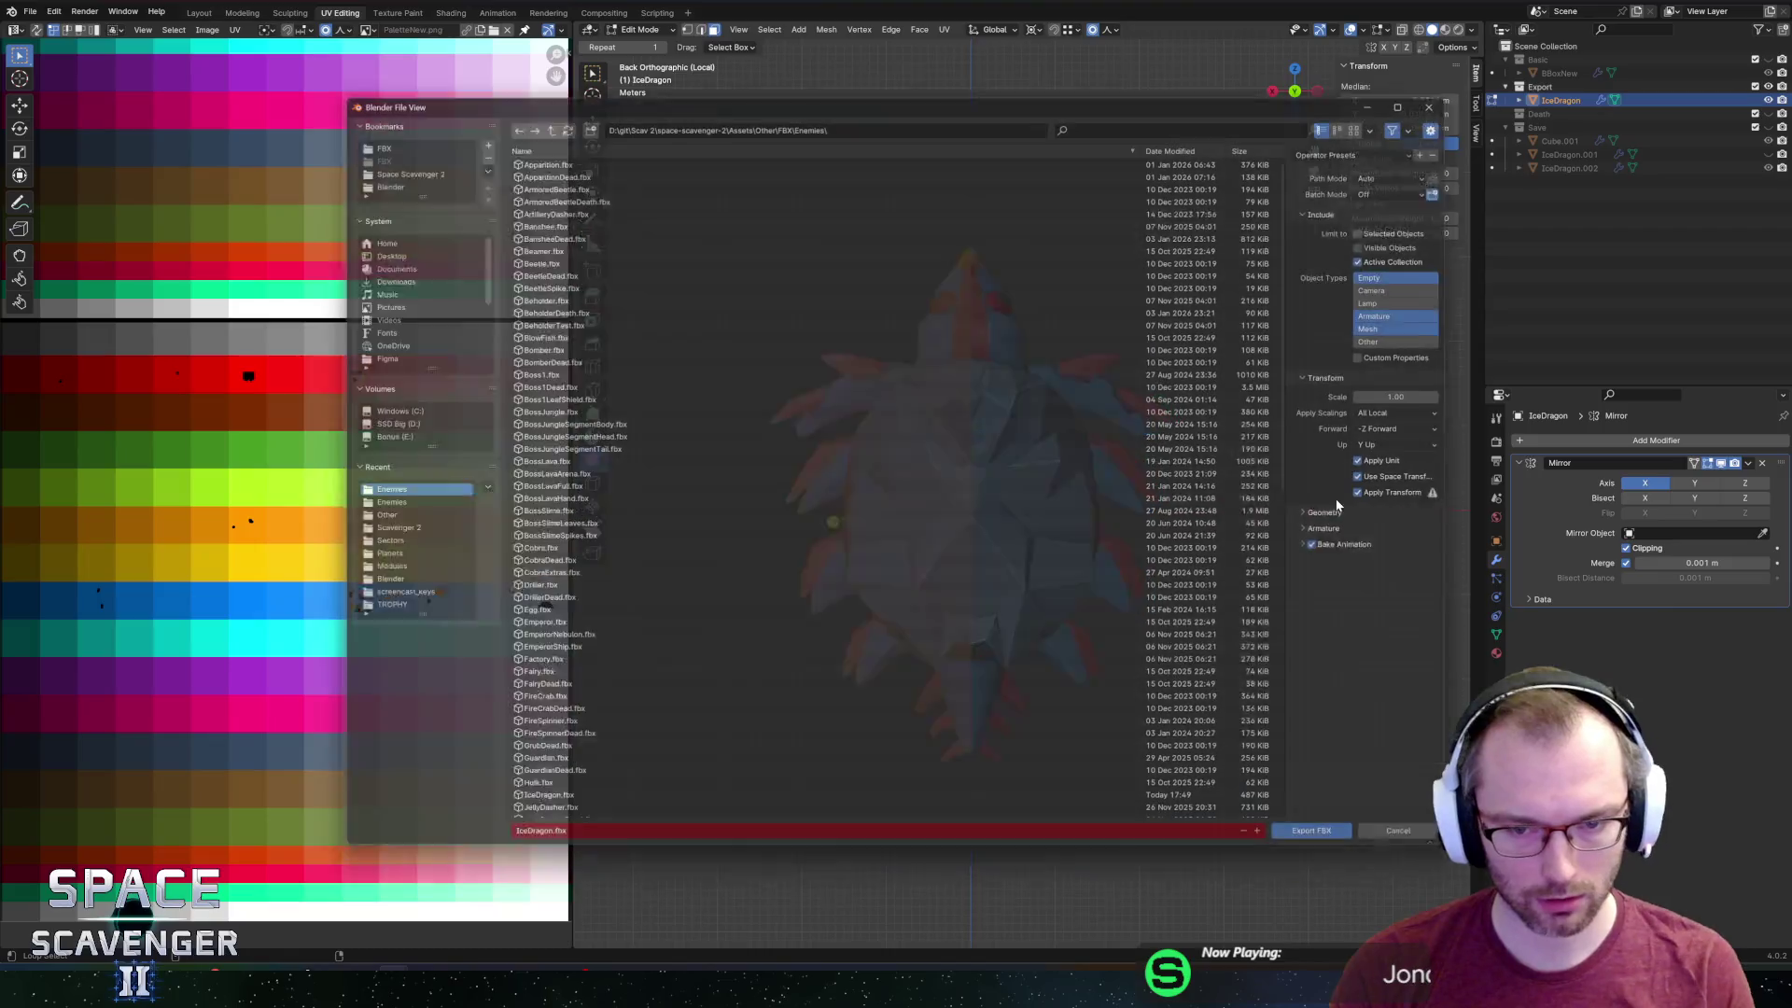
pyautogui.press('Return')
pyautogui.hotkey('alt', 'Tab')
pyautogui.press('a')
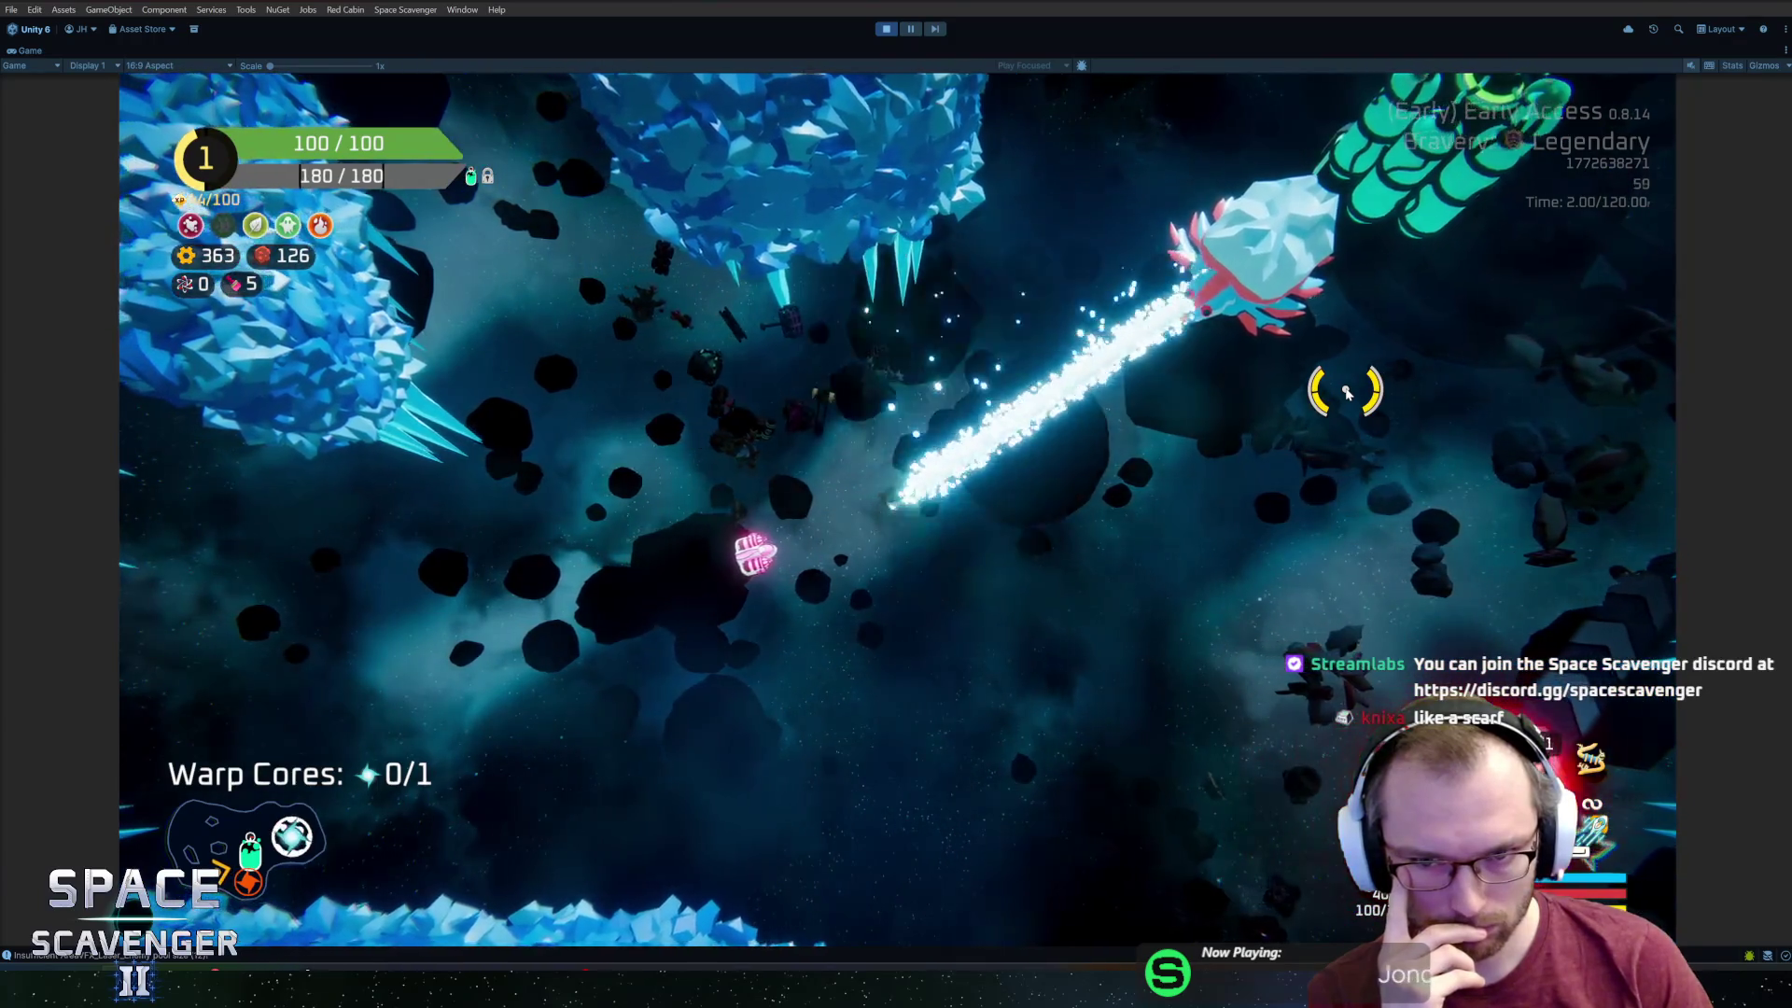
# Watch the re-exported IceDragon fire its ice beam, then zoom the view back in Blender.
pyautogui.scroll(6, 984, 508)
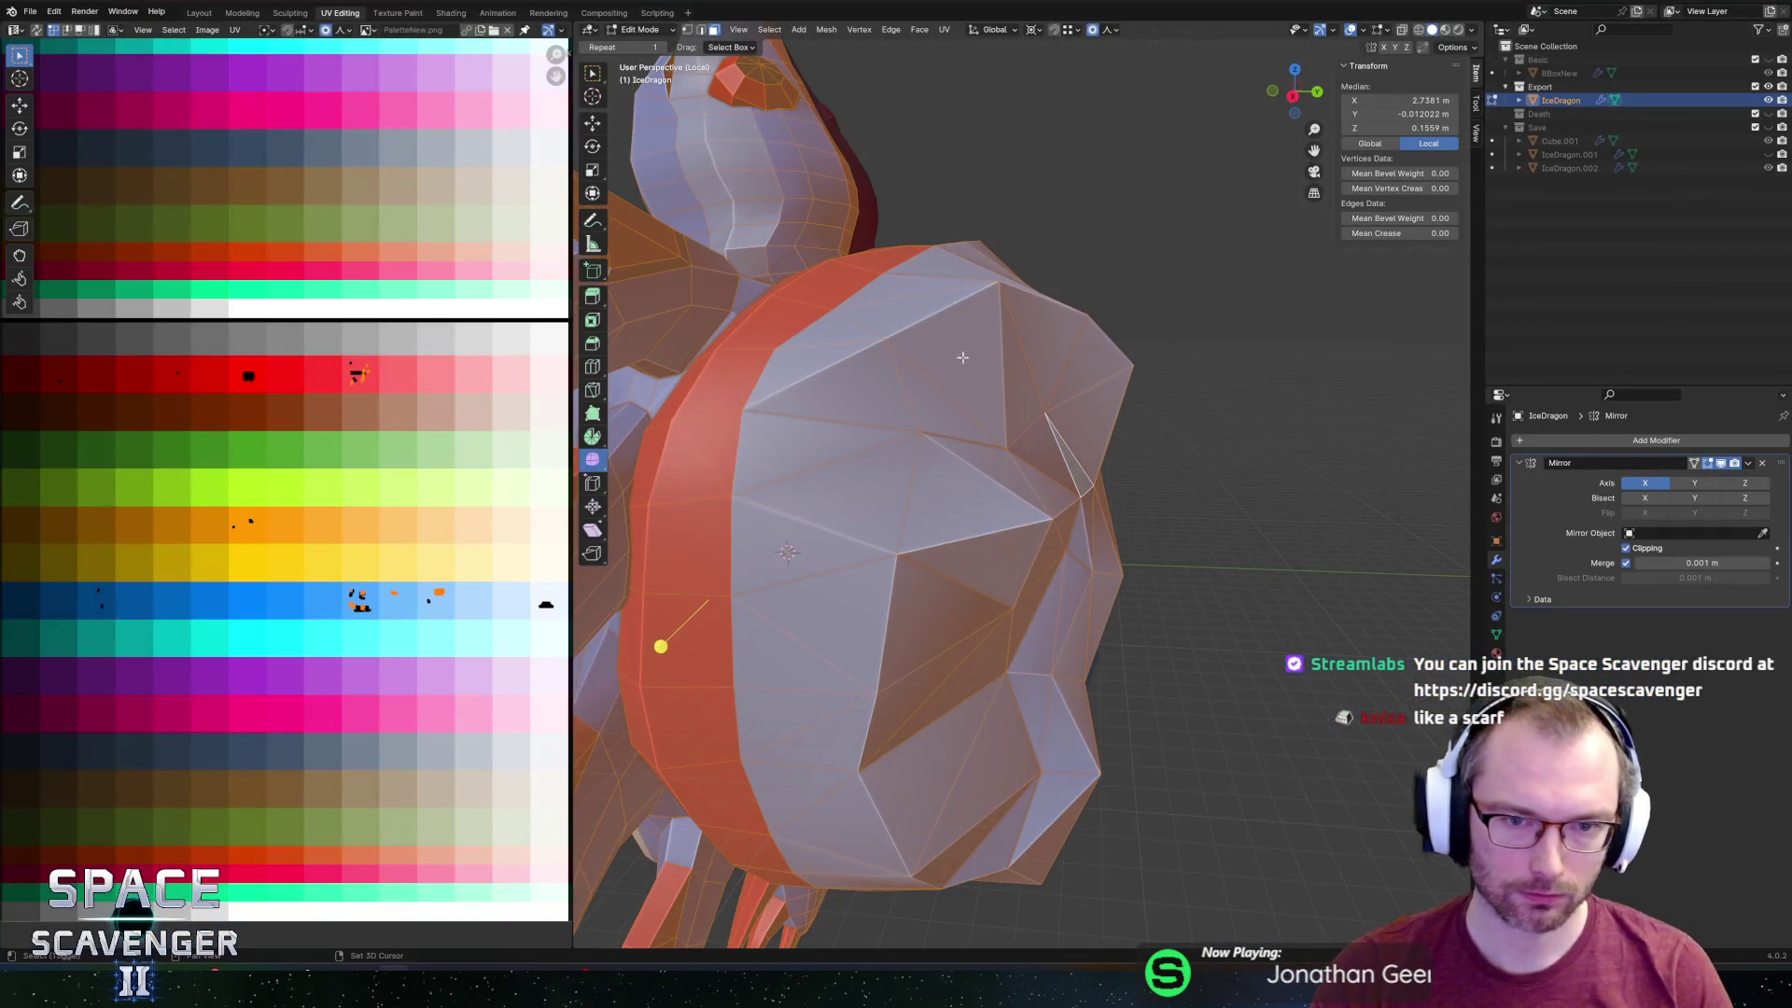
# Confirm the proportional move of the neck and apply Smooth Vertices with factor 0.720.
pyautogui.scroll(-2, 984, 508)
pyautogui.moveTo(962, 468)
pyautogui.mouseDown(button='middle')
pyautogui.moveTo(765, 490)
pyautogui.moveTo(908, 566)
pyautogui.mouseUp(button='middle')
pyautogui.scroll(3, 751, 491)
pyautogui.moveTo(949, 634)
pyautogui.mouseDown(button='middle')
pyautogui.moveTo(1186, 521)
pyautogui.moveTo(1157, 525)
pyautogui.moveTo(1191, 562)
pyautogui.mouseUp(button='middle')
pyautogui.click(1129, 529)
pyautogui.moveTo(1326, 584); pyautogui.dragTo(1352, 585)
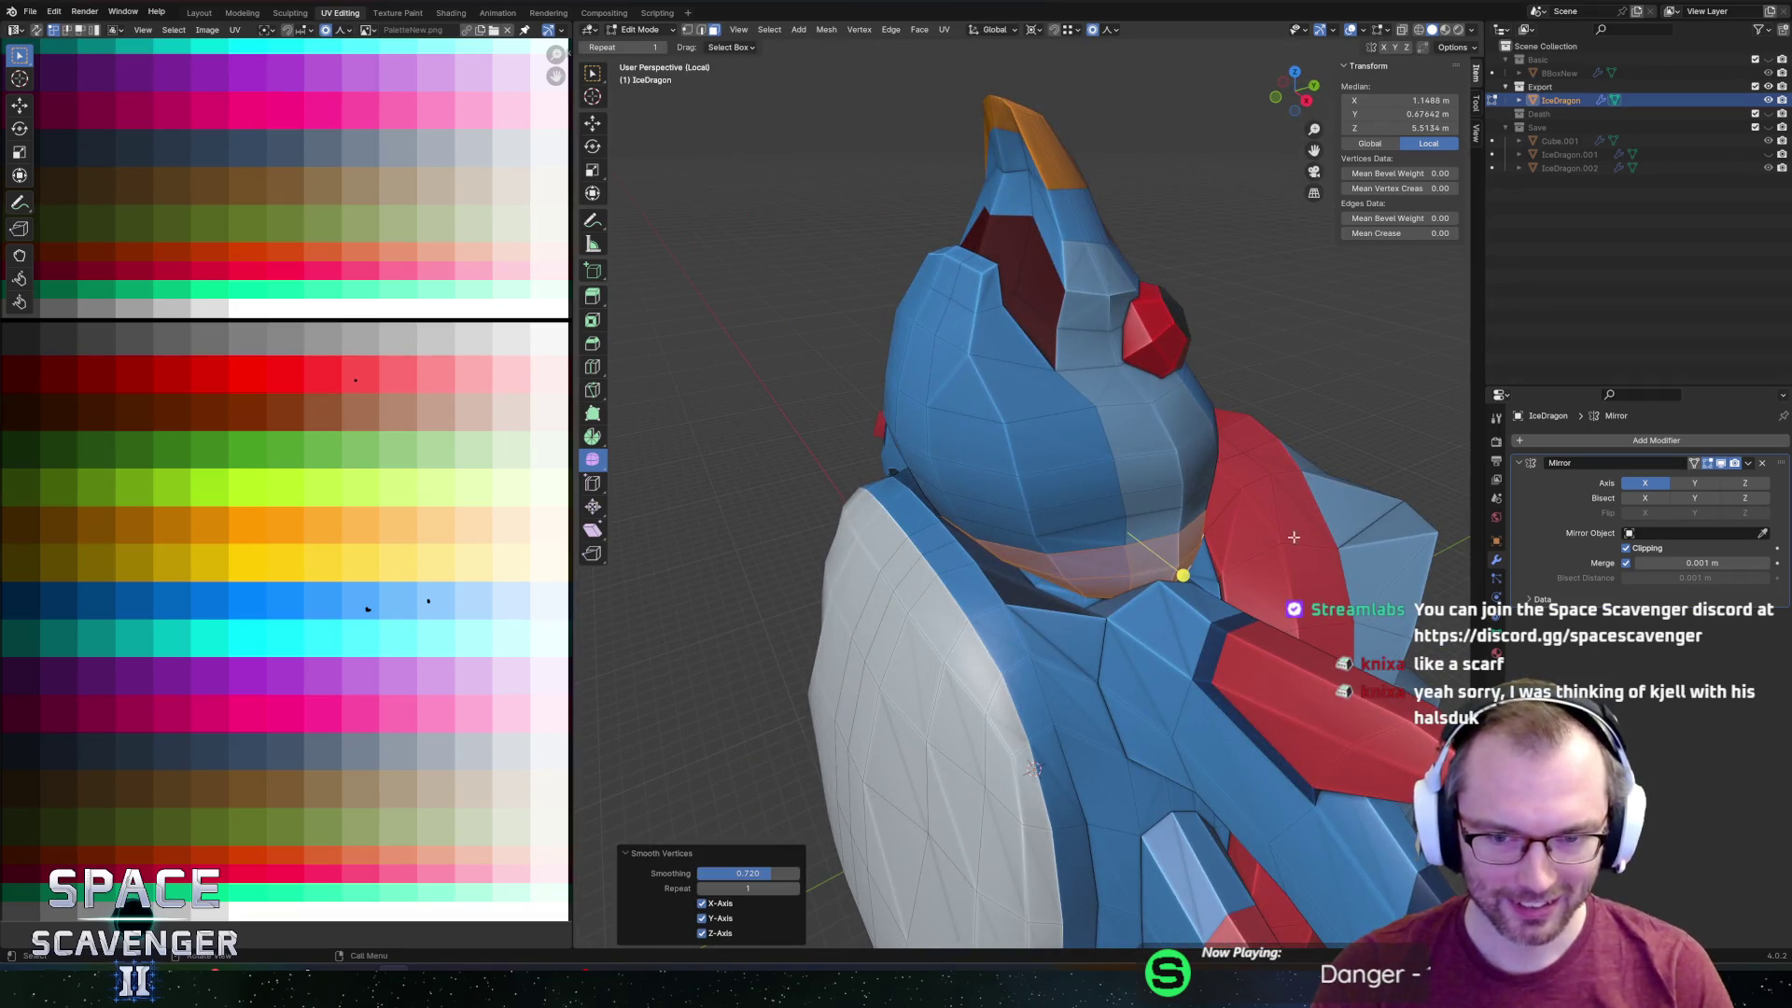
pyautogui.moveTo(1352, 585)
pyautogui.mouseDown(button='middle')
pyautogui.moveTo(1143, 527)
pyautogui.moveTo(1126, 541)
pyautogui.moveTo(1176, 488)
pyautogui.moveTo(1081, 399)
pyautogui.moveTo(1062, 354)
pyautogui.mouseUp(button='middle')
pyautogui.scroll(5, 1143, 527)
pyautogui.scroll(-8, 1120, 458)
# Extend the neck selection in X-ray with circle select, then move those faces vertically.
pyautogui.hotkey('alt', 'z')
pyautogui.keyDown('alt'); pyautogui.keyDown('shift'); pyautogui.click(1062, 335); pyautogui.keyUp('shift'); pyautogui.keyUp('alt')
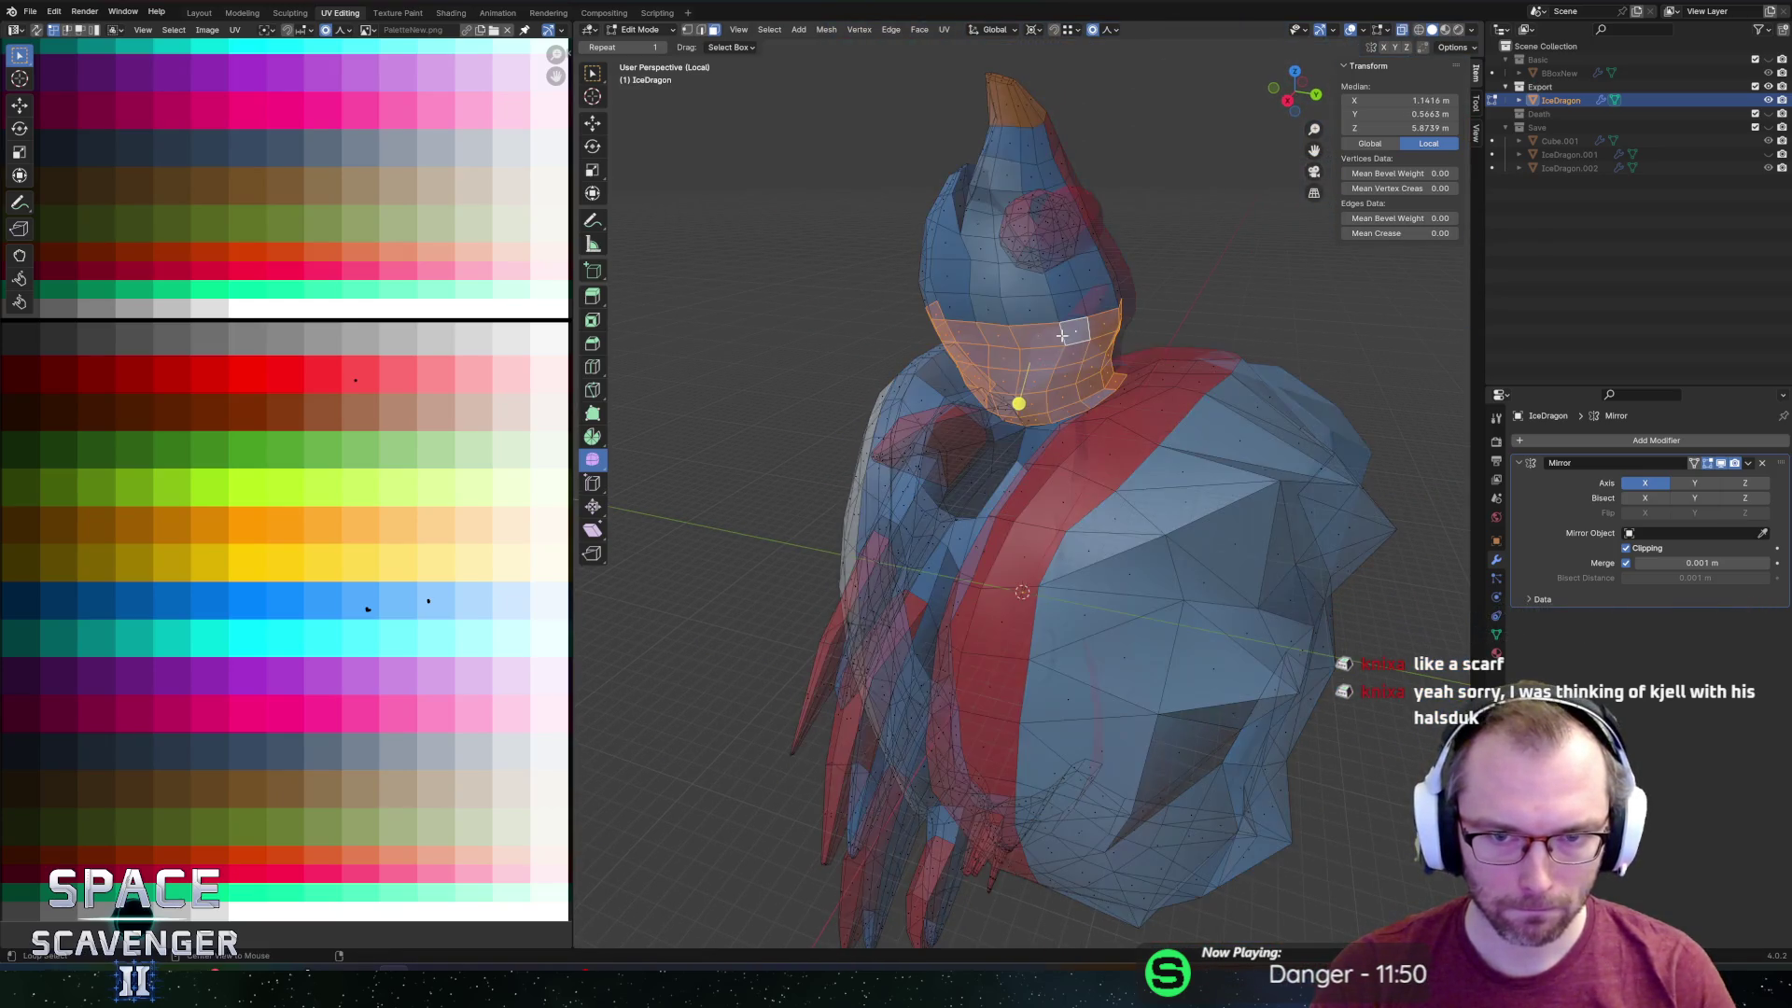
pyautogui.scroll(-1, 1060, 308)
pyautogui.moveTo(1144, 228)
pyautogui.mouseDown(button='middle')
pyautogui.moveTo(1036, 169)
pyautogui.moveTo(984, 168)
pyautogui.mouseUp(button='middle')
pyautogui.press('c')
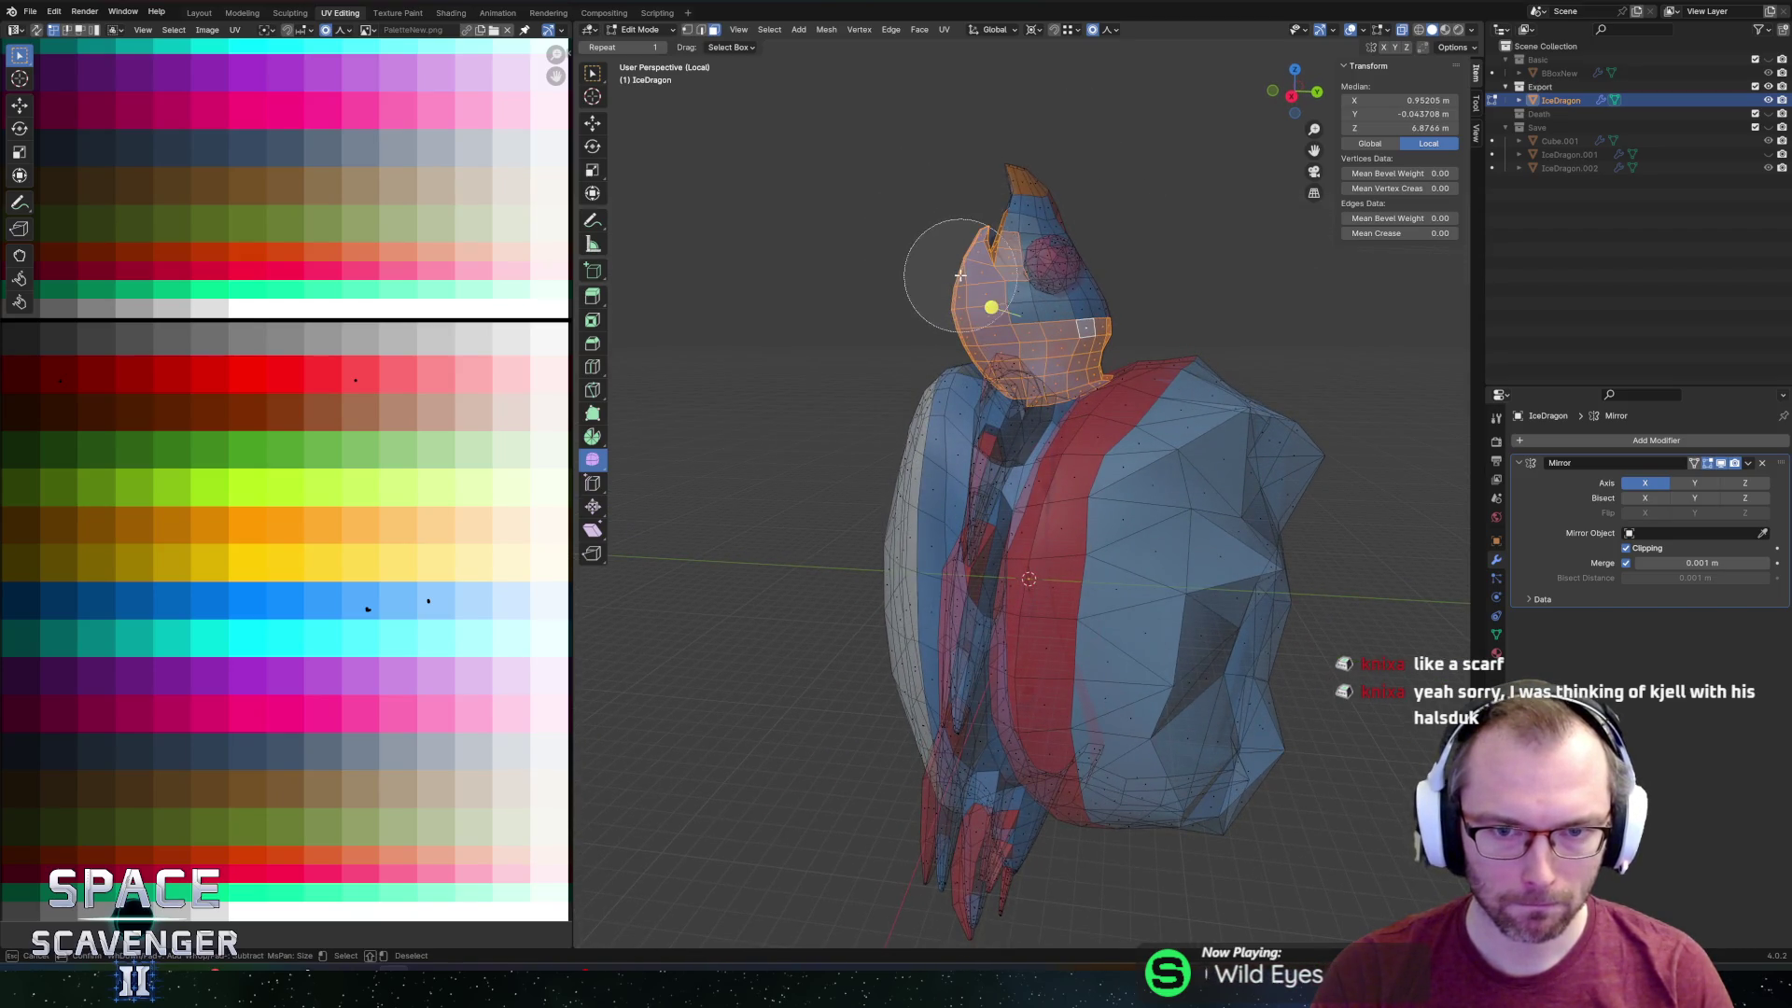
pyautogui.hotkey('alt', 'z')
pyautogui.moveTo(968, 186)
pyautogui.mouseDown(button='middle')
pyautogui.moveTo(1120, 226)
pyautogui.moveTo(1028, 255)
pyautogui.moveTo(1060, 230)
pyautogui.moveTo(1094, 322)
pyautogui.mouseUp(button='middle')
pyautogui.press('g')
pyautogui.click(1151, 220)
# Turn X-ray back on and inspect the neck from below and outside the mesh.
pyautogui.scroll(6, 1027, 255)
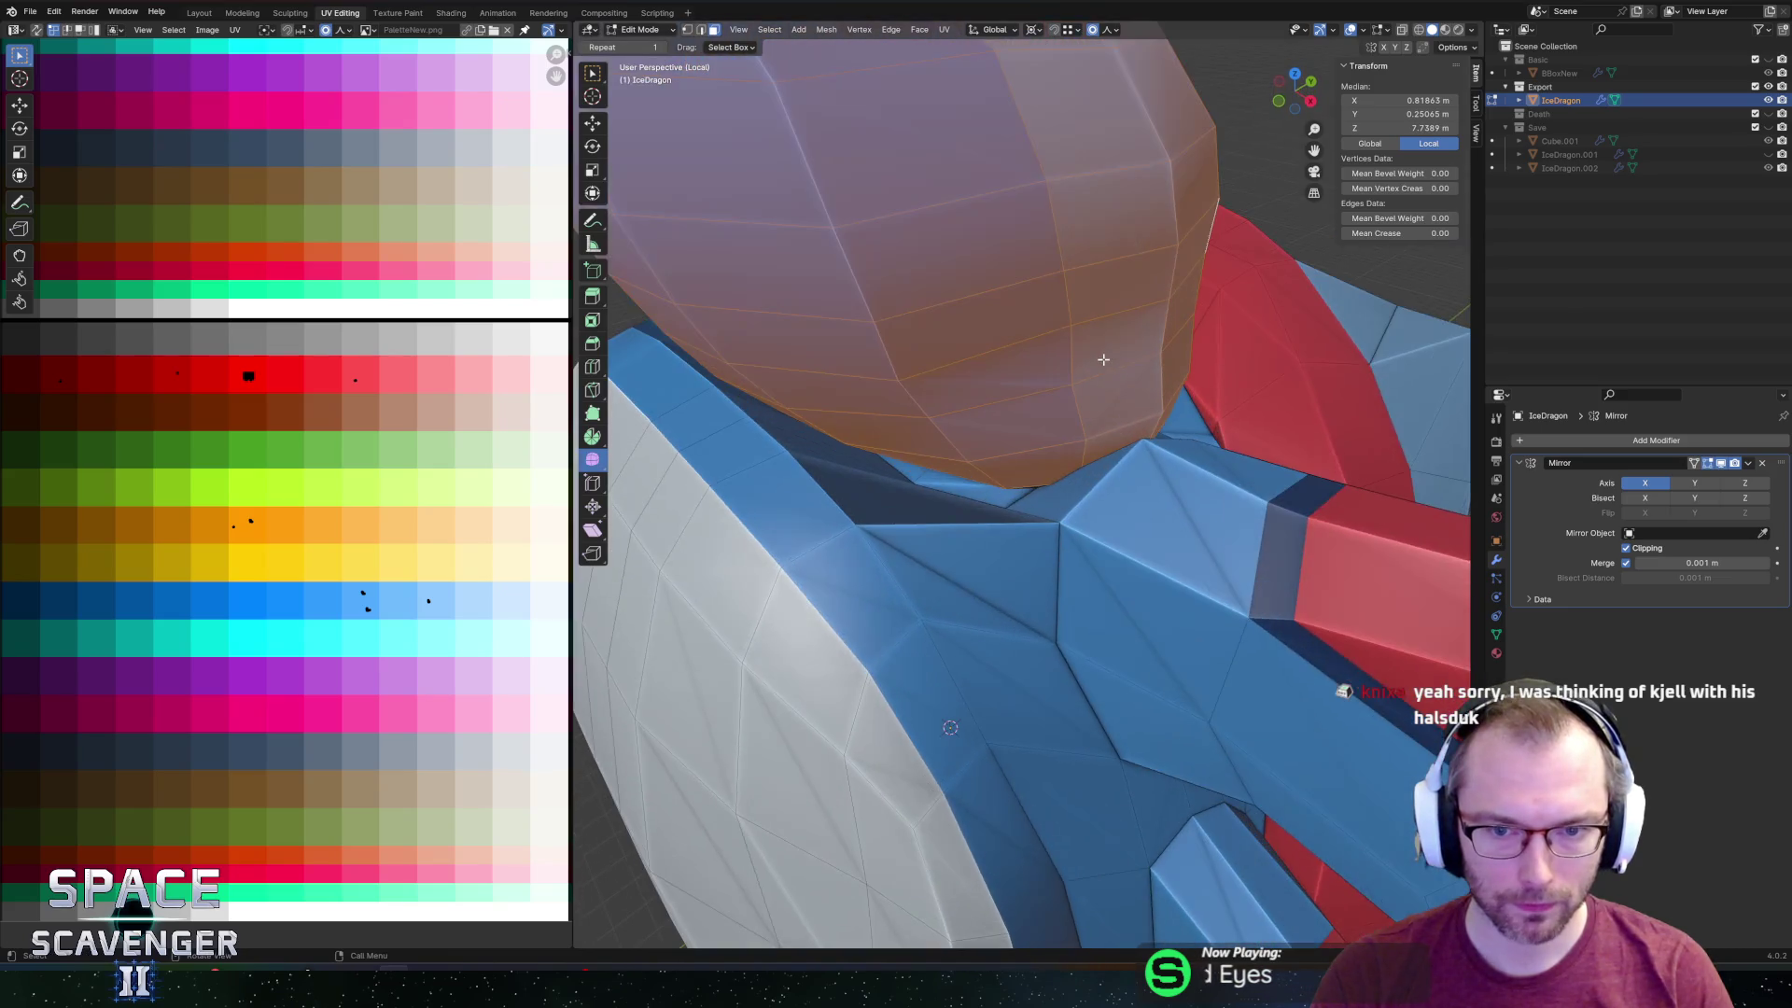
pyautogui.hotkey('alt', 'z')
pyautogui.scroll(10, 1103, 362)
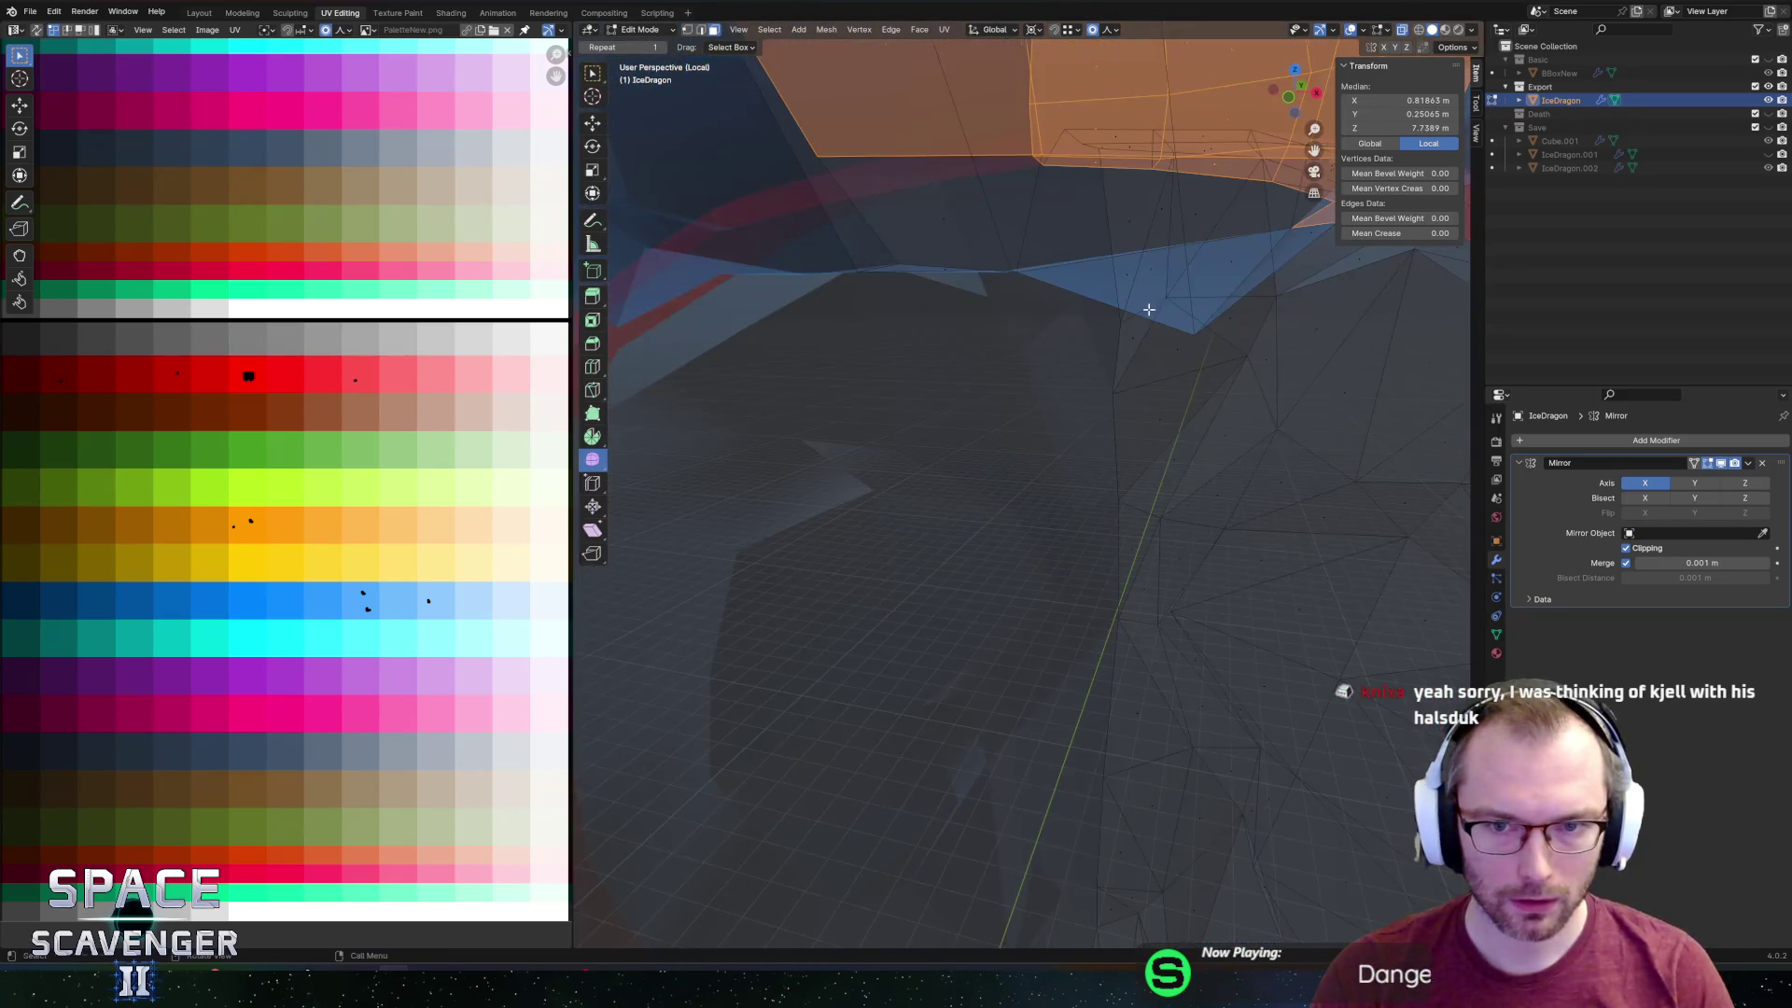
pyautogui.moveTo(1148, 309); pyautogui.dragTo(1126, 356, button='middle')
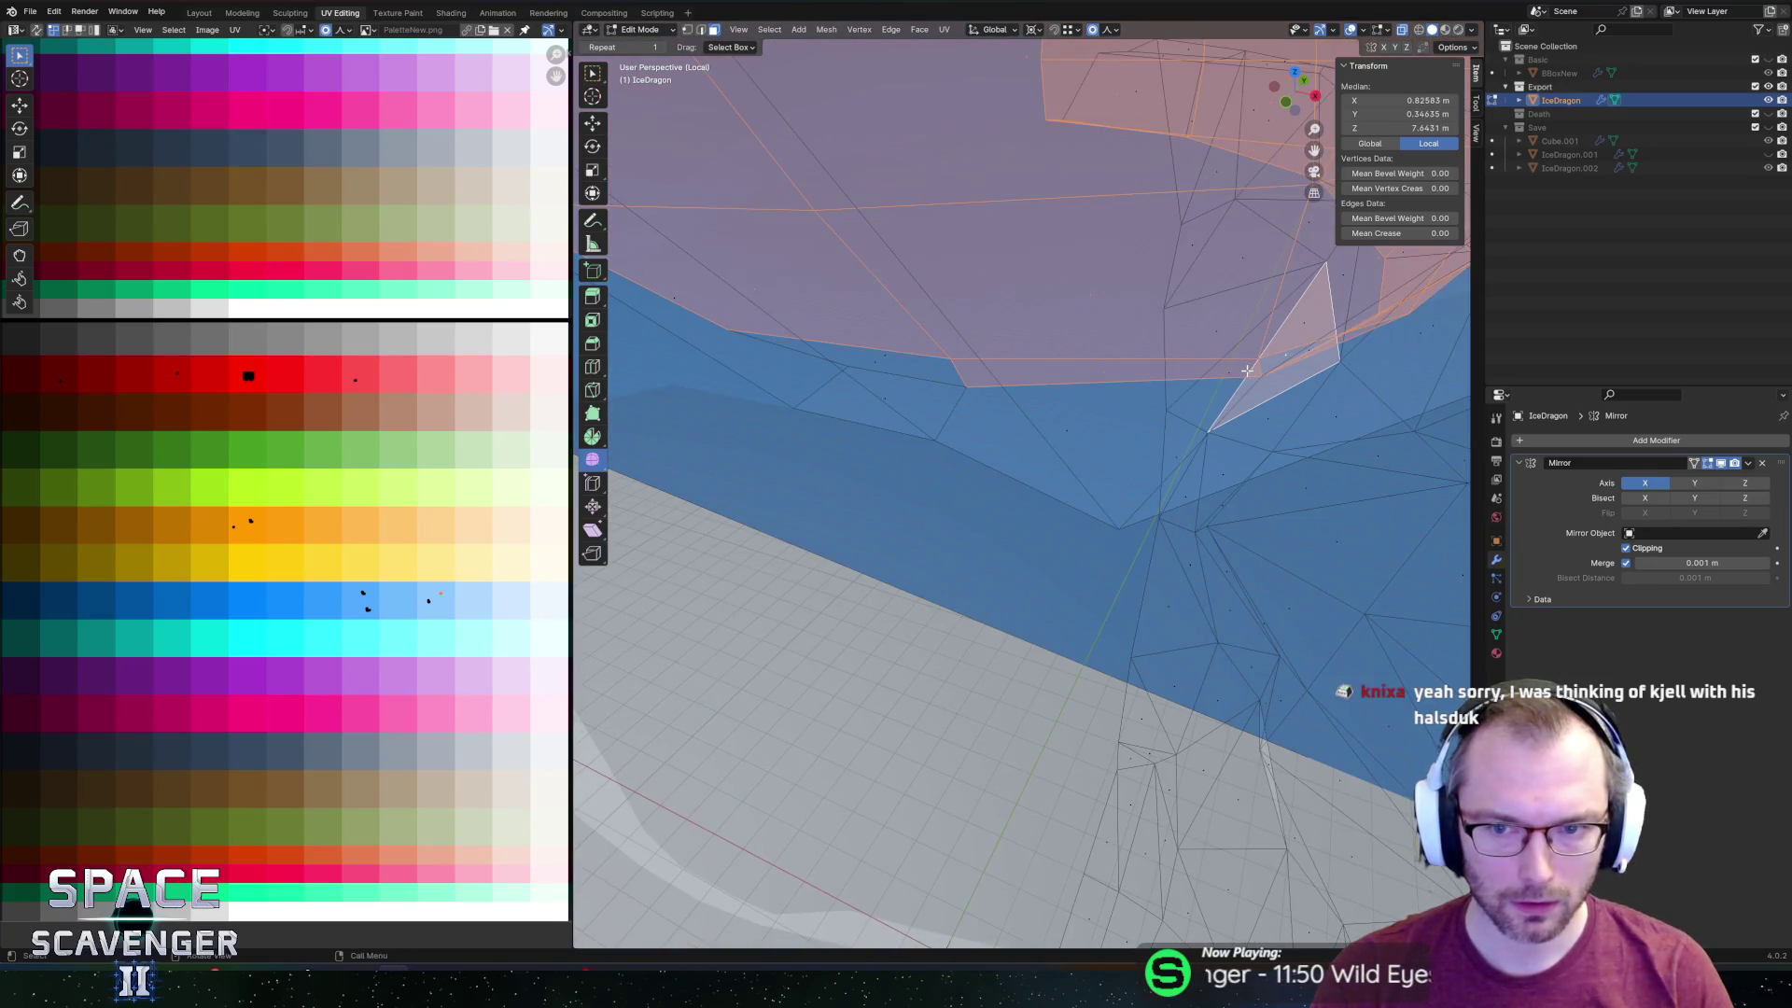
pyautogui.moveTo(1247, 371); pyautogui.dragTo(1223, 361, button='middle')
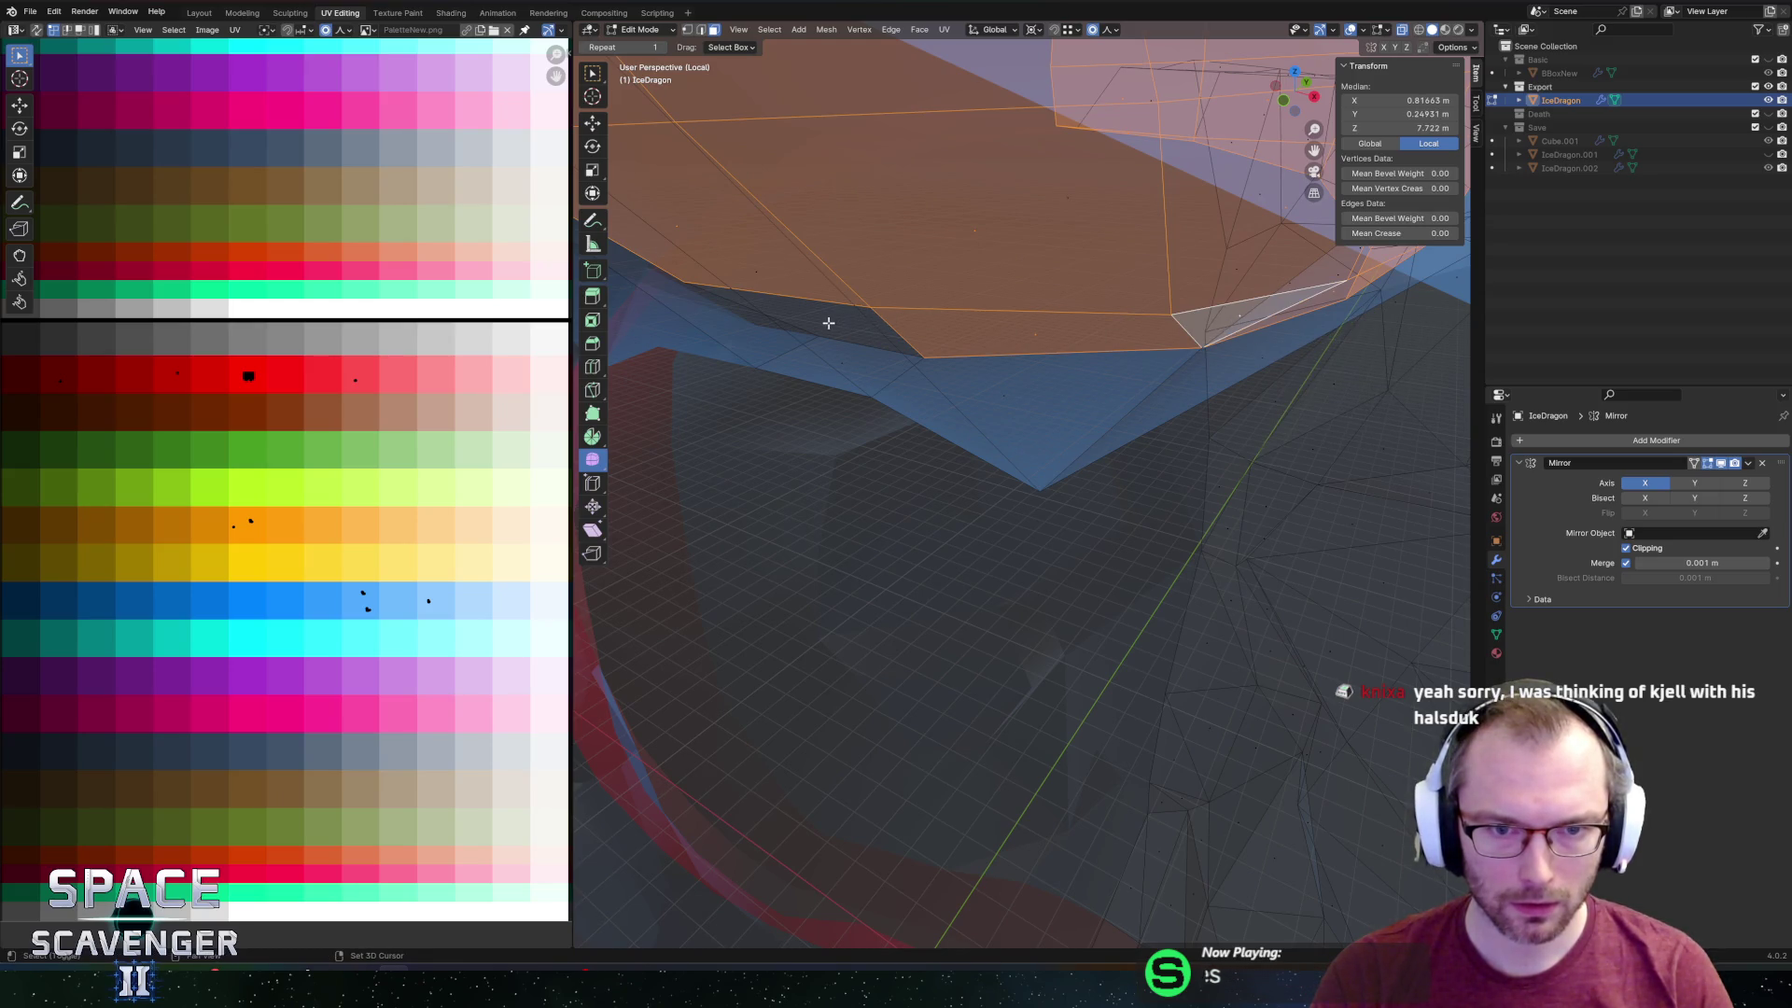
pyautogui.scroll(-10, 1019, 326)
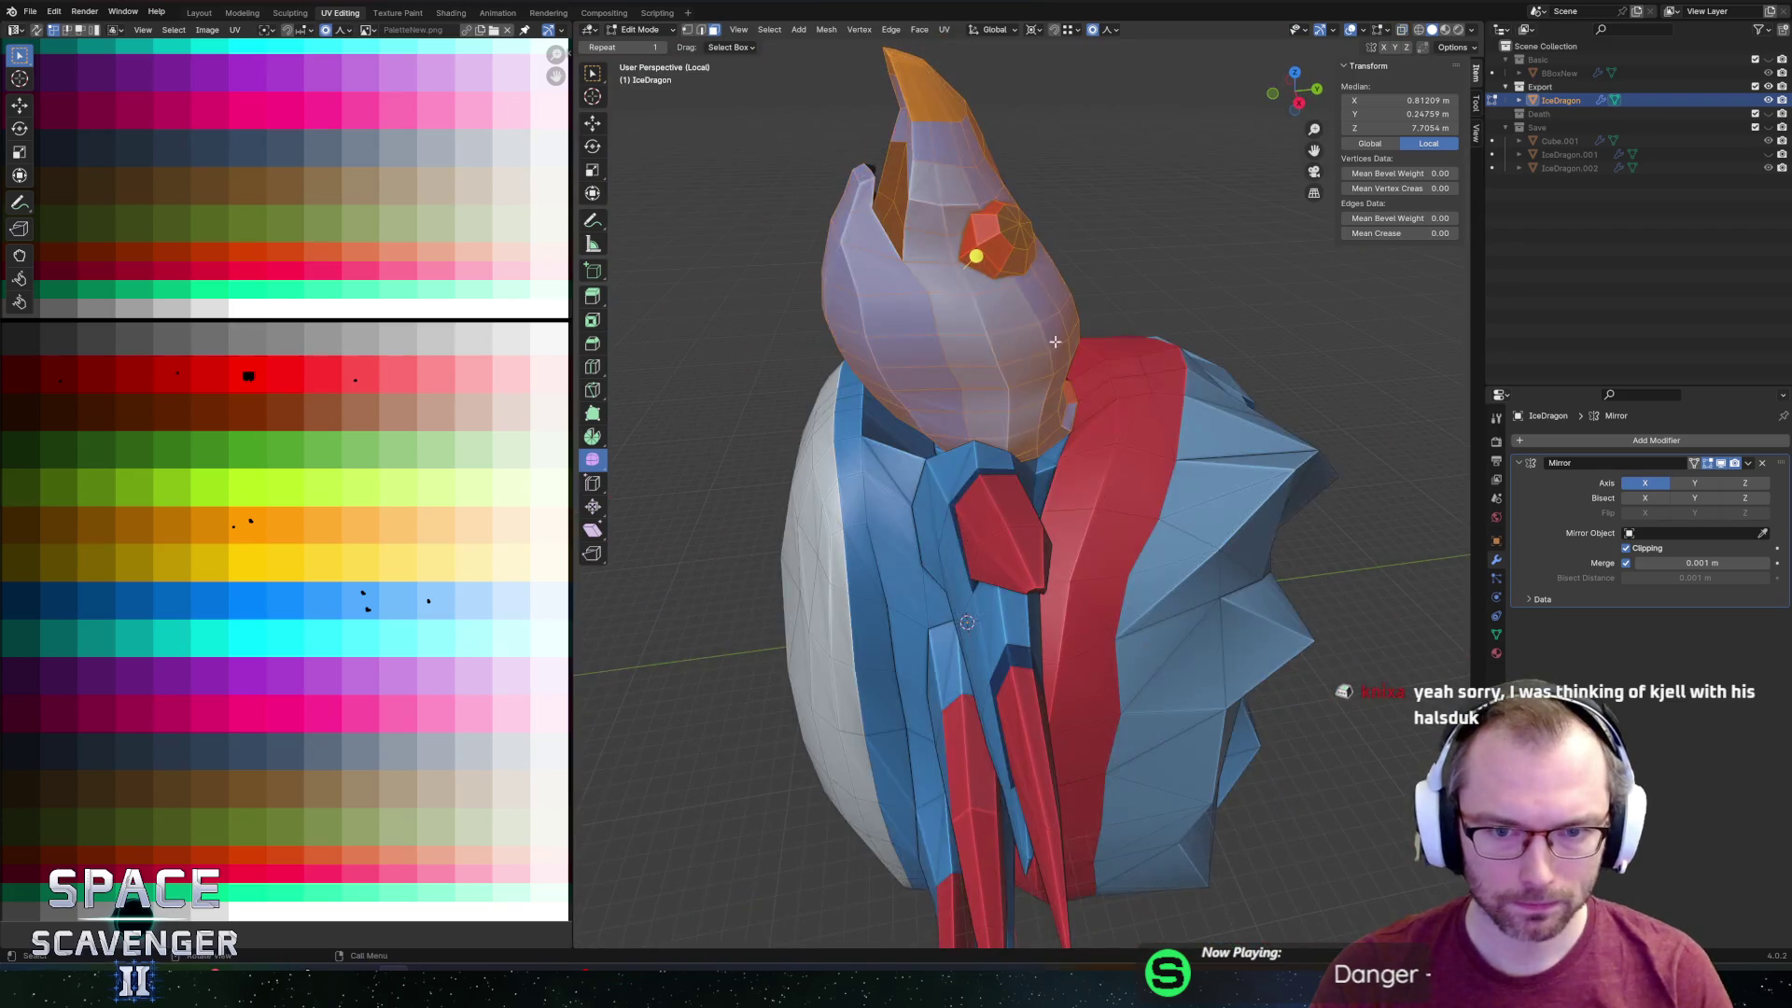
pyautogui.scroll(8, 992, 345)
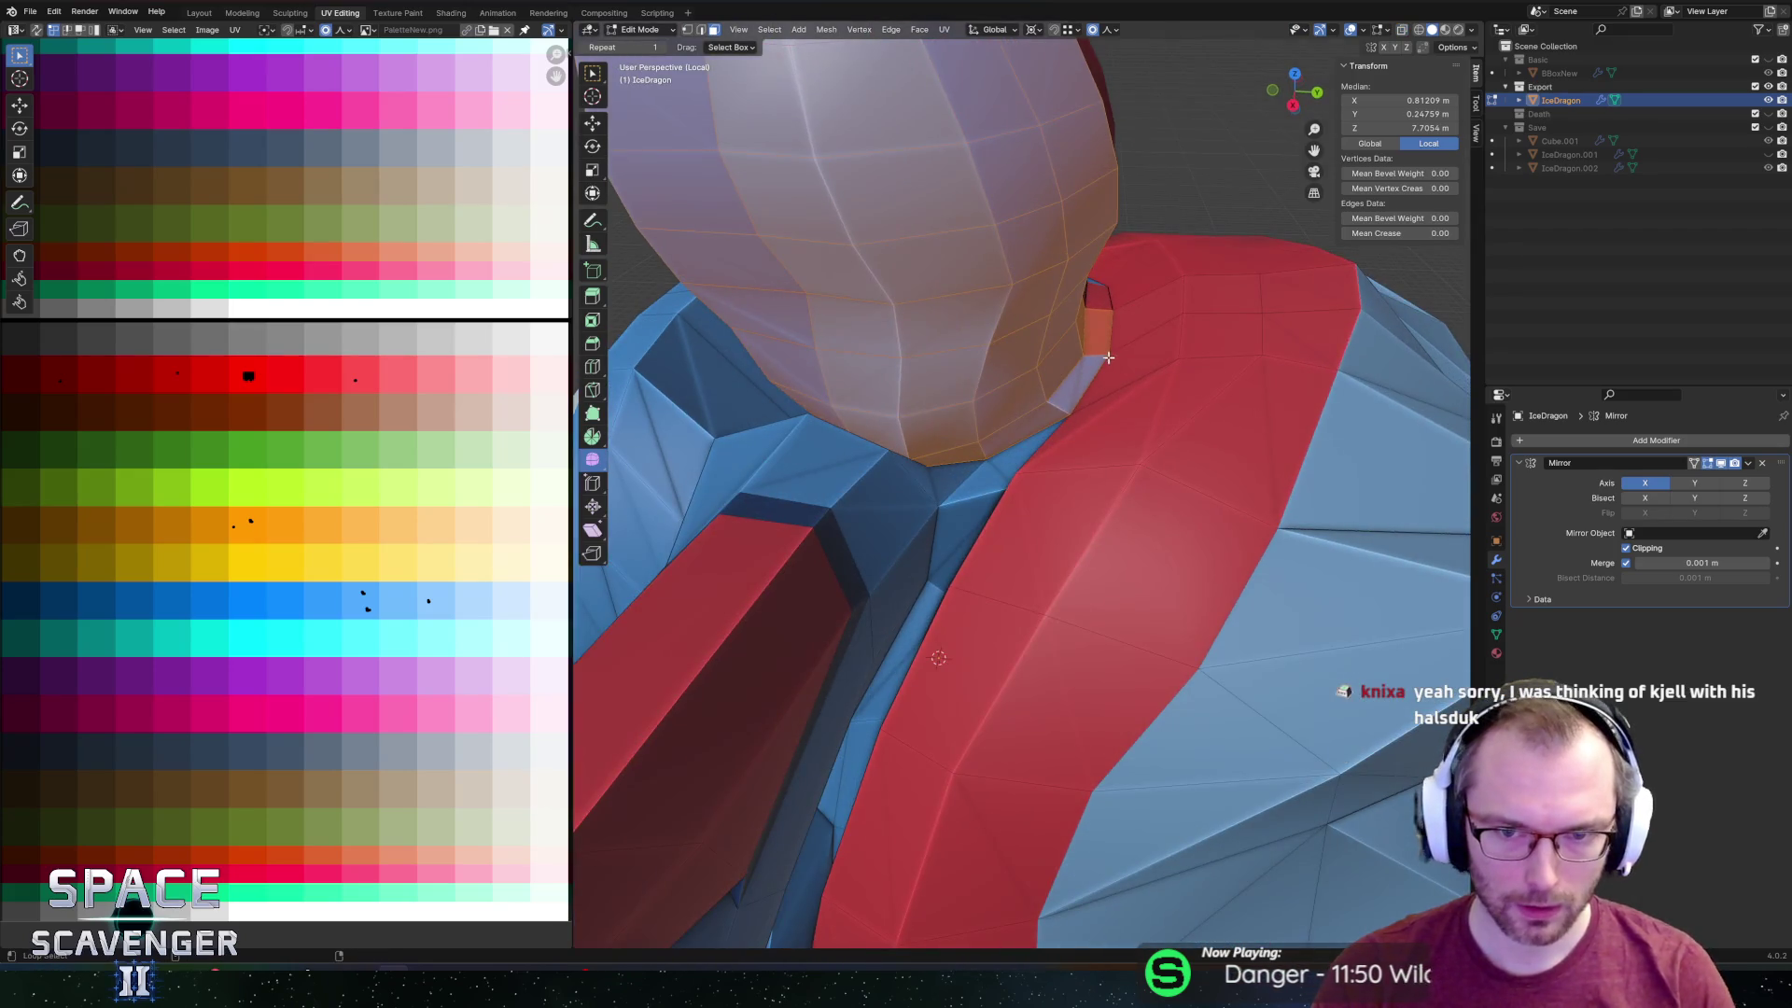
pyautogui.scroll(-2, 1101, 355)
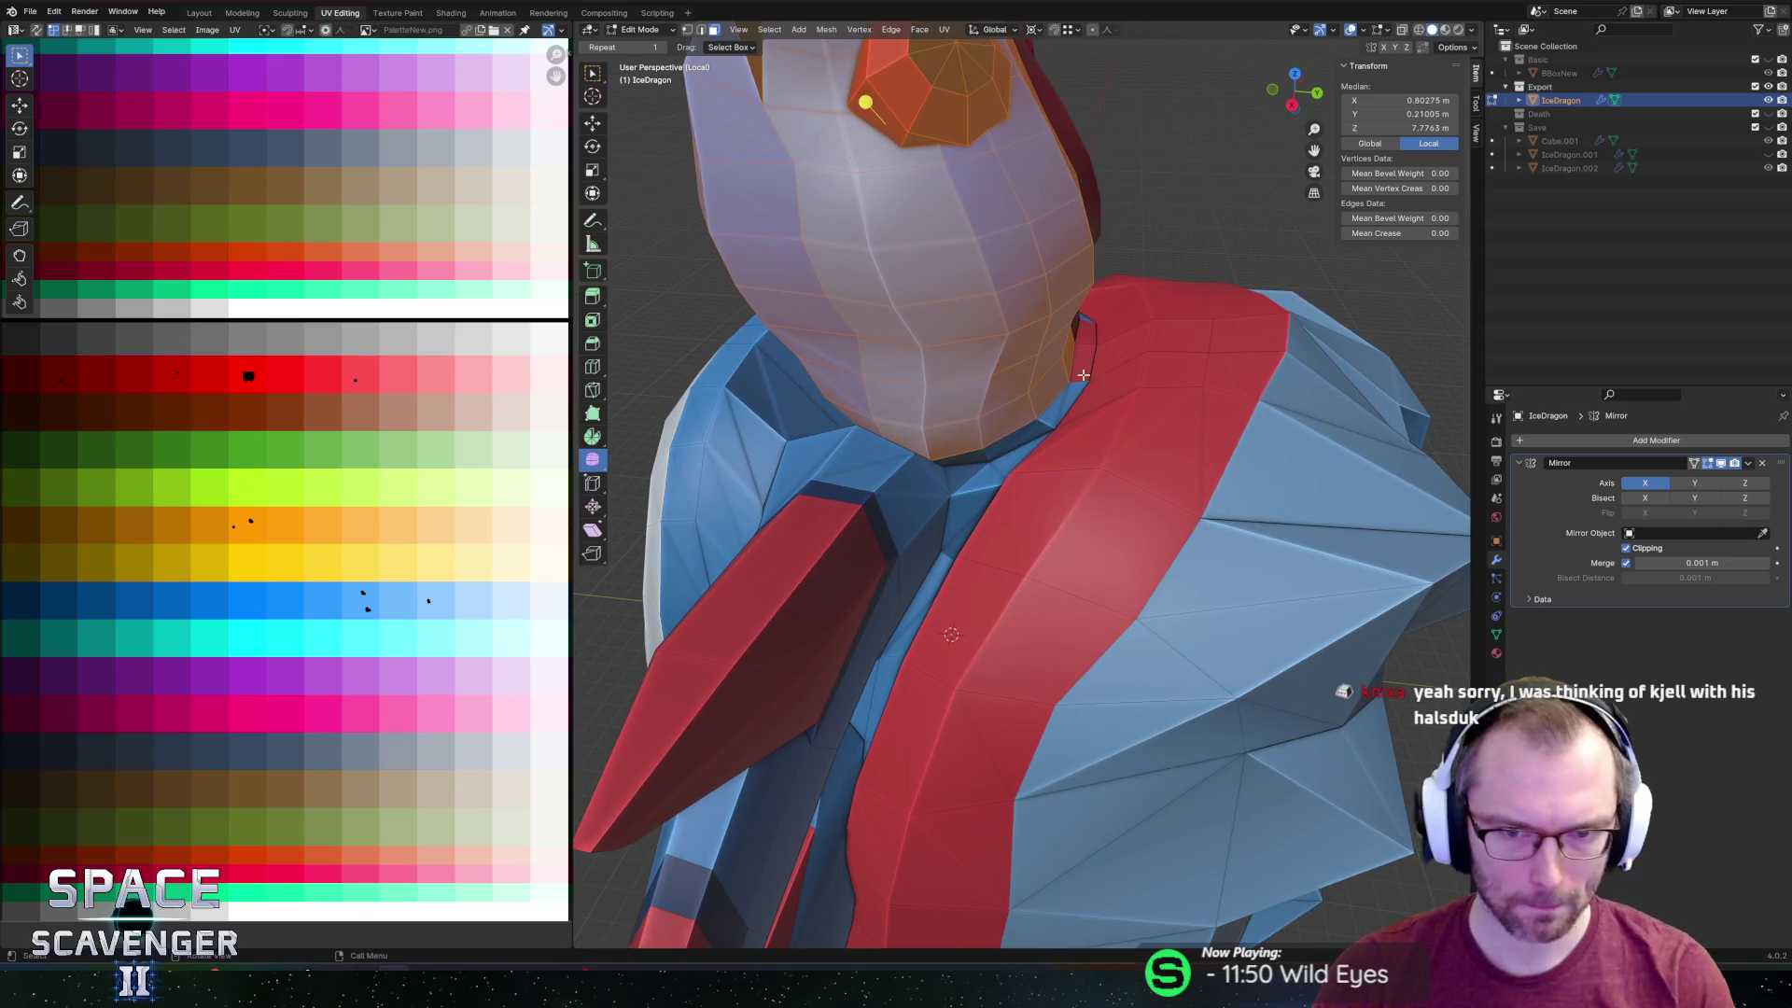
# Raise the selected head faces straight up along Z.
pyautogui.press('g')
pyautogui.press('z')
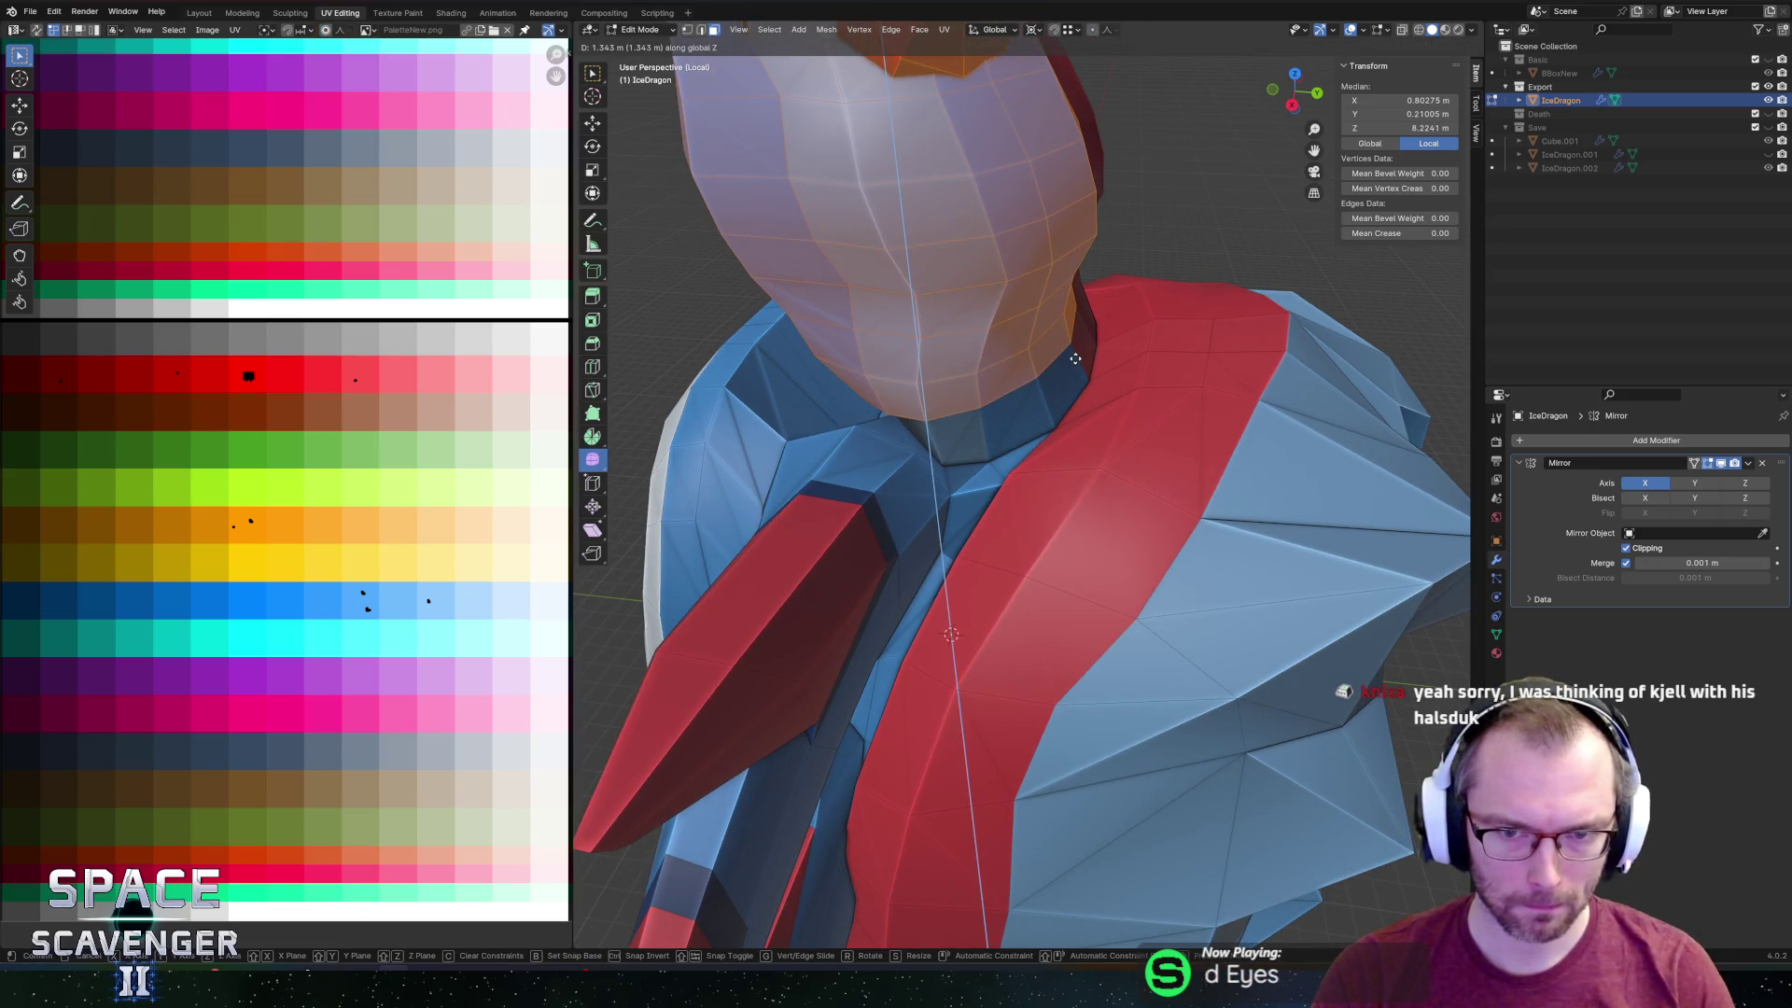
pyautogui.click(1081, 362)
pyautogui.moveTo(1082, 362)
pyautogui.mouseDown(button='middle')
pyautogui.moveTo(949, 297)
pyautogui.moveTo(1013, 497)
pyautogui.moveTo(946, 500)
pyautogui.moveTo(1032, 367)
pyautogui.moveTo(1020, 408)
pyautogui.moveTo(946, 458)
pyautogui.mouseUp(button='middle')
pyautogui.scroll(-5, 949, 297)
pyautogui.scroll(5, 1013, 497)
# Select the edge loop around the neck and edge-slide it.
pyautogui.click(946, 499)
pyautogui.keyDown('alt'); pyautogui.click(974, 517); pyautogui.keyUp('alt')
pyautogui.press('g')
pyautogui.press('g')
pyautogui.click(930, 485)
pyautogui.scroll(6, 1008, 416)
# In X-ray, slide the neck boundary loop, then slide another neck edge in solid view.
pyautogui.hotkey('alt', 'z')
pyautogui.keyDown('alt'); pyautogui.click(1011, 360); pyautogui.keyUp('alt')
pyautogui.scroll(-3, 1012, 352)
pyautogui.press('g')
pyautogui.press('g')
pyautogui.click(1011, 412)
pyautogui.hotkey('alt', 'z')
pyautogui.scroll(-4, 971, 438)
pyautogui.scroll(5, 946, 459)
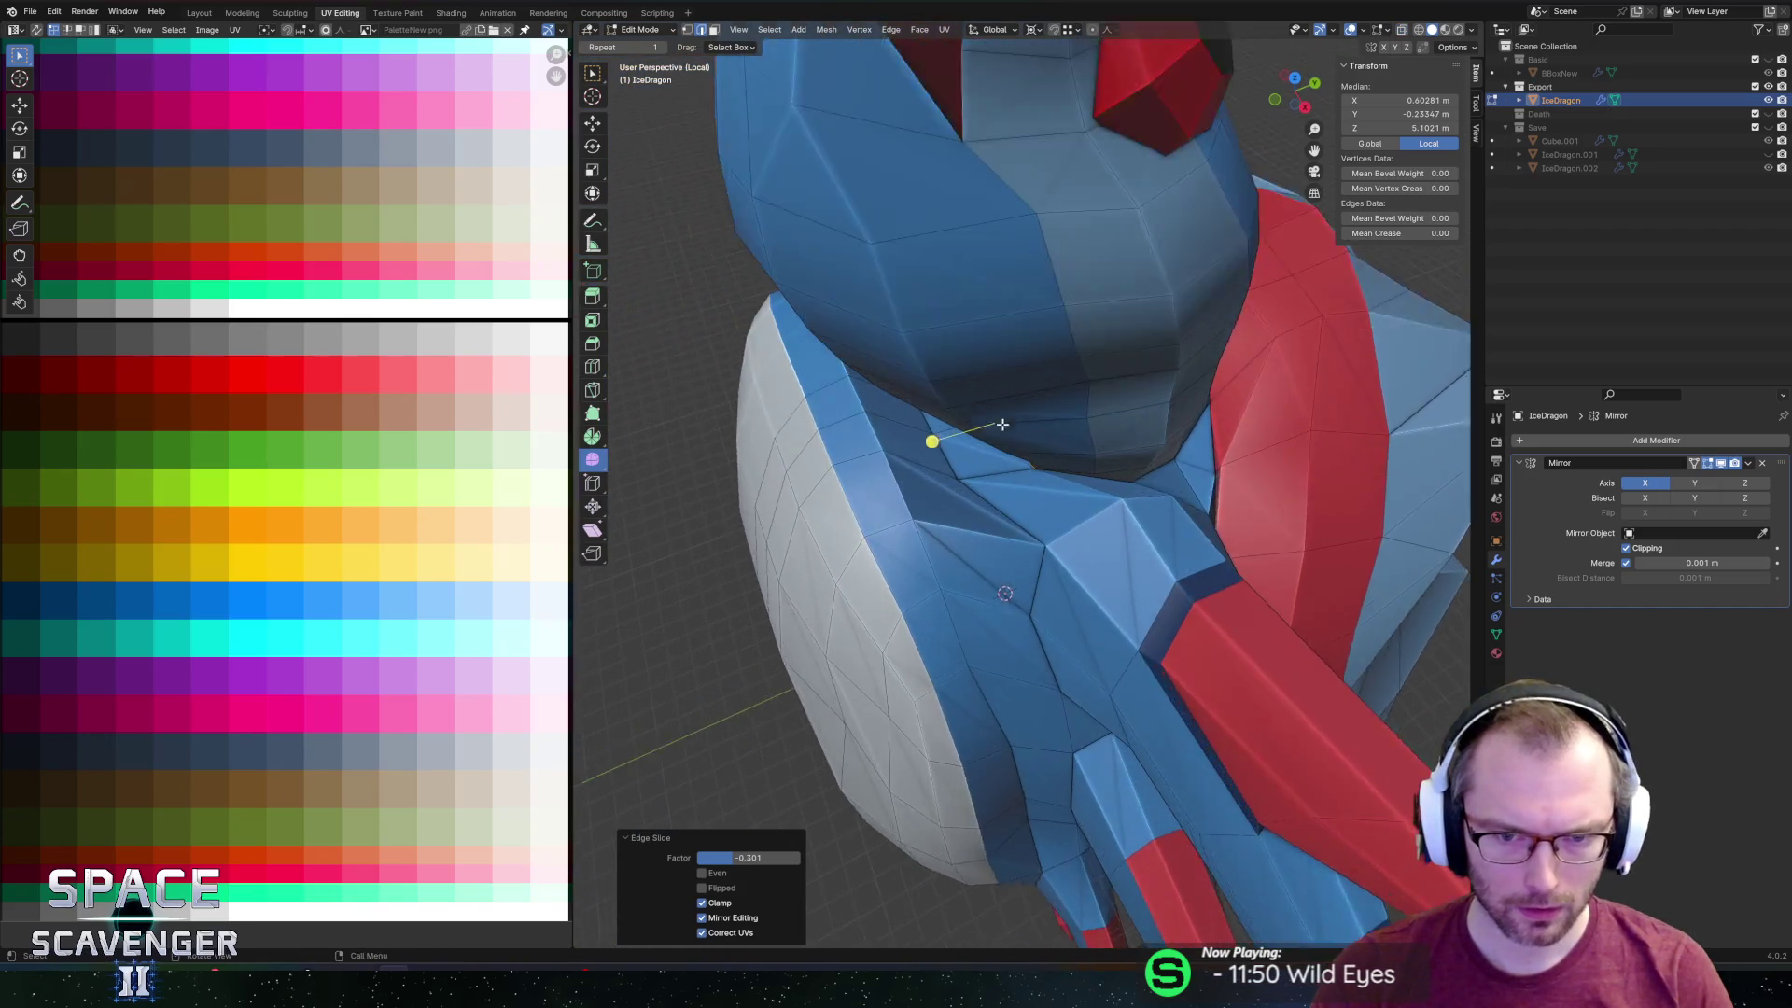
pyautogui.press('g')
pyautogui.press('g')
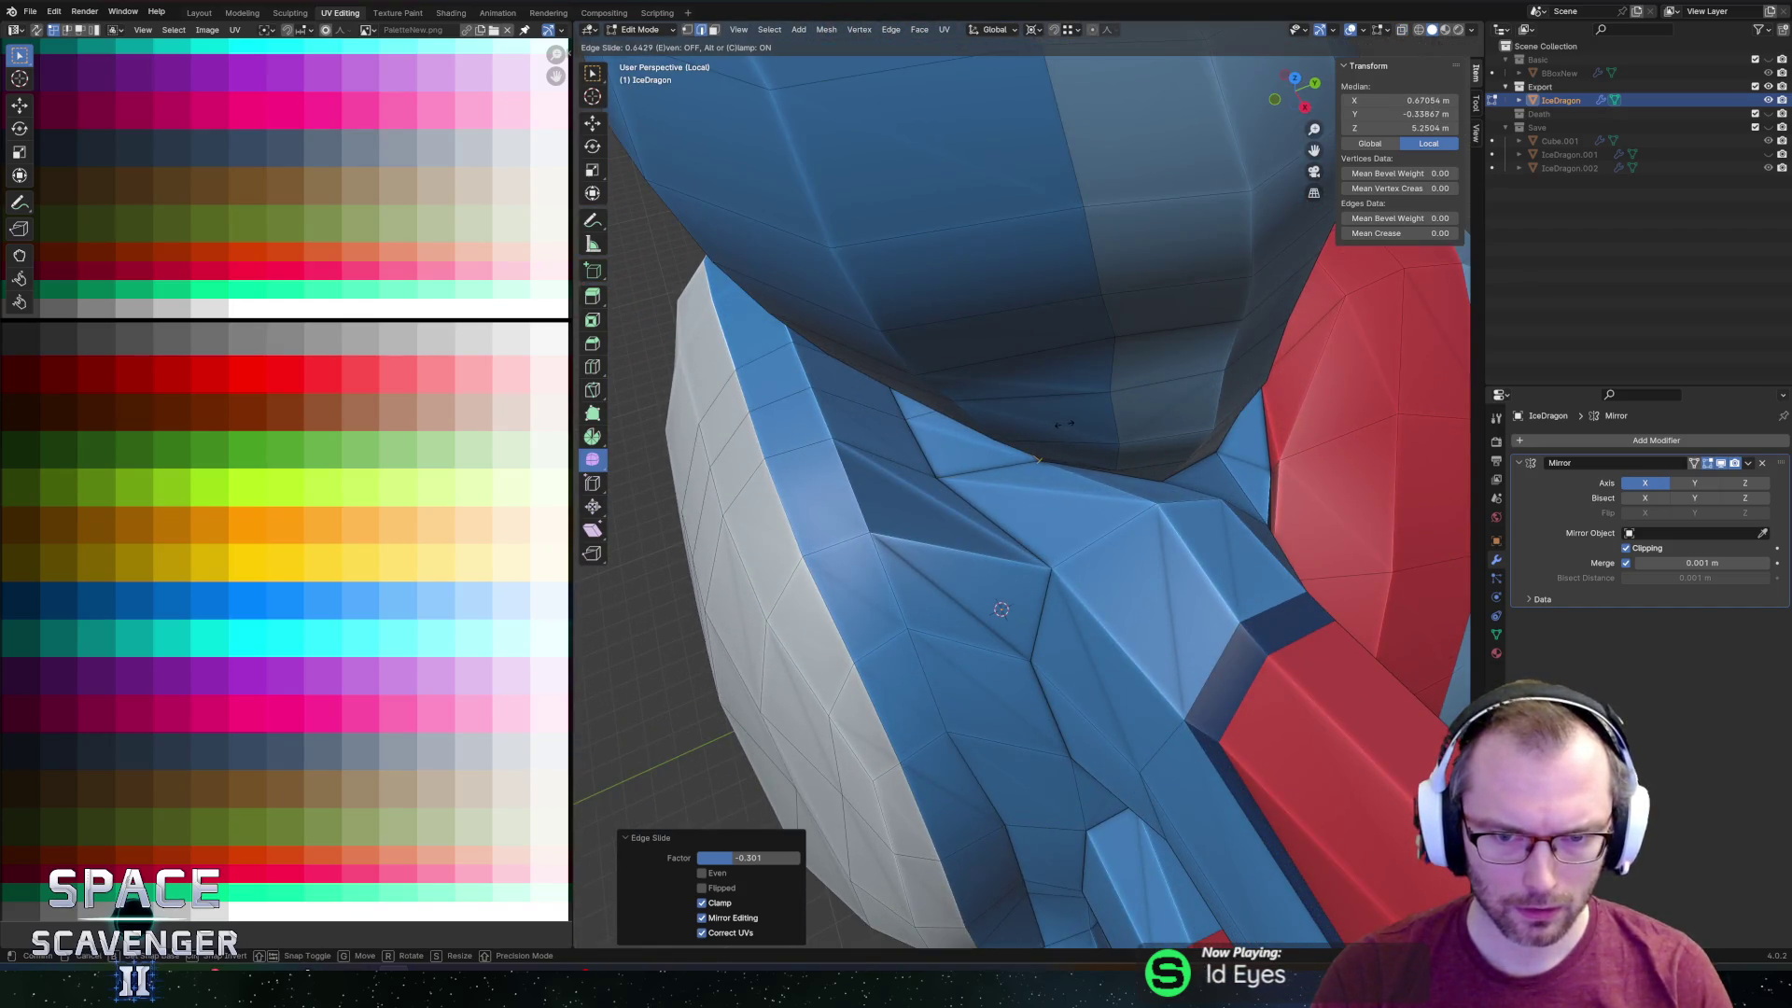
pyautogui.click(1012, 422)
# Select belly and side faces, then subdivide a neck edge and select the new vertex.
pyautogui.moveTo(1013, 422)
pyautogui.mouseDown(button='middle')
pyautogui.moveTo(1072, 368)
pyautogui.moveTo(1136, 368)
pyautogui.moveTo(1036, 362)
pyautogui.moveTo(1008, 413)
pyautogui.moveTo(1078, 446)
pyautogui.mouseUp(button='middle')
pyautogui.keyDown('alt'); pyautogui.click(1082, 373); pyautogui.keyUp('alt')
pyautogui.click(1082, 374)
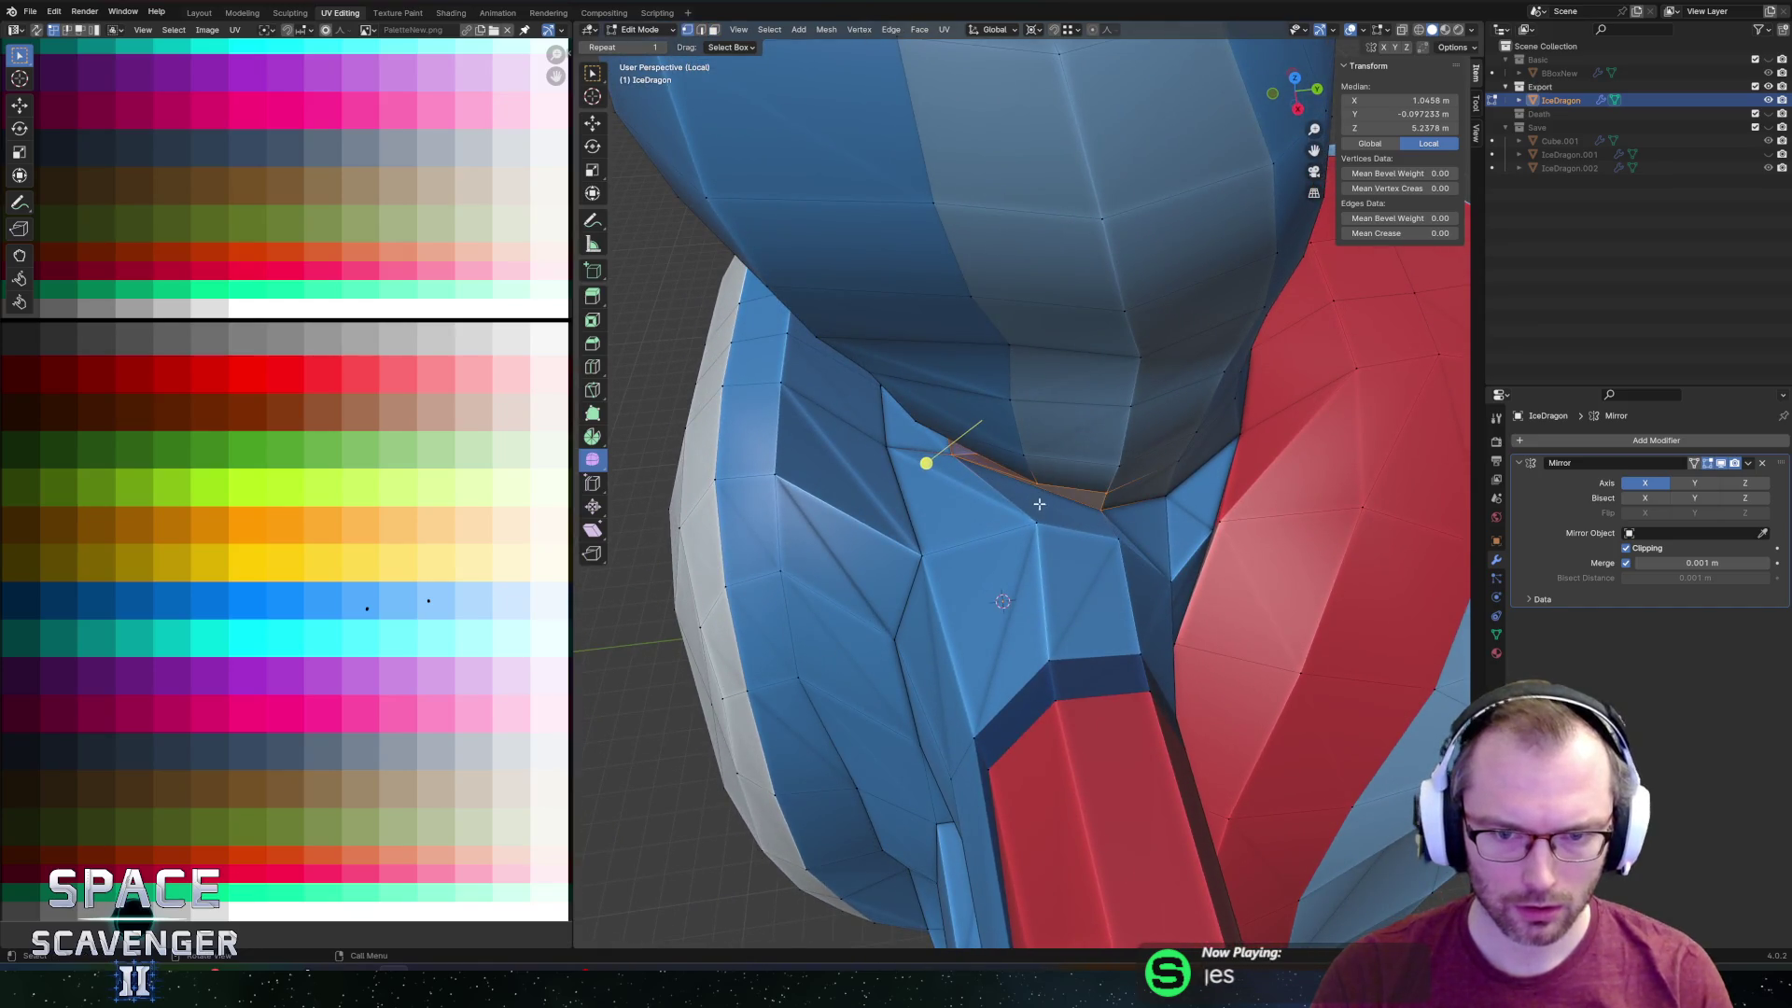
pyautogui.scroll(3, 1066, 477)
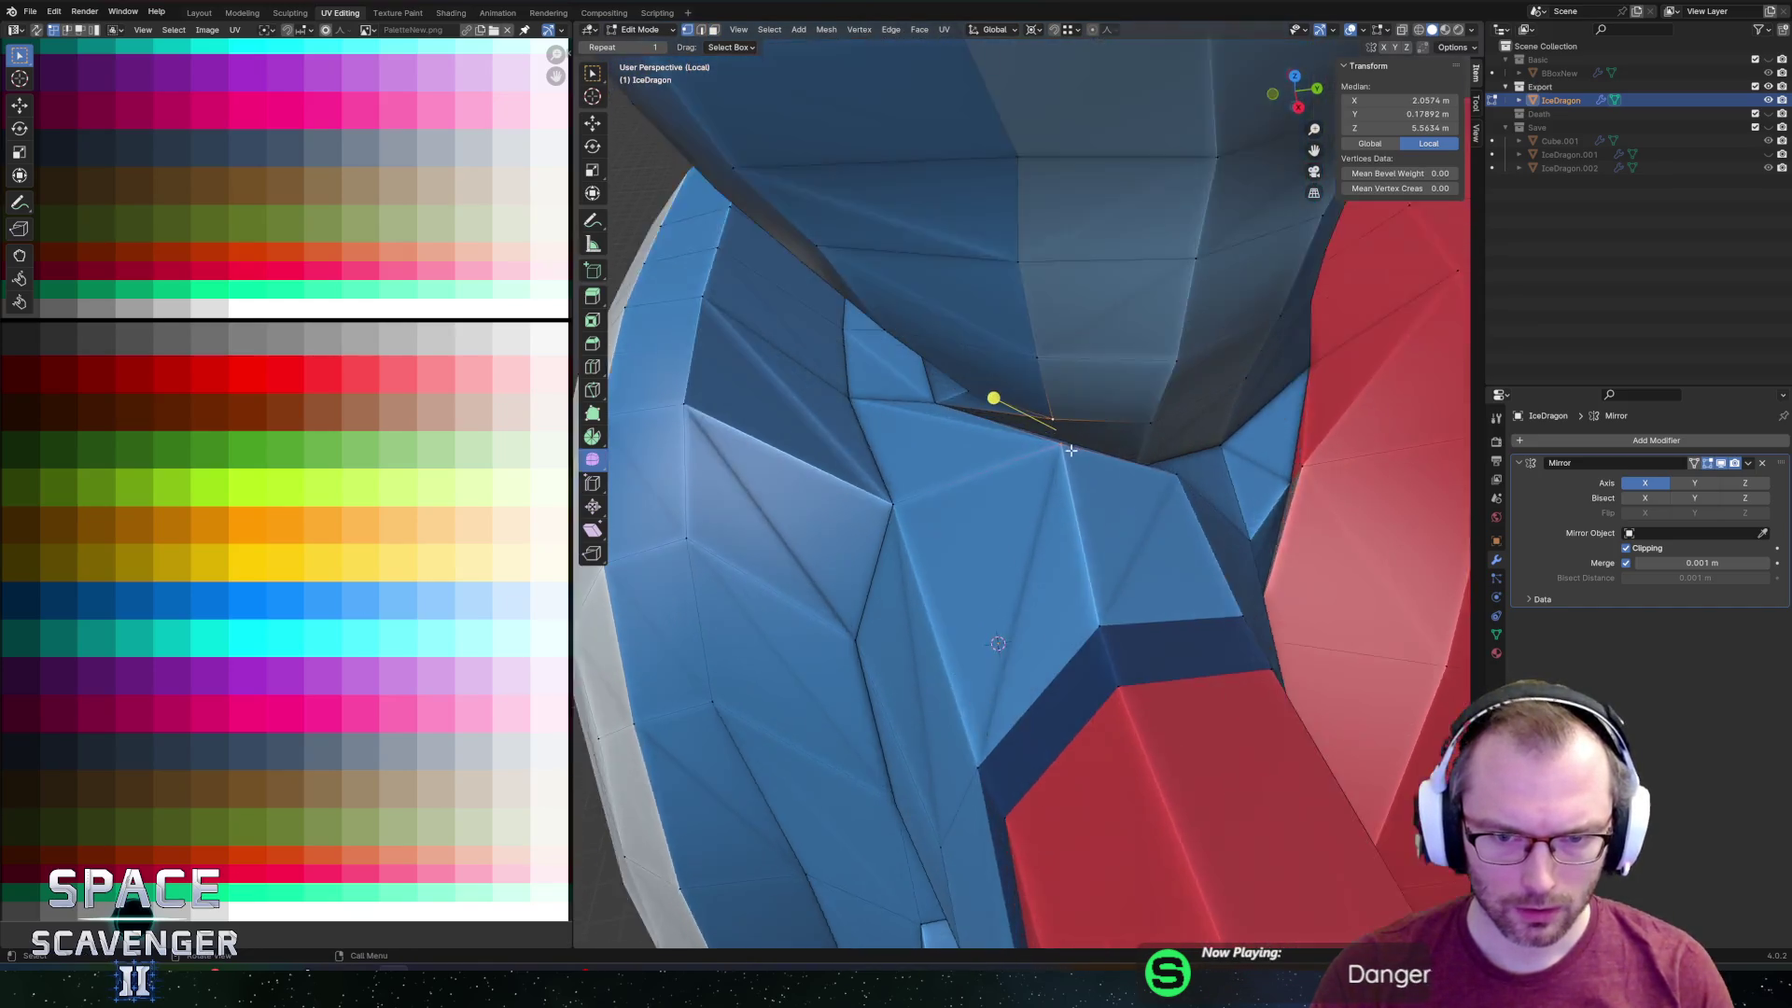
pyautogui.rightClick(1022, 451)
pyautogui.click(1008, 451)
pyautogui.click(996, 437)
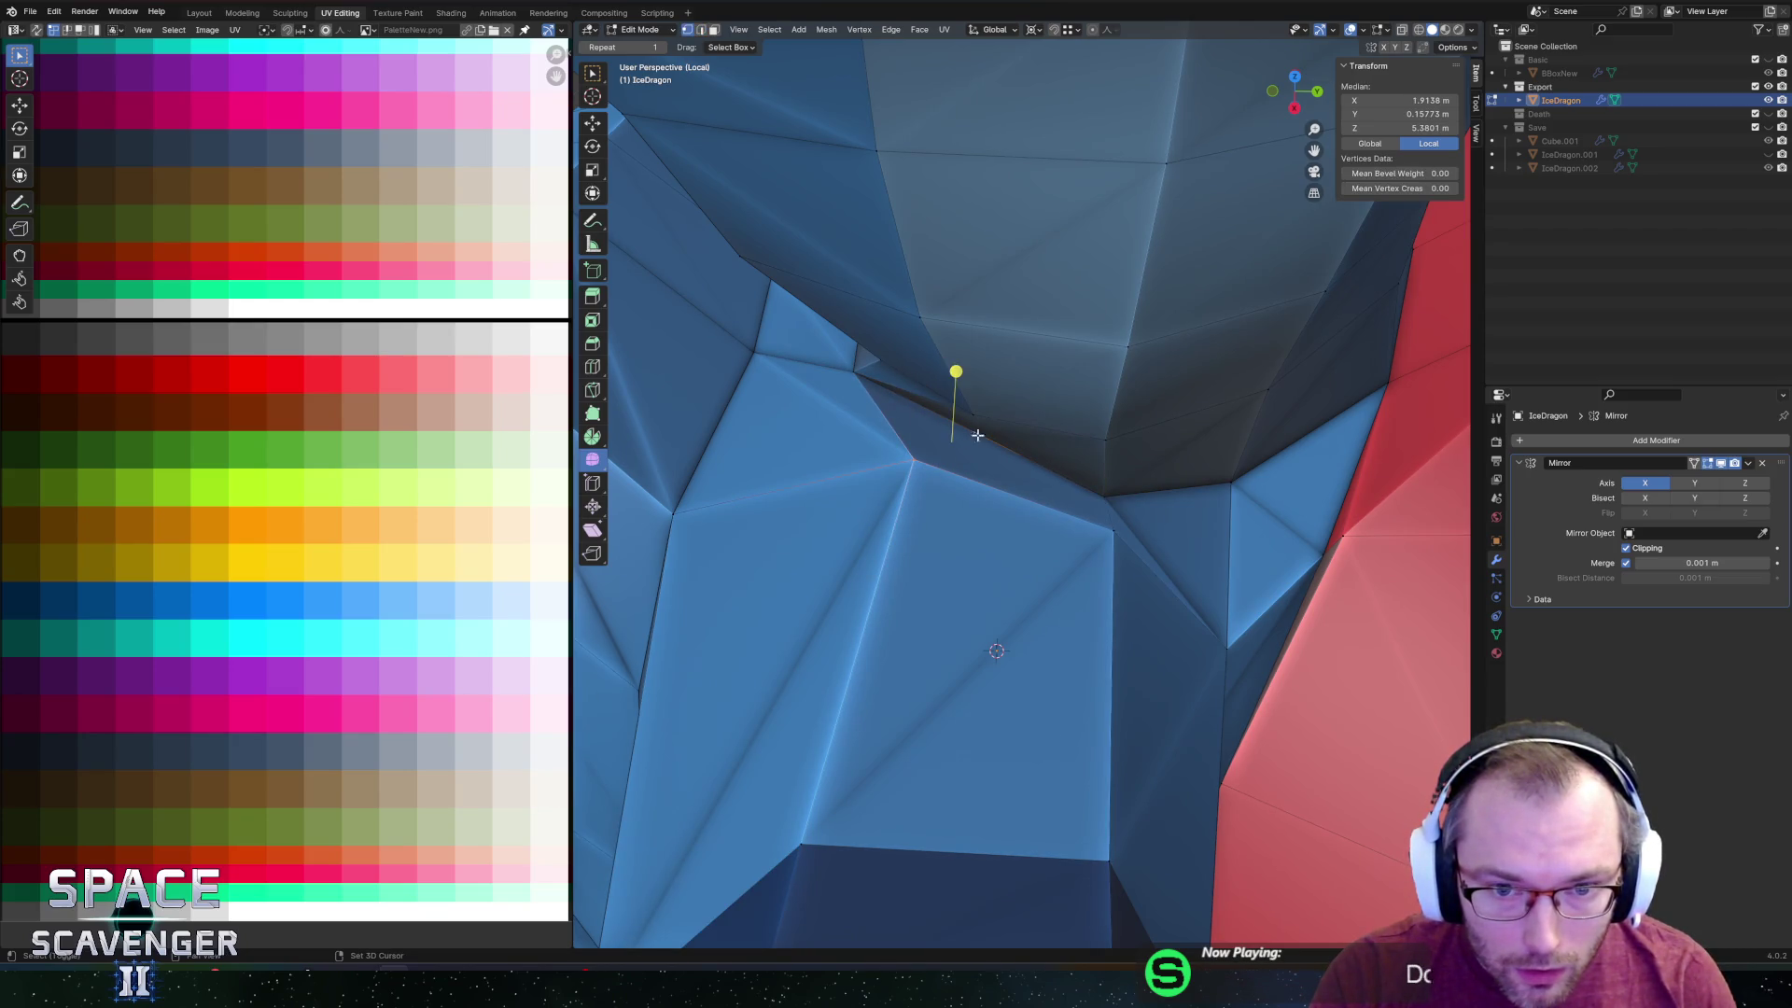
# Select the face loop around the neck and dissolve its edges.
pyautogui.press('3')
pyautogui.click(1004, 460)
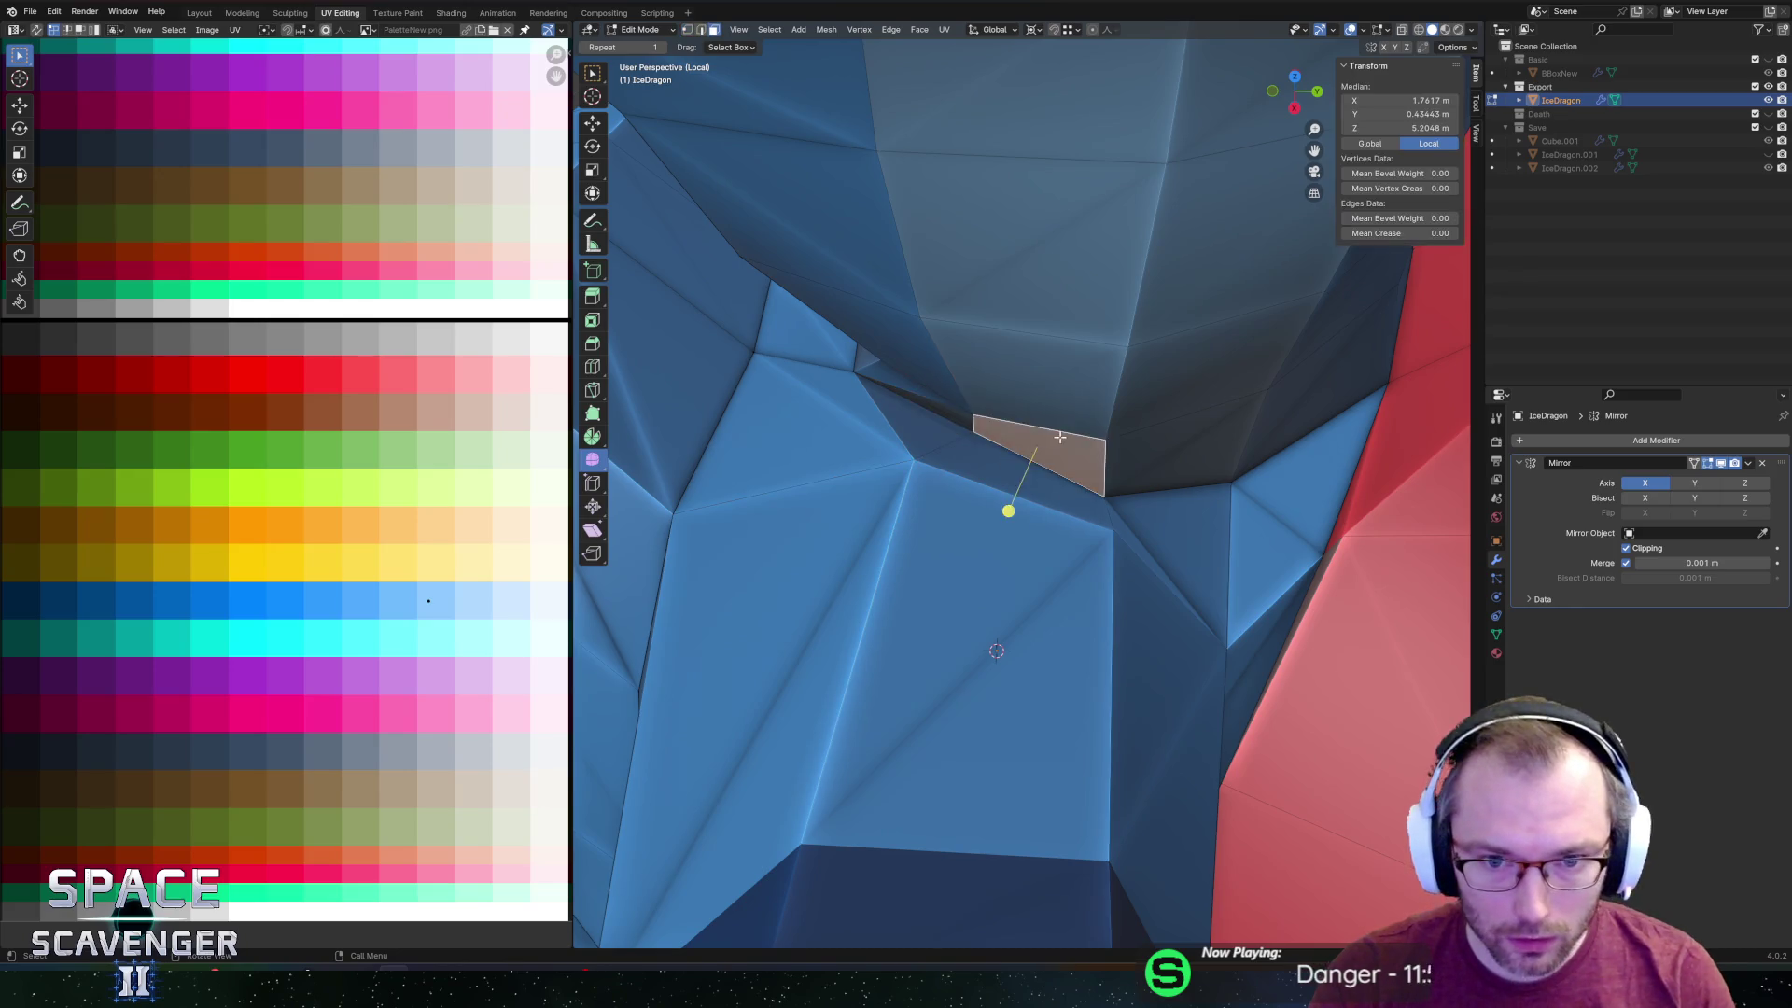
pyautogui.scroll(-3, 1008, 507)
pyautogui.keyDown('alt'); pyautogui.click(1074, 471); pyautogui.keyUp('alt')
pyautogui.moveTo(1075, 470); pyautogui.dragTo(1091, 396, button='middle')
pyautogui.scroll(5, 1081, 448)
pyautogui.press('x')
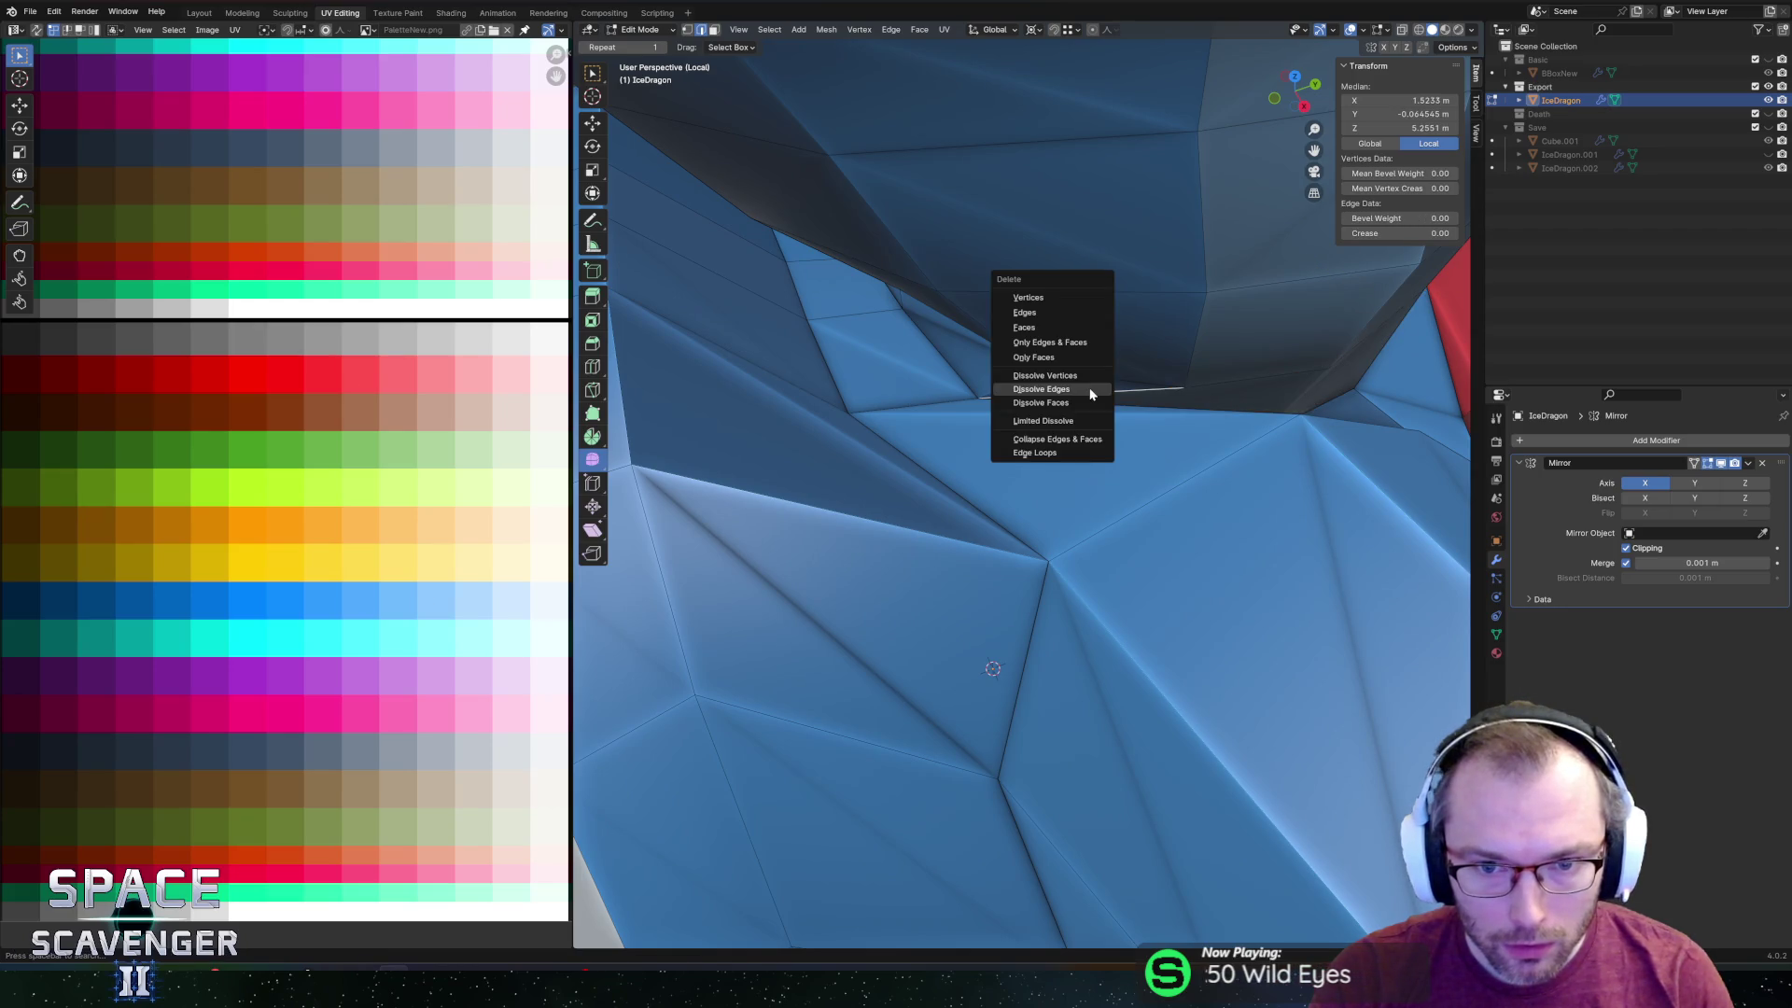
pyautogui.click(1092, 394)
# Scale the neck boundary loop down to 0.7758.
pyautogui.keyDown('alt'); pyautogui.click(1167, 396); pyautogui.keyUp('alt')
pyautogui.moveTo(1212, 304)
pyautogui.mouseDown(button='middle')
pyautogui.moveTo(1184, 308)
pyautogui.moveTo(1148, 384)
pyautogui.mouseUp(button='middle')
pyautogui.press('s')
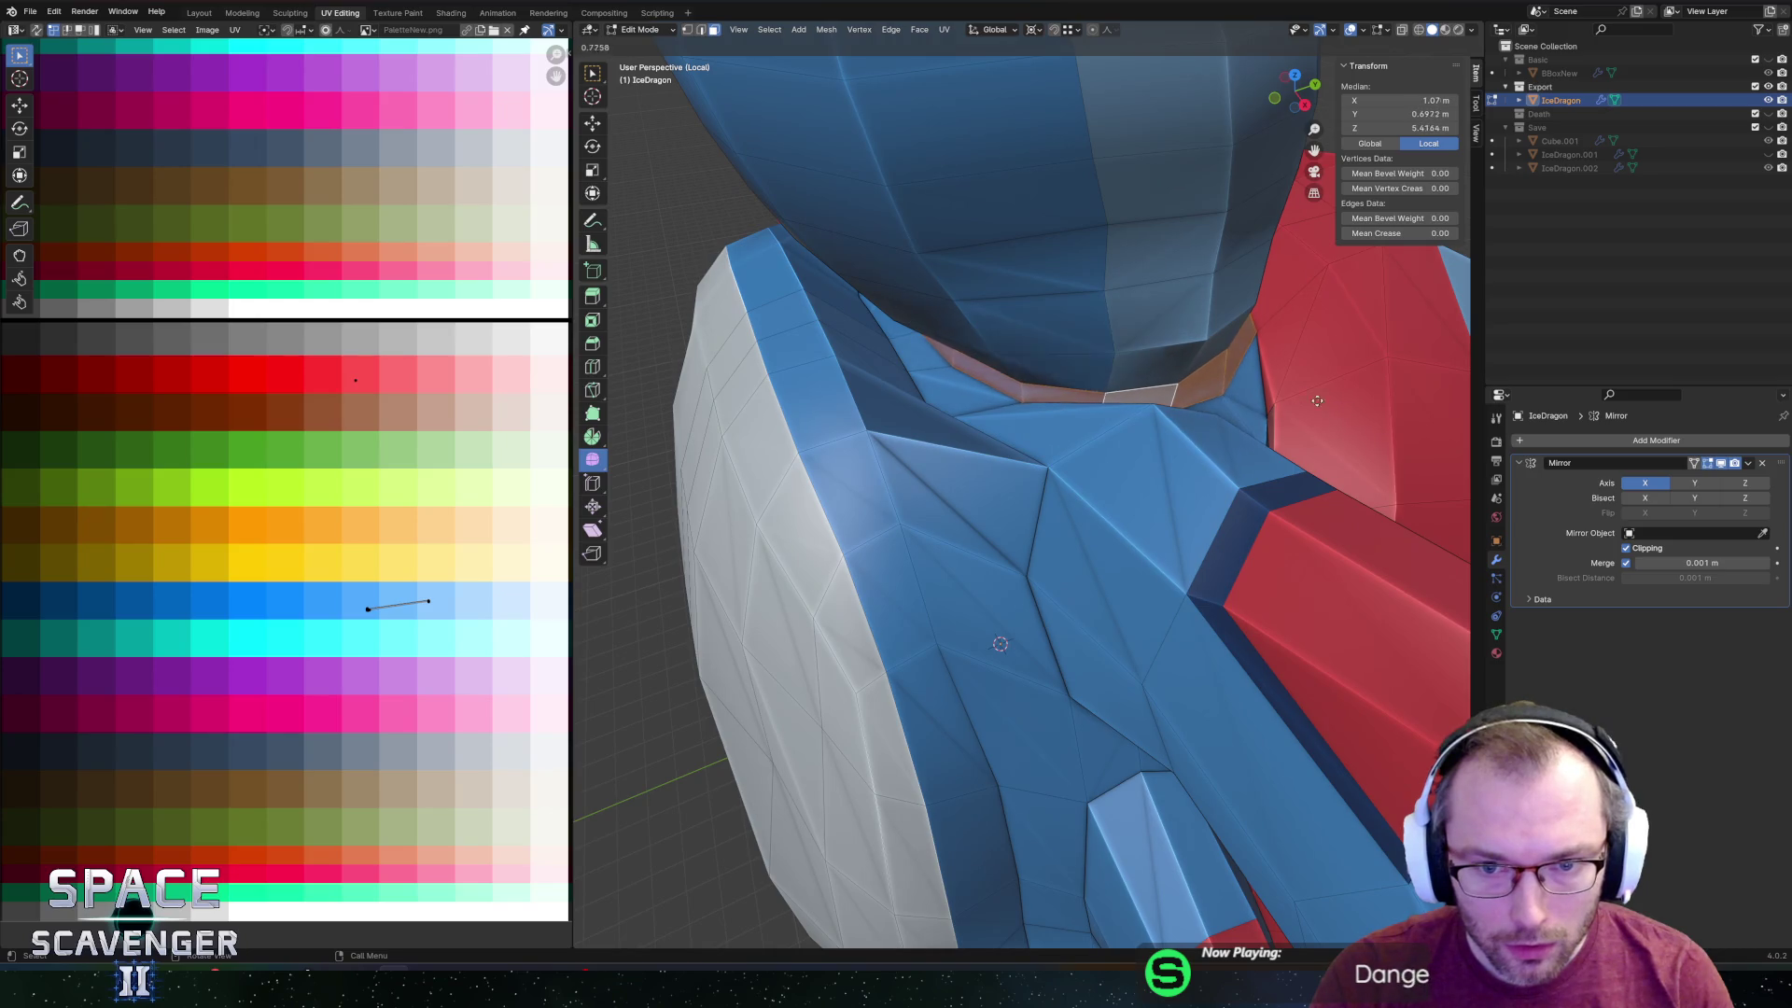
pyautogui.click(1264, 385)
pyautogui.scroll(-5, 1136, 350)
pyautogui.scroll(2, 1103, 341)
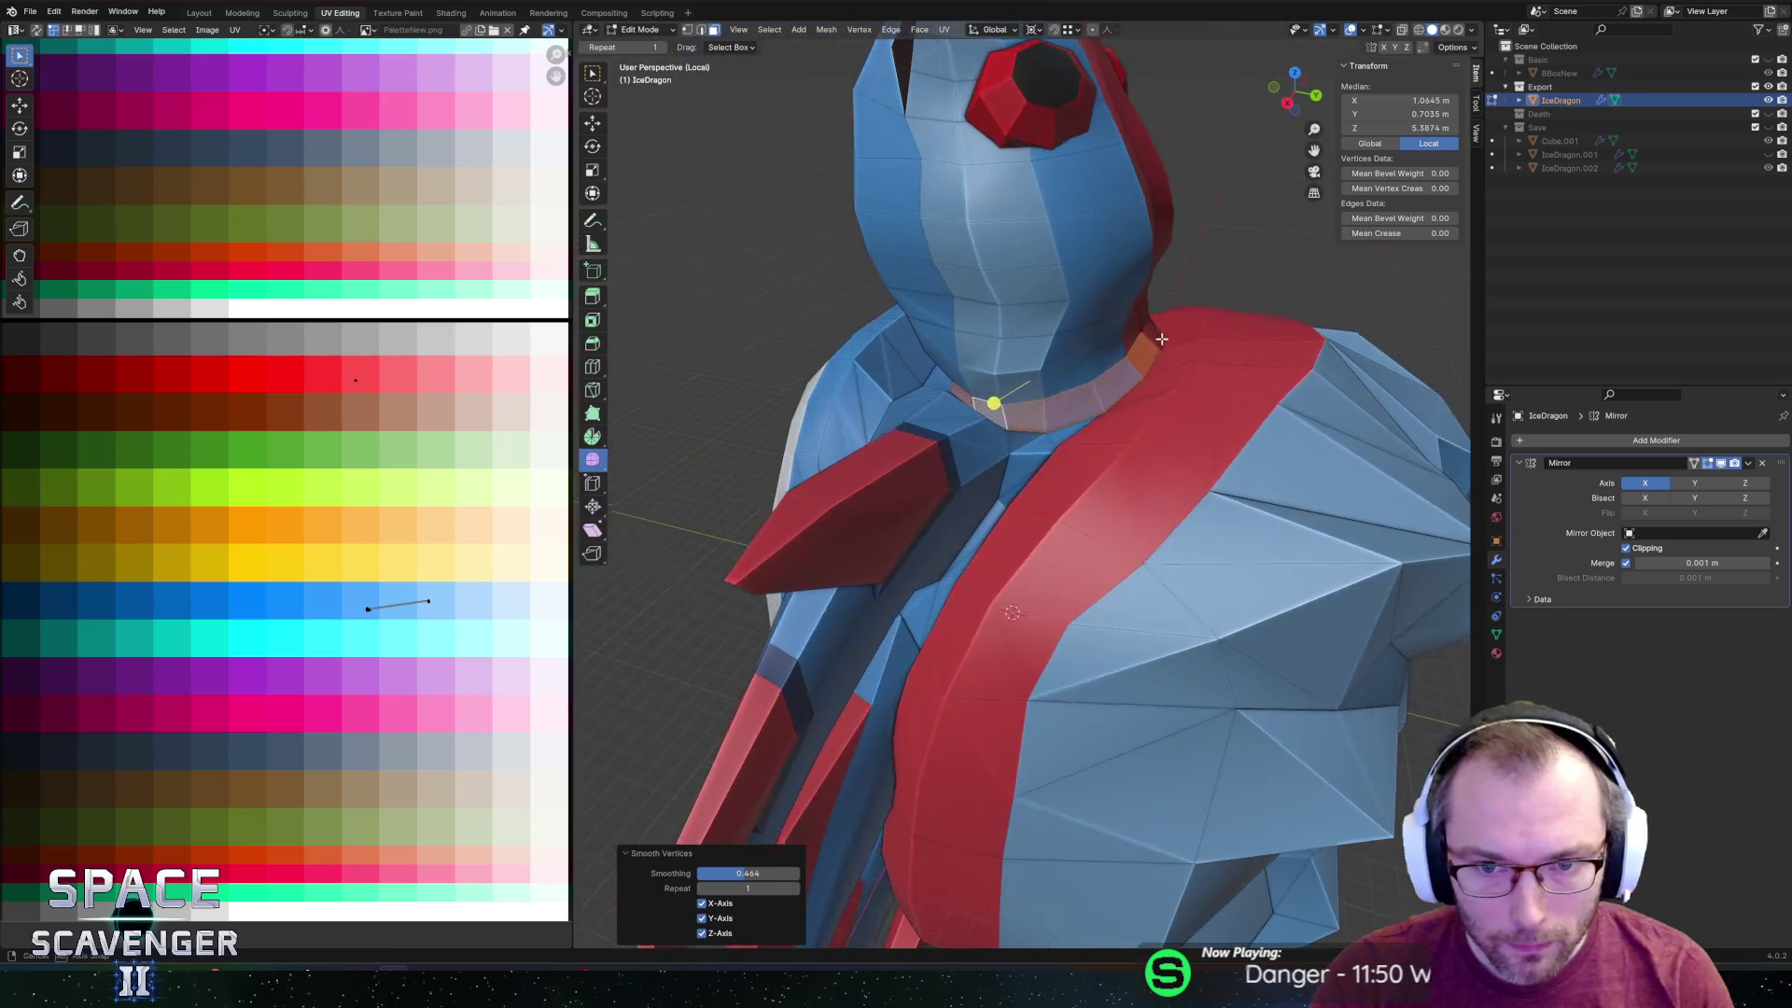
# Collapse the collar's UV edge to a point by scaling it to 0, then check the object.
pyautogui.press('Tab')
pyautogui.moveTo(1103, 340); pyautogui.dragTo(1171, 353, button='middle')
pyautogui.moveTo(1032, 366)
pyautogui.mouseDown(button='middle')
pyautogui.moveTo(1054, 370)
pyautogui.moveTo(1006, 420)
pyautogui.moveTo(998, 479)
pyautogui.mouseUp(button='middle')
pyautogui.press('Tab')
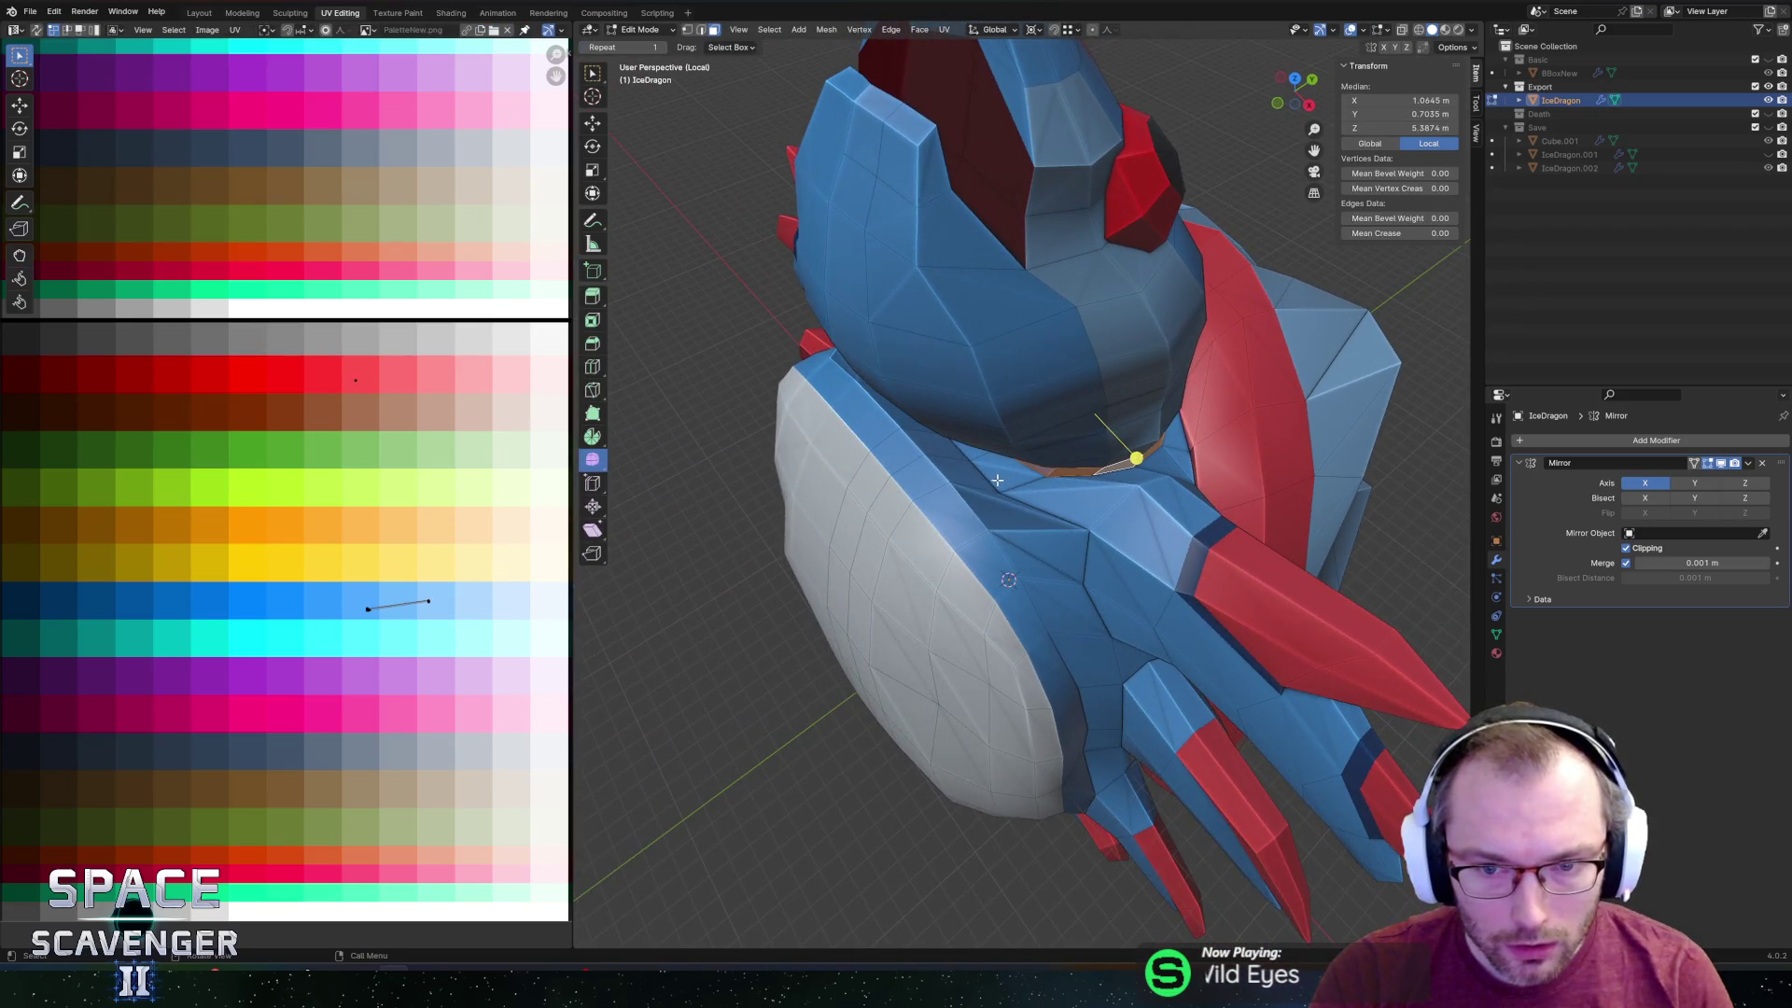
pyautogui.press('s')
pyautogui.press('0')
pyautogui.press('Return')
pyautogui.press('Tab')
pyautogui.scroll(-3, 1238, 406)
pyautogui.moveTo(1238, 406)
pyautogui.mouseDown(button='middle')
pyautogui.moveTo(1123, 399)
pyautogui.moveTo(1090, 372)
pyautogui.moveTo(1140, 268)
pyautogui.moveTo(1118, 285)
pyautogui.mouseUp(button='middle')
pyautogui.press('Tab')
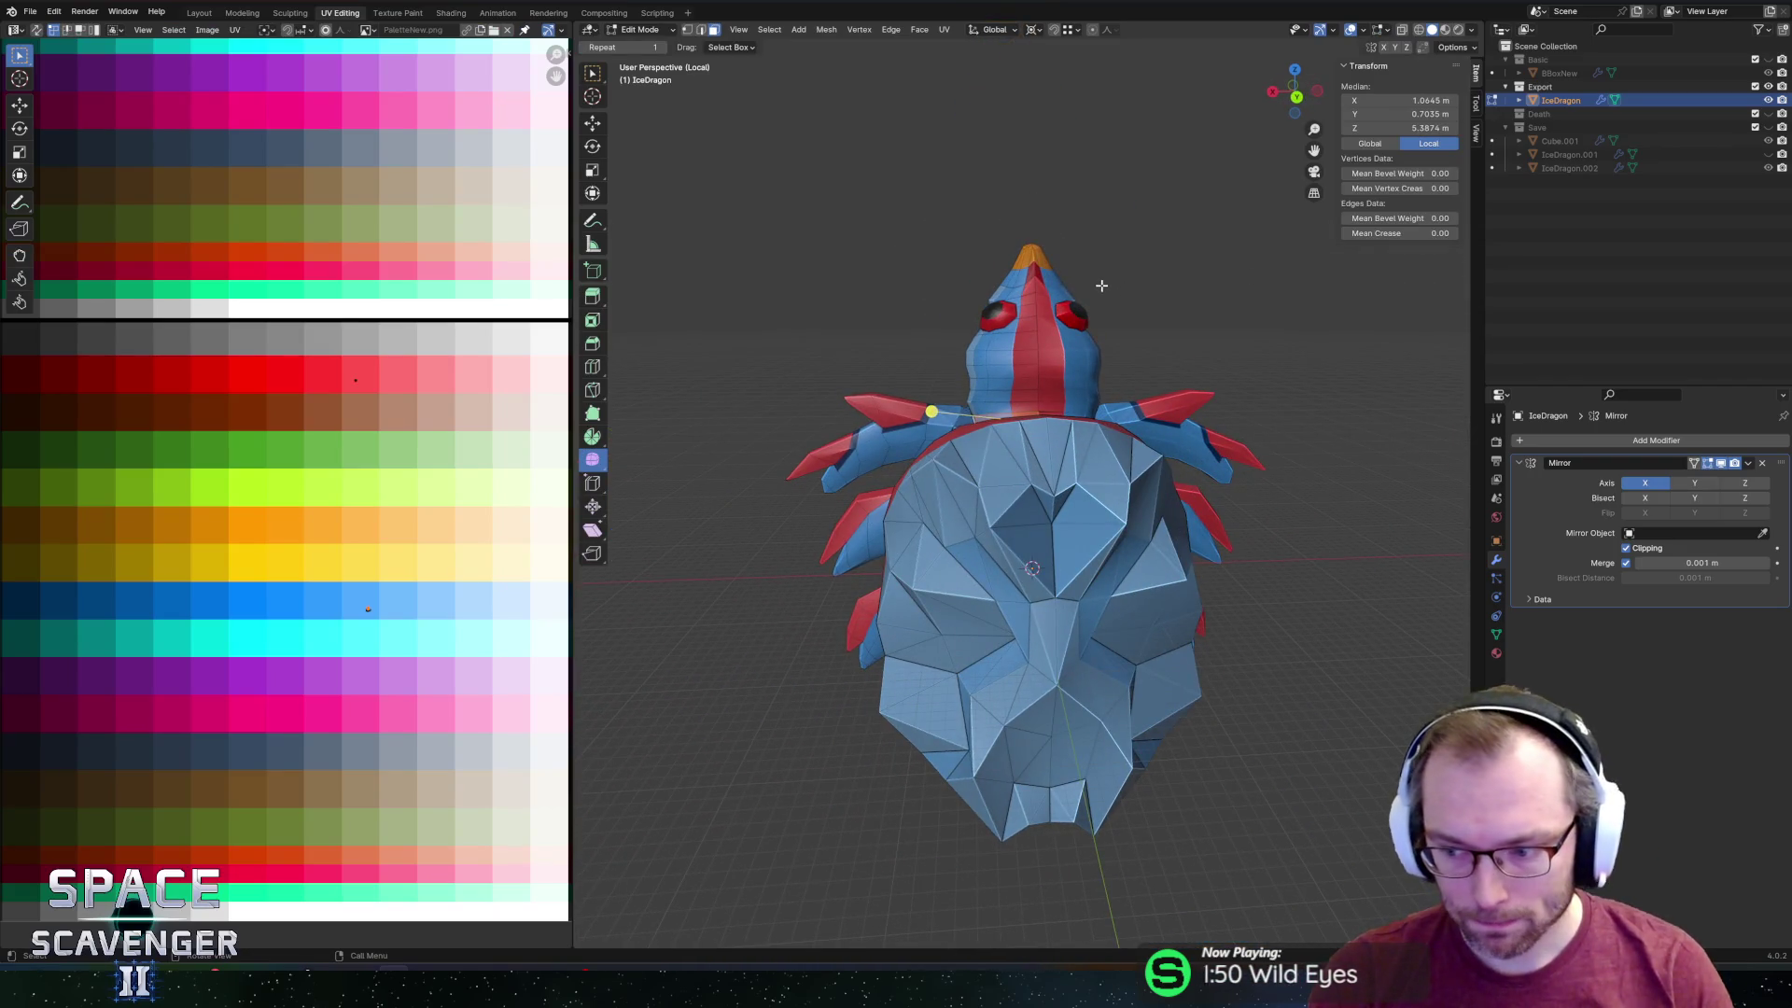
# Try a horizontal loop cut around the head, then cancel its slide.
pyautogui.scroll(4, 1094, 311)
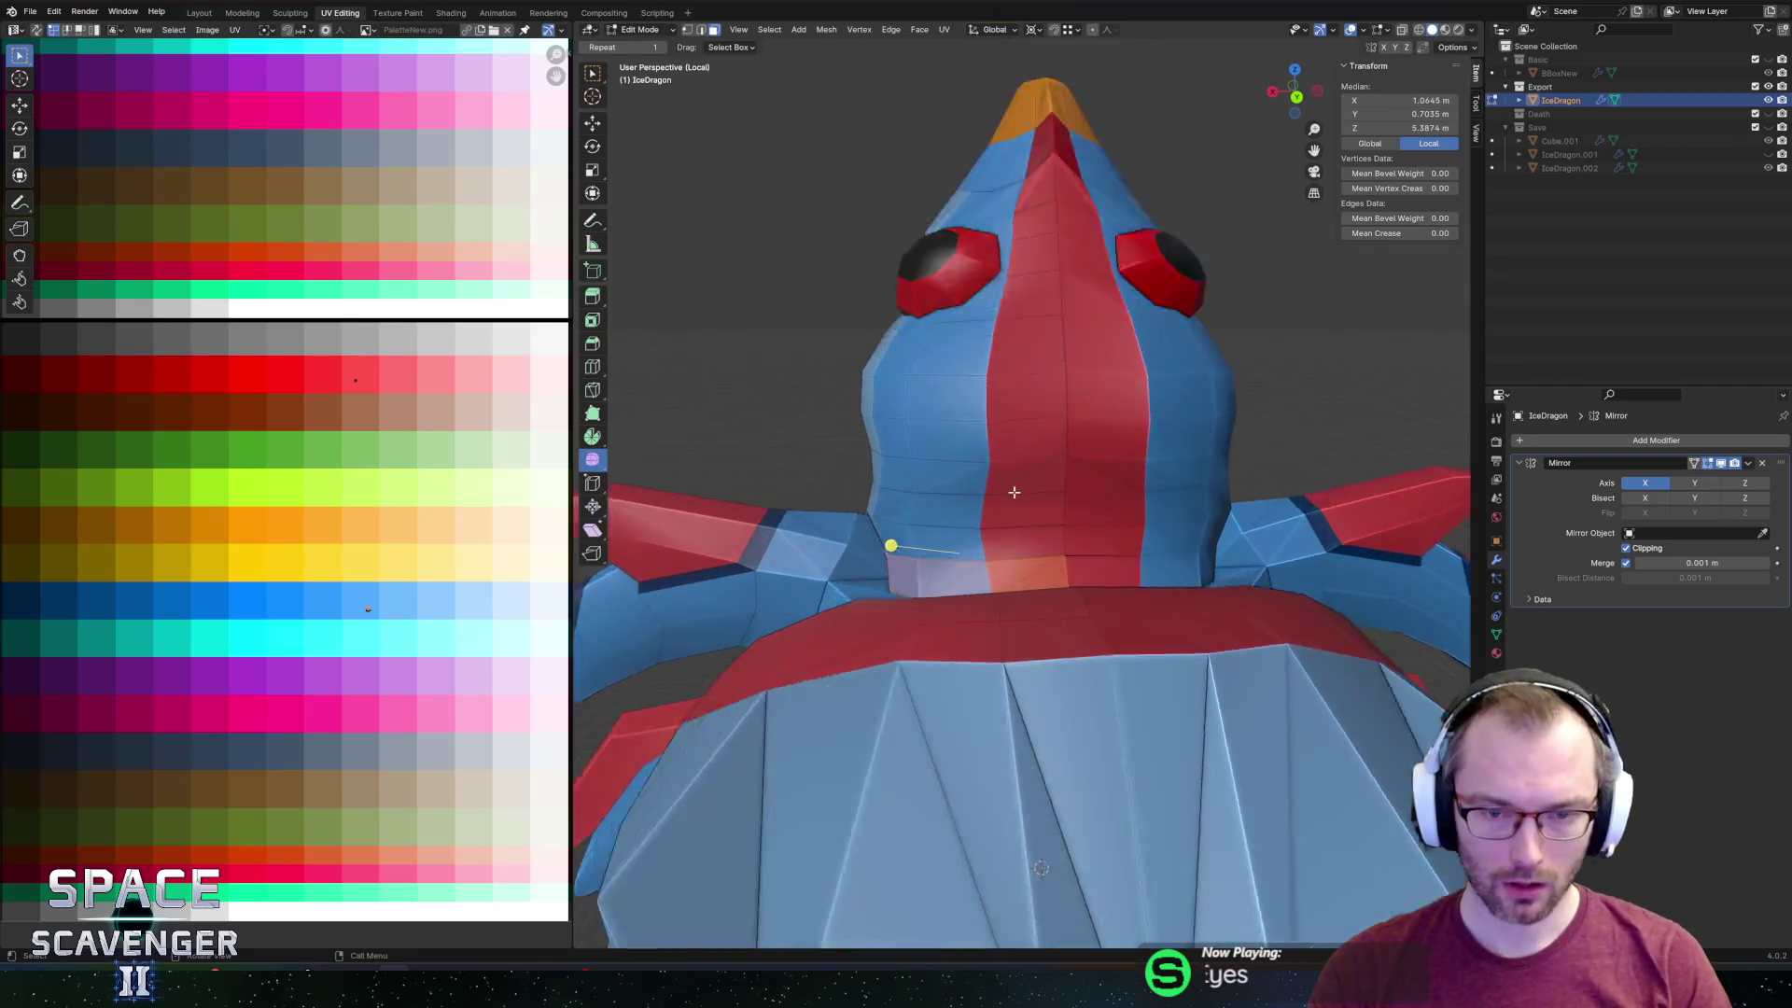
pyautogui.scroll(2, 977, 349)
pyautogui.hotkey('ctrl', 'r')
pyautogui.click(970, 400)
pyautogui.rightClick(970, 401)
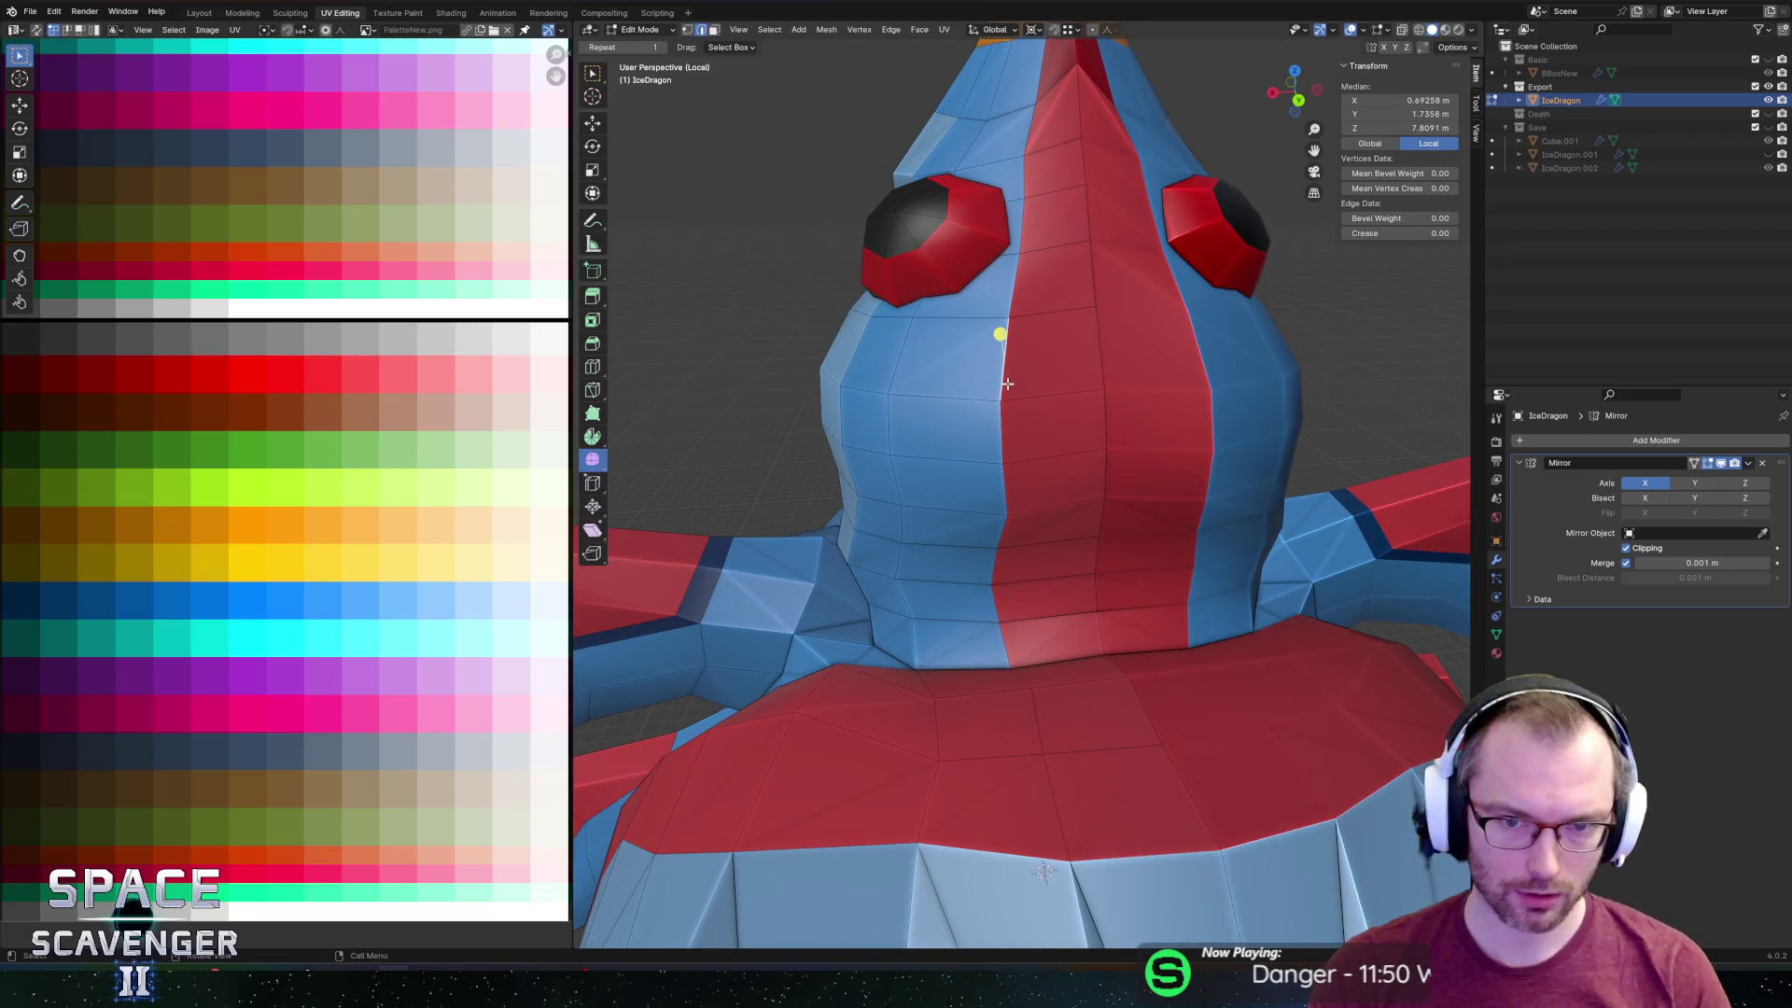
pyautogui.scroll(-2, 1001, 407)
pyautogui.moveTo(1043, 388); pyautogui.dragTo(1049, 434, button='middle')
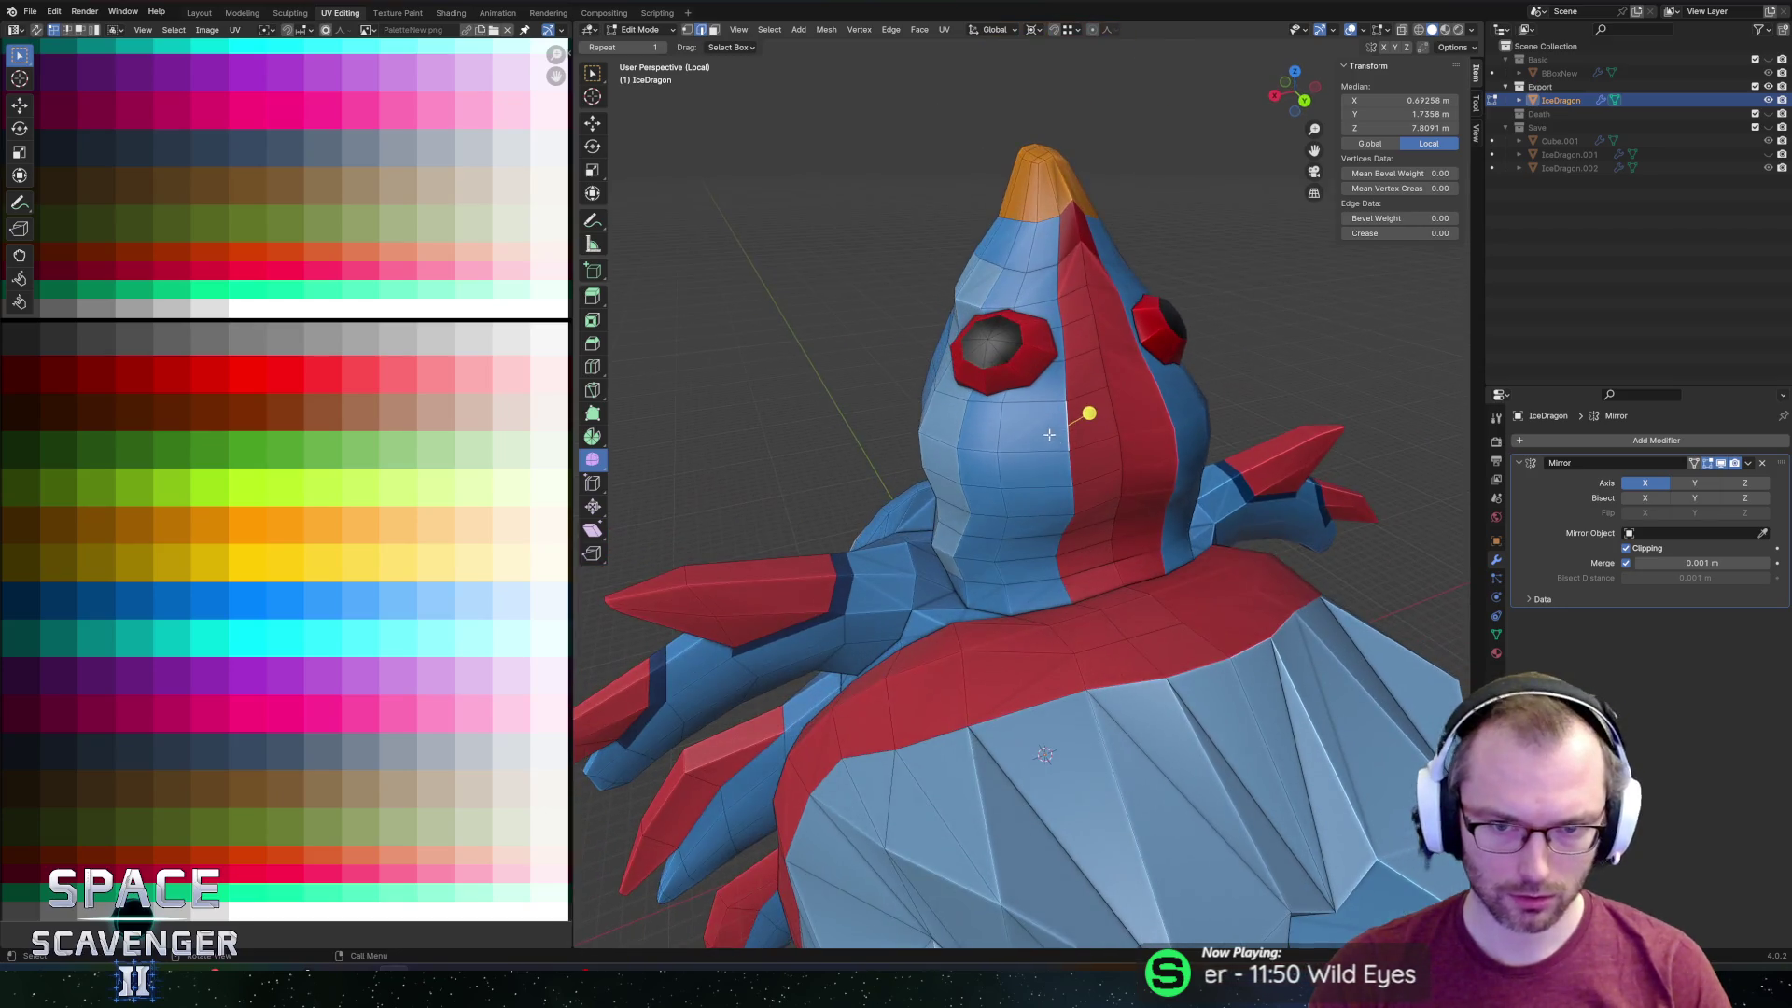
# Slide an edge and a vertex along the red stripe's border on the head.
pyautogui.press('g')
pyautogui.press('g')
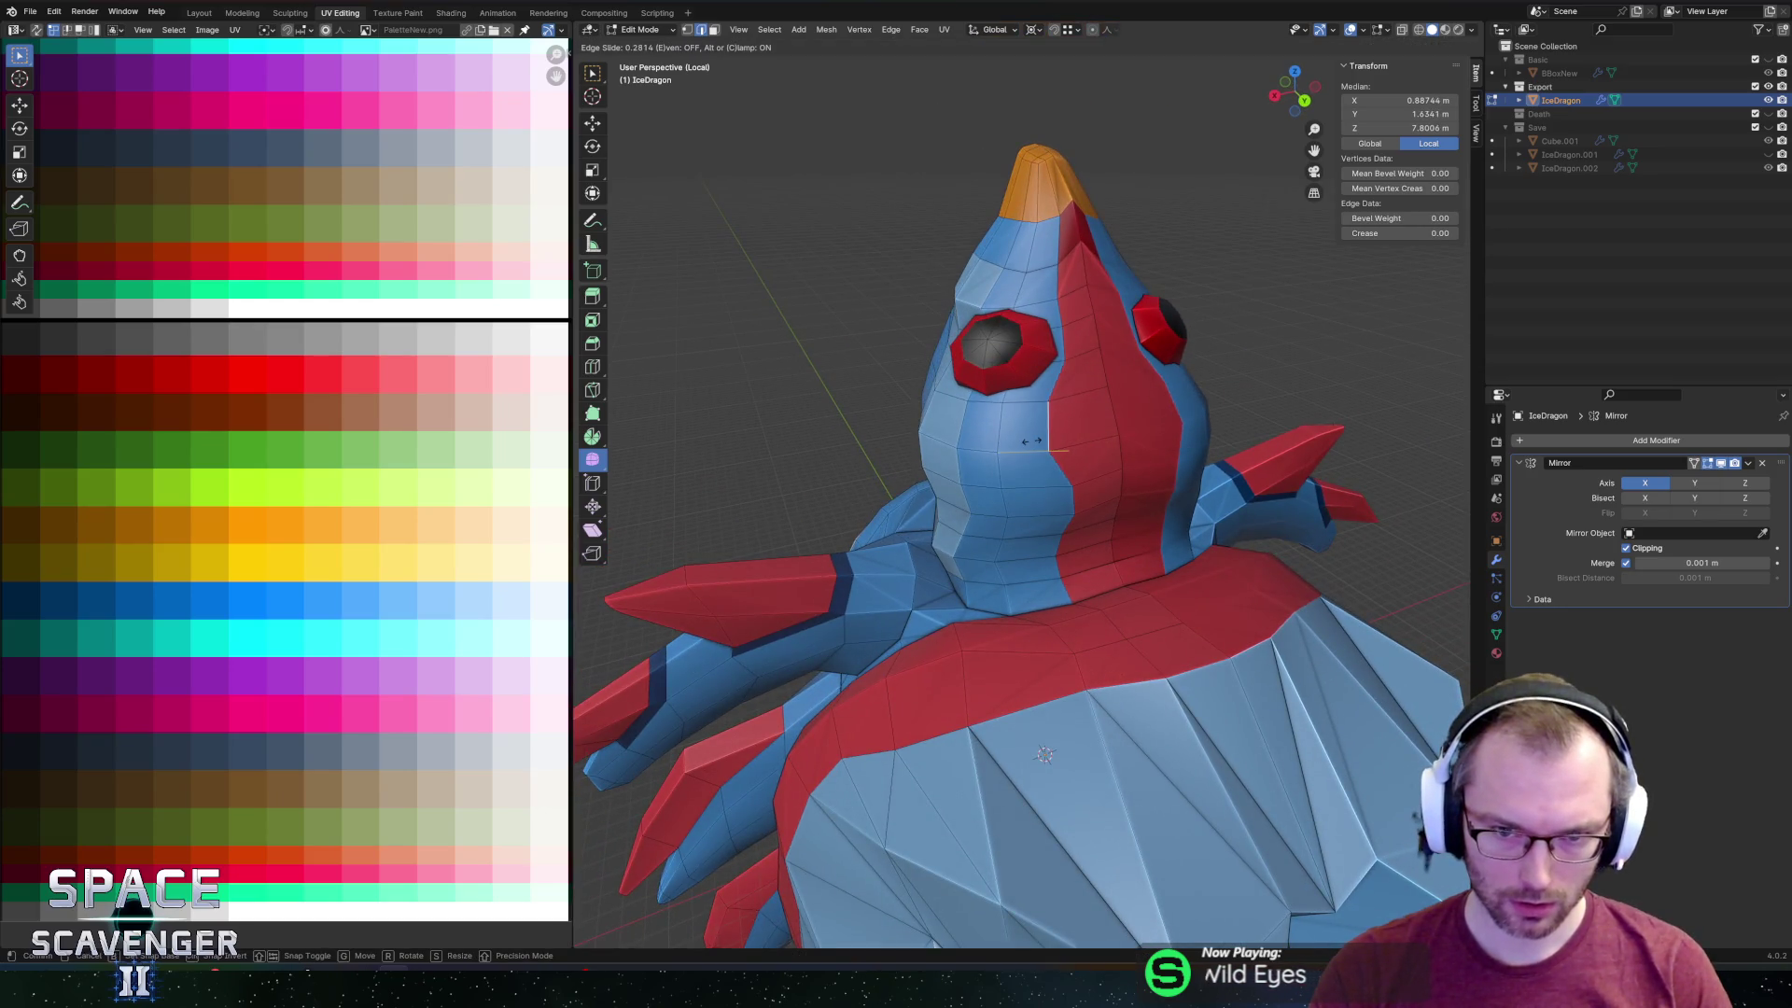
pyautogui.click(1023, 439)
pyautogui.press('1')
pyautogui.click(1020, 449)
pyautogui.press('g')
pyautogui.press('g')
pyautogui.click(1017, 457)
pyautogui.click(1065, 493)
# Widen the stripe toward the neck by sliding an edge and vertex, then view the front.
pyautogui.press('2')
pyautogui.click(1071, 489)
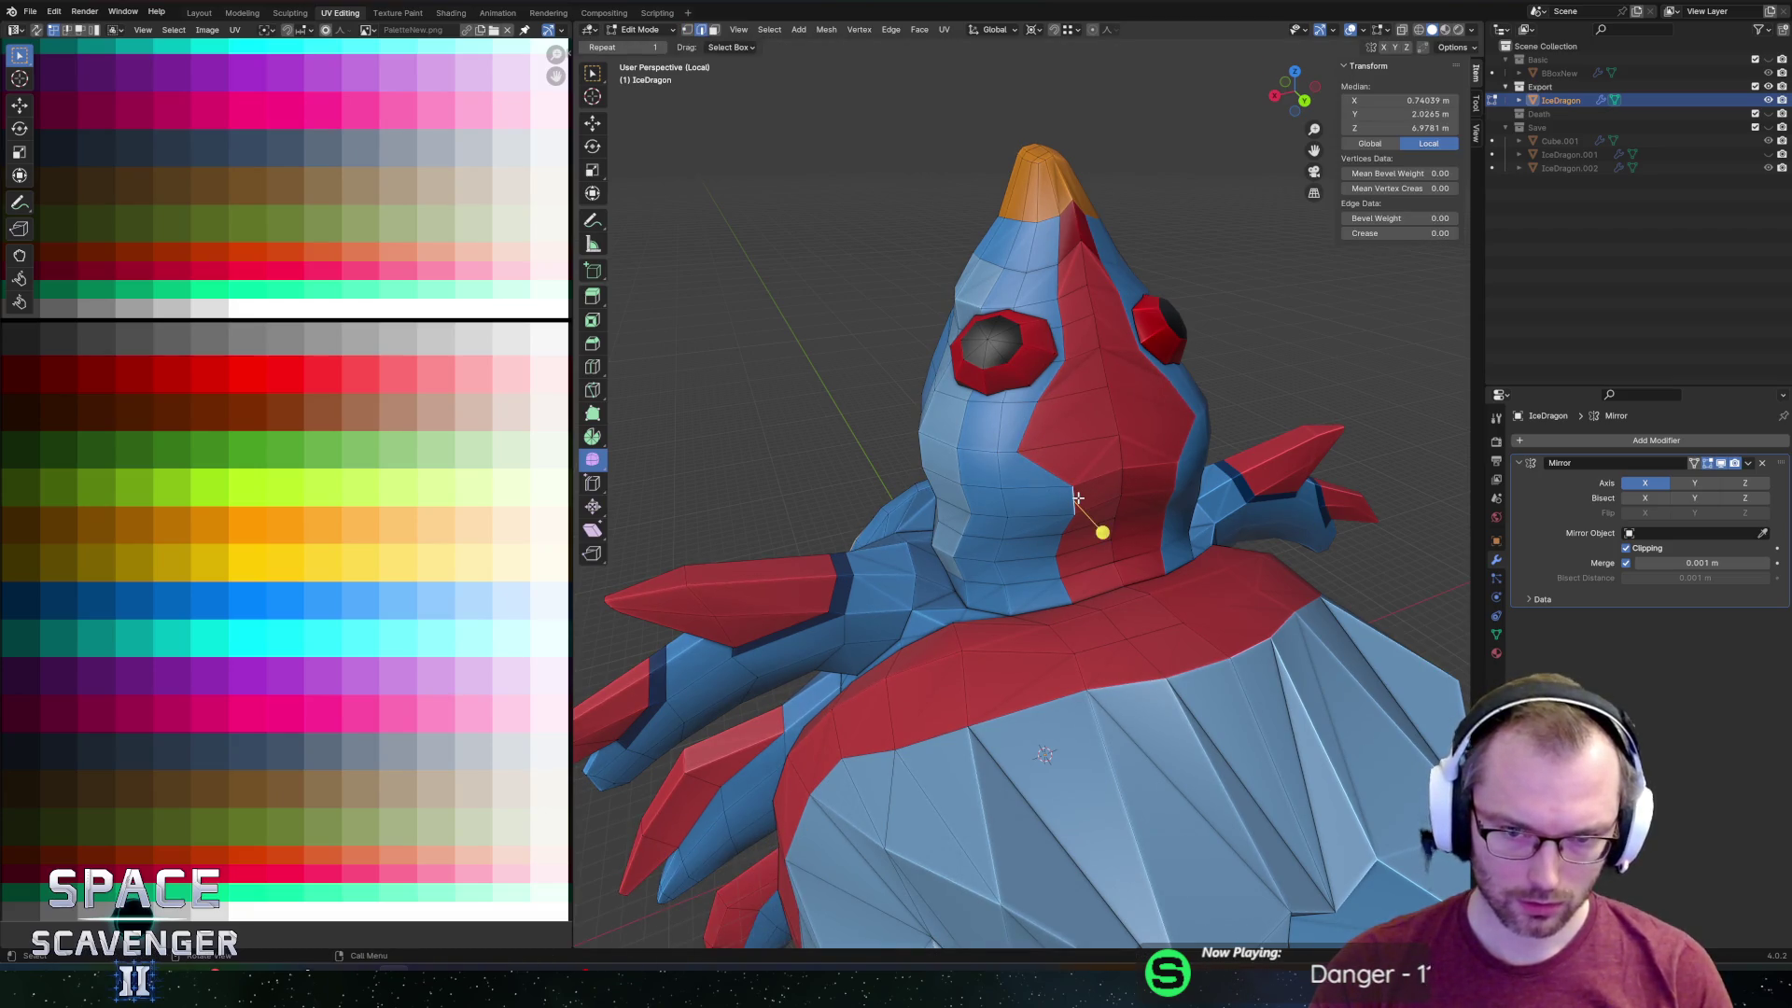
pyautogui.press('g')
pyautogui.press('g')
pyautogui.click(1029, 514)
pyautogui.press('1')
pyautogui.click(1046, 539)
pyautogui.press('g')
pyautogui.press('g')
pyautogui.press('Return')
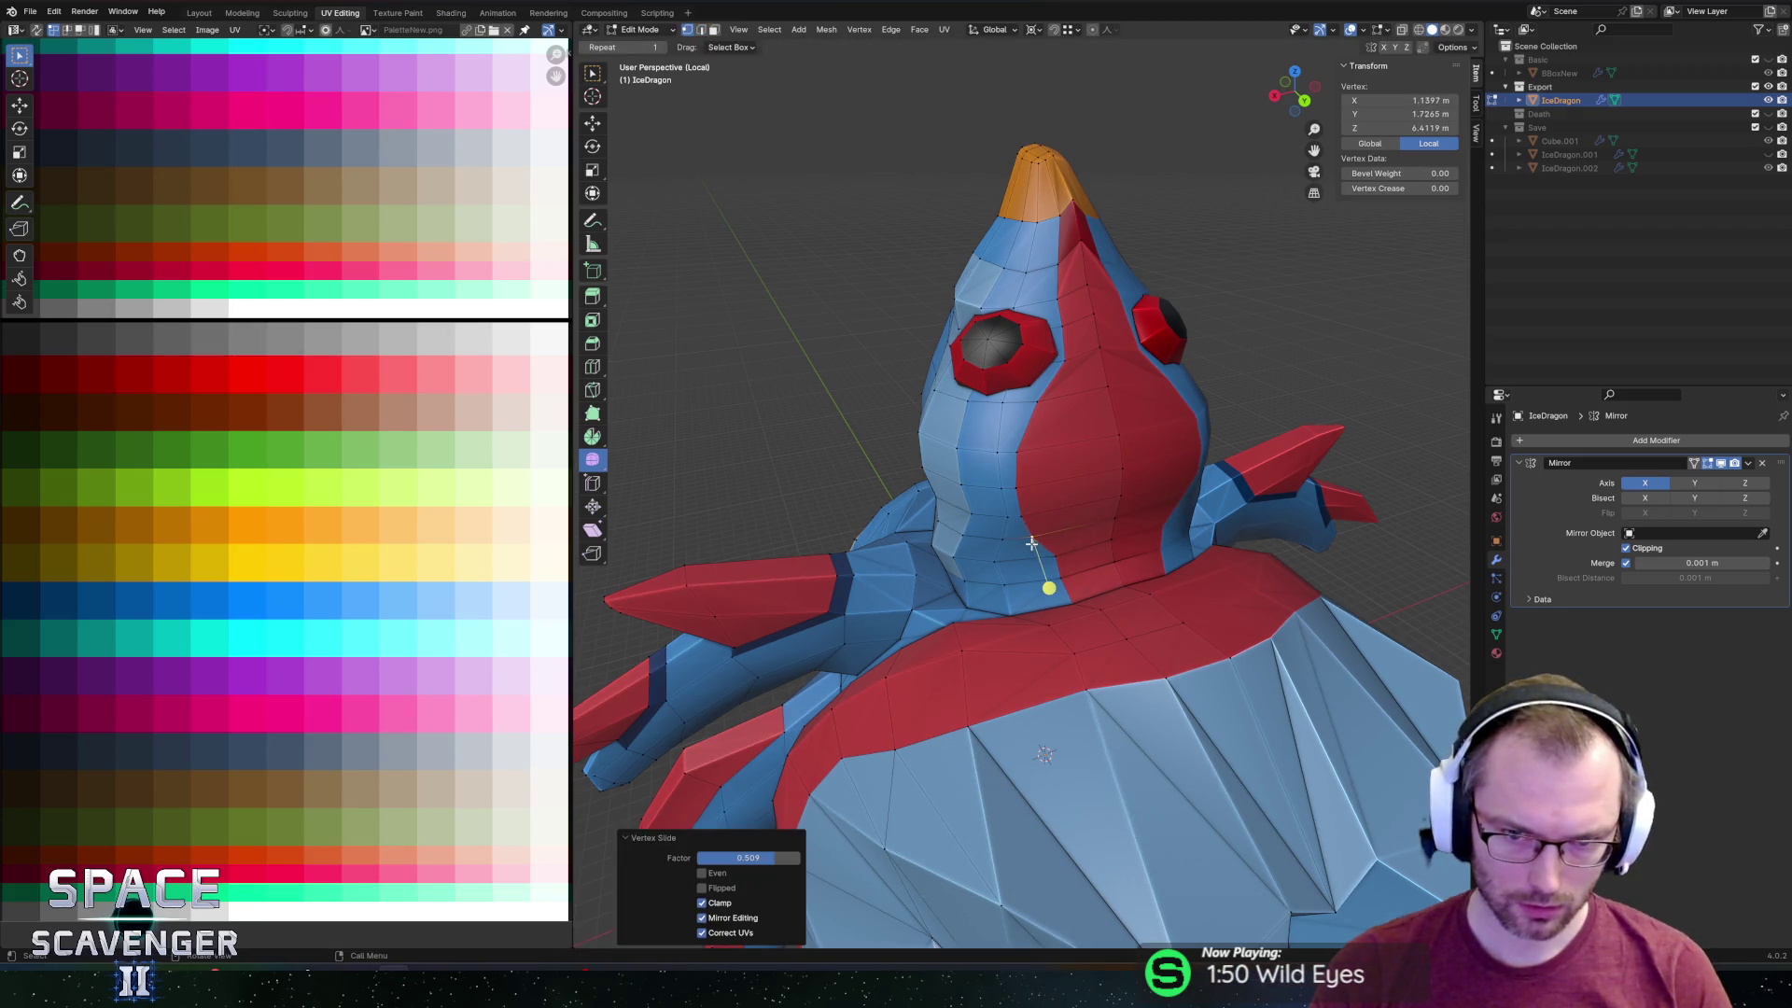
pyautogui.press('Tab')
pyautogui.press('KP_1')
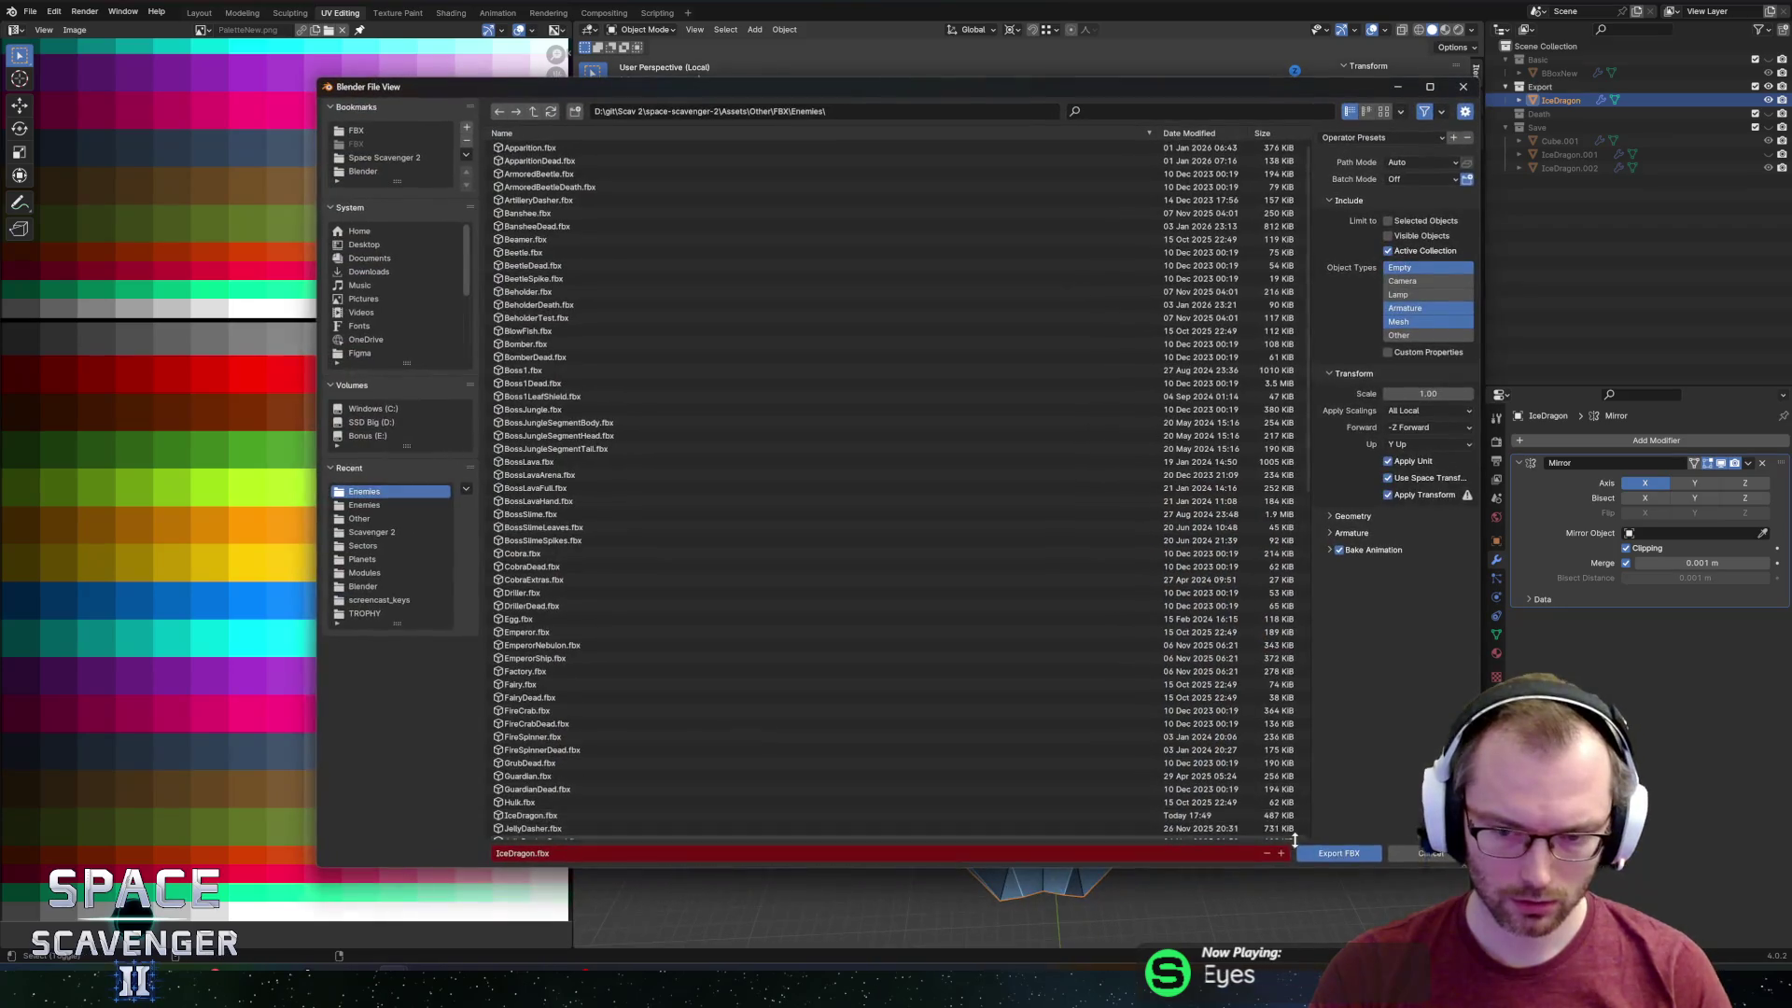
# Export IceDragon.fbx, then return to Edit Mode and slide vertices around the red eye socket.
pyautogui.press('Return')
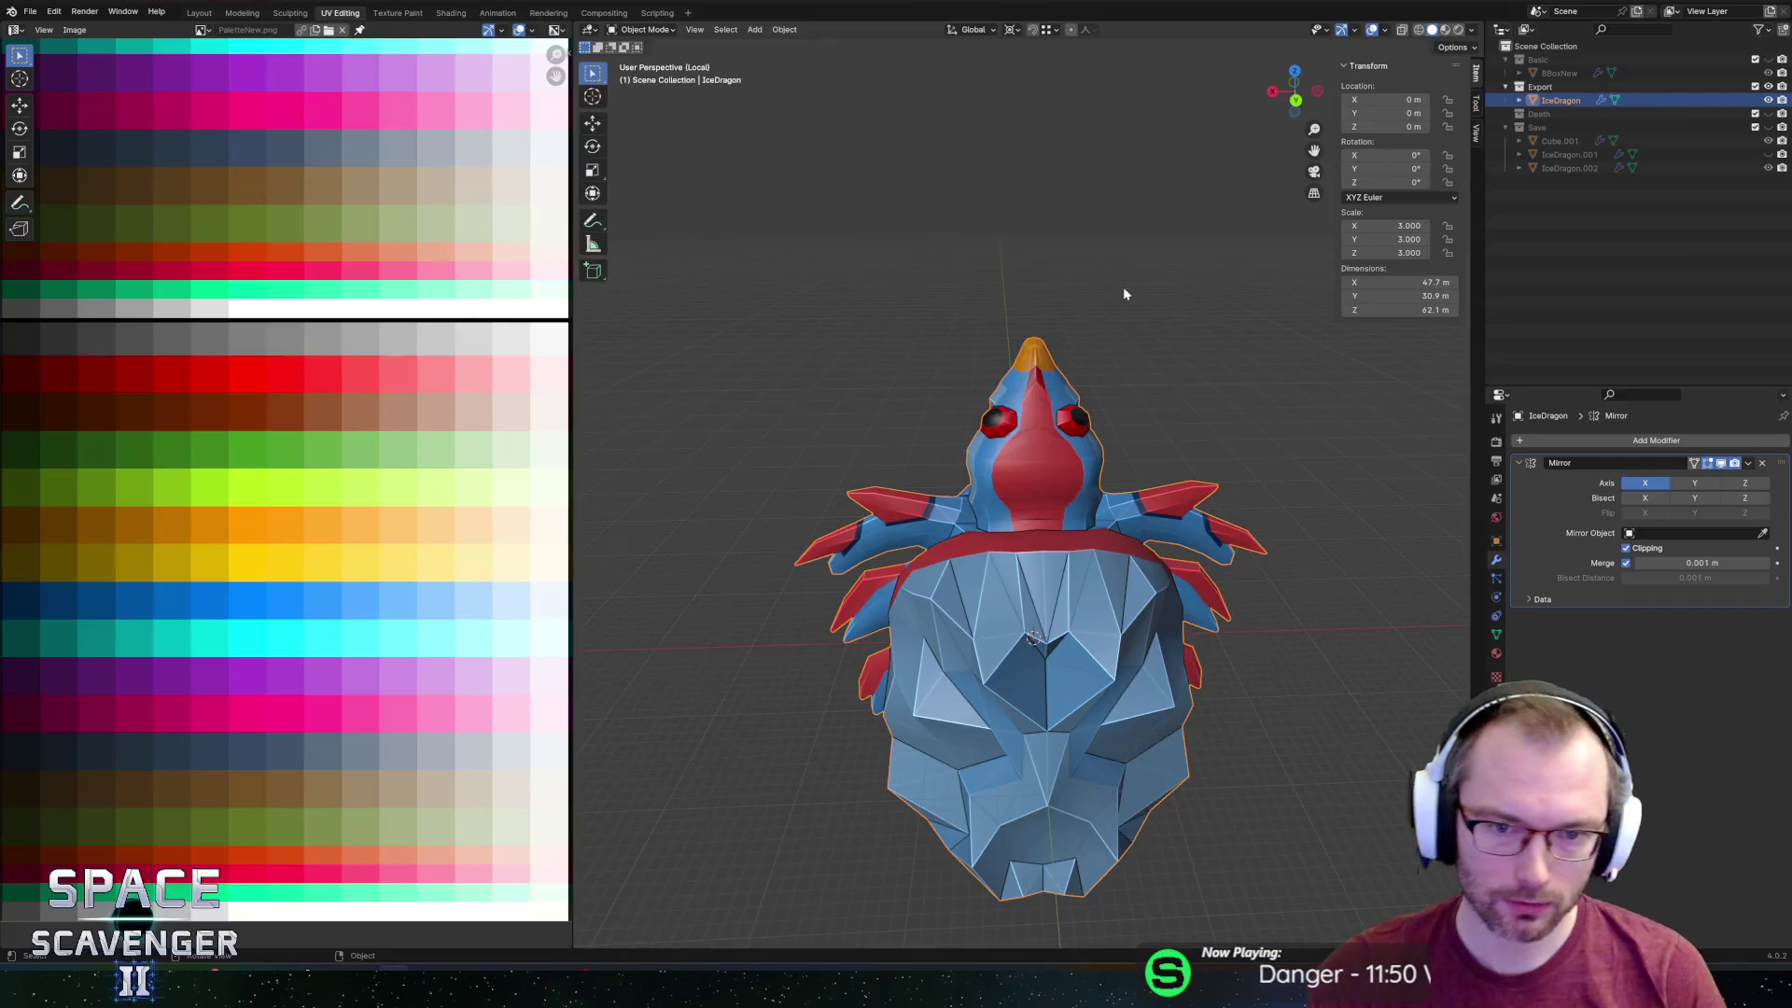
pyautogui.scroll(4, 1124, 292)
pyautogui.press('Tab')
pyautogui.hotkey('shift', 'v')
pyautogui.moveTo(1148, 424)
pyautogui.mouseDown(button='middle')
pyautogui.moveTo(990, 415)
pyautogui.moveTo(1192, 411)
pyautogui.moveTo(920, 409)
pyautogui.moveTo(950, 407)
pyautogui.moveTo(946, 359)
pyautogui.moveTo(961, 453)
pyautogui.mouseUp(button='middle')
pyautogui.press('3')
pyautogui.click(946, 357)
pyautogui.press('c')
pyautogui.press('Escape')
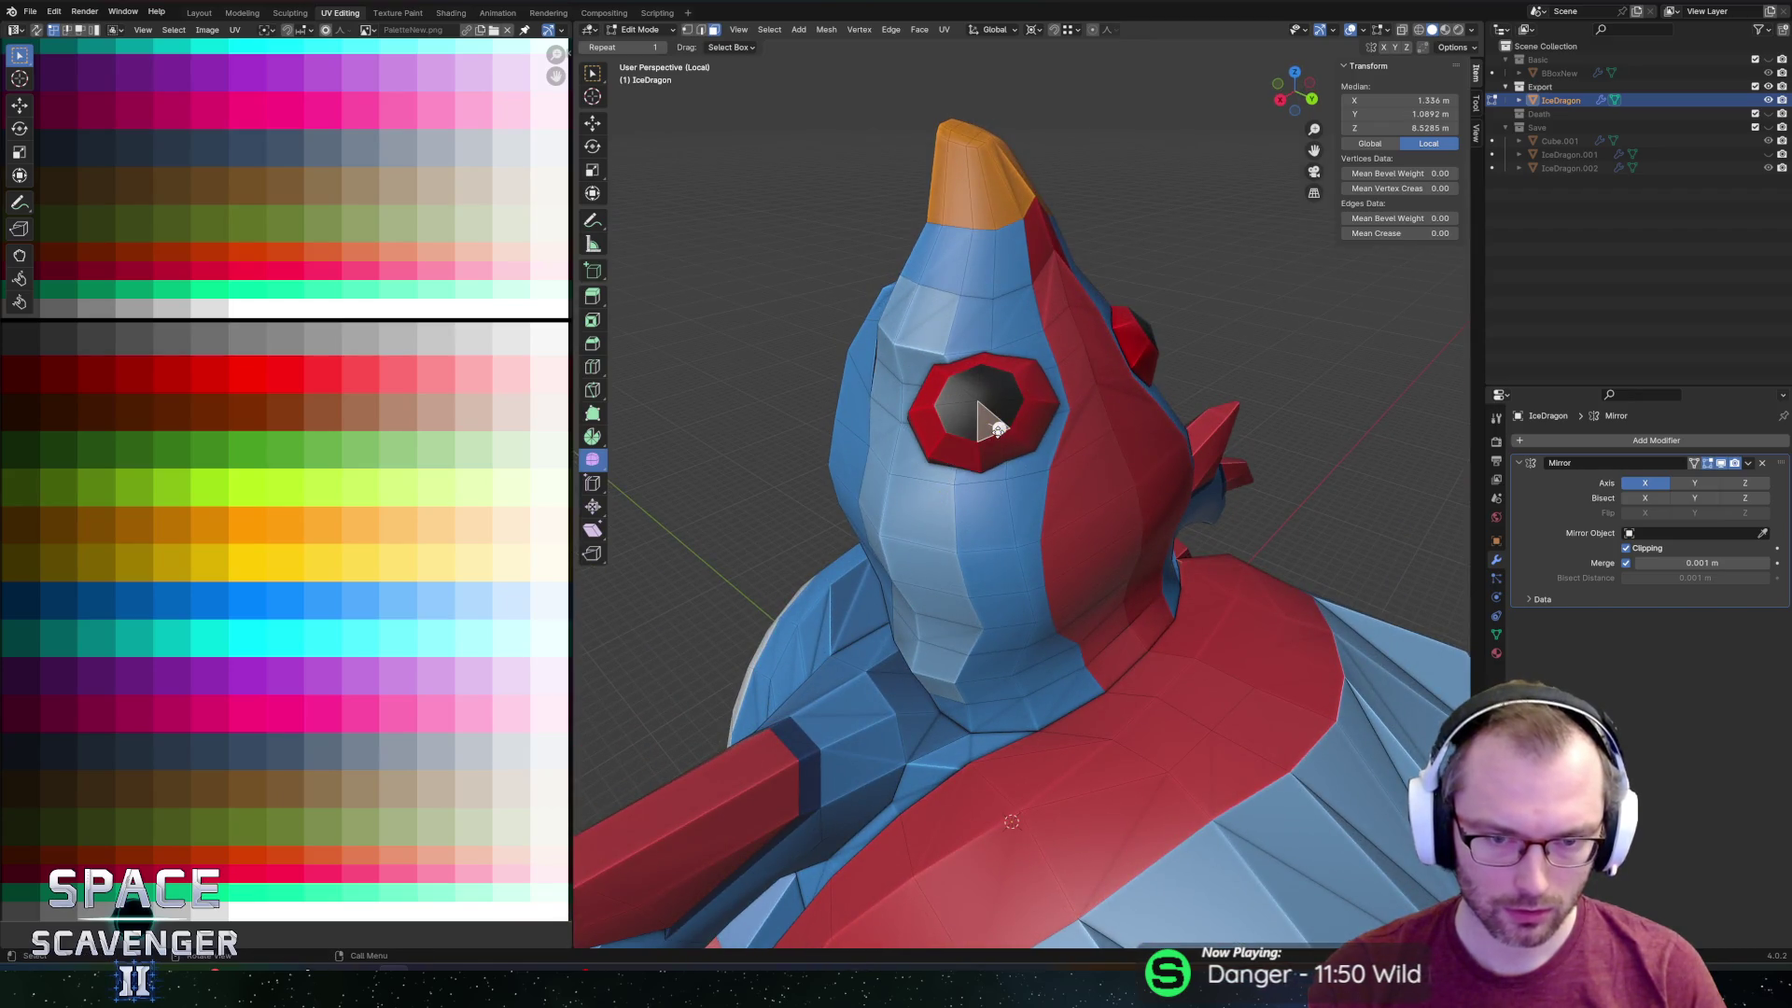
pyautogui.press('l')
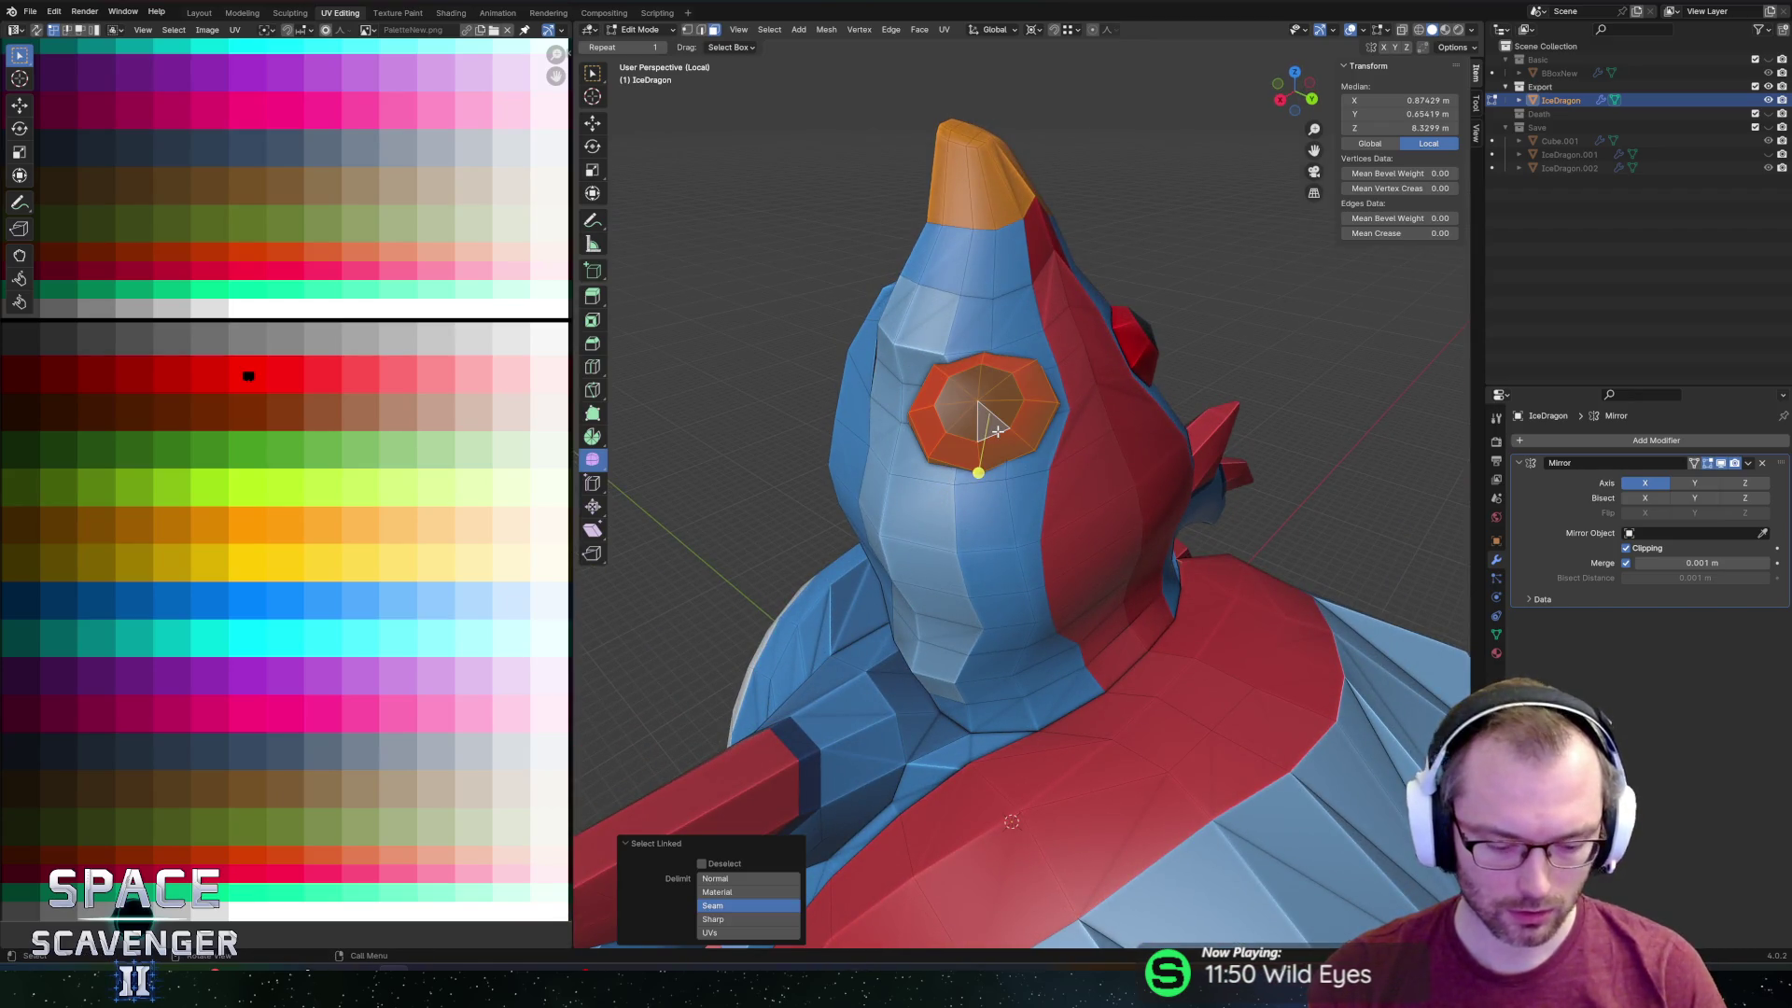
pyautogui.hotkey('shift', 'h')
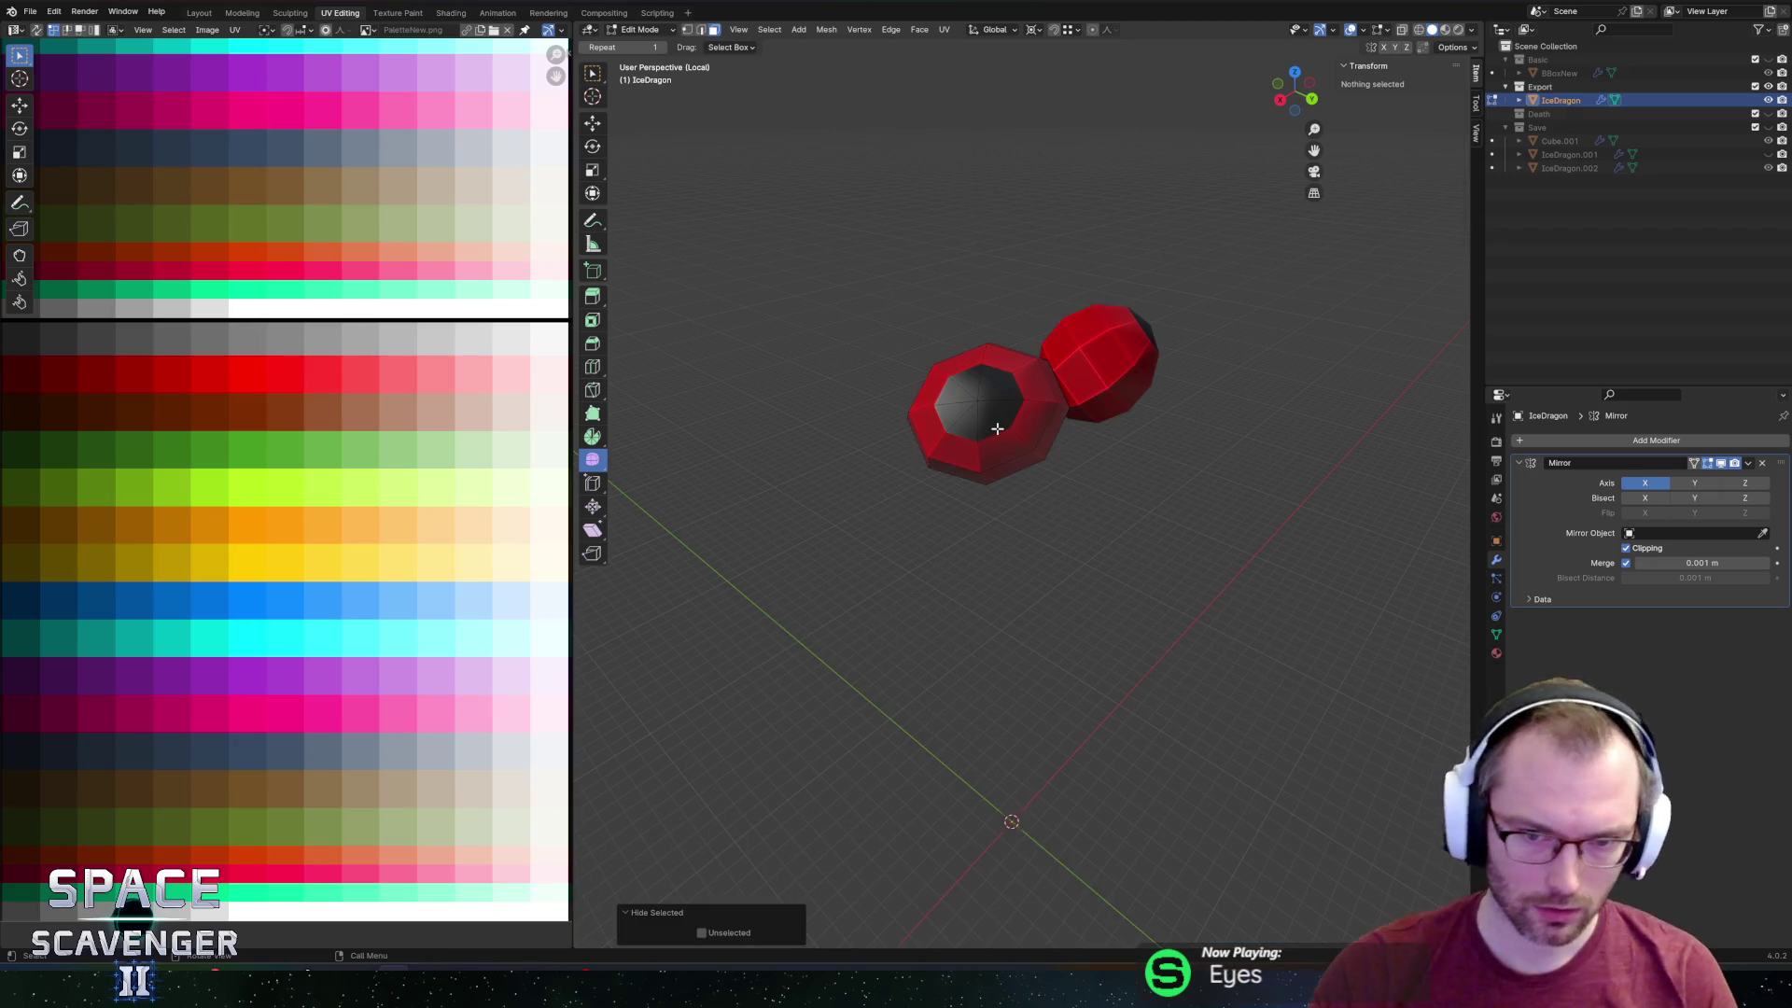
pyautogui.click(1018, 401)
pyautogui.press('ctrl+KP_Add')
pyautogui.press('ctrl+KP_Add')
pyautogui.press('ctrl+KP_Add')
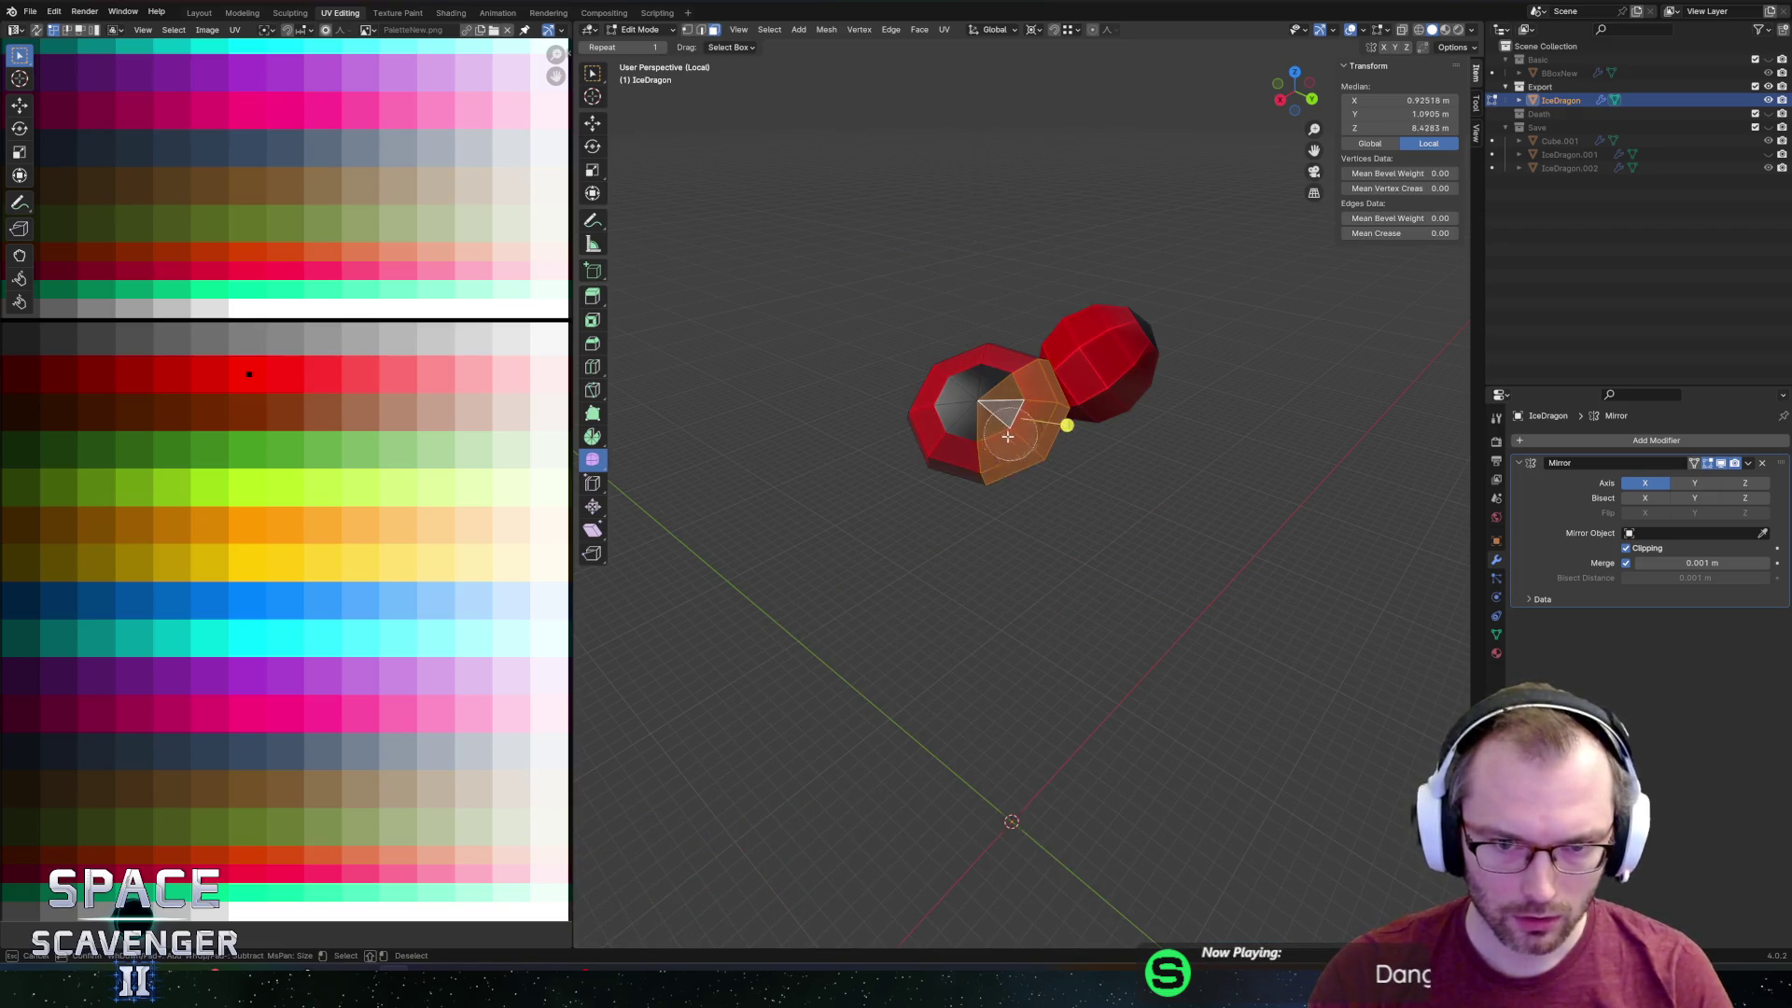
pyautogui.moveTo(1038, 404)
pyautogui.mouseDown(button='middle')
pyautogui.moveTo(1144, 424)
pyautogui.moveTo(912, 341)
pyautogui.mouseUp(button='middle')
pyautogui.press('c')
pyautogui.moveTo(1044, 216)
pyautogui.mouseDown(button='middle')
pyautogui.moveTo(1106, 280)
pyautogui.moveTo(1139, 454)
pyautogui.moveTo(1232, 379)
pyautogui.moveTo(1308, 472)
pyautogui.moveTo(1092, 451)
pyautogui.moveTo(1035, 554)
pyautogui.moveTo(1079, 569)
pyautogui.moveTo(1132, 512)
pyautogui.moveTo(1103, 480)
pyautogui.moveTo(1113, 402)
pyautogui.mouseUp(button='middle')
pyautogui.hotkey('alt', 'h')
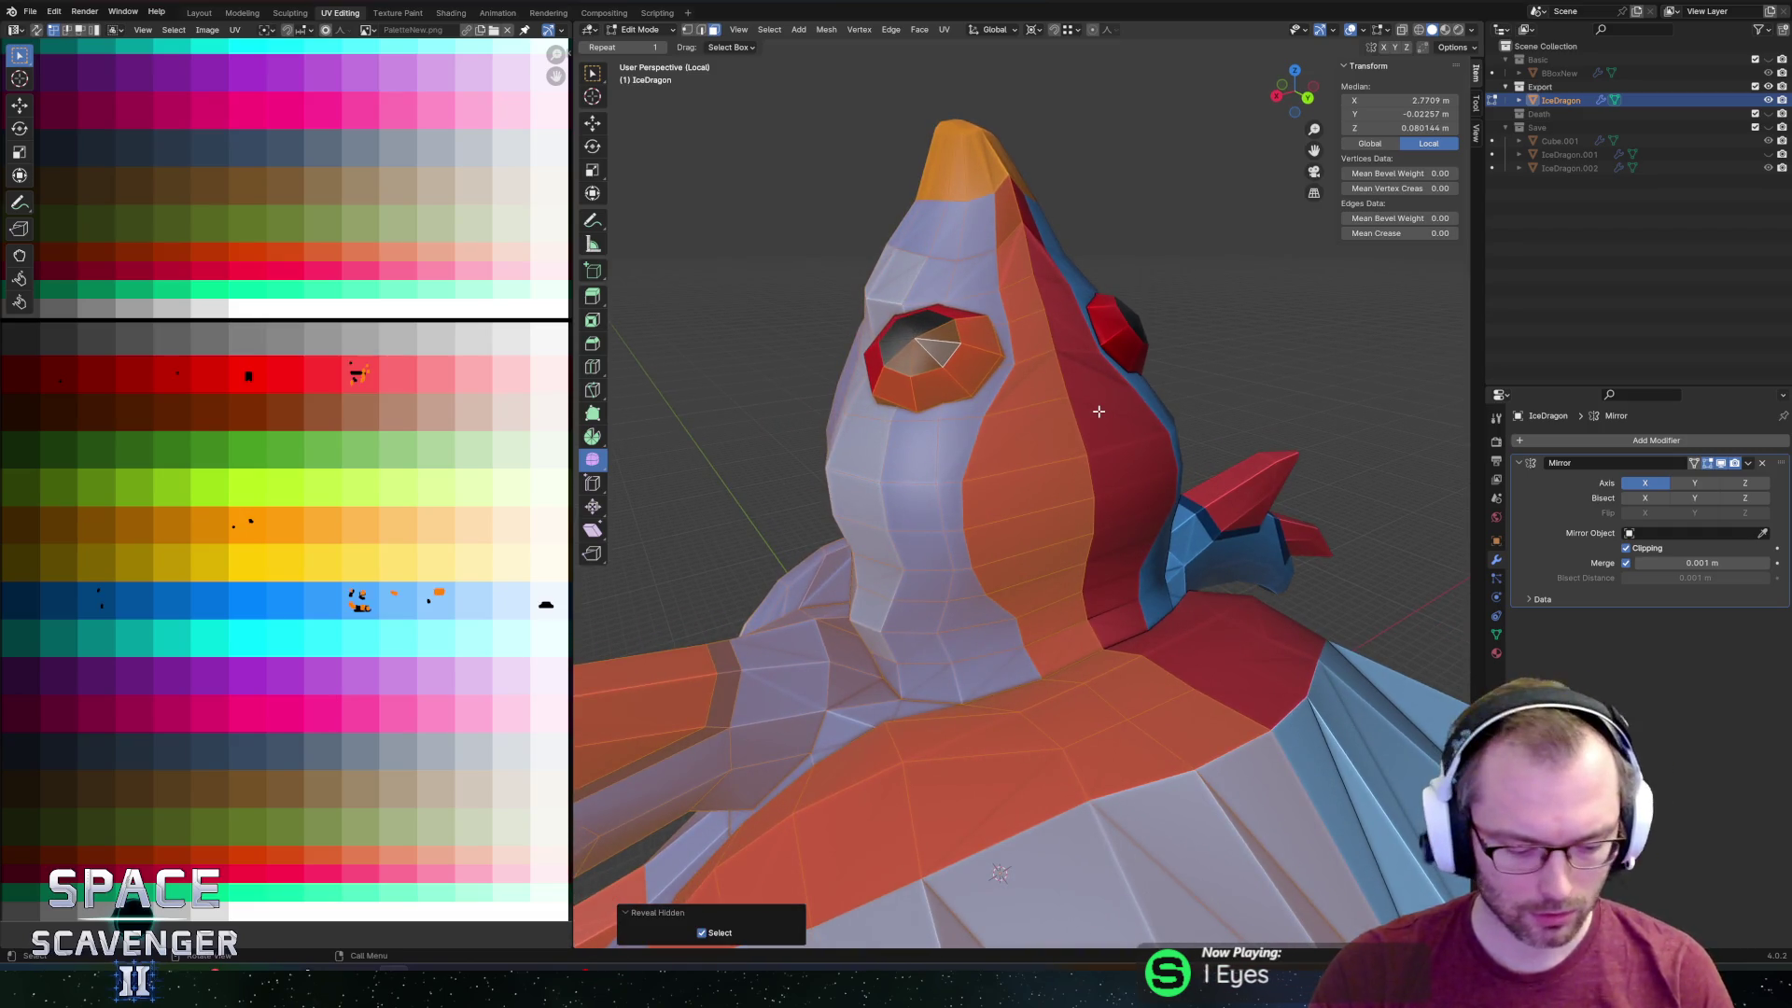
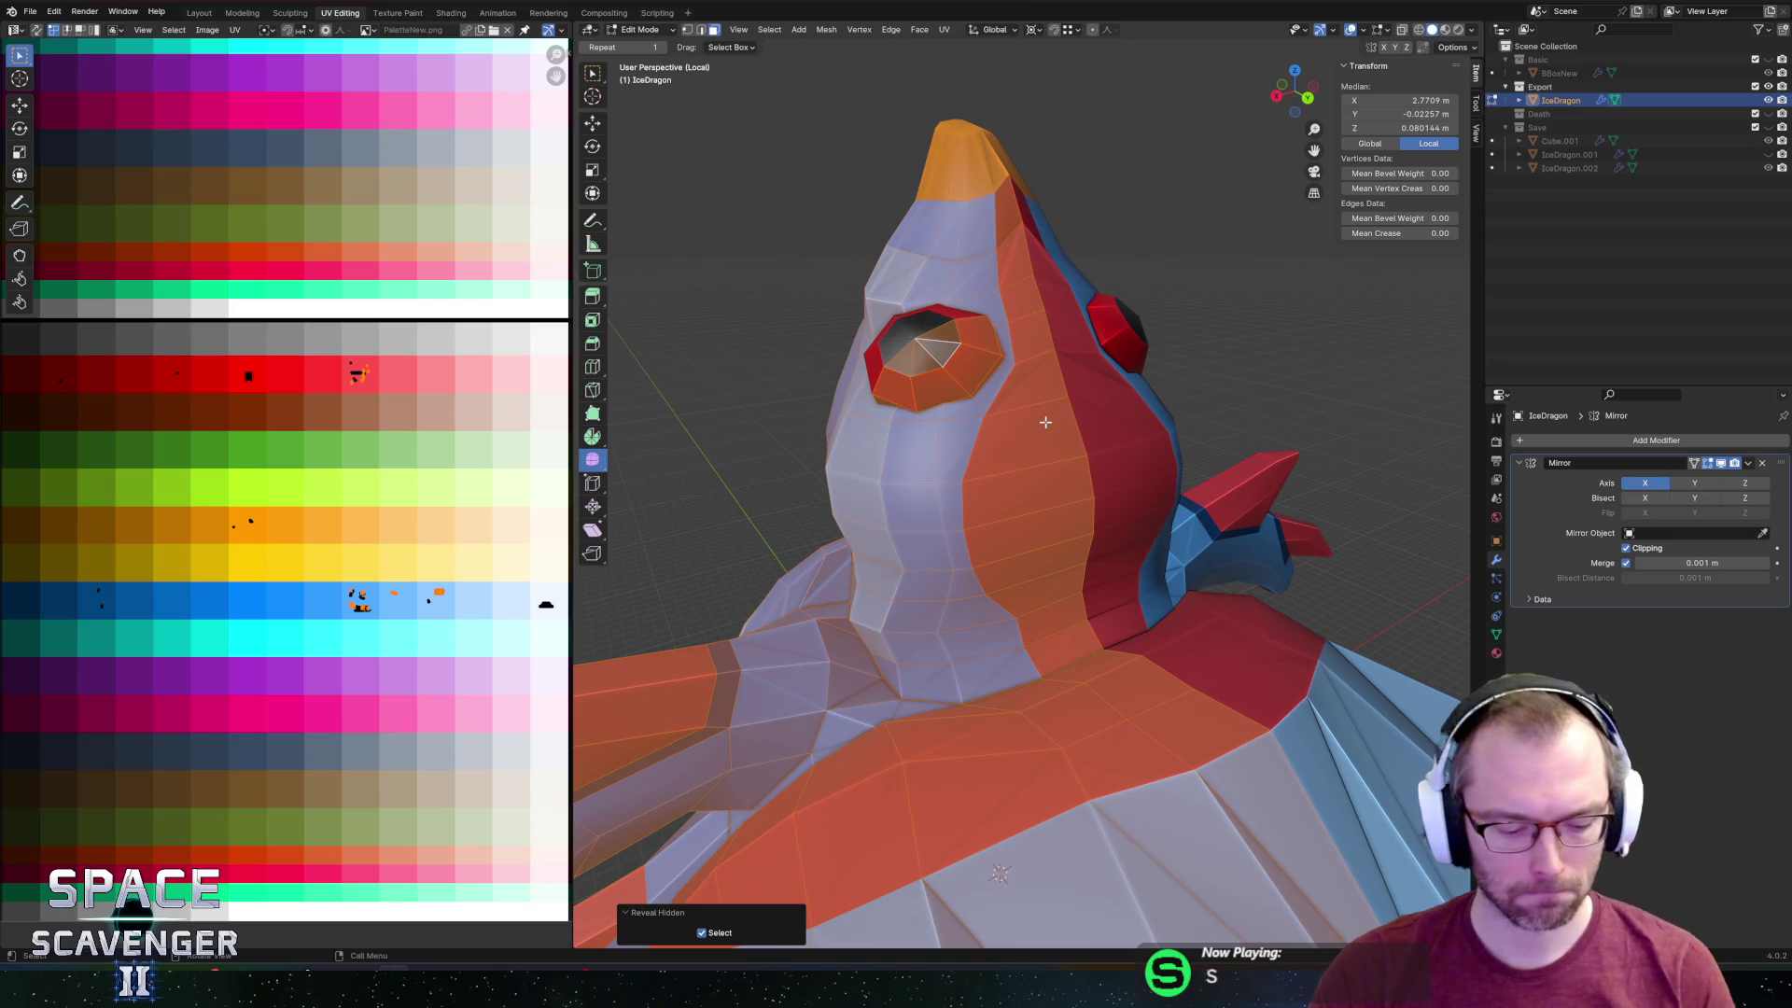
# Switch to vertex select and keep only the eye selected, deselecting the dragon's body.
pyautogui.press('1')
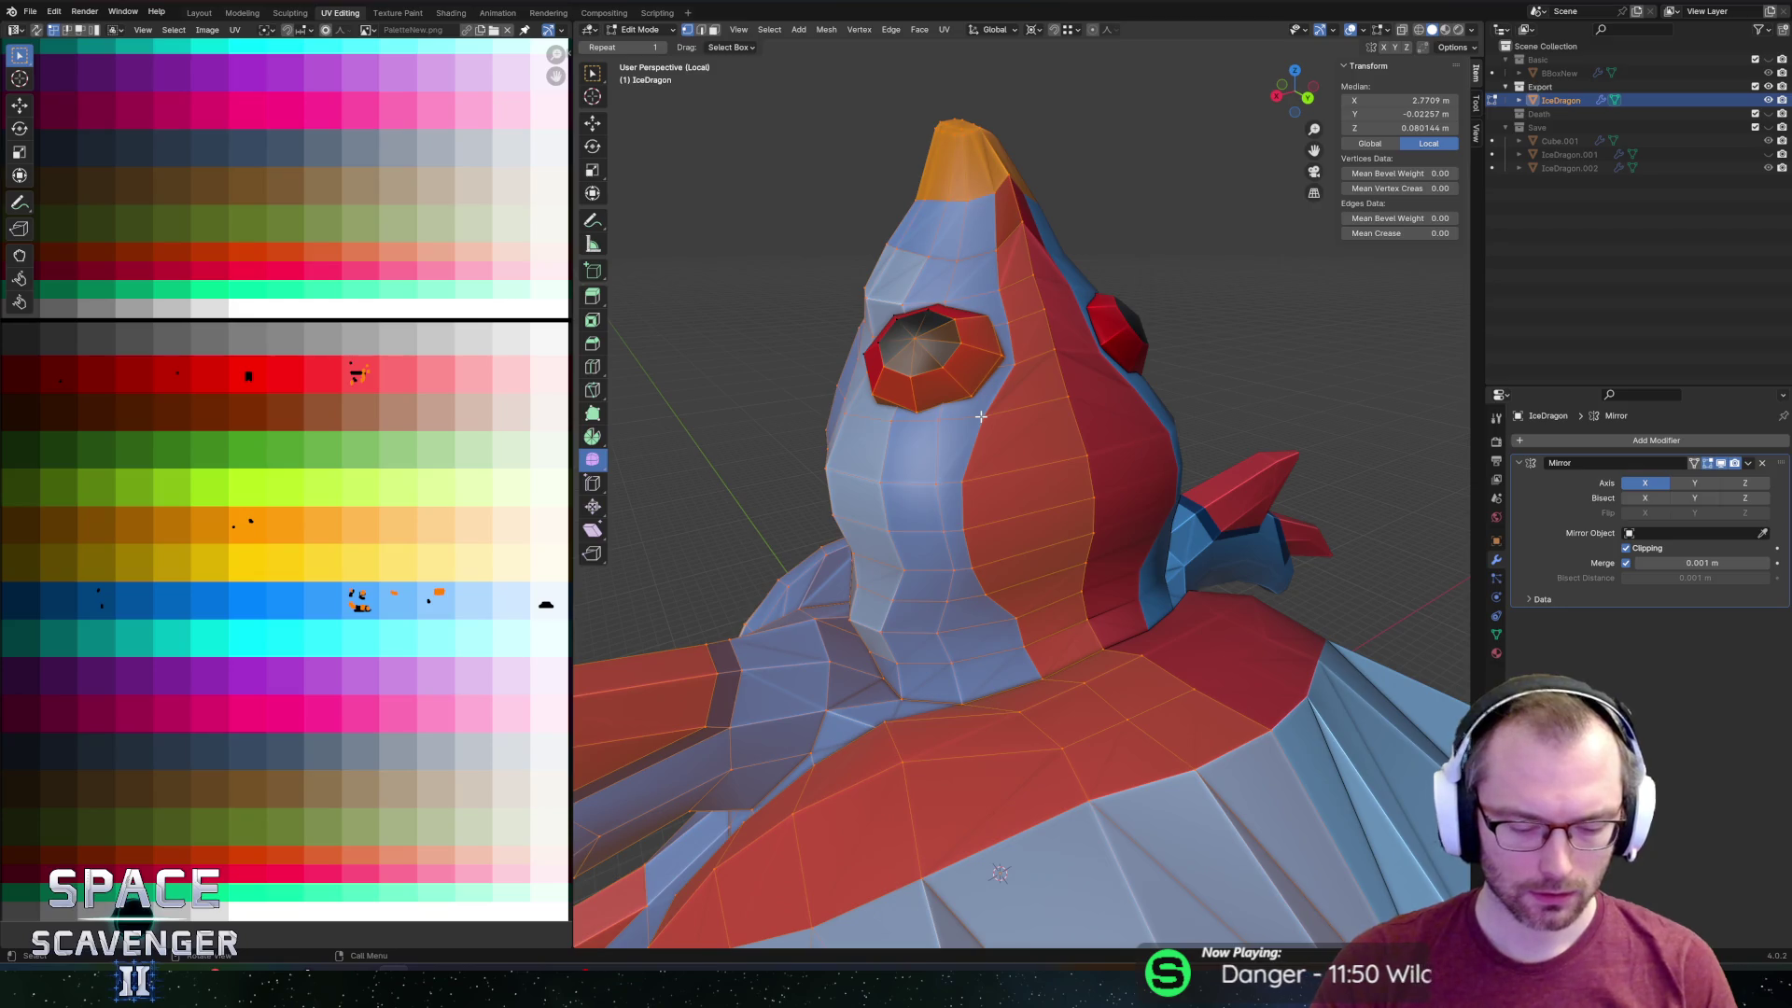
pyautogui.hotkey('shift', 'l')
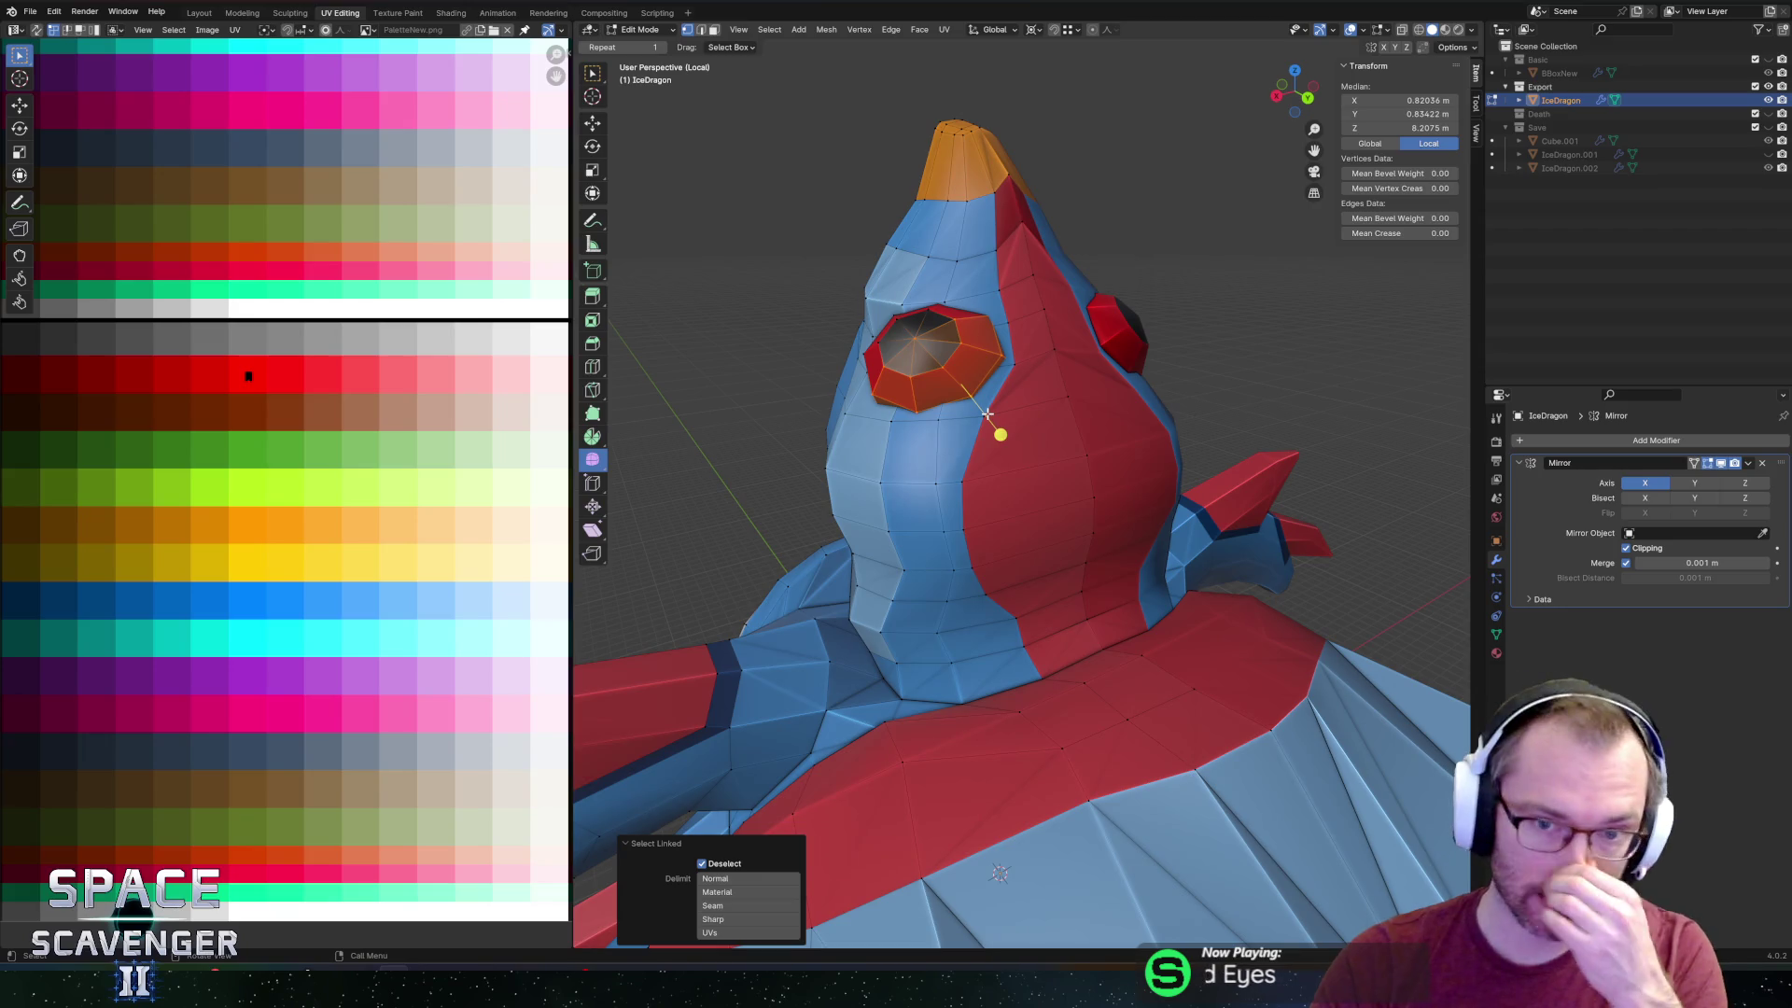
pyautogui.moveTo(987, 413)
pyautogui.mouseDown(button='middle')
pyautogui.moveTo(1131, 280)
pyautogui.moveTo(1269, 280)
pyautogui.moveTo(1167, 355)
pyautogui.mouseUp(button='middle')
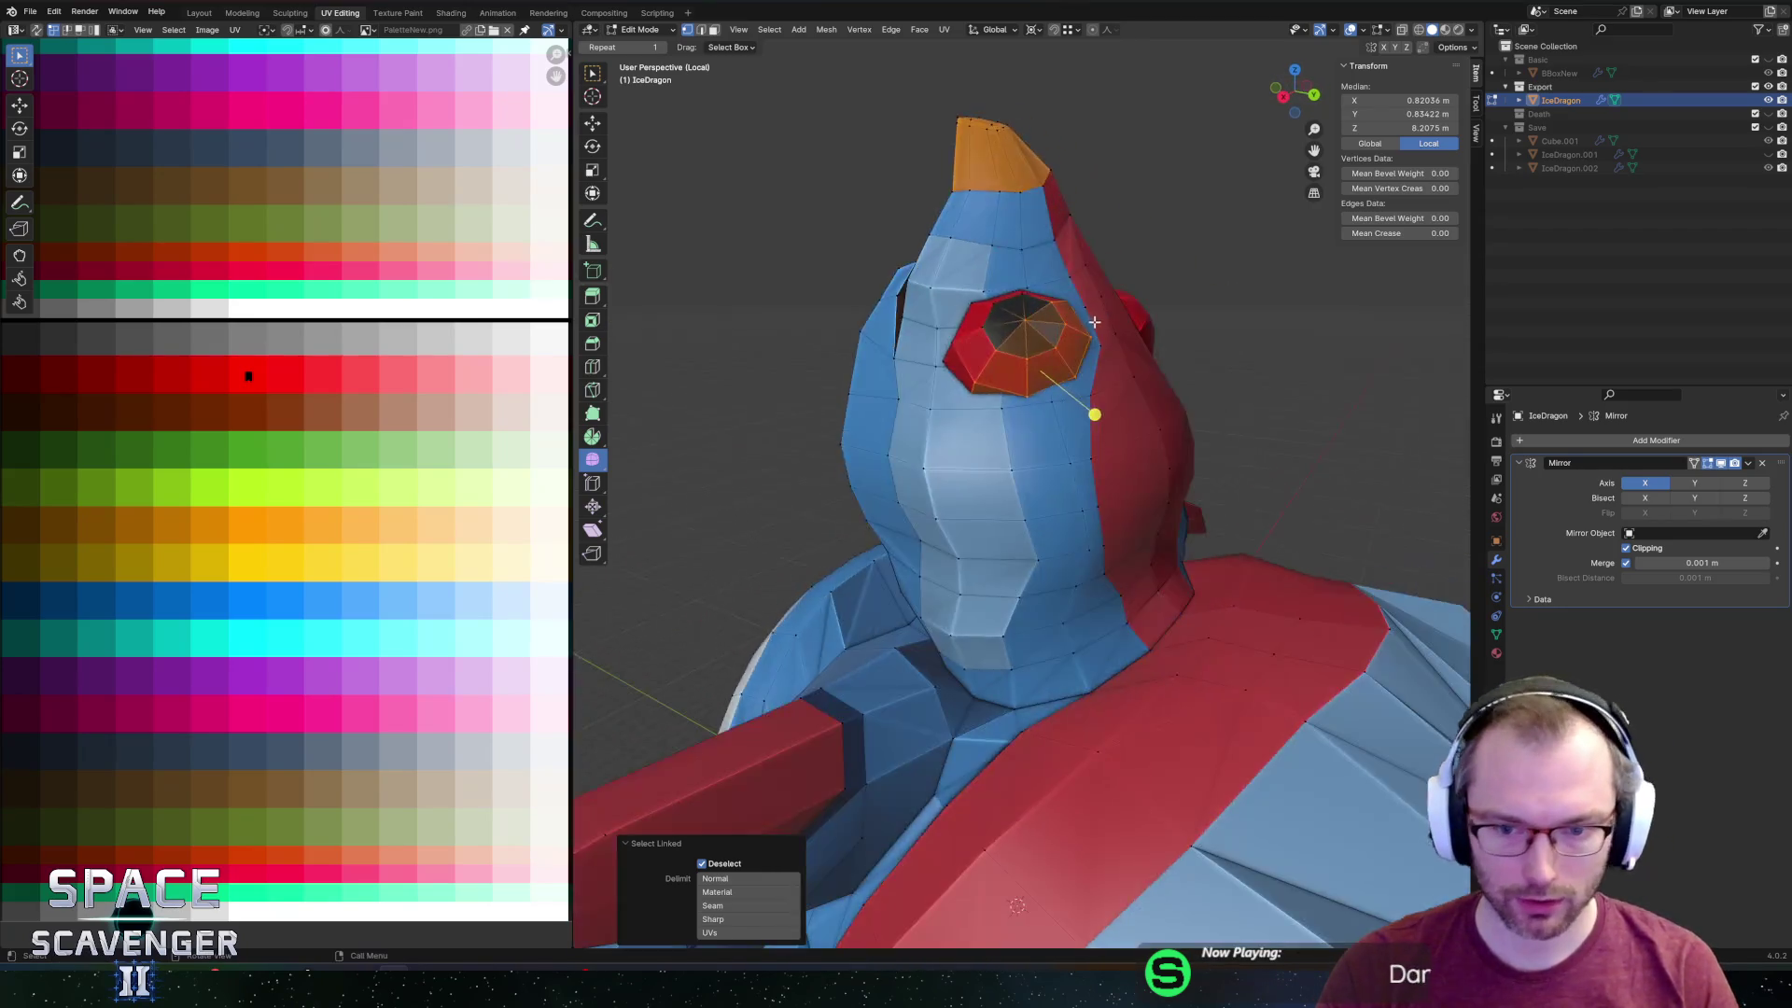
pyautogui.scroll(-3, 1166, 355)
pyautogui.scroll(4, 1086, 405)
pyautogui.moveTo(1086, 405); pyautogui.dragTo(1135, 460, button='middle')
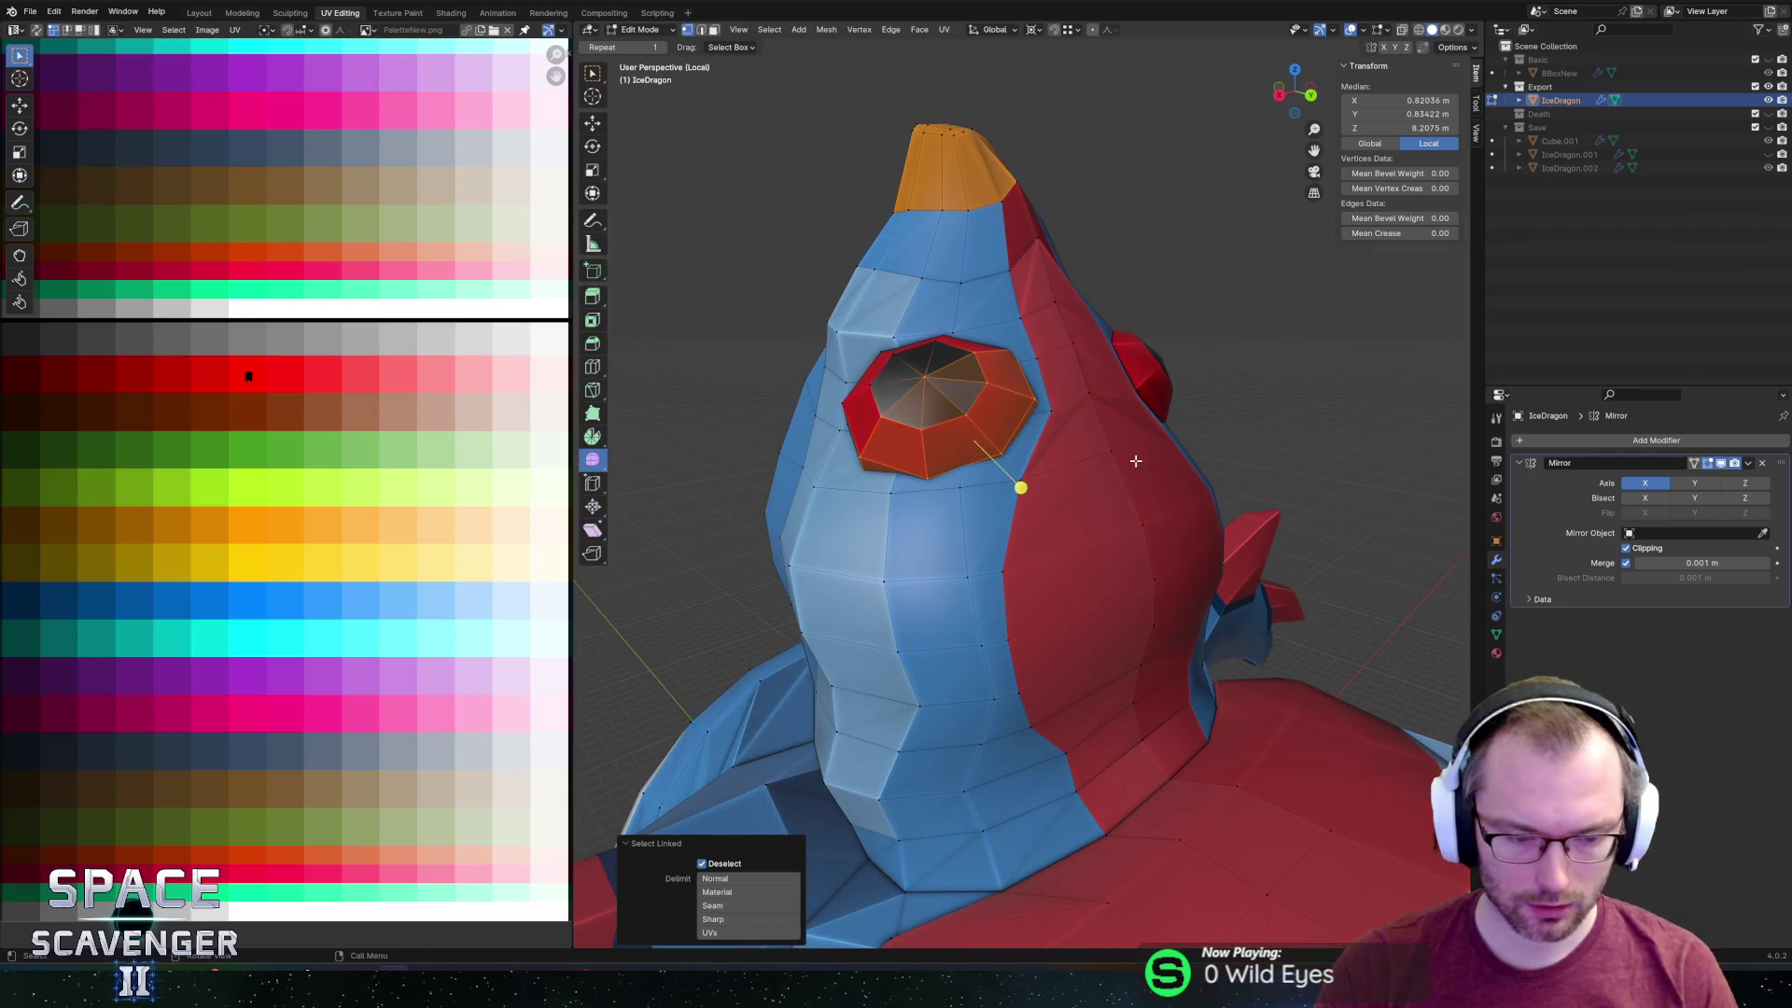
# Extrude the eye faces along their normal and scale them up to about 1.107.
pyautogui.press('e')
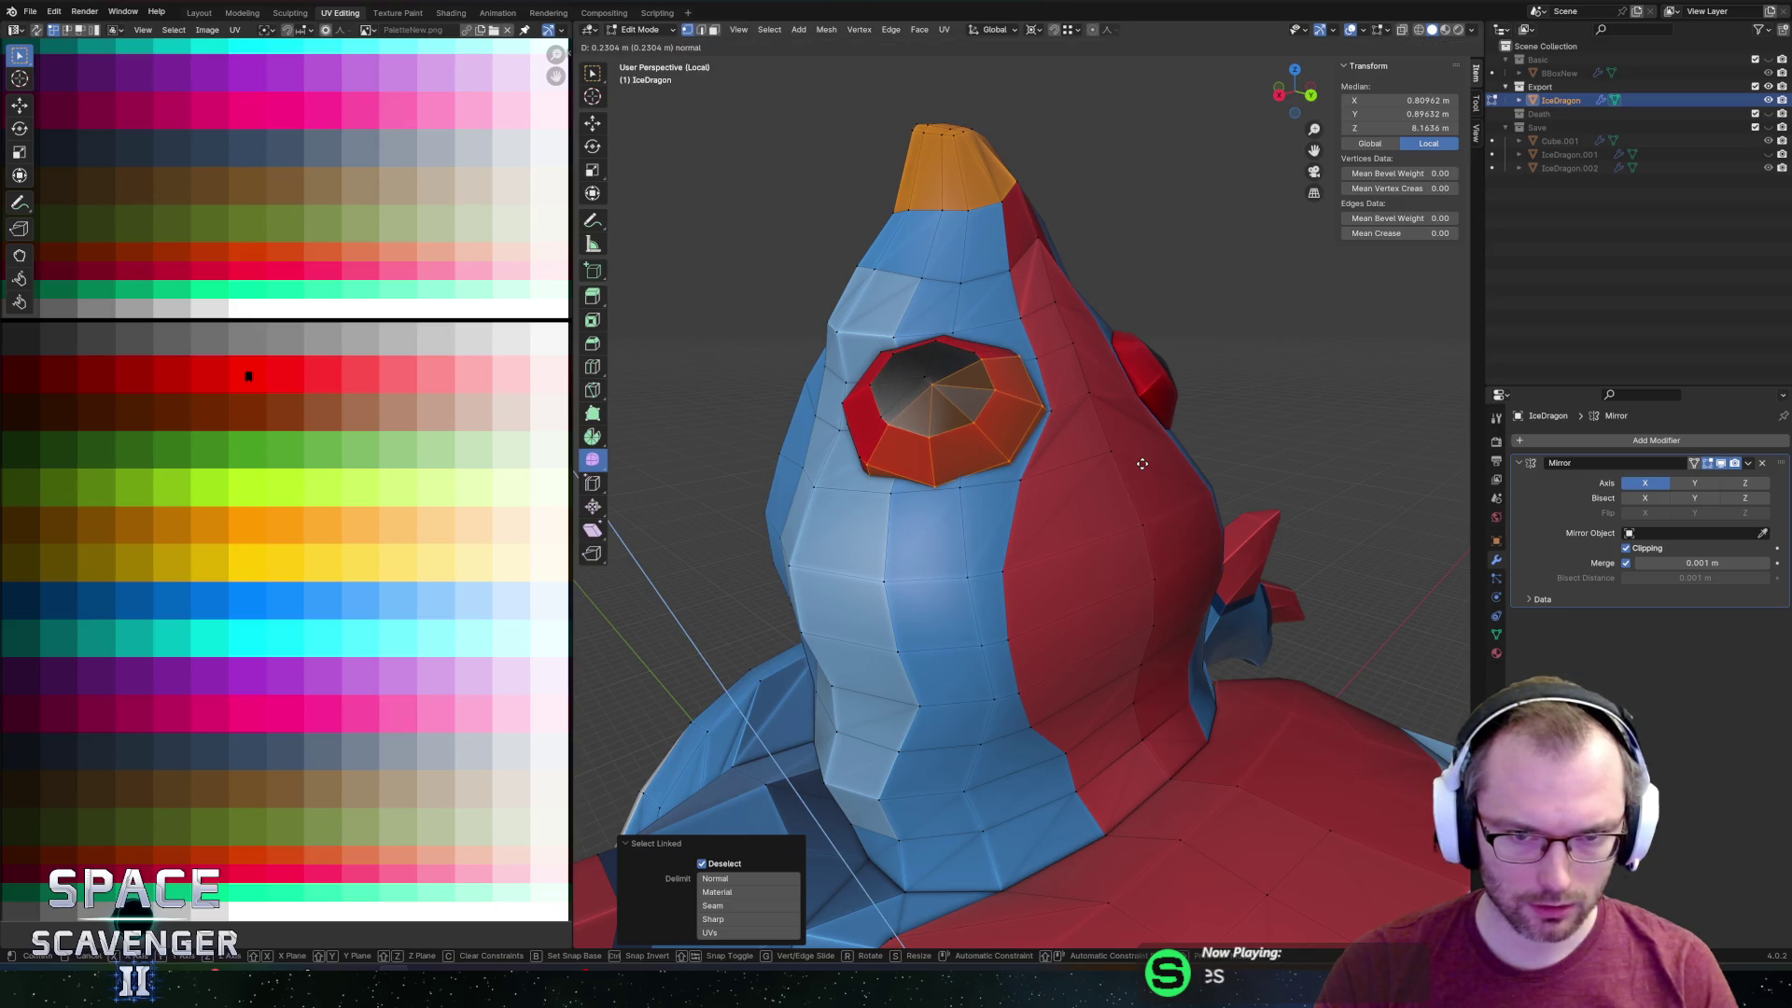
pyautogui.click(1146, 467)
pyautogui.press('.')
pyautogui.click(1148, 467)
pyautogui.press('s')
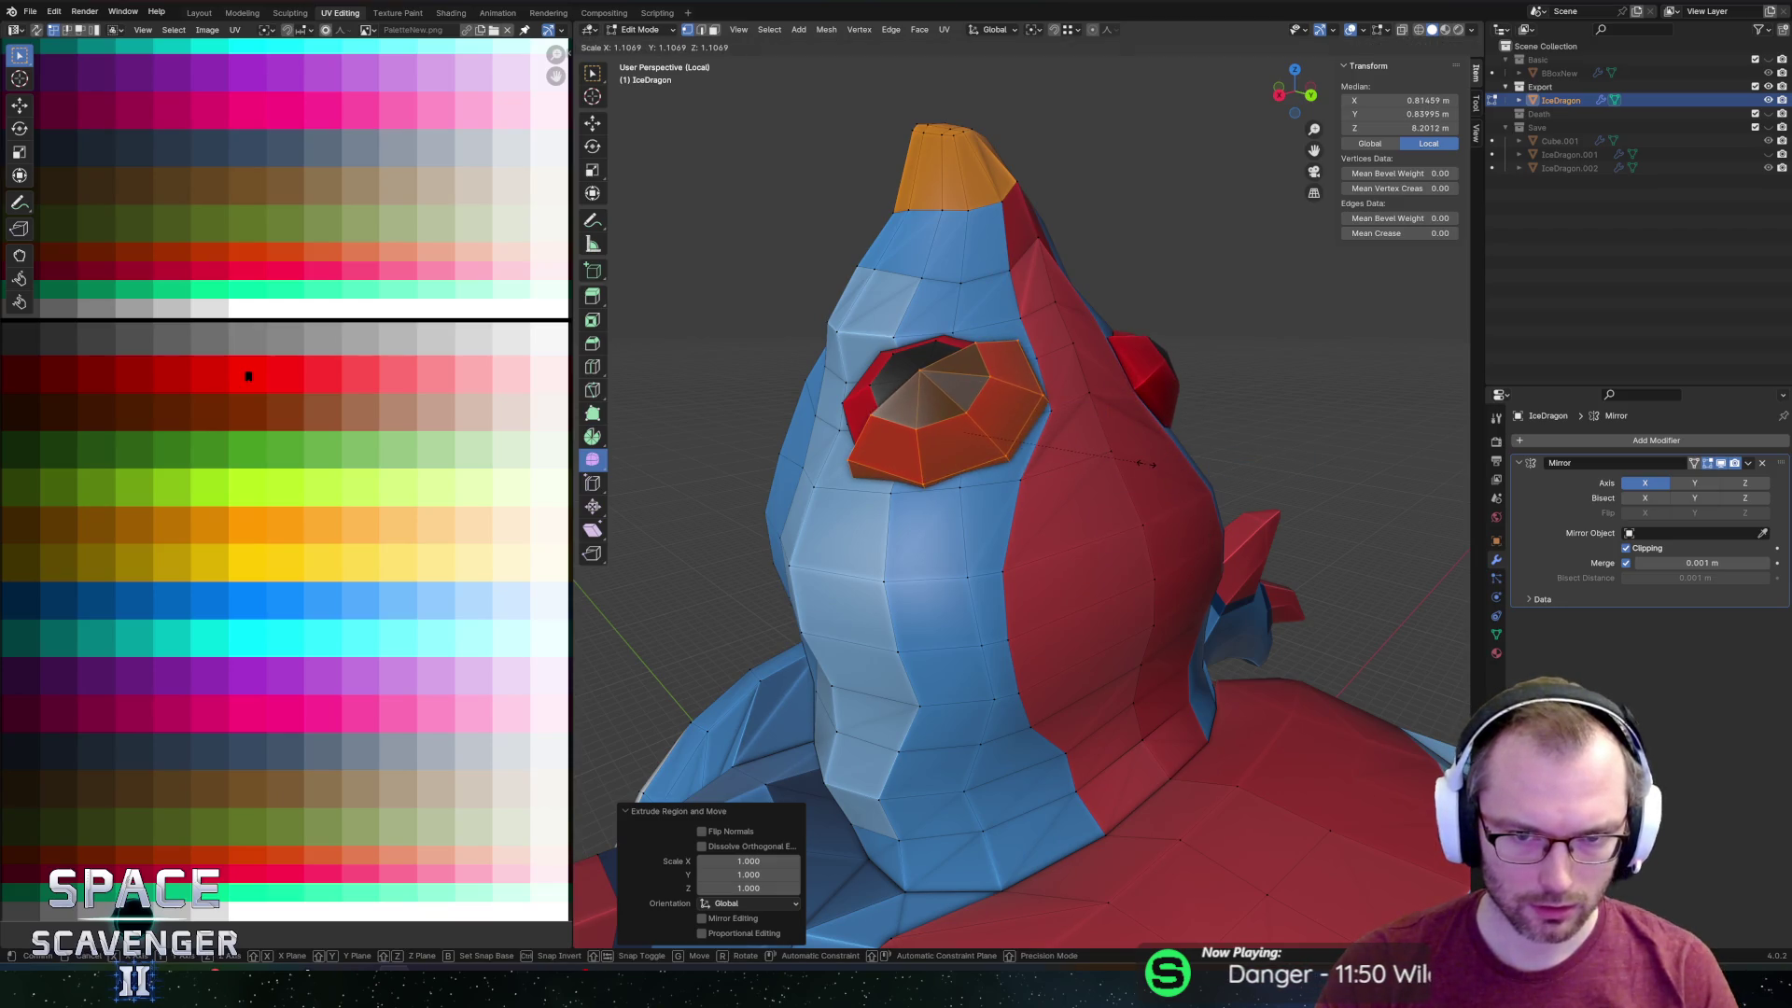
pyautogui.click(1146, 464)
pyautogui.press('a')
pyautogui.moveTo(123, 443); pyautogui.dragTo(284, 498, button='middle')
# Box-select the eye UVs and move them onto the orange palette swatch.
pyautogui.rightClick(284, 497)
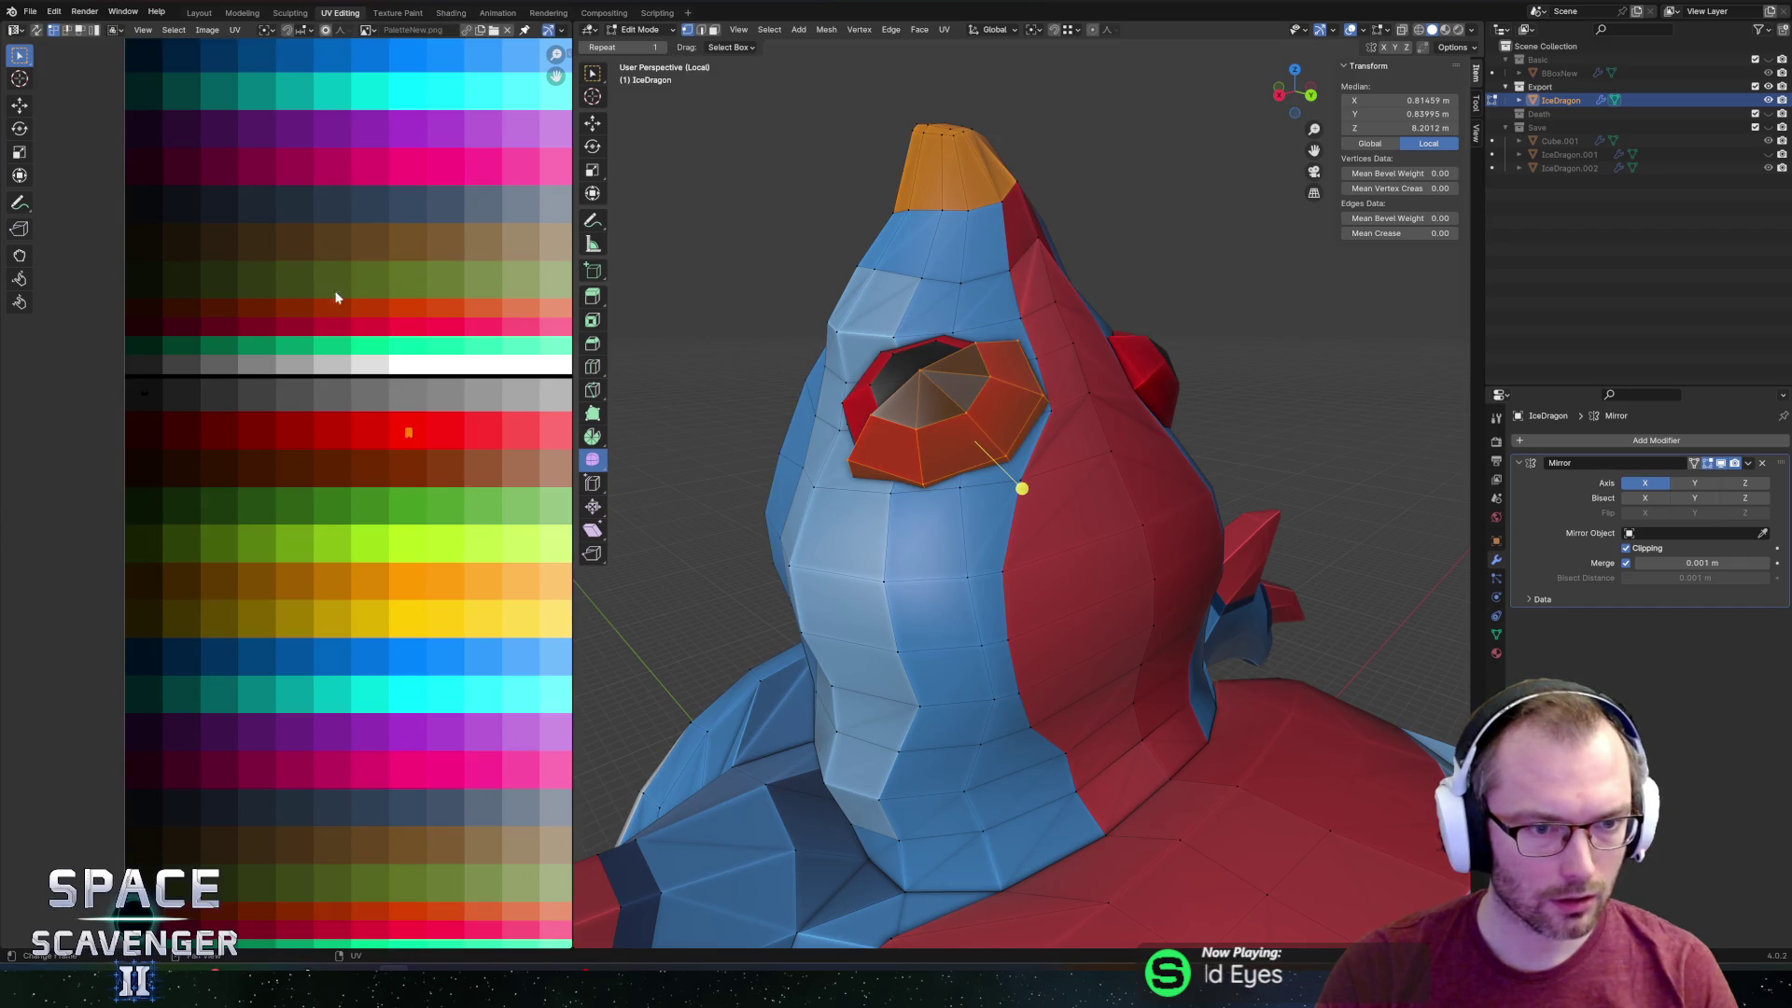
pyautogui.scroll(-1, 342, 301)
pyautogui.moveTo(341, 300); pyautogui.dragTo(355, 401, button='middle')
pyautogui.scroll(-1, 247, 234)
pyautogui.moveTo(257, 262); pyautogui.dragTo(260, 300, button='middle')
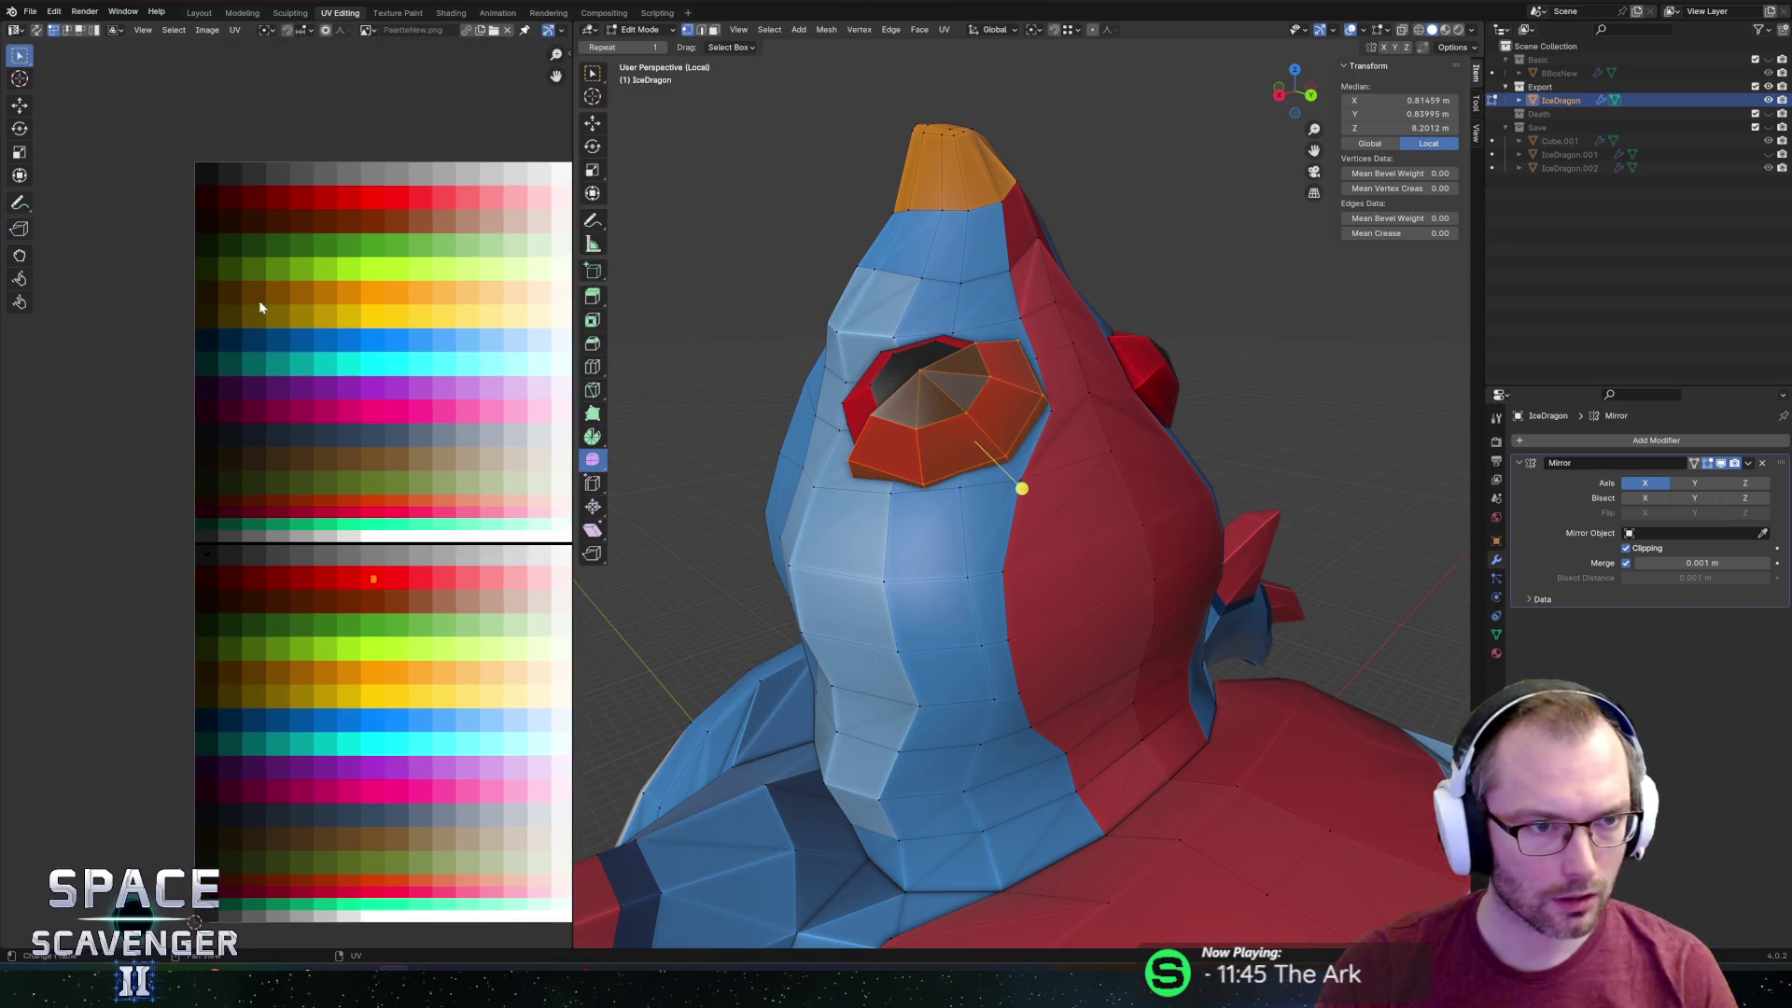
pyautogui.moveTo(151, 158); pyautogui.dragTo(376, 462)
pyautogui.moveTo(131, 407); pyautogui.dragTo(271, 670)
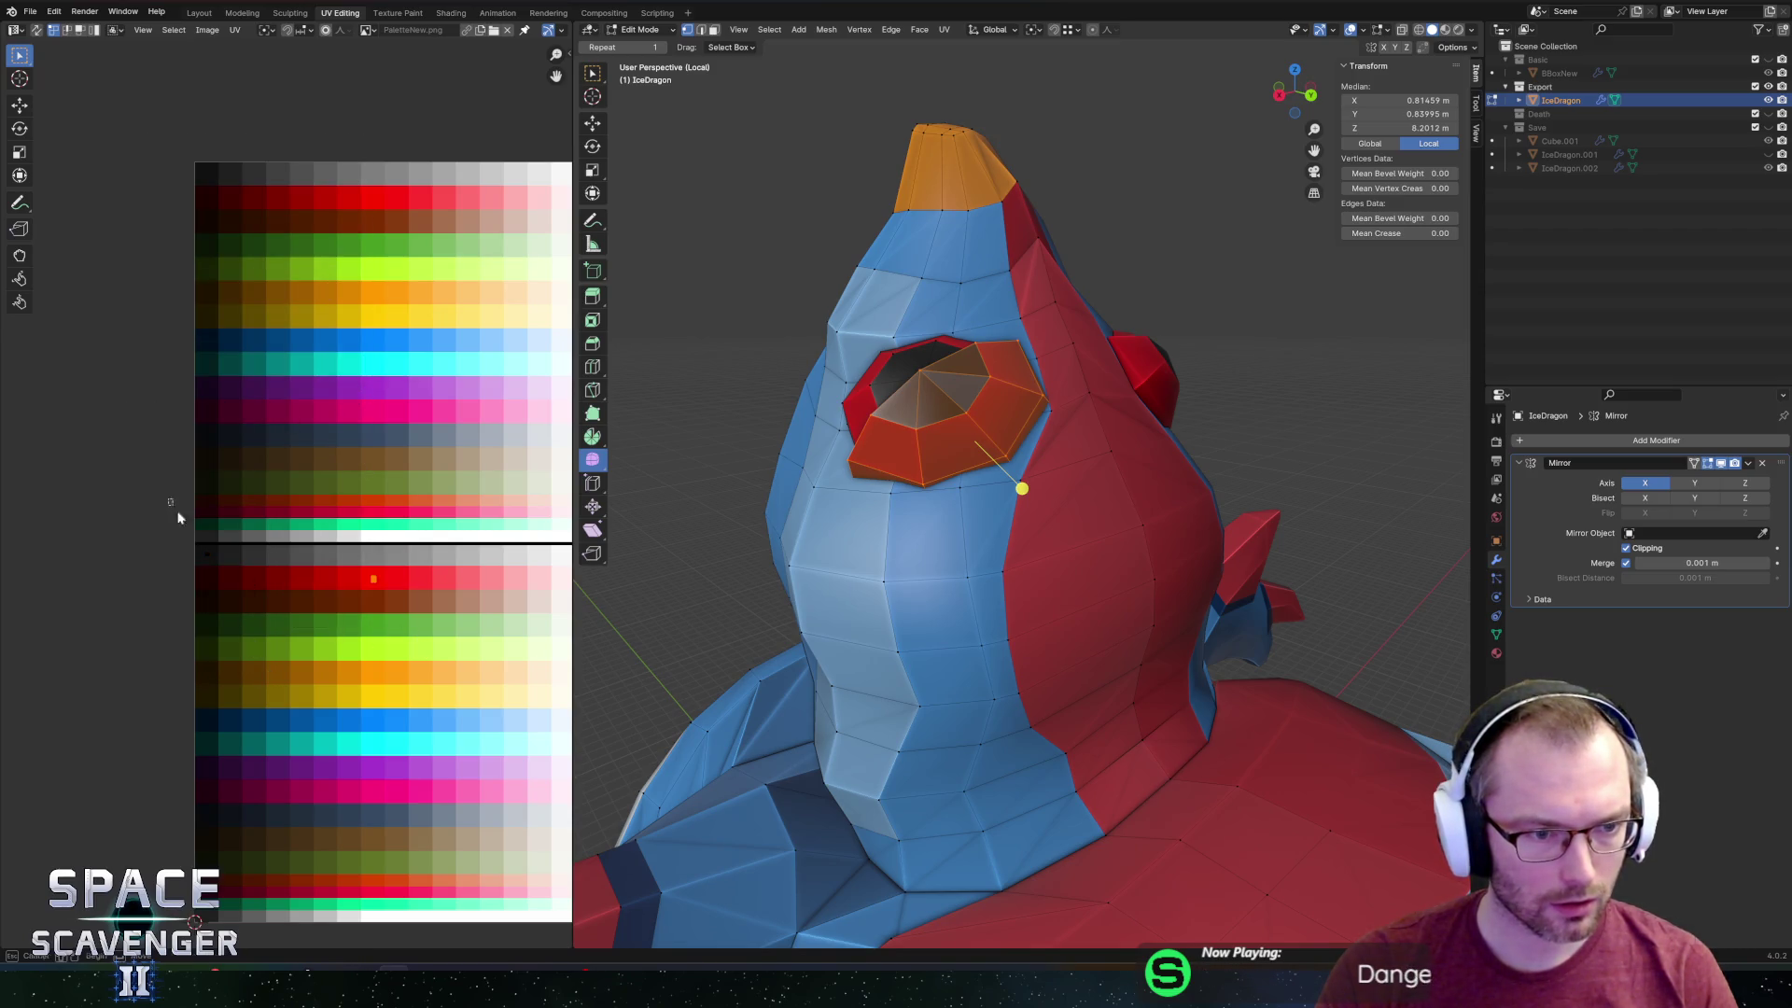
pyautogui.press('g')
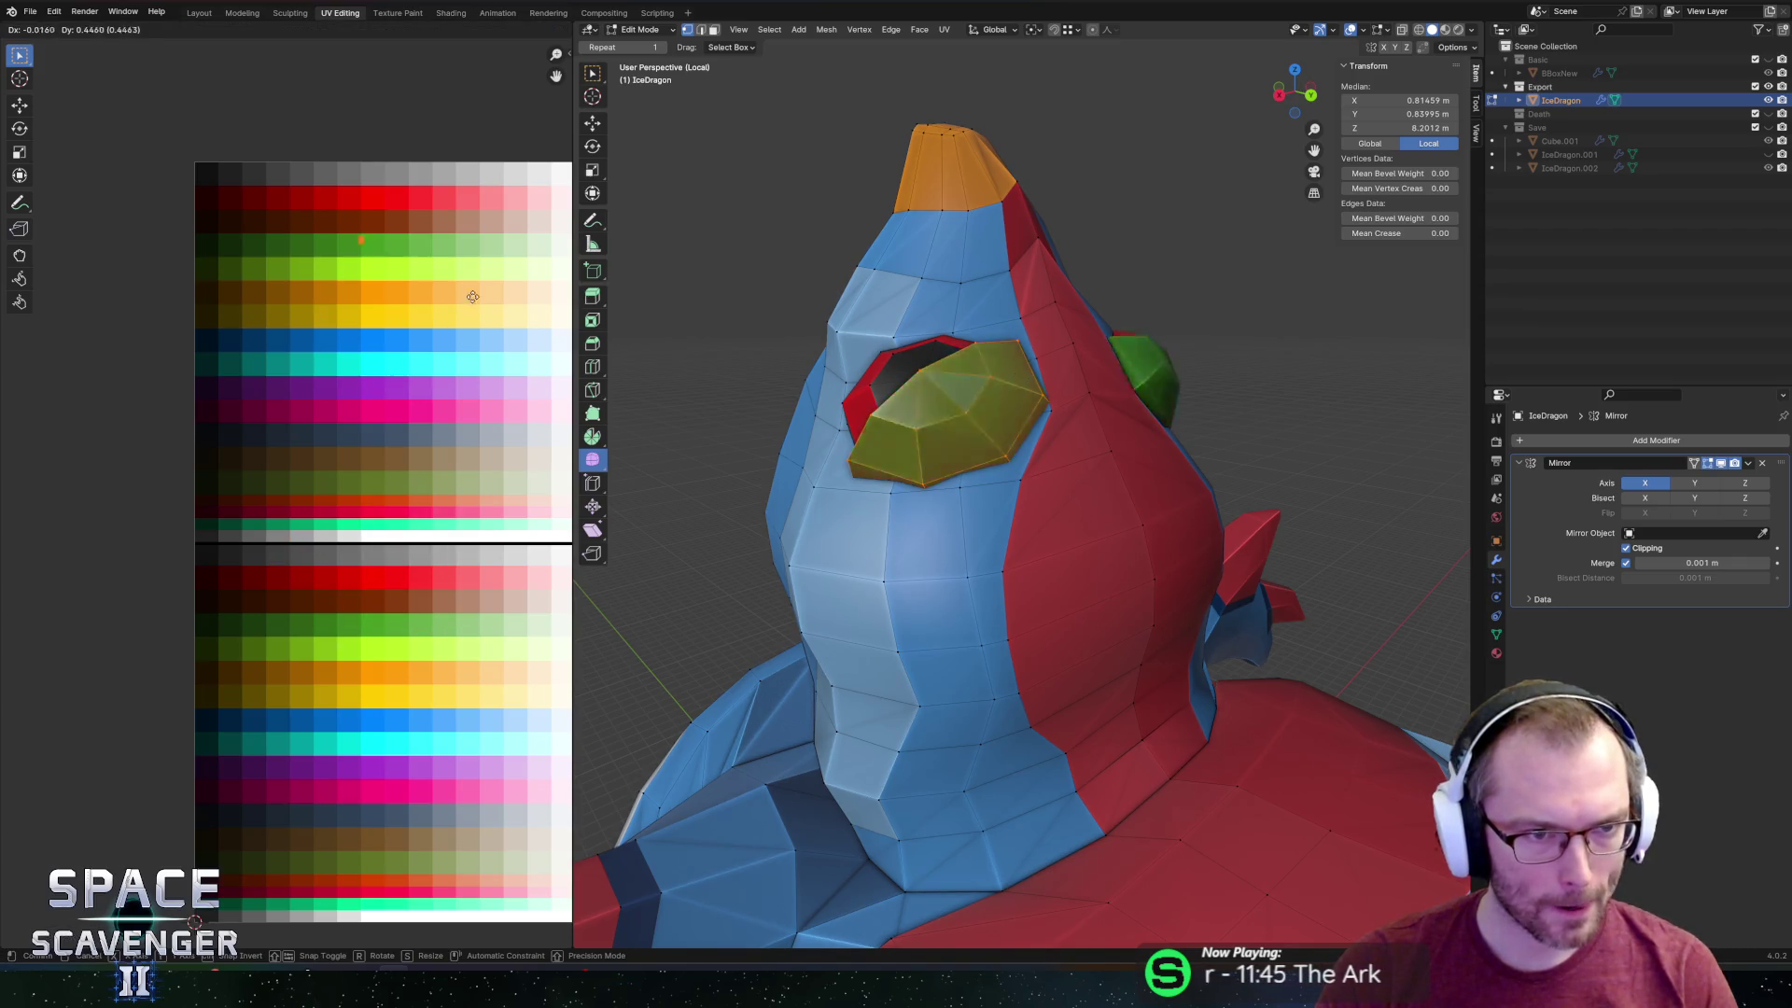
pyautogui.click(381, 291)
# Return to Object Mode and export the dragon model to the Unity game.
pyautogui.press('Tab')
pyautogui.moveTo(1021, 480)
pyautogui.mouseDown(button='middle')
pyautogui.moveTo(1279, 383)
pyautogui.moveTo(1186, 366)
pyautogui.mouseUp(button='middle')
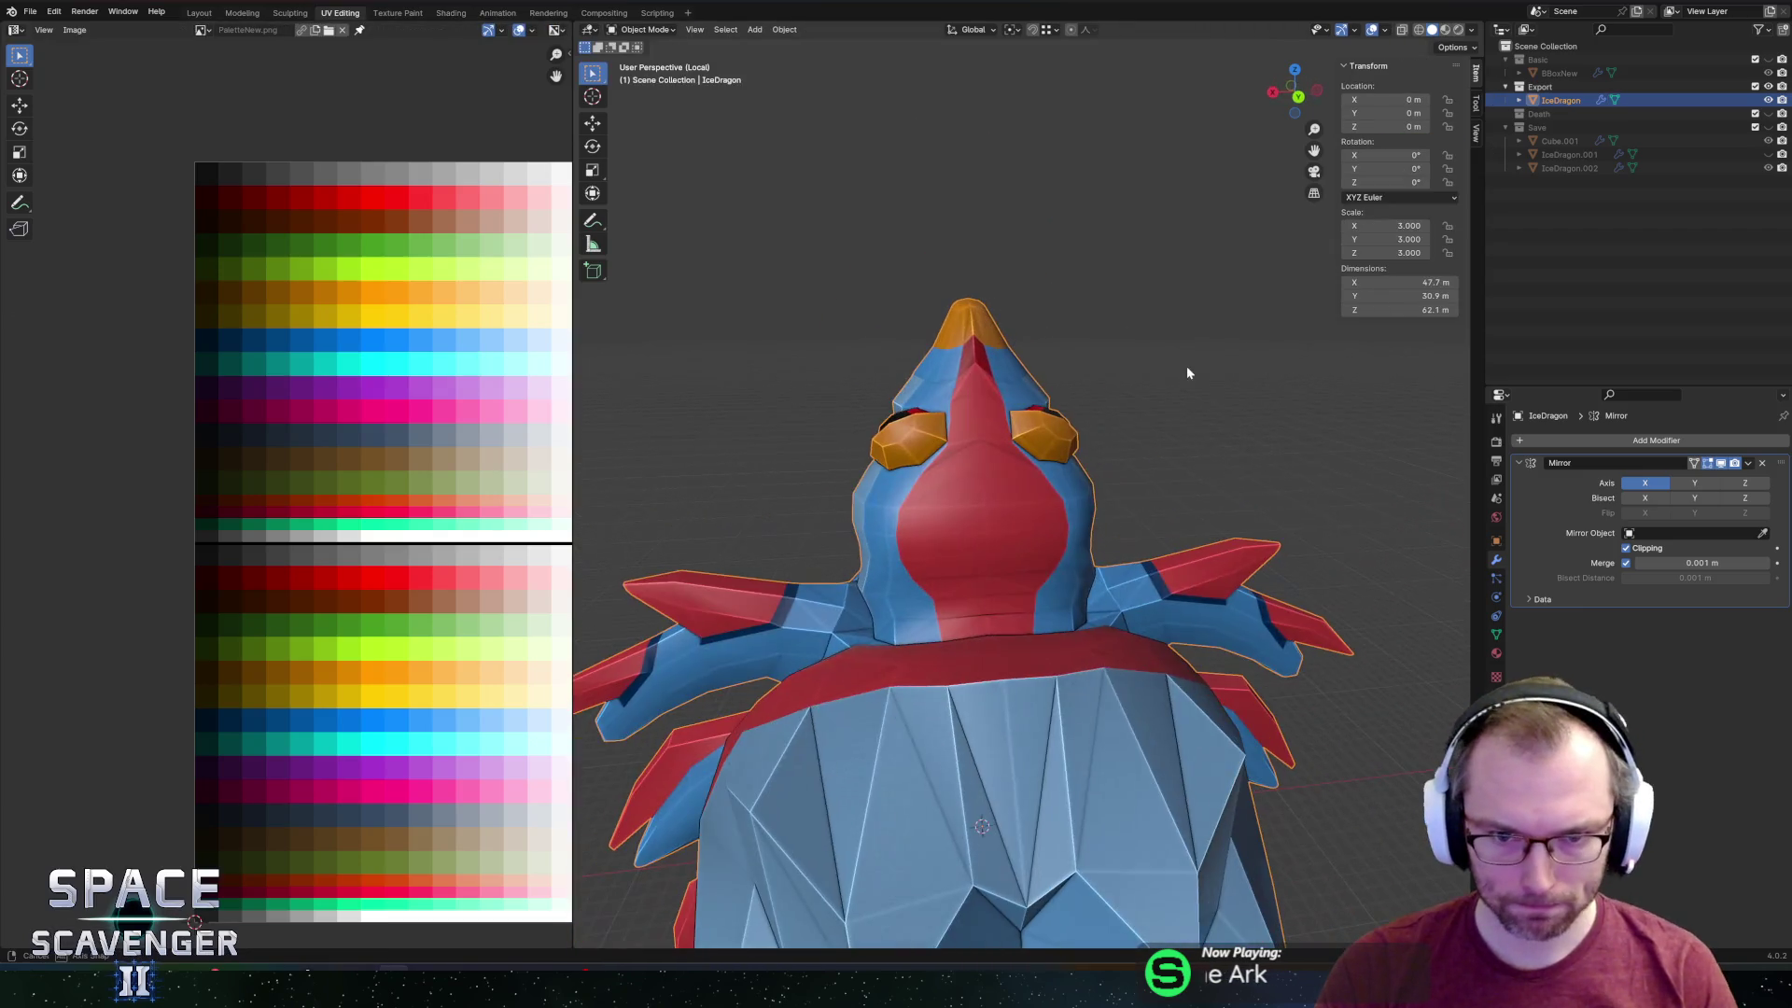
pyautogui.hotkey('ctrl', 'shift', 's')
pyautogui.click(1342, 853)
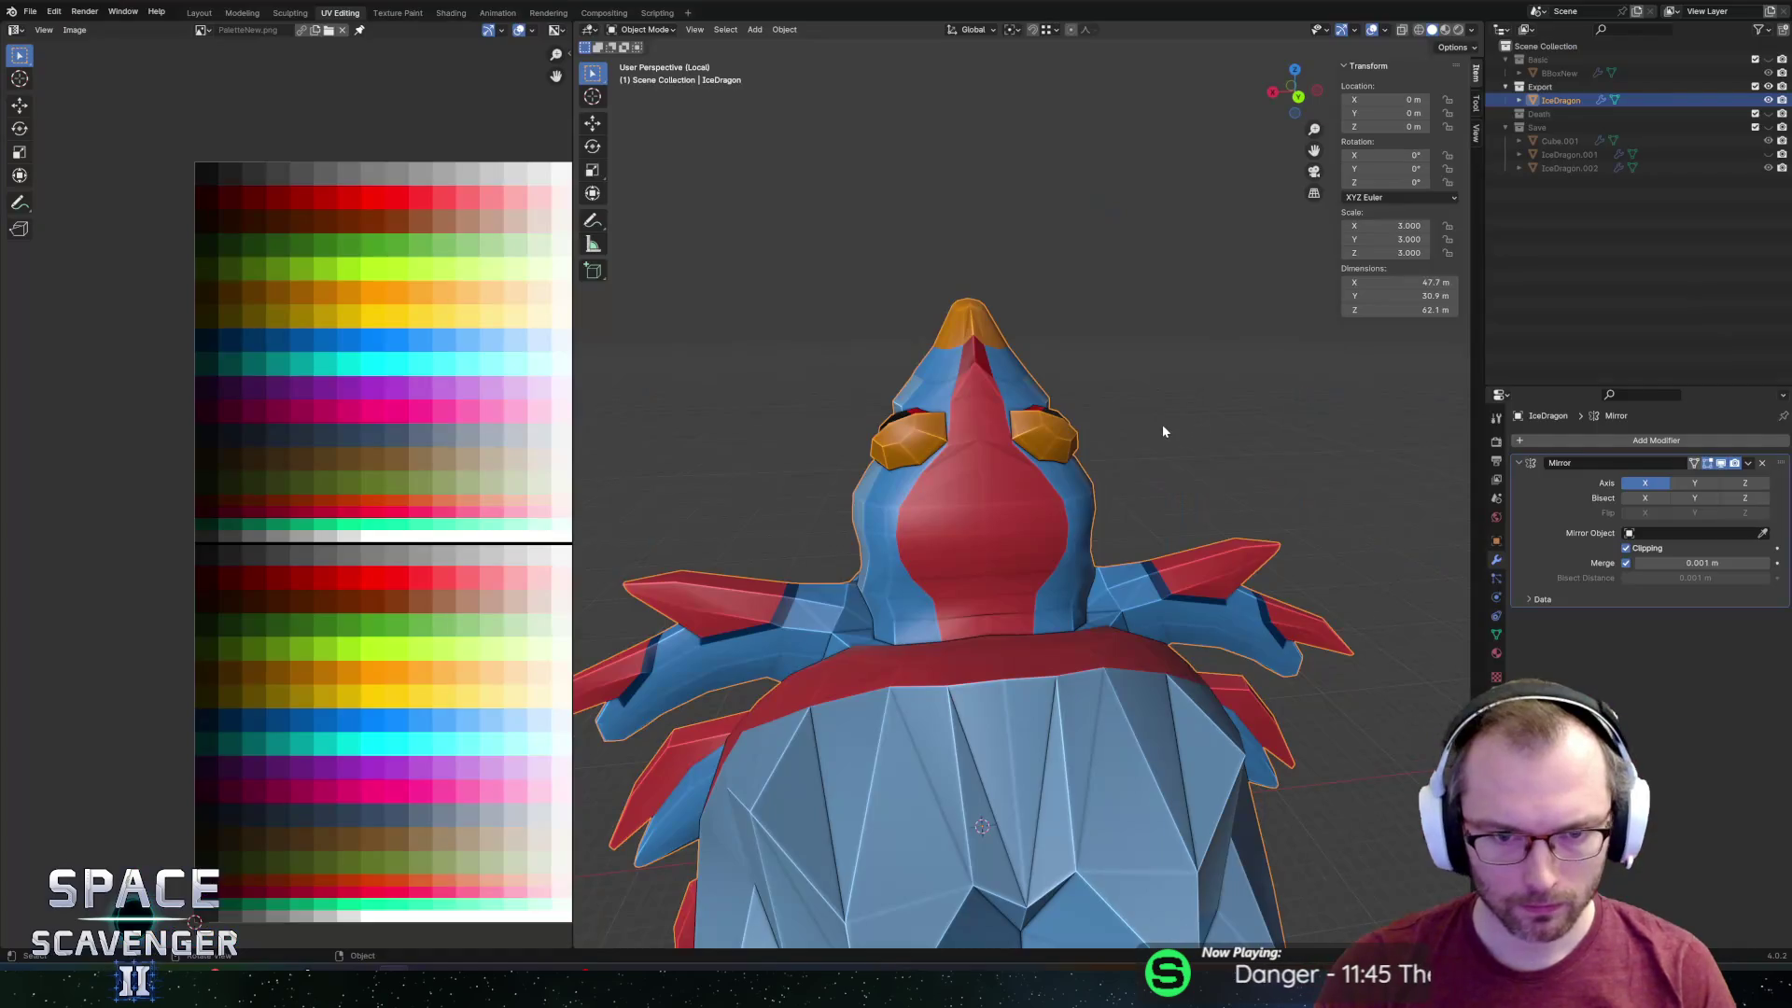
# Select the linked eye piece and move its UVs onto the dark red swatch.
pyautogui.press('Tab')
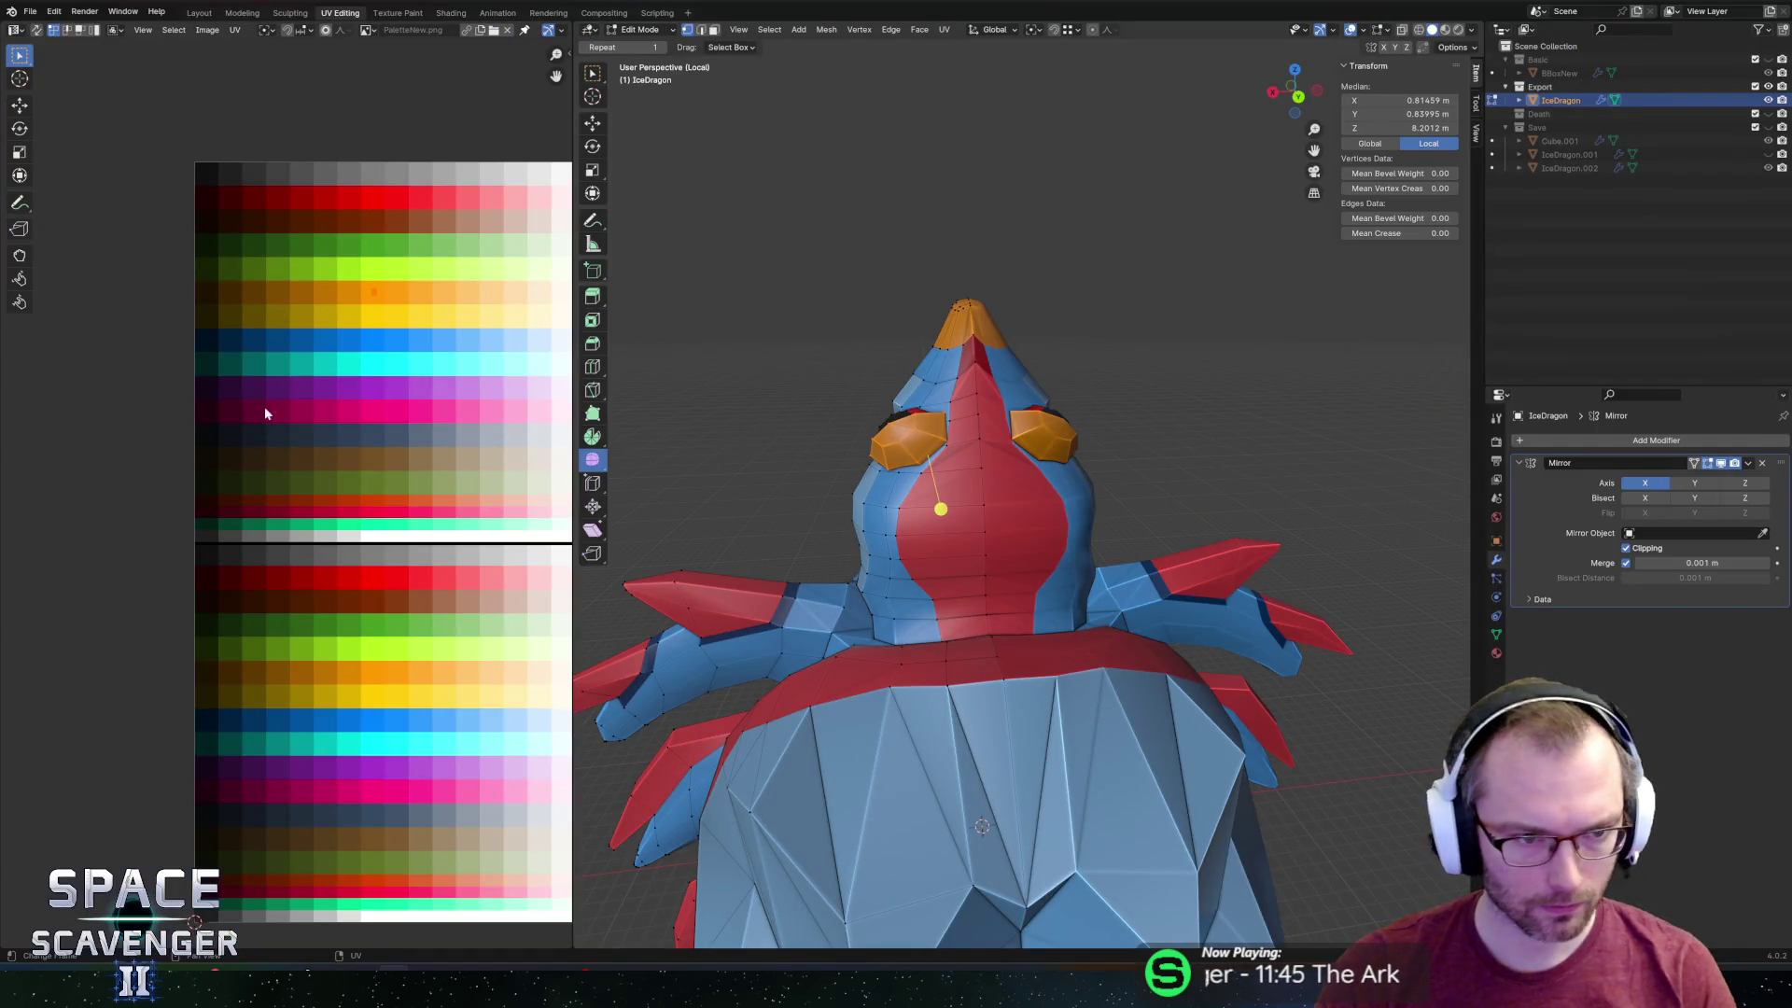
pyautogui.press('a')
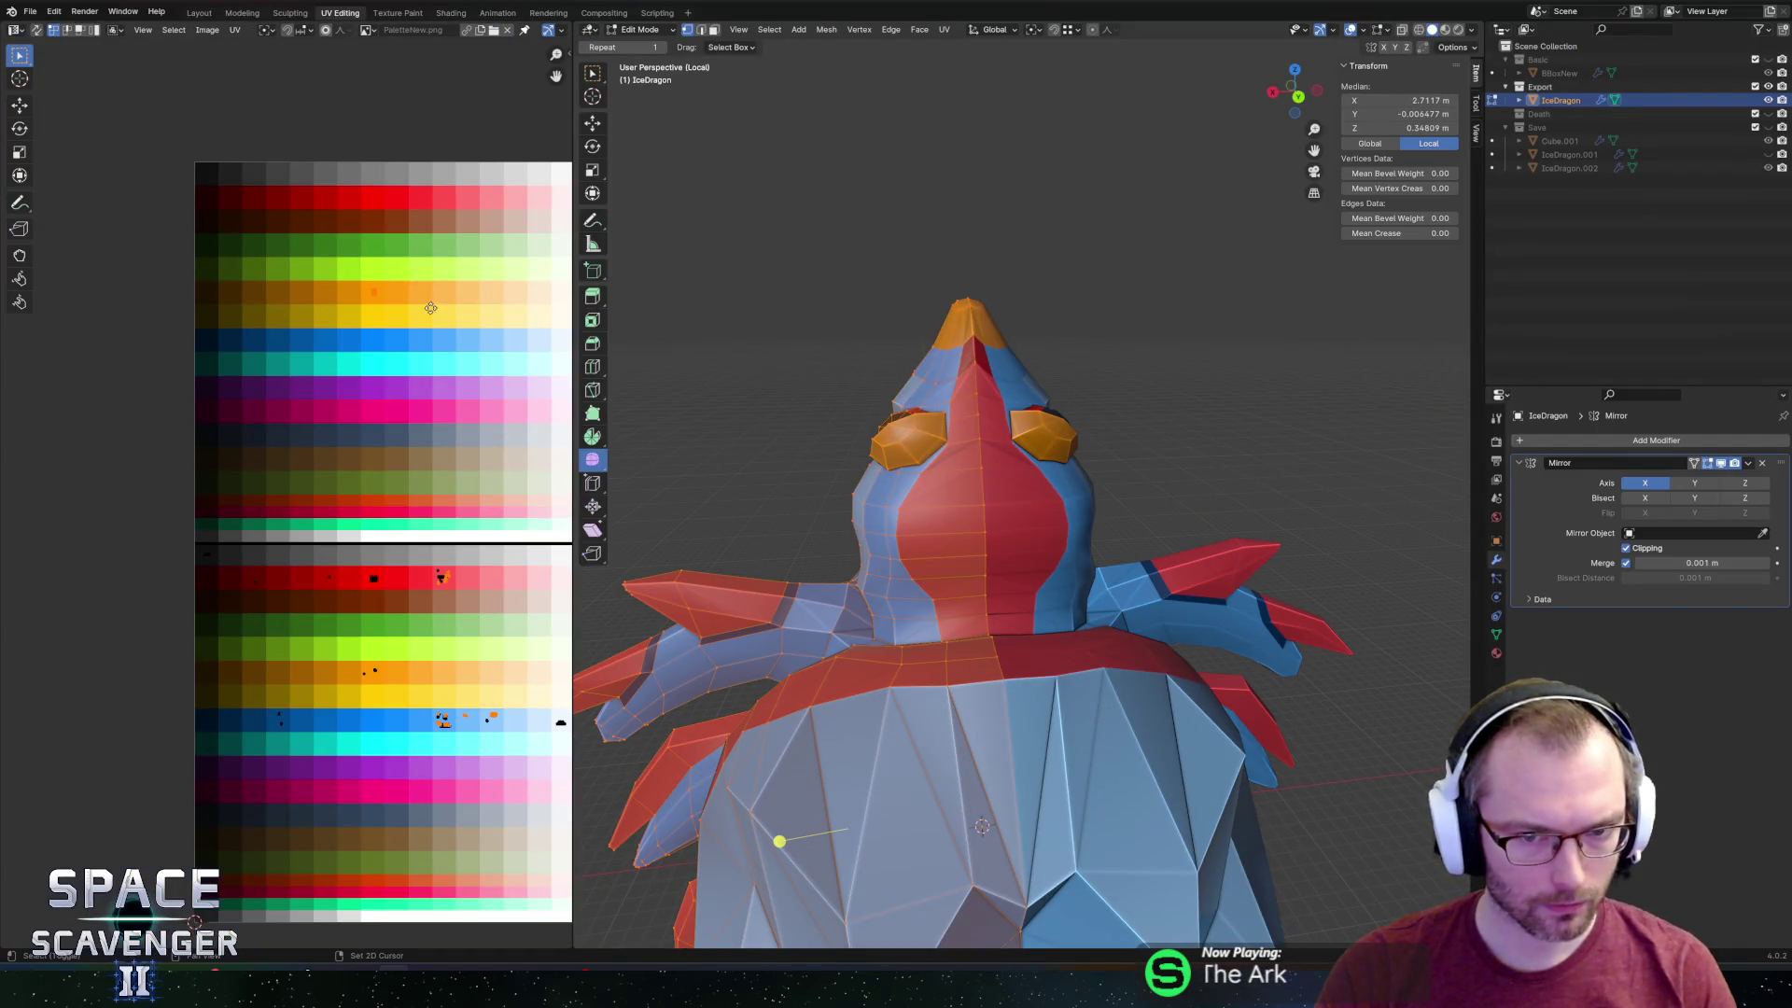
pyautogui.scroll(7, 459, 444)
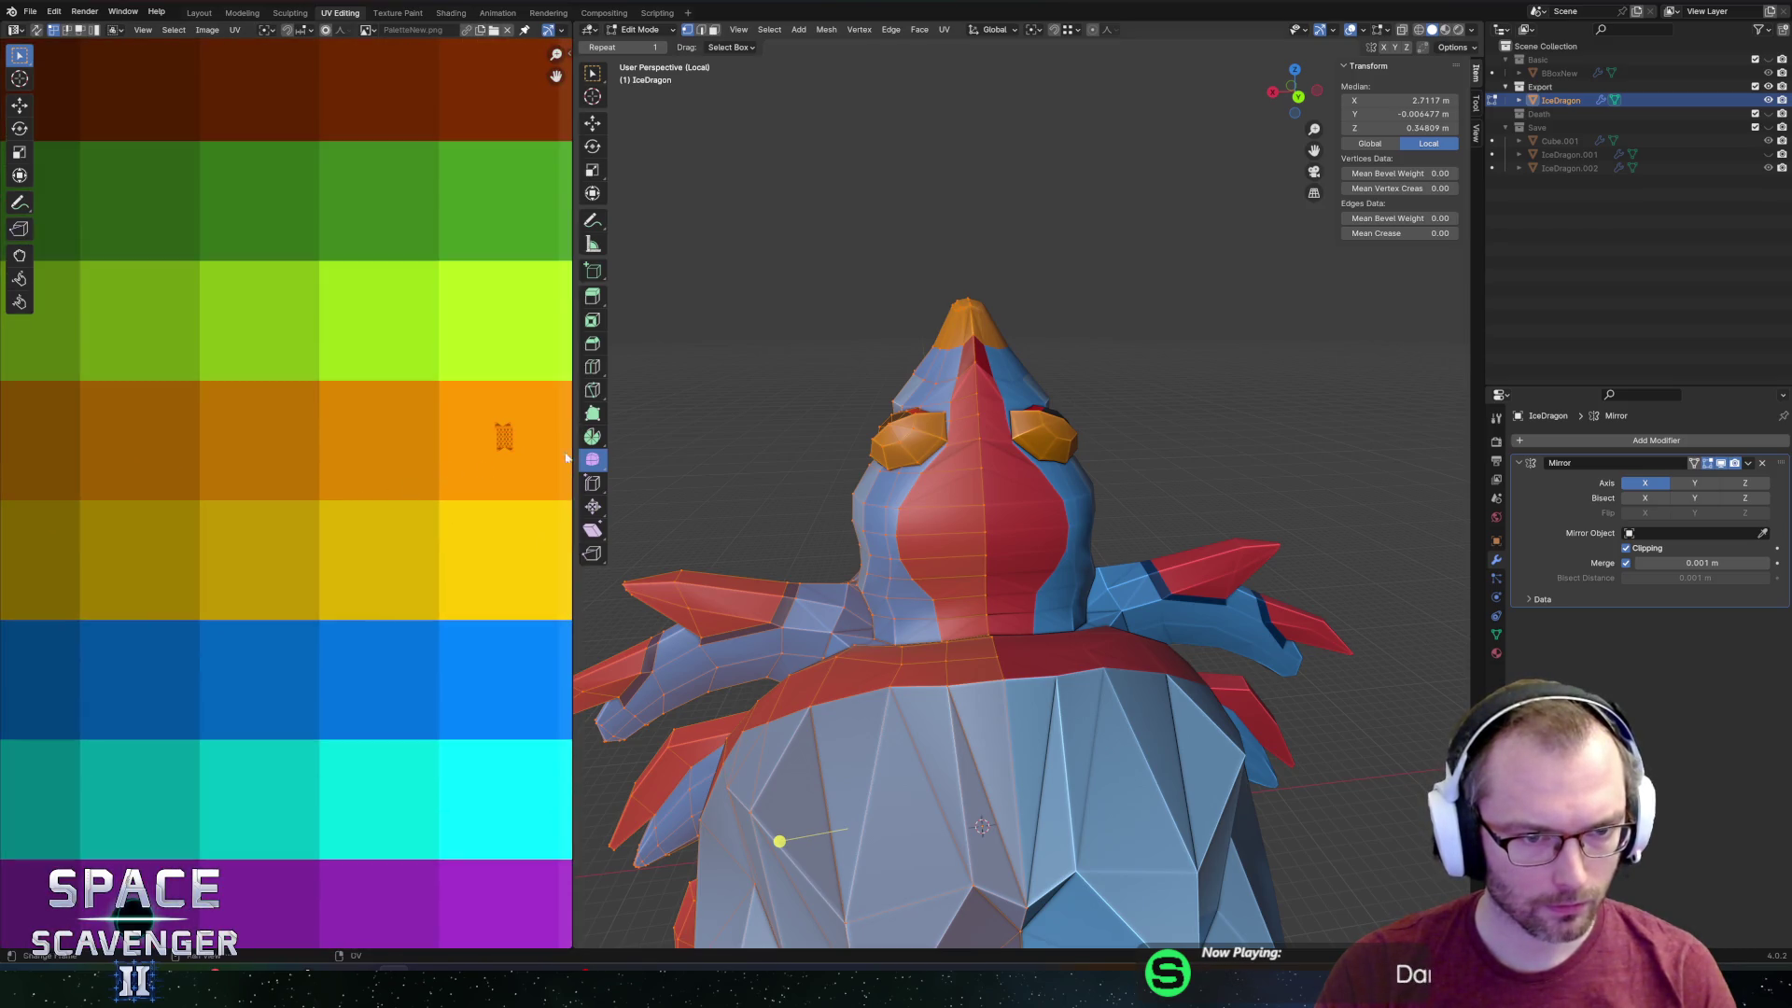
pyautogui.click(504, 436)
pyautogui.hotkey('ctrl', 'l')
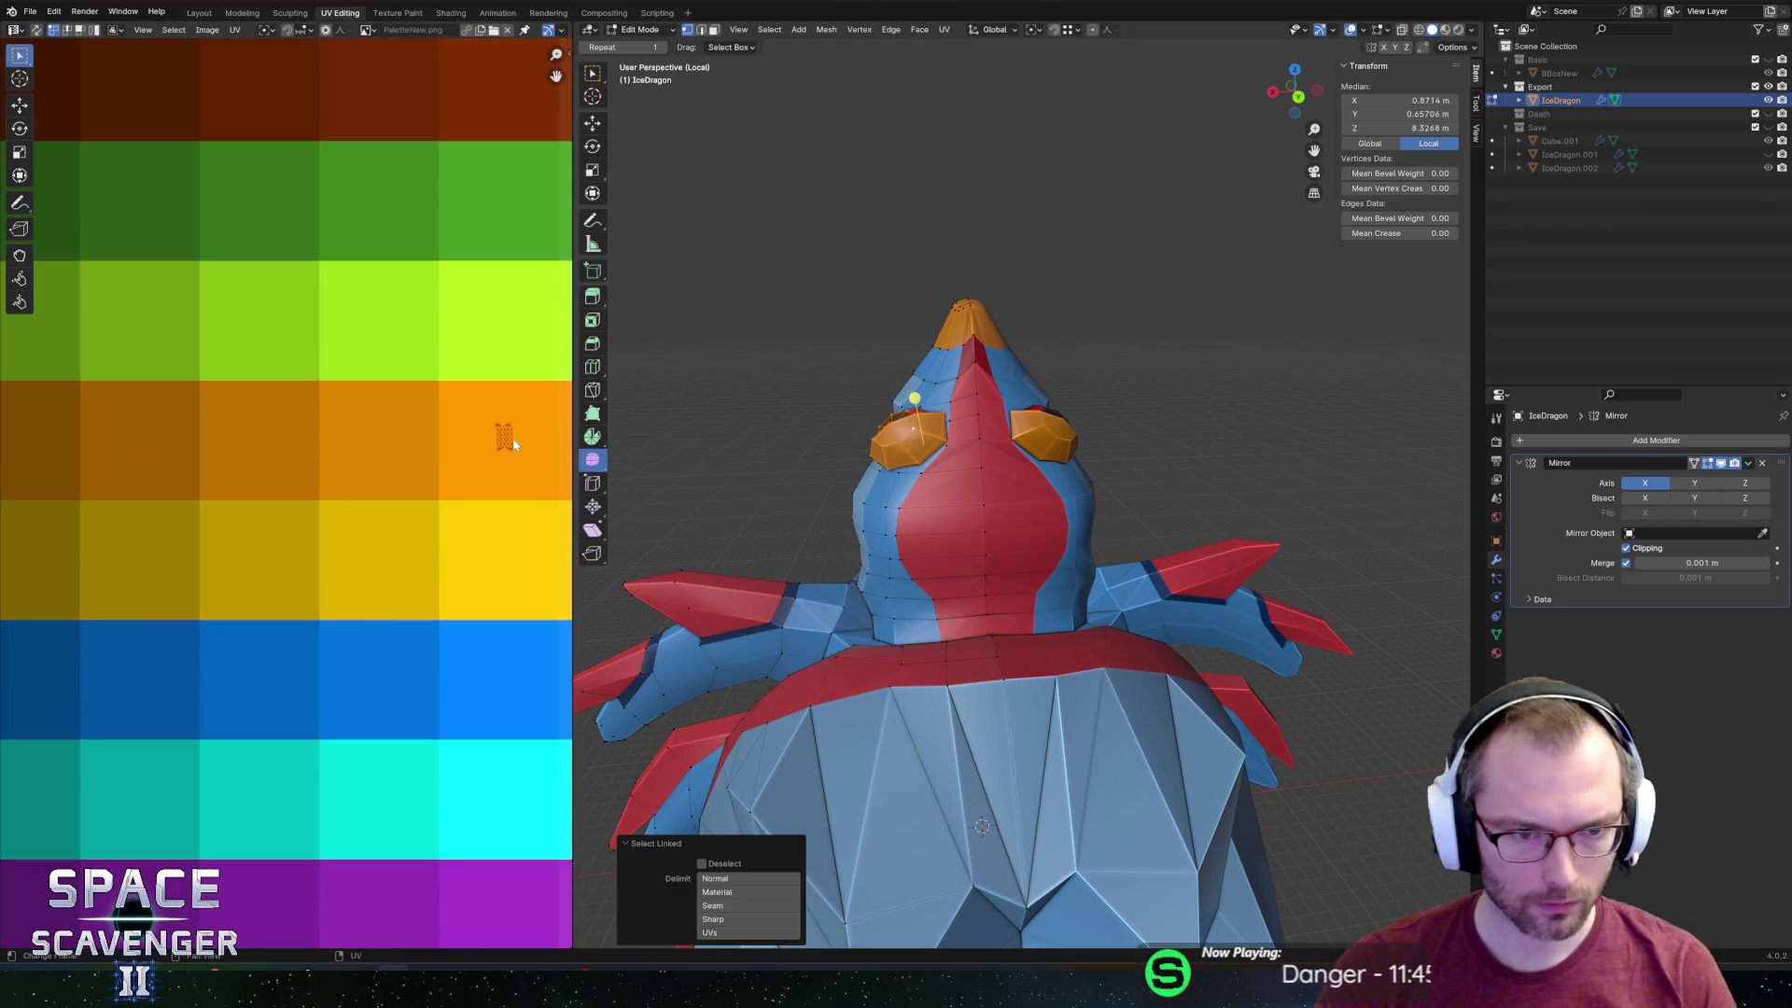
pyautogui.scroll(-4, 504, 439)
pyautogui.press('g')
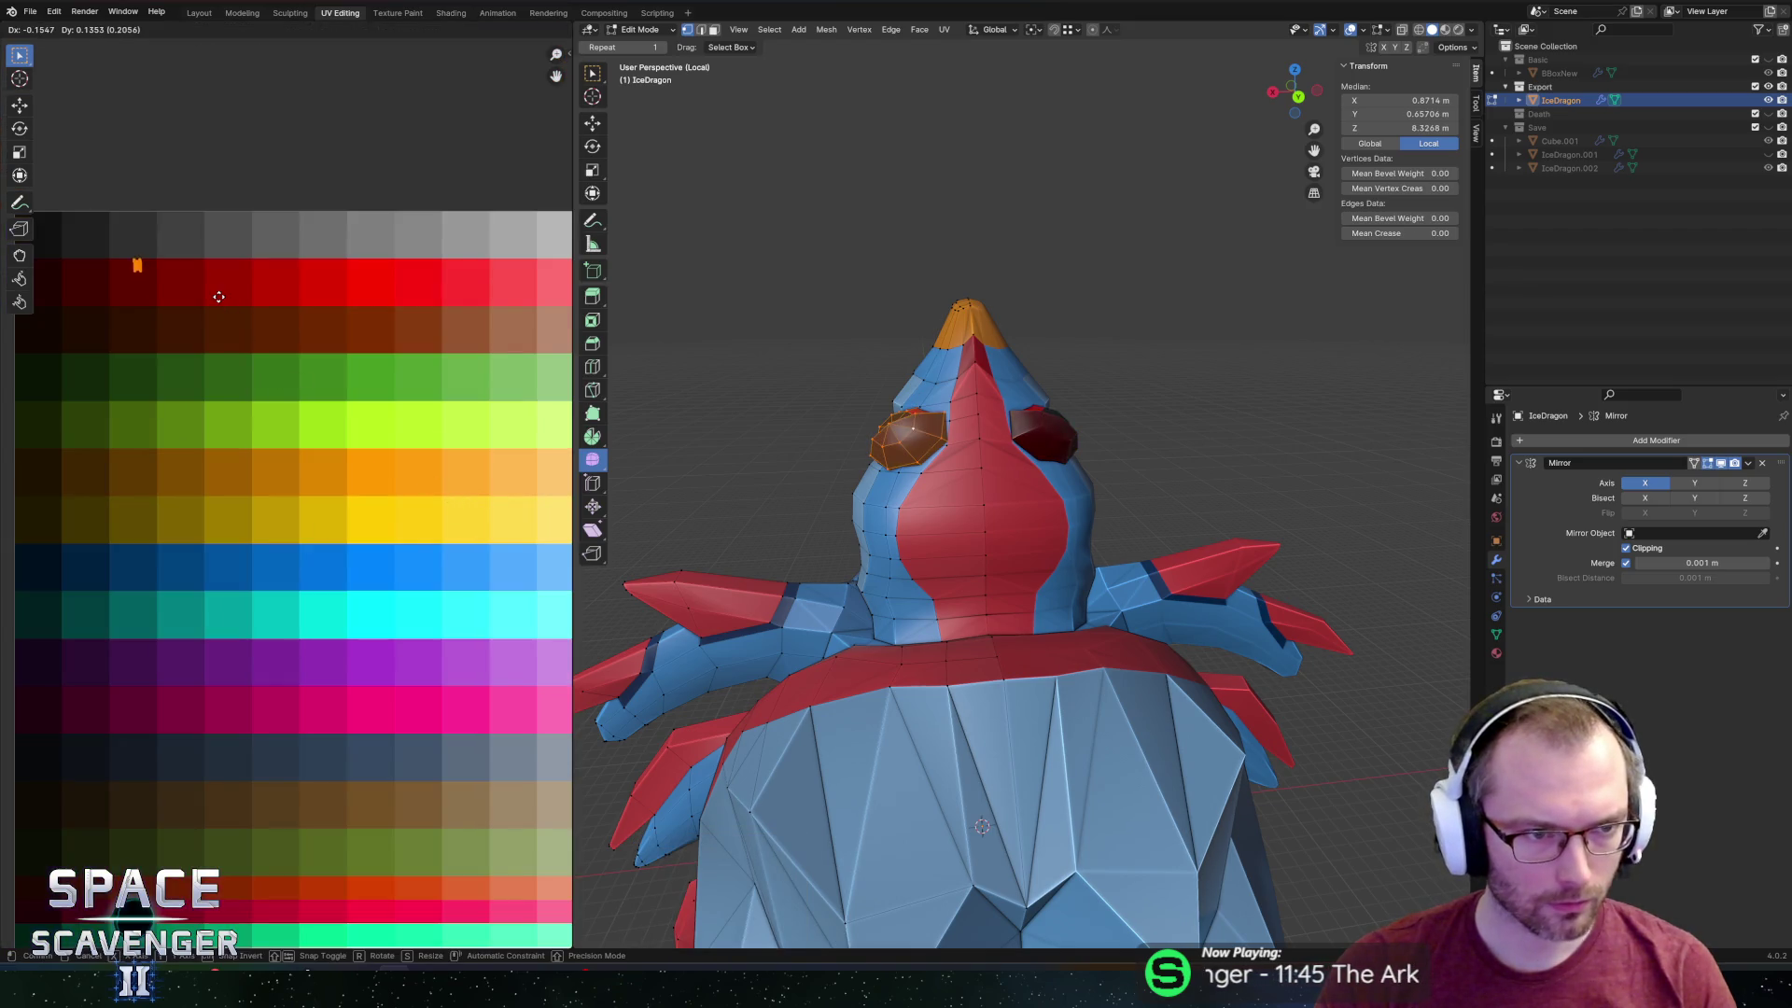
pyautogui.click(219, 311)
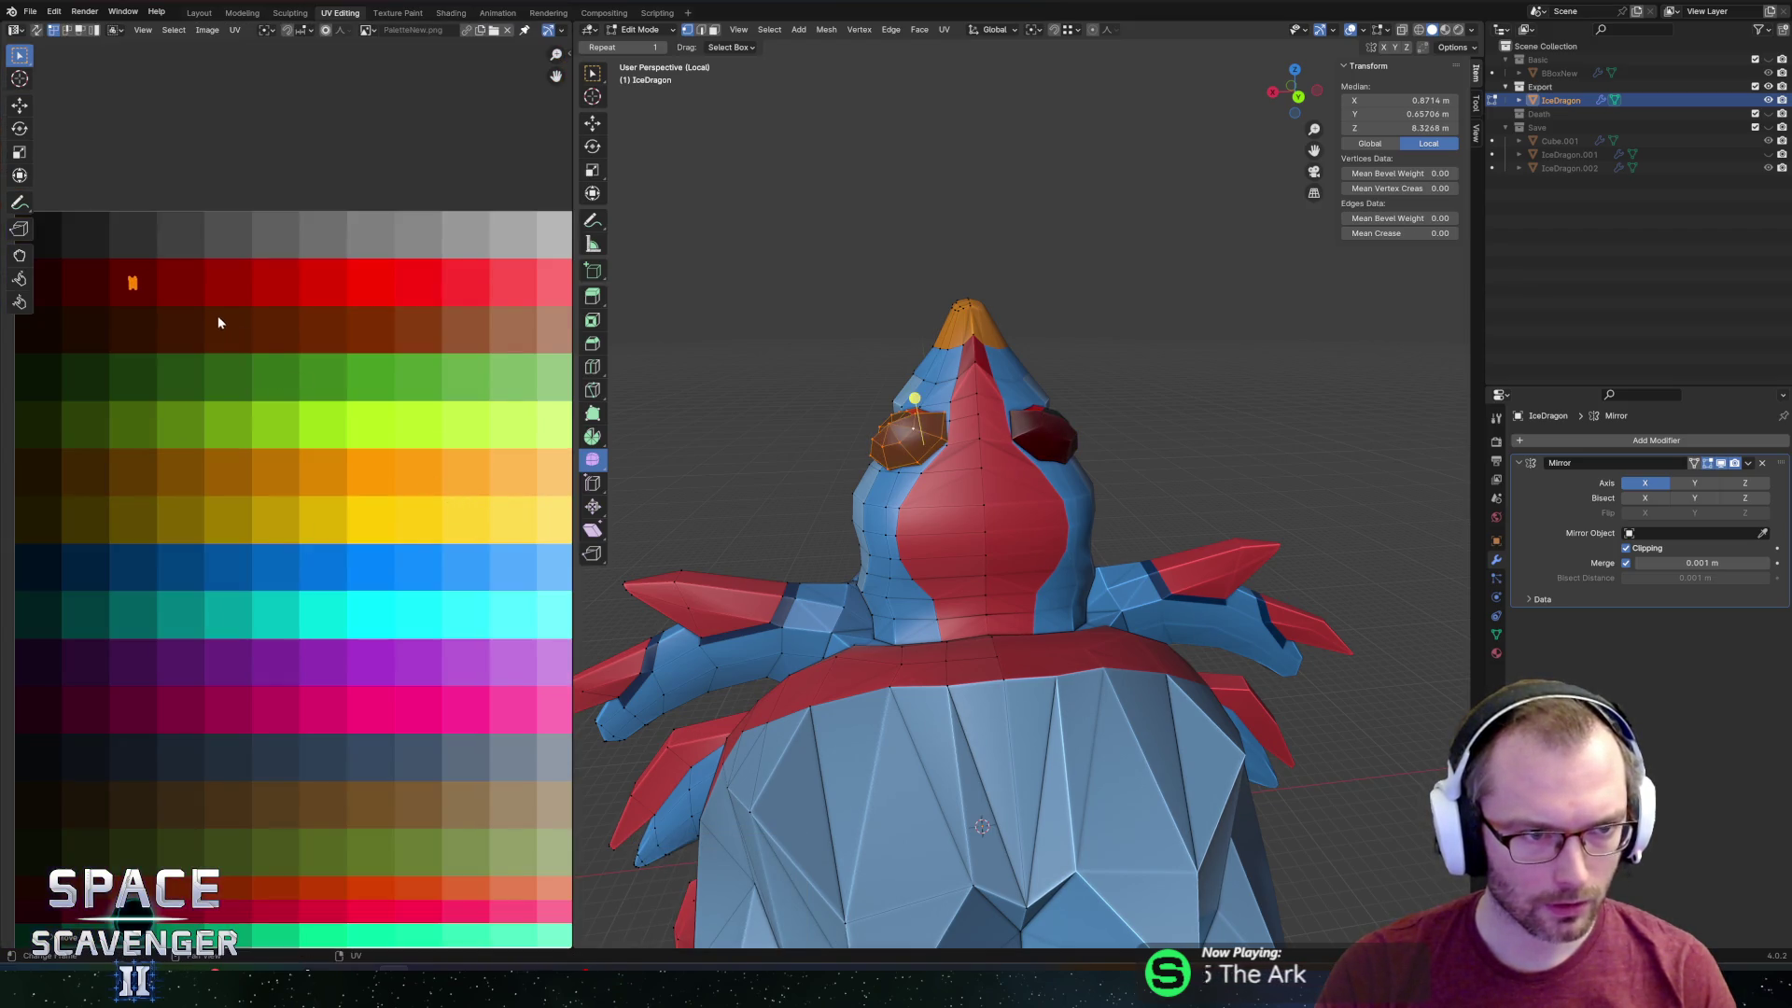
pyautogui.press('Tab')
pyautogui.press('Tab')
# Inspect the dark red eyes from the side and front, cancelling the export.
pyautogui.moveTo(877, 480)
pyautogui.mouseDown(button='middle')
pyautogui.moveTo(1224, 474)
pyautogui.moveTo(1025, 472)
pyautogui.moveTo(922, 448)
pyautogui.moveTo(910, 462)
pyautogui.mouseUp(button='middle')
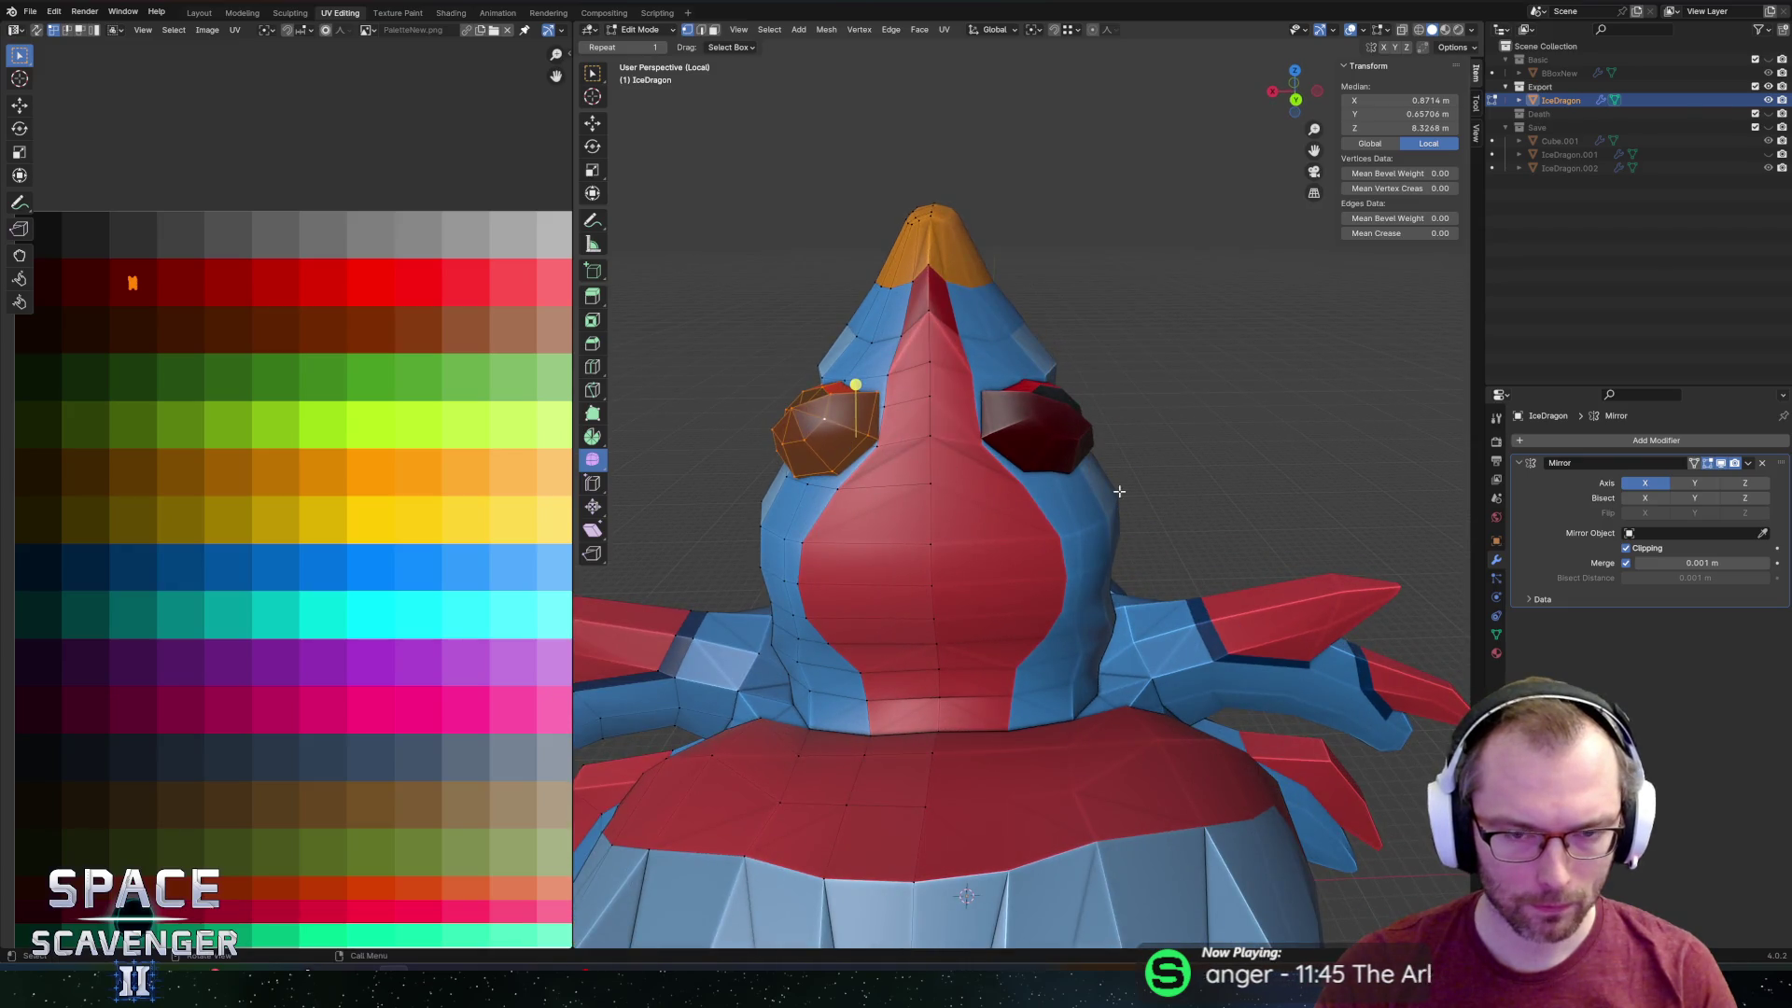
pyautogui.hotkey('alt', 'Tab')
pyautogui.hotkey('alt', 'Tab')
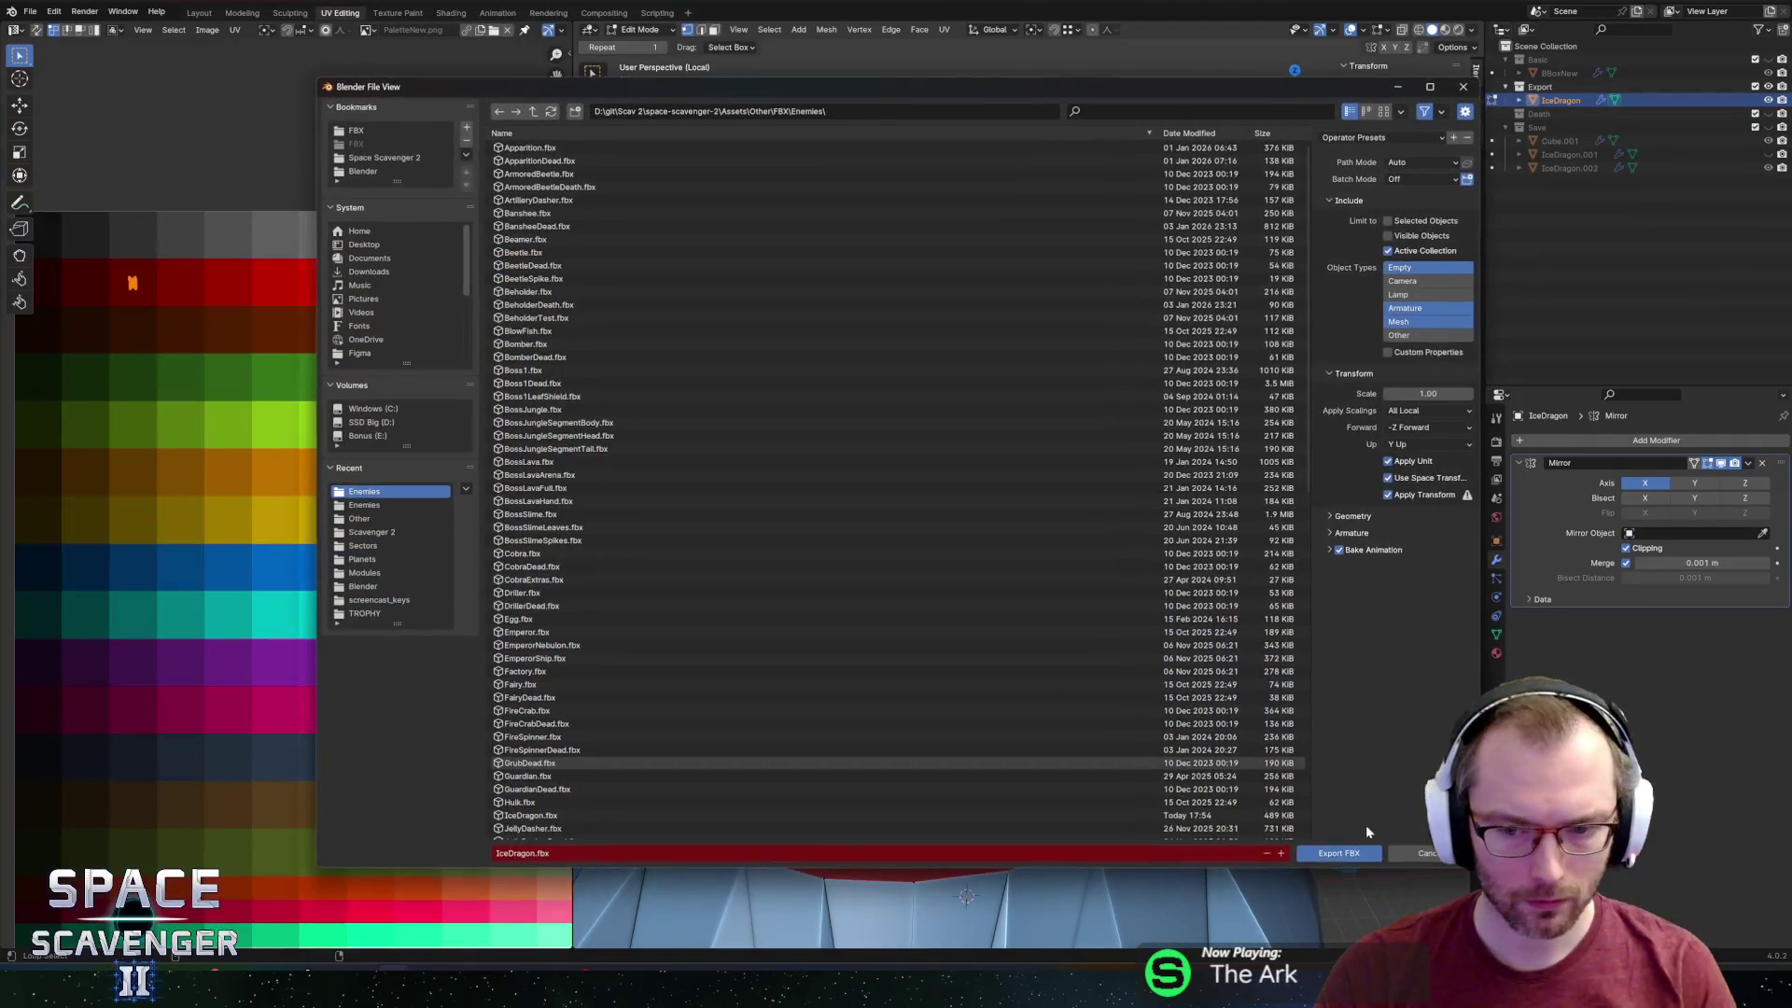
pyautogui.click(1339, 848)
pyautogui.hotkey('alt', 'Tab')
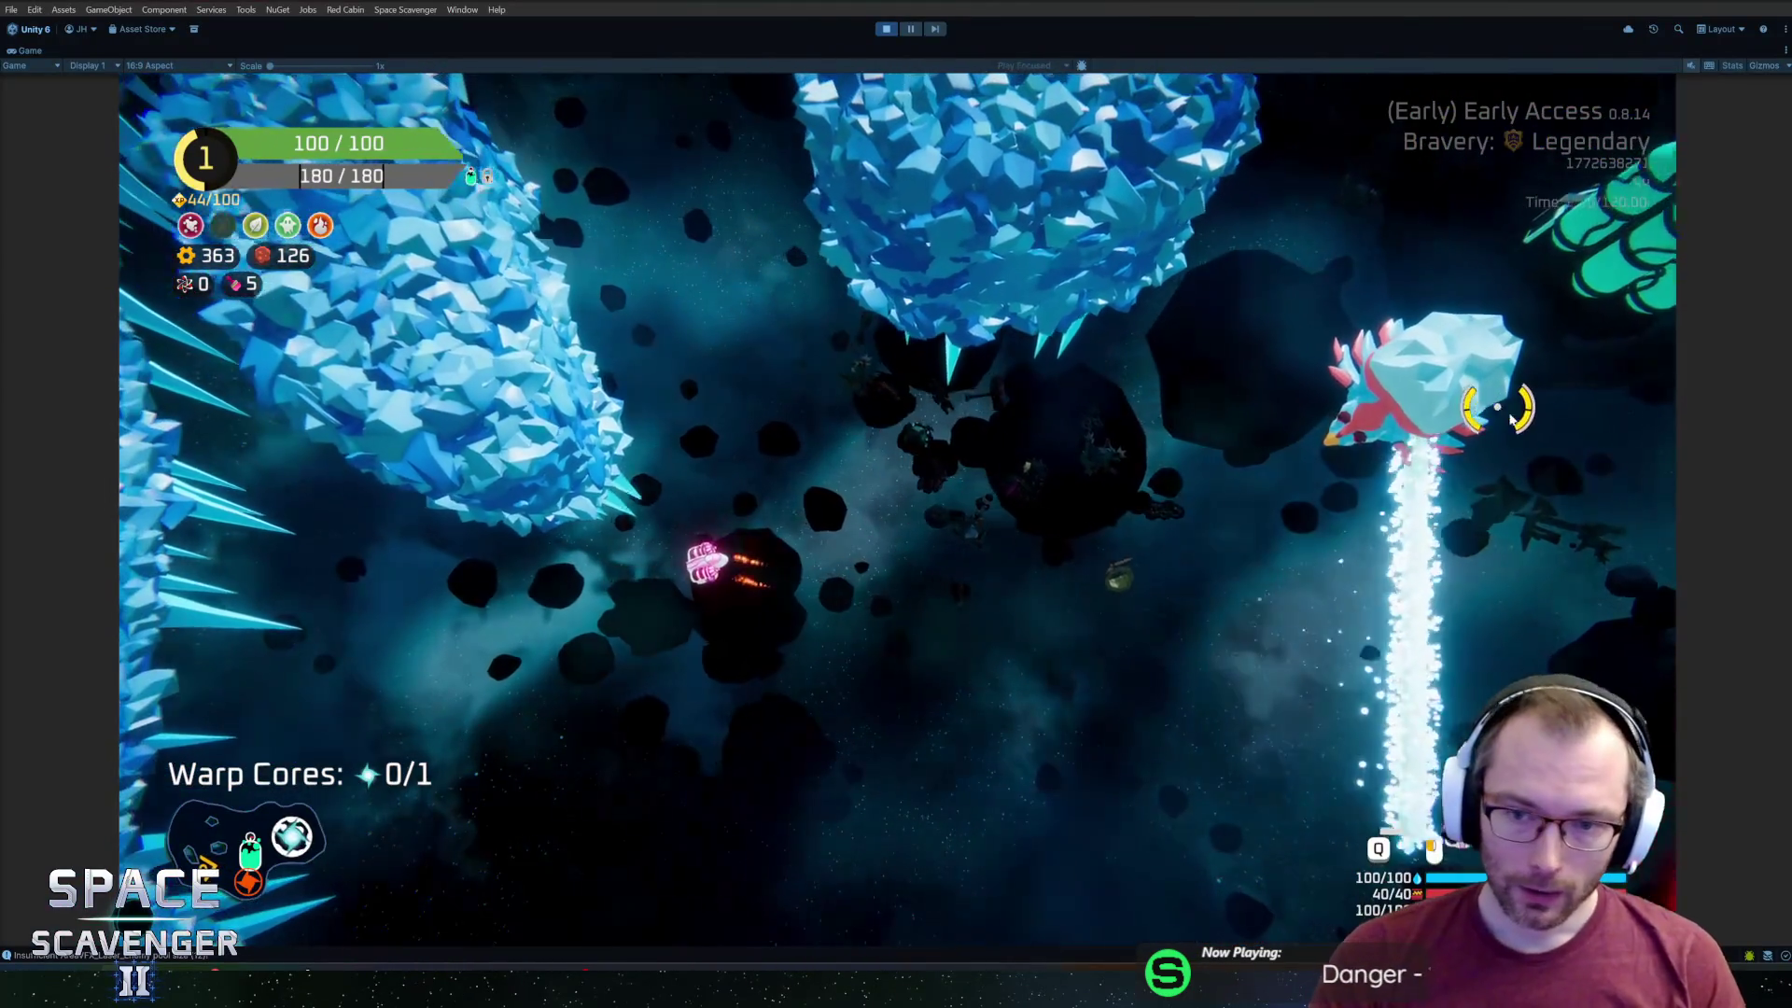
pyautogui.hotkey('alt', 'Tab')
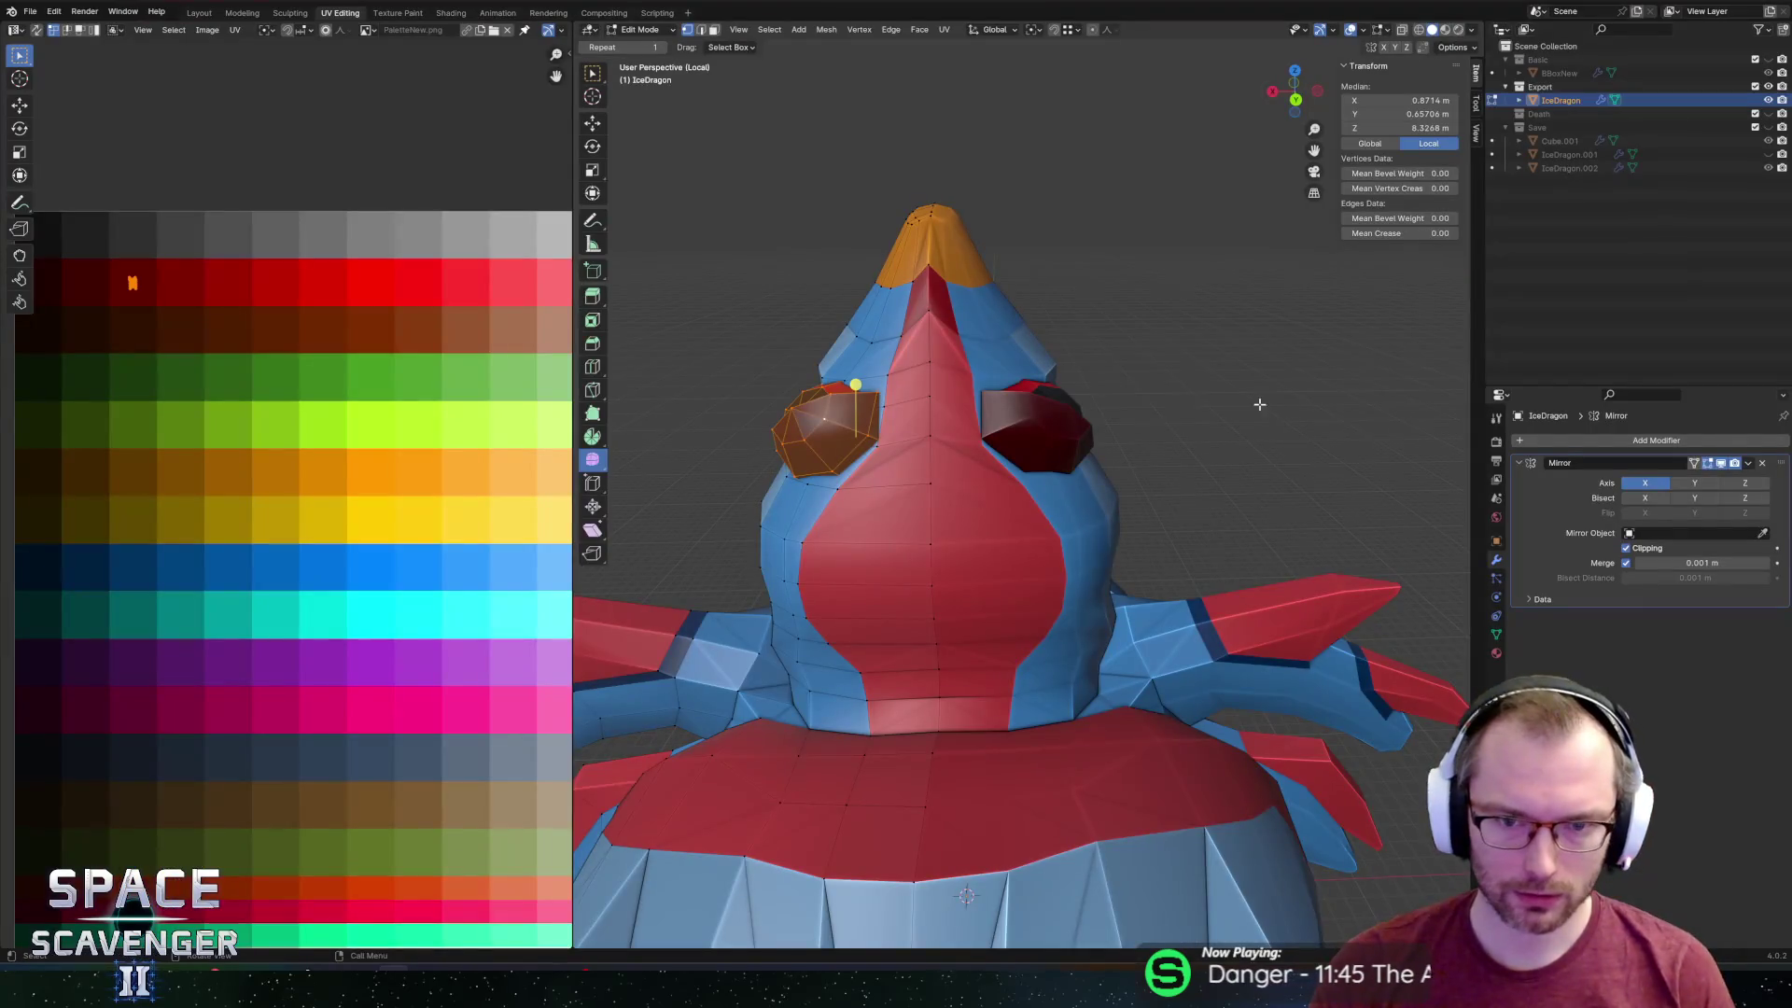
# Recolour an eye-rim edge yellow and shift the mesh's UV island on the palette.
pyautogui.moveTo(887, 402); pyautogui.dragTo(1026, 387, button='middle')
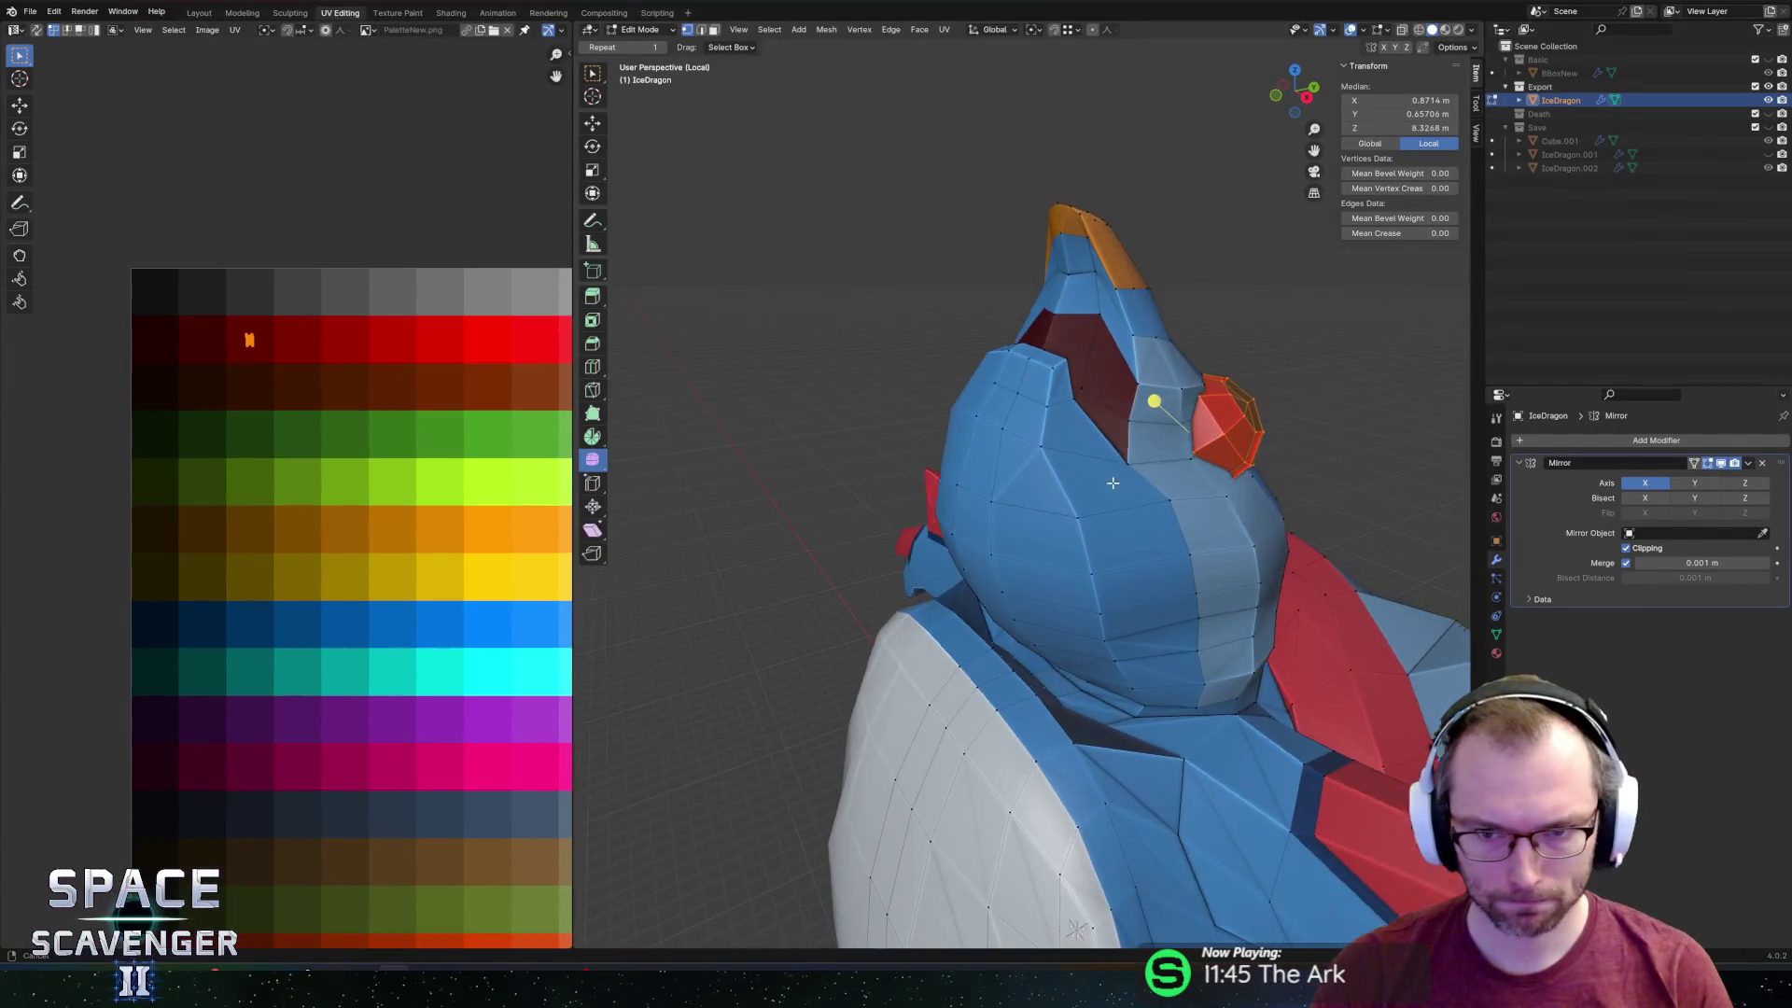
pyautogui.scroll(4, 1055, 382)
pyautogui.click(1055, 383)
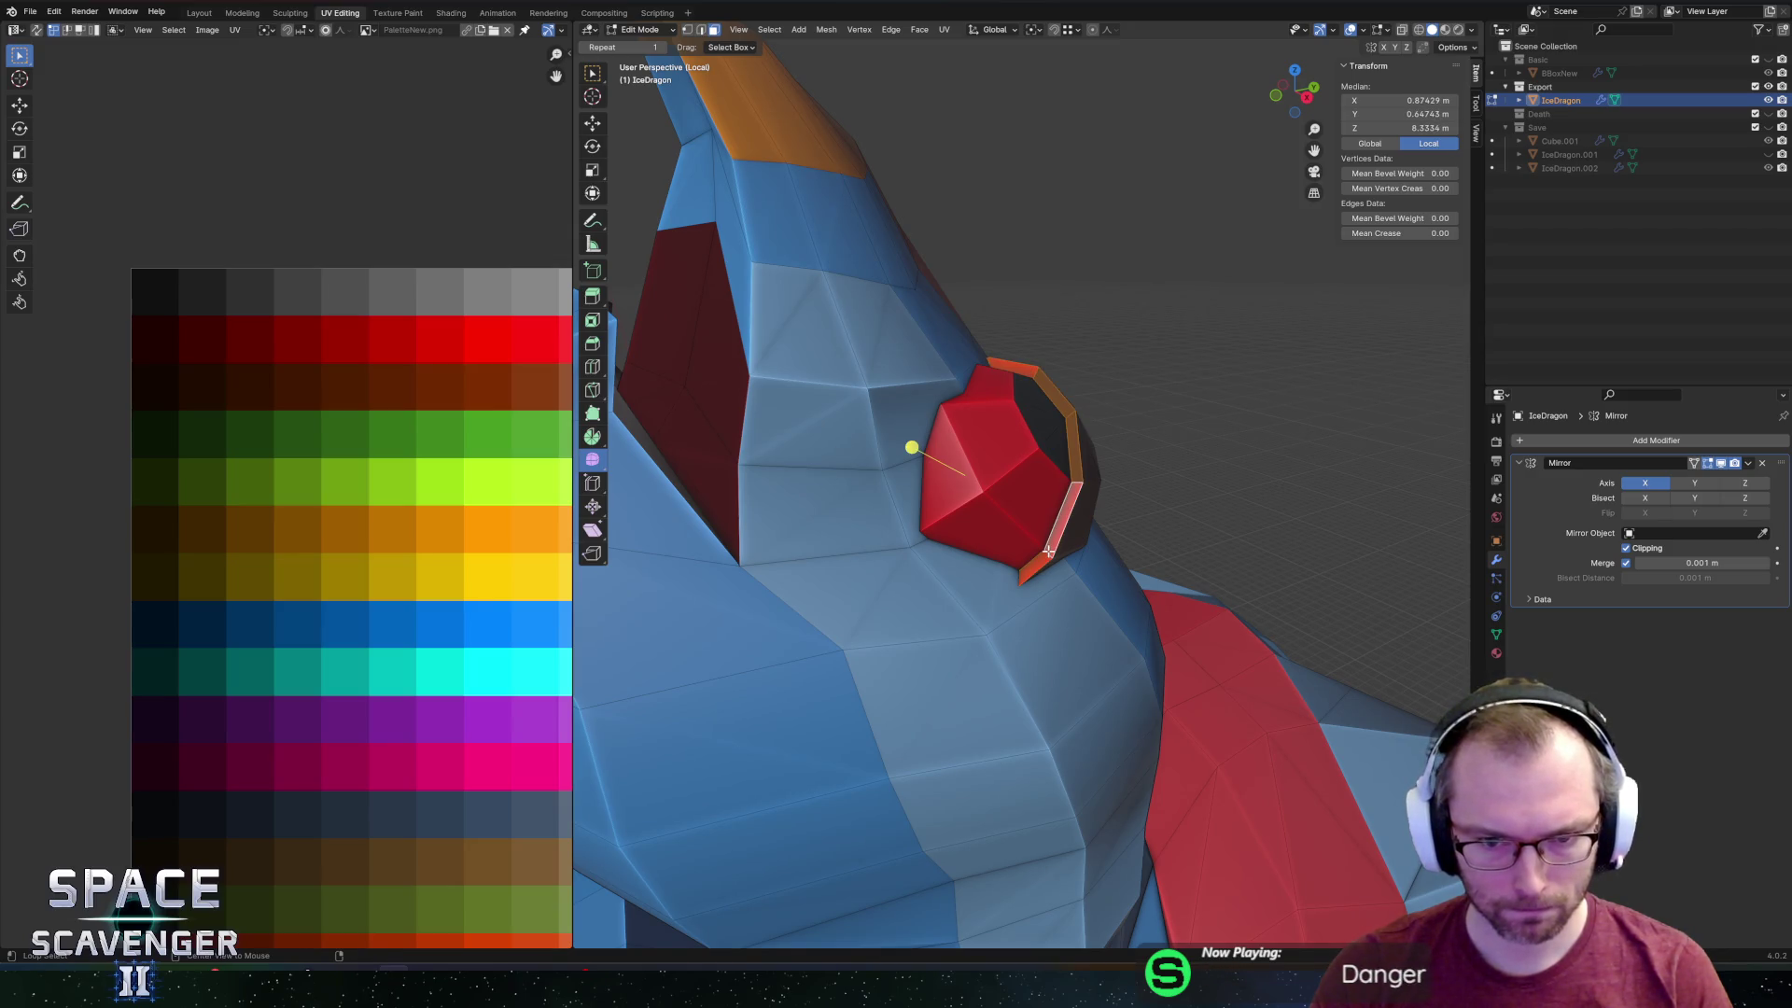
pyautogui.scroll(-3, 298, 422)
pyautogui.press('g')
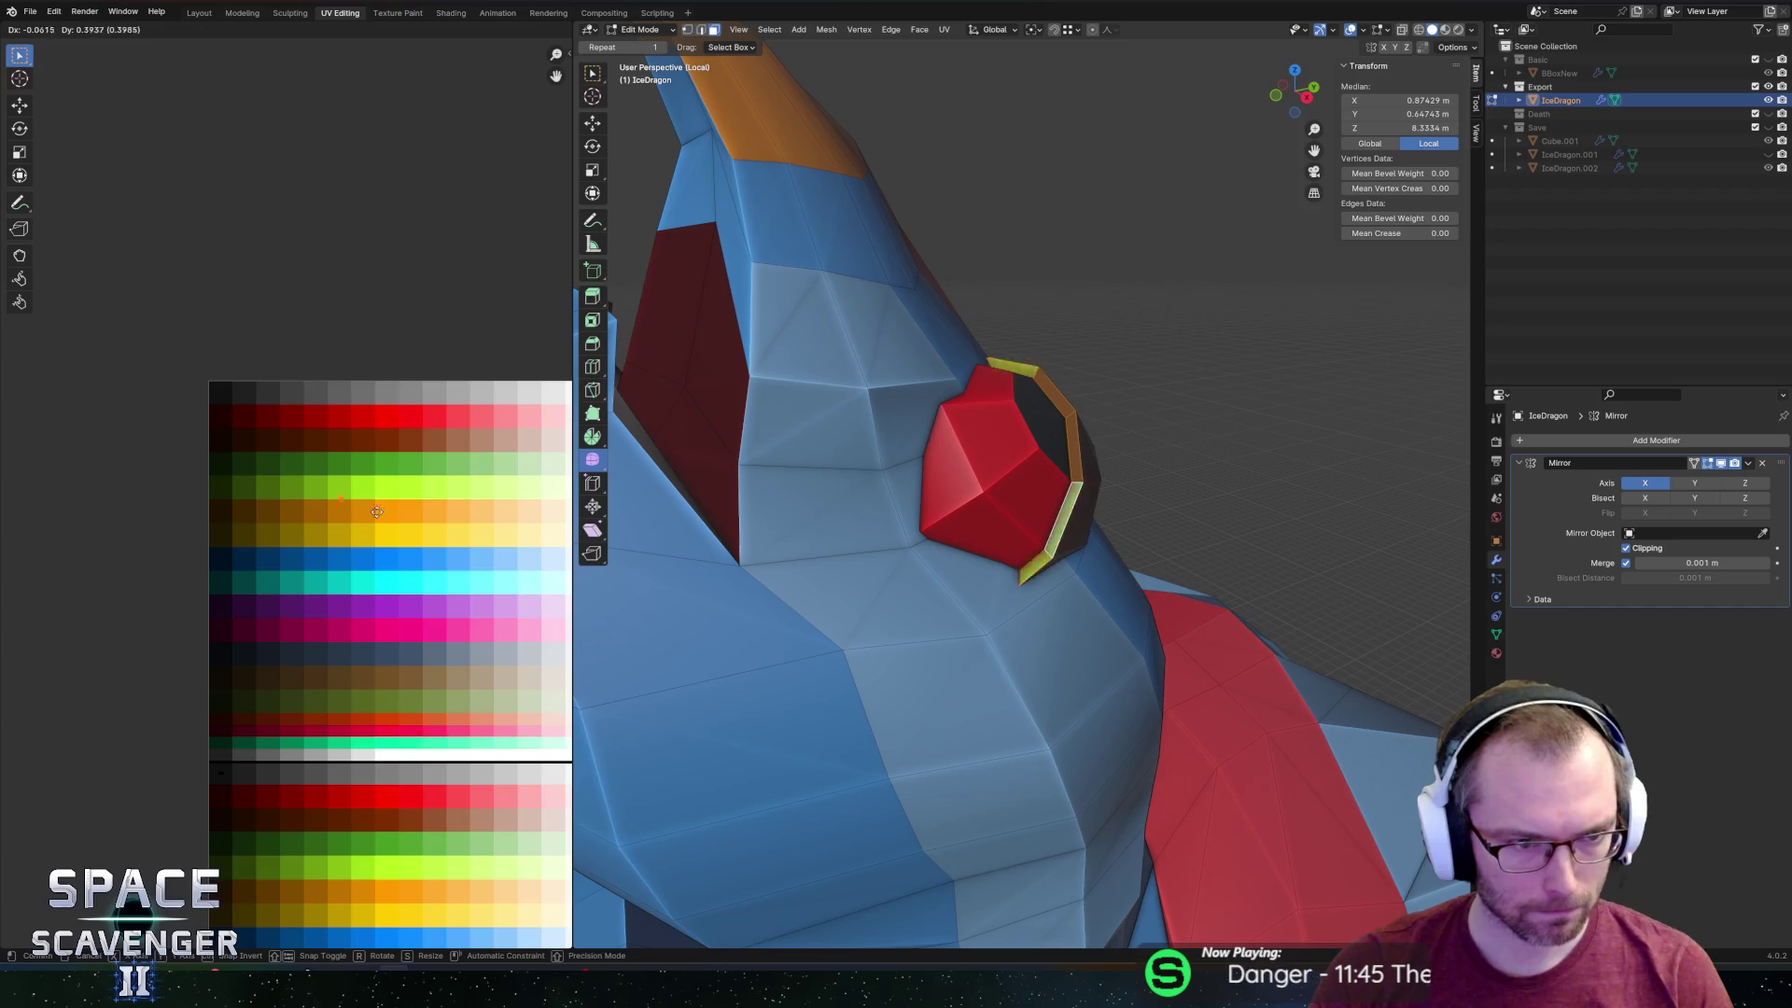
pyautogui.click(319, 463)
pyautogui.press('a')
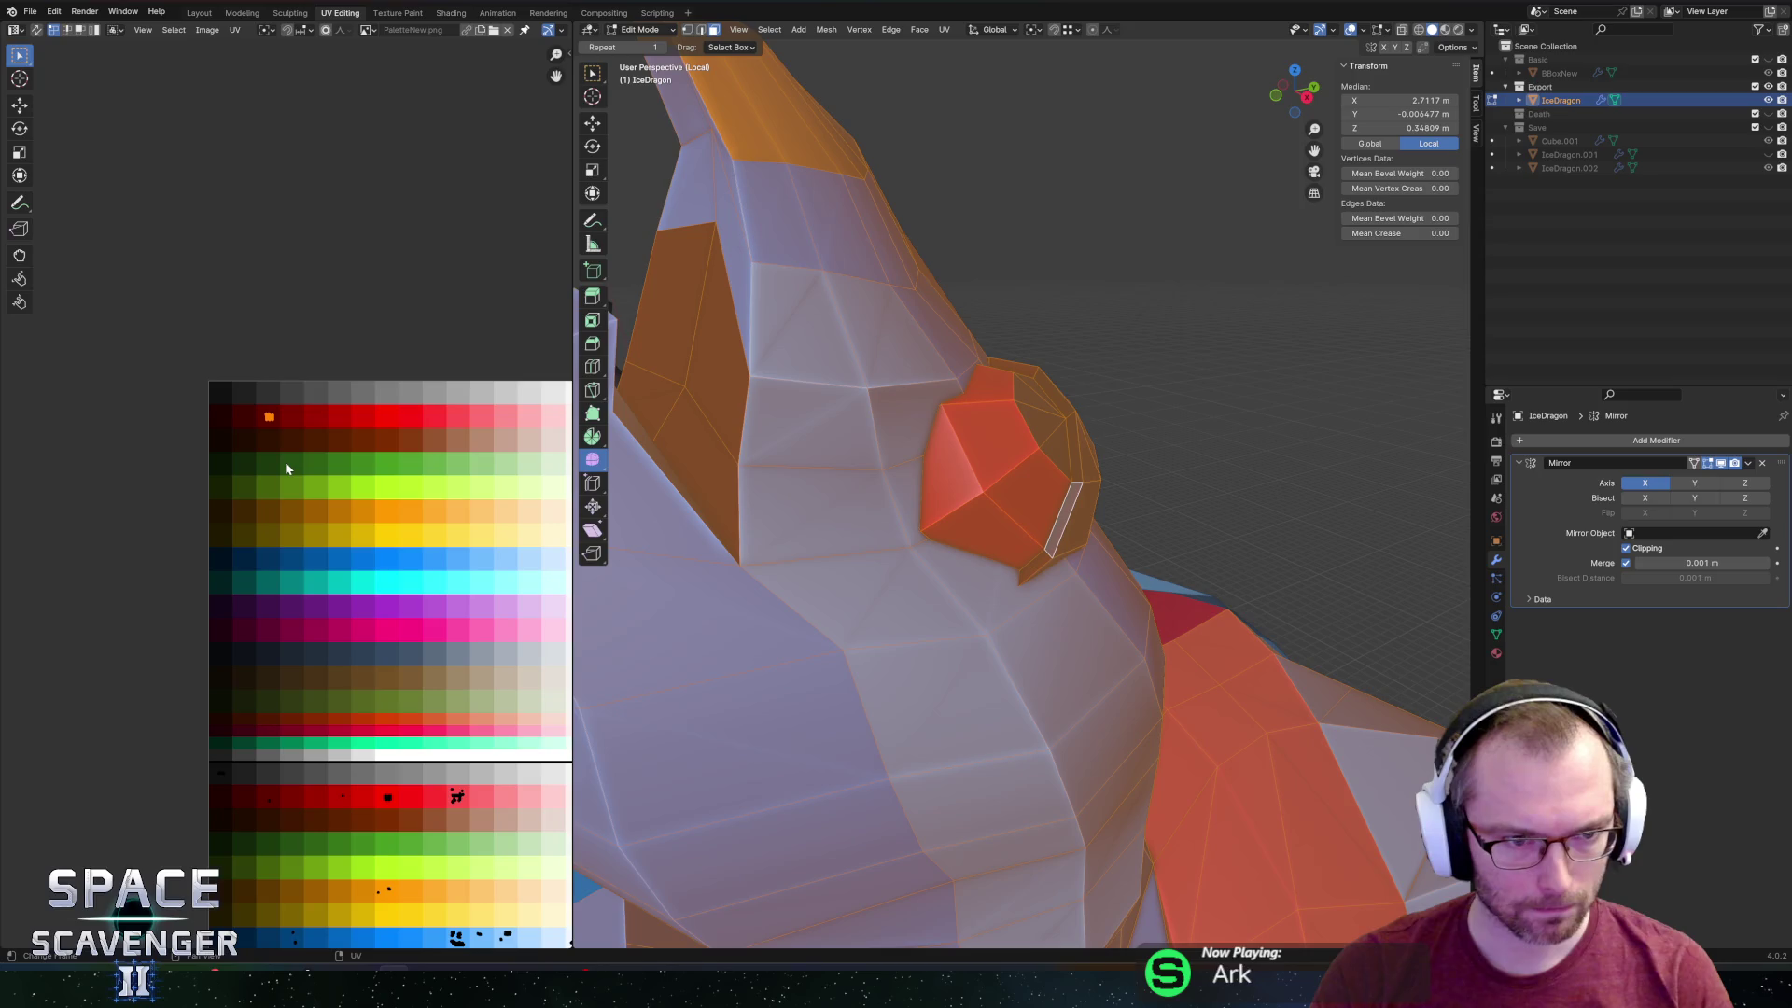
pyautogui.press('g')
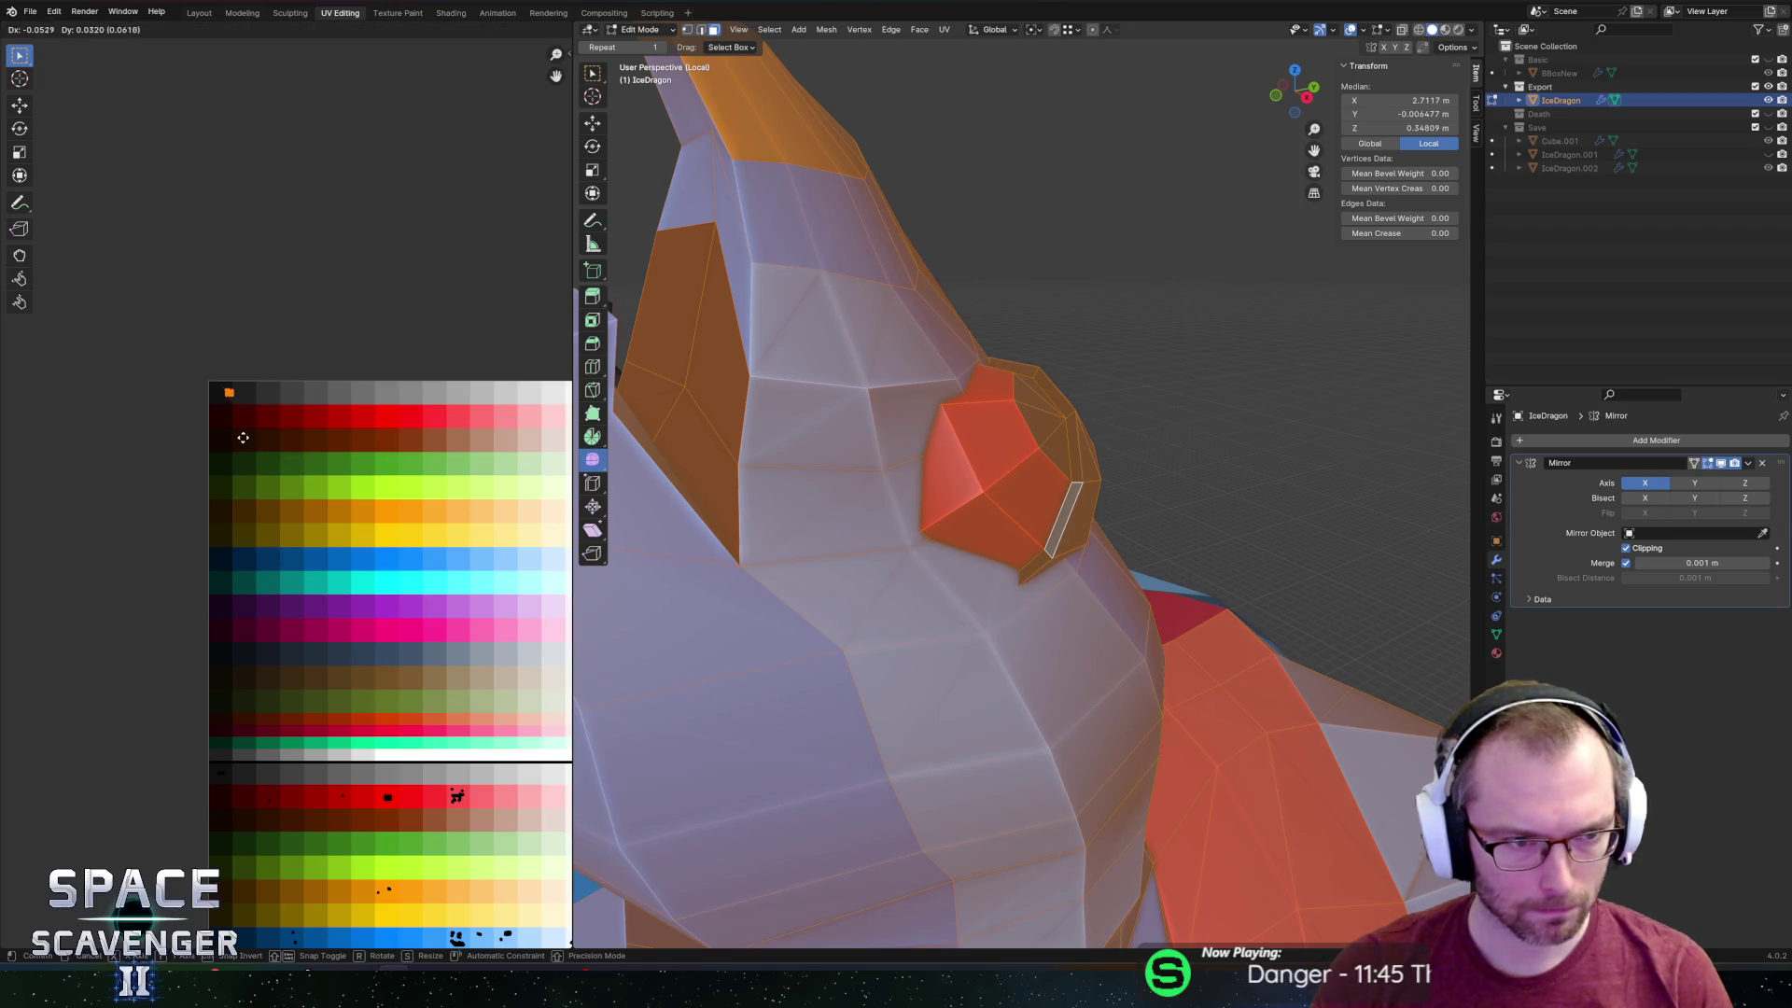
pyautogui.click(232, 437)
# Edge-slide an edge of the eye outline twice along the eye faces.
pyautogui.click(1066, 401)
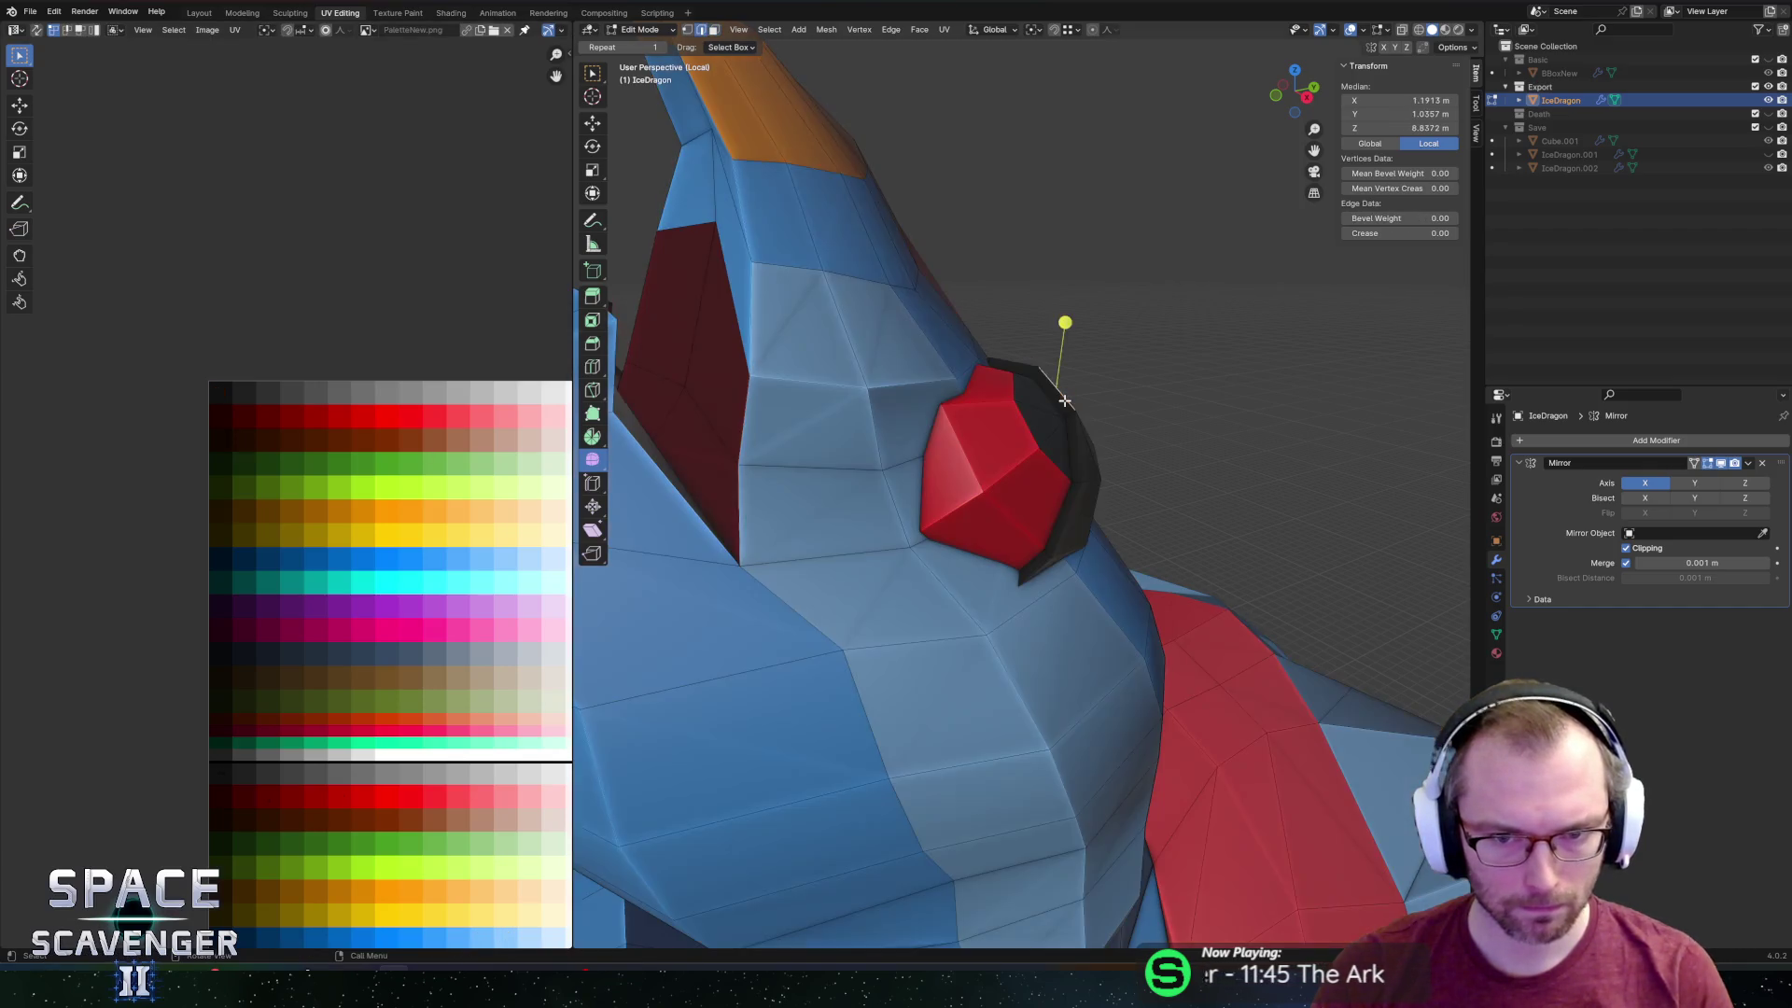
pyautogui.moveTo(1079, 434); pyautogui.dragTo(988, 477, button='middle')
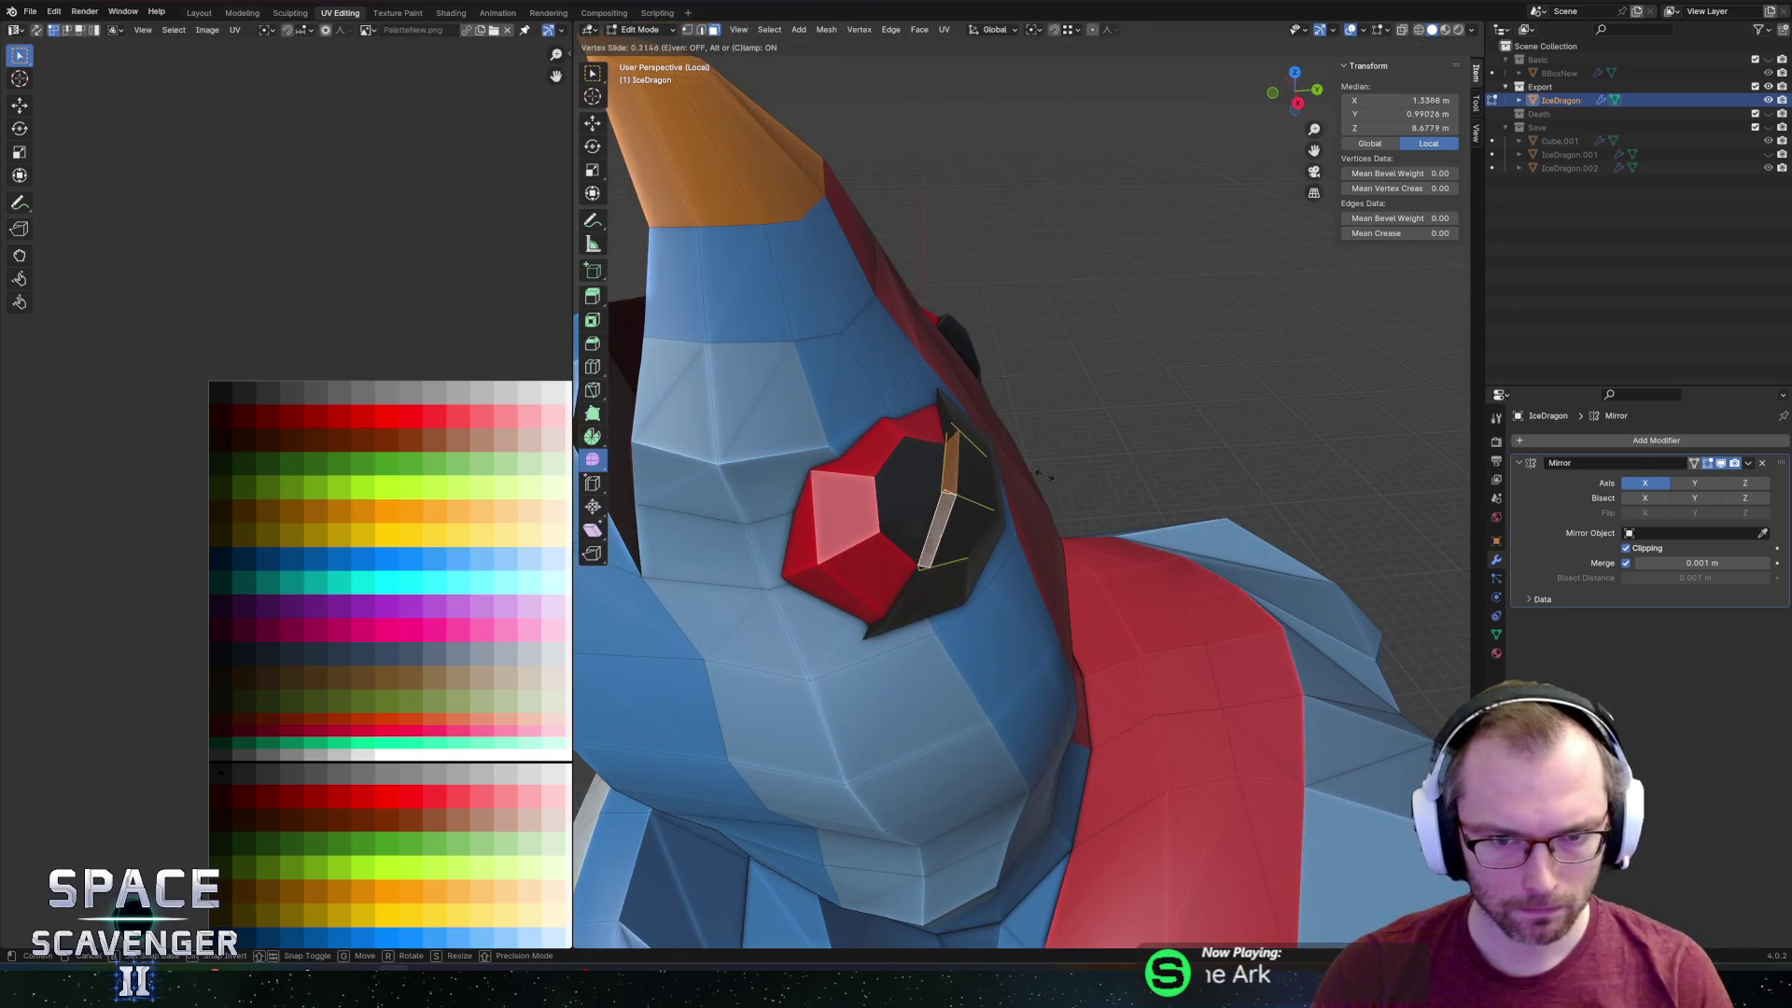
pyautogui.click(948, 481)
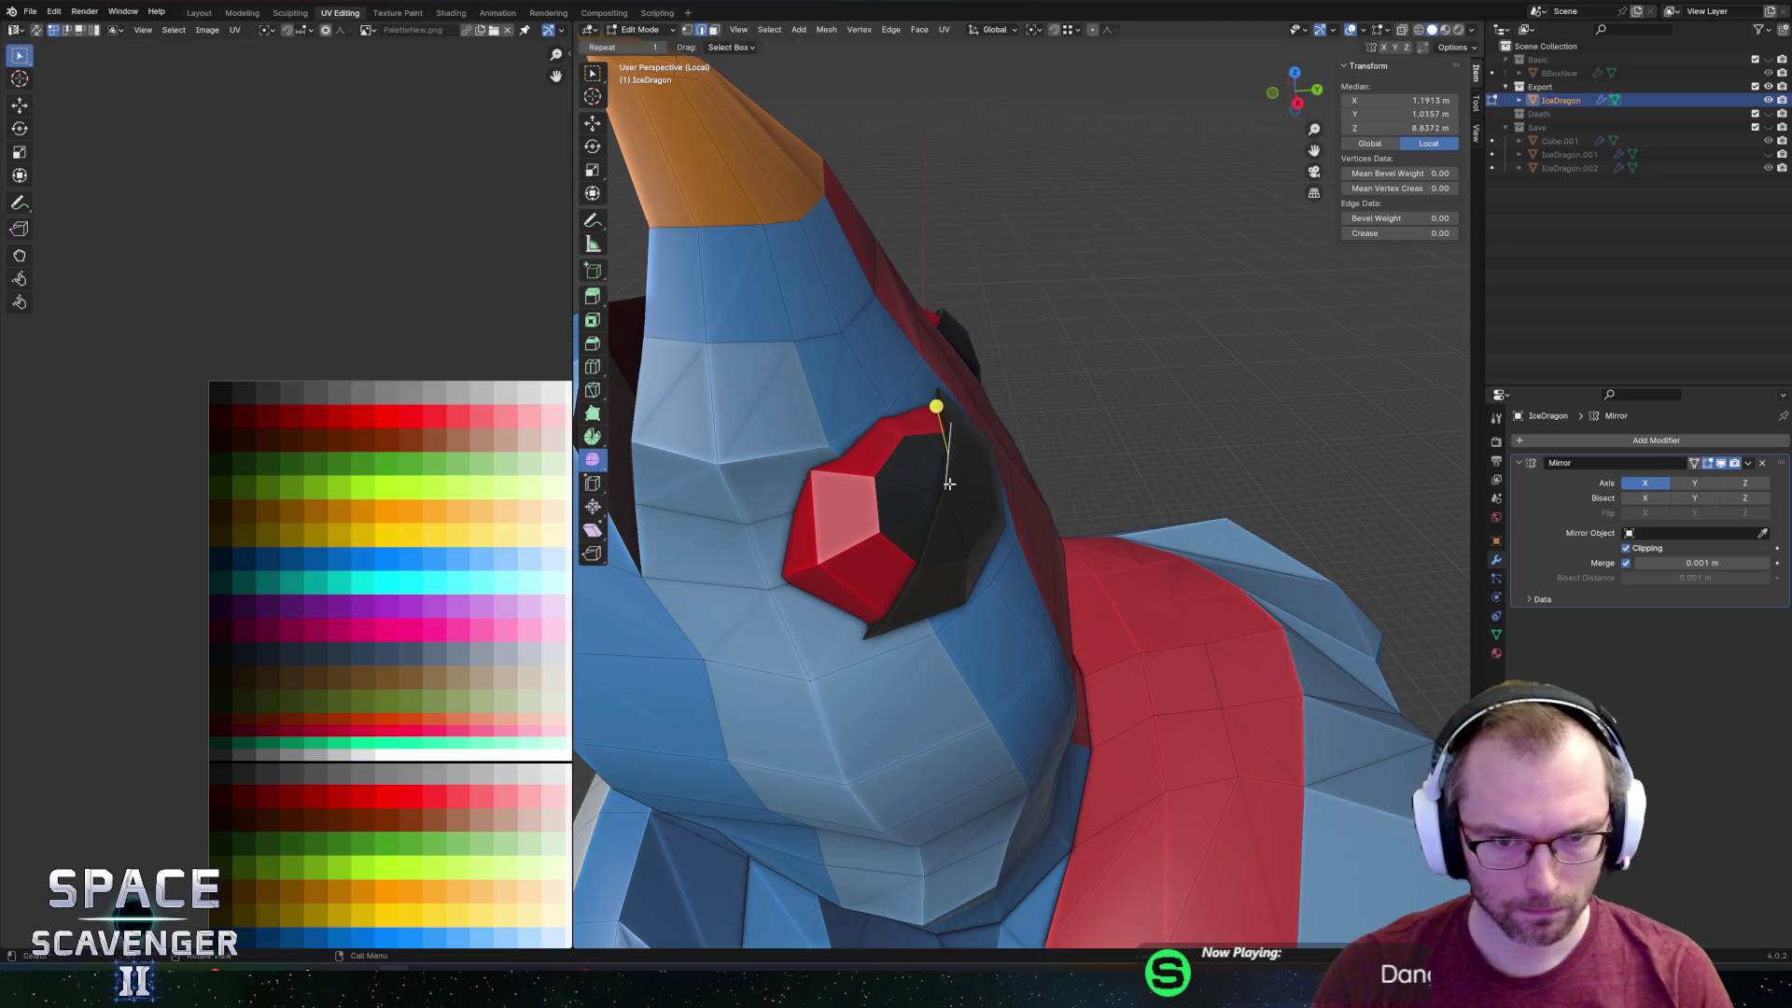
pyautogui.press('g')
pyautogui.press('g')
pyautogui.click(952, 528)
pyautogui.moveTo(952, 528)
pyautogui.mouseDown(button='middle')
pyautogui.moveTo(936, 409)
pyautogui.moveTo(896, 467)
pyautogui.moveTo(812, 513)
pyautogui.moveTo(980, 537)
pyautogui.mouseUp(button='middle')
pyautogui.press('g')
pyautogui.press('g')
pyautogui.click(934, 438)
# Edge-slide the bottom eye edge to about 0.221, leaving a thin red rim.
pyautogui.click(799, 520)
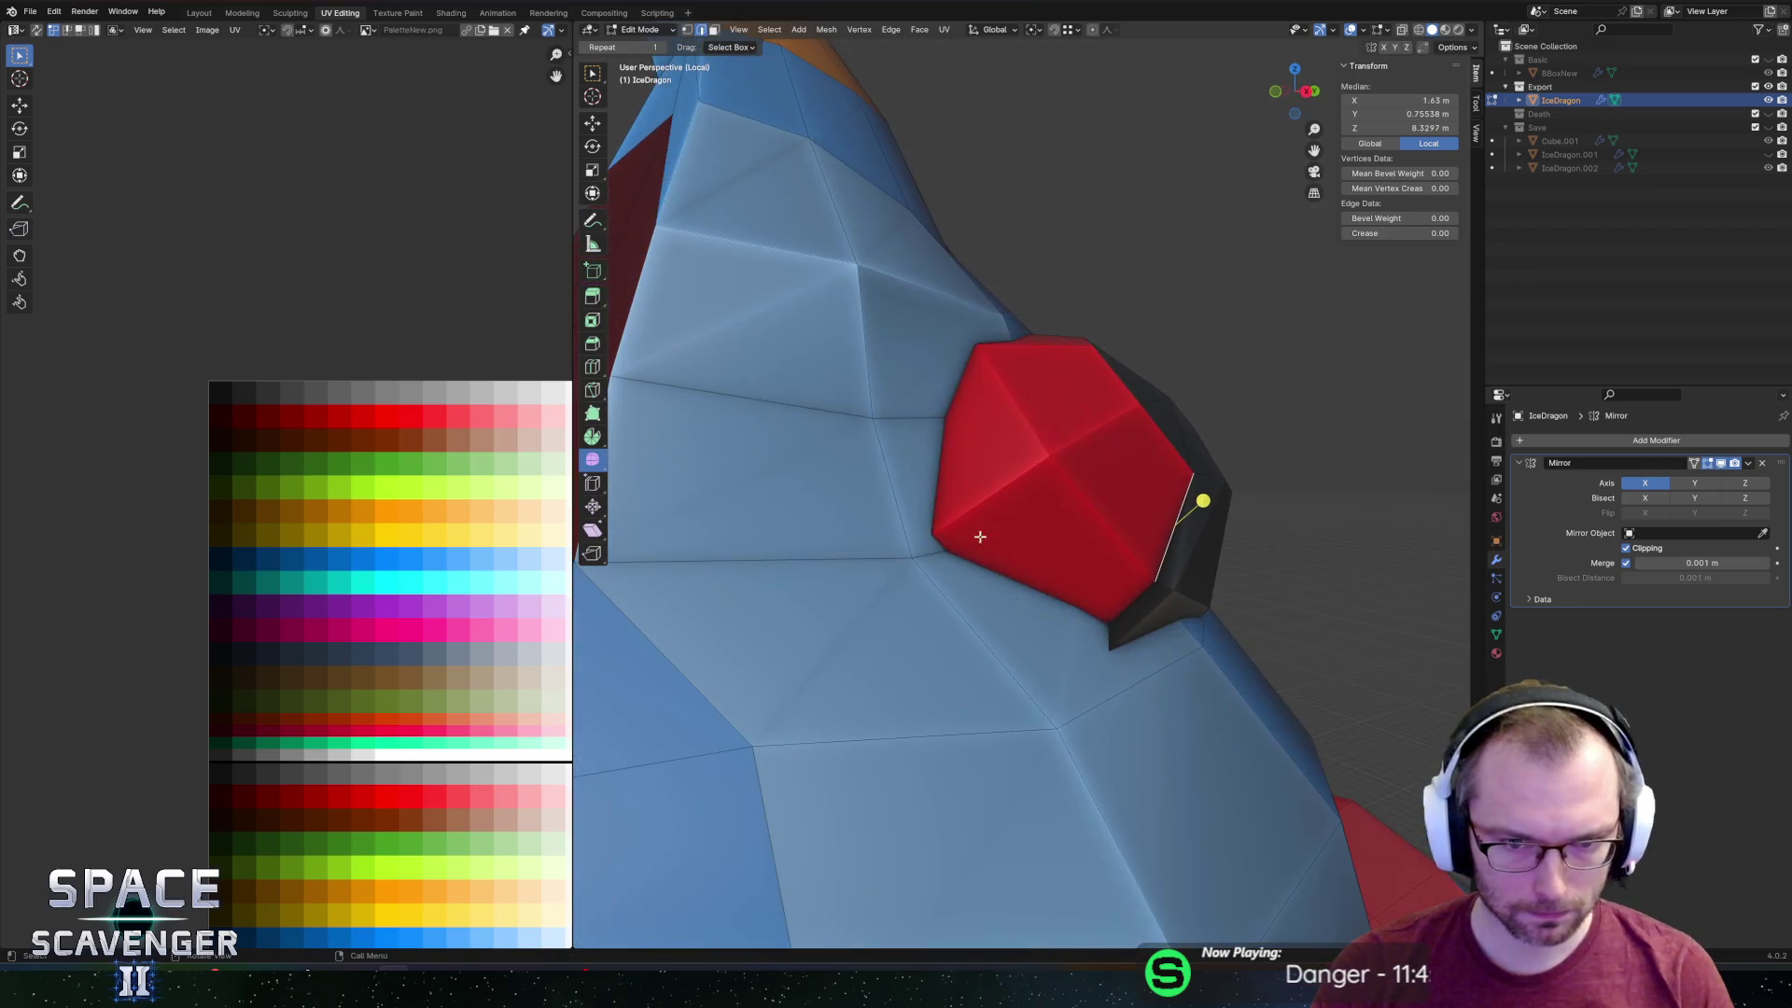
pyautogui.moveTo(1194, 540); pyautogui.dragTo(1116, 557, button='middle')
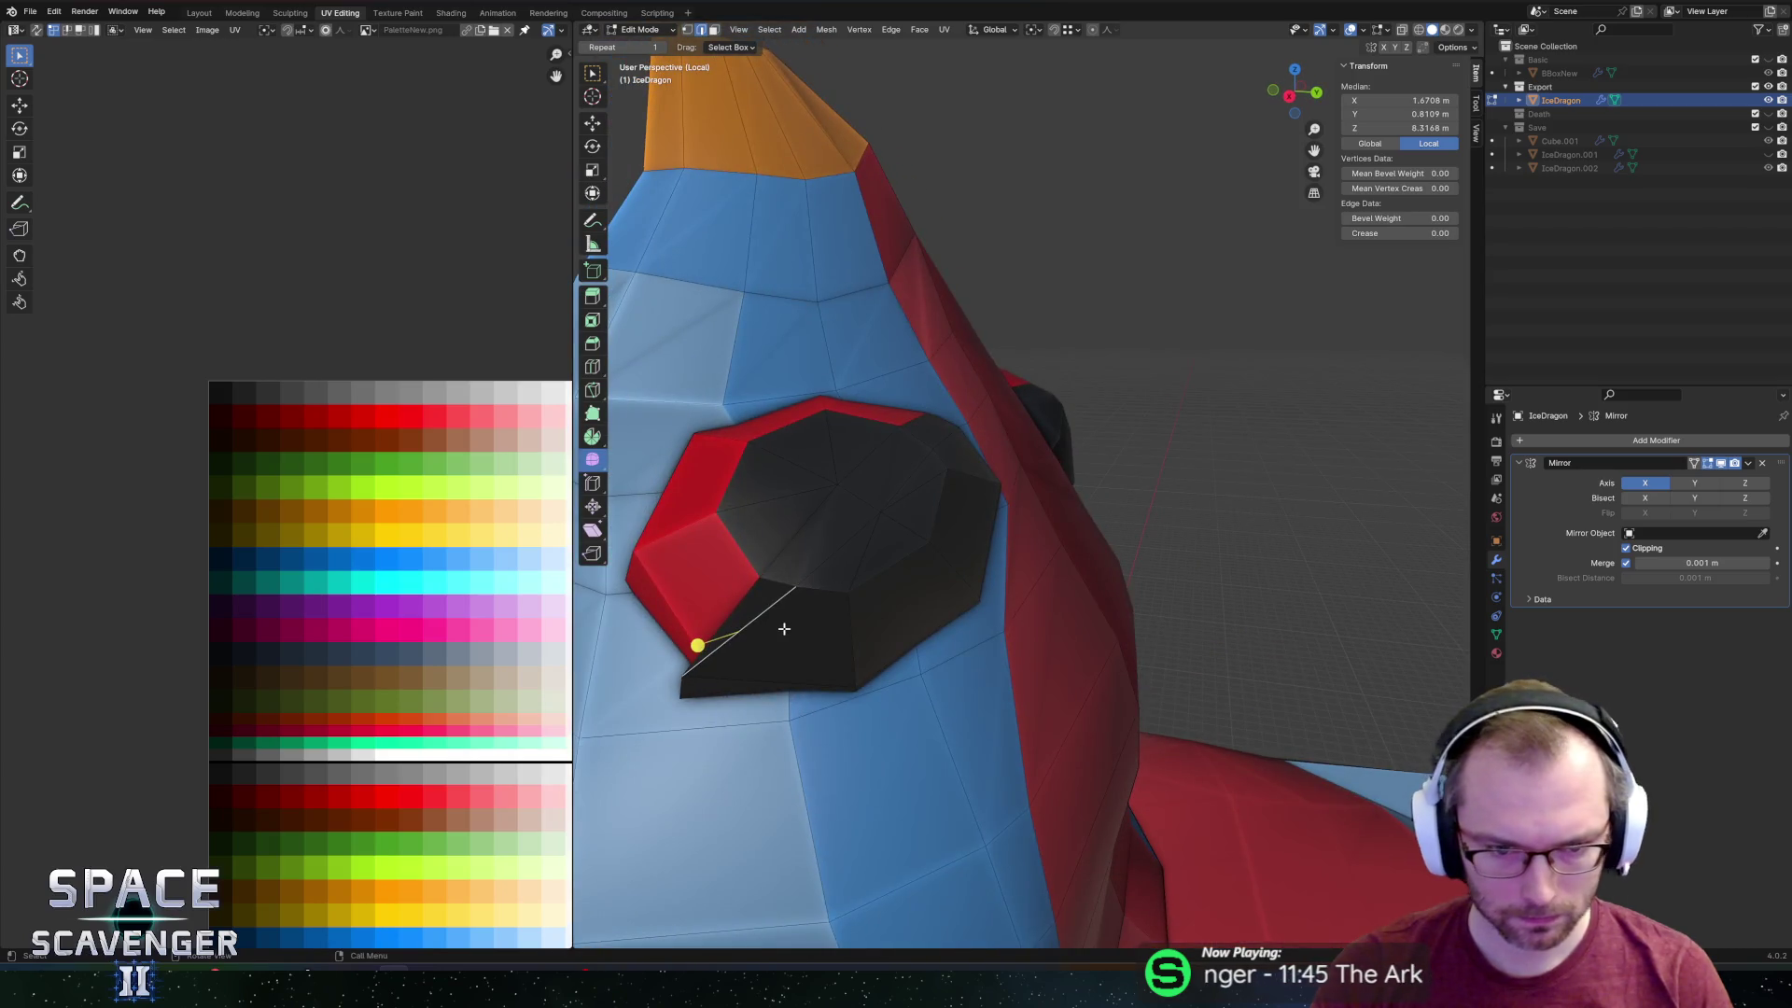
pyautogui.click(766, 689)
pyautogui.press('g')
pyautogui.press('g')
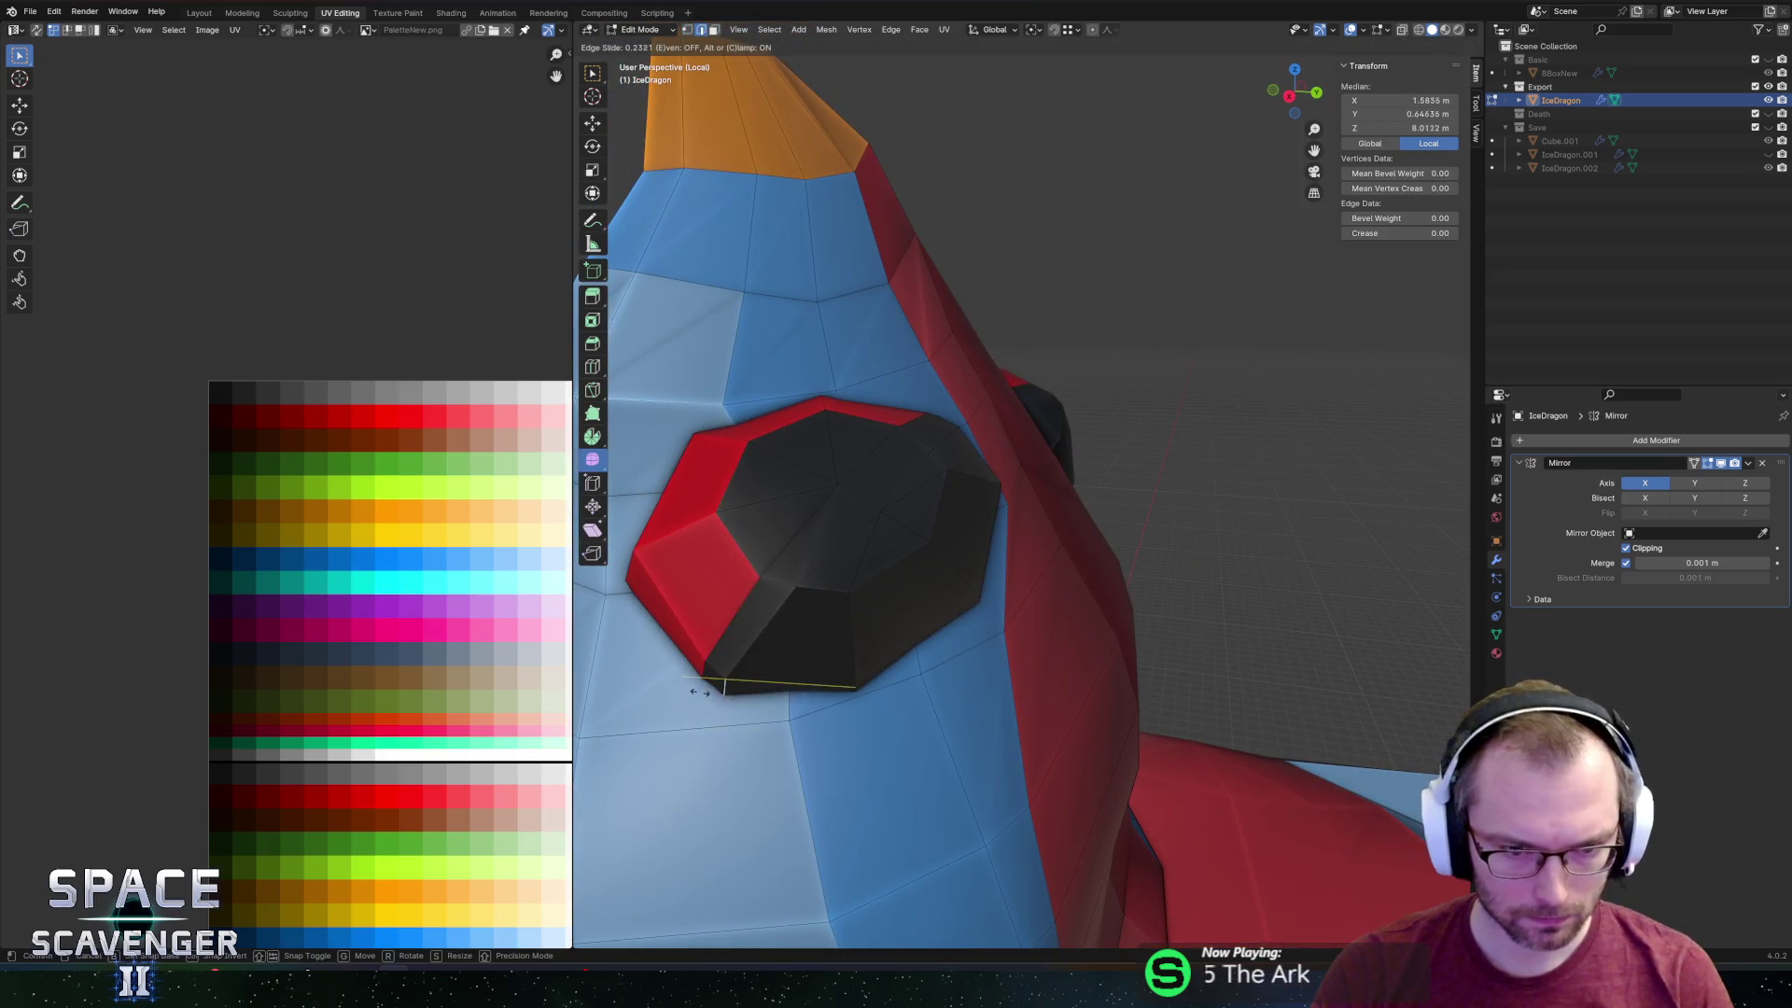
pyautogui.click(705, 698)
pyautogui.moveTo(672, 759)
pyautogui.mouseDown(button='middle')
pyautogui.moveTo(647, 752)
pyautogui.moveTo(728, 548)
pyautogui.mouseUp(button='middle')
pyautogui.moveTo(863, 474)
pyautogui.mouseDown(button='middle')
pyautogui.moveTo(1108, 464)
pyautogui.moveTo(1047, 474)
pyautogui.moveTo(954, 415)
pyautogui.mouseUp(button='middle')
# Select the connected eye faces and move their UVs onto the red palette colour.
pyautogui.scroll(-5, 990, 460)
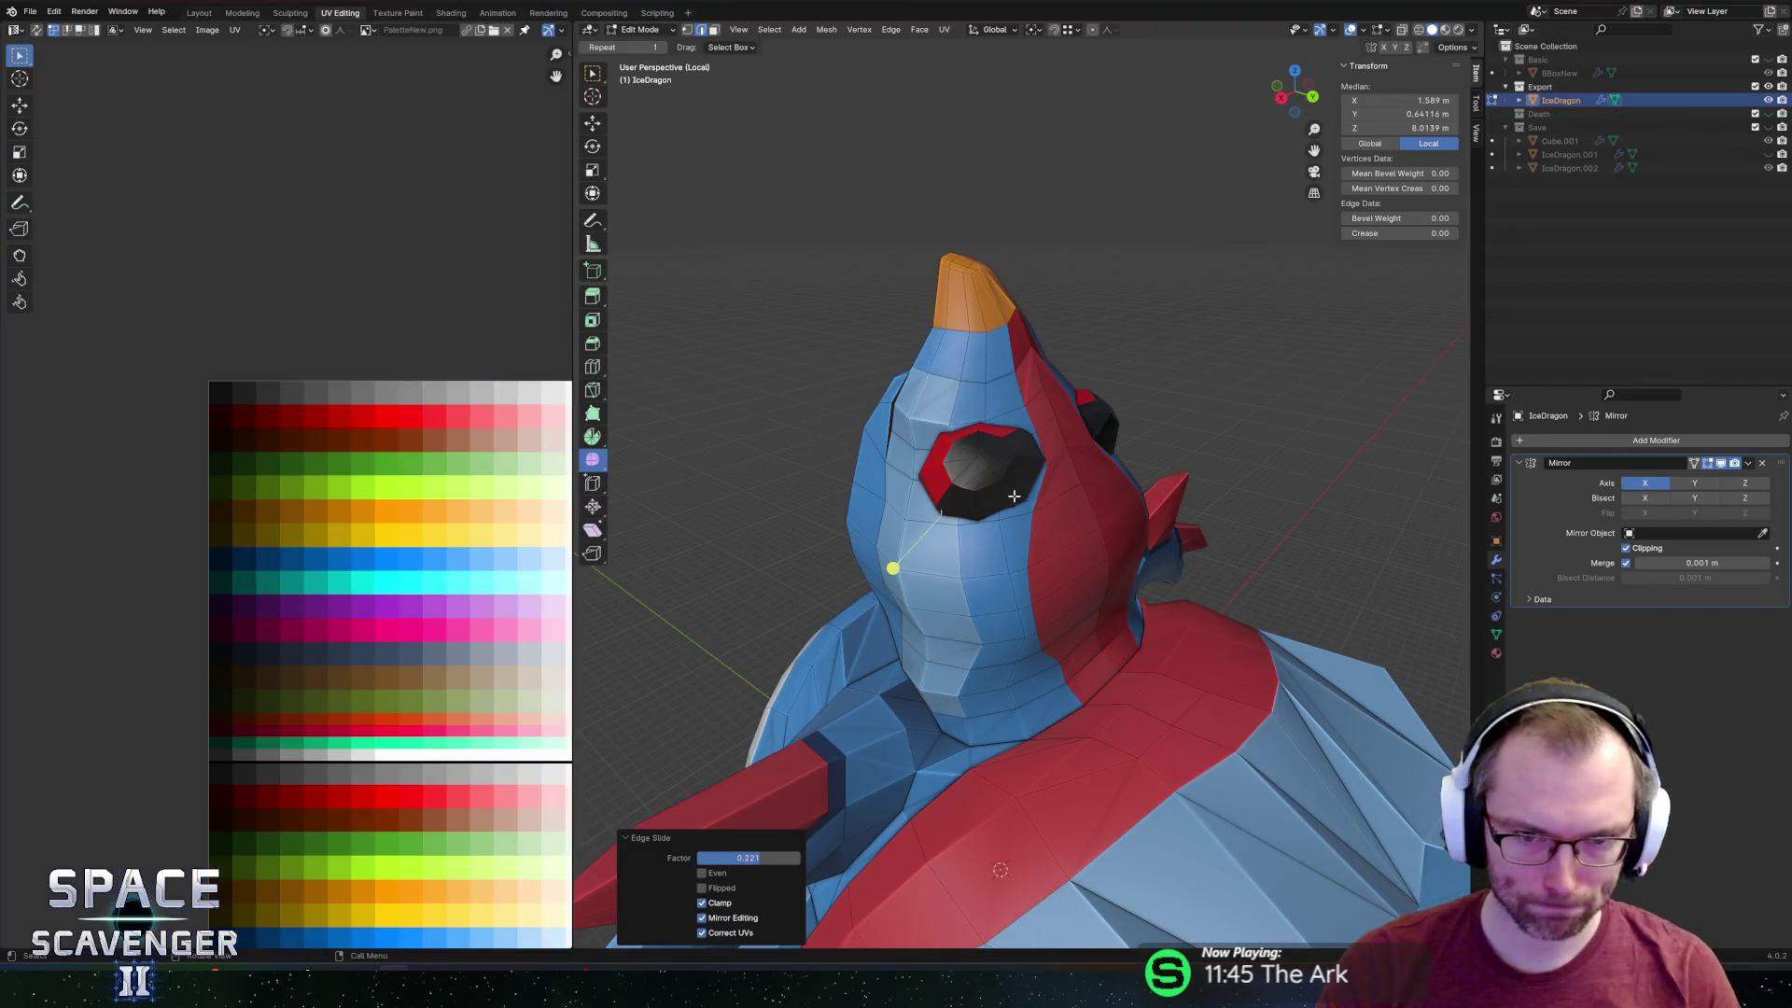
pyautogui.press('l')
pyautogui.press('g')
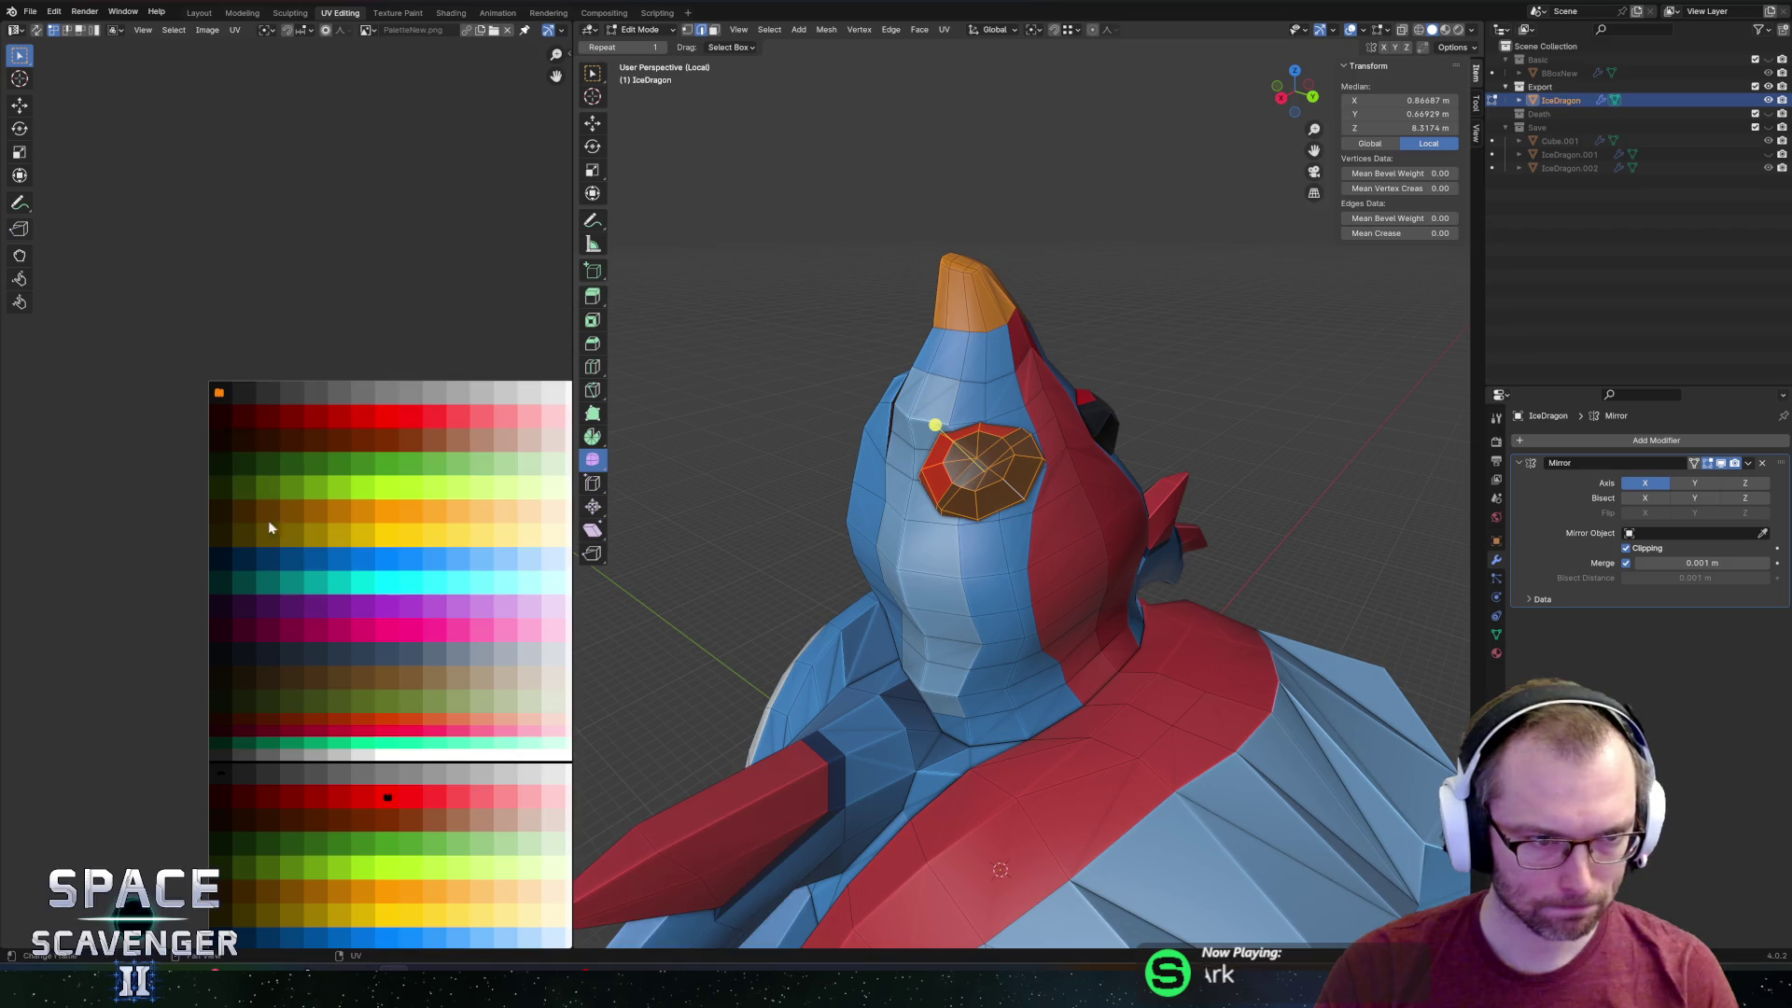
pyautogui.click(387, 86)
pyautogui.click(1087, 362)
pyautogui.hotkey('ctrl', 'z')
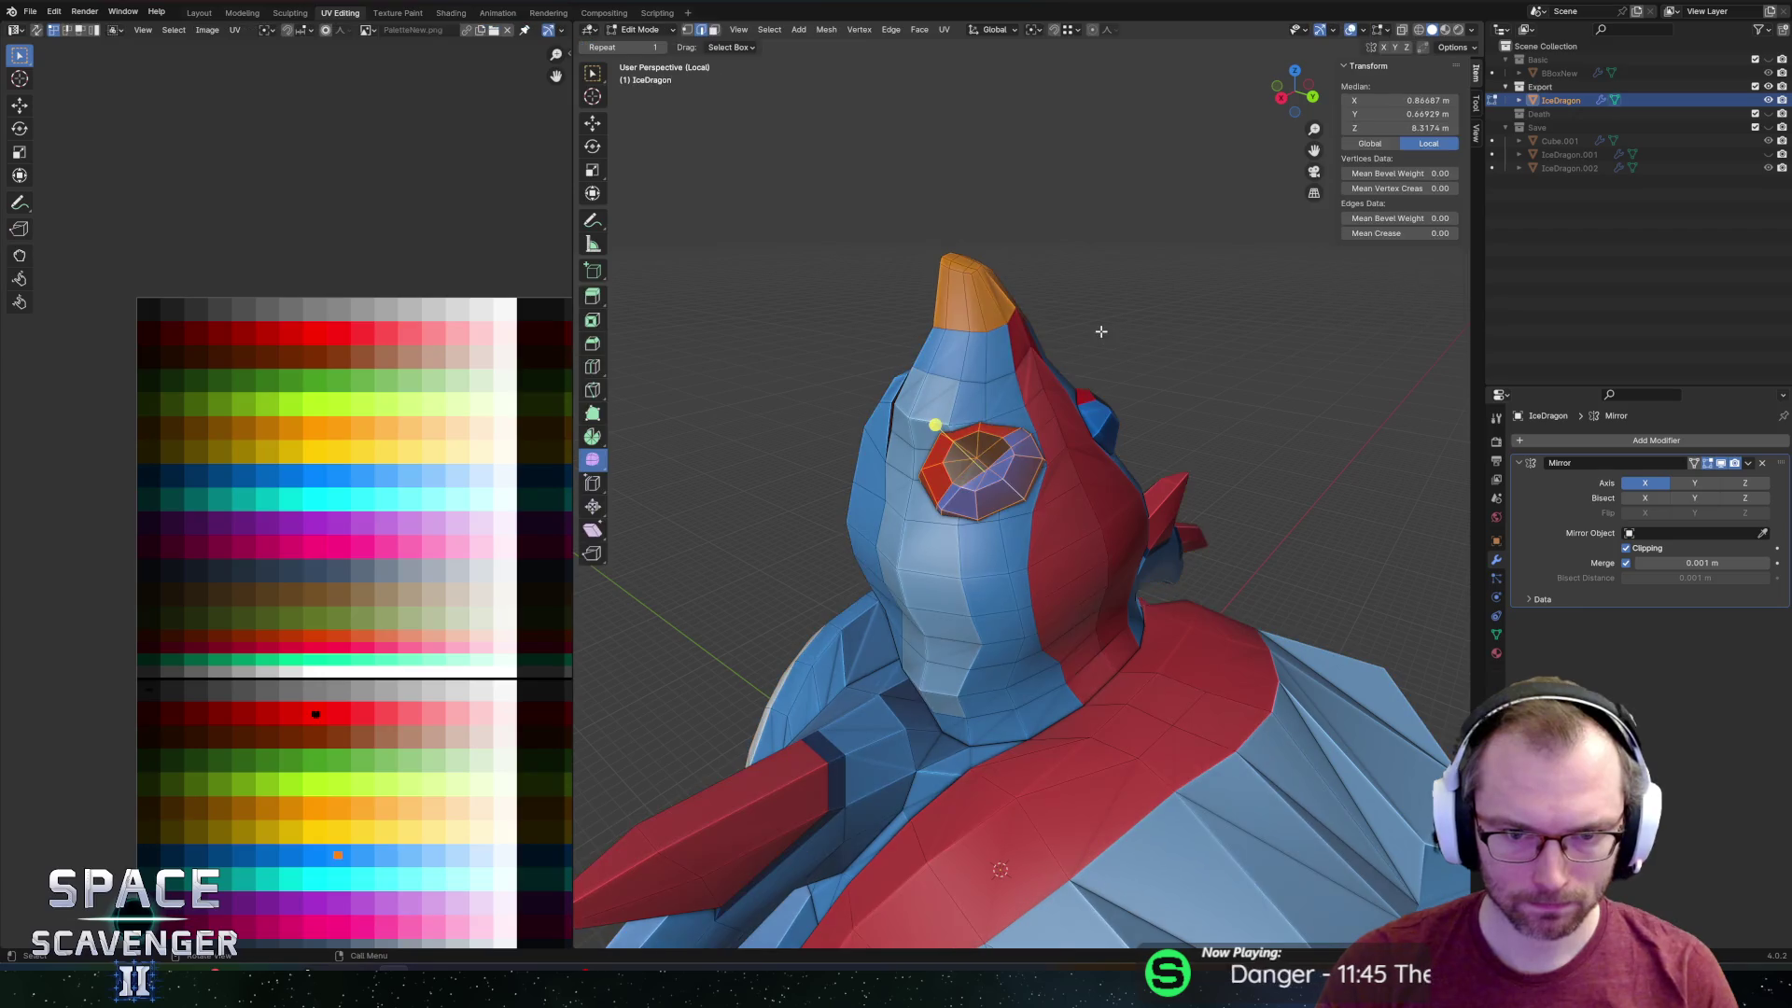
pyautogui.press('g')
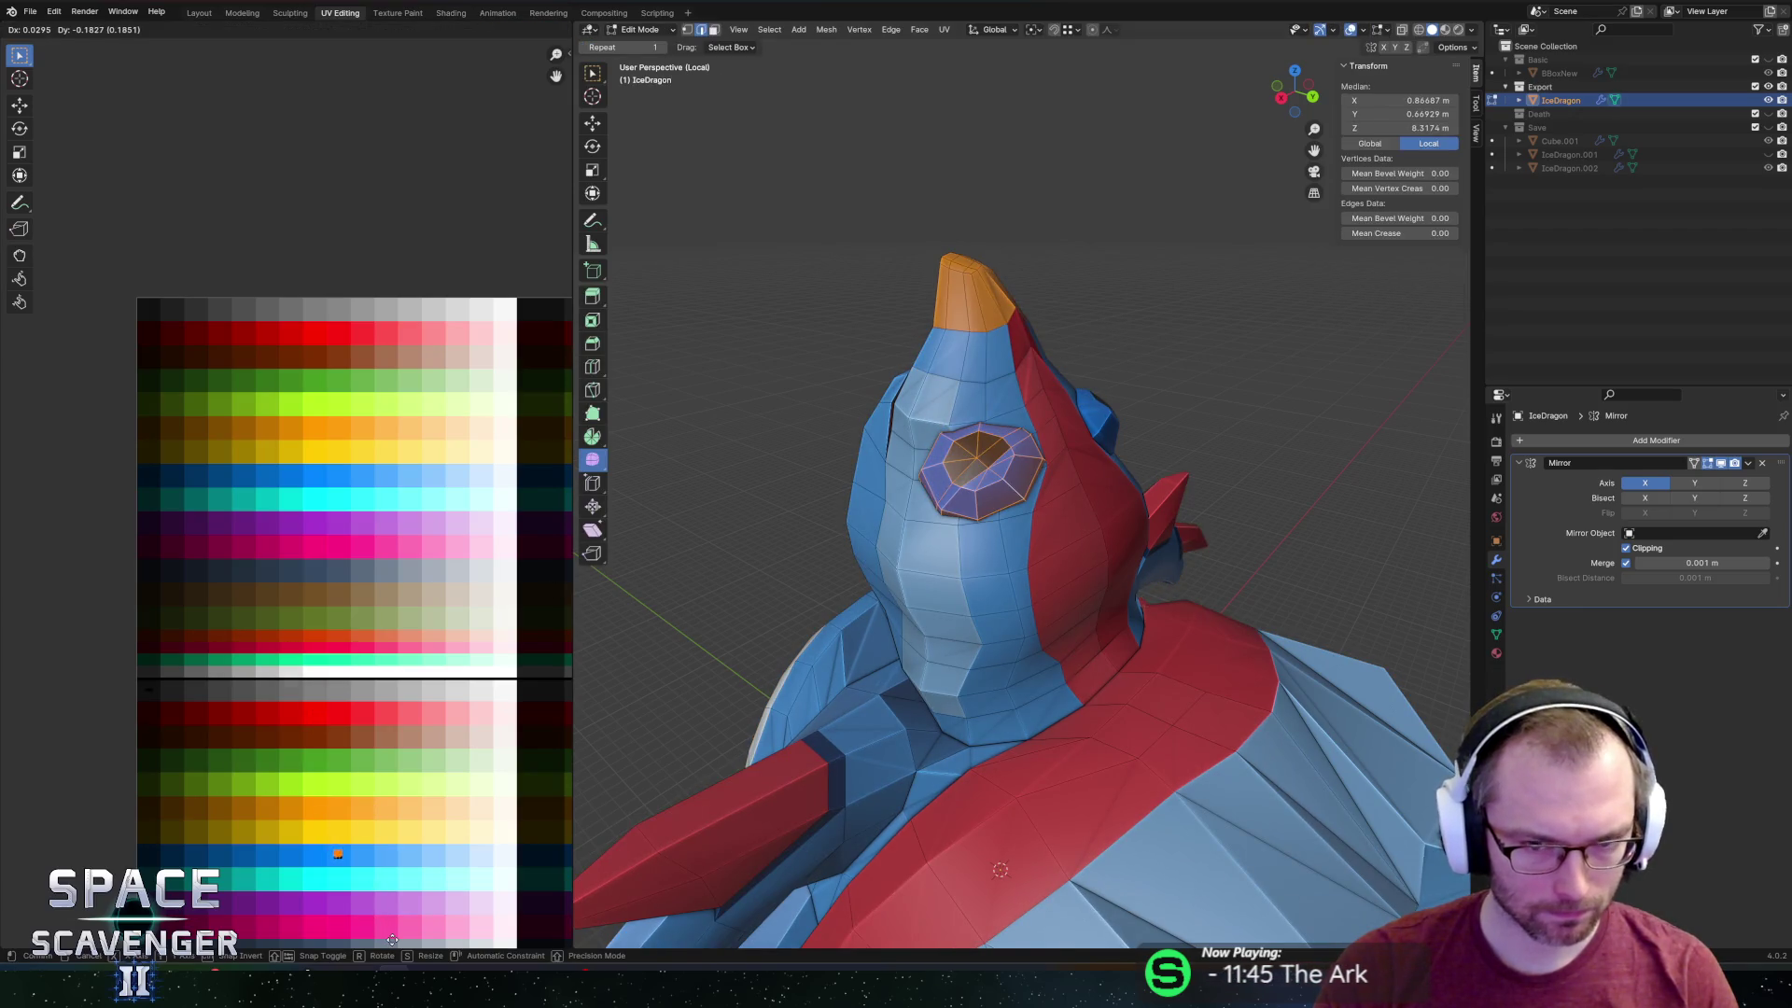
pyautogui.click(401, 933)
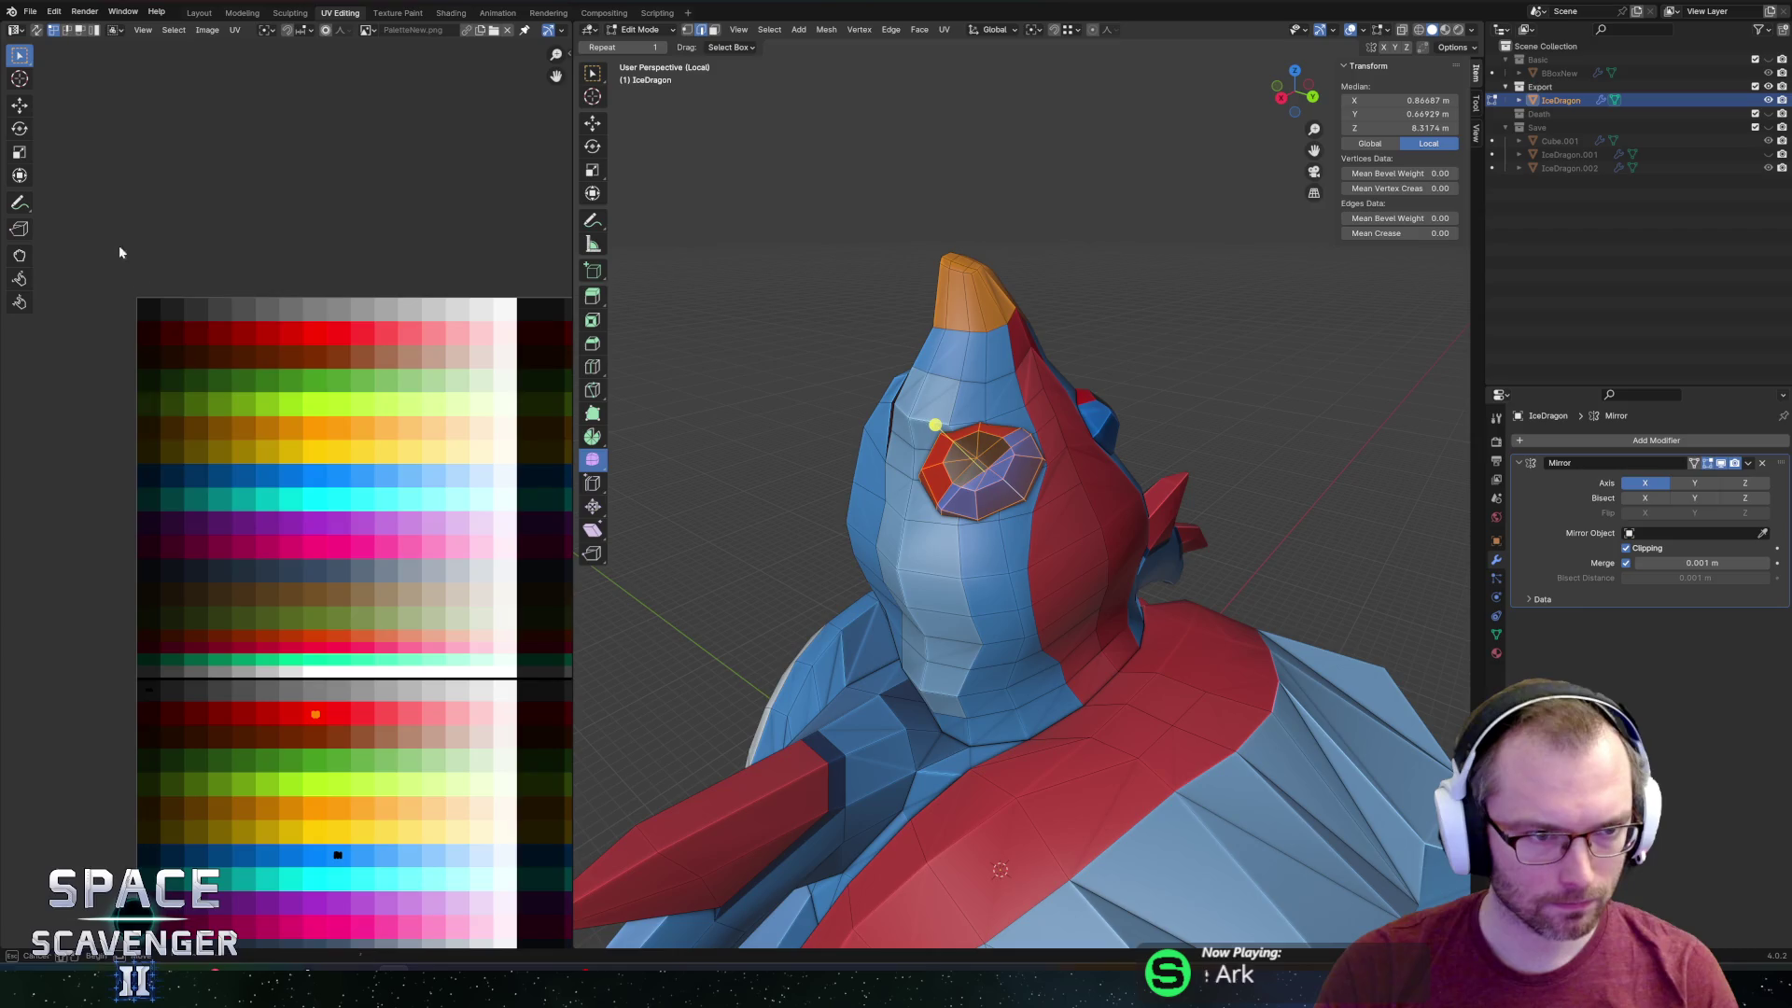
# Shift the eye UVs onto a dark colour, then toward the cyan colours.
pyautogui.press('g')
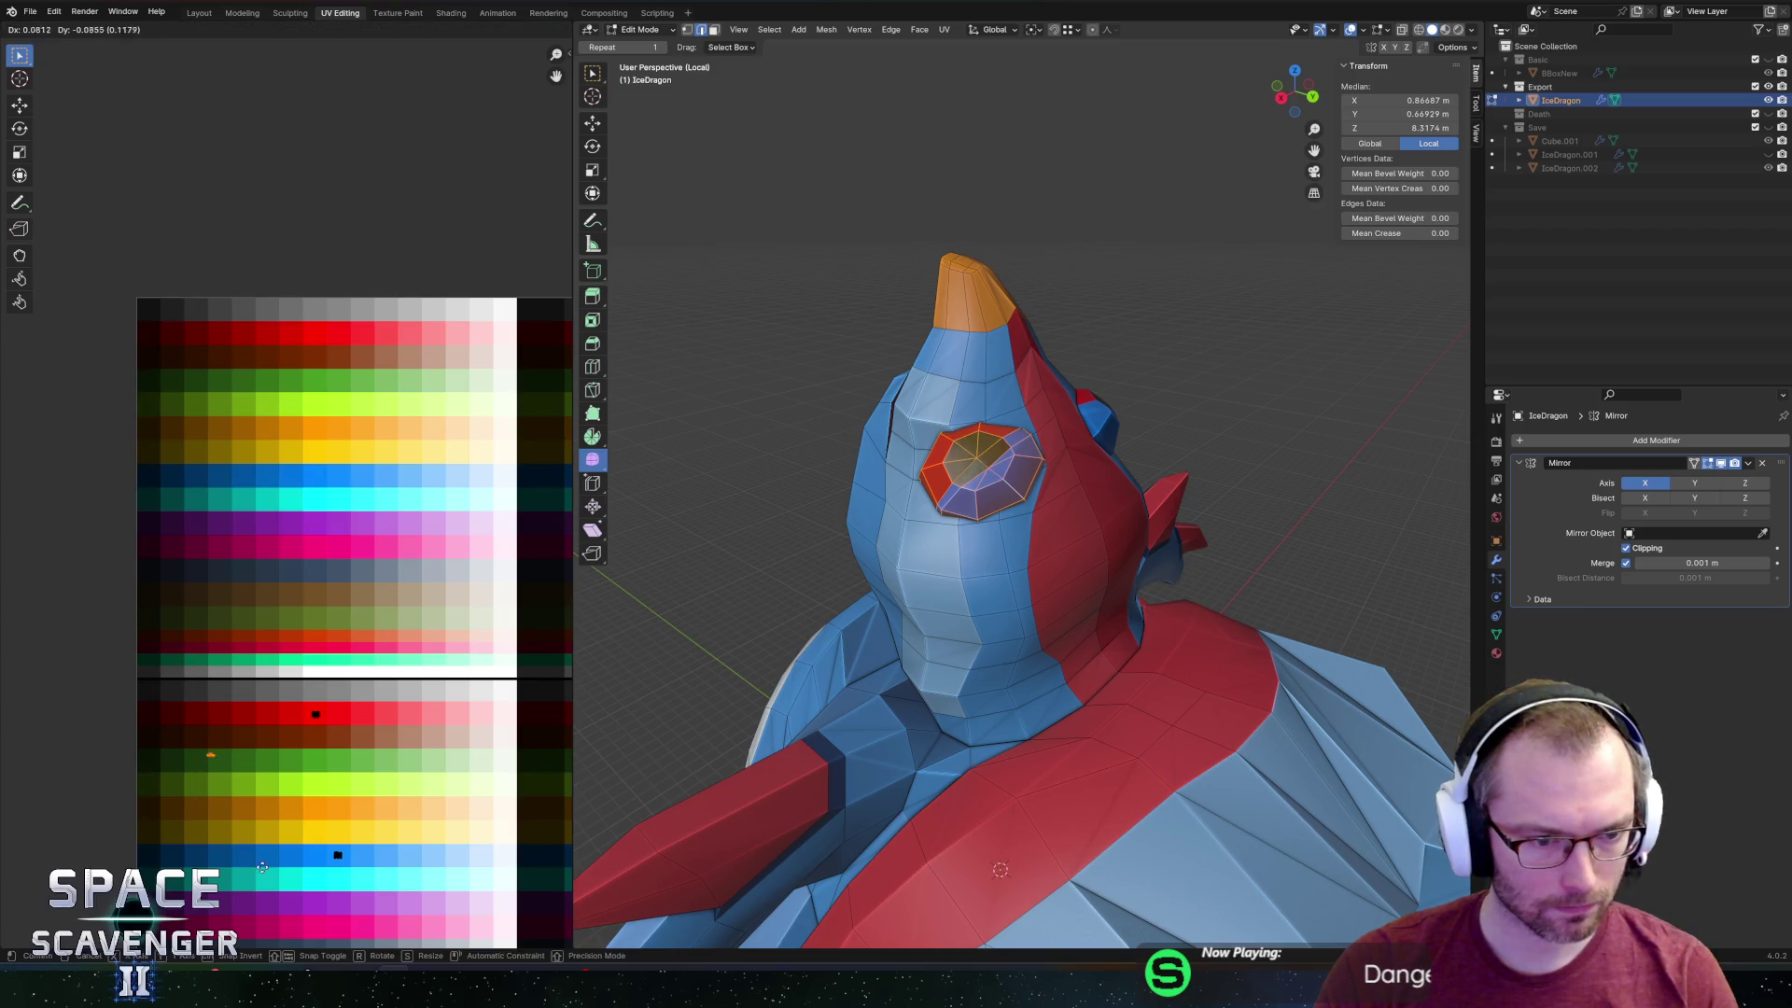
pyautogui.press('Return')
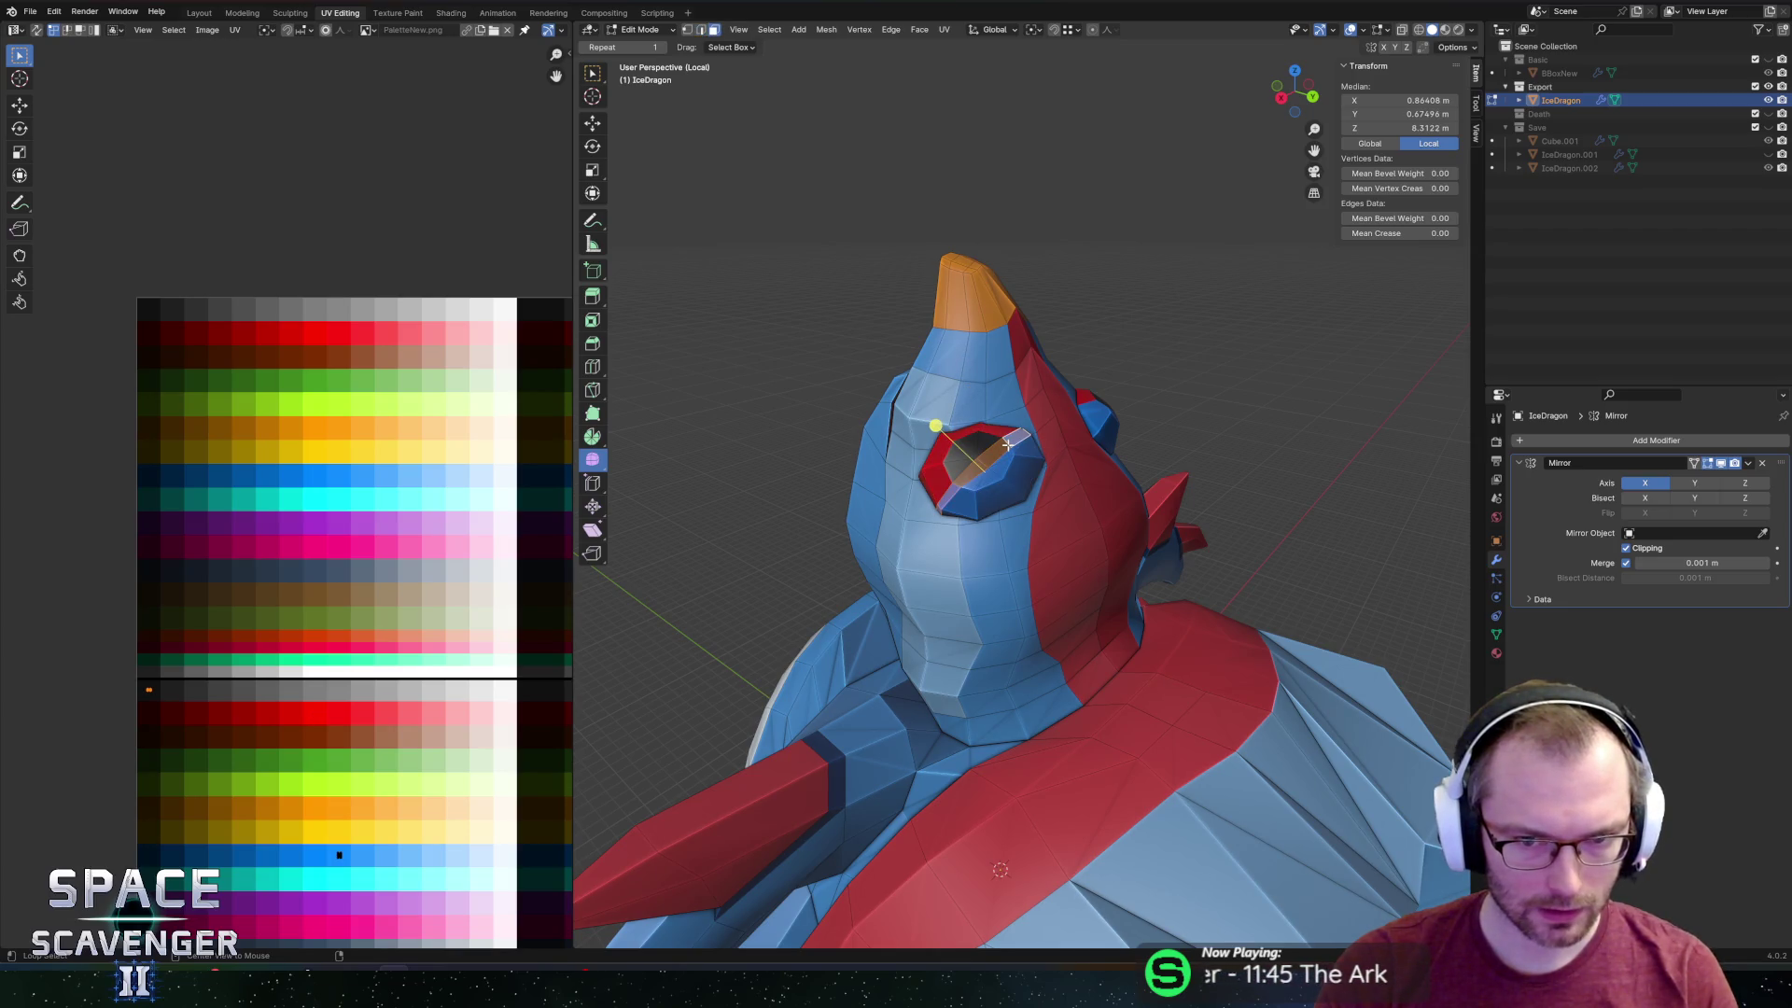
pyautogui.press('g')
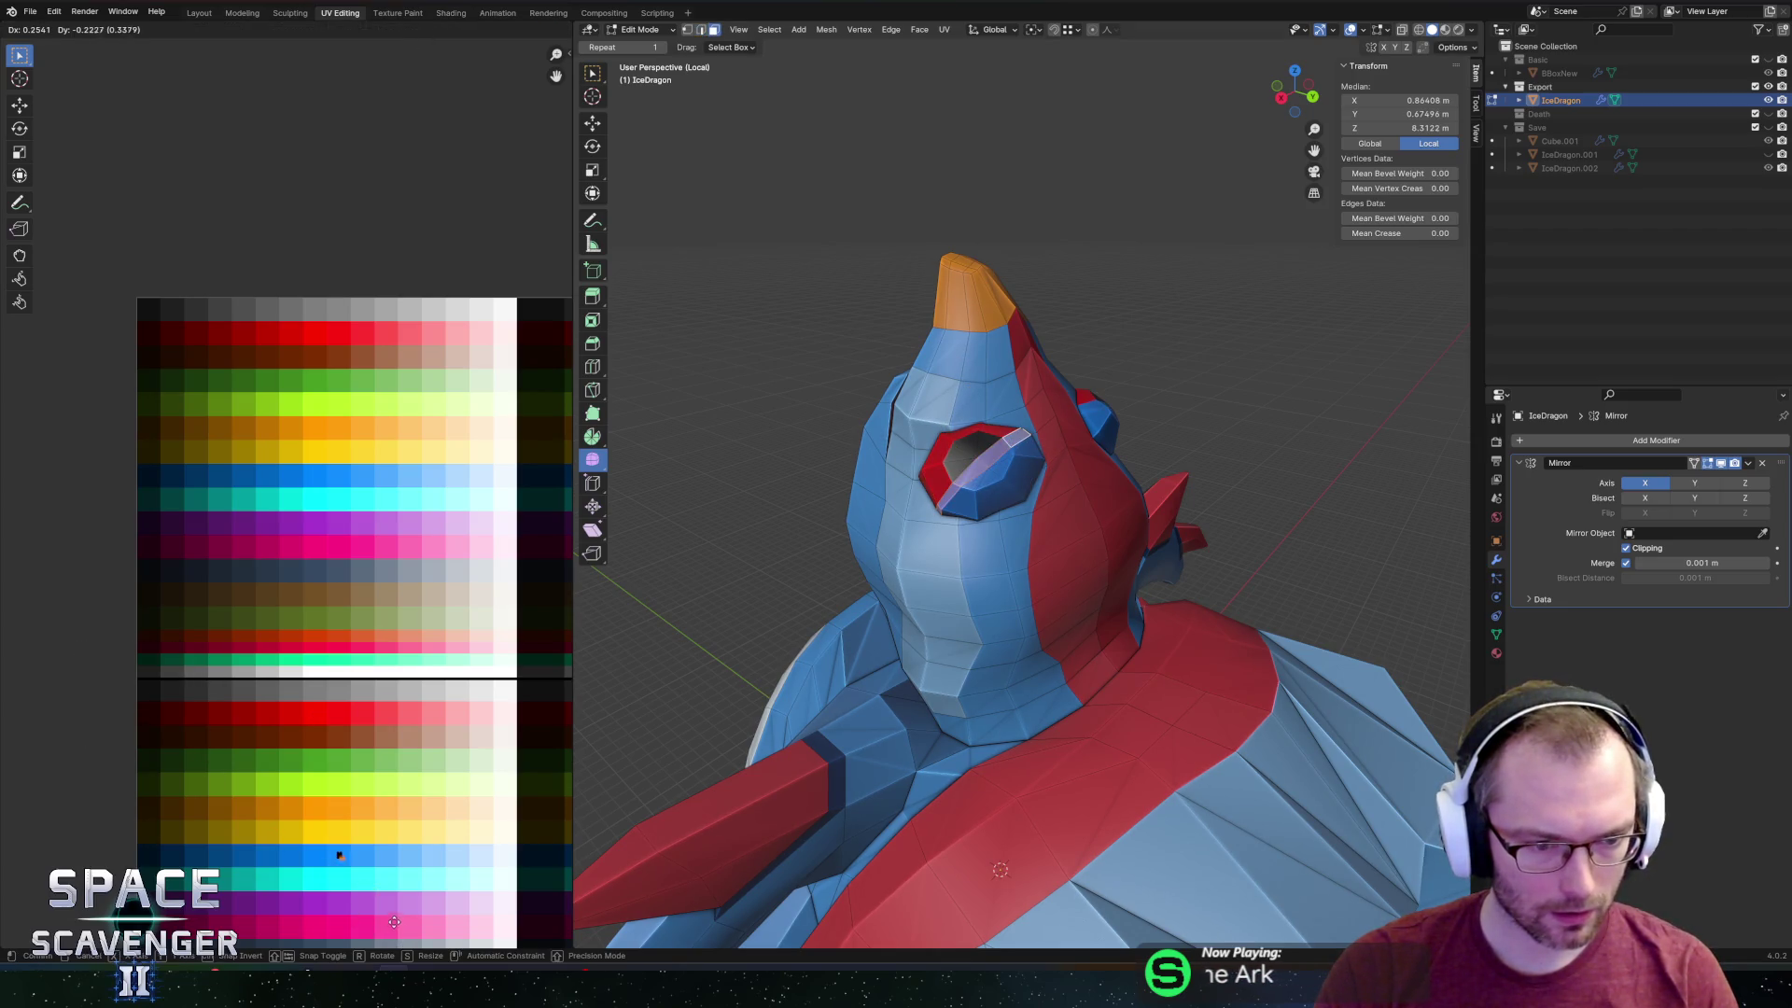
pyautogui.click(396, 926)
# Export the dragon as FBX from Object Mode and view it in the running Unity game.
pyautogui.press('Tab')
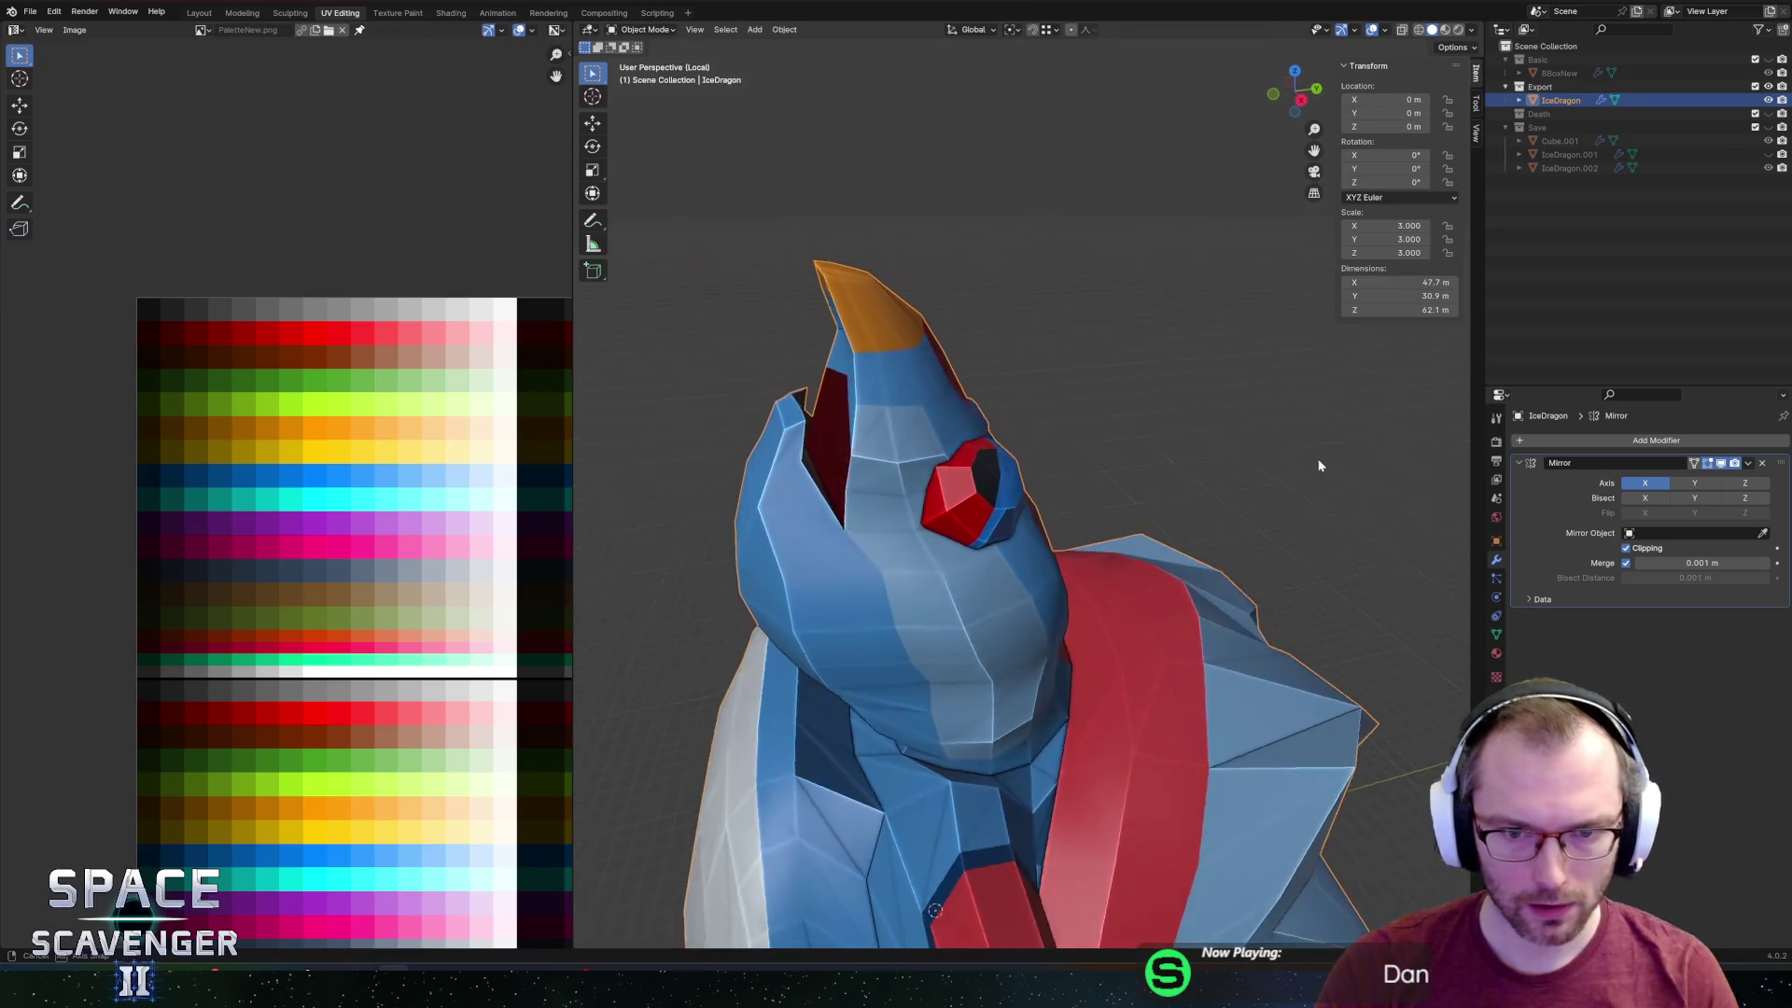
pyautogui.hotkey('ctrl', 'e')
pyautogui.click(1311, 852)
pyautogui.hotkey('alt', 'Tab')
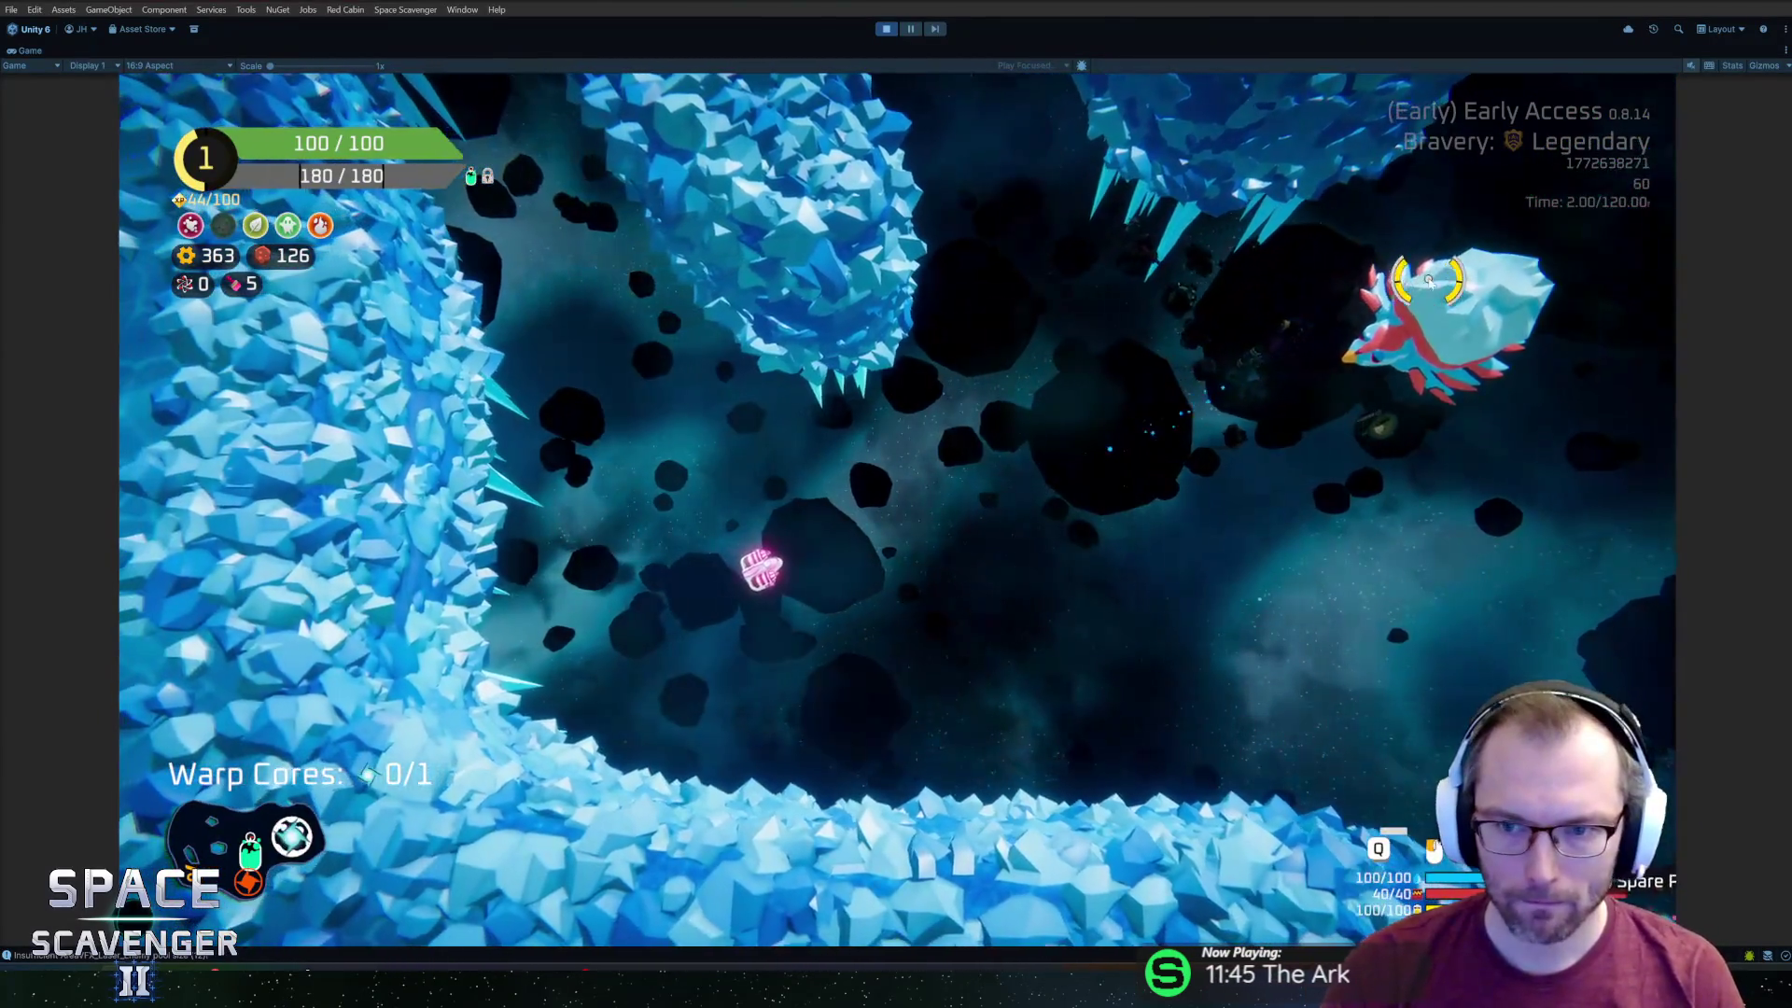
# Back in Blender, zoom in on the dragon's eye and select its face and upper edge.
pyautogui.hotkey('alt', 'Tab')
pyautogui.moveTo(933, 466)
pyautogui.mouseDown(button='middle')
pyautogui.moveTo(1011, 464)
pyautogui.moveTo(1052, 556)
pyautogui.mouseUp(button='middle')
pyautogui.scroll(3, 1011, 463)
pyautogui.click(984, 499)
pyautogui.click(1030, 514)
# Move the selected upper eye edge vertically and then along Y.
pyautogui.press('g')
pyautogui.press('z')
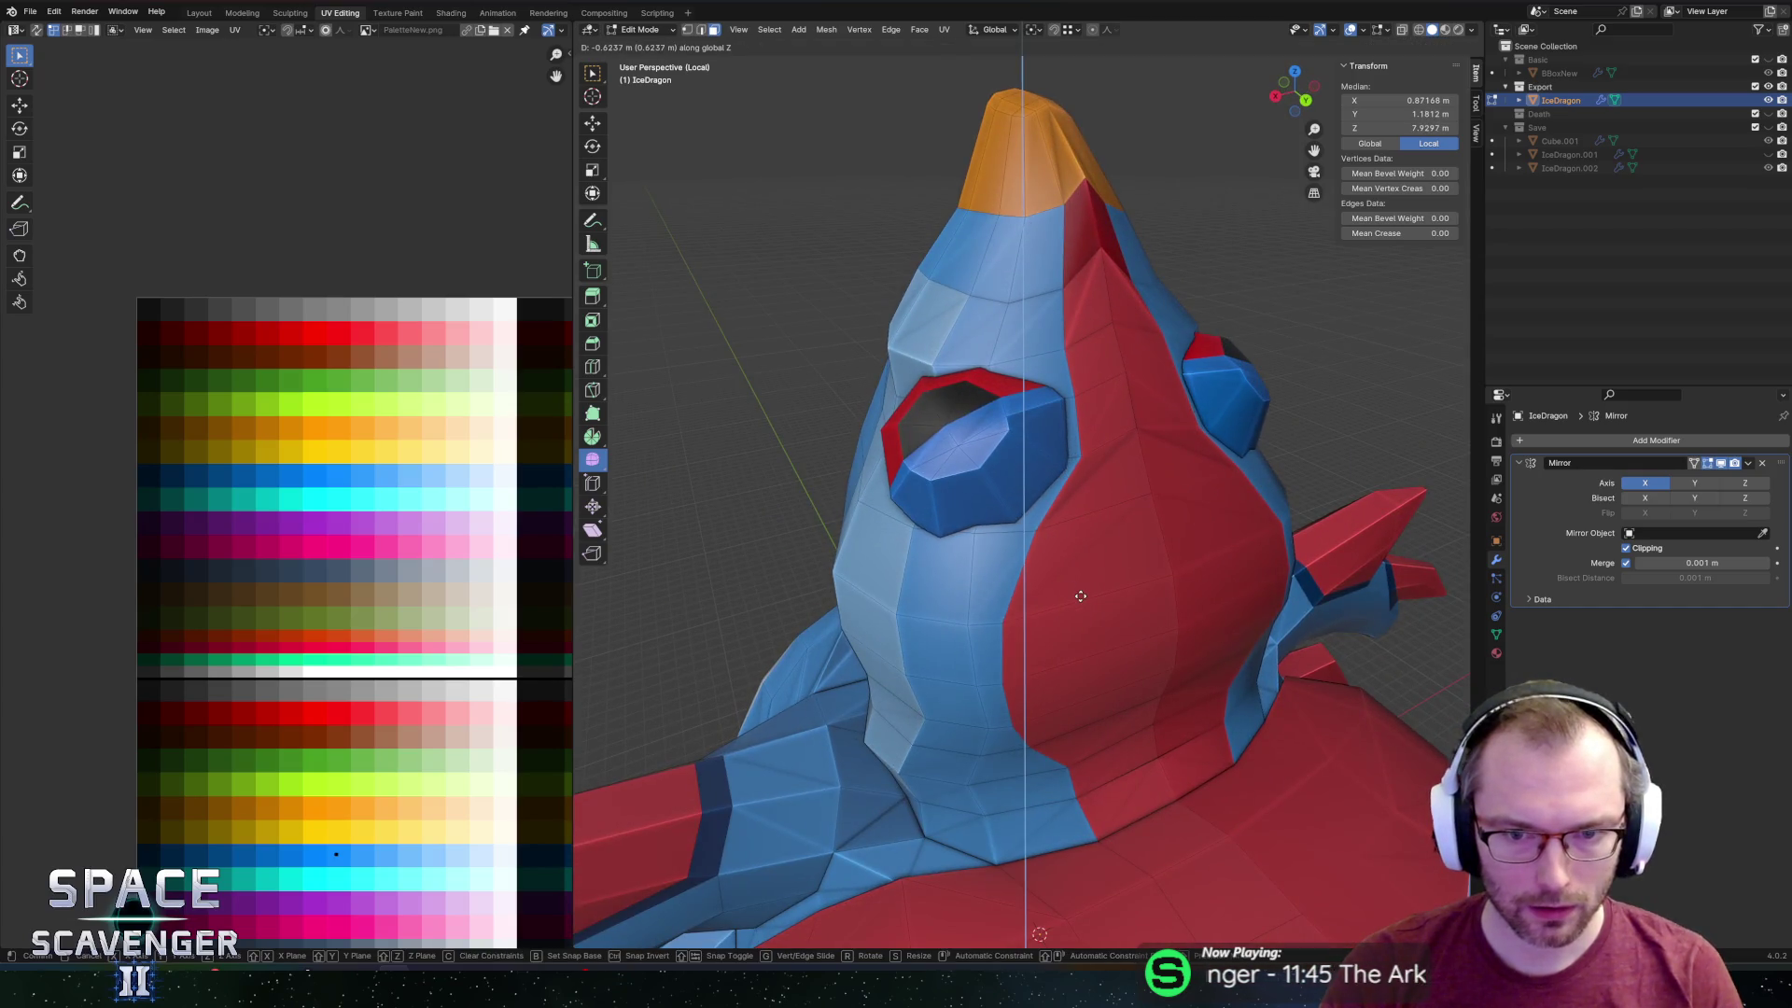
pyautogui.click(1081, 596)
pyautogui.press('g')
pyautogui.press('y')
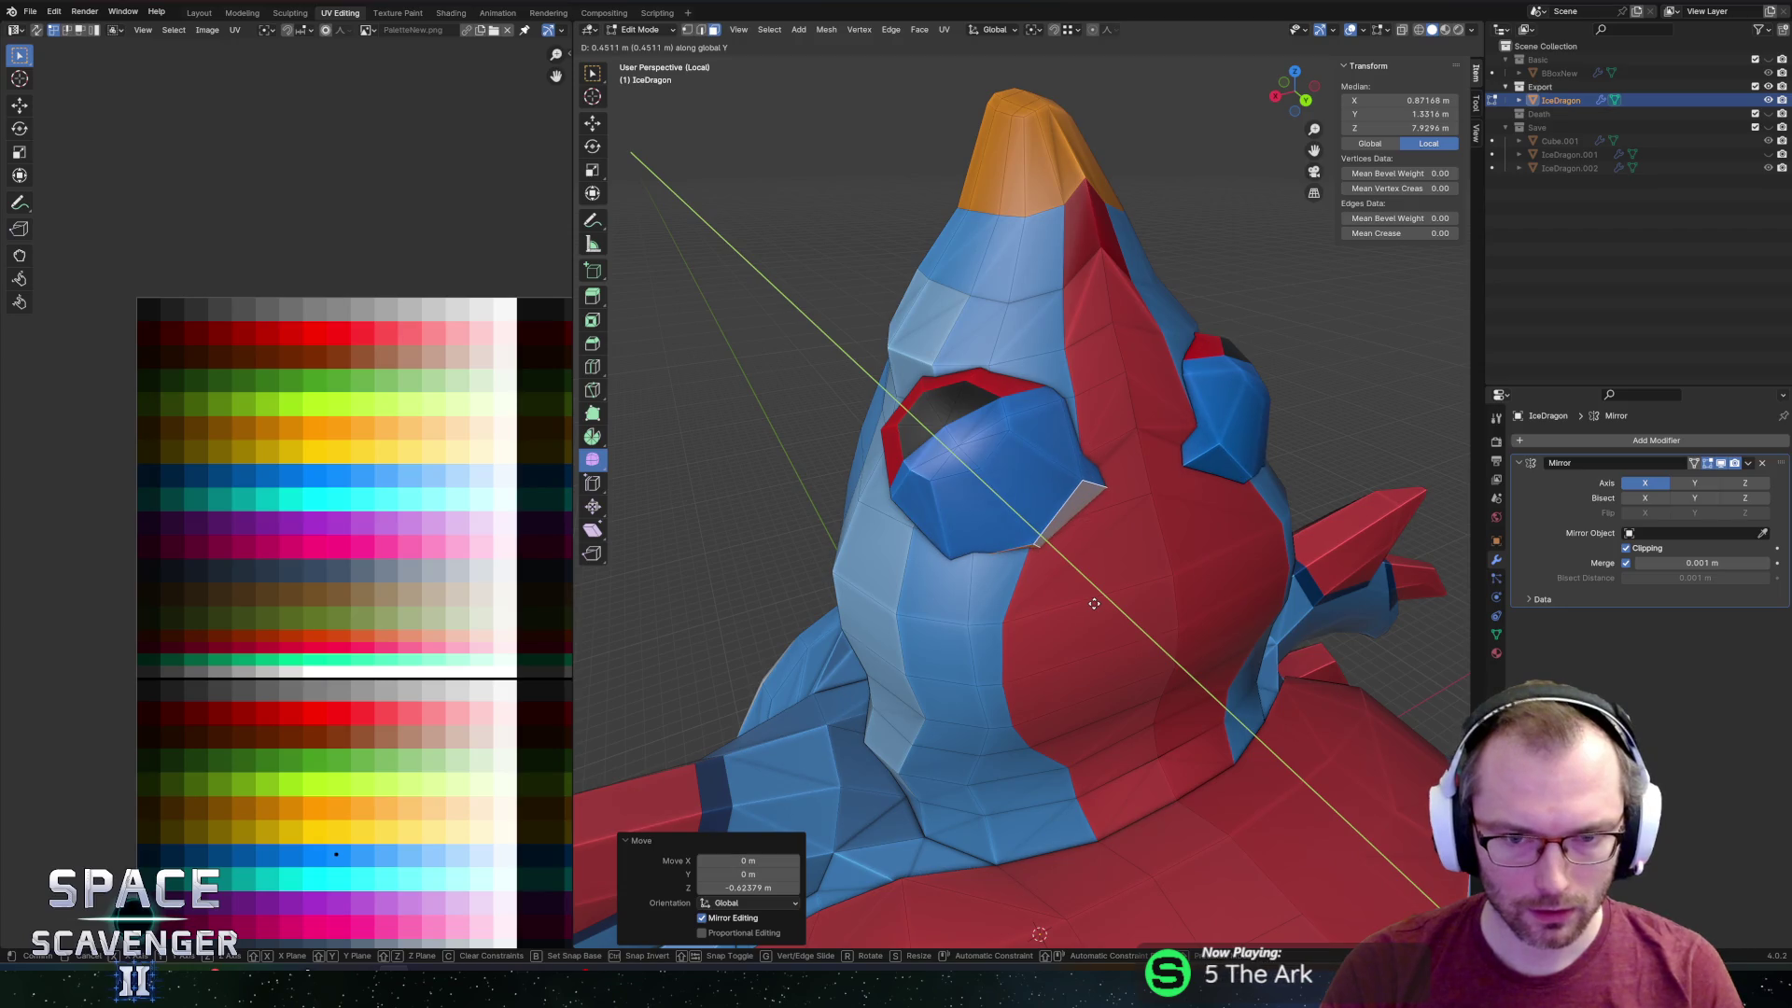
pyautogui.click(1089, 593)
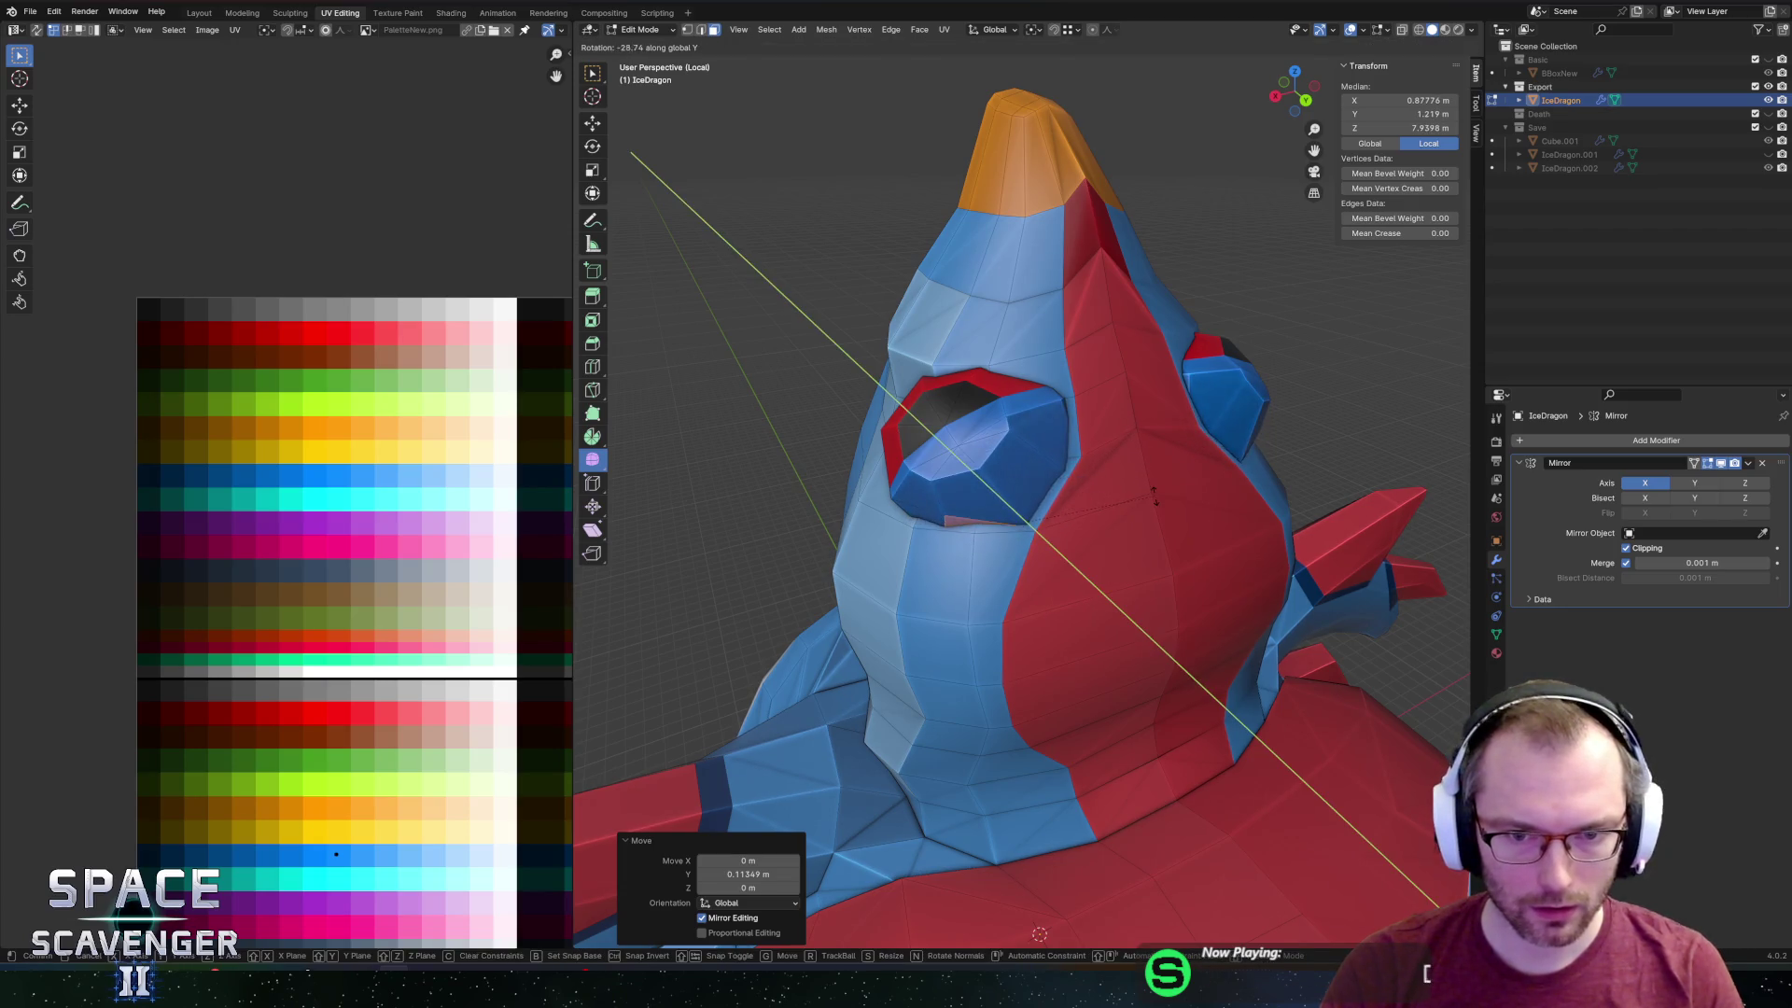
pyautogui.press('z')
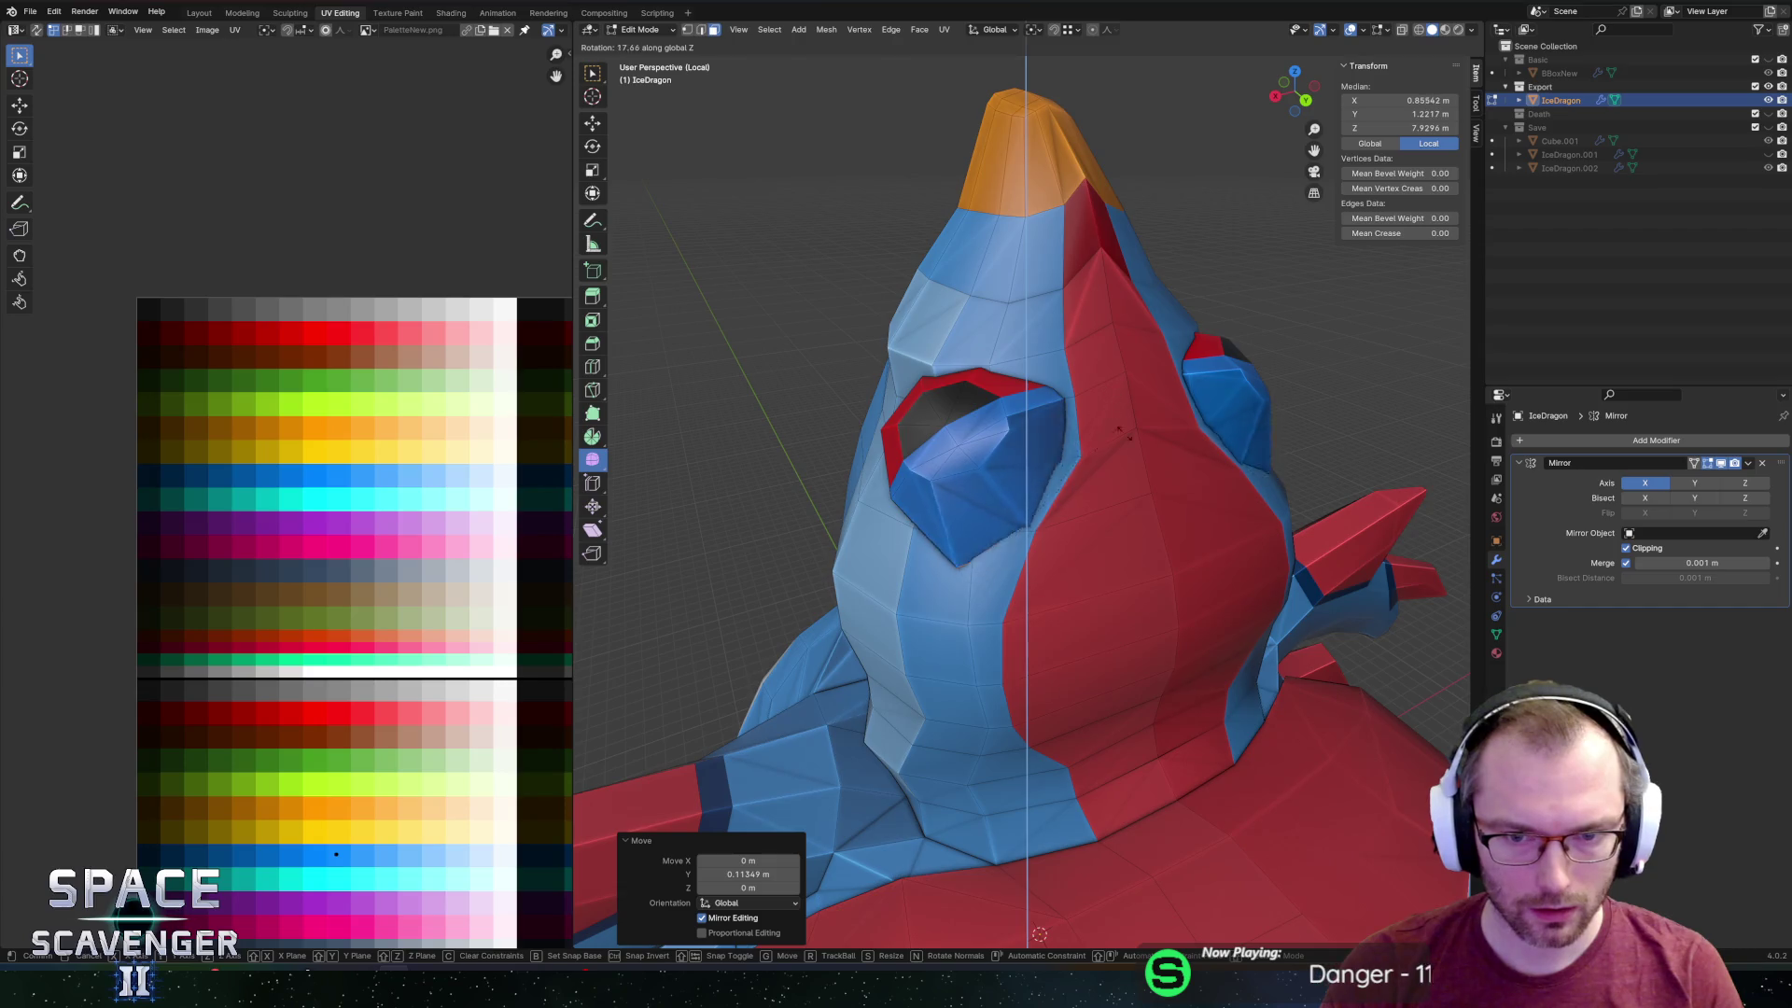
pyautogui.rightClick(1129, 436)
# Rotate the eye selection around the Y axis and move it vertically.
pyautogui.moveTo(1128, 436); pyautogui.dragTo(1093, 356, button='middle')
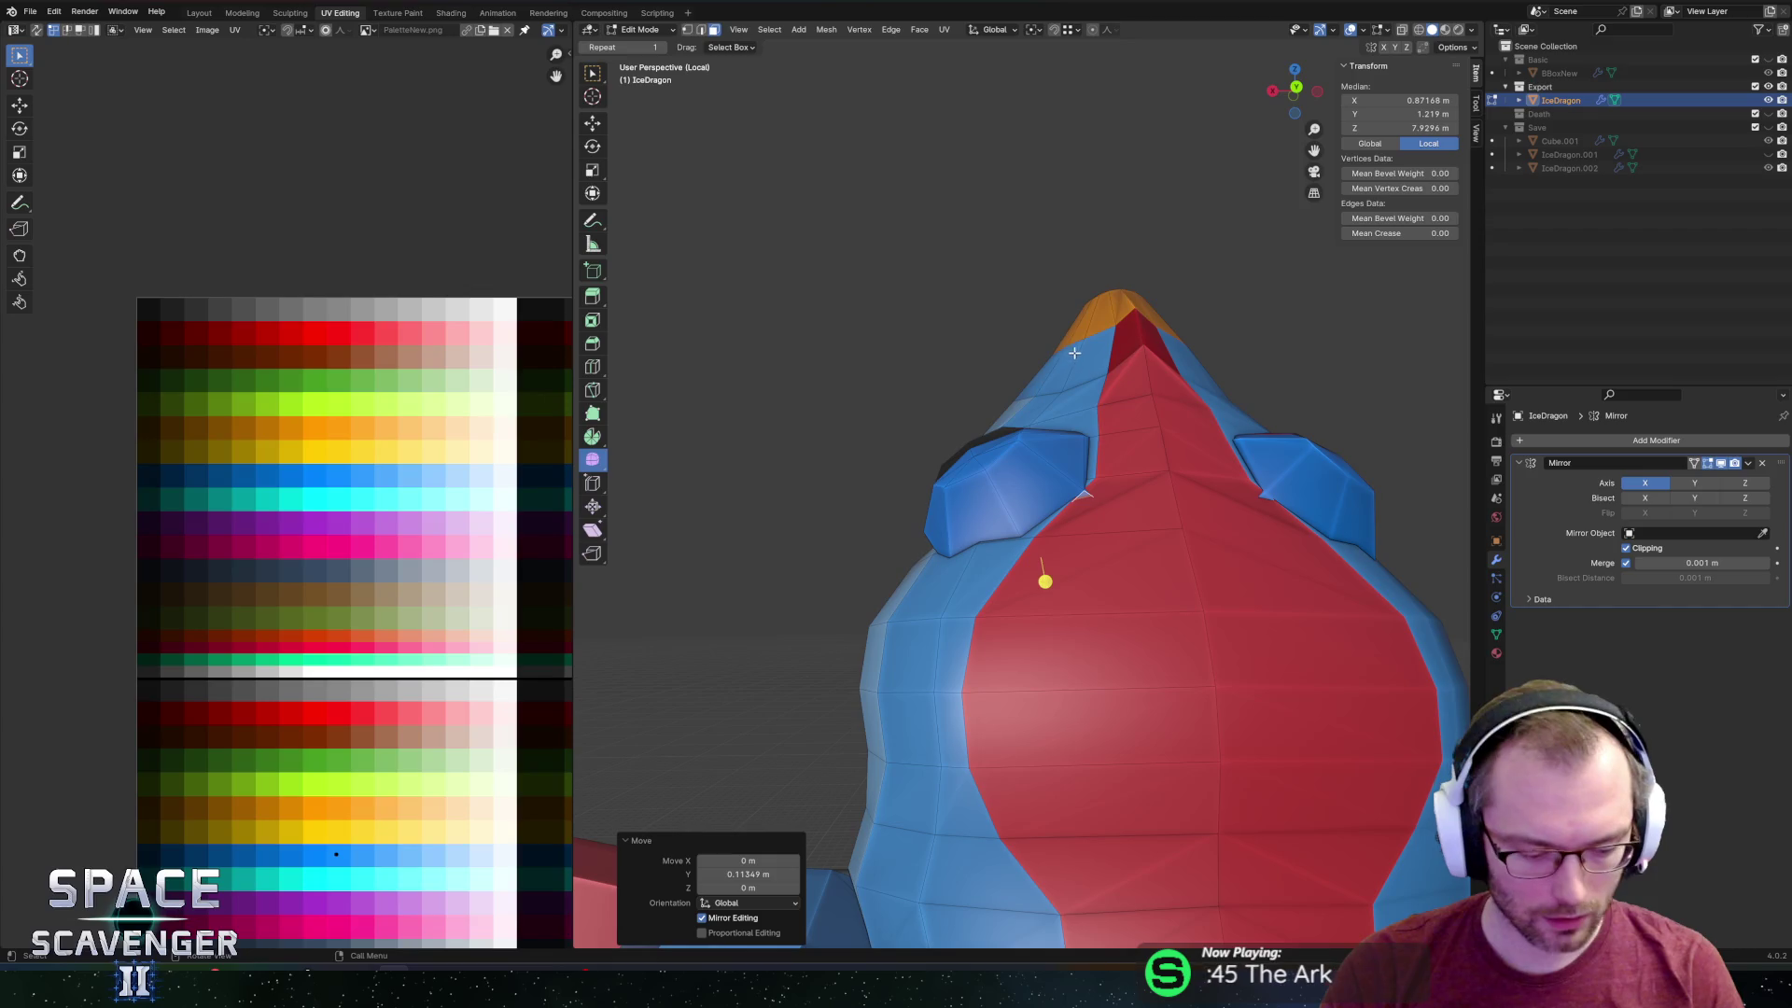
pyautogui.press('r')
pyautogui.press('y')
pyautogui.click(1111, 403)
pyautogui.press('g')
pyautogui.press('z')
pyautogui.click(1110, 504)
# Turn on X-ray and shift the eye selection outward along X twice.
pyautogui.hotkey('alt', 'z')
pyautogui.moveTo(1111, 504)
pyautogui.mouseDown(button='middle')
pyautogui.moveTo(1134, 472)
pyautogui.moveTo(1070, 510)
pyautogui.moveTo(1252, 536)
pyautogui.moveTo(1316, 579)
pyautogui.moveTo(1223, 560)
pyautogui.moveTo(1181, 521)
pyautogui.moveTo(1166, 570)
pyautogui.moveTo(1085, 585)
pyautogui.moveTo(1143, 602)
pyautogui.mouseUp(button='middle')
pyautogui.press('g')
pyautogui.press('x')
pyautogui.click(1172, 481)
pyautogui.press('g')
pyautogui.press('x')
pyautogui.click(1241, 574)
# Edge-slide two eye edges to thin the red upper rim.
pyautogui.click(1213, 545)
pyautogui.press('g')
pyautogui.press('g')
pyautogui.click(1129, 608)
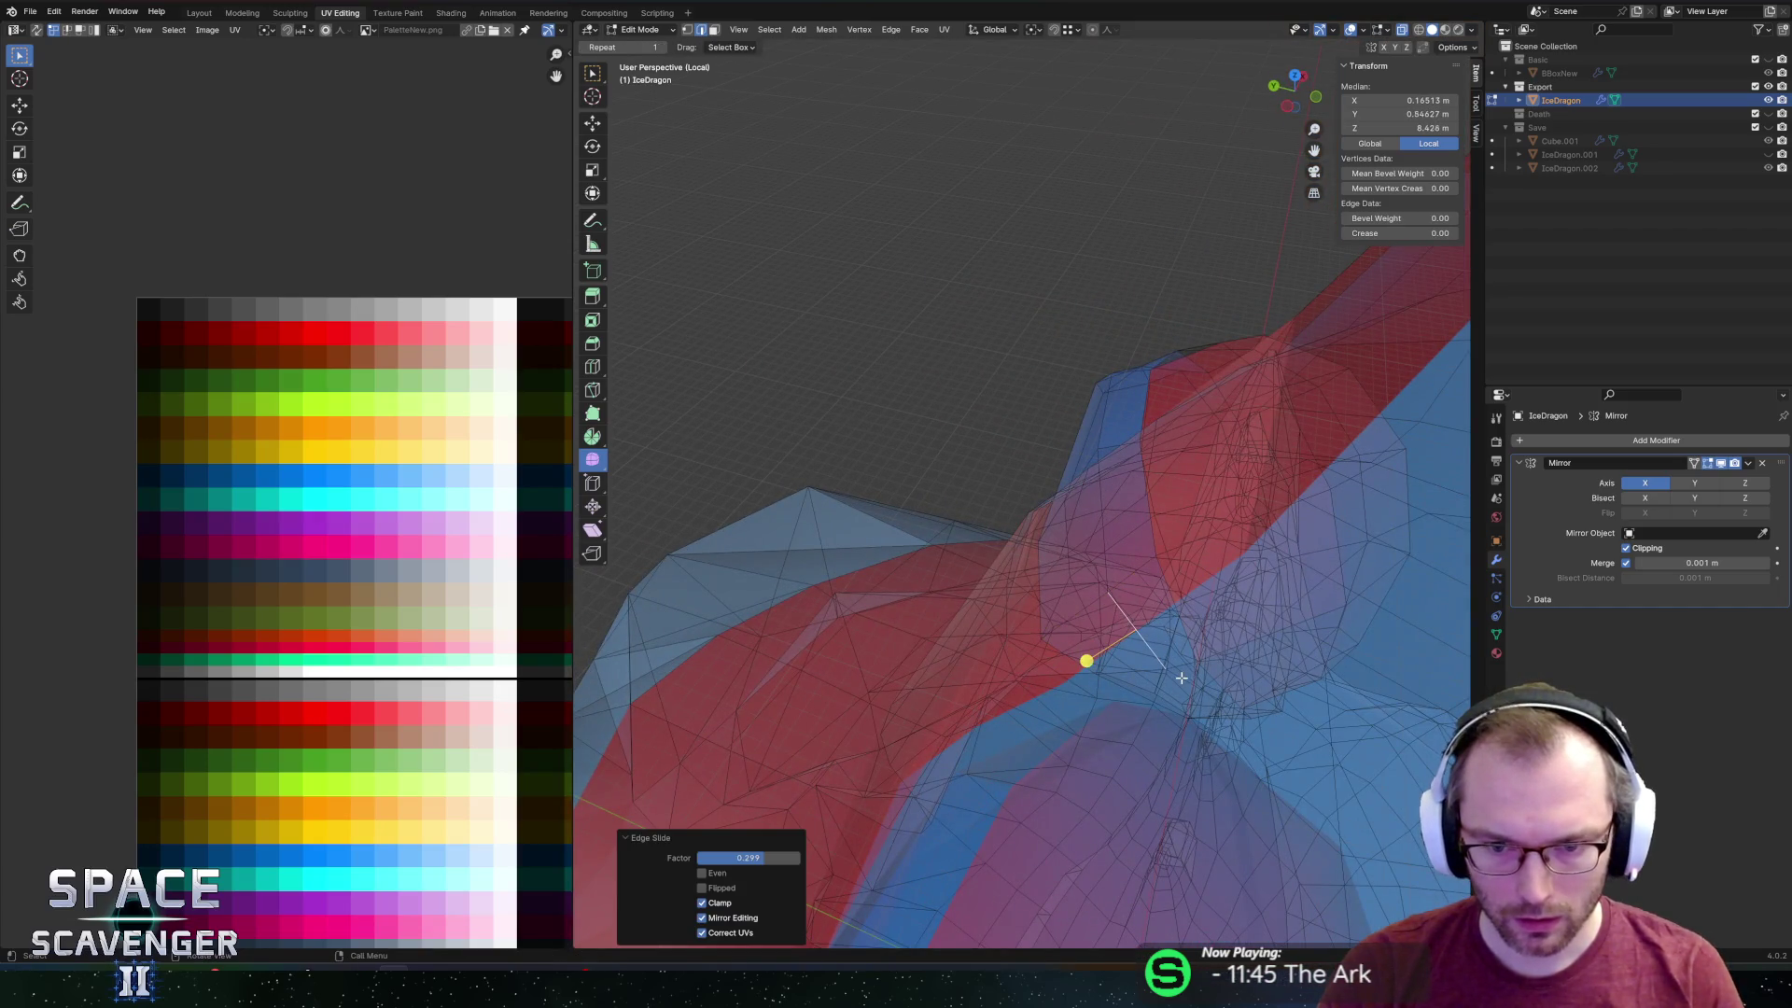
pyautogui.click(1182, 678)
pyautogui.press('g')
pyautogui.click(1158, 685)
# Reposition the eye faces upward and along Y, then return to Object Mode.
pyautogui.moveTo(1157, 685)
pyautogui.mouseDown(button='middle')
pyautogui.moveTo(983, 403)
pyautogui.moveTo(1036, 504)
pyautogui.moveTo(987, 495)
pyautogui.moveTo(1075, 428)
pyautogui.mouseUp(button='middle')
pyautogui.click(1036, 504)
pyautogui.click(988, 495)
pyautogui.click(1074, 439)
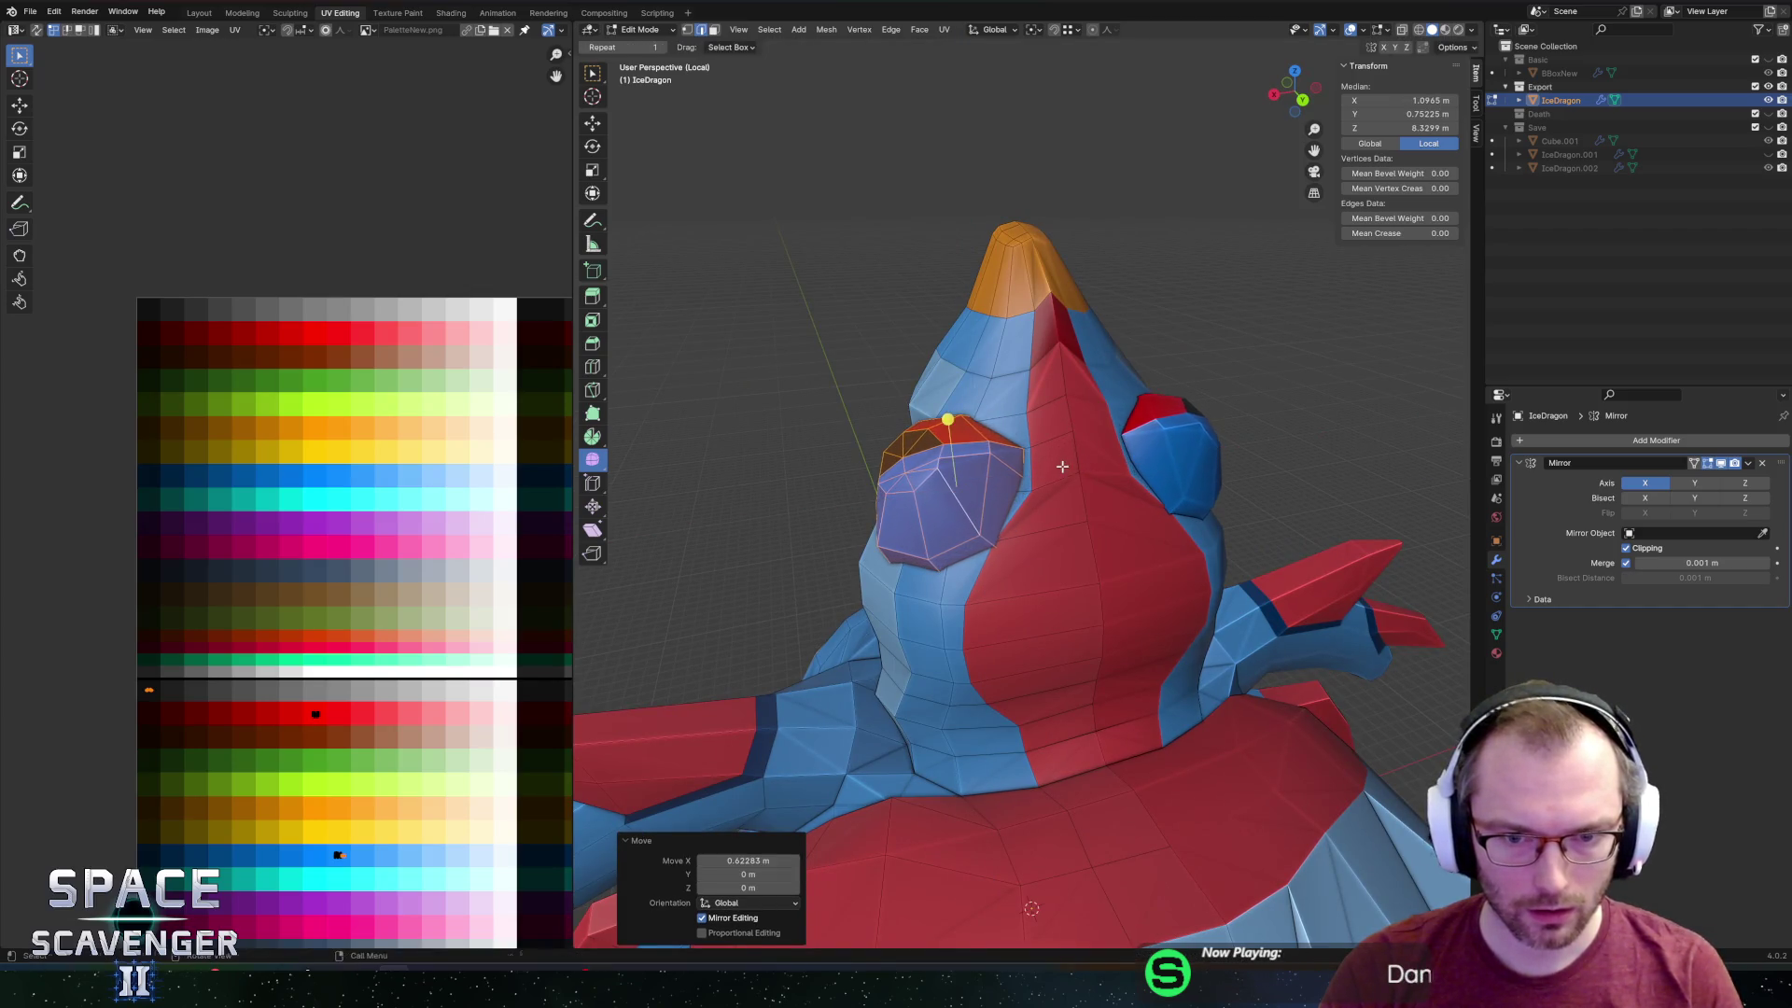
pyautogui.press('Tab')
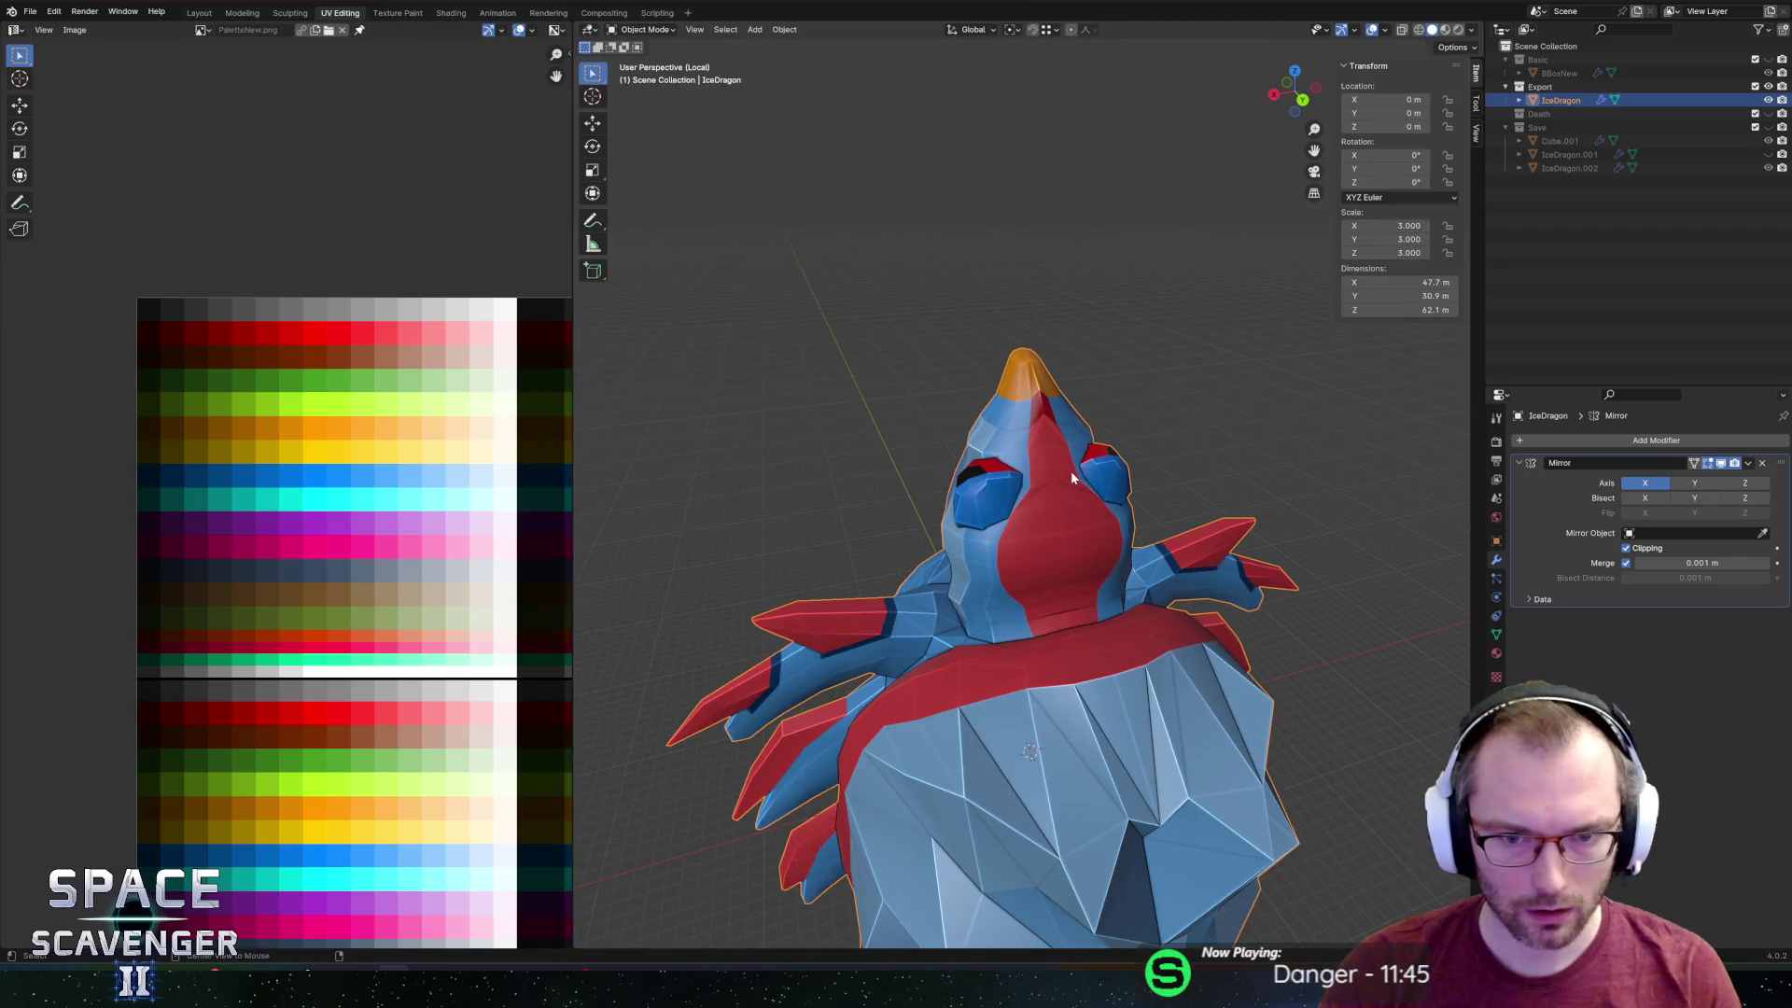
# Re-export the updated dragon with the previous settings, test it in Unity, then resume mesh editing.
pyautogui.hotkey('ctrl', 'shift', 's')
pyautogui.press('Return')
pyautogui.hotkey('alt', 'Tab')
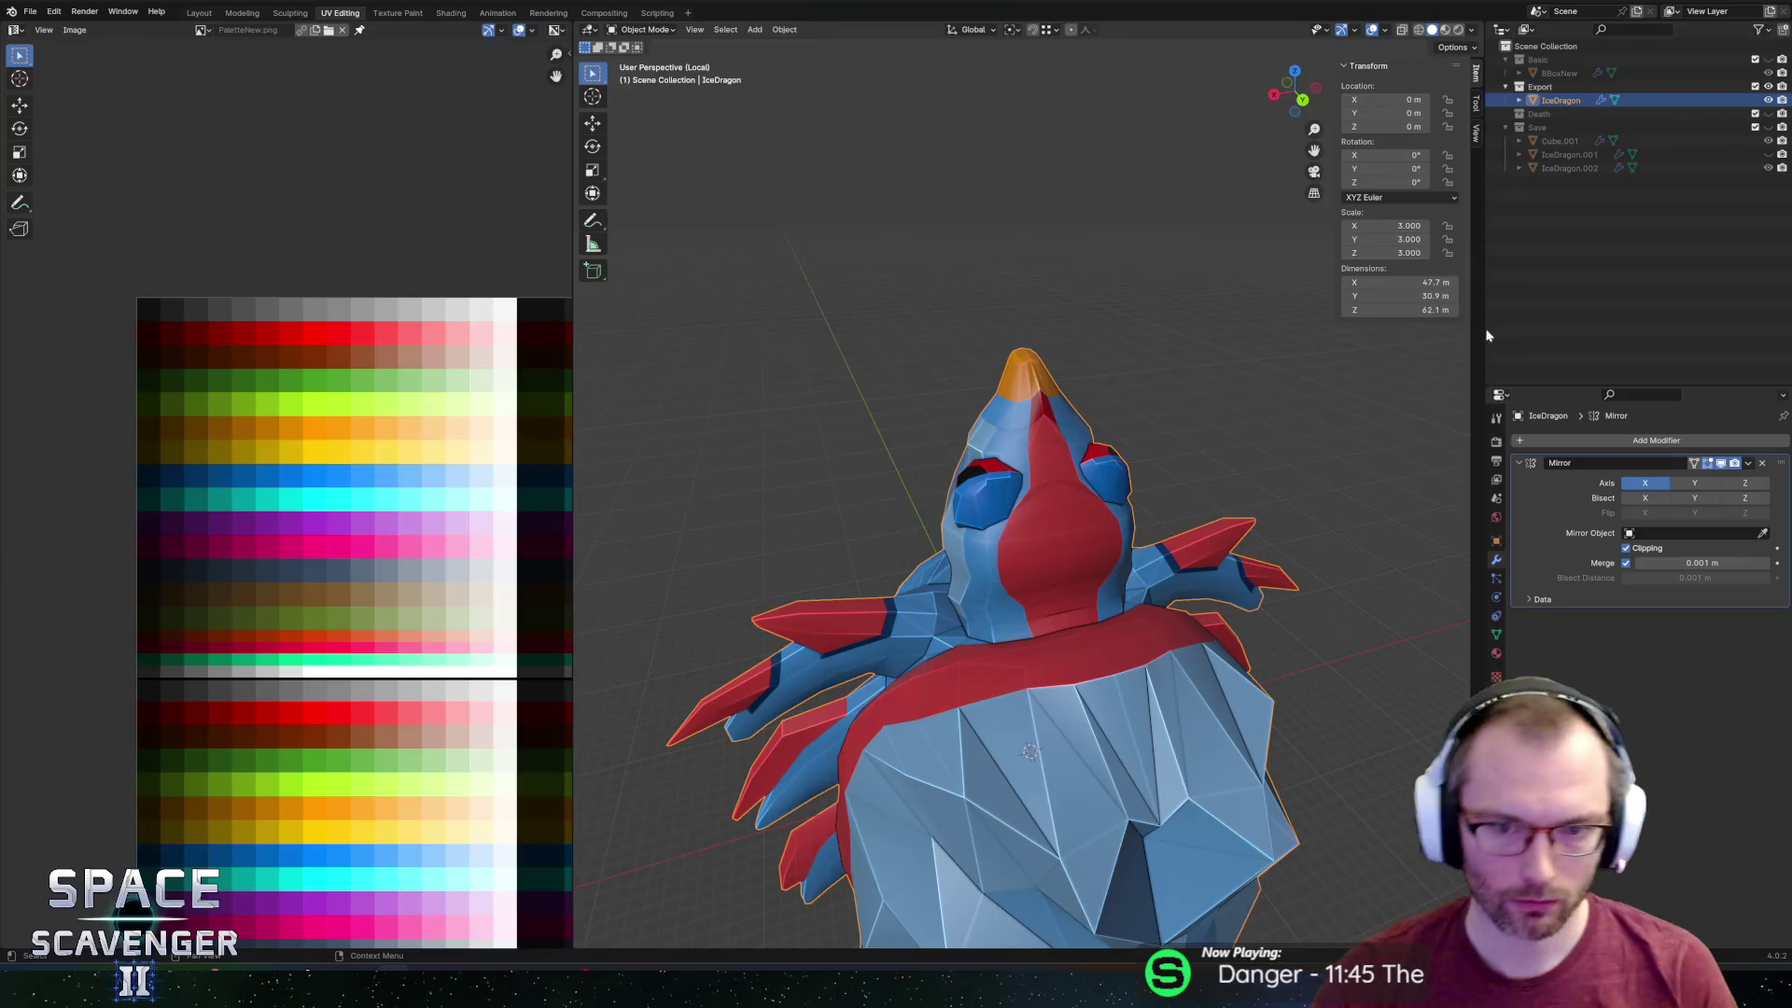
pyautogui.press('Tab')
# Add an edge loop down the dragon's head and select the new face strip.
pyautogui.scroll(2, 1052, 546)
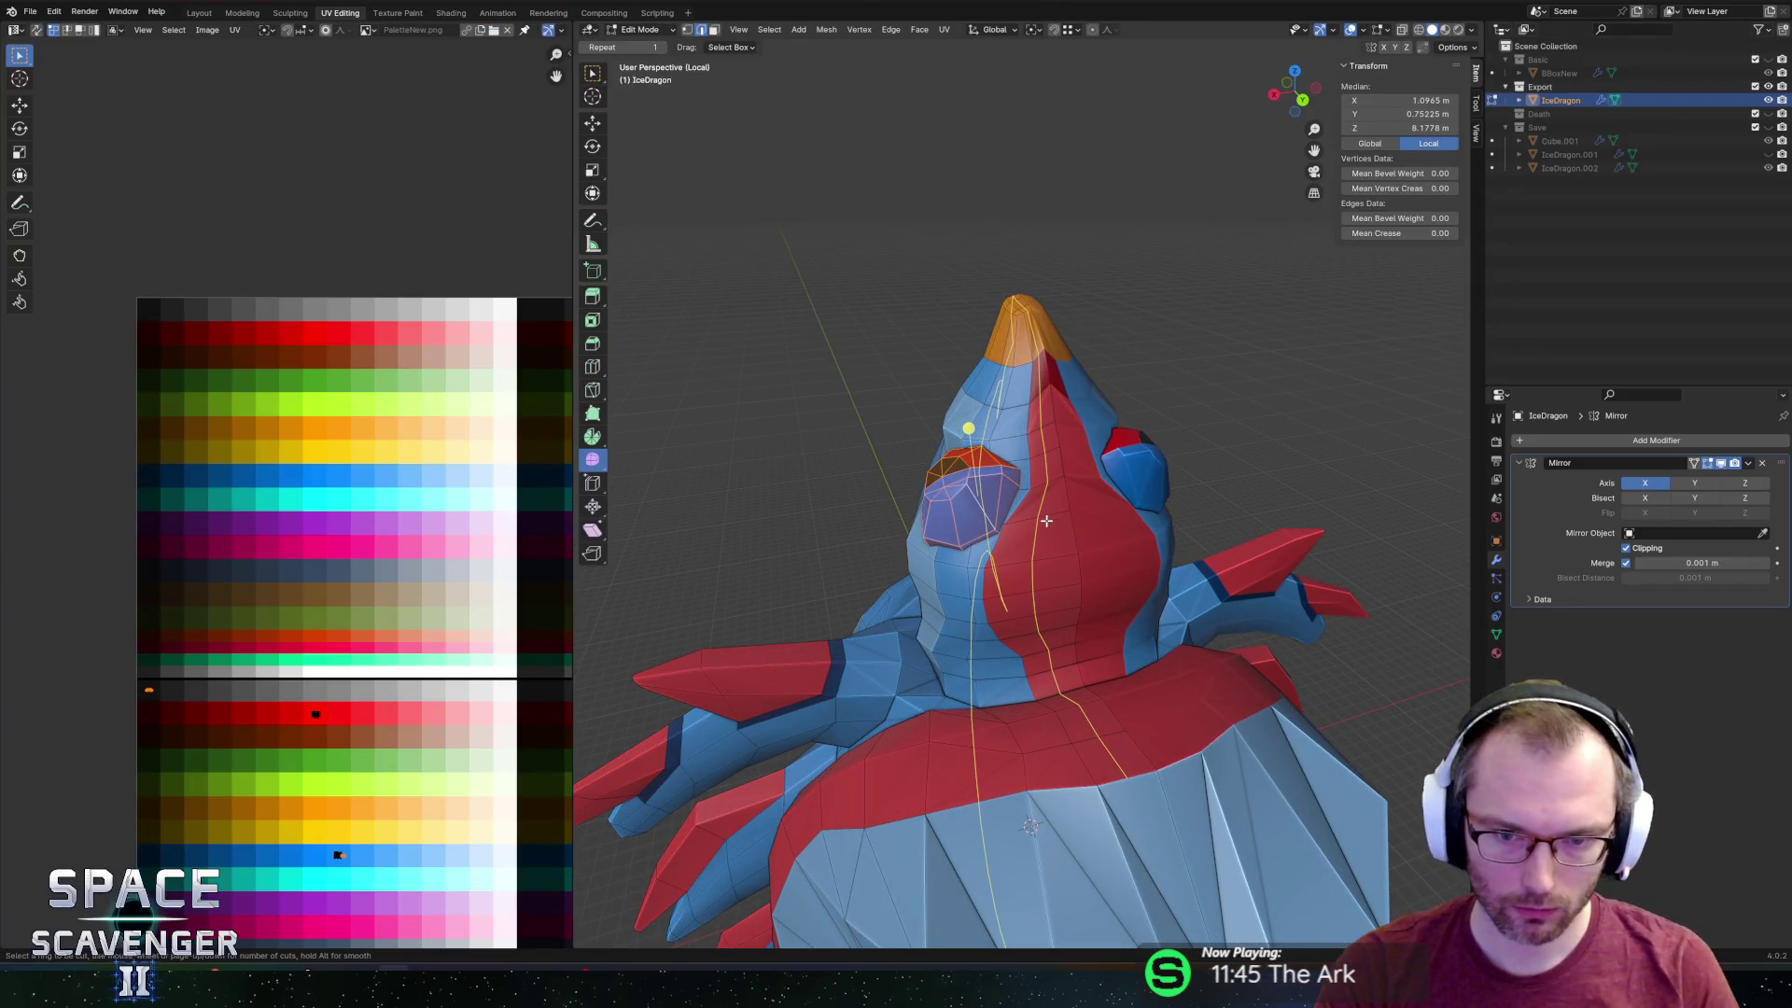
pyautogui.click(1047, 521)
pyautogui.click(1031, 530)
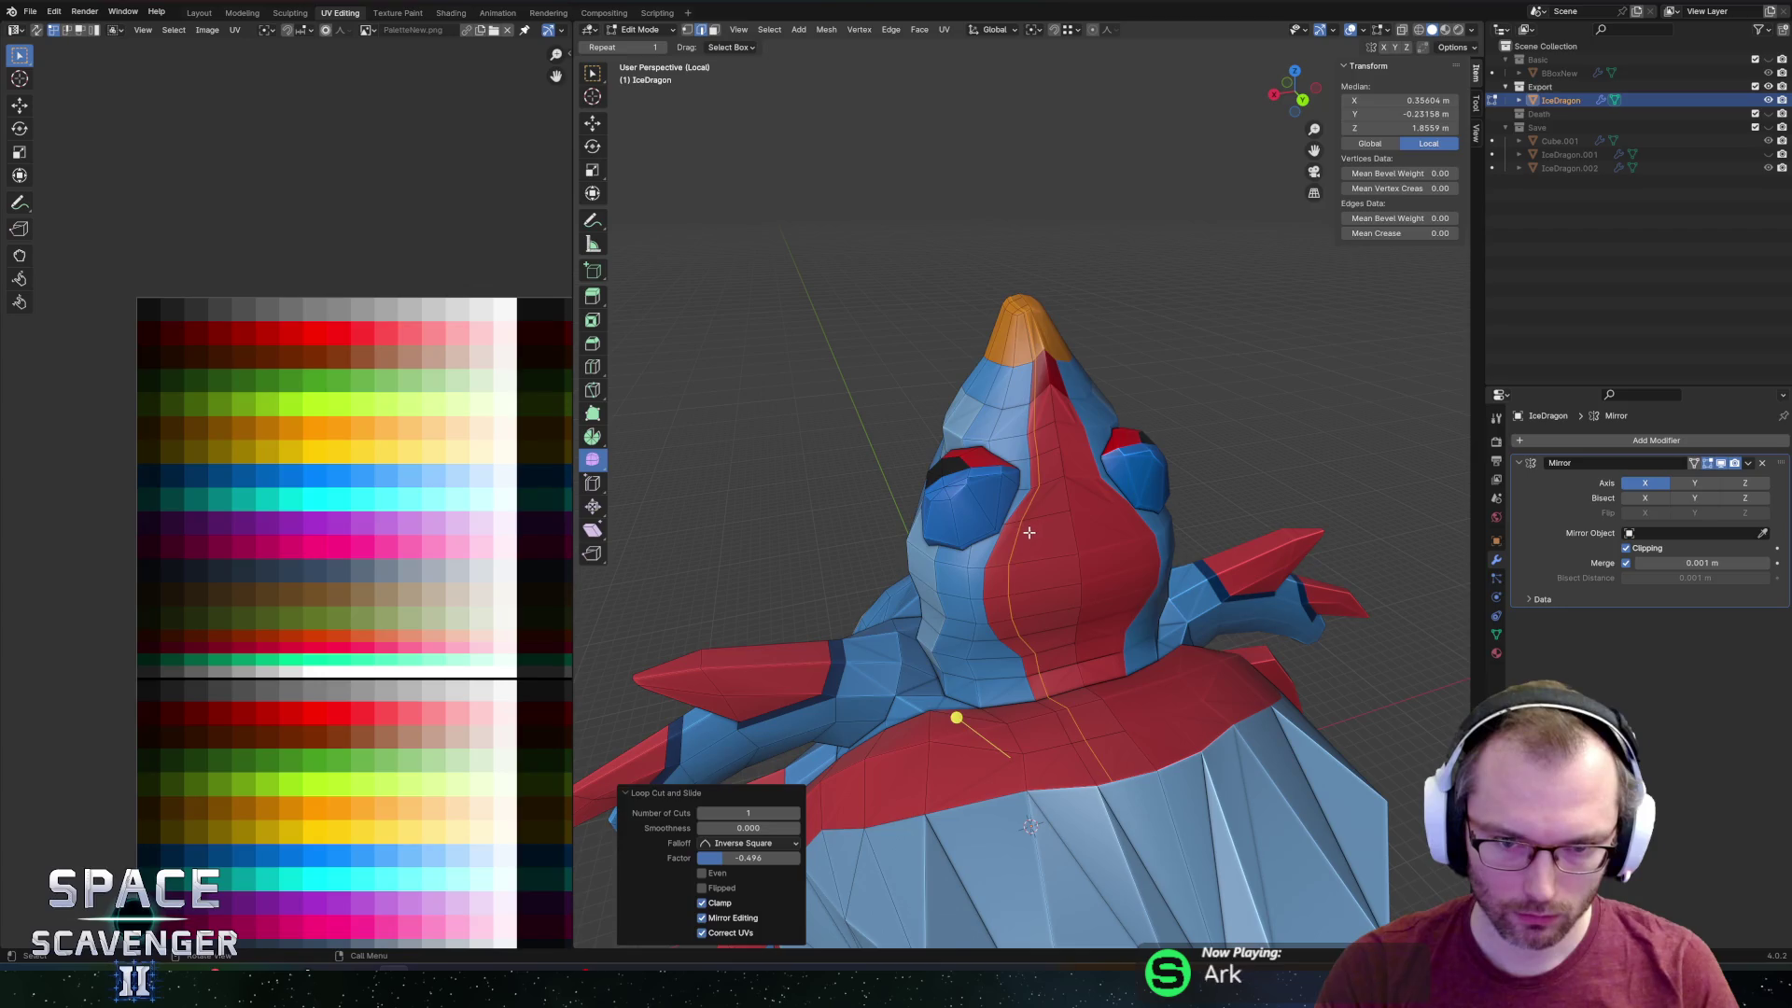
pyautogui.hotkey('alt', 'a')
pyautogui.keyDown('alt'); pyautogui.click(1012, 522); pyautogui.keyUp('alt')
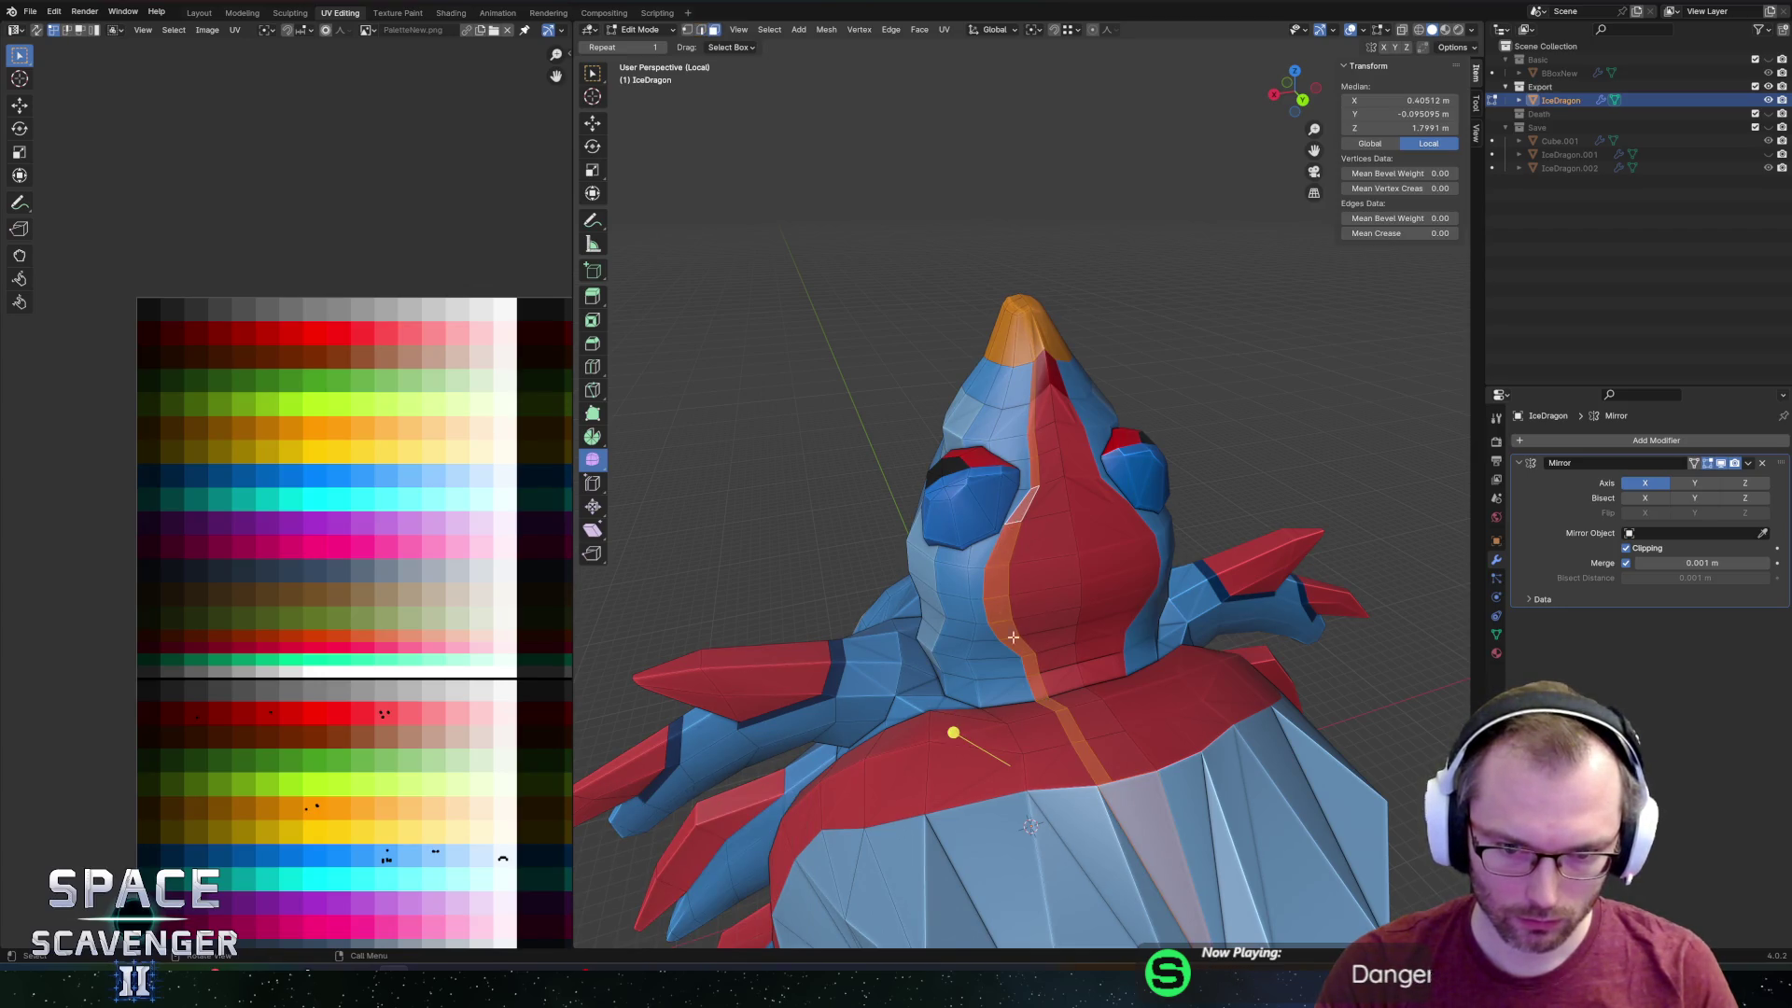
pyautogui.scroll(-4, 1155, 682)
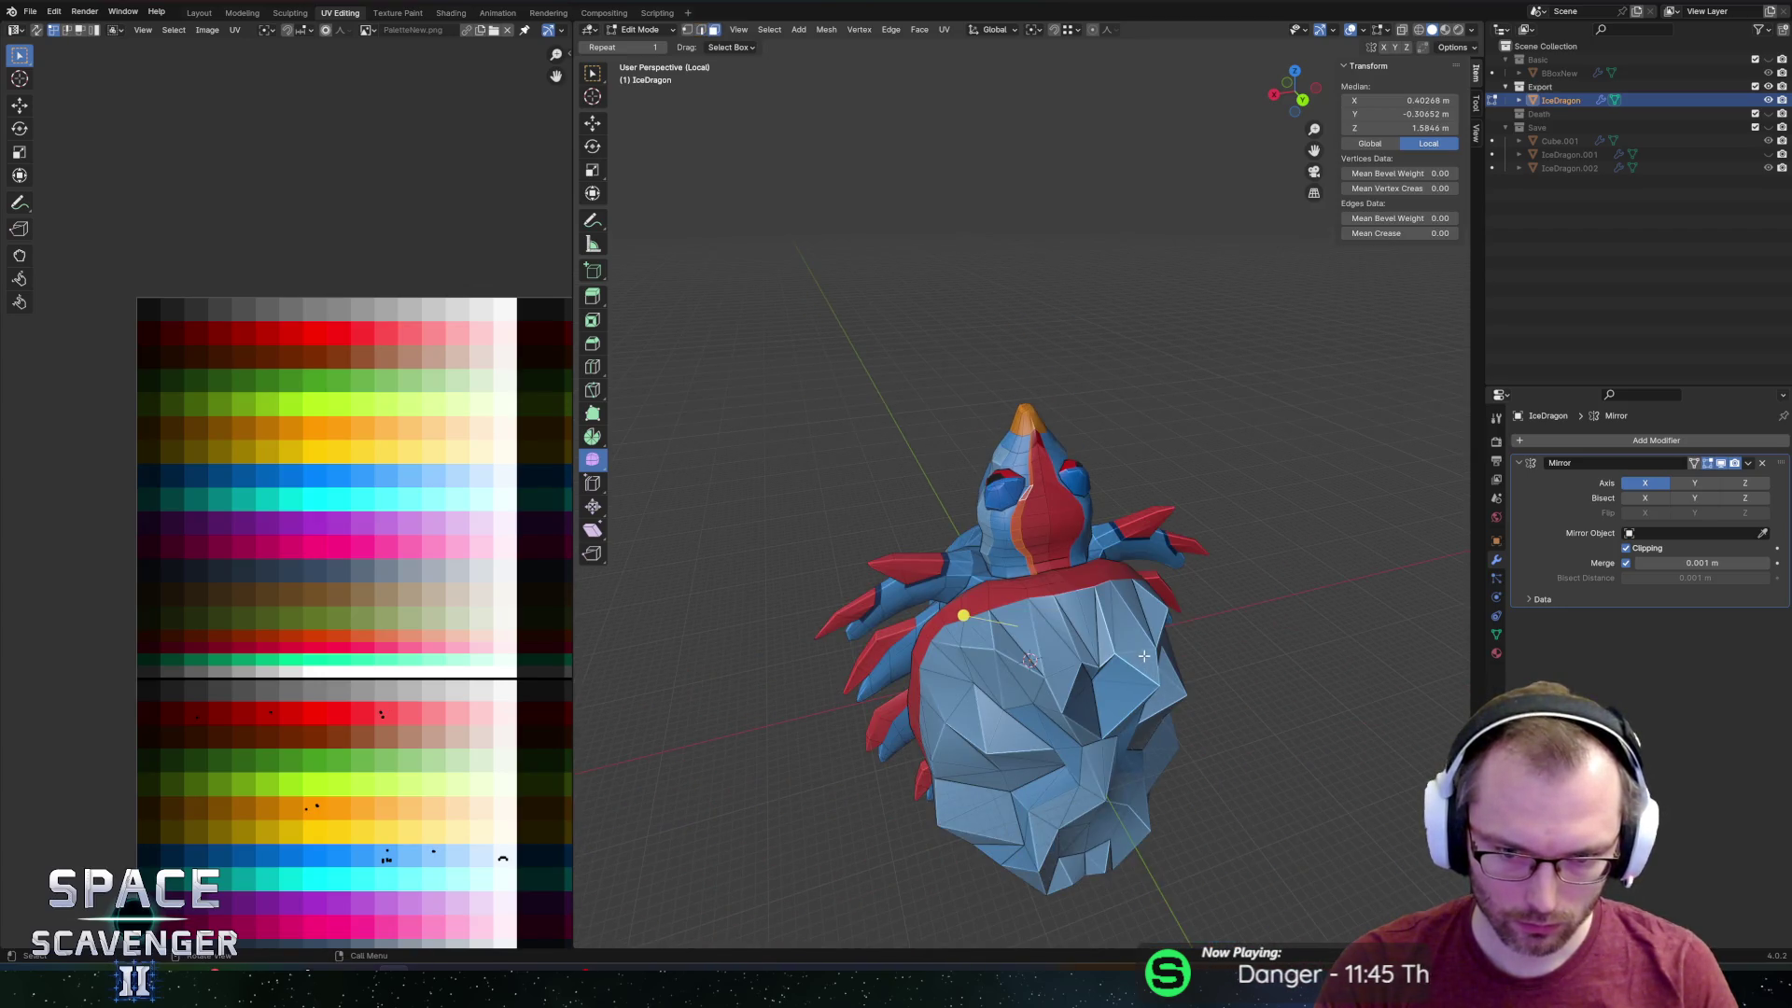
pyautogui.moveTo(1067, 598)
pyautogui.mouseDown(button='middle')
pyautogui.moveTo(1053, 351)
pyautogui.moveTo(1059, 579)
pyautogui.mouseUp(button='middle')
# Brush-select the head strip's faces, toggling X-ray and checking side and rear views.
pyautogui.hotkey('alt', 'z')
pyautogui.hotkey('alt', 'z')
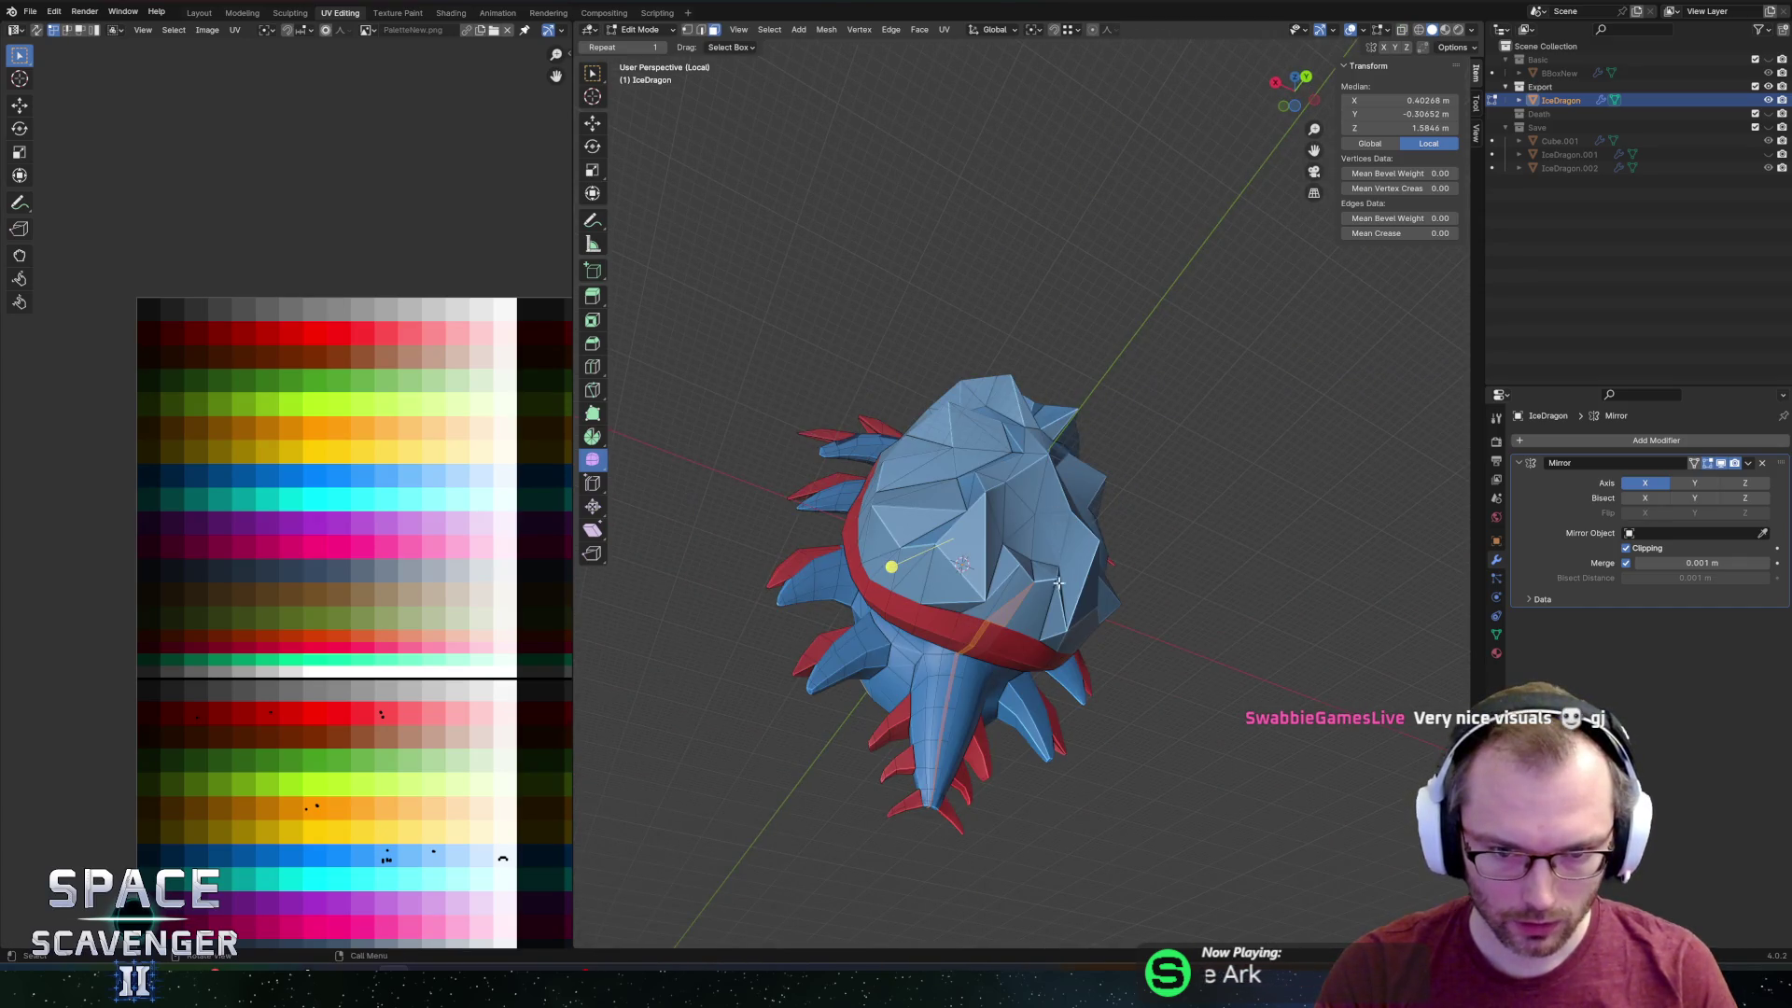
pyautogui.press('Escape')
pyautogui.hotkey('alt', 'z')
pyautogui.moveTo(918, 861); pyautogui.dragTo(890, 577, button='middle')
pyautogui.press('c')
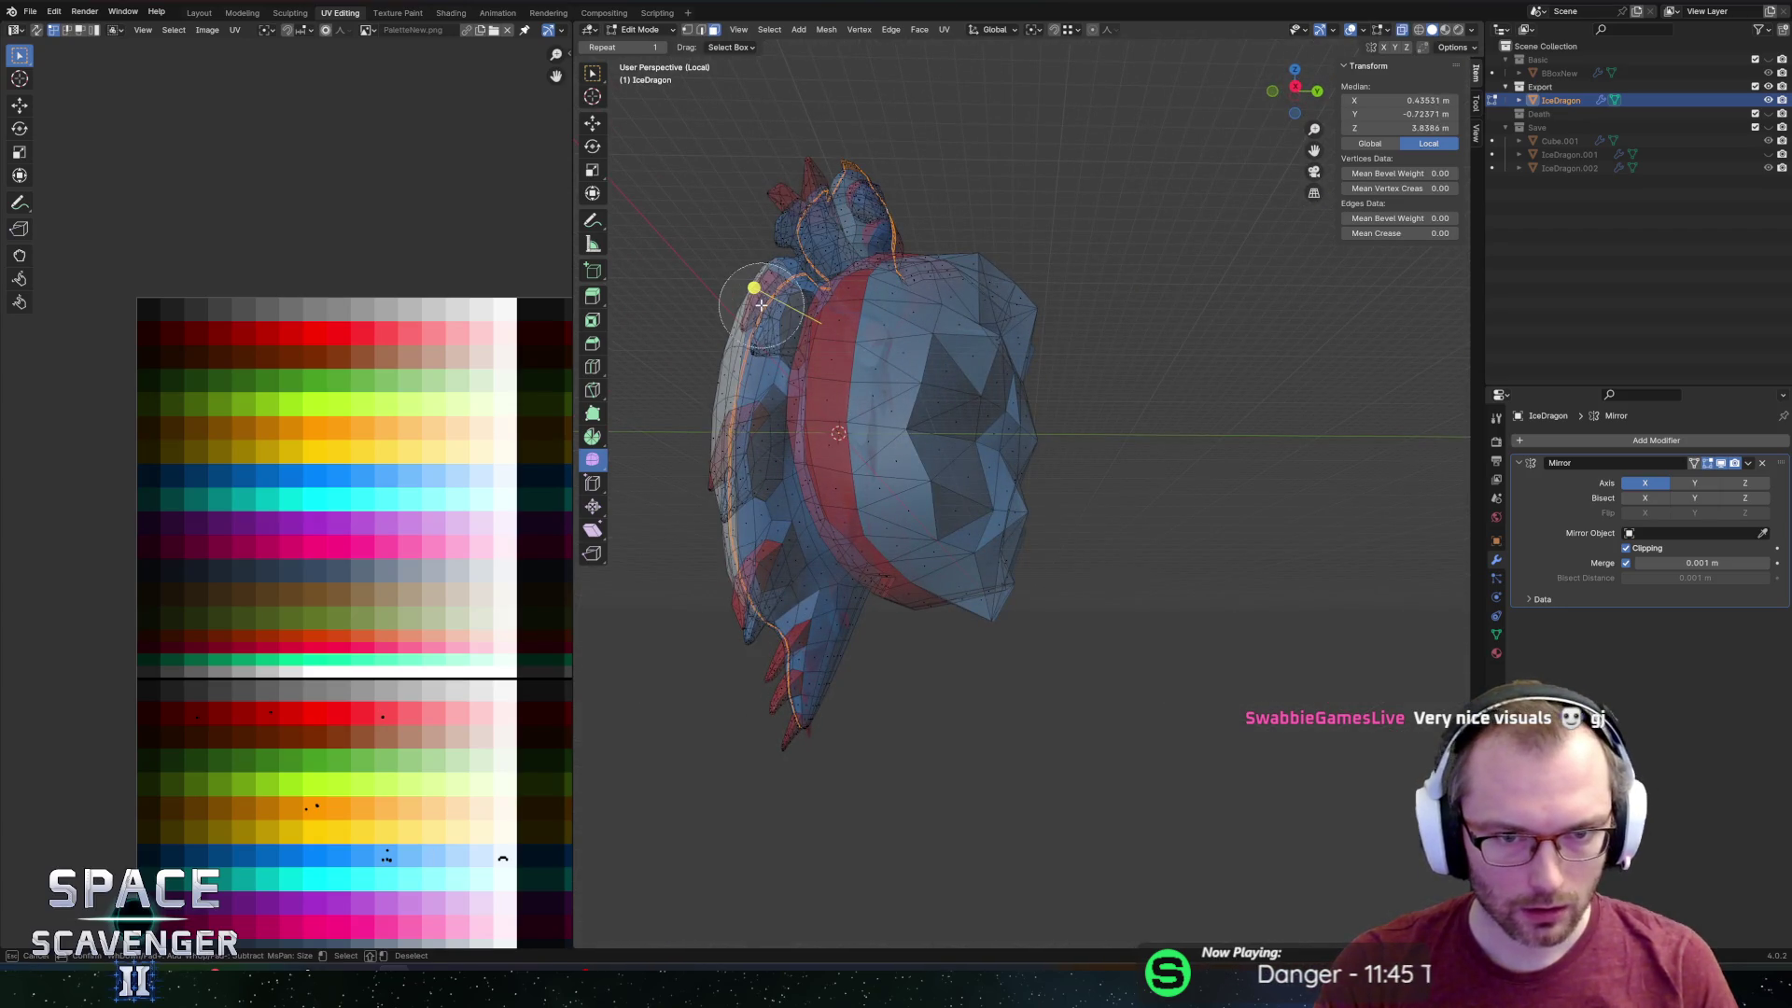
pyautogui.press('Escape')
pyautogui.moveTo(821, 752)
pyautogui.mouseDown(button='middle')
pyautogui.moveTo(944, 472)
pyautogui.moveTo(972, 510)
pyautogui.moveTo(952, 523)
pyautogui.mouseUp(button='middle')
# Move the head strip's UVs onto the new palette colour and turn X-ray off.
pyautogui.scroll(3, 972, 510)
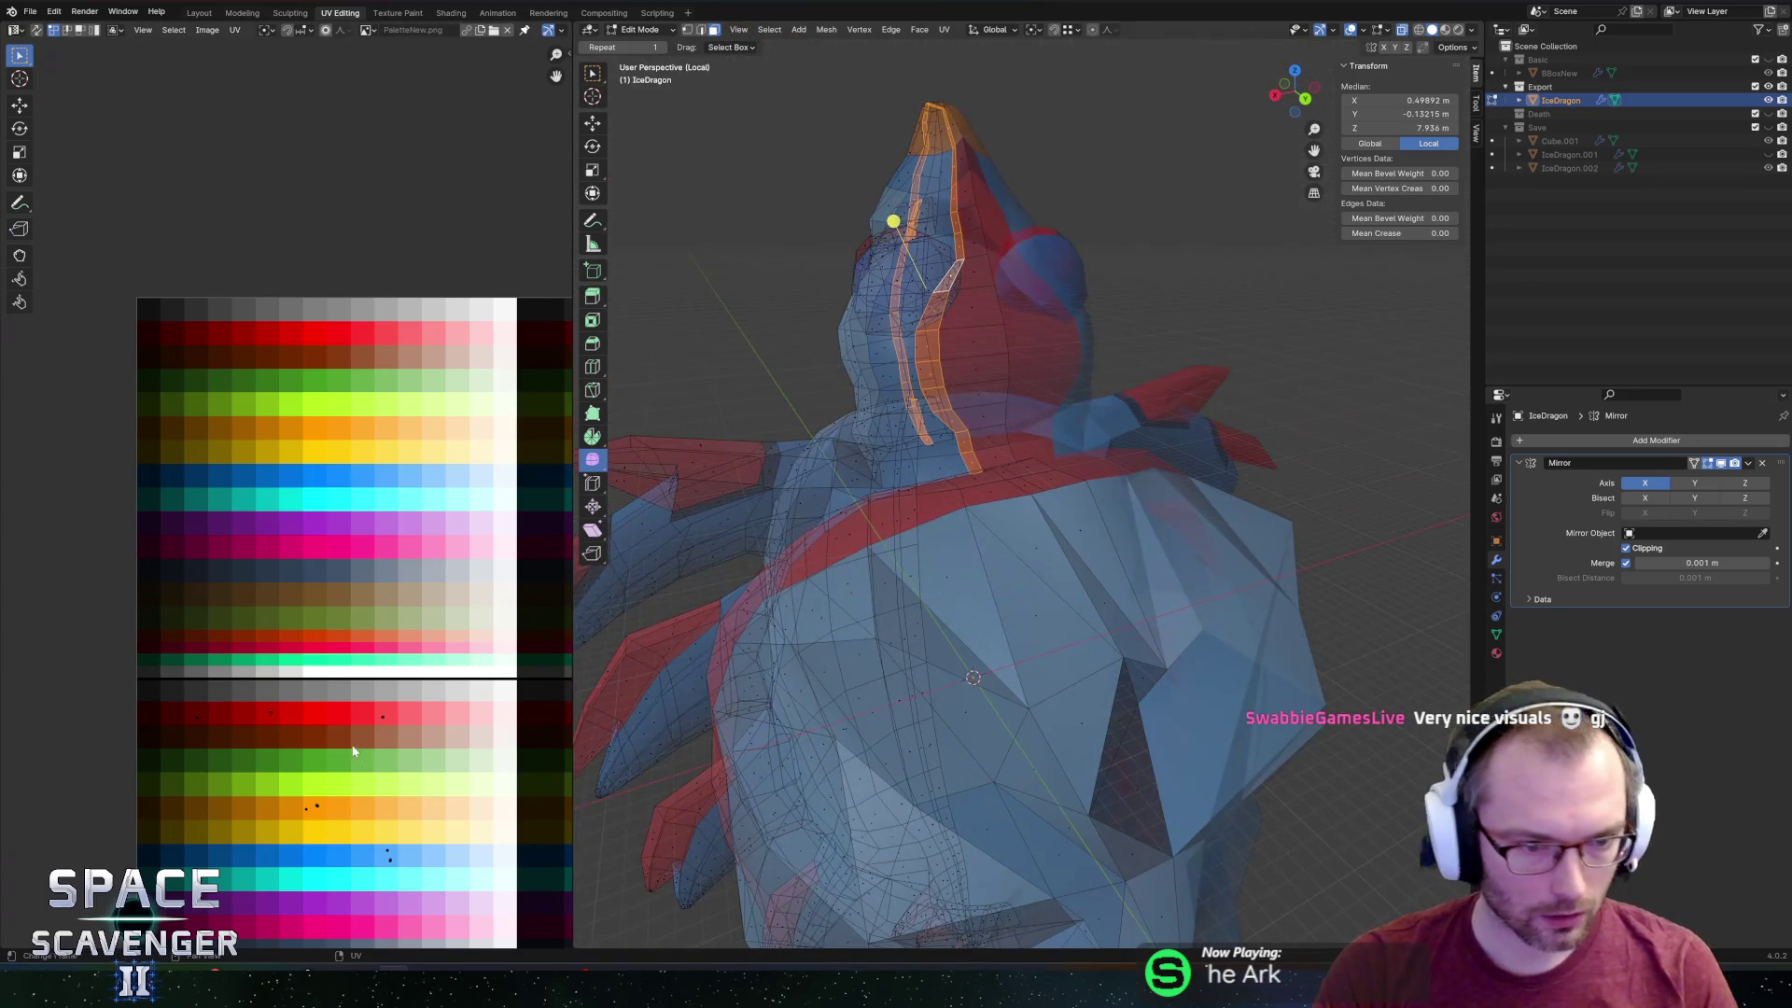
pyautogui.scroll(3, 311, 610)
pyautogui.moveTo(311, 610); pyautogui.dragTo(388, 535, button='middle')
pyautogui.press('b')
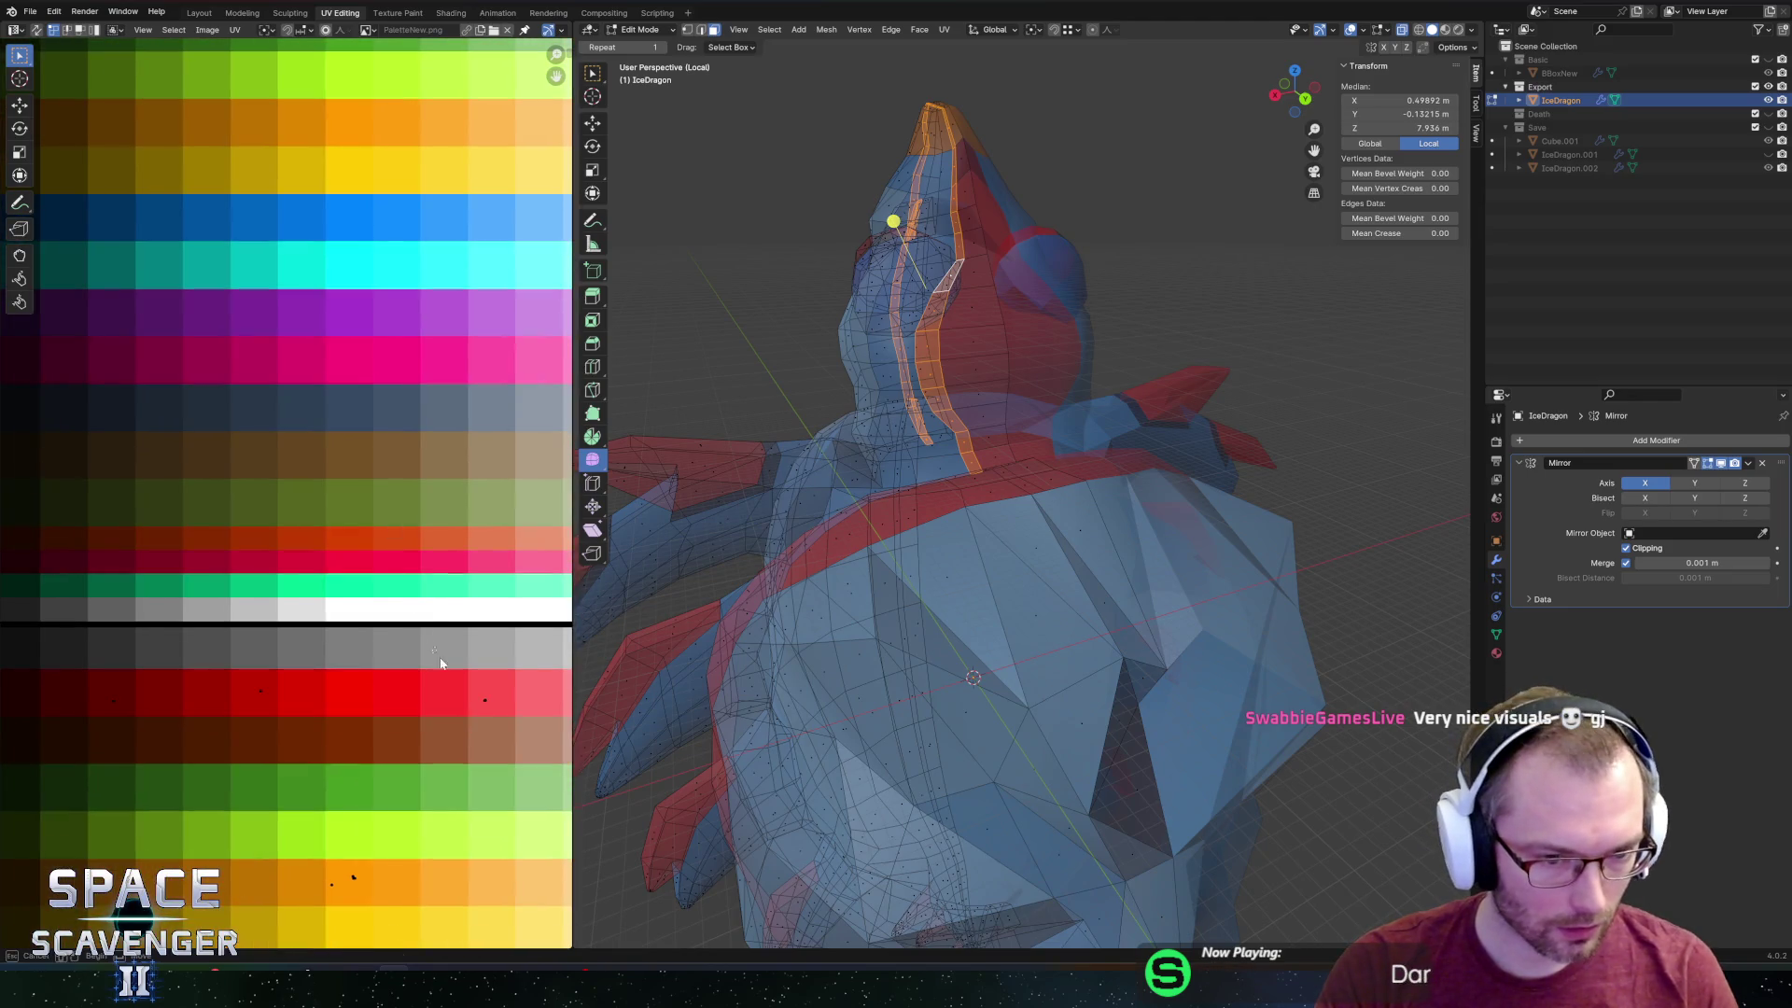
pyautogui.click(286, 761)
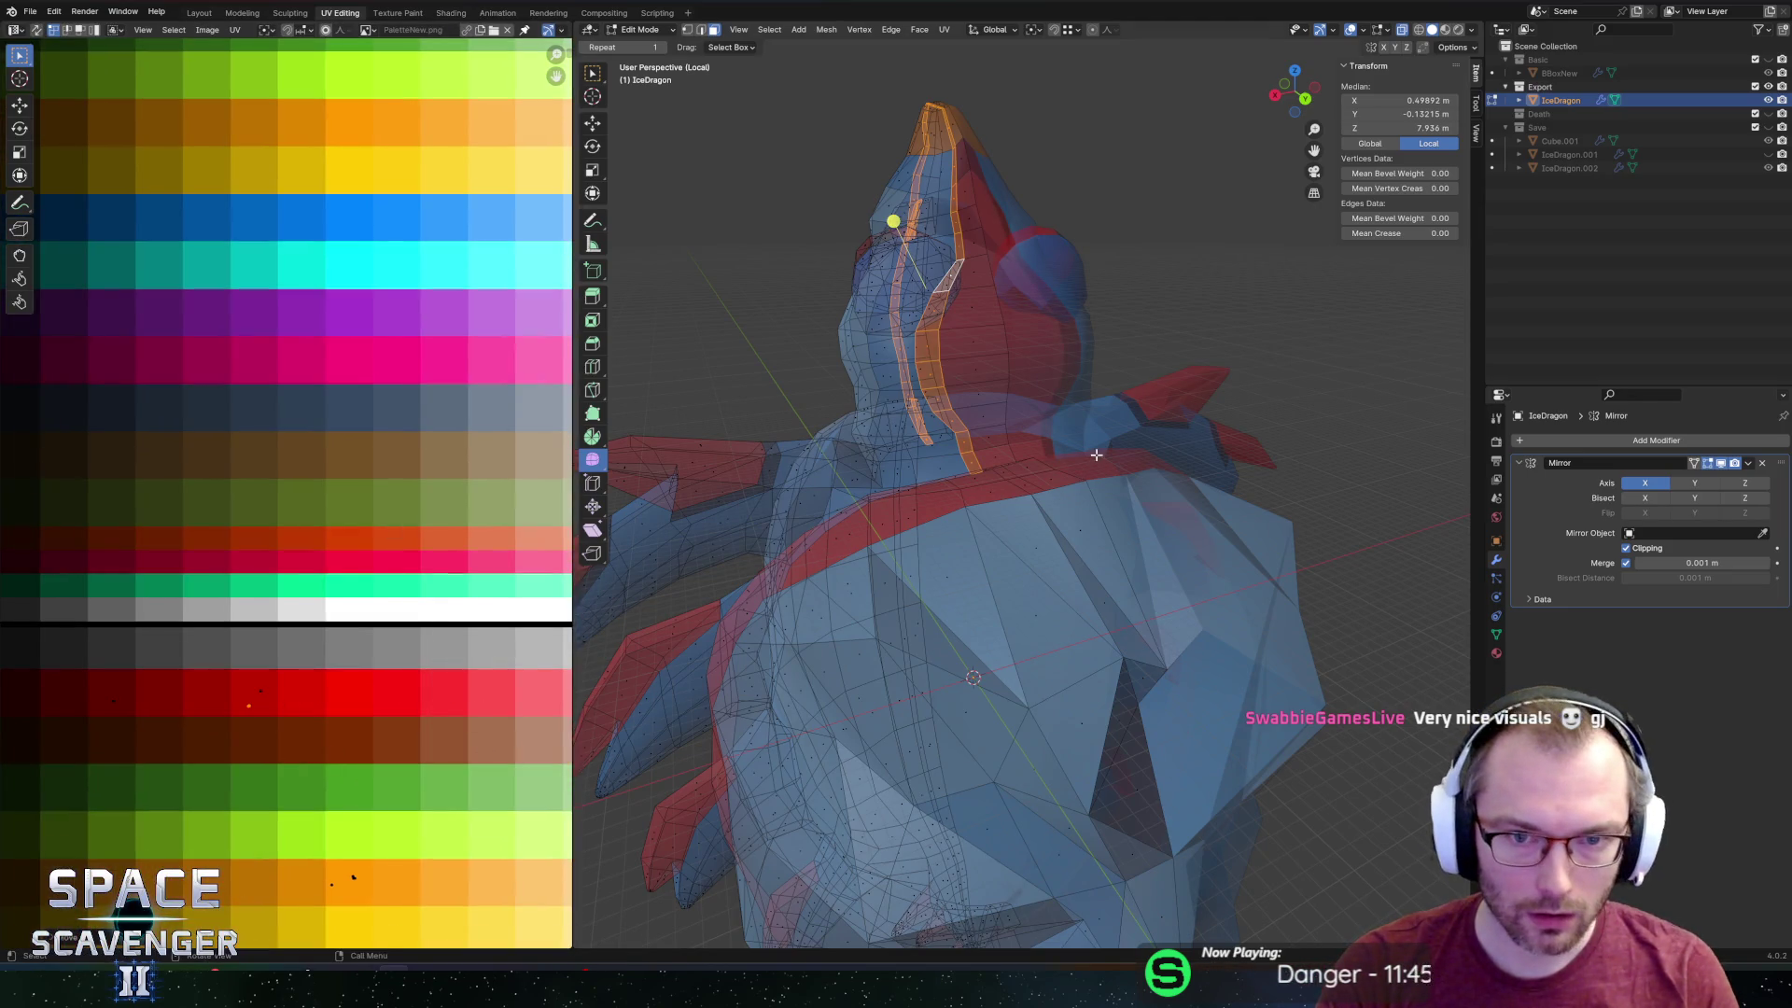
pyautogui.press('Tab')
pyautogui.press('Tab')
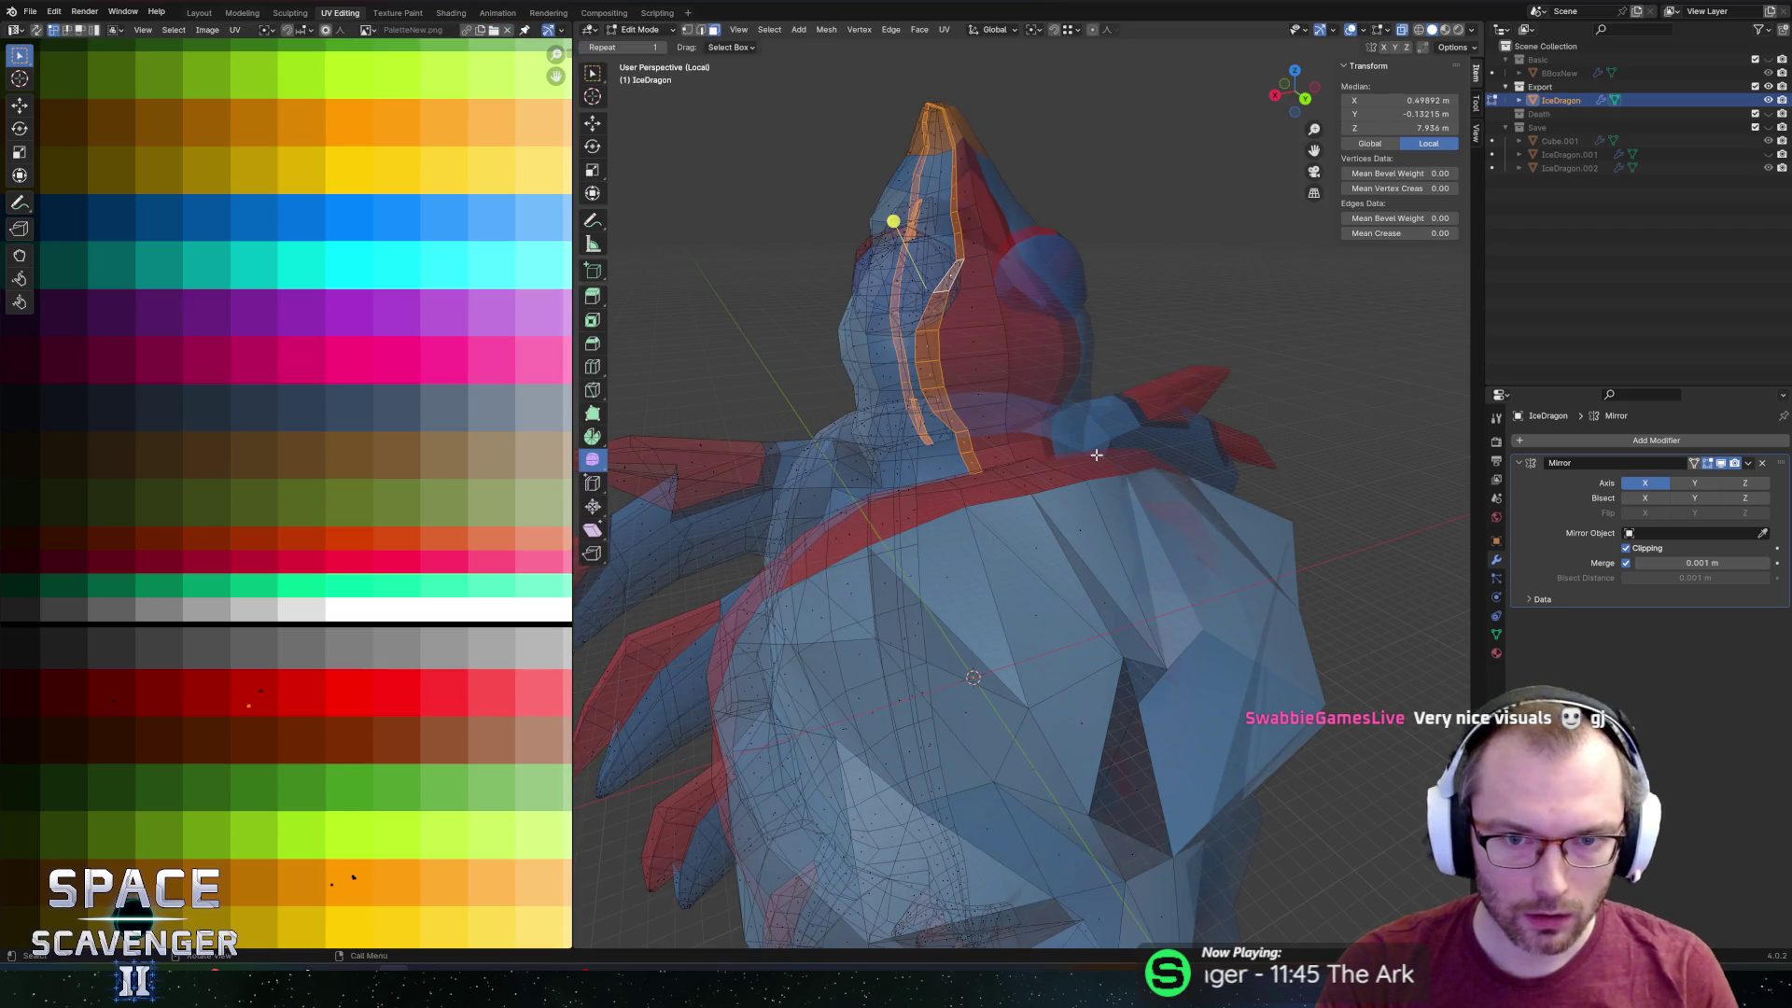
pyautogui.hotkey('alt', 'z')
# Export the dragon as IceDragon.fbx into Assets/Other/FBX/Enemies, then switch to Unity.
pyautogui.hotkey('ctrl', 'shift', 's')
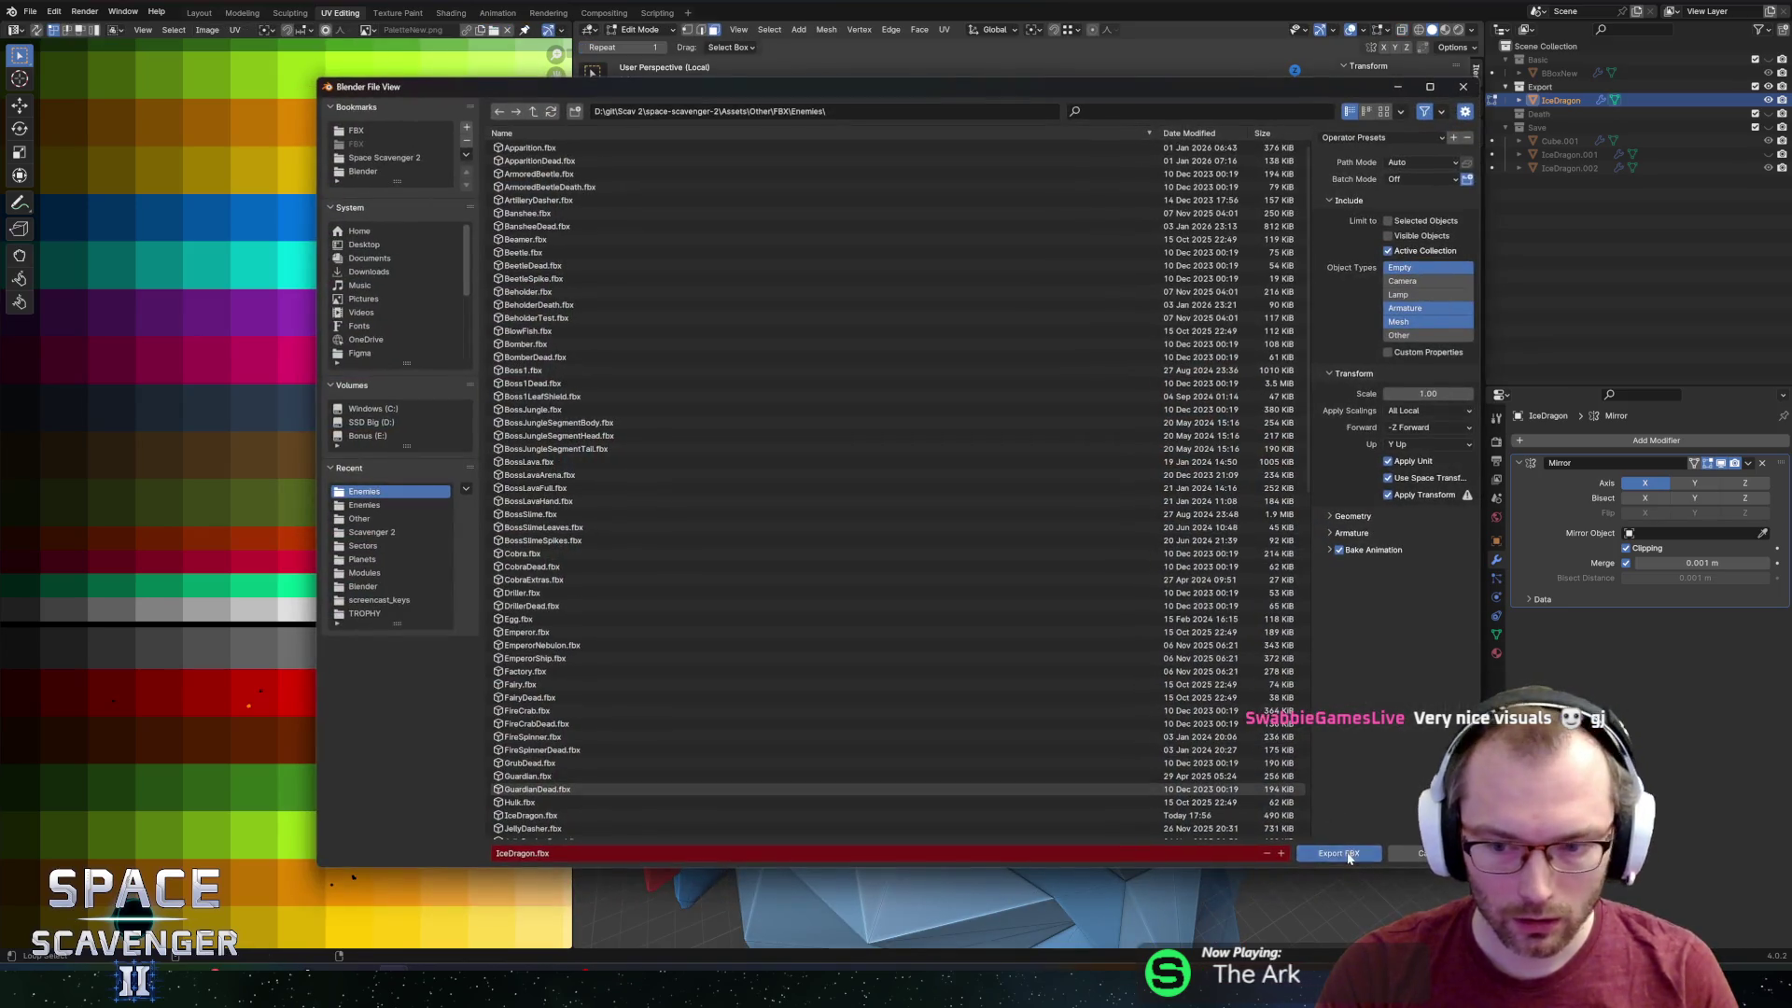
pyautogui.press('Escape')
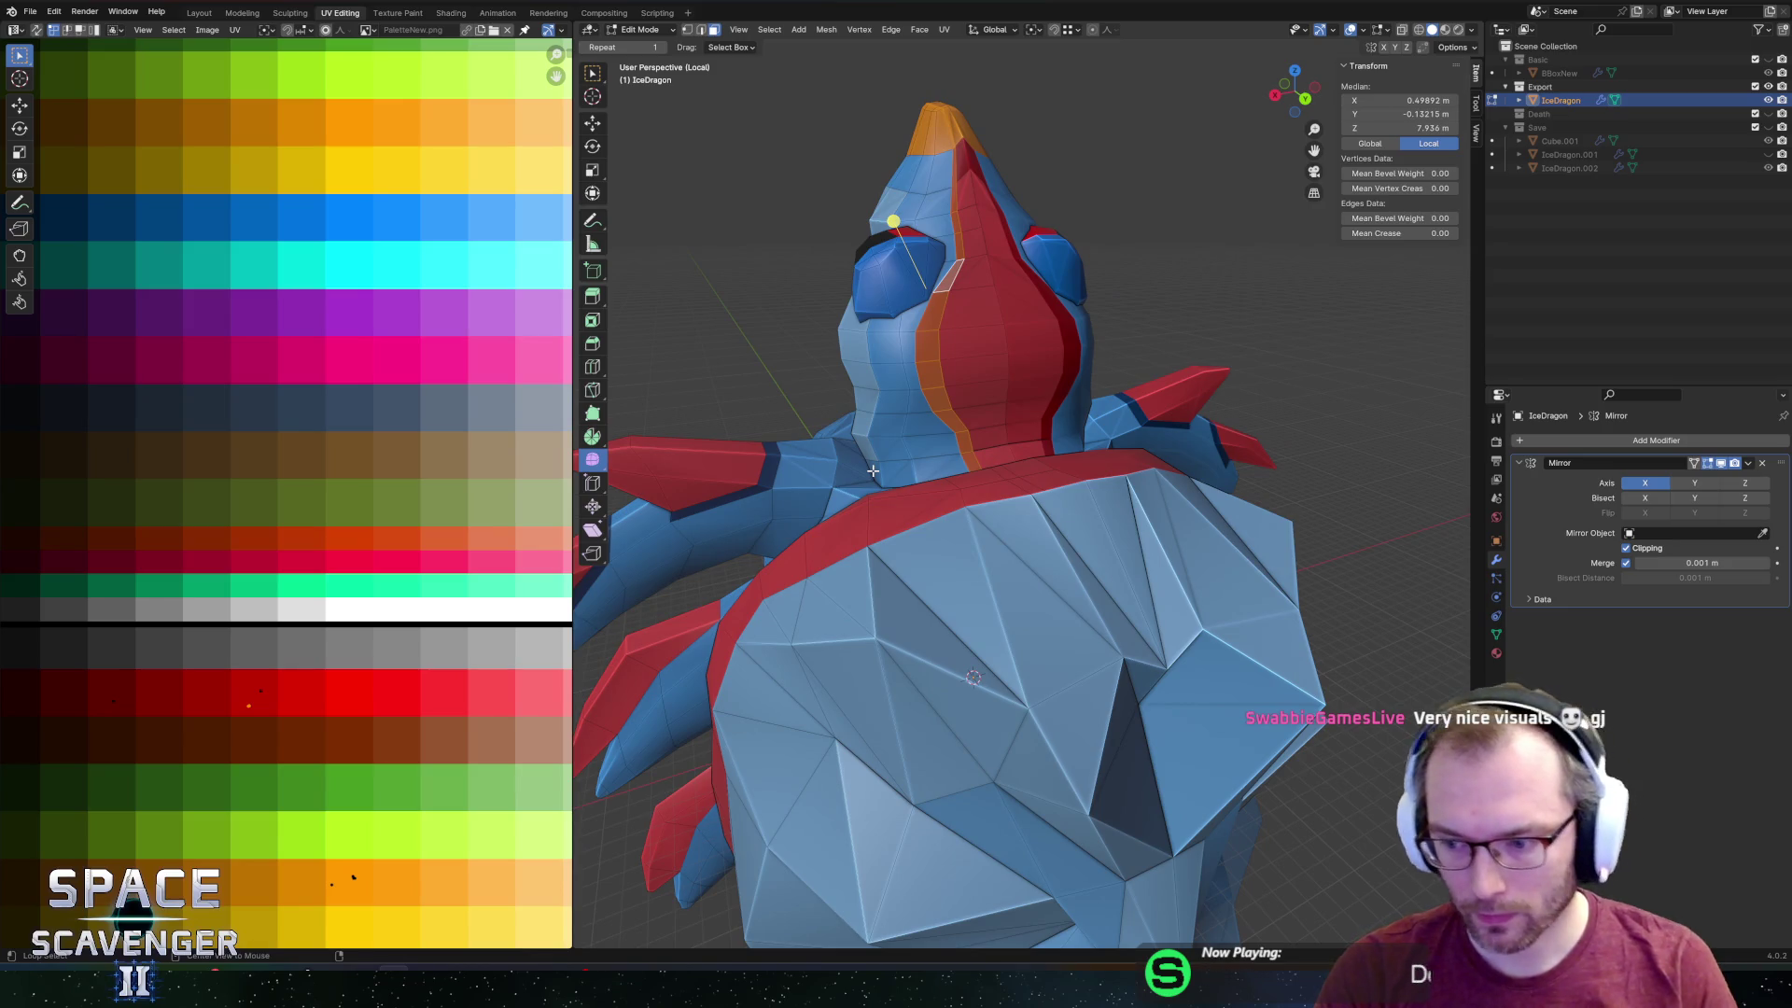
pyautogui.hotkey('alt', 'Tab')
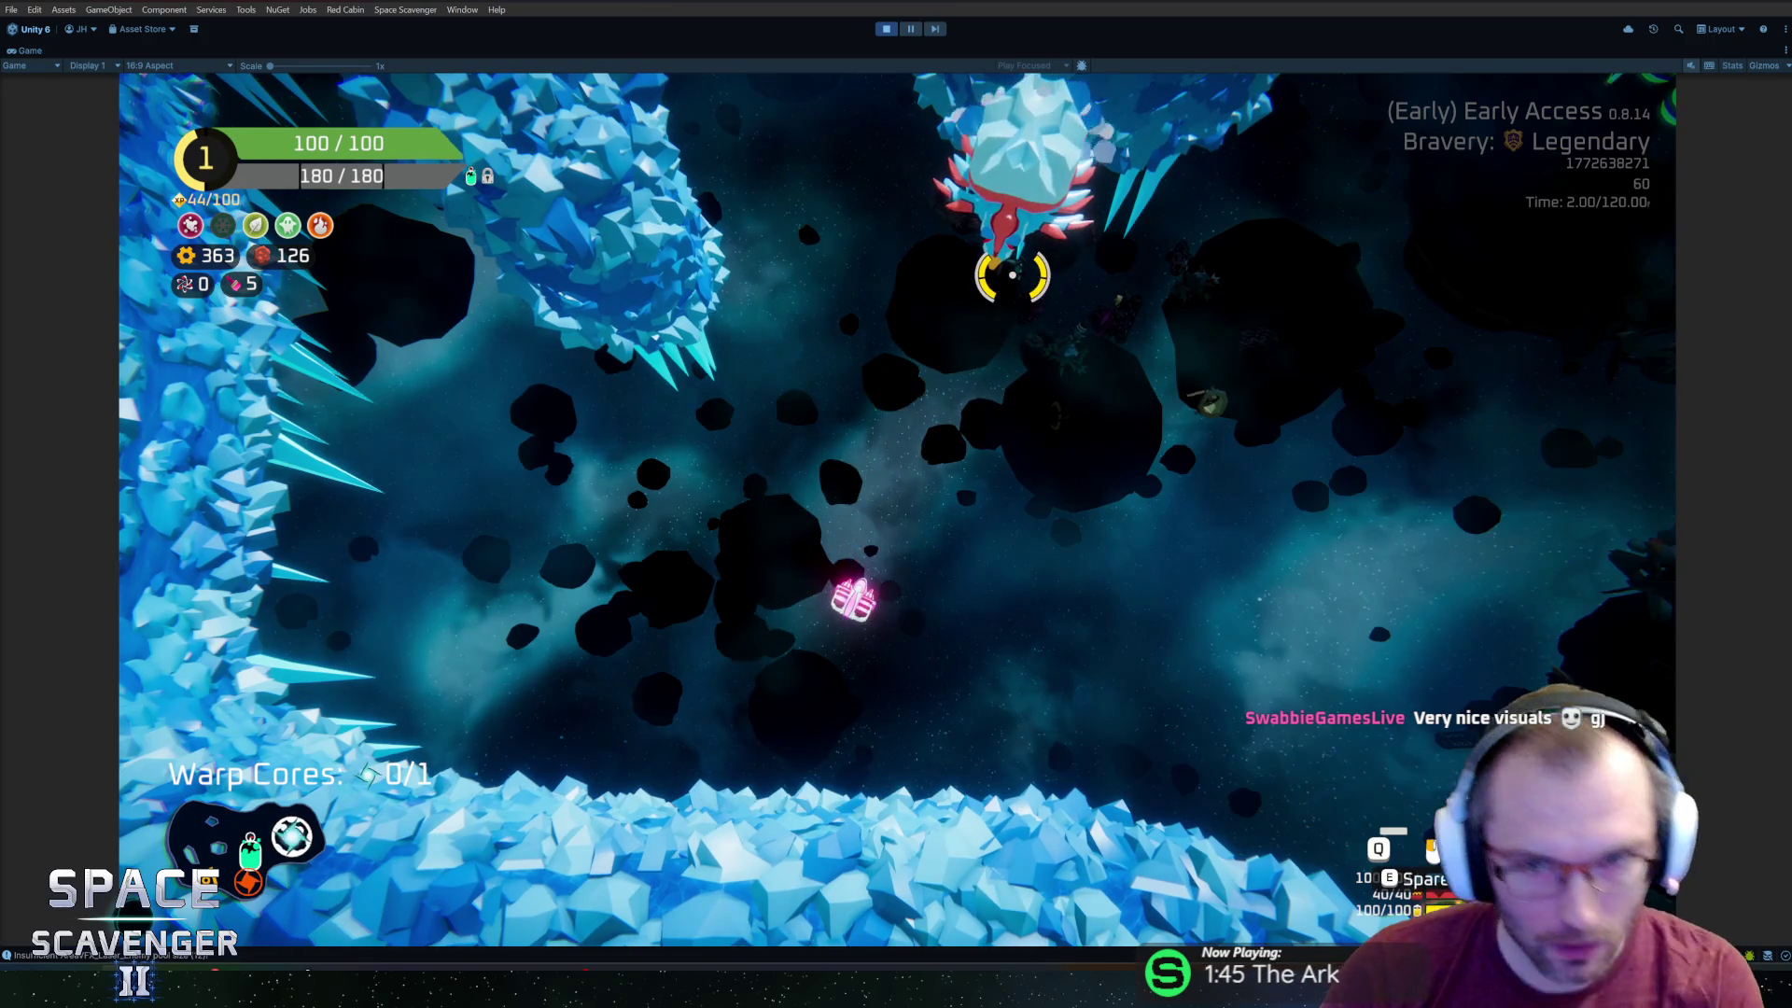
# Play-test the crested dragon in Unity, pause the game, and return to Blender.
pyautogui.hotkey('alt', 'Tab')
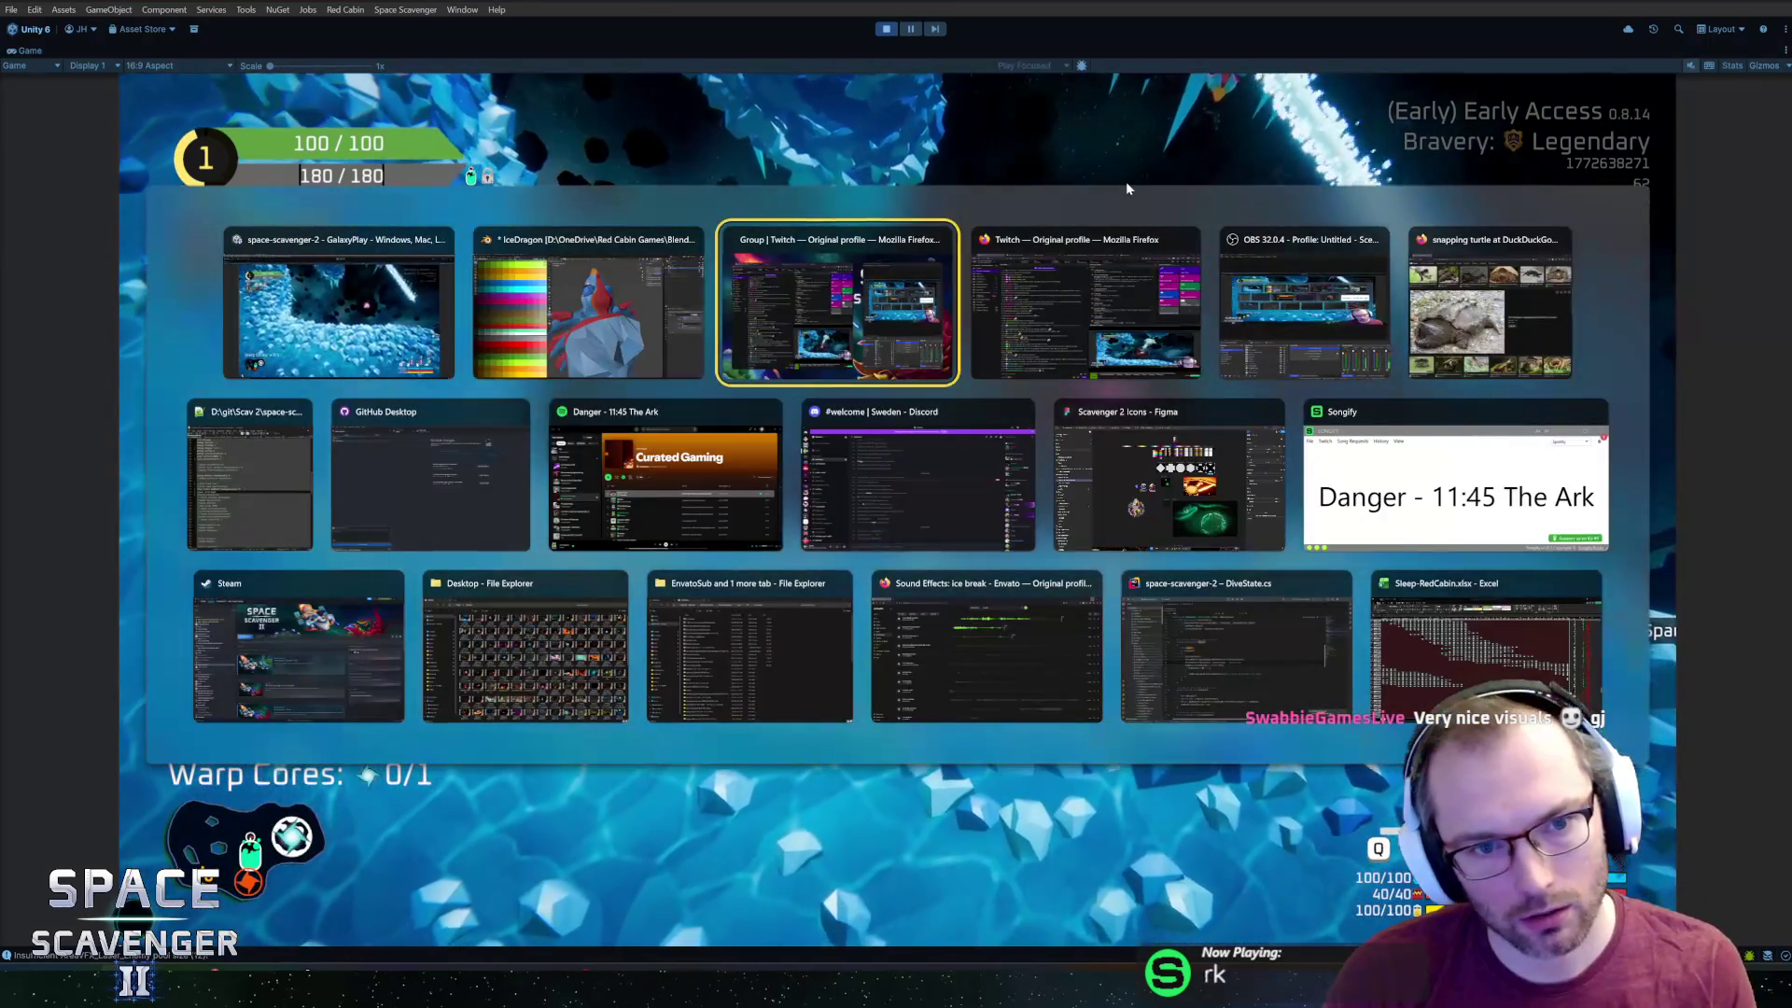
pyautogui.hotkey('alt', 'Tab')
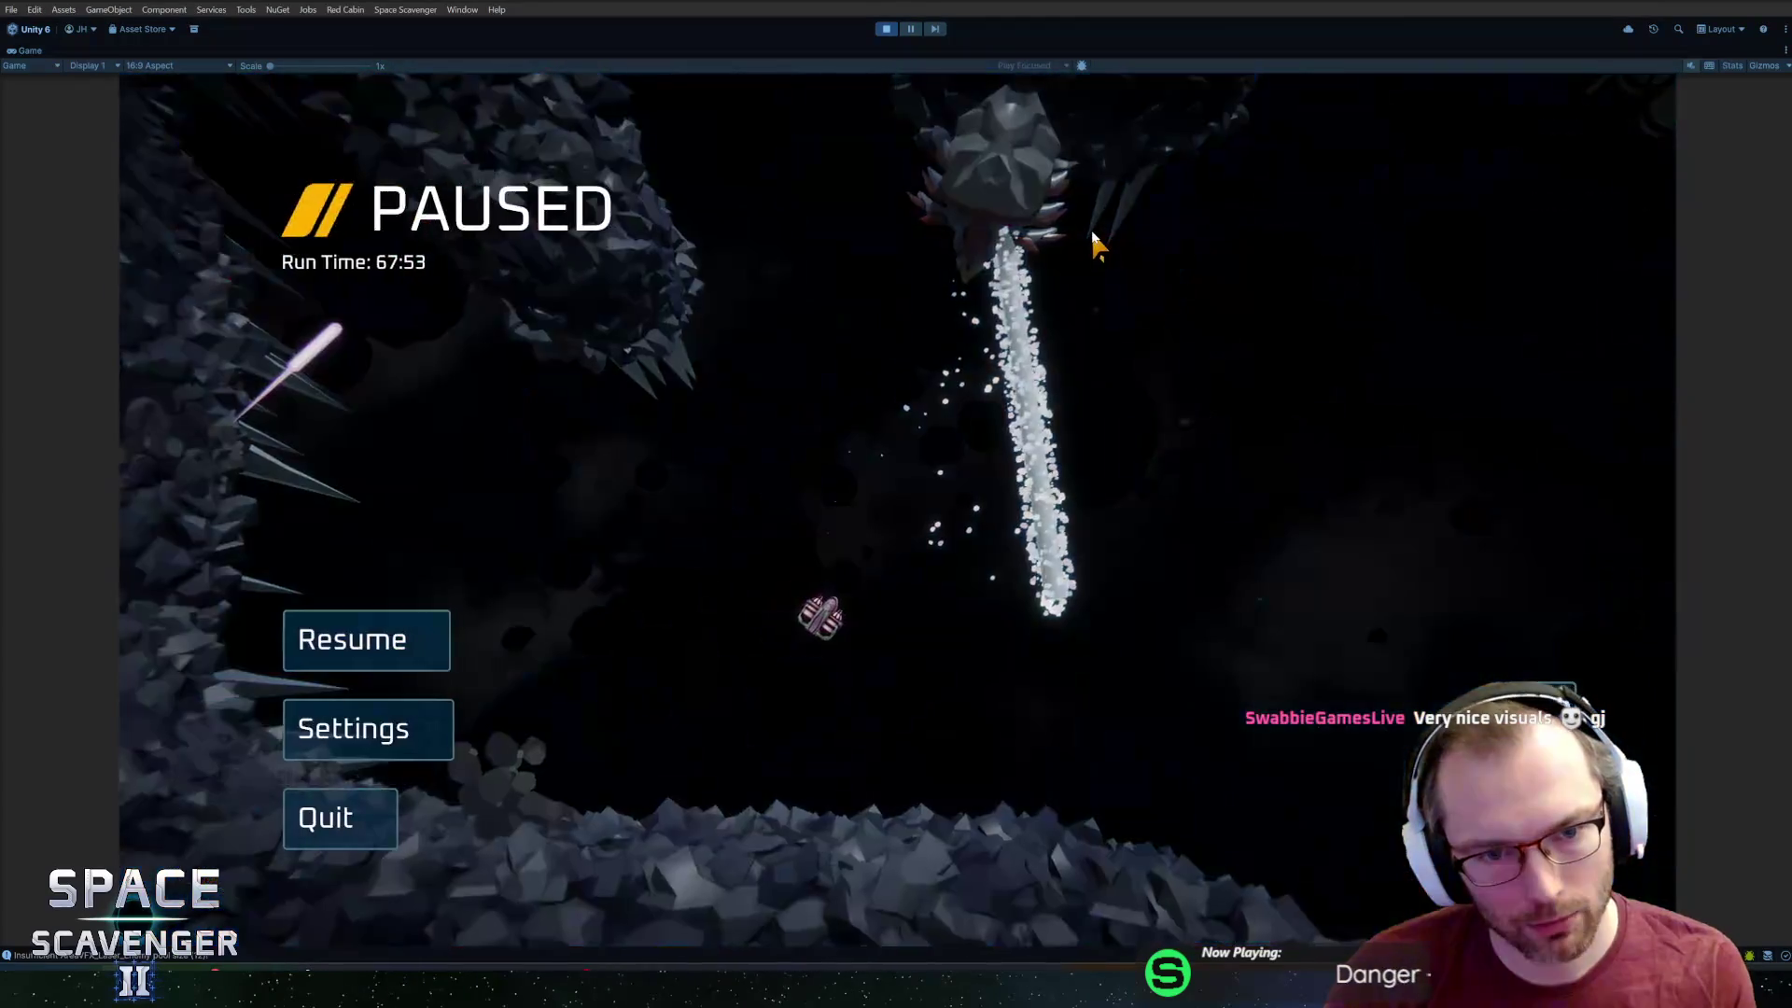
pyautogui.scroll(5, 1073, 373)
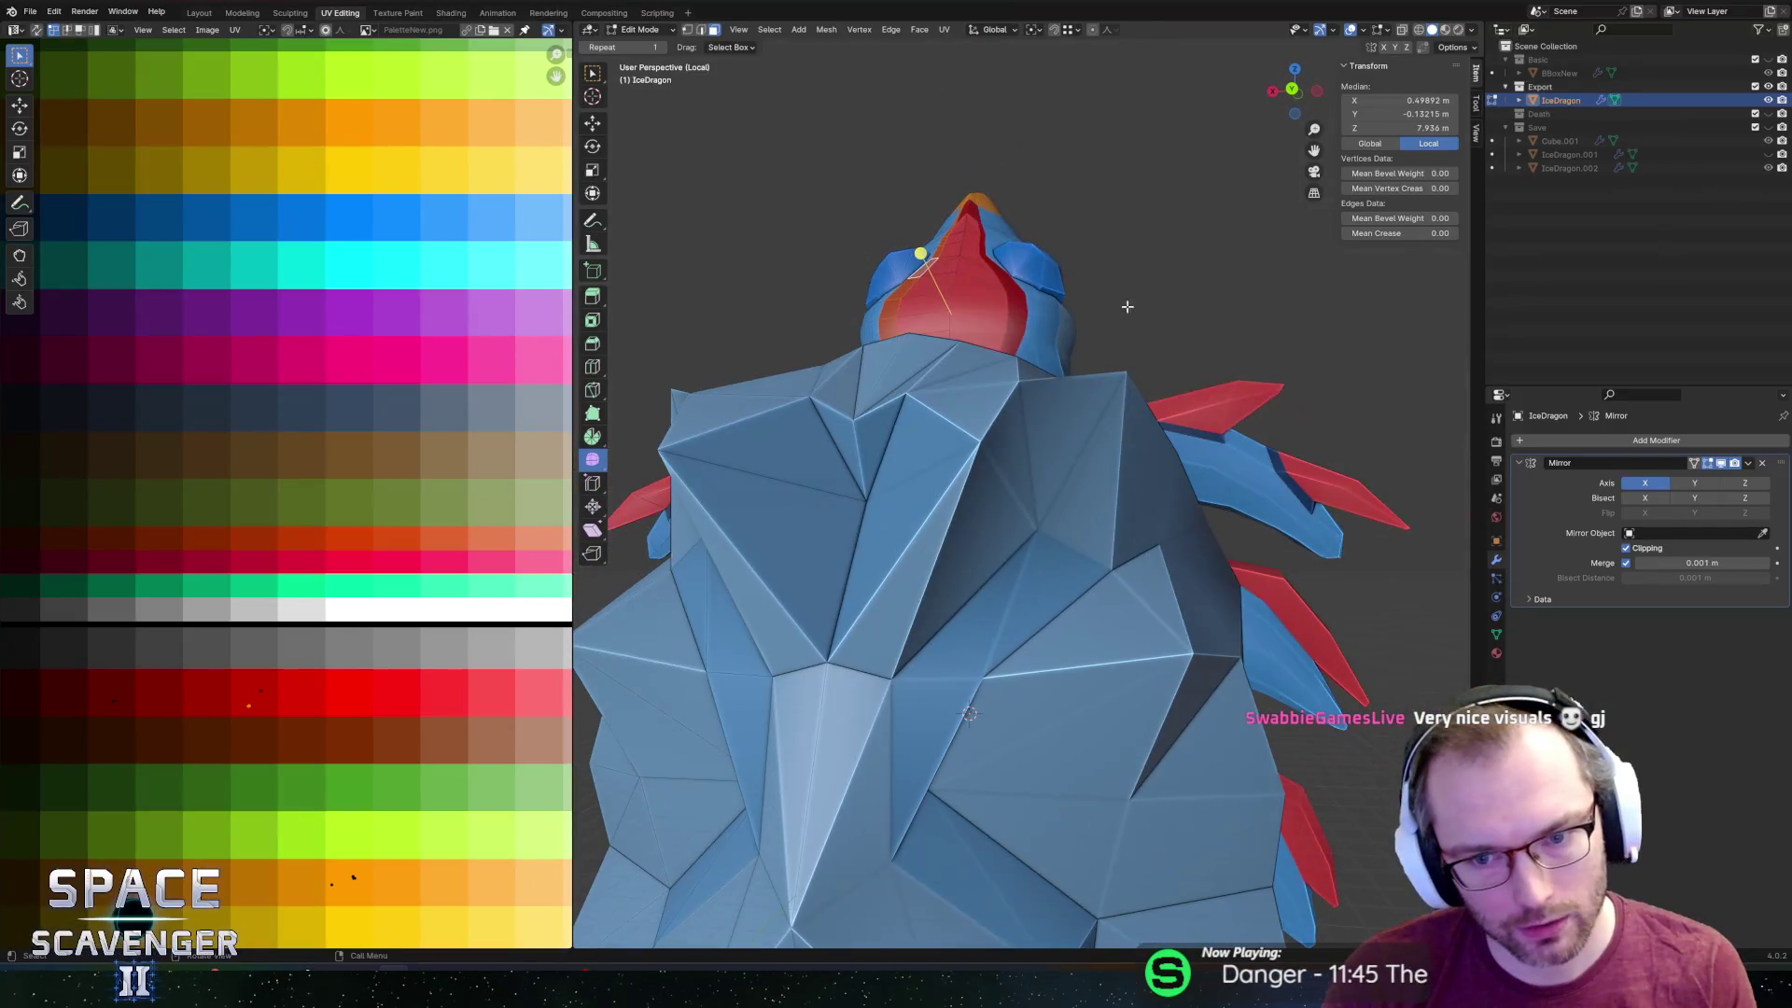
# Extrude a side-spike face individually into a small blocky nub.
pyautogui.moveTo(1120, 392)
pyautogui.mouseDown(button='middle')
pyautogui.moveTo(1068, 353)
pyautogui.moveTo(1074, 402)
pyautogui.moveTo(1138, 435)
pyautogui.moveTo(1077, 469)
pyautogui.moveTo(1024, 410)
pyautogui.moveTo(1031, 331)
pyautogui.moveTo(1116, 386)
pyautogui.moveTo(1144, 493)
pyautogui.moveTo(1166, 501)
pyautogui.mouseUp(button='middle')
pyautogui.keyDown('shift'); pyautogui.click(1137, 540); pyautogui.keyUp('shift')
pyautogui.hotkey('alt', 'e')
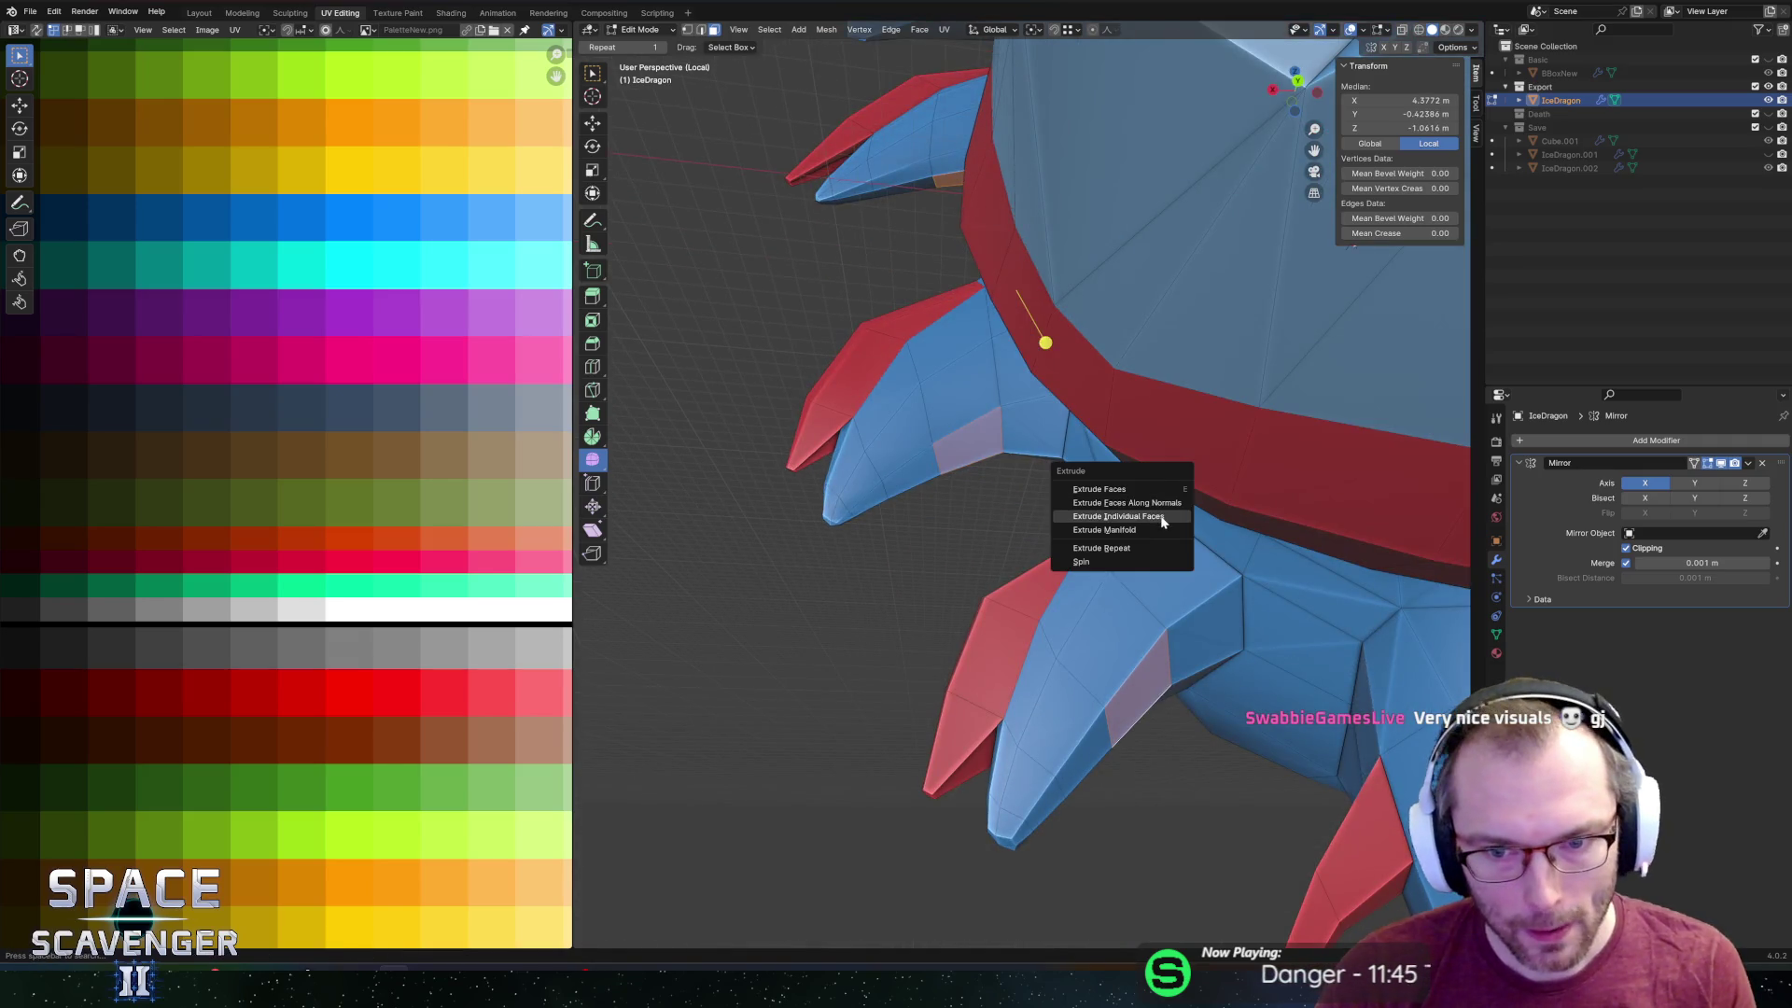
pyautogui.click(1164, 505)
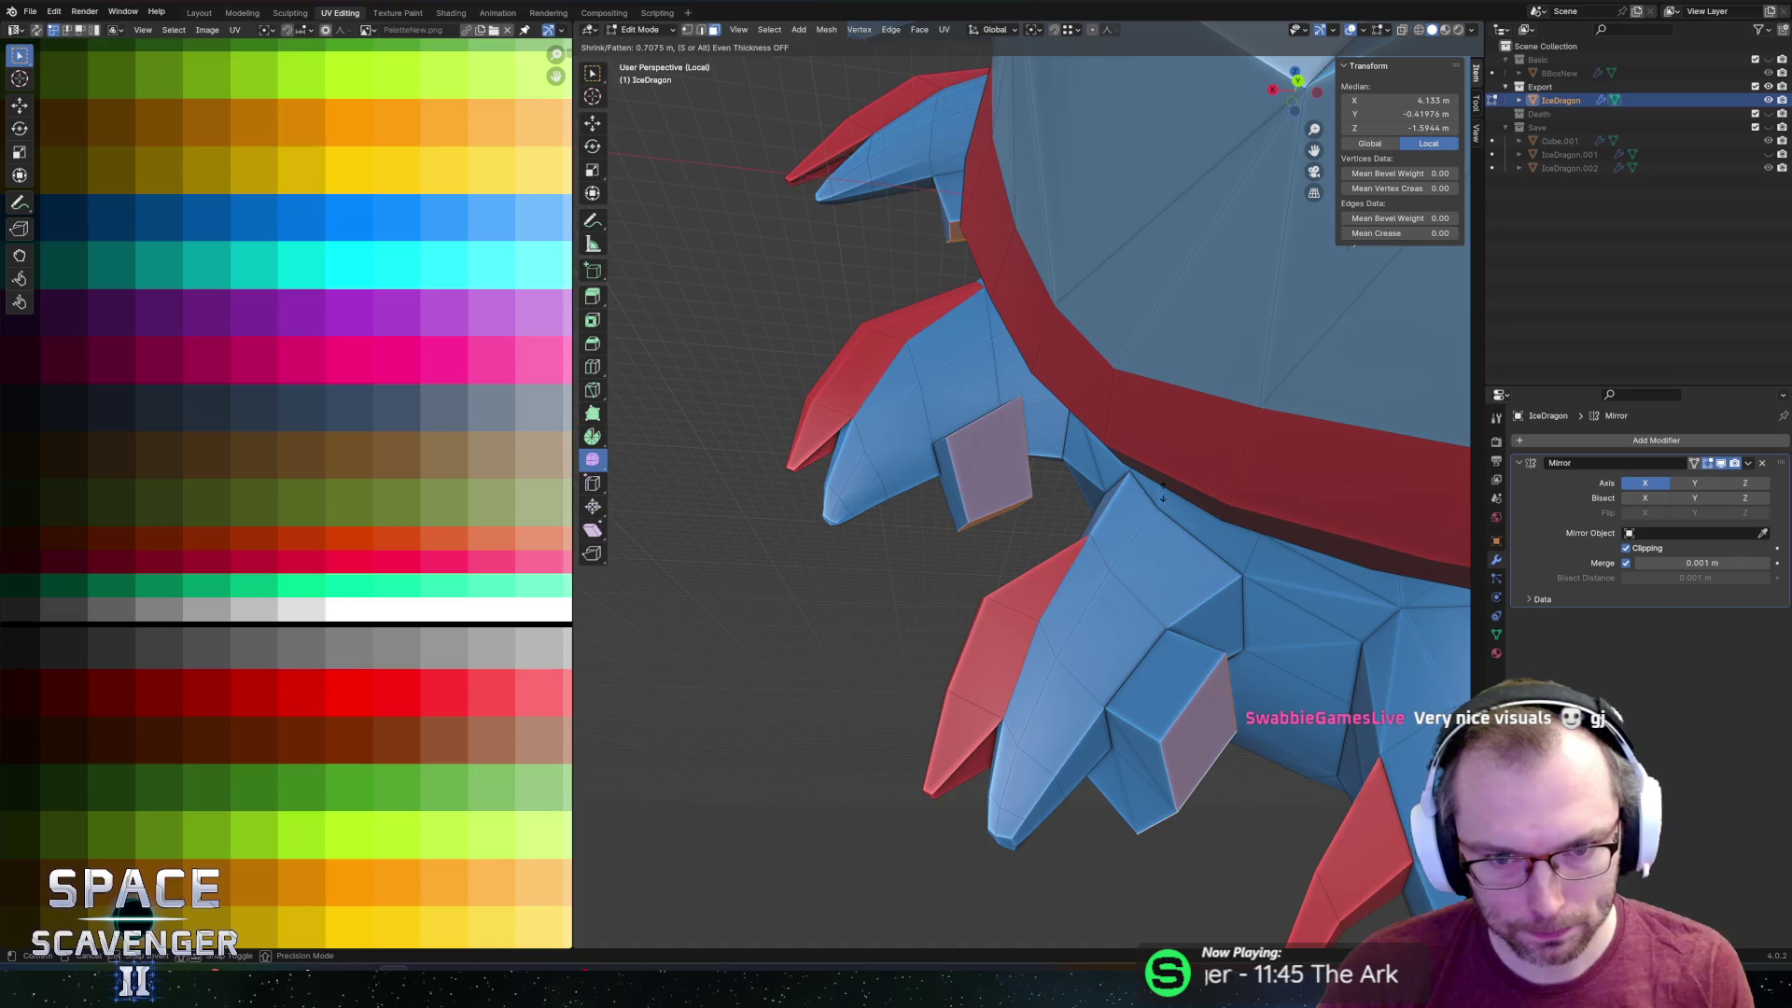
pyautogui.click(1164, 490)
# Edge-slide two of the new nub's edges to shape it.
pyautogui.click(983, 367)
pyautogui.press('g')
pyautogui.press('g')
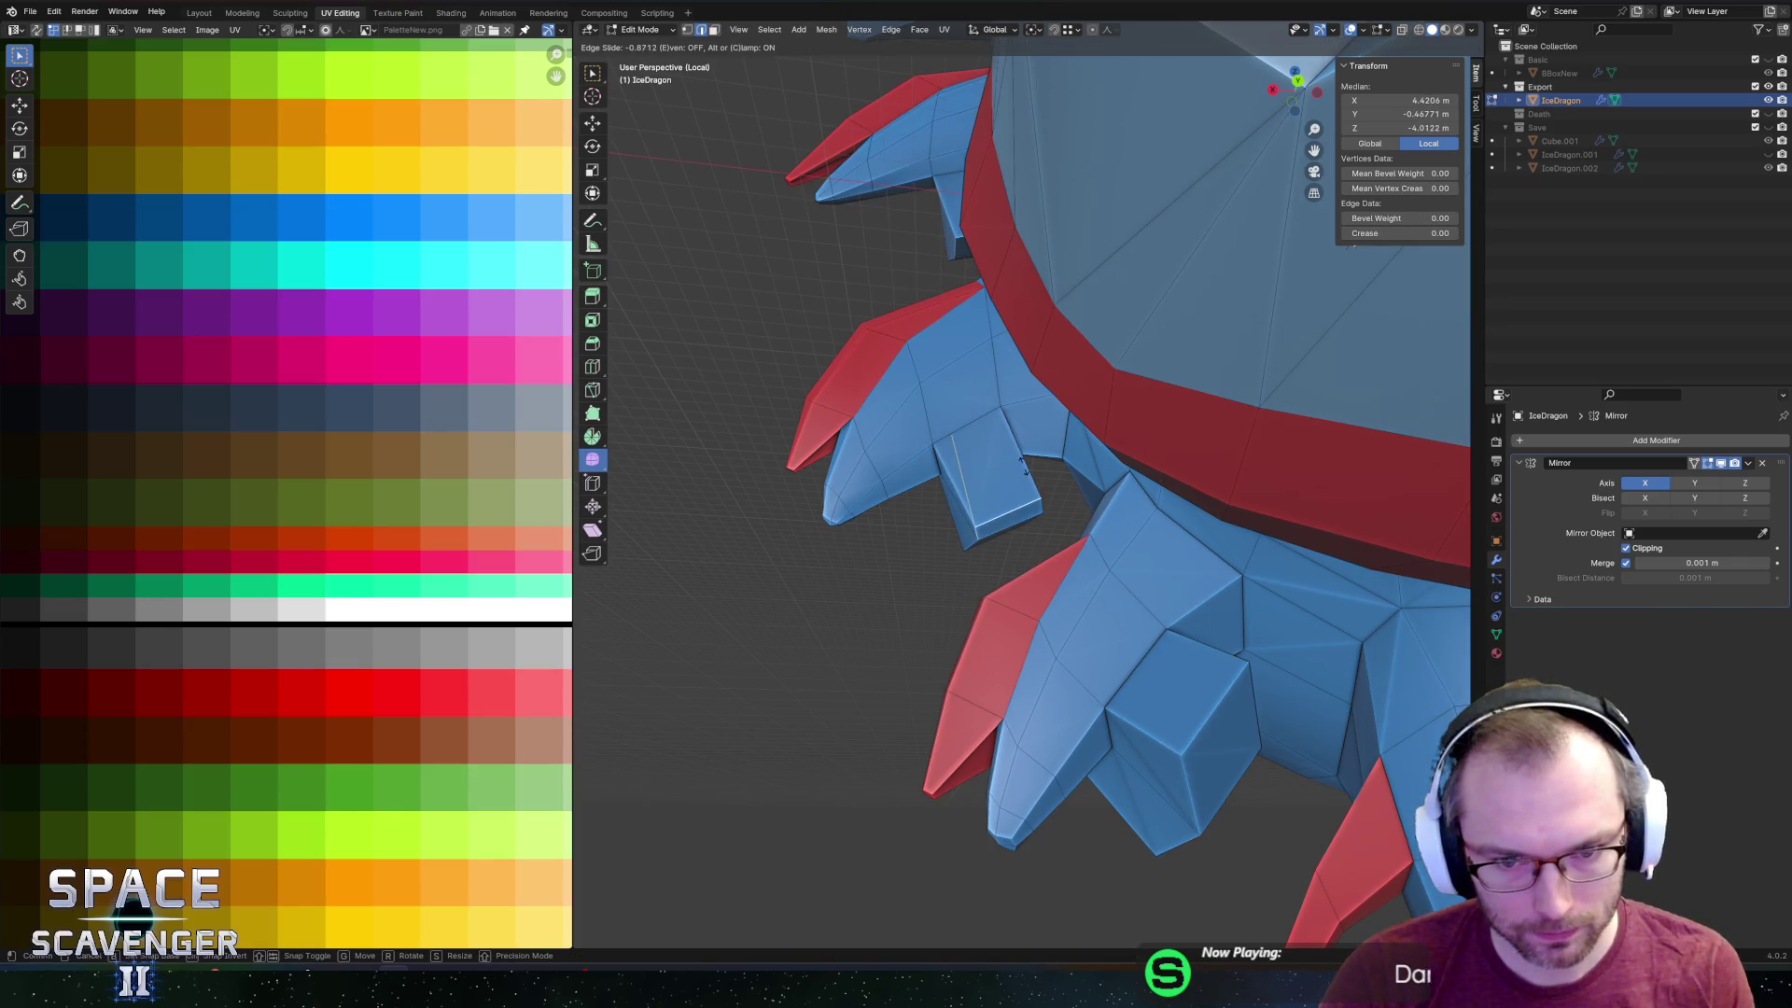
pyautogui.click(1020, 499)
pyautogui.moveTo(1020, 500)
pyautogui.mouseDown(button='middle')
pyautogui.moveTo(1132, 433)
pyautogui.moveTo(1188, 460)
pyautogui.moveTo(1083, 495)
pyautogui.moveTo(1088, 508)
pyautogui.moveTo(1126, 467)
pyautogui.mouseUp(button='middle')
pyautogui.press('g')
pyautogui.press('g')
pyautogui.click(1088, 519)
pyautogui.scroll(-5, 1109, 493)
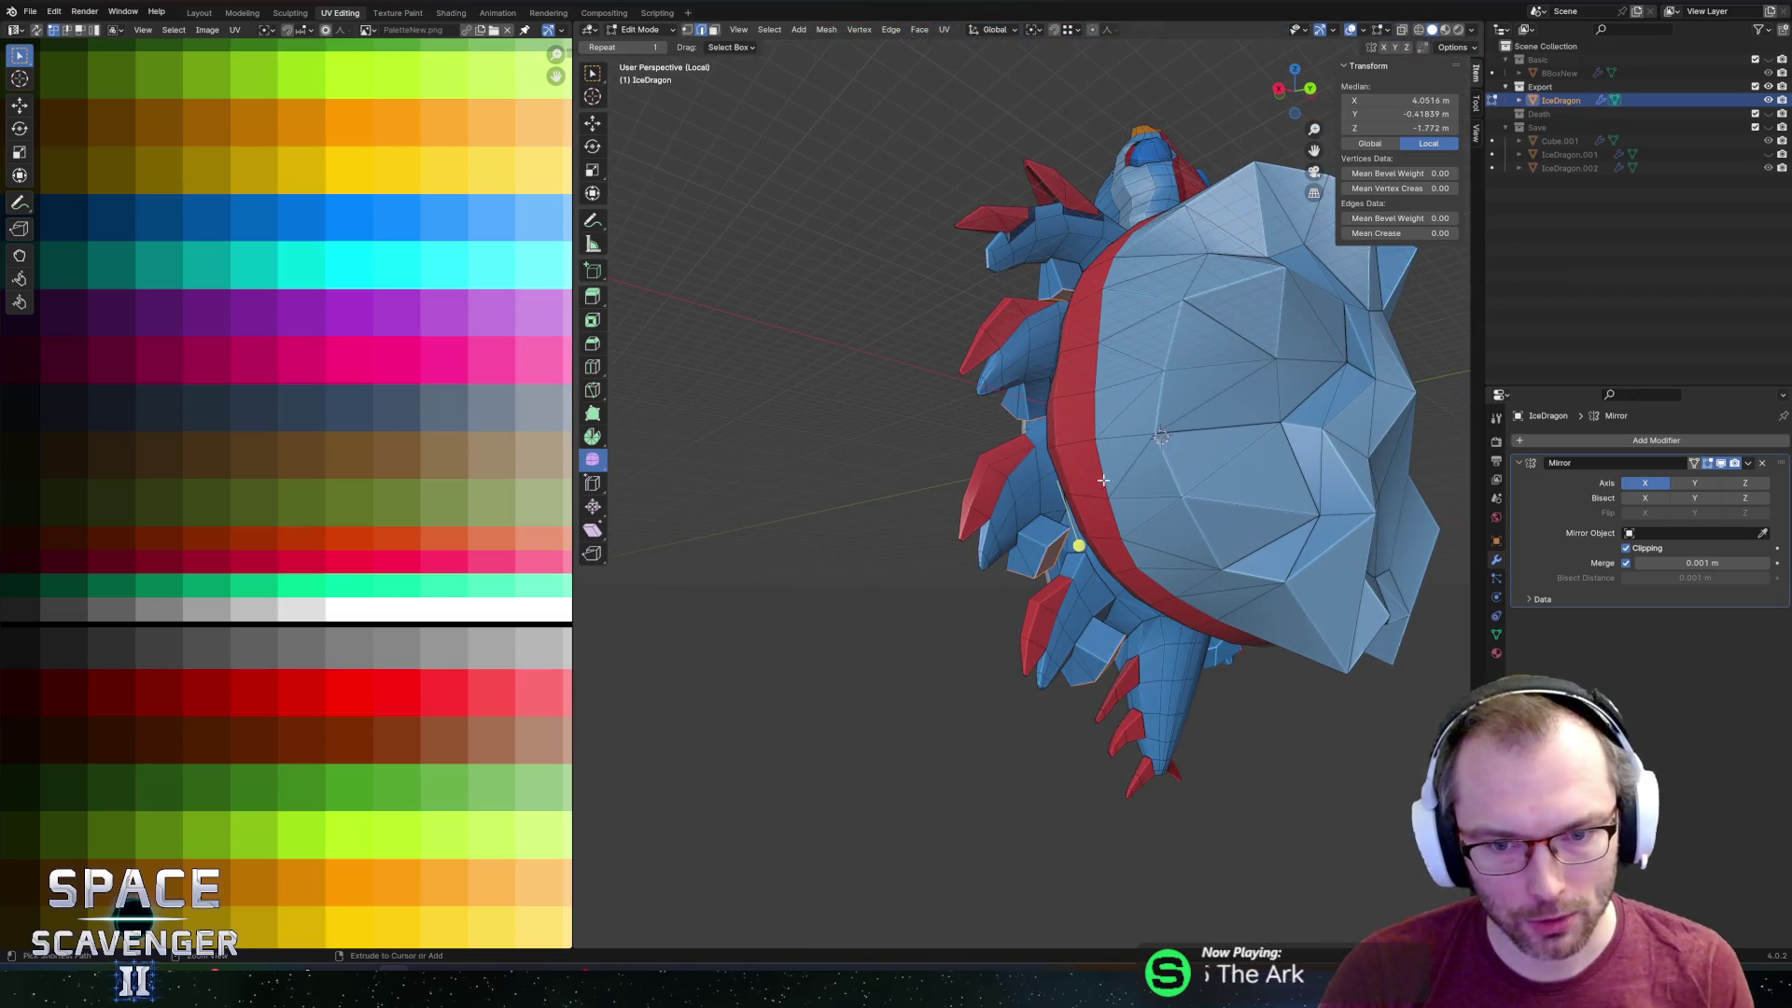
pyautogui.moveTo(1043, 474)
pyautogui.mouseDown(button='middle')
pyautogui.moveTo(1049, 536)
pyautogui.moveTo(1088, 573)
pyautogui.moveTo(1113, 540)
pyautogui.mouseUp(button='middle')
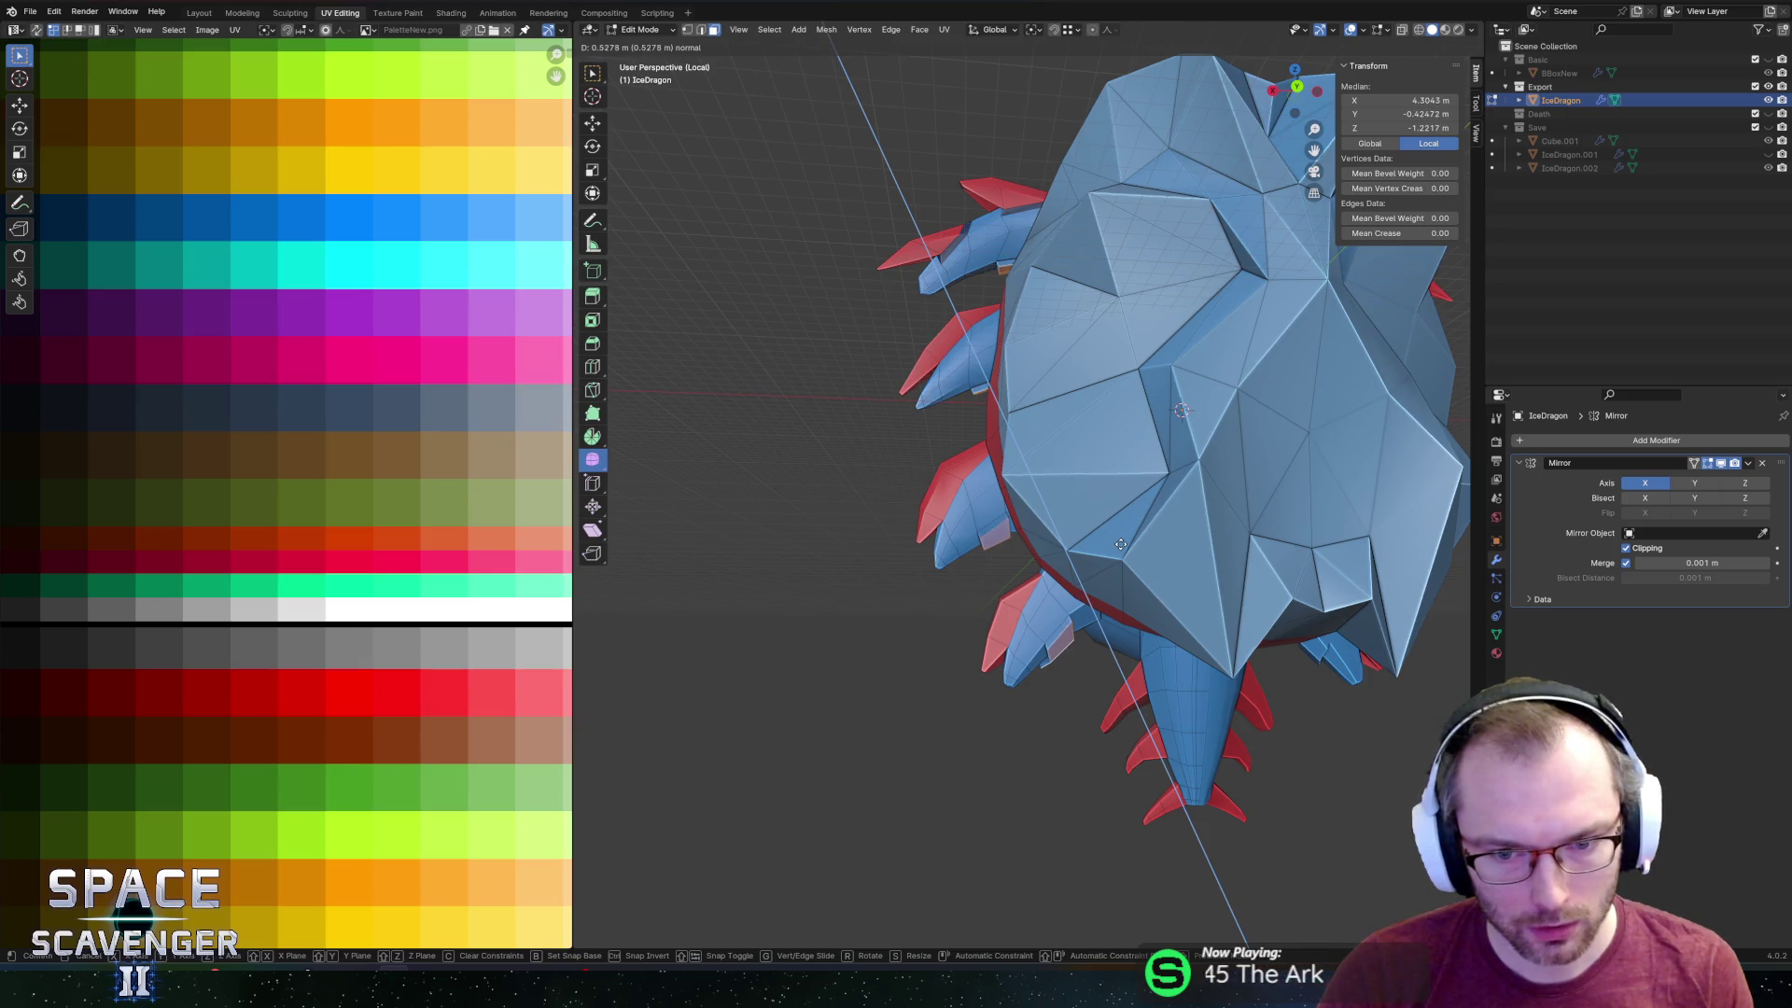
pyautogui.click(1119, 544)
# Grow and invert the face selection, then smooth the selected vertices.
pyautogui.press('ctrl+KP_Add')
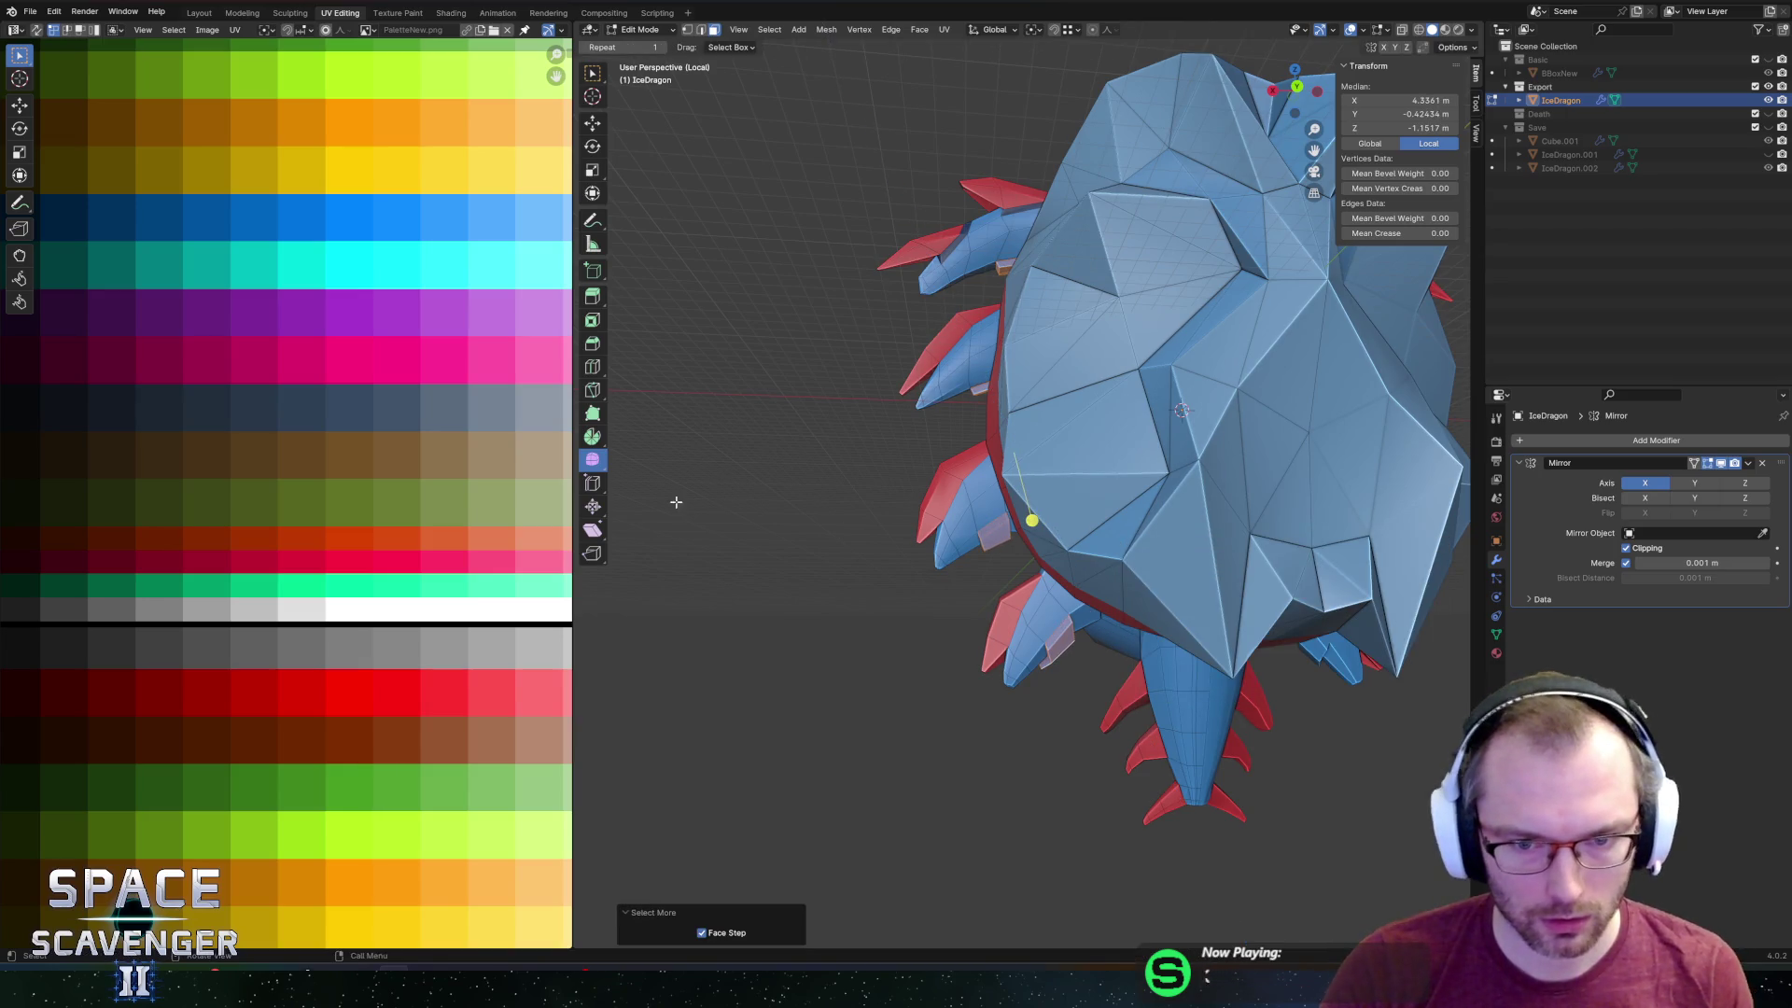
pyautogui.scroll(-1, 308, 485)
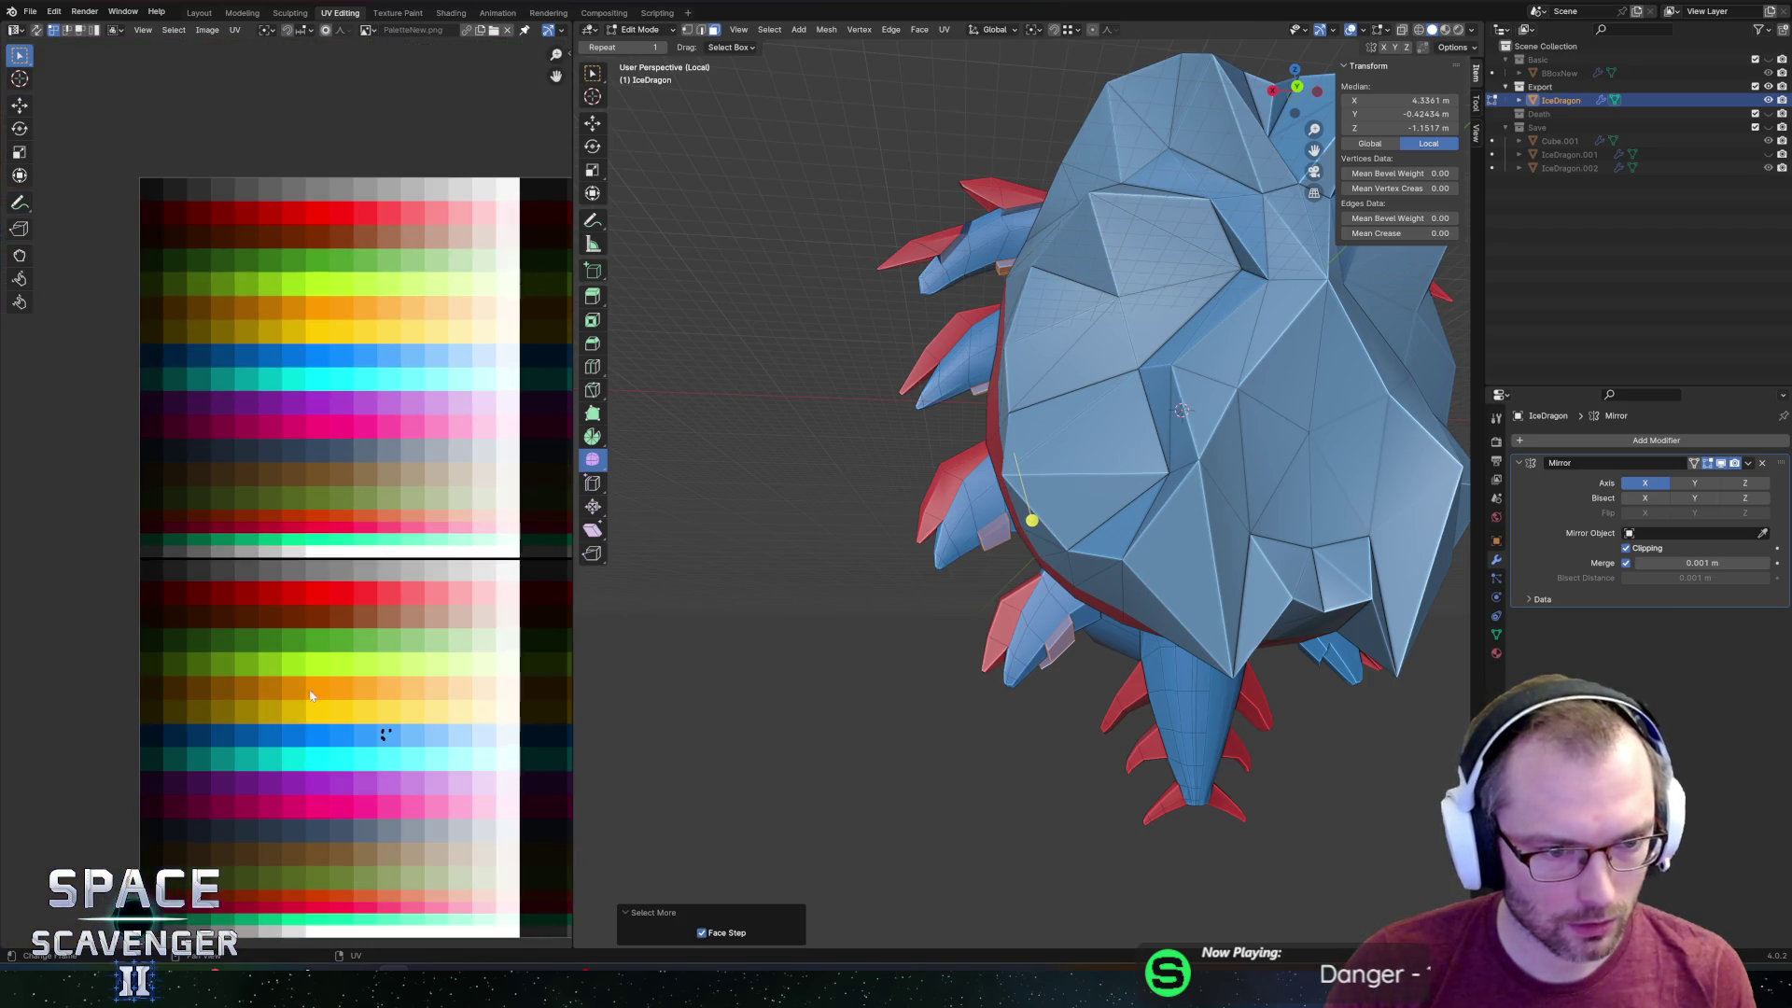
pyautogui.press('a')
pyautogui.press('Tab')
pyautogui.moveTo(833, 478); pyautogui.dragTo(853, 478, button='middle')
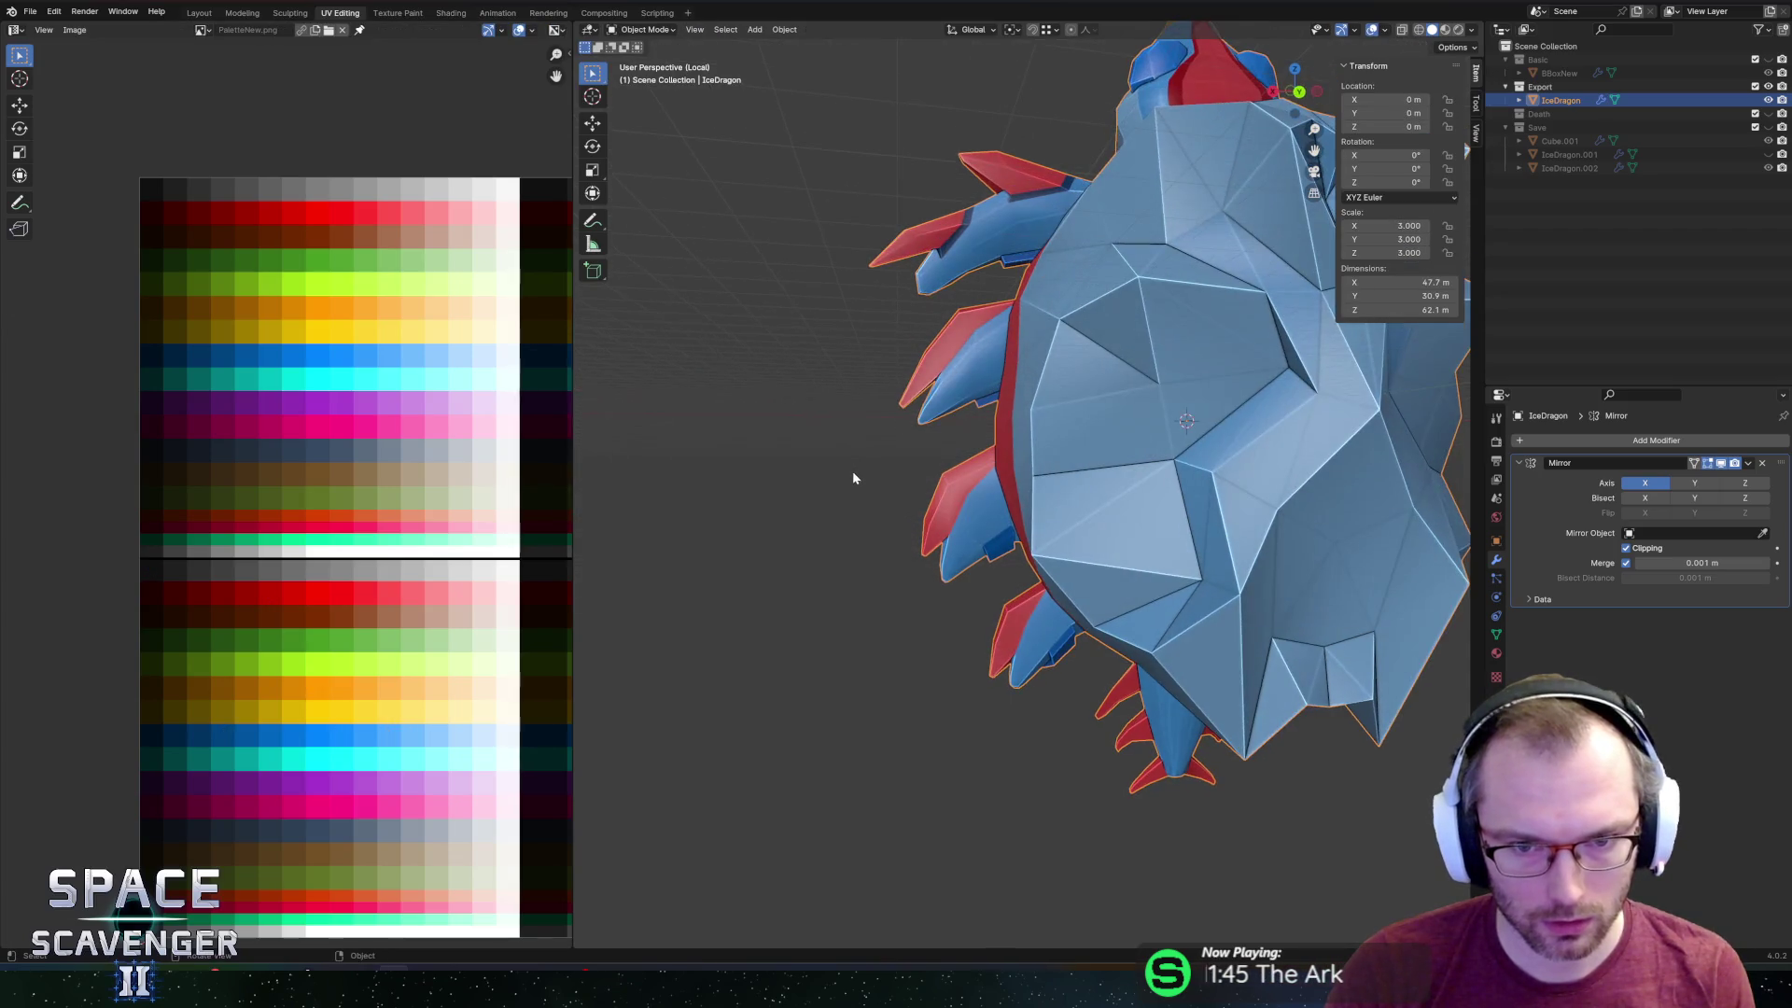
pyautogui.press('Tab')
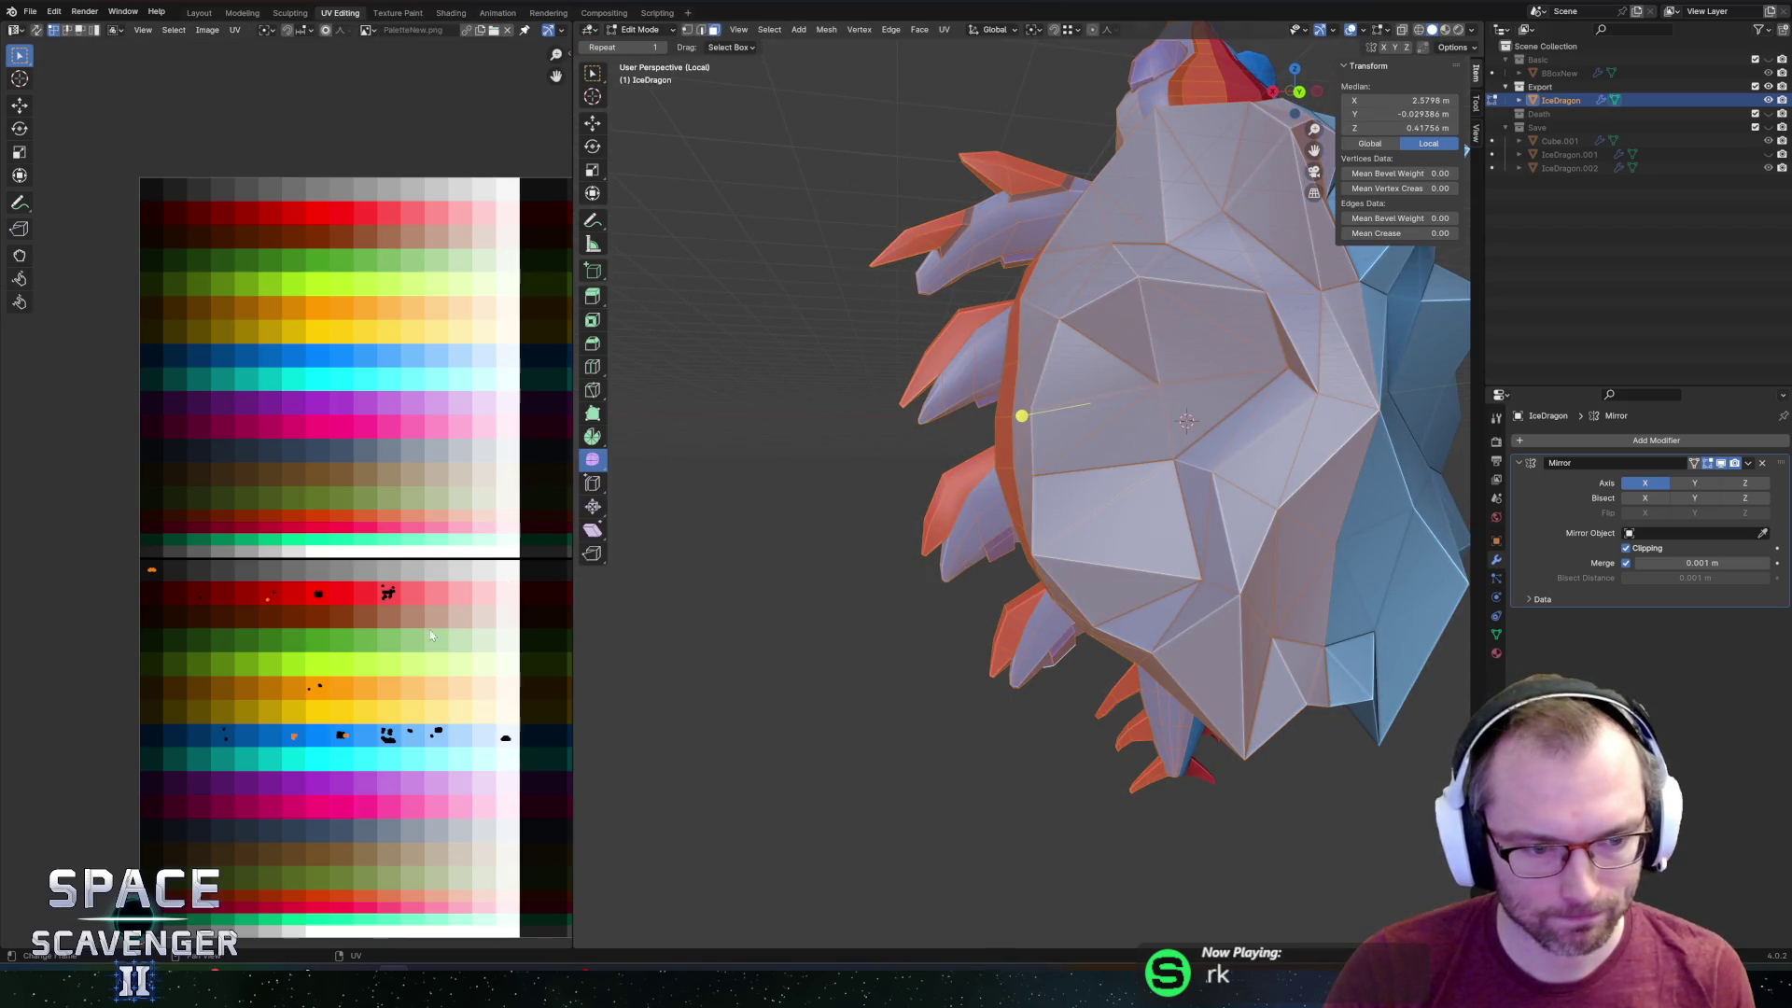
pyautogui.hotkey('ctrl', 'i')
pyautogui.hotkey('ctrl', 'i')
pyautogui.hotkey('ctrl', 'i')
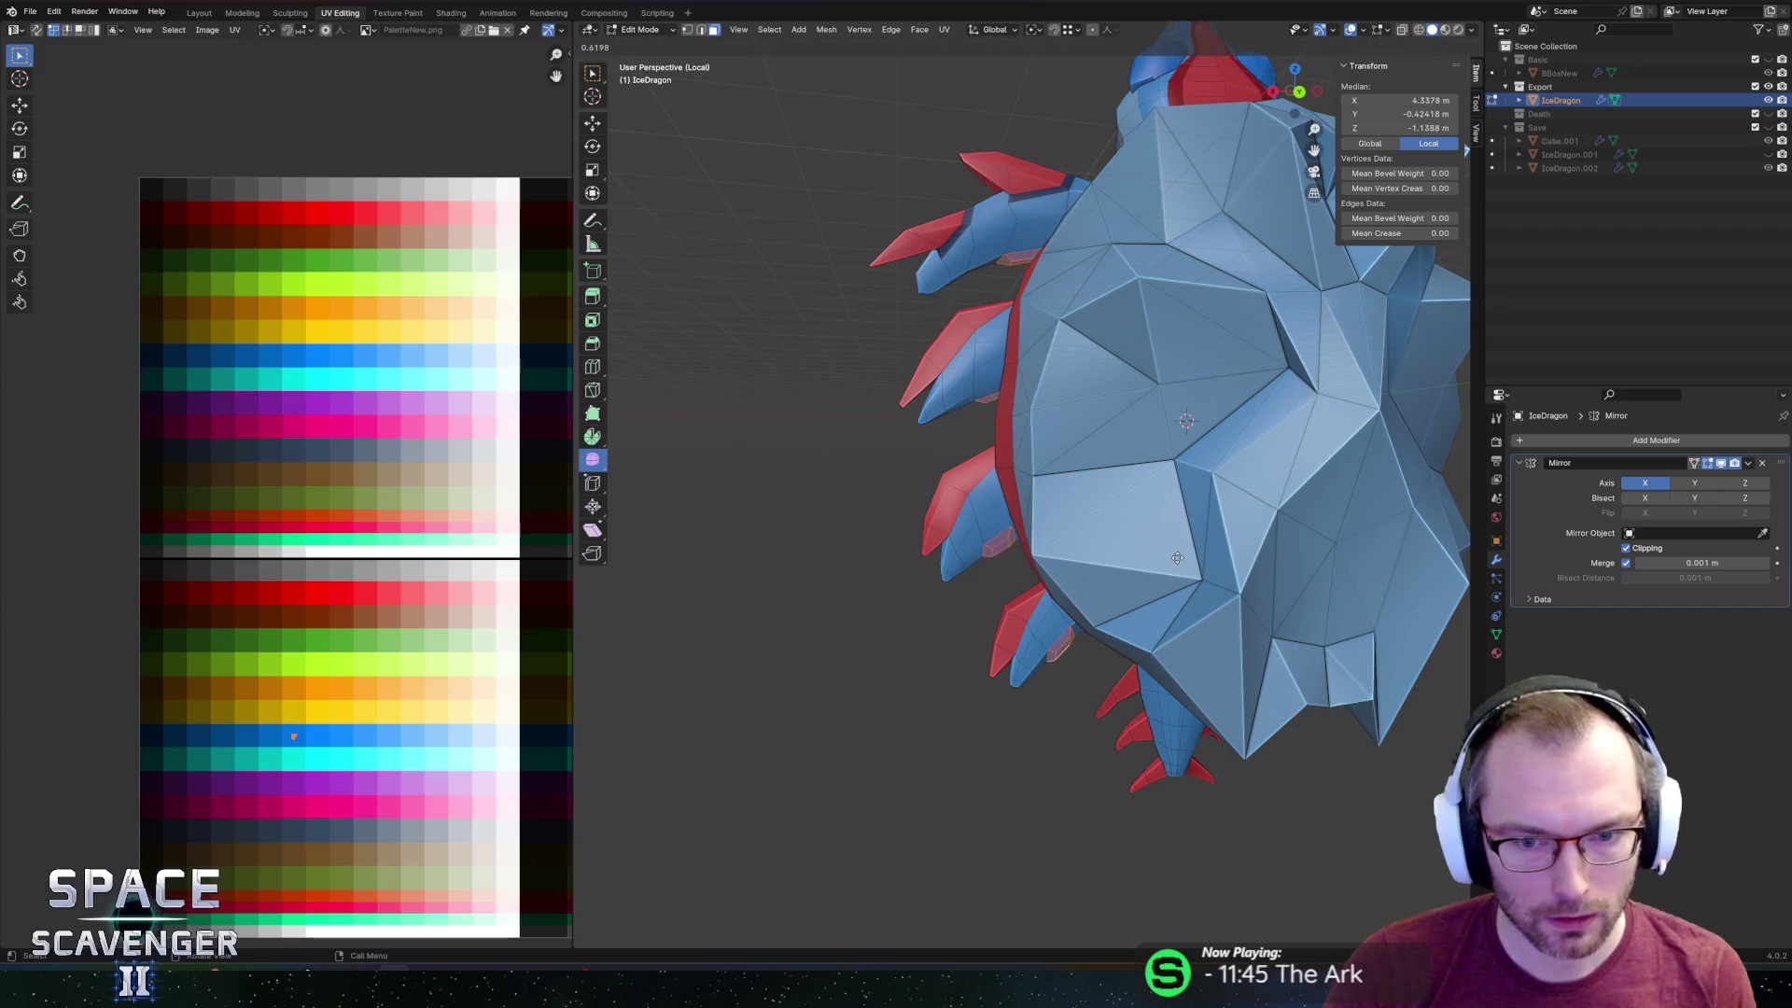
pyautogui.moveTo(1137, 552); pyautogui.dragTo(1134, 551)
pyautogui.hotkey('alt', 'Tab')
pyautogui.hotkey('alt', 'Tab')
pyautogui.hotkey('alt', 'Tab')
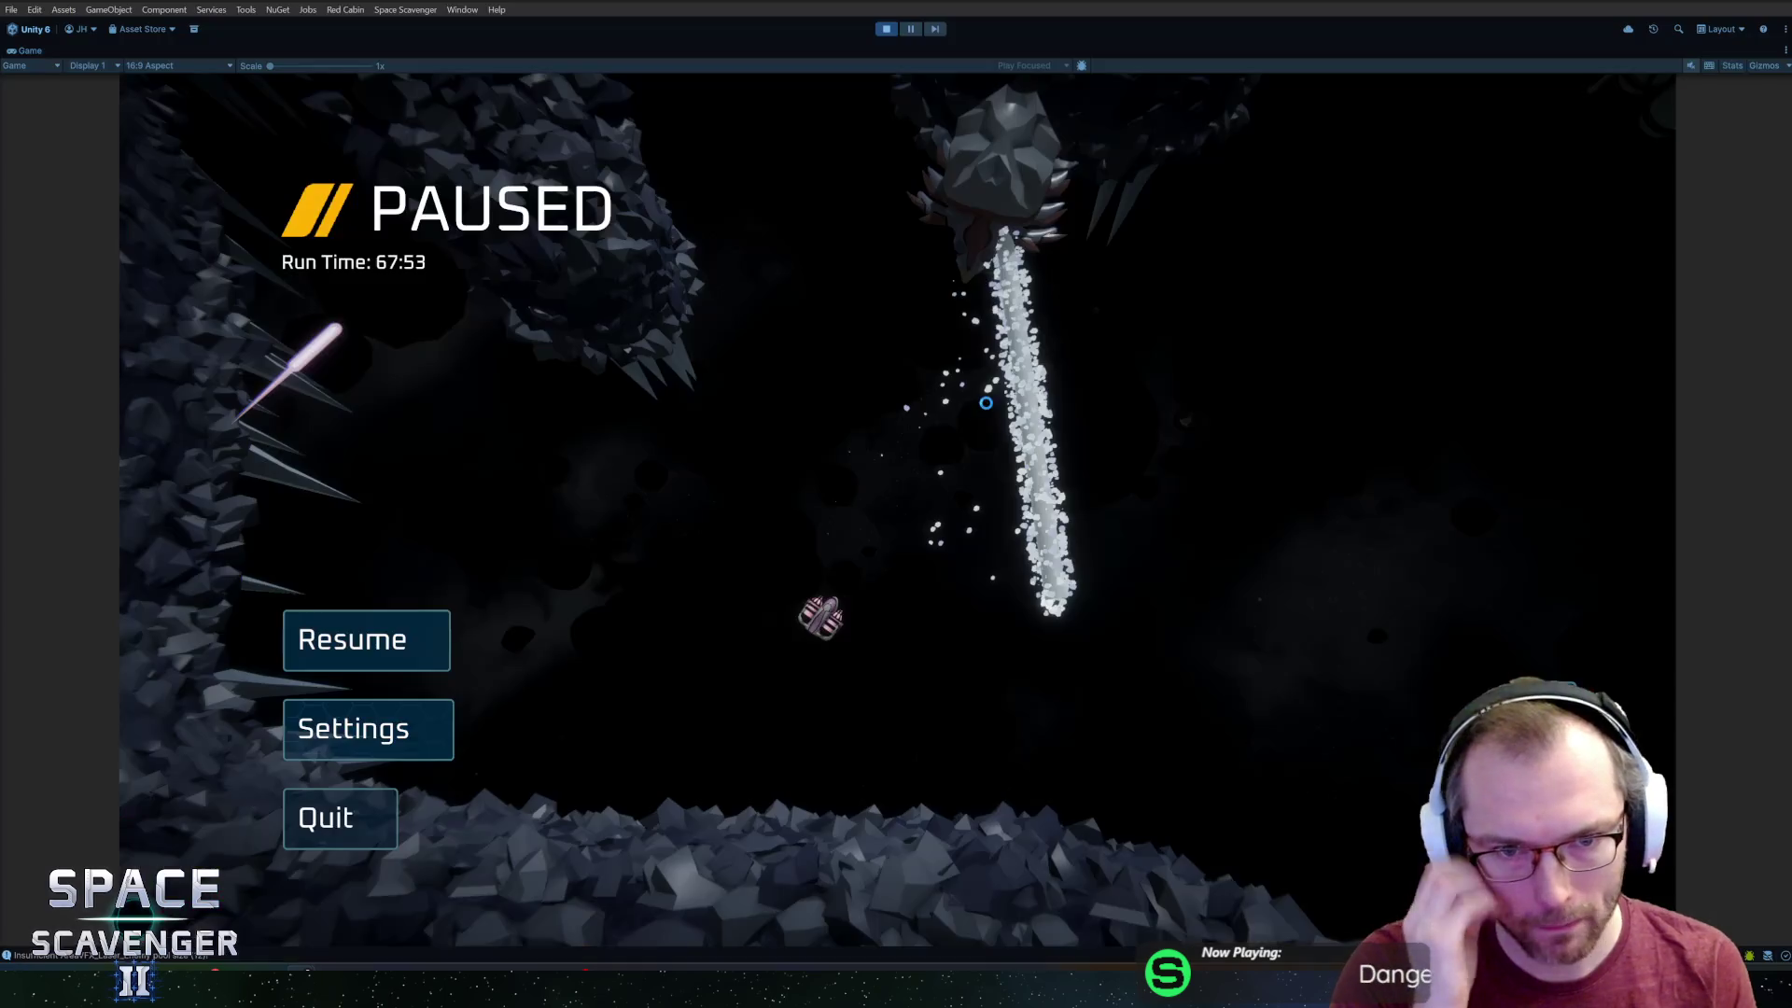
# Resume the Unity game to watch the spiked dragon fly, then return to Blender.
pyautogui.press('Escape')
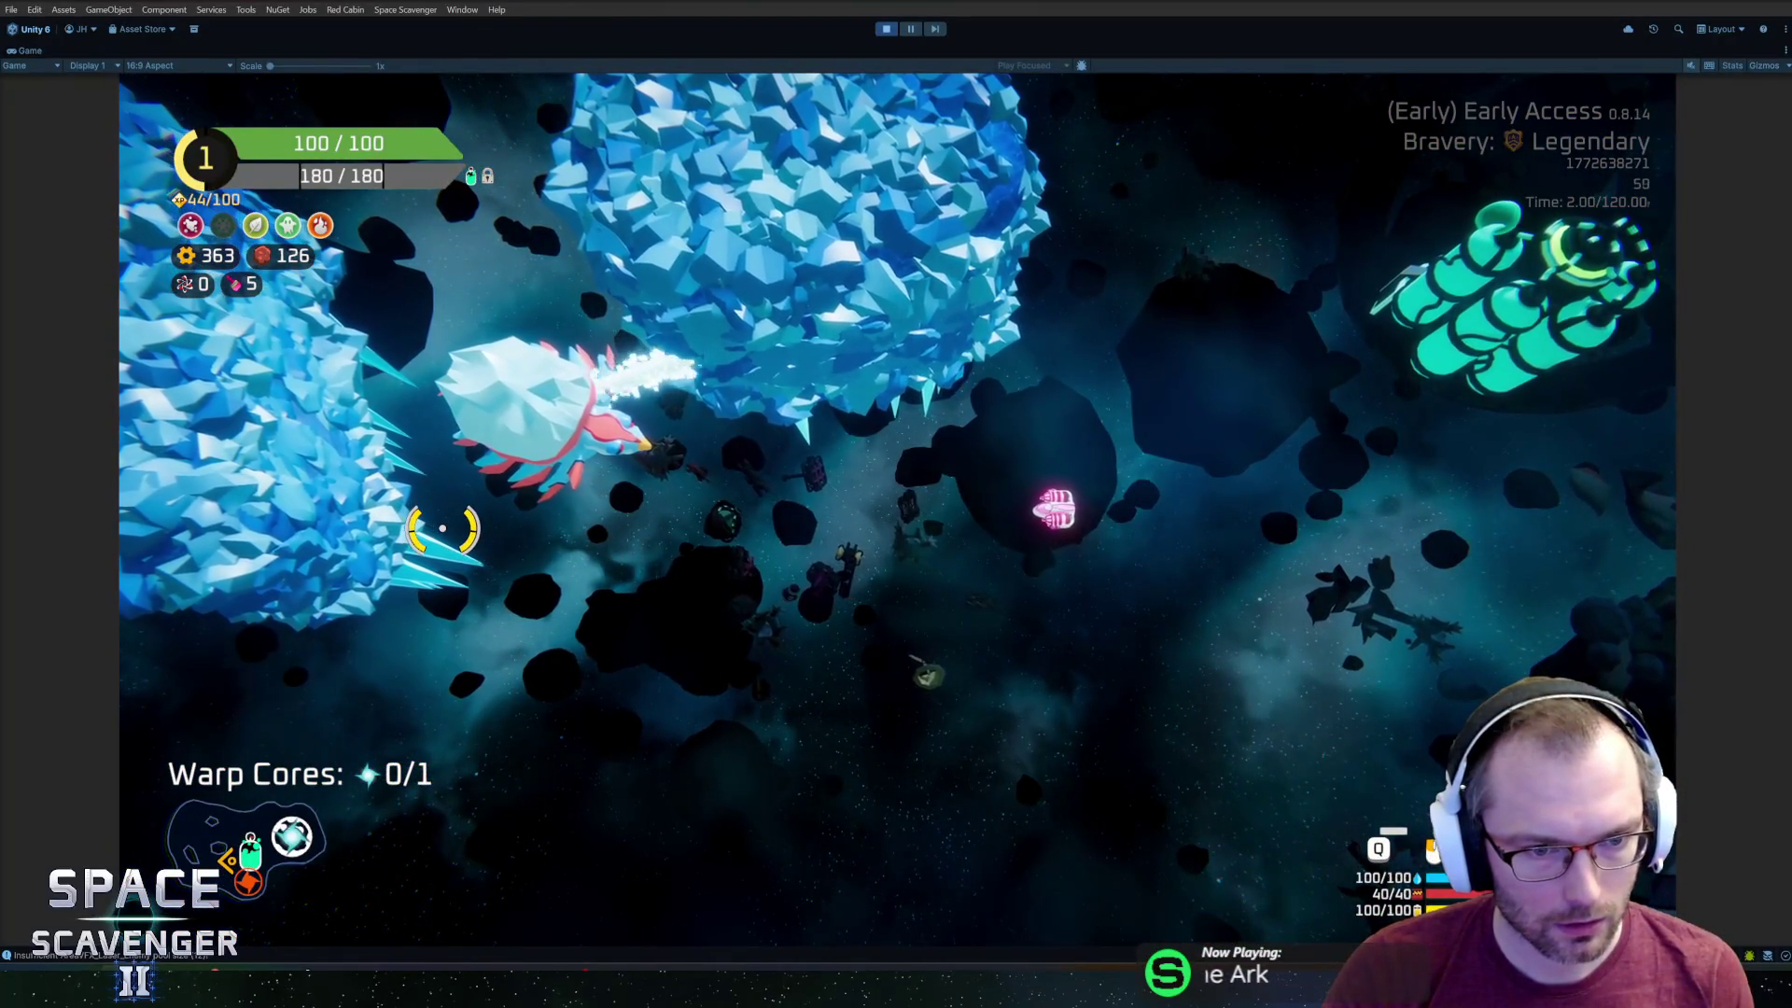
pyautogui.hotkey('alt', 'Tab')
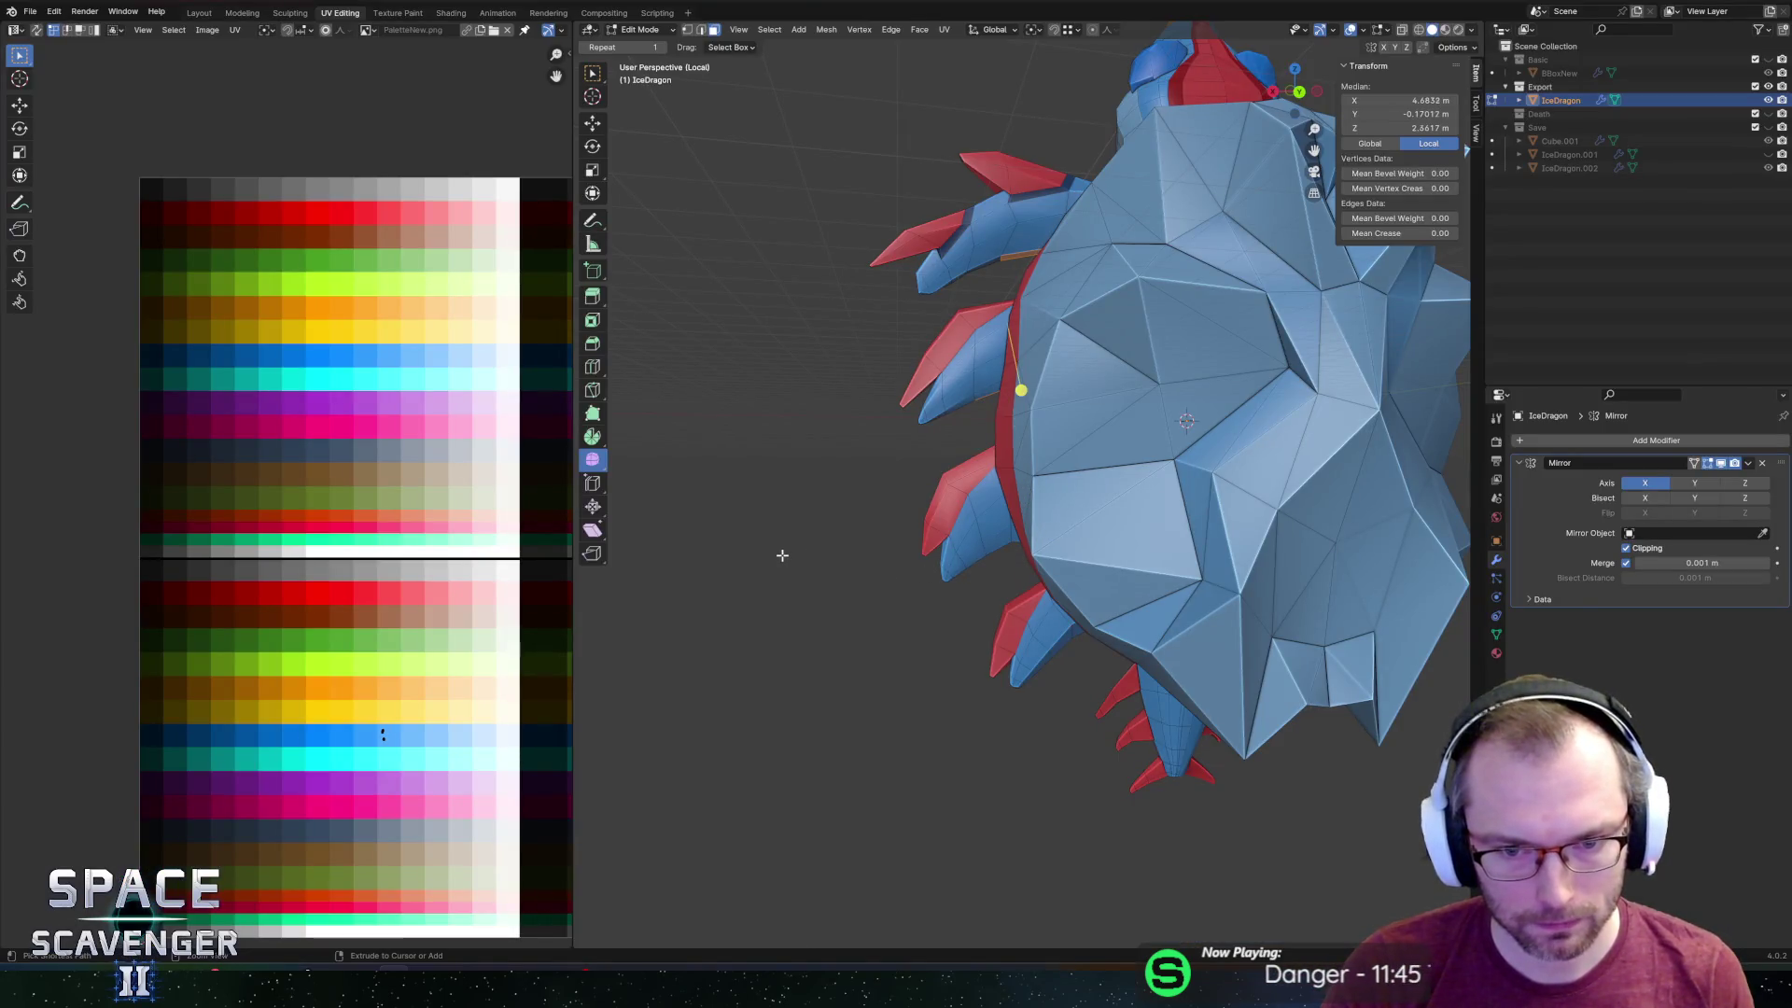
# From a front view, select the dragon's left half up to its seams.
pyautogui.press('Tab')
pyautogui.scroll(-8, 776, 472)
pyautogui.moveTo(793, 466)
pyautogui.mouseDown(button='middle')
pyautogui.moveTo(971, 466)
pyautogui.moveTo(1014, 364)
pyautogui.moveTo(986, 405)
pyautogui.moveTo(1007, 440)
pyautogui.mouseUp(button='middle')
pyautogui.press('Tab')
pyautogui.hotkey('ctrl', 'l')
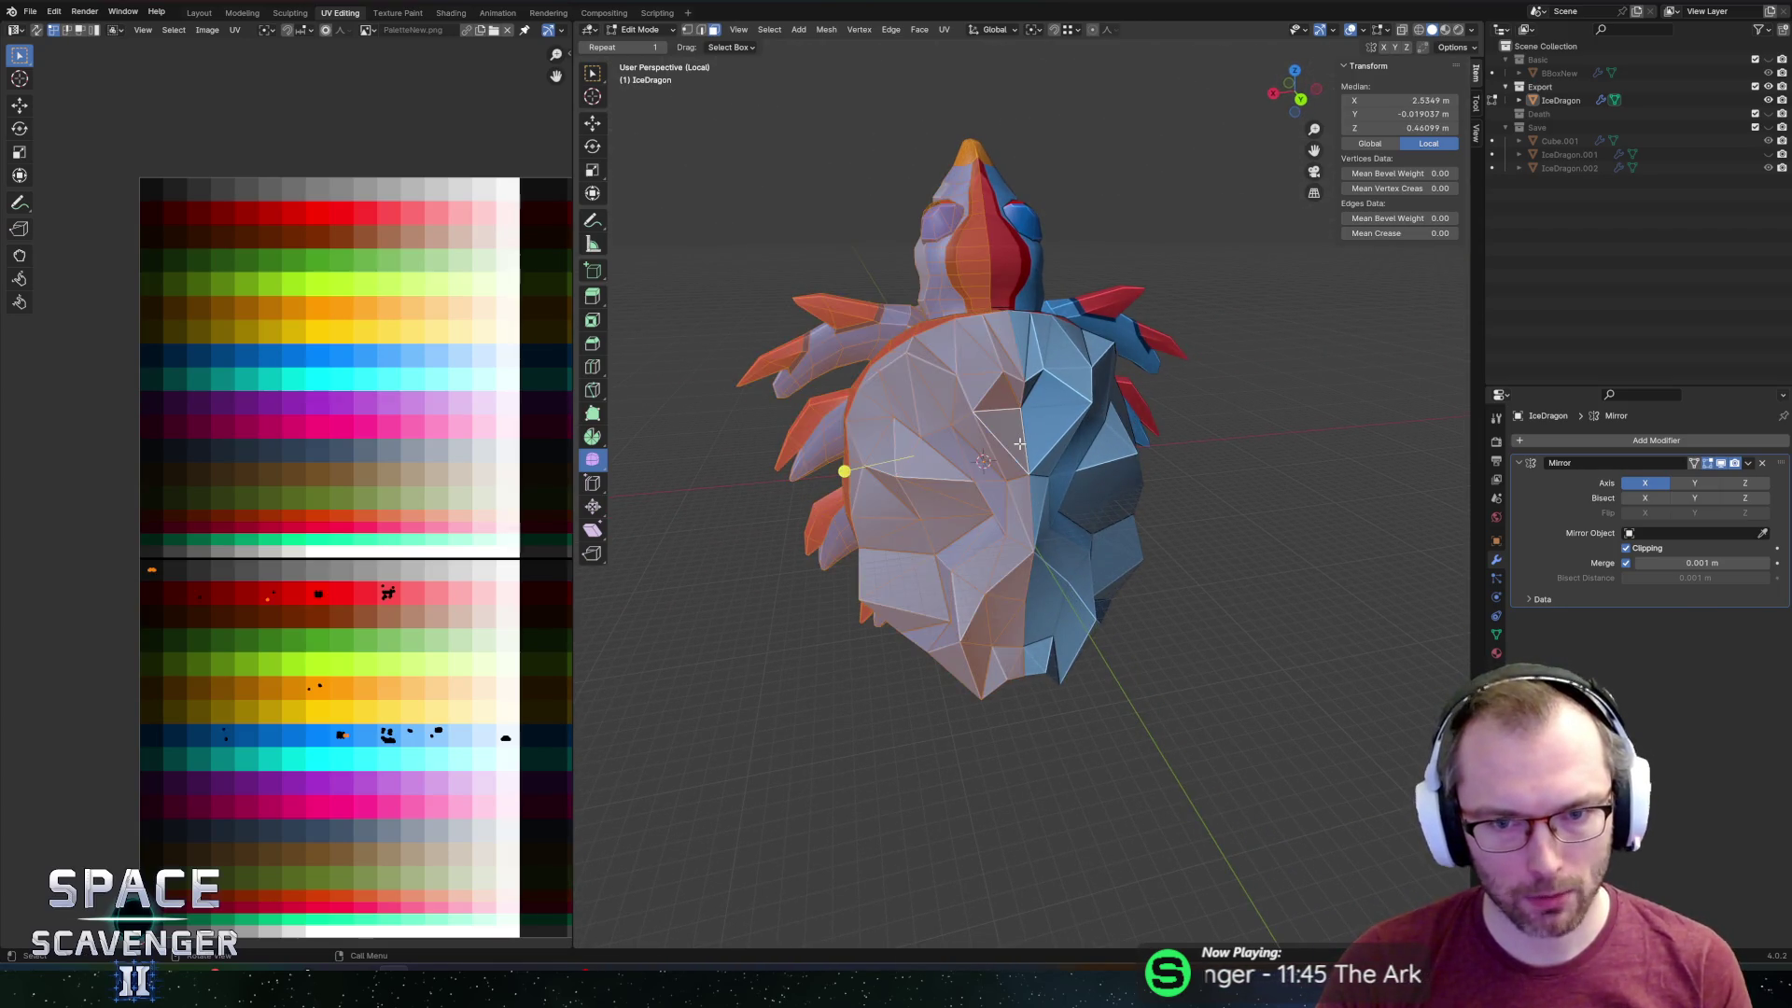
pyautogui.hotkey('alt', 'a')
pyautogui.press('l')
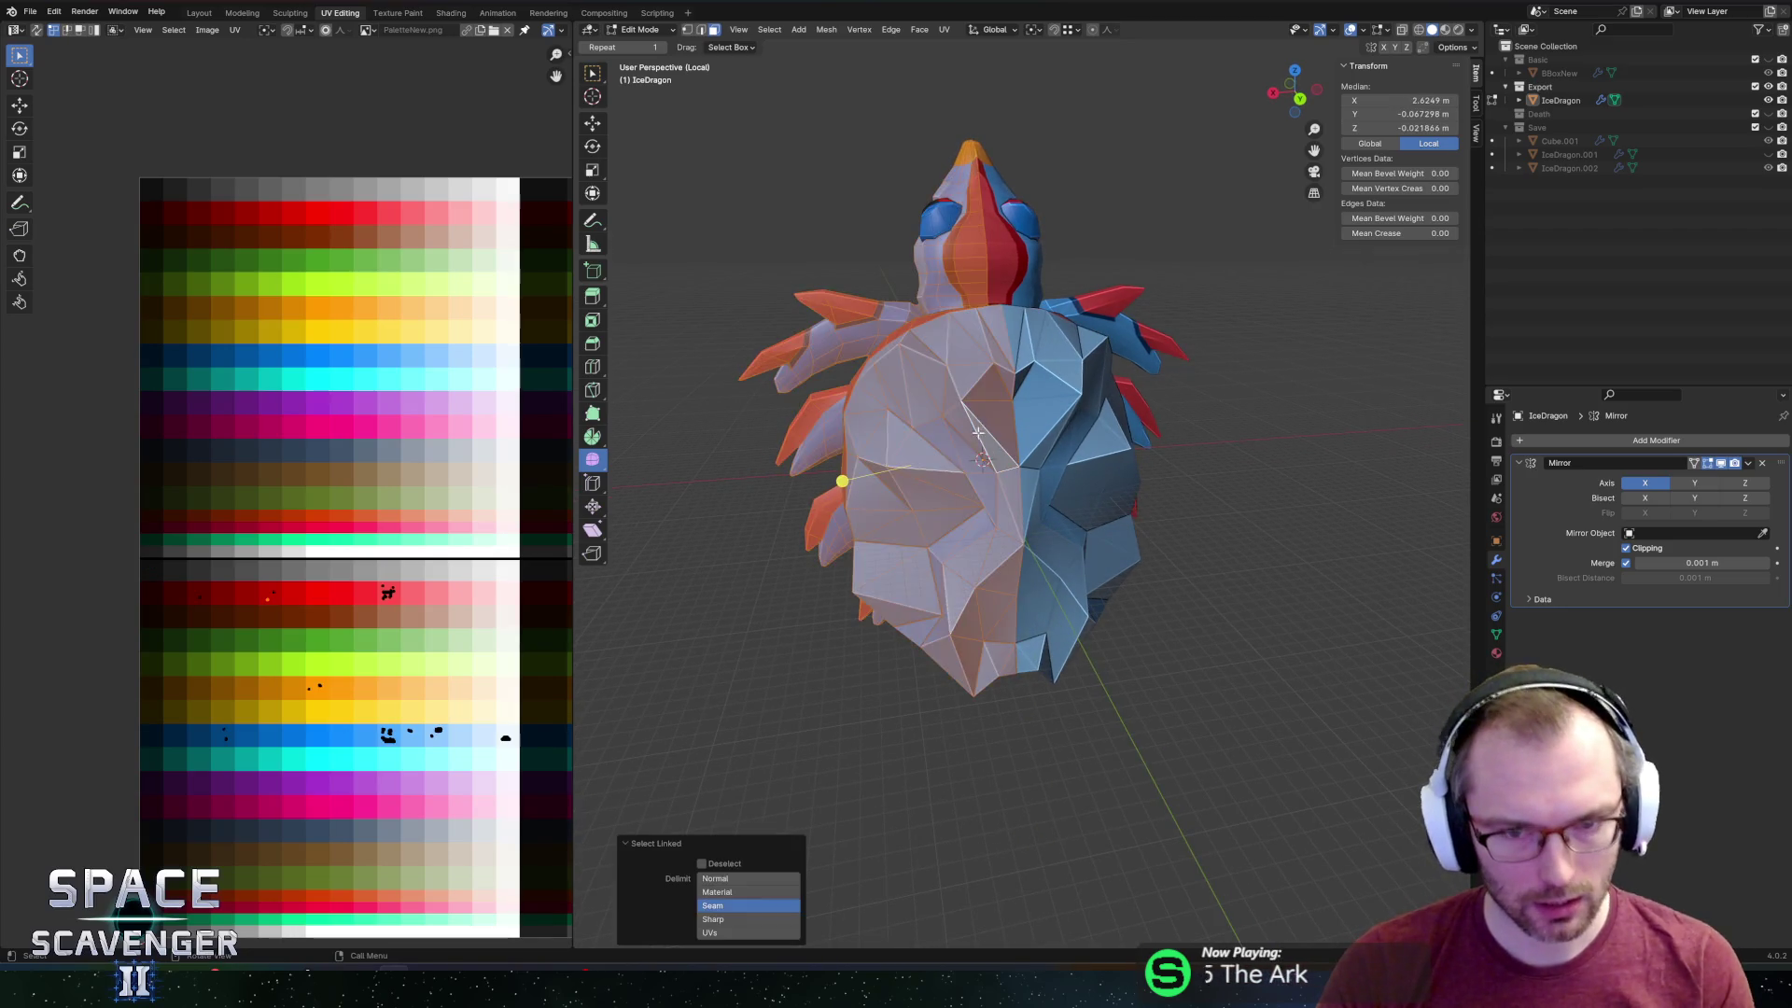
pyautogui.scroll(-2, 1050, 446)
pyautogui.moveTo(1049, 446)
pyautogui.mouseDown(button='middle')
pyautogui.moveTo(1101, 444)
pyautogui.moveTo(971, 449)
pyautogui.moveTo(922, 393)
pyautogui.mouseUp(button='middle')
pyautogui.scroll(3, 984, 448)
# Reposition several chest vertices, raising them along the Z axis.
pyautogui.click(961, 446)
pyautogui.press('g')
pyautogui.click(959, 456)
pyautogui.click(945, 366)
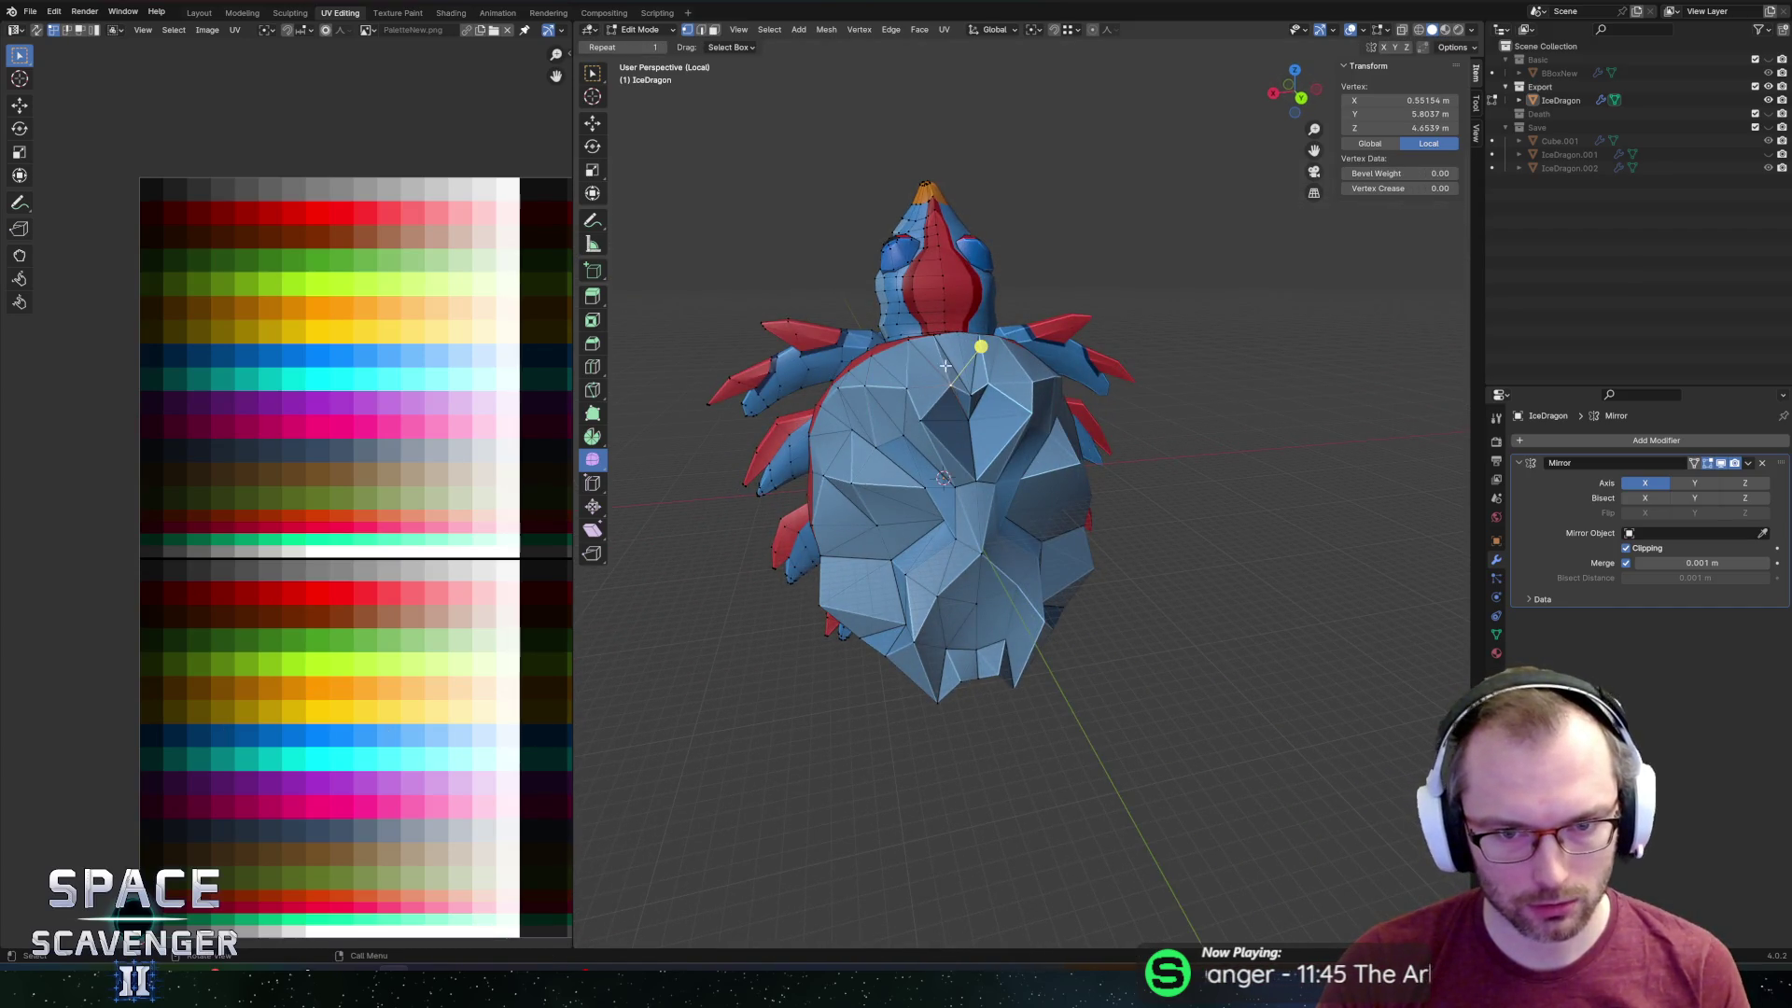
pyautogui.click(936, 341)
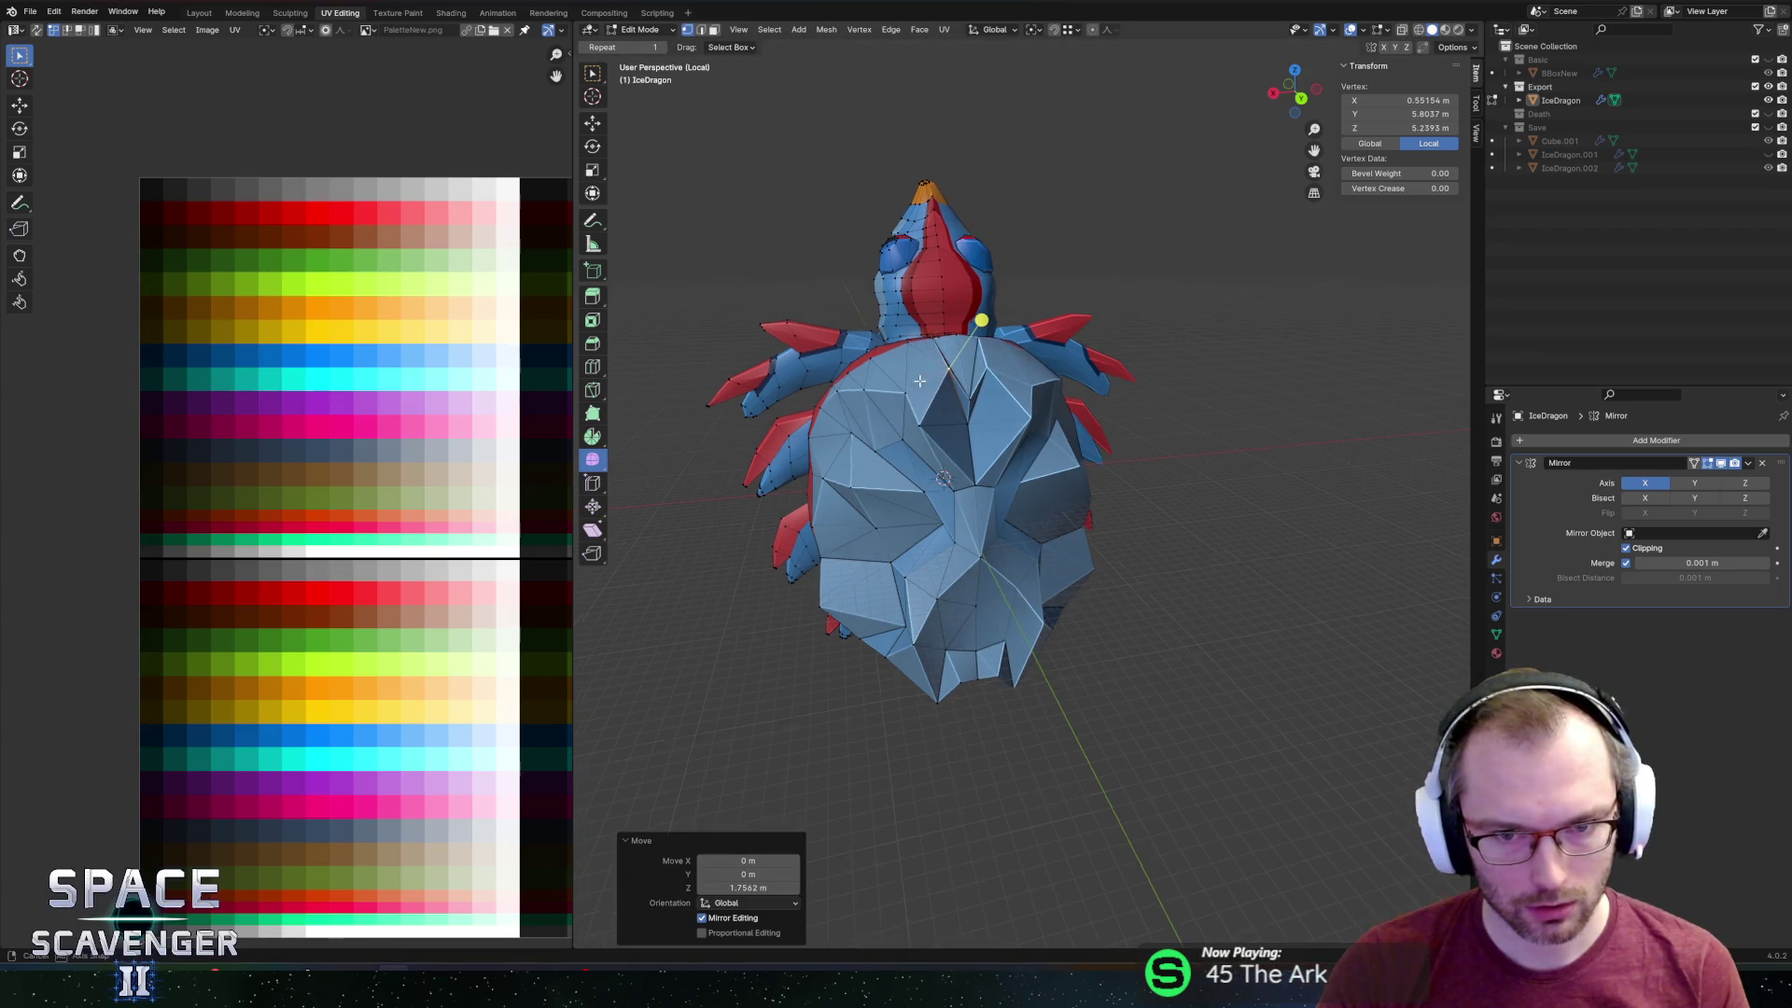
pyautogui.scroll(2, 937, 374)
pyautogui.click(898, 589)
pyautogui.press('g')
pyautogui.press('g')
pyautogui.scroll(-3, 923, 491)
pyautogui.press('g')
pyautogui.press('z')
pyautogui.click(905, 560)
pyautogui.moveTo(906, 560)
pyautogui.mouseDown(button='middle')
pyautogui.moveTo(893, 359)
pyautogui.moveTo(954, 429)
pyautogui.moveTo(1171, 429)
pyautogui.mouseUp(button='middle')
# Set a chest-edge vertex to Z 5.8423, then pull the red chest band down 1.52 m proportionally.
pyautogui.press('g')
pyautogui.press('g')
pyautogui.press('z')
pyautogui.click(1022, 404)
pyautogui.press('g')
pyautogui.press('g')
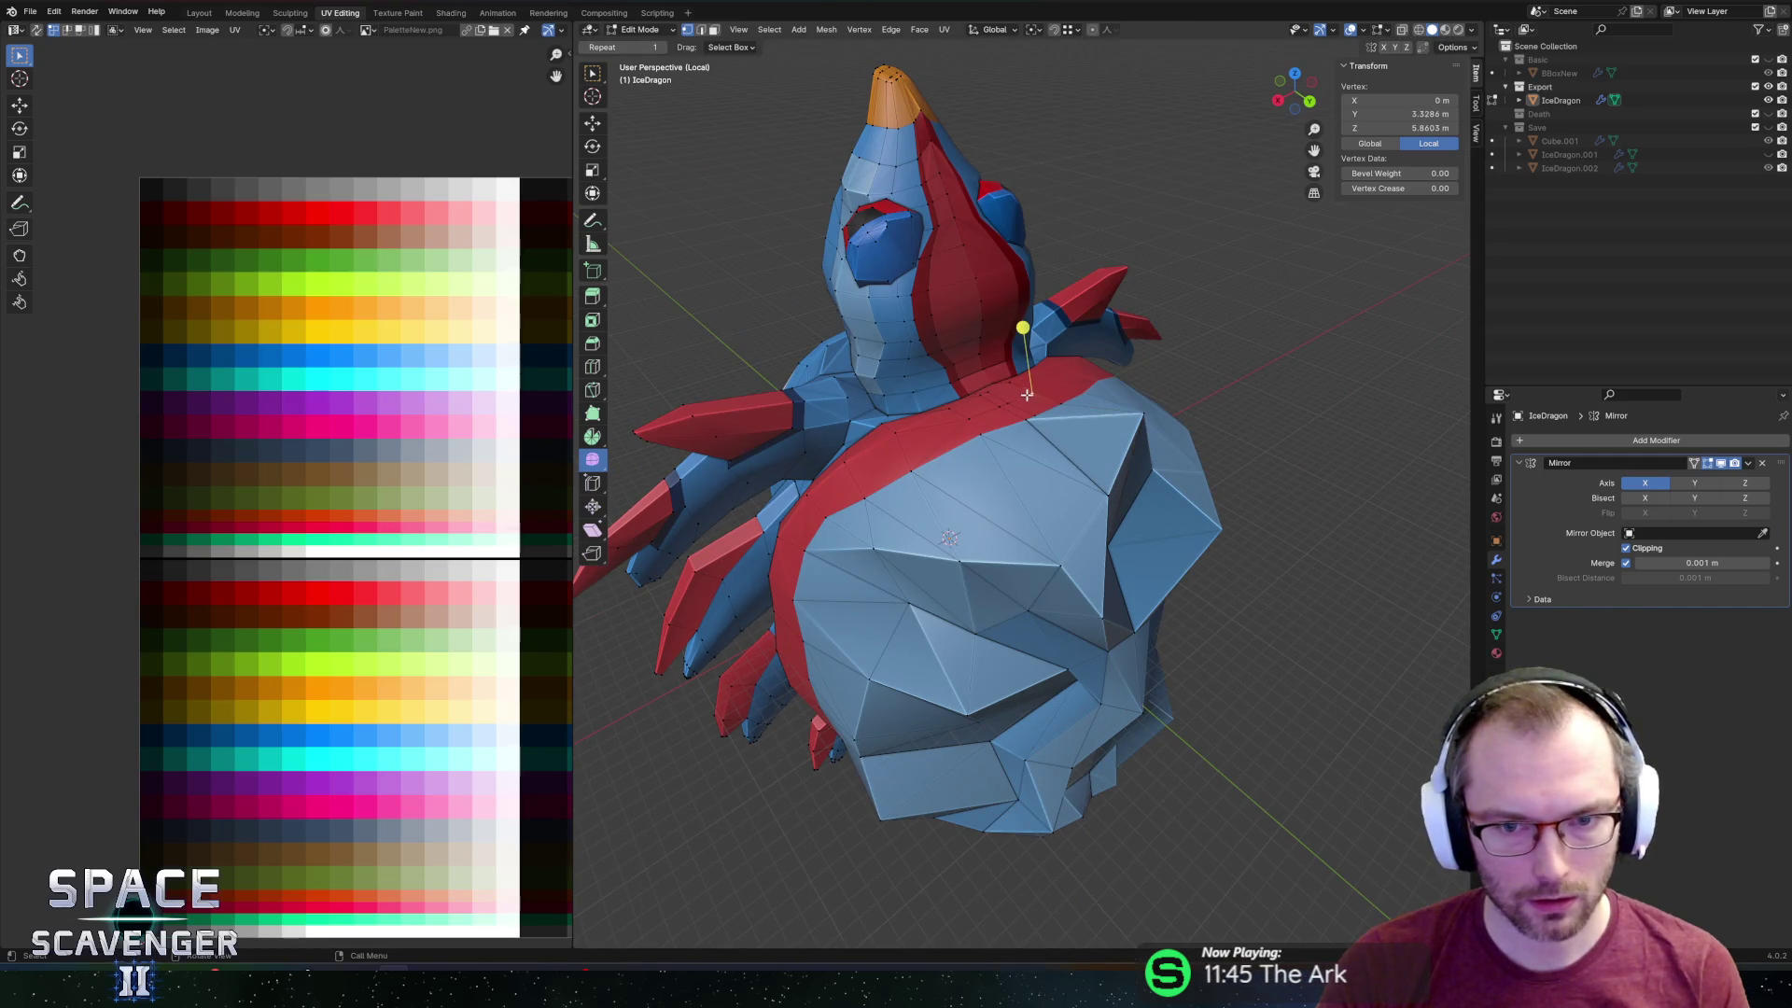
pyautogui.press('g')
pyautogui.press('z')
pyautogui.click(1018, 395)
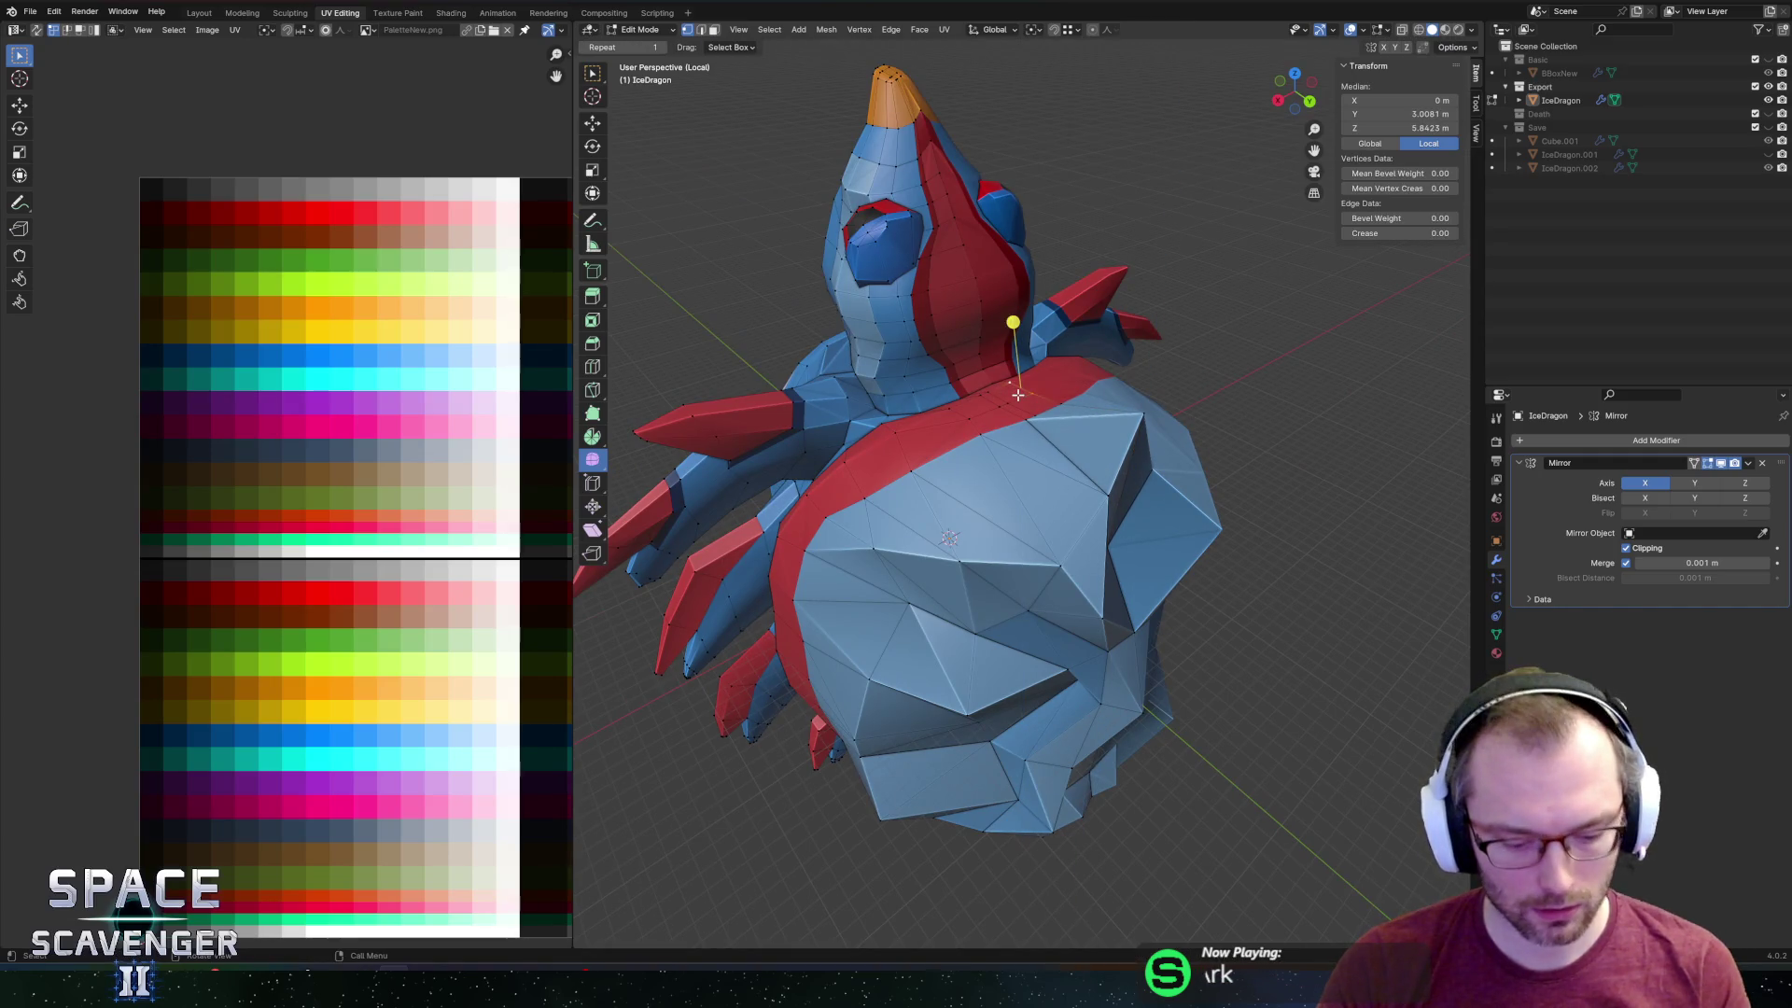
pyautogui.press('g')
pyautogui.press('z')
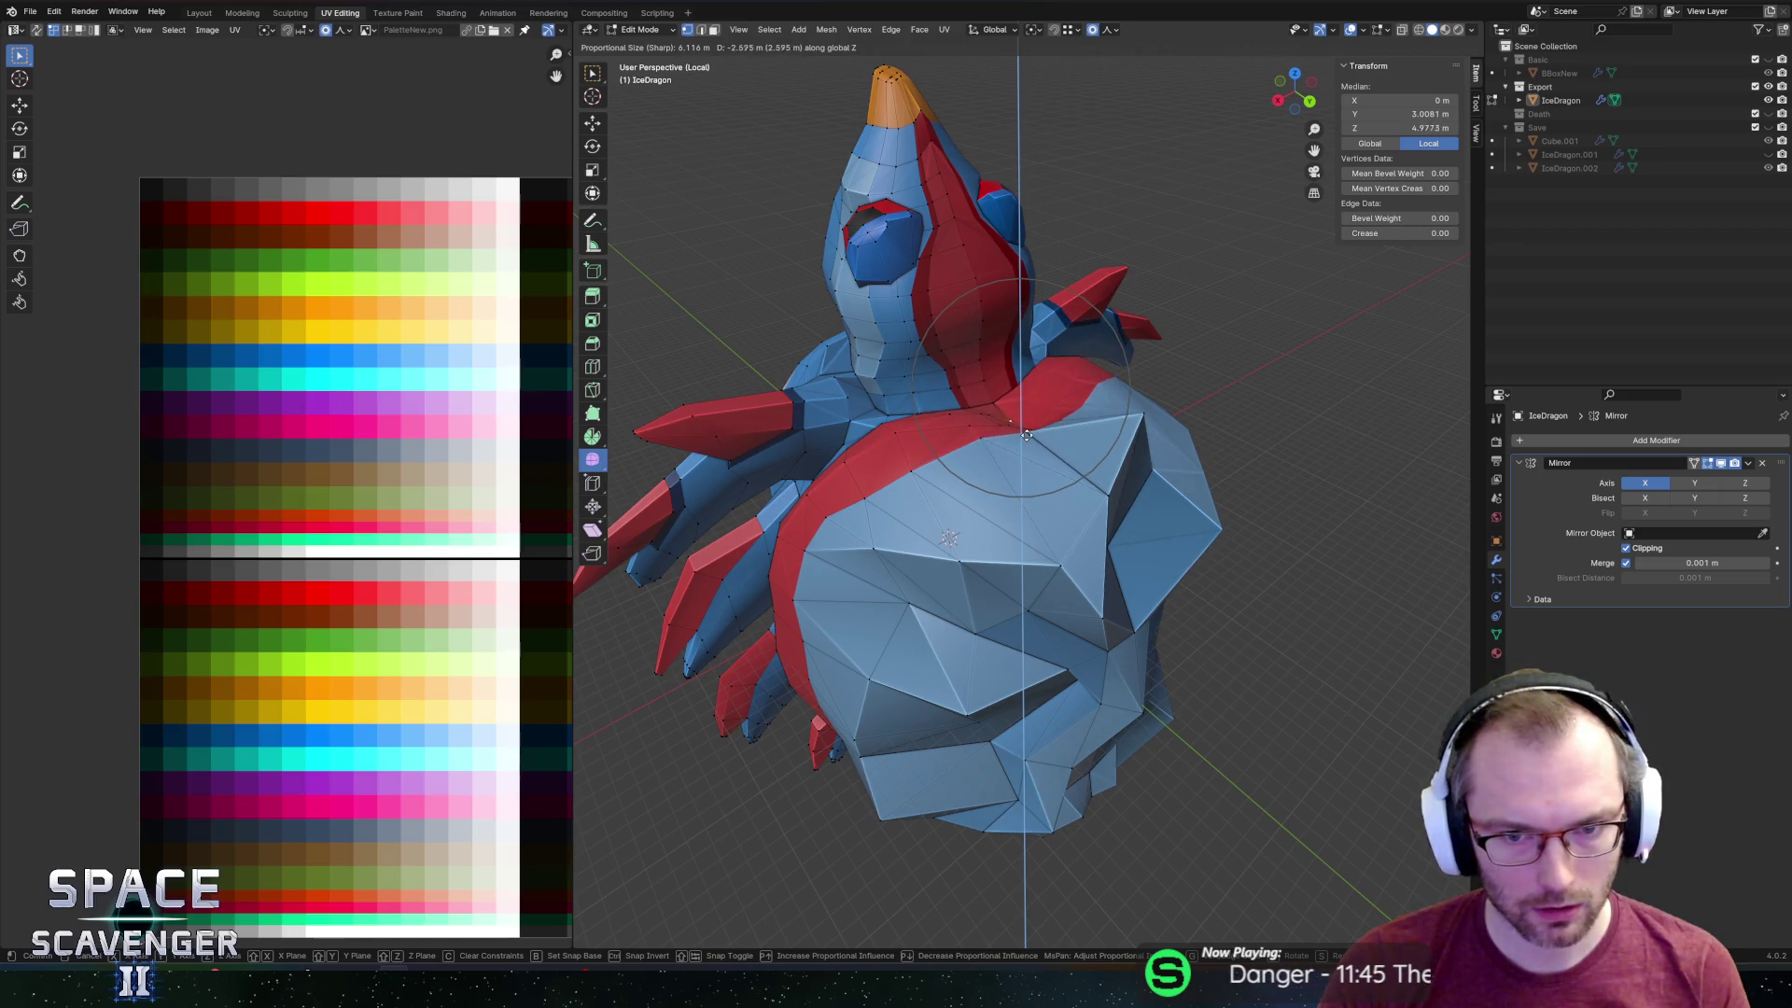
pyautogui.click(1023, 416)
pyautogui.moveTo(1023, 416); pyautogui.dragTo(941, 481, button='middle')
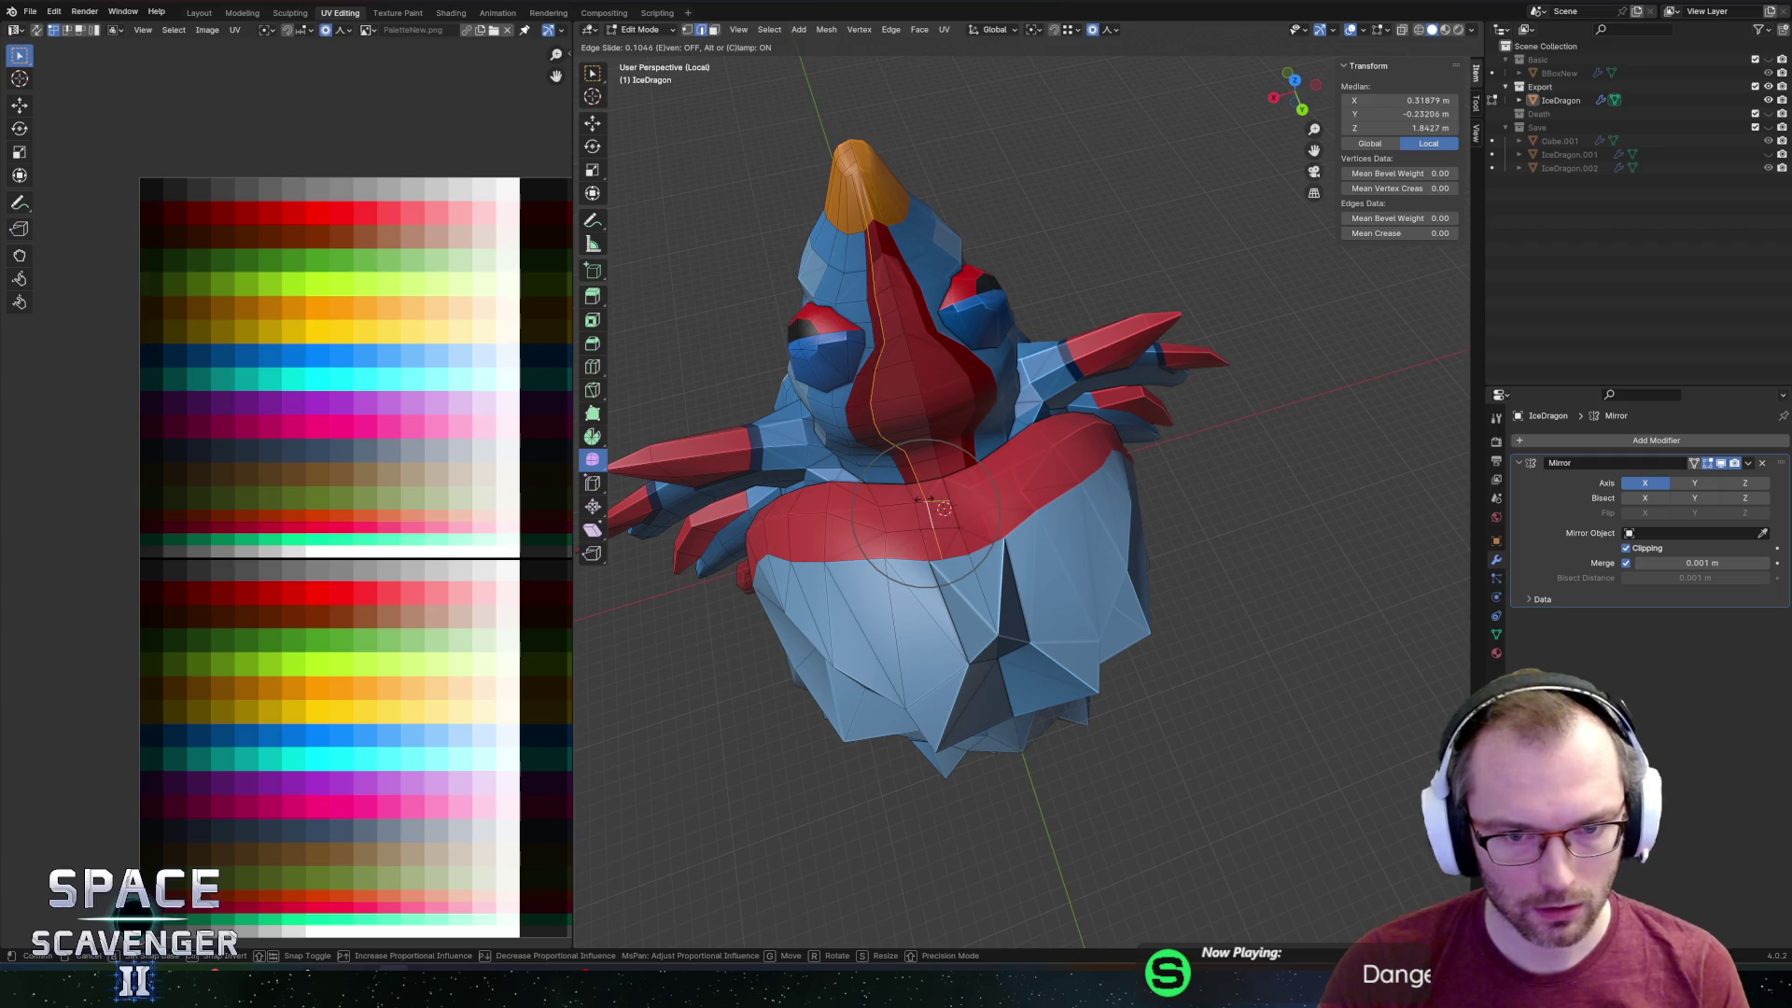
pyautogui.click(929, 501)
# Return to object mode and export the updated dragon to FBX.
pyautogui.press('Tab')
pyautogui.scroll(-3, 926, 461)
pyautogui.moveTo(926, 461); pyautogui.dragTo(915, 350, button='middle')
pyautogui.hotkey('ctrl', 'shift', 'e')
pyautogui.click(1344, 850)
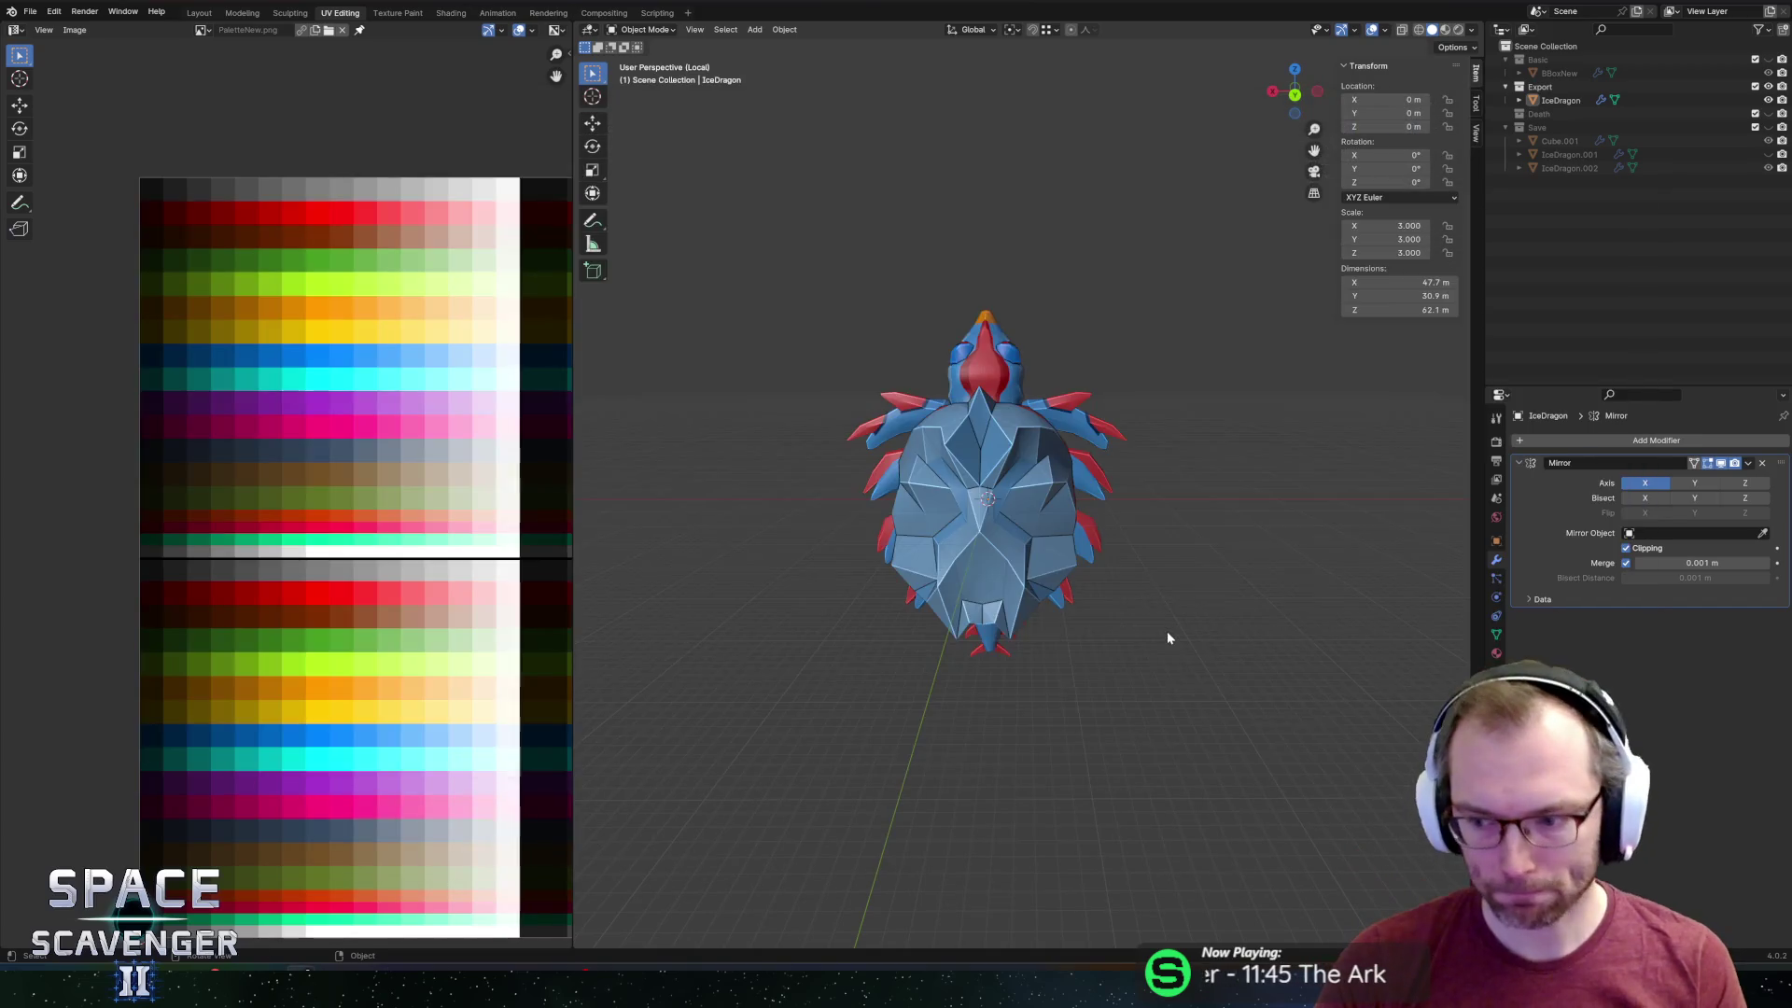
pyautogui.hotkey('alt', 'Tab')
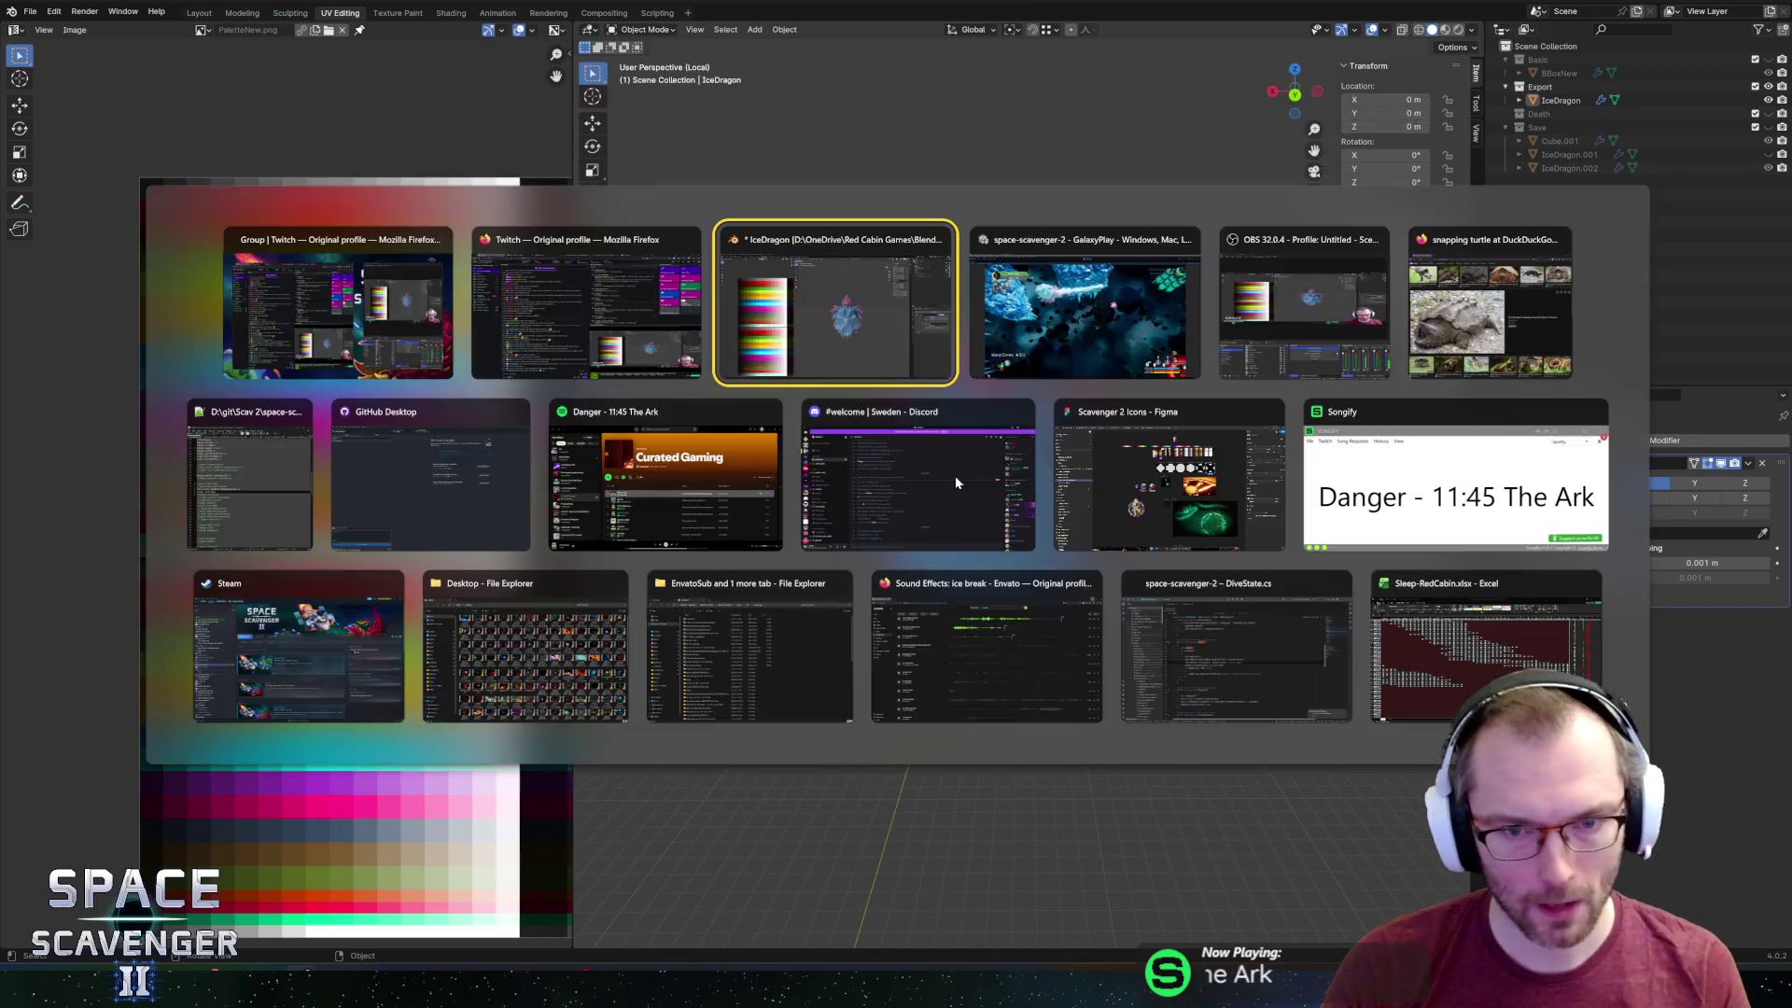
# Watch the updated IceDragon fire its beam among the ice asteroids, then head back to Blender.
pyautogui.hotkey('alt', 'Tab')
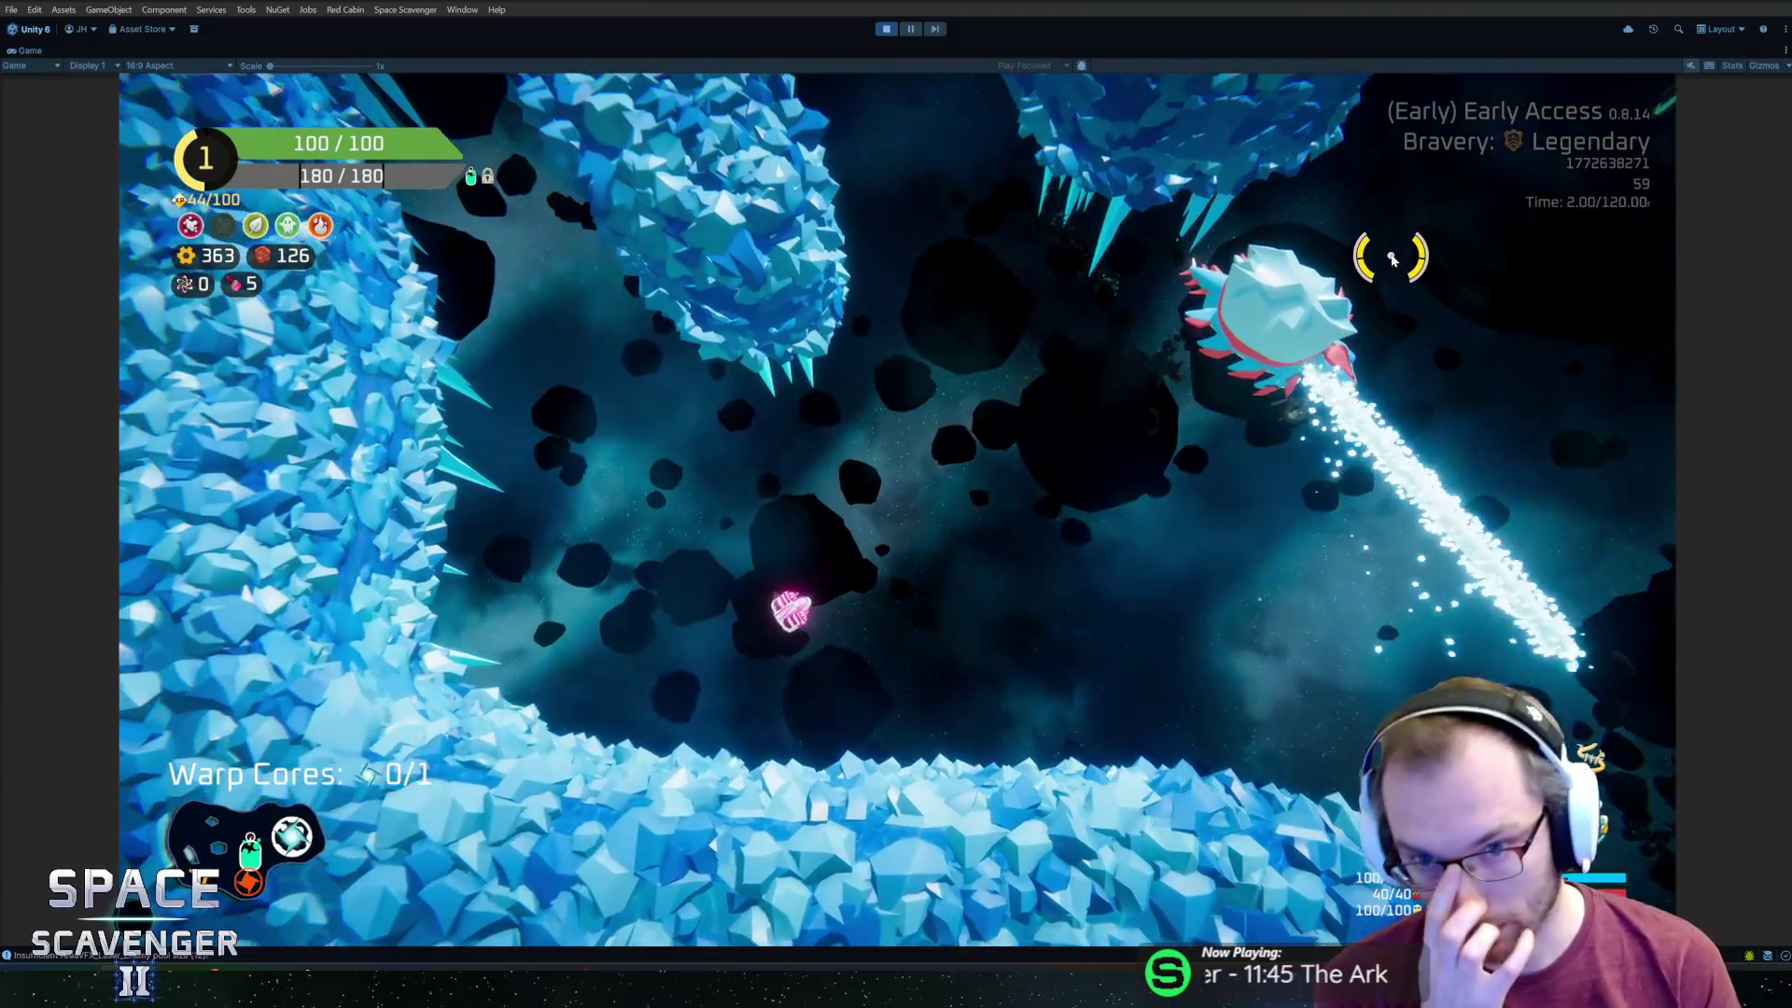
pyautogui.hotkey('alt', 'Tab')
# Line up a right orthographic side view of the dragon with X-ray on.
pyautogui.moveTo(1130, 349)
pyautogui.mouseDown(button='middle')
pyautogui.moveTo(1322, 323)
pyautogui.moveTo(1160, 435)
pyautogui.mouseUp(button='middle')
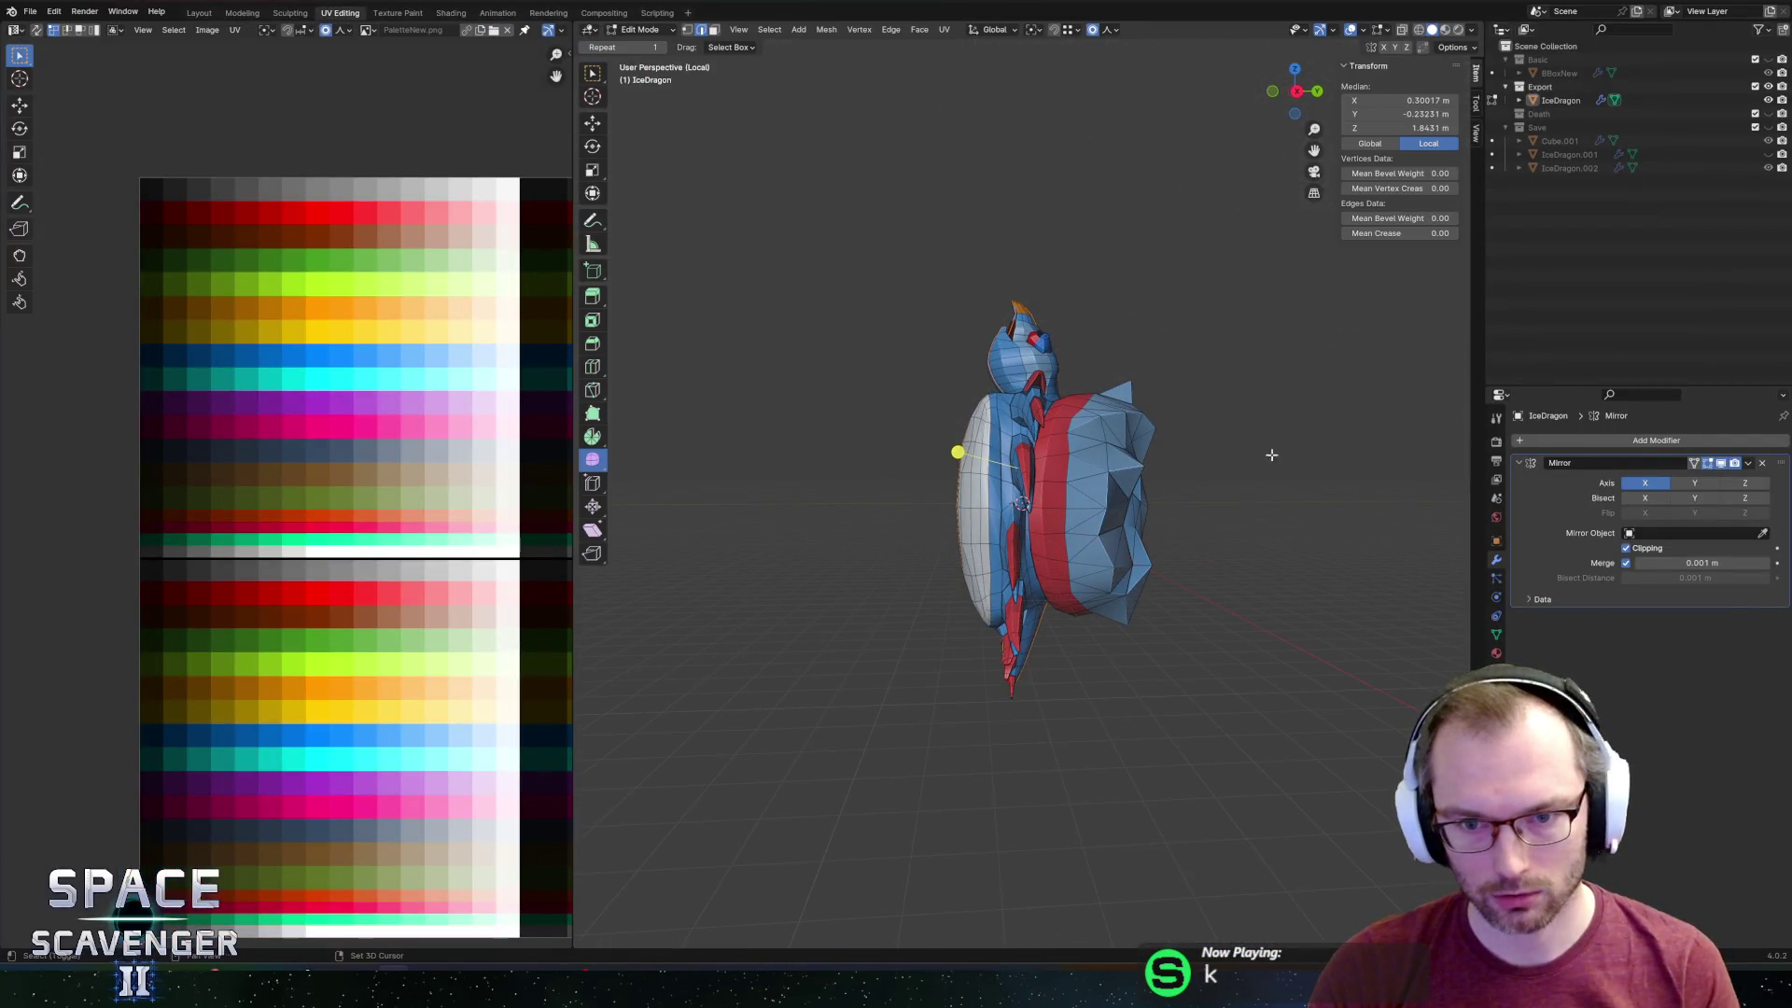
pyautogui.keyDown('shift'); pyautogui.moveTo(1271, 454); pyautogui.dragTo(1221, 416, button='middle'); pyautogui.keyUp('shift')
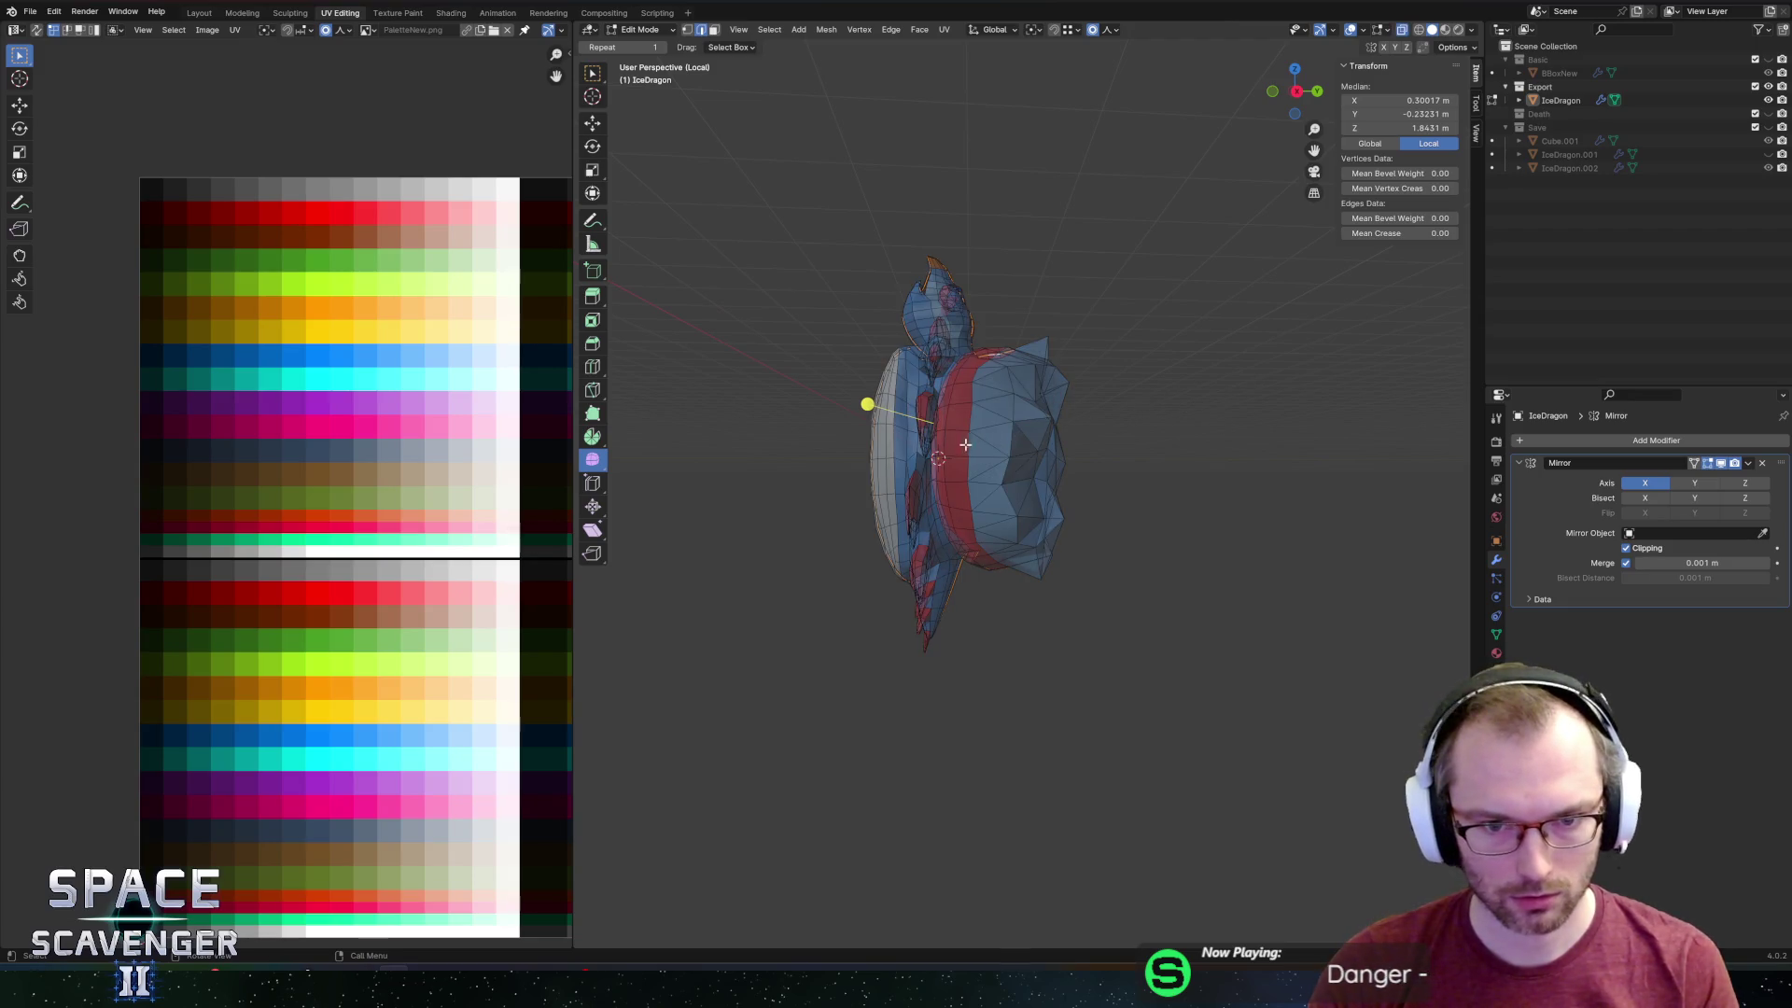
pyautogui.moveTo(1025, 429); pyautogui.dragTo(987, 440, button='middle')
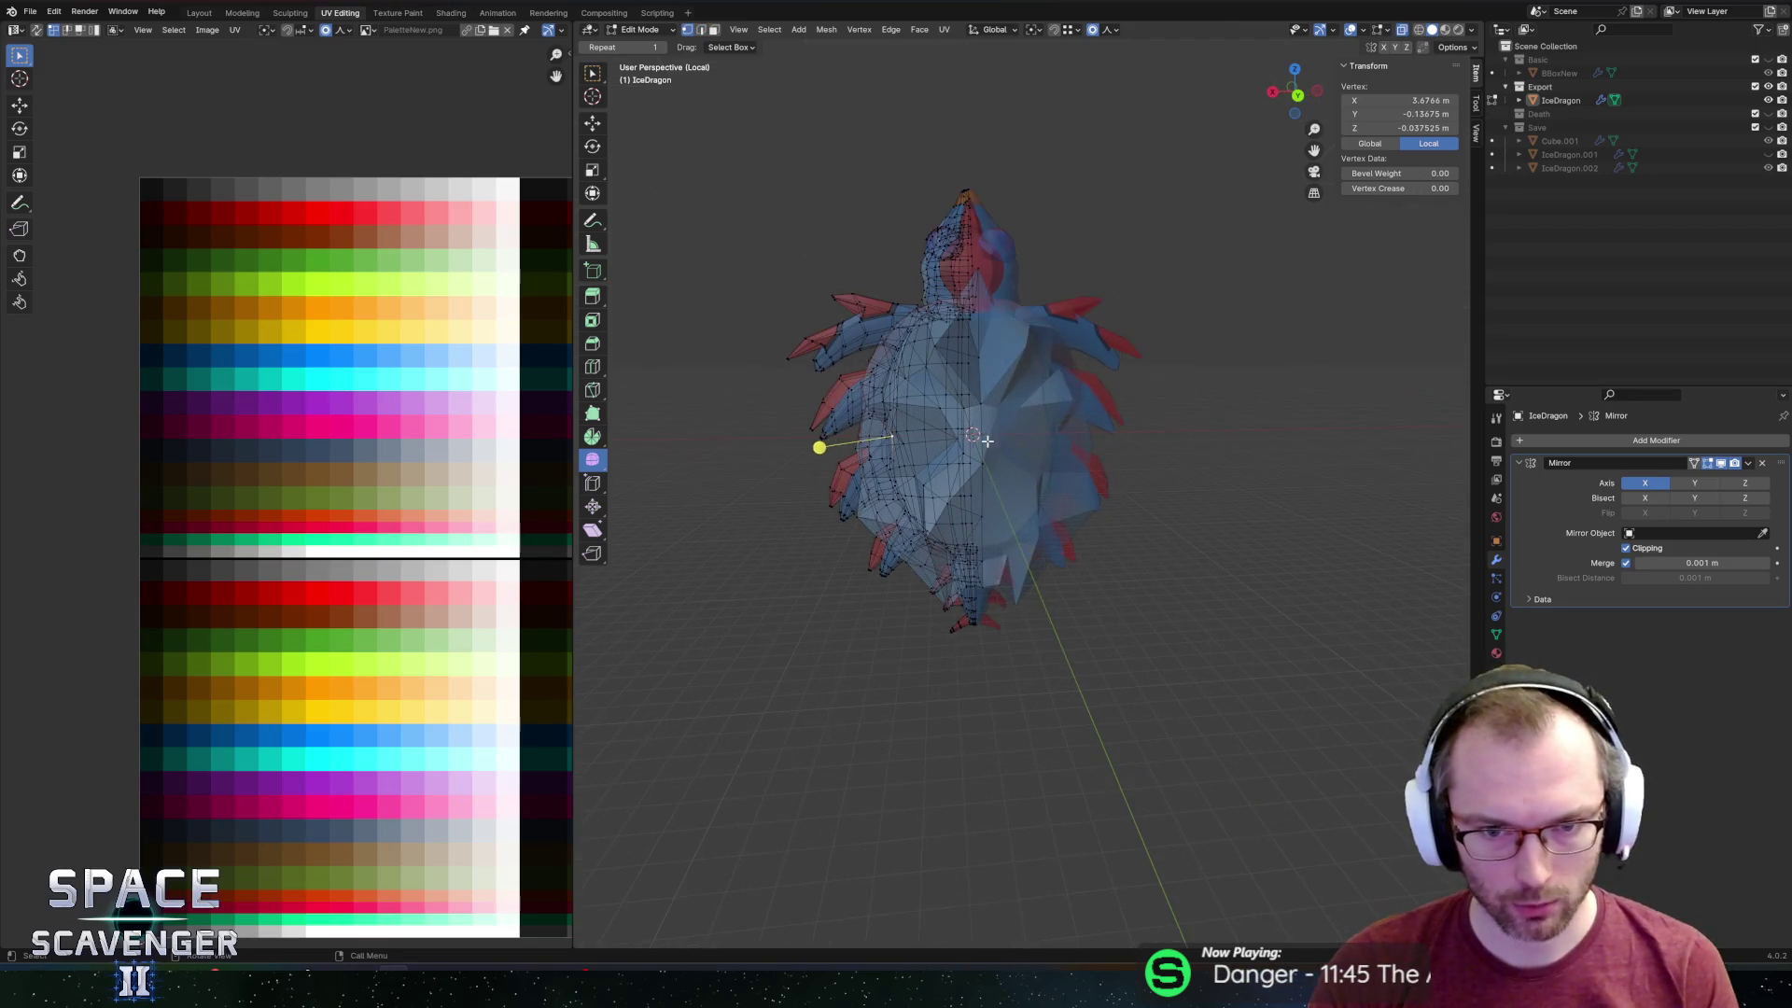
pyautogui.click(1127, 449)
pyautogui.moveTo(1065, 445)
pyautogui.mouseDown(button='middle')
pyautogui.moveTo(1168, 424)
pyautogui.moveTo(1256, 104)
pyautogui.mouseUp(button='middle')
pyautogui.press('a')
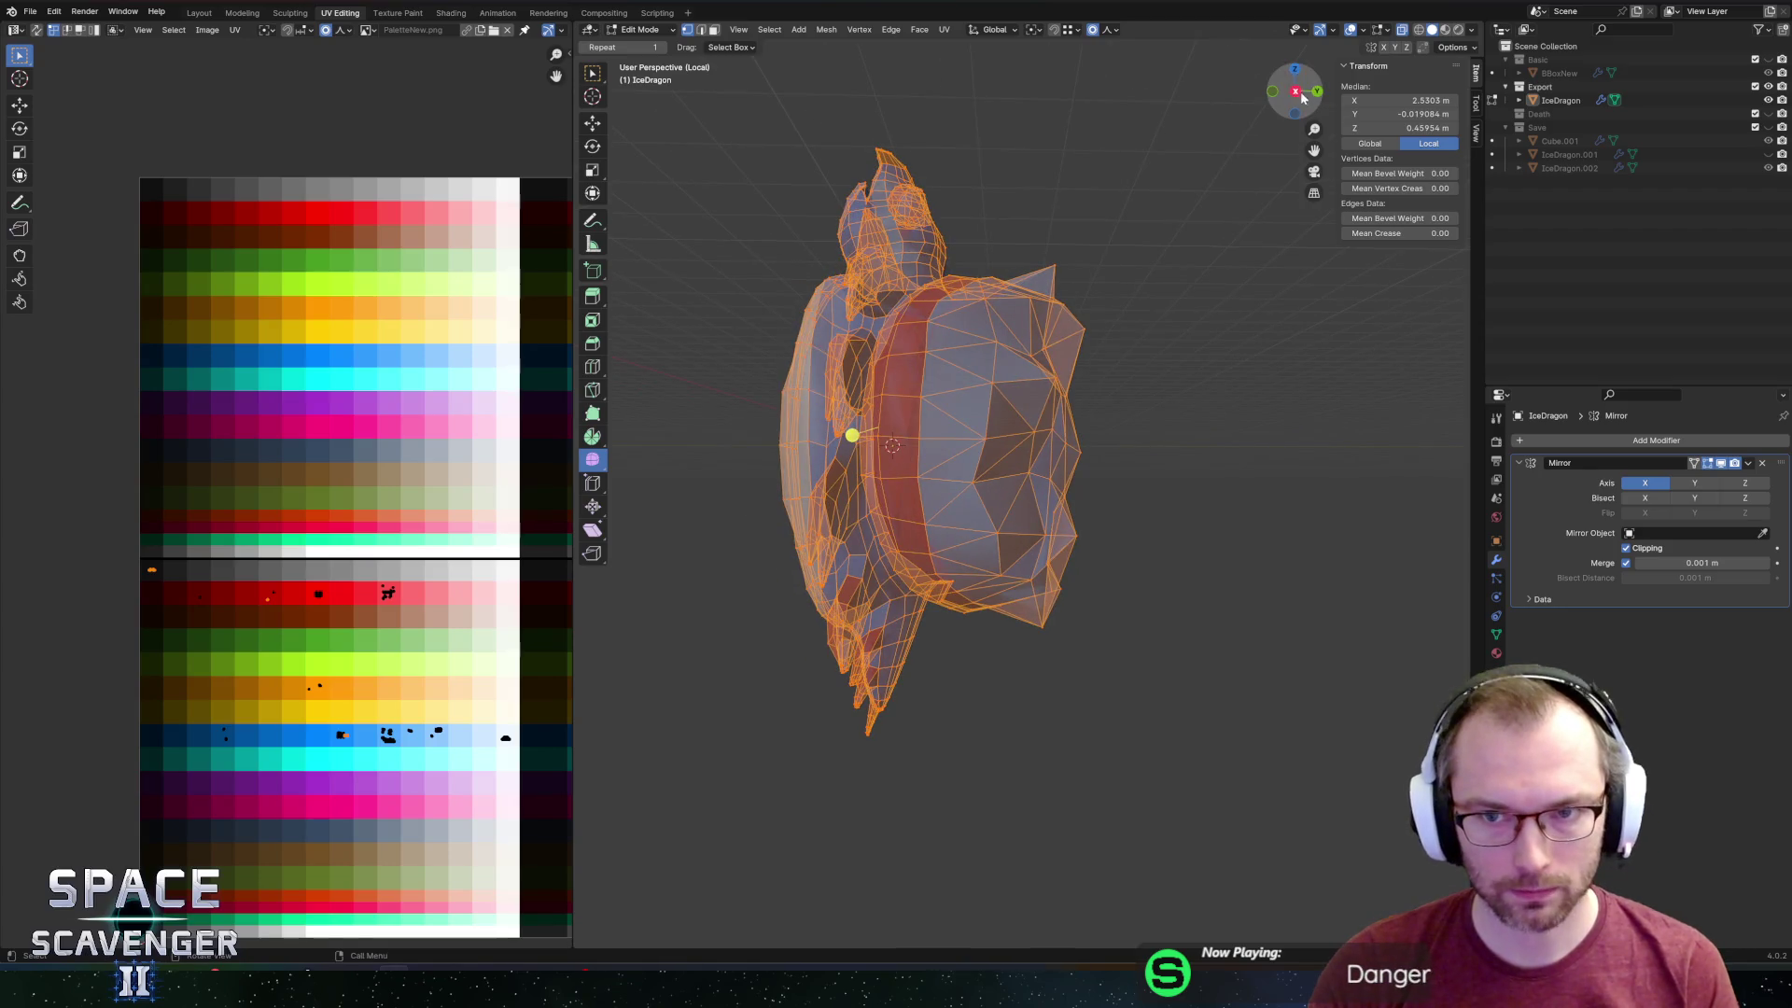
pyautogui.click(1300, 95)
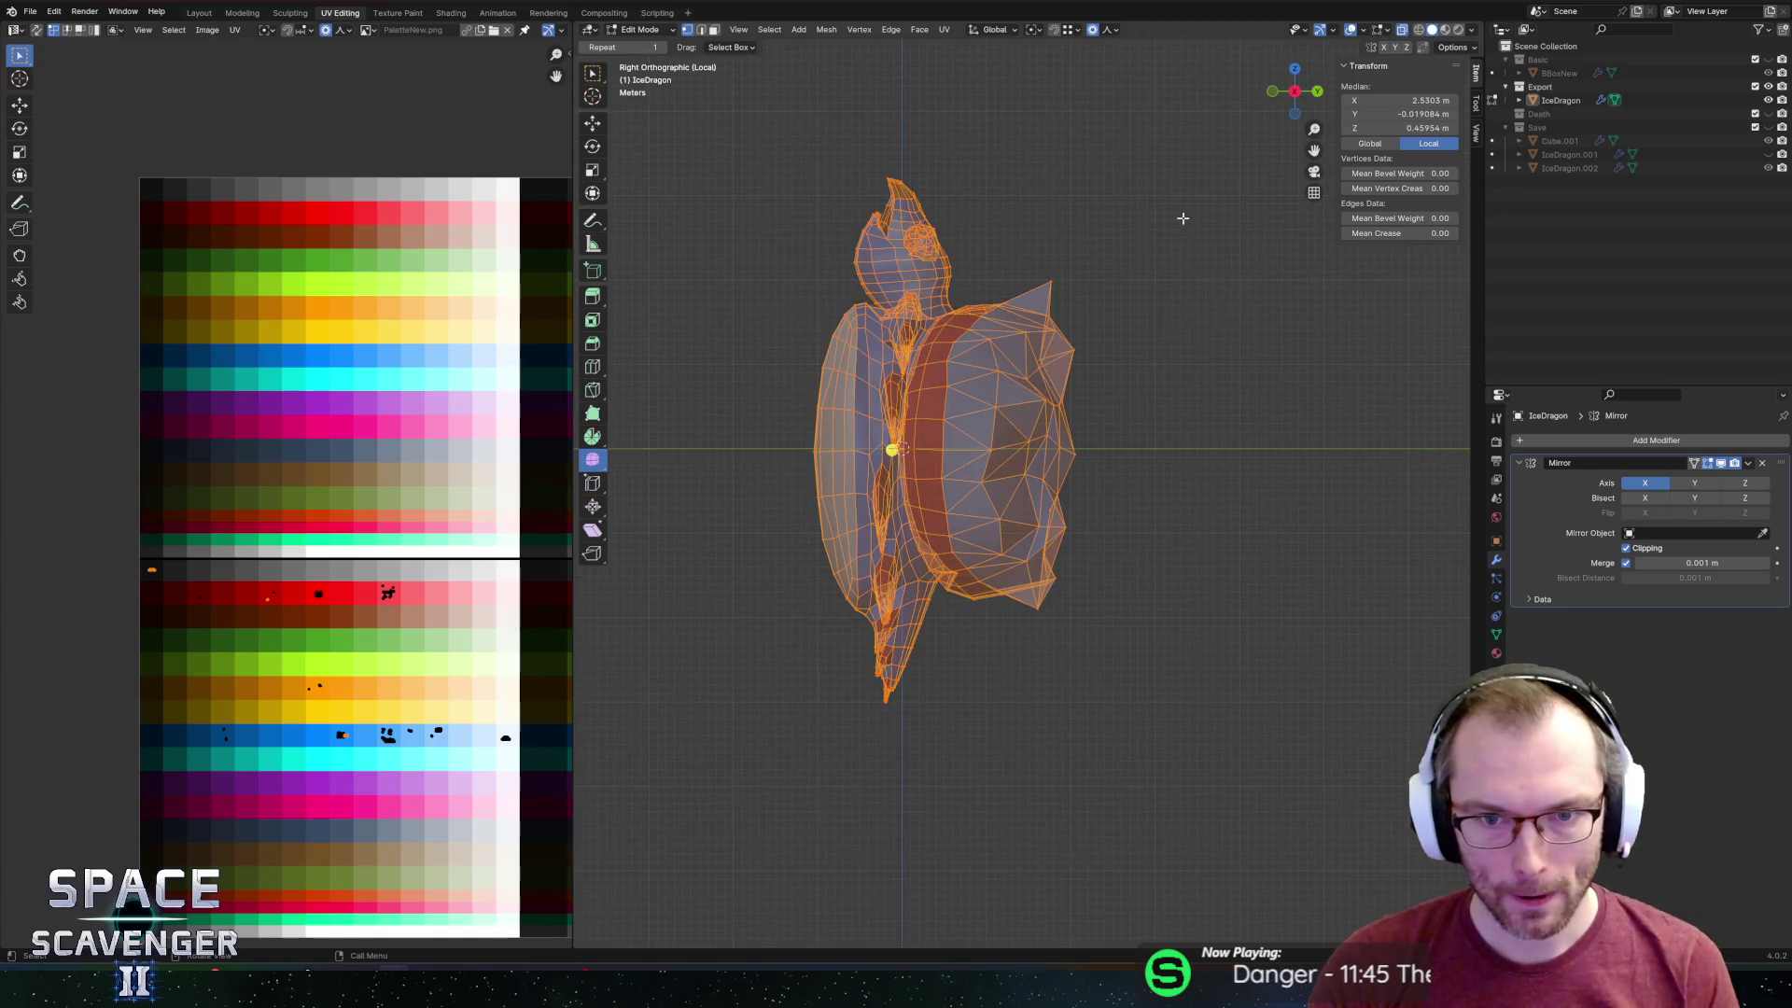
pyautogui.hotkey('alt', 'a')
pyautogui.hotkey('alt', 'z')
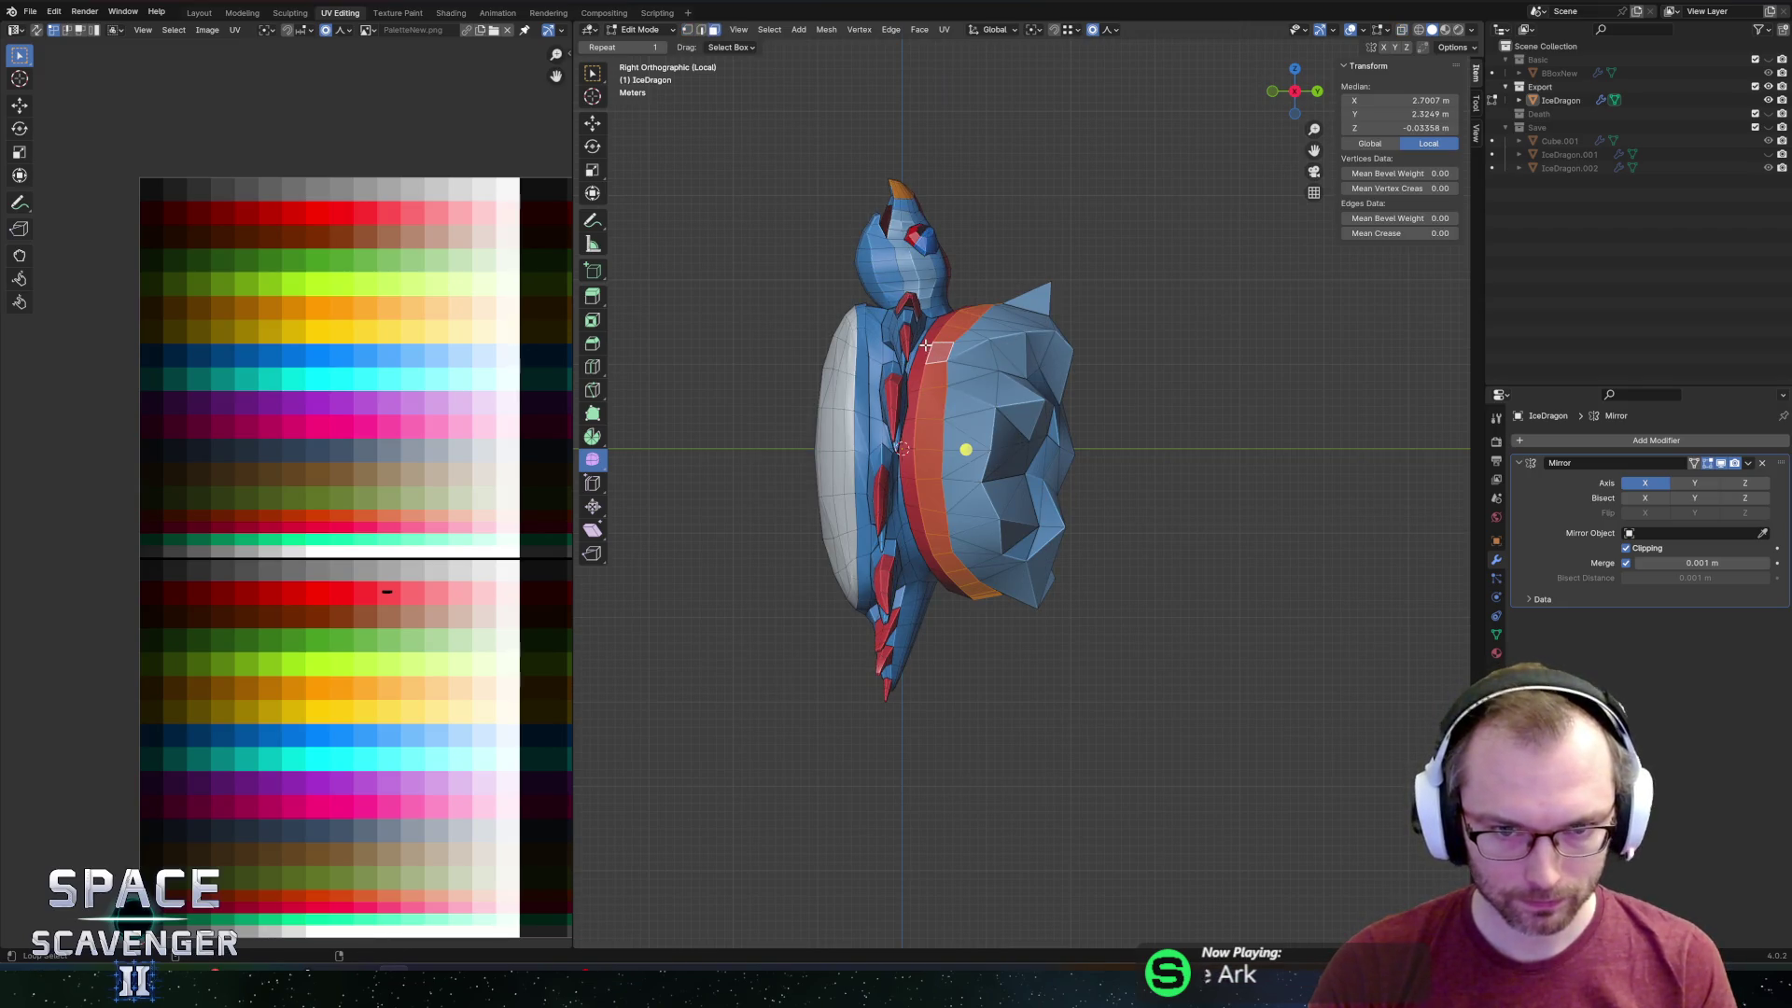
pyautogui.hotkey('alt', 'z')
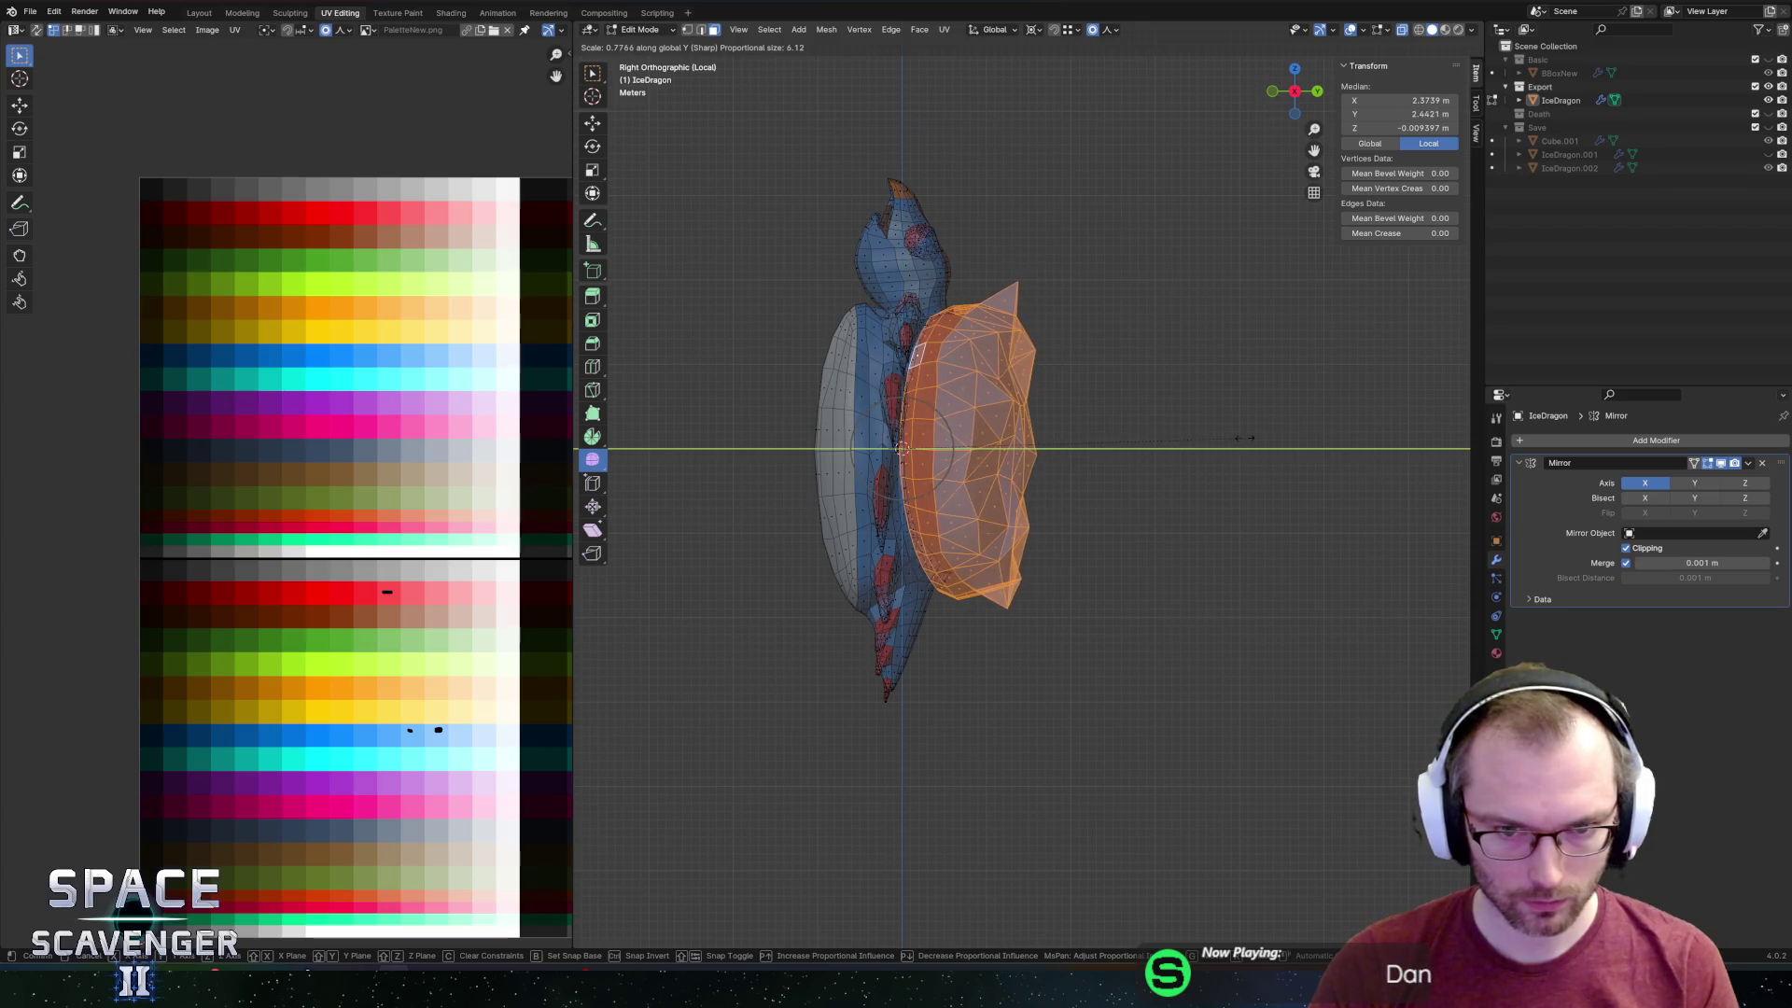
# Squash the rear shell to 0.7744 along Y, then select the face loop around the red ring.
pyautogui.click(1166, 441)
pyautogui.click(1220, 383)
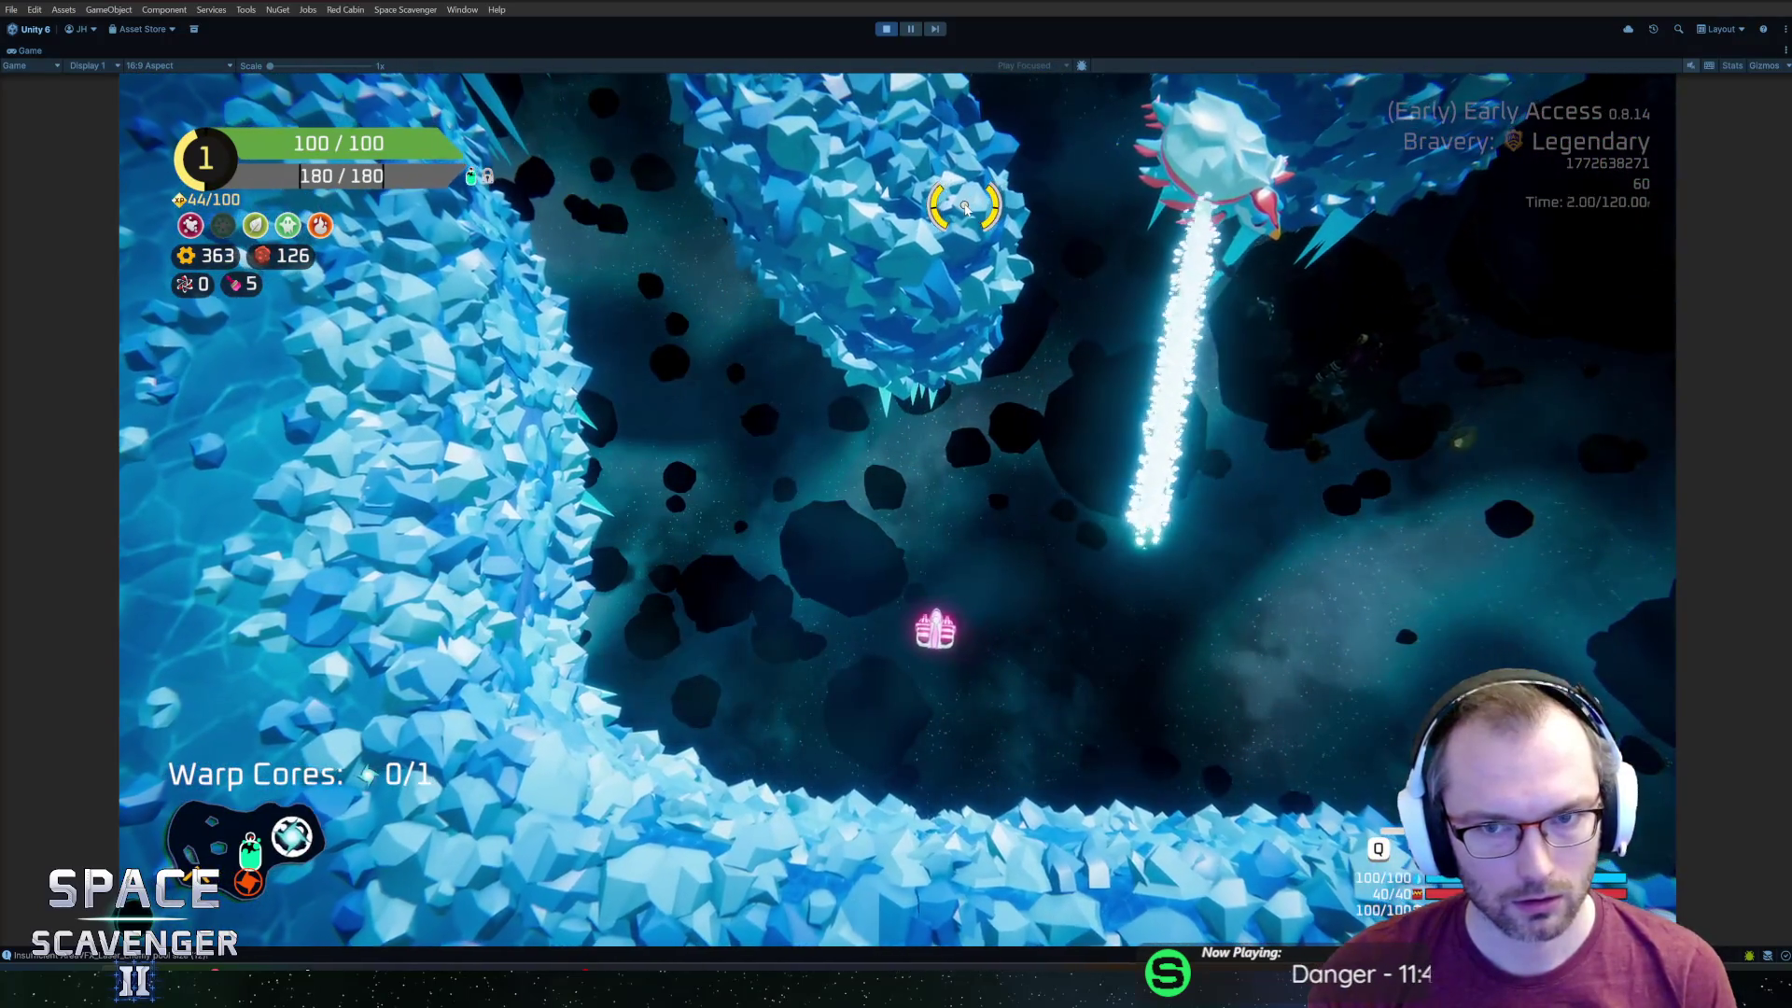
pyautogui.hotkey('alt', 'Tab')
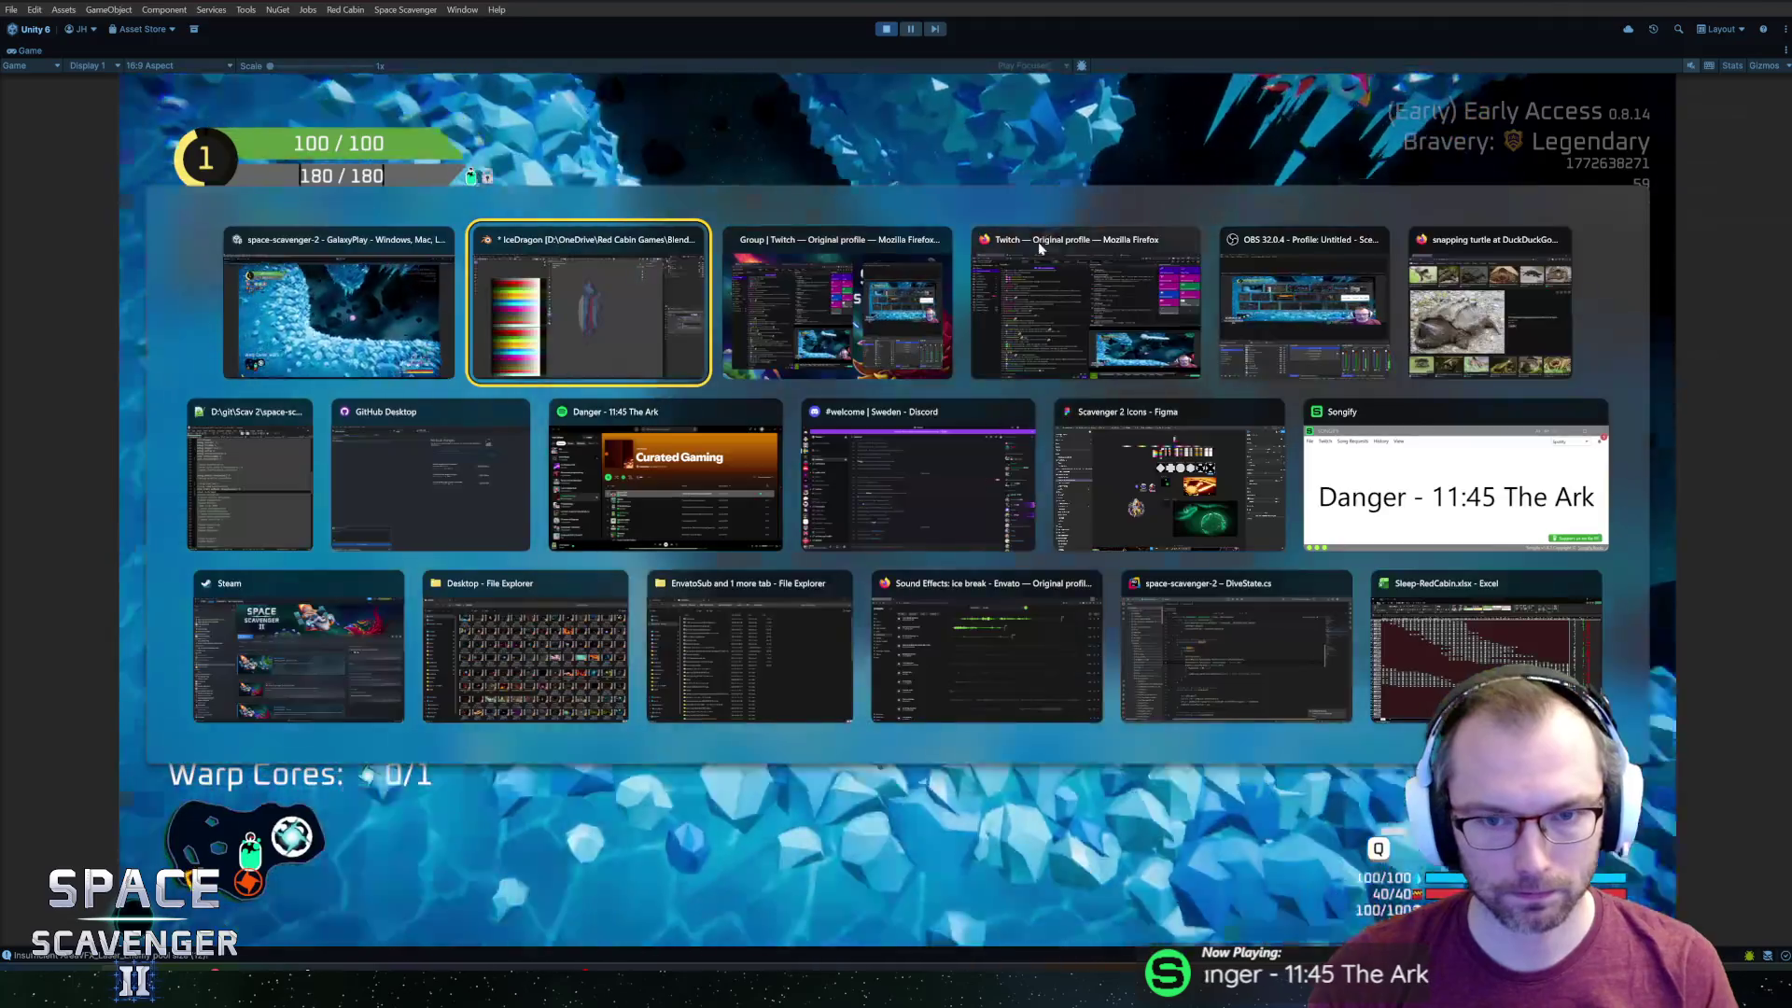
pyautogui.moveTo(1084, 344); pyautogui.dragTo(884, 379, button='middle')
pyautogui.keyDown('alt'); pyautogui.click(771, 401); pyautogui.keyUp('alt')
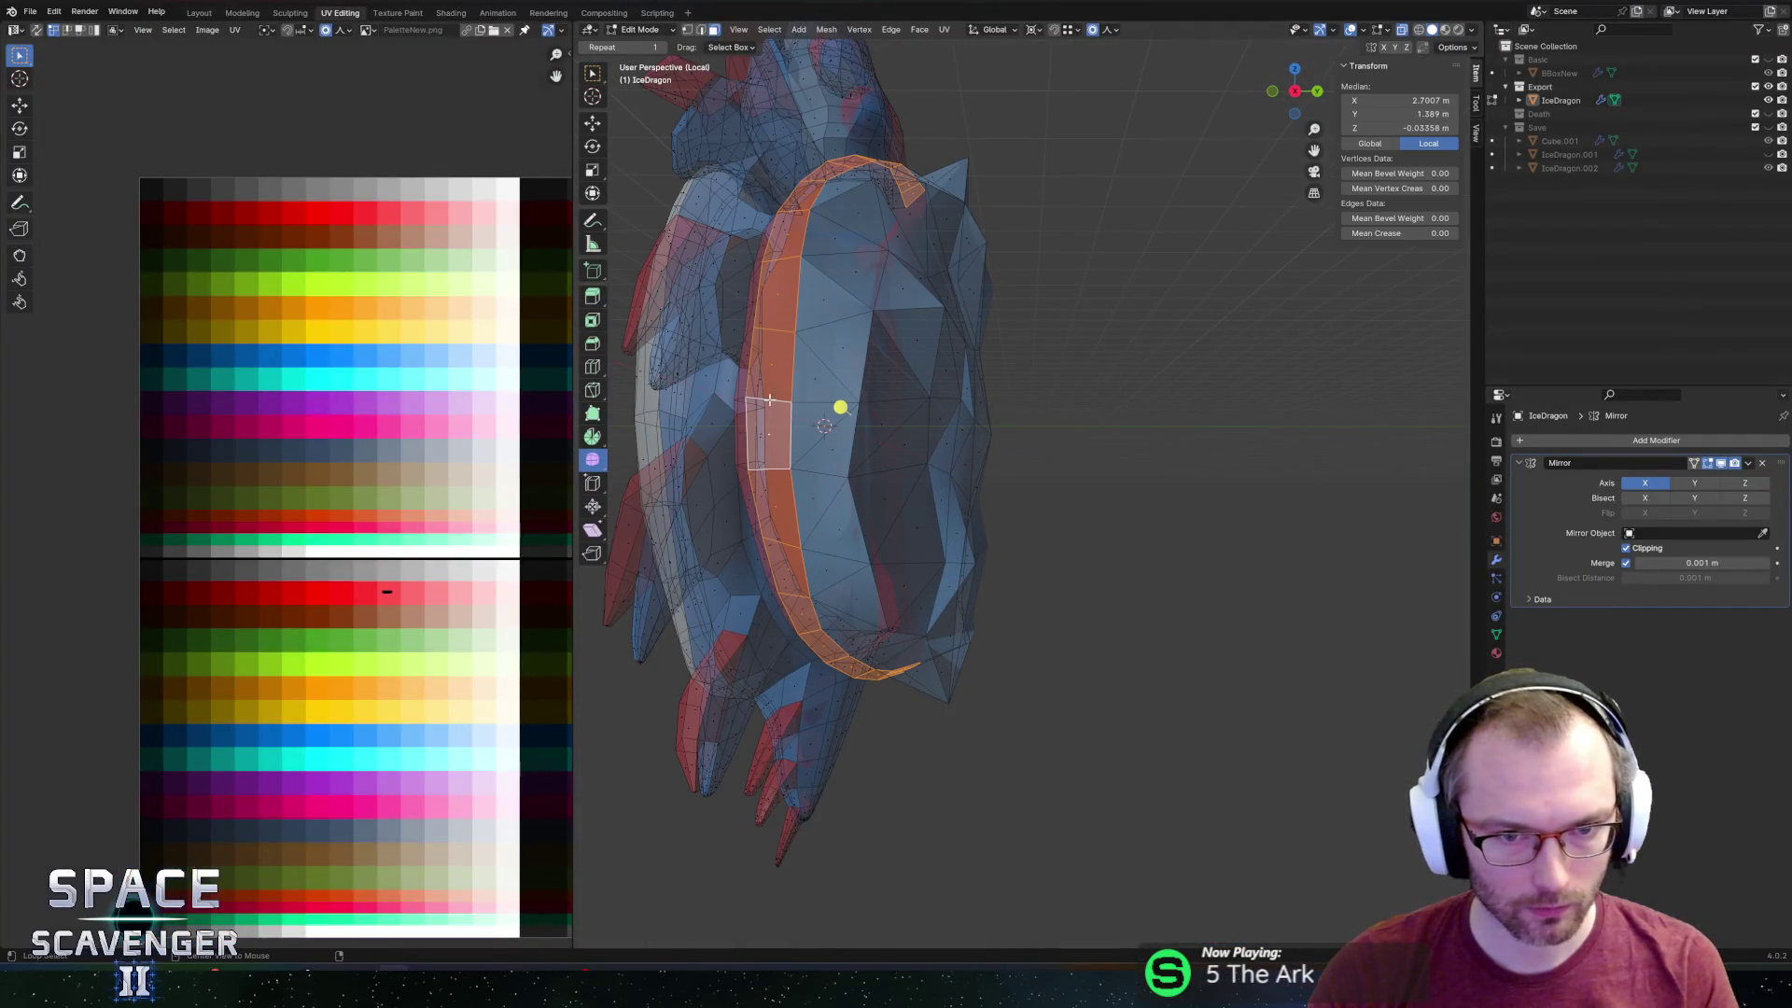
# Re-export the model with the nudged red ring as IceDragon.fbx, then edit the head mesh.
pyautogui.hotkey('alt', 'z')
pyautogui.moveTo(858, 374); pyautogui.dragTo(898, 384, button='middle')
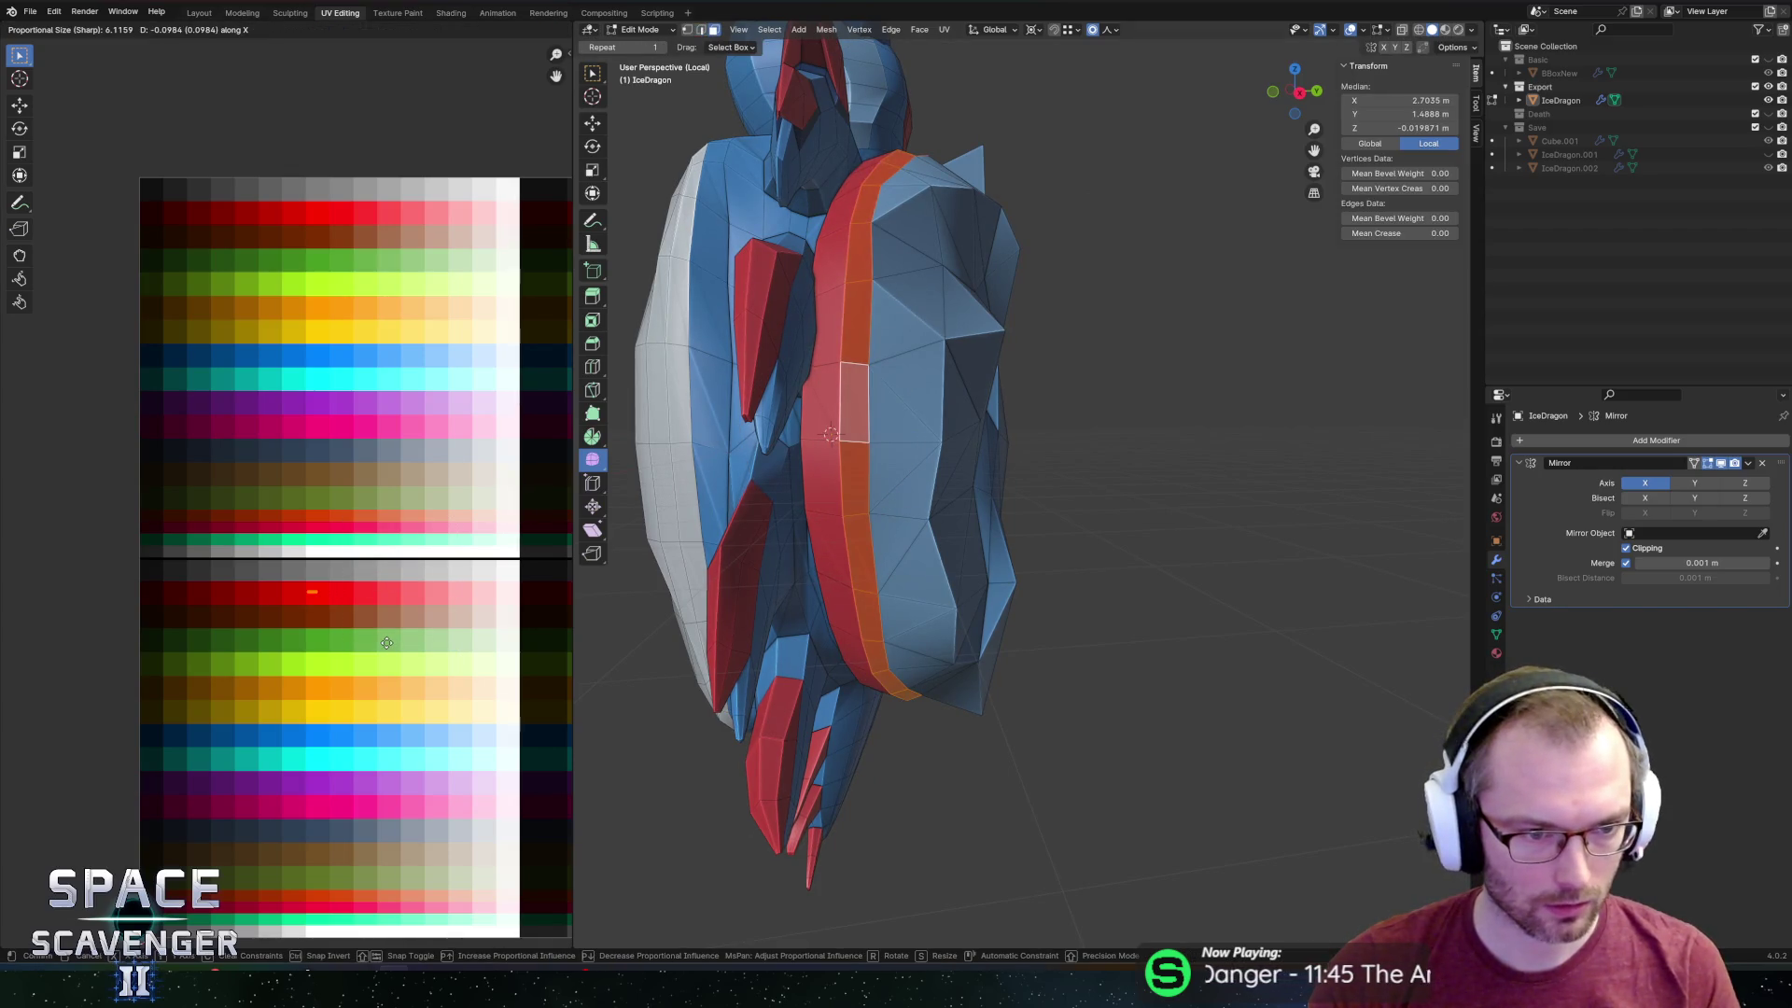
pyautogui.press('Tab')
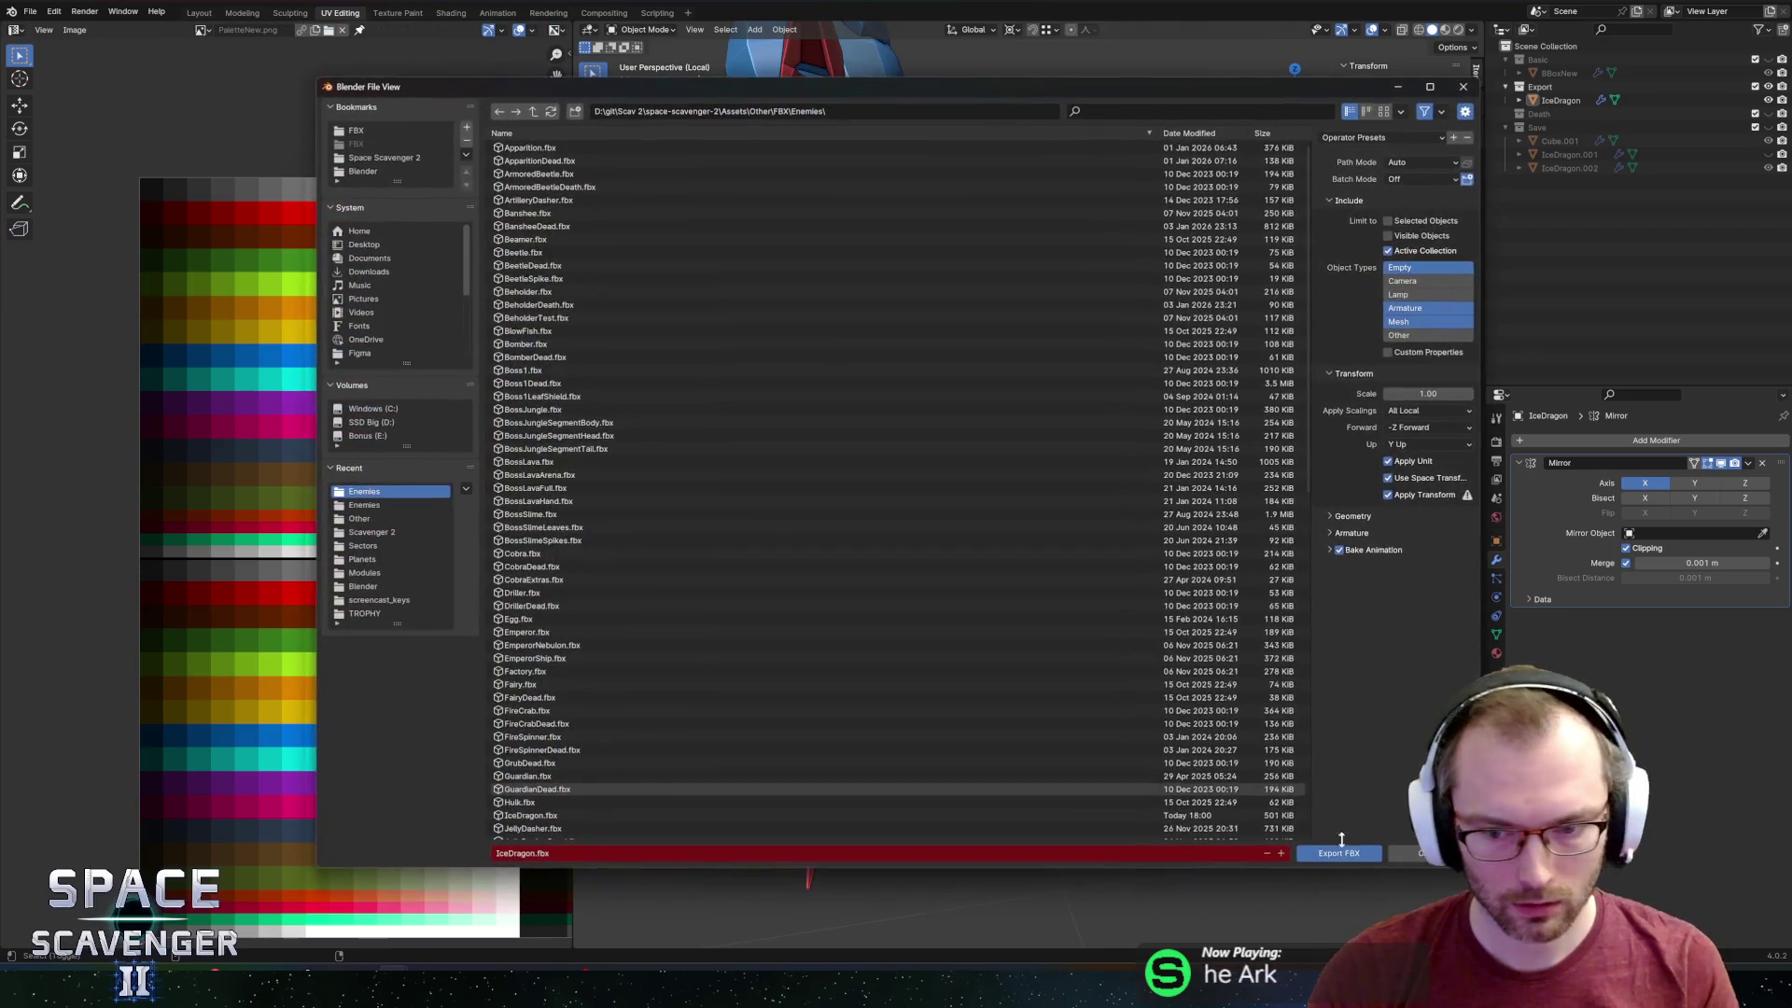
pyautogui.click(1339, 852)
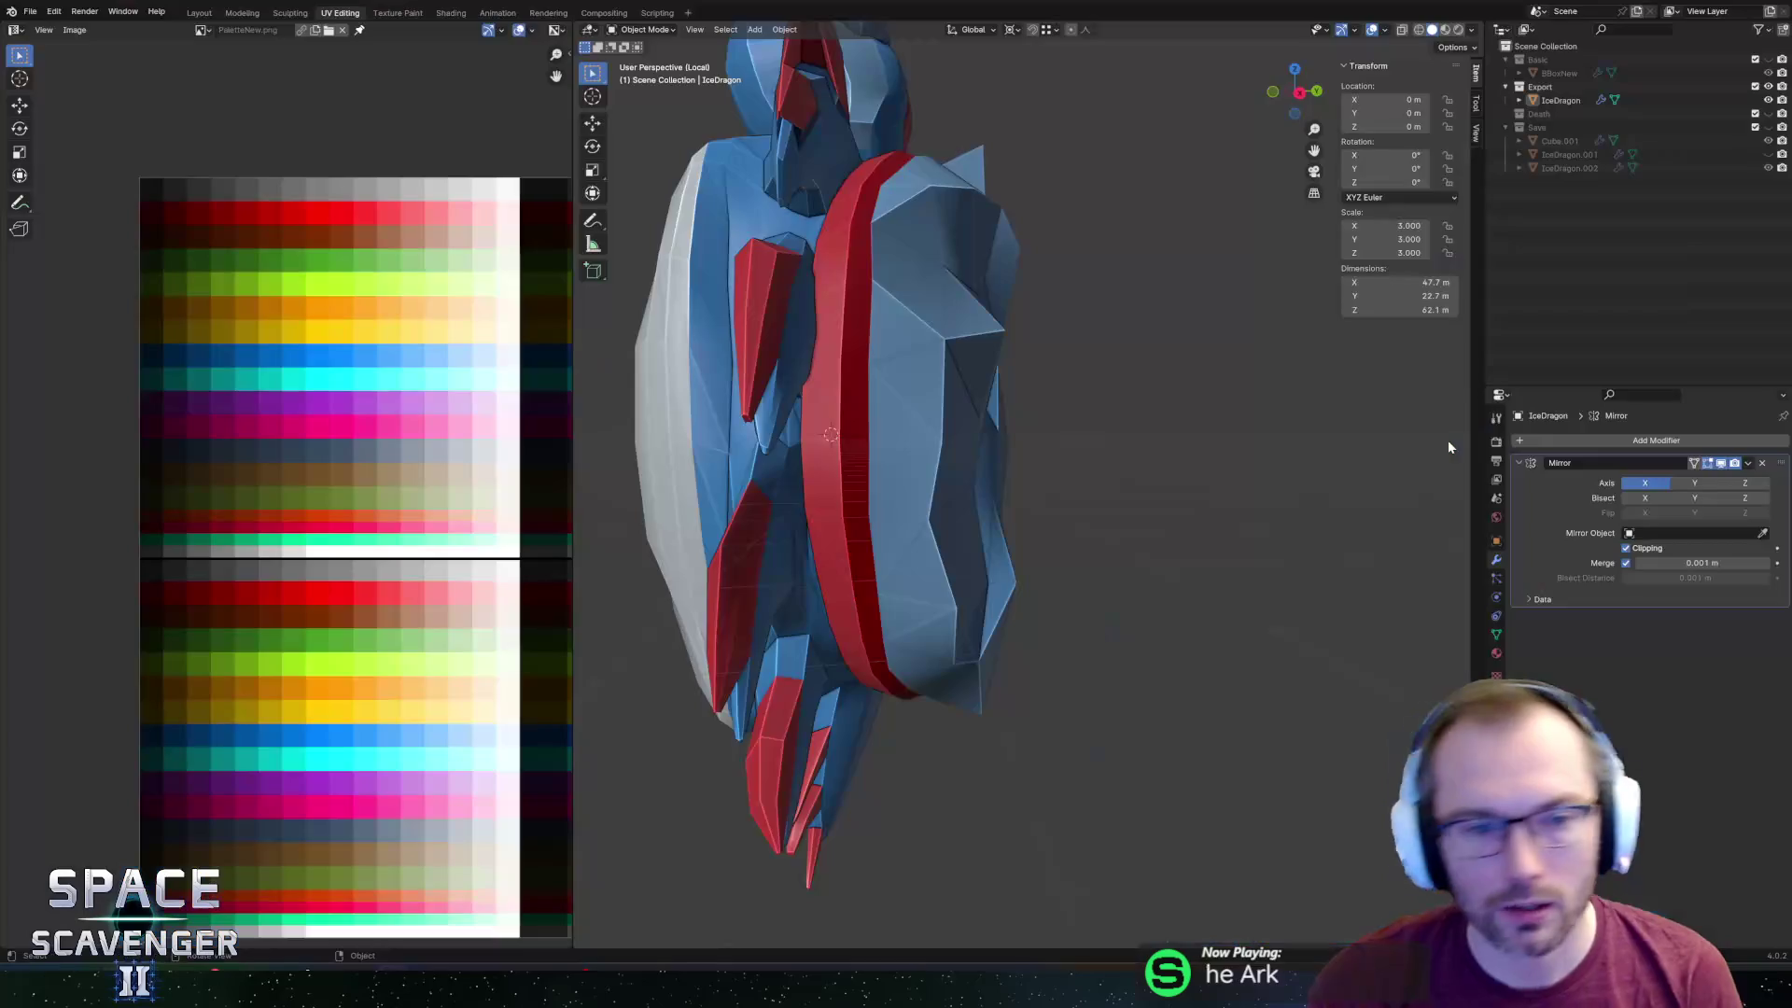
pyautogui.moveTo(985, 272)
pyautogui.mouseDown(button='middle')
pyautogui.moveTo(927, 299)
pyautogui.moveTo(958, 366)
pyautogui.moveTo(993, 345)
pyautogui.moveTo(1123, 423)
pyautogui.moveTo(1086, 456)
pyautogui.moveTo(994, 424)
pyautogui.moveTo(1089, 389)
pyautogui.mouseUp(button='middle')
pyautogui.press('Tab')
# Pull the dragon's ear tip outward along Y with proportional editing.
pyautogui.click(924, 420)
pyautogui.keyDown('ctrl'); pyautogui.click(1102, 378); pyautogui.keyUp('ctrl')
pyautogui.press('g')
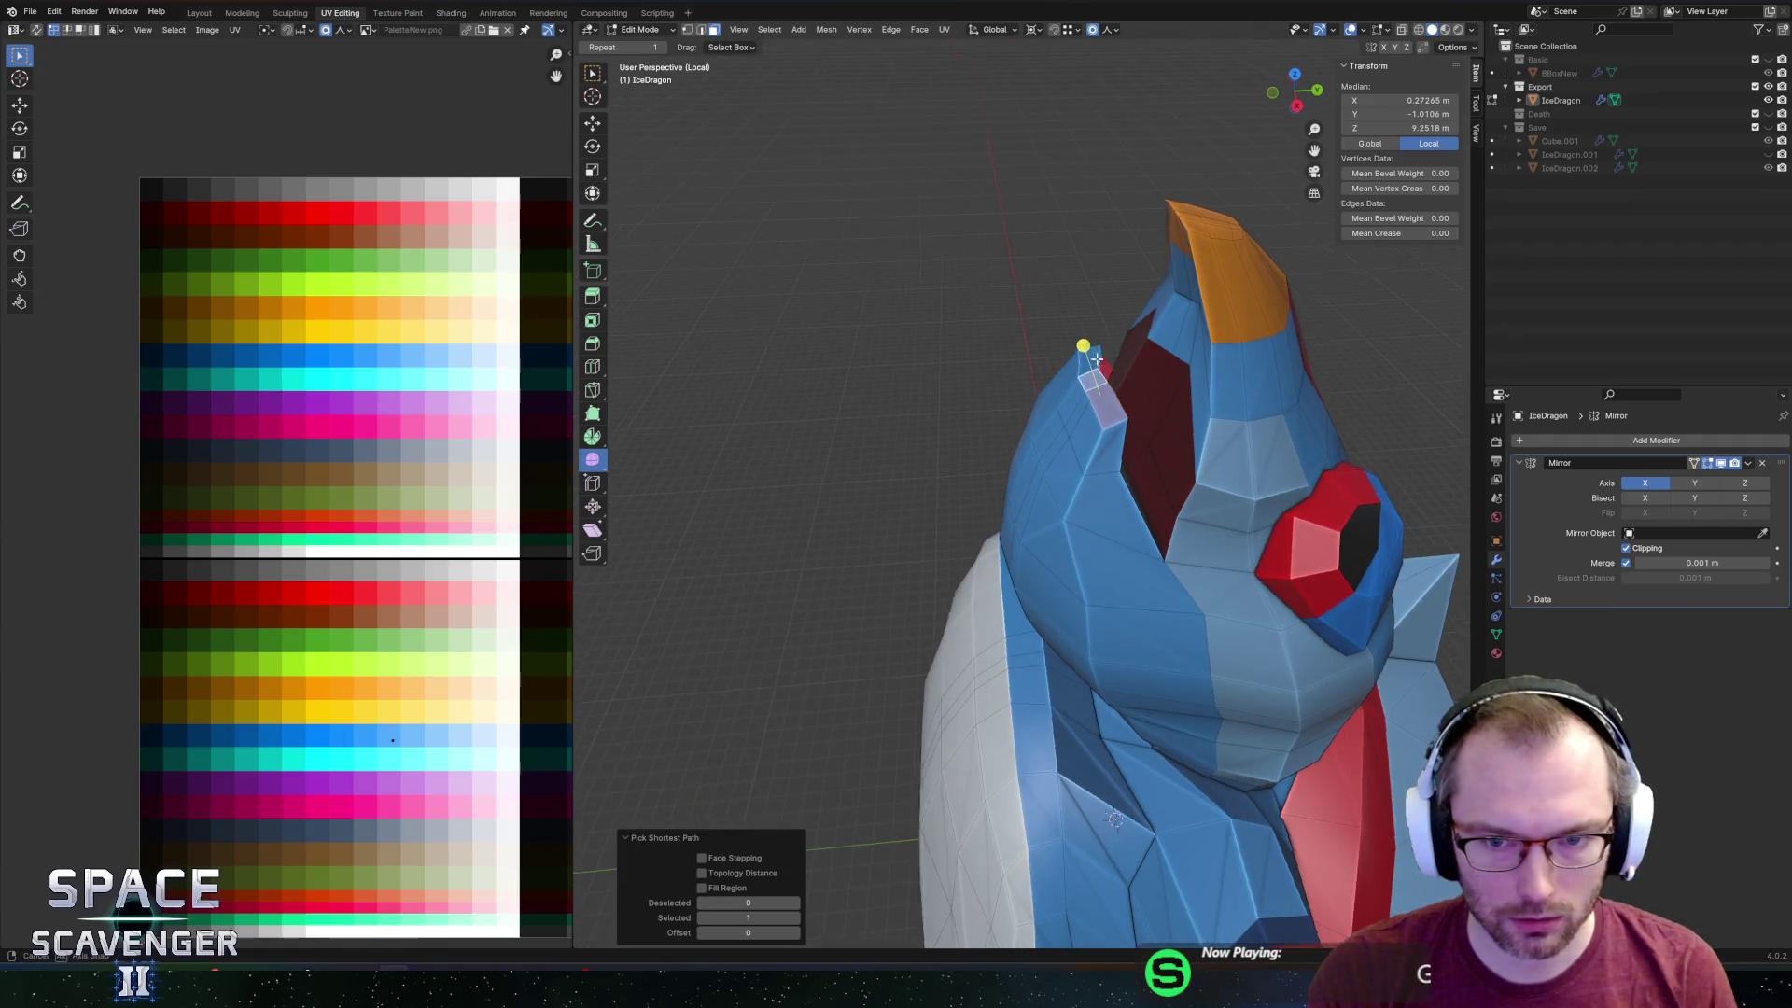
pyautogui.press('y')
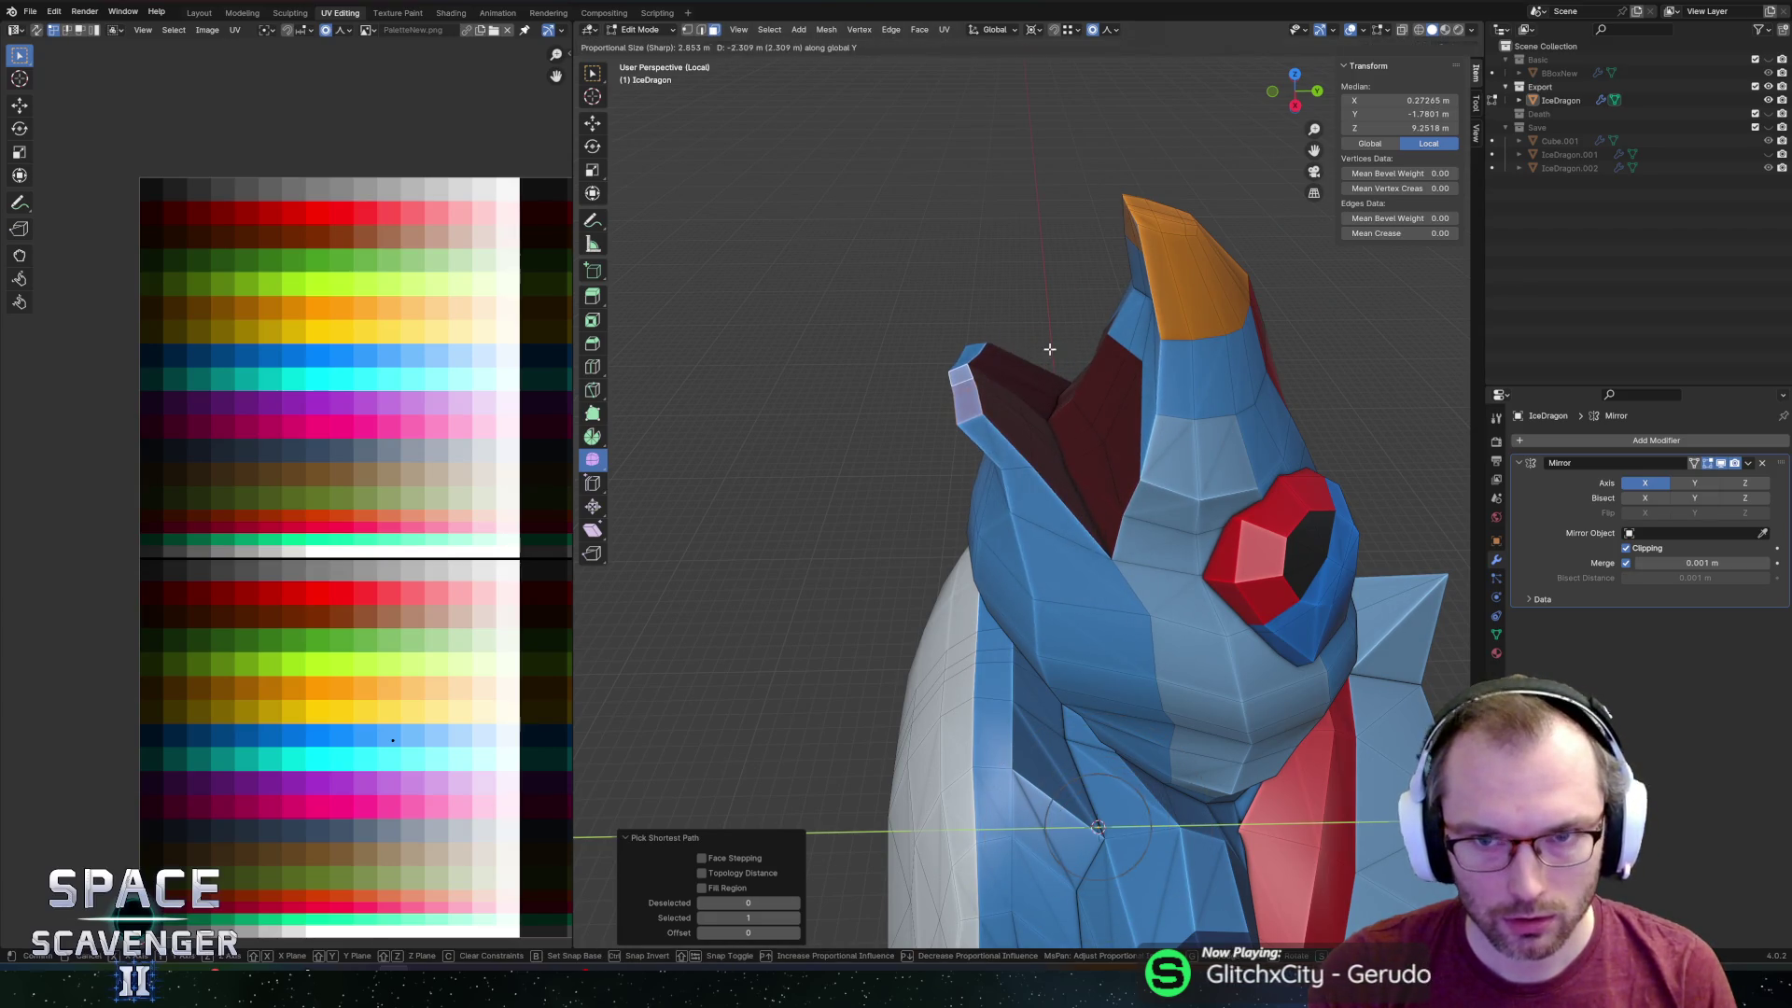
pyautogui.click(1064, 346)
pyautogui.click(1109, 29)
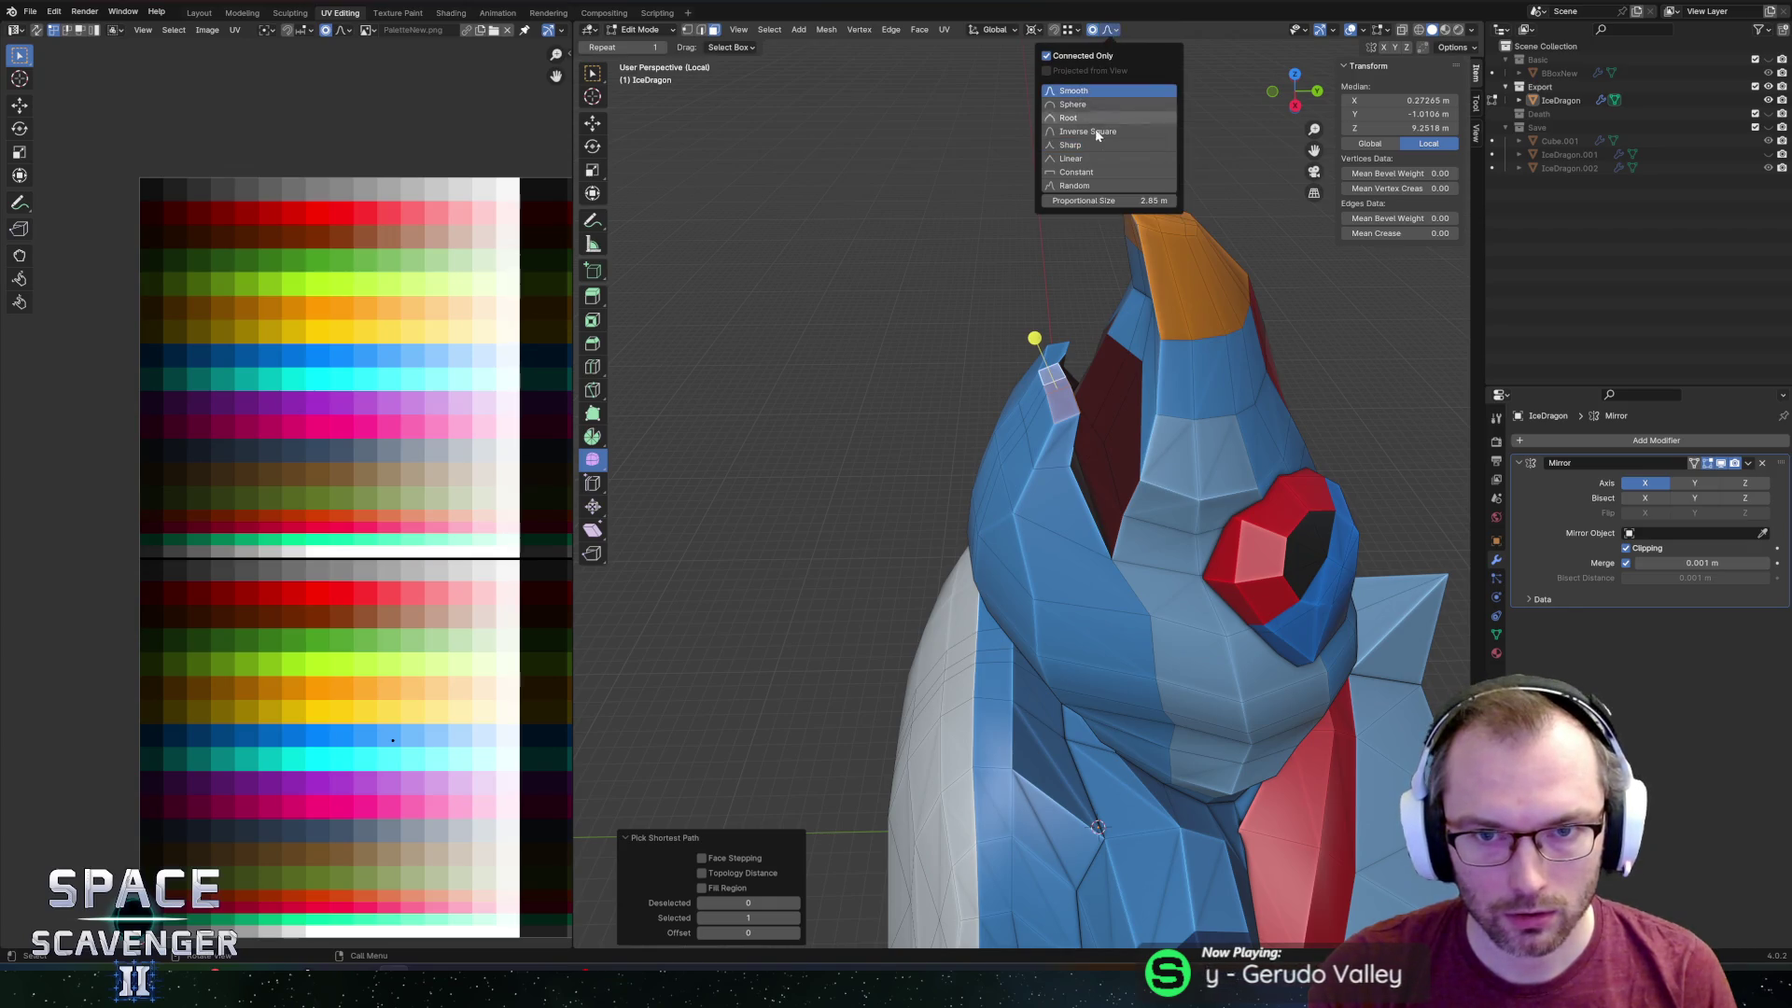
pyautogui.press('g')
pyautogui.press('y')
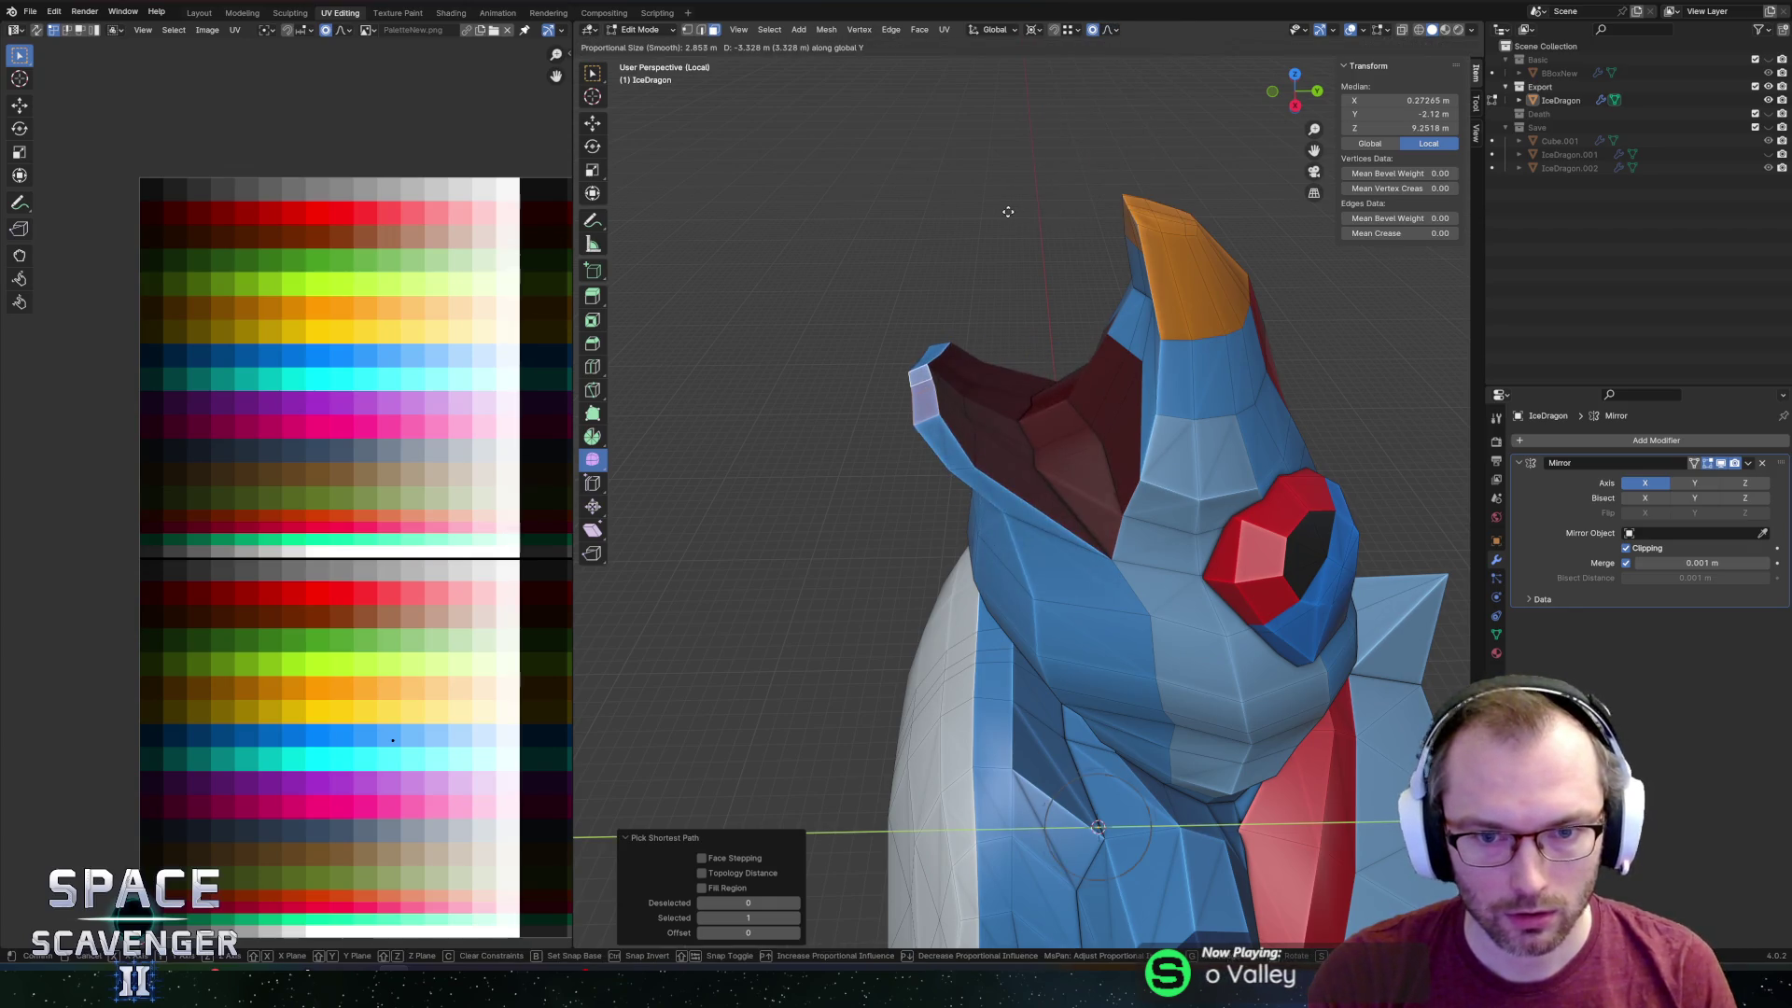
pyautogui.press('g')
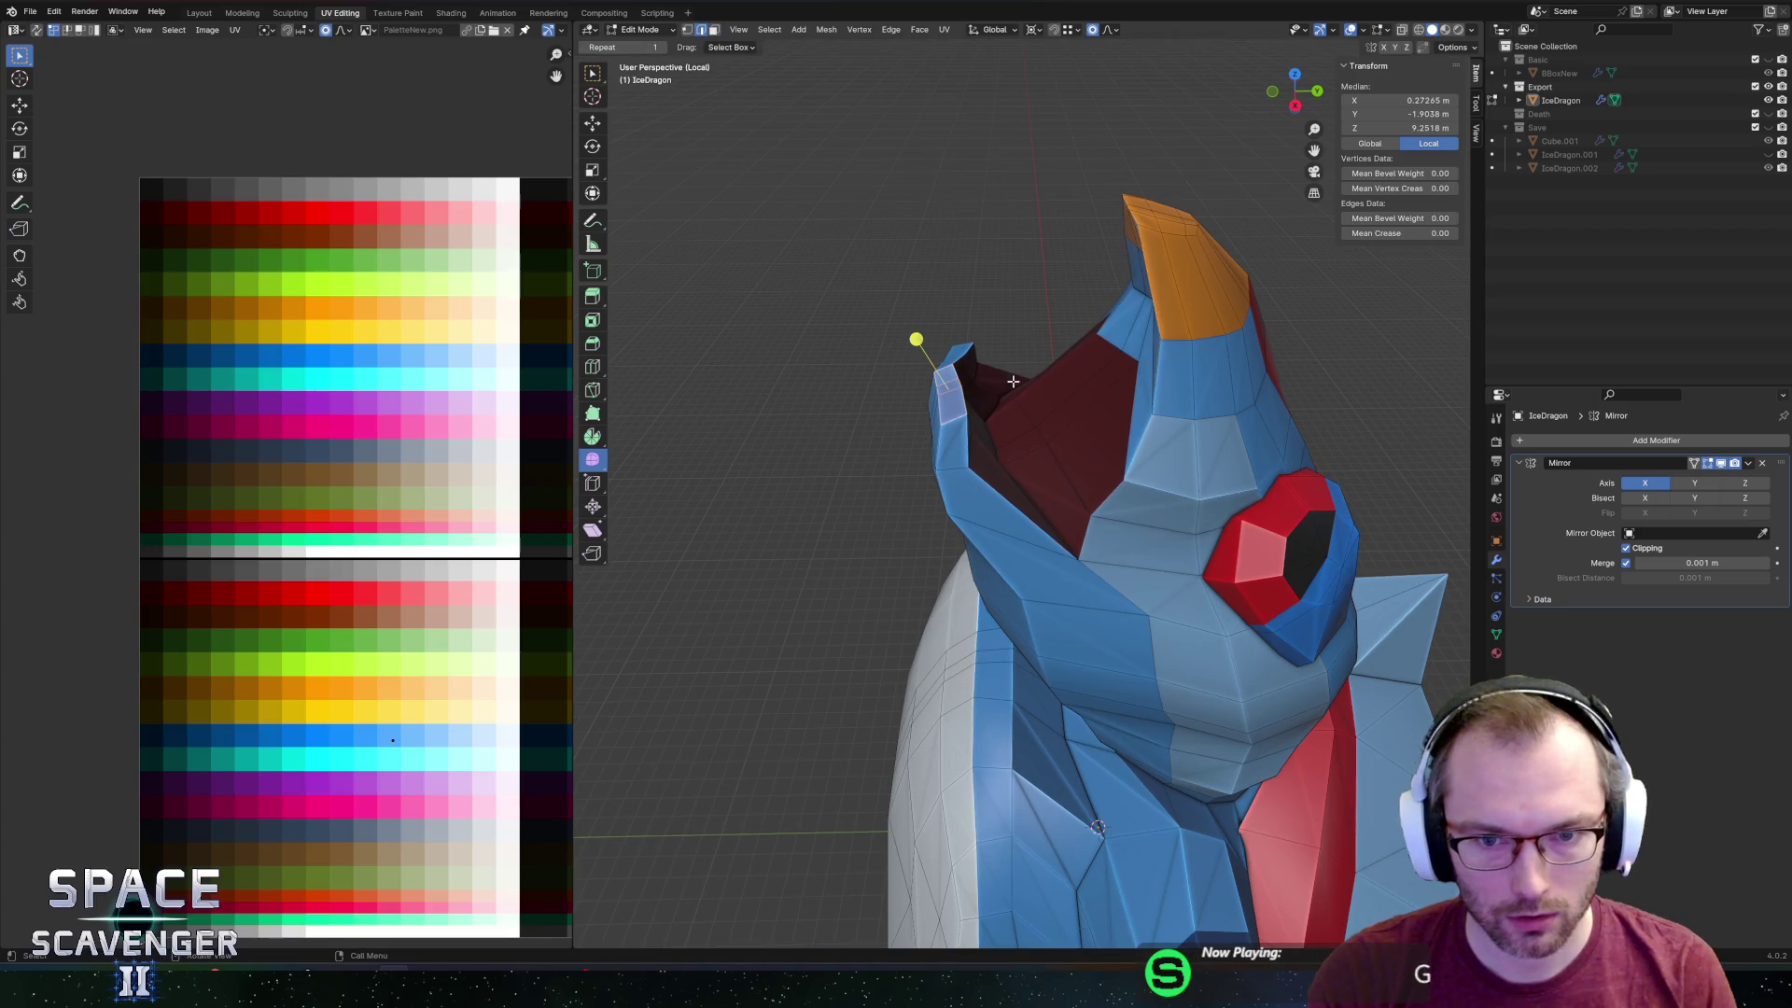
pyautogui.moveTo(1024, 410); pyautogui.dragTo(1094, 466, button='middle')
pyautogui.press('g')
pyautogui.press('y')
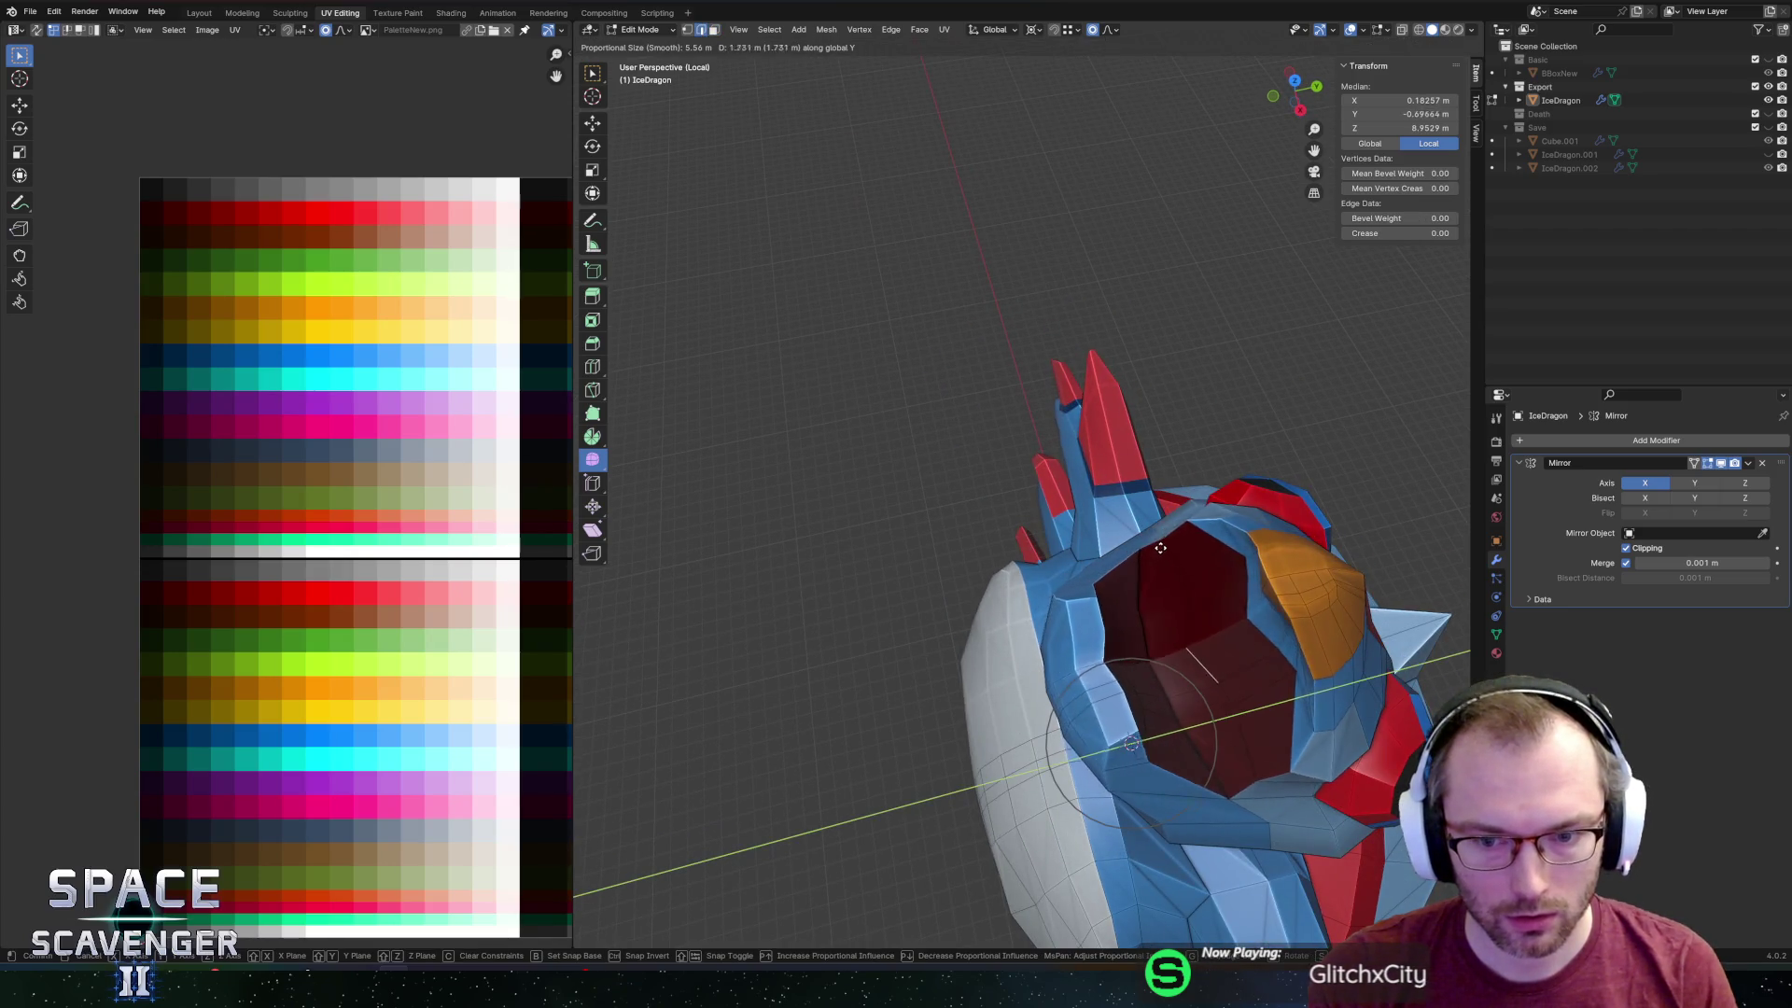
pyautogui.click(1167, 546)
pyautogui.moveTo(1167, 546)
pyautogui.mouseDown(button='middle')
pyautogui.moveTo(1120, 428)
pyautogui.moveTo(1125, 466)
pyautogui.moveTo(1085, 467)
pyautogui.moveTo(1027, 382)
pyautogui.mouseUp(button='middle')
# Add an edge loop across the mouth and lower an inner mouth face along Z.
pyautogui.click(1085, 464)
pyautogui.rightClick(1085, 464)
pyautogui.moveTo(1007, 316)
pyautogui.mouseDown(button='middle')
pyautogui.moveTo(975, 260)
pyautogui.moveTo(989, 280)
pyautogui.mouseUp(button='middle')
pyautogui.keyDown('ctrl'); pyautogui.click(975, 260); pyautogui.keyUp('ctrl')
pyautogui.press('g')
pyautogui.press('z')
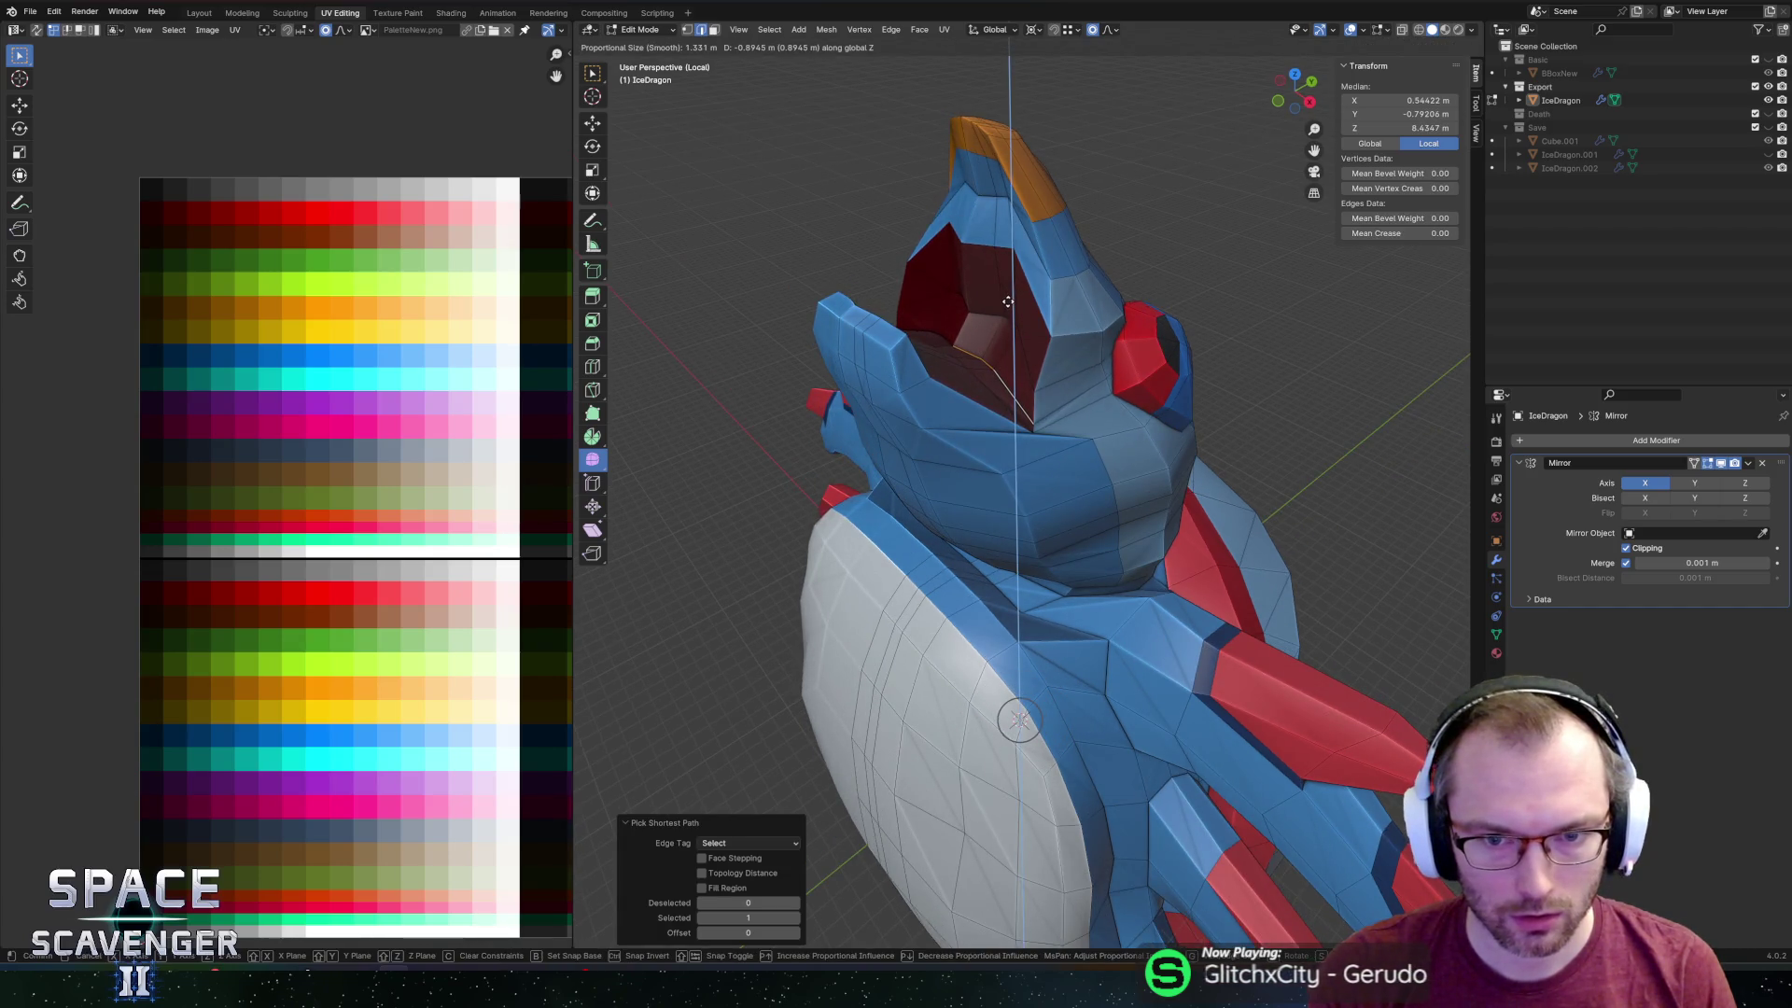
pyautogui.click(1008, 301)
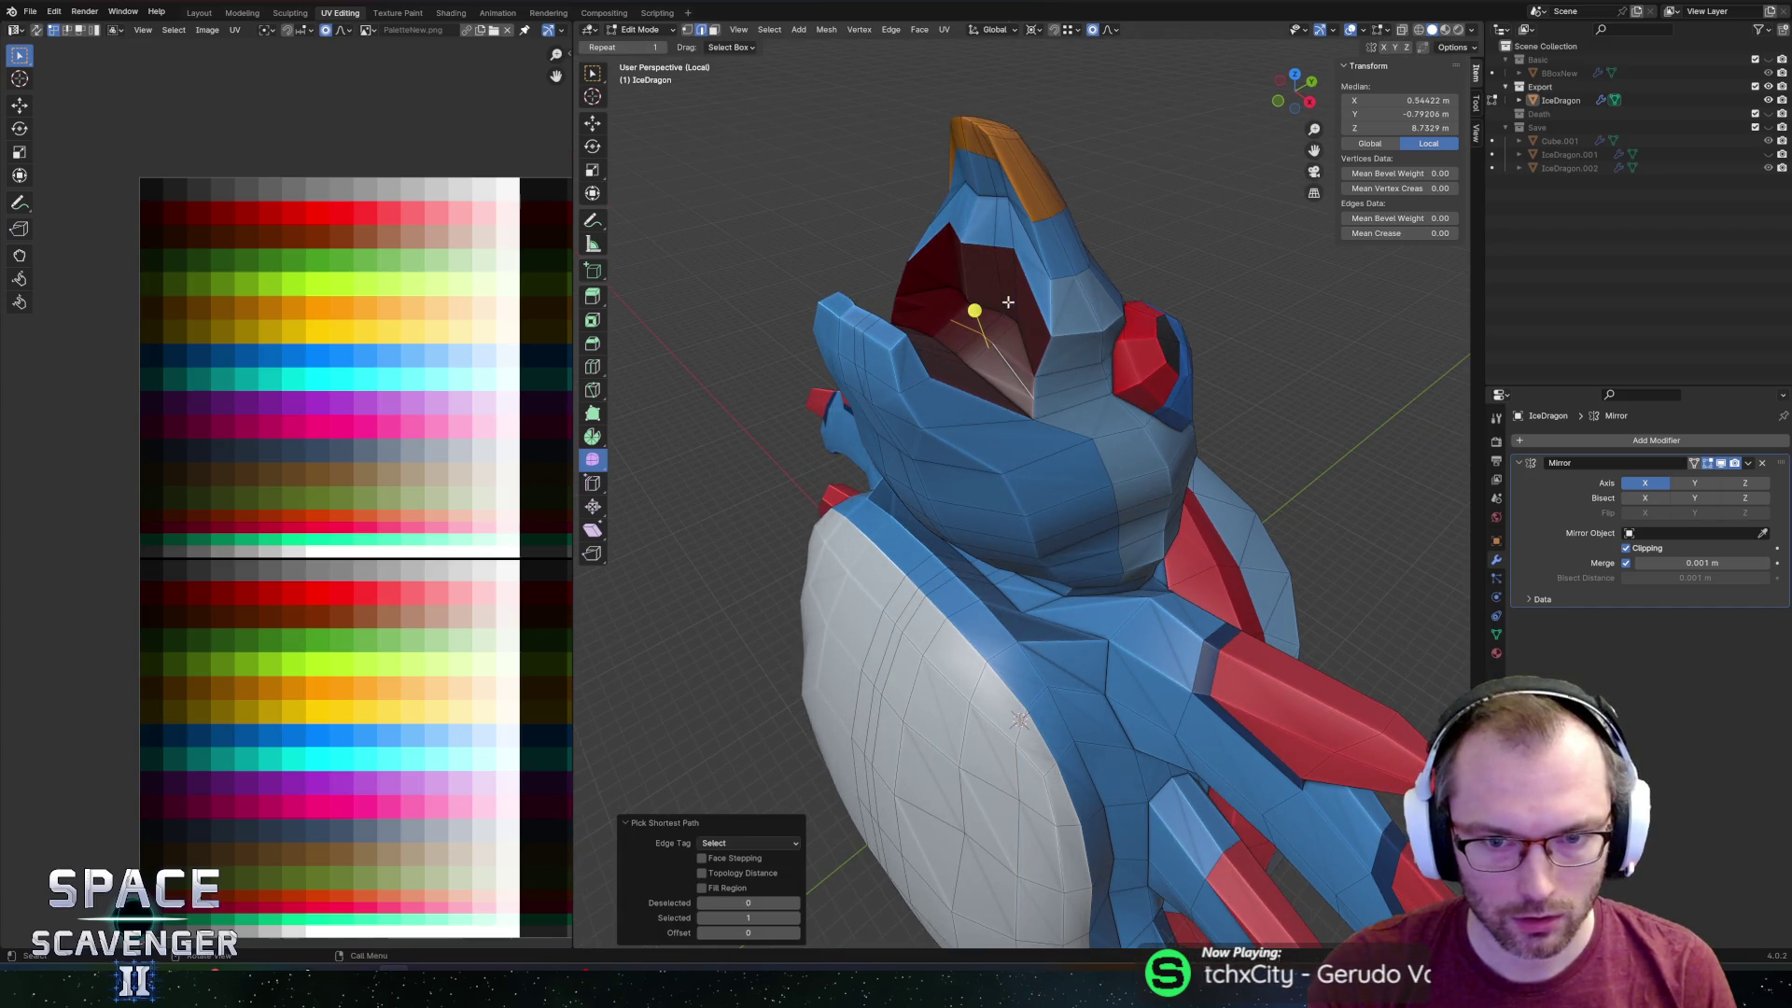
pyautogui.press('g')
pyautogui.press('z')
pyautogui.click(1044, 342)
# Push more inner mouth faces back along Y and sink the mouth floor slightly.
pyautogui.moveTo(1043, 343); pyautogui.dragTo(943, 392, button='middle')
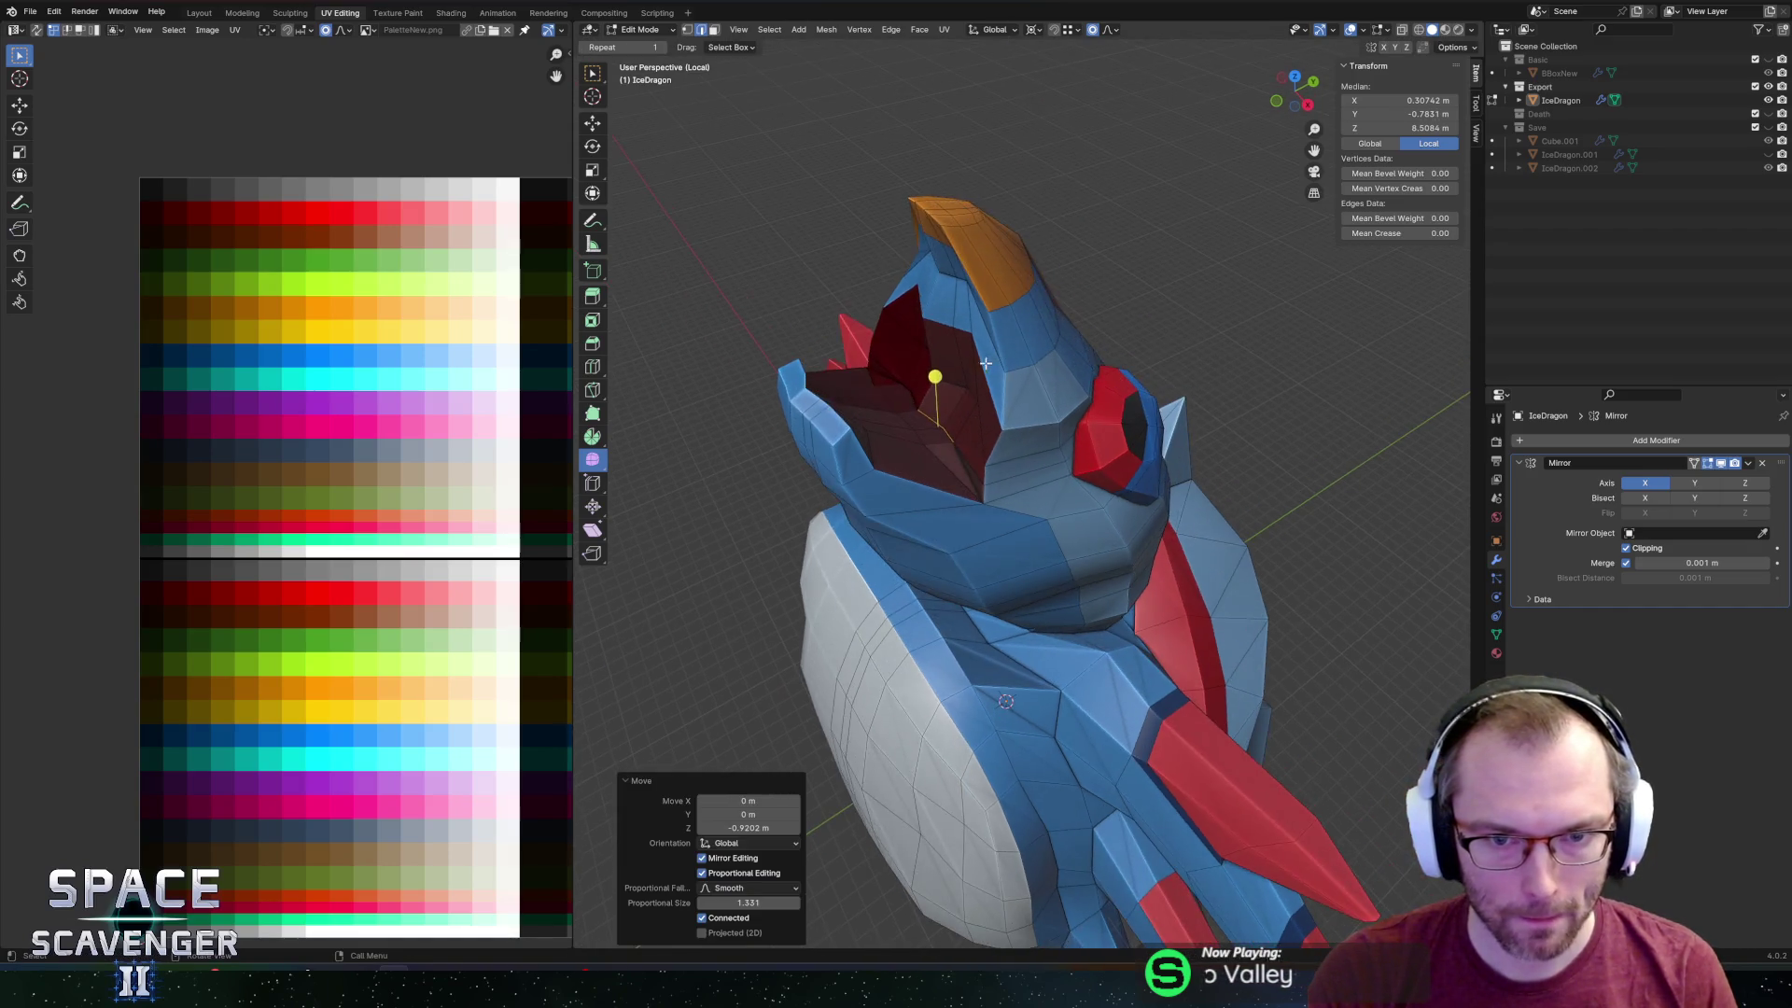
pyautogui.click(956, 413)
pyautogui.press('g')
pyautogui.press('y')
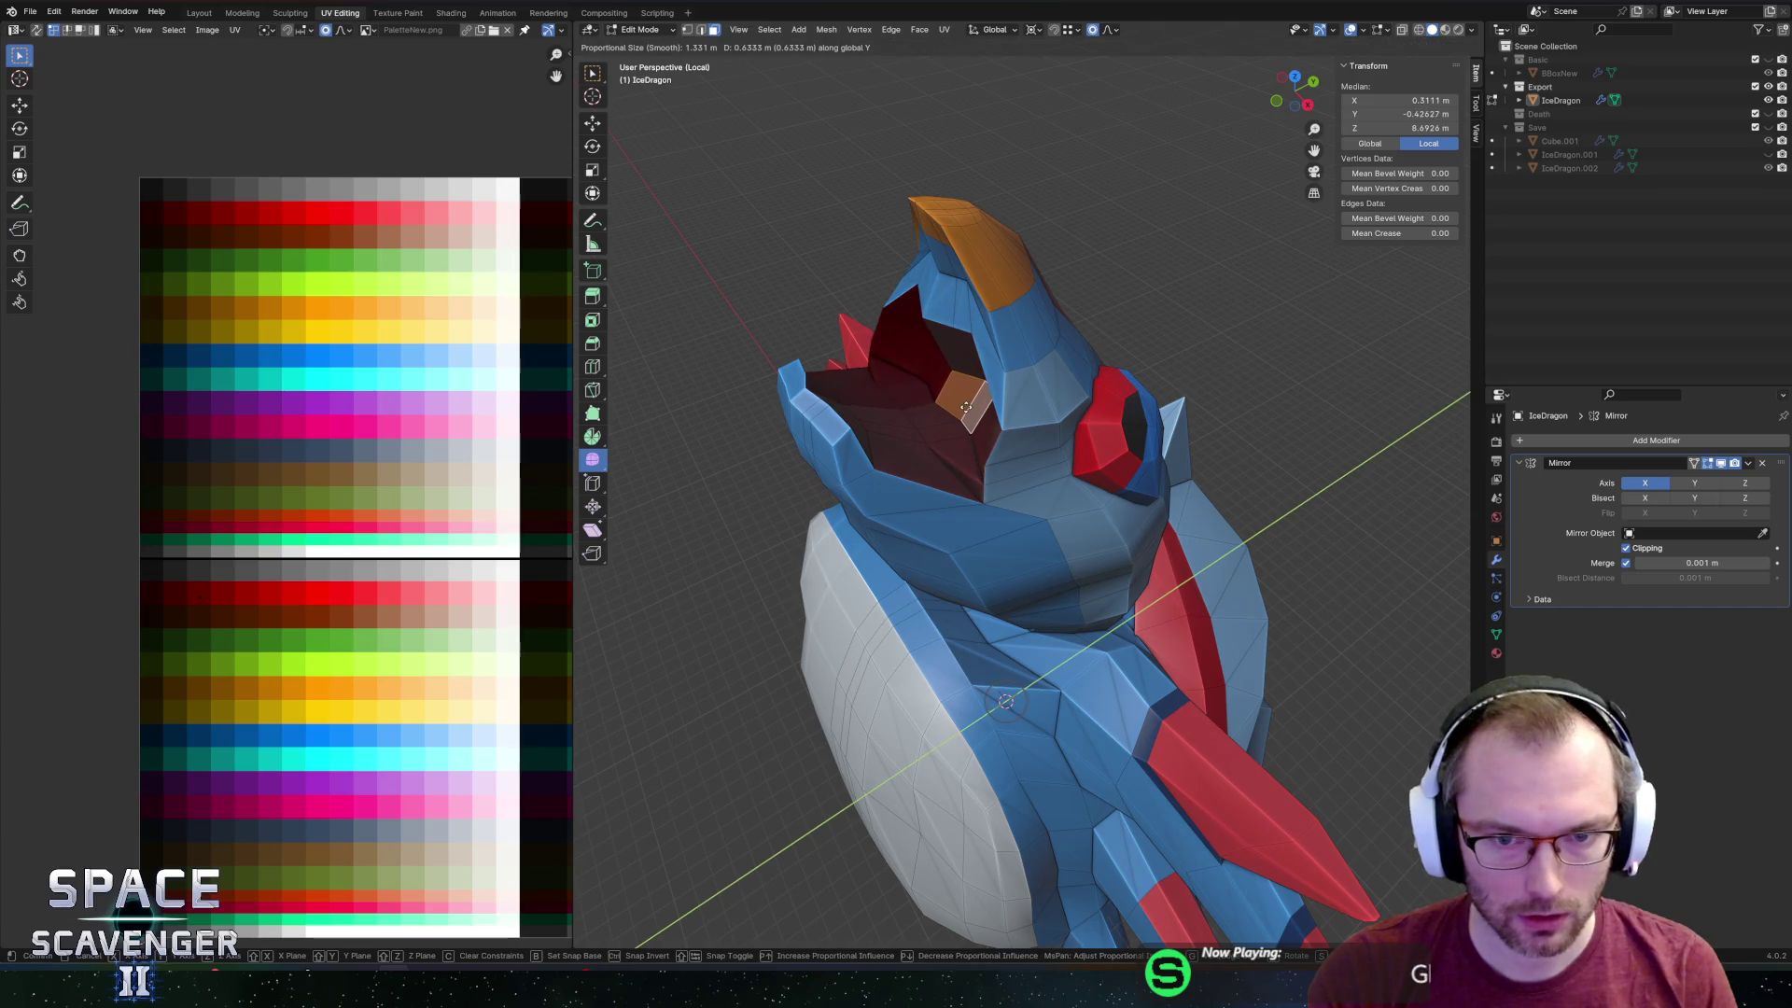
pyautogui.click(972, 406)
pyautogui.moveTo(971, 407); pyautogui.dragTo(977, 532, button='middle')
pyautogui.press('g')
pyautogui.press('y')
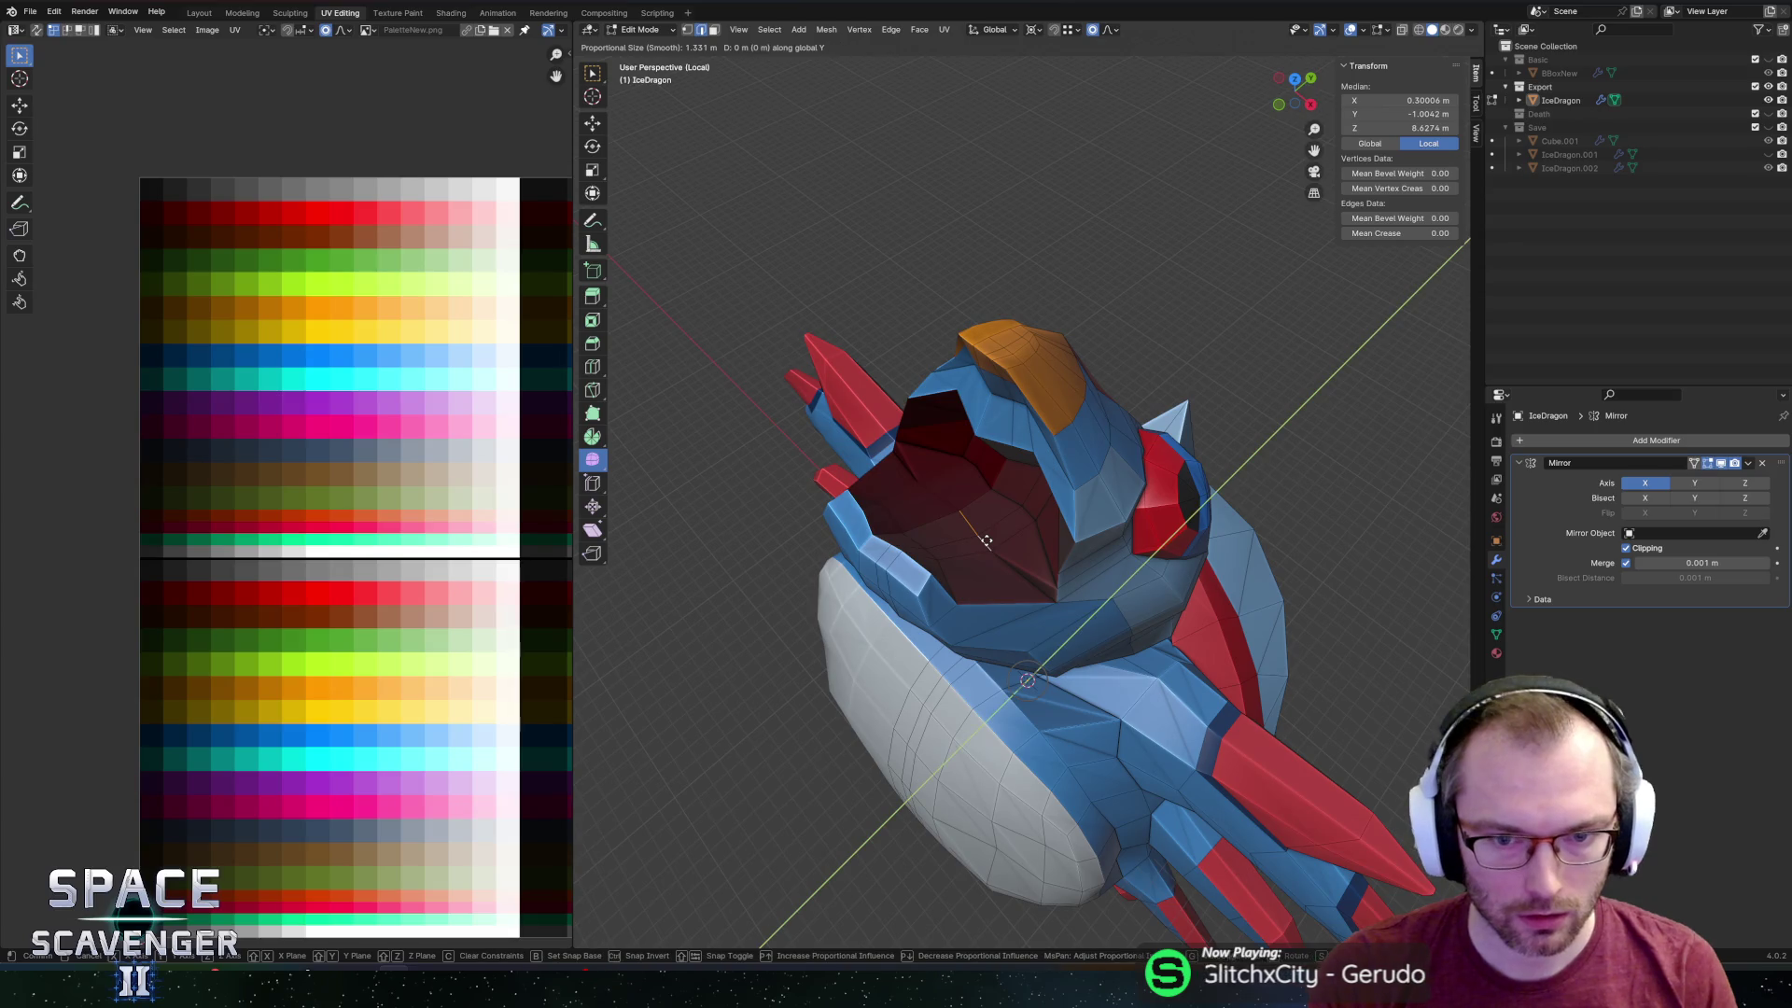
pyautogui.press('z')
pyautogui.click(975, 551)
pyautogui.press('g')
pyautogui.press('z')
pyautogui.click(976, 552)
pyautogui.moveTo(975, 551)
pyautogui.mouseDown(button='middle')
pyautogui.moveTo(1042, 470)
pyautogui.moveTo(1013, 472)
pyautogui.moveTo(1069, 462)
pyautogui.moveTo(1045, 467)
pyautogui.mouseUp(button='middle')
pyautogui.scroll(4, 1055, 457)
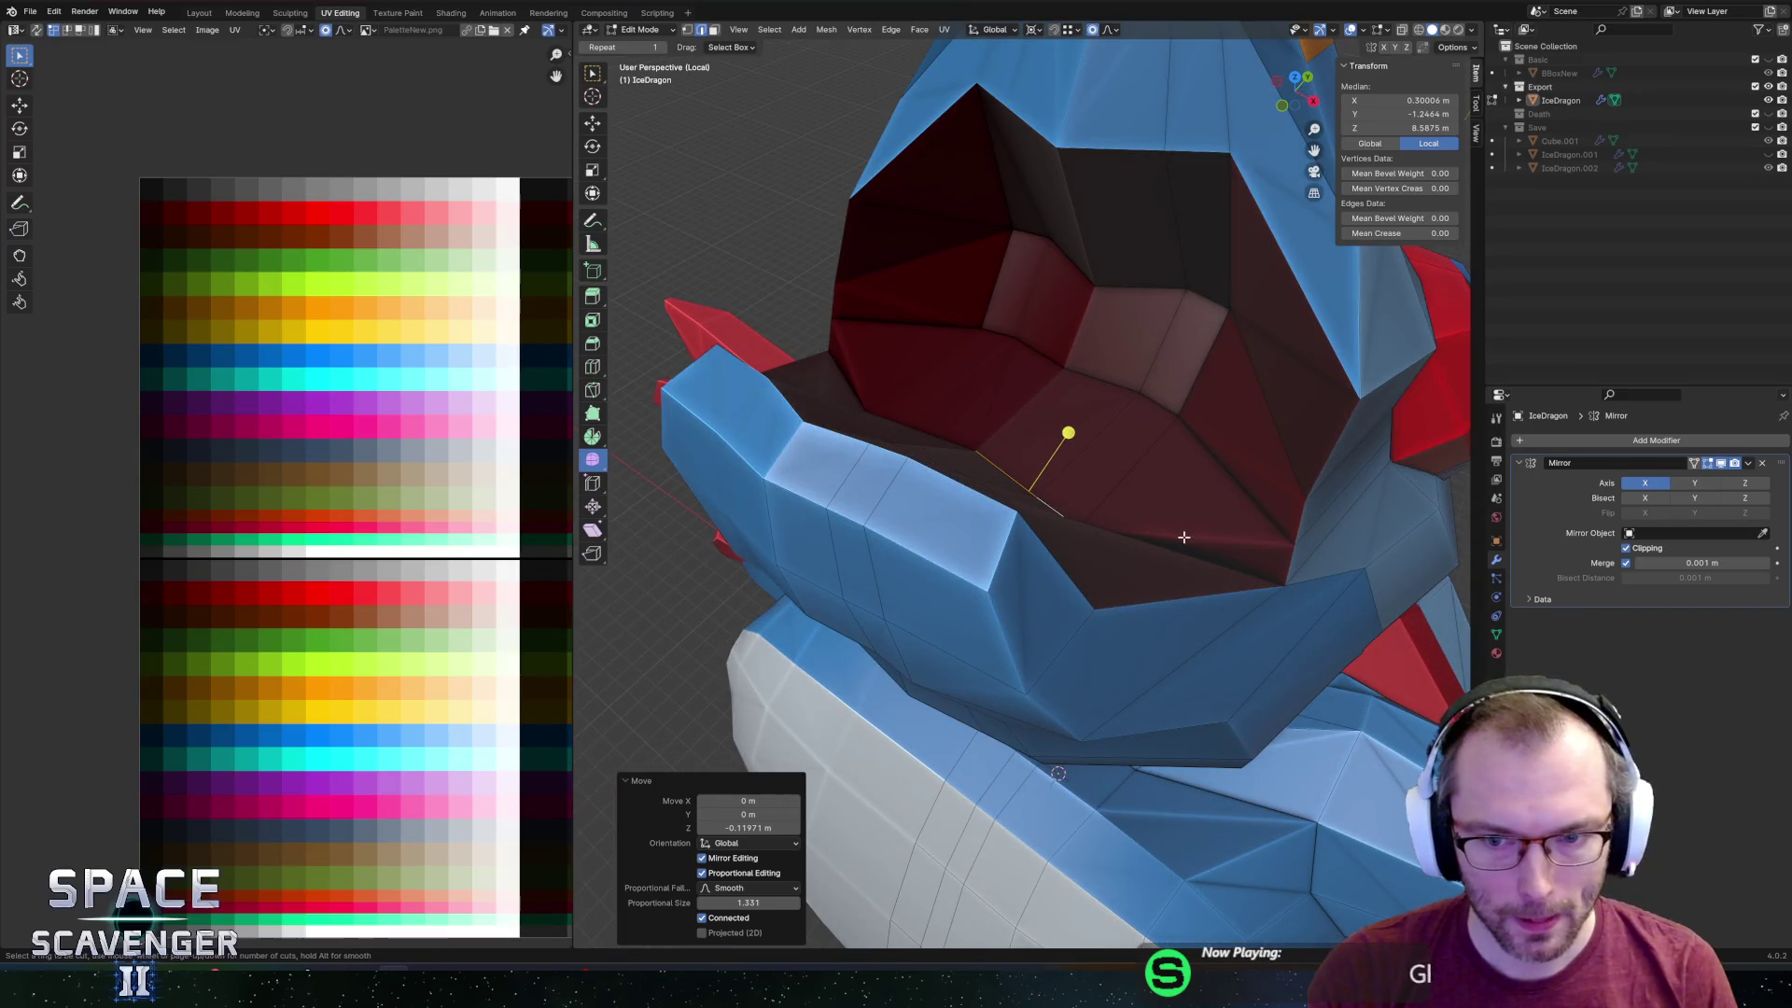
# Slide an inner mouth edge by 0.231, then return to Object Mode.
pyautogui.press('Escape')
pyautogui.scroll(-4, 1144, 474)
pyautogui.moveTo(1073, 408)
pyautogui.mouseDown(button='middle')
pyautogui.moveTo(985, 373)
pyautogui.moveTo(1036, 383)
pyautogui.mouseUp(button='middle')
pyautogui.click(995, 381)
pyautogui.press('g')
pyautogui.press('g')
pyautogui.click(1031, 387)
pyautogui.press('g')
pyautogui.press('z')
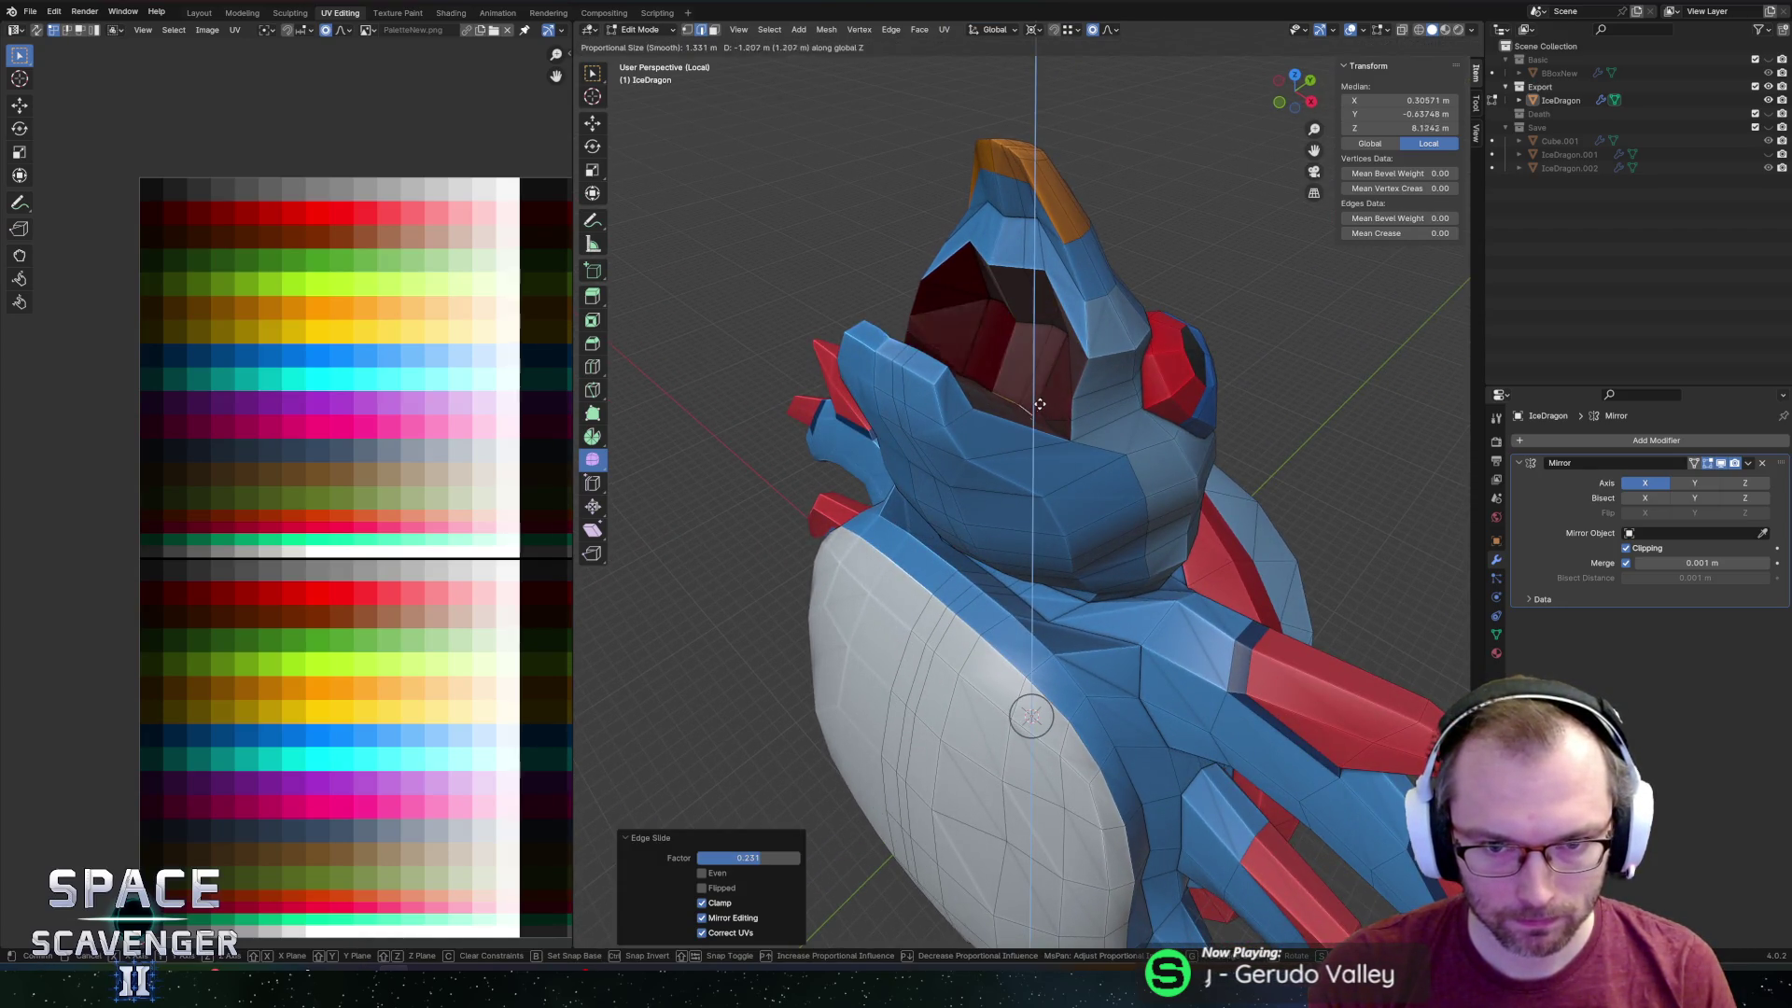
pyautogui.press('Escape')
pyautogui.press('Tab')
pyautogui.moveTo(1026, 368)
pyautogui.mouseDown(button='middle')
pyautogui.moveTo(943, 349)
pyautogui.moveTo(1014, 298)
pyautogui.moveTo(1091, 349)
pyautogui.moveTo(1073, 373)
pyautogui.moveTo(1169, 402)
pyautogui.moveTo(1238, 364)
pyautogui.moveTo(1263, 315)
pyautogui.moveTo(1230, 312)
pyautogui.moveTo(1078, 400)
pyautogui.moveTo(1055, 293)
pyautogui.moveTo(748, 300)
pyautogui.moveTo(974, 297)
pyautogui.moveTo(1036, 308)
pyautogui.moveTo(1036, 346)
pyautogui.moveTo(1027, 317)
pyautogui.mouseUp(button='middle')
pyautogui.scroll(-2, 943, 349)
pyautogui.press('Tab')
pyautogui.press('Tab')
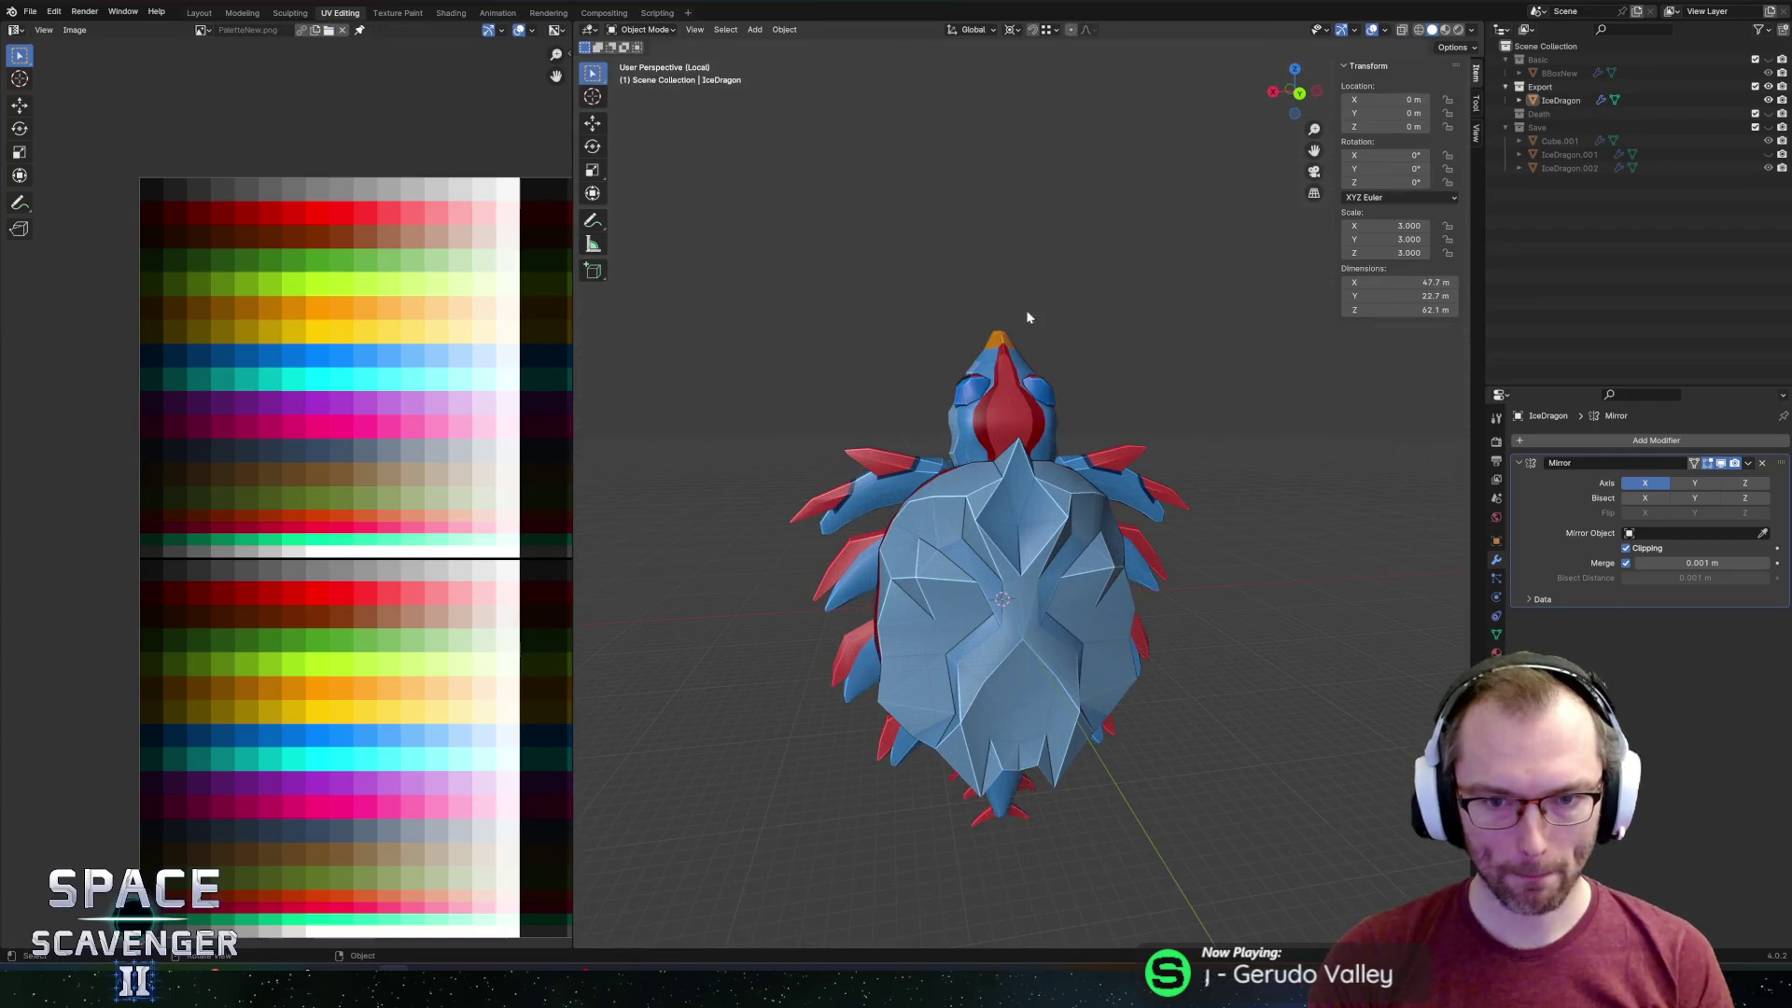
# Move the selected back-plate geometry along Y and scale it with smooth falloff.
pyautogui.moveTo(1087, 477)
pyautogui.mouseDown(button='middle')
pyautogui.moveTo(972, 392)
pyautogui.moveTo(872, 401)
pyautogui.moveTo(1002, 394)
pyautogui.mouseUp(button='middle')
pyautogui.press('Tab')
pyautogui.moveTo(1082, 440)
pyautogui.mouseDown(button='middle')
pyautogui.moveTo(1106, 449)
pyautogui.moveTo(1079, 360)
pyautogui.moveTo(928, 400)
pyautogui.moveTo(944, 401)
pyautogui.mouseUp(button='middle')
pyautogui.press('g')
pyautogui.press('y')
pyautogui.click(1126, 458)
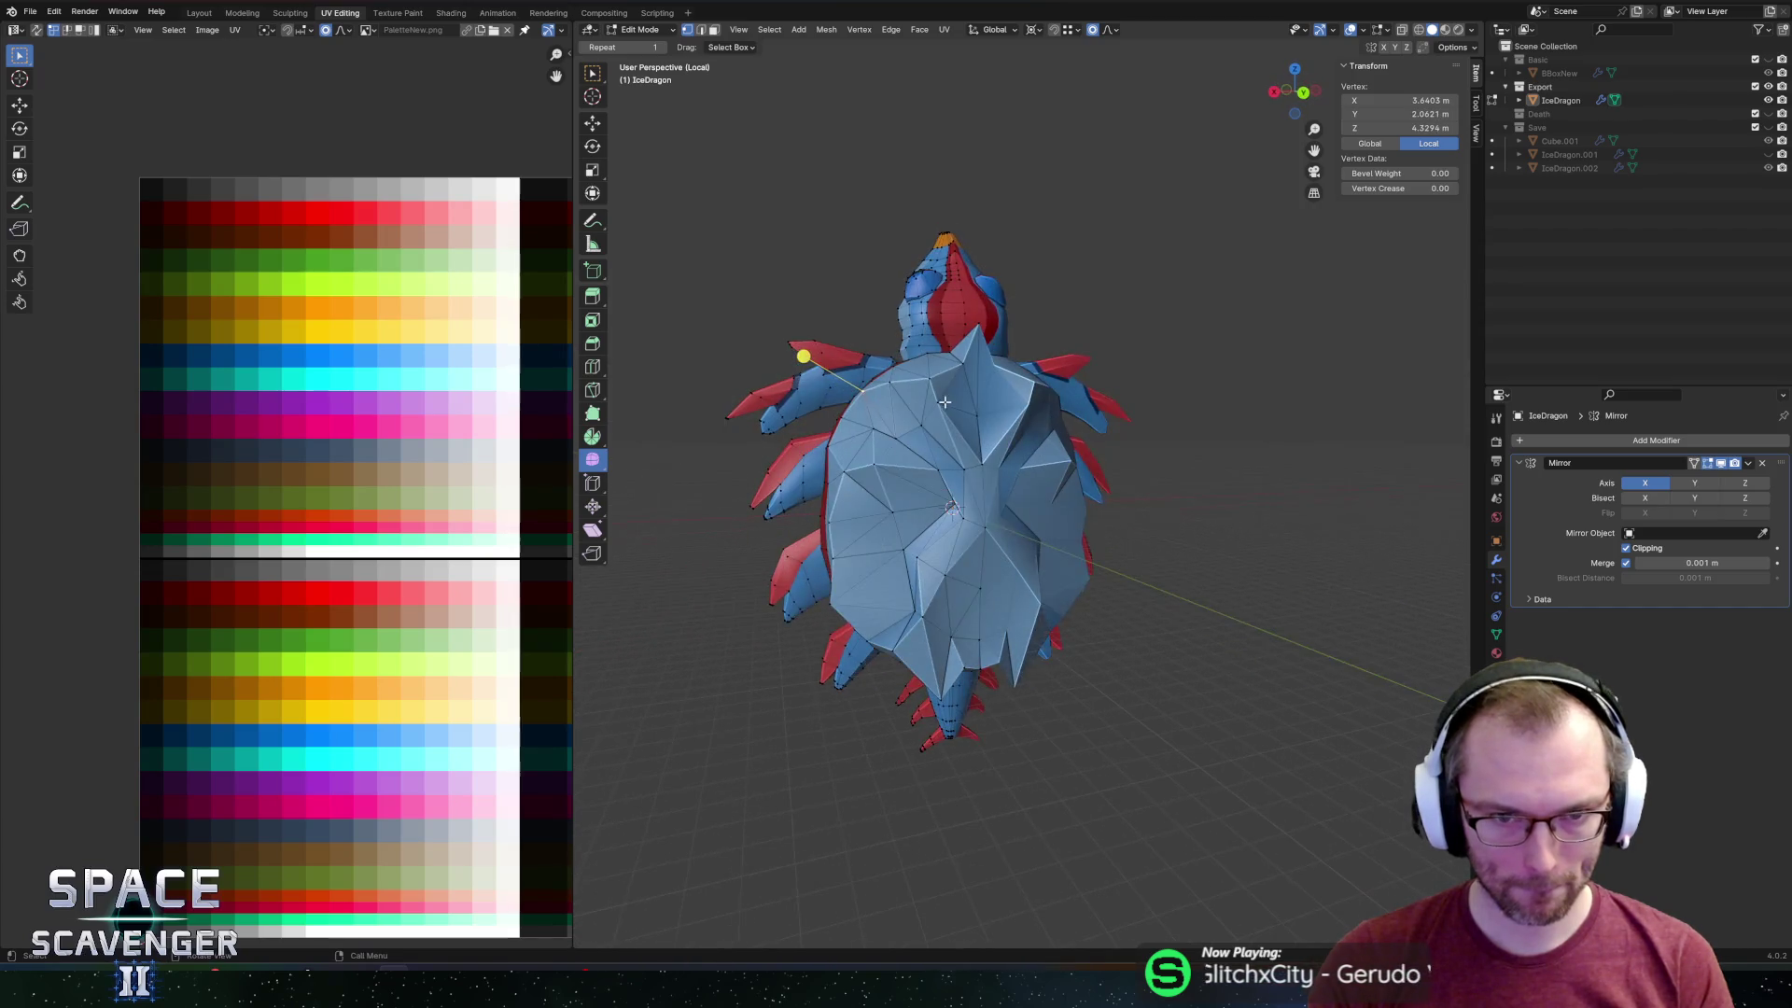
pyautogui.press('s')
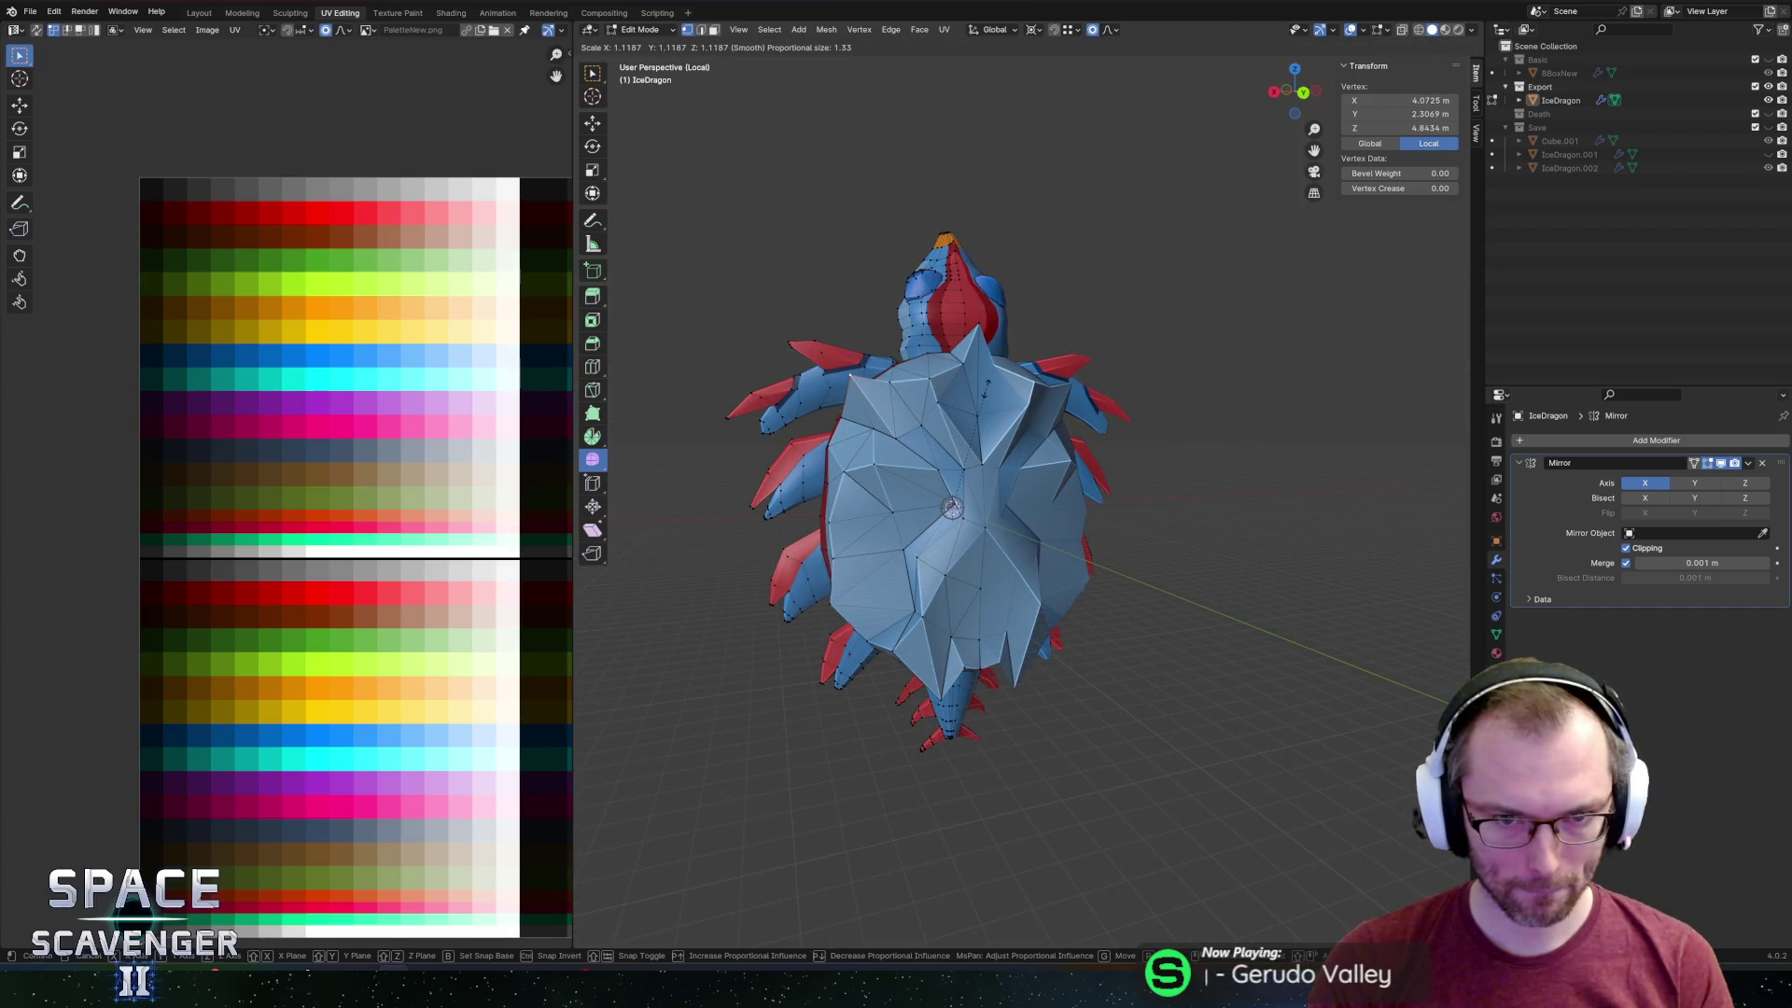
pyautogui.click(986, 388)
# Rescale the back plates several more times and preview the dragon in Object Mode.
pyautogui.moveTo(987, 388); pyautogui.dragTo(803, 452, button='middle')
pyautogui.scroll(4, 802, 452)
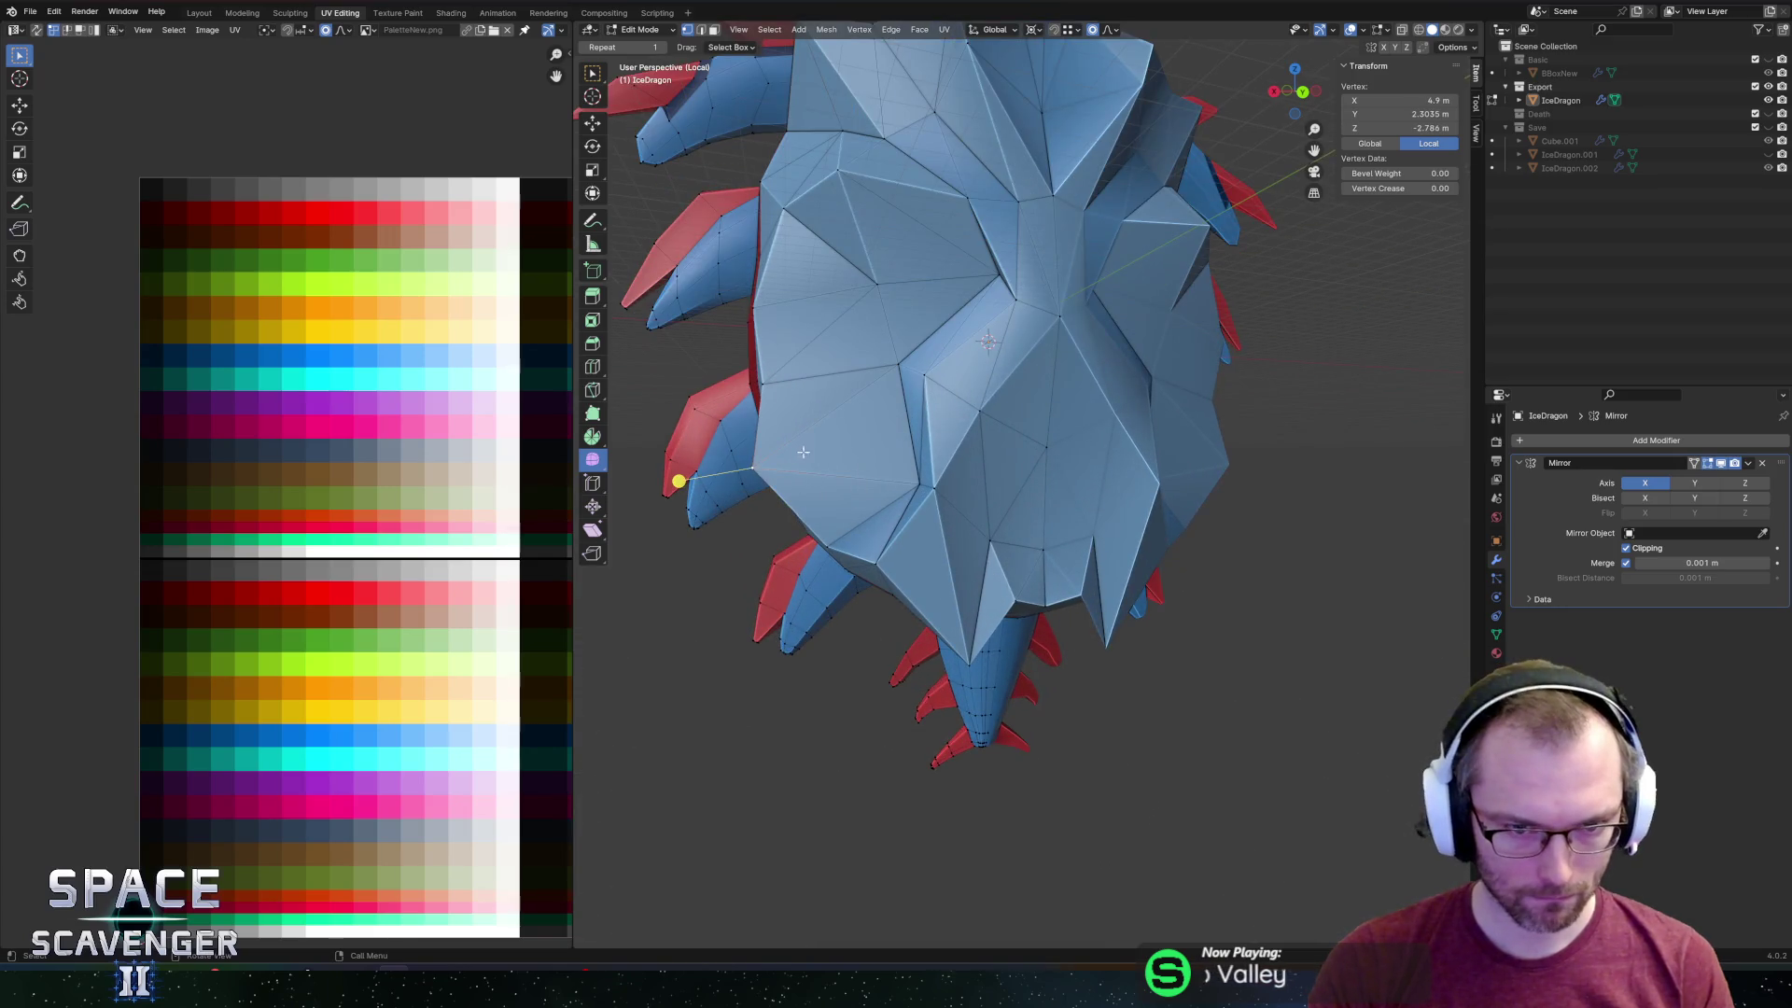
pyautogui.press('s')
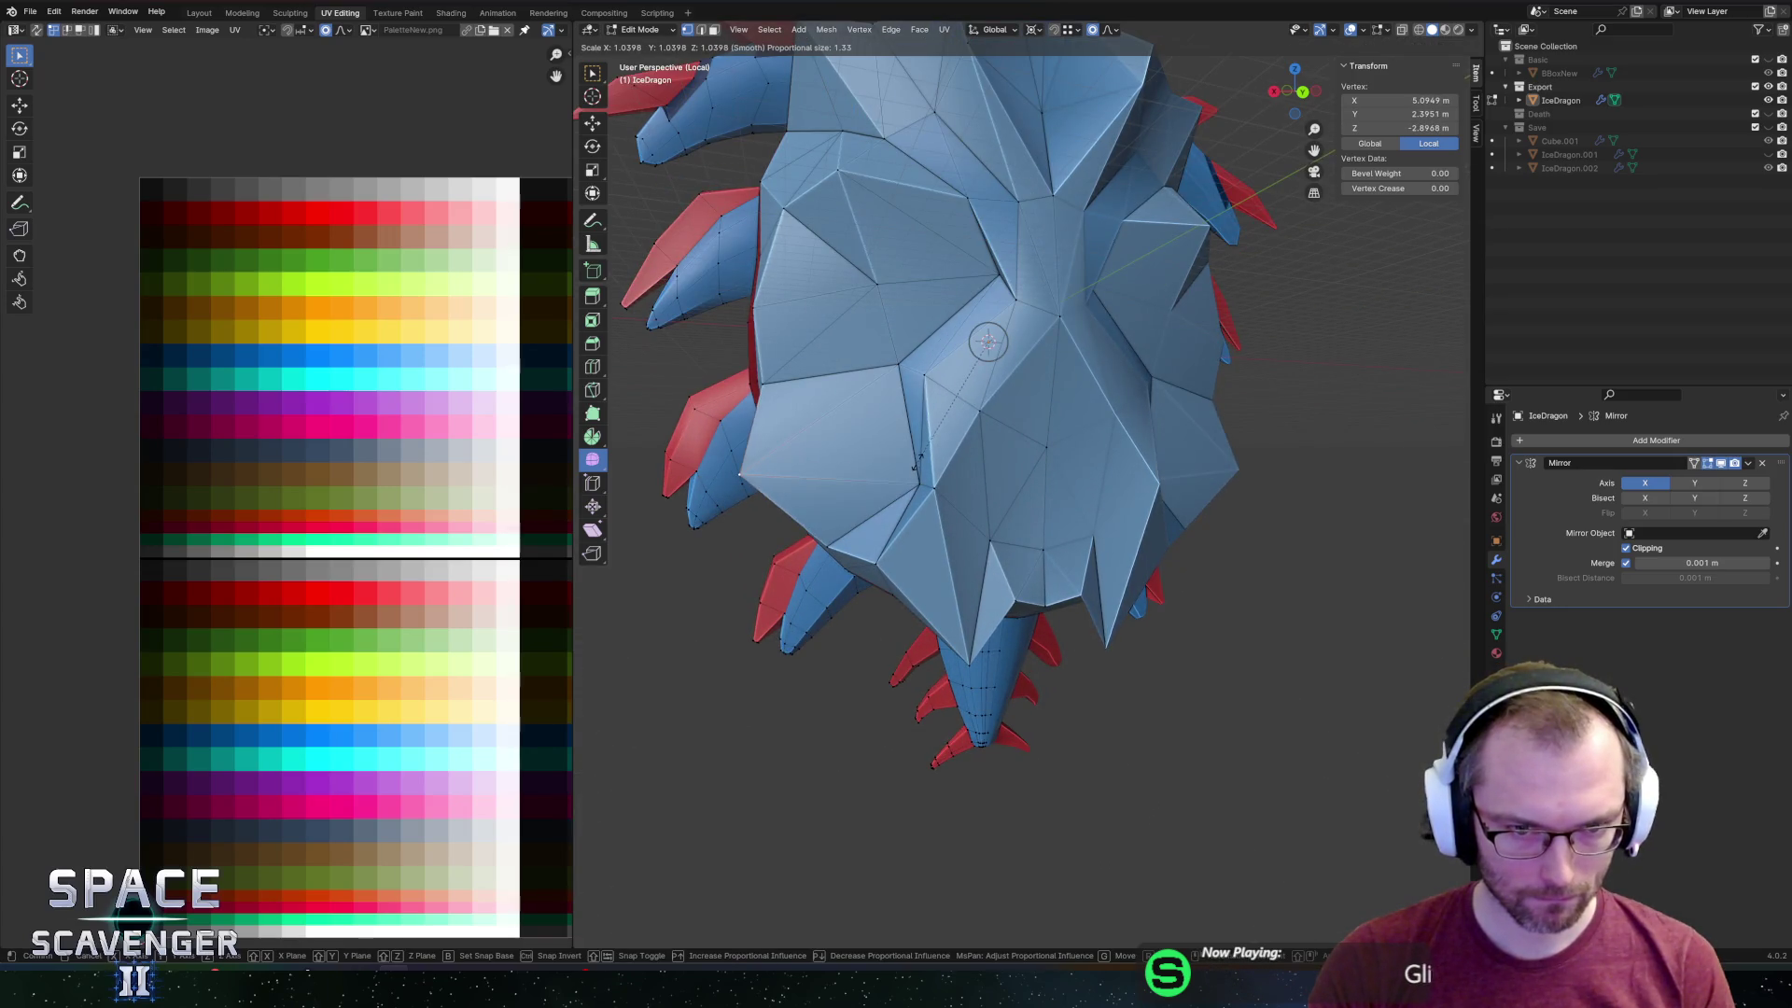
pyautogui.click(664, 484)
pyautogui.moveTo(663, 485); pyautogui.dragTo(664, 412, button='middle')
pyautogui.press('s')
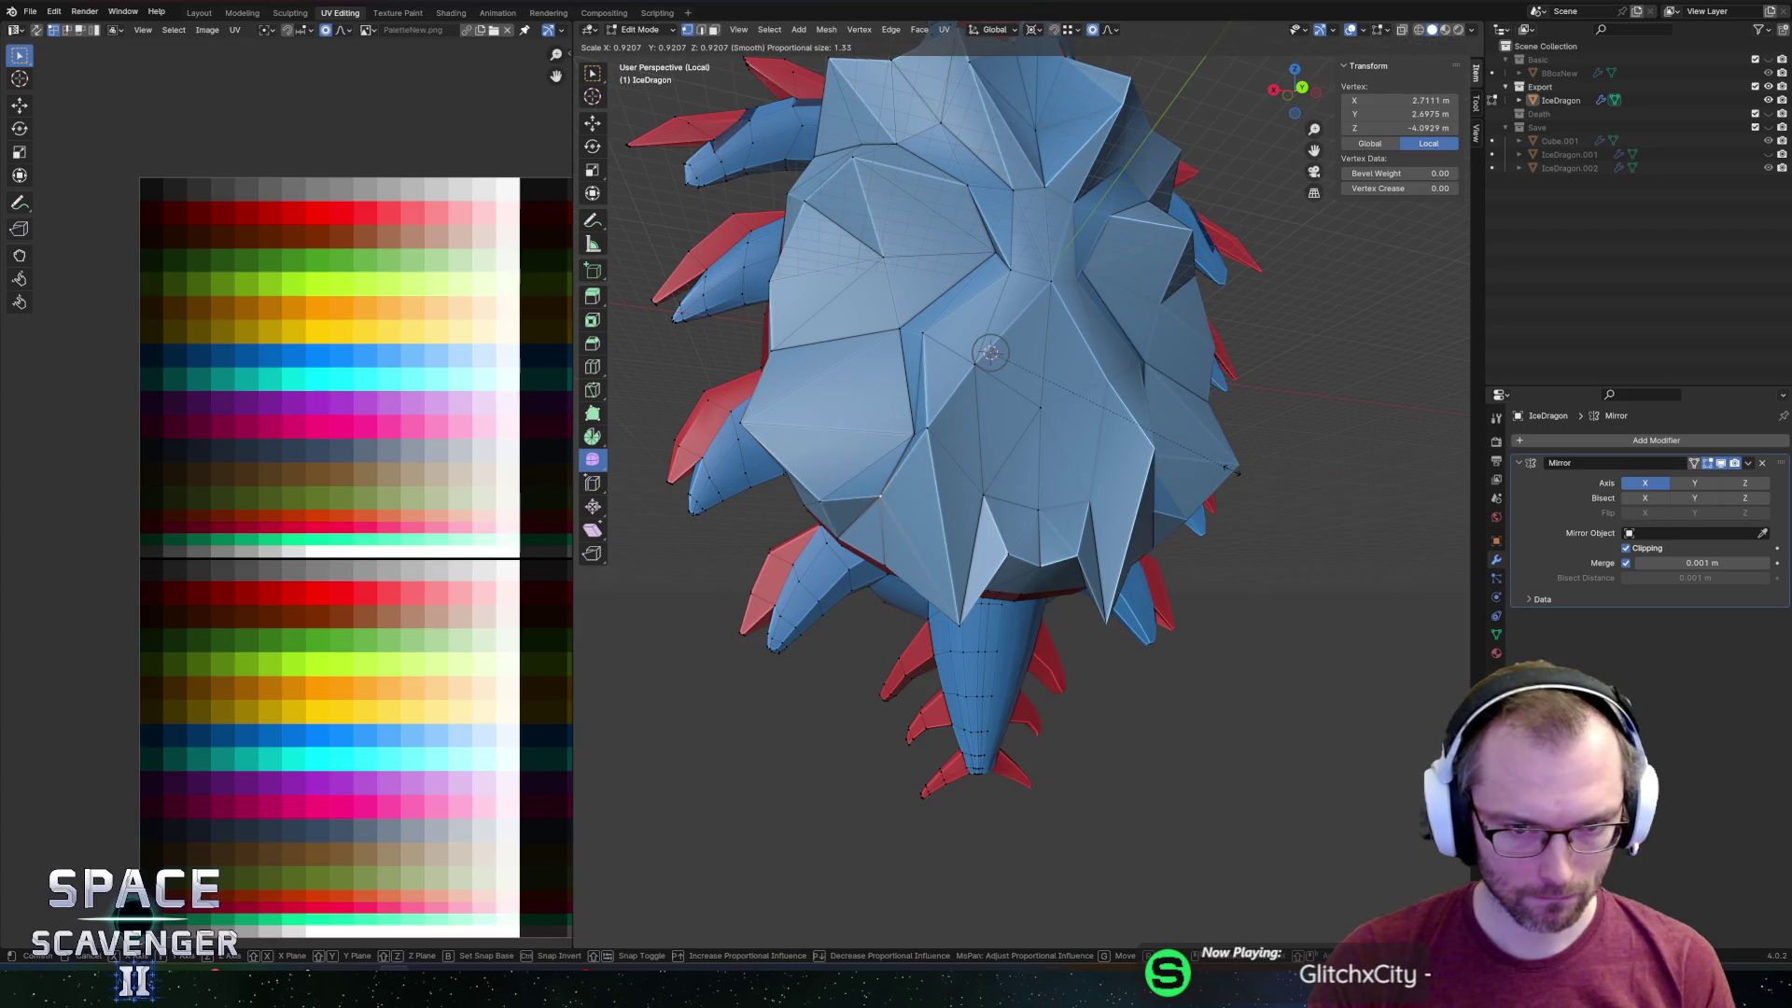
pyautogui.click(1242, 471)
pyautogui.moveTo(836, 520)
pyautogui.mouseDown(button='middle')
pyautogui.moveTo(960, 709)
pyautogui.moveTo(1199, 578)
pyautogui.mouseUp(button='middle')
pyautogui.press('s')
pyautogui.click(1236, 566)
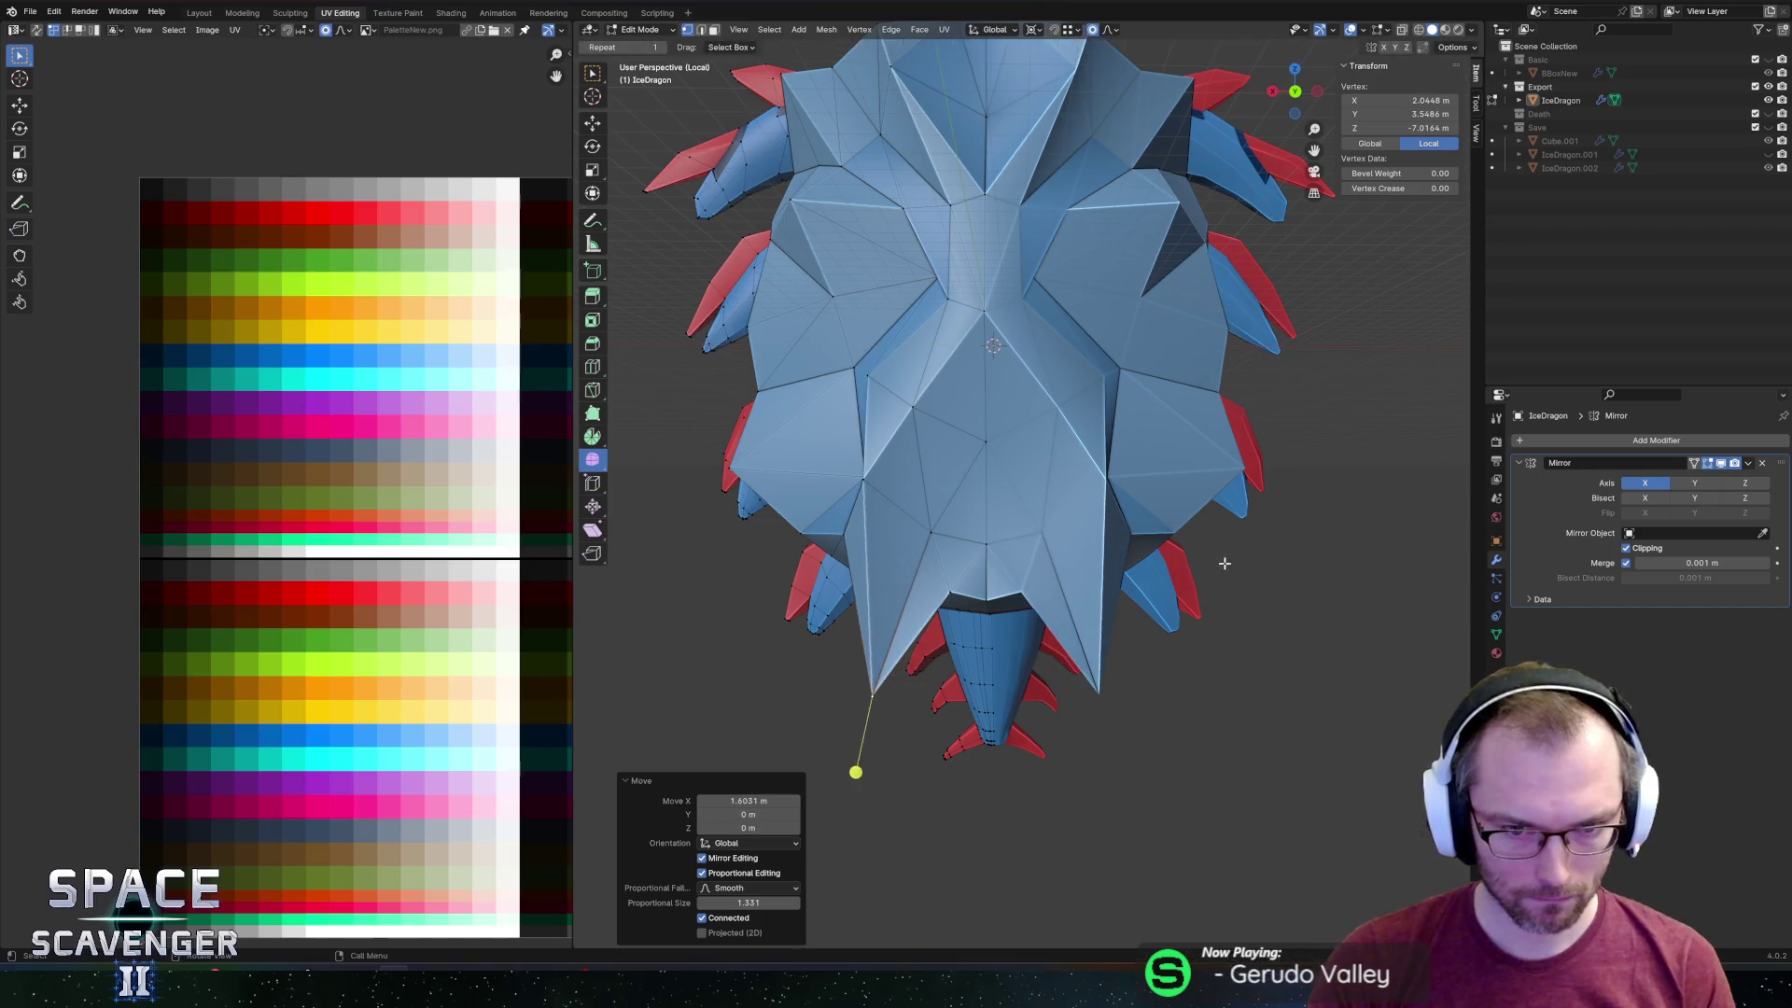
pyautogui.press('Tab')
pyautogui.scroll(-5, 1026, 522)
pyautogui.scroll(2, 1067, 425)
# Push a back-plate vertex outward along Y with proportional editing.
pyautogui.press('Tab')
pyautogui.moveTo(1066, 424)
pyautogui.mouseDown(button='middle')
pyautogui.moveTo(1189, 425)
pyautogui.moveTo(1111, 411)
pyautogui.mouseUp(button='middle')
pyautogui.press('g')
pyautogui.click(1136, 432)
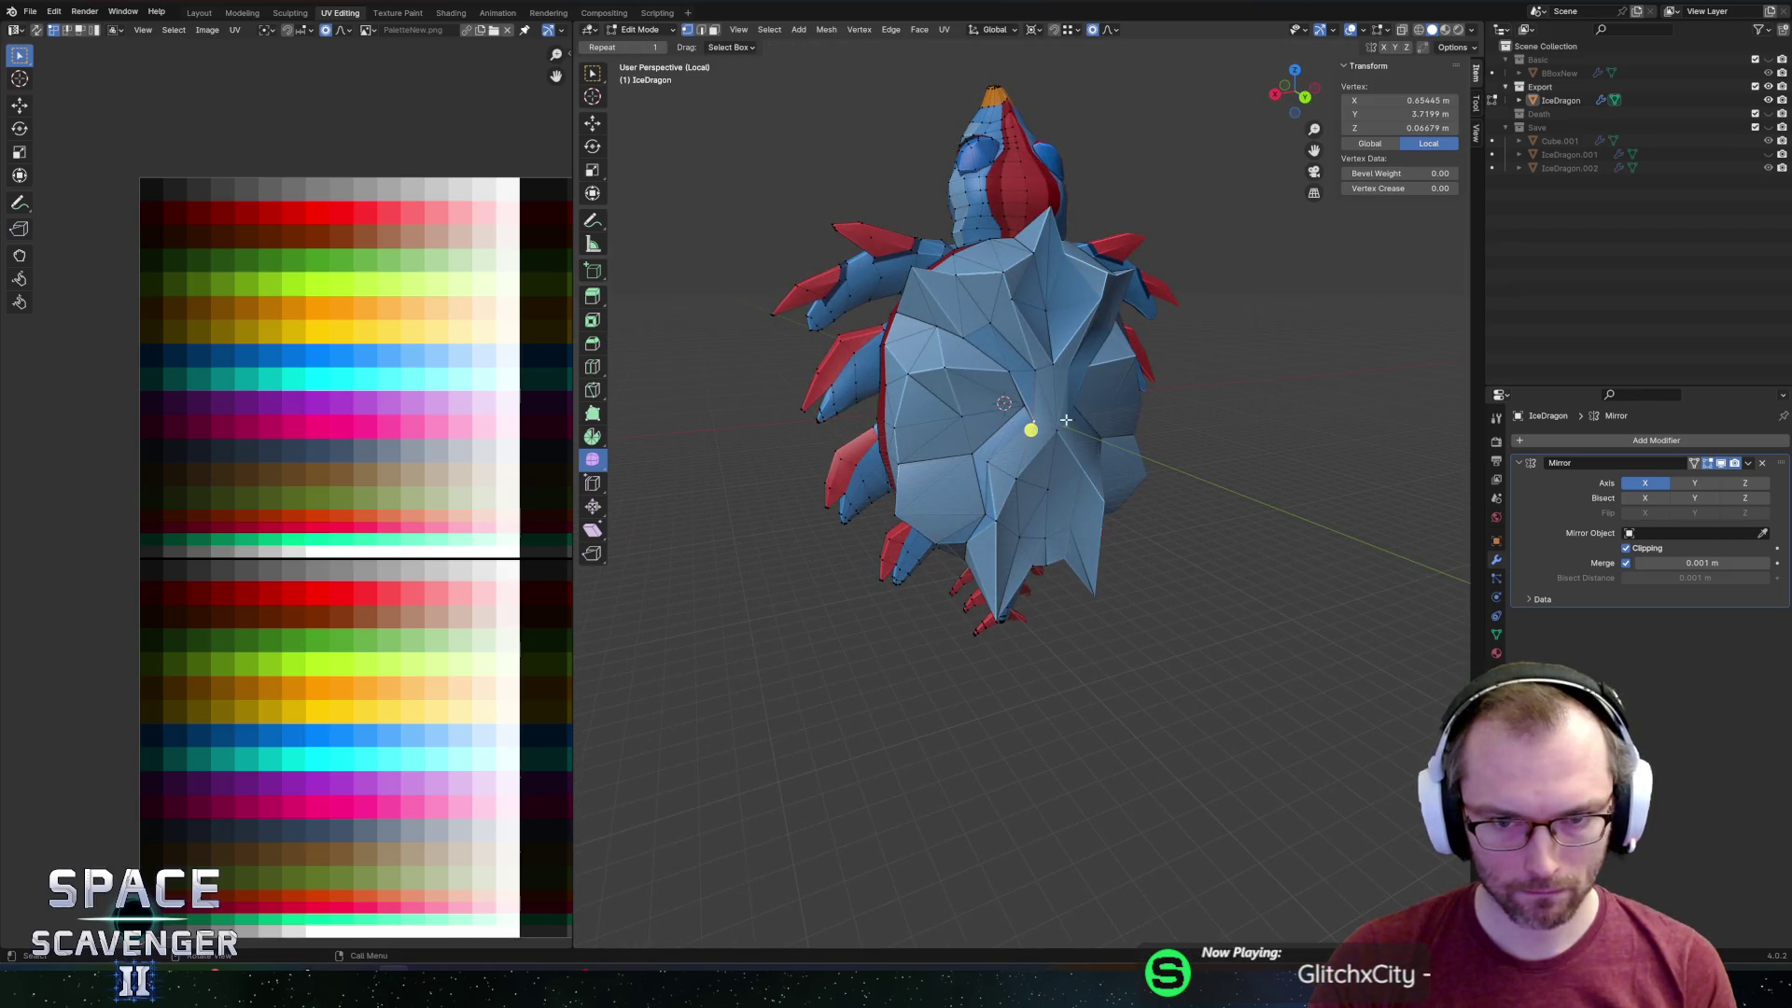
pyautogui.press('g')
pyautogui.press('y')
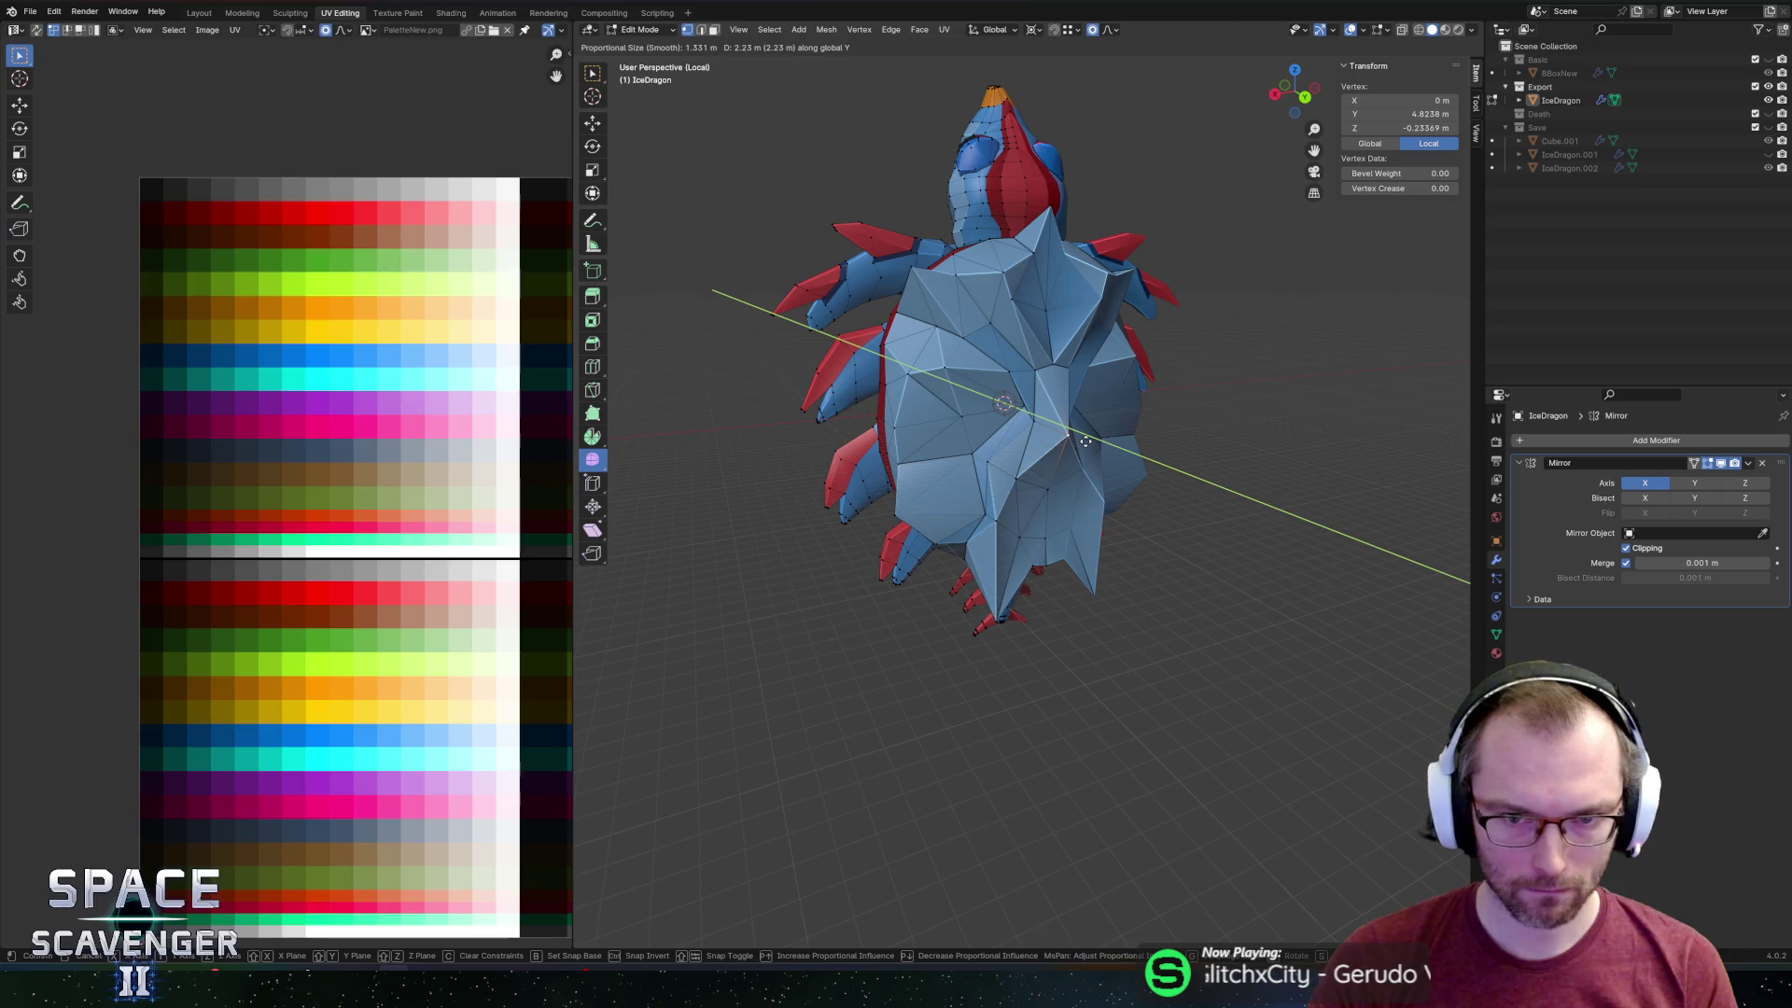
pyautogui.click(1082, 439)
# Move another lower back-plate vertex along Y with smooth falloff and preview the result.
pyautogui.moveTo(1083, 439)
pyautogui.mouseDown(button='middle')
pyautogui.moveTo(852, 404)
pyautogui.moveTo(1065, 304)
pyautogui.moveTo(1046, 433)
pyautogui.mouseUp(button='middle')
pyautogui.scroll(2, 1046, 433)
pyautogui.click(1017, 526)
pyautogui.moveTo(1017, 527)
pyautogui.mouseDown(button='middle')
pyautogui.moveTo(1056, 561)
pyautogui.moveTo(1144, 516)
pyautogui.moveTo(1027, 392)
pyautogui.moveTo(1022, 335)
pyautogui.moveTo(1008, 392)
pyautogui.mouseUp(button='middle')
pyautogui.click(1050, 532)
pyautogui.press('g')
pyautogui.press('y')
pyautogui.click(1158, 514)
pyautogui.press('Tab')
pyautogui.scroll(-3, 1027, 392)
pyautogui.scroll(3, 1008, 392)
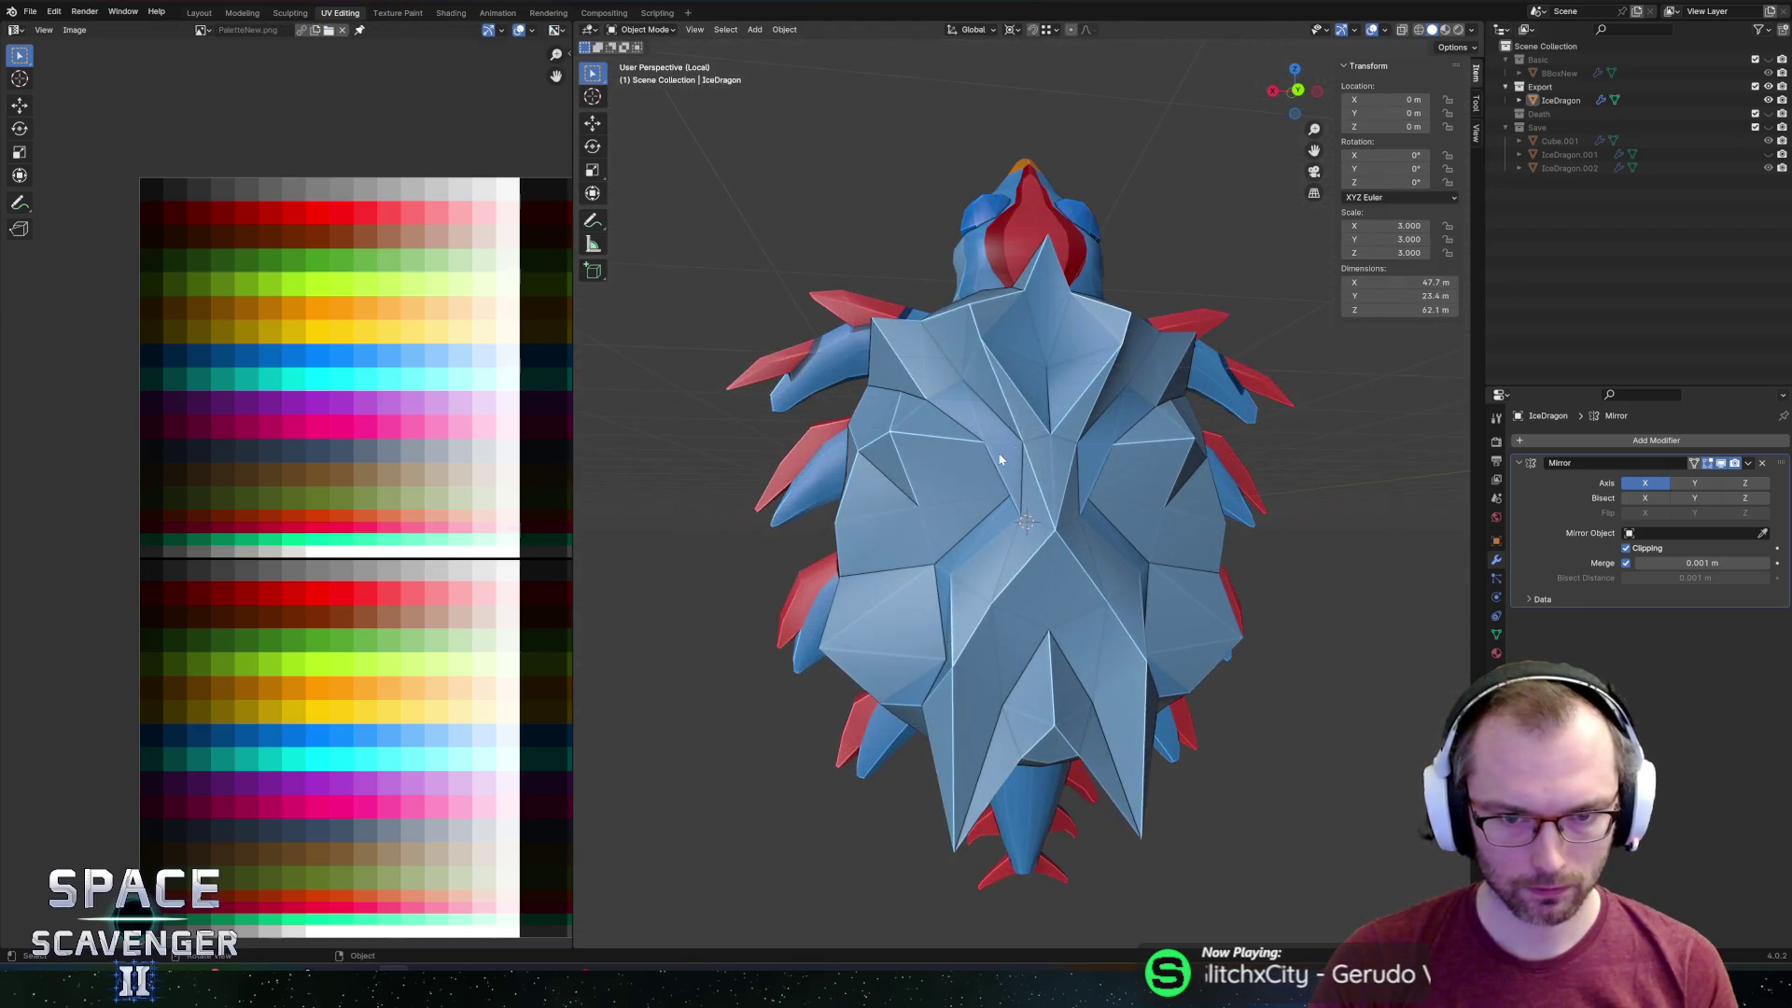
# Apply a final back-vertex scale, undo and redo it, and return to Object Mode.
pyautogui.press('Tab')
pyautogui.moveTo(968, 482); pyautogui.dragTo(857, 521, button='middle')
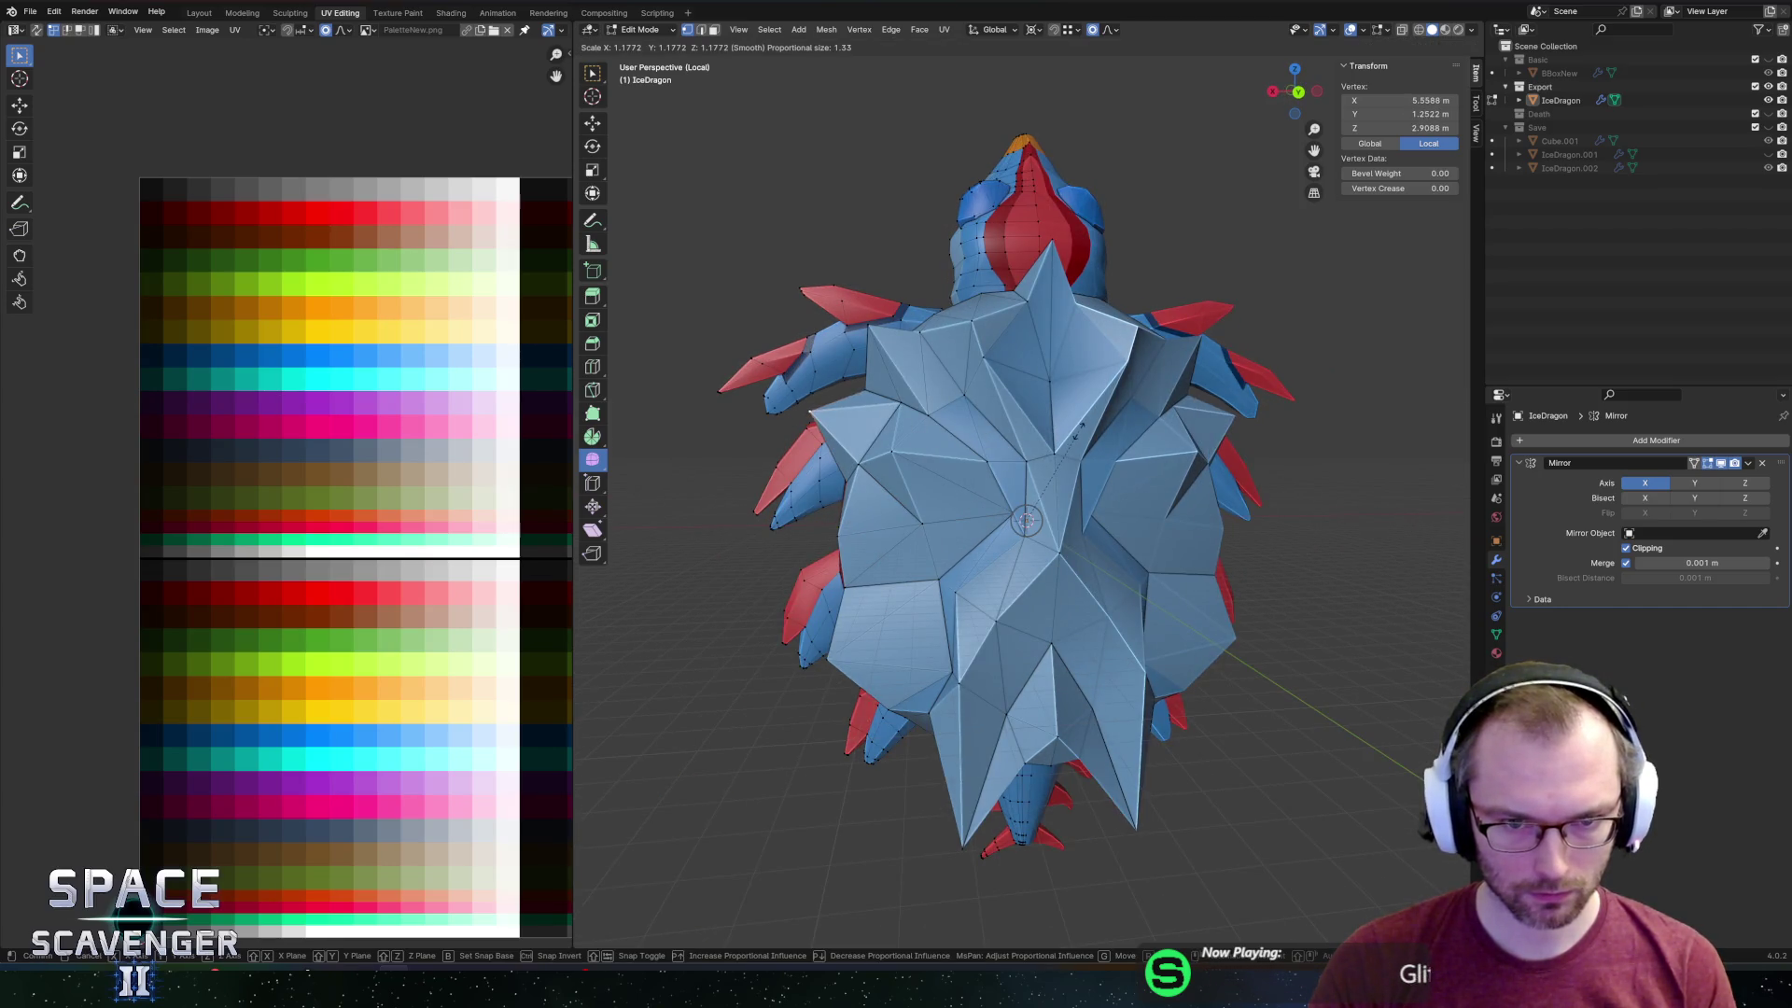
pyautogui.click(1073, 431)
pyautogui.hotkey('ctrl', 'z')
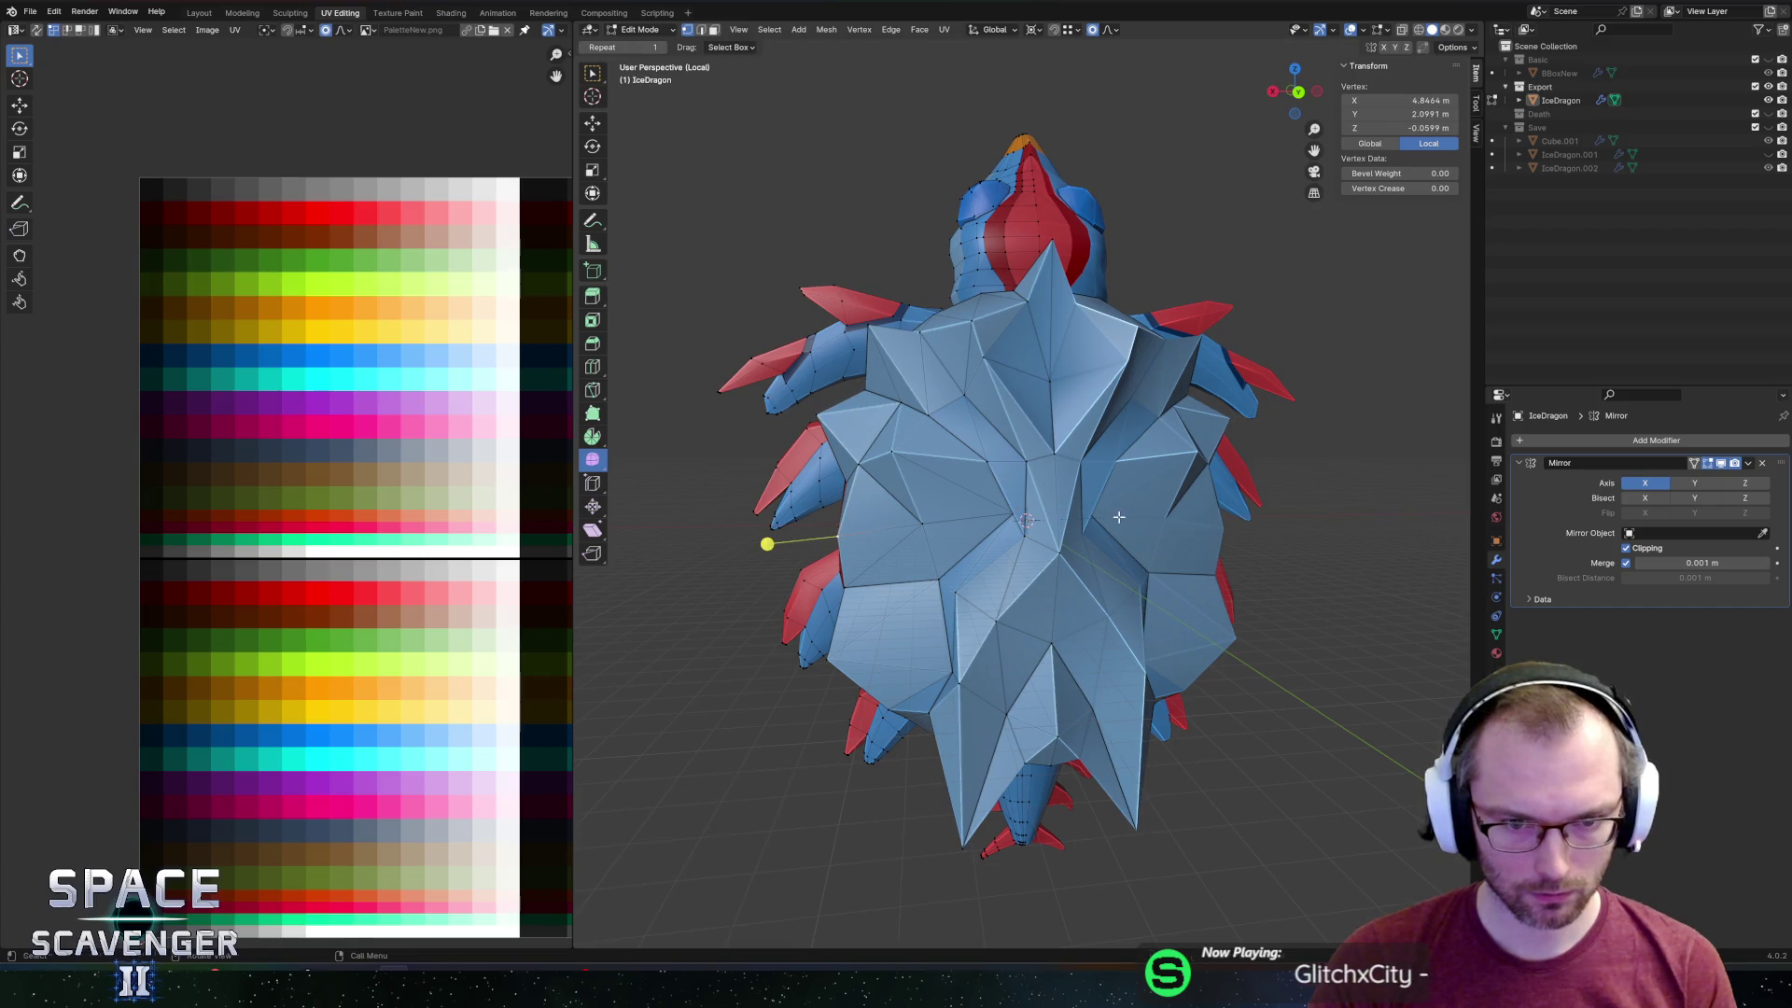
pyautogui.hotkey('ctrl', 'shift', 'z')
pyautogui.press('Tab')
pyautogui.scroll(-3, 1129, 508)
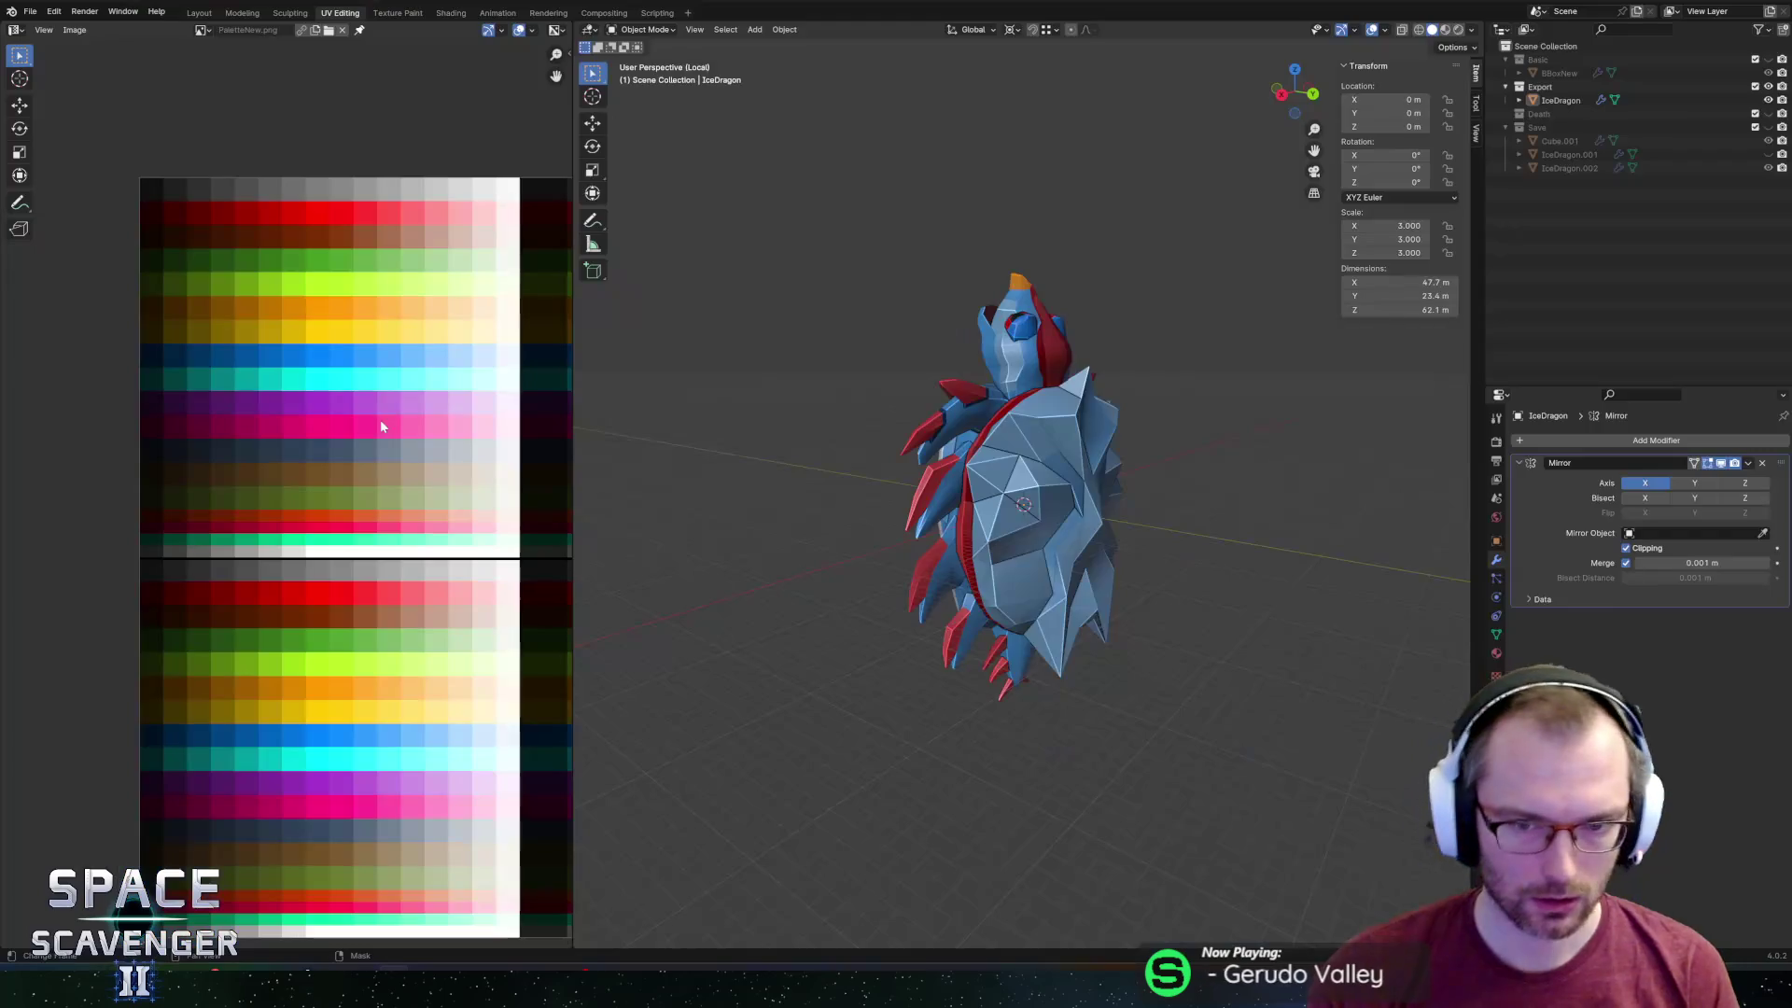
# Select the dragon's UV islands and scale them within the blue palette row.
pyautogui.press('Tab')
pyautogui.press('l')
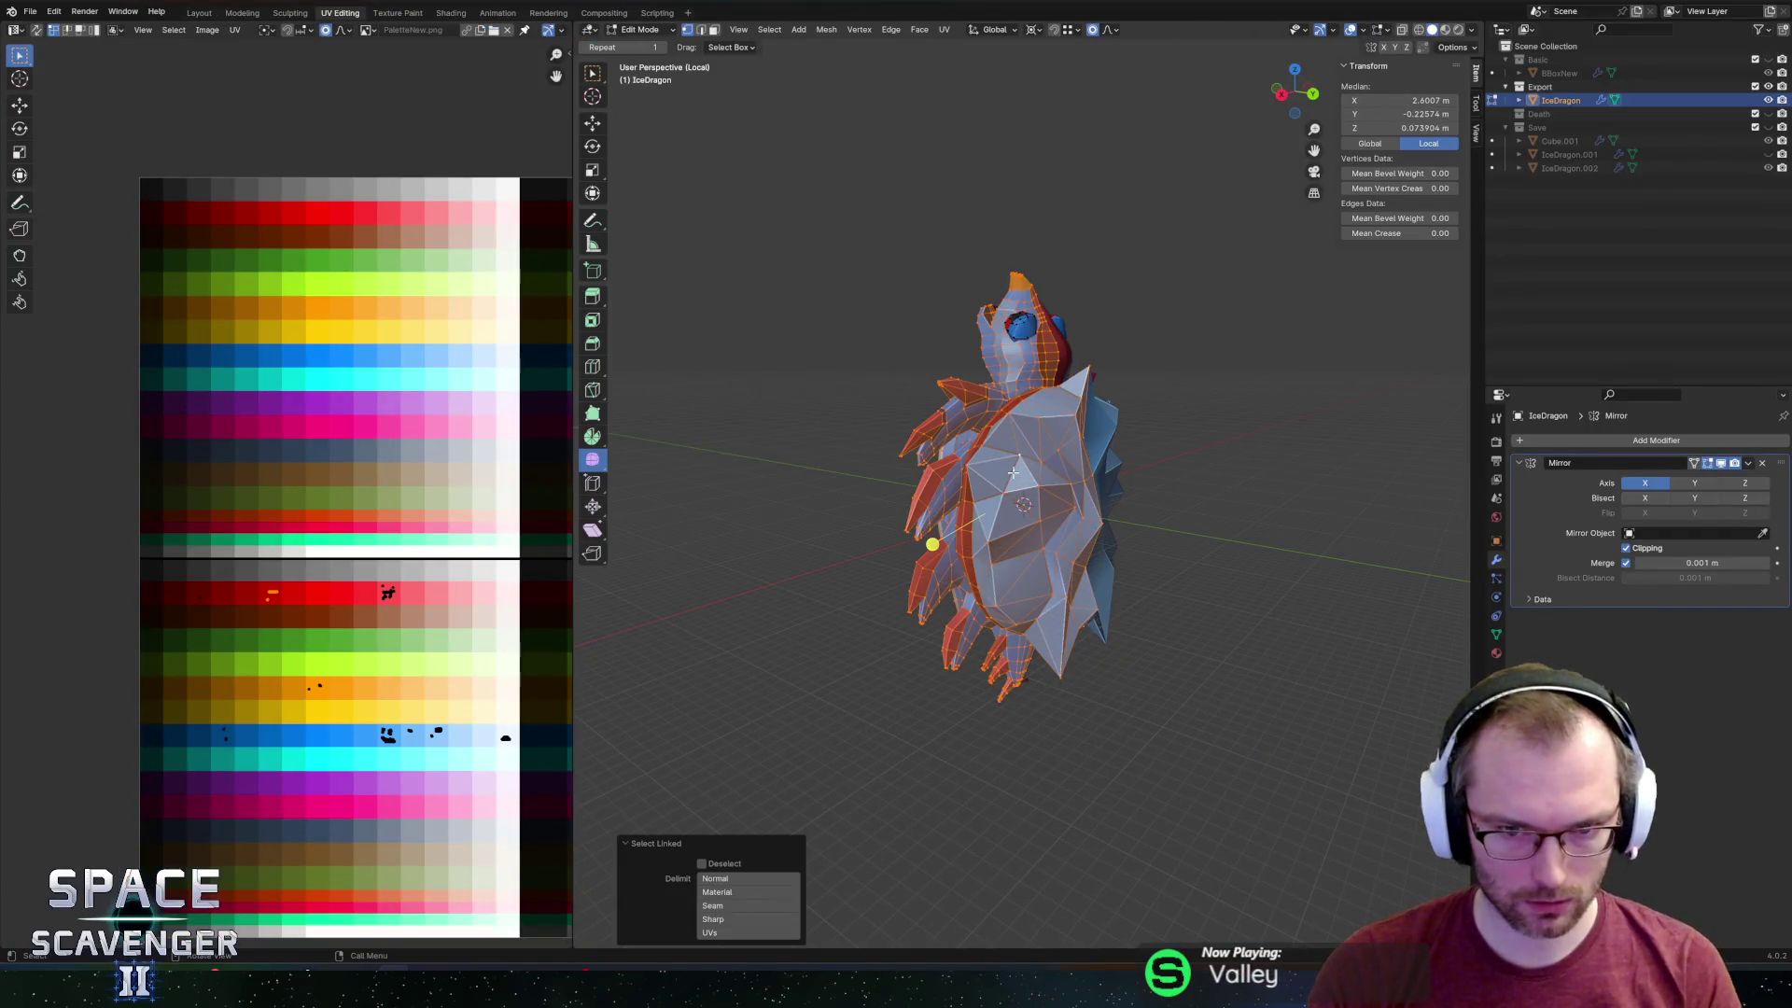
pyautogui.scroll(3, 474, 616)
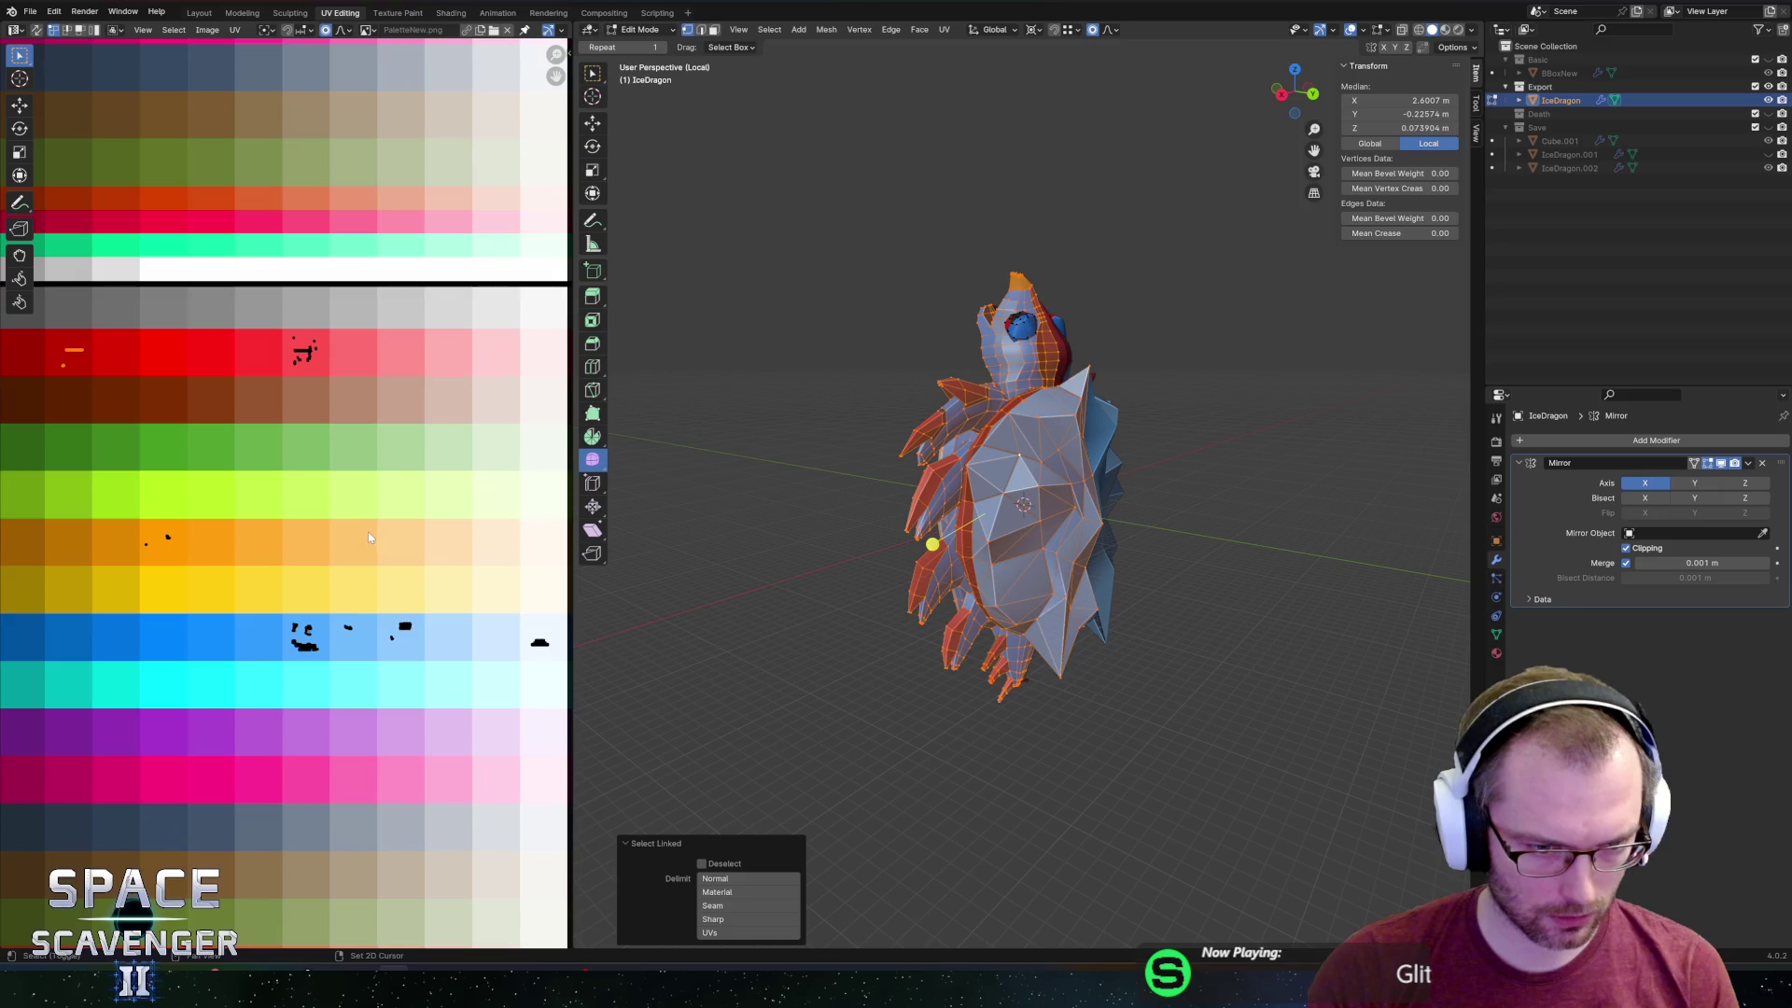
pyautogui.moveTo(387, 587); pyautogui.dragTo(451, 680)
pyautogui.scroll(2, 281, 607)
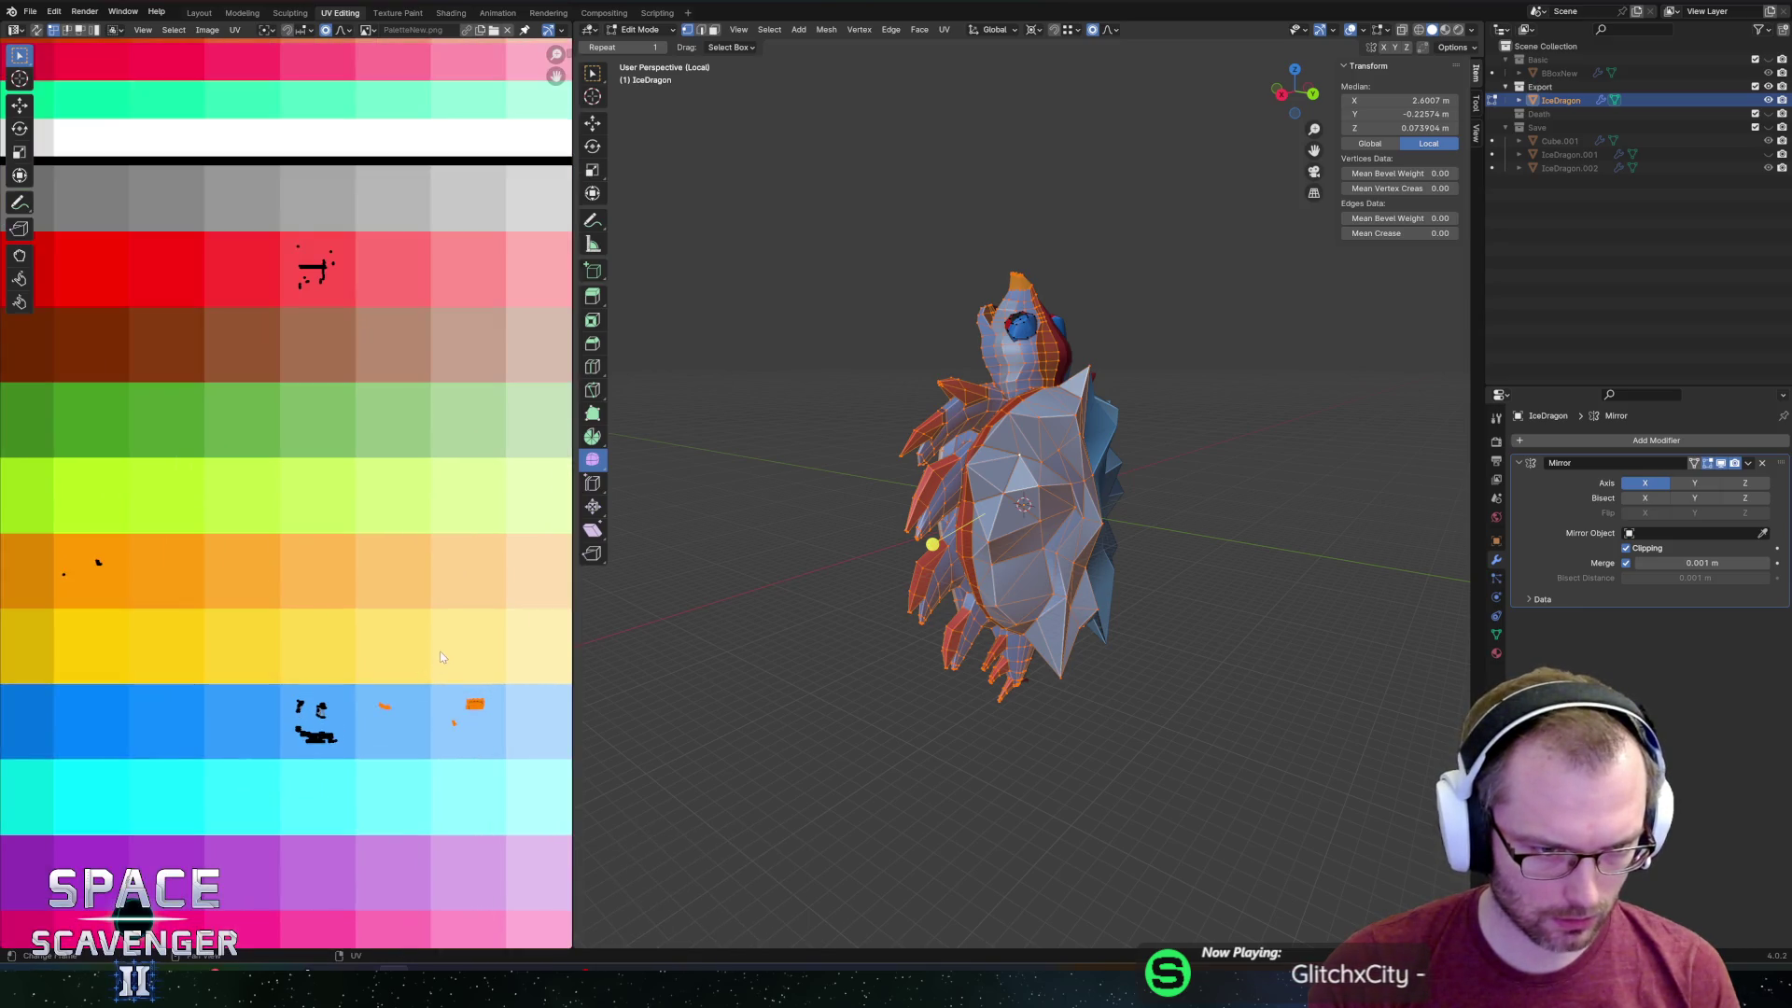
pyautogui.moveTo(350, 709); pyautogui.dragTo(350, 710)
pyautogui.press('s')
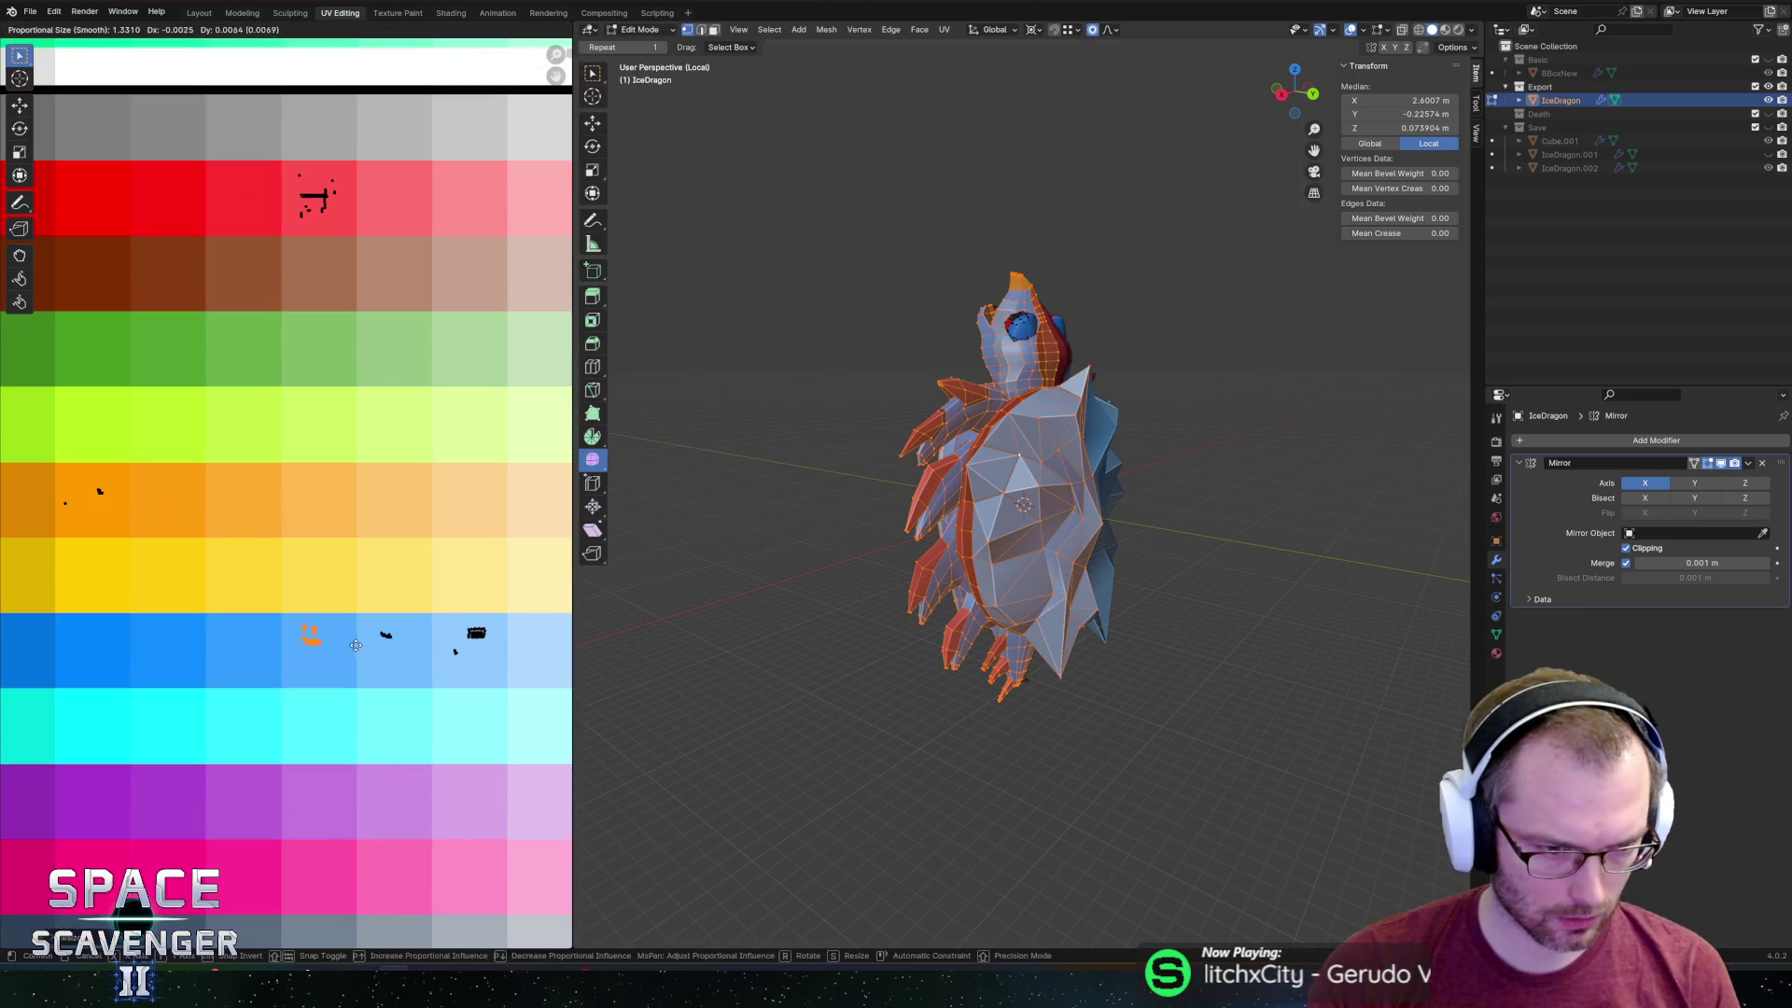
pyautogui.click(359, 648)
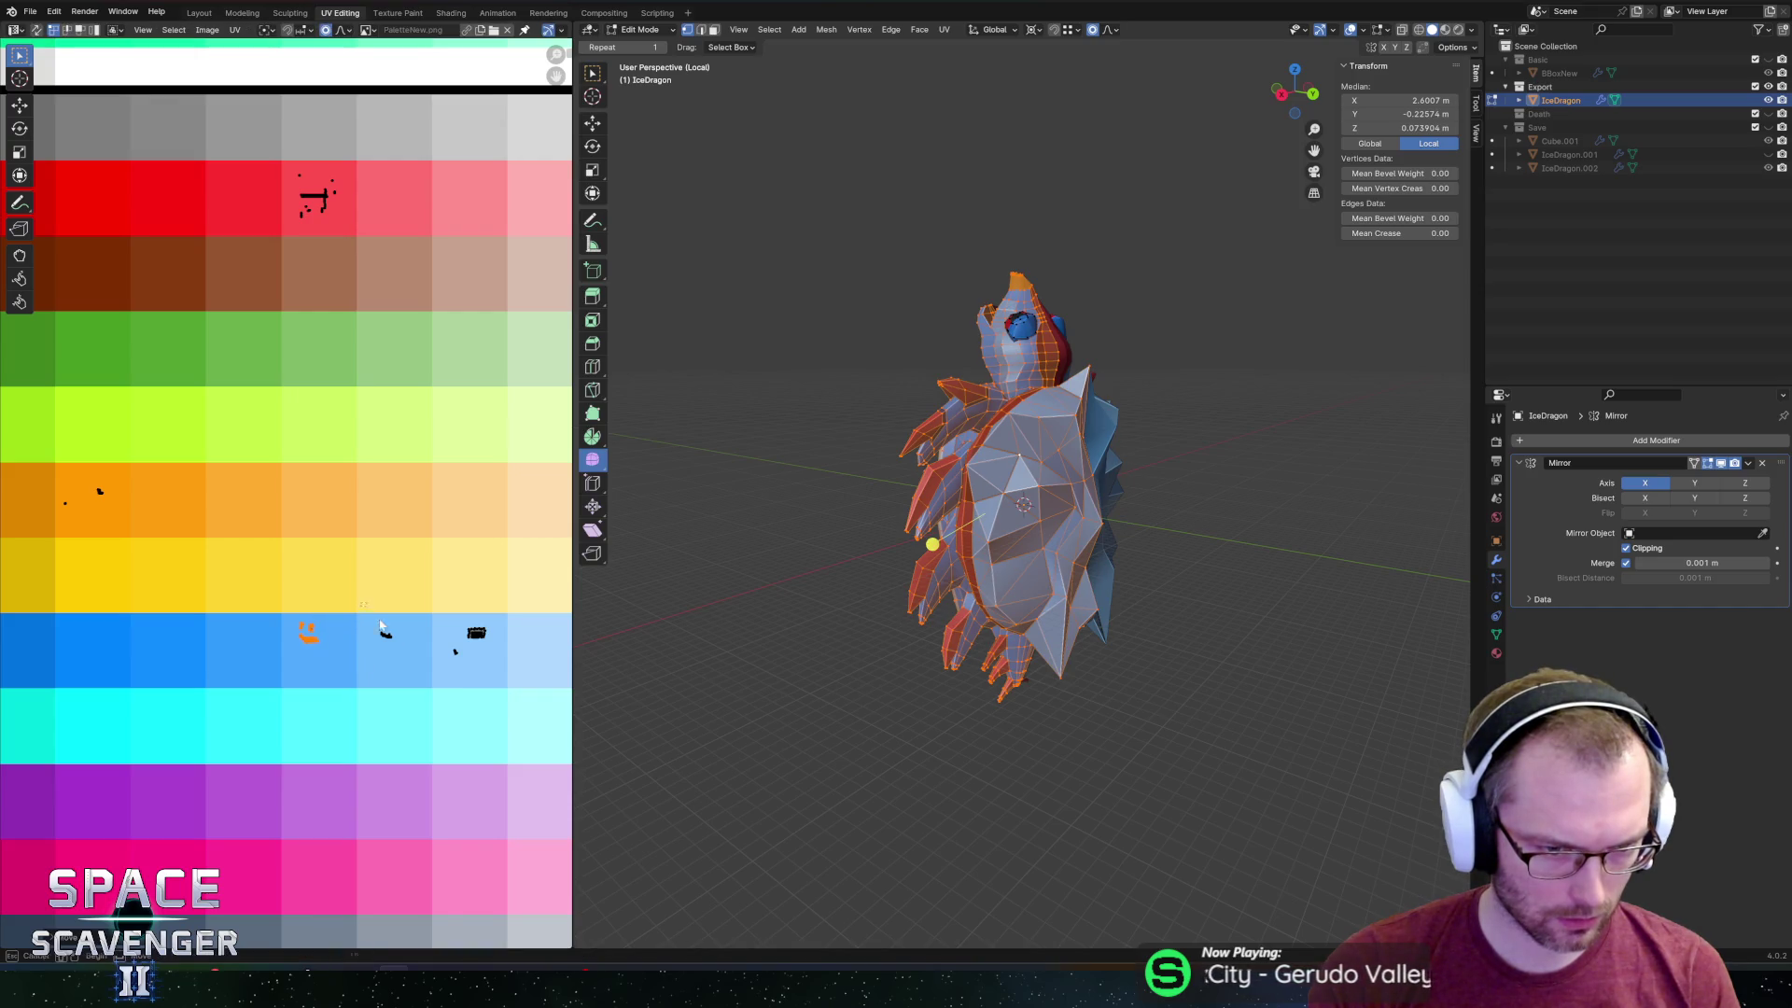
pyautogui.click(428, 734)
# Export the dragon as IceDragon.fbx and check it in the running Unity game.
pyautogui.hotkey('ctrl', 'shift', 'e')
pyautogui.press('Return')
pyautogui.hotkey('alt', 'Tab')
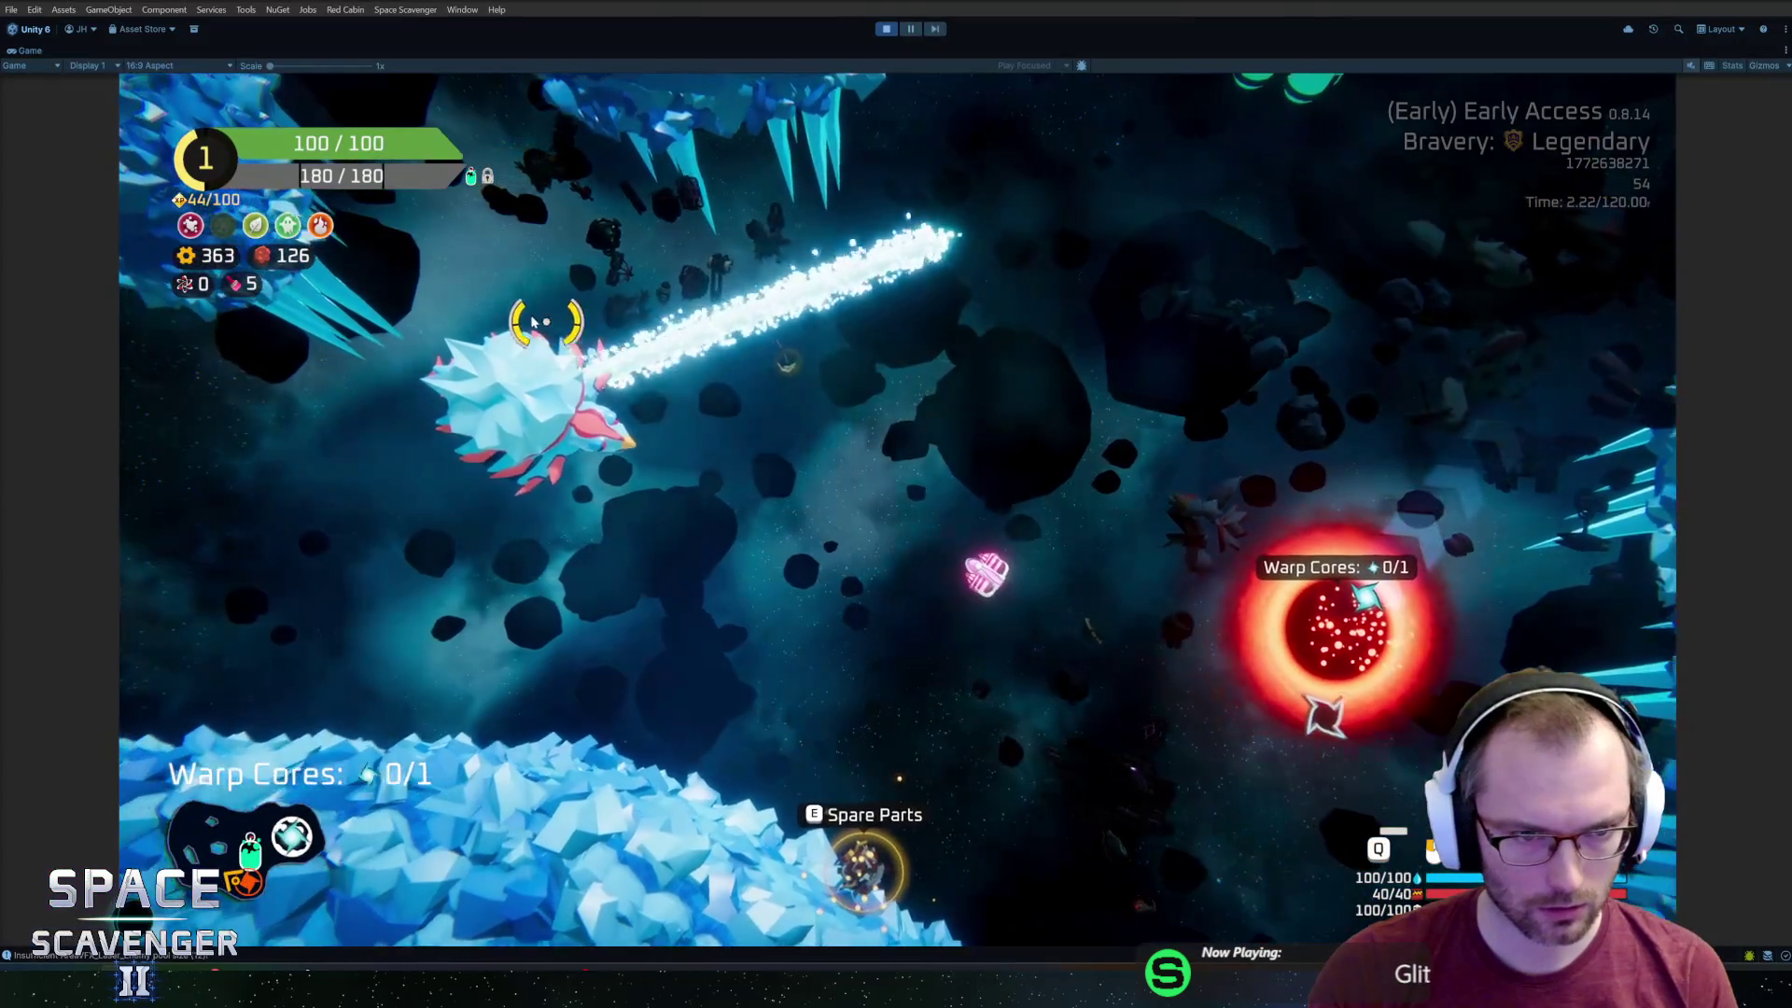
pyautogui.hotkey('alt', 'Tab')
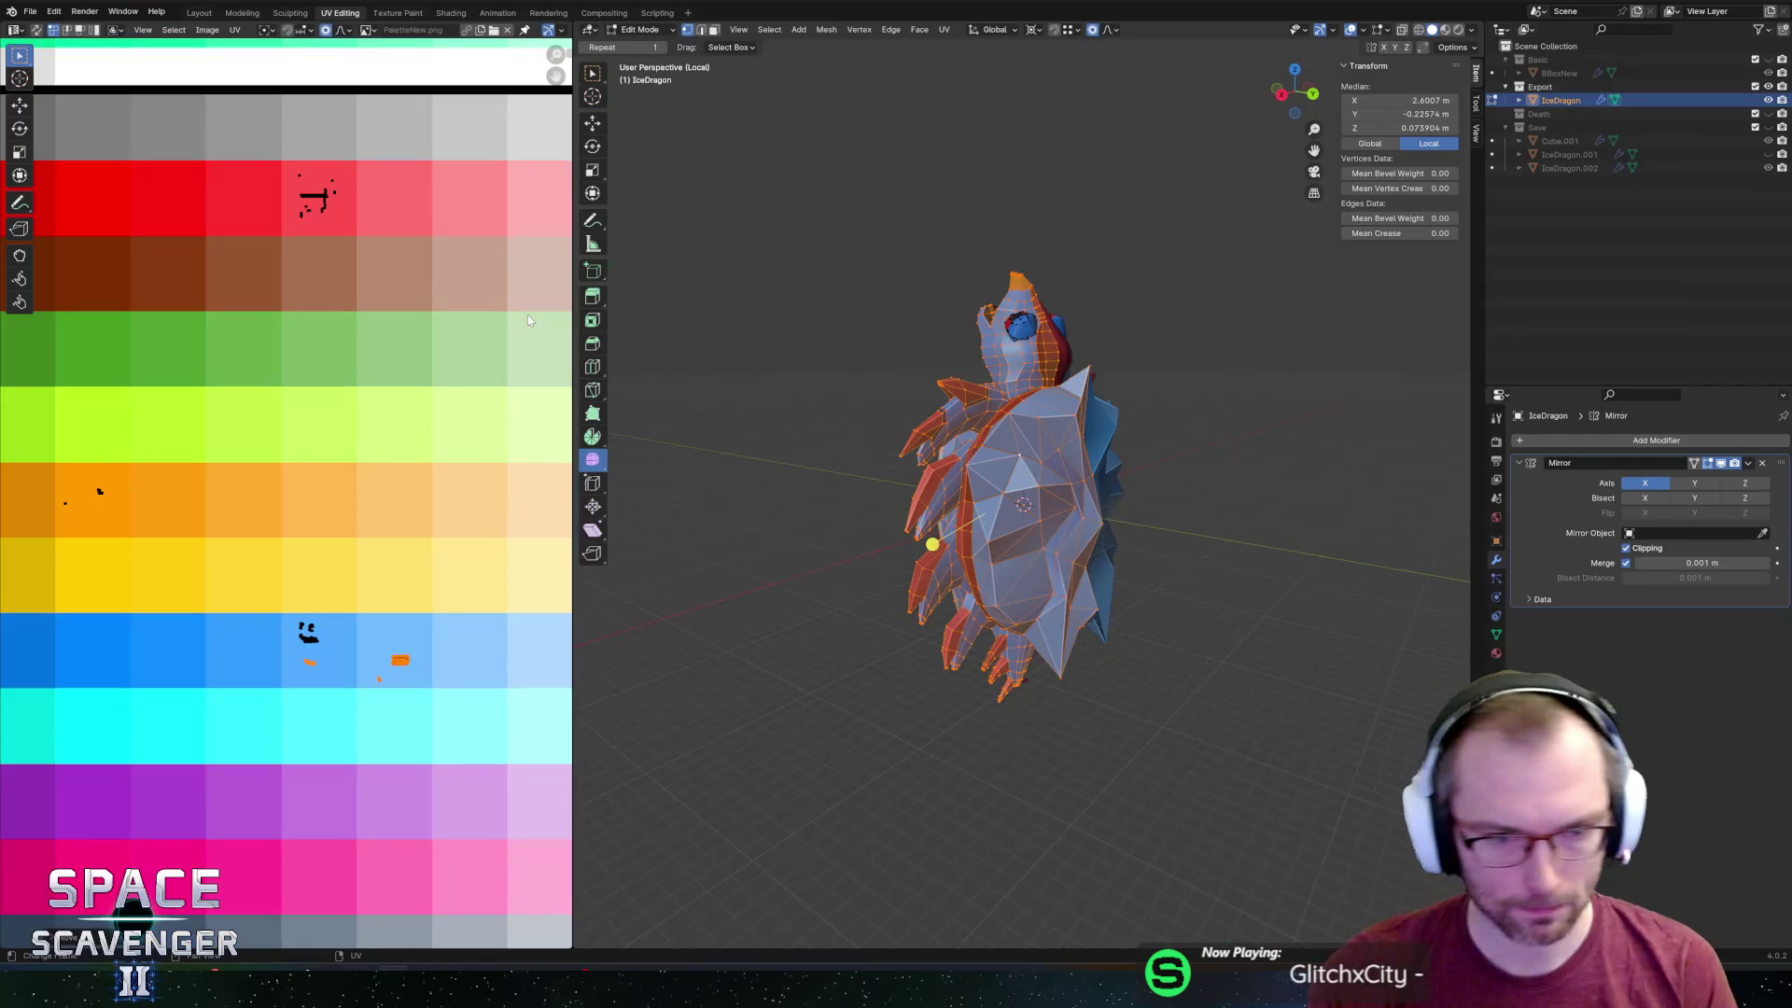
# Move the two UV islands right in the blue row, re-export, and recheck in Unity.
pyautogui.moveTo(408, 706); pyautogui.dragTo(408, 706)
pyautogui.press('g')
pyautogui.click(471, 683)
pyautogui.hotkey('ctrl', 'shift', 's')
pyautogui.press('Return')
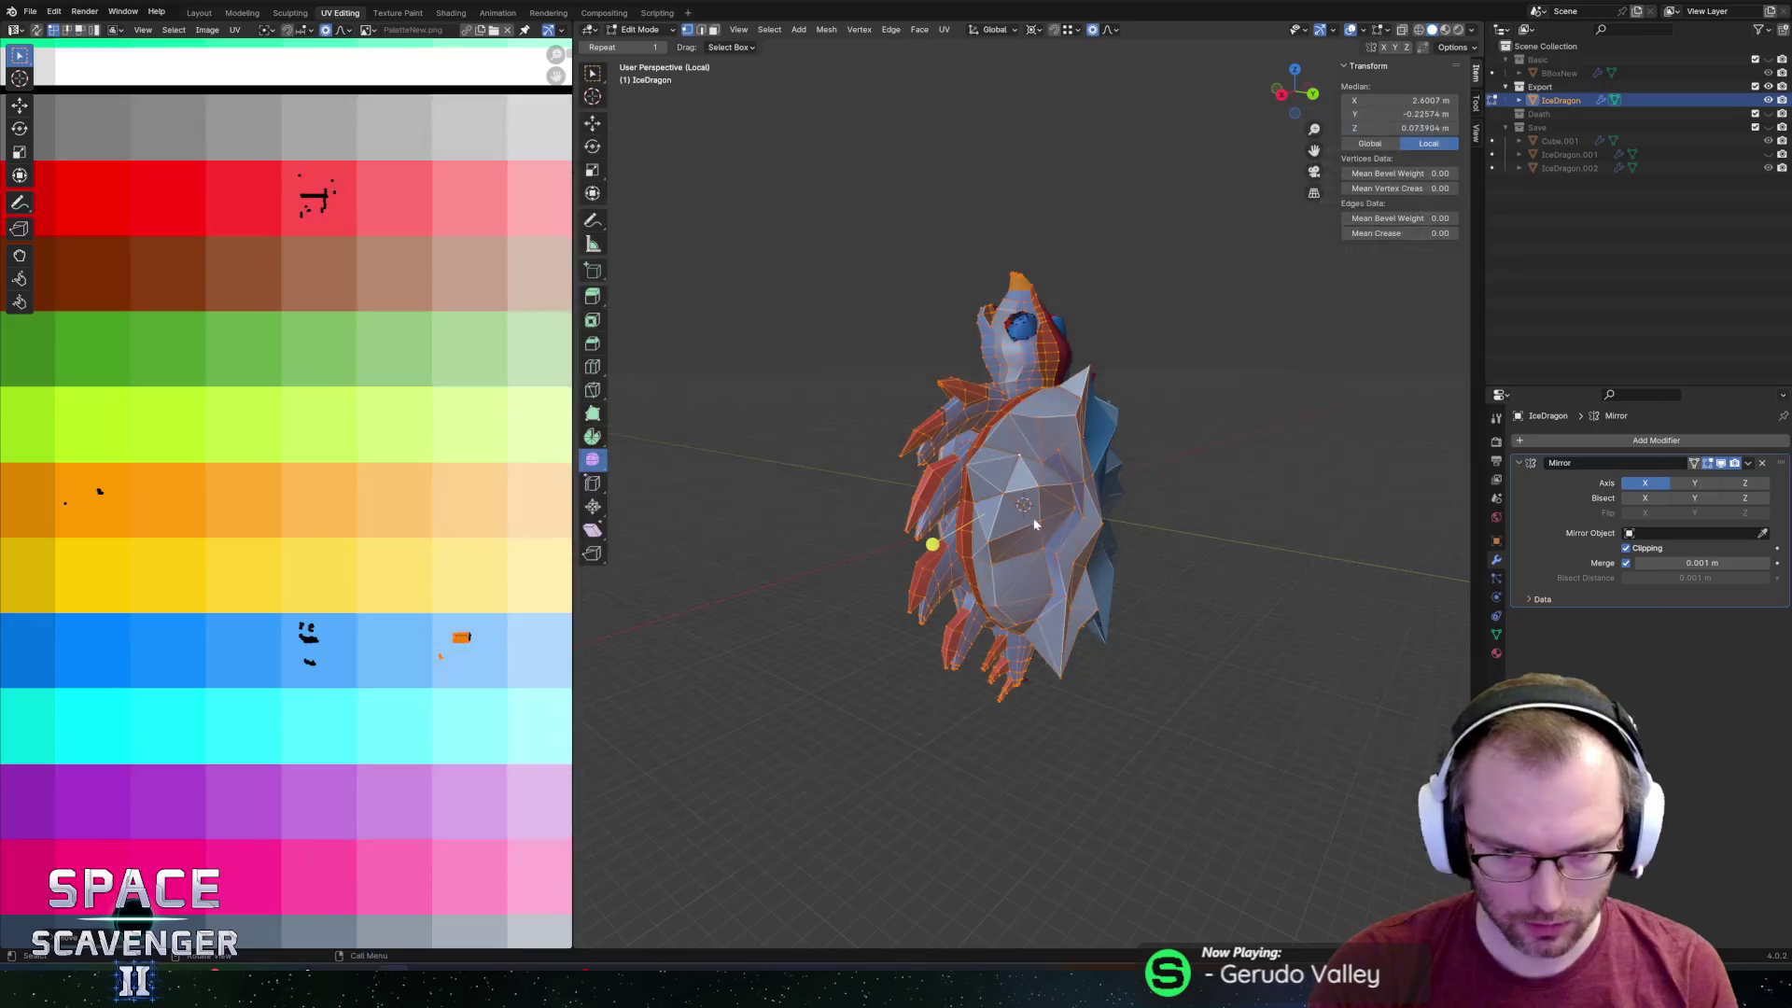
pyautogui.hotkey('alt', 'Tab')
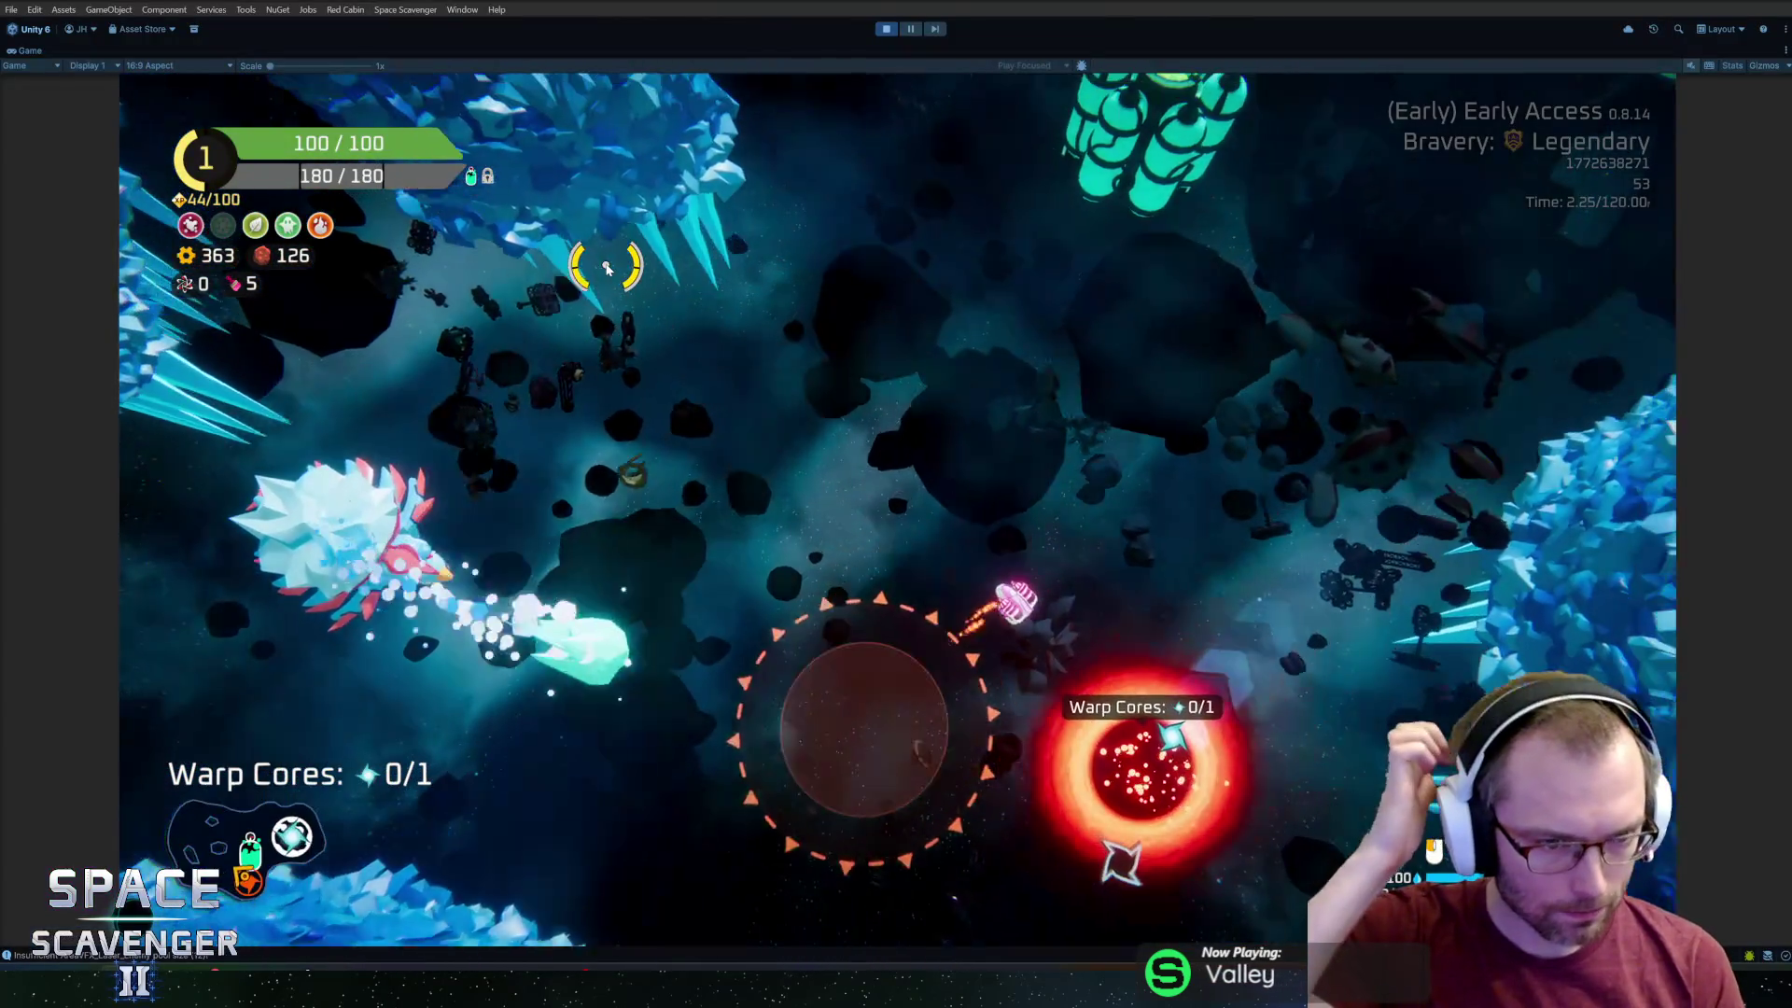
pyautogui.hotkey('alt', 'Tab')
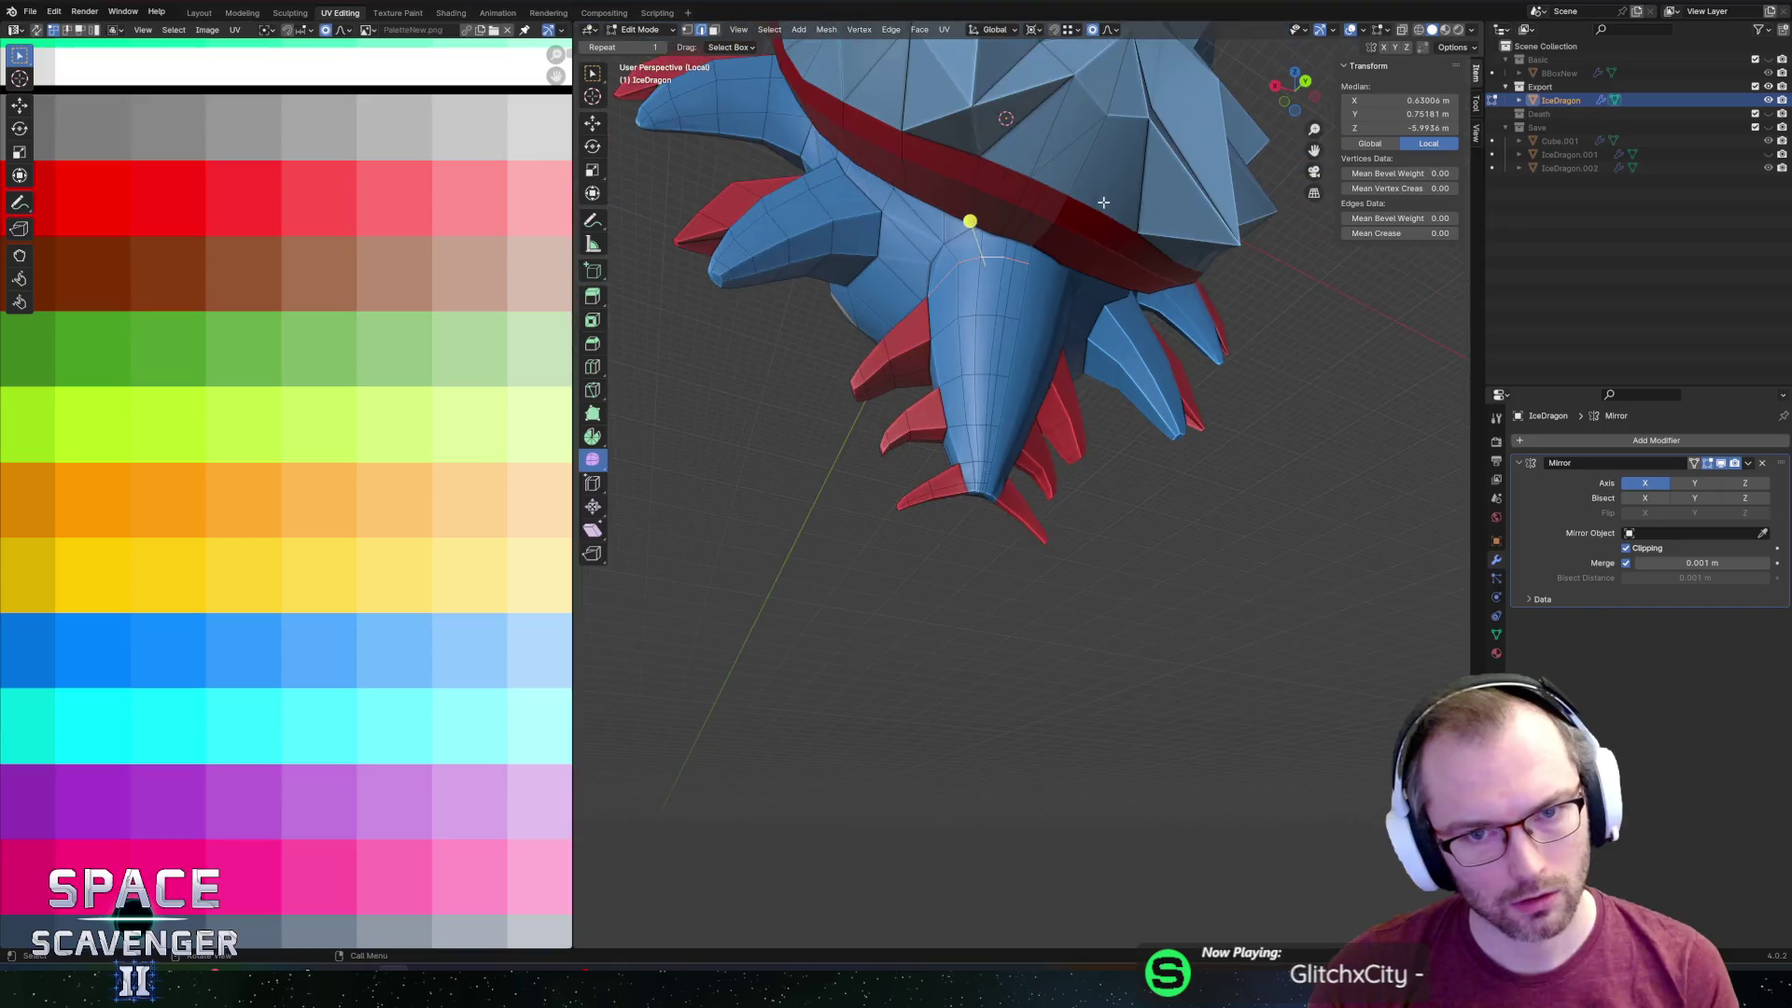
# Slide an edge and a vertex along the dragon's tail mesh.
pyautogui.press('g')
pyautogui.press('g')
pyautogui.click(1139, 301)
pyautogui.moveTo(1138, 301)
pyautogui.mouseDown(button='middle')
pyautogui.moveTo(1113, 433)
pyautogui.moveTo(1192, 371)
pyautogui.moveTo(1229, 368)
pyautogui.moveTo(1218, 406)
pyautogui.moveTo(1112, 421)
pyautogui.mouseUp(button='middle')
pyautogui.scroll(3, 1113, 432)
pyautogui.click(1060, 420)
# Slide another tail vertex, then move a tail-claw vertex along X.
pyautogui.press('g')
pyautogui.press('g')
pyautogui.click(1217, 415)
pyautogui.scroll(2, 1218, 406)
pyautogui.click(1217, 406)
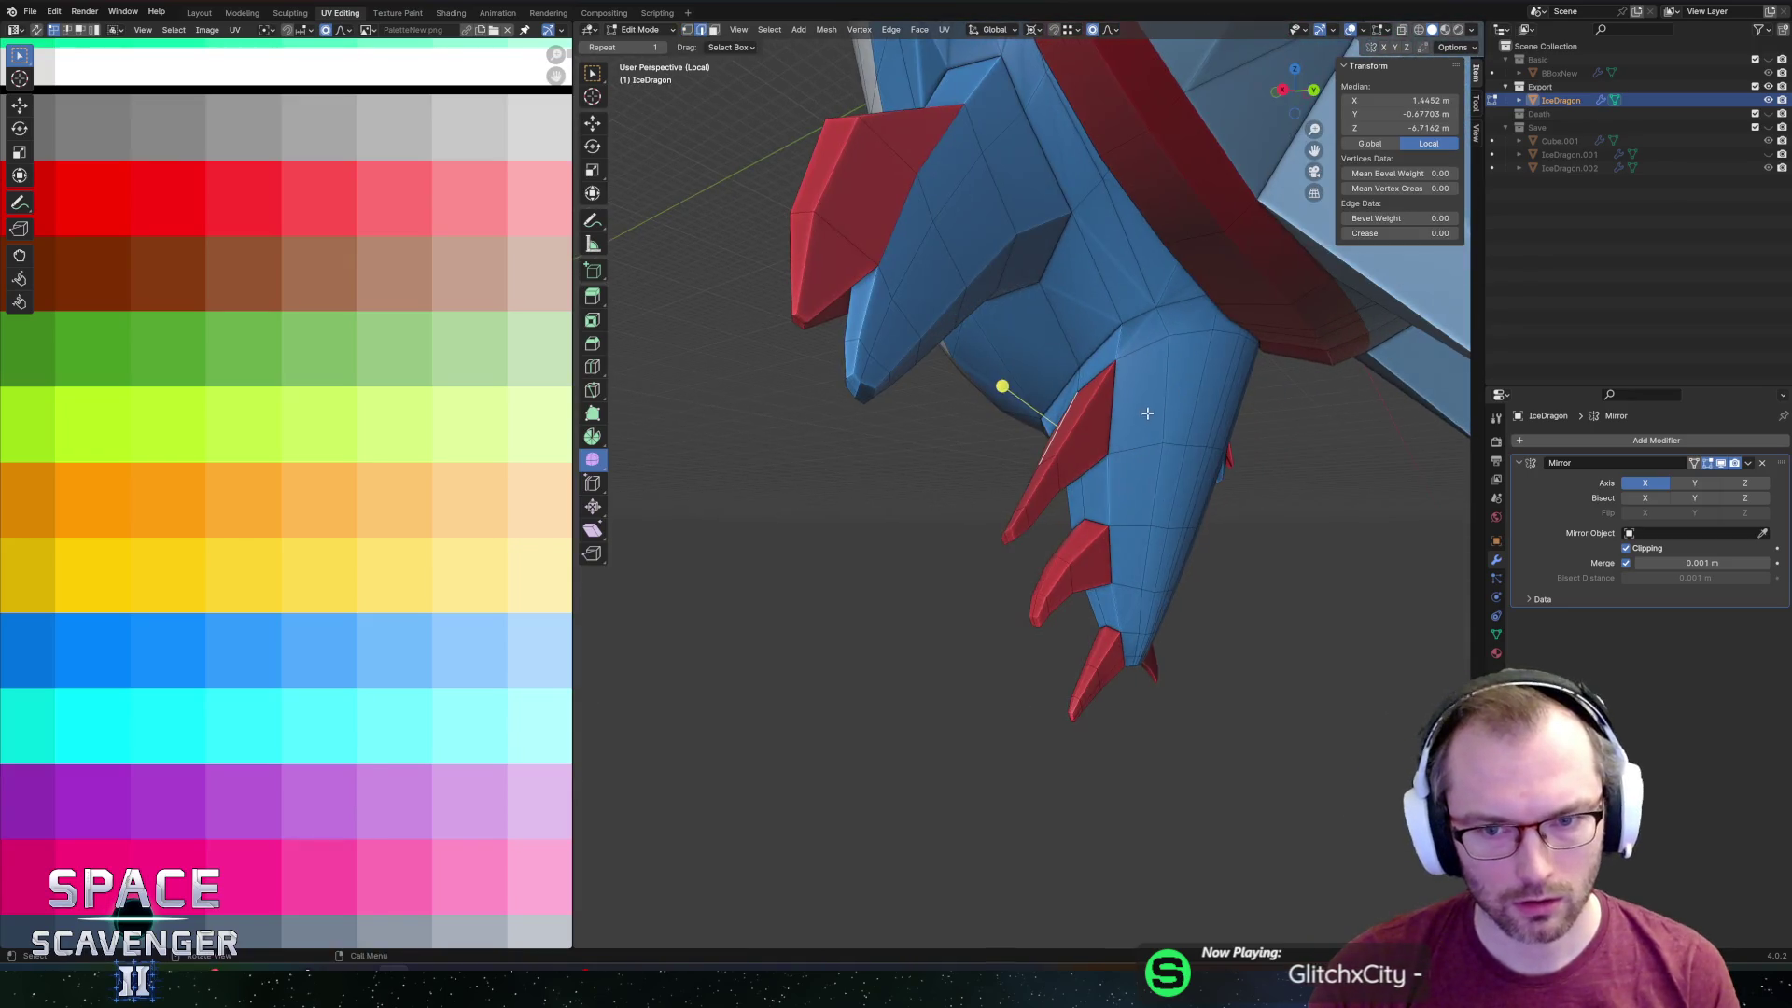
pyautogui.press('g')
pyautogui.press('z')
pyautogui.press('x')
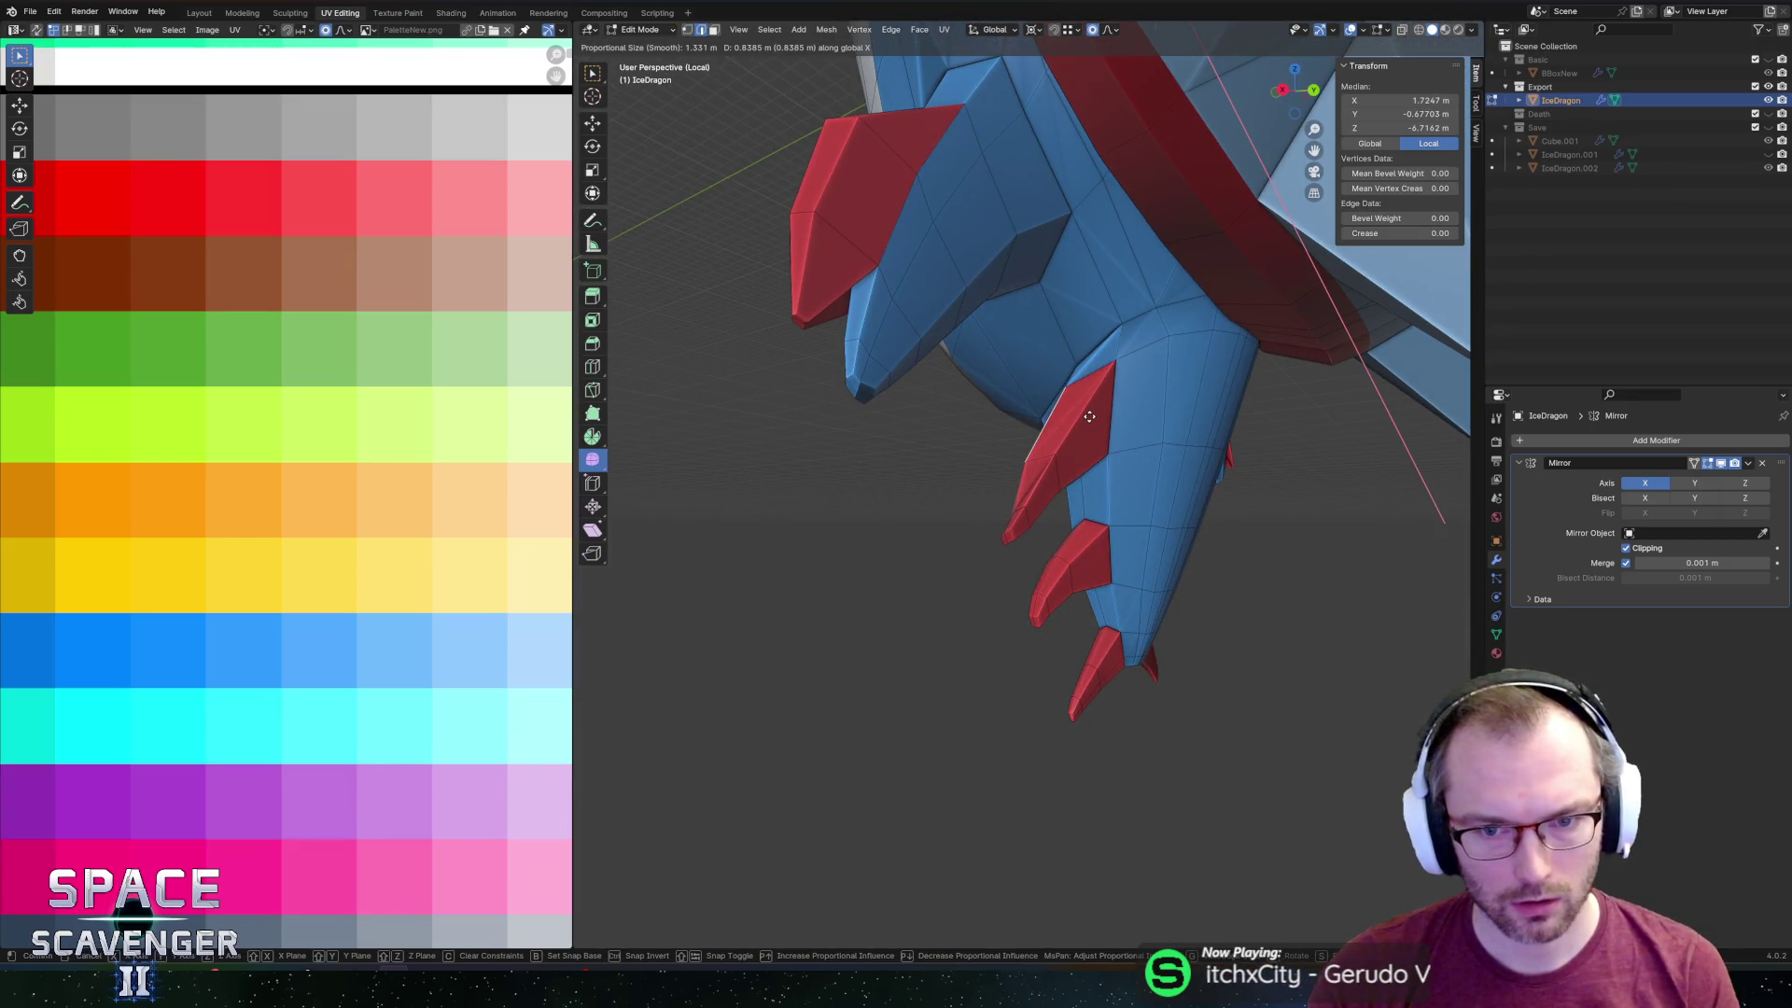
pyautogui.click(1007, 470)
# Reposition the tail-claw vertex with moves along X and then Z.
pyautogui.click(1028, 483)
pyautogui.moveTo(1028, 483)
pyautogui.mouseDown(button='middle')
pyautogui.moveTo(1075, 453)
pyautogui.moveTo(1064, 471)
pyautogui.mouseUp(button='middle')
pyautogui.press('g')
pyautogui.press('x')
pyautogui.click(1034, 477)
pyautogui.press('g')
pyautogui.press('z')
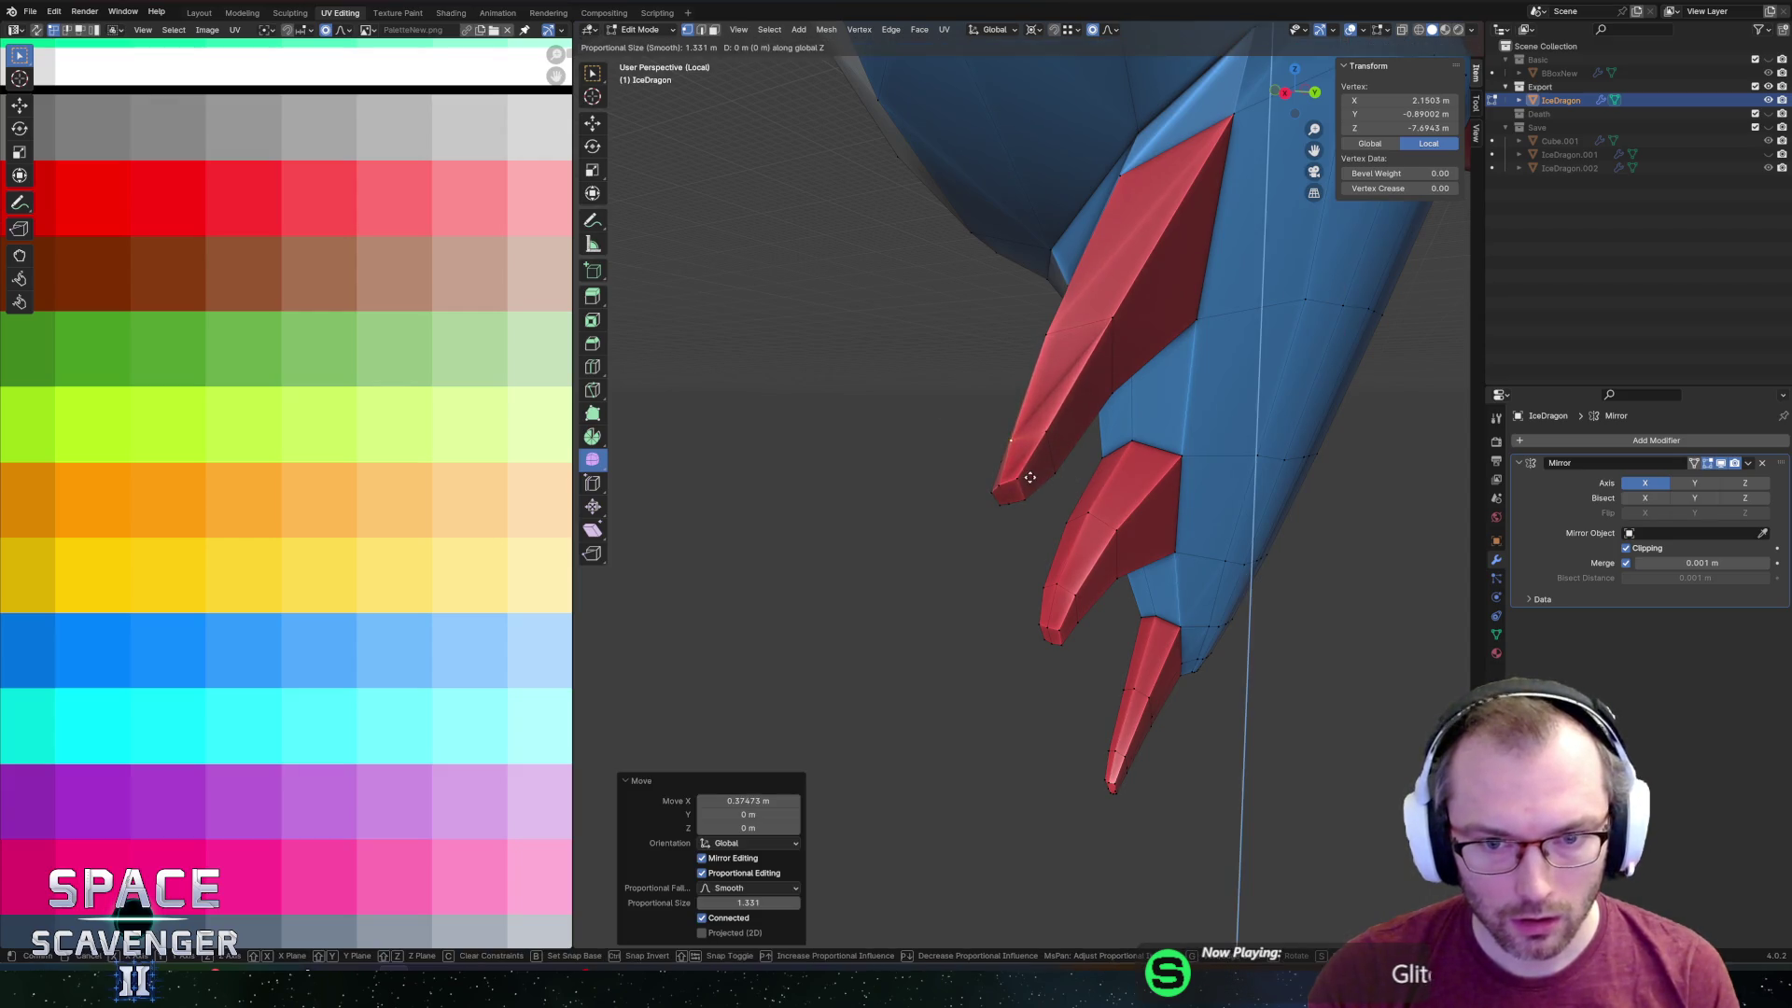
pyautogui.click(1014, 456)
pyautogui.moveTo(1013, 457); pyautogui.dragTo(862, 339, button='middle')
# In edge mode, move a tail-claw edge vertically along Z.
pyautogui.press('2')
pyautogui.click(860, 308)
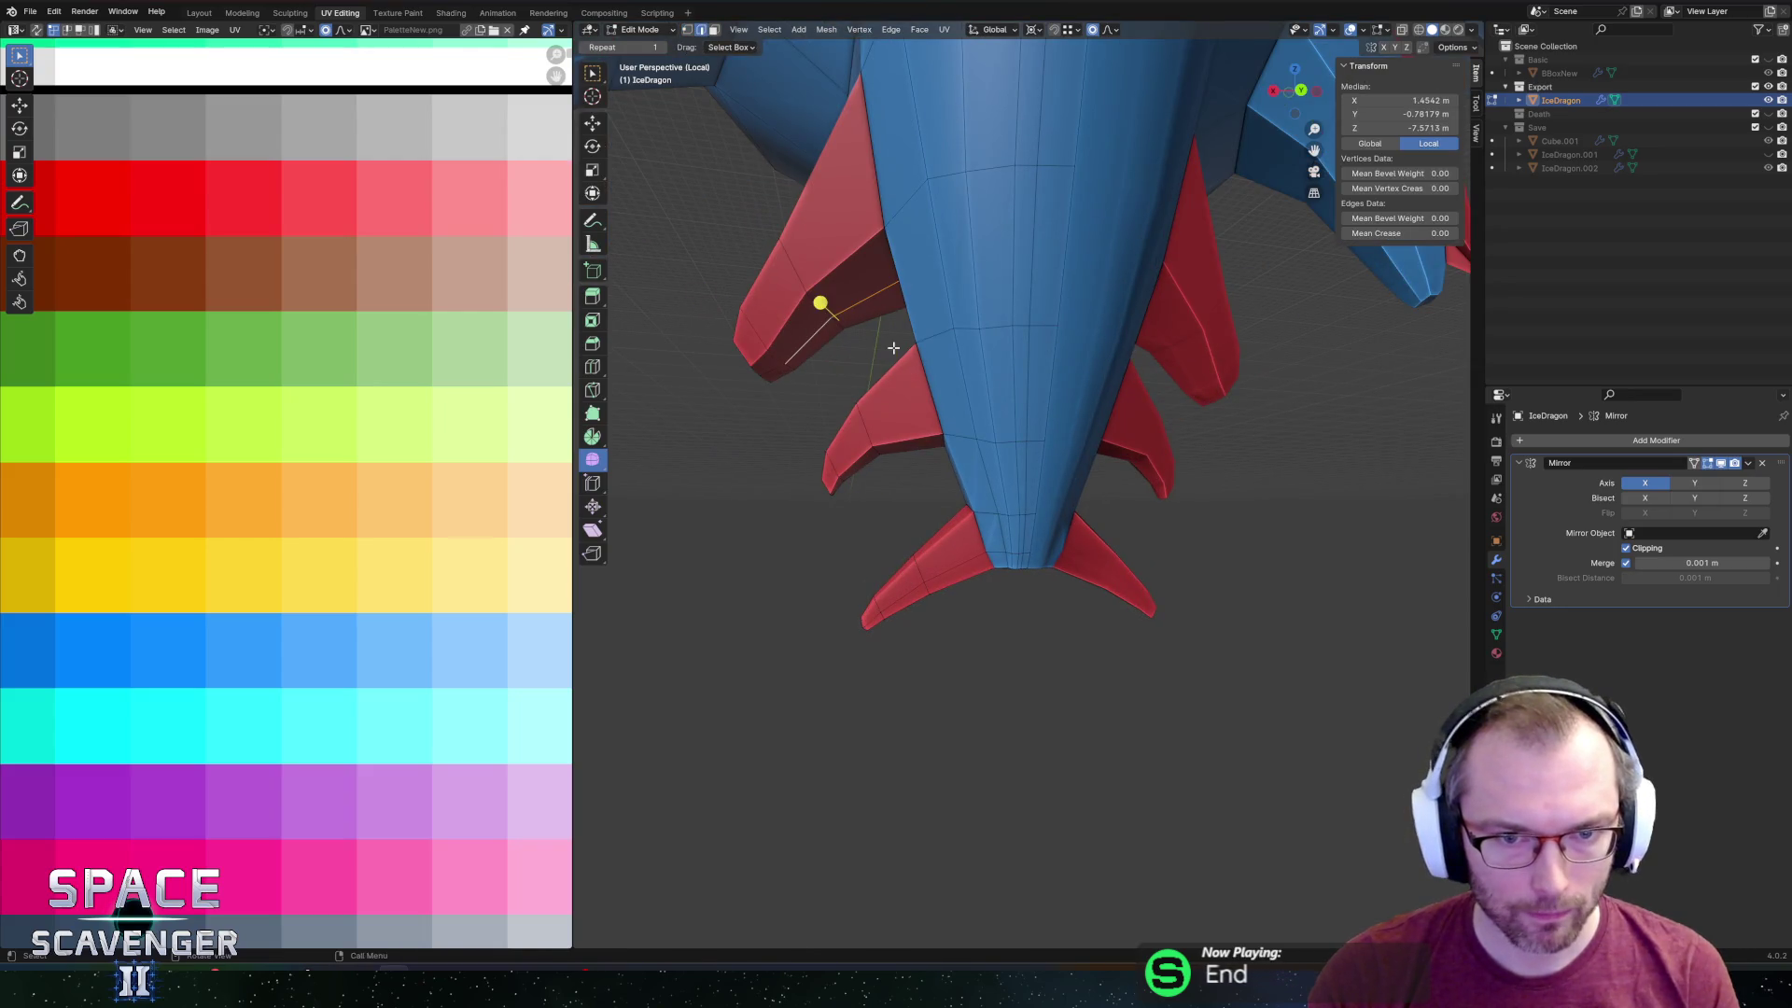
pyautogui.press('g')
pyautogui.press('z')
pyautogui.click(893, 322)
pyautogui.moveTo(893, 322)
pyautogui.mouseDown(button='middle')
pyautogui.moveTo(1000, 460)
pyautogui.moveTo(1146, 355)
pyautogui.moveTo(1067, 332)
pyautogui.moveTo(1033, 368)
pyautogui.mouseUp(button='middle')
# Select the red belt face loop, then select the linked faces near the tail.
pyautogui.press('Tab')
pyautogui.press('Tab')
pyautogui.keyDown('alt'); pyautogui.click(1015, 376); pyautogui.keyUp('alt')
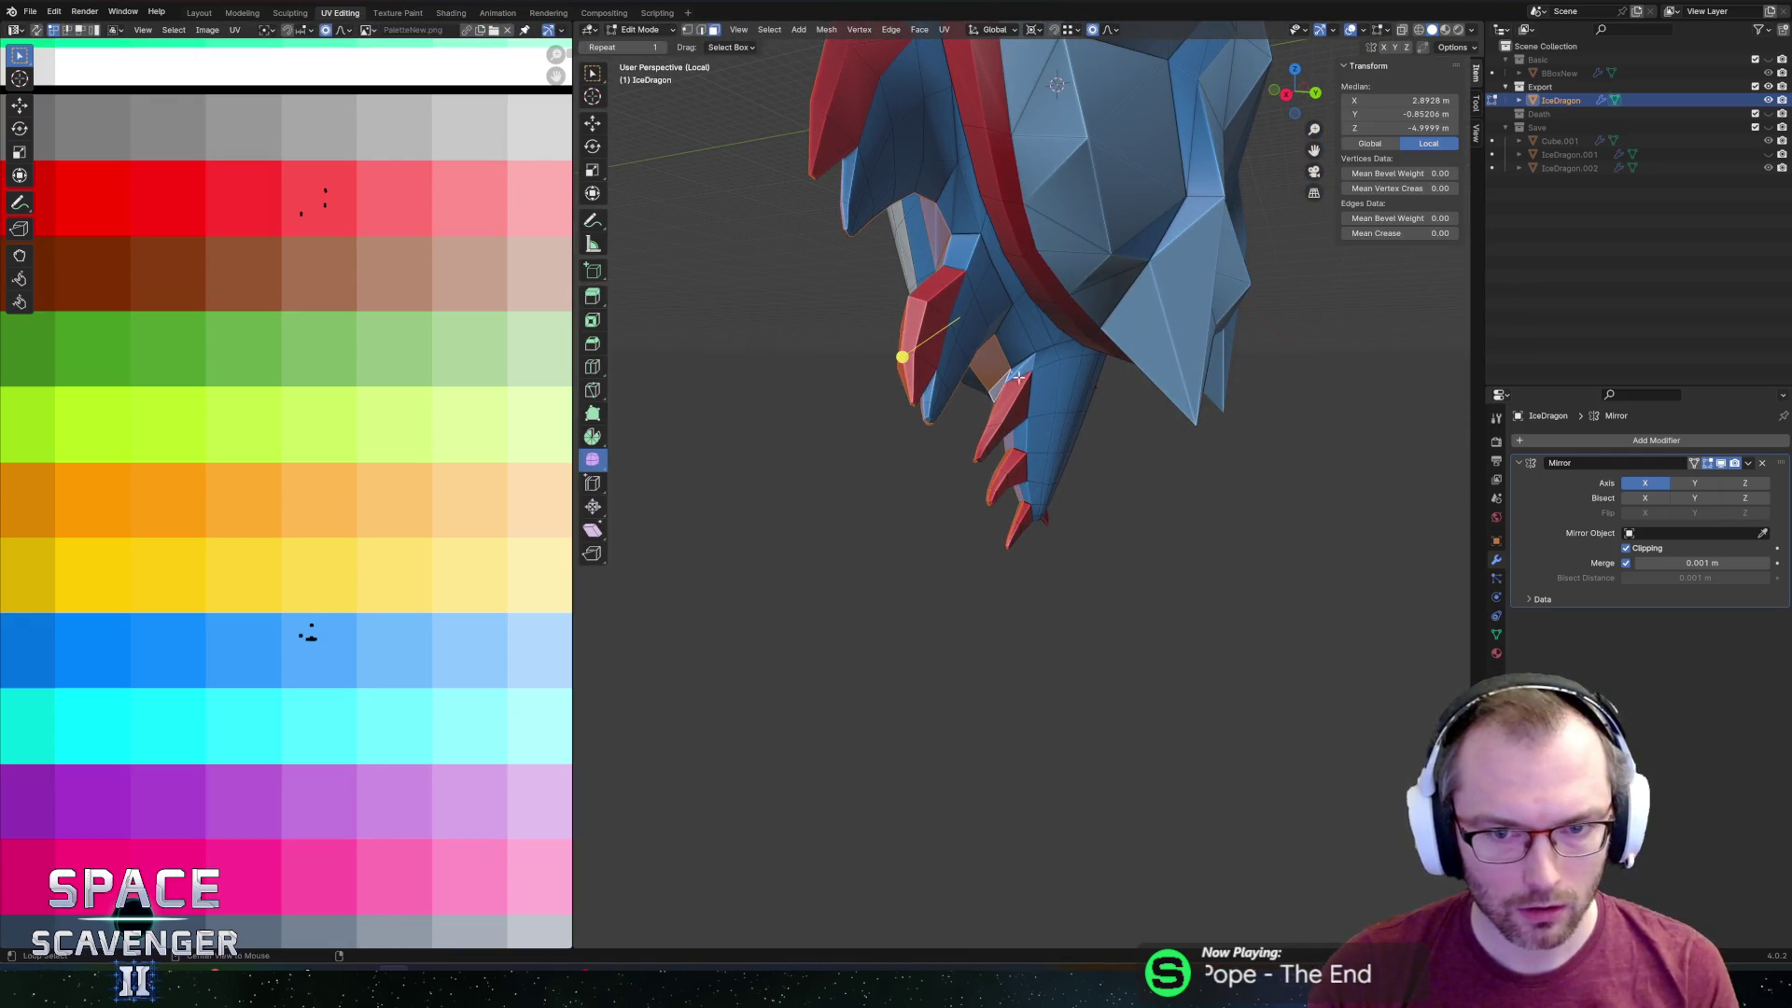
pyautogui.keyDown('alt'); pyautogui.click(1053, 356); pyautogui.keyUp('alt')
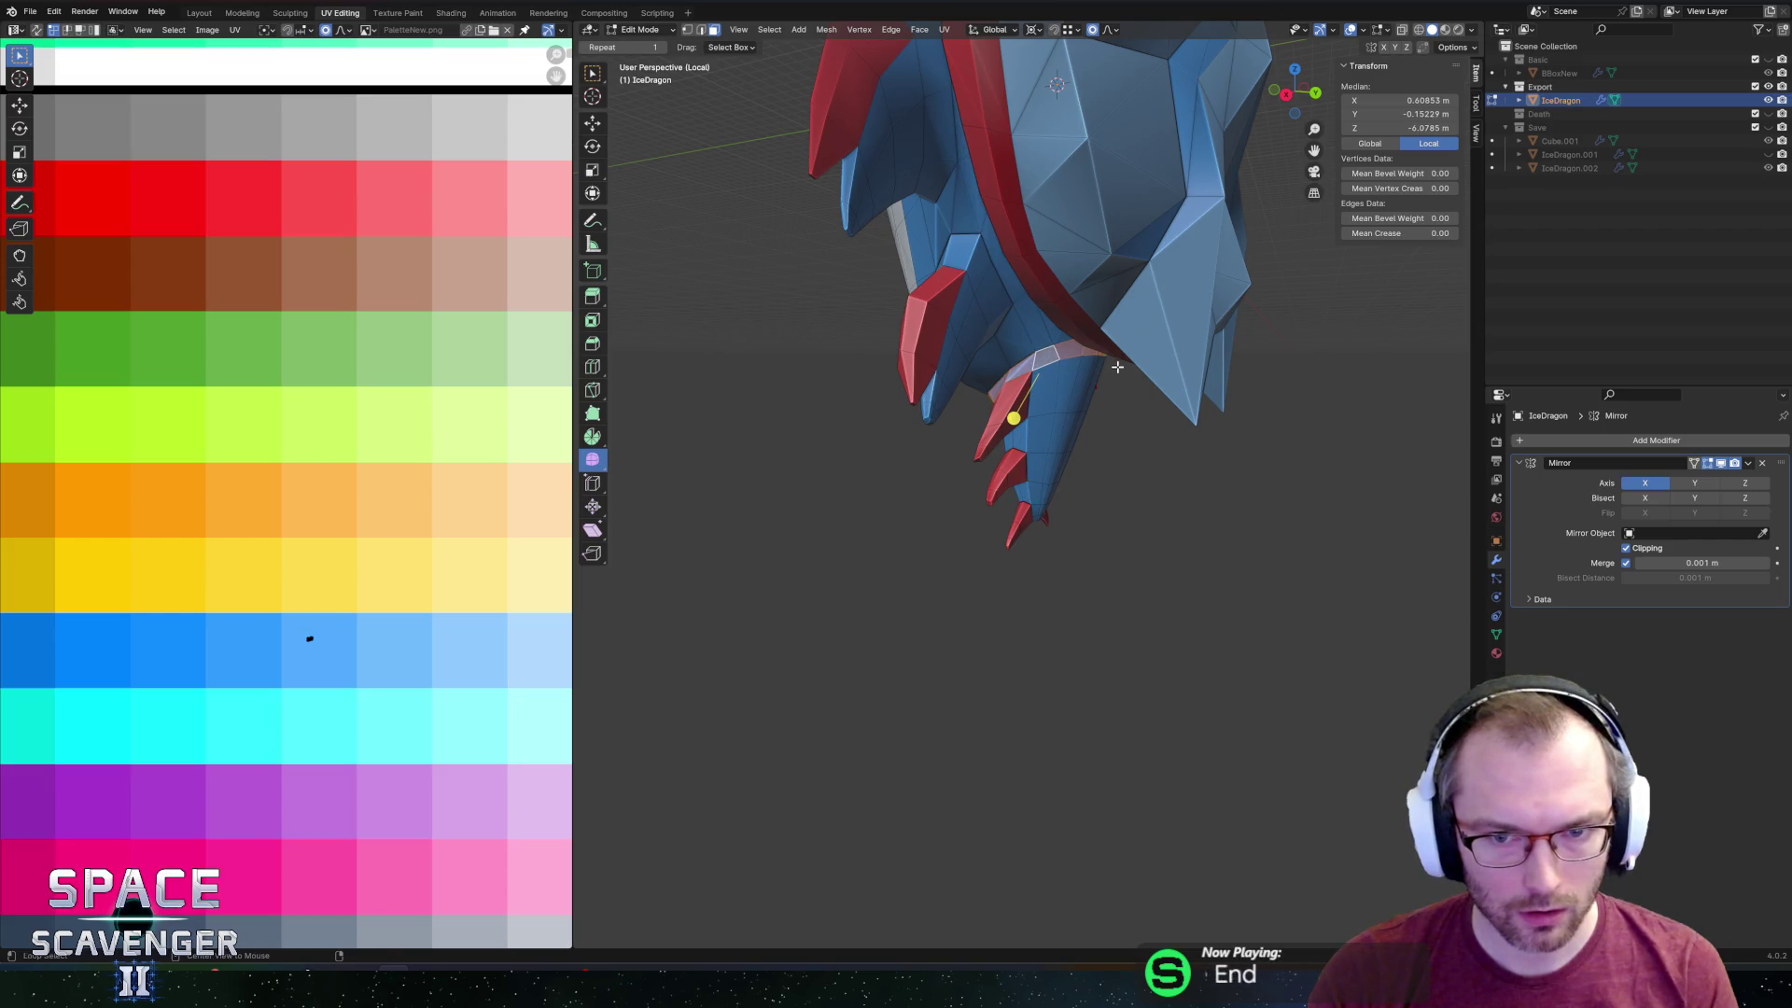
pyautogui.moveTo(1105, 367); pyautogui.dragTo(1080, 388, button='middle')
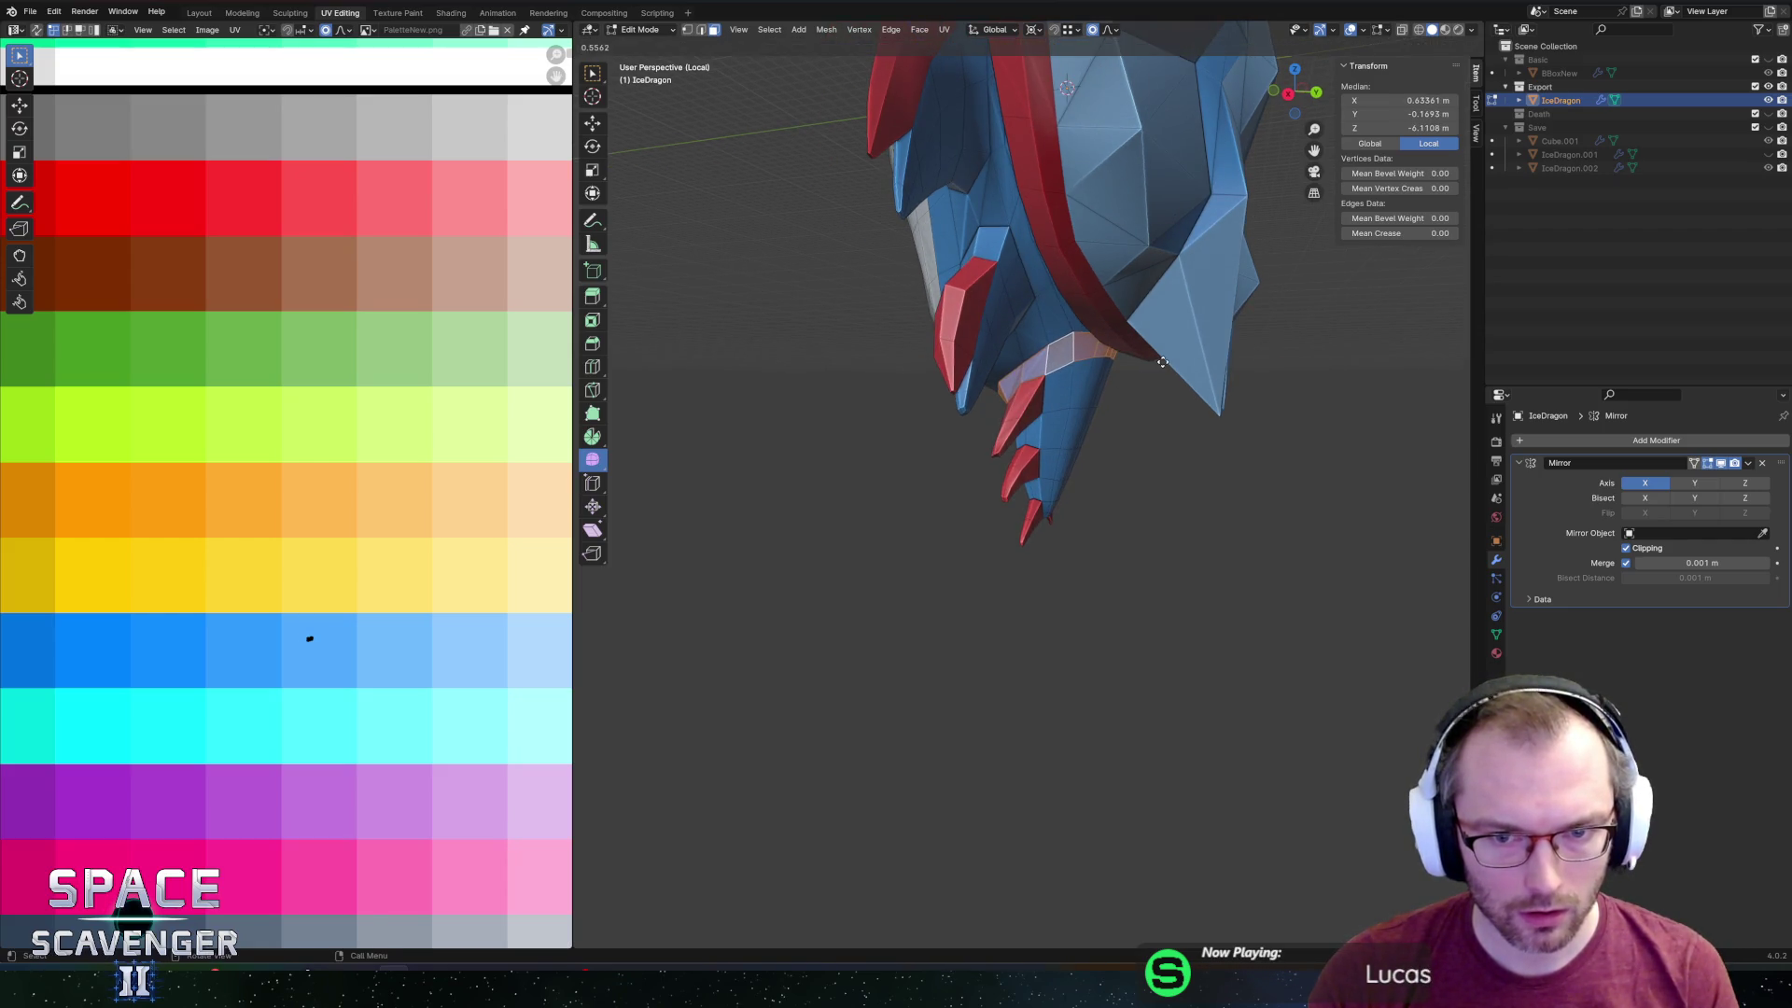
pyautogui.hotkey('shift', 'r')
pyautogui.moveTo(1027, 400)
pyautogui.mouseDown(button='middle')
pyautogui.moveTo(908, 388)
pyautogui.moveTo(912, 404)
pyautogui.moveTo(1056, 329)
pyautogui.moveTo(991, 354)
pyautogui.mouseUp(button='middle')
pyautogui.click(962, 402)
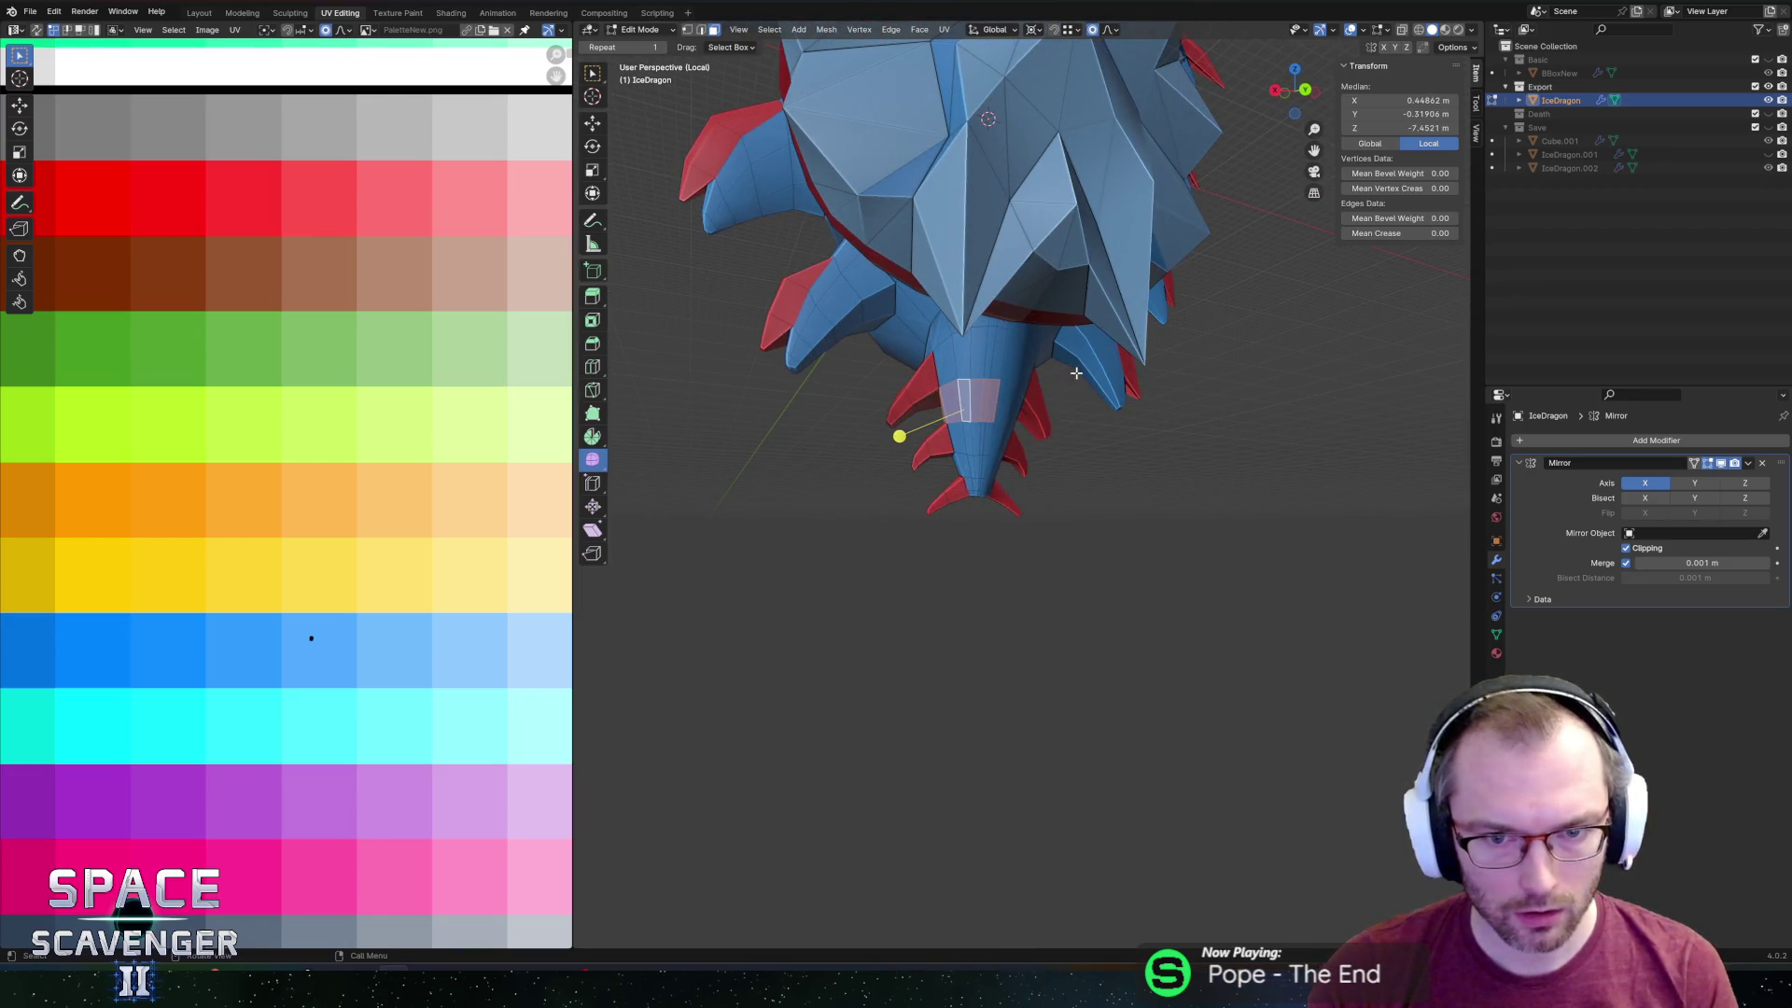
pyautogui.press('l')
pyautogui.press('Tab')
pyautogui.moveTo(896, 432); pyautogui.dragTo(1080, 344, button='middle')
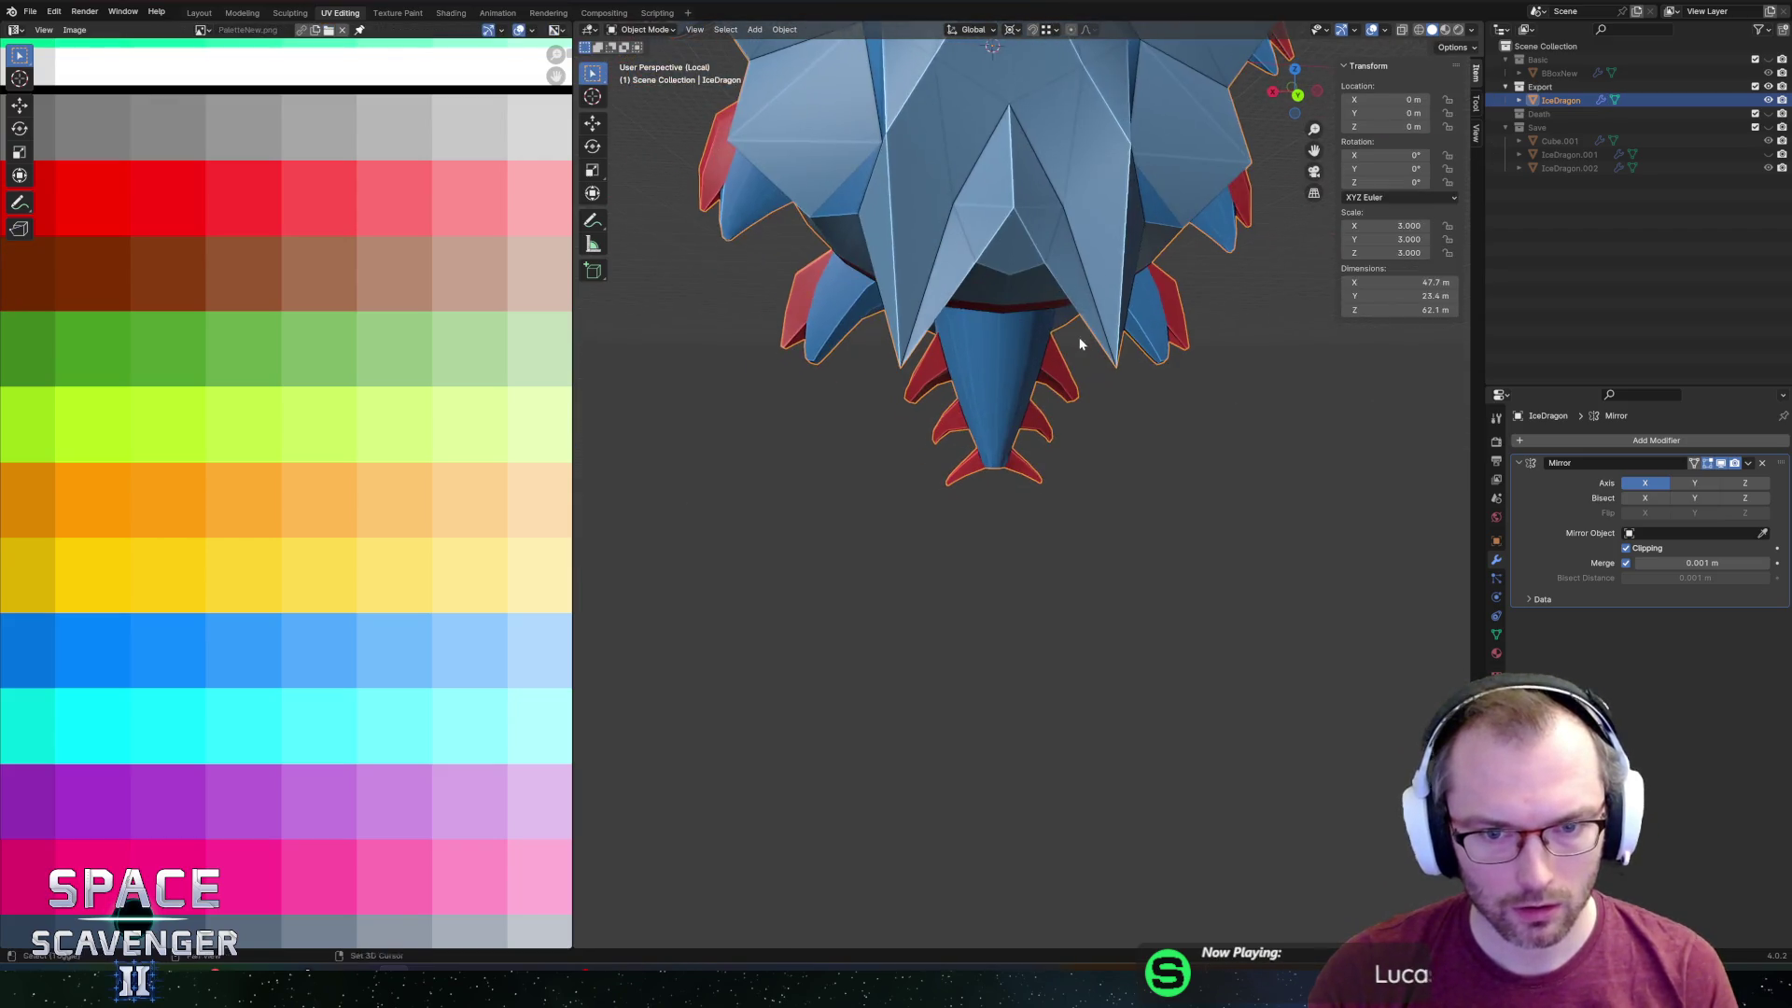
# Lower the tail tip vertex along Z in Edit Mode.
pyautogui.press('Tab')
pyautogui.scroll(3, 952, 383)
pyautogui.moveTo(953, 373)
pyautogui.mouseDown(button='middle')
pyautogui.moveTo(958, 328)
pyautogui.moveTo(920, 312)
pyautogui.mouseUp(button='middle')
pyautogui.press('g')
pyautogui.press('z')
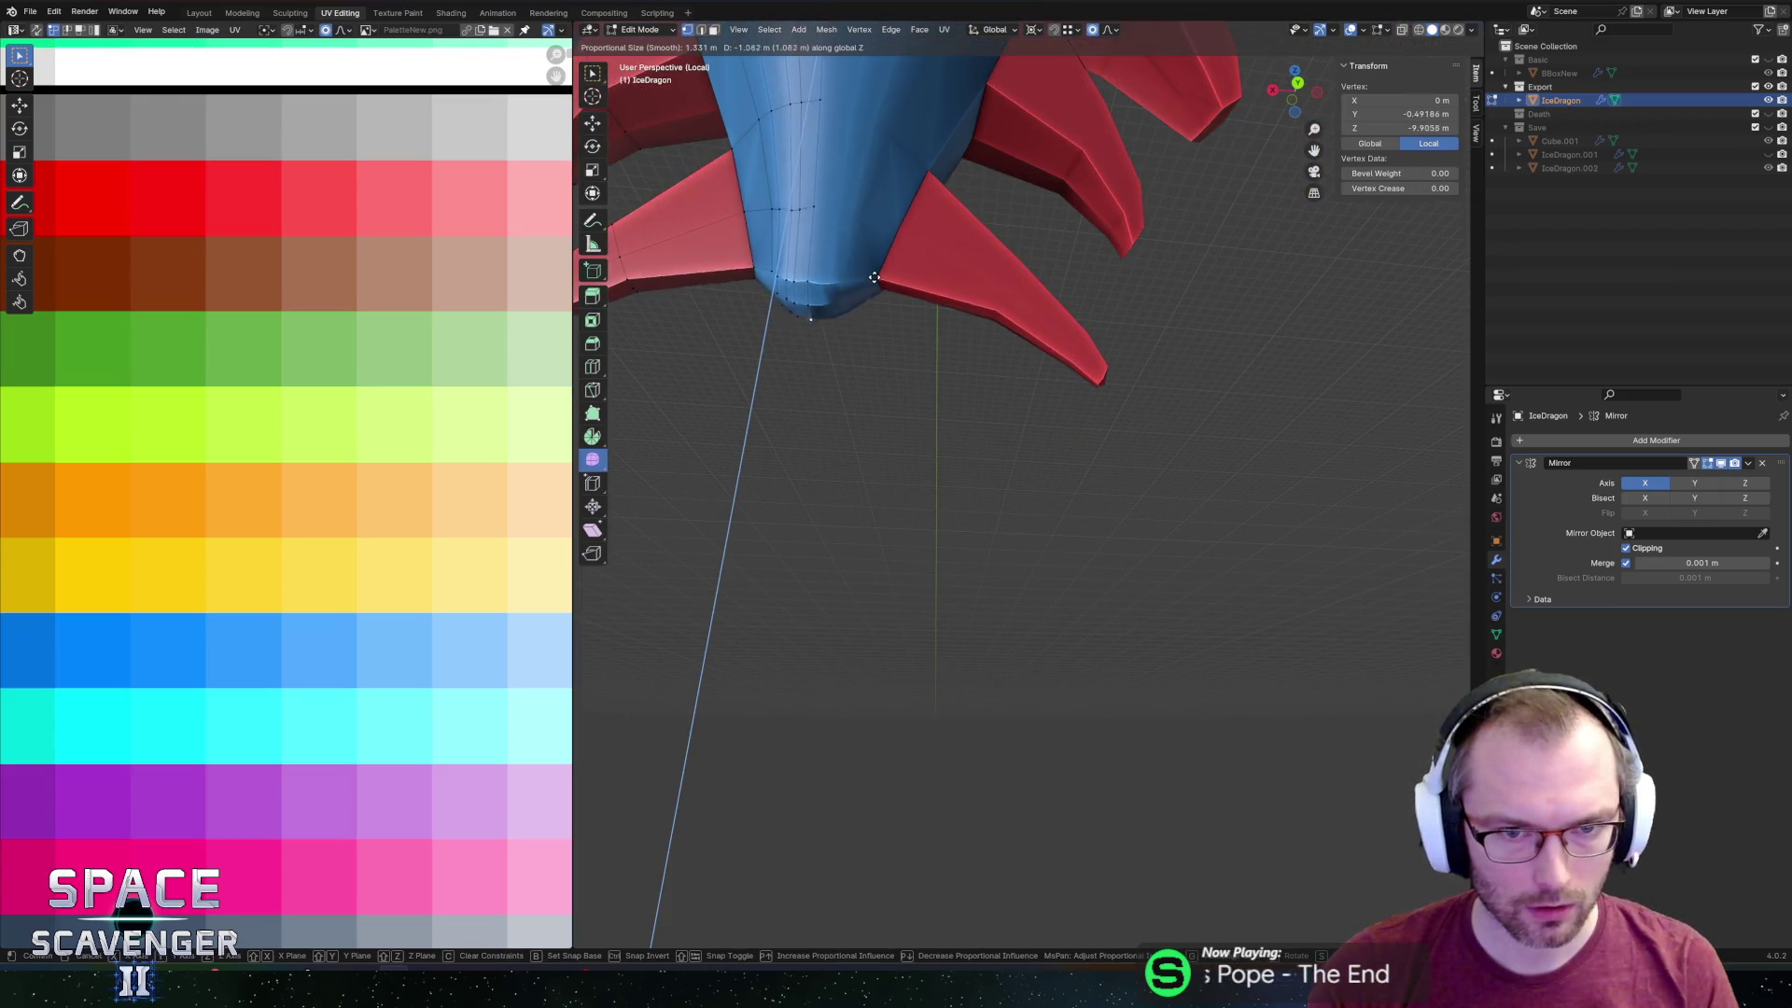
pyautogui.click(874, 279)
pyautogui.press('Tab')
pyautogui.moveTo(875, 279)
pyautogui.mouseDown(button='middle')
pyautogui.moveTo(988, 283)
pyautogui.moveTo(1008, 336)
pyautogui.moveTo(978, 296)
pyautogui.mouseUp(button='middle')
# Select a tail face ring and rescale it along X.
pyautogui.press('Tab')
pyautogui.click(997, 268)
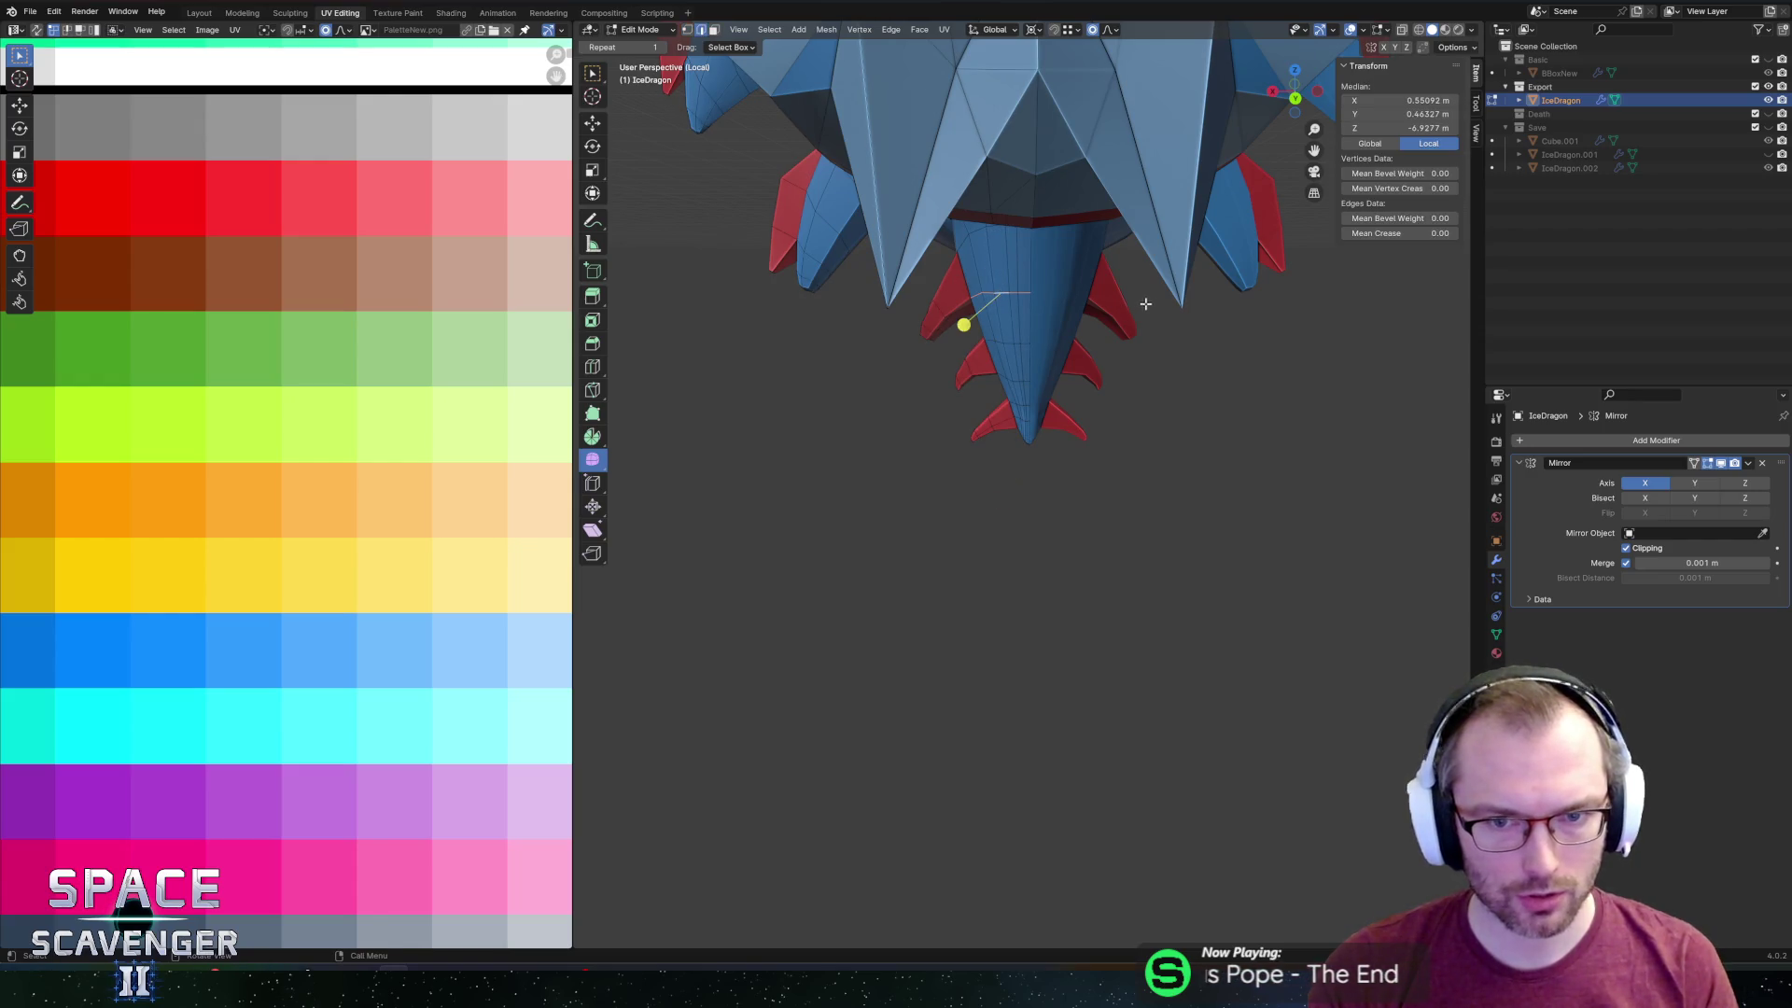
pyautogui.press('s')
pyautogui.press('x')
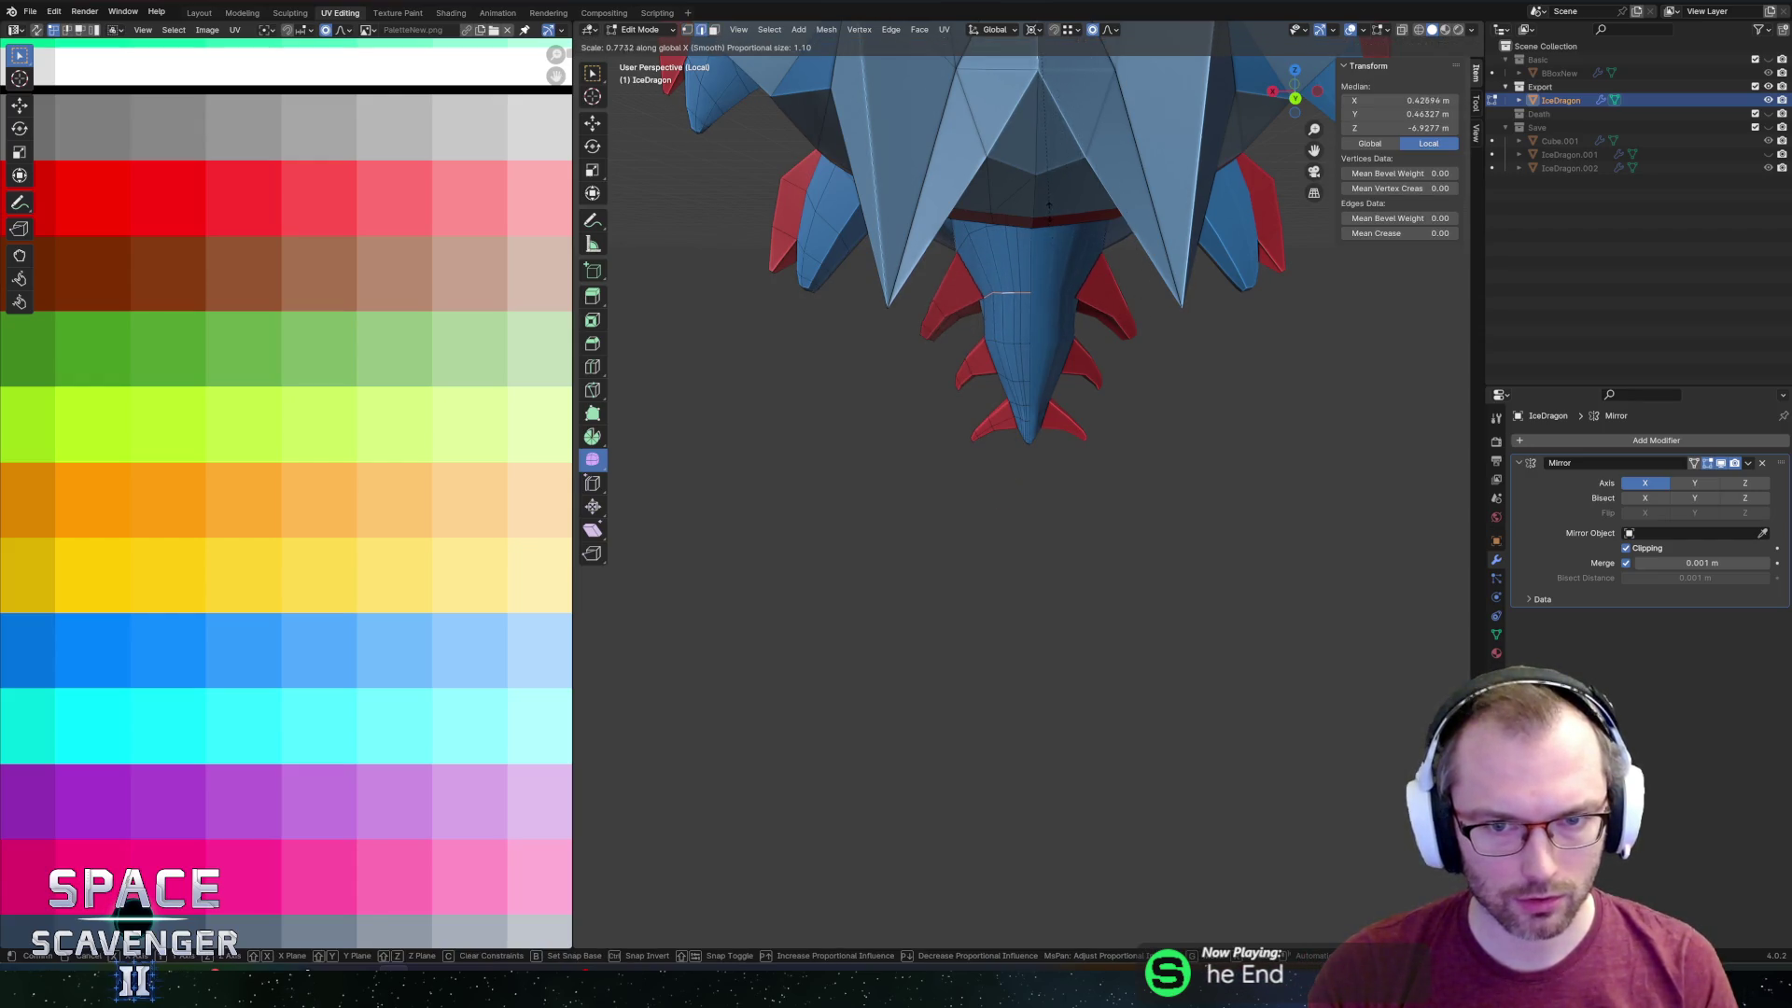
pyautogui.press('Escape')
pyautogui.scroll(3, 1000, 239)
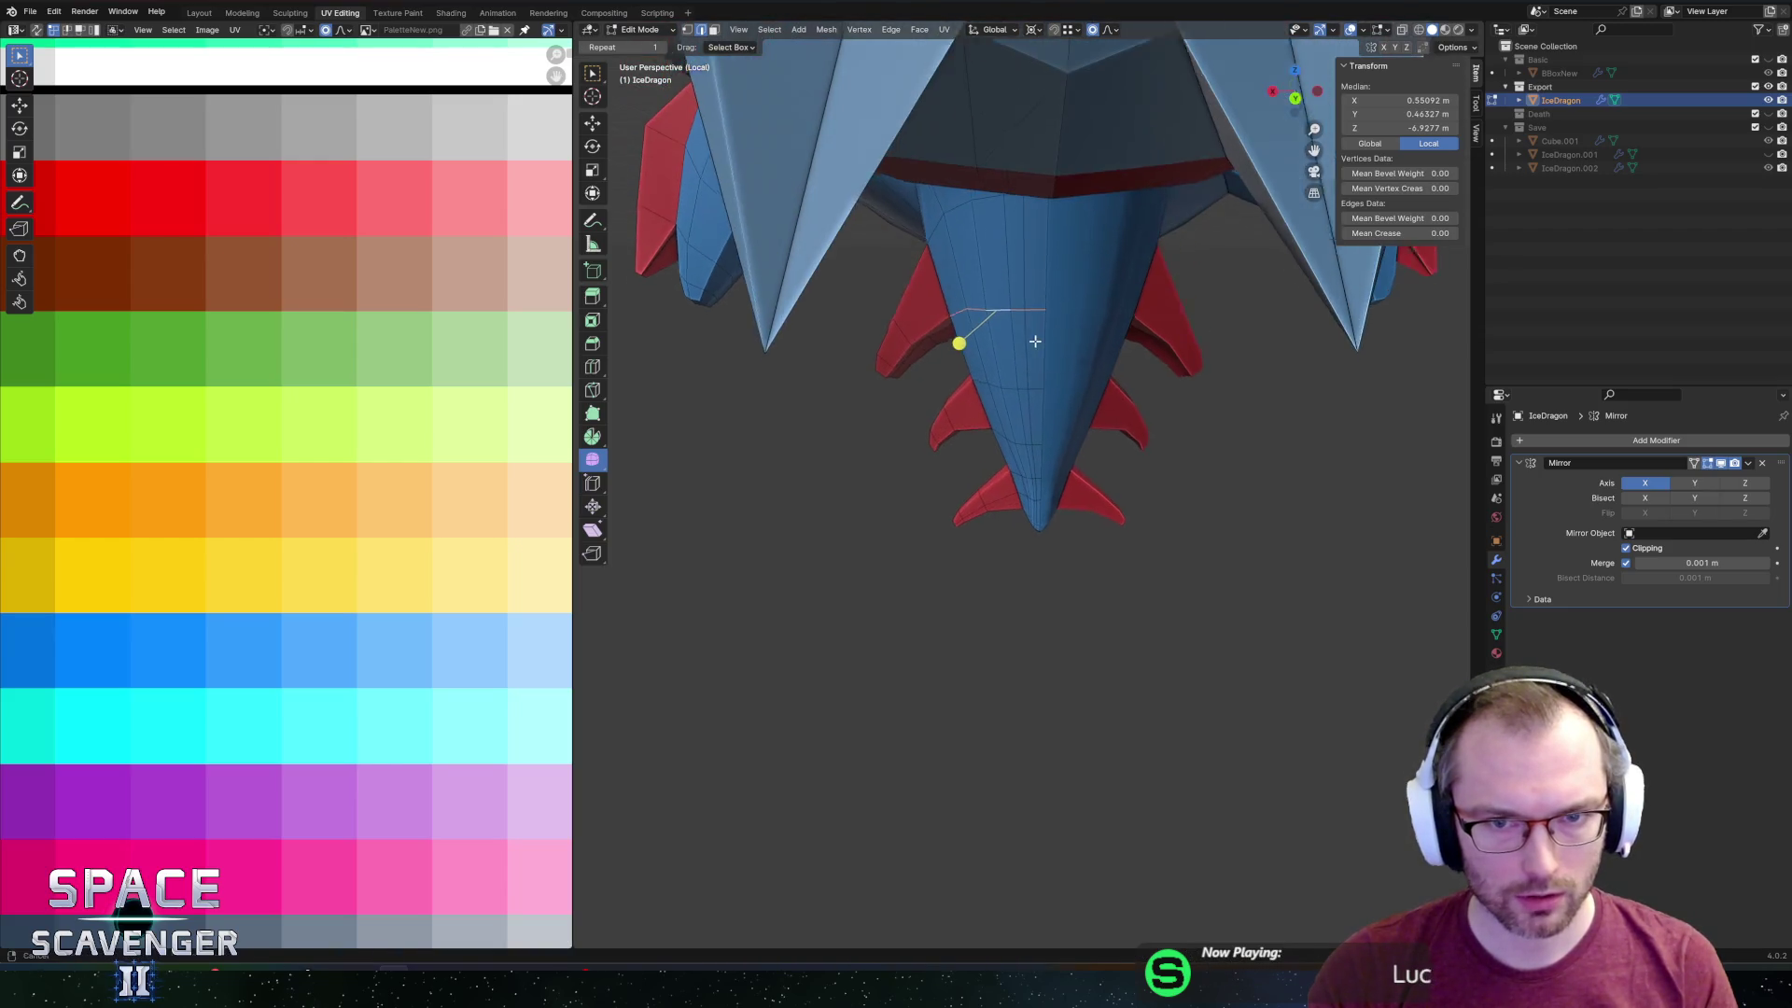
pyautogui.press('s')
pyautogui.press('x')
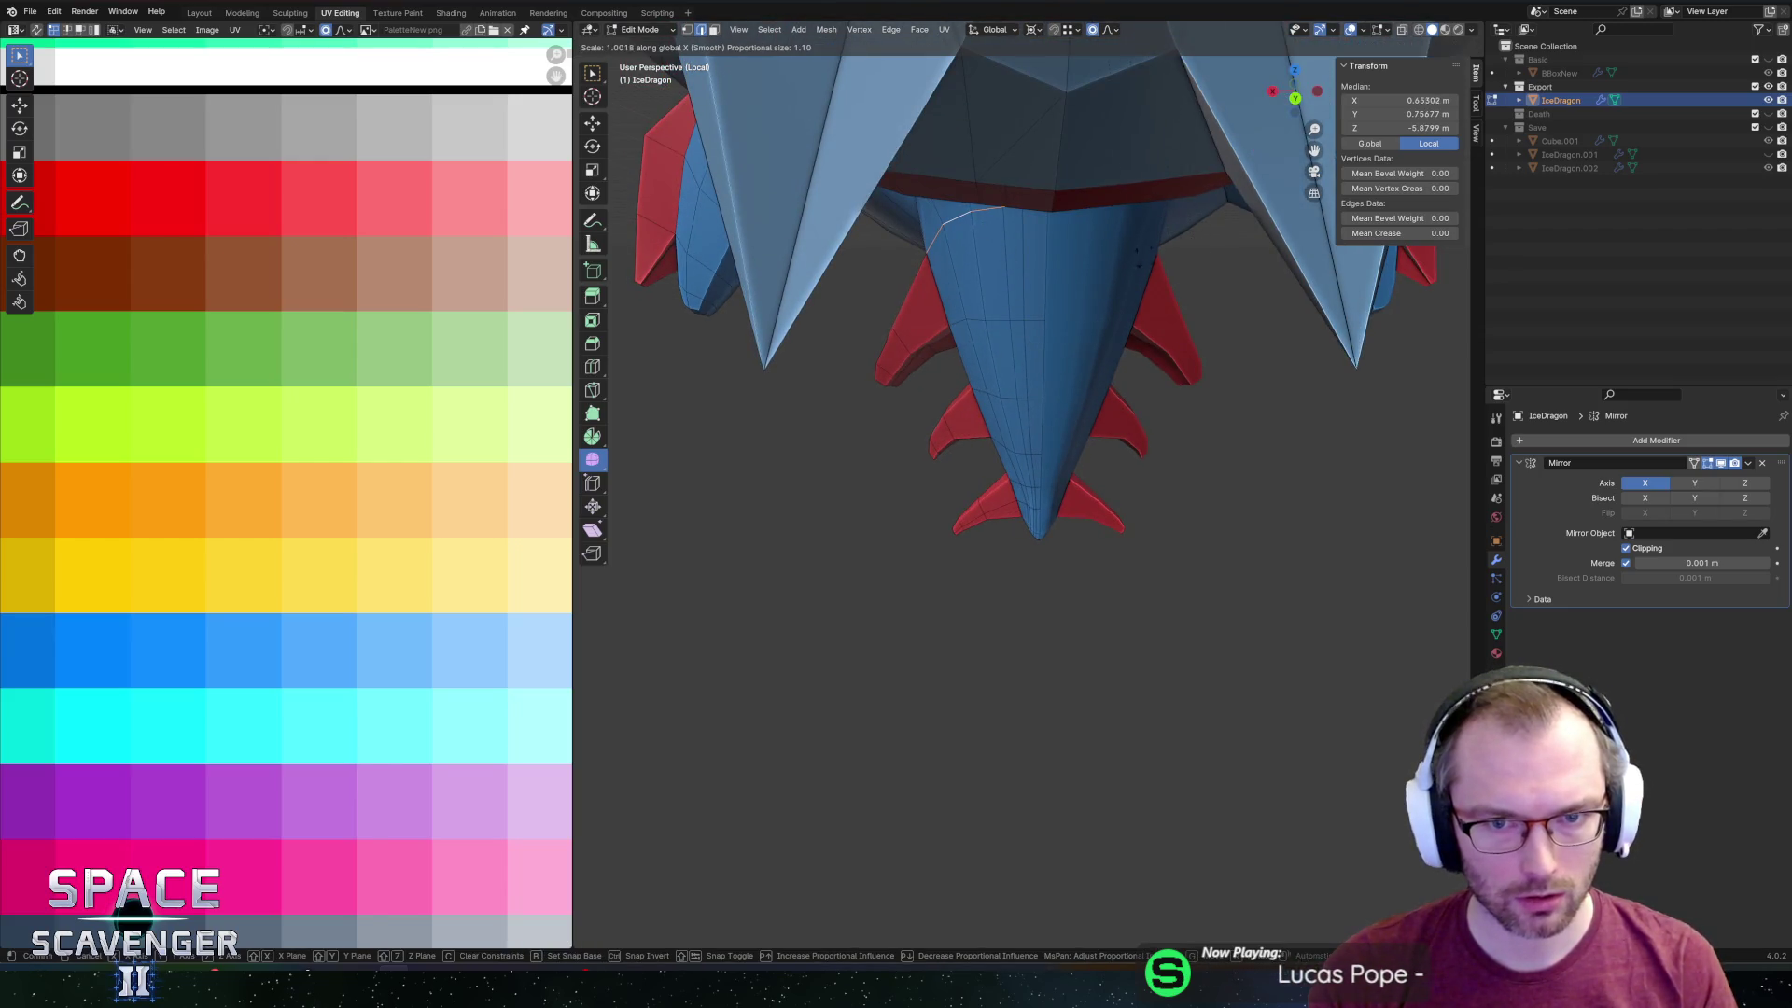
pyautogui.click(1105, 116)
# Narrow the tail section to 0.748 along X.
pyautogui.moveTo(940, 232); pyautogui.dragTo(1262, 263, button='middle')
pyautogui.moveTo(1115, 271)
pyautogui.mouseDown(button='middle')
pyautogui.moveTo(1272, 244)
pyautogui.moveTo(1172, 300)
pyautogui.moveTo(1251, 318)
pyautogui.mouseUp(button='middle')
pyautogui.press('s')
pyautogui.press('x')
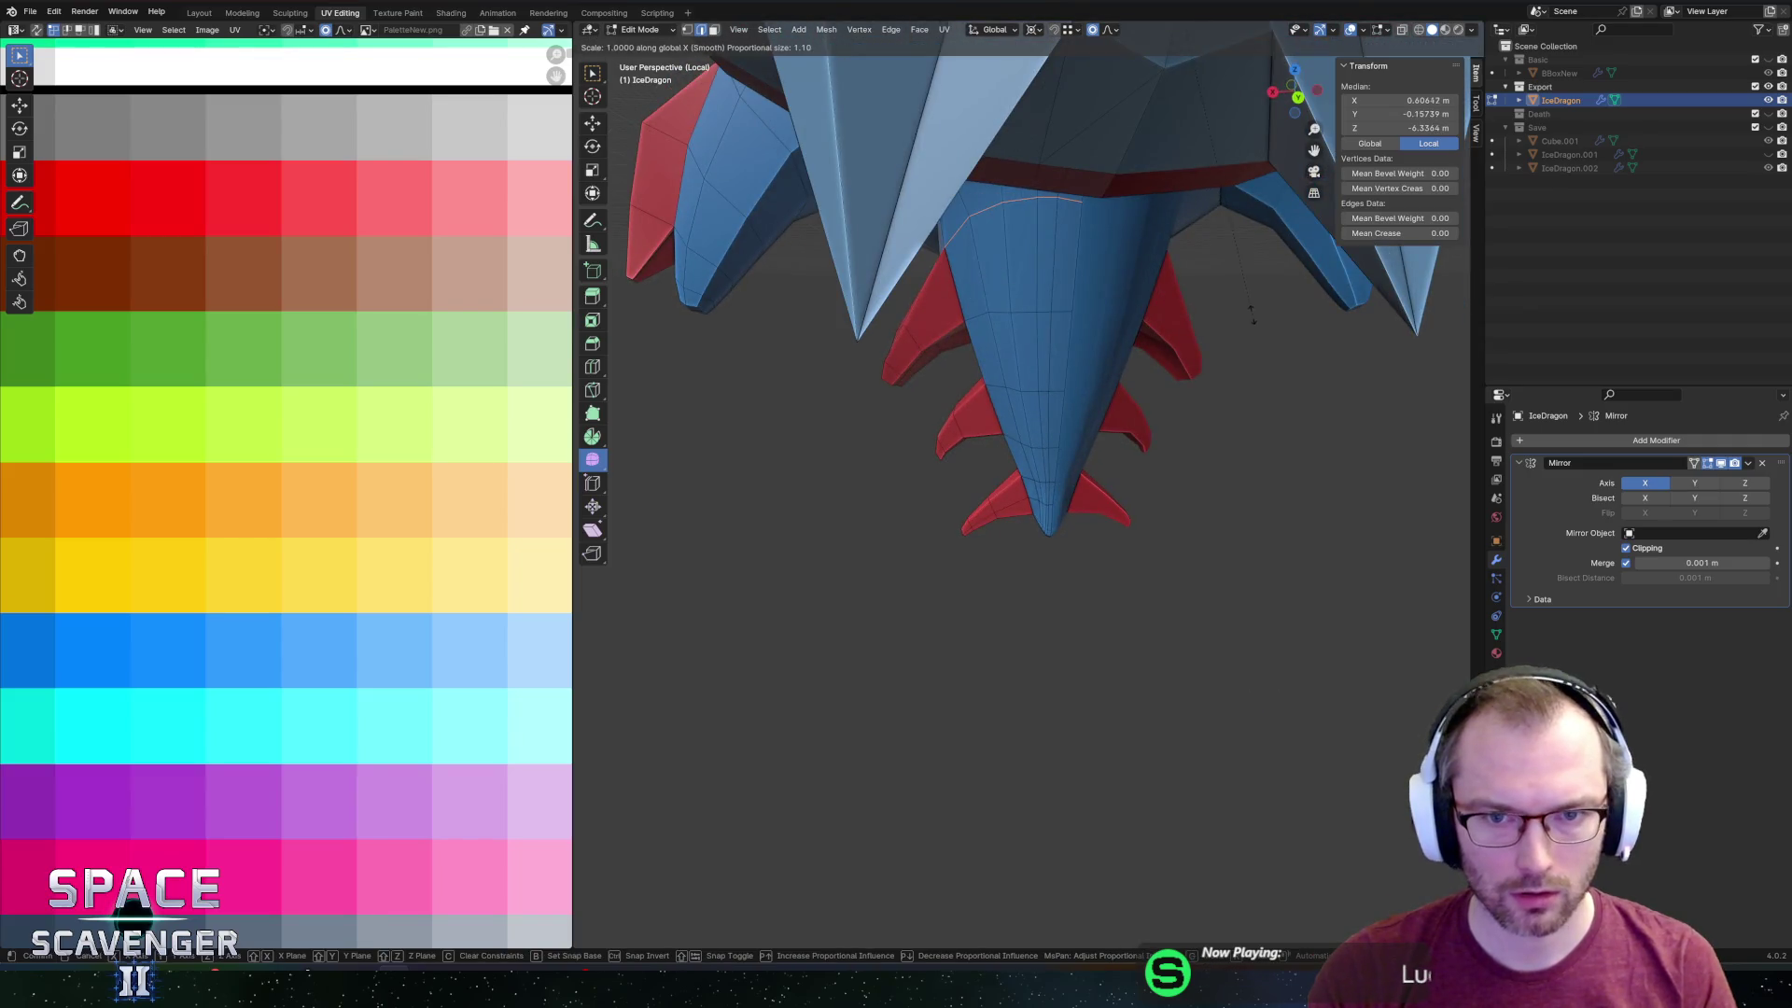
pyautogui.click(1085, 136)
pyautogui.moveTo(1086, 136); pyautogui.dragTo(1132, 269, button='middle')
# Overwrite IceDragon.fbx and check the dragon in the running Unity game.
pyautogui.hotkey('ctrl', 'shift', 'e')
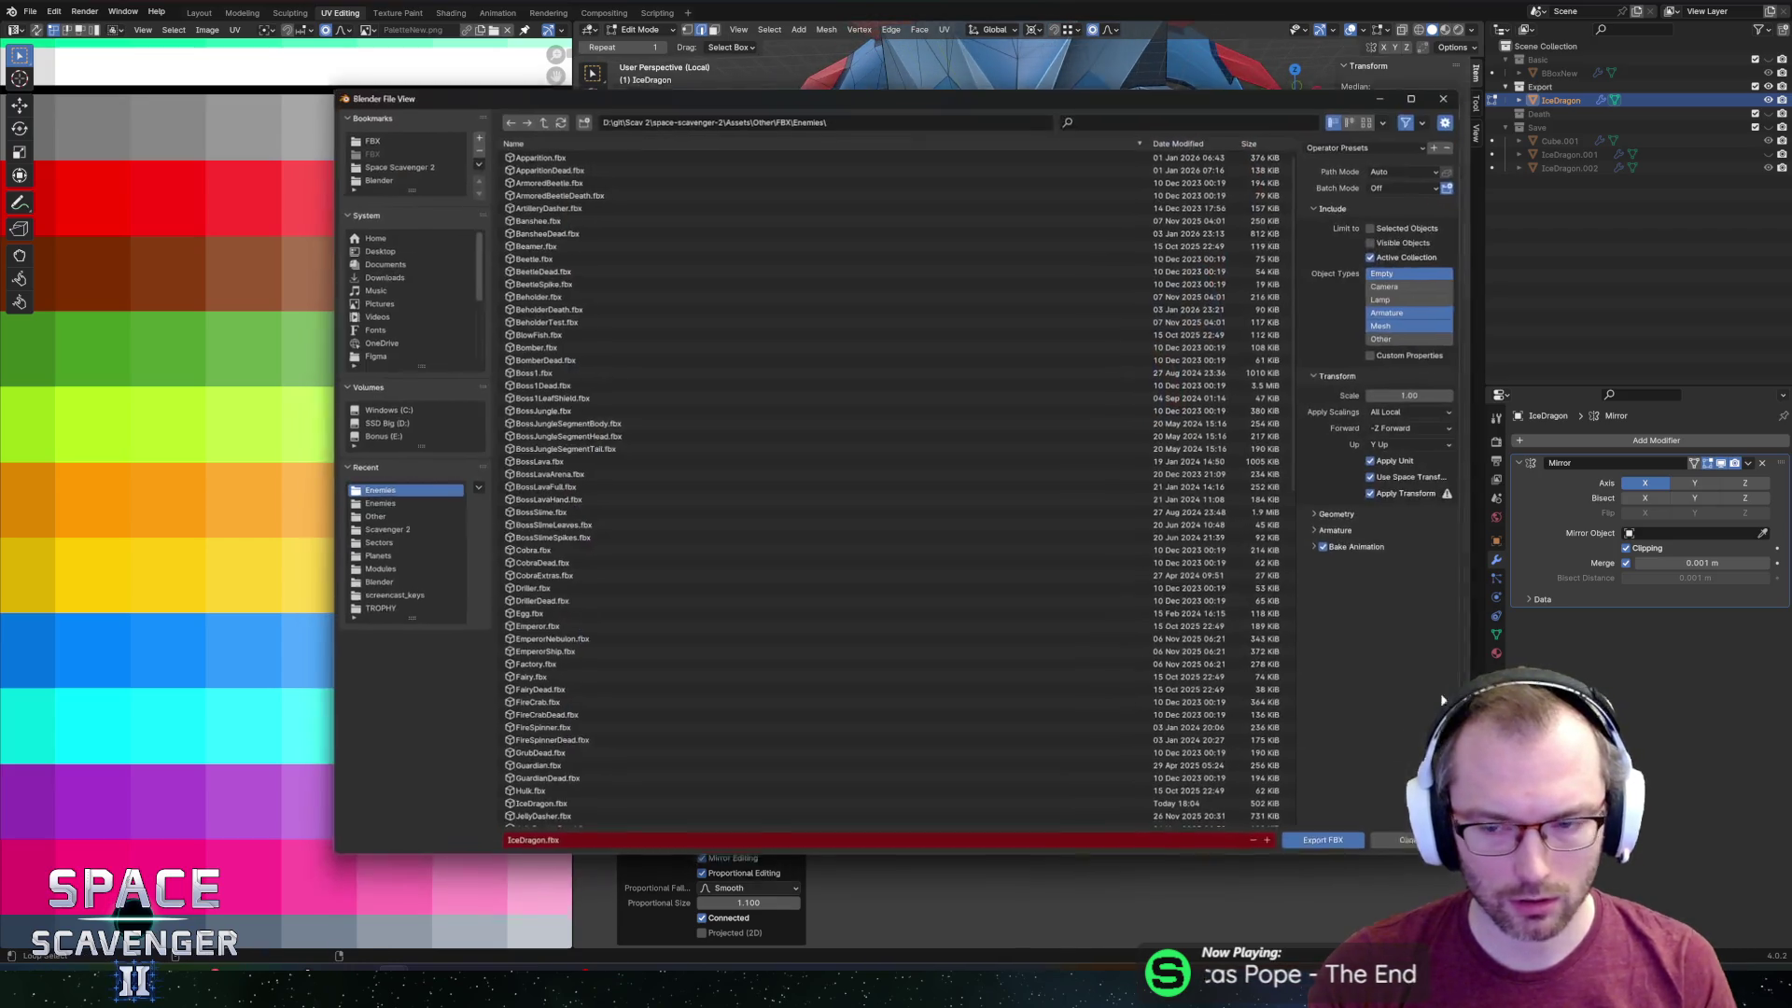
pyautogui.press('Return')
pyautogui.hotkey('alt', 'Tab')
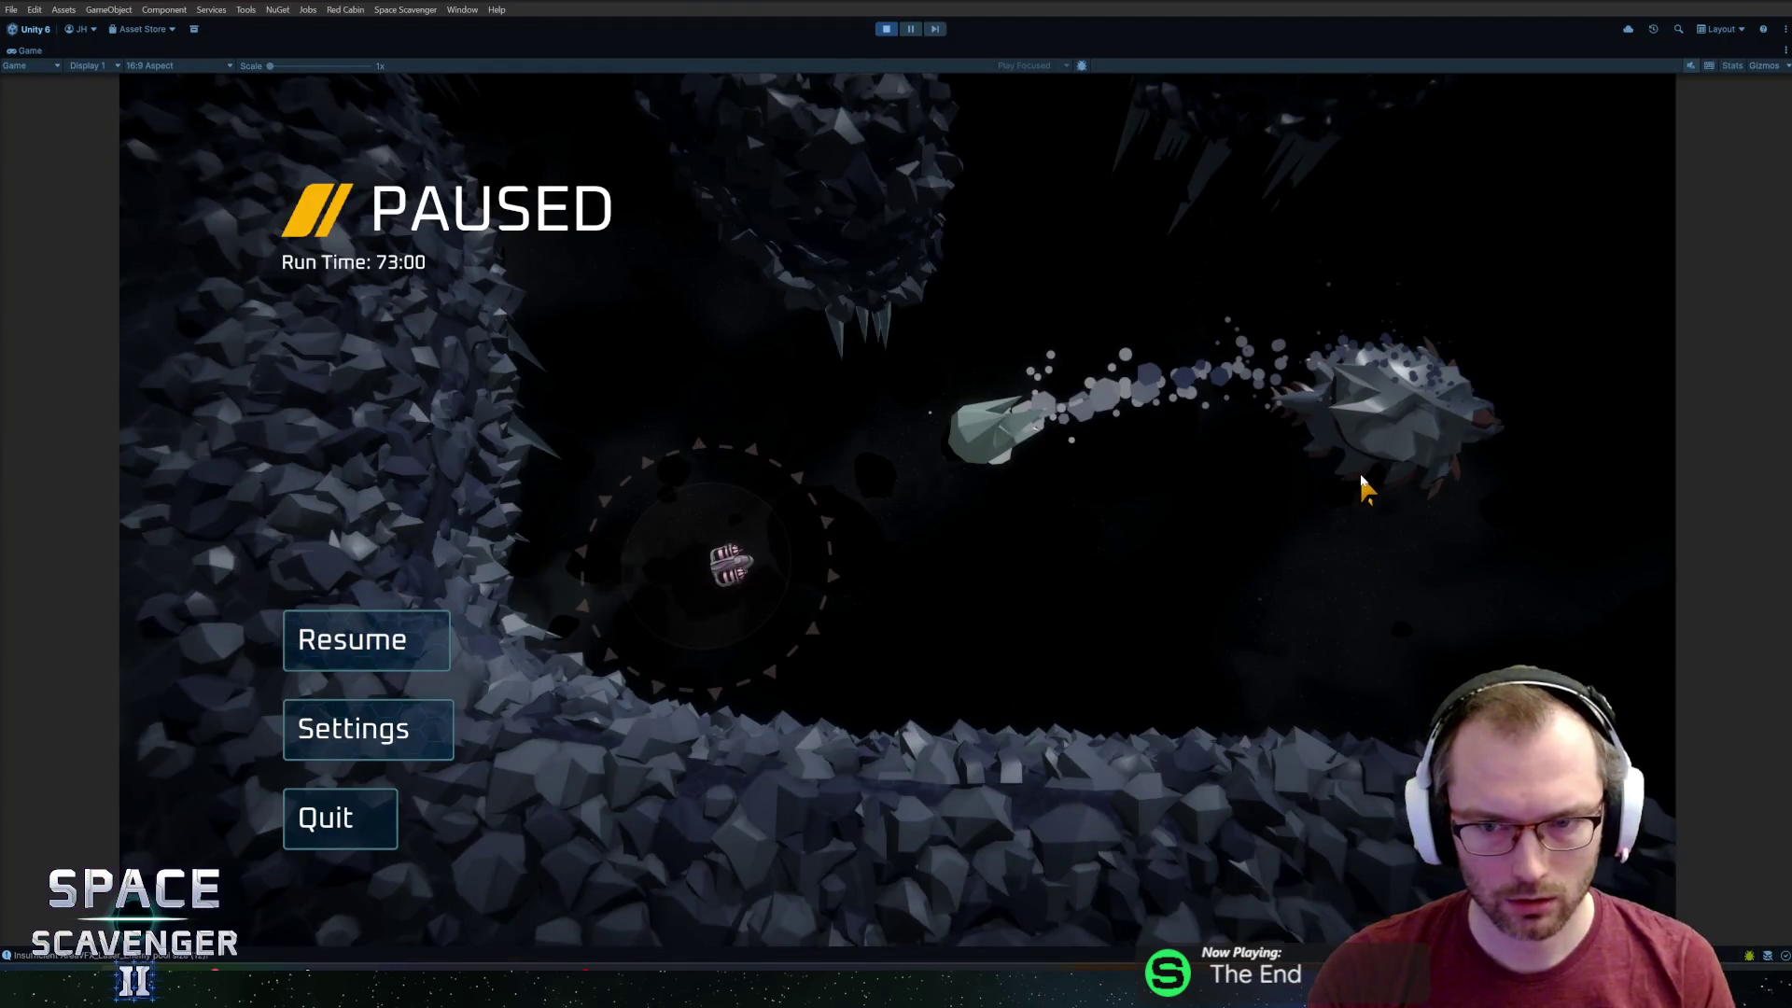
pyautogui.press('Escape')
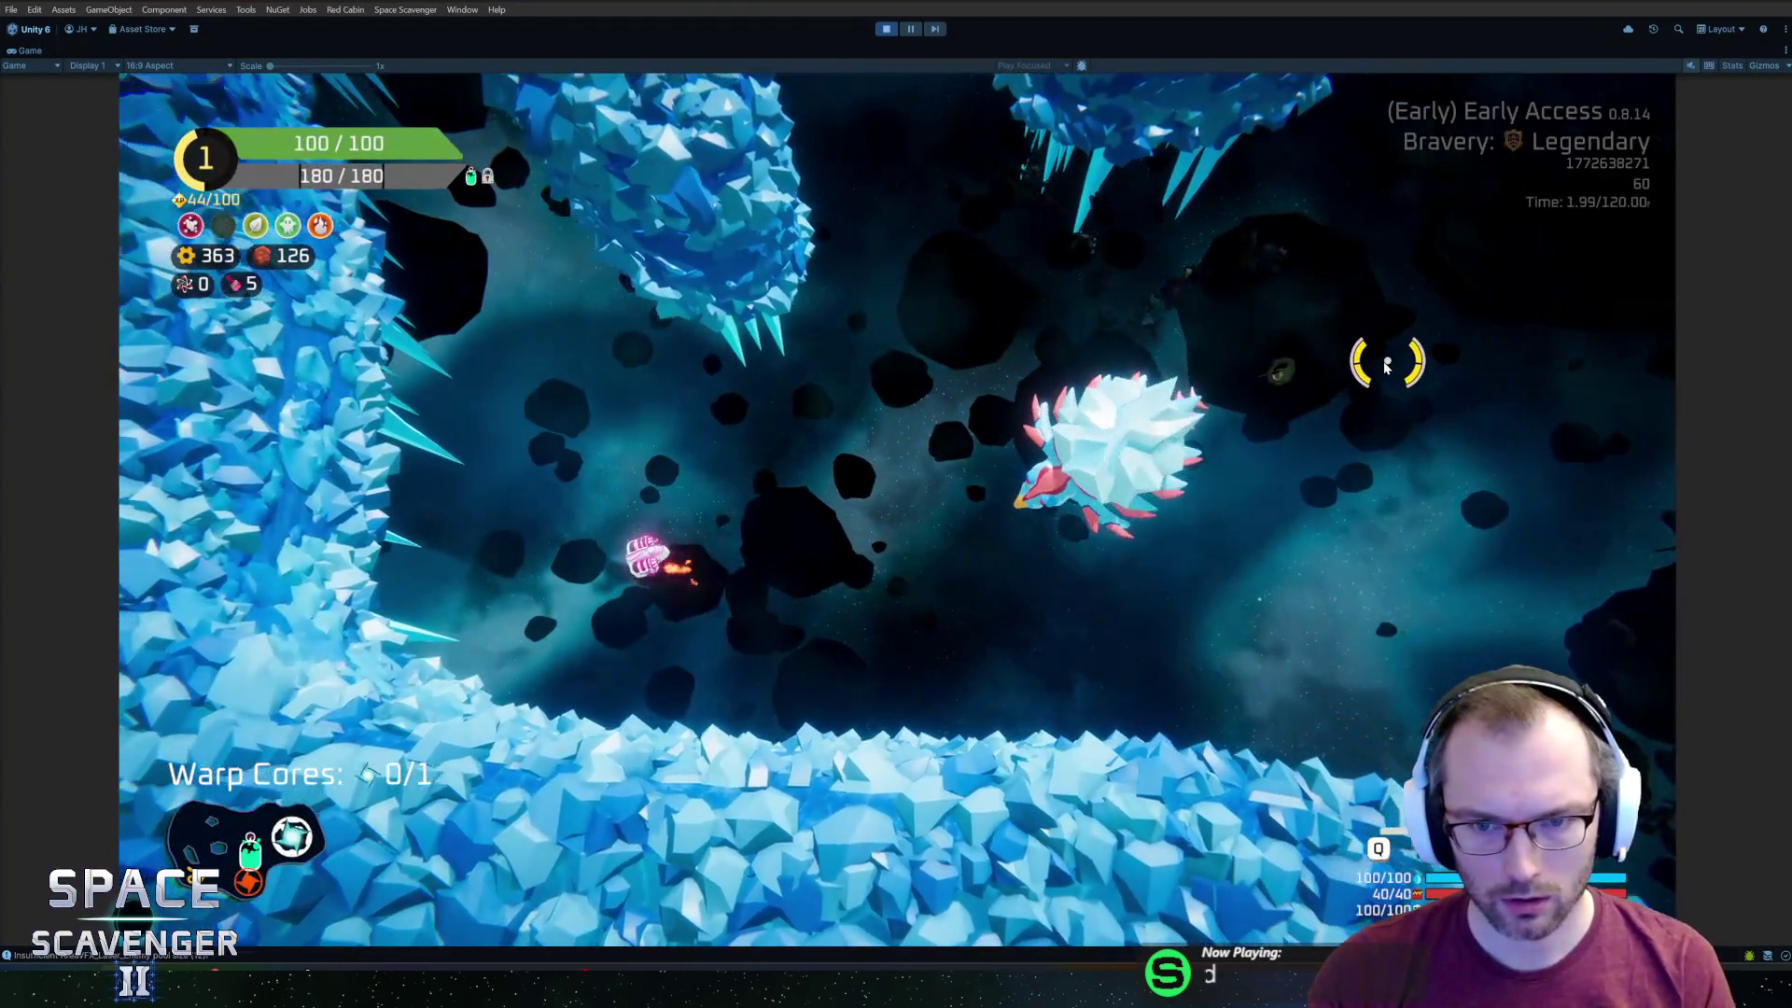
pyautogui.hotkey('alt', 'Tab')
# Re-export IceDragon.fbx, view it in the game, then return to Edit Mode.
pyautogui.moveTo(1336, 402)
pyautogui.mouseDown(button='middle')
pyautogui.moveTo(1268, 364)
pyautogui.moveTo(980, 311)
pyautogui.moveTo(1104, 264)
pyautogui.mouseUp(button='middle')
pyautogui.keyDown('alt'); pyautogui.click(1068, 236); pyautogui.keyUp('alt')
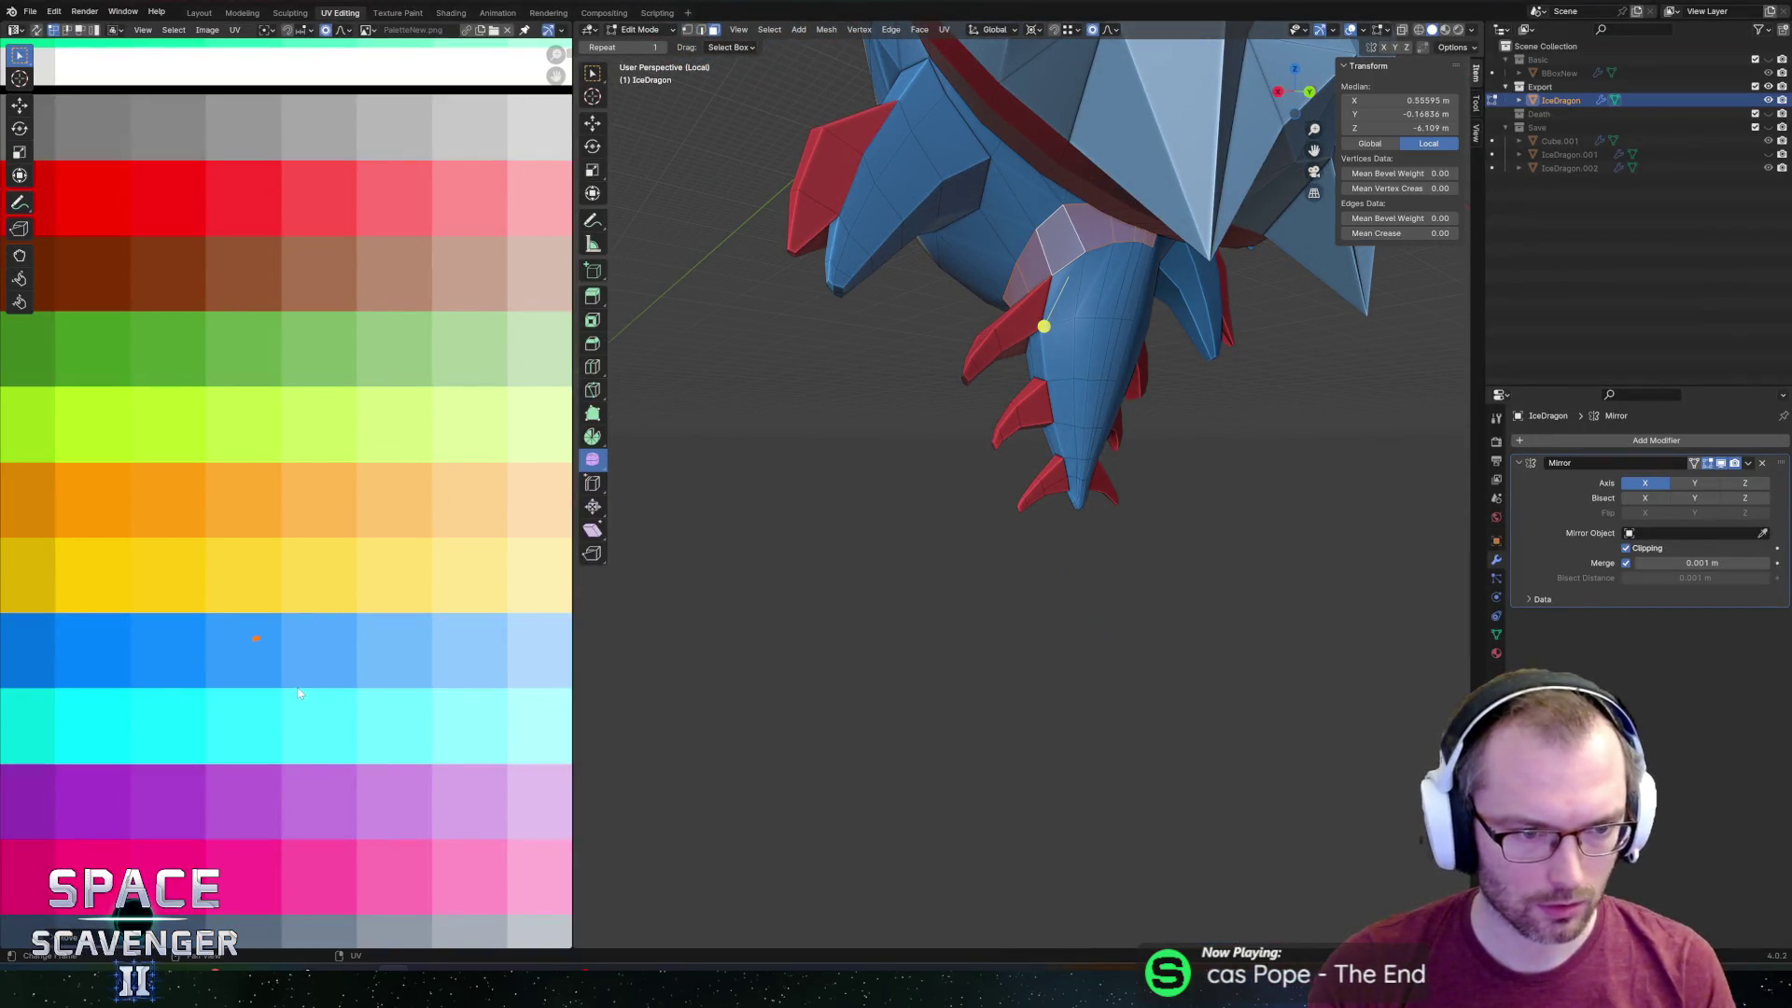
pyautogui.press('Tab')
pyautogui.hotkey('ctrl', 'shift', 'e')
pyautogui.press('Return')
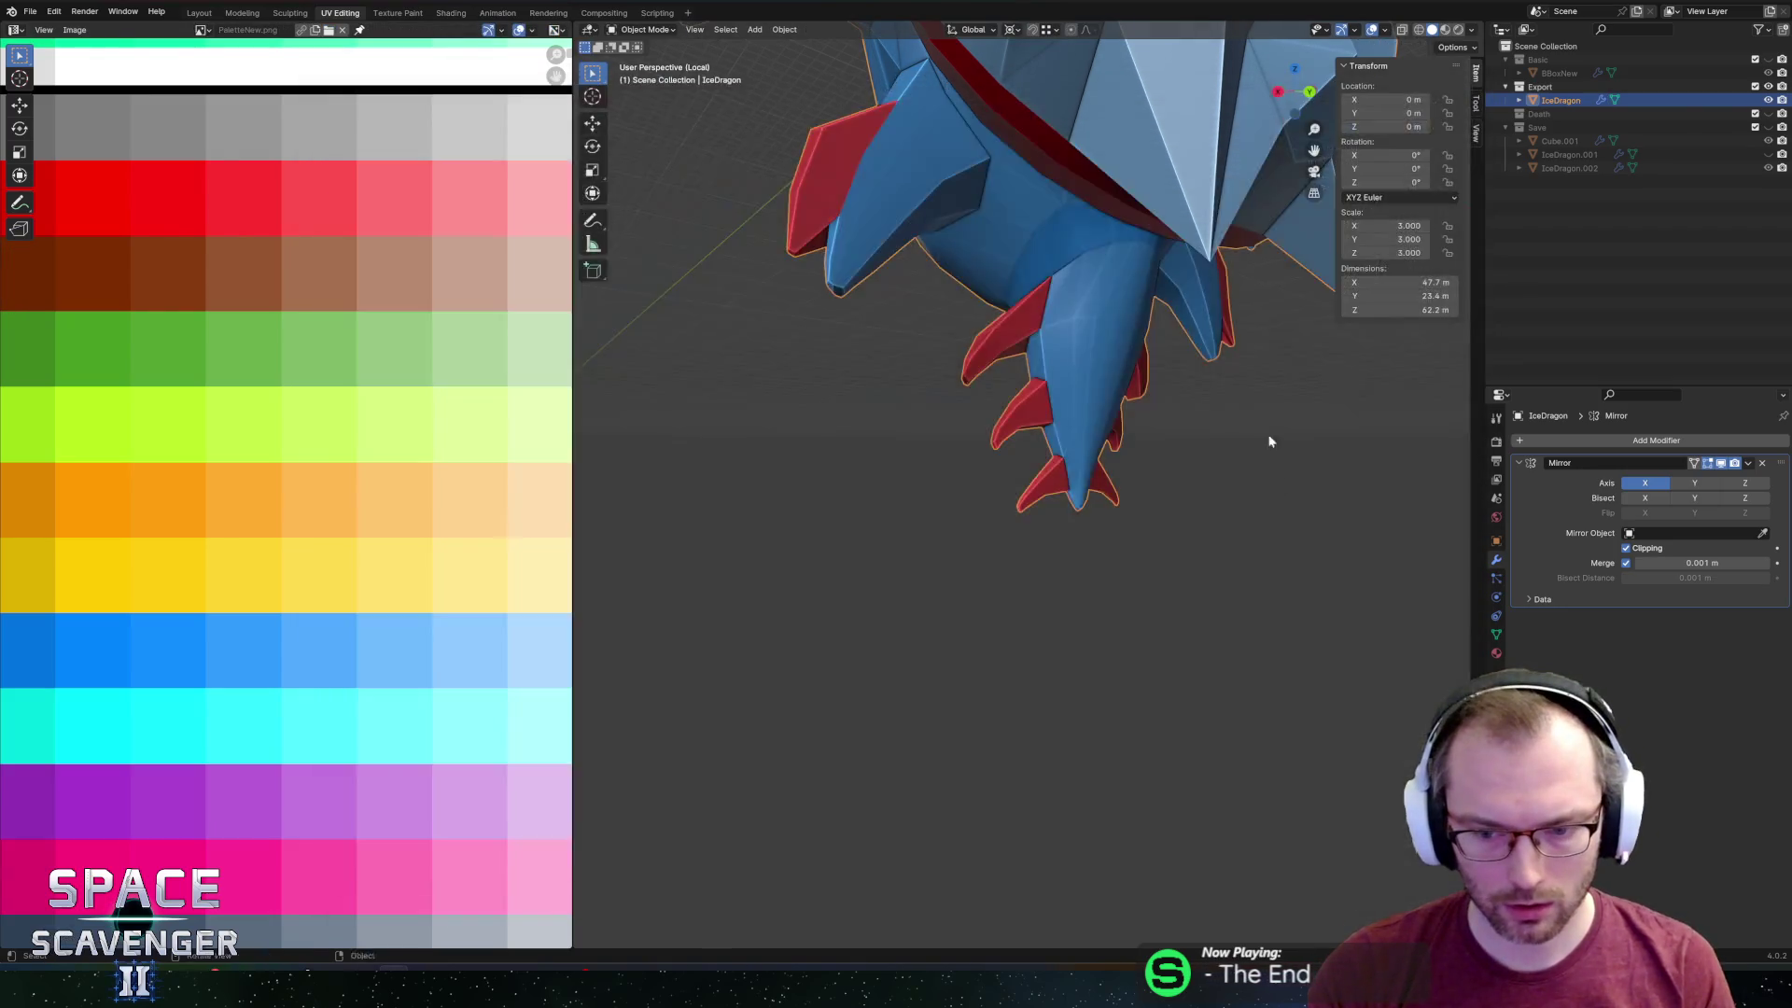
pyautogui.hotkey('alt', 'Tab')
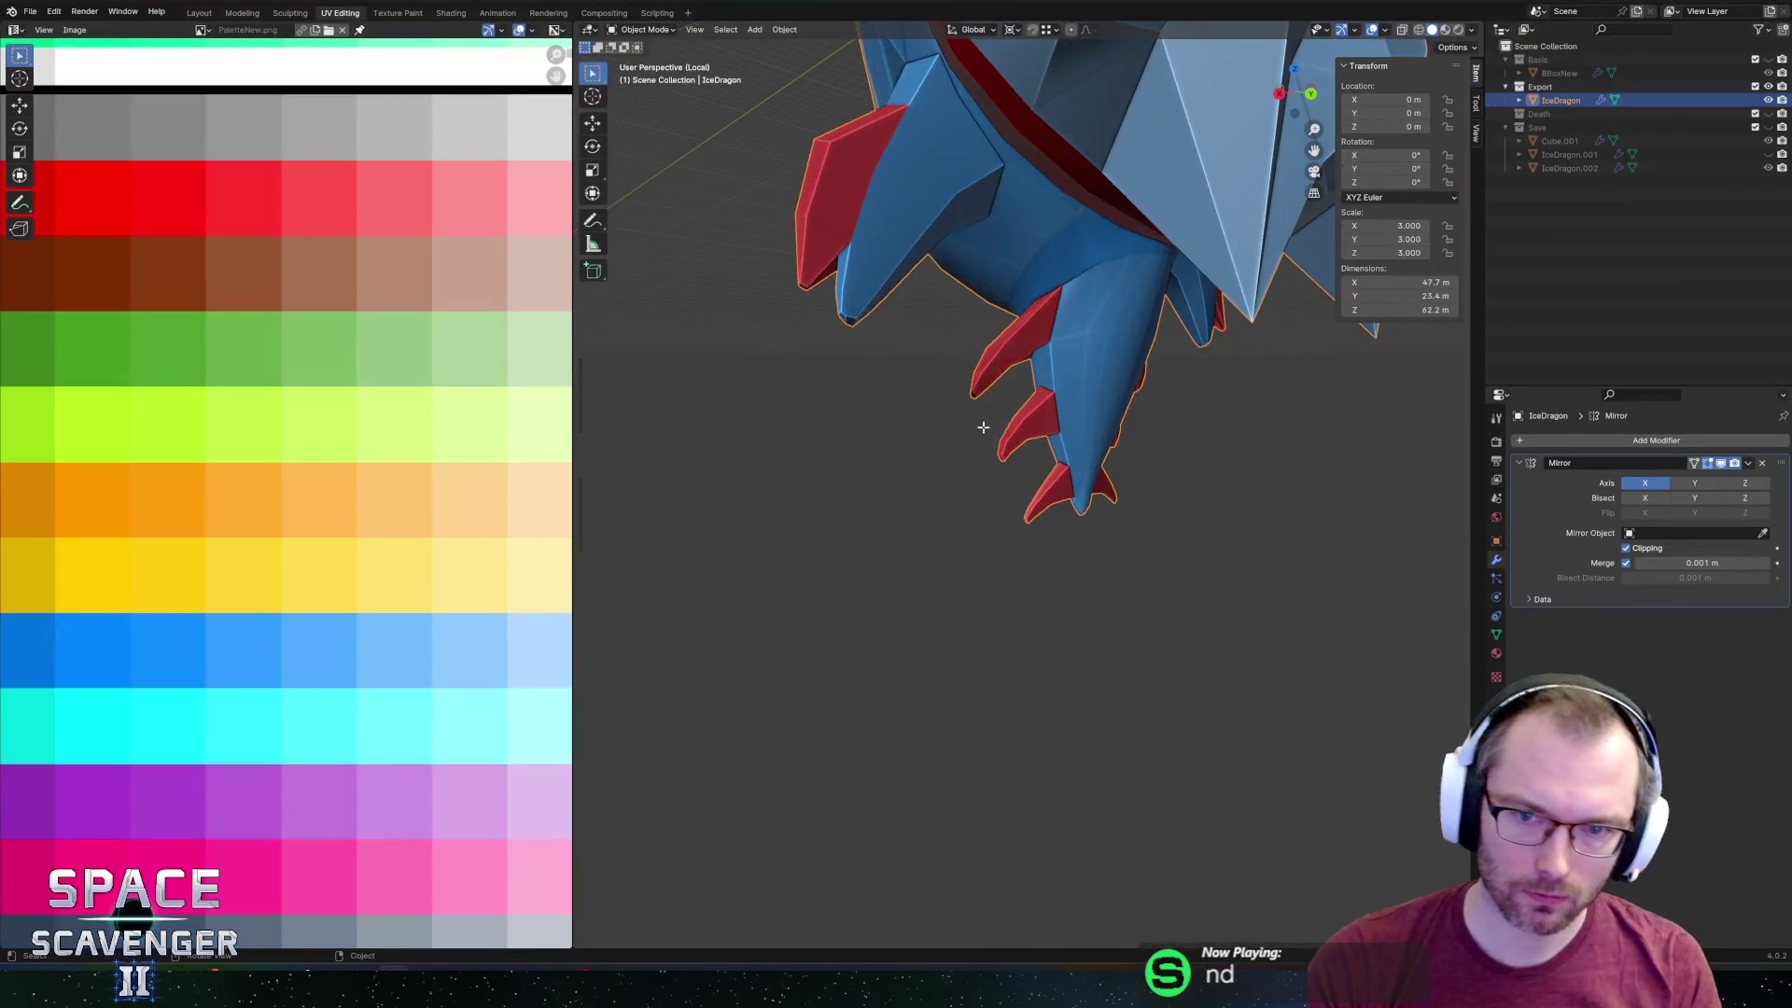
pyautogui.press('Tab')
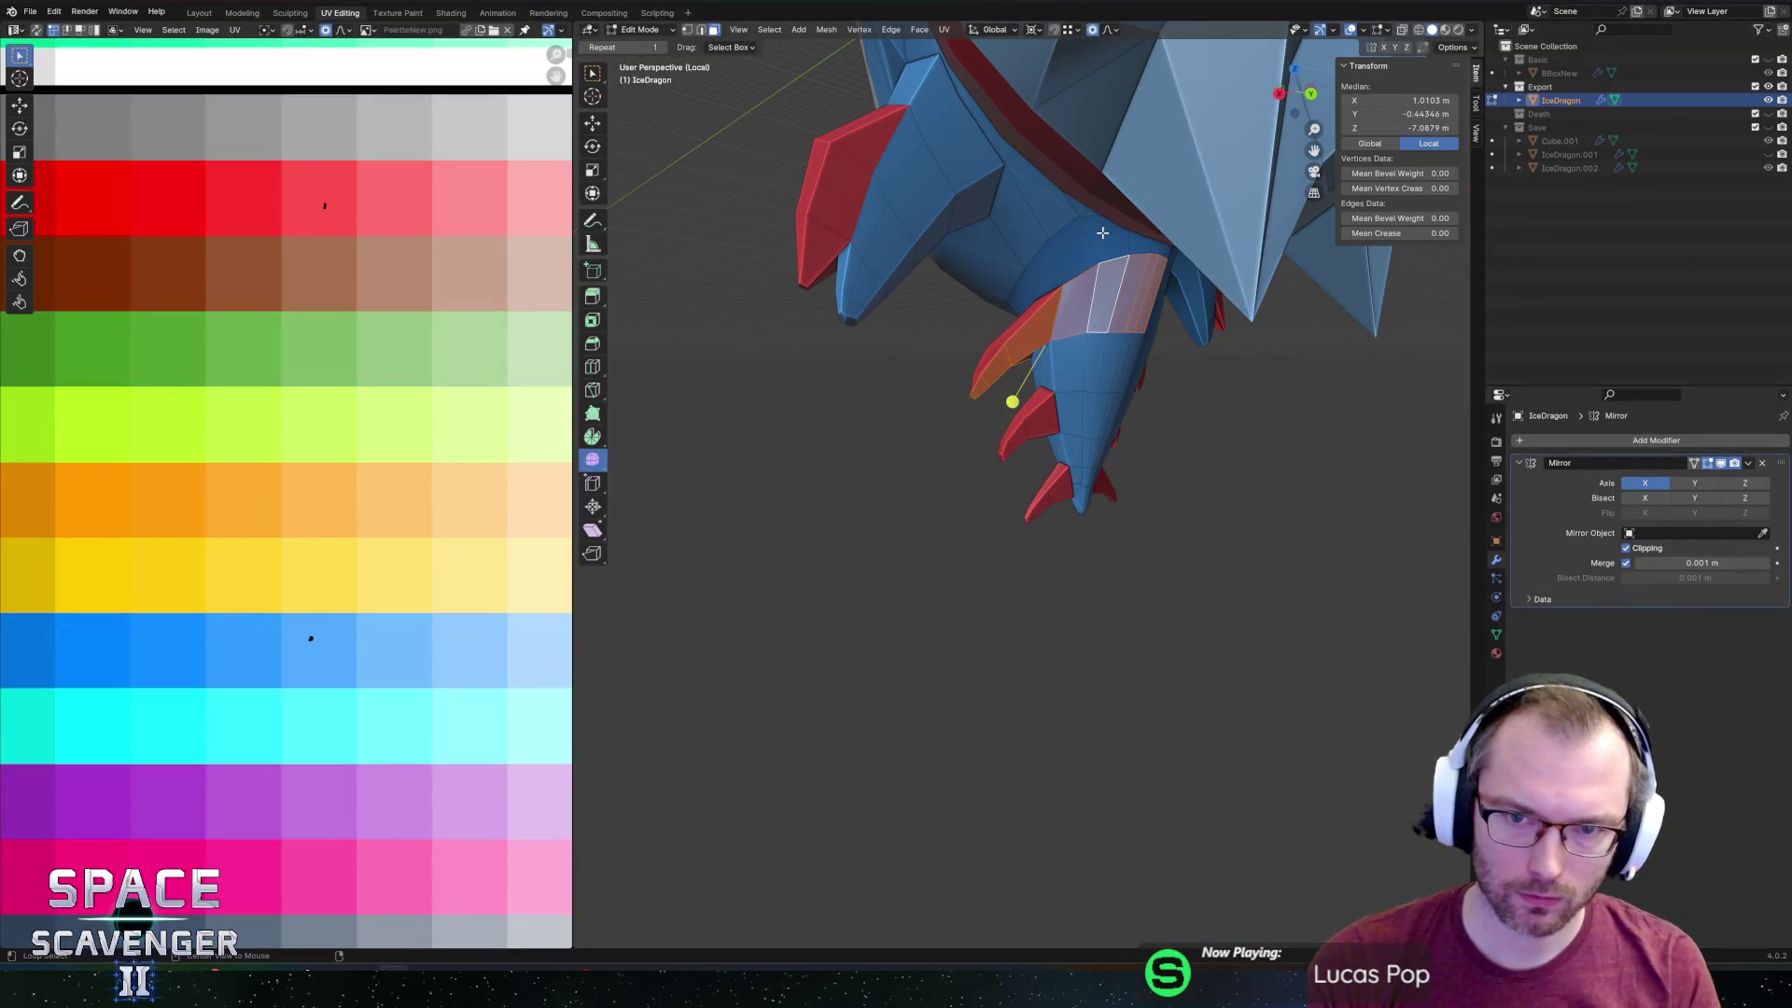
# From the back view in X-ray, select the lower spines and tail faces and enlarge them.
pyautogui.click(1311, 95)
pyautogui.hotkey('alt', 'z')
pyautogui.scroll(-4, 965, 481)
pyautogui.moveTo(972, 467); pyautogui.dragTo(991, 474)
pyautogui.rightClick(1011, 525)
pyautogui.hotkey('alt', 'z')
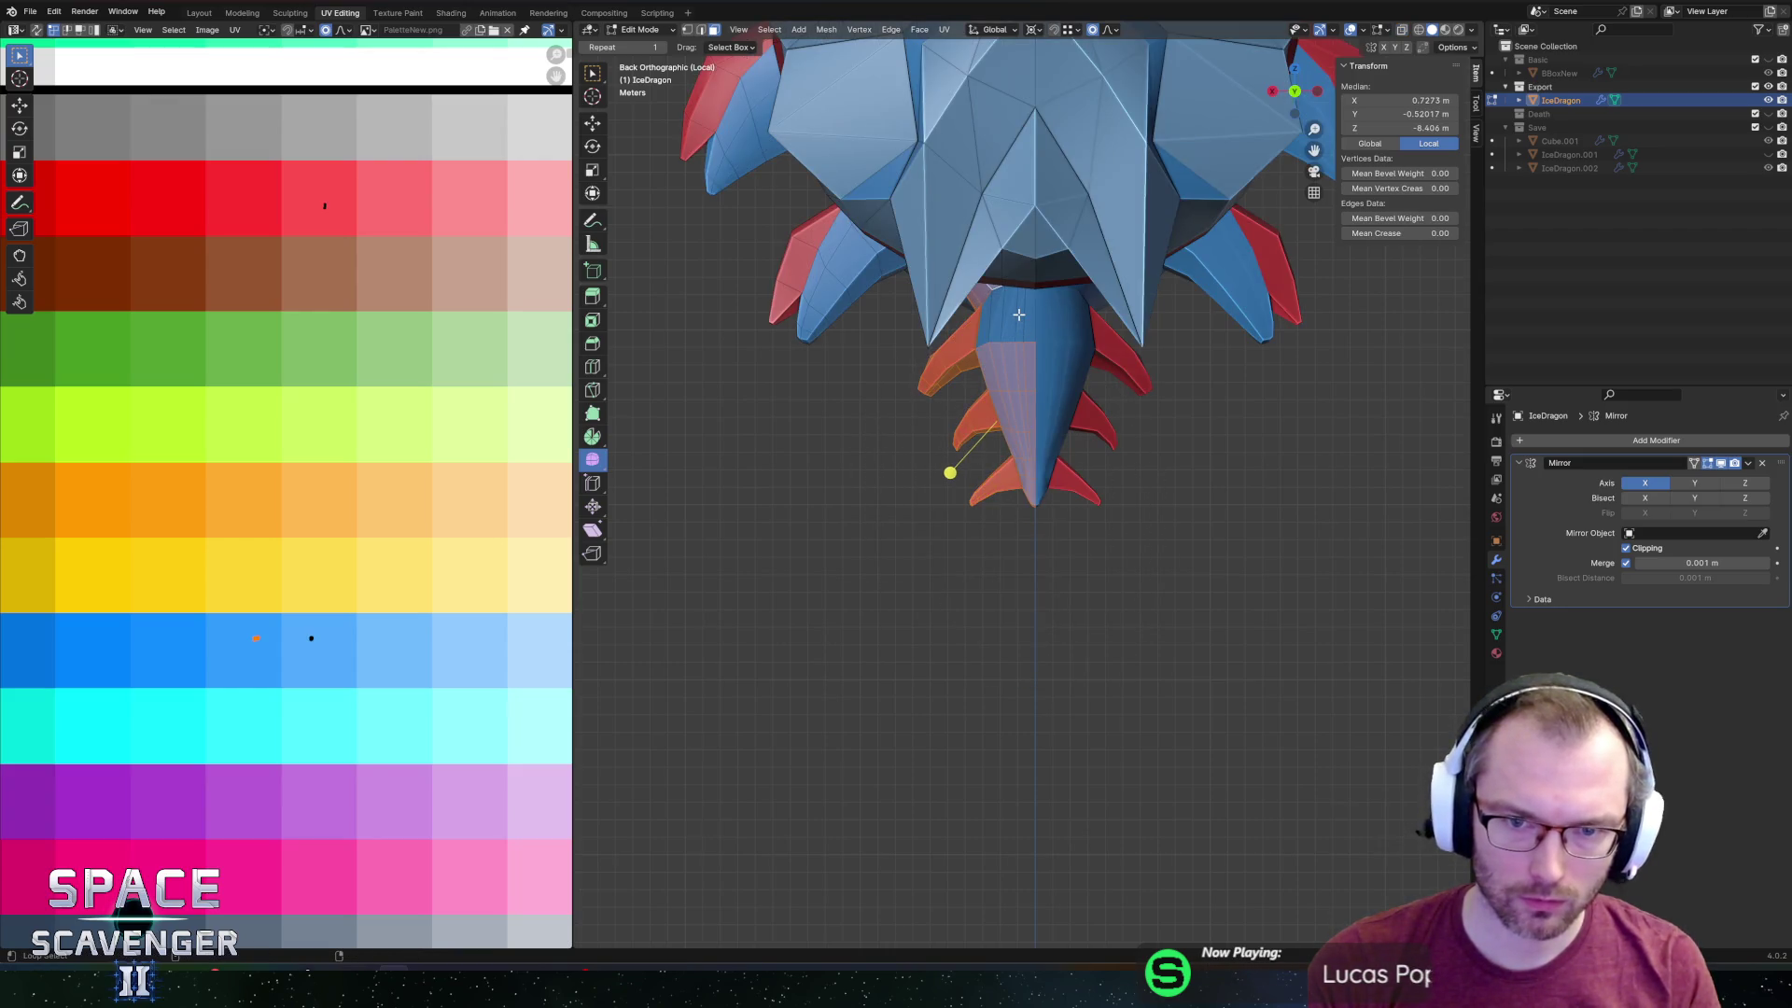
pyautogui.moveTo(1018, 314)
pyautogui.mouseDown(button='middle')
pyautogui.moveTo(1197, 299)
pyautogui.moveTo(1148, 276)
pyautogui.moveTo(1124, 378)
pyautogui.moveTo(1222, 385)
pyautogui.moveTo(1165, 380)
pyautogui.mouseUp(button='middle')
pyautogui.click(1084, 381)
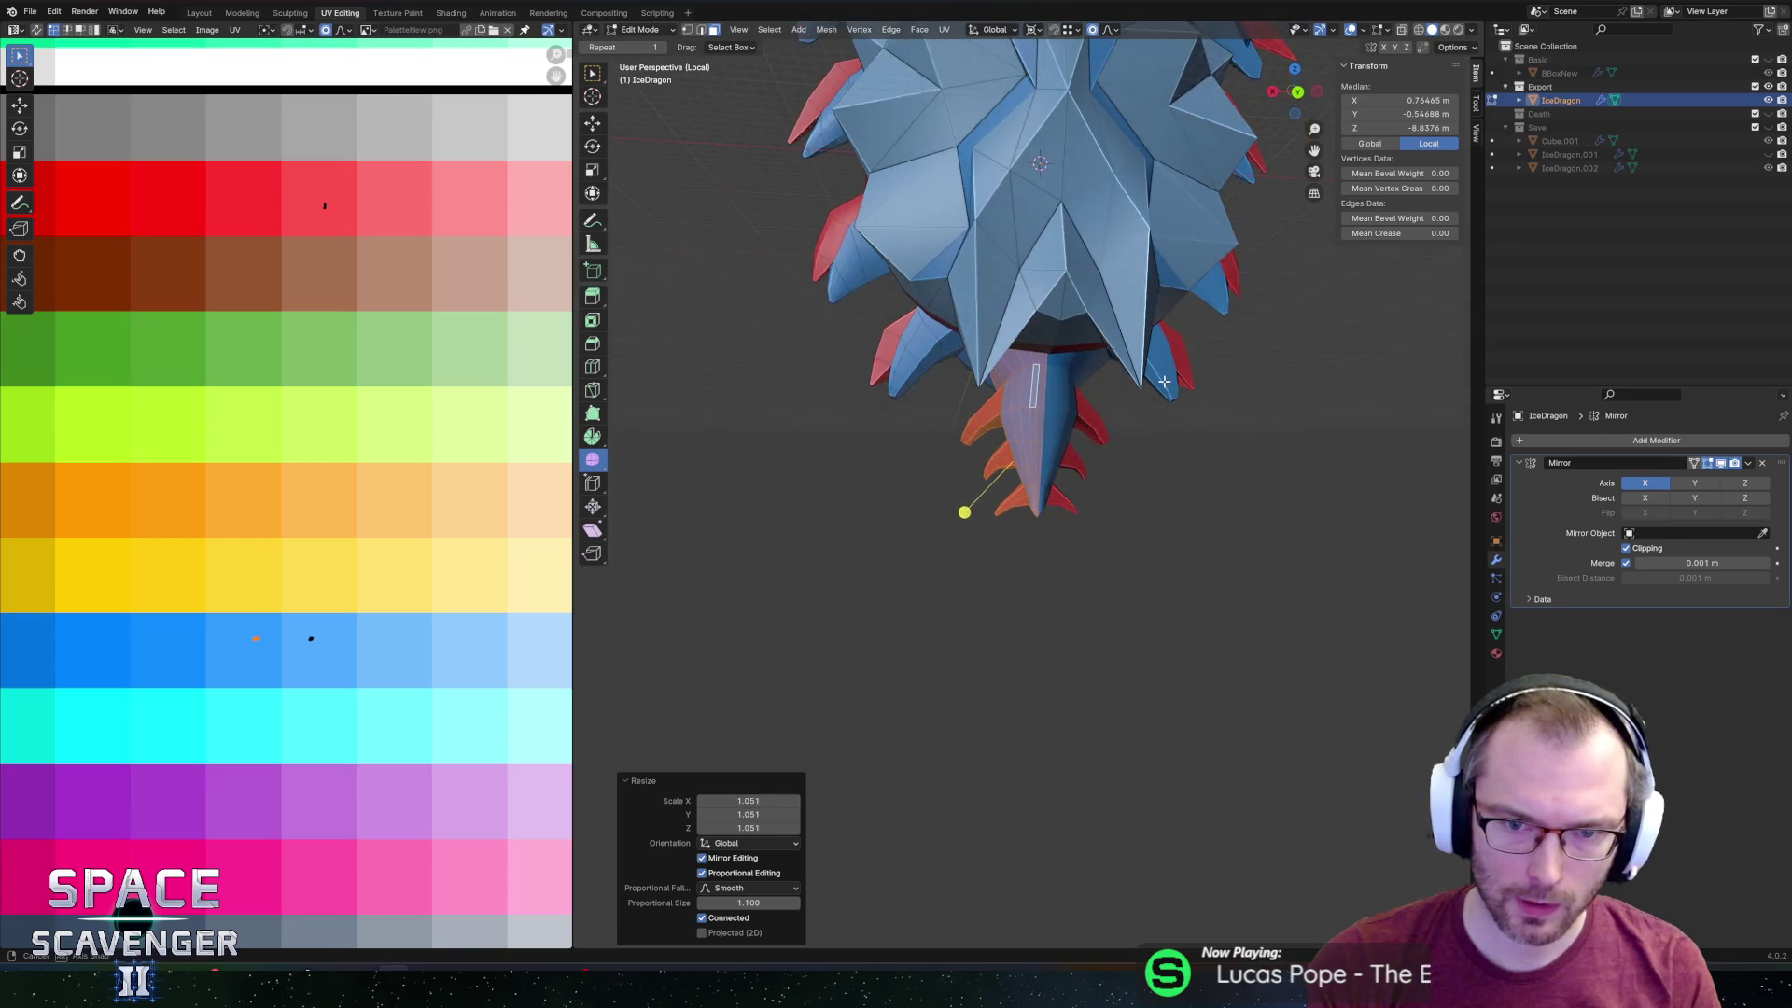
# Select more tail vertices and stretch the tail lengthwise along Z to 1.232.
pyautogui.scroll(2, 1109, 356)
pyautogui.click(1069, 313)
pyautogui.moveTo(1066, 317)
pyautogui.mouseDown(button='middle')
pyautogui.moveTo(1051, 371)
pyautogui.moveTo(1027, 360)
pyautogui.mouseUp(button='middle')
pyautogui.keyDown('shift'); pyautogui.click(1025, 368); pyautogui.keyUp('shift')
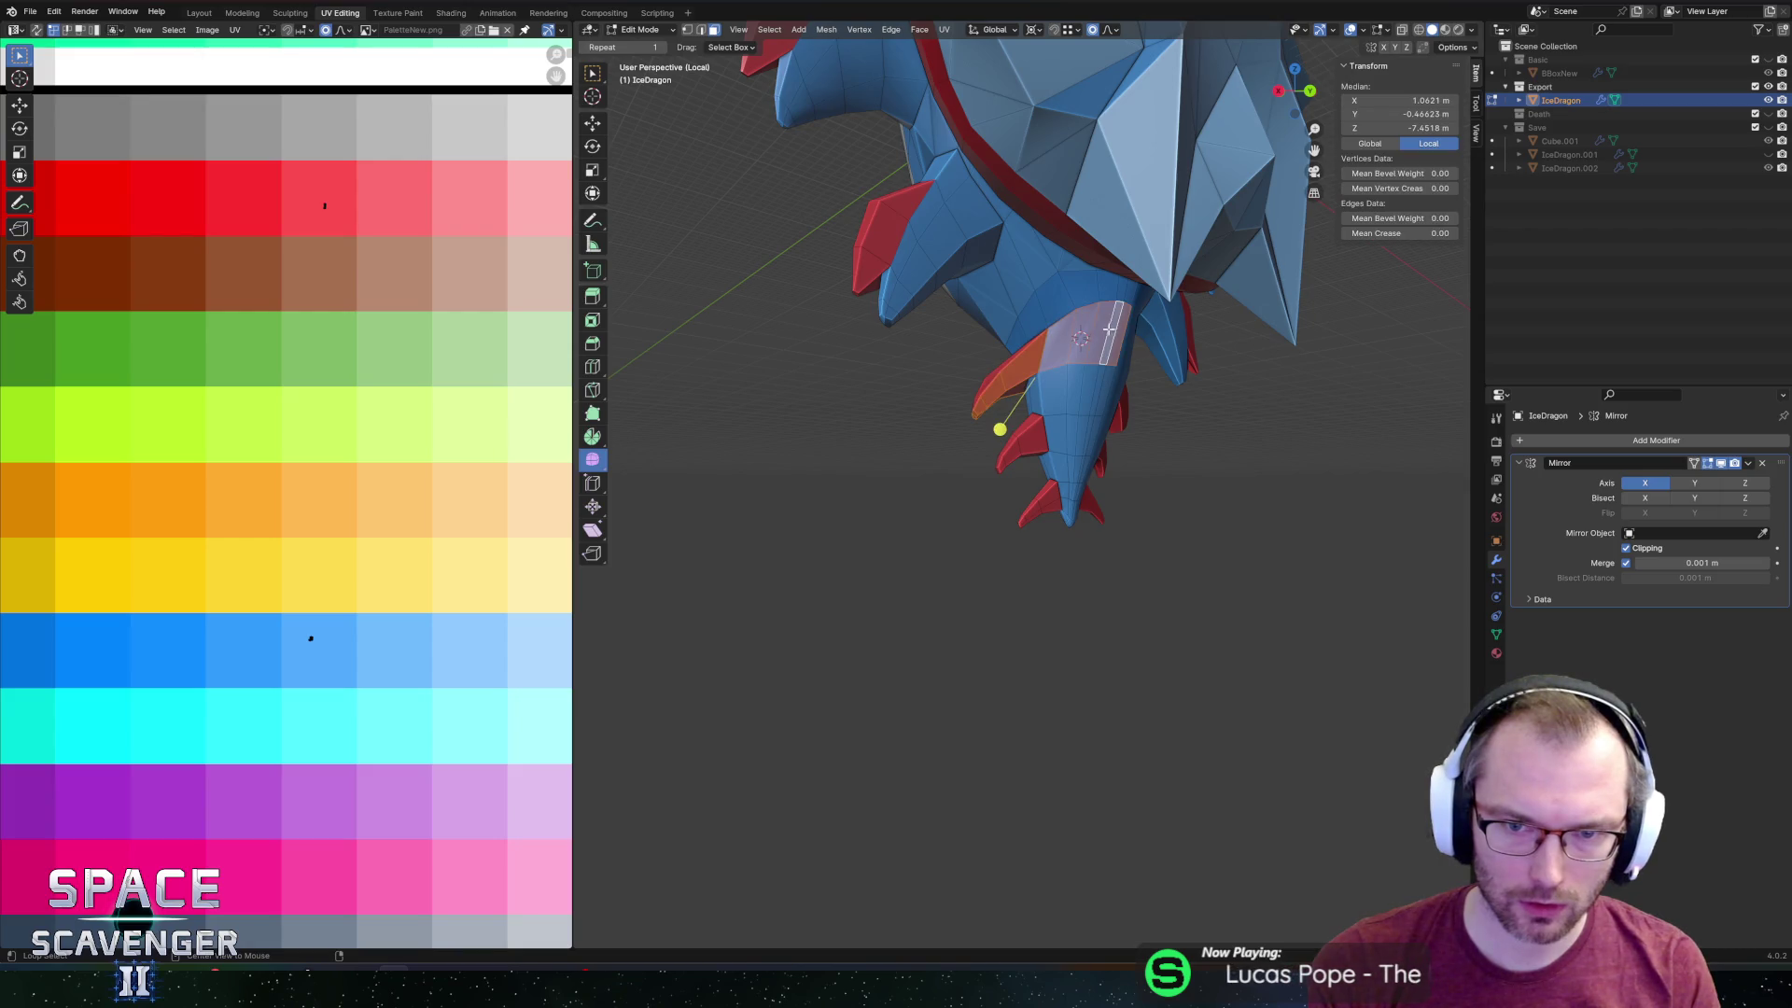
pyautogui.moveTo(1048, 340)
pyautogui.mouseDown(button='middle')
pyautogui.moveTo(1079, 460)
pyautogui.moveTo(1160, 556)
pyautogui.moveTo(1180, 508)
pyautogui.moveTo(1056, 492)
pyautogui.moveTo(1148, 484)
pyautogui.moveTo(1106, 497)
pyautogui.mouseUp(button='middle')
pyautogui.press('c')
pyautogui.press('c')
pyautogui.press('Escape')
pyautogui.hotkey('alt', 'z')
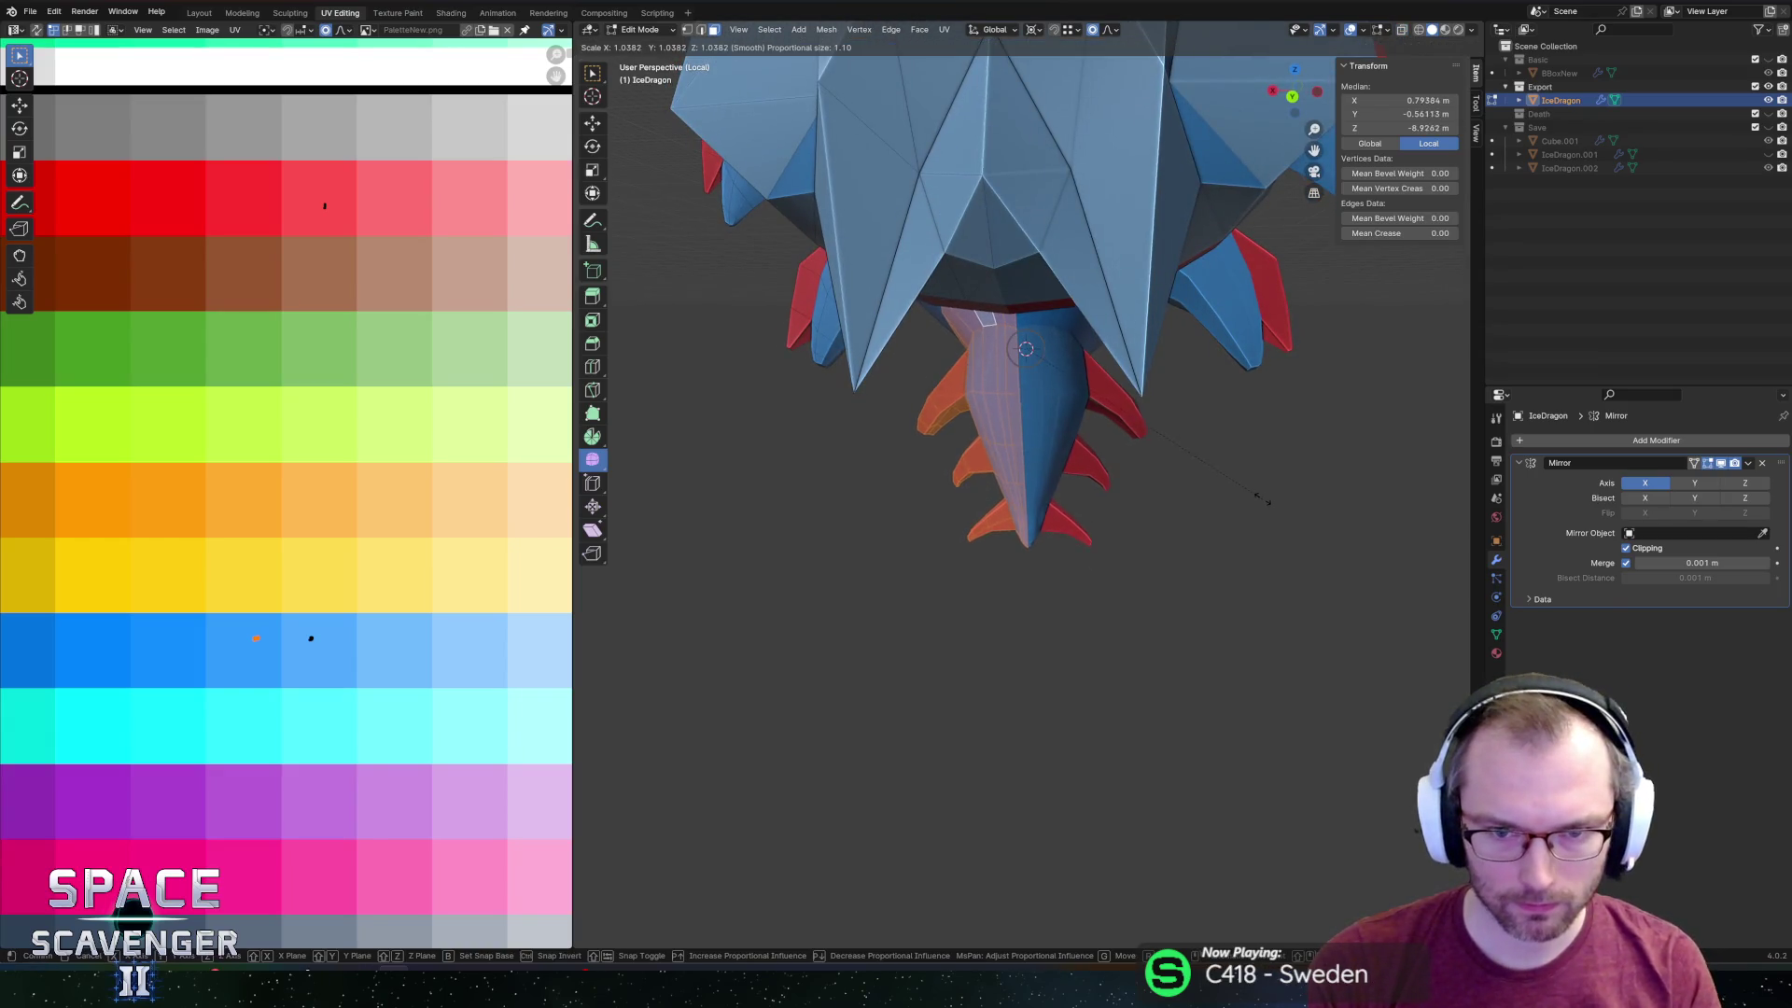
pyautogui.click(1332, 493)
# Widen the tail along X to 1.155 and return to Object Mode.
pyautogui.press('s')
pyautogui.press('x')
pyautogui.click(1381, 490)
pyautogui.press('Tab')
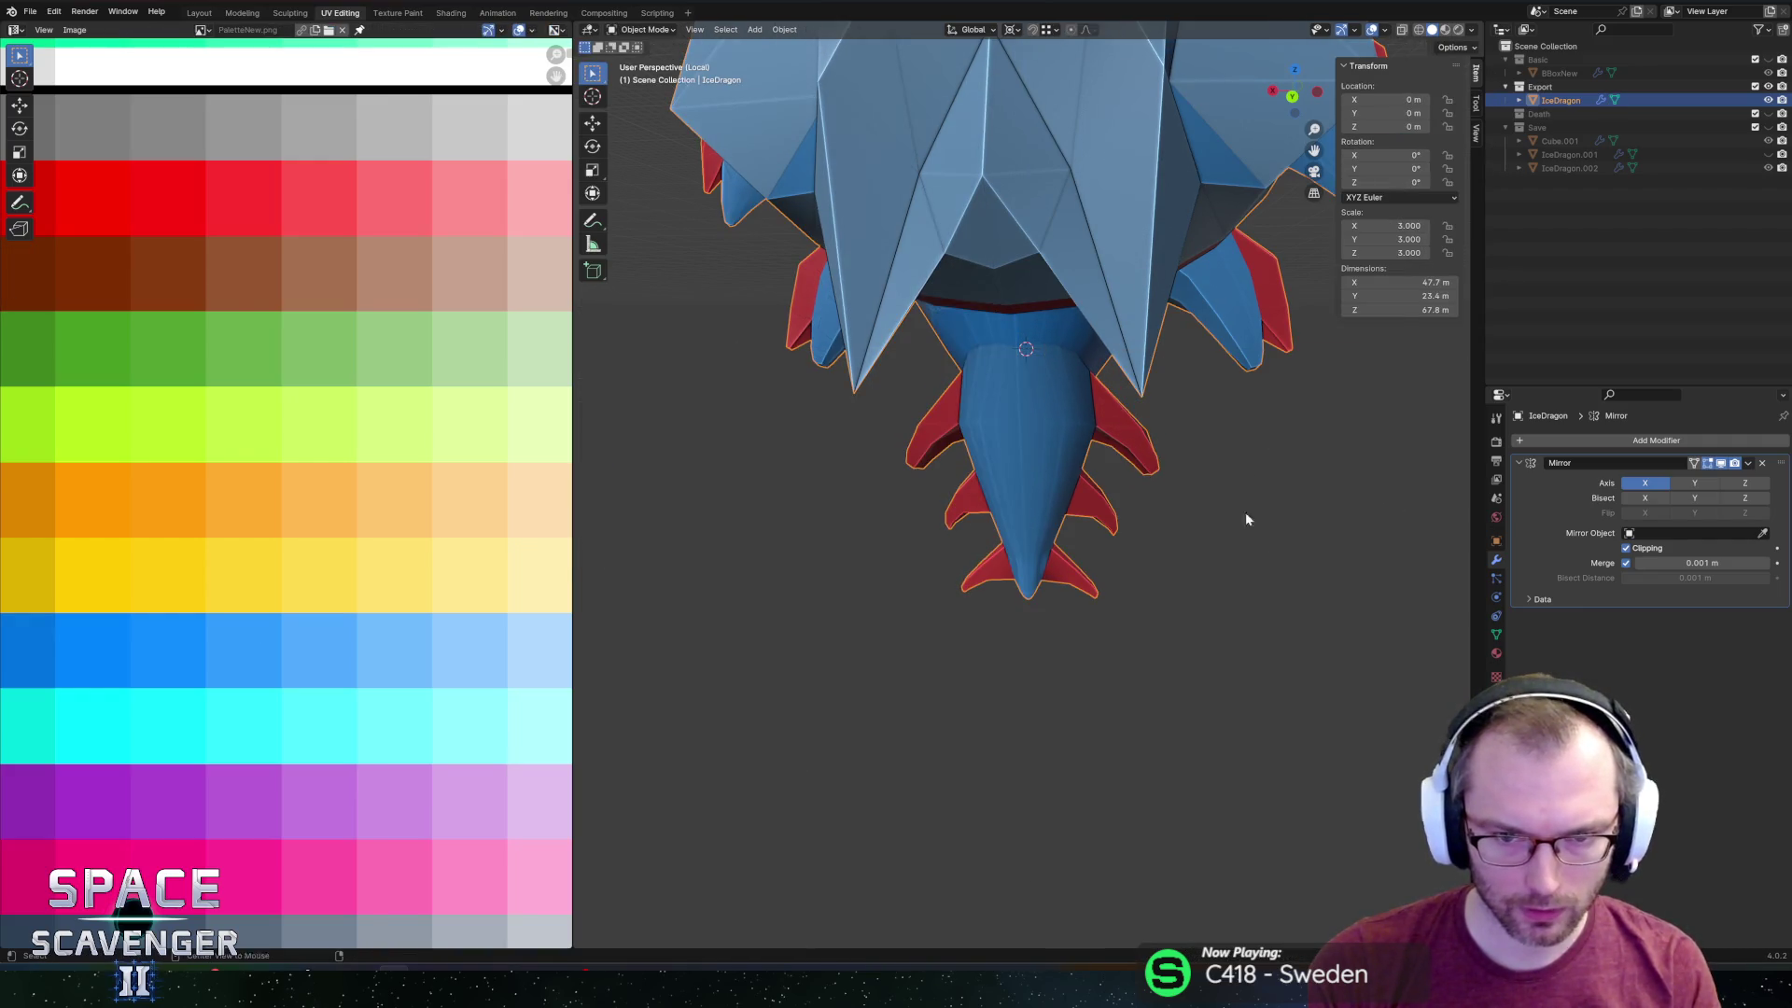
# Re-export the dragon FBX and fly the ship in Unity to check it.
pyautogui.hotkey('ctrl', 'shift', 's')
pyautogui.press('Return')
pyautogui.hotkey('alt', 'Tab')
pyautogui.press('a')
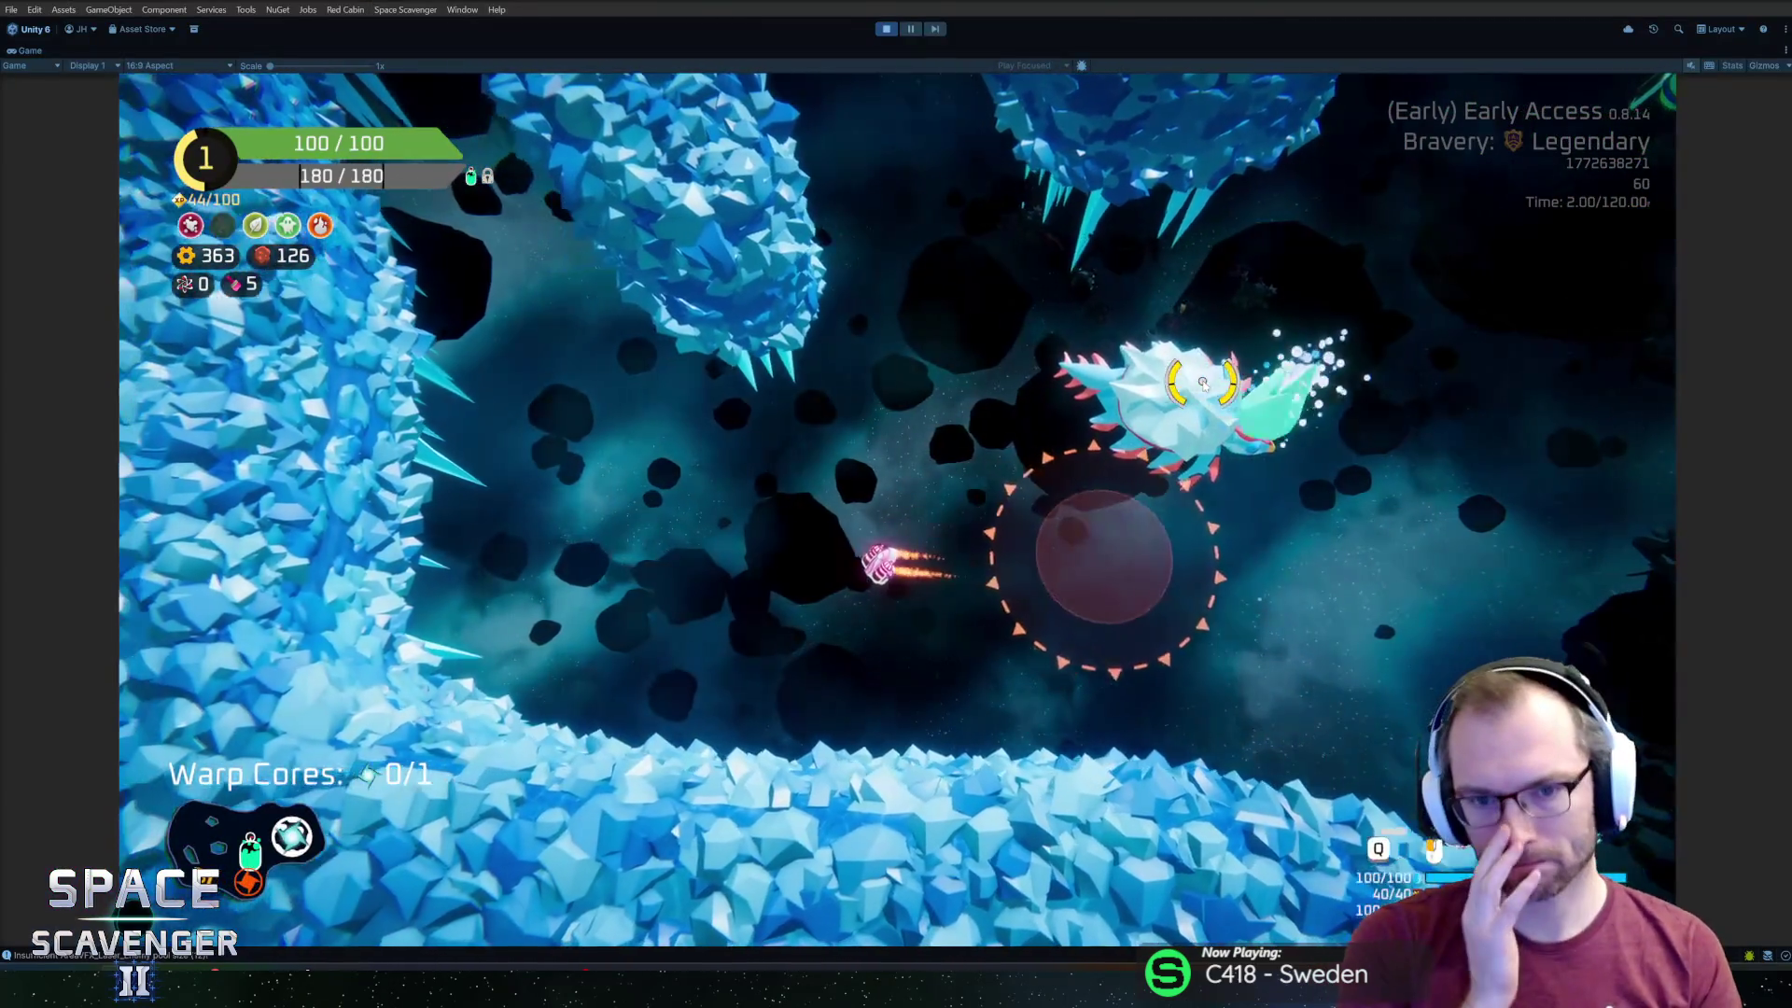
pyautogui.hotkey('alt', 'Tab')
# In X-ray Edit Mode, select the tail spine faces.
pyautogui.press('Tab')
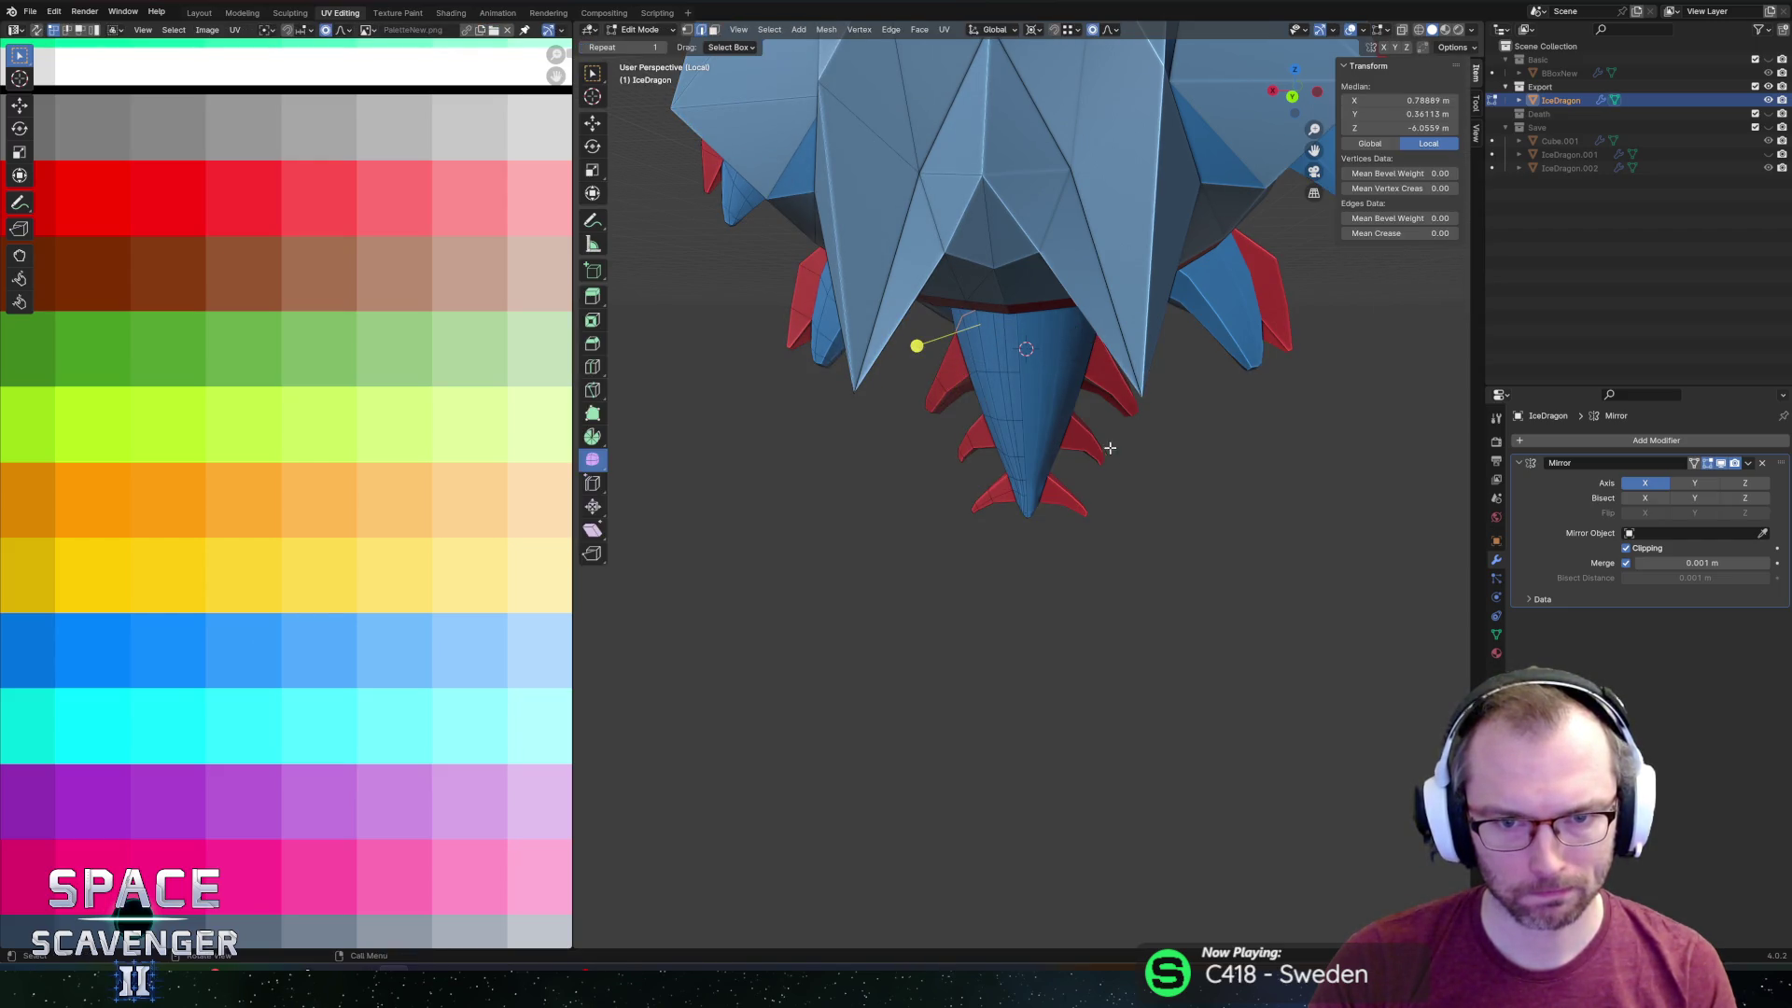
pyautogui.moveTo(1113, 451); pyautogui.dragTo(1118, 369, button='middle')
pyautogui.moveTo(977, 282)
pyautogui.mouseDown(button='middle')
pyautogui.moveTo(1074, 355)
pyautogui.moveTo(739, 558)
pyautogui.mouseUp(button='middle')
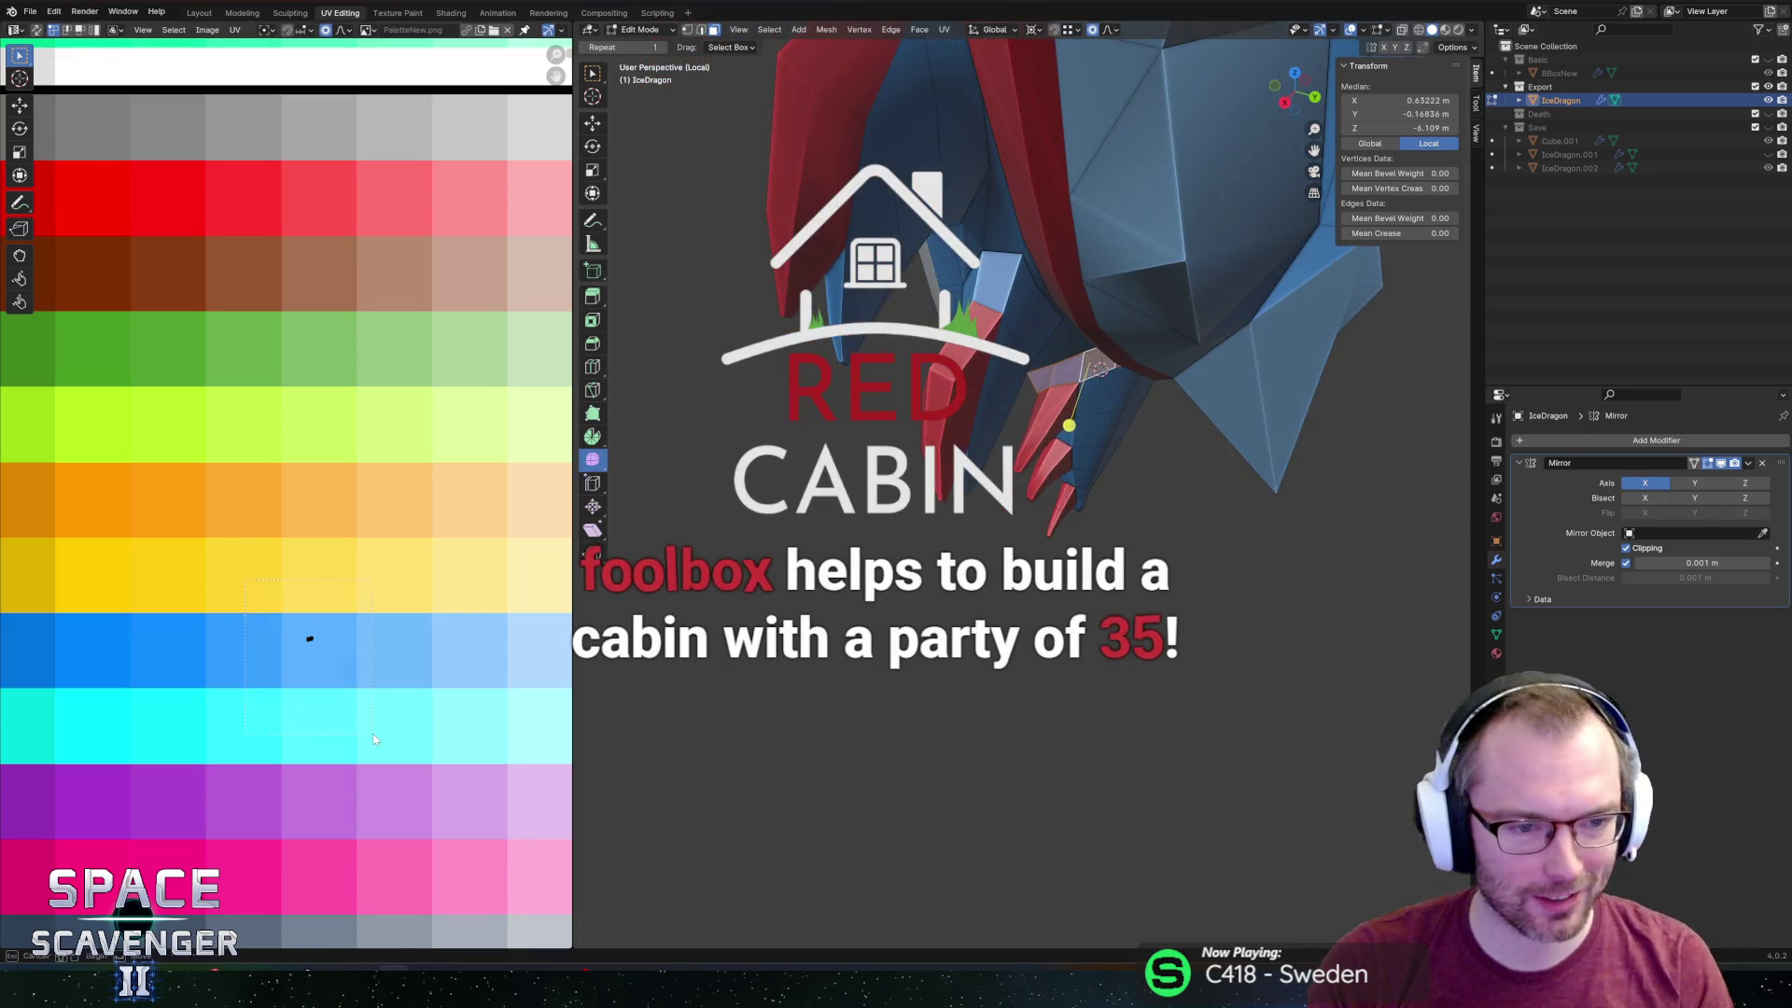
pyautogui.moveTo(924, 521)
pyautogui.mouseDown(button='middle')
pyautogui.moveTo(1102, 365)
pyautogui.moveTo(1192, 389)
pyautogui.moveTo(1127, 395)
pyautogui.mouseUp(button='middle')
pyautogui.hotkey('alt', 'z')
pyautogui.hotkey('alt', 'z')
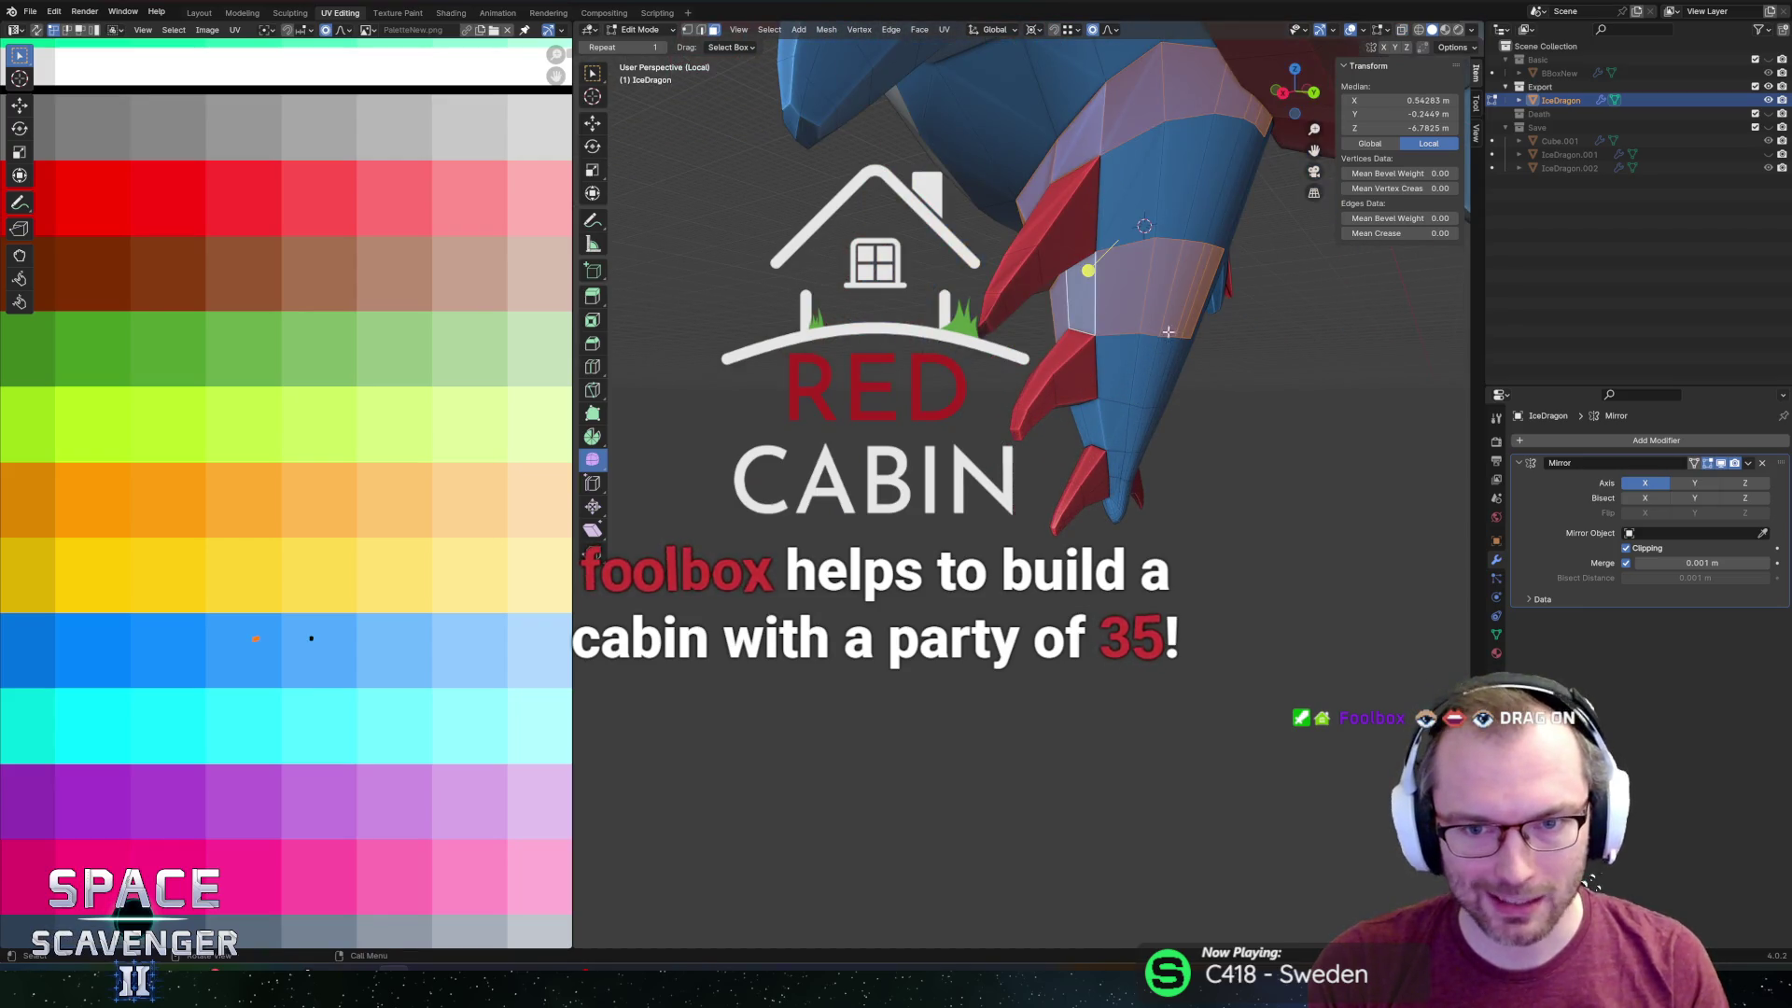
pyautogui.keyDown('shift'); pyautogui.click(1167, 328); pyautogui.keyUp('shift')
pyautogui.moveTo(1168, 328)
pyautogui.mouseDown(button='middle')
pyautogui.moveTo(1153, 370)
pyautogui.moveTo(1120, 327)
pyautogui.moveTo(1276, 376)
pyautogui.moveTo(1196, 383)
pyautogui.moveTo(1220, 392)
pyautogui.moveTo(1188, 376)
pyautogui.moveTo(1134, 455)
pyautogui.mouseUp(button='middle')
# Softly reshape the tail spines and stretch them along Z to 1.294.
pyautogui.hotkey('alt', 'z')
pyautogui.hotkey('alt', 'z')
pyautogui.hotkey('alt', 'z')
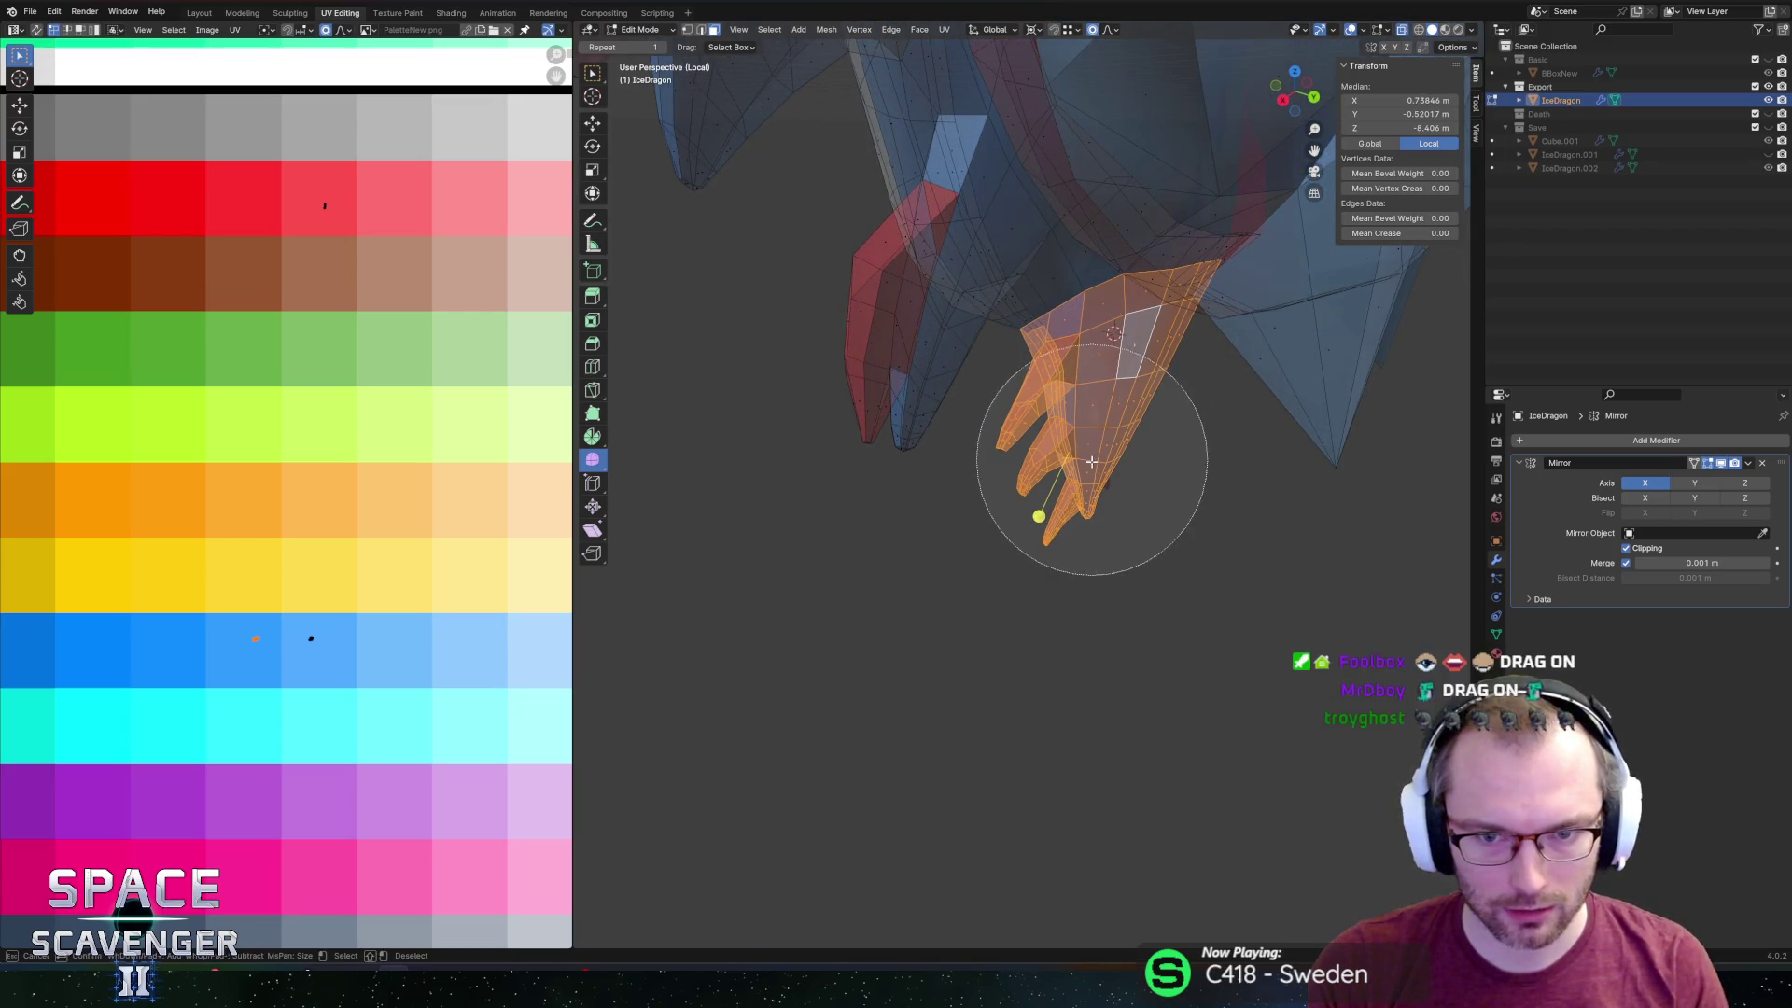
pyautogui.click(1081, 479)
pyautogui.moveTo(1116, 524)
pyautogui.mouseDown(button='middle')
pyautogui.moveTo(1228, 464)
pyautogui.moveTo(1237, 450)
pyautogui.moveTo(1200, 429)
pyautogui.moveTo(1229, 384)
pyautogui.moveTo(1279, 376)
pyautogui.moveTo(1233, 384)
pyautogui.moveTo(1201, 447)
pyautogui.mouseUp(button='middle')
pyautogui.hotkey('alt', 'z')
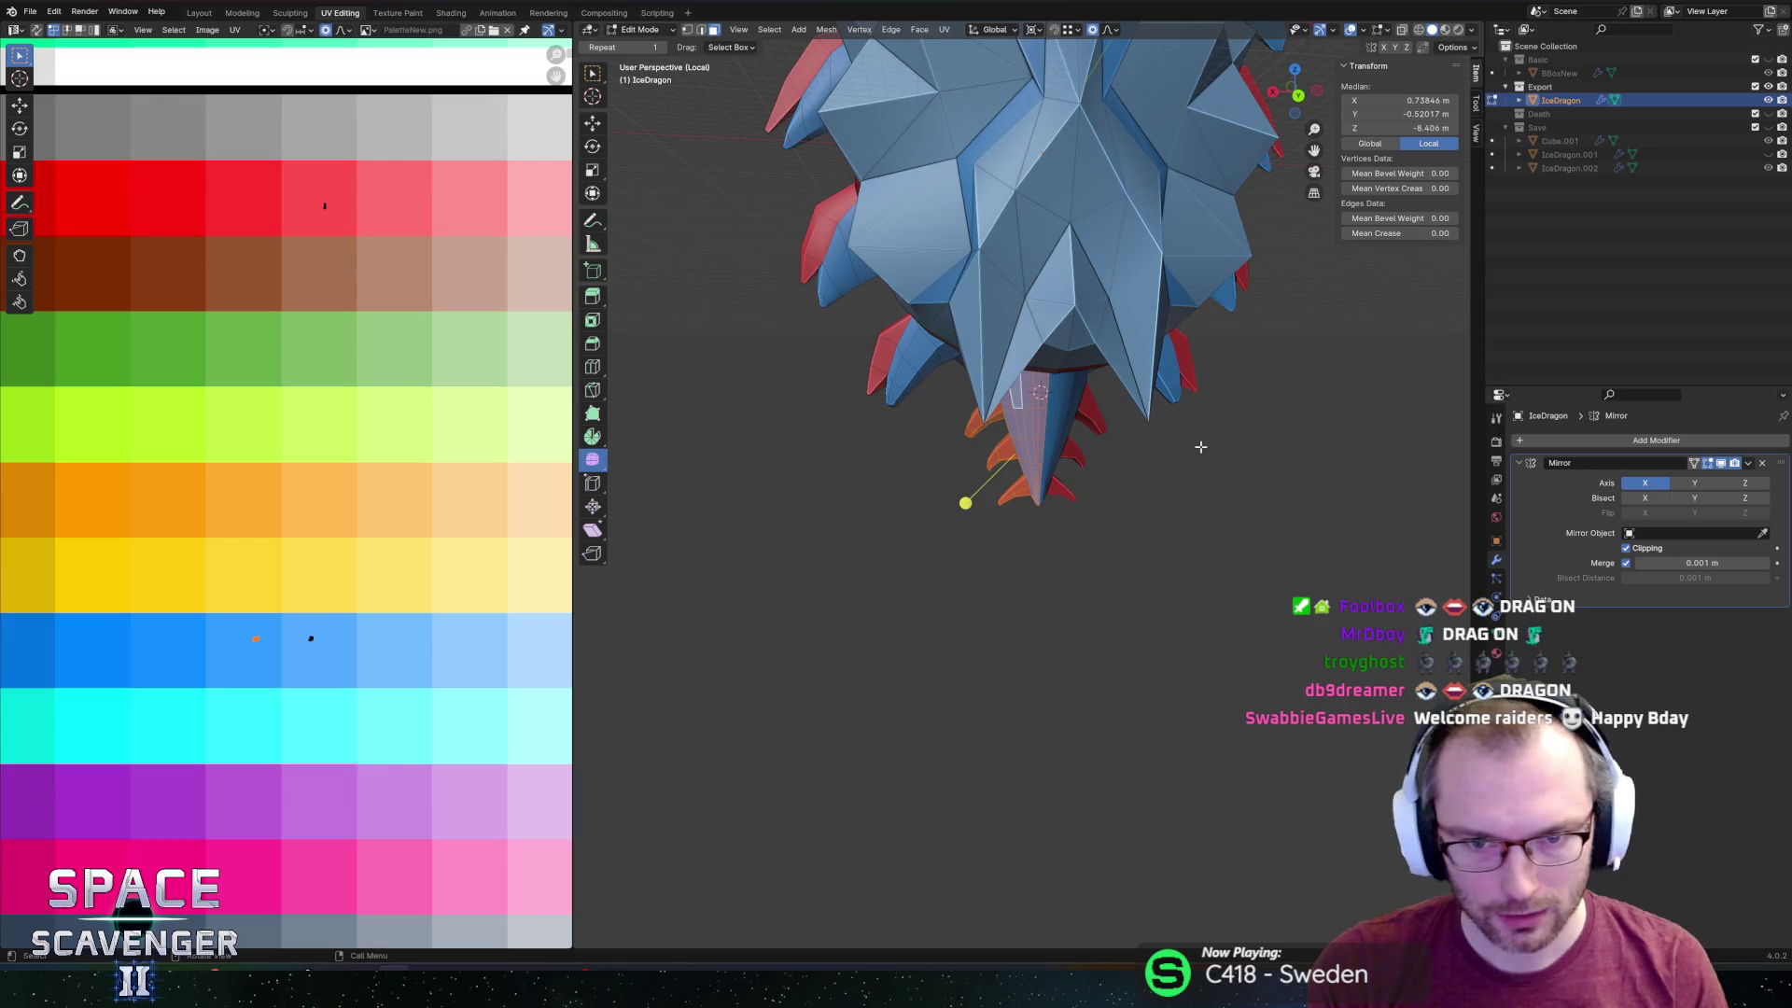
pyautogui.click(1257, 426)
# Export the dragon again and switch to the running Unity game.
pyautogui.hotkey('ctrl', 'o')
pyautogui.press('Escape')
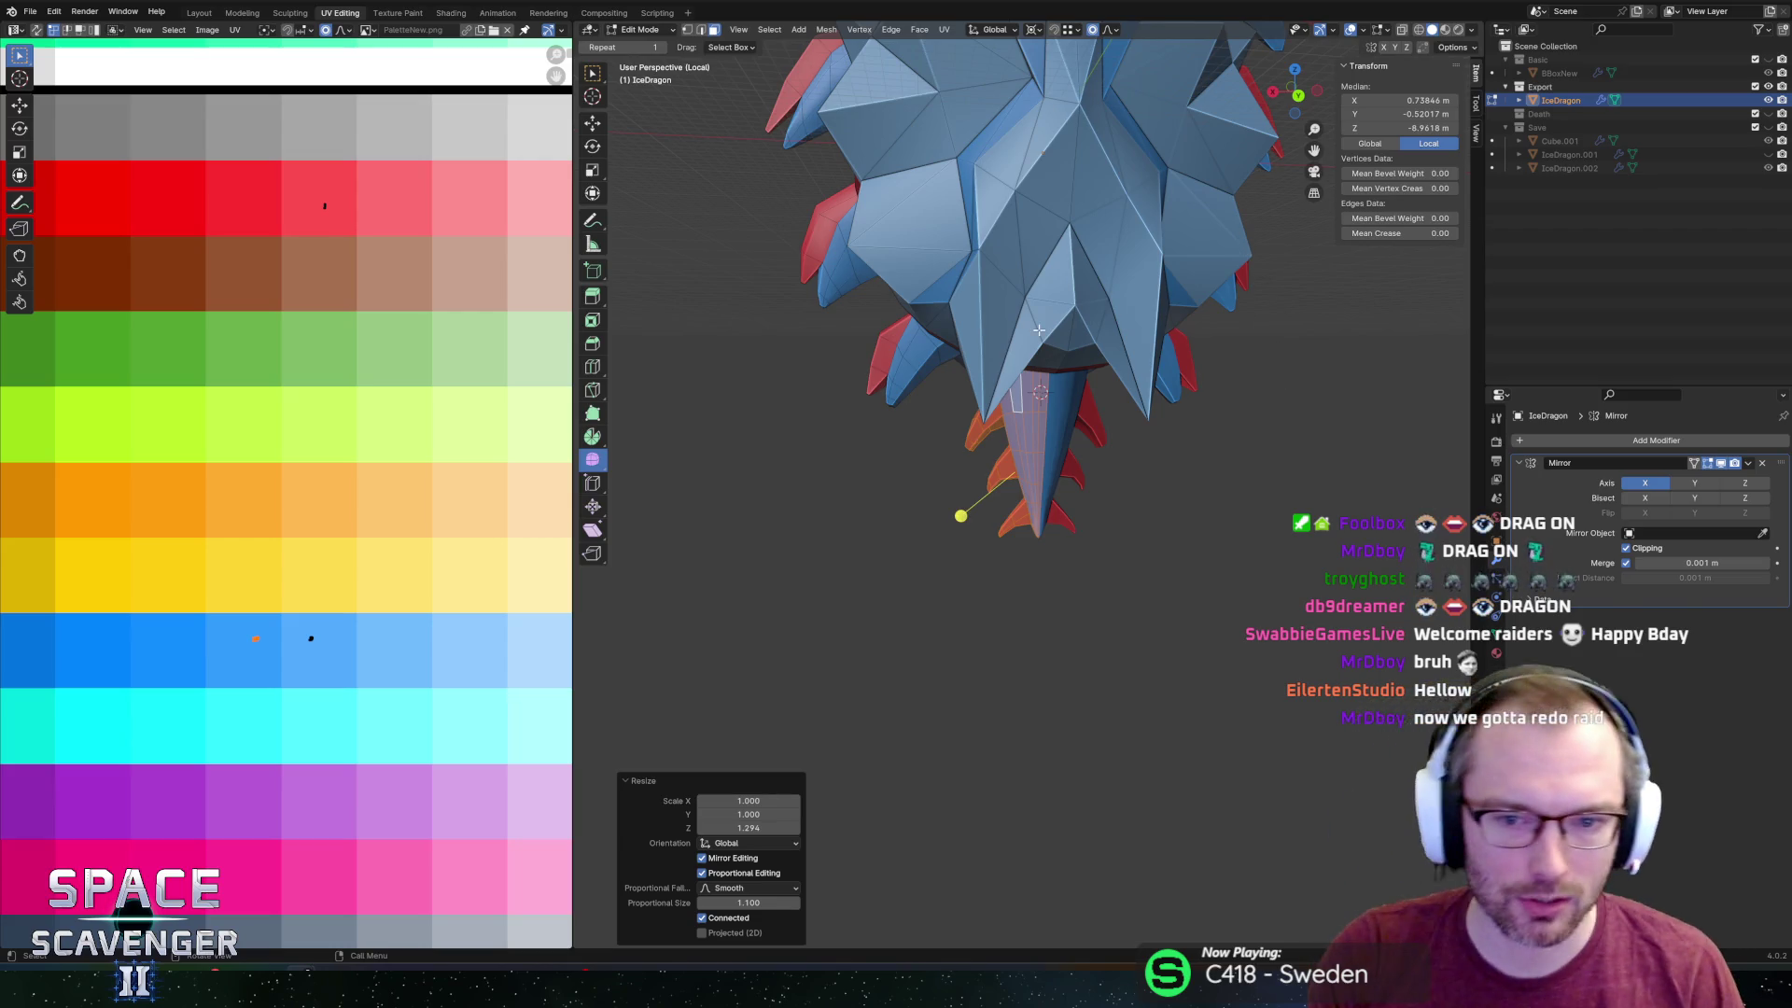
pyautogui.moveTo(1180, 505); pyautogui.dragTo(1073, 513, button='middle')
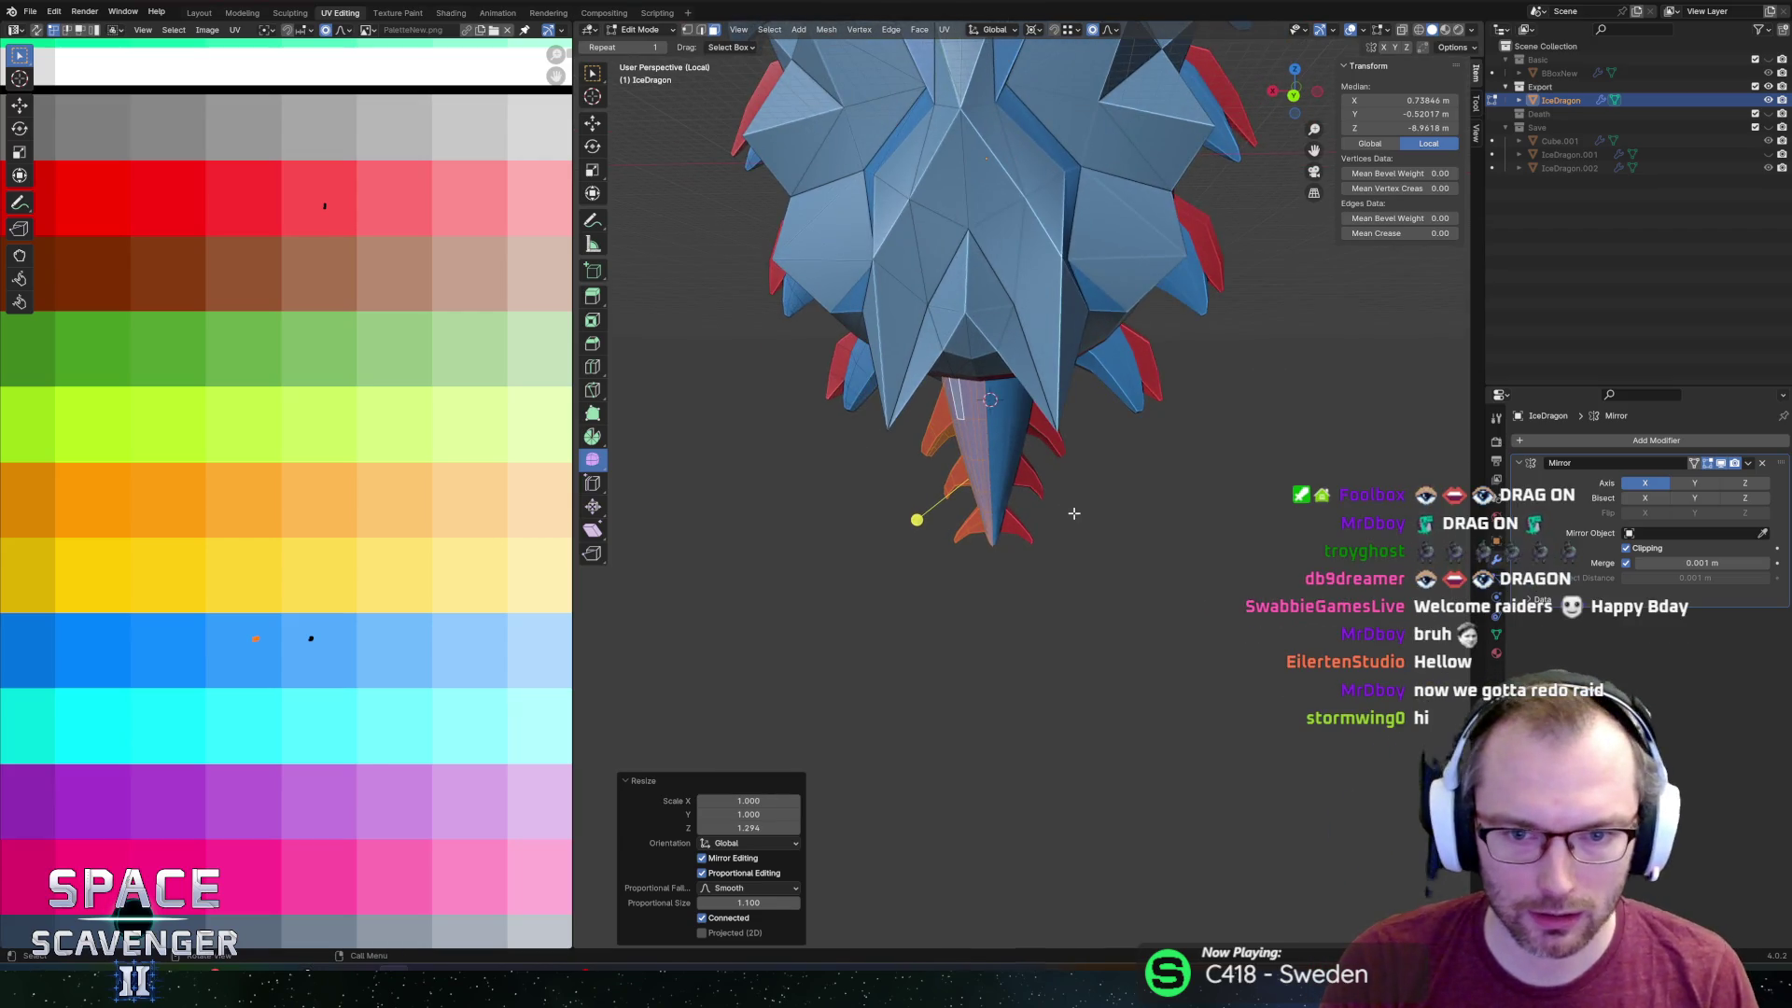
pyautogui.hotkey('alt', 'Tab')
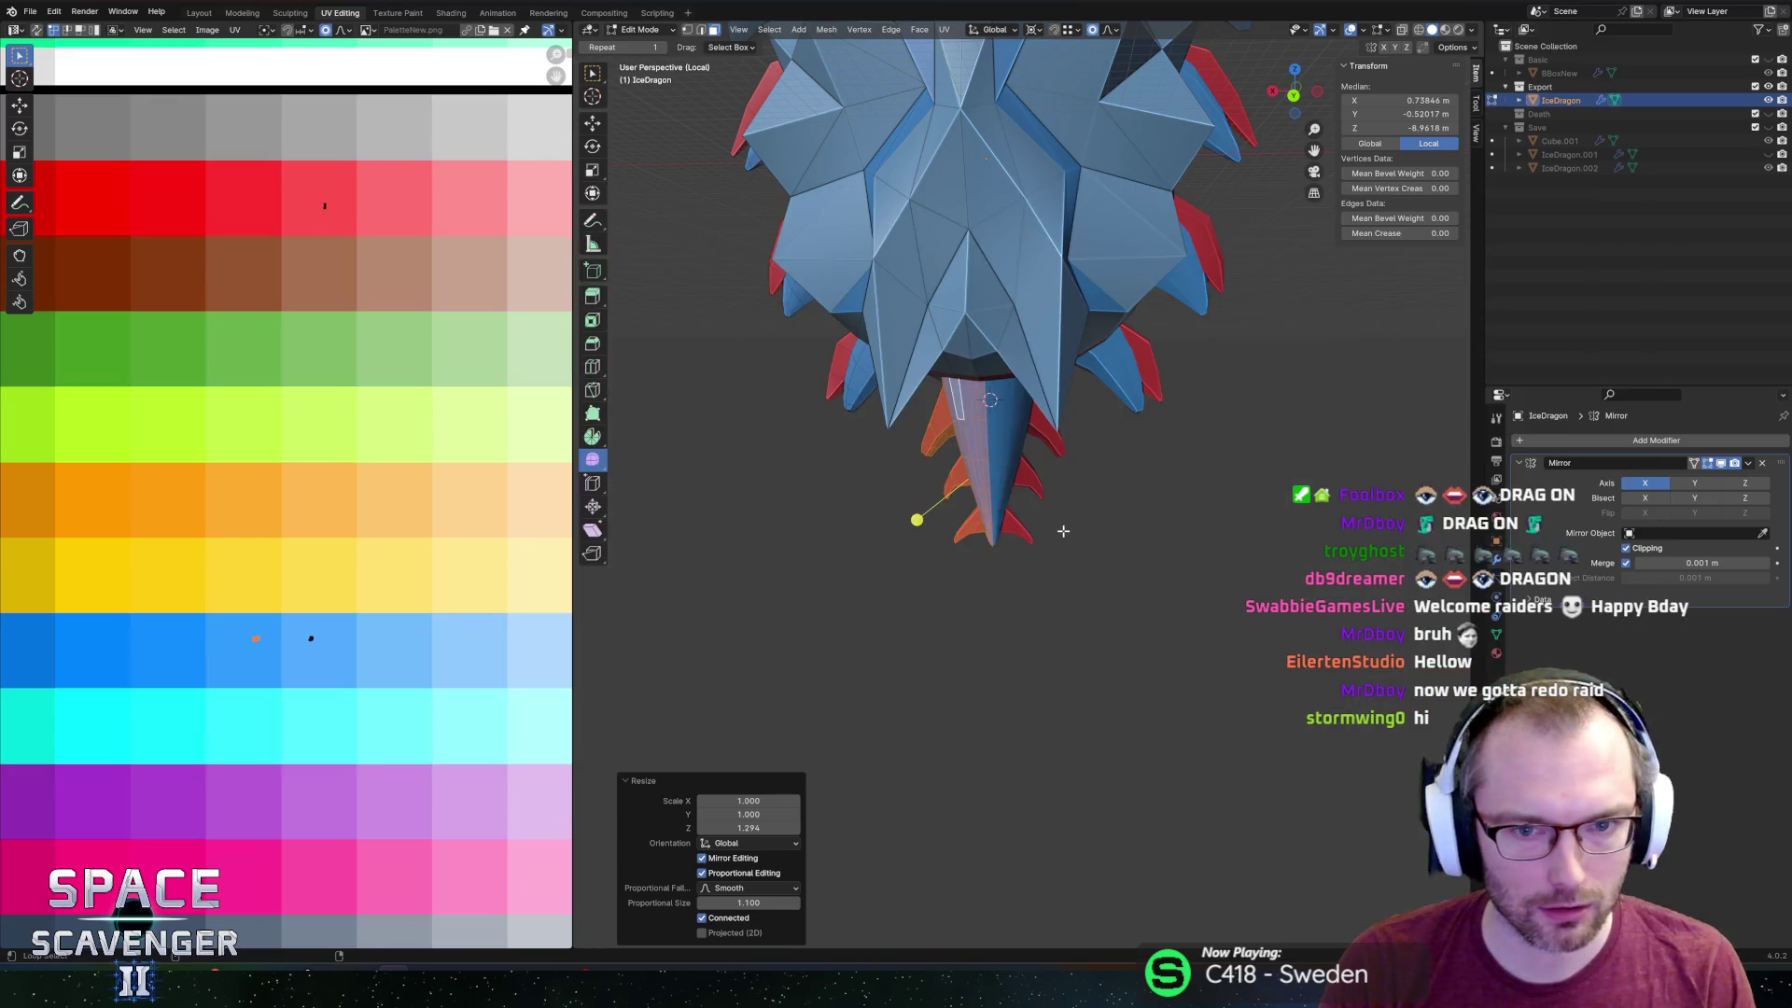
pyautogui.press('Escape')
pyautogui.hotkey('alt', 'Tab')
pyautogui.hotkey('alt', 'Tab')
pyautogui.hotkey('alt', 'Tab')
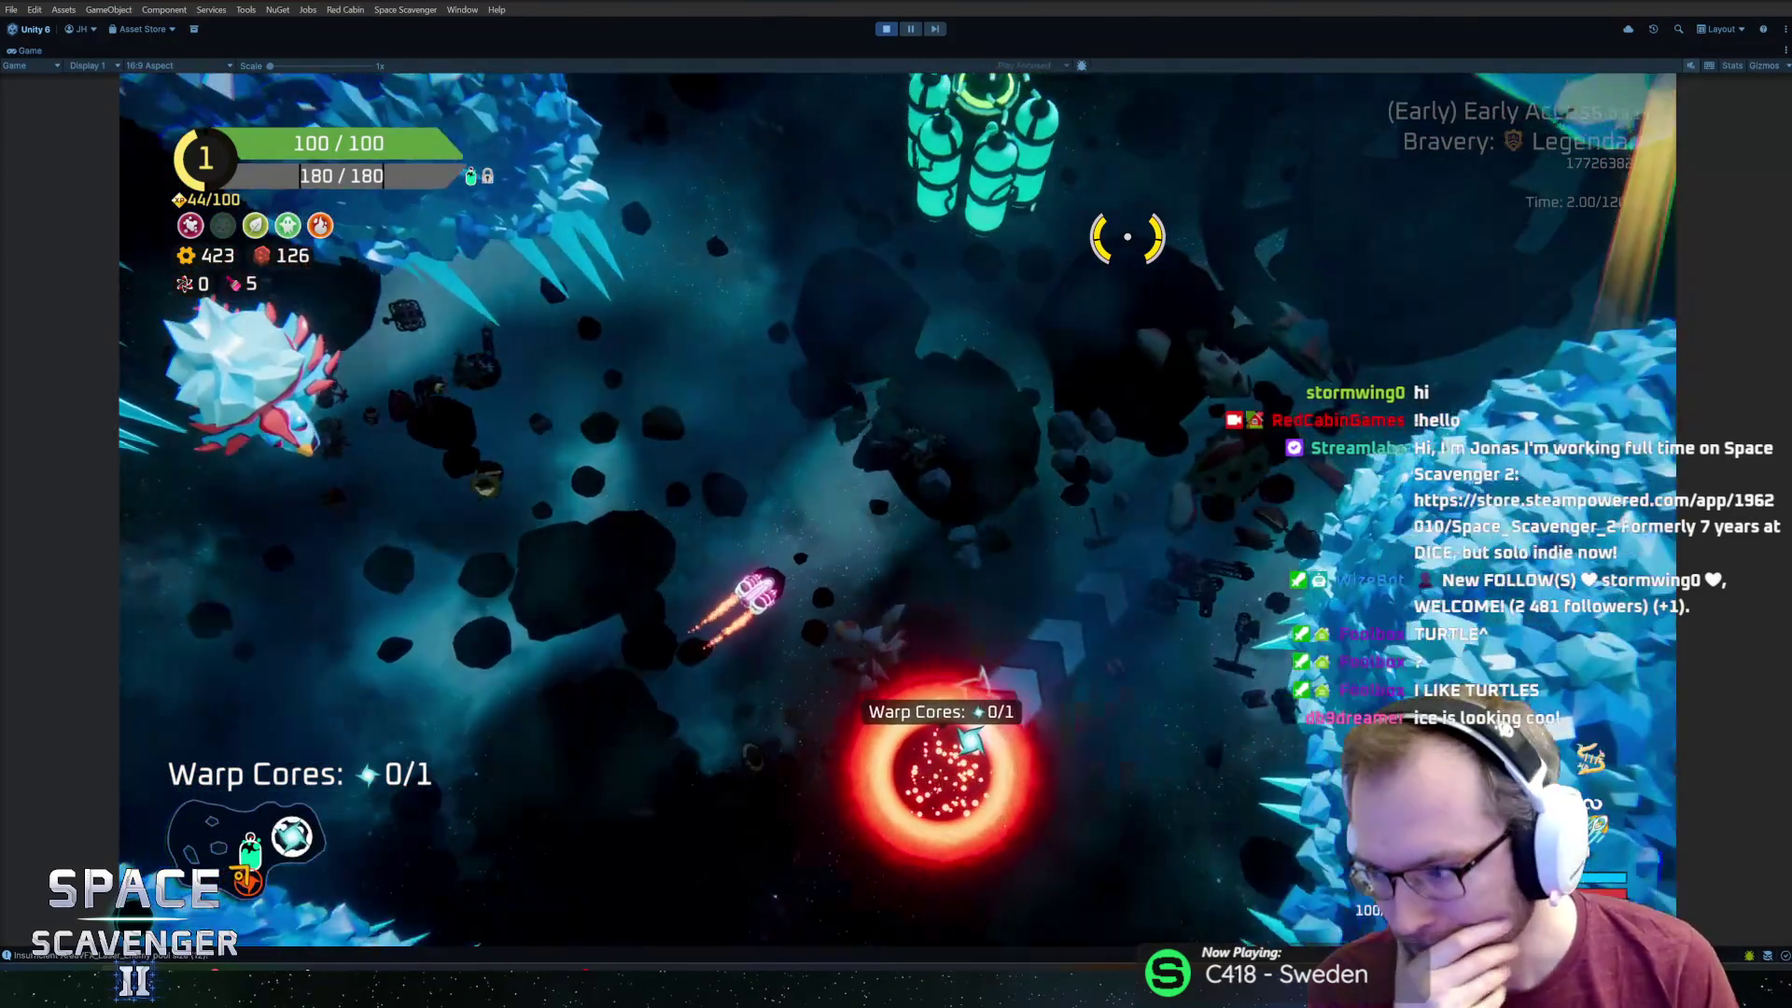
# Decline the station reward, pause the game at 77:12, and bring up the Explorers of Esmar Steam page.
pyautogui.press('f')
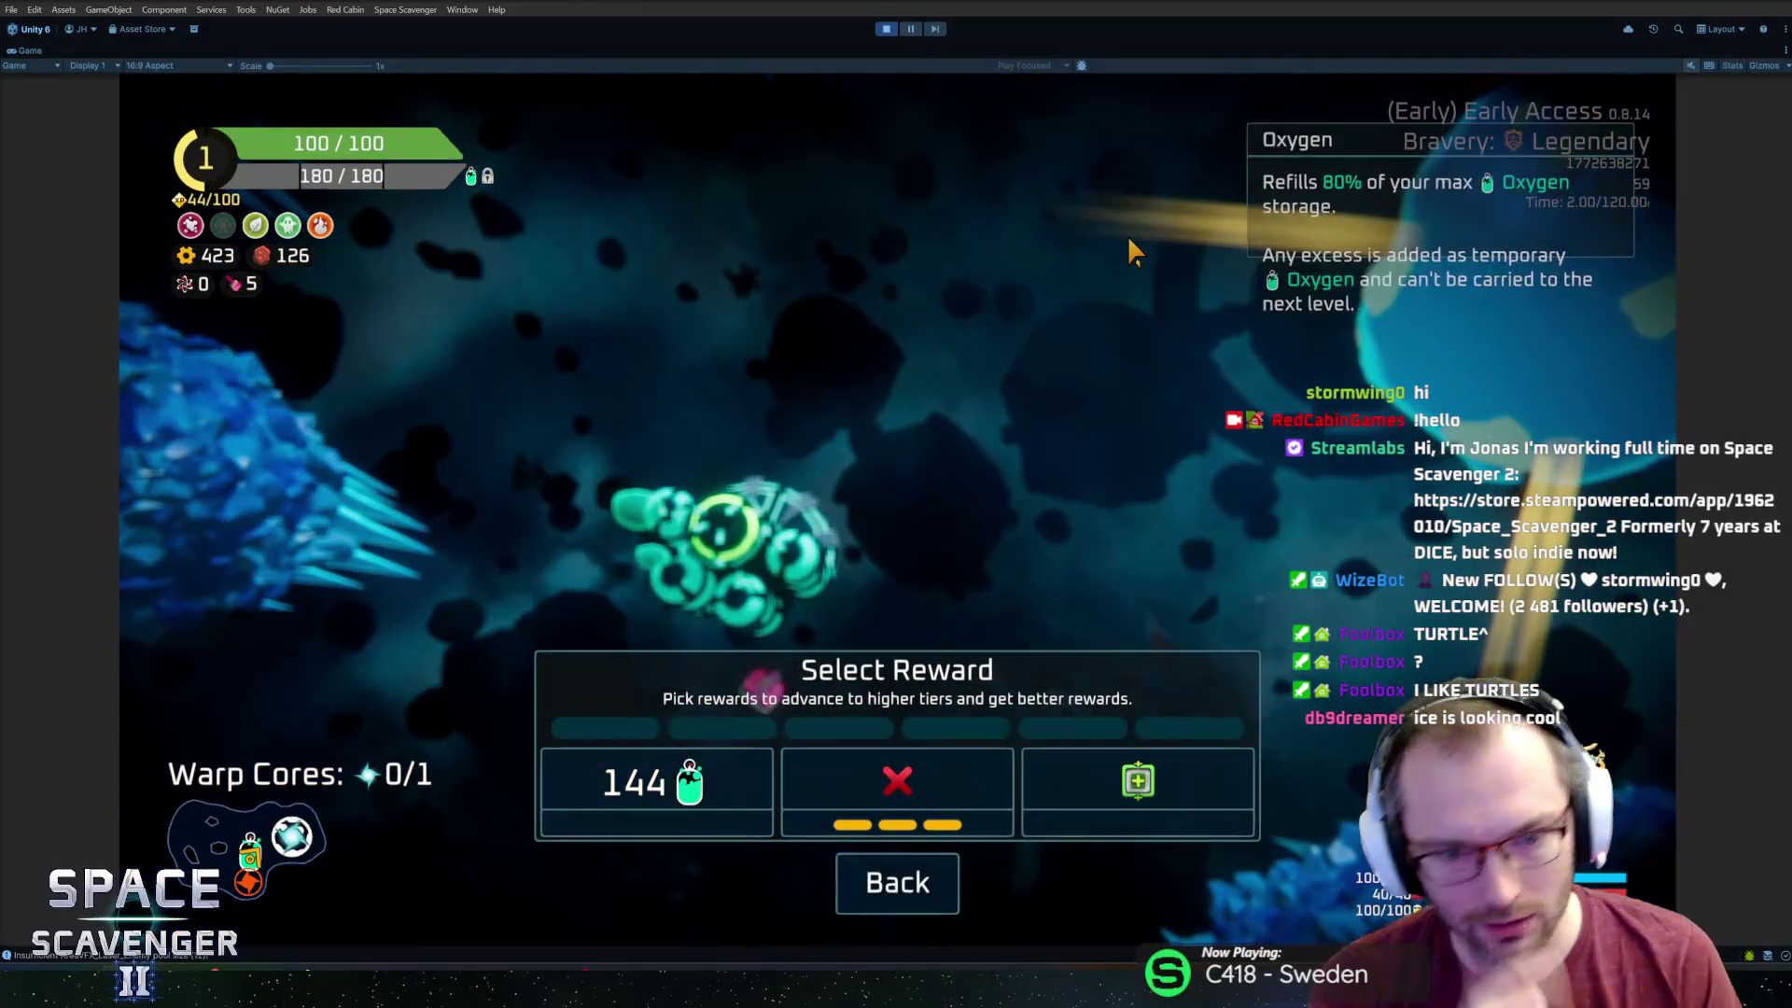
pyautogui.click(812, 780)
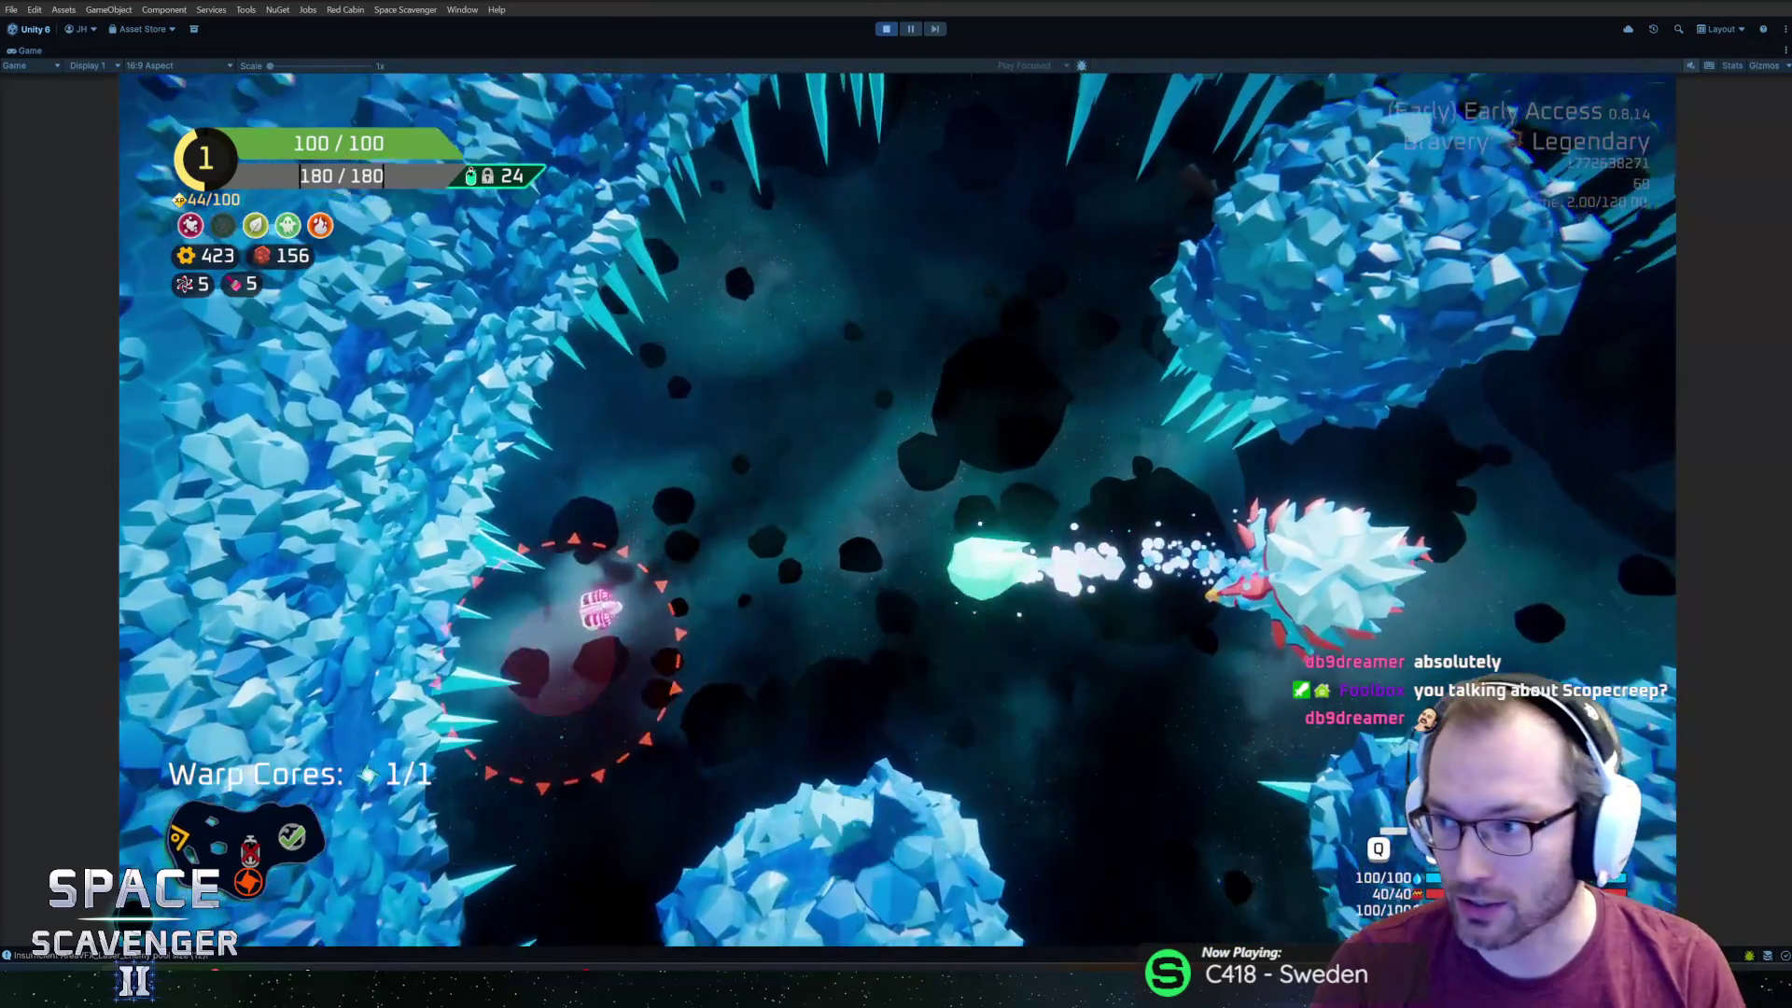
pyautogui.press('Escape')
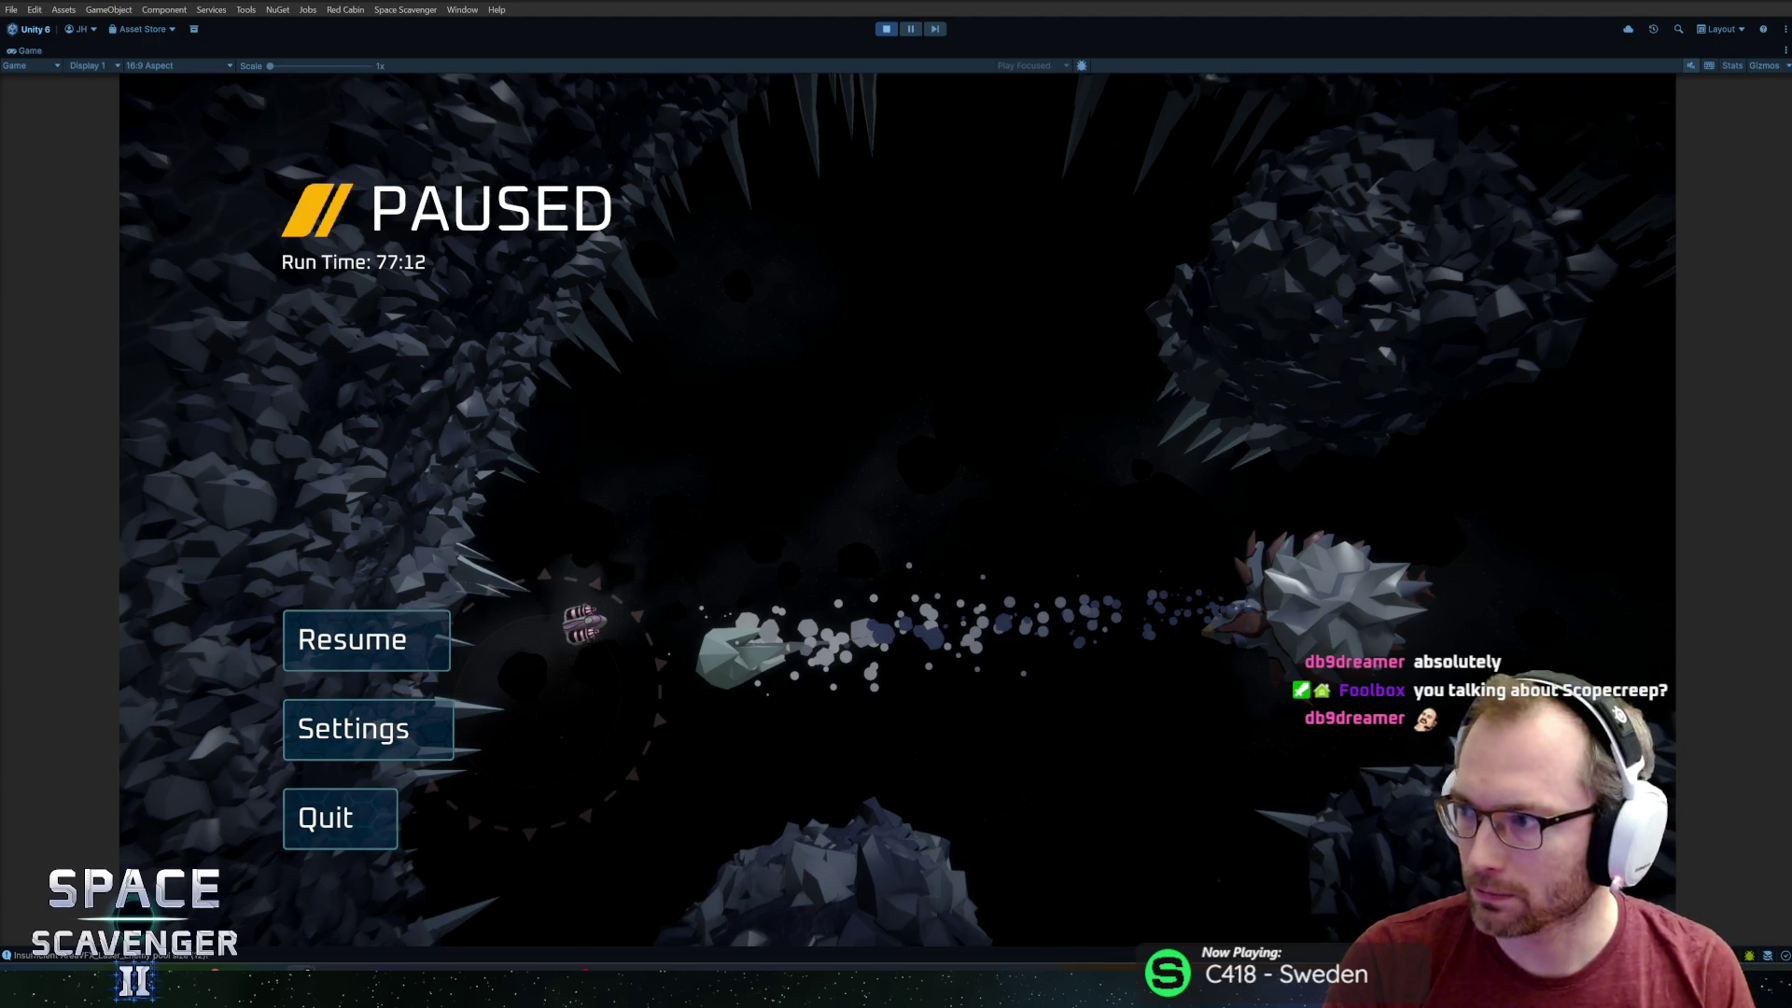
pyautogui.hotkey('alt', 'Tab')
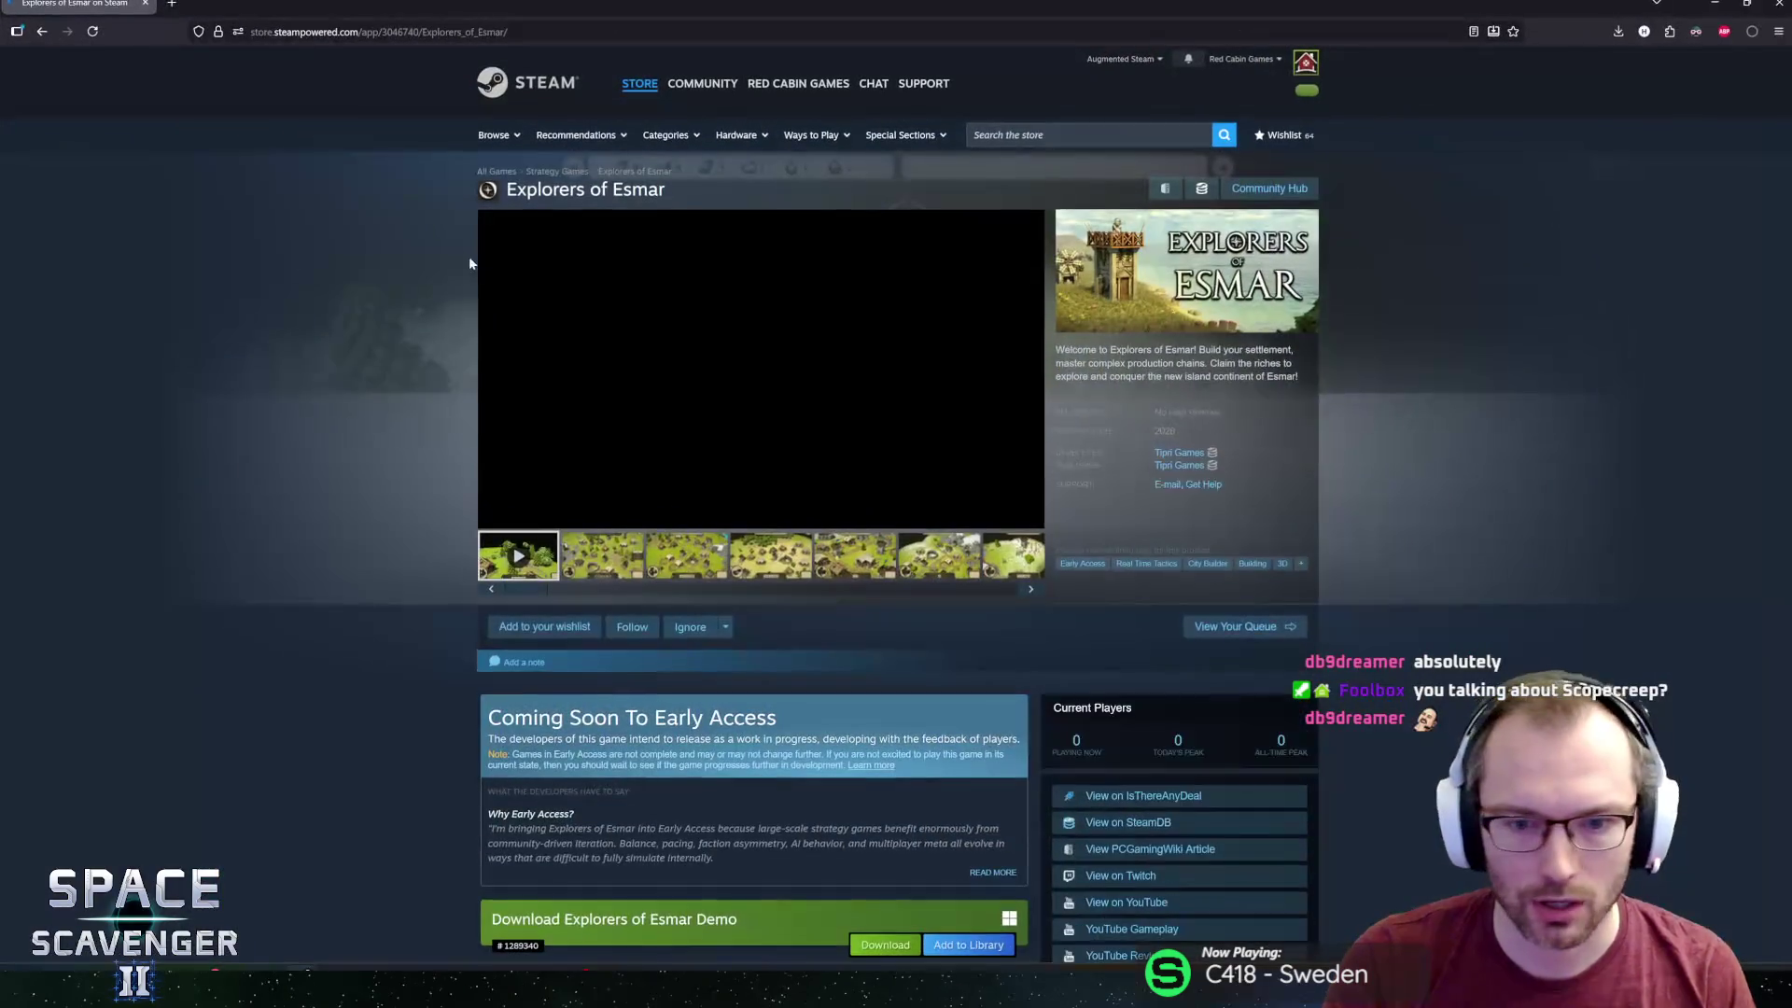
# Show the second Explorers of Esmar screenshot and view it full size.
pyautogui.click(606, 546)
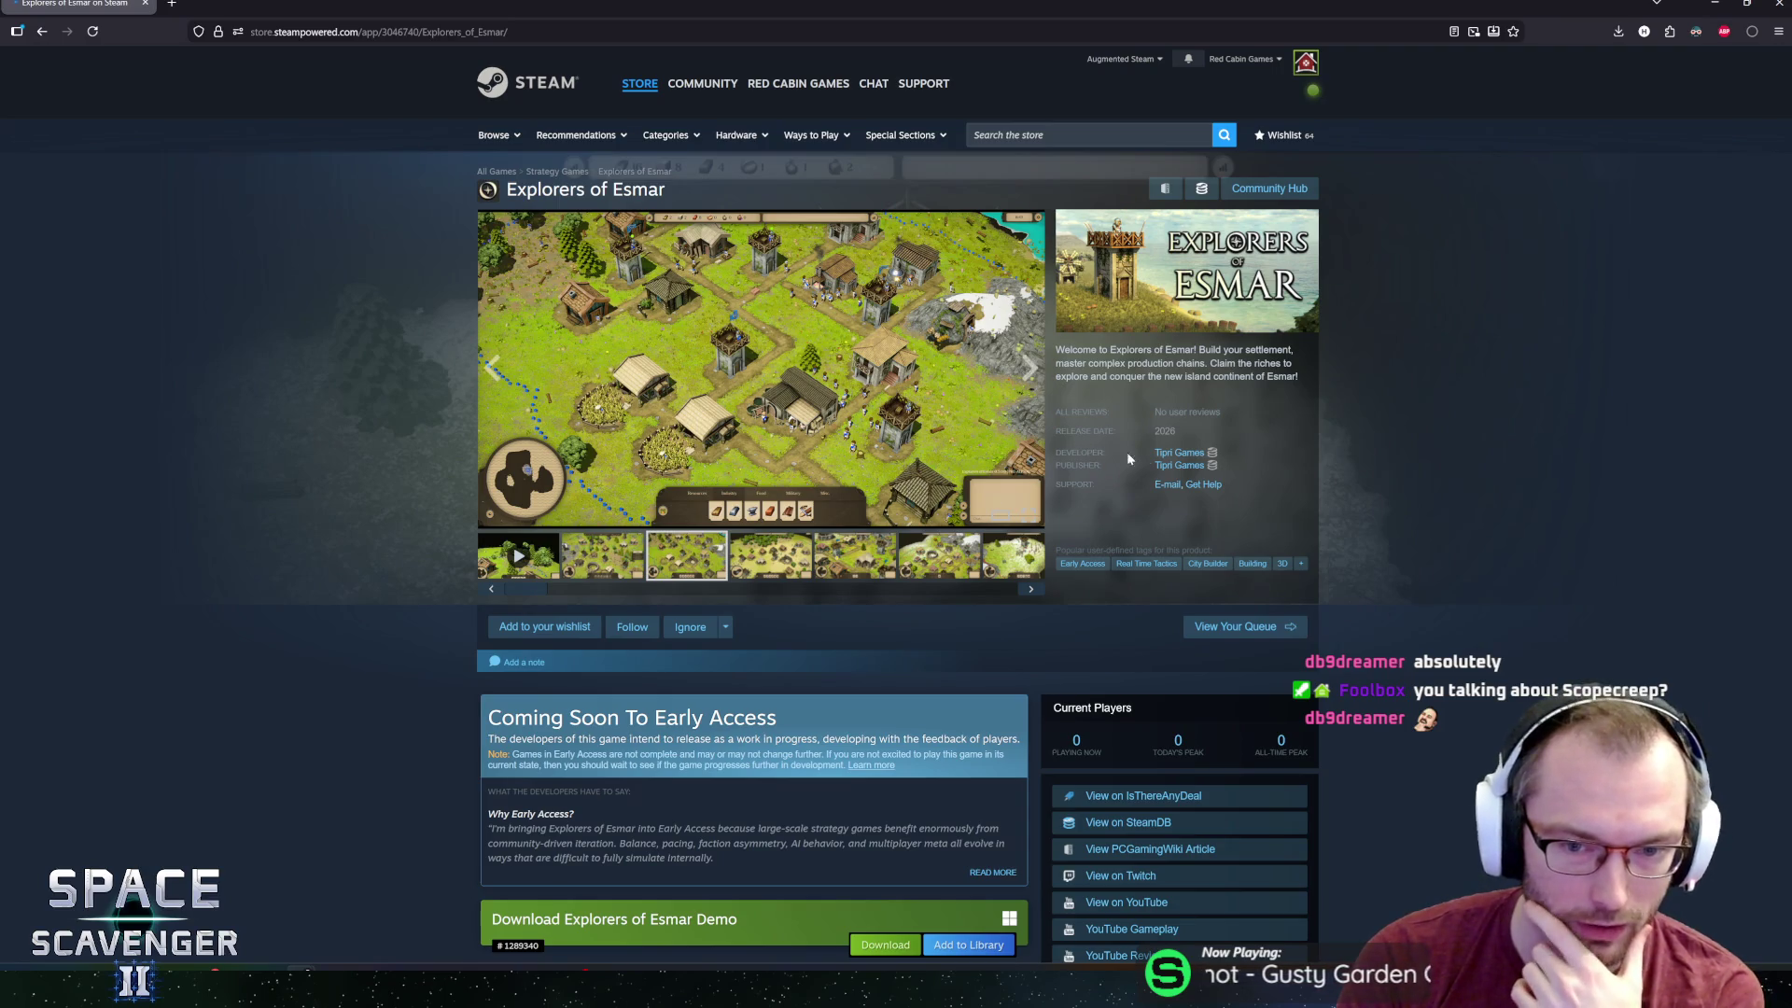
pyautogui.moveTo(1087, 362); pyautogui.dragTo(1279, 376)
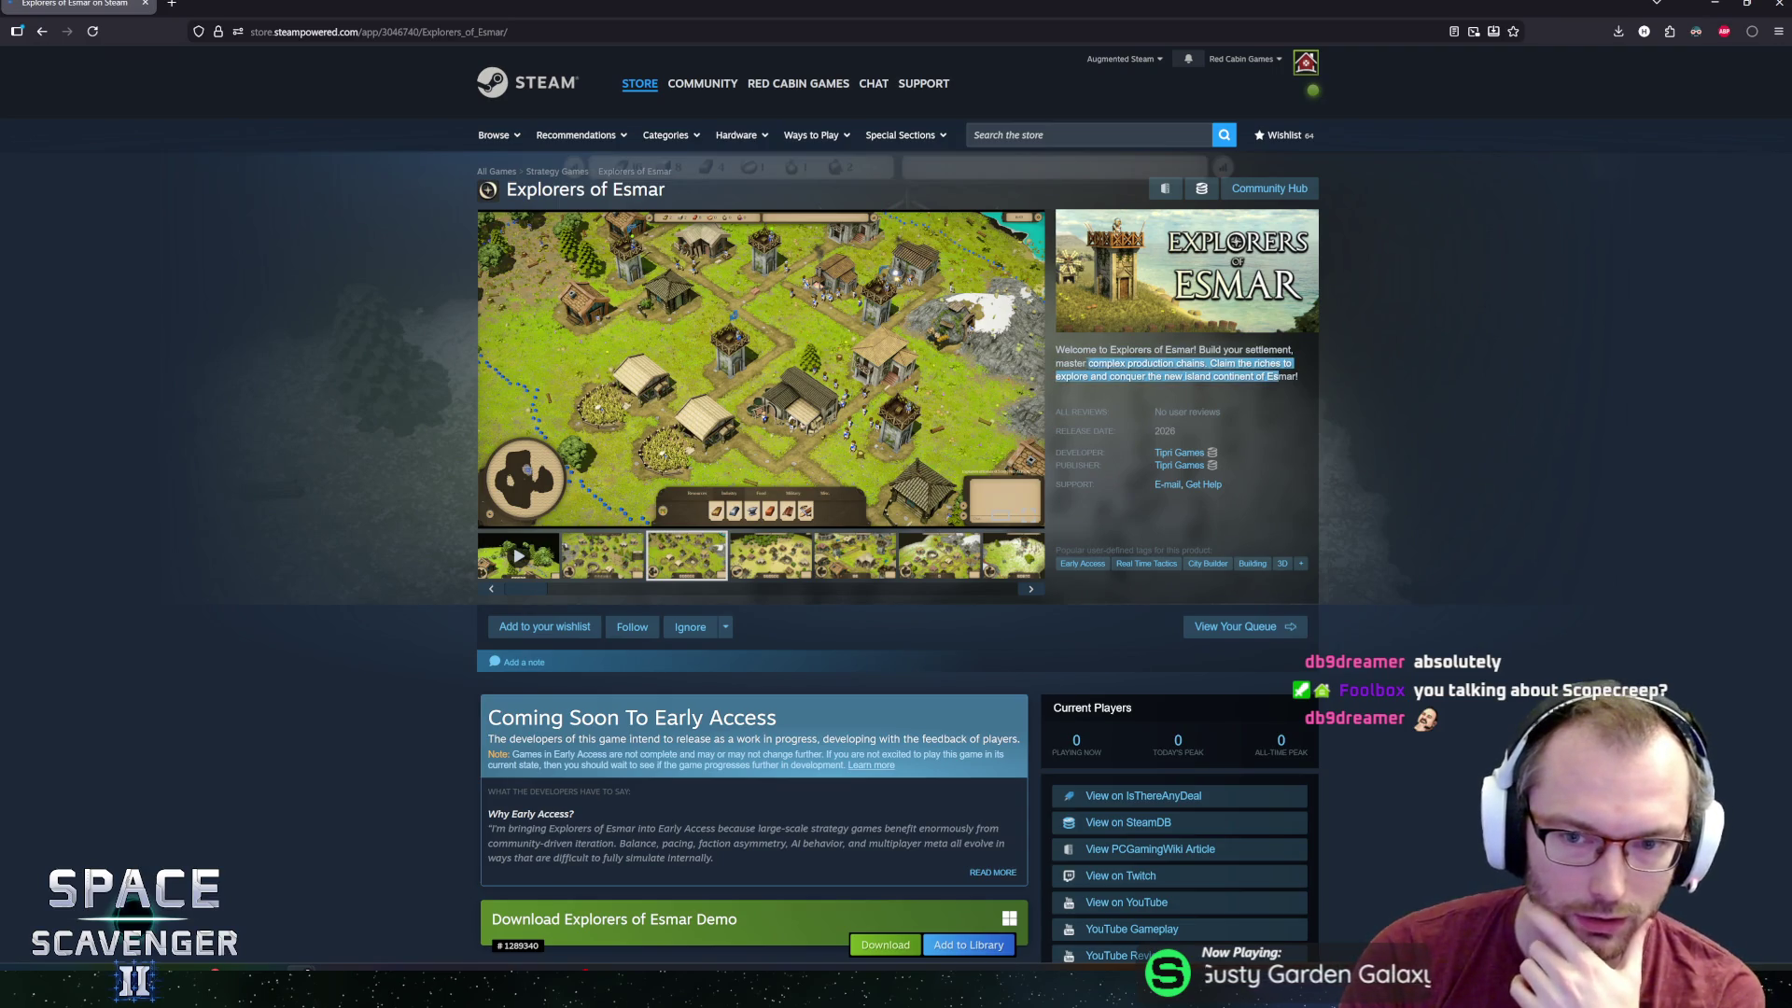
pyautogui.click(1069, 362)
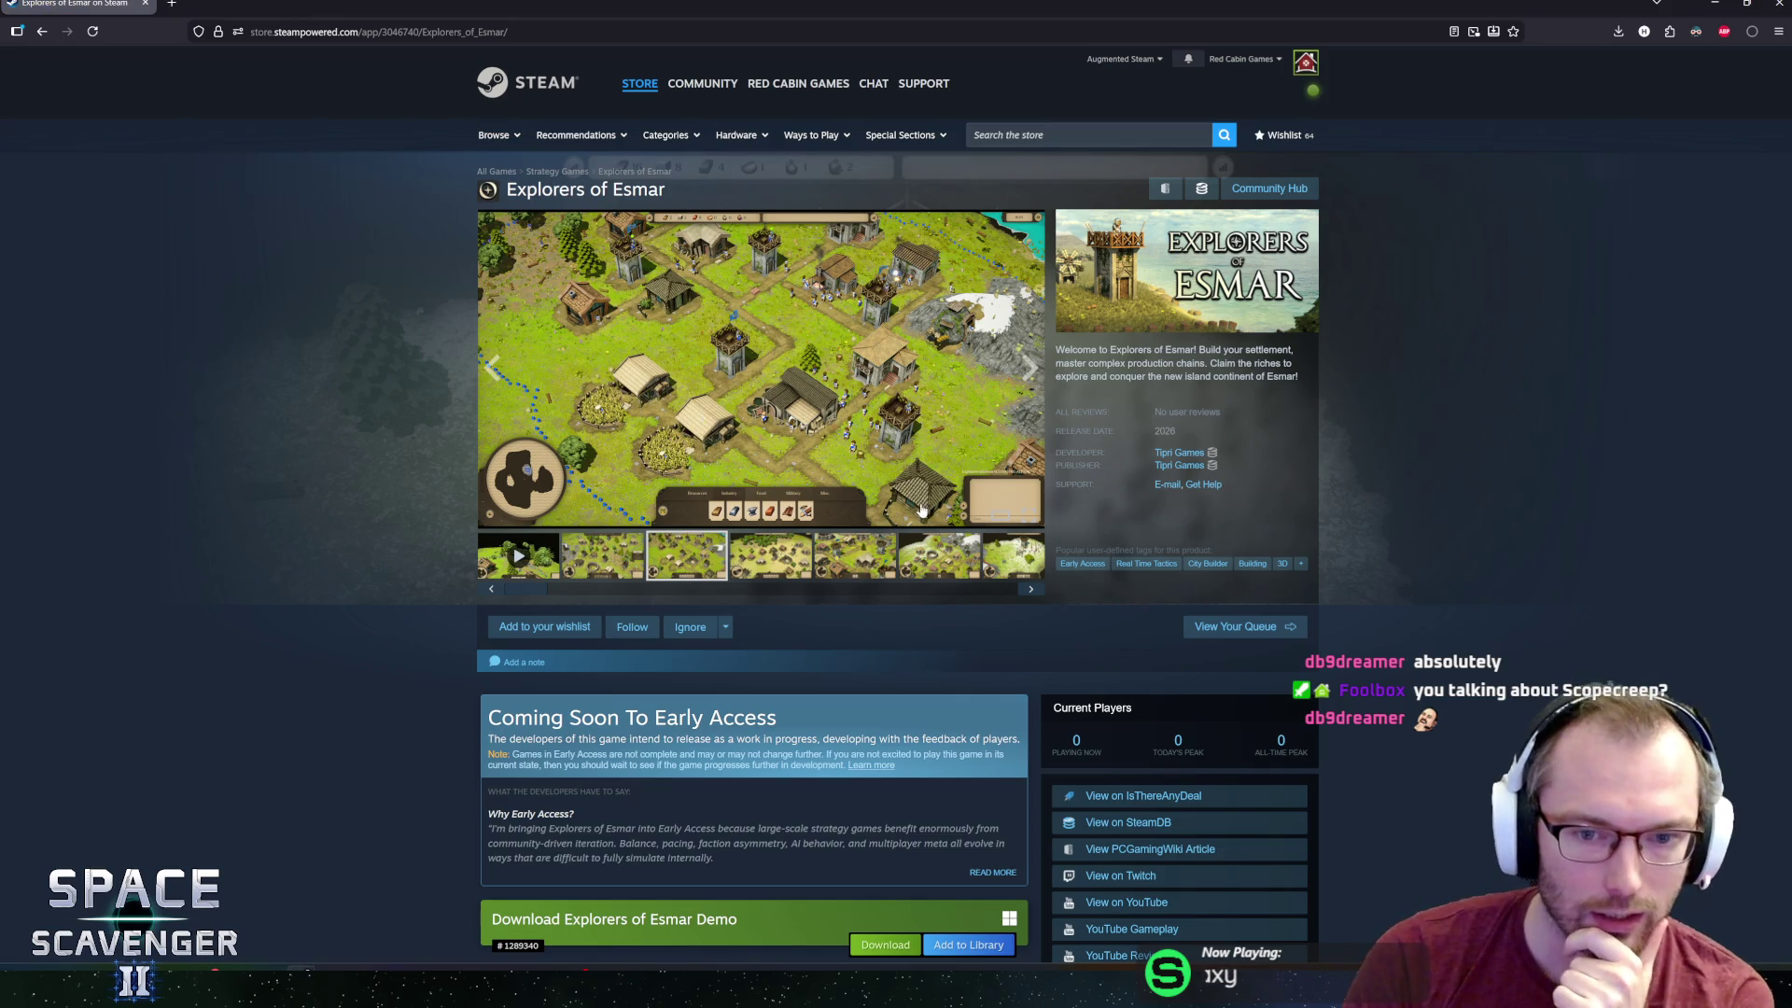
pyautogui.scroll(-5, 348, 463)
pyautogui.scroll(5, 349, 464)
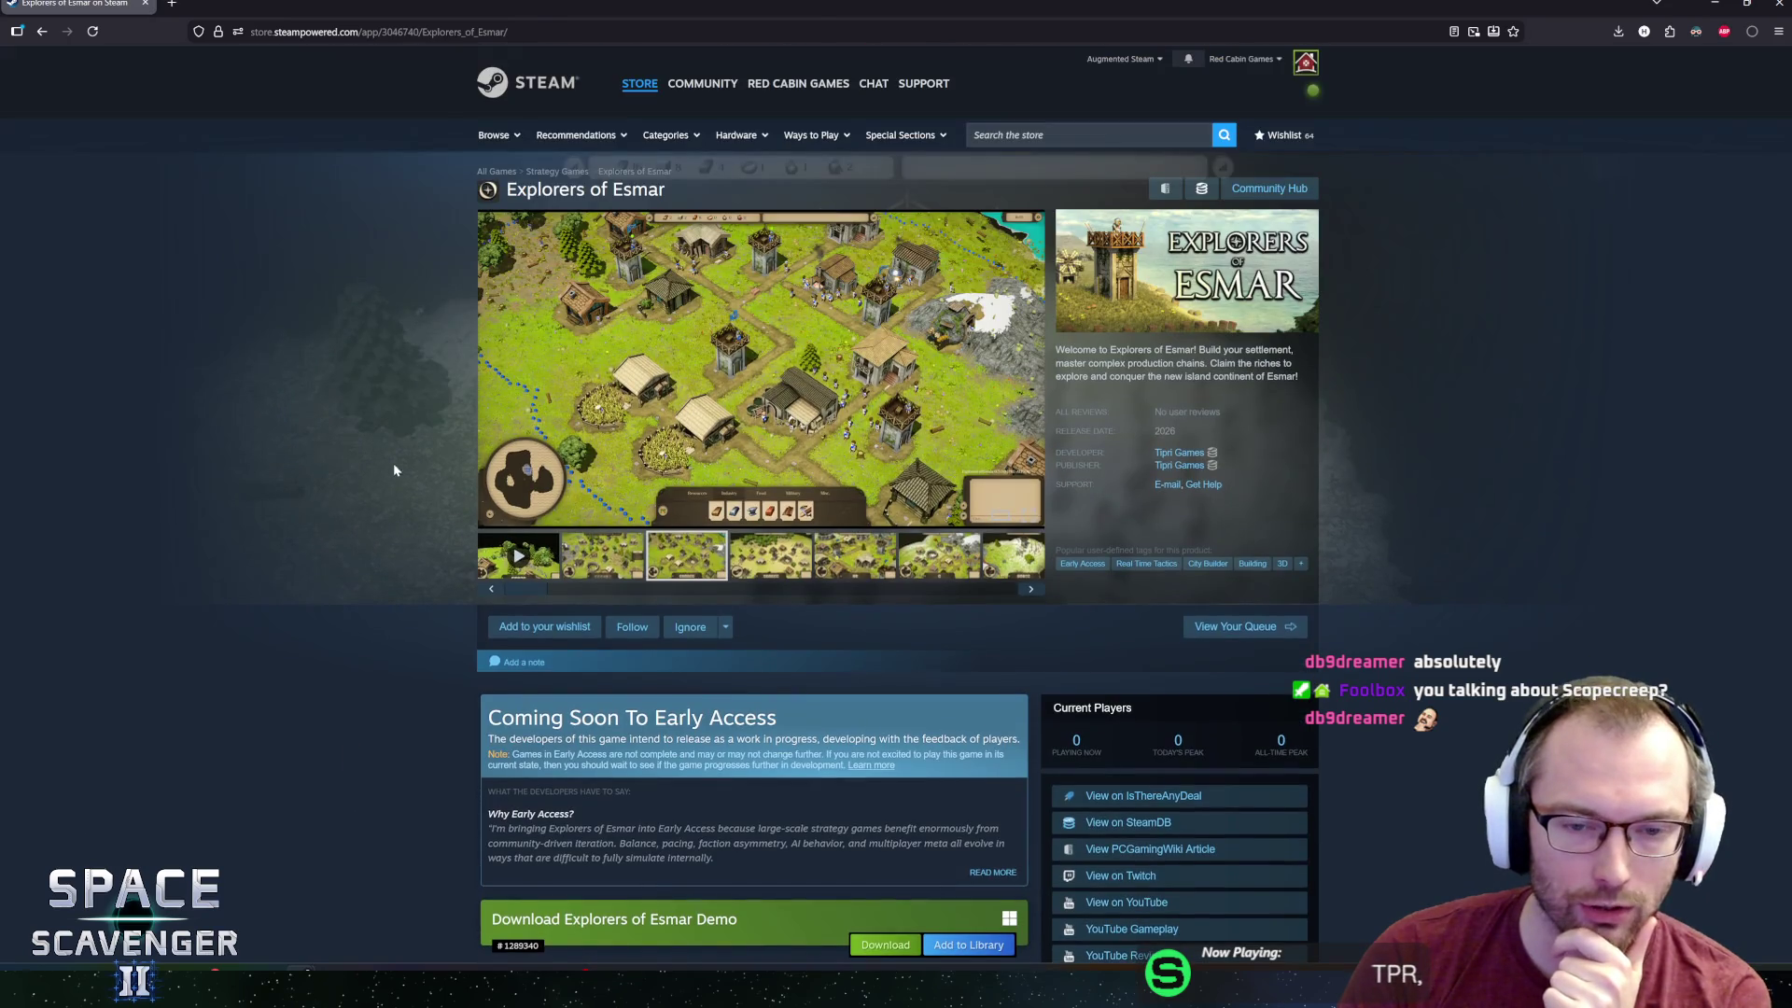
pyautogui.click(997, 512)
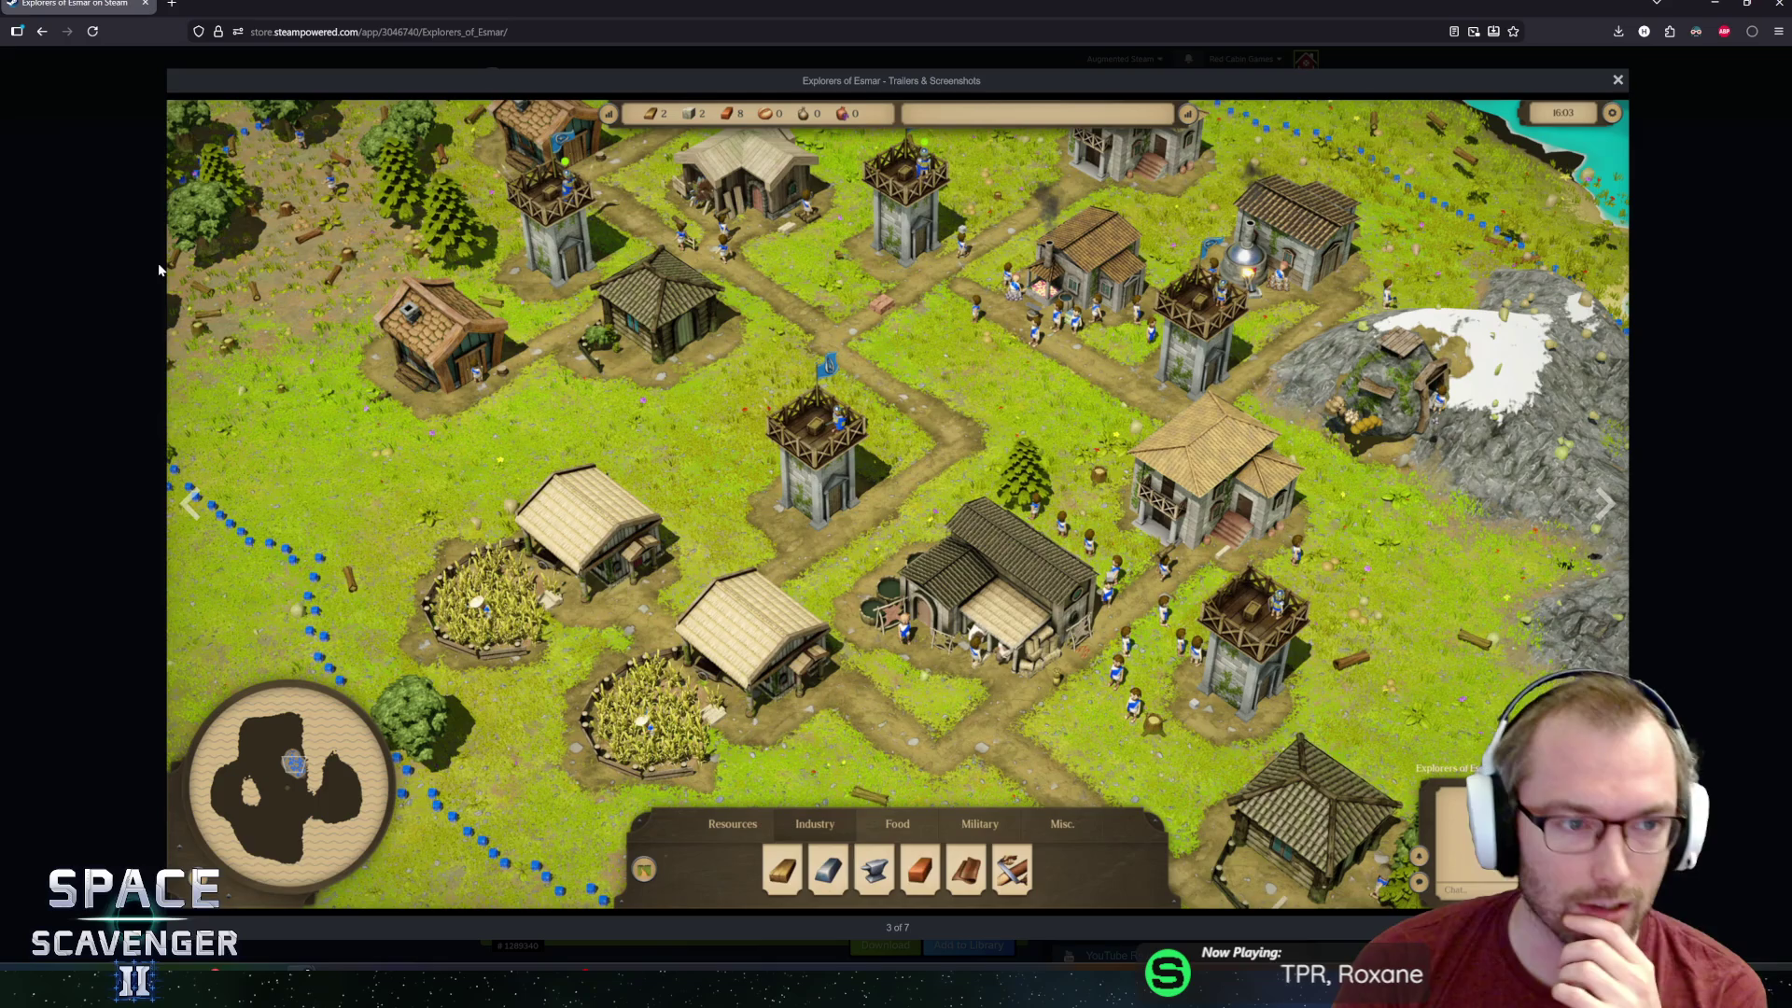
pyautogui.click(107, 299)
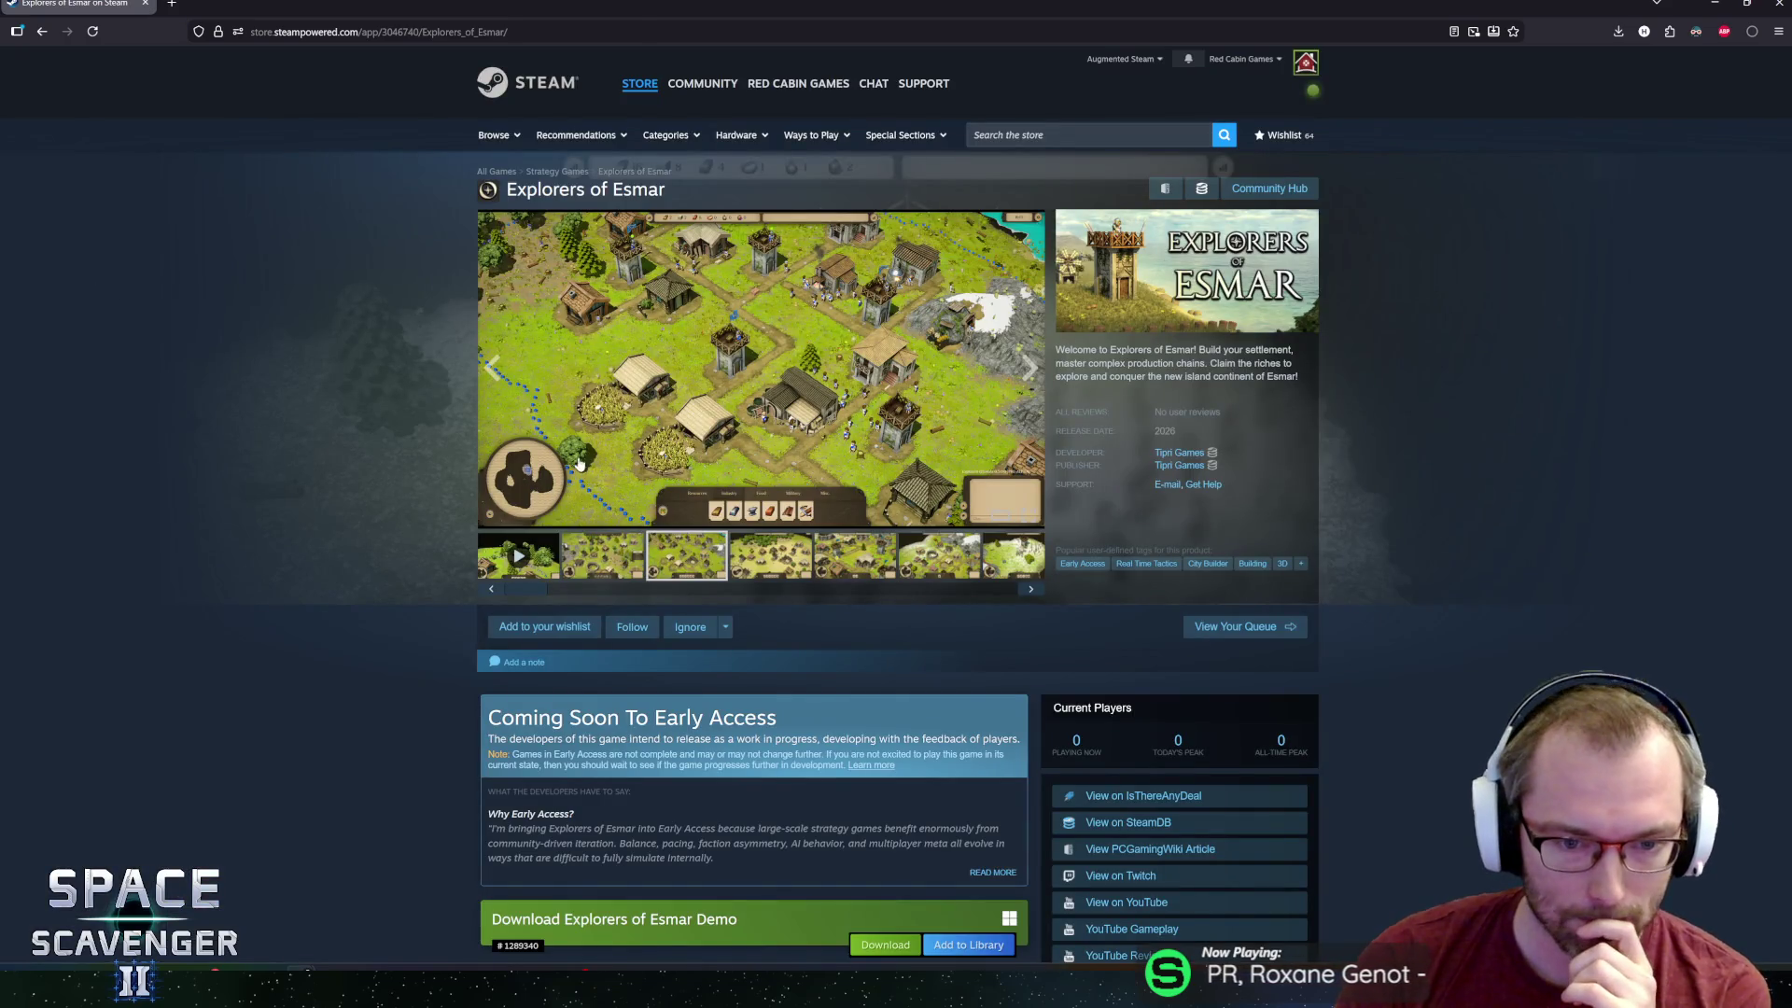
# Browse the fourth and fifth screenshots, viewing them in the full-size lightbox.
pyautogui.click(778, 551)
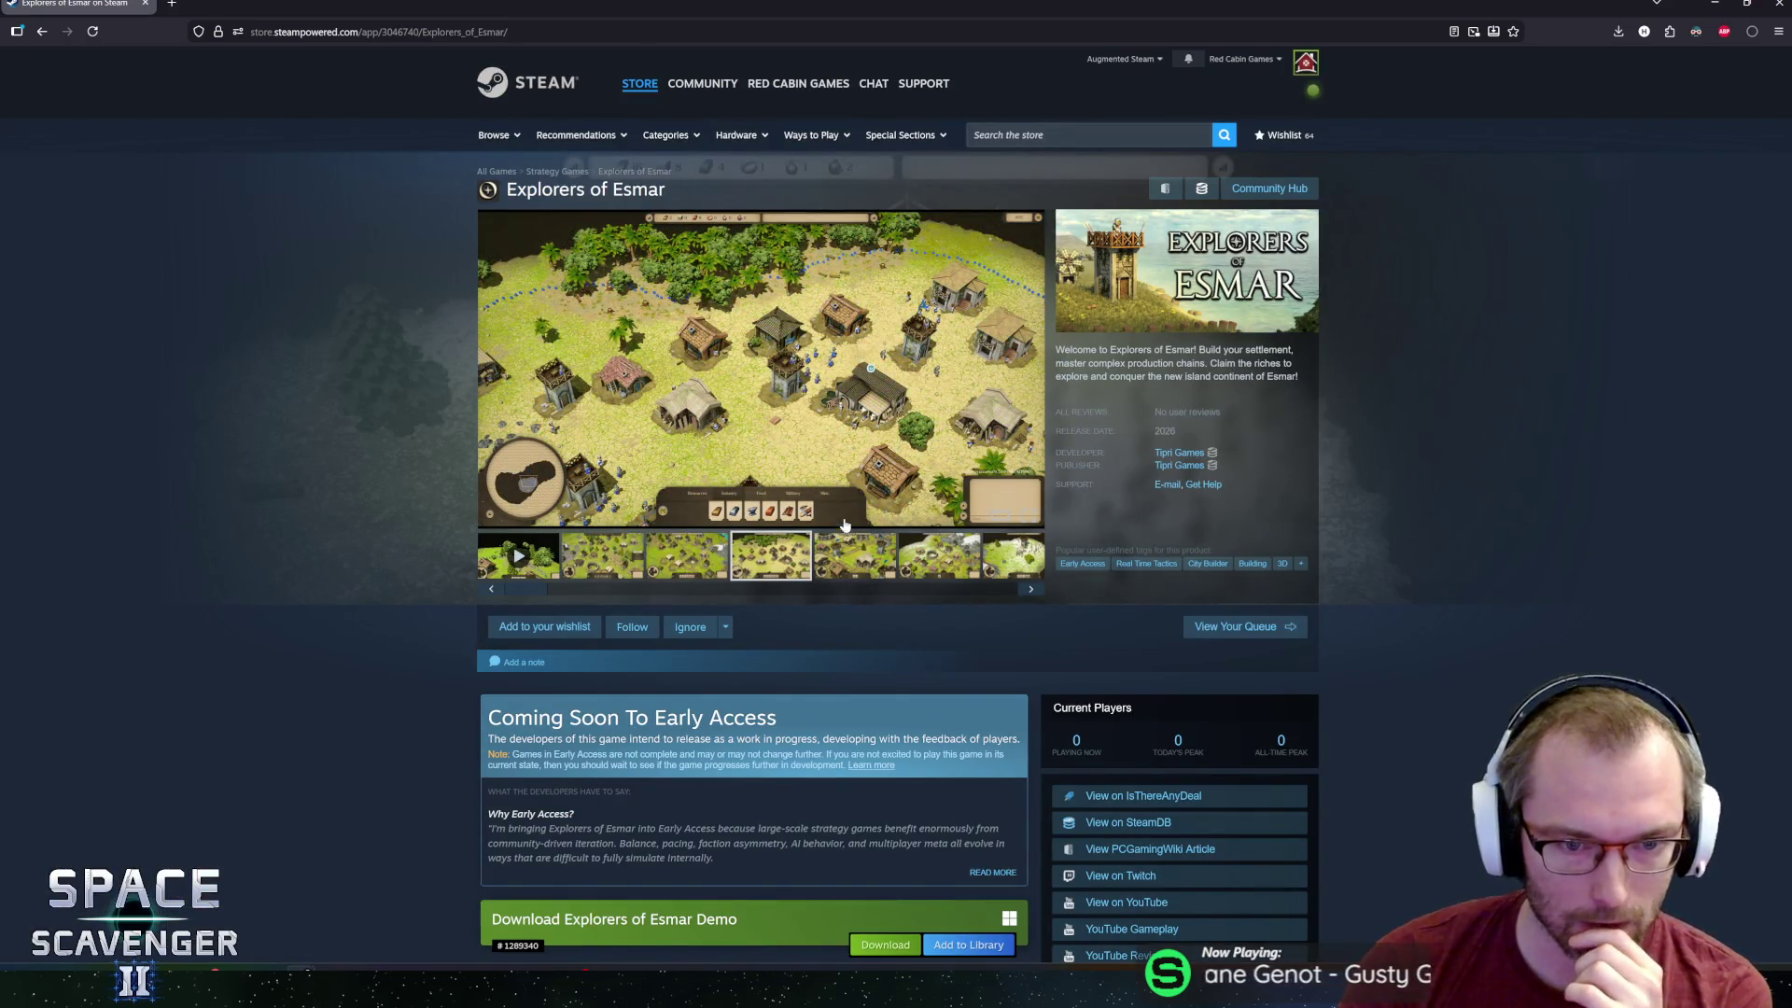
pyautogui.click(876, 562)
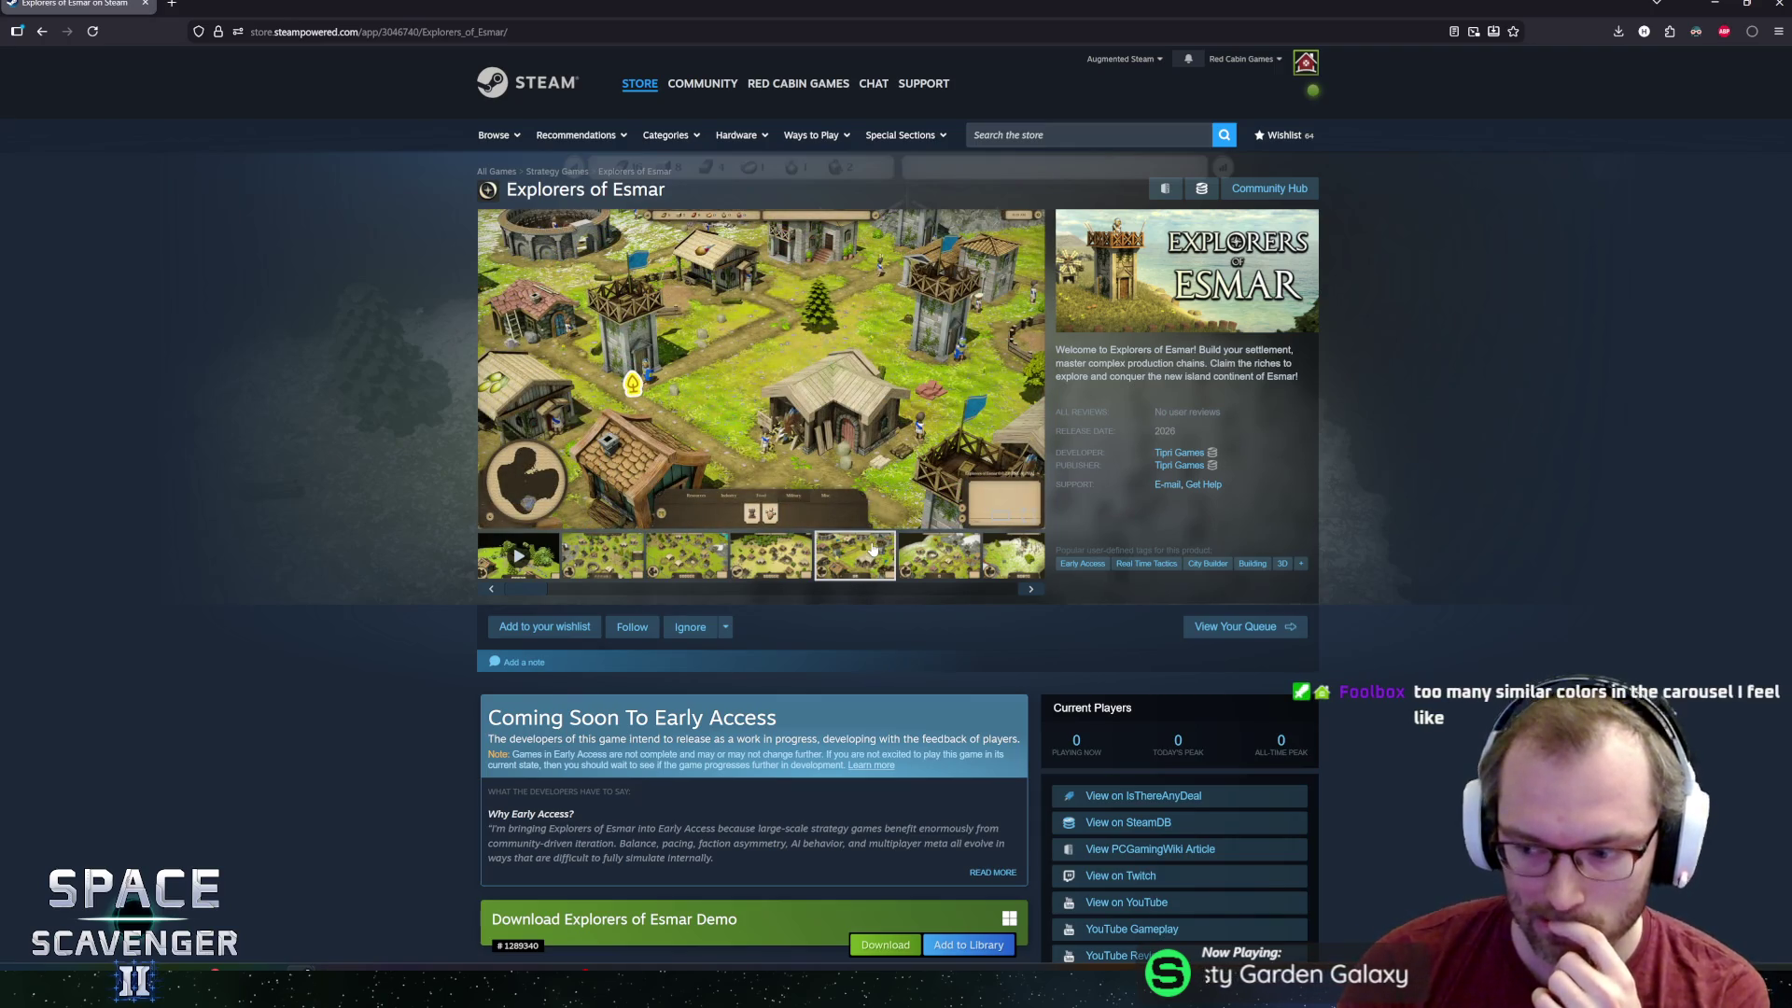
pyautogui.click(775, 398)
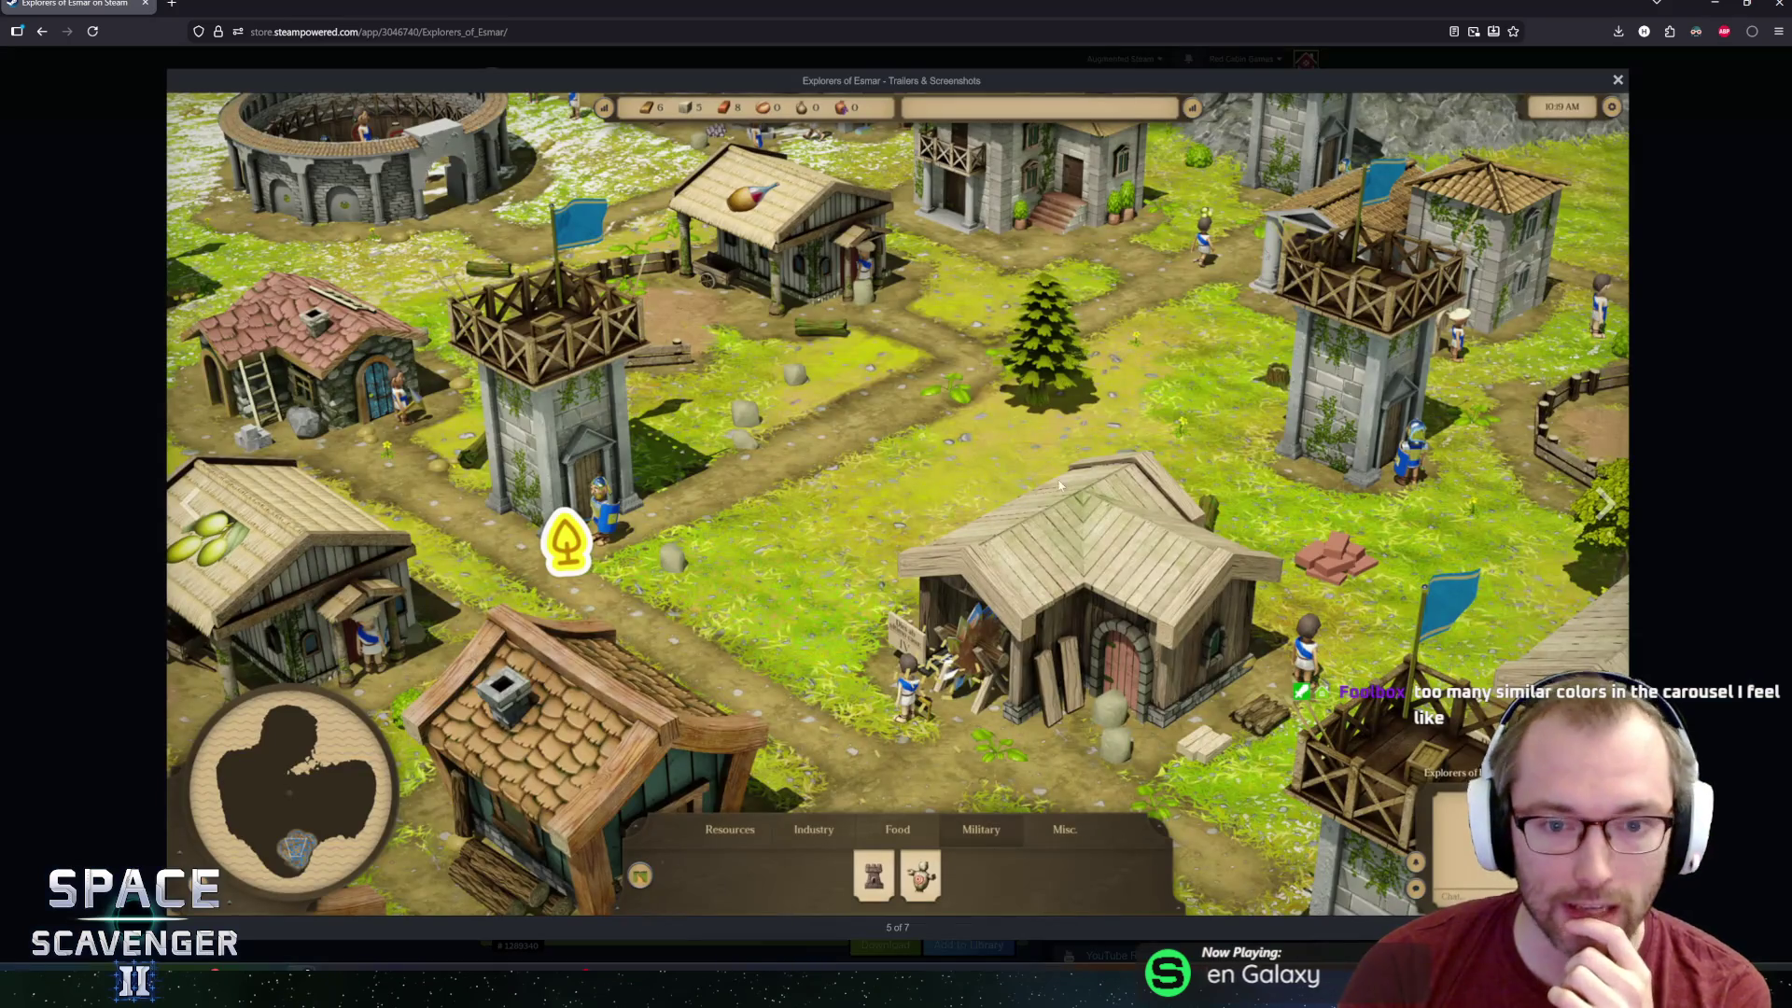
pyautogui.press('Left')
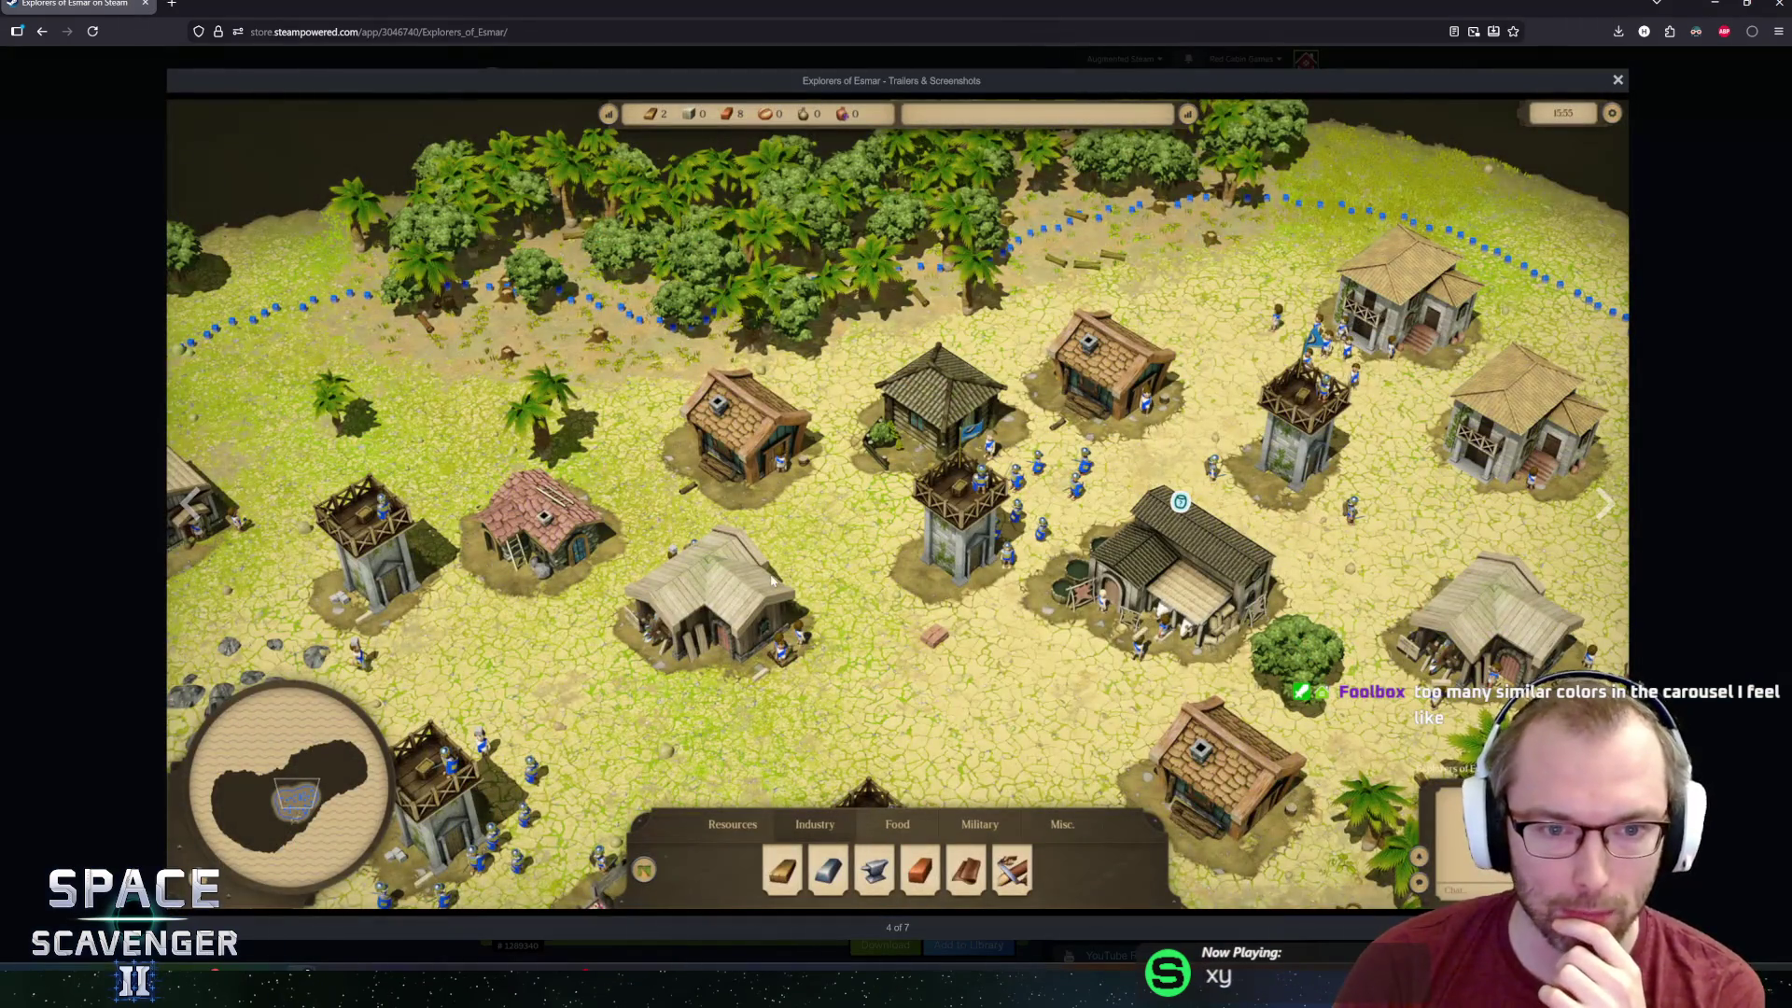
pyautogui.click(55, 542)
# Show the last screenshot, then play the 1:16 trailer in the large viewer.
pyautogui.moveTo(545, 592)
pyautogui.mouseDown()
pyautogui.moveTo(1087, 602)
pyautogui.moveTo(523, 588)
pyautogui.moveTo(1080, 596)
pyautogui.mouseUp()
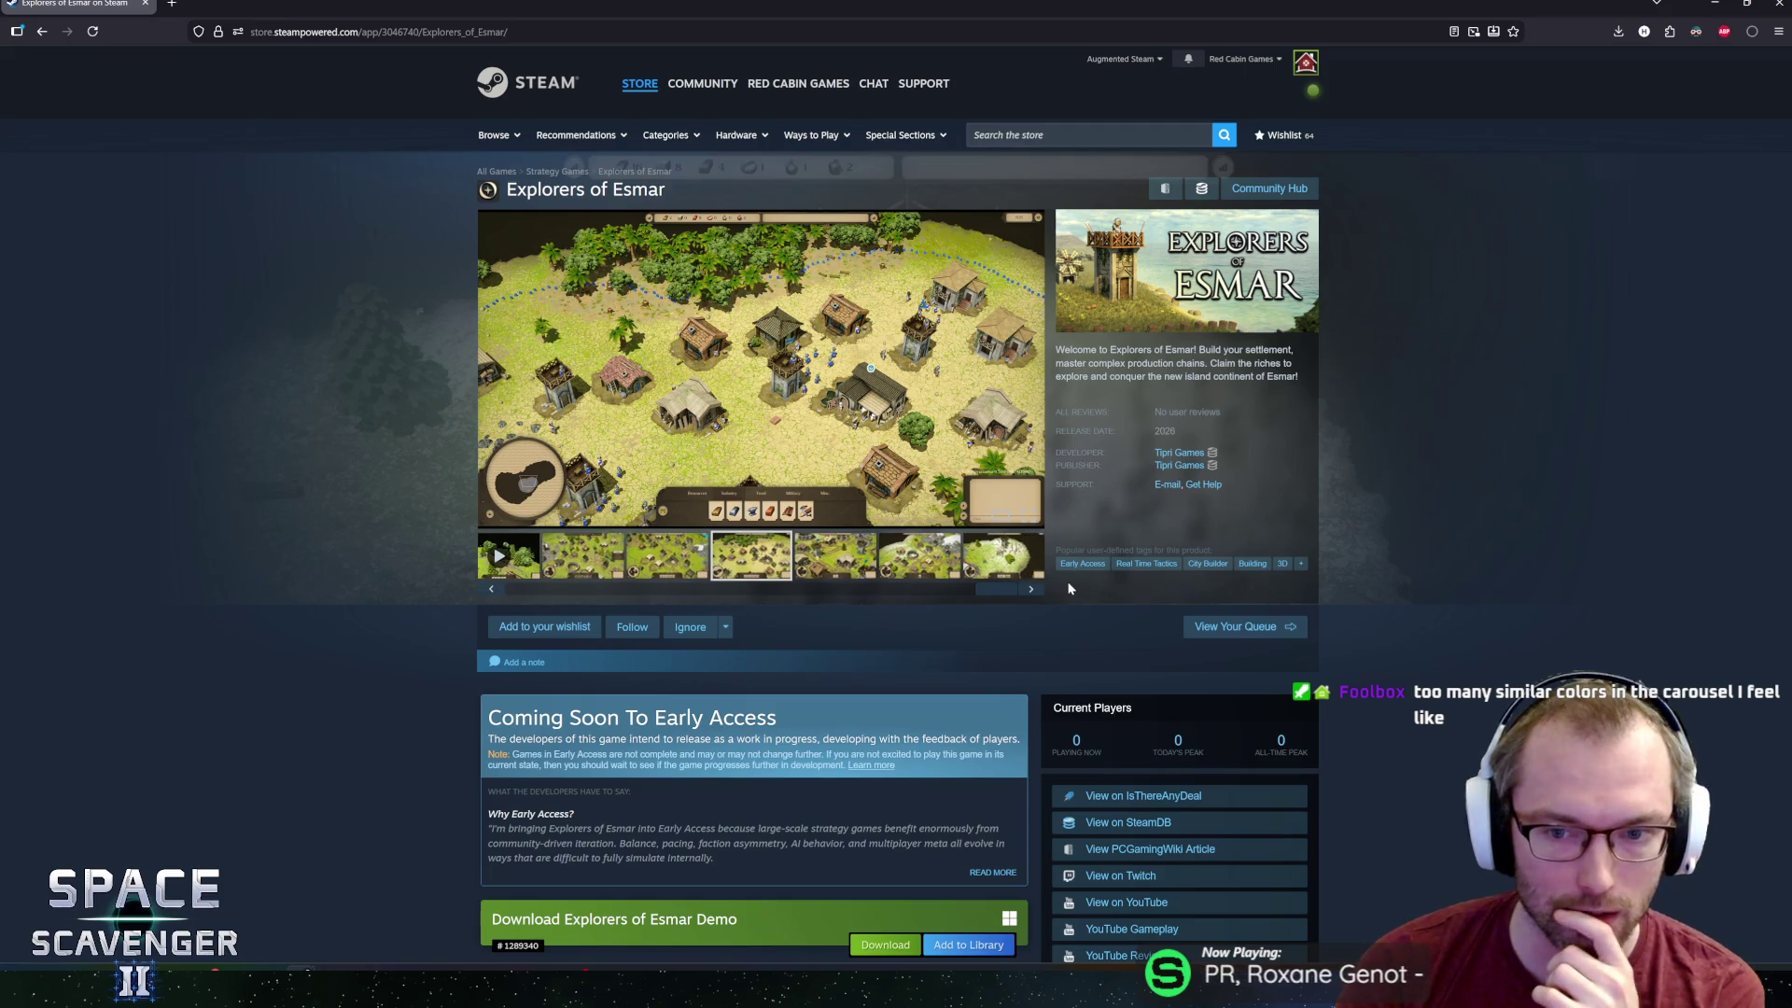
pyautogui.click(1005, 561)
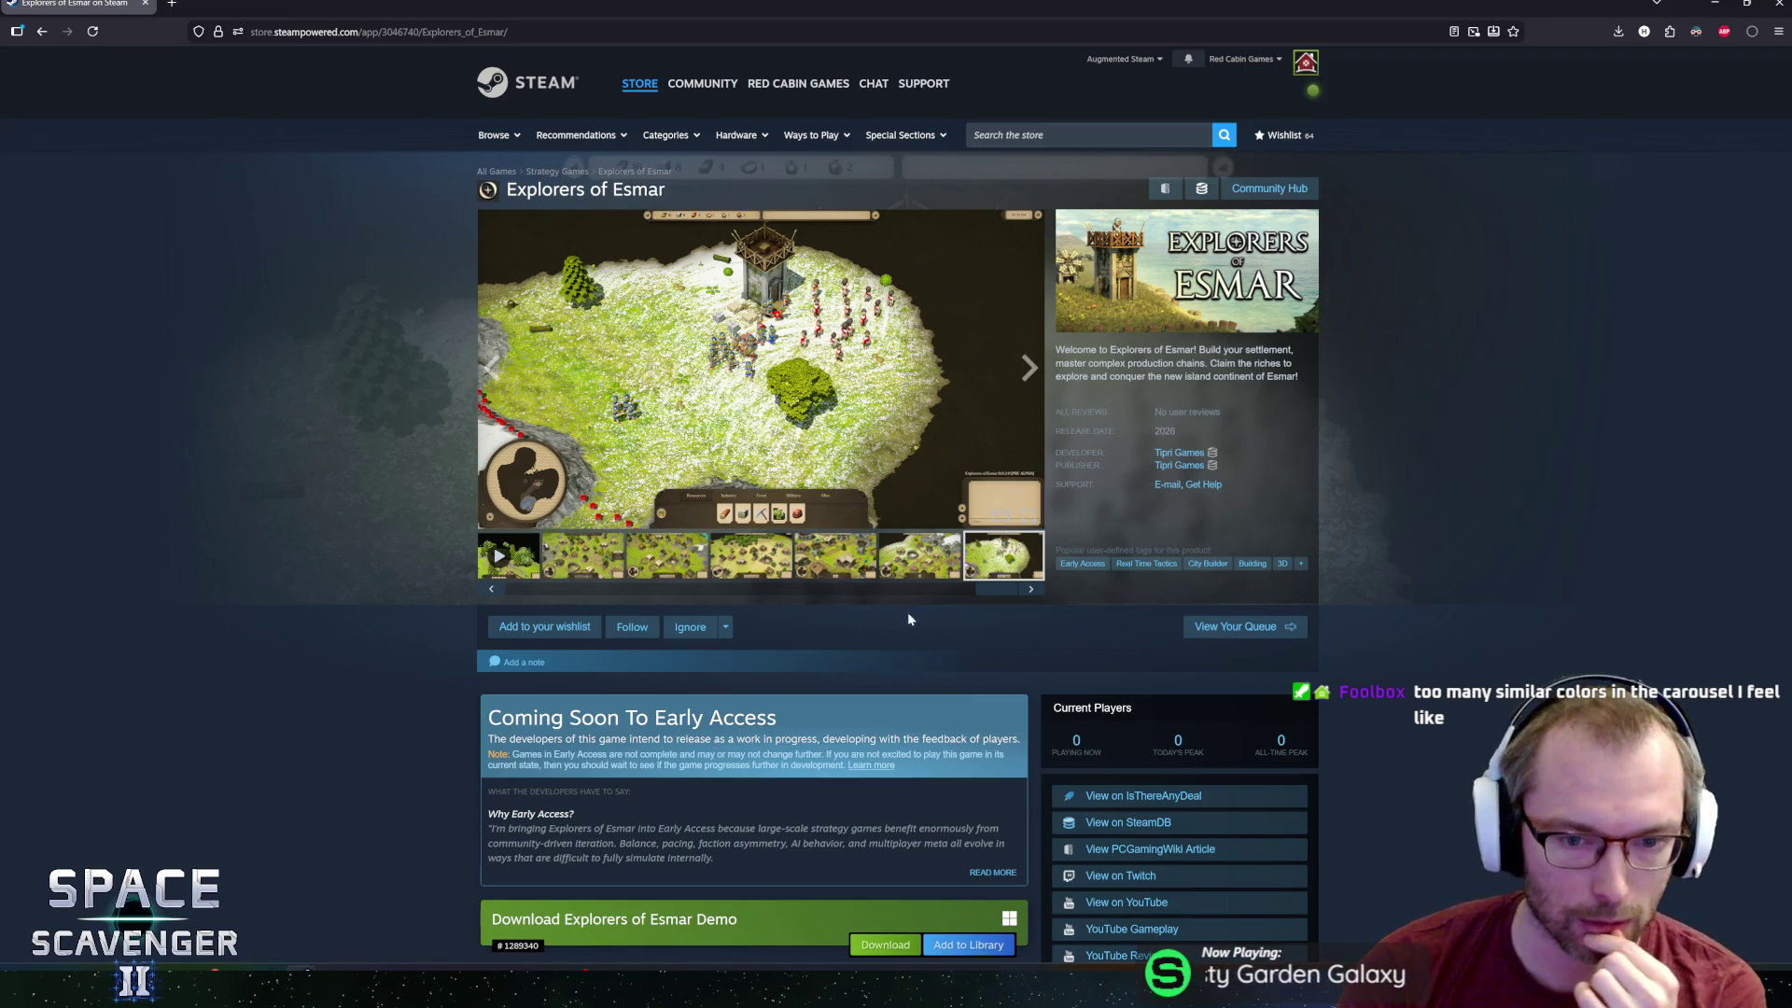
pyautogui.moveTo(977, 594); pyautogui.dragTo(198, 547)
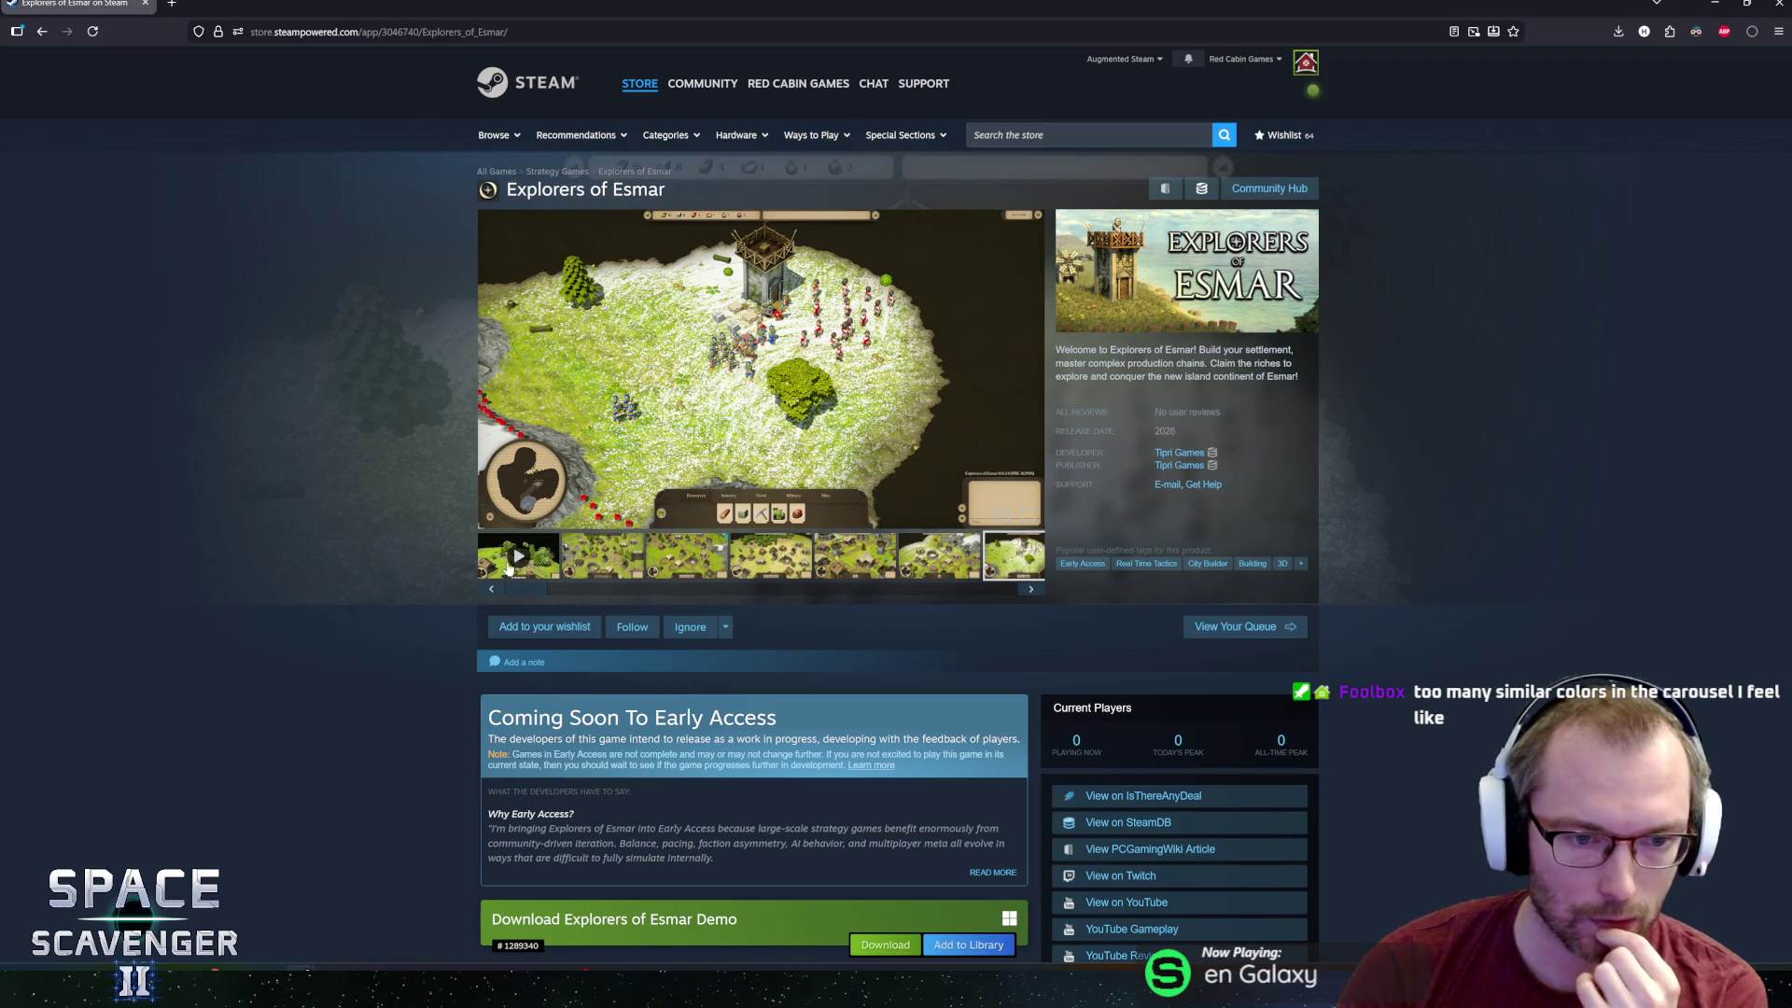
pyautogui.click(507, 566)
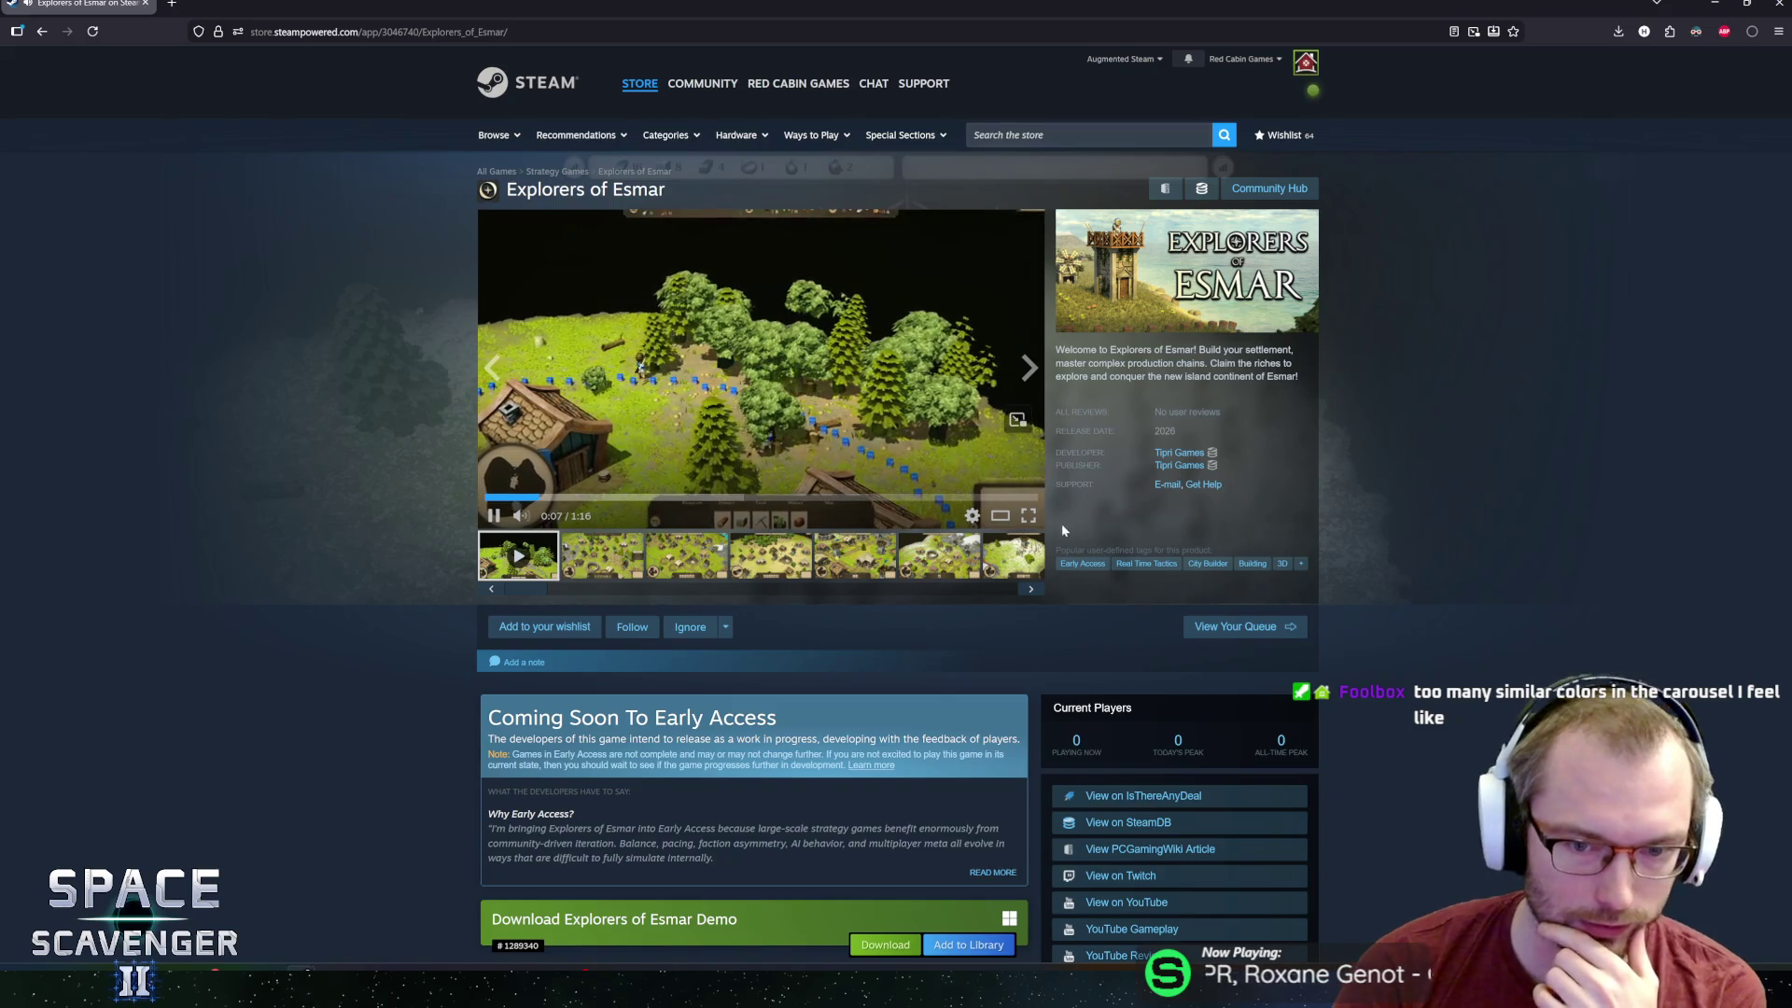
pyautogui.click(1000, 516)
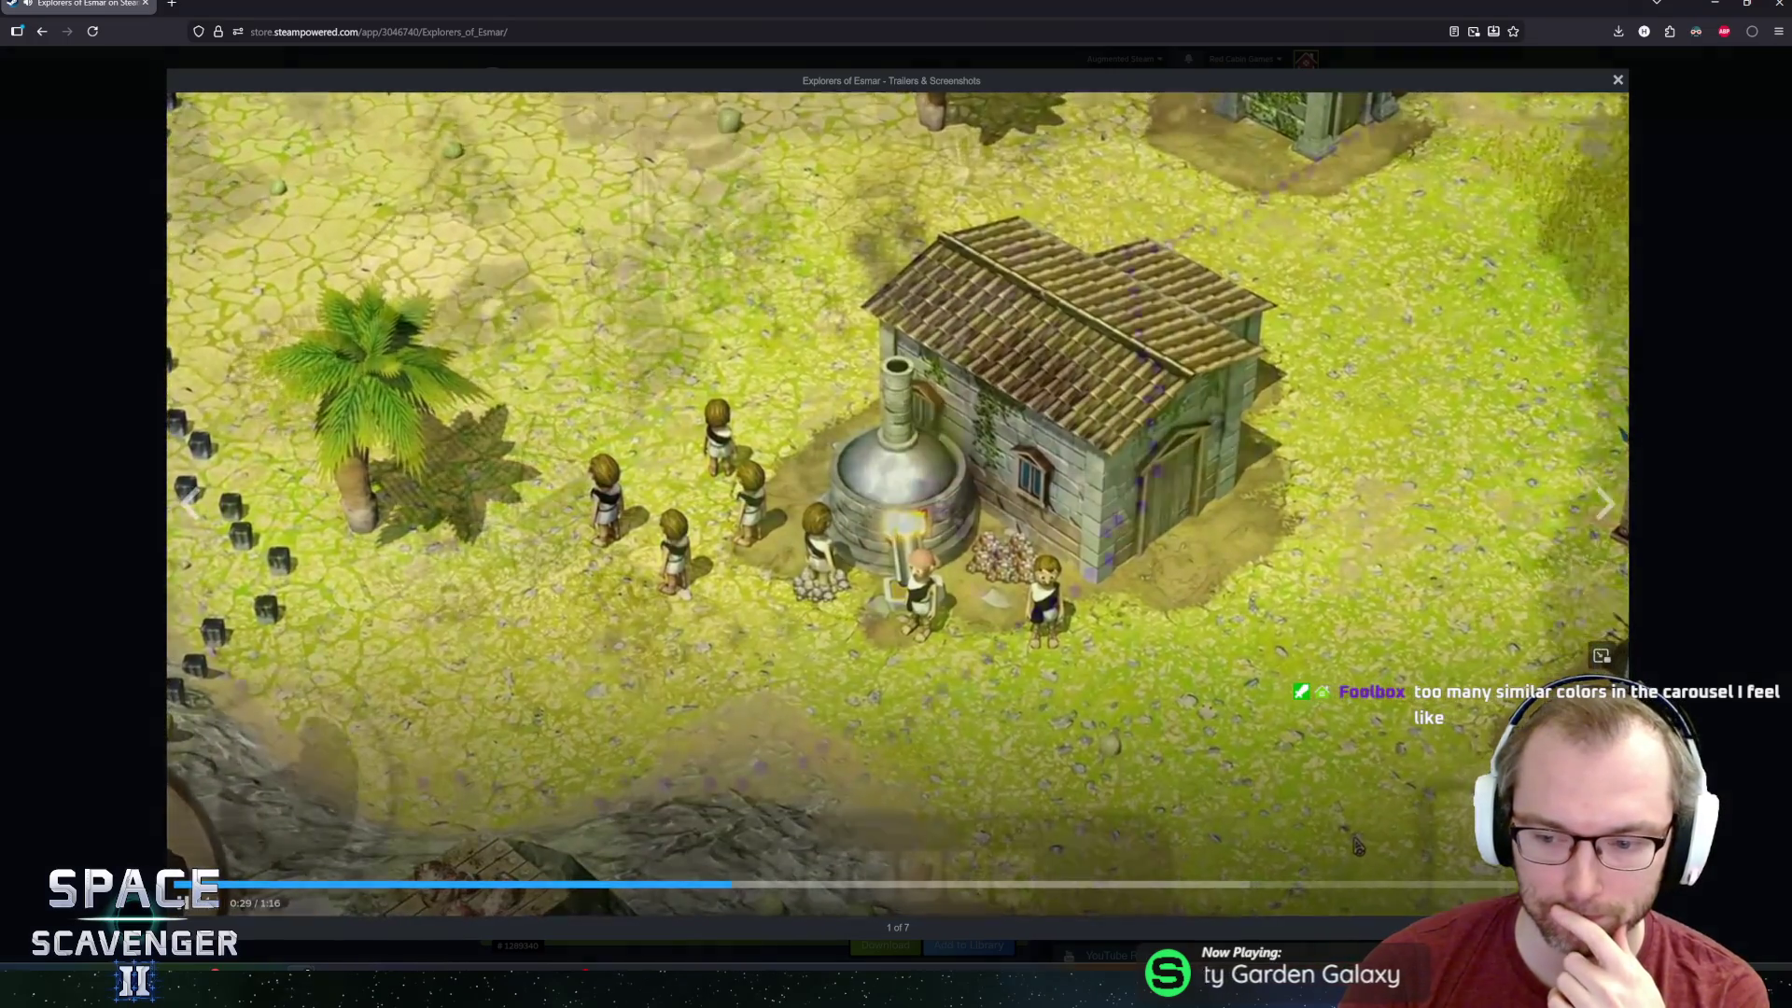
# Watch the trailer full screen, then bring up the game's follower charts on SteamDB.
pyautogui.doubleClick(1358, 845)
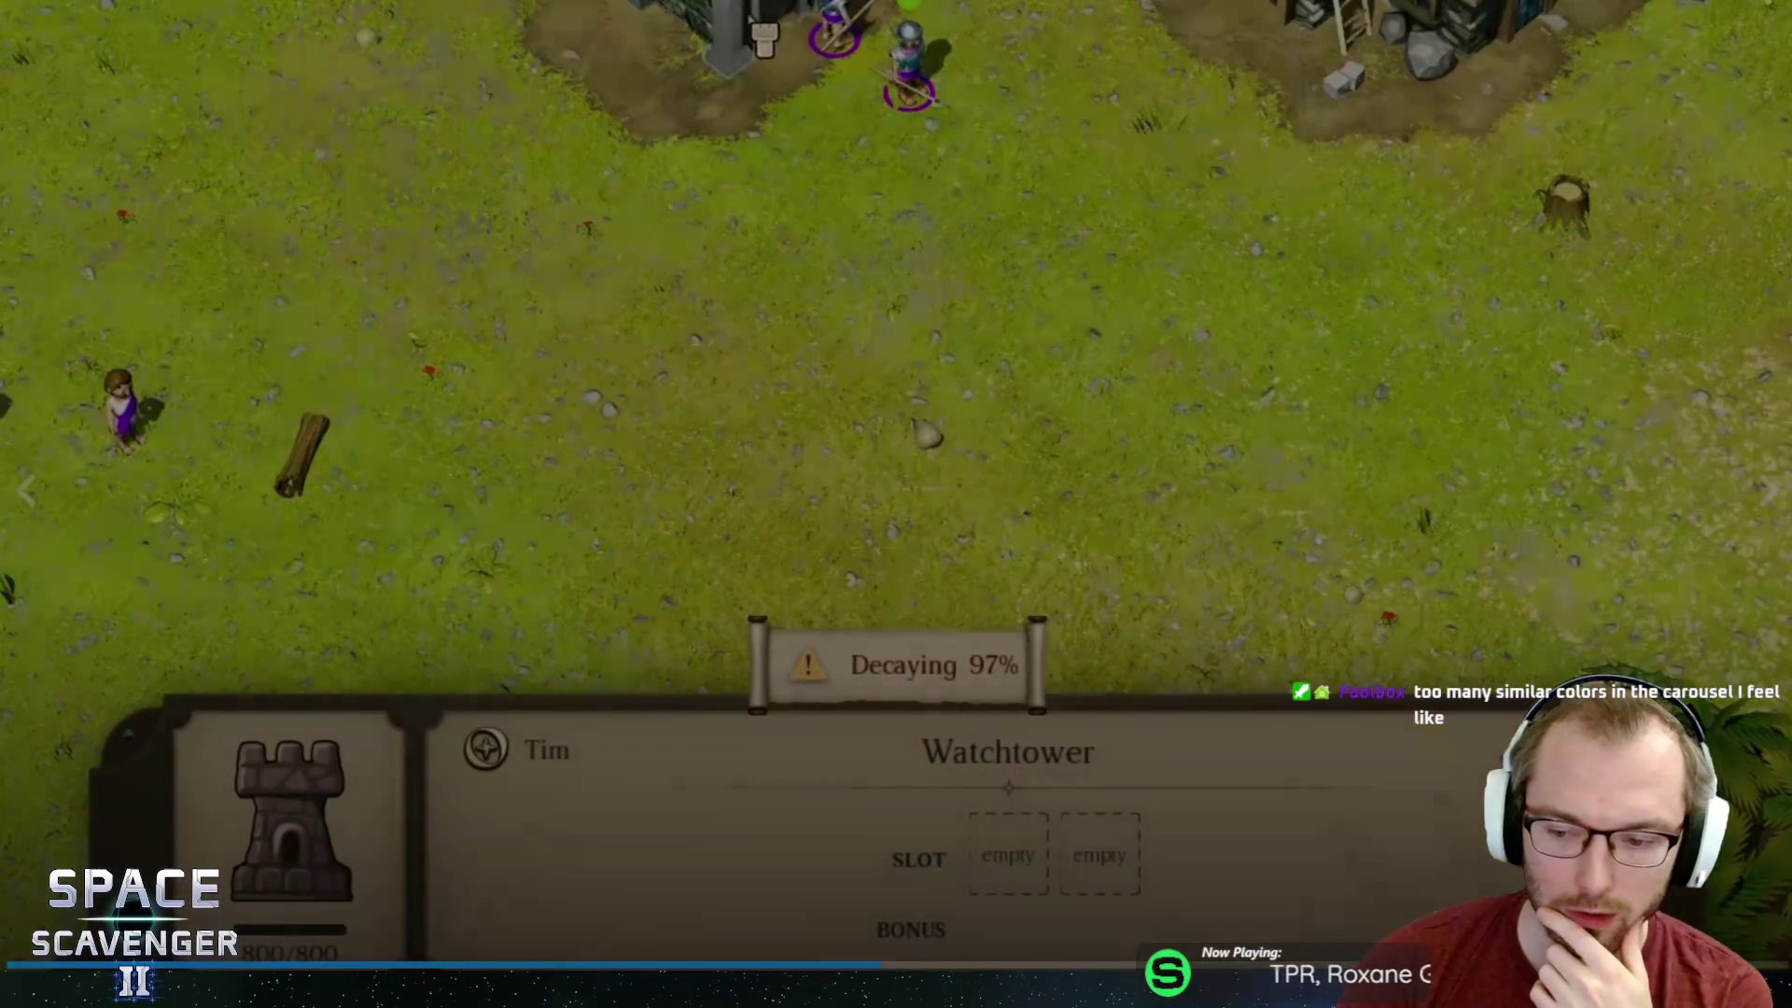
pyautogui.press('Escape')
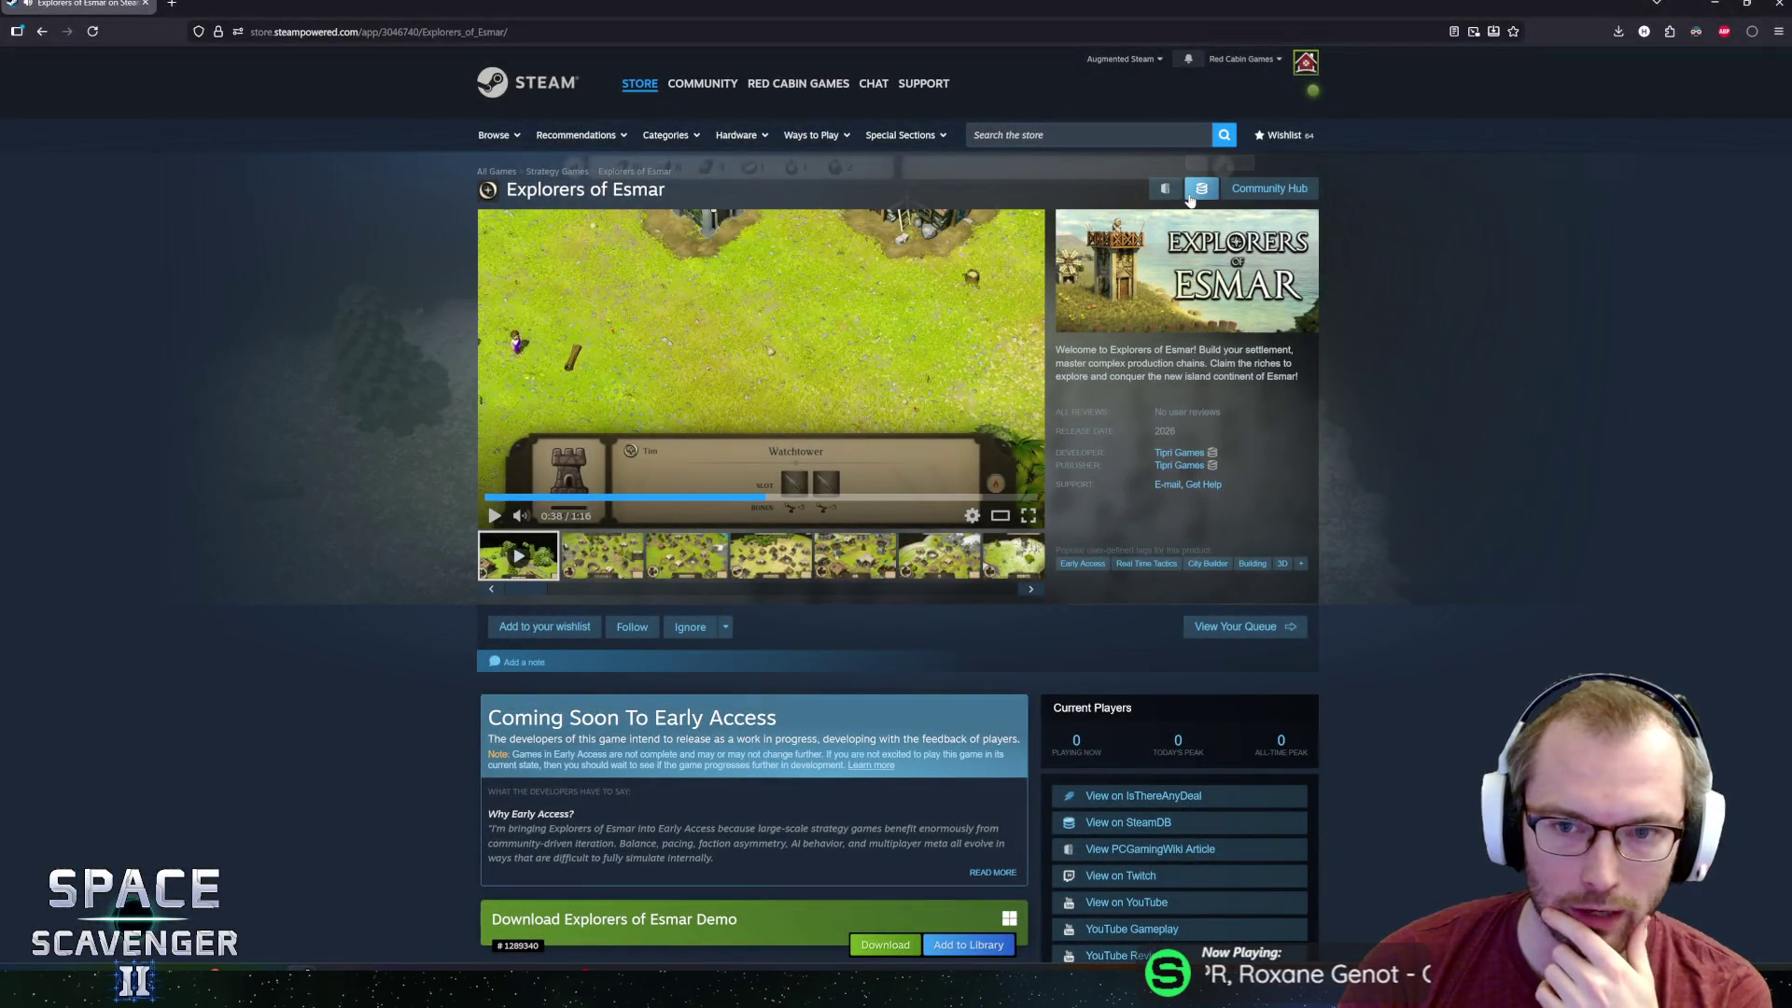
pyautogui.click(1189, 197)
pyautogui.click(484, 474)
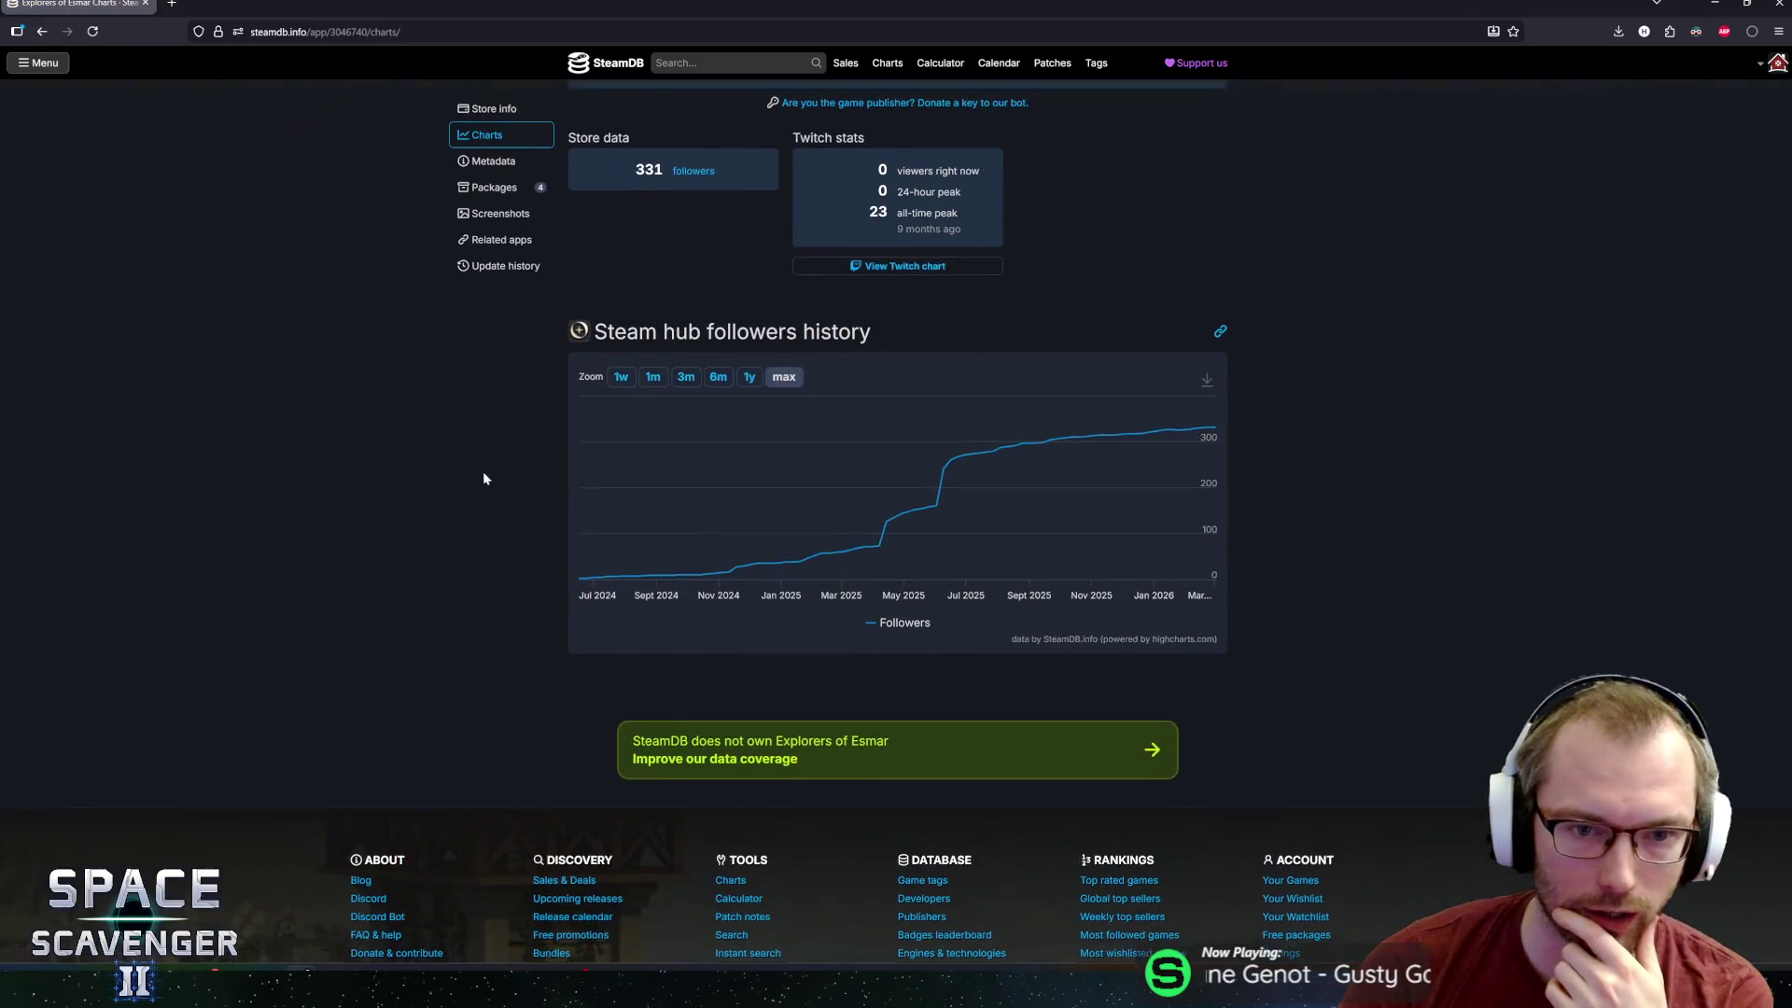
# Look over the 331-follower history chart on SteamDB, then go back to the Explorers of Esmar store page.
pyautogui.moveTo(1142, 466)
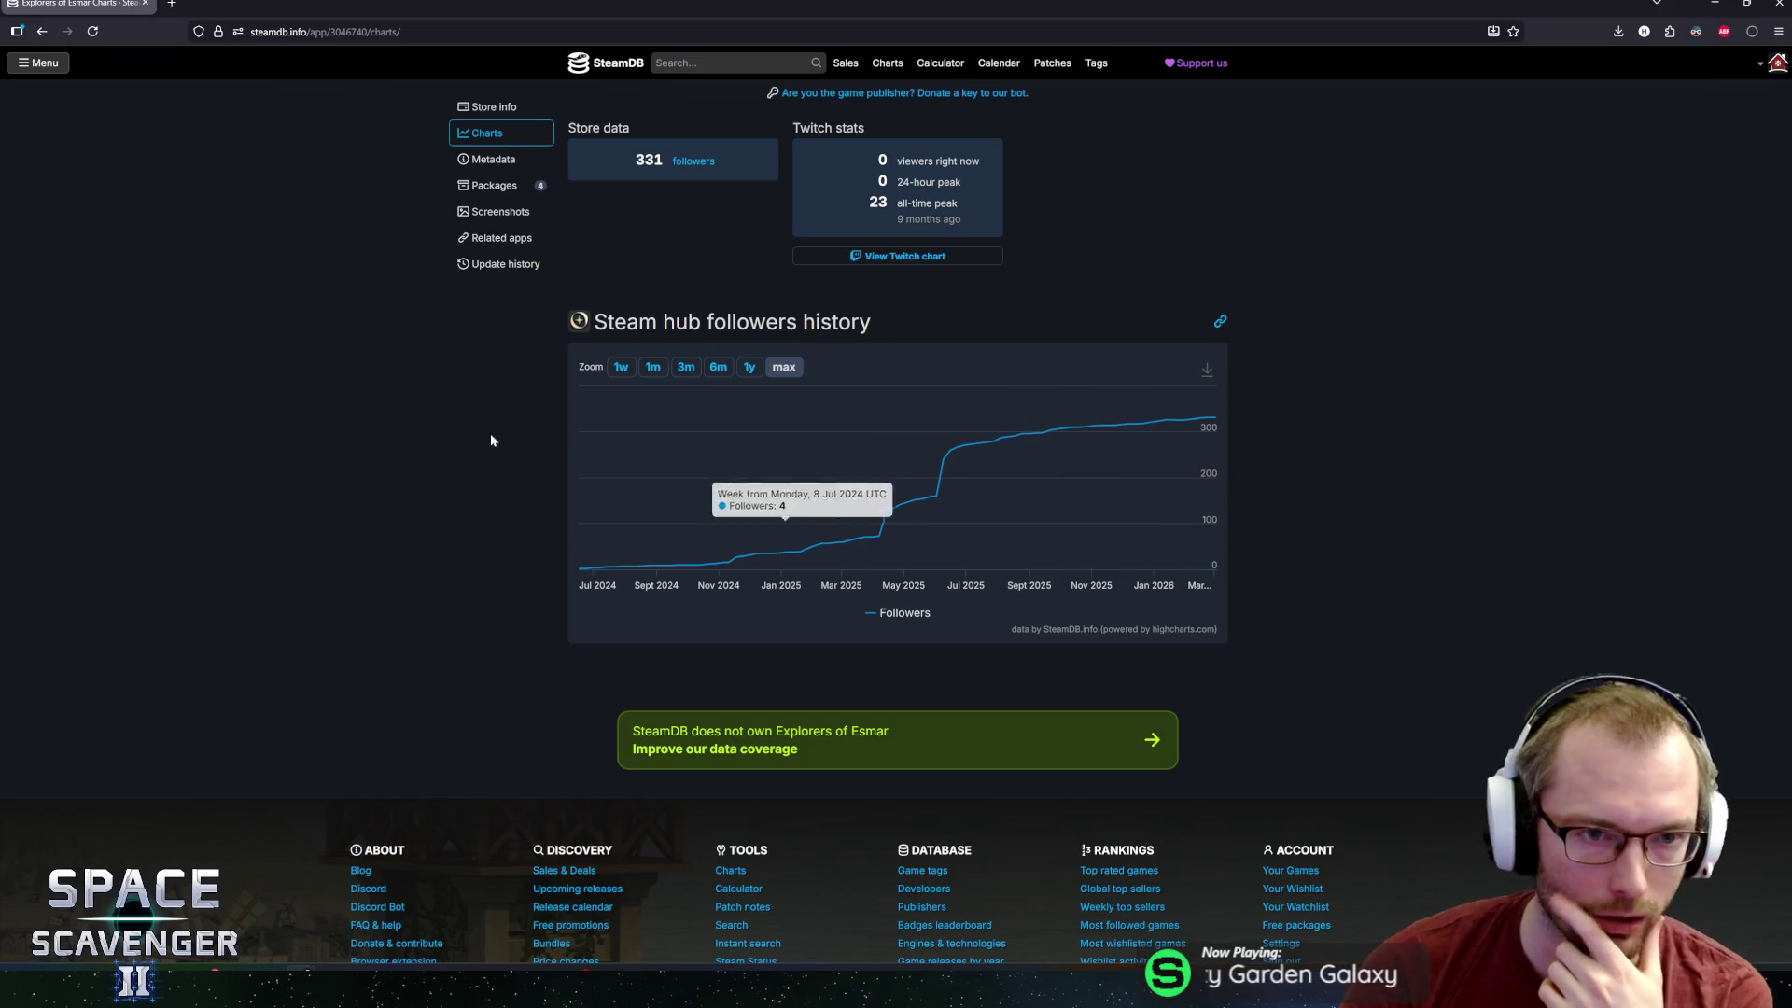
pyautogui.scroll(4, 381, 461)
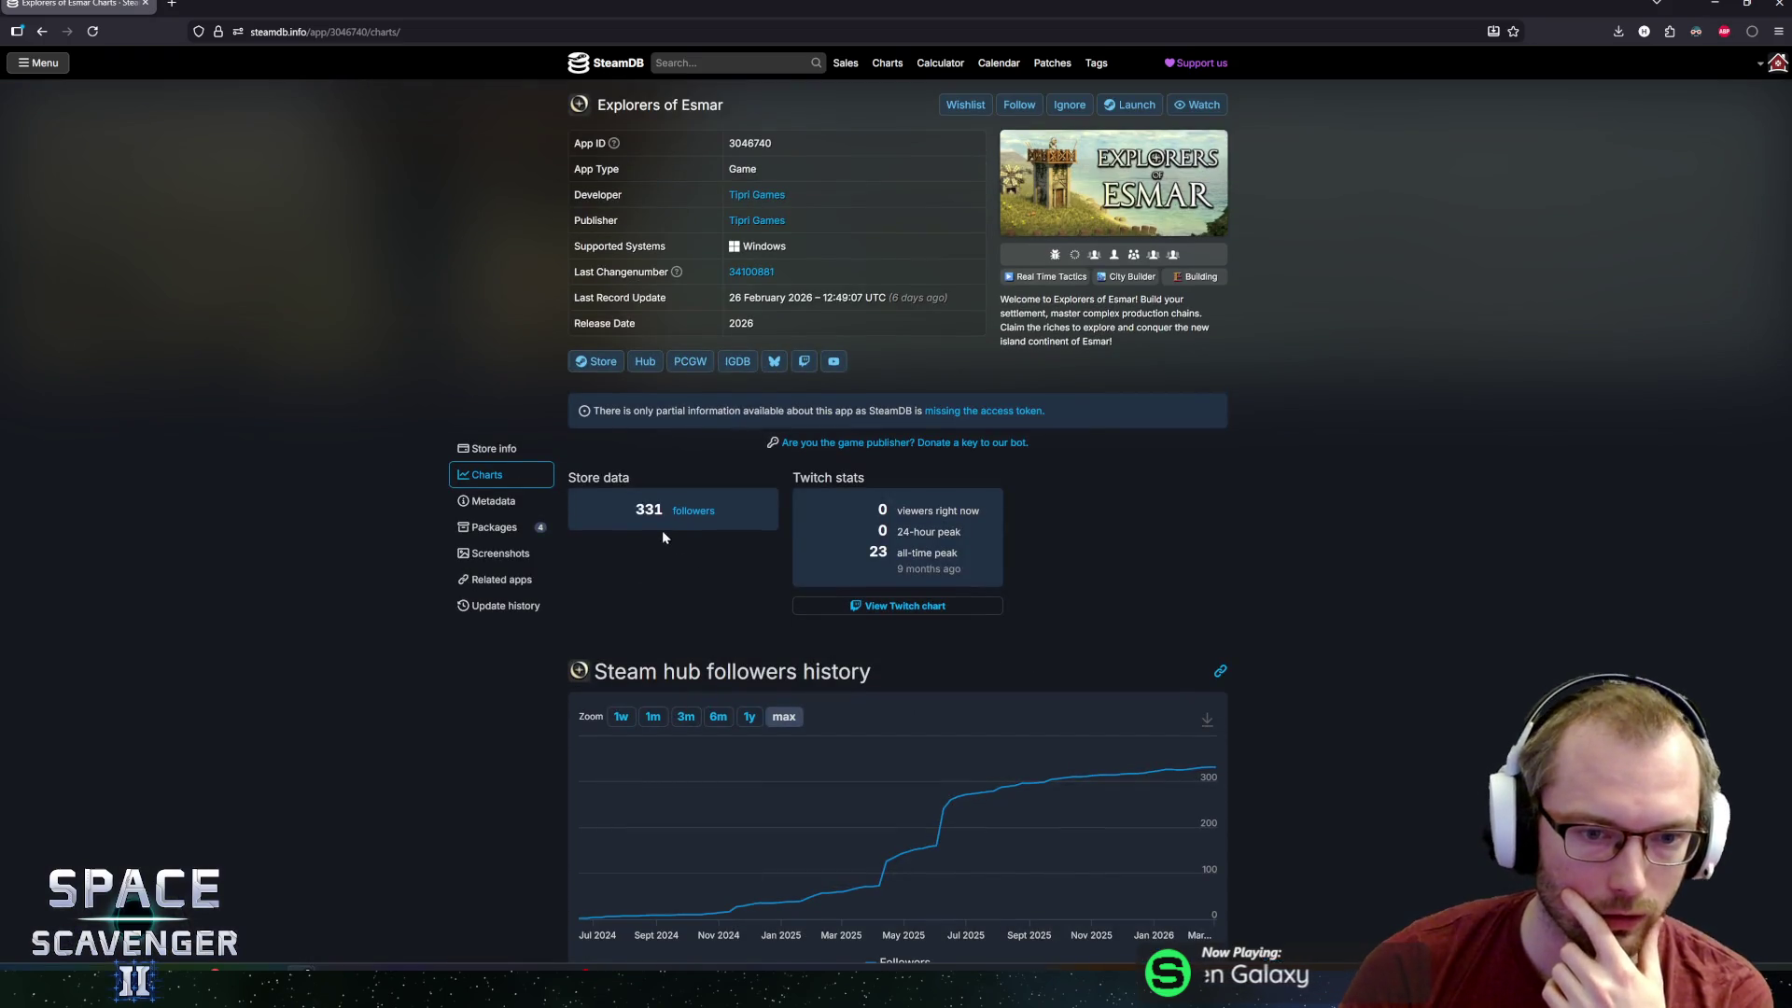
pyautogui.moveTo(691, 512); pyautogui.dragTo(820, 528)
pyautogui.scroll(-5, 298, 640)
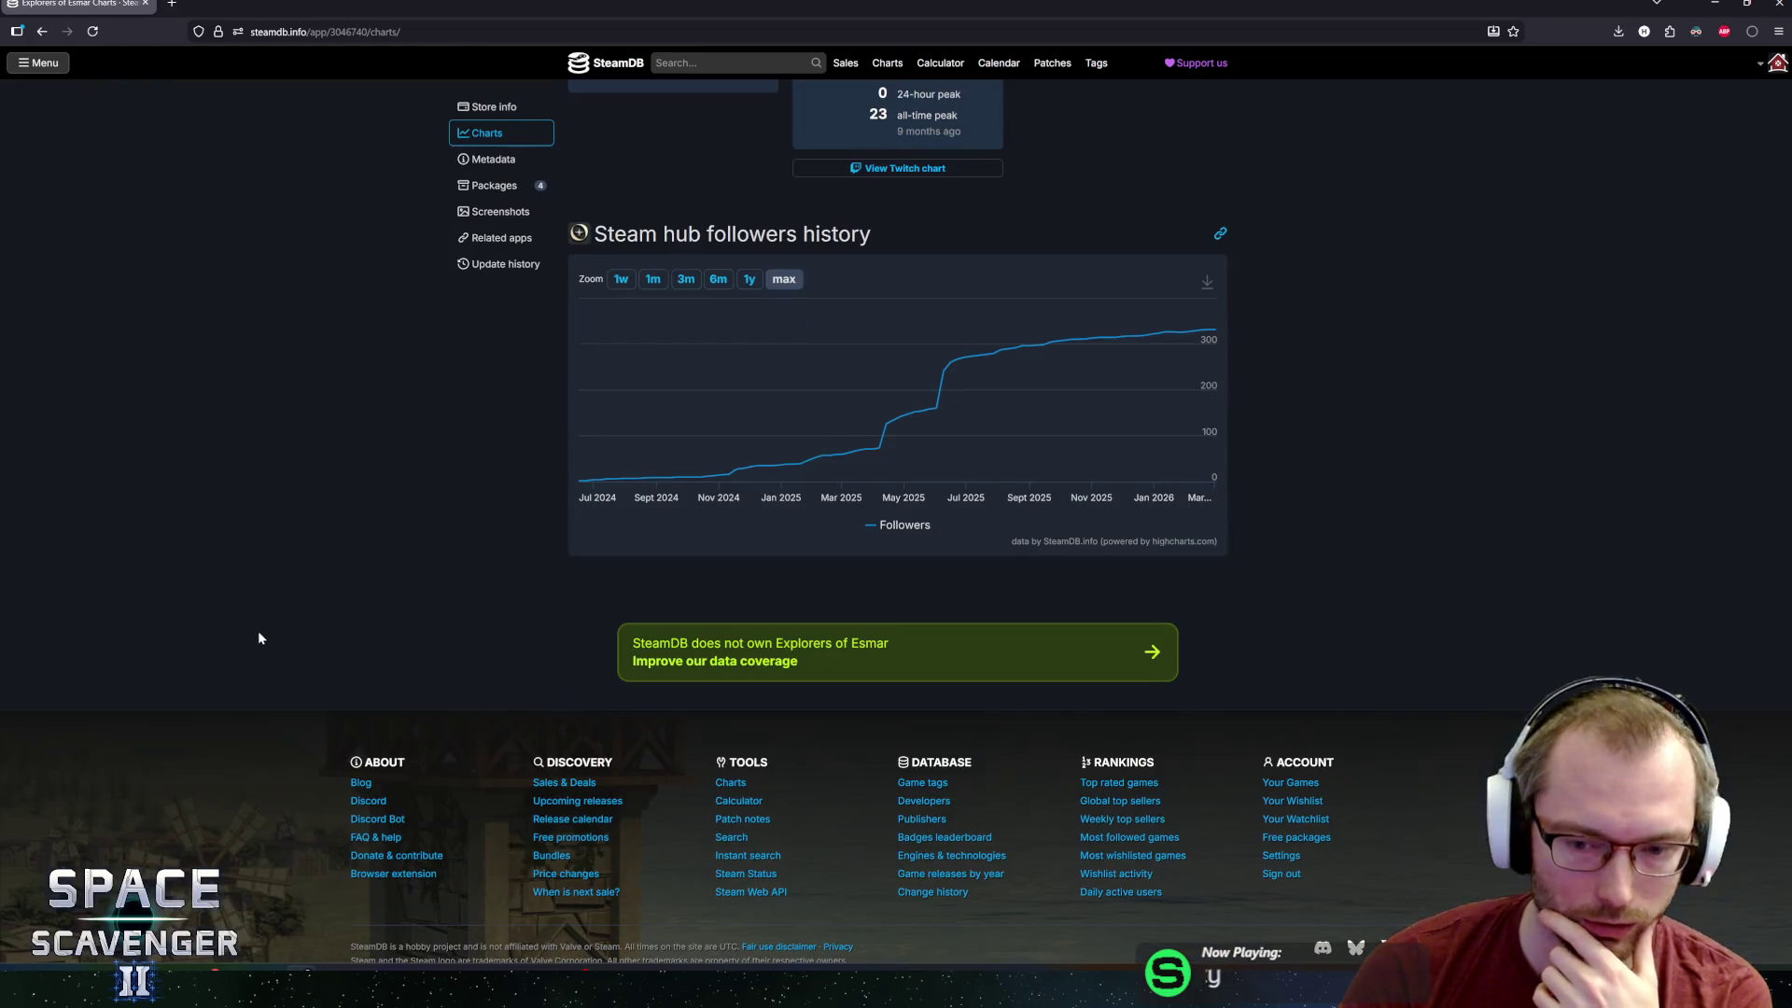
pyautogui.scroll(5, 112, 392)
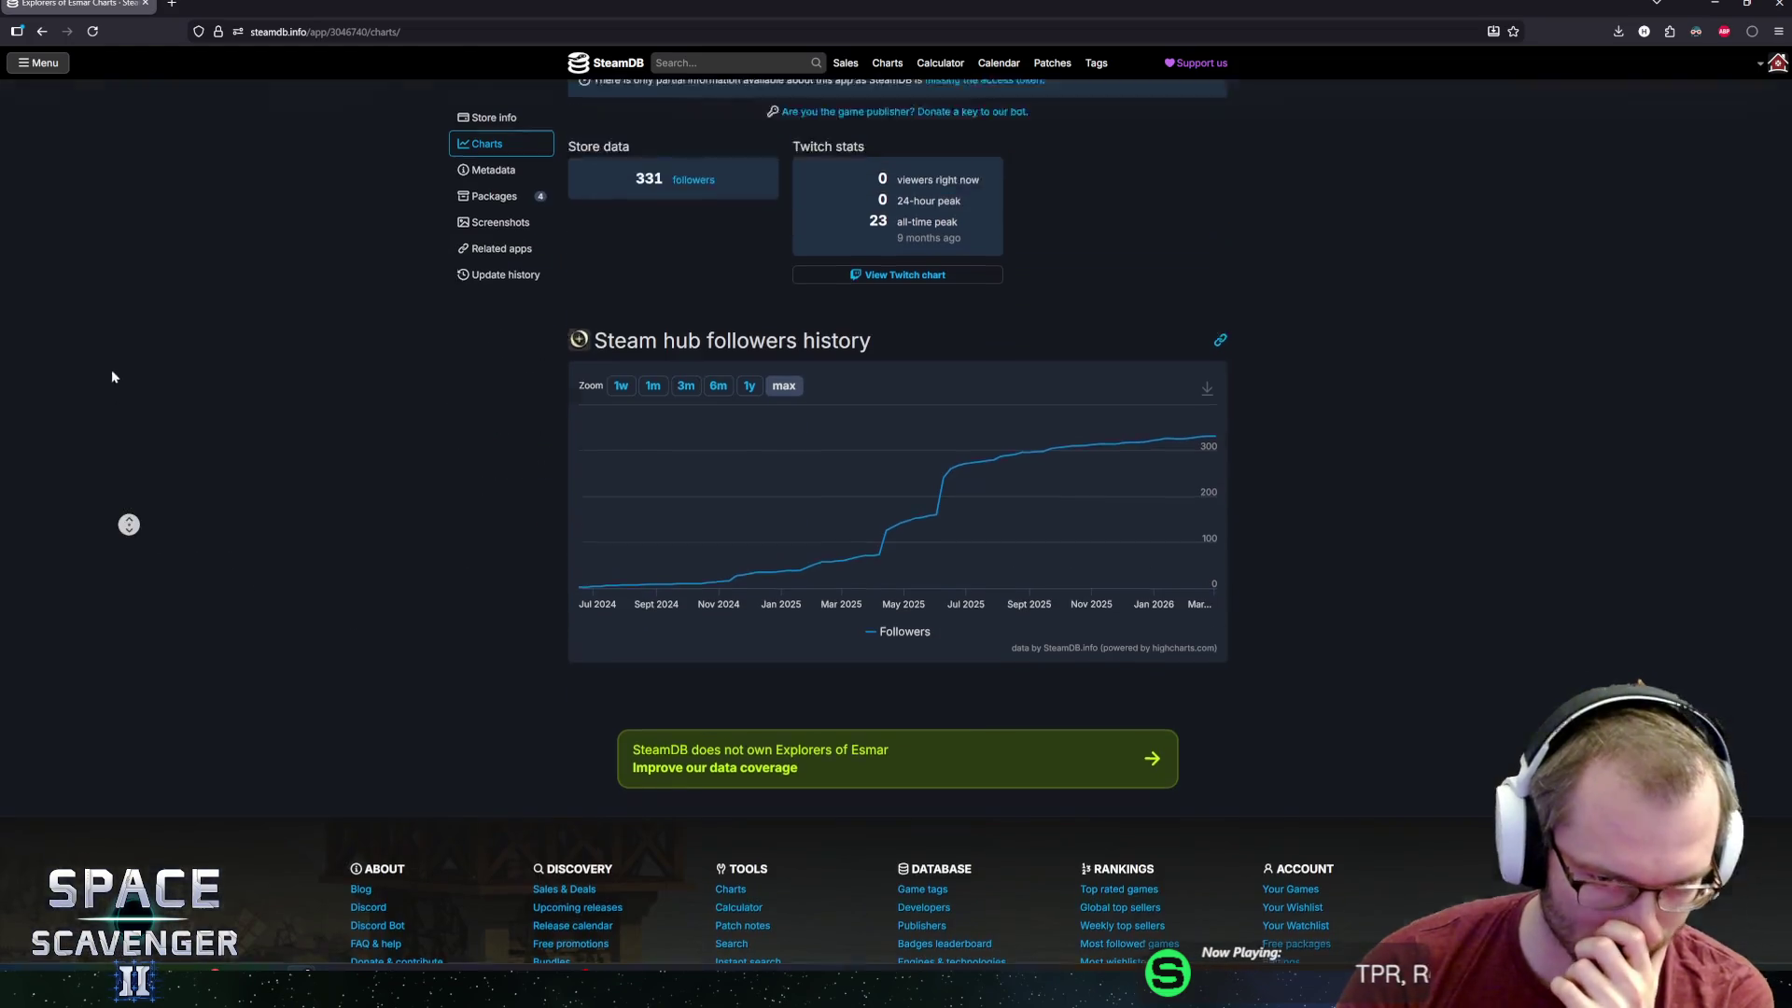
pyautogui.hotkey('alt', 'Left')
# Read the Explorers of Esmar store page down to More Like This, then return to the paused Unity game.
pyautogui.scroll(-15, 399, 565)
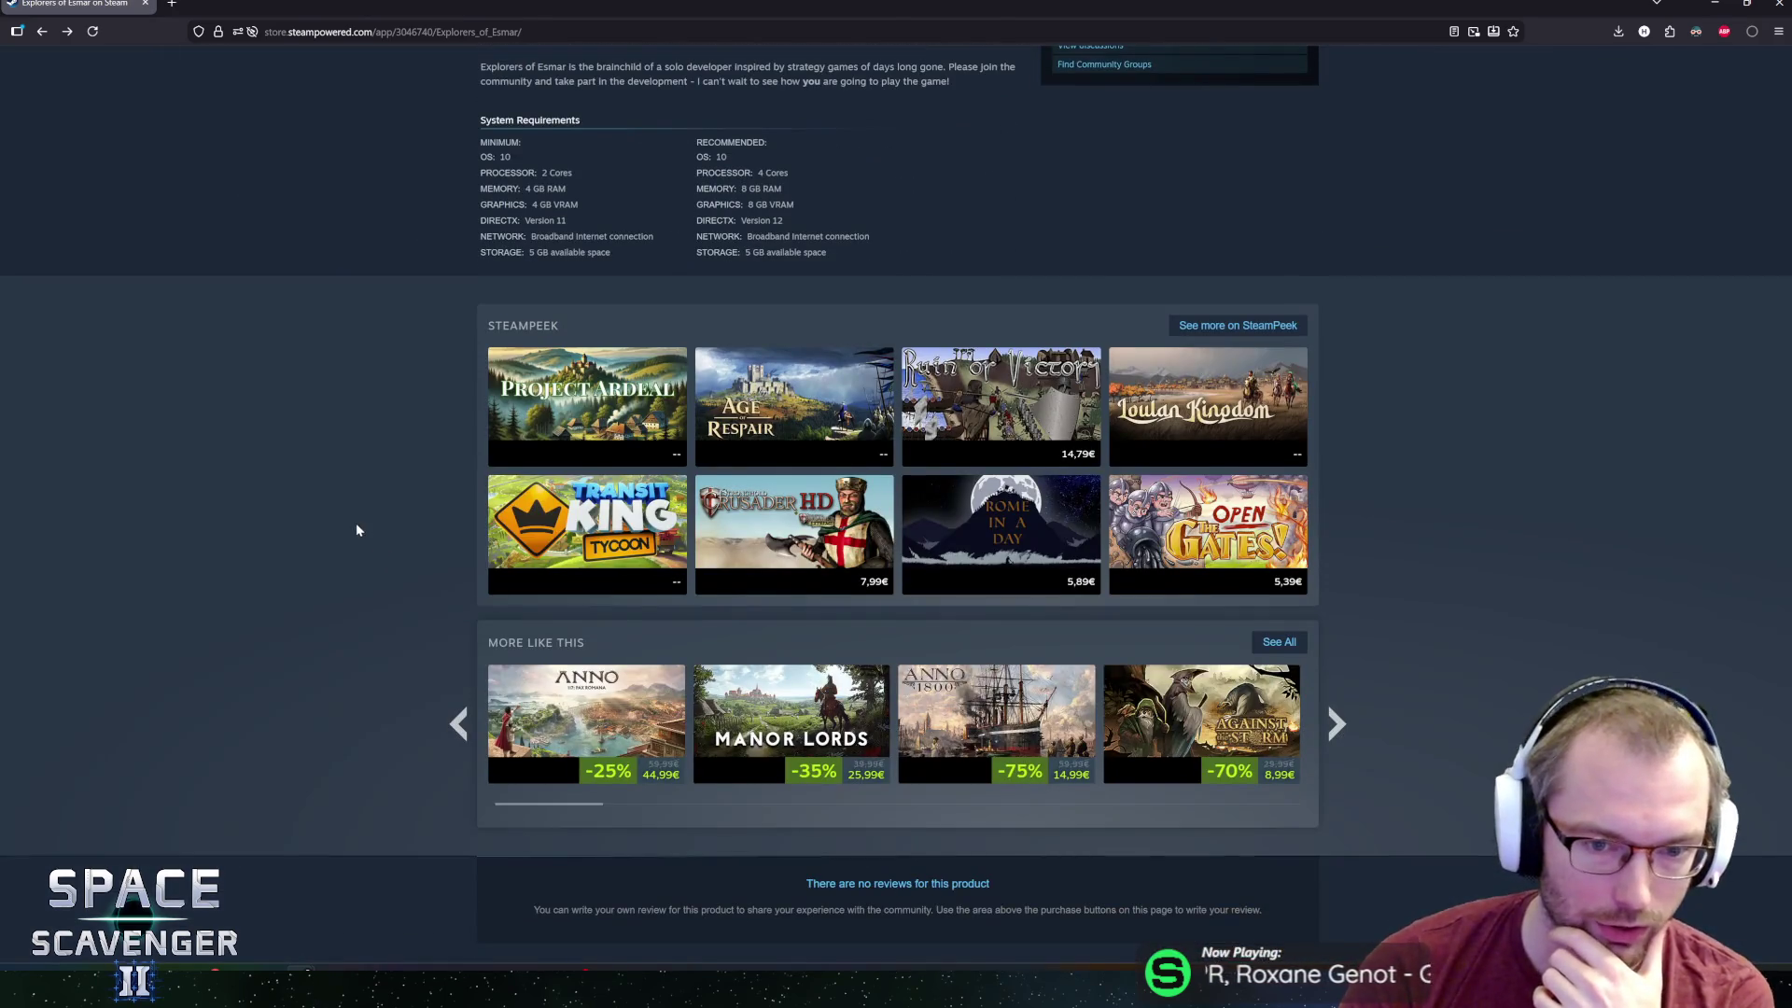
pyautogui.scroll(7, 359, 527)
pyautogui.scroll(-3, 362, 522)
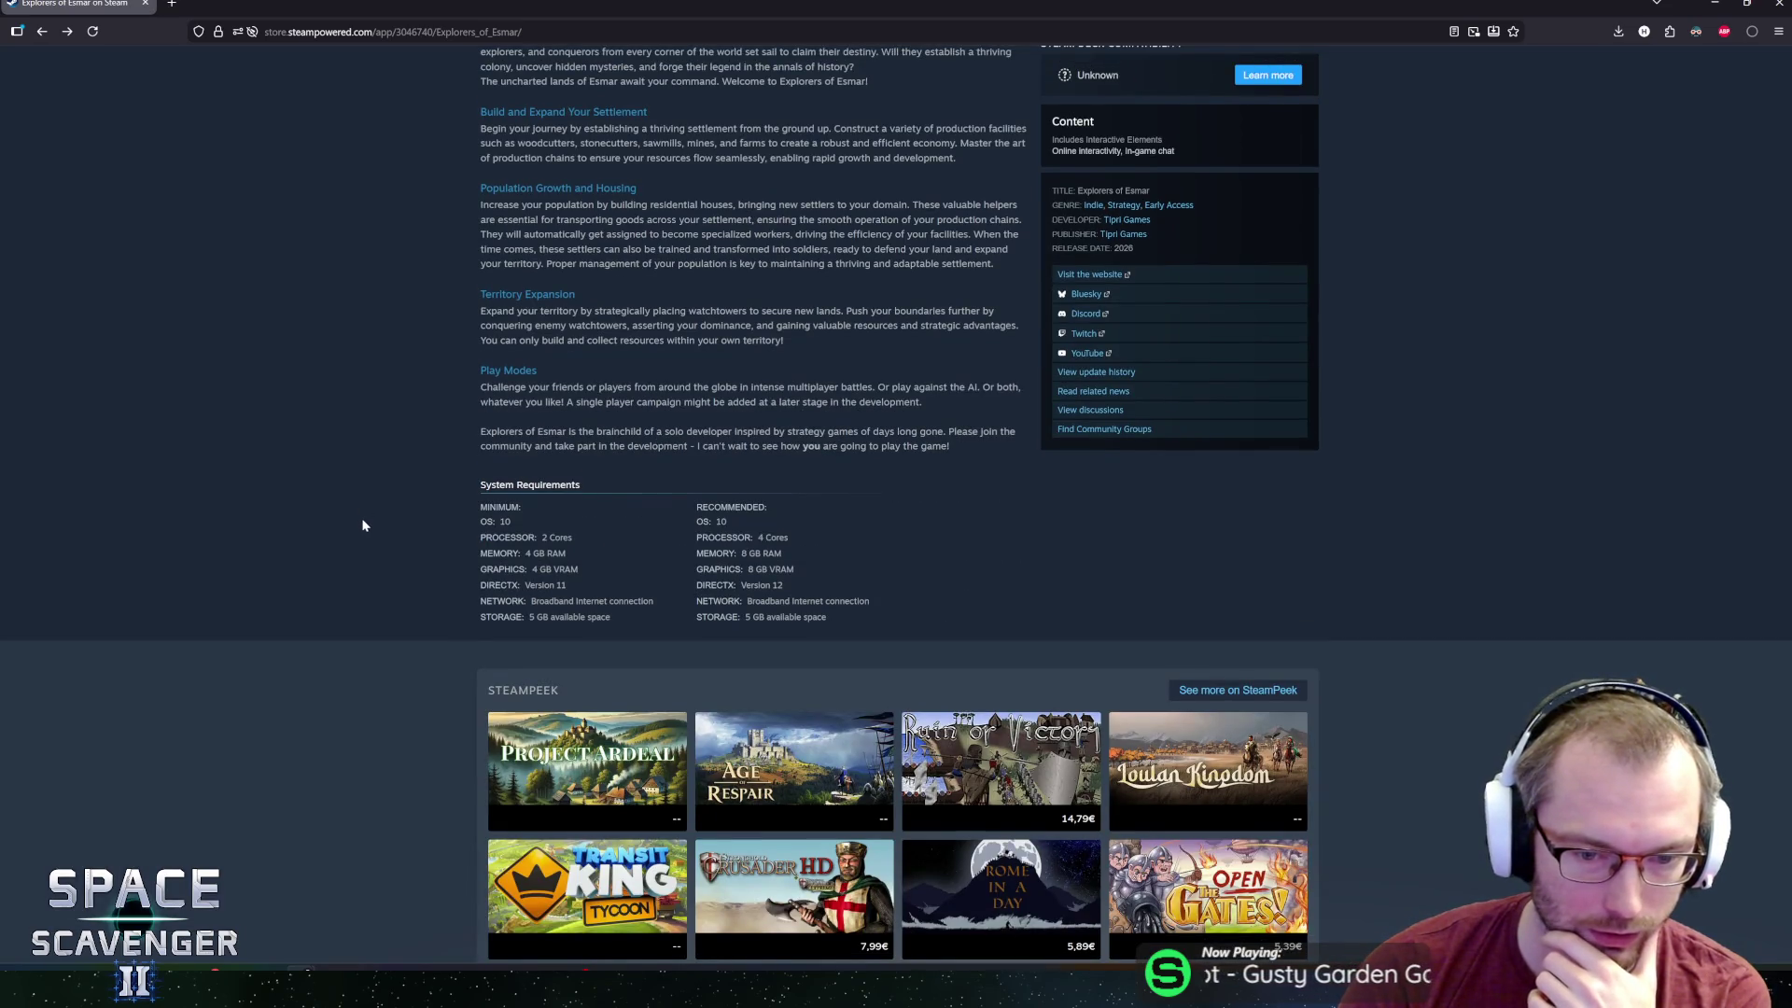
pyautogui.middleClick(318, 432)
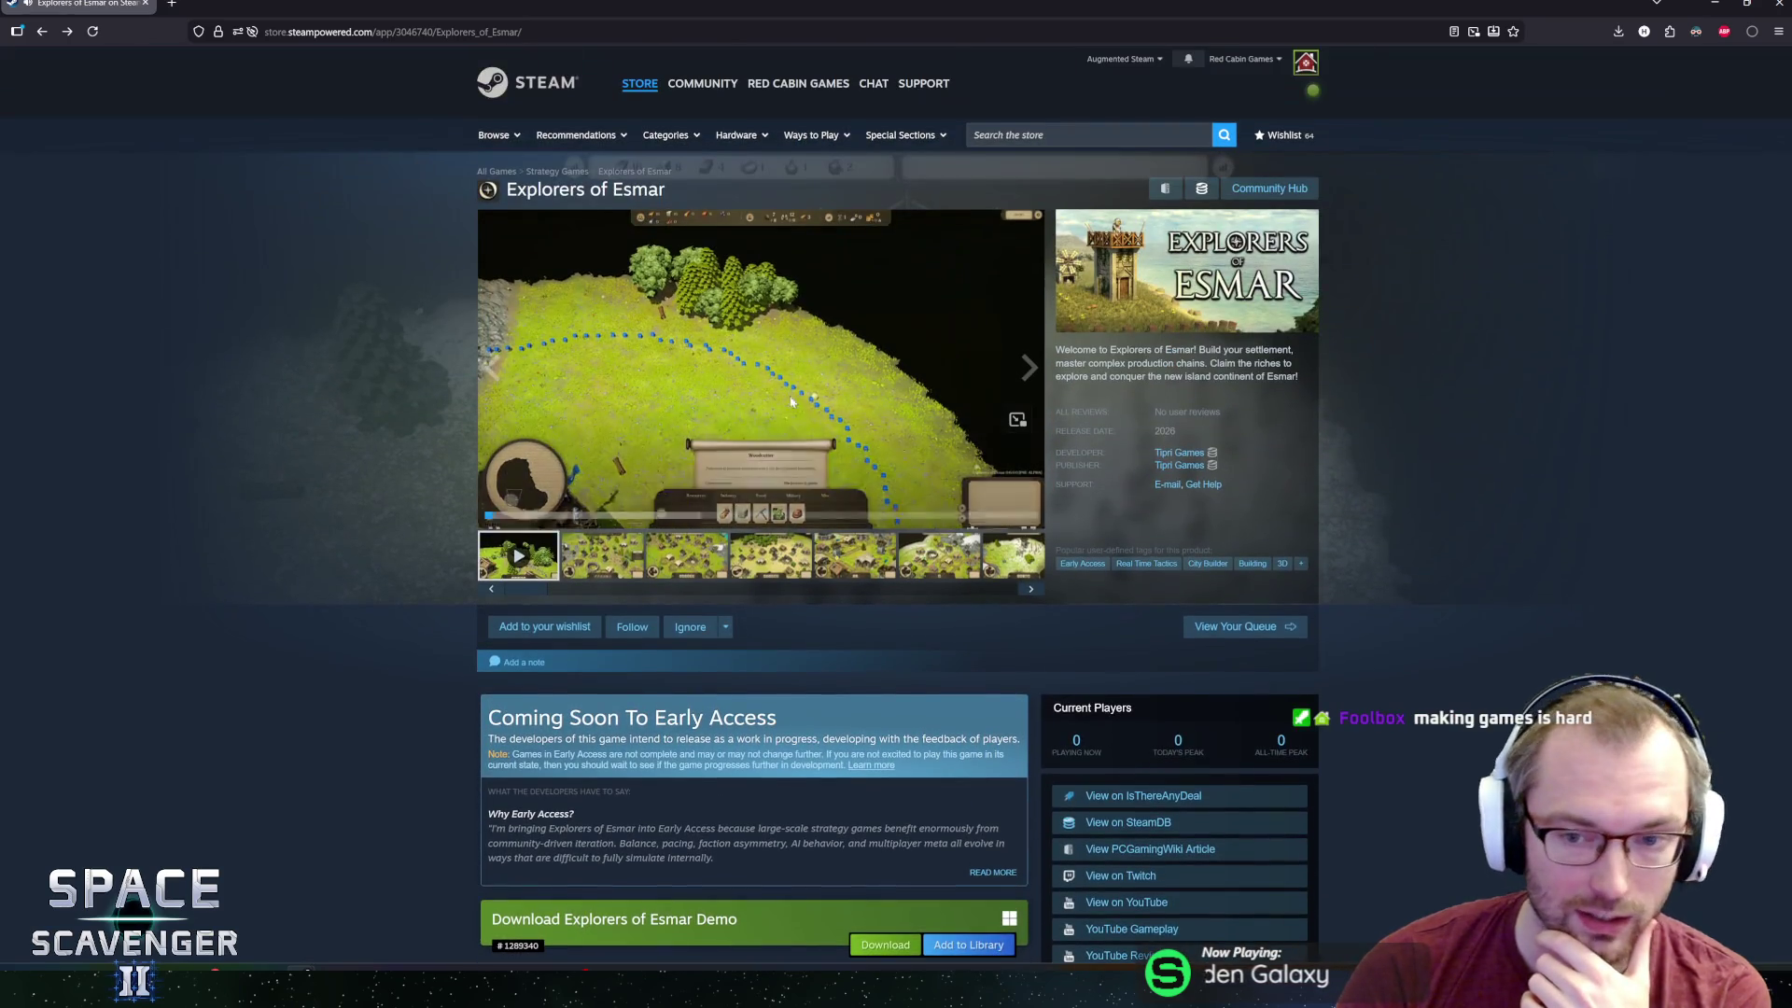
pyautogui.click(761, 351)
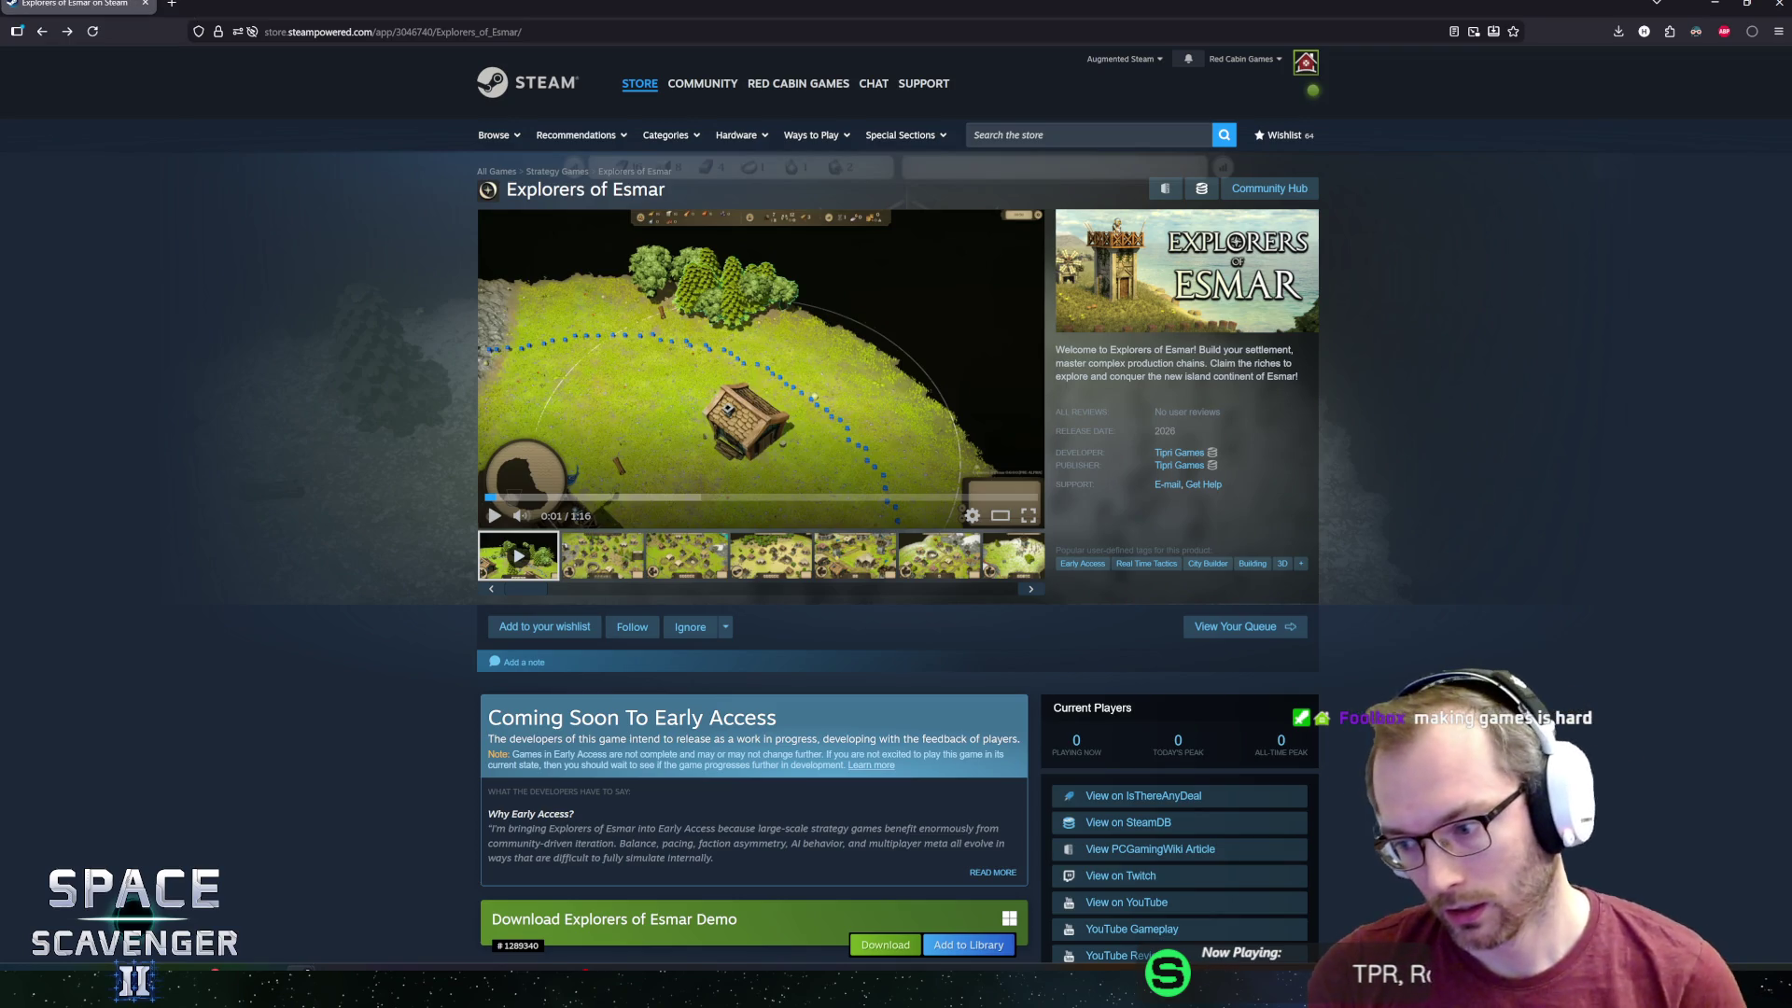
pyautogui.hotkey('alt', 'Tab')
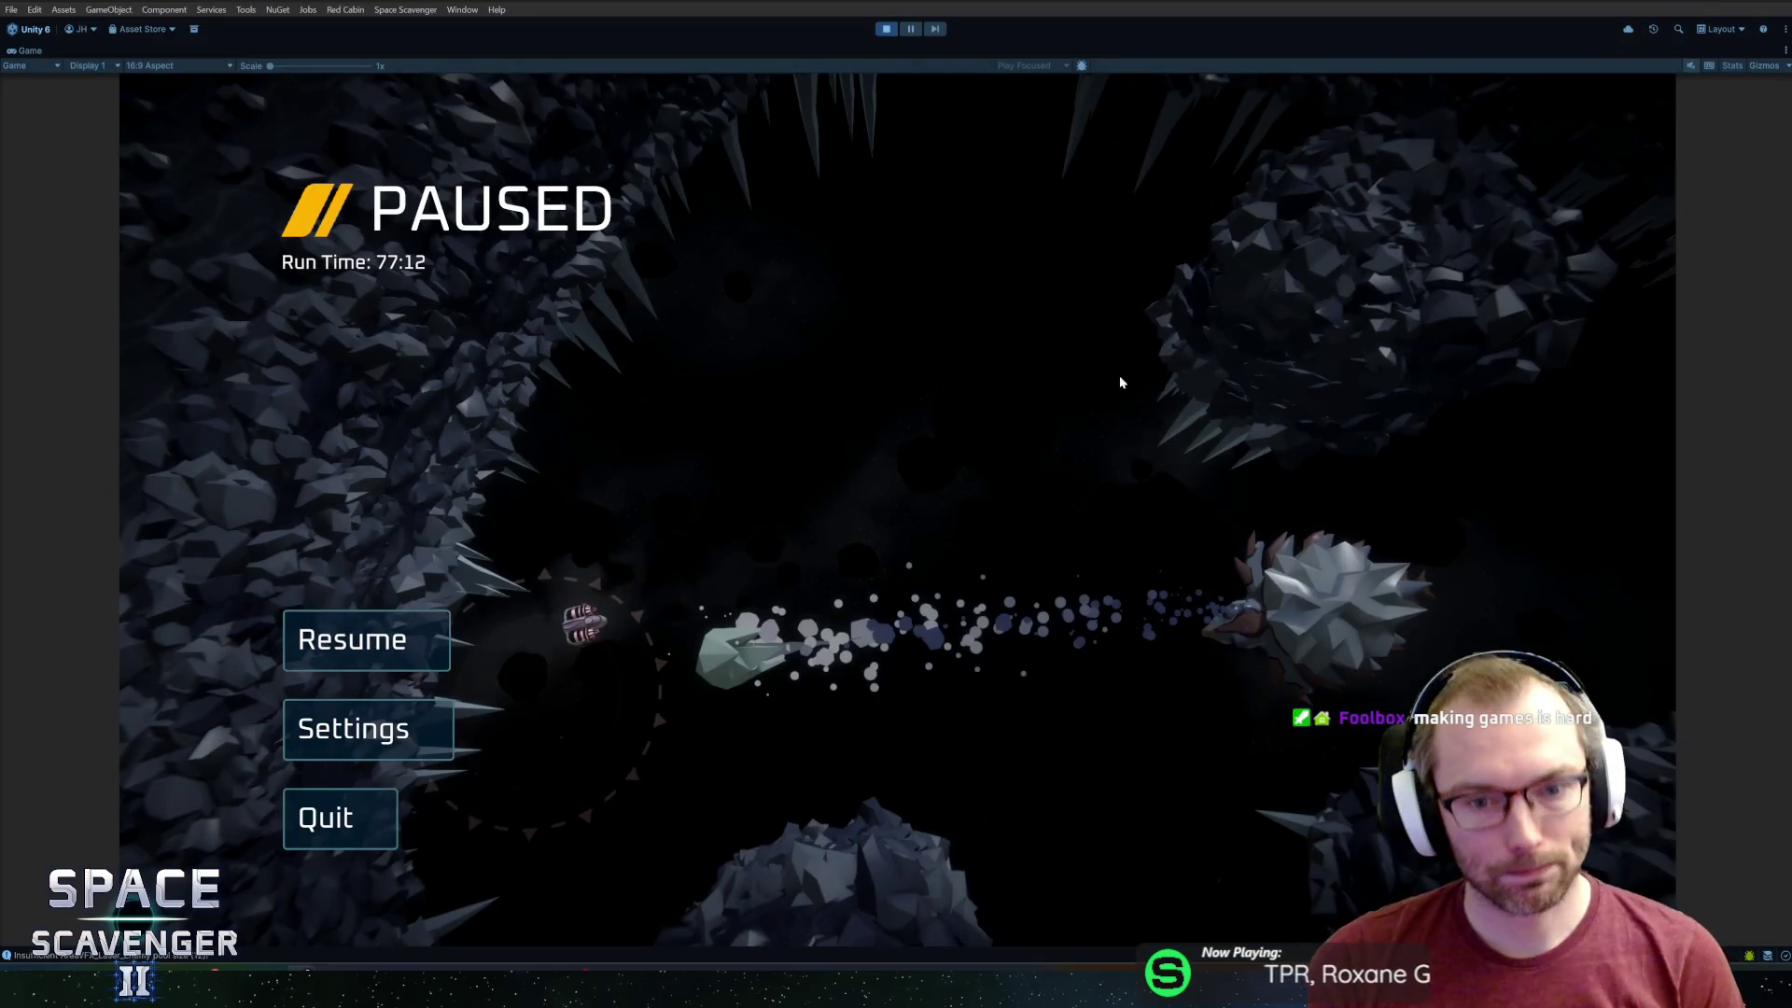
# Resume the paused game and fly the ship through the crystal field to a new area.
pyautogui.click(341, 618)
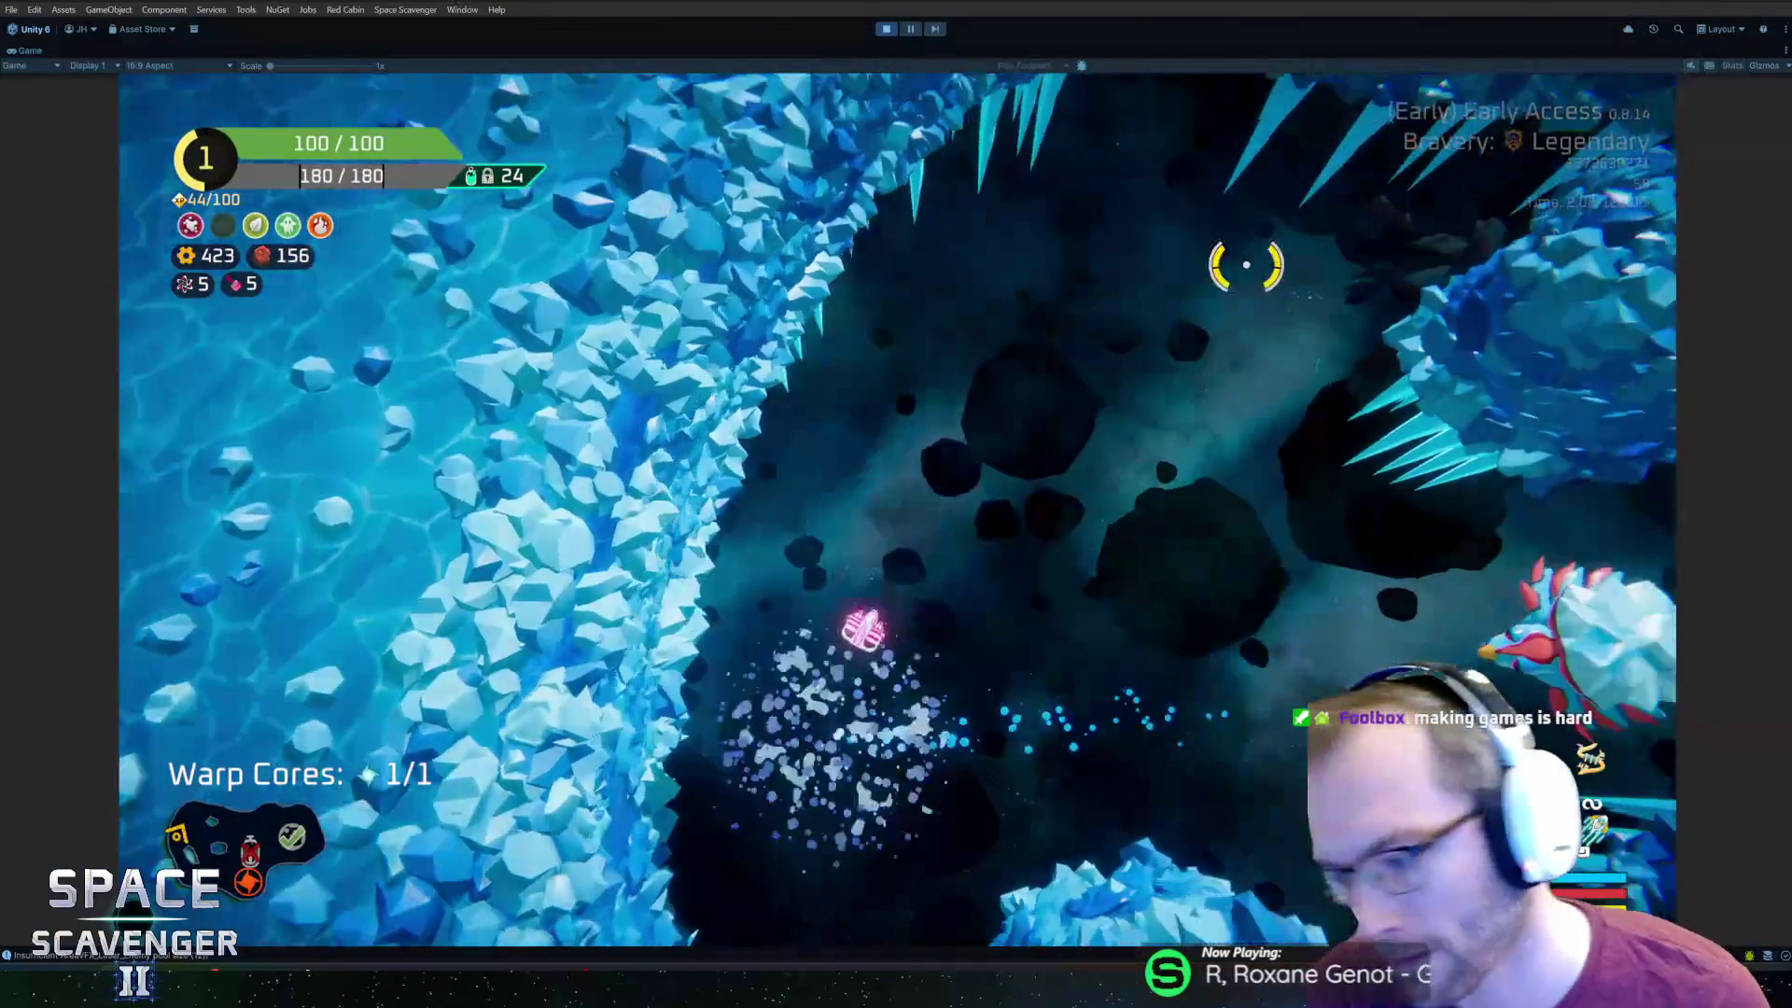
pyautogui.press('d')
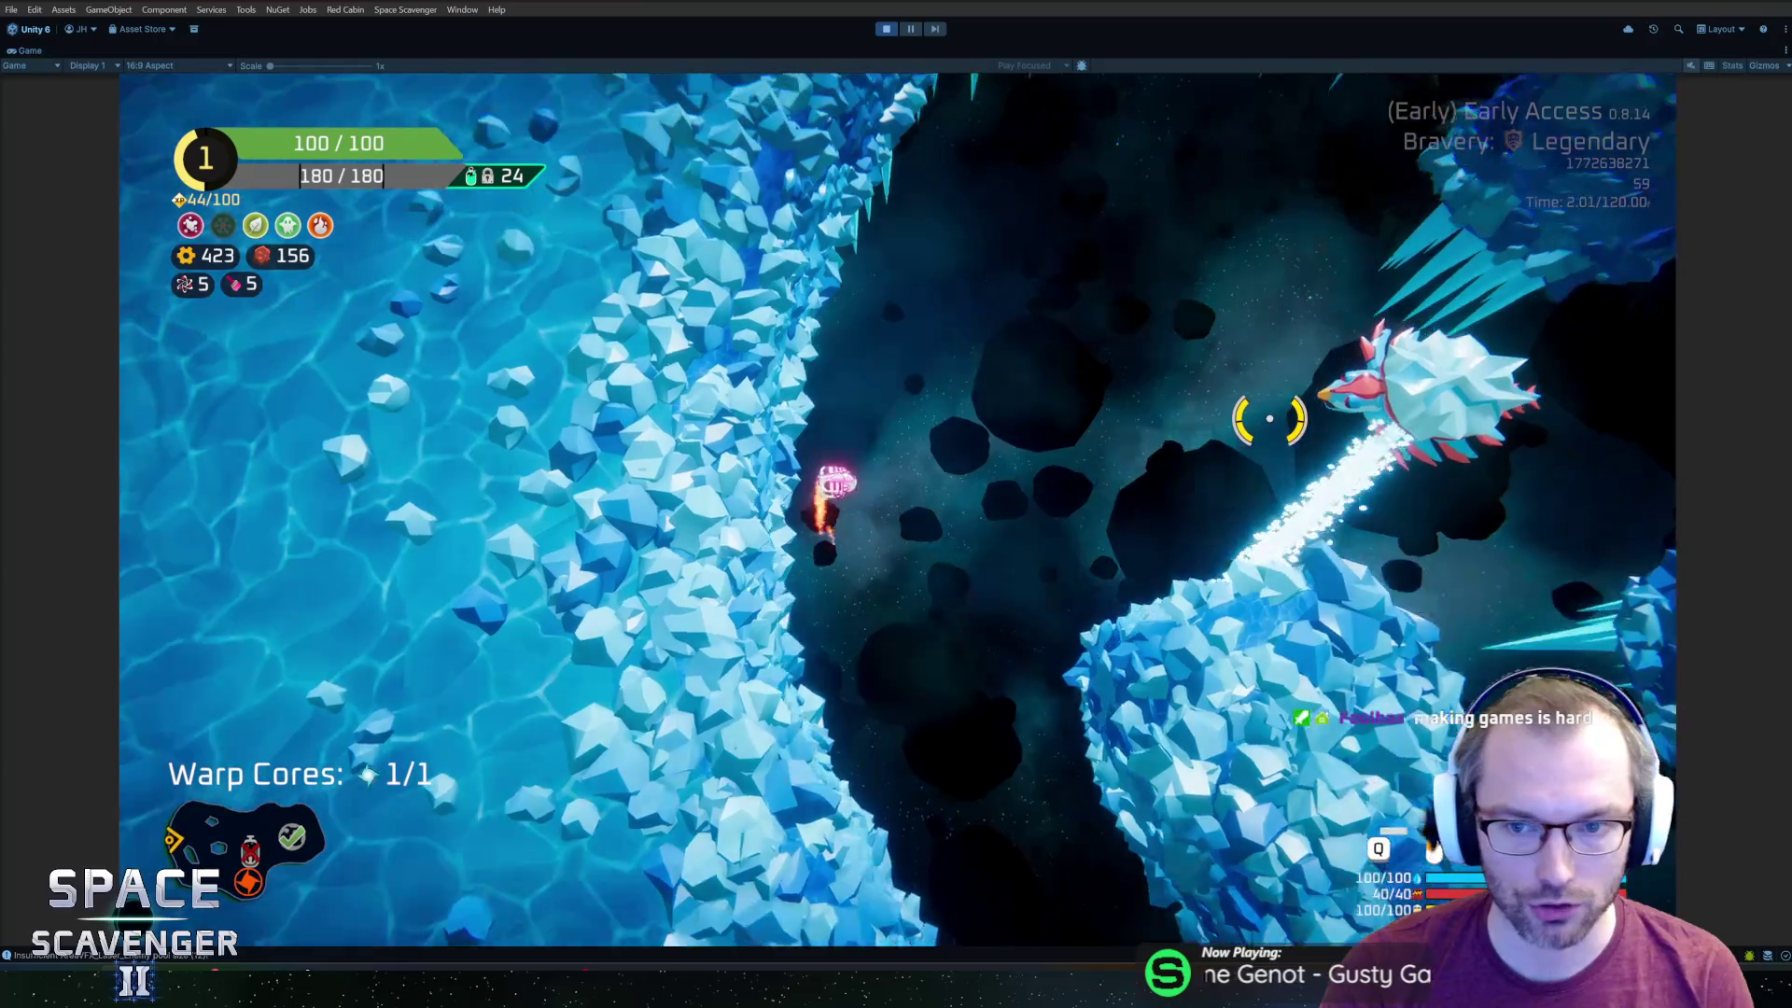
pyautogui.press('w')
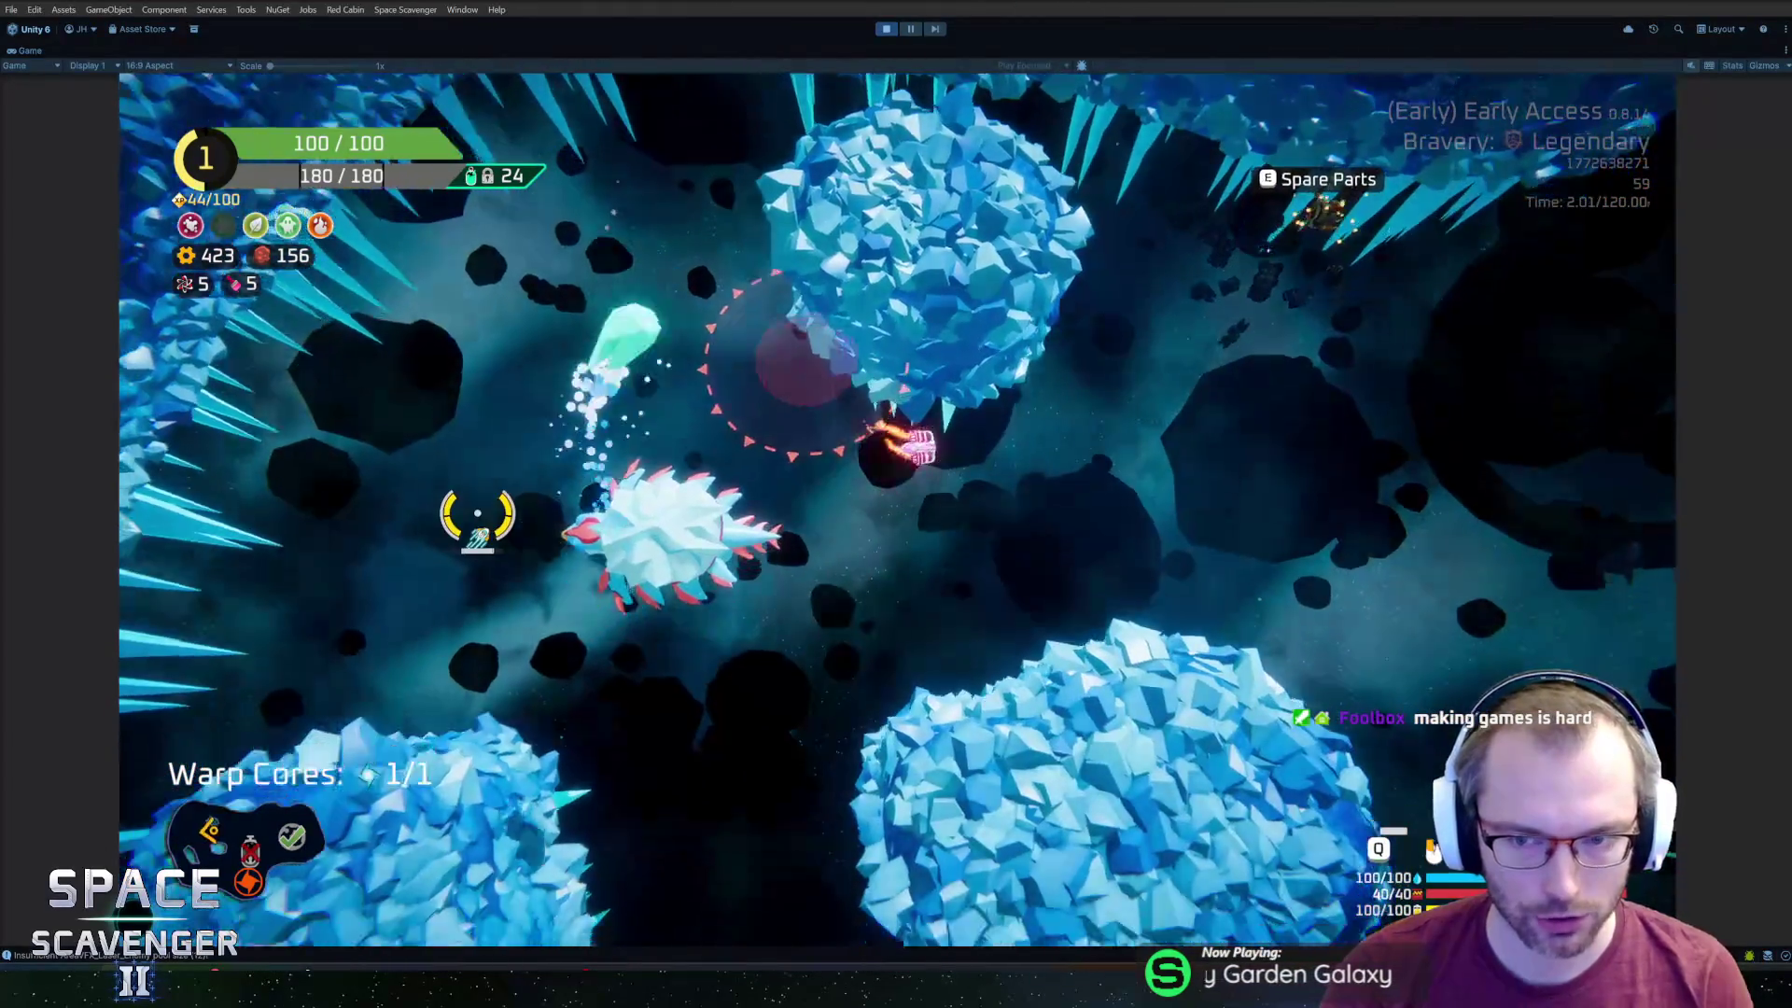
pyautogui.press('e')
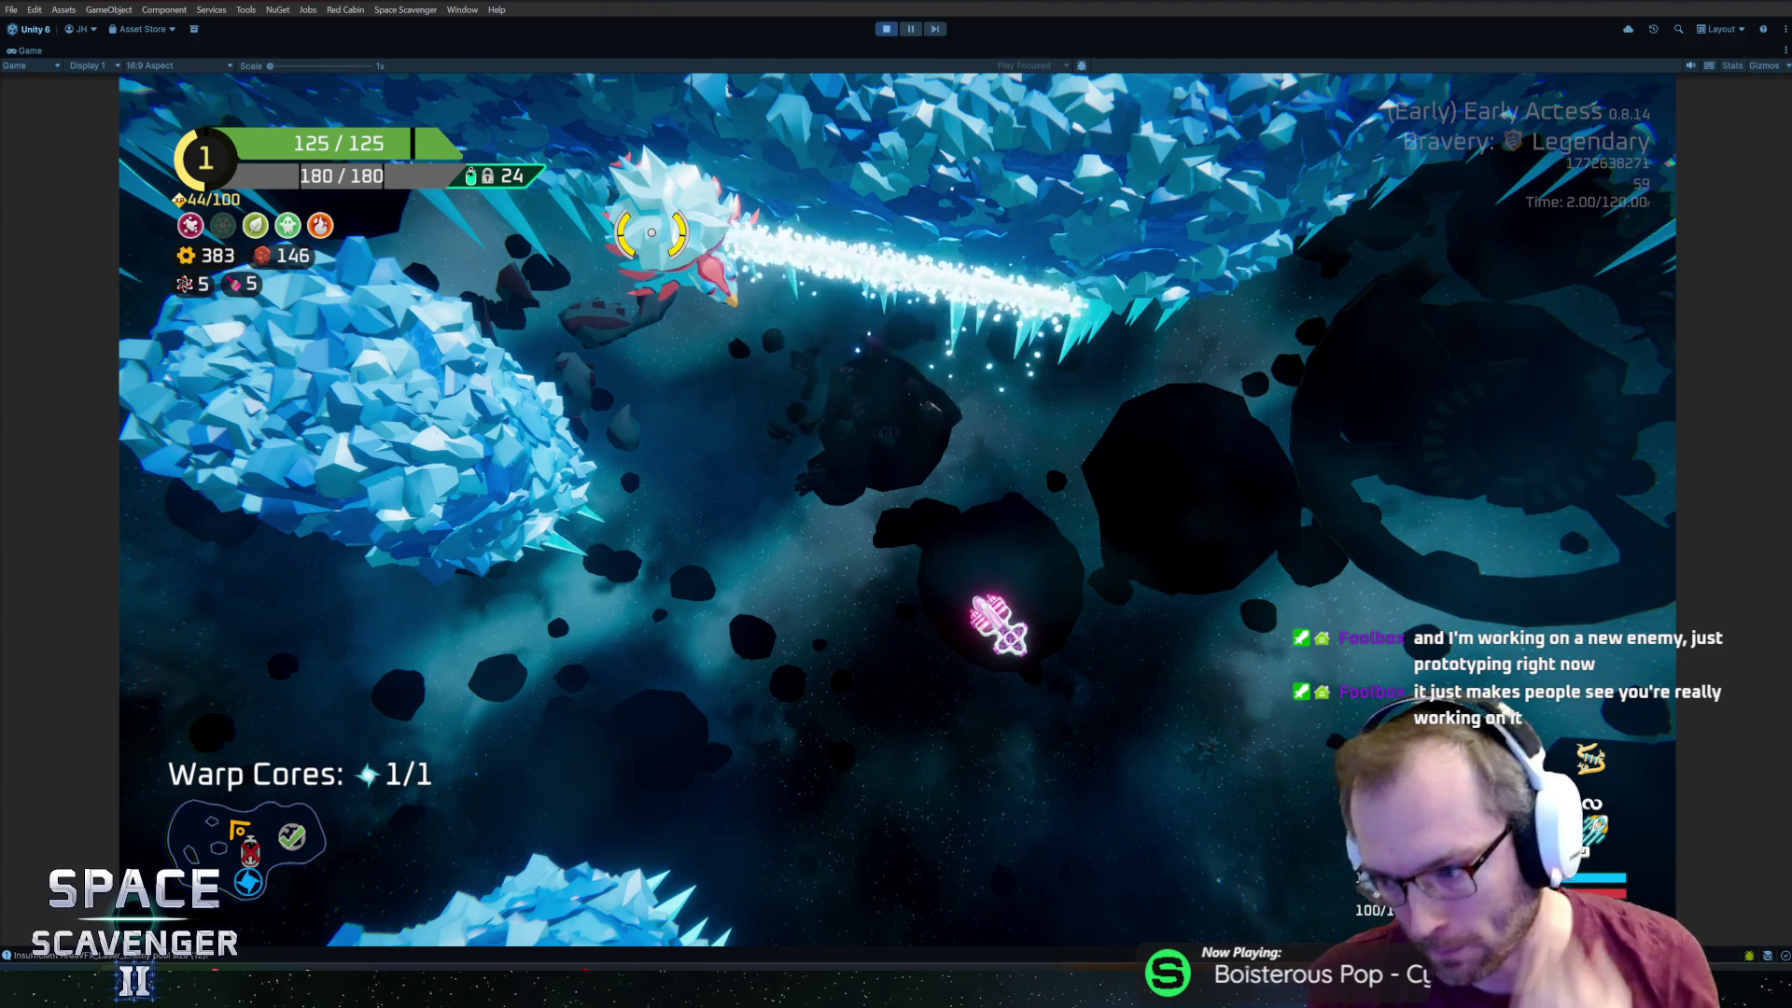
# Chase the spiky ice dragon through the ice field down toward the Oxygen Station.
pyautogui.press('a')
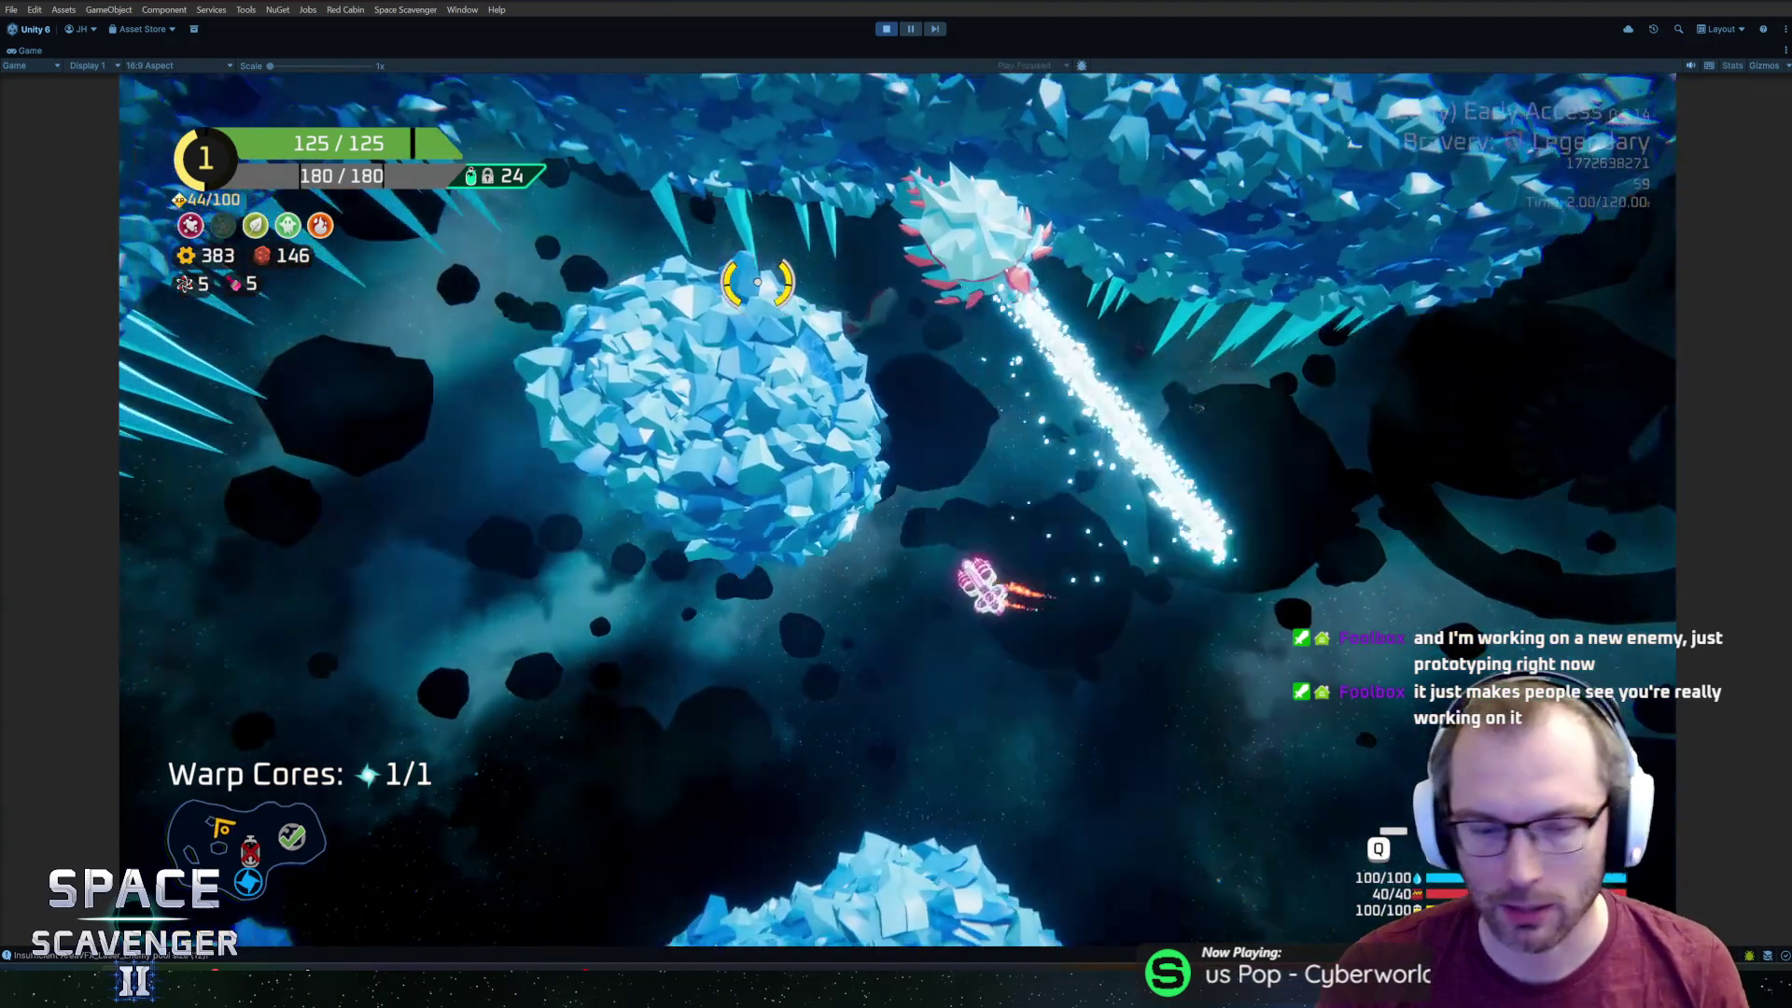
pyautogui.press('d')
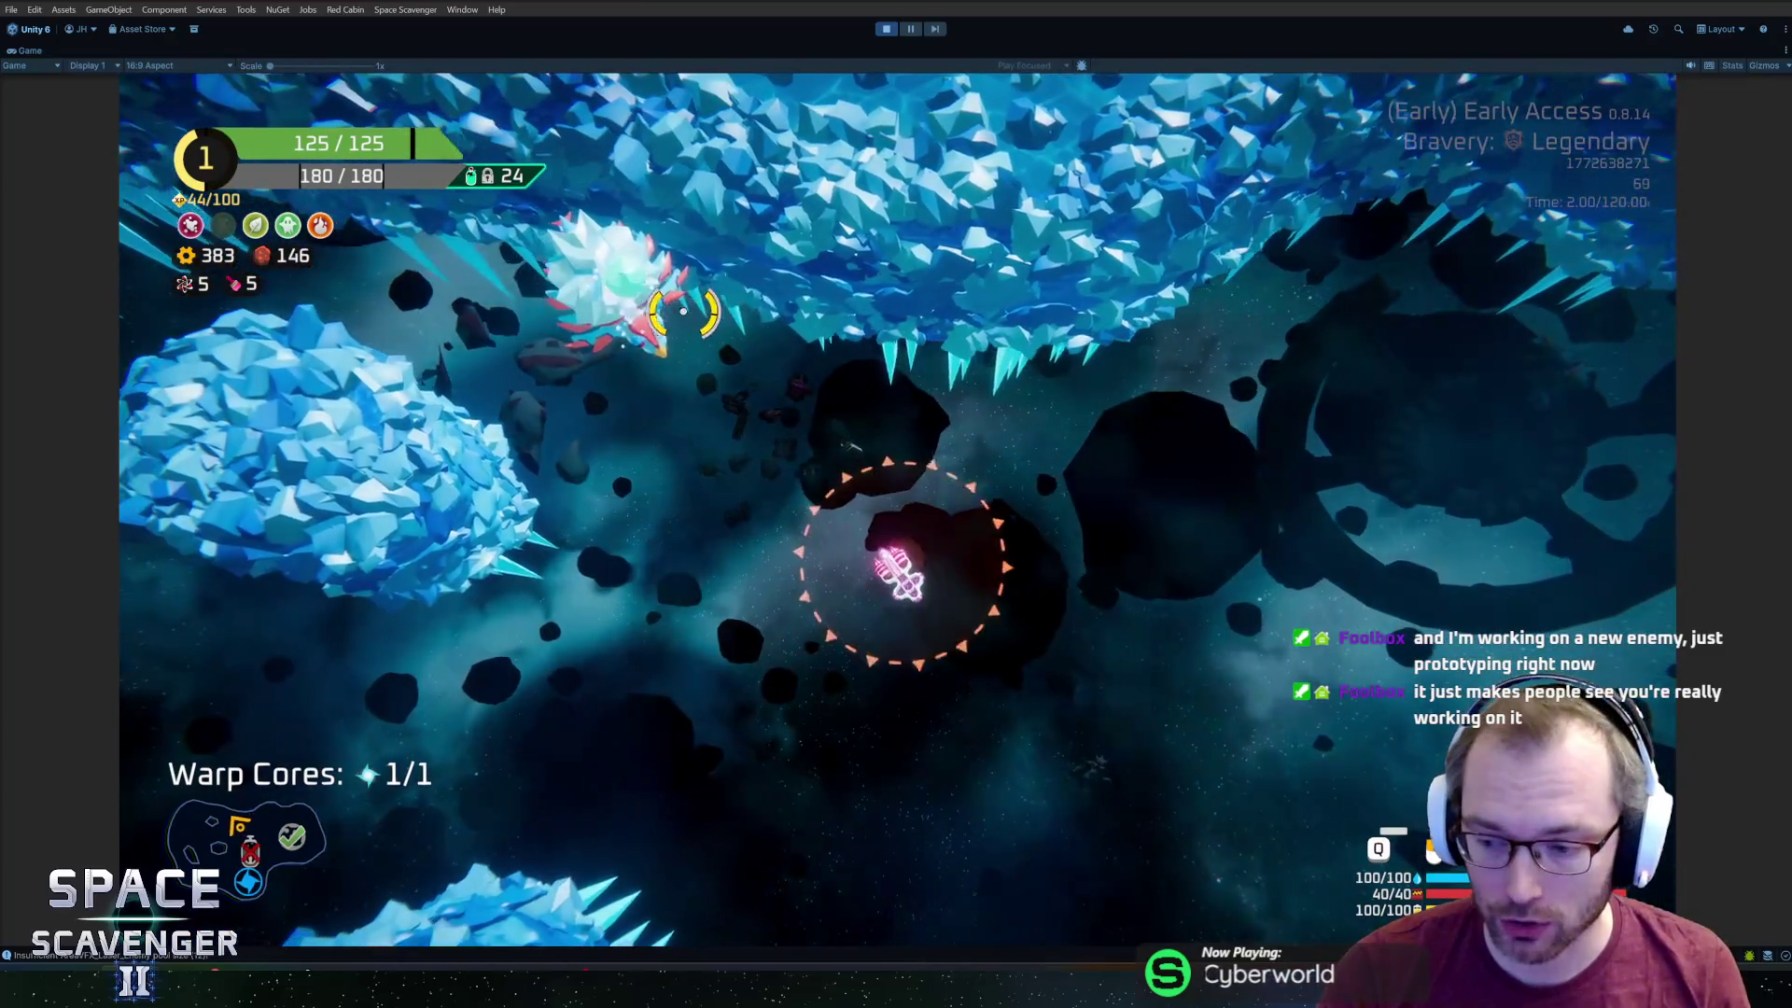
pyautogui.press('w')
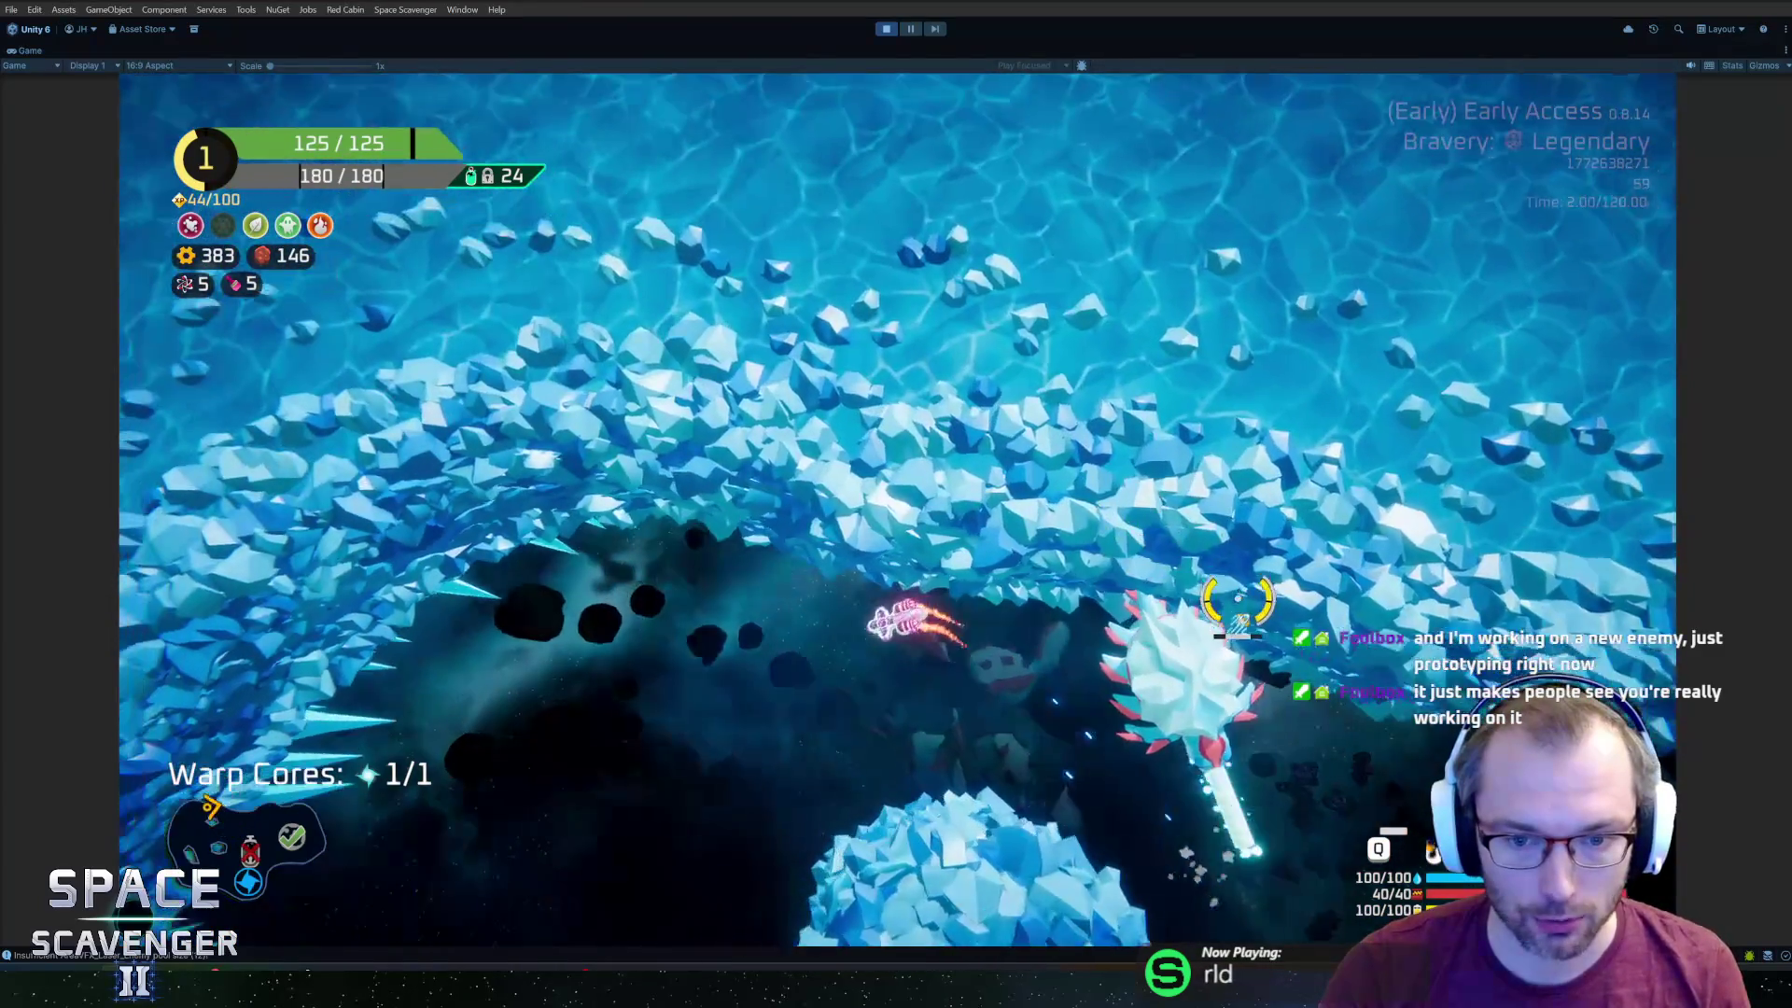
pyautogui.press('a')
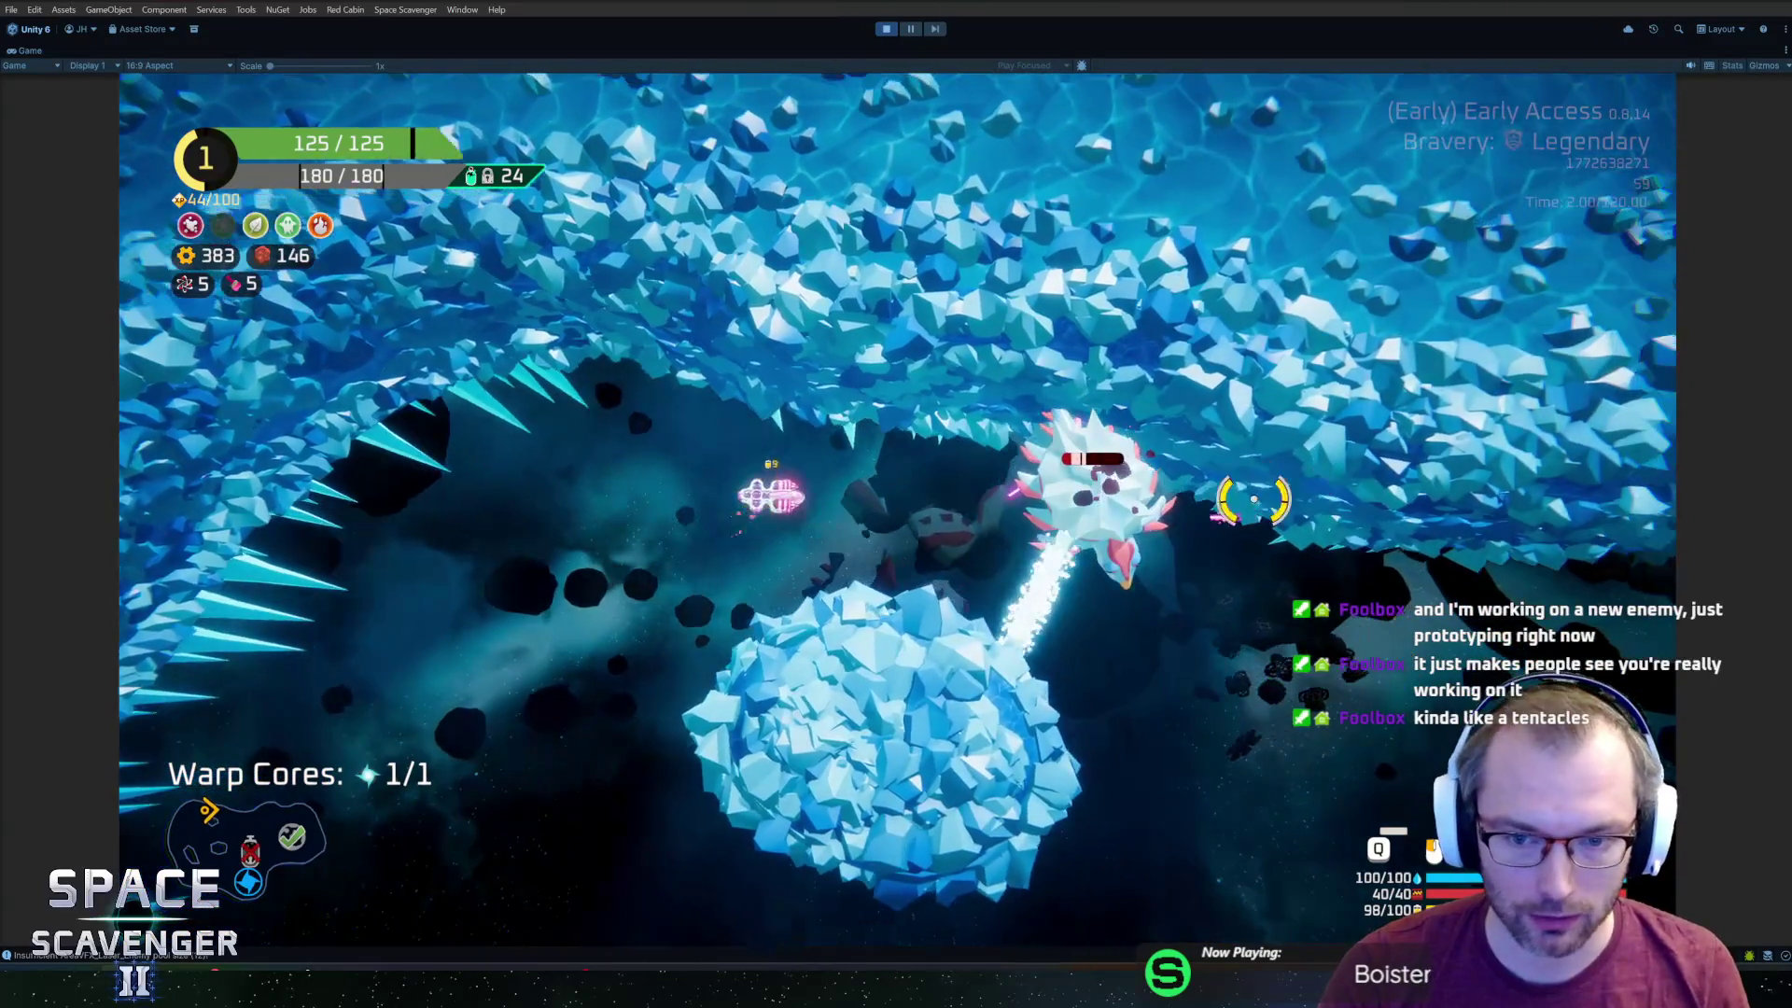
pyautogui.press('d')
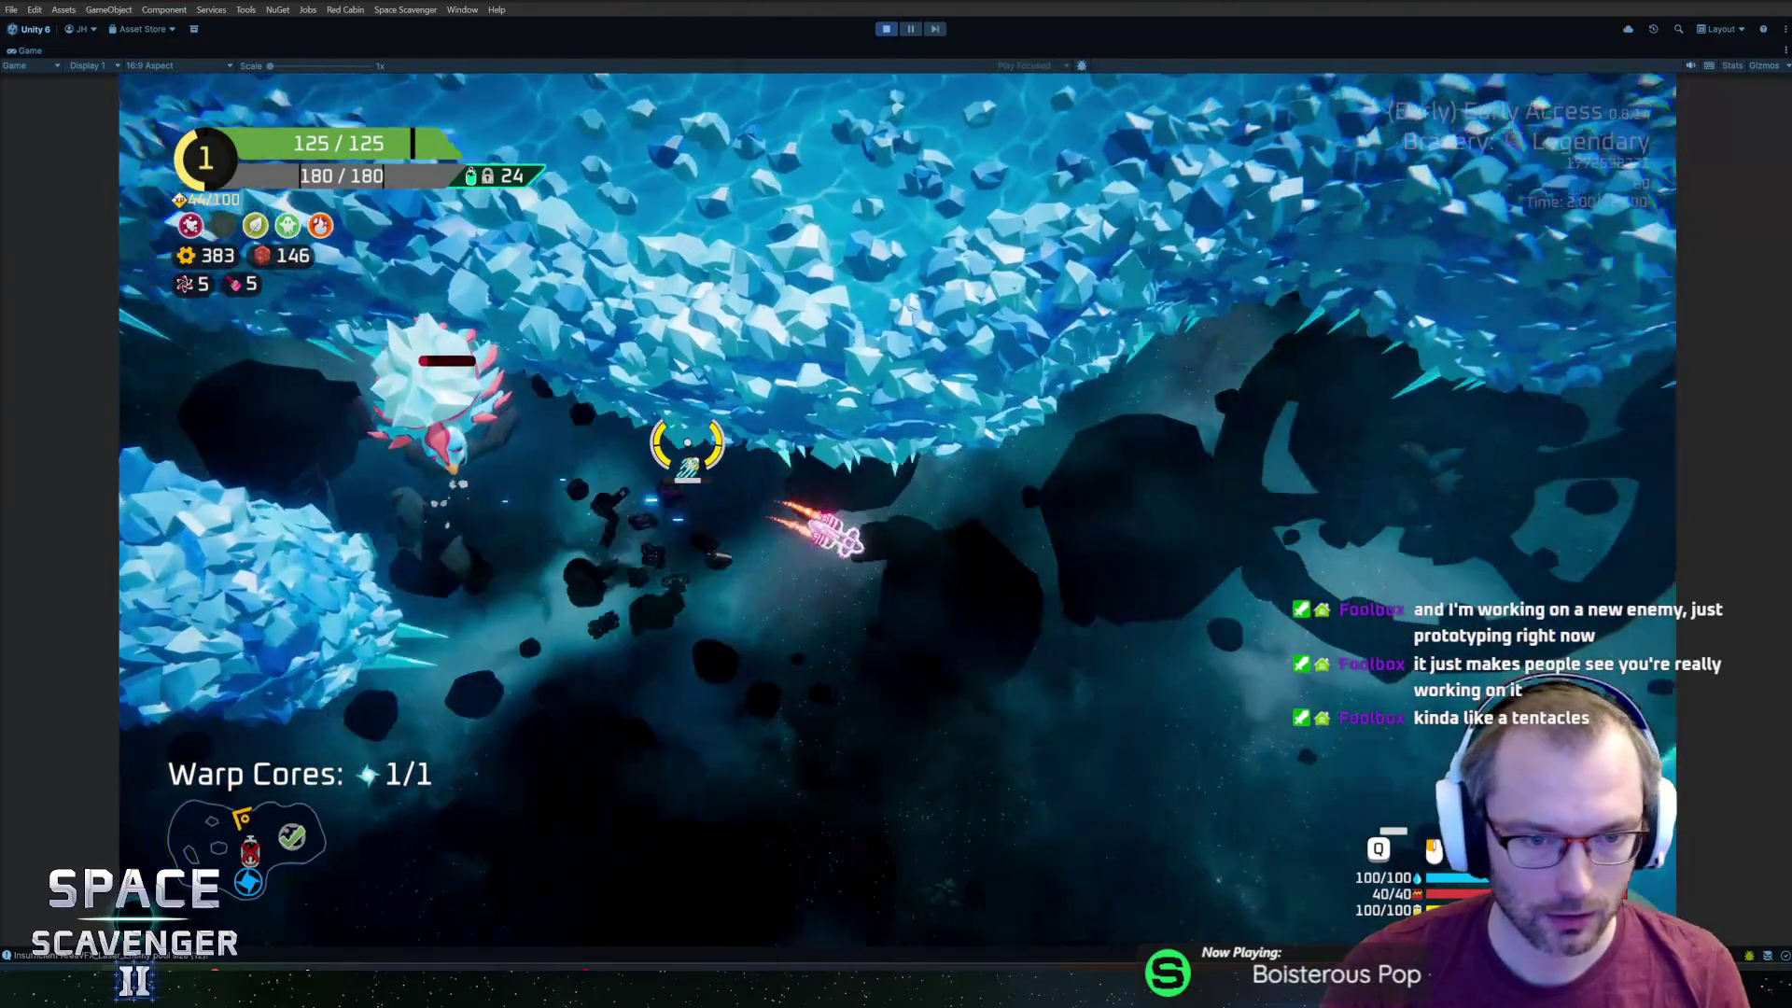
pyautogui.press('s')
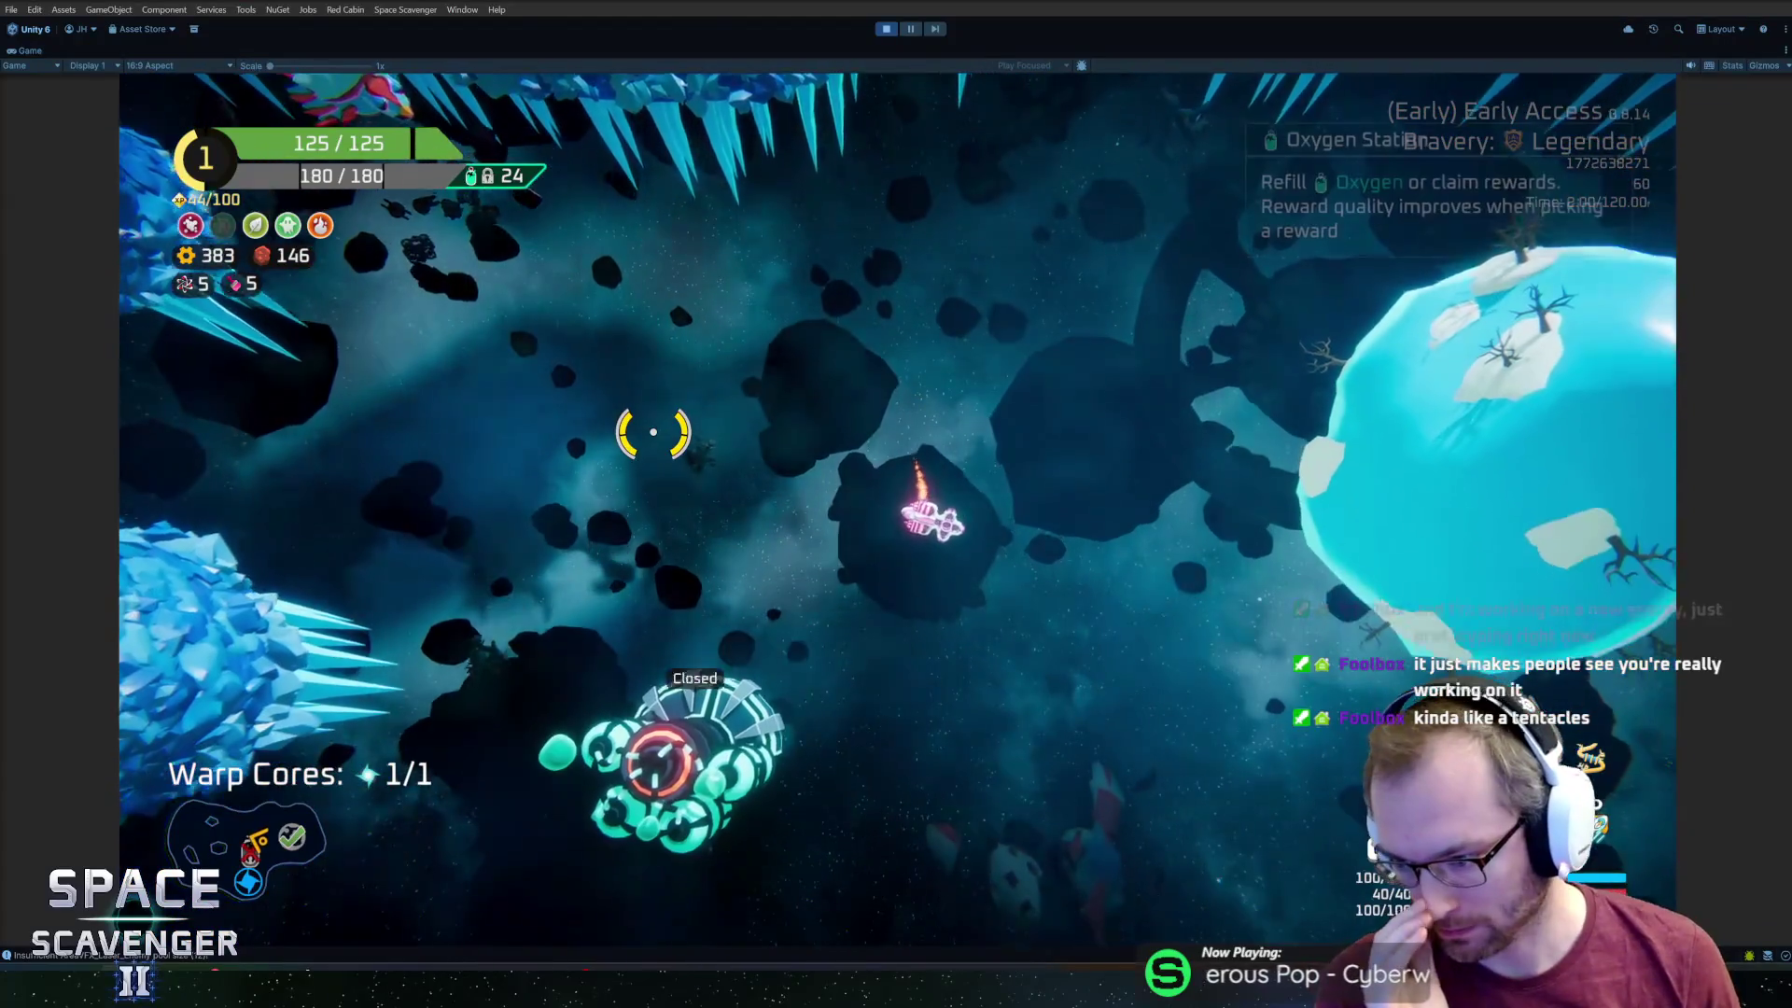
pyautogui.press('a')
pyautogui.press('a')
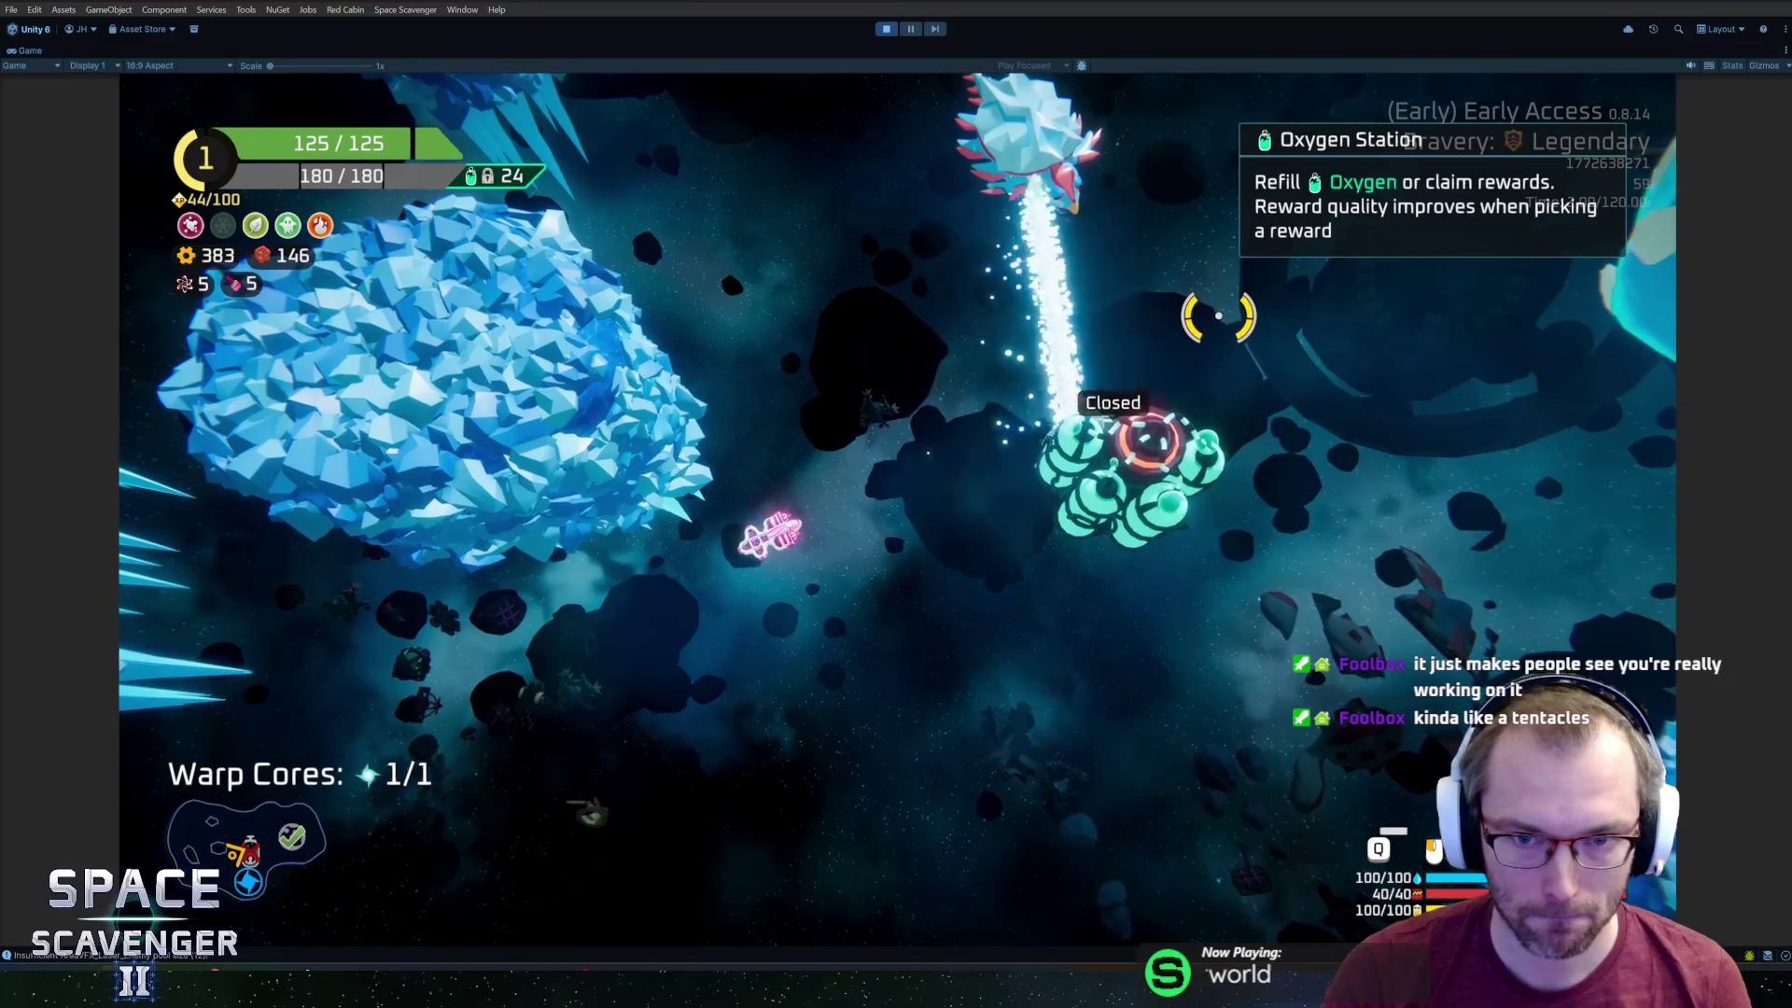
# Beam the ice dragon until it's finished off, then enter 'spawn IceDragon' in the debug console.
pyautogui.press('d')
pyautogui.press('a')
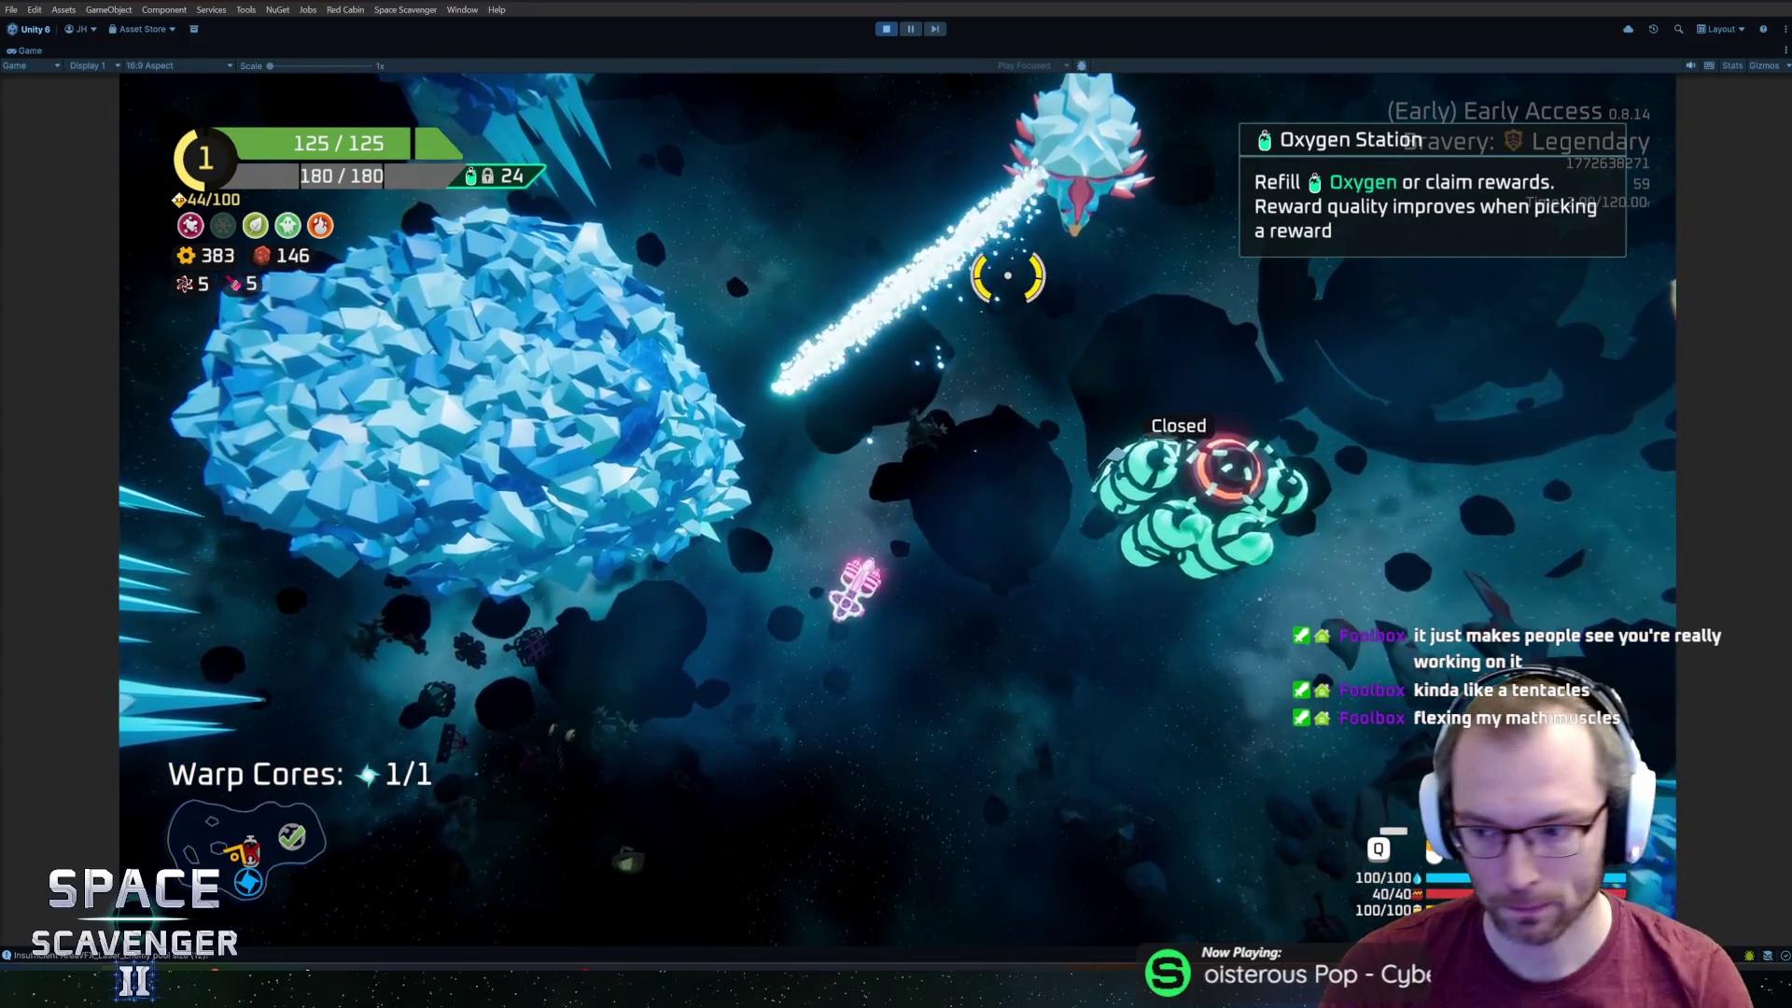
pyautogui.press('a')
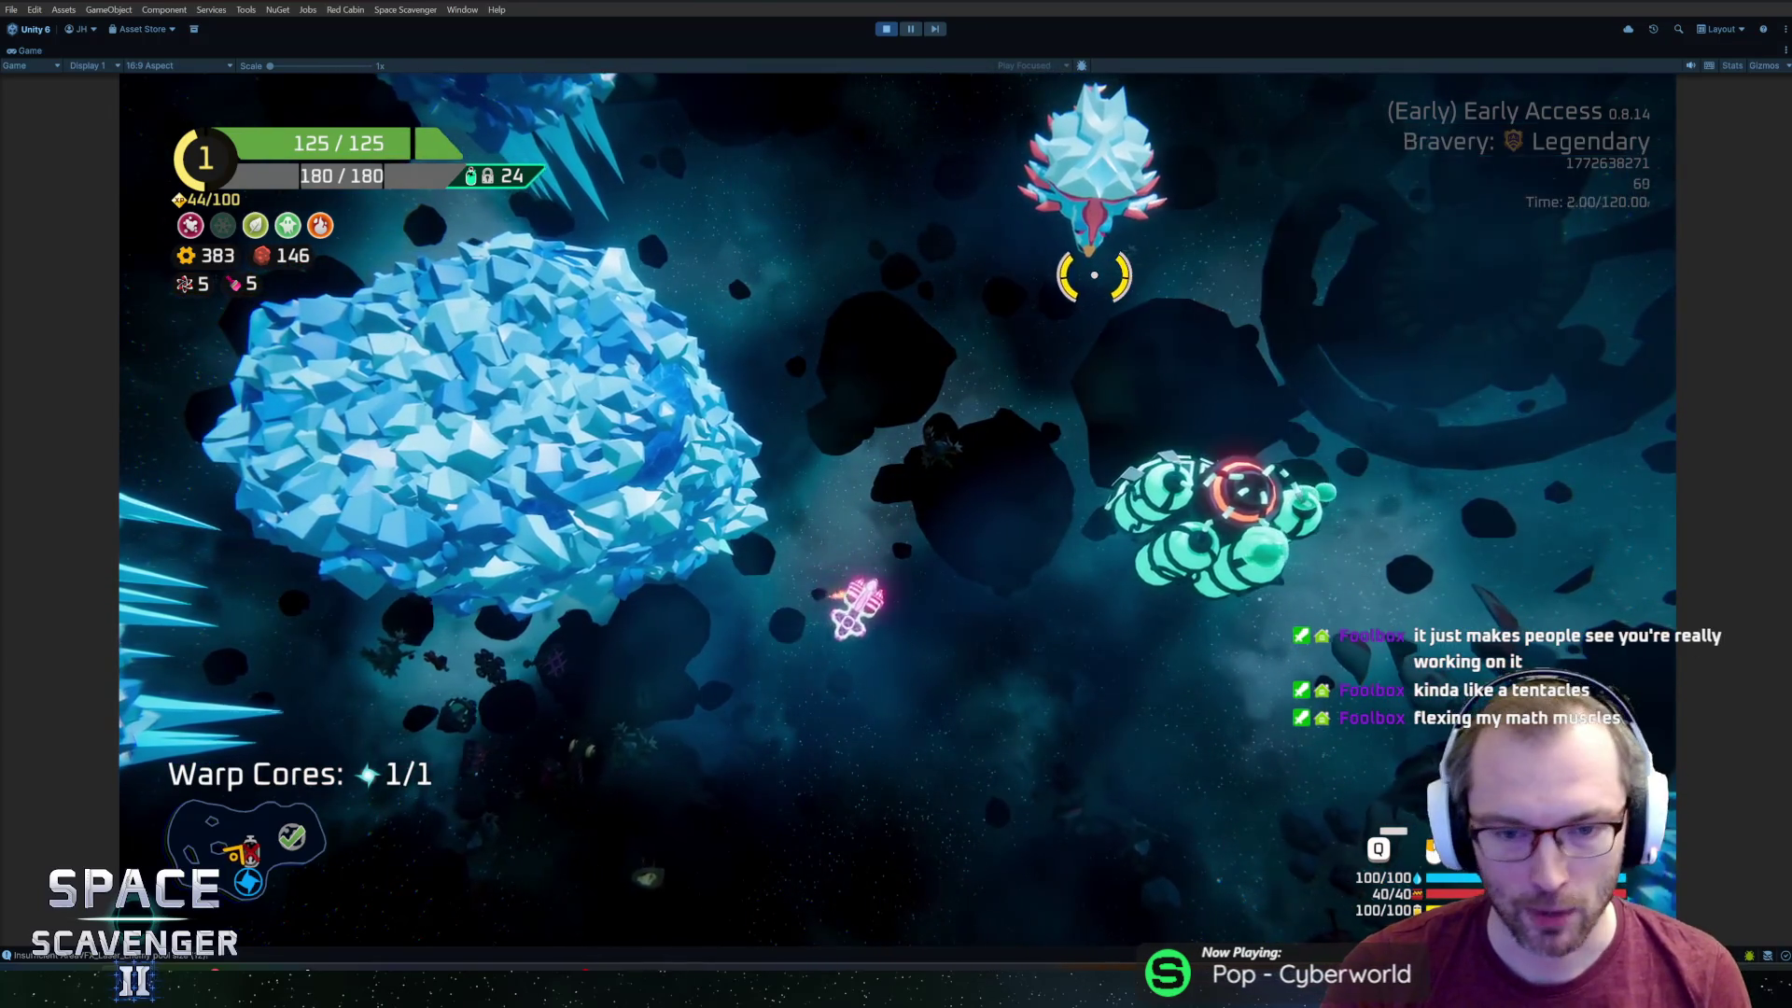
pyautogui.press('w')
pyautogui.press('s')
pyautogui.press('d')
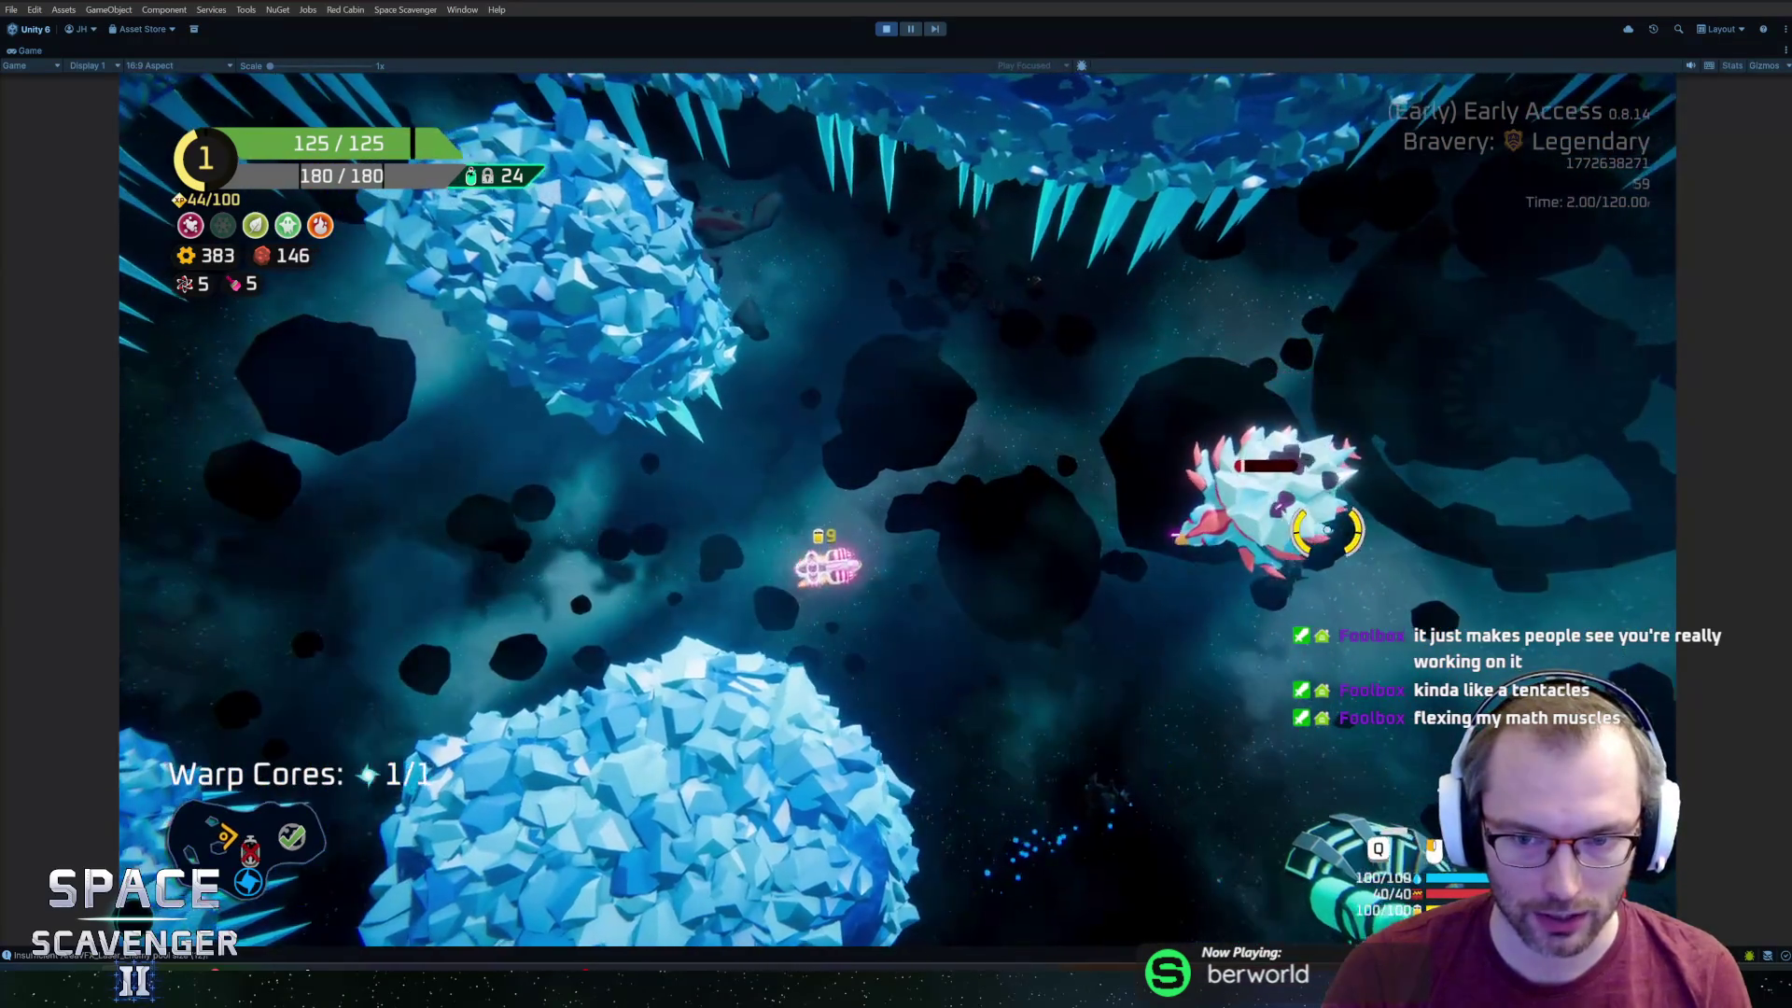
pyautogui.press('w')
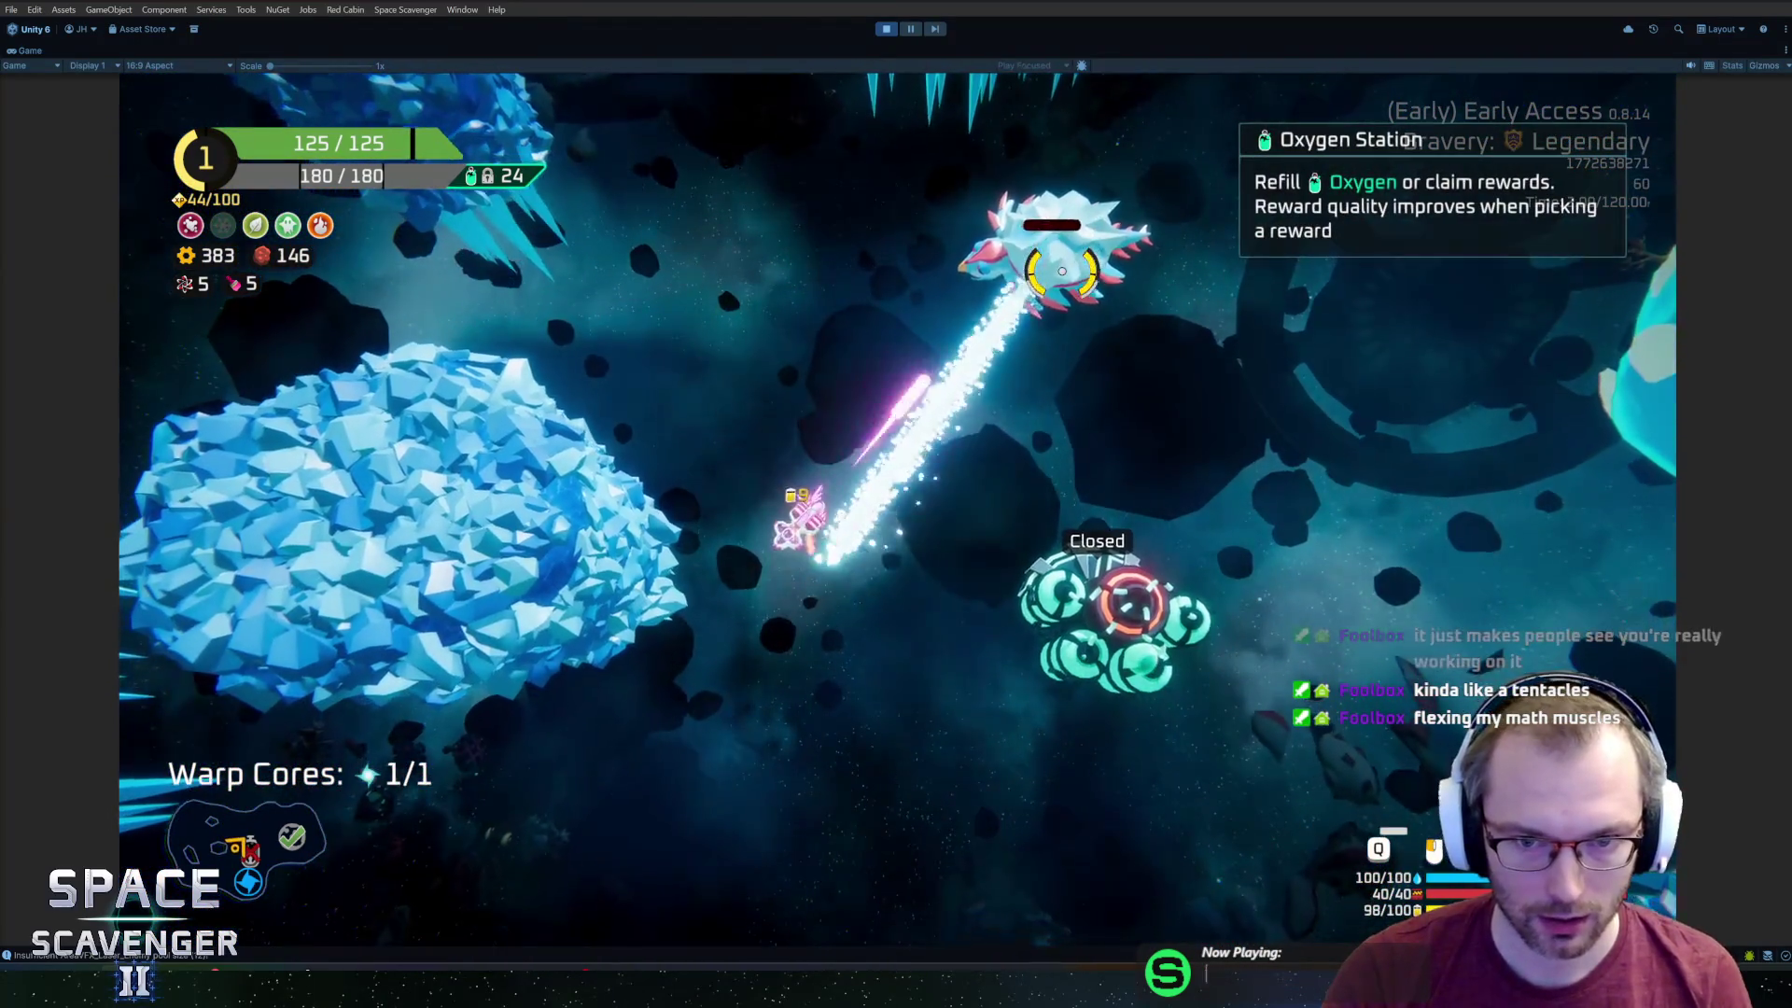
pyautogui.press('`')
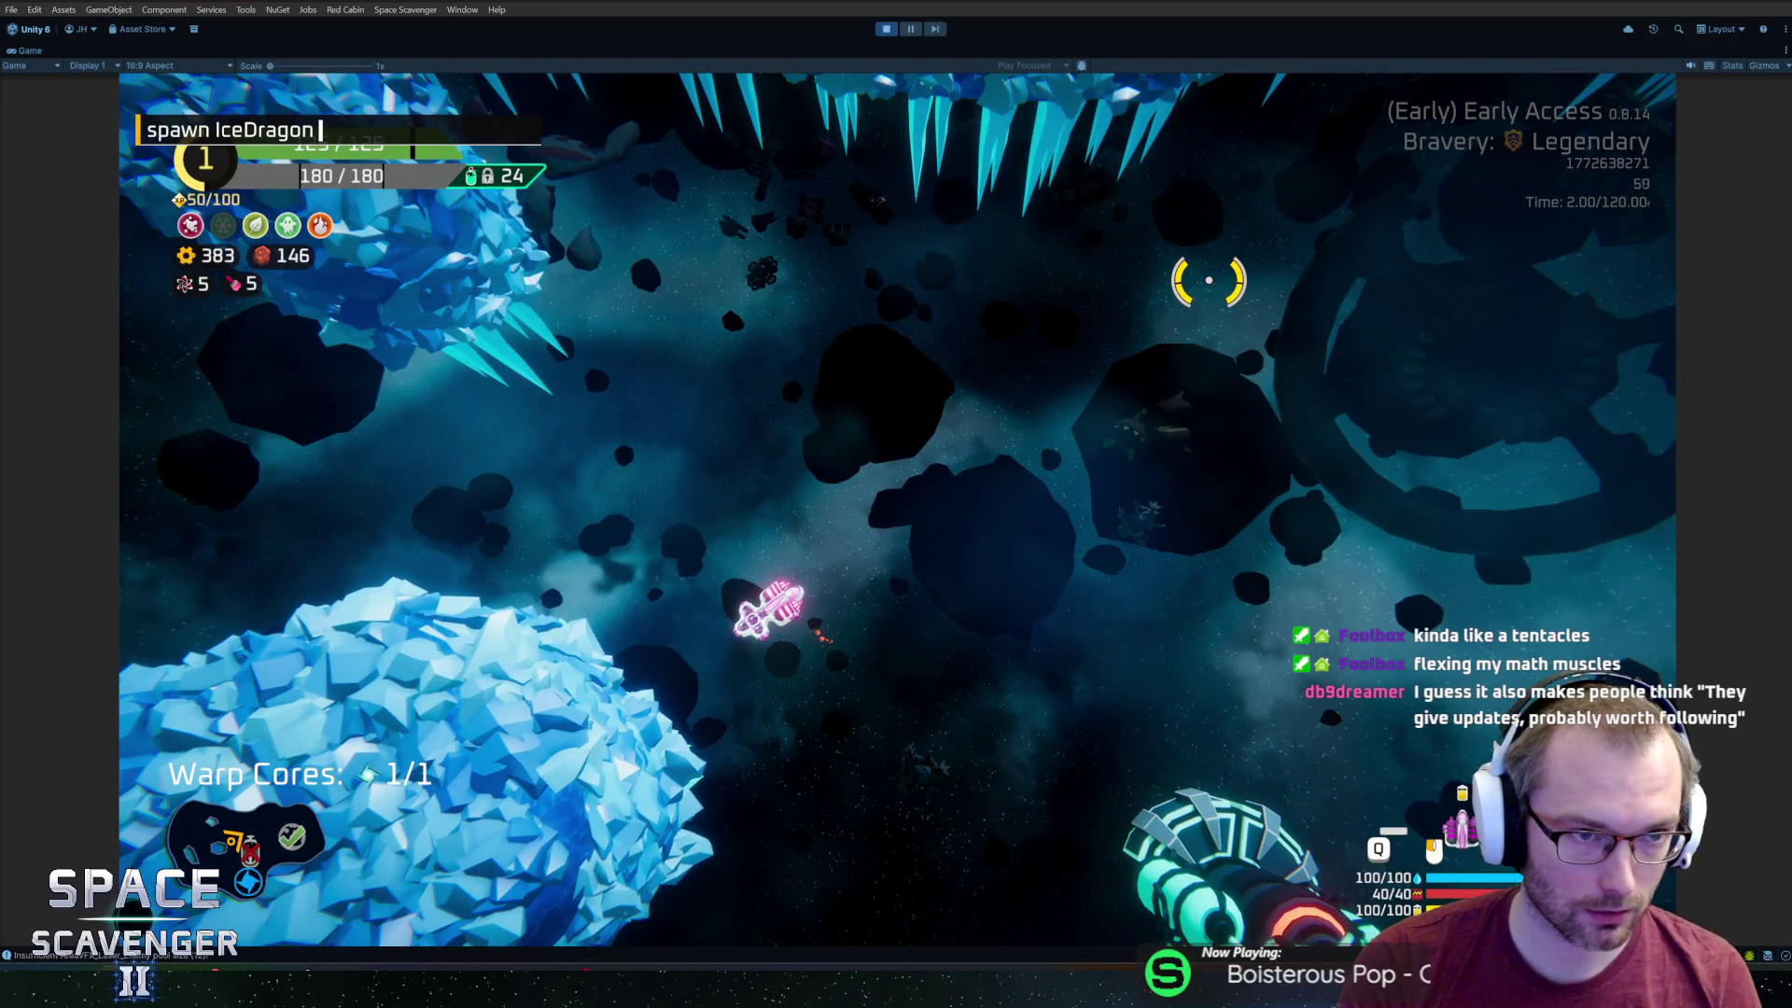
# Spawn two ice dragons and dodge their frost beams near the Oxygen Station.
pyautogui.press('Return')
pyautogui.press('a')
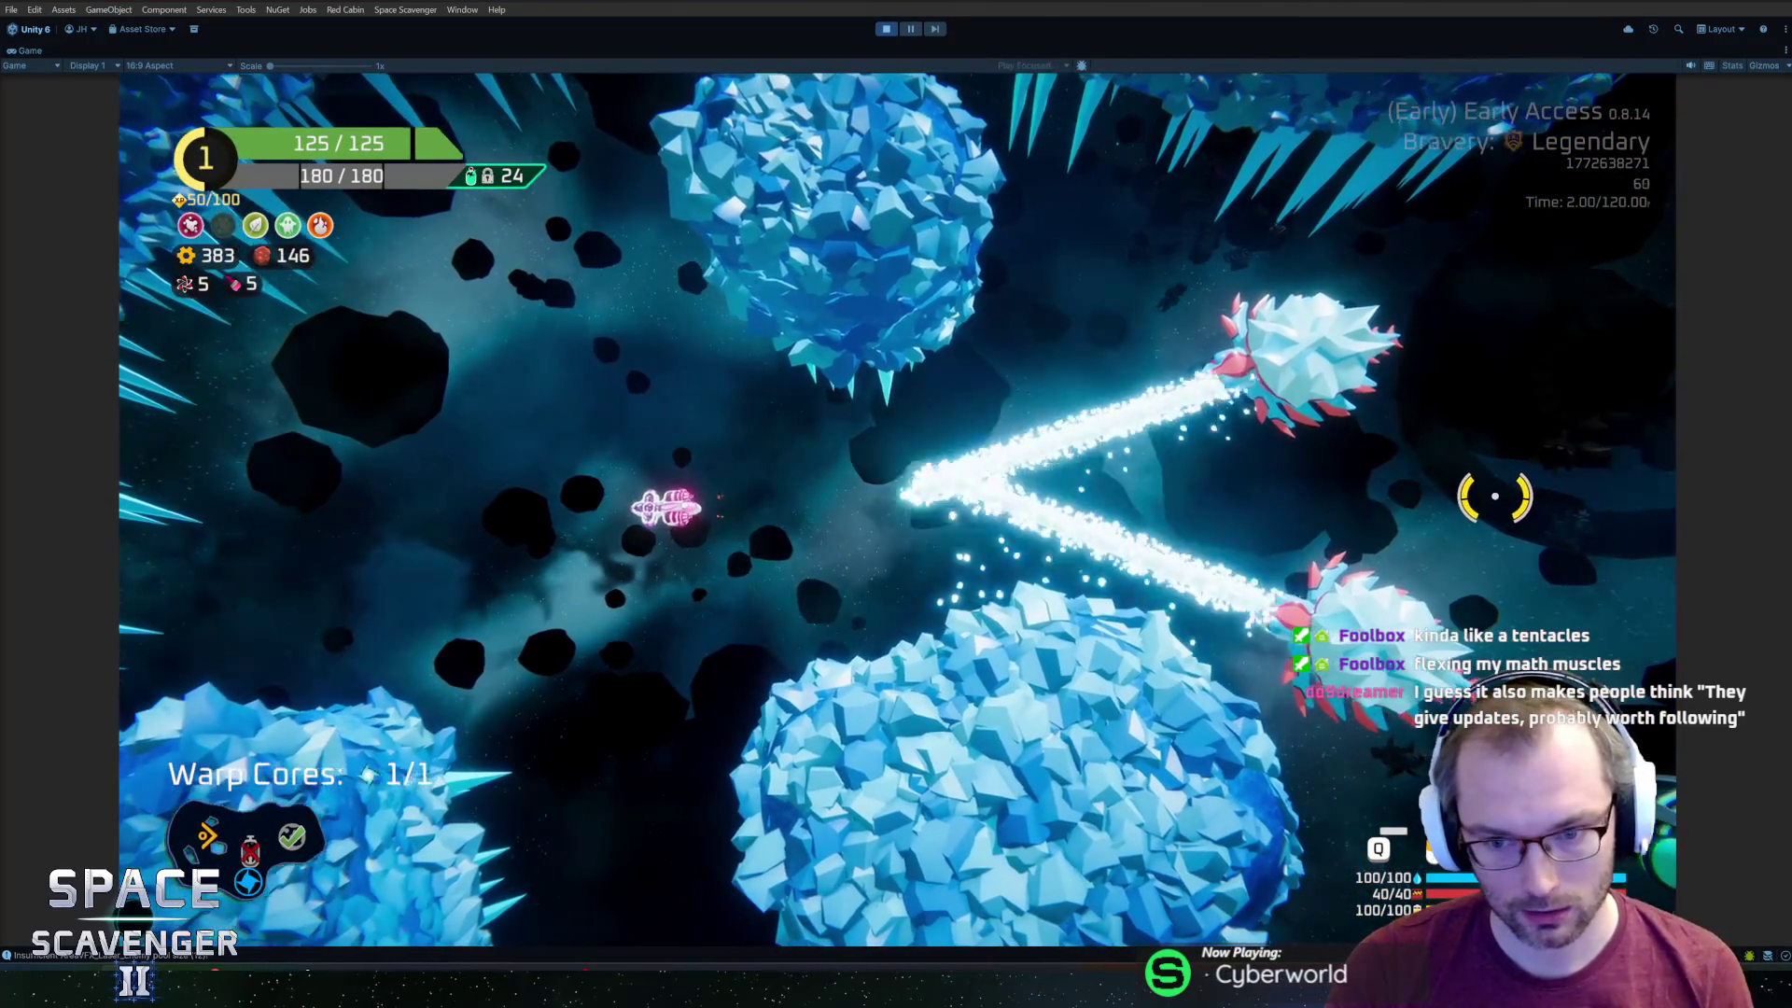
pyautogui.press('d')
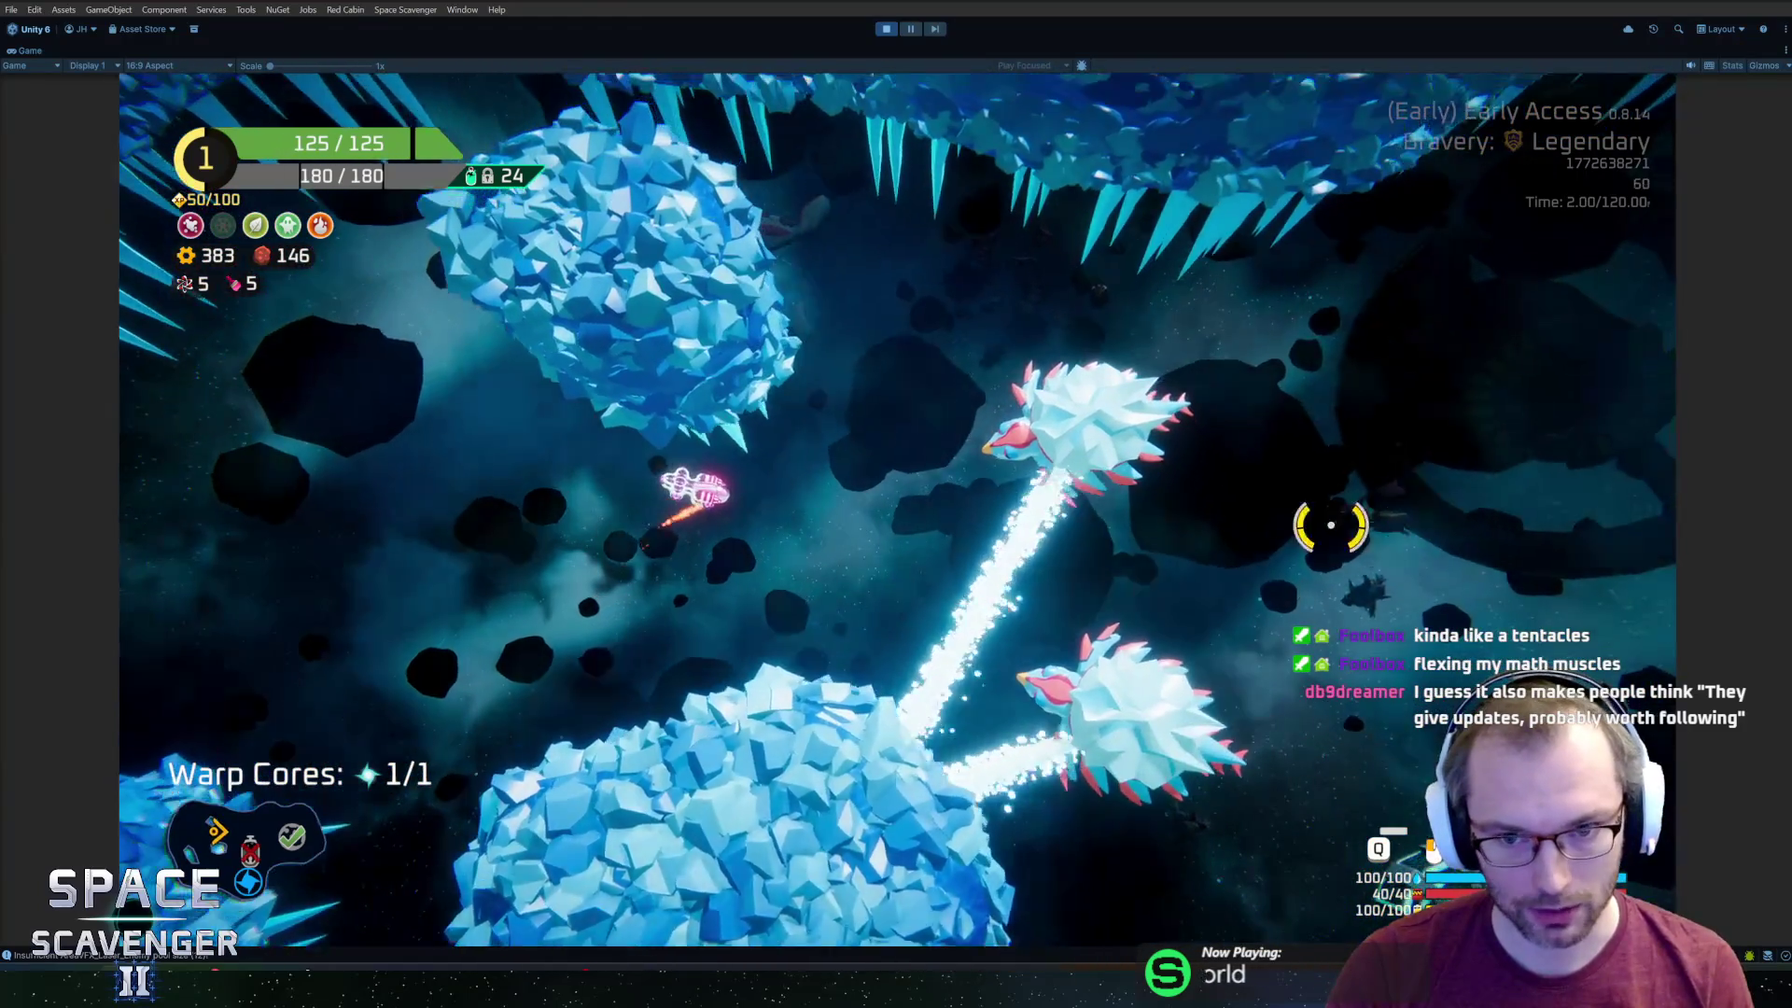
pyautogui.press('w')
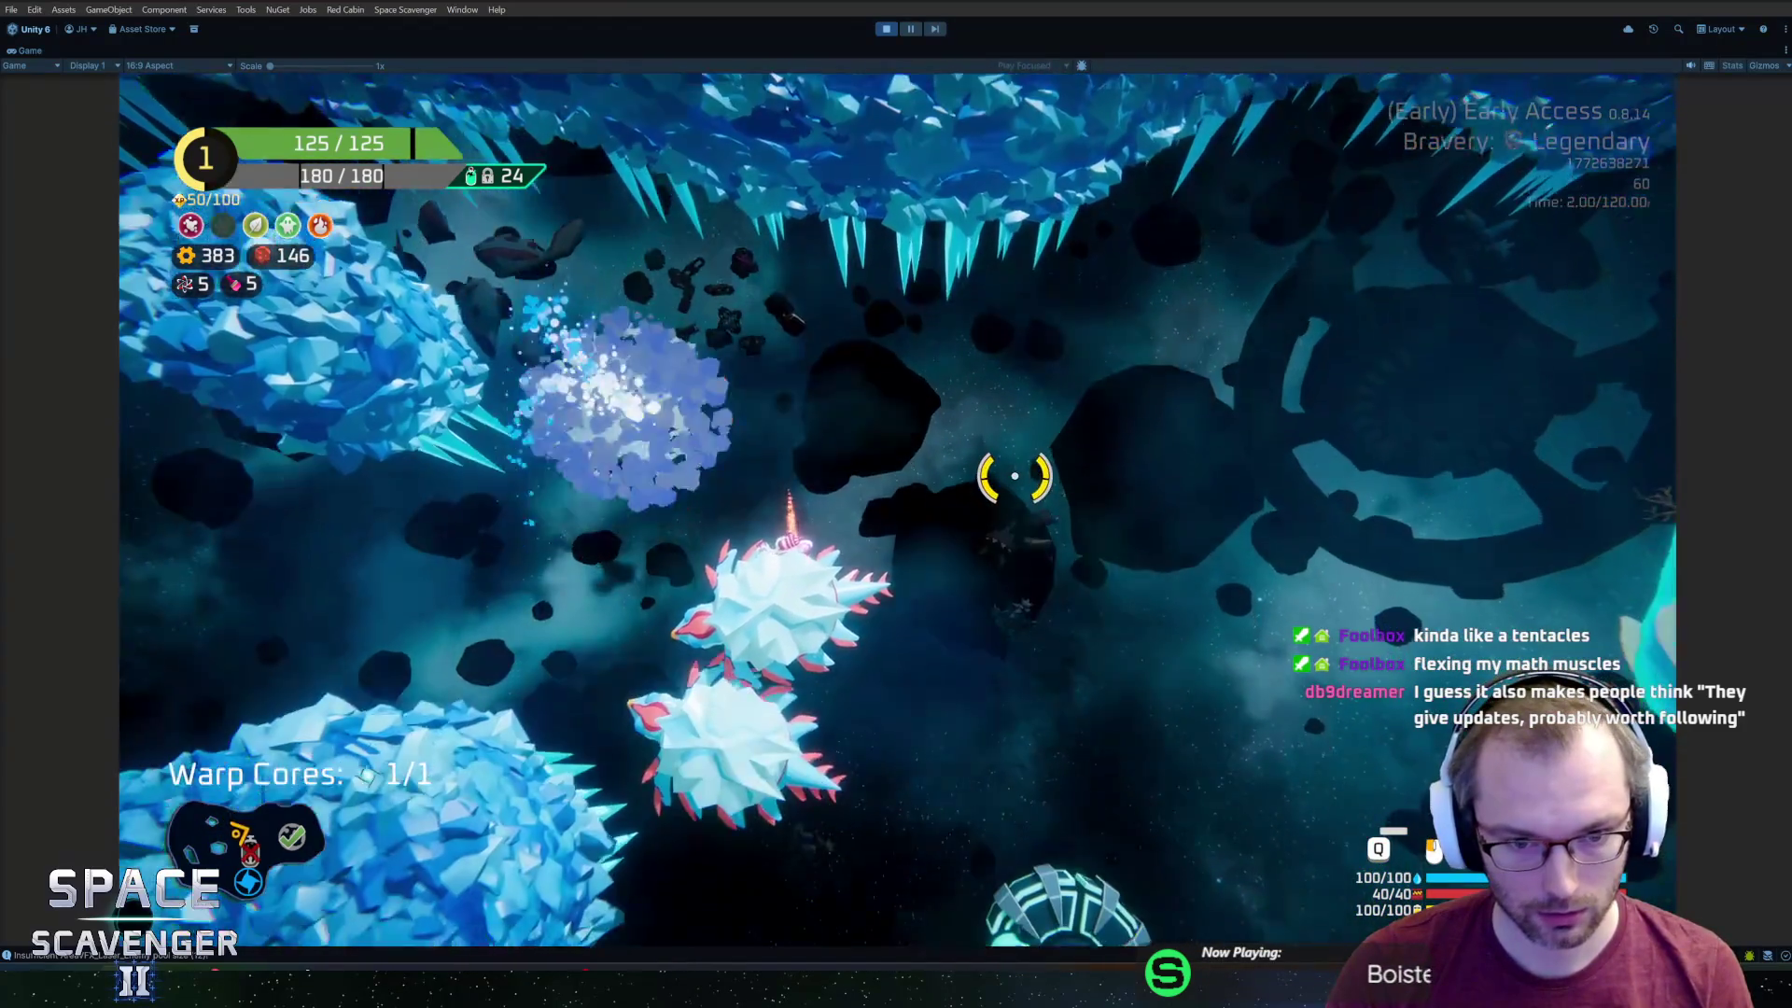
pyautogui.press('s')
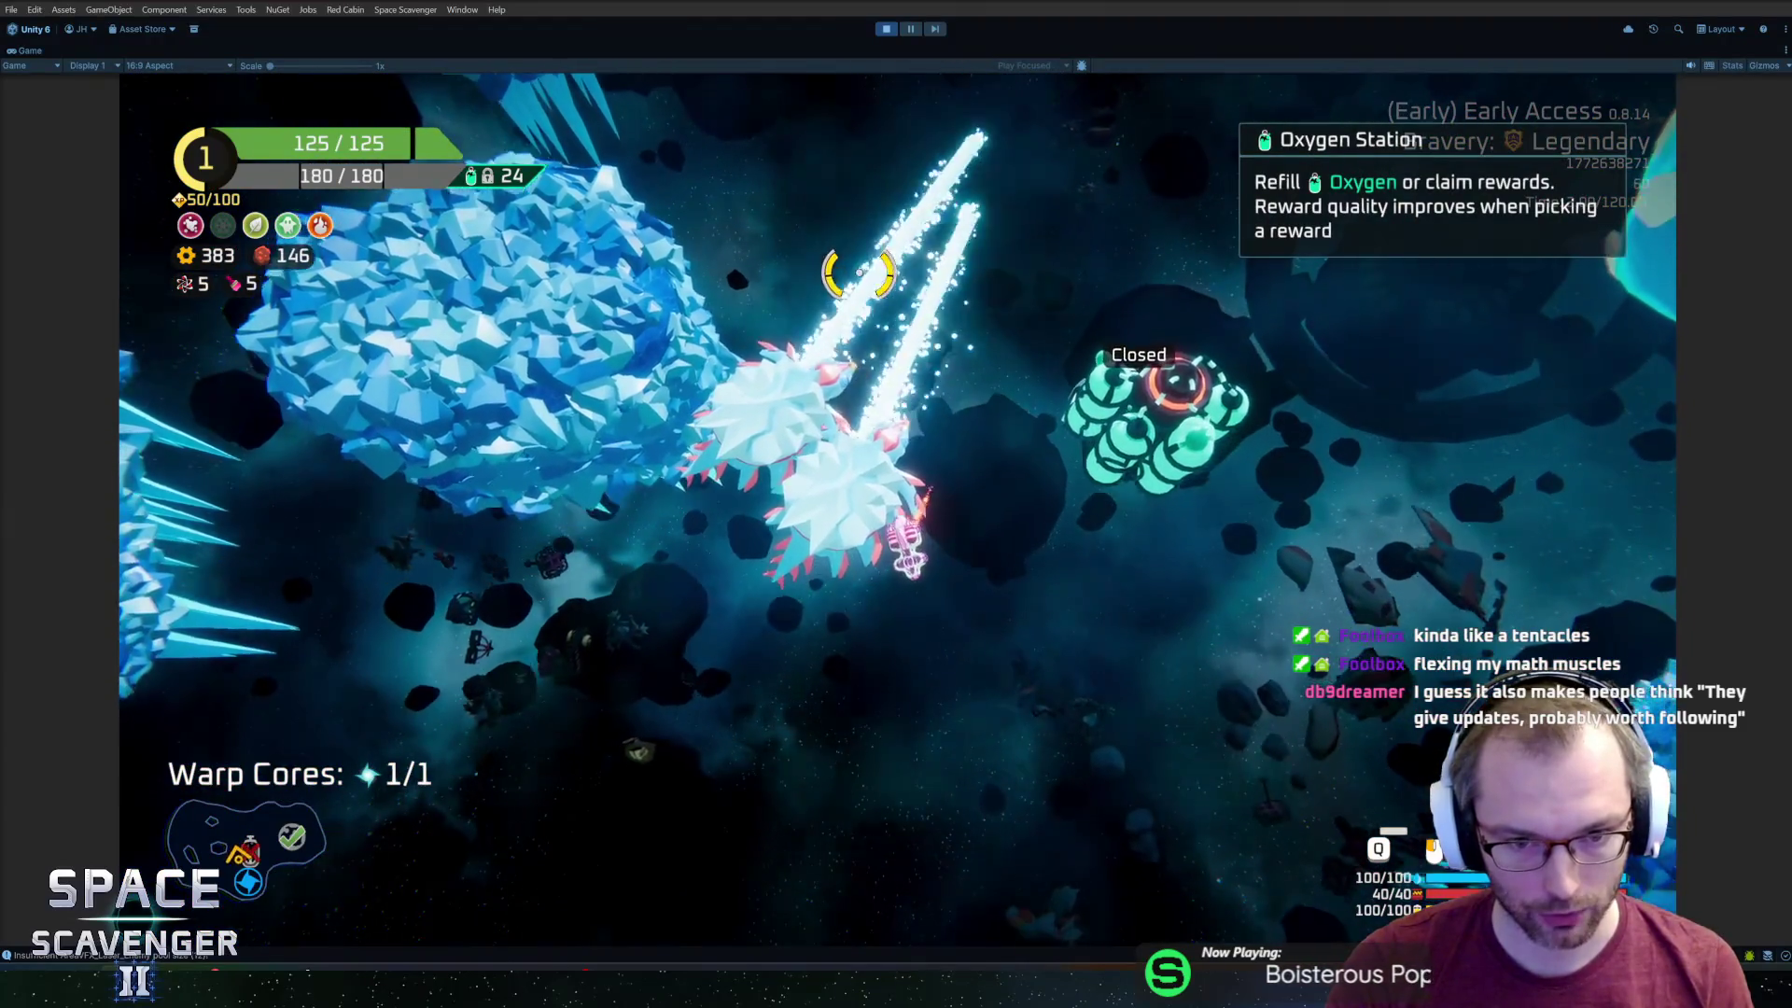
# Fly past the dragons toward the warp core and start a 'spawn w' console command.
pyautogui.press('w')
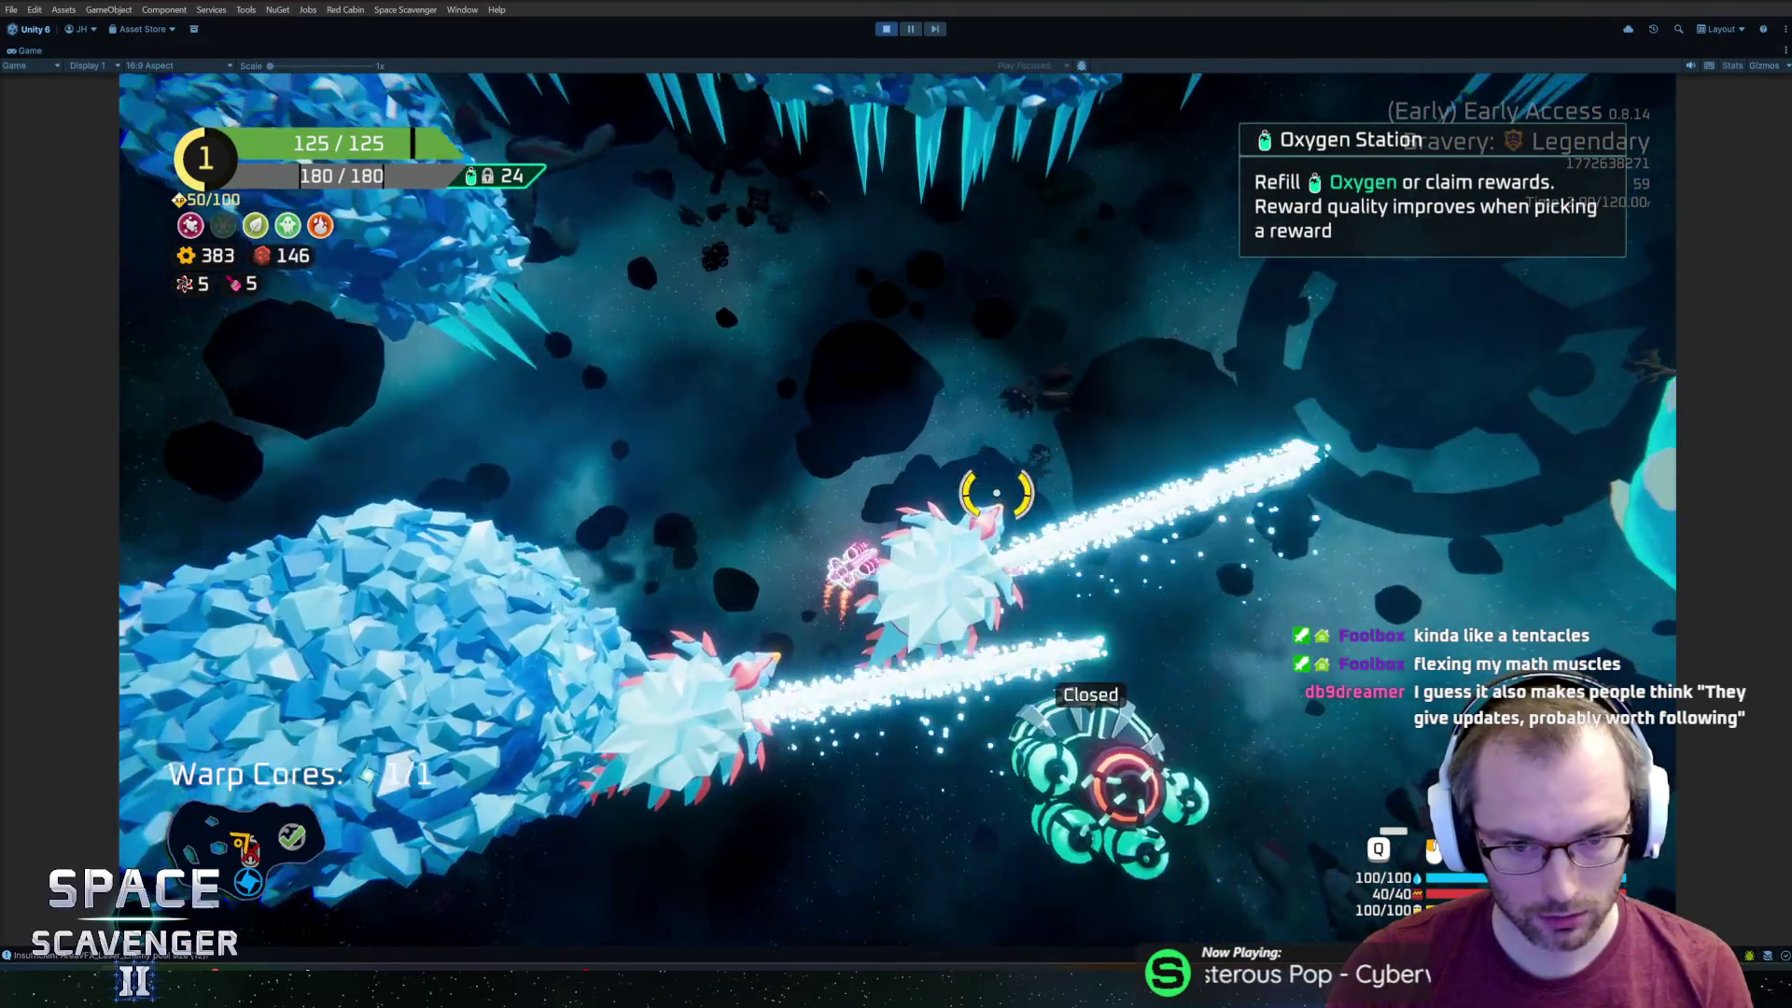
pyautogui.press('d')
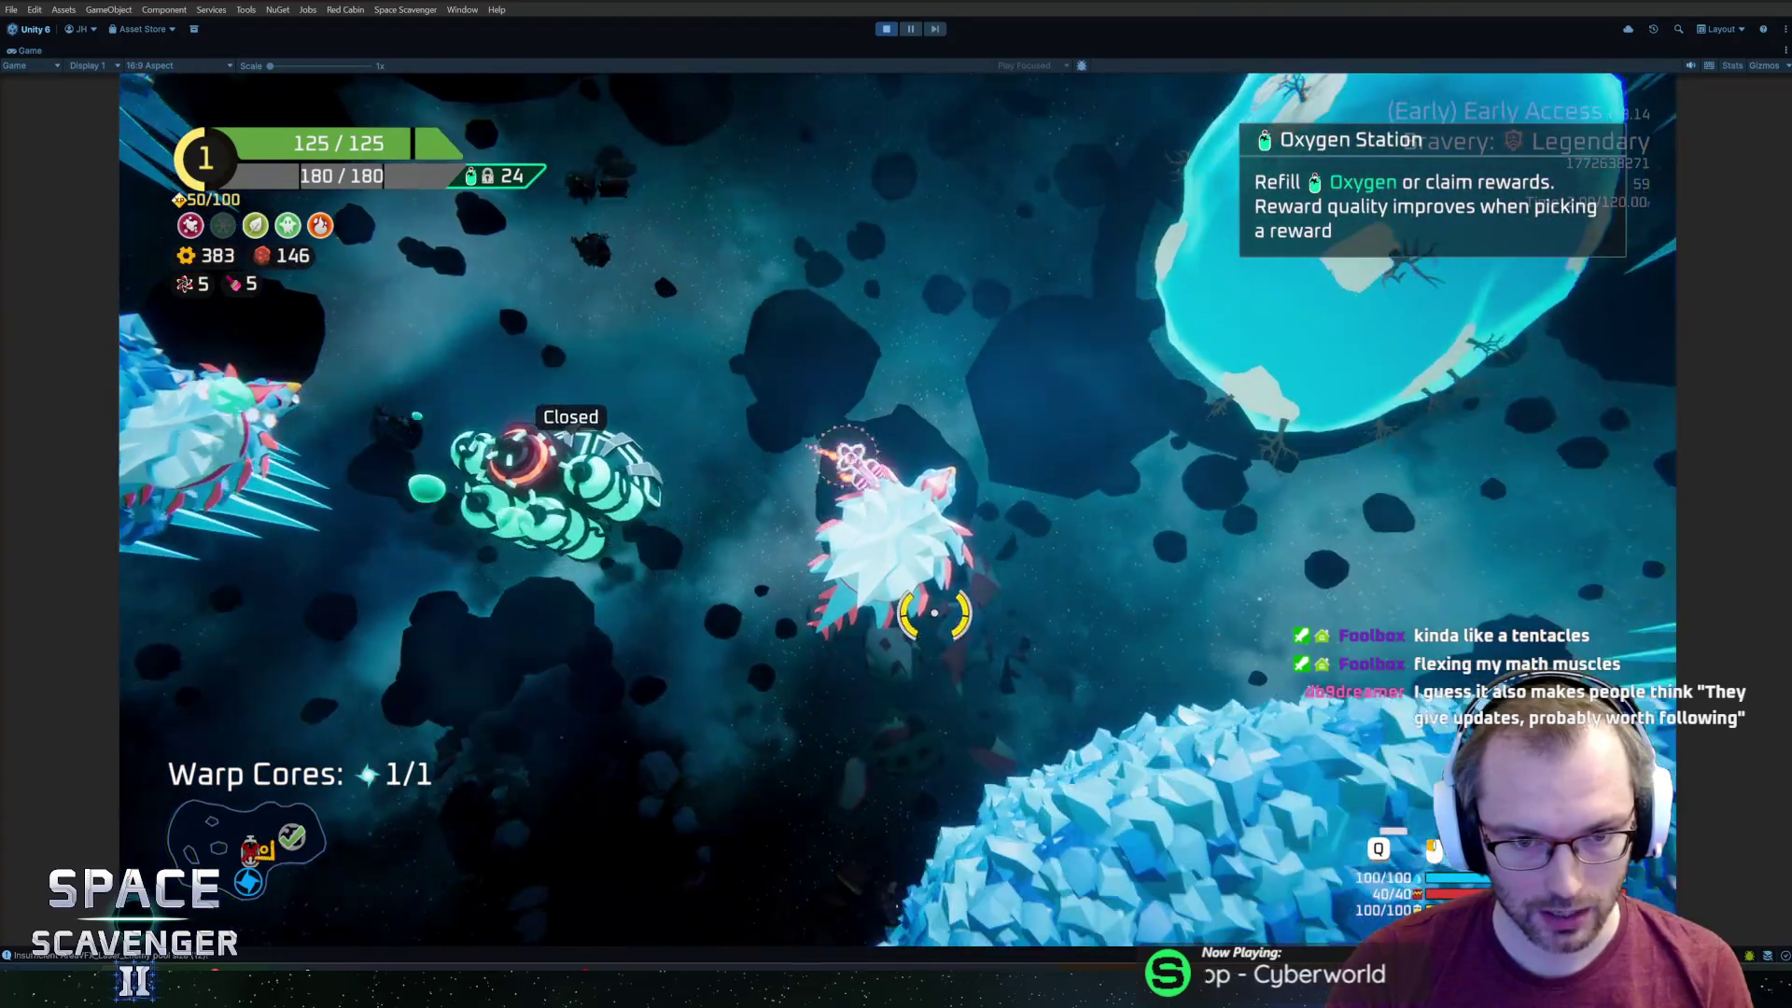
pyautogui.press('s')
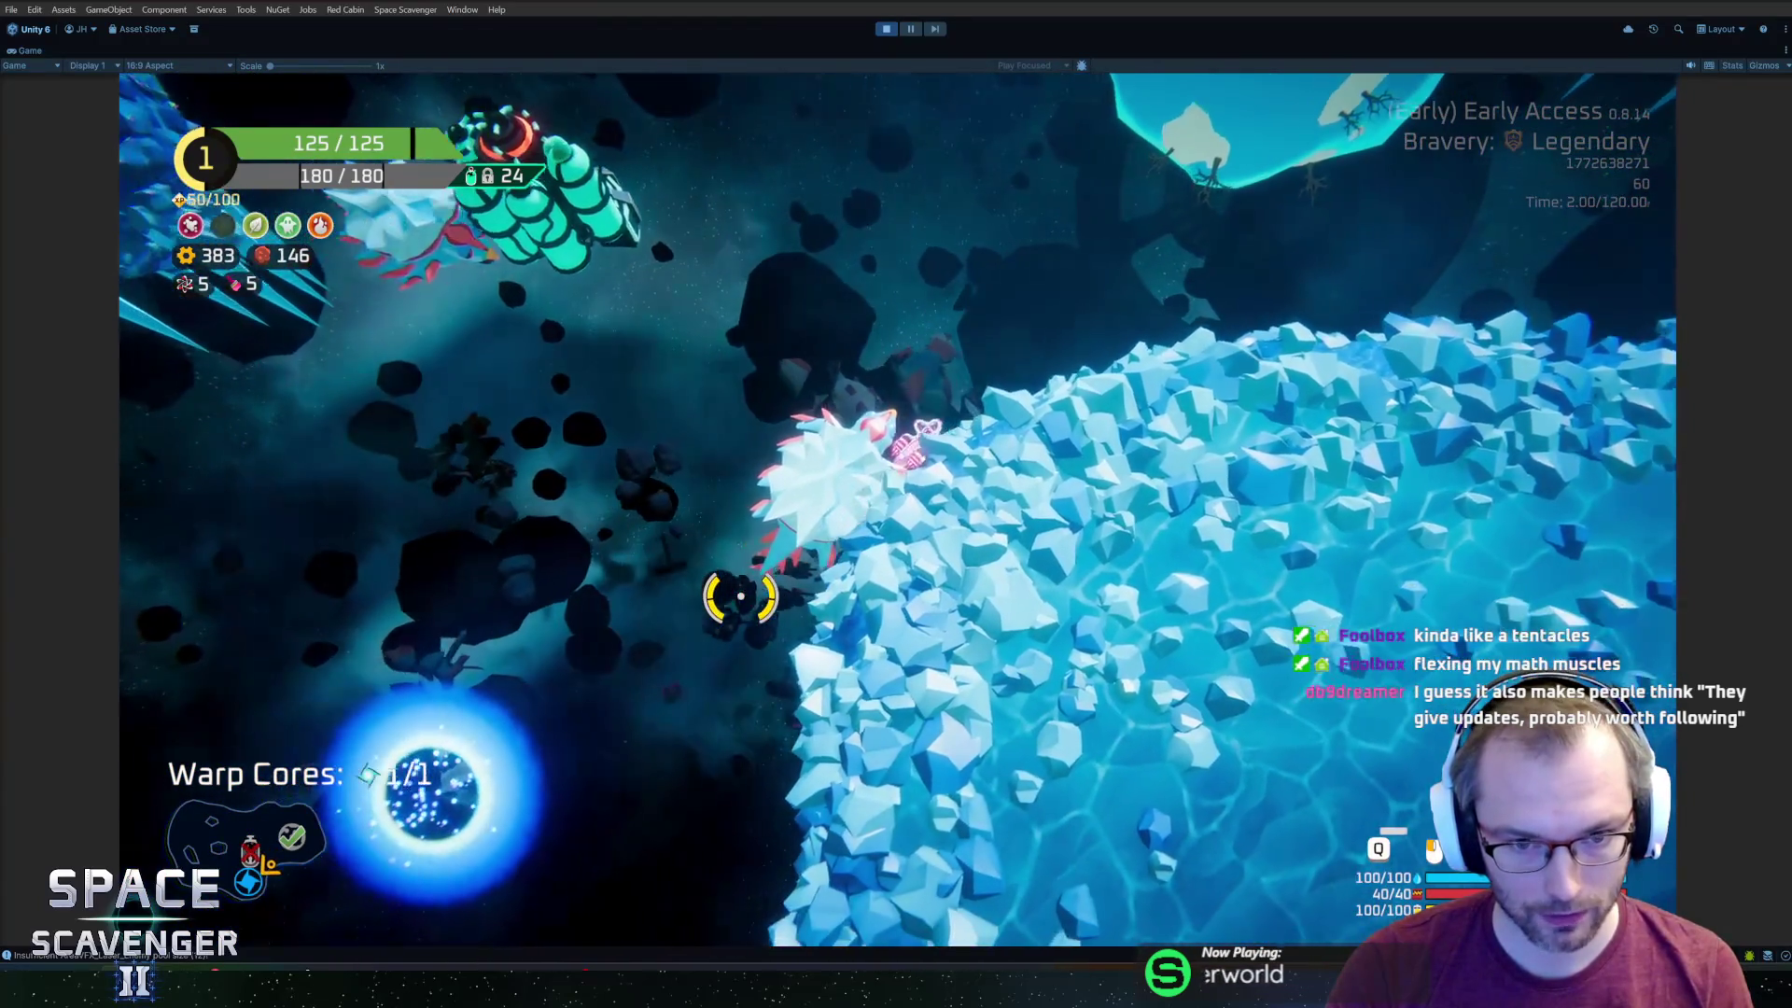
pyautogui.press('a')
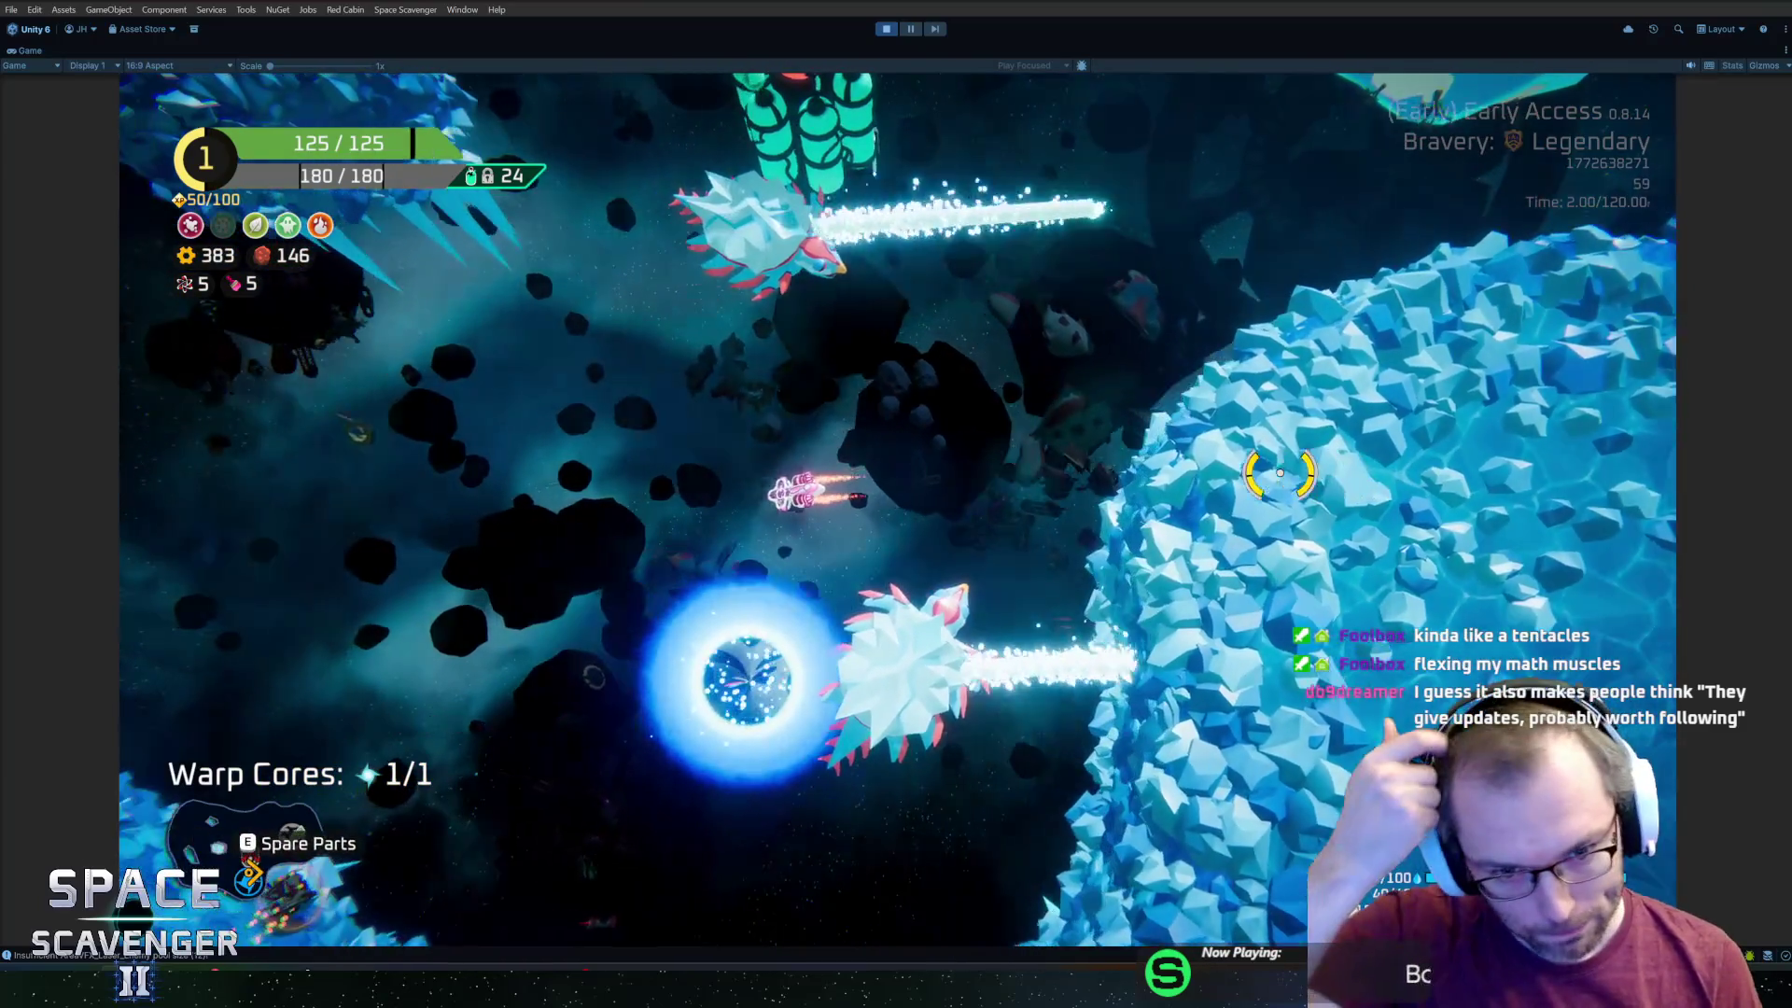
pyautogui.press('`')
pyautogui.write('spawn wal')
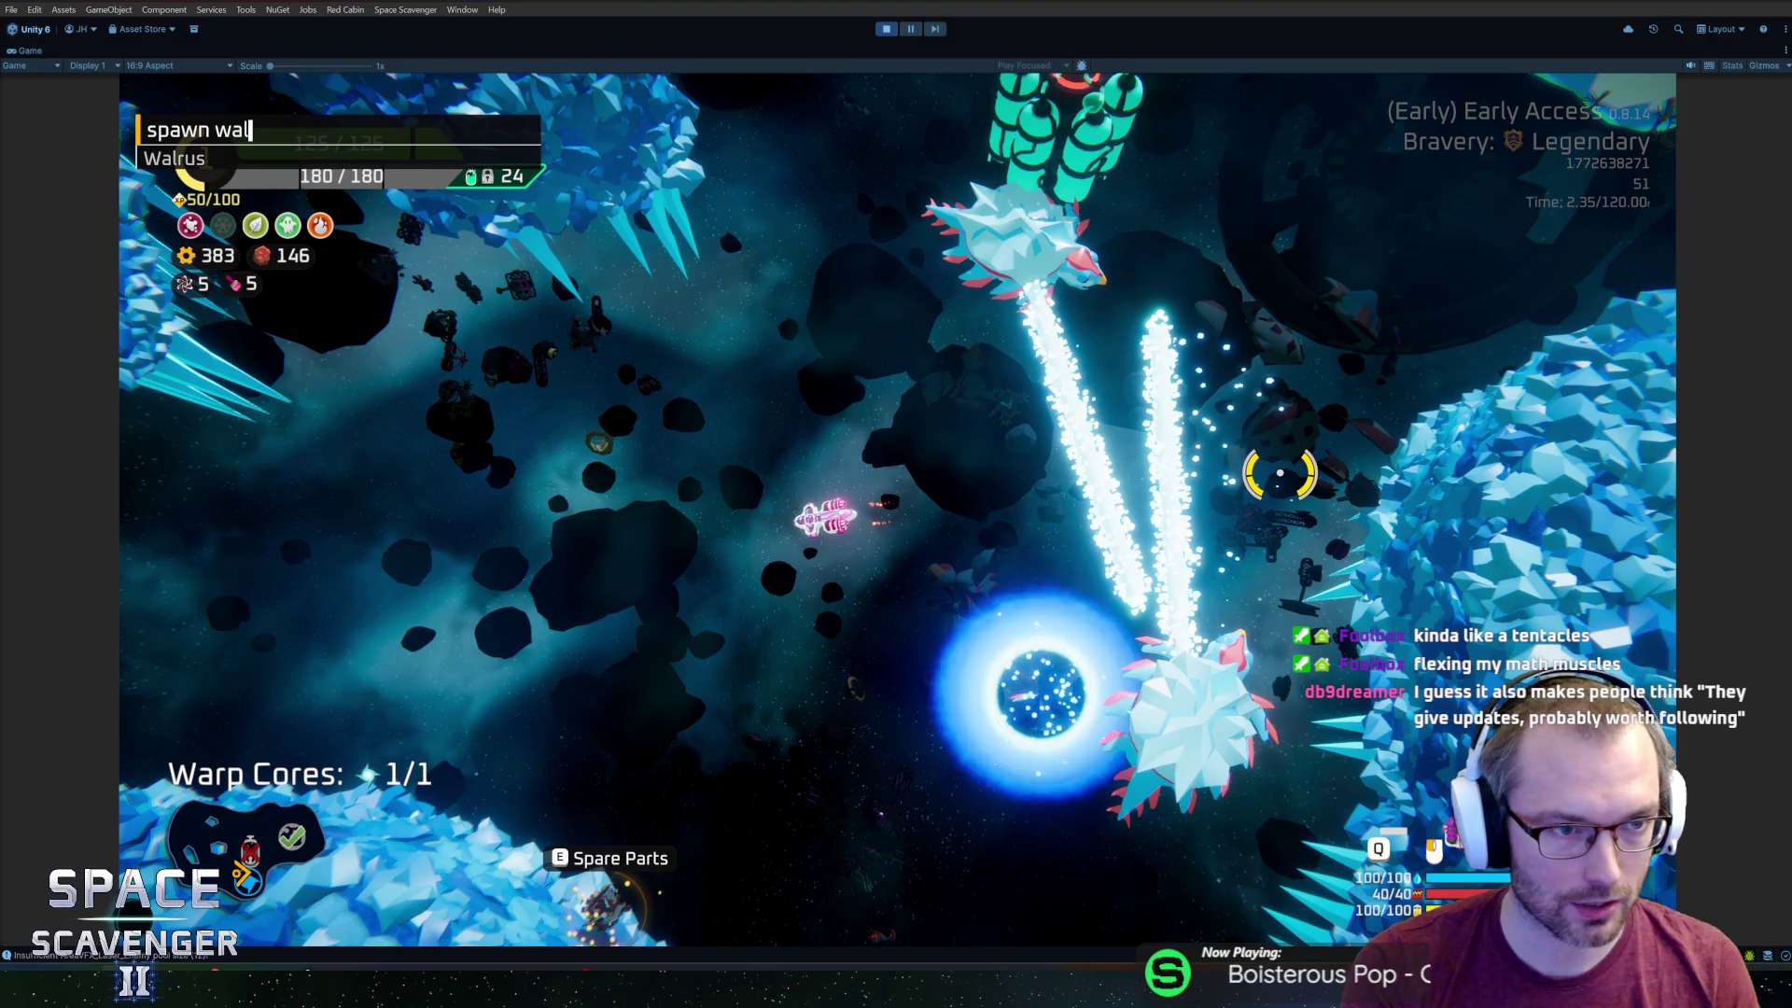
# Spawn a Walrus and fire lasers at it while flying through the cave.
pyautogui.press('Return')
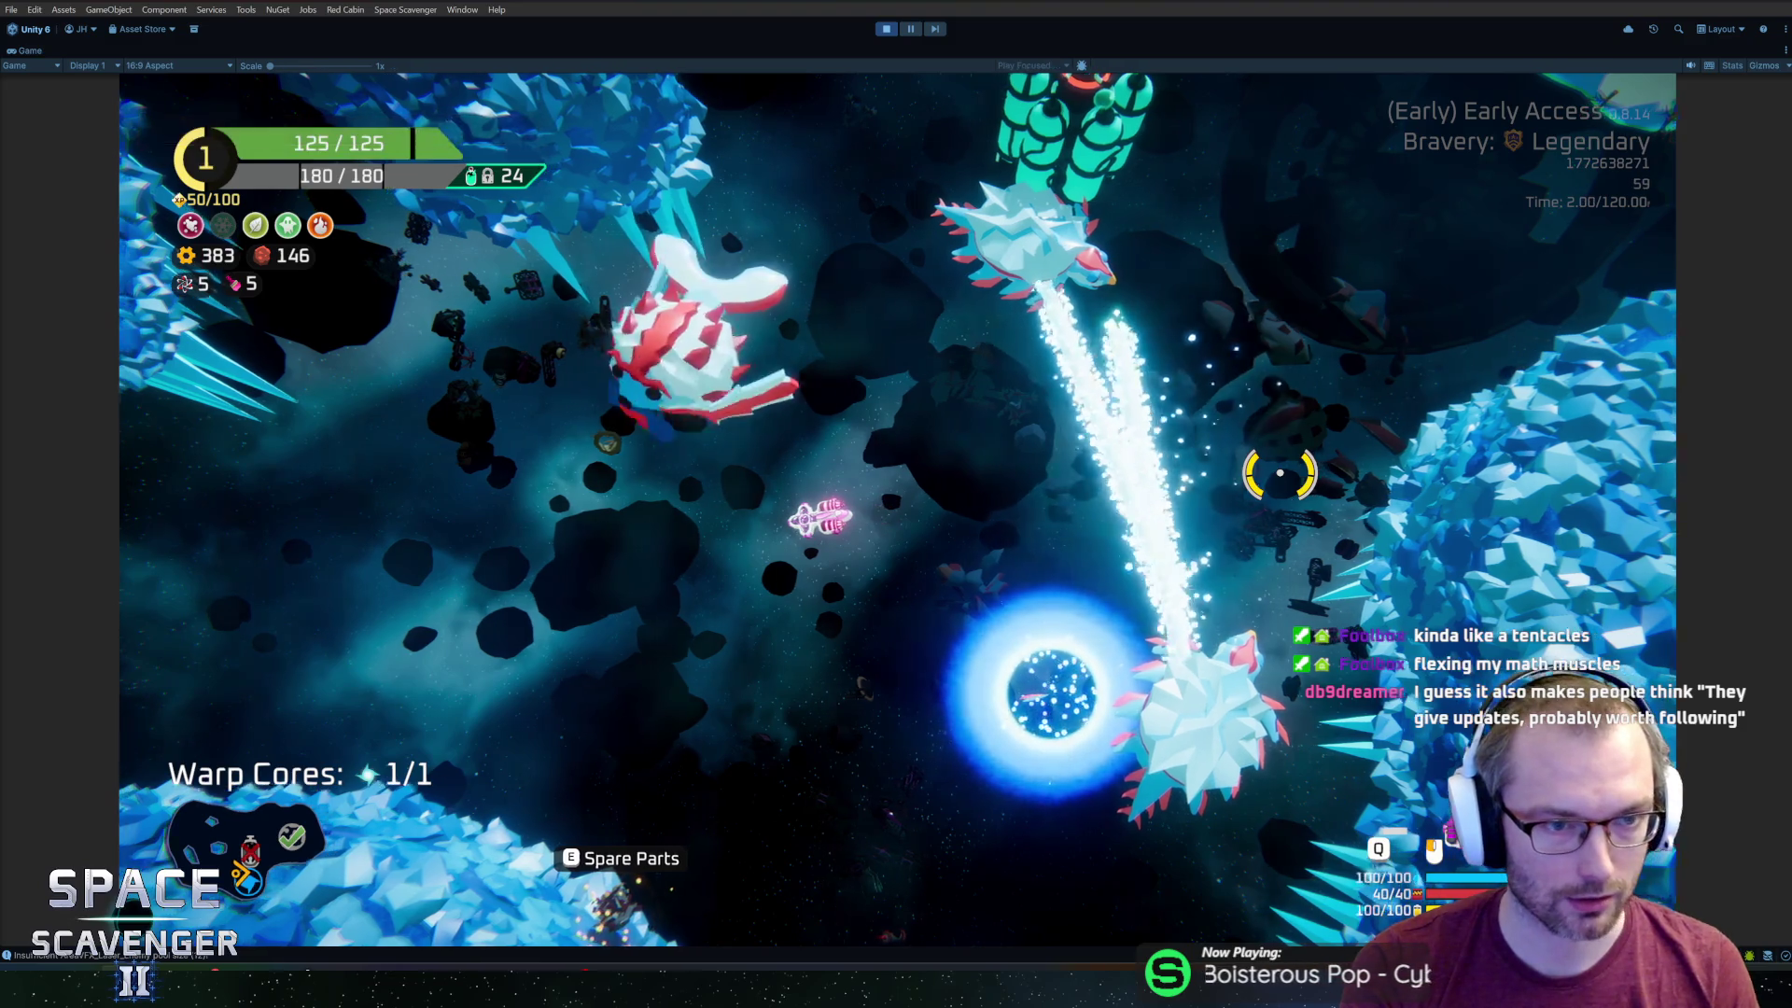
pyautogui.press('w')
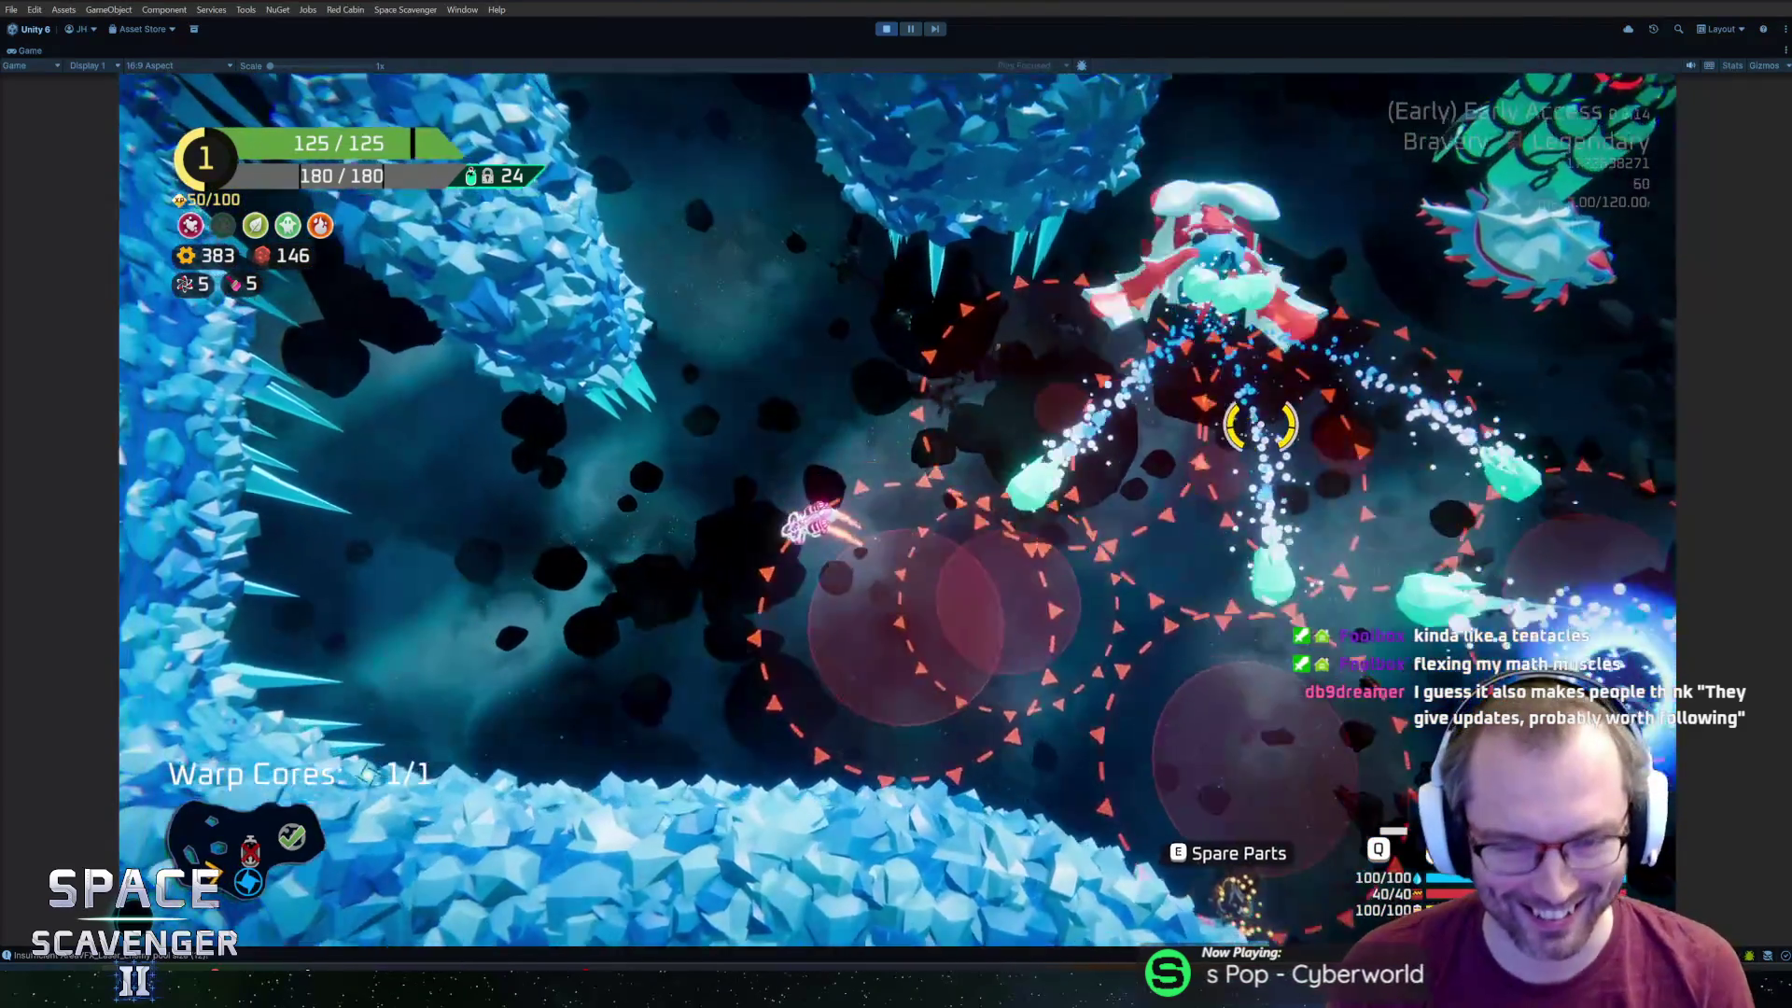
pyautogui.press('w')
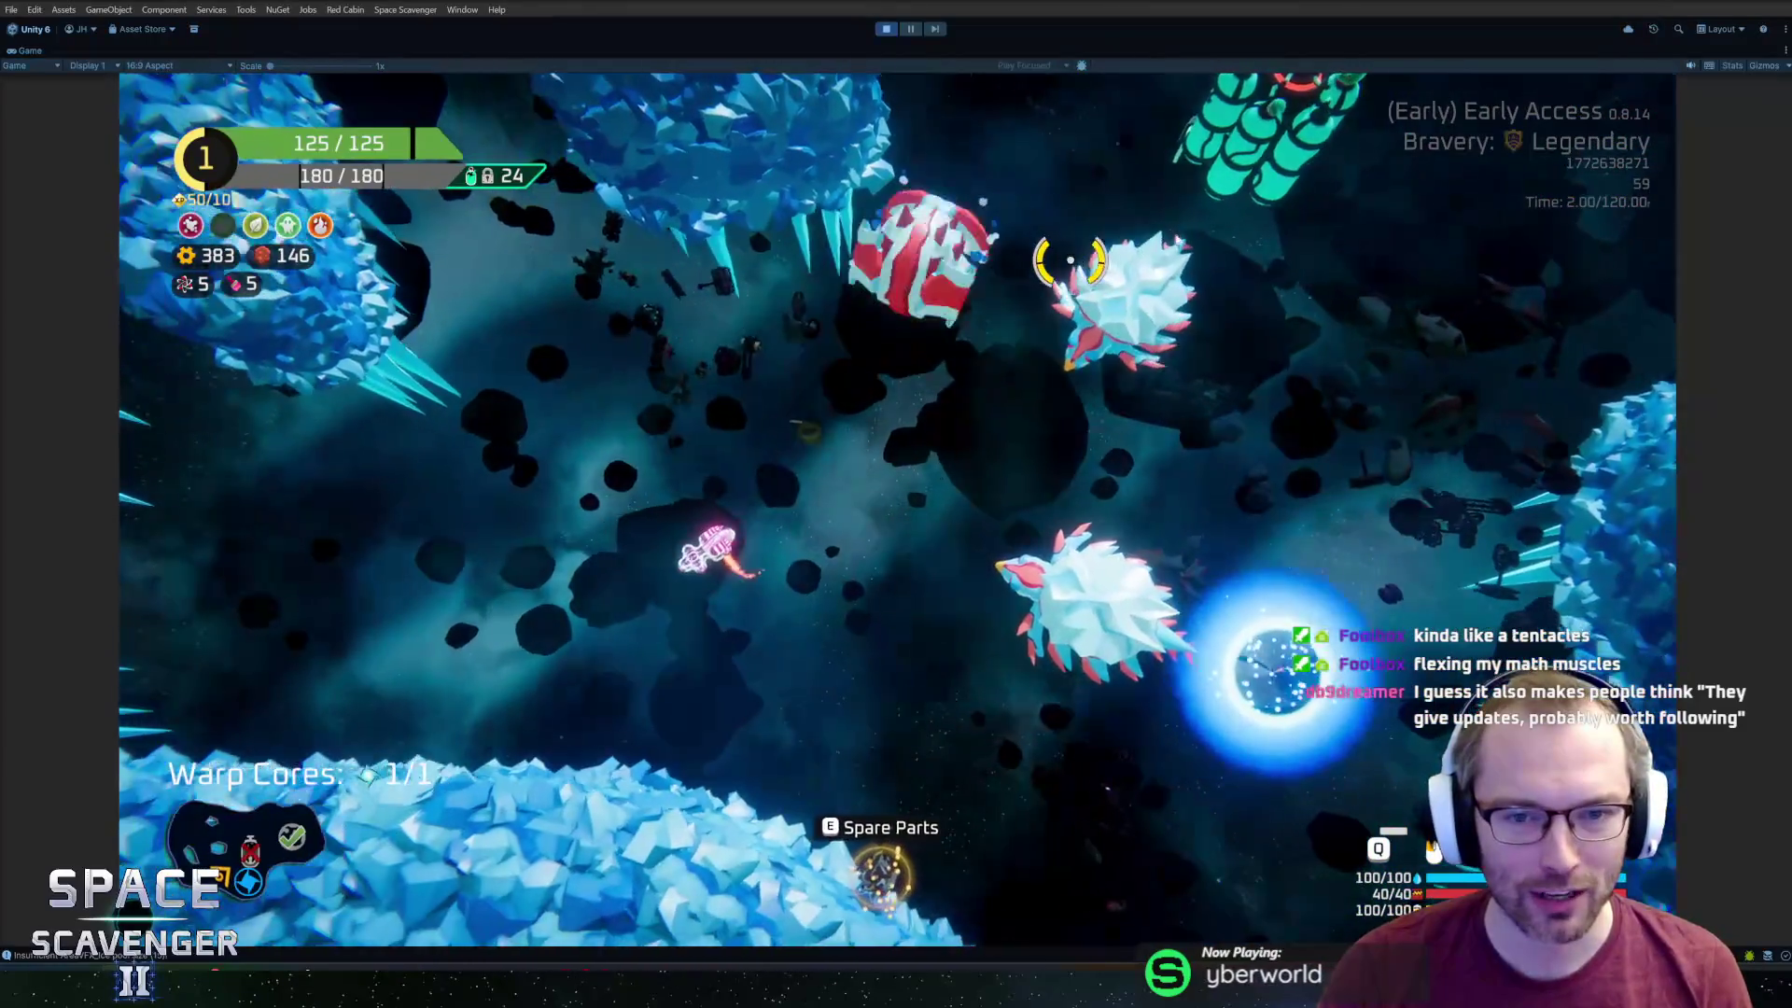
pyautogui.click(1039, 520)
pyautogui.press('a')
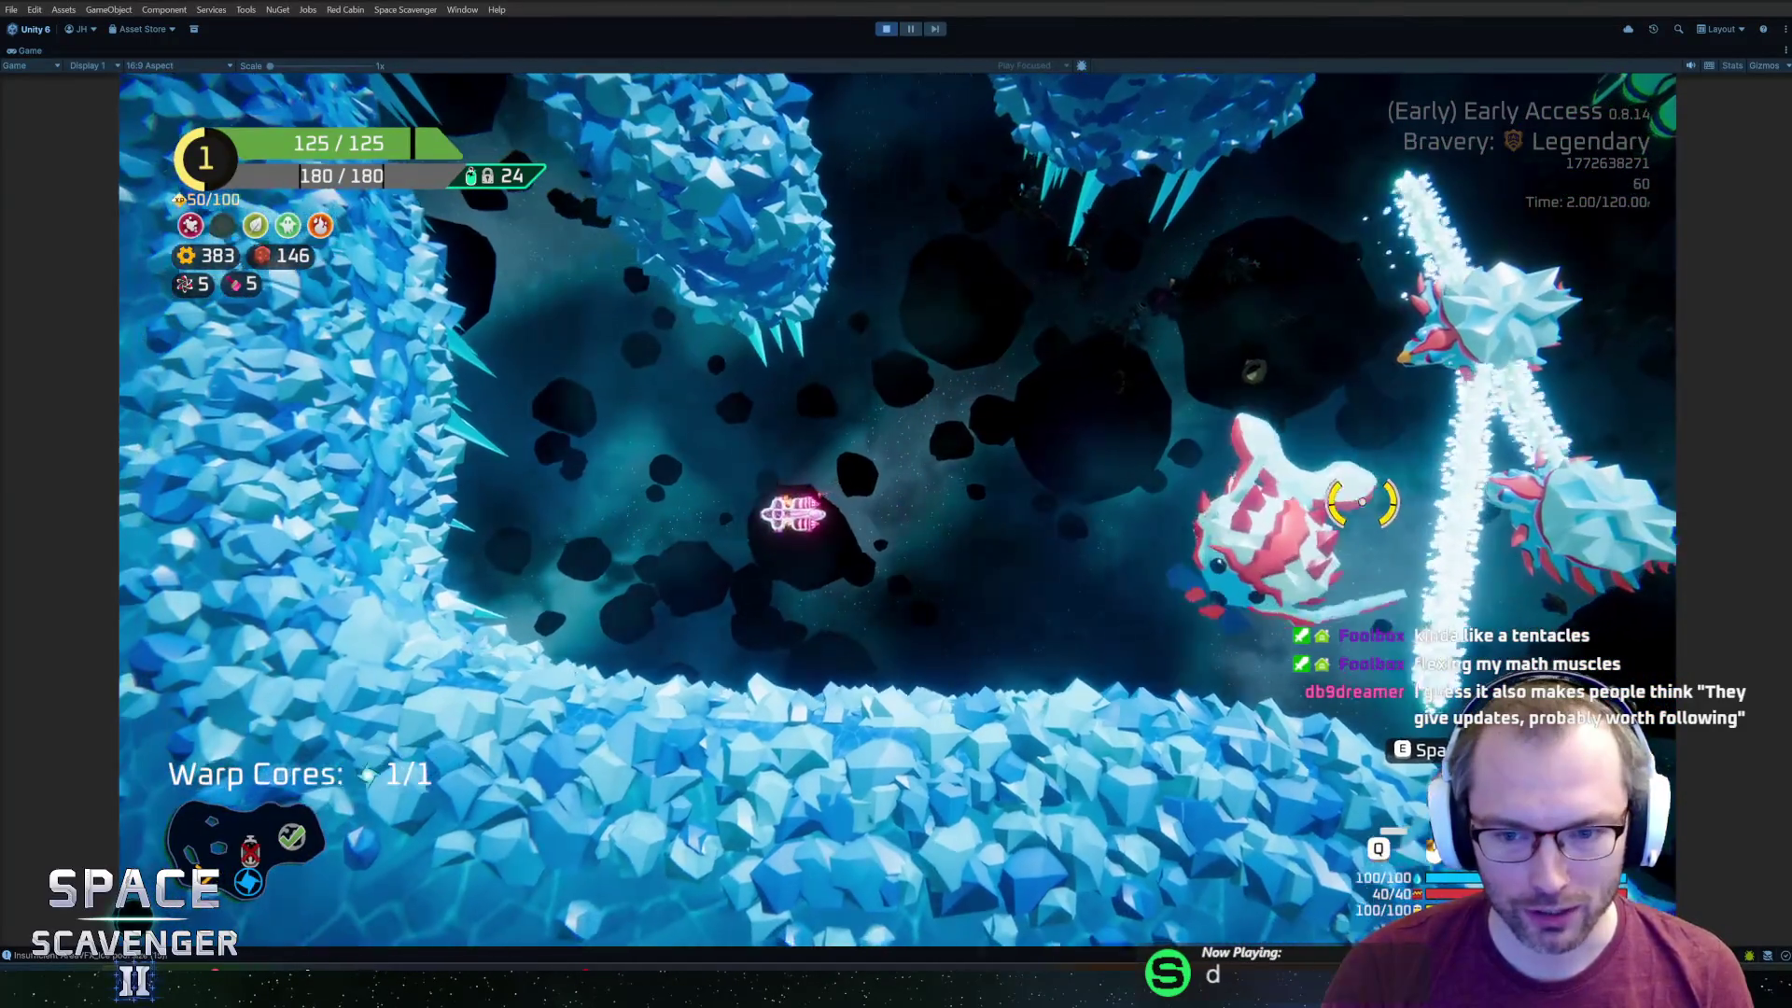
pyautogui.press('d')
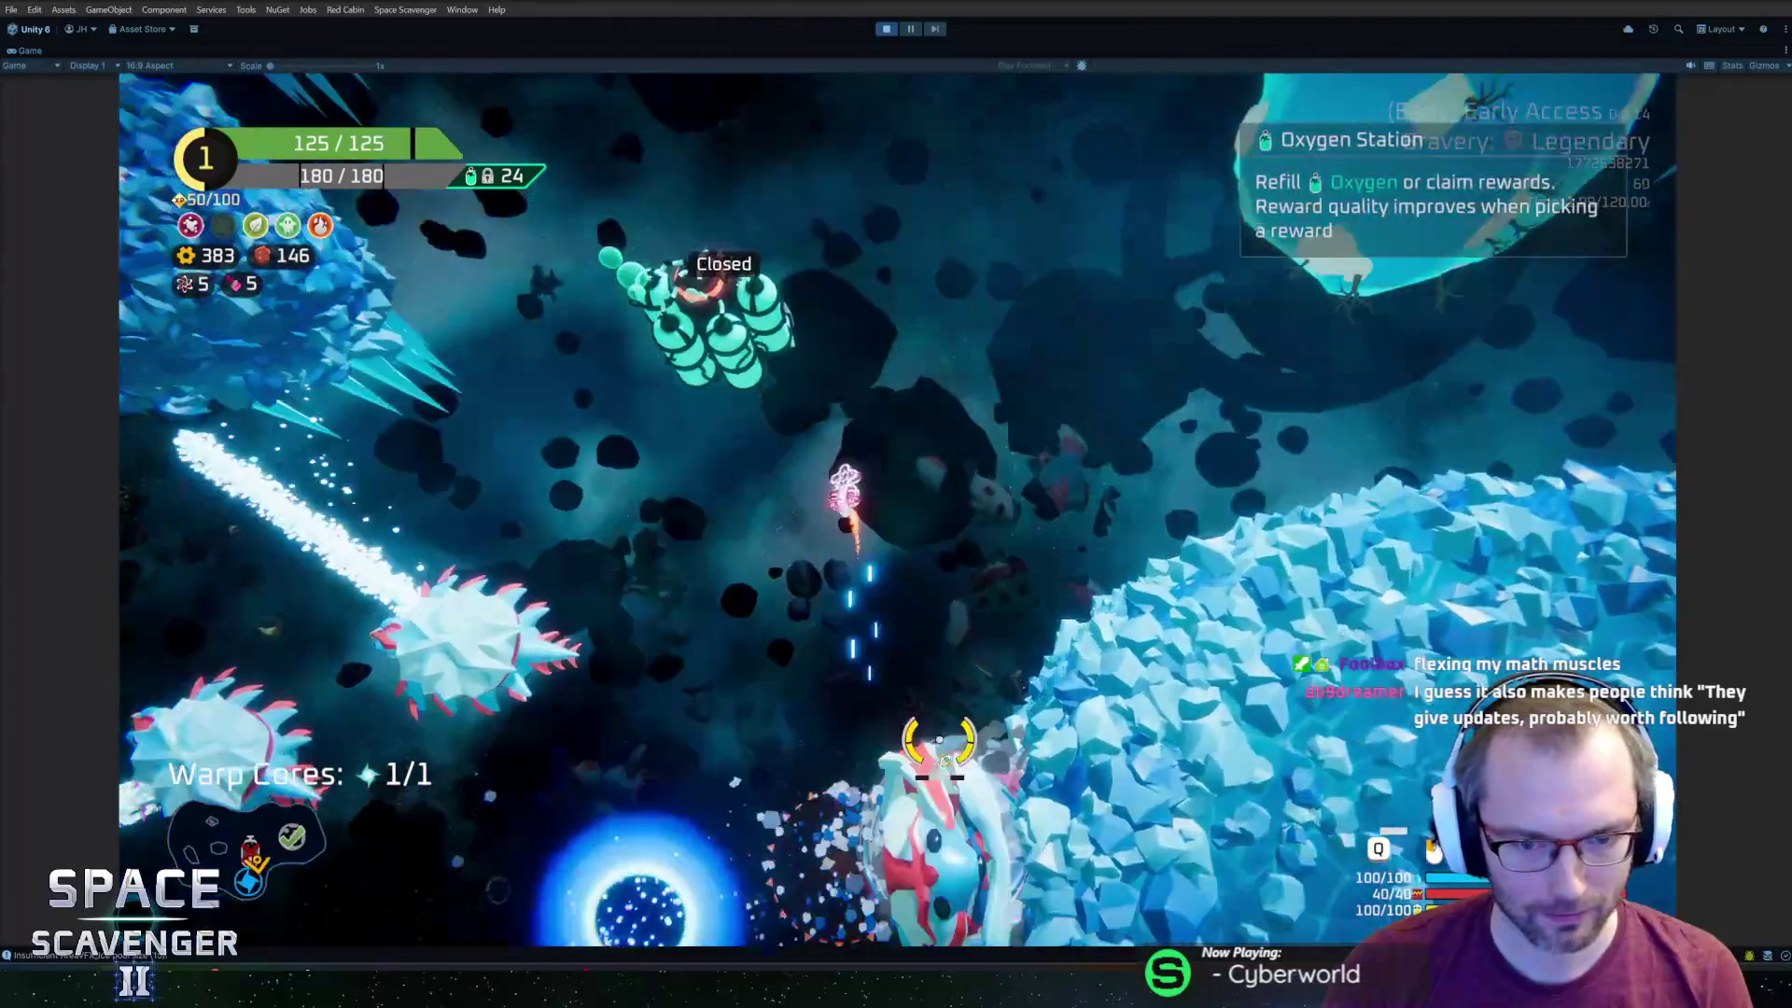
pyautogui.press('s')
pyautogui.press('a')
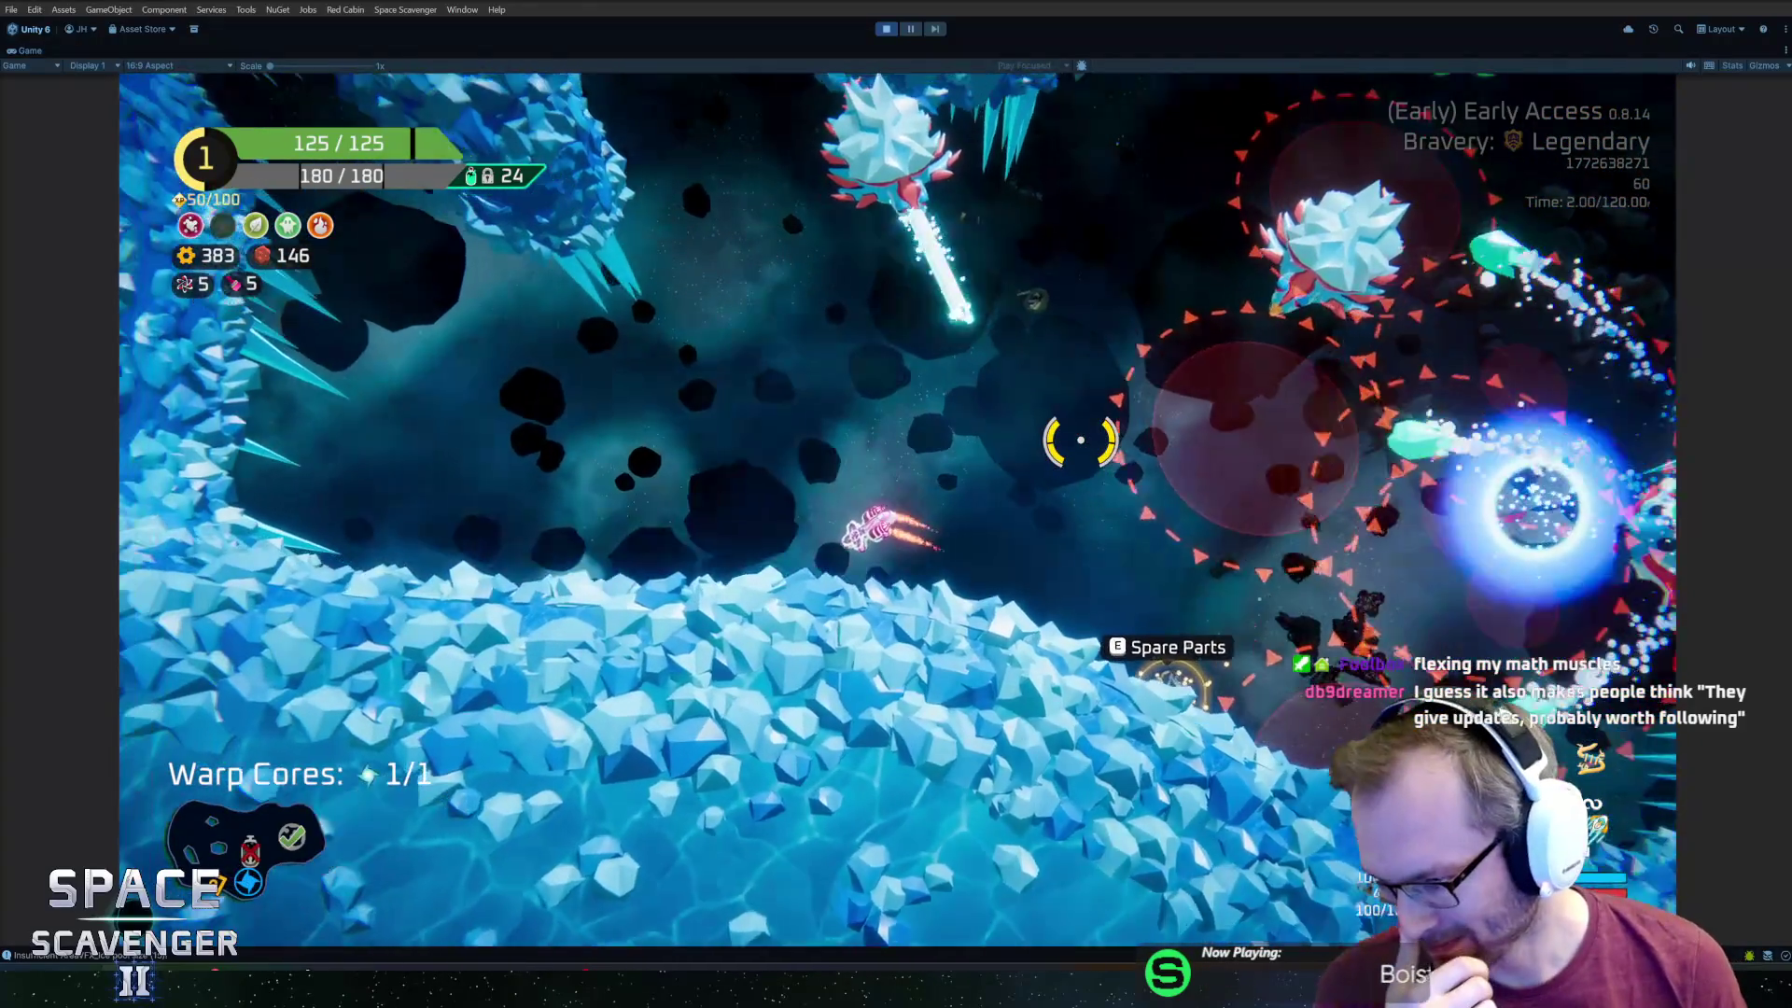
# Fly and shoot through the asteroid cave up toward the oxygen station and past the ice ball.
pyautogui.press('w')
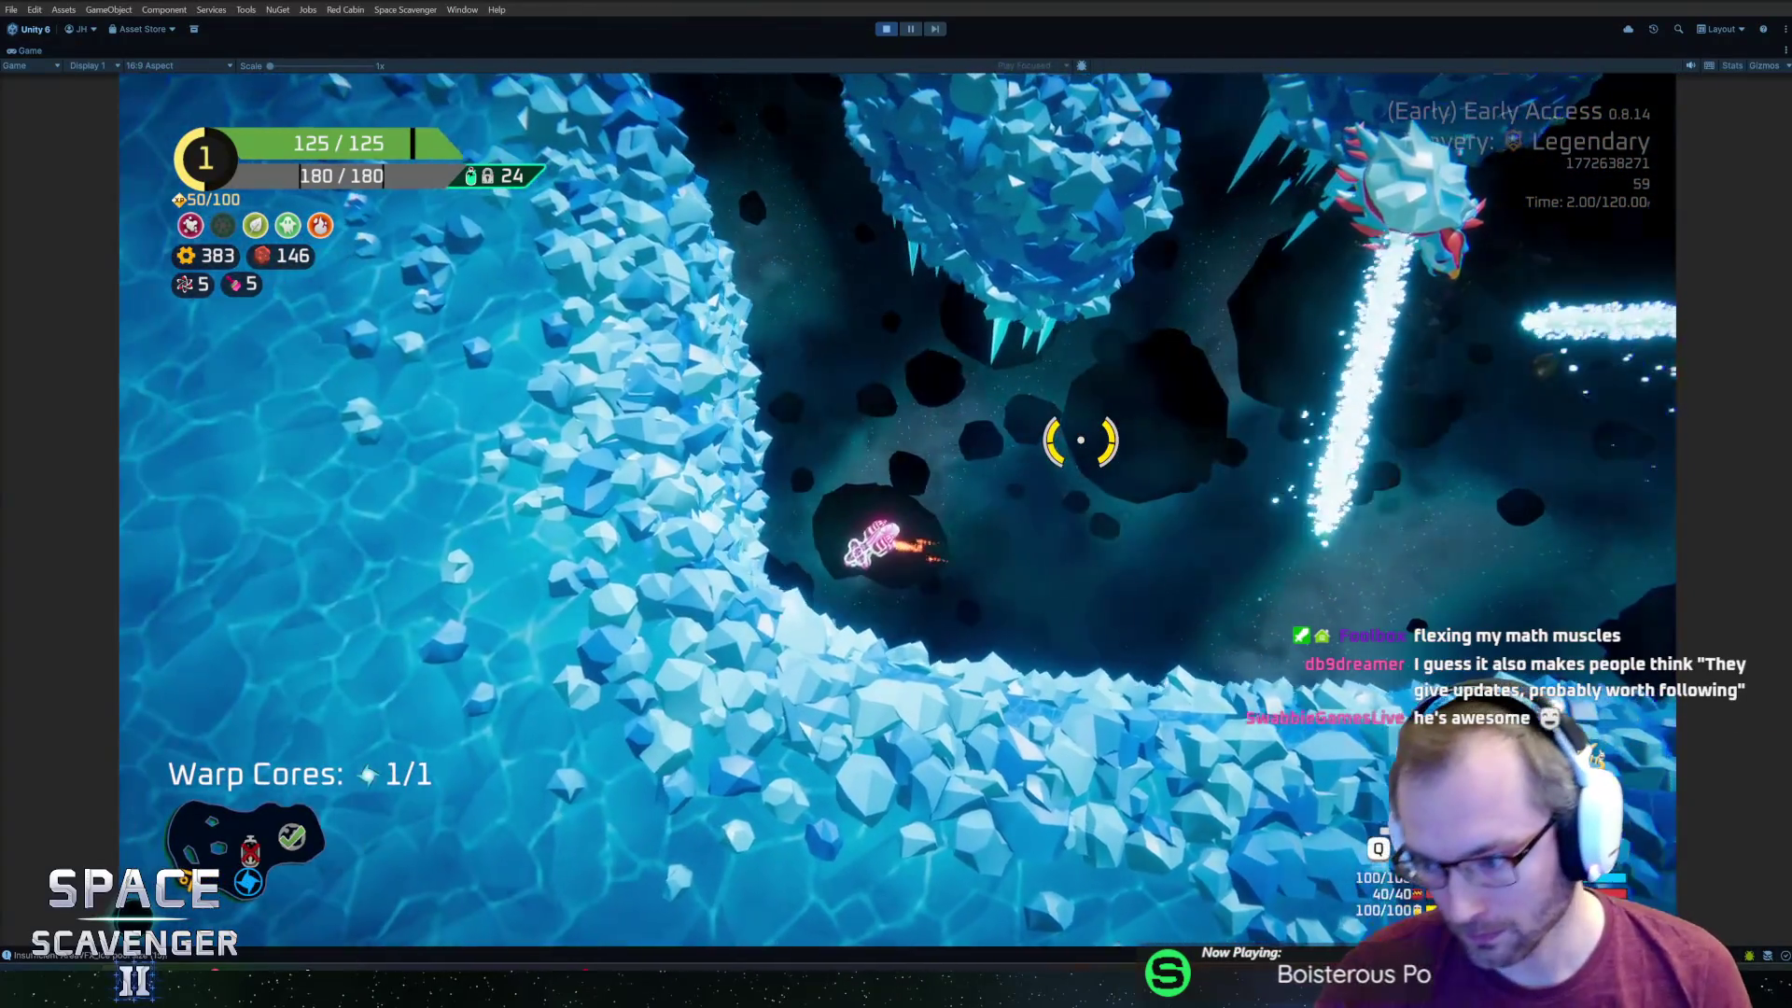
pyautogui.press('w')
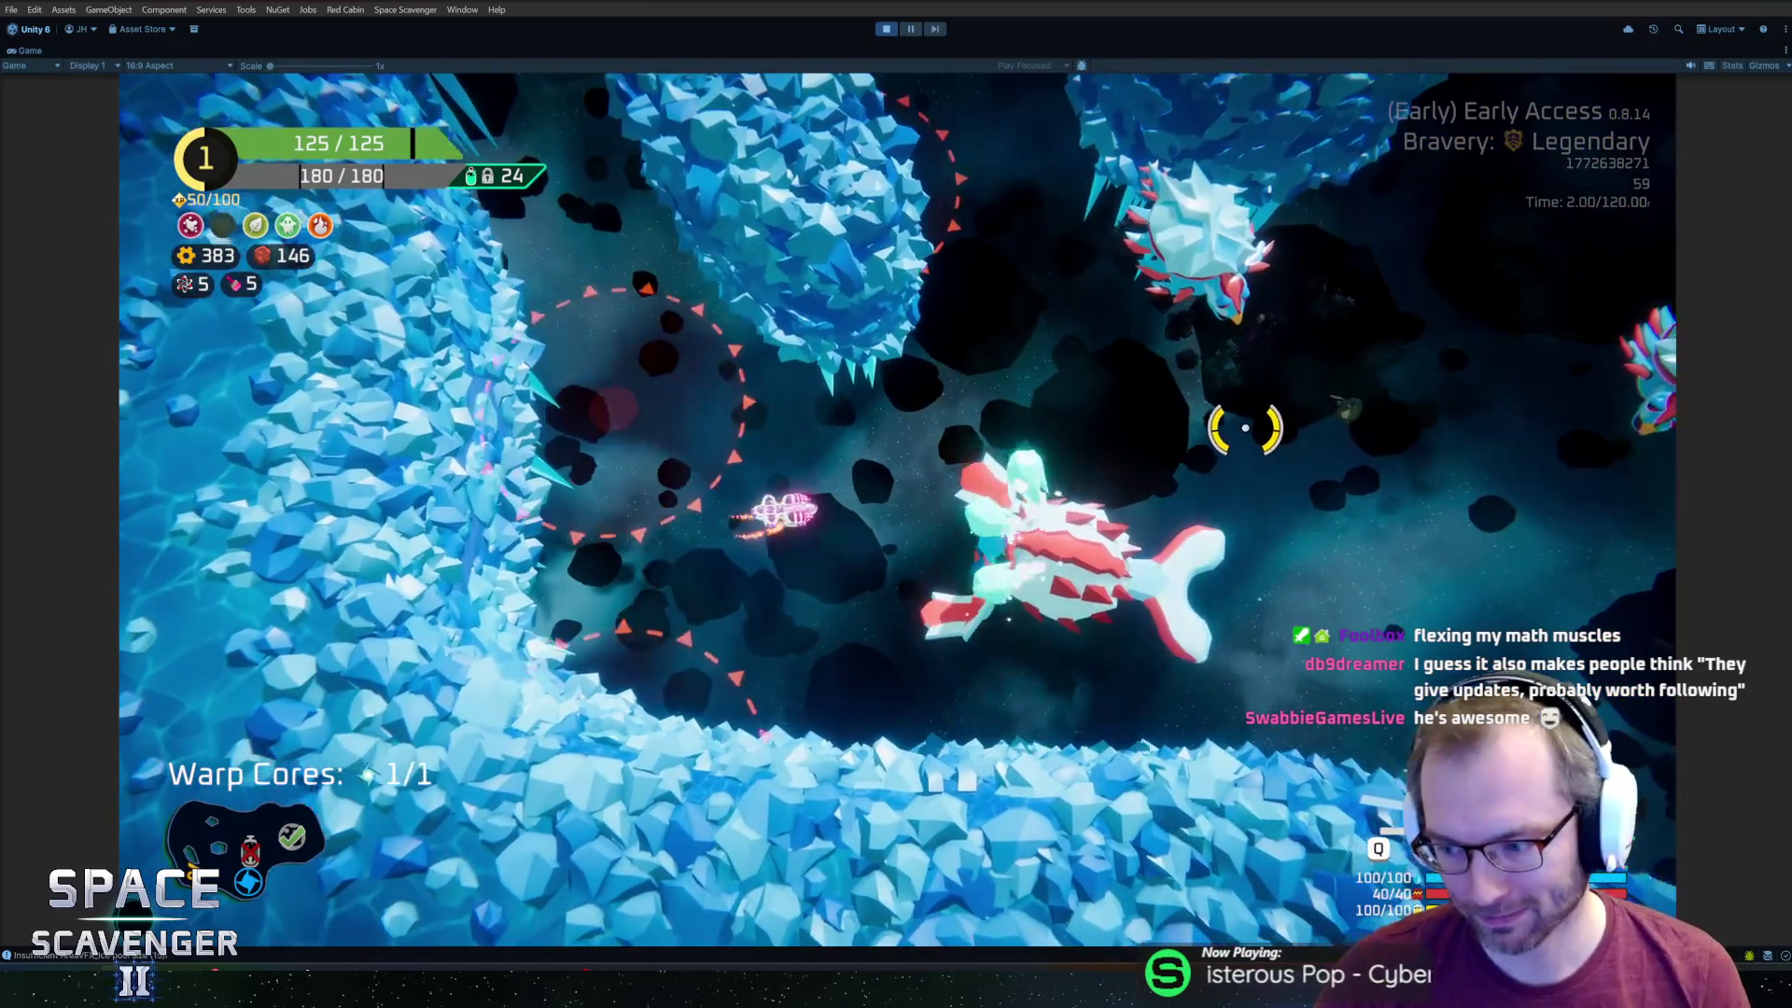
pyautogui.press('d')
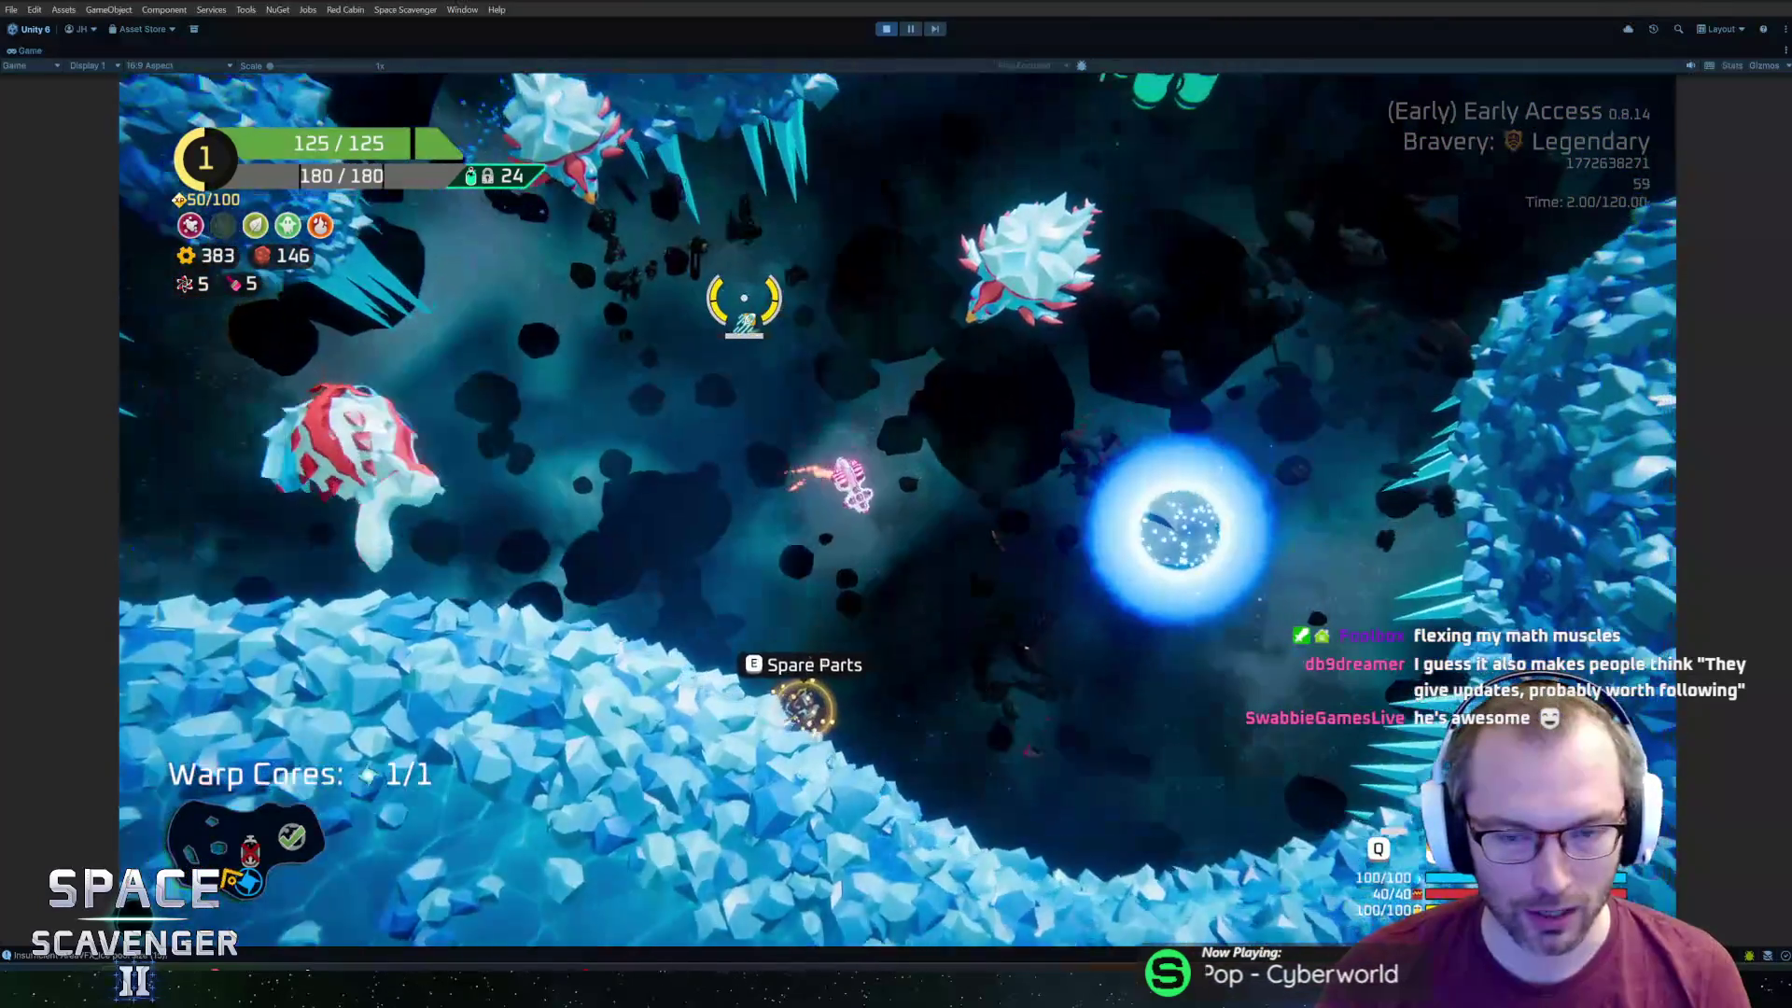
pyautogui.press('w')
pyautogui.press('d')
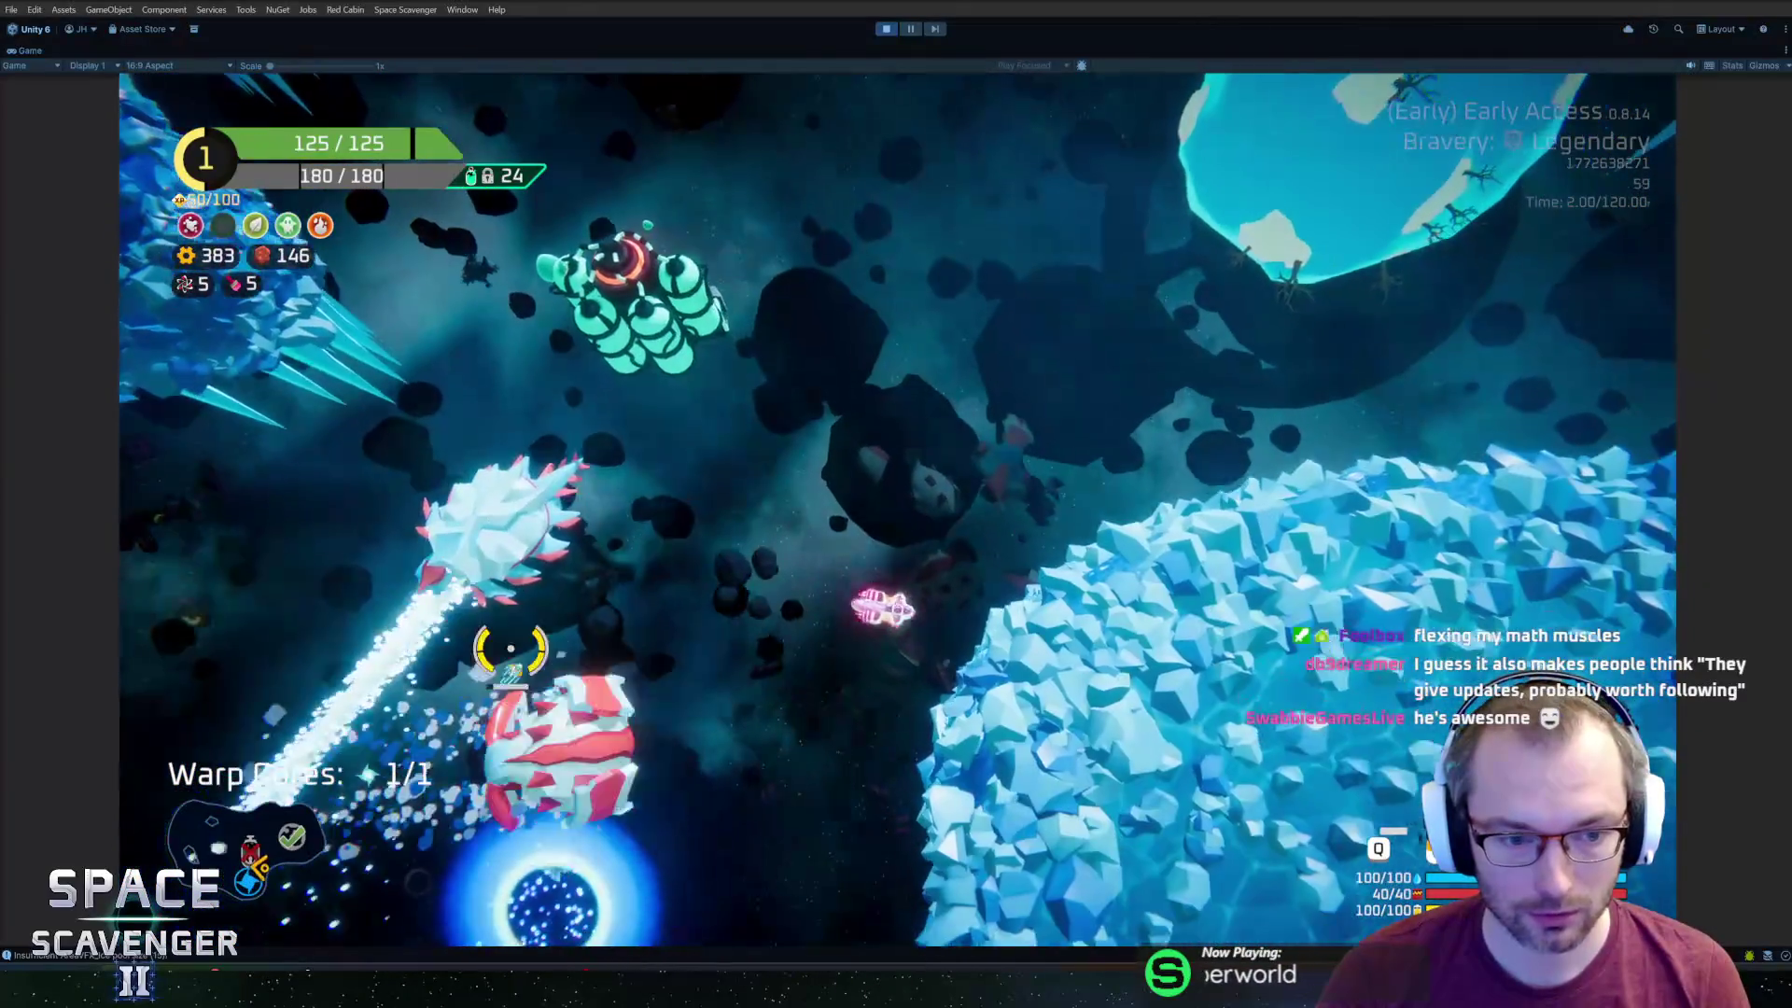
pyautogui.press('d')
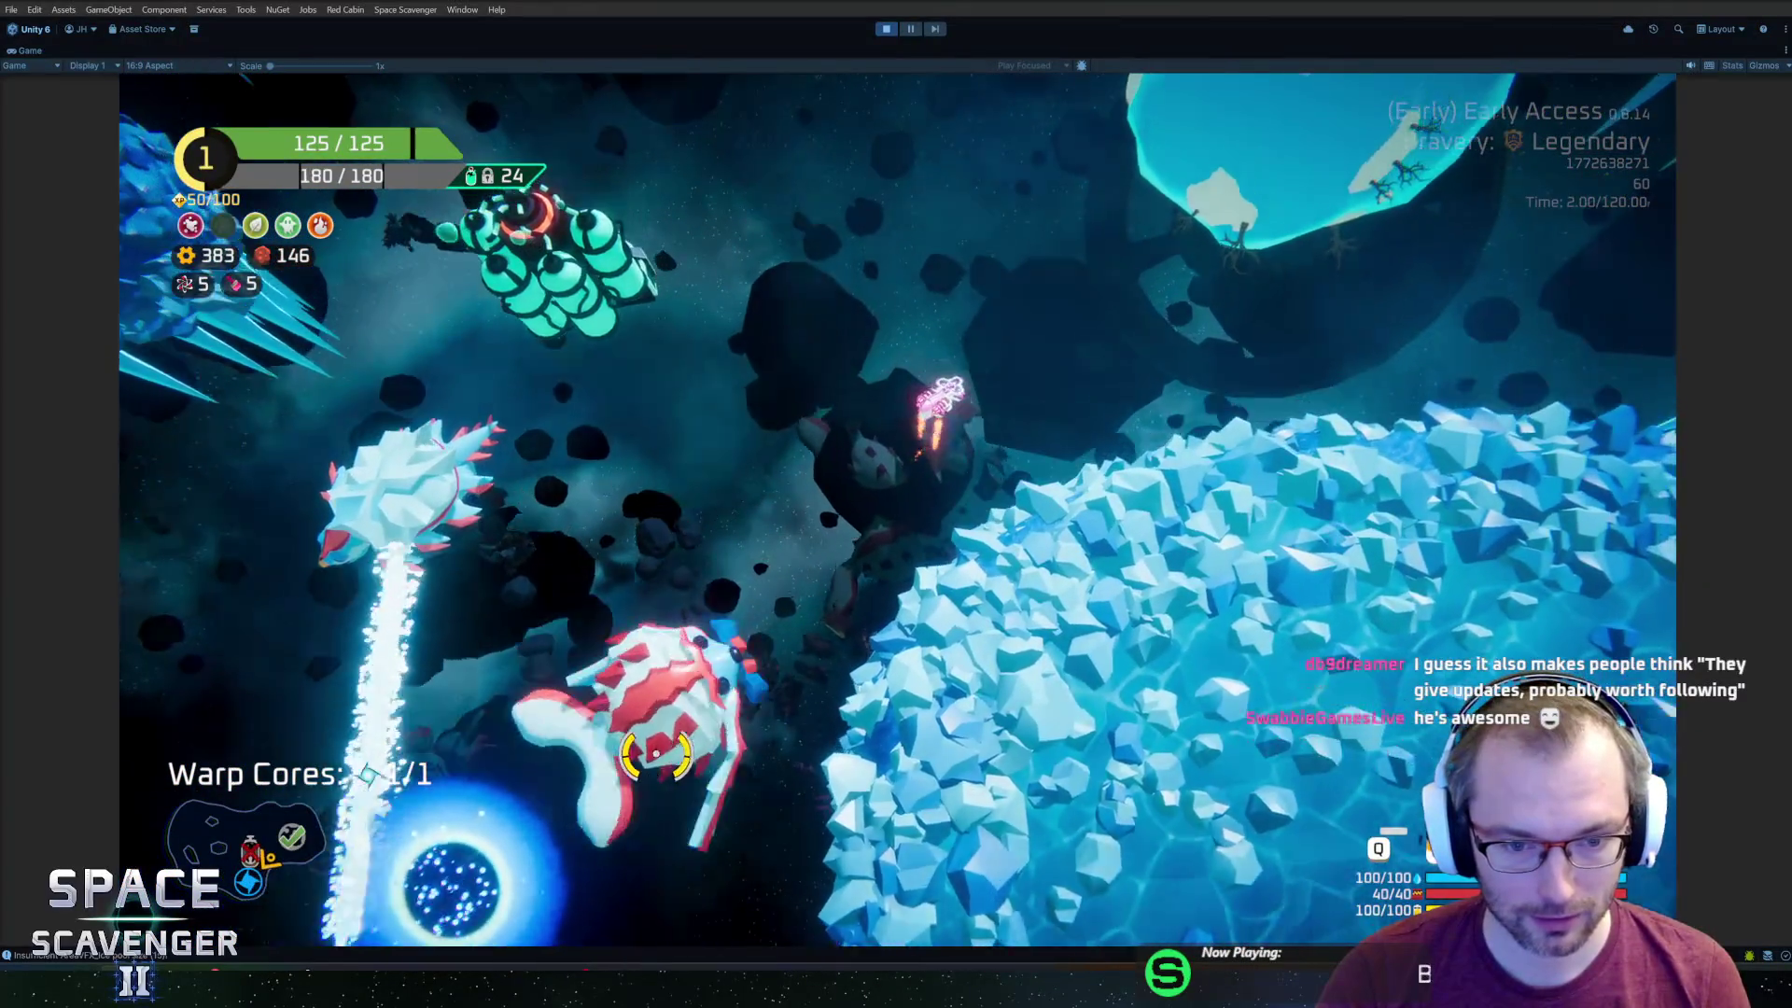
pyautogui.press('w')
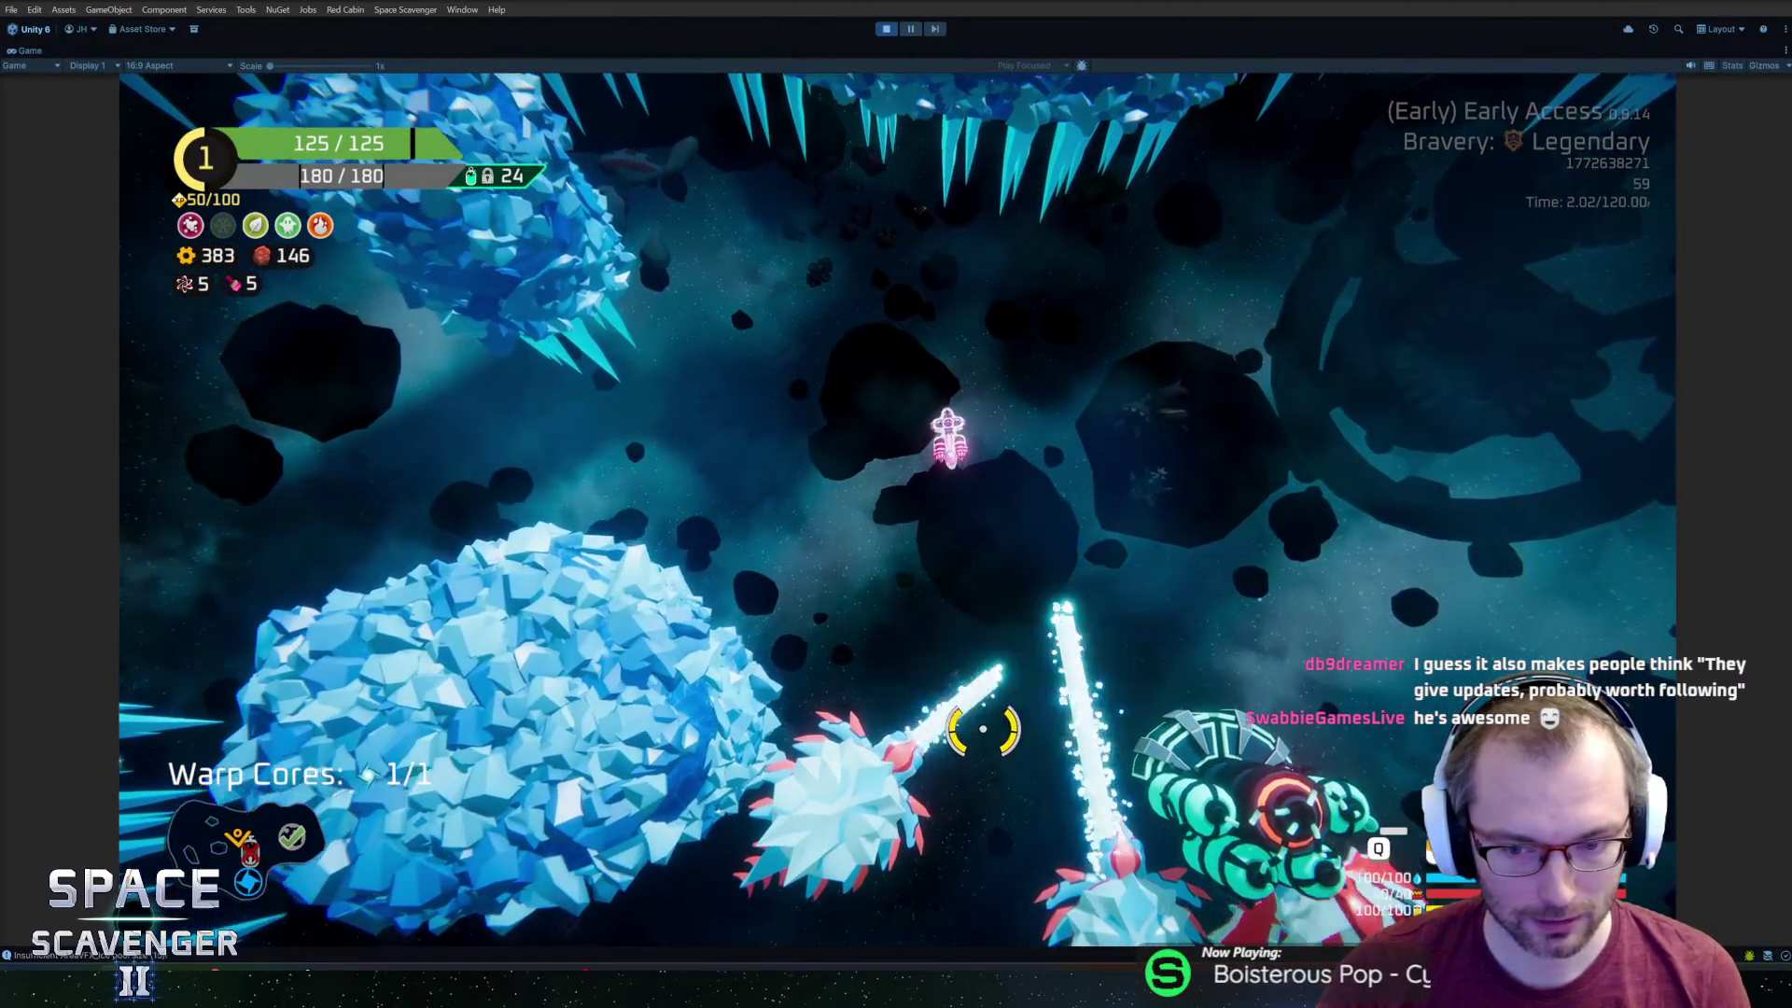
pyautogui.press('d')
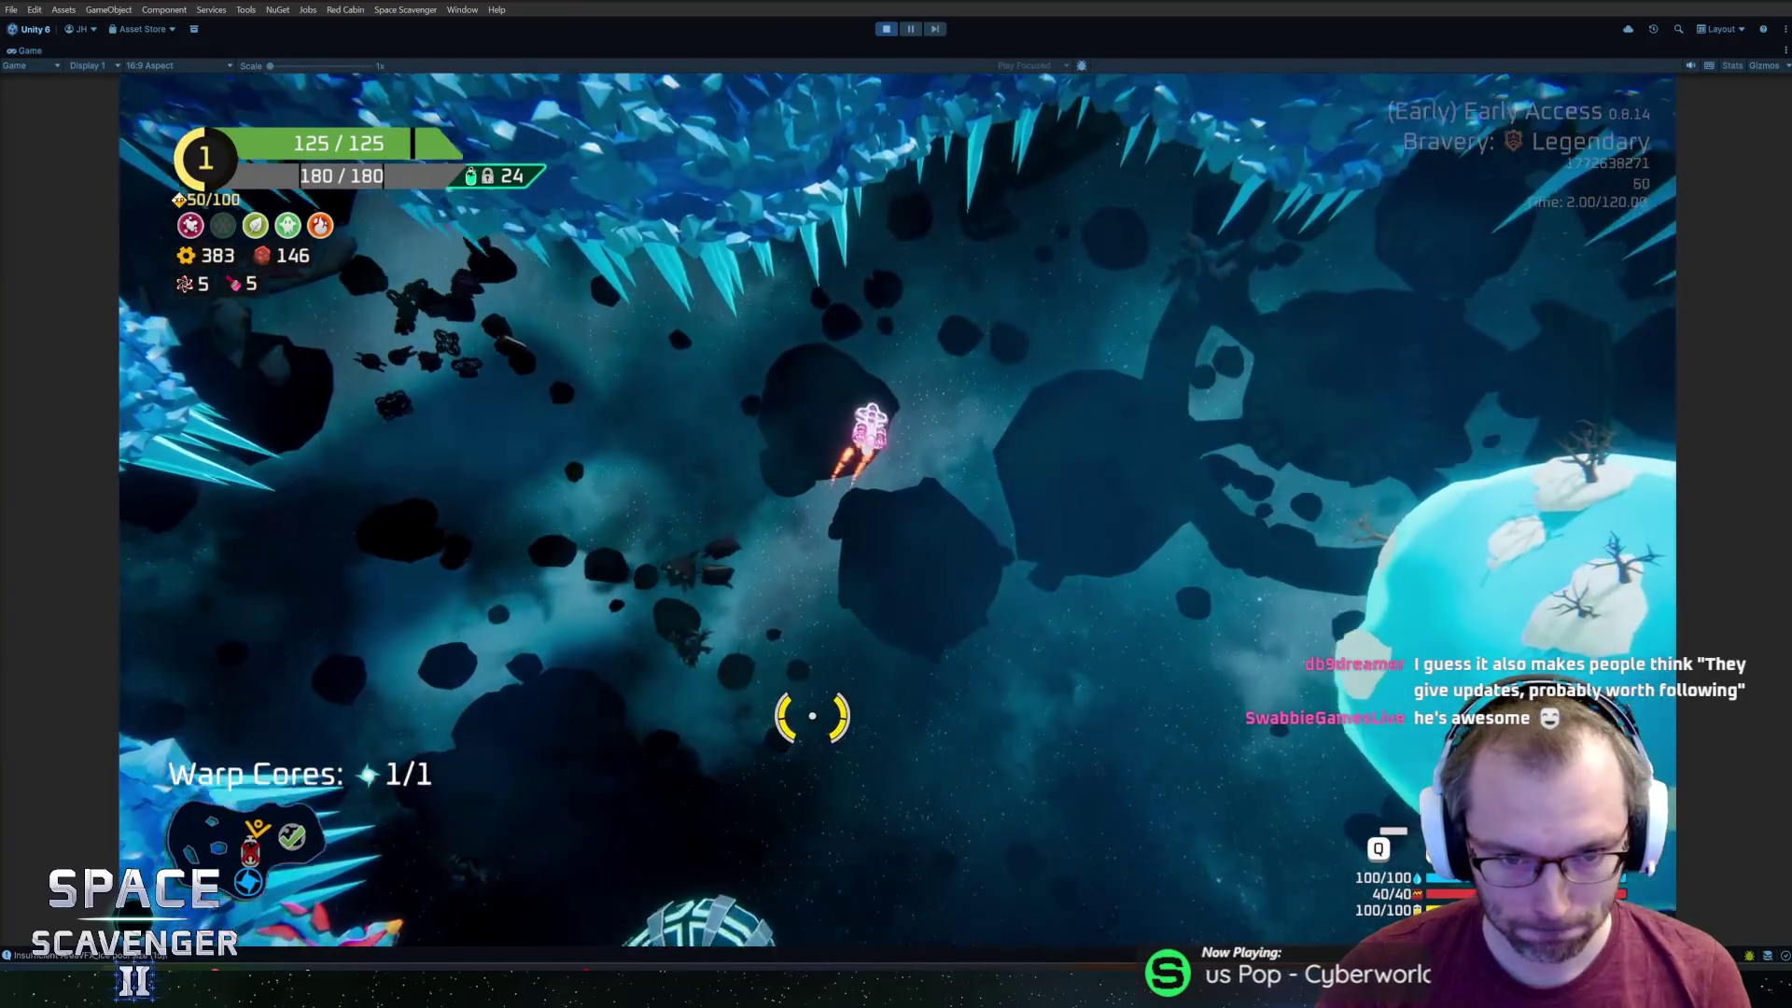
pyautogui.press('s')
pyautogui.press('d')
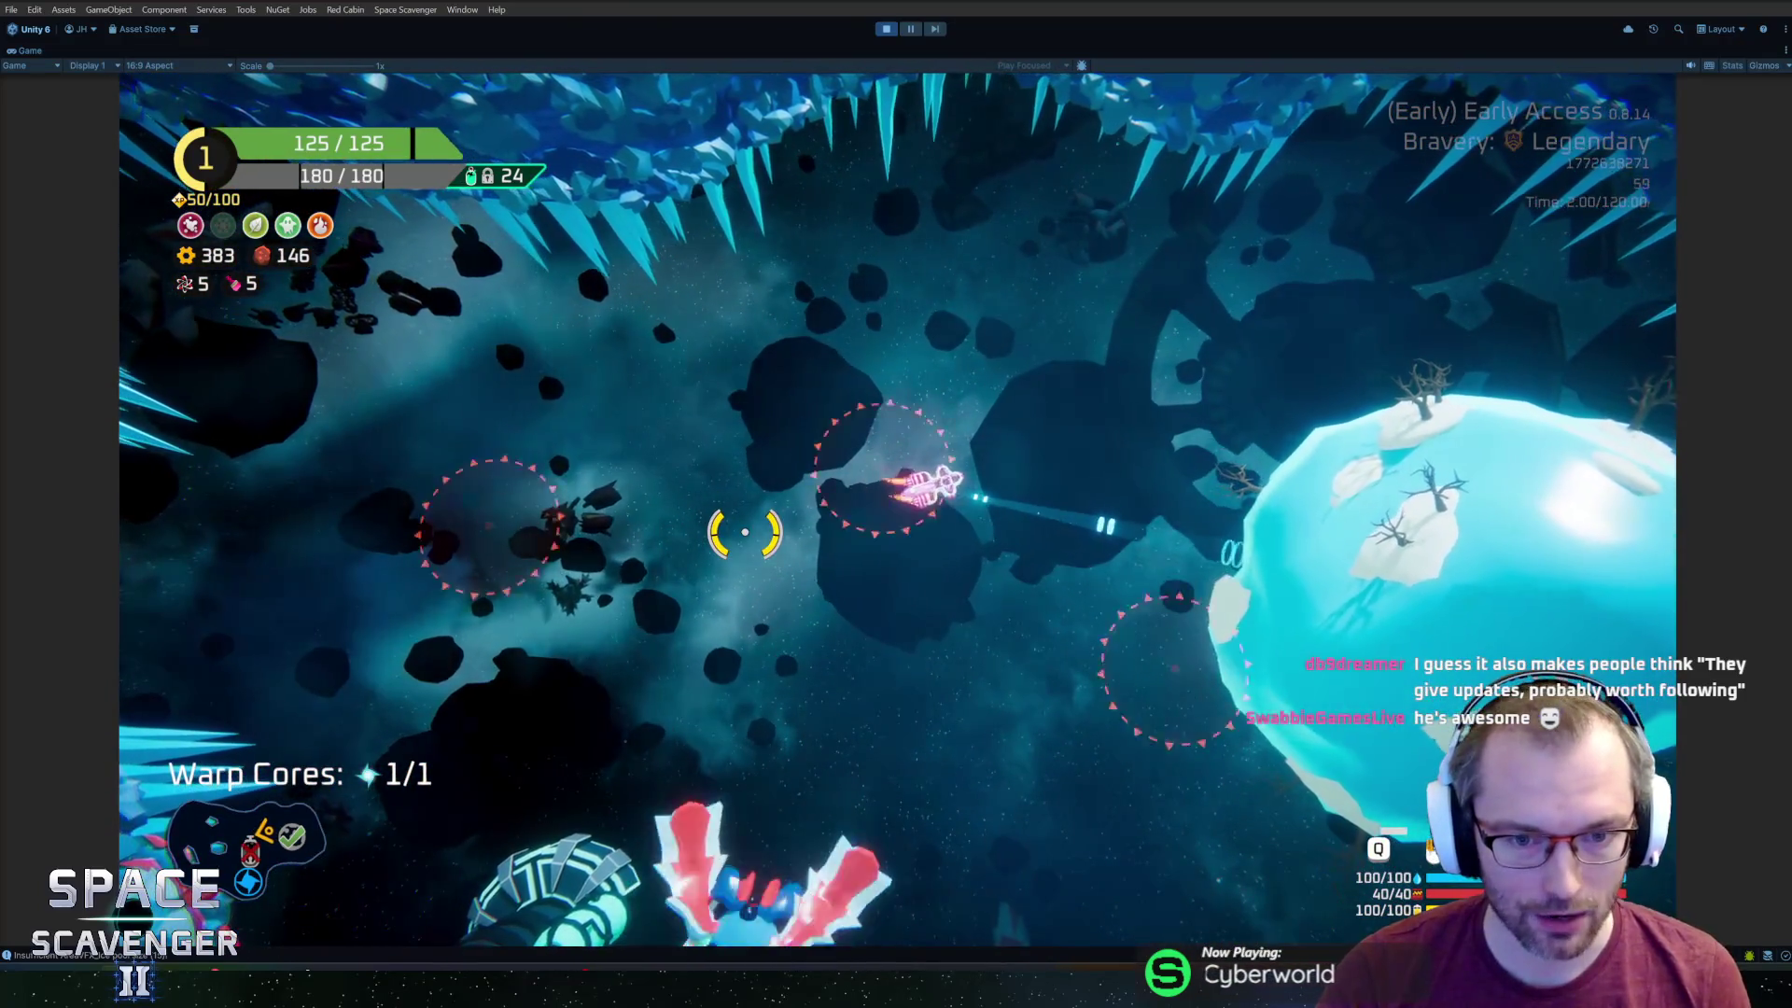
pyautogui.press('w')
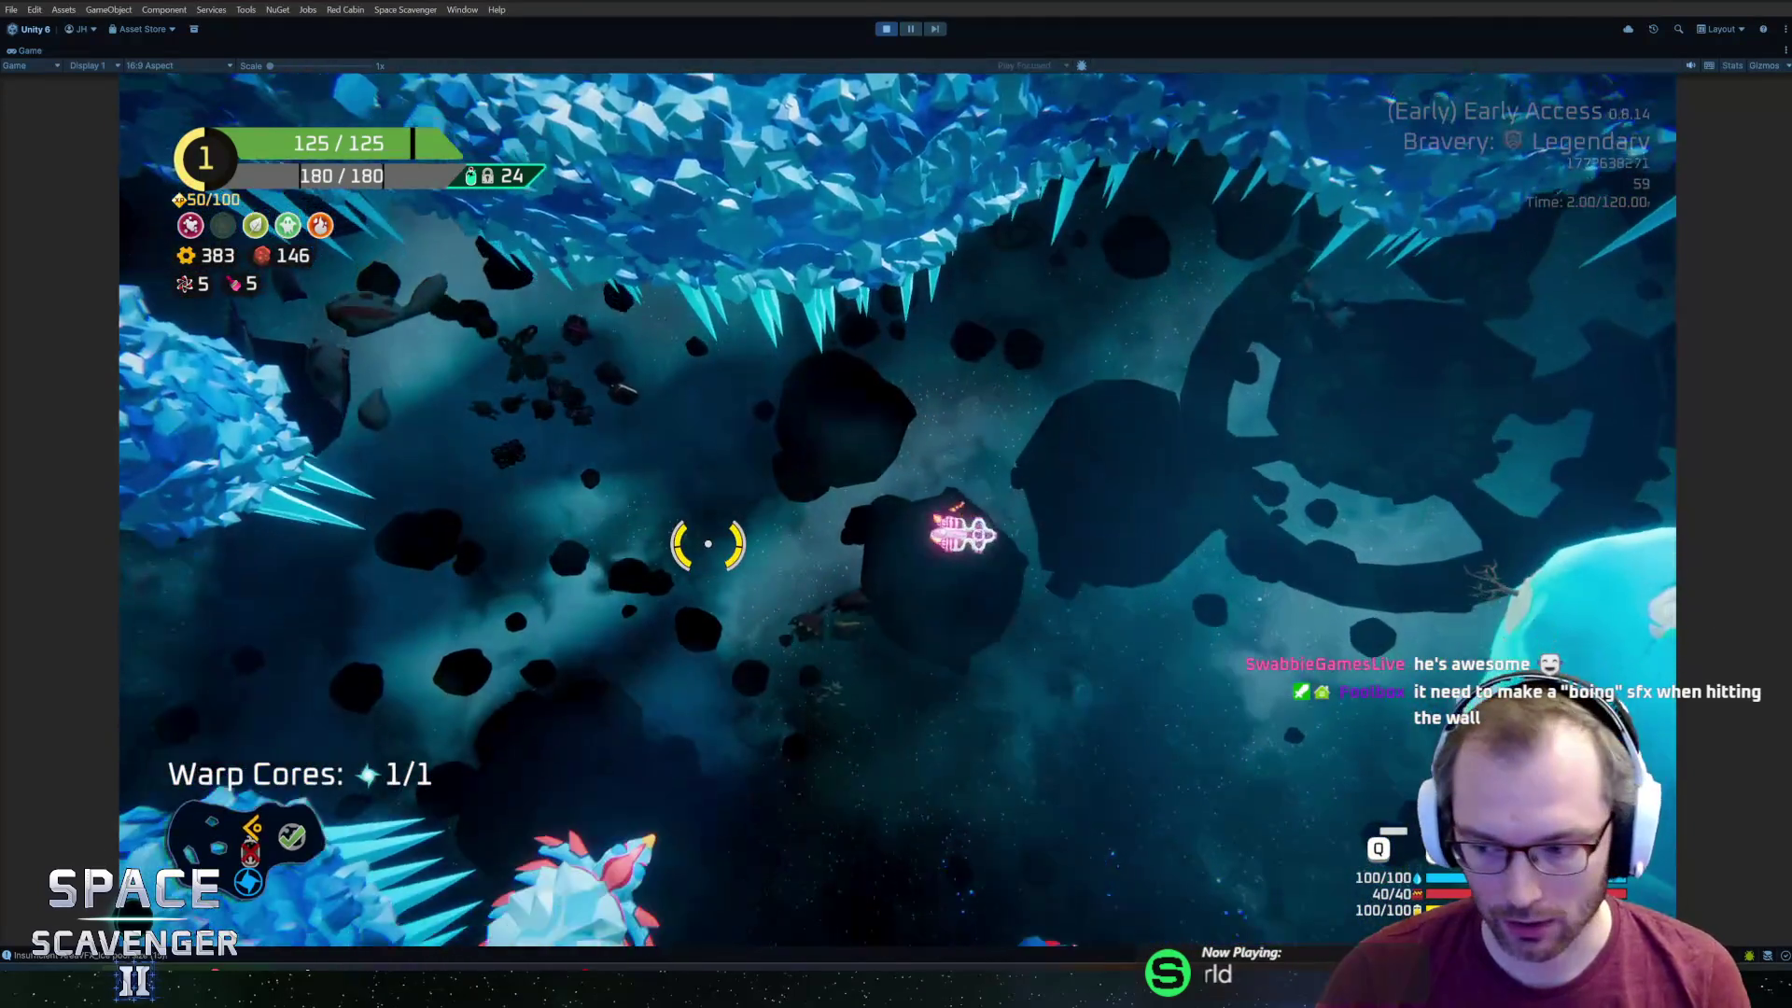
pyautogui.press('s')
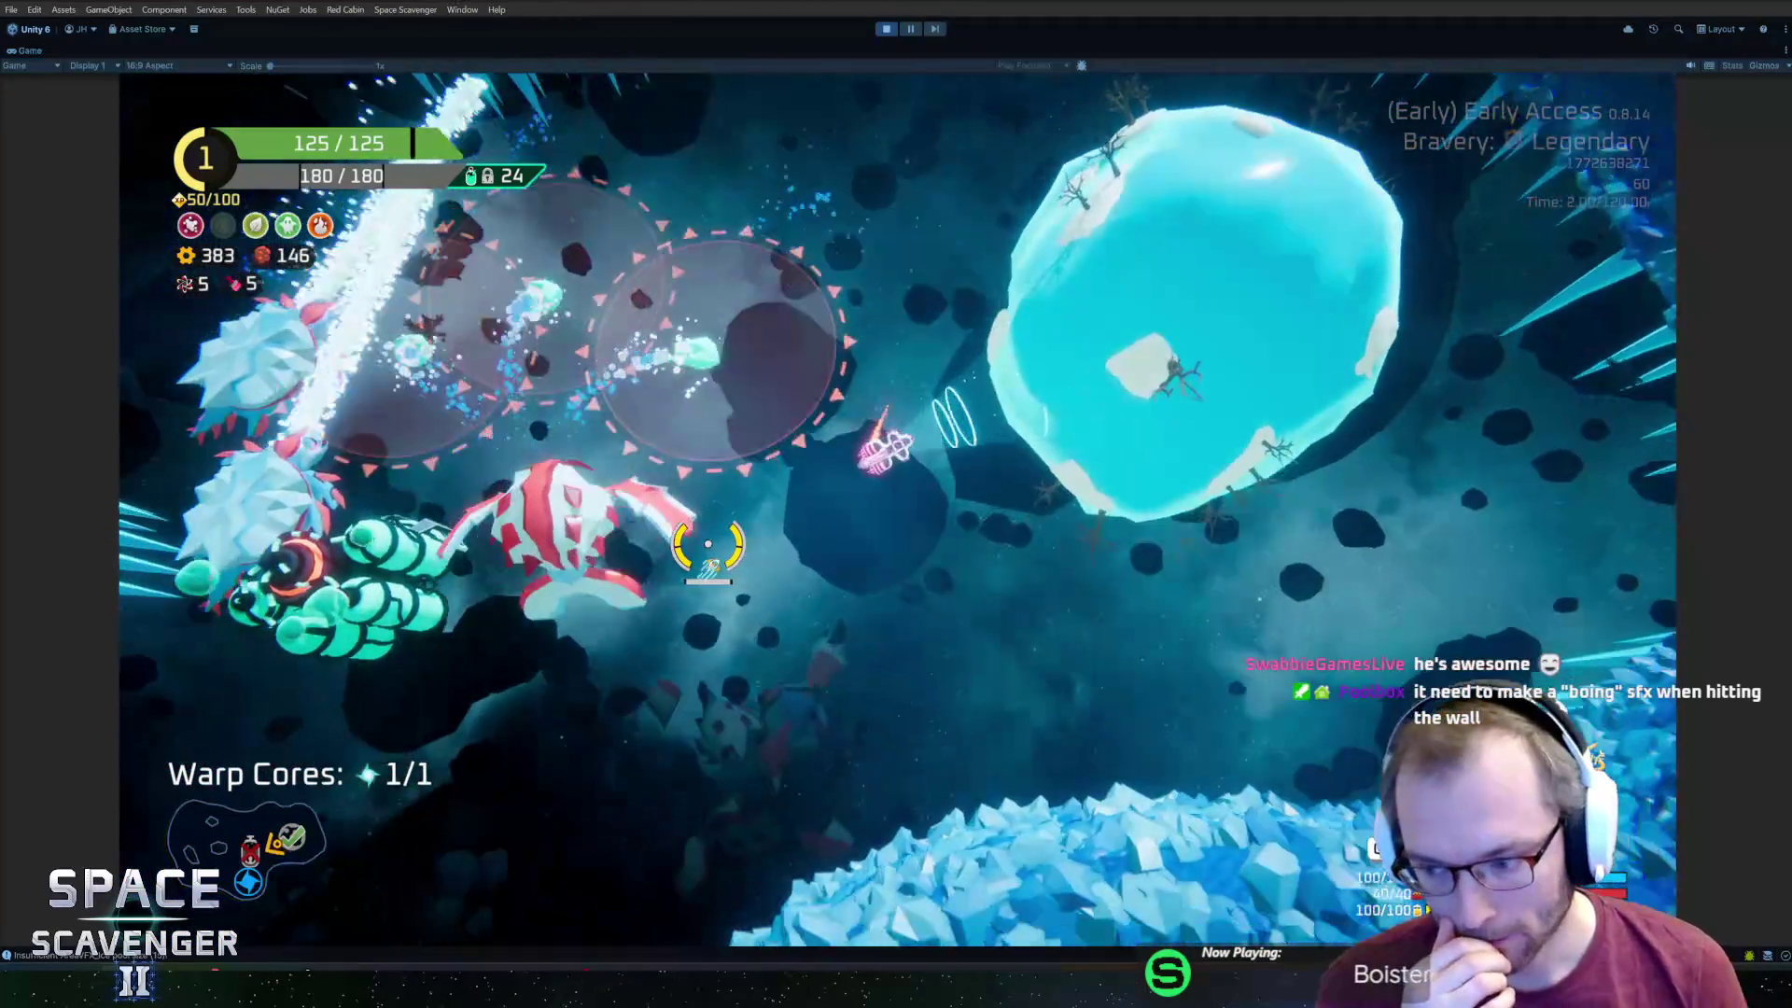
# Dodge the ice dragon around the warp portal and crystal enemies, then stop play mode with Ctrl+P.
pyautogui.press('a')
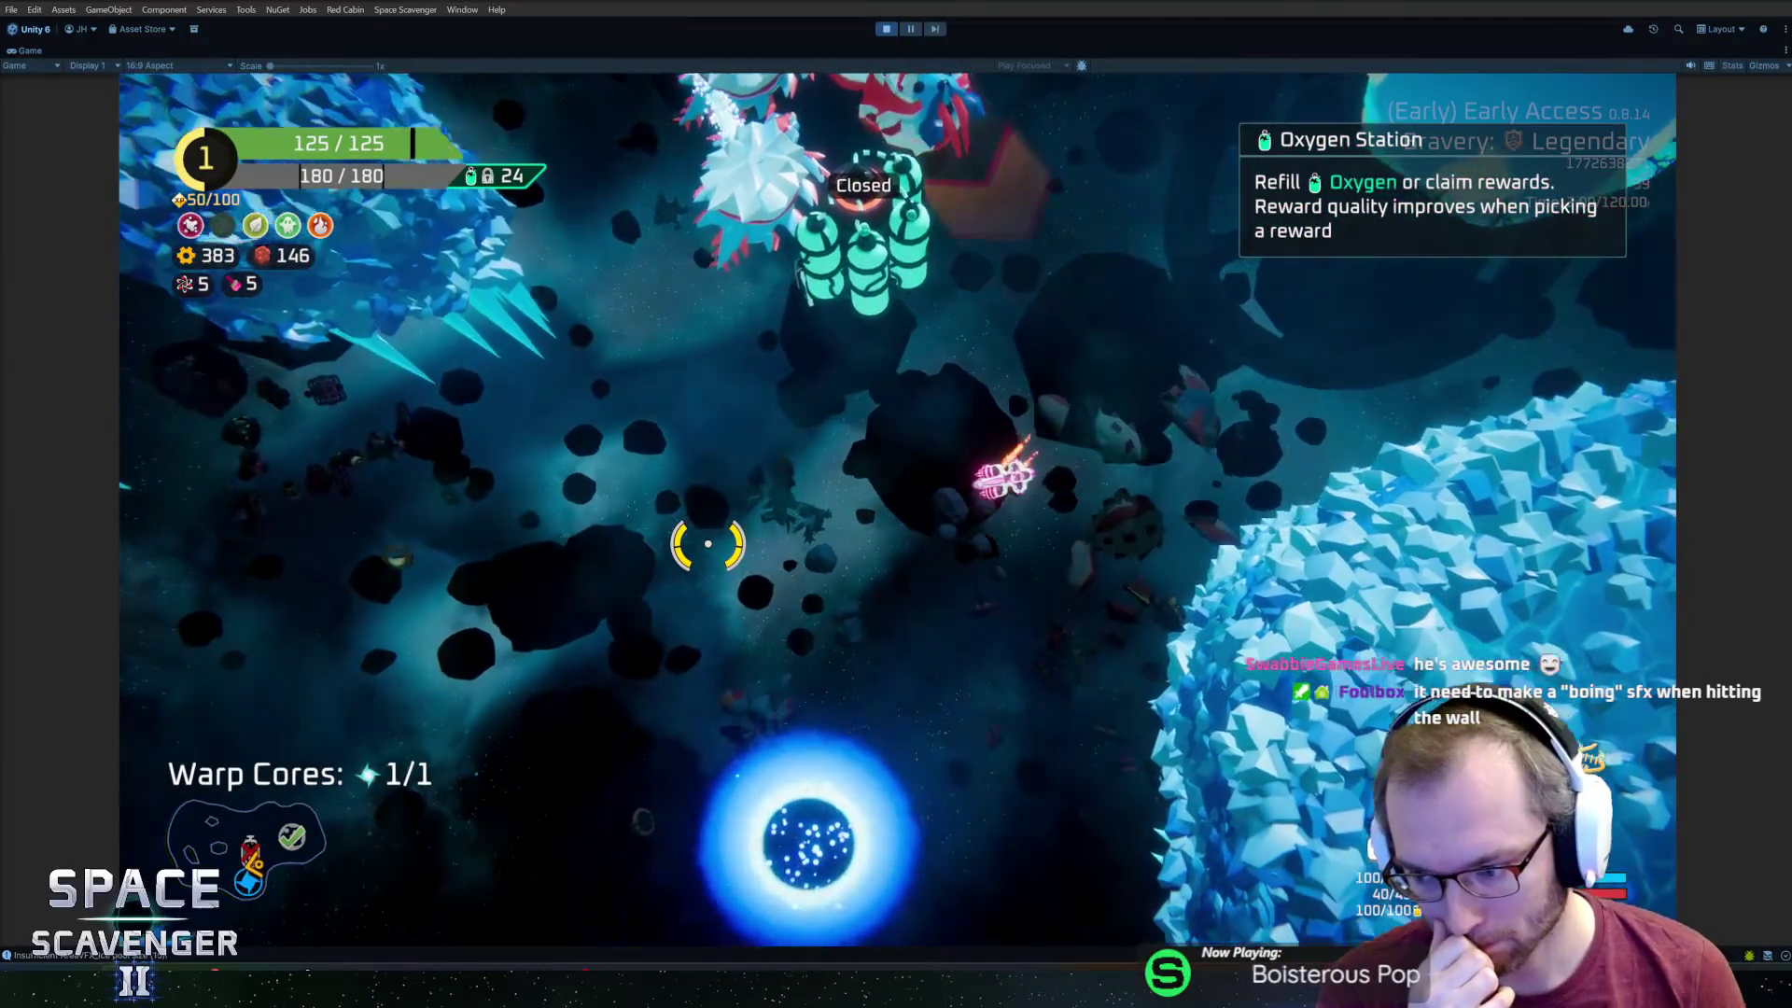
pyautogui.press('w')
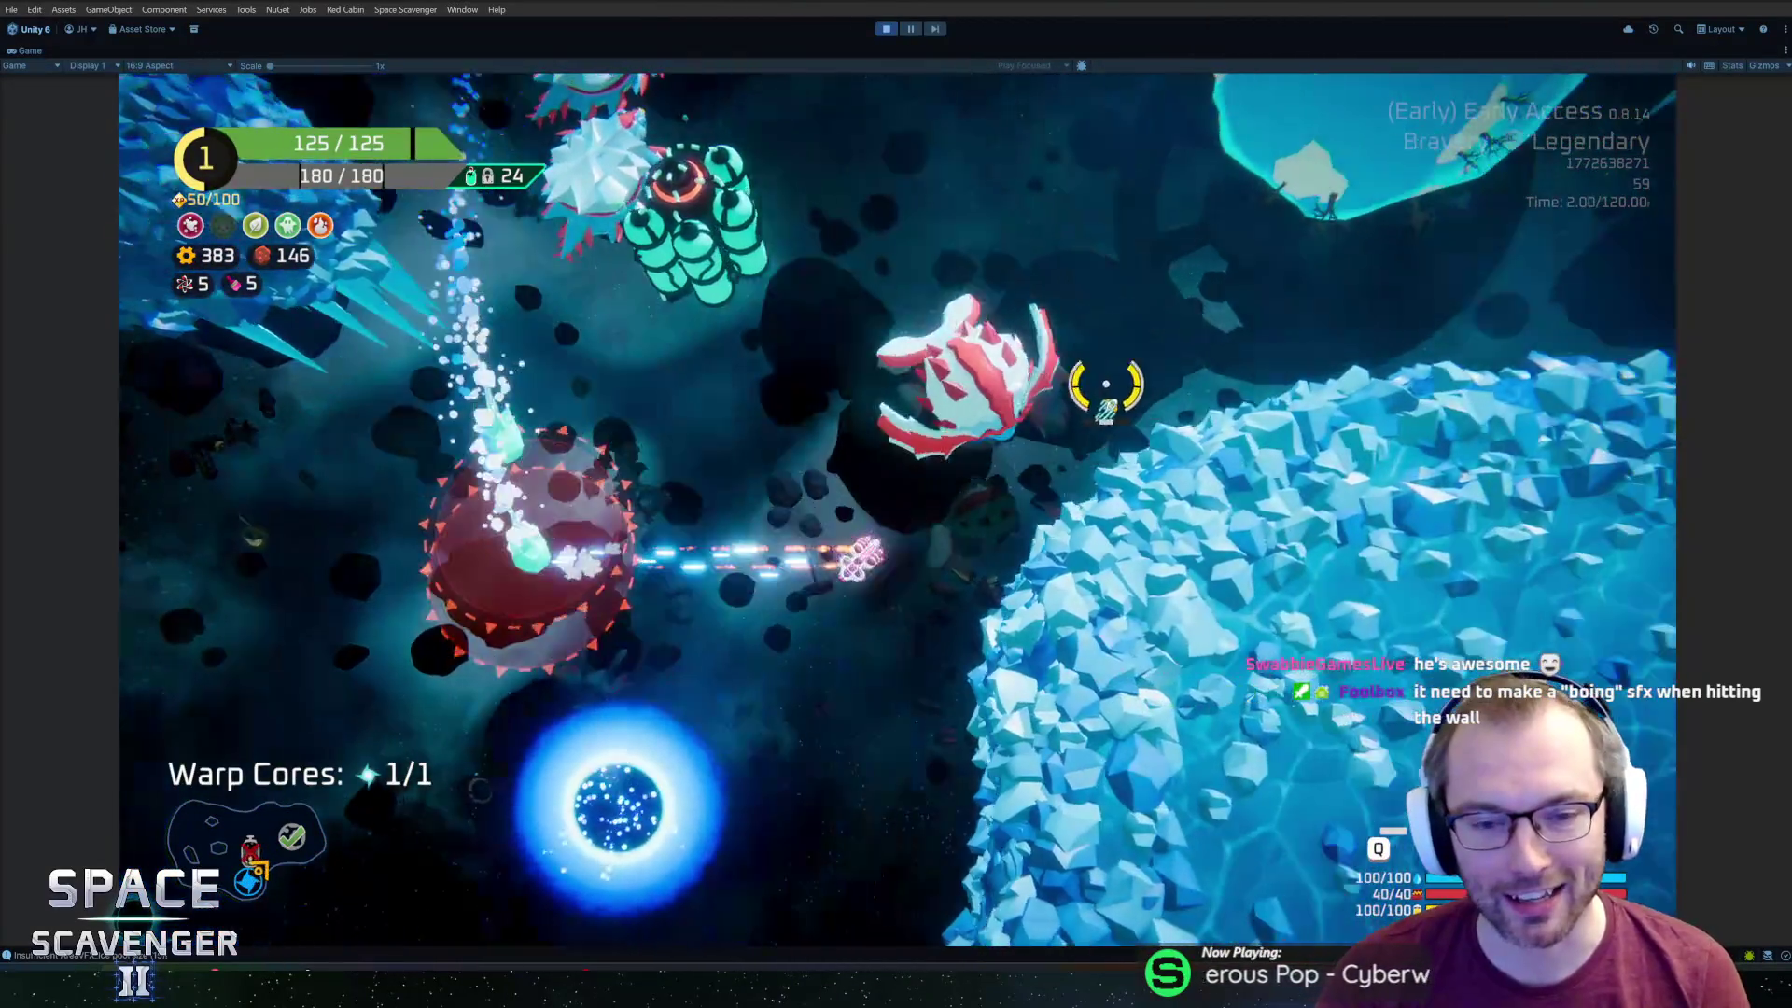
pyautogui.press('s')
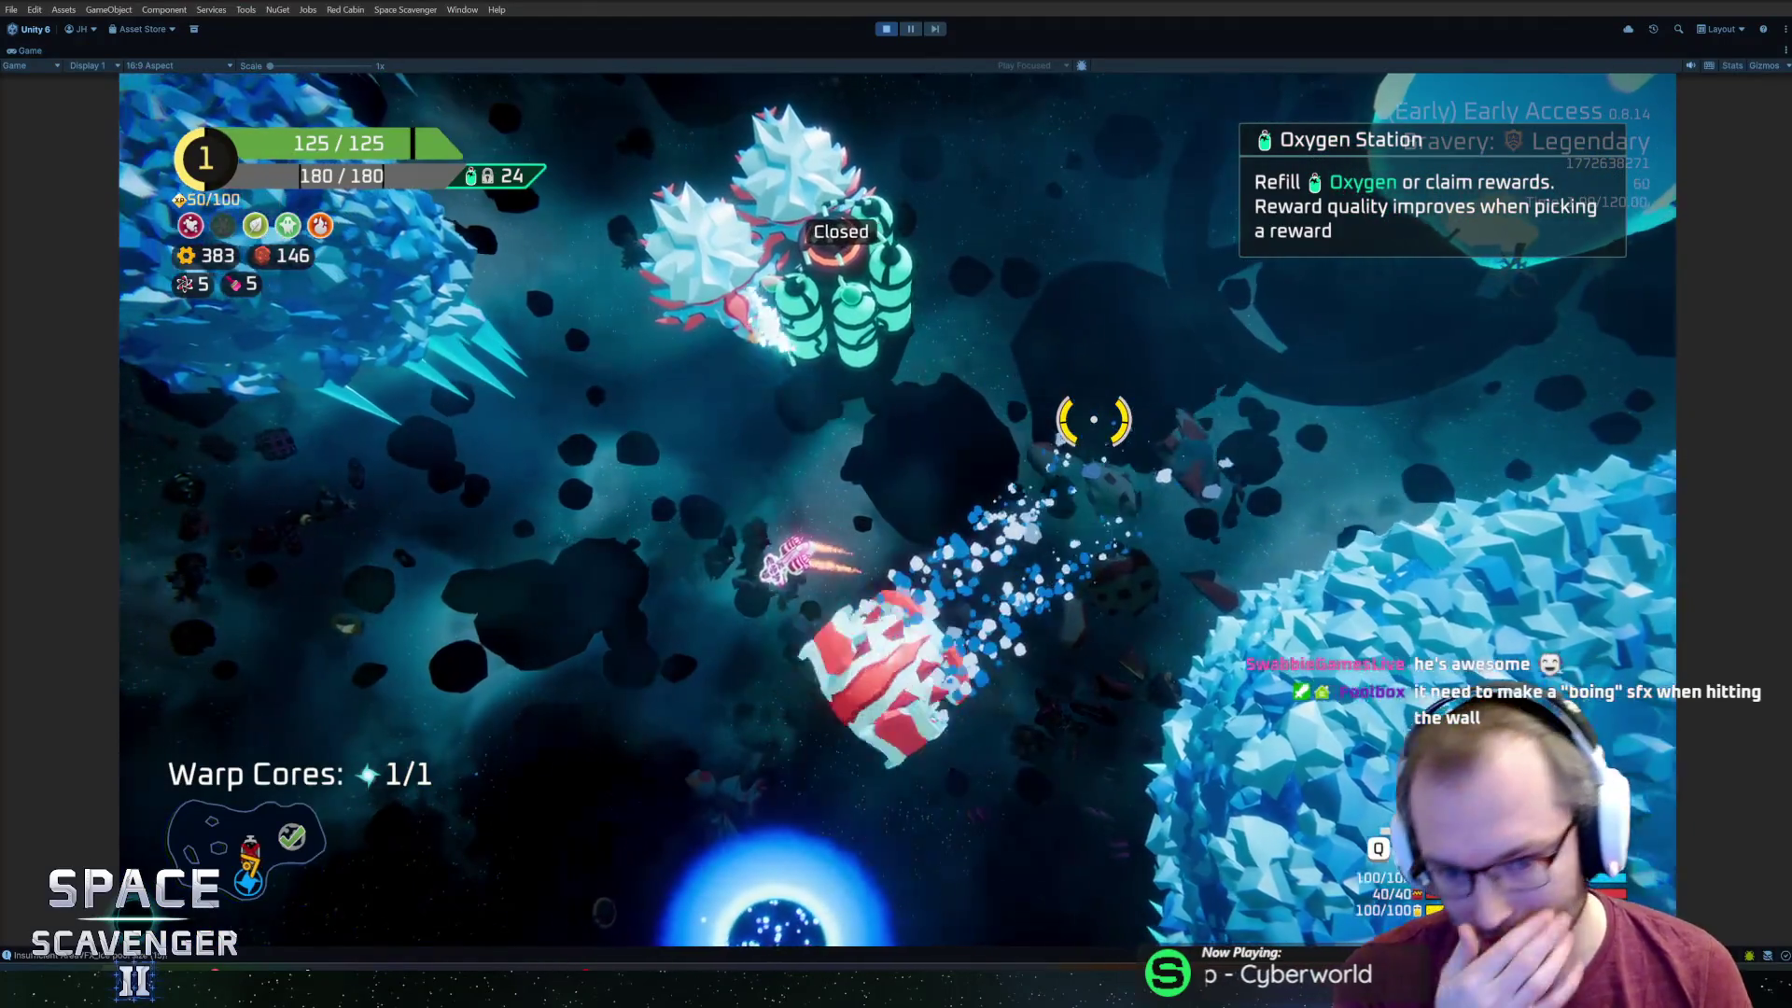
pyautogui.press('d')
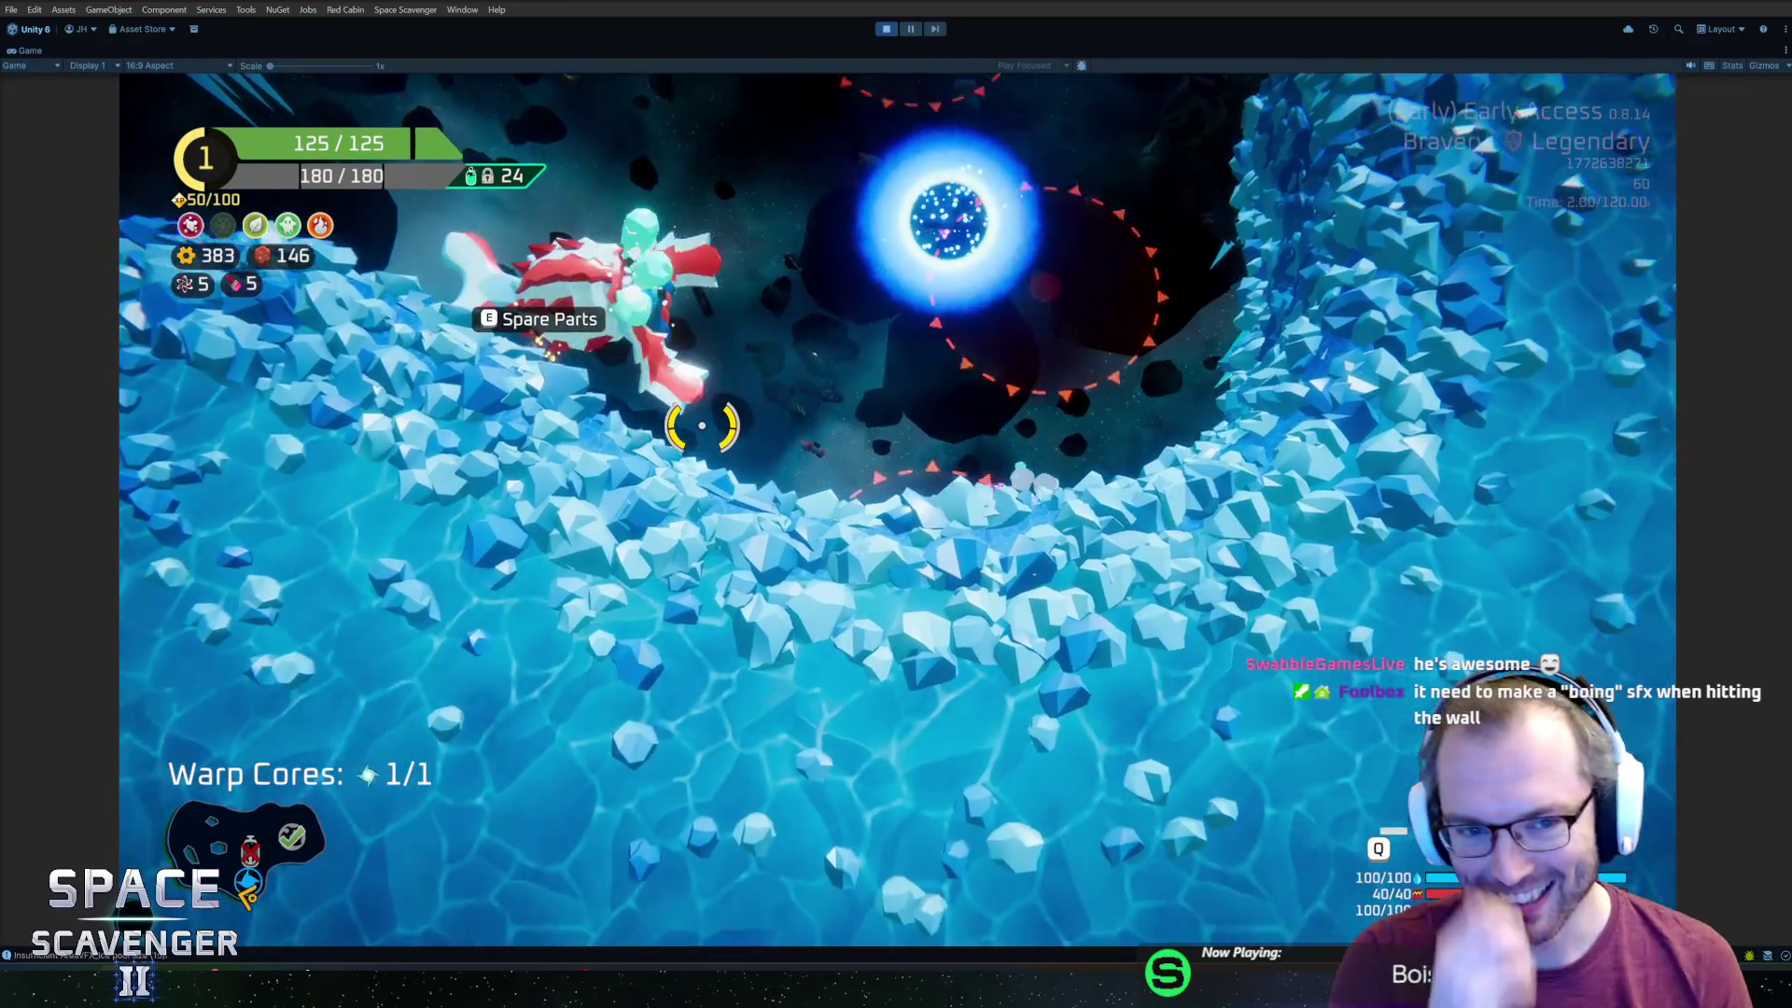
pyautogui.press('d')
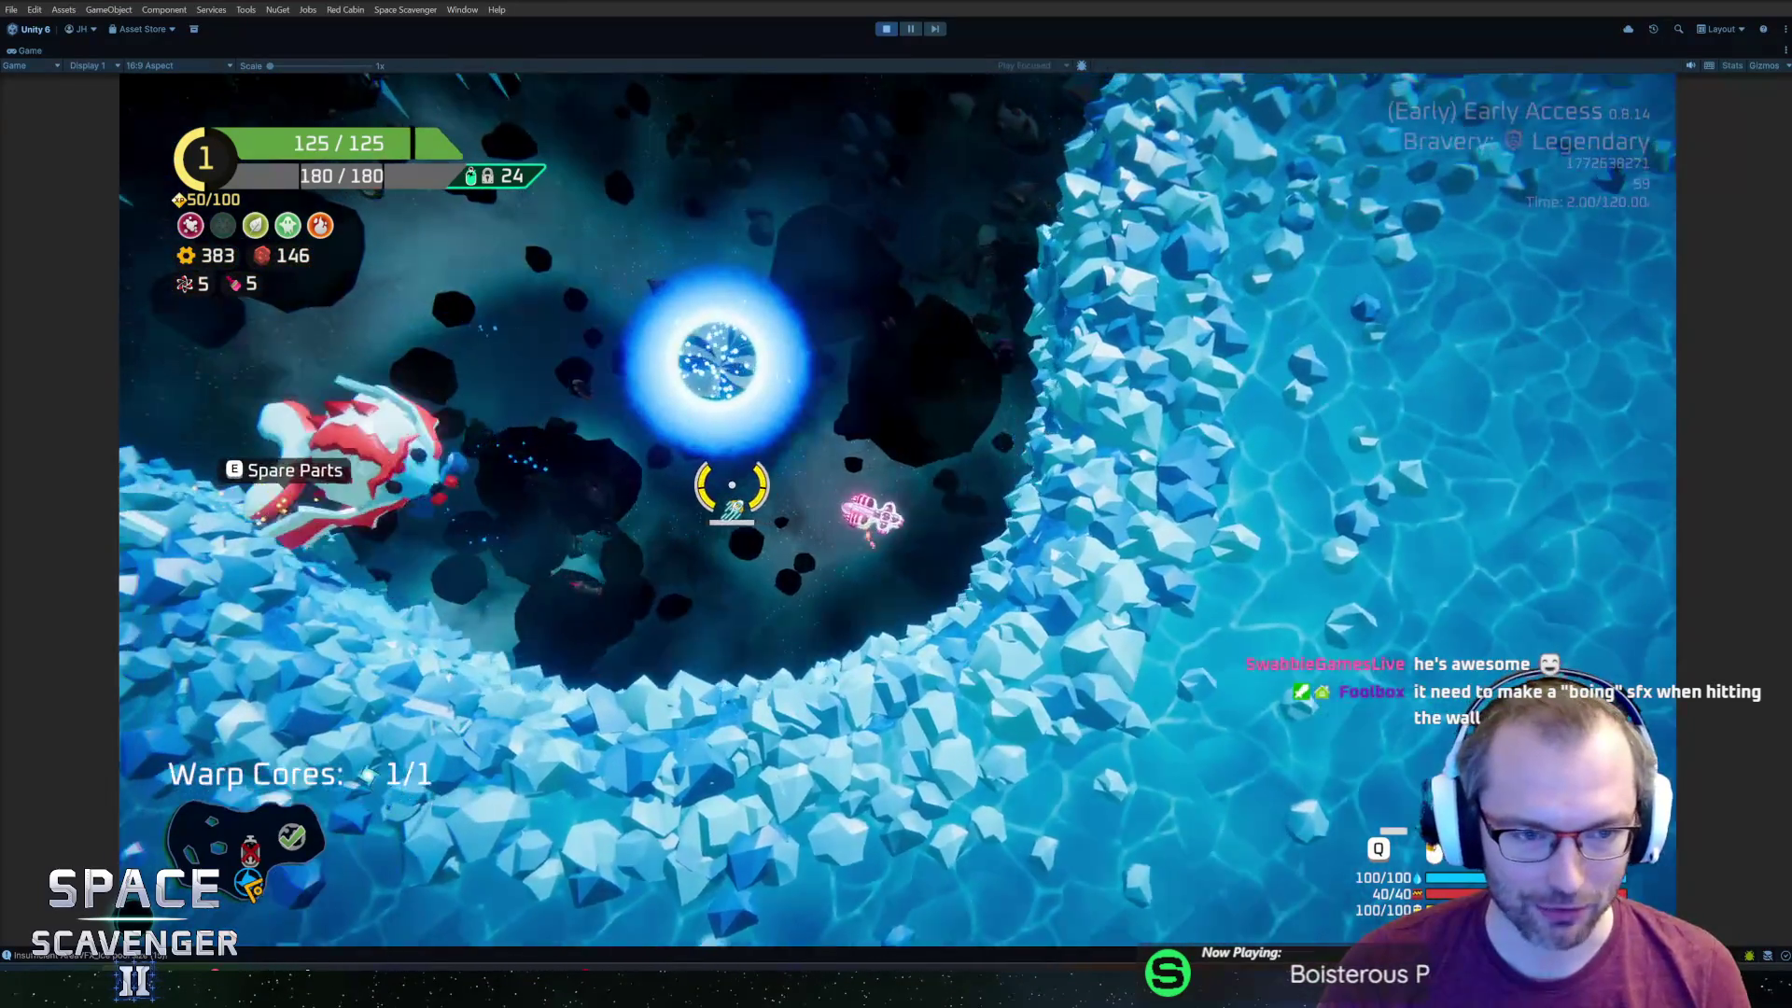
pyautogui.press('w')
pyautogui.press('a')
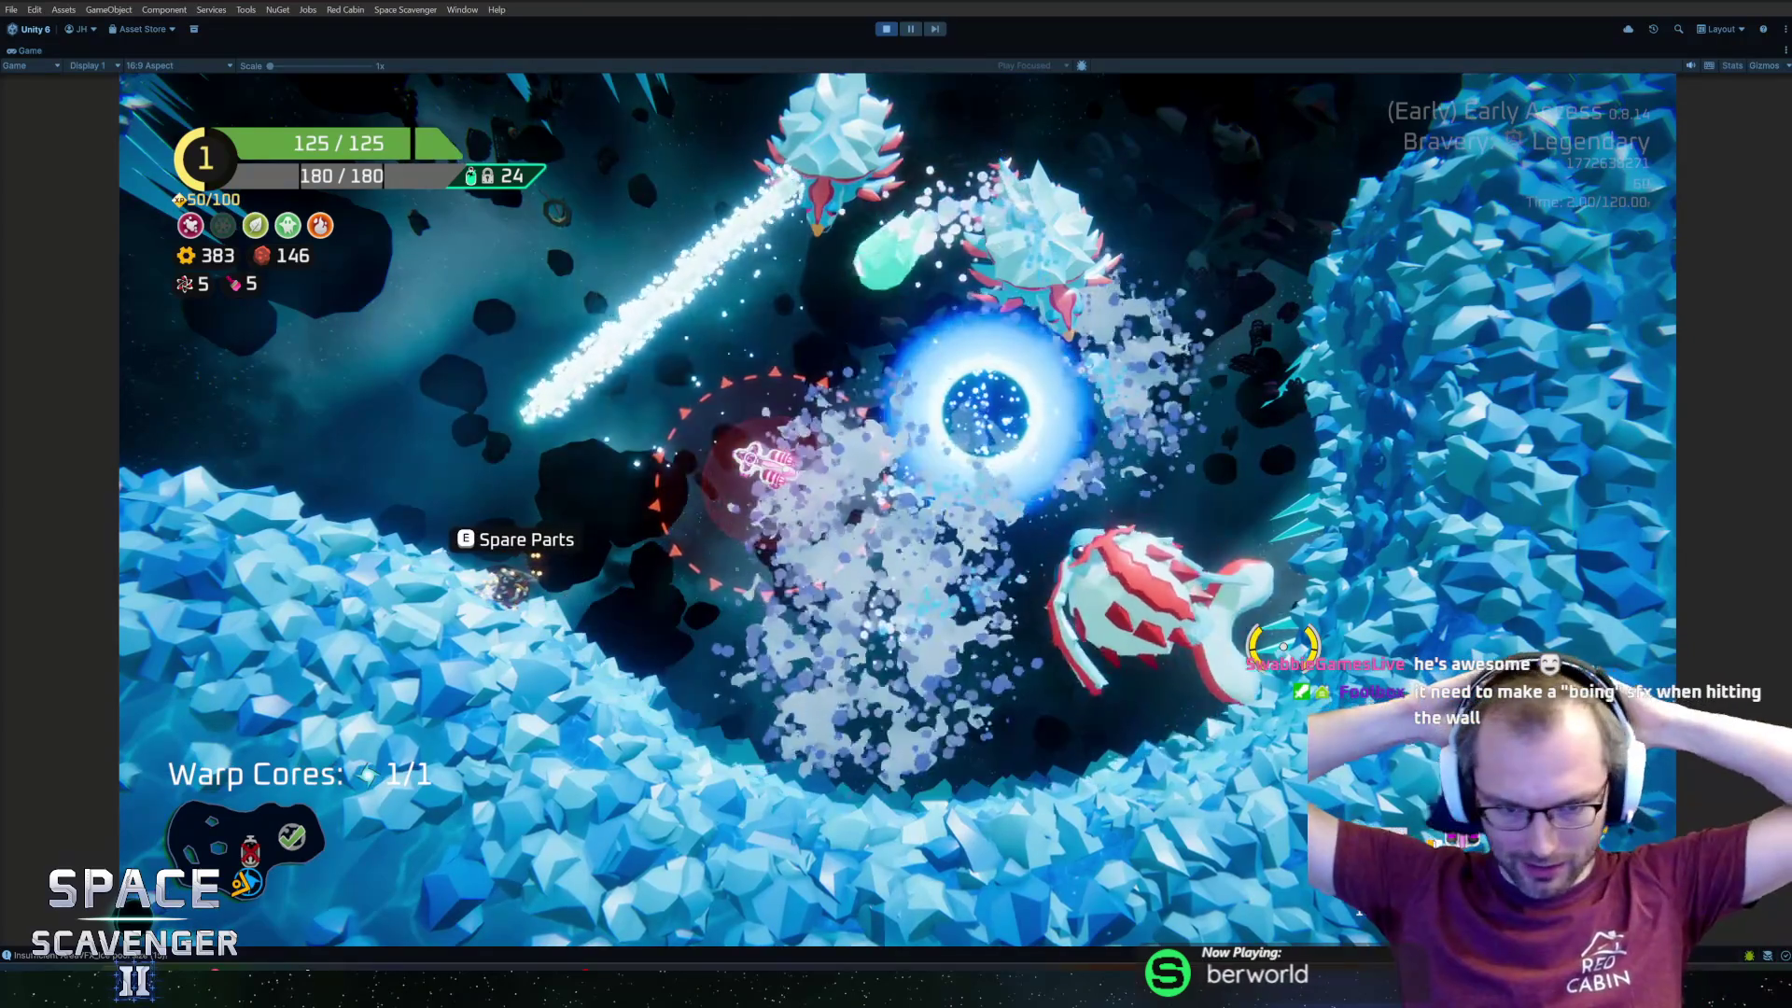
pyautogui.press('w')
pyautogui.press('a')
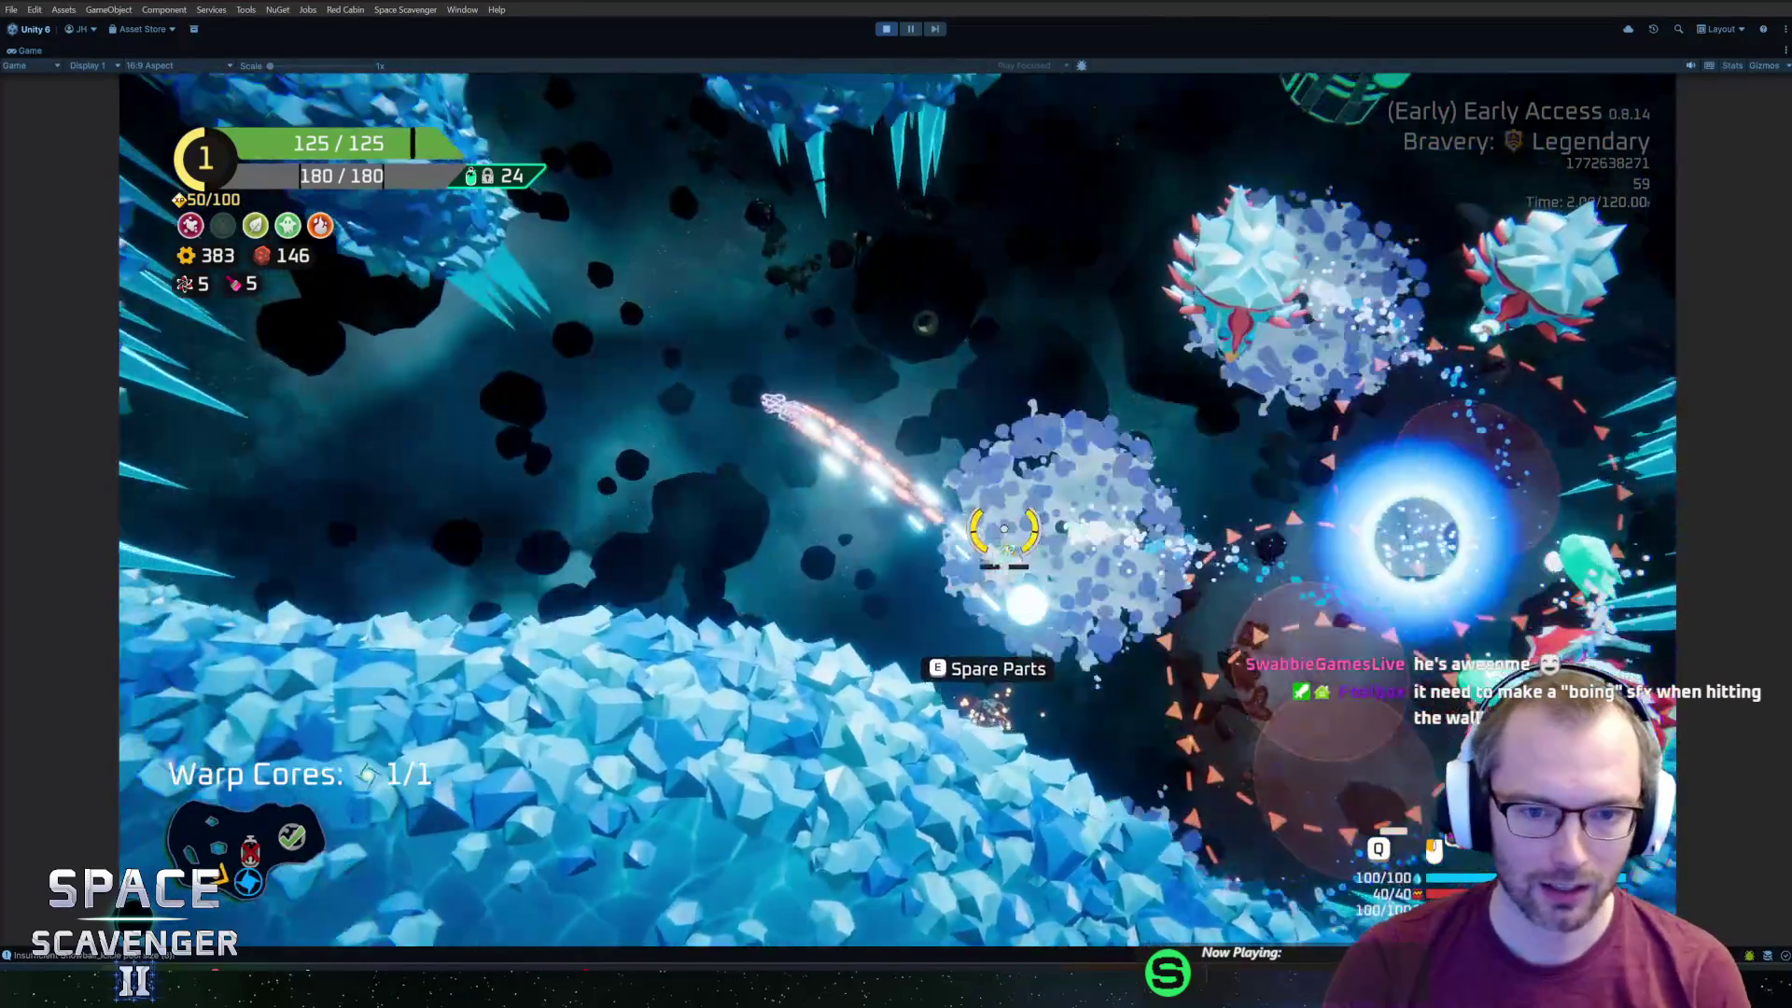
pyautogui.press('w')
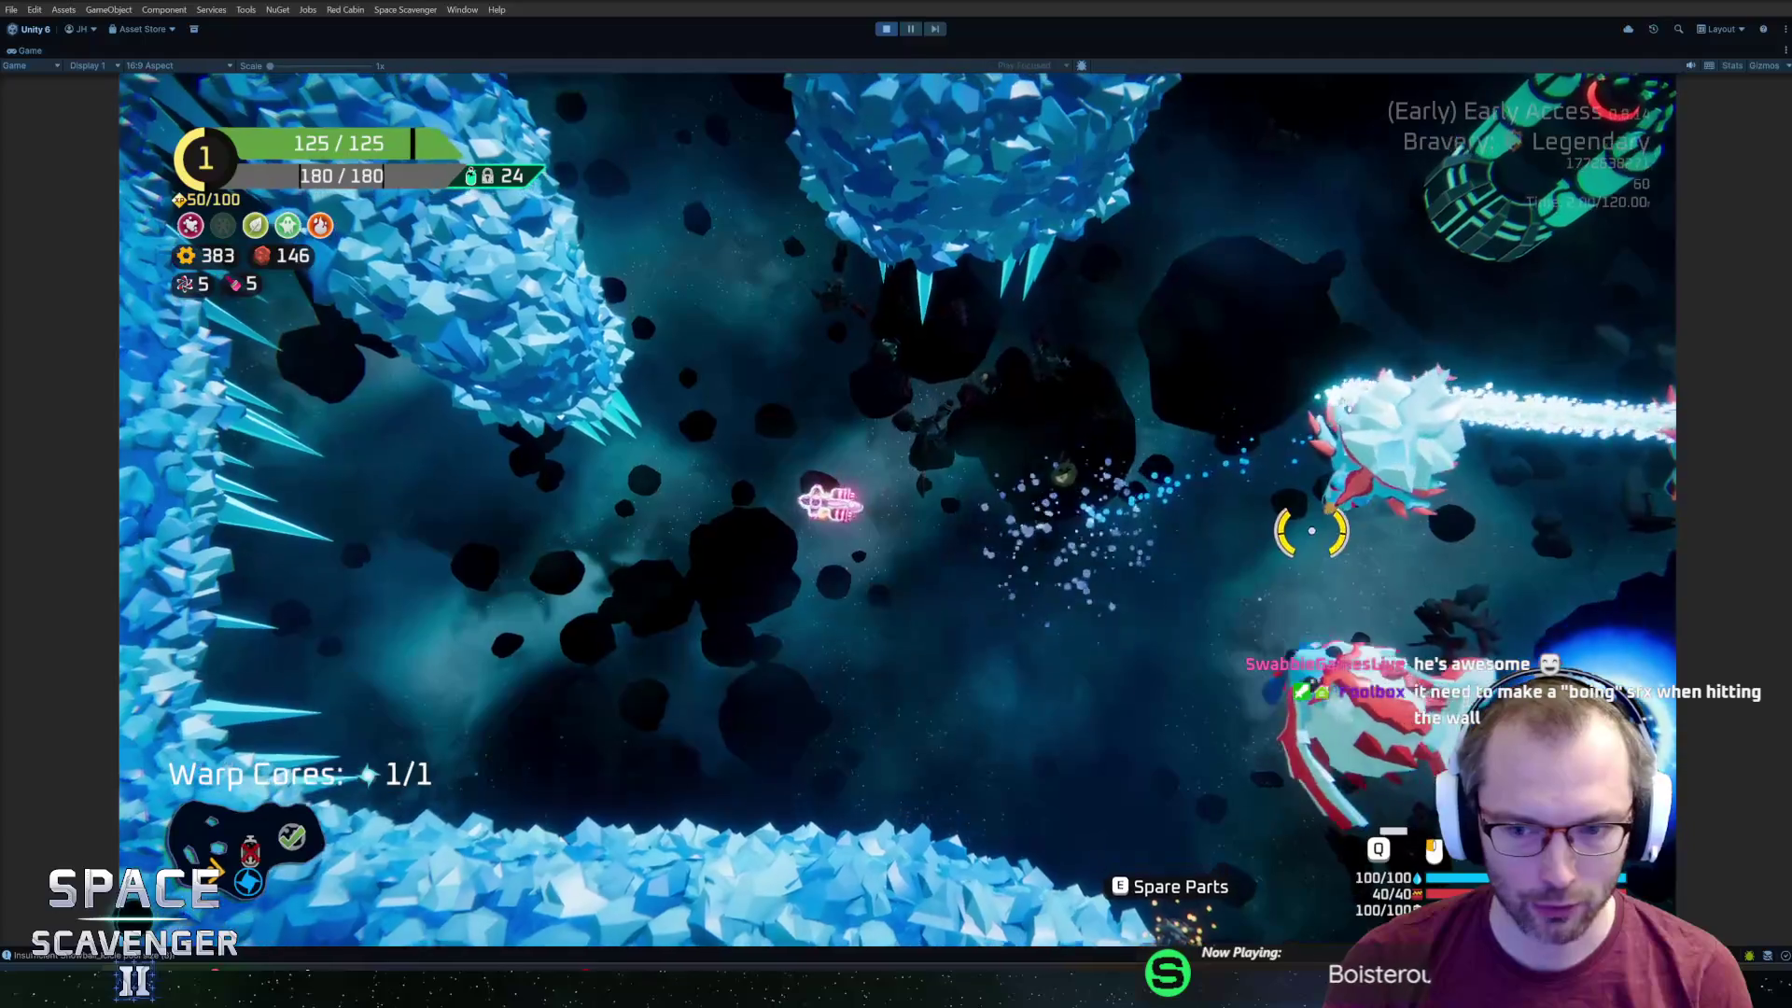
pyautogui.press('s')
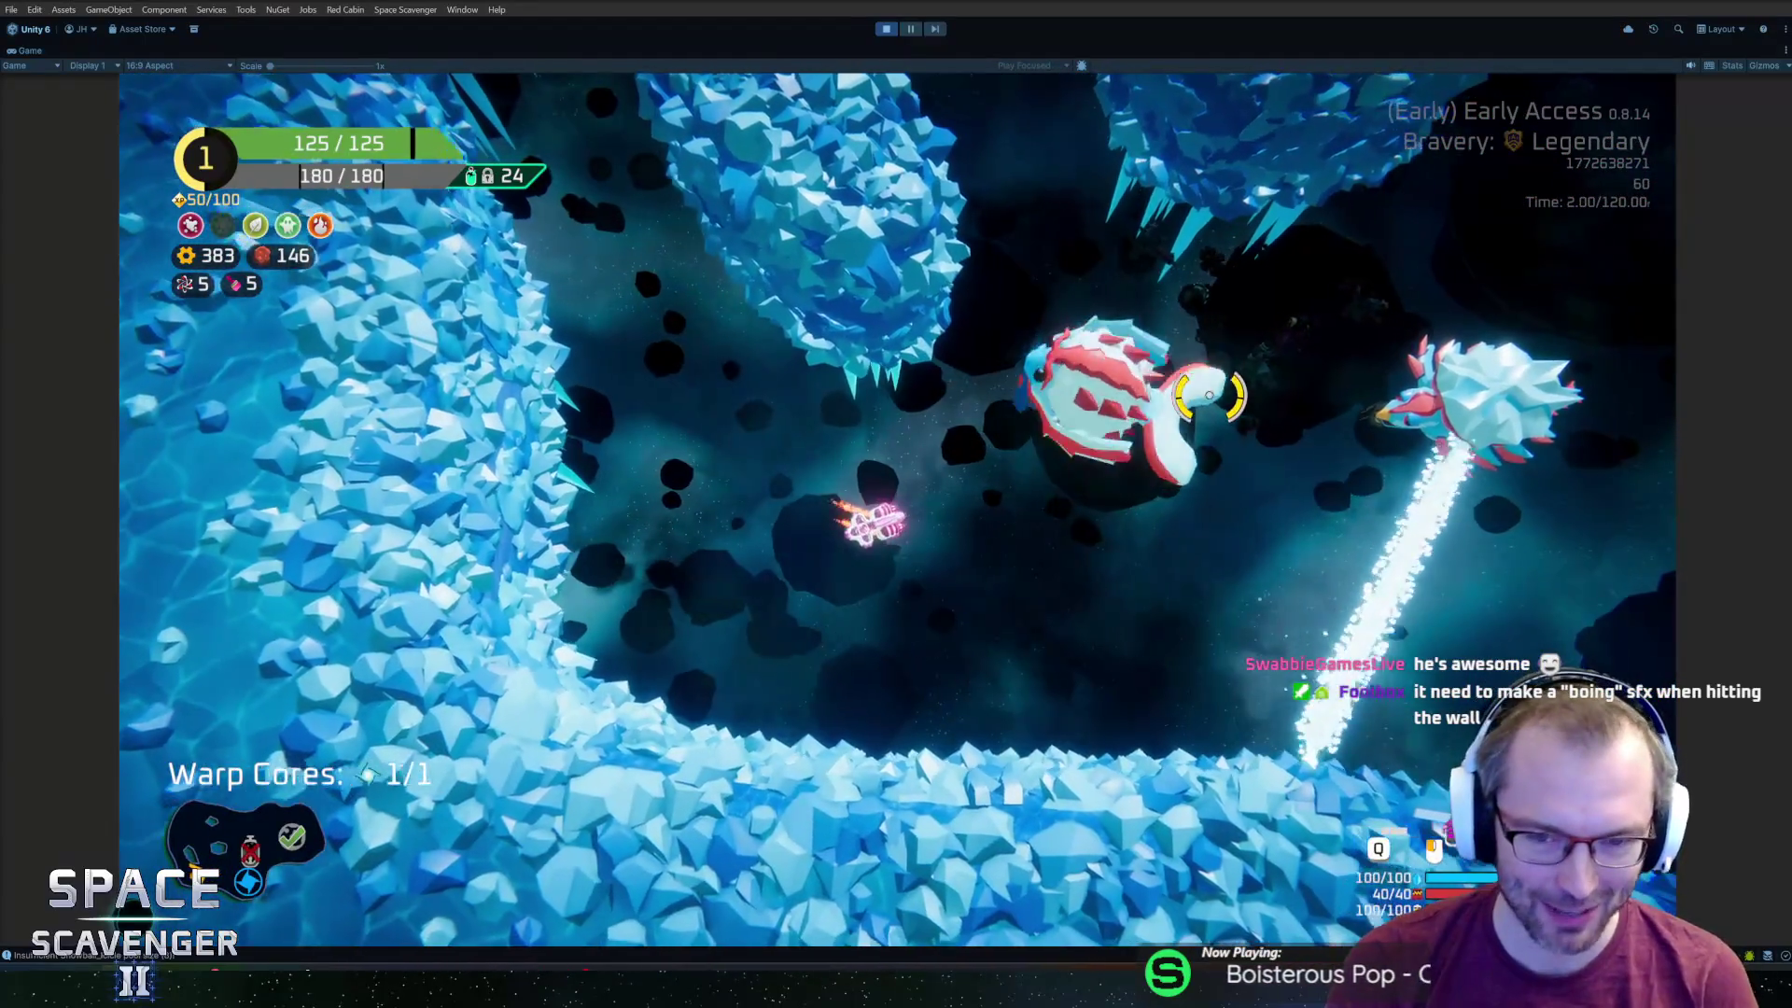
pyautogui.press('d')
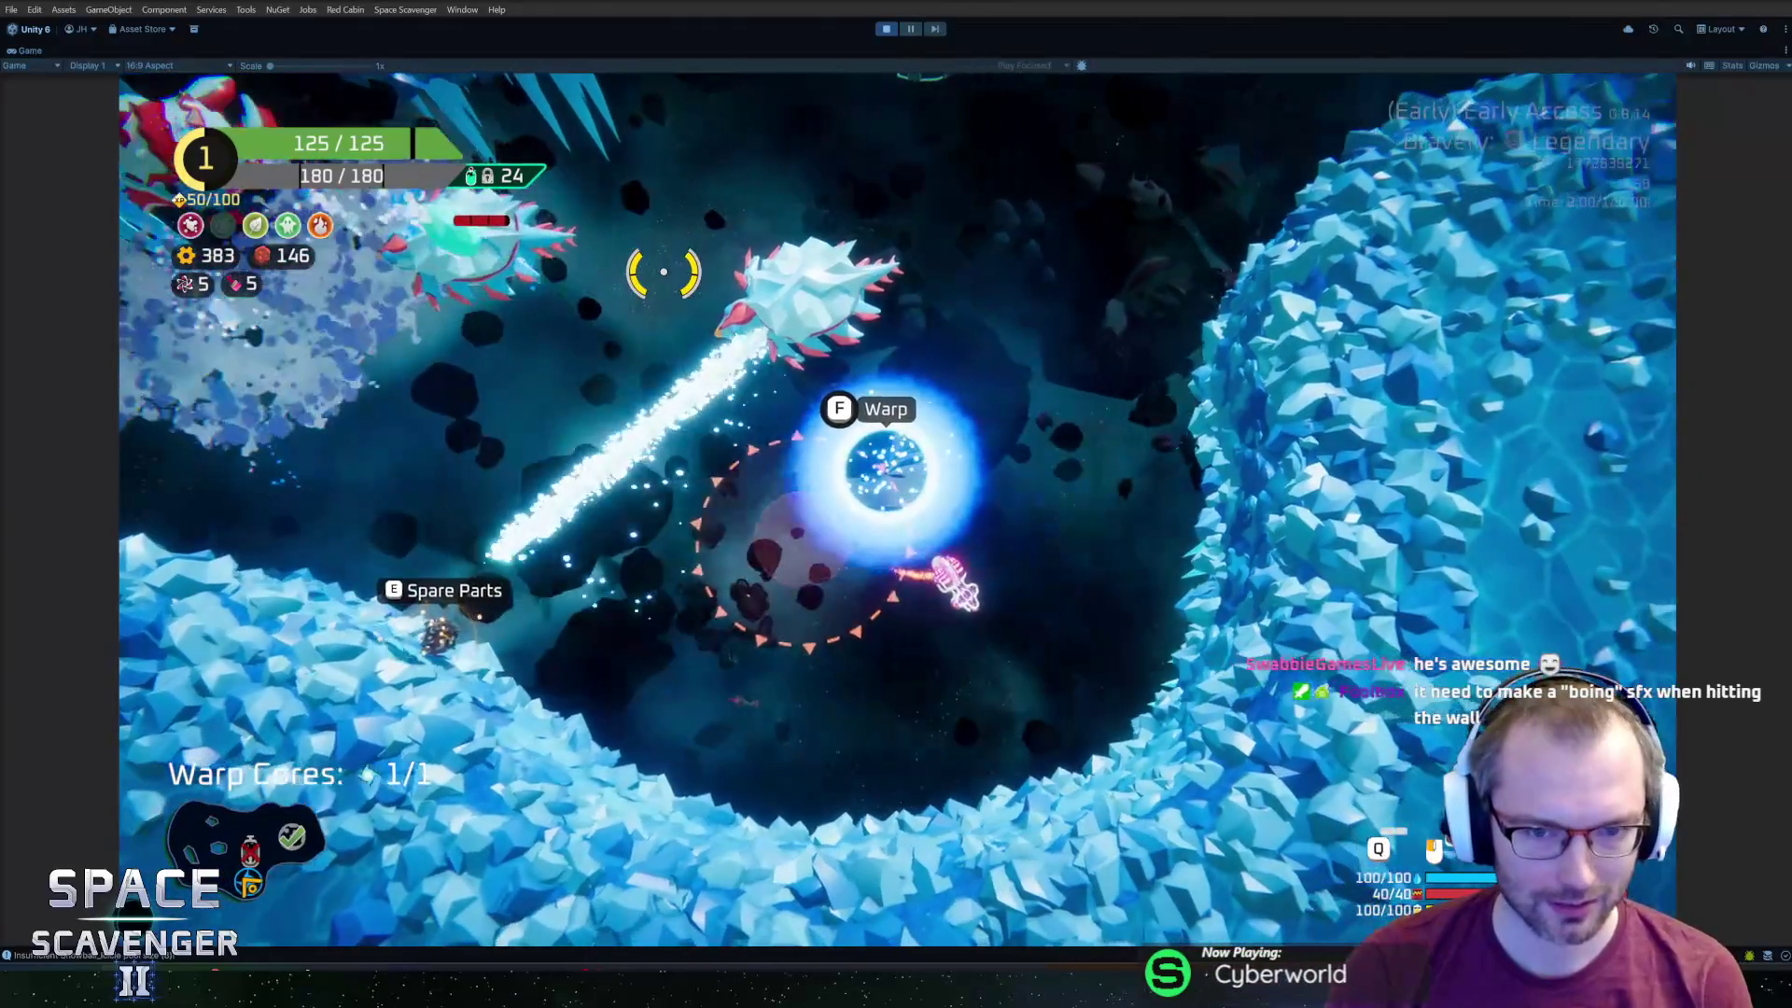
pyautogui.hotkey('ctrl', 'p')
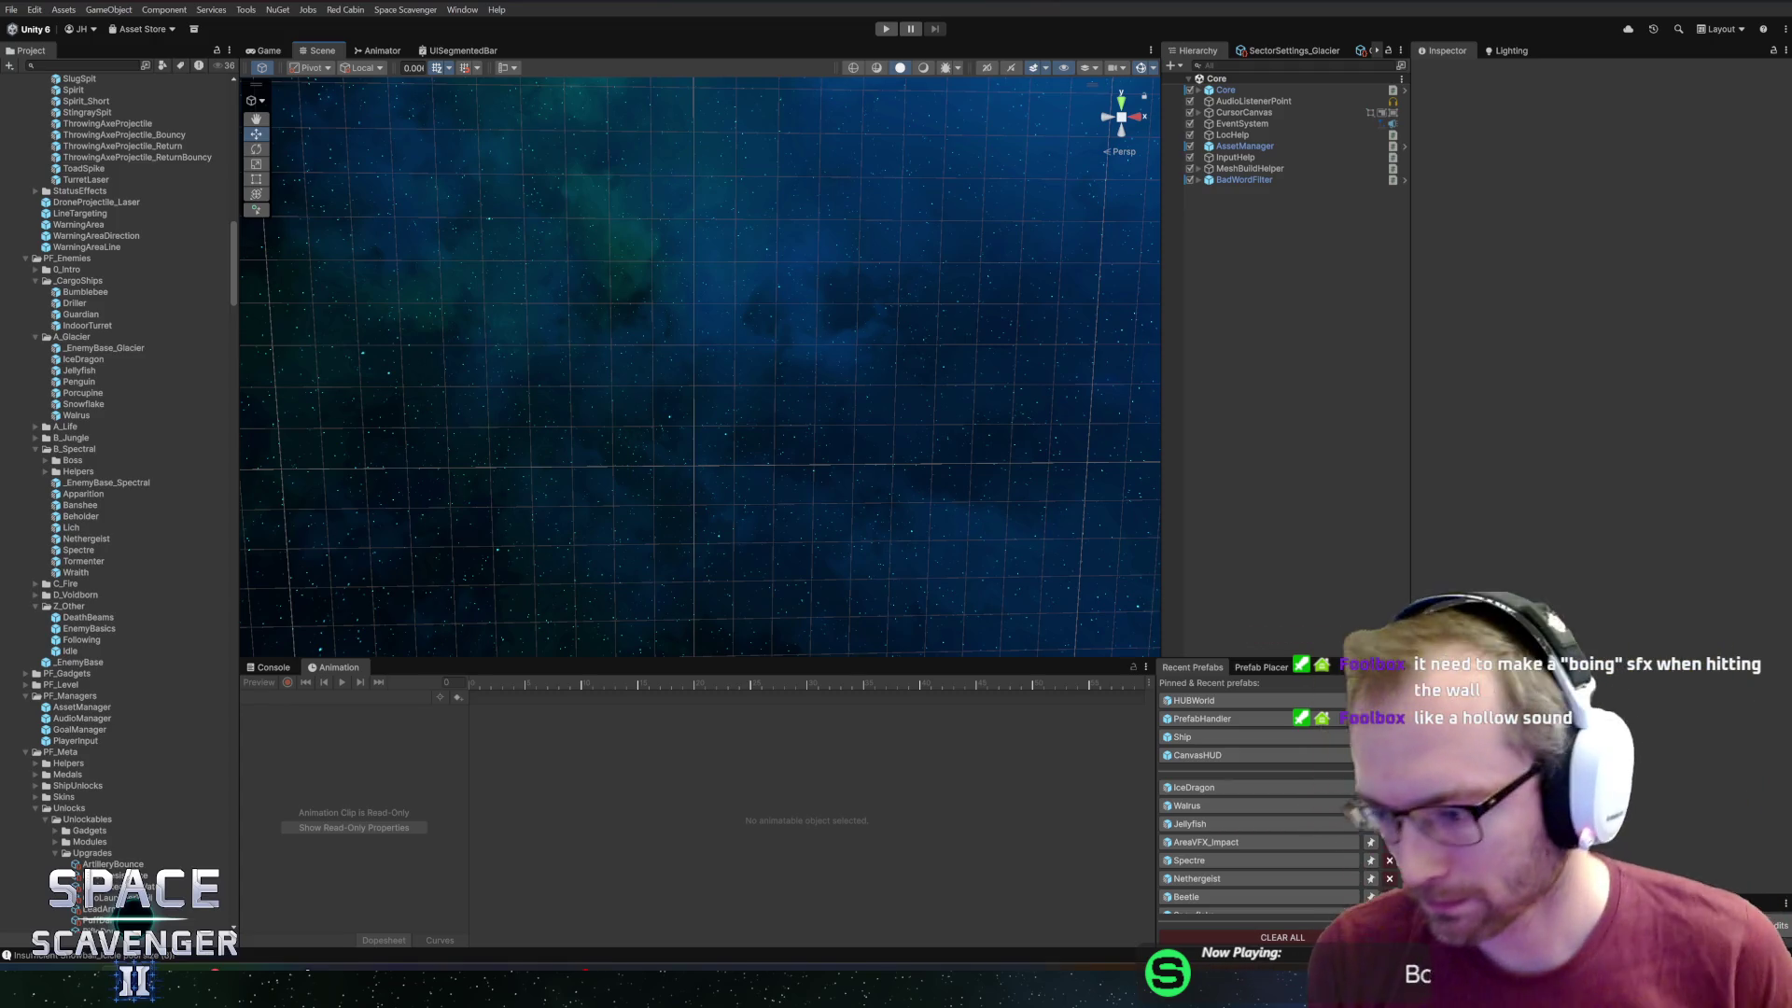
# Open the IceDragon prefab from Recent Prefabs and centre it in the Scene view.
pyautogui.moveTo(627, 661); pyautogui.dragTo(616, 646)
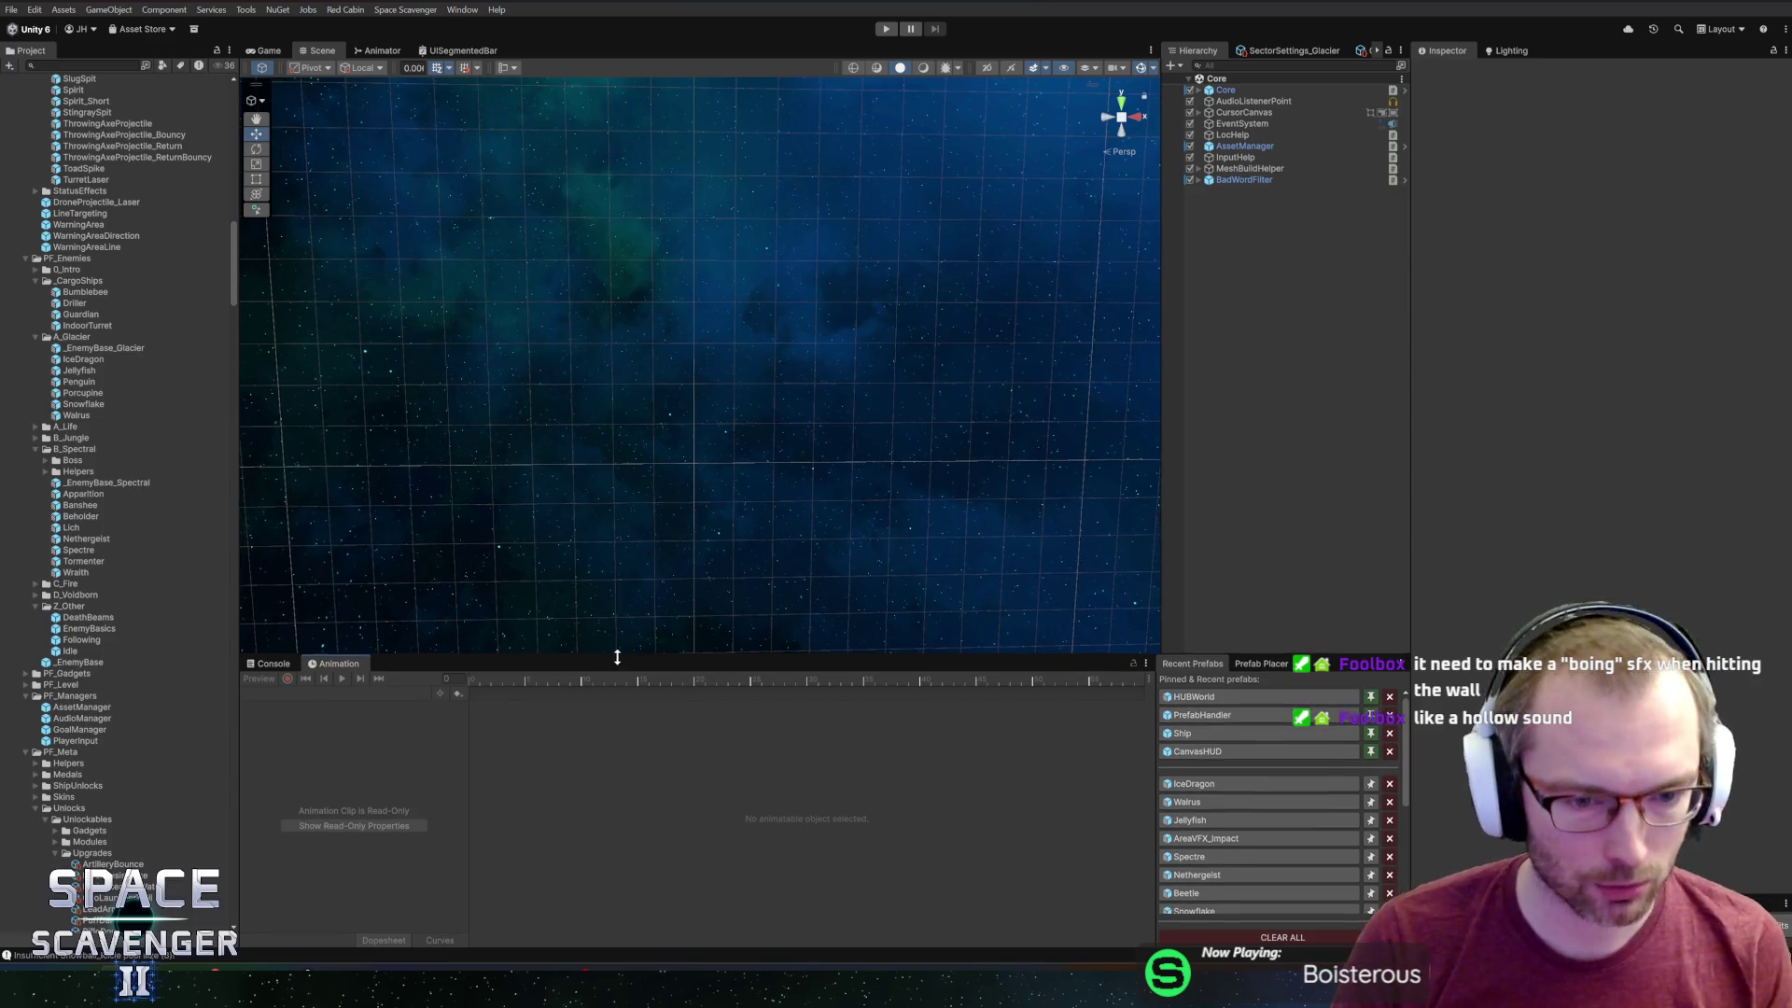
pyautogui.click(1178, 765)
pyautogui.scroll(5, 798, 385)
pyautogui.scroll(-5, 770, 323)
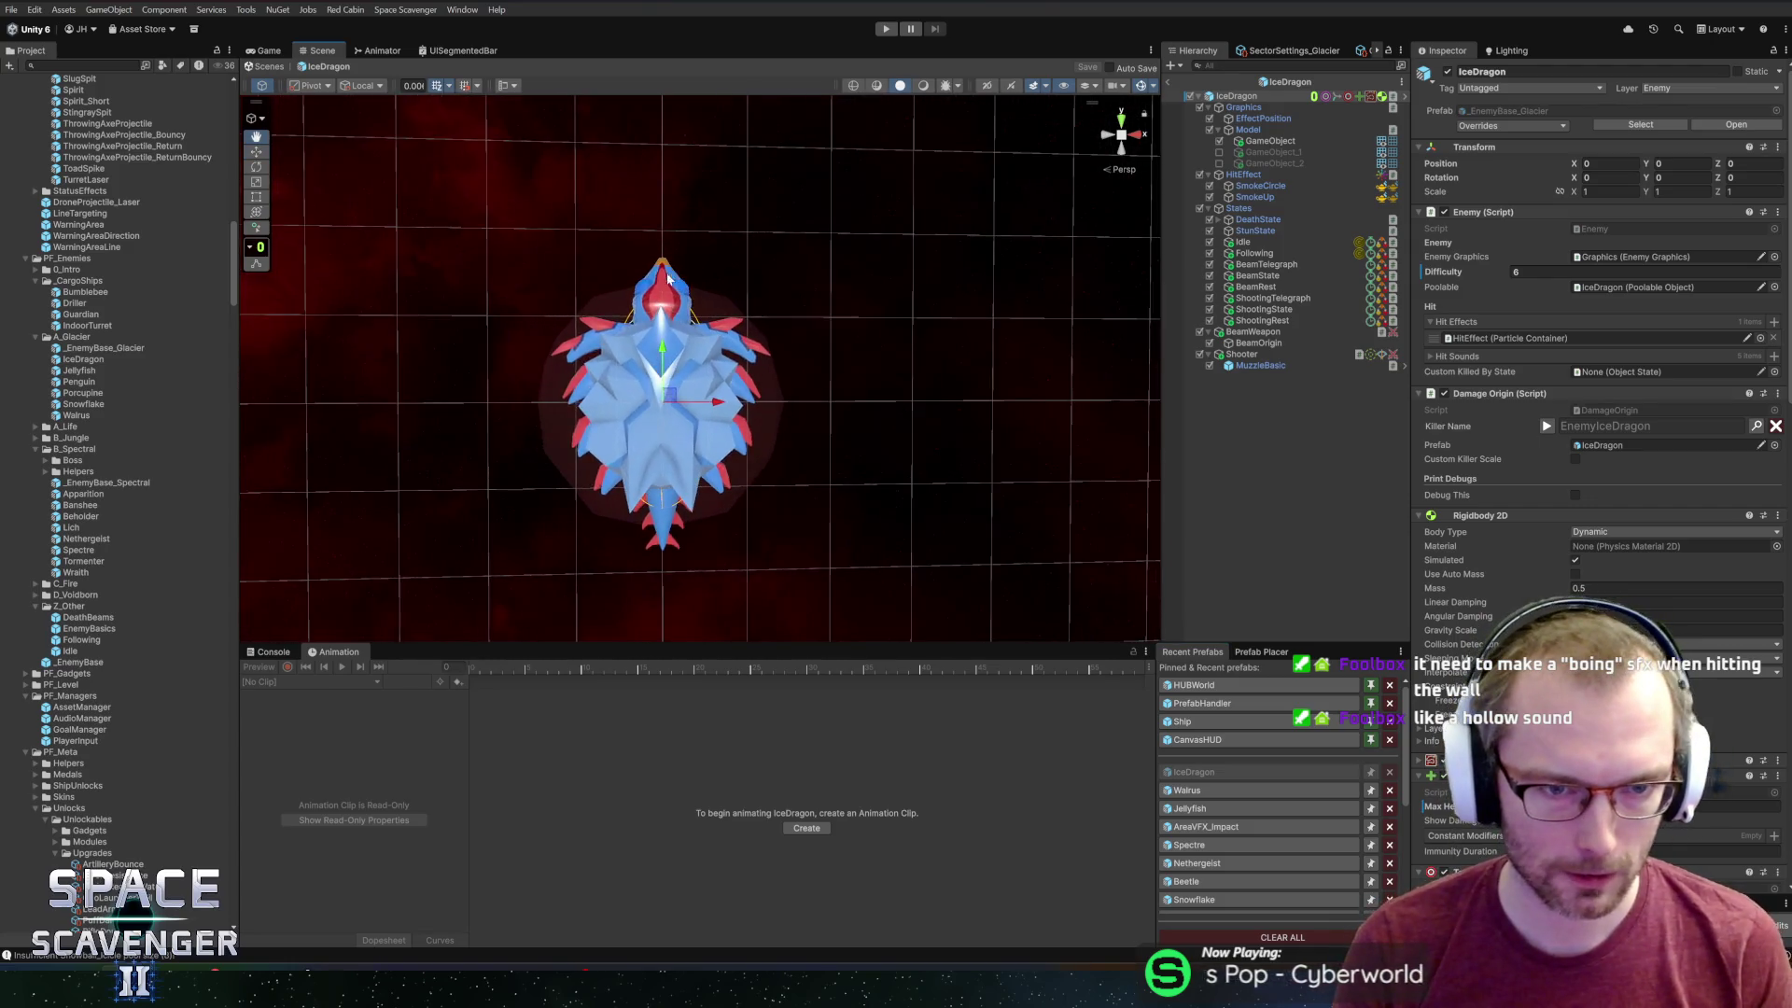
pyautogui.scroll(5, 710, 280)
pyautogui.moveTo(682, 263)
pyautogui.mouseDown(button='middle')
pyautogui.moveTo(696, 291)
pyautogui.moveTo(767, 301)
pyautogui.mouseUp(button='middle')
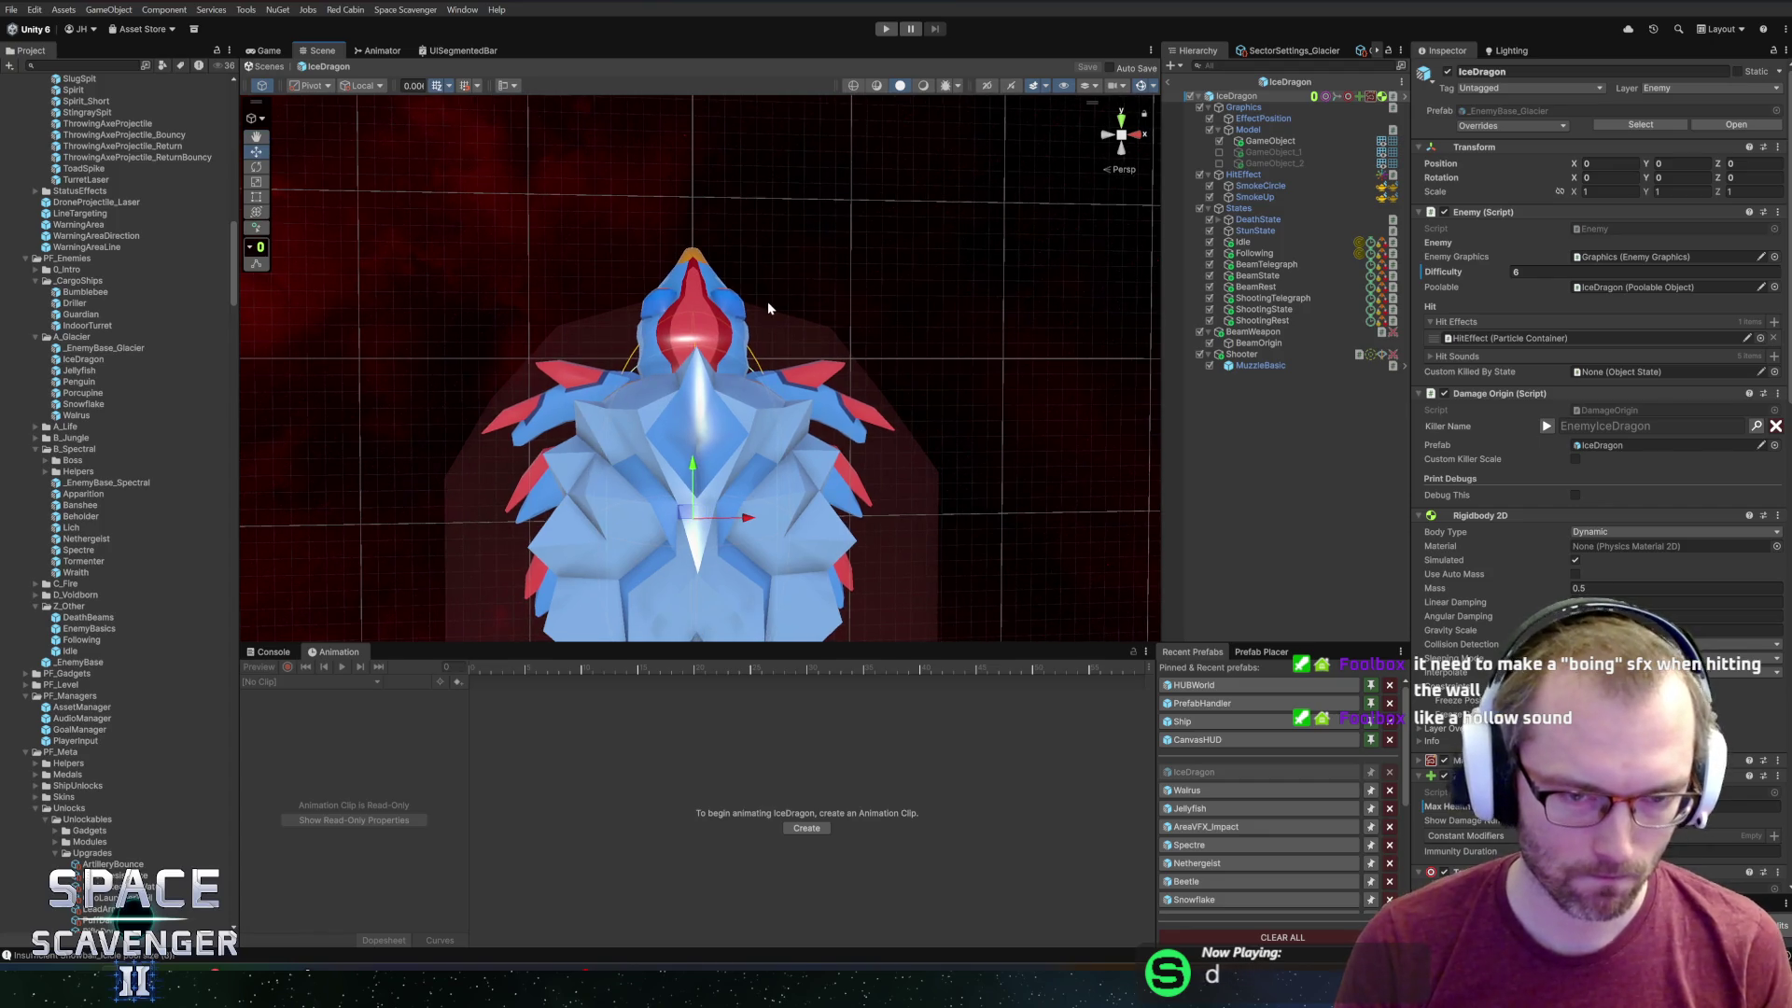
# Switch to Blender, orbit the dragon and select a vertex on its red head marking.
pyautogui.hotkey('alt', 'Tab')
pyautogui.click(1083, 308)
pyautogui.moveTo(933, 373)
pyautogui.mouseDown(button='middle')
pyautogui.moveTo(957, 336)
pyautogui.moveTo(990, 523)
pyautogui.moveTo(962, 483)
pyautogui.mouseUp(button='middle')
pyautogui.click(991, 543)
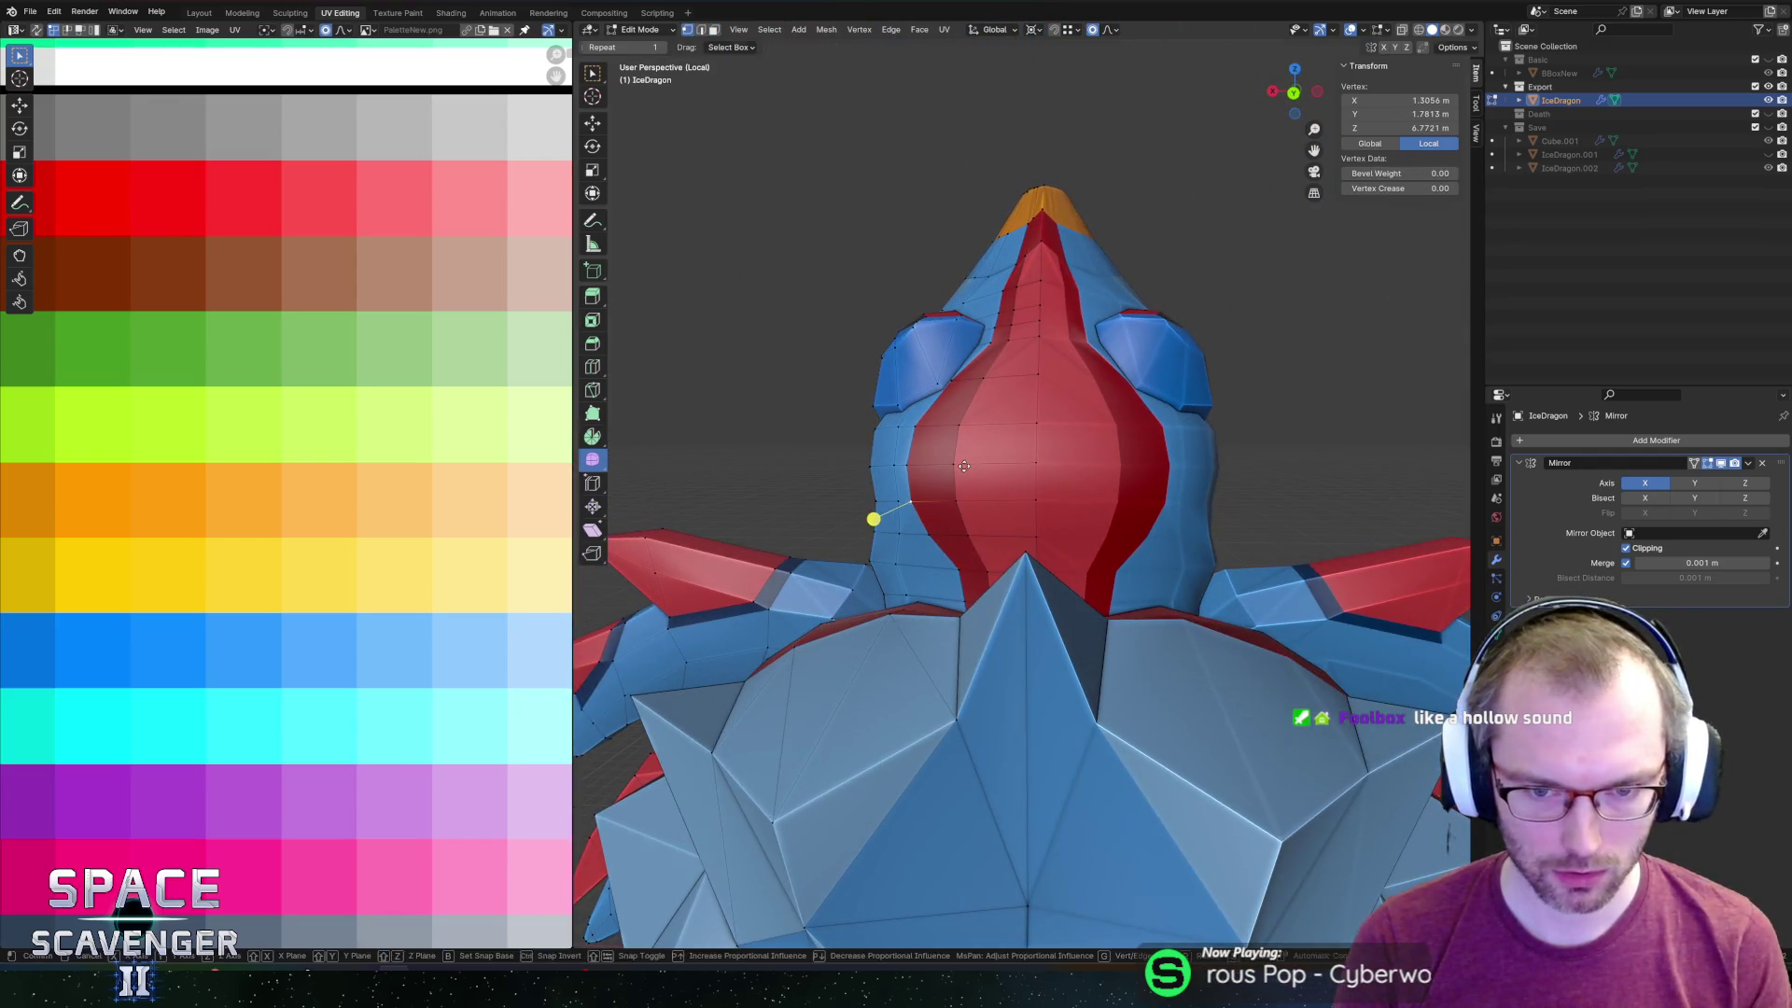
# Move two border edges of the red head marking along X, undoing the second move.
pyautogui.click(943, 502)
pyautogui.press('g')
pyautogui.press('x')
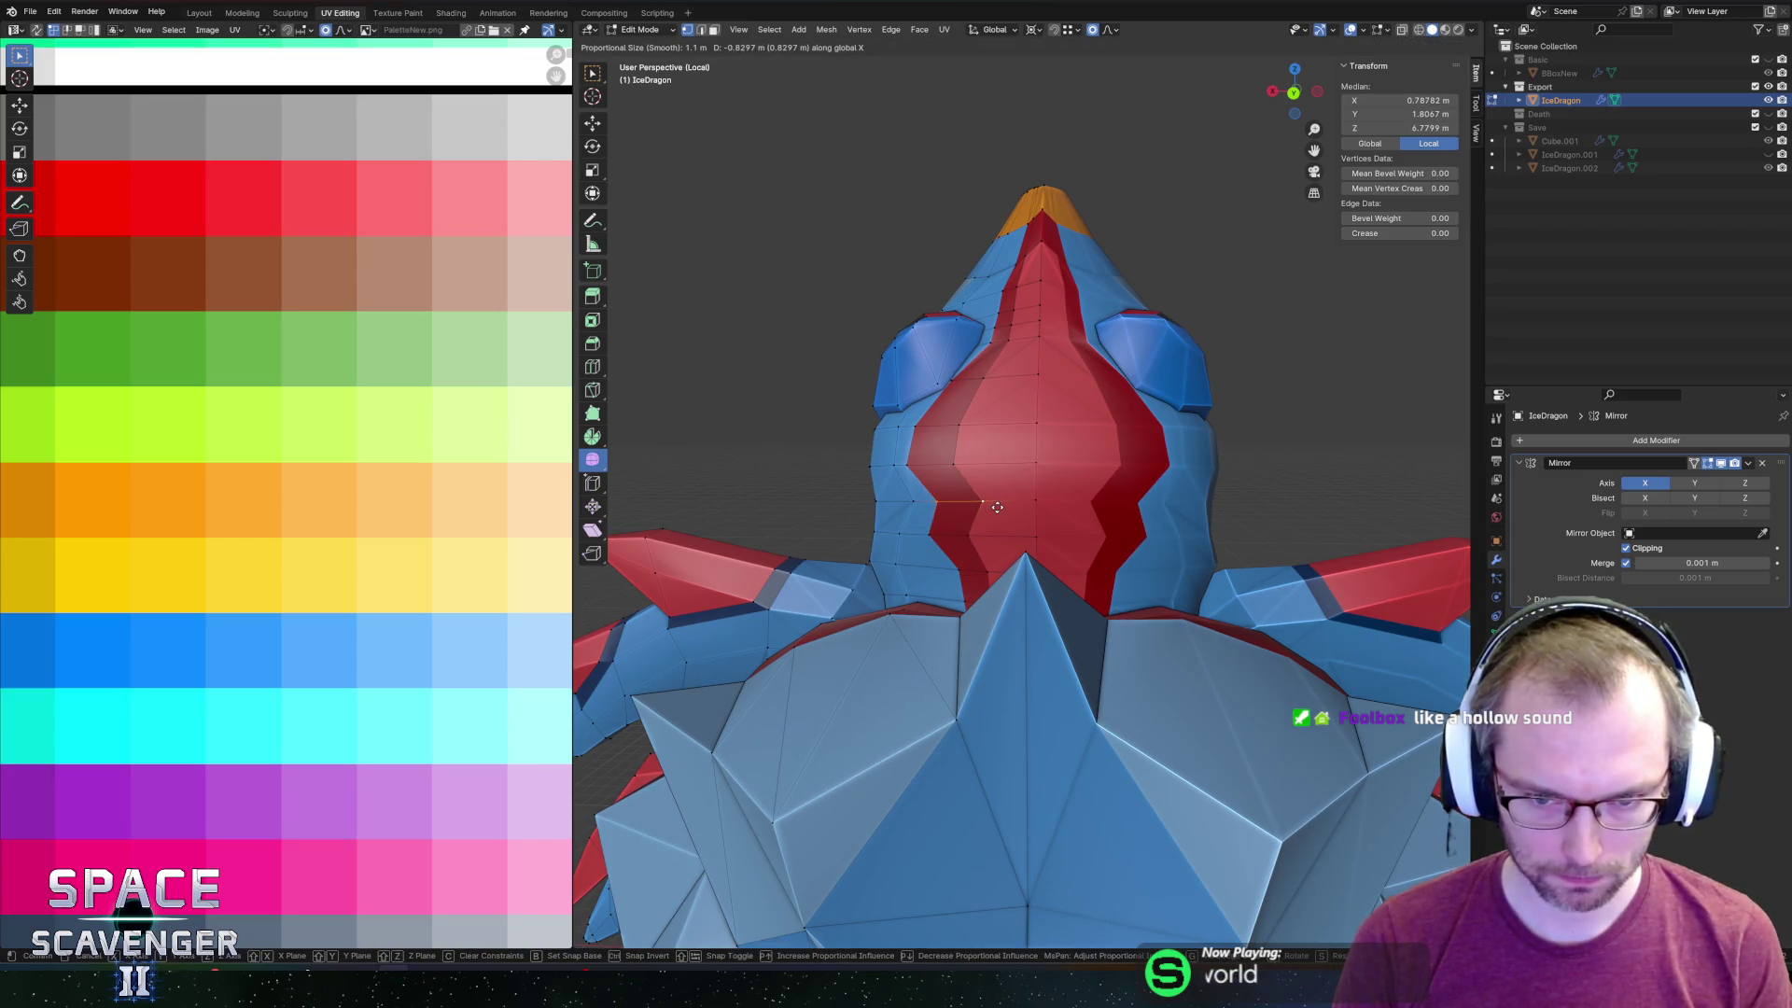
pyautogui.click(997, 507)
pyautogui.click(957, 532)
pyautogui.press('g')
pyautogui.press('x')
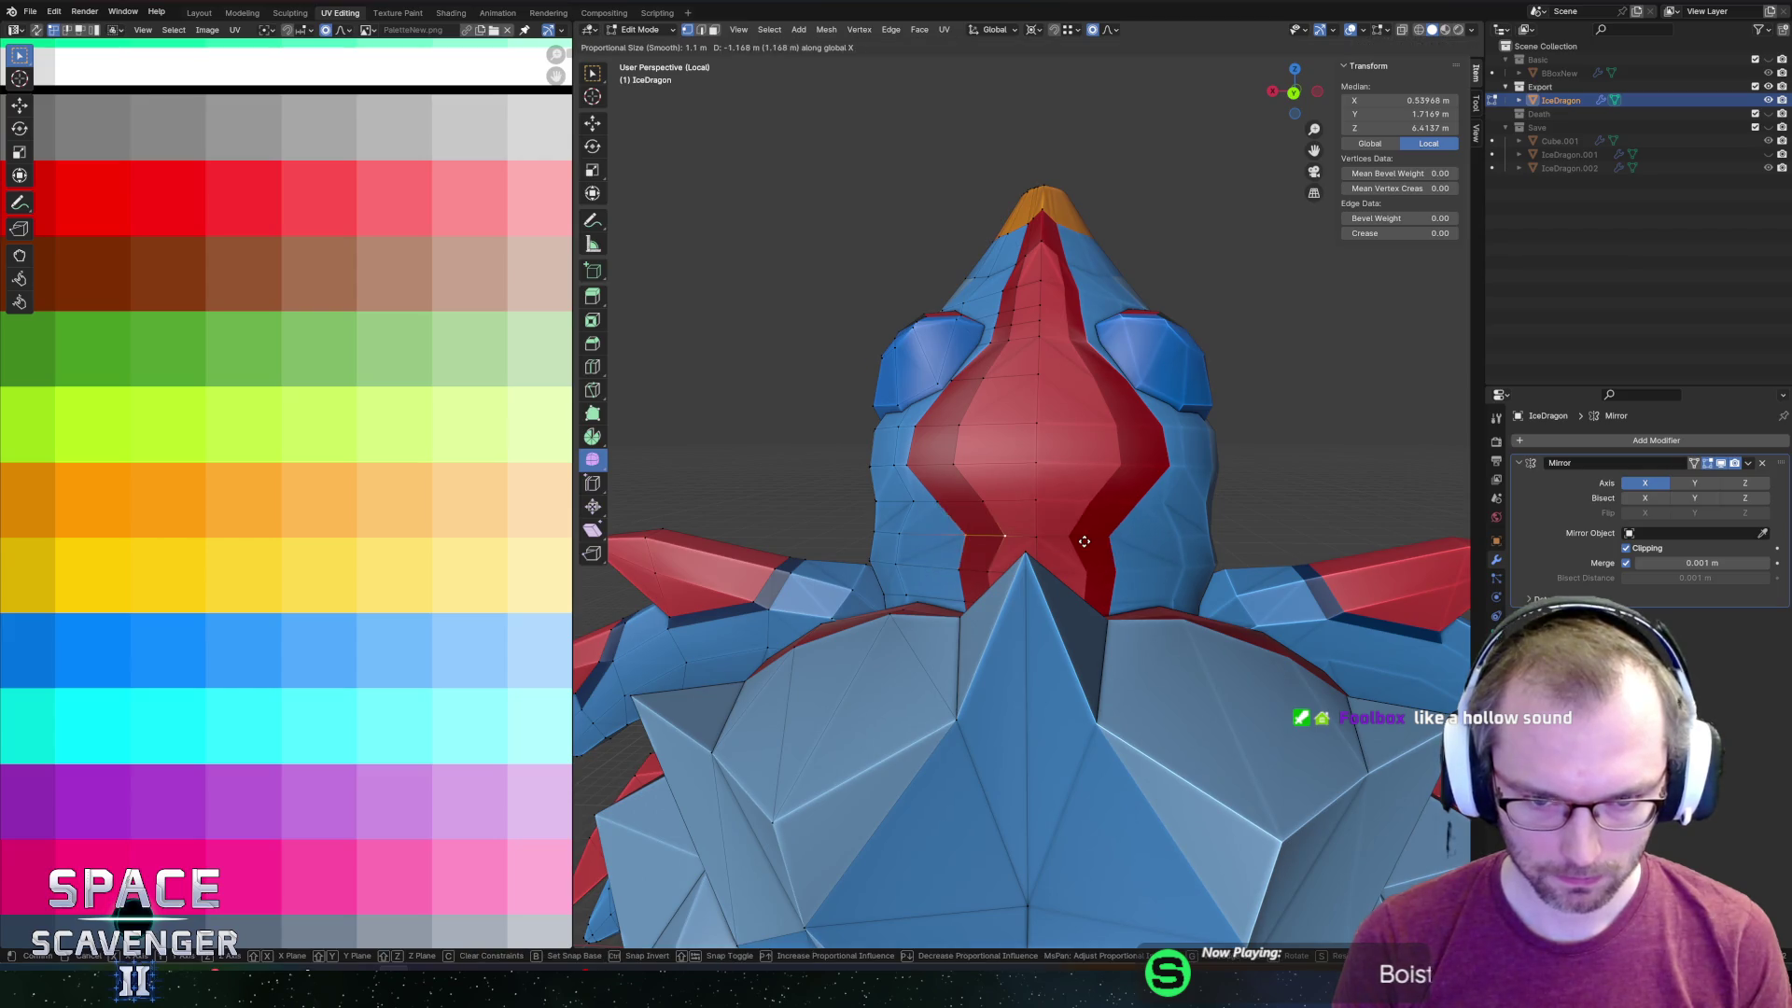
pyautogui.click(1088, 541)
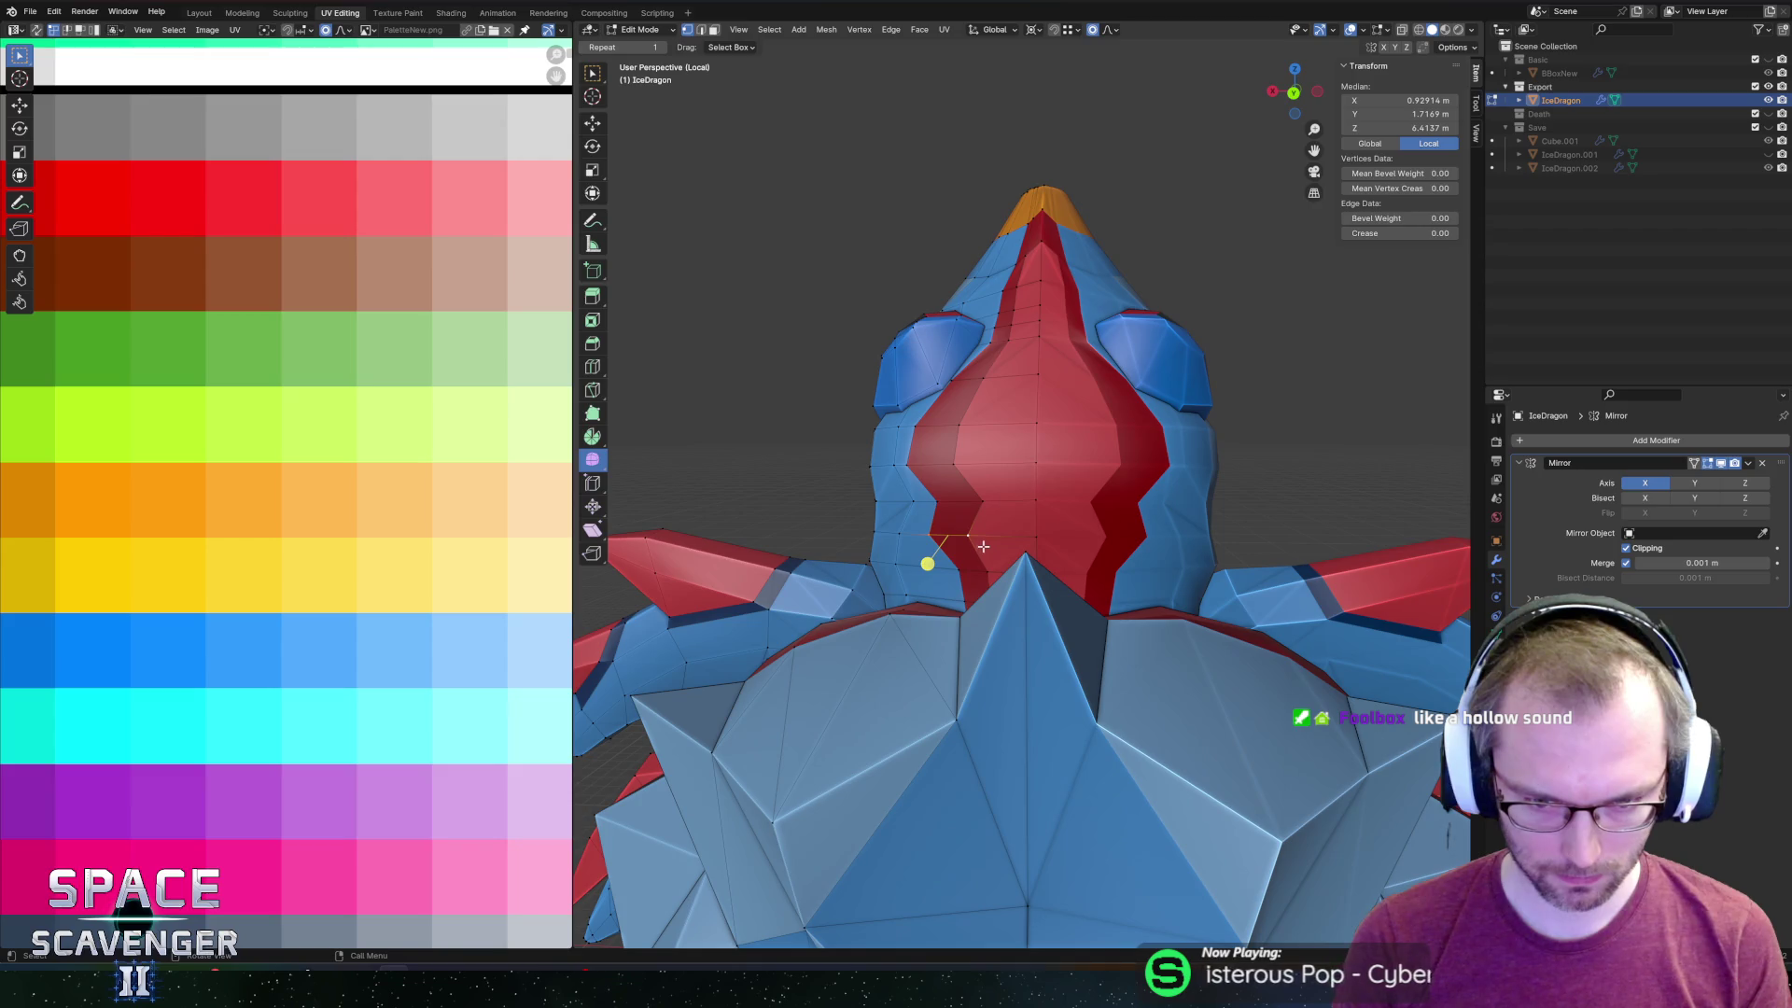
pyautogui.hotkey('ctrl', 'z')
# Shift a lower marking edge along X and drag a border vertex to reshape the marking.
pyautogui.click(975, 583)
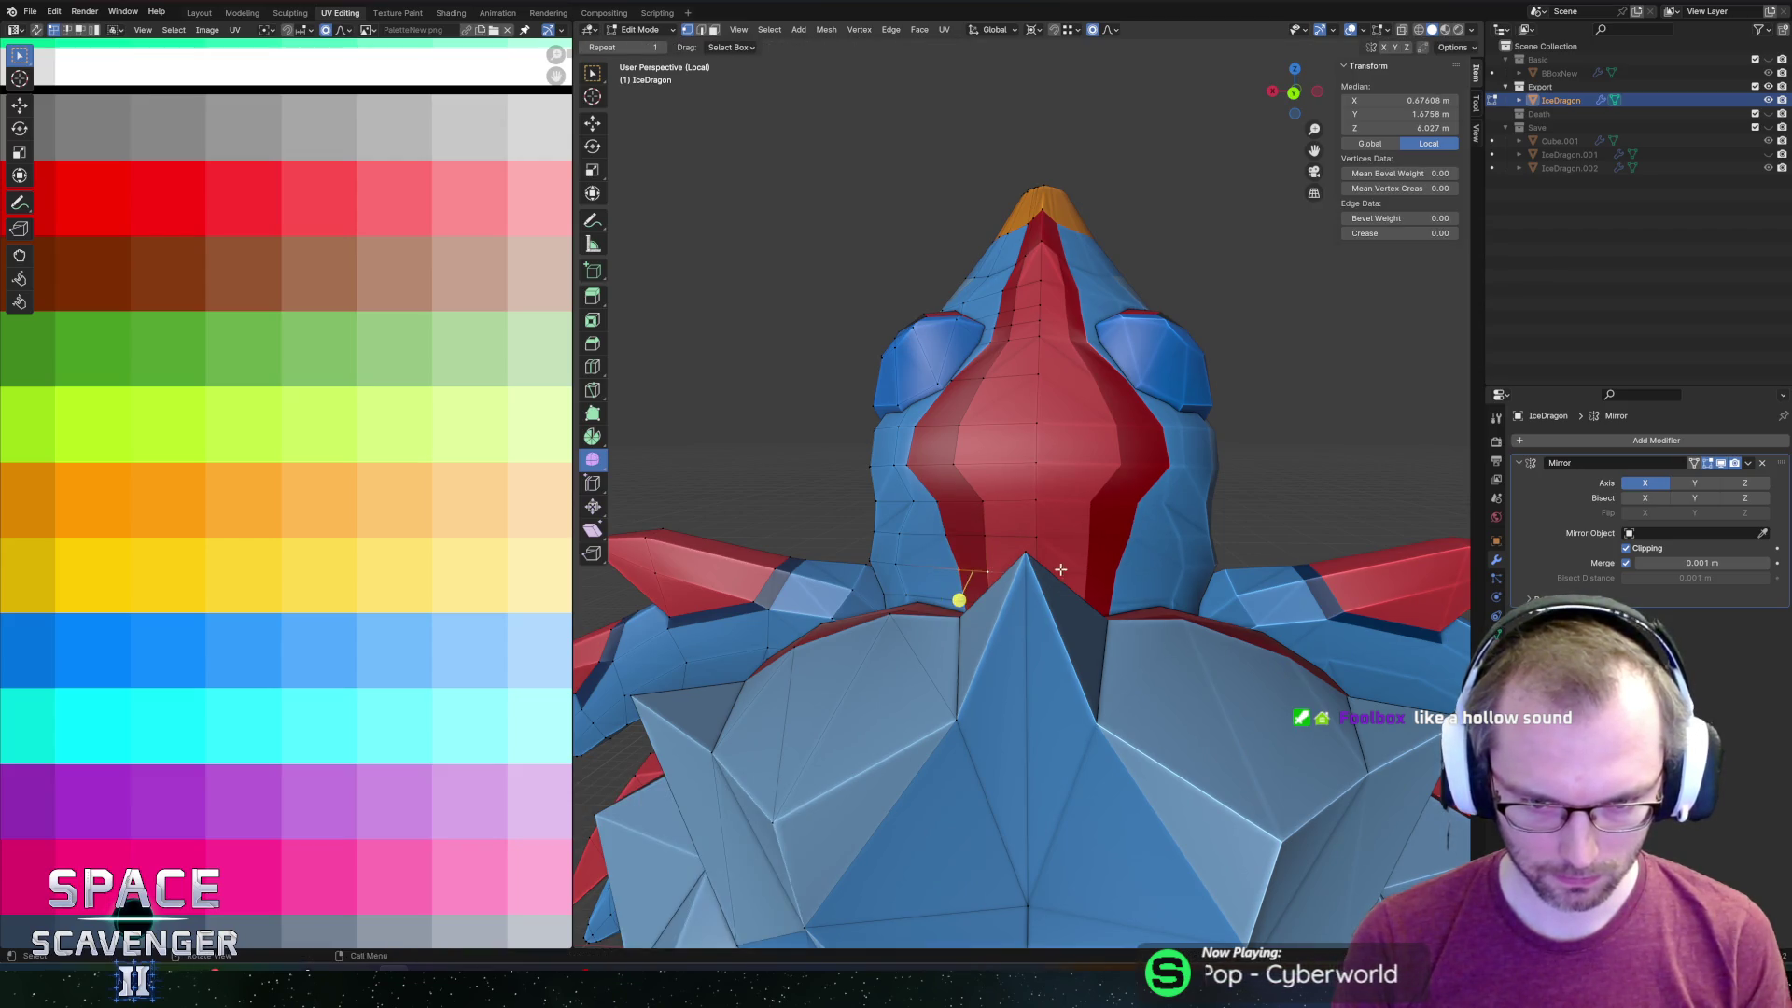
pyautogui.press('g')
pyautogui.press('x')
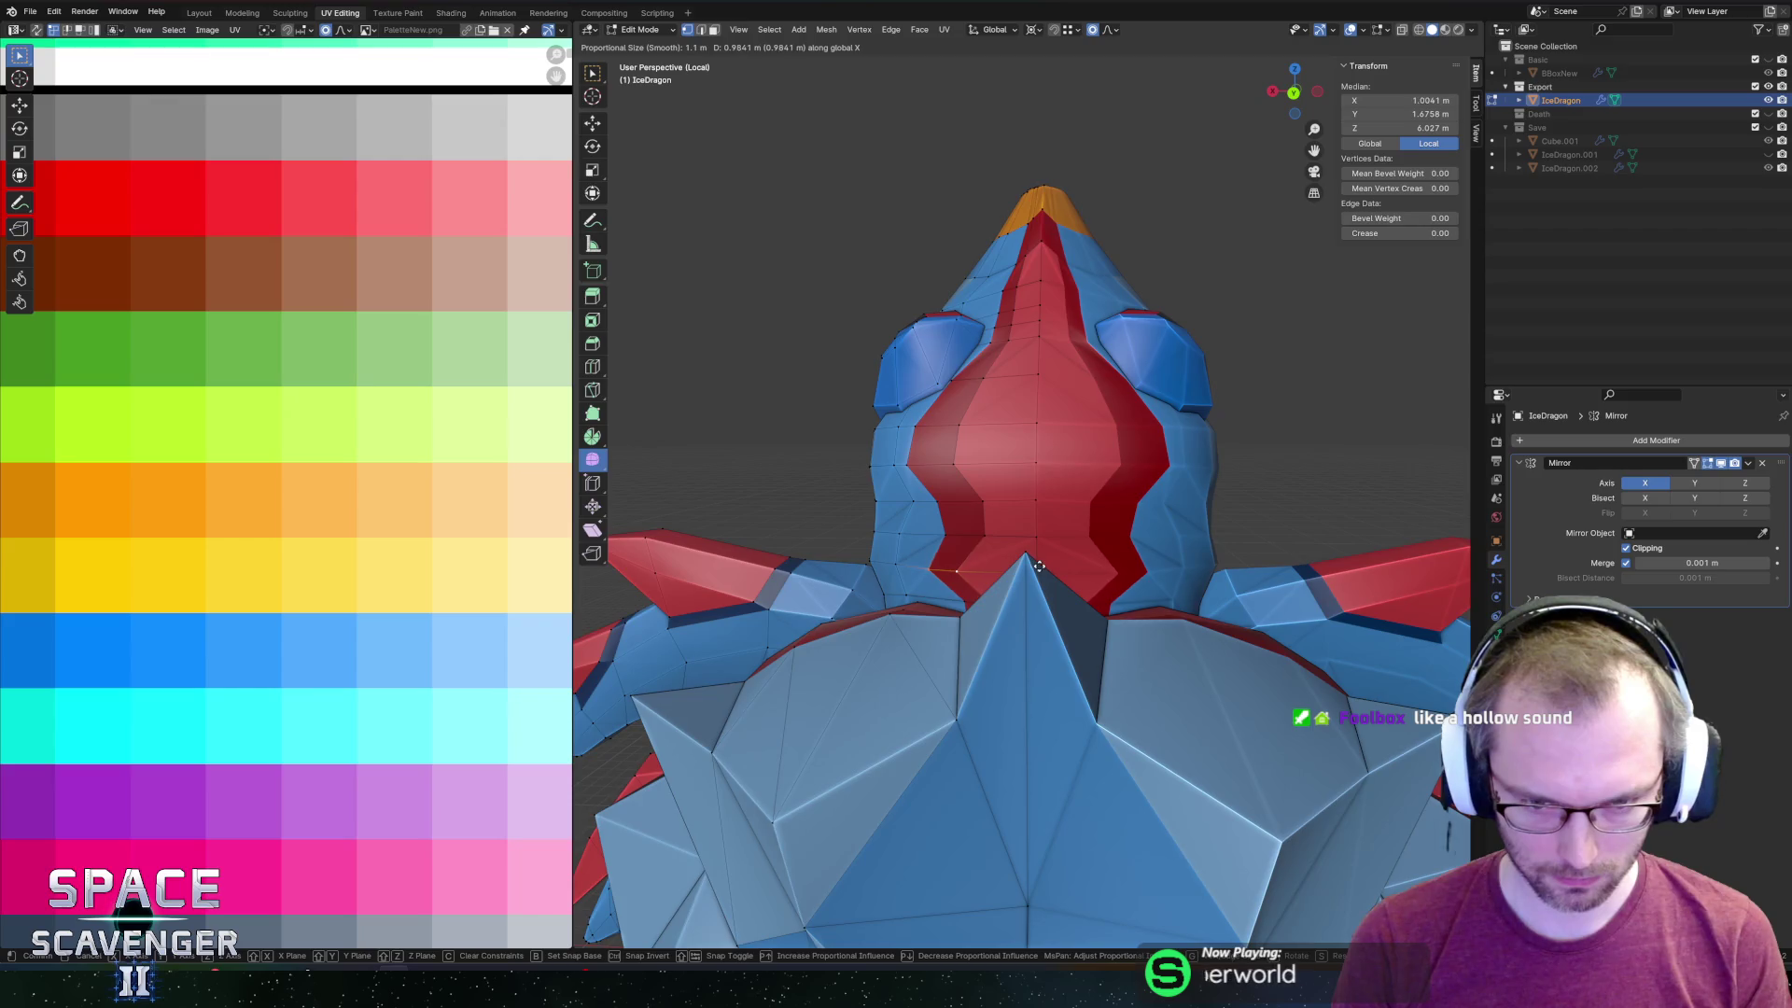
pyautogui.click(1036, 566)
pyautogui.click(950, 556)
pyautogui.press('g')
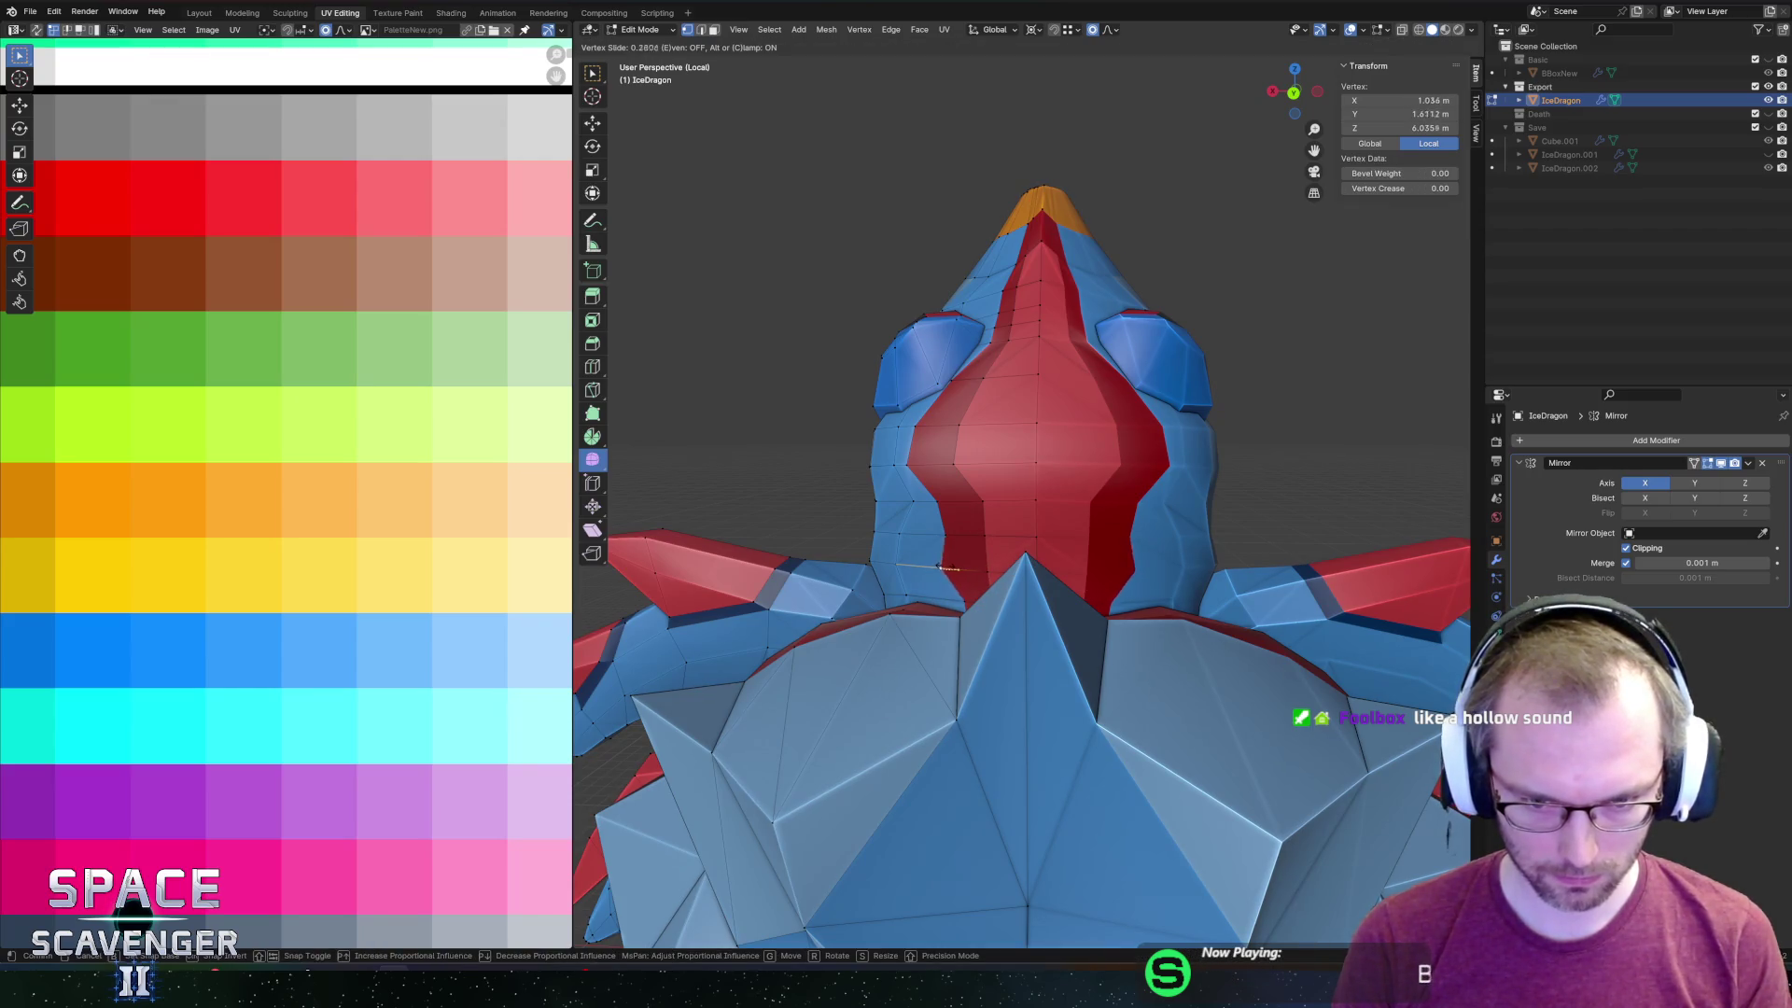
pyautogui.click(992, 568)
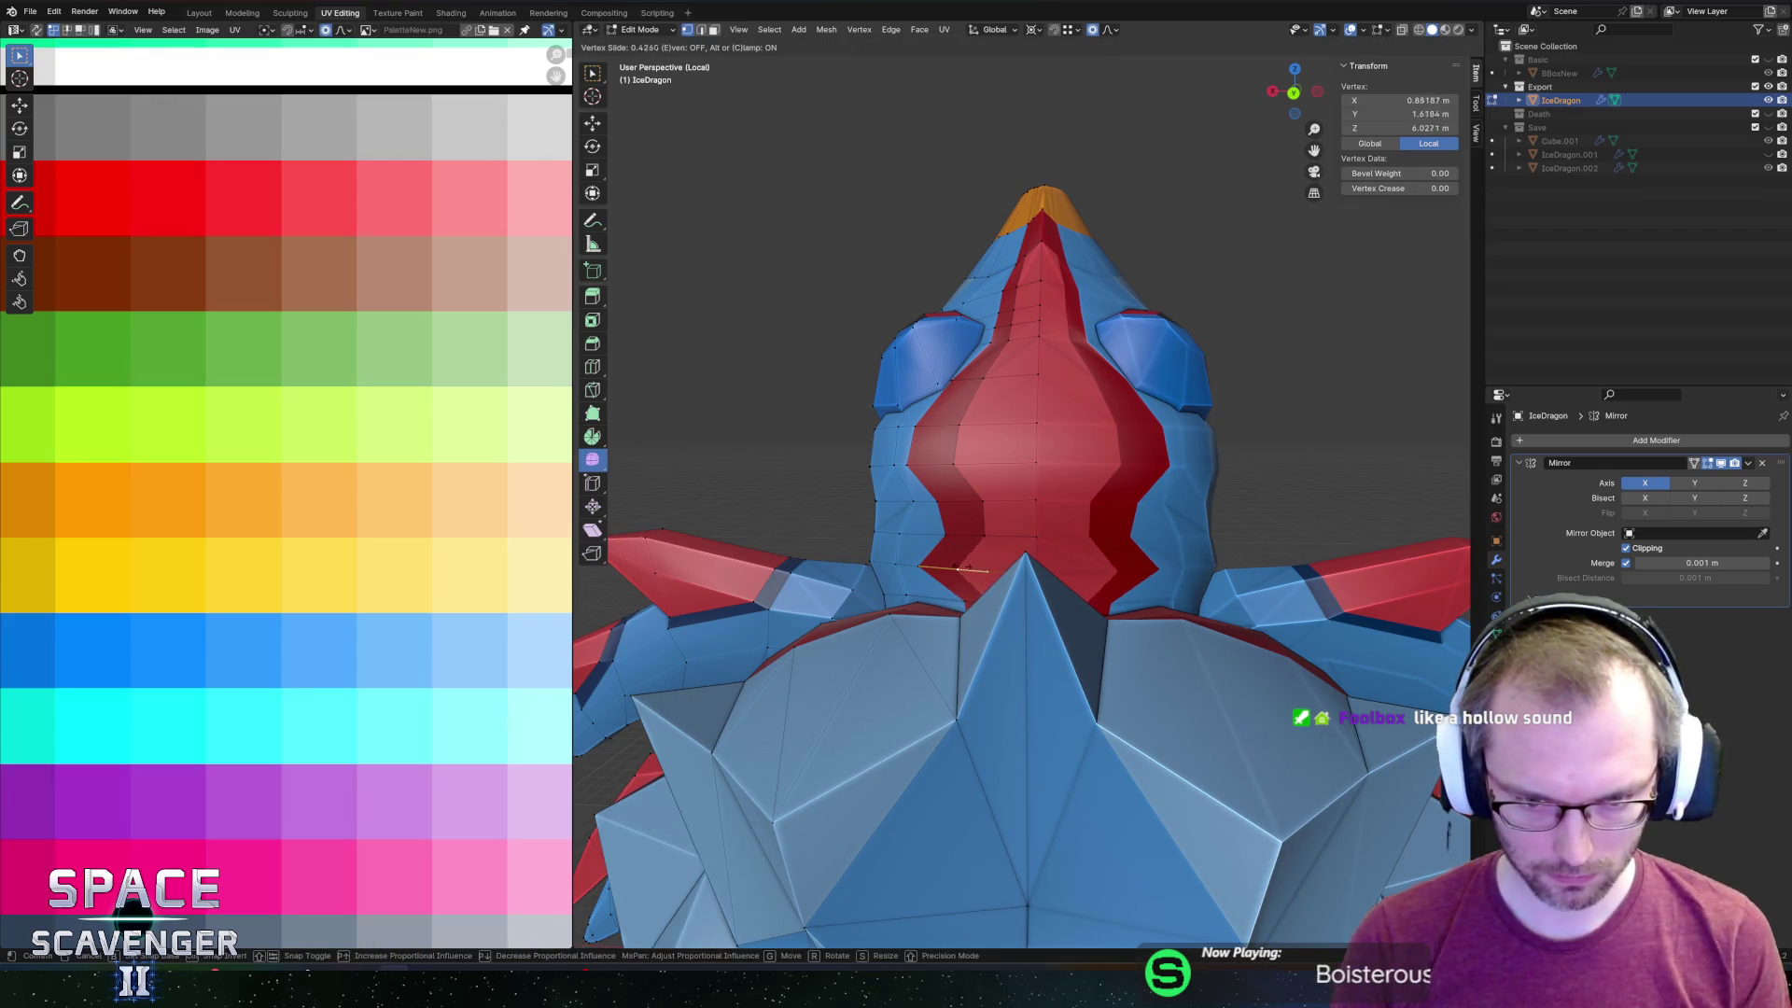
pyautogui.press('Tab')
pyautogui.scroll(-8, 1055, 511)
pyautogui.scroll(10, 1080, 507)
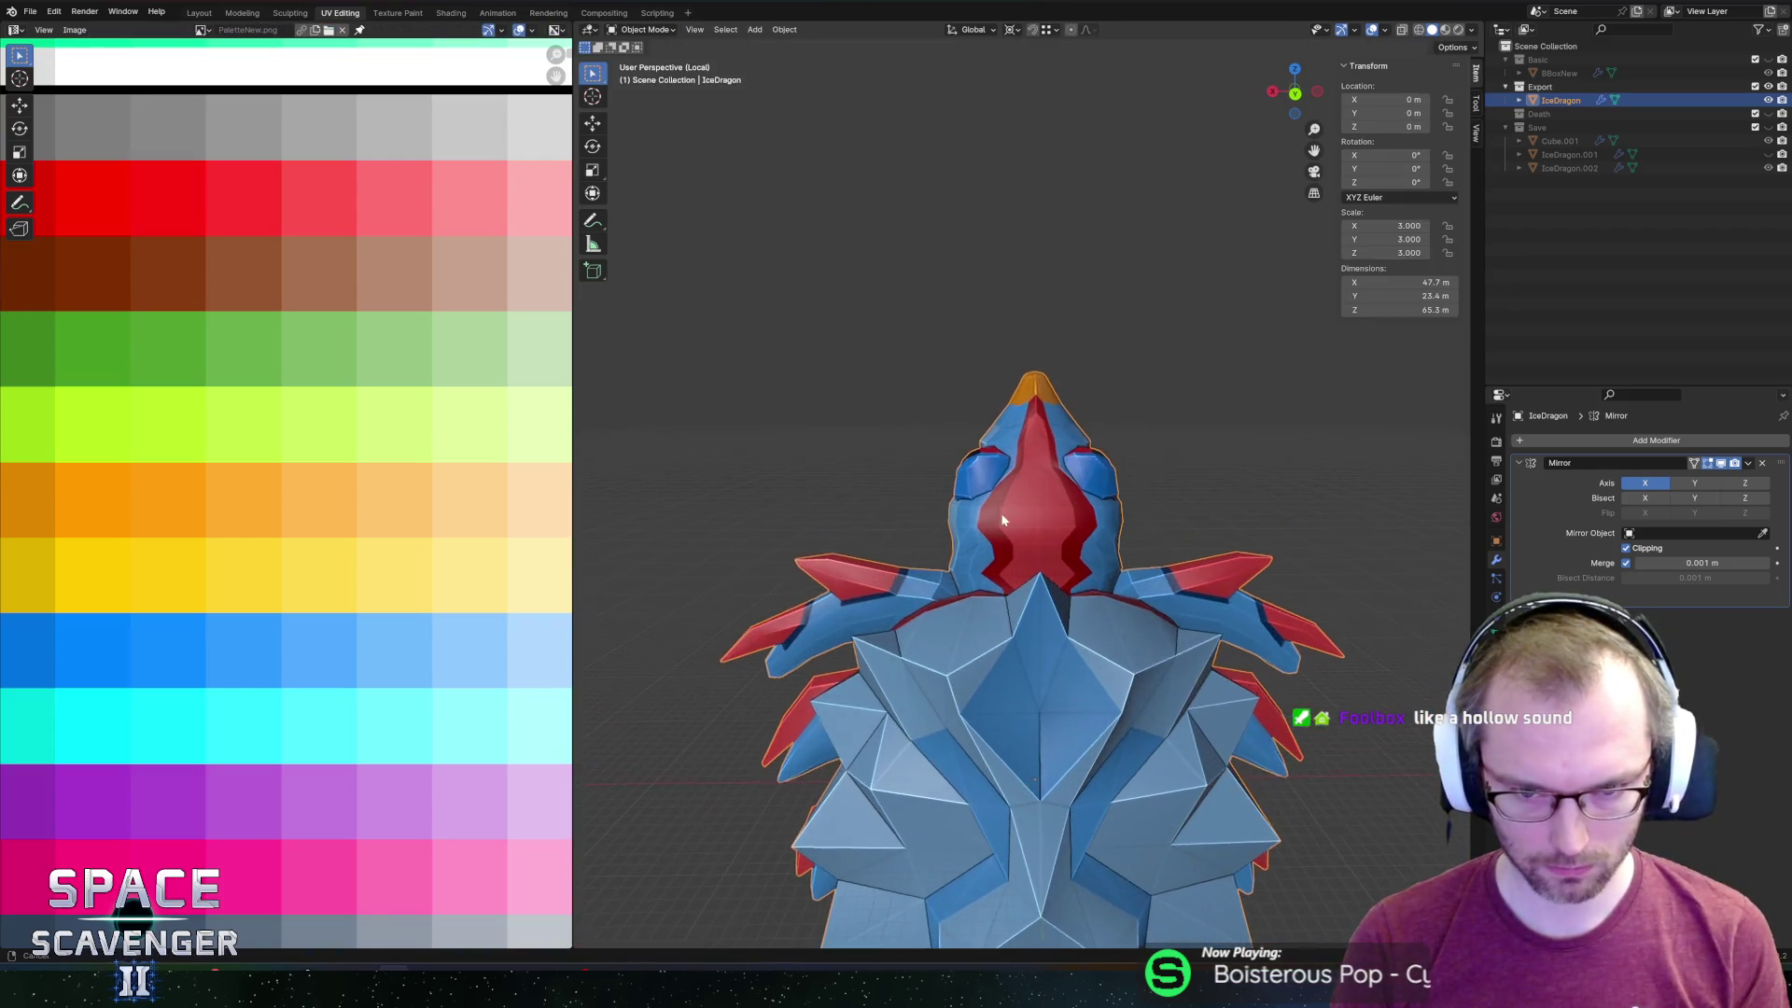
pyautogui.press('Tab')
# Vertex-slide two marking border vertices along their edges, the second to factor 0.459.
pyautogui.click(845, 585)
pyautogui.click(913, 494)
pyautogui.hotkey('shift', 'v')
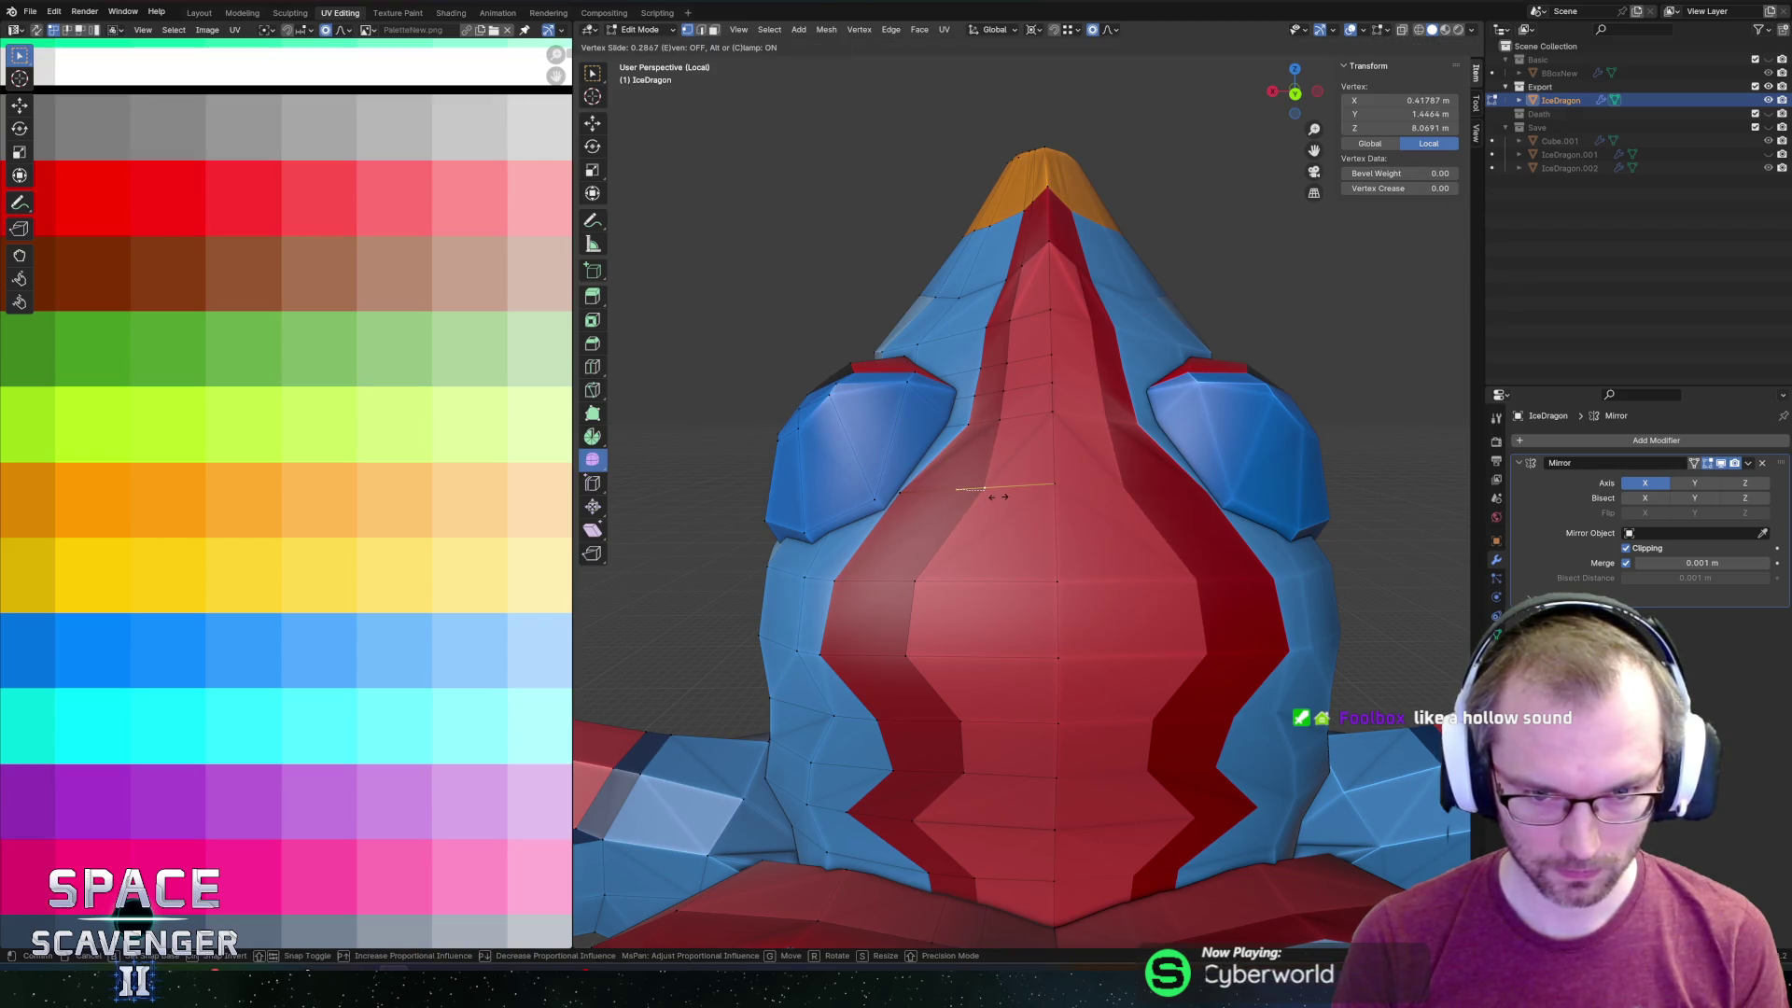
pyautogui.click(975, 471)
pyautogui.click(865, 464)
pyautogui.hotkey('shift', 'v')
pyautogui.click(944, 534)
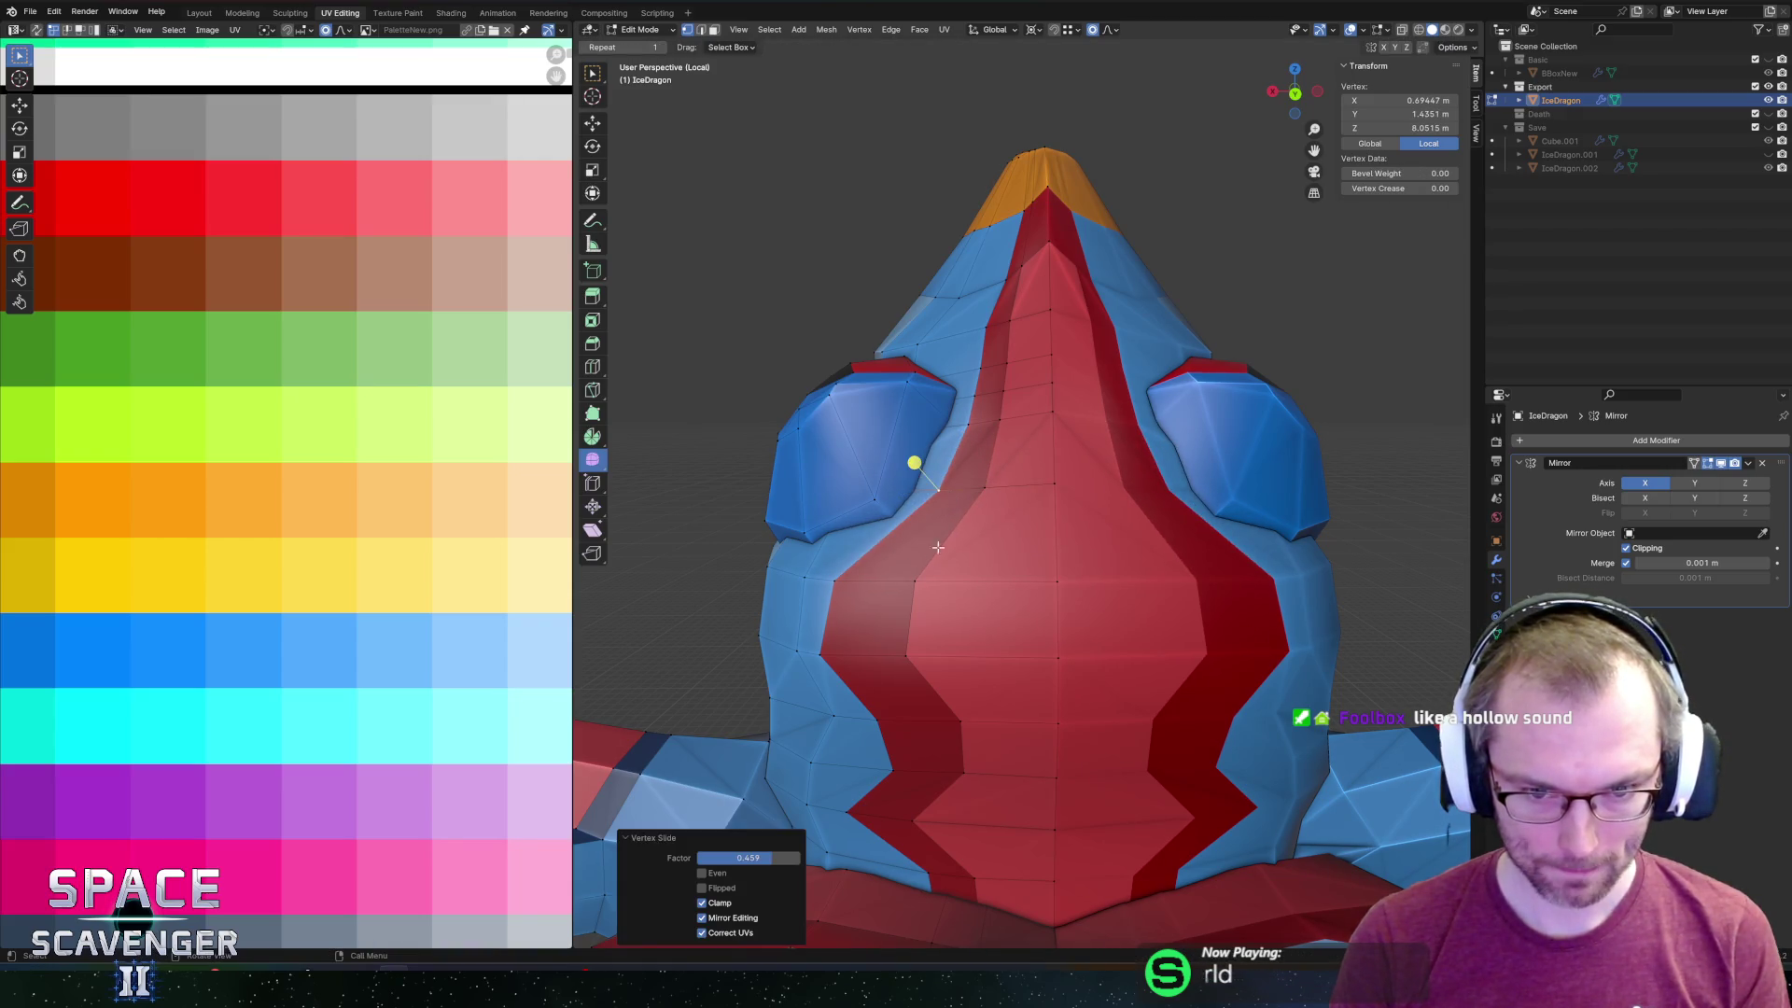
# Move two more red-marking vertices along the X axis and return to object mode.
pyautogui.click(837, 583)
pyautogui.keyDown('shift'); pyautogui.click(804, 577); pyautogui.keyUp('shift')
pyautogui.press('g')
pyautogui.press('x')
pyautogui.click(977, 568)
pyautogui.scroll(-3, 977, 568)
pyautogui.press('Tab')
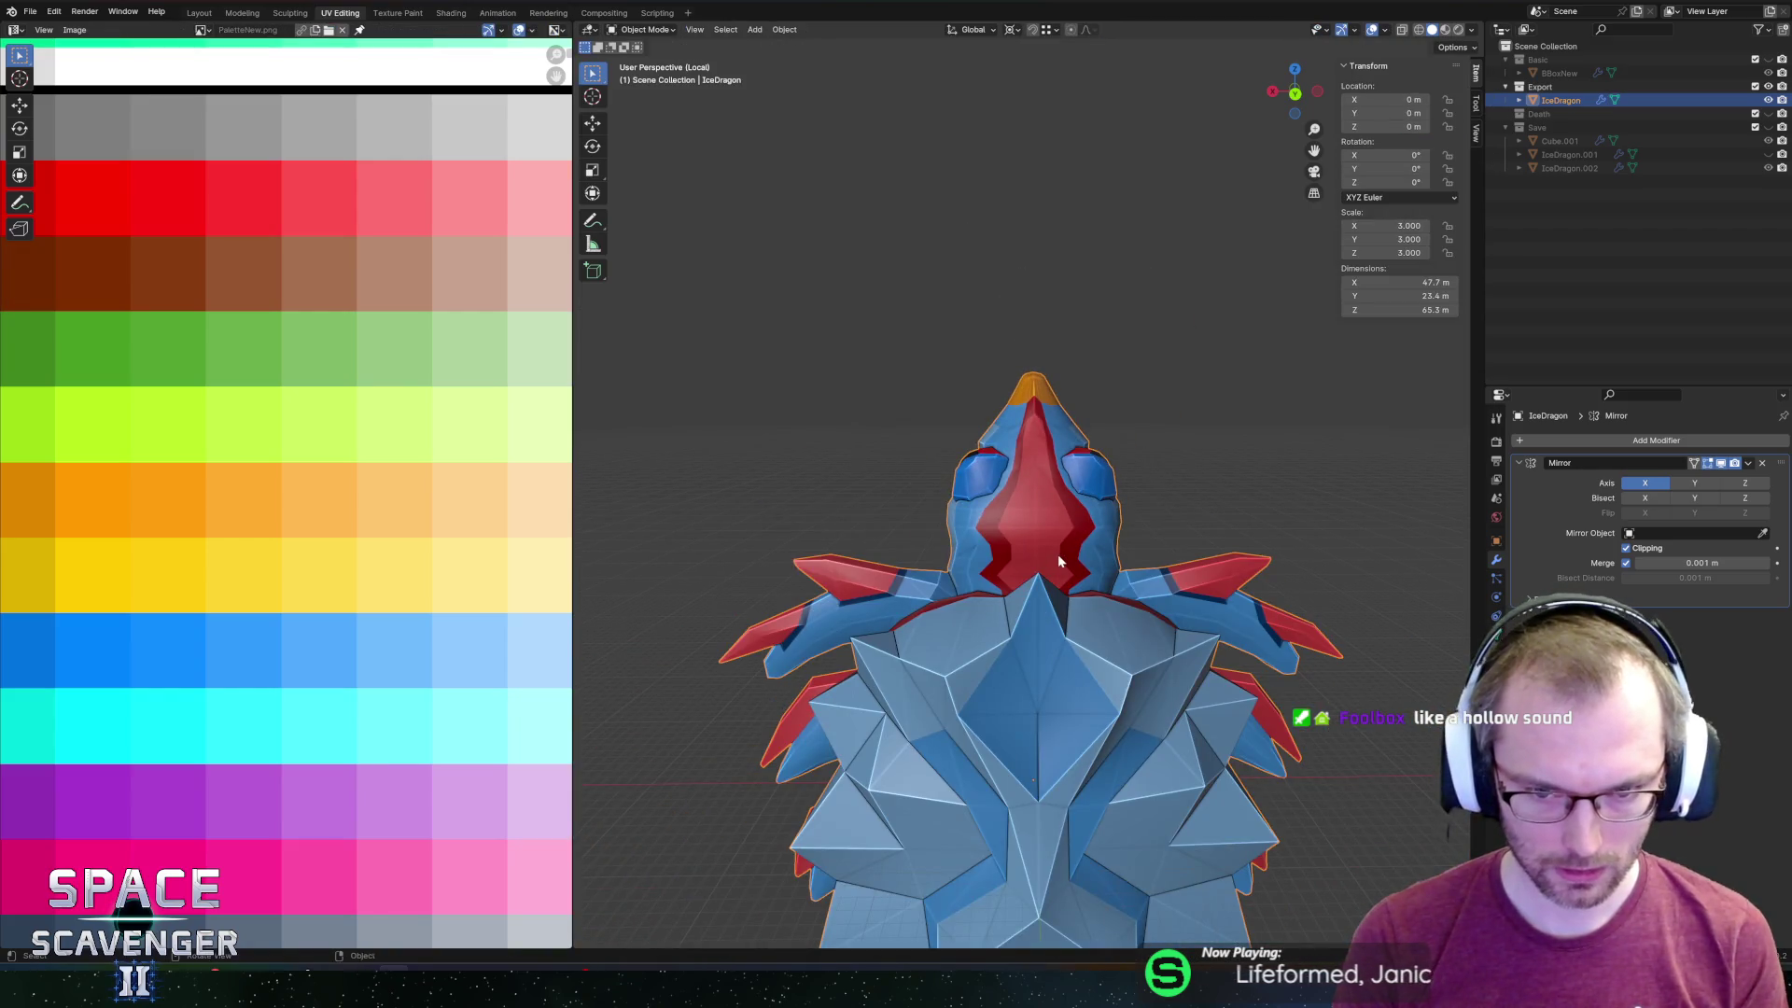
# Check the head against Unity, then export the dragon as IceDragon.fbx.
pyautogui.click(1318, 812)
pyautogui.hotkey('alt', 'Tab')
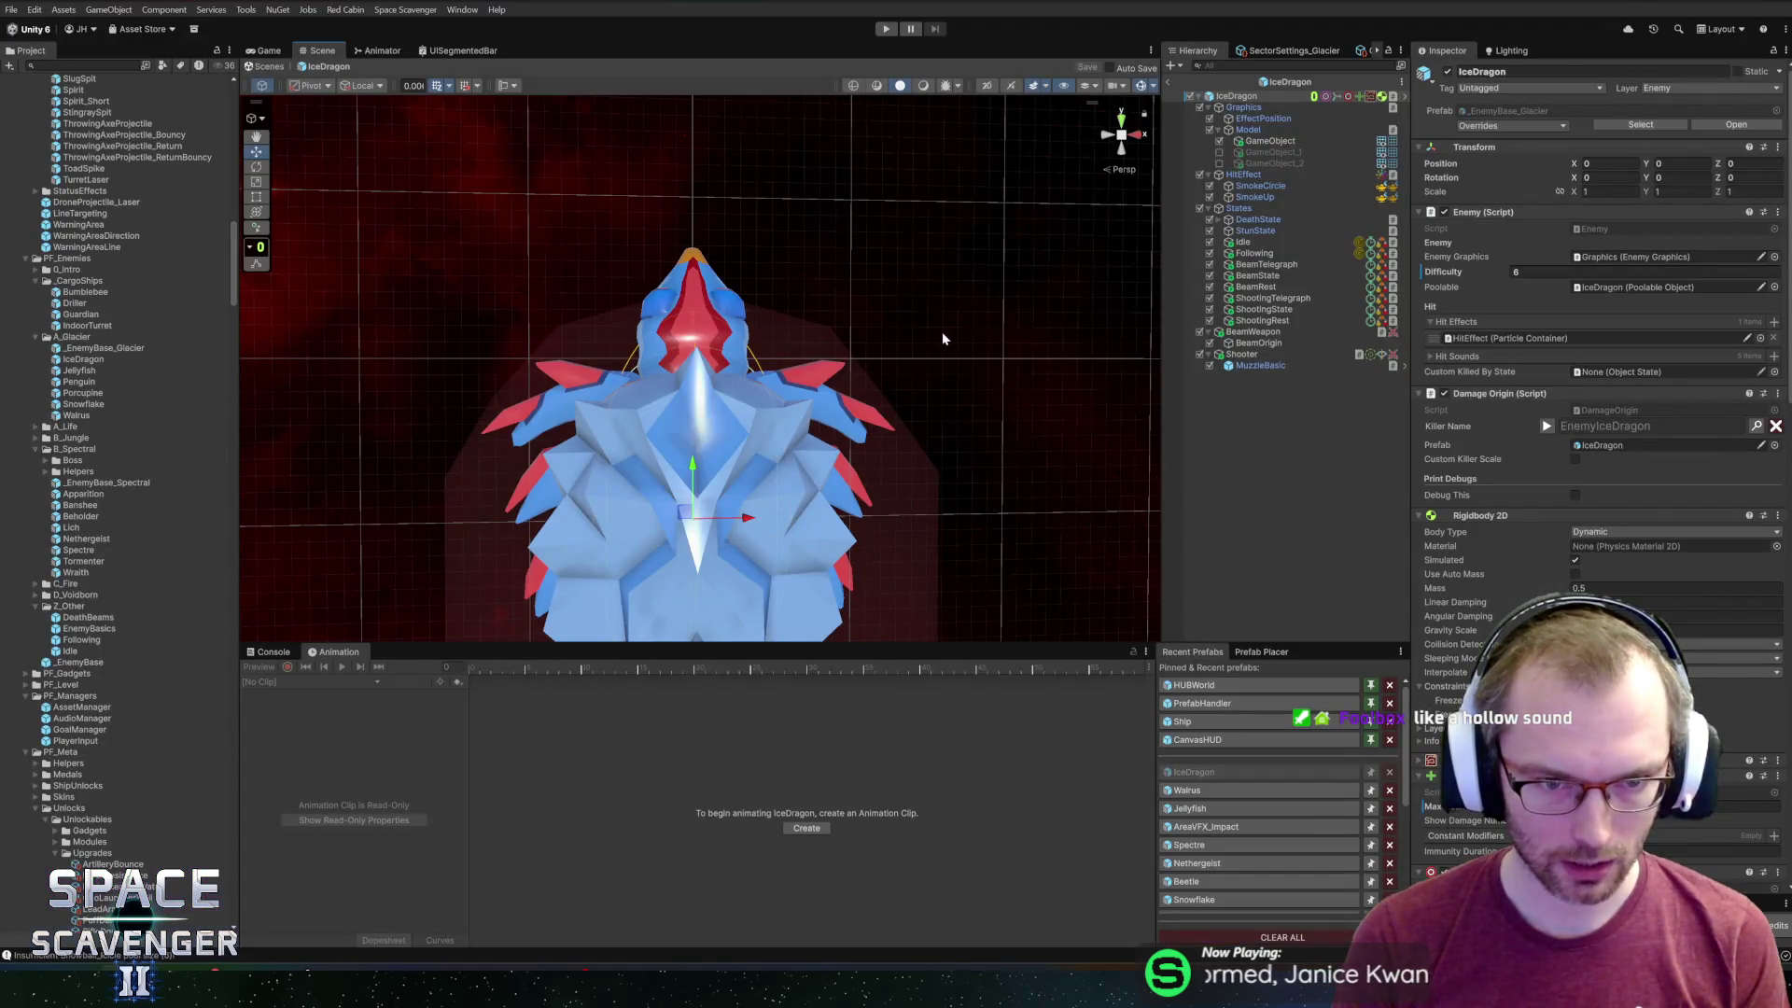
pyautogui.hotkey('alt', 'Tab')
pyautogui.press('Tab')
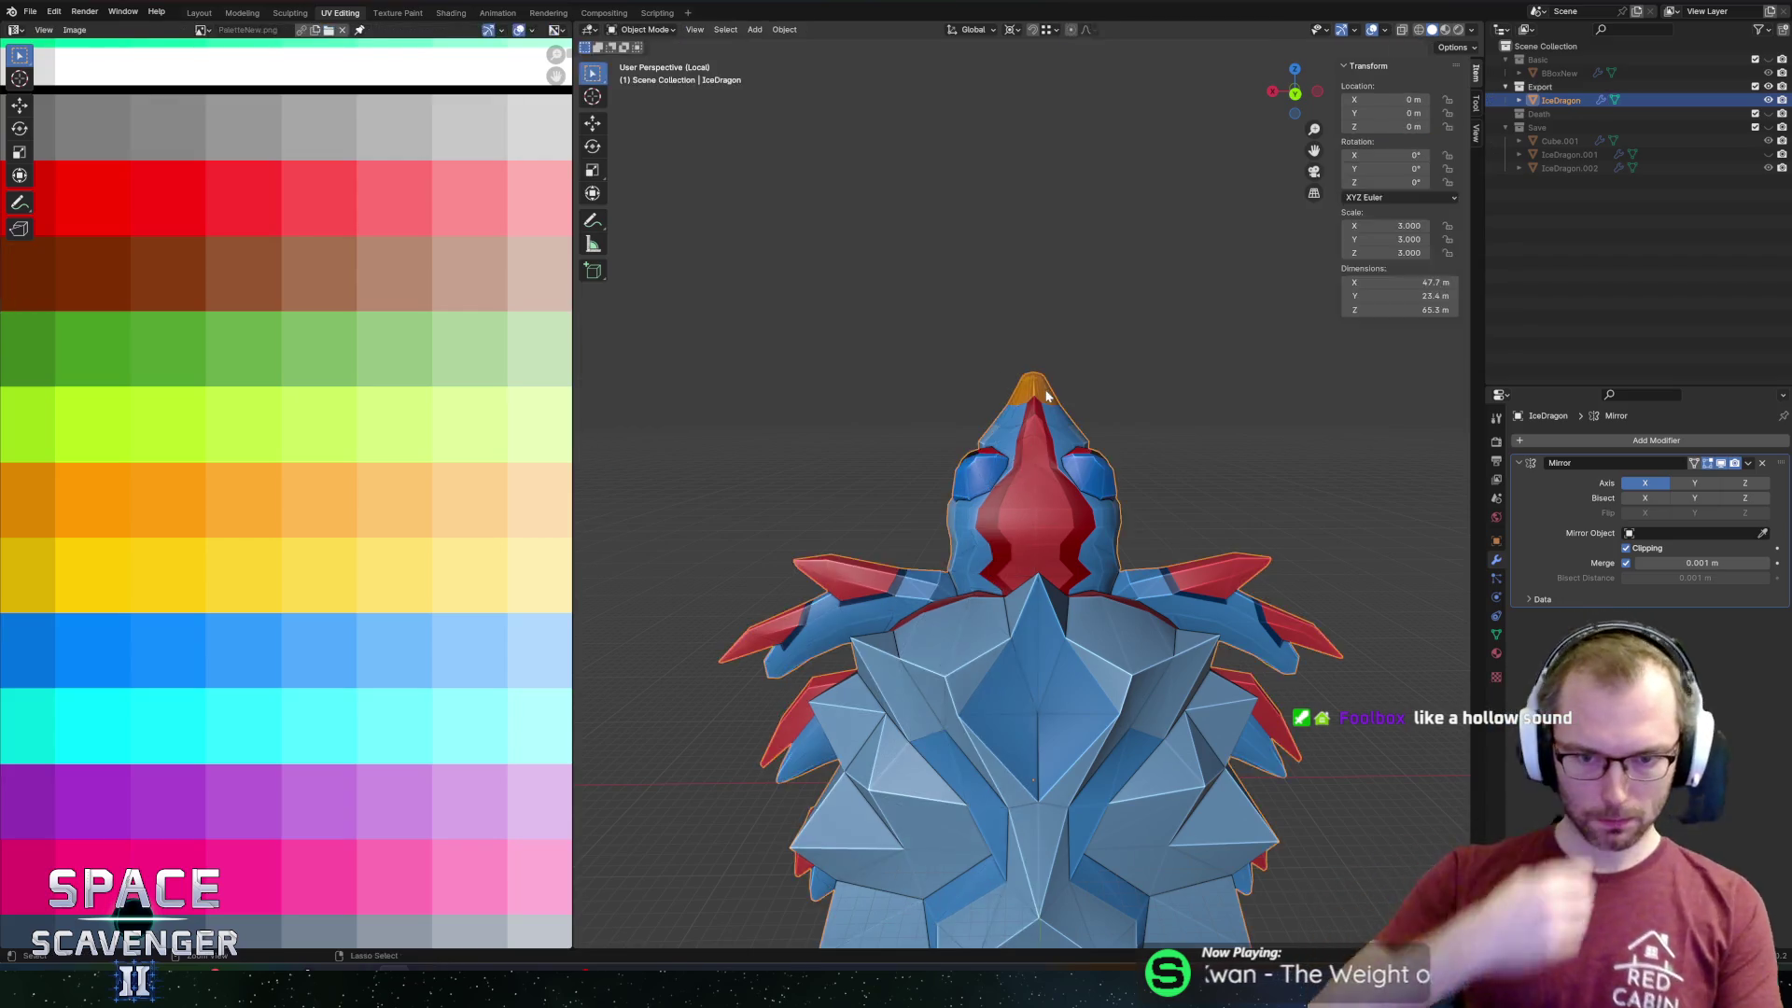
pyautogui.click(991, 602)
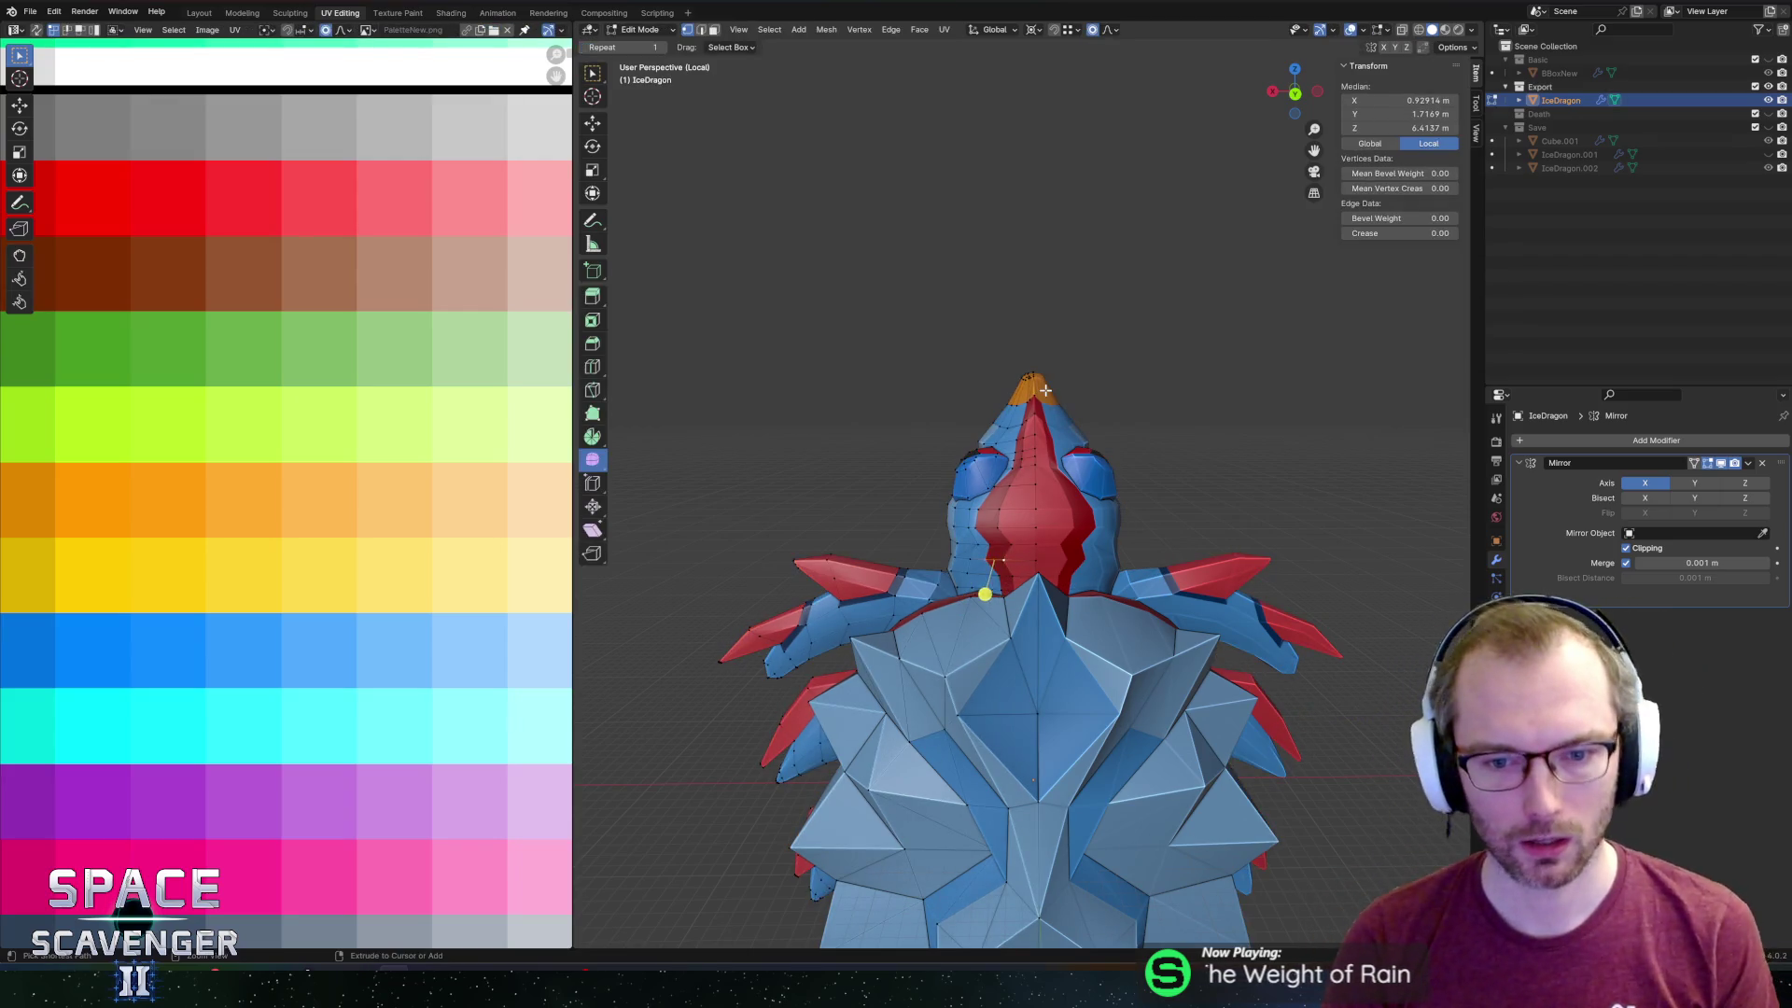
pyautogui.click(953, 571)
pyautogui.press('Tab')
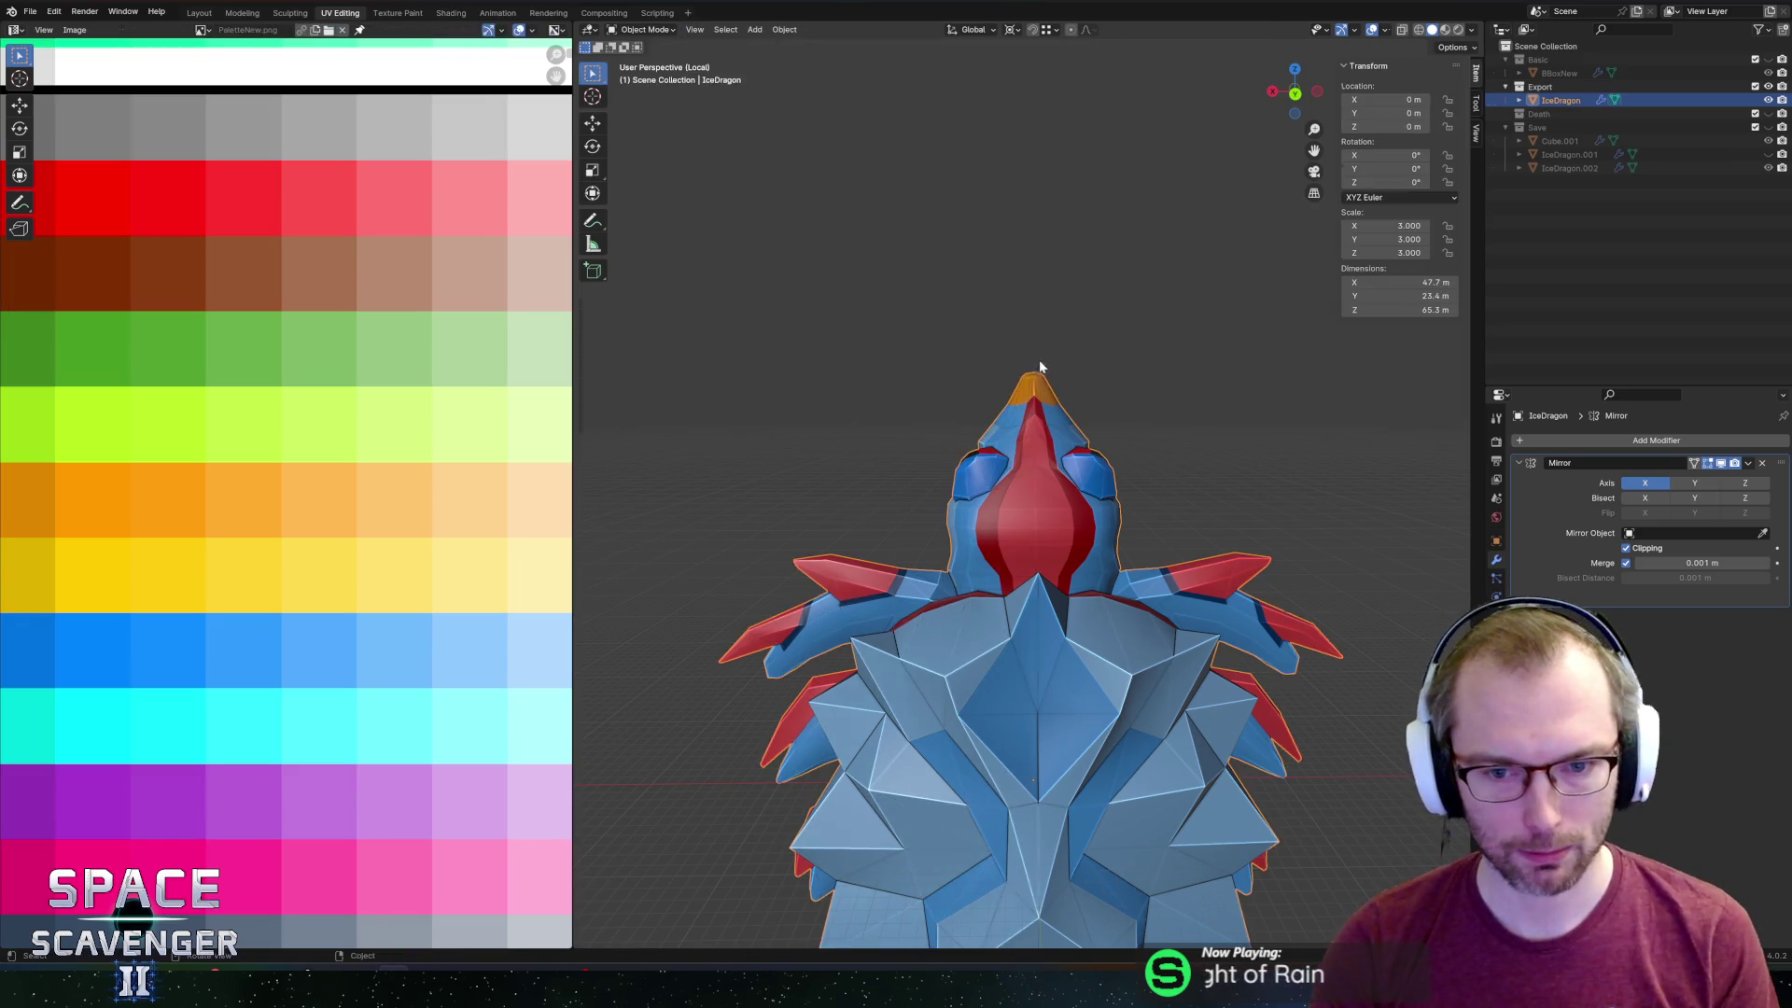
pyautogui.hotkey('ctrl', 'e')
pyautogui.click(1316, 852)
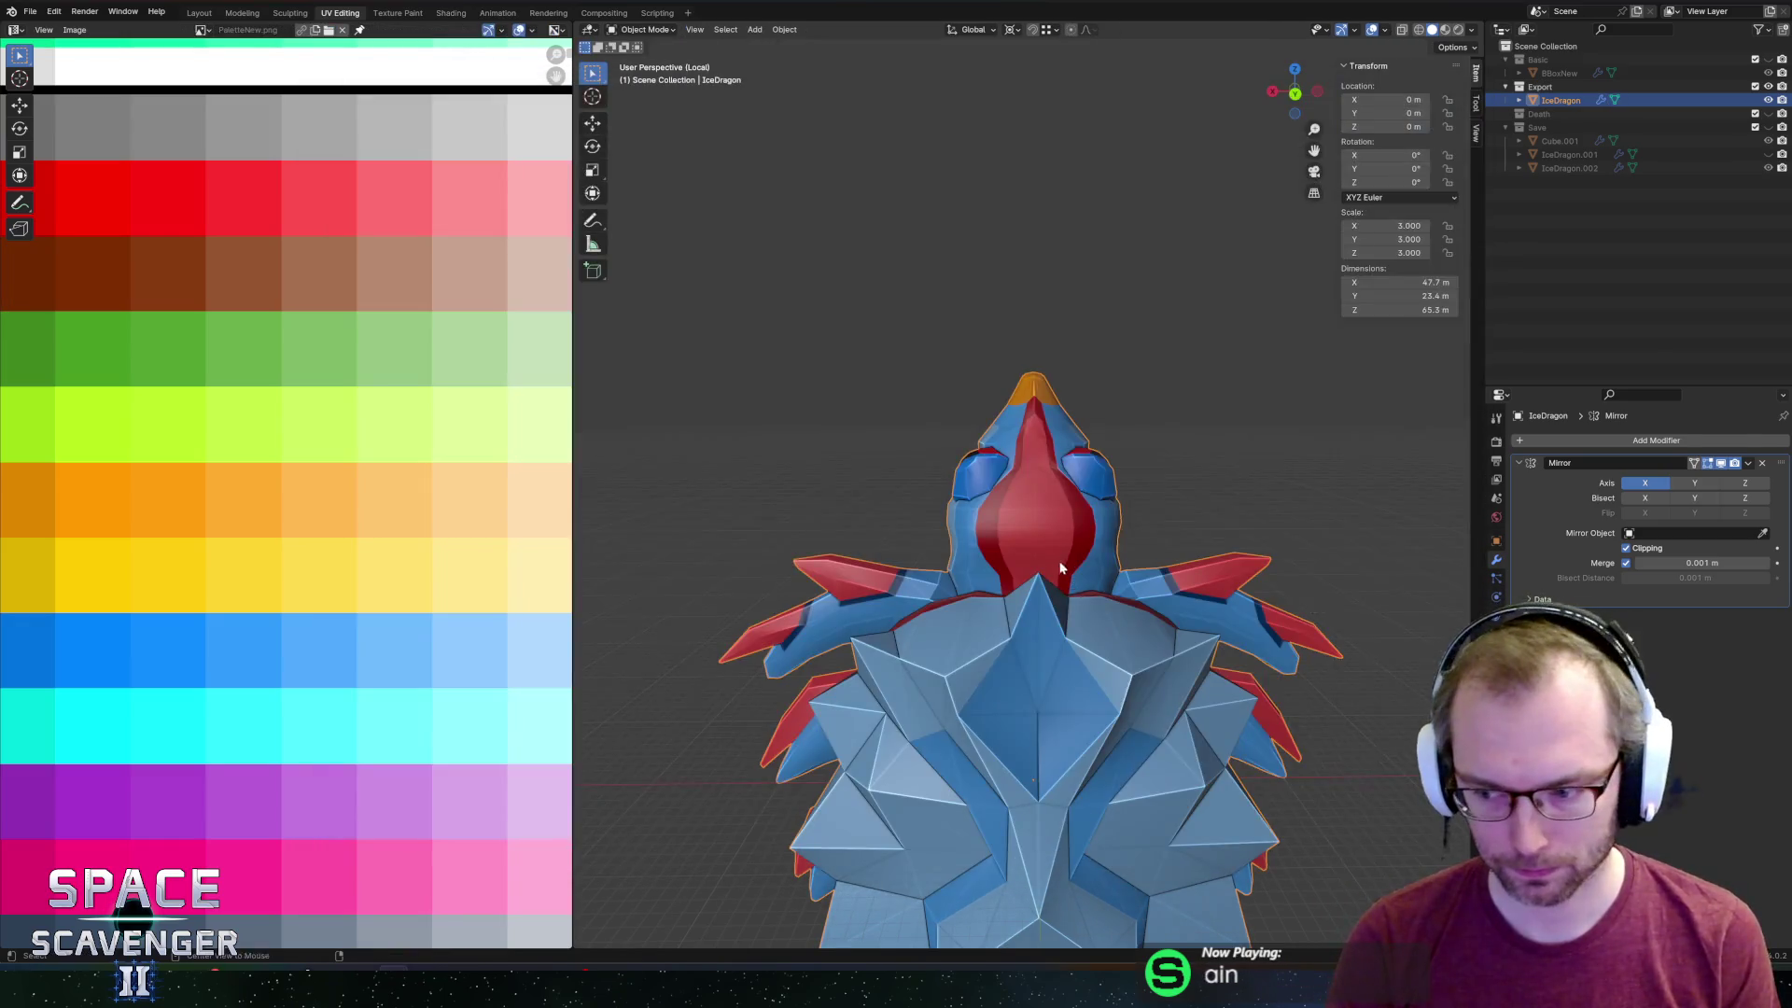
pyautogui.hotkey('alt', 'Tab')
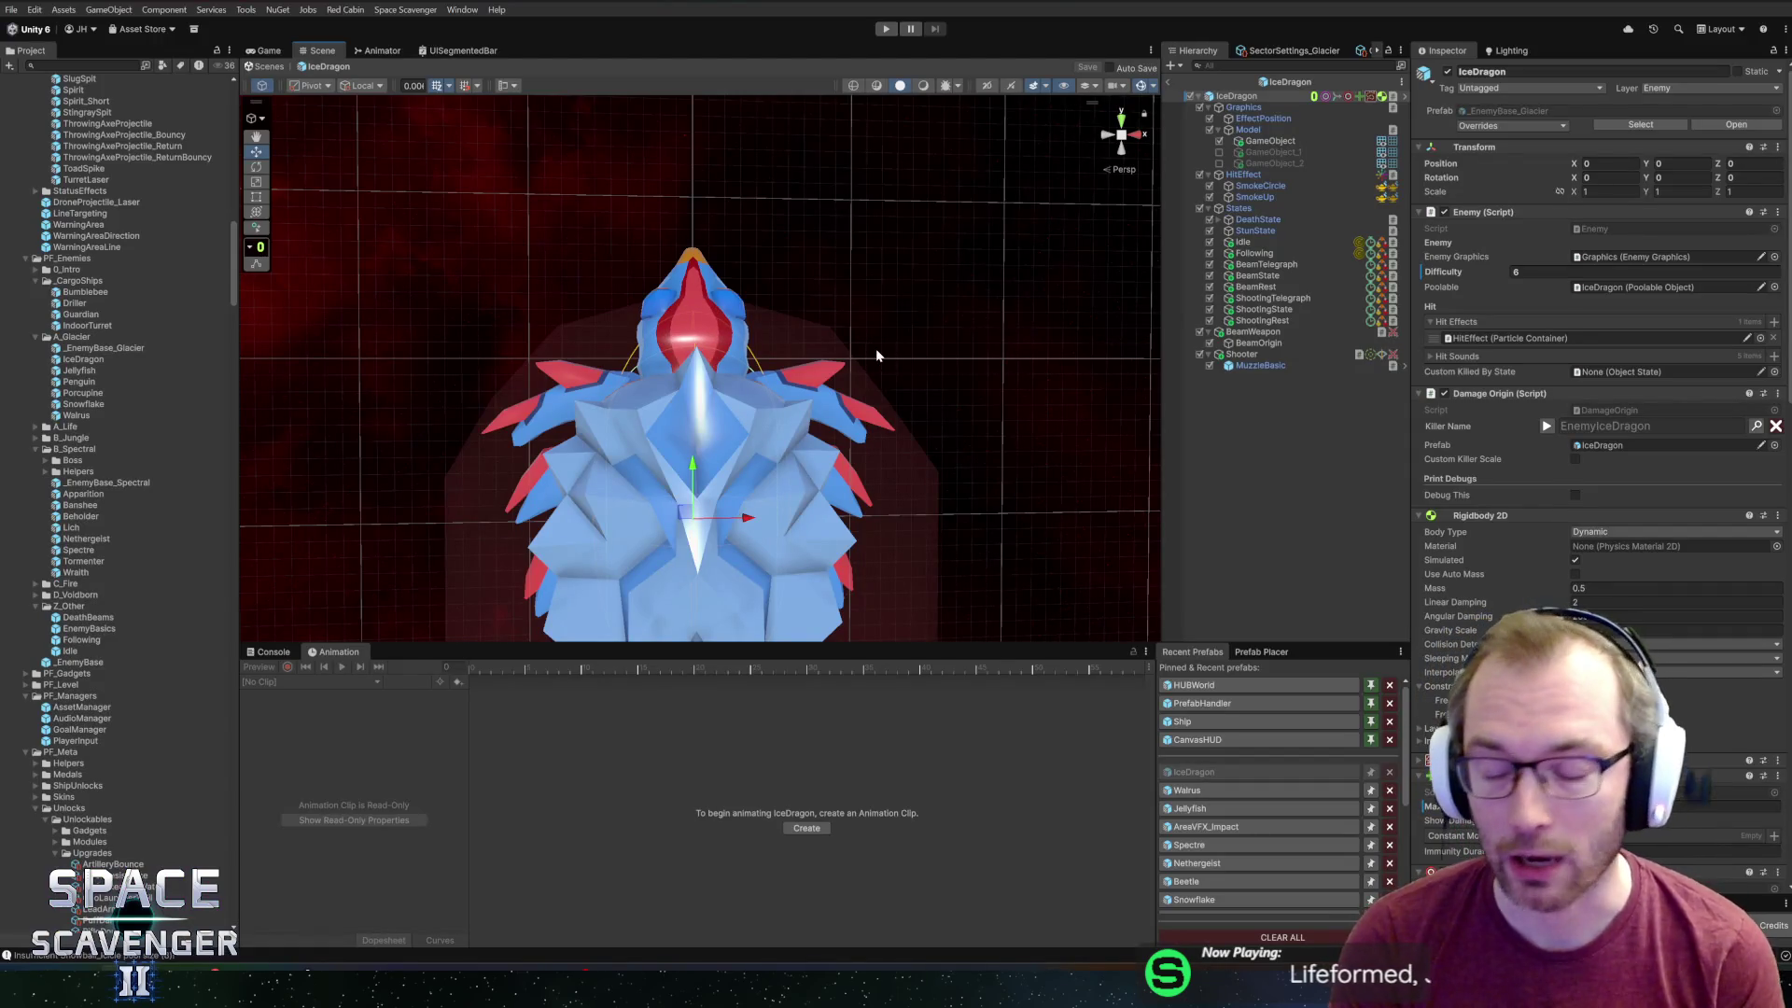
# Zoom and orbit the Scene view to inspect the reimported IceDragon's reshaped red snout marking.
pyautogui.scroll(-3, 837, 432)
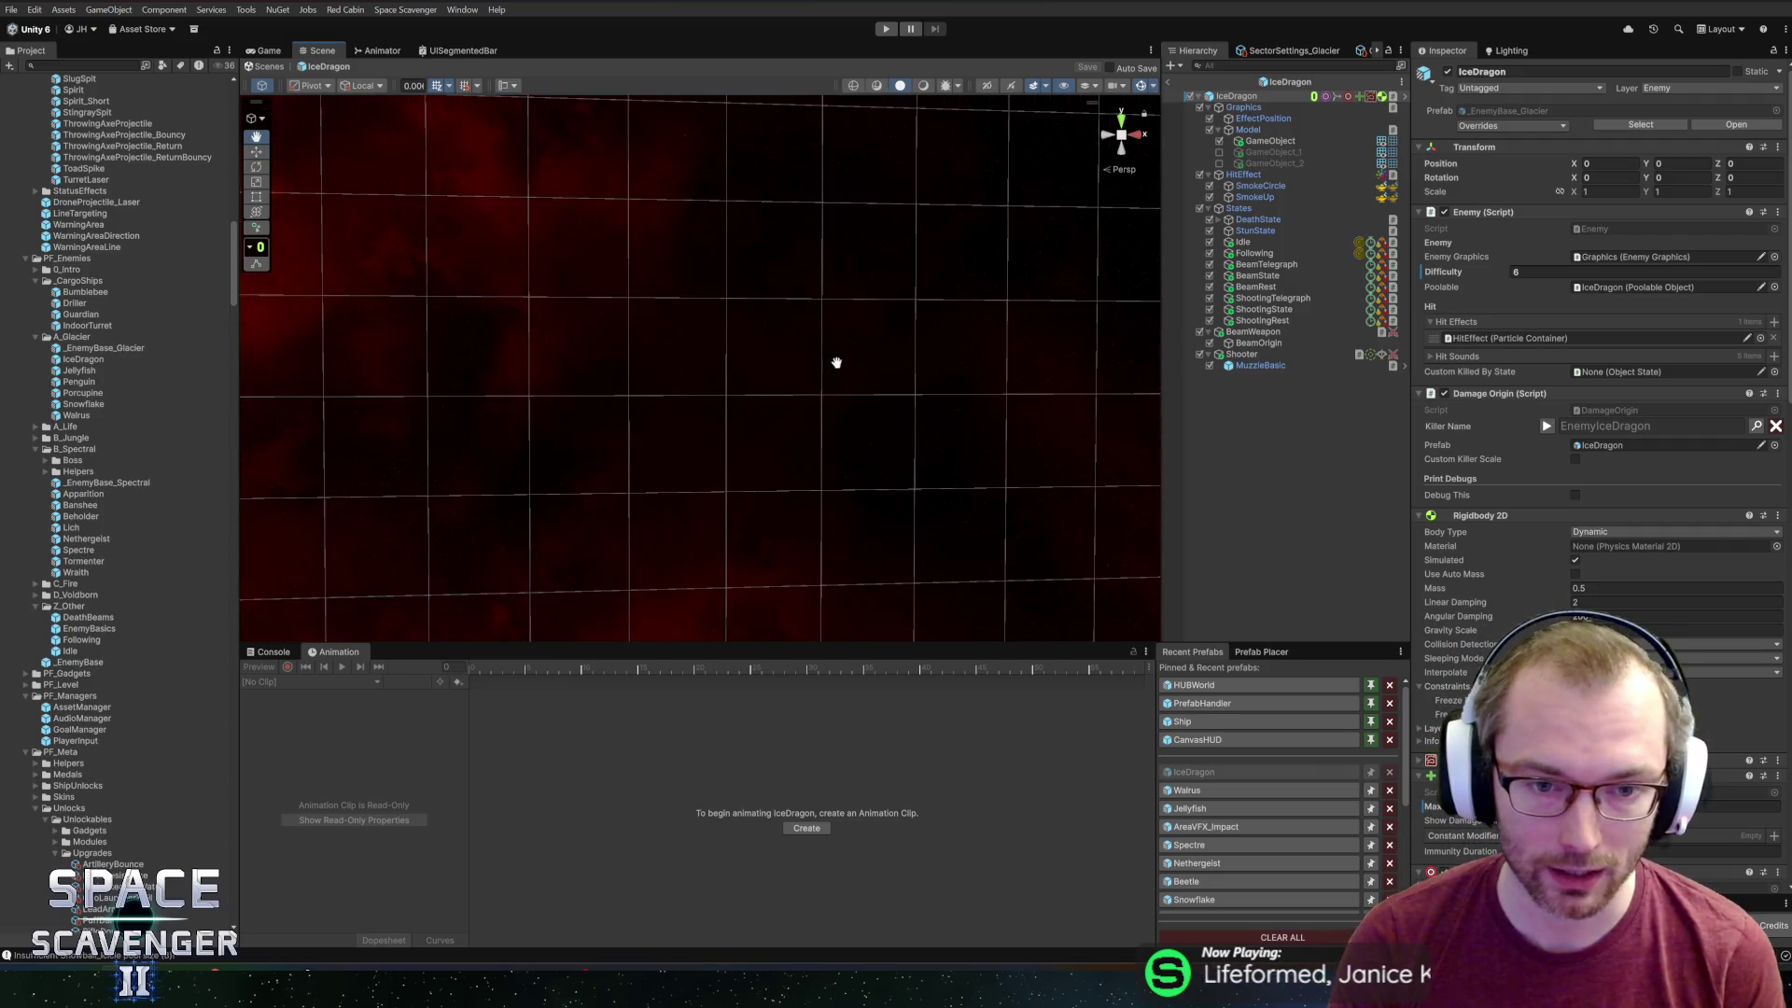
pyautogui.scroll(3, 828, 418)
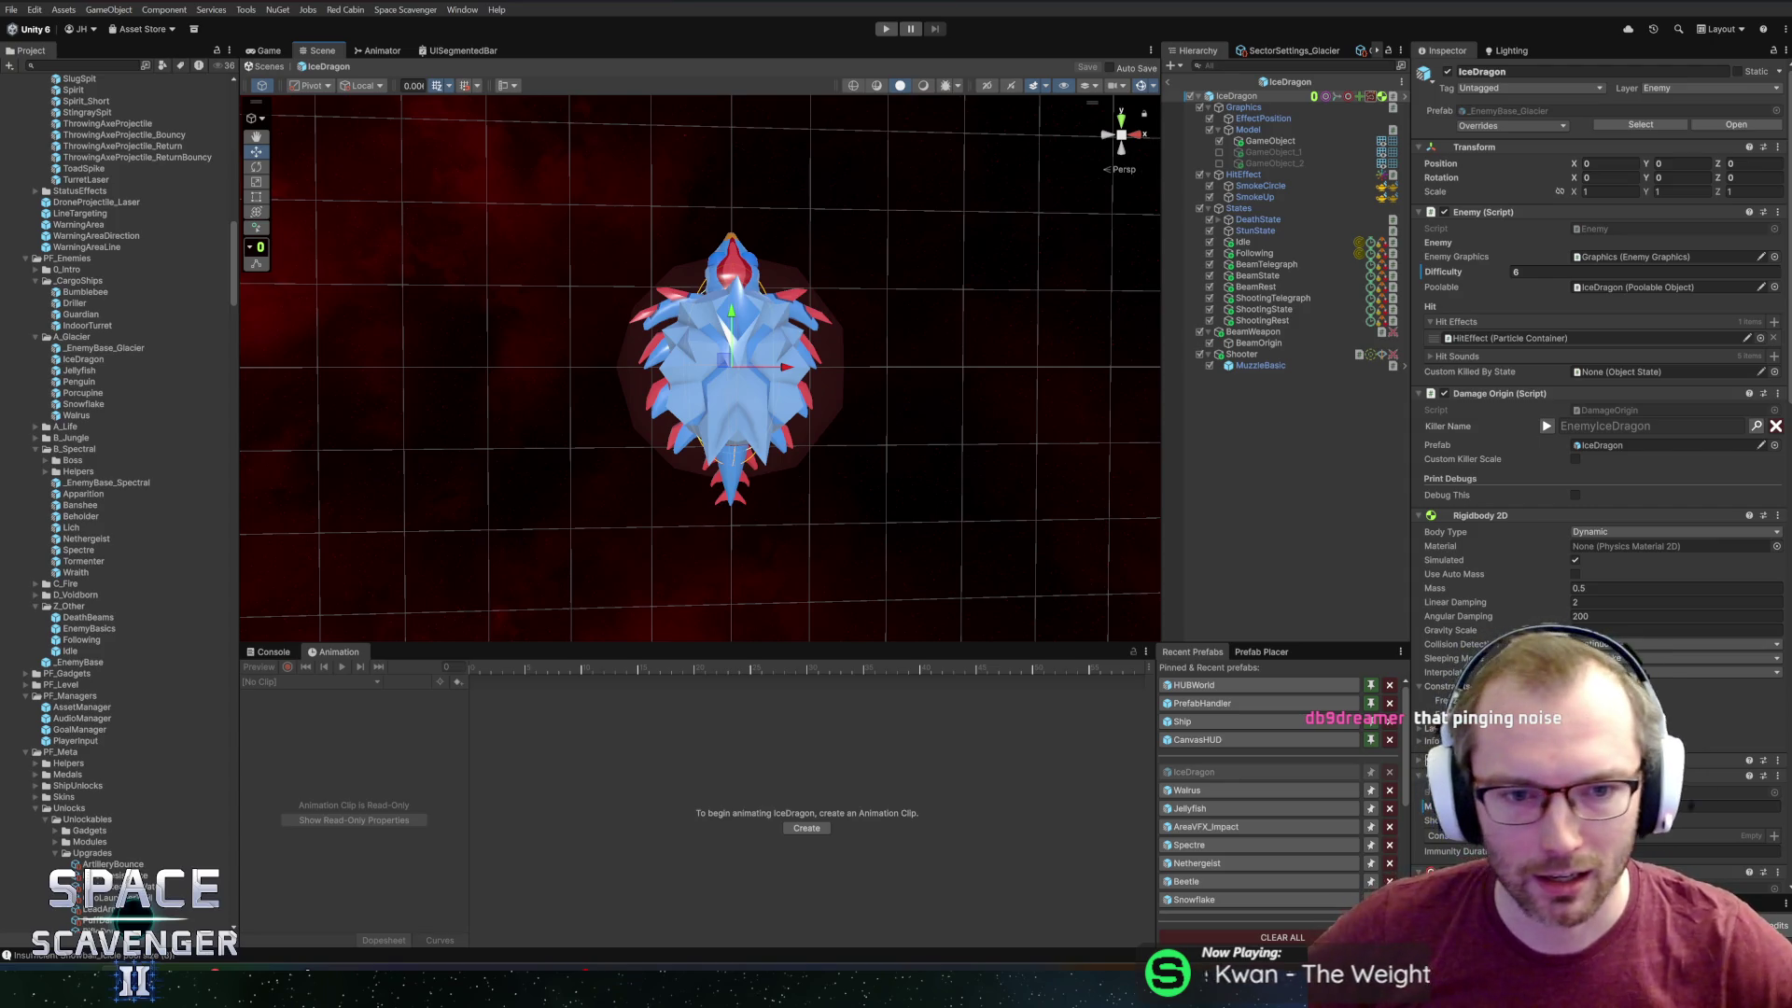
pyautogui.scroll(2, 853, 339)
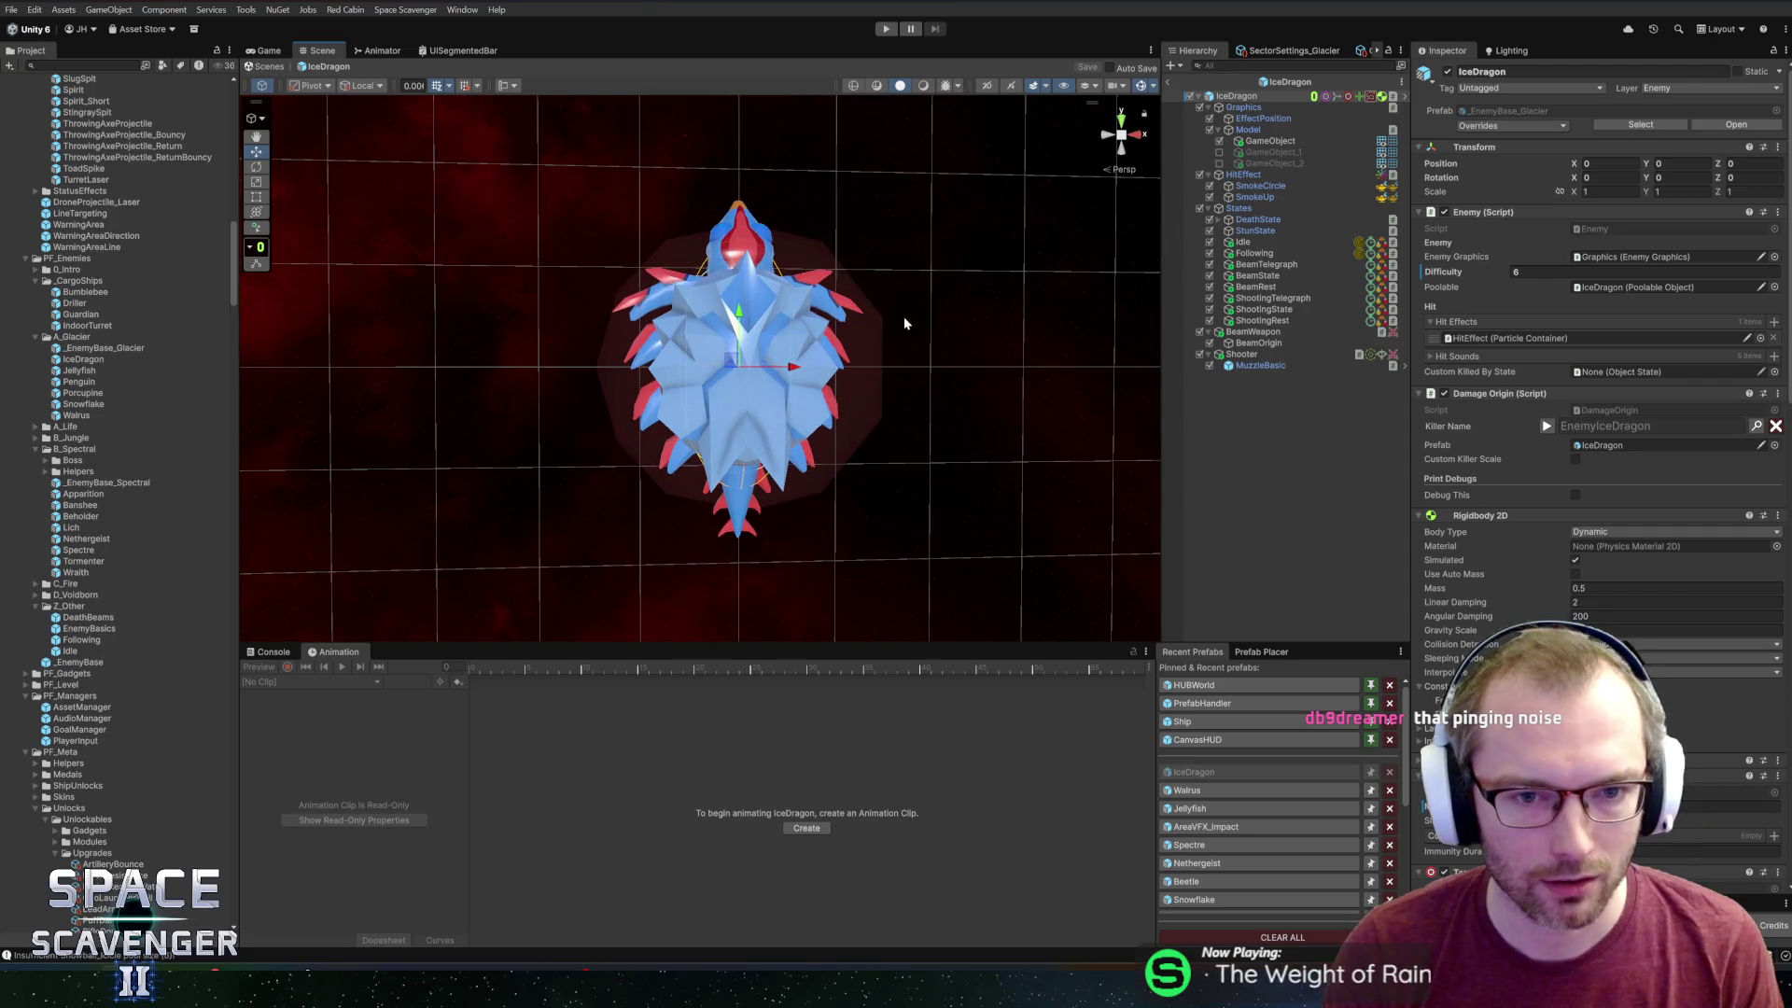
pyautogui.scroll(2, 905, 315)
pyautogui.moveTo(903, 321)
pyautogui.keyDown('alt'); pyautogui.mouseDown()
pyautogui.moveTo(843, 383)
pyautogui.moveTo(920, 283)
pyautogui.moveTo(1073, 308)
pyautogui.moveTo(941, 270)
pyautogui.moveTo(1048, 299)
pyautogui.moveTo(772, 283)
pyautogui.moveTo(964, 224)
pyautogui.moveTo(937, 245)
pyautogui.mouseUp(); pyautogui.keyUp('alt')
pyautogui.scroll(3, 937, 246)
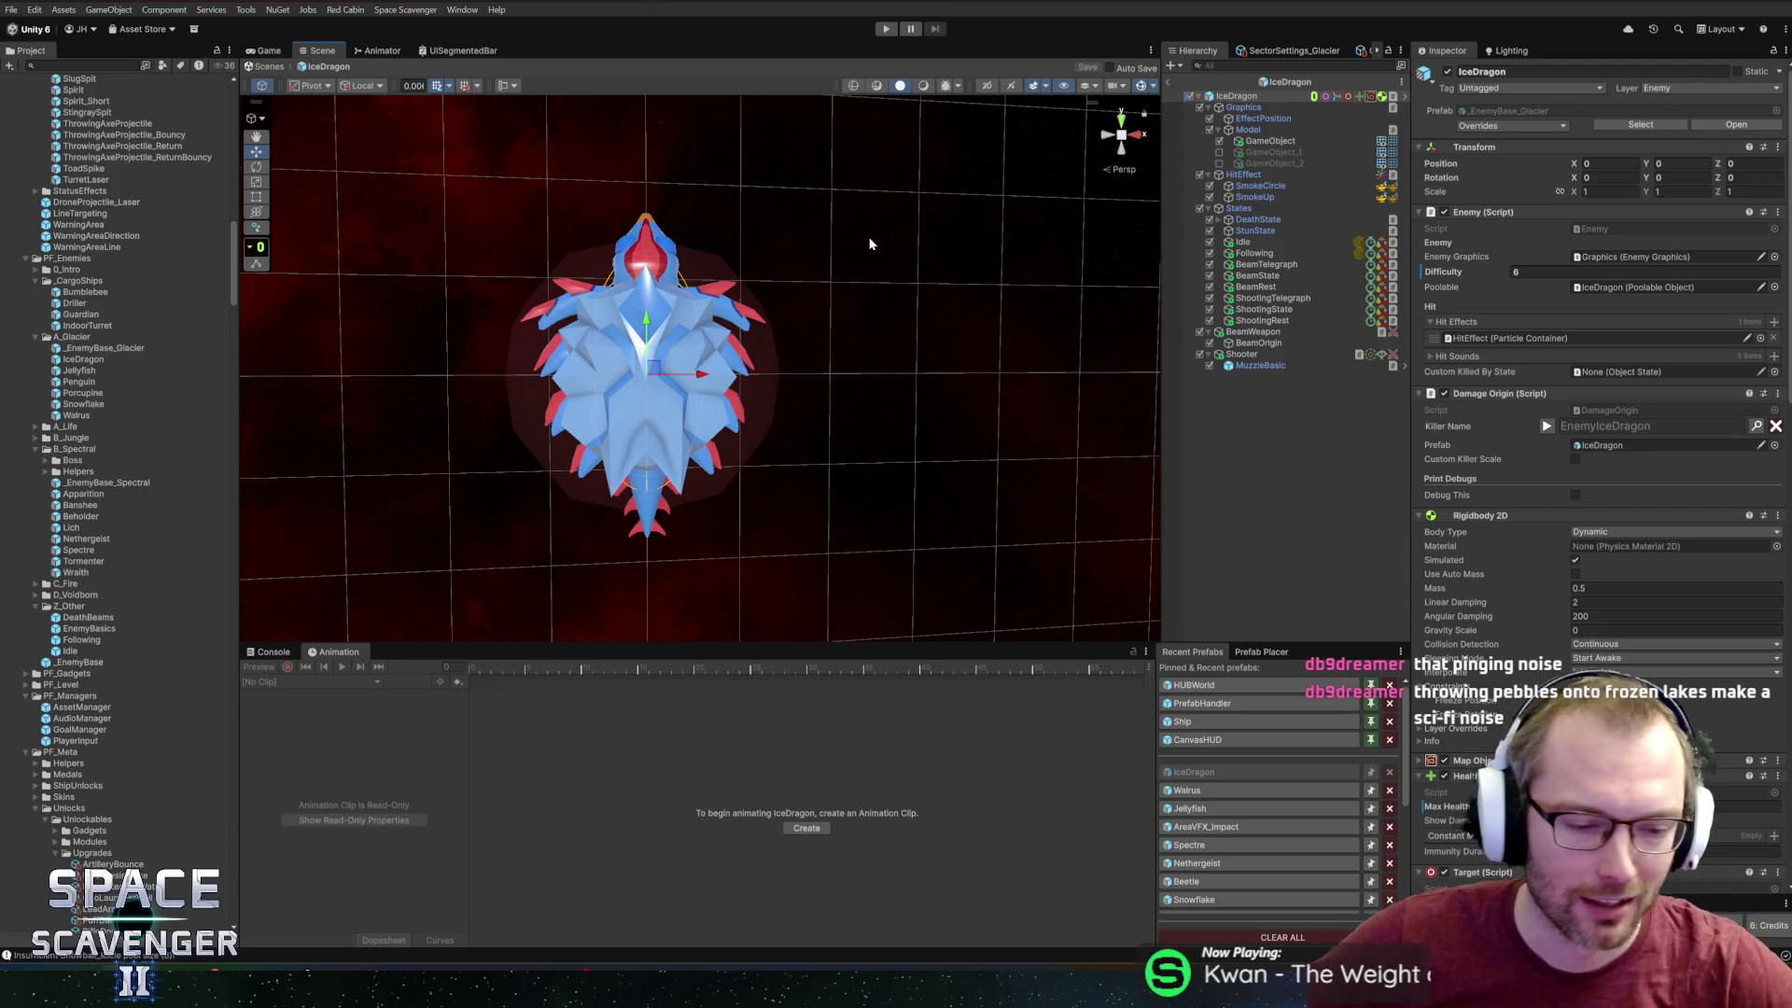
pyautogui.press('super')
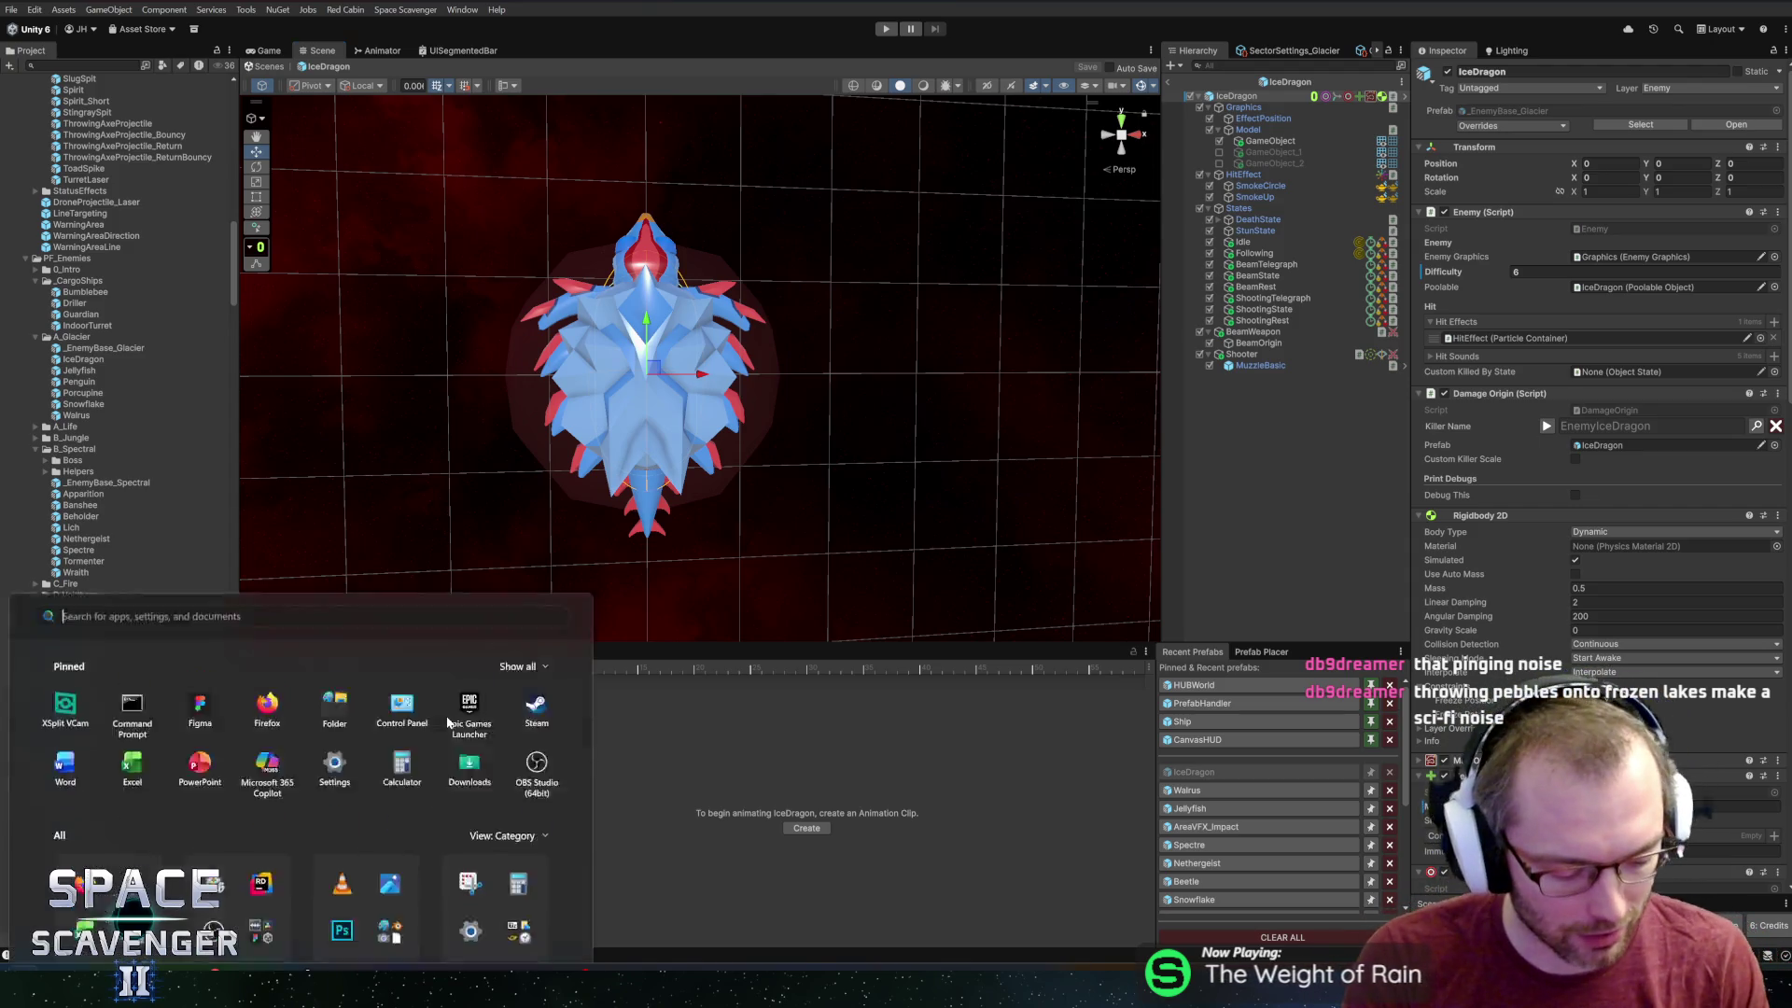
# Launch WavePad and load Ice Rocks Hit 3.wav from the recent files.
pyautogui.write('wavepad')
pyautogui.press('Return')
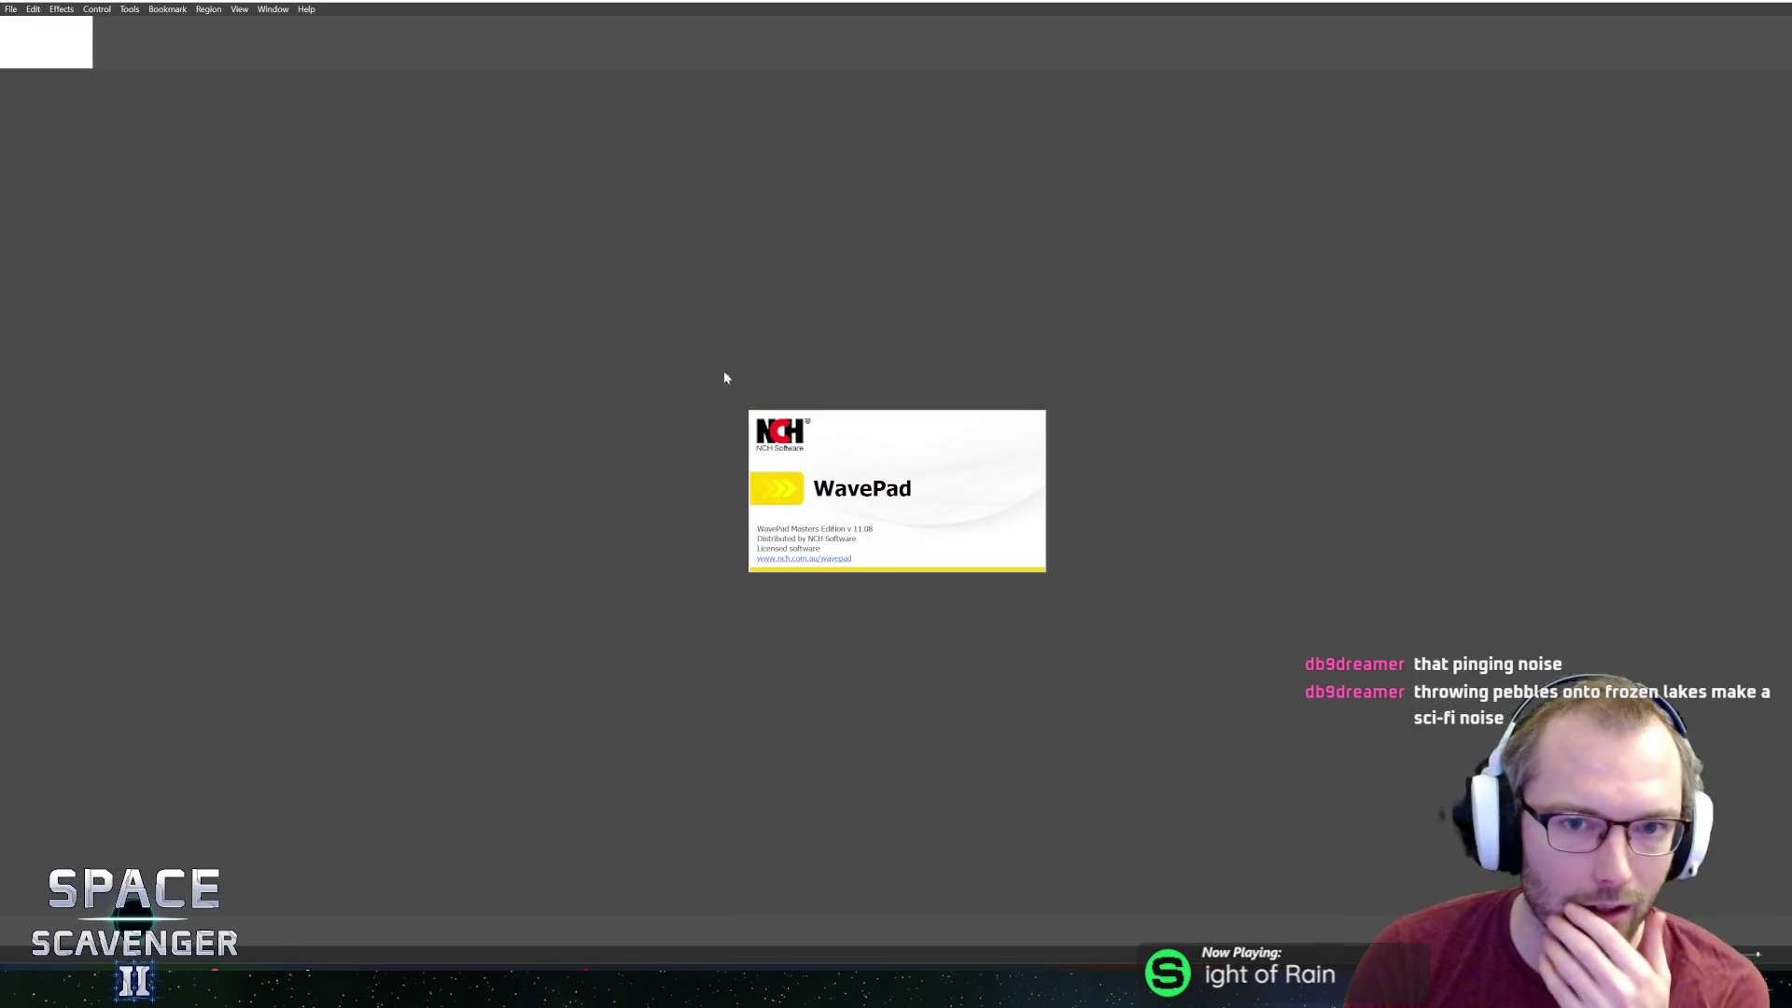
pyautogui.click(11, 10)
pyautogui.moveTo(140, 108)
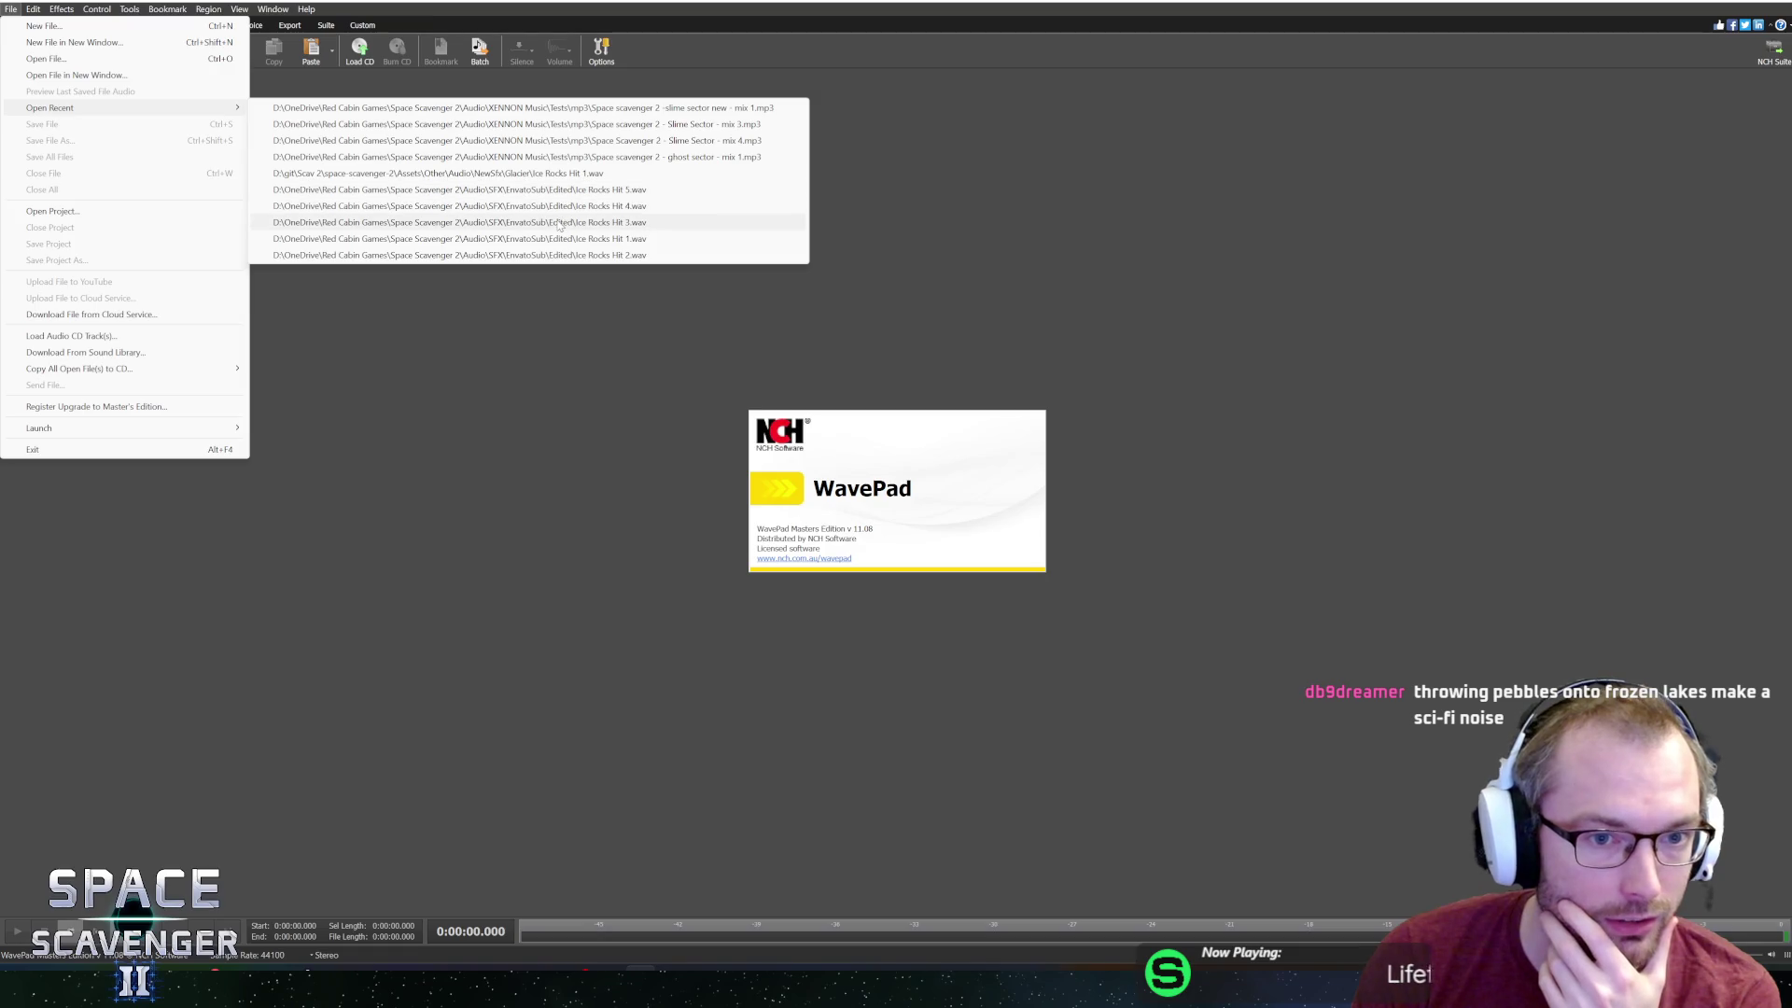
pyautogui.click(504, 222)
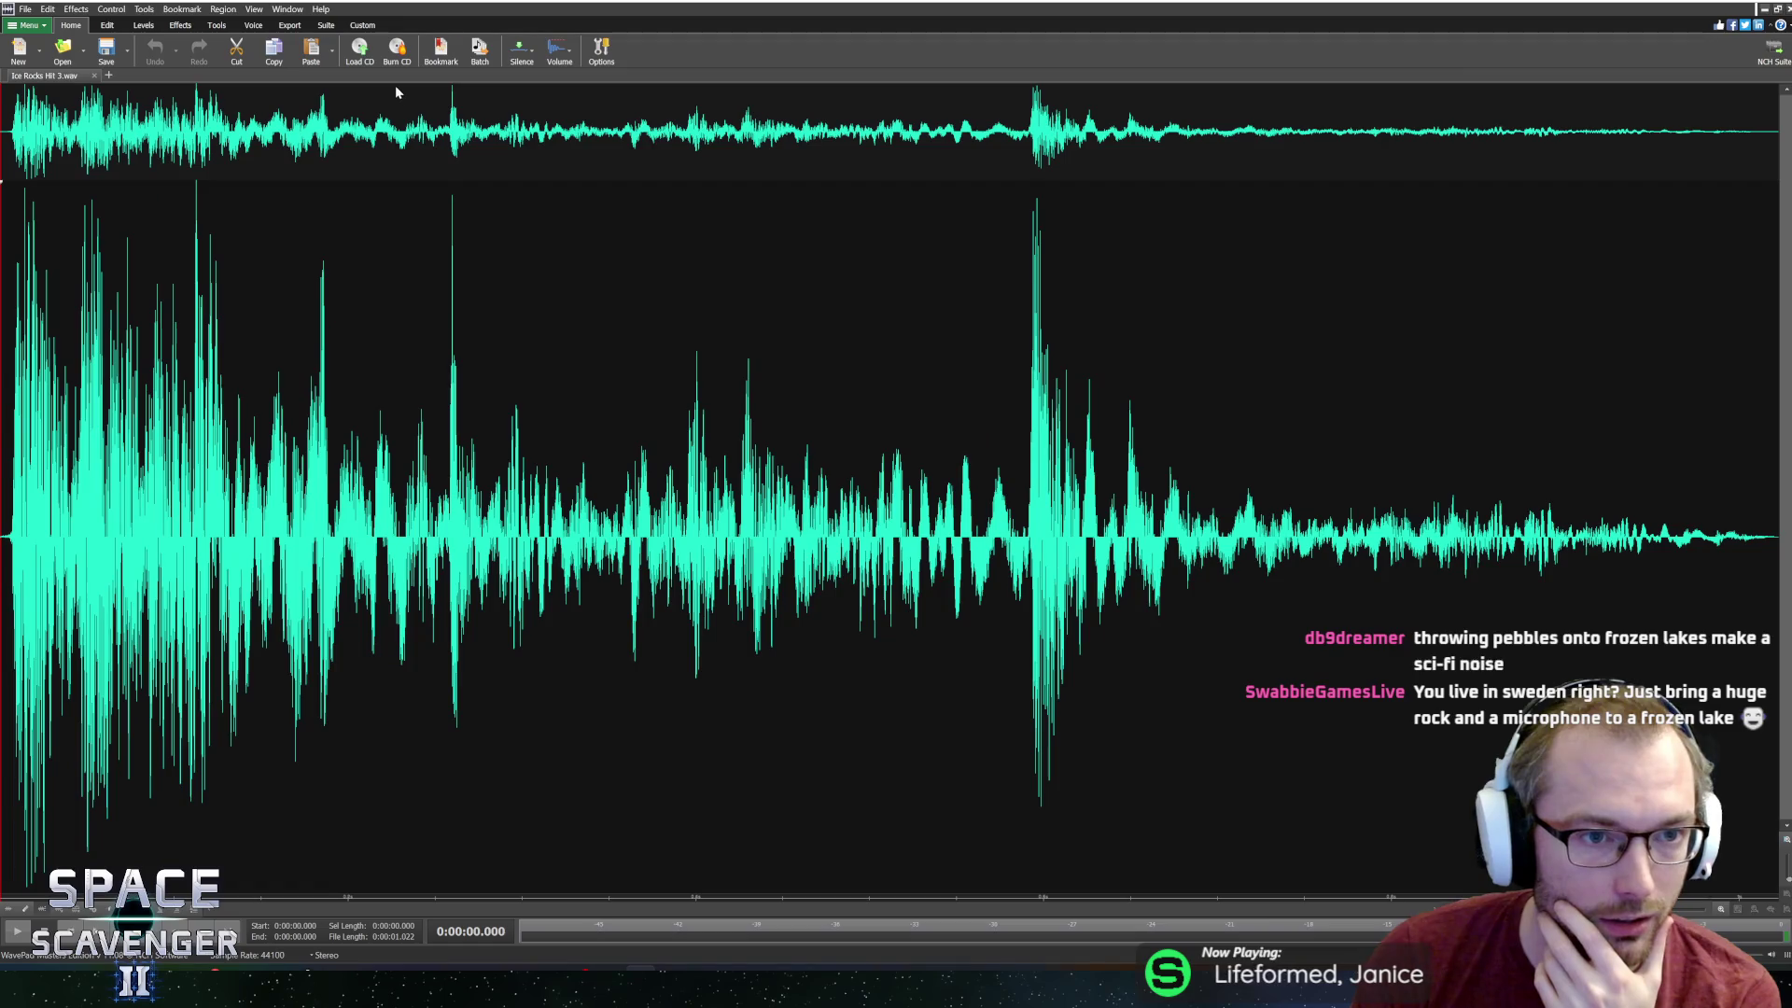
# In the Open Audio File dialog, browse to Audio\SFX\EnvatoSub\Edited.
pyautogui.click(25, 8)
pyautogui.click(53, 58)
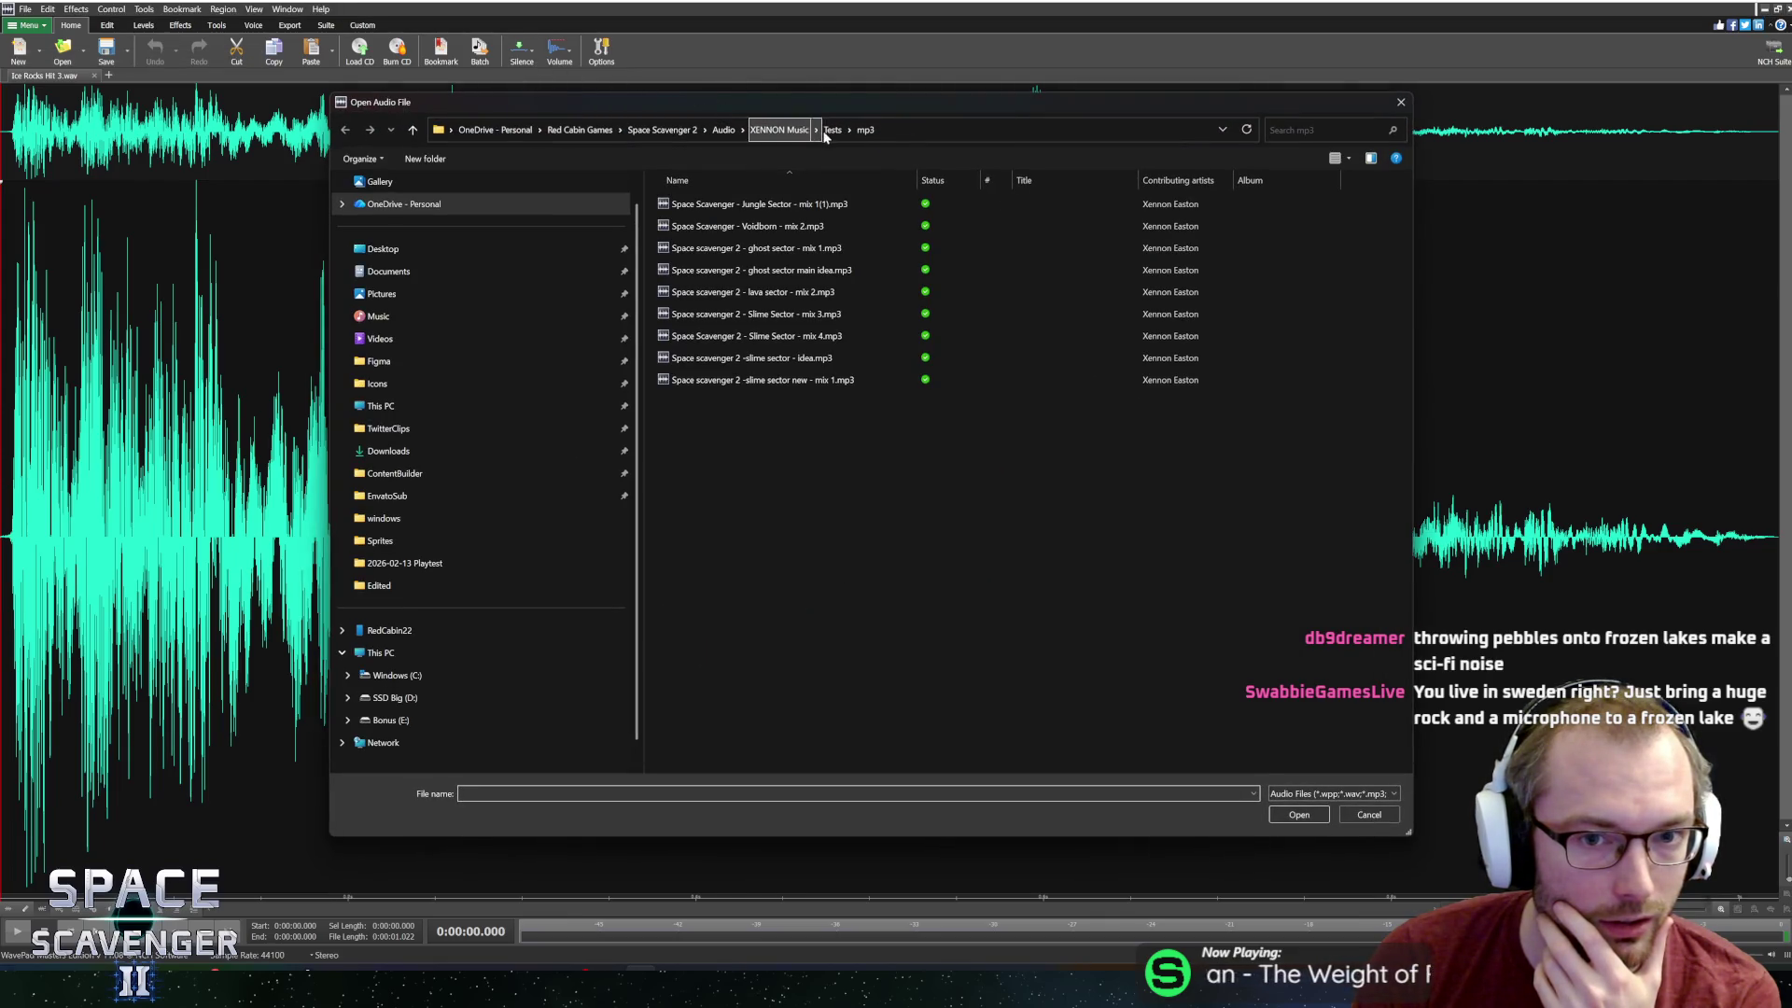
pyautogui.click(784, 130)
pyautogui.click(723, 130)
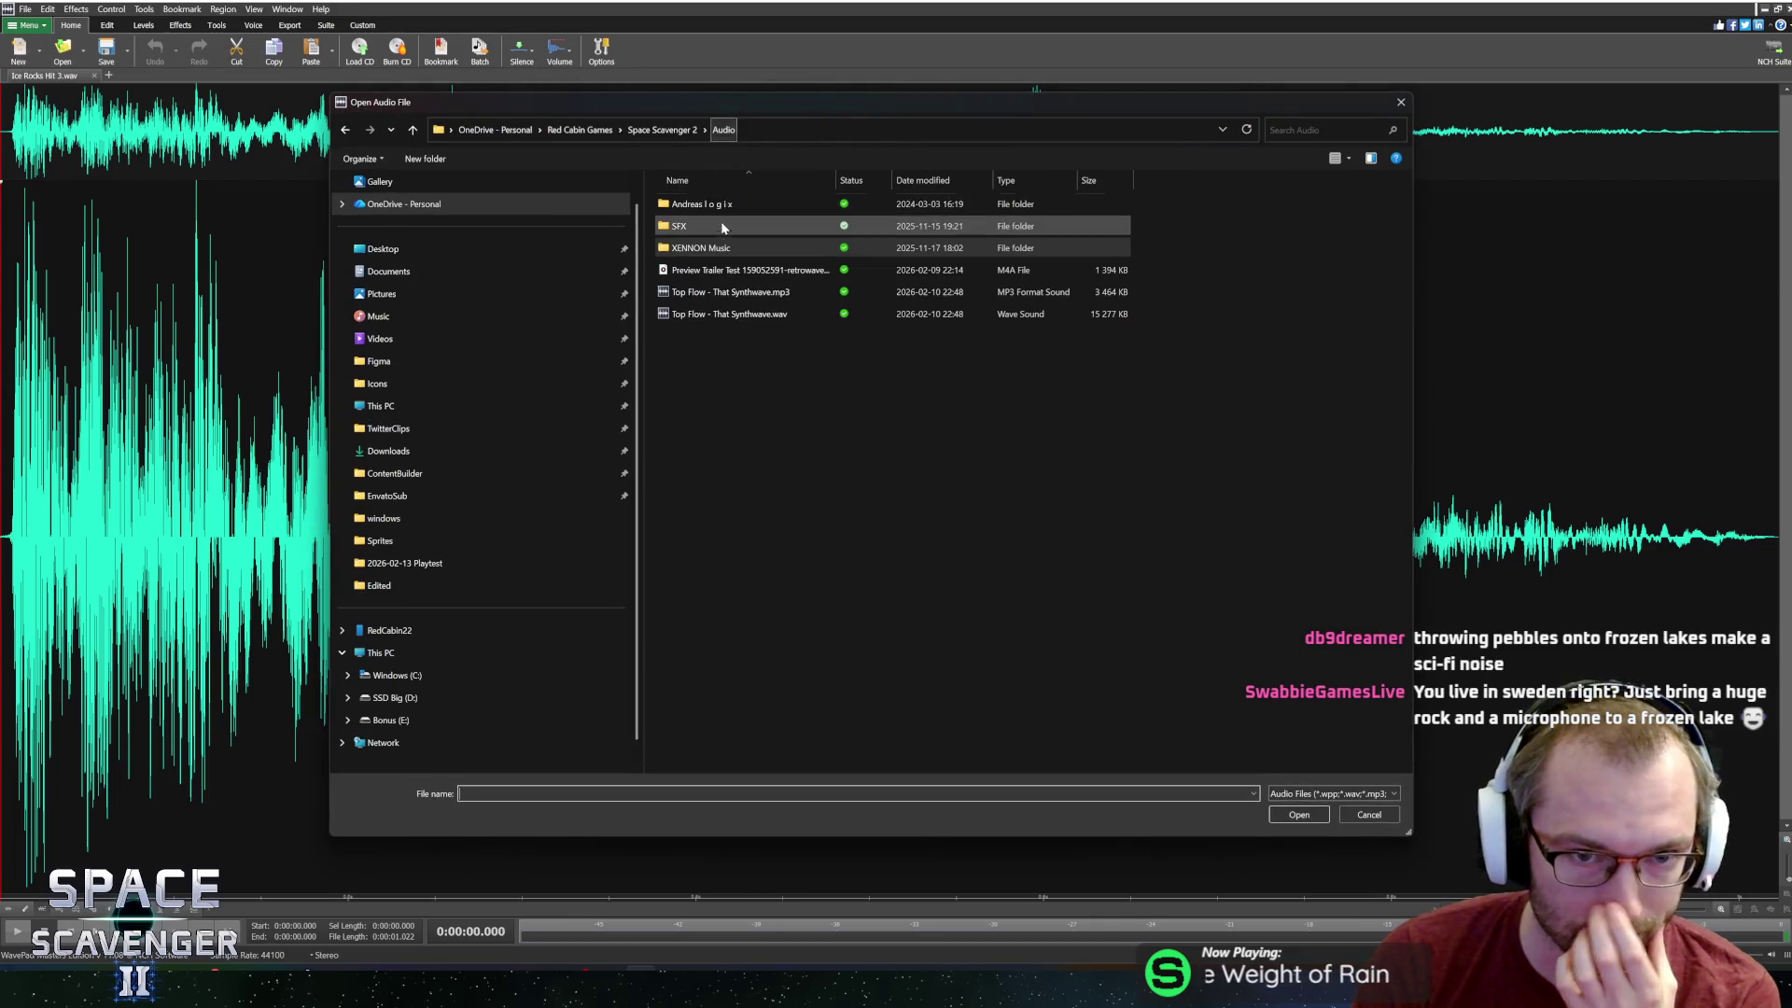
pyautogui.doubleClick(703, 226)
pyautogui.doubleClick(728, 335)
pyautogui.scroll(-4, 812, 304)
pyautogui.scroll(-1, 814, 312)
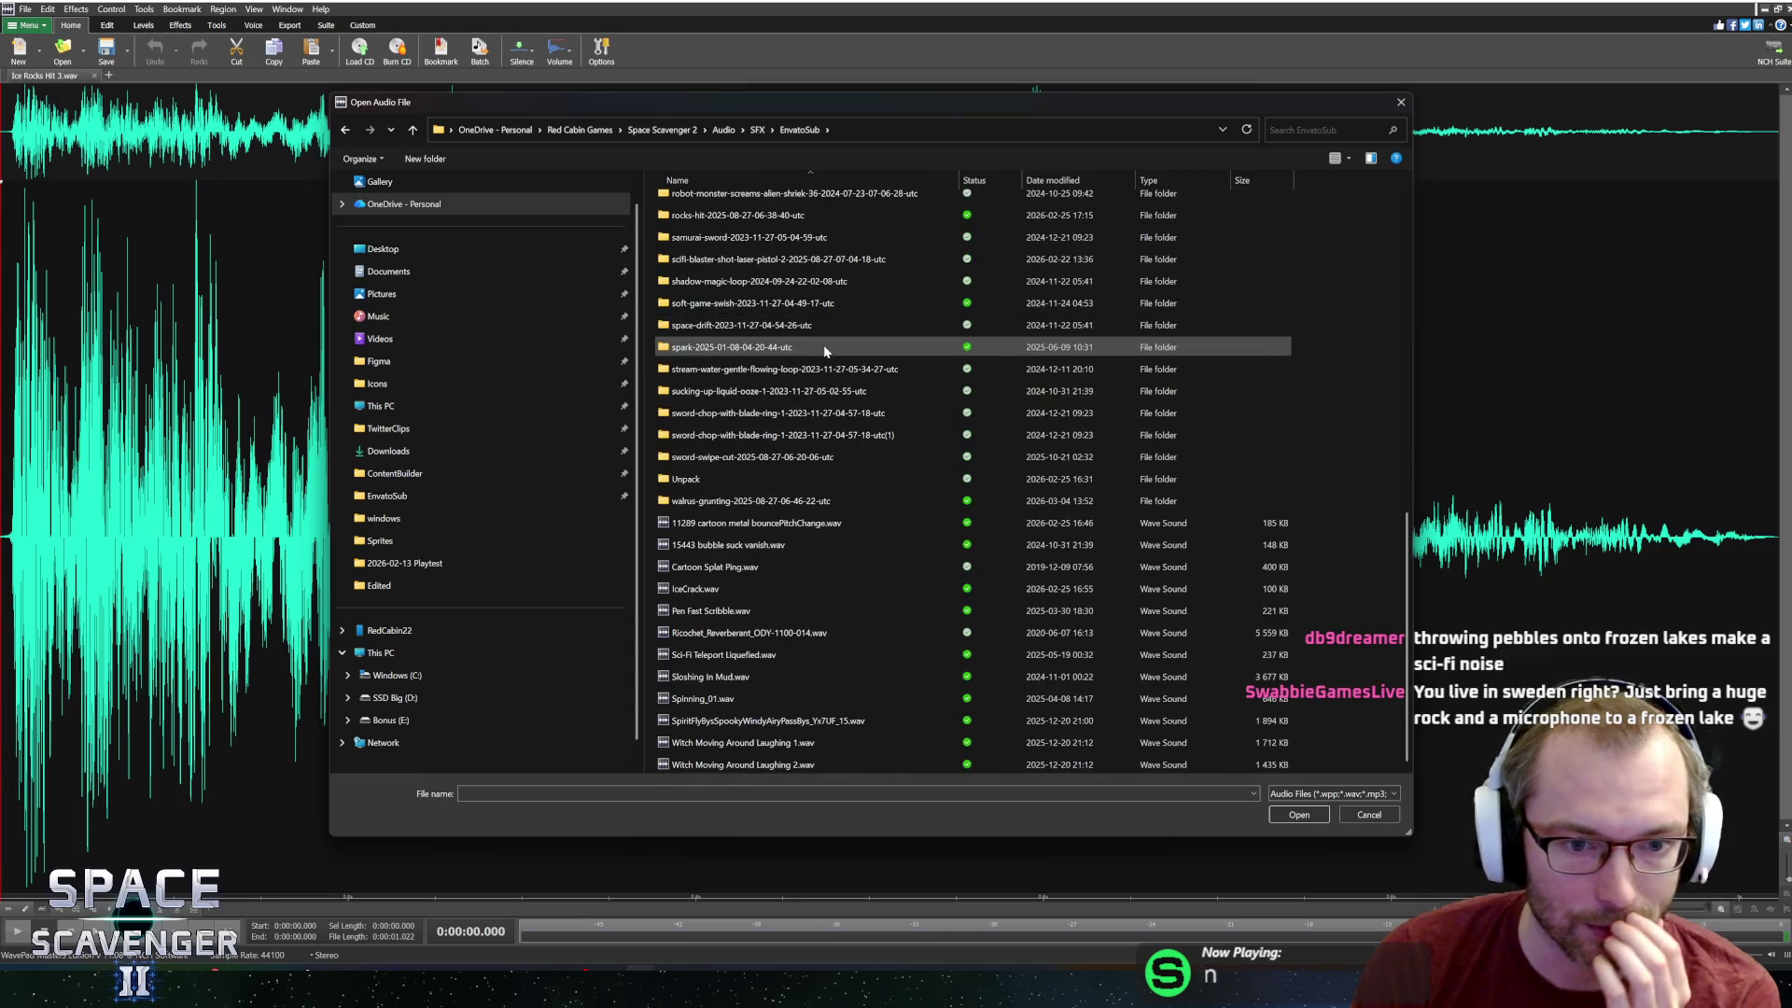
pyautogui.scroll(1, 793, 382)
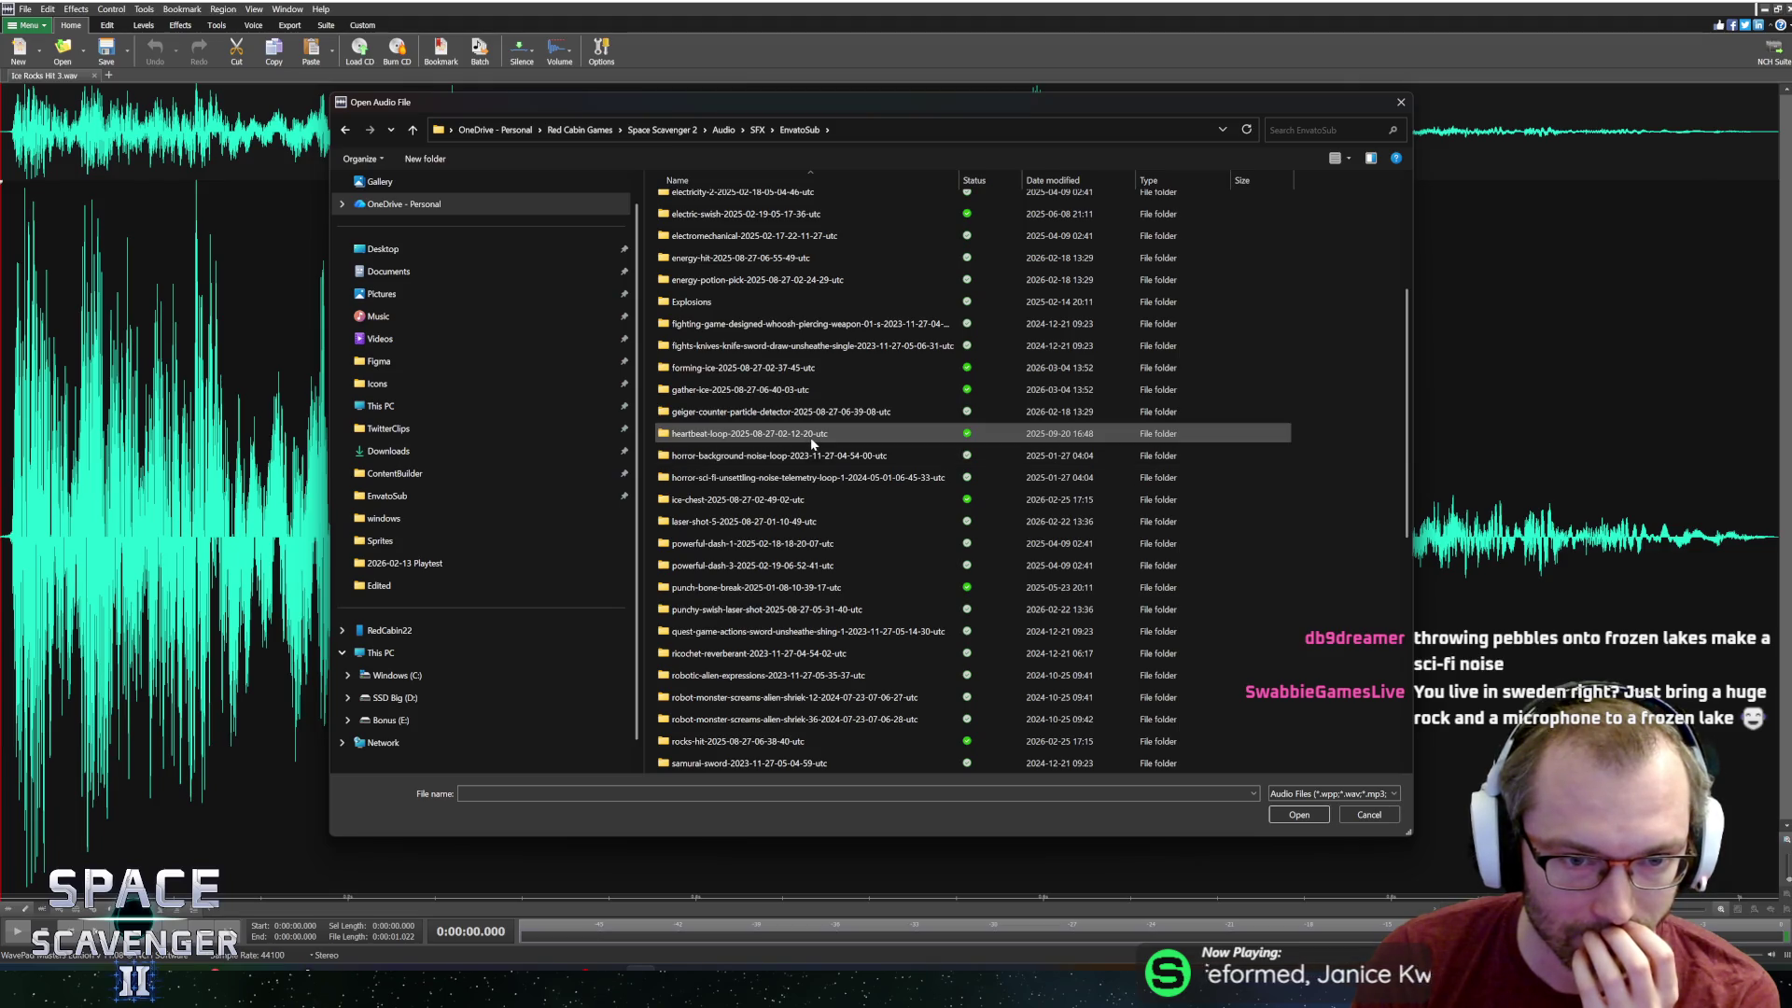
pyautogui.scroll(4, 810, 444)
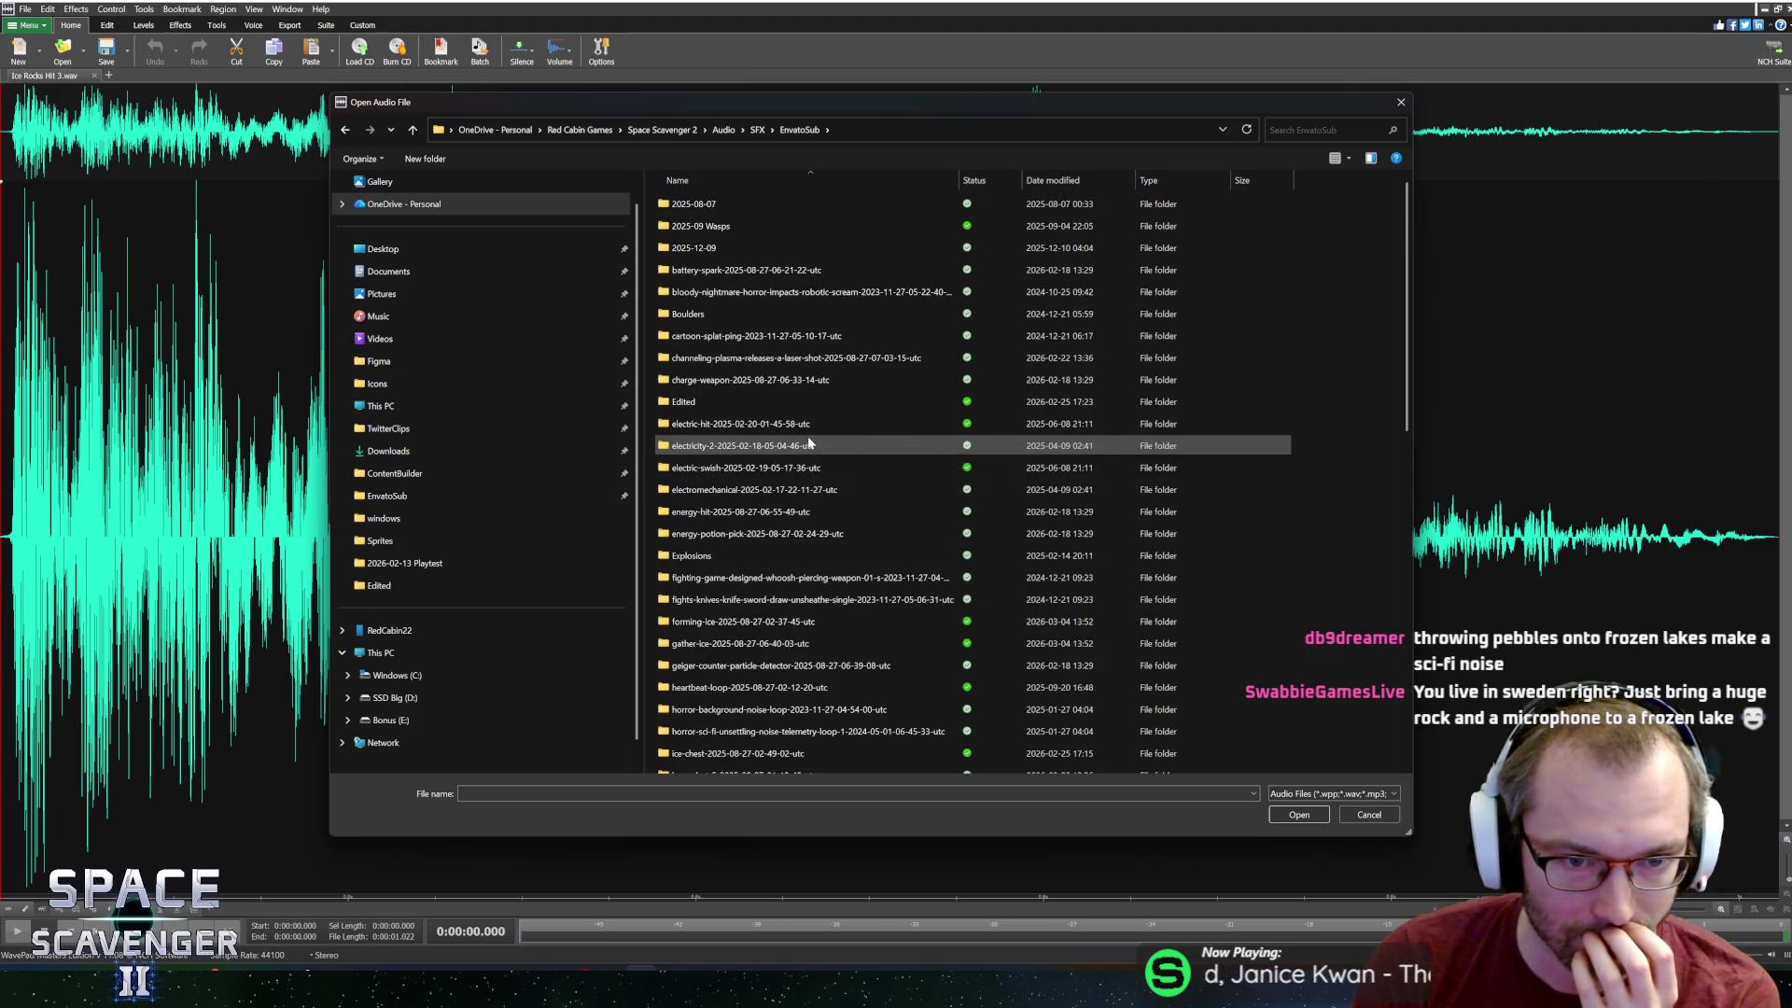
pyautogui.doubleClick(754, 403)
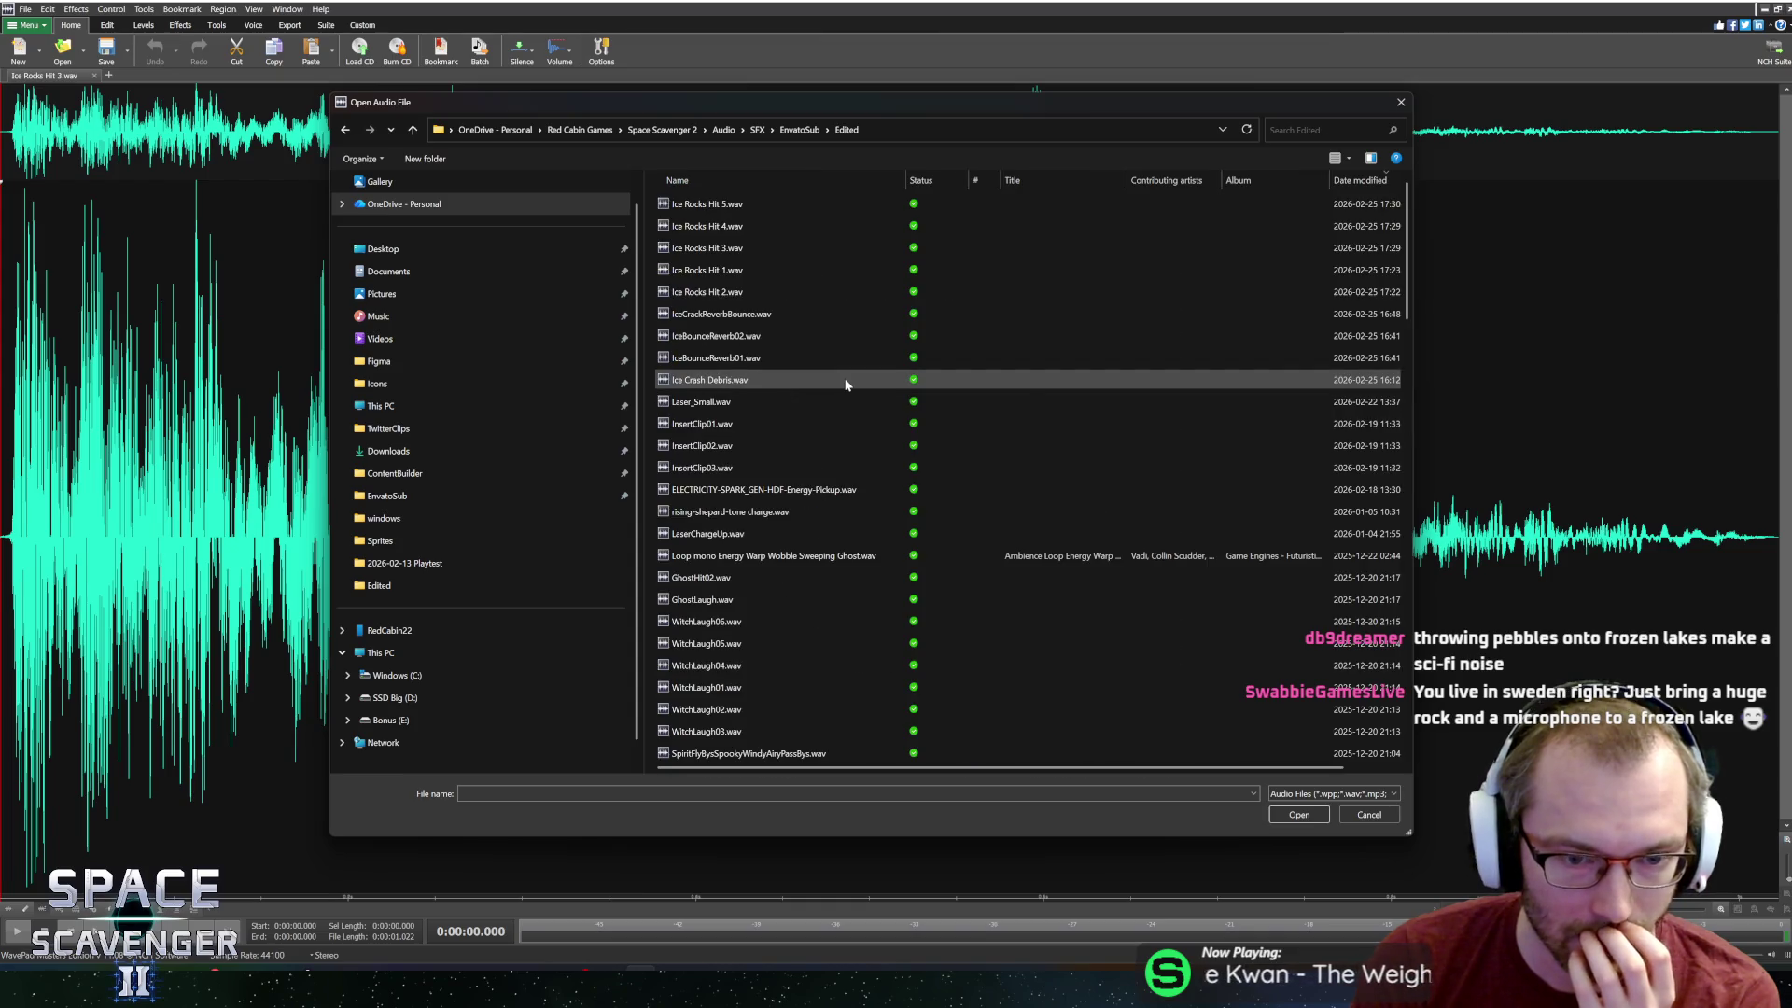
pyautogui.scroll(-15, 833, 381)
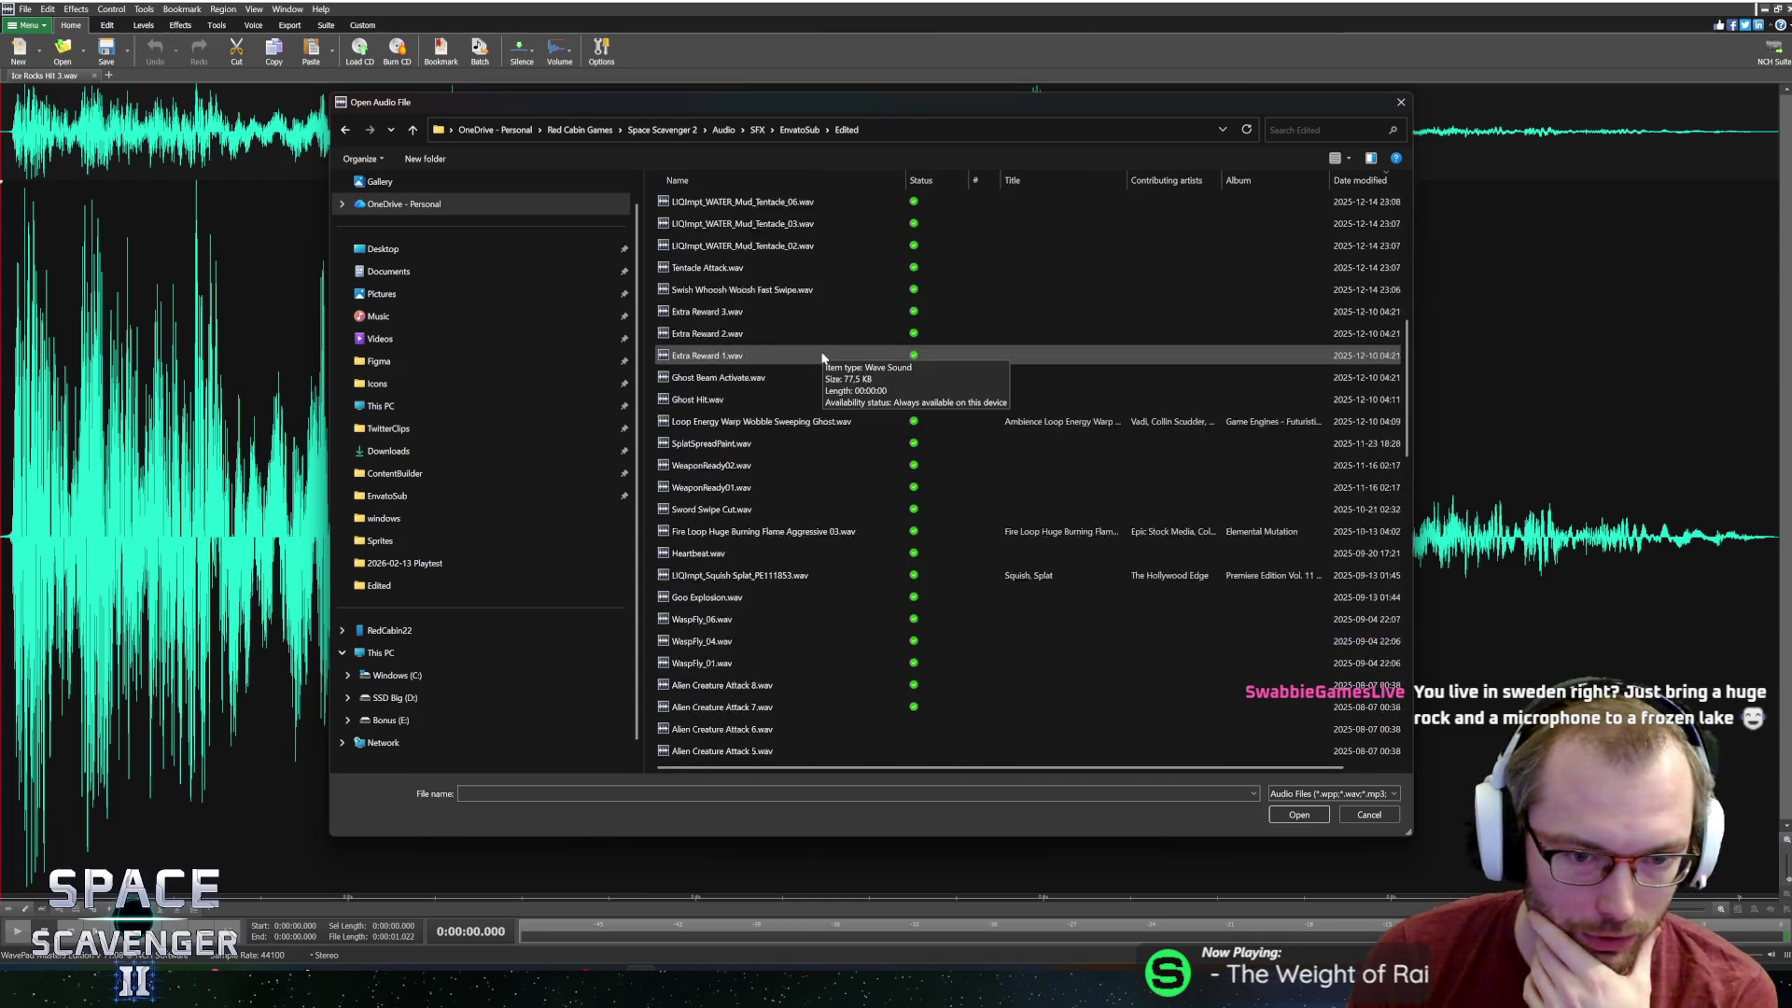